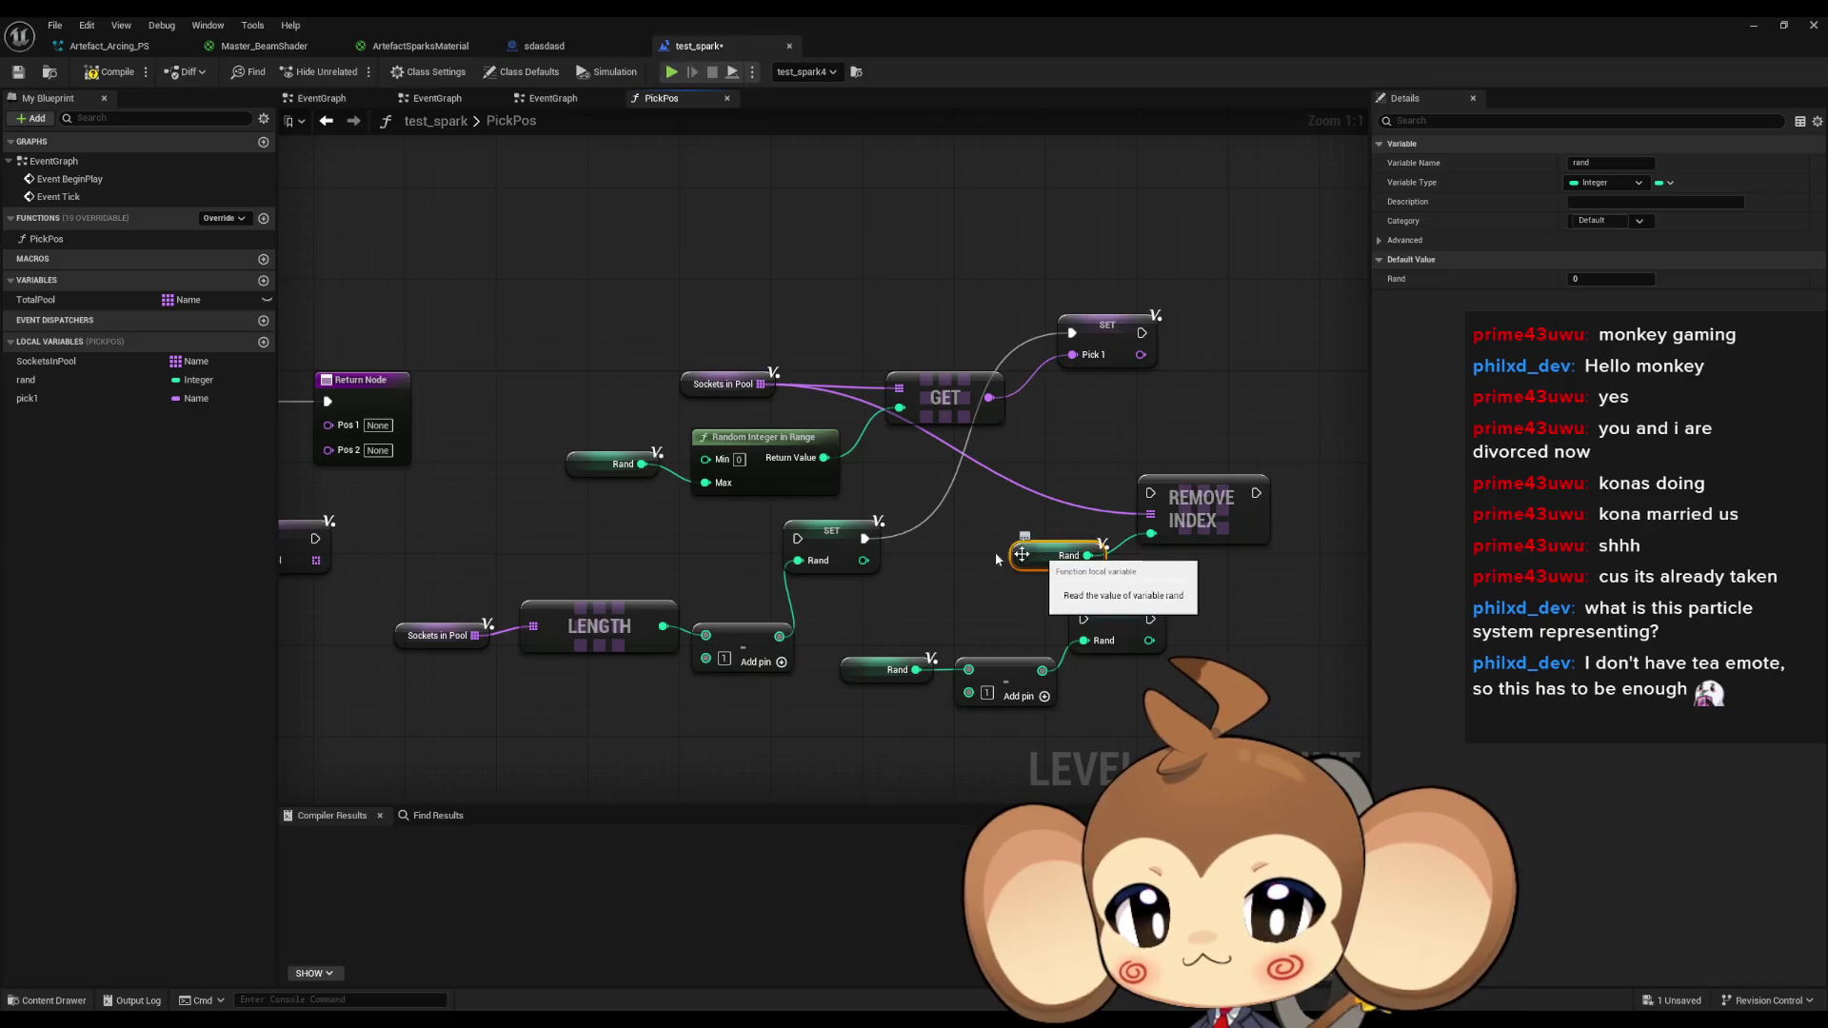
Delete the stray Rand getter, wire LENGTH−1 into Random Integer Max, and feed its result into SET Rand.
{"action": "left_click", "coordinate": [604, 461]}
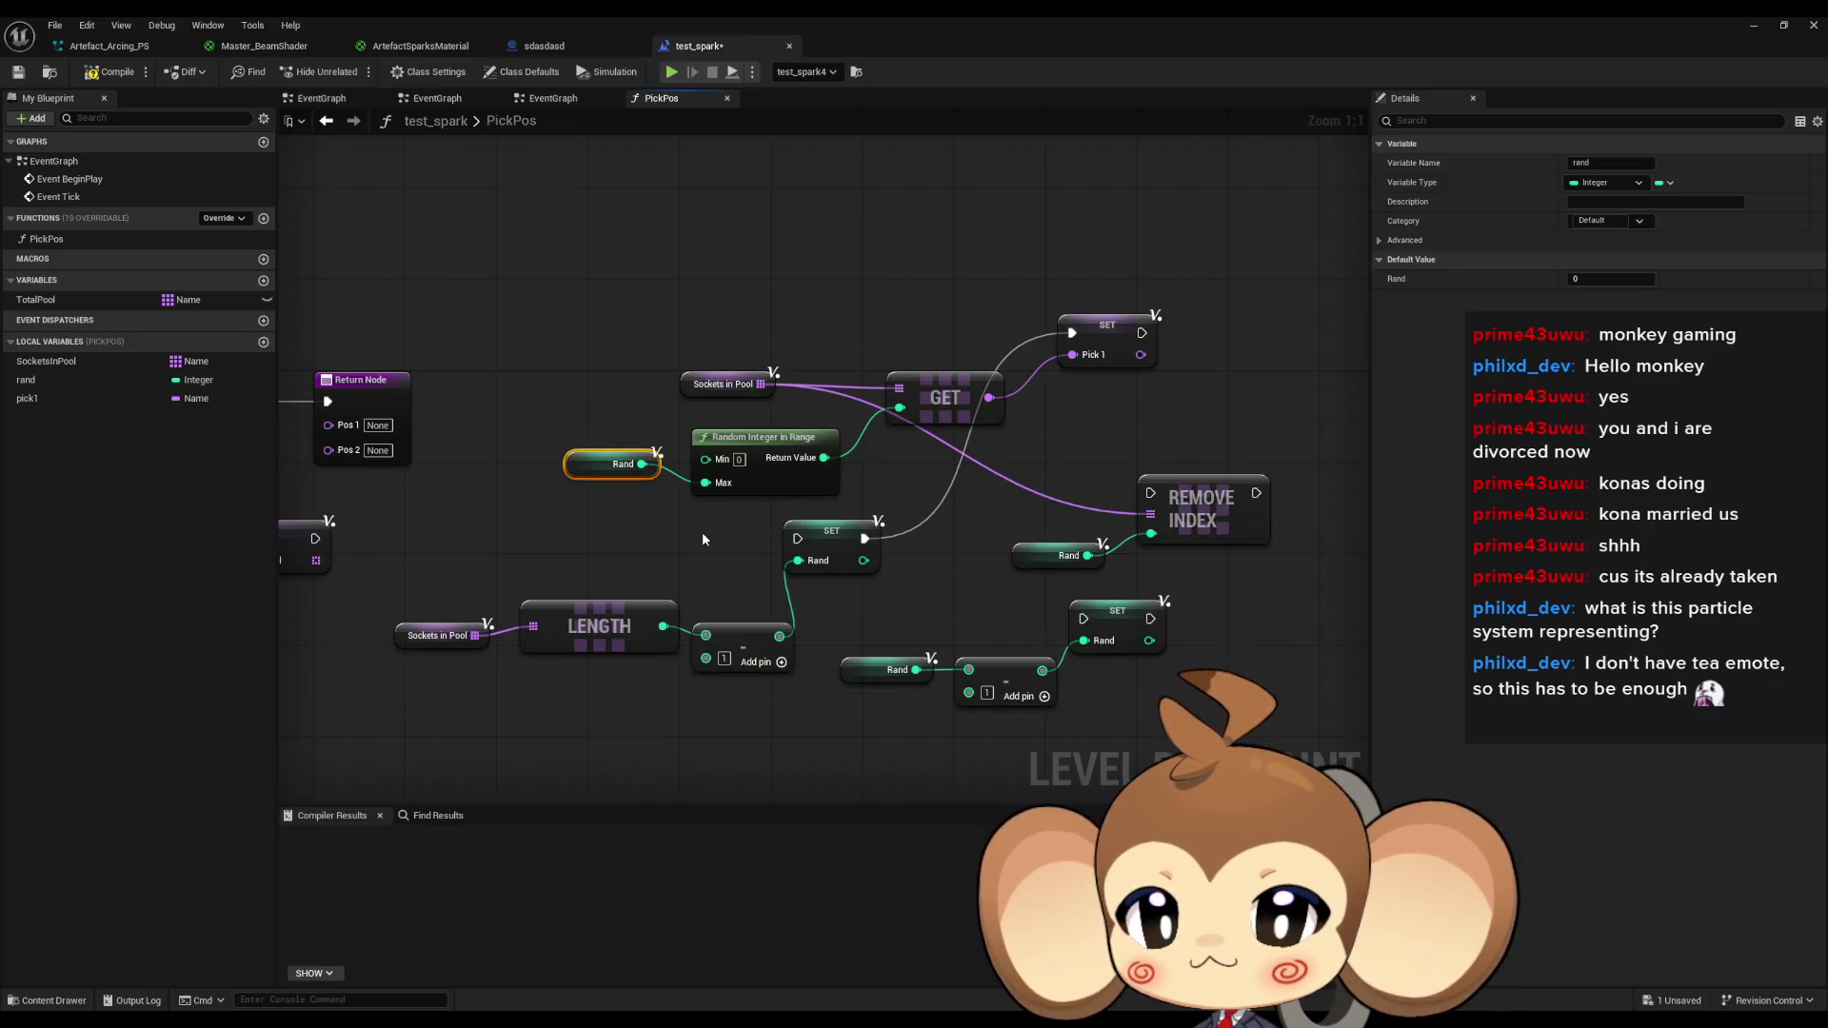
{"action": "key", "text": "Delete"}
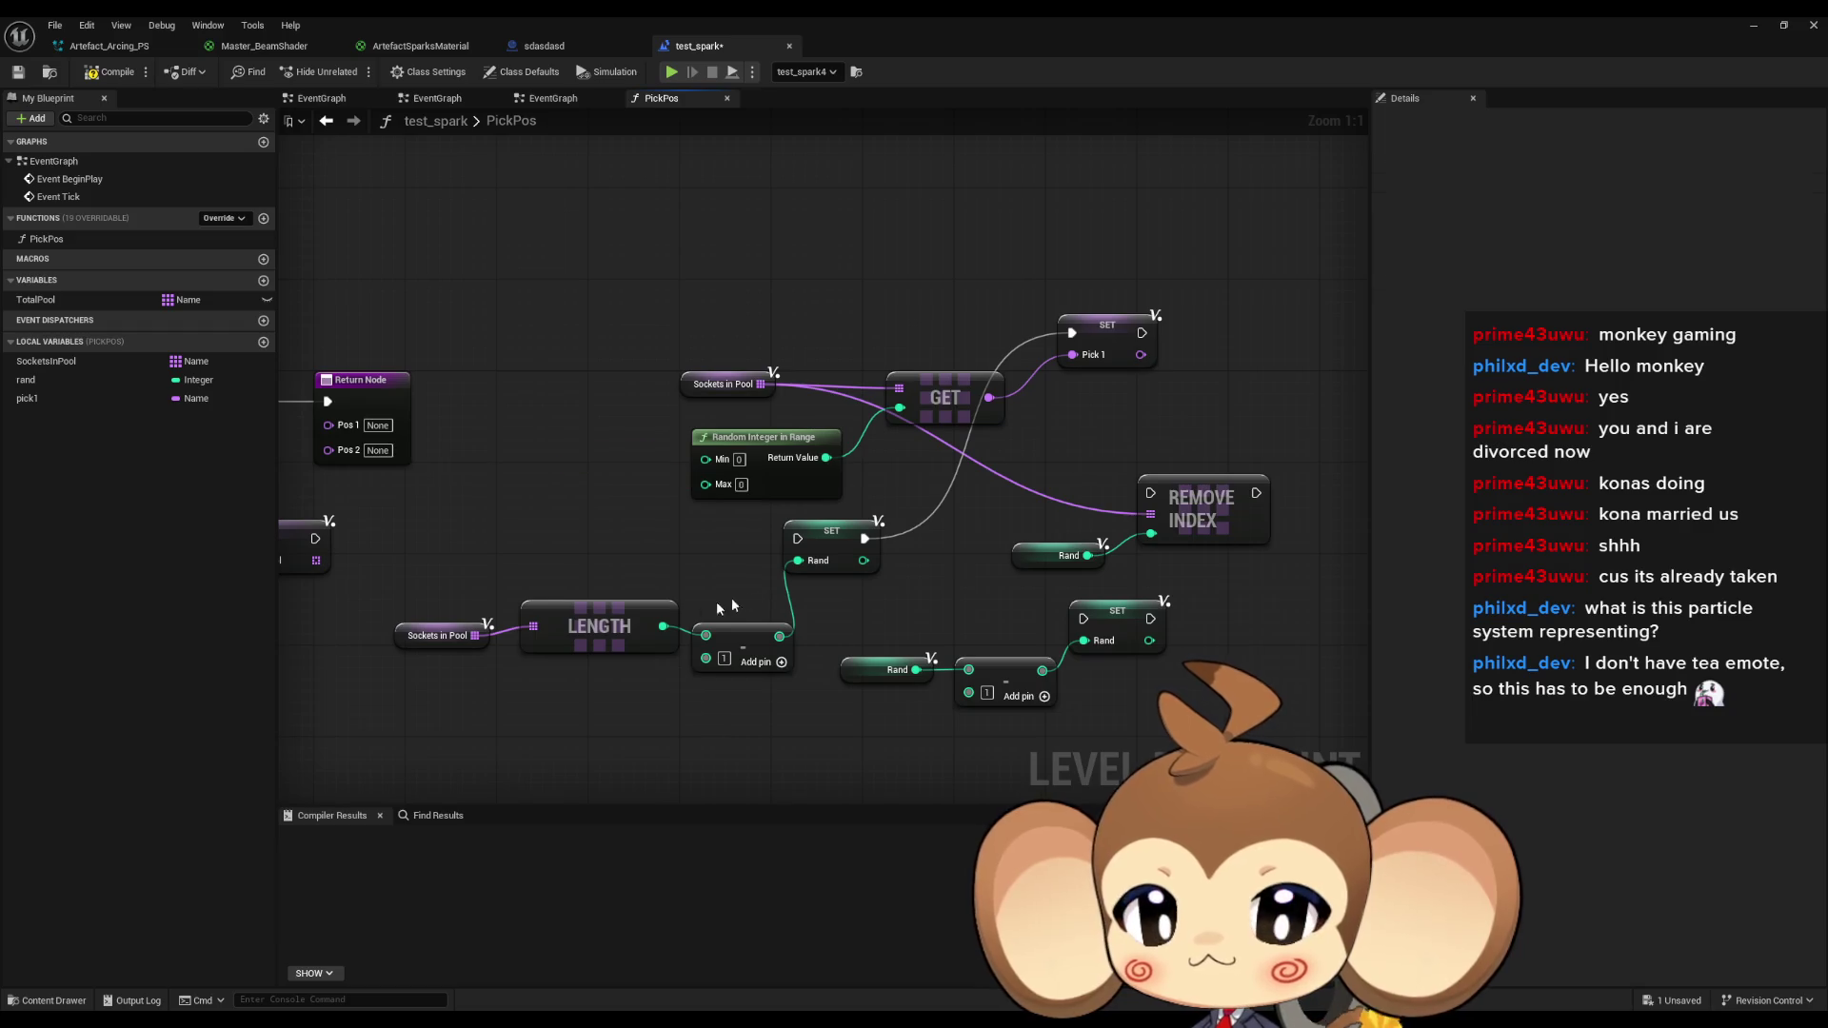
{"action": "left_click_drag", "start_coordinate": [664, 625], "coordinate": [706, 484]}
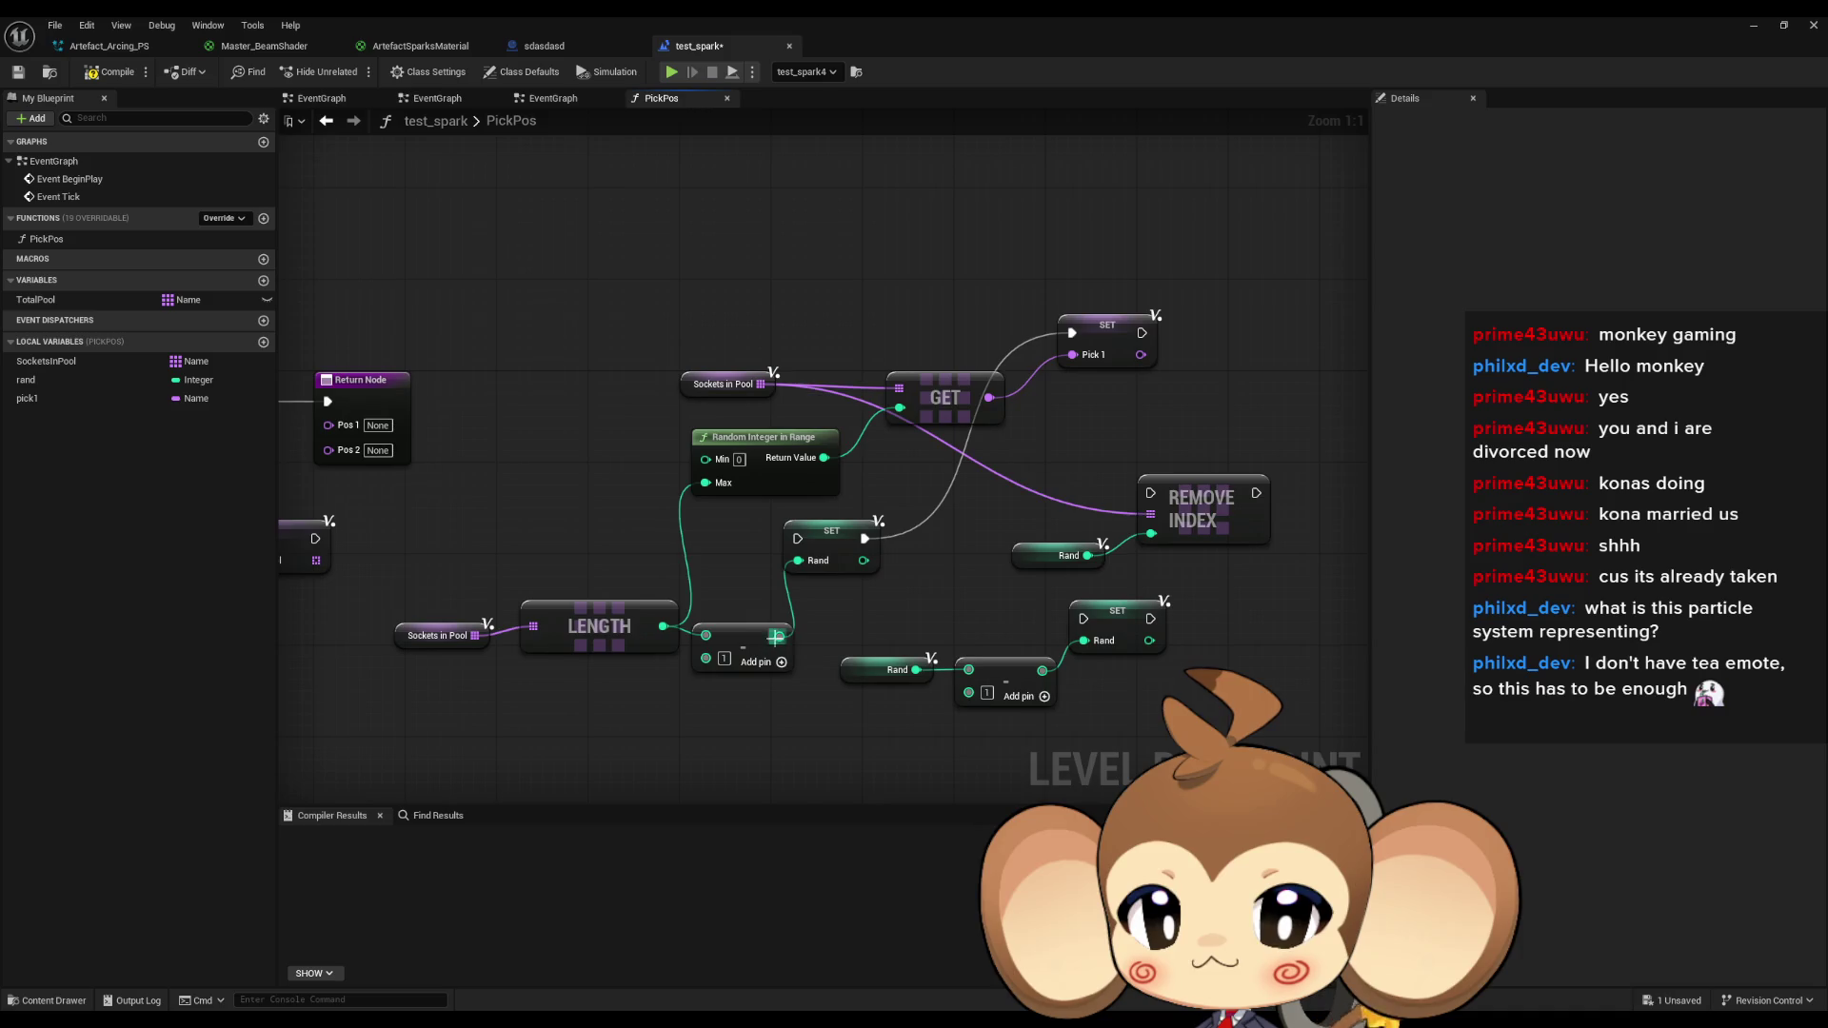
{"action": "mouse_move", "coordinate": [776, 637]}
{"action": "left_mouse_down"}
{"action": "mouse_move", "coordinate": [705, 486]}
{"action": "mouse_move", "coordinate": [809, 514]}
{"action": "mouse_move", "coordinate": [772, 553]}
{"action": "left_mouse_up"}
{"action": "key", "text": "Escape"}
{"action": "left_click_drag", "start_coordinate": [825, 458], "coordinate": [798, 560]}
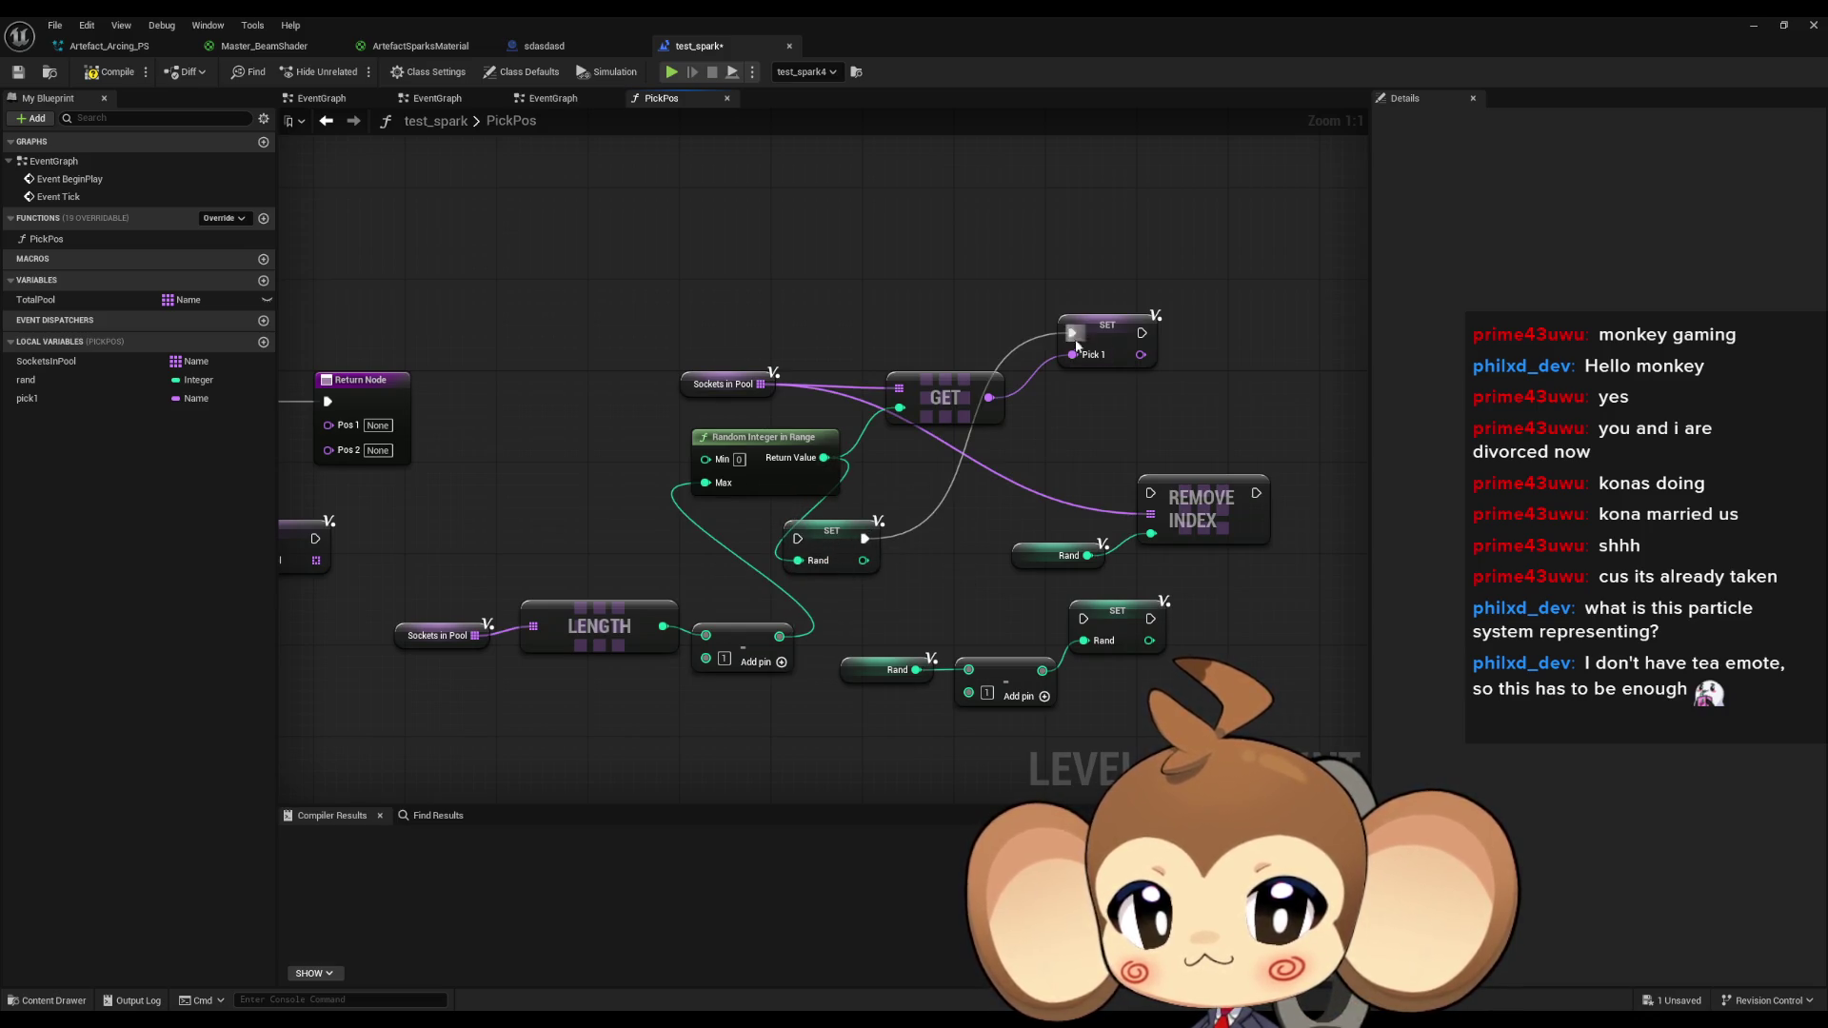
Move Random Integer in Range left and add a Rand getter as GET's index.
{"action": "left_click_drag", "start_coordinate": [1049, 375], "coordinate": [983, 401]}
{"action": "left_click_drag", "start_coordinate": [723, 492], "coordinate": [583, 505]}
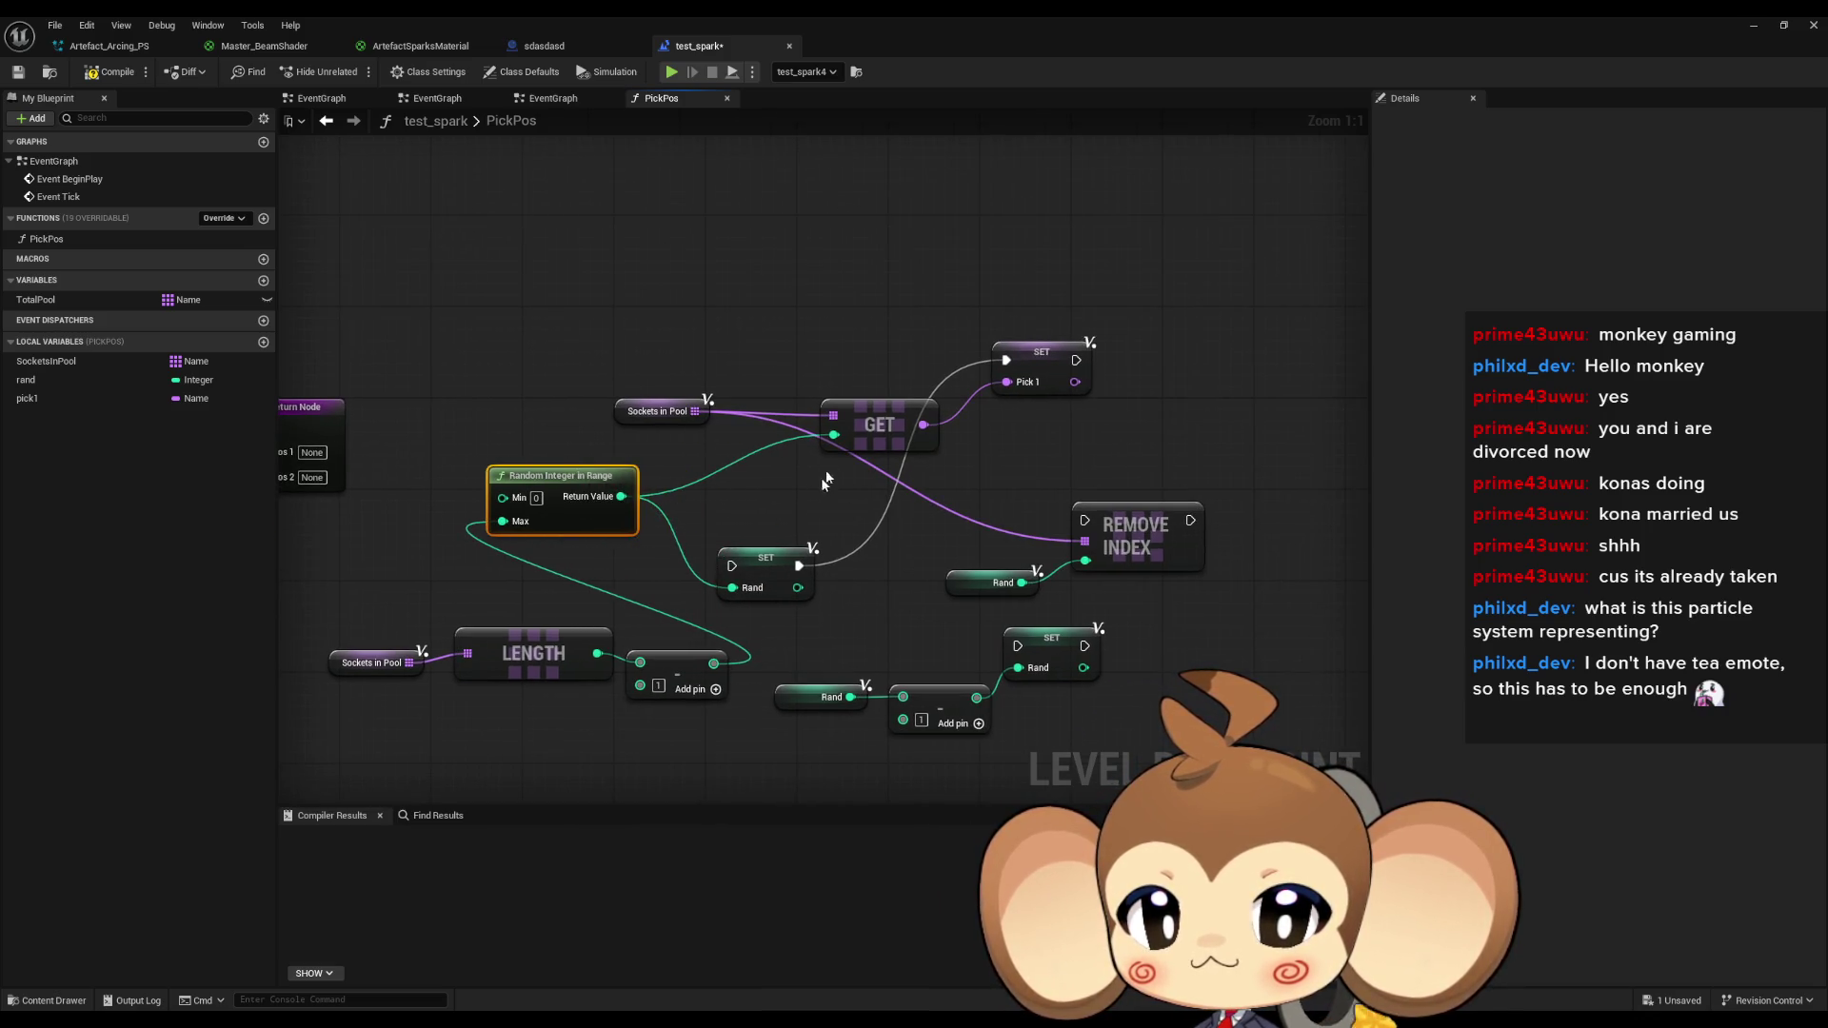
{"action": "left_click", "coordinate": [995, 582]}
{"action": "key", "text": "ctrl+c"}
{"action": "key", "text": "ctrl+v"}
{"action": "left_click_drag", "start_coordinate": [771, 468], "coordinate": [834, 435]}
Rearrange LENGTH, subtract, Random Integer, SET Rand, Sockets in Pool and GET into a tidy layout.
{"action": "left_click_drag", "start_coordinate": [831, 535], "coordinate": [962, 490]}
{"action": "left_click_drag", "start_coordinate": [862, 667], "coordinate": [567, 582]}
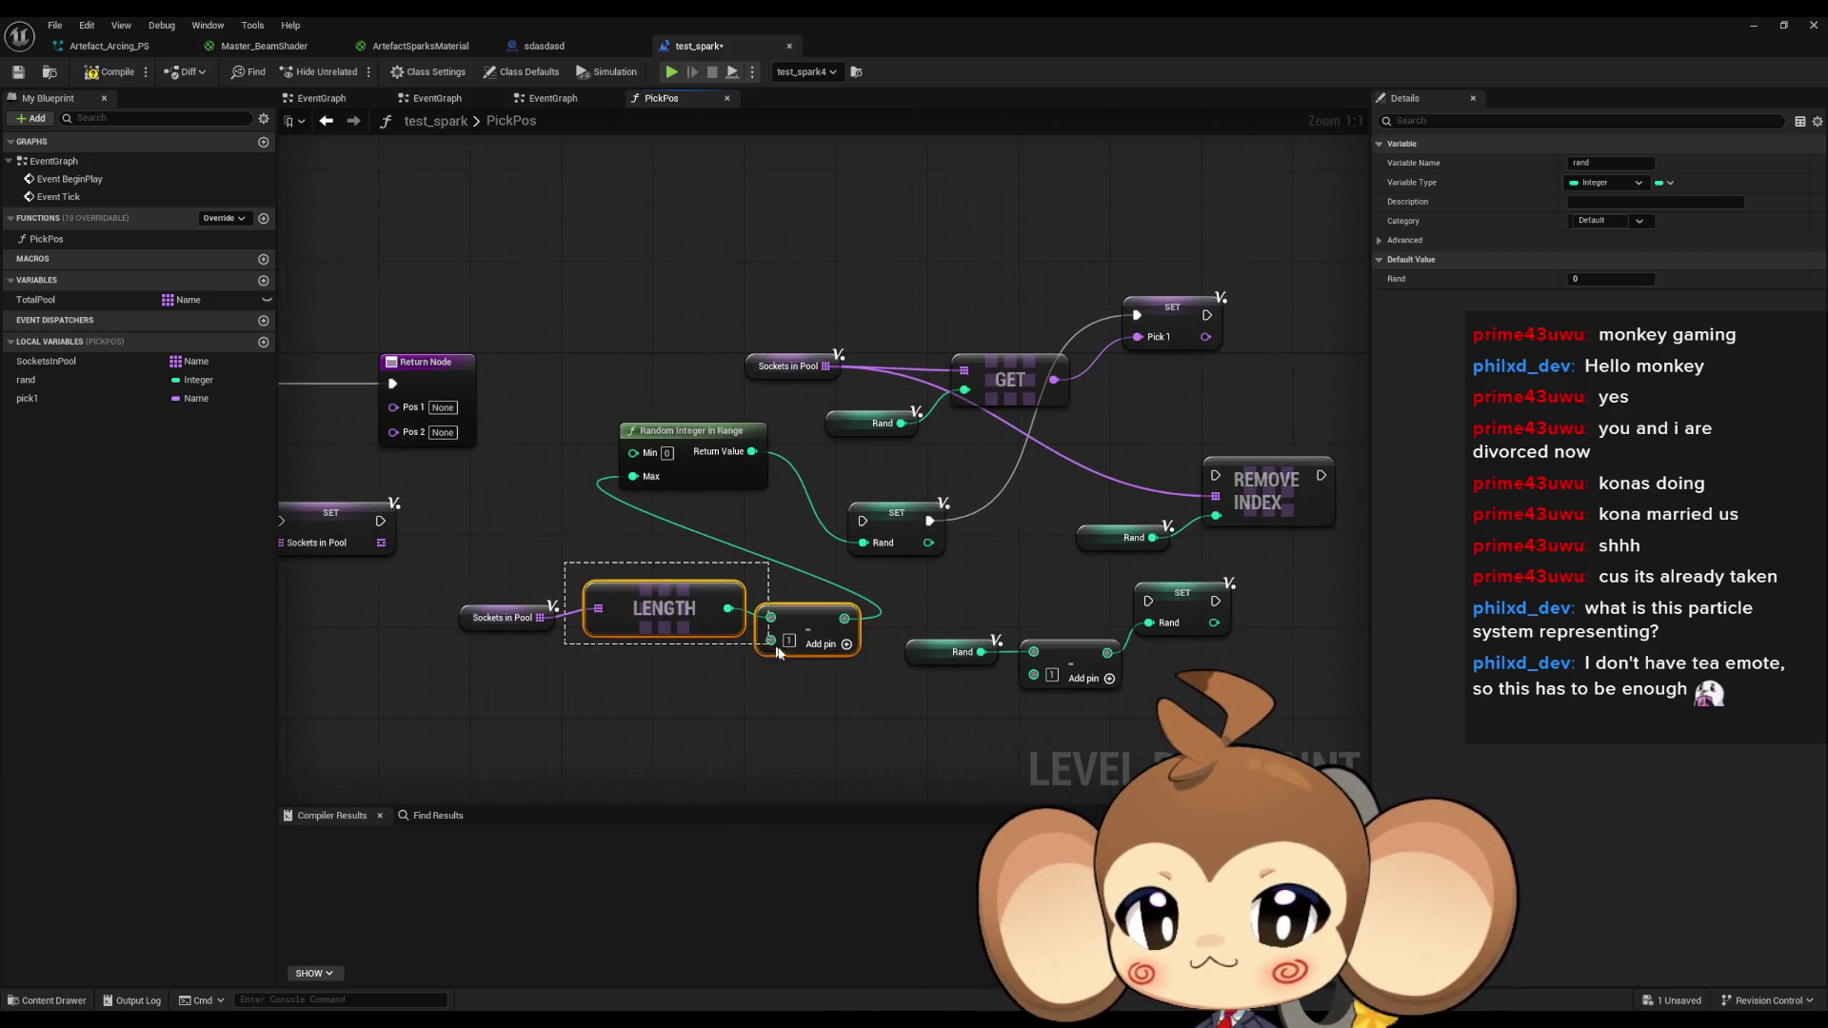
{"action": "left_click_drag", "start_coordinate": [664, 615], "coordinate": [539, 670]}
{"action": "left_click_drag", "start_coordinate": [733, 655], "coordinate": [767, 633]}
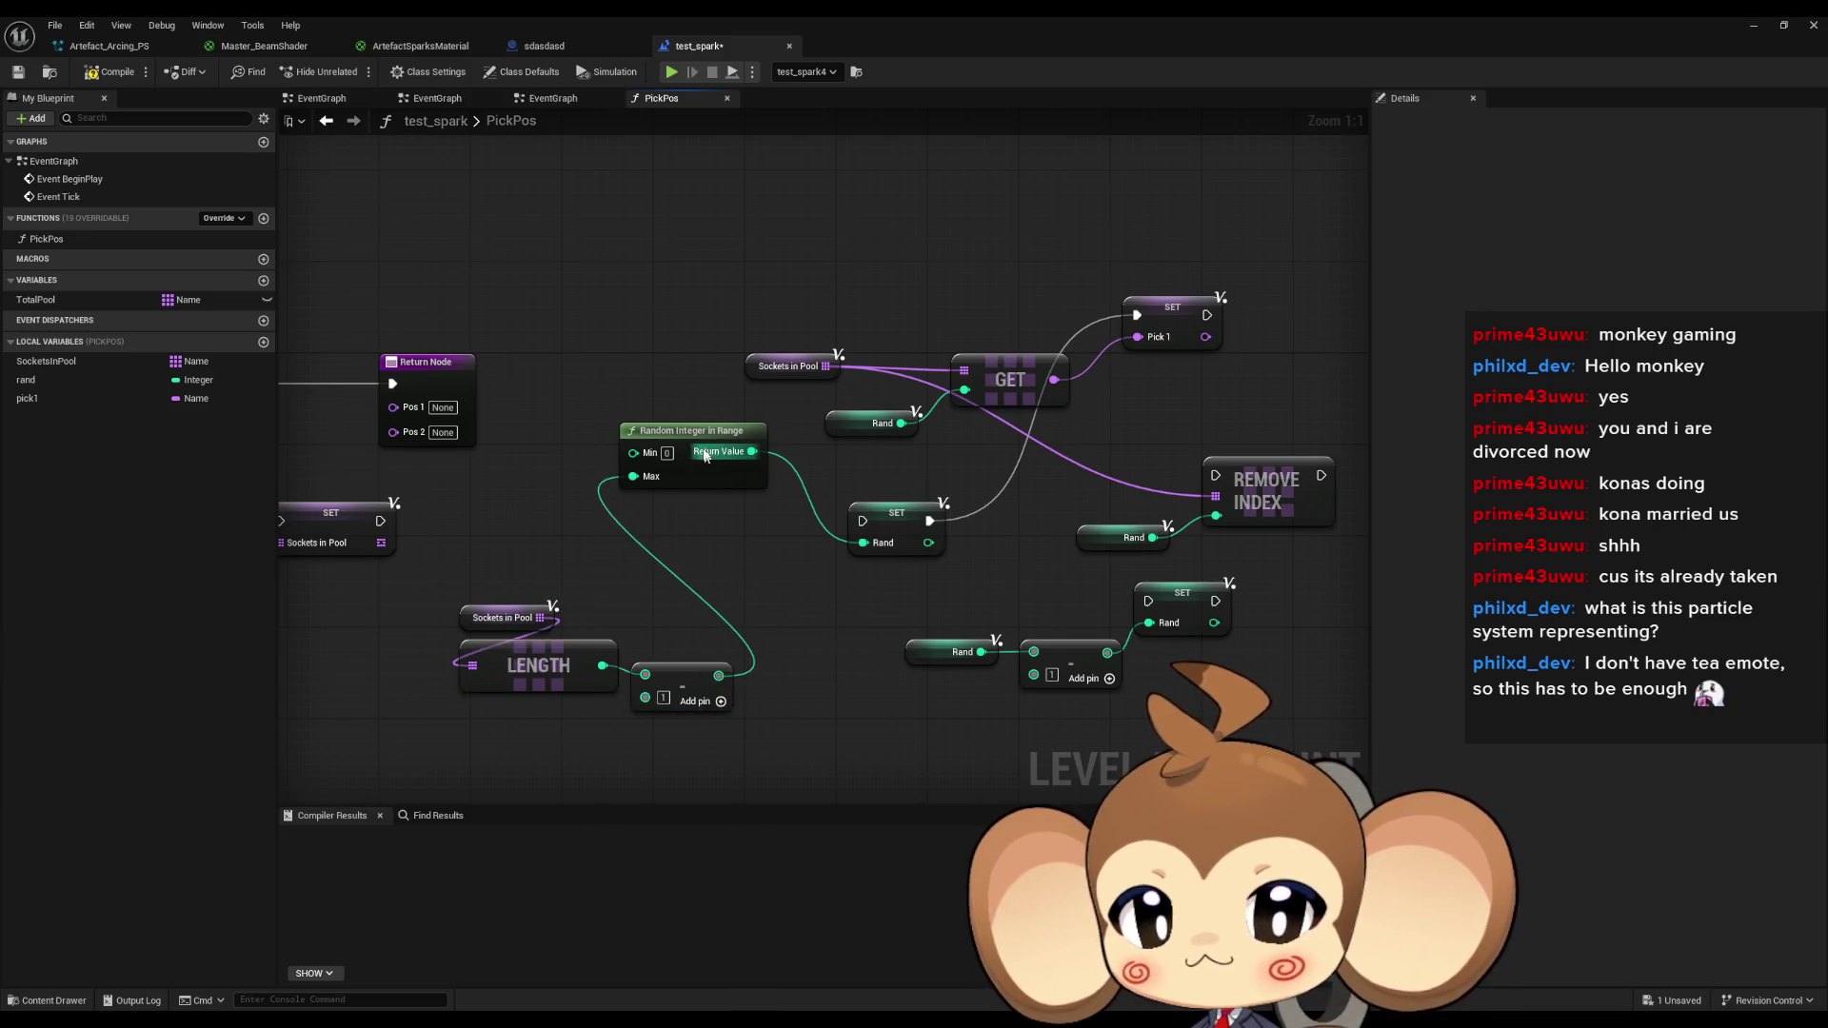
{"action": "left_click_drag", "start_coordinate": [705, 457], "coordinate": [718, 582]}
{"action": "left_click_drag", "start_coordinate": [883, 521], "coordinate": [746, 476]}
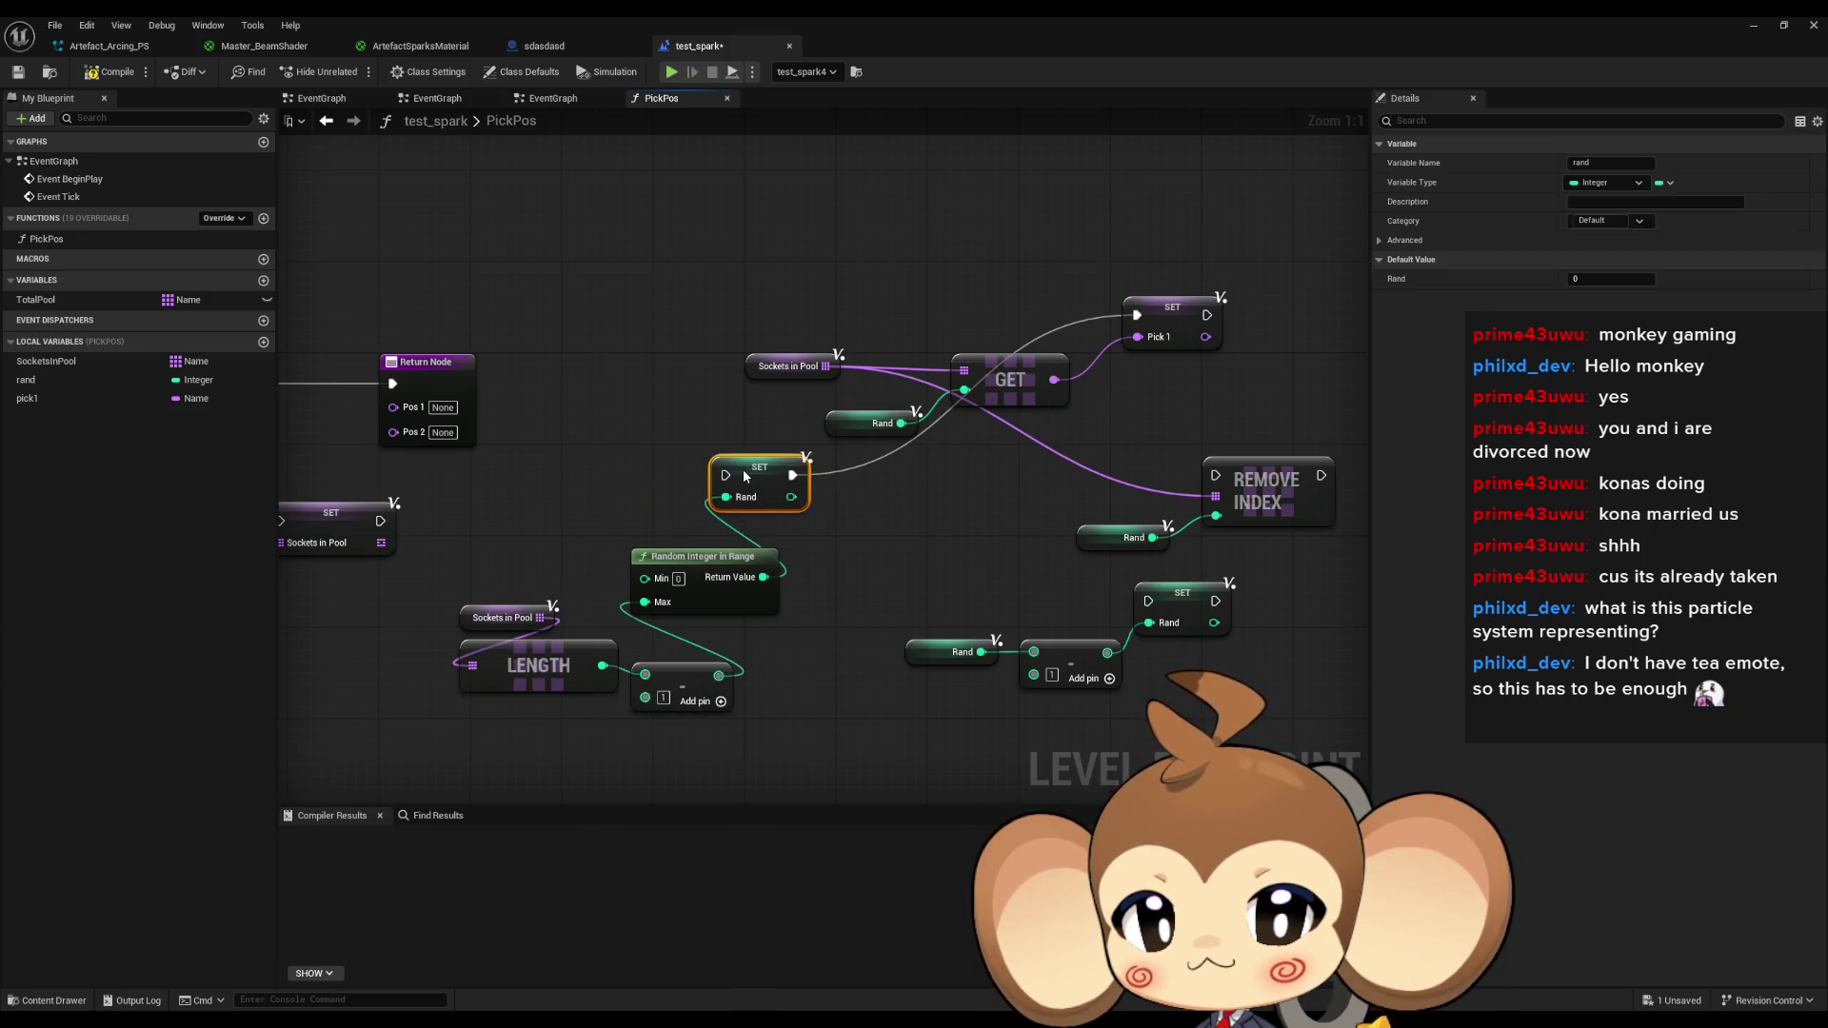
{"action": "left_click_drag", "start_coordinate": [933, 379], "coordinate": [817, 418]}
{"action": "mouse_move", "coordinate": [636, 510]}
{"action": "left_mouse_down"}
{"action": "mouse_move", "coordinate": [679, 372]}
{"action": "mouse_move", "coordinate": [720, 347]}
{"action": "left_mouse_up"}
{"action": "left_click_drag", "start_coordinate": [619, 386], "coordinate": [962, 476]}
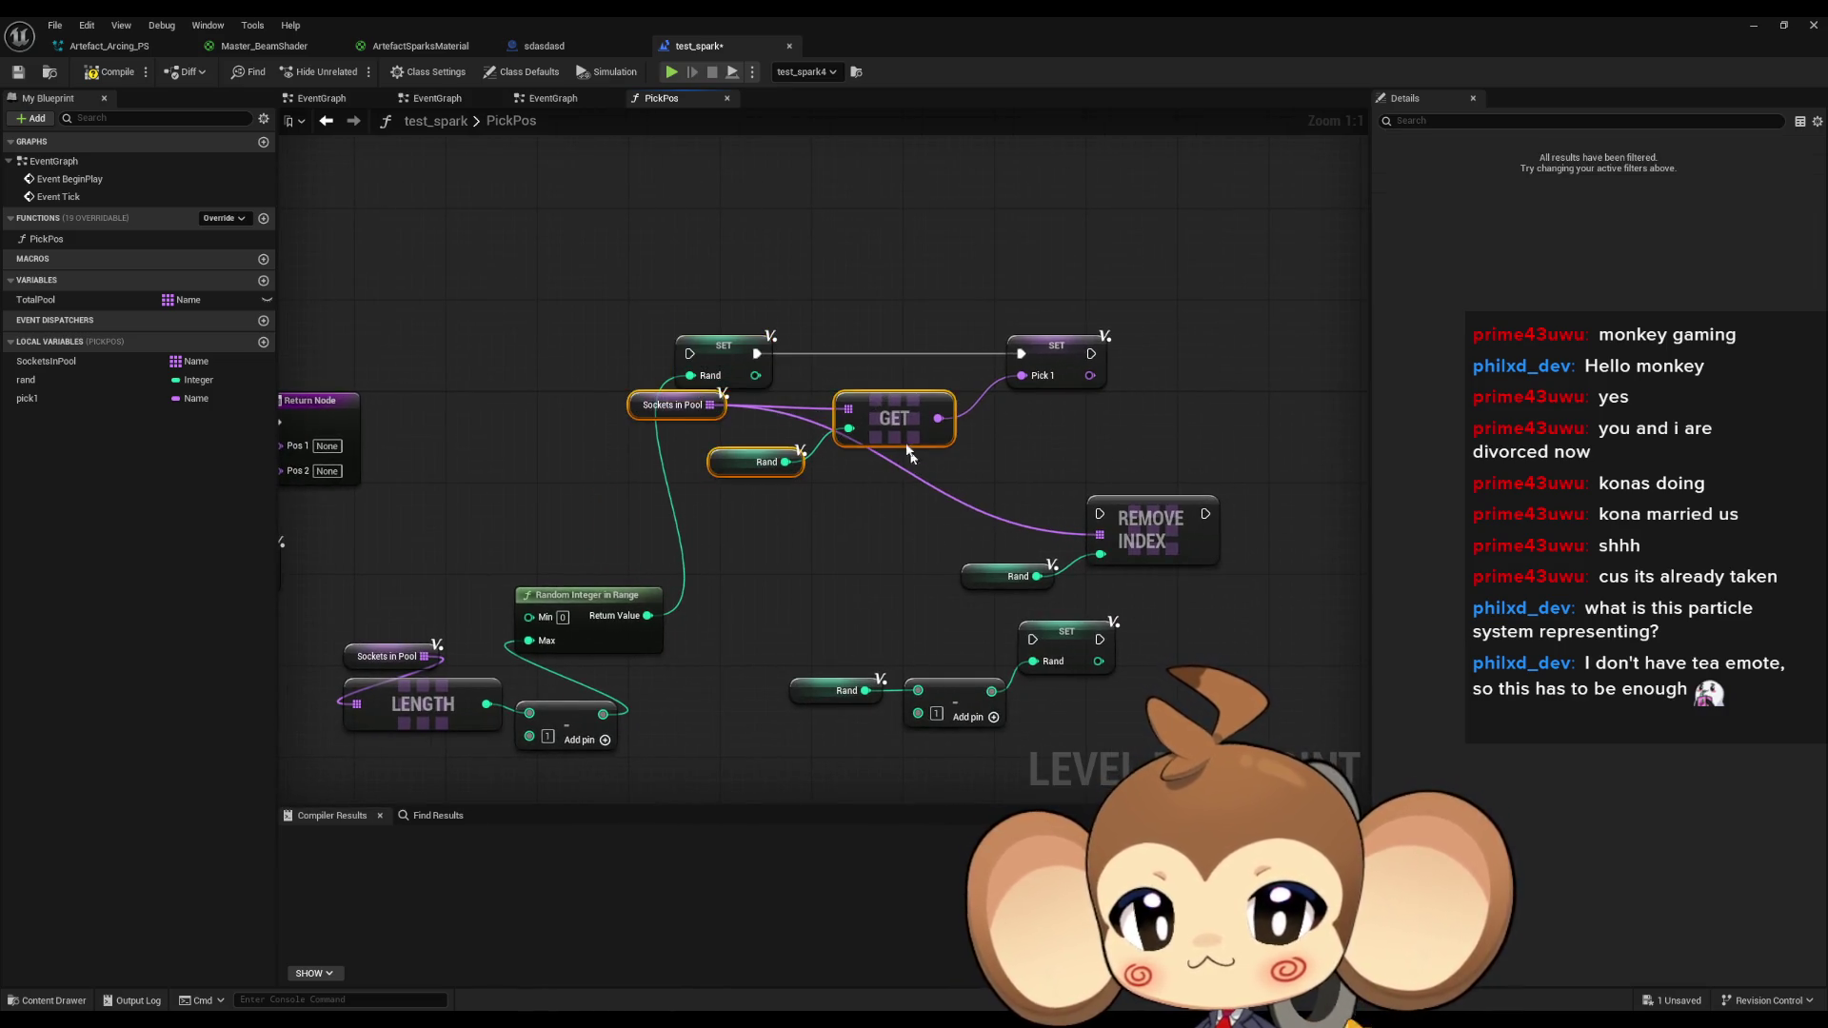
{"action": "mouse_move", "coordinate": [898, 416]}
{"action": "left_mouse_down"}
{"action": "mouse_move", "coordinate": [920, 461]}
{"action": "mouse_move", "coordinate": [869, 420]}
{"action": "mouse_move", "coordinate": [911, 415]}
{"action": "left_mouse_up"}
{"action": "left_click", "coordinate": [836, 425]}
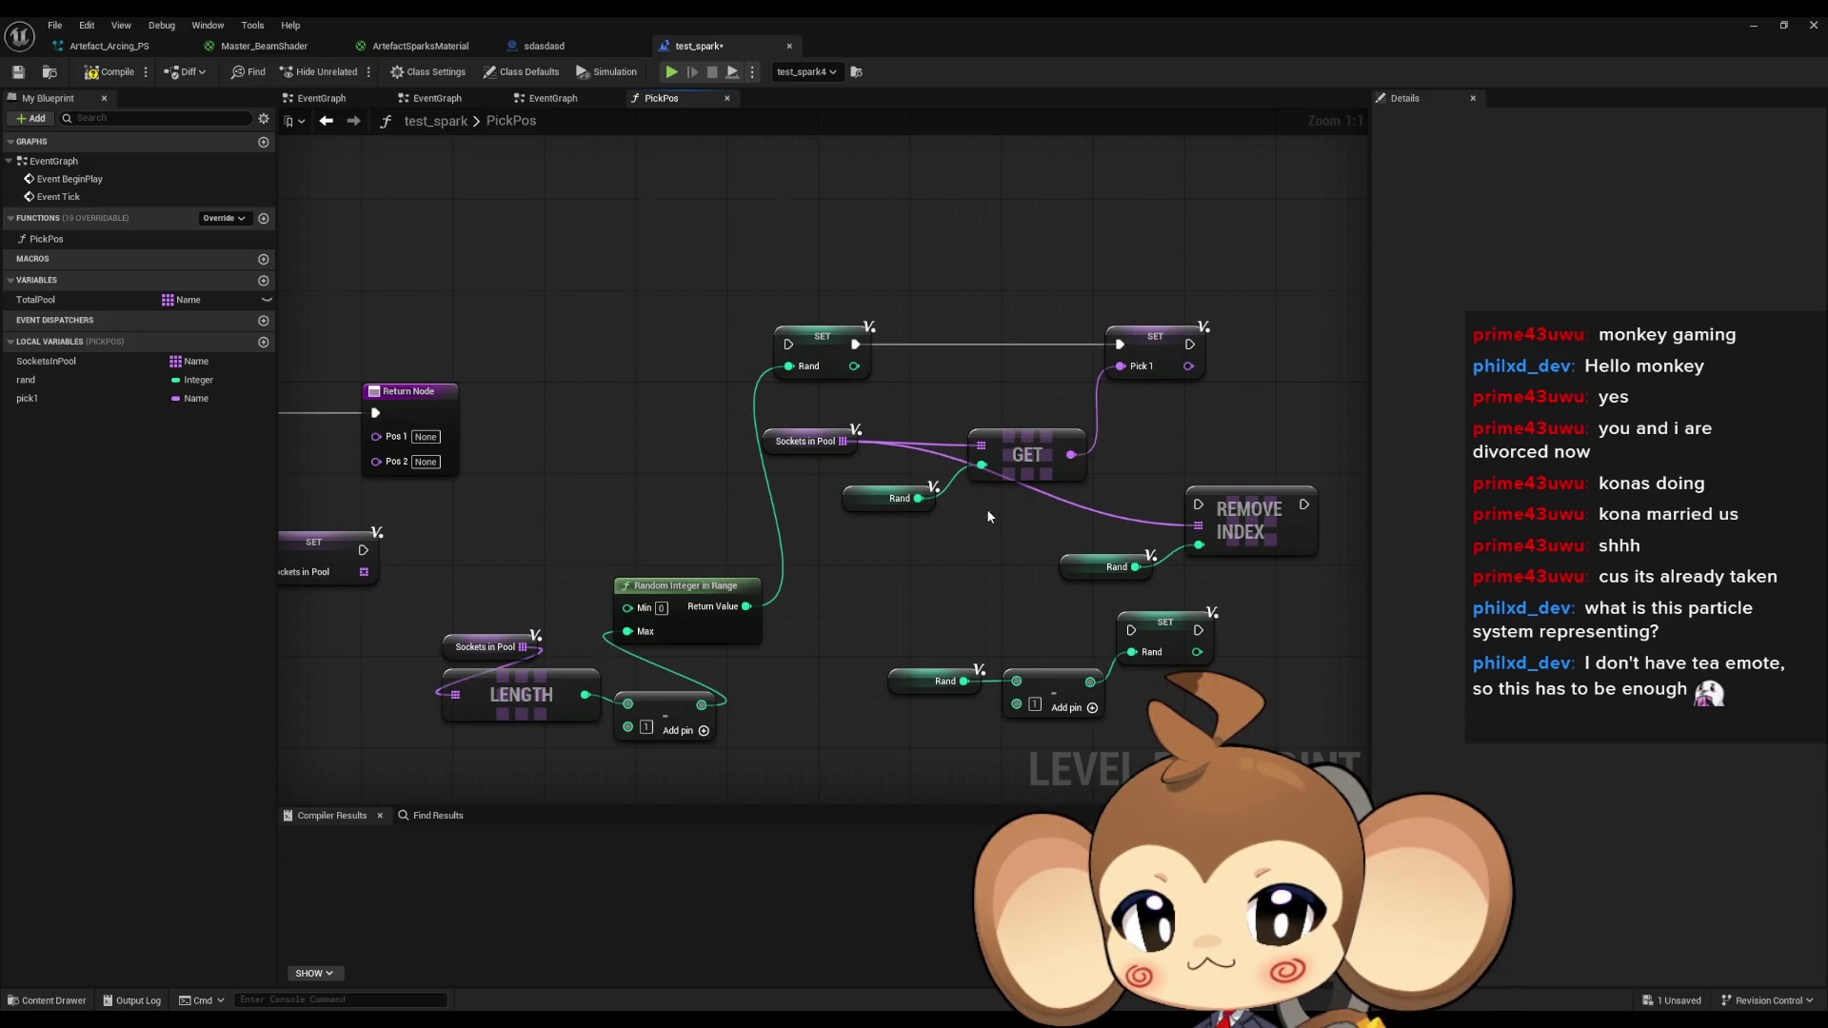
Chain REMOVE INDEX after SET Pick 1.
{"action": "mouse_move", "coordinate": [988, 517]}
{"action": "left_mouse_down"}
{"action": "mouse_move", "coordinate": [953, 550]}
{"action": "mouse_move", "coordinate": [1032, 361]}
{"action": "left_mouse_up"}
{"action": "left_click_drag", "start_coordinate": [1113, 534], "coordinate": [1158, 363]}
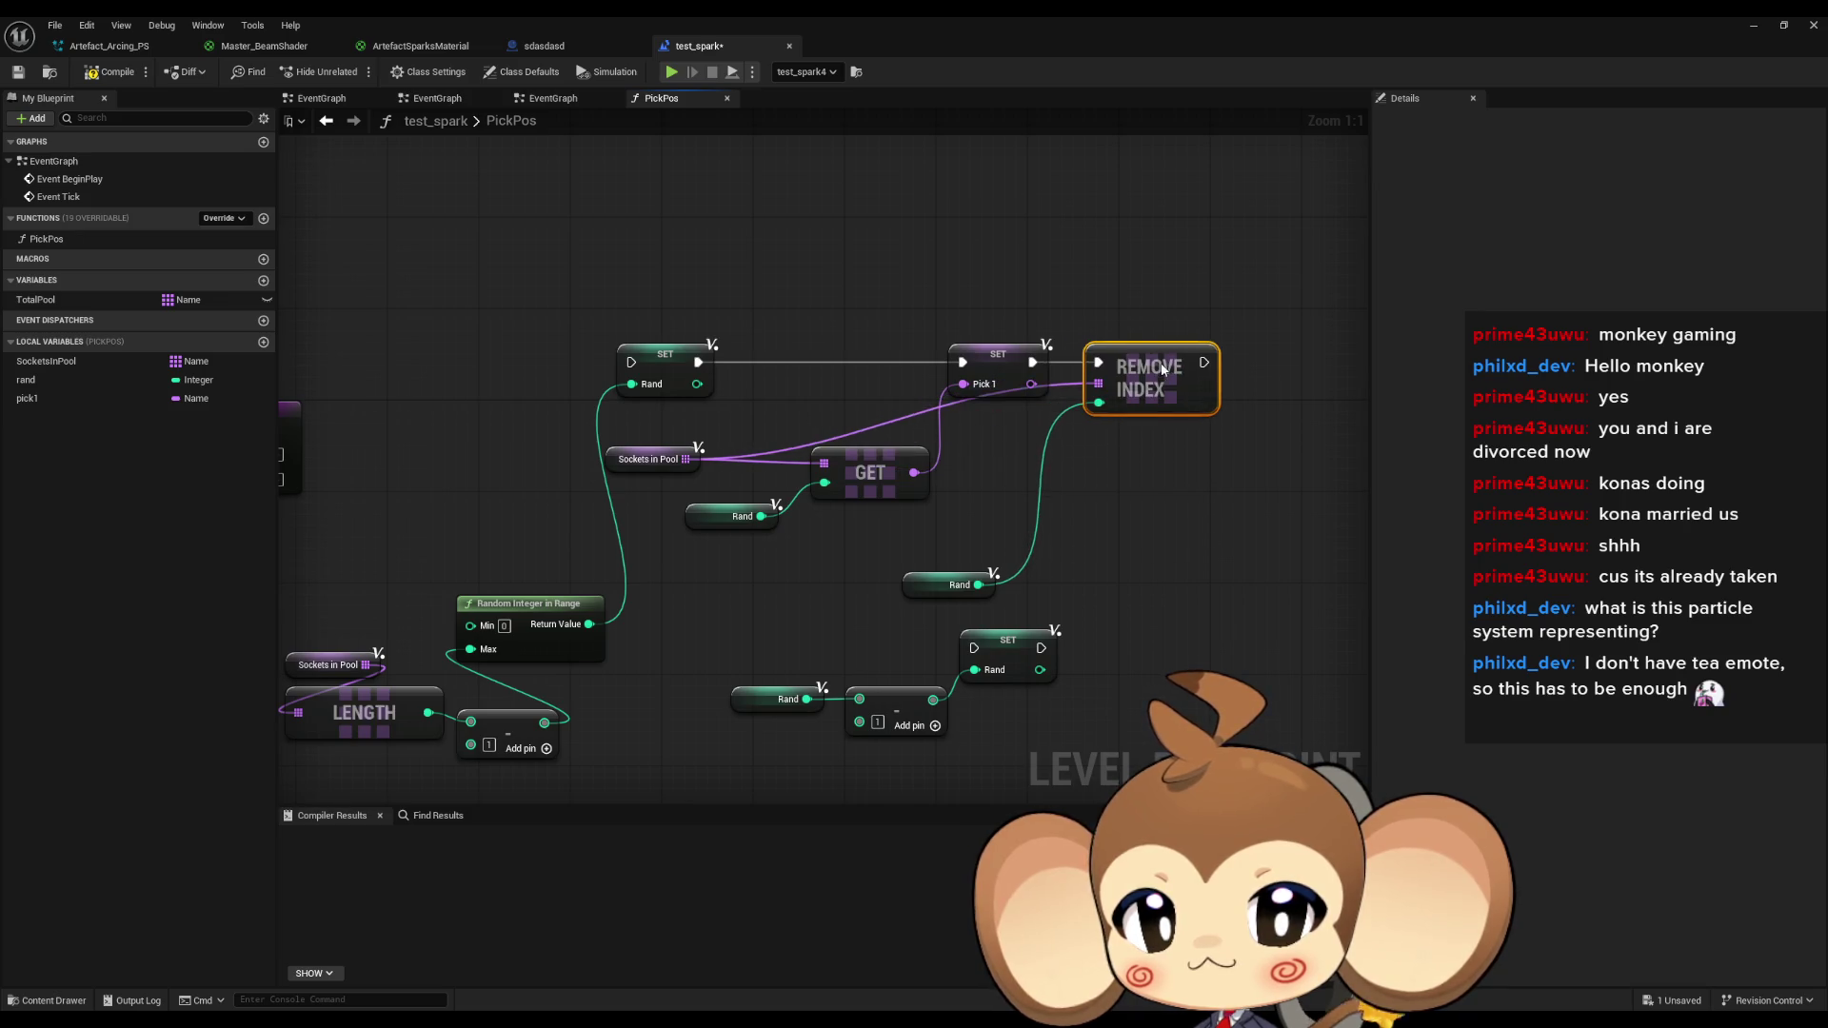
{"action": "left_click_drag", "start_coordinate": [499, 679], "coordinate": [658, 594]}
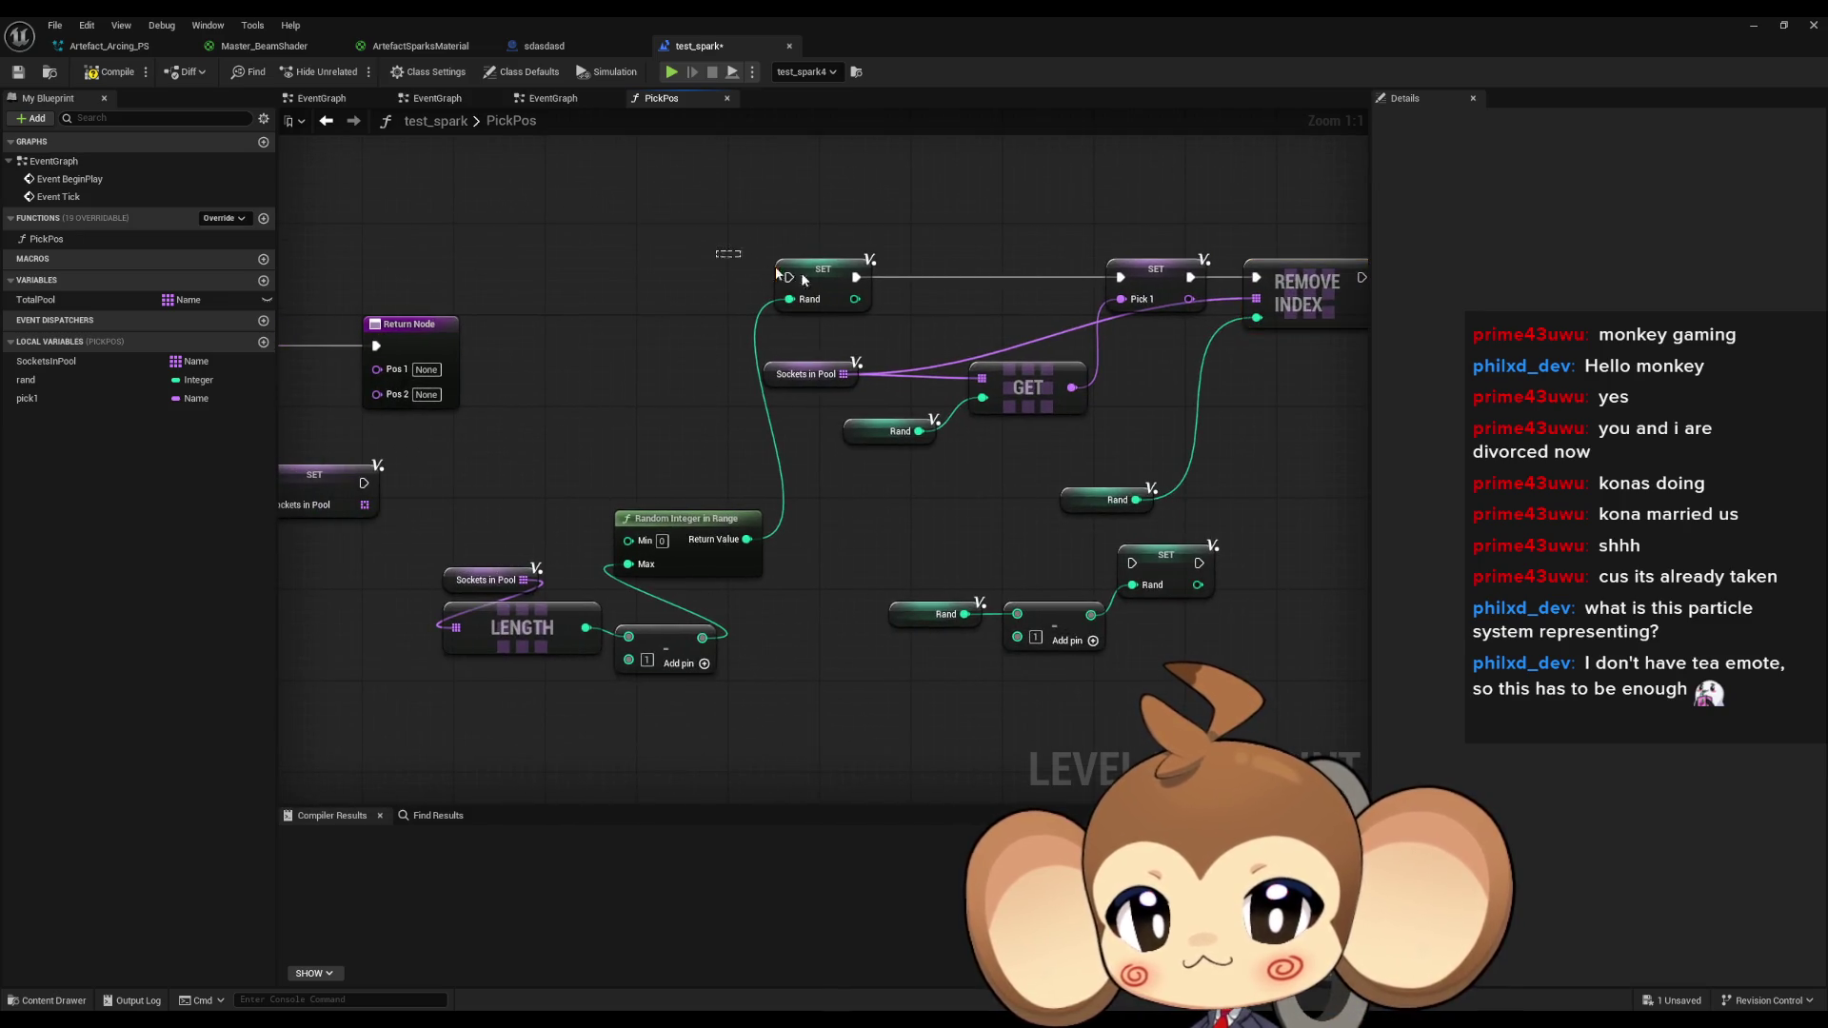
Paste a copy of the random-index nodes after REMOVE INDEX, deleting the extra Rand, subtract and SET copies.
{"action": "left_click", "coordinate": [686, 522]}
{"action": "mouse_move", "coordinate": [1184, 475]}
{"action": "left_mouse_down"}
{"action": "mouse_move", "coordinate": [970, 568]}
{"action": "mouse_move", "coordinate": [876, 568]}
{"action": "left_mouse_up"}
{"action": "key", "text": "ctrl+v"}
{"action": "mouse_move", "coordinate": [1306, 311]}
{"action": "left_mouse_down"}
{"action": "mouse_move", "coordinate": [1321, 390]}
{"action": "mouse_move", "coordinate": [1078, 388]}
{"action": "mouse_move", "coordinate": [1146, 501]}
{"action": "mouse_move", "coordinate": [922, 499]}
{"action": "mouse_move", "coordinate": [837, 455]}
{"action": "left_mouse_up"}
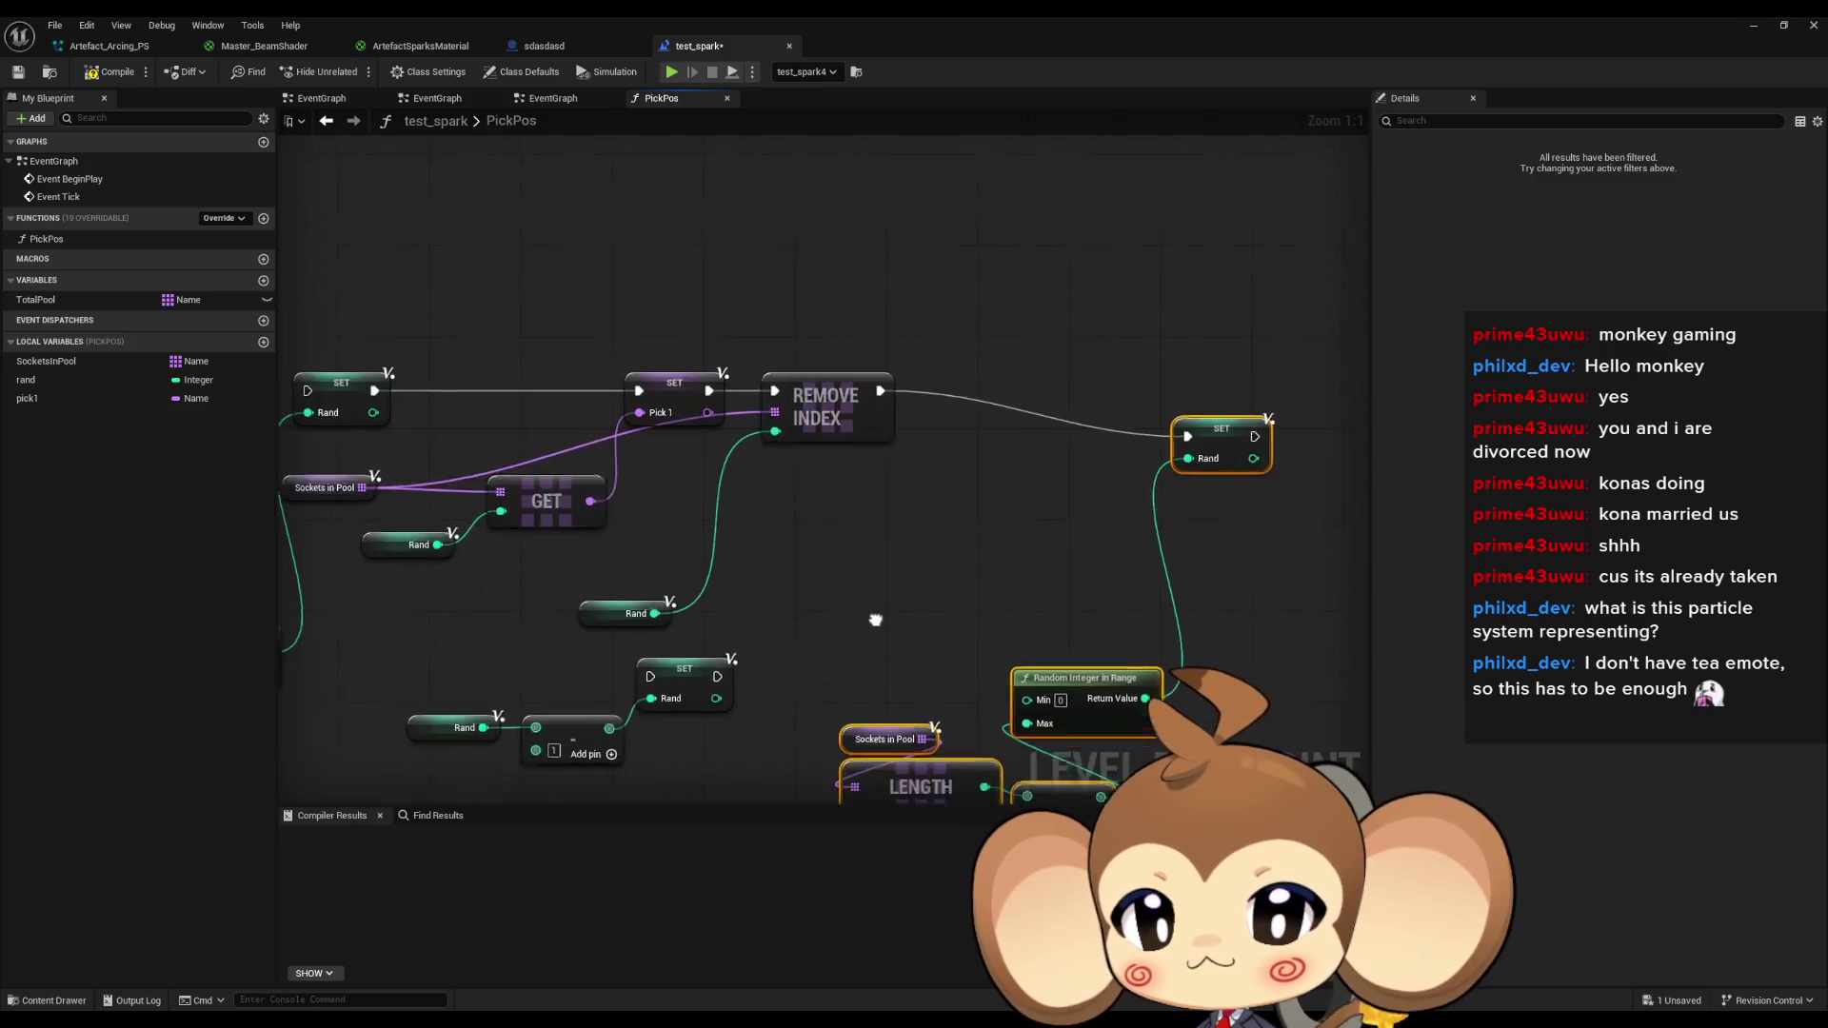
{"action": "mouse_move", "coordinate": [417, 609]}
{"action": "left_mouse_down"}
{"action": "mouse_move", "coordinate": [653, 677]}
{"action": "mouse_move", "coordinate": [717, 729]}
{"action": "mouse_move", "coordinate": [1095, 610]}
{"action": "mouse_move", "coordinate": [1049, 580]}
{"action": "left_mouse_up"}
{"action": "key", "text": "Delete"}
{"action": "left_click_drag", "start_coordinate": [1240, 371], "coordinate": [1198, 327]}
Duplicate the Sockets in Pool, GET and SET Pick 1 lookup nodes.
{"action": "left_click", "coordinate": [457, 429]}
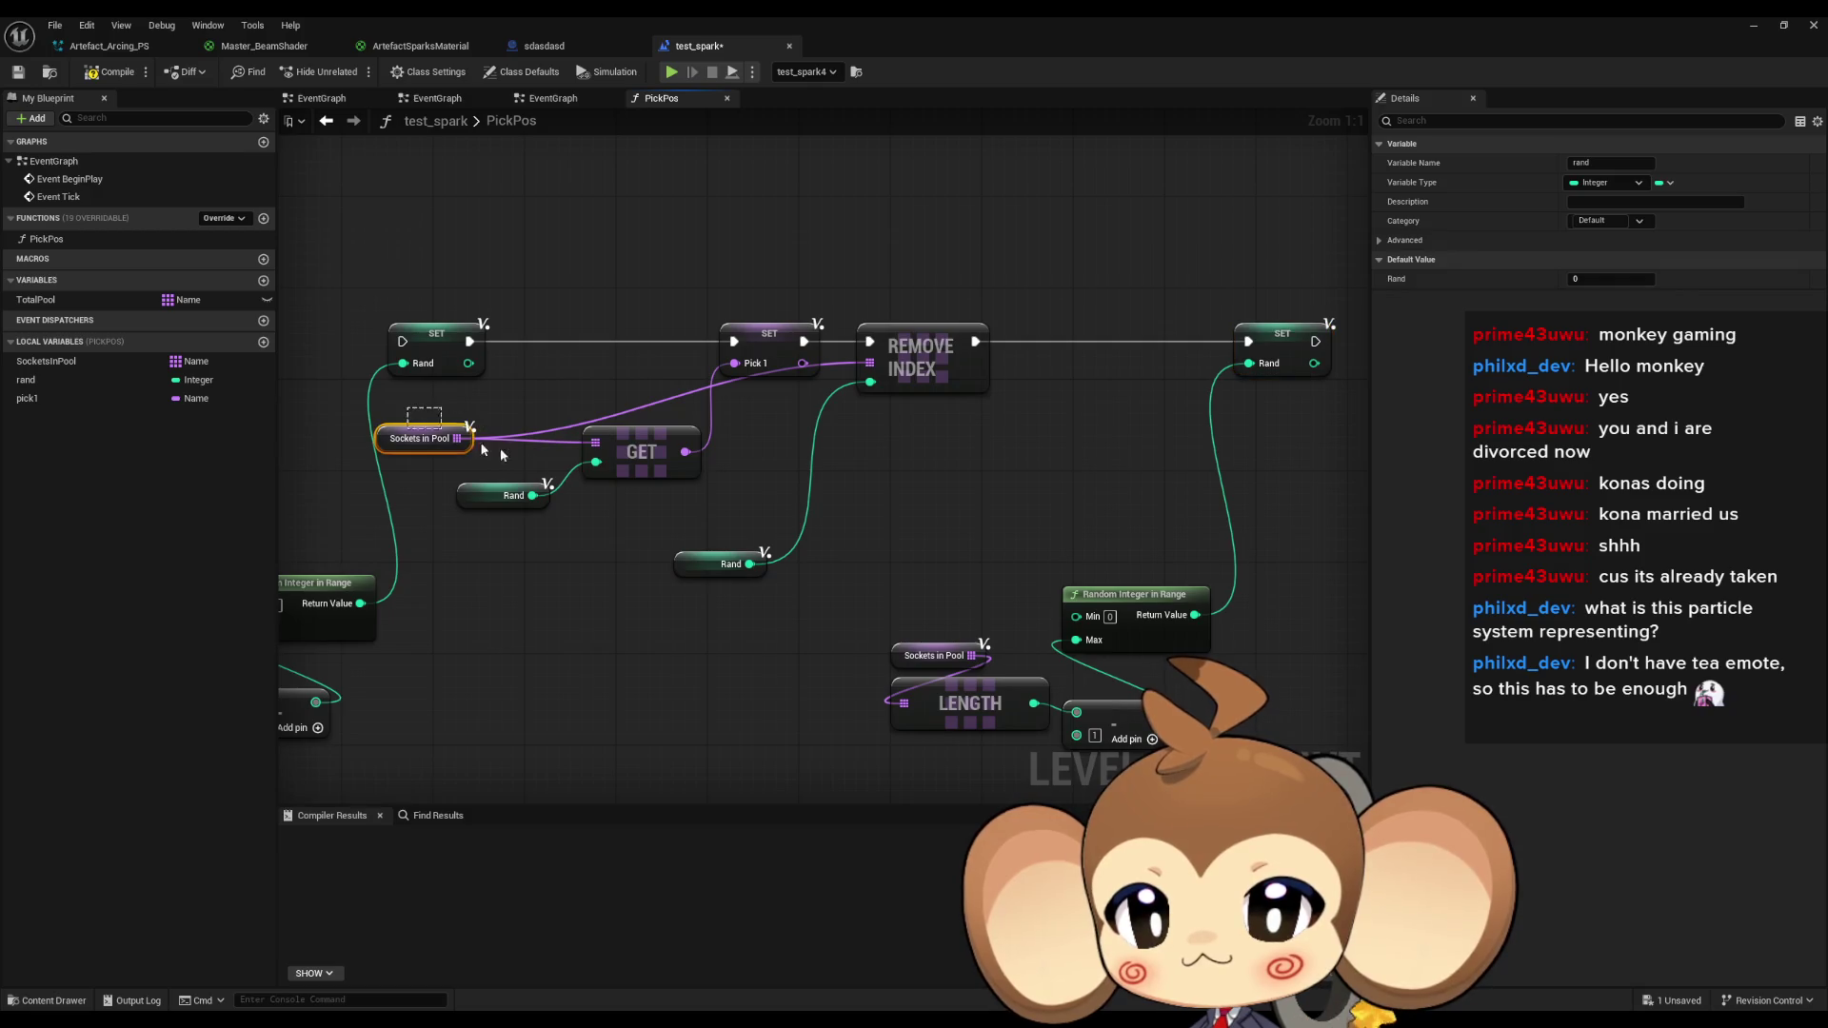
{"action": "left_click", "coordinate": [752, 333], "text": "ctrl"}
{"action": "key", "text": "ctrl+v"}
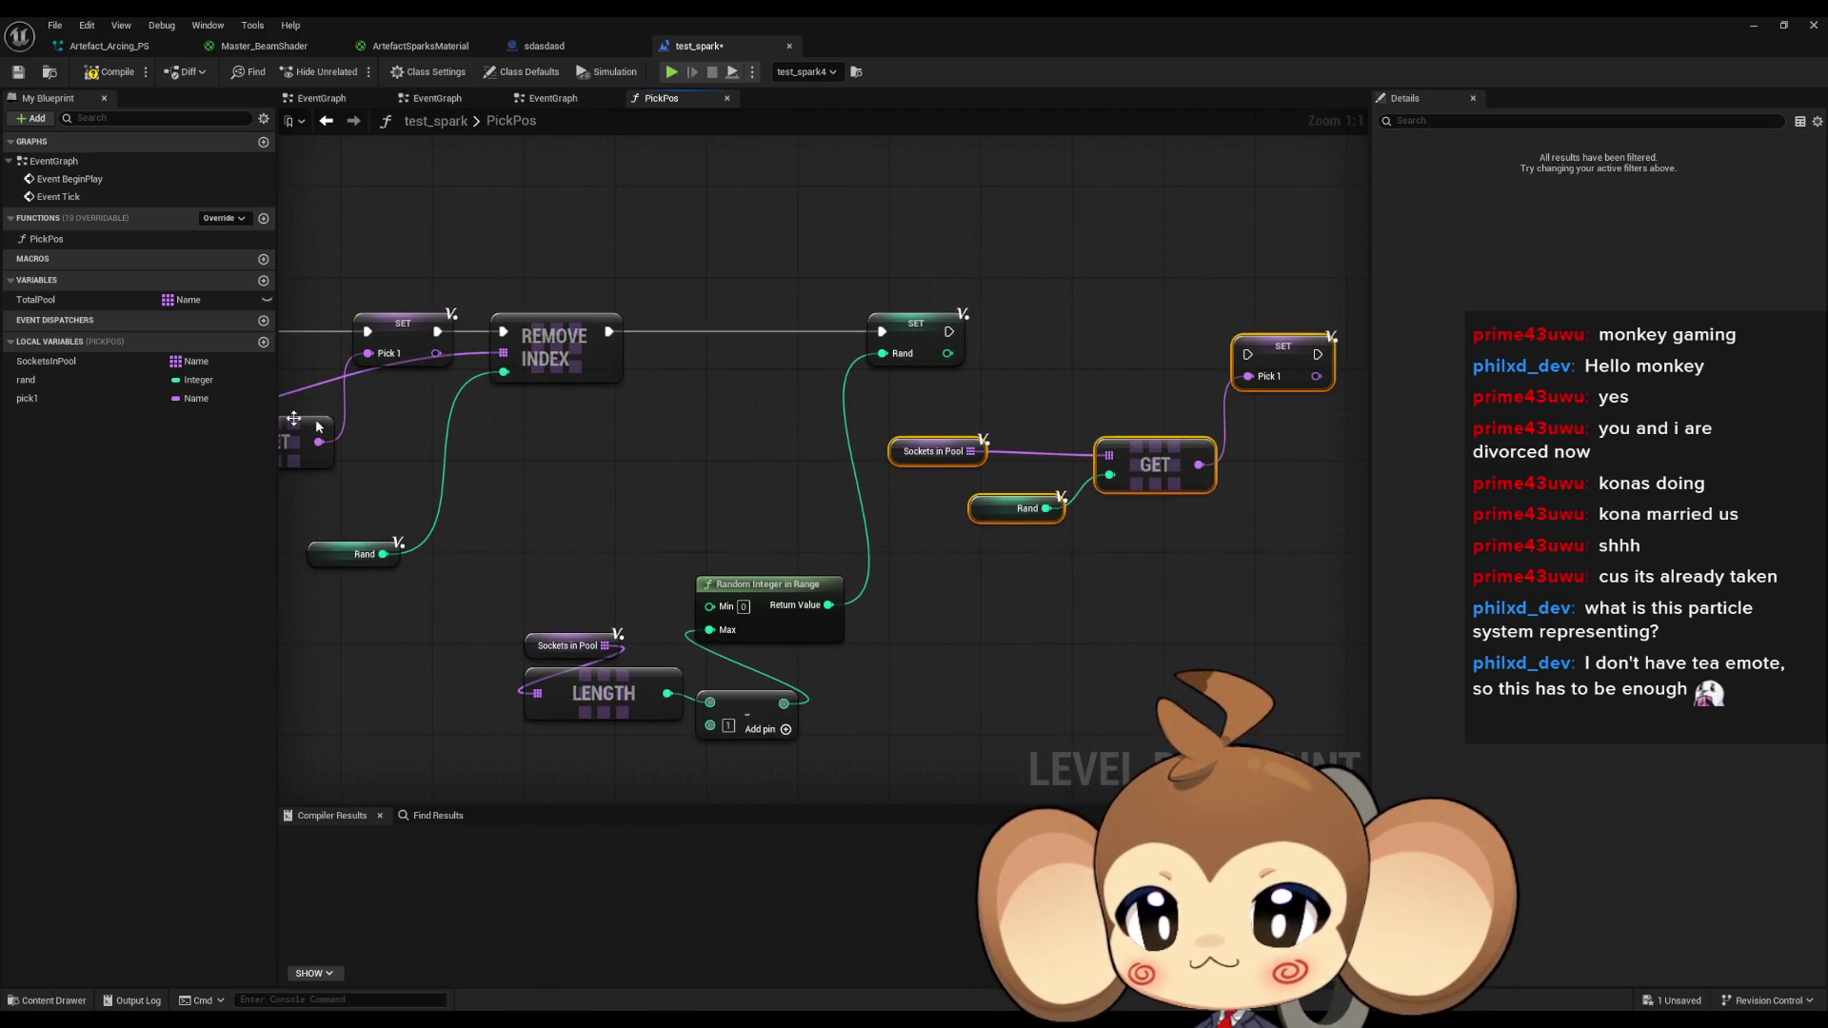
{"action": "left_click", "coordinate": [933, 372]}
{"action": "left_click_drag", "start_coordinate": [933, 372], "coordinate": [796, 378]}
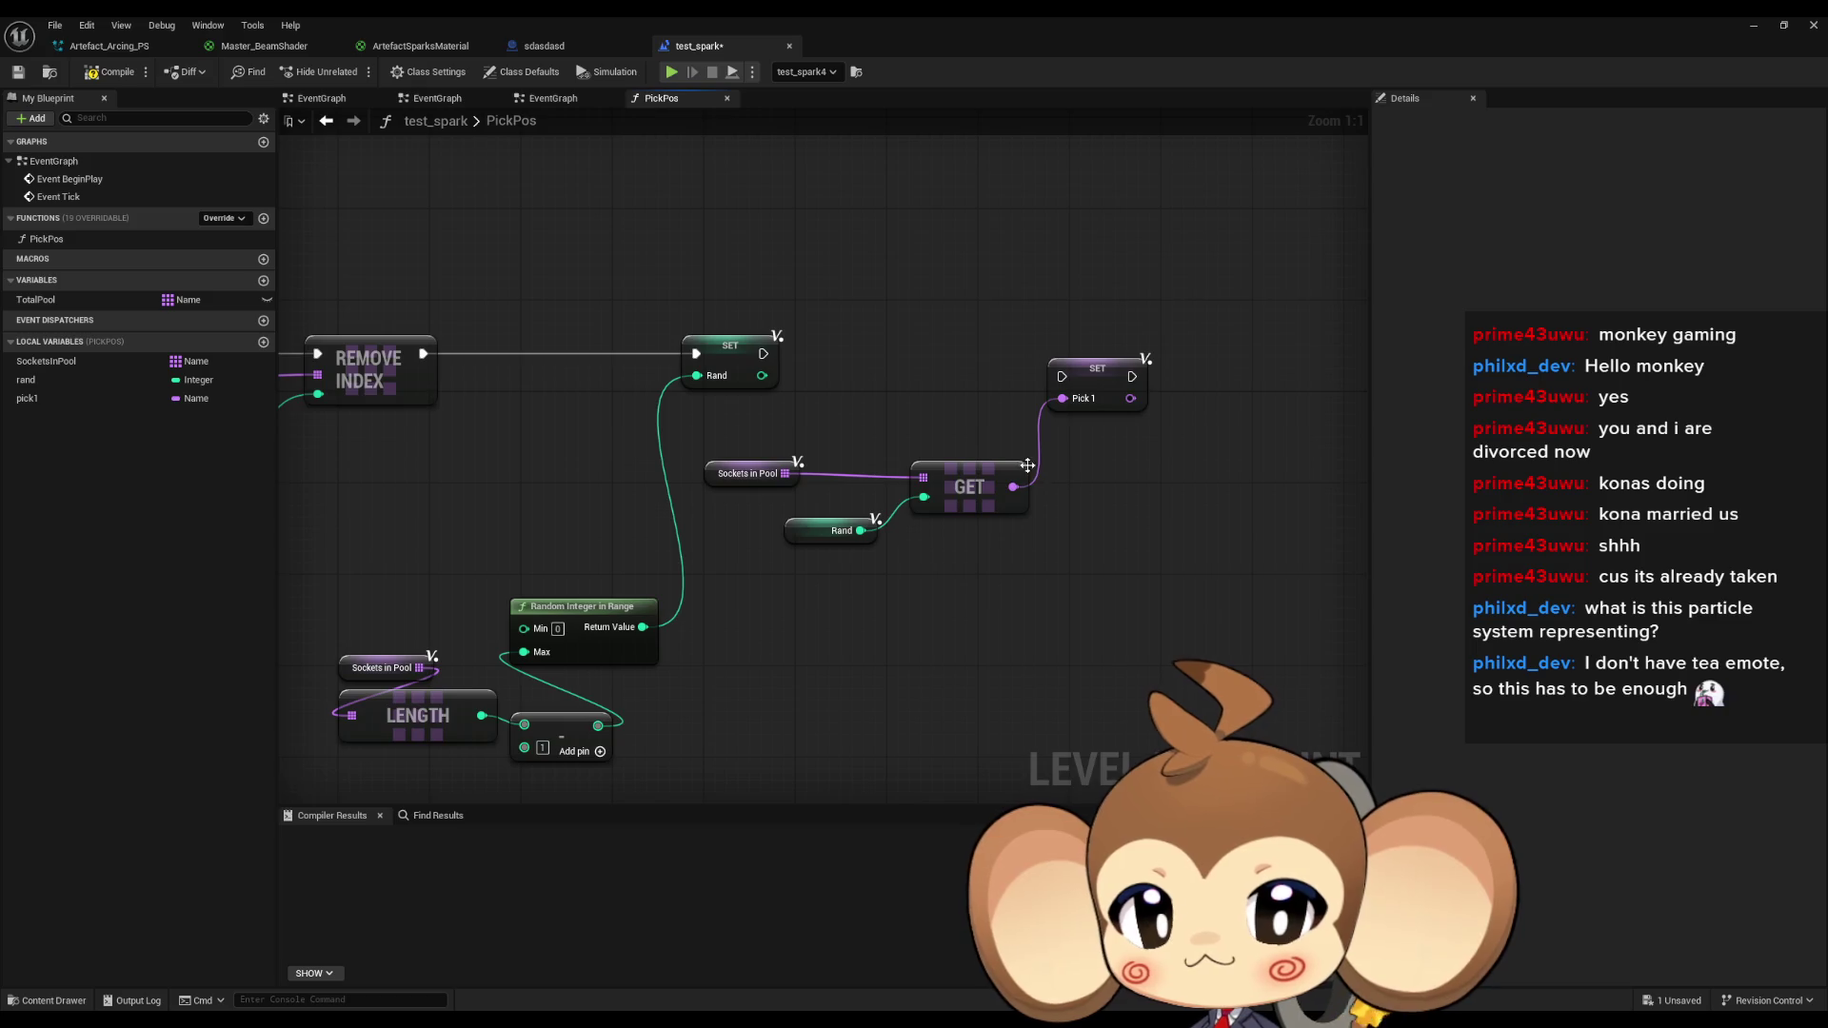
Promote the second GET result to a new local variable named pick2.
{"action": "left_click_drag", "start_coordinate": [1014, 486], "coordinate": [1052, 508]}
{"action": "type", "text": "prom"}
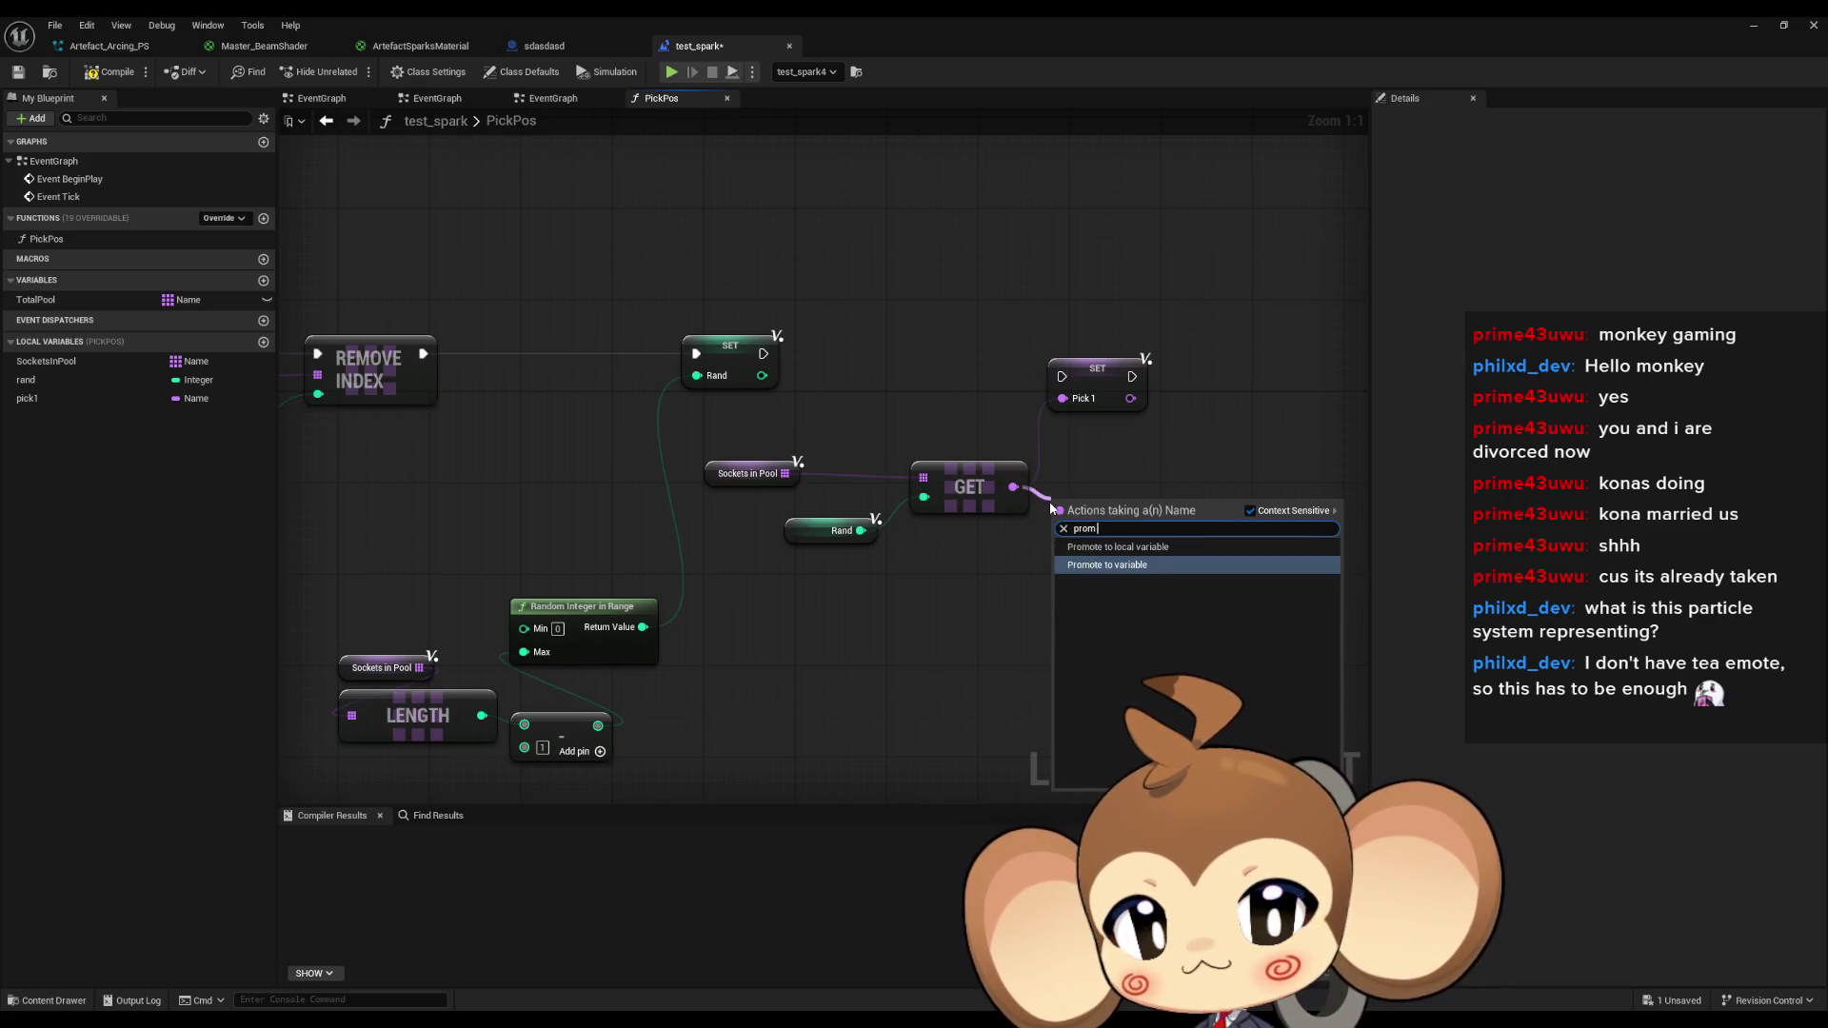
{"action": "key", "text": "Up"}
{"action": "key", "text": "Return"}
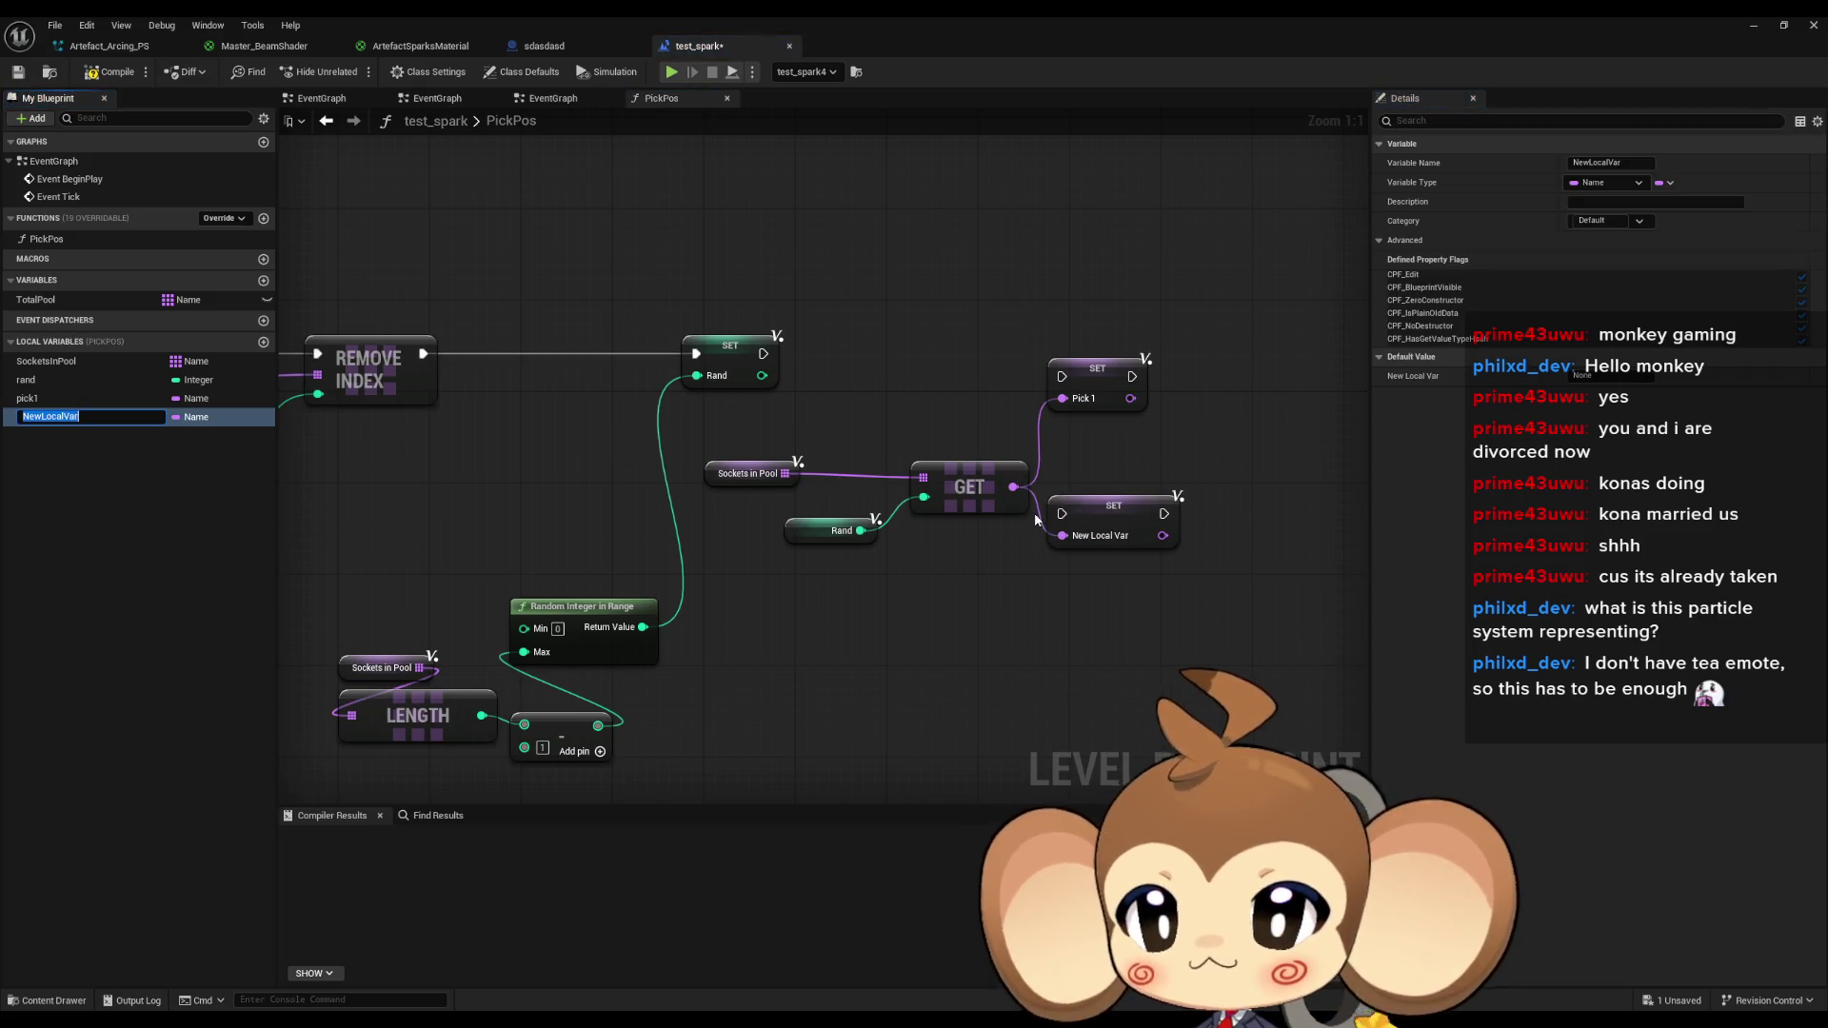
{"action": "type", "text": "pick2"}
{"action": "key", "text": "Return"}
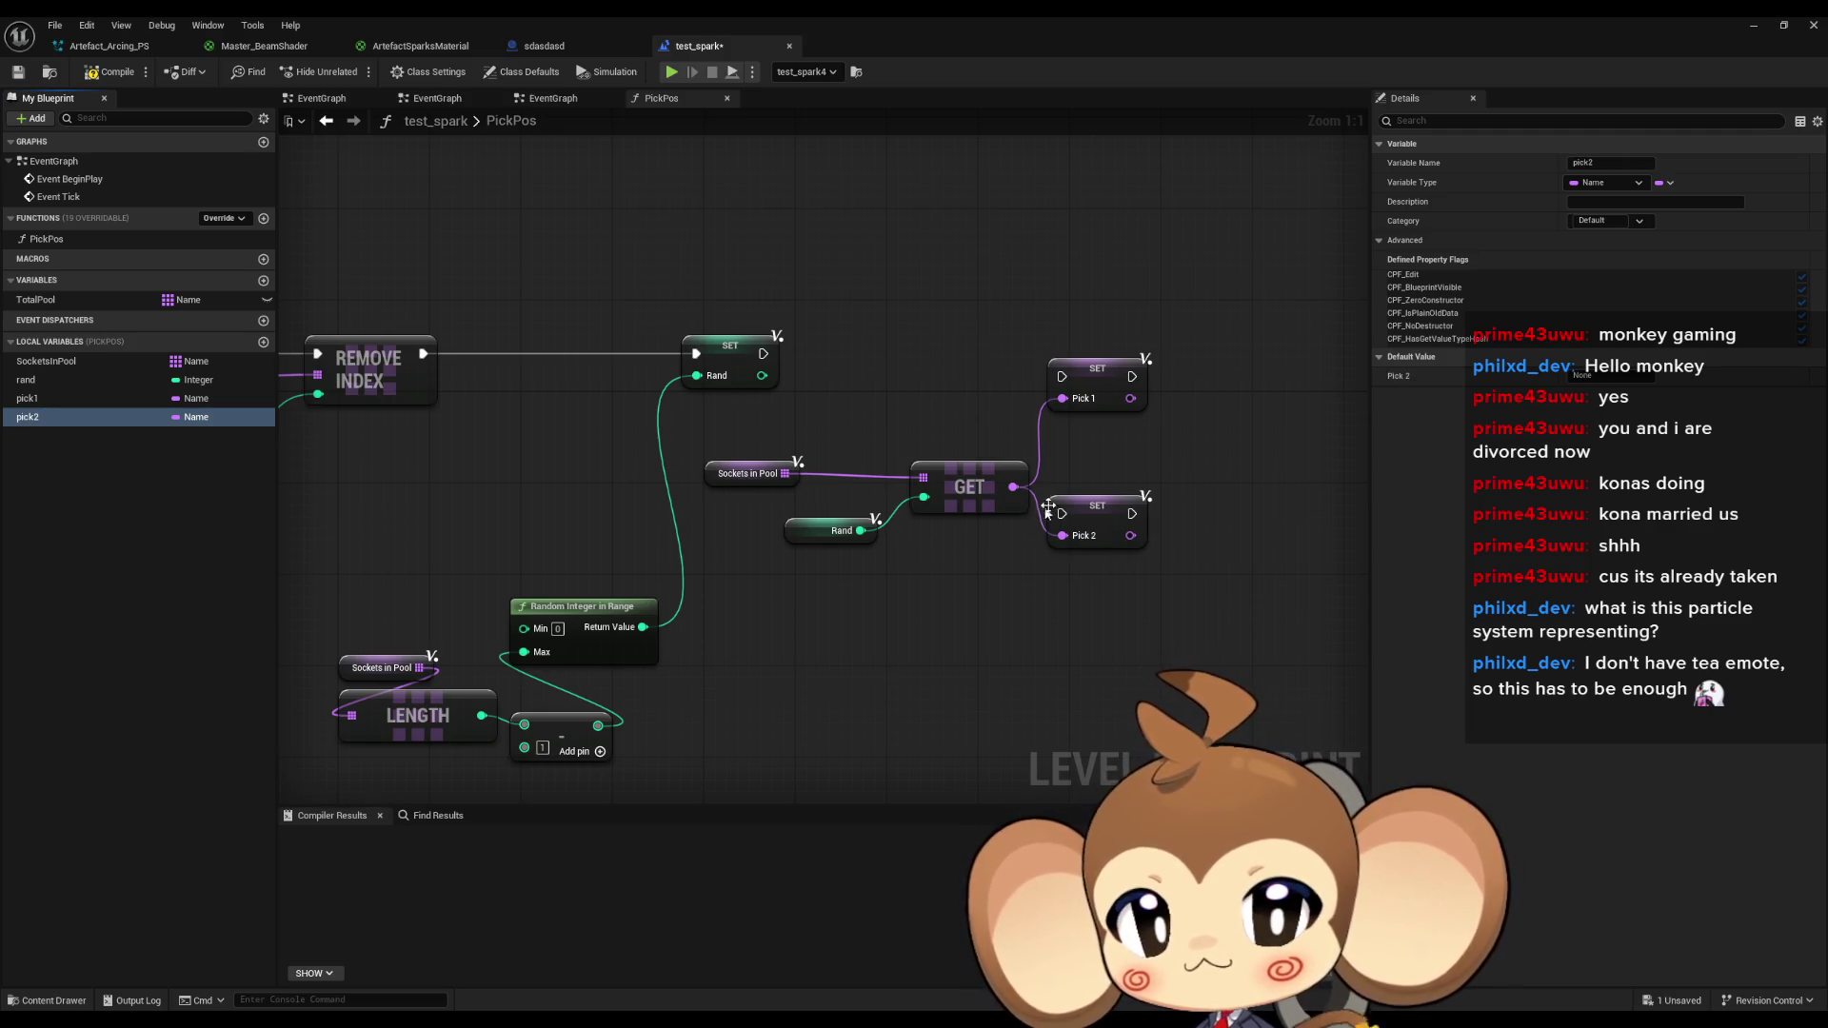
Run SET Pick 2 after the second SET Rand and delete the duplicate SET Pick 1.
{"action": "left_click_drag", "start_coordinate": [1062, 513], "coordinate": [763, 353]}
{"action": "left_click_drag", "start_coordinate": [1039, 300], "coordinate": [1151, 420]}
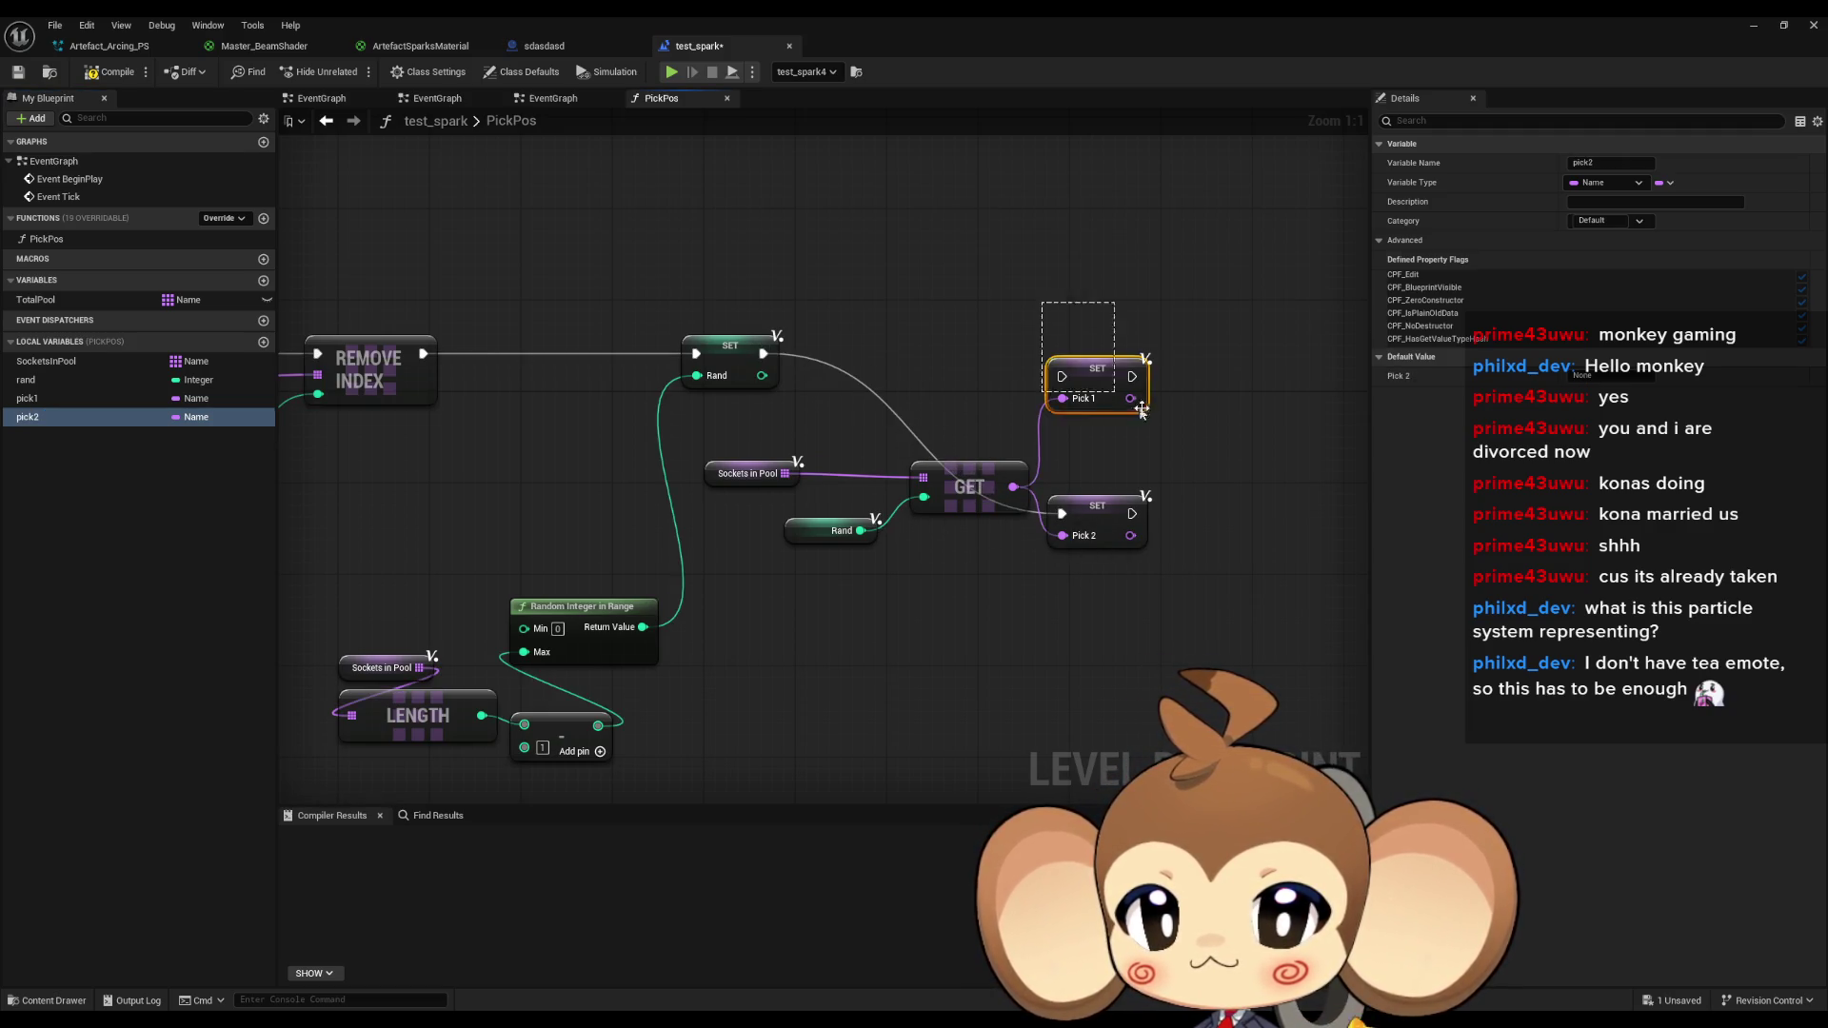
{"action": "key", "text": "Delete"}
{"action": "left_click_drag", "start_coordinate": [1116, 530], "coordinate": [1092, 369]}
{"action": "scroll", "coordinate": [1093, 370], "scroll_direction": "down", "scroll_amount": 2}
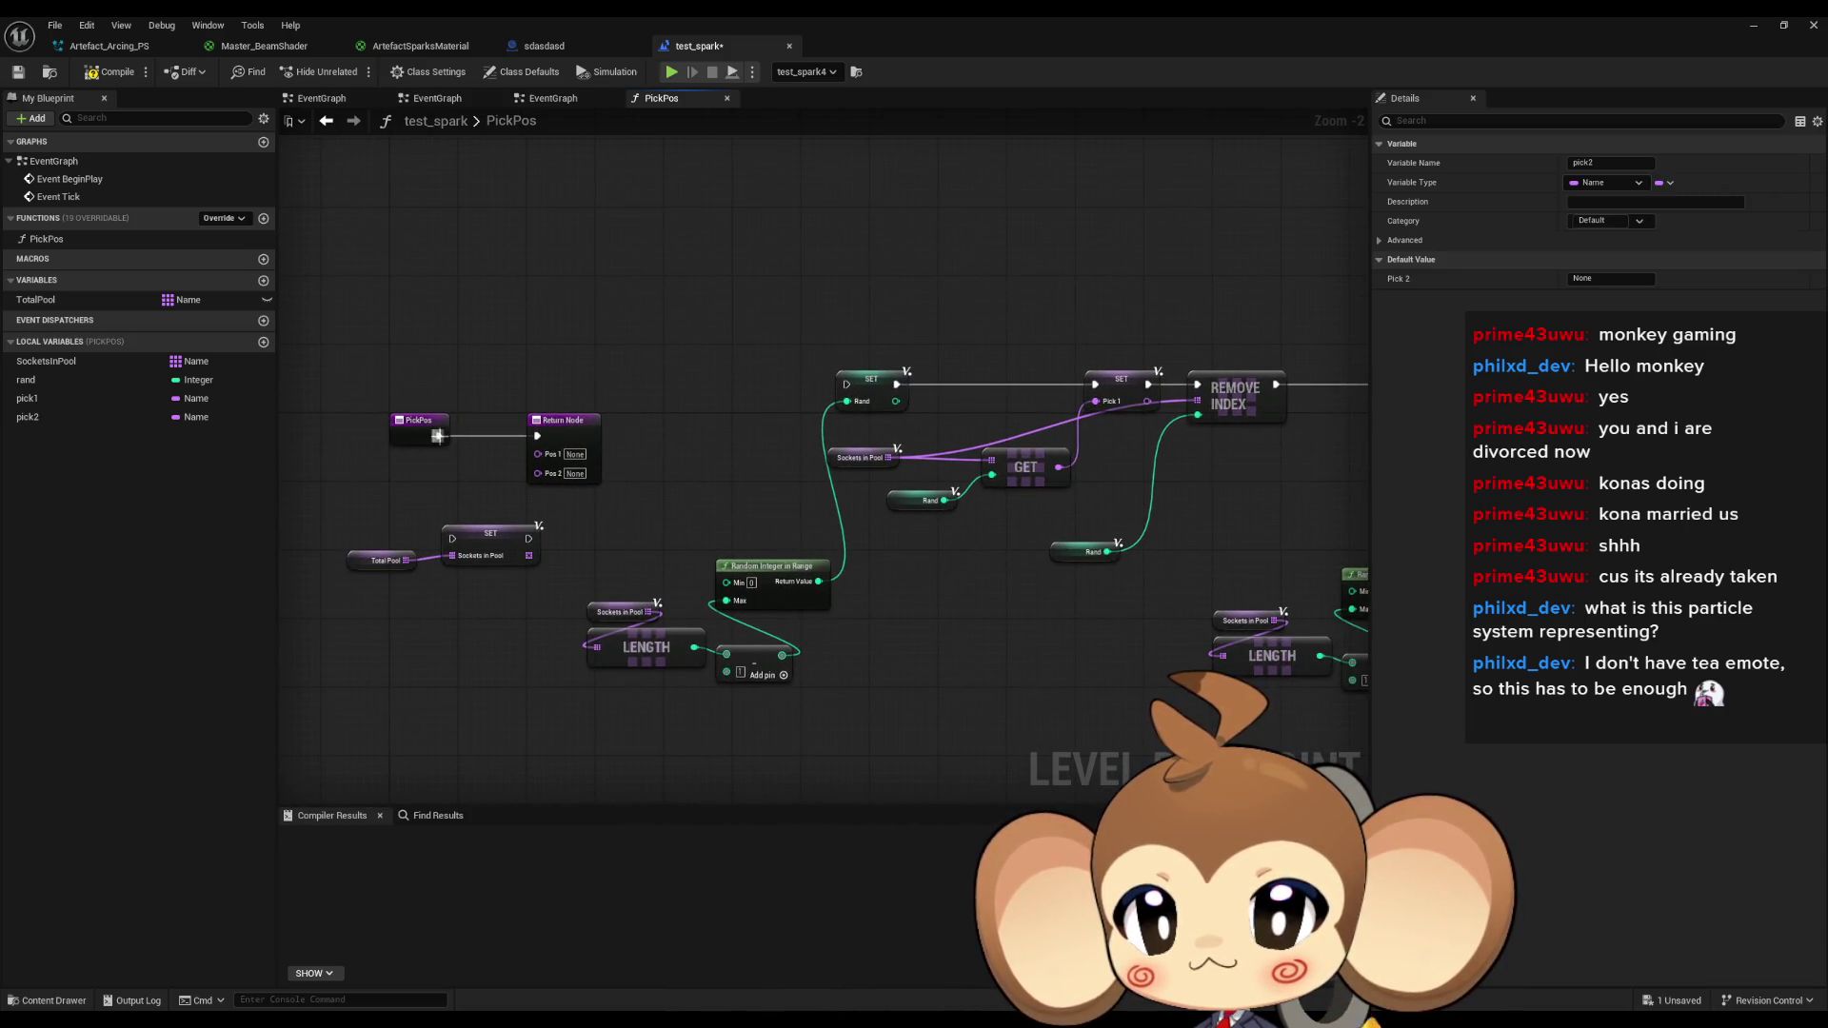
Wire the PickPos entry to SET Sockets in Pool and SET Pick 2 to the Return Node.
{"action": "mouse_move", "coordinate": [438, 436]}
{"action": "left_mouse_down"}
{"action": "mouse_move", "coordinate": [444, 560]}
{"action": "mouse_move", "coordinate": [452, 539]}
{"action": "mouse_move", "coordinate": [947, 295]}
{"action": "mouse_move", "coordinate": [502, 519]}
{"action": "mouse_move", "coordinate": [924, 325]}
{"action": "left_mouse_up"}
{"action": "scroll", "coordinate": [606, 571], "scroll_direction": "up", "scroll_amount": 2}
{"action": "mouse_move", "coordinate": [555, 387]}
{"action": "left_mouse_down"}
{"action": "mouse_move", "coordinate": [1267, 588]}
{"action": "mouse_move", "coordinate": [650, 540]}
{"action": "mouse_move", "coordinate": [1272, 569]}
{"action": "mouse_move", "coordinate": [1039, 405]}
{"action": "mouse_move", "coordinate": [1029, 369]}
{"action": "left_mouse_up"}
{"action": "left_click_drag", "start_coordinate": [816, 271], "coordinate": [985, 374]}
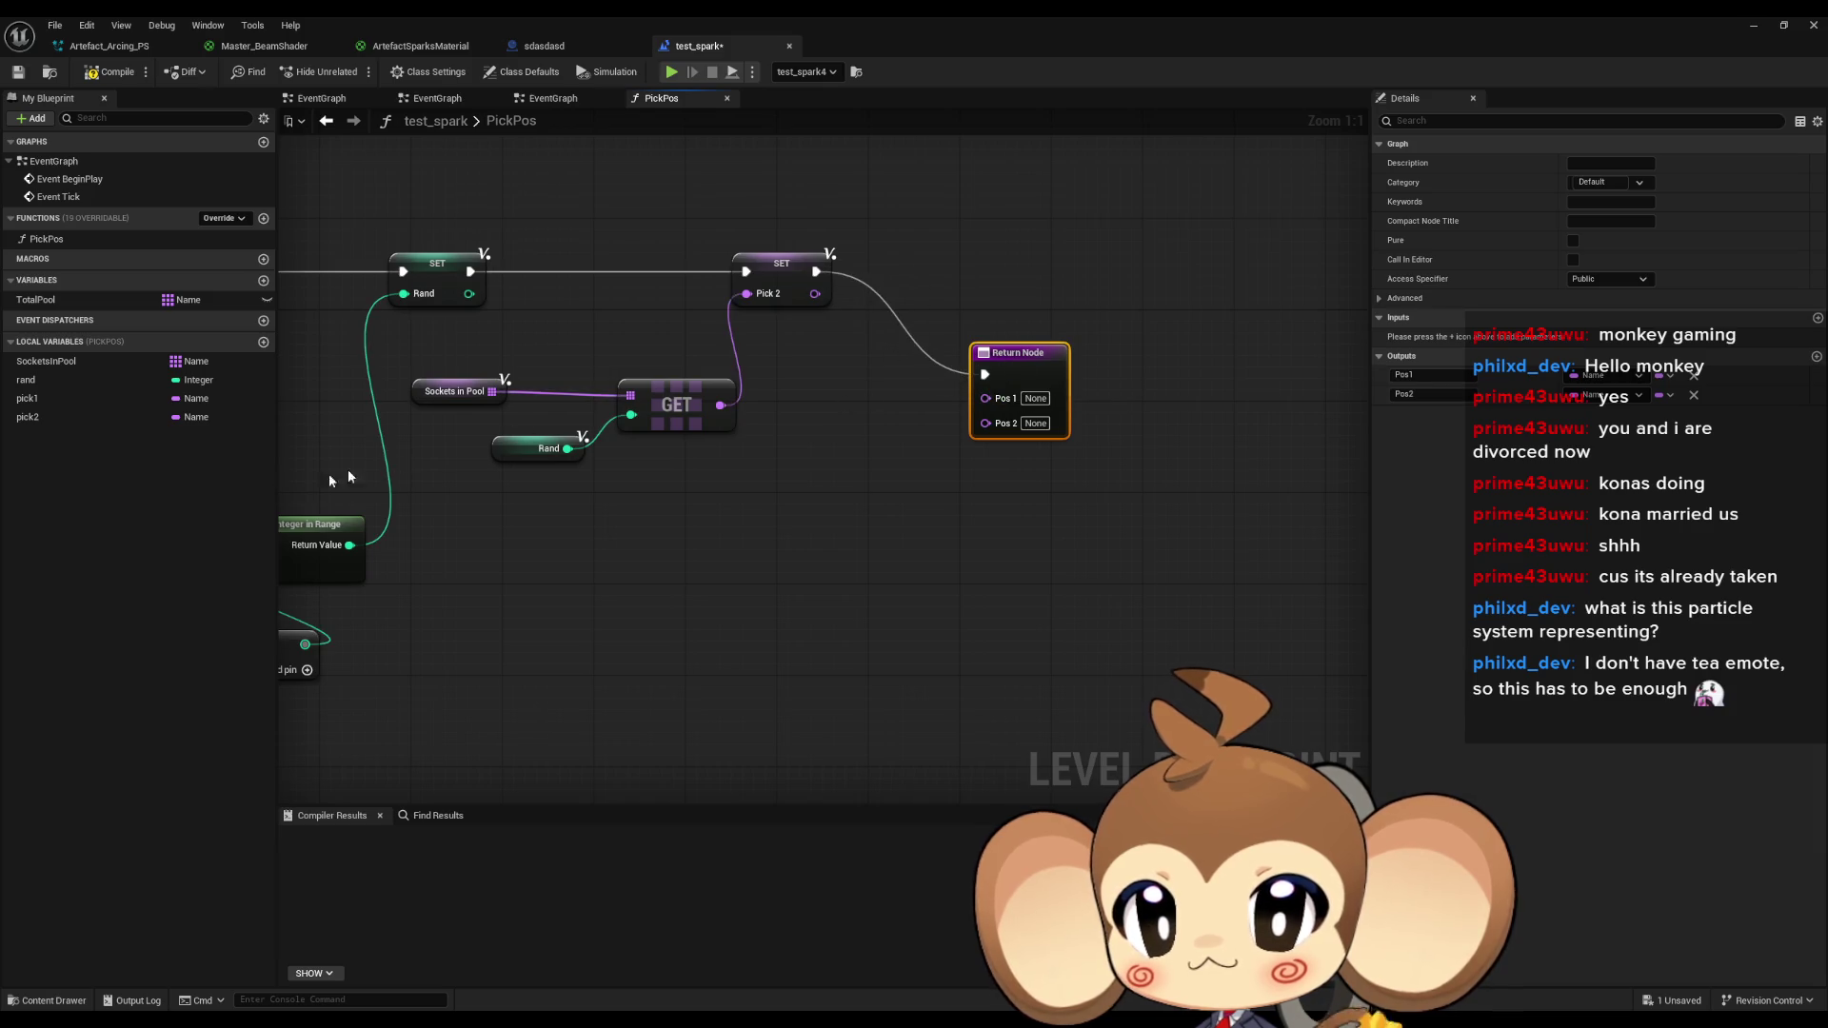
Add pick1 and pick2 getters and connect them to the Return Node's Pos 1 and Pos 2.
{"action": "mouse_move", "coordinate": [42, 399]}
{"action": "left_mouse_down"}
{"action": "mouse_move", "coordinate": [857, 400]}
{"action": "mouse_move", "coordinate": [821, 393]}
{"action": "left_mouse_up"}
{"action": "left_click", "coordinate": [851, 423]}
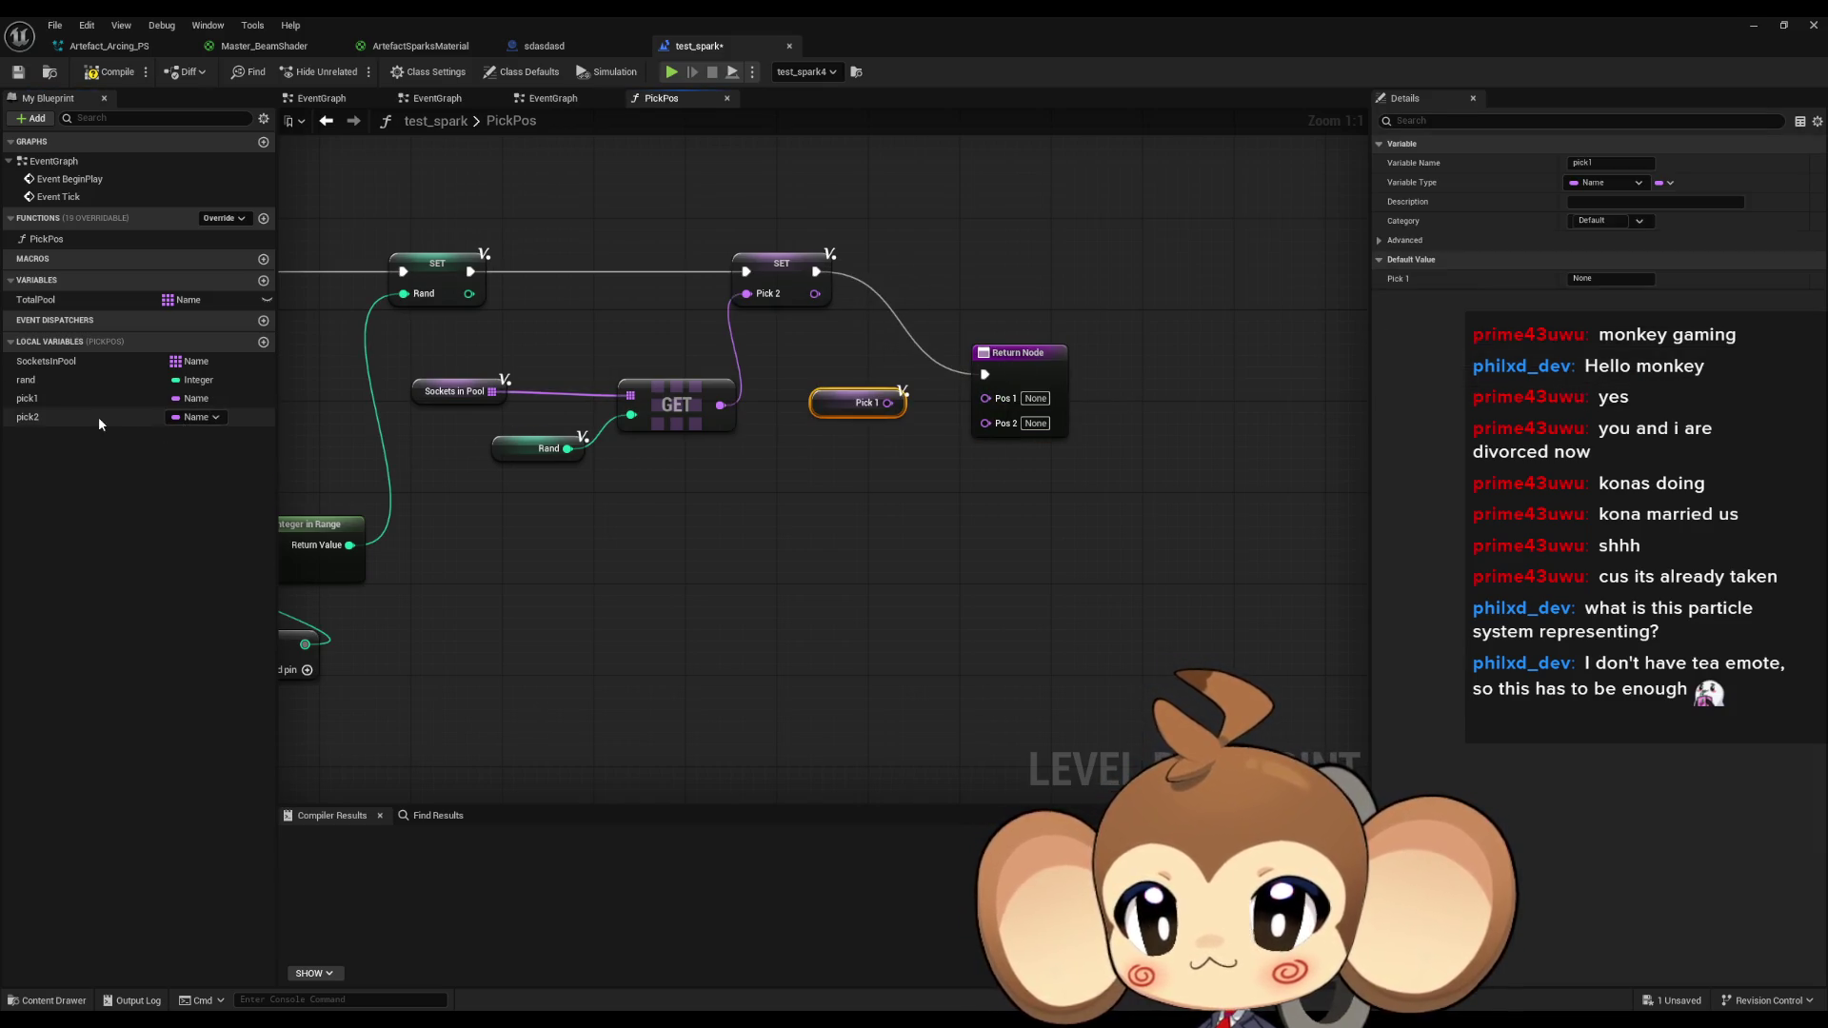
{"action": "mouse_move", "coordinate": [99, 416]}
{"action": "left_mouse_down"}
{"action": "mouse_move", "coordinate": [817, 444]}
{"action": "mouse_move", "coordinate": [986, 423]}
{"action": "mouse_move", "coordinate": [966, 409]}
{"action": "mouse_move", "coordinate": [986, 399]}
{"action": "left_mouse_up"}
{"action": "left_click", "coordinate": [842, 455]}
{"action": "scroll", "coordinate": [952, 500], "scroll_direction": "down", "scroll_amount": 2}
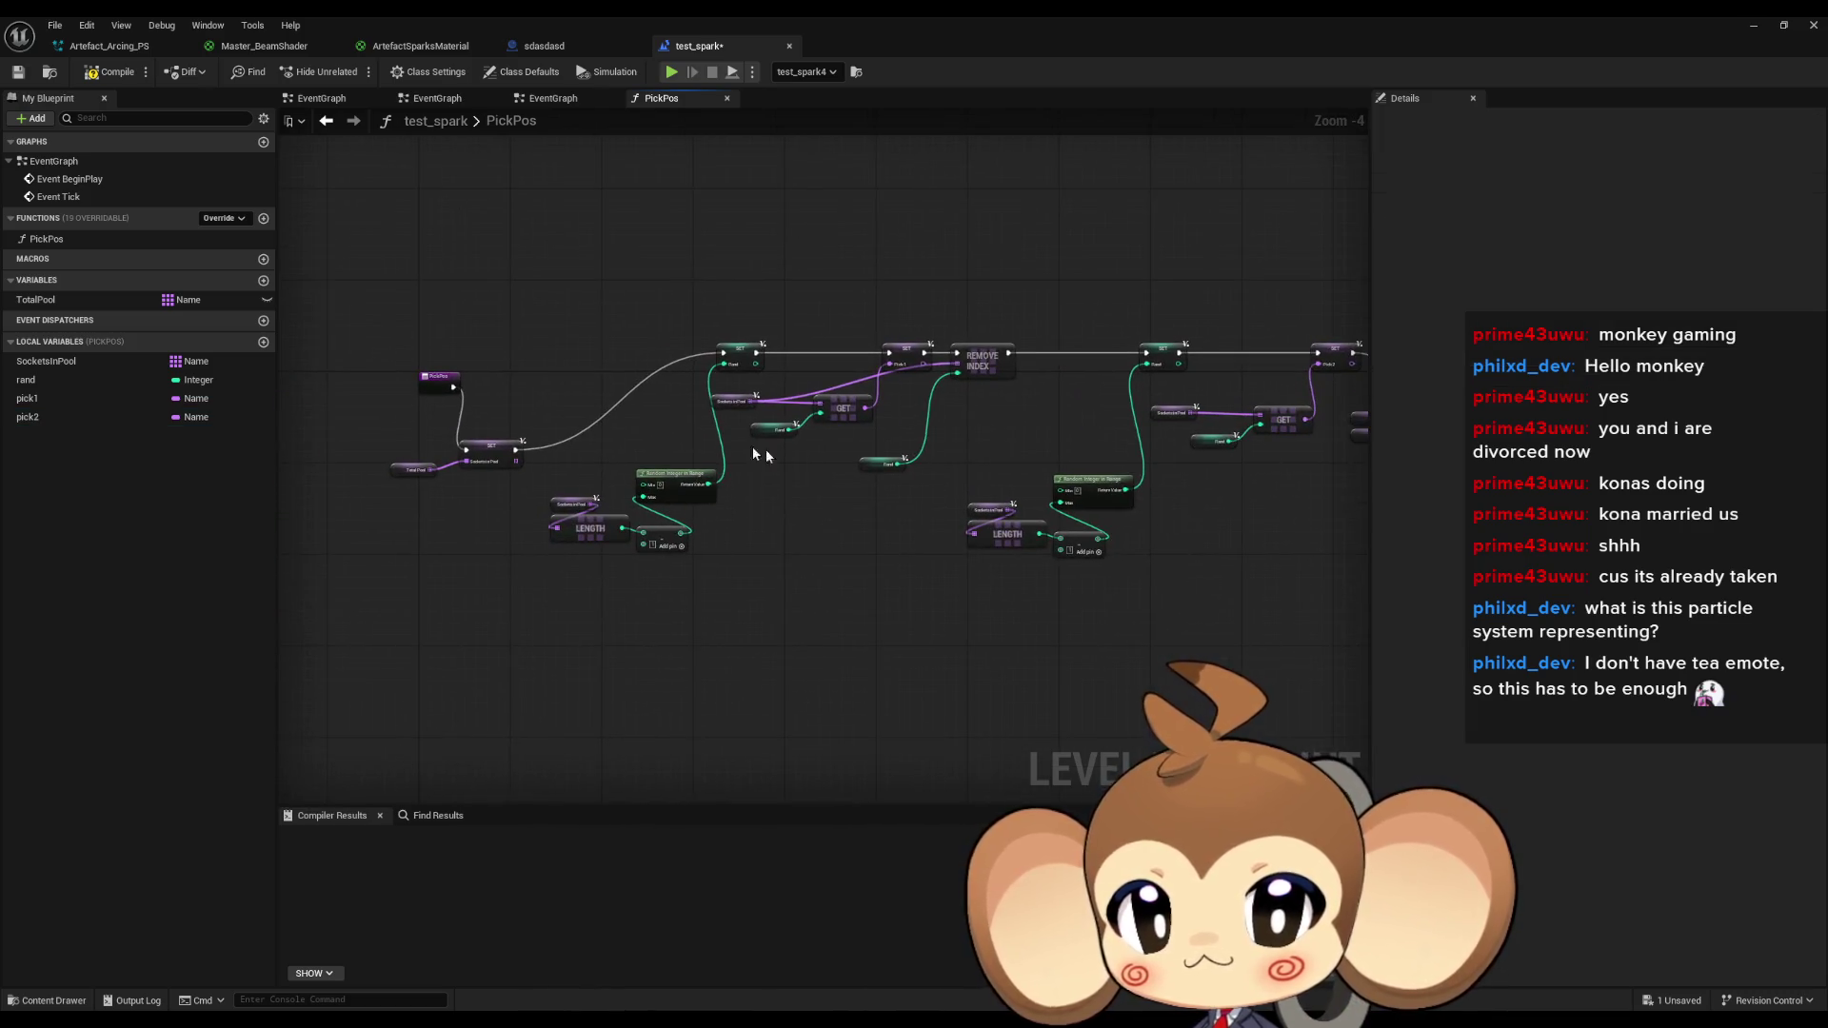
{"action": "scroll", "coordinate": [387, 419], "scroll_direction": "up", "scroll_amount": 2}
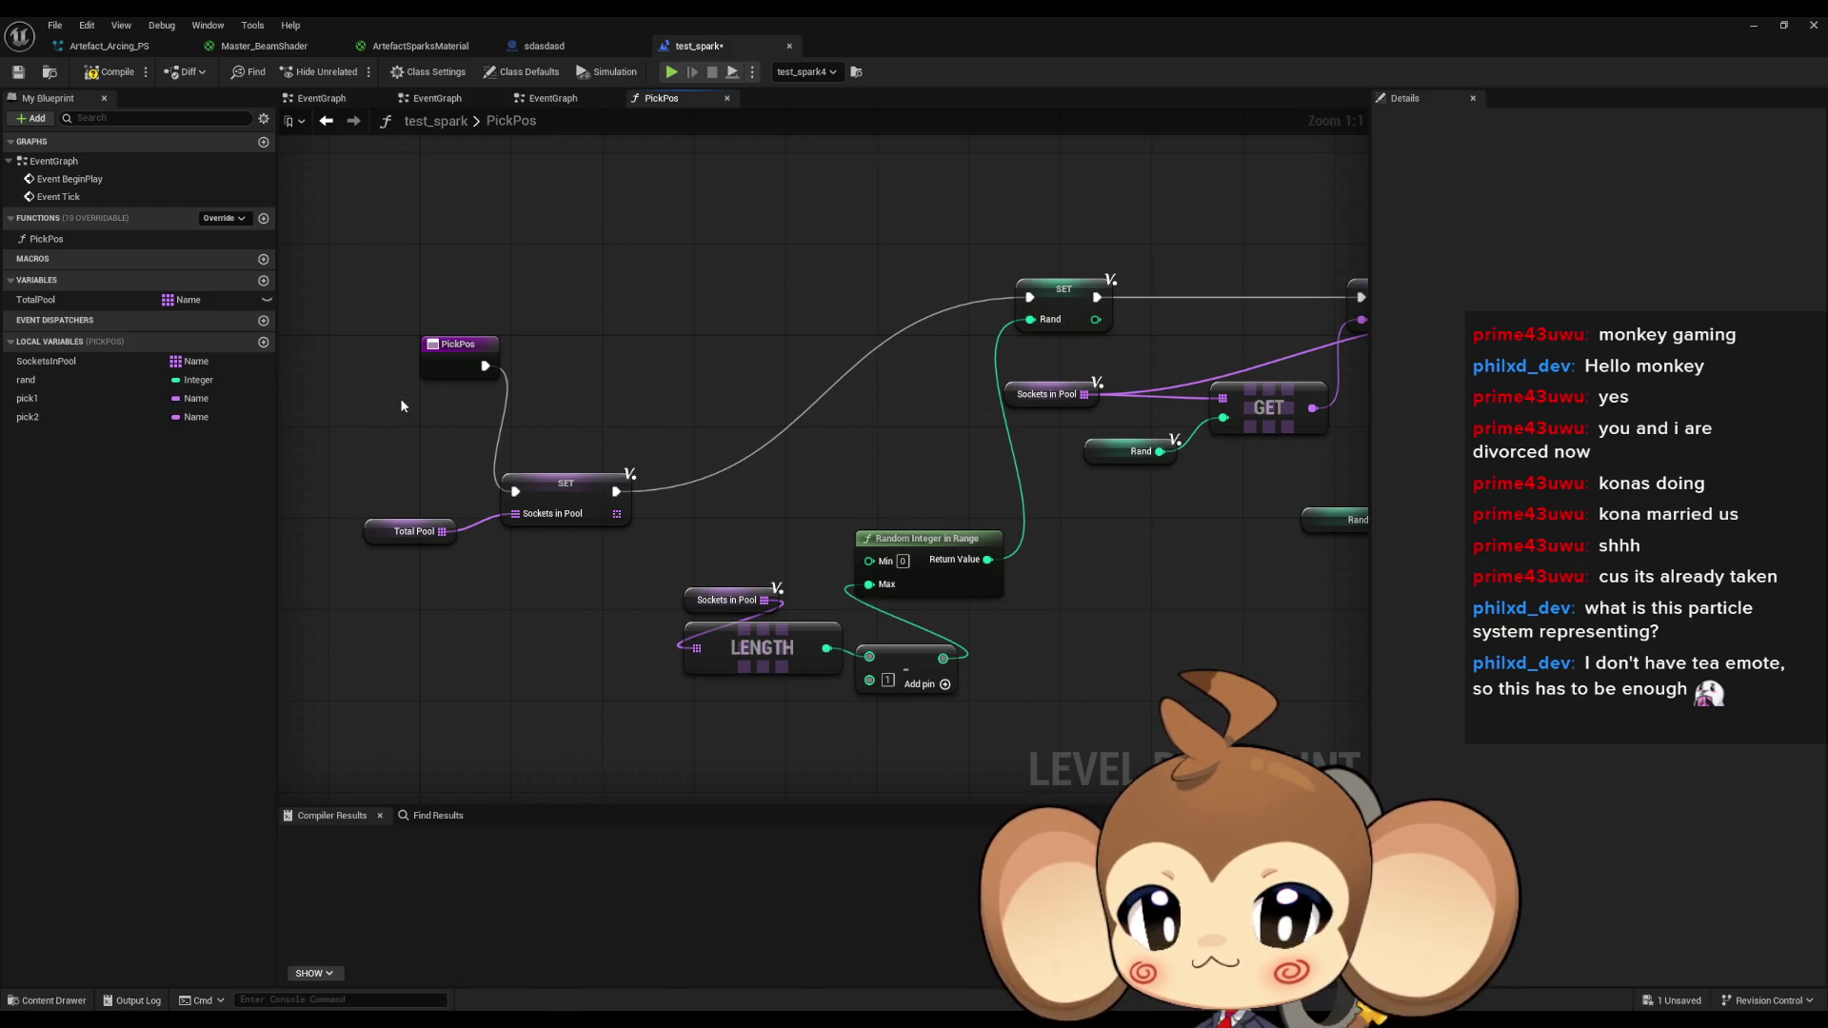
{"action": "left_click_drag", "start_coordinate": [358, 467], "coordinate": [402, 575]}
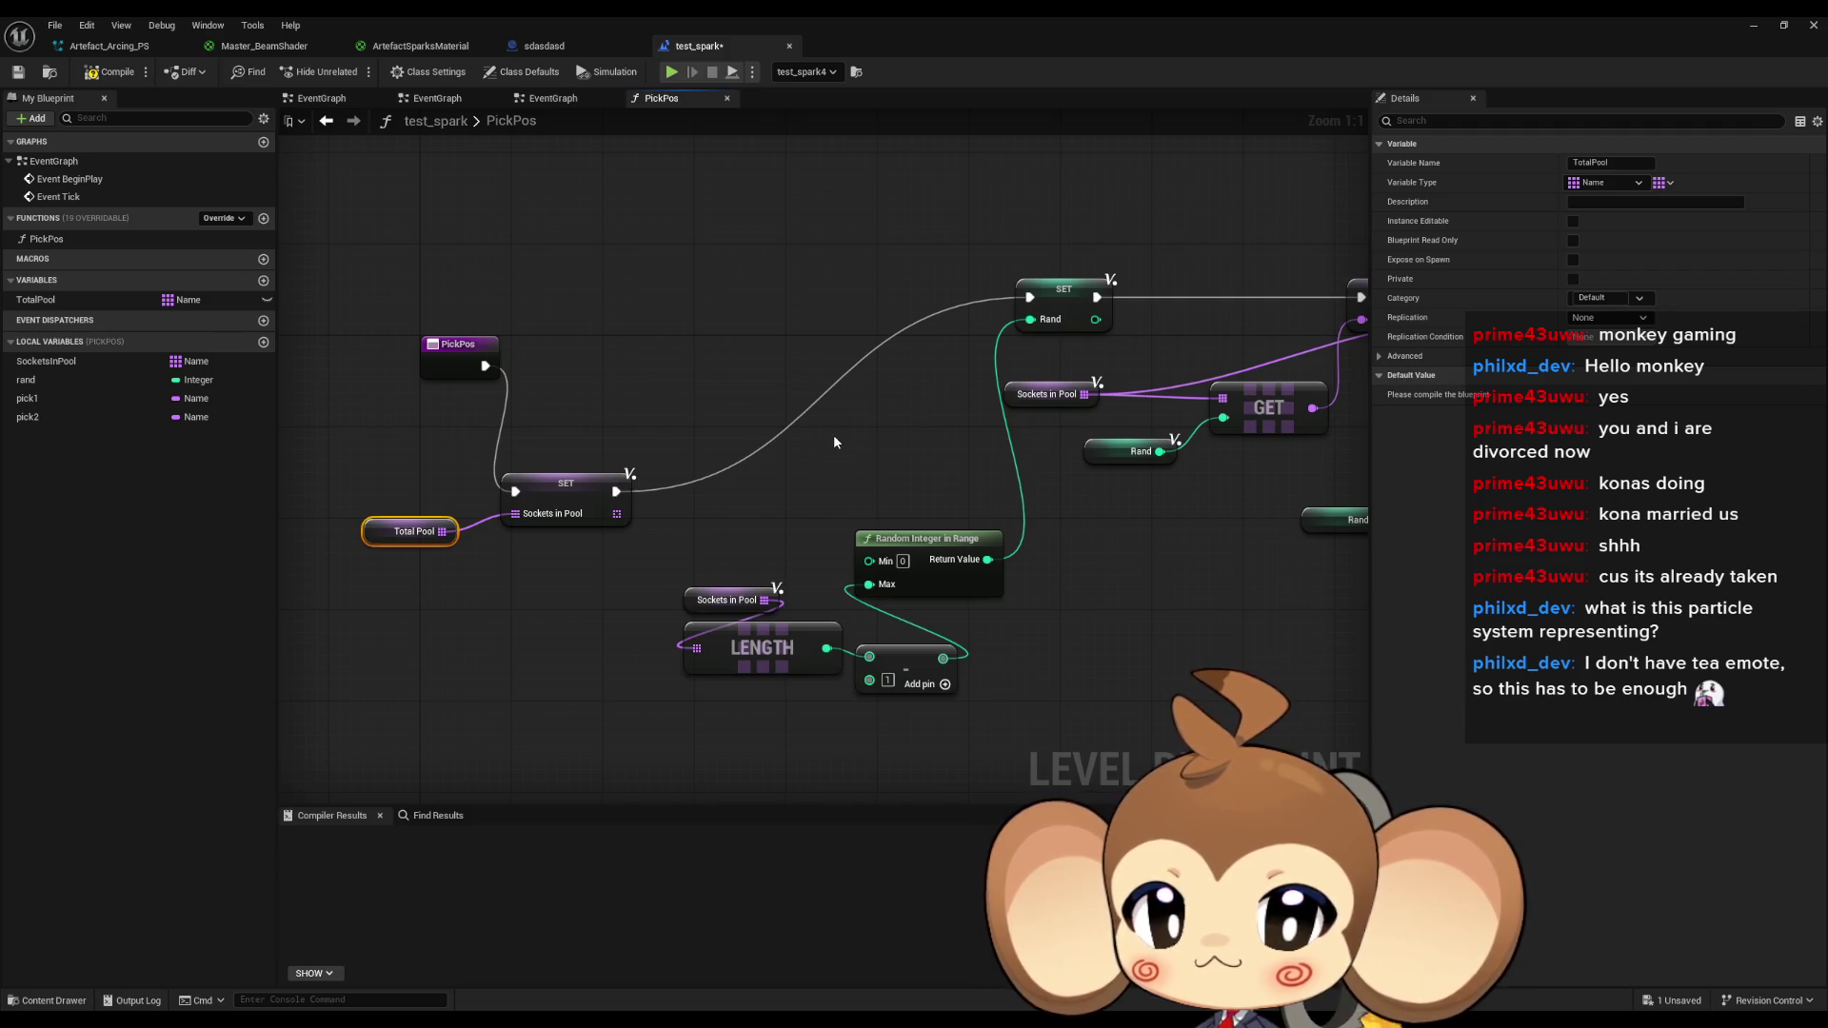
{"action": "left_click_drag", "start_coordinate": [987, 395], "coordinate": [372, 440]}
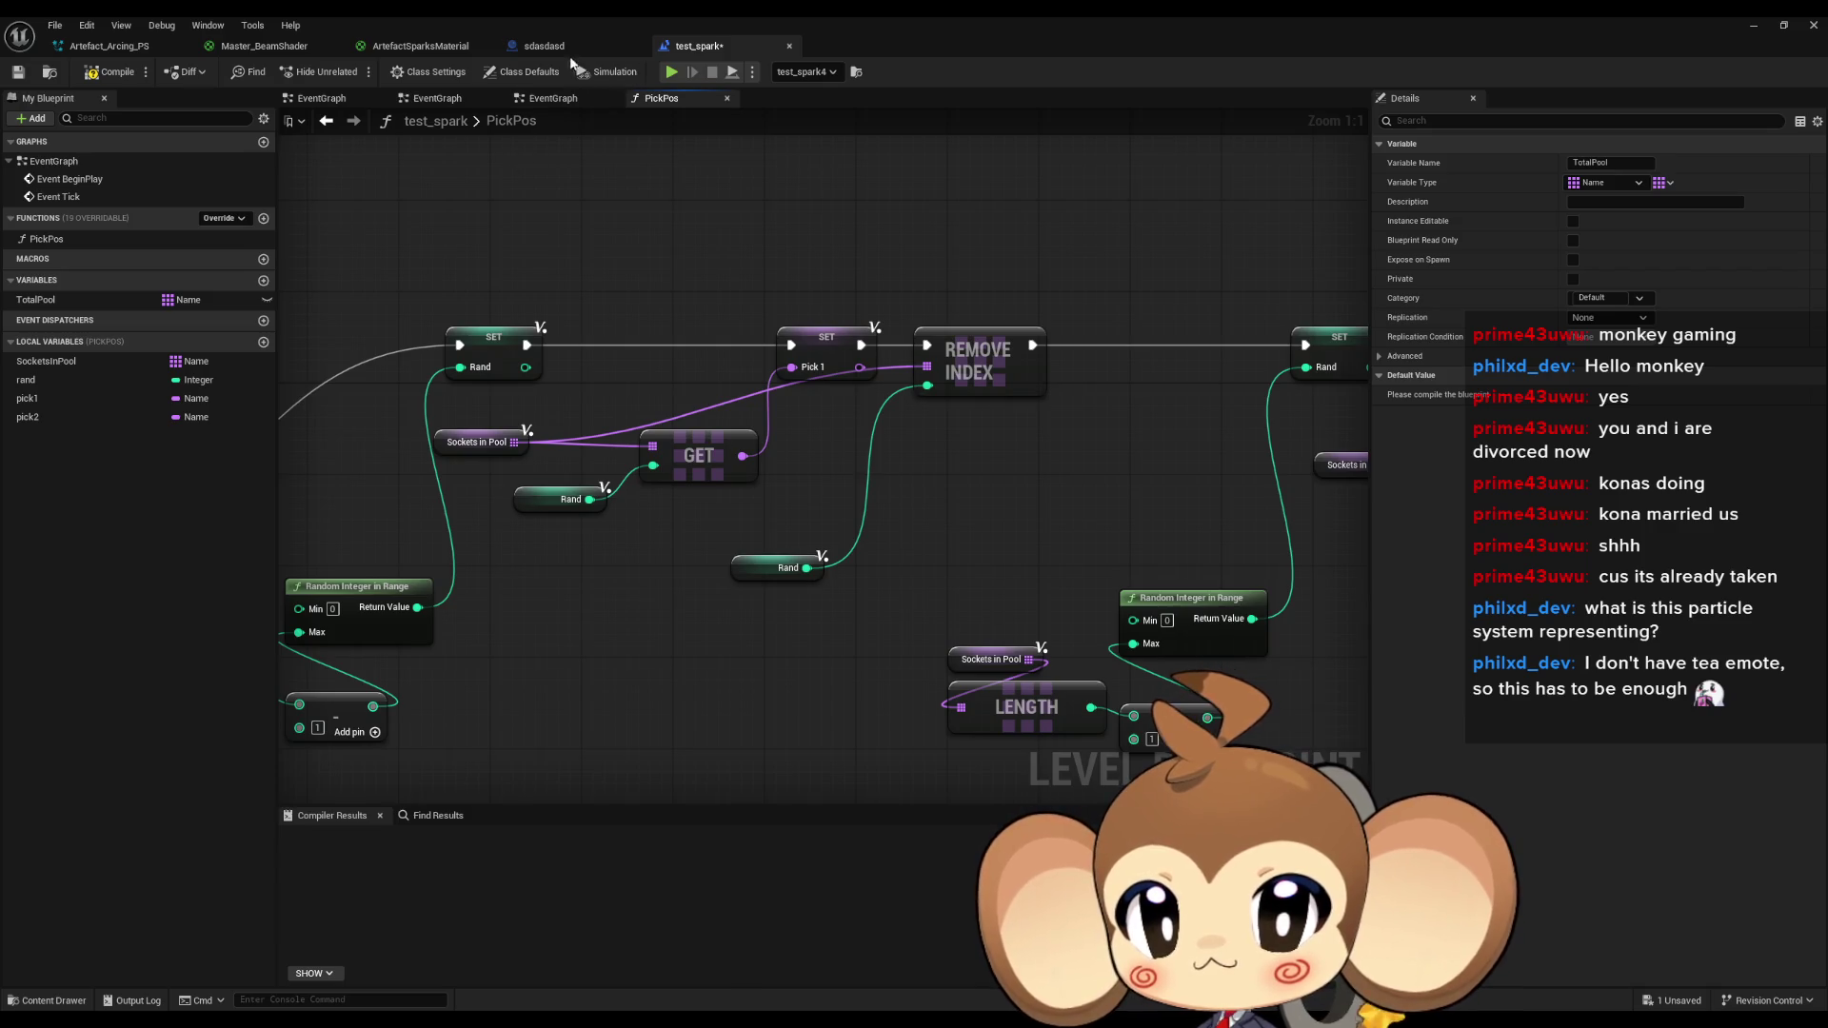
In the EventGraph, make Pick Pos run after setting Total Pool.
{"action": "double_click", "coordinate": [54, 161]}
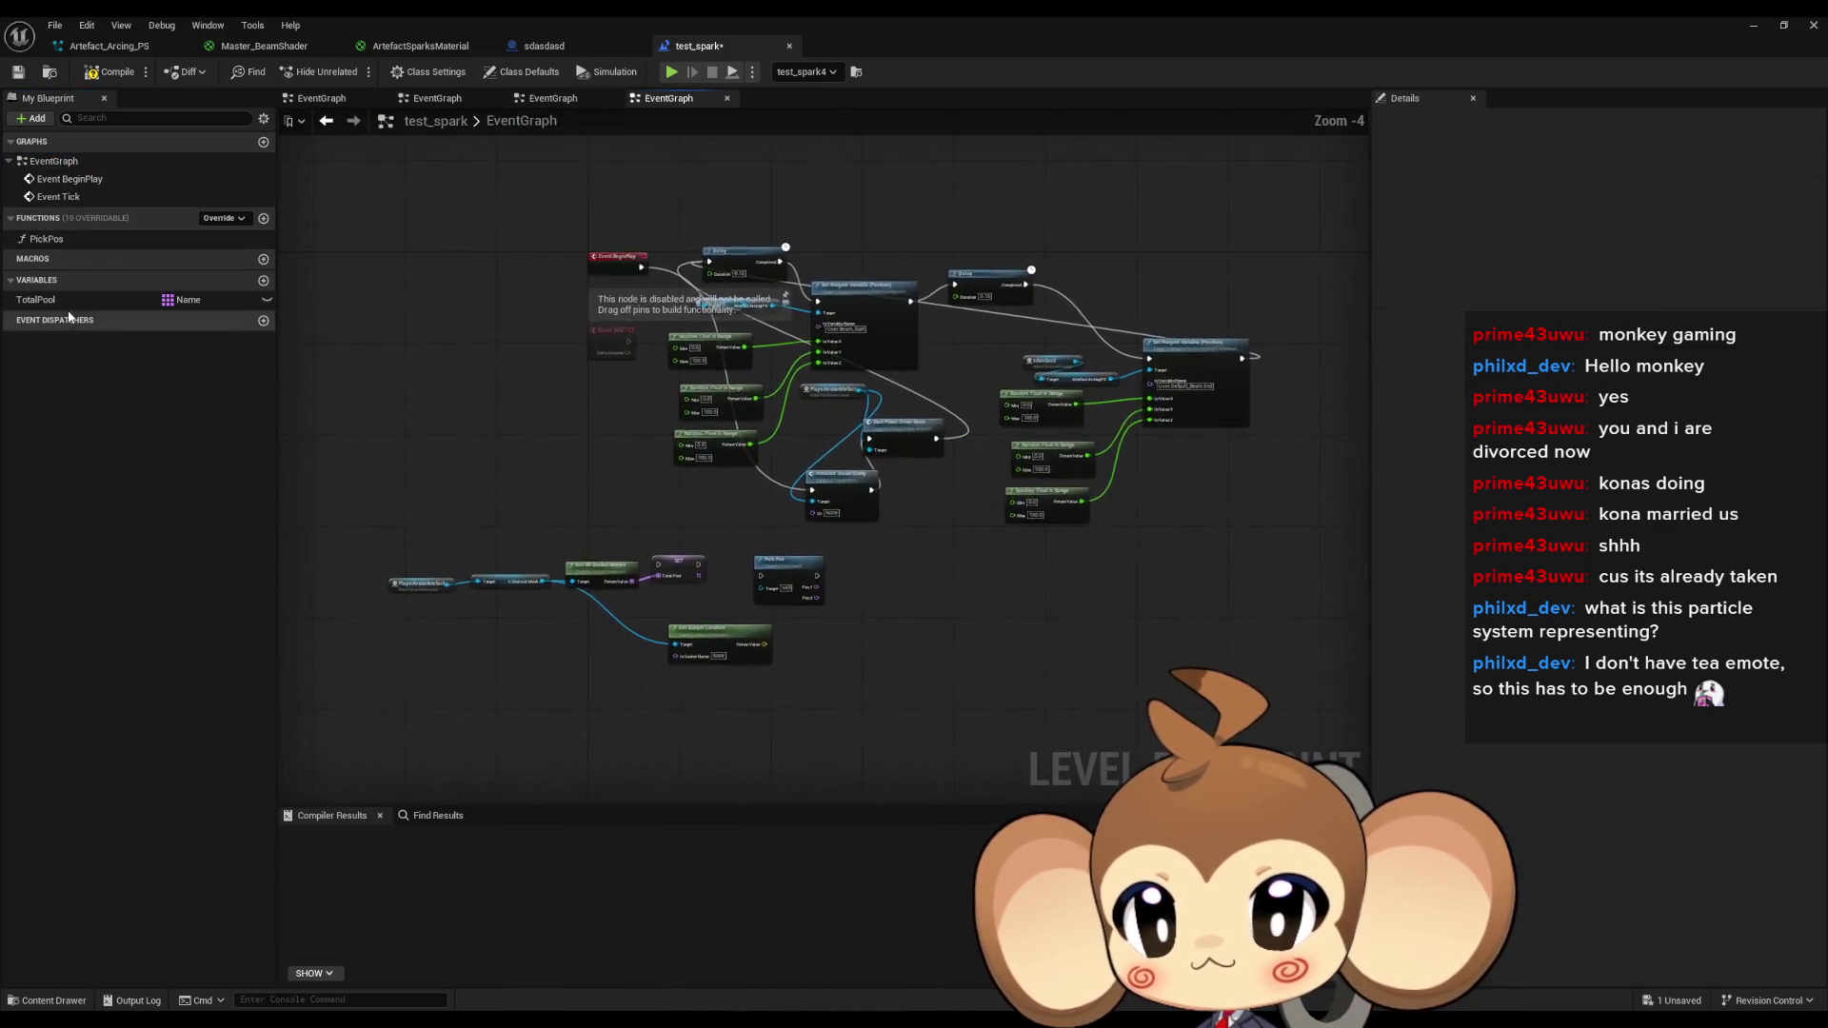
{"action": "scroll", "coordinate": [648, 571], "scroll_direction": "up", "scroll_amount": 5}
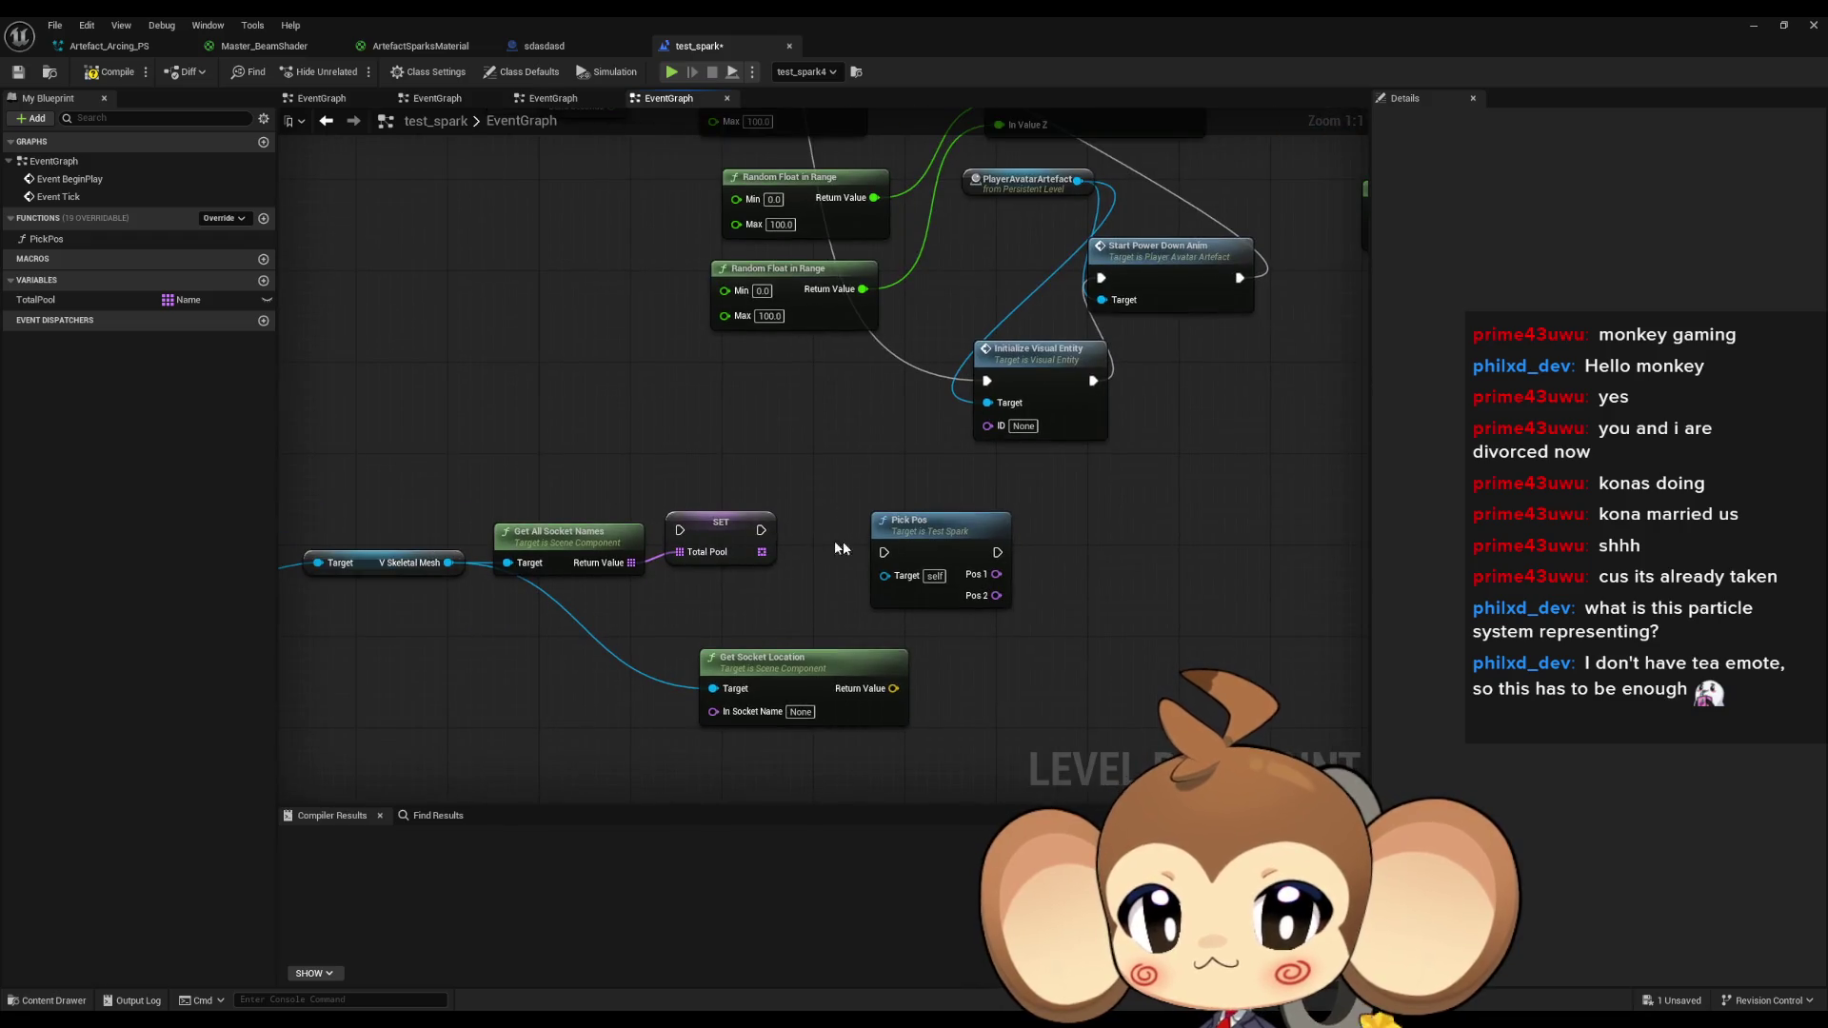
{"action": "left_click_drag", "start_coordinate": [884, 553], "coordinate": [760, 530]}
{"action": "left_click", "coordinate": [914, 533]}
{"action": "scroll", "coordinate": [842, 662], "scroll_direction": "down", "scroll_amount": 3}
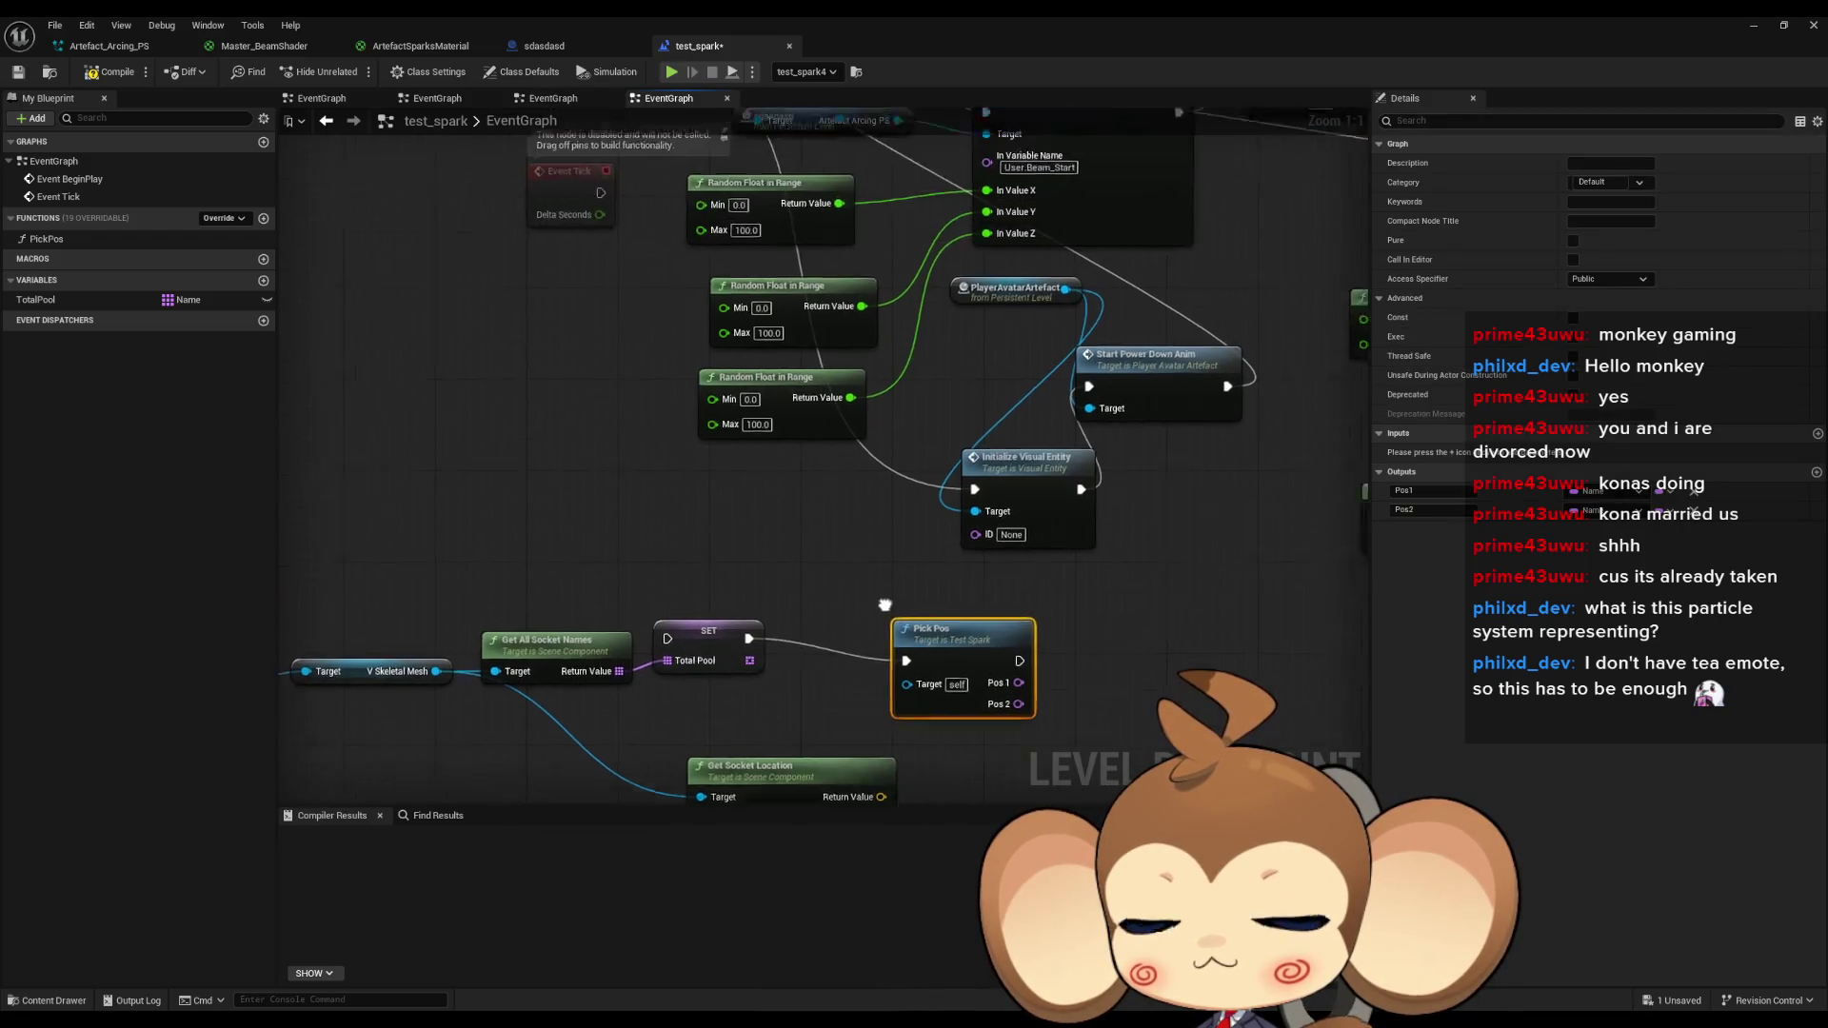
{"action": "left_click_drag", "start_coordinate": [842, 661], "coordinate": [748, 531]}
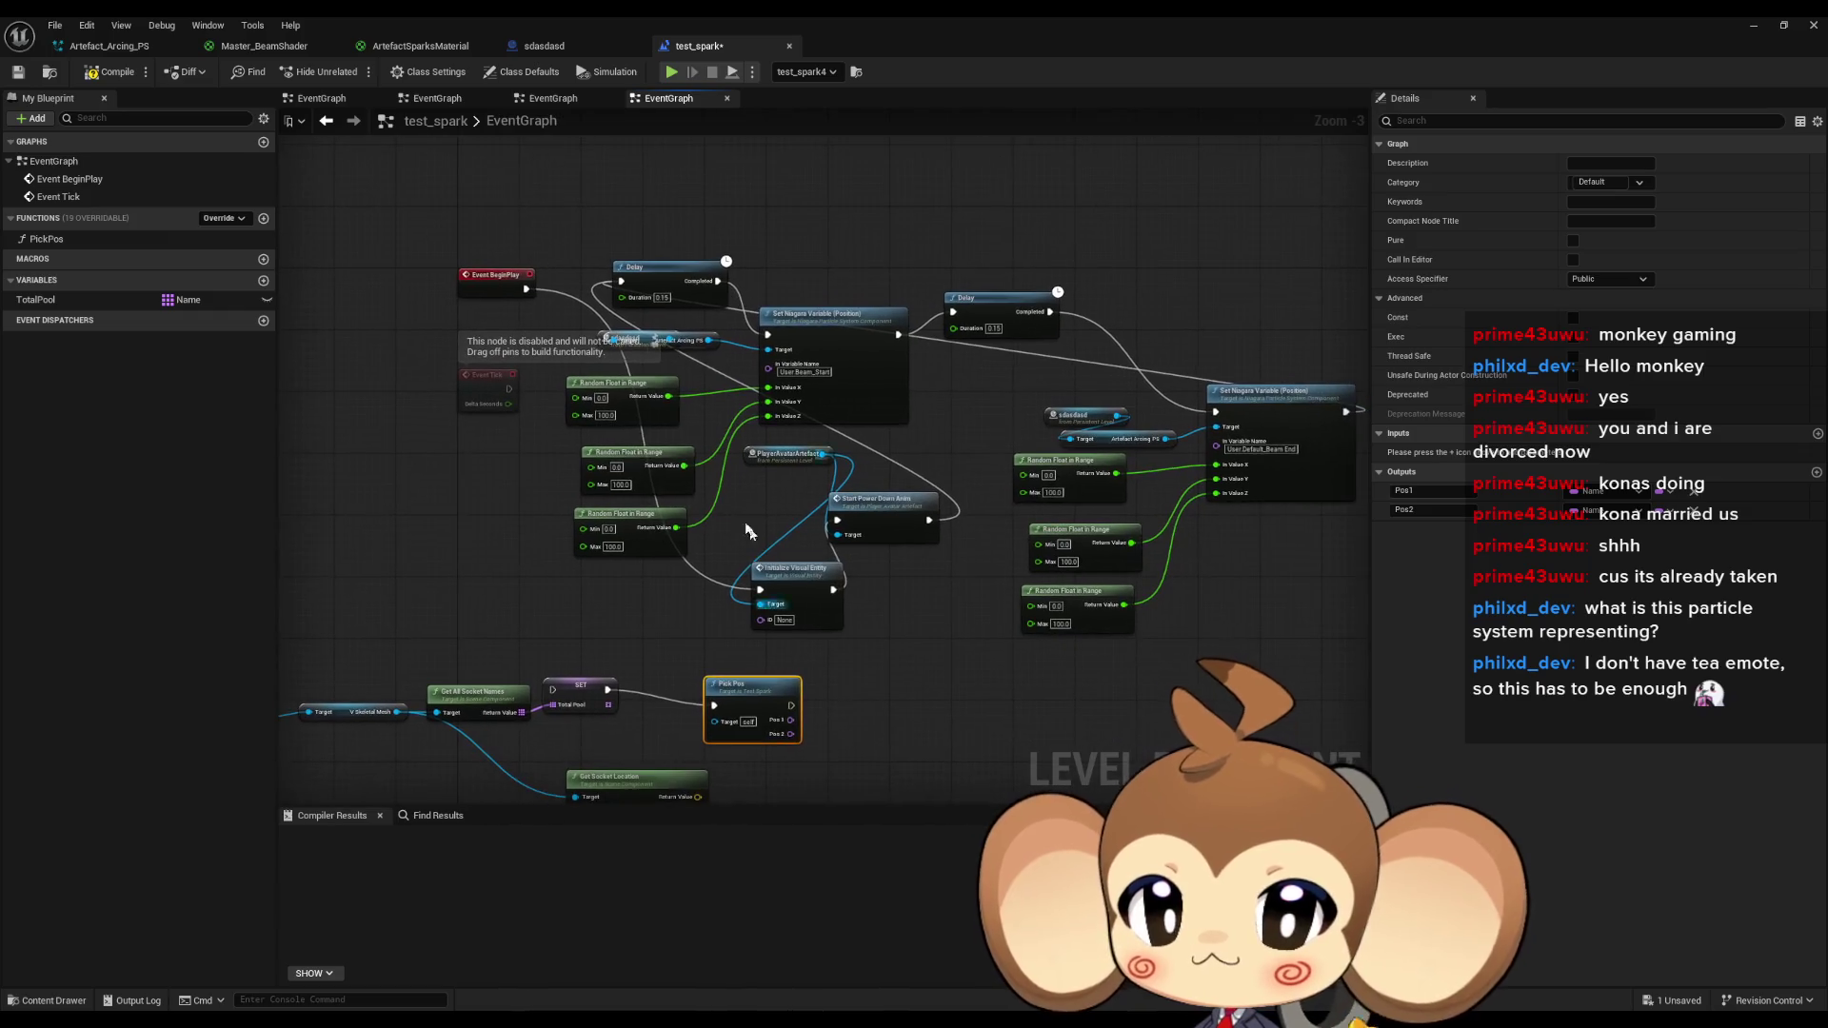
Move Start Power Down Anim and Initialize Visual Entity next to Event BeginPlay.
{"action": "mouse_move", "coordinate": [566, 336]}
{"action": "left_mouse_down"}
{"action": "mouse_move", "coordinate": [857, 495]}
{"action": "mouse_move", "coordinate": [1124, 610]}
{"action": "left_mouse_up"}
{"action": "mouse_move", "coordinate": [948, 415]}
{"action": "left_mouse_down"}
{"action": "mouse_move", "coordinate": [720, 386]}
{"action": "mouse_move", "coordinate": [1165, 436]}
{"action": "left_mouse_up"}
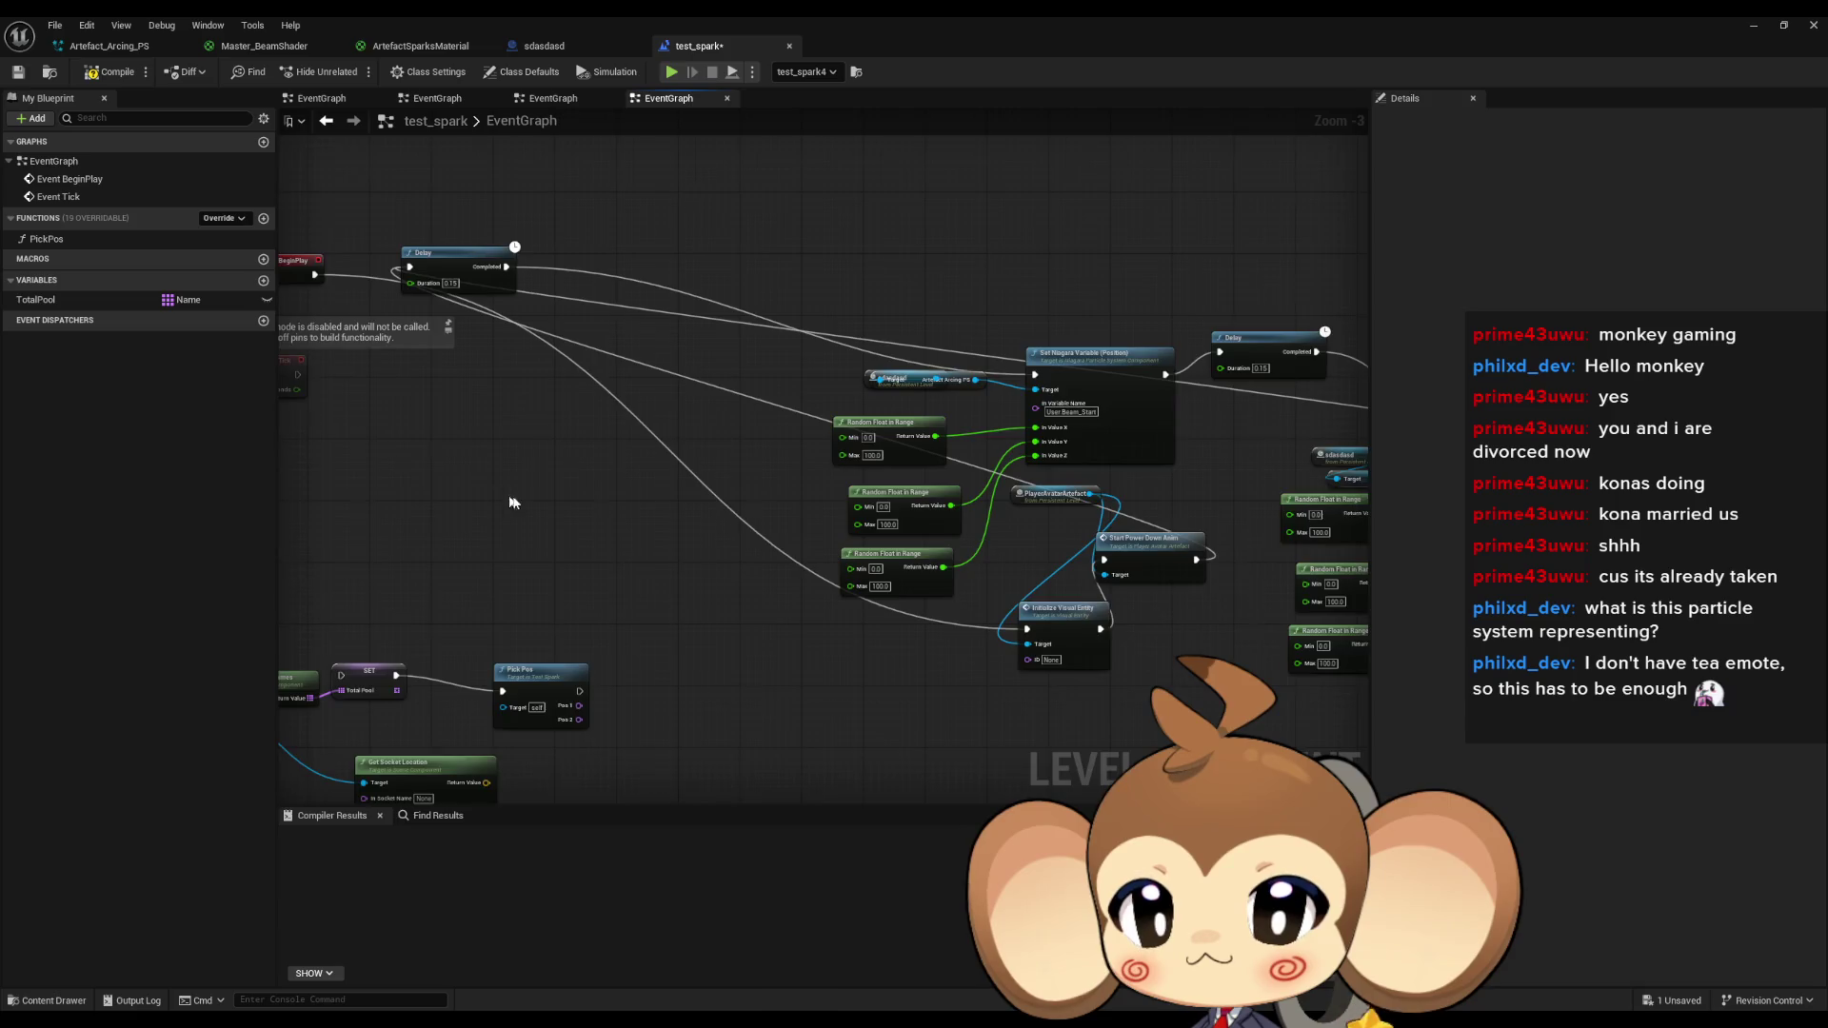
{"action": "mouse_move", "coordinate": [302, 694]}
{"action": "left_mouse_down"}
{"action": "mouse_move", "coordinate": [578, 660]}
{"action": "mouse_move", "coordinate": [596, 559]}
{"action": "mouse_move", "coordinate": [978, 598]}
{"action": "left_mouse_up"}
{"action": "left_click_drag", "start_coordinate": [1028, 510], "coordinate": [1105, 562]}
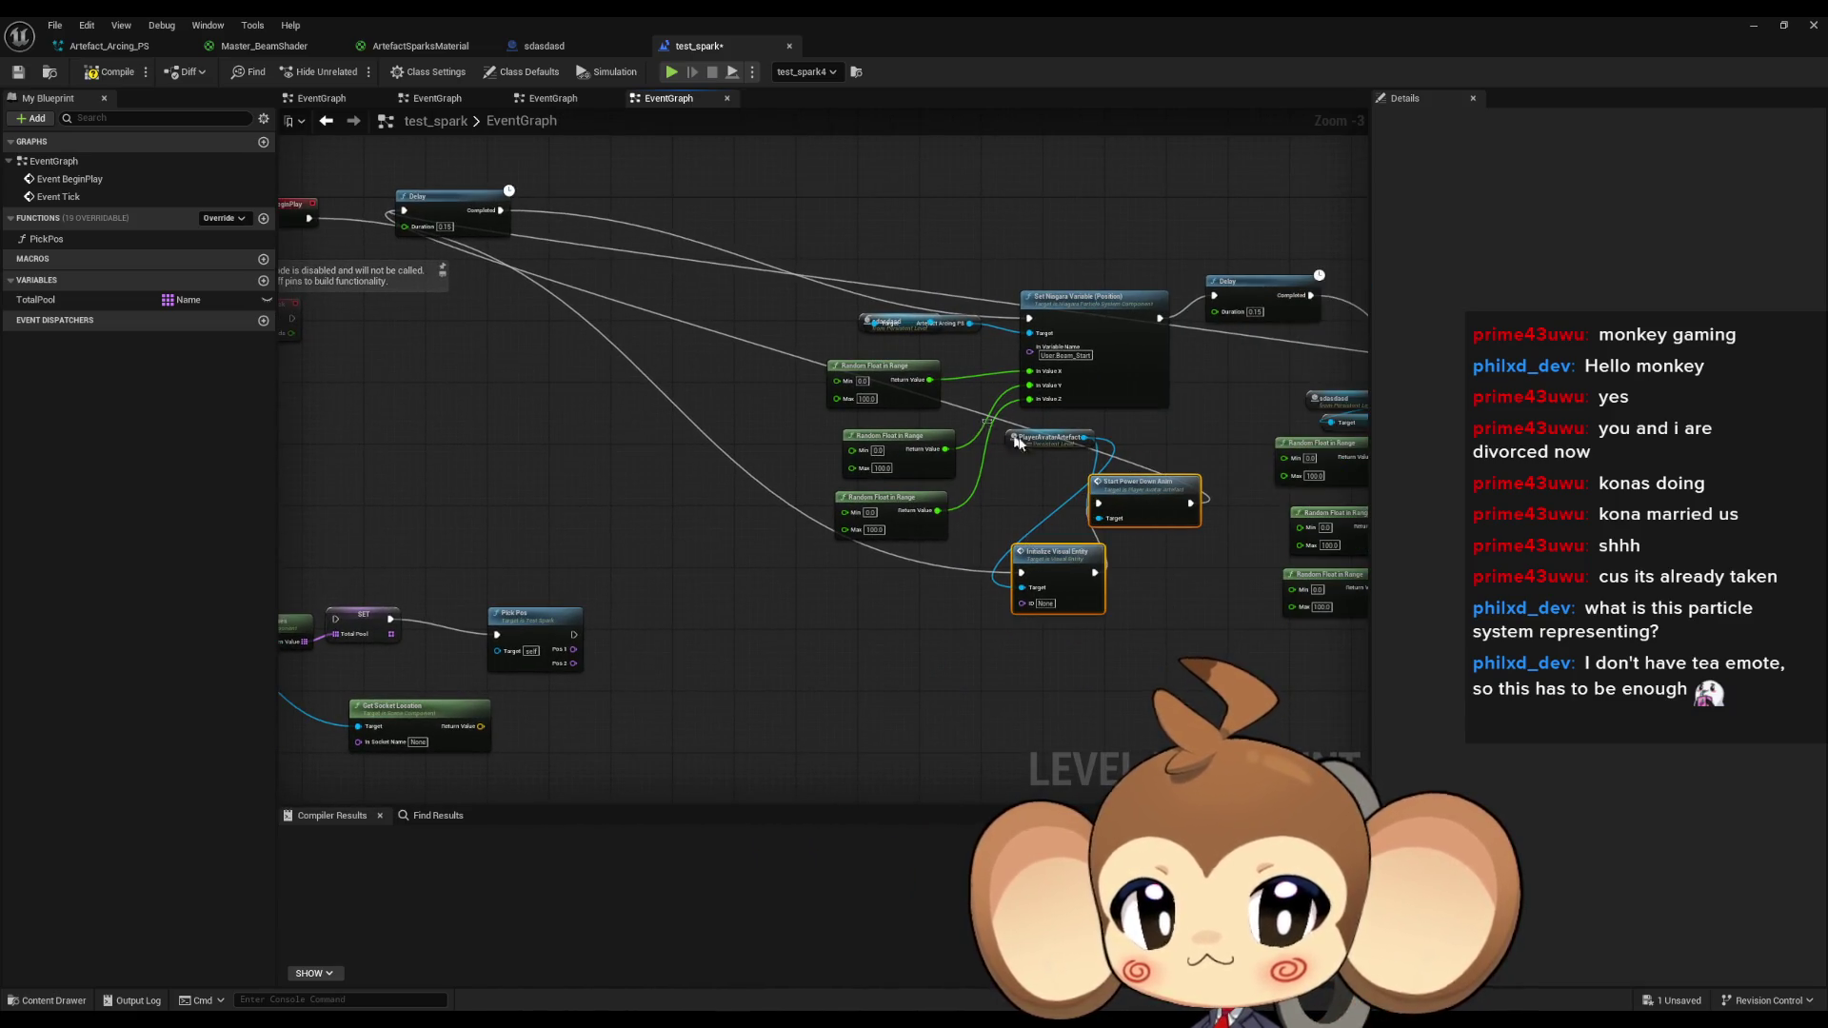
{"action": "mouse_move", "coordinate": [1037, 439]}
{"action": "left_mouse_down"}
{"action": "mouse_move", "coordinate": [447, 385]}
{"action": "mouse_move", "coordinate": [667, 448]}
{"action": "mouse_move", "coordinate": [655, 430]}
{"action": "mouse_move", "coordinate": [776, 347]}
{"action": "left_mouse_up"}
Make SET run after Start Power Down Anim, then reposition and duplicate Get Socket Location.
{"action": "left_click", "coordinate": [741, 421]}
{"action": "left_click_drag", "start_coordinate": [579, 625], "coordinate": [749, 364]}
{"action": "left_click_drag", "start_coordinate": [764, 634], "coordinate": [809, 573]}
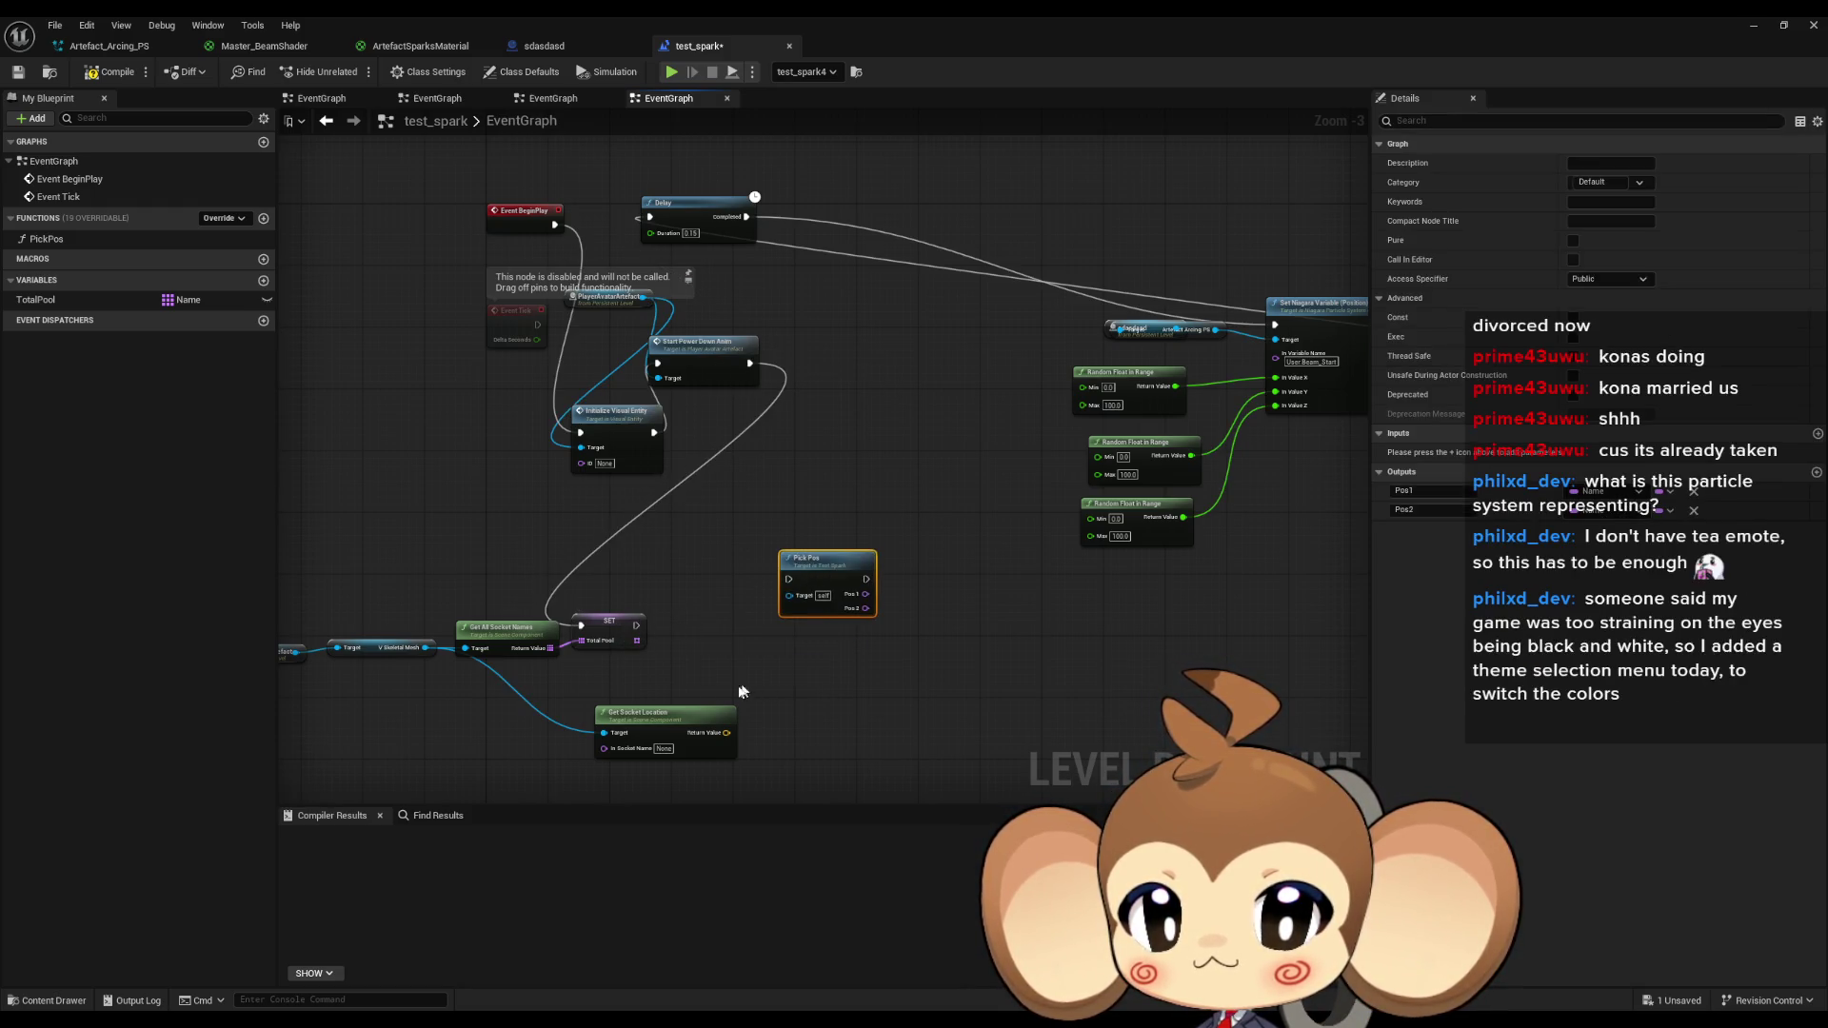
{"action": "mouse_move", "coordinate": [657, 721]}
{"action": "left_mouse_down"}
{"action": "mouse_move", "coordinate": [929, 678]}
{"action": "mouse_move", "coordinate": [810, 714]}
{"action": "mouse_move", "coordinate": [894, 728]}
{"action": "mouse_move", "coordinate": [948, 456]}
{"action": "left_mouse_up"}
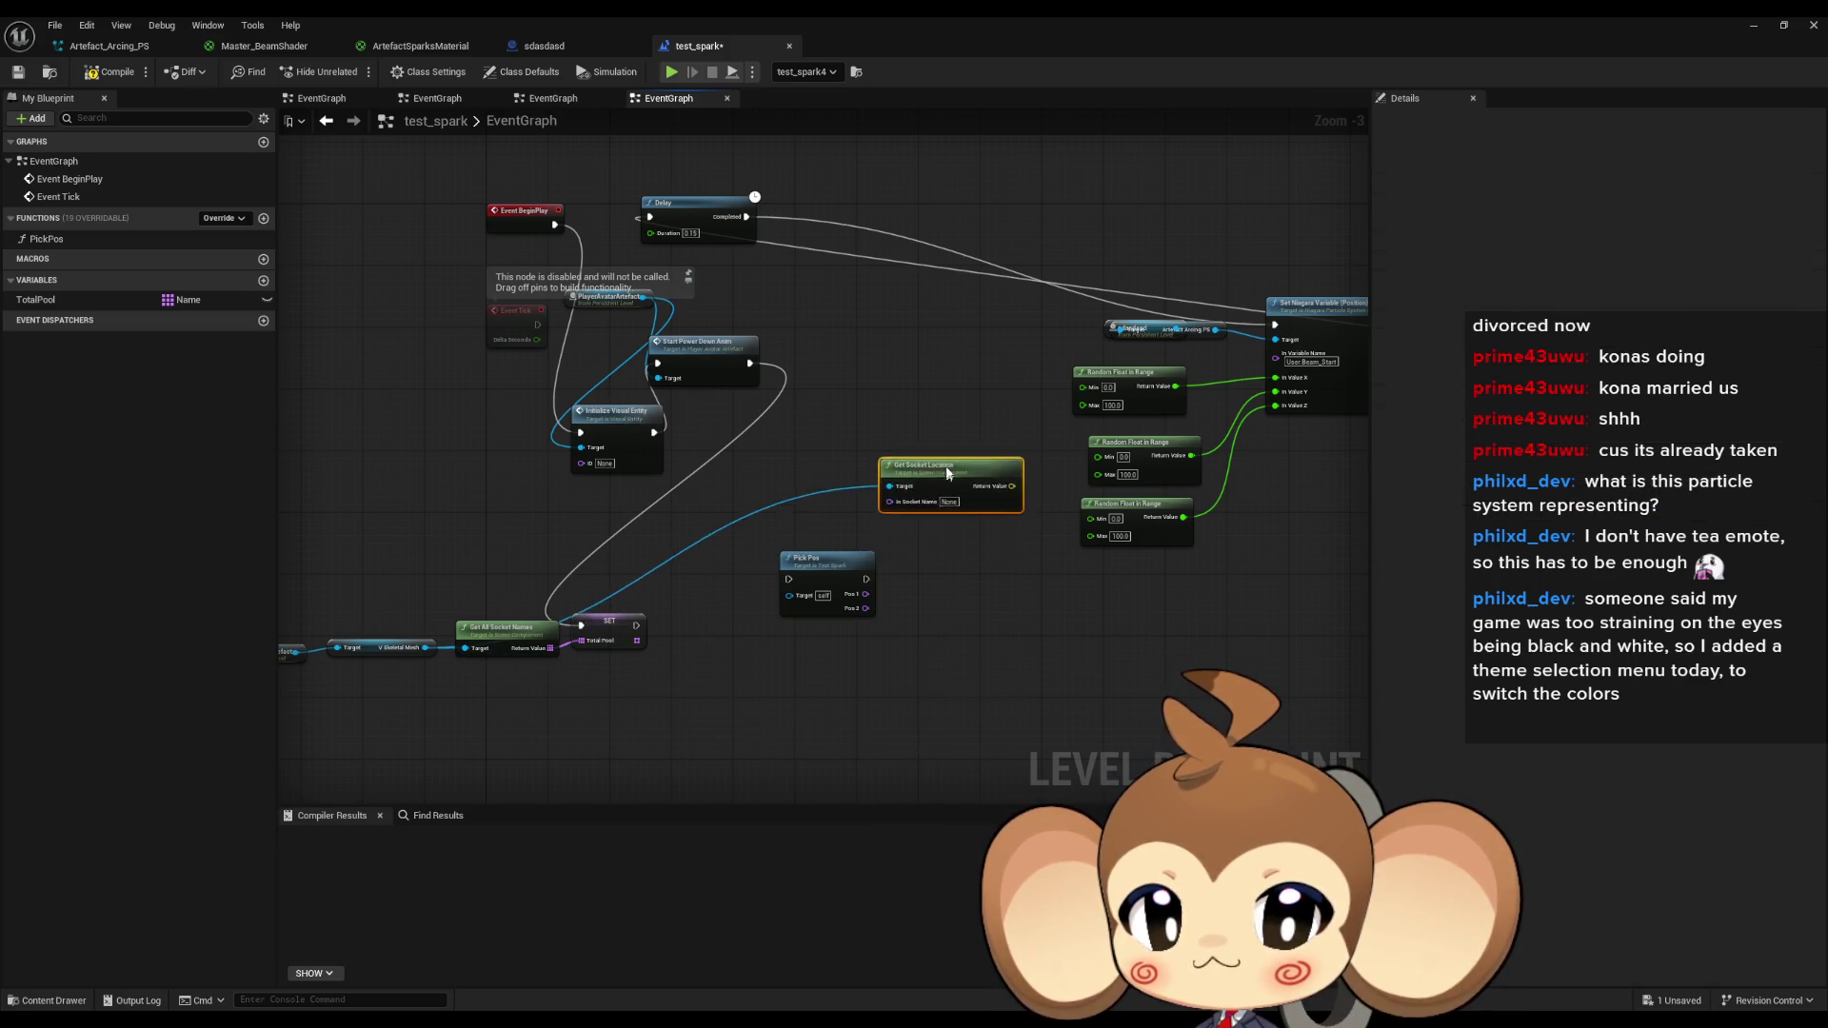
{"action": "key", "text": "ctrl+d"}
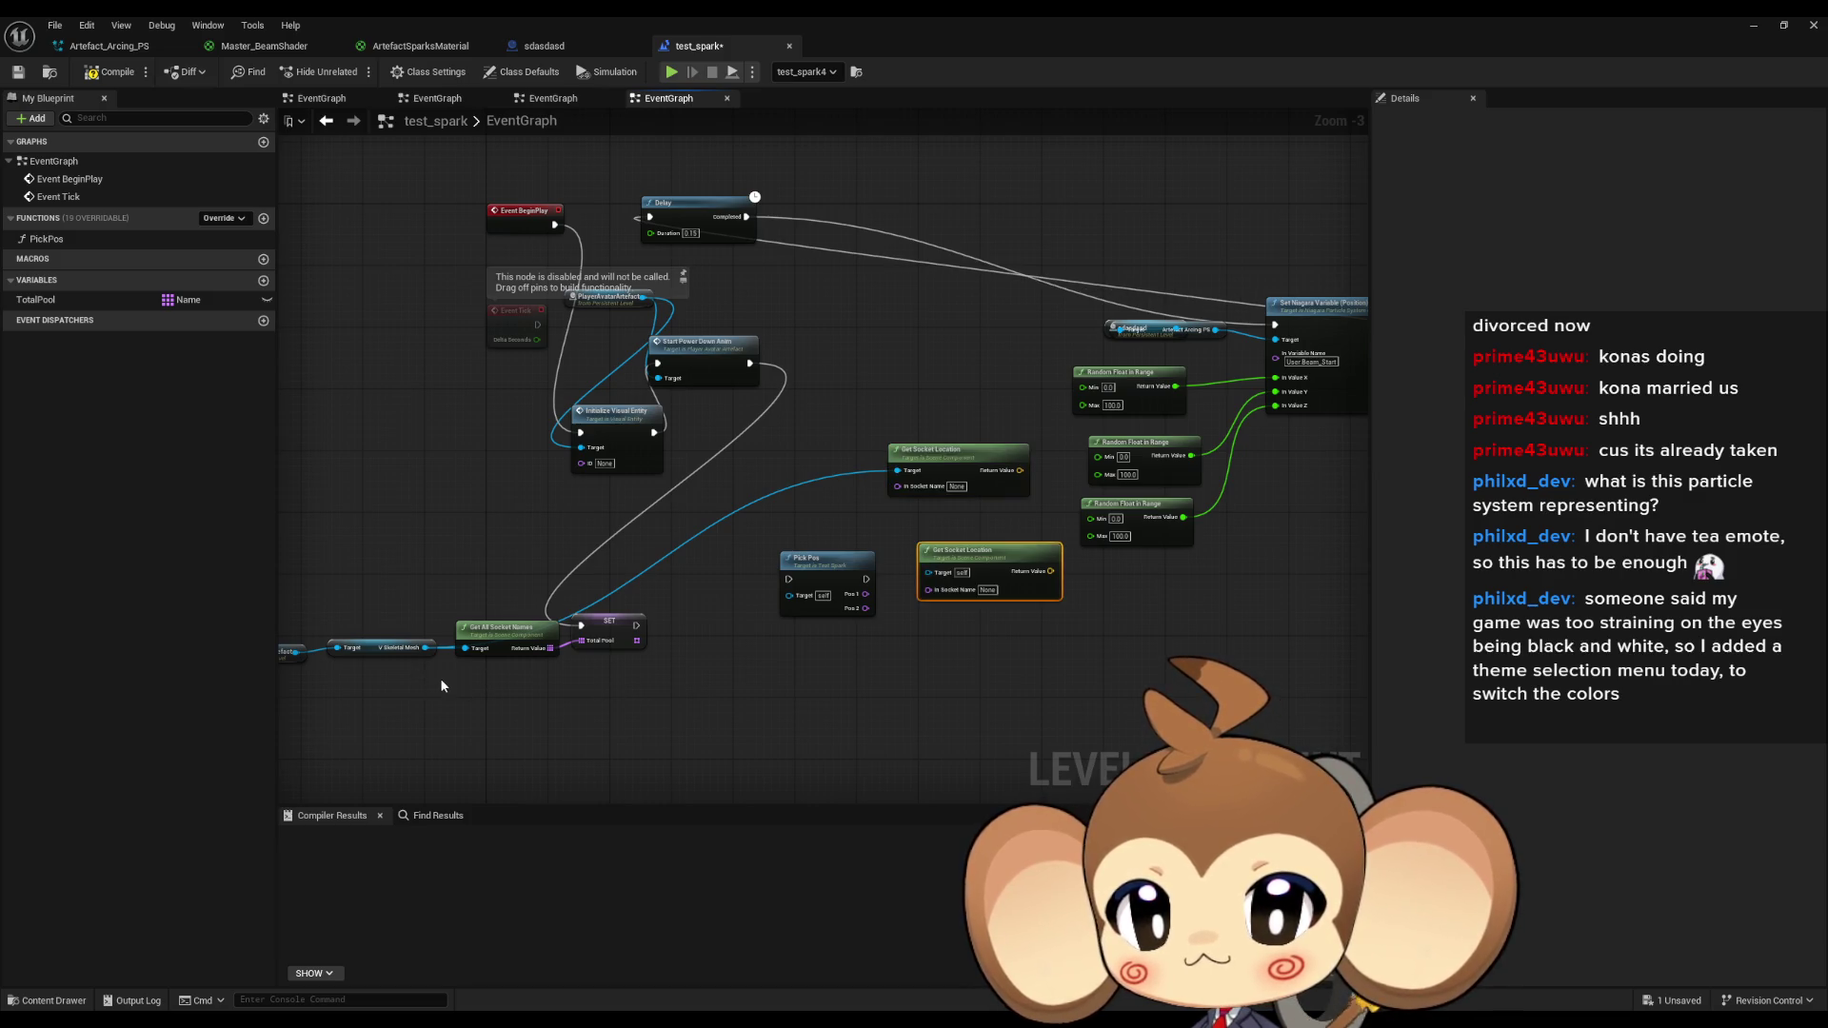
Wire Skeletal Mesh into the copy's Target and Pick Pos Pos 1/Pos 2 into both socket names.
{"action": "scroll", "coordinate": [436, 666], "scroll_direction": "up", "scroll_amount": 1}
{"action": "mouse_move", "coordinate": [426, 647]}
{"action": "left_mouse_down"}
{"action": "mouse_move", "coordinate": [947, 604]}
{"action": "mouse_move", "coordinate": [857, 590]}
{"action": "mouse_move", "coordinate": [980, 560]}
{"action": "left_mouse_up"}
{"action": "left_click_drag", "start_coordinate": [871, 550], "coordinate": [854, 507]}
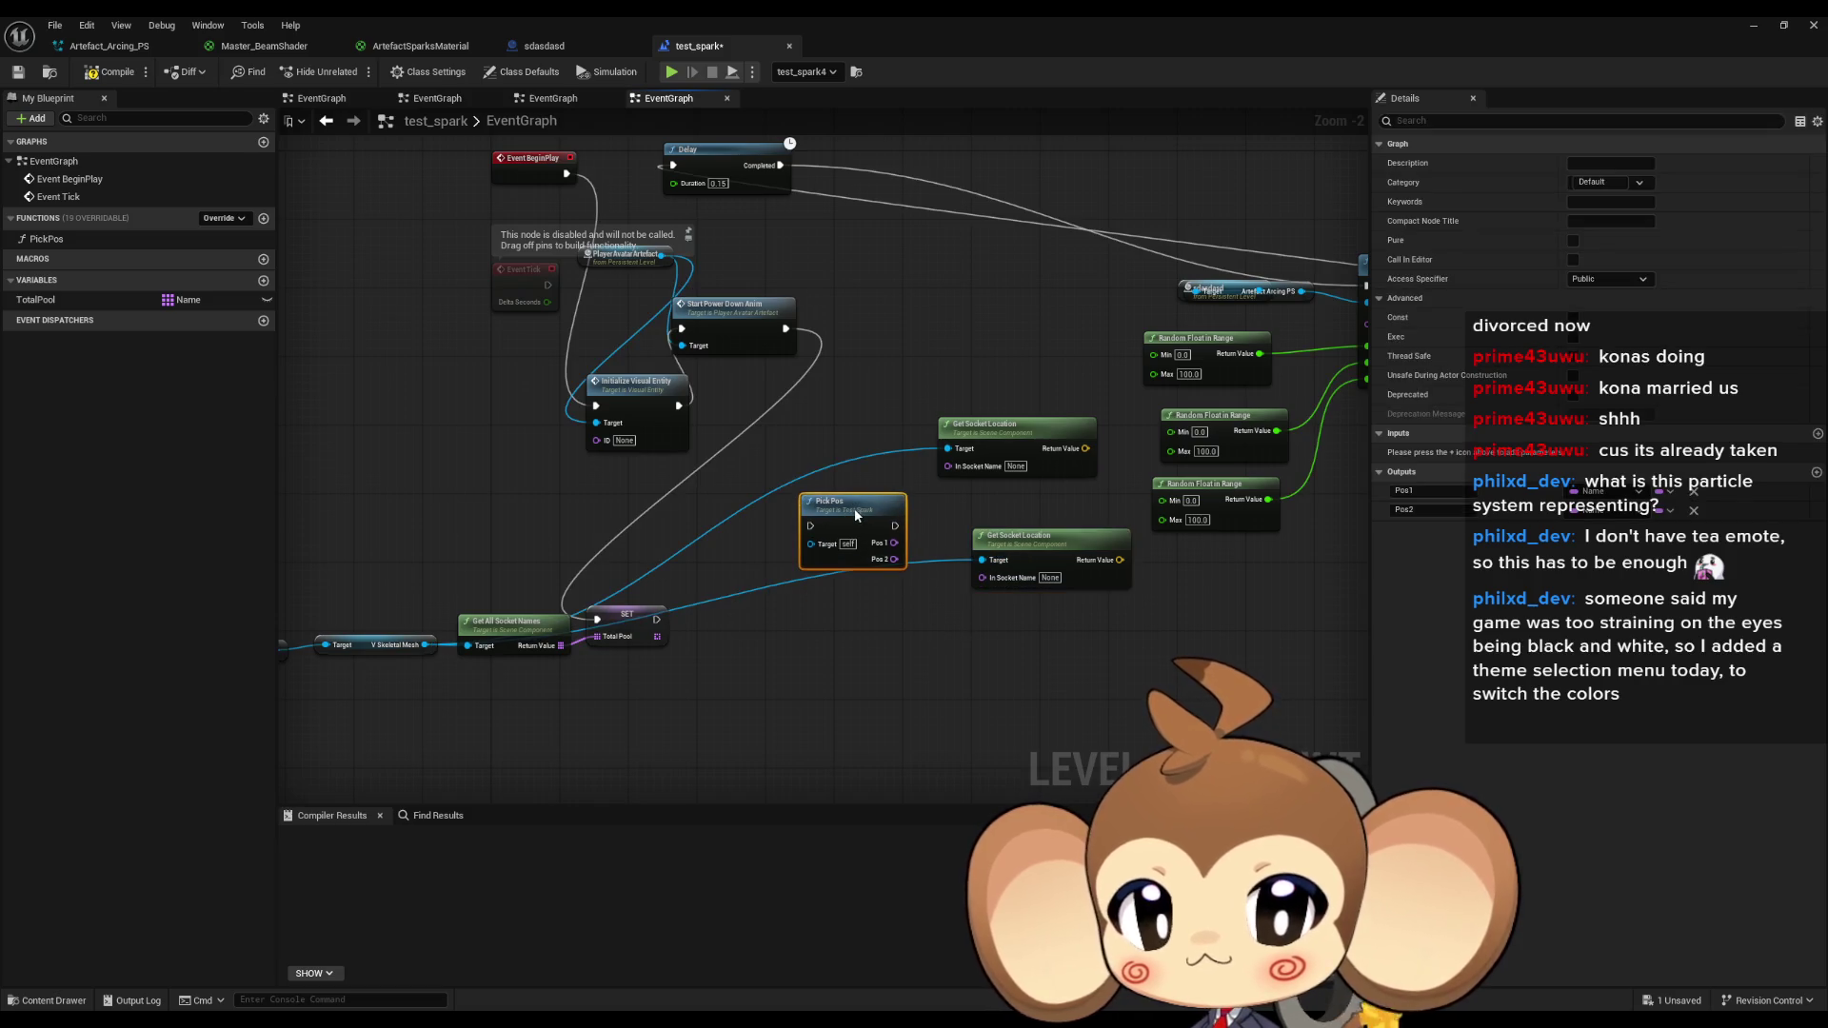
{"action": "left_click_drag", "start_coordinate": [1043, 555], "coordinate": [1025, 555]}
{"action": "mouse_move", "coordinate": [895, 560]}
{"action": "left_mouse_down"}
{"action": "mouse_move", "coordinate": [965, 577]}
{"action": "mouse_move", "coordinate": [948, 466]}
{"action": "mouse_move", "coordinate": [850, 539]}
{"action": "left_mouse_up"}
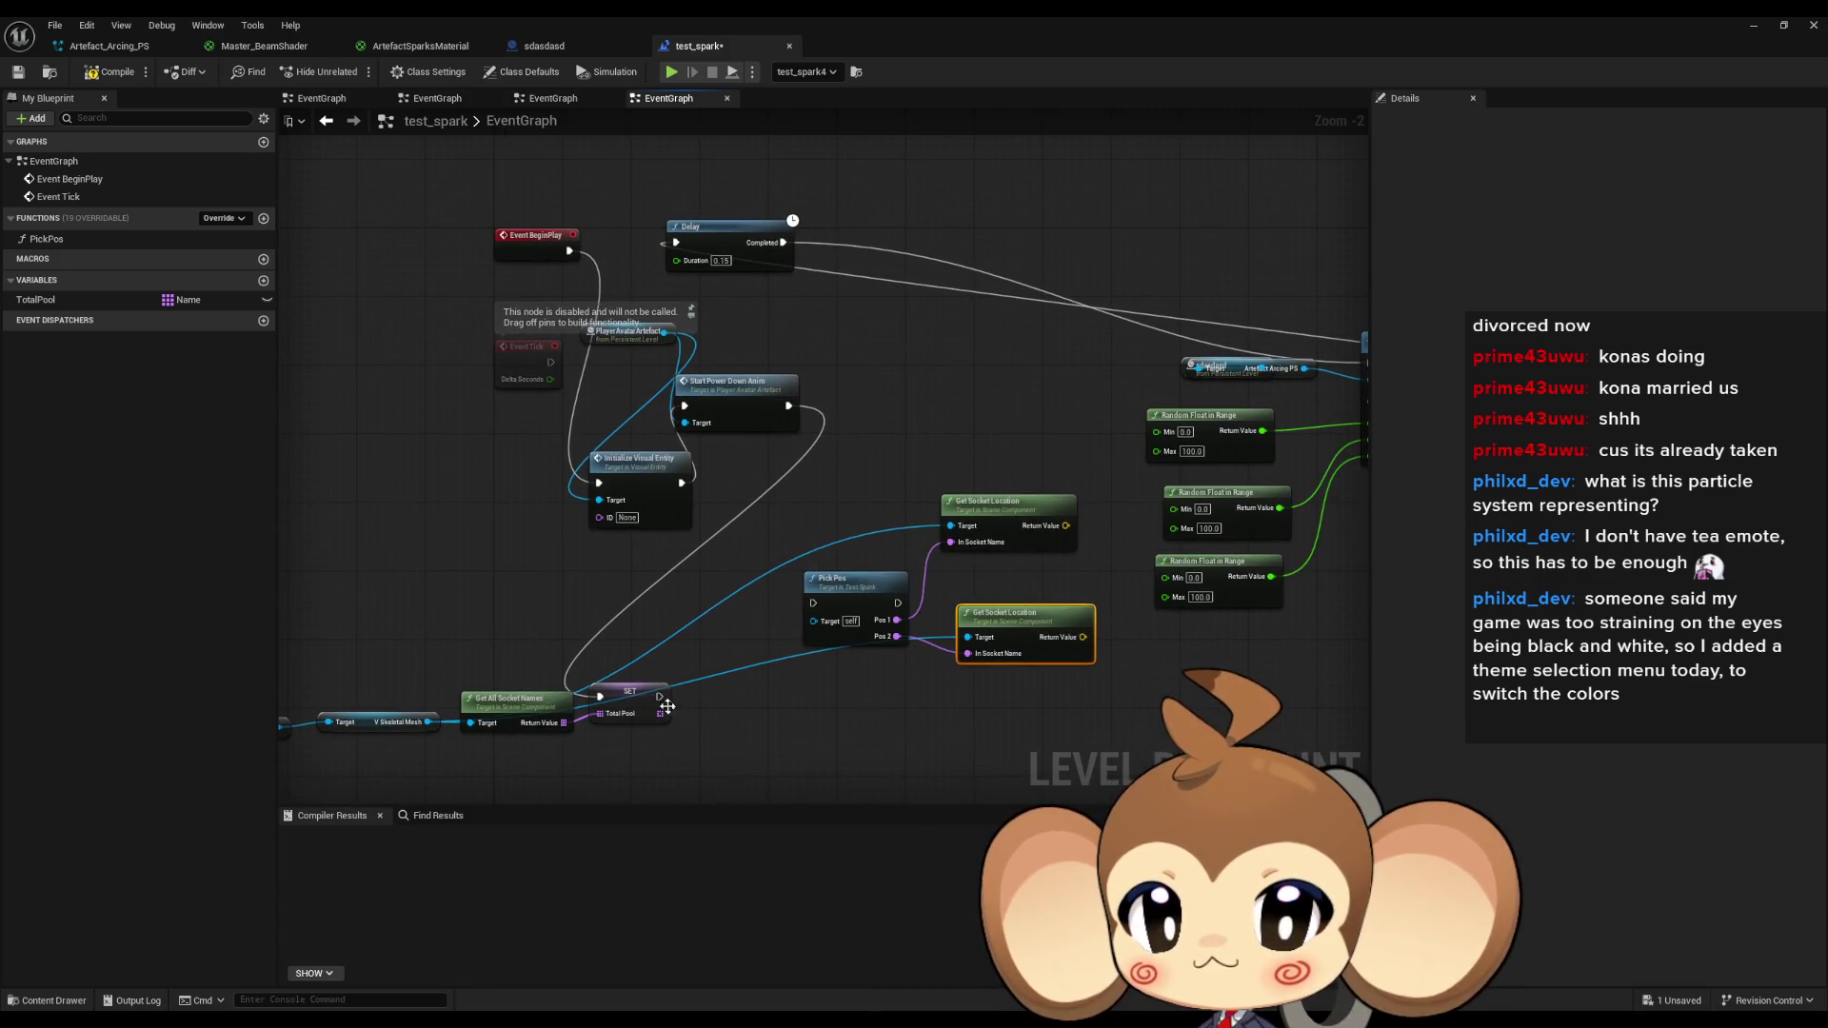
Add a 0.5-second Delay after SET that then triggers Pick Pos.
{"action": "left_click_drag", "start_coordinate": [659, 696], "coordinate": [676, 242]}
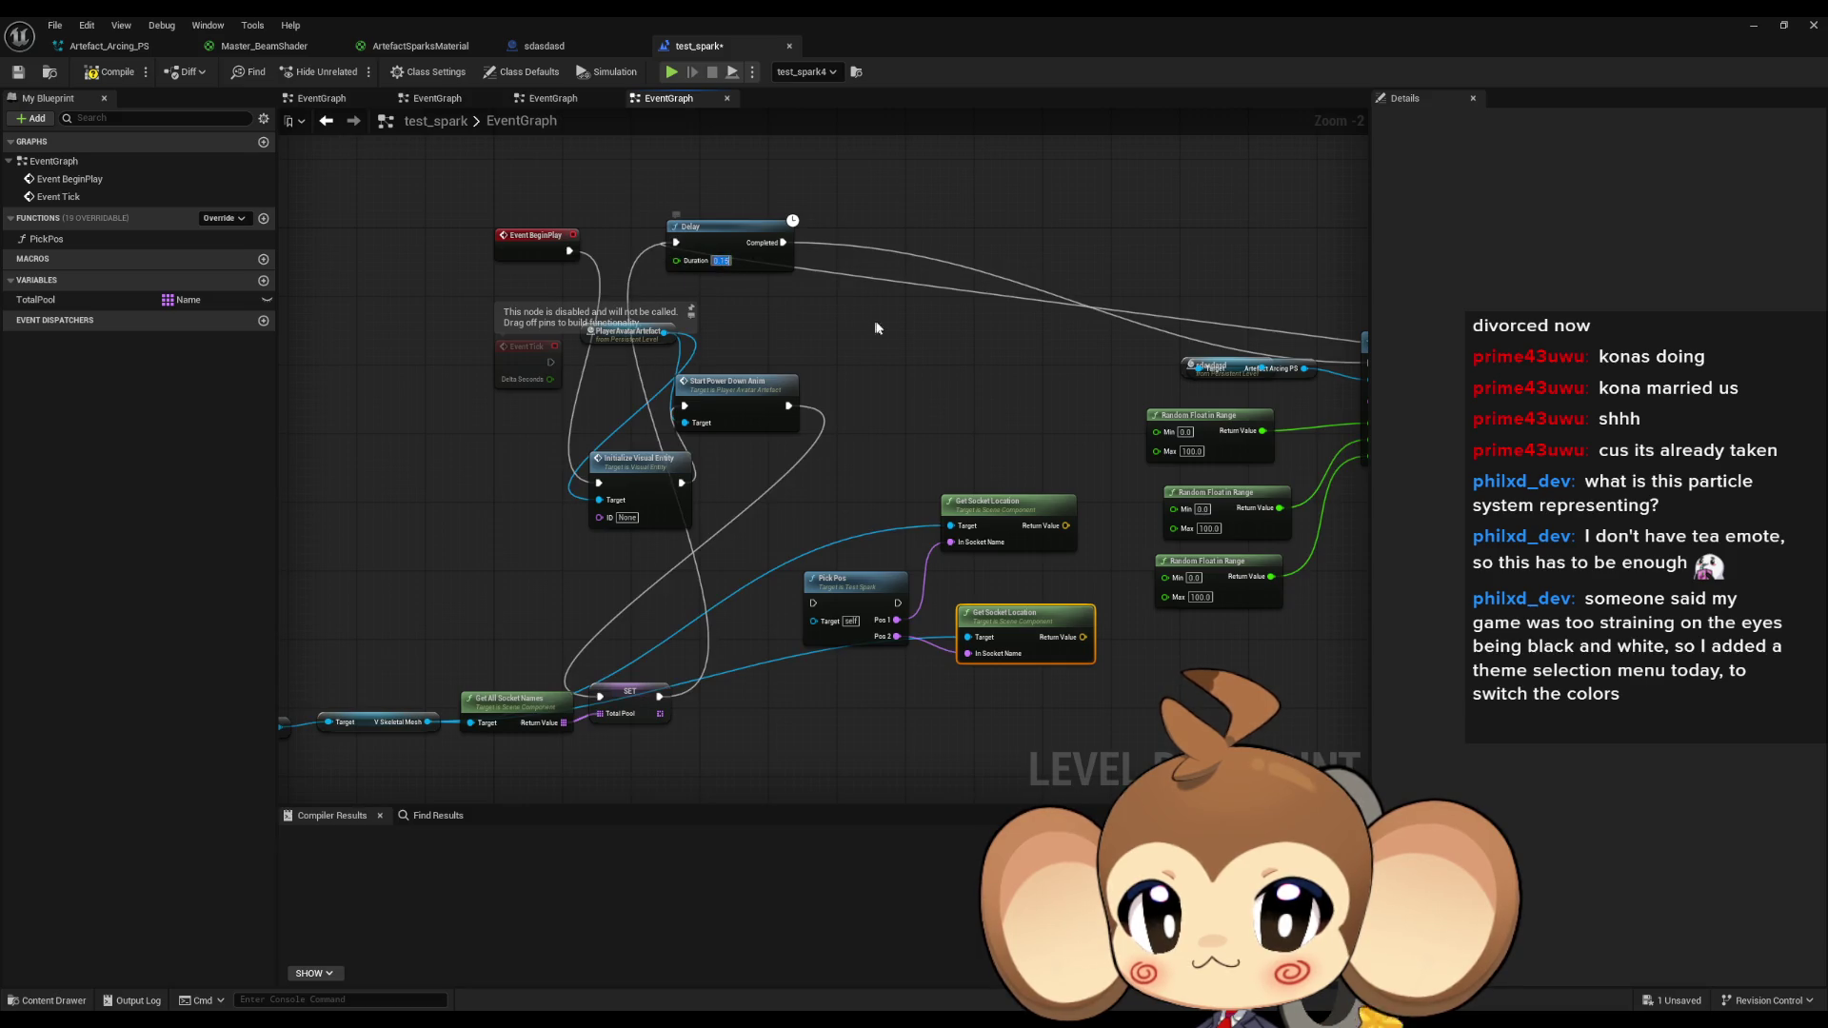
{"action": "type", "text": "0.5"}
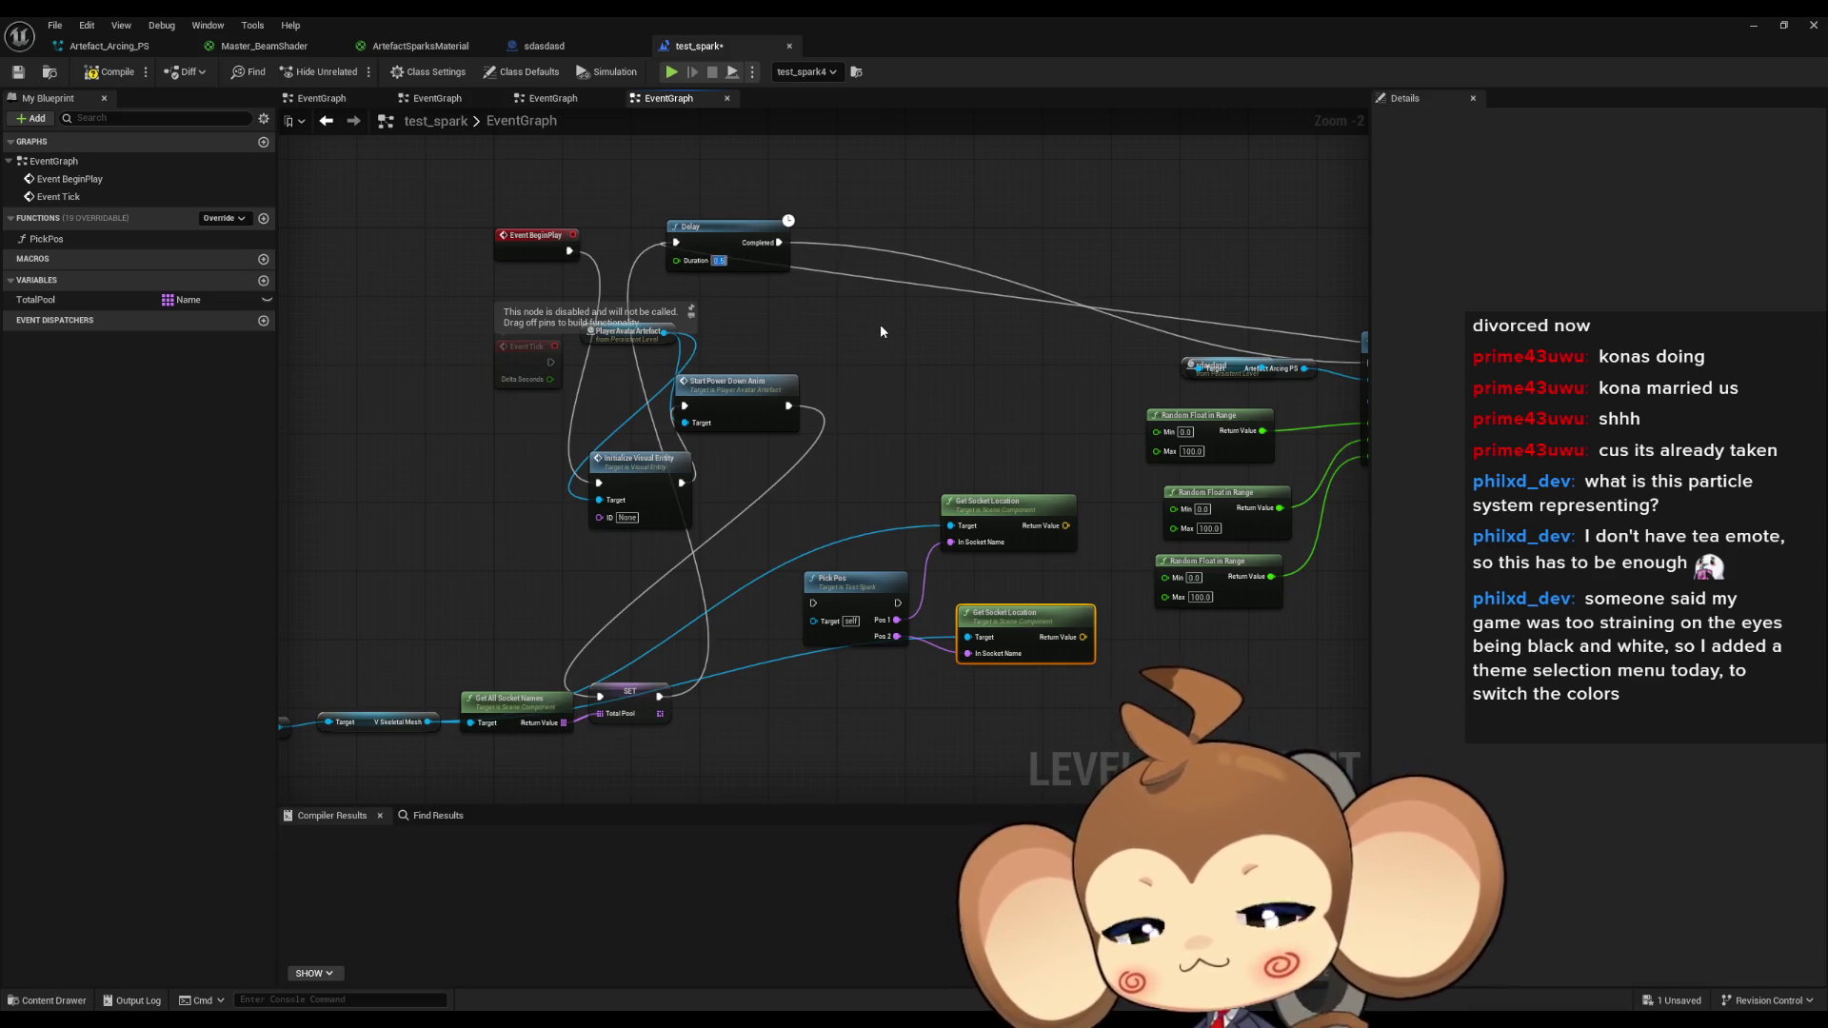
{"action": "mouse_move", "coordinate": [776, 243]}
{"action": "left_mouse_down"}
{"action": "mouse_move", "coordinate": [811, 253]}
{"action": "mouse_move", "coordinate": [813, 603]}
{"action": "left_mouse_up"}
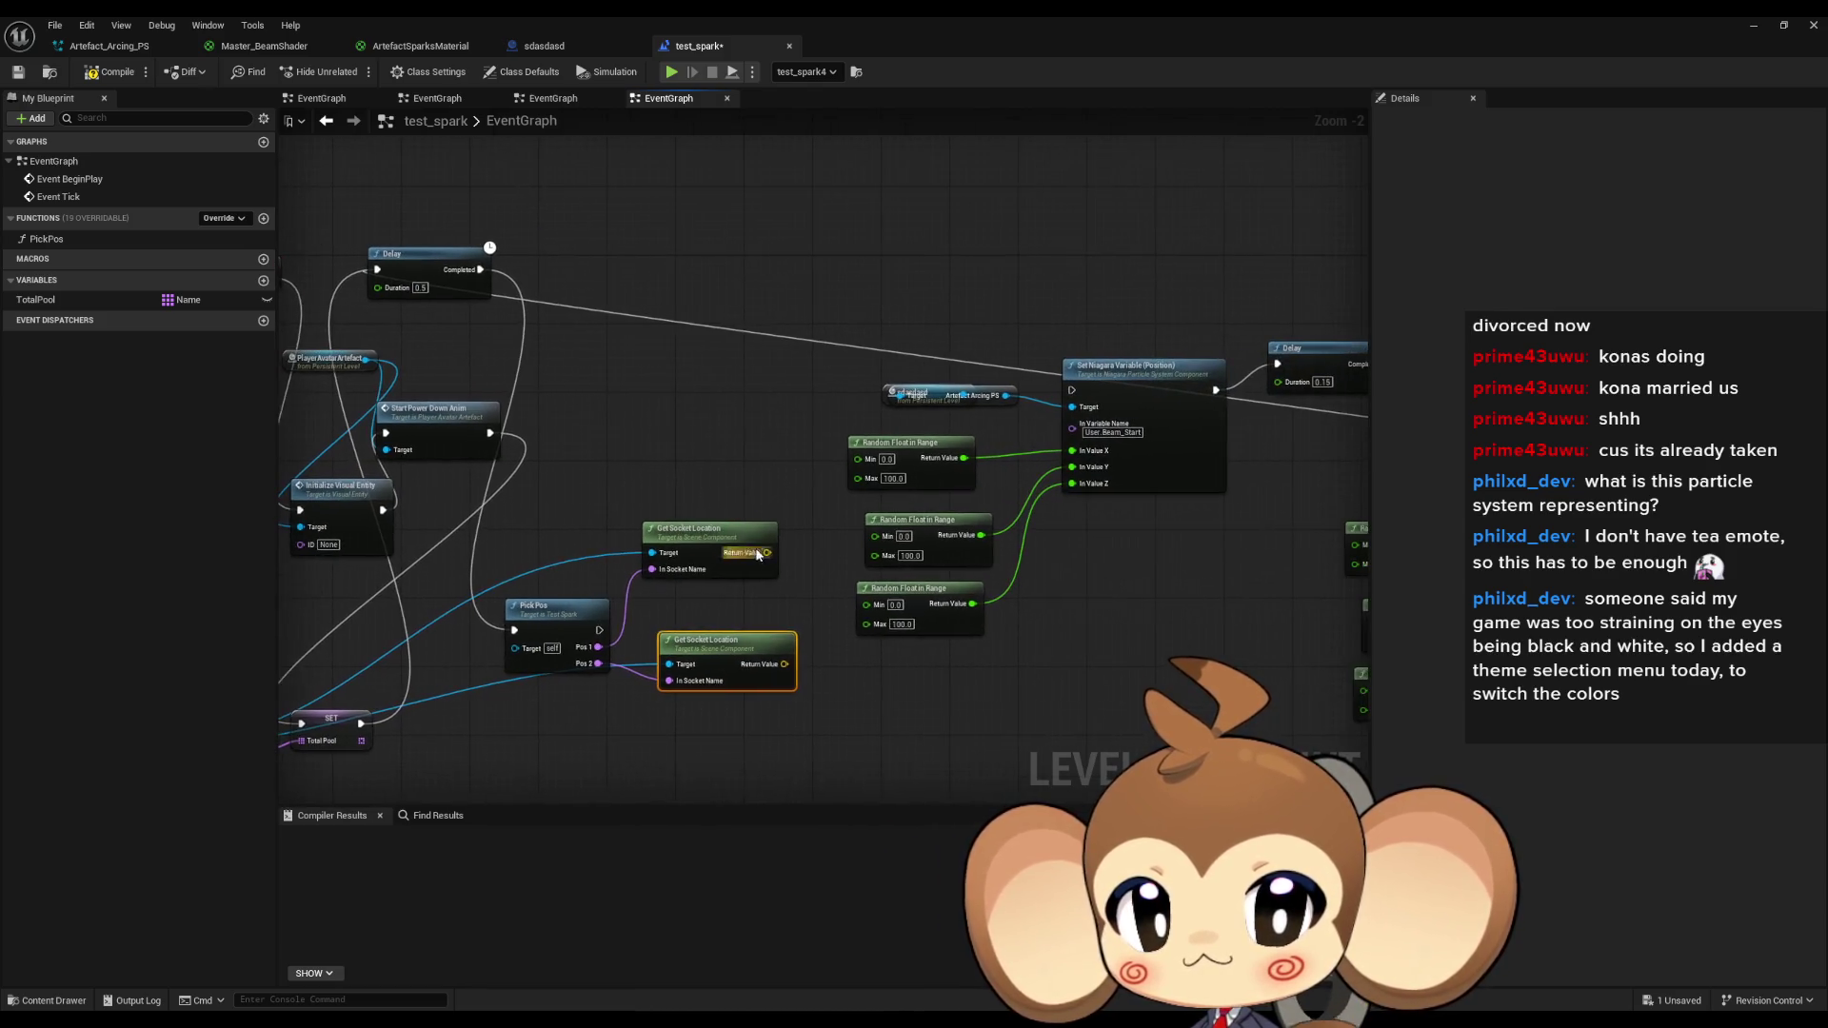
{"action": "scroll", "coordinate": [850, 602], "scroll_direction": "up", "scroll_amount": 1}
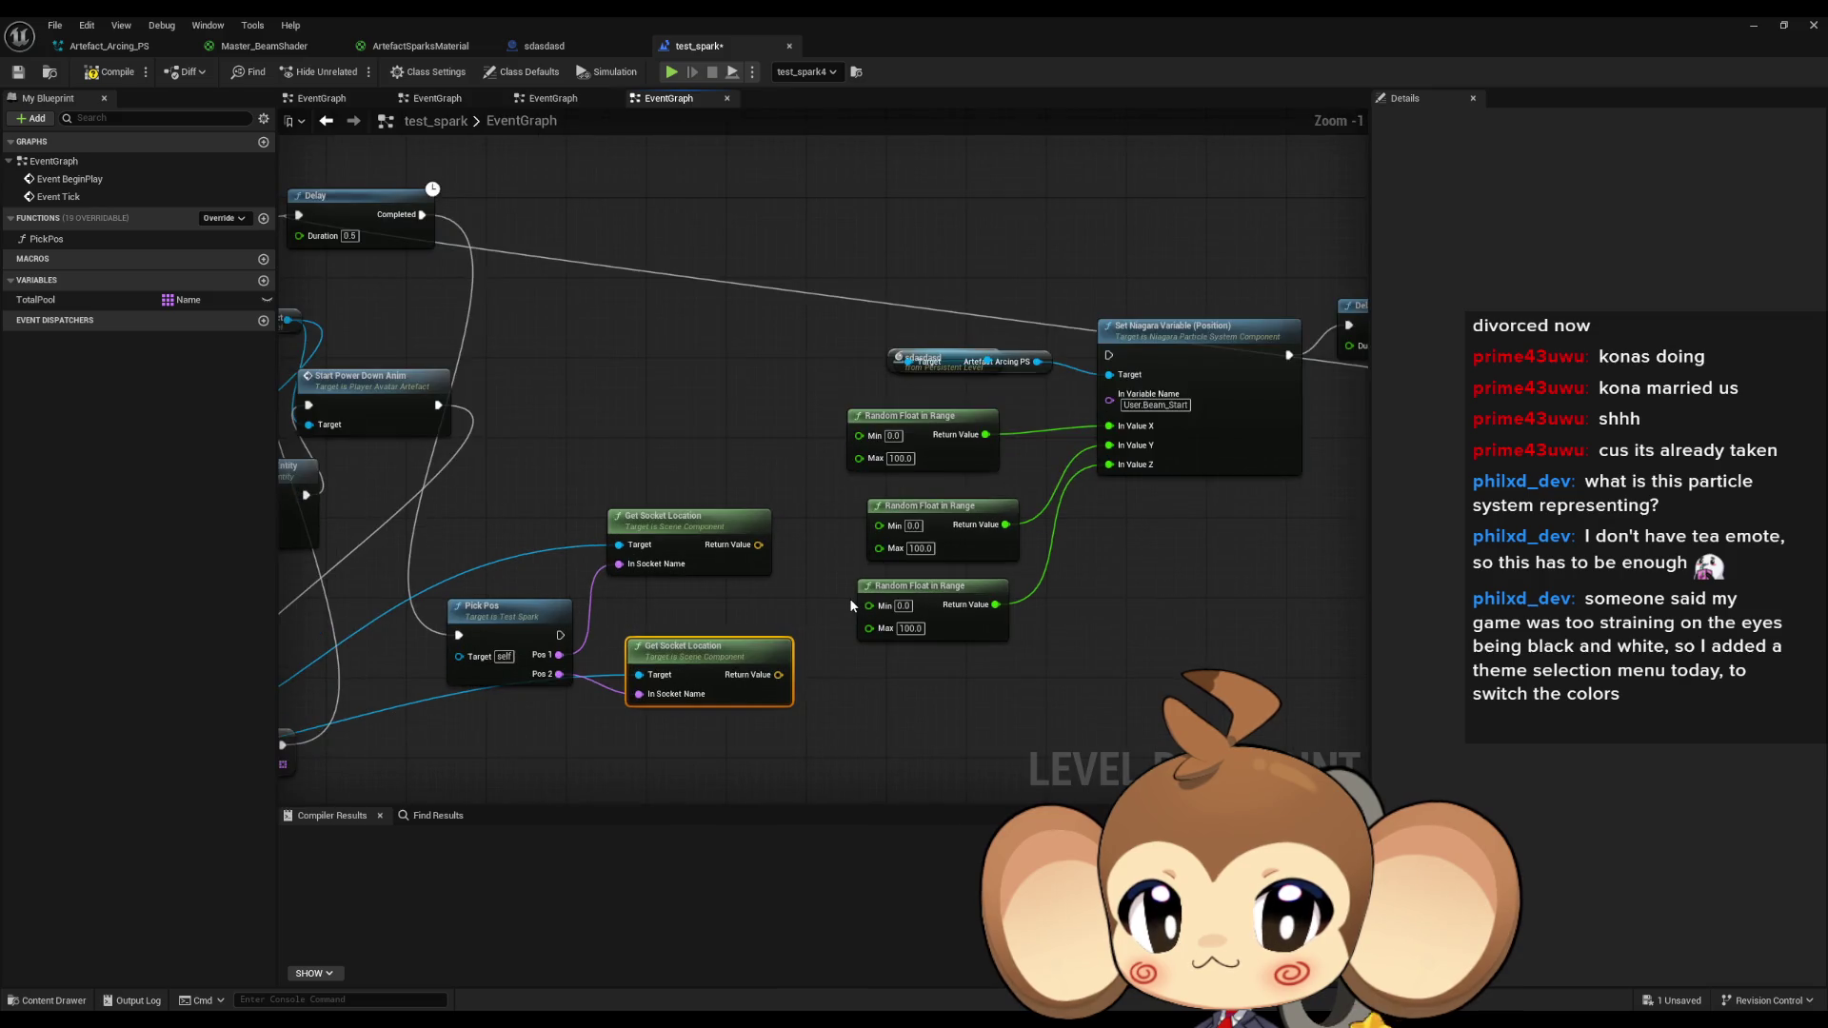
{"action": "left_click_drag", "start_coordinate": [850, 605], "coordinate": [741, 468]}
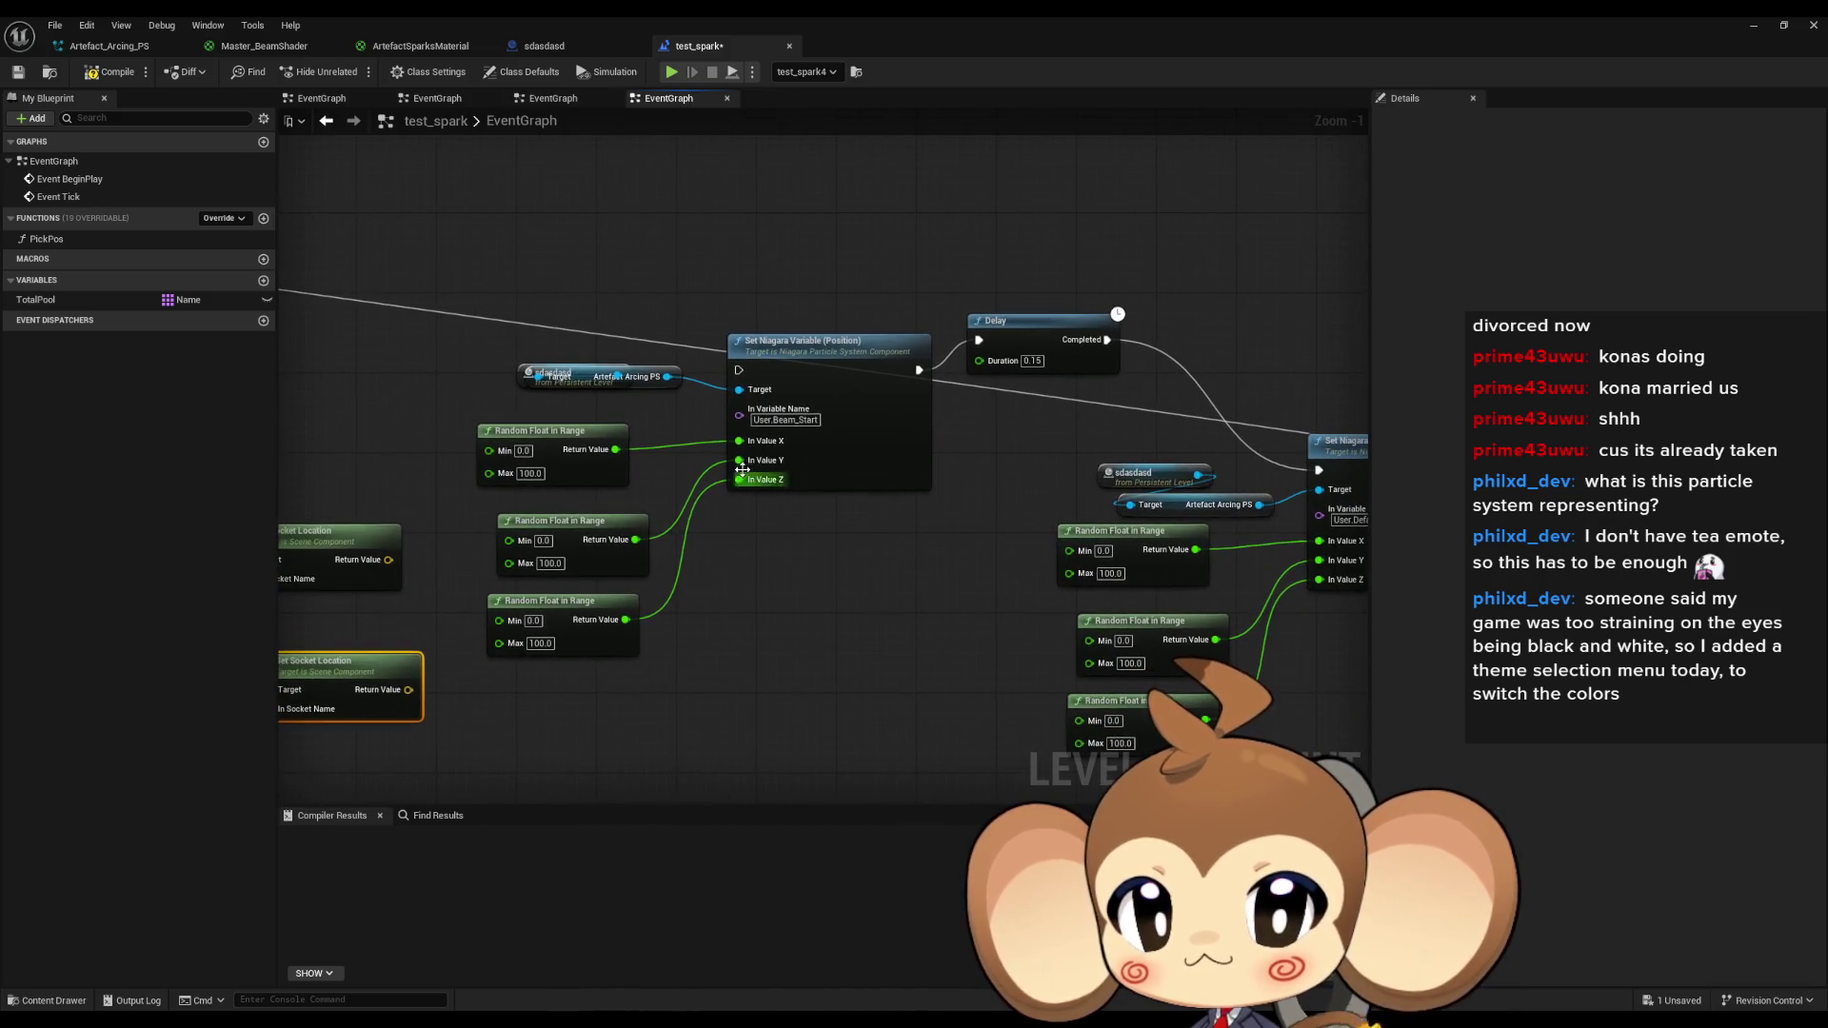
On the first Set Niagara Variable, recombine In Value and delete its three Random Float nodes.
{"action": "left_click", "coordinate": [739, 441], "text": "alt"}
{"action": "left_click", "coordinate": [739, 460], "text": "alt"}
{"action": "left_click", "coordinate": [739, 479], "text": "alt"}
{"action": "right_click", "coordinate": [740, 464]}
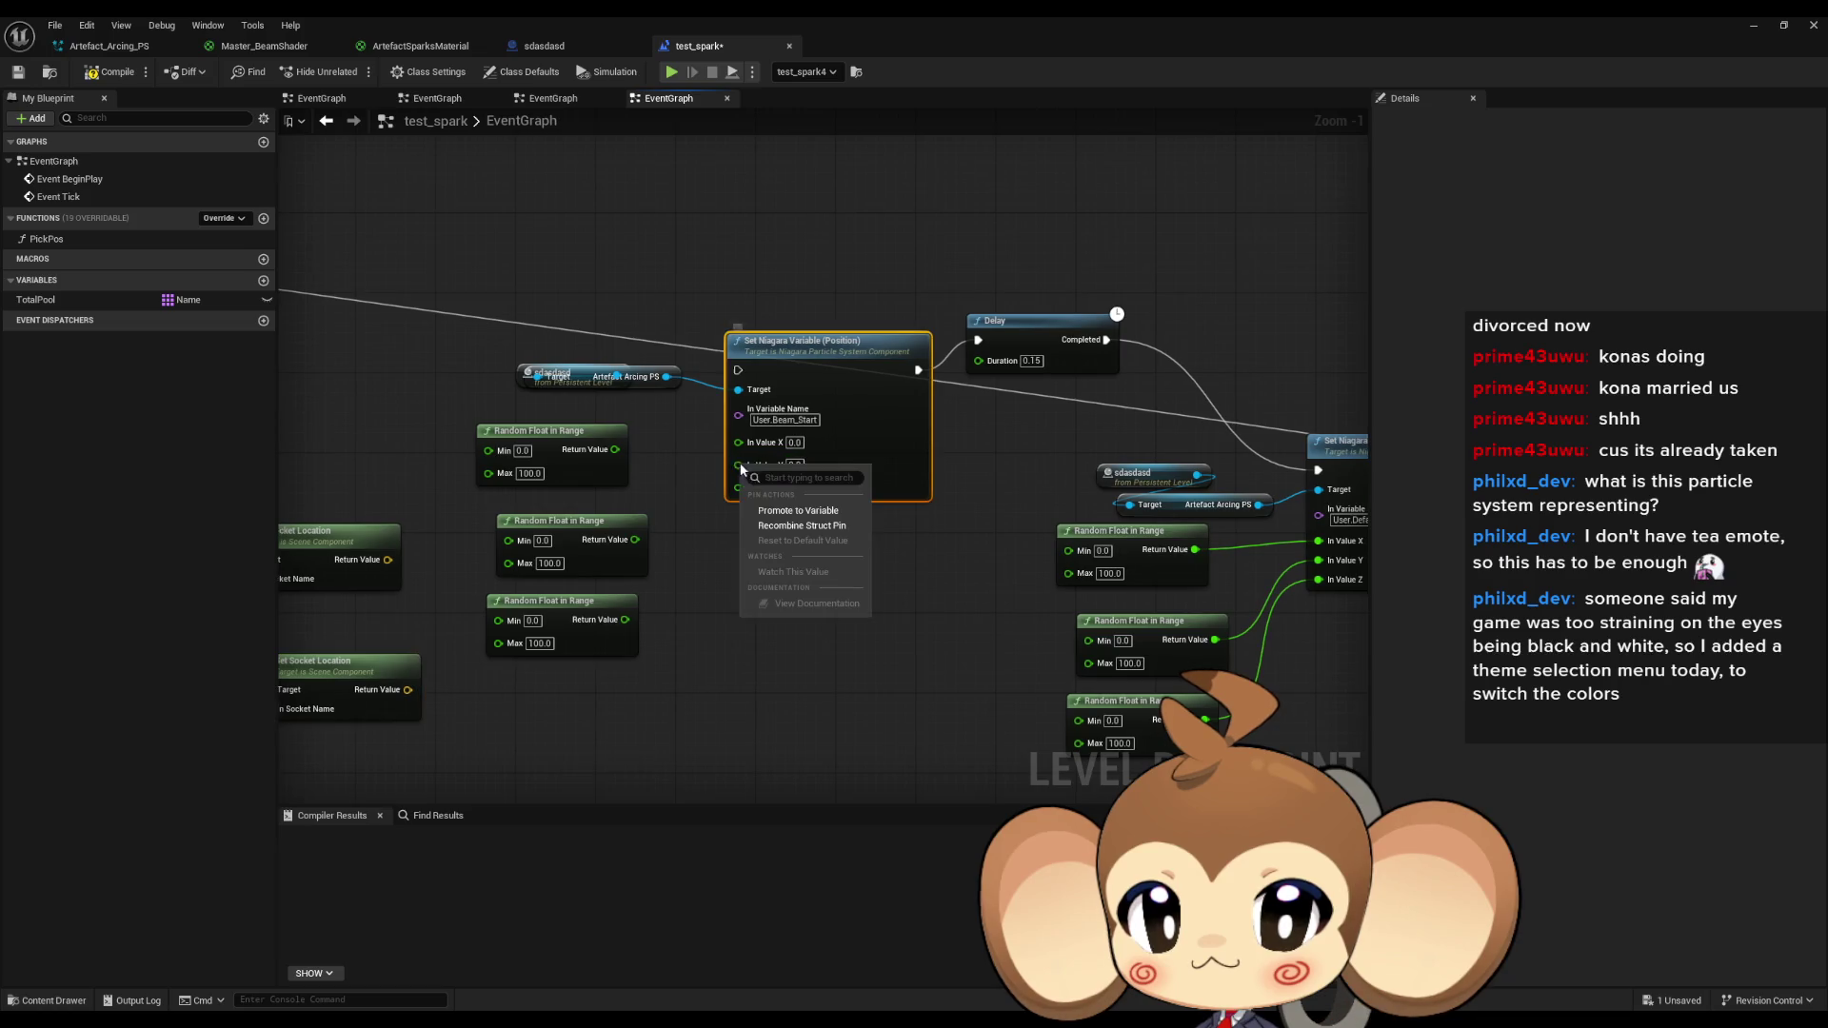
{"action": "left_click", "coordinate": [806, 526]}
{"action": "left_click_drag", "start_coordinate": [659, 629], "coordinate": [476, 424]}
{"action": "key", "text": "Delete"}
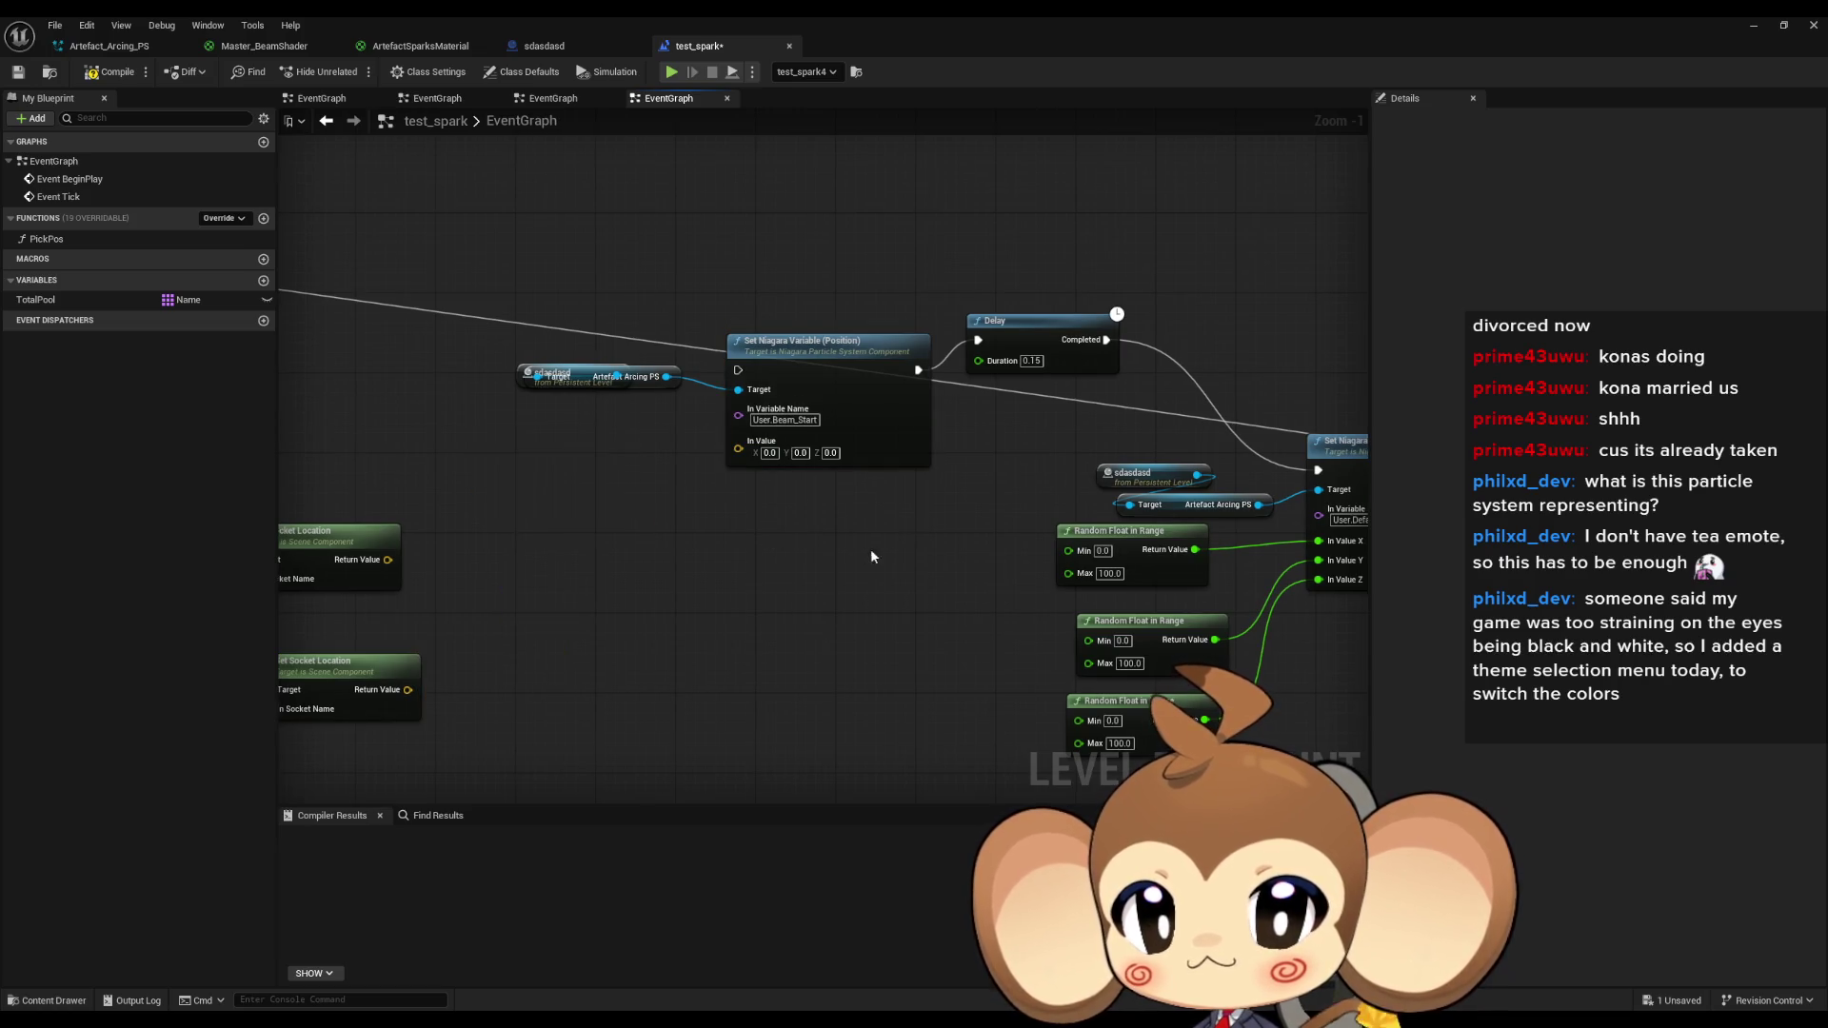
Recombine the second Set Niagara Variable's In Value and delete its three Random Float nodes.
{"action": "left_click_drag", "start_coordinate": [873, 557], "coordinate": [729, 530]}
{"action": "left_click", "coordinate": [1099, 548], "text": "alt"}
{"action": "left_click", "coordinate": [1099, 528], "text": "alt"}
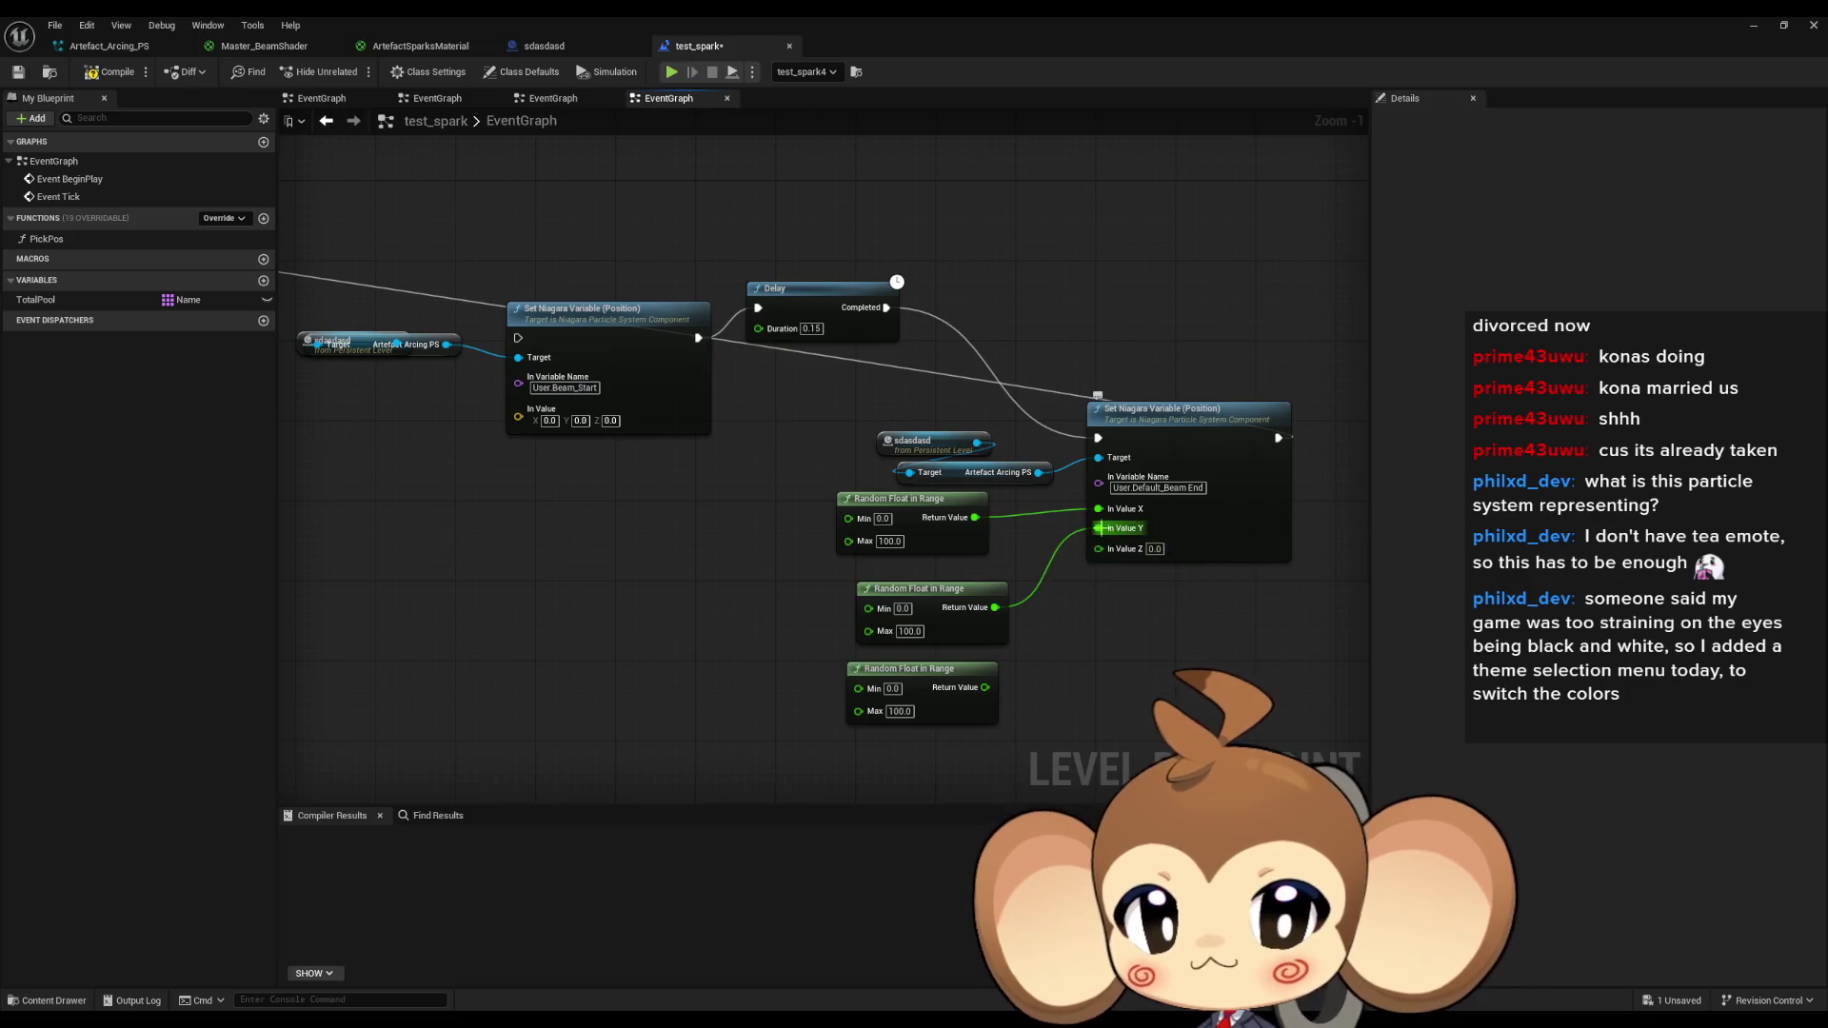
{"action": "left_click", "coordinate": [1099, 510], "text": "alt"}
{"action": "right_click", "coordinate": [1100, 555]}
{"action": "left_click", "coordinate": [1133, 585]}
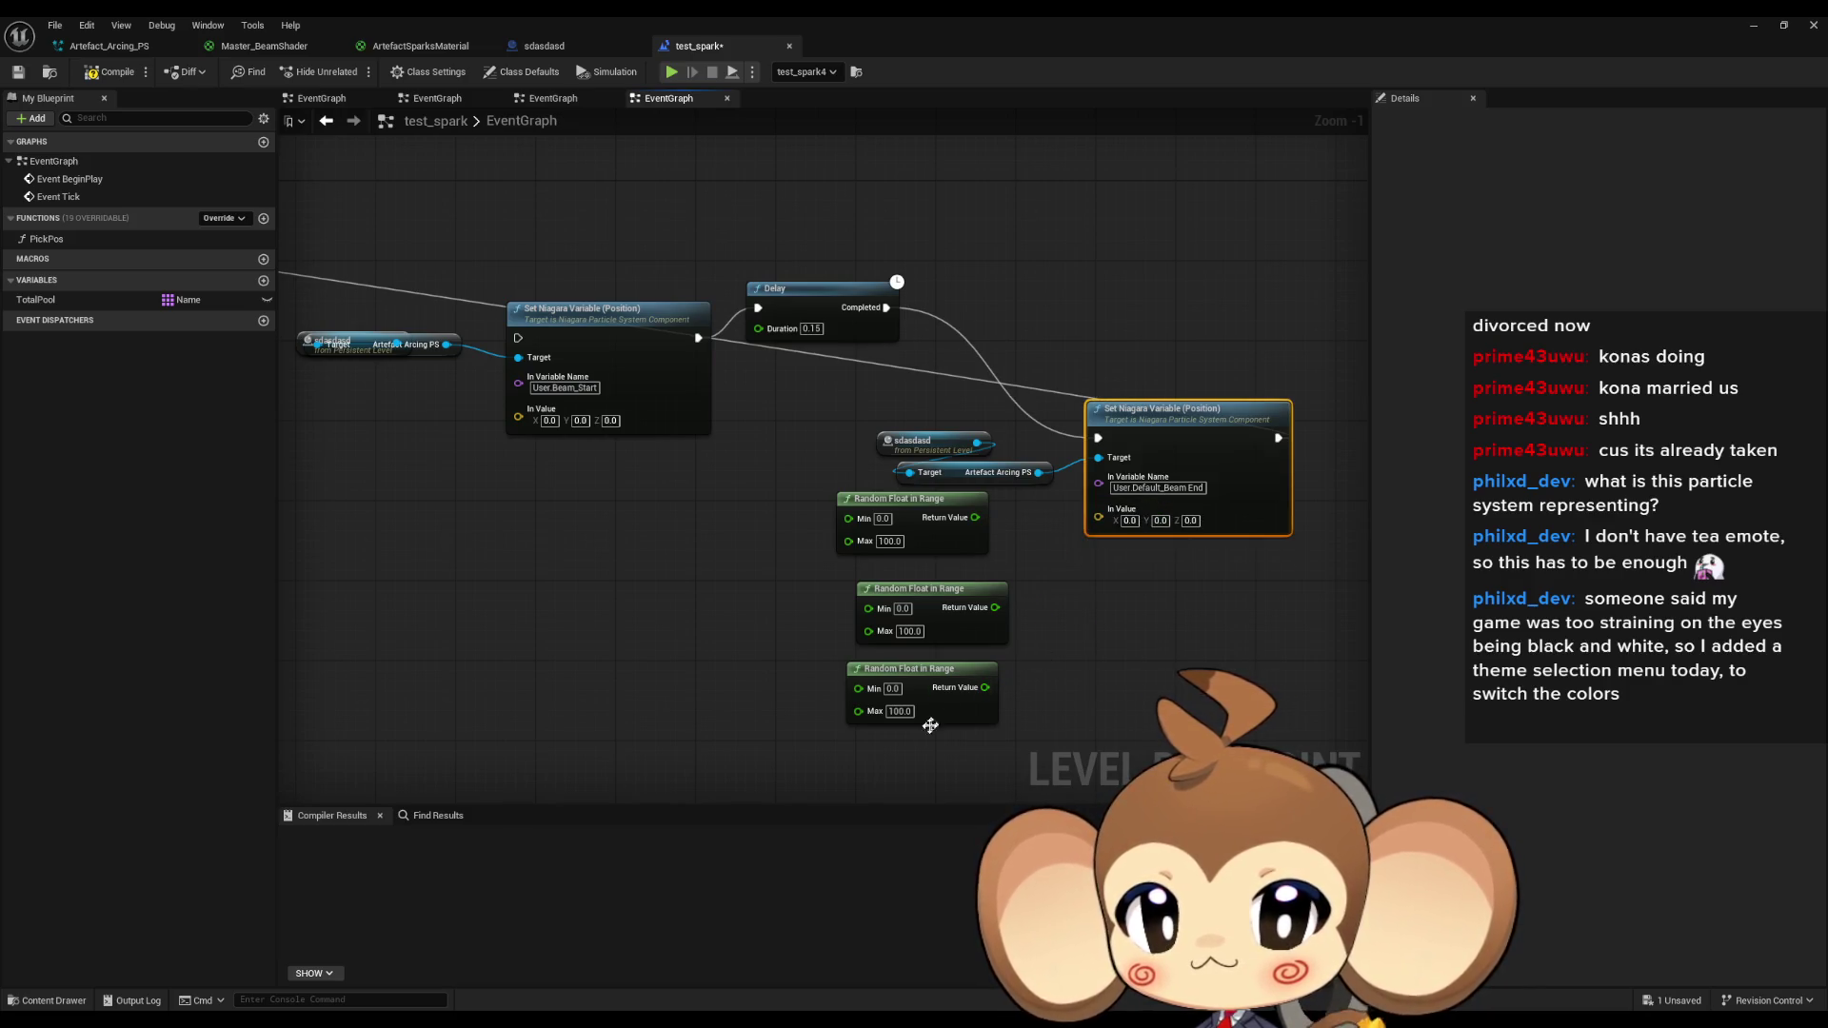
{"action": "left_click_drag", "start_coordinate": [1024, 738], "coordinate": [828, 485]}
{"action": "key", "text": "Delete"}
Plug socket locations into the beam values and chain both Niagara setters after Pick Pos.
{"action": "mouse_move", "coordinate": [1018, 533]}
{"action": "left_mouse_down"}
{"action": "mouse_move", "coordinate": [1212, 510]}
{"action": "mouse_move", "coordinate": [395, 691]}
{"action": "mouse_move", "coordinate": [382, 634]}
{"action": "left_mouse_up"}
{"action": "mouse_move", "coordinate": [364, 517]}
{"action": "left_mouse_down"}
{"action": "mouse_move", "coordinate": [638, 457]}
{"action": "mouse_move", "coordinate": [619, 476]}
{"action": "mouse_move", "coordinate": [496, 485]}
{"action": "mouse_move", "coordinate": [720, 408]}
{"action": "left_mouse_up"}
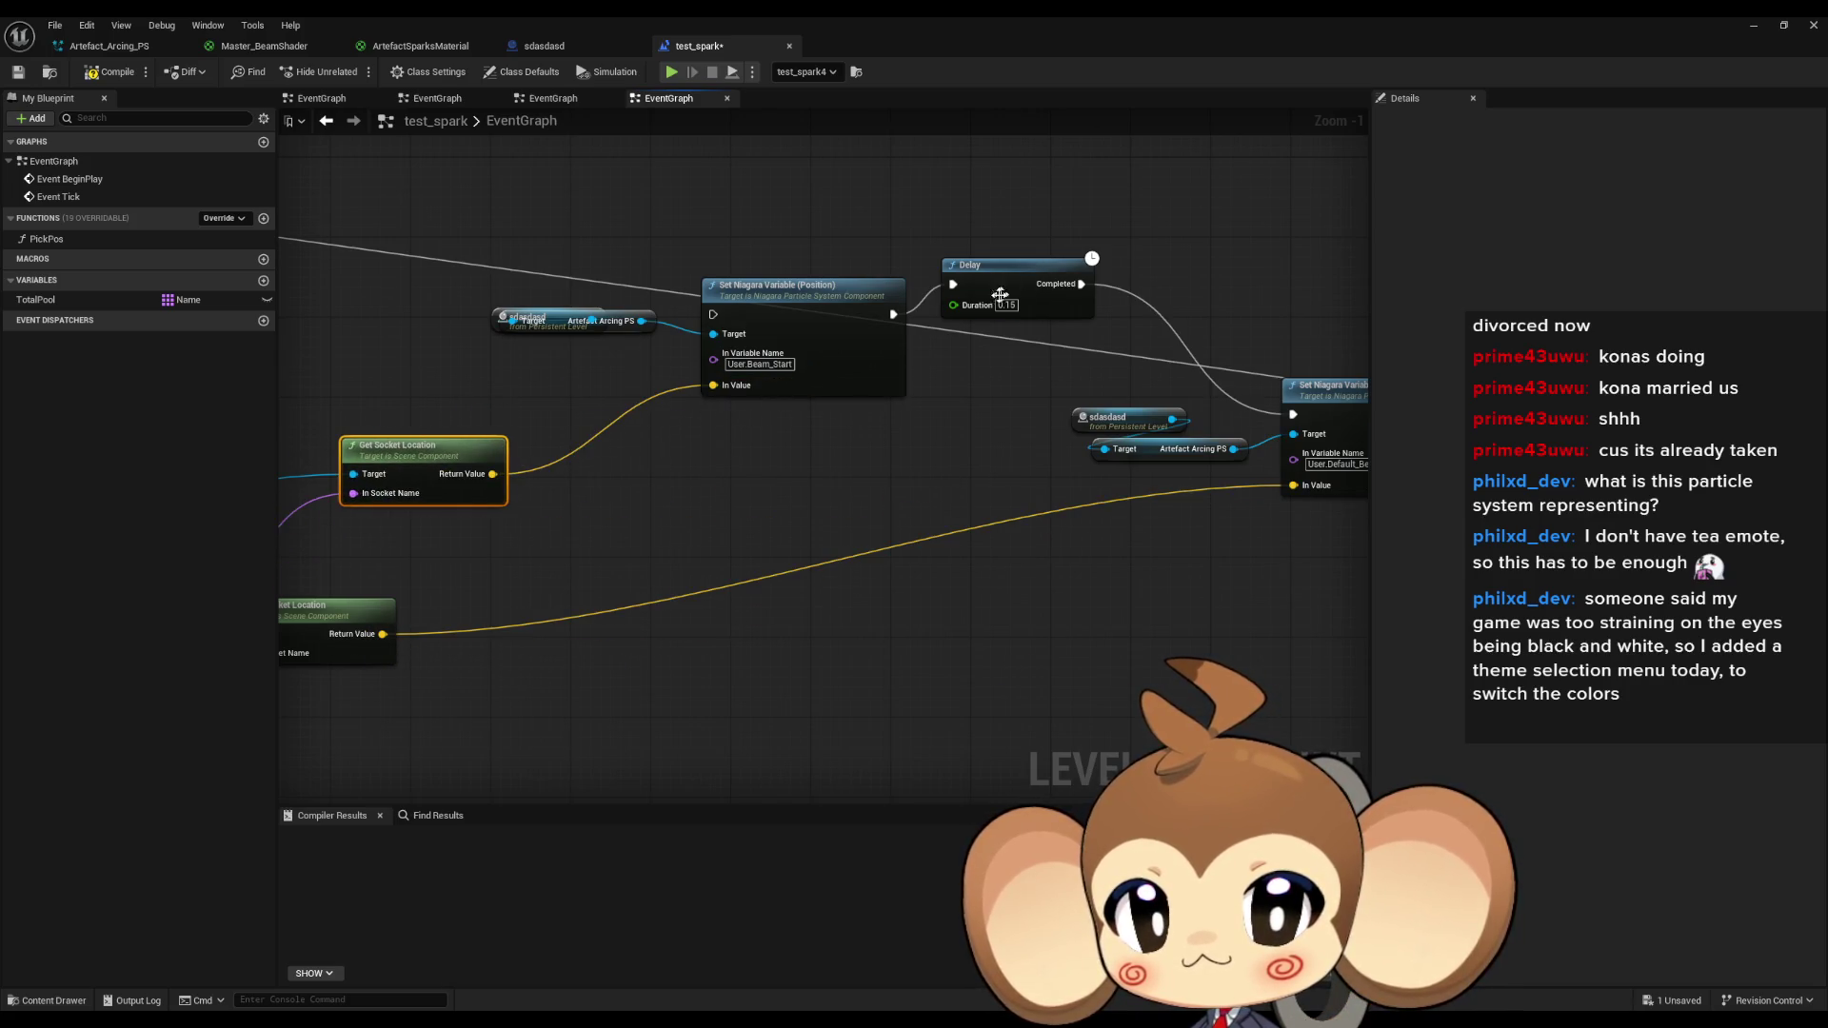
{"action": "left_click_drag", "start_coordinate": [893, 315], "coordinate": [1293, 414]}
{"action": "mouse_move", "coordinate": [731, 497]}
{"action": "left_mouse_down"}
{"action": "mouse_move", "coordinate": [805, 628]}
{"action": "mouse_move", "coordinate": [1080, 648]}
{"action": "left_mouse_up"}
{"action": "mouse_move", "coordinate": [1063, 465]}
{"action": "left_mouse_down"}
{"action": "mouse_move", "coordinate": [673, 427]}
{"action": "mouse_move", "coordinate": [600, 657]}
{"action": "mouse_move", "coordinate": [513, 746]}
{"action": "mouse_move", "coordinate": [666, 427]}
{"action": "mouse_move", "coordinate": [613, 429]}
{"action": "left_mouse_up"}
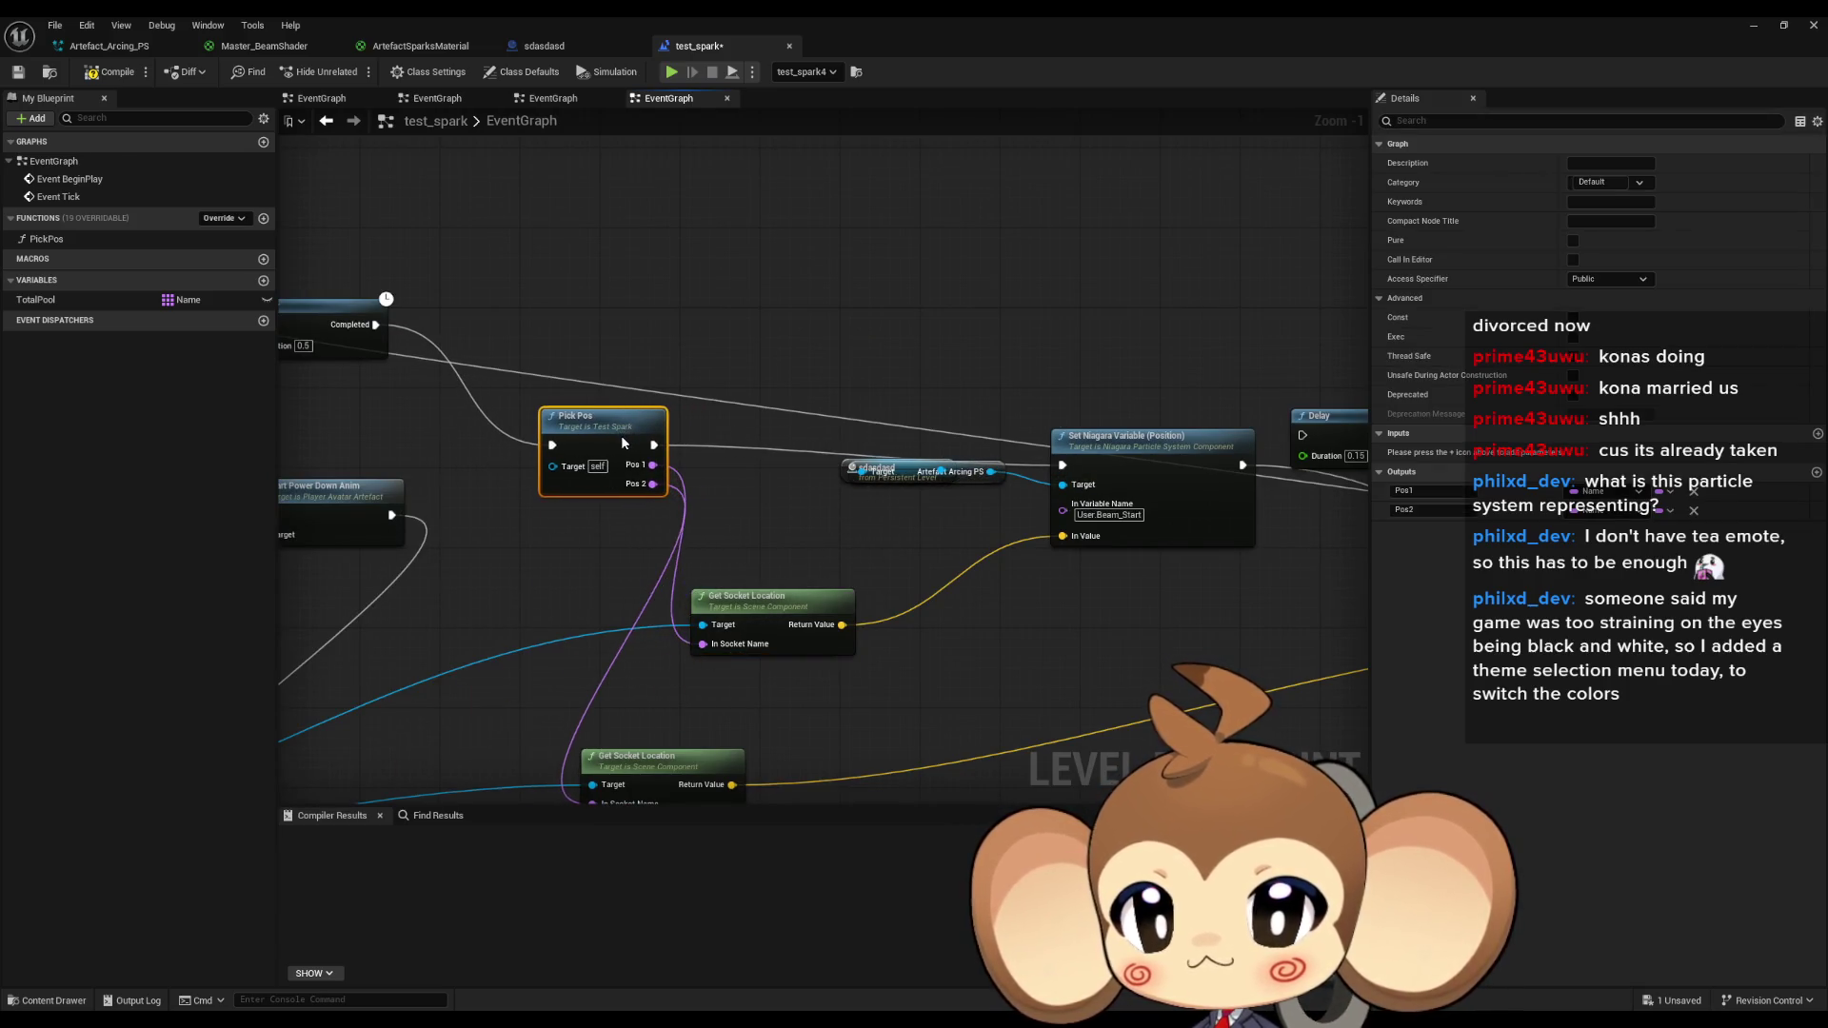
Compile the test_spark Blueprint.
{"action": "left_click", "coordinate": [918, 397]}
{"action": "scroll", "coordinate": [919, 397], "scroll_direction": "down", "scroll_amount": 2}
{"action": "left_click_drag", "start_coordinate": [919, 397], "coordinate": [614, 423]}
{"action": "left_click_drag", "start_coordinate": [1017, 417], "coordinate": [1282, 337]}
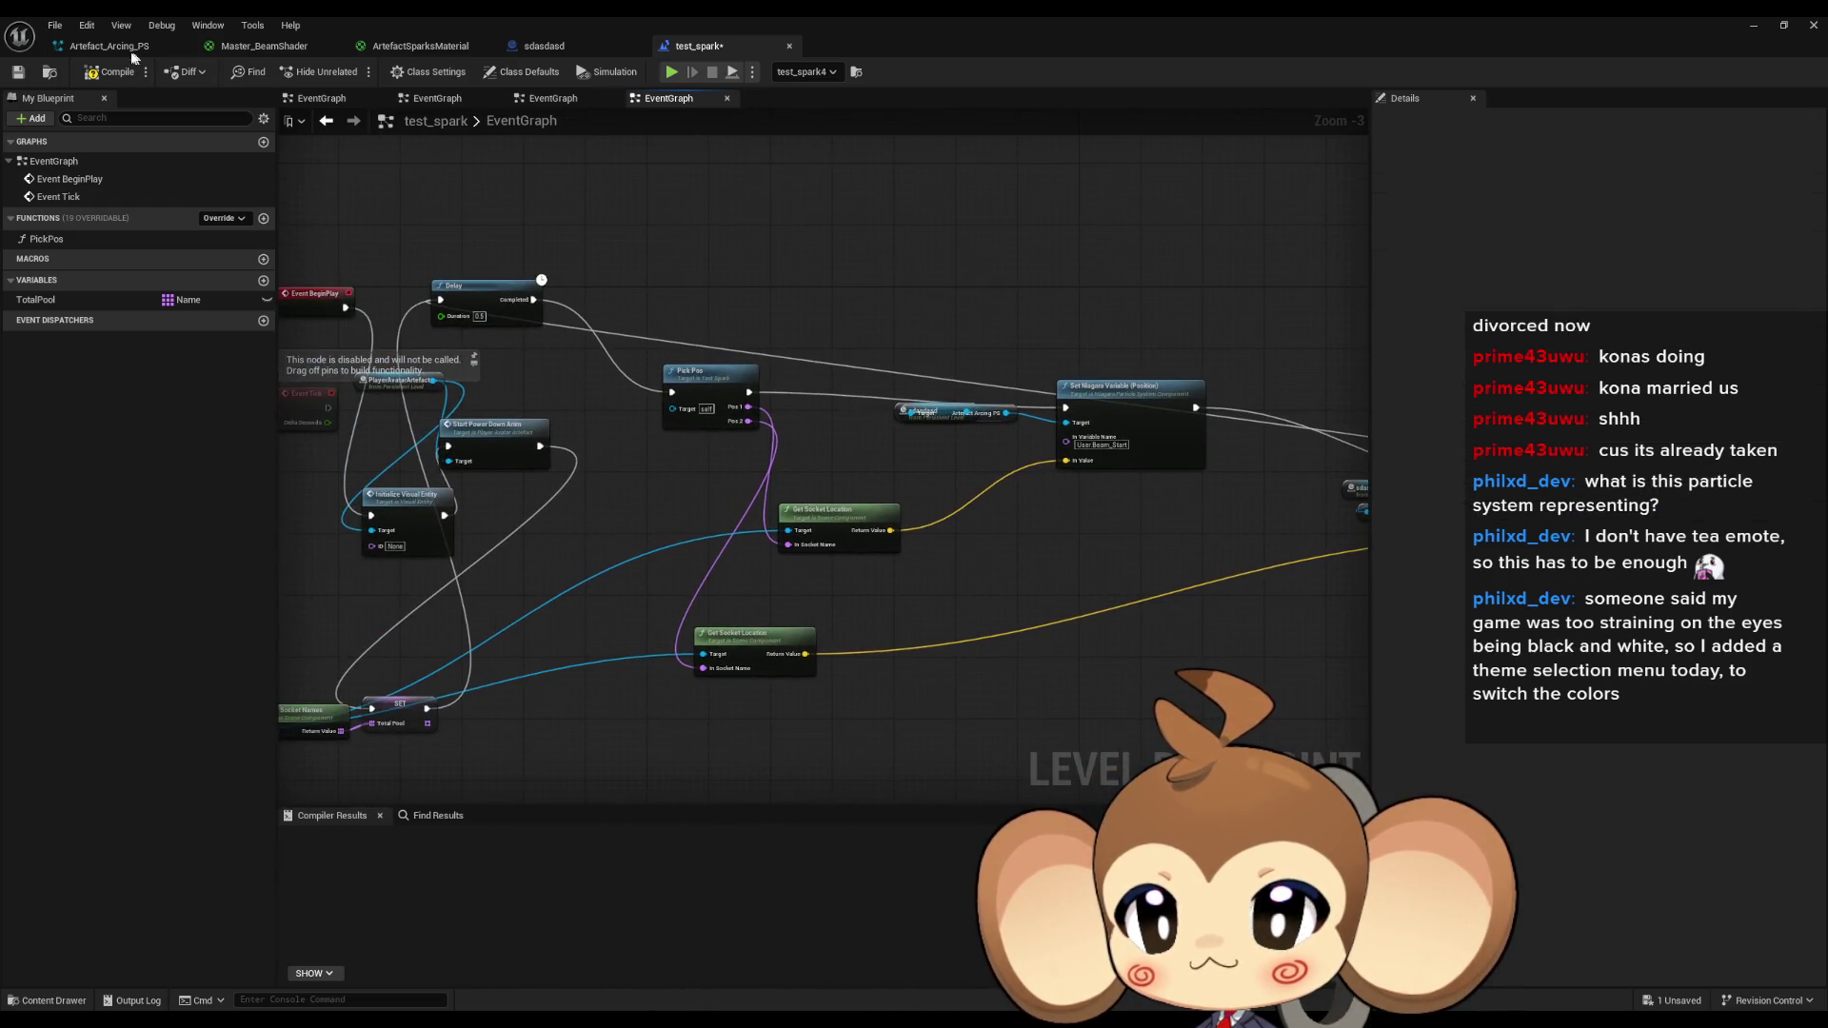
{"action": "left_click", "coordinate": [113, 74]}
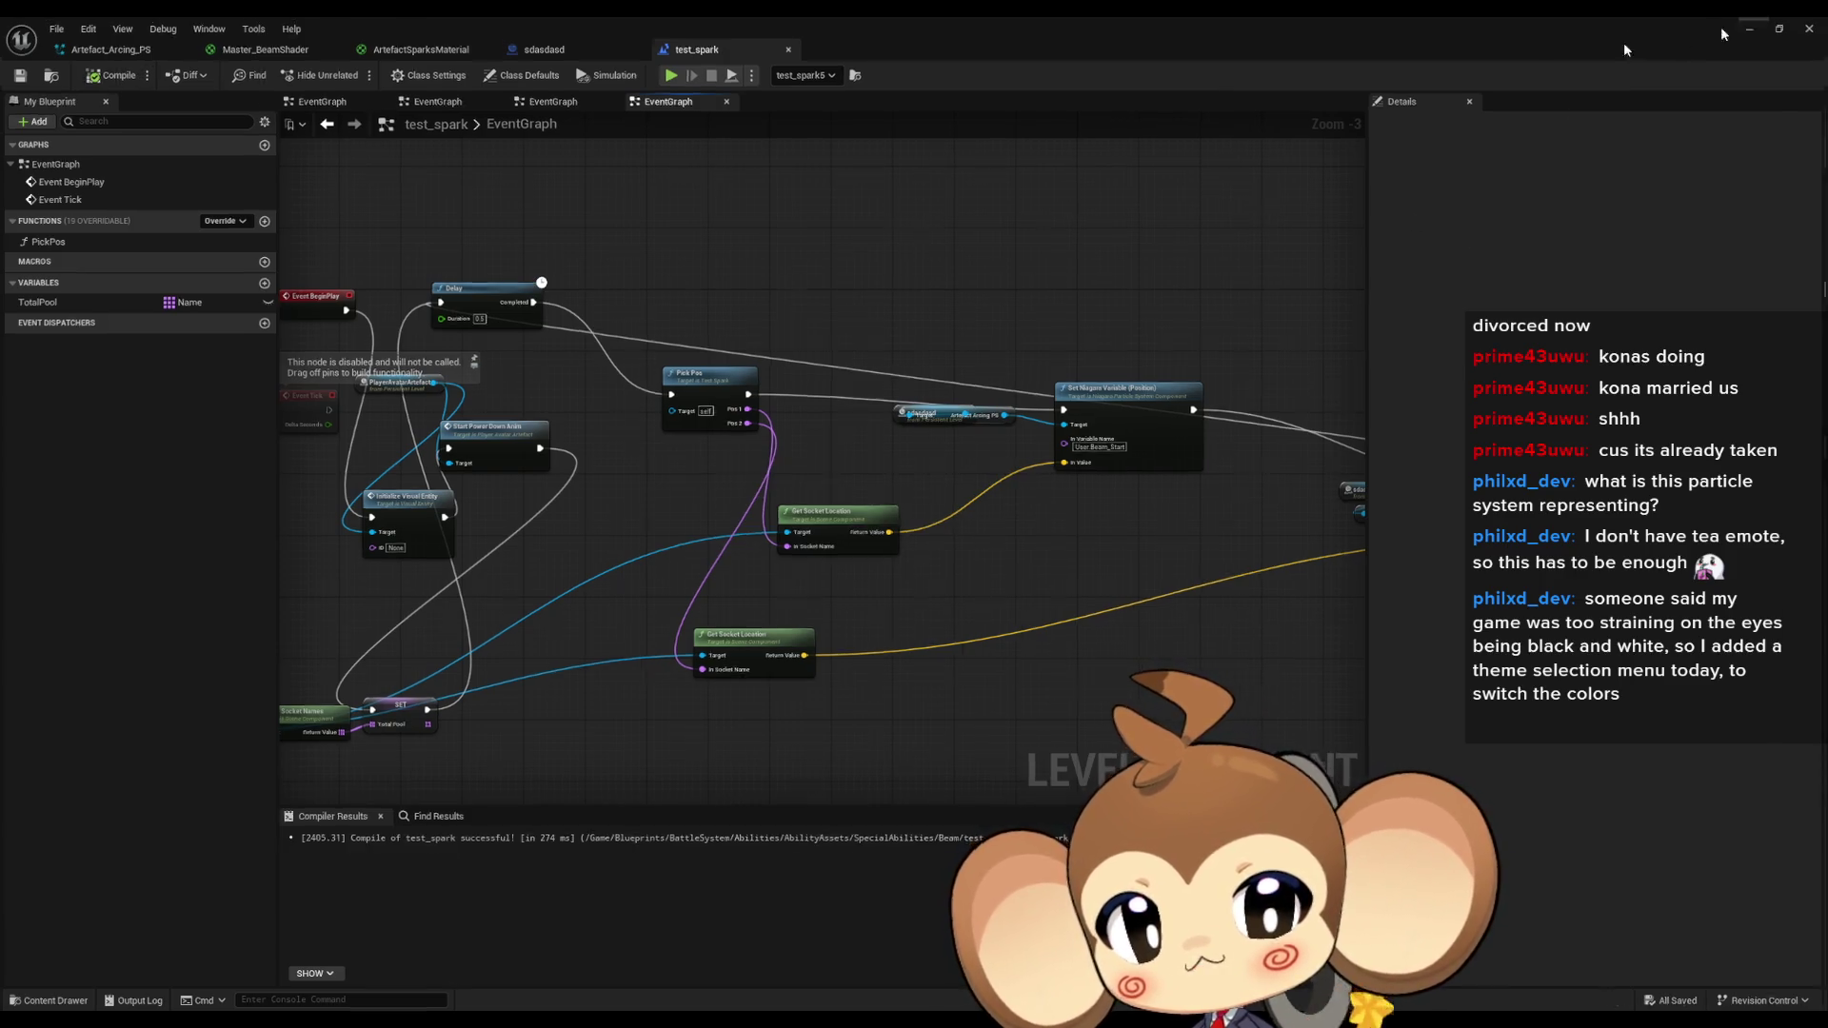
Play the level, move the camera toward the artefact to watch the beams, then stop the session.
{"action": "left_click", "coordinate": [1736, 25]}
{"action": "left_click", "coordinate": [373, 66]}
{"action": "left_click", "coordinate": [862, 381]}
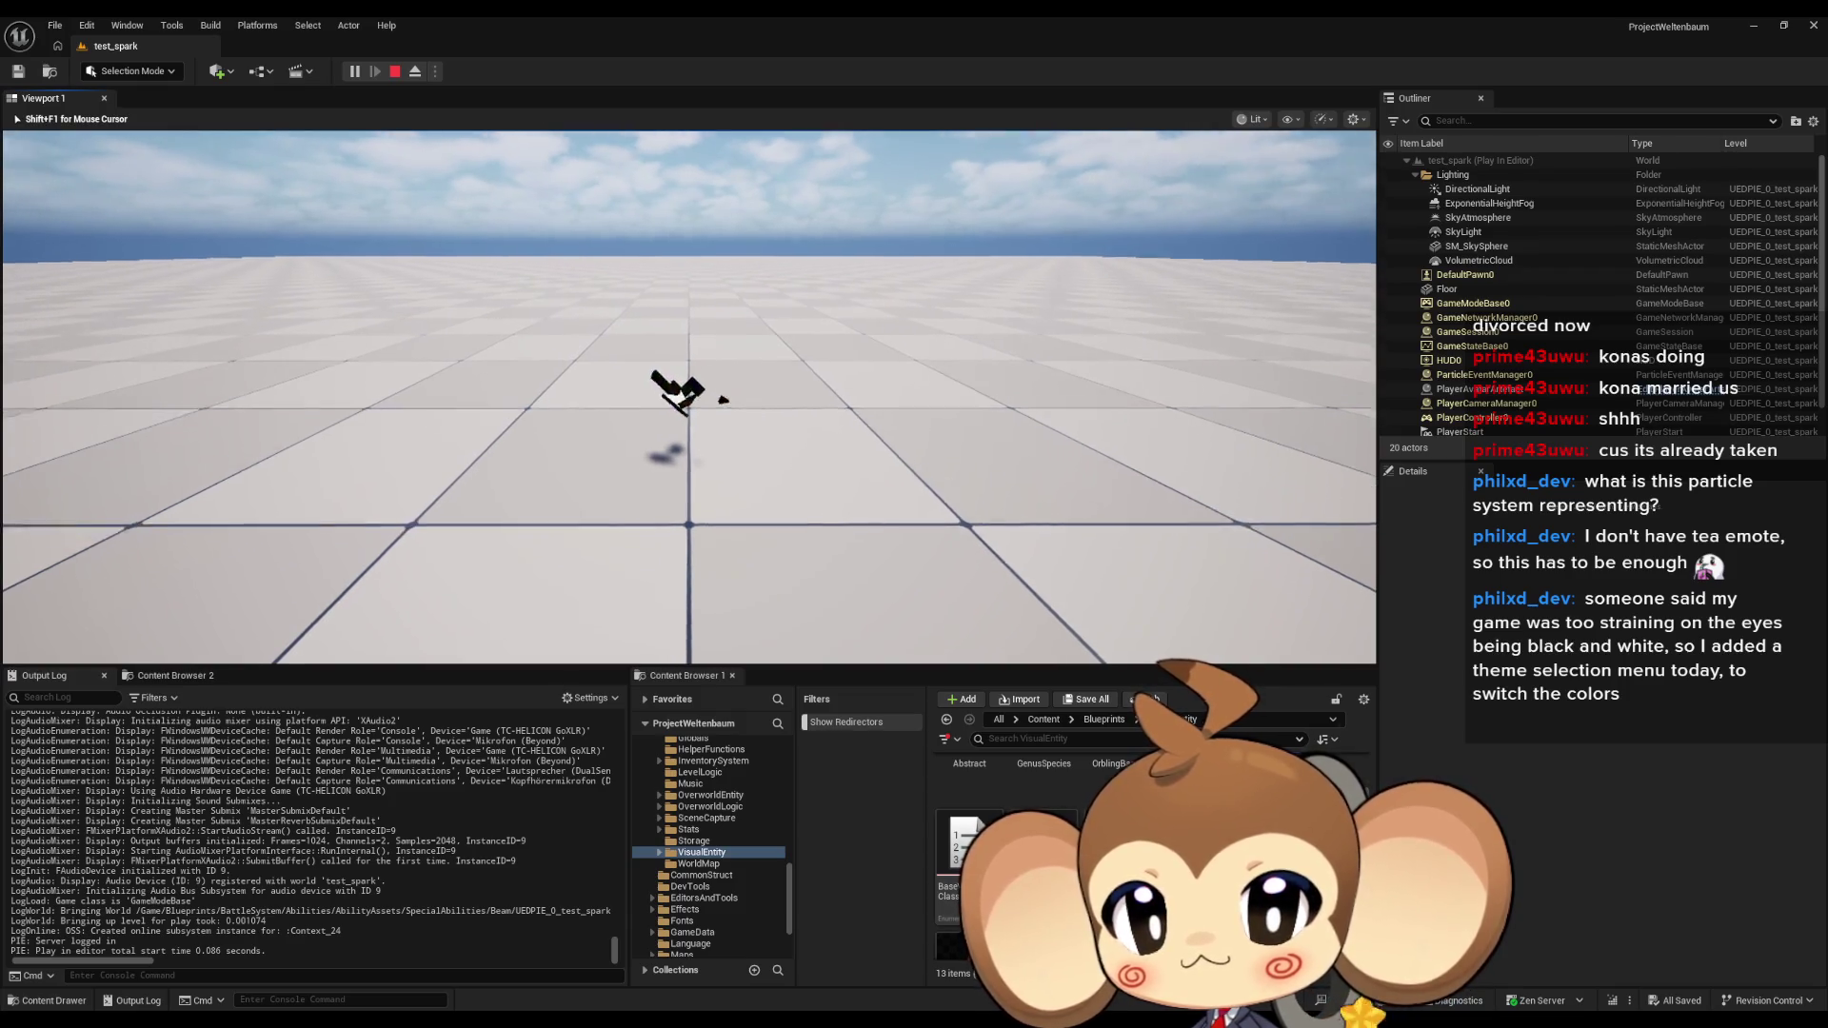
{"action": "key", "text": "w"}
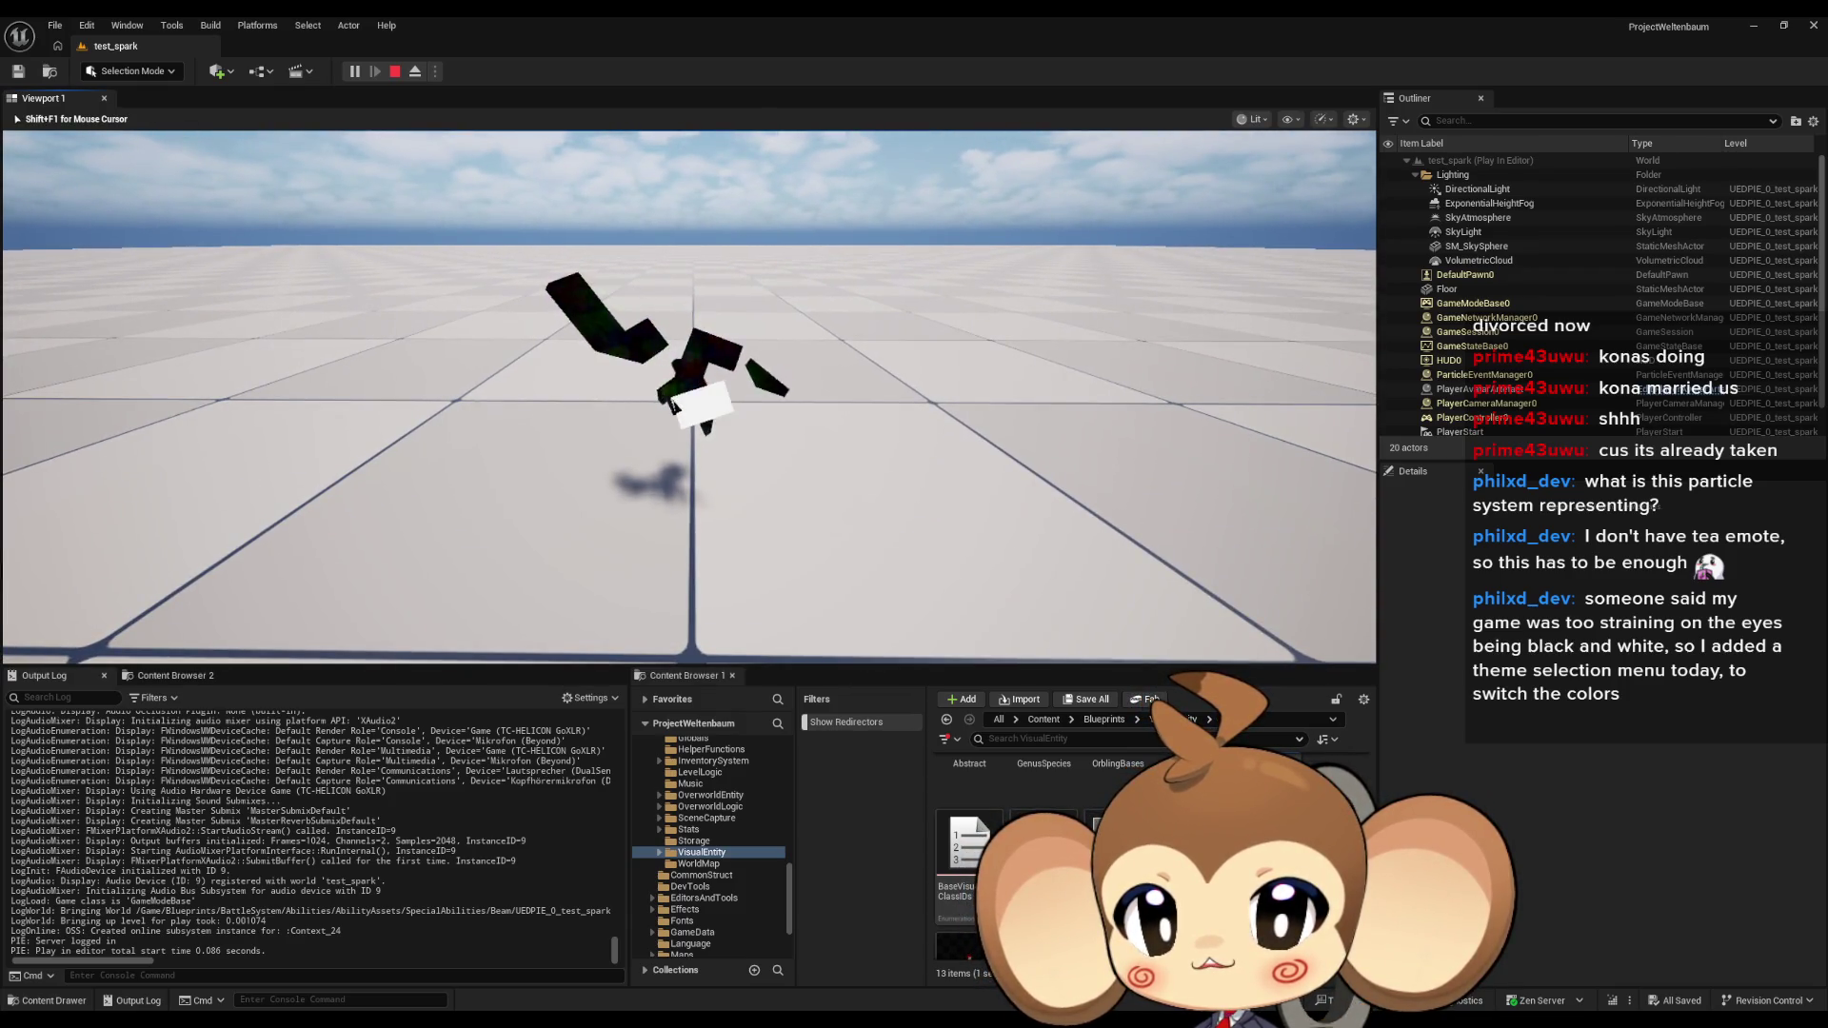
{"action": "key", "text": "w"}
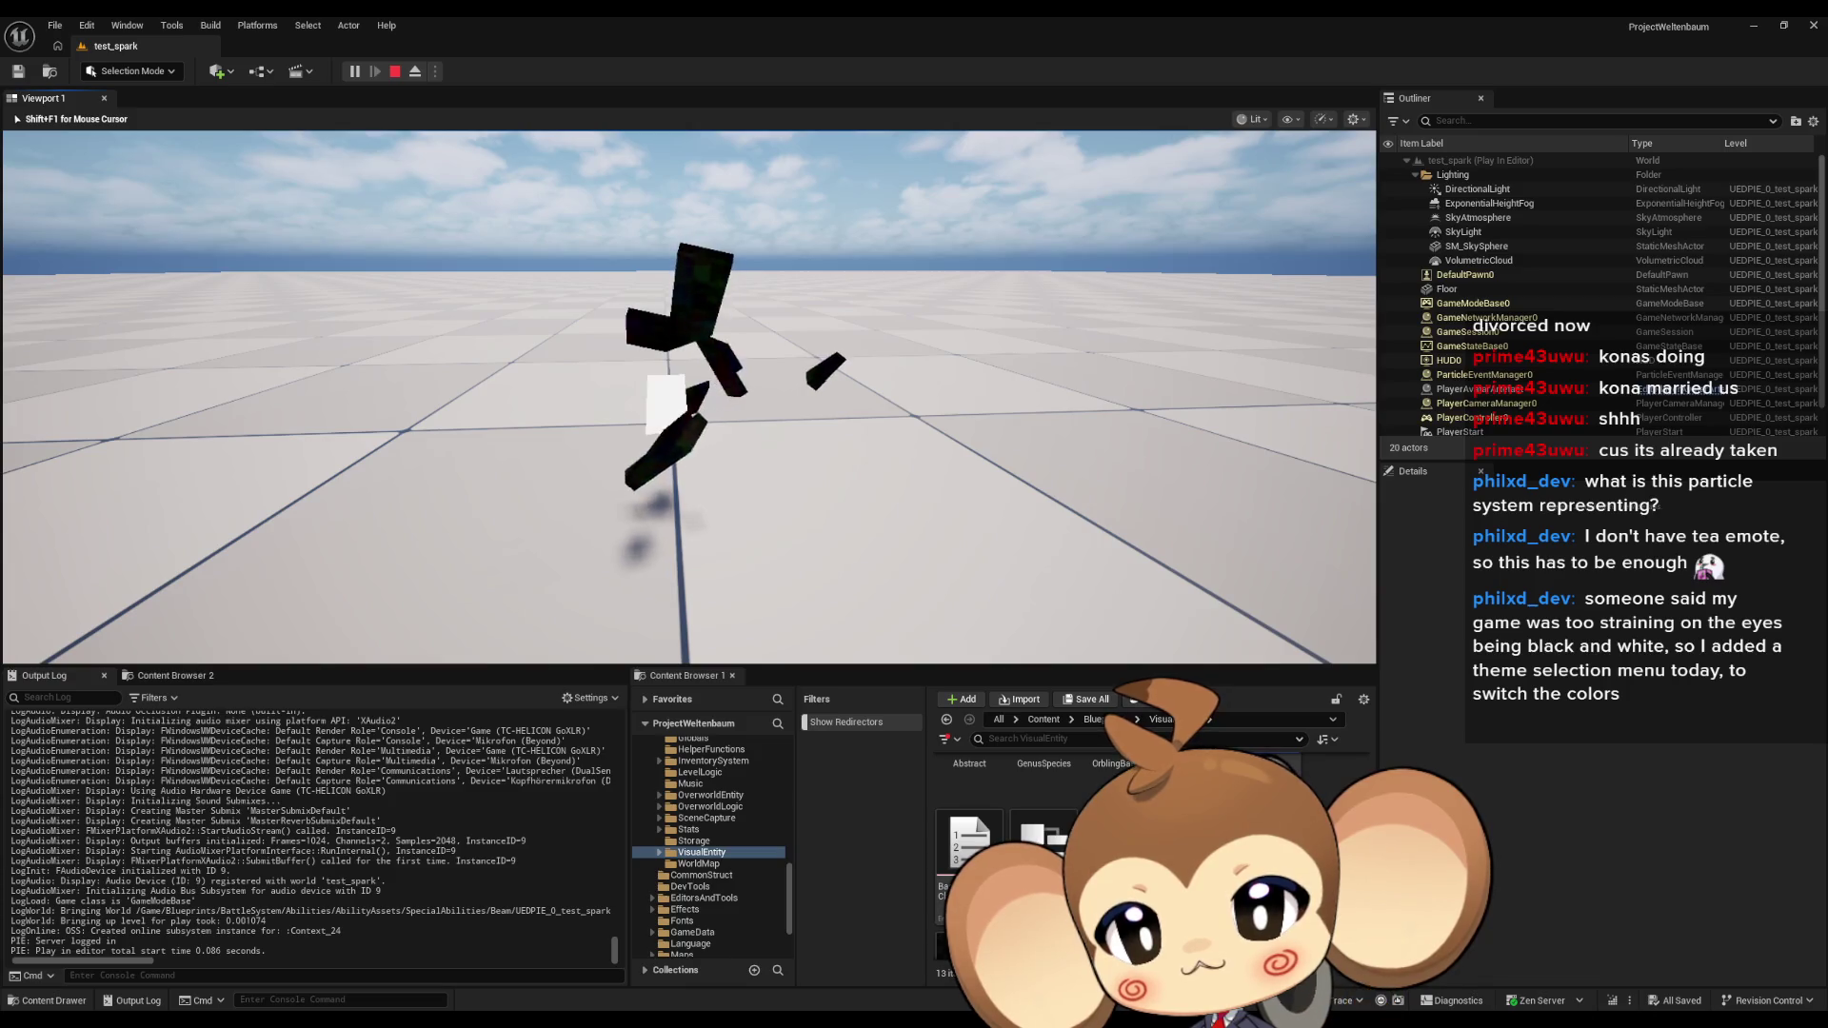
{"action": "key", "text": "shift+F1"}
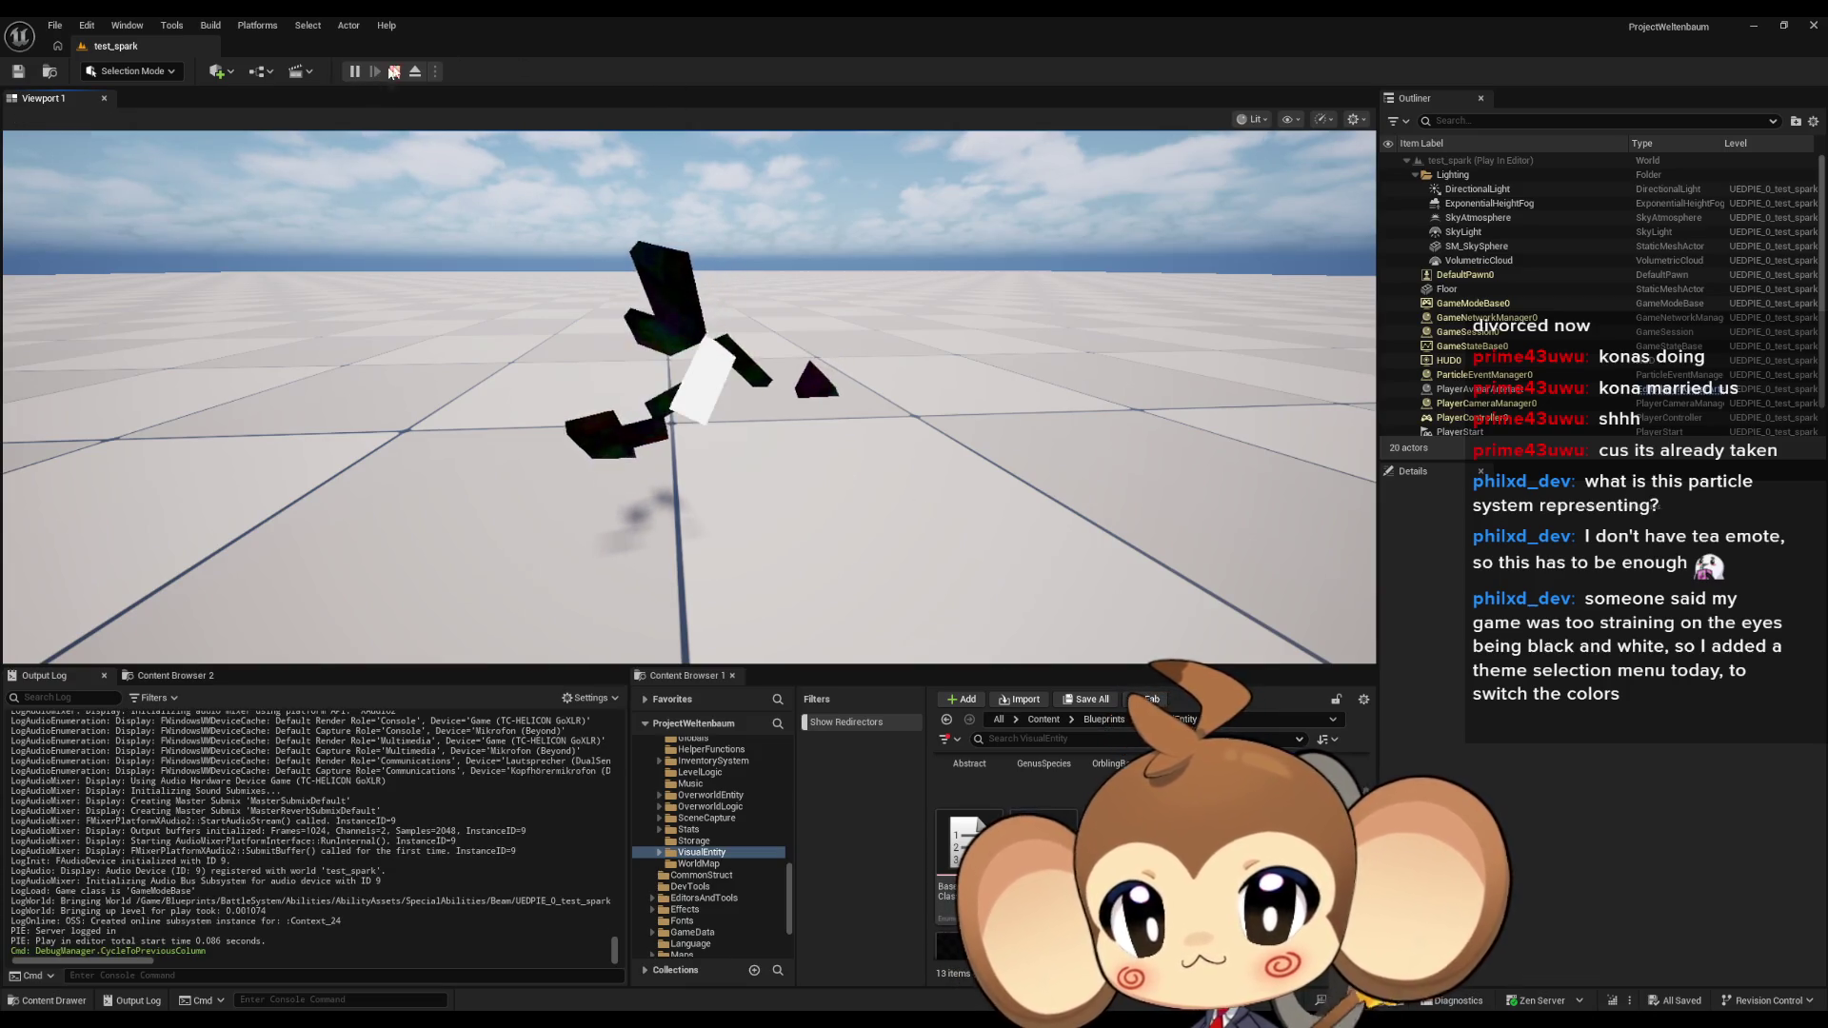
{"action": "key", "text": "Escape"}
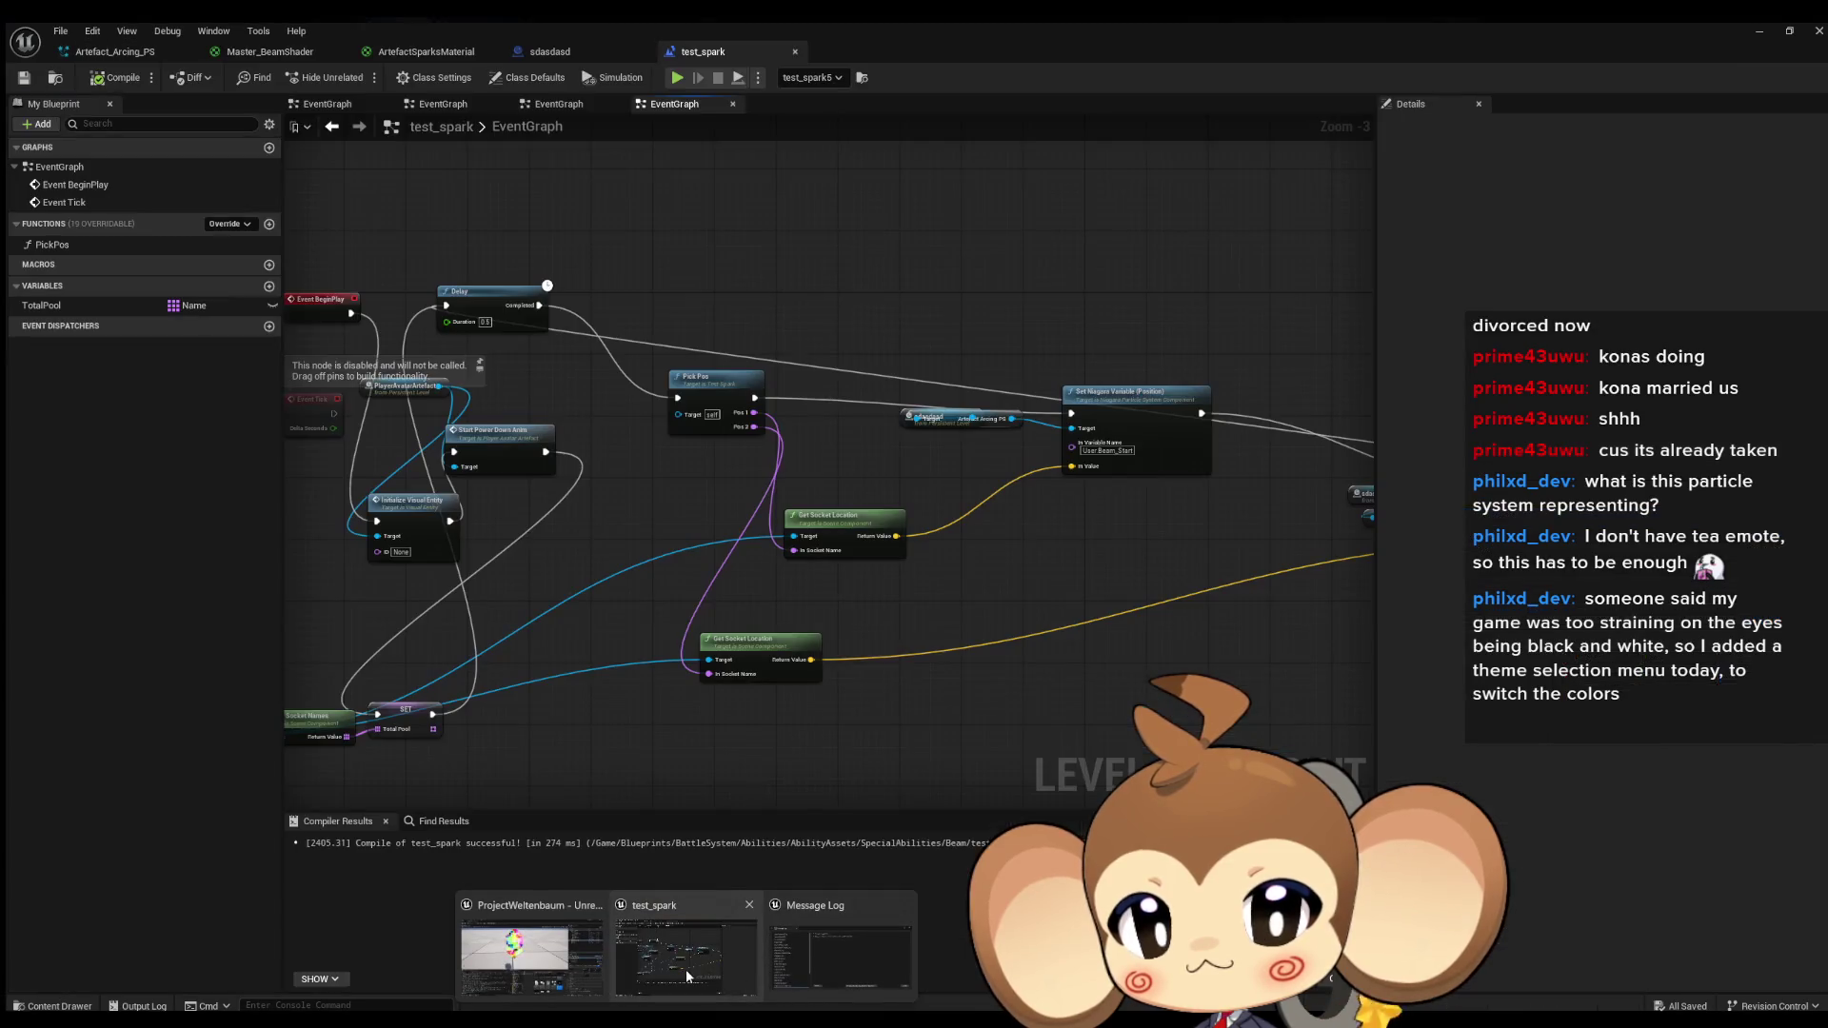
Switch back to the test_spark Blueprint window and zoom out on the EventGraph.
{"action": "left_click", "coordinate": [686, 969]}
{"action": "scroll", "coordinate": [633, 688], "scroll_direction": "down", "scroll_amount": 2}
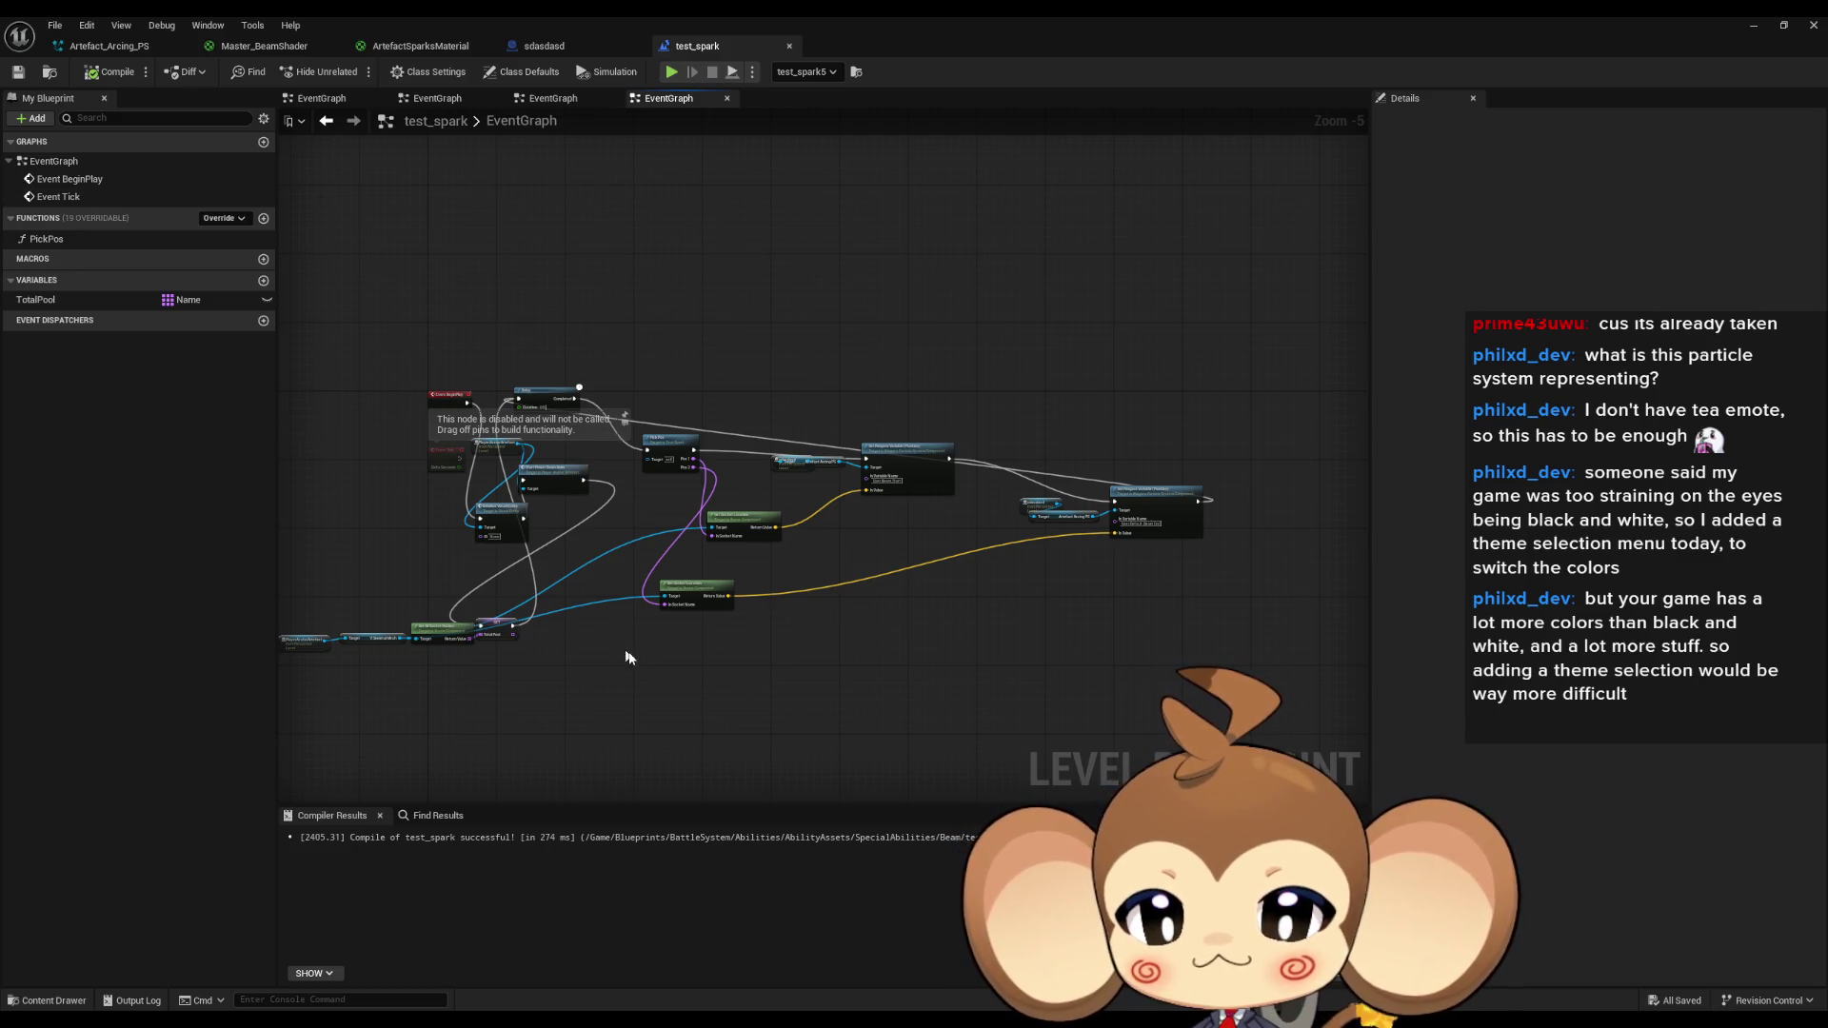
Tidy the BeginPlay chain: Delay, Initialize Visual Entity, Start Power Down Anim, TotalPool getter and SET.
{"action": "scroll", "coordinate": [633, 619], "scroll_direction": "up", "scroll_amount": 3}
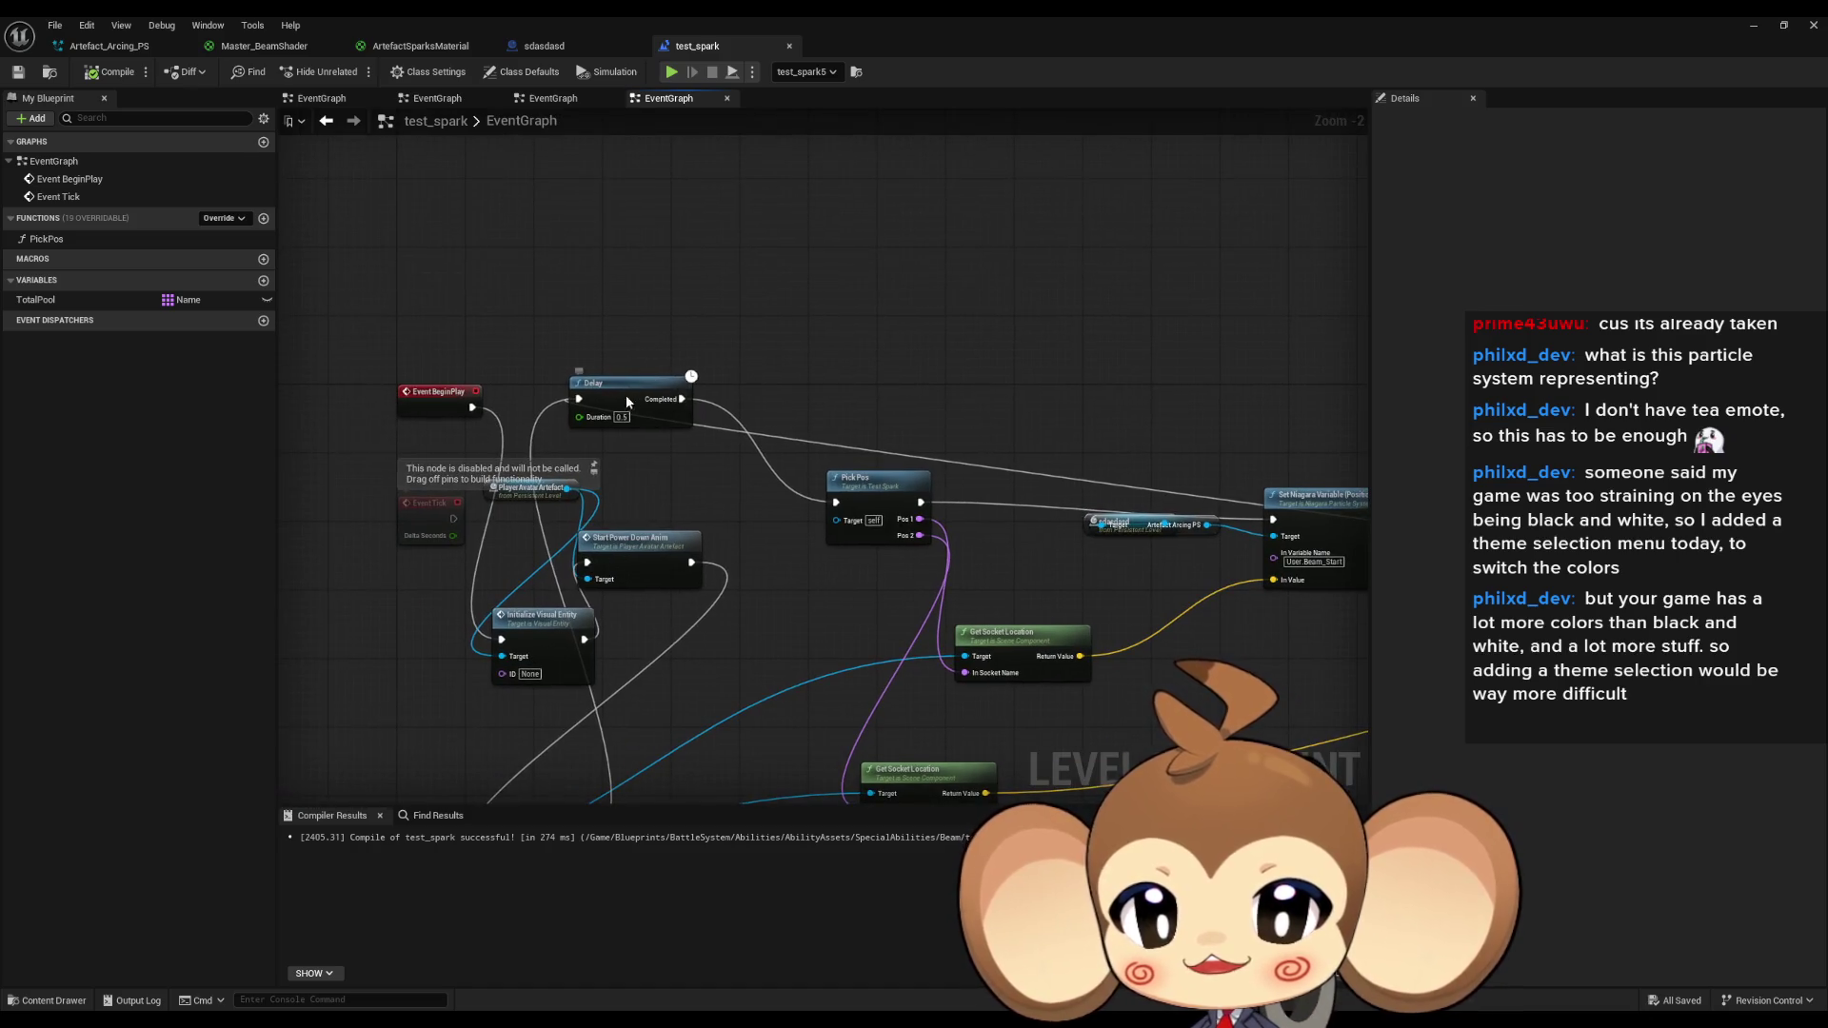
{"action": "left_click_drag", "start_coordinate": [626, 394], "coordinate": [1010, 350]}
{"action": "mouse_move", "coordinate": [505, 629]}
{"action": "left_mouse_down"}
{"action": "mouse_move", "coordinate": [614, 369]}
{"action": "mouse_move", "coordinate": [574, 370]}
{"action": "left_mouse_up"}
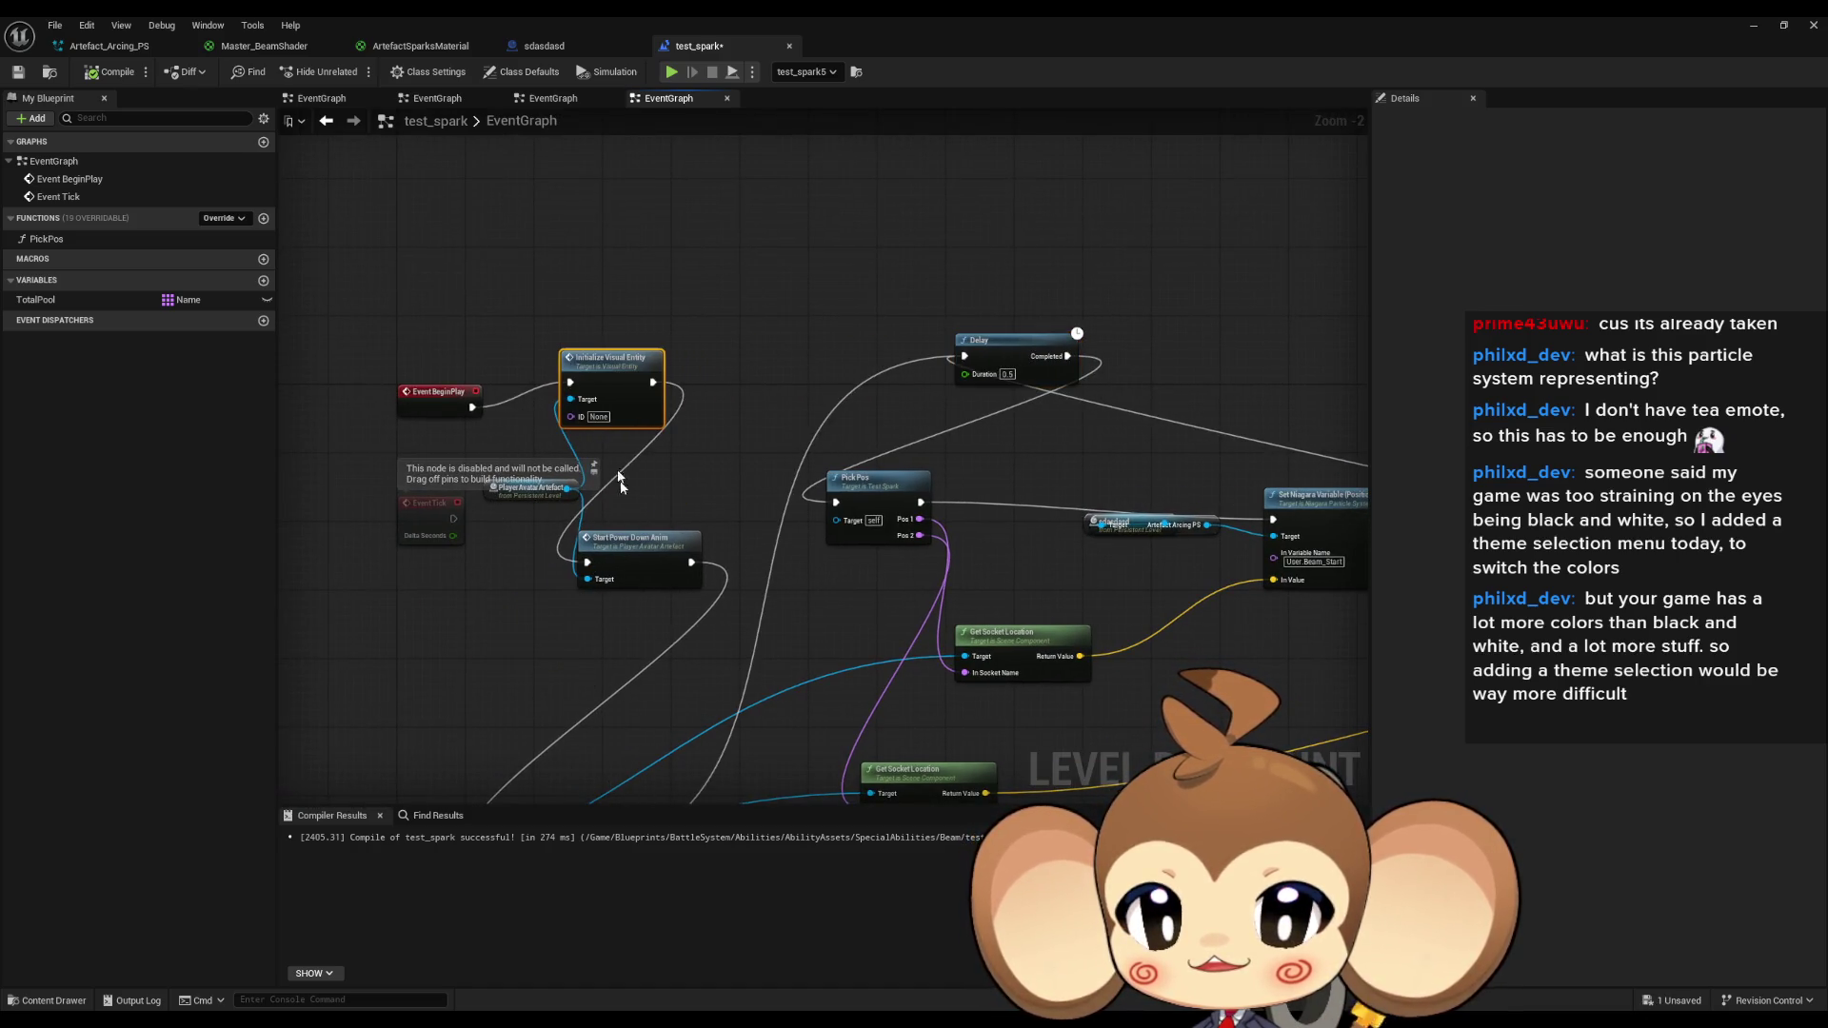
{"action": "mouse_move", "coordinate": [619, 539]}
{"action": "left_mouse_down"}
{"action": "mouse_move", "coordinate": [745, 396]}
{"action": "mouse_move", "coordinate": [744, 366]}
{"action": "left_mouse_up"}
{"action": "left_click_drag", "start_coordinate": [747, 523], "coordinate": [695, 526]}
{"action": "scroll", "coordinate": [455, 378], "scroll_direction": "down", "scroll_amount": 3}
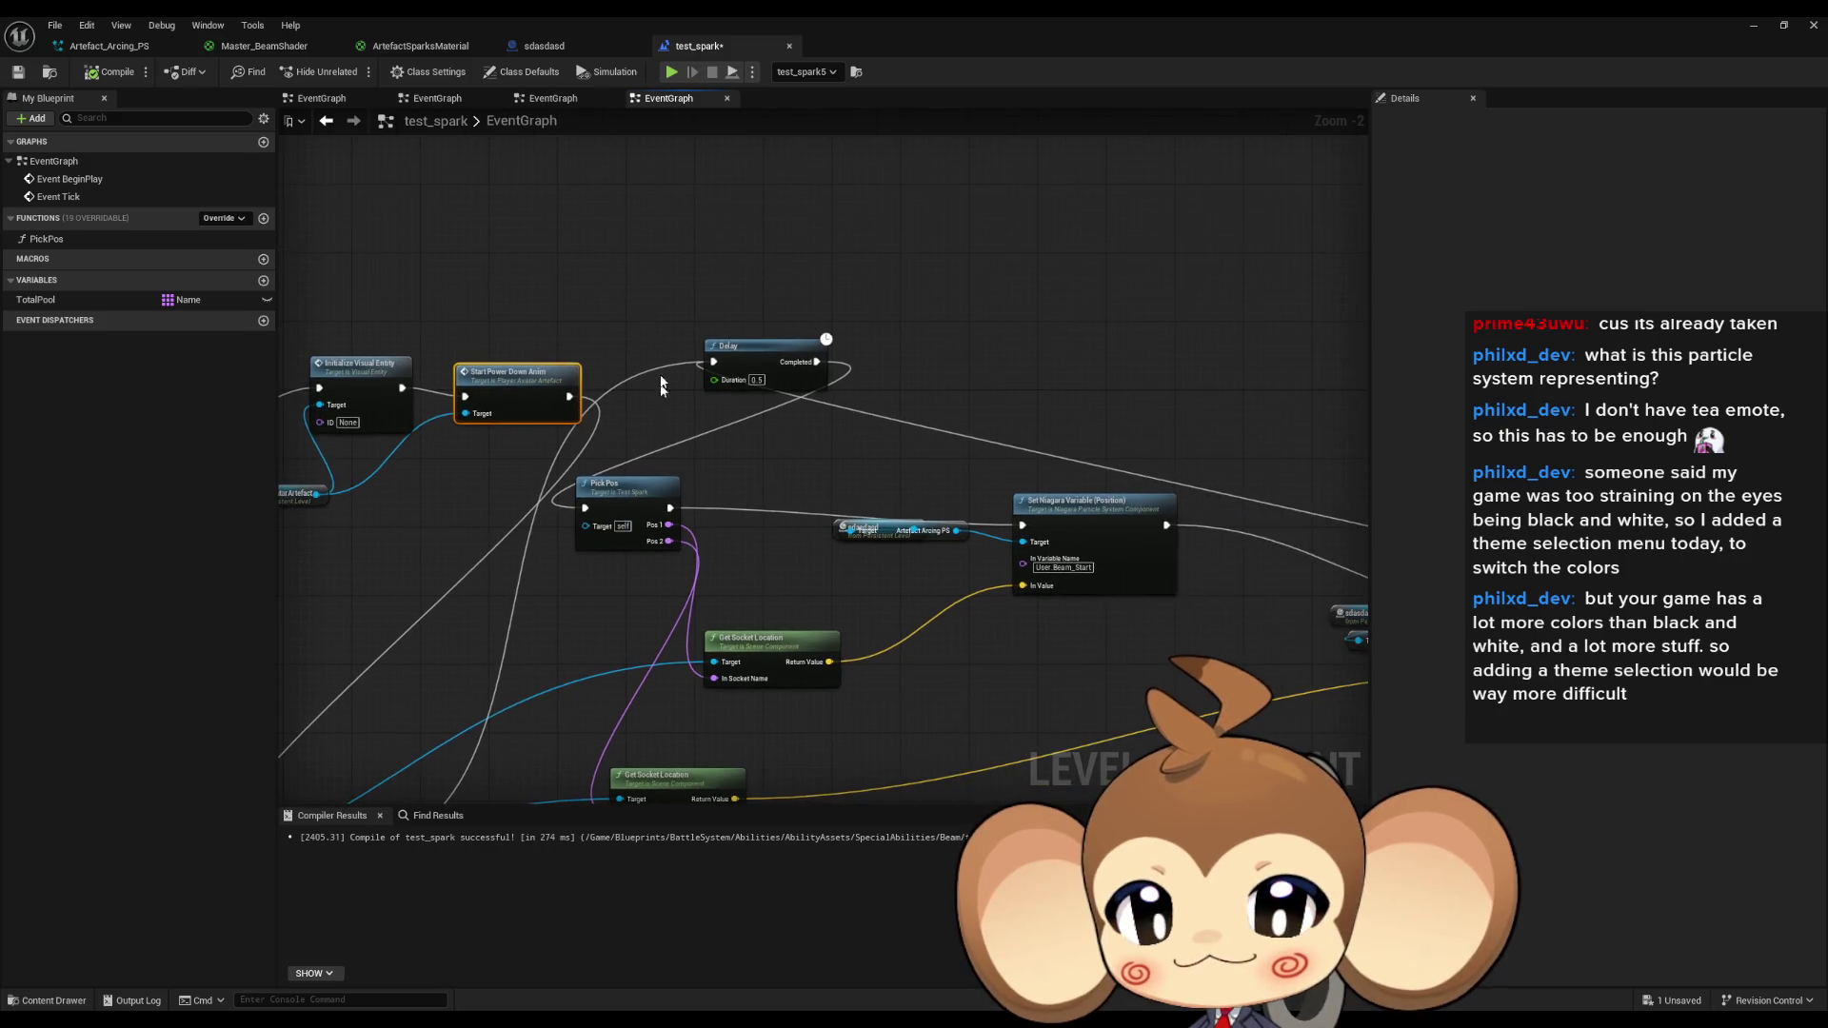
{"action": "left_click", "coordinate": [635, 440]}
{"action": "left_click_drag", "start_coordinate": [635, 439], "coordinate": [911, 474]}
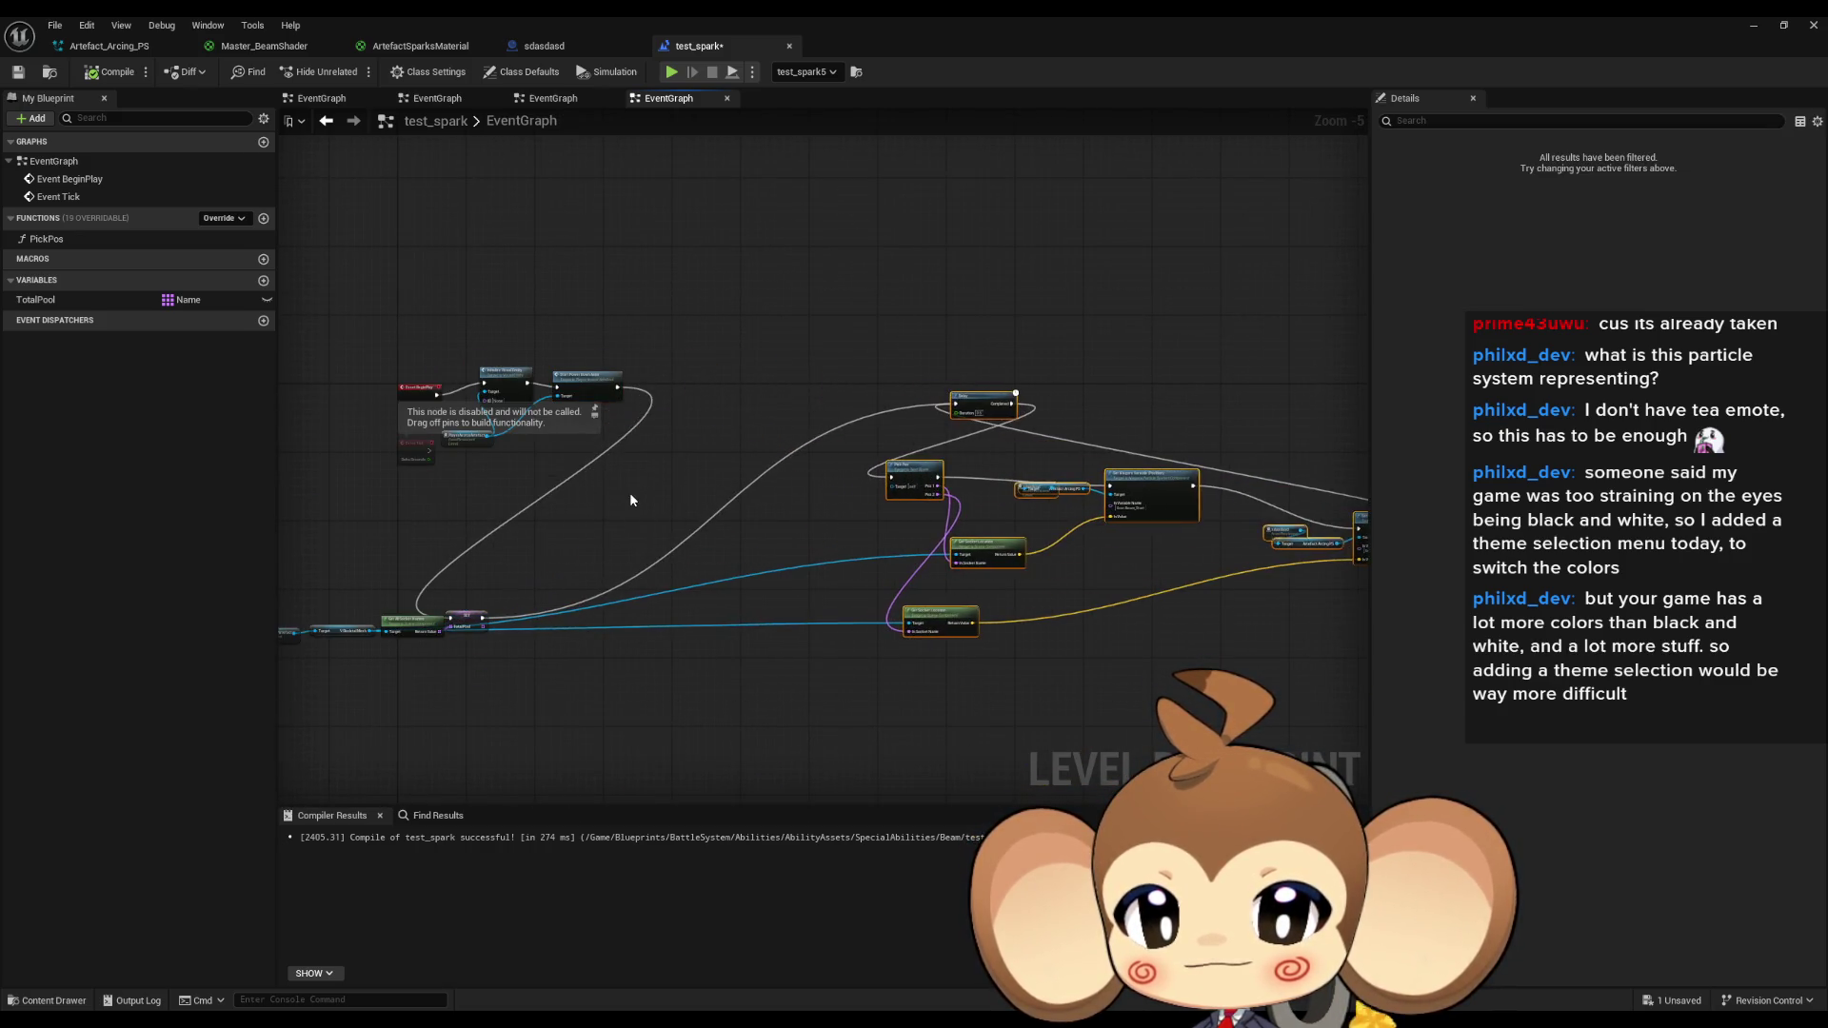
{"action": "mouse_move", "coordinate": [633, 619]}
{"action": "left_mouse_down"}
{"action": "mouse_move", "coordinate": [840, 484]}
{"action": "mouse_move", "coordinate": [894, 387]}
{"action": "left_mouse_up"}
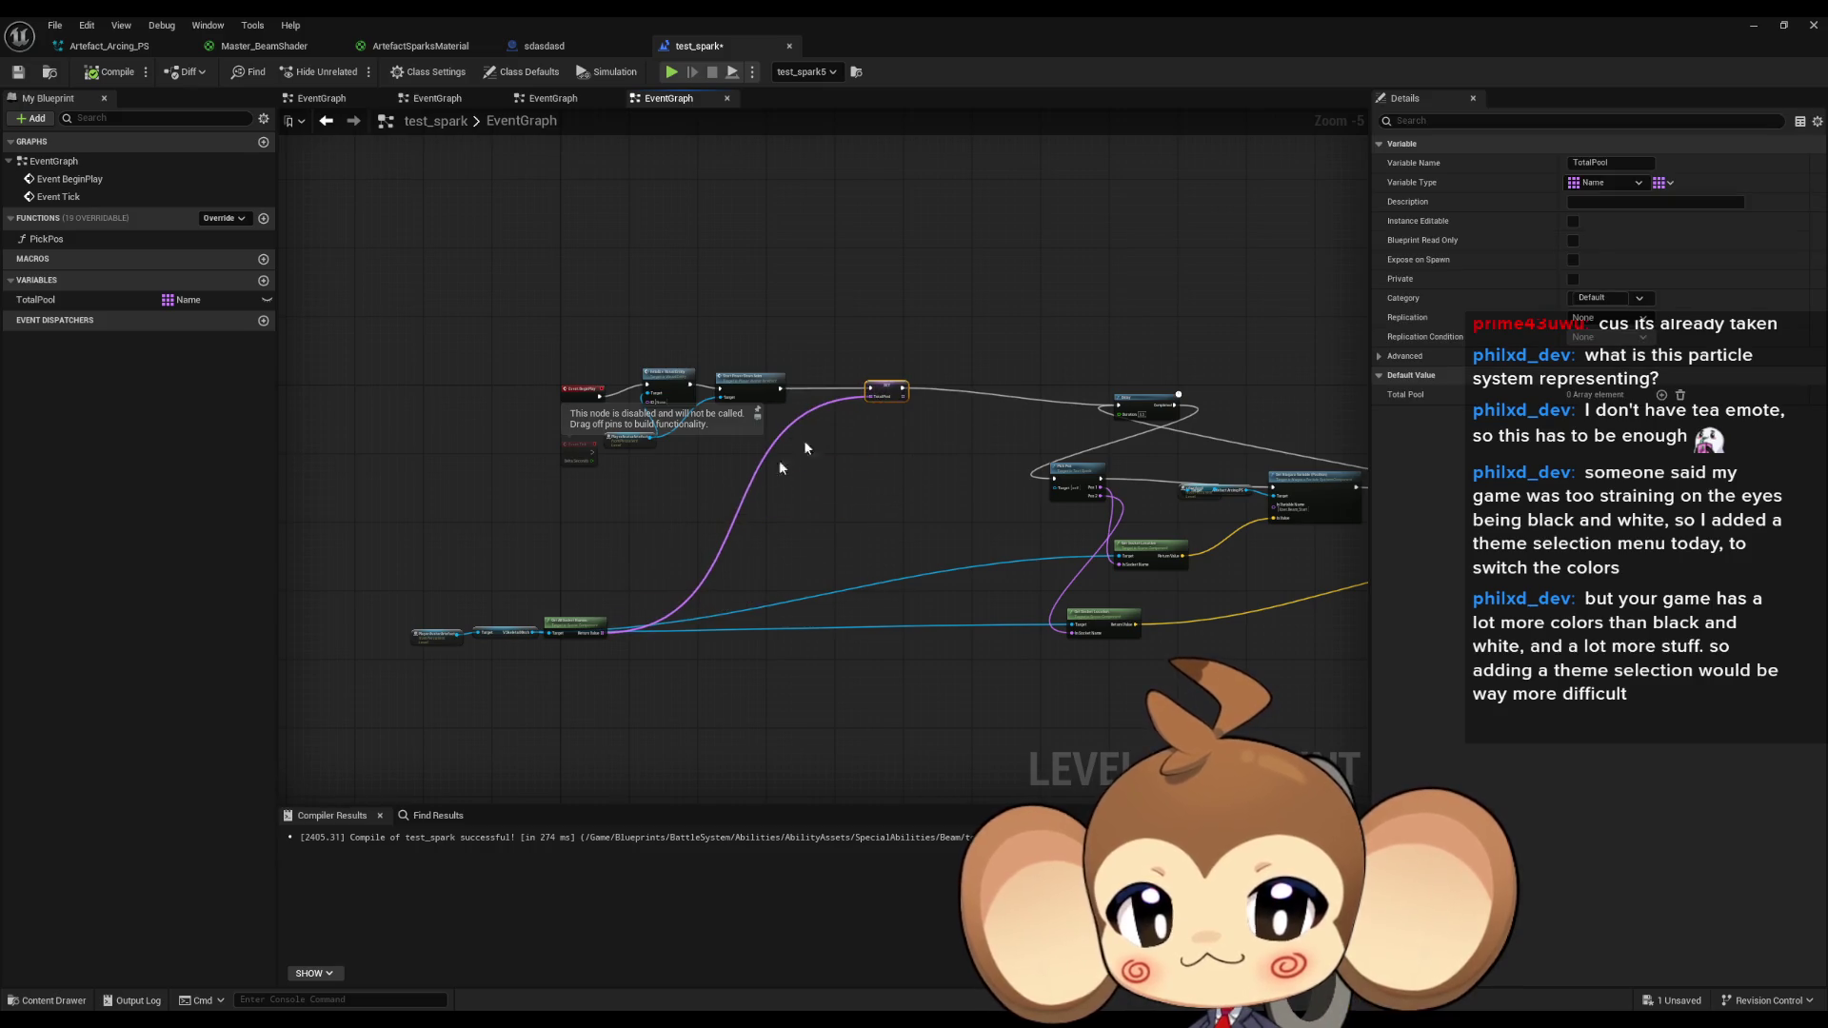
{"action": "mouse_move", "coordinate": [312, 583]}
{"action": "left_mouse_down"}
{"action": "mouse_move", "coordinate": [610, 655]}
{"action": "mouse_move", "coordinate": [813, 501]}
{"action": "left_mouse_up"}
{"action": "left_click", "coordinate": [955, 474]}
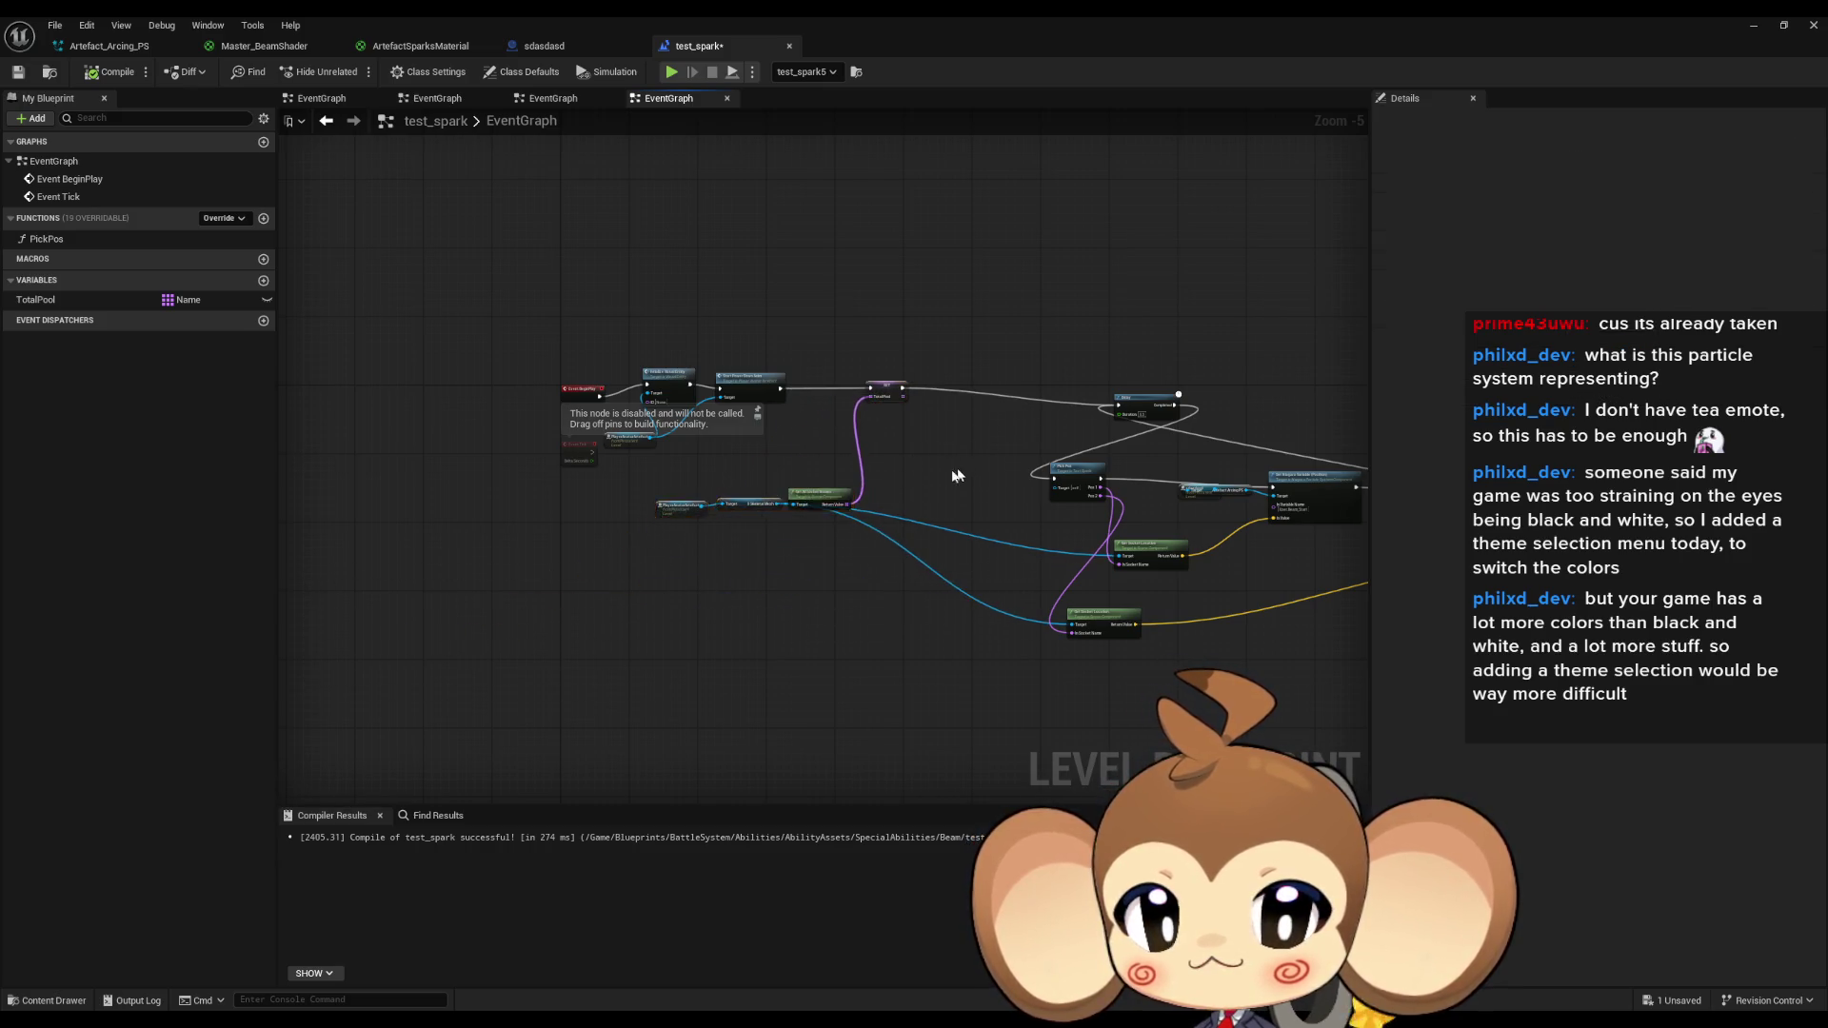
Align Delay, Pick Pos and both Set Niagara Variable nodes, then zoom out.
{"action": "scroll", "coordinate": [646, 513], "scroll_direction": "up", "scroll_amount": 4}
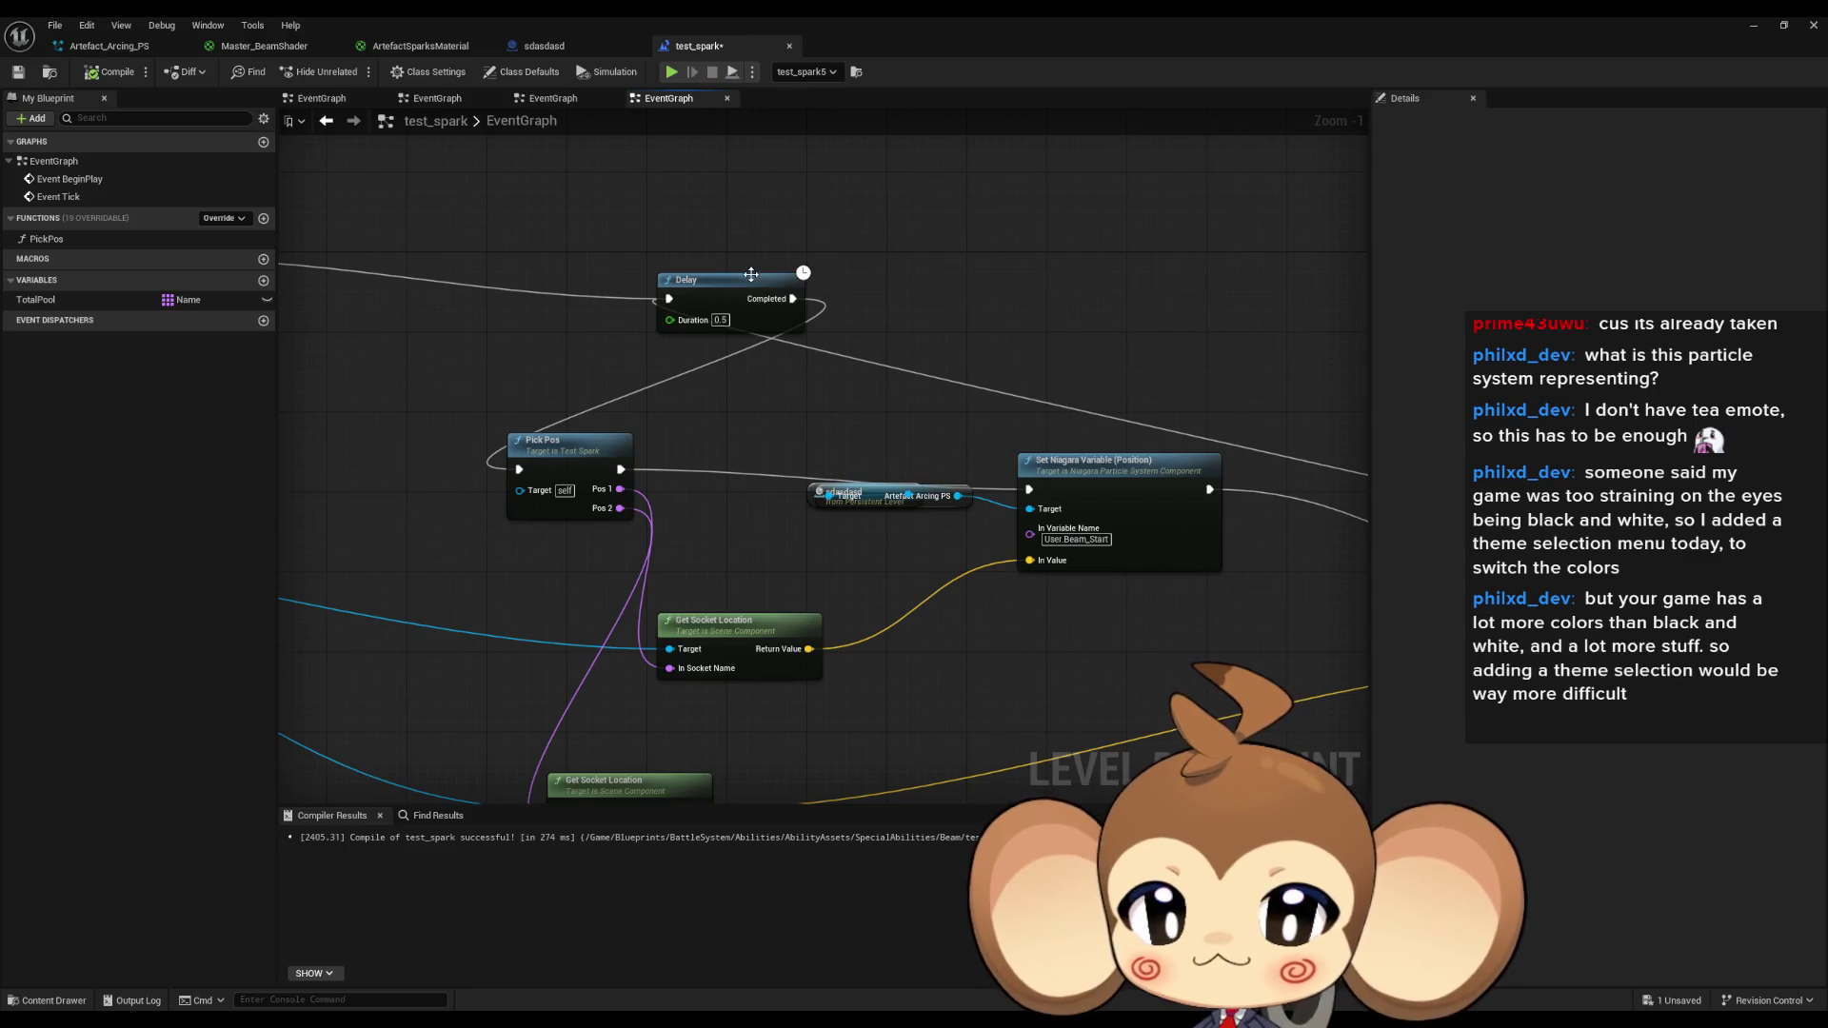
{"action": "mouse_move", "coordinate": [748, 278]}
{"action": "left_mouse_down"}
{"action": "mouse_move", "coordinate": [539, 195]}
{"action": "mouse_move", "coordinate": [377, 182]}
{"action": "mouse_move", "coordinate": [366, 207]}
{"action": "mouse_move", "coordinate": [744, 295]}
{"action": "left_mouse_up"}
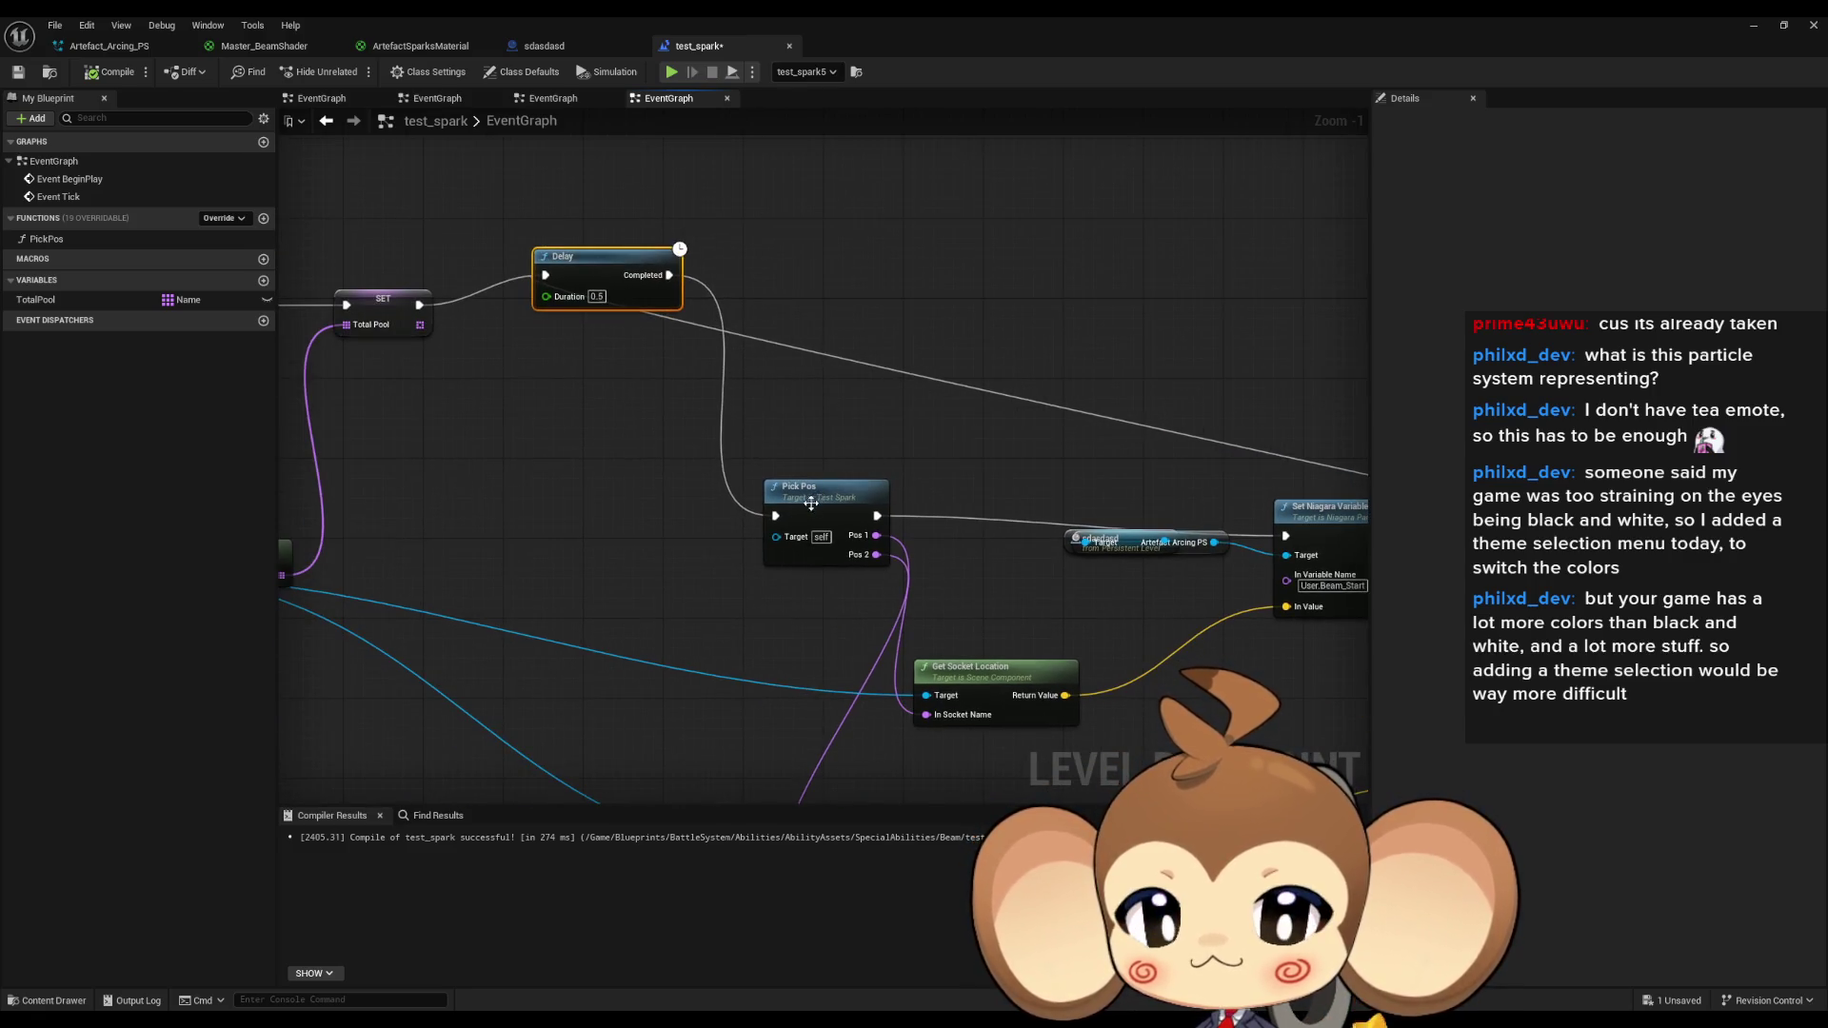
{"action": "left_click_drag", "start_coordinate": [812, 504], "coordinate": [864, 253]}
{"action": "left_click_drag", "start_coordinate": [1040, 319], "coordinate": [811, 342]}
{"action": "mouse_move", "coordinate": [1122, 527]}
{"action": "left_mouse_down"}
{"action": "mouse_move", "coordinate": [1135, 267]}
{"action": "mouse_move", "coordinate": [726, 238]}
{"action": "left_mouse_up"}
{"action": "mouse_move", "coordinate": [1110, 586]}
{"action": "left_mouse_down"}
{"action": "mouse_move", "coordinate": [1016, 249]}
{"action": "mouse_move", "coordinate": [957, 481]}
{"action": "left_mouse_up"}
{"action": "scroll", "coordinate": [1016, 249], "scroll_direction": "down", "scroll_amount": 1}
{"action": "scroll", "coordinate": [737, 403], "scroll_direction": "down", "scroll_amount": 1}
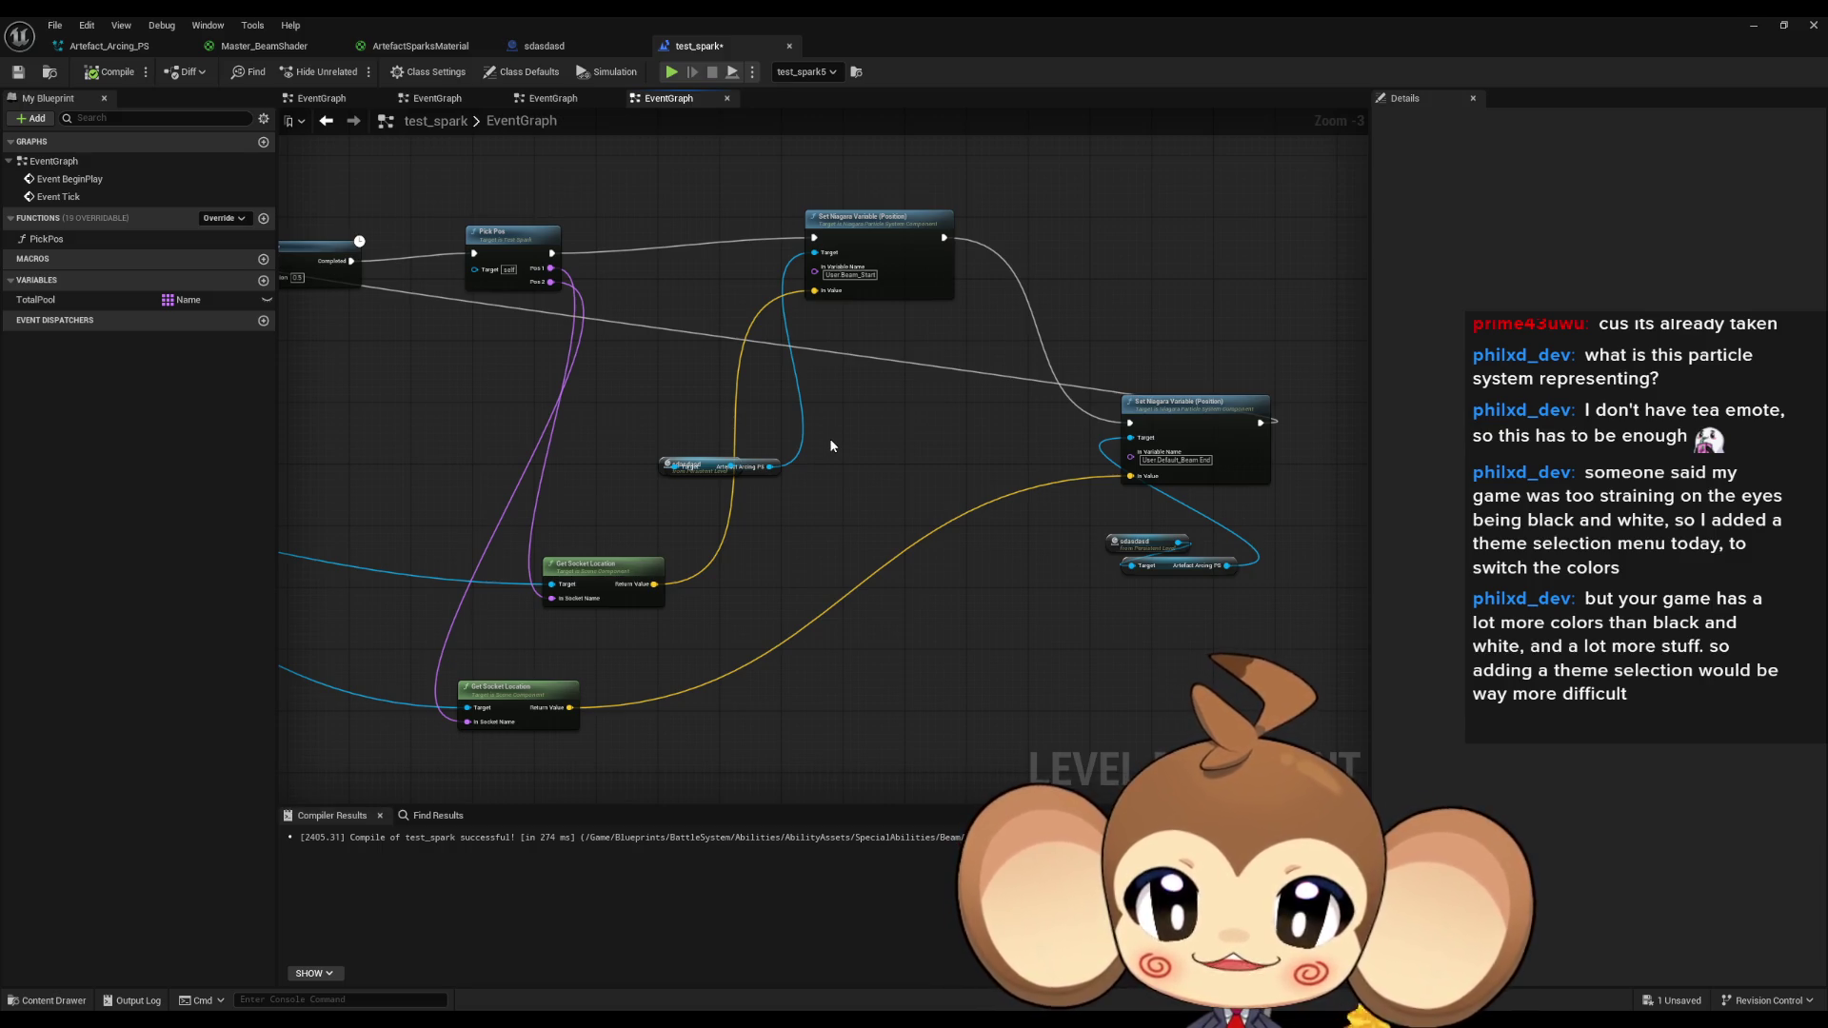
Move the sdasdasd reference and Artefact Arcing PS target nodes together as a pair.
{"action": "left_click_drag", "start_coordinate": [830, 441], "coordinate": [857, 482]}
{"action": "mouse_move", "coordinate": [738, 511]}
{"action": "left_mouse_down"}
{"action": "mouse_move", "coordinate": [821, 505]}
{"action": "mouse_move", "coordinate": [709, 398]}
{"action": "mouse_move", "coordinate": [682, 400]}
{"action": "left_mouse_up"}
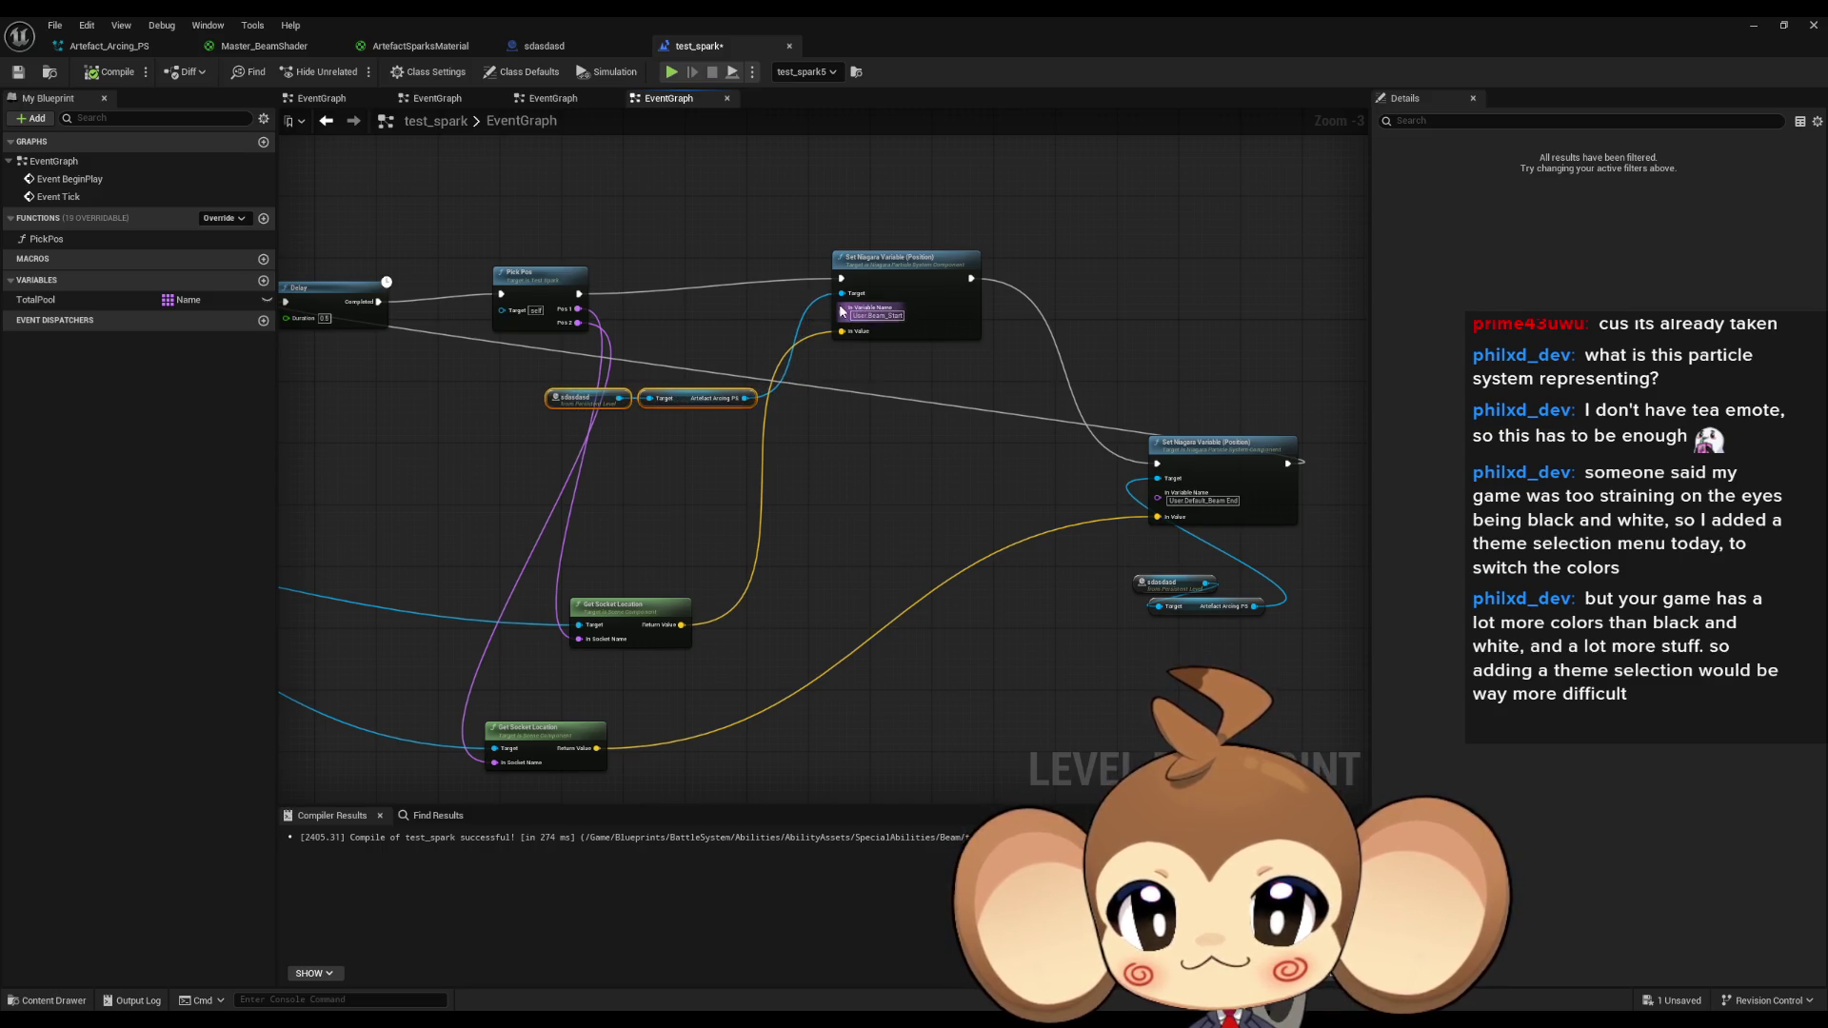
{"action": "left_click_drag", "start_coordinate": [887, 285], "coordinate": [888, 301]}
{"action": "left_click", "coordinate": [808, 212]}
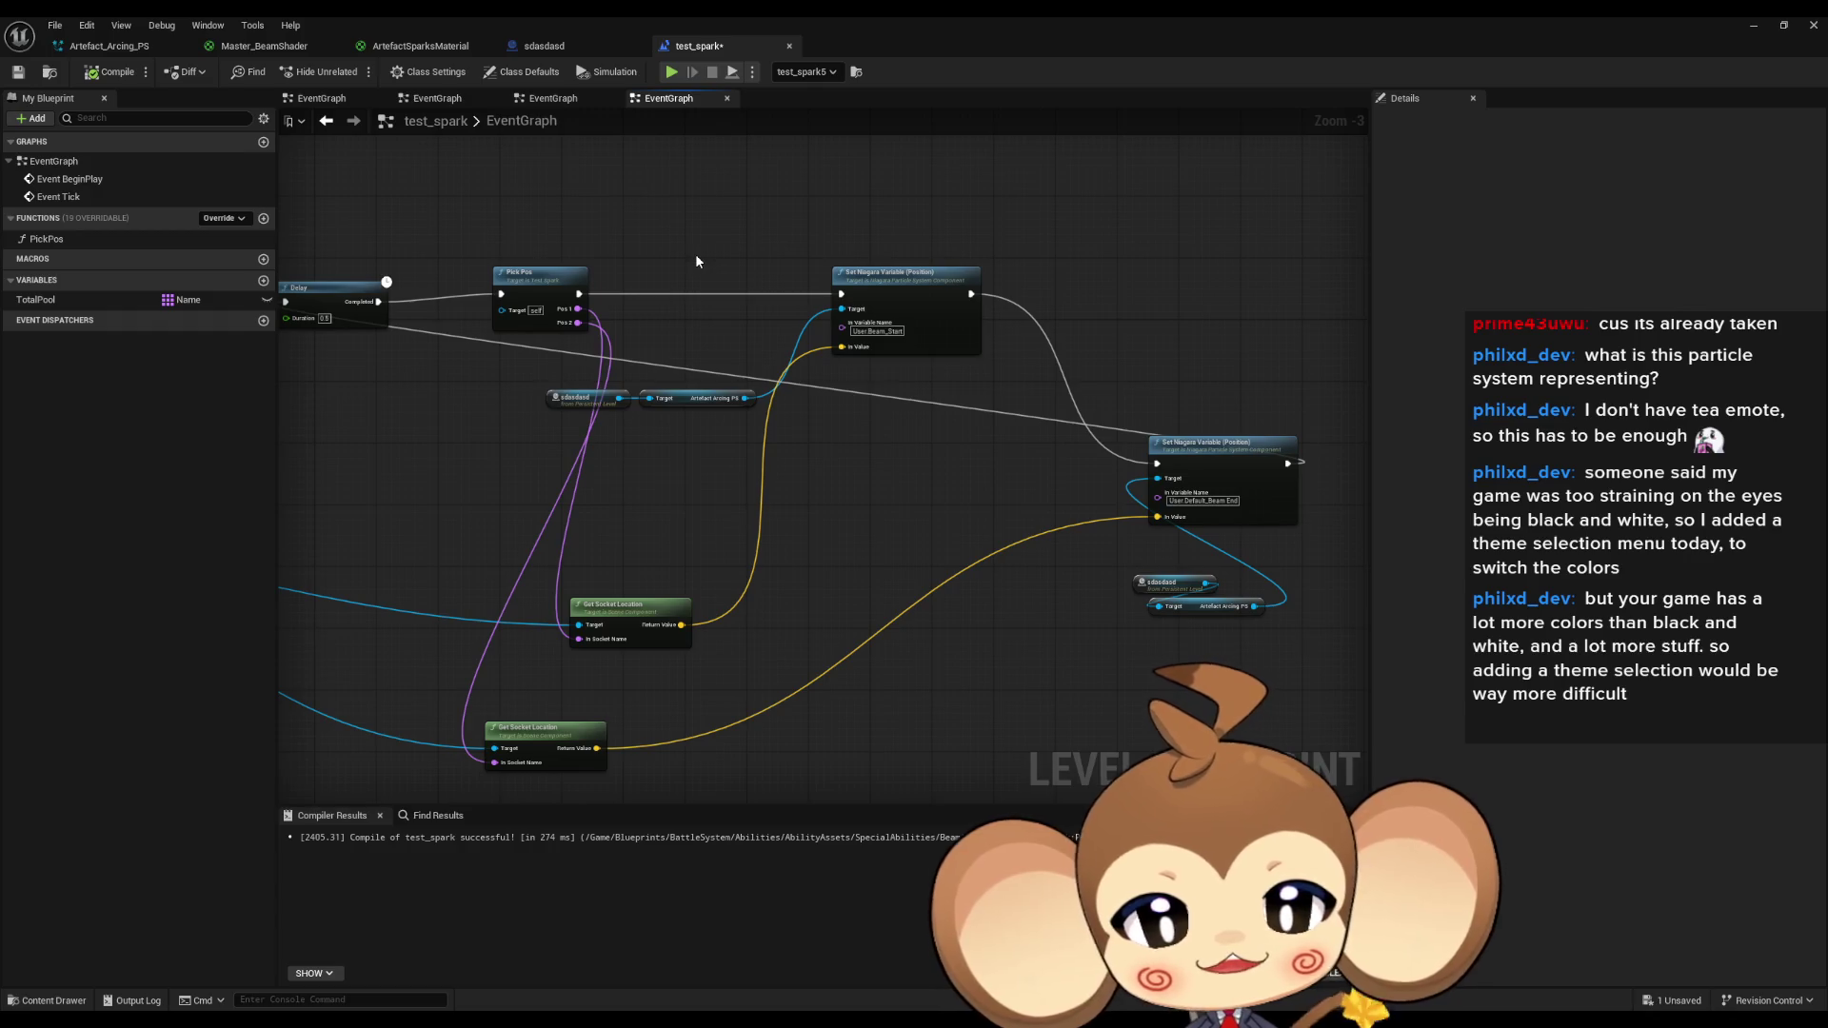
{"action": "left_click_drag", "start_coordinate": [1166, 588], "coordinate": [1080, 610]}
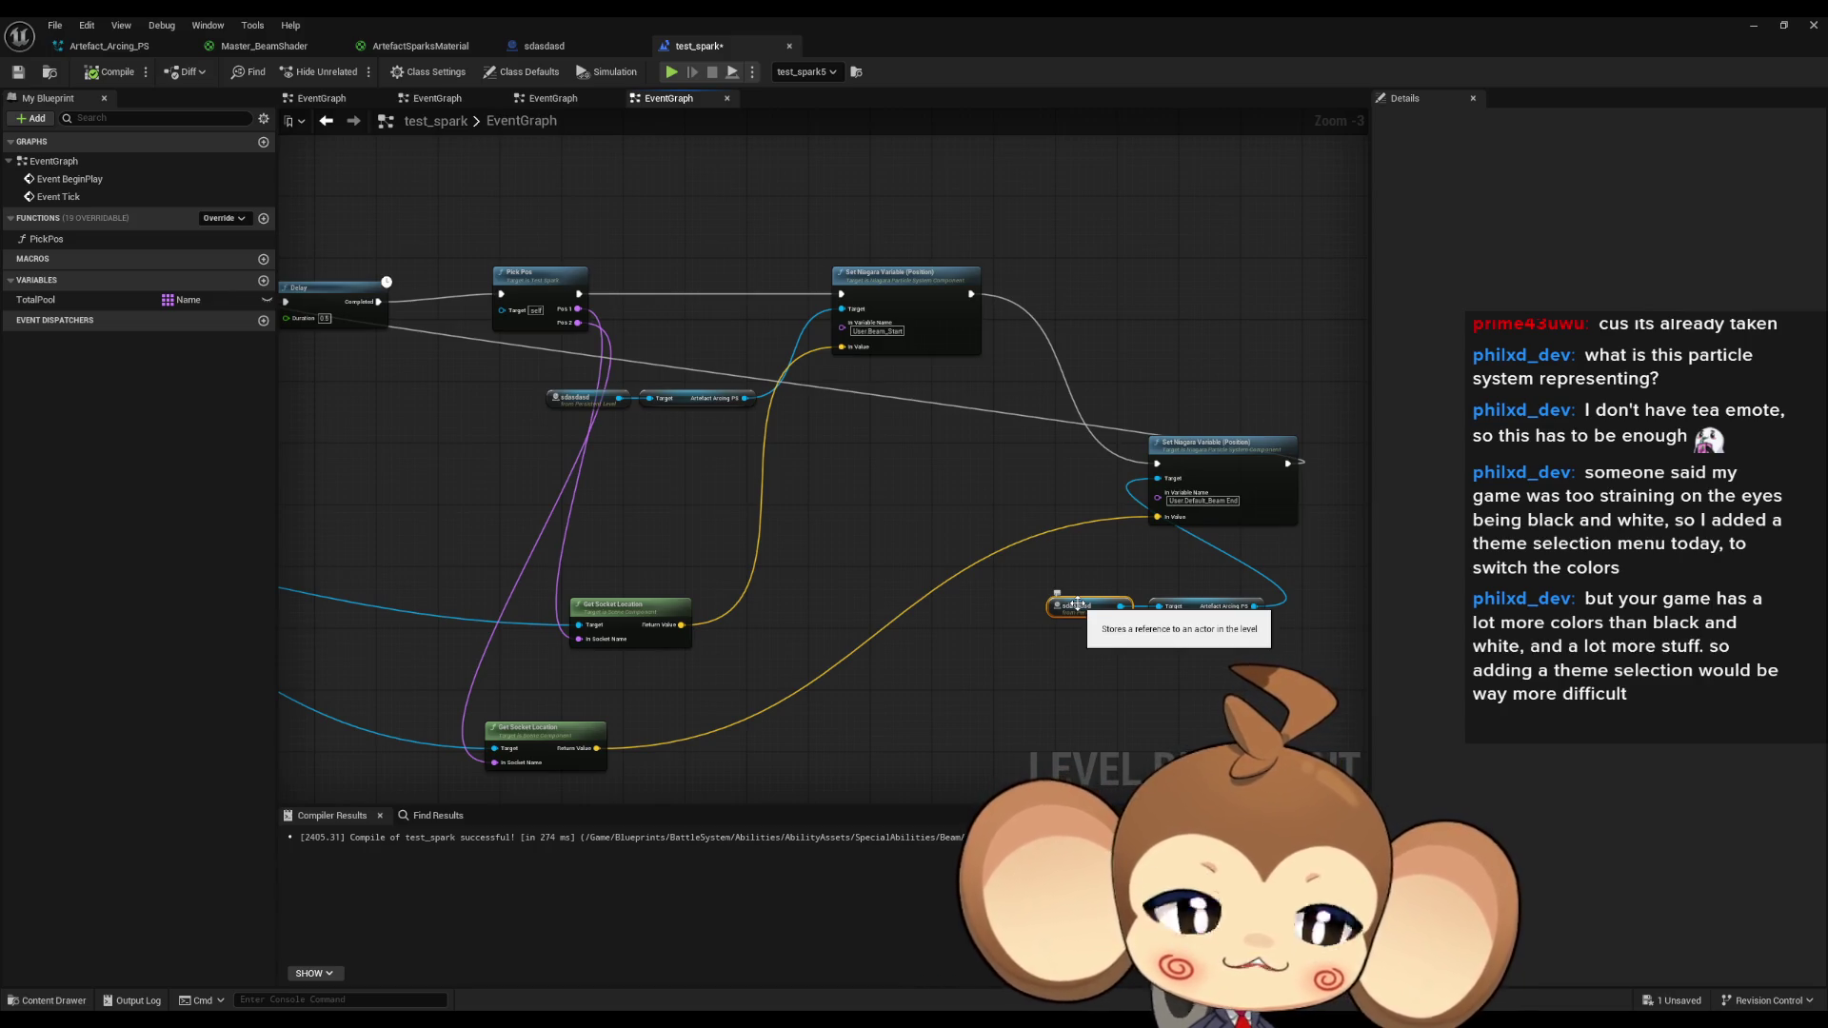
{"action": "left_click_drag", "start_coordinate": [1078, 602], "coordinate": [1094, 603]}
{"action": "left_click", "coordinate": [1203, 612], "text": "shift"}
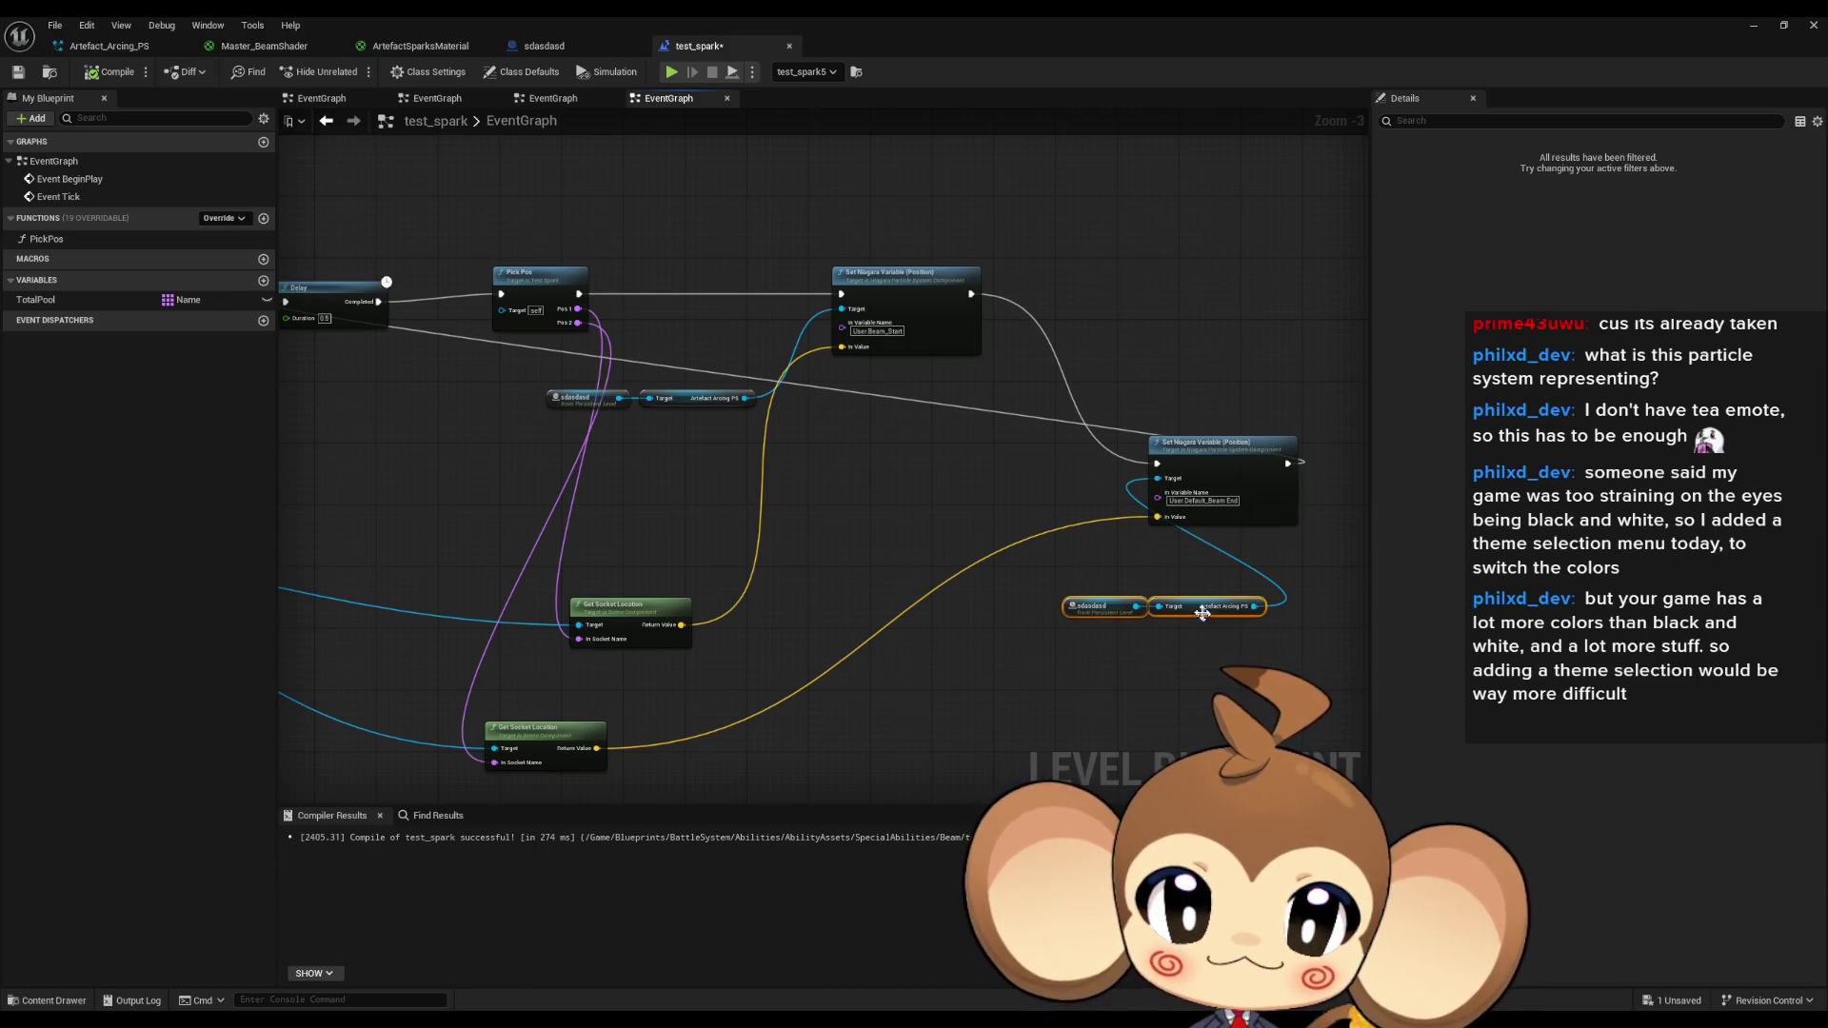
{"action": "left_click_drag", "start_coordinate": [1202, 613], "coordinate": [1042, 497]}
{"action": "left_click", "coordinate": [939, 613]}
{"action": "left_click_drag", "start_coordinate": [939, 613], "coordinate": [1076, 615]}
Raise both Get Socket Location nodes and Get All Socket Names nearer the main chain.
{"action": "left_click_drag", "start_coordinate": [762, 614], "coordinate": [846, 450]}
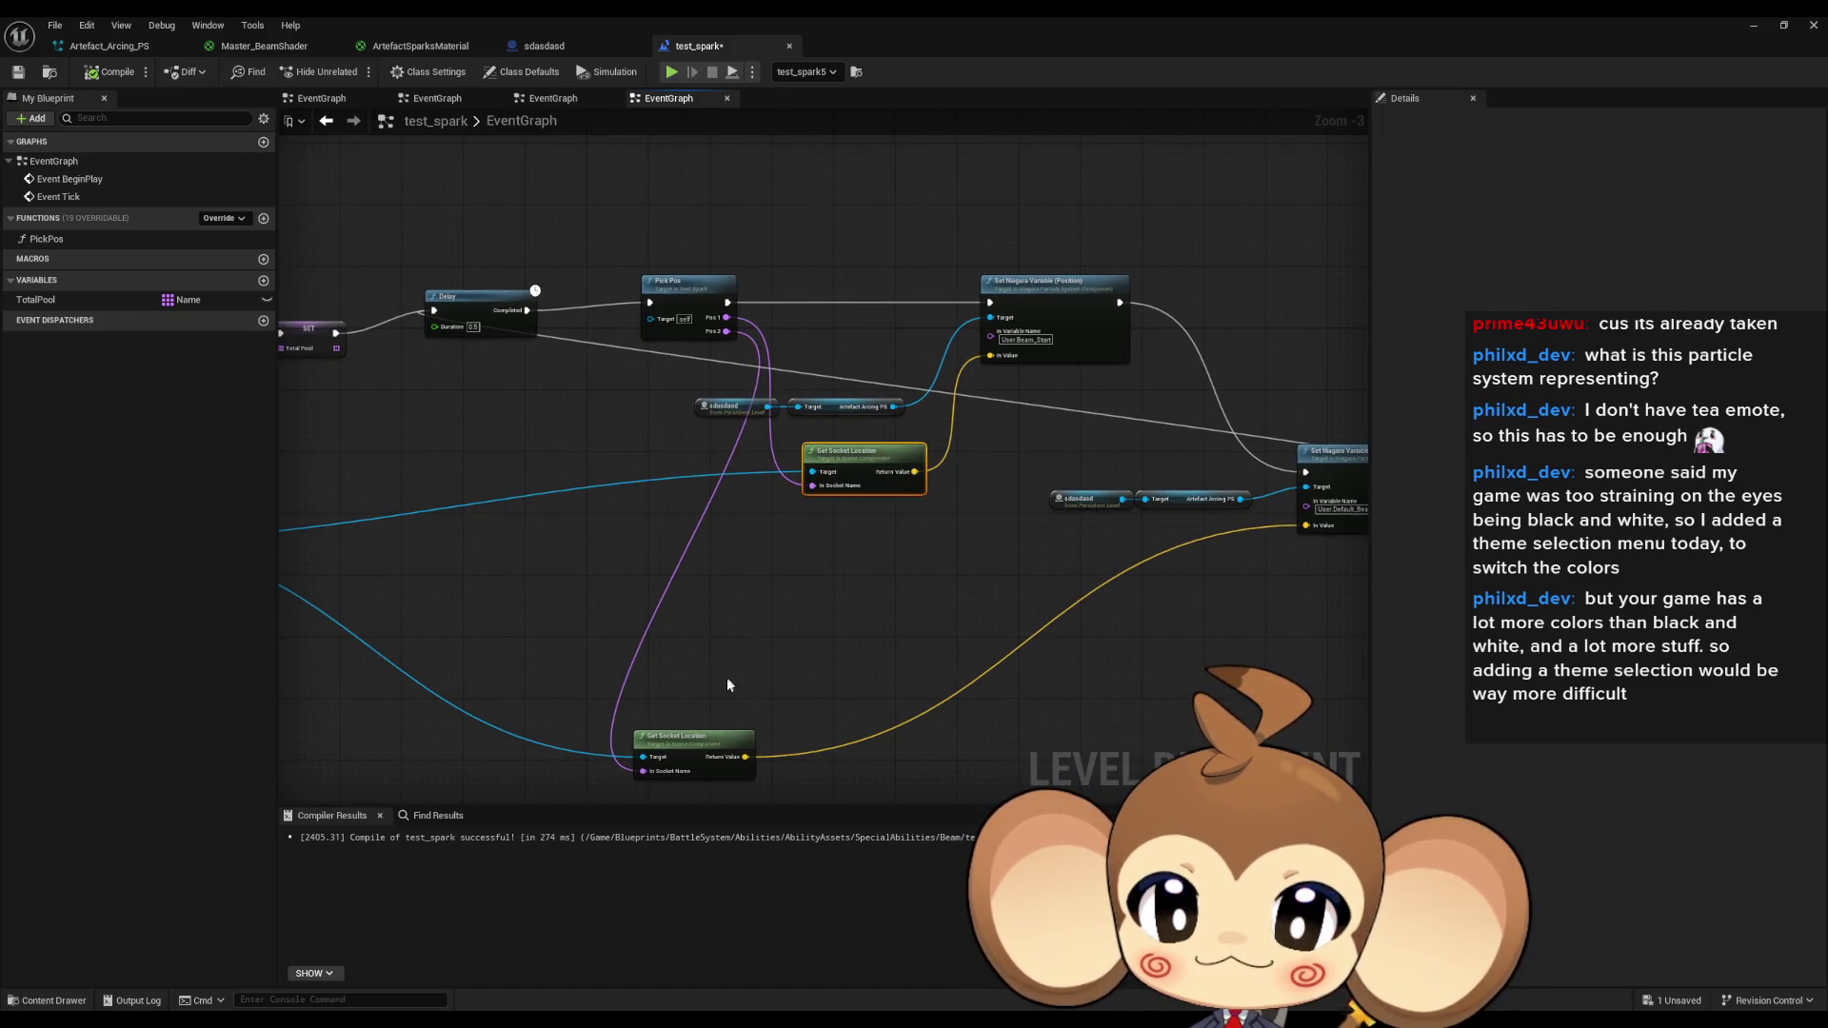
{"action": "mouse_move", "coordinate": [666, 738]}
{"action": "left_mouse_down"}
{"action": "mouse_move", "coordinate": [885, 539]}
{"action": "mouse_move", "coordinate": [1140, 607]}
{"action": "left_mouse_up"}
{"action": "left_click", "coordinate": [910, 621]}
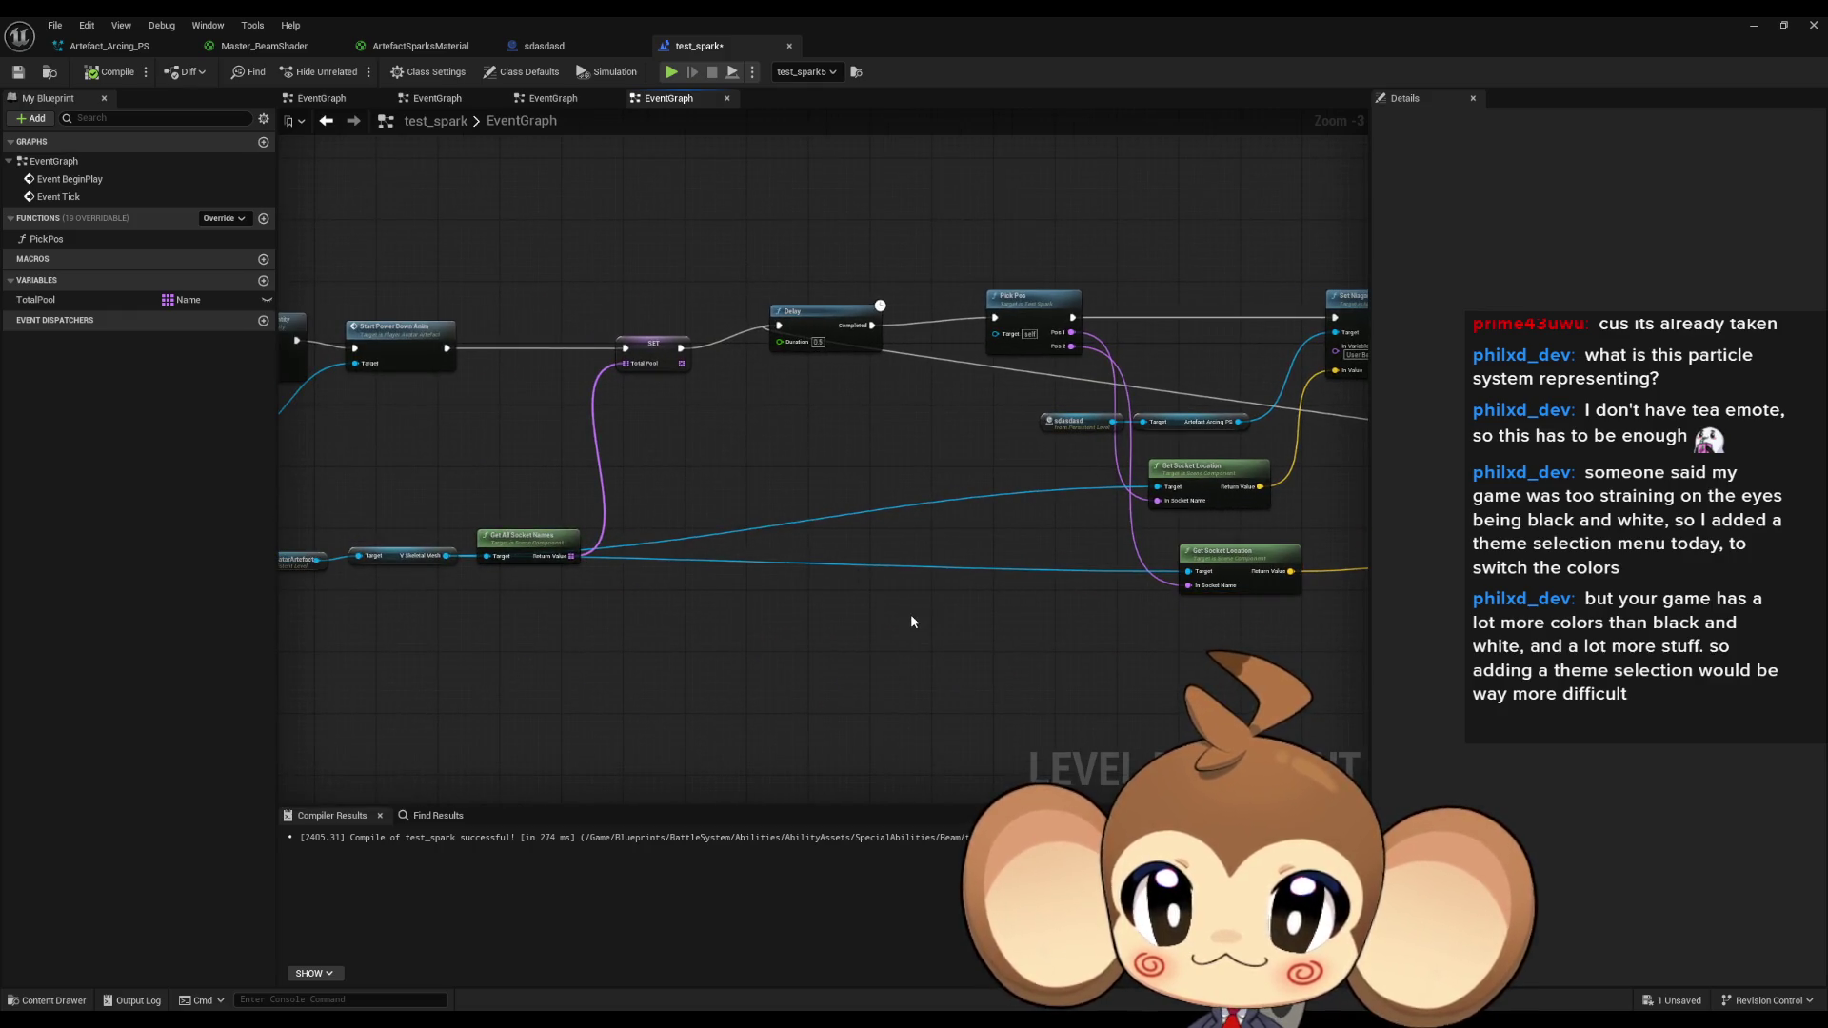
{"action": "left_click_drag", "start_coordinate": [536, 554], "coordinate": [529, 507]}
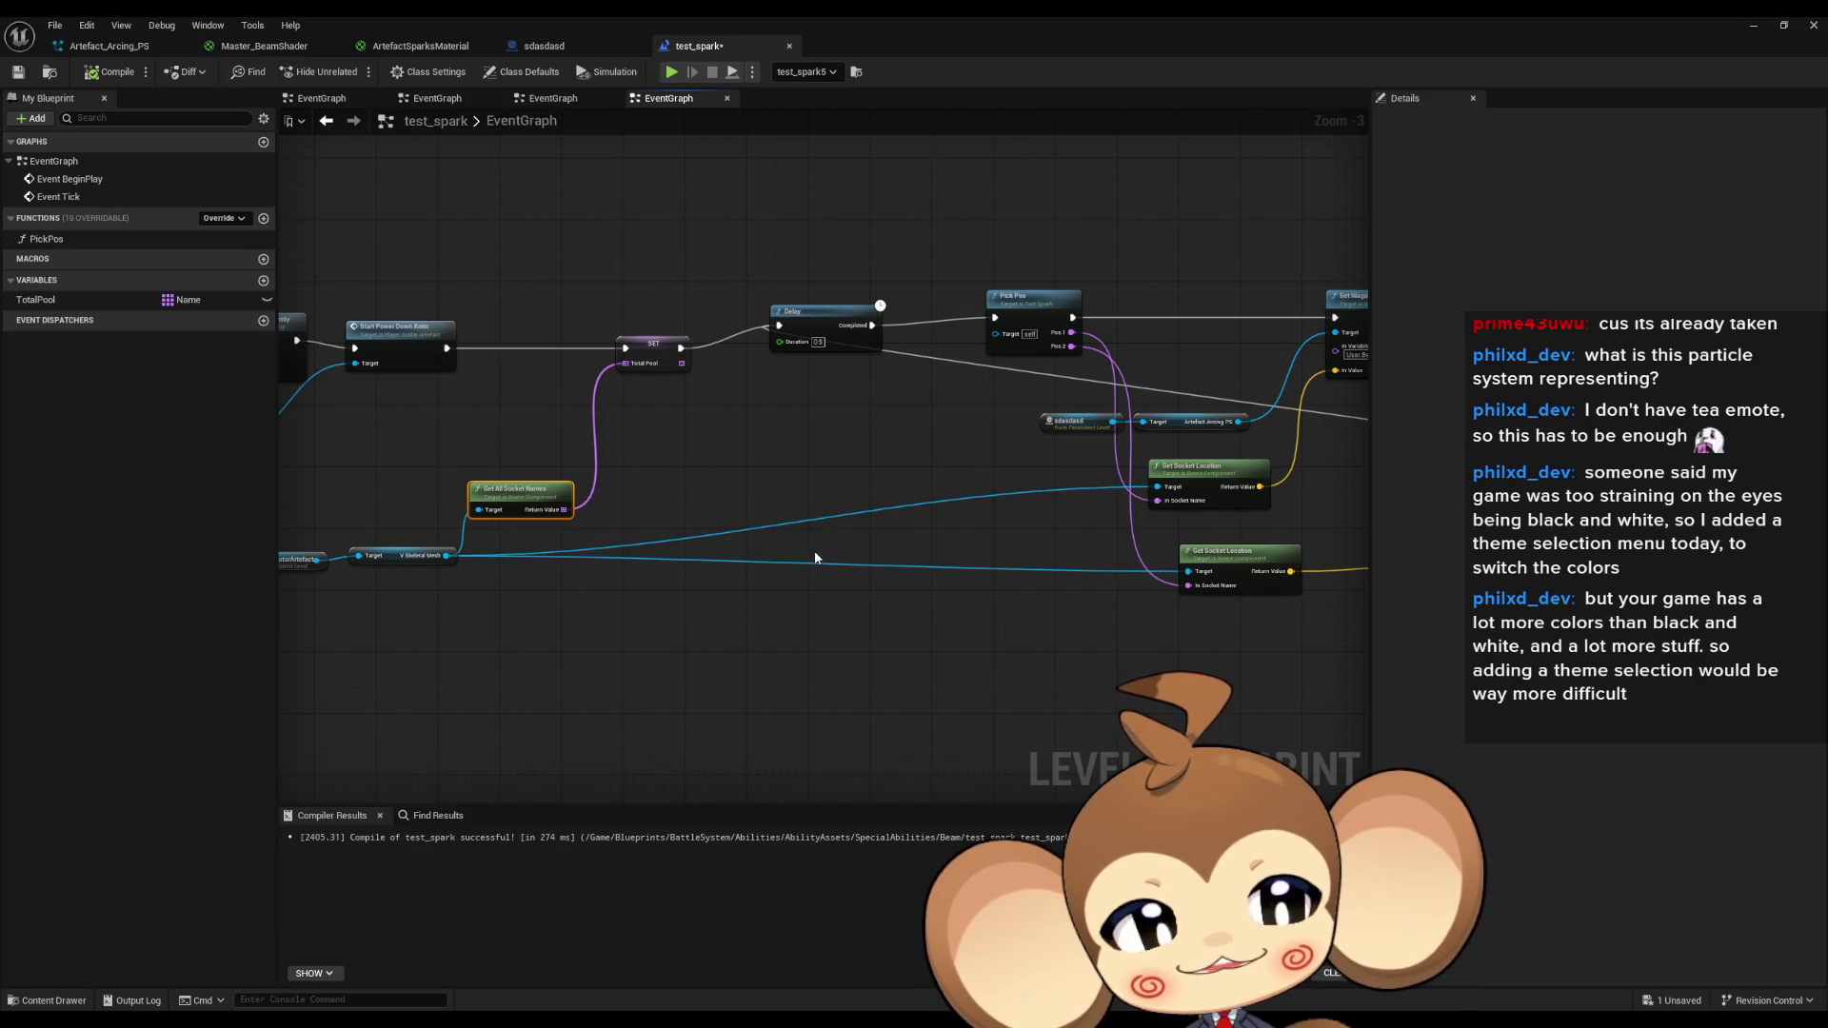
Line up Initialize Visual Entity, Start Power Down Anim and the PlayerAvatarArtefact reference.
{"action": "left_click_drag", "start_coordinate": [669, 512], "coordinate": [720, 504]}
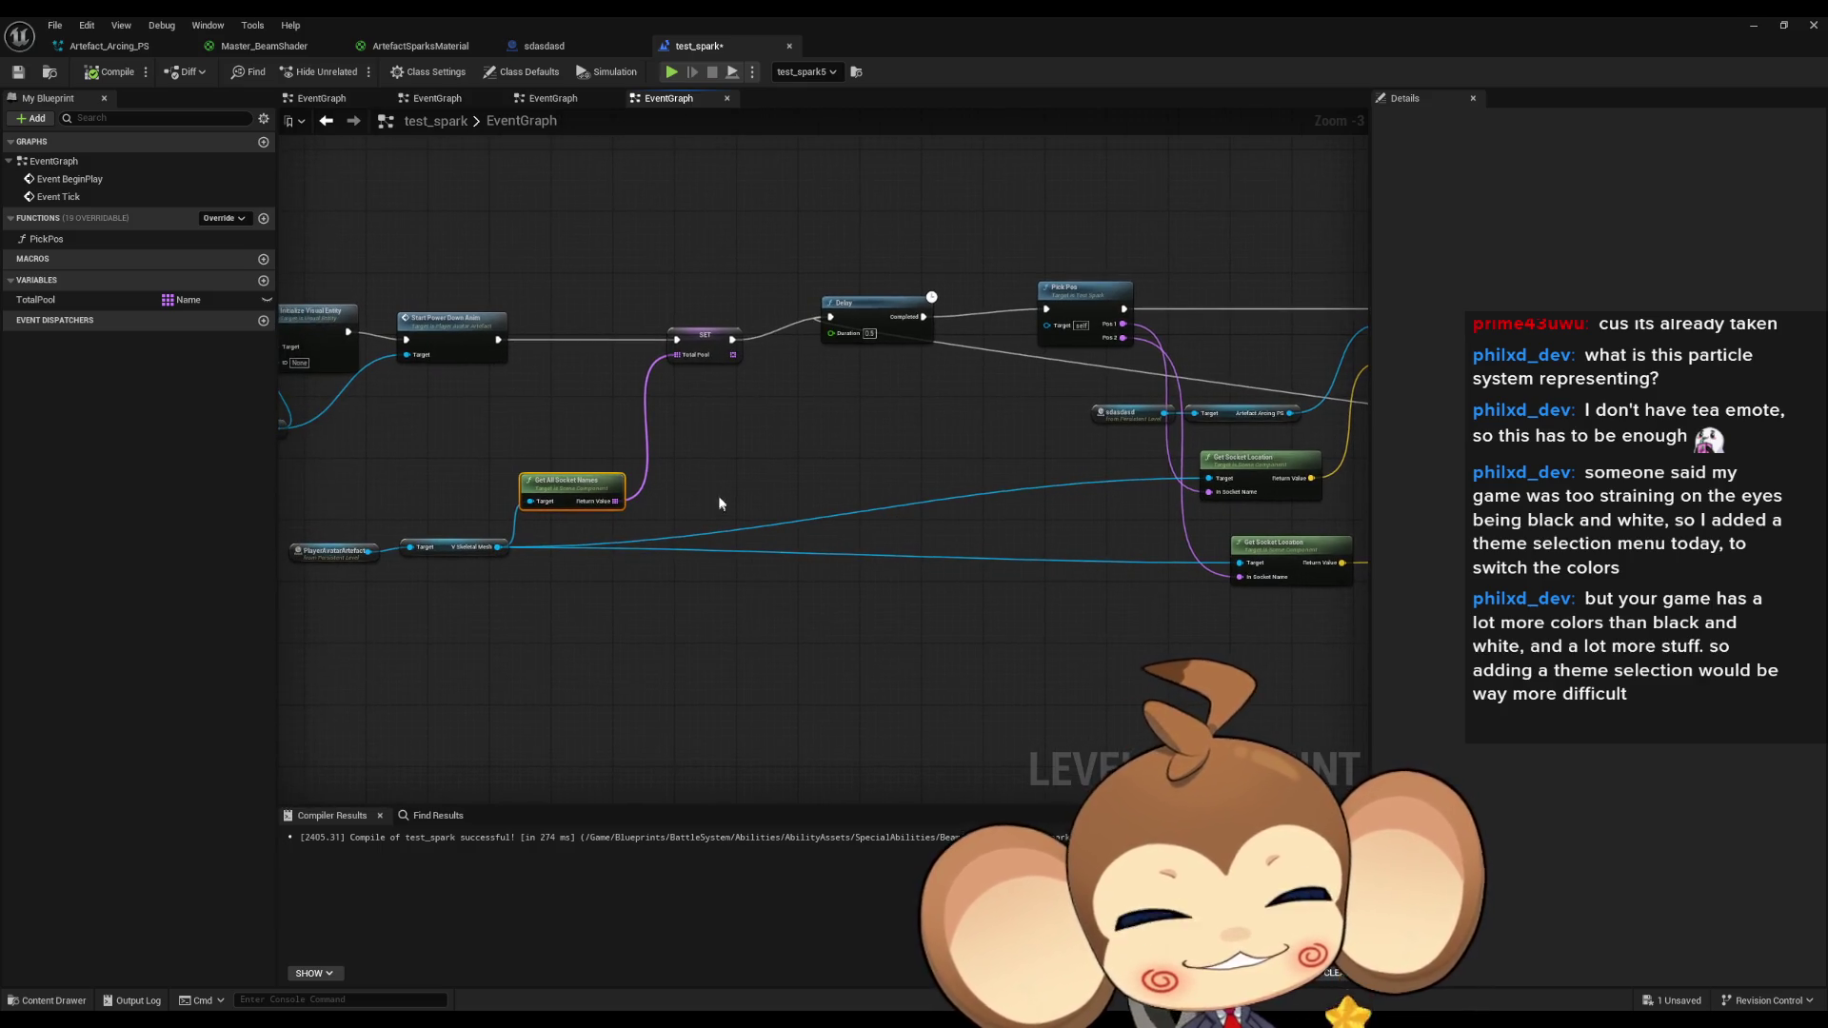
{"action": "scroll", "coordinate": [790, 473], "scroll_direction": "up", "scroll_amount": 2}
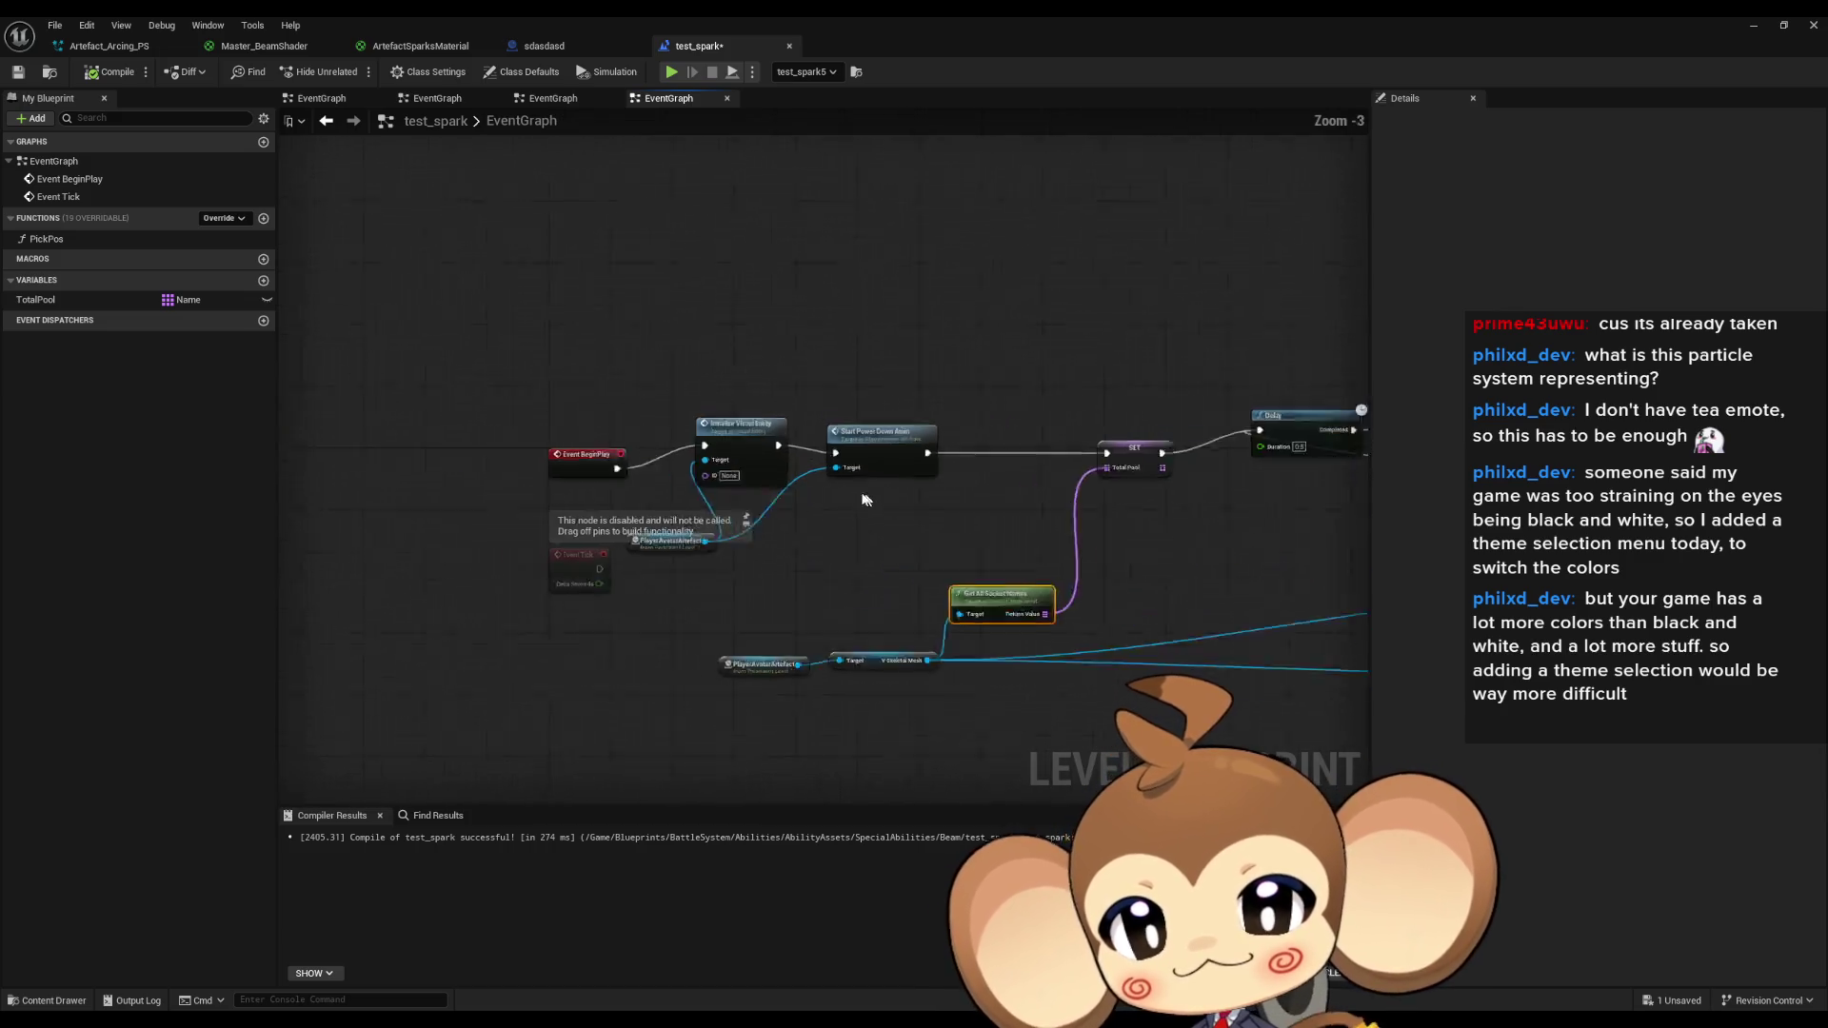
{"action": "left_click_drag", "start_coordinate": [693, 425], "coordinate": [703, 454]}
{"action": "mouse_move", "coordinate": [880, 437]}
{"action": "left_mouse_down"}
{"action": "mouse_move", "coordinate": [910, 473]}
{"action": "mouse_move", "coordinate": [918, 457]}
{"action": "left_mouse_up"}
{"action": "left_click_drag", "start_coordinate": [596, 557], "coordinate": [616, 598]}
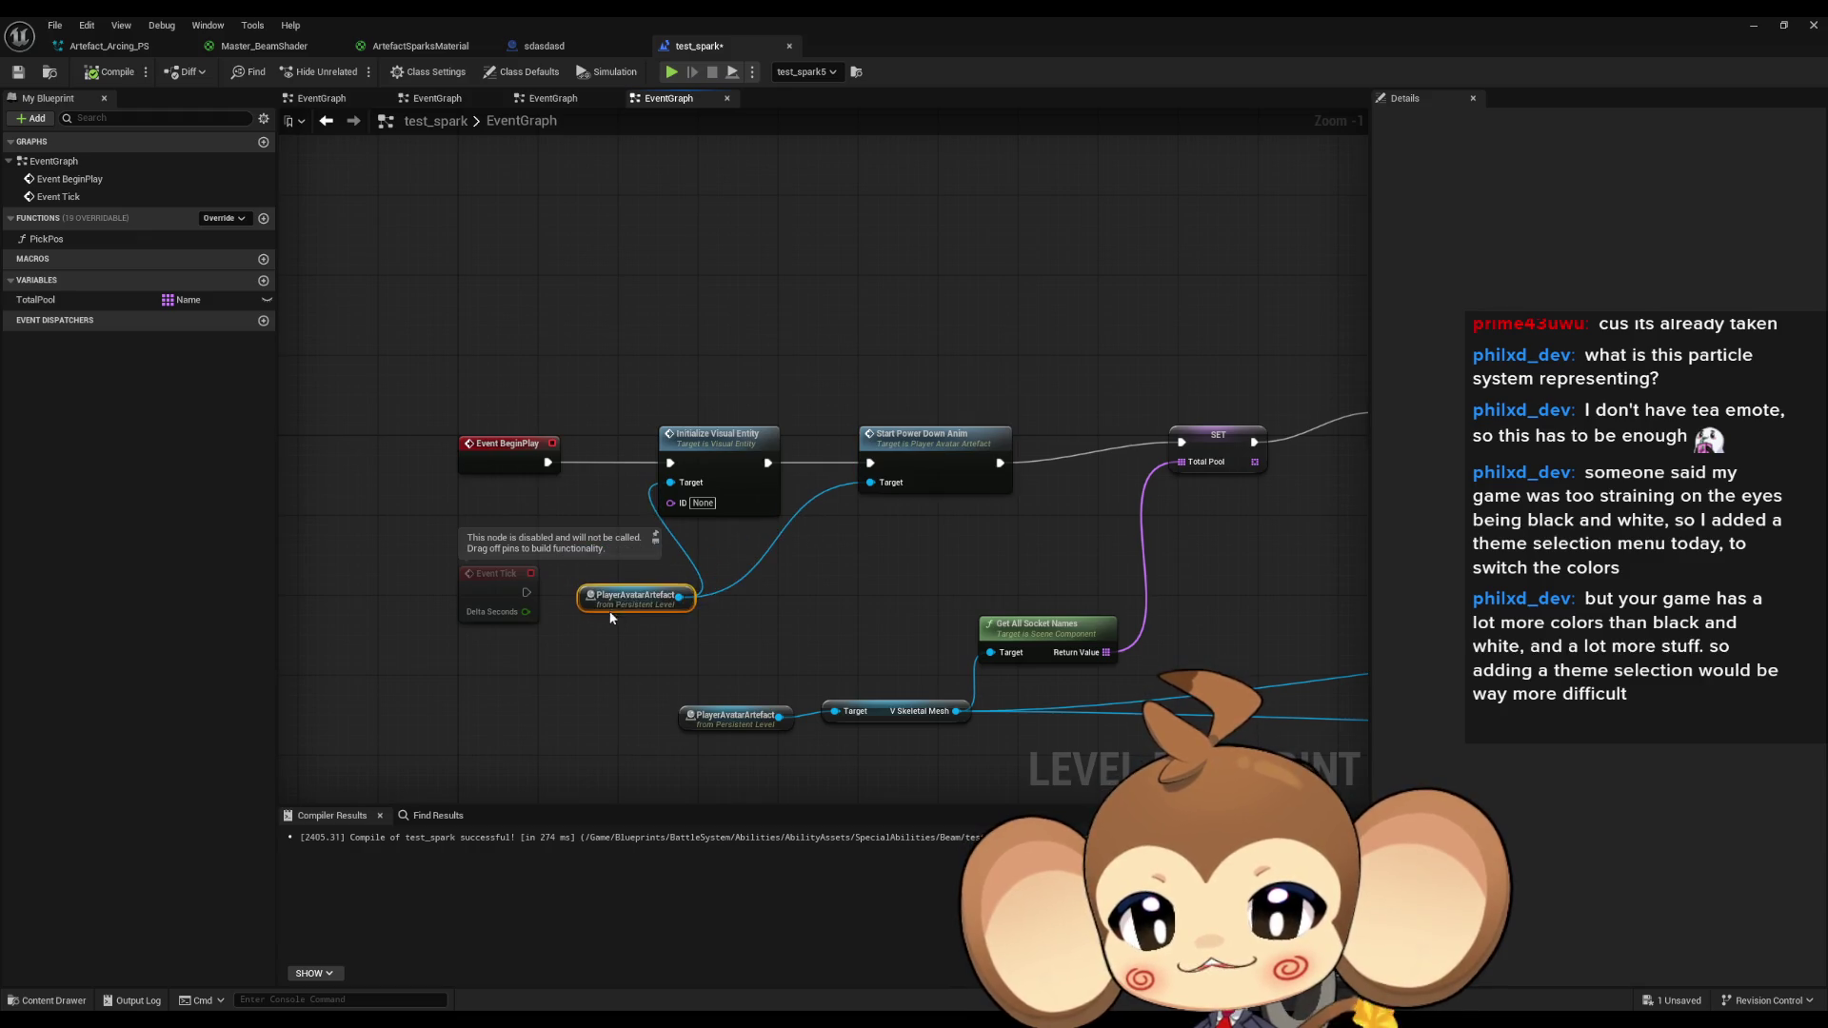
{"action": "left_click", "coordinate": [905, 585]}
Pan across to the Delay, Pick Pos and SET Total Pool nodes to review them.
{"action": "scroll", "coordinate": [905, 584], "scroll_direction": "down", "scroll_amount": 2}
{"action": "left_click_drag", "start_coordinate": [1091, 572], "coordinate": [605, 534]}
{"action": "scroll", "coordinate": [606, 534], "scroll_direction": "up", "scroll_amount": 2}
{"action": "left_click_drag", "start_coordinate": [314, 447], "coordinate": [693, 410]}
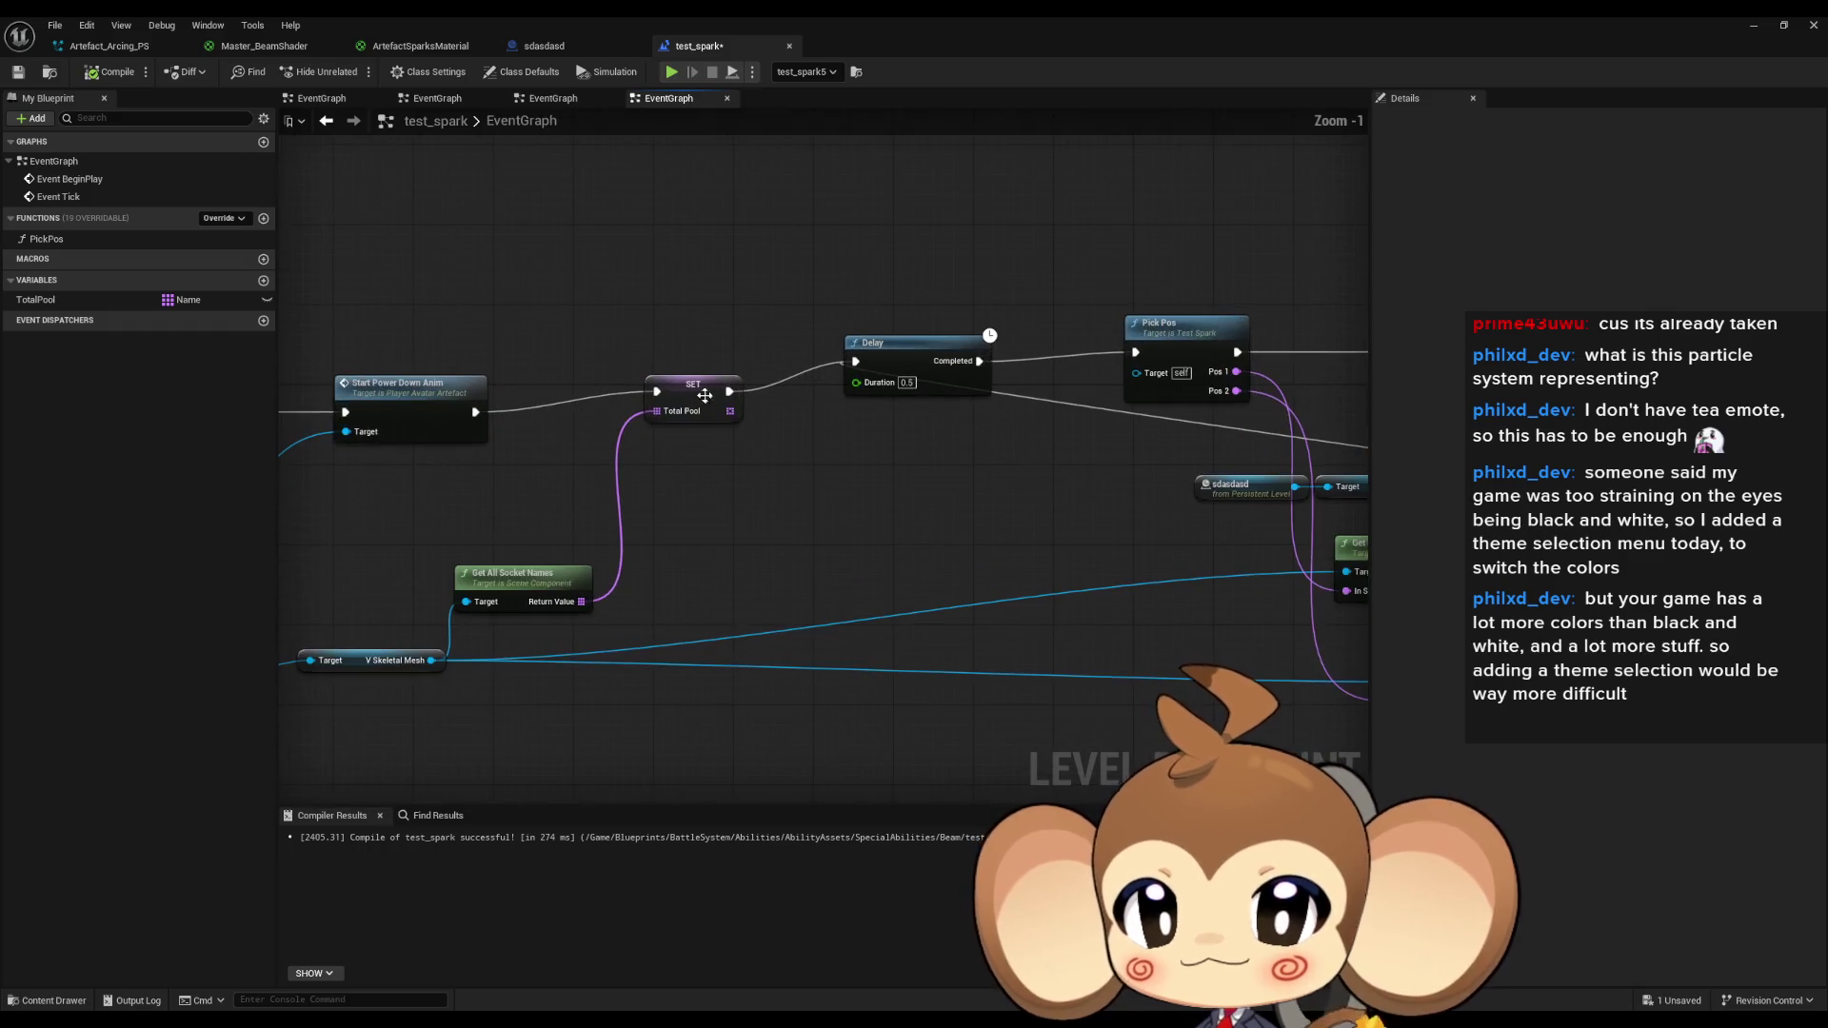
{"action": "left_click", "coordinate": [693, 410]}
{"action": "left_click", "coordinate": [897, 467]}
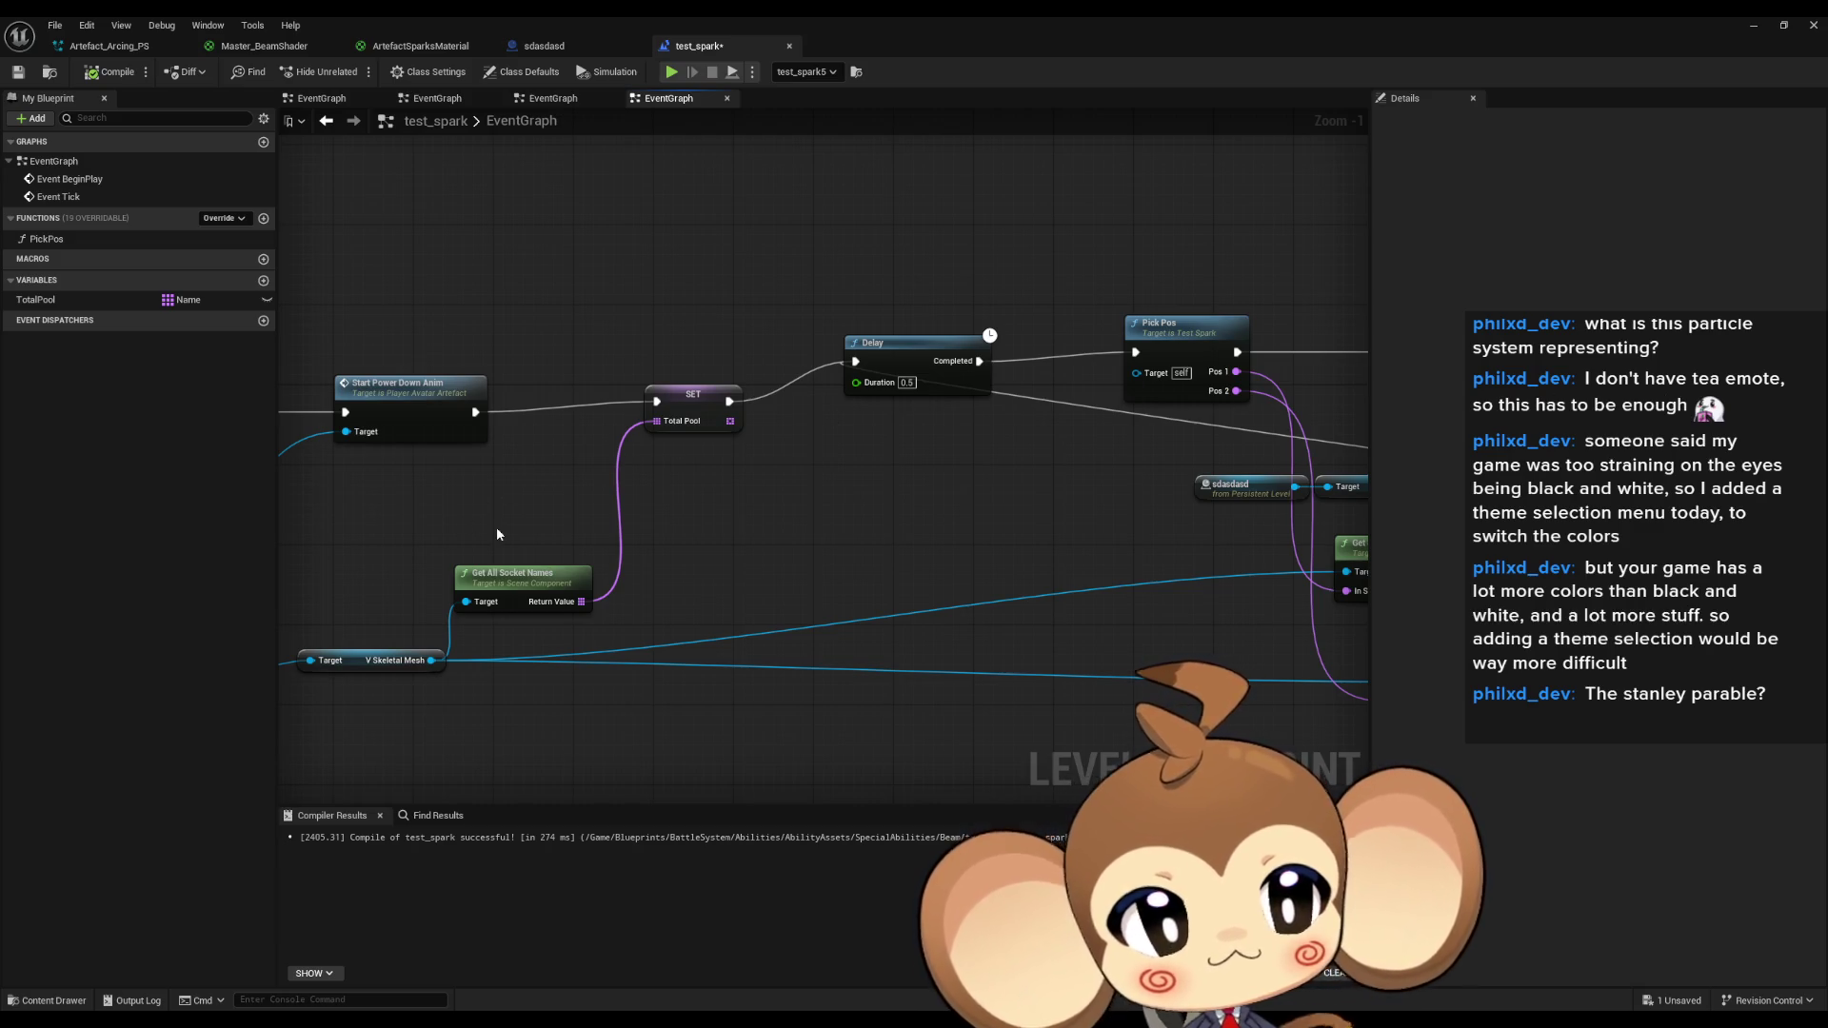
{"action": "scroll", "coordinate": [581, 590], "scroll_direction": "down", "scroll_amount": 3}
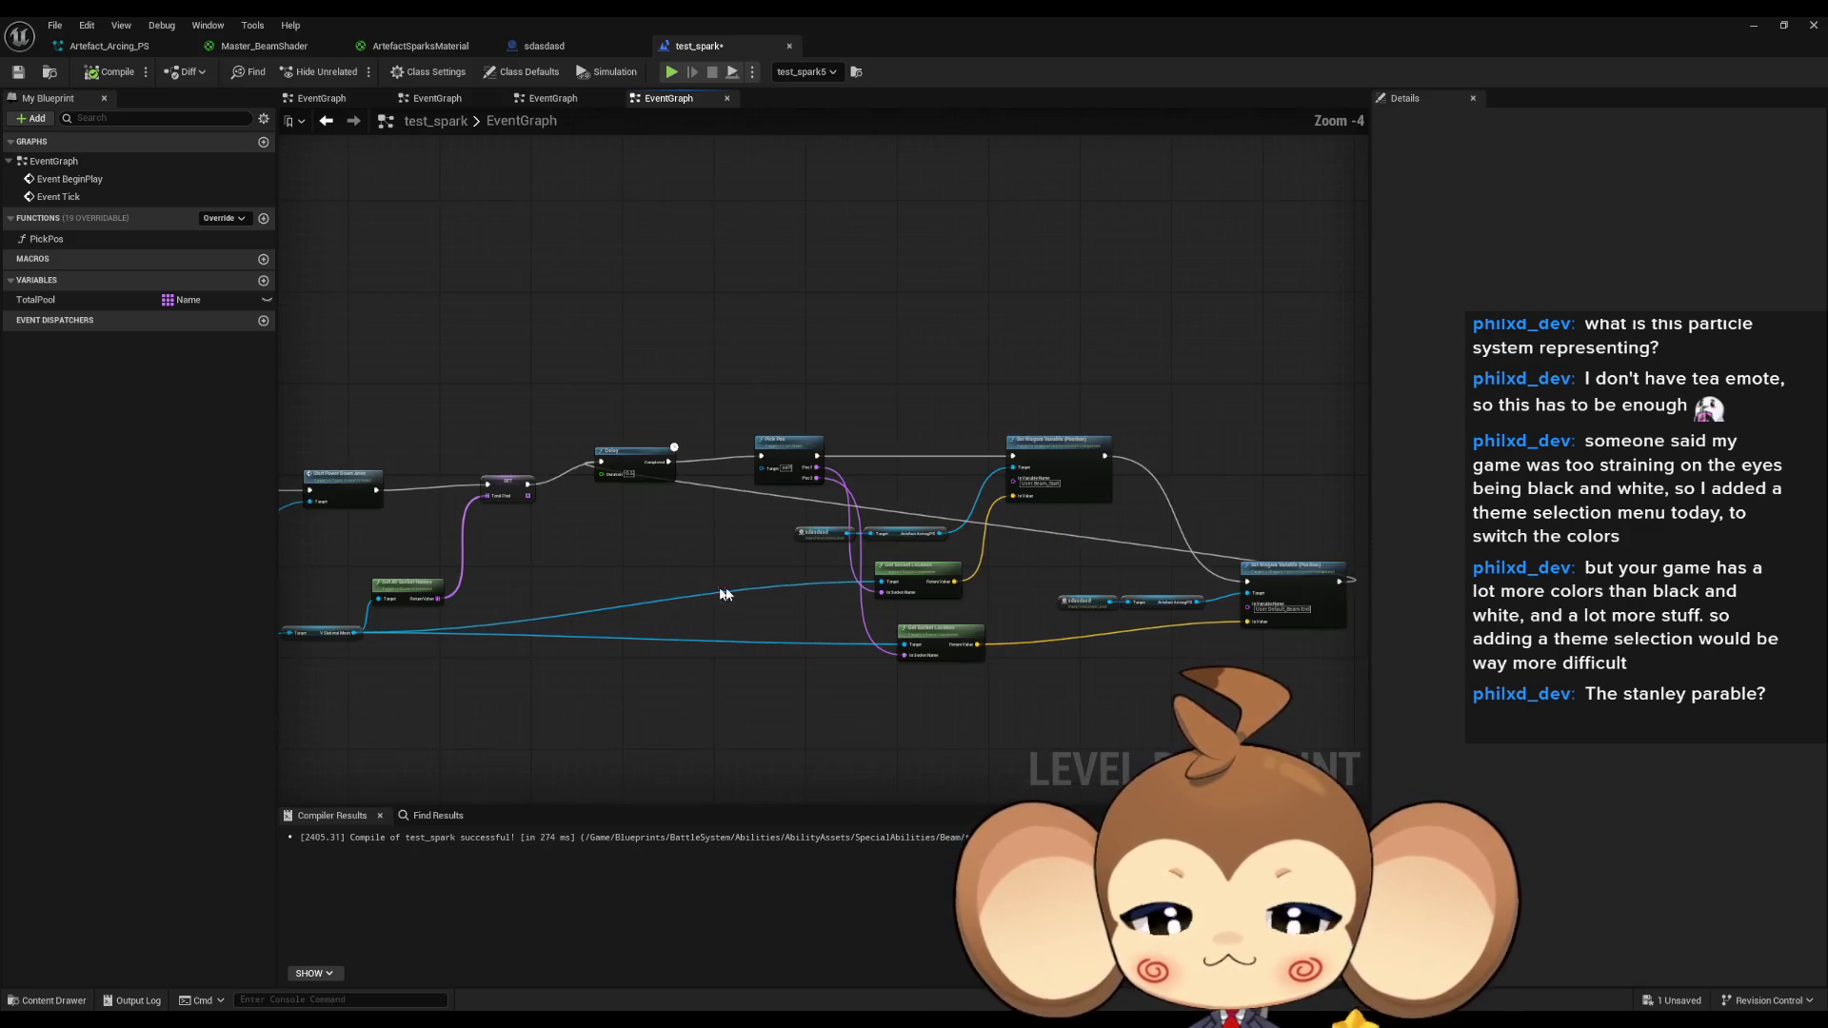
{"action": "mouse_move", "coordinate": [611, 567]}
{"action": "left_mouse_down"}
{"action": "mouse_move", "coordinate": [552, 564]}
{"action": "mouse_move", "coordinate": [660, 539]}
{"action": "mouse_move", "coordinate": [759, 570]}
{"action": "mouse_move", "coordinate": [906, 543]}
{"action": "left_mouse_up"}
{"action": "scroll", "coordinate": [759, 569], "scroll_direction": "up", "scroll_amount": 1}
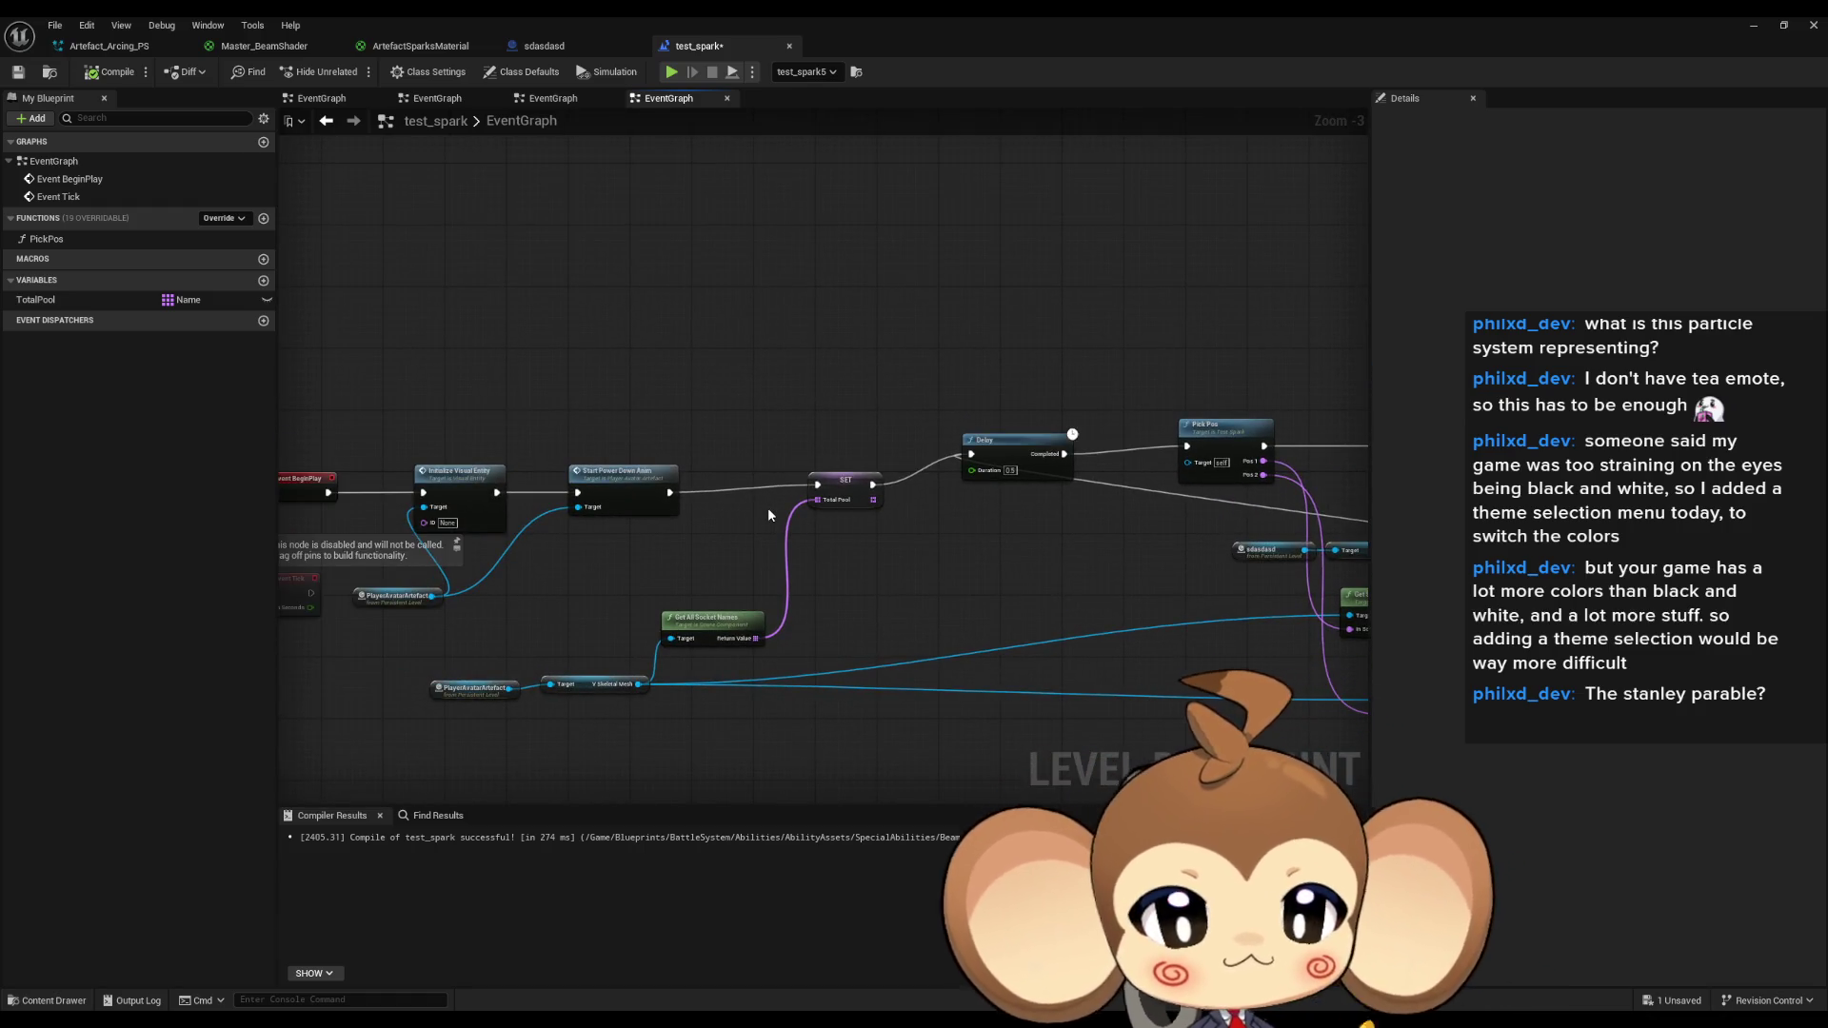
{"action": "scroll", "coordinate": [767, 514], "scroll_direction": "down", "scroll_amount": 1}
{"action": "left_click_drag", "start_coordinate": [767, 514], "coordinate": [732, 426]}
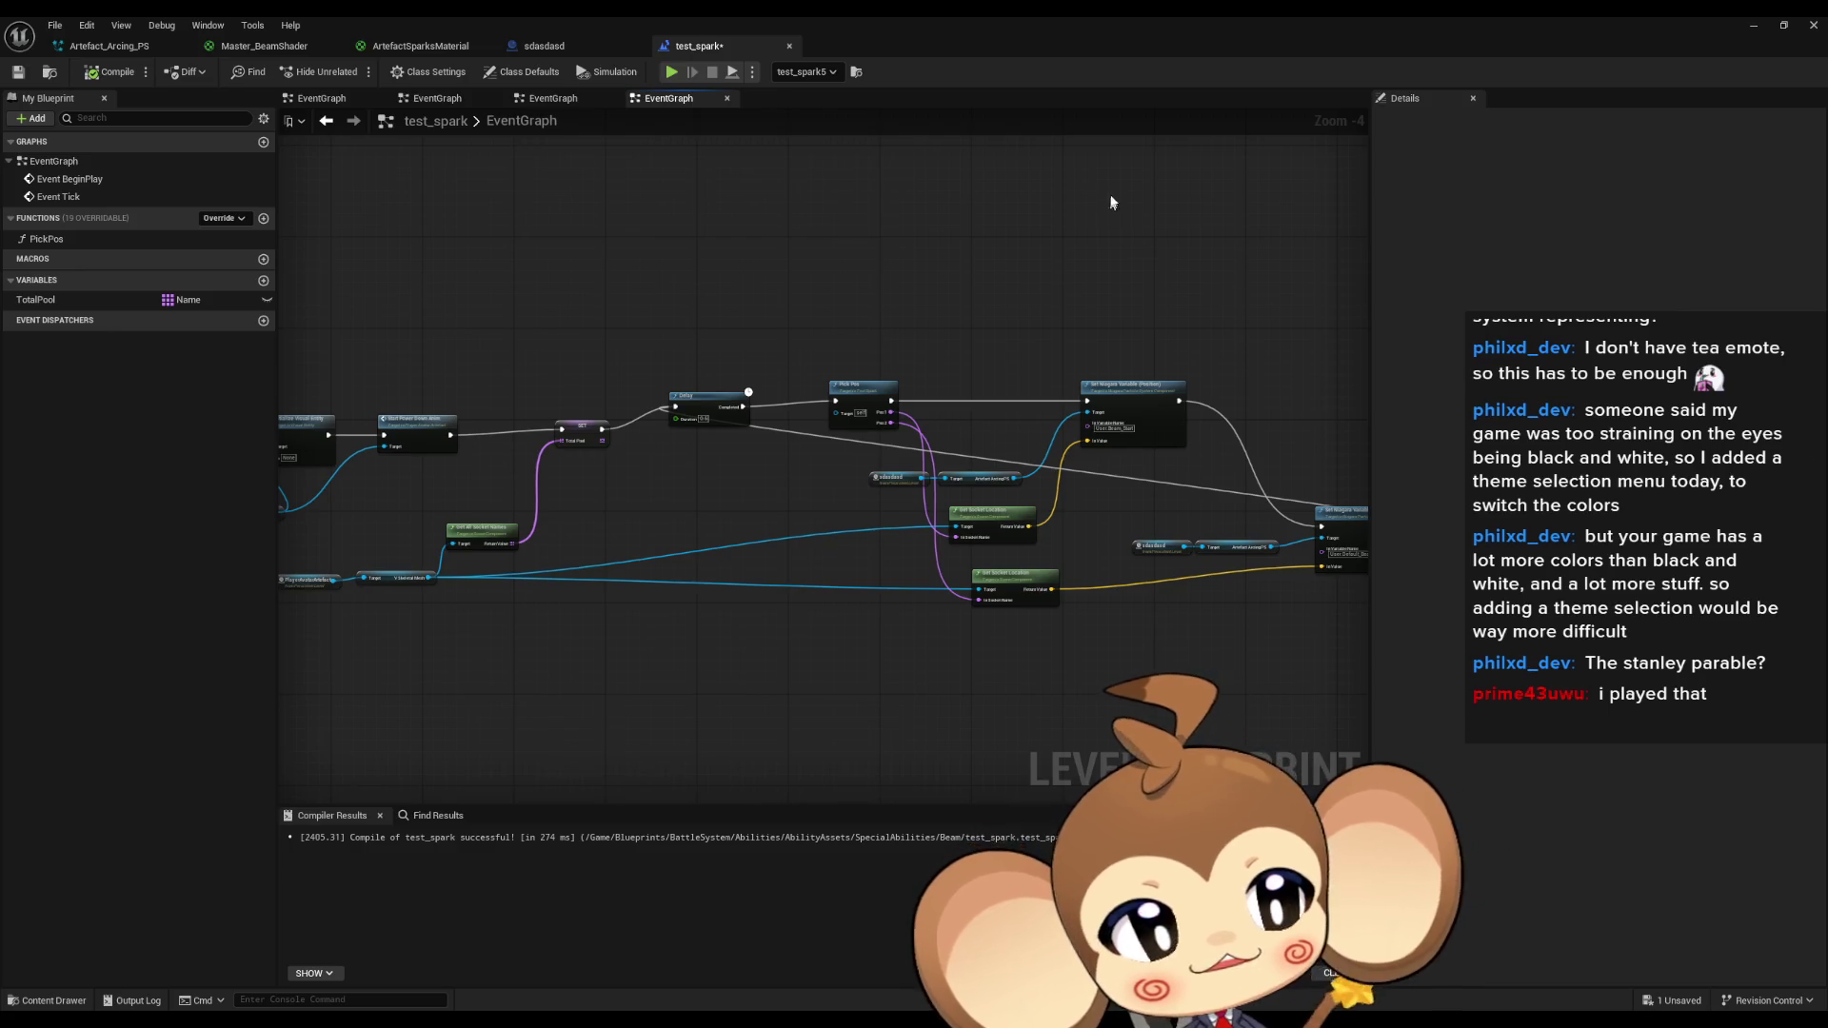
{"action": "left_click_drag", "start_coordinate": [817, 246], "coordinate": [736, 217]}
{"action": "left_click_drag", "start_coordinate": [573, 219], "coordinate": [1274, 578]}
{"action": "scroll", "coordinate": [610, 432], "scroll_direction": "up", "scroll_amount": 3}
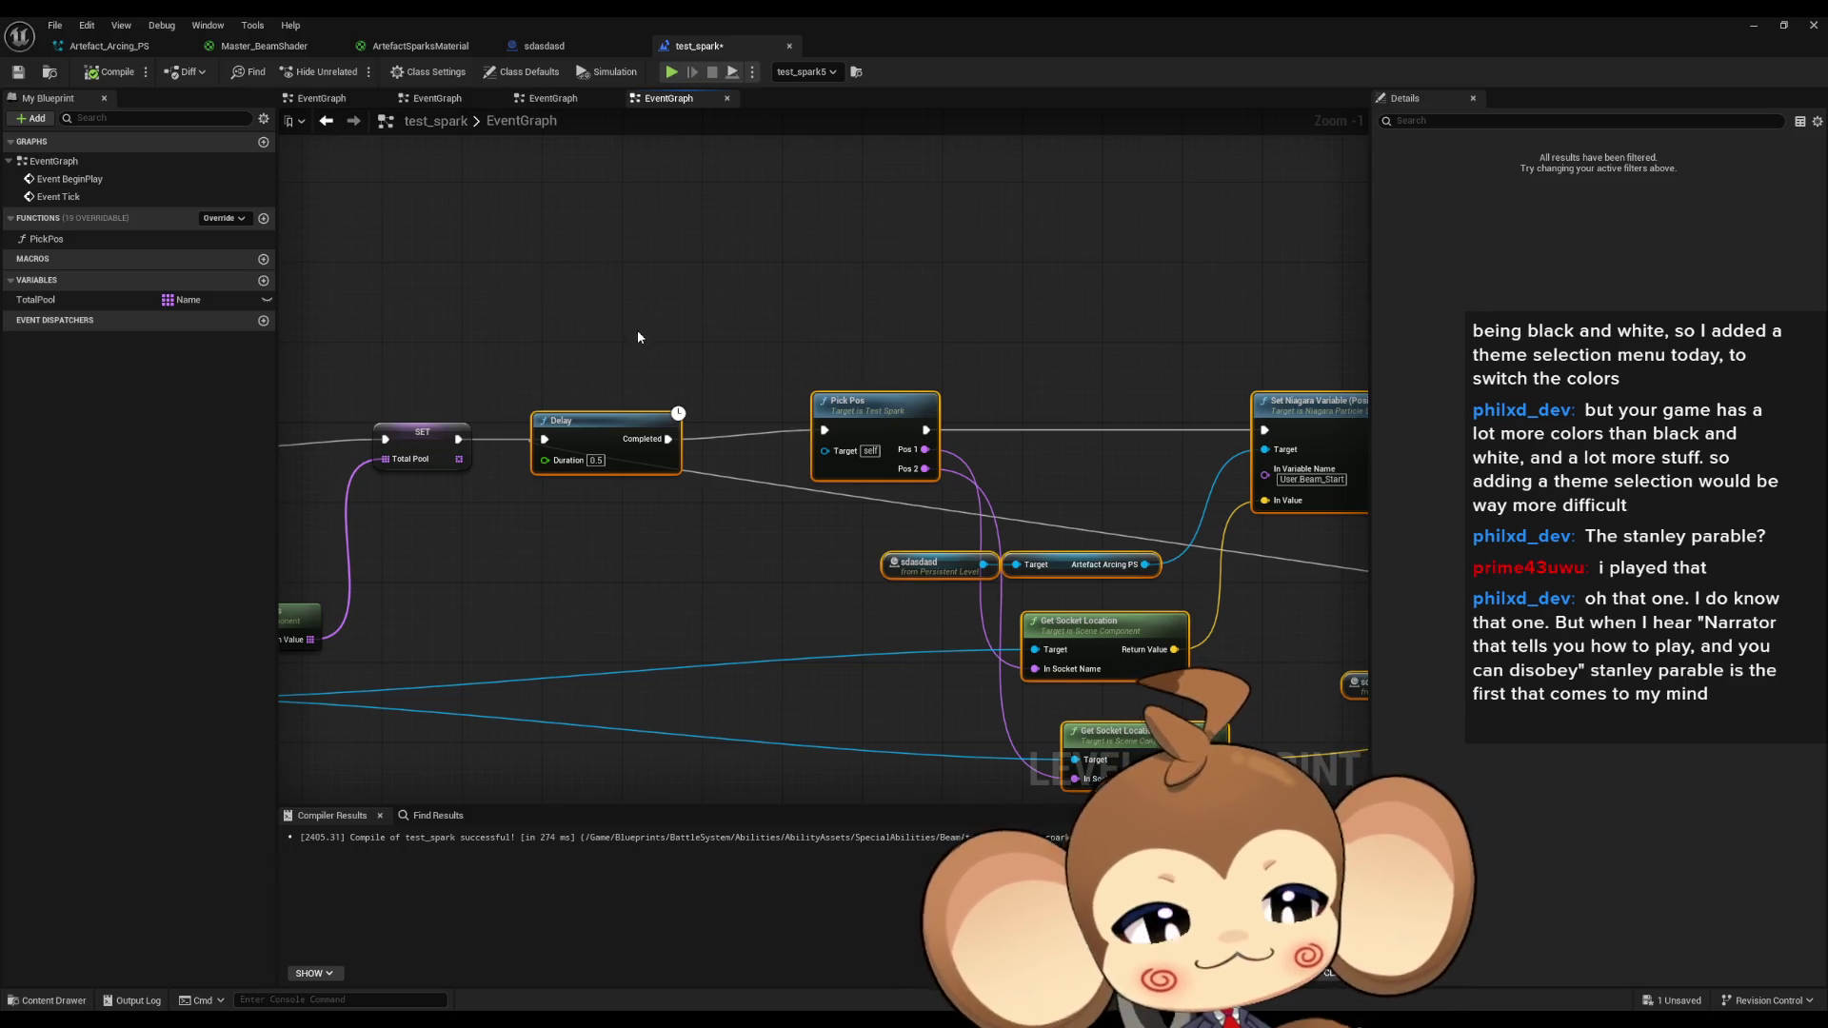
Shift the right sdasdasd node left and survey the SET and Set Niagara Variable nodes.
{"action": "scroll", "coordinate": [794, 362], "scroll_direction": "down", "scroll_amount": 2}
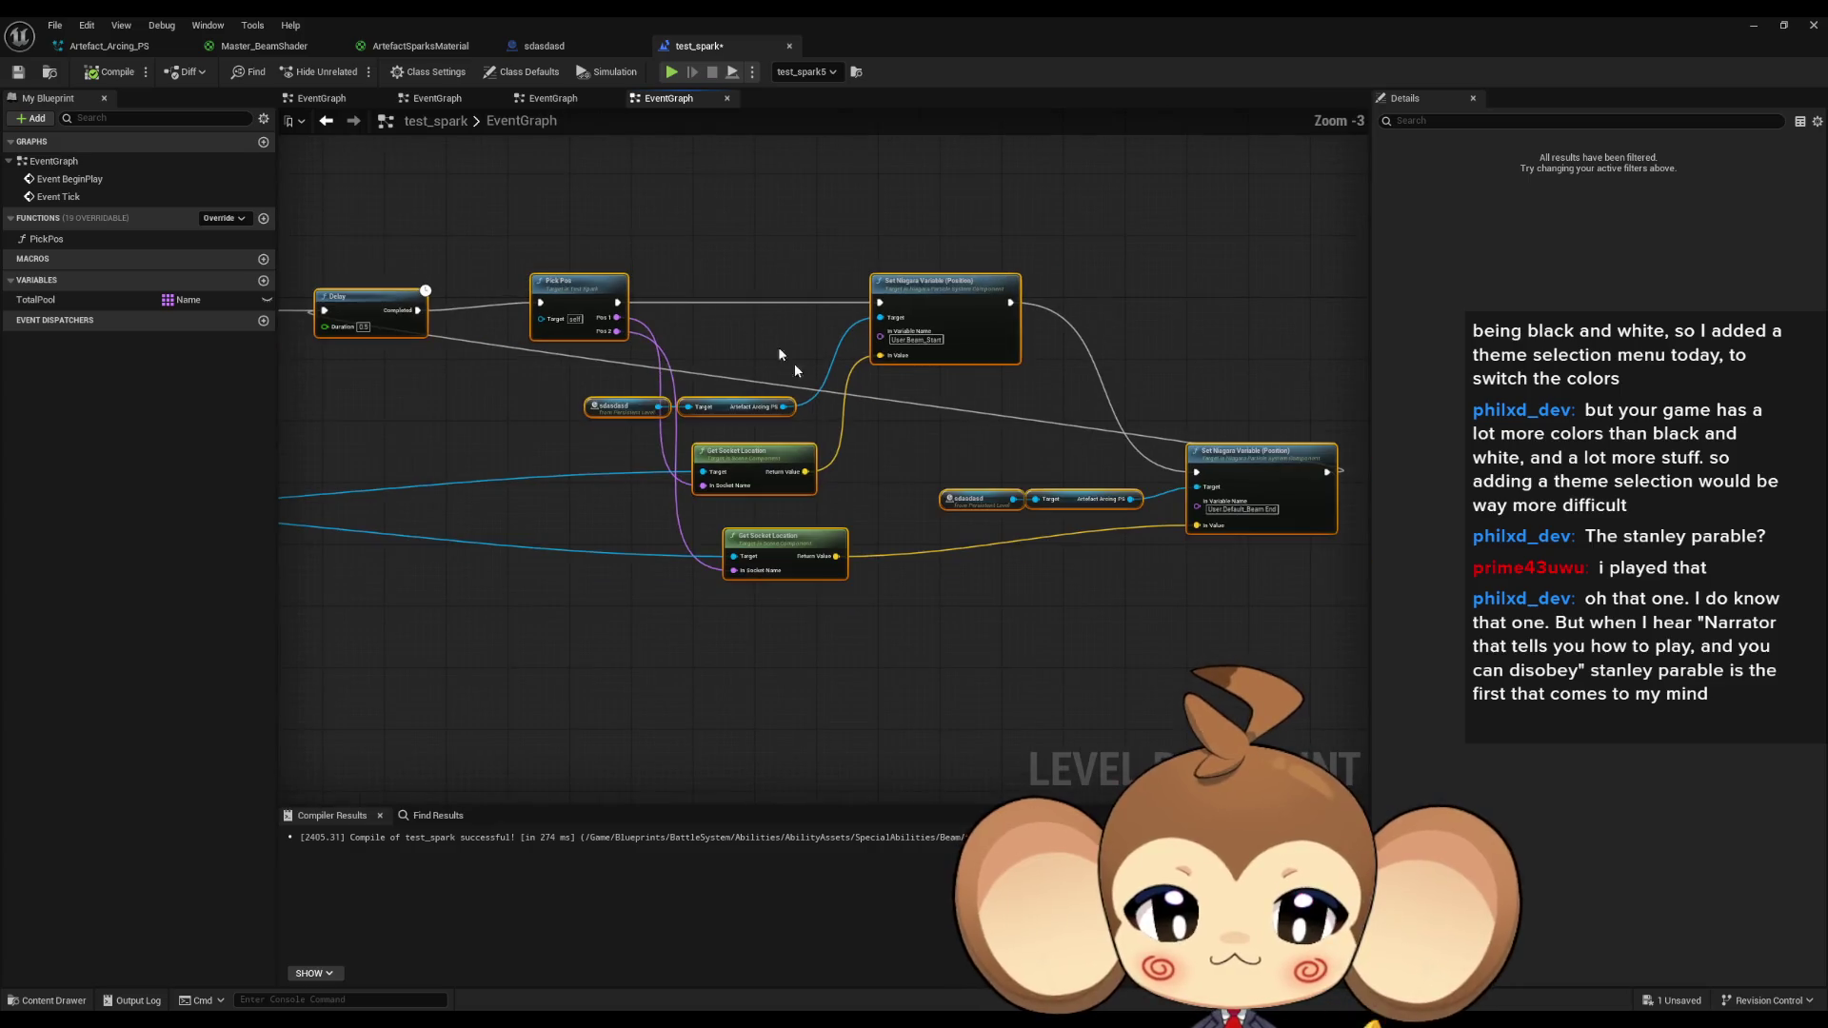
{"action": "left_click", "coordinate": [794, 363]}
{"action": "mouse_move", "coordinate": [966, 503]}
{"action": "left_mouse_down"}
{"action": "mouse_move", "coordinate": [950, 503]}
{"action": "mouse_move", "coordinate": [991, 550]}
{"action": "mouse_move", "coordinate": [1067, 560]}
{"action": "left_mouse_up"}
{"action": "mouse_move", "coordinate": [487, 447]}
{"action": "left_mouse_down"}
{"action": "mouse_move", "coordinate": [617, 488]}
{"action": "mouse_move", "coordinate": [753, 496]}
{"action": "left_mouse_up"}
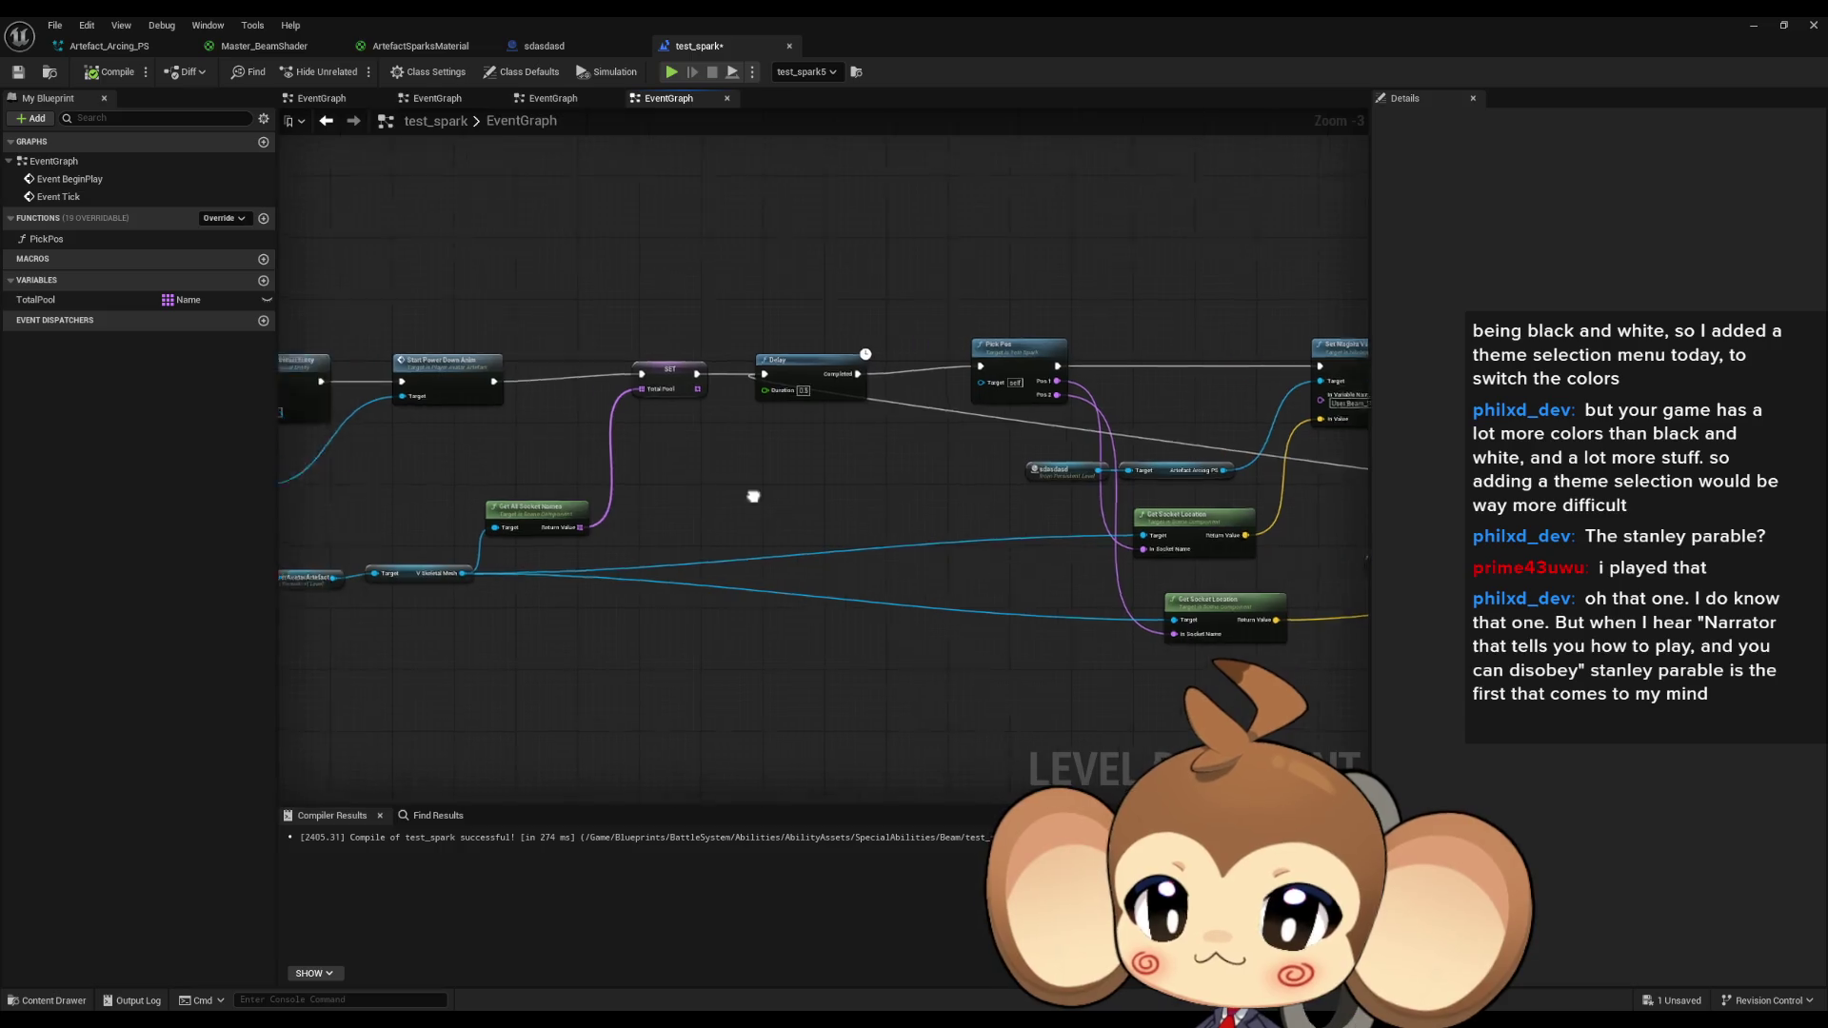
{"action": "left_click_drag", "start_coordinate": [1125, 526], "coordinate": [861, 481]}
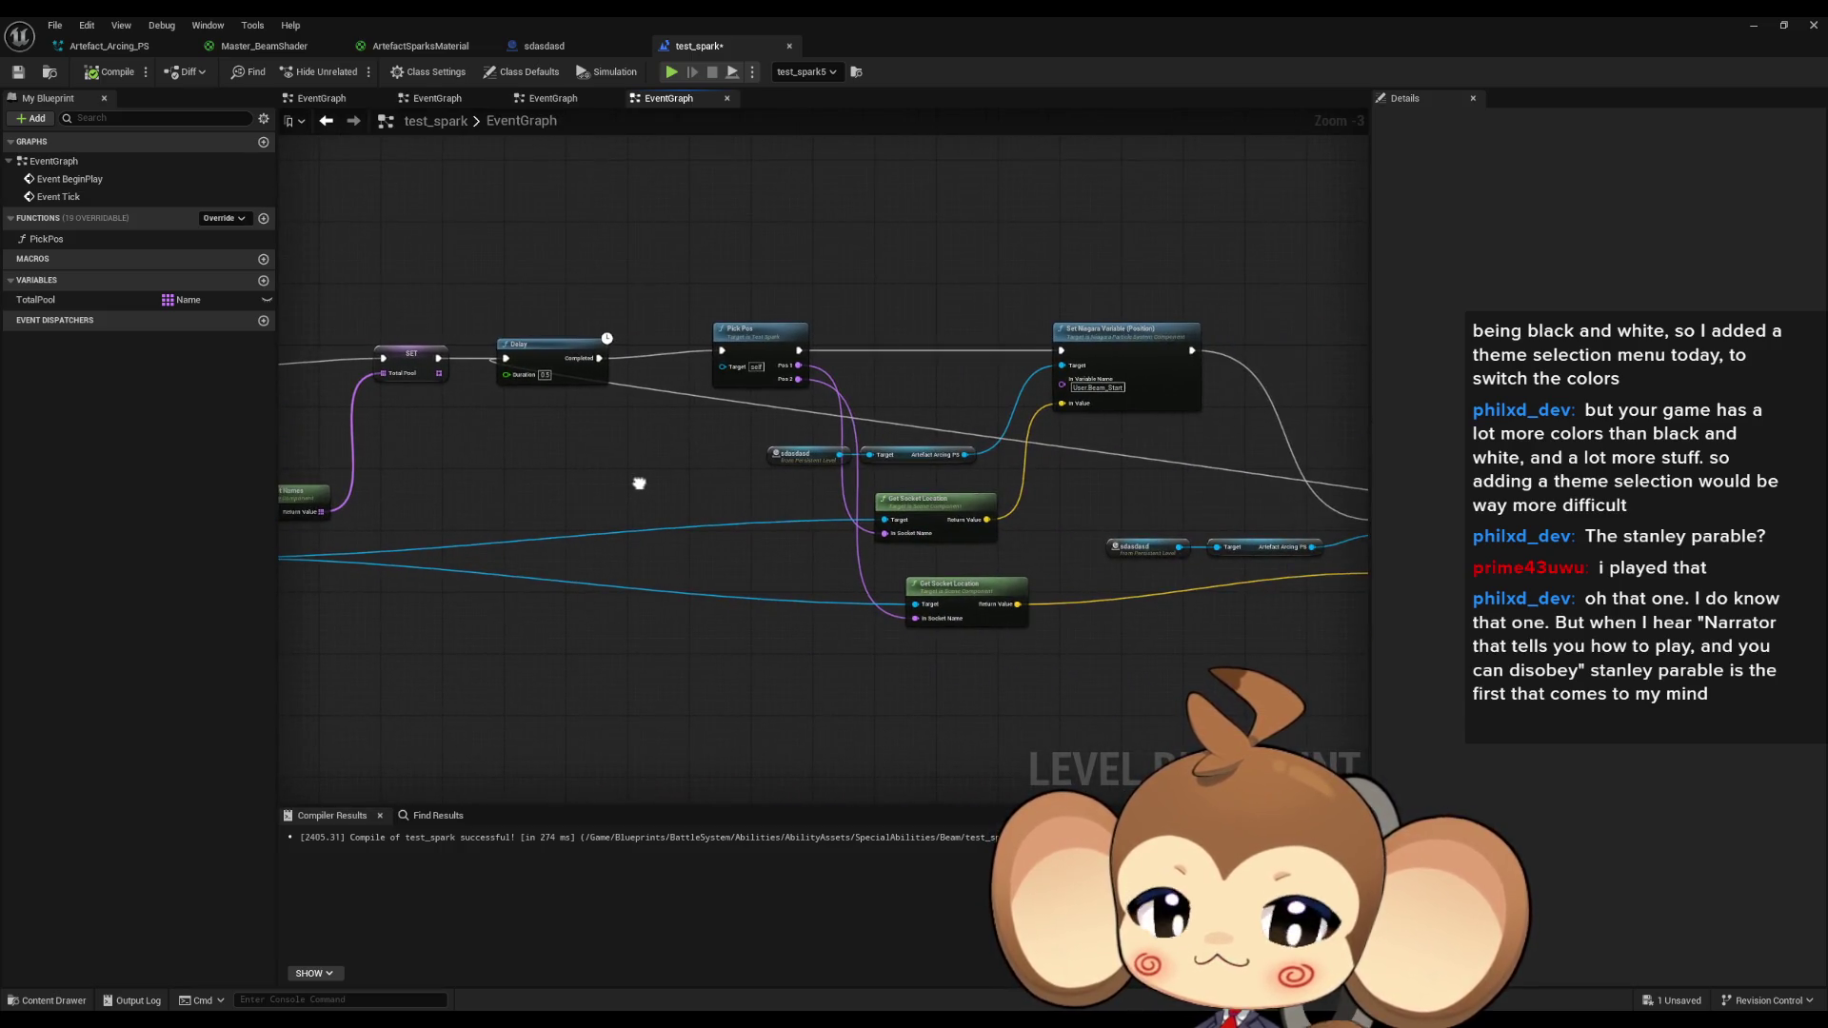
{"action": "left_click_drag", "start_coordinate": [639, 483], "coordinate": [322, 485]}
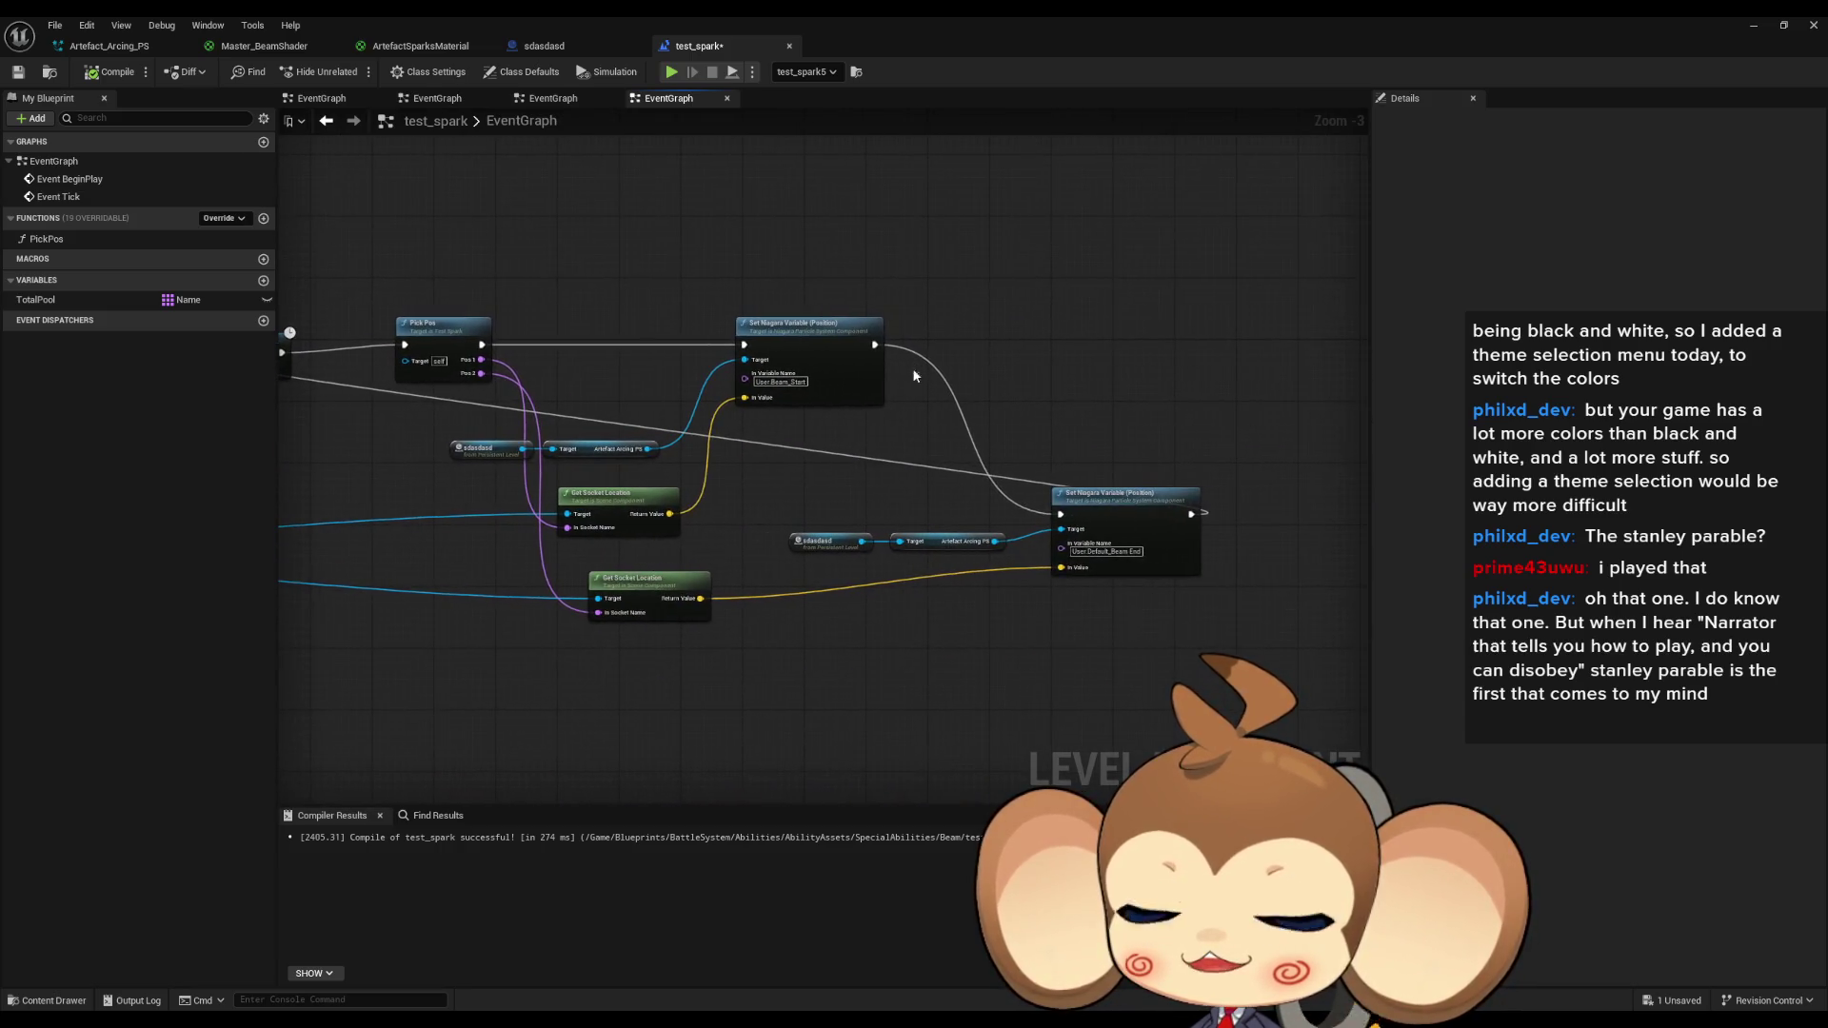
{"action": "left_click", "coordinate": [881, 362]}
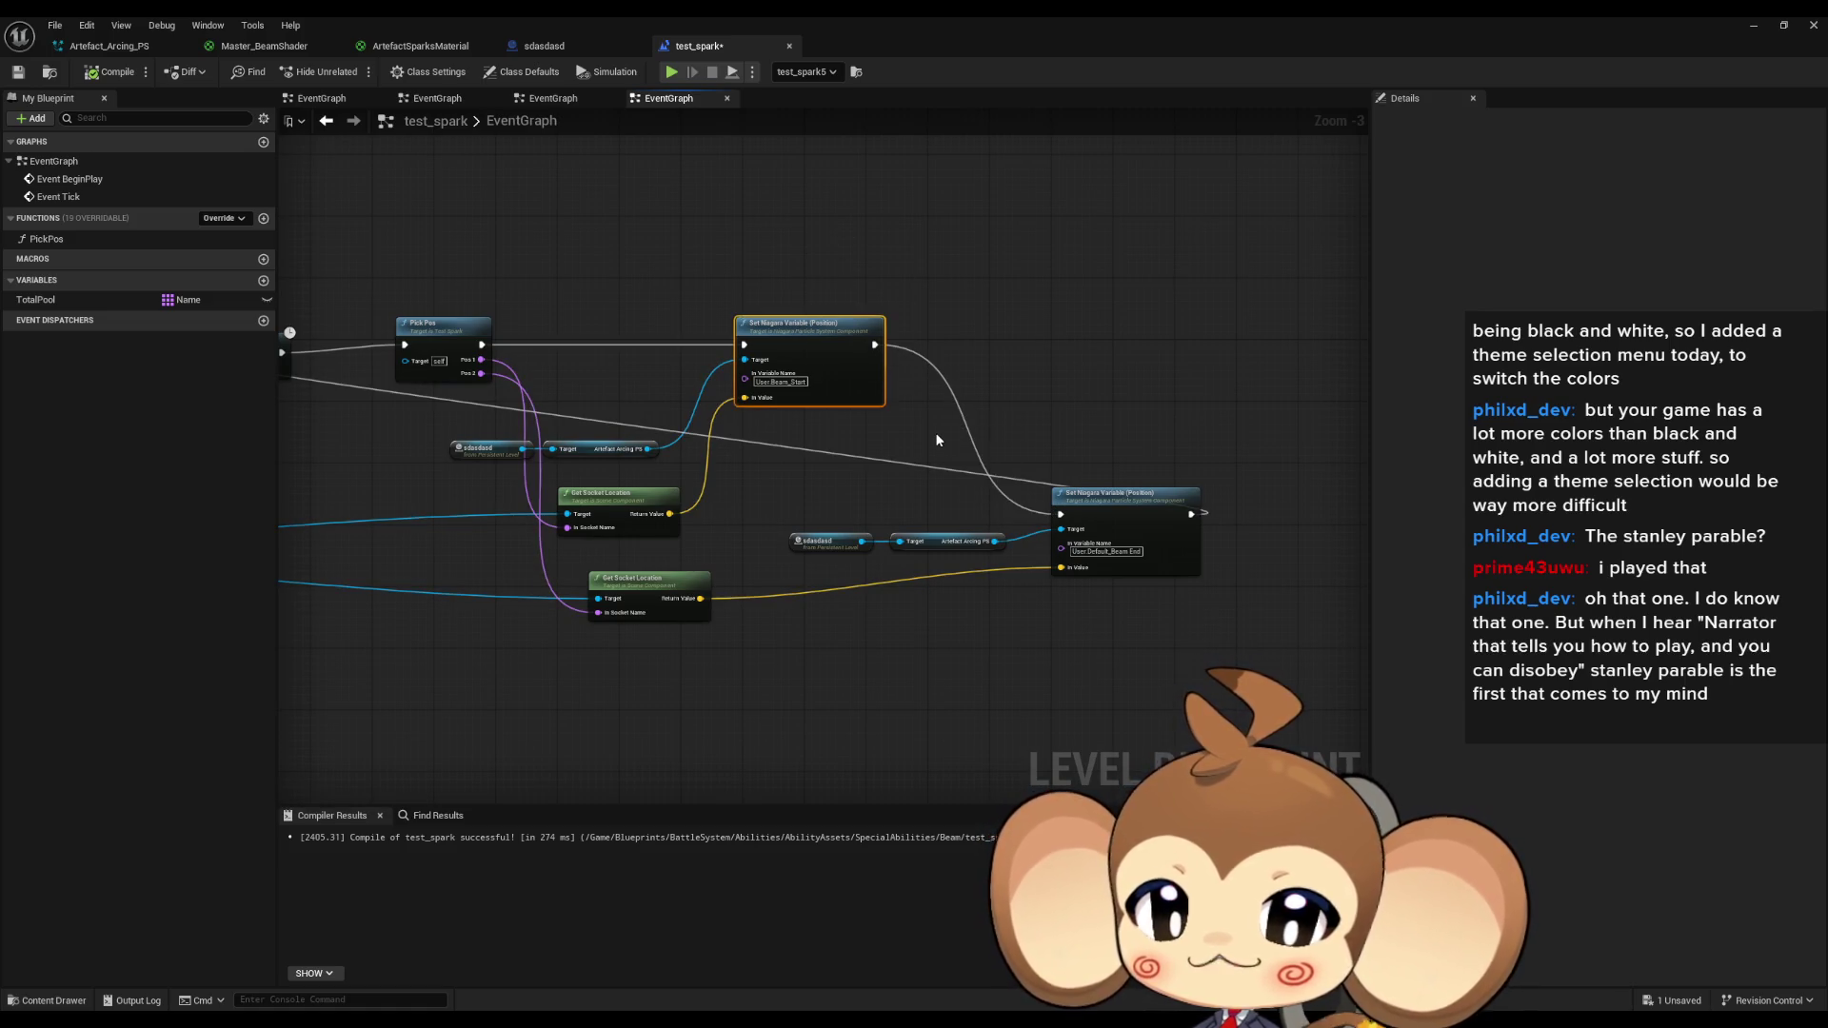
{"action": "left_click_drag", "start_coordinate": [929, 427], "coordinate": [982, 449]}
Frame the Pick Pos node and drag a new wire out of its Pos 1 output.
{"action": "left_click", "coordinate": [490, 348]}
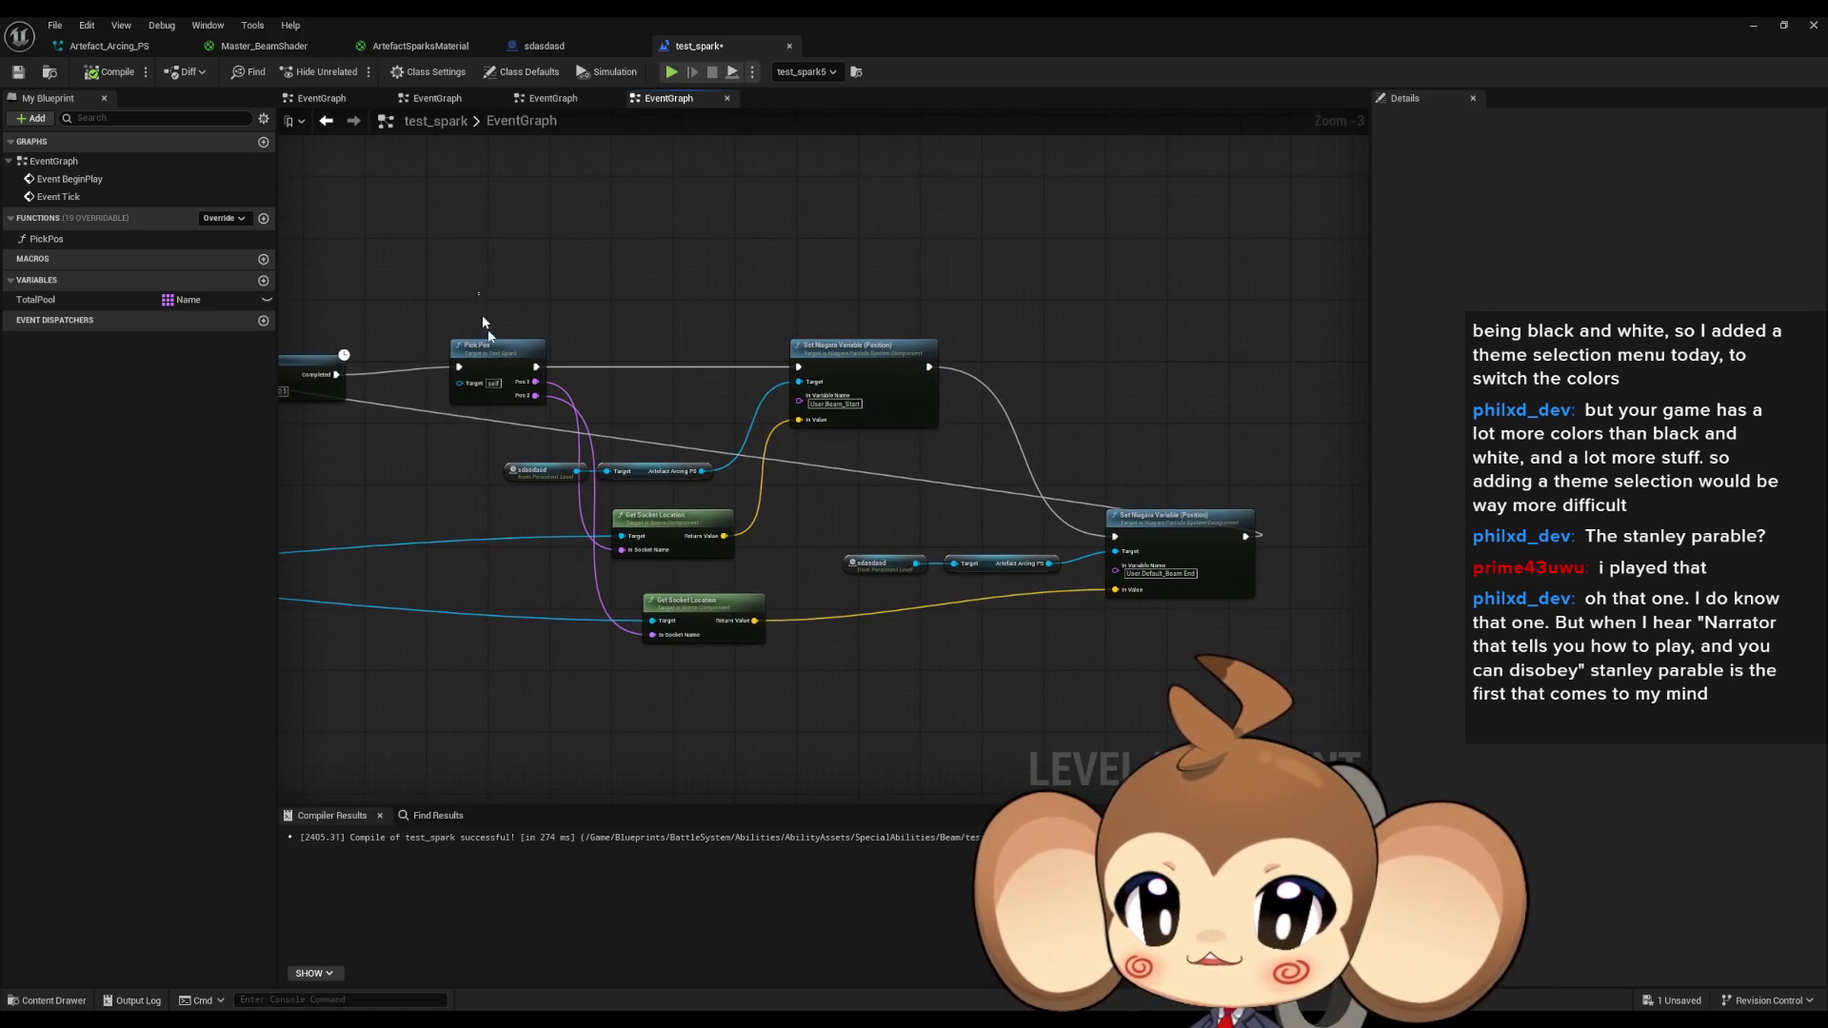
{"action": "left_click_drag", "start_coordinate": [602, 373], "coordinate": [739, 325]}
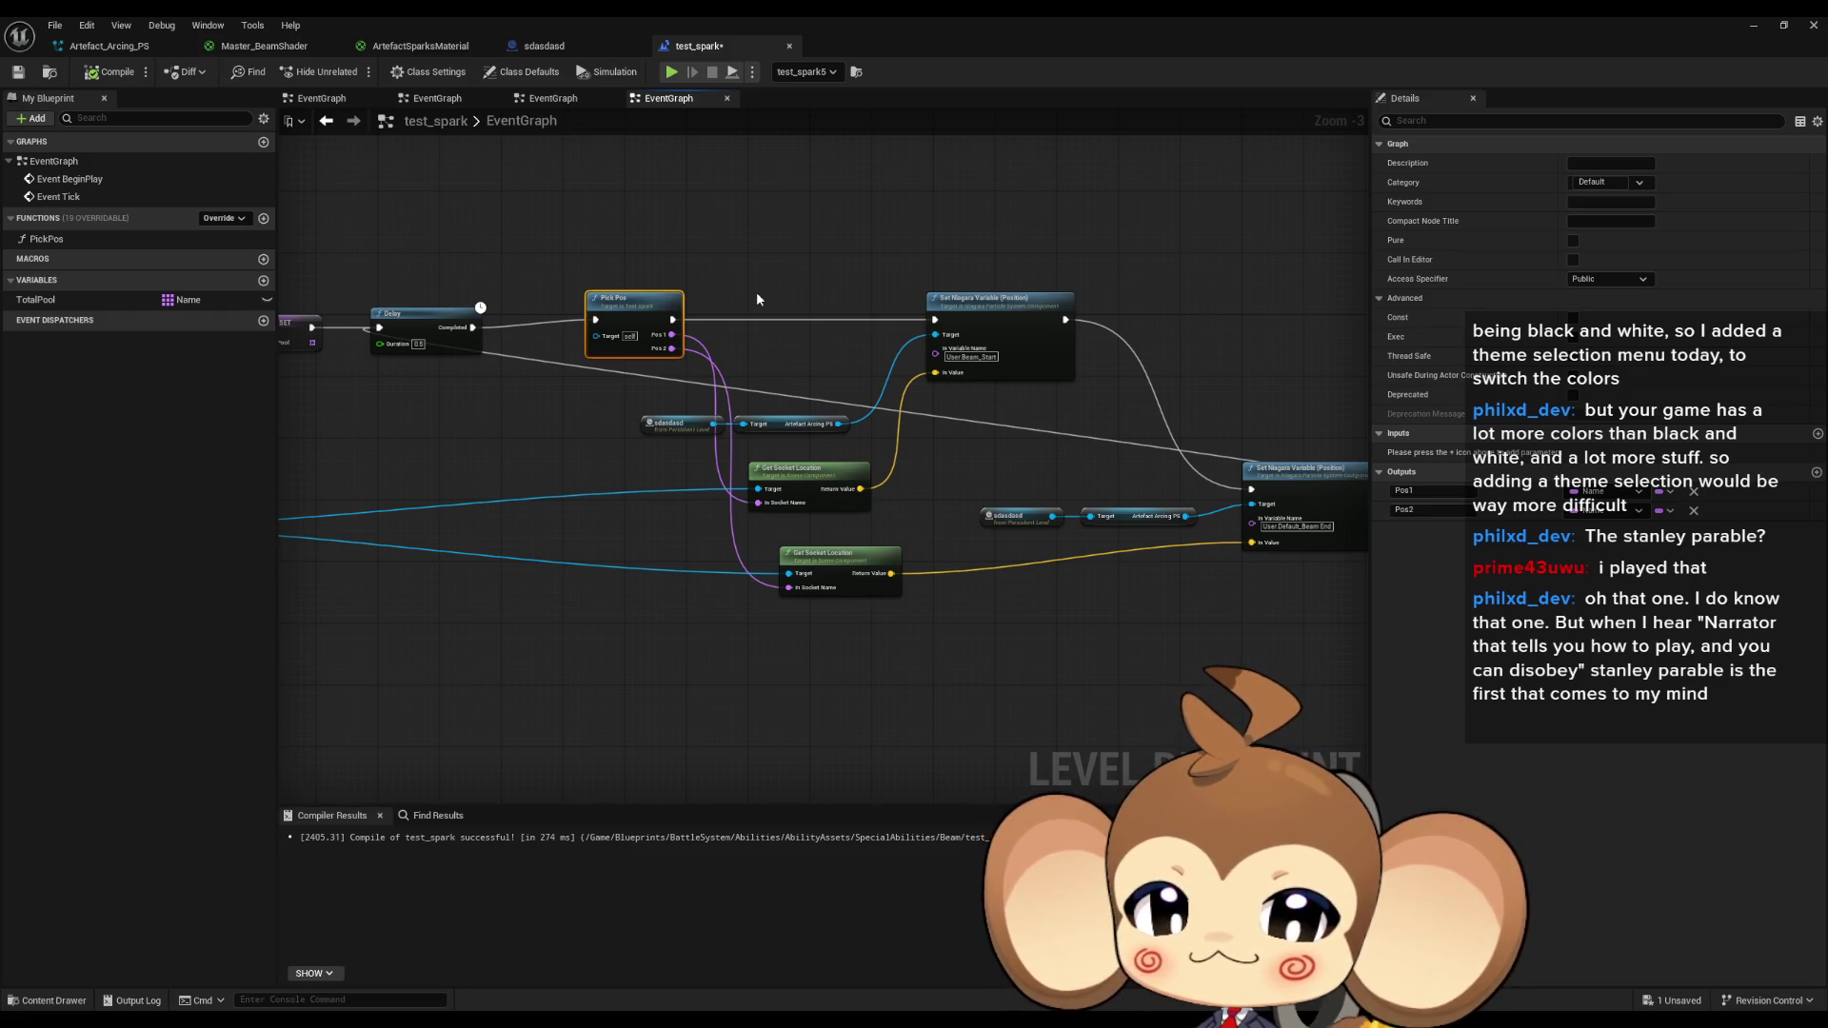
{"action": "mouse_move", "coordinate": [624, 313]}
{"action": "left_mouse_down"}
{"action": "mouse_move", "coordinate": [947, 366]}
{"action": "mouse_move", "coordinate": [961, 313]}
{"action": "mouse_move", "coordinate": [714, 265]}
{"action": "mouse_move", "coordinate": [742, 333]}
{"action": "mouse_move", "coordinate": [810, 269]}
{"action": "mouse_move", "coordinate": [919, 416]}
{"action": "left_mouse_up"}
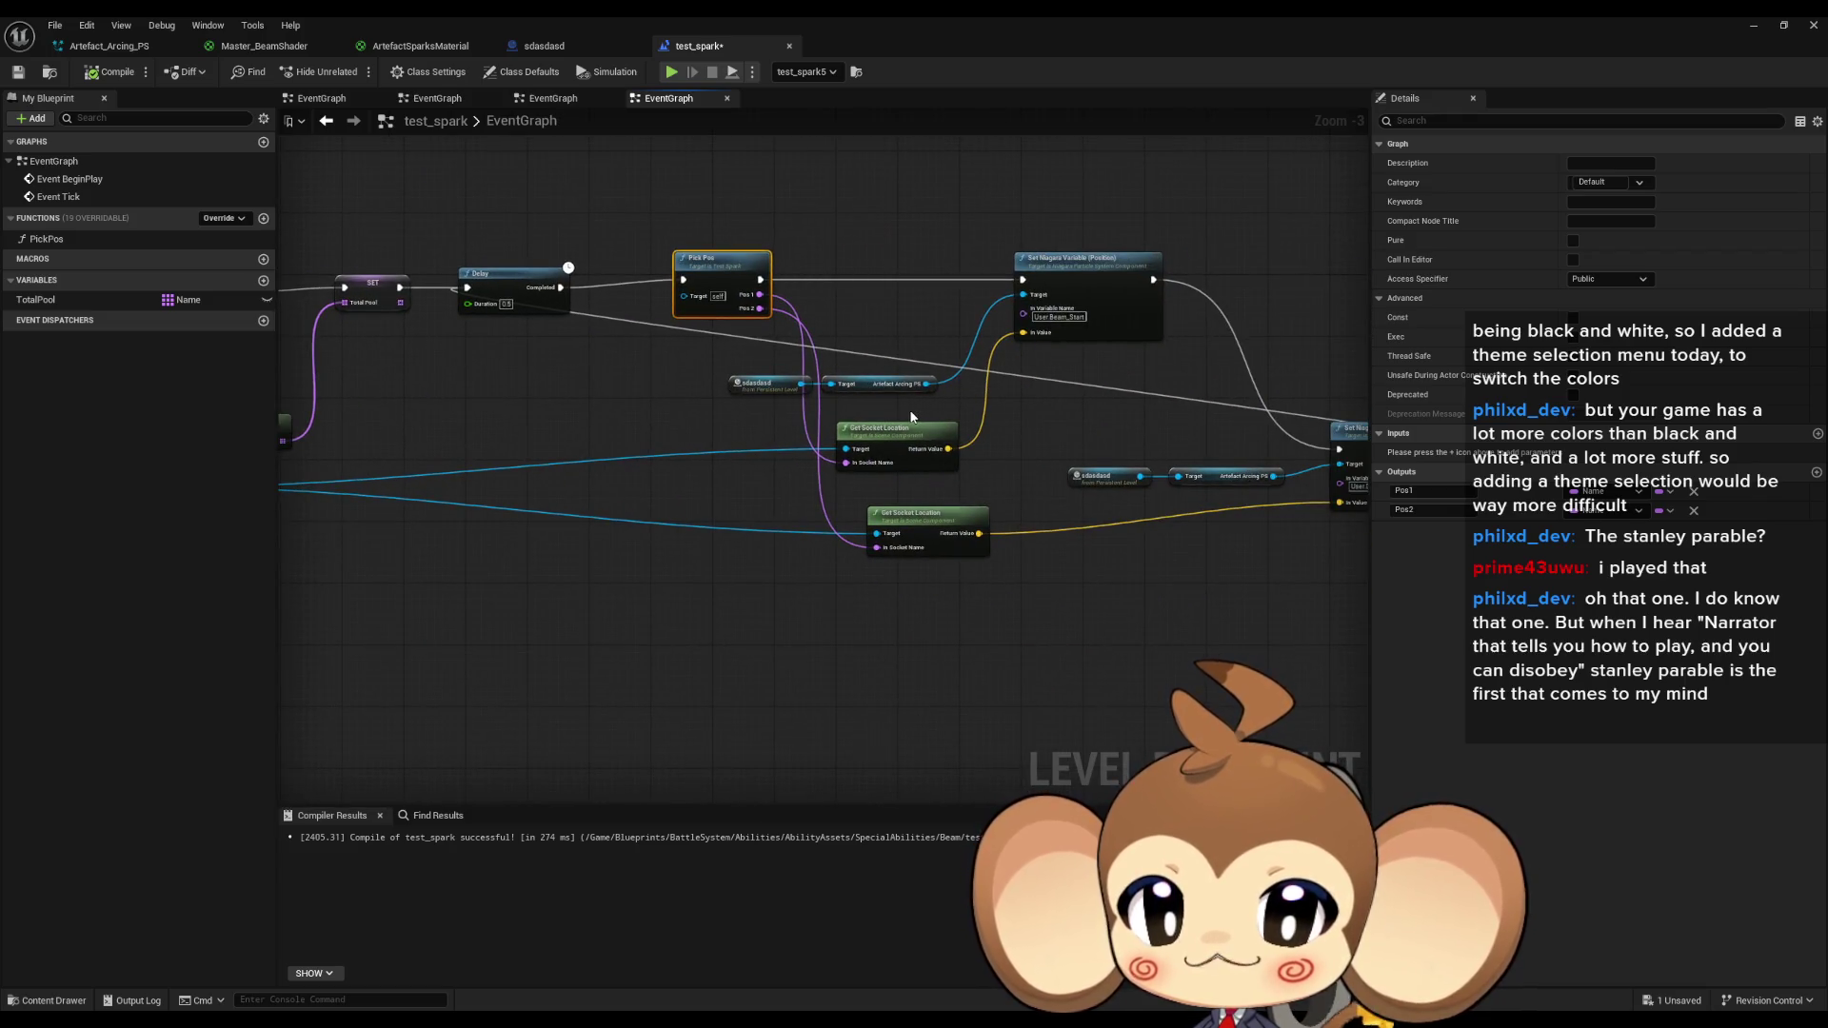
{"action": "left_click", "coordinate": [877, 428]}
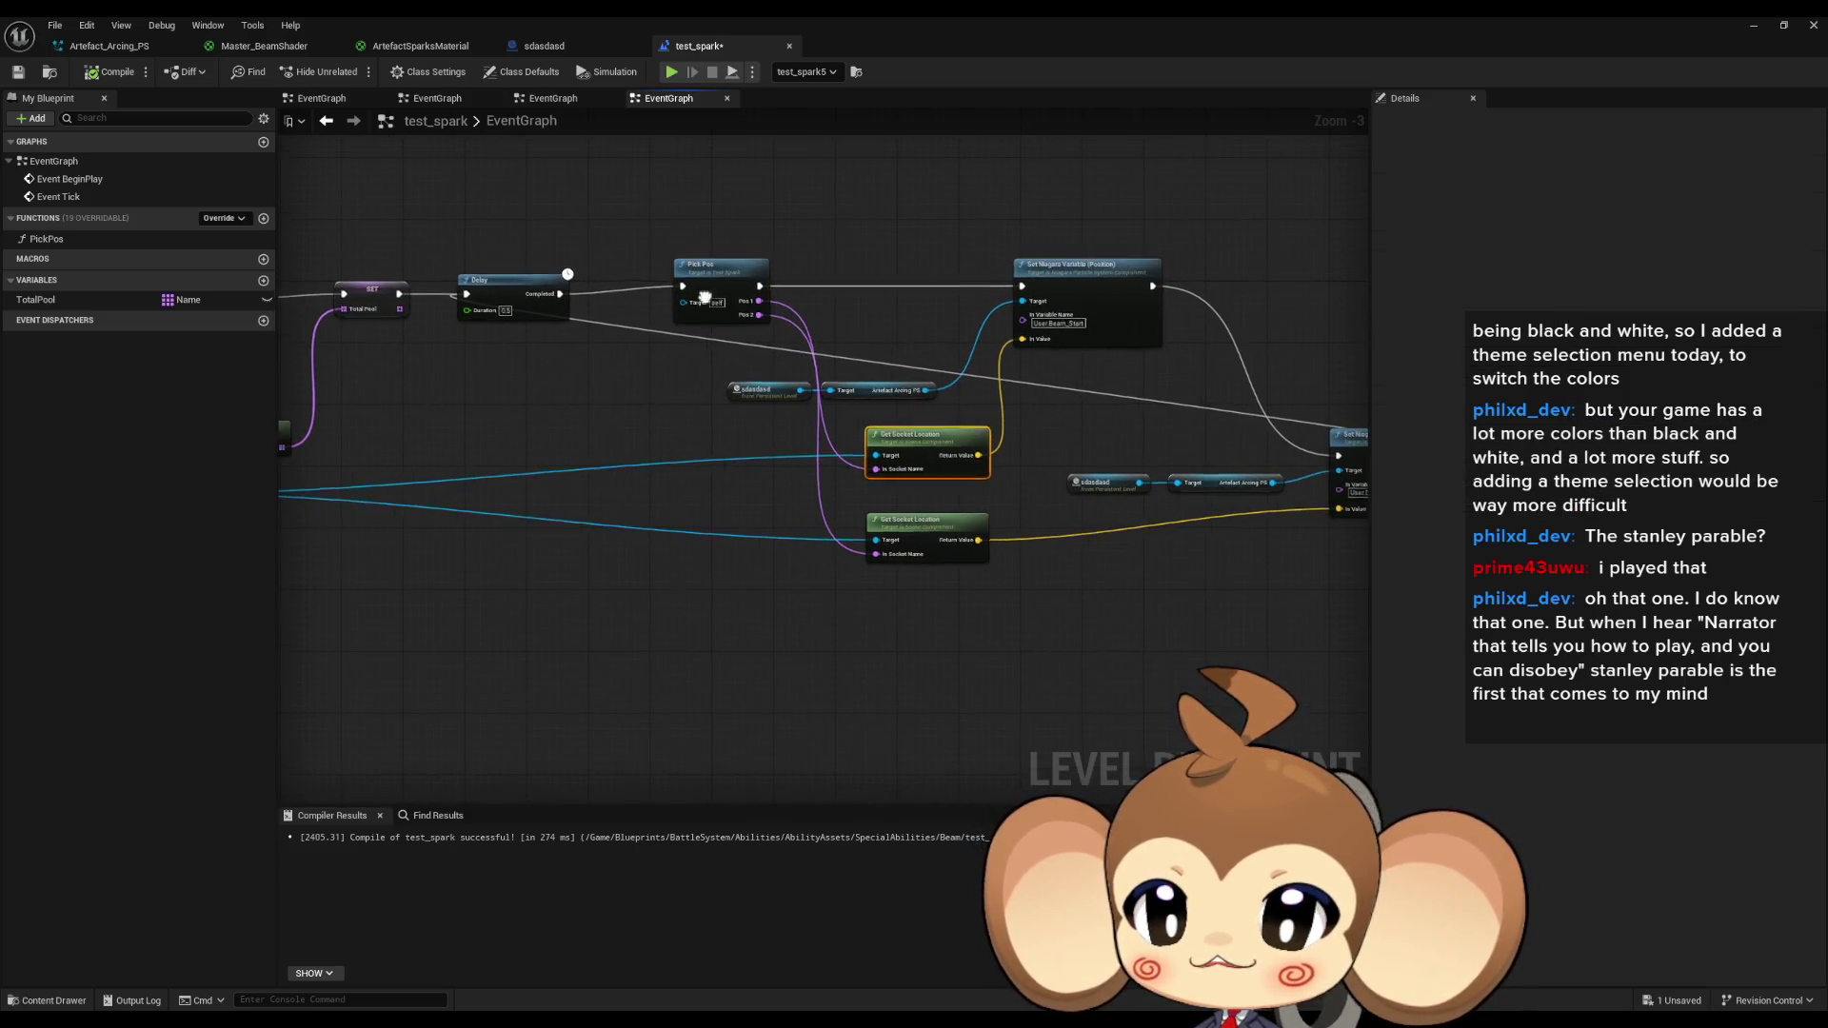
{"action": "scroll", "coordinate": [732, 439], "scroll_direction": "up", "scroll_amount": 3}
{"action": "mouse_move", "coordinate": [732, 439]}
{"action": "left_mouse_down"}
{"action": "mouse_move", "coordinate": [876, 455]}
{"action": "mouse_move", "coordinate": [952, 404]}
{"action": "mouse_move", "coordinate": [878, 391]}
{"action": "left_mouse_up"}
Promote Pick Pos's Pos 1 and Pos 2 outputs to new variables.
{"action": "type", "text": "prom"}
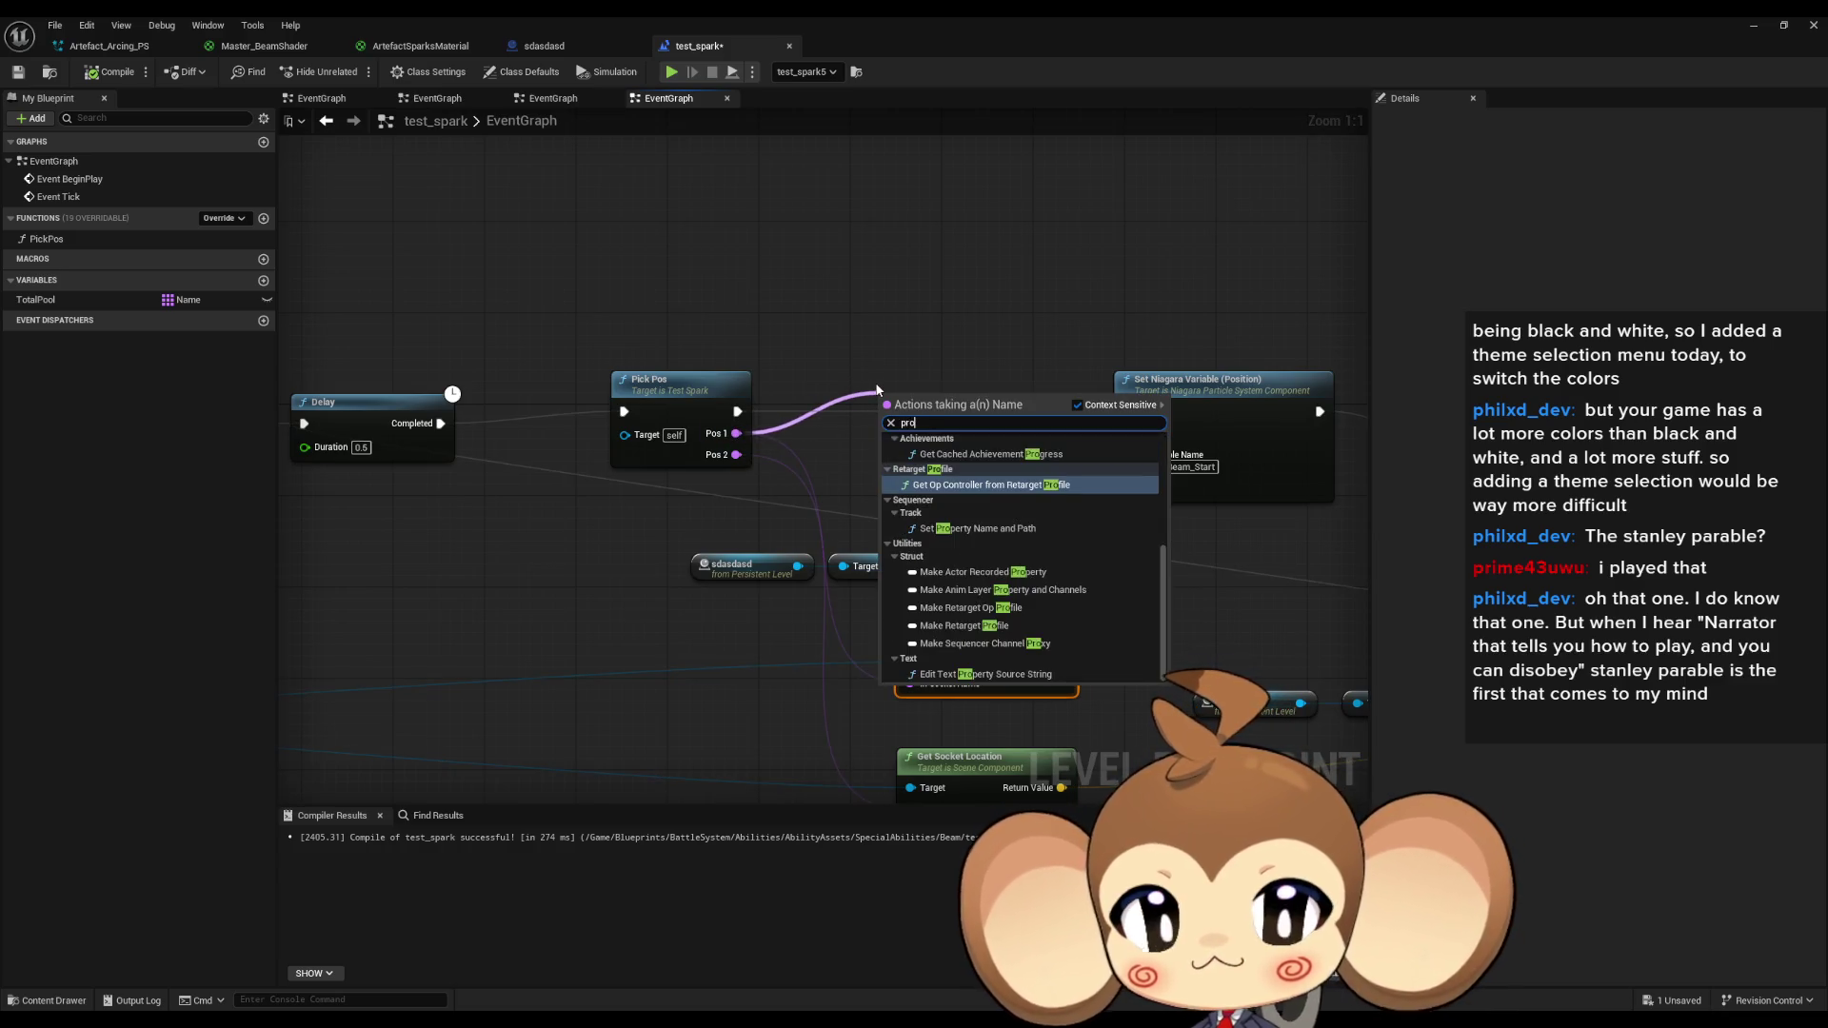
{"action": "key", "text": "Return"}
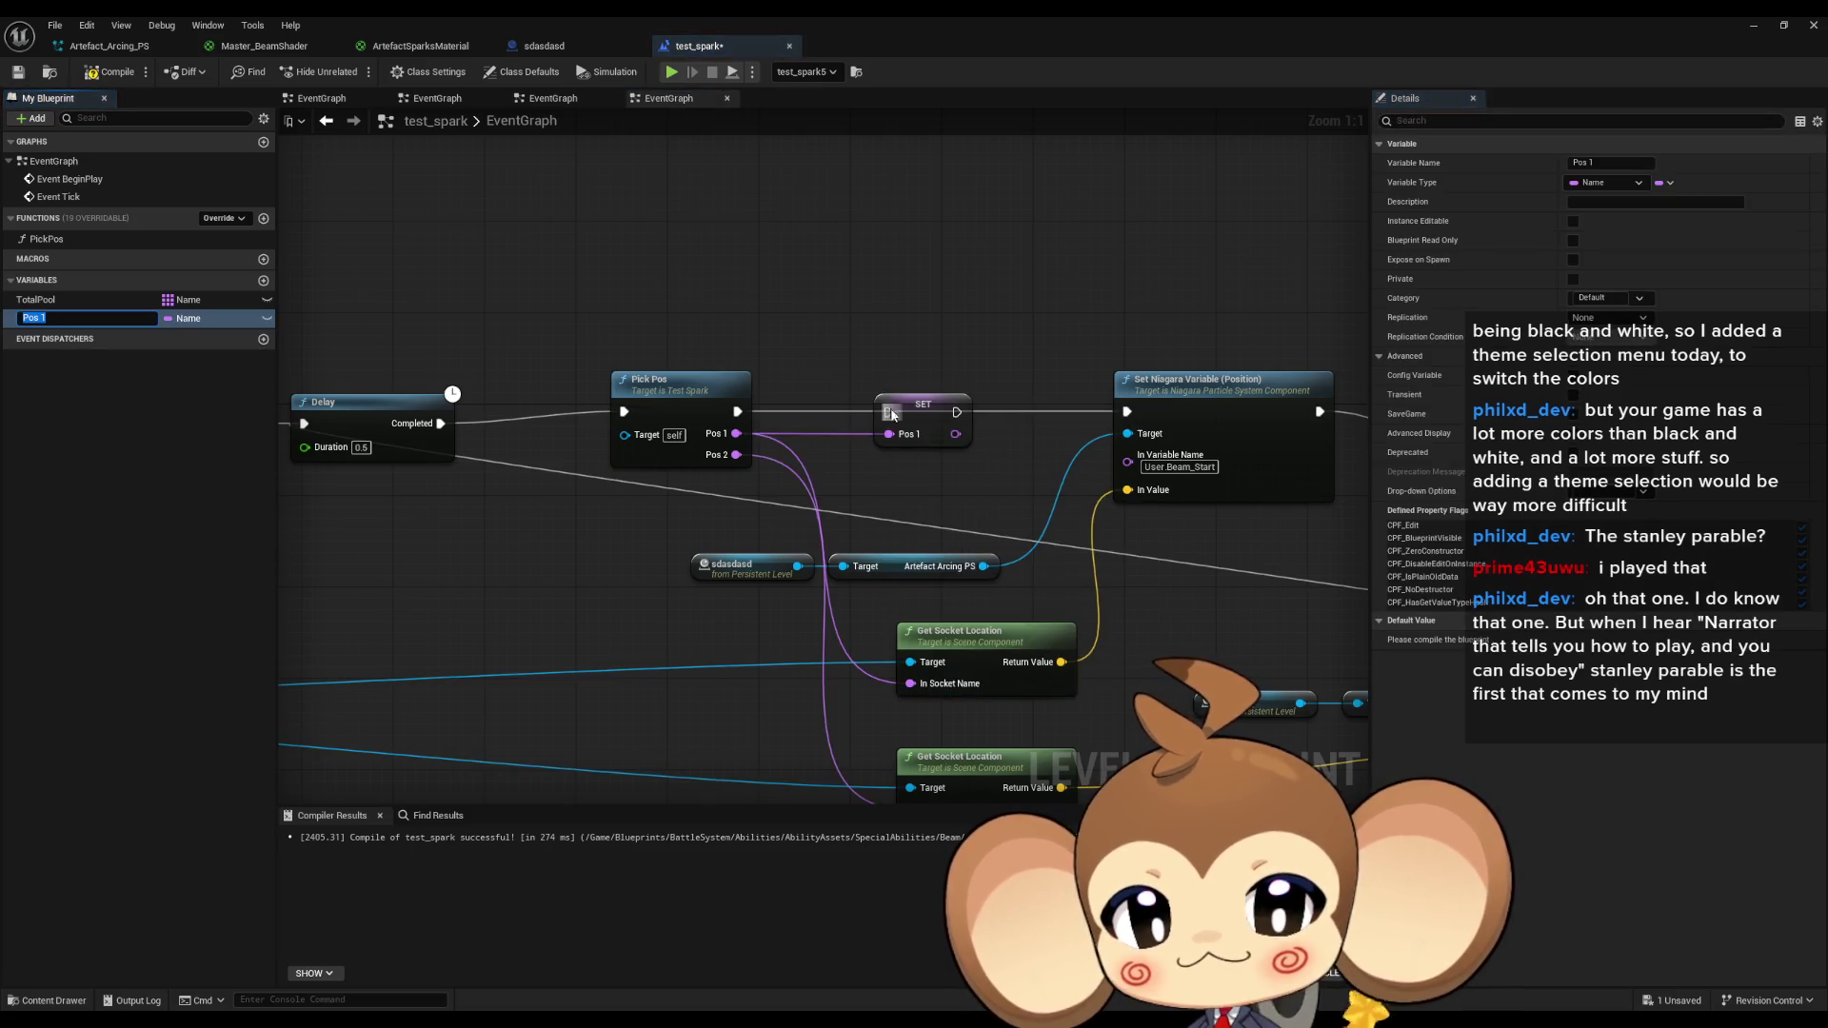
{"action": "left_click_drag", "start_coordinate": [736, 454], "coordinate": [811, 479]}
{"action": "type", "text": "prom"}
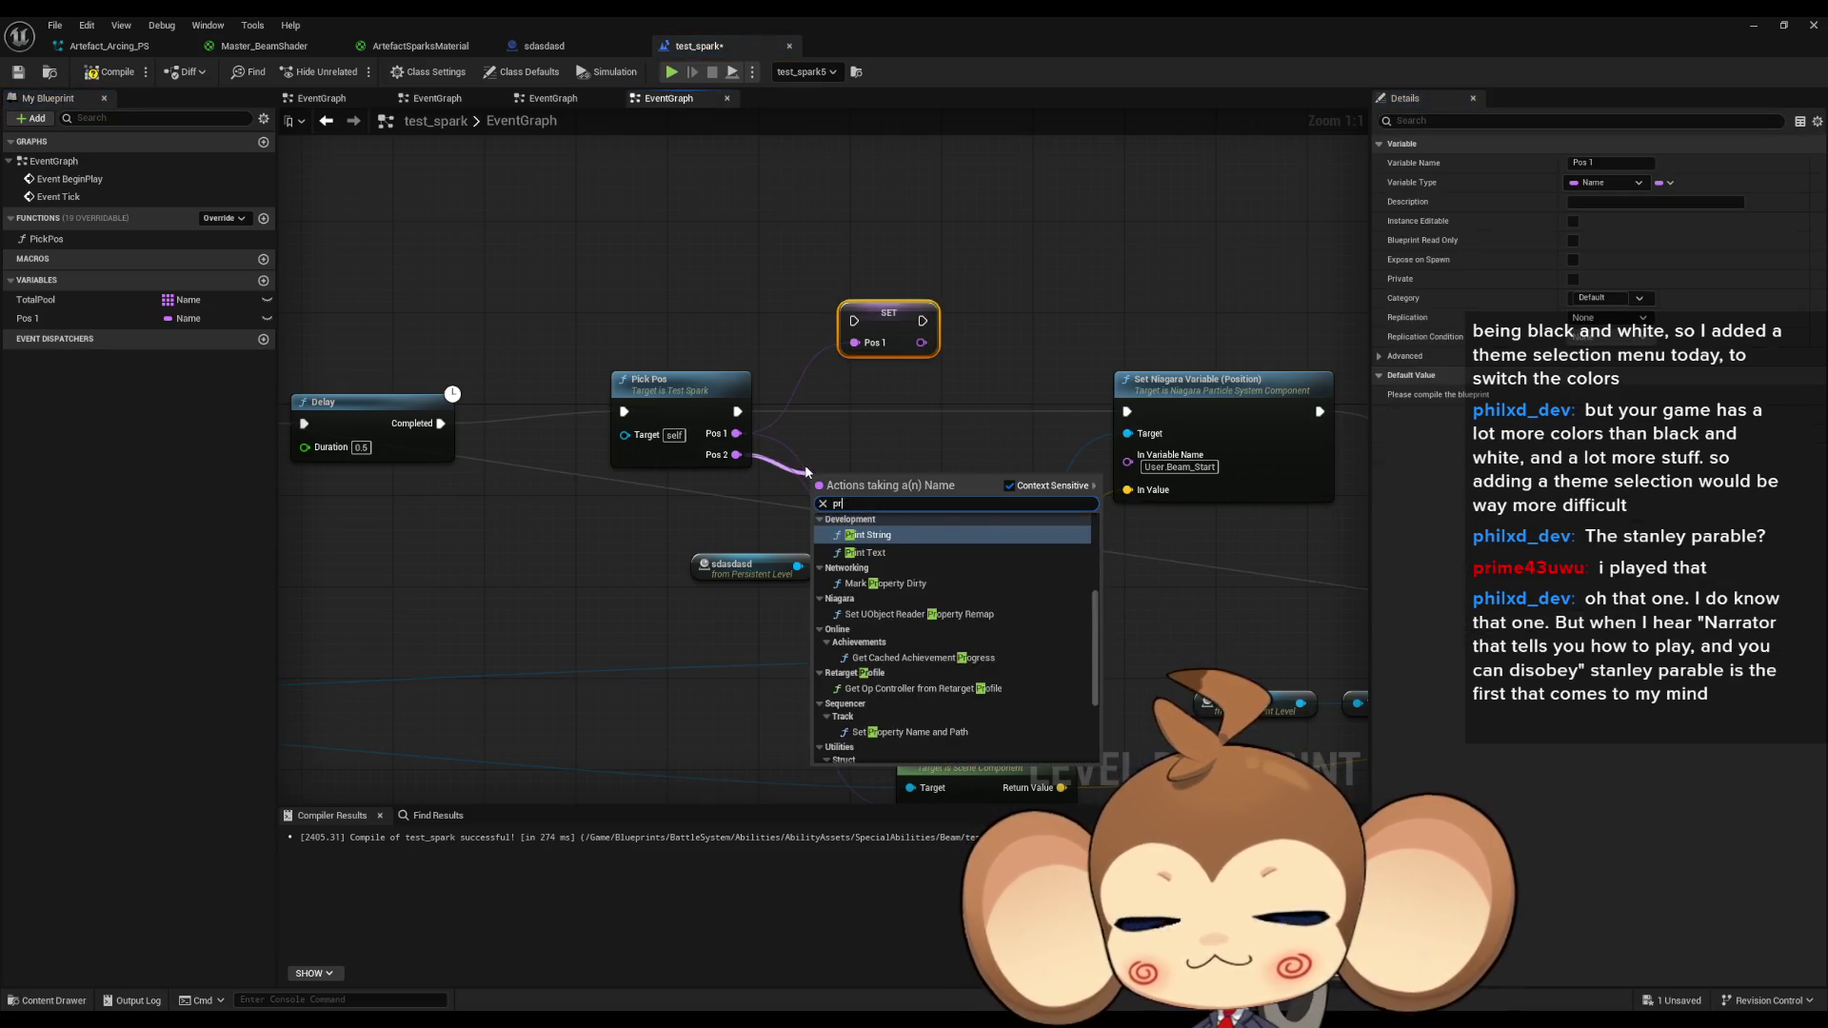
{"action": "key", "text": "Return"}
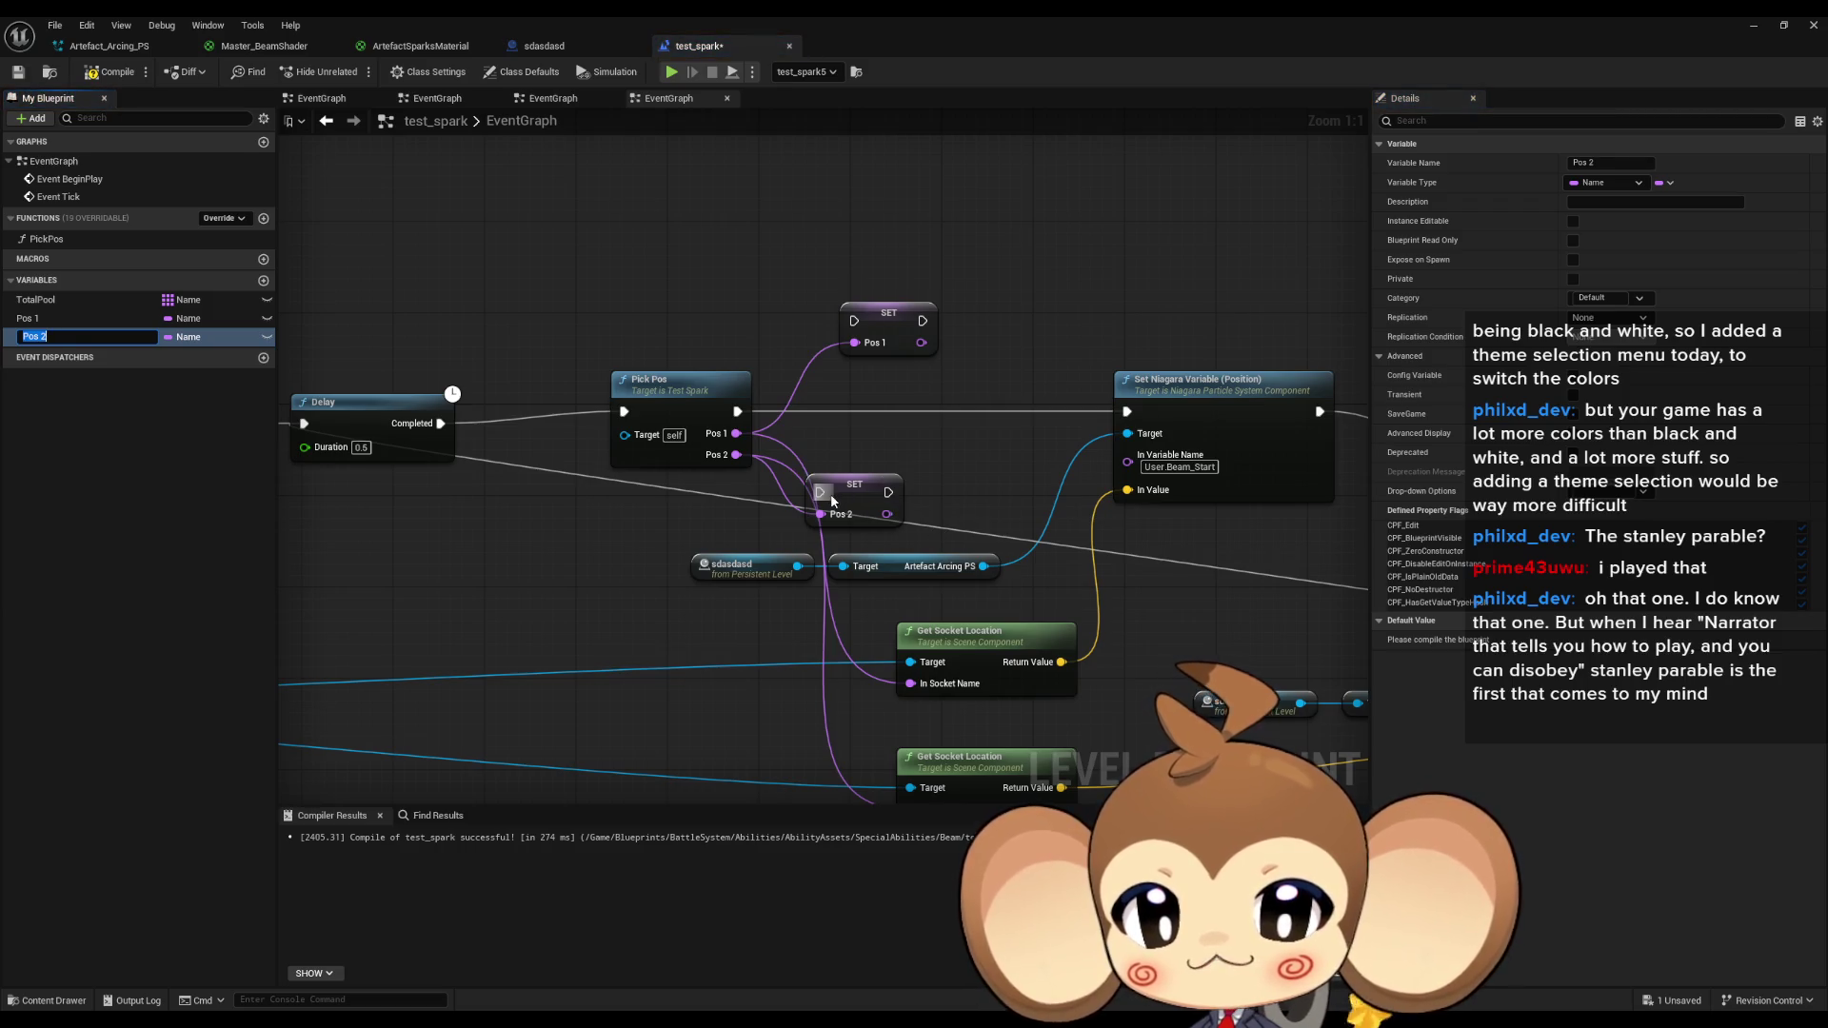
Chain SET Pos 1 after Pick Pos and SET Pos 2 before Set Niagara Variable.
{"action": "mouse_move", "coordinate": [820, 493]}
{"action": "left_mouse_down"}
{"action": "mouse_move", "coordinate": [925, 324]}
{"action": "mouse_move", "coordinate": [737, 412]}
{"action": "left_mouse_up"}
{"action": "left_click_drag", "start_coordinate": [871, 497], "coordinate": [1019, 433]}
{"action": "left_click_drag", "start_coordinate": [886, 315], "coordinate": [863, 406]}
{"action": "left_click_drag", "start_coordinate": [1009, 442], "coordinate": [1035, 445]}
Loop SET Pos 2 back into the Delay and move both SET nodes above Pick Pos.
{"action": "scroll", "coordinate": [929, 483], "scroll_direction": "down", "scroll_amount": 1}
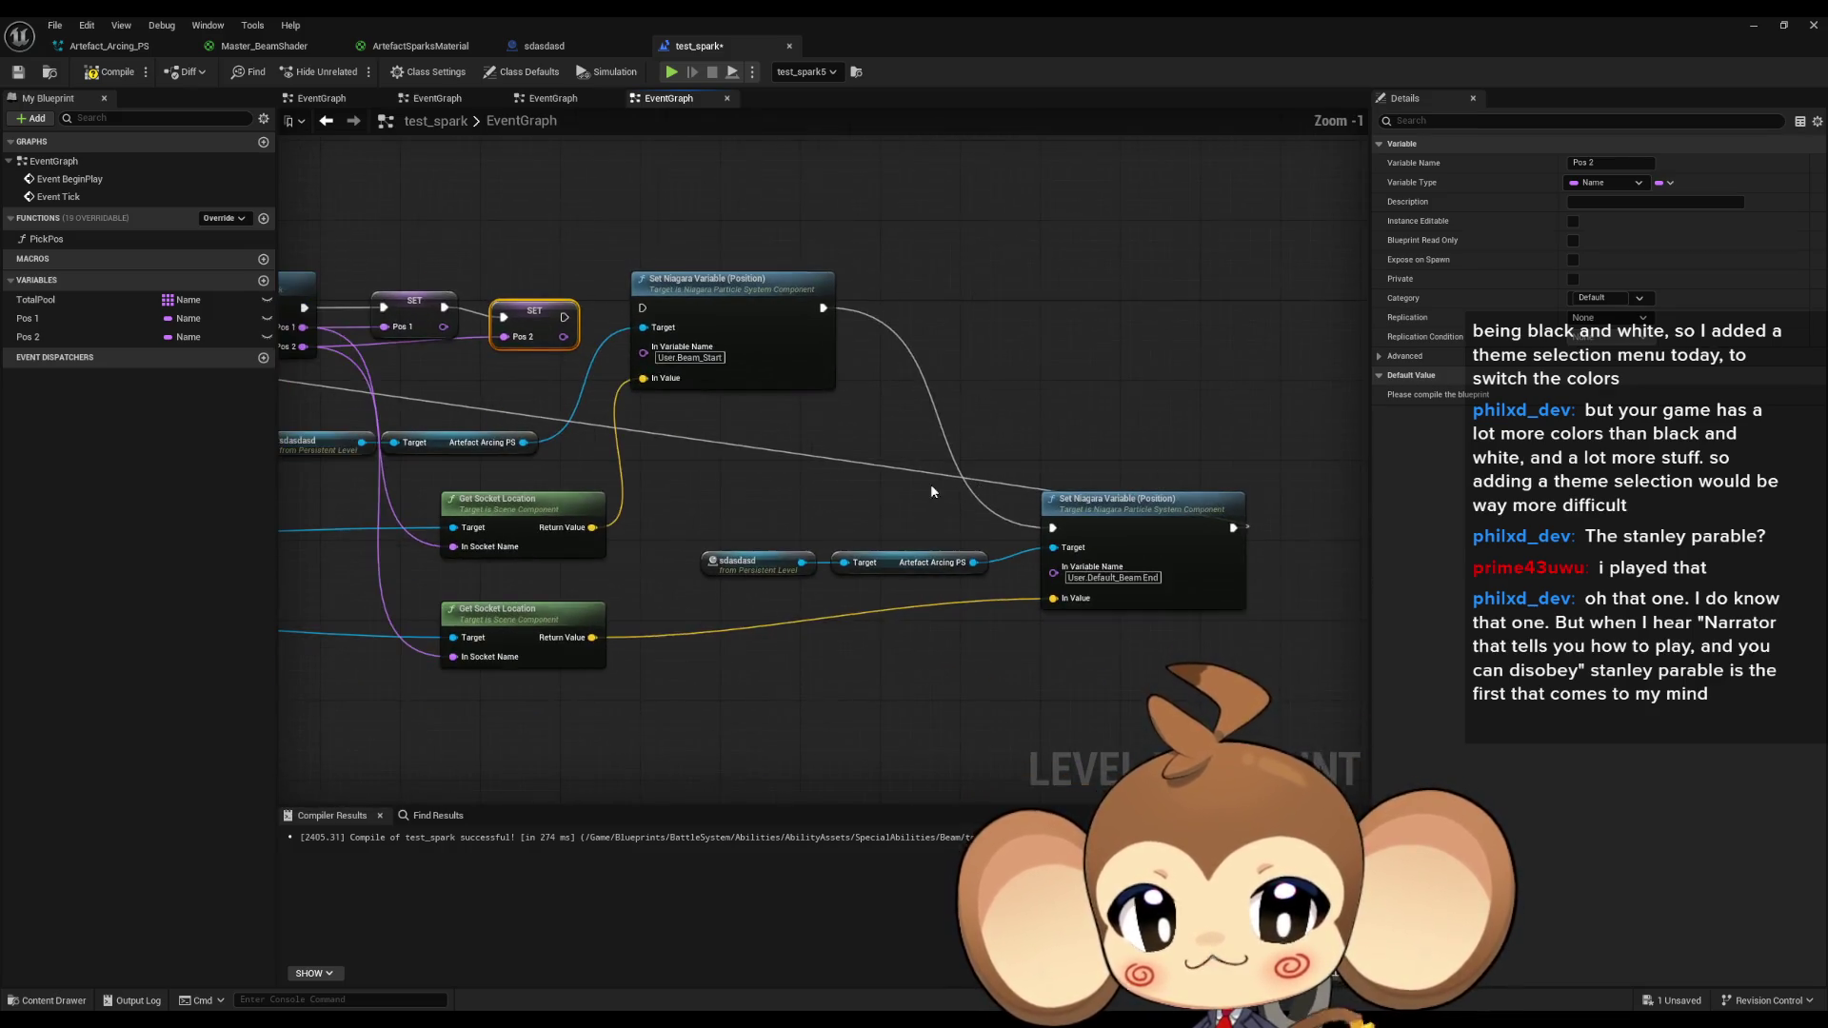
{"action": "mouse_move", "coordinate": [1014, 367]}
{"action": "left_mouse_down"}
{"action": "mouse_move", "coordinate": [381, 374]}
{"action": "mouse_move", "coordinate": [982, 357]}
{"action": "left_mouse_up"}
{"action": "left_click_drag", "start_coordinate": [871, 344], "coordinate": [862, 234]}
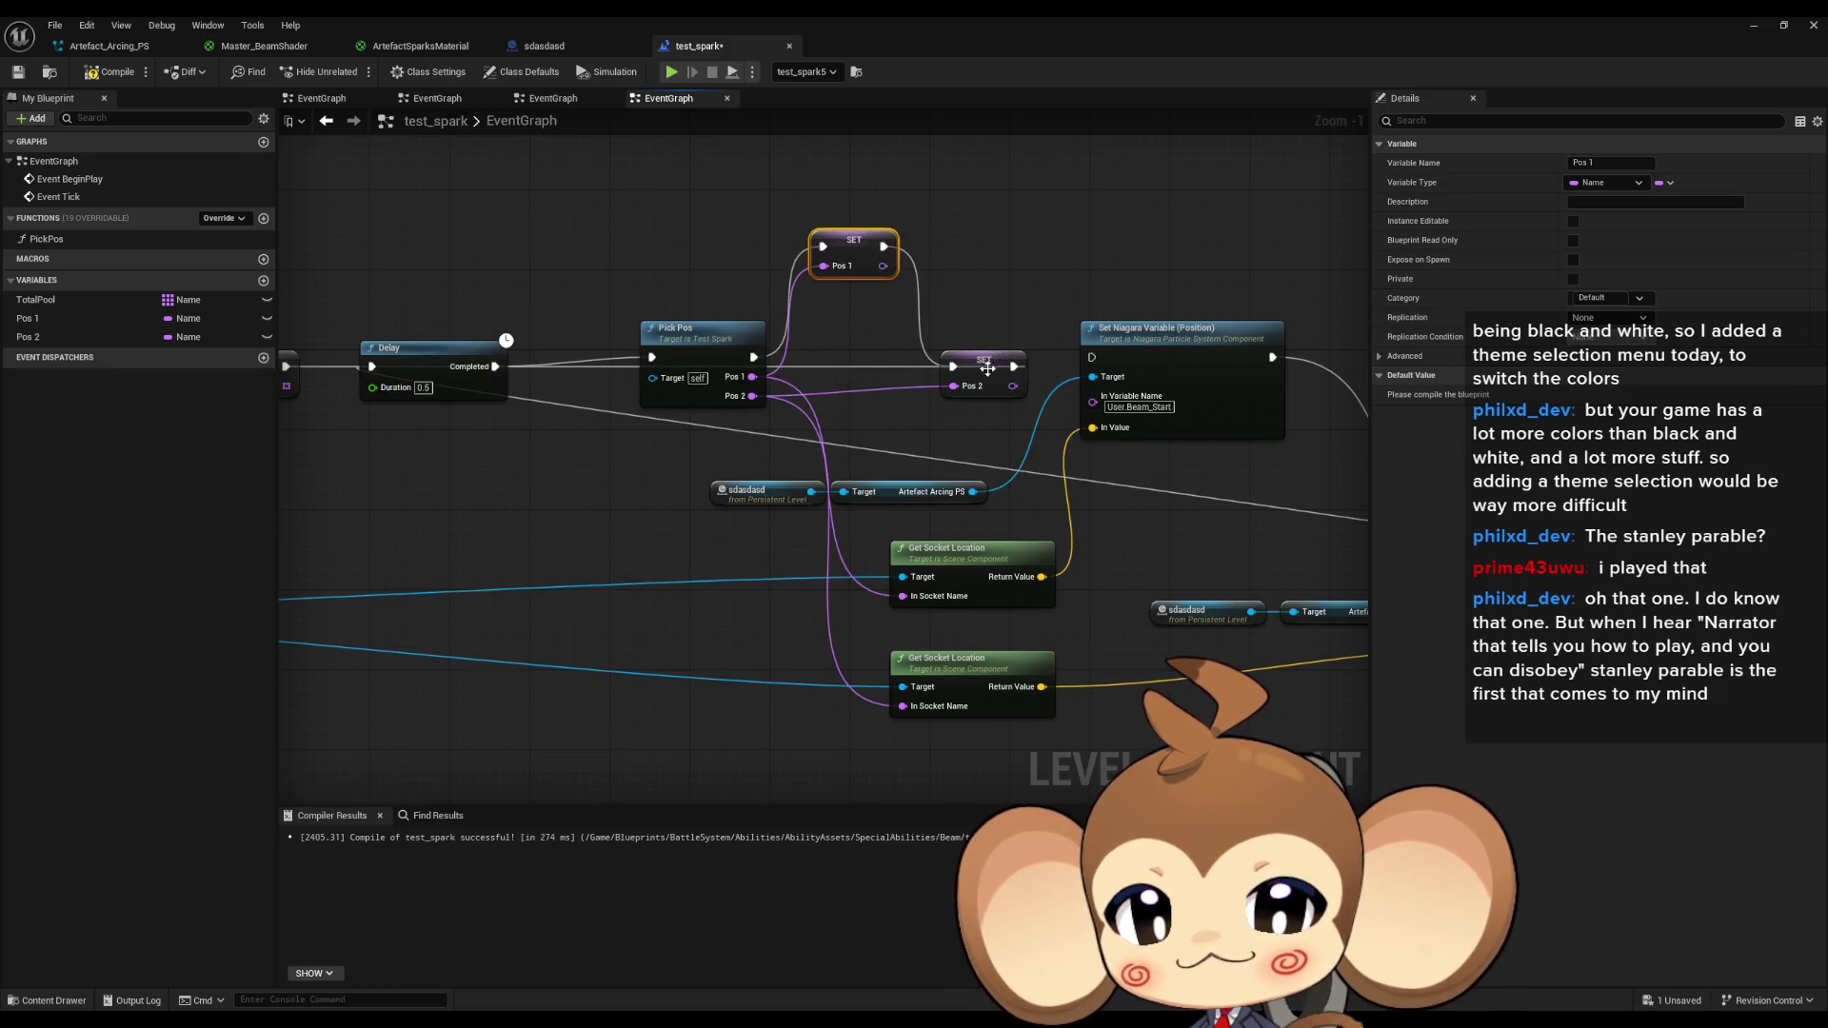
{"action": "left_click_drag", "start_coordinate": [982, 357], "coordinate": [971, 239]}
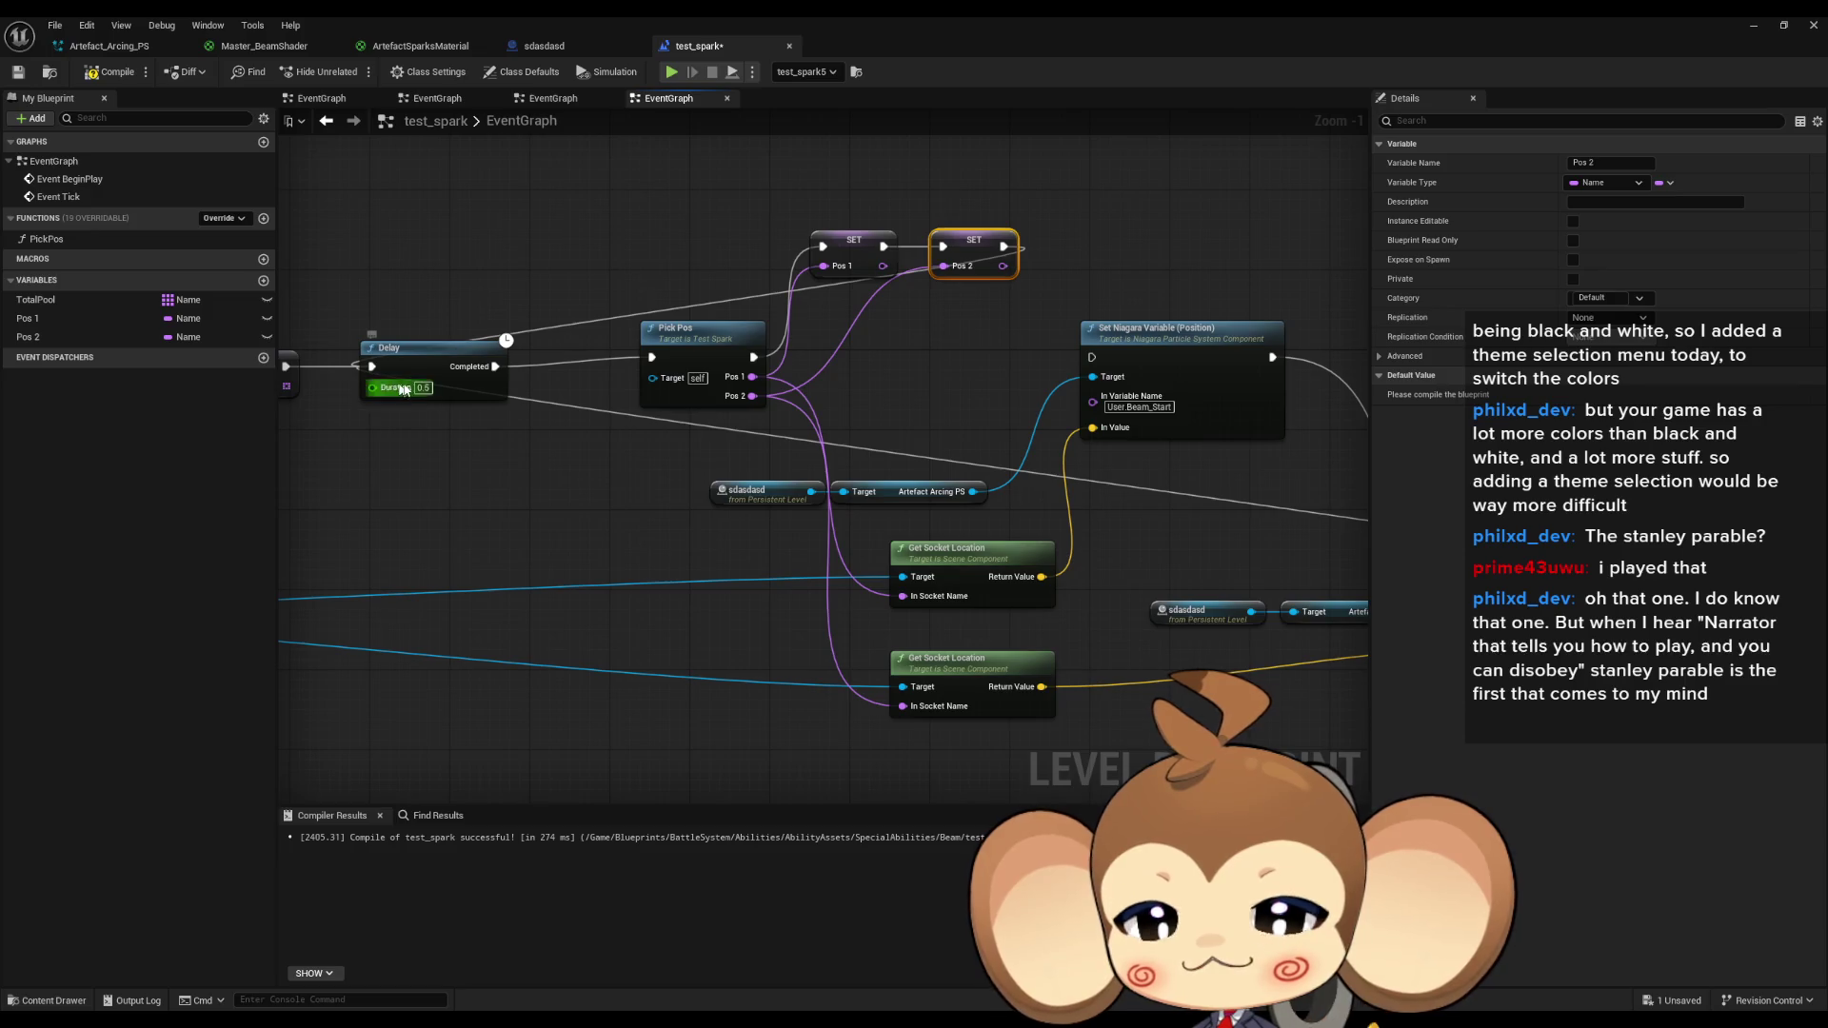
{"action": "scroll", "coordinate": [812, 462], "scroll_direction": "down", "scroll_amount": 1}
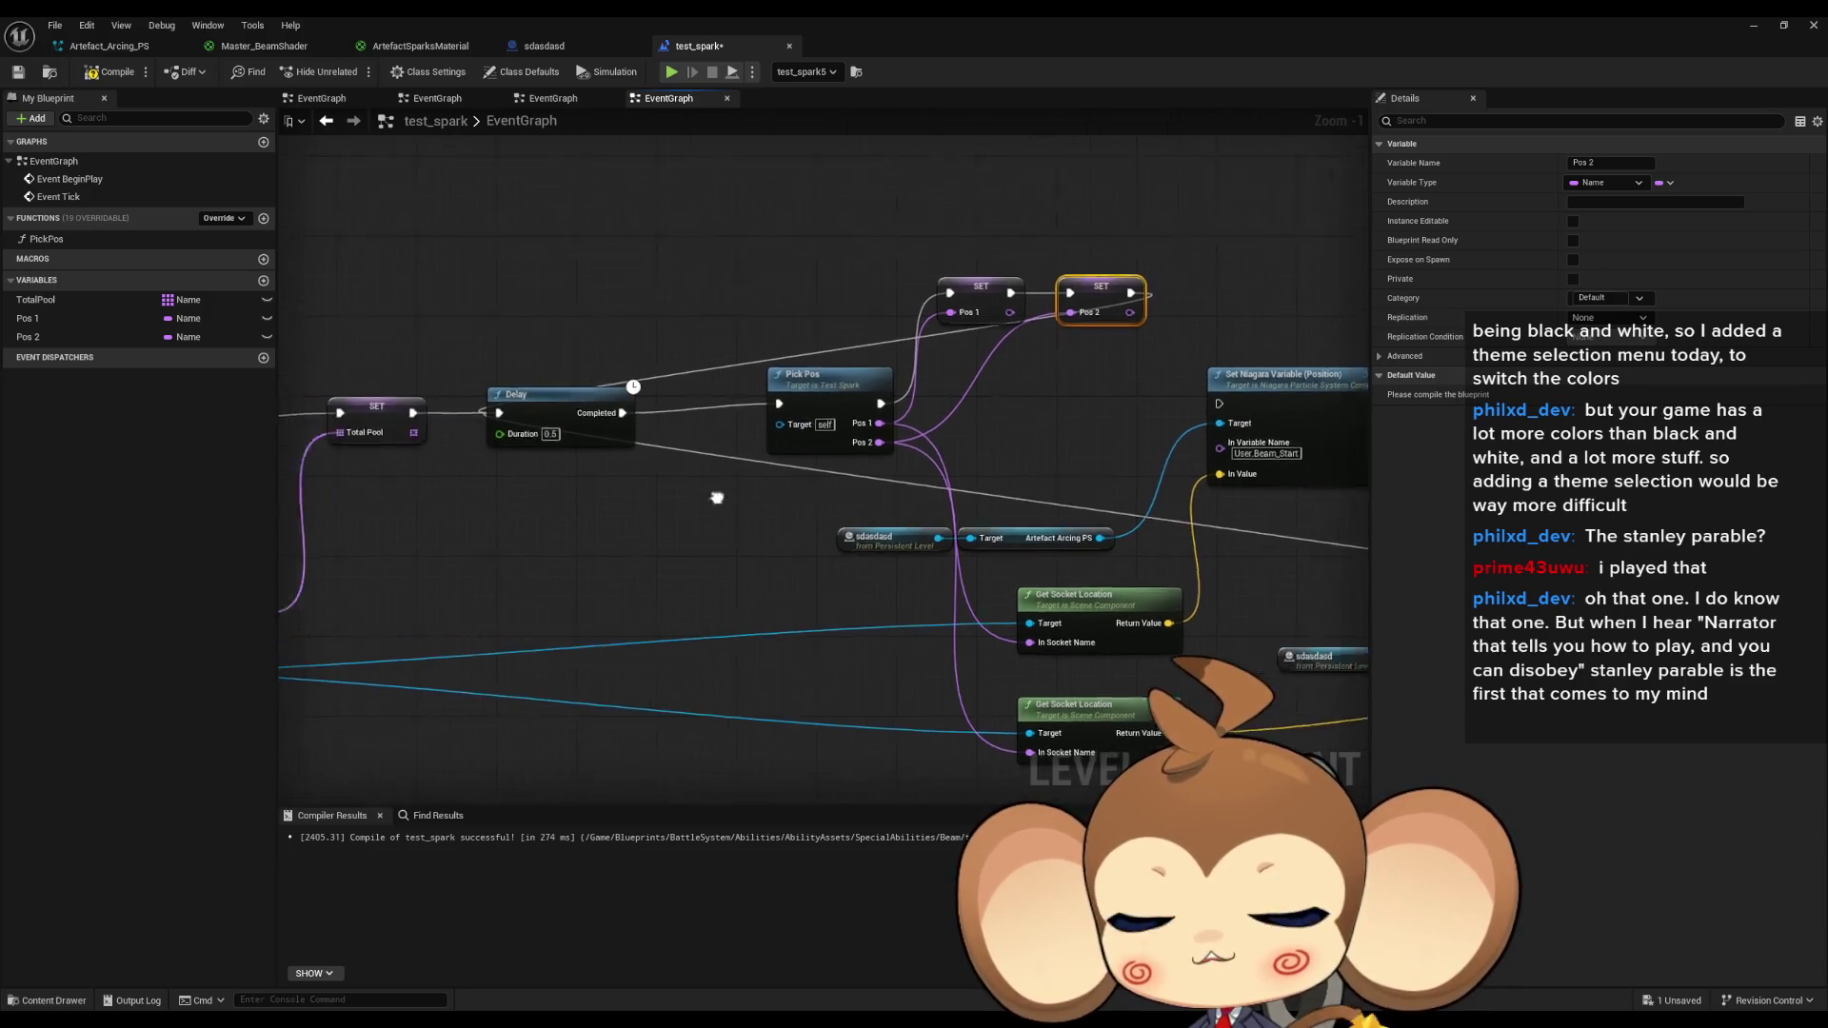
Reposition the socket and beam-setting nodes and wire Event Tick into Set Niagara Variable.
{"action": "scroll", "coordinate": [538, 505], "scroll_direction": "down", "scroll_amount": 1}
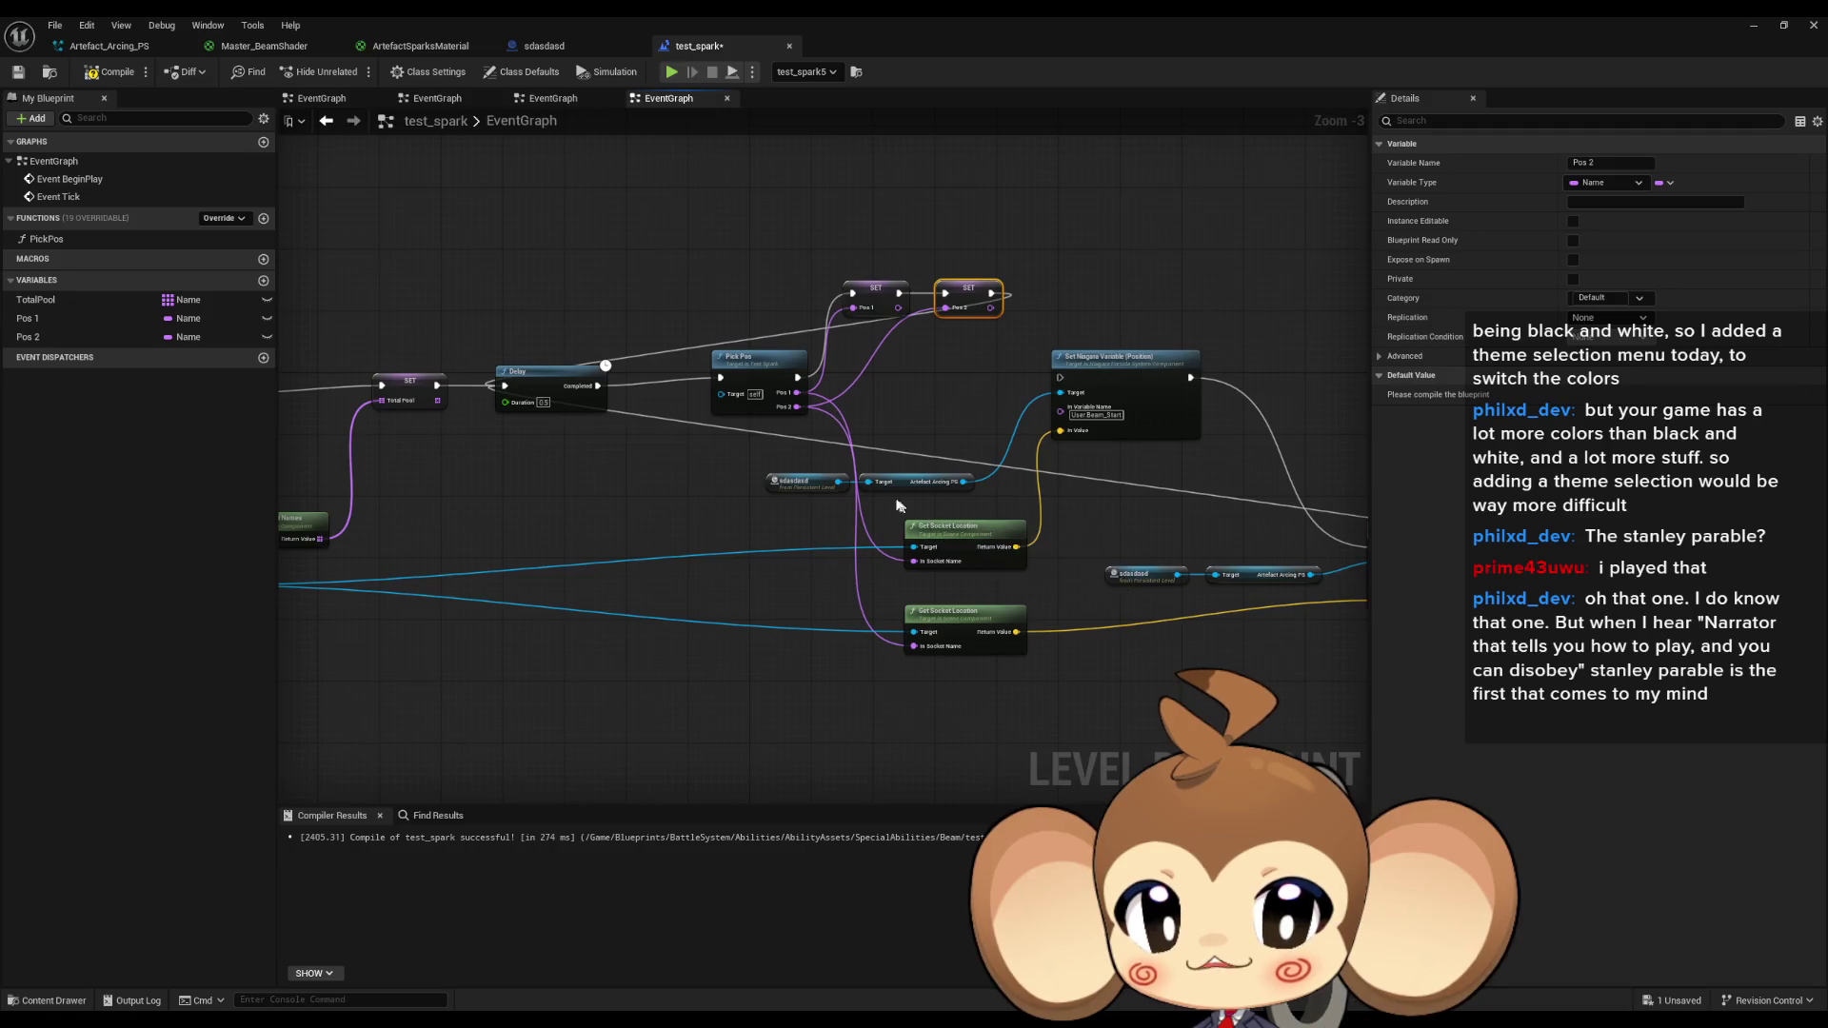
{"action": "left_click_drag", "start_coordinate": [609, 448], "coordinate": [911, 652]}
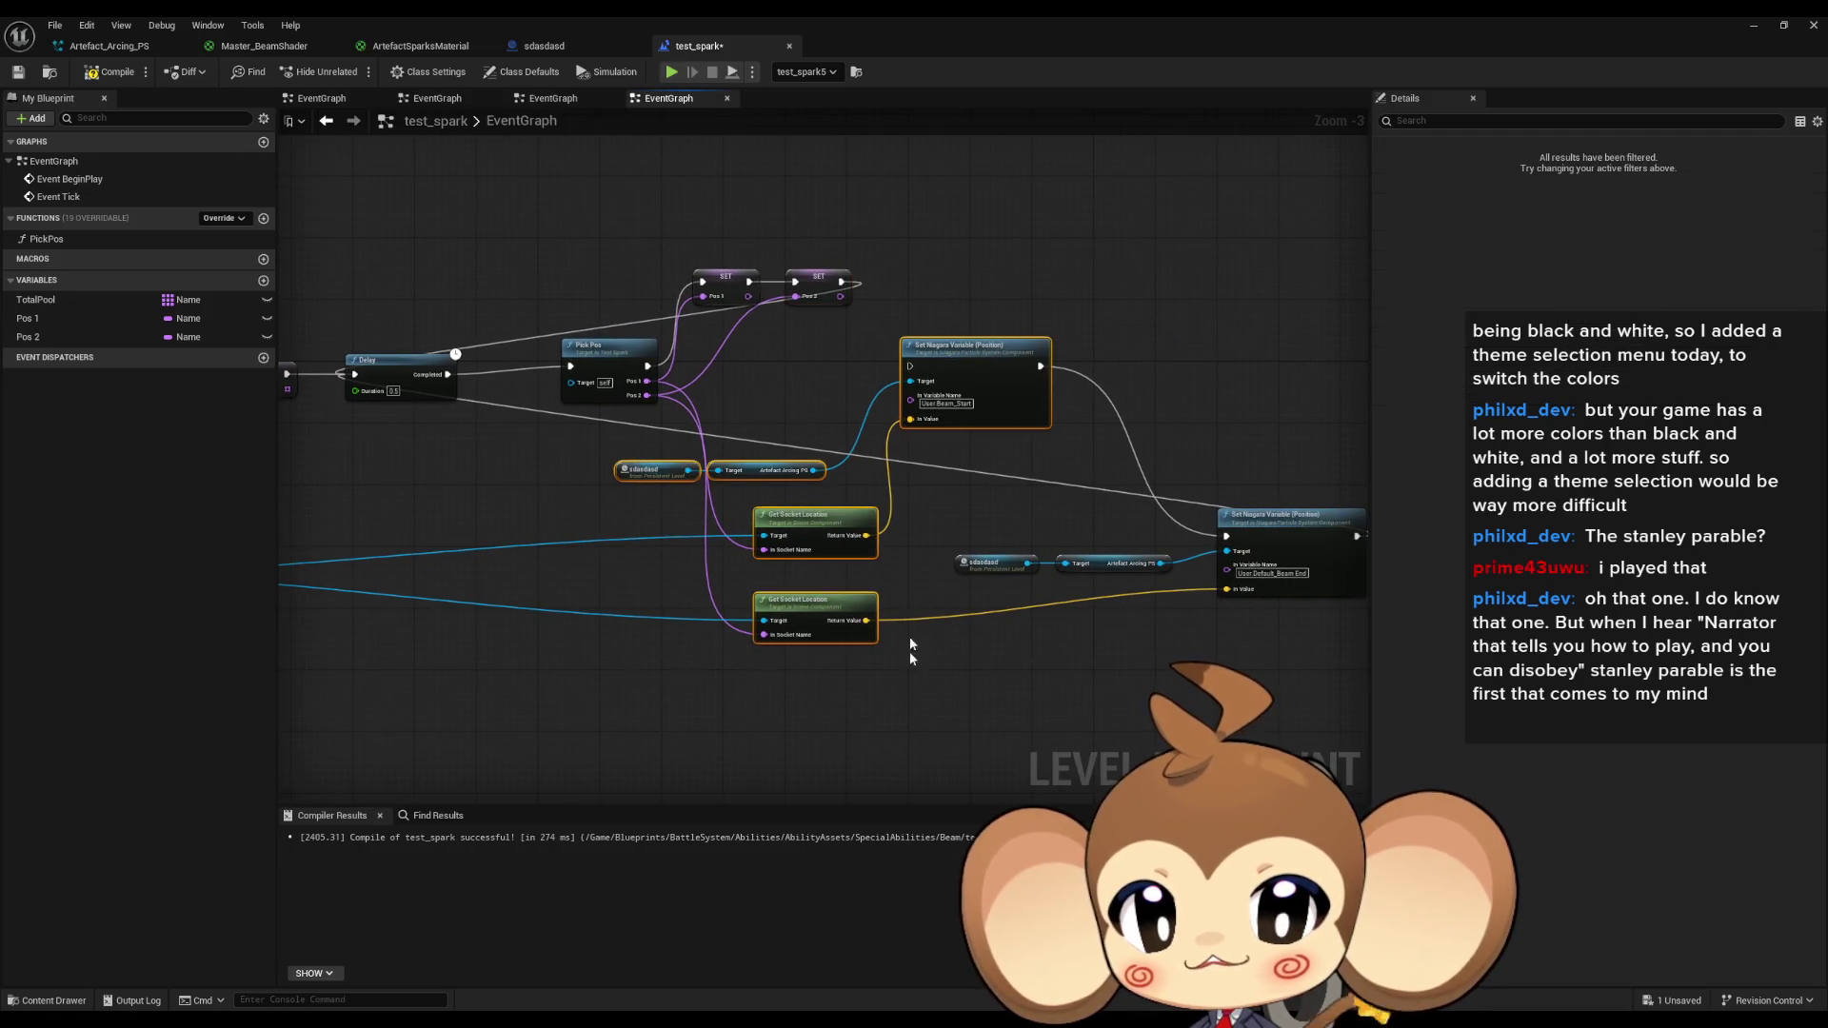
{"action": "mouse_move", "coordinate": [1371, 610]}
{"action": "left_mouse_down"}
{"action": "mouse_move", "coordinate": [1072, 494]}
{"action": "mouse_move", "coordinate": [976, 396]}
{"action": "mouse_move", "coordinate": [700, 566]}
{"action": "mouse_move", "coordinate": [562, 579]}
{"action": "left_mouse_up"}
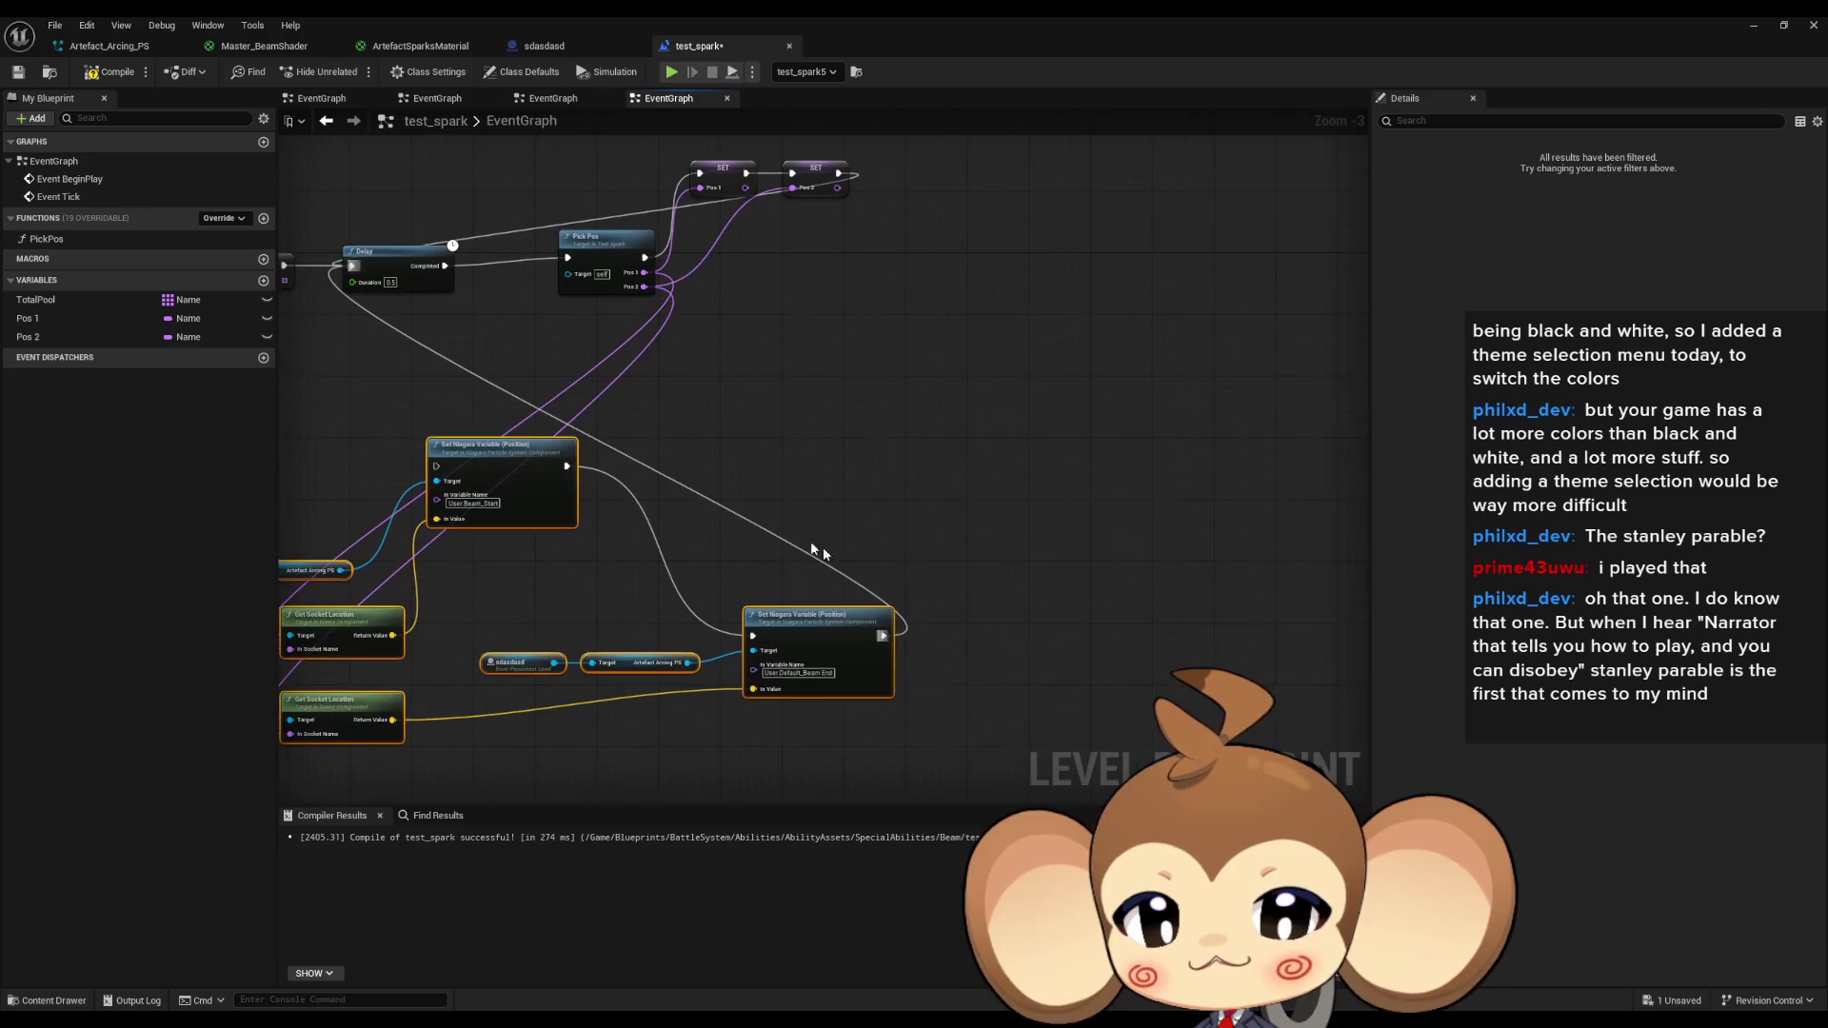
{"action": "left_click_drag", "start_coordinate": [549, 415], "coordinate": [1370, 451]}
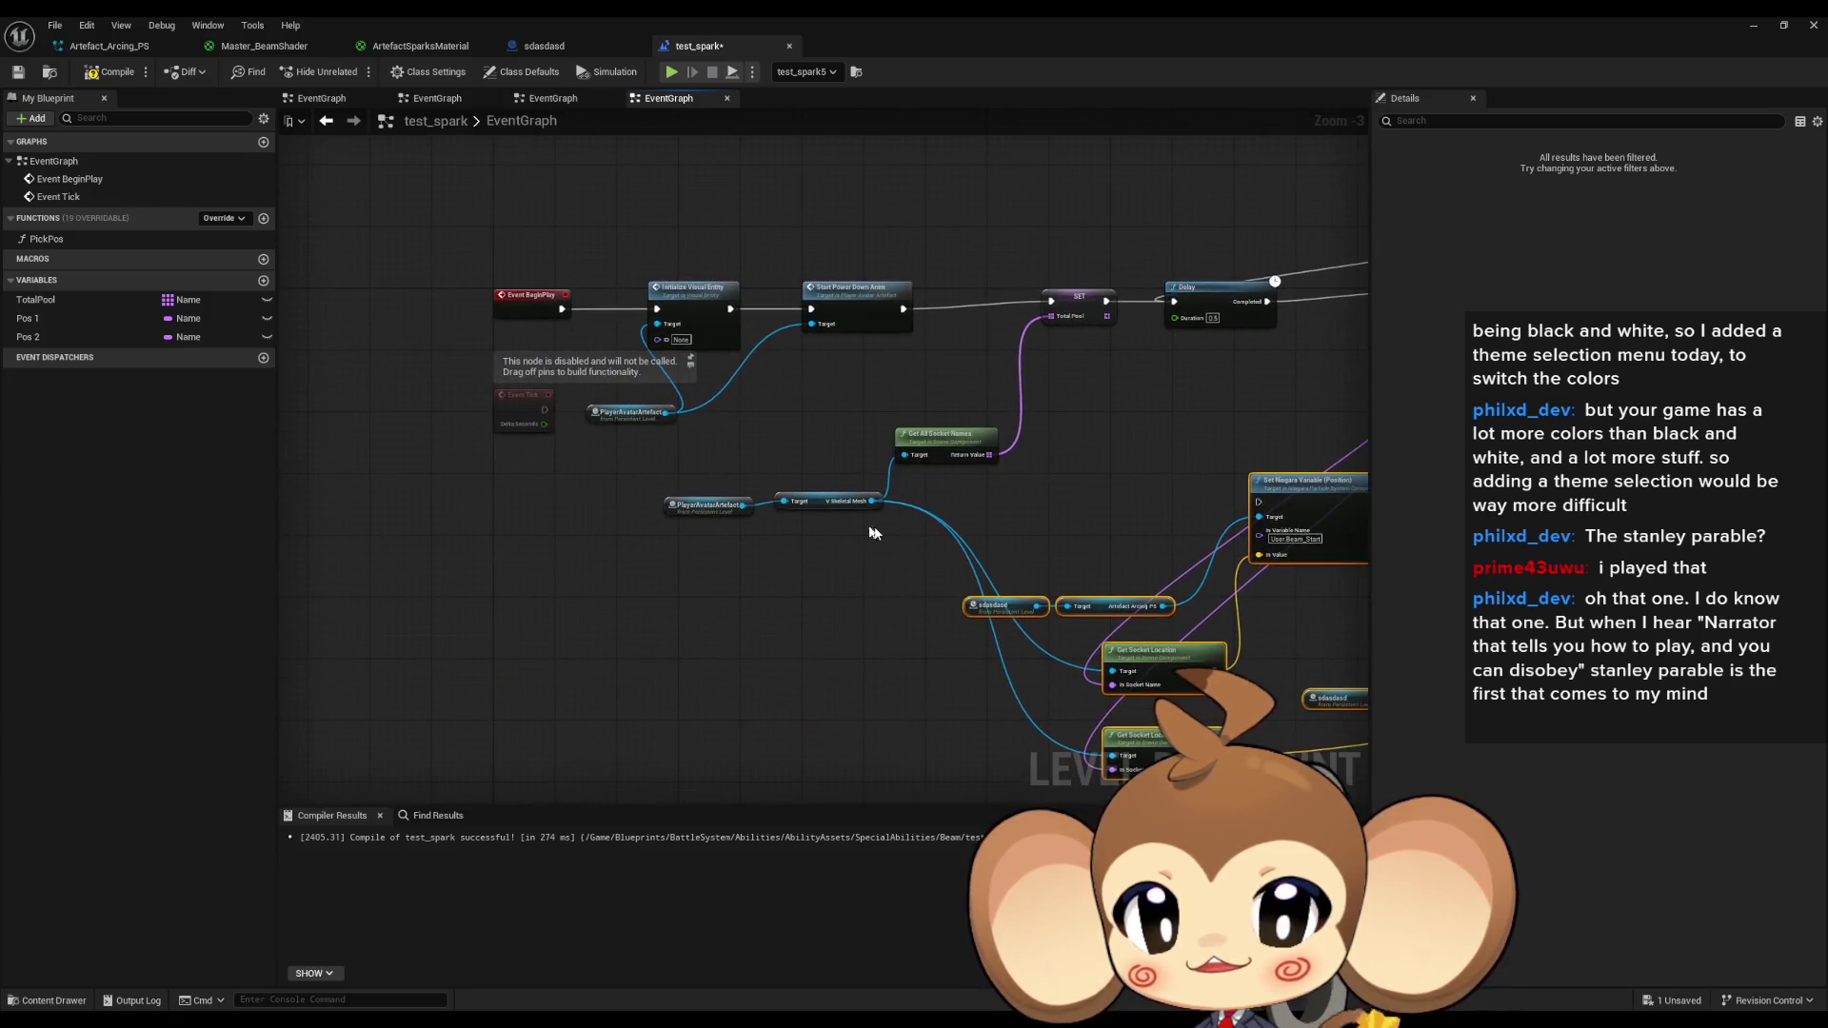
{"action": "mouse_move", "coordinate": [550, 415]}
{"action": "left_mouse_down"}
{"action": "mouse_move", "coordinate": [905, 477]}
{"action": "mouse_move", "coordinate": [1259, 502]}
{"action": "left_mouse_up"}
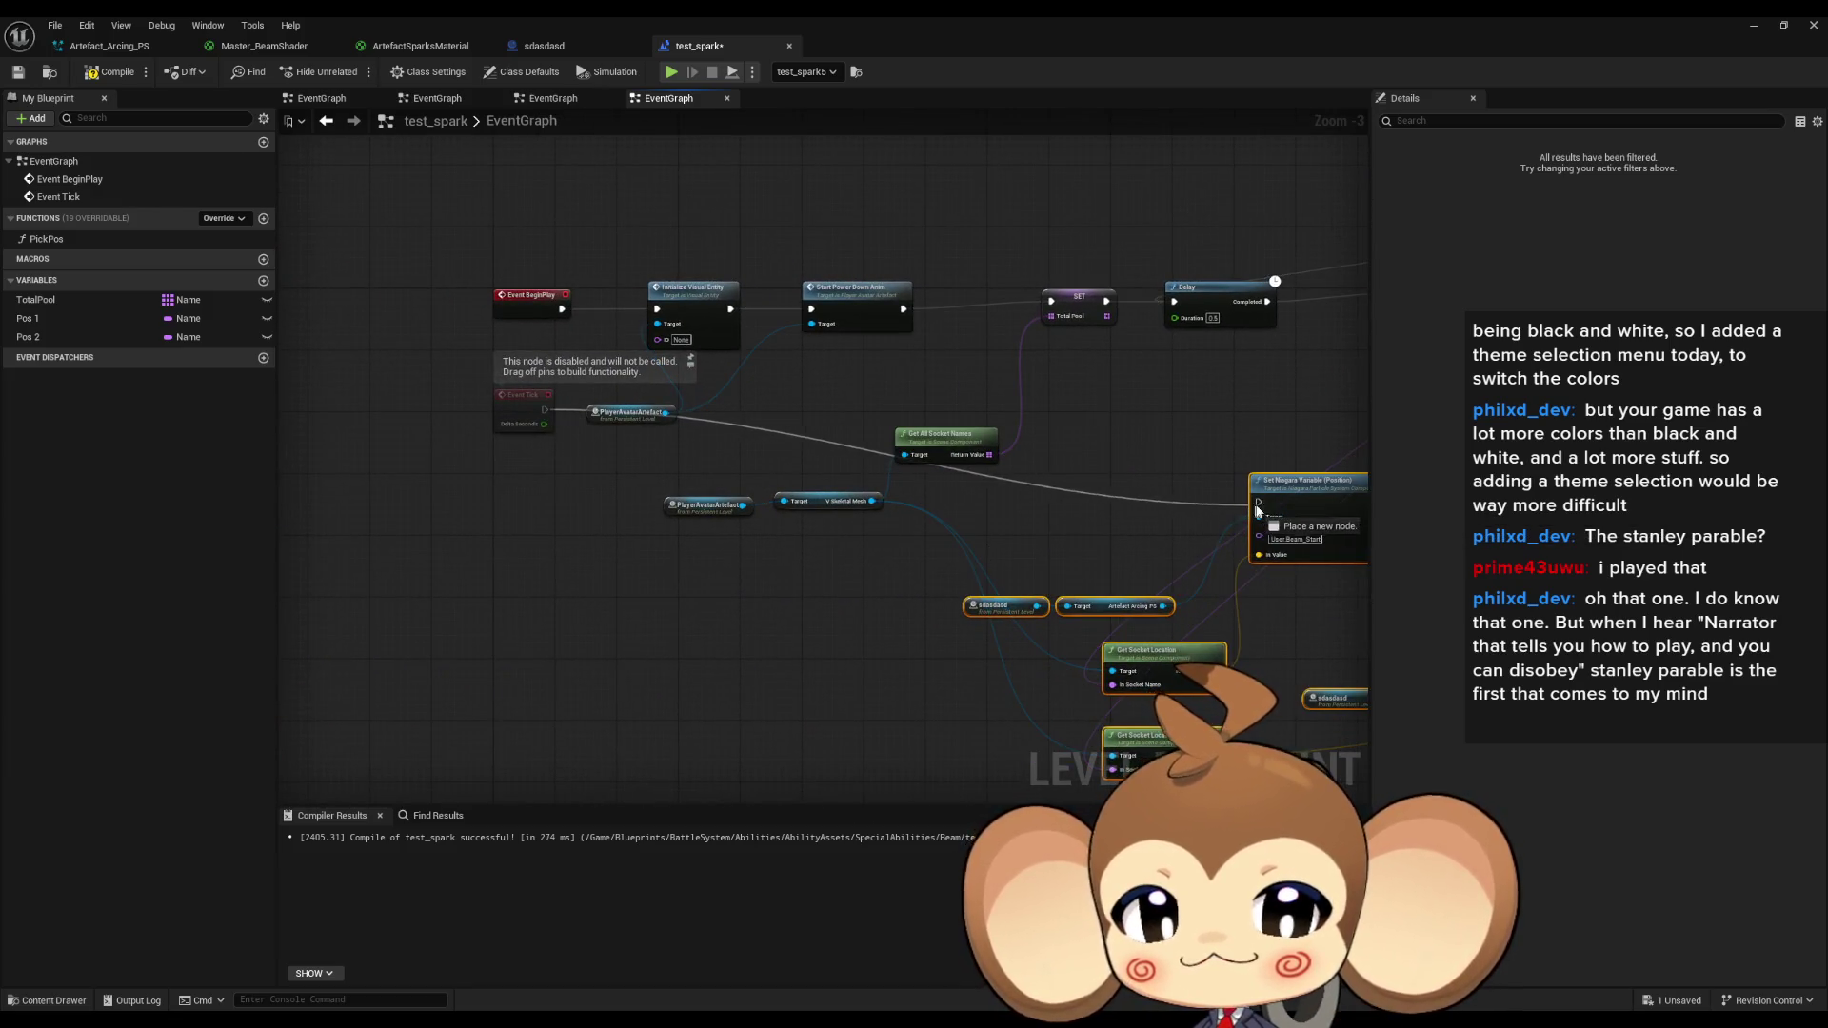
{"action": "mouse_move", "coordinate": [1127, 531]}
{"action": "left_mouse_down"}
{"action": "mouse_move", "coordinate": [825, 467]}
{"action": "mouse_move", "coordinate": [753, 473]}
{"action": "left_mouse_up"}
{"action": "left_click", "coordinate": [977, 501]}
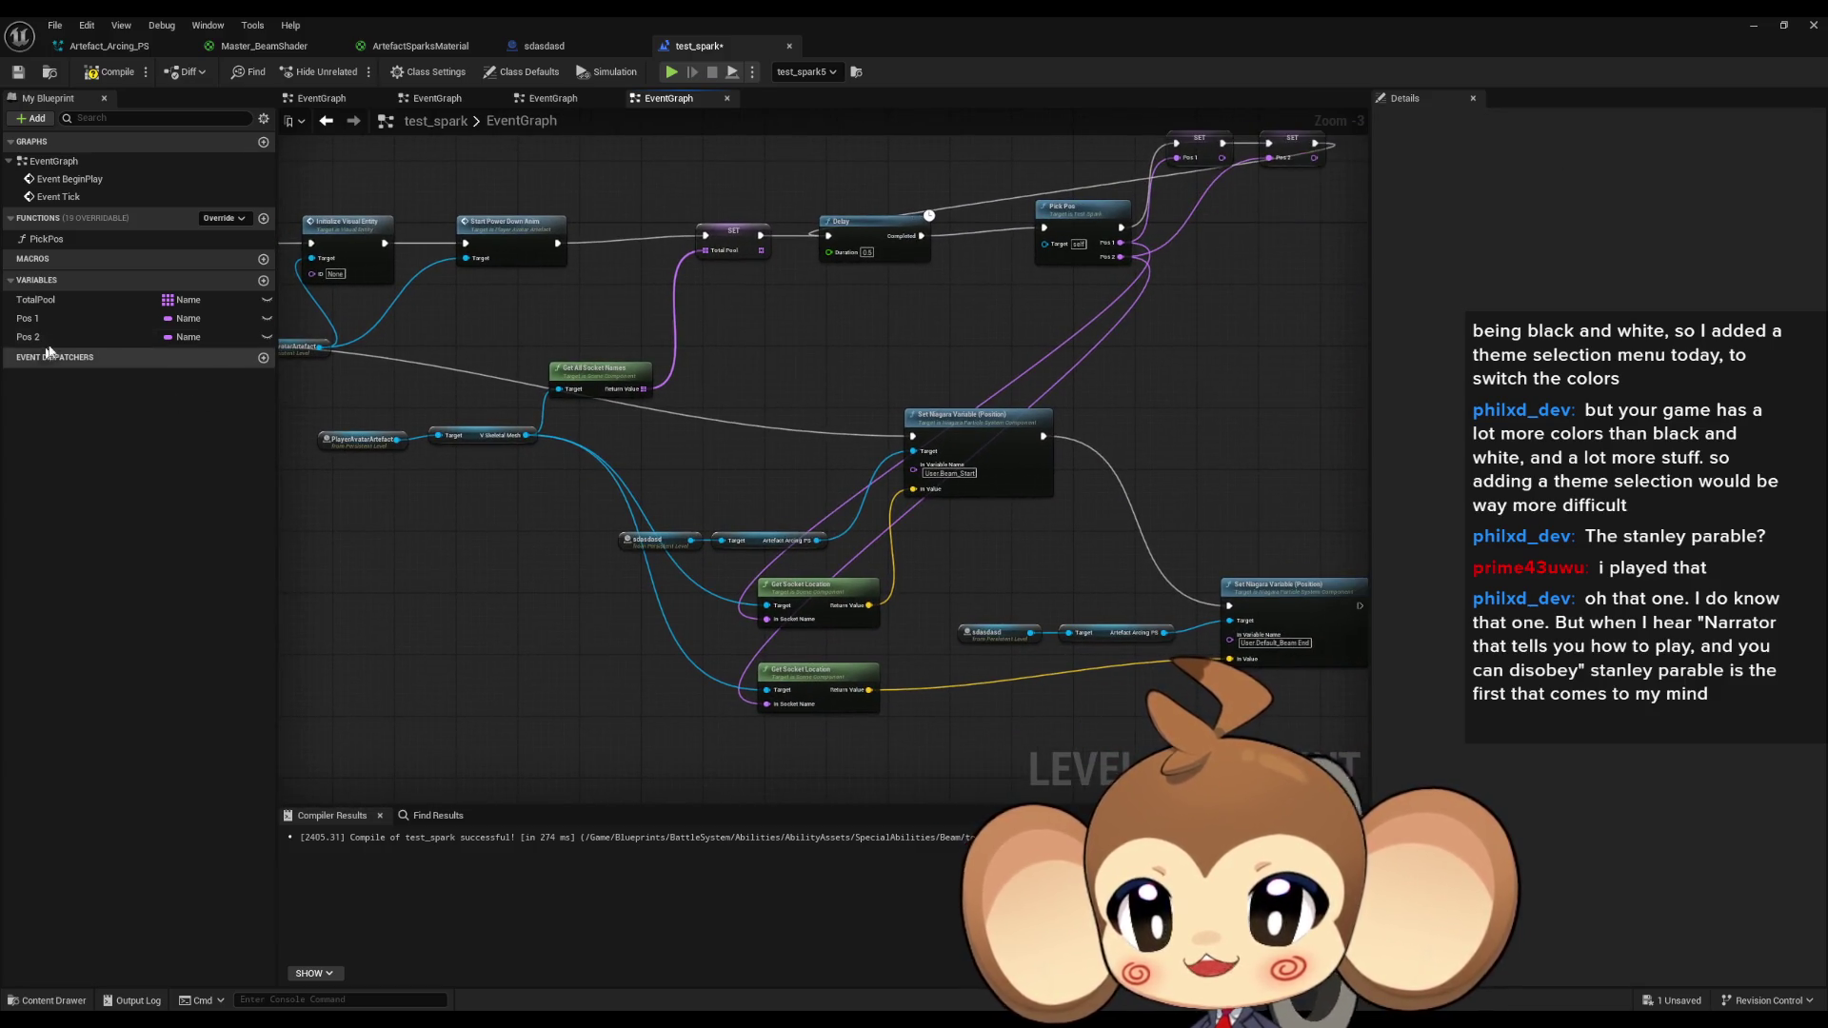
Add Pos 1 and Pos 2 getters, feed them into the In Socket Name pins, and save.
{"action": "left_click", "coordinate": [38, 319]}
{"action": "left_click_drag", "start_coordinate": [614, 599], "coordinate": [619, 595]}
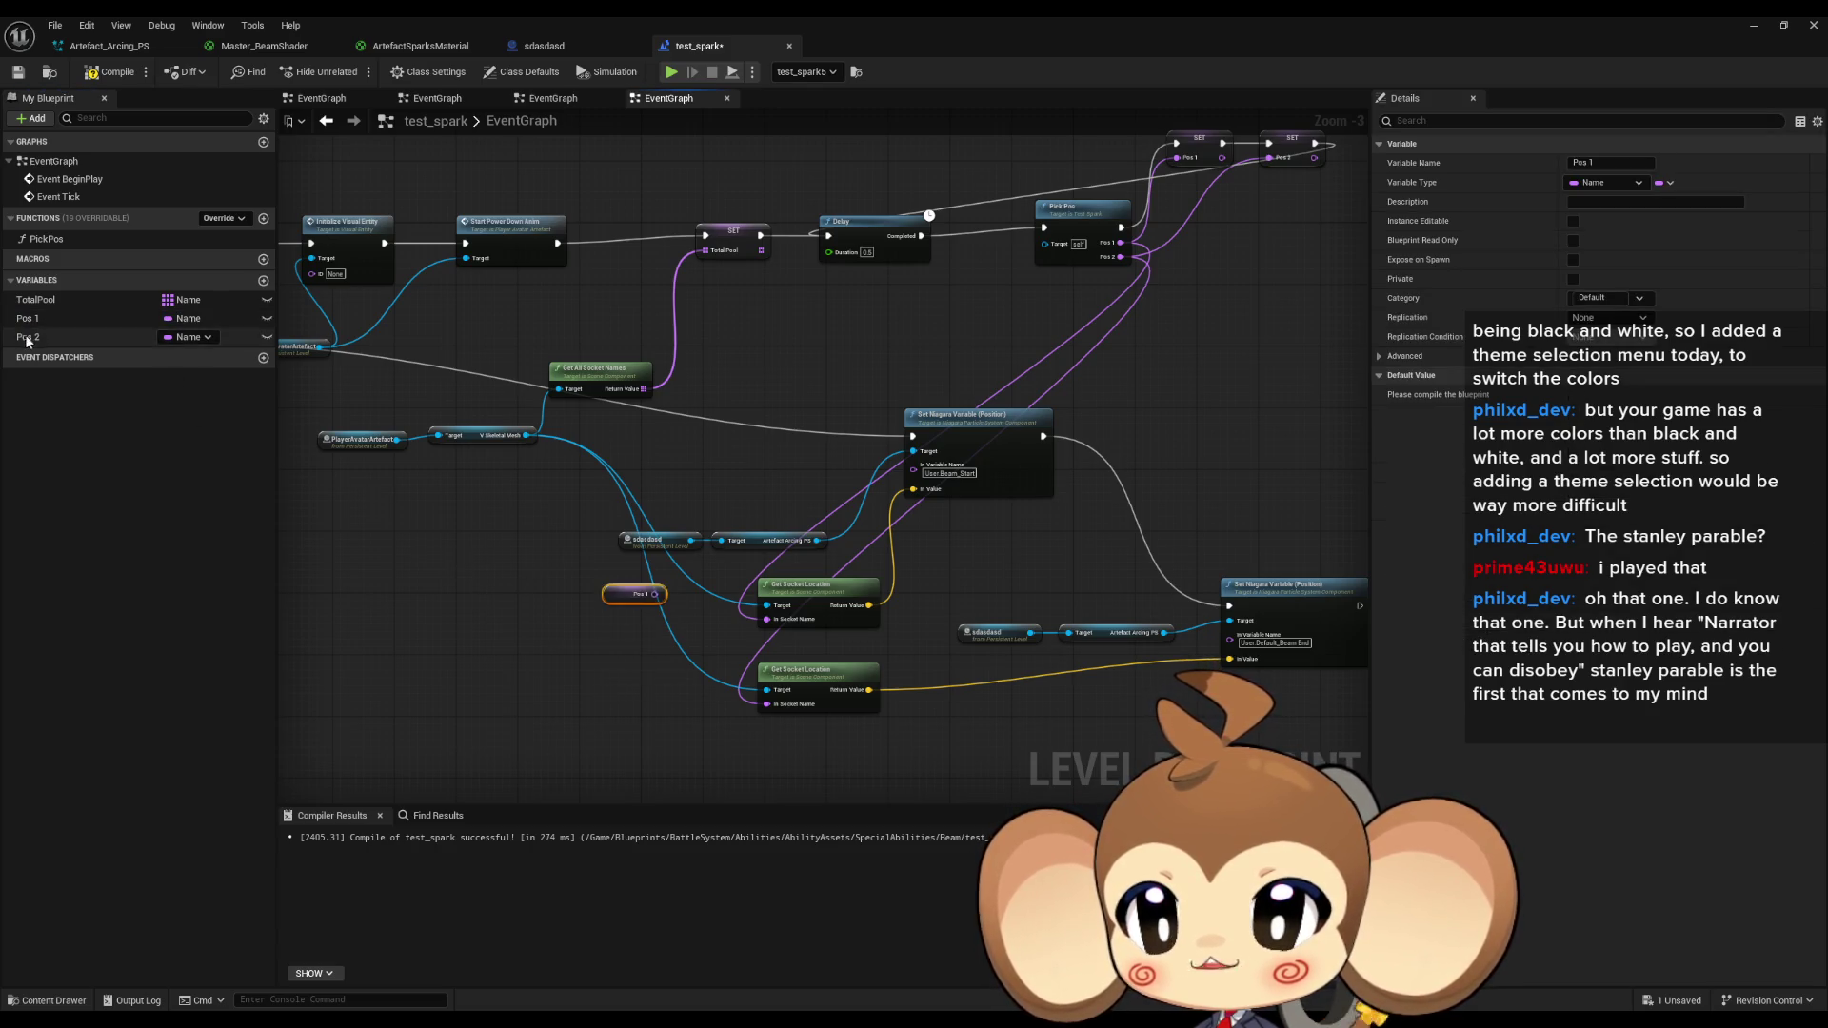
{"action": "mouse_move", "coordinate": [27, 337]}
{"action": "left_mouse_down"}
{"action": "mouse_move", "coordinate": [667, 664]}
{"action": "mouse_move", "coordinate": [602, 676]}
{"action": "left_mouse_up"}
{"action": "left_click", "coordinate": [644, 698]}
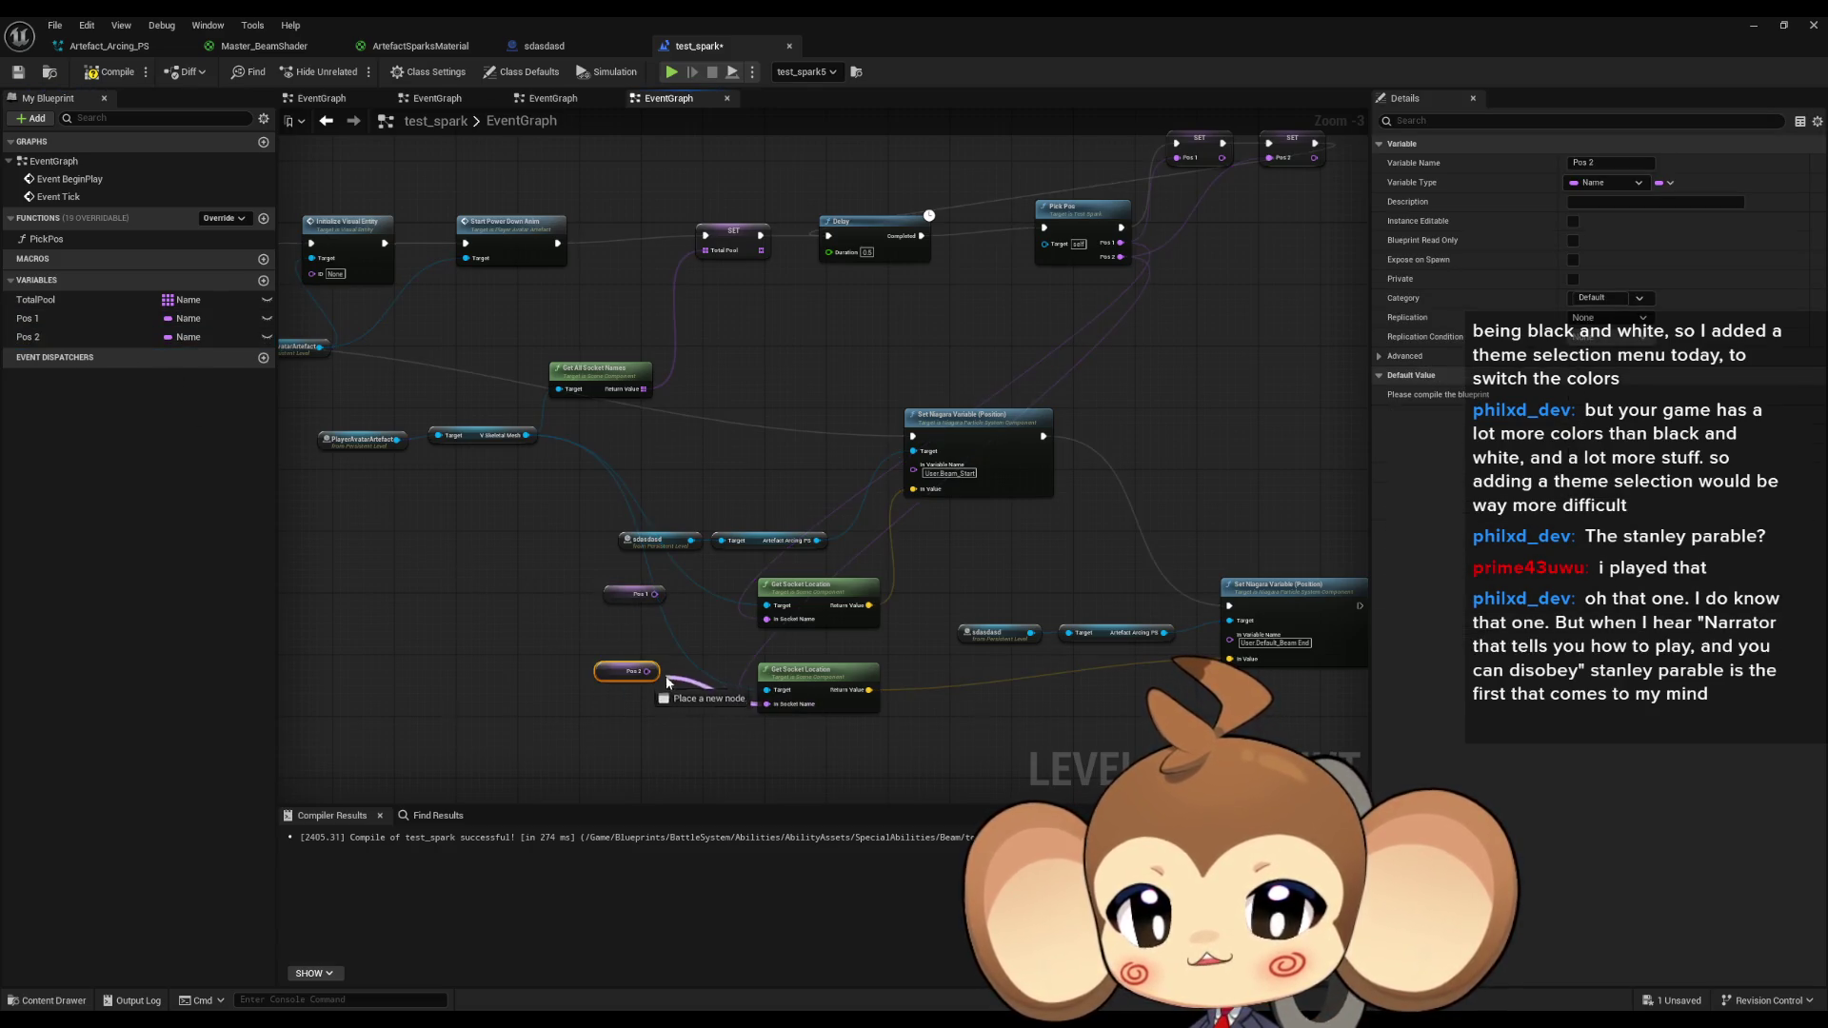
{"action": "left_click_drag", "start_coordinate": [656, 594], "coordinate": [768, 619]}
{"action": "mouse_move", "coordinate": [1111, 551]}
{"action": "left_mouse_down"}
{"action": "mouse_move", "coordinate": [956, 579]}
{"action": "mouse_move", "coordinate": [1066, 593]}
{"action": "left_mouse_up"}
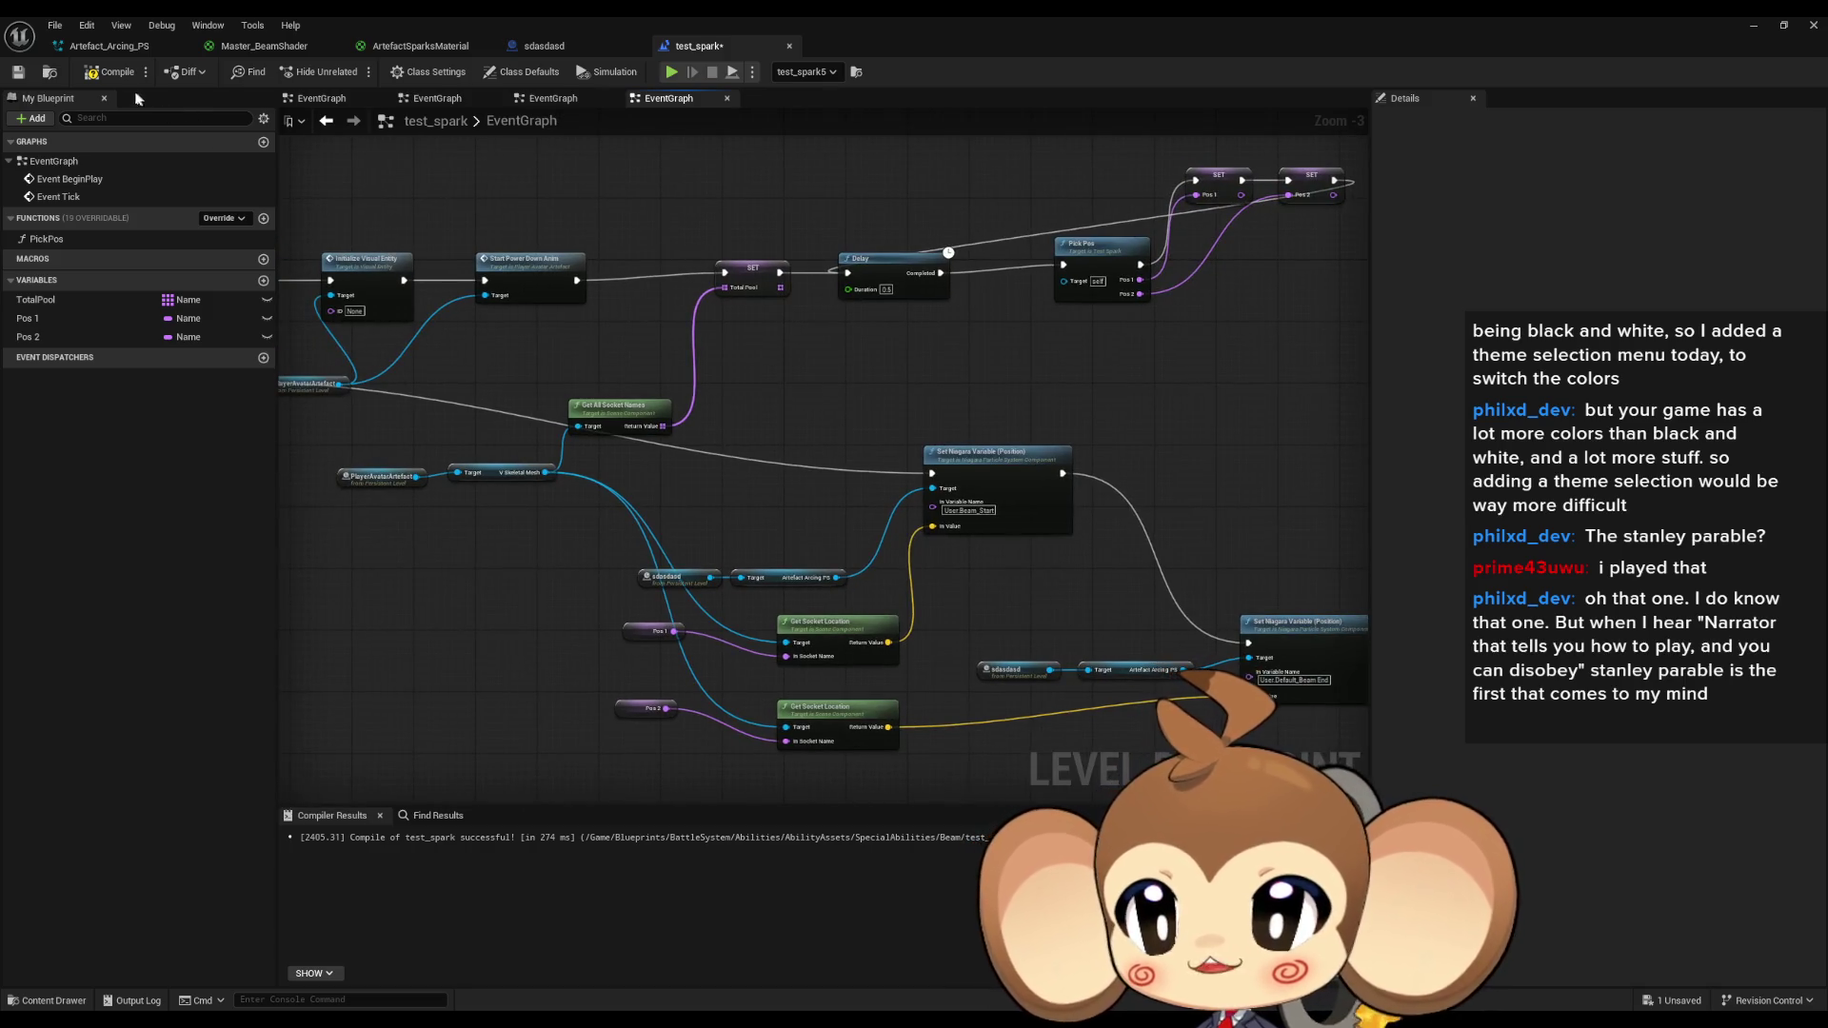
{"action": "key", "text": "ctrl+s"}
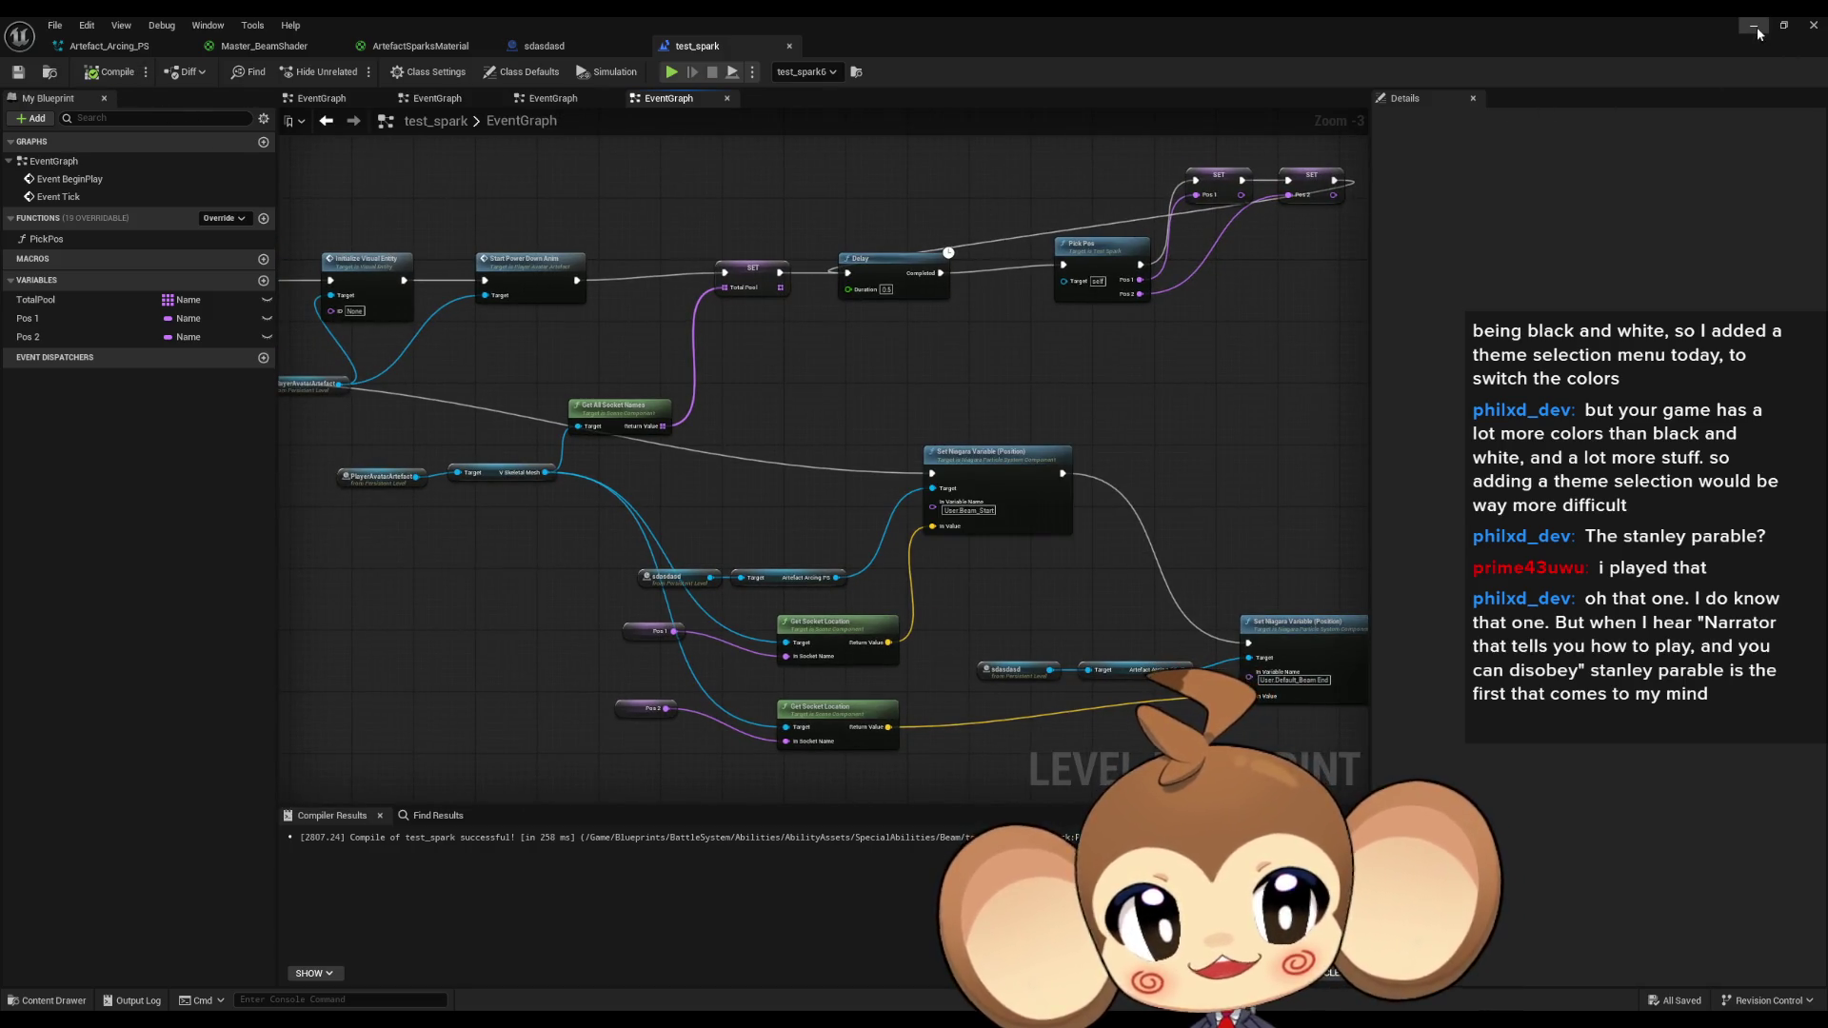
{"action": "left_click", "coordinate": [1757, 26]}
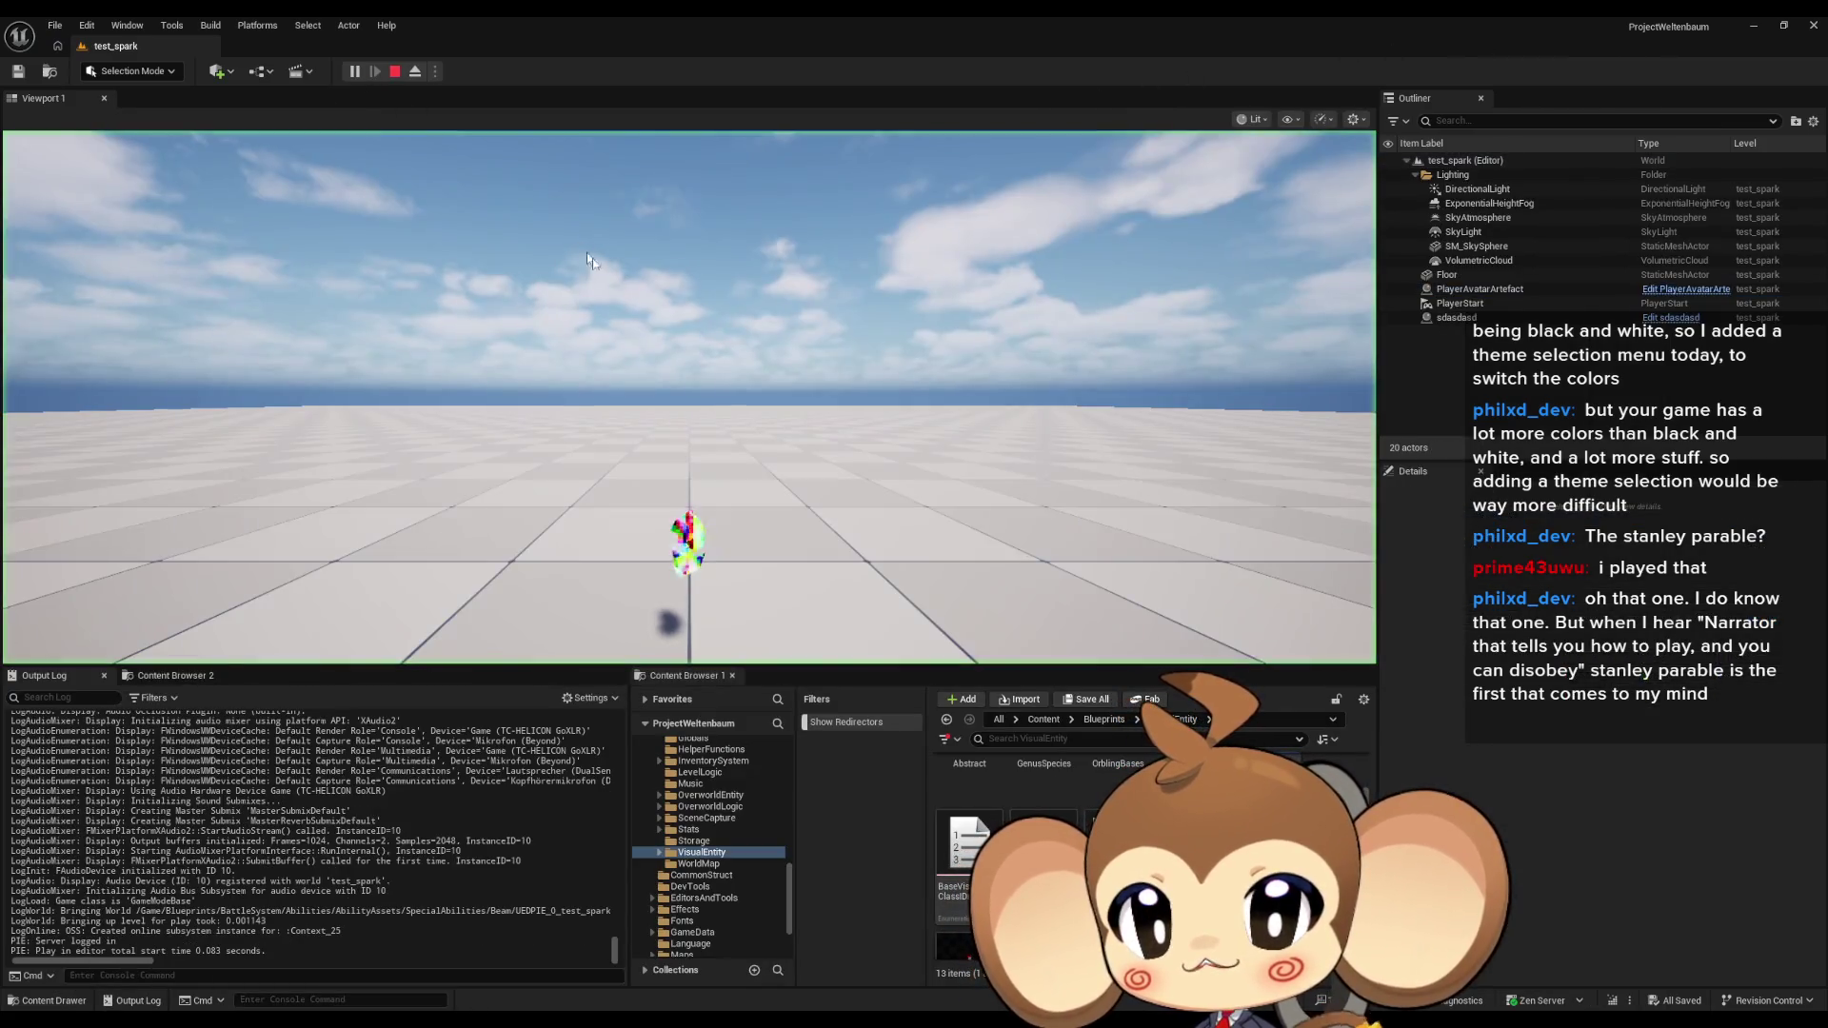
{"action": "left_click", "coordinate": [588, 259]}
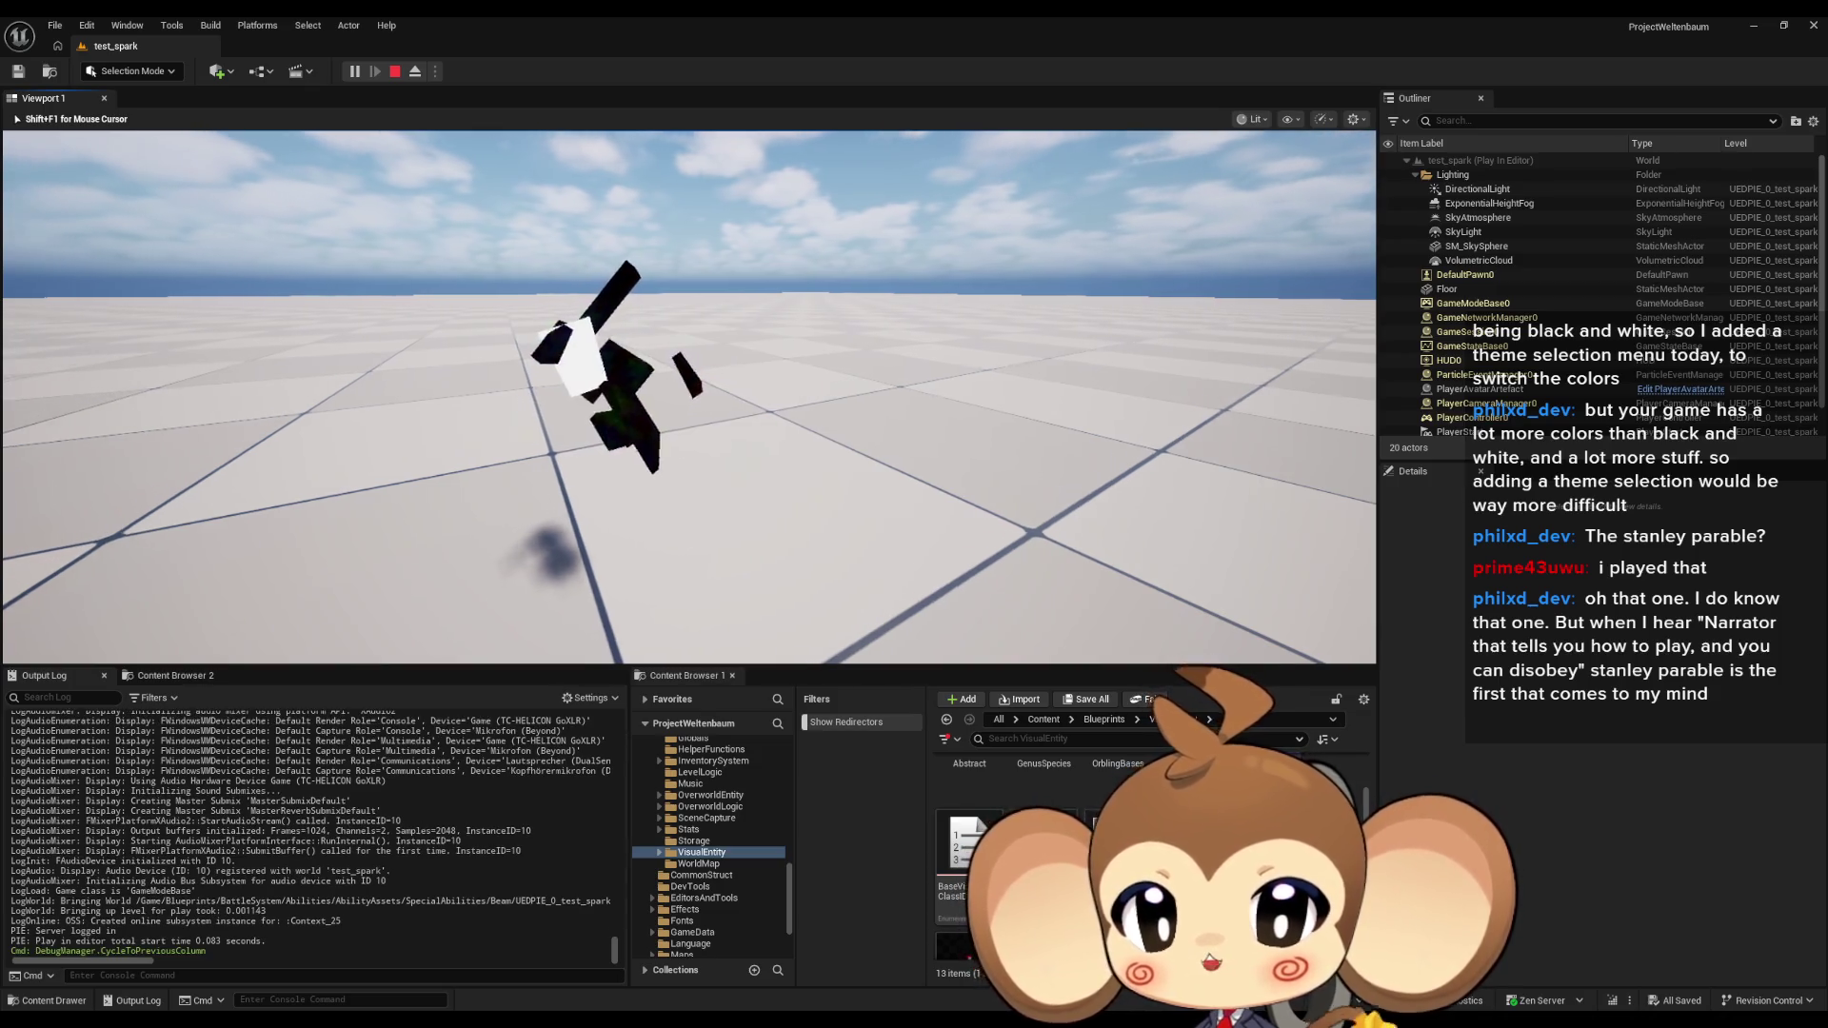
{"action": "key", "text": "shift+F1"}
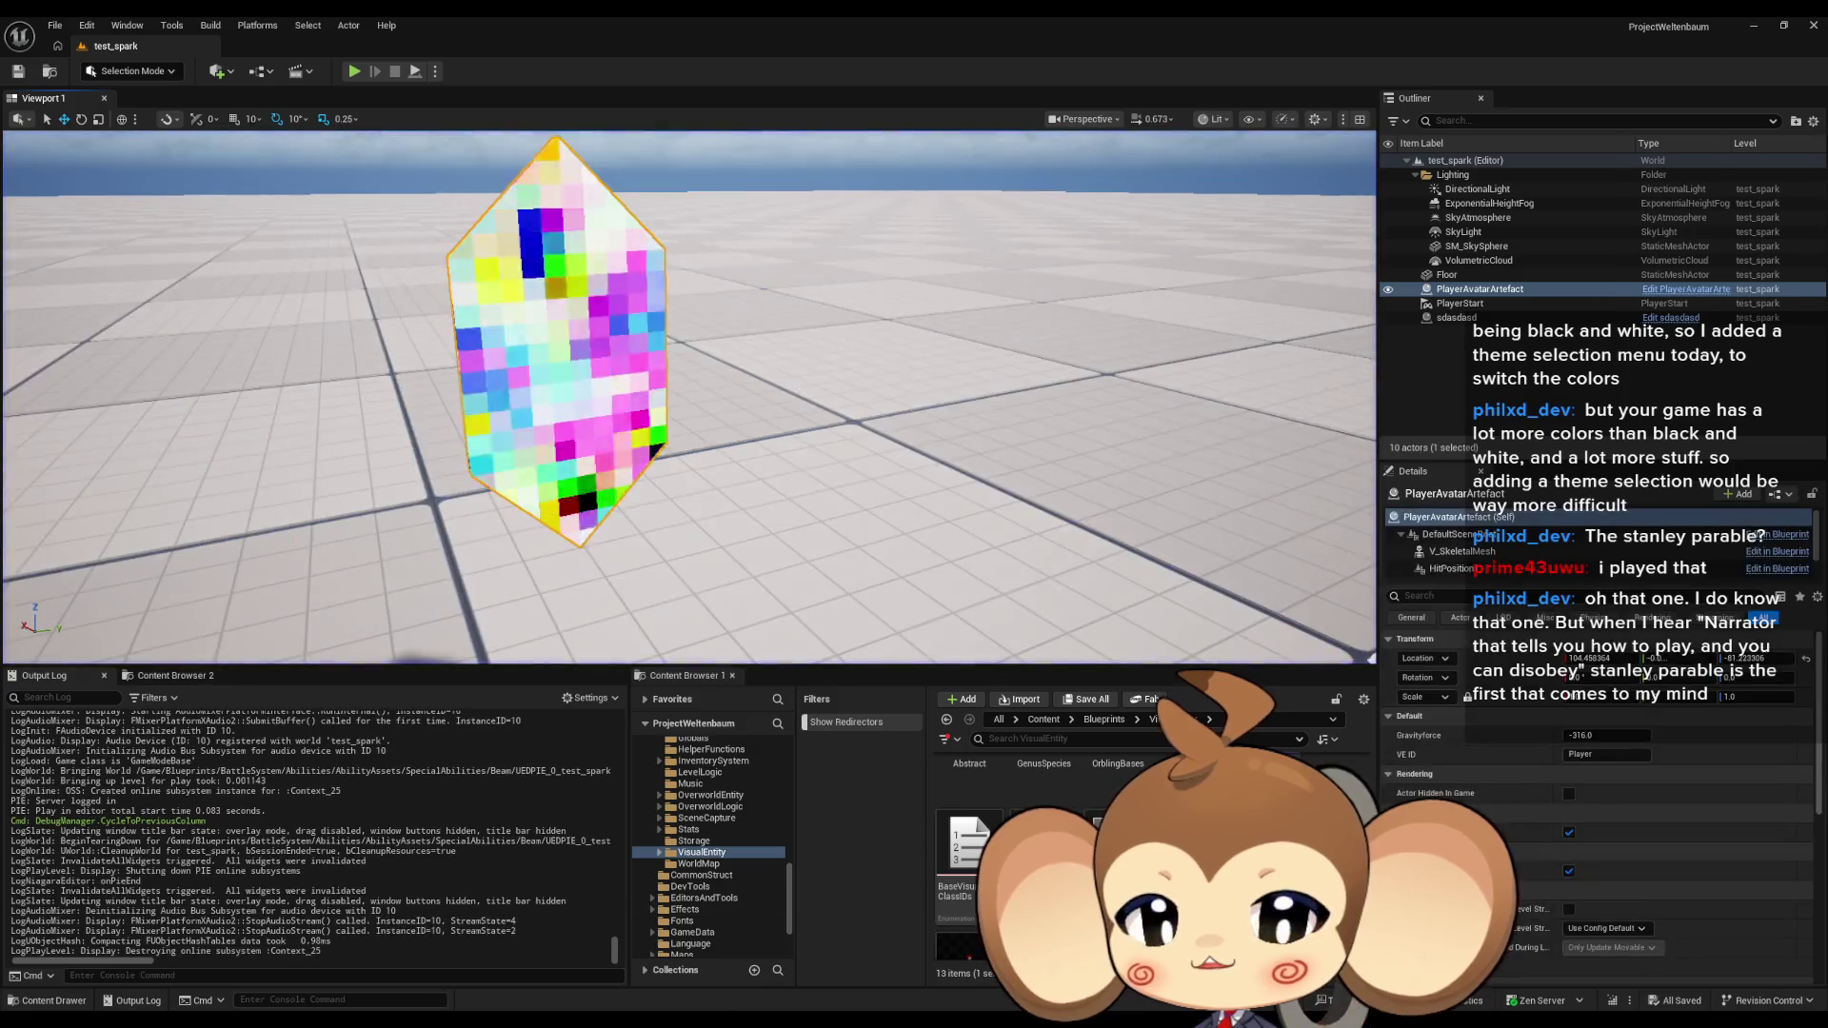
{"action": "mouse_move", "coordinate": [689, 971]}
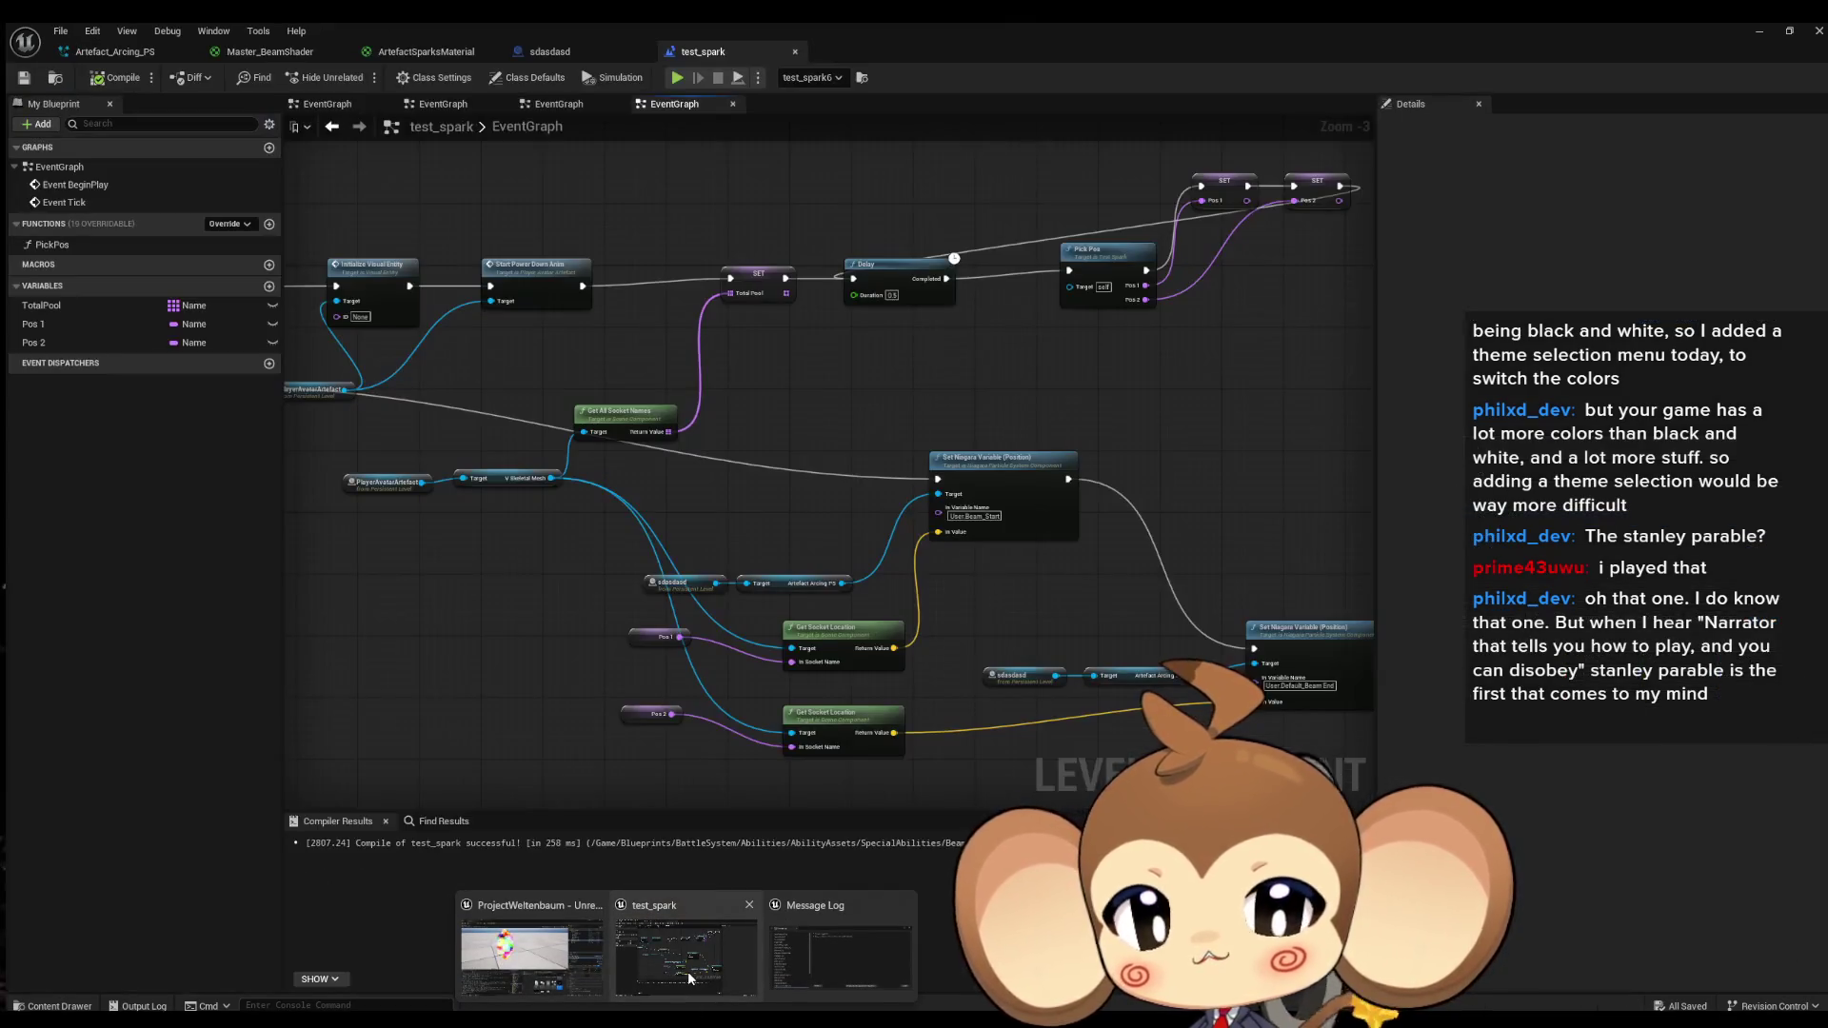
Check the sdasdasd Blueprint, then set test_spark's Delay duration to 1.5 seconds.
{"action": "left_click", "coordinate": [687, 972]}
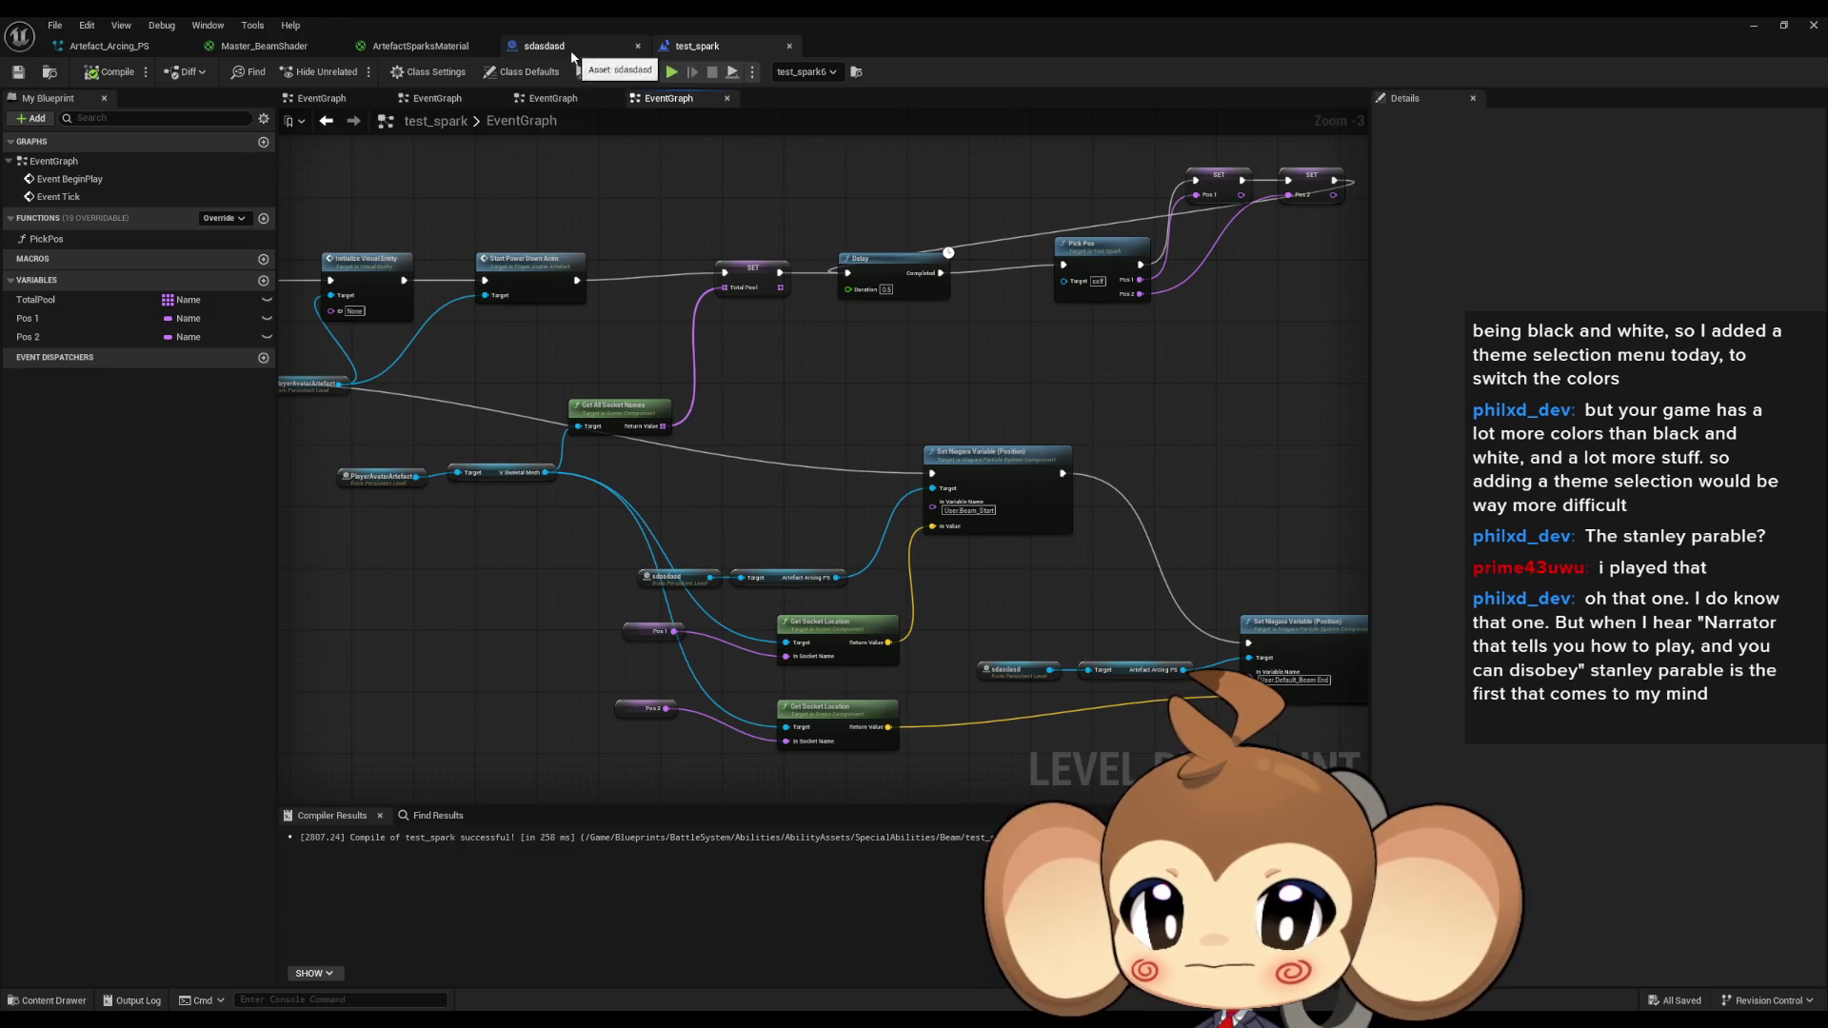
{"action": "left_click", "coordinate": [564, 50]}
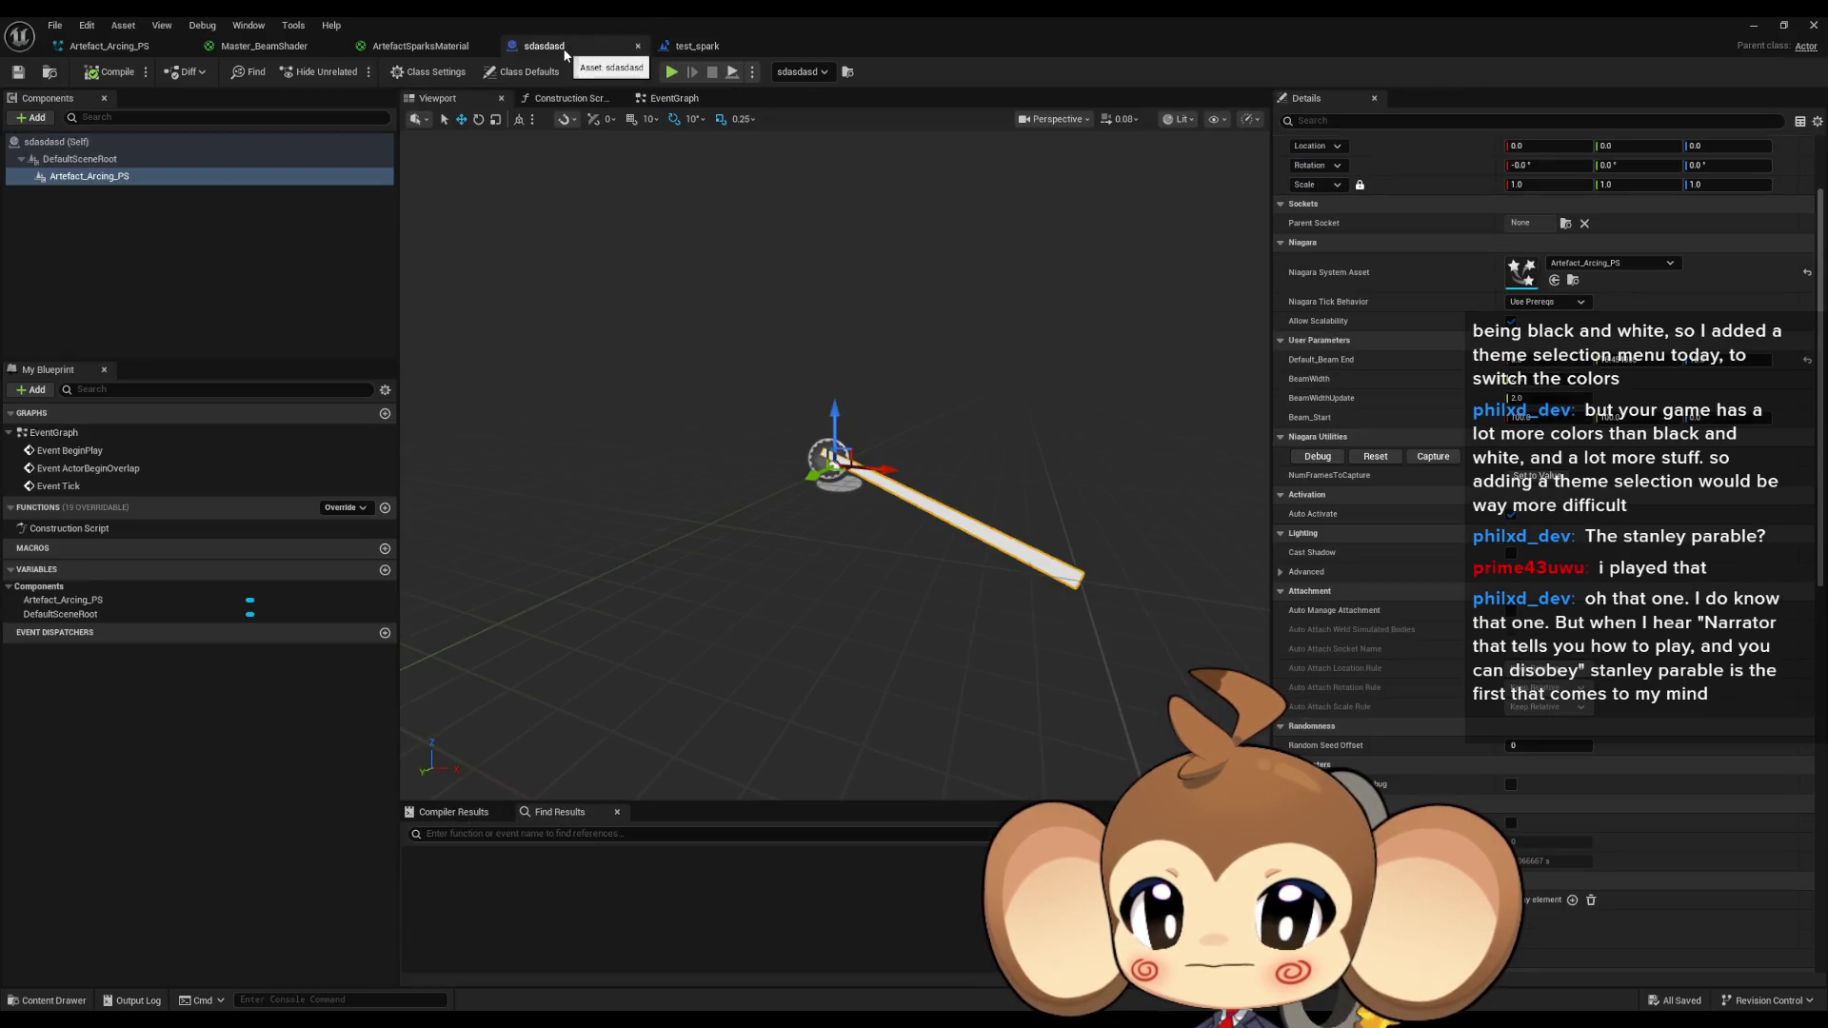
{"action": "left_click", "coordinate": [711, 46]}
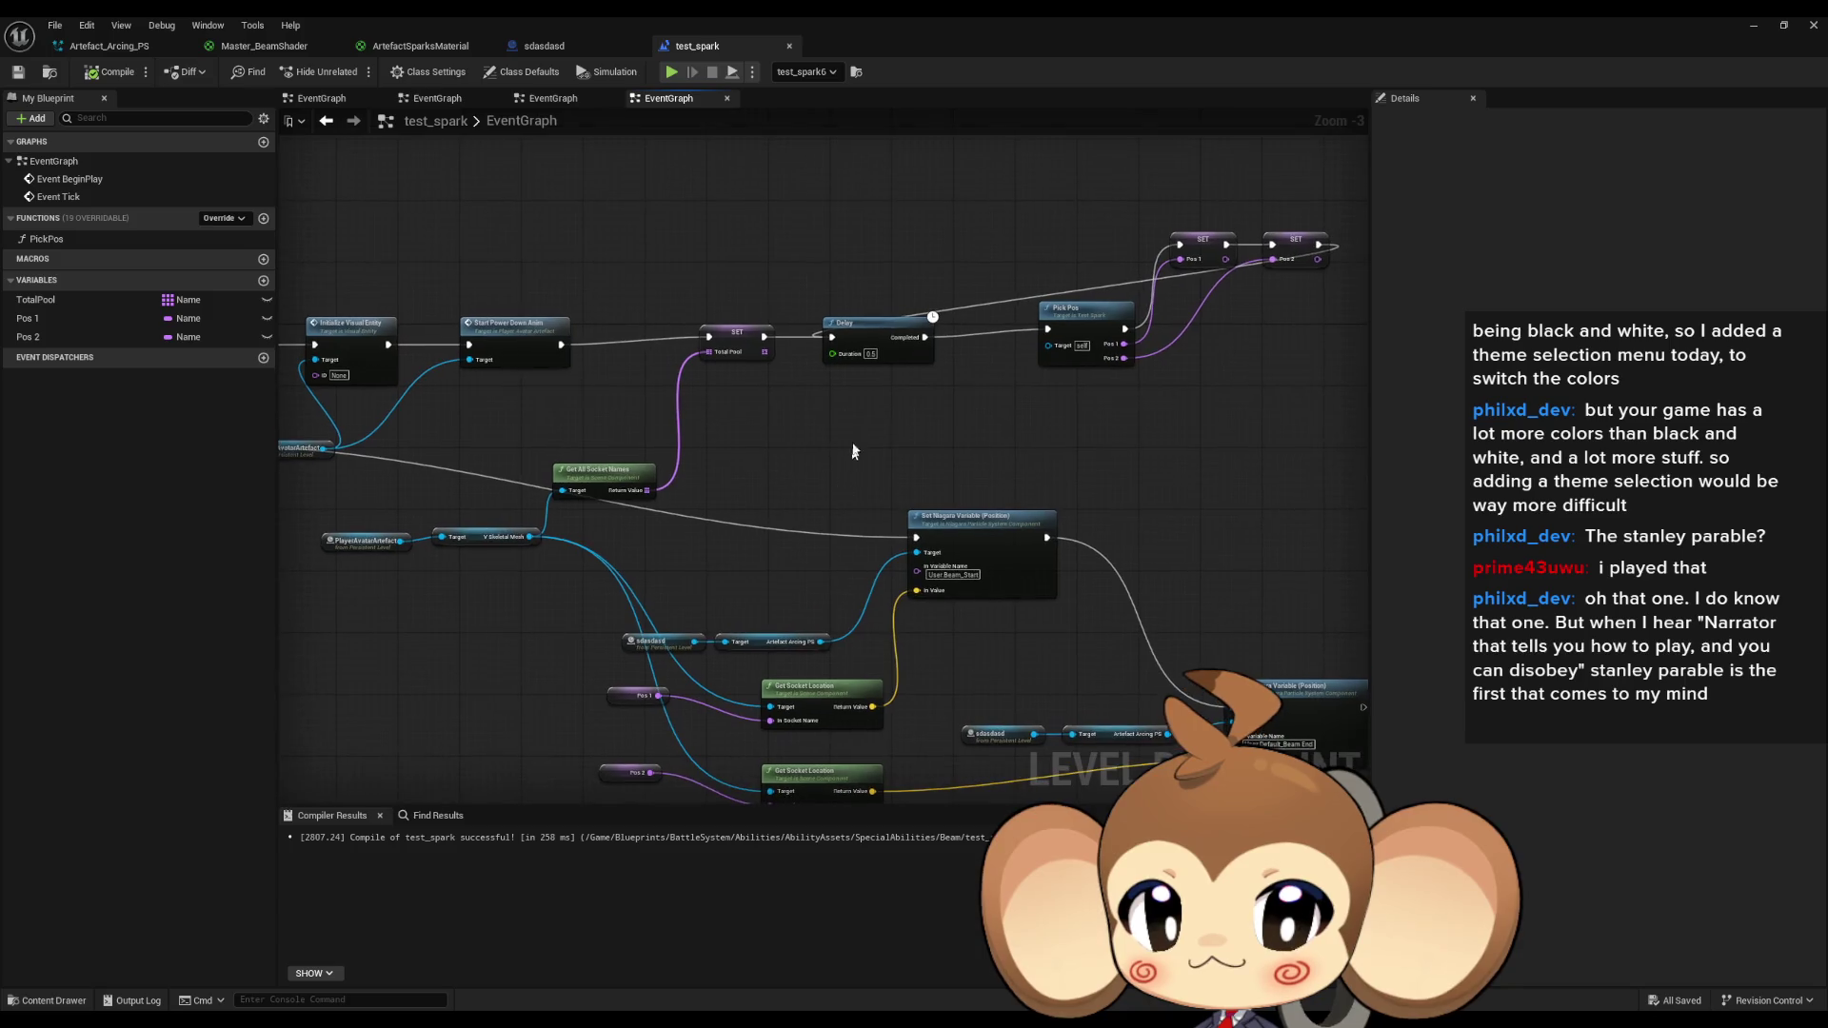
{"action": "type", "text": "1.5"}
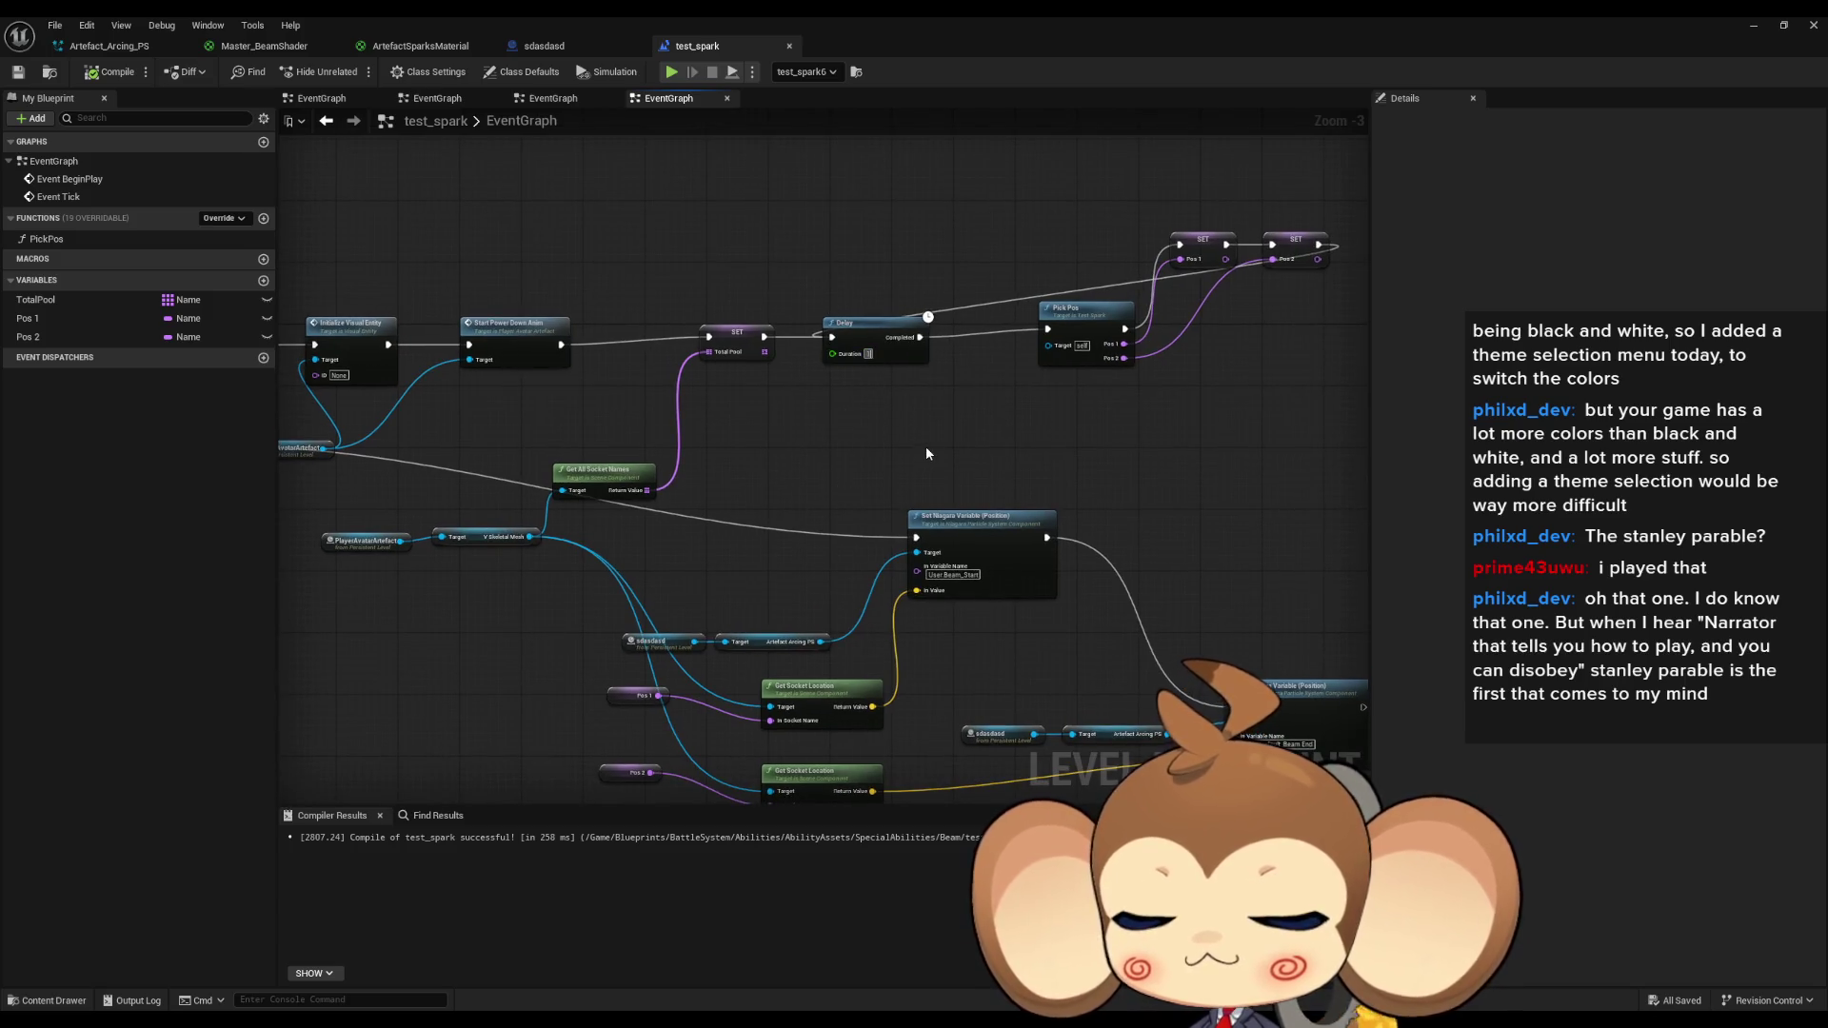
{"action": "key", "text": "Return"}
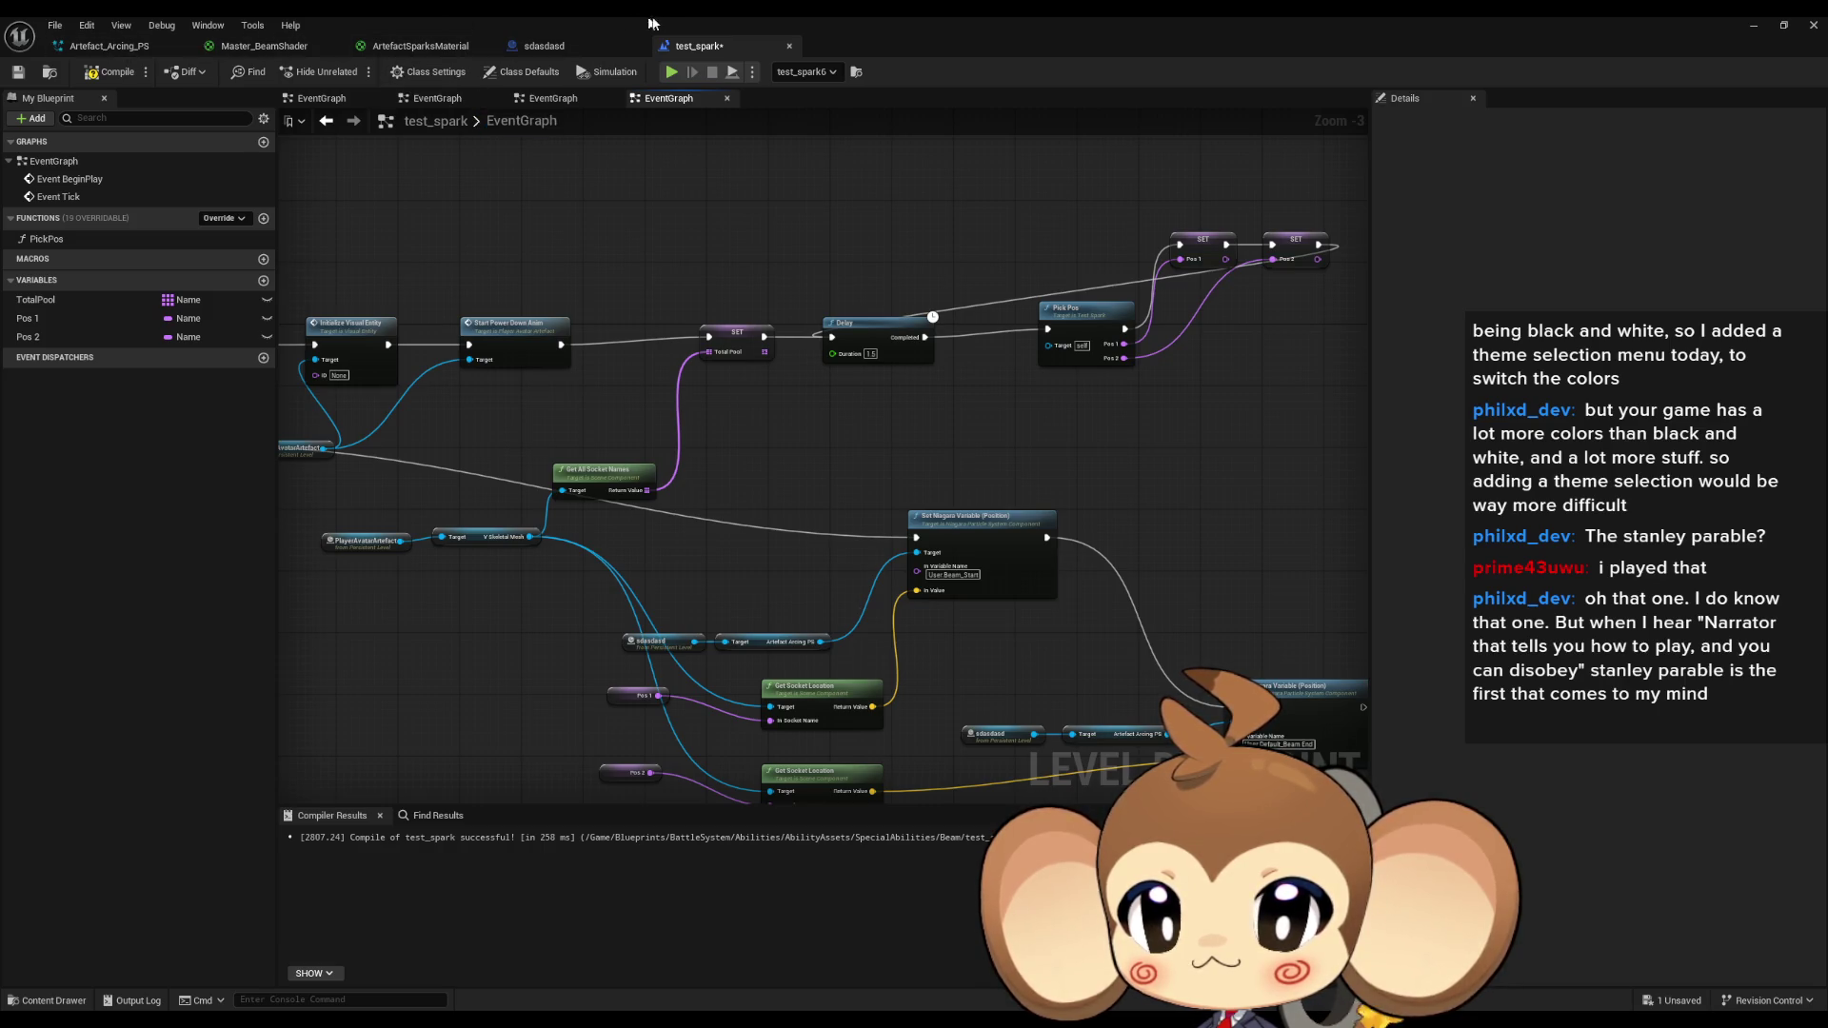
{"action": "double_click", "coordinate": [670, 17]}
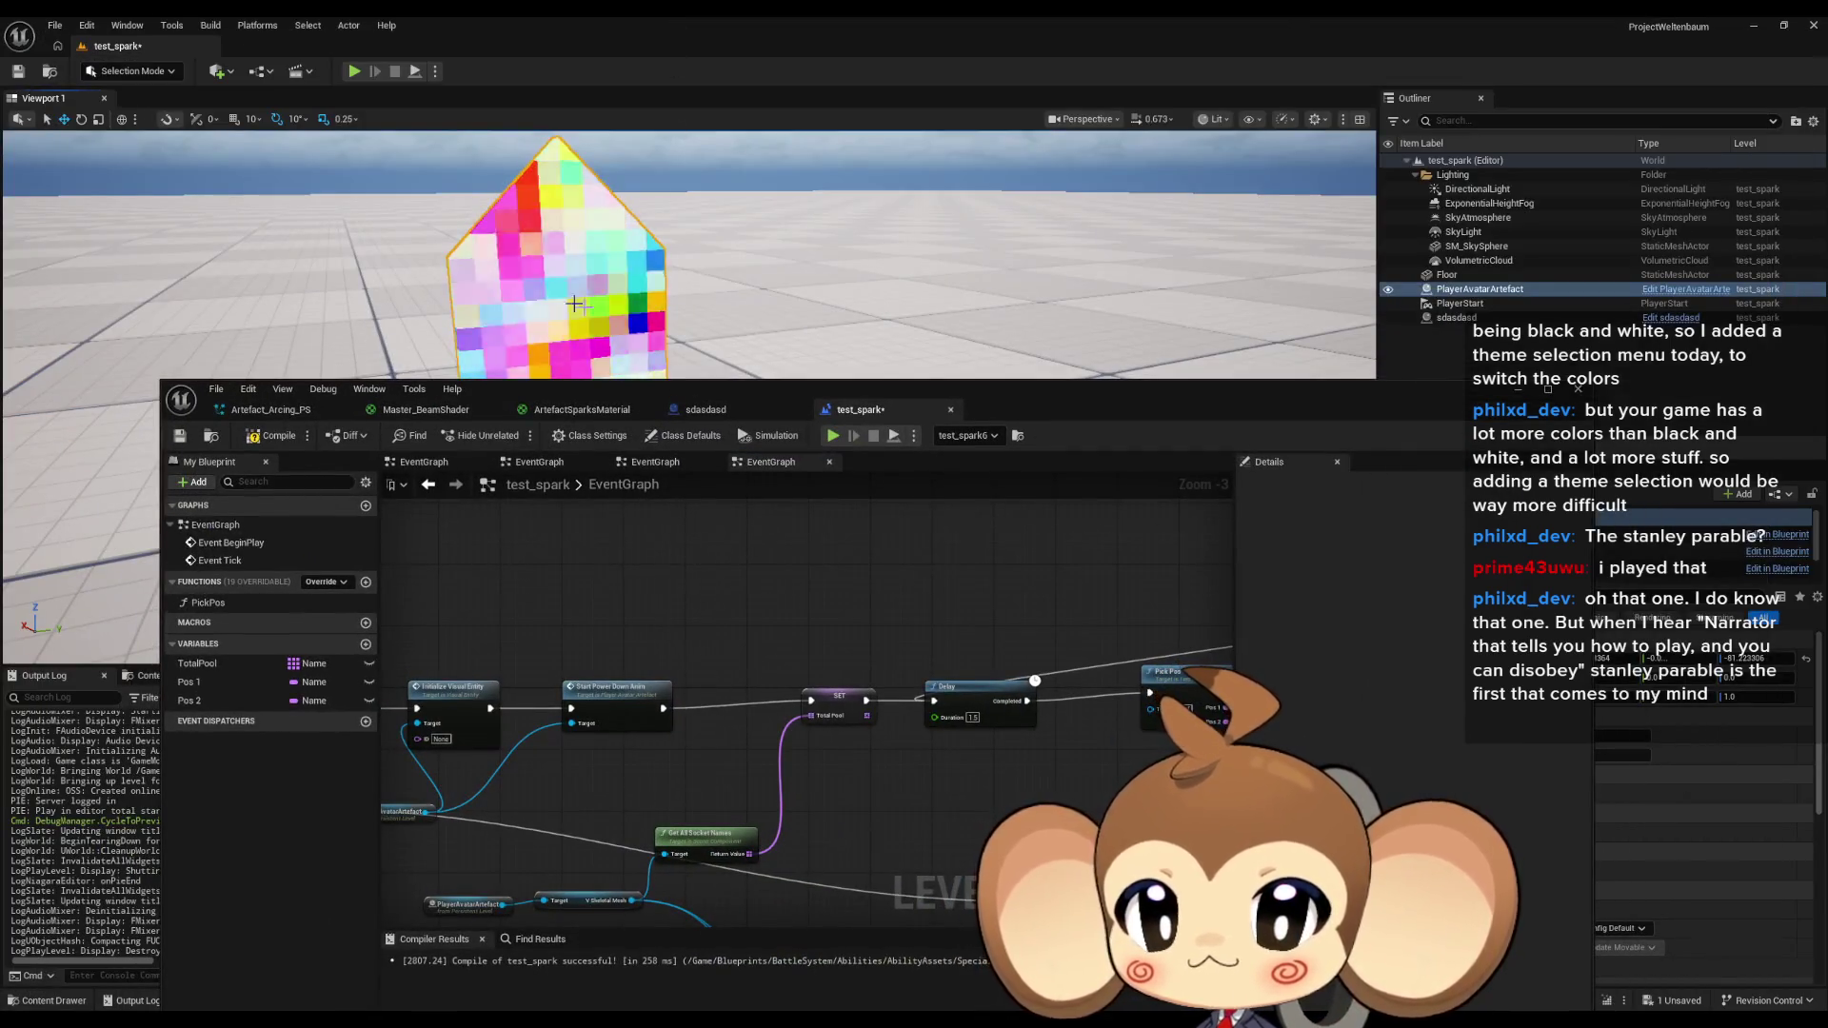
Set the crystal actor's scale to 5.0 and frame it in the viewport.
{"action": "left_click", "coordinate": [1520, 390]}
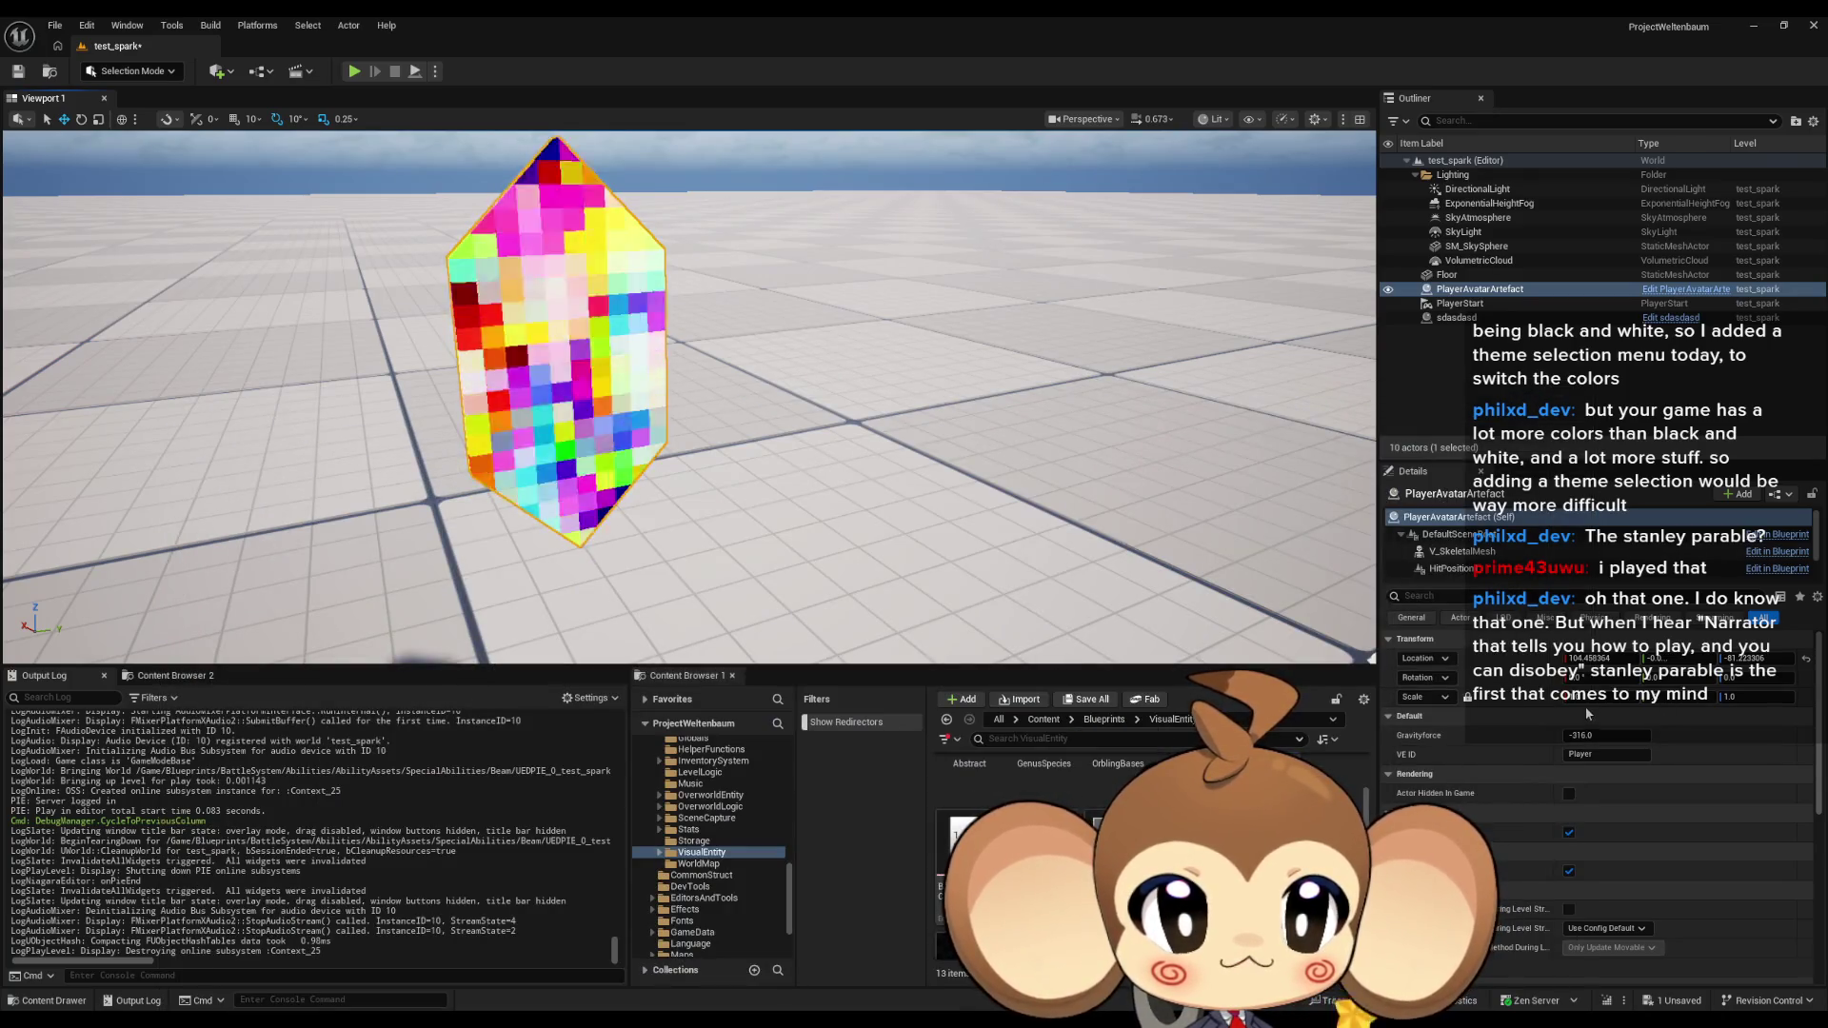
{"action": "type", "text": "5"}
{"action": "key", "text": "Return"}
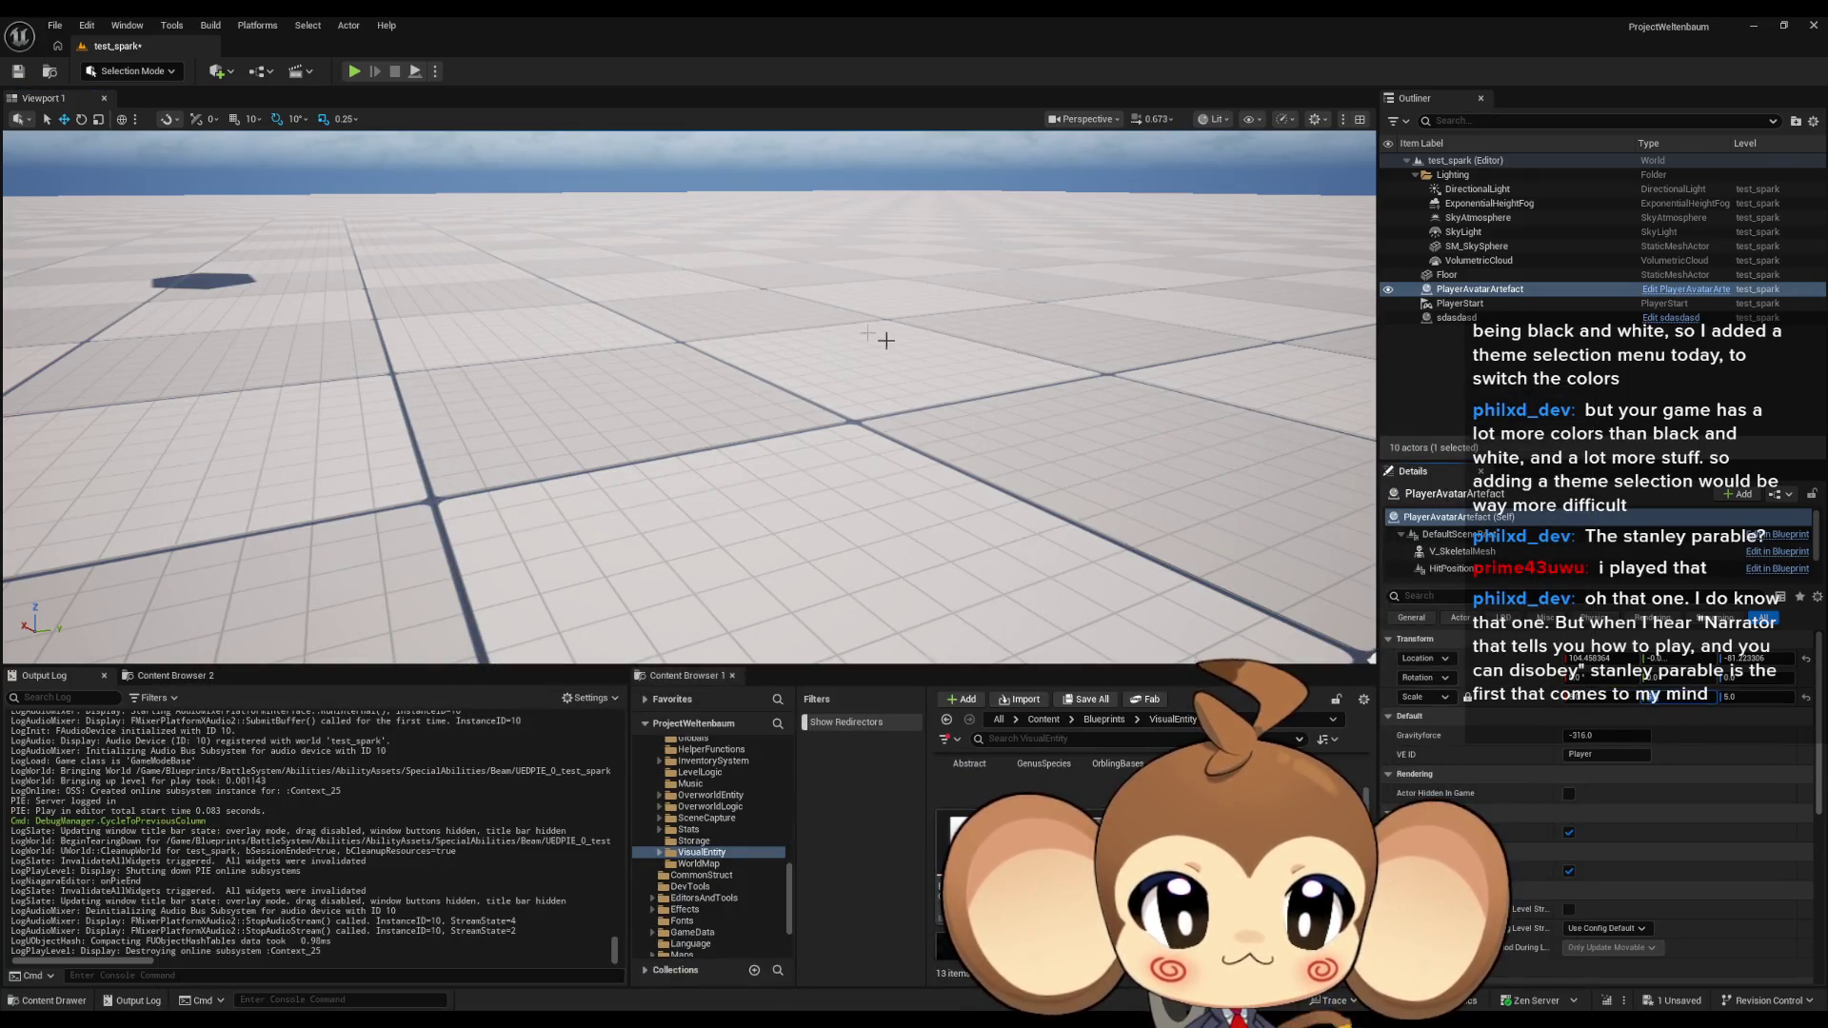
{"action": "mouse_move", "coordinate": [885, 340]}
{"action": "left_mouse_down"}
{"action": "mouse_move", "coordinate": [866, 258]}
{"action": "mouse_move", "coordinate": [796, 312]}
{"action": "left_mouse_up"}
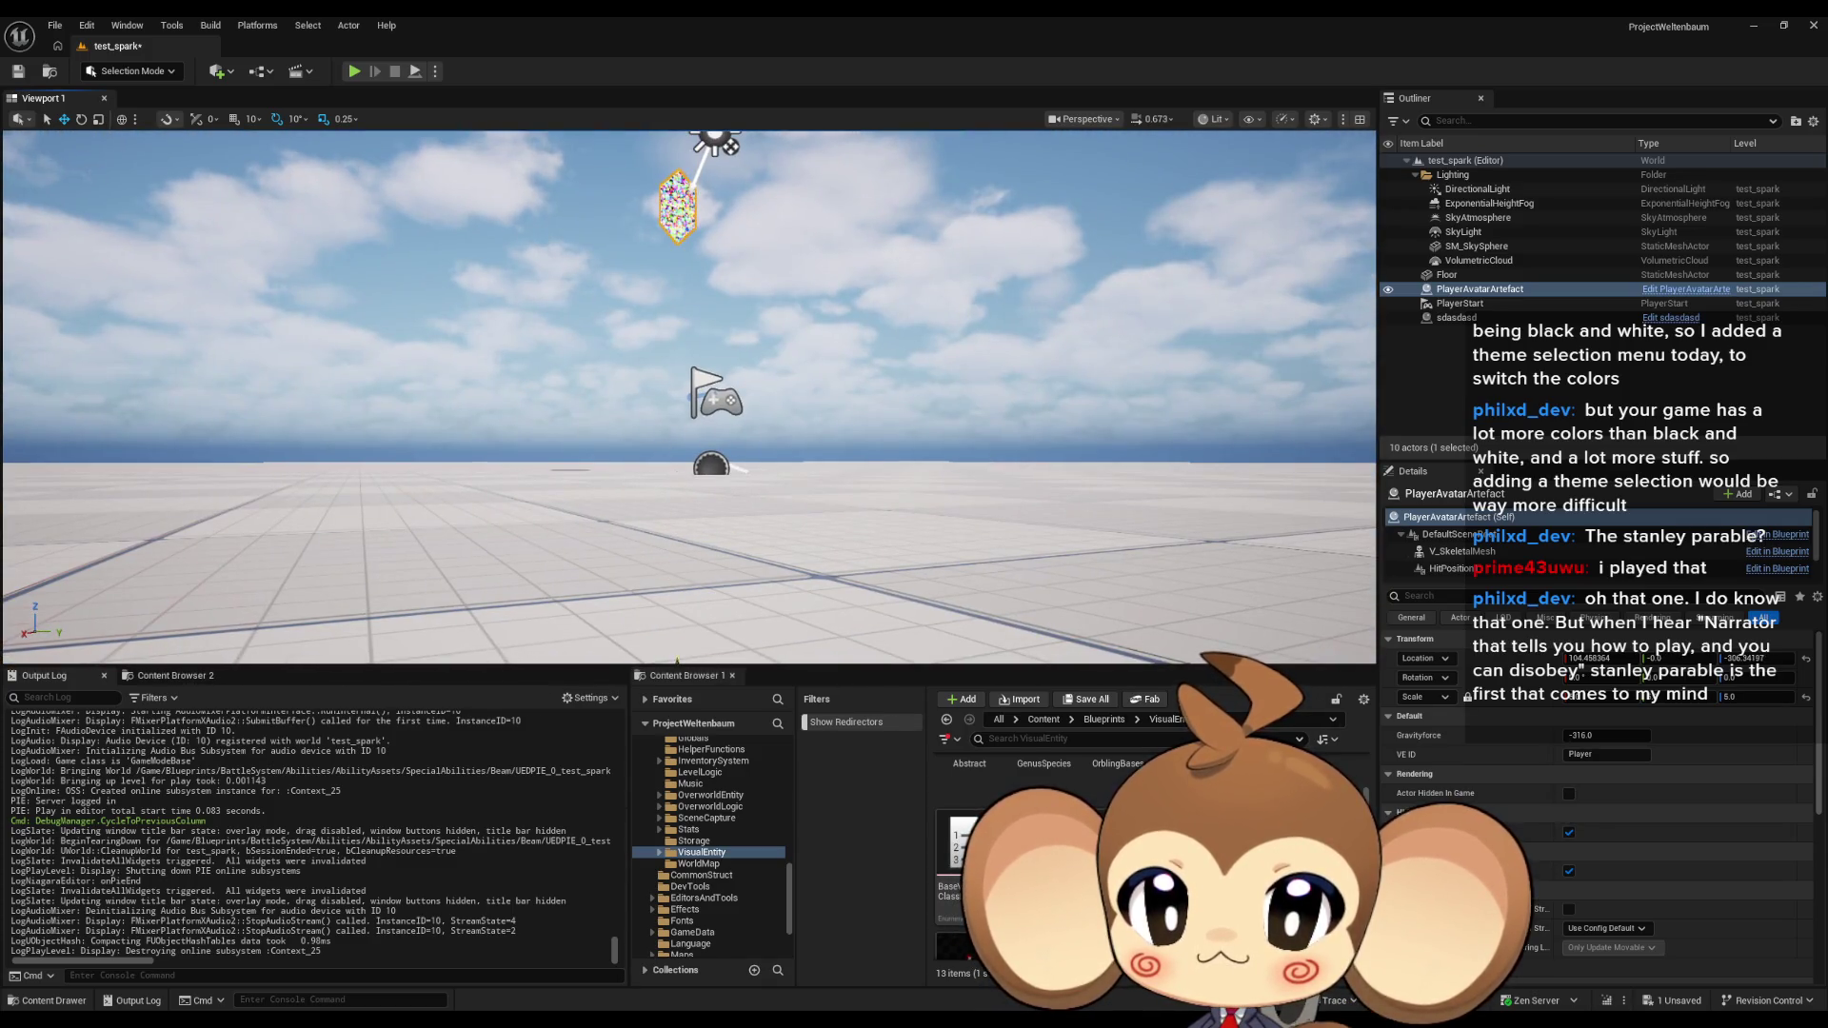
{"action": "mouse_move", "coordinate": [720, 358]}
{"action": "left_mouse_down"}
{"action": "mouse_move", "coordinate": [724, 536]}
{"action": "mouse_move", "coordinate": [705, 409]}
{"action": "left_mouse_up"}
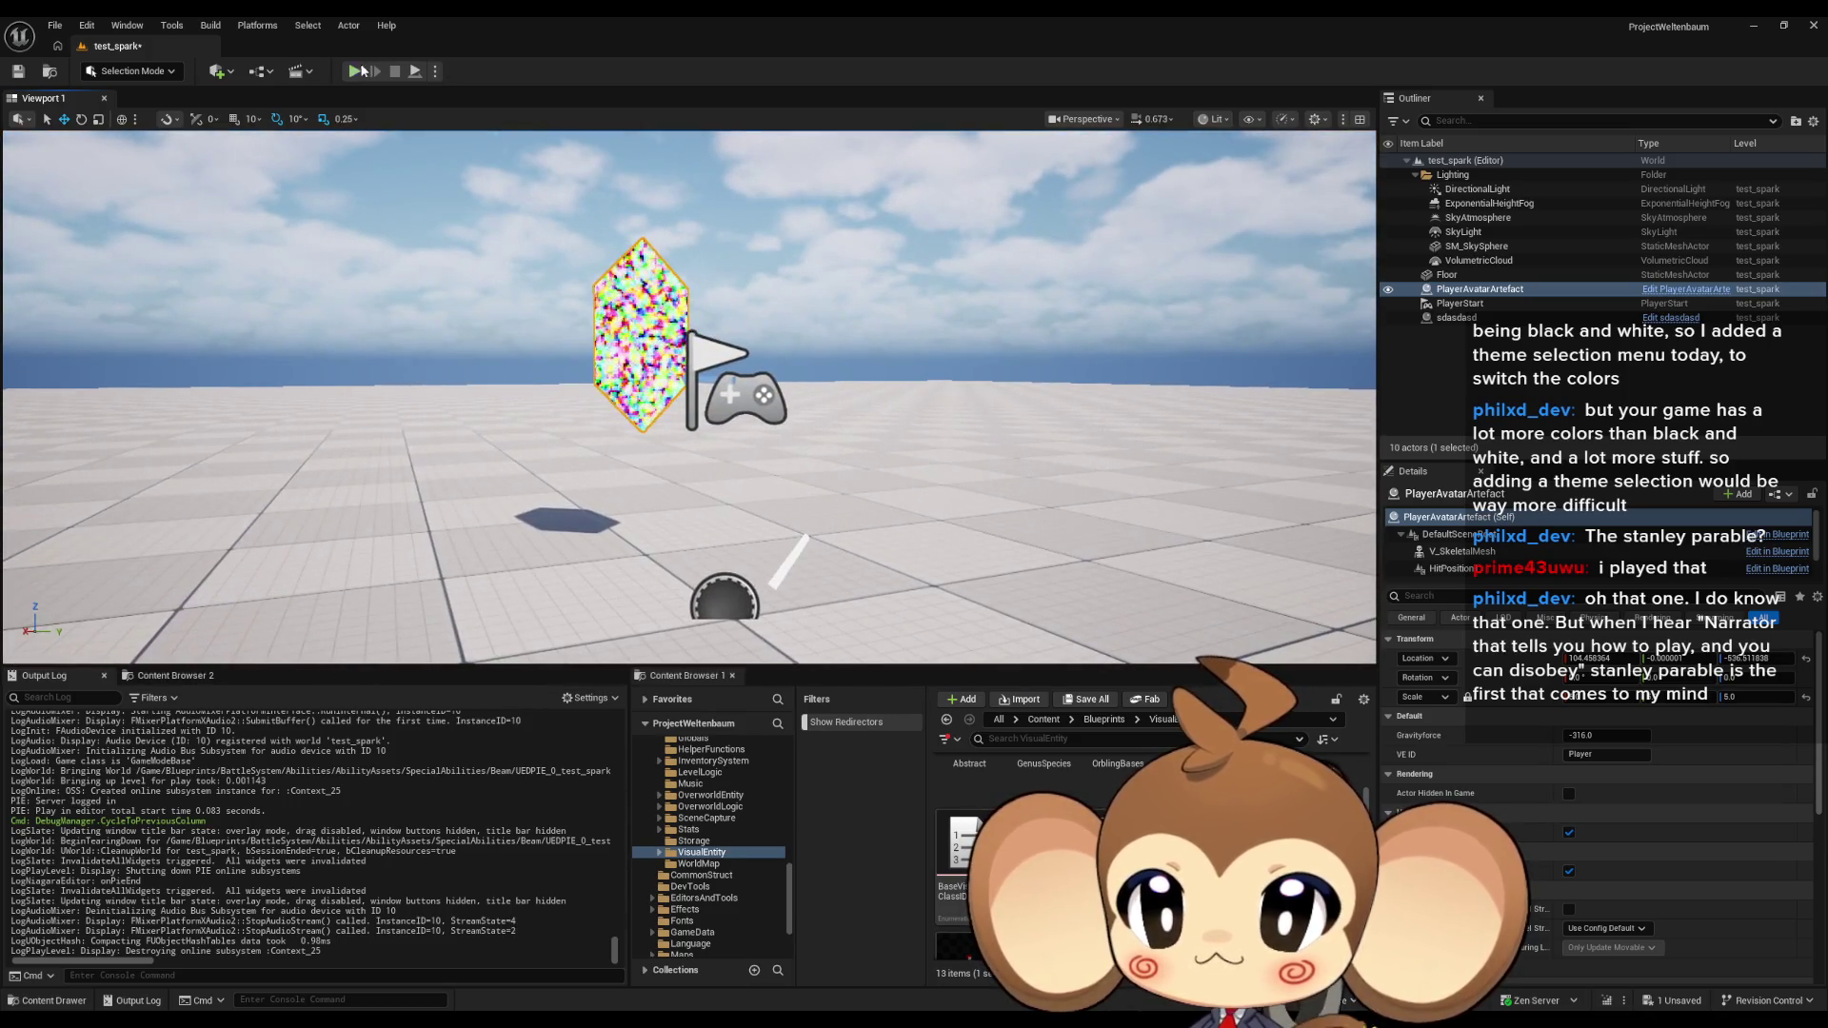
{"action": "key", "text": "ctrl+s"}
Play-test the level, stop it, and switch back to the test_spark Blueprint.
{"action": "left_click", "coordinate": [353, 72]}
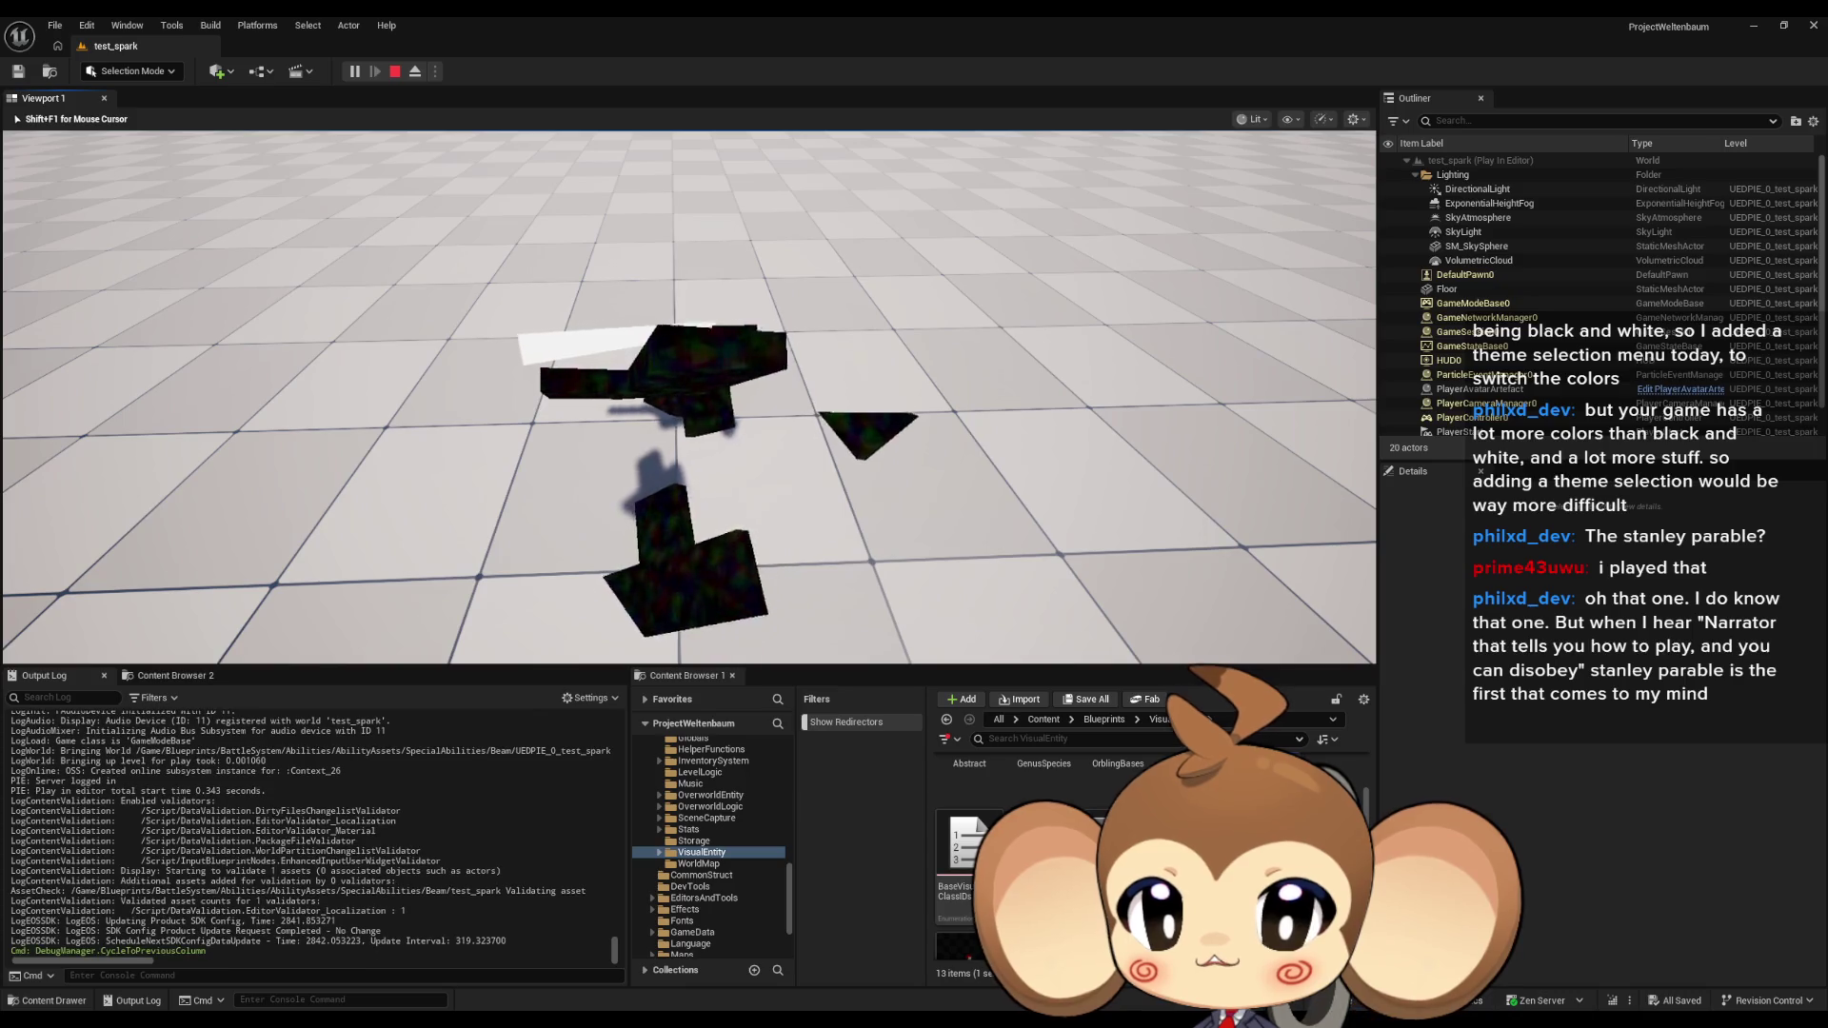
{"action": "key", "text": "Escape"}
{"action": "key", "text": "f"}
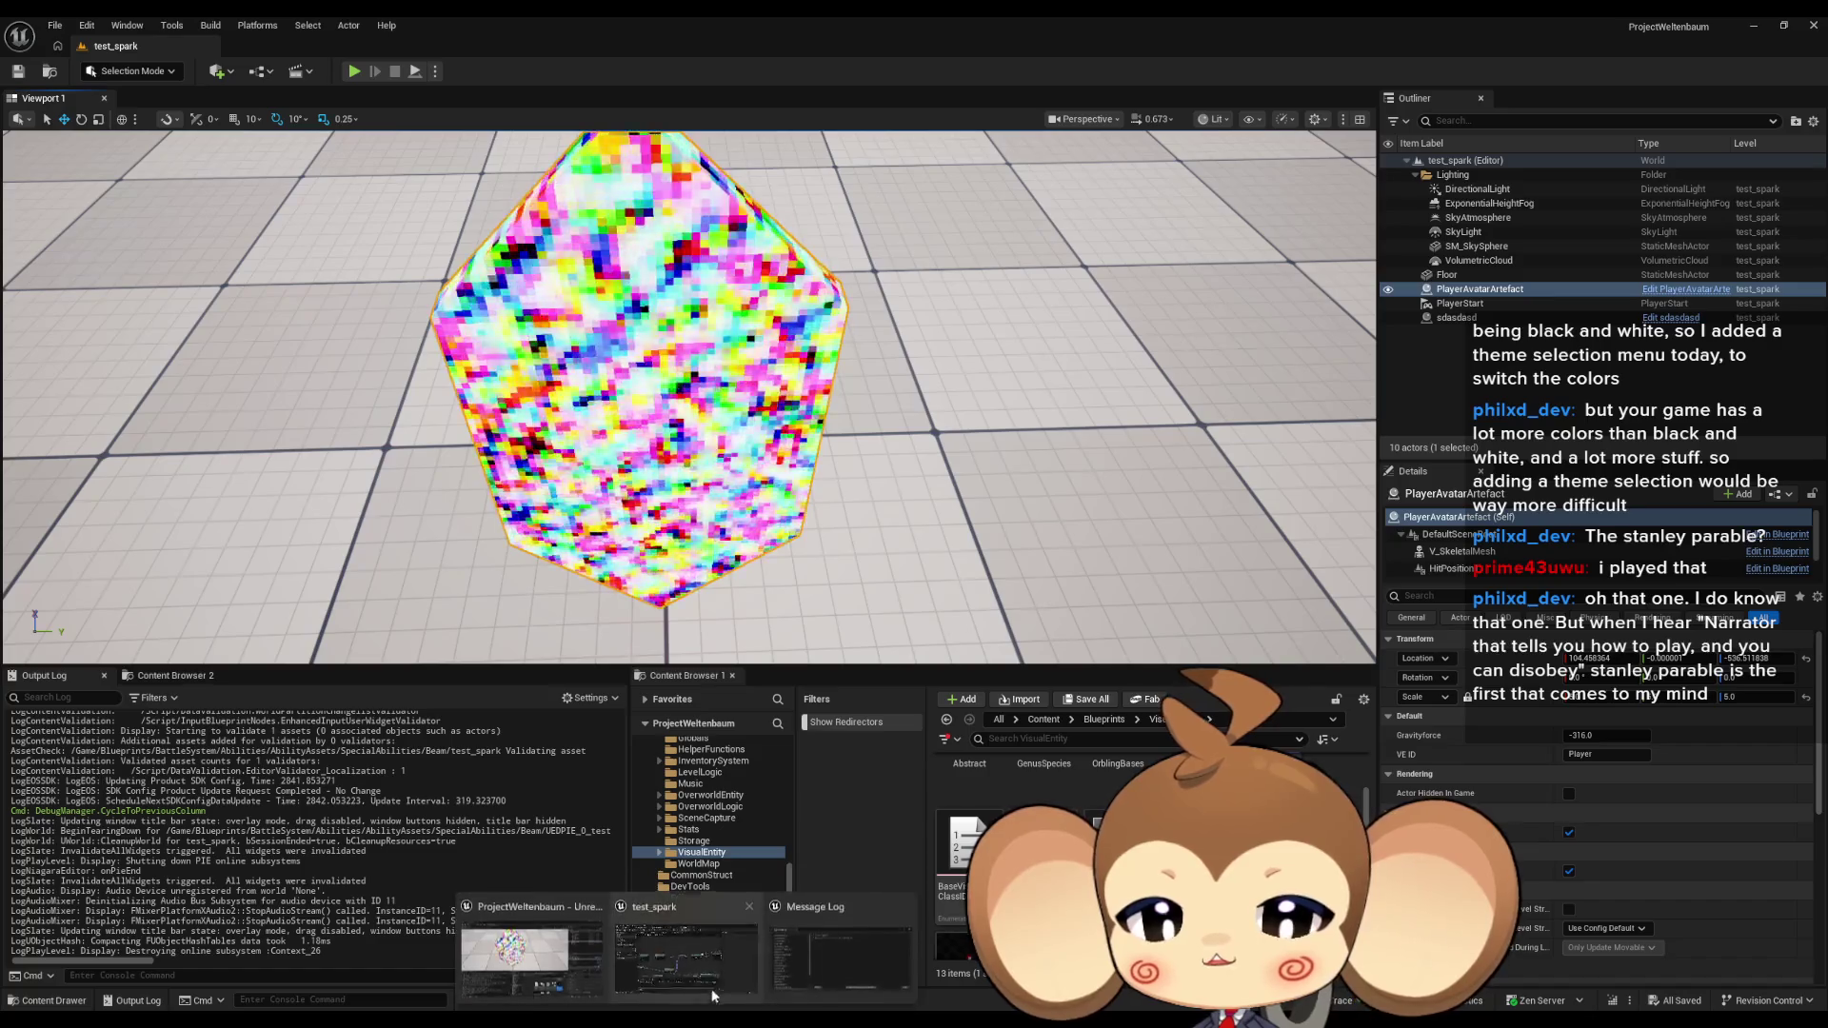
{"action": "key", "text": "alt+Tab"}
{"action": "scroll", "coordinate": [877, 723], "scroll_direction": "down", "scroll_amount": 2}
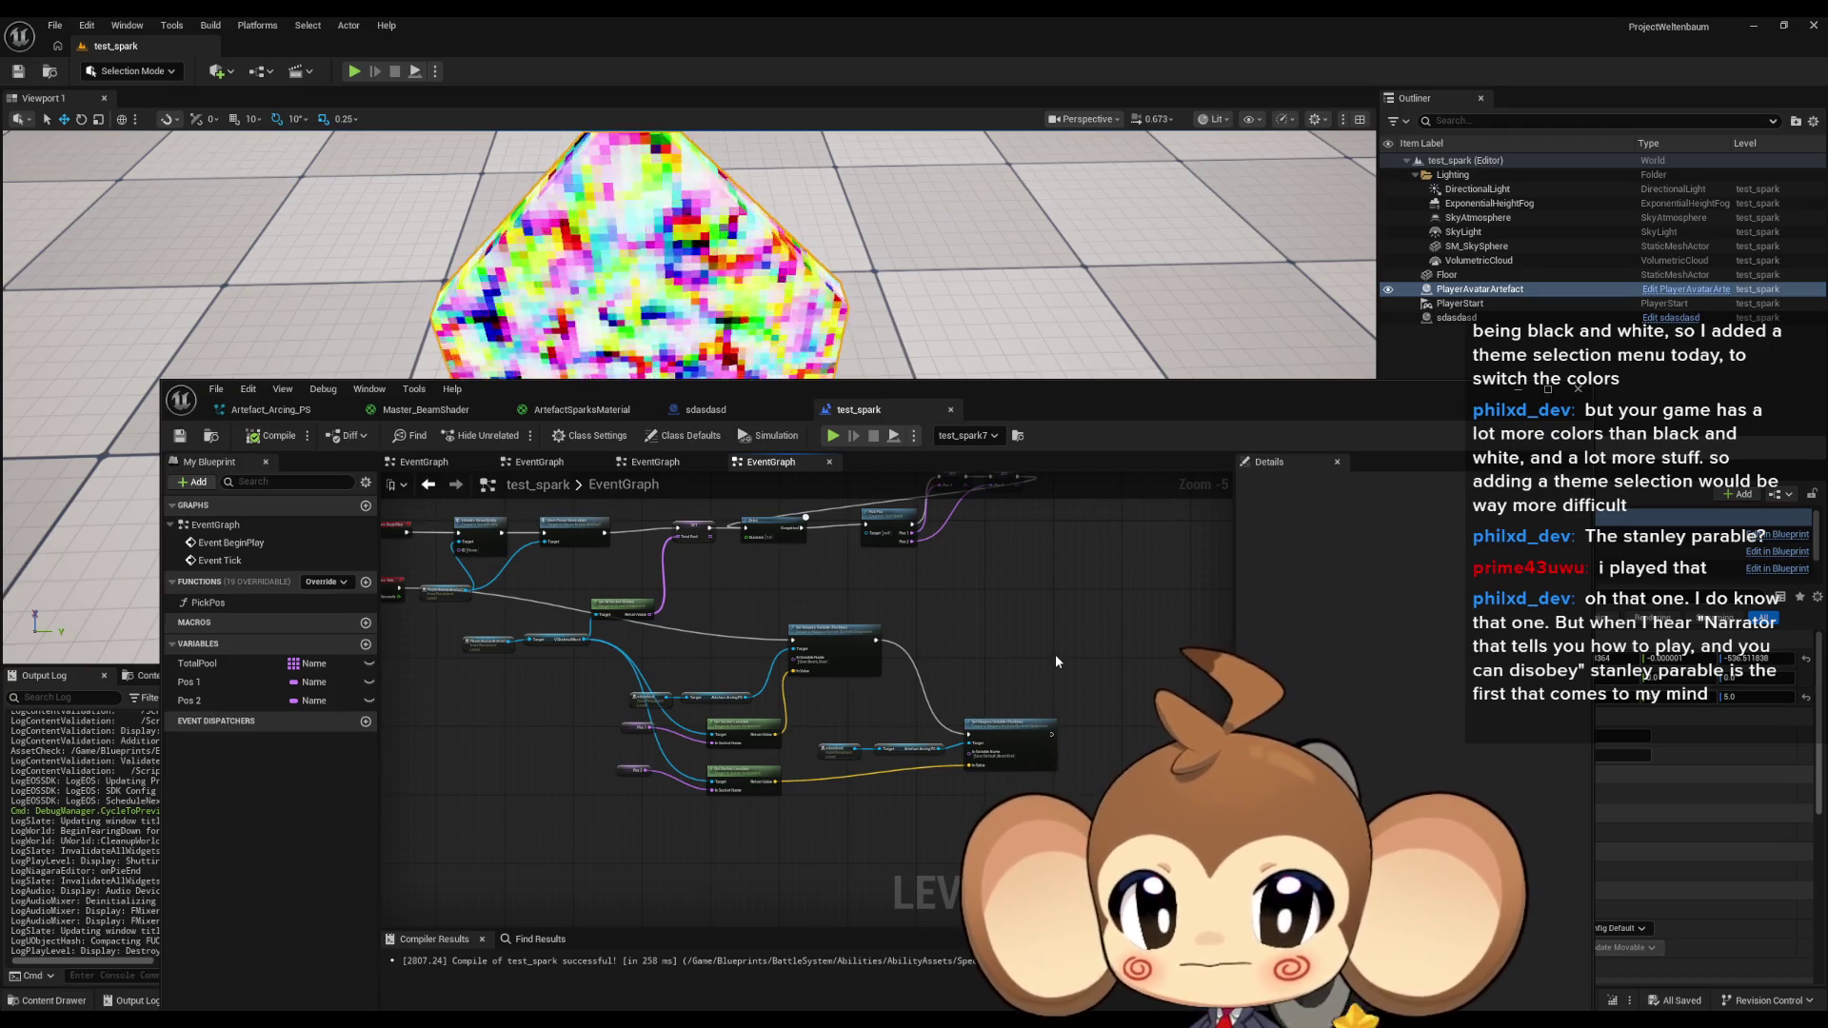
Add a Print String node after the SET Total Pool node.
{"action": "left_click_drag", "start_coordinate": [941, 672], "coordinate": [1003, 656]}
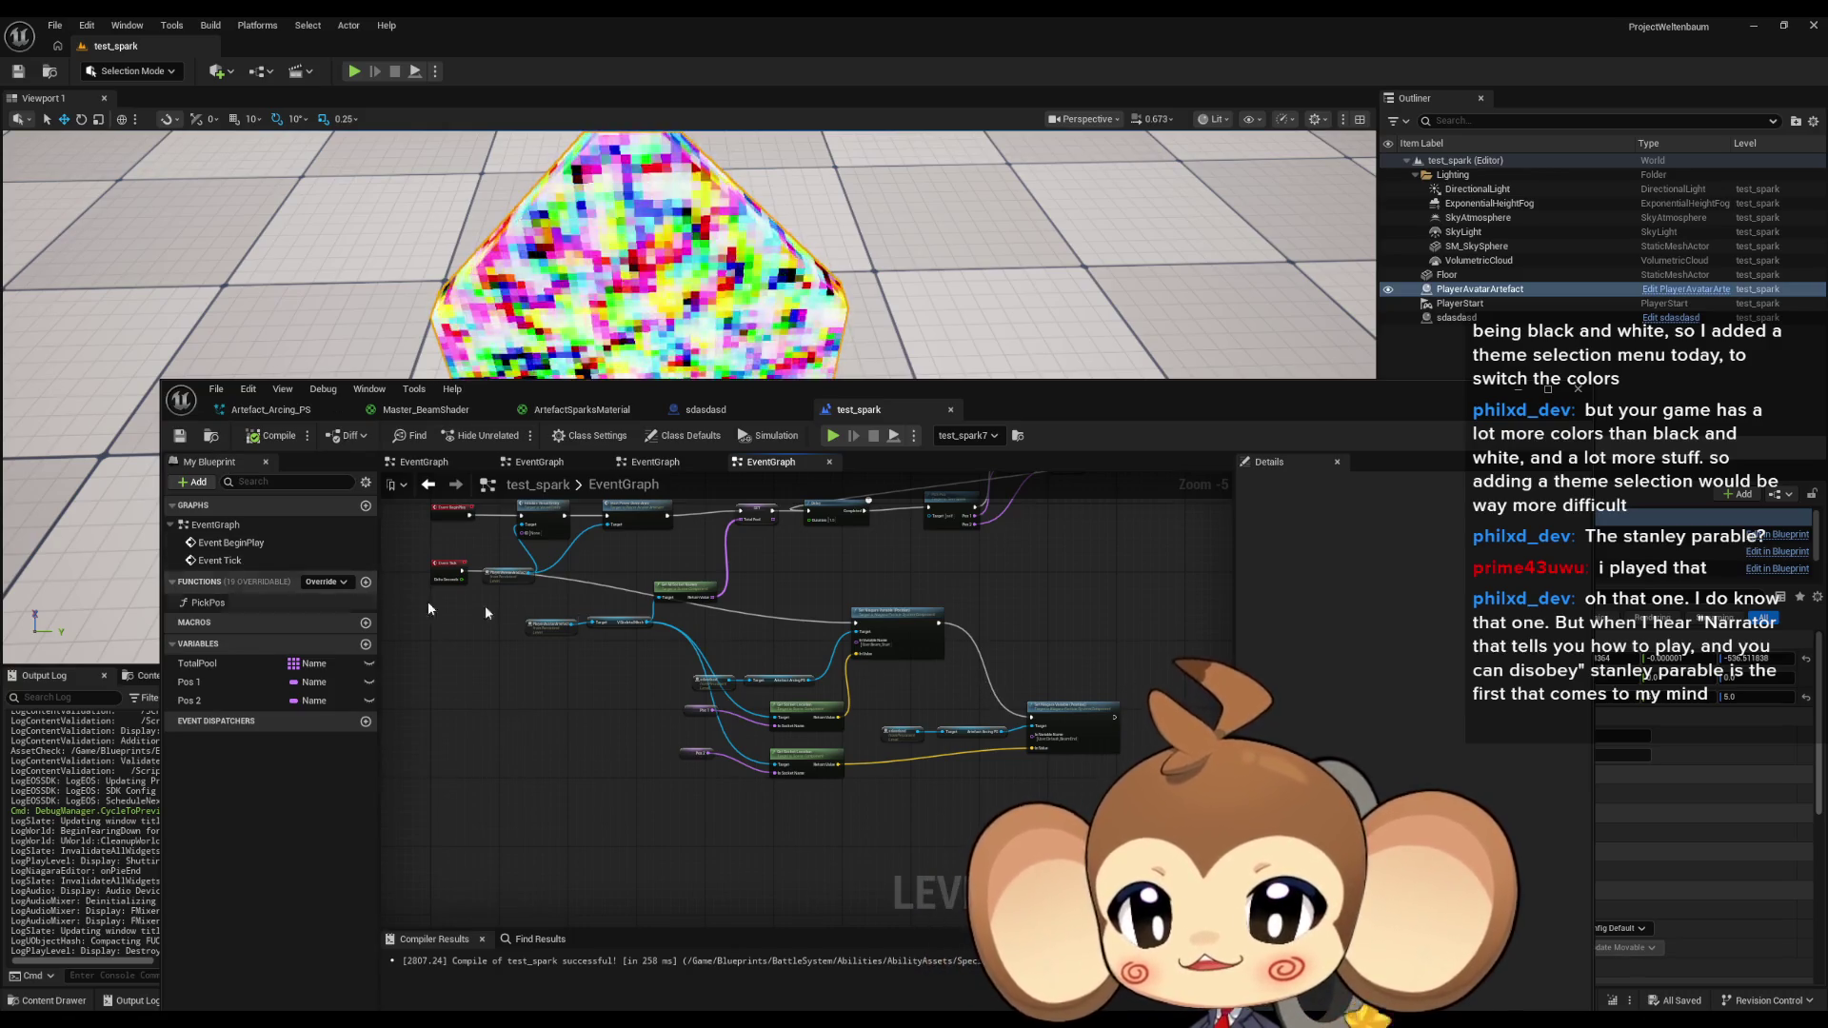
{"action": "scroll", "coordinate": [746, 673], "scroll_direction": "up", "scroll_amount": 3}
{"action": "left_click", "coordinate": [694, 641]}
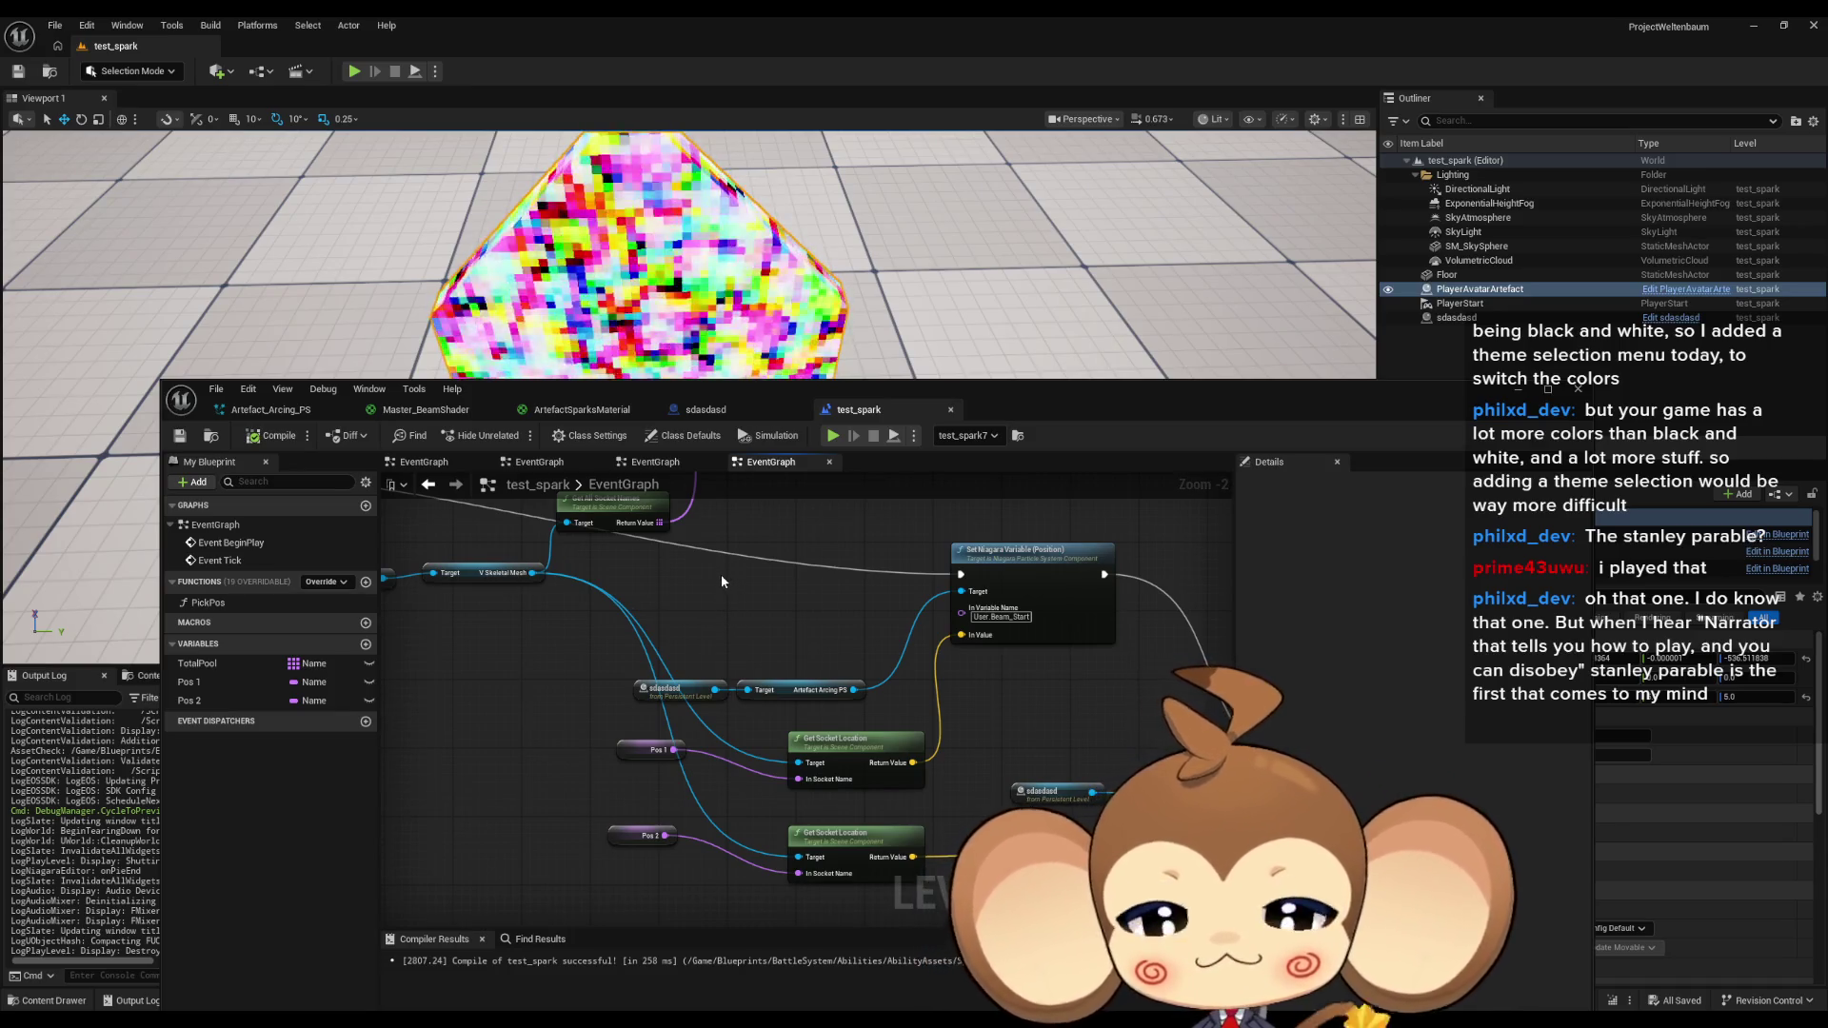
{"action": "scroll", "coordinate": [741, 579], "scroll_direction": "down", "scroll_amount": 2}
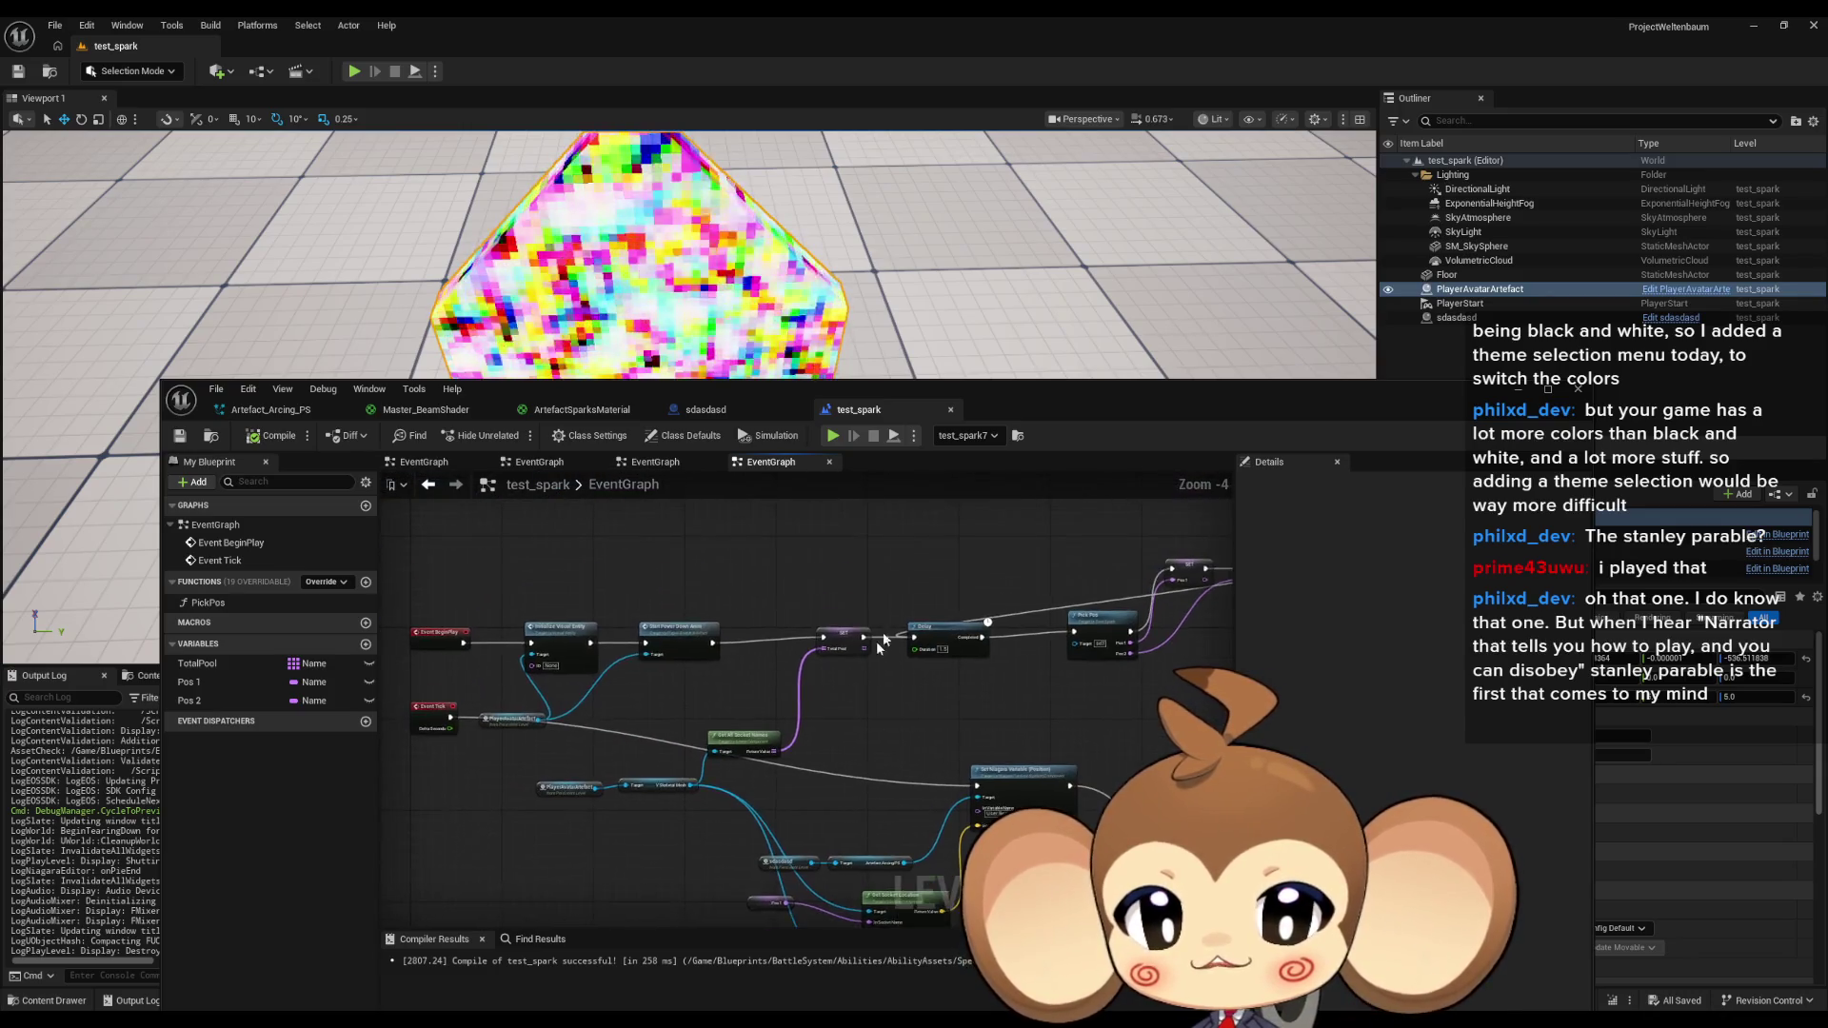
{"action": "scroll", "coordinate": [877, 642], "scroll_direction": "up", "scroll_amount": 3}
{"action": "mouse_move", "coordinate": [848, 650]}
{"action": "left_mouse_down"}
{"action": "mouse_move", "coordinate": [758, 650]}
{"action": "mouse_move", "coordinate": [881, 726]}
{"action": "left_mouse_up"}
{"action": "type", "text": "print string"}
{"action": "key", "text": "Return"}
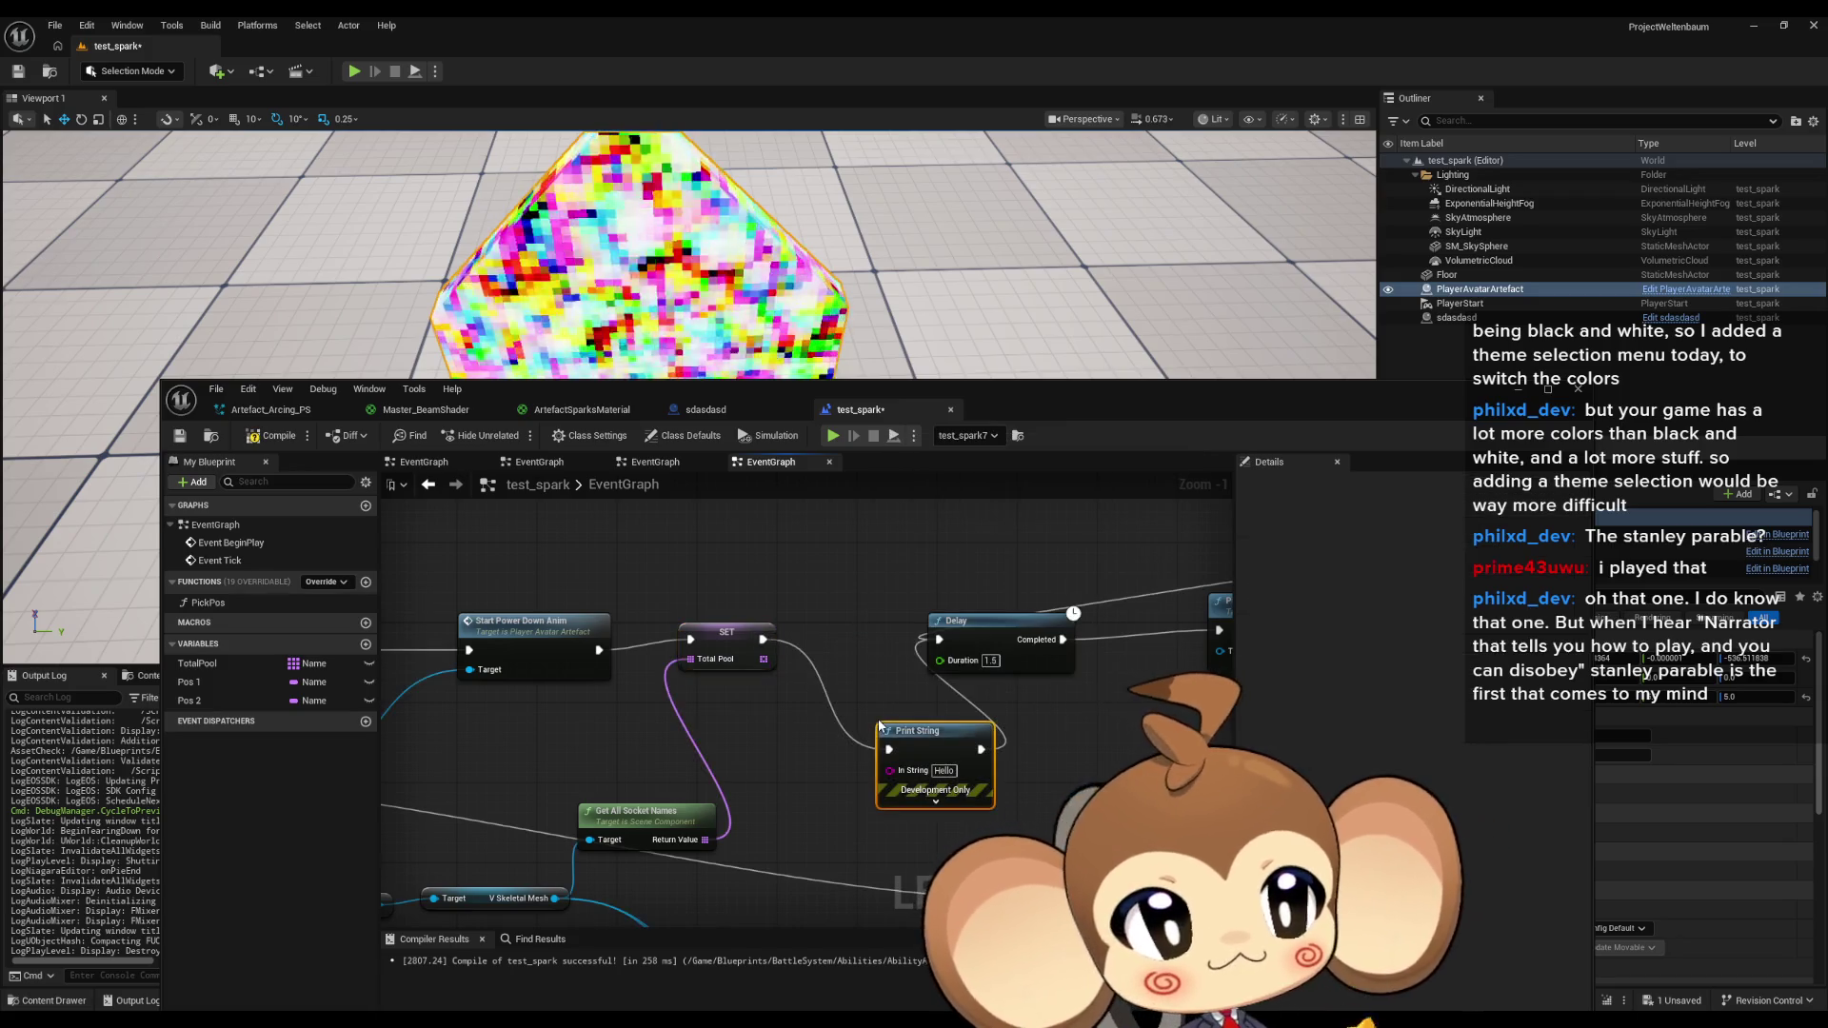
Wire Total Pool's array Length into Print String and start a play test.
{"action": "mouse_move", "coordinate": [891, 771]}
{"action": "left_mouse_down"}
{"action": "mouse_move", "coordinate": [773, 658]}
{"action": "mouse_move", "coordinate": [753, 728]}
{"action": "left_mouse_up"}
{"action": "key", "text": "Escape"}
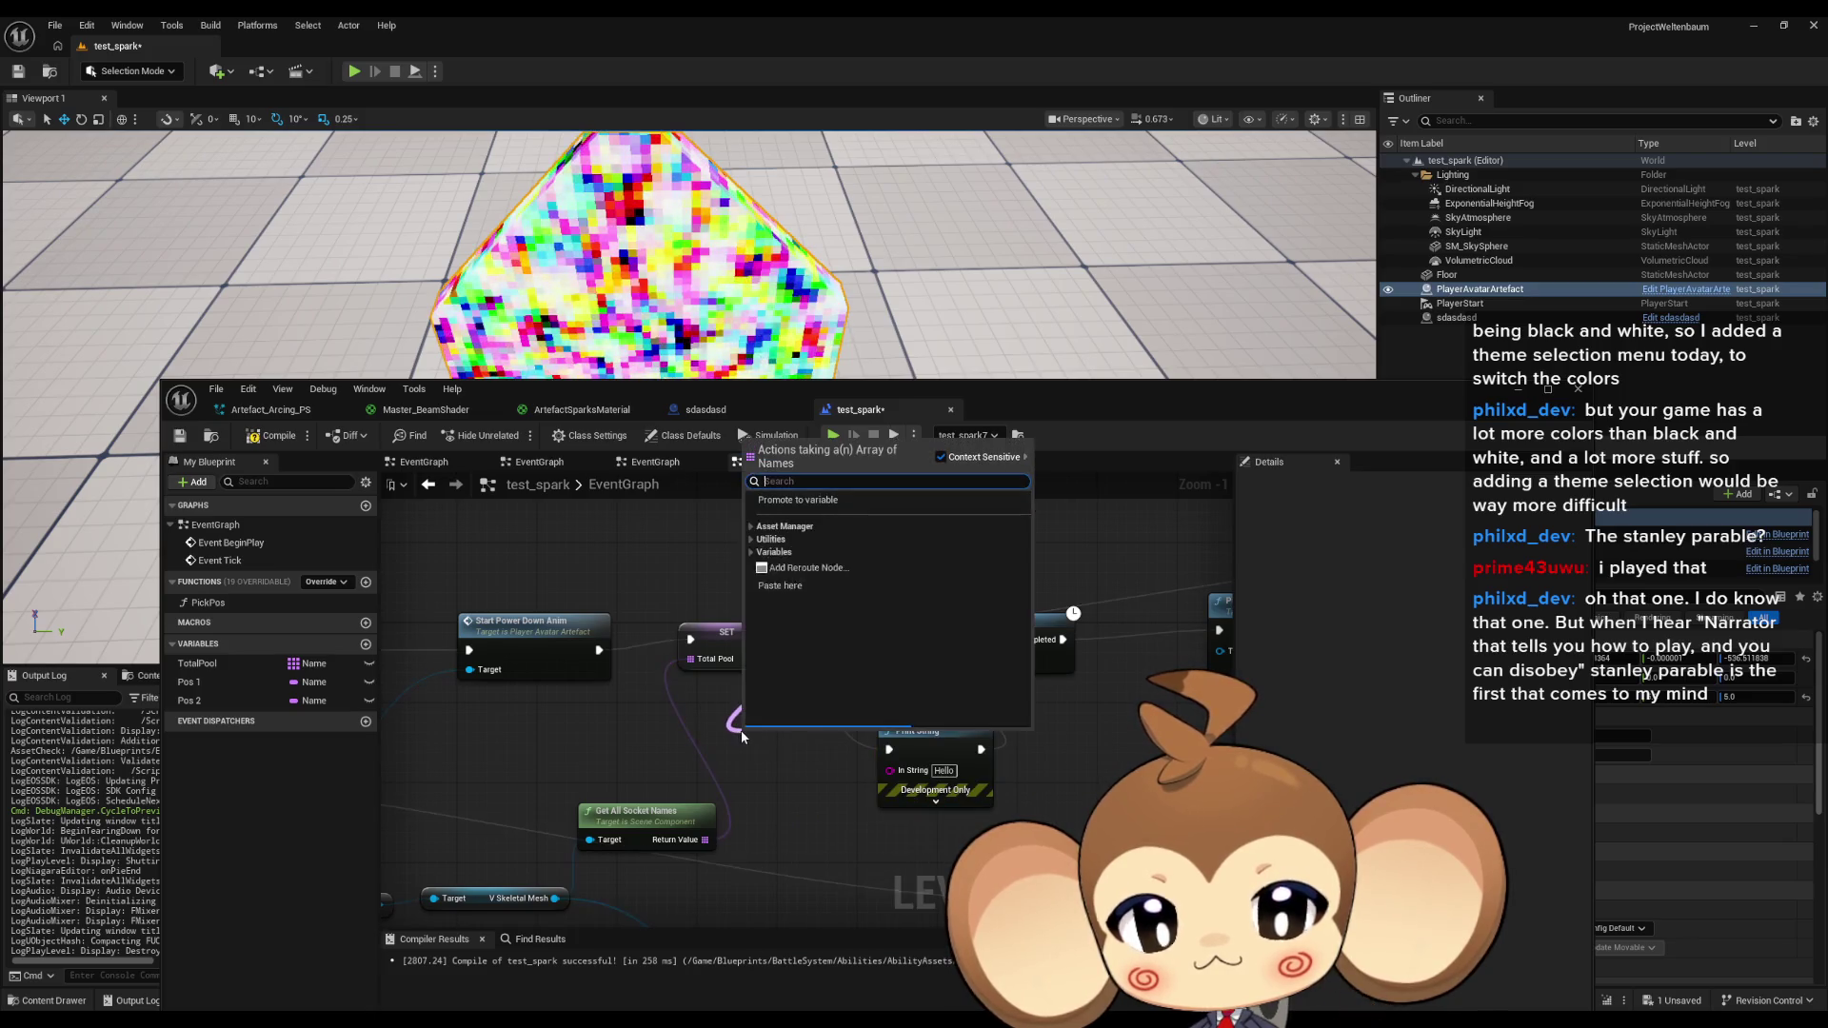
{"action": "type", "text": "length"}
{"action": "left_click", "coordinate": [753, 730]}
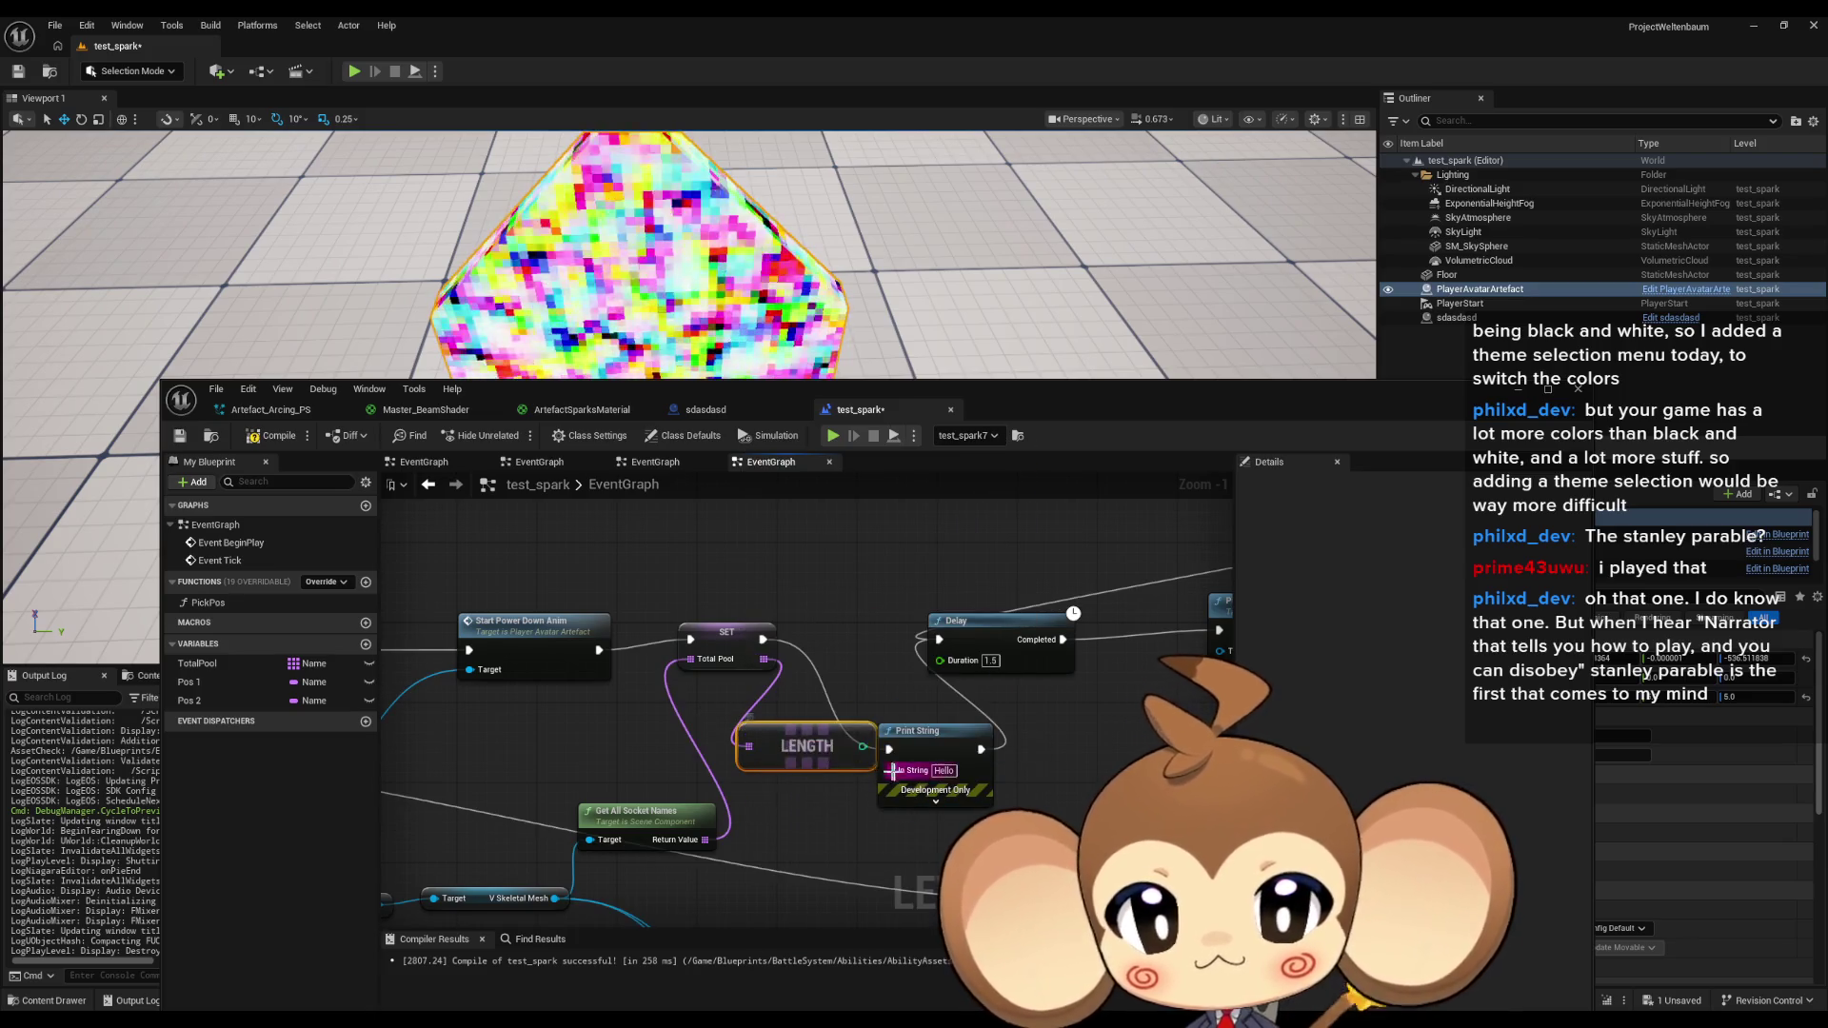
{"action": "left_click_drag", "start_coordinate": [865, 746], "coordinate": [891, 770]}
{"action": "key", "text": "super+Down"}
{"action": "left_click", "coordinate": [353, 72]}
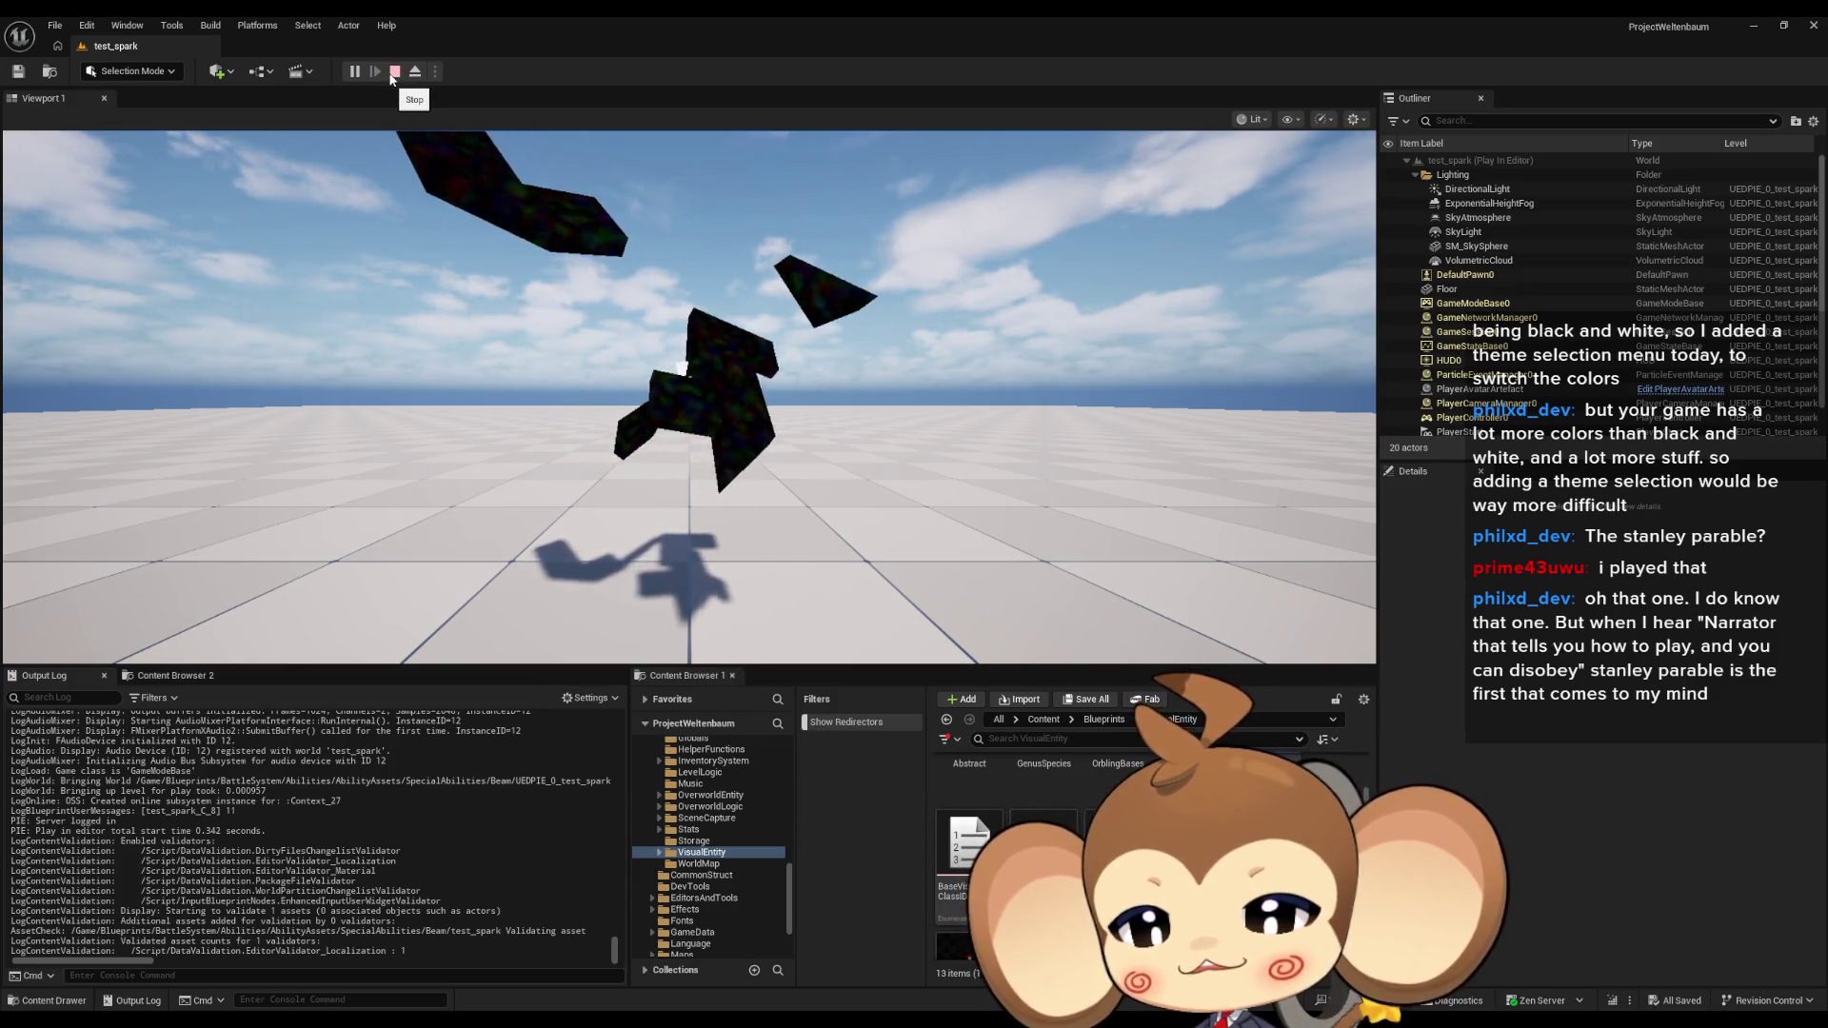
Stop the test and add a For Each Loop over Total Pool, completing into Delay.
{"action": "left_click", "coordinate": [392, 72]}
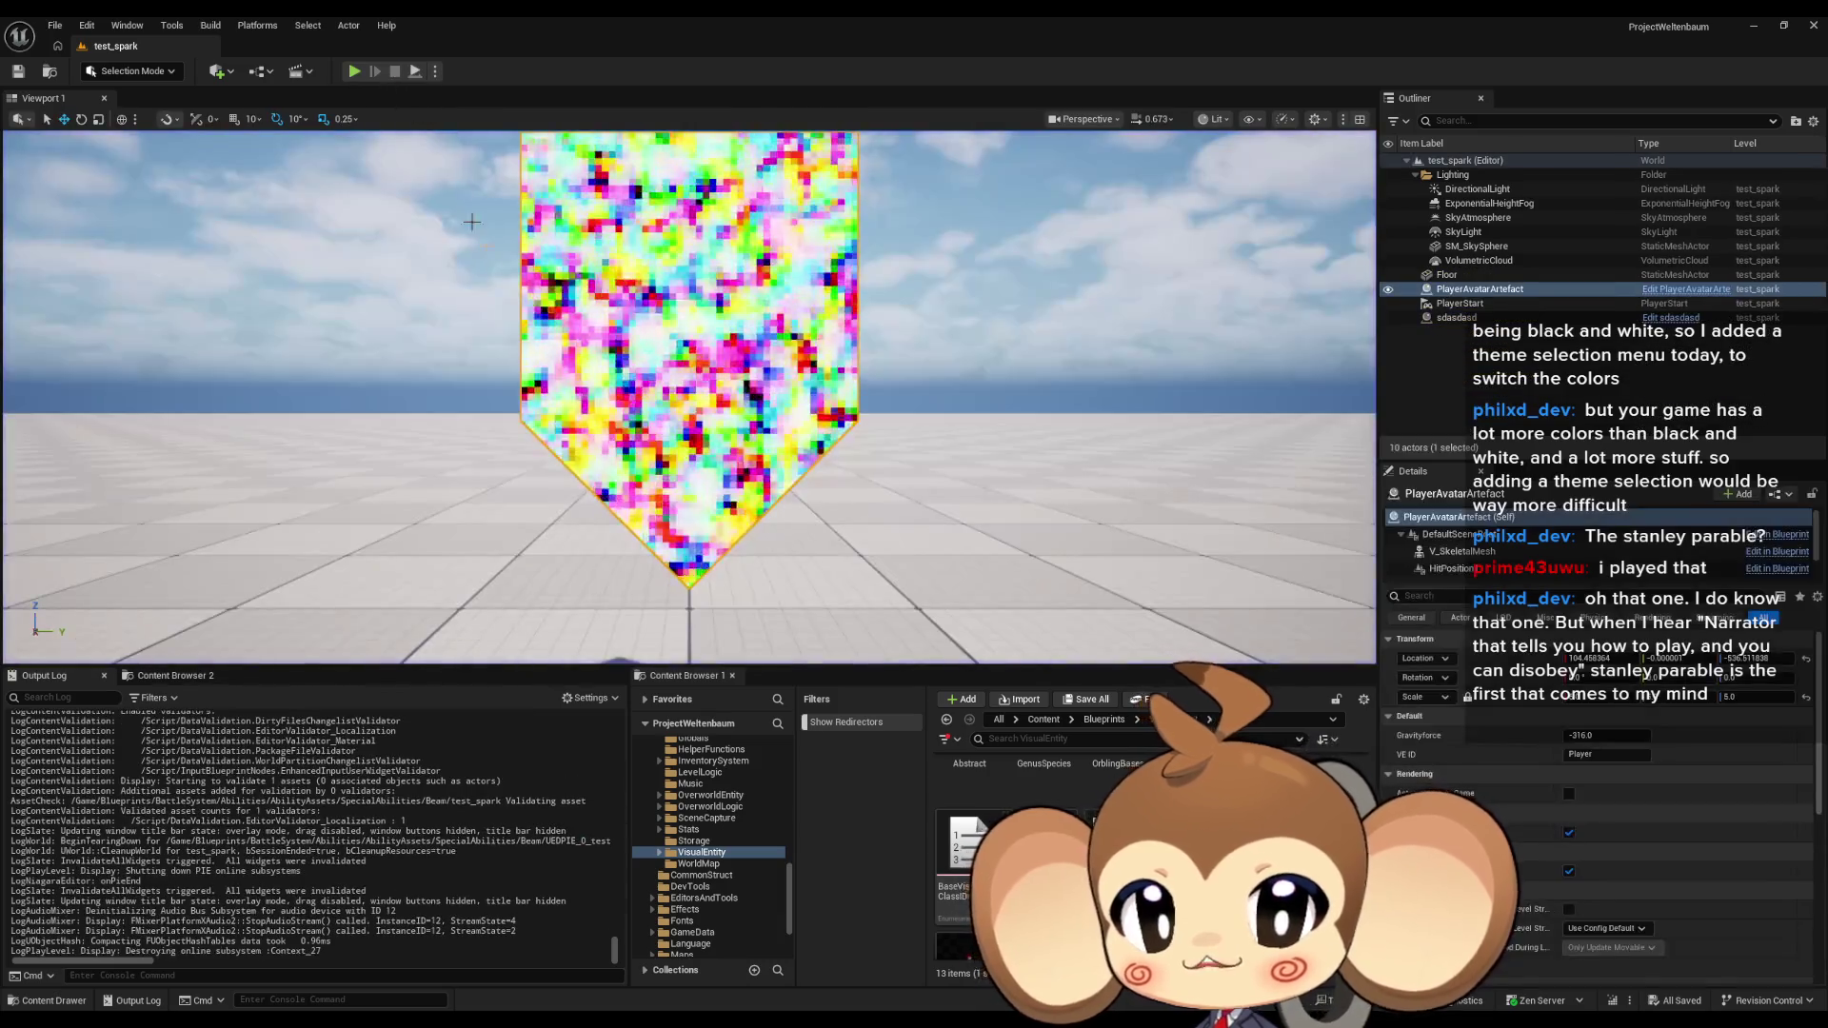
{"action": "mouse_move", "coordinate": [821, 956]}
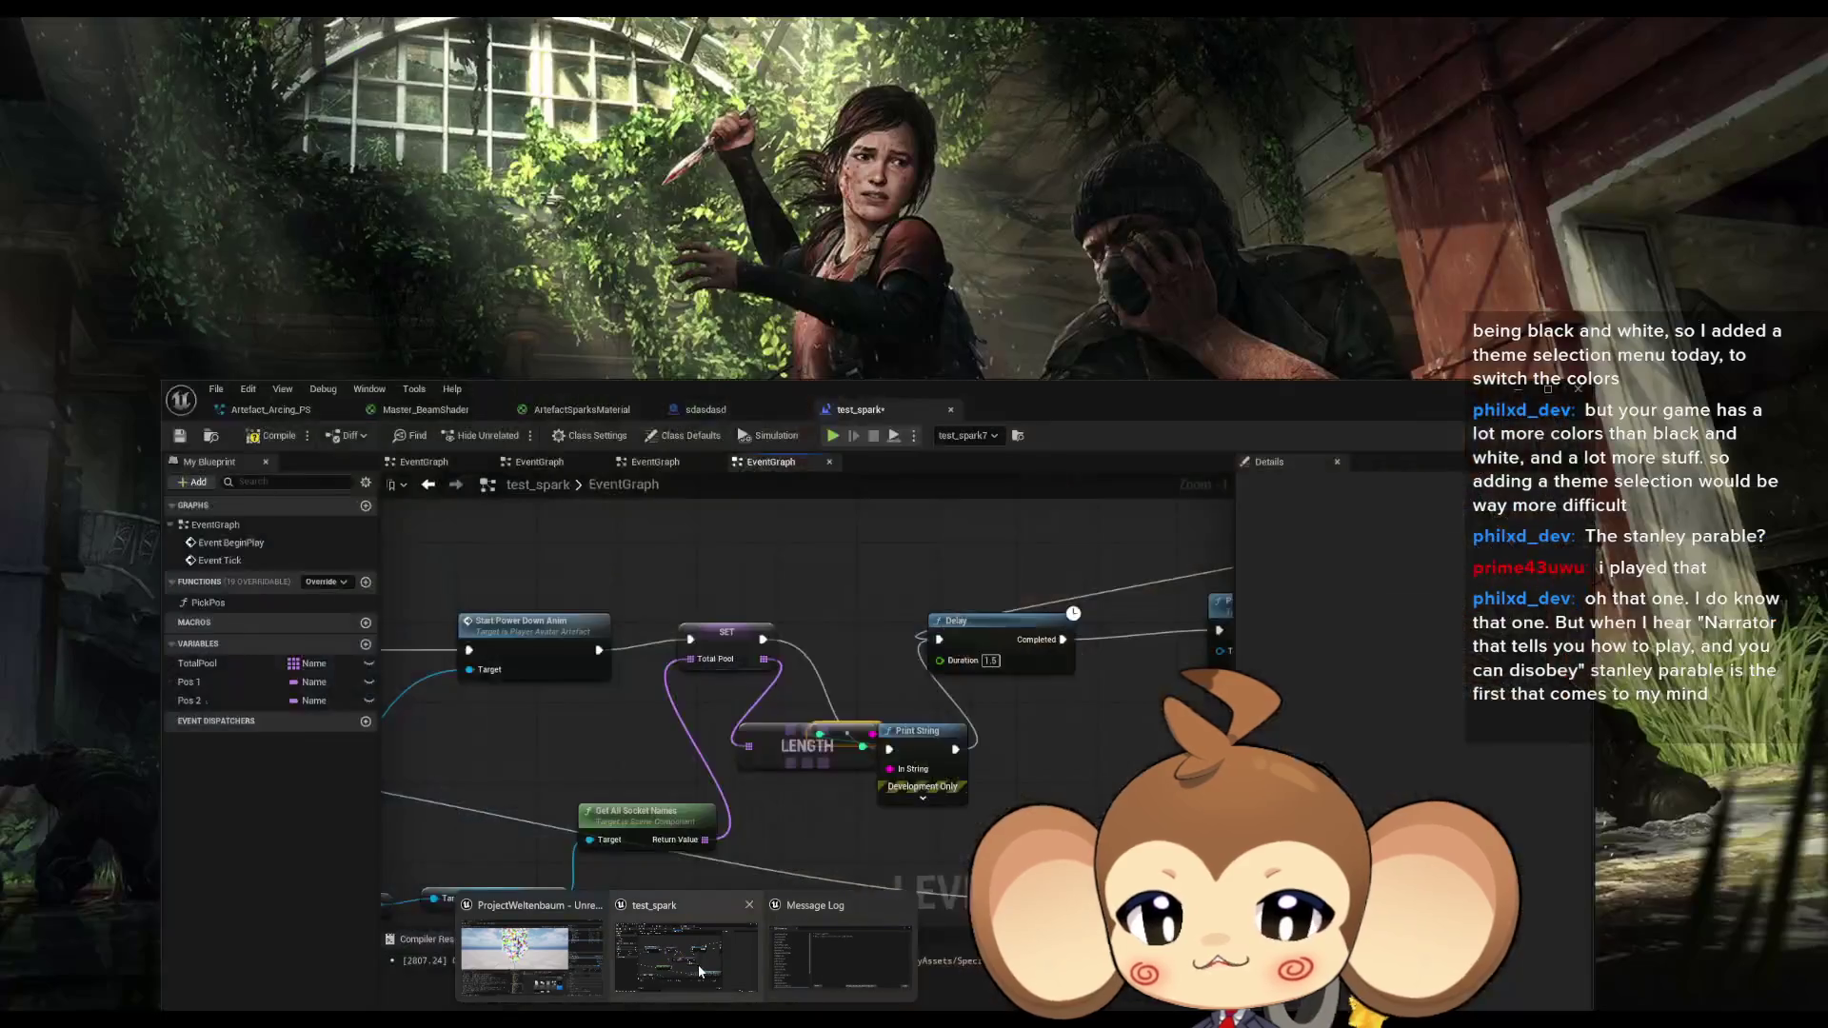
{"action": "left_click", "coordinate": [699, 964]}
{"action": "left_click_drag", "start_coordinate": [994, 745], "coordinate": [1044, 735]}
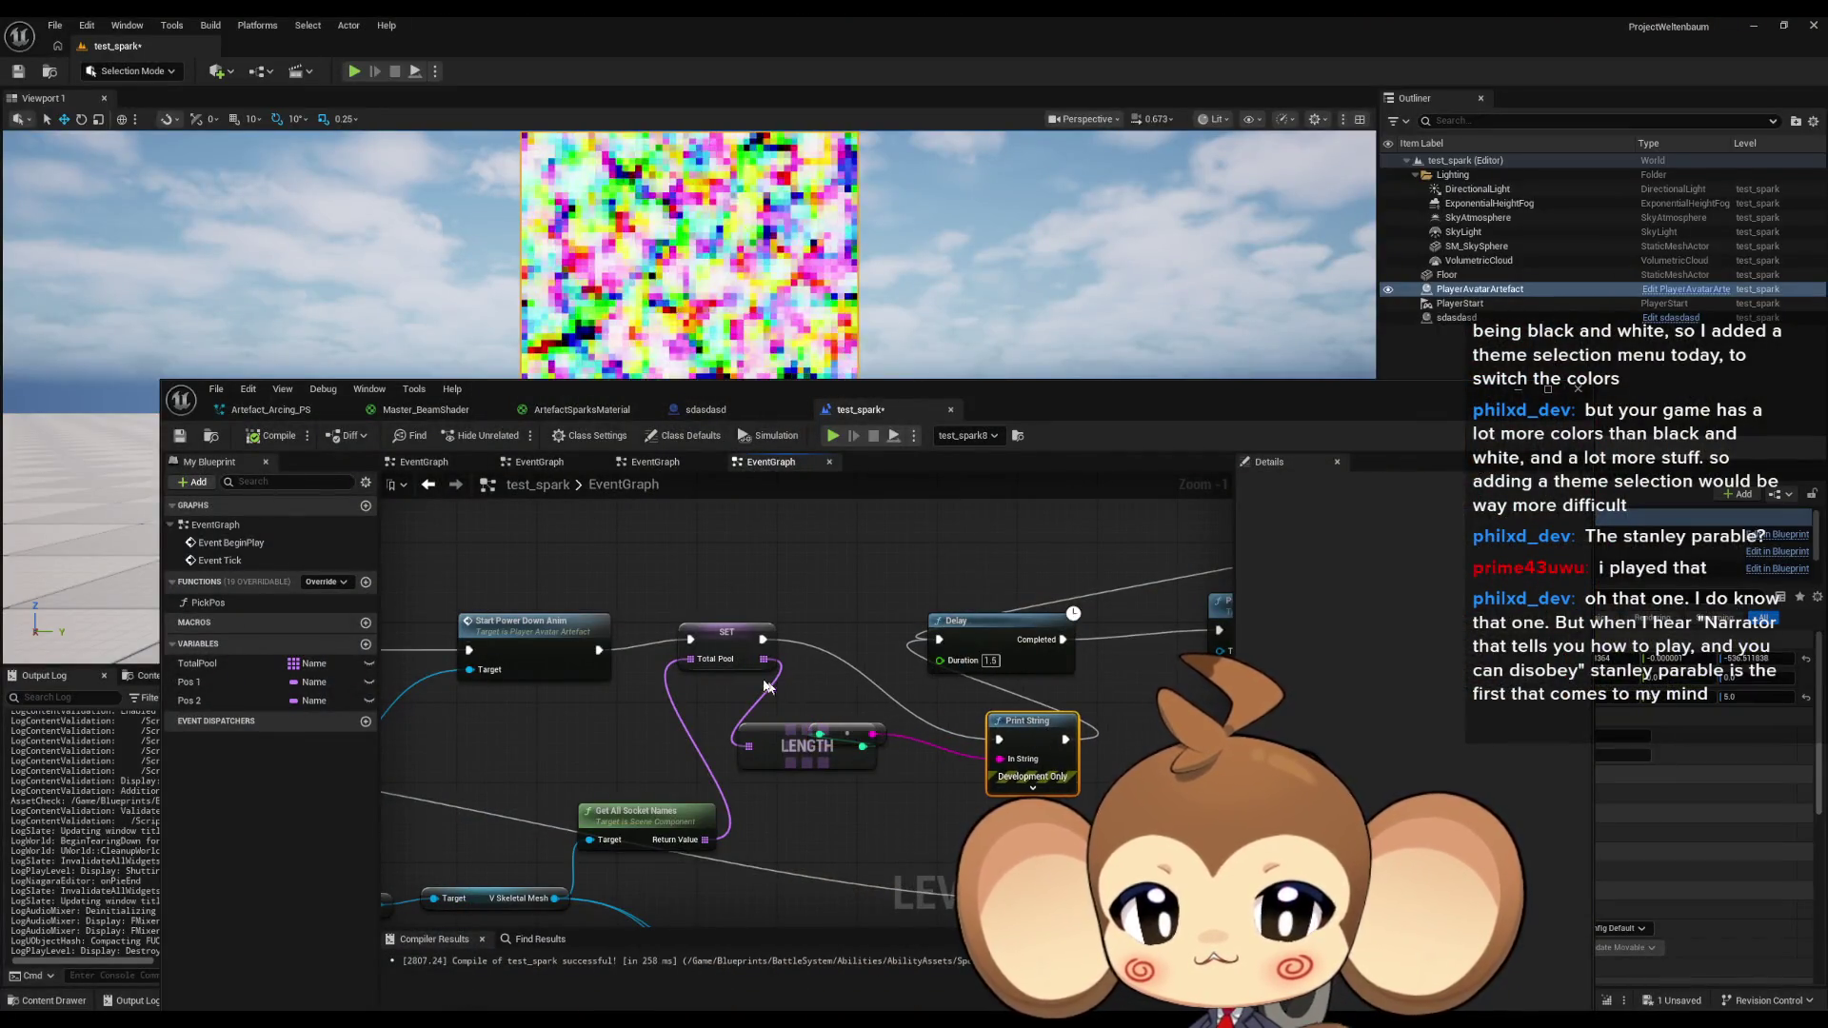
{"action": "mouse_move", "coordinate": [774, 658]}
{"action": "left_mouse_down"}
{"action": "mouse_move", "coordinate": [785, 524]}
{"action": "mouse_move", "coordinate": [840, 576]}
{"action": "mouse_move", "coordinate": [841, 530]}
{"action": "mouse_move", "coordinate": [922, 580]}
{"action": "mouse_move", "coordinate": [971, 667]}
{"action": "mouse_move", "coordinate": [940, 640]}
{"action": "left_mouse_up"}
{"action": "type", "text": "for each"}
{"action": "key", "text": "Return"}
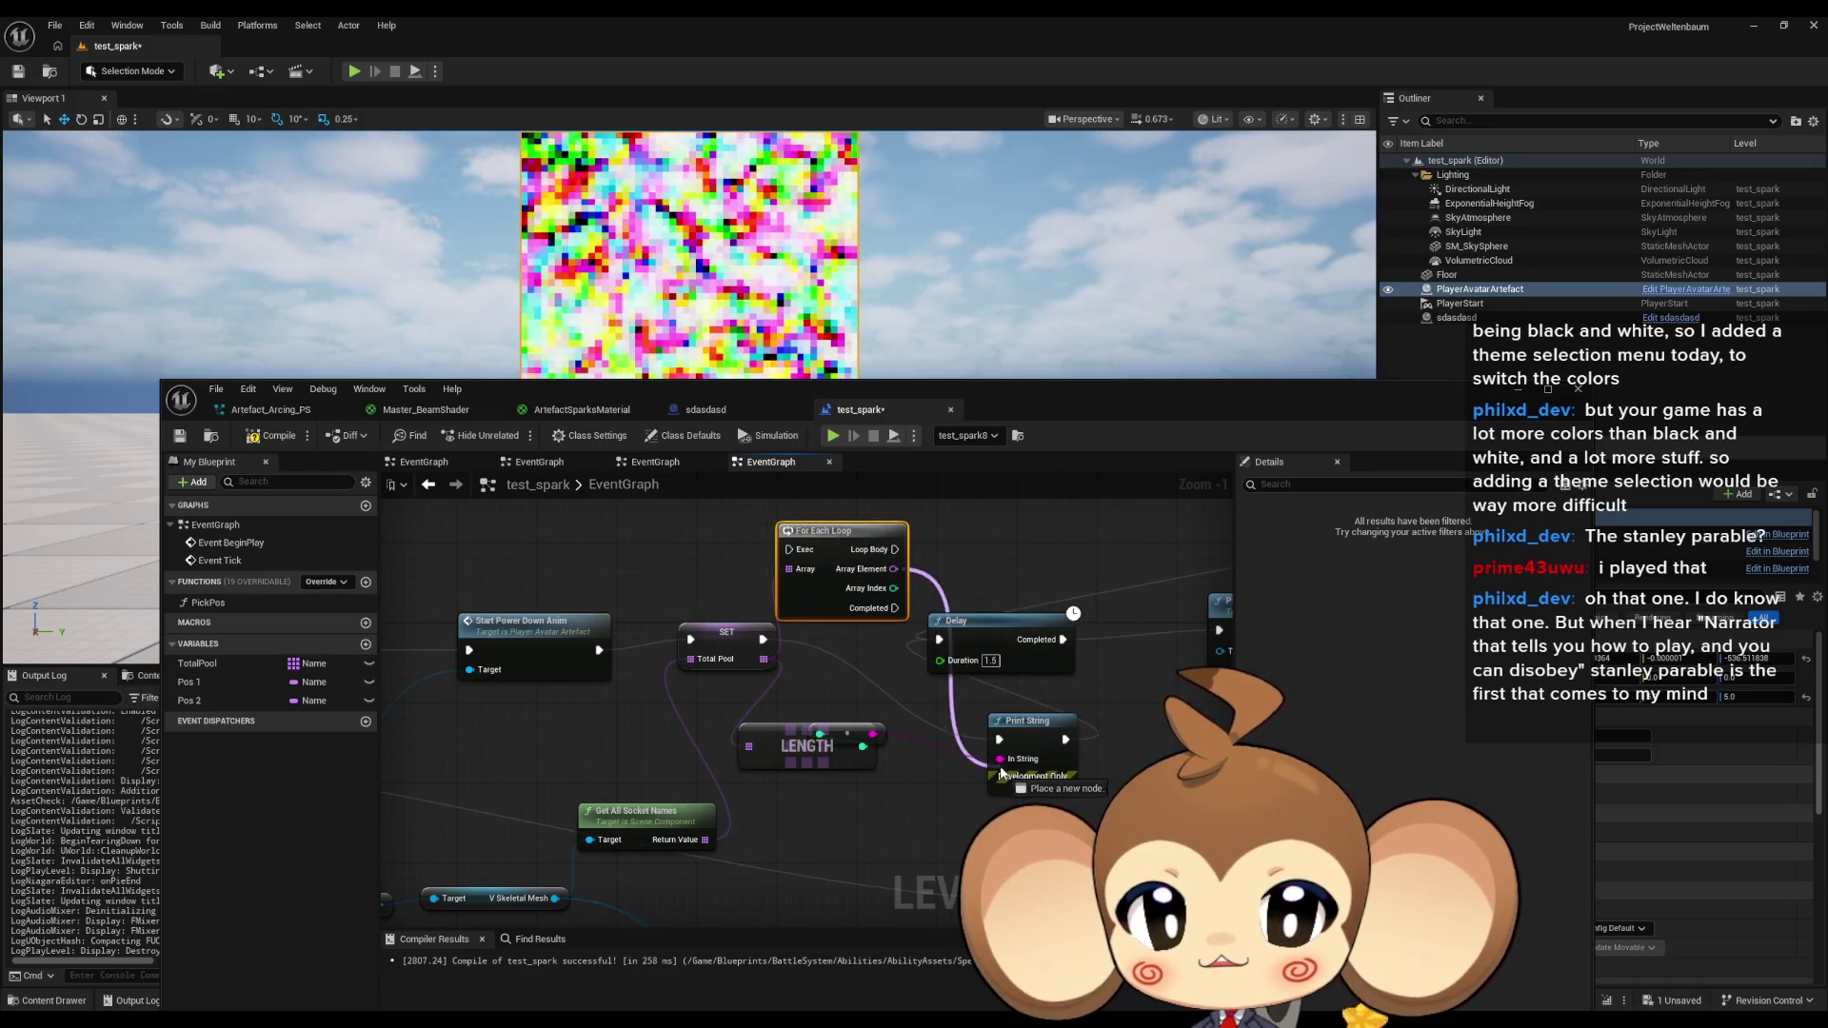
{"action": "left_click_drag", "start_coordinate": [895, 549], "coordinate": [999, 740]}
{"action": "left_click_drag", "start_coordinate": [763, 640], "coordinate": [802, 552]}
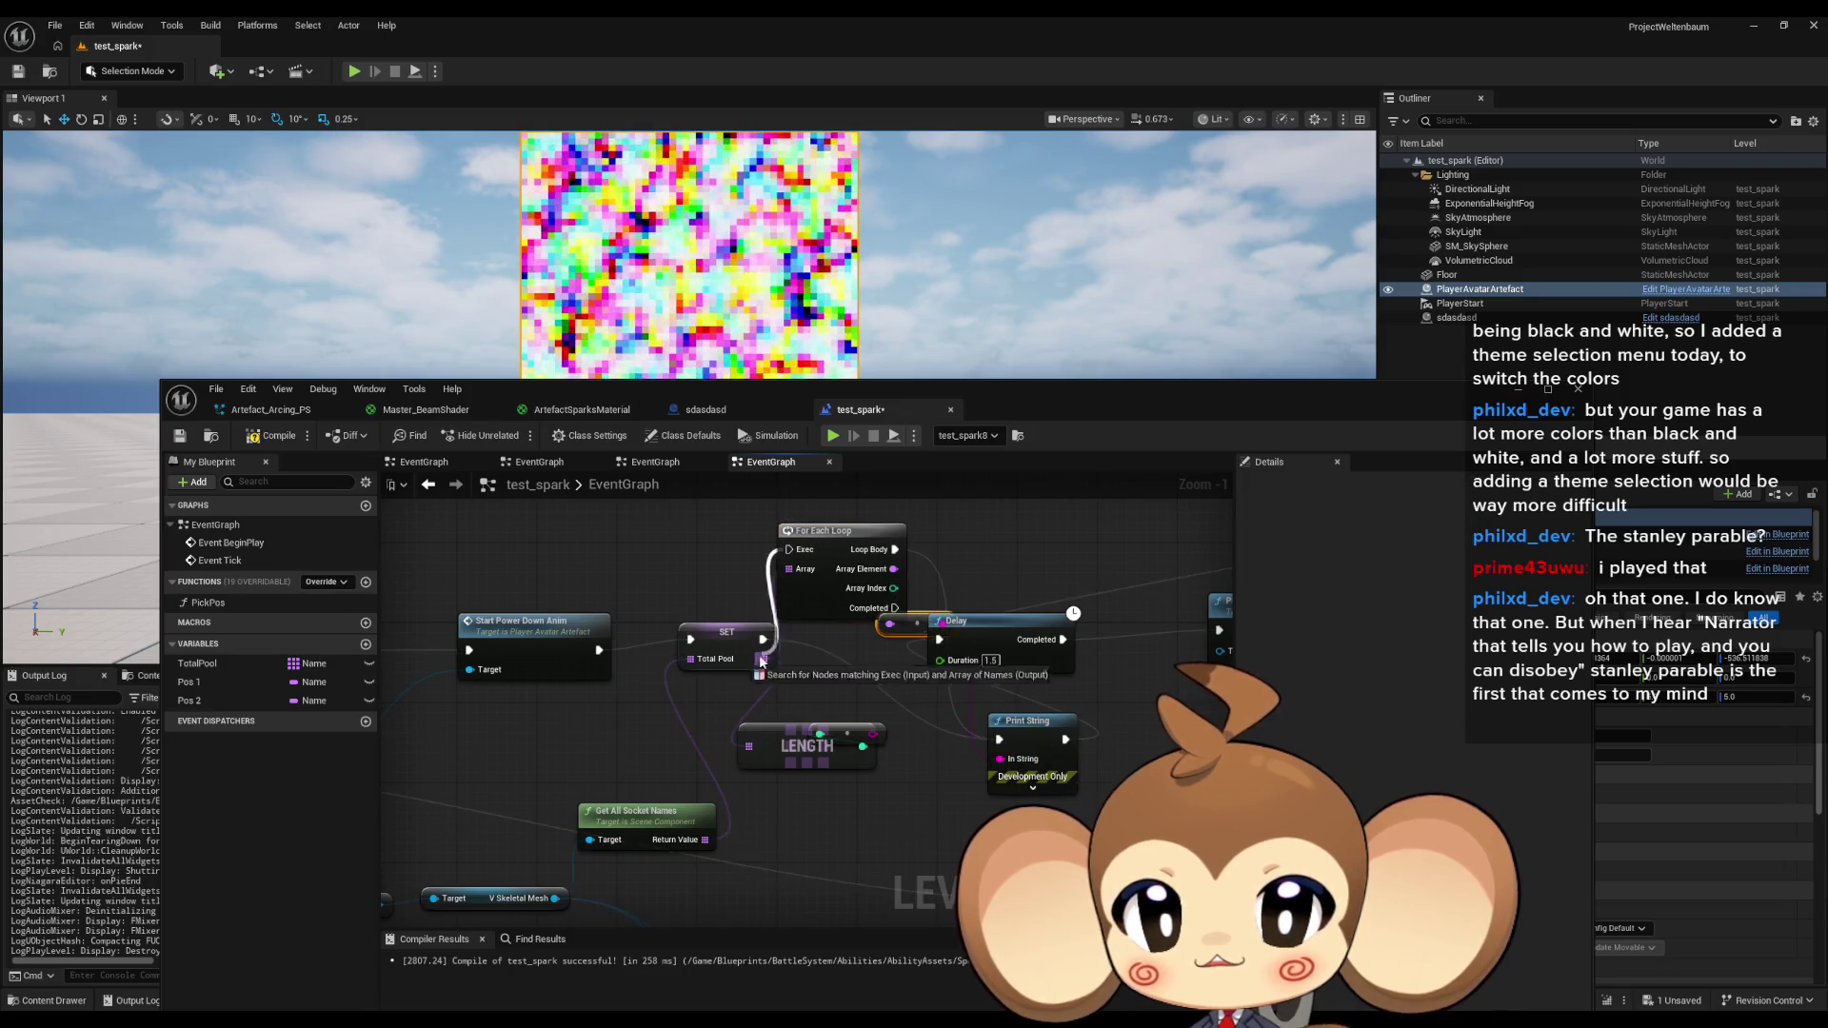
Play-test again, check the logged socket names in the Output Log, then stop.
{"action": "left_click", "coordinate": [1520, 391]}
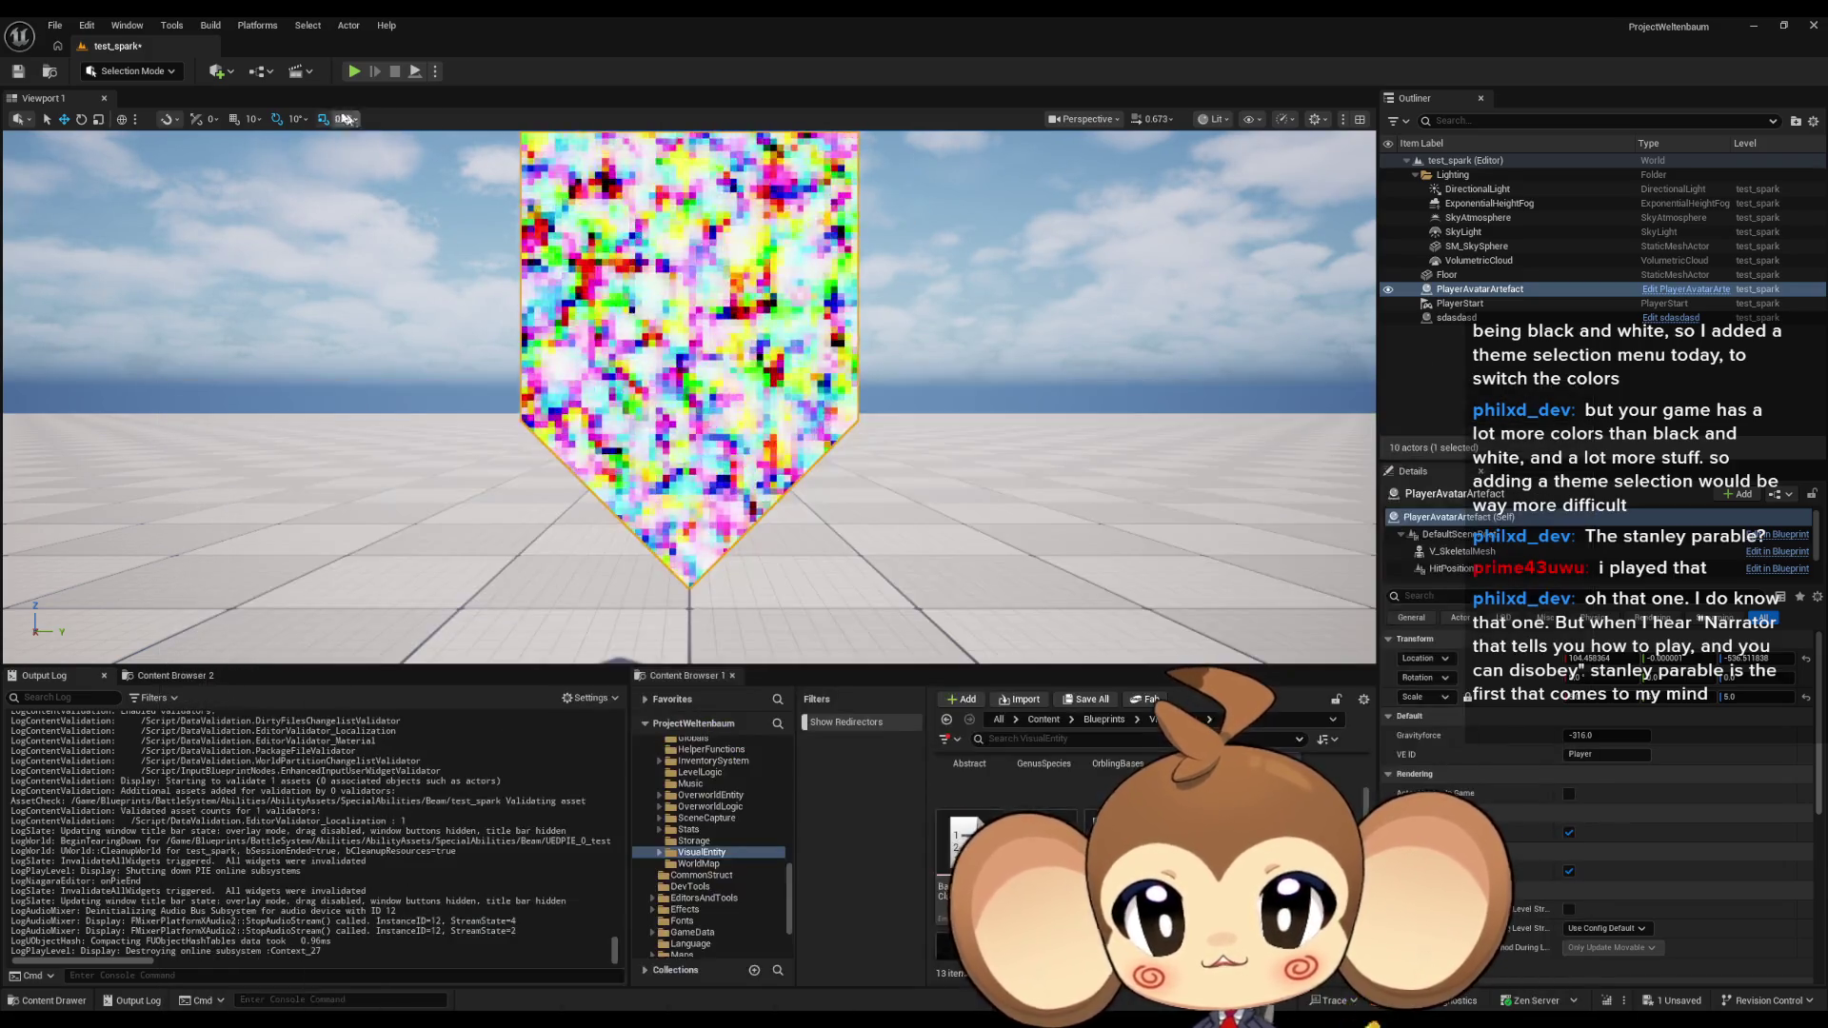
{"action": "left_click", "coordinate": [353, 72]}
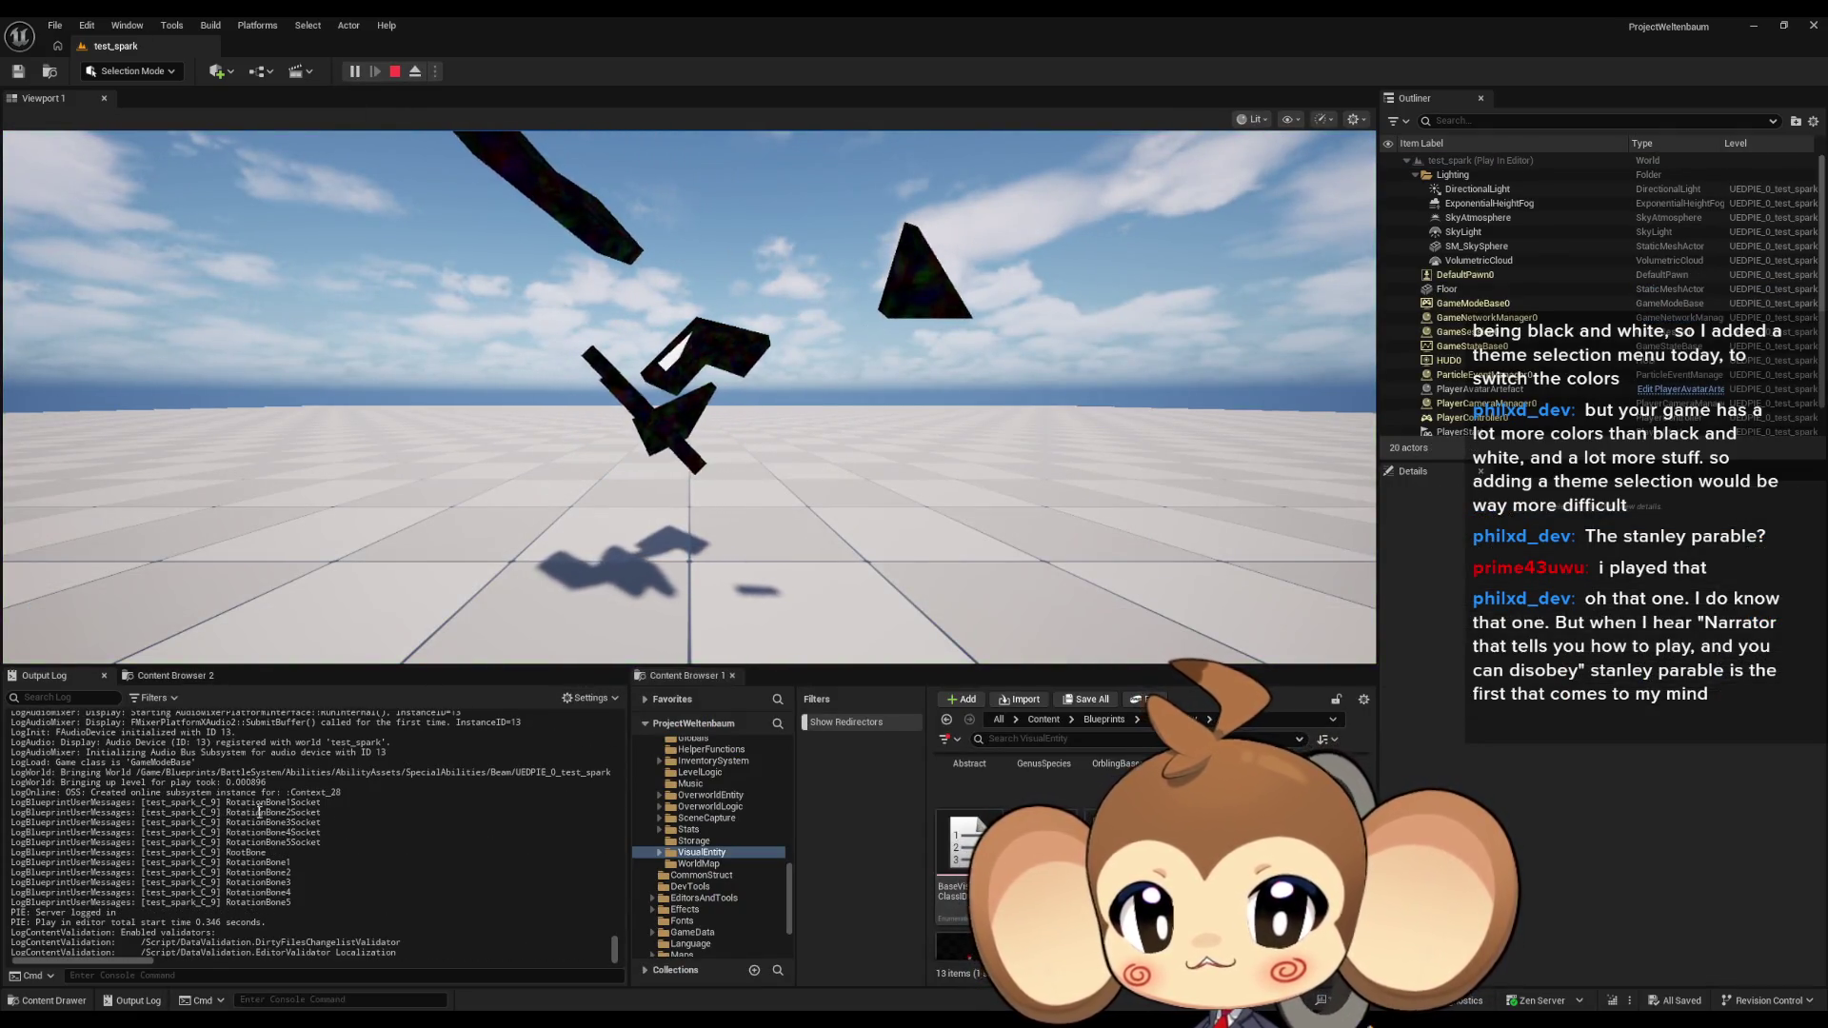
{"action": "left_click_drag", "start_coordinate": [267, 863], "coordinate": [291, 894]}
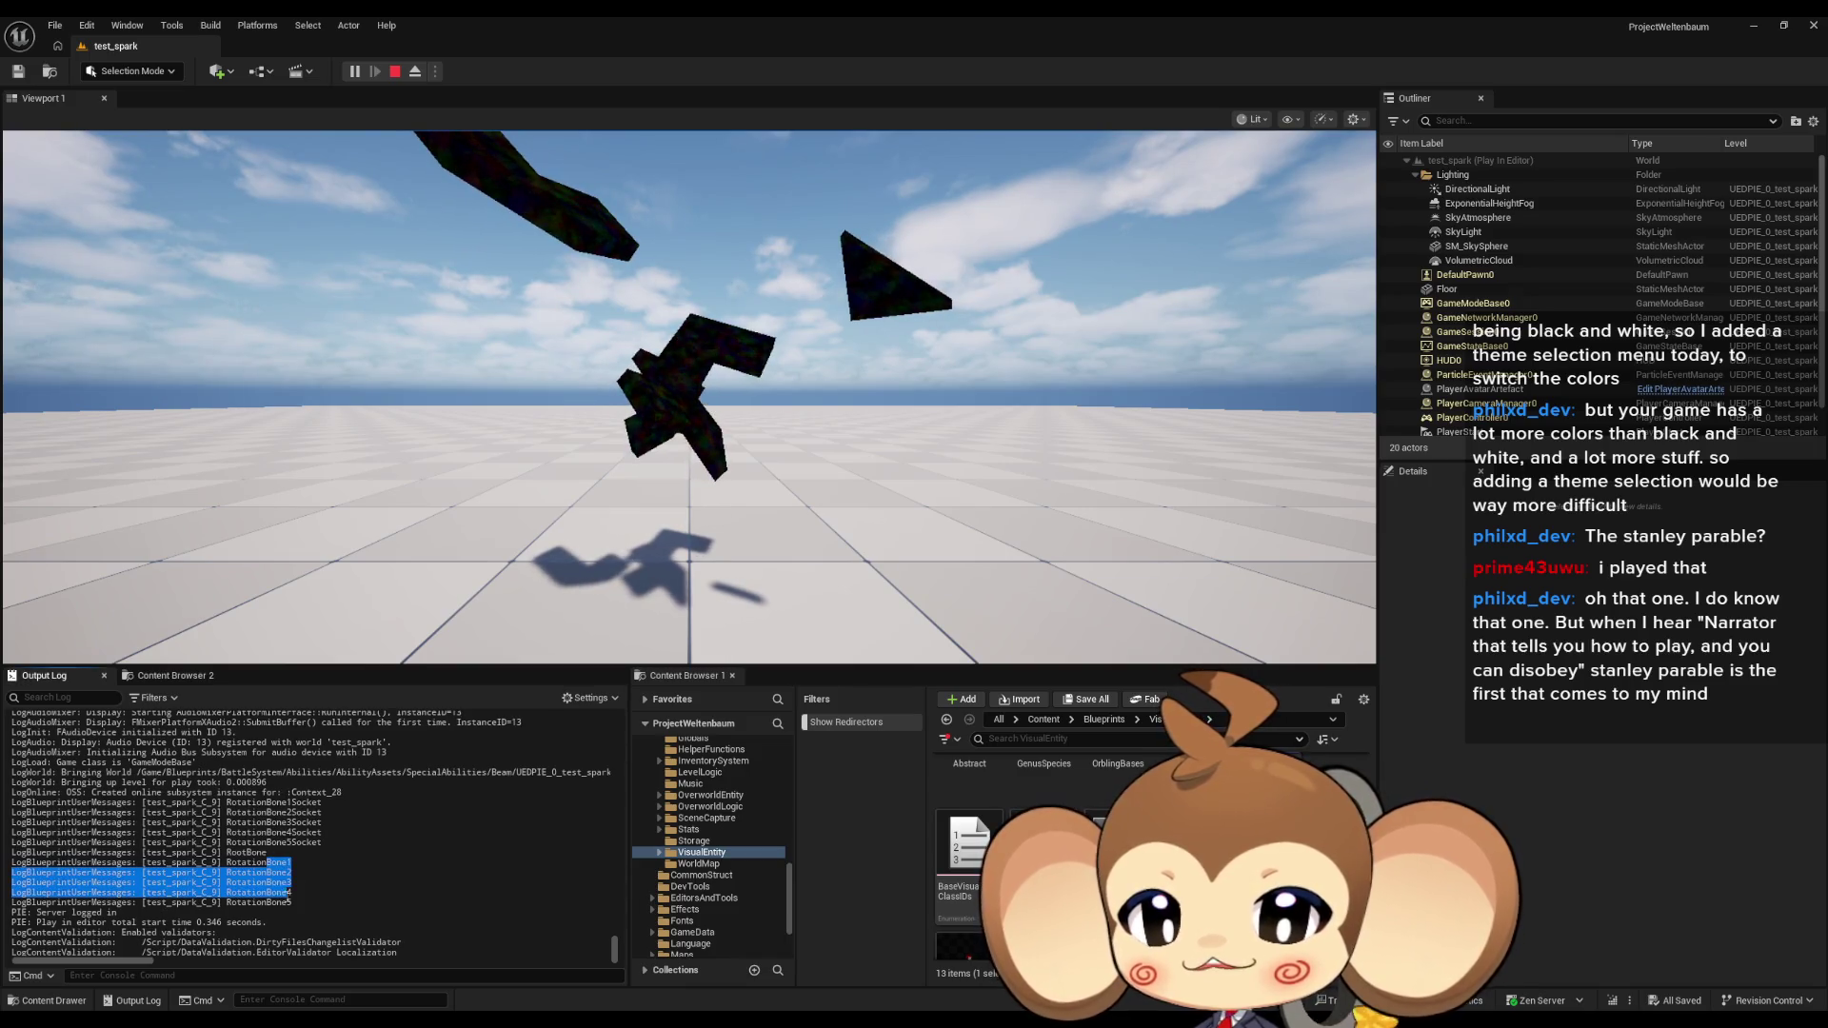
{"action": "left_click", "coordinate": [508, 833]}
{"action": "key", "text": "Escape"}
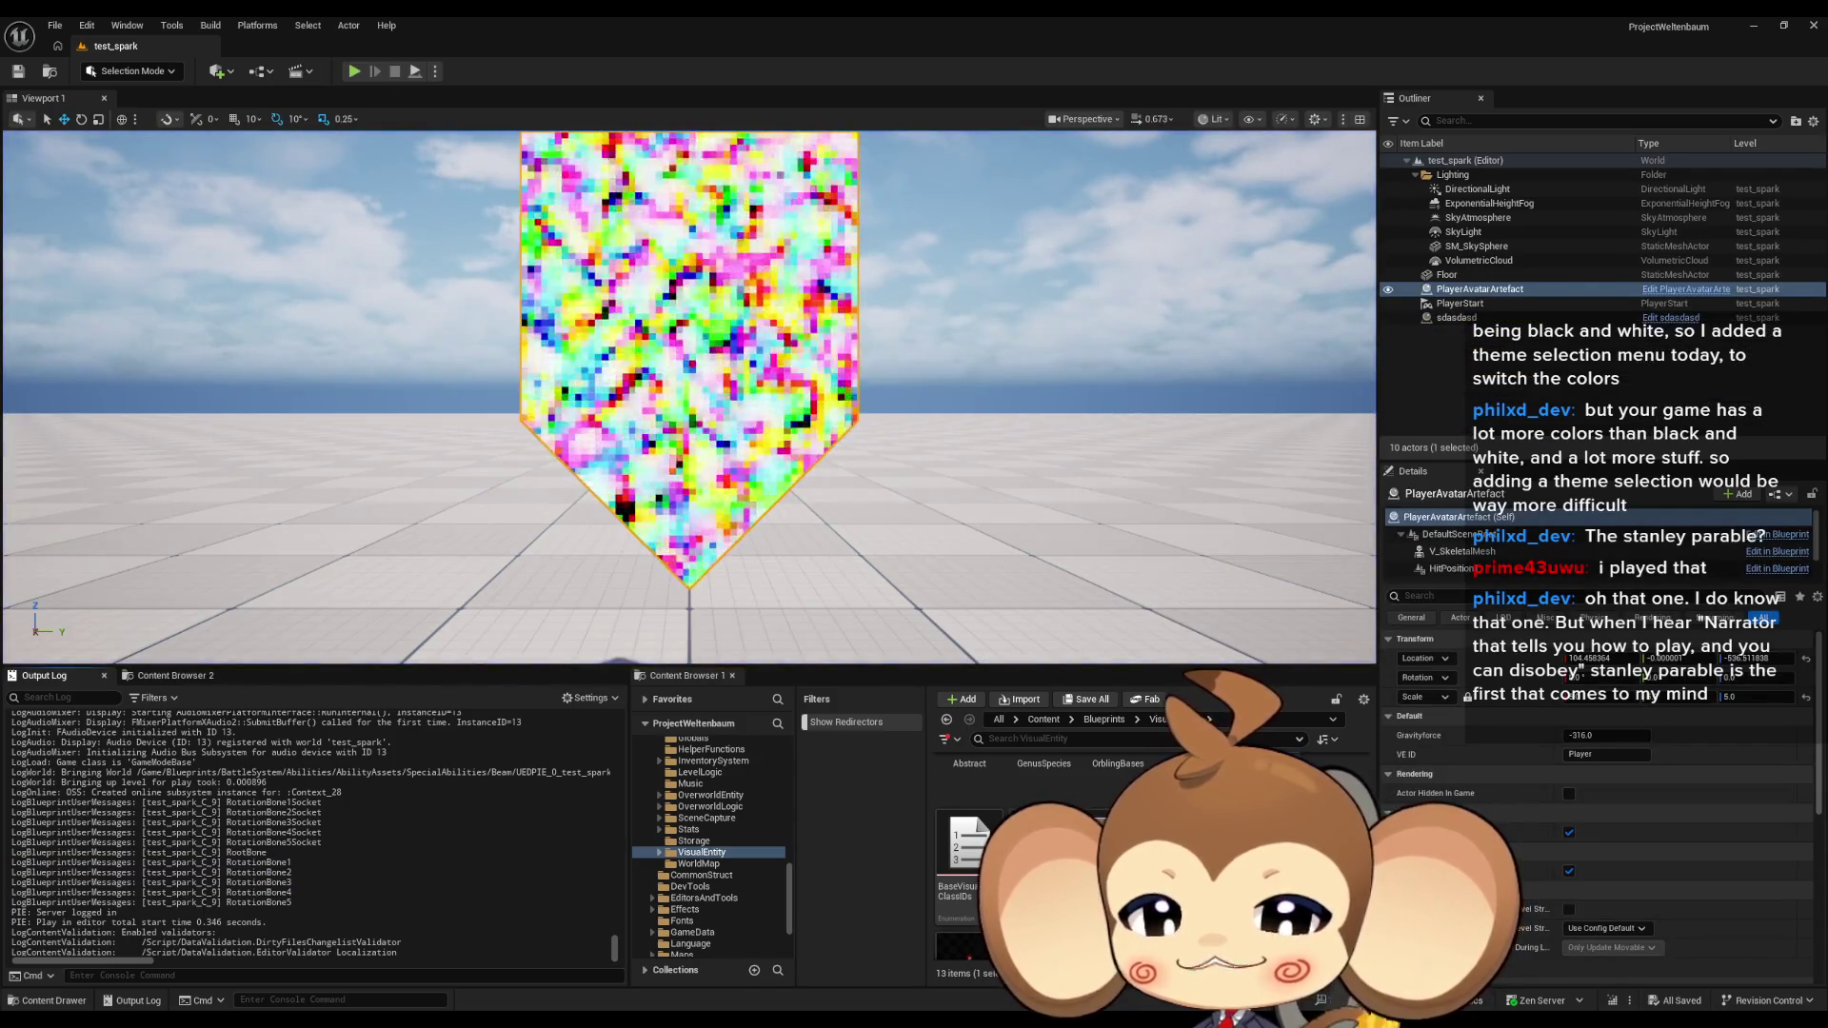
{"action": "mouse_move", "coordinate": [685, 1019]}
{"action": "left_click", "coordinate": [711, 957]}
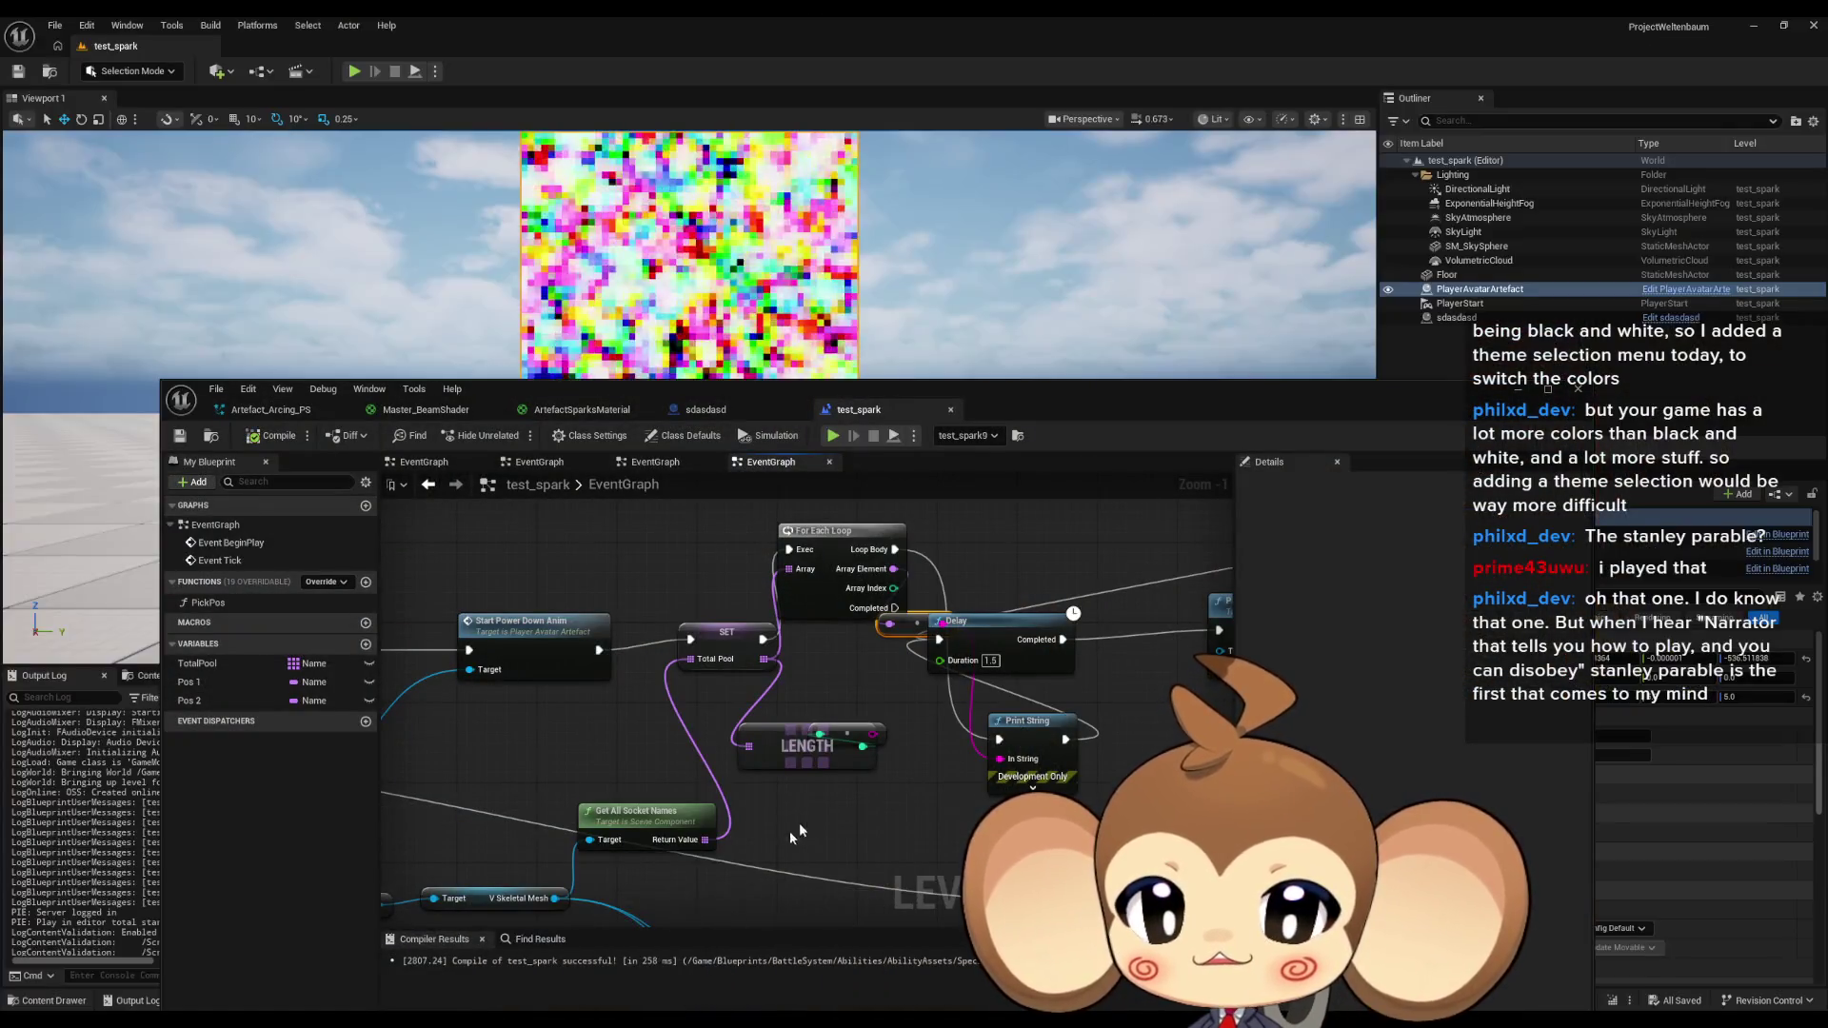
Search 'socket' actions from a V Skeletal Mesh wire, then open the PlayerAvatarArtefact Blueprint.
{"action": "scroll", "coordinate": [837, 812], "scroll_direction": "up", "scroll_amount": 1}
{"action": "left_click_drag", "start_coordinate": [610, 812], "coordinate": [554, 736]}
{"action": "mouse_move", "coordinate": [801, 854]}
{"action": "left_mouse_down"}
{"action": "mouse_move", "coordinate": [795, 867]}
{"action": "mouse_move", "coordinate": [664, 804]}
{"action": "mouse_move", "coordinate": [843, 762]}
{"action": "left_mouse_up"}
{"action": "left_click_drag", "start_coordinate": [645, 811], "coordinate": [714, 805]}
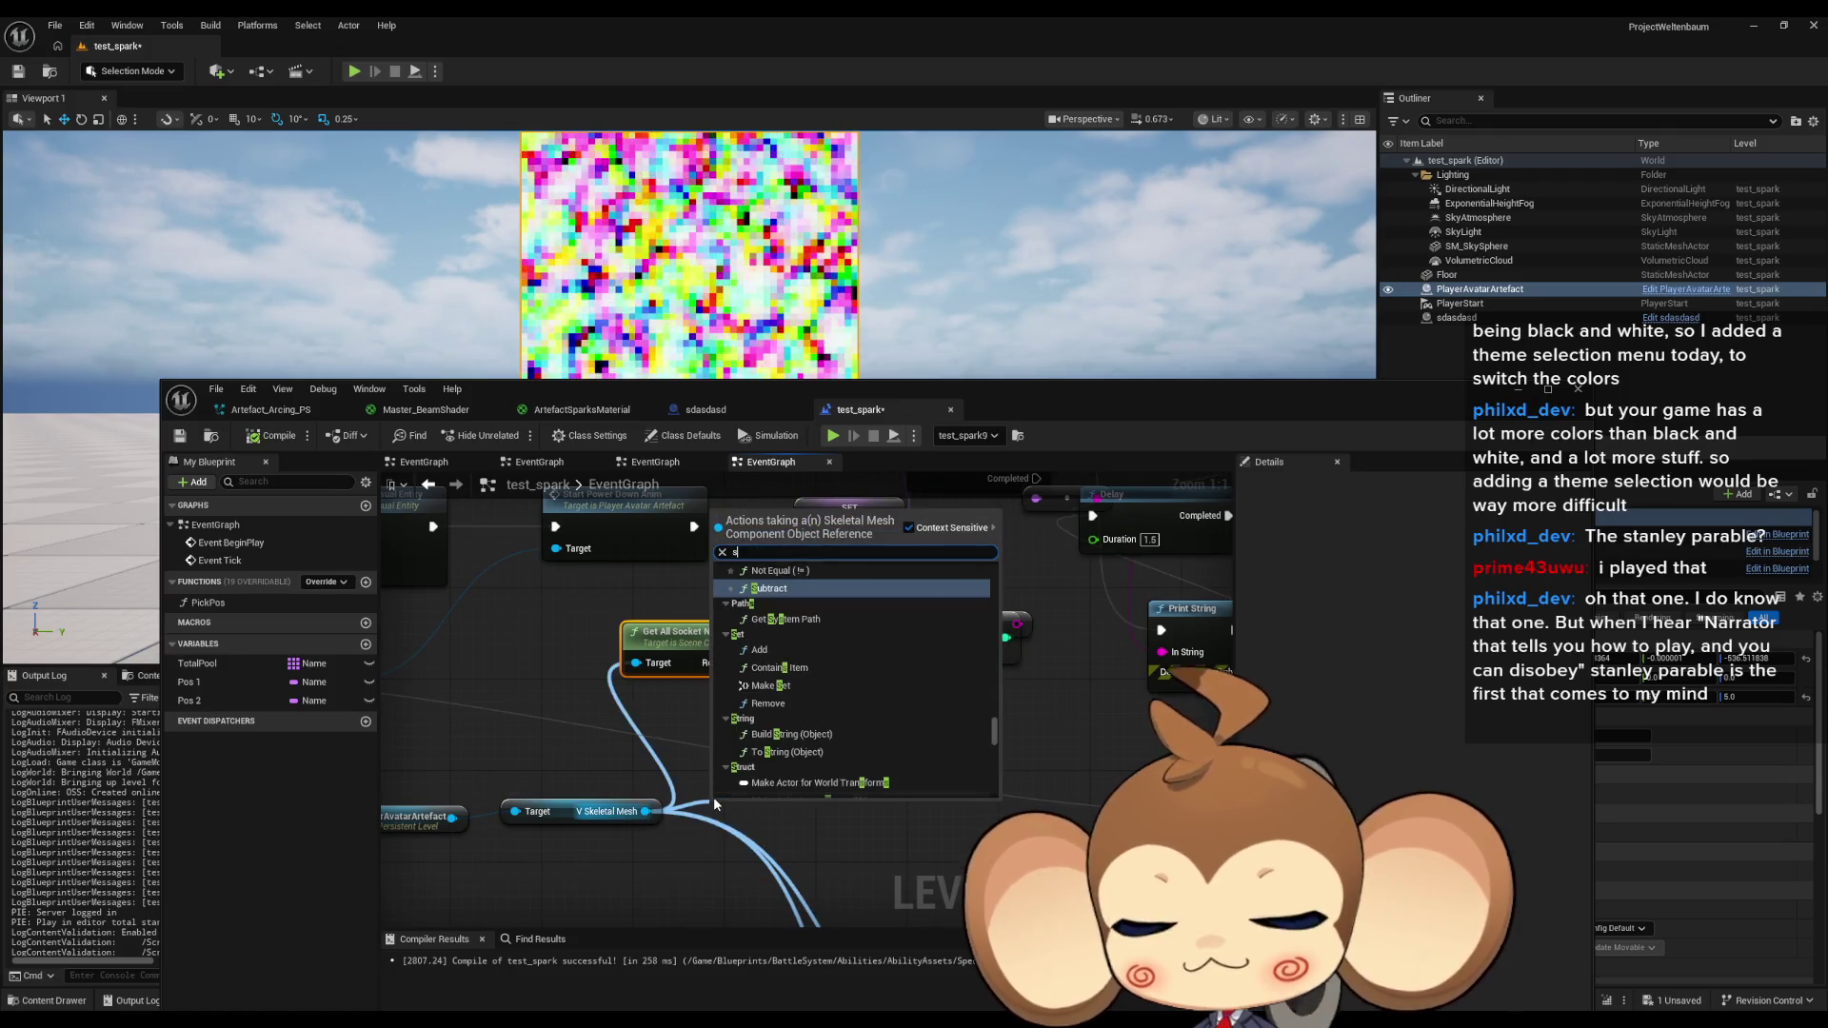
{"action": "type", "text": "socket"}
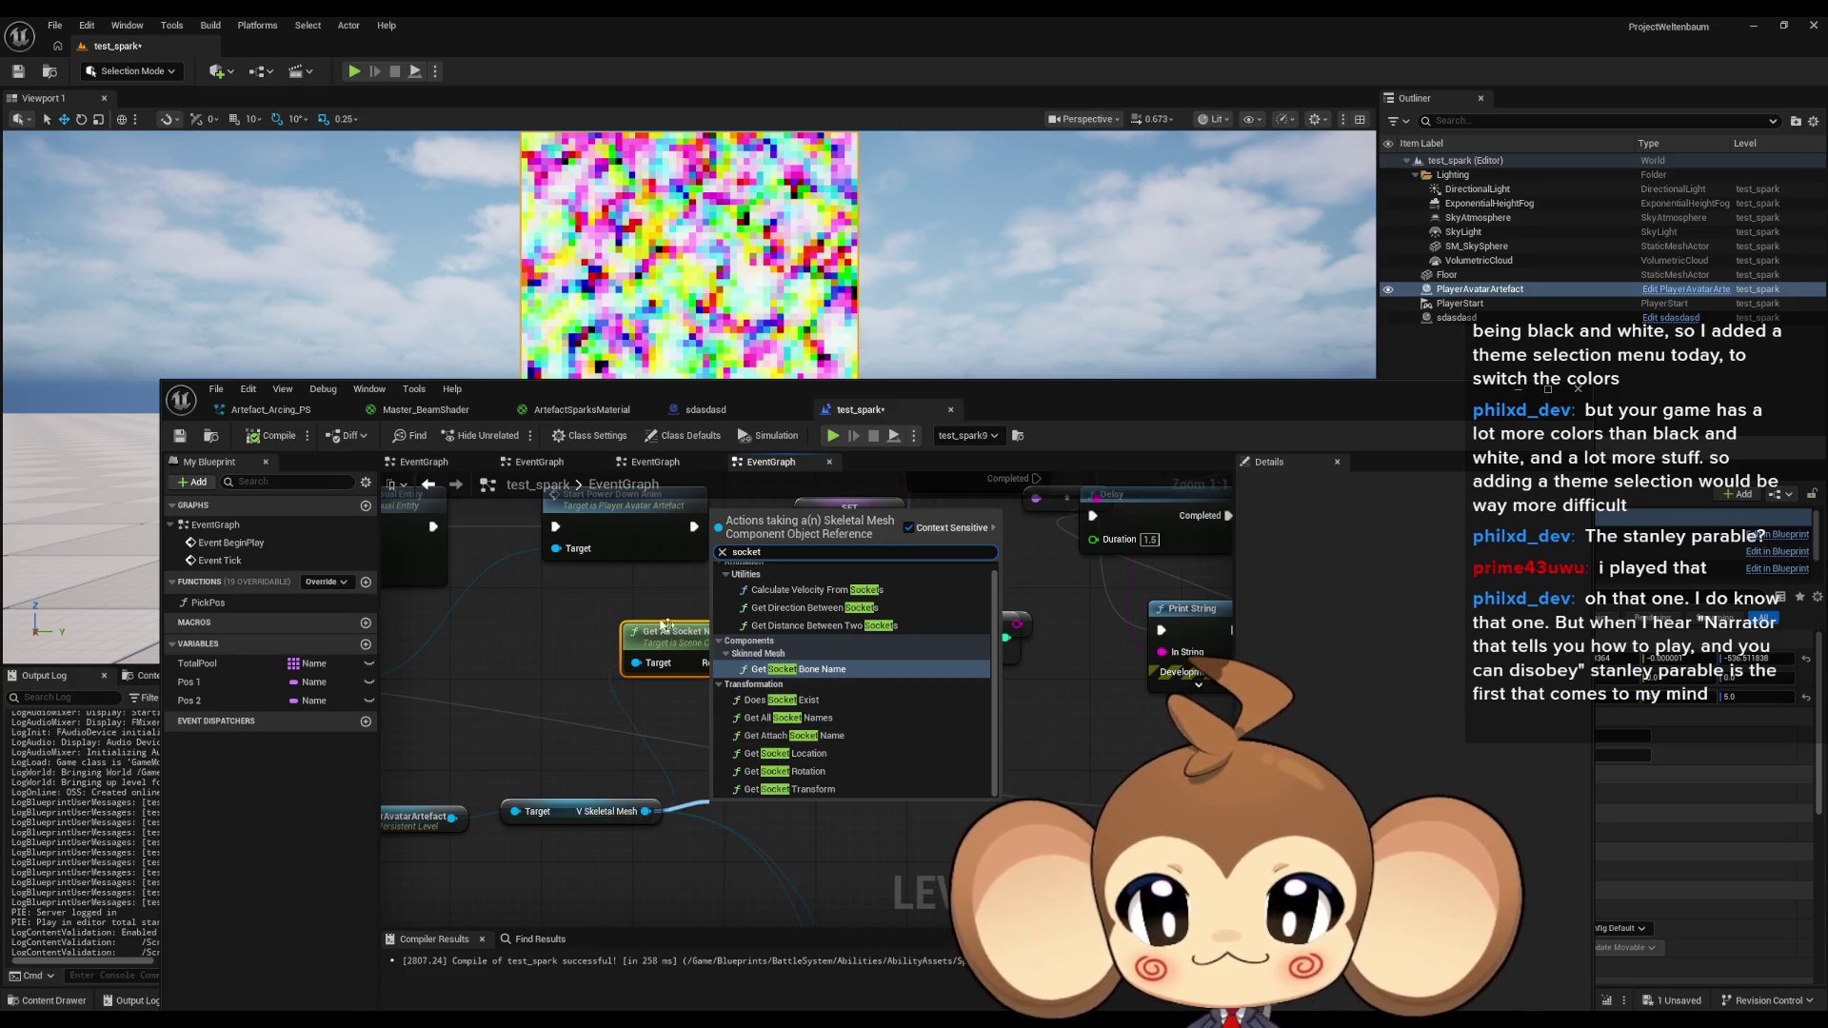
{"action": "left_click", "coordinate": [1686, 289]}
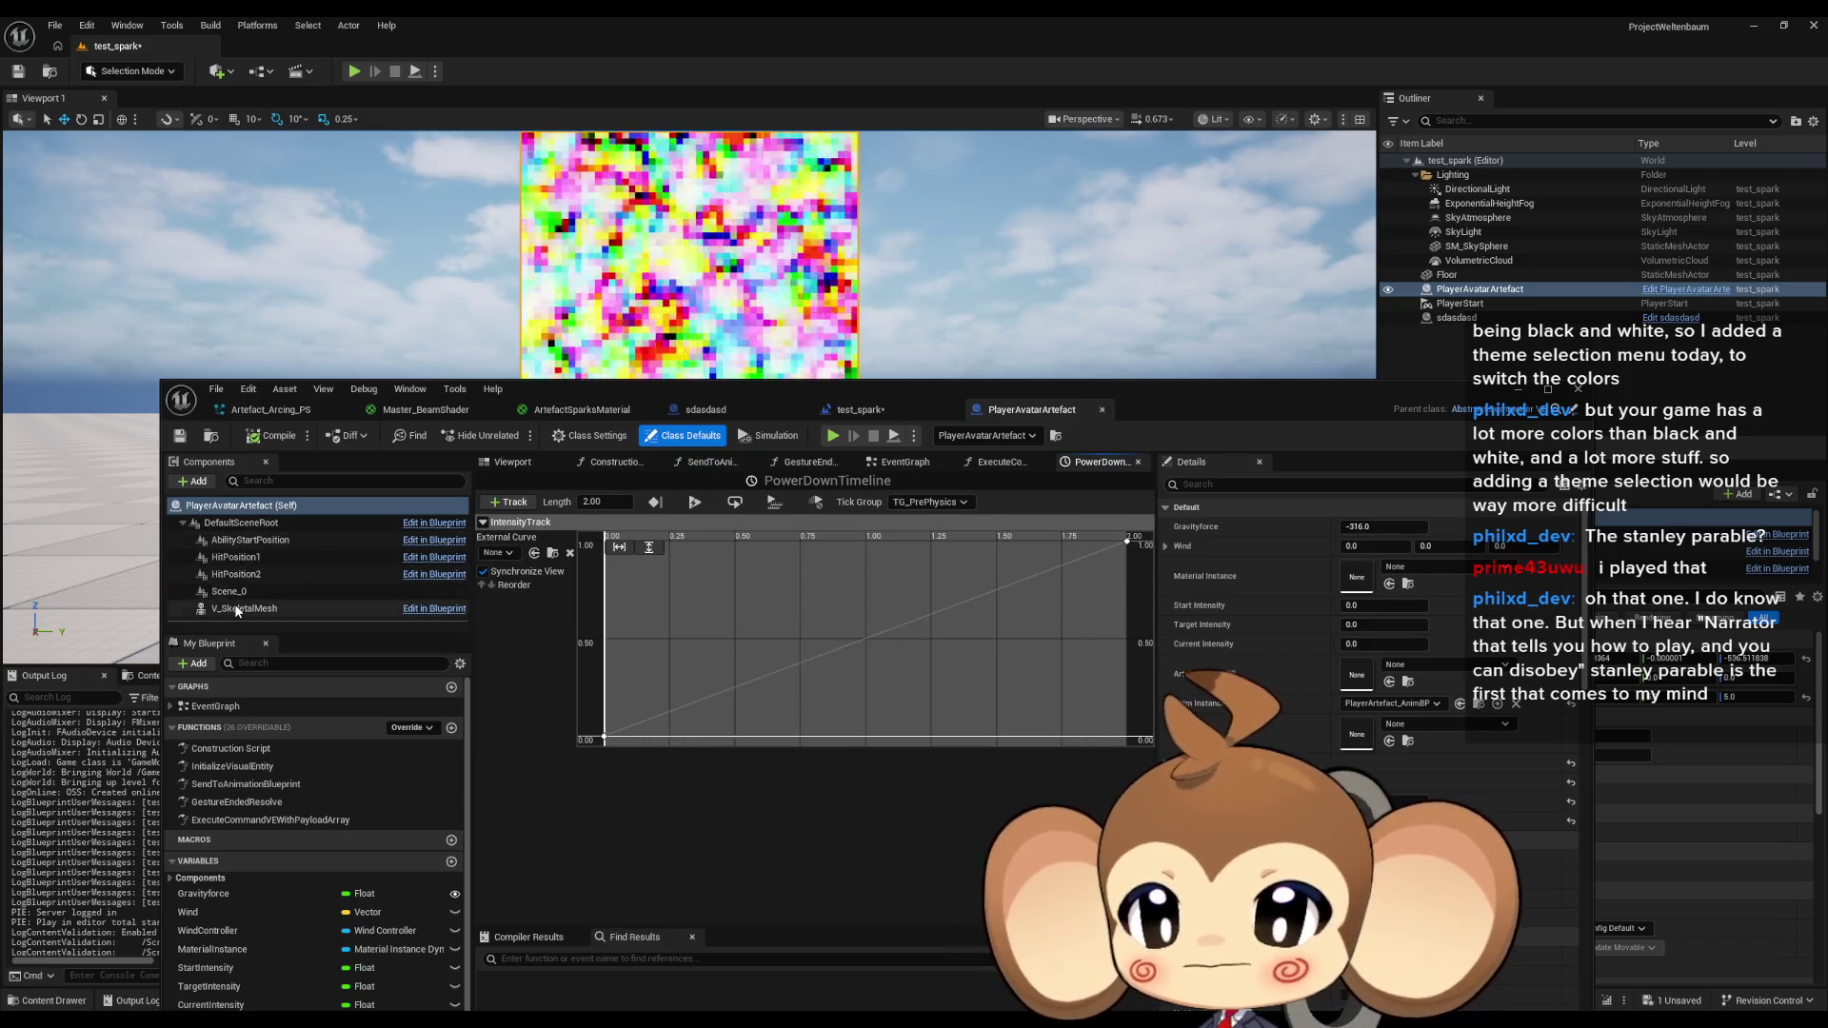
Open the V_SkeletalMesh's PlayerArtefact mesh in the PlayerArtefact_Anim editor.
{"action": "left_click", "coordinate": [246, 609]}
{"action": "scroll", "coordinate": [1395, 663], "scroll_direction": "down", "scroll_amount": 5}
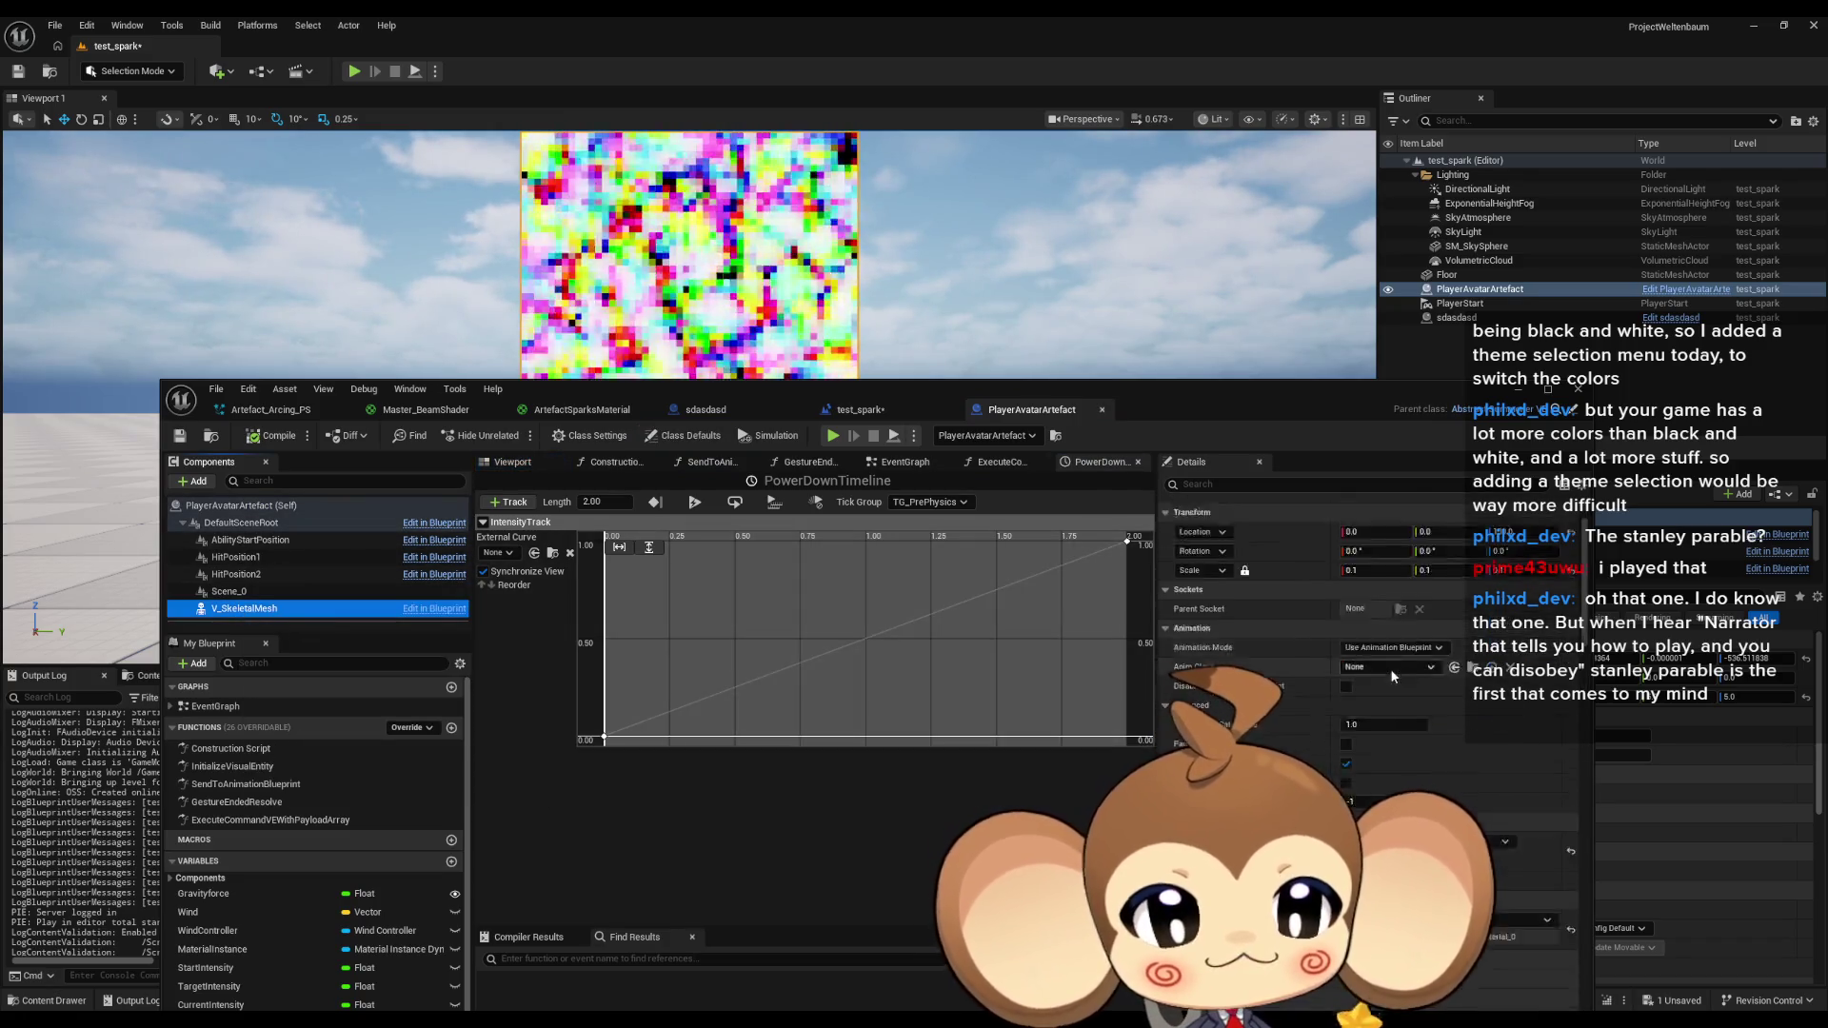
{"action": "double_click", "coordinate": [1356, 785]}
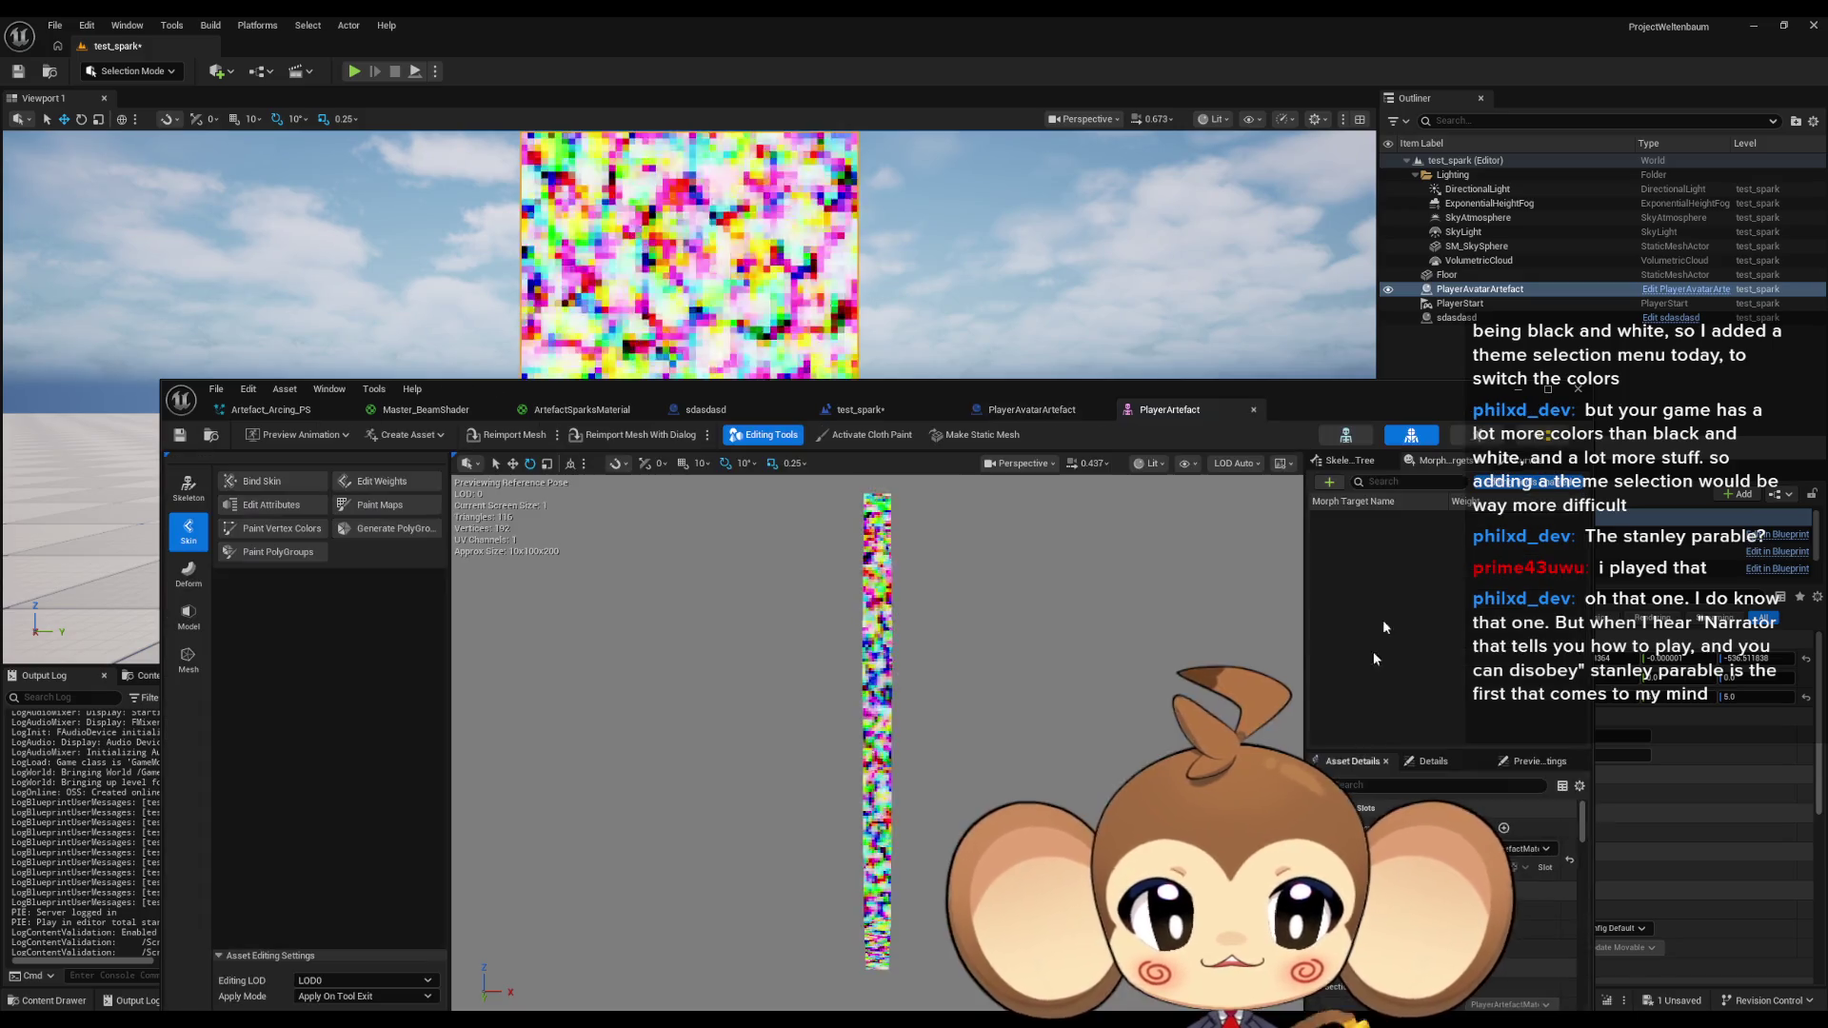
{"action": "left_click", "coordinate": [1475, 437]}
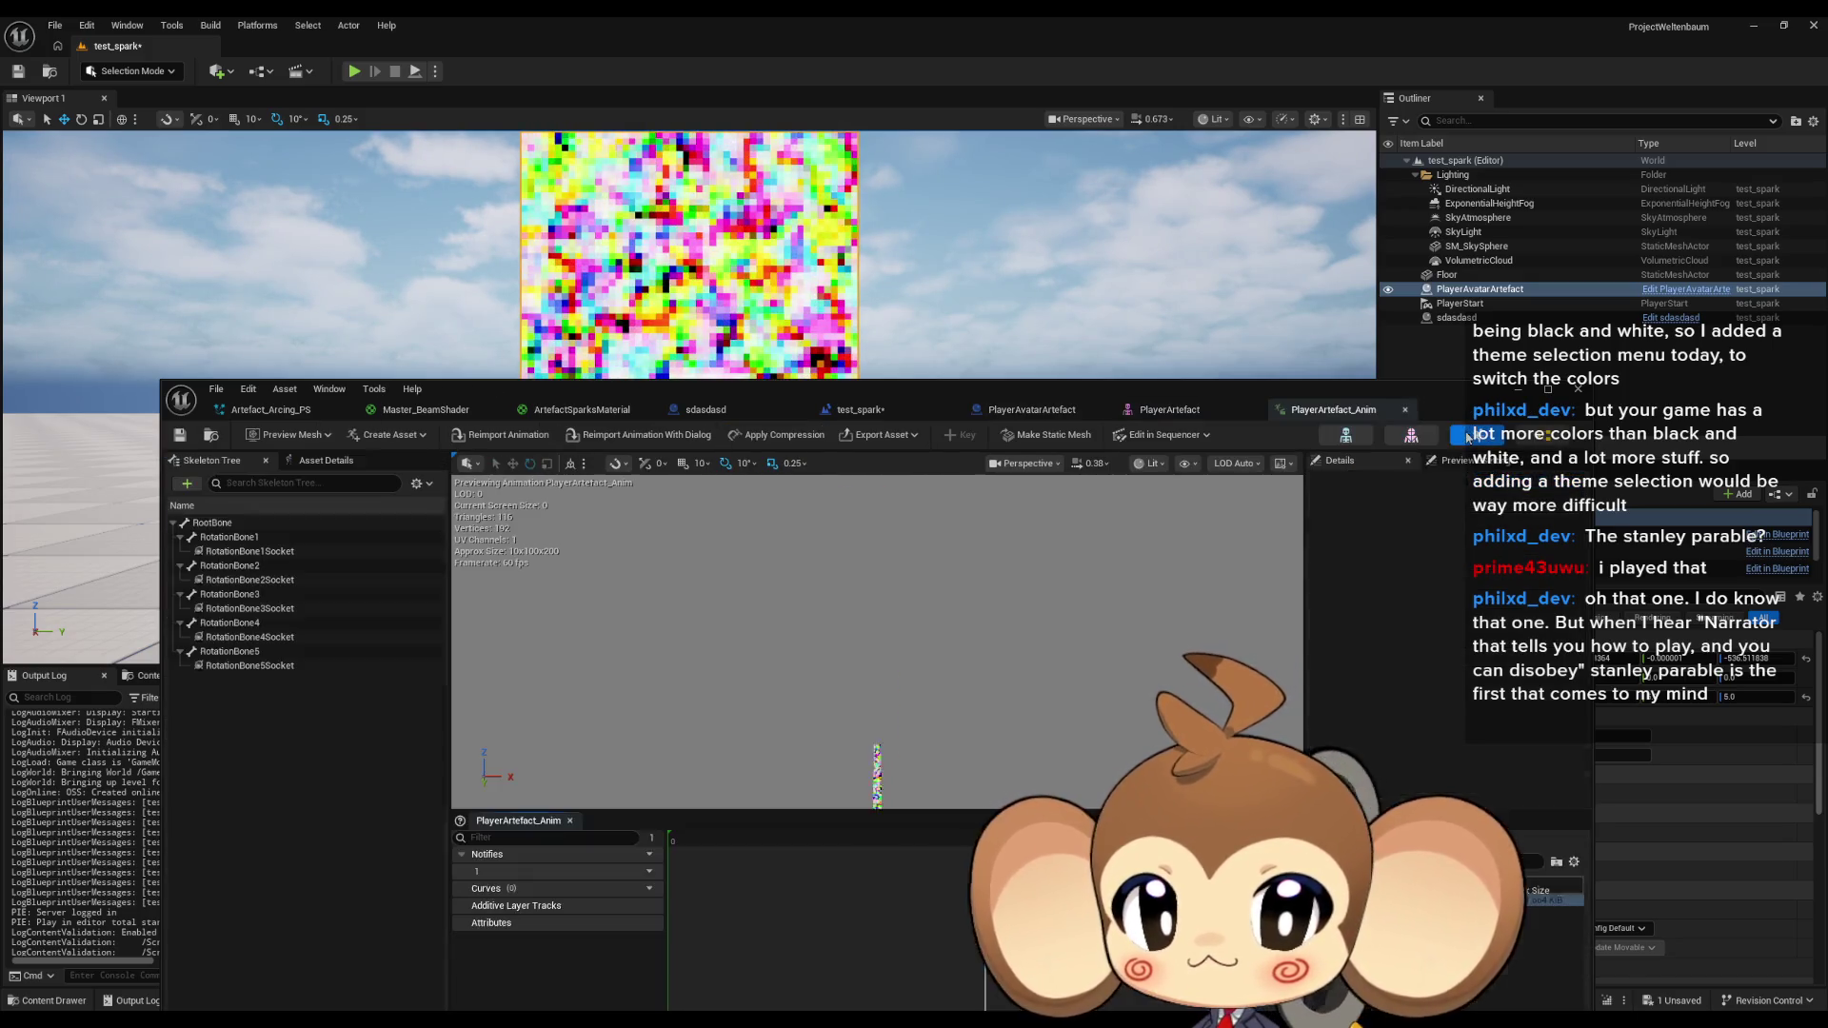
Inspect RotationBone1 and RotationBone1Socket in the Skeleton Tree, then return to test_spark.
{"action": "left_click", "coordinate": [264, 539]}
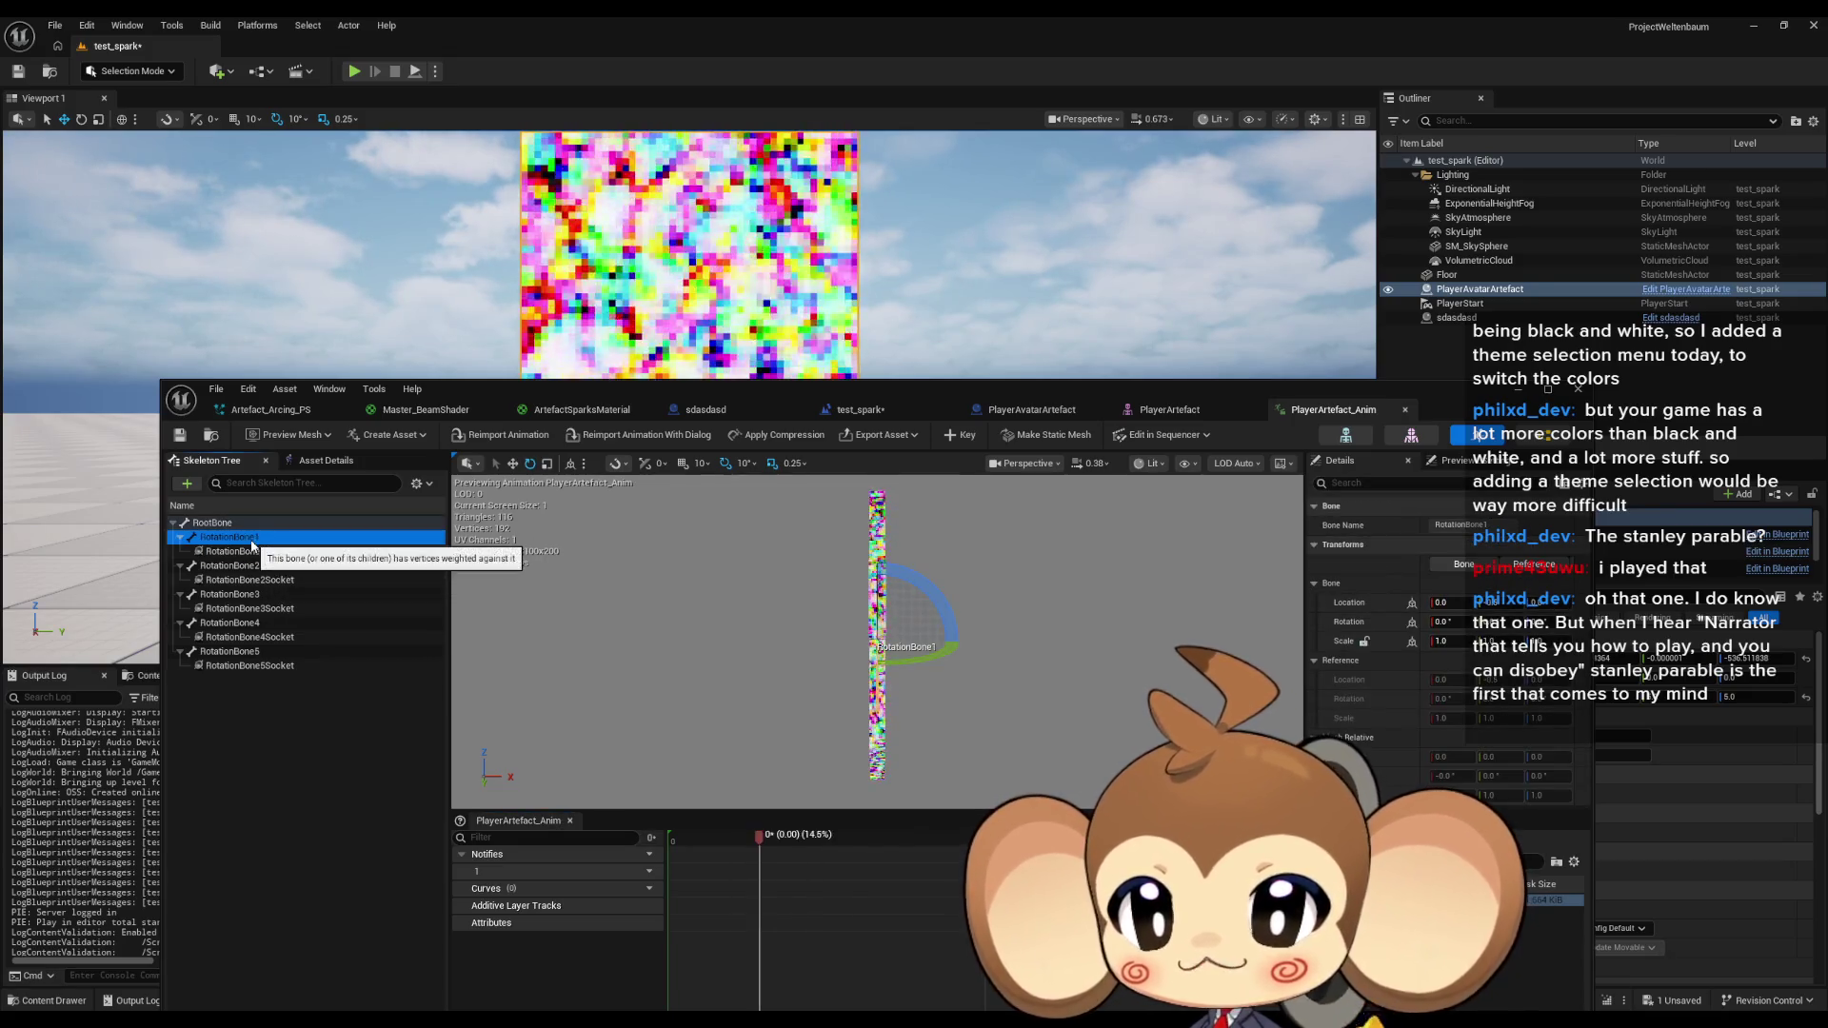
{"action": "left_click", "coordinate": [280, 555]}
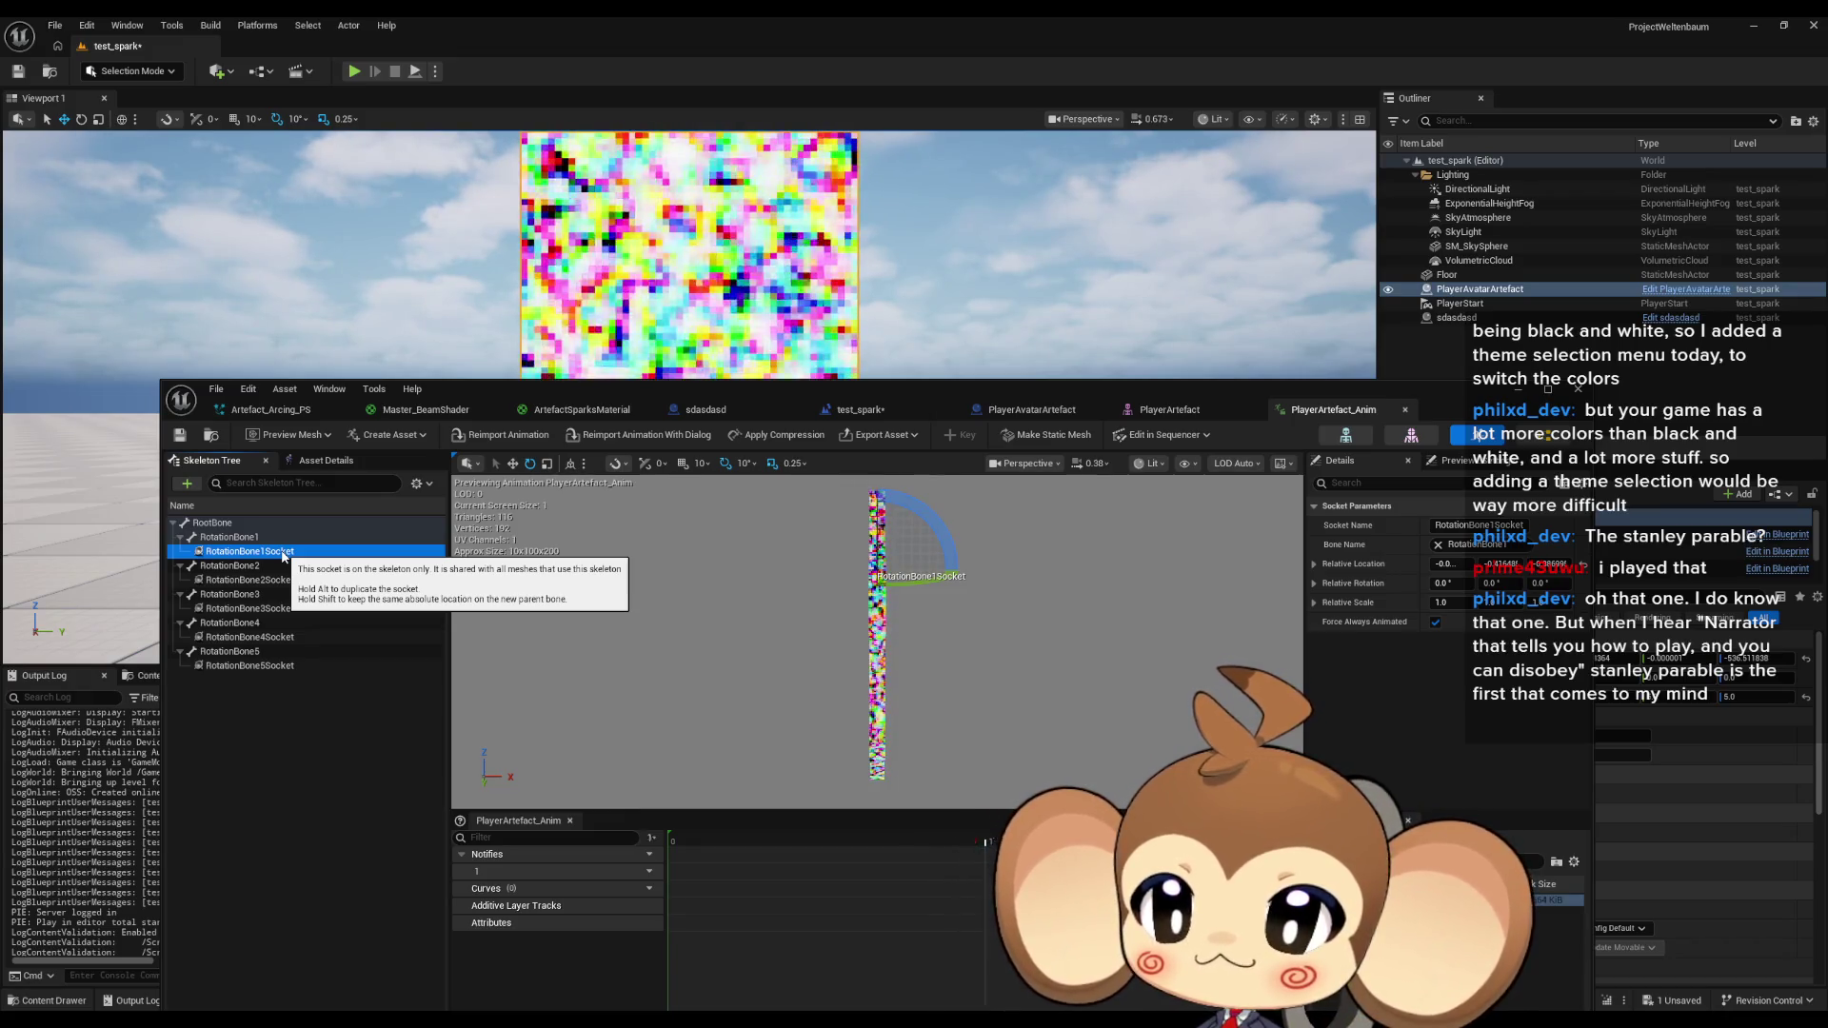
{"action": "right_click", "coordinate": [283, 556]}
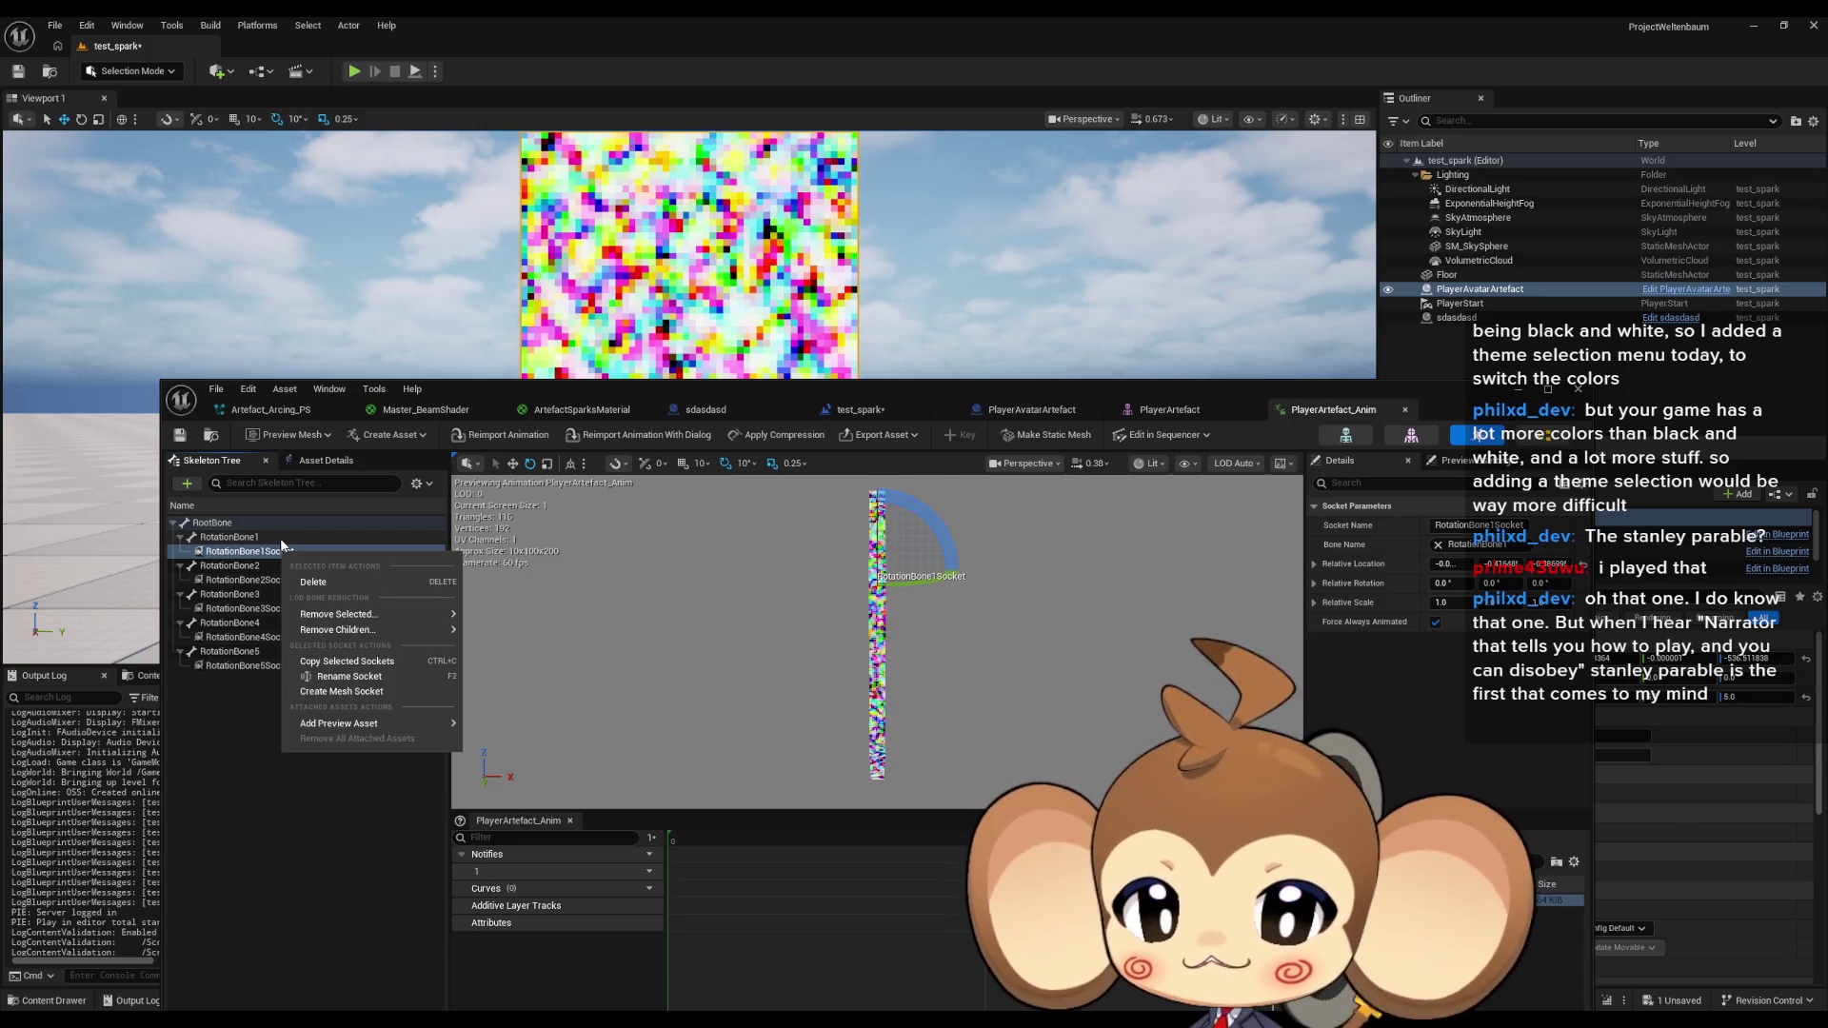
{"action": "left_click", "coordinate": [248, 835]}
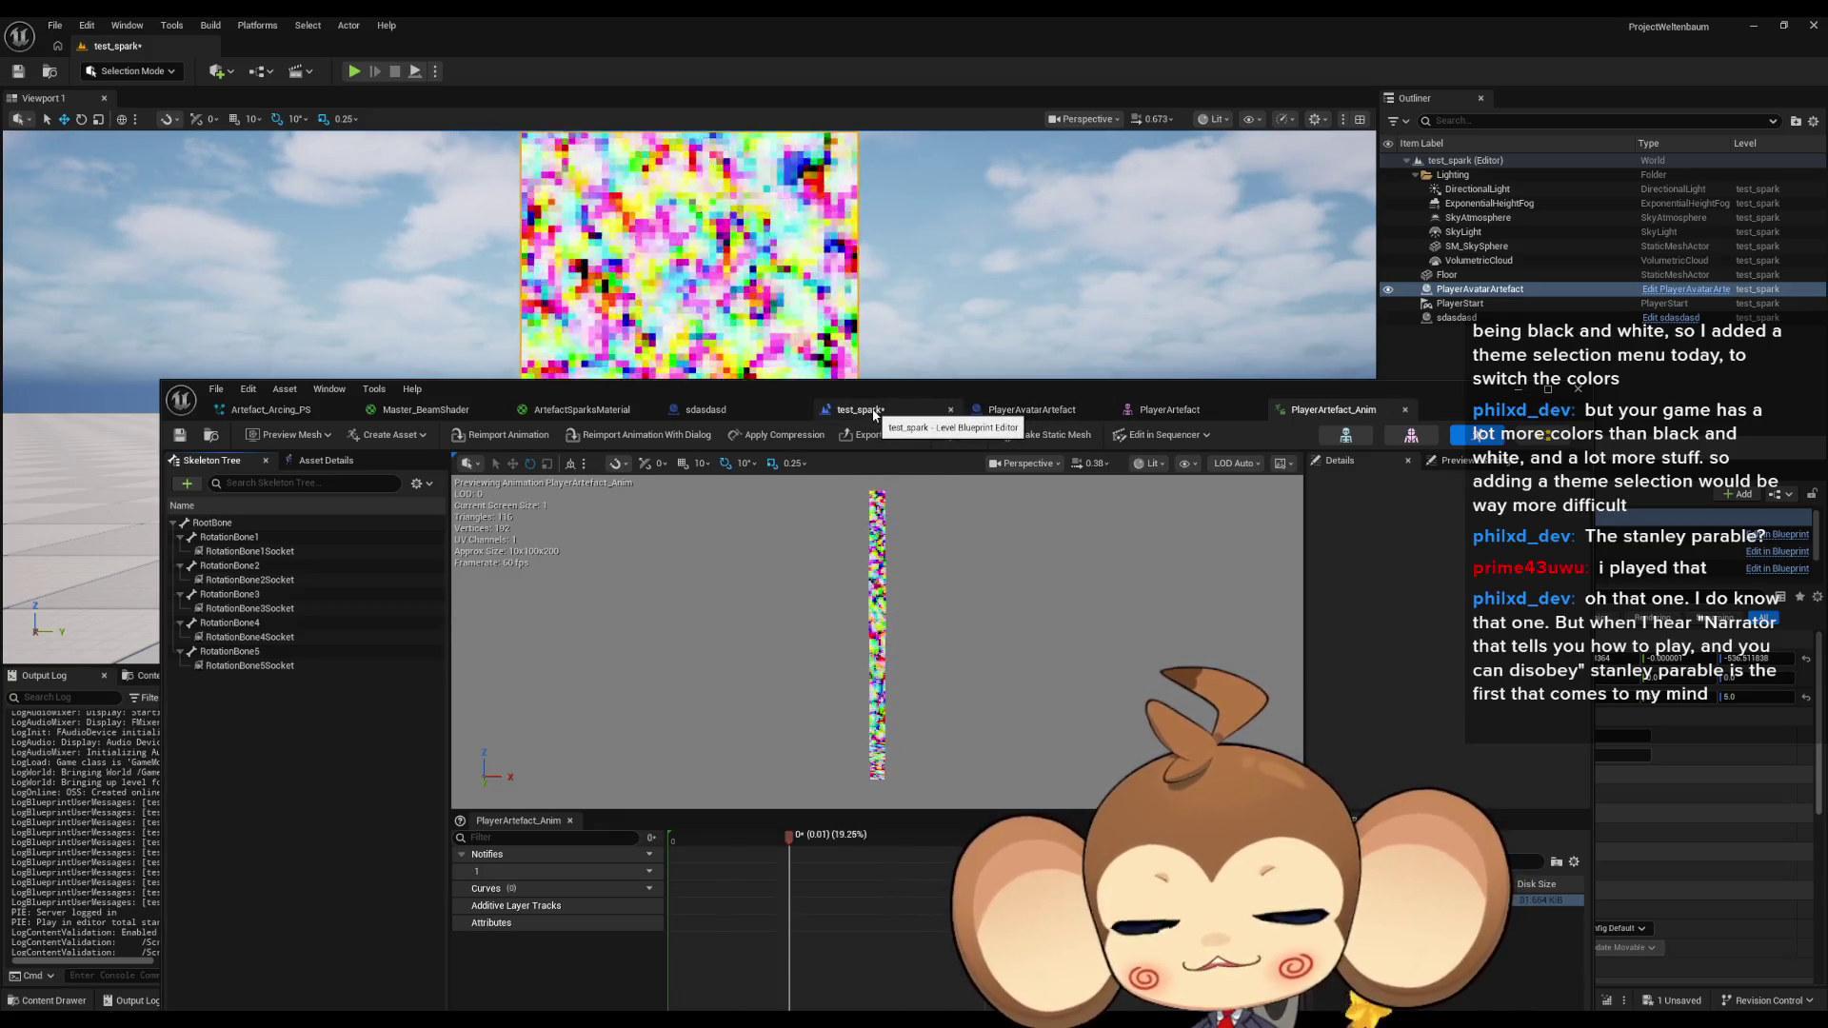
{"action": "left_click", "coordinate": [874, 415]}
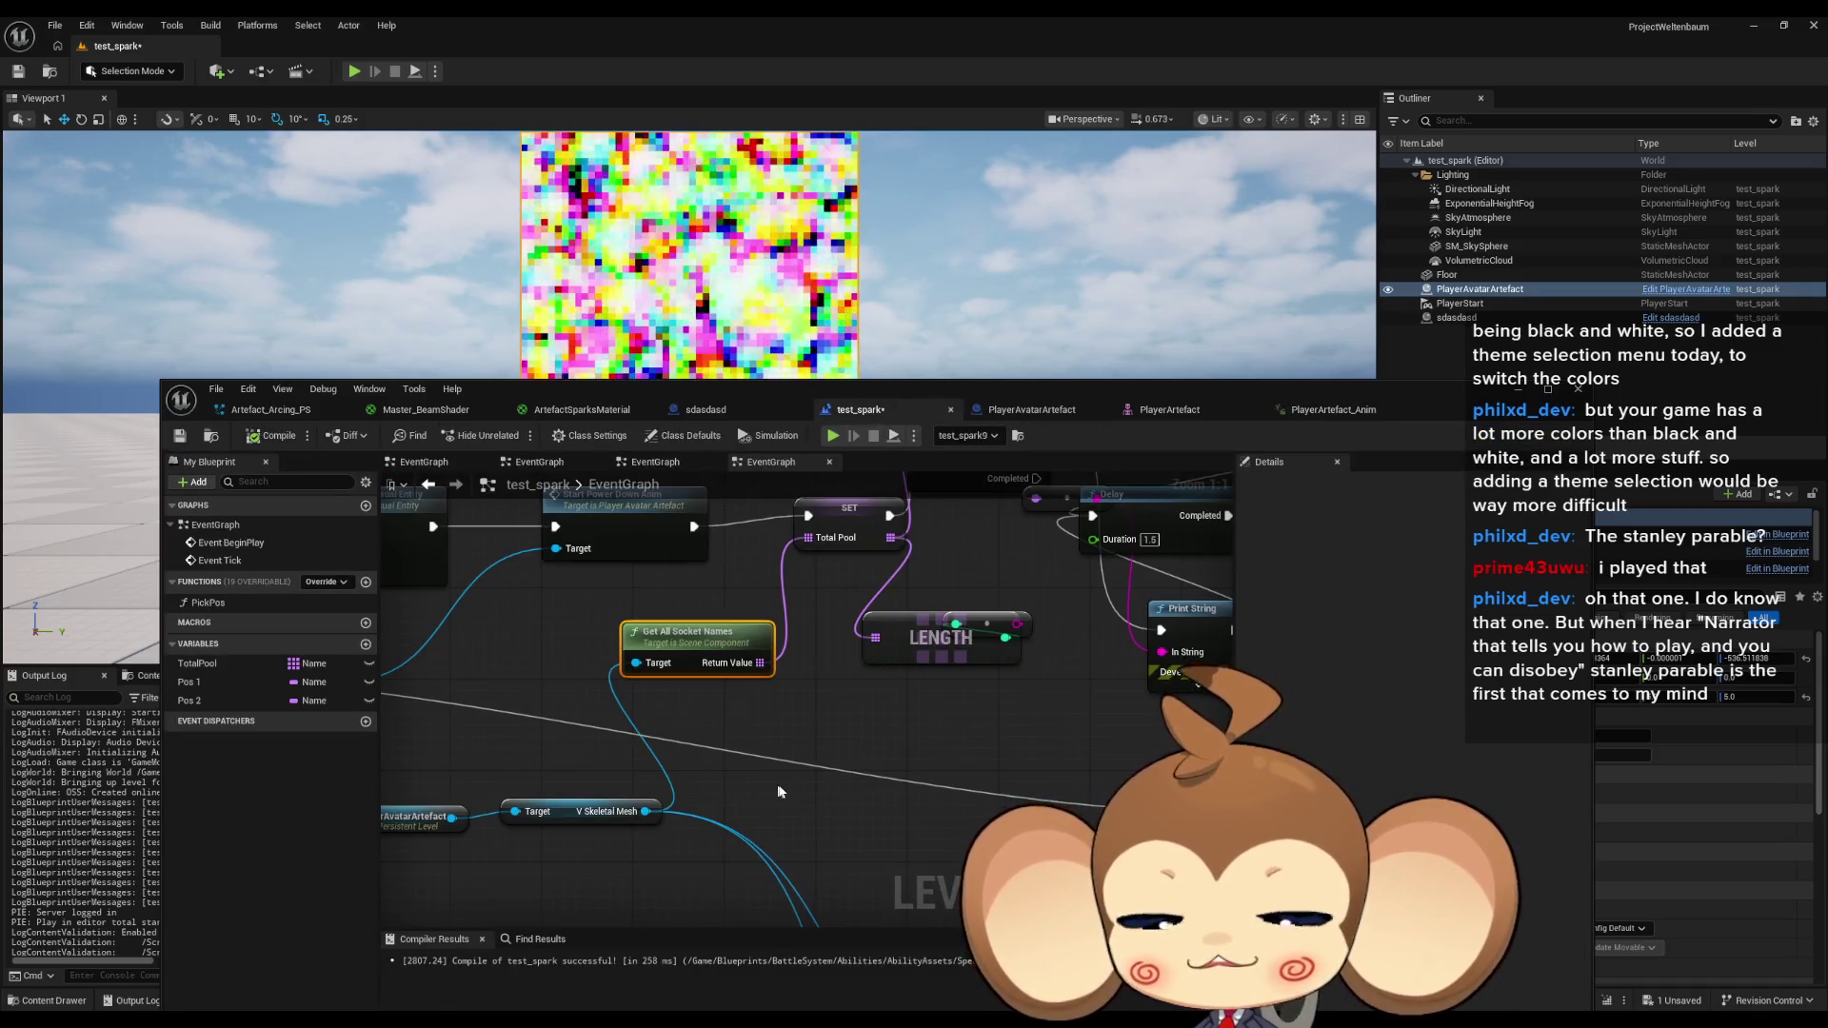
Convert the For Each Loop's Array Element socket name to a string.
{"action": "scroll", "coordinate": [924, 804], "scroll_direction": "down", "scroll_amount": 3}
{"action": "left_click_drag", "start_coordinate": [924, 804], "coordinate": [695, 863]}
{"action": "left_click_drag", "start_coordinate": [868, 712], "coordinate": [750, 757]}
{"action": "left_click_drag", "start_coordinate": [794, 838], "coordinate": [827, 838]}
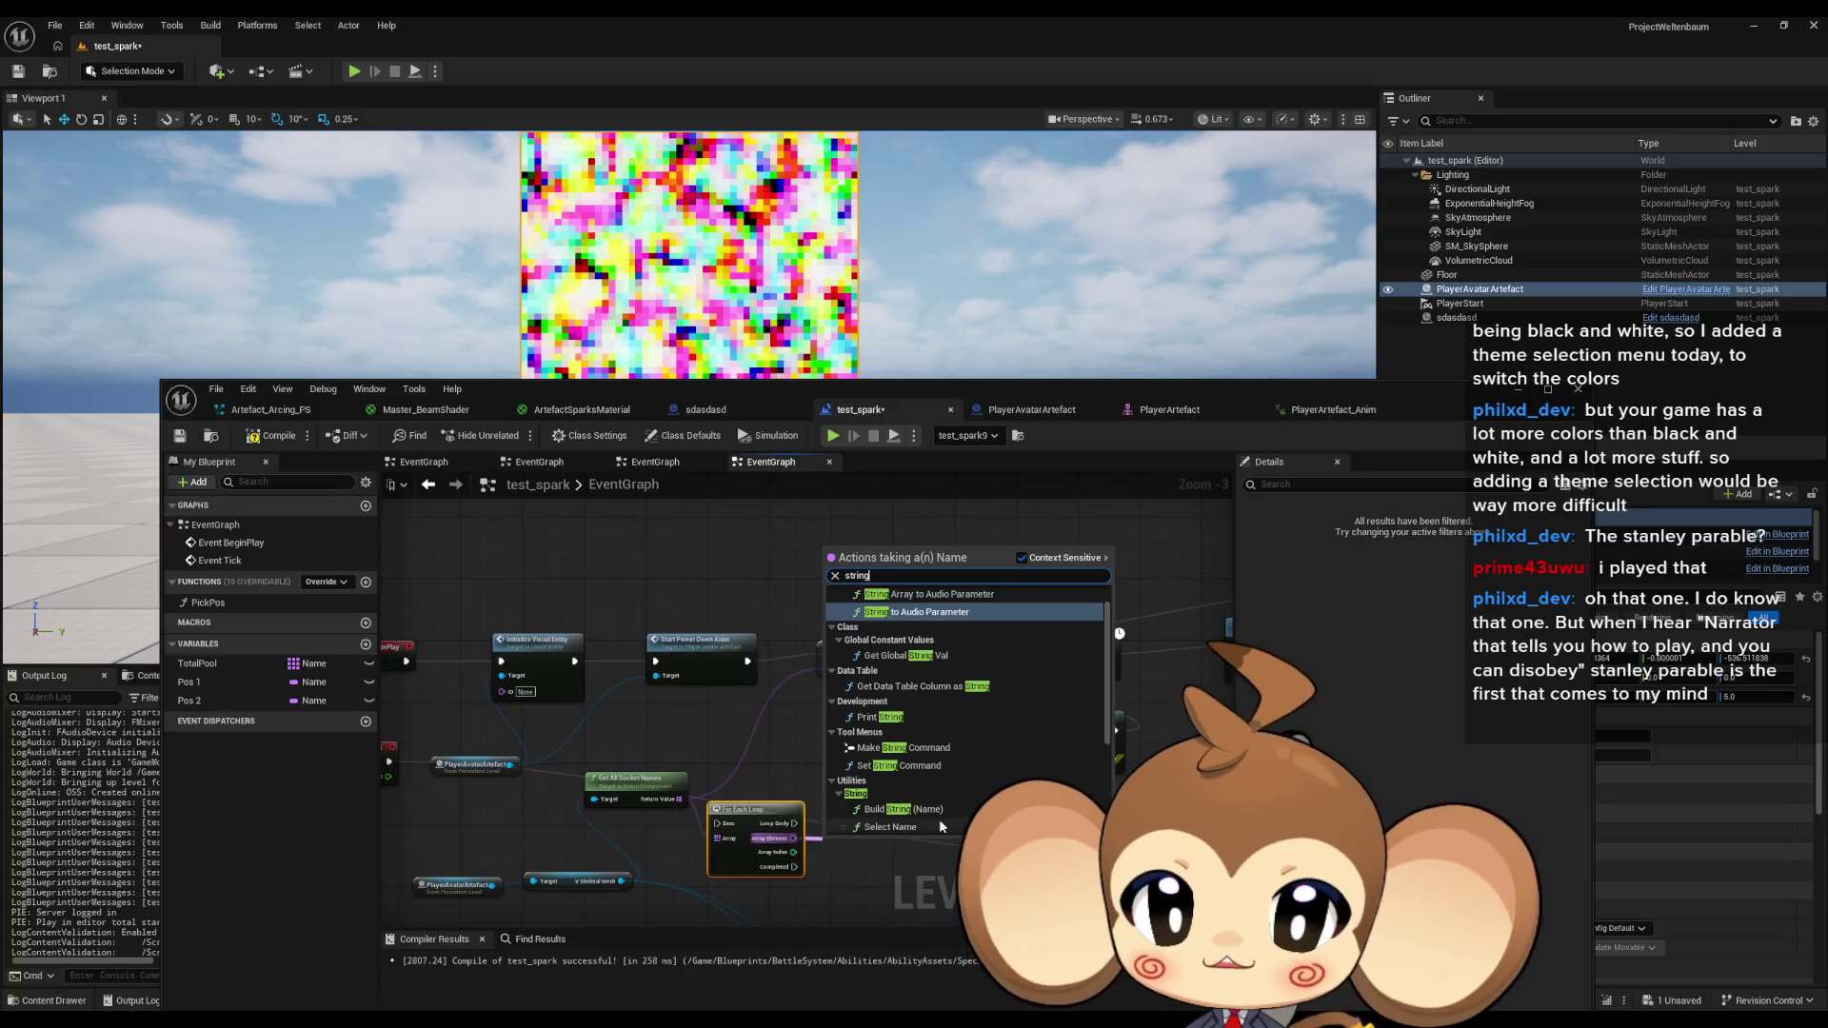
{"action": "type", "text": "string"}
{"action": "scroll", "coordinate": [1015, 780], "scroll_direction": "down", "scroll_amount": 1}
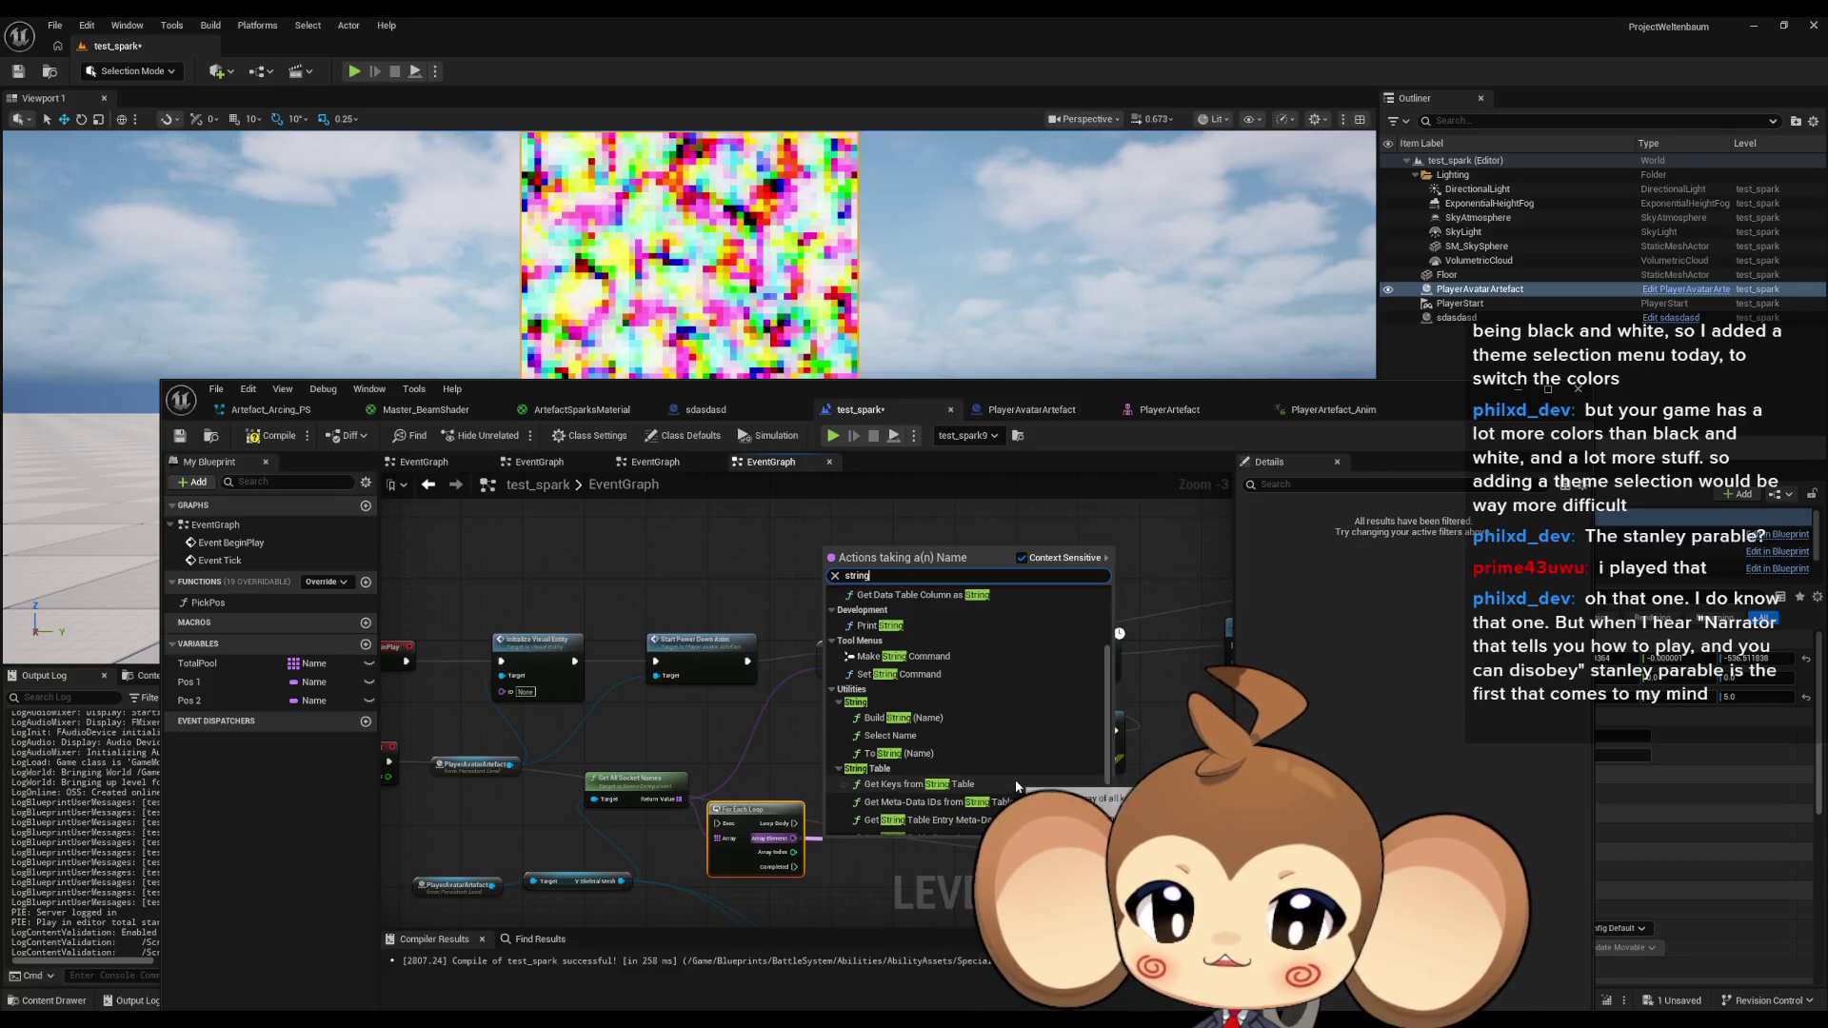
{"action": "left_click", "coordinate": [933, 754]}
{"action": "scroll", "coordinate": [854, 869], "scroll_direction": "up", "scroll_amount": 3}
Add a Contains check on that string with Substring 'Socket'.
{"action": "left_click_drag", "start_coordinate": [875, 830], "coordinate": [931, 823]}
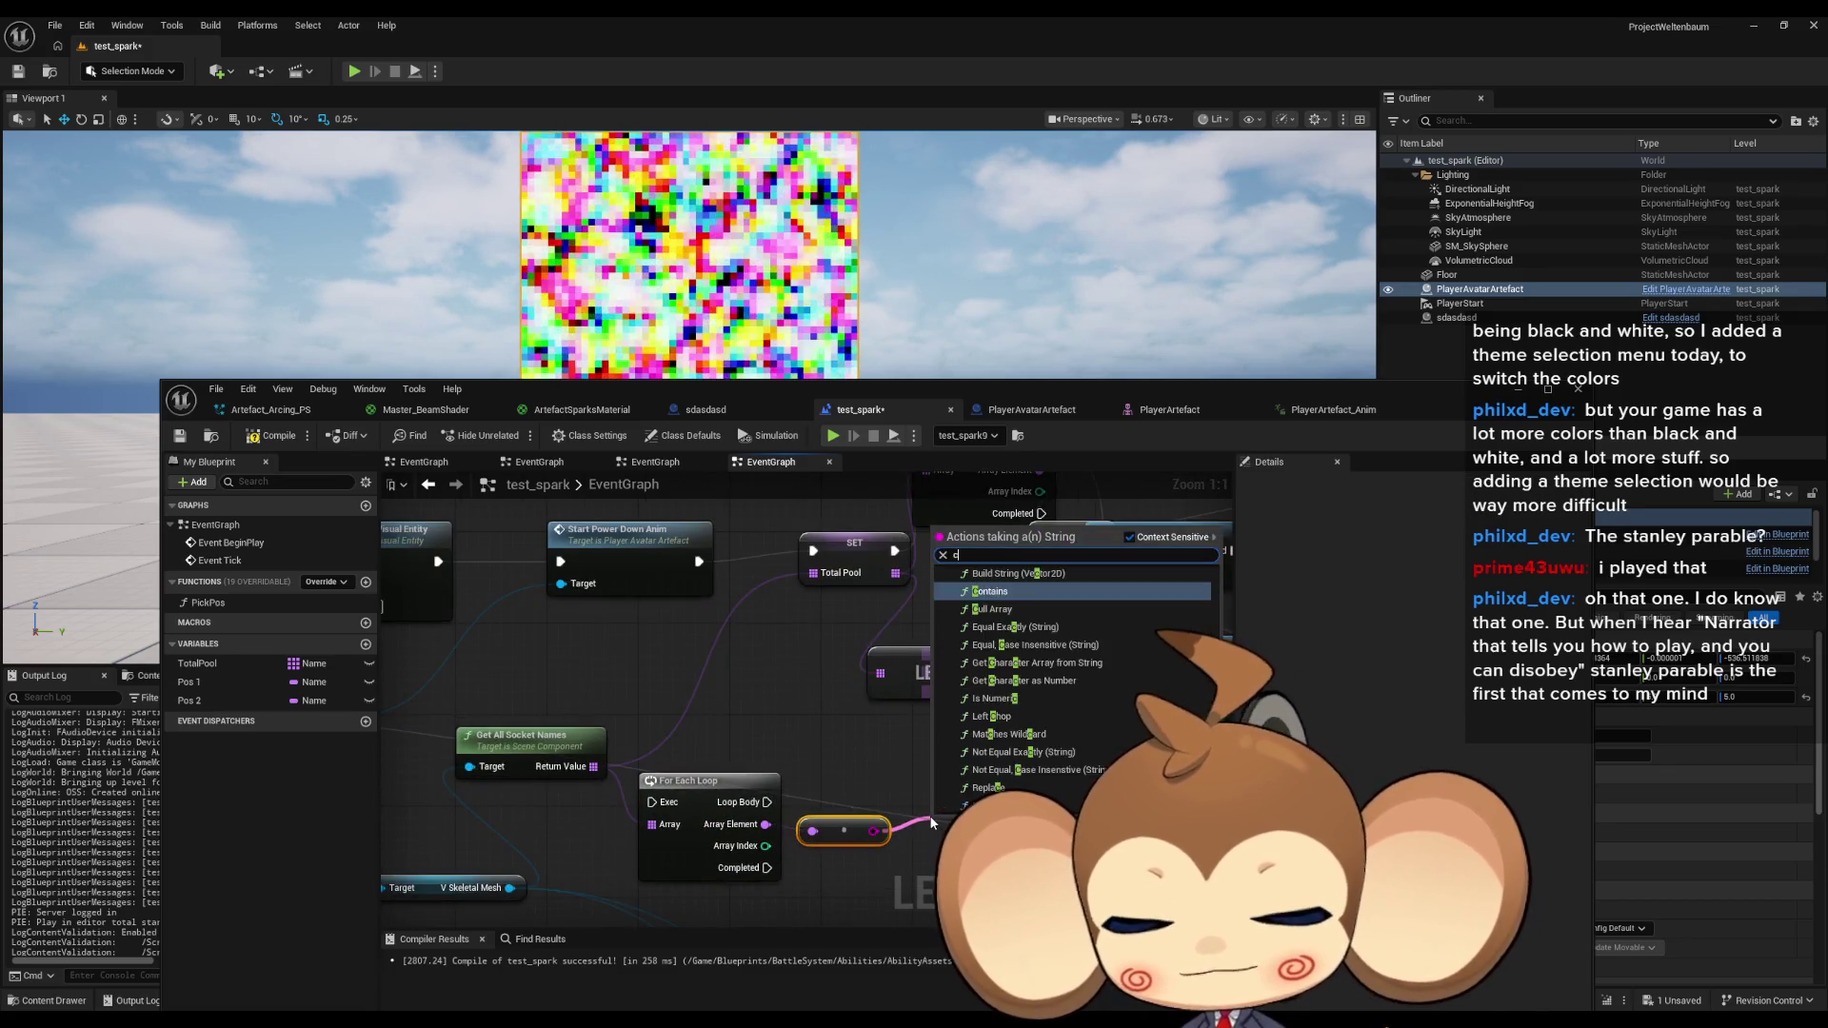
{"action": "type", "text": "conta"}
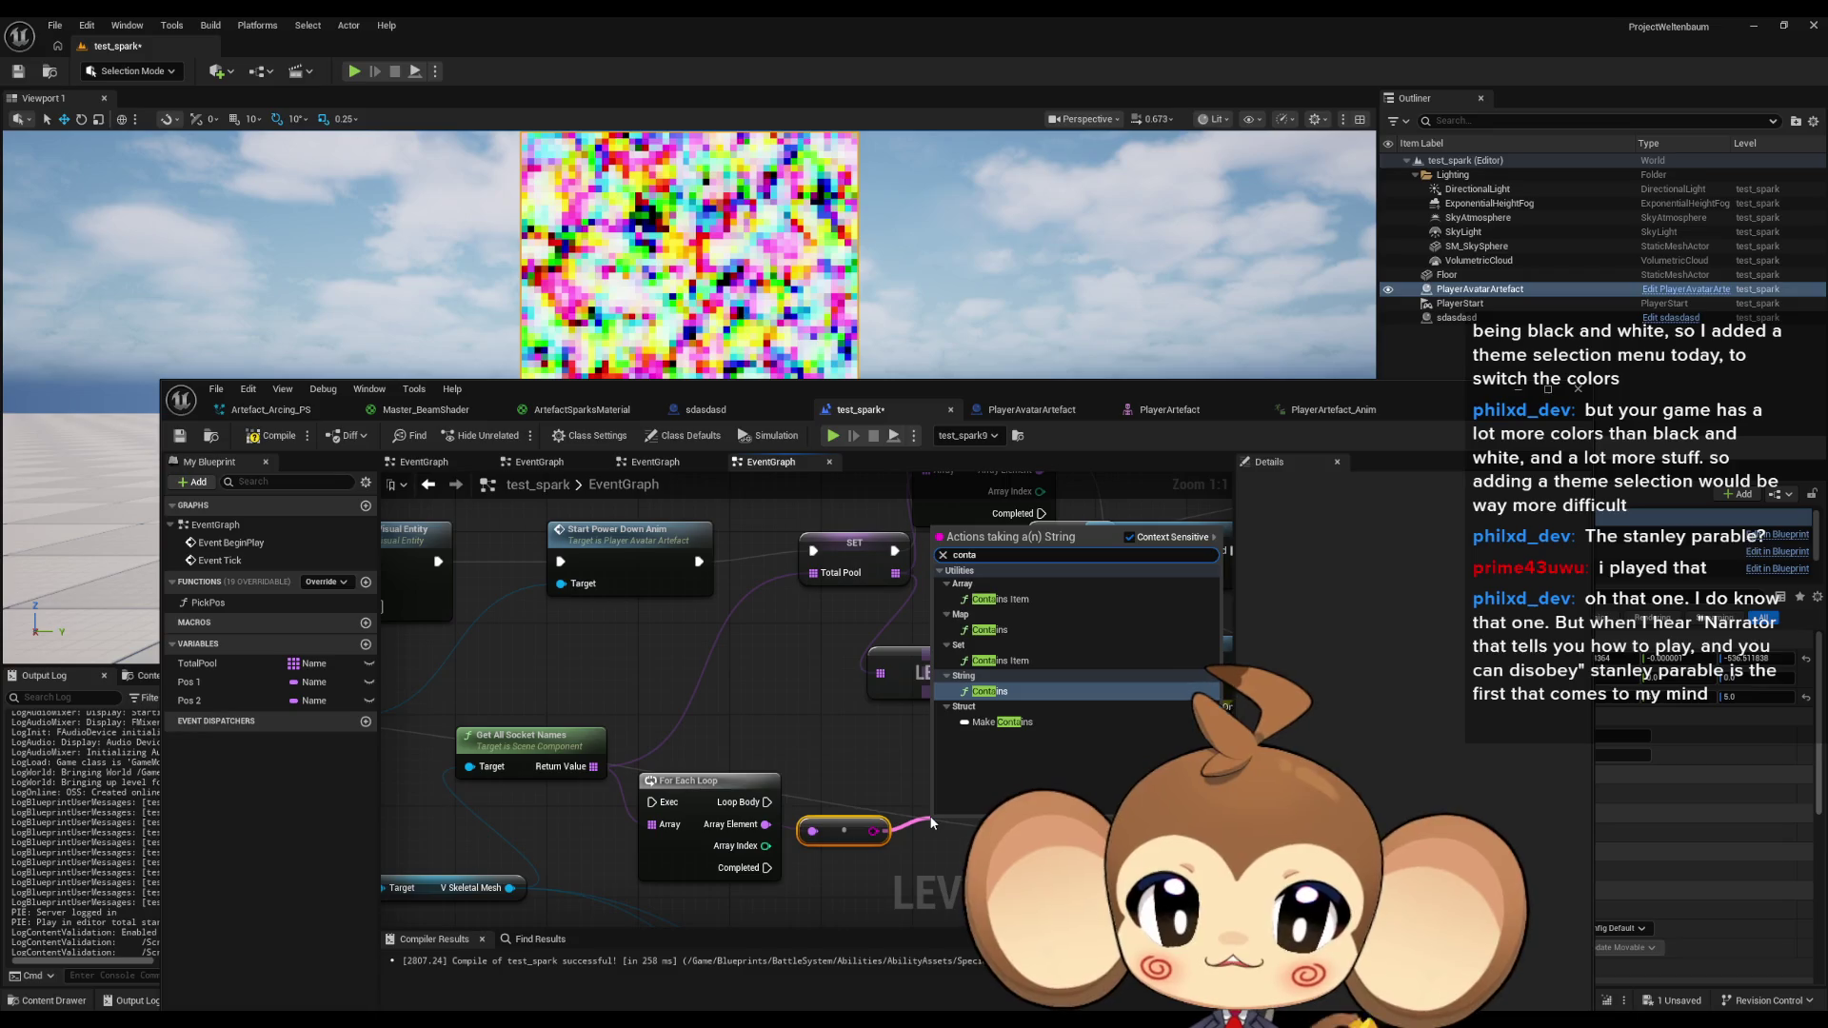
{"action": "key", "text": "Return"}
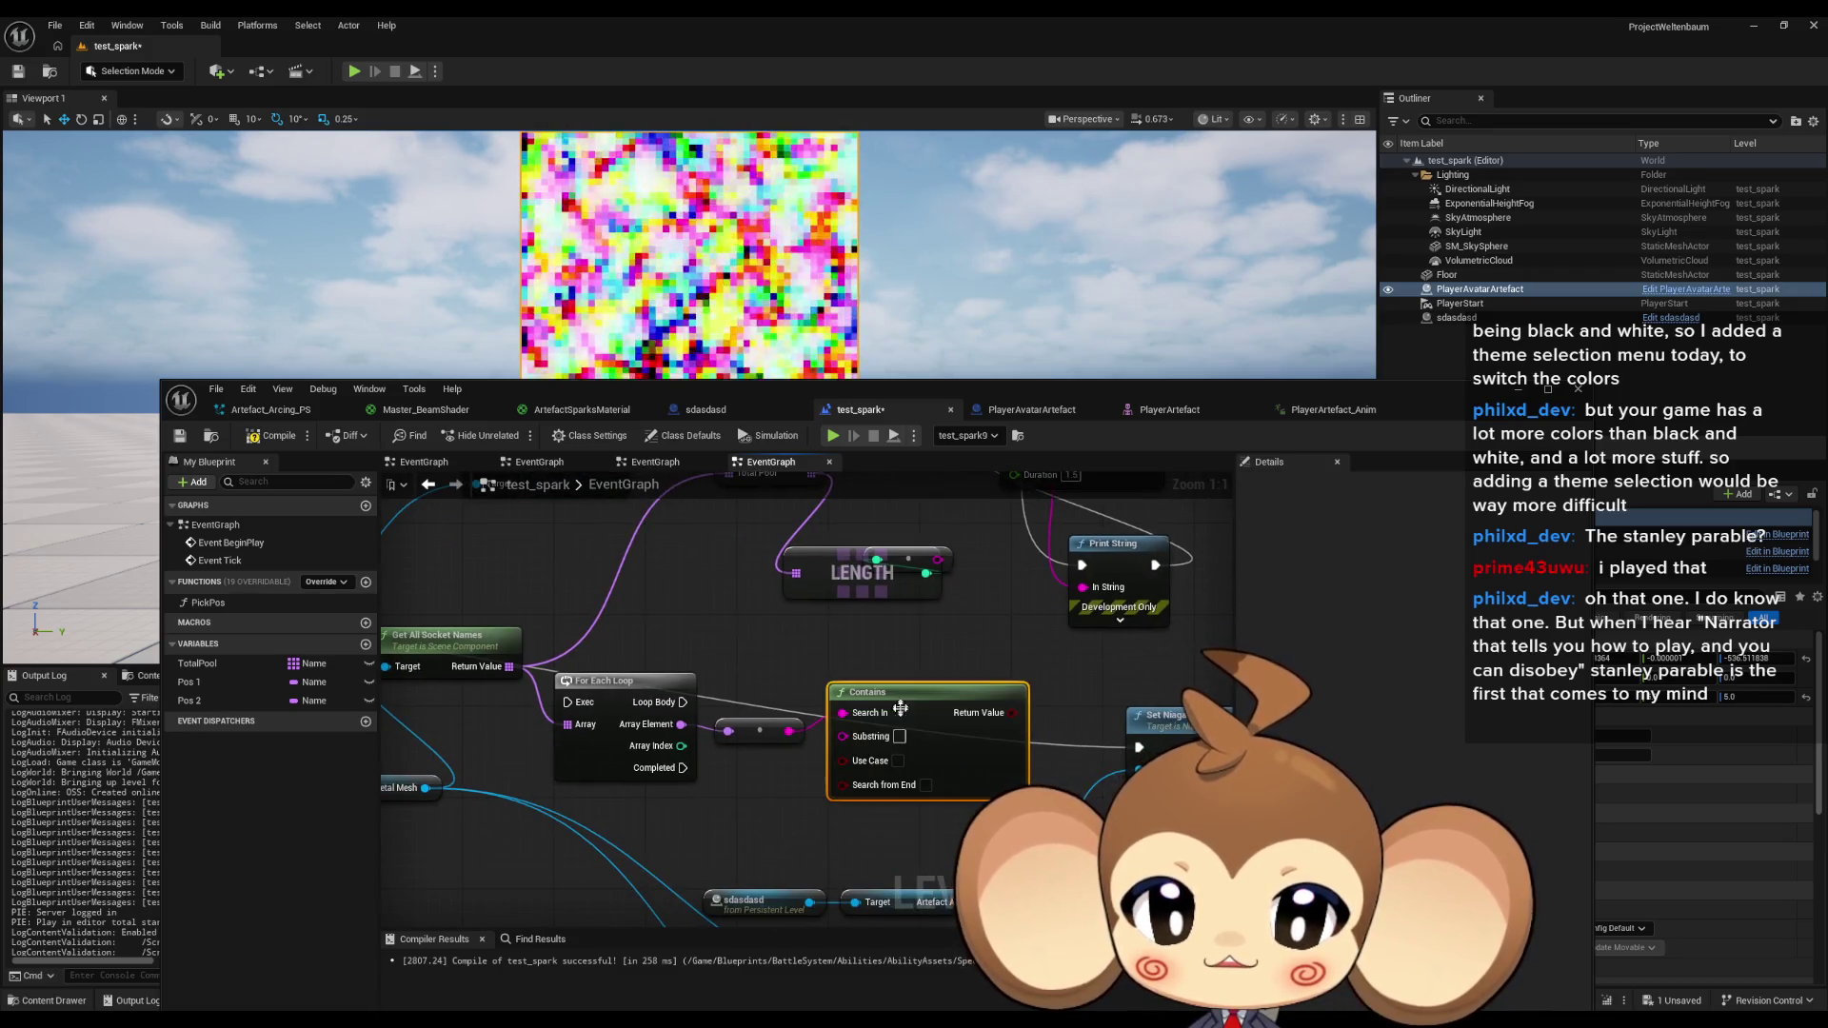
{"action": "type", "text": "S"}
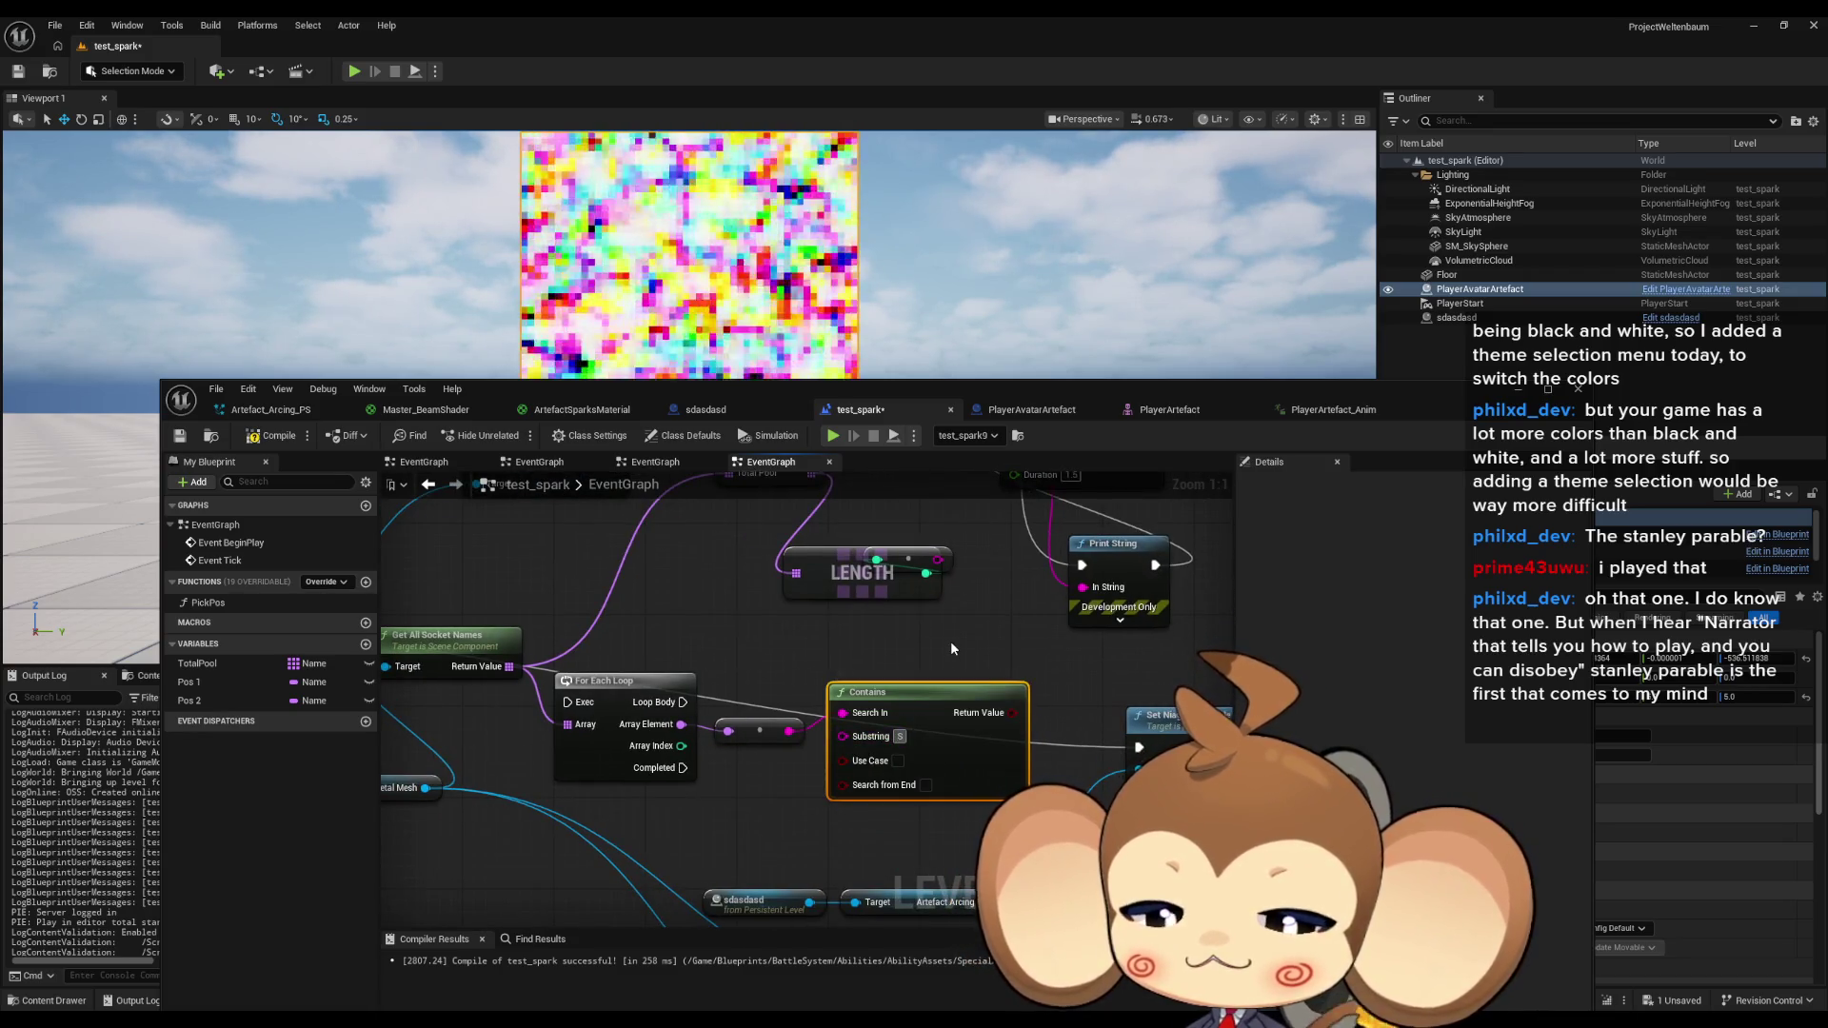
{"action": "type", "text": "ocket"}
{"action": "scroll", "coordinate": [939, 685], "scroll_direction": "down", "scroll_amount": 2}
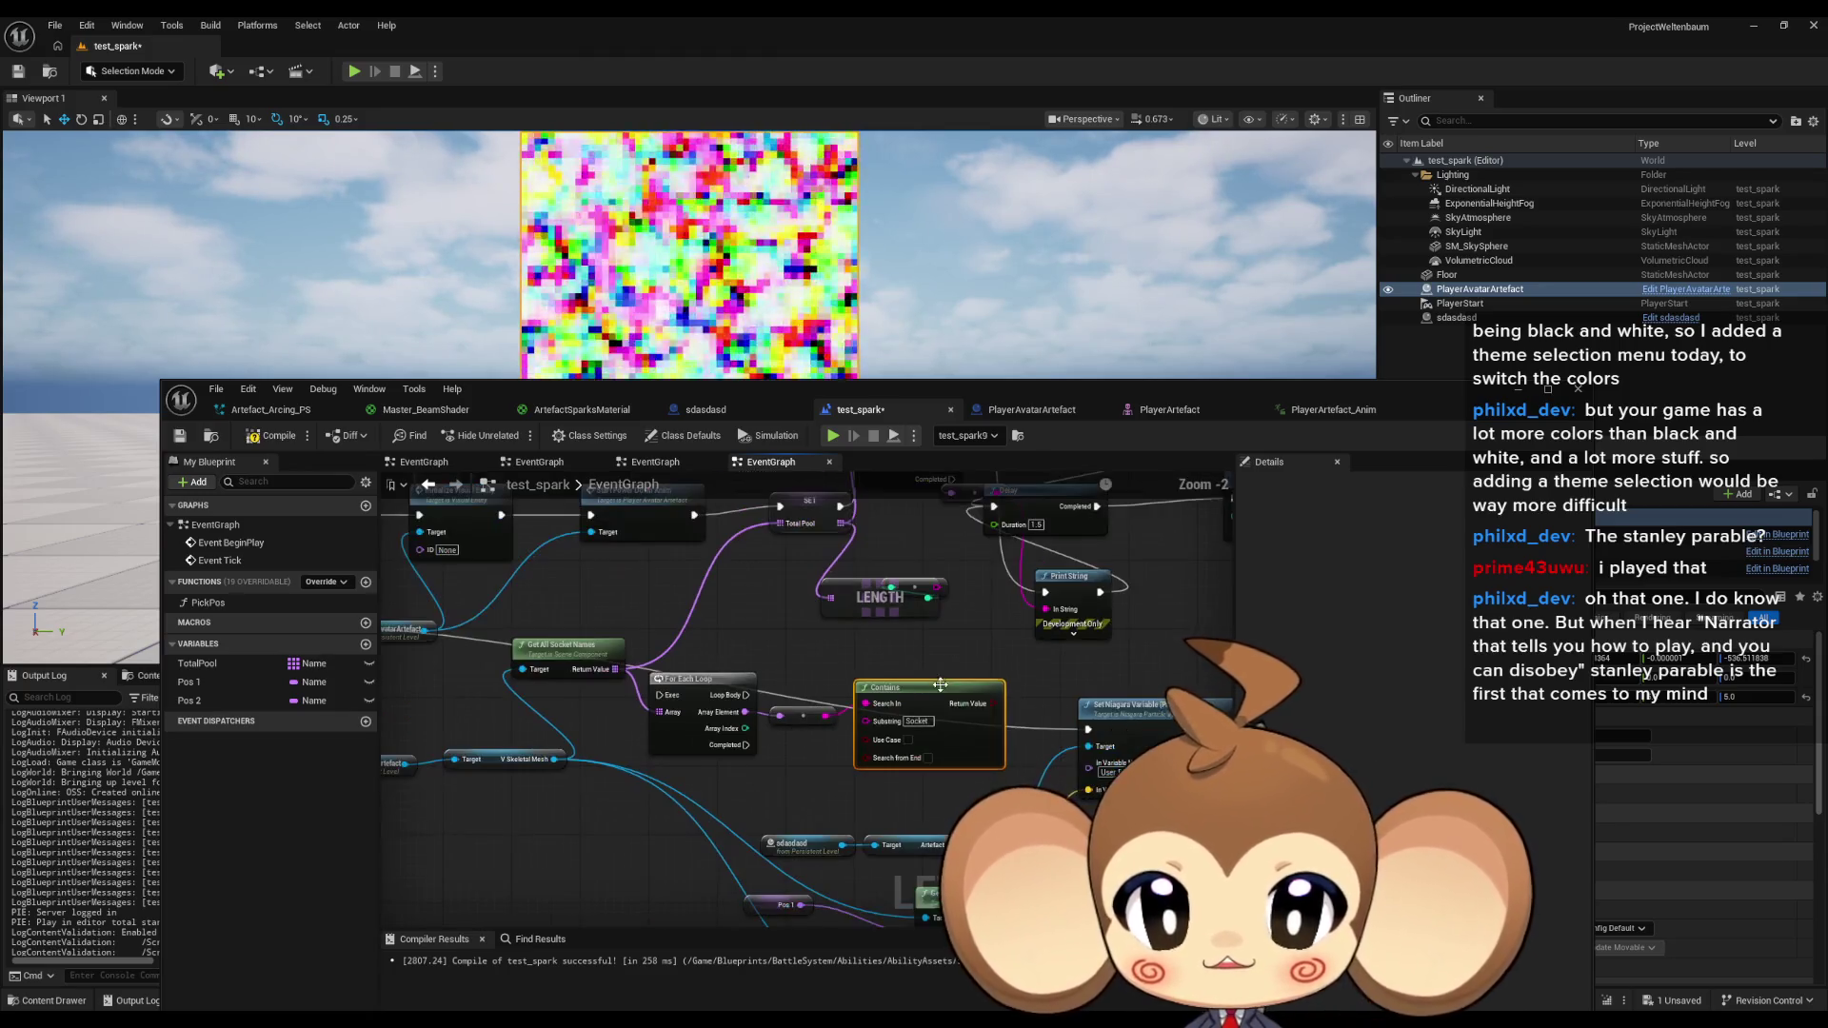
{"action": "mouse_move", "coordinate": [798, 686]}
{"action": "left_mouse_down"}
{"action": "mouse_move", "coordinate": [935, 727]}
{"action": "mouse_move", "coordinate": [838, 680]}
{"action": "mouse_move", "coordinate": [838, 640]}
{"action": "left_mouse_up"}
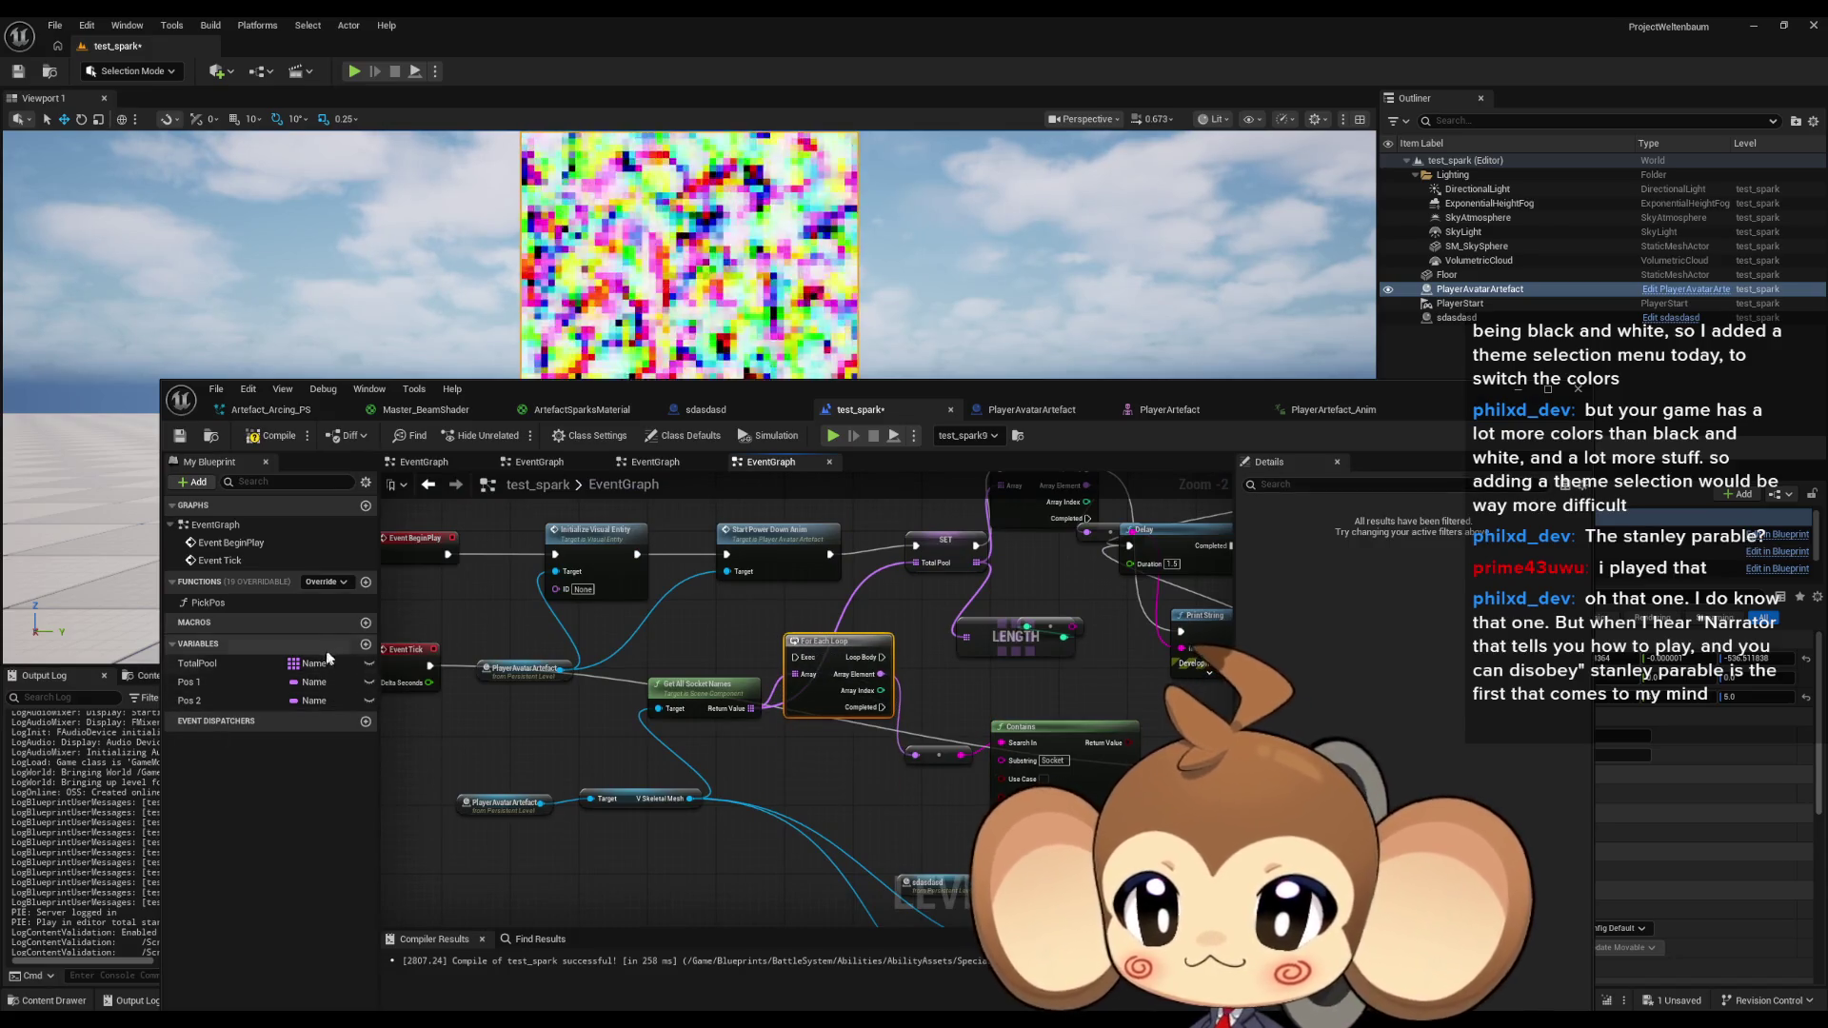
Create a Name variable called NamesToUse and place its getter in the EventGraph.
{"action": "left_click", "coordinate": [366, 645]}
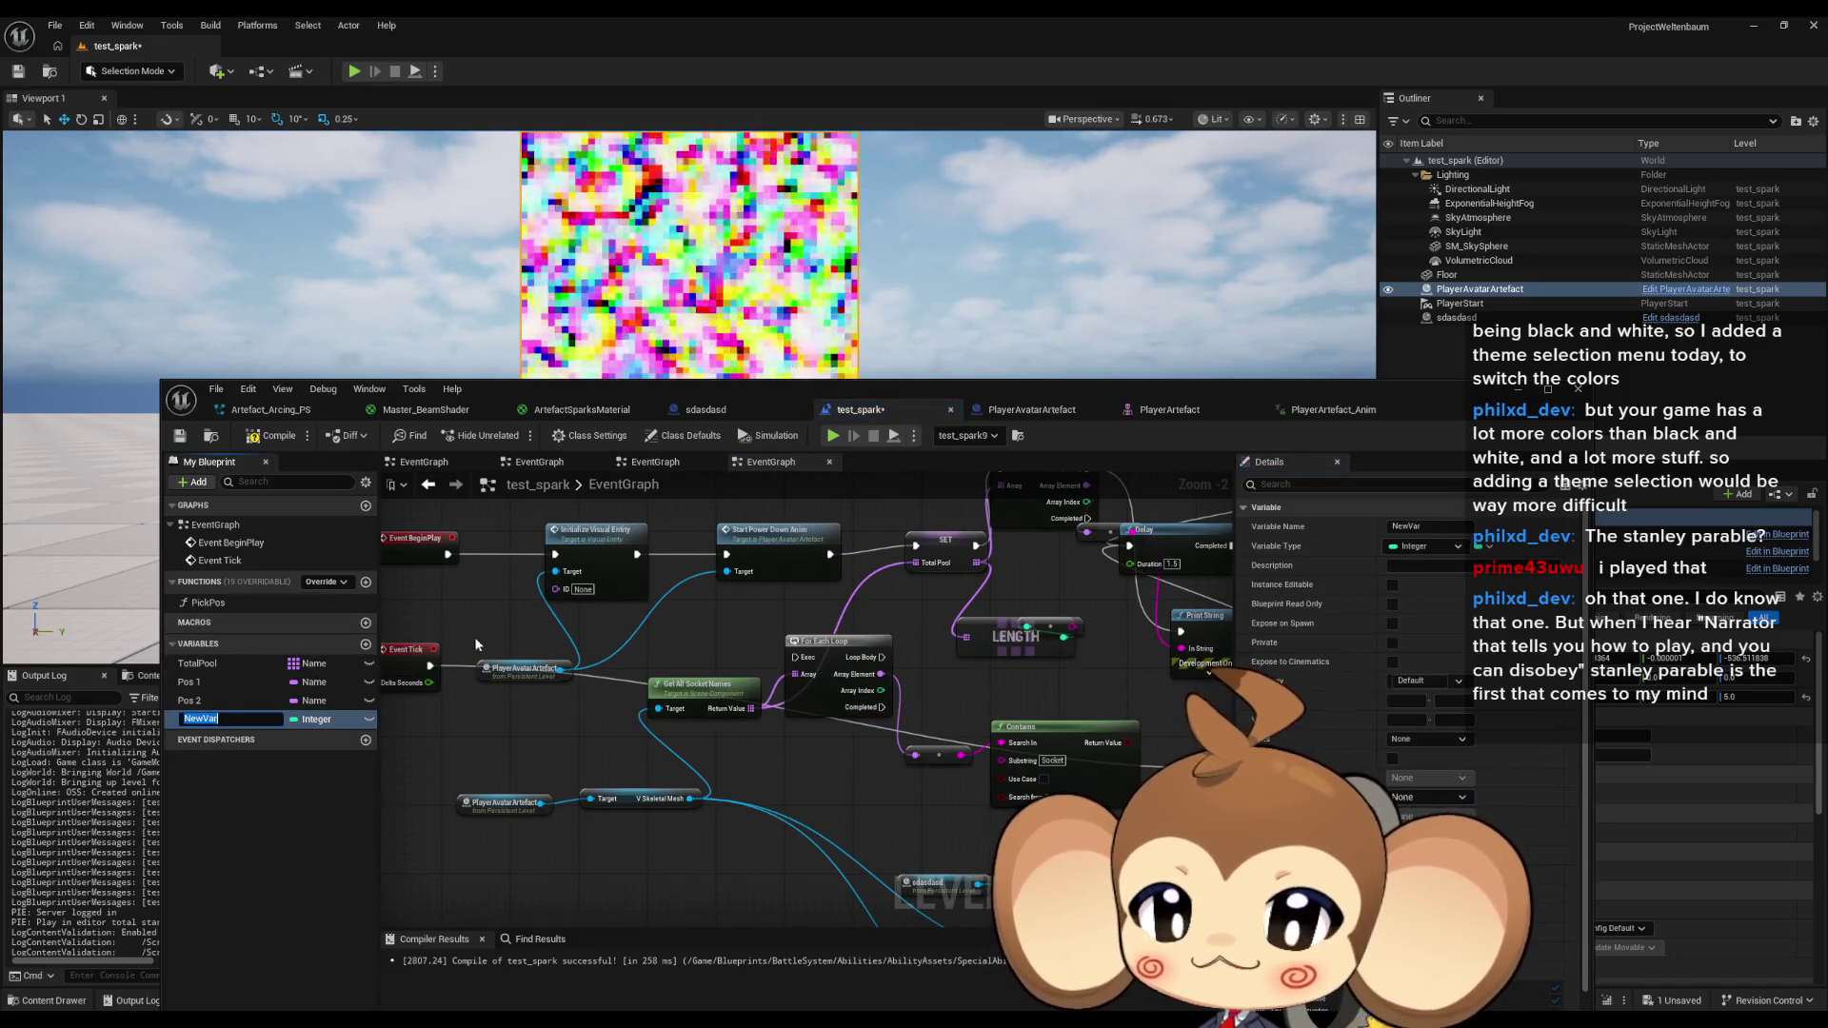
{"action": "type", "text": "Nam"}
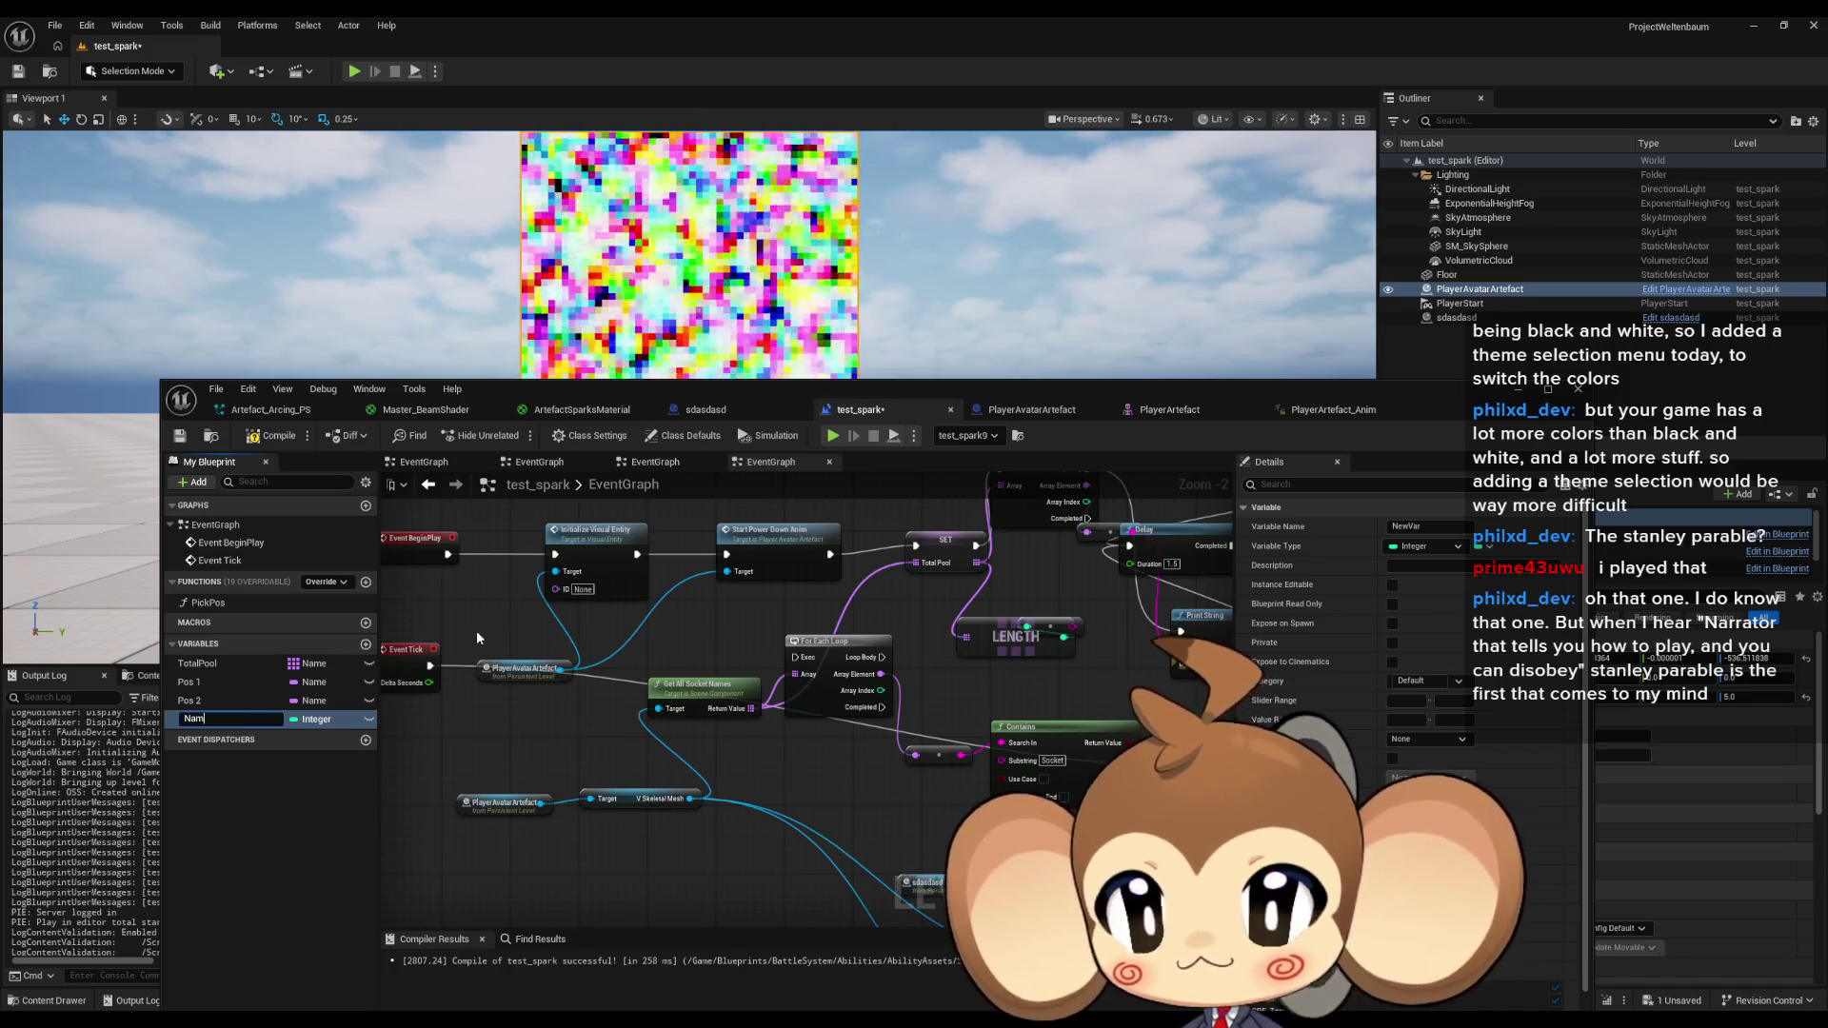
{"action": "type", "text": "esToUse"}
{"action": "key", "text": "Return"}
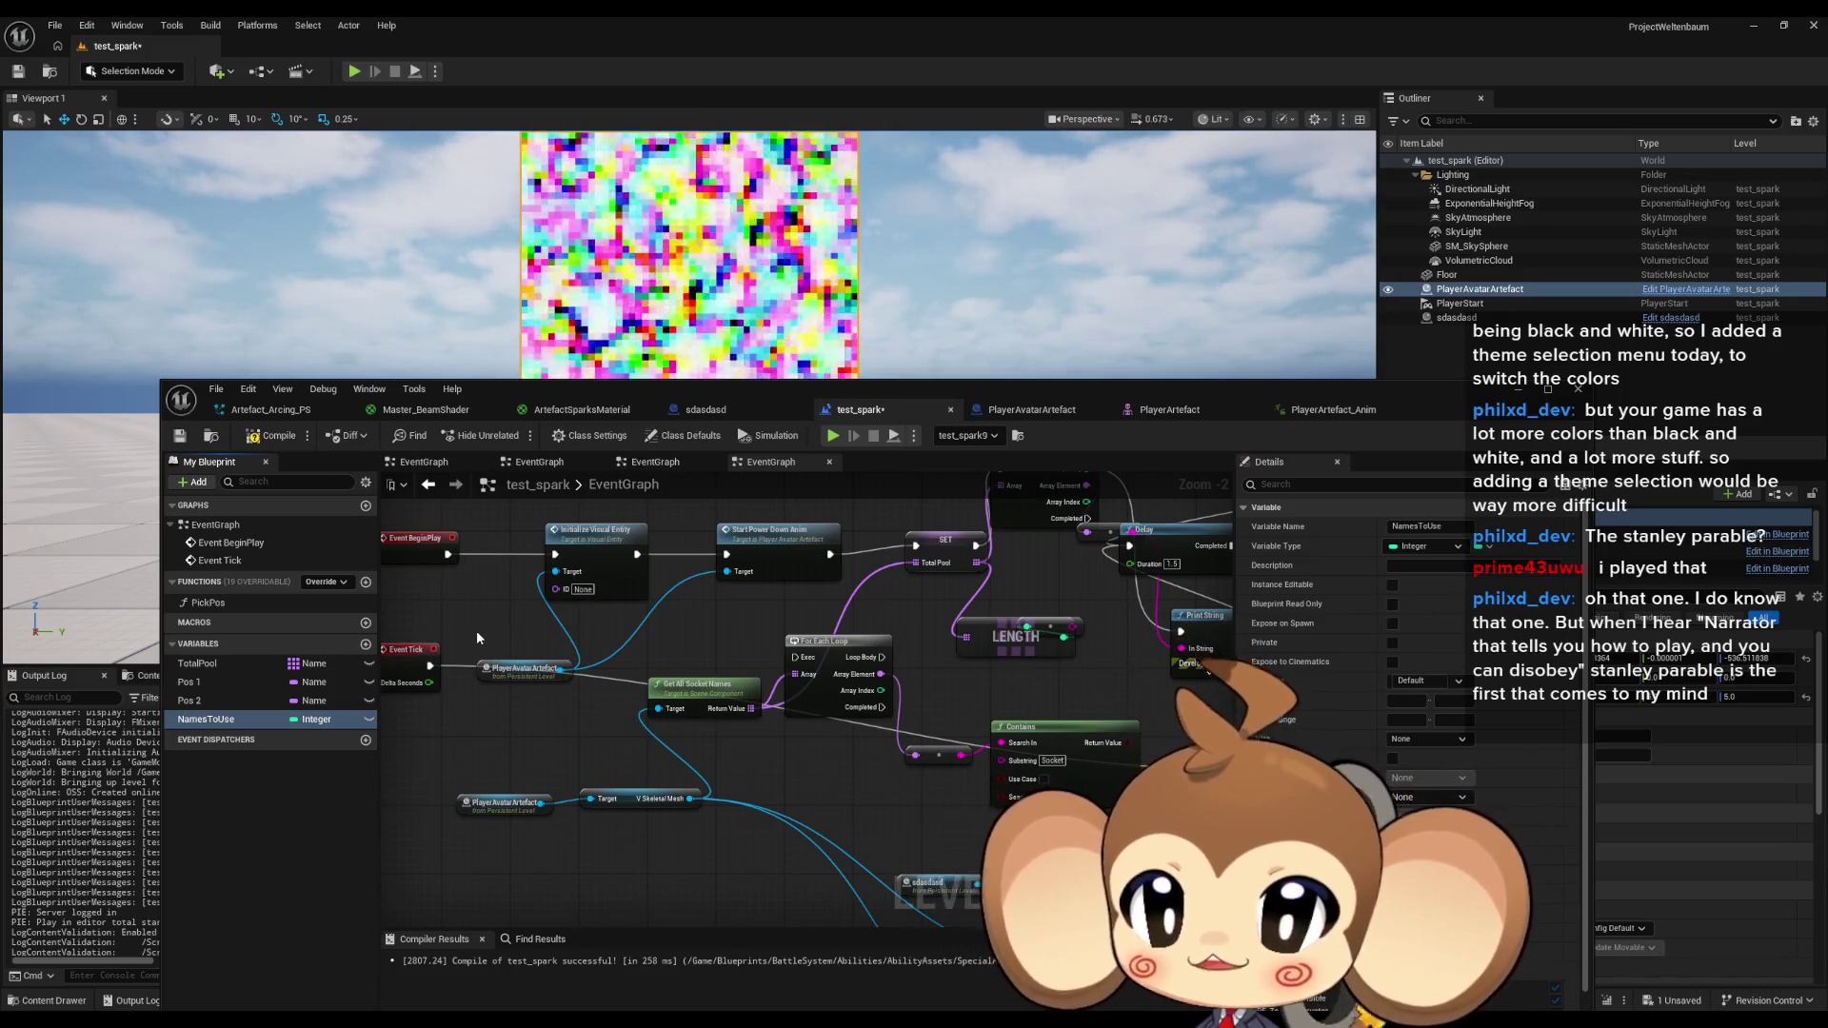
{"action": "left_click", "coordinate": [315, 720]}
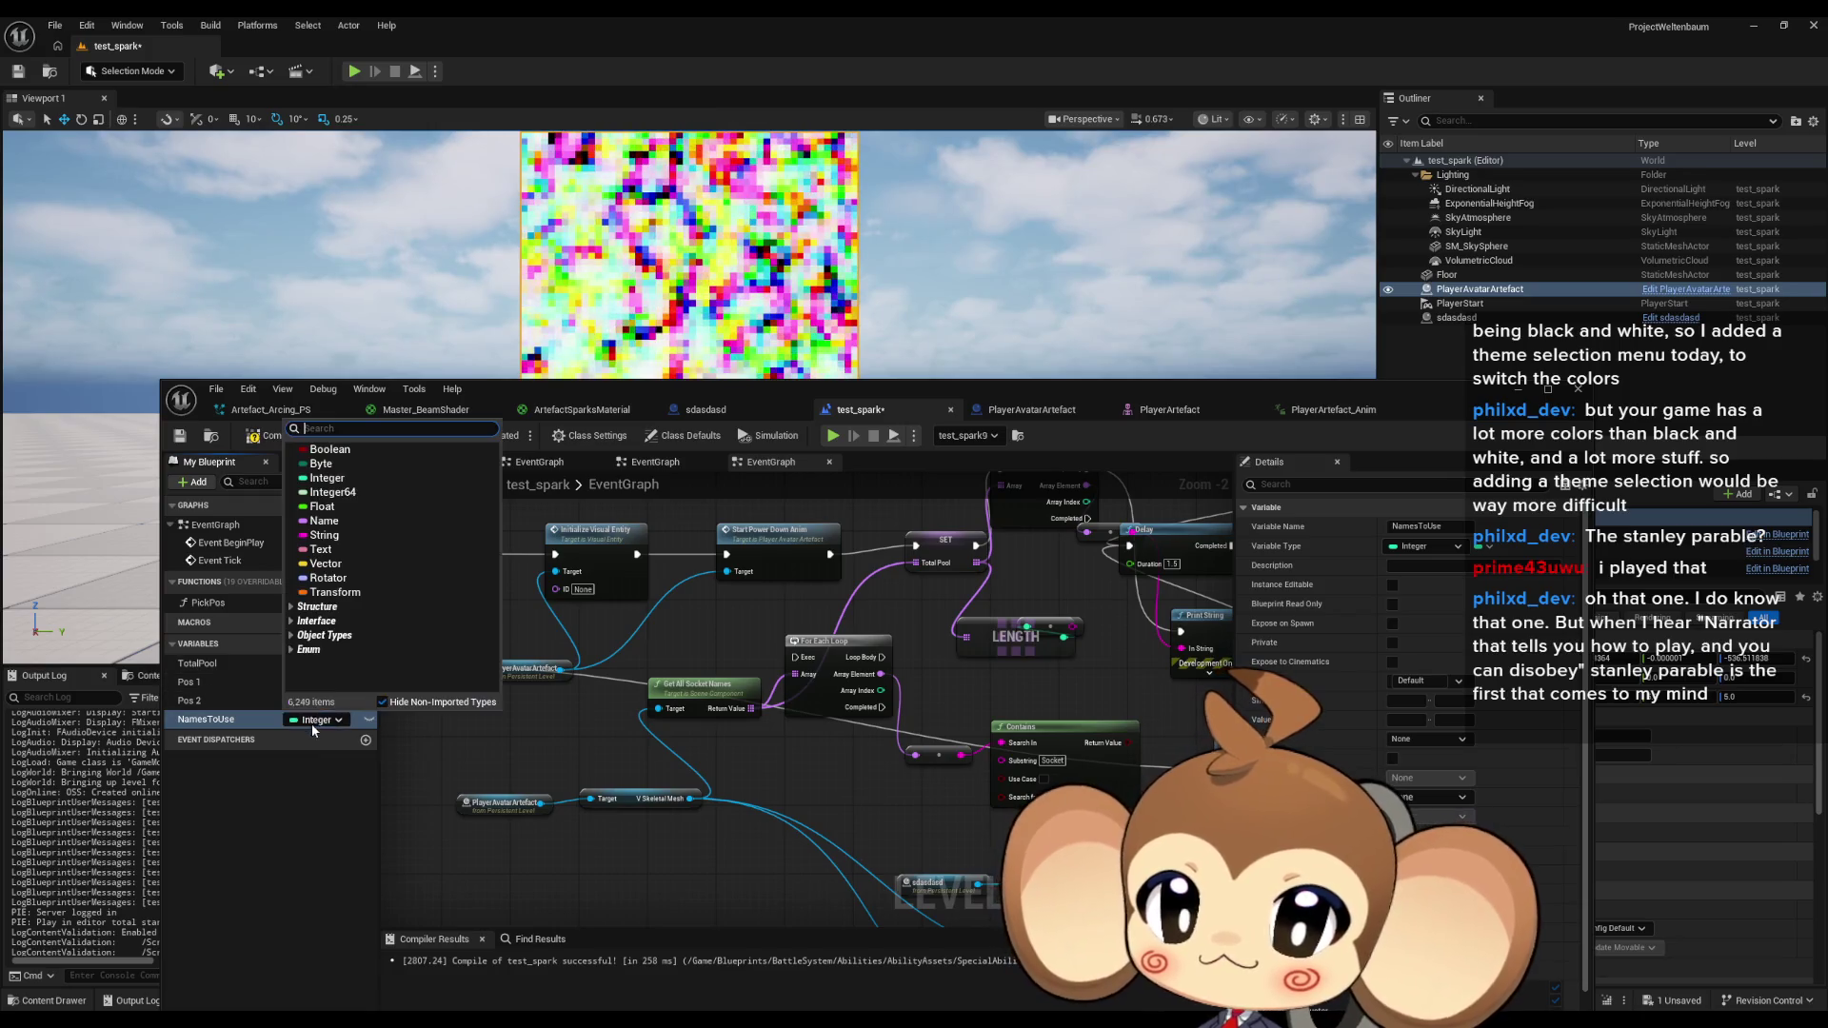
{"action": "left_click", "coordinate": [324, 521]}
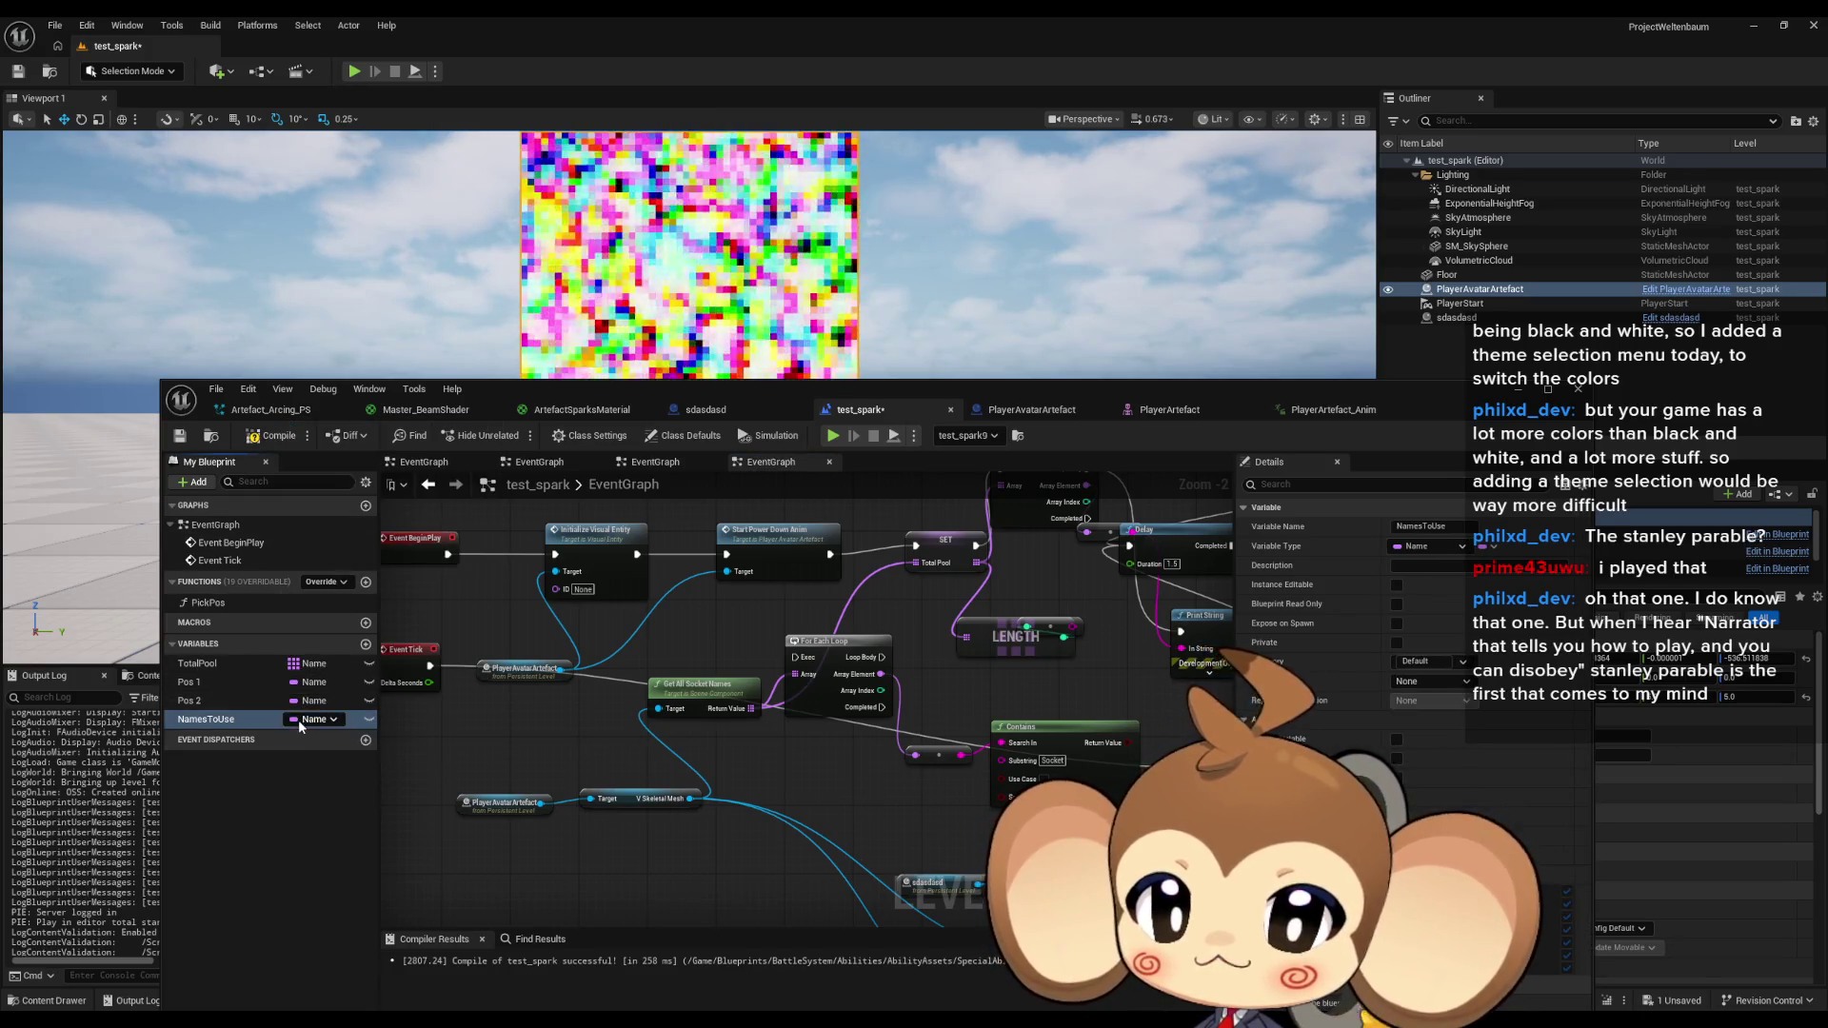
{"action": "mouse_move", "coordinate": [216, 722]}
{"action": "left_mouse_down"}
{"action": "mouse_move", "coordinate": [666, 823]}
{"action": "mouse_move", "coordinate": [776, 800]}
{"action": "left_mouse_up"}
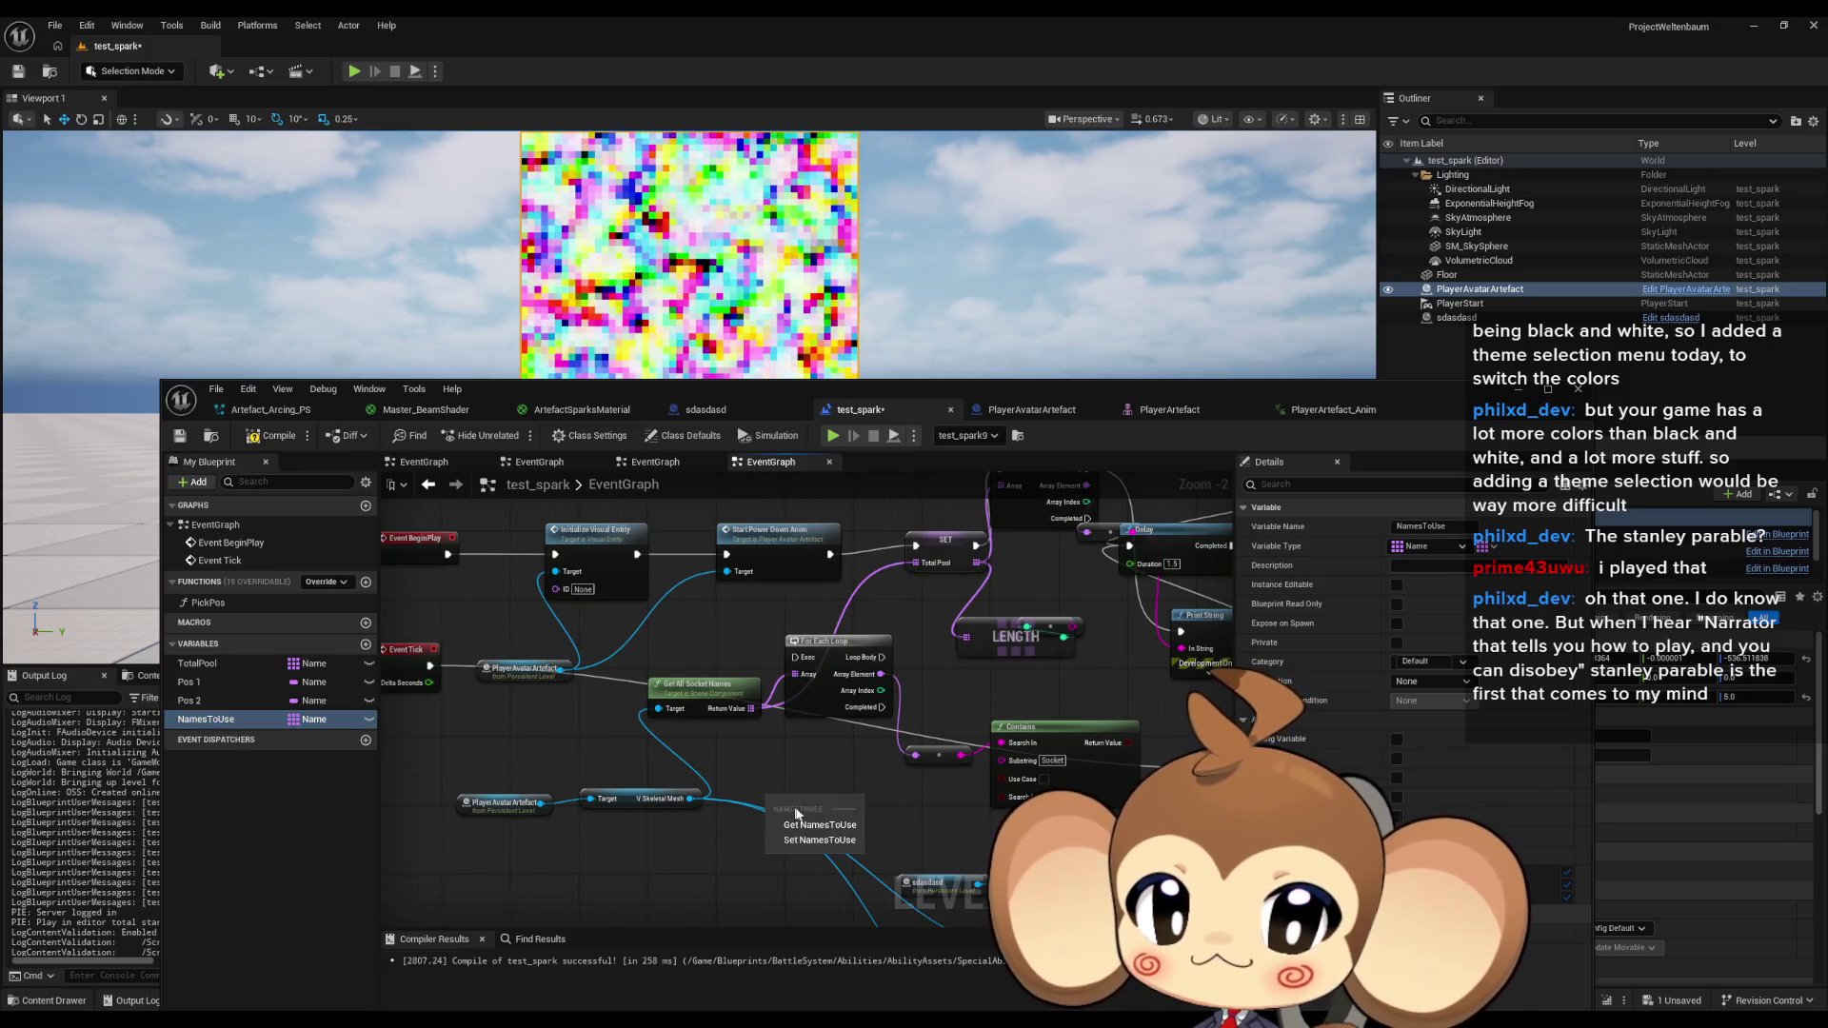
{"action": "scroll", "coordinate": [910, 758], "scroll_direction": "down", "scroll_amount": 1}
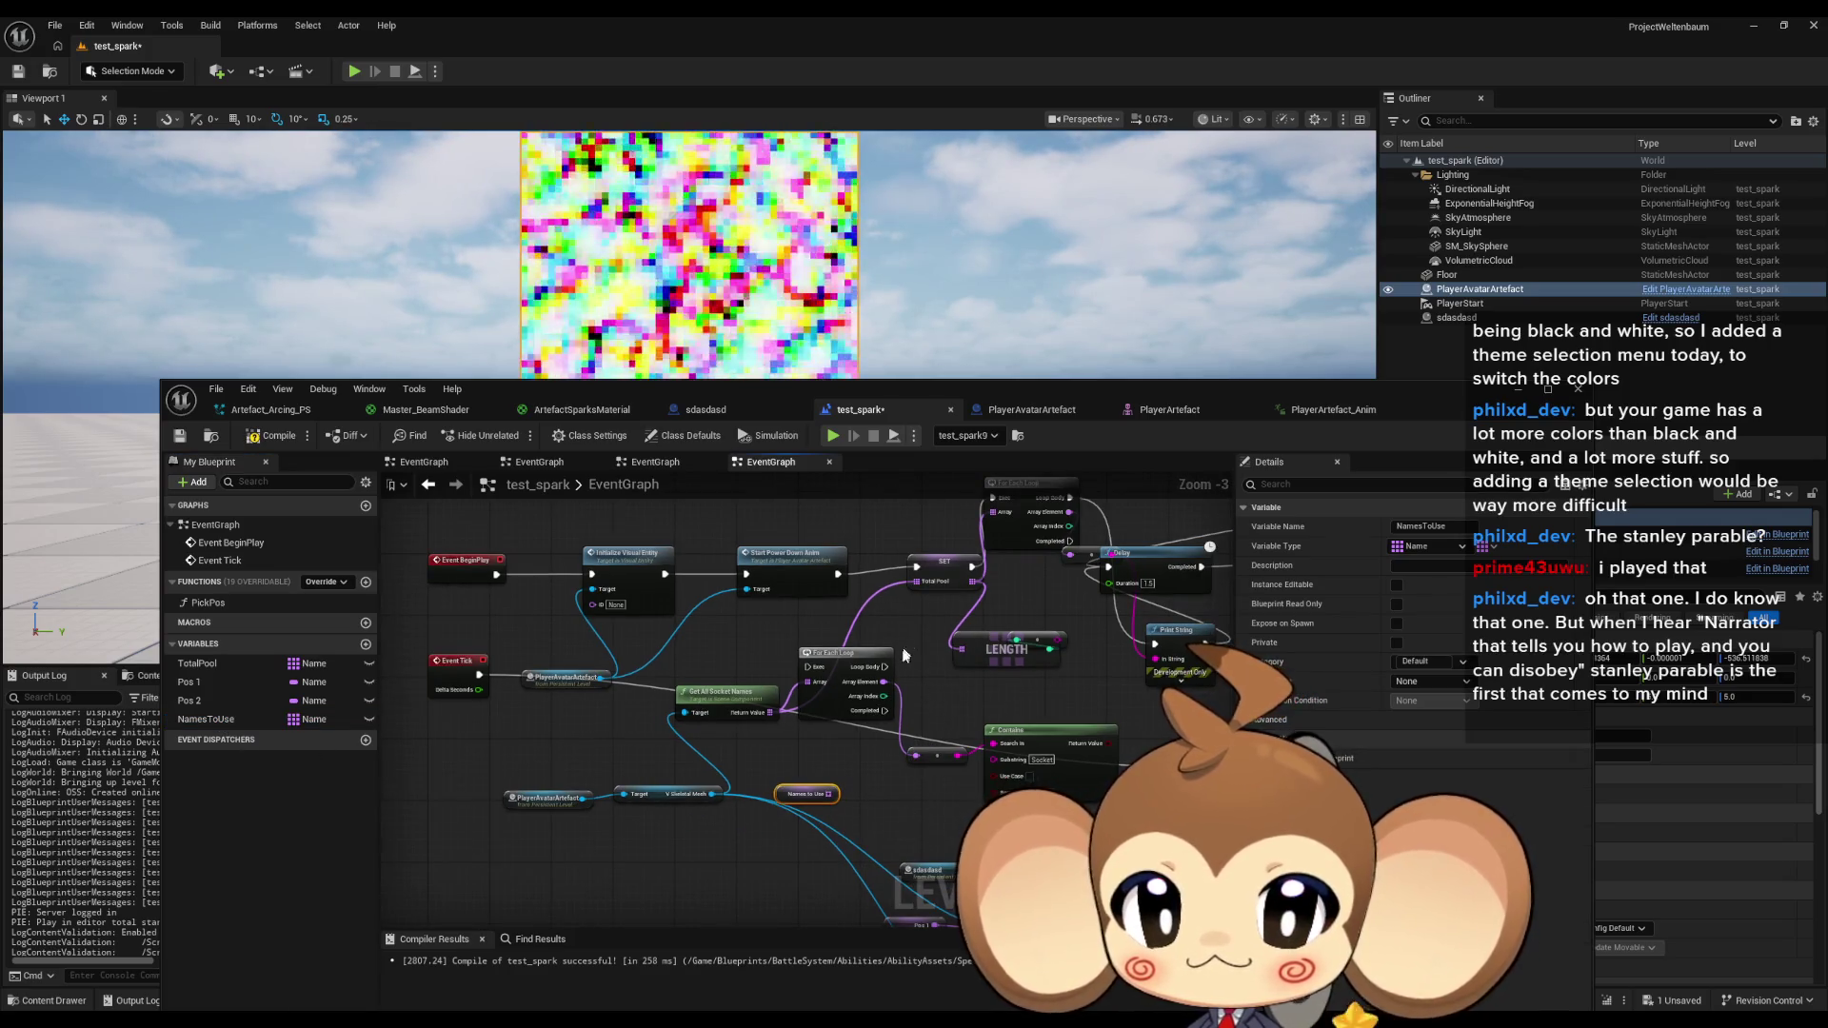
{"action": "mouse_move", "coordinate": [825, 670]}
{"action": "left_mouse_down"}
{"action": "mouse_move", "coordinate": [870, 643]}
{"action": "mouse_move", "coordinate": [874, 664]}
{"action": "left_mouse_up"}
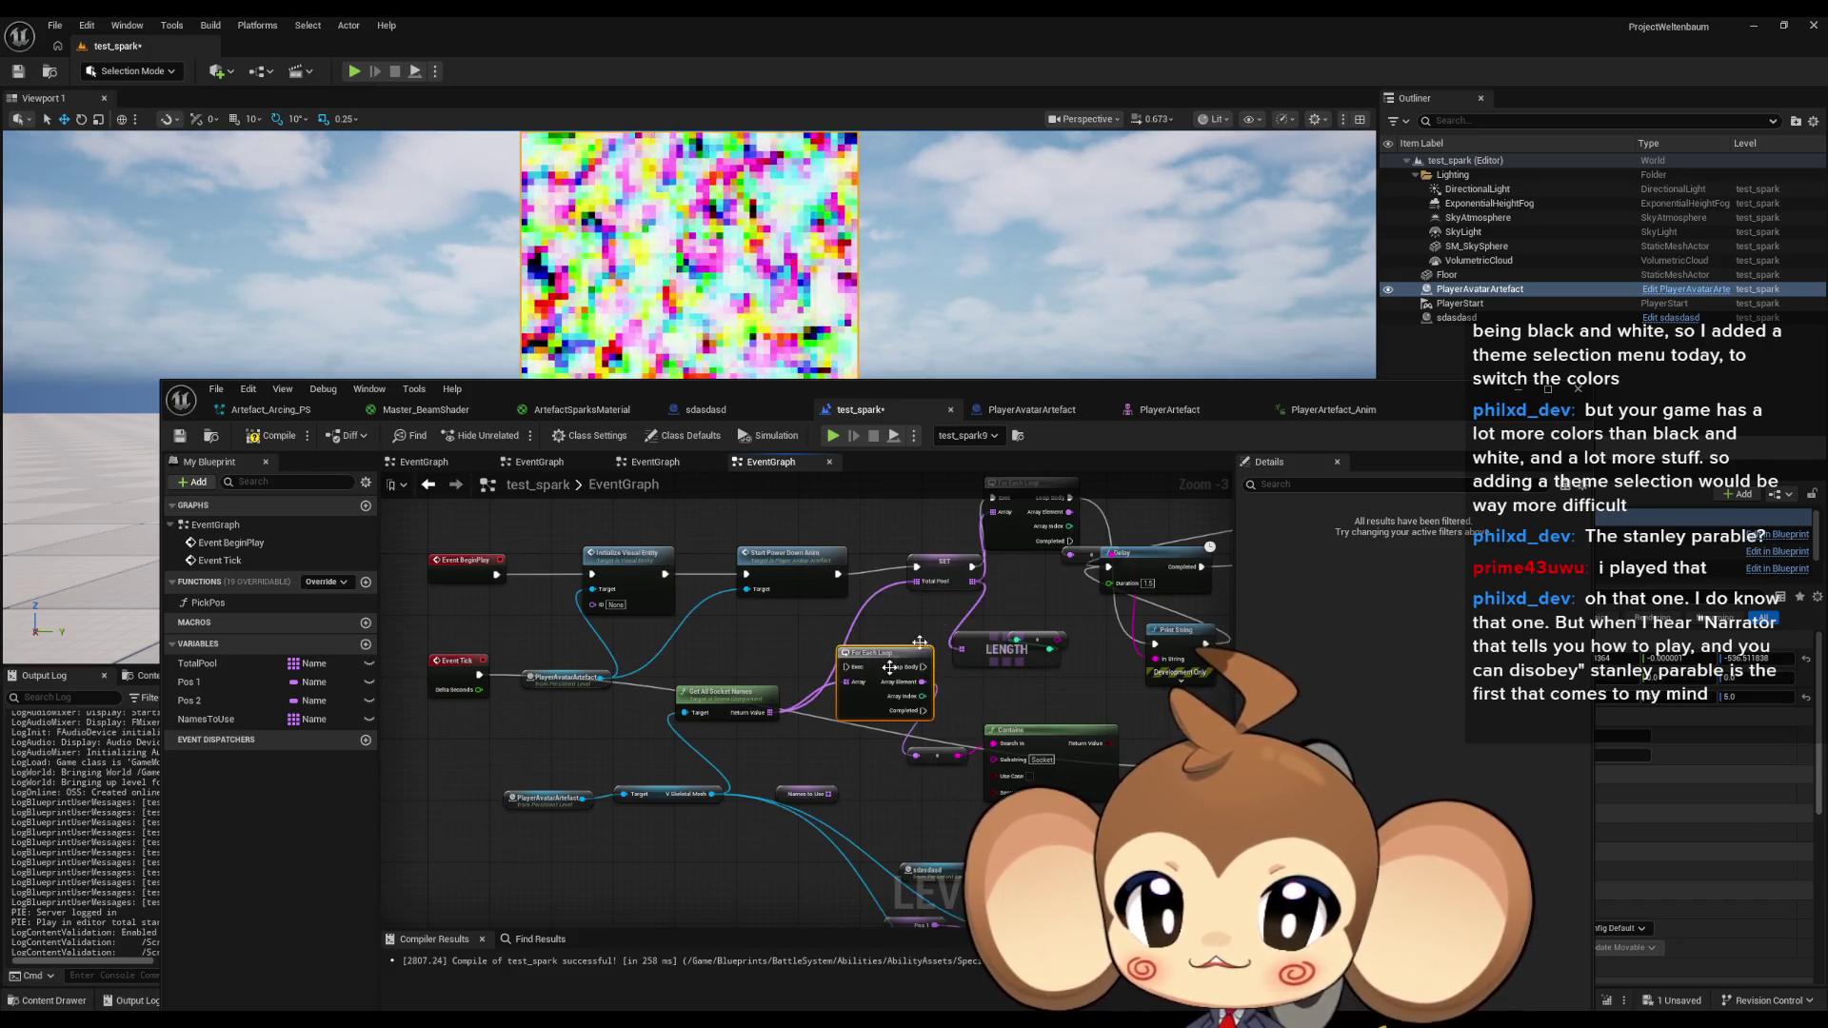
Delete the NamesToUse variable from the test_spark Blueprint.
{"action": "left_click", "coordinate": [217, 719]}
{"action": "key", "text": "Delete"}
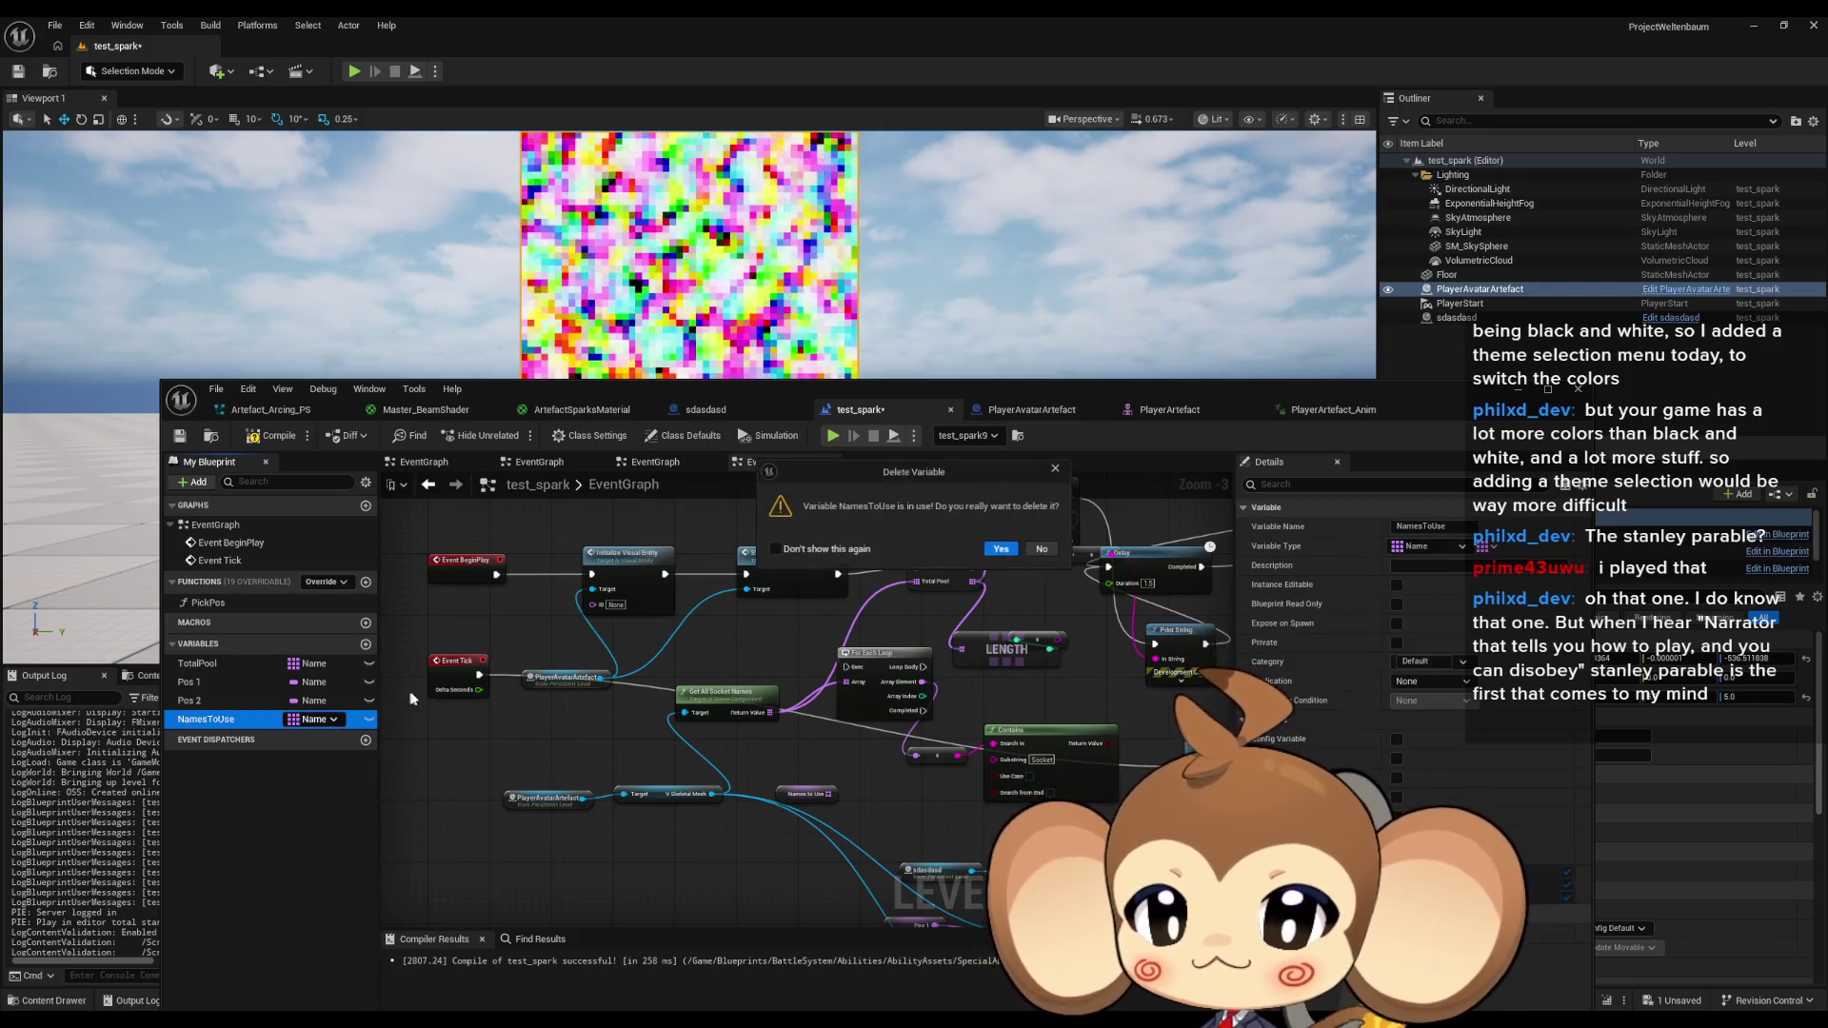
{"action": "left_click", "coordinate": [1002, 550]}
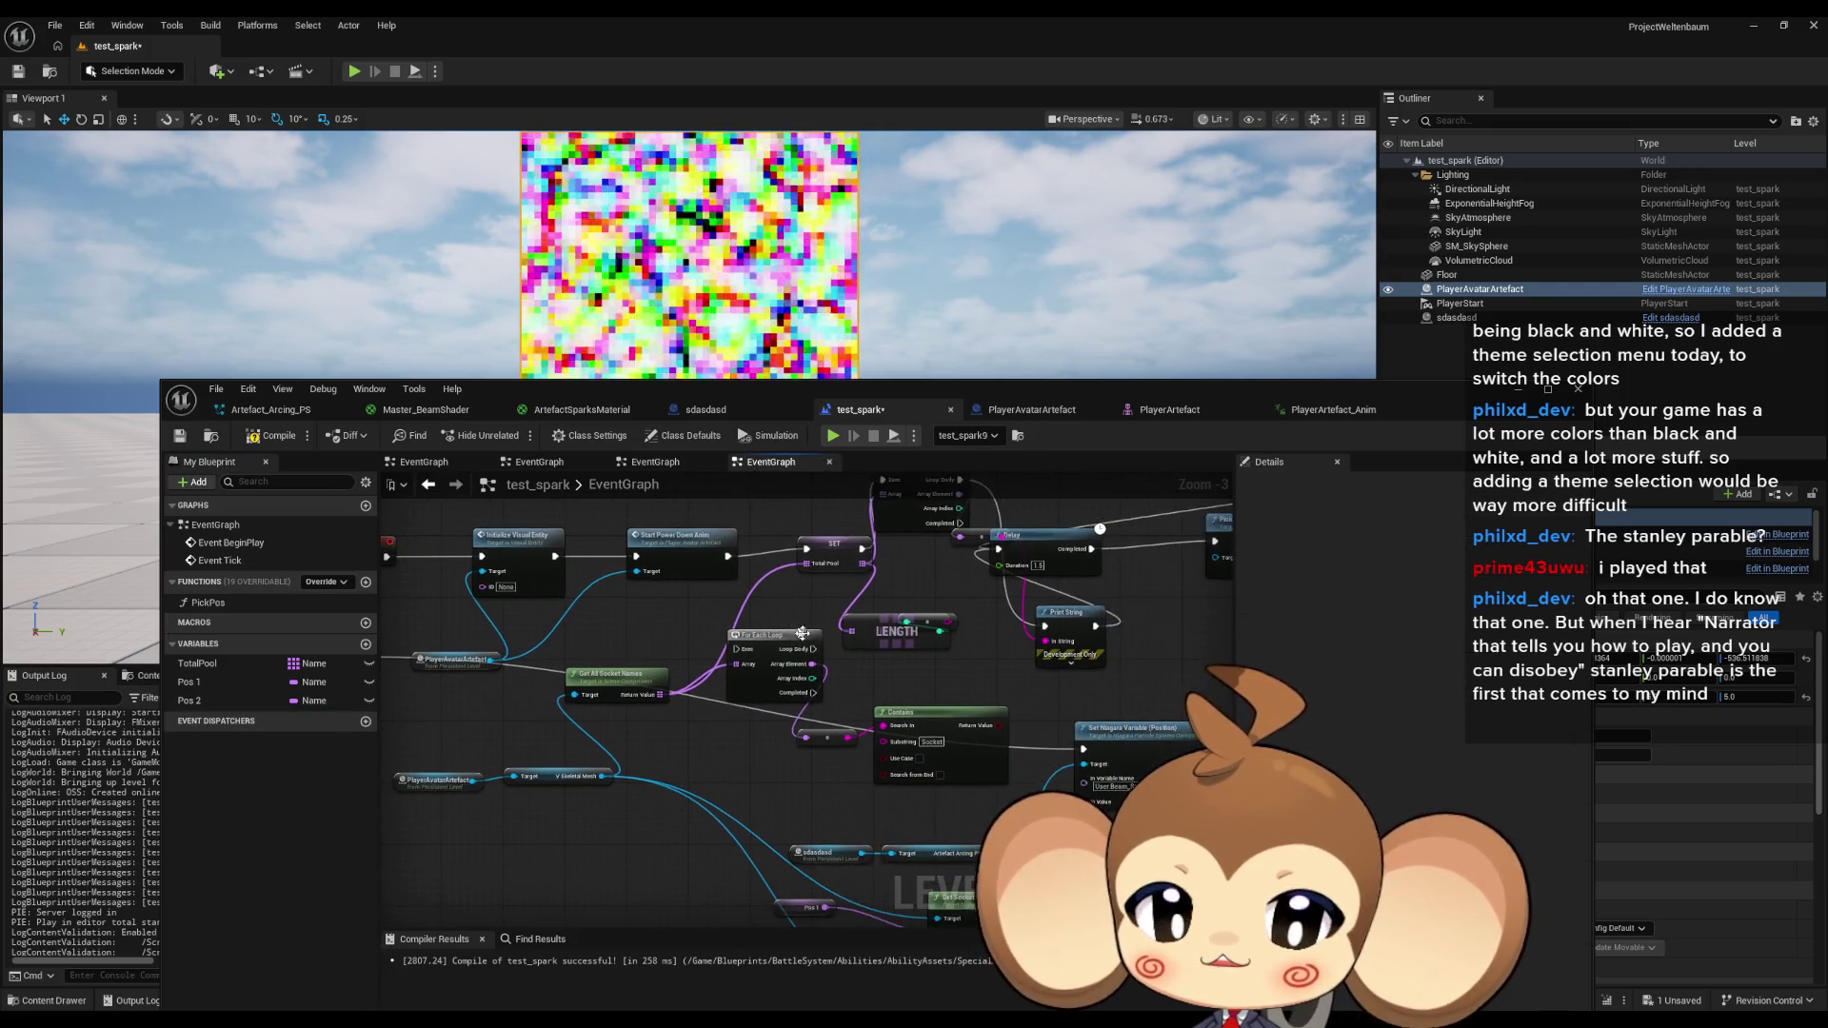
{"action": "left_click_drag", "start_coordinate": [776, 641], "coordinate": [745, 625]}
Add a TotalPool ADD node fed by a Branch's True path on the Contains result.
{"action": "mouse_move", "coordinate": [200, 663]}
{"action": "left_mouse_down"}
{"action": "mouse_move", "coordinate": [643, 742]}
{"action": "mouse_move", "coordinate": [750, 780]}
{"action": "left_mouse_up"}
{"action": "left_click", "coordinate": [682, 769]}
{"action": "scroll", "coordinate": [659, 745], "scroll_direction": "up", "scroll_amount": 2}
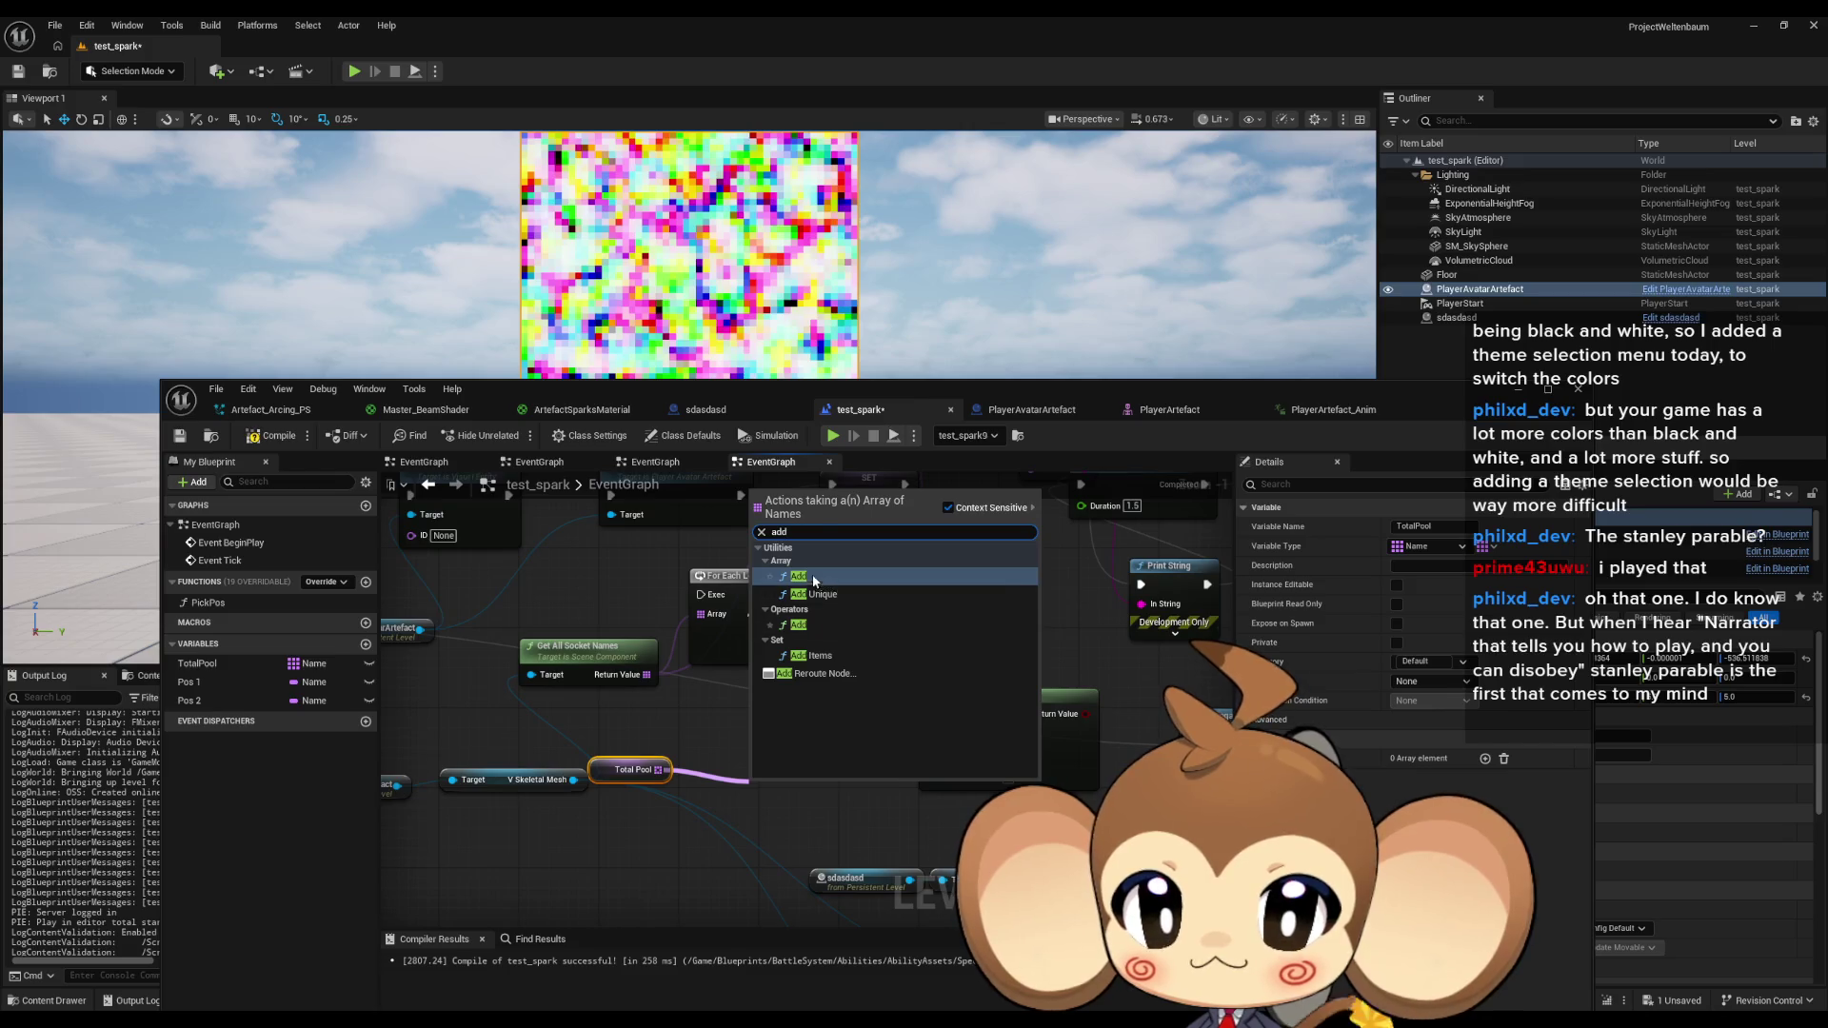
{"action": "left_click", "coordinate": [1009, 652]}
{"action": "mouse_move", "coordinate": [1086, 714]}
{"action": "left_mouse_down"}
{"action": "mouse_move", "coordinate": [1053, 665]}
{"action": "mouse_move", "coordinate": [808, 597]}
{"action": "left_mouse_up"}
{"action": "type", "text": "branch"}
{"action": "key", "text": "Return"}
{"action": "mouse_move", "coordinate": [1152, 674]}
{"action": "left_mouse_down"}
{"action": "mouse_move", "coordinate": [751, 794]}
{"action": "mouse_move", "coordinate": [857, 816]}
{"action": "mouse_move", "coordinate": [903, 796]}
{"action": "left_mouse_up"}
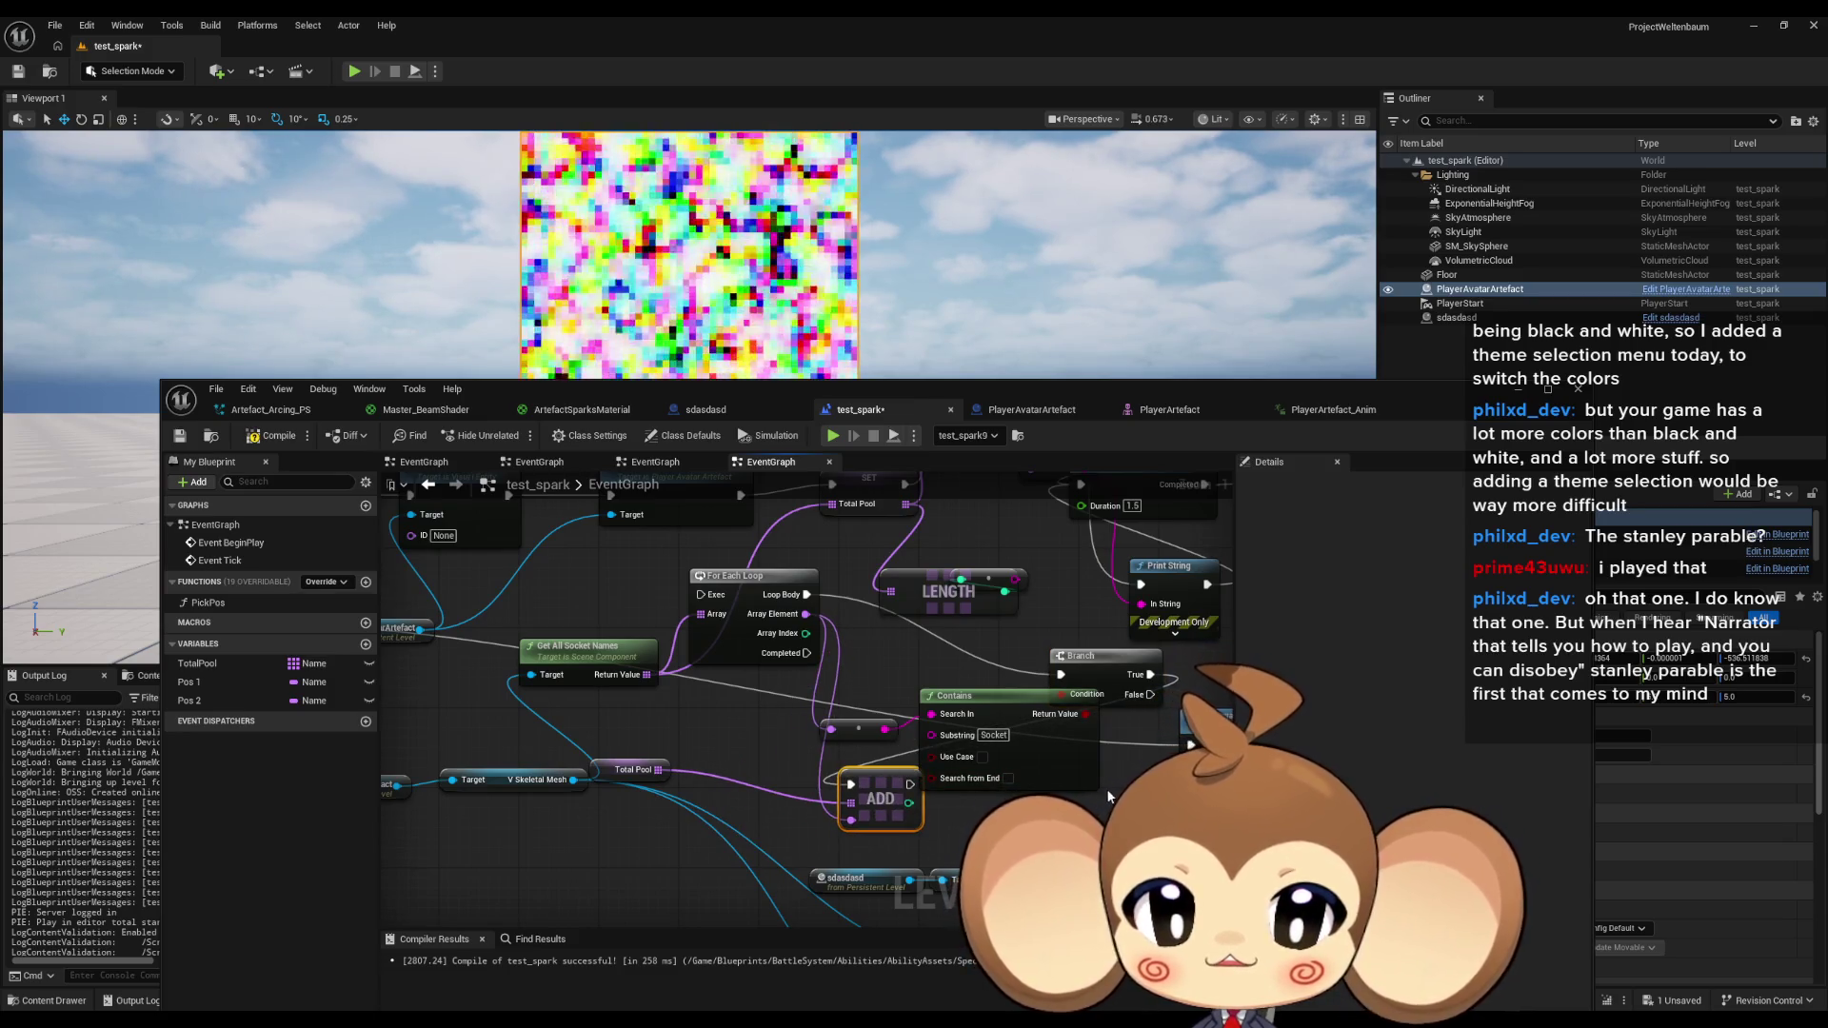
Remove the redundant For Each Loop and wire the socket loop's completion into the Delay.
{"action": "scroll", "coordinate": [1106, 789], "scroll_direction": "down", "scroll_amount": 2}
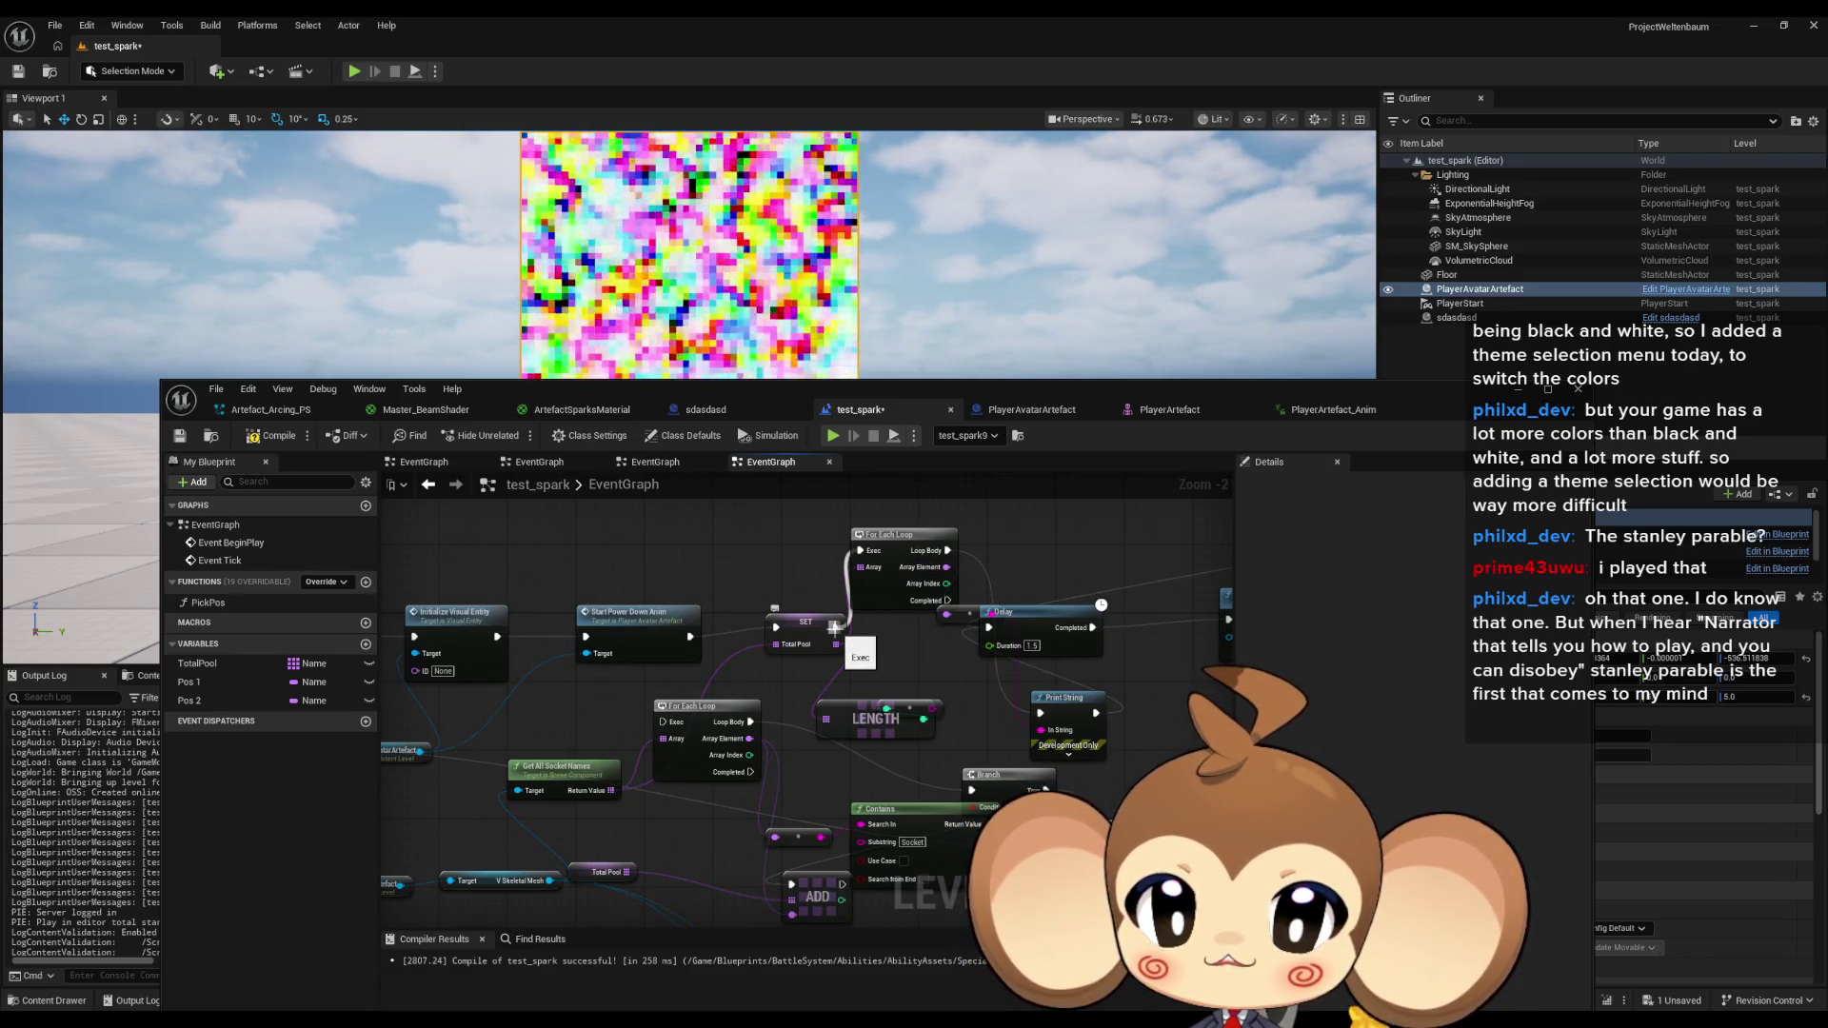
{"action": "mouse_move", "coordinate": [835, 627]}
{"action": "left_mouse_down"}
{"action": "mouse_move", "coordinate": [762, 710]}
{"action": "mouse_move", "coordinate": [802, 766]}
{"action": "mouse_move", "coordinate": [755, 776]}
{"action": "left_mouse_up"}
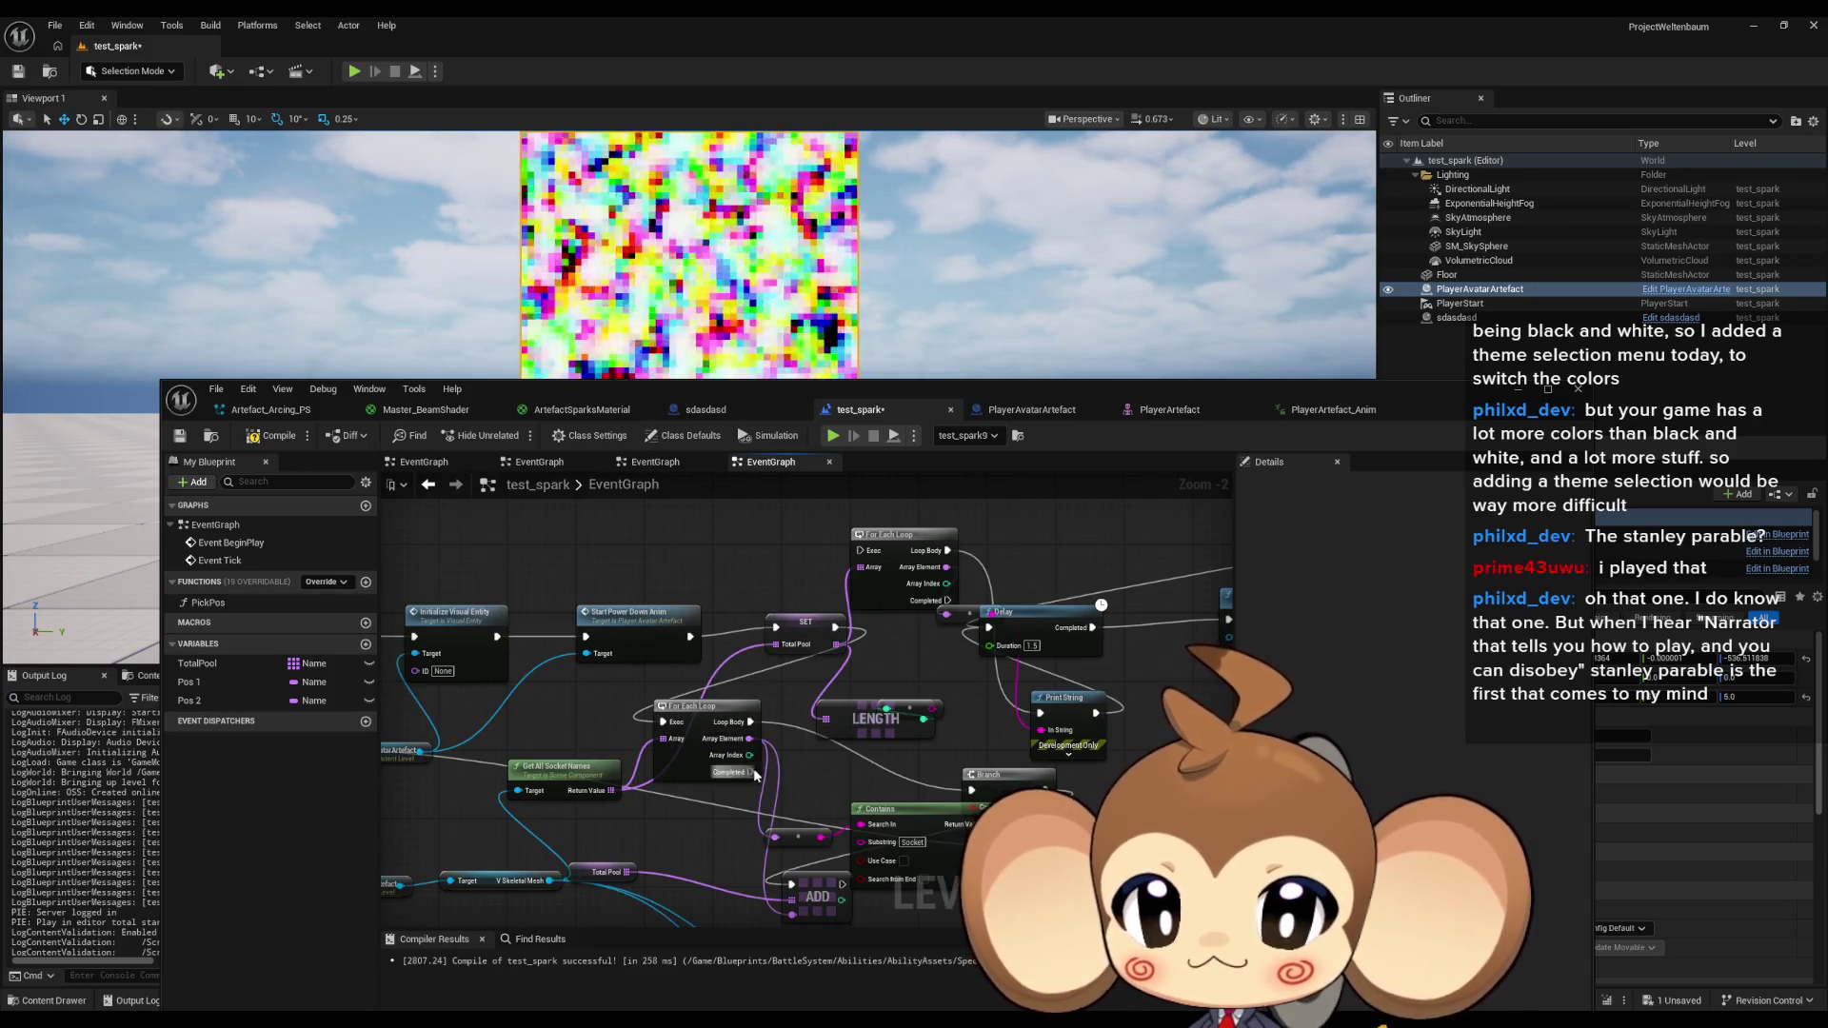
{"action": "left_click", "coordinate": [895, 602]}
{"action": "key", "text": "Delete"}
{"action": "mouse_move", "coordinate": [1000, 782]}
{"action": "left_mouse_down"}
{"action": "mouse_move", "coordinate": [867, 767]}
{"action": "mouse_move", "coordinate": [800, 824]}
{"action": "mouse_move", "coordinate": [669, 841]}
{"action": "mouse_move", "coordinate": [703, 842]}
{"action": "left_mouse_up"}
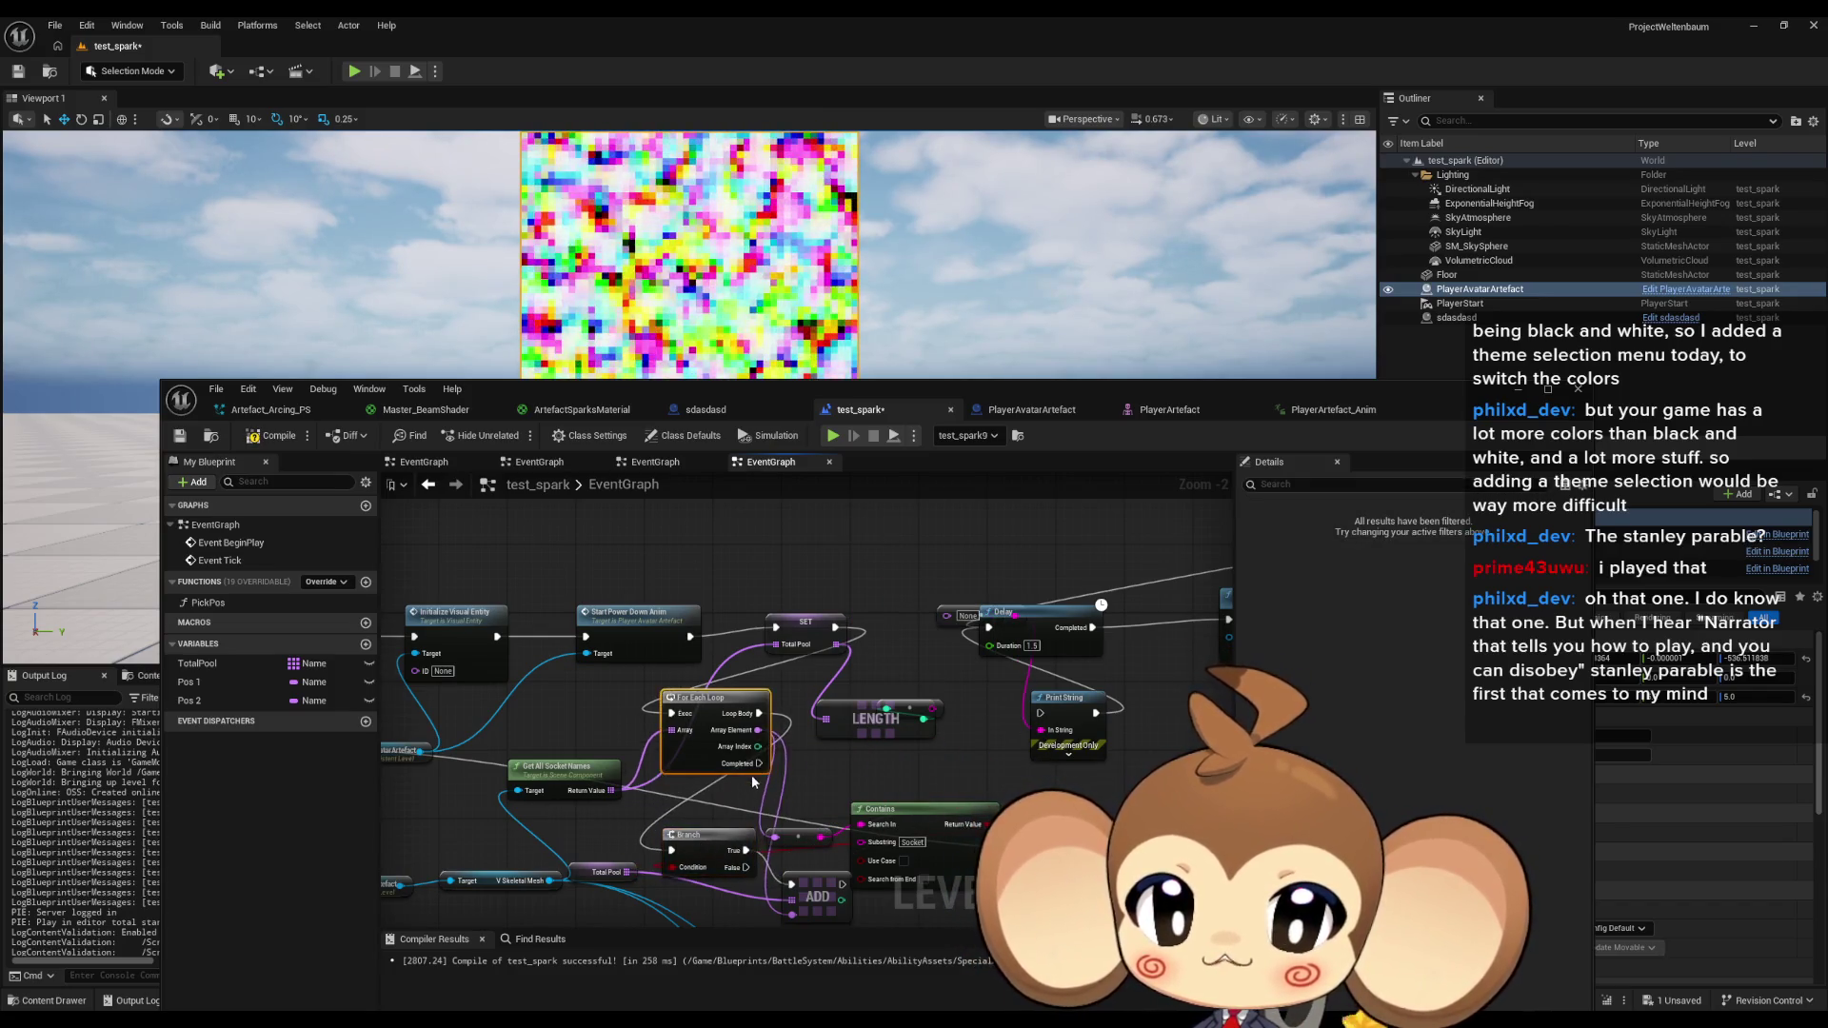
{"action": "mouse_move", "coordinate": [745, 774]}
{"action": "left_mouse_down"}
{"action": "mouse_move", "coordinate": [1086, 610]}
{"action": "mouse_move", "coordinate": [989, 629]}
{"action": "left_mouse_up"}
{"action": "left_click", "coordinate": [1073, 722]}
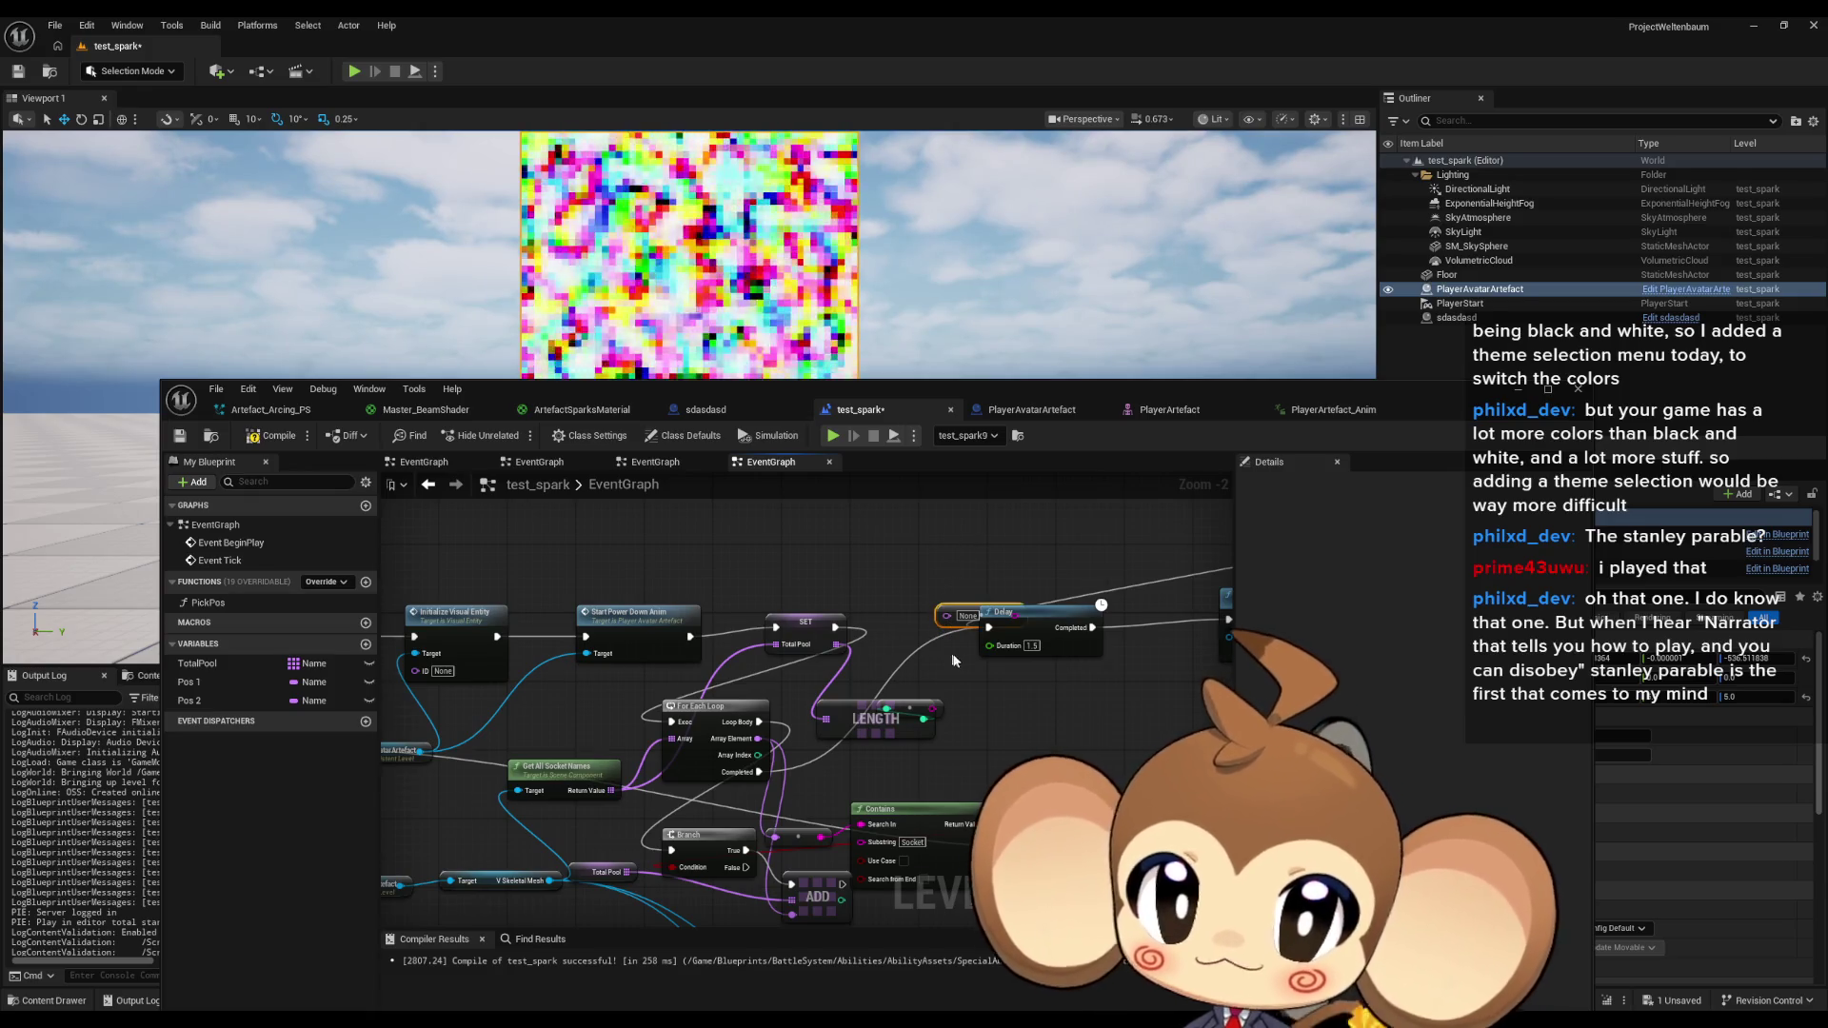
{"action": "left_click_drag", "start_coordinate": [1038, 719], "coordinate": [1009, 585]}
{"action": "scroll", "coordinate": [1010, 586], "scroll_direction": "down", "scroll_amount": 1}
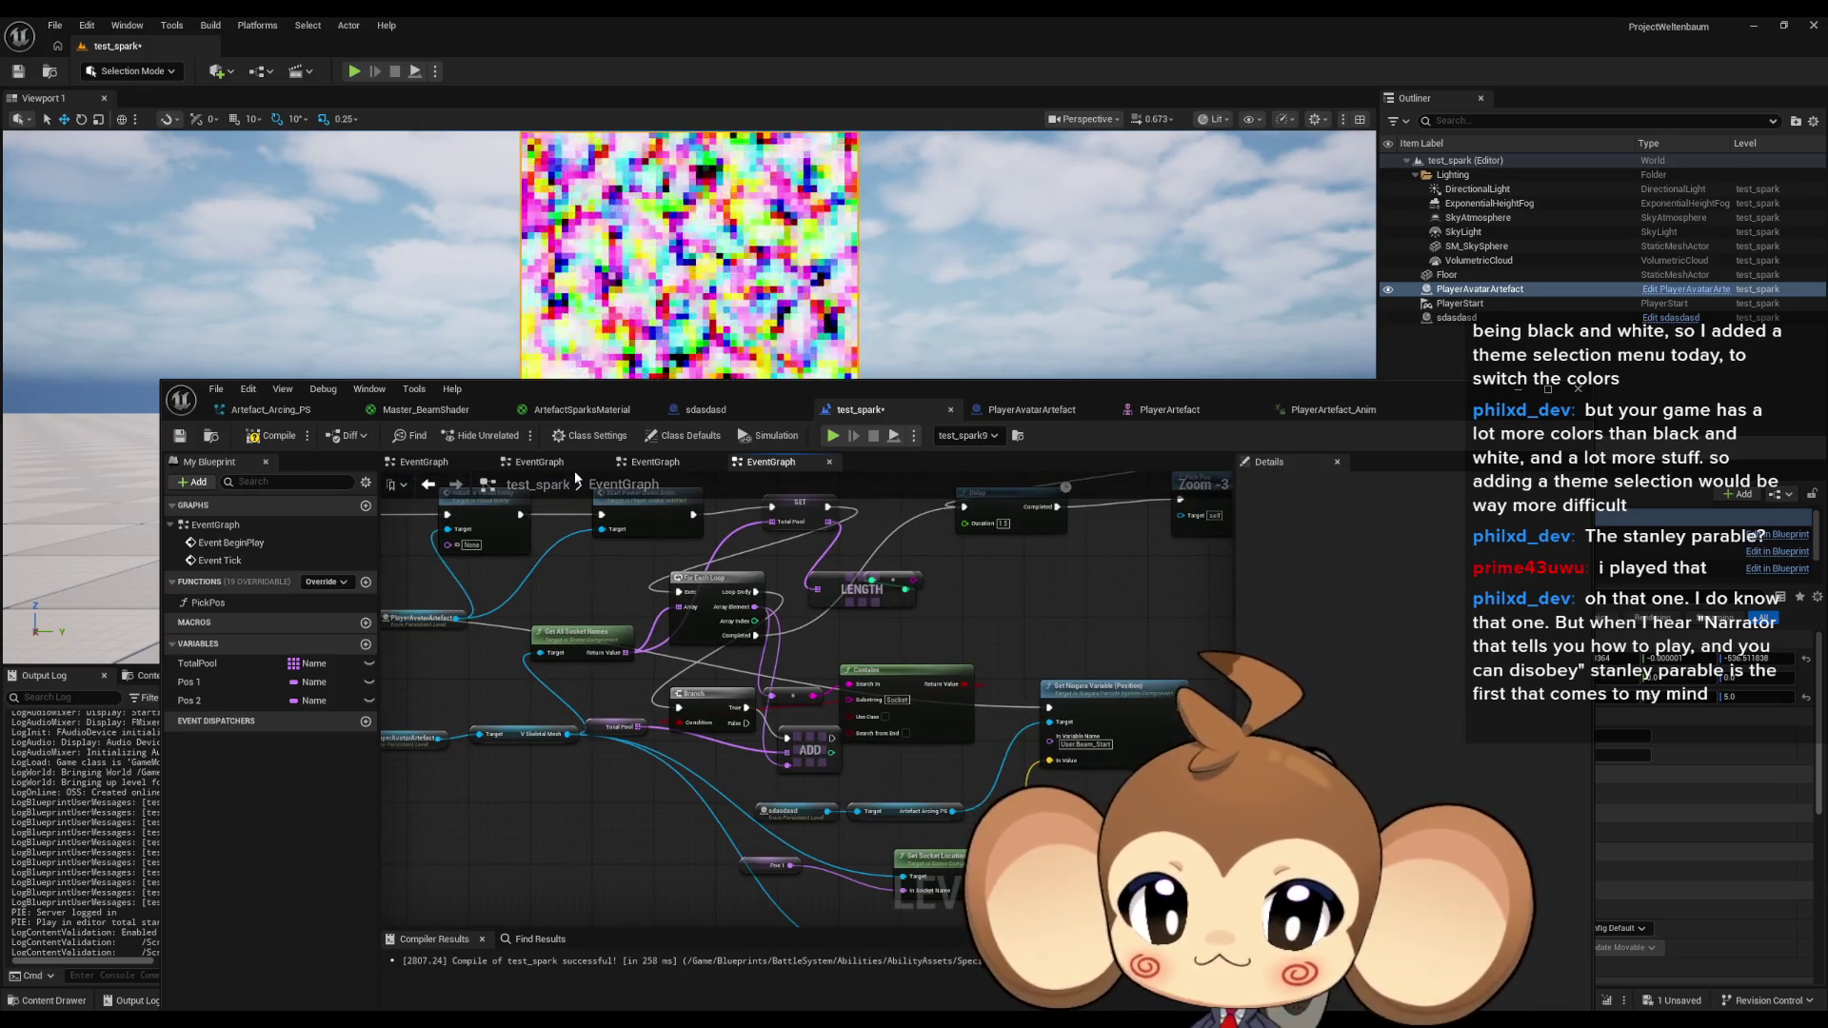
Compile and save the test_spark Blueprint.
{"action": "left_click", "coordinate": [271, 435]}
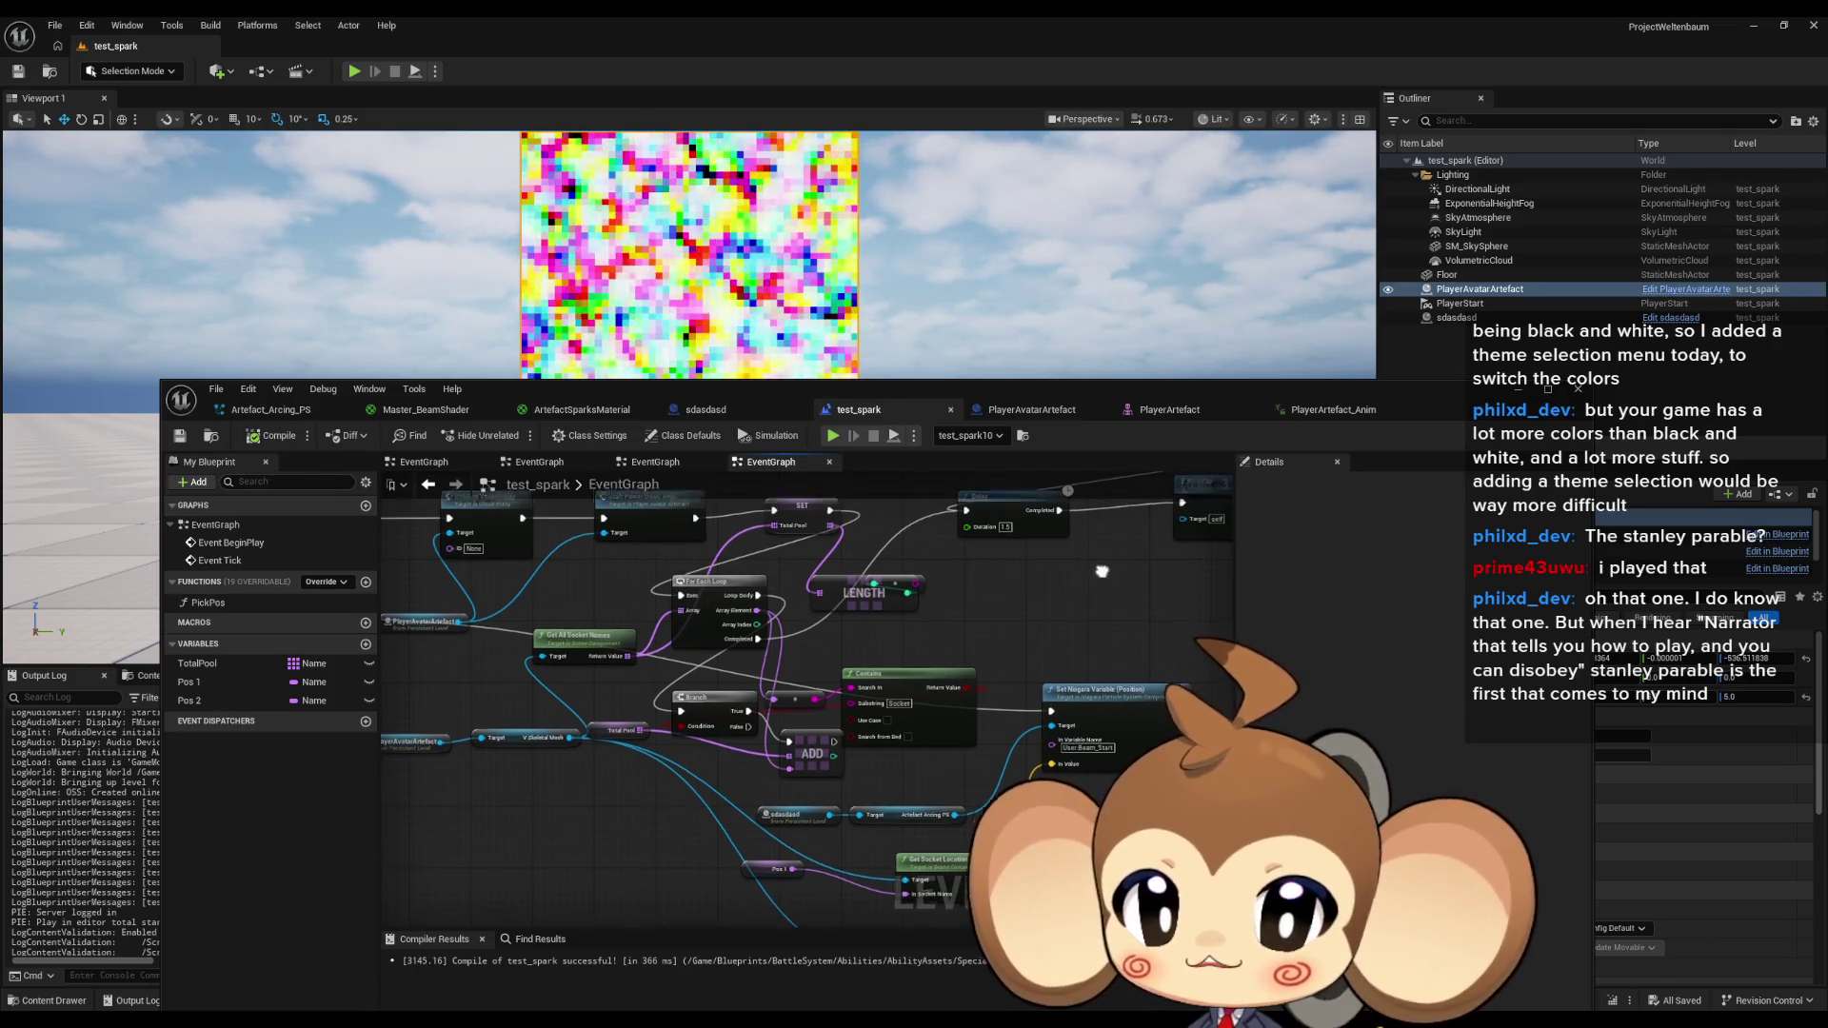
{"action": "left_click_drag", "start_coordinate": [1099, 568], "coordinate": [1110, 627]}
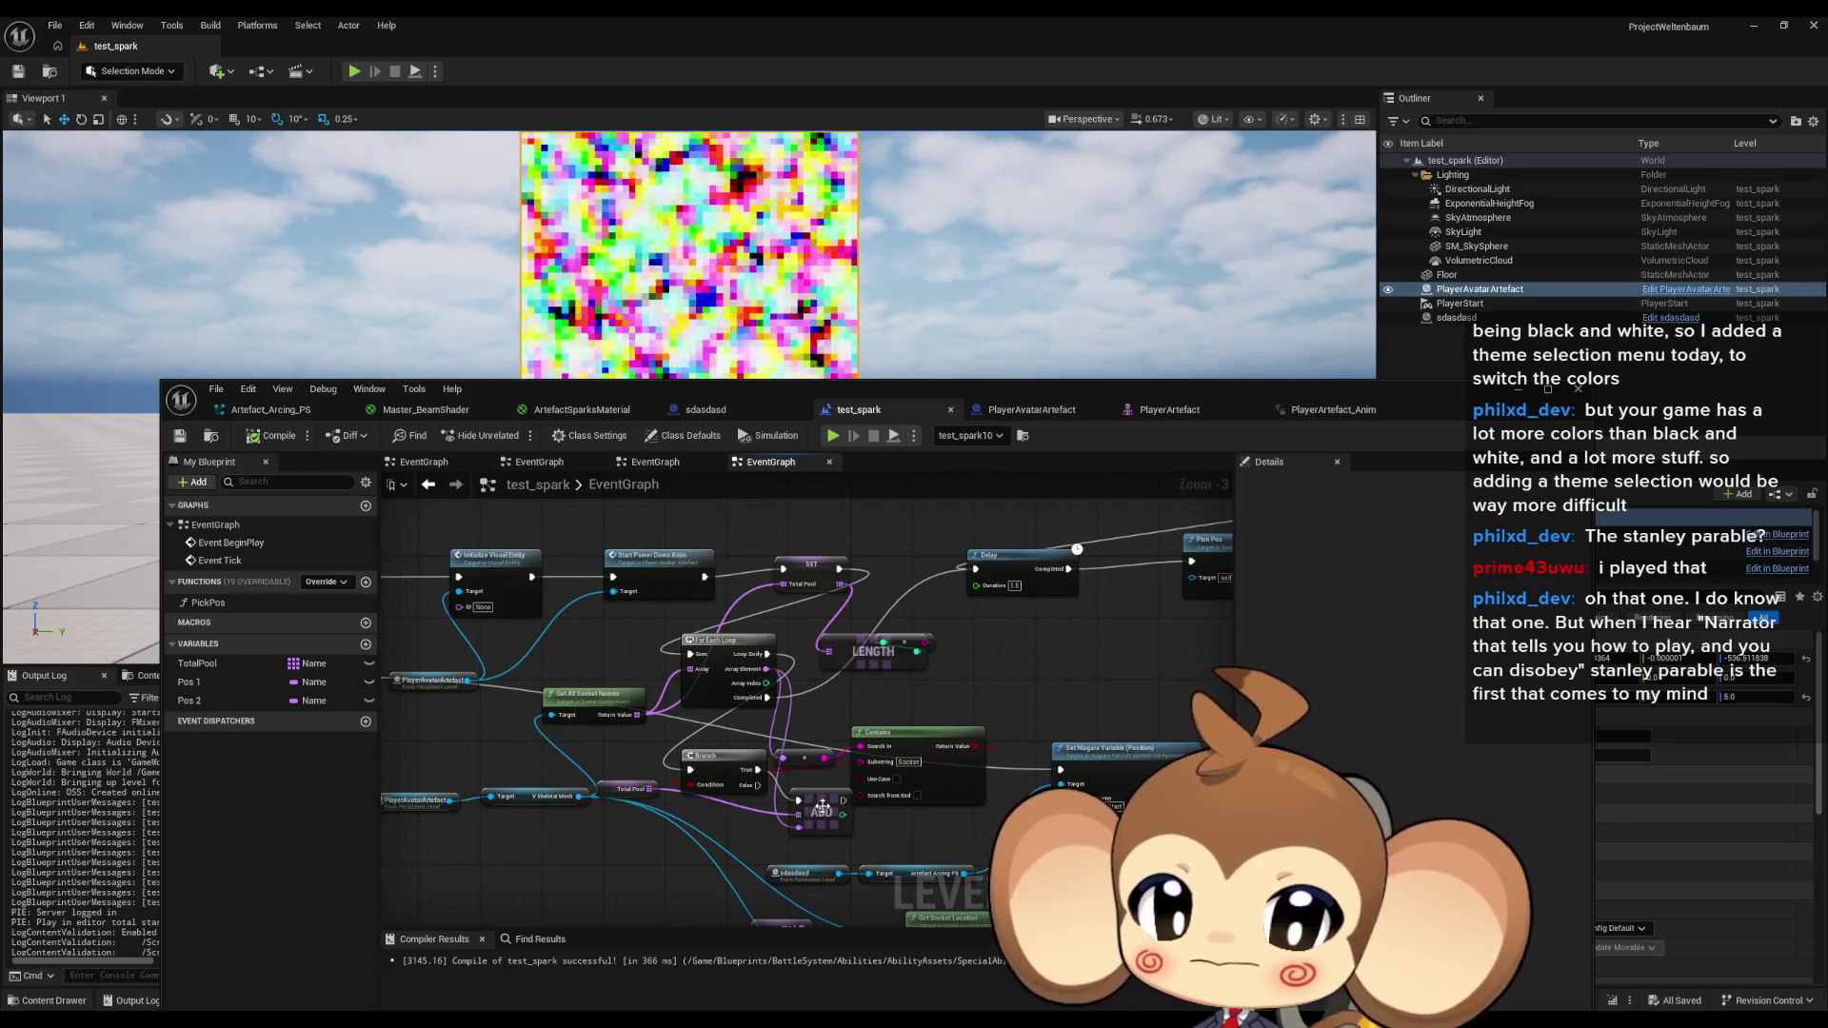
{"action": "mouse_move", "coordinate": [821, 812]}
{"action": "left_mouse_down"}
{"action": "mouse_move", "coordinate": [816, 790]}
{"action": "mouse_move", "coordinate": [816, 807]}
{"action": "left_mouse_up"}
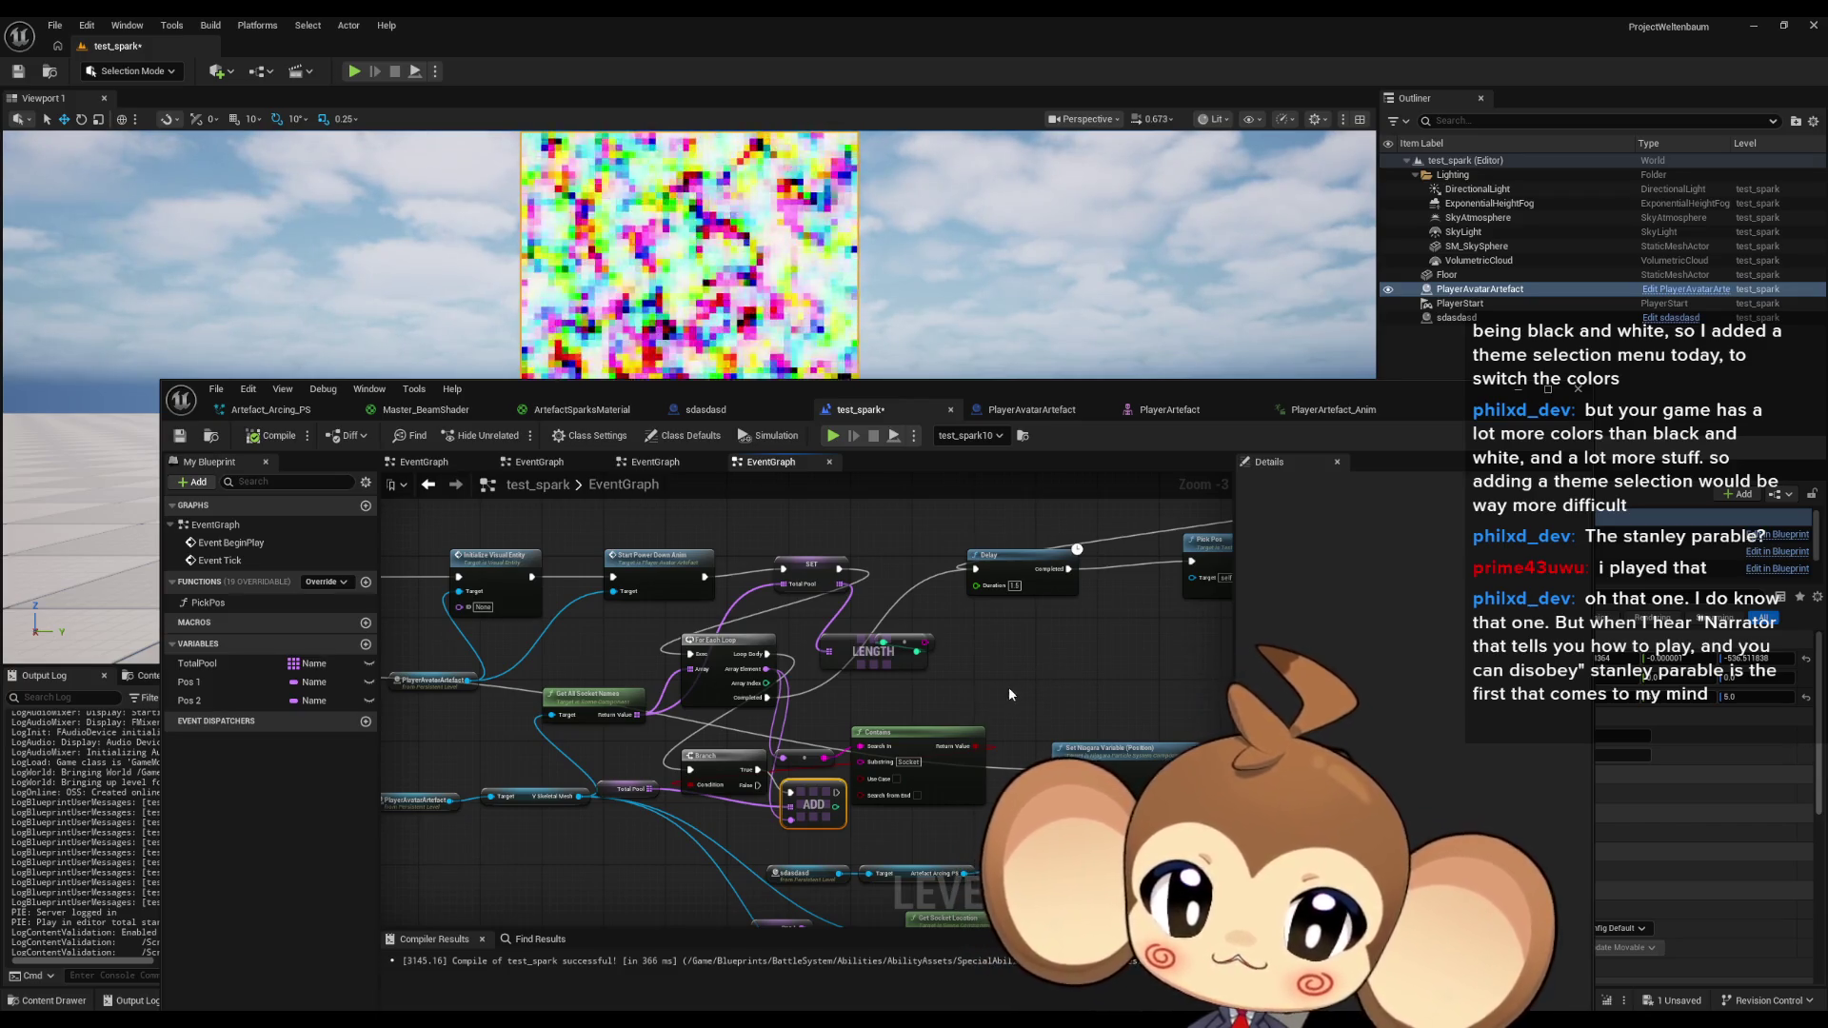
{"action": "scroll", "coordinate": [1019, 691], "scroll_direction": "down", "scroll_amount": 2}
{"action": "scroll", "coordinate": [1024, 692], "scroll_direction": "up", "scroll_amount": 2}
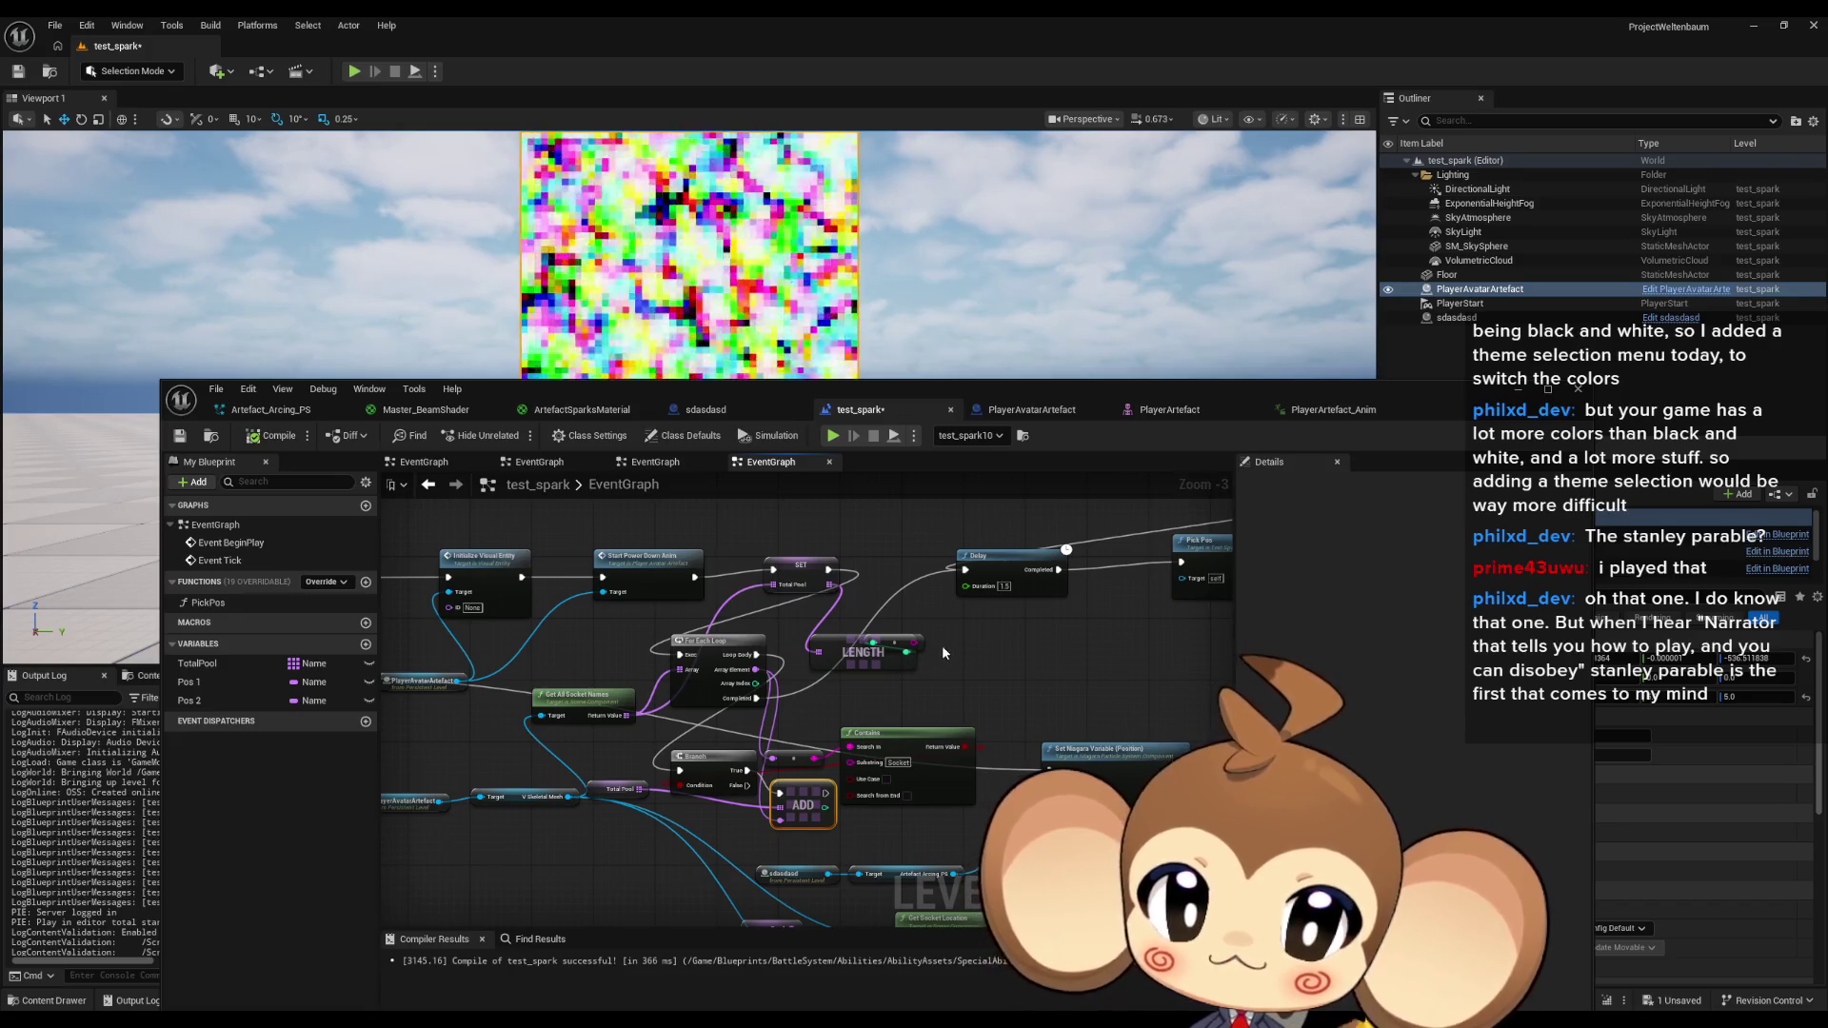
{"action": "left_click", "coordinate": [907, 657]}
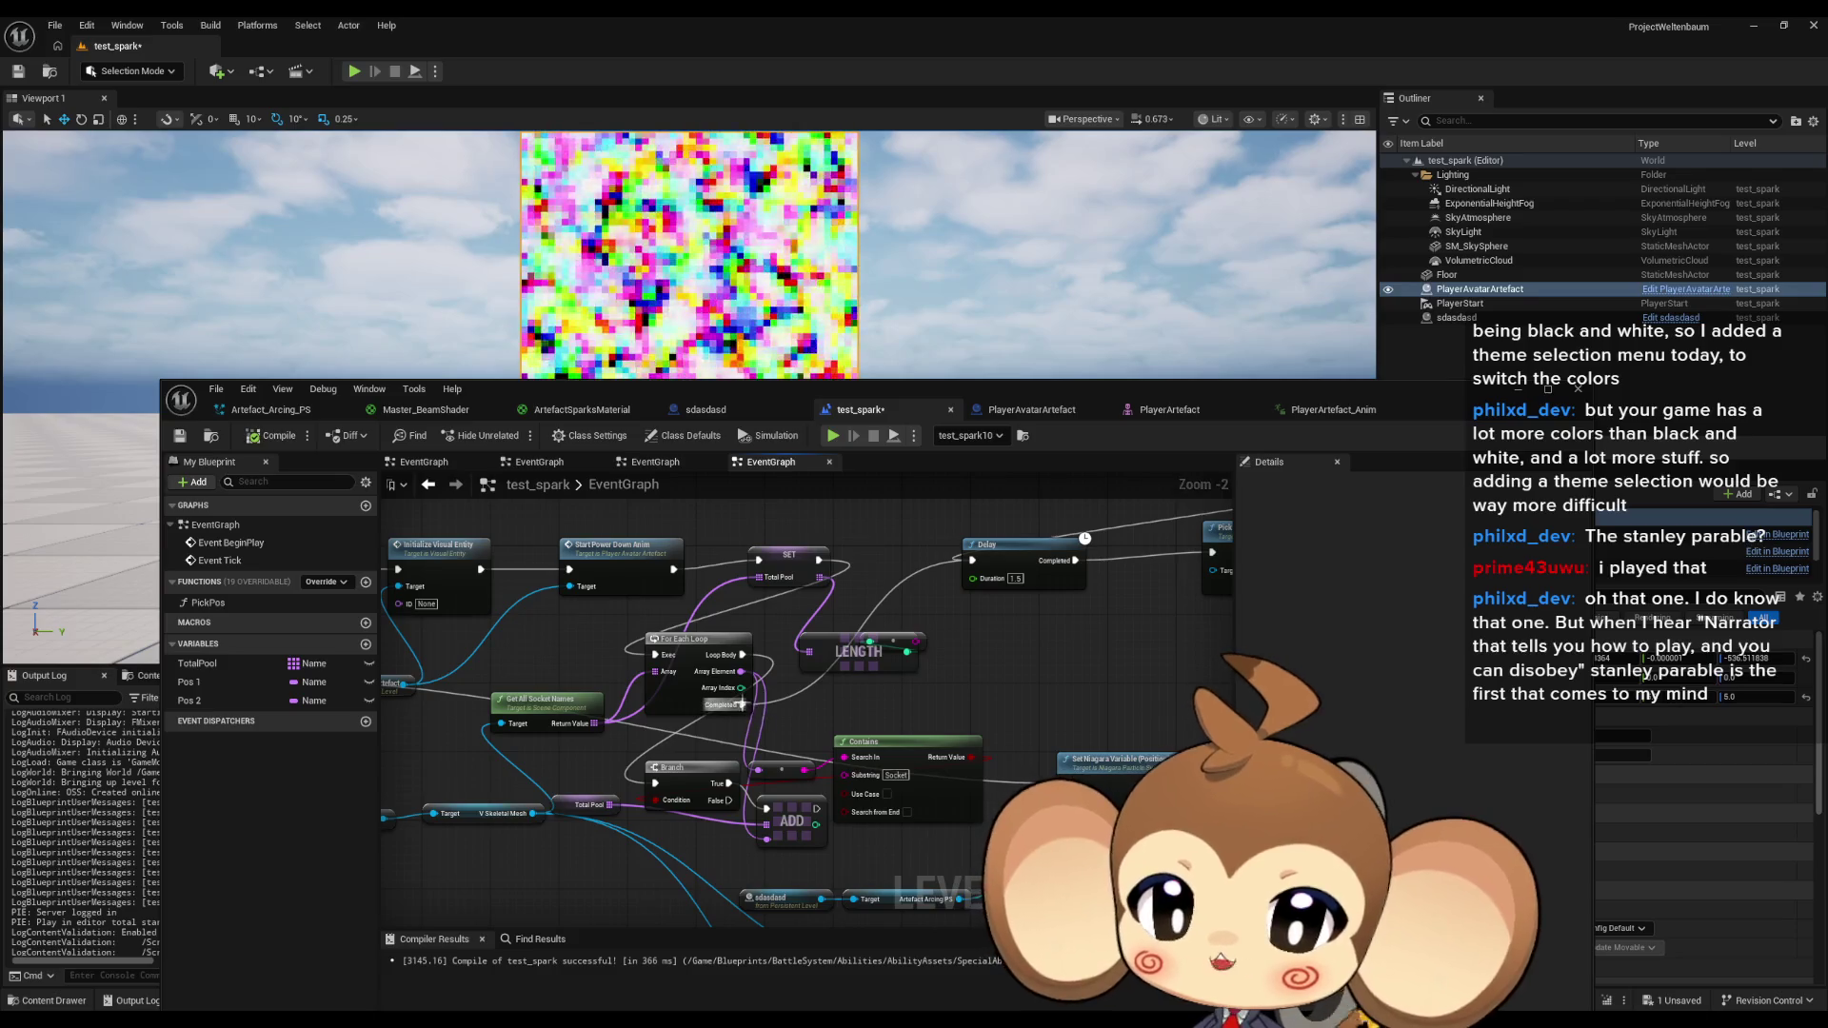
Print TotalPool's LENGTH via a Print String on the socket loop's Completed pin.
{"action": "scroll", "coordinate": [885, 571], "scroll_direction": "up", "scroll_amount": 1}
{"action": "left_click_drag", "start_coordinate": [756, 698], "coordinate": [886, 570]}
{"action": "type", "text": "prt"}
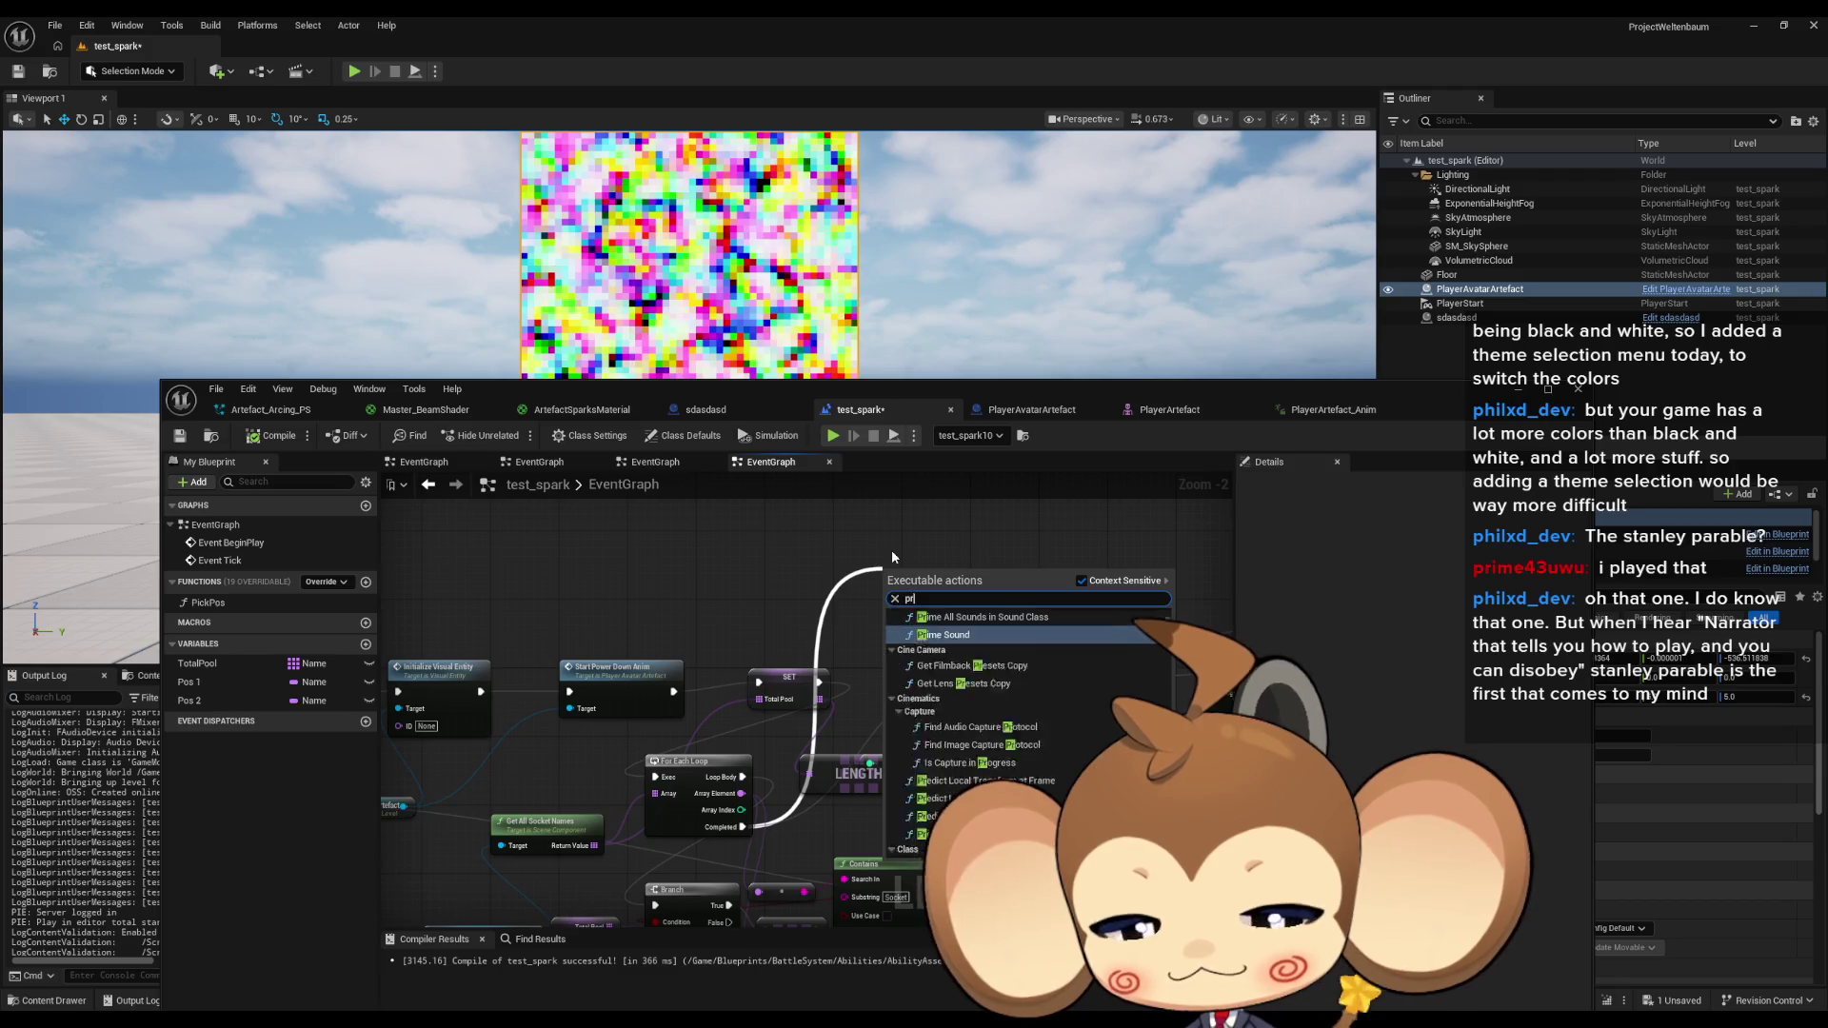
{"action": "key", "text": "Return"}
{"action": "mouse_move", "coordinate": [904, 617]}
{"action": "left_mouse_down"}
{"action": "mouse_move", "coordinate": [938, 800]}
{"action": "mouse_move", "coordinate": [917, 765]}
{"action": "left_mouse_up"}
{"action": "scroll", "coordinate": [802, 795], "scroll_direction": "down", "scroll_amount": 1}
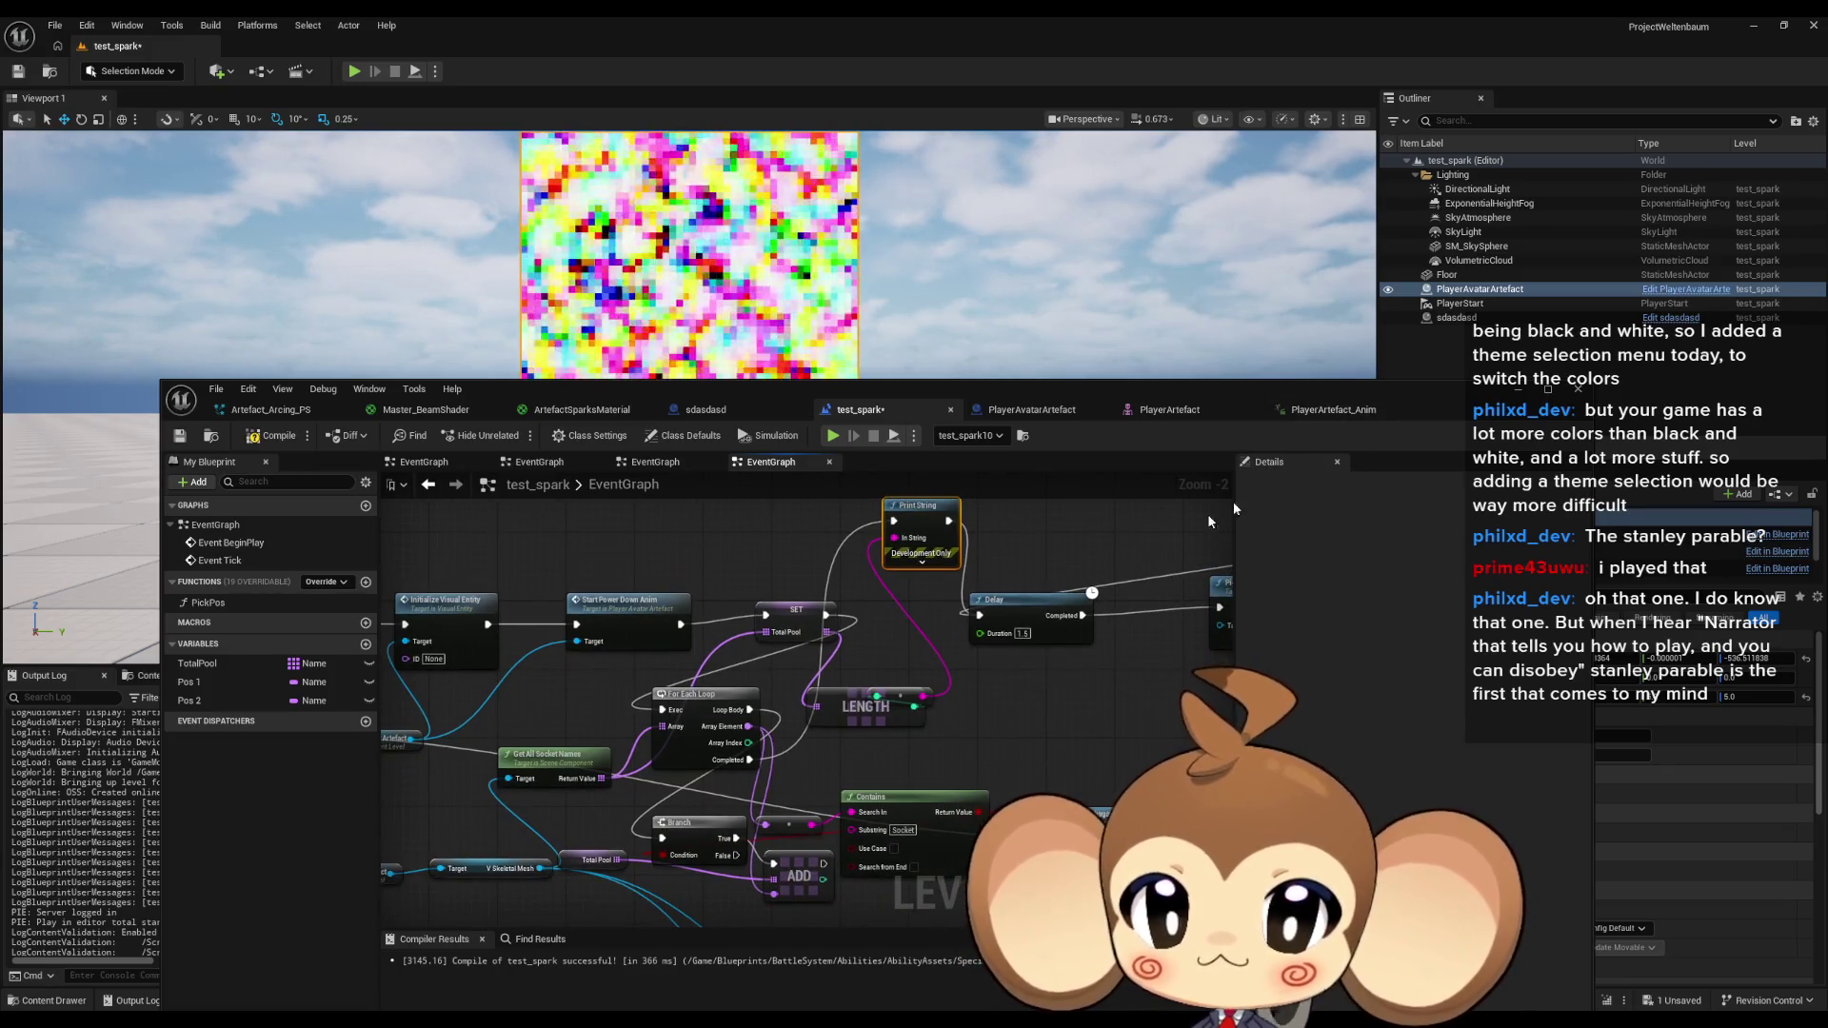
{"action": "left_click", "coordinate": [583, 857]}
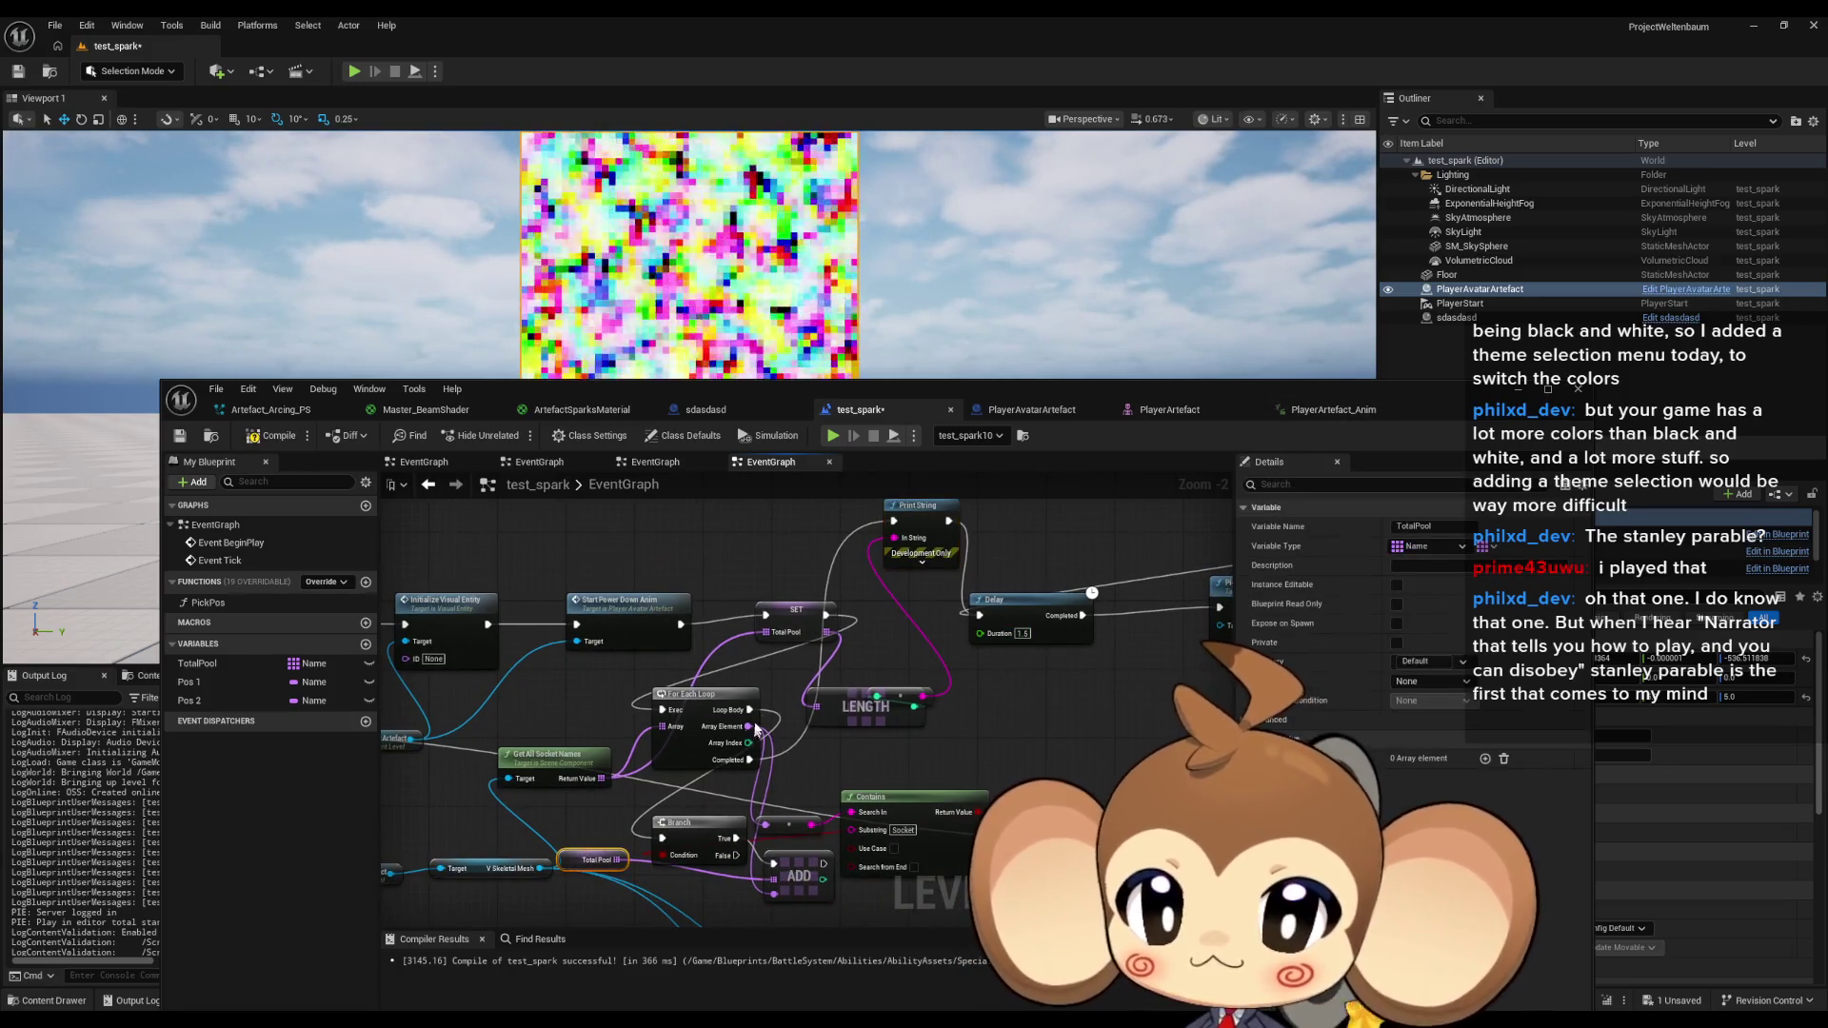
{"action": "mouse_move", "coordinate": [796, 619]}
{"action": "left_mouse_down"}
{"action": "mouse_move", "coordinate": [772, 602]}
{"action": "mouse_move", "coordinate": [688, 660]}
{"action": "left_mouse_up"}
{"action": "left_click_drag", "start_coordinate": [657, 732], "coordinate": [662, 710]}
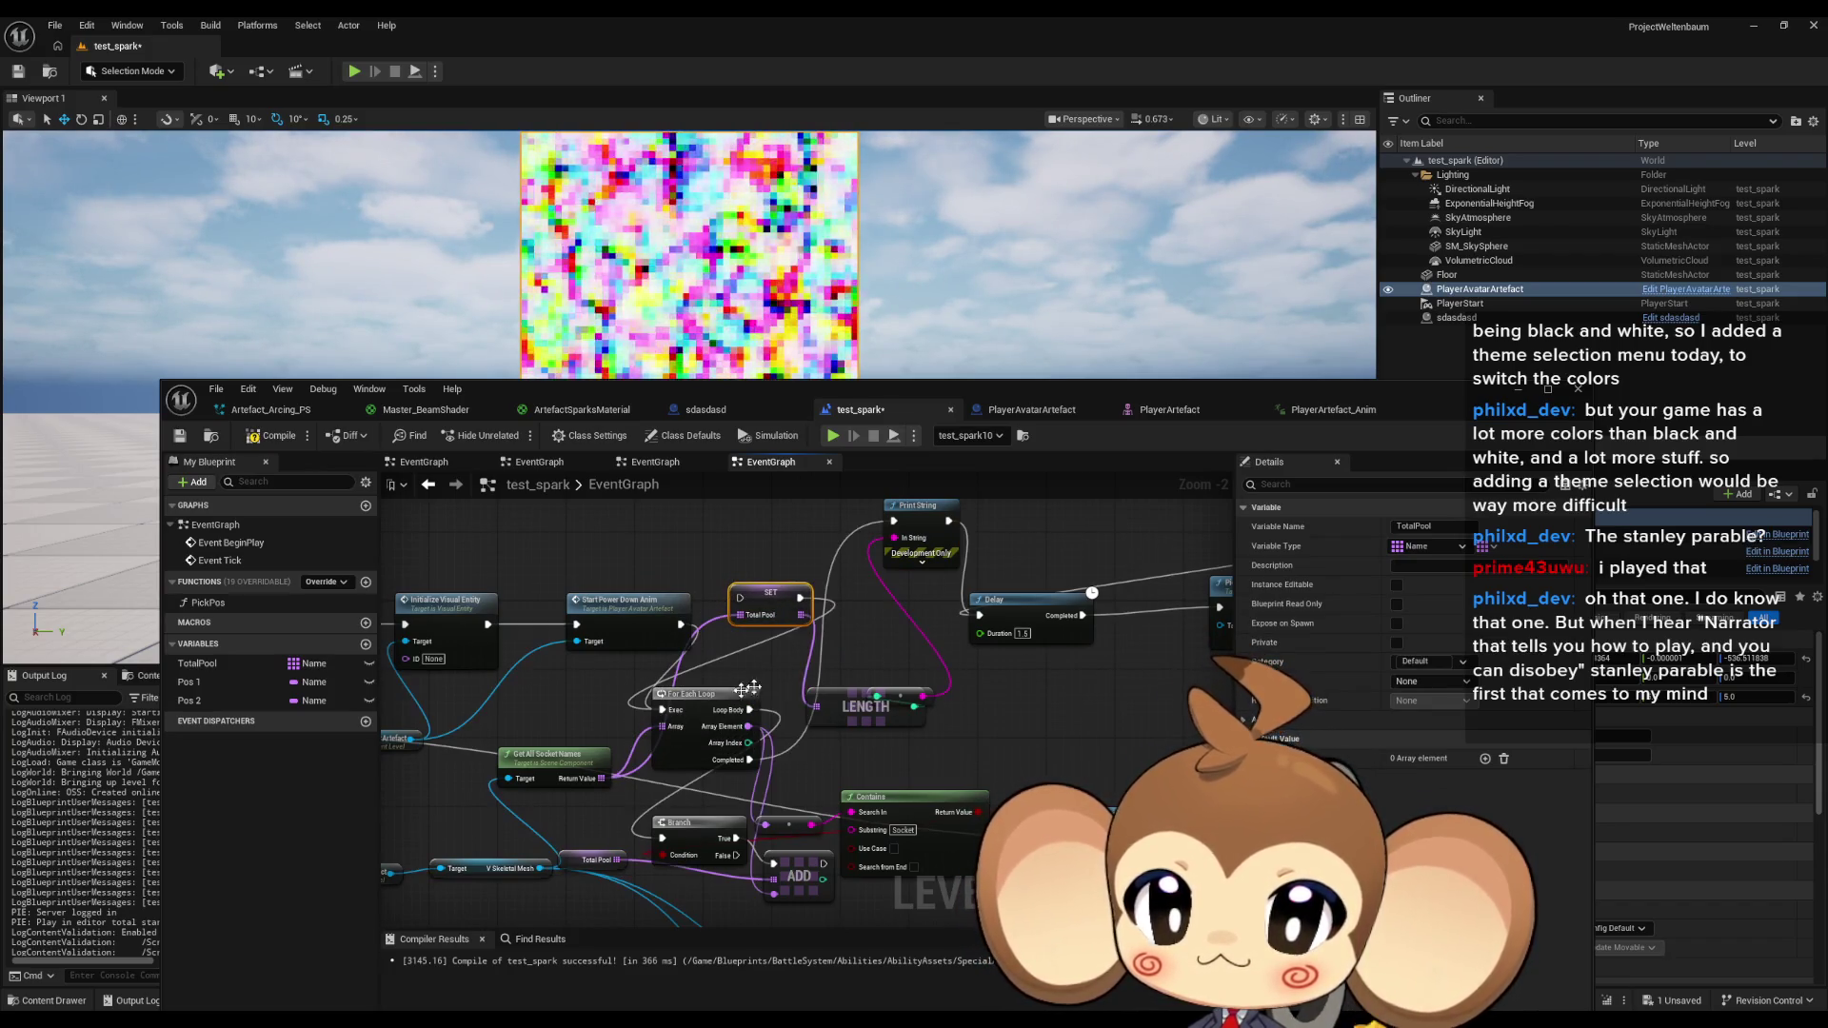
{"action": "key", "text": "ctrl+v"}
{"action": "mouse_move", "coordinate": [810, 671]}
{"action": "left_mouse_down"}
{"action": "mouse_move", "coordinate": [816, 710]}
{"action": "mouse_move", "coordinate": [805, 619]}
{"action": "mouse_move", "coordinate": [772, 660]}
{"action": "left_mouse_up"}
{"action": "left_click", "coordinate": [1549, 390]}
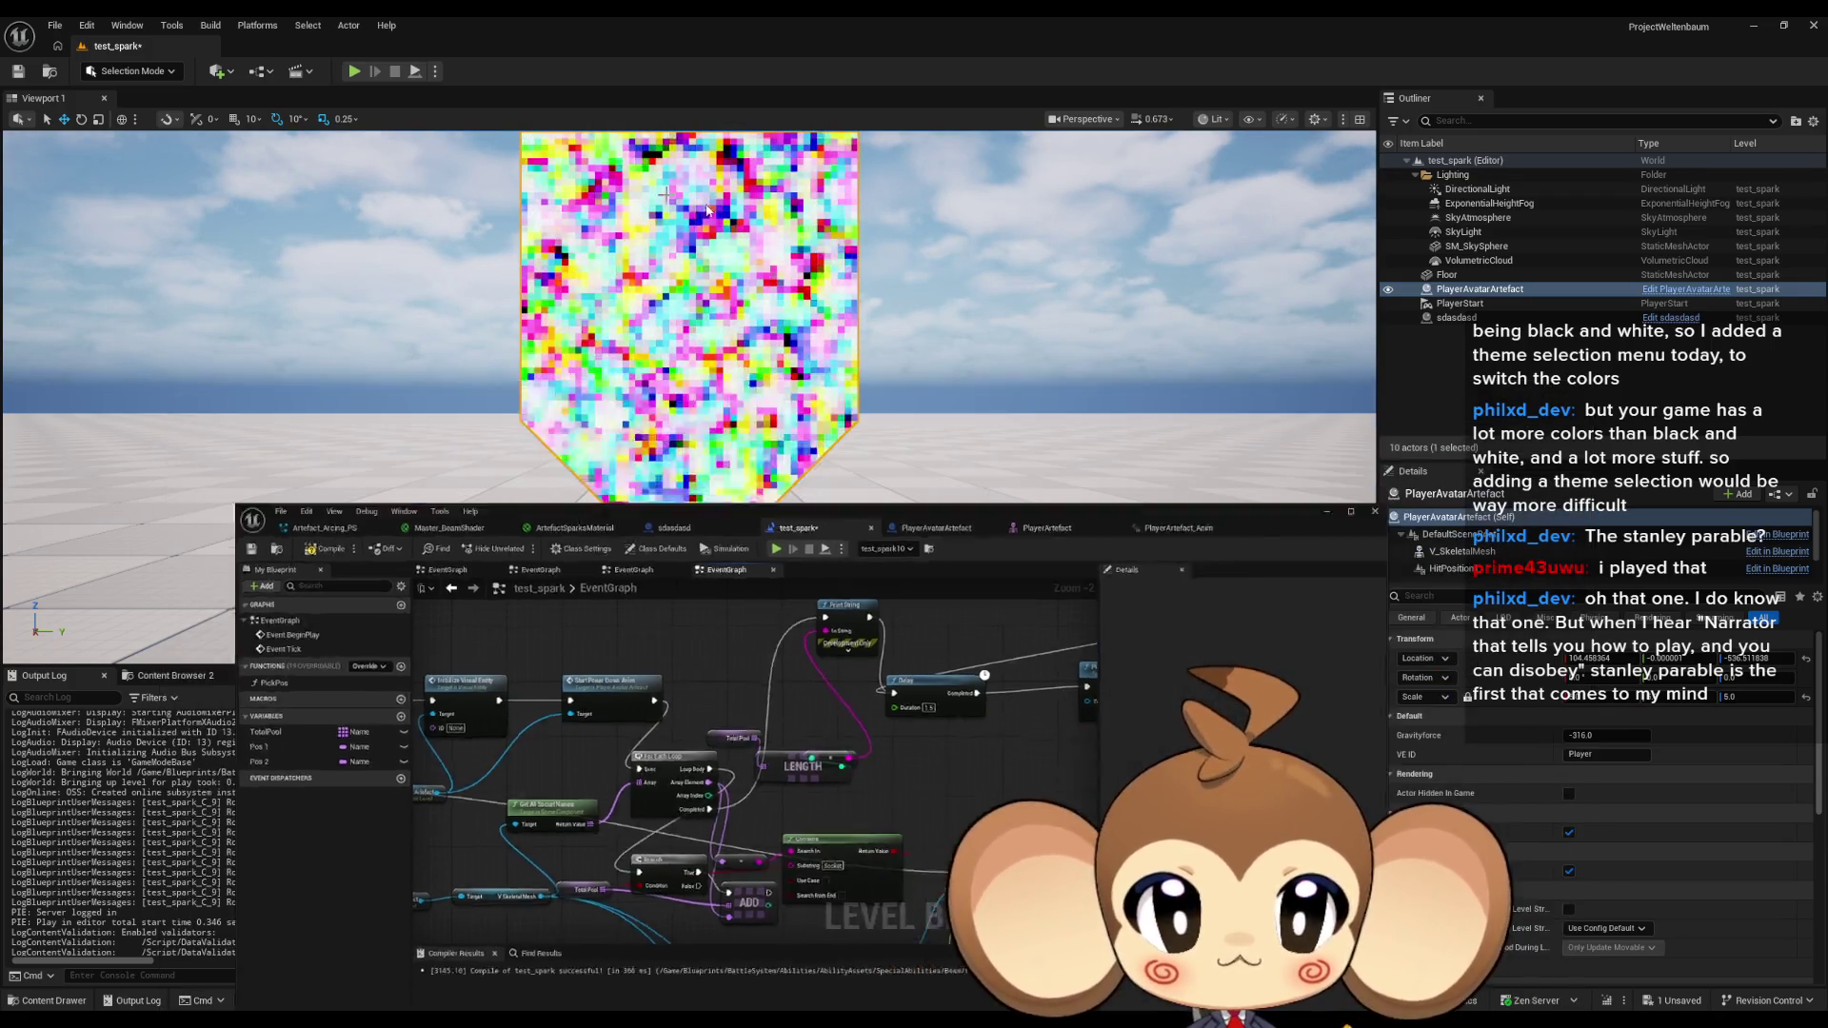
Run a Play-in-Editor test of the beams, stop it, and return to test_spark.
{"action": "left_click", "coordinate": [354, 72]}
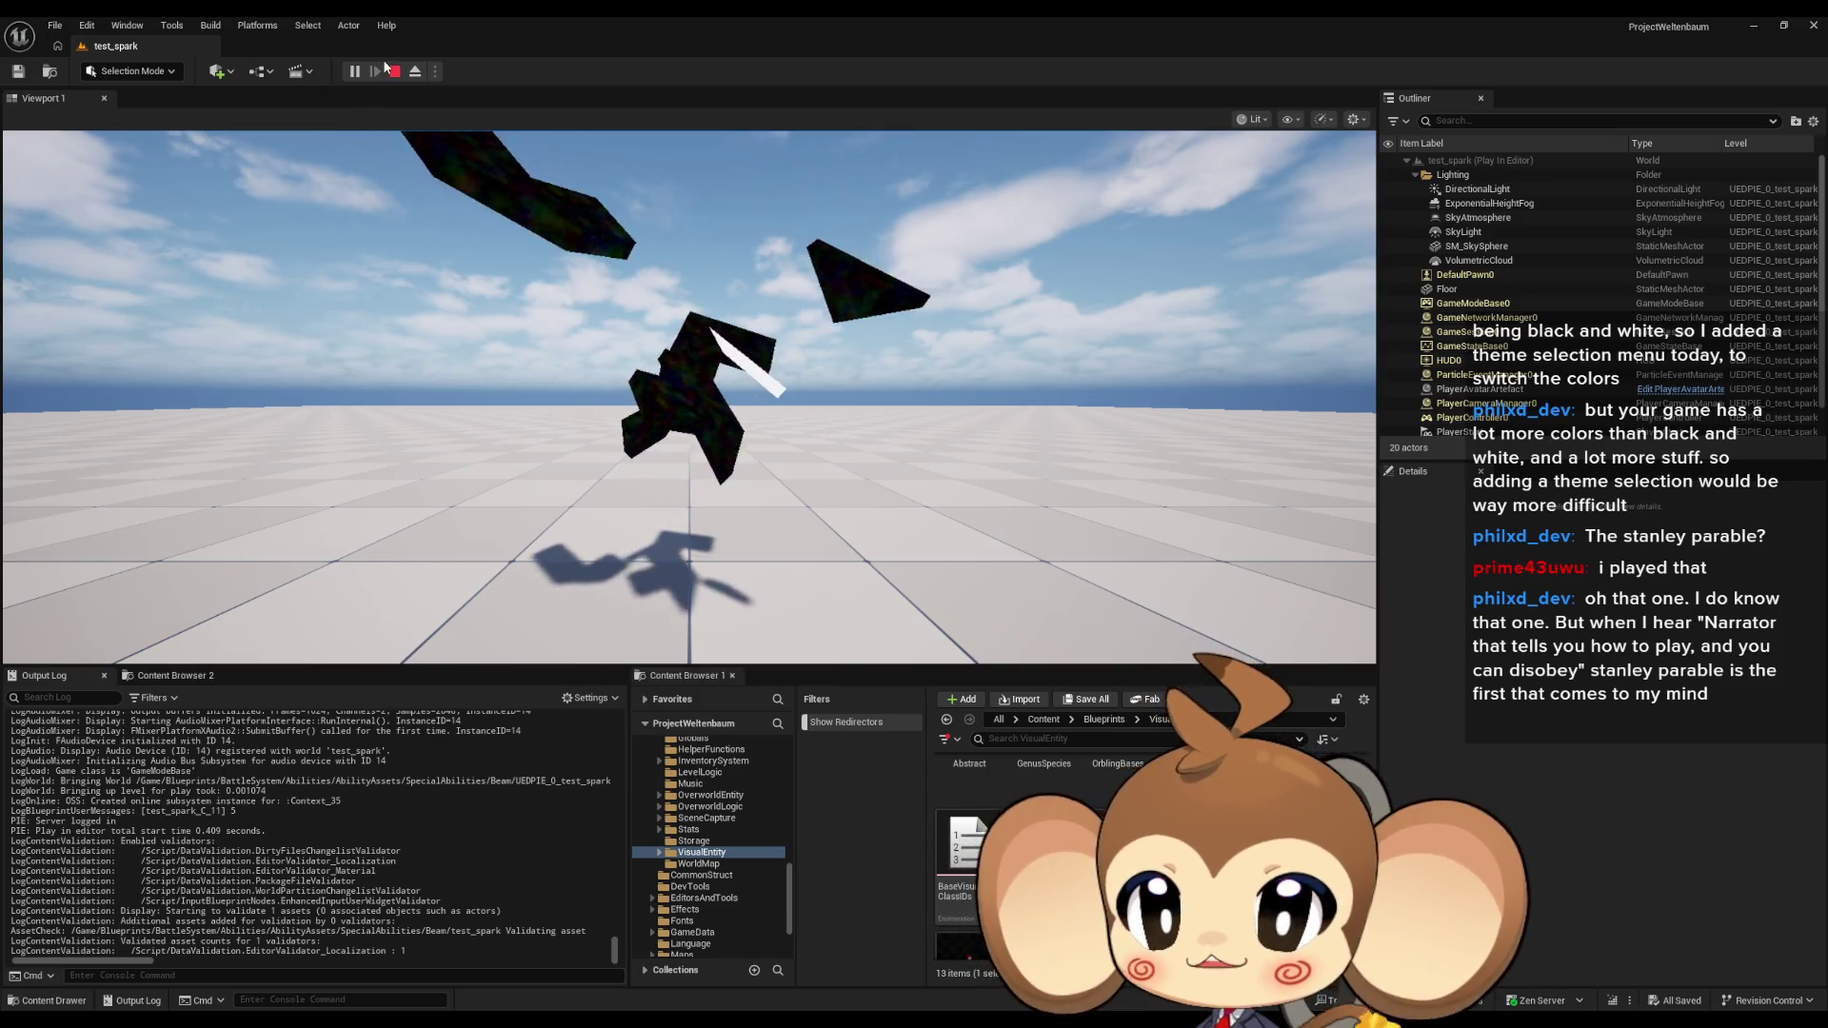
{"action": "left_click", "coordinate": [393, 70]}
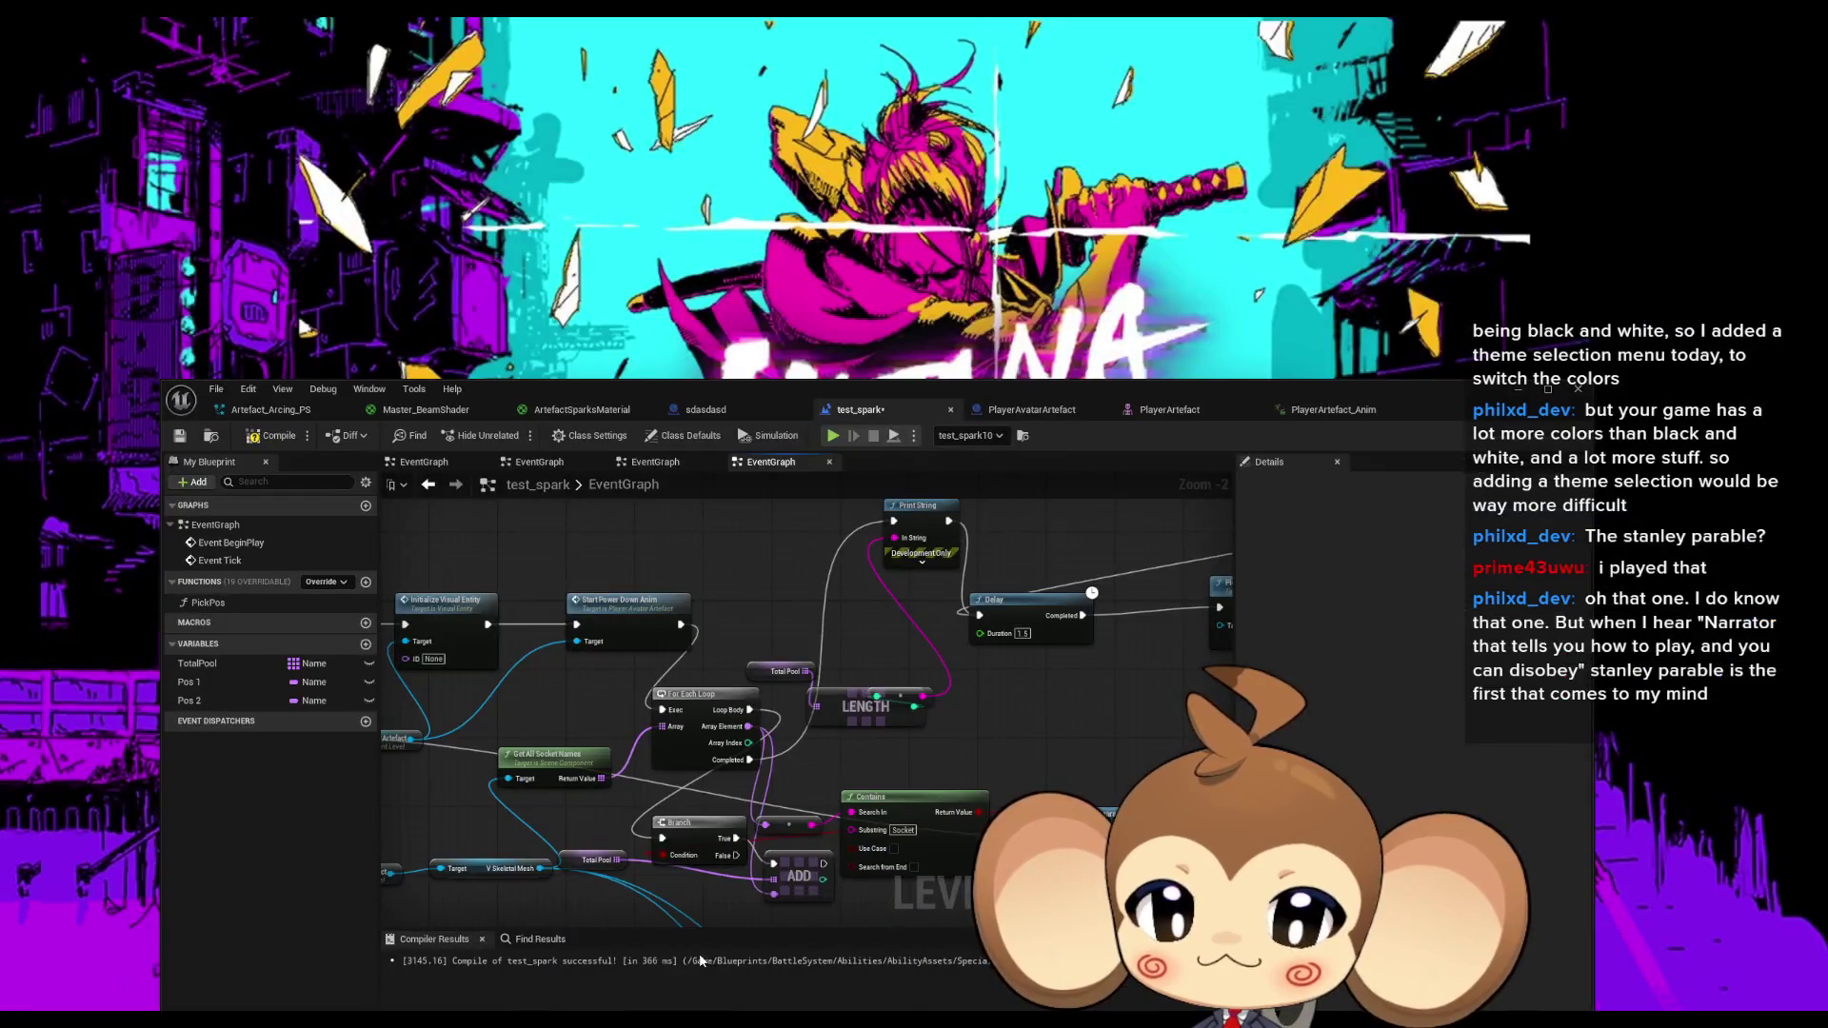
{"action": "left_click", "coordinate": [685, 957]}
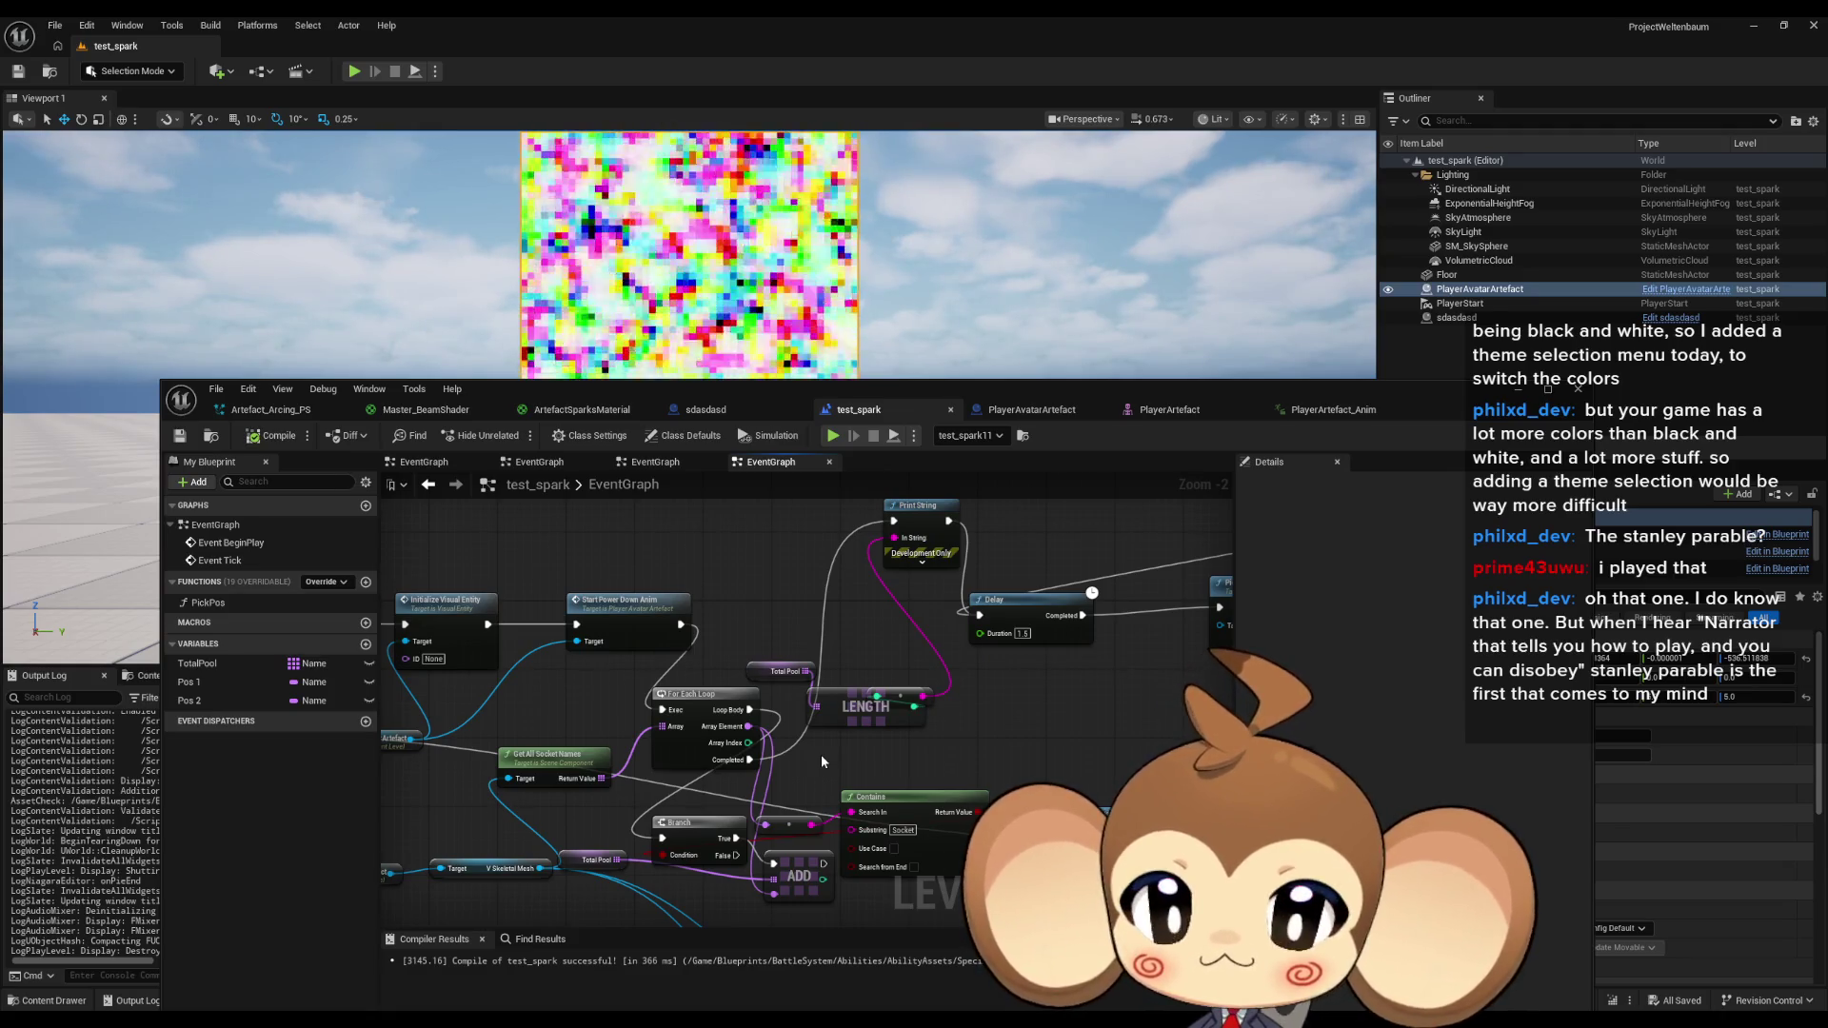
Line up both Set Niagara Variable nodes and feed a Get Socket Location into the beam start value.
{"action": "scroll", "coordinate": [821, 754], "scroll_direction": "down", "scroll_amount": 5}
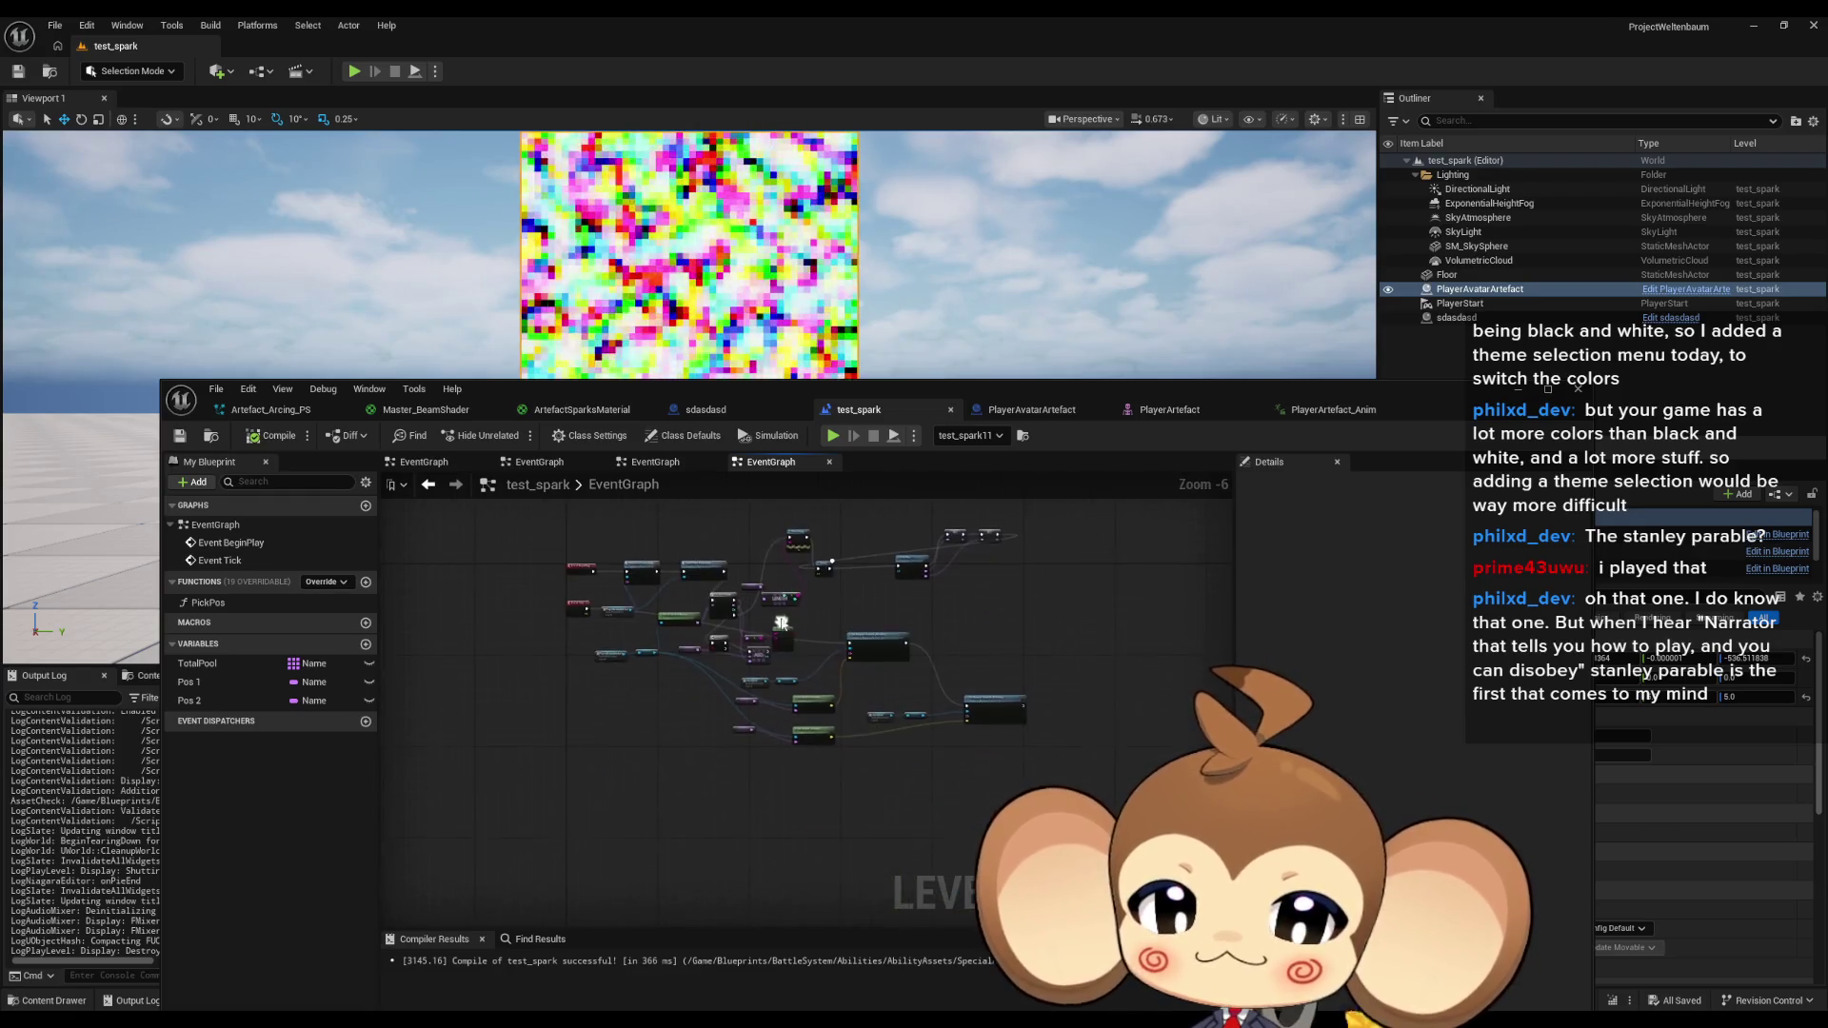
{"action": "scroll", "coordinate": [875, 766], "scroll_direction": "up", "scroll_amount": 3}
{"action": "left_click_drag", "start_coordinate": [870, 696], "coordinate": [915, 820]}
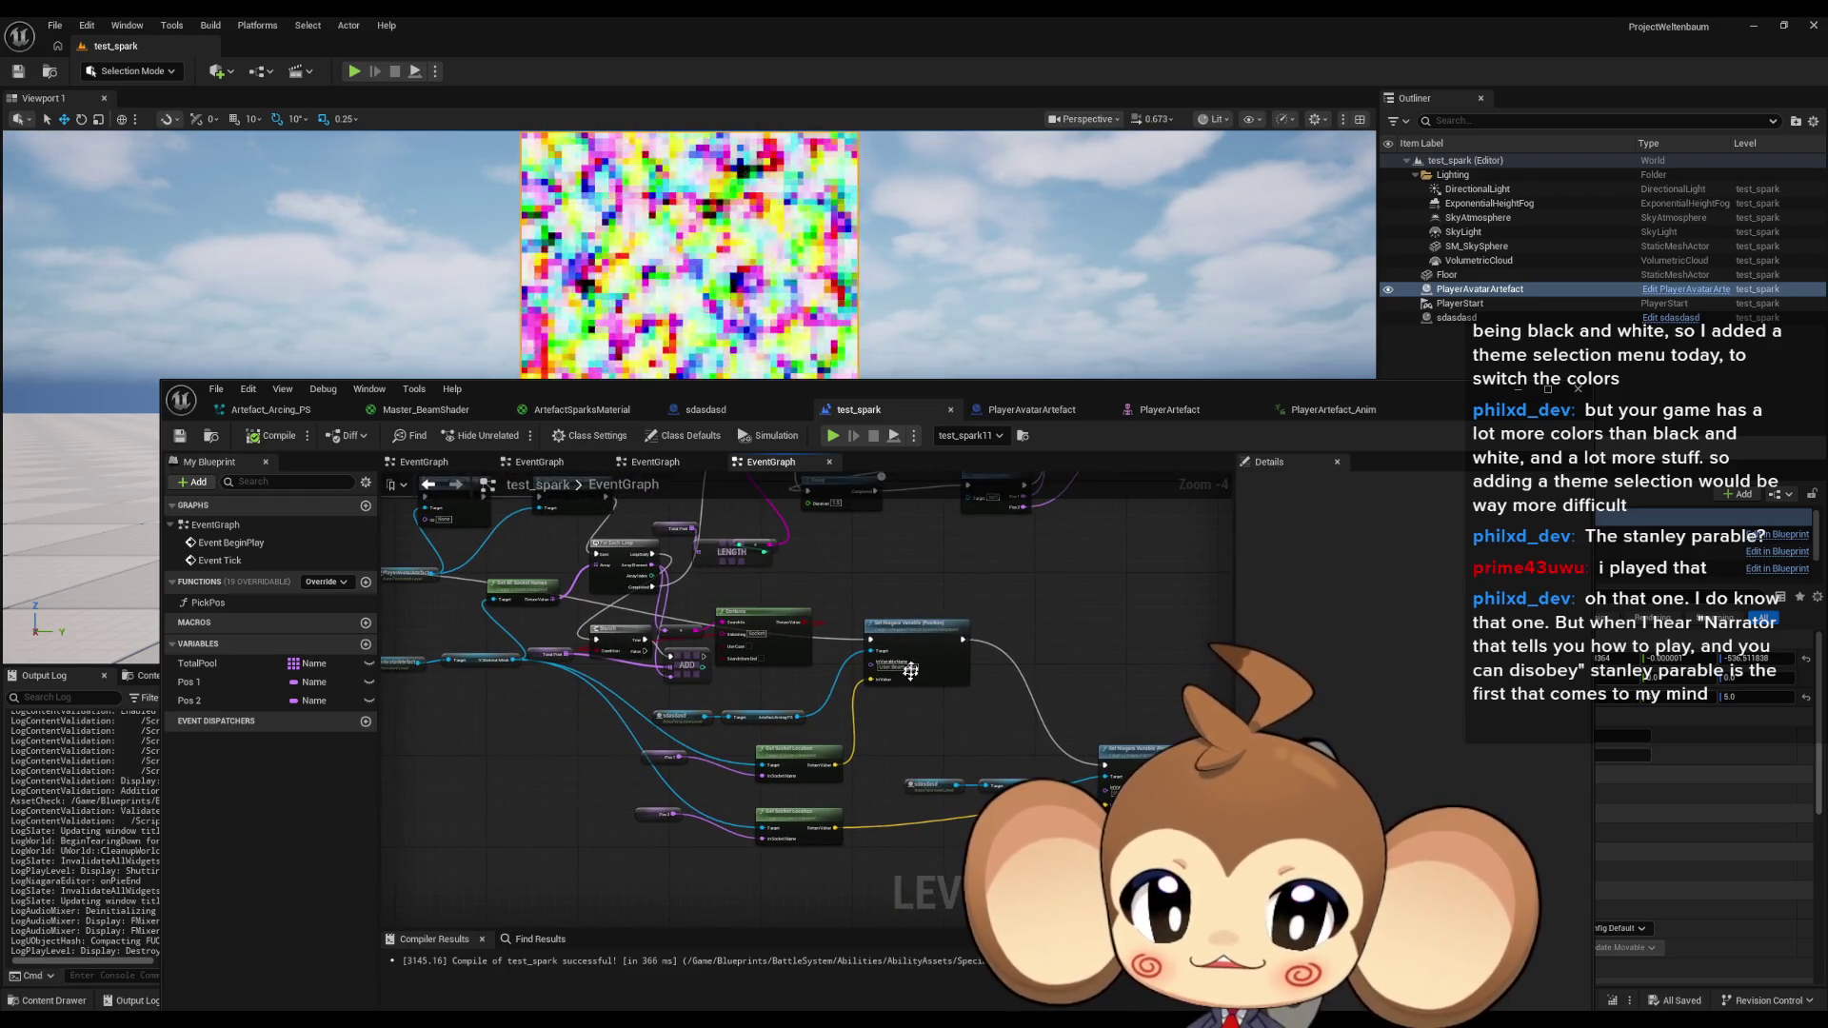
{"action": "left_click_drag", "start_coordinate": [911, 630], "coordinate": [781, 560]}
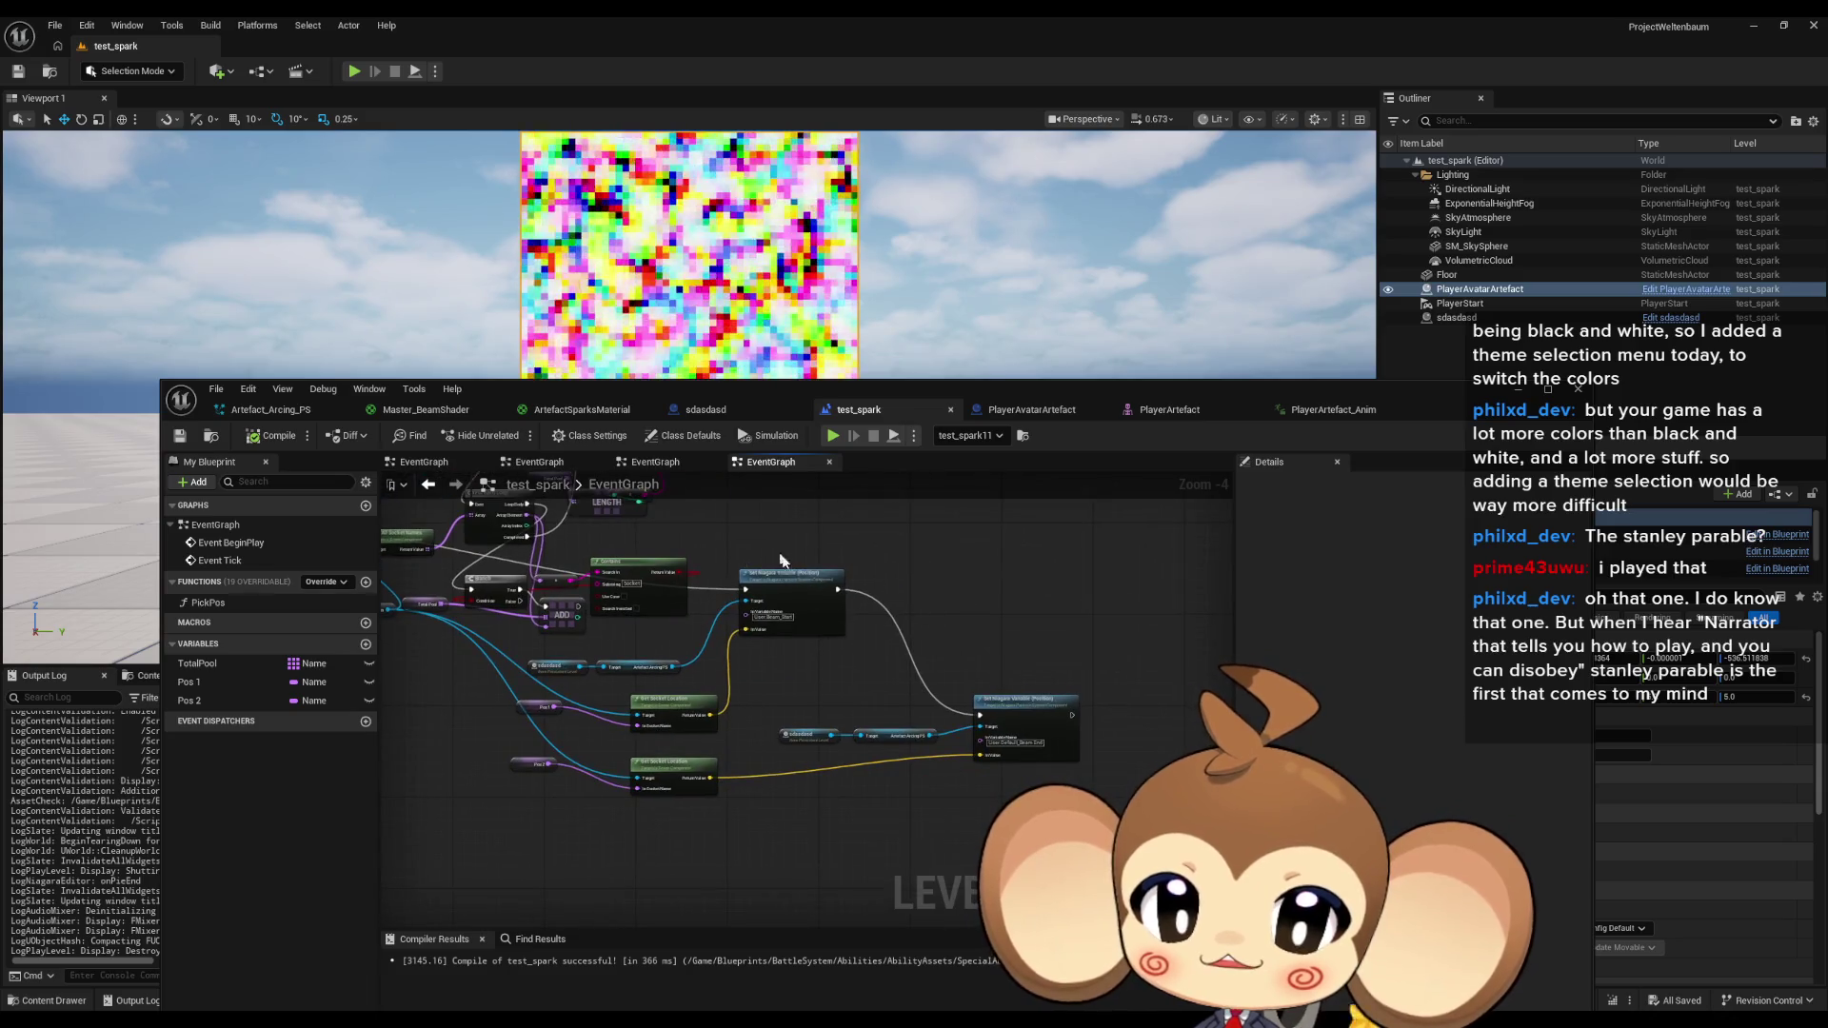
{"action": "mouse_move", "coordinate": [1012, 968]}
{"action": "left_mouse_down"}
{"action": "mouse_move", "coordinate": [847, 683]}
{"action": "mouse_move", "coordinate": [938, 838]}
{"action": "left_mouse_up"}
{"action": "left_click_drag", "start_coordinate": [851, 688], "coordinate": [922, 710]}
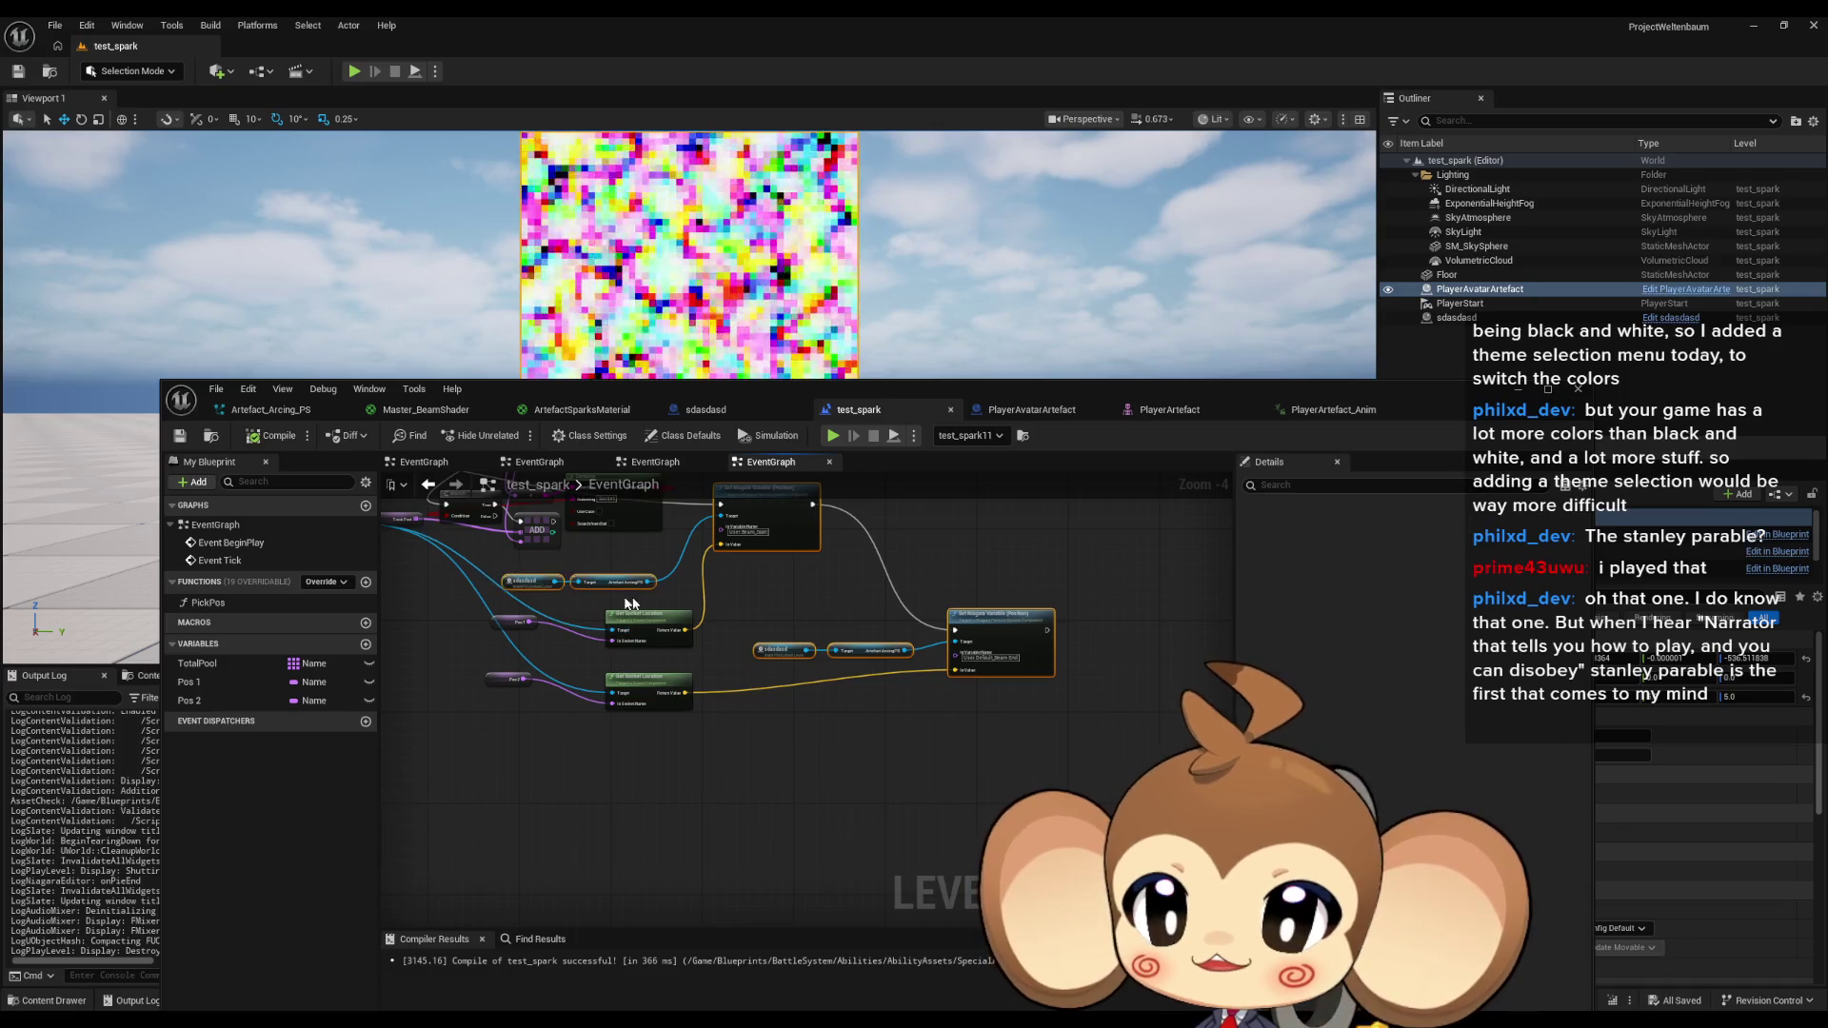
{"action": "left_click_drag", "start_coordinate": [973, 874], "coordinate": [952, 619]}
{"action": "left_click_drag", "start_coordinate": [905, 400], "coordinate": [904, 608]}
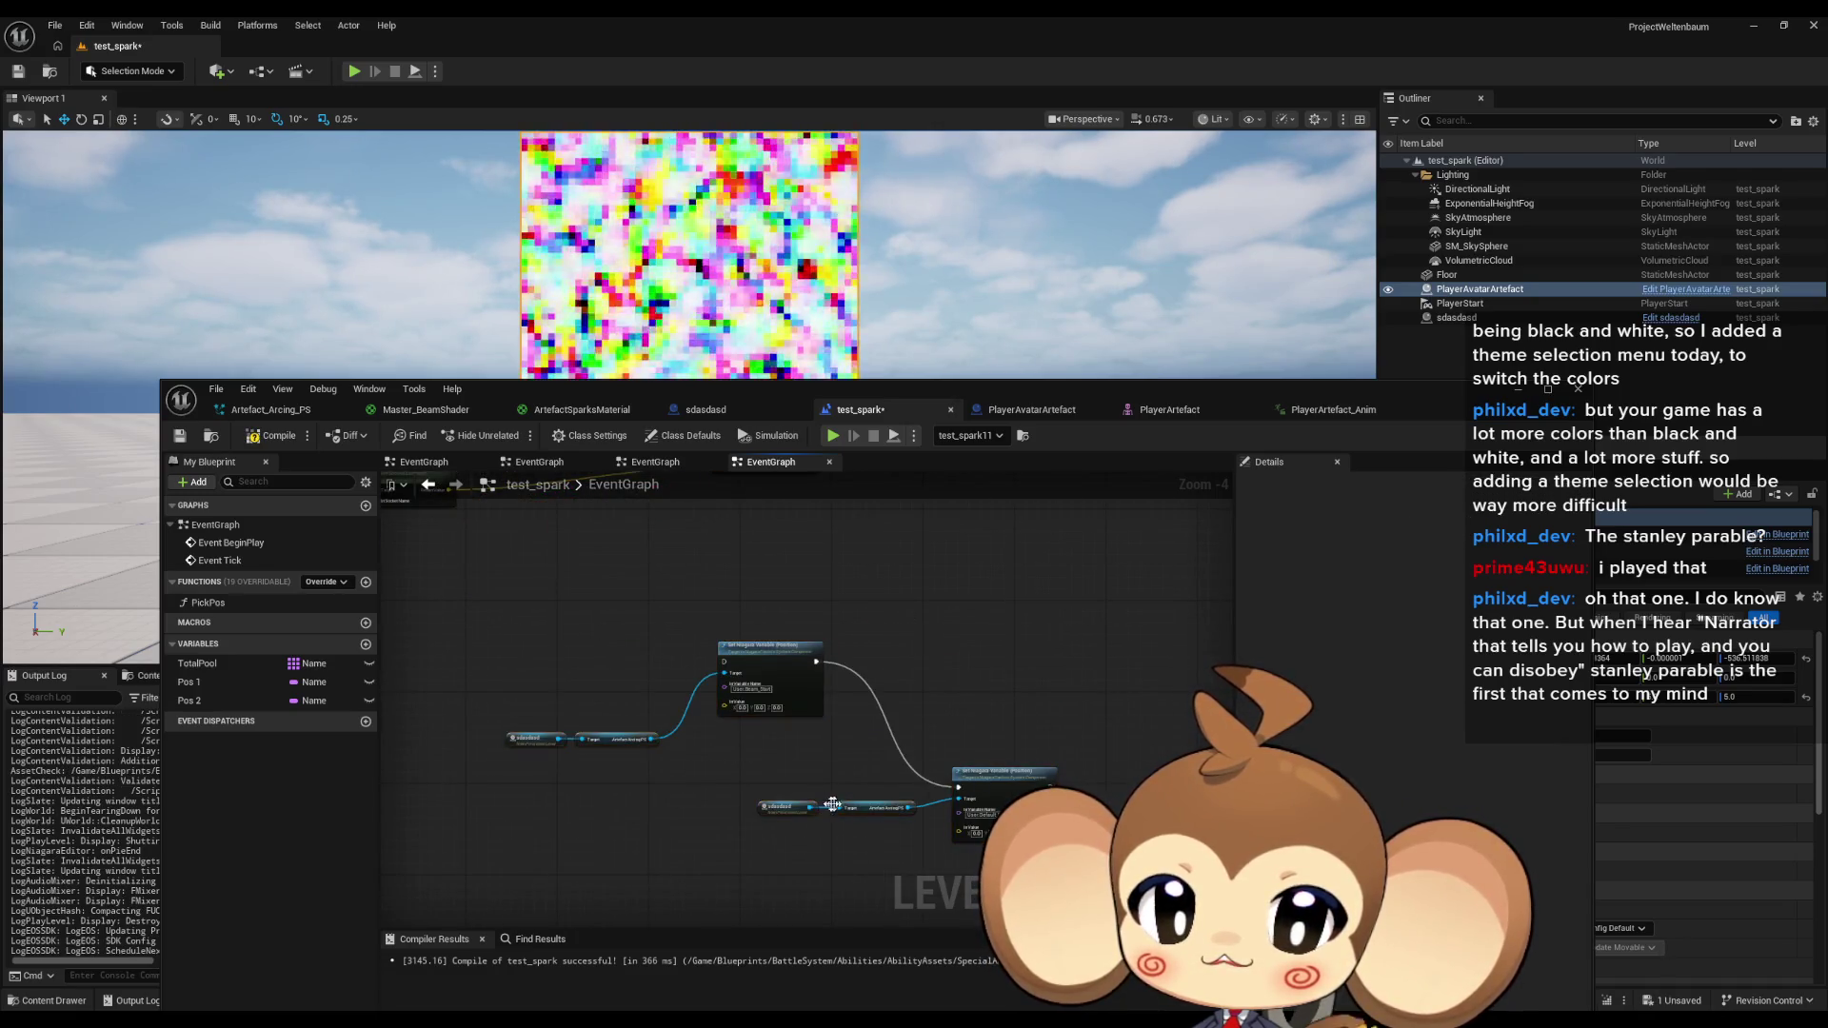
{"action": "left_click_drag", "start_coordinate": [872, 811], "coordinate": [773, 781]}
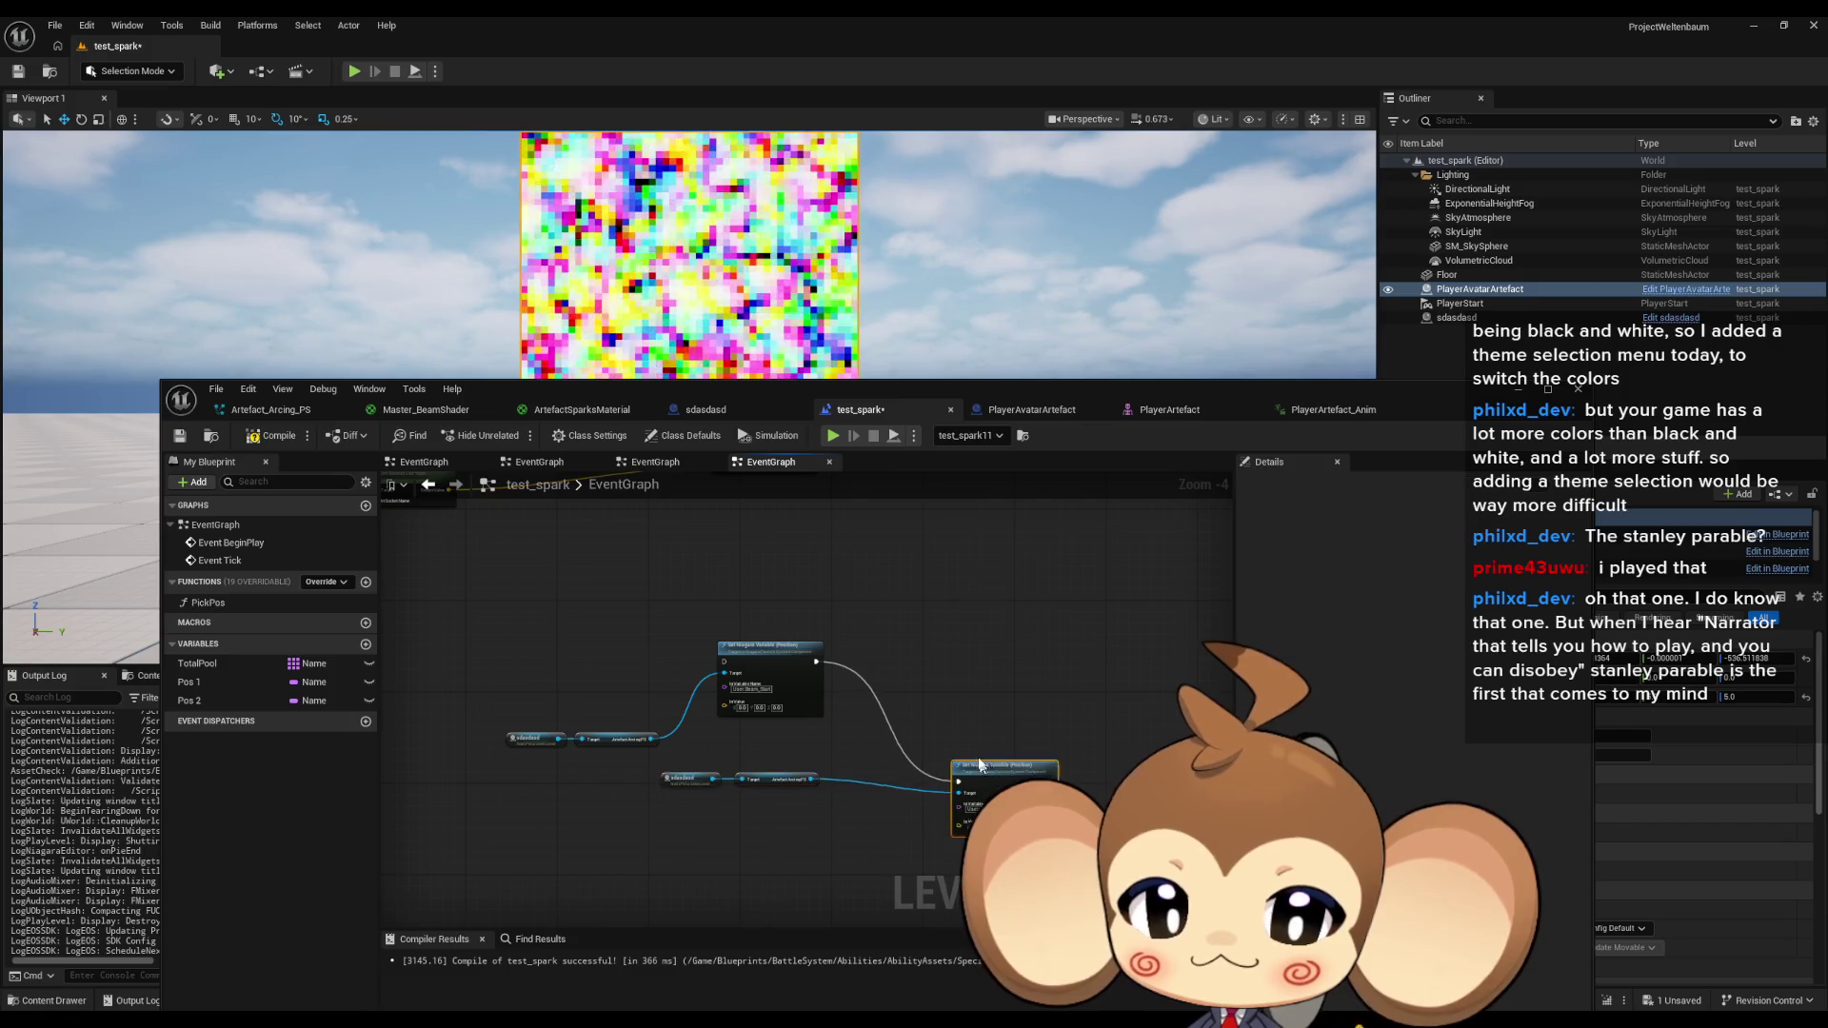
{"action": "left_click_drag", "start_coordinate": [986, 793], "coordinate": [951, 652]}
{"action": "mouse_move", "coordinate": [749, 625]}
{"action": "left_mouse_down"}
{"action": "mouse_move", "coordinate": [844, 686]}
{"action": "mouse_move", "coordinate": [906, 699]}
{"action": "mouse_move", "coordinate": [914, 825]}
{"action": "left_mouse_up"}
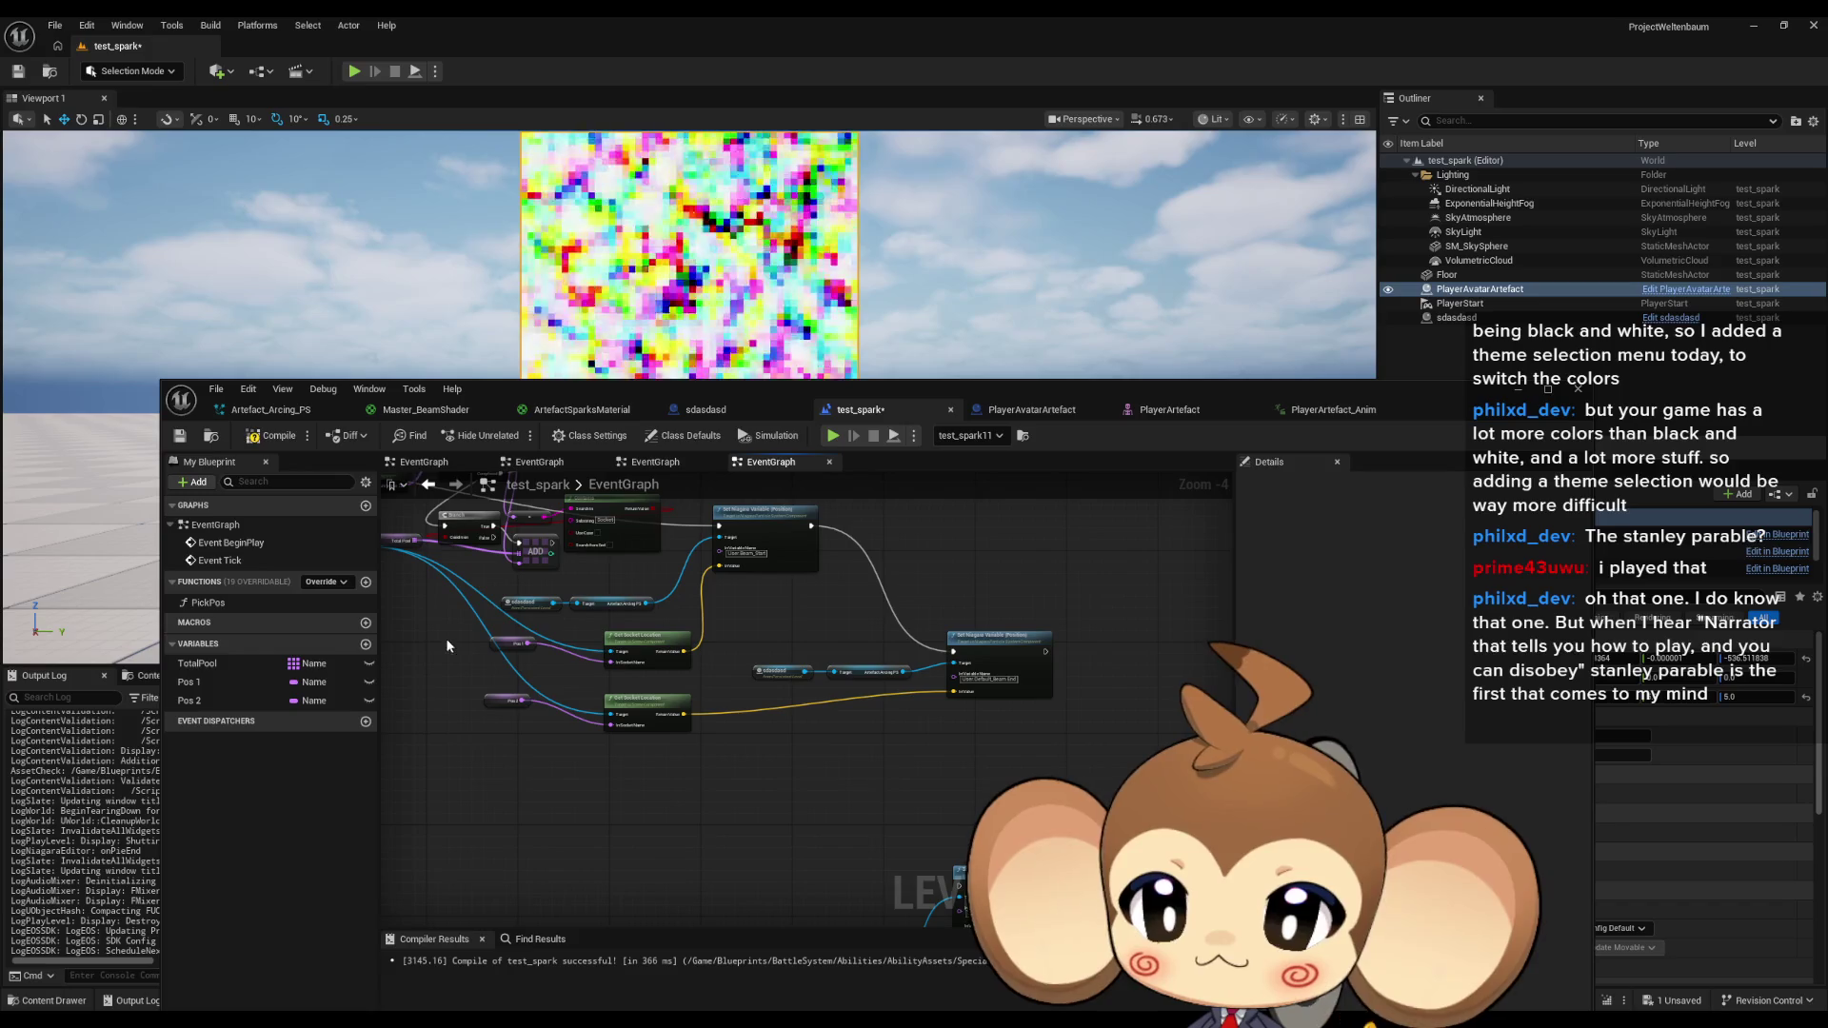
{"action": "scroll", "coordinate": [577, 659], "scroll_direction": "up", "scroll_amount": 3}
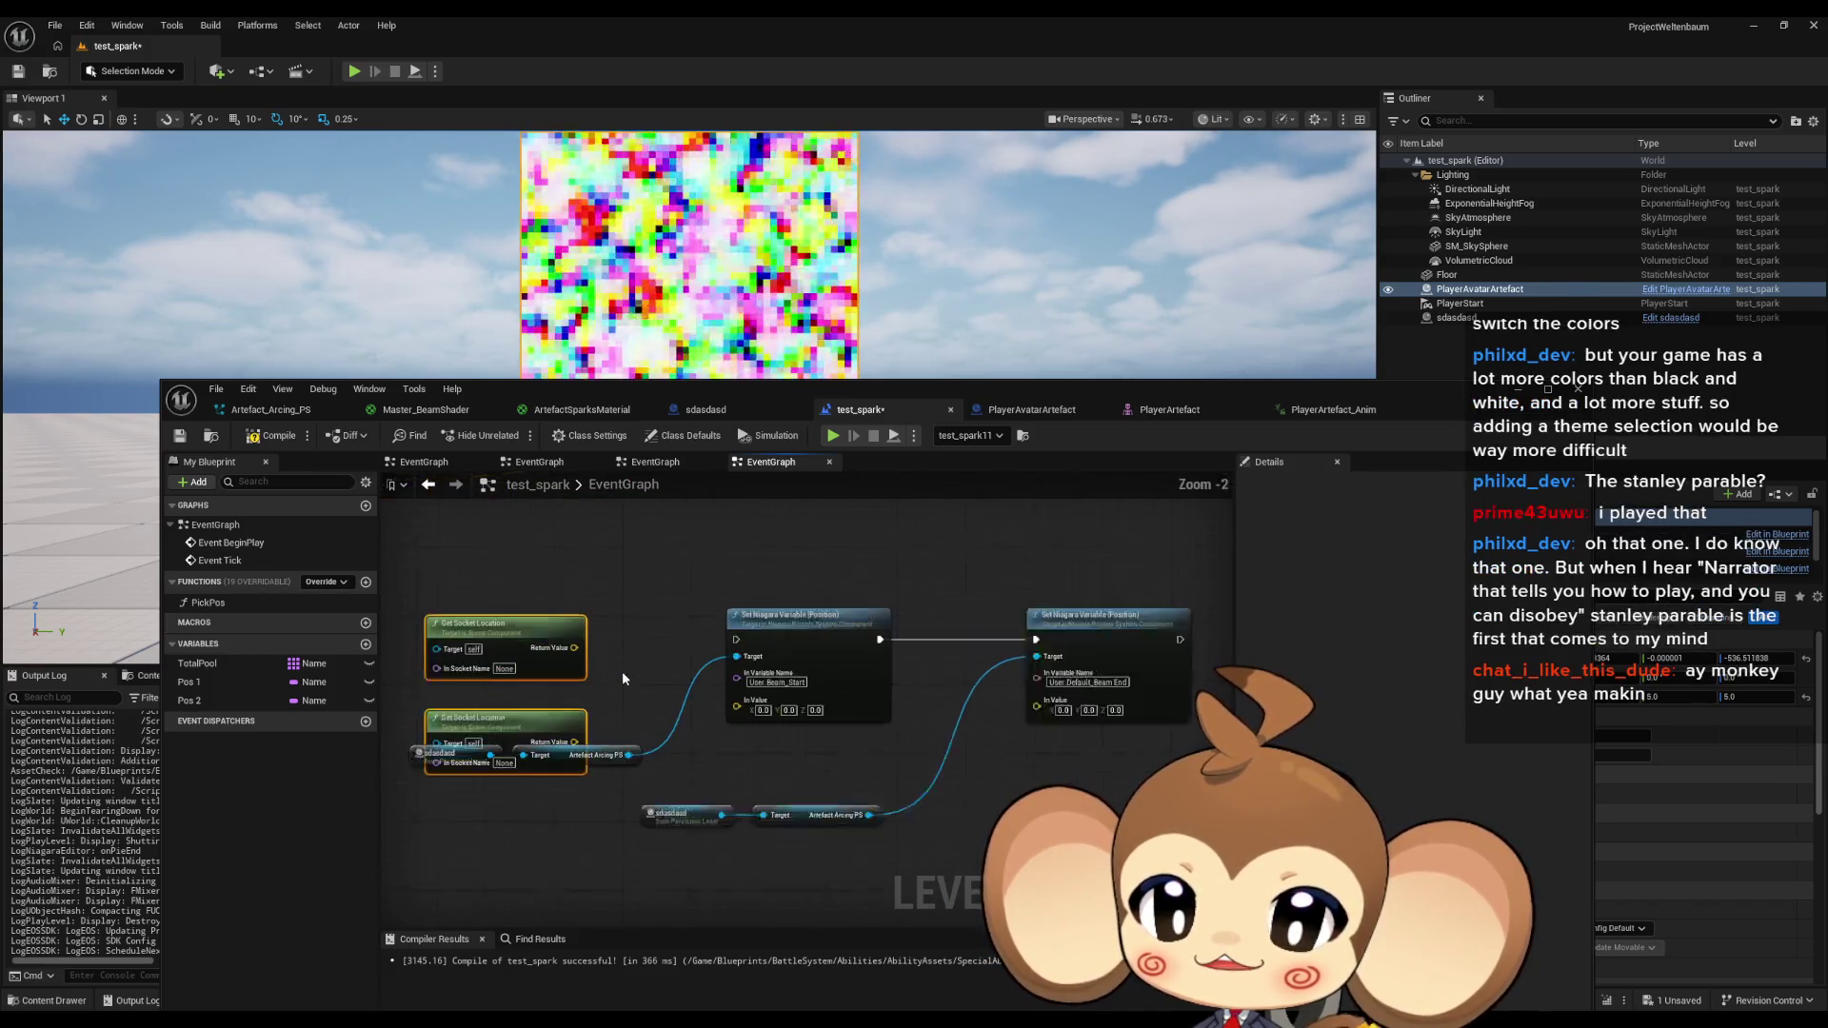
{"action": "mouse_move", "coordinate": [517, 700]}
{"action": "left_mouse_down"}
{"action": "mouse_move", "coordinate": [517, 719]}
{"action": "mouse_move", "coordinate": [846, 765]}
{"action": "mouse_move", "coordinate": [1102, 720]}
{"action": "left_mouse_up"}
{"action": "left_click_drag", "start_coordinate": [755, 704], "coordinate": [571, 644]}
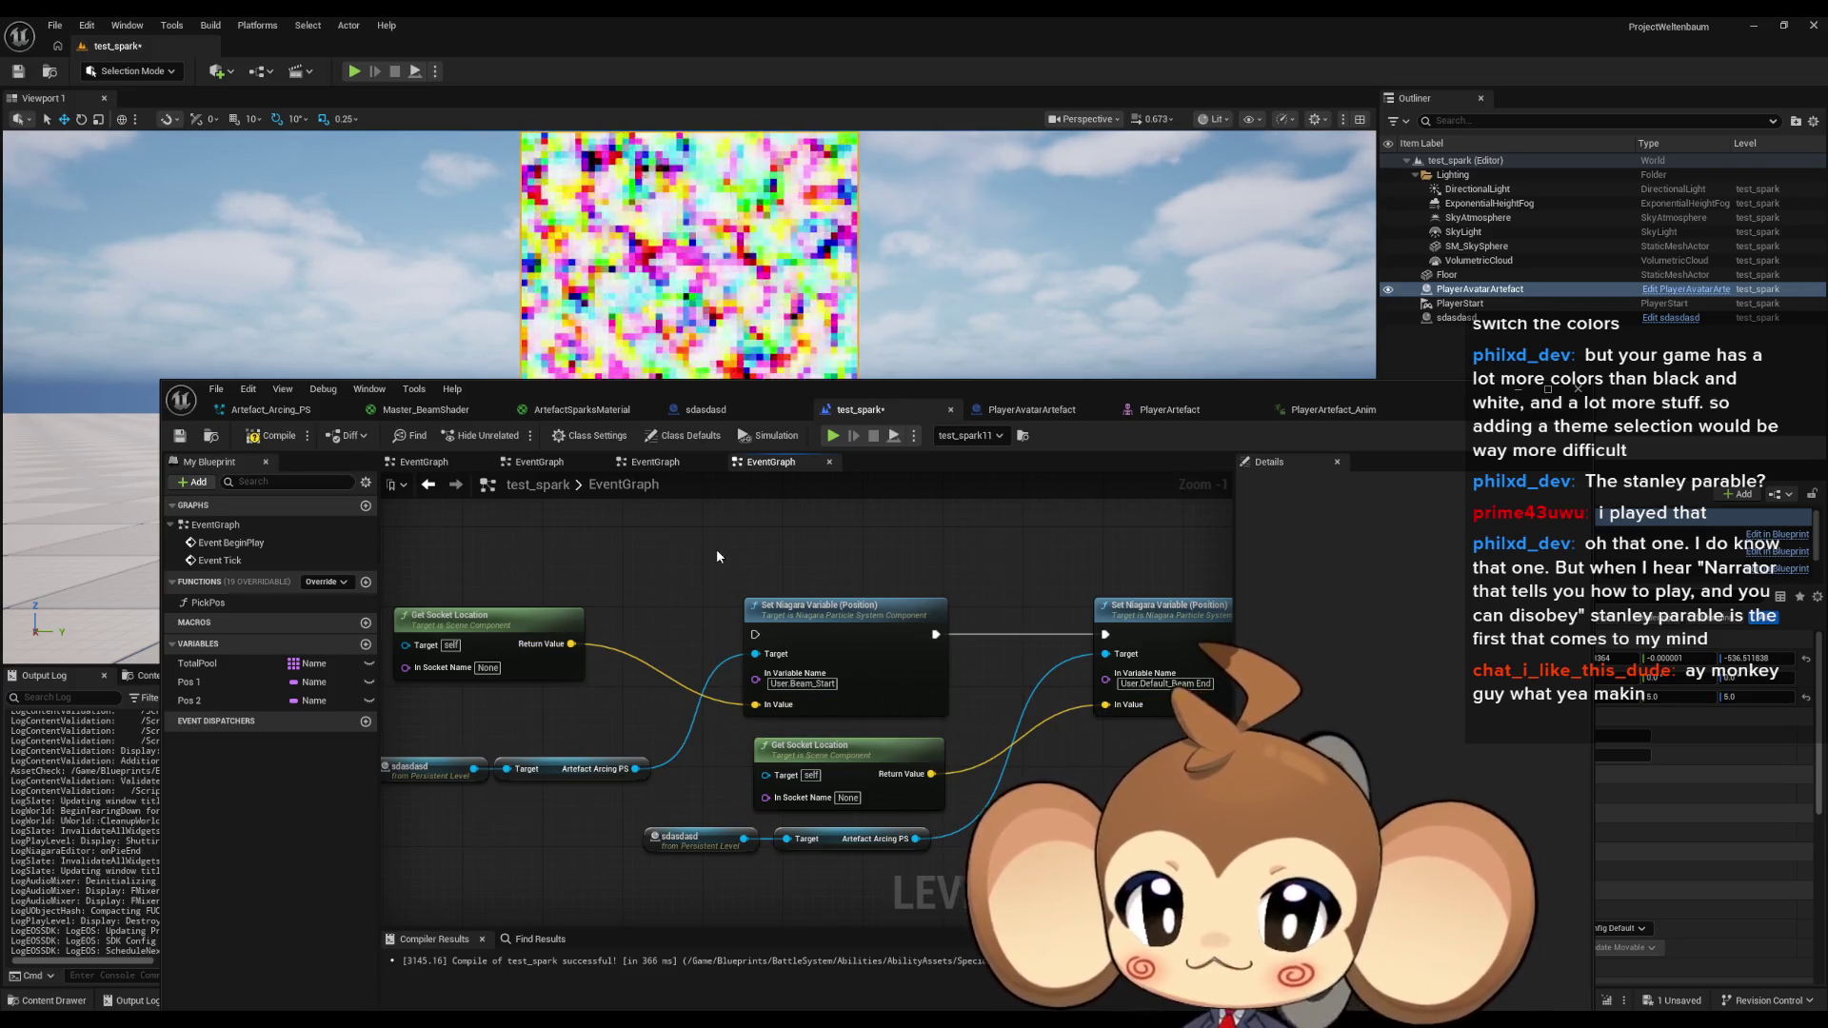
Connect PlayerAvatarArtefact's Skeletal Mesh to the socket lookup Target and realign the sdasdasd nodes.
{"action": "scroll", "coordinate": [787, 637], "scroll_direction": "down", "scroll_amount": 2}
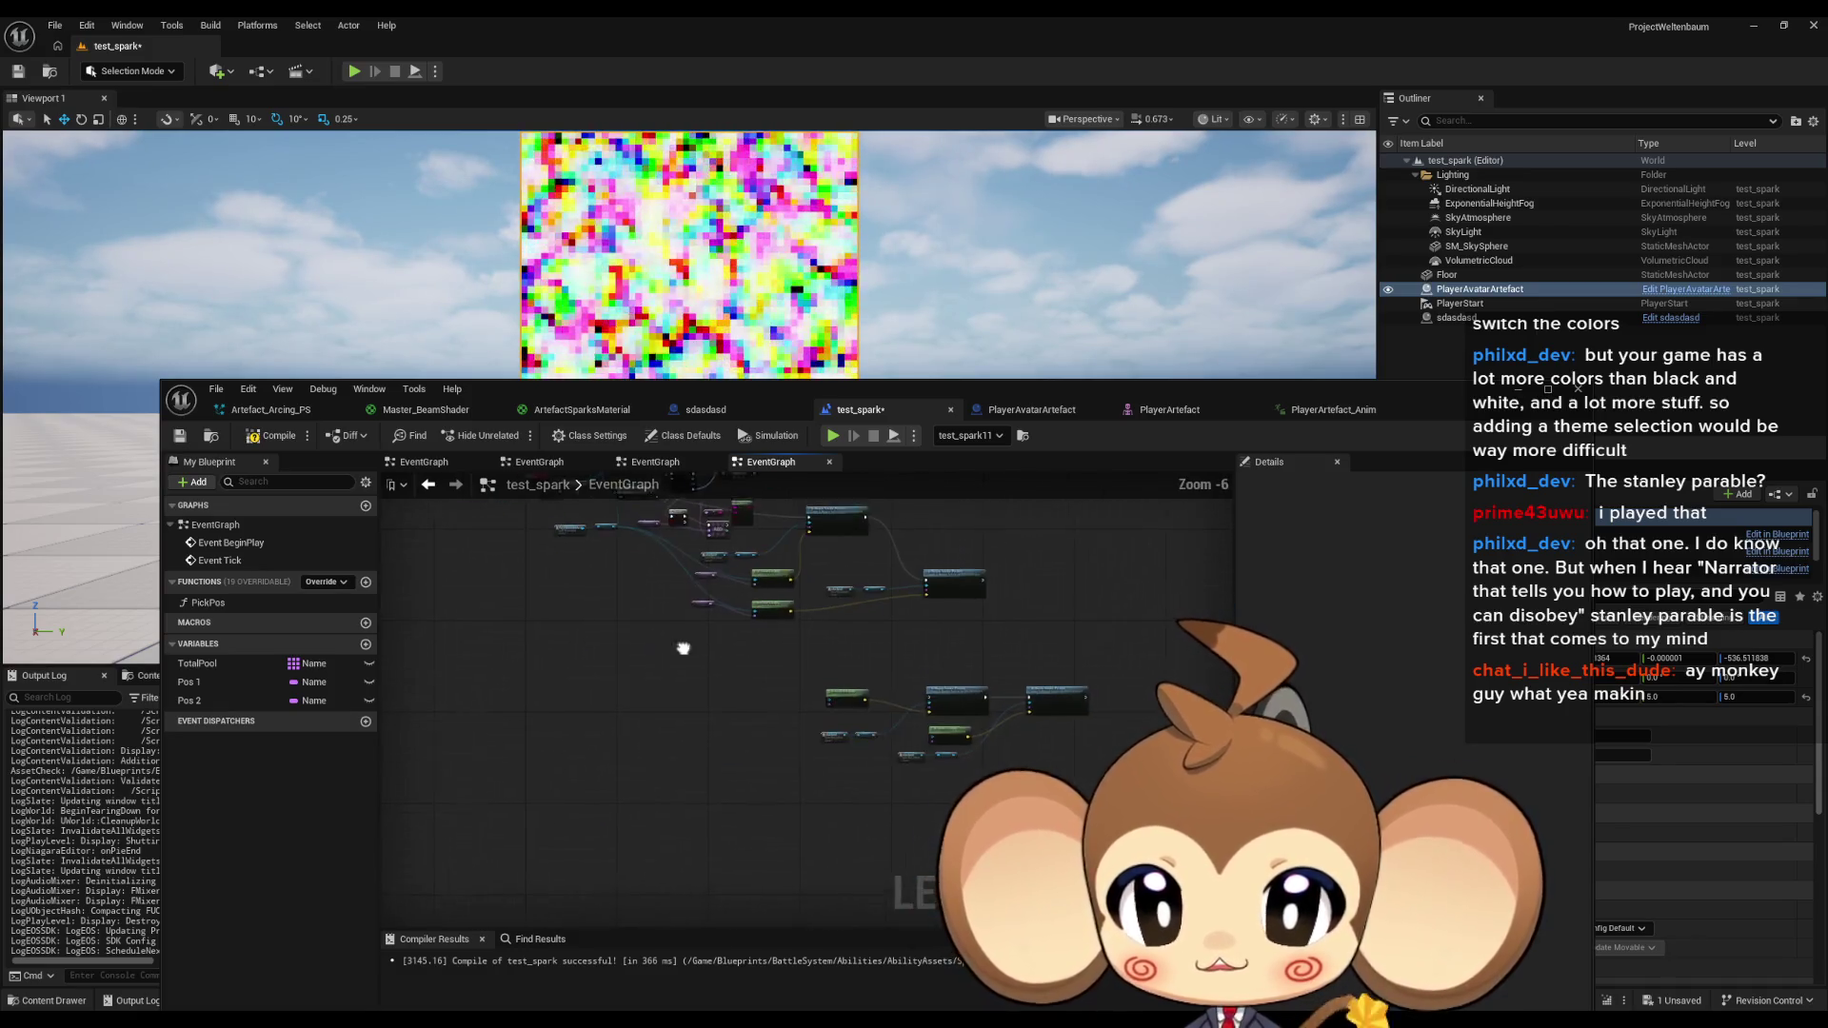
{"action": "left_click_drag", "start_coordinate": [786, 637], "coordinate": [539, 570]}
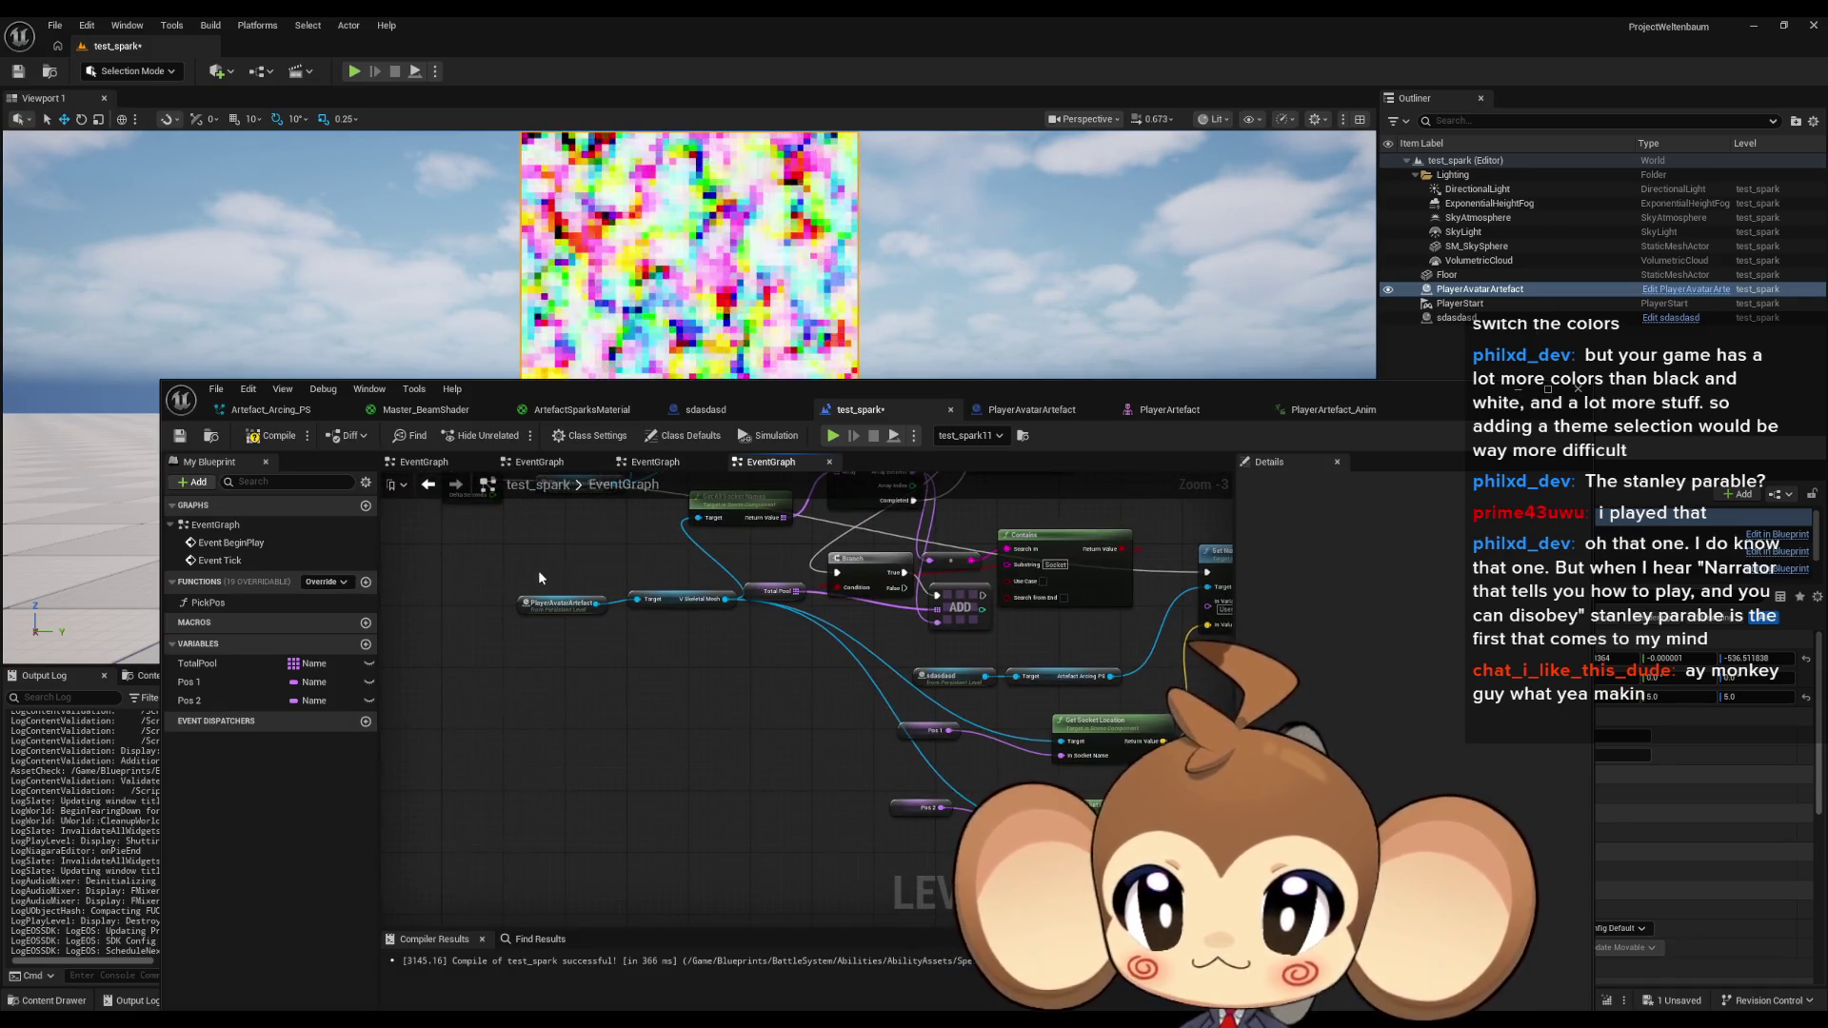
{"action": "left_click_drag", "start_coordinate": [695, 649], "coordinate": [566, 692]}
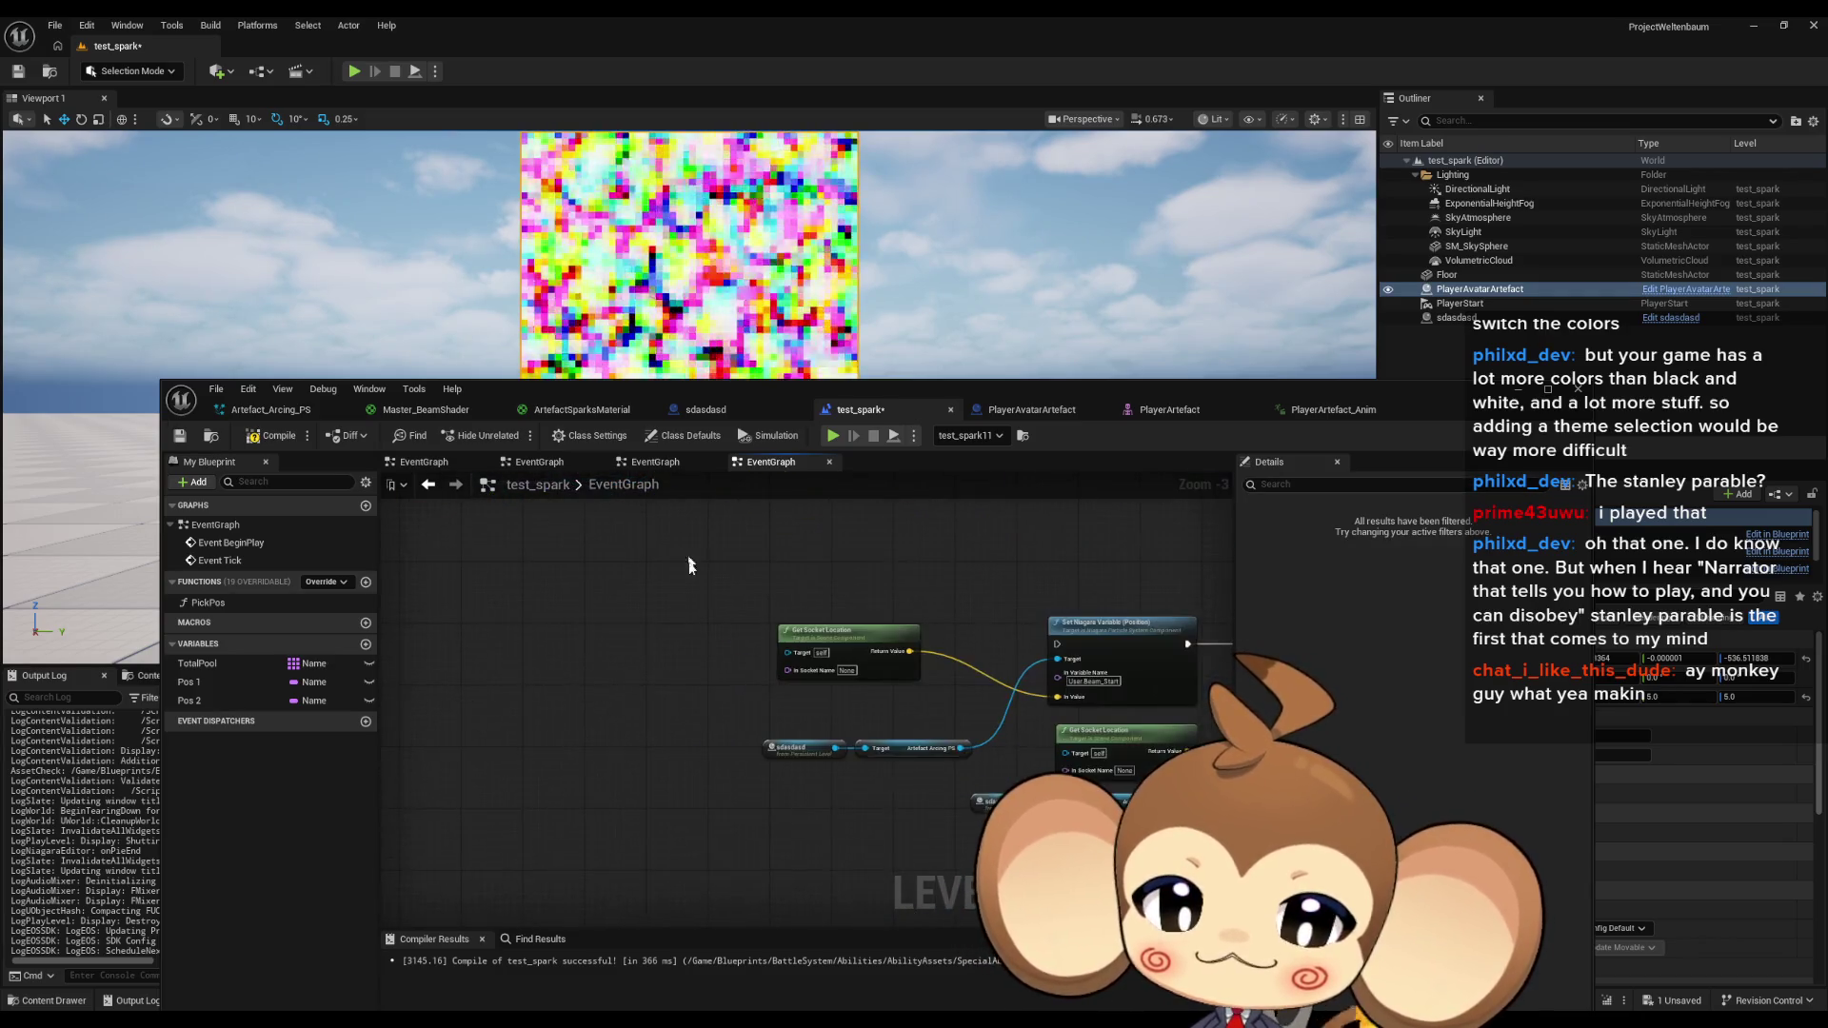
{"action": "scroll", "coordinate": [779, 671], "scroll_direction": "up", "scroll_amount": 2}
{"action": "mouse_move", "coordinate": [781, 648]}
{"action": "left_mouse_down"}
{"action": "mouse_move", "coordinate": [667, 700]}
{"action": "mouse_move", "coordinate": [1141, 773]}
{"action": "left_mouse_up"}
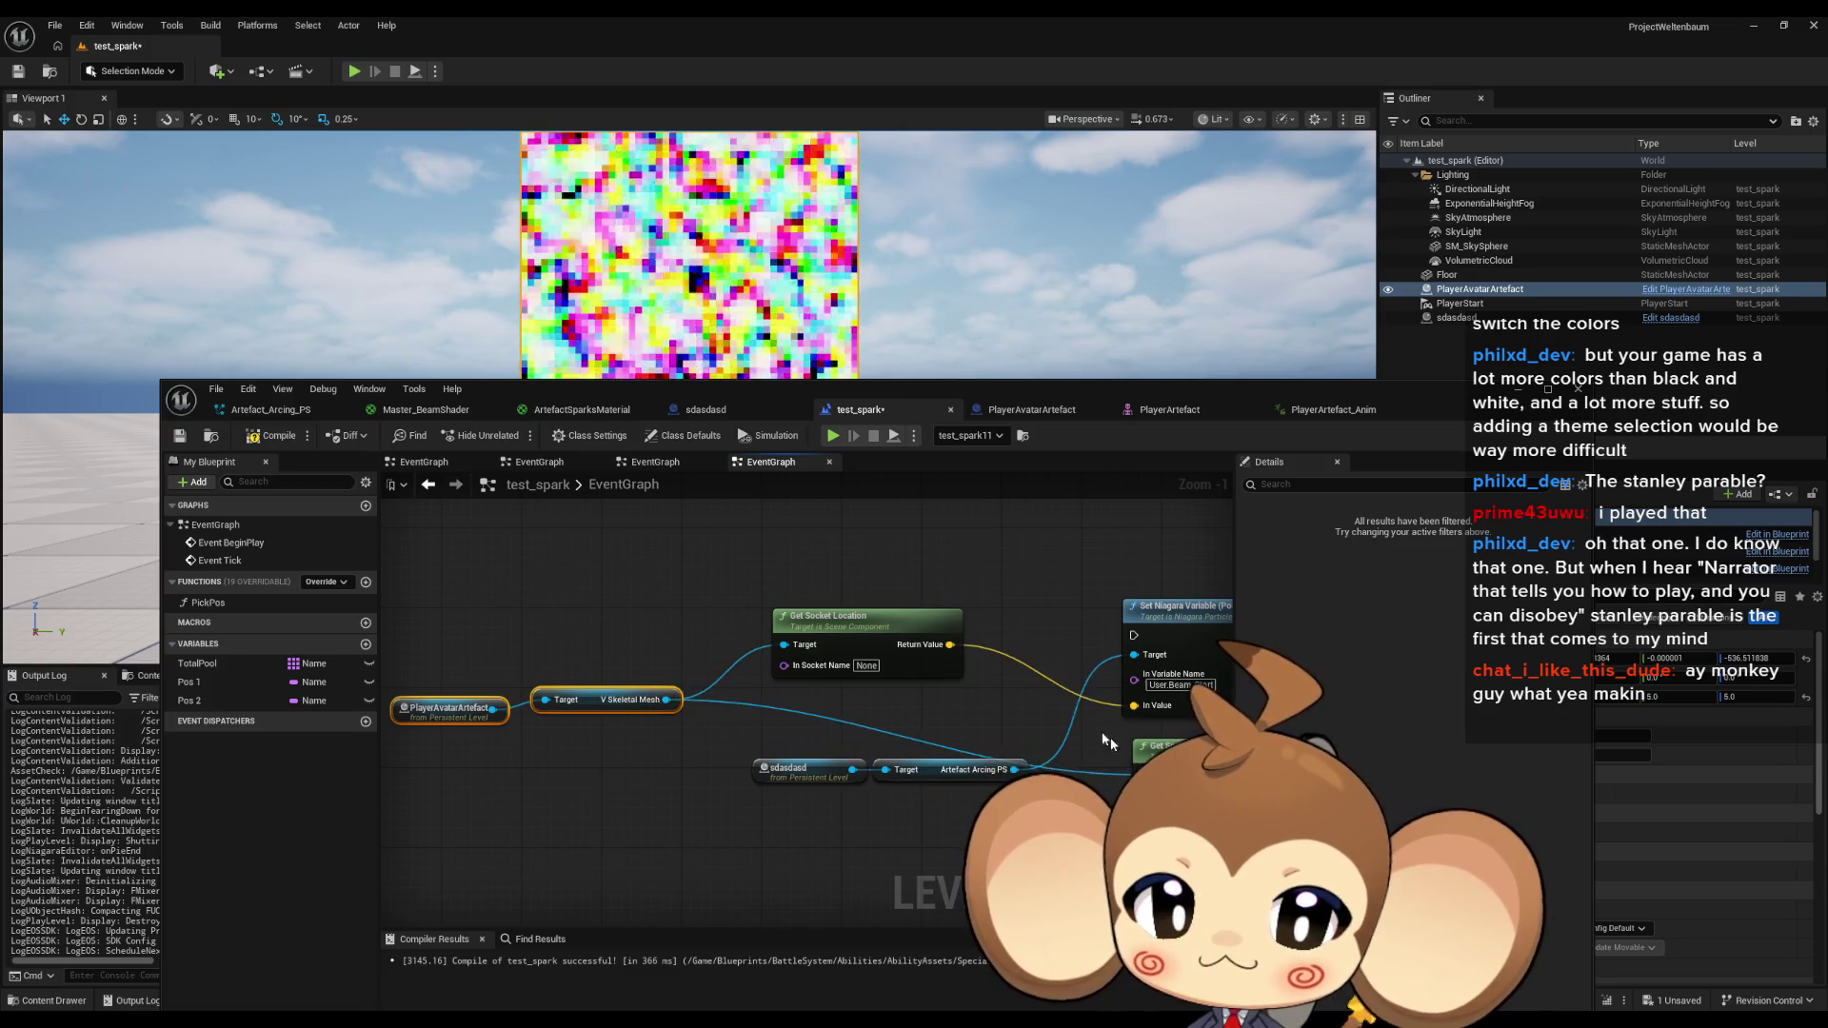
{"action": "scroll", "coordinate": [844, 649], "scroll_direction": "down", "scroll_amount": 2}
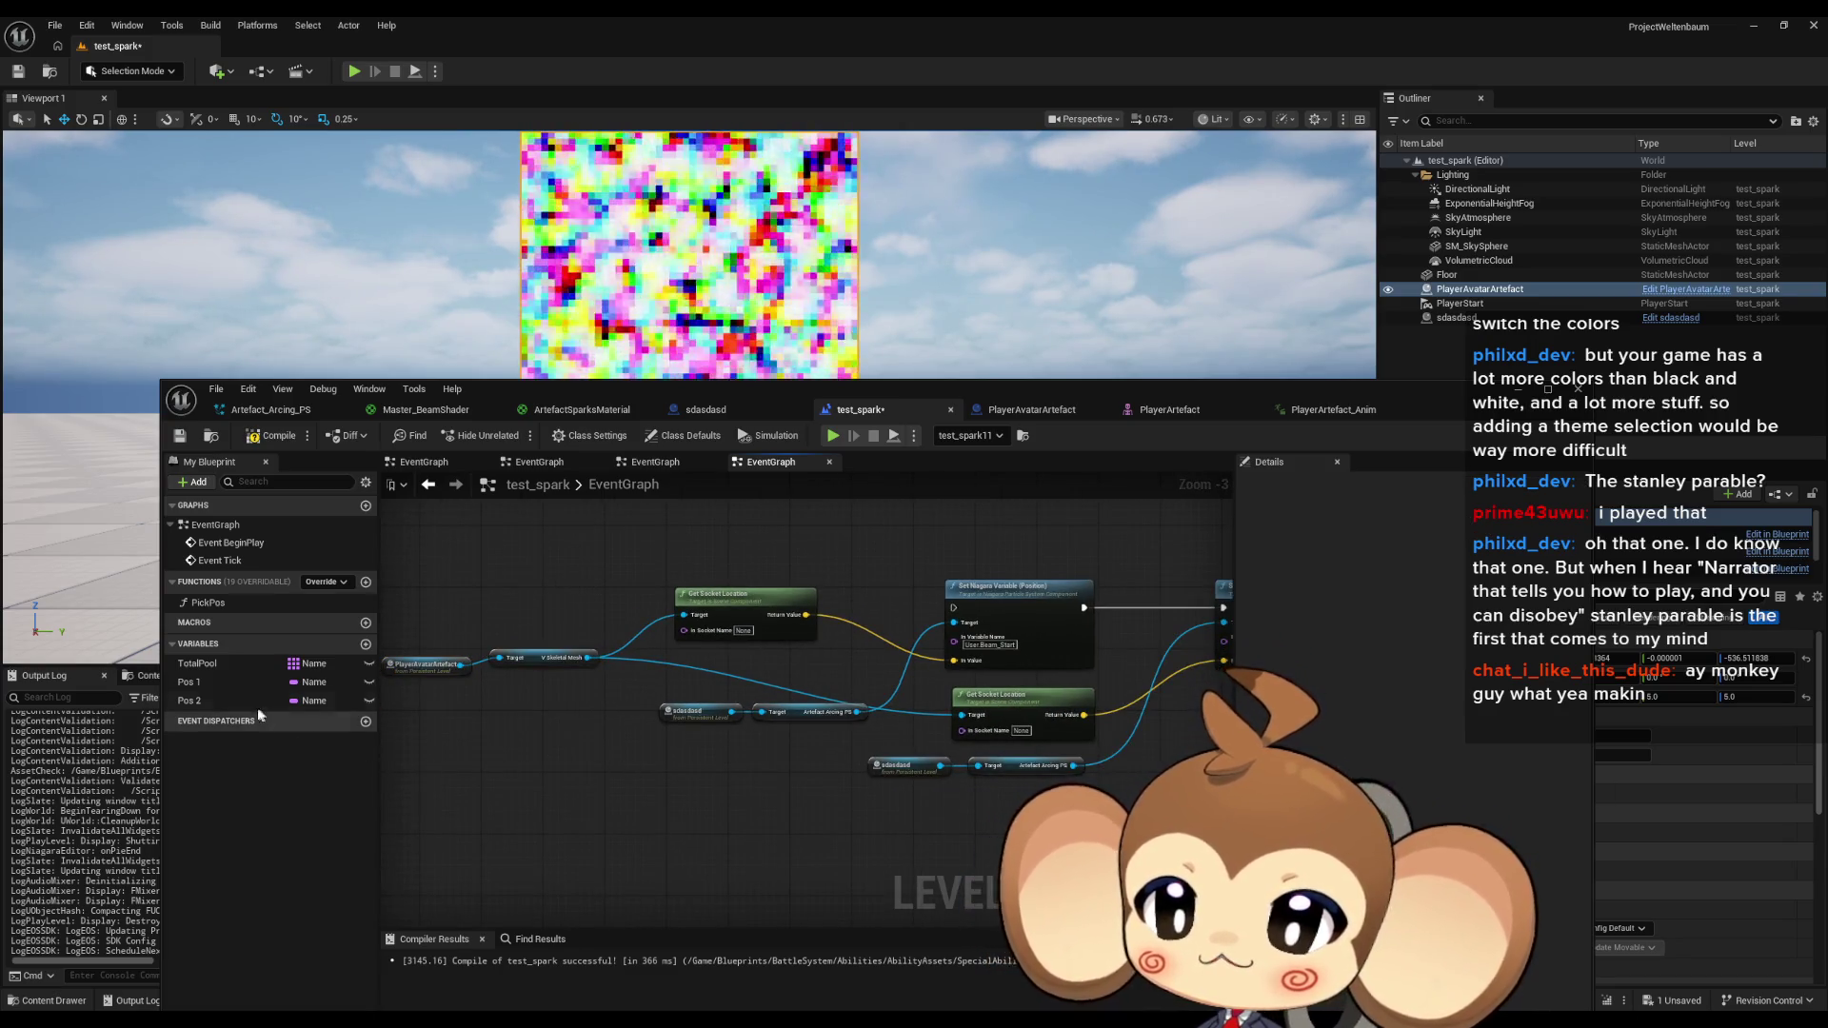
{"action": "mouse_move", "coordinate": [765, 629]}
{"action": "left_mouse_down"}
{"action": "mouse_move", "coordinate": [608, 632]}
{"action": "mouse_move", "coordinate": [639, 671]}
{"action": "left_mouse_up"}
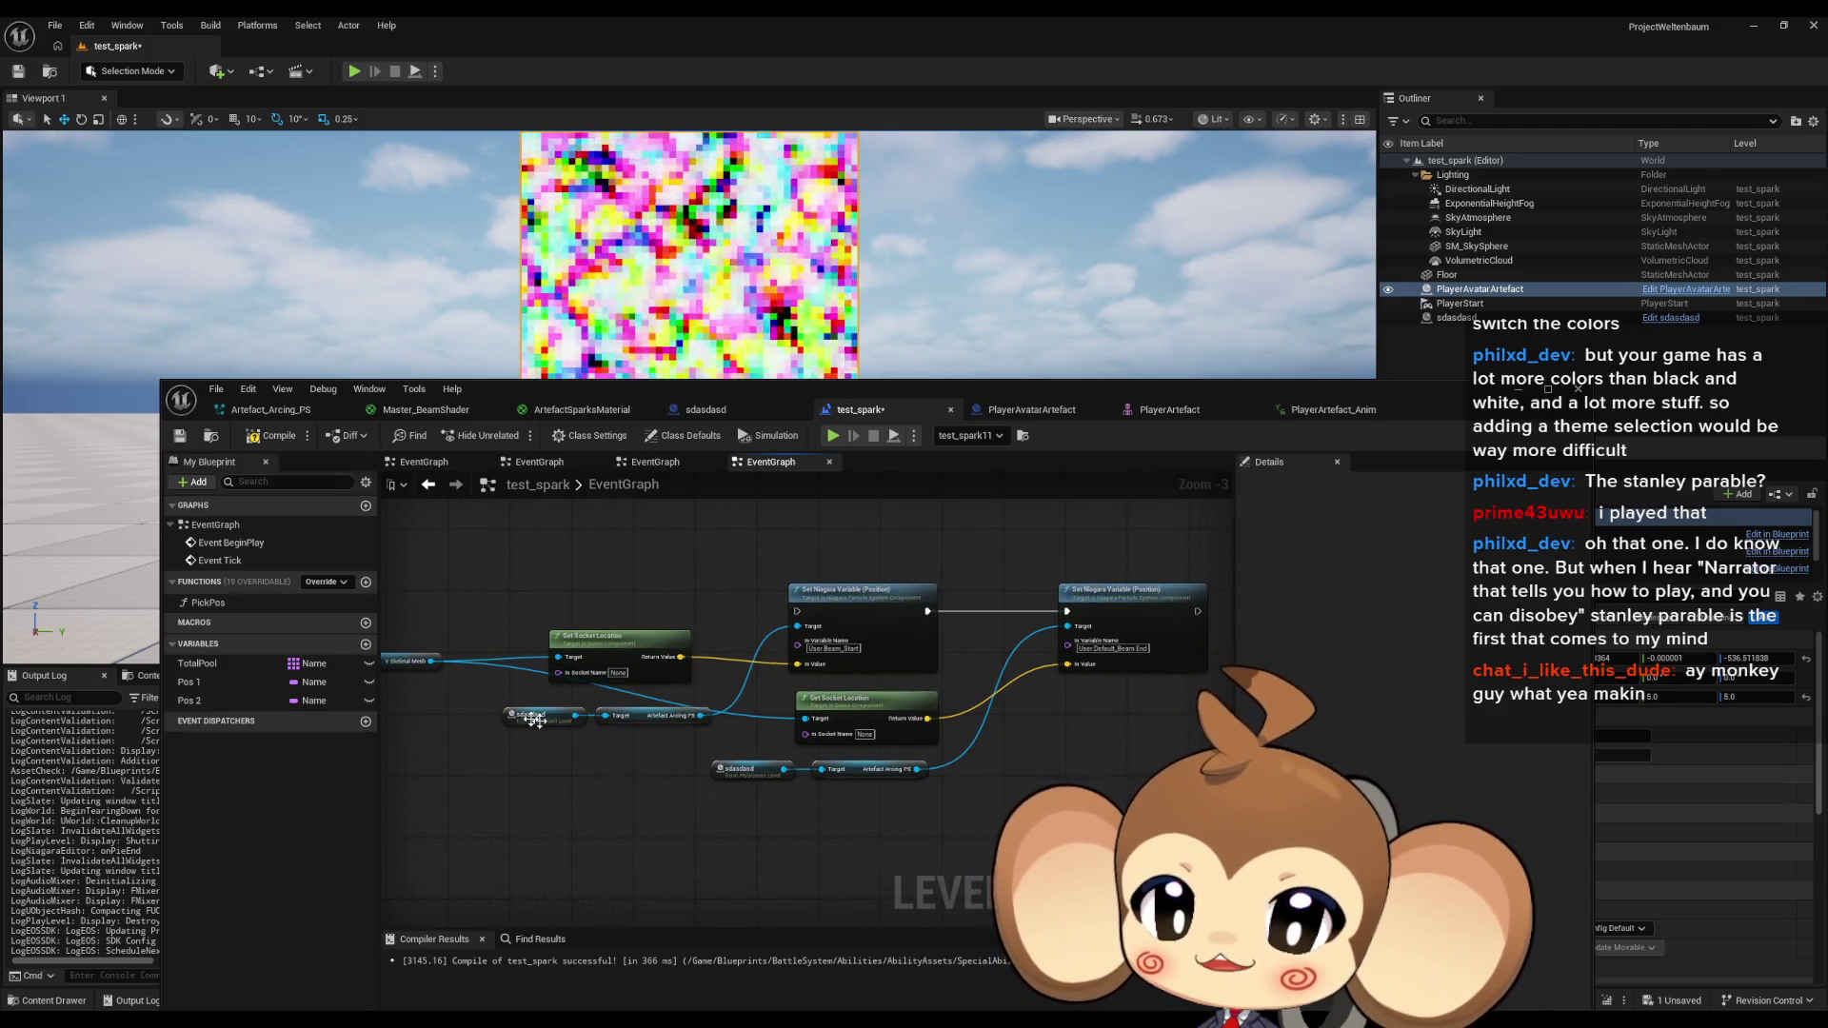
{"action": "mouse_move", "coordinate": [500, 709]}
{"action": "left_mouse_down"}
{"action": "mouse_move", "coordinate": [633, 731]}
{"action": "mouse_move", "coordinate": [632, 773]}
{"action": "mouse_move", "coordinate": [596, 762]}
{"action": "left_mouse_up"}
{"action": "key", "text": "Escape"}
{"action": "left_click", "coordinate": [680, 802]}
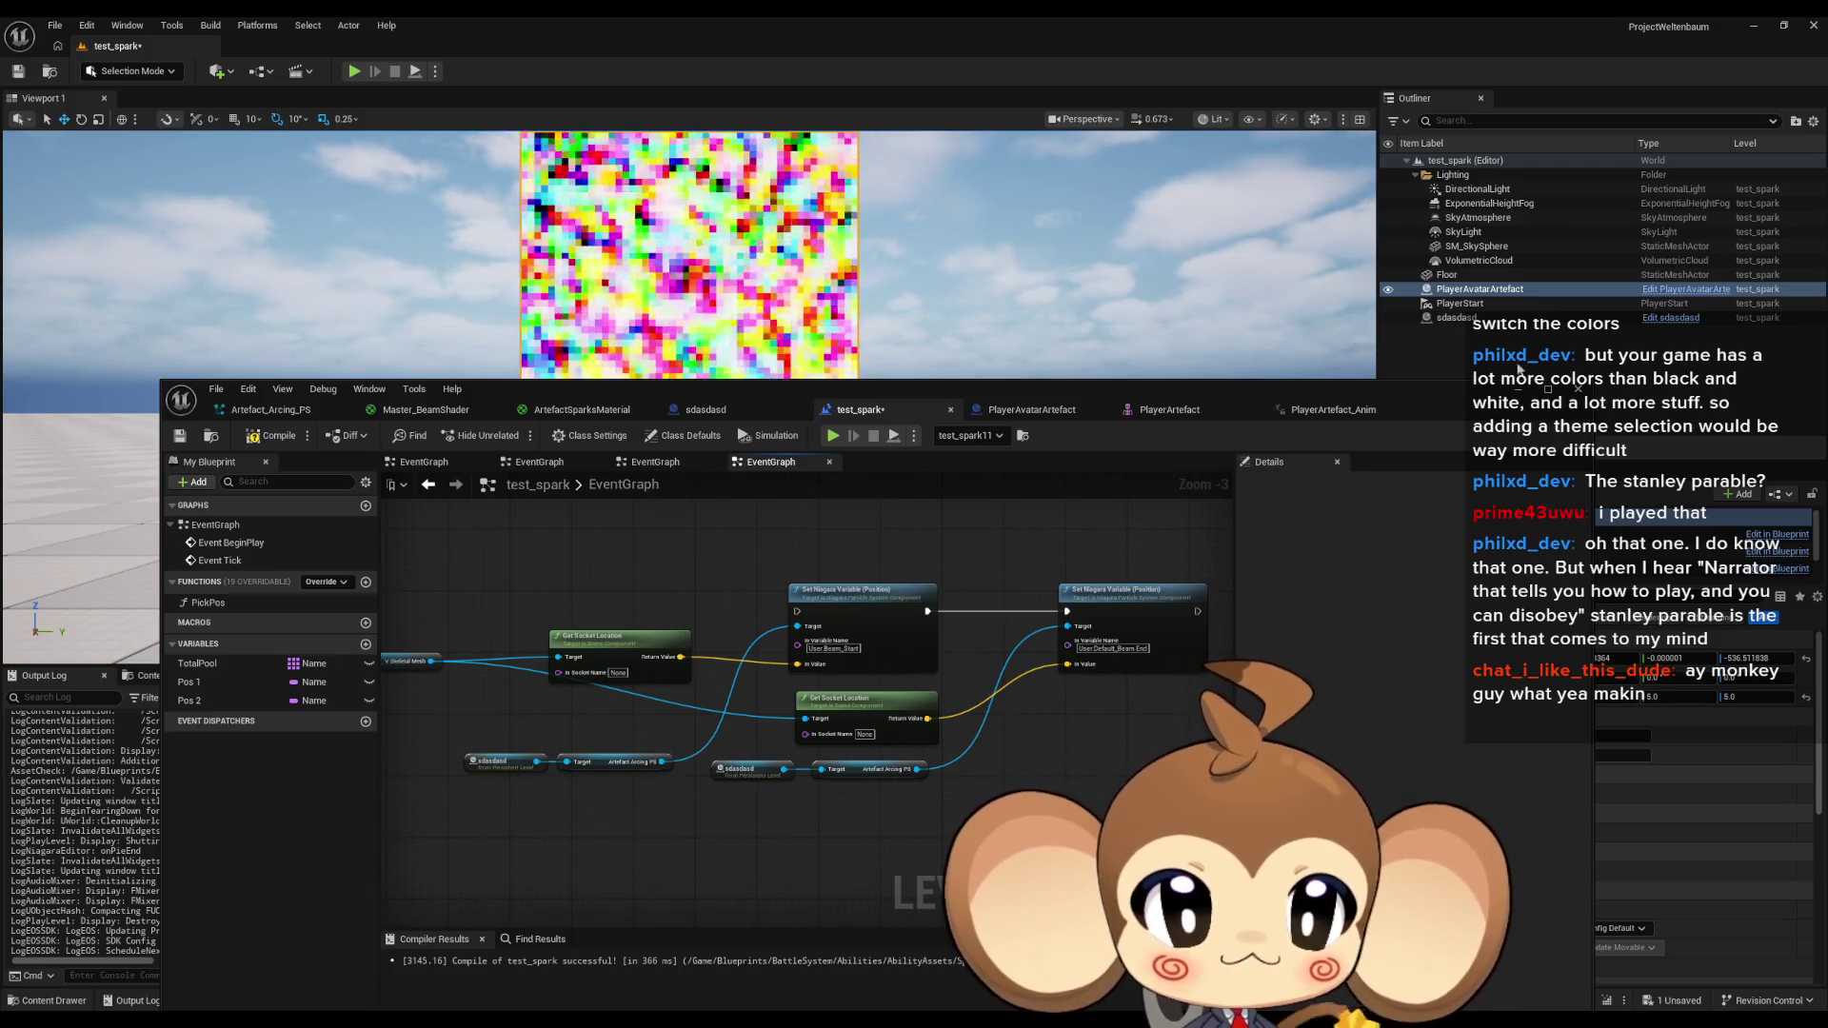
Duplicate the sdasdasd actor several times and place a copy of the beam node group below the original.
{"action": "left_click", "coordinate": [1456, 322]}
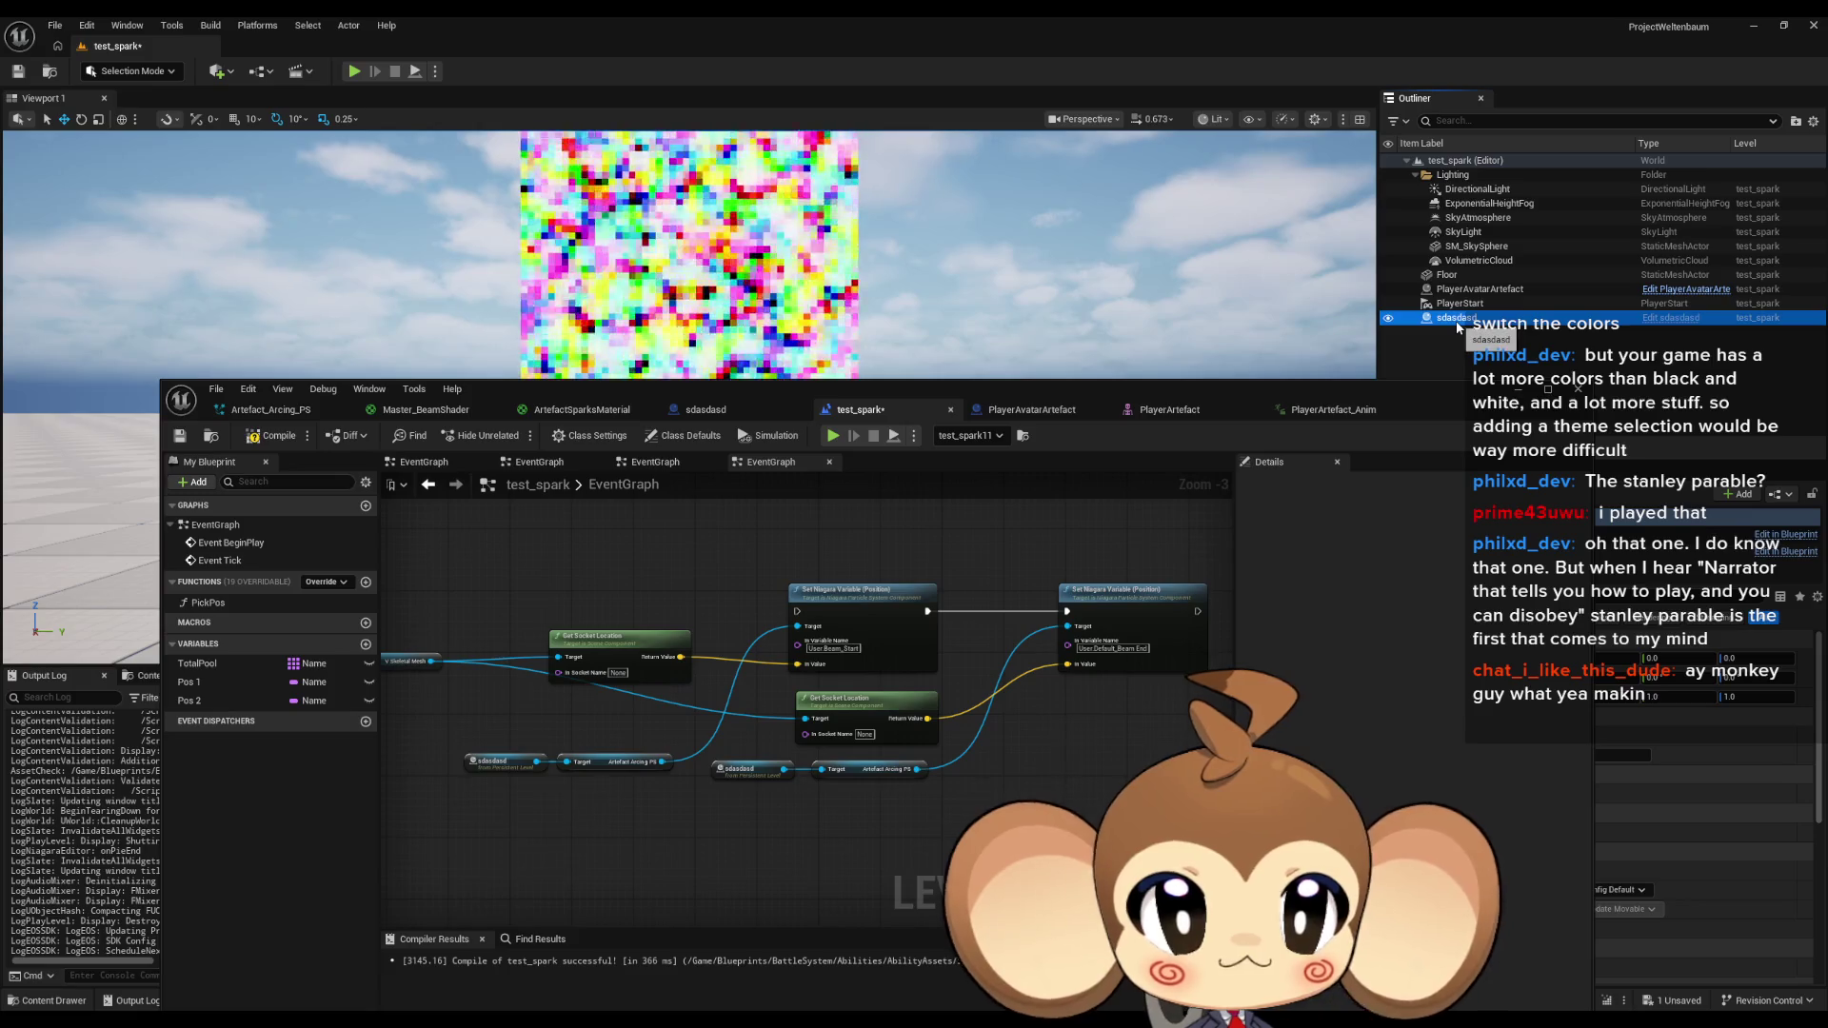
{"action": "key", "text": "ctrl+d"}
{"action": "key", "text": "ctrl+d"}
{"action": "key", "text": "ctrl+d"}
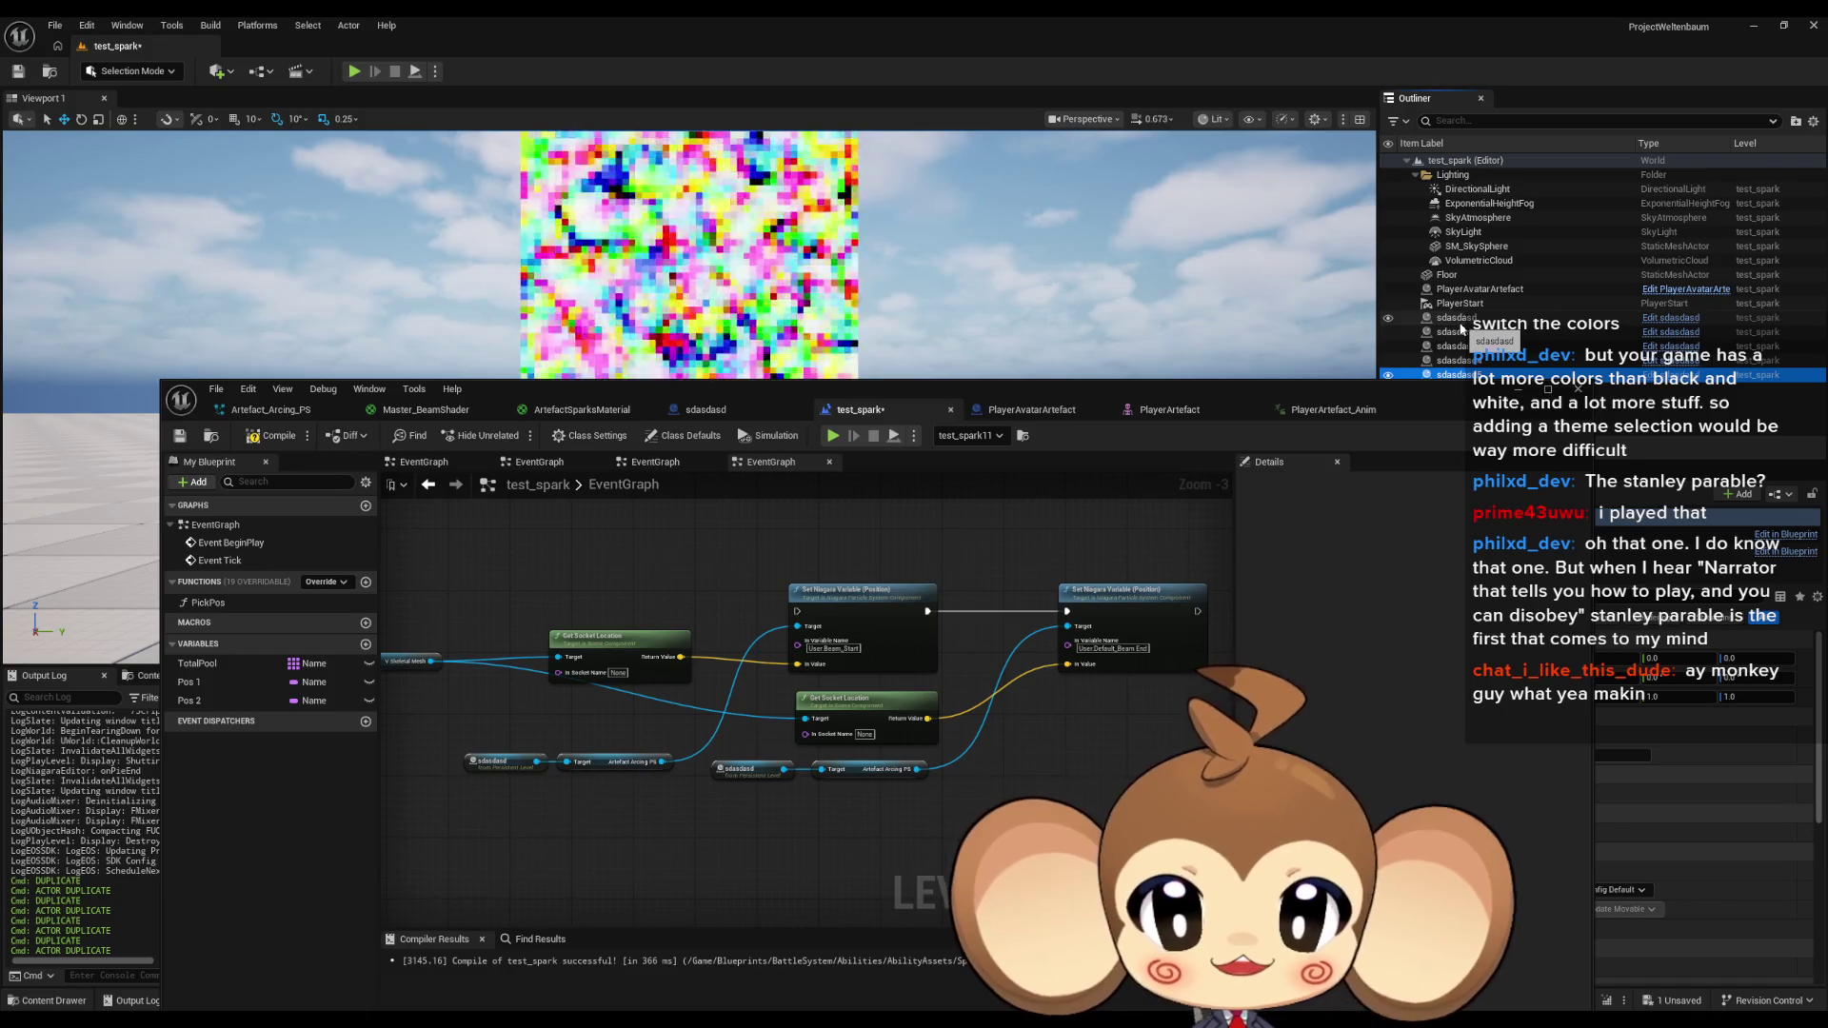
{"action": "scroll", "coordinate": [694, 750], "scroll_direction": "down", "scroll_amount": 3}
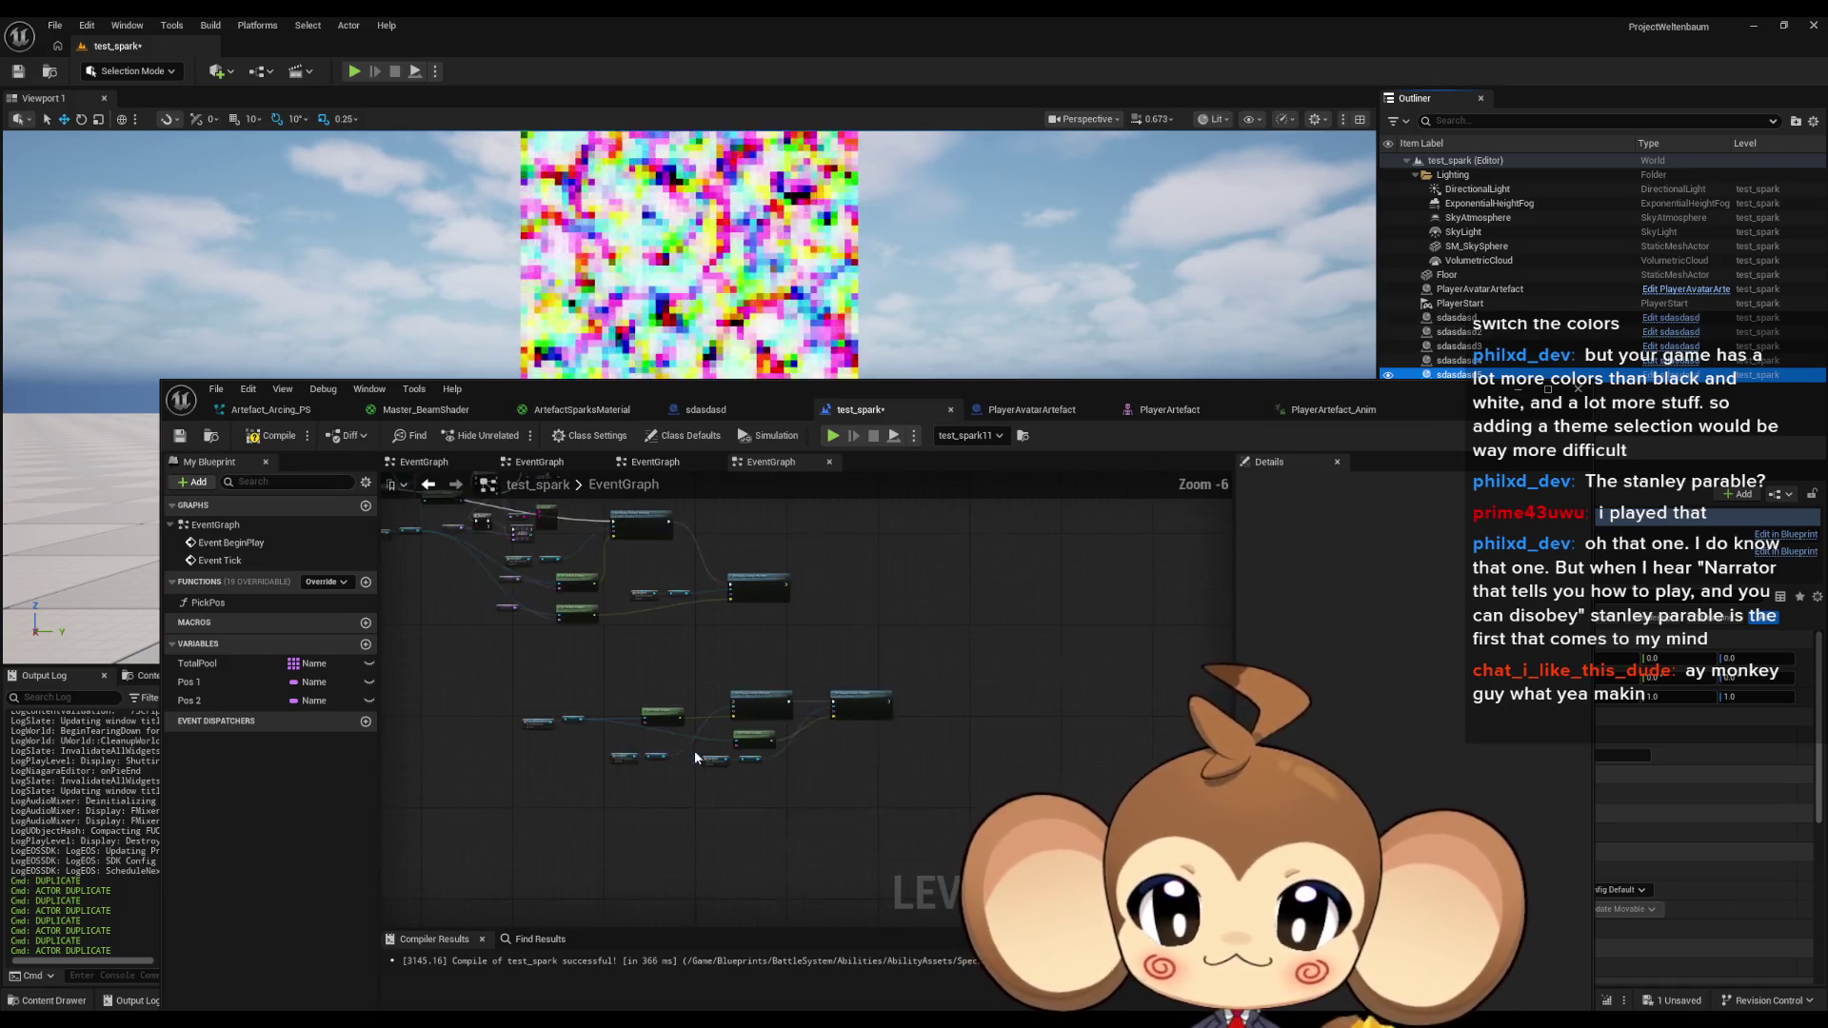
{"action": "left_click_drag", "start_coordinate": [498, 609], "coordinate": [921, 735]}
{"action": "scroll", "coordinate": [693, 717], "scroll_direction": "up", "scroll_amount": 2}
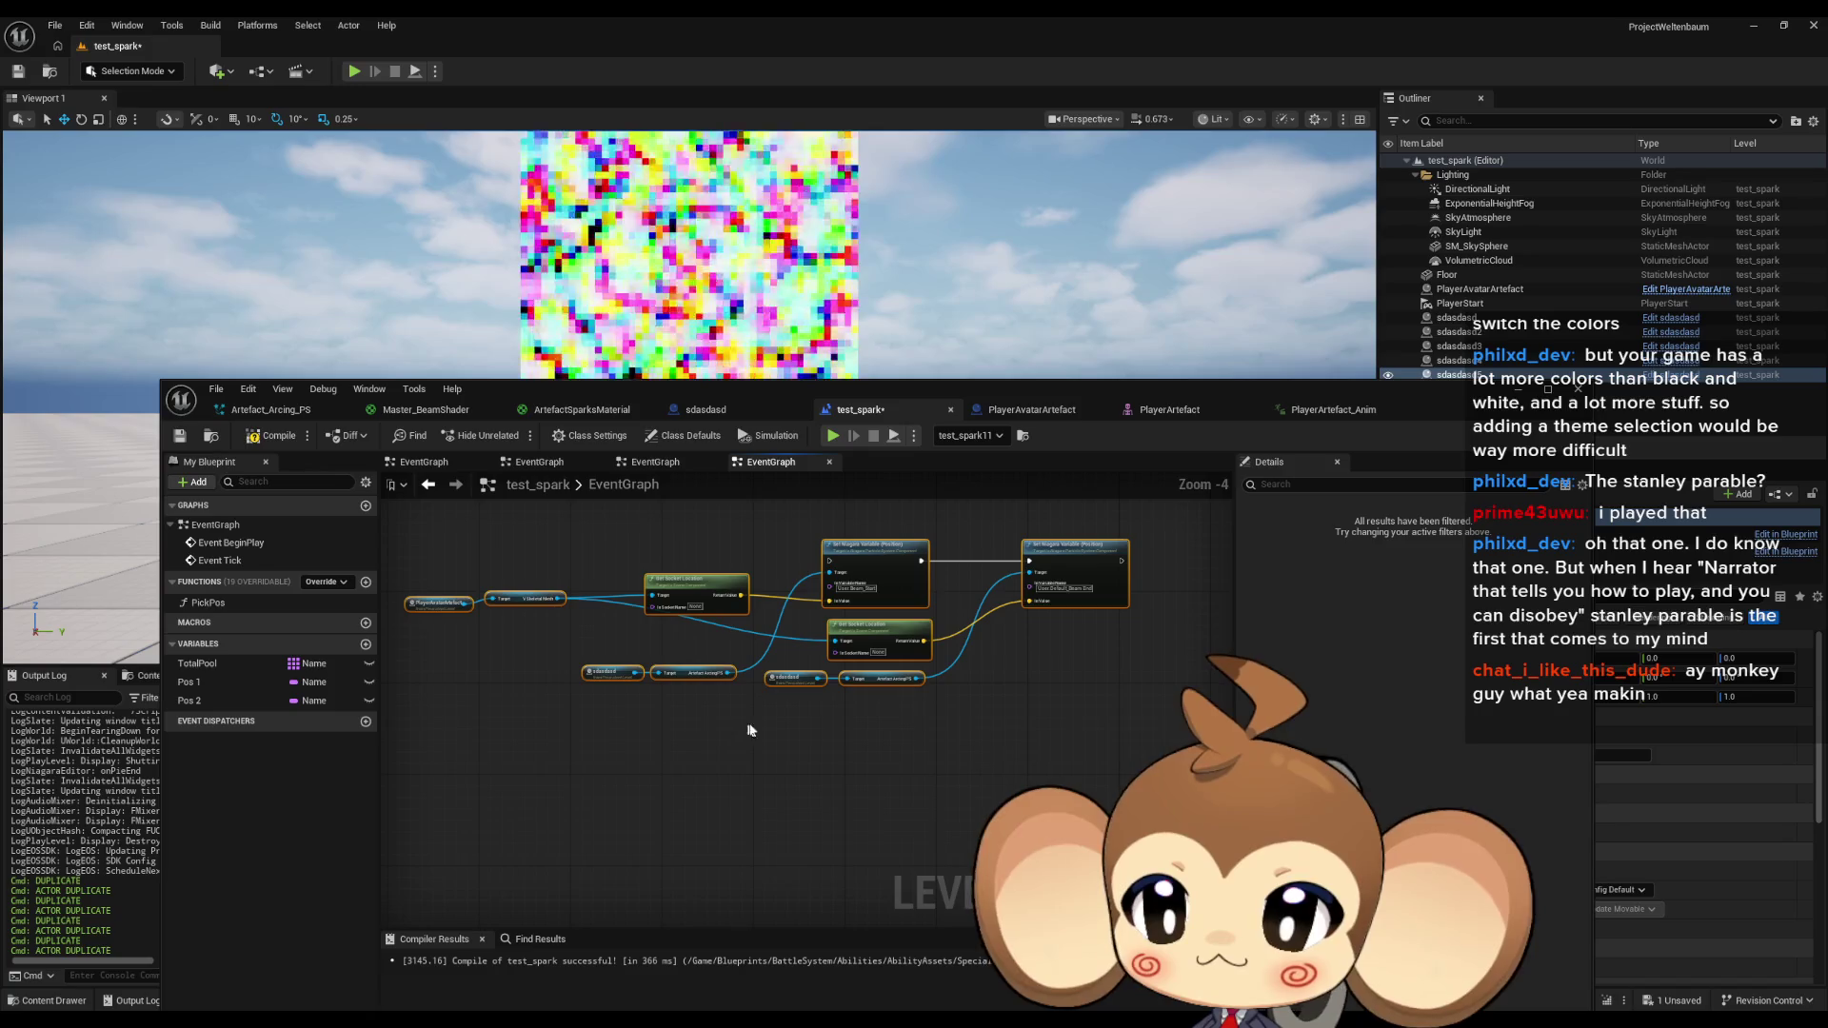
{"action": "key", "text": "ctrl+d"}
{"action": "mouse_move", "coordinate": [819, 764]}
{"action": "left_mouse_down"}
{"action": "mouse_move", "coordinate": [857, 753]}
{"action": "mouse_move", "coordinate": [918, 777]}
{"action": "mouse_move", "coordinate": [854, 703]}
{"action": "mouse_move", "coordinate": [829, 703]}
{"action": "mouse_move", "coordinate": [857, 733]}
{"action": "mouse_move", "coordinate": [826, 768]}
{"action": "mouse_move", "coordinate": [962, 734]}
{"action": "mouse_move", "coordinate": [878, 772]}
{"action": "left_mouse_up"}
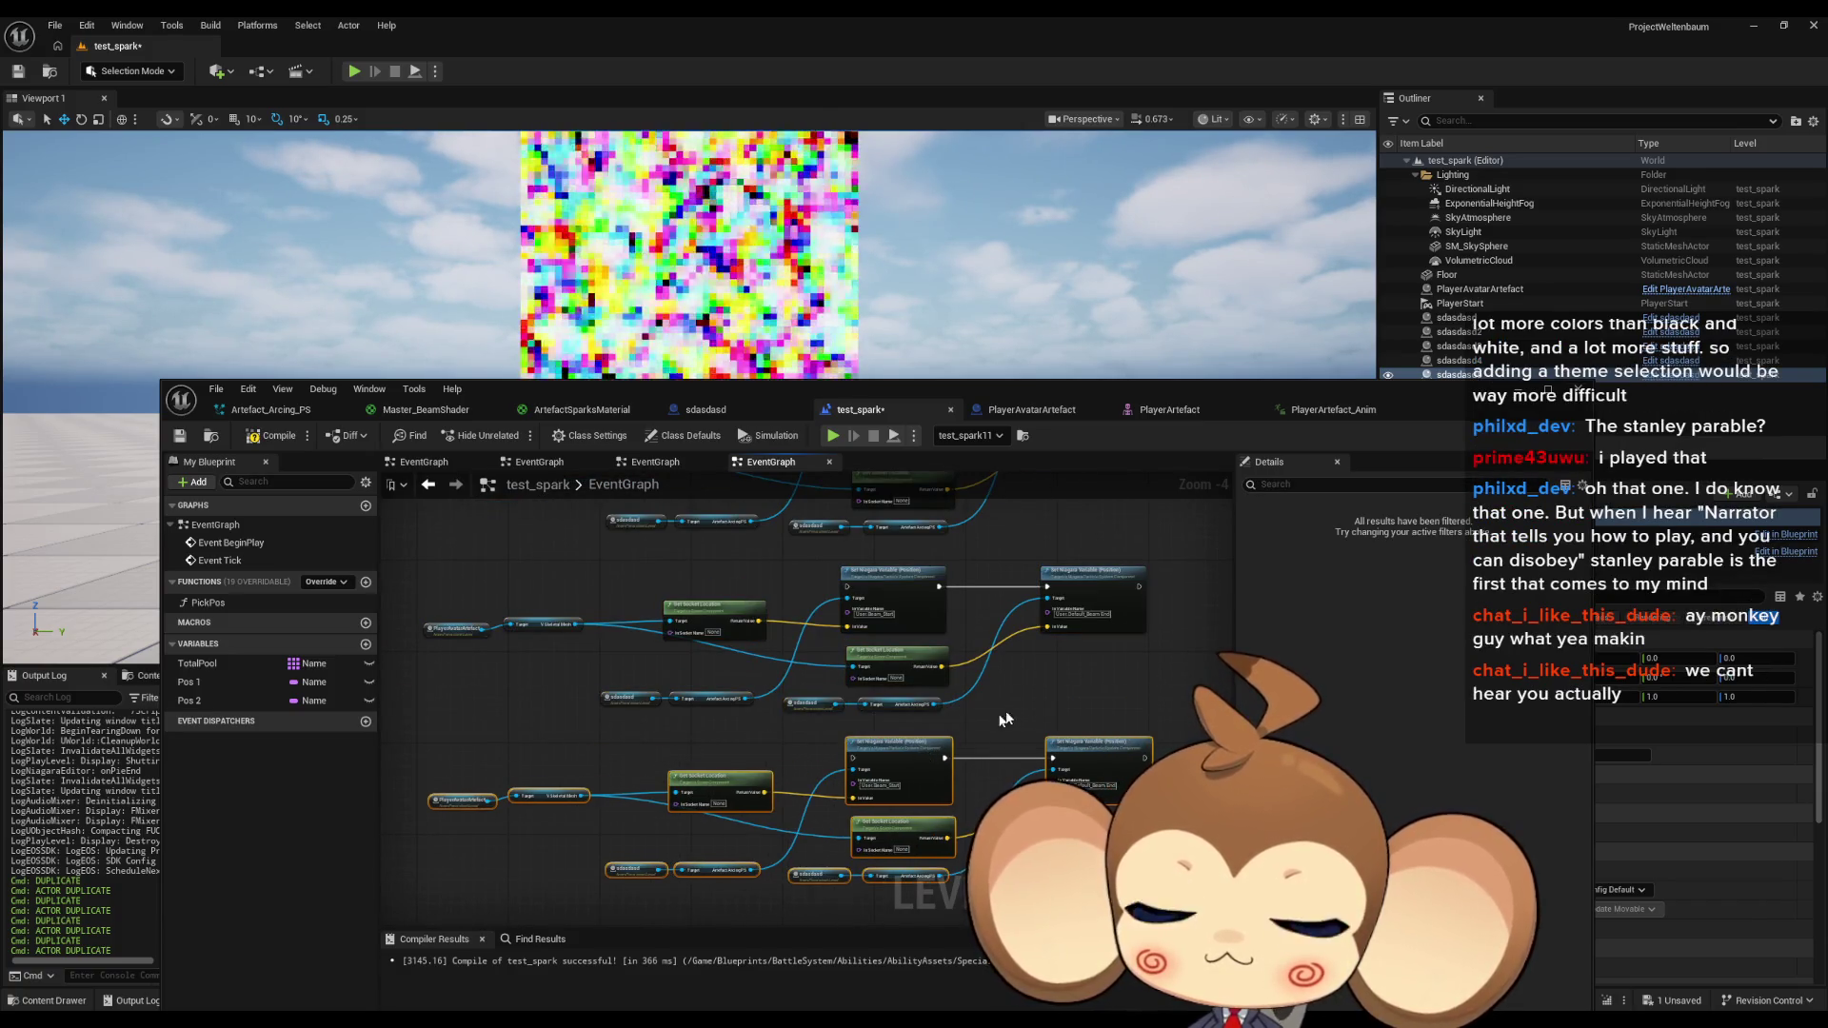
Add a sdasdasd5 reference to the graph and delete both old sdasdasd reference nodes.
{"action": "scroll", "coordinate": [1033, 772], "scroll_direction": "up", "scroll_amount": 3}
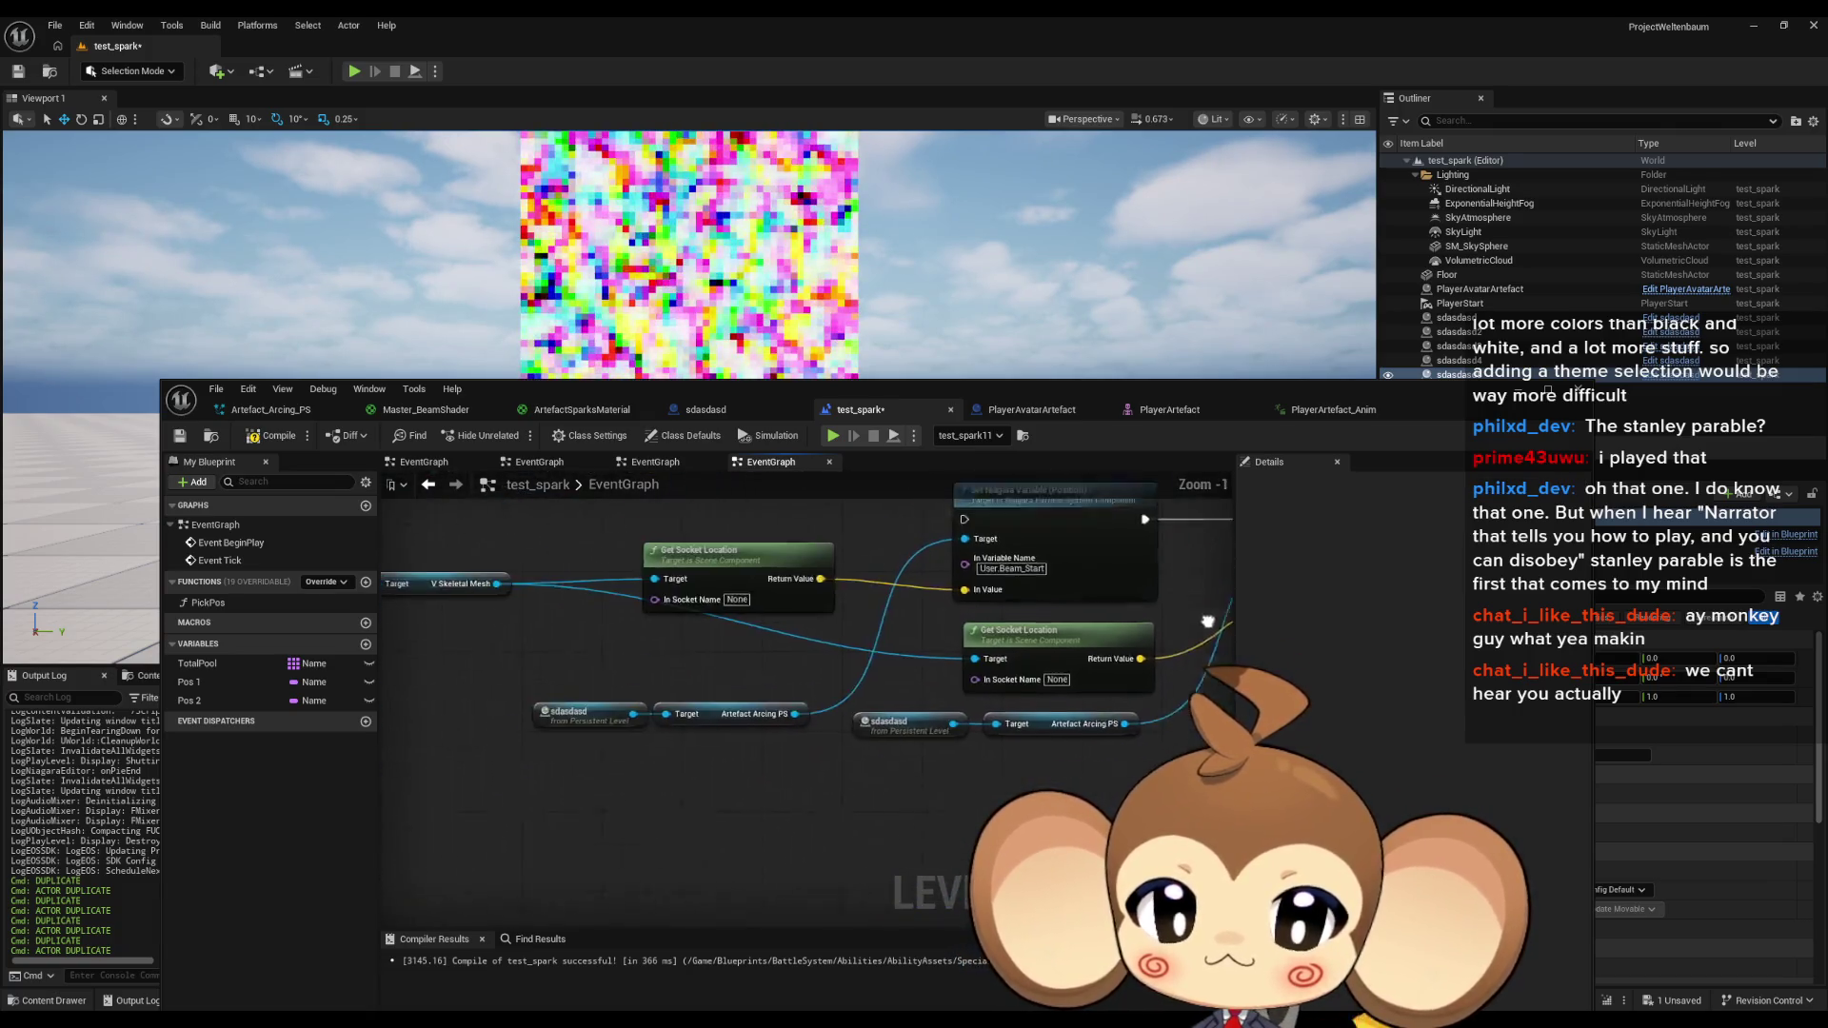
{"action": "mouse_move", "coordinate": [1467, 381]}
{"action": "left_mouse_down"}
{"action": "mouse_move", "coordinate": [1143, 700]}
{"action": "mouse_move", "coordinate": [971, 762]}
{"action": "mouse_move", "coordinate": [907, 743]}
{"action": "mouse_move", "coordinate": [1041, 702]}
{"action": "mouse_move", "coordinate": [591, 702]}
{"action": "mouse_move", "coordinate": [703, 688]}
{"action": "left_mouse_up"}
{"action": "left_click", "coordinate": [628, 693]}
{"action": "key", "text": "Delete"}
{"action": "left_click", "coordinate": [922, 700]}
{"action": "key", "text": "Delete"}
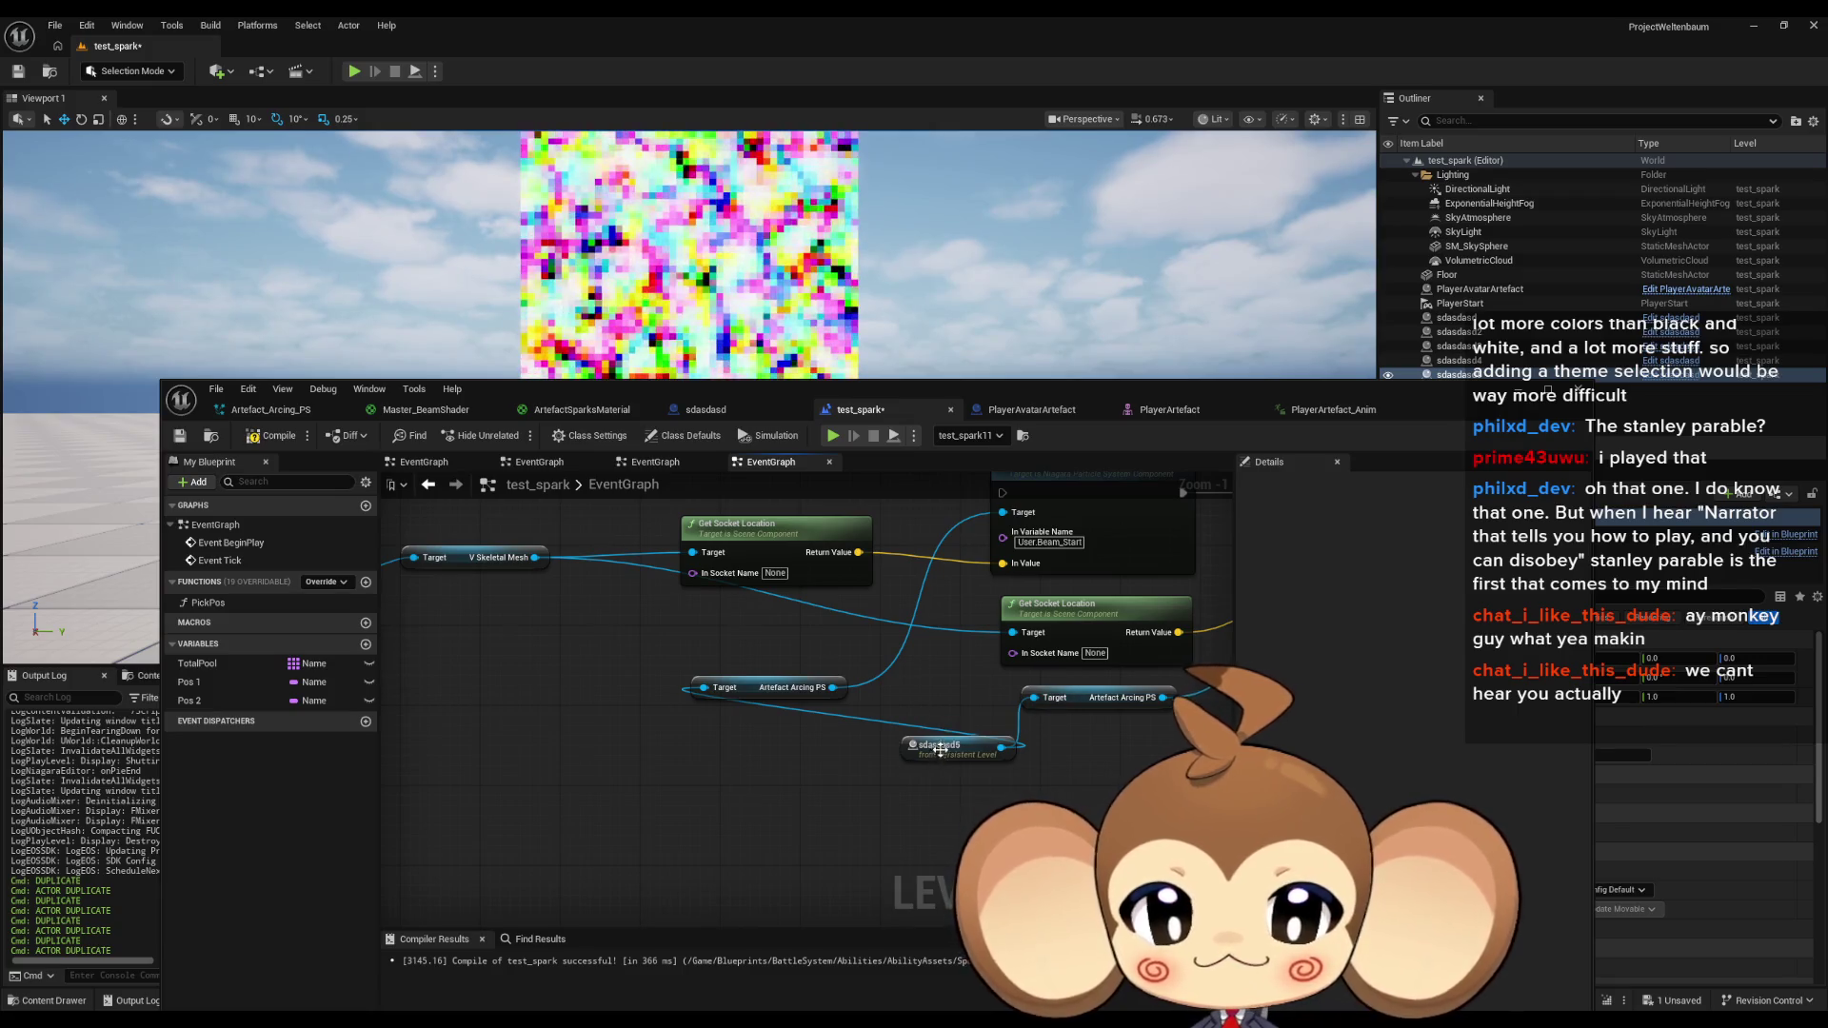
{"action": "left_click_drag", "start_coordinate": [940, 749], "coordinate": [624, 744]}
{"action": "scroll", "coordinate": [865, 684], "scroll_direction": "down", "scroll_amount": 1}
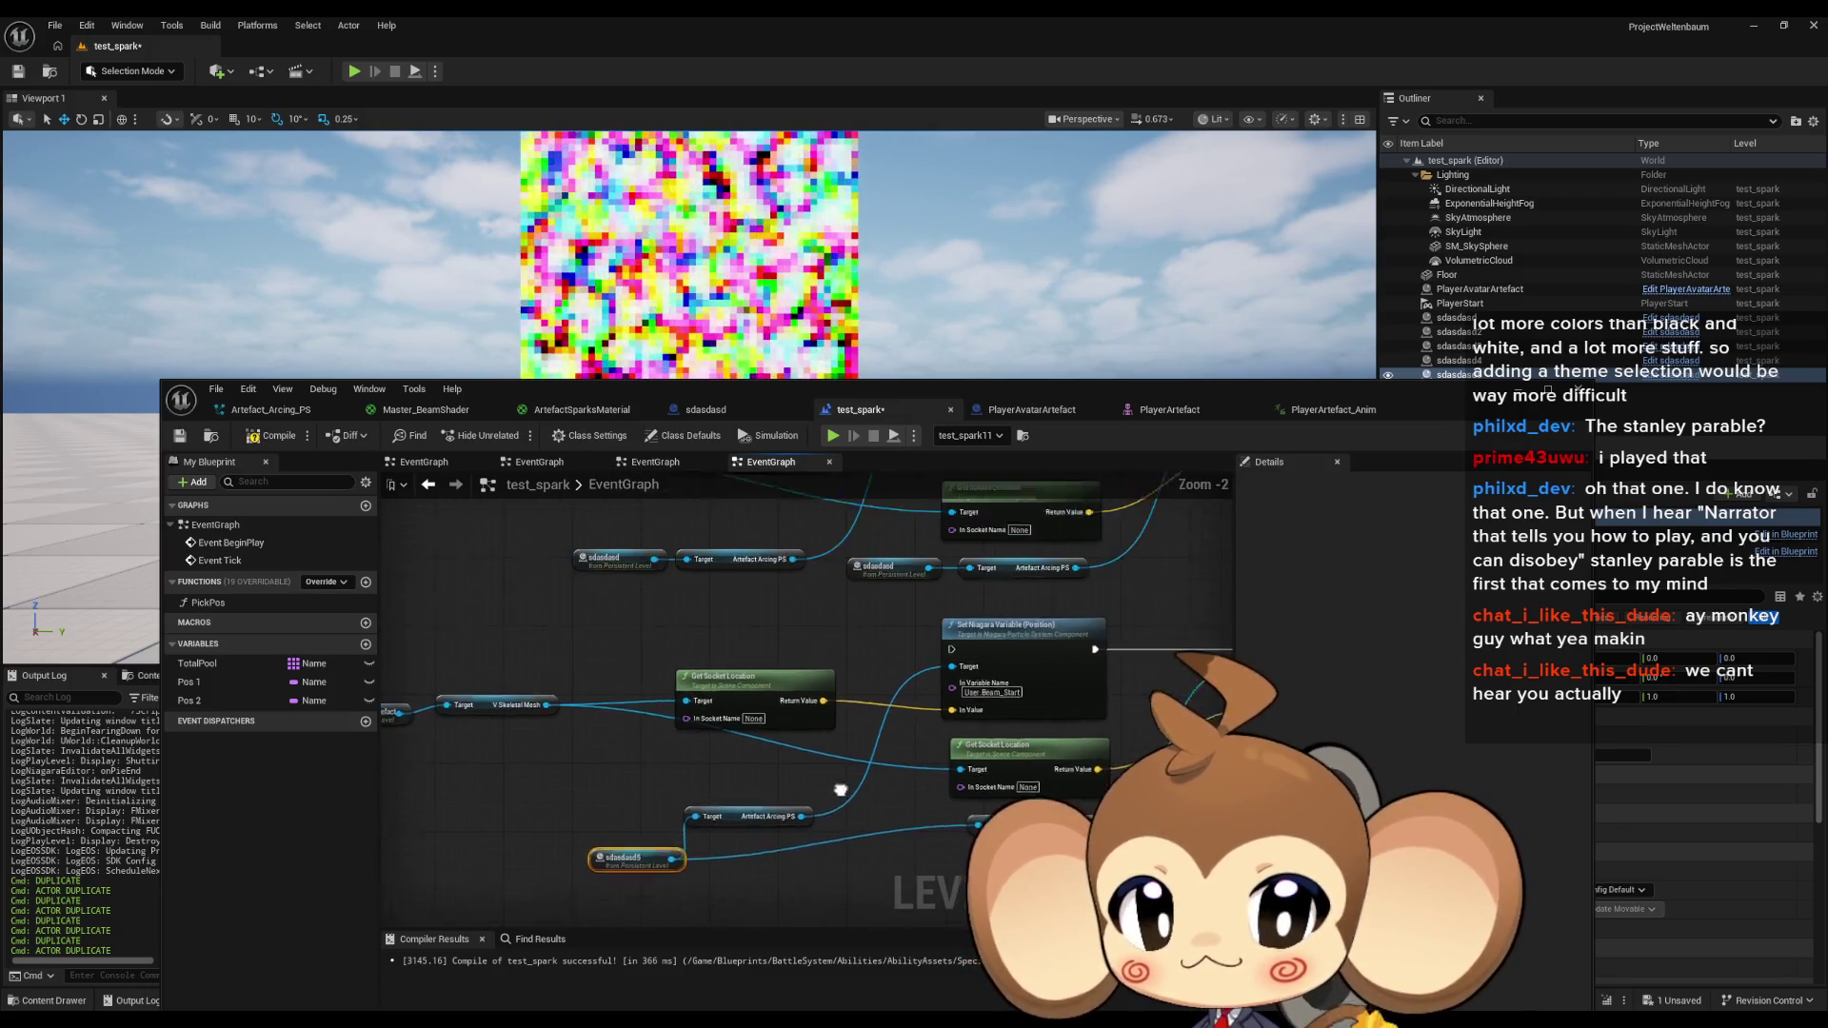
{"action": "scroll", "coordinate": [902, 825], "scroll_direction": "down", "scroll_amount": 1}
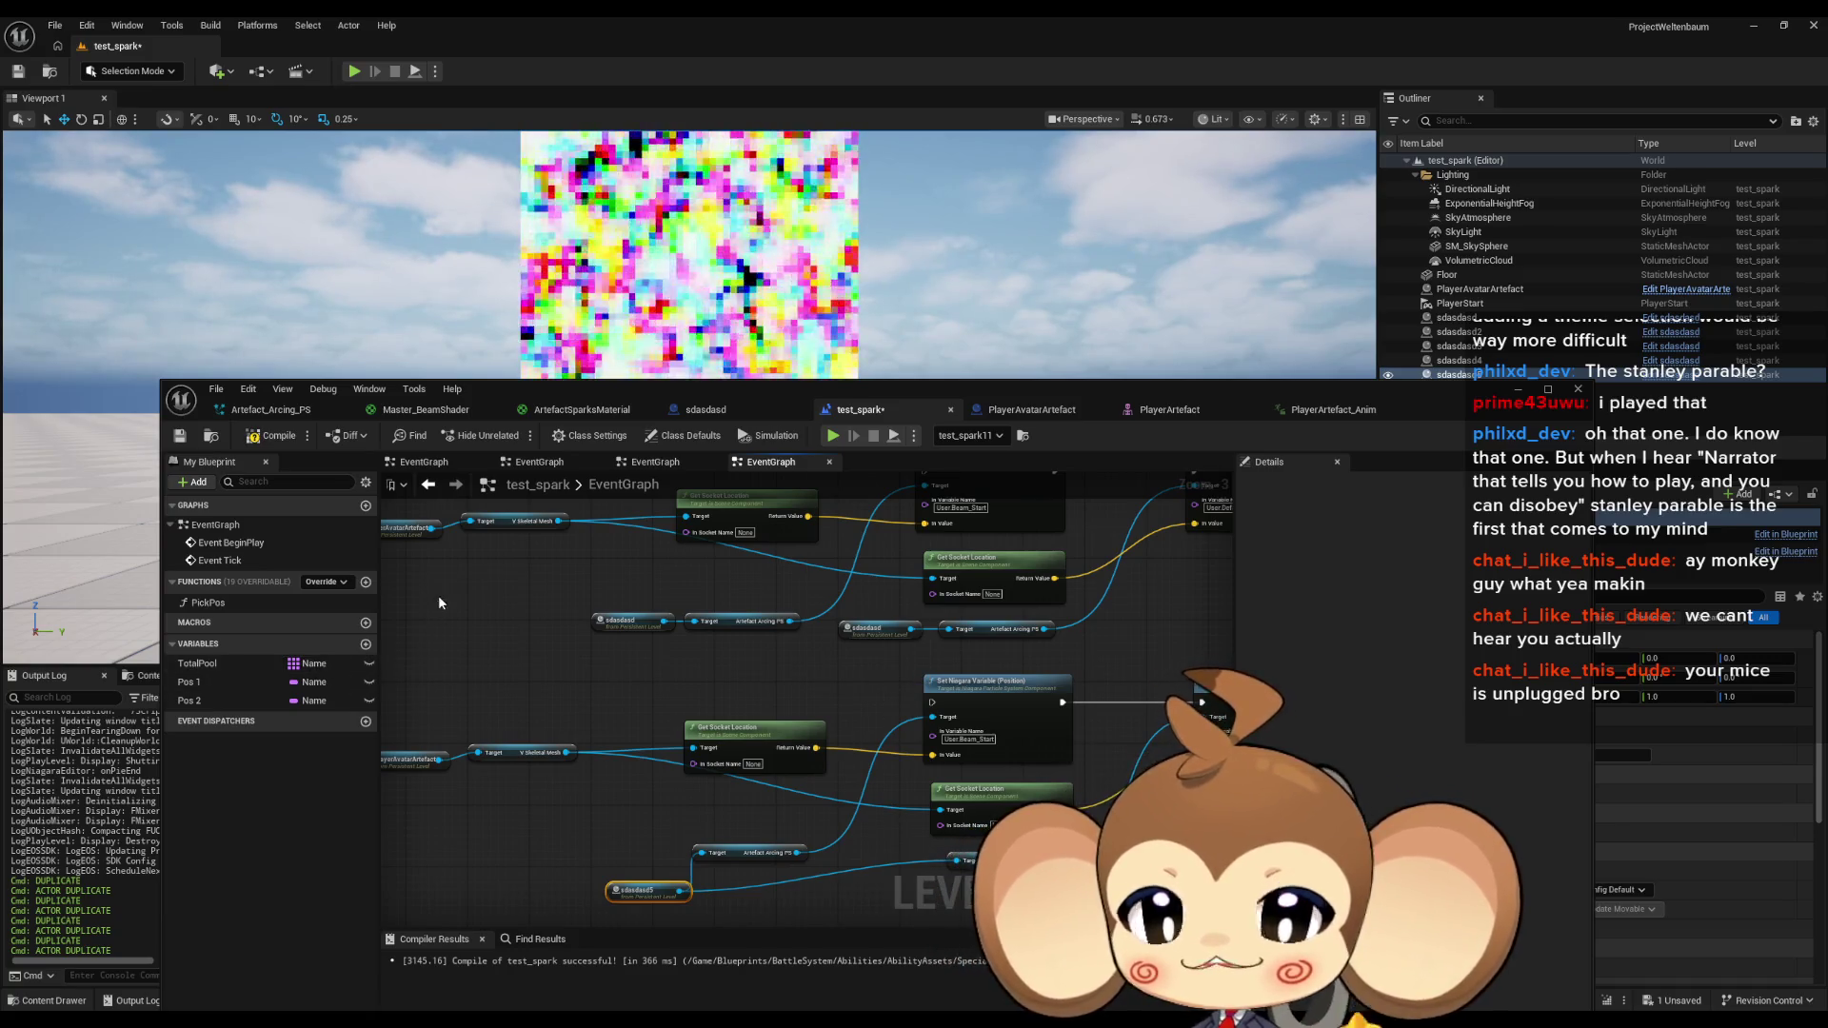
Add a sdasdasd4 reference and wire it to an Artefact Arcing PS Target.
{"action": "mouse_move", "coordinate": [767, 657]}
{"action": "left_mouse_down"}
{"action": "mouse_move", "coordinate": [776, 674]}
{"action": "mouse_move", "coordinate": [779, 655]}
{"action": "left_mouse_up"}
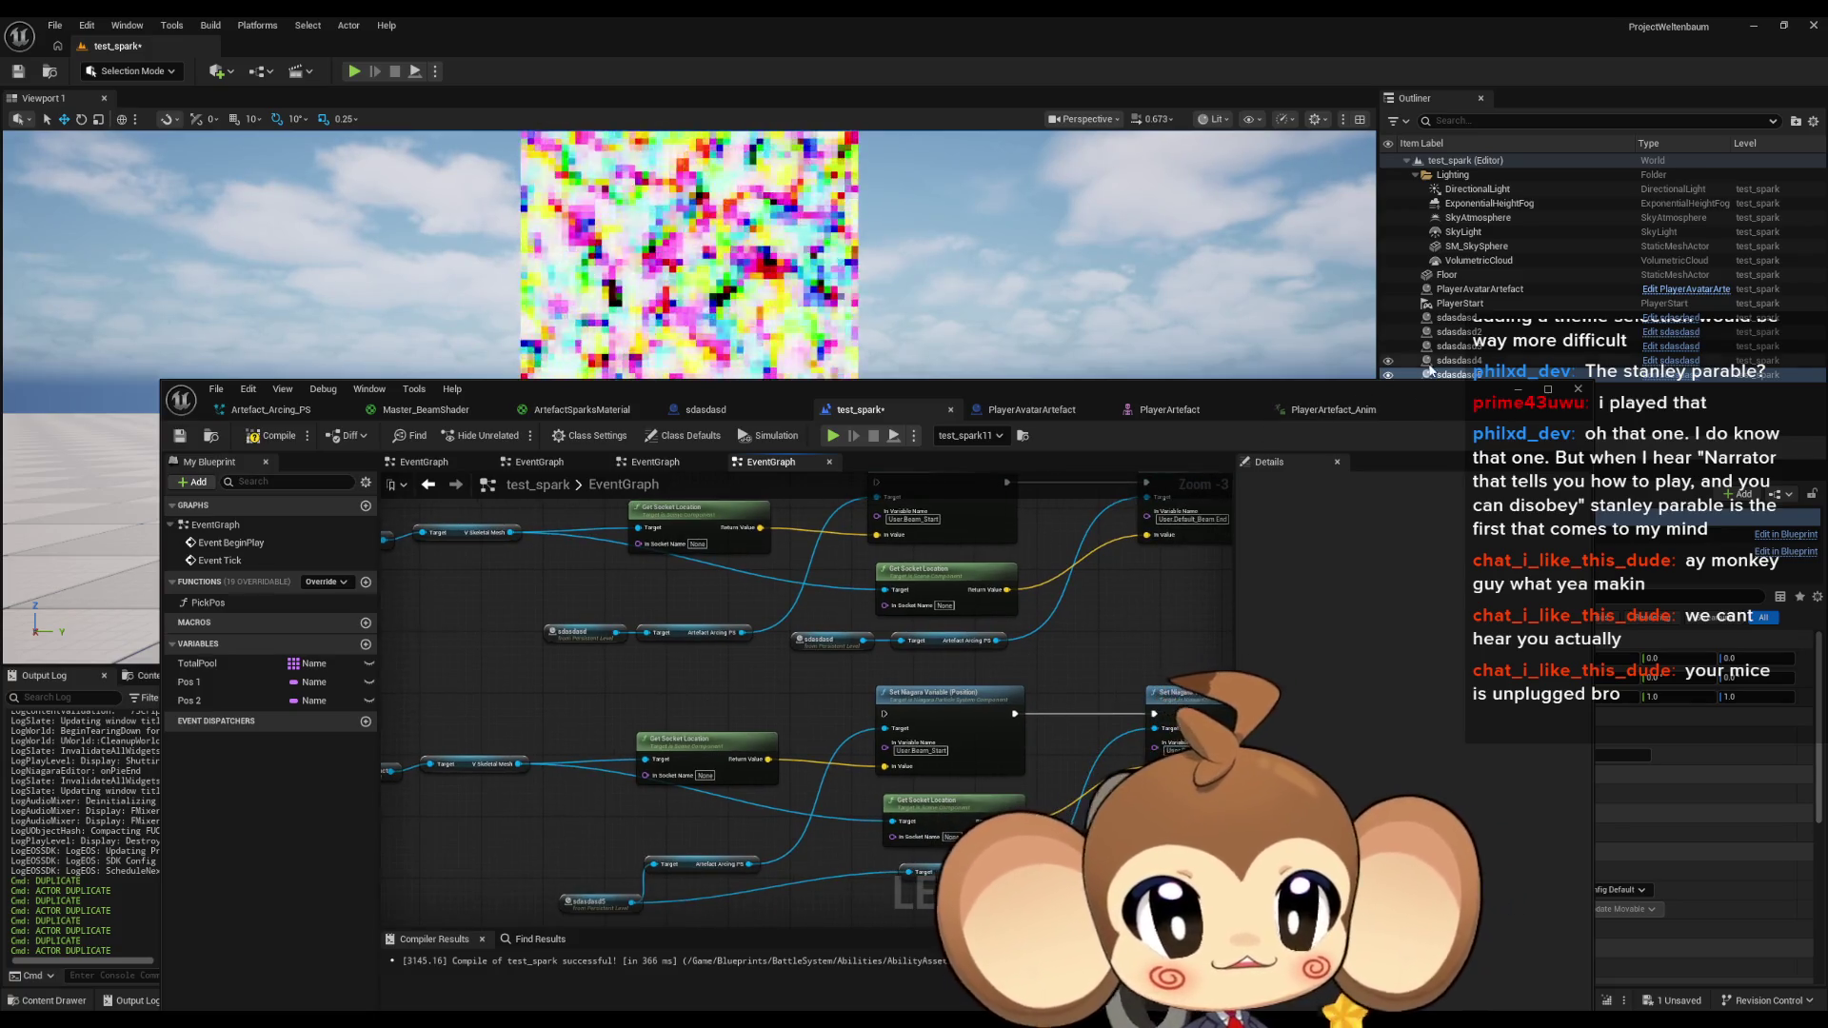
{"action": "mouse_move", "coordinate": [1454, 367]}
{"action": "left_mouse_down"}
{"action": "mouse_move", "coordinate": [766, 716]}
{"action": "mouse_move", "coordinate": [753, 700]}
{"action": "mouse_move", "coordinate": [900, 641]}
{"action": "left_mouse_up"}
{"action": "mouse_move", "coordinate": [750, 678]}
{"action": "left_mouse_down"}
{"action": "mouse_move", "coordinate": [645, 632]}
{"action": "mouse_move", "coordinate": [576, 658]}
{"action": "left_mouse_up"}
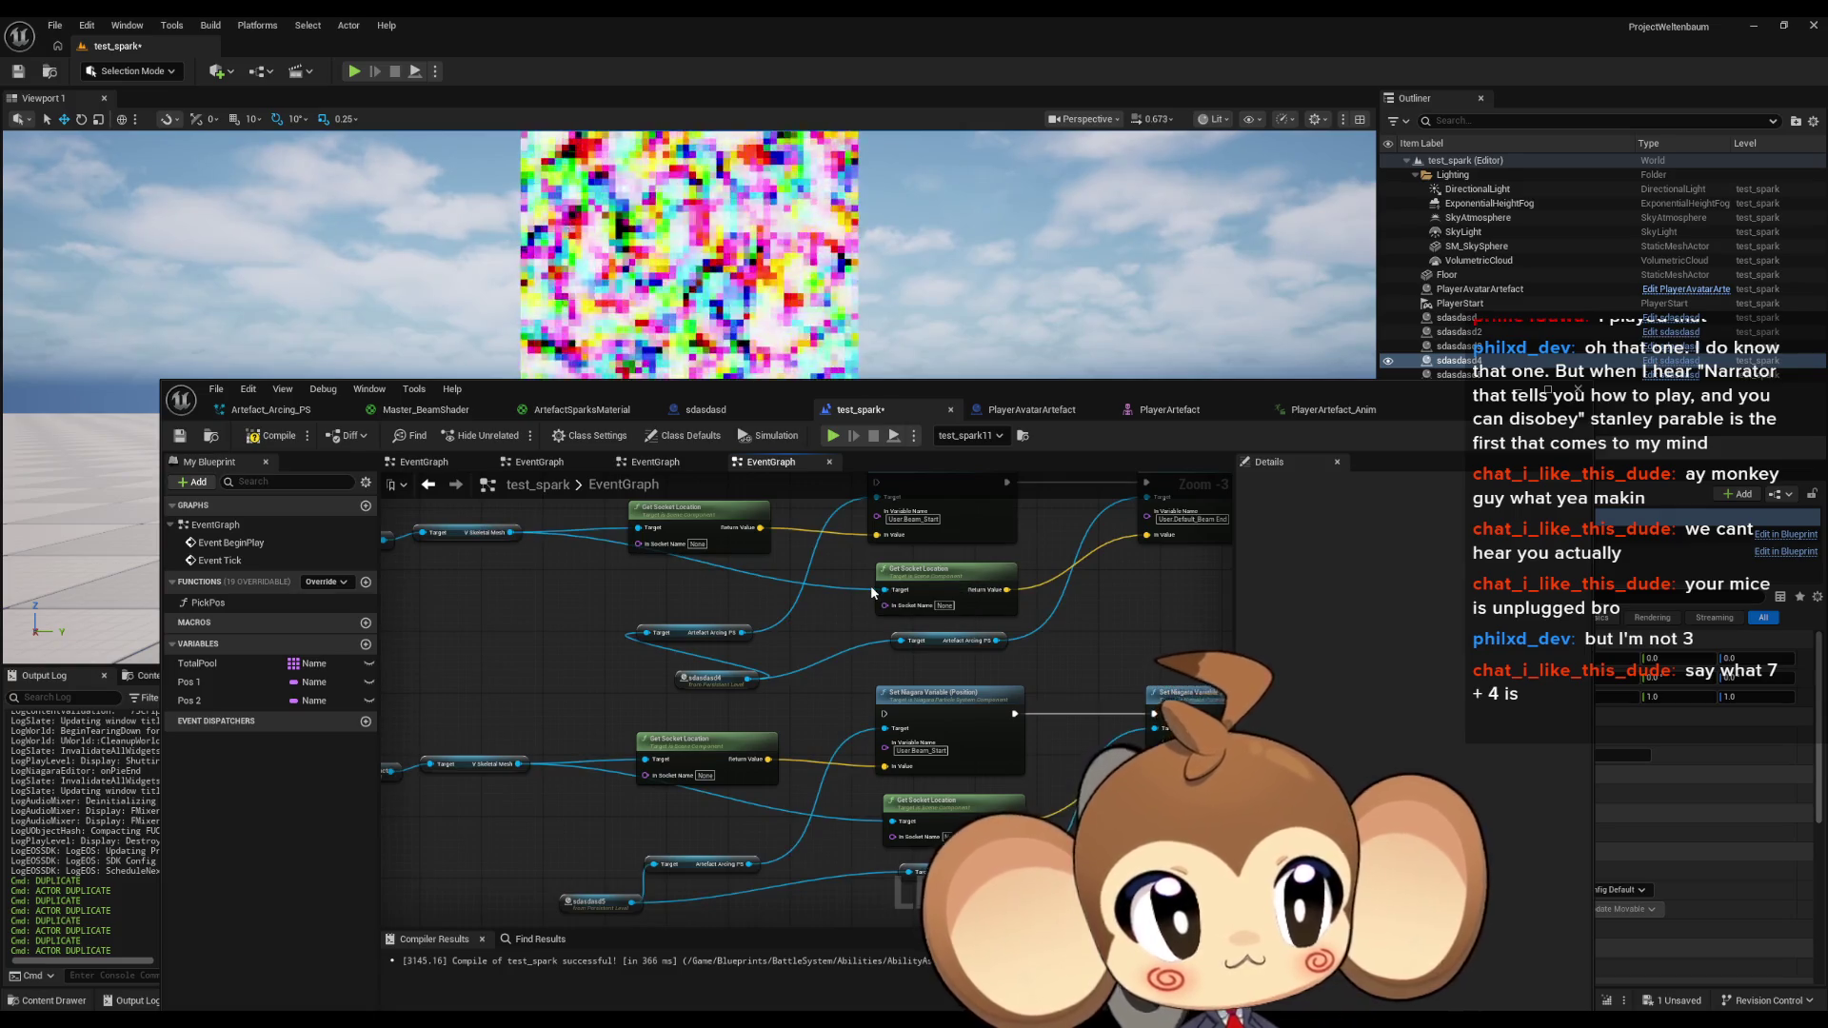
Wire a sdasdasd2 reference into another Artefact Arcing PS Target.
{"action": "mouse_move", "coordinate": [826, 686]}
{"action": "left_mouse_down"}
{"action": "mouse_move", "coordinate": [518, 817]}
{"action": "mouse_move", "coordinate": [384, 704]}
{"action": "left_mouse_up"}
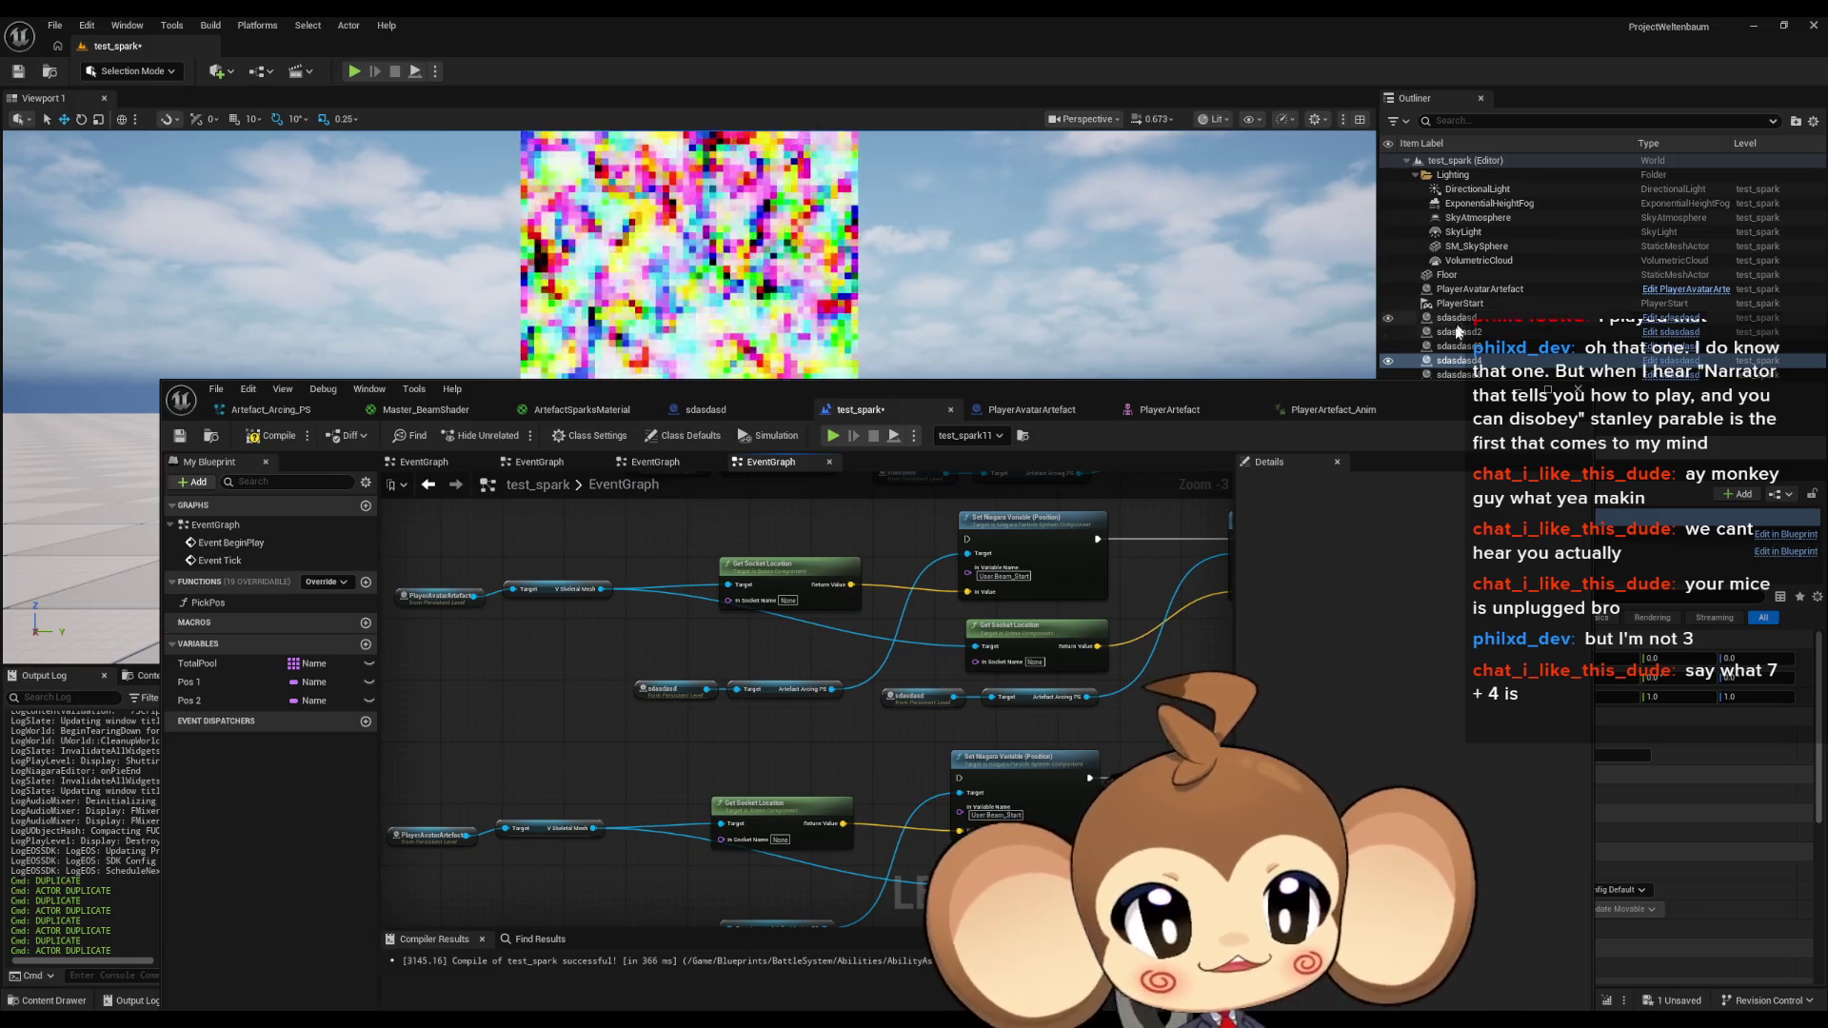
{"action": "mouse_move", "coordinate": [1457, 347]}
{"action": "left_mouse_down"}
{"action": "mouse_move", "coordinate": [839, 771]}
{"action": "mouse_move", "coordinate": [638, 723]}
{"action": "mouse_move", "coordinate": [1009, 701]}
{"action": "mouse_move", "coordinate": [993, 697]}
{"action": "left_mouse_up"}
{"action": "key", "text": "ctrl+z"}
{"action": "key", "text": "ctrl+z"}
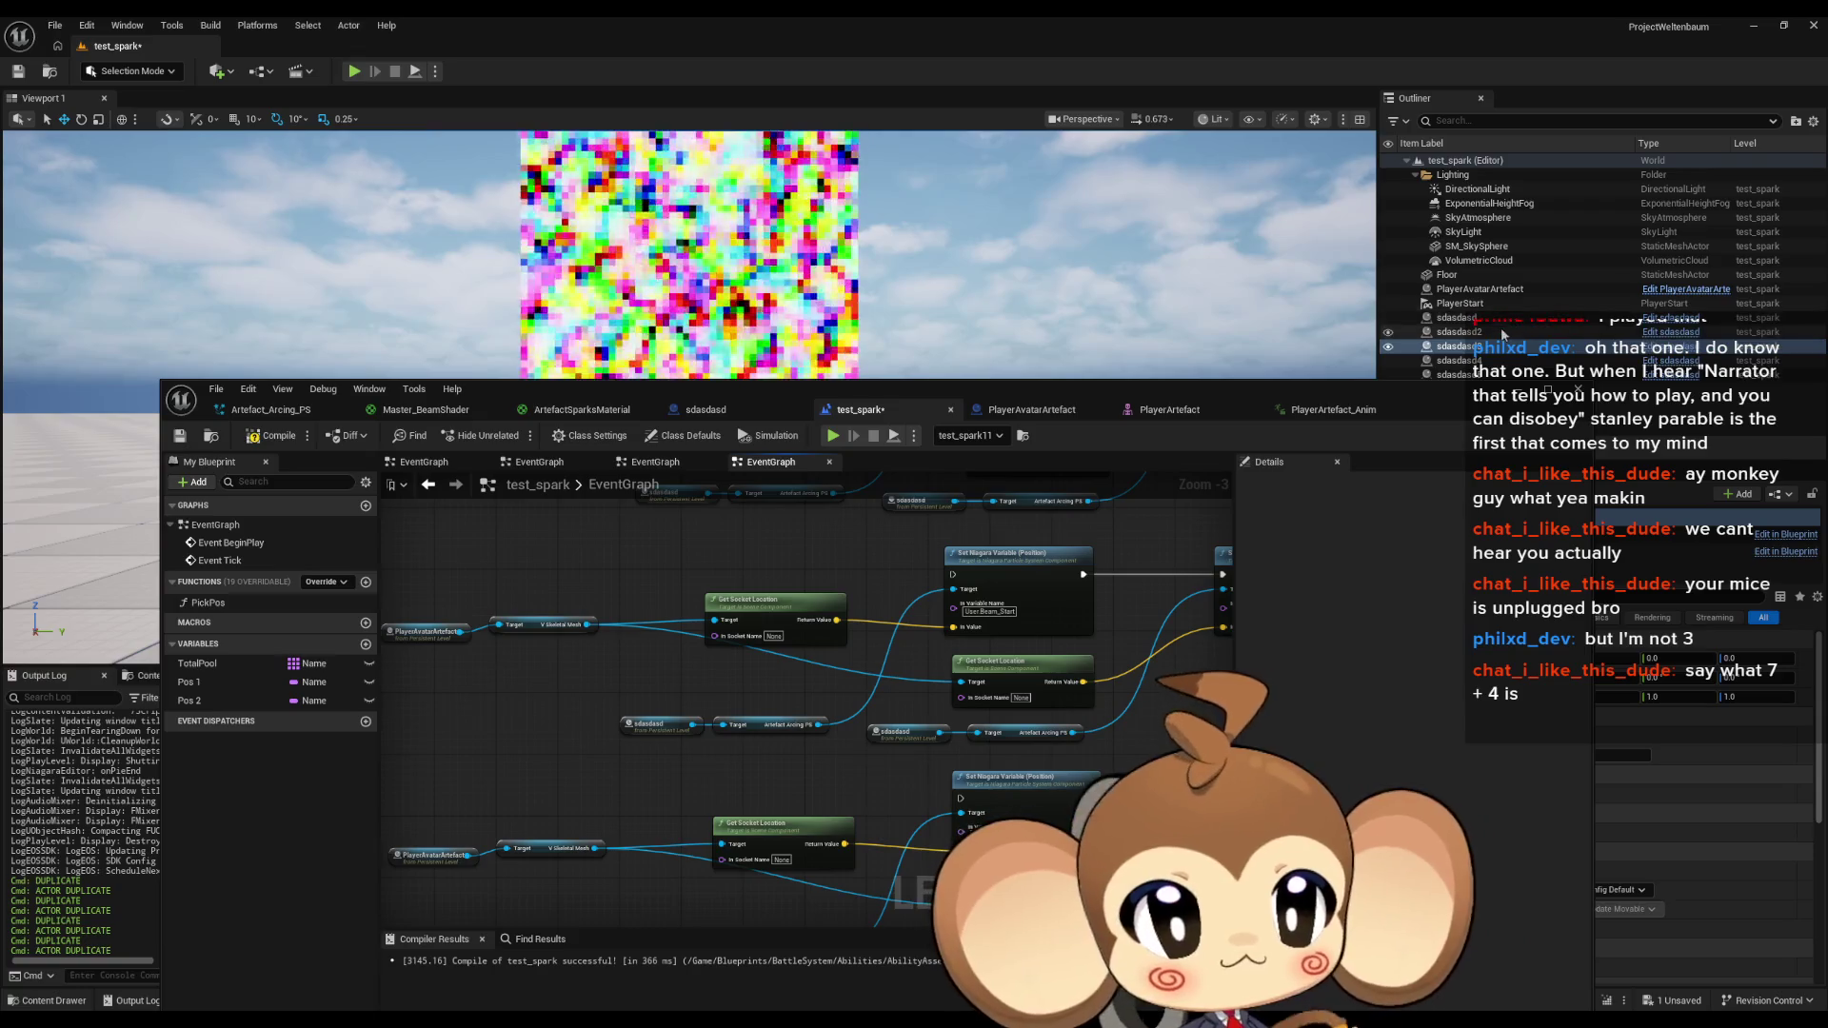
{"action": "mouse_move", "coordinate": [1462, 332]}
{"action": "left_mouse_down"}
{"action": "mouse_move", "coordinate": [1190, 572]}
{"action": "mouse_move", "coordinate": [843, 759]}
{"action": "mouse_move", "coordinate": [905, 764]}
{"action": "mouse_move", "coordinate": [973, 733]}
{"action": "mouse_move", "coordinate": [631, 776]}
{"action": "left_mouse_up"}
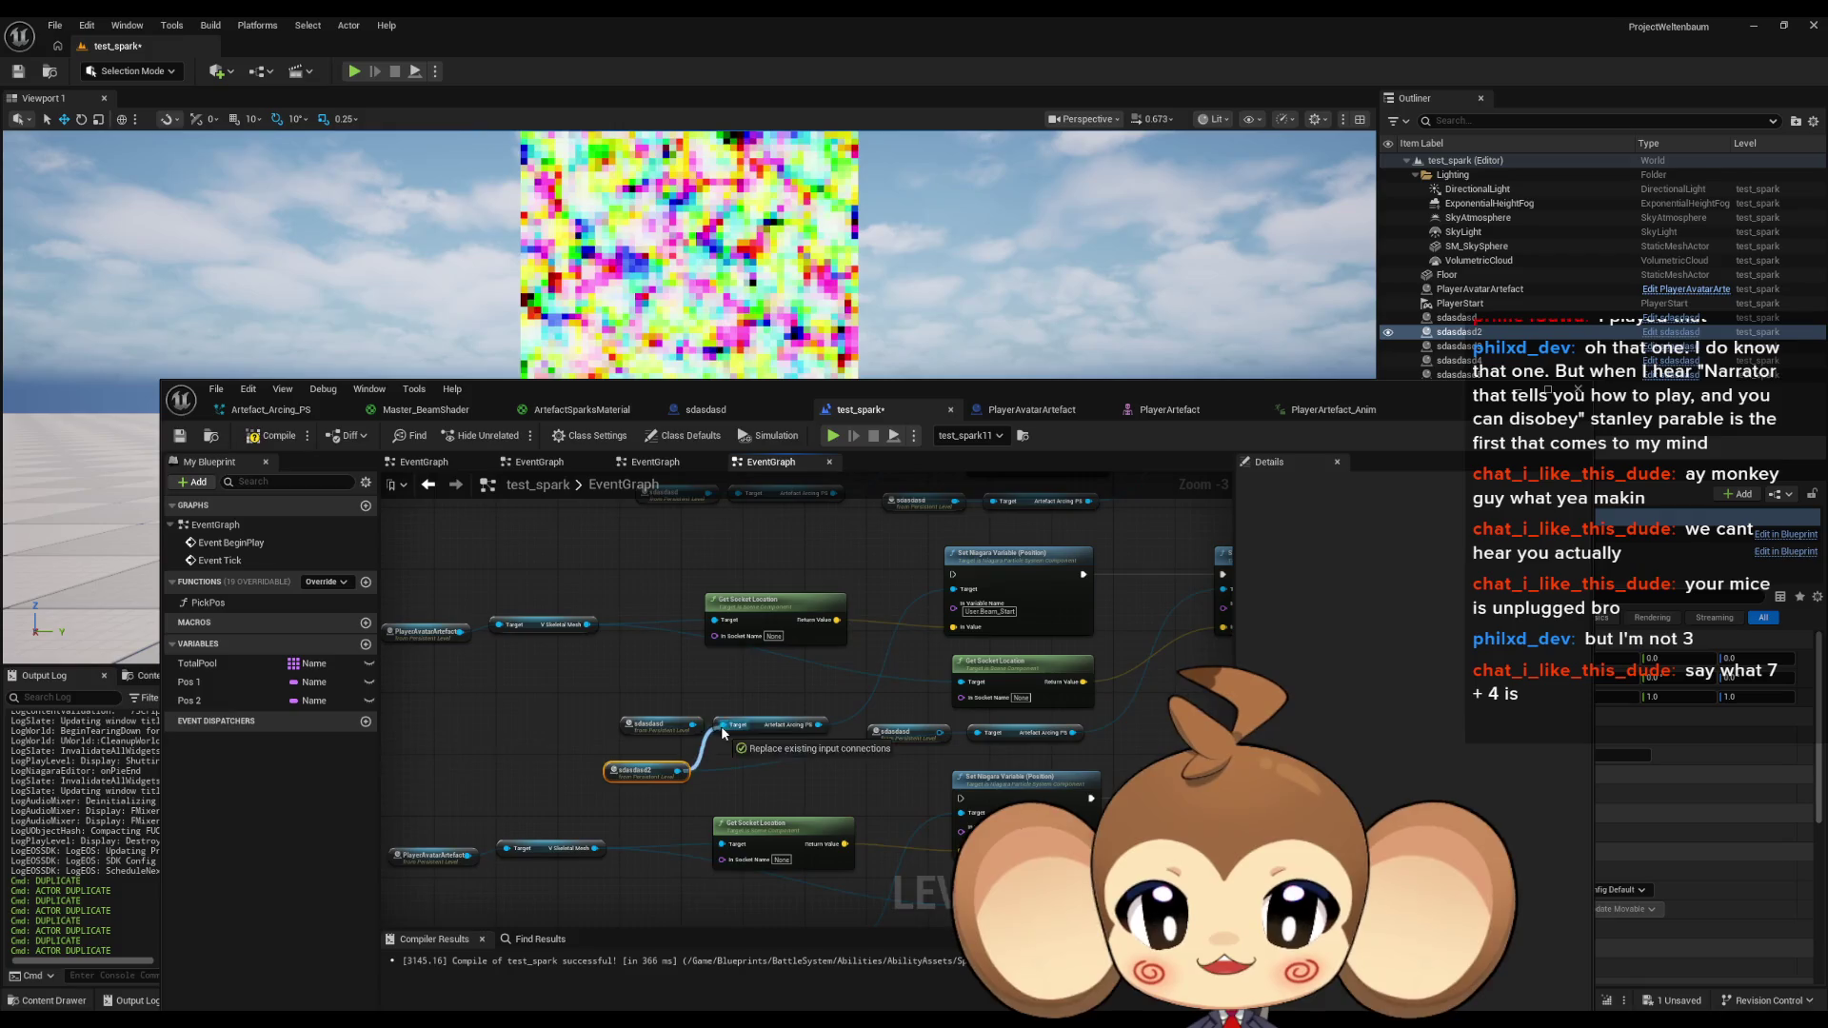
{"action": "left_click_drag", "start_coordinate": [904, 850], "coordinate": [890, 779]}
{"action": "scroll", "coordinate": [881, 752], "scroll_direction": "down", "scroll_amount": 3}
{"action": "scroll", "coordinate": [872, 729], "scroll_direction": "down", "scroll_amount": 2}
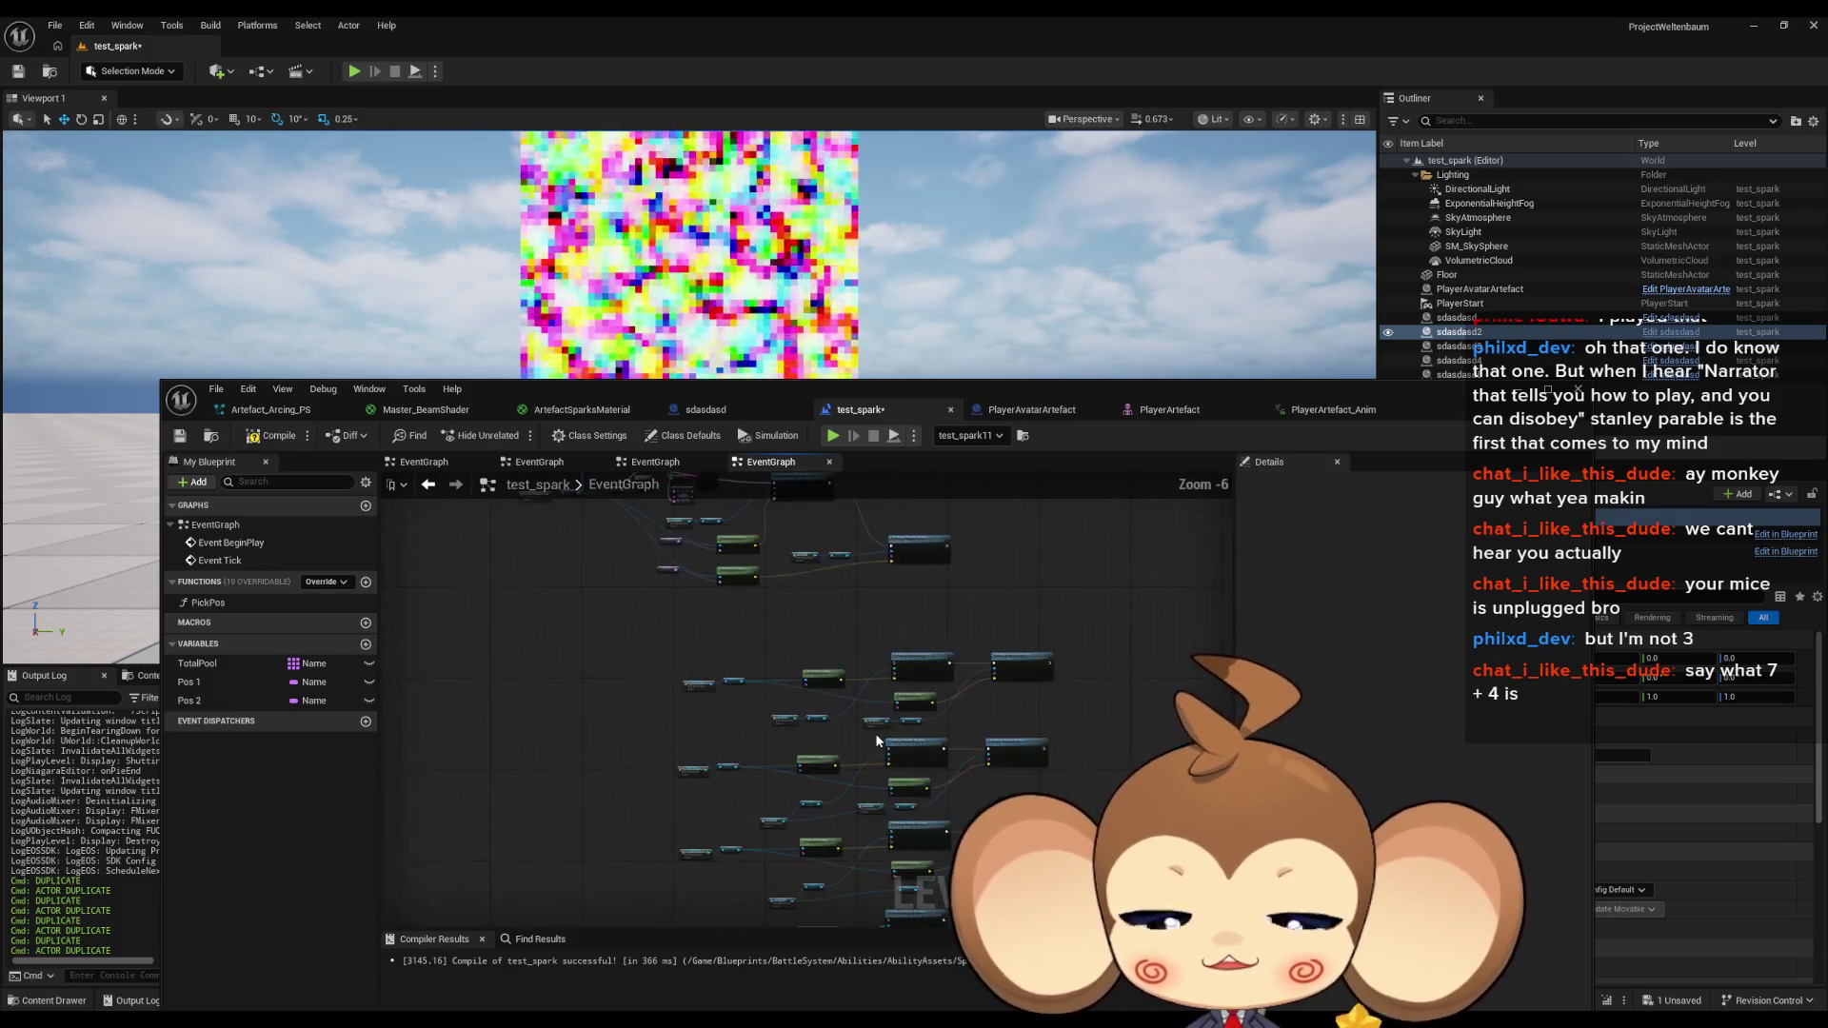
Wire the upper Set Niagara Variable's exec output into the lower duplicated Set Niagara Variable chain.
{"action": "scroll", "coordinate": [1051, 668], "scroll_direction": "up", "scroll_amount": 3}
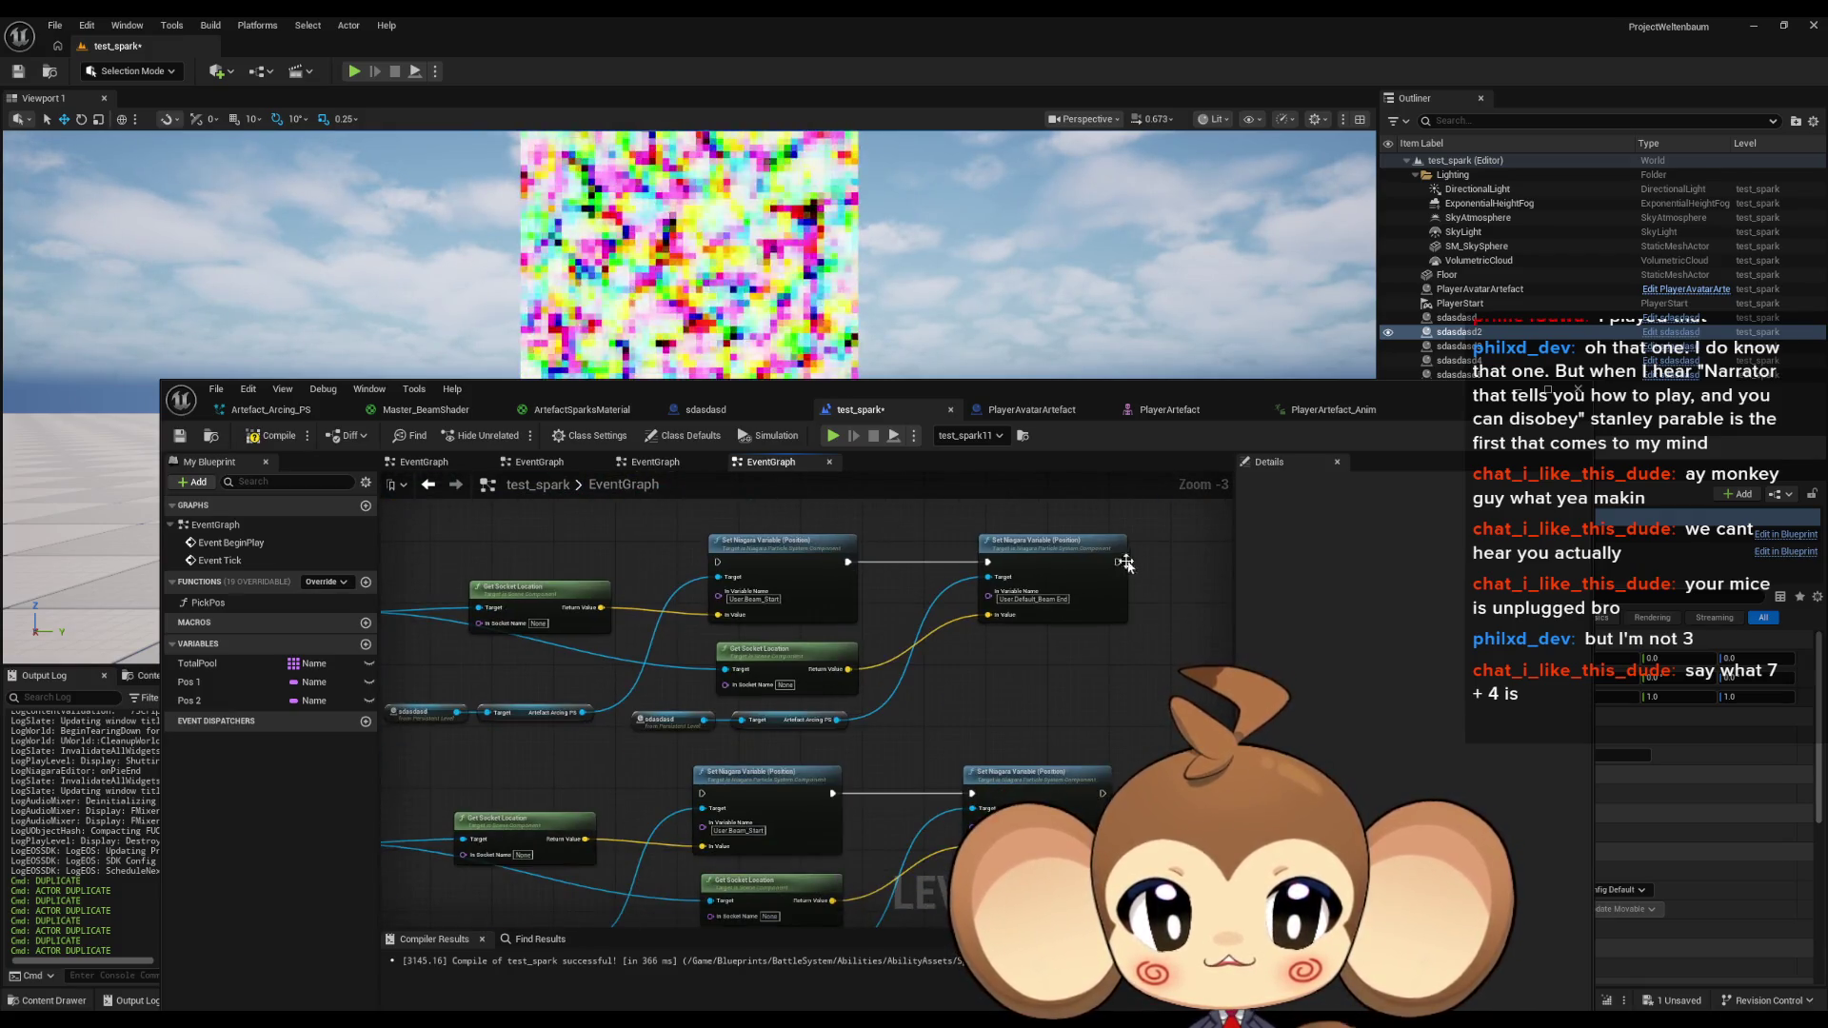
{"action": "left_click_drag", "start_coordinate": [1120, 562], "coordinate": [707, 796]}
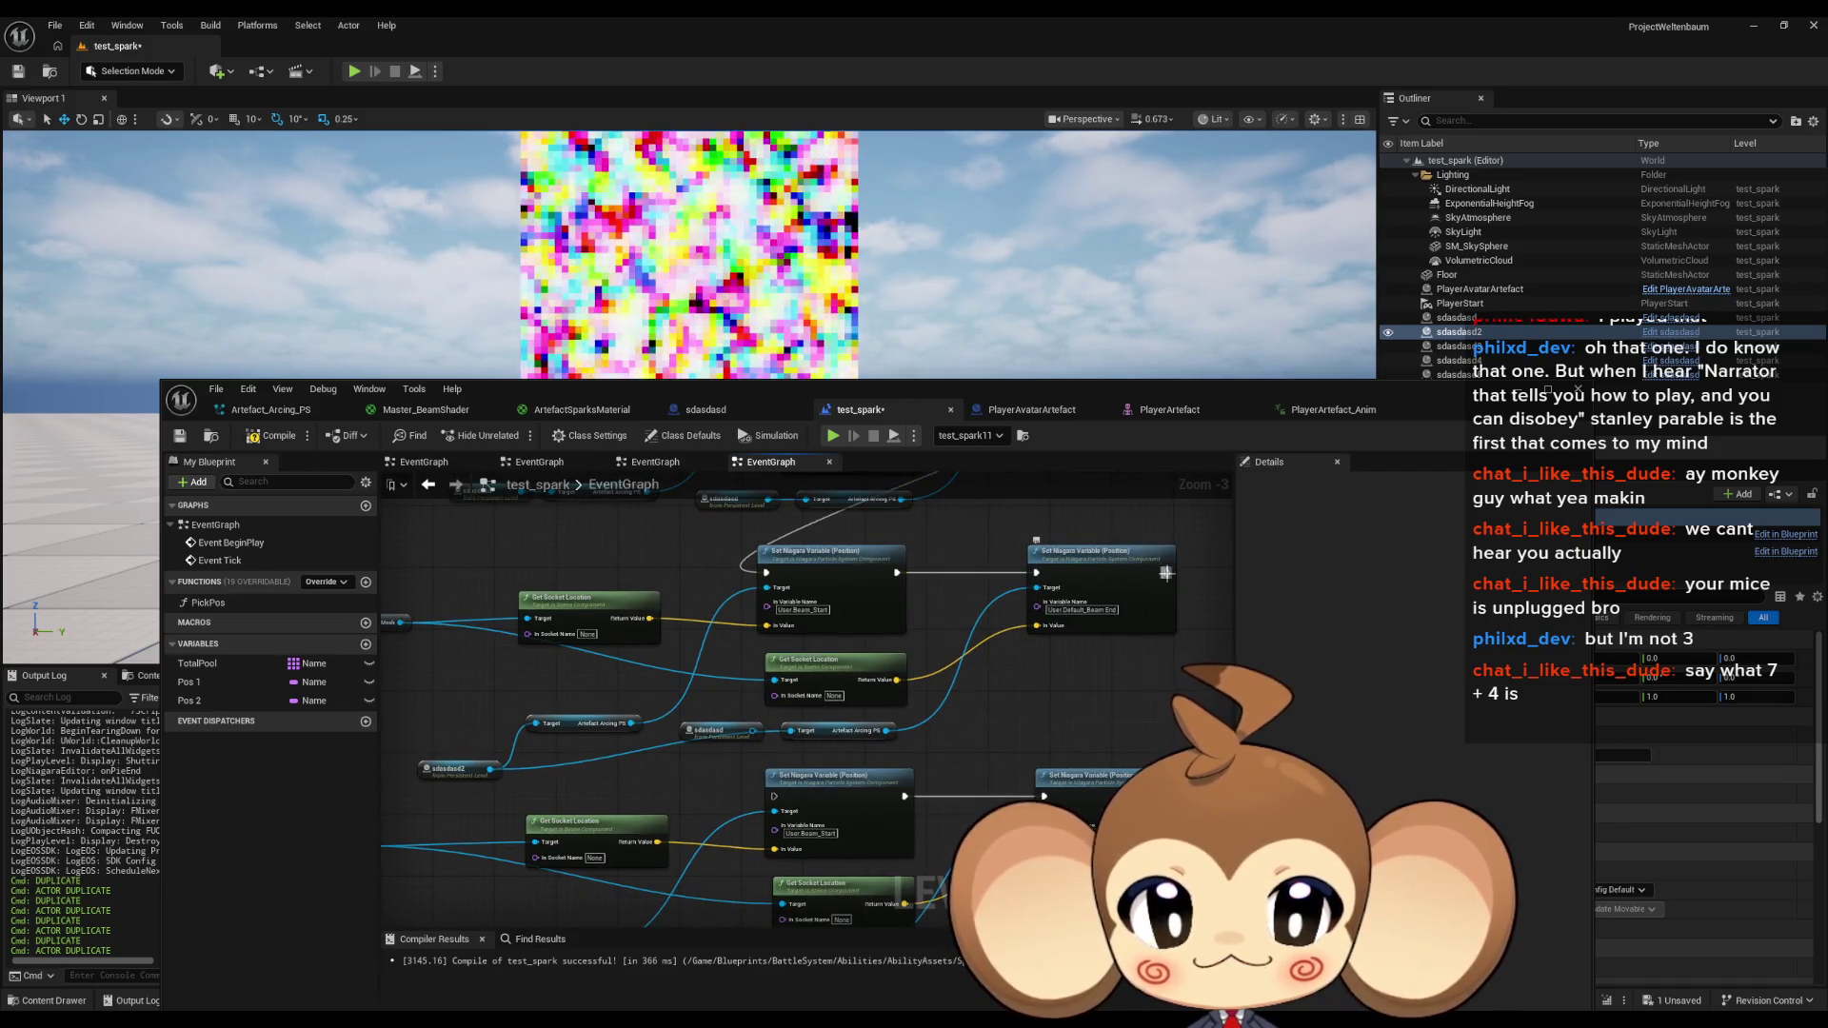
{"action": "mouse_move", "coordinate": [1166, 573]}
{"action": "left_mouse_down"}
{"action": "mouse_move", "coordinate": [933, 633]}
{"action": "mouse_move", "coordinate": [527, 872]}
{"action": "left_mouse_up"}
{"action": "mouse_move", "coordinate": [995, 554]}
{"action": "left_mouse_down"}
{"action": "mouse_move", "coordinate": [1081, 583]}
{"action": "mouse_move", "coordinate": [1124, 571]}
{"action": "mouse_move", "coordinate": [572, 838]}
{"action": "mouse_move", "coordinate": [714, 817]}
{"action": "mouse_move", "coordinate": [817, 704]}
{"action": "left_mouse_up"}
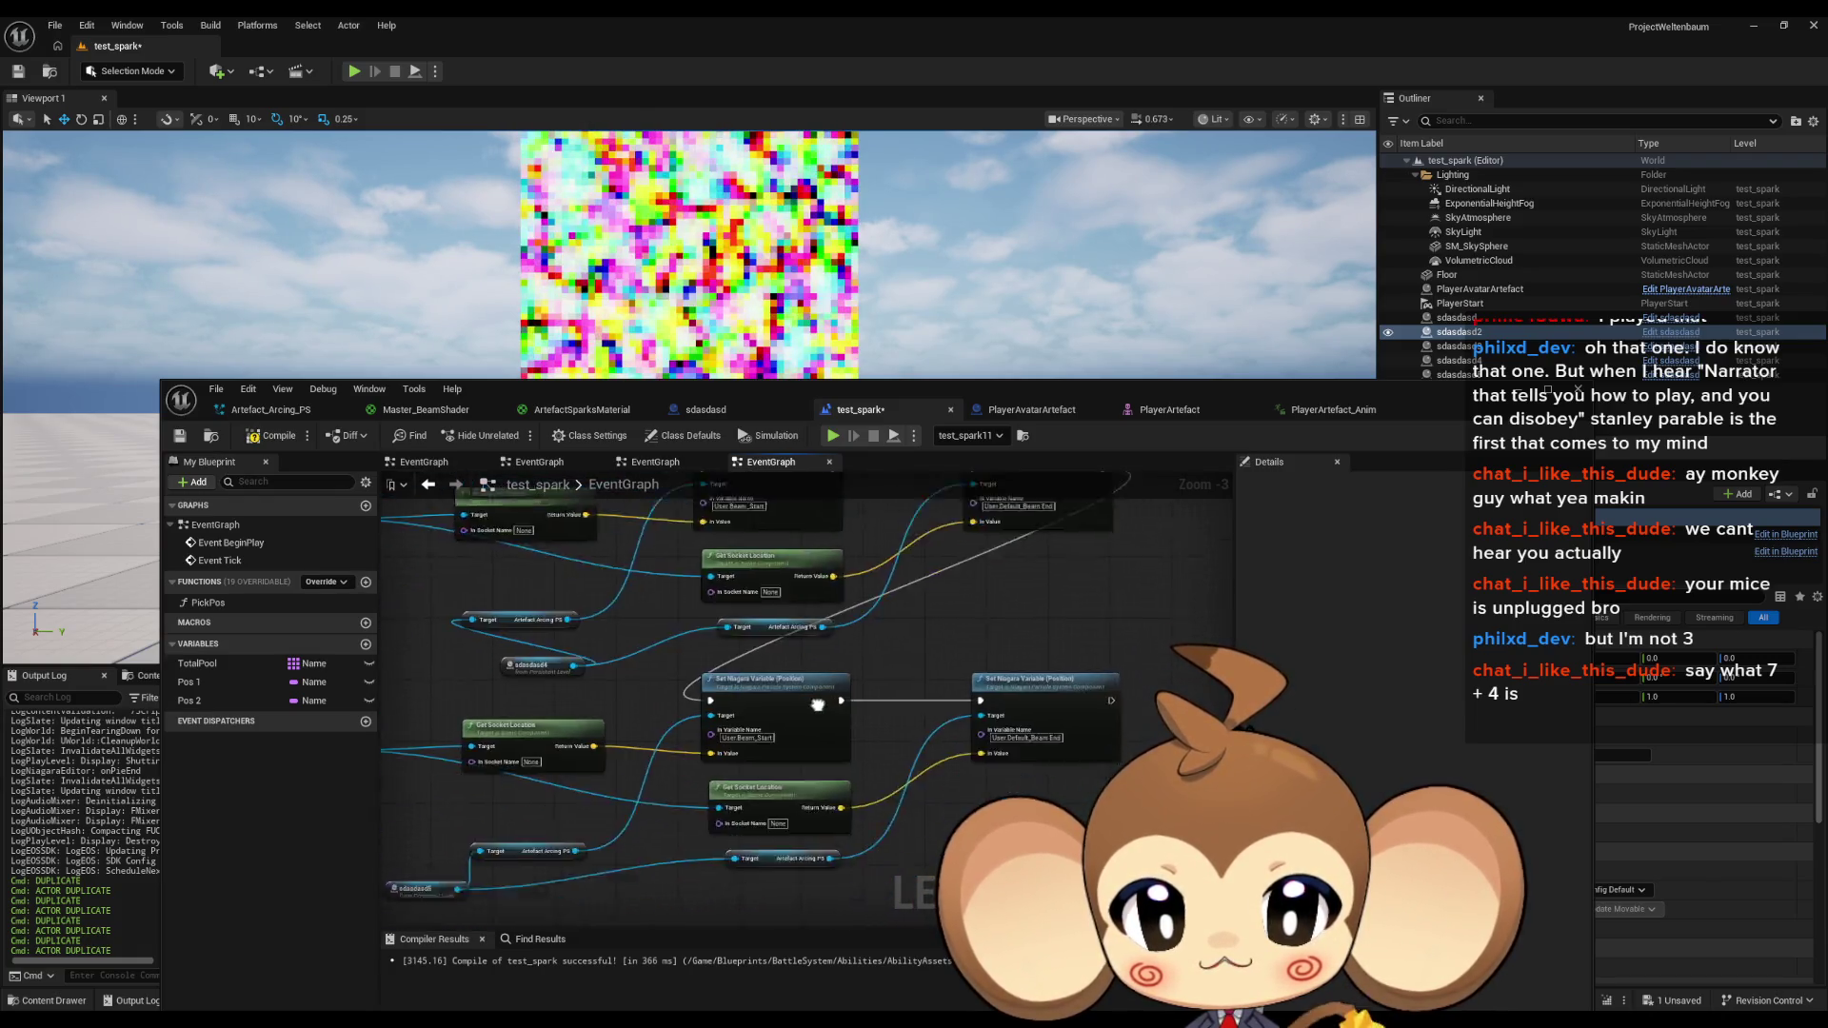
{"action": "scroll", "coordinate": [817, 704], "scroll_direction": "down", "scroll_amount": 4}
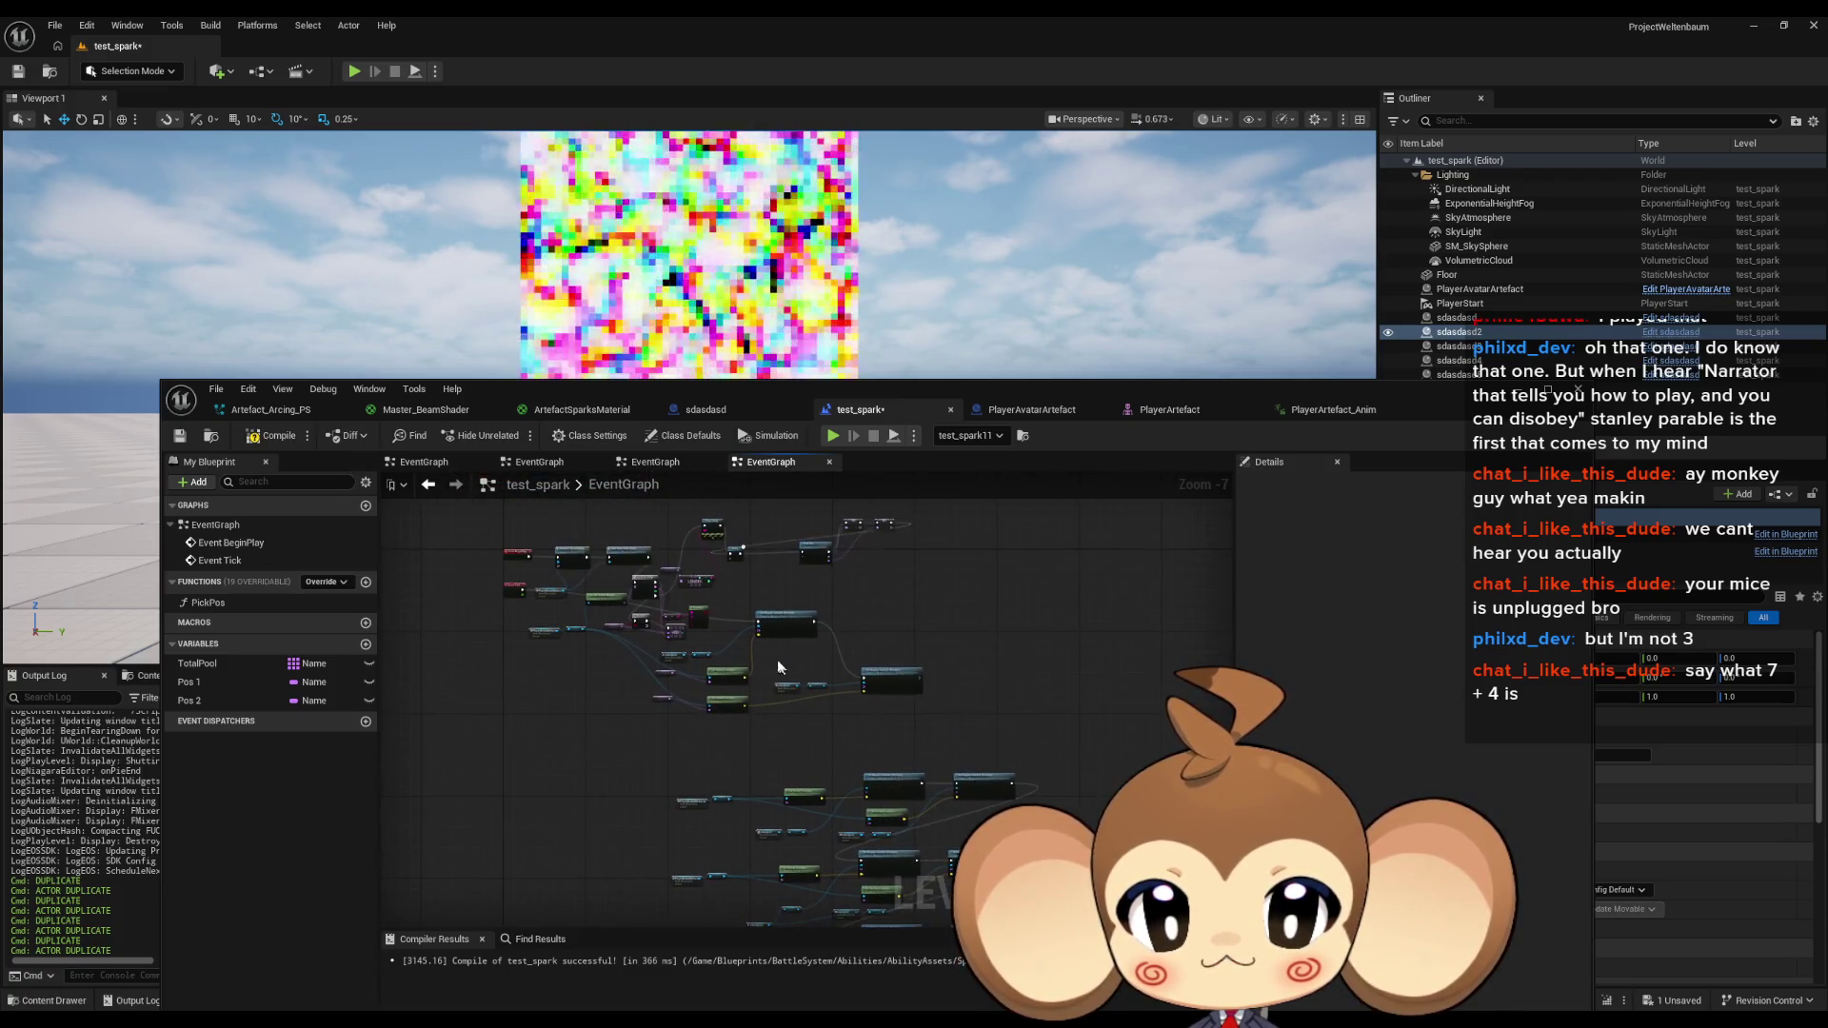
{"action": "scroll", "coordinate": [778, 666], "scroll_direction": "up", "scroll_amount": 4}
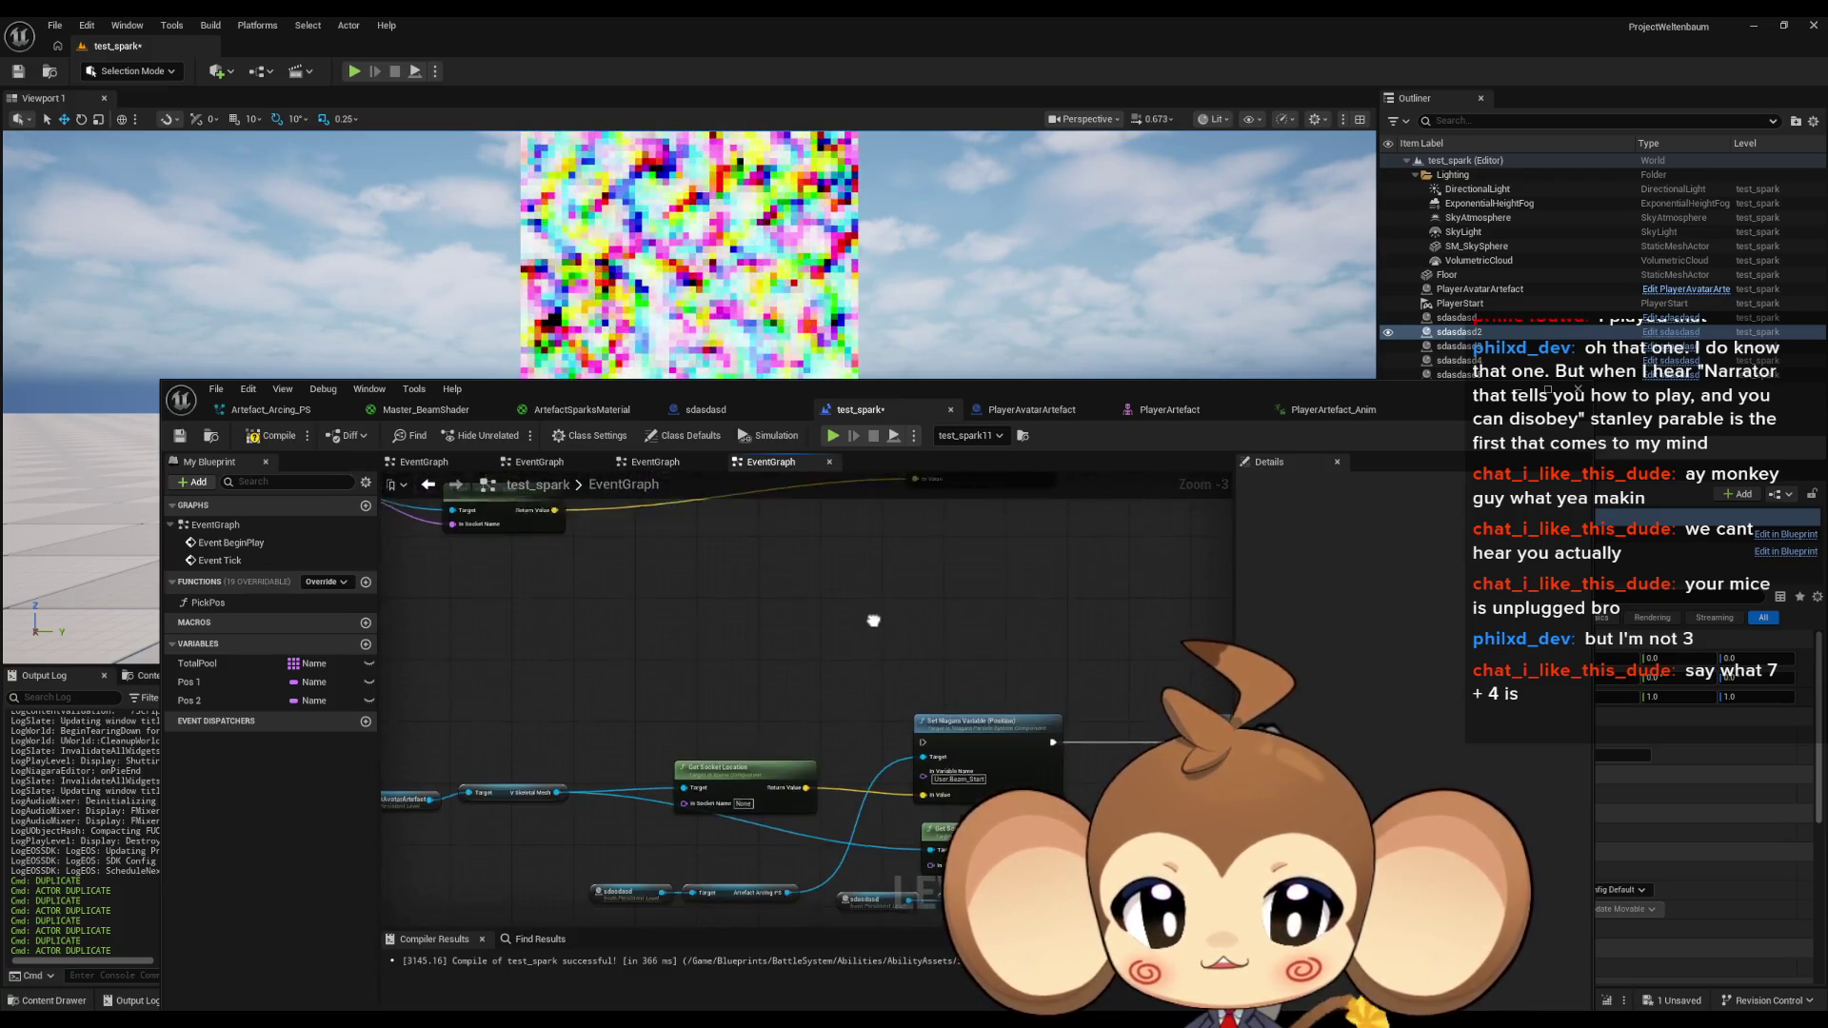
{"action": "left_click", "coordinate": [624, 883]}
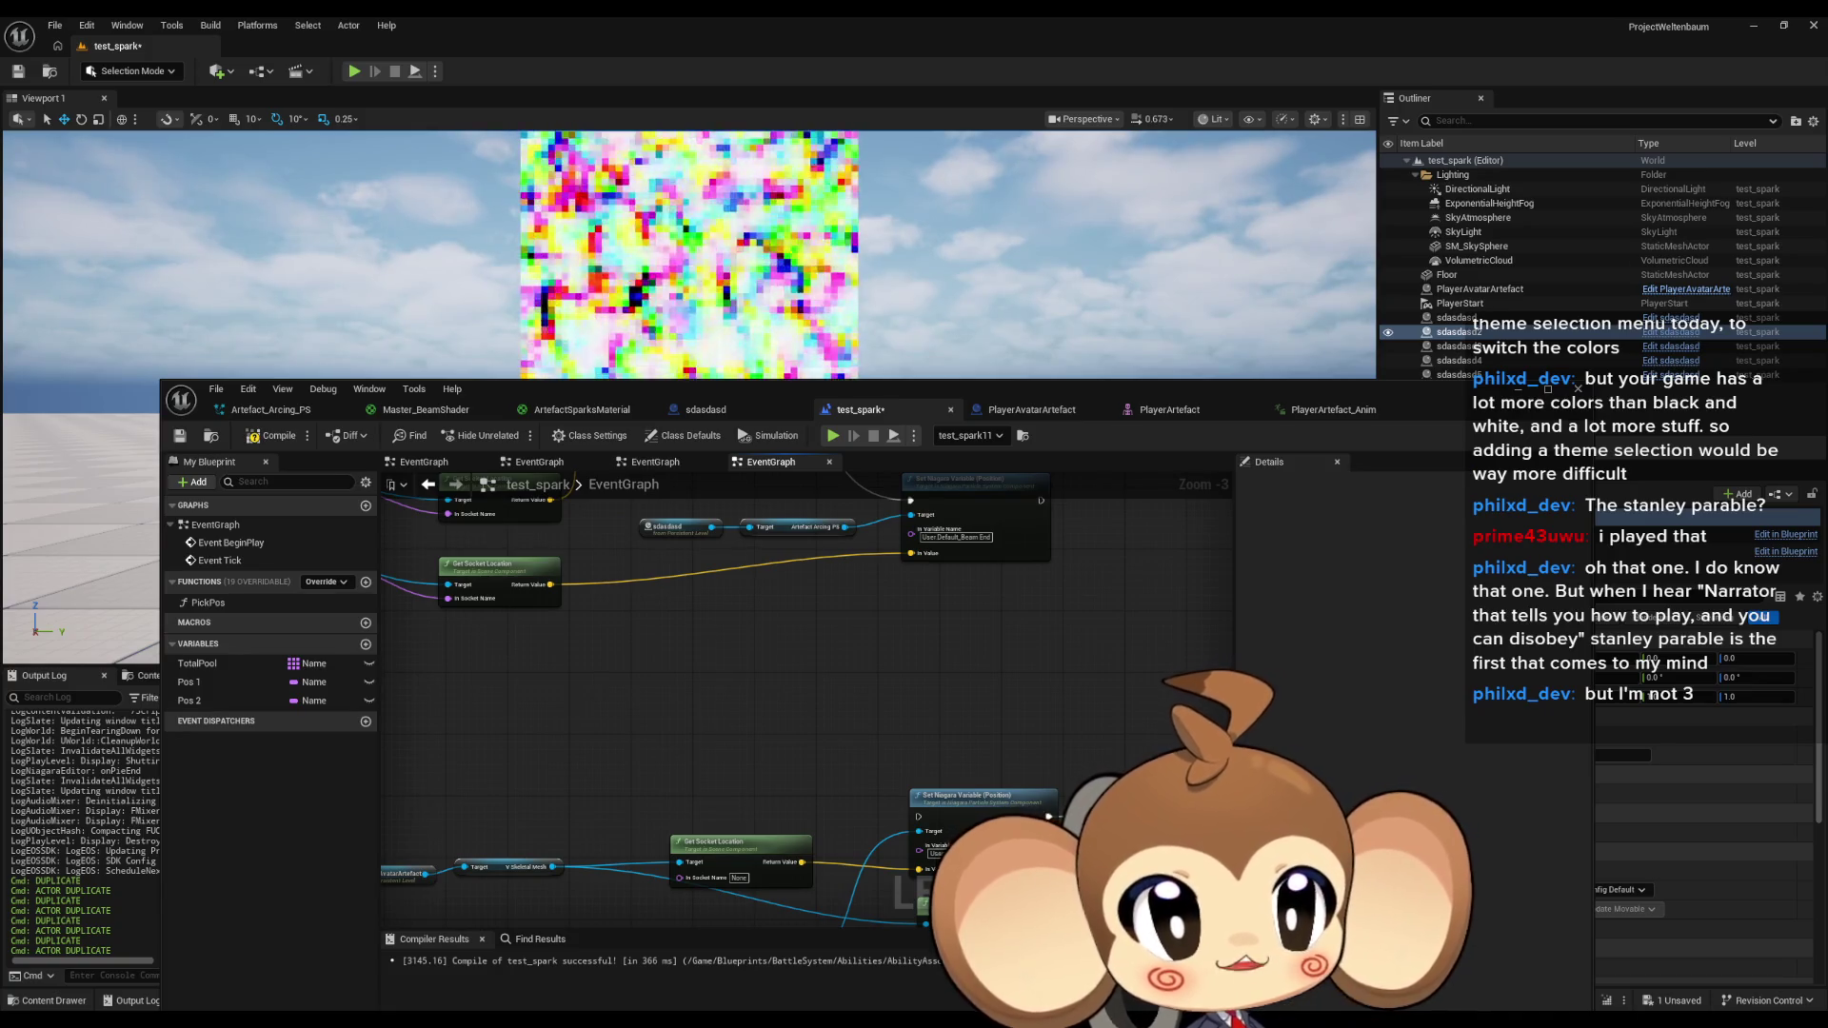
{"action": "scroll", "coordinate": [924, 653], "scroll_direction": "down", "scroll_amount": 1}
{"action": "mouse_move", "coordinate": [924, 654]}
{"action": "left_mouse_down"}
{"action": "mouse_move", "coordinate": [931, 816]}
{"action": "mouse_move", "coordinate": [1197, 864]}
{"action": "left_mouse_up"}
{"action": "scroll", "coordinate": [933, 721], "scroll_direction": "down", "scroll_amount": 2}
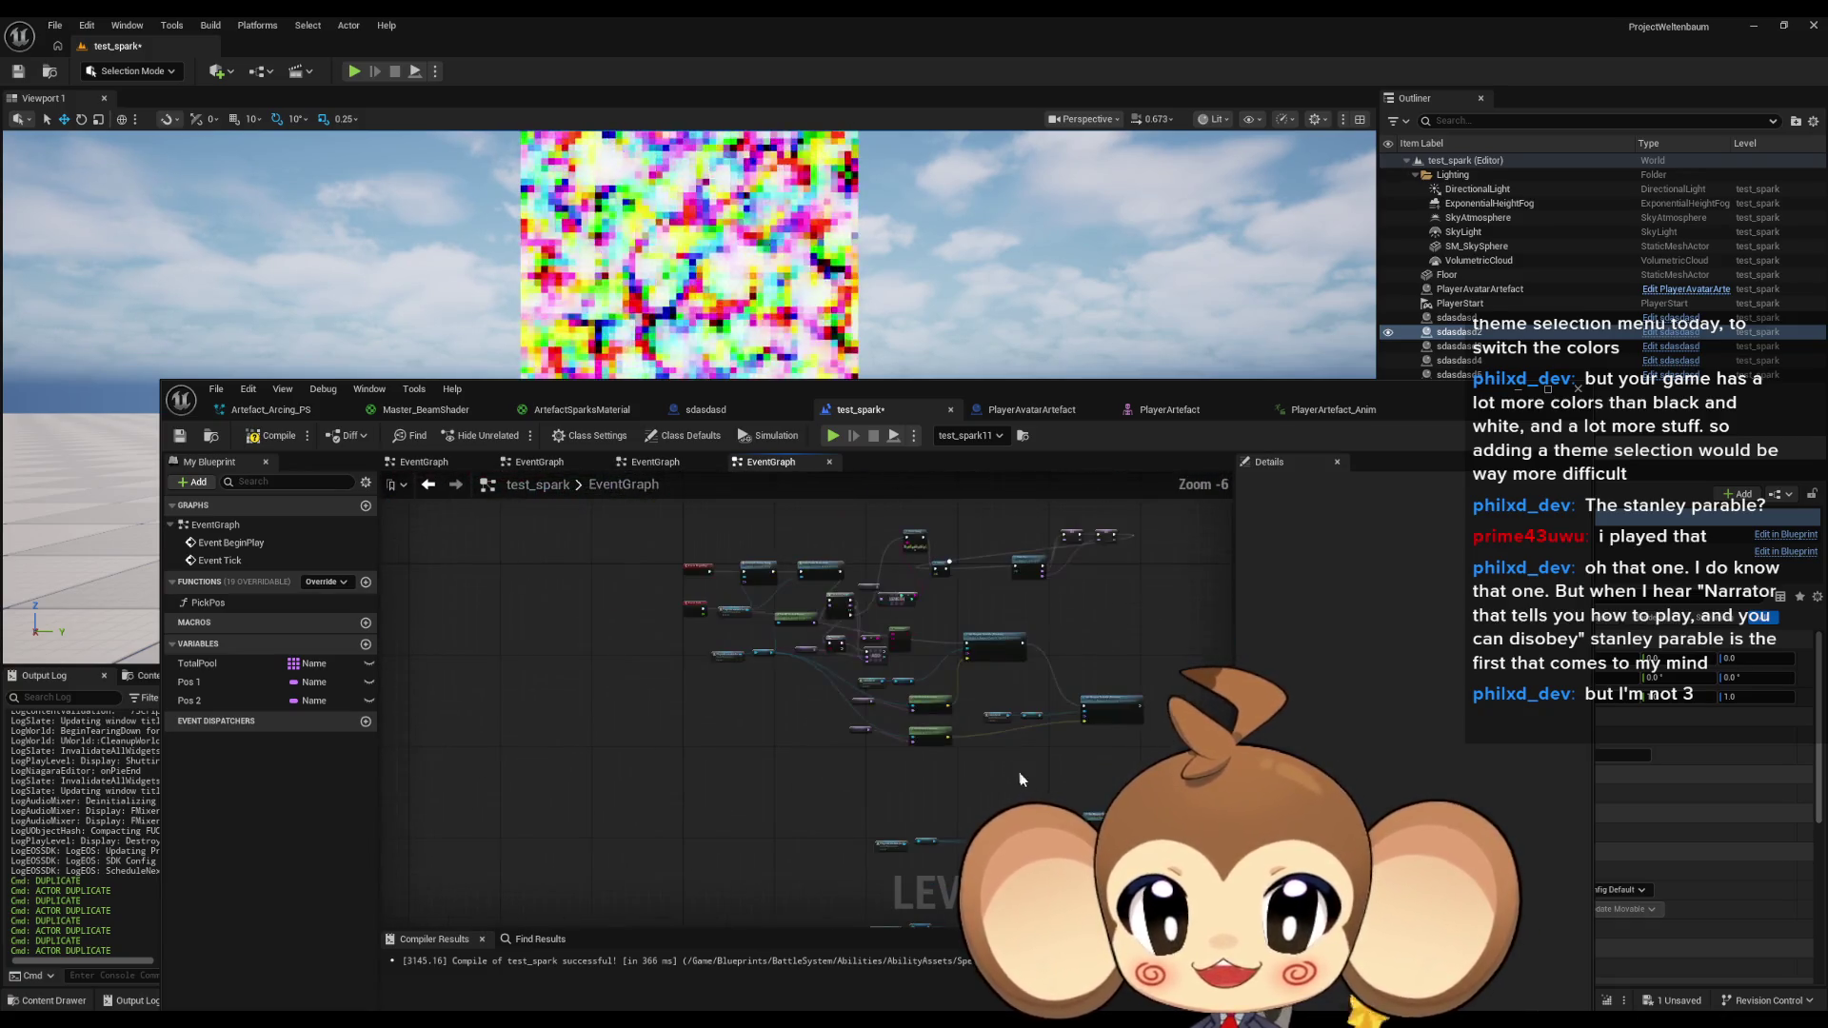
Connect Event Tick's exec output to the first Set Niagara Variable node's exec input.
{"action": "left_click_drag", "start_coordinate": [841, 714], "coordinate": [786, 721]}
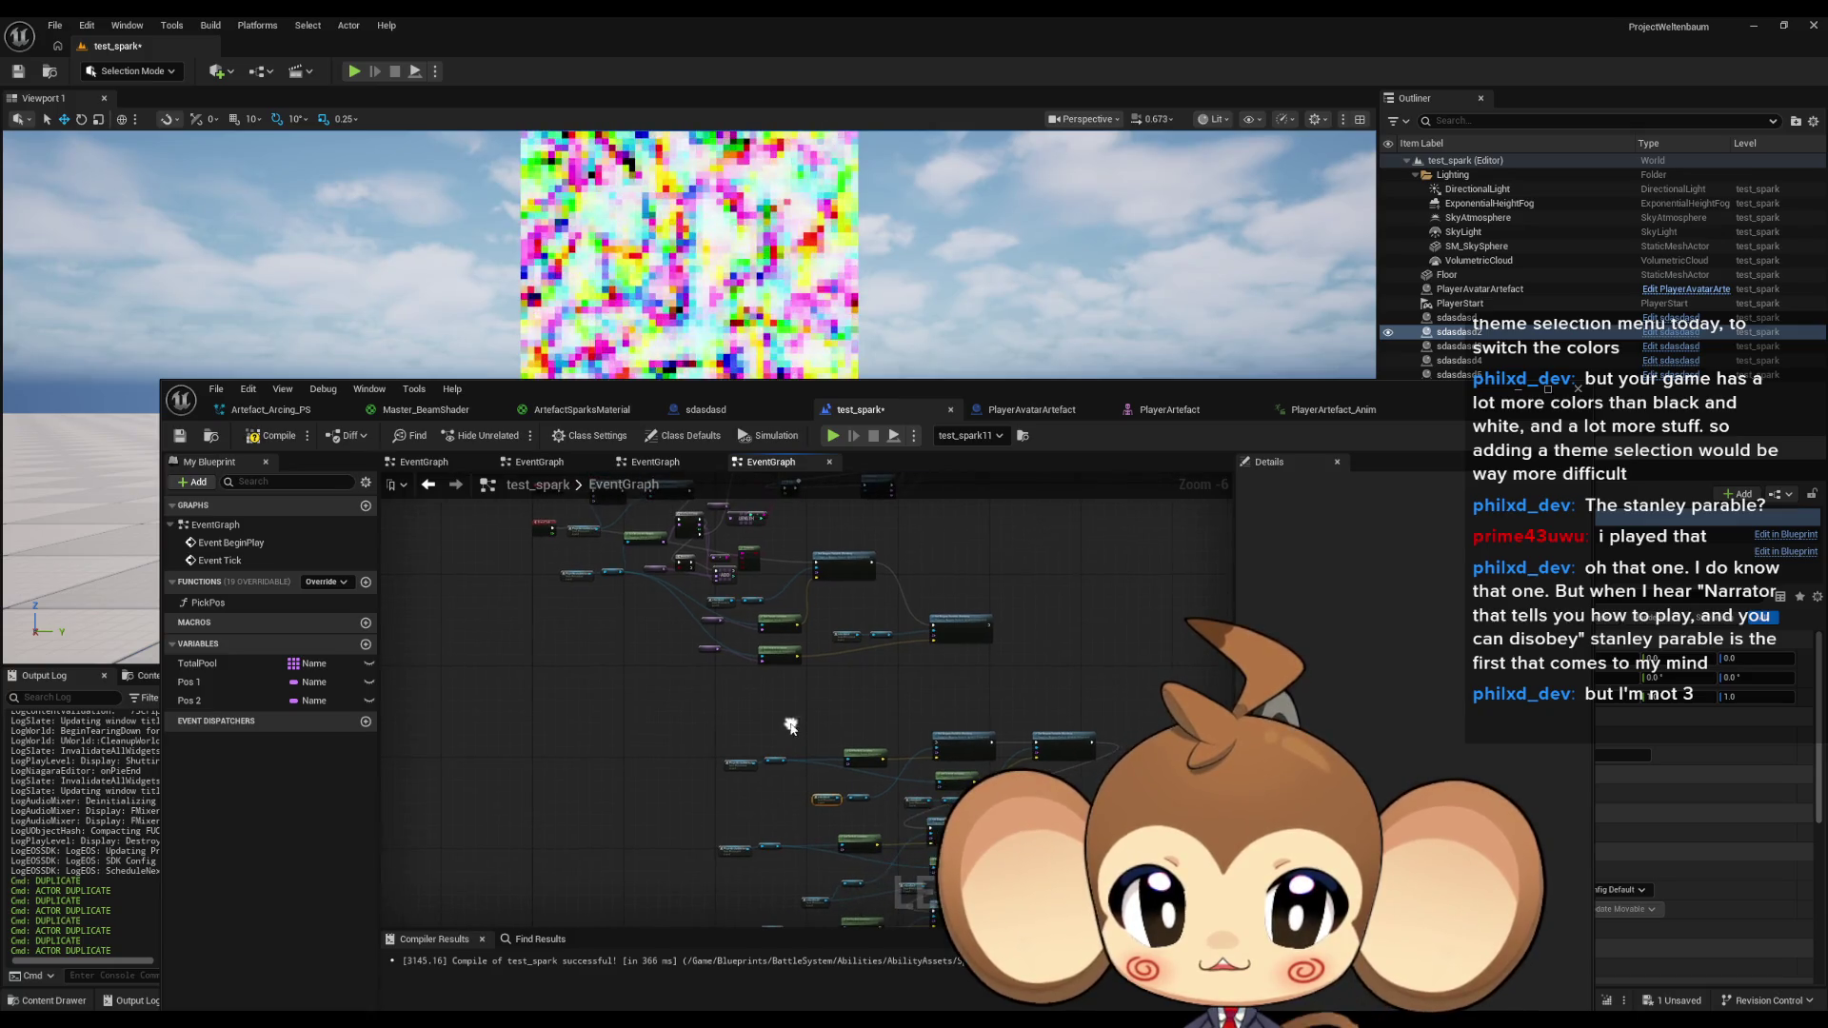
{"action": "scroll", "coordinate": [787, 718], "scroll_direction": "up", "scroll_amount": 3}
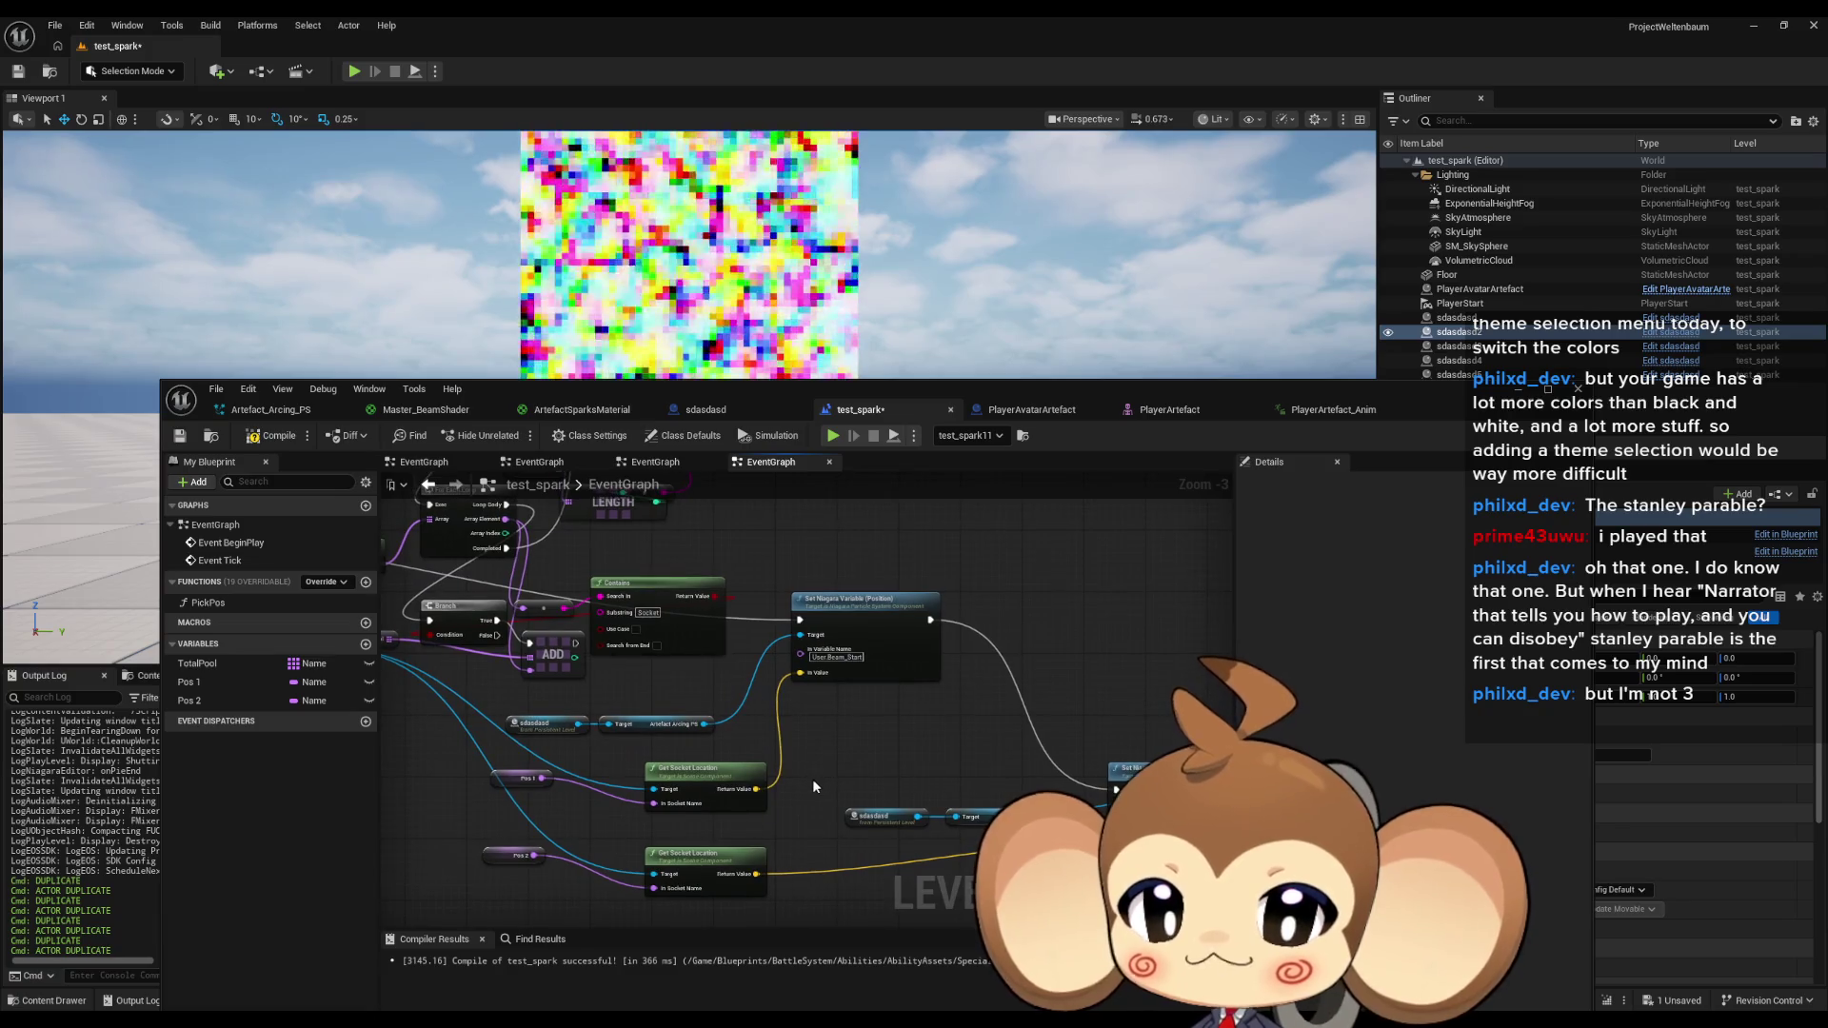
{"action": "scroll", "coordinate": [797, 787], "scroll_direction": "down", "scroll_amount": 1}
{"action": "mouse_move", "coordinate": [798, 787]}
{"action": "left_mouse_down"}
{"action": "mouse_move", "coordinate": [832, 742]}
{"action": "mouse_move", "coordinate": [910, 787]}
{"action": "mouse_move", "coordinate": [869, 780]}
{"action": "mouse_move", "coordinate": [904, 779]}
{"action": "left_mouse_up"}
{"action": "scroll", "coordinate": [927, 776], "scroll_direction": "down", "scroll_amount": 1}
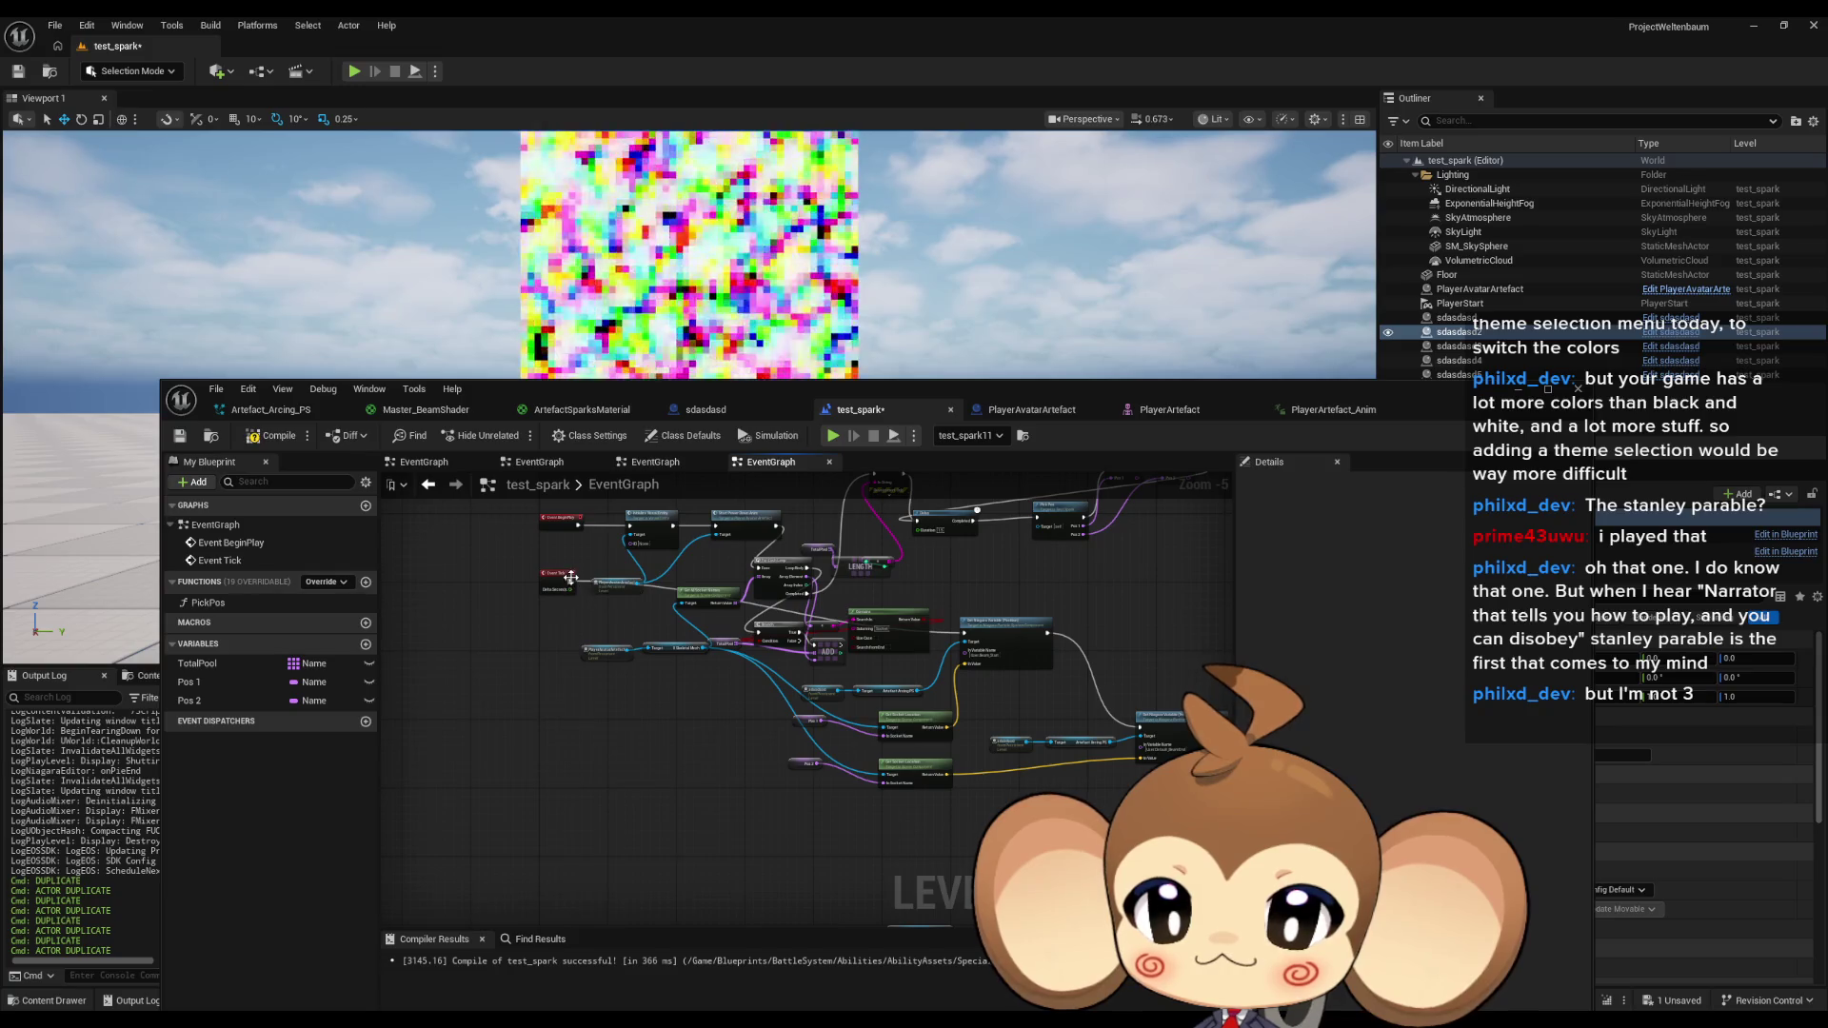
{"action": "mouse_move", "coordinate": [573, 579]}
{"action": "left_mouse_down"}
{"action": "mouse_move", "coordinate": [967, 825]}
{"action": "mouse_move", "coordinate": [1143, 807]}
{"action": "left_mouse_up"}
{"action": "left_click_drag", "start_coordinate": [1041, 754], "coordinate": [918, 695]}
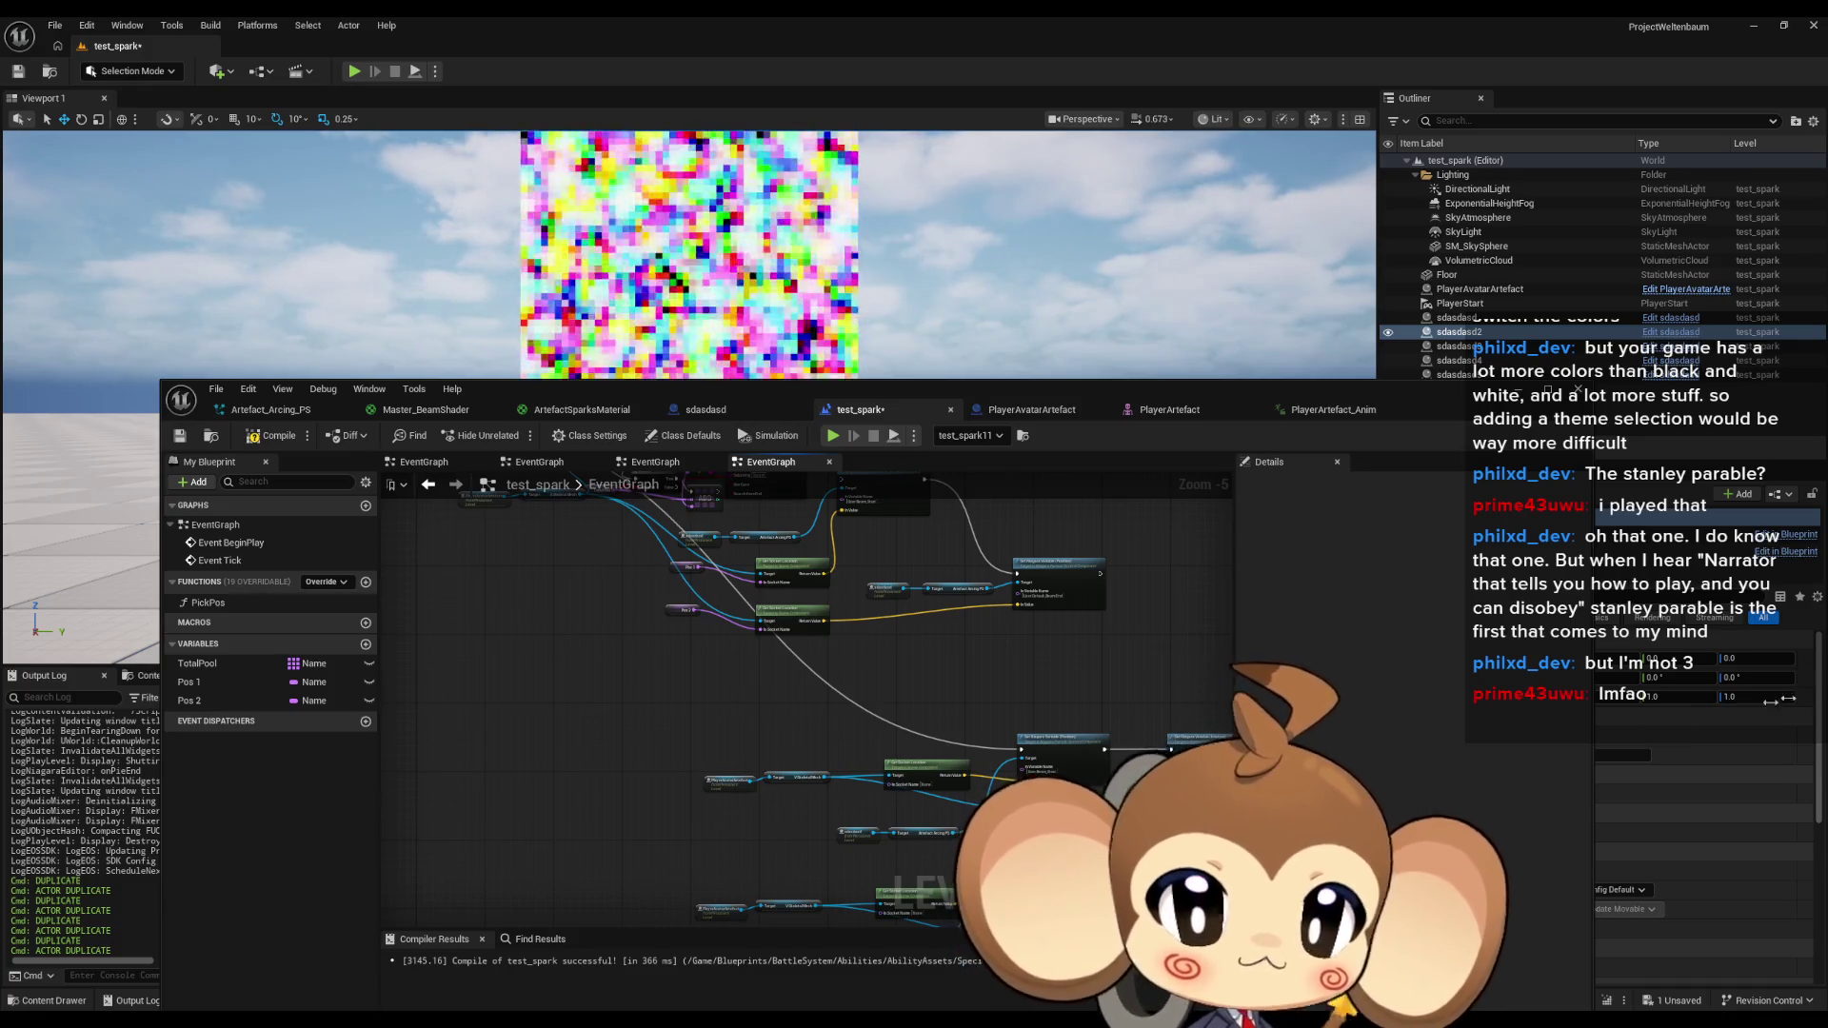
{"action": "scroll", "coordinate": [773, 677], "scroll_direction": "down", "scroll_amount": 1}
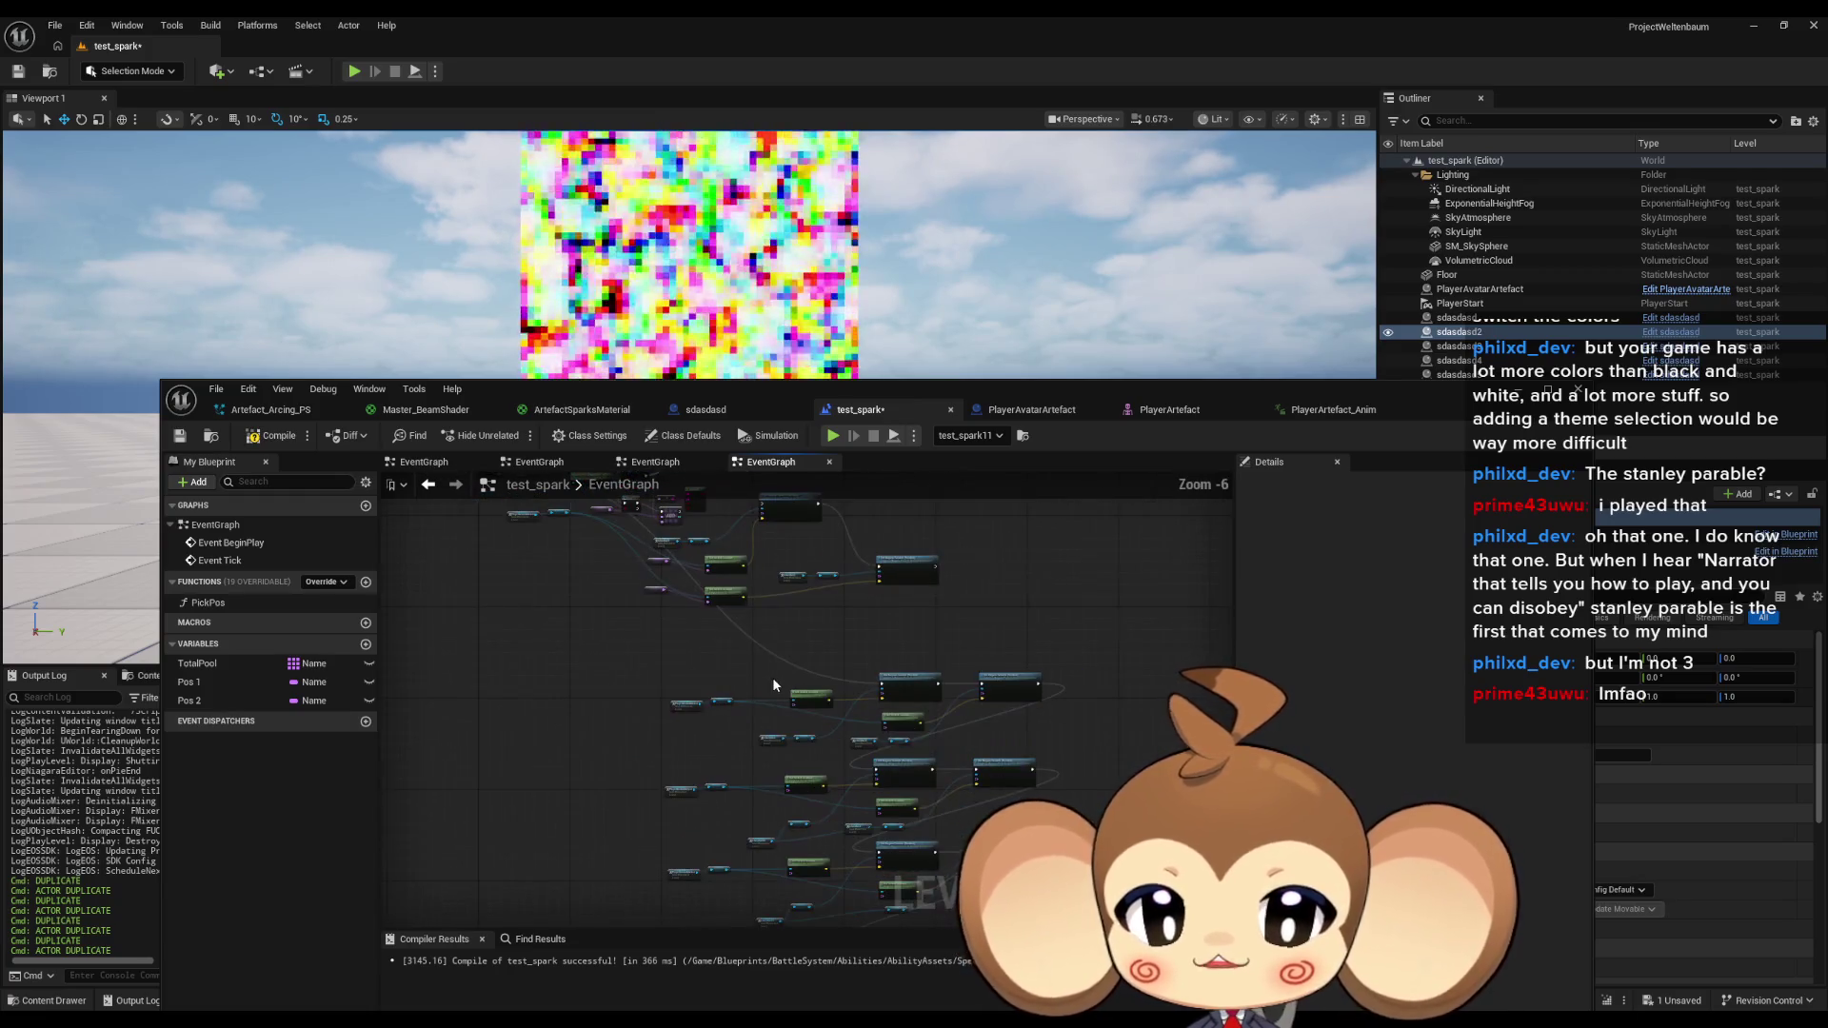
{"action": "scroll", "coordinate": [771, 678], "scroll_direction": "up", "scroll_amount": 2}
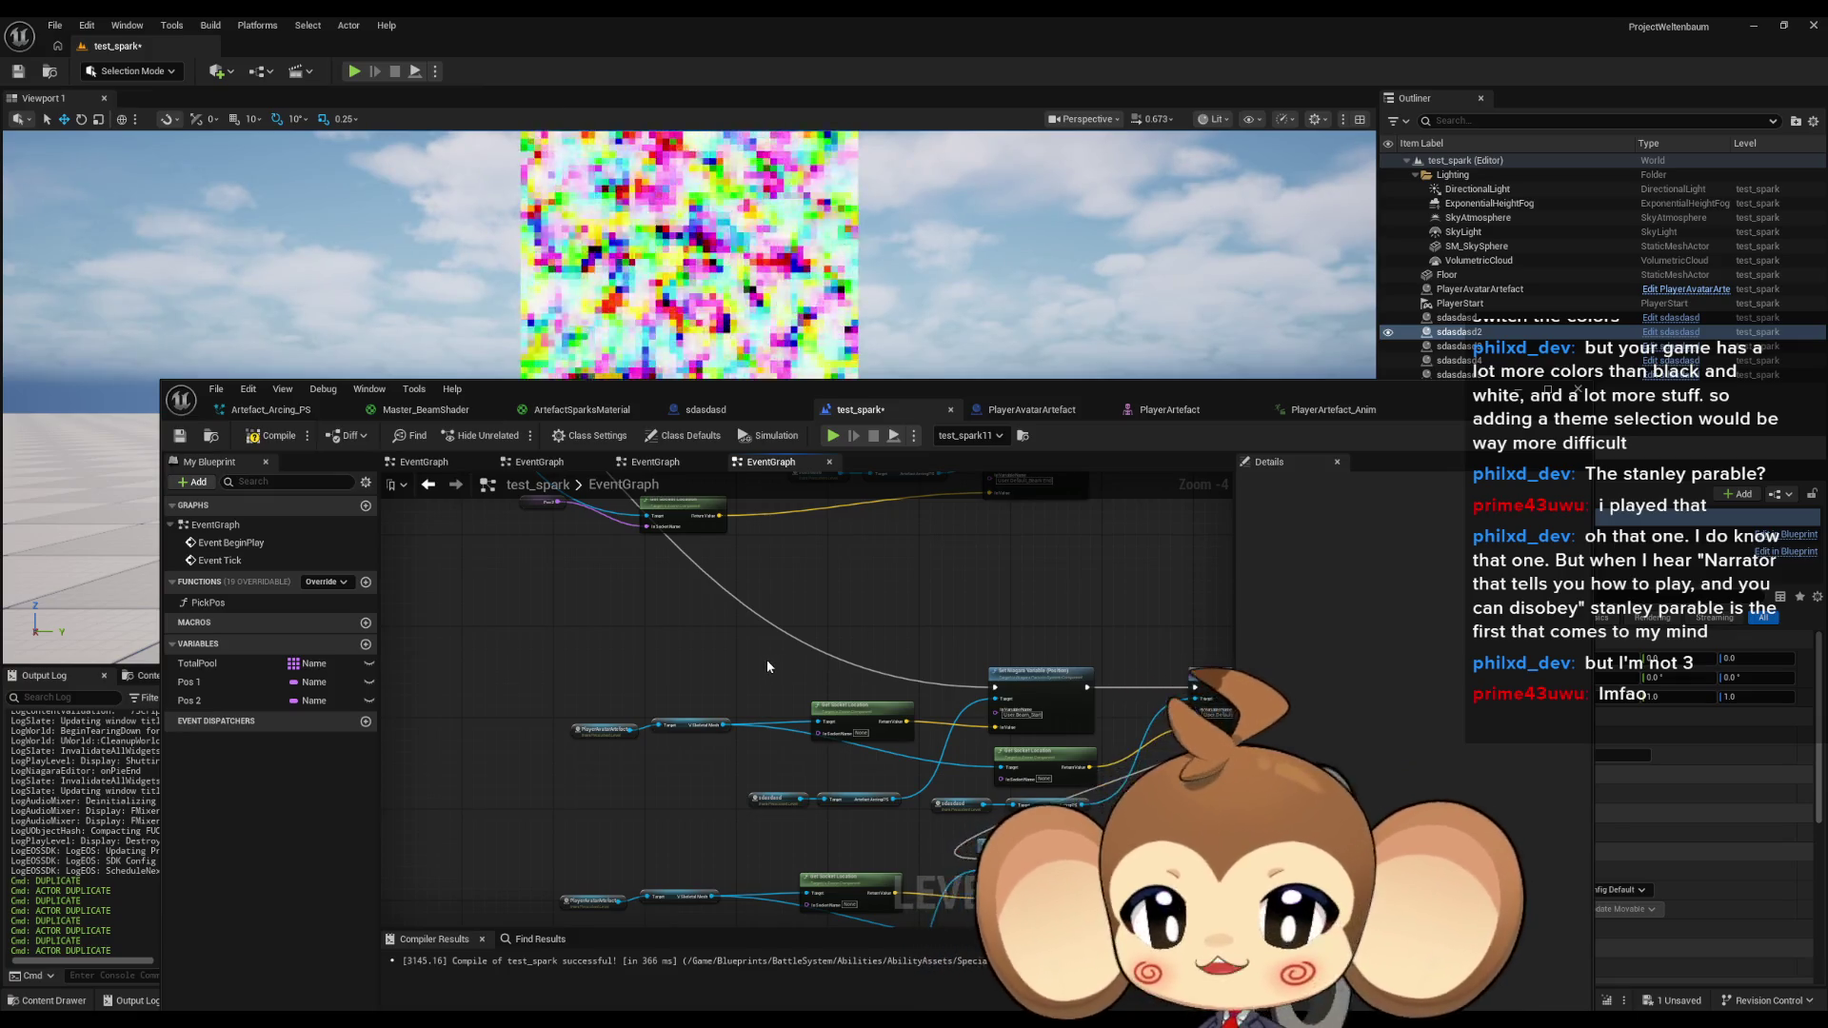
{"action": "scroll", "coordinate": [767, 659], "scroll_direction": "down", "scroll_amount": 1}
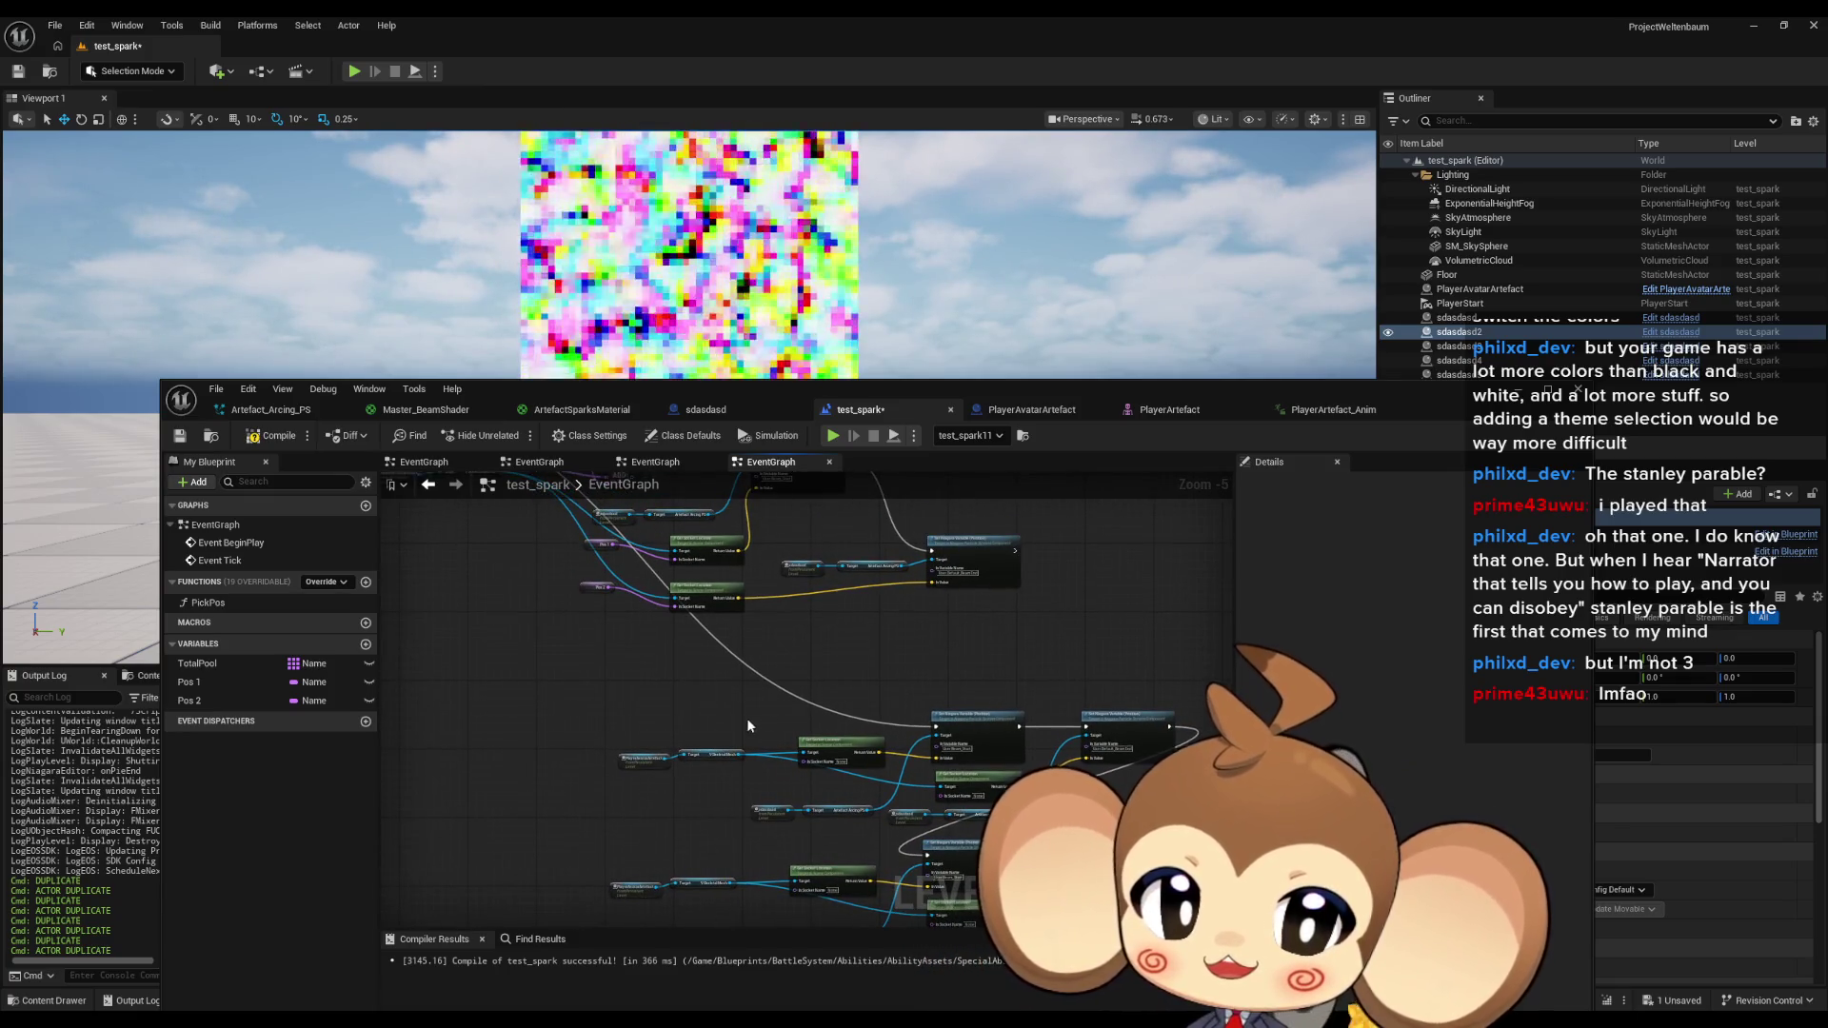
{"action": "mouse_move", "coordinate": [851, 716]}
{"action": "left_mouse_down"}
{"action": "mouse_move", "coordinate": [838, 760]}
{"action": "mouse_move", "coordinate": [870, 856]}
{"action": "mouse_move", "coordinate": [762, 723]}
{"action": "left_mouse_up"}
{"action": "scroll", "coordinate": [721, 666], "scroll_direction": "up", "scroll_amount": 1}
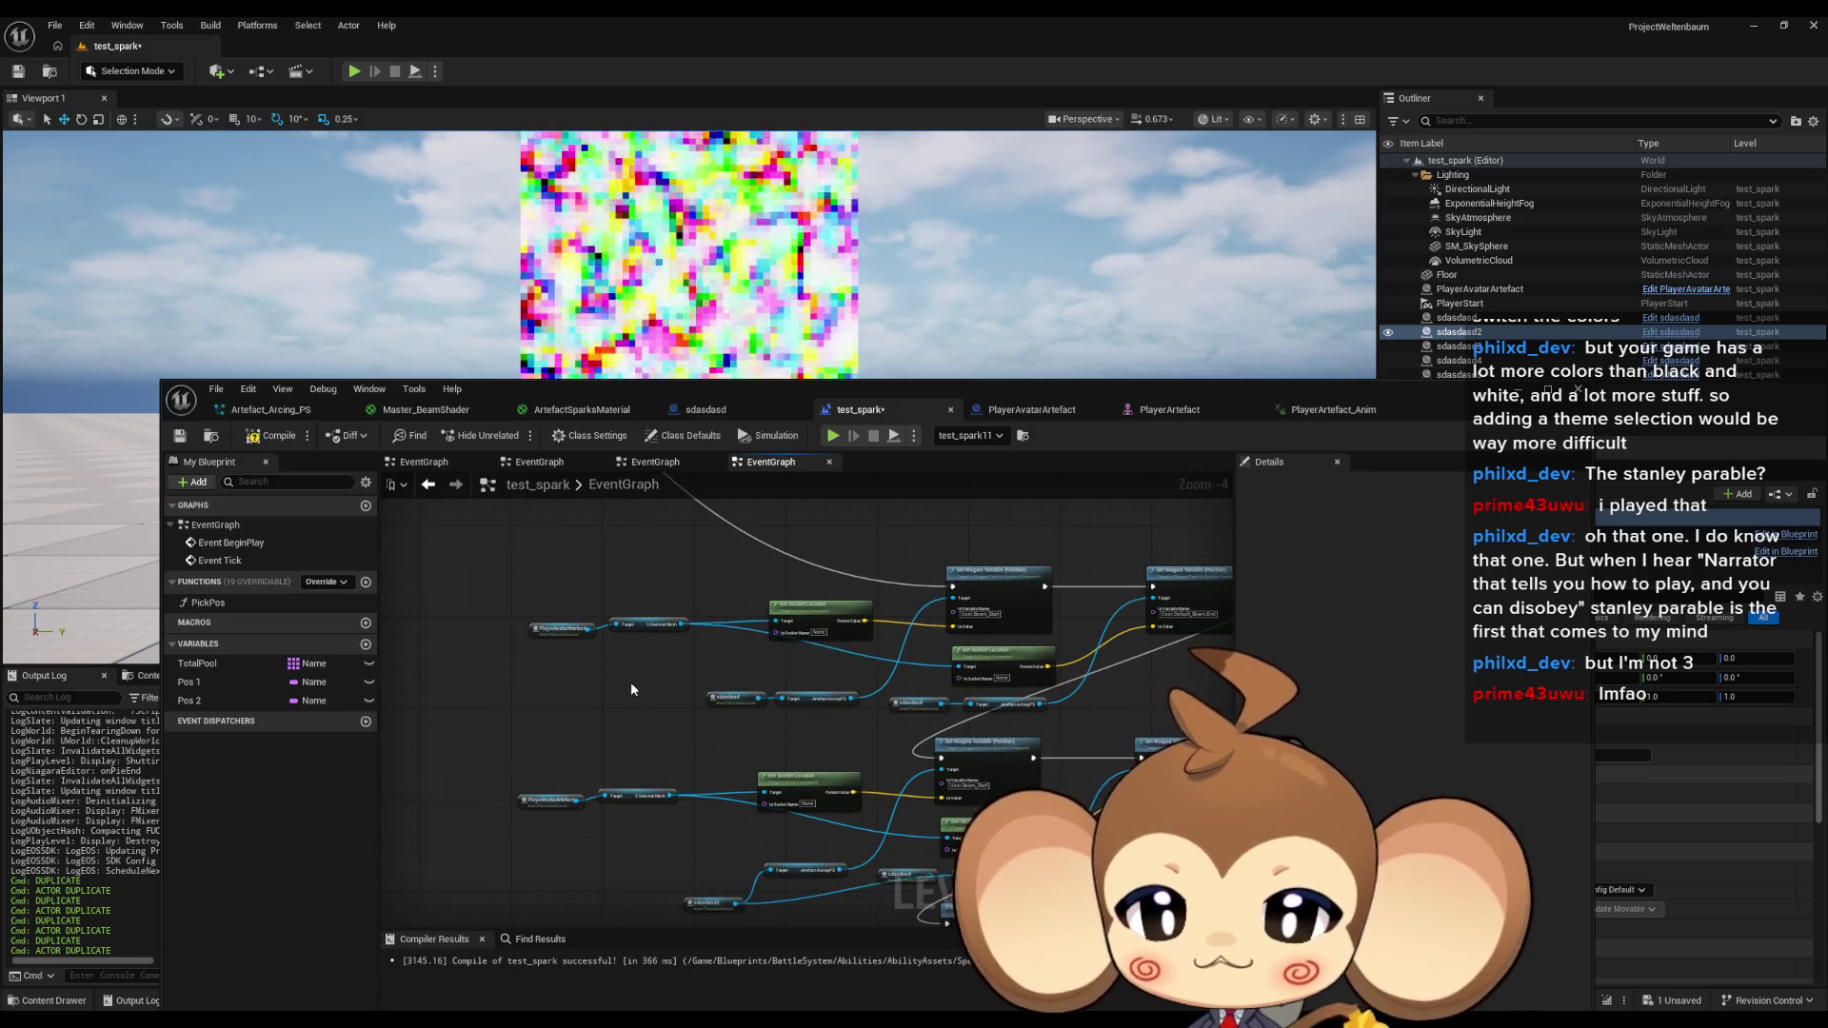
{"action": "scroll", "coordinate": [630, 688], "scroll_direction": "up", "scroll_amount": 1}
{"action": "mouse_move", "coordinate": [630, 688]}
{"action": "left_mouse_down"}
{"action": "mouse_move", "coordinate": [766, 721]}
{"action": "mouse_move", "coordinate": [759, 632]}
{"action": "mouse_move", "coordinate": [775, 629]}
{"action": "mouse_move", "coordinate": [765, 688]}
{"action": "mouse_move", "coordinate": [830, 665]}
{"action": "mouse_move", "coordinate": [734, 799]}
{"action": "mouse_move", "coordinate": [661, 755]}
{"action": "mouse_move", "coordinate": [716, 902]}
{"action": "left_mouse_up"}
{"action": "scroll", "coordinate": [830, 664], "scroll_direction": "down", "scroll_amount": 1}
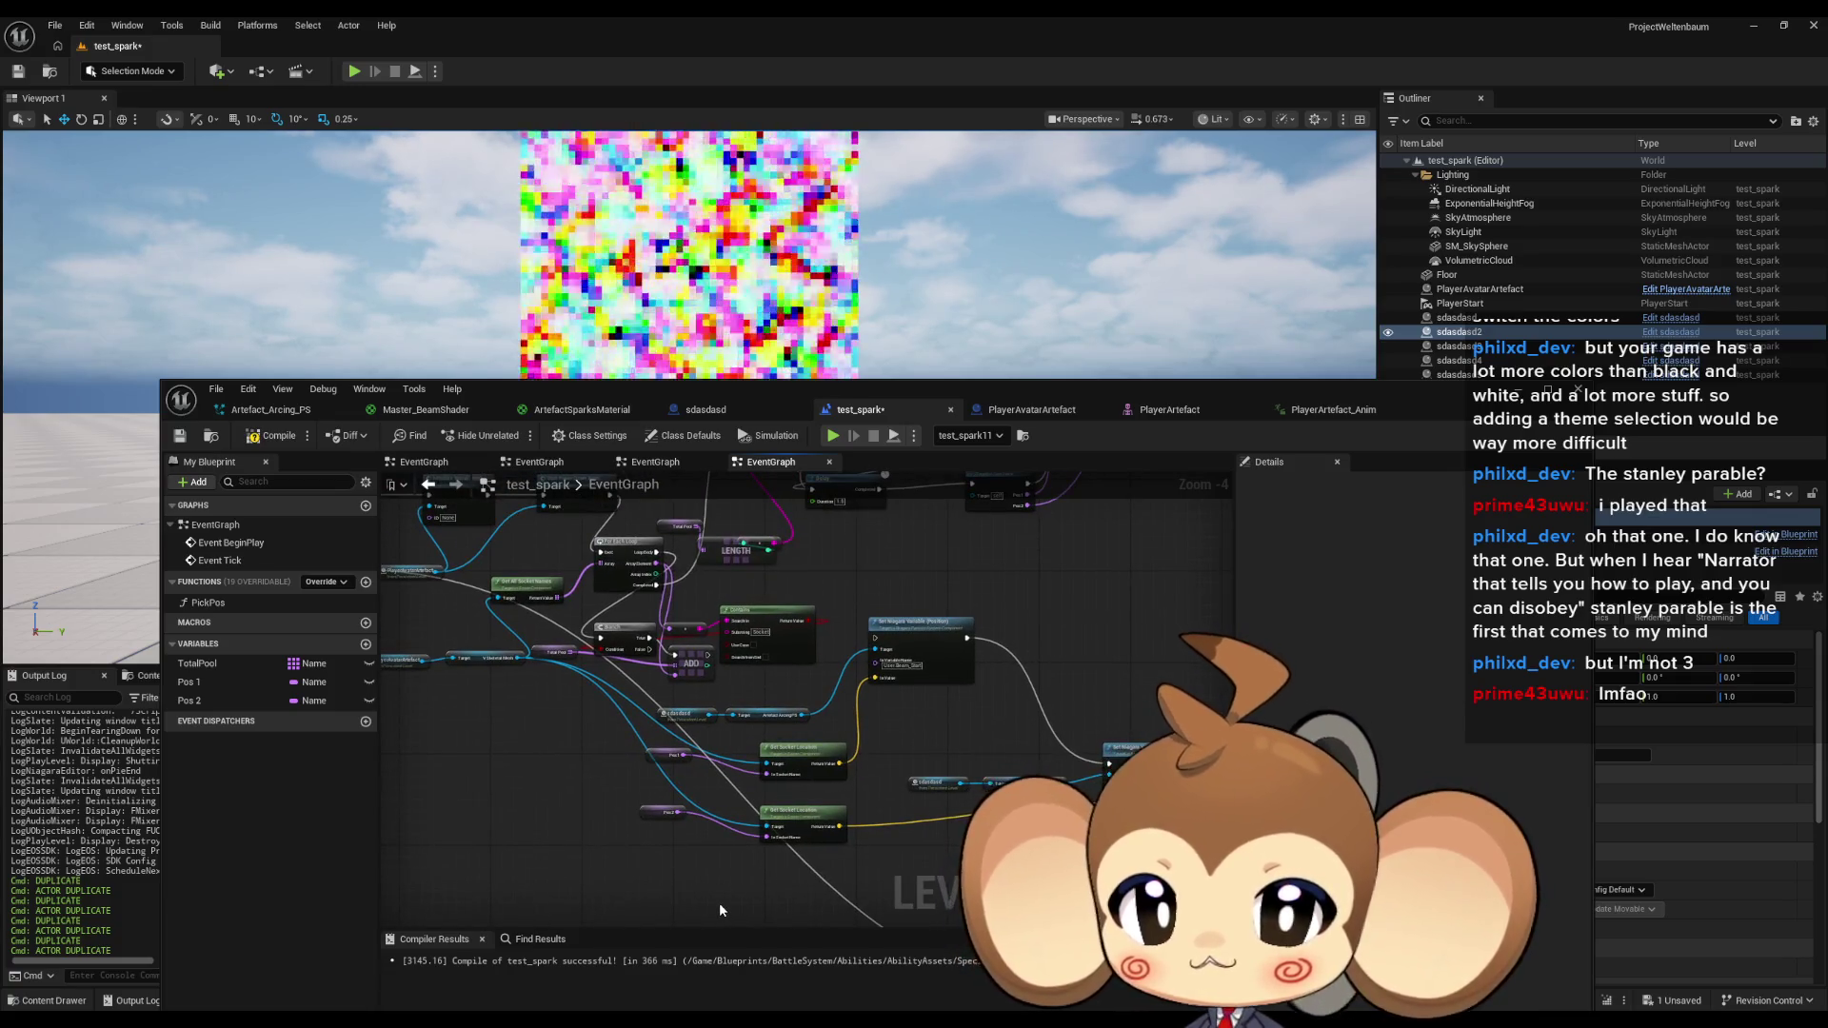
{"action": "left_click_drag", "start_coordinate": [694, 888], "coordinate": [637, 657]}
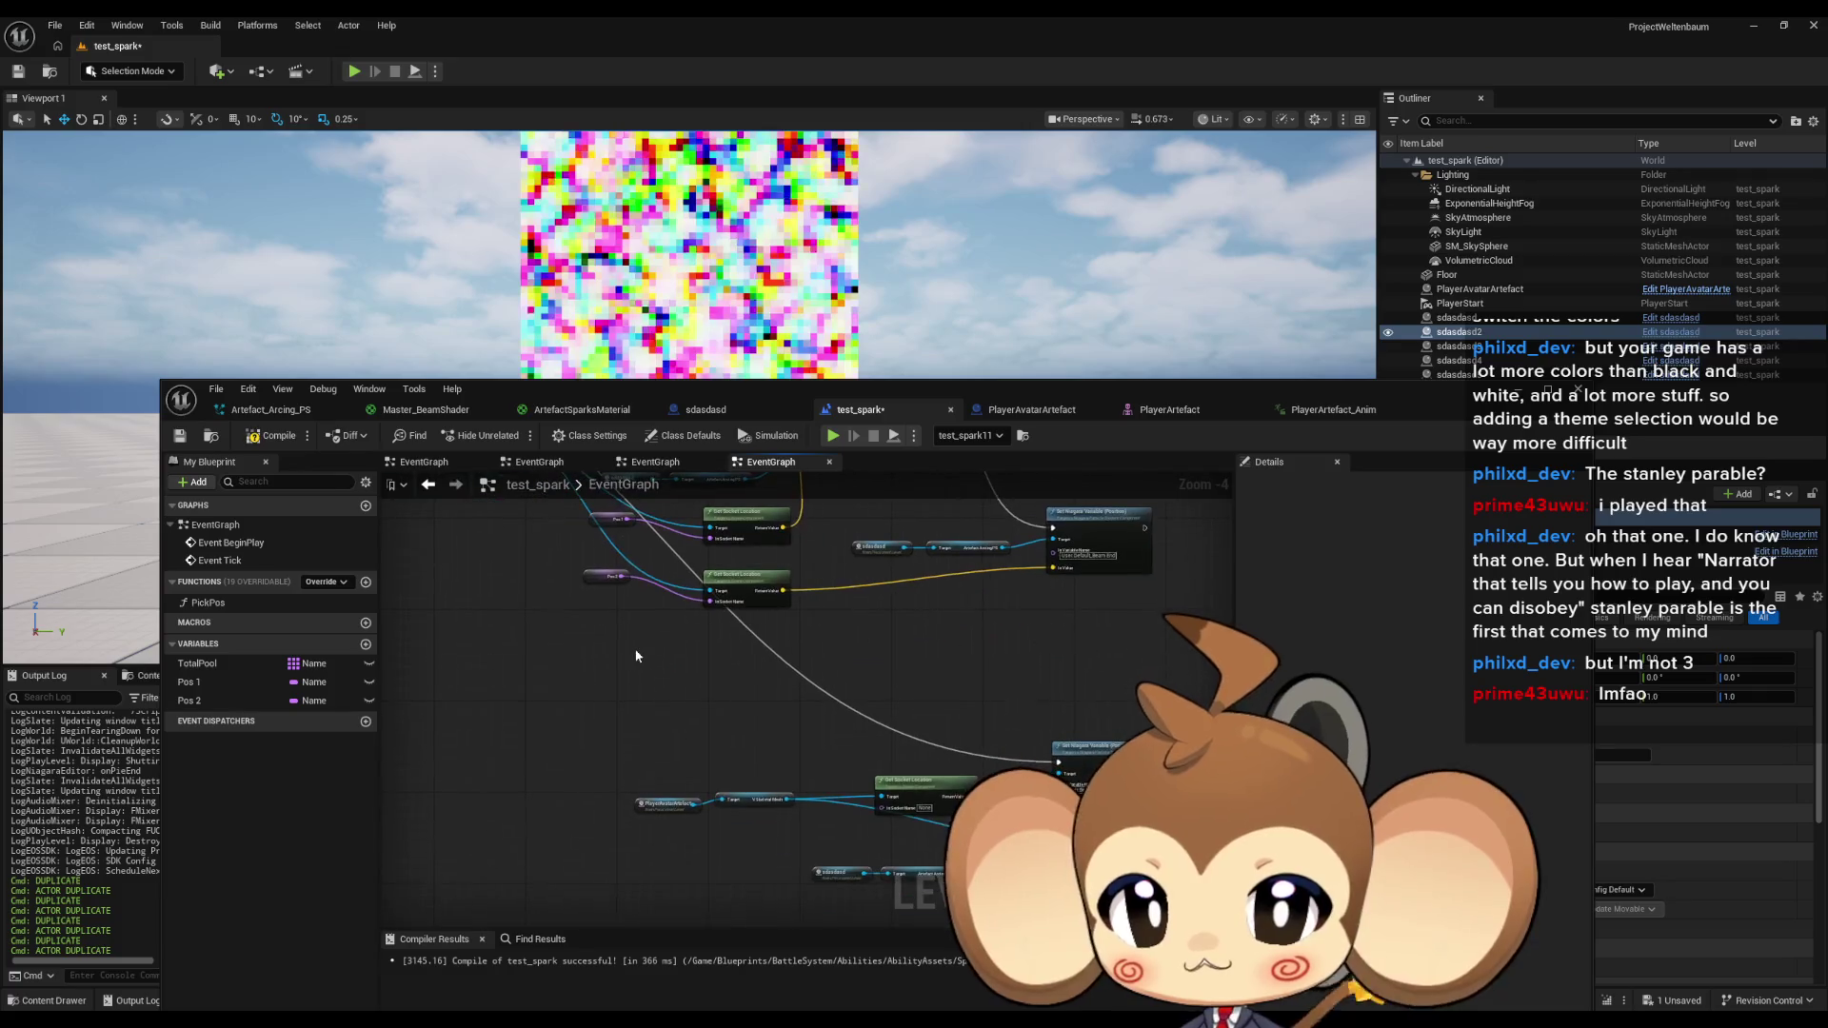
{"action": "scroll", "coordinate": [637, 656], "scroll_direction": "up", "scroll_amount": 2}
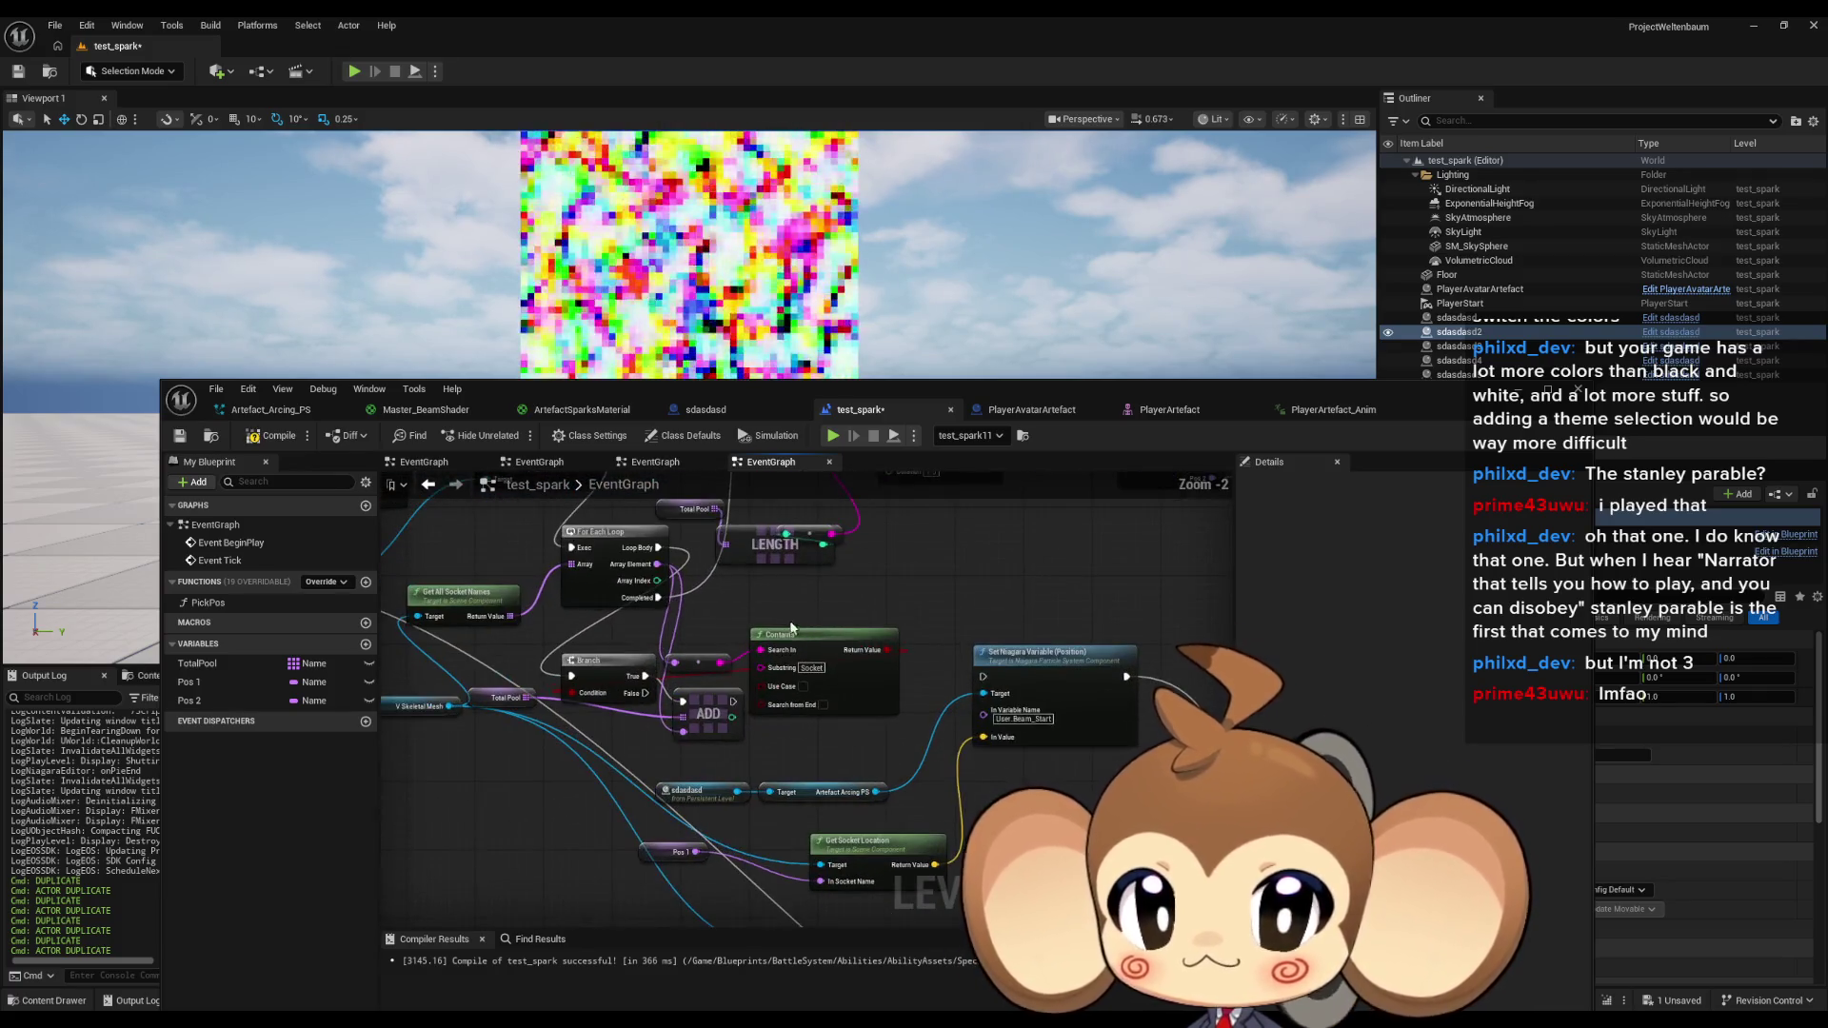
{"action": "left_click_drag", "start_coordinate": [791, 627], "coordinate": [839, 713]}
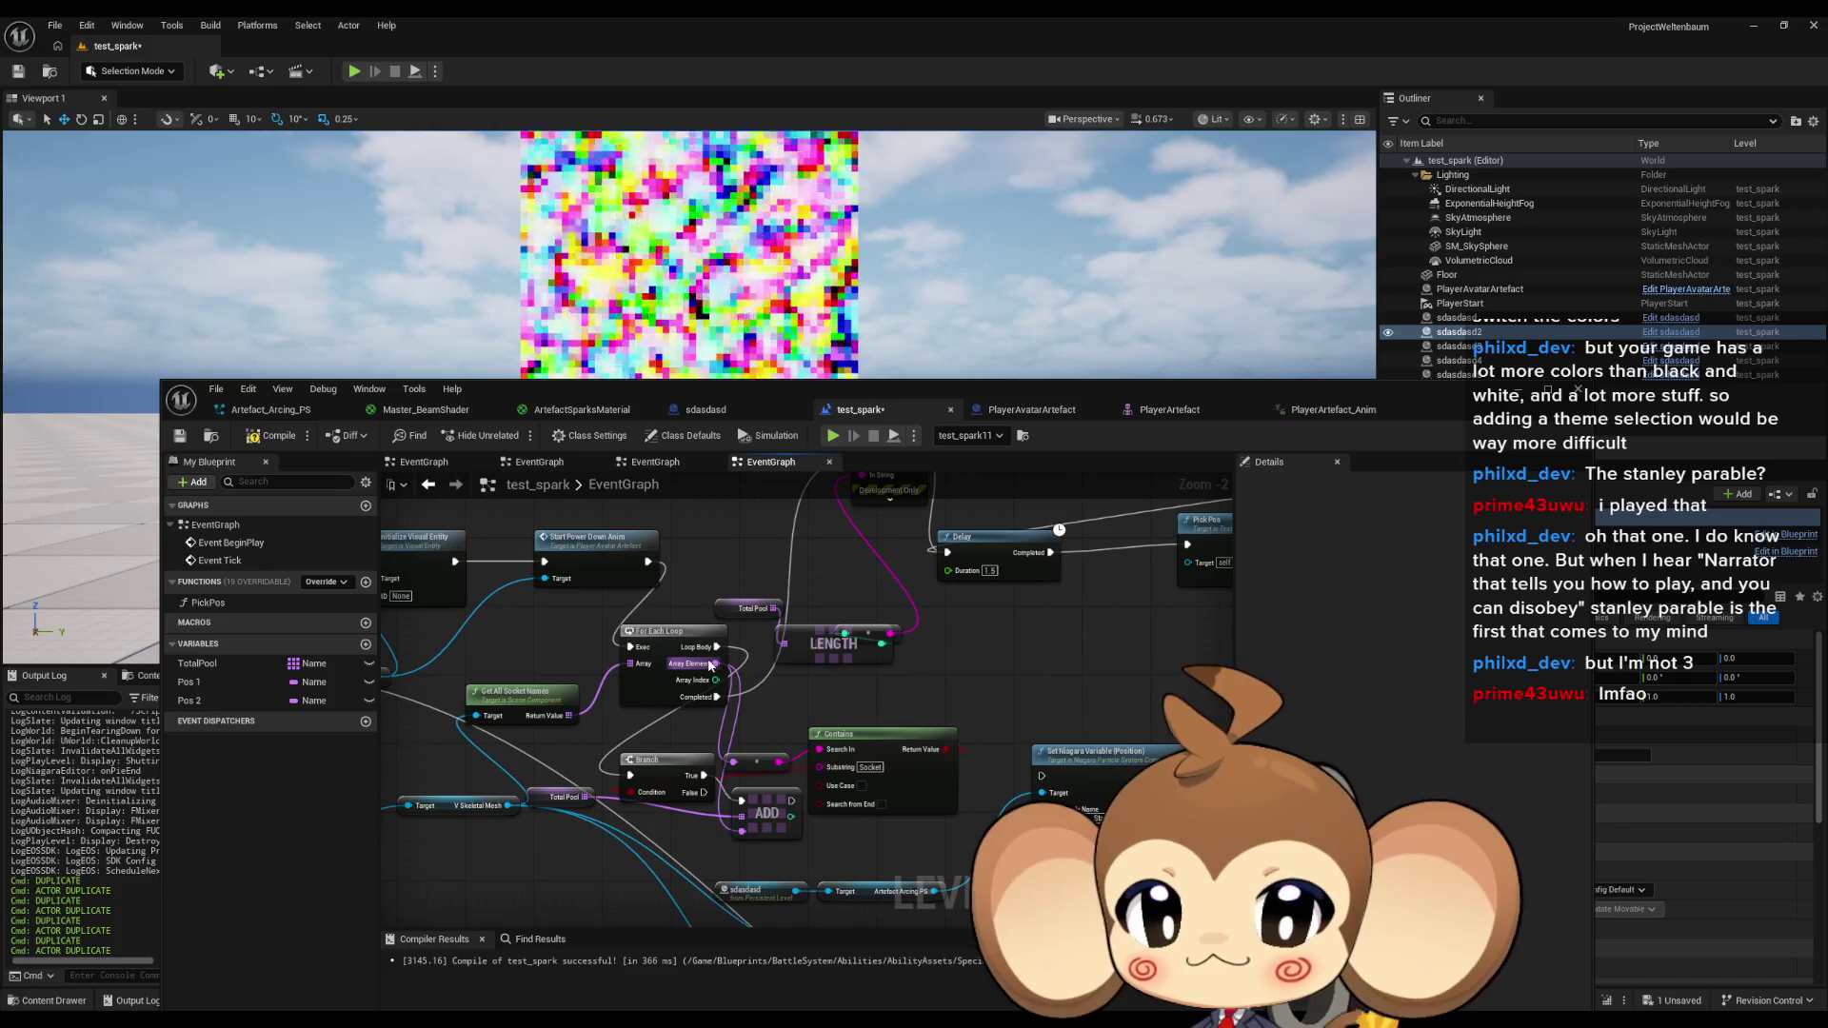
Add a TotalPool getter with an array GET and wire its element into the upper In Socket Name.
{"action": "left_click", "coordinate": [752, 610]}
{"action": "left_click_drag", "start_coordinate": [753, 609], "coordinate": [528, 762]}
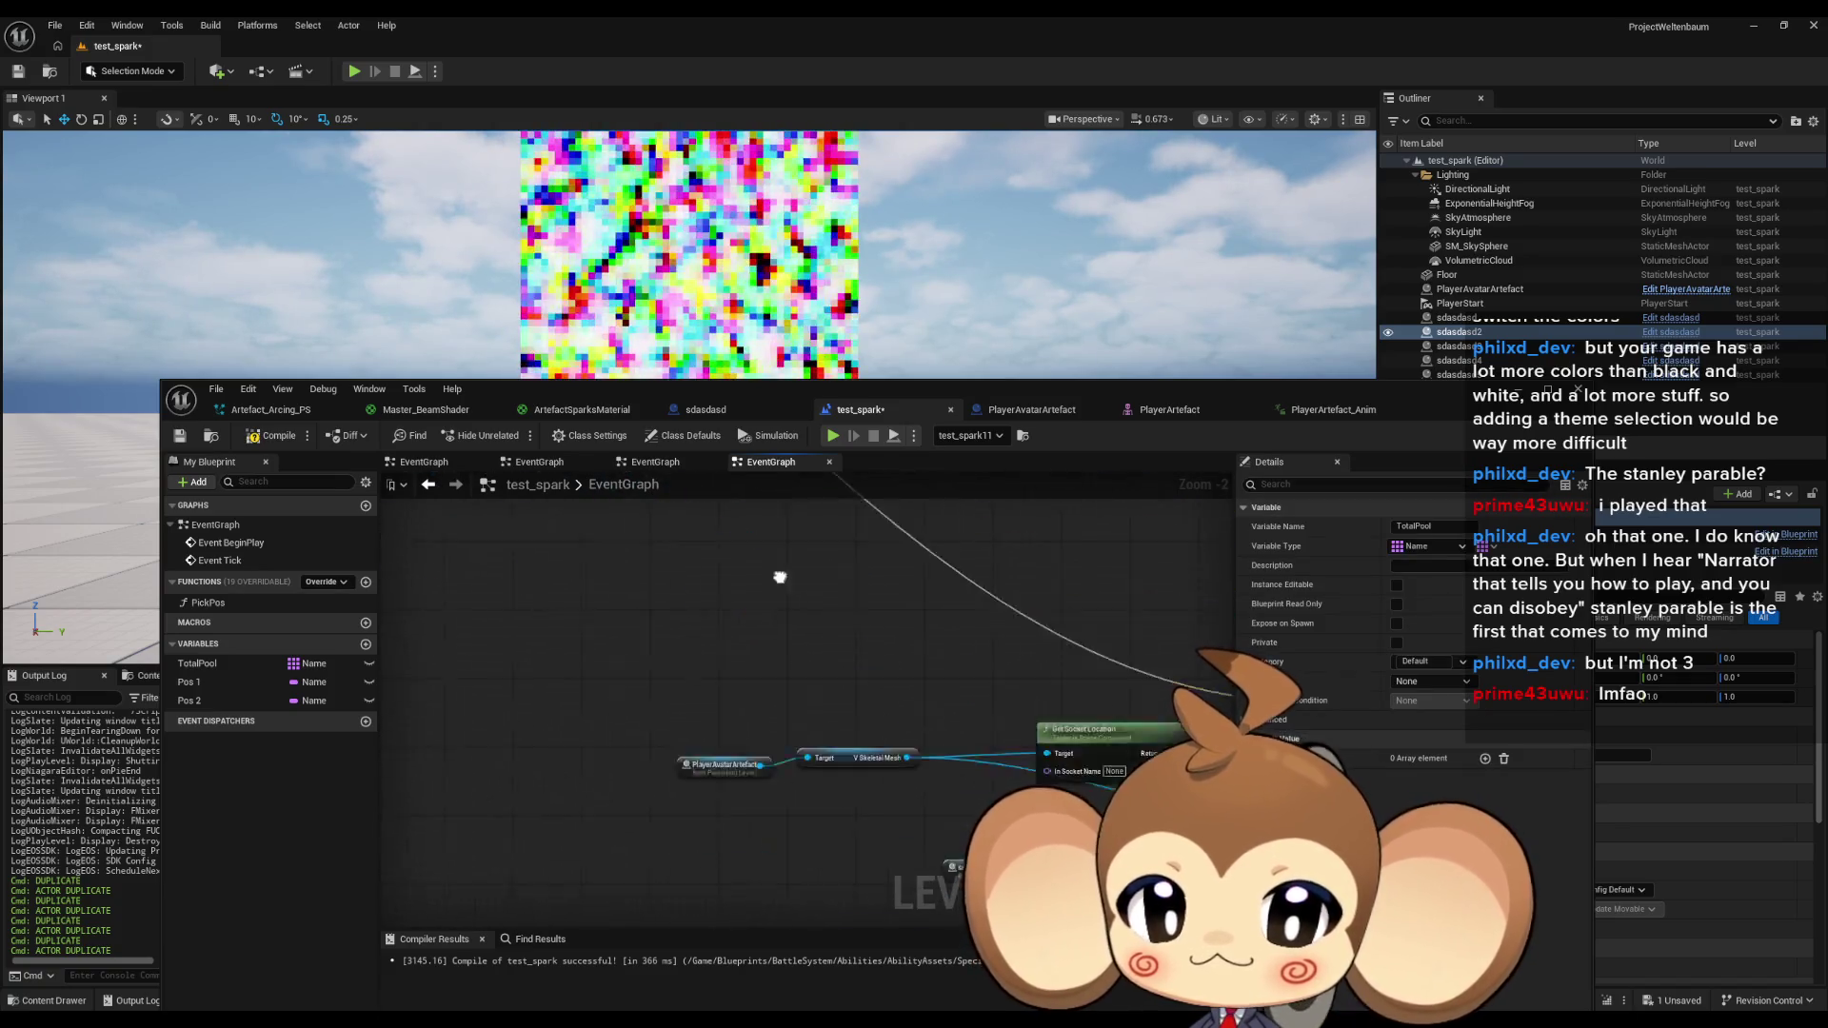
{"action": "left_click_drag", "start_coordinate": [197, 664], "coordinate": [600, 741]}
{"action": "type", "text": "get"}
{"action": "left_click", "coordinate": [619, 544]}
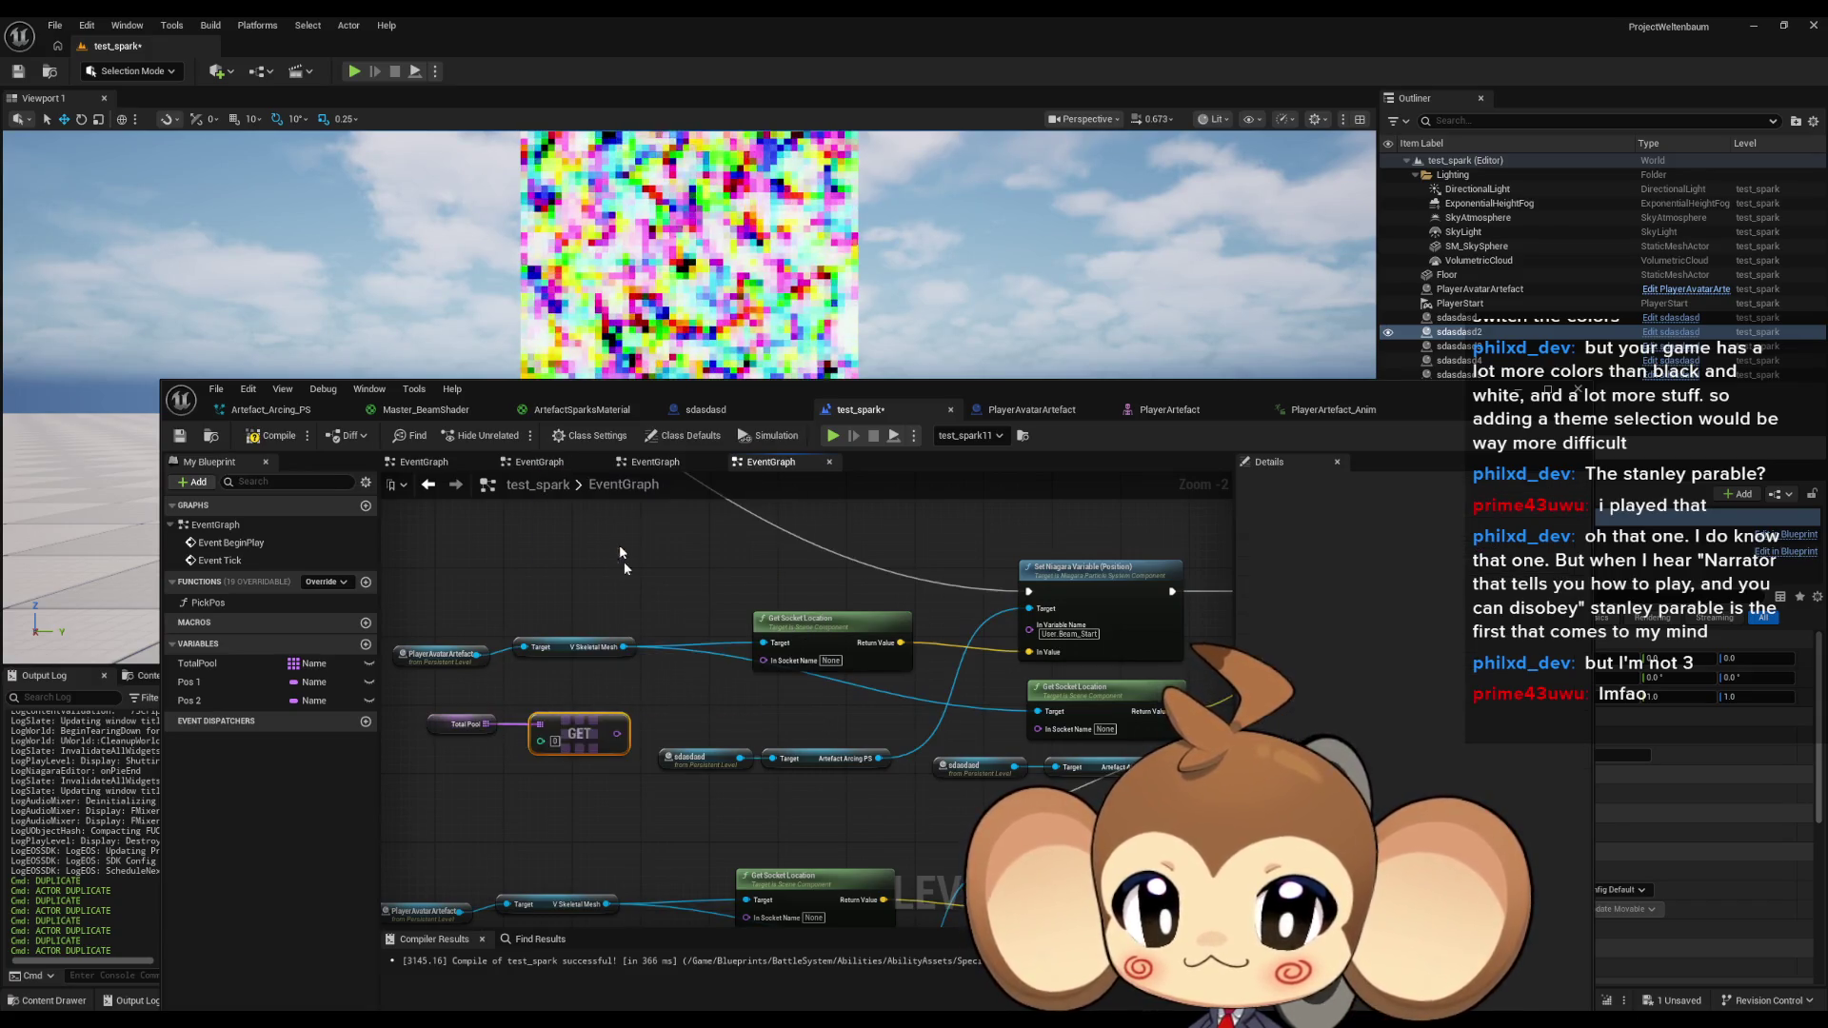
{"action": "left_click_drag", "start_coordinate": [599, 733], "coordinate": [762, 660]}
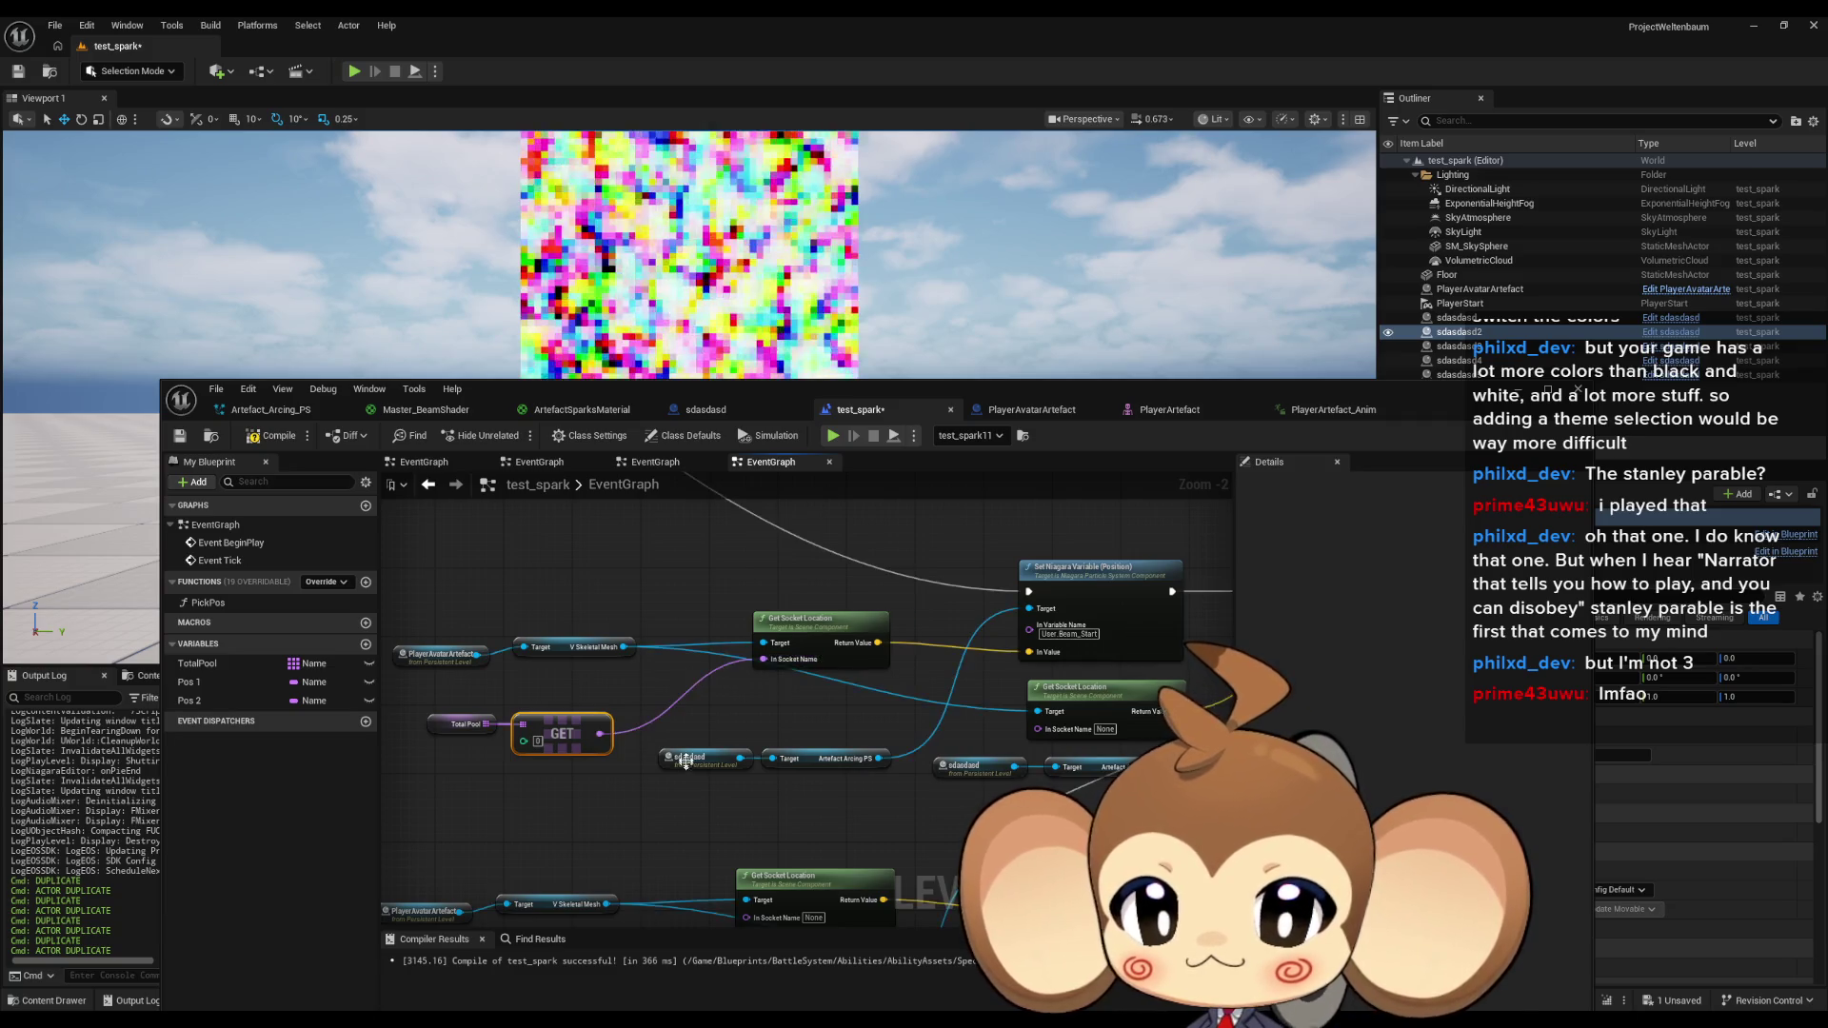
Duplicate the TotalPool GET pair and set the copy's index to 1.
{"action": "key", "text": "ctrl+v"}
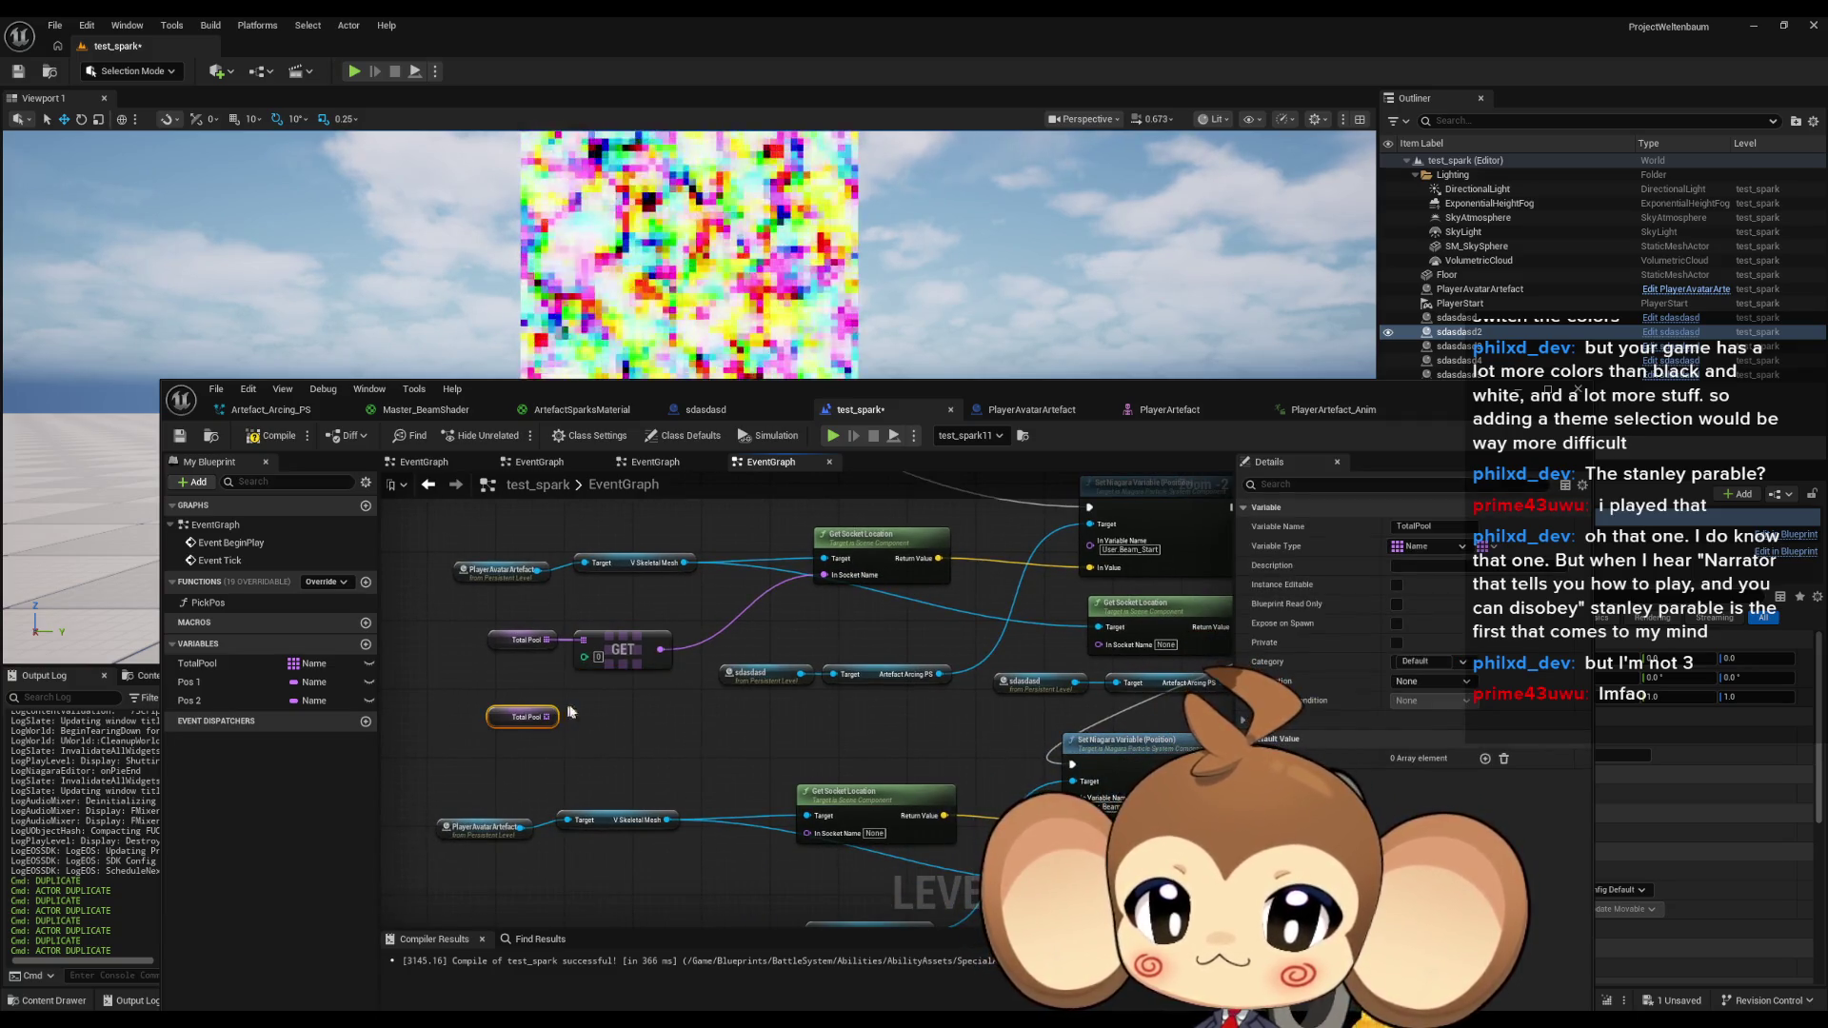
{"action": "key", "text": "Delete"}
{"action": "left_click_drag", "start_coordinate": [484, 626], "coordinate": [587, 681]}
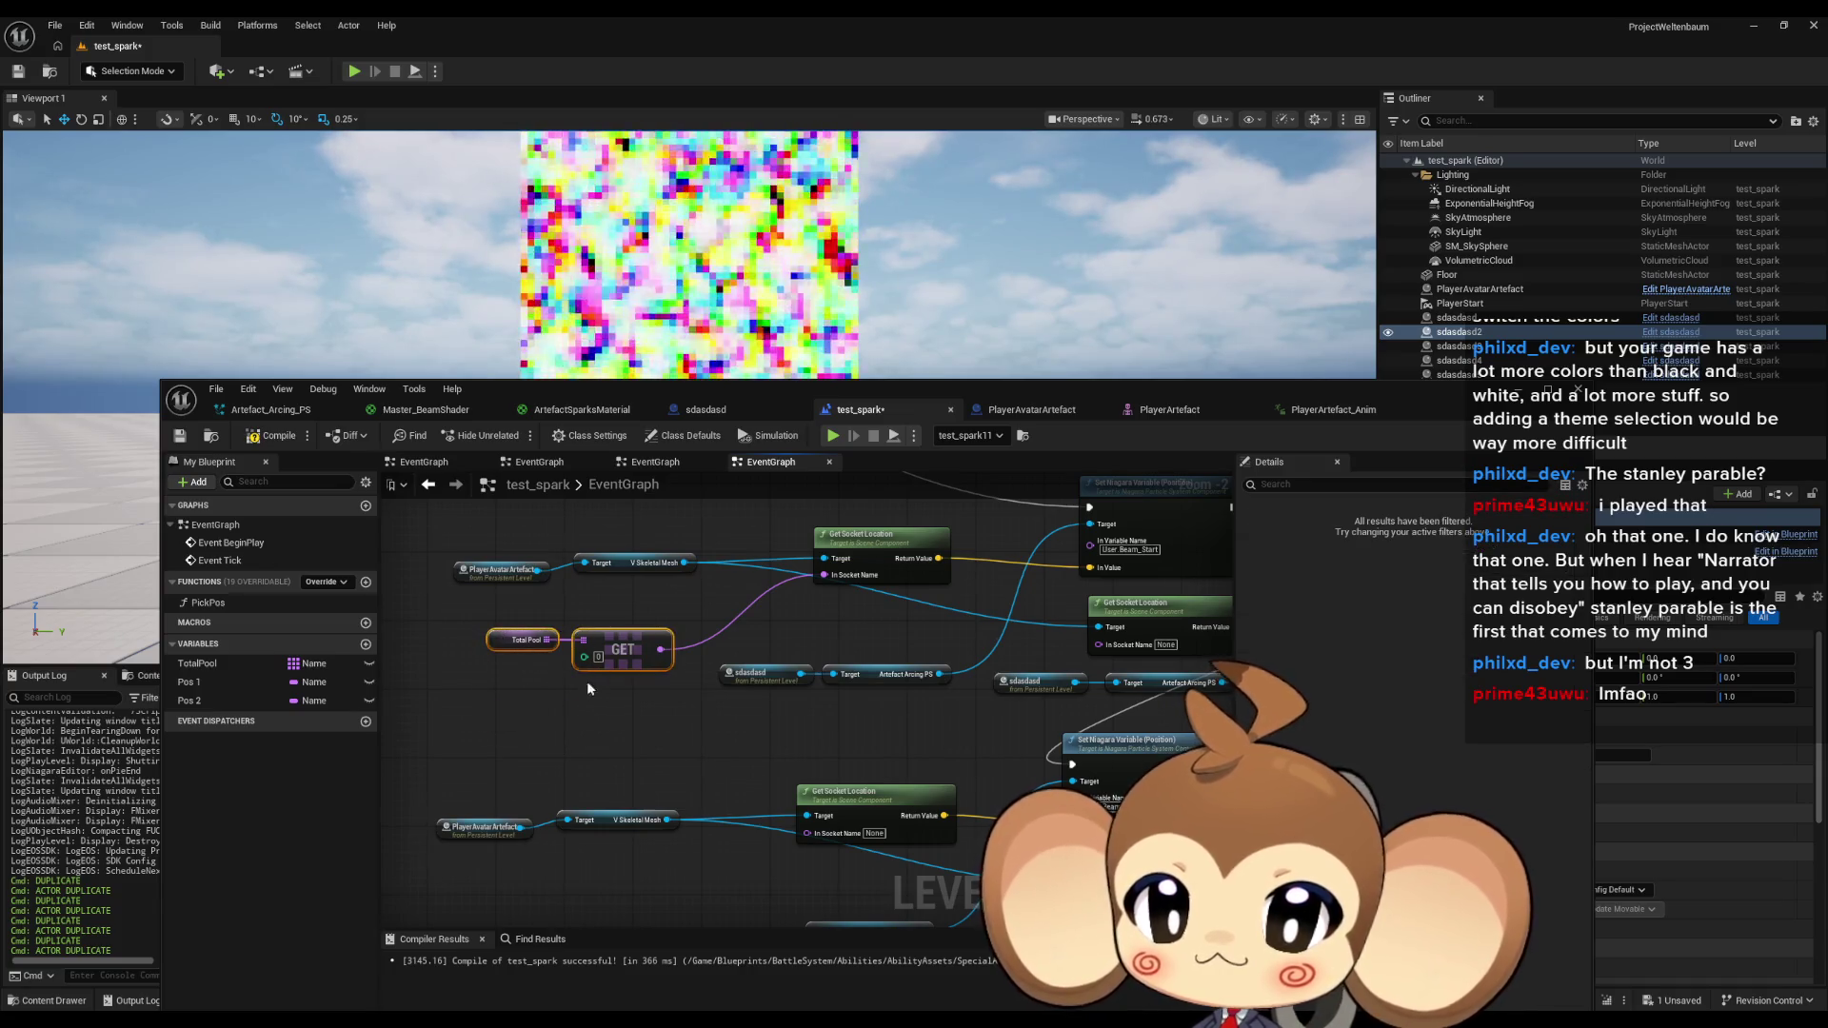
{"action": "key", "text": "ctrl+c"}
{"action": "key", "text": "ctrl+v"}
{"action": "type", "text": "1"}
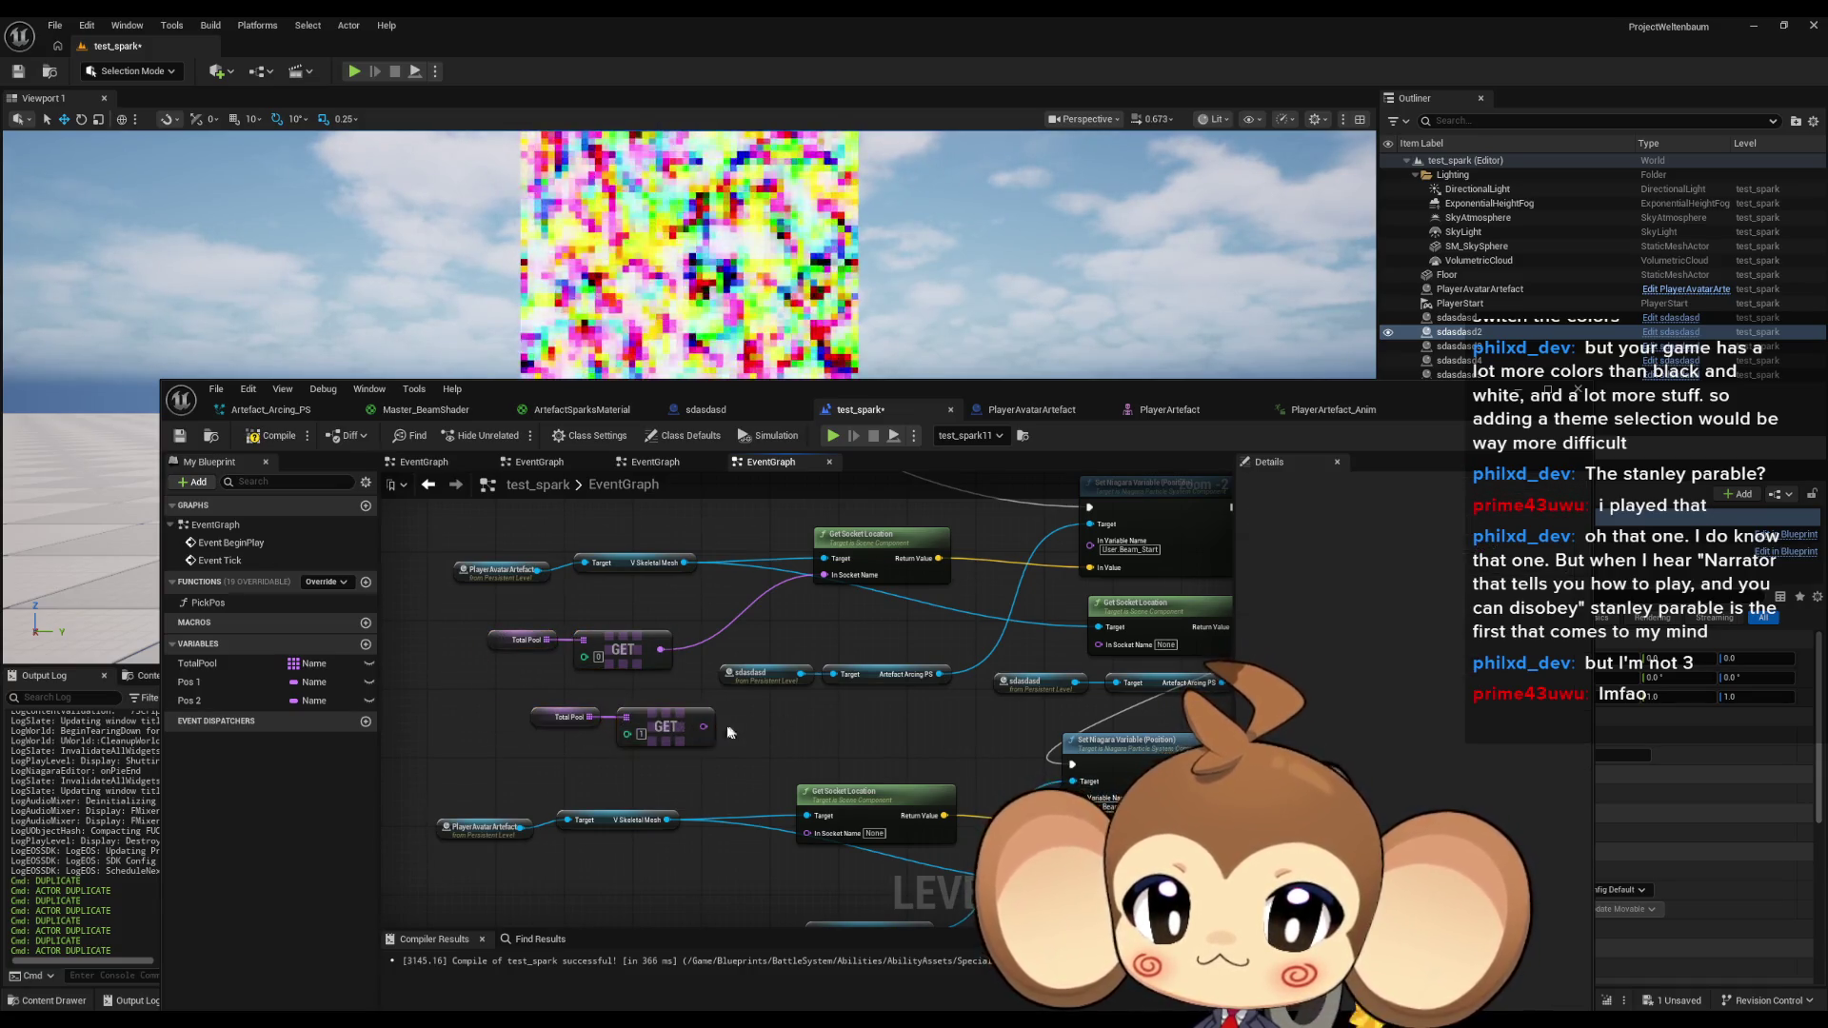
{"action": "mouse_move", "coordinate": [704, 727]}
{"action": "left_mouse_down"}
{"action": "mouse_move", "coordinate": [1014, 699]}
{"action": "mouse_move", "coordinate": [1098, 644]}
{"action": "left_mouse_up"}
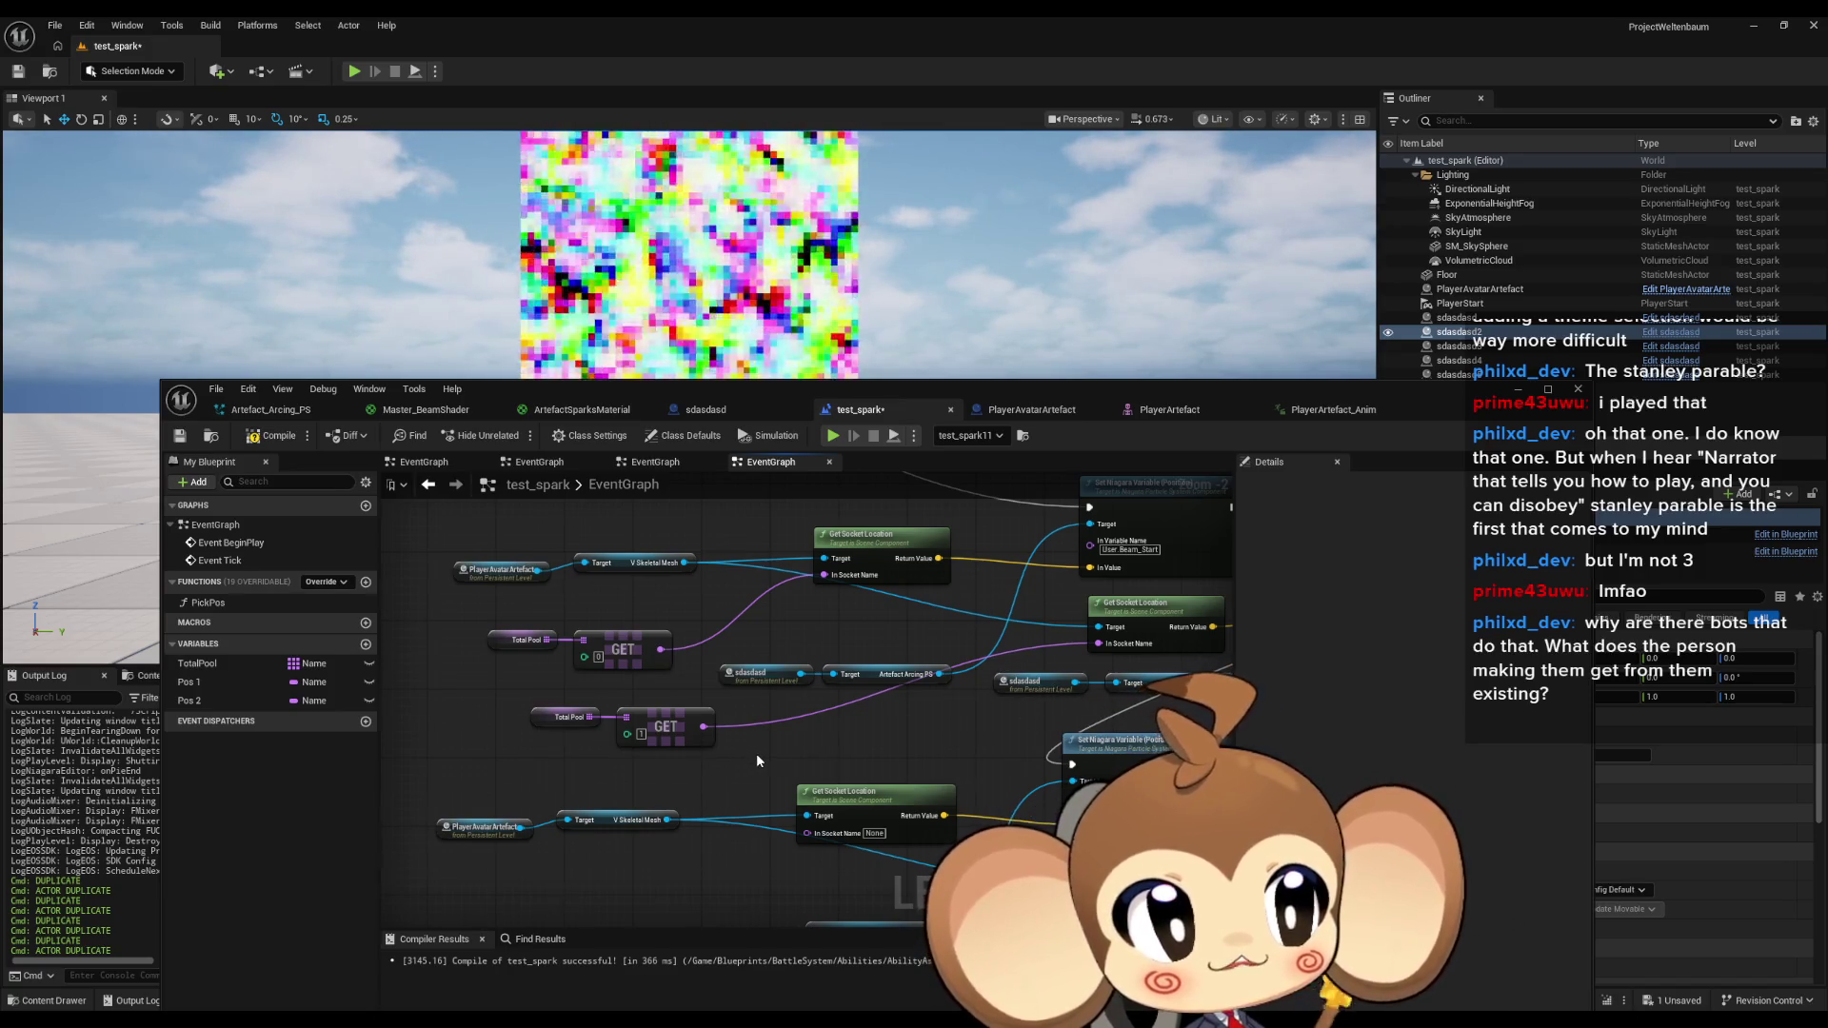
{"action": "left_click_drag", "start_coordinate": [767, 752], "coordinate": [808, 727]}
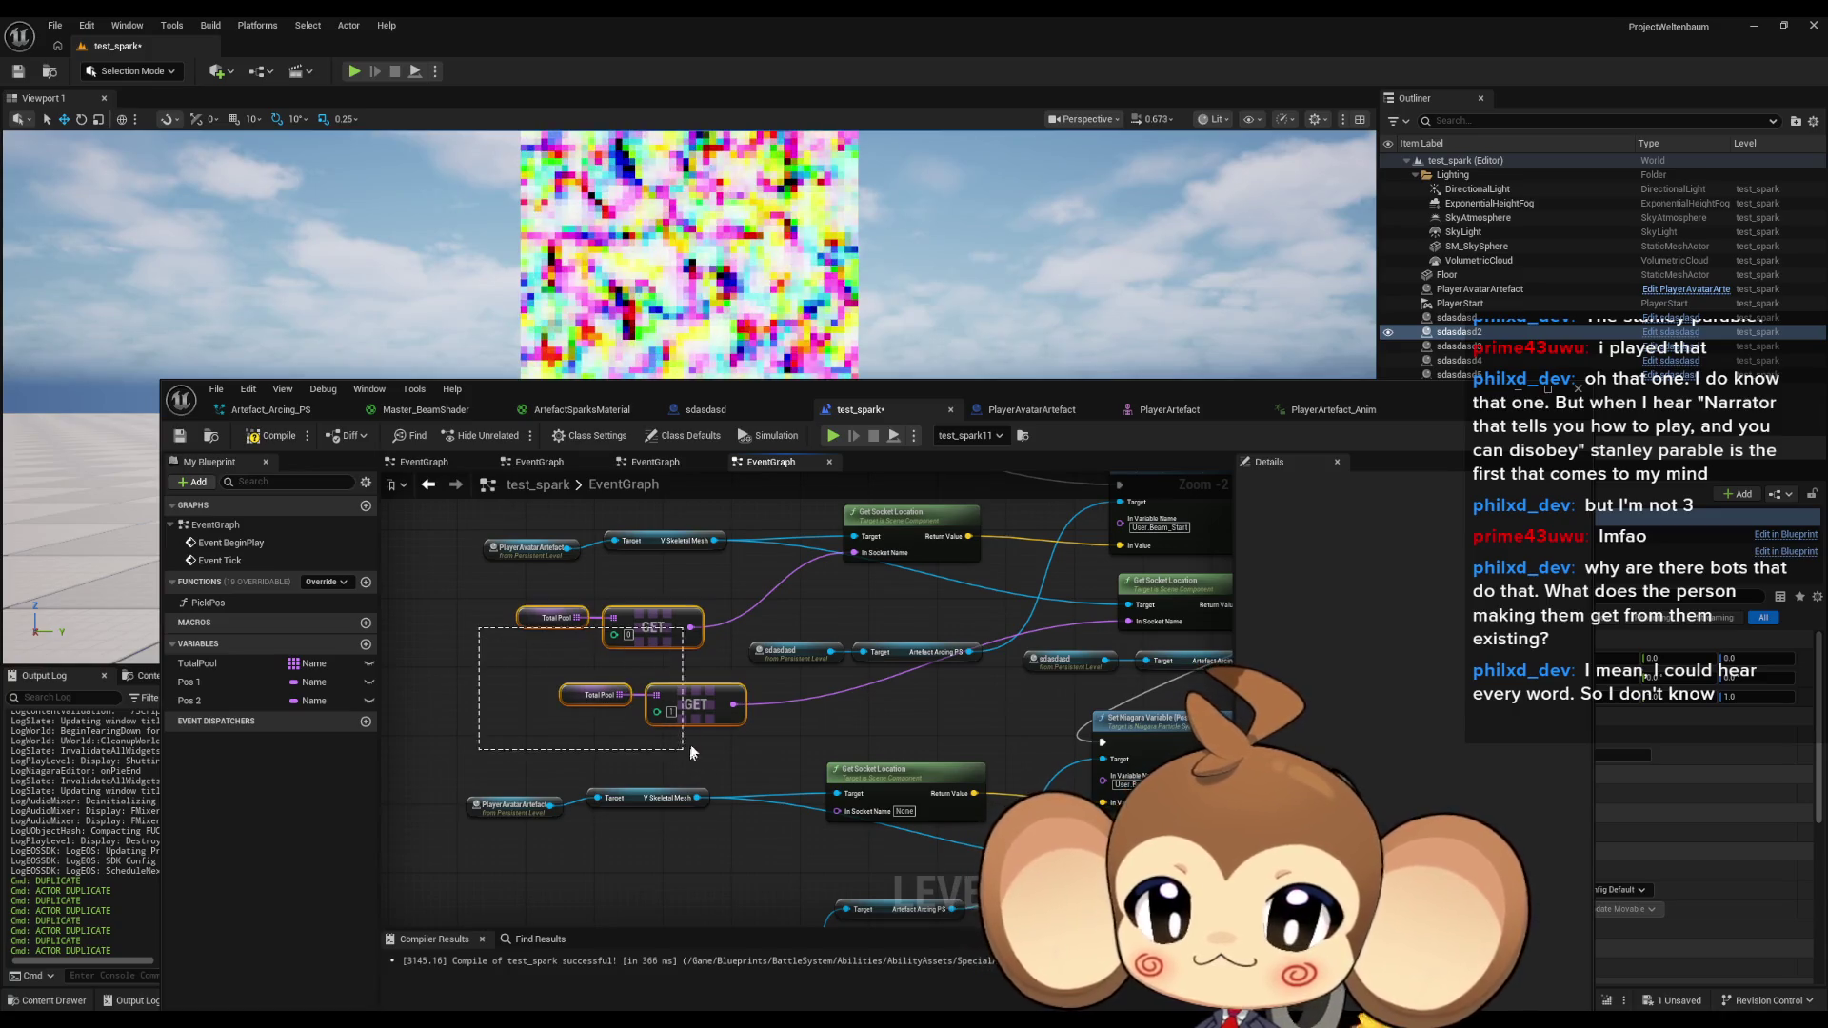
{"action": "left_click_drag", "start_coordinate": [690, 751], "coordinate": [693, 749]}
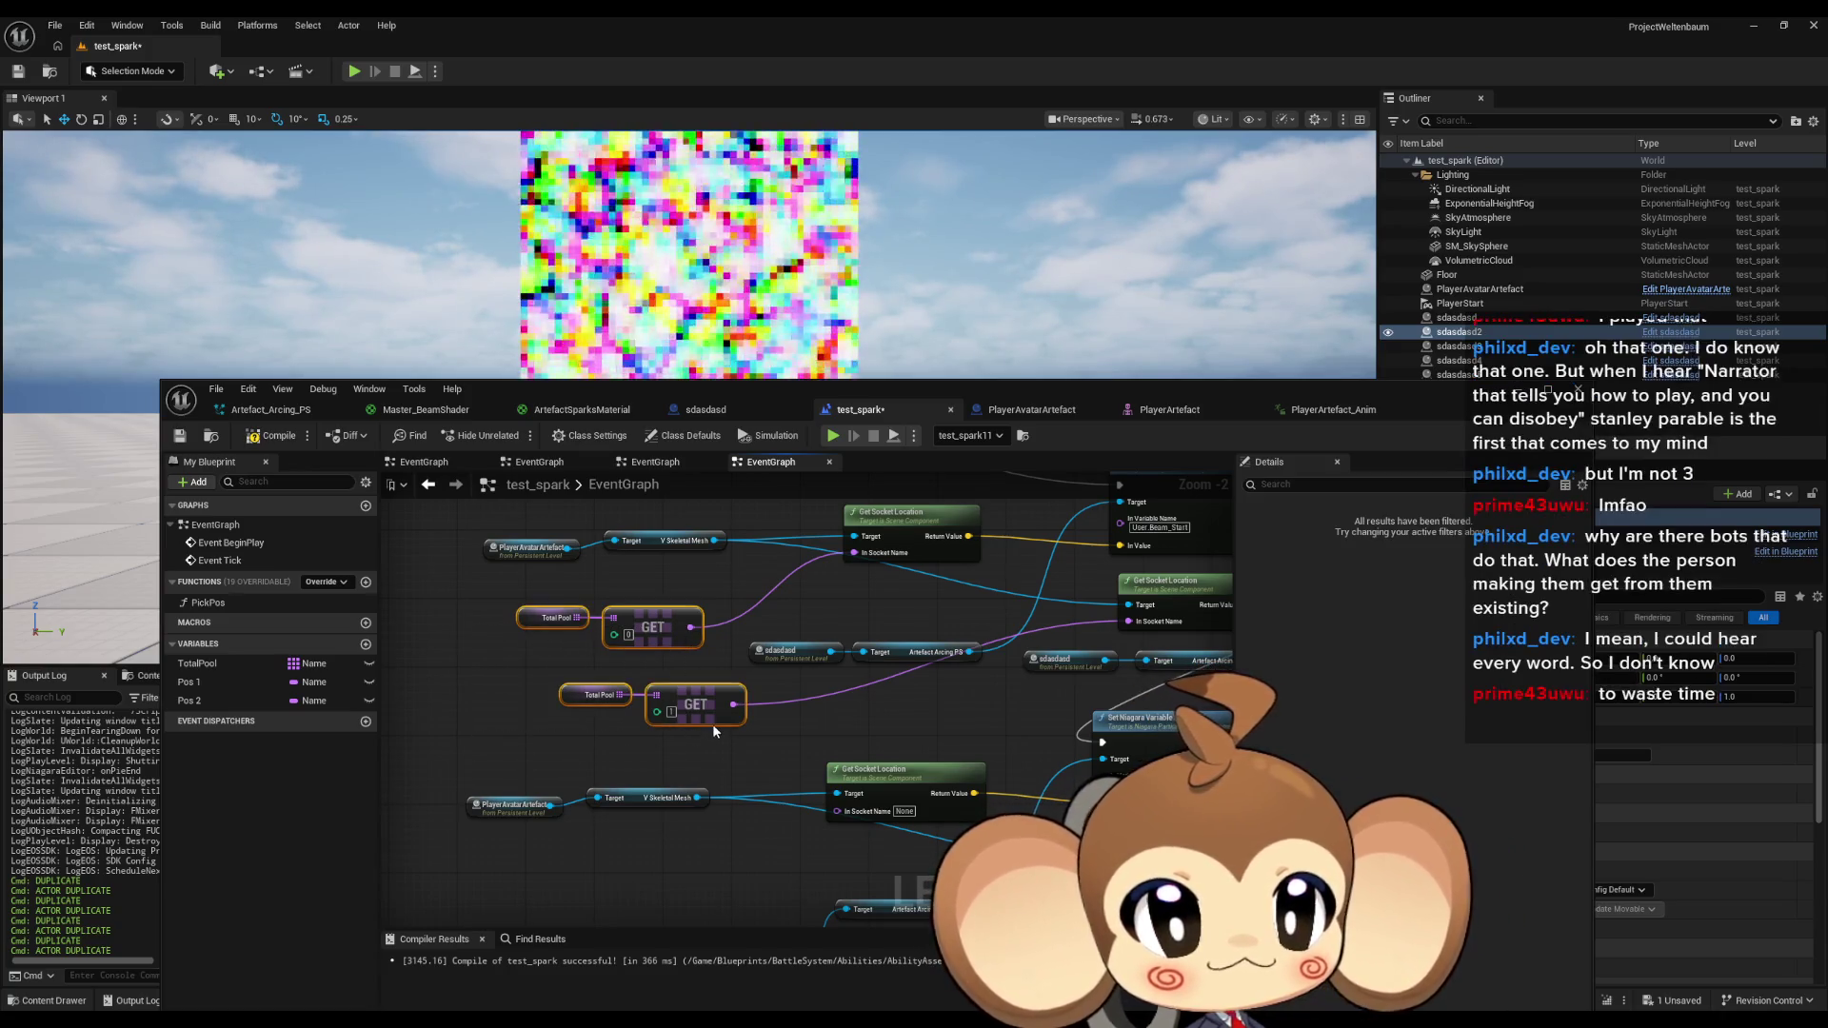
{"action": "scroll", "coordinate": [712, 723], "scroll_direction": "down", "scroll_amount": 3}
{"action": "scroll", "coordinate": [705, 657], "scroll_direction": "up", "scroll_amount": 3}
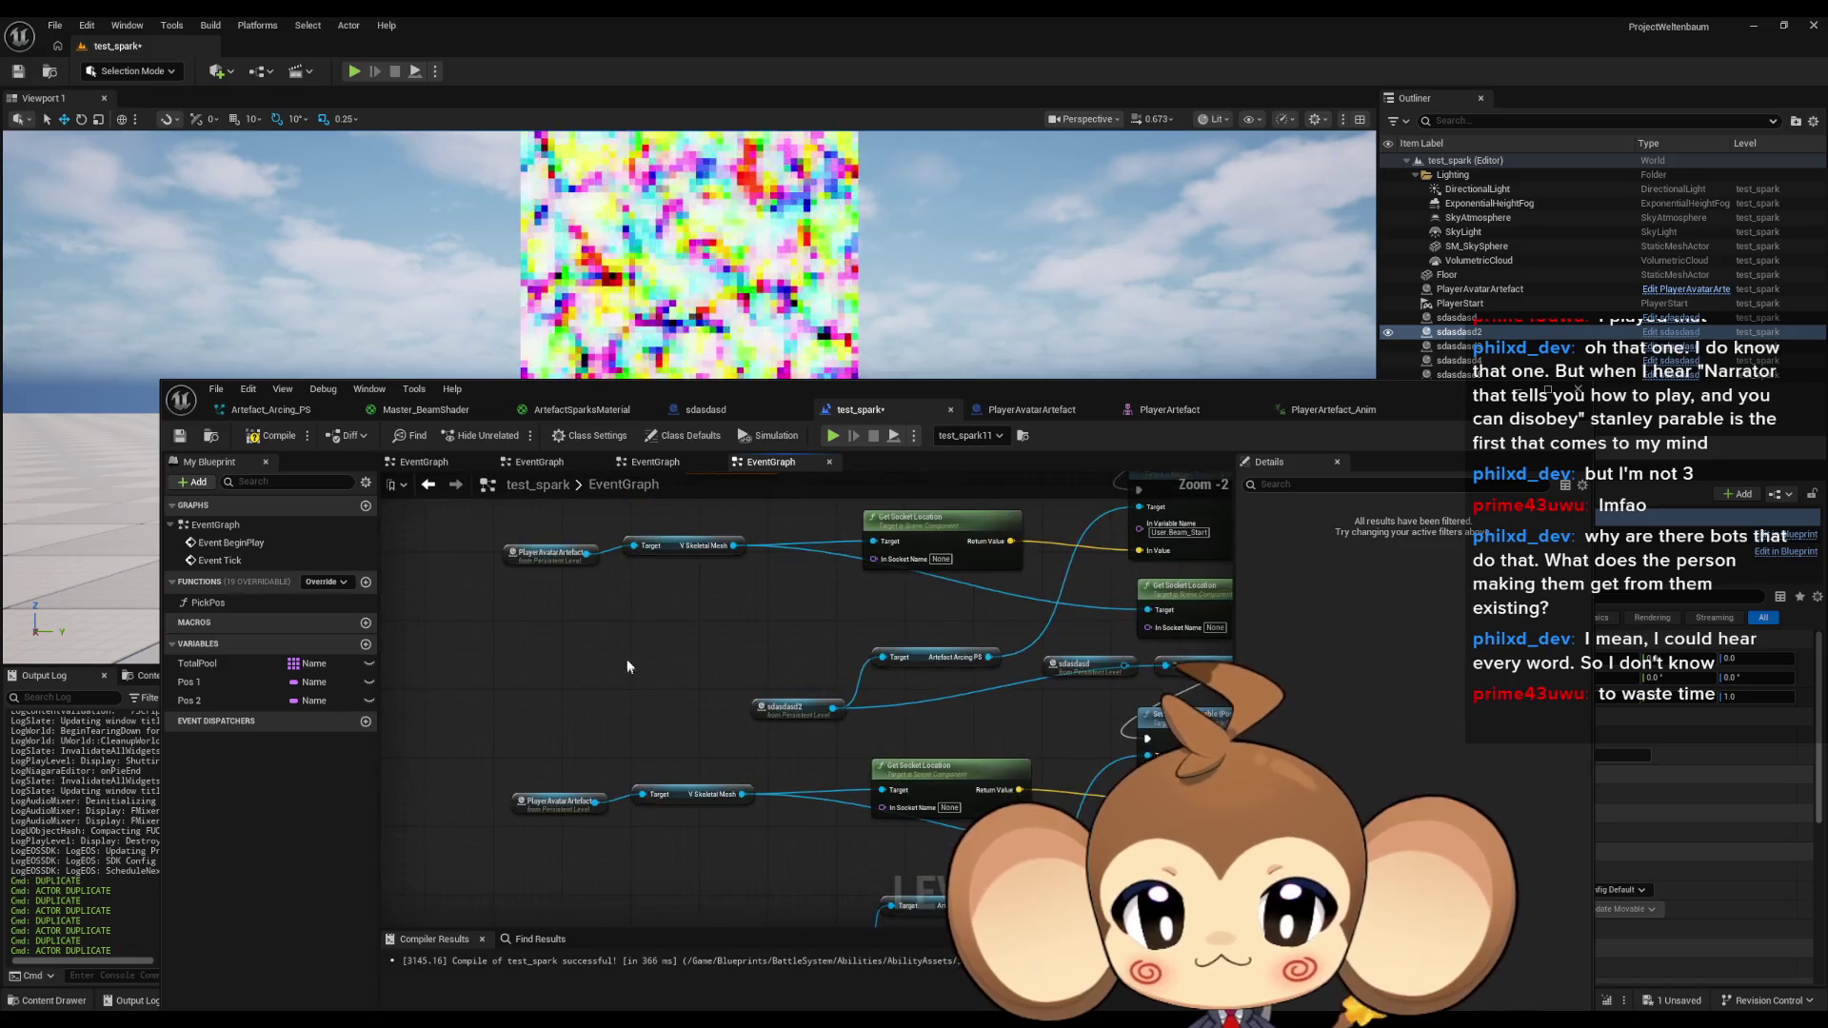
{"action": "left_click_drag", "start_coordinate": [698, 631], "coordinate": [690, 605]}
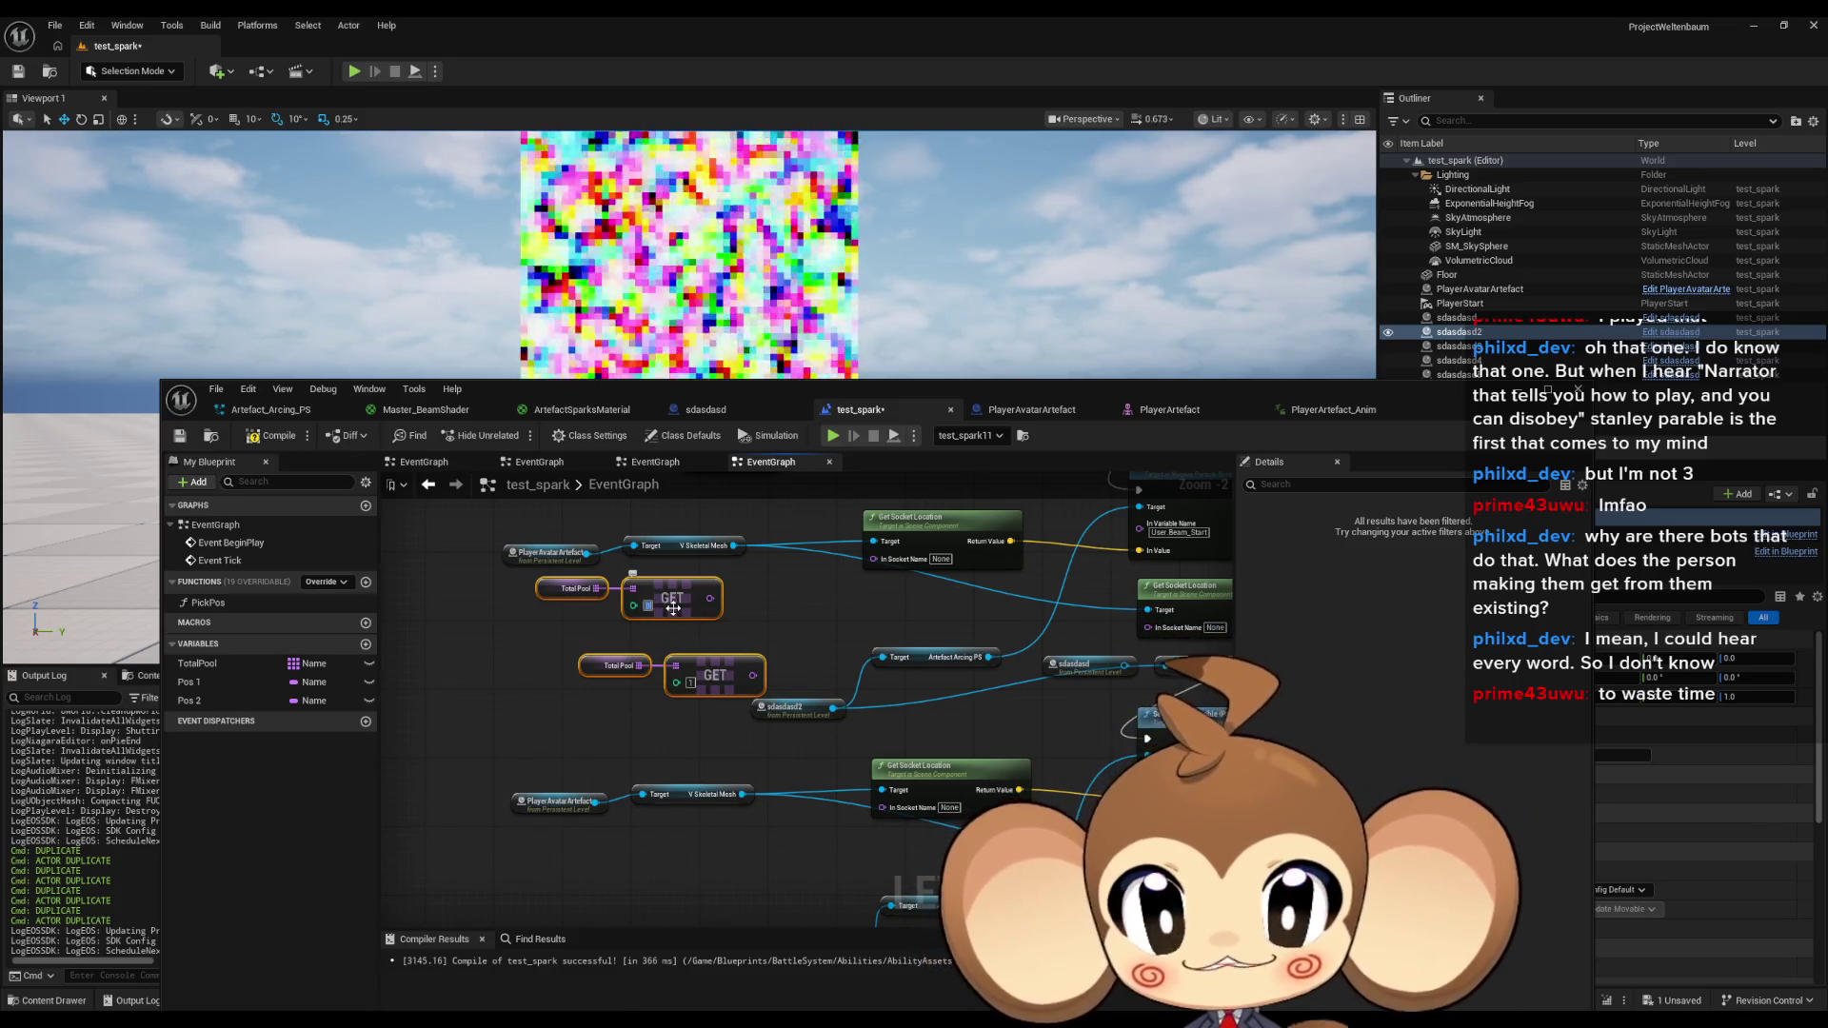
{"action": "left_click", "coordinate": [878, 648]}
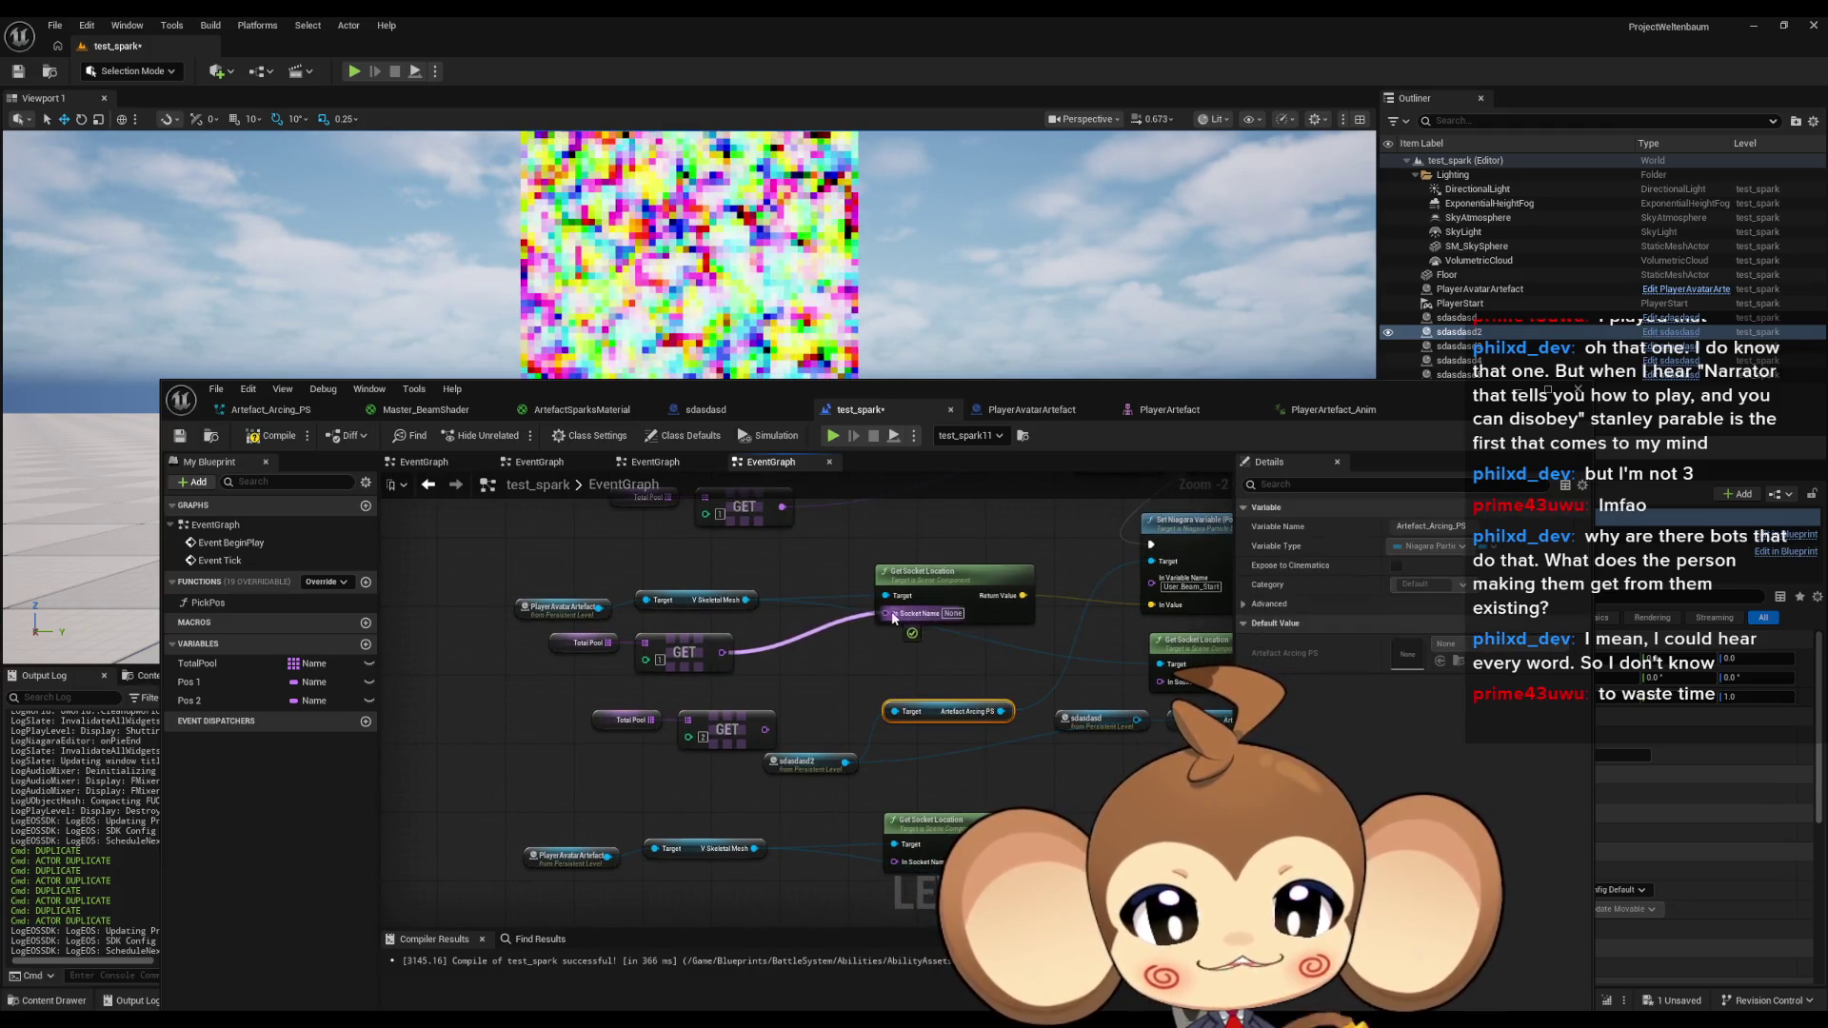
{"action": "left_click_drag", "start_coordinate": [893, 617], "coordinate": [888, 613]}
{"action": "left_click_drag", "start_coordinate": [1159, 681], "coordinate": [765, 729]}
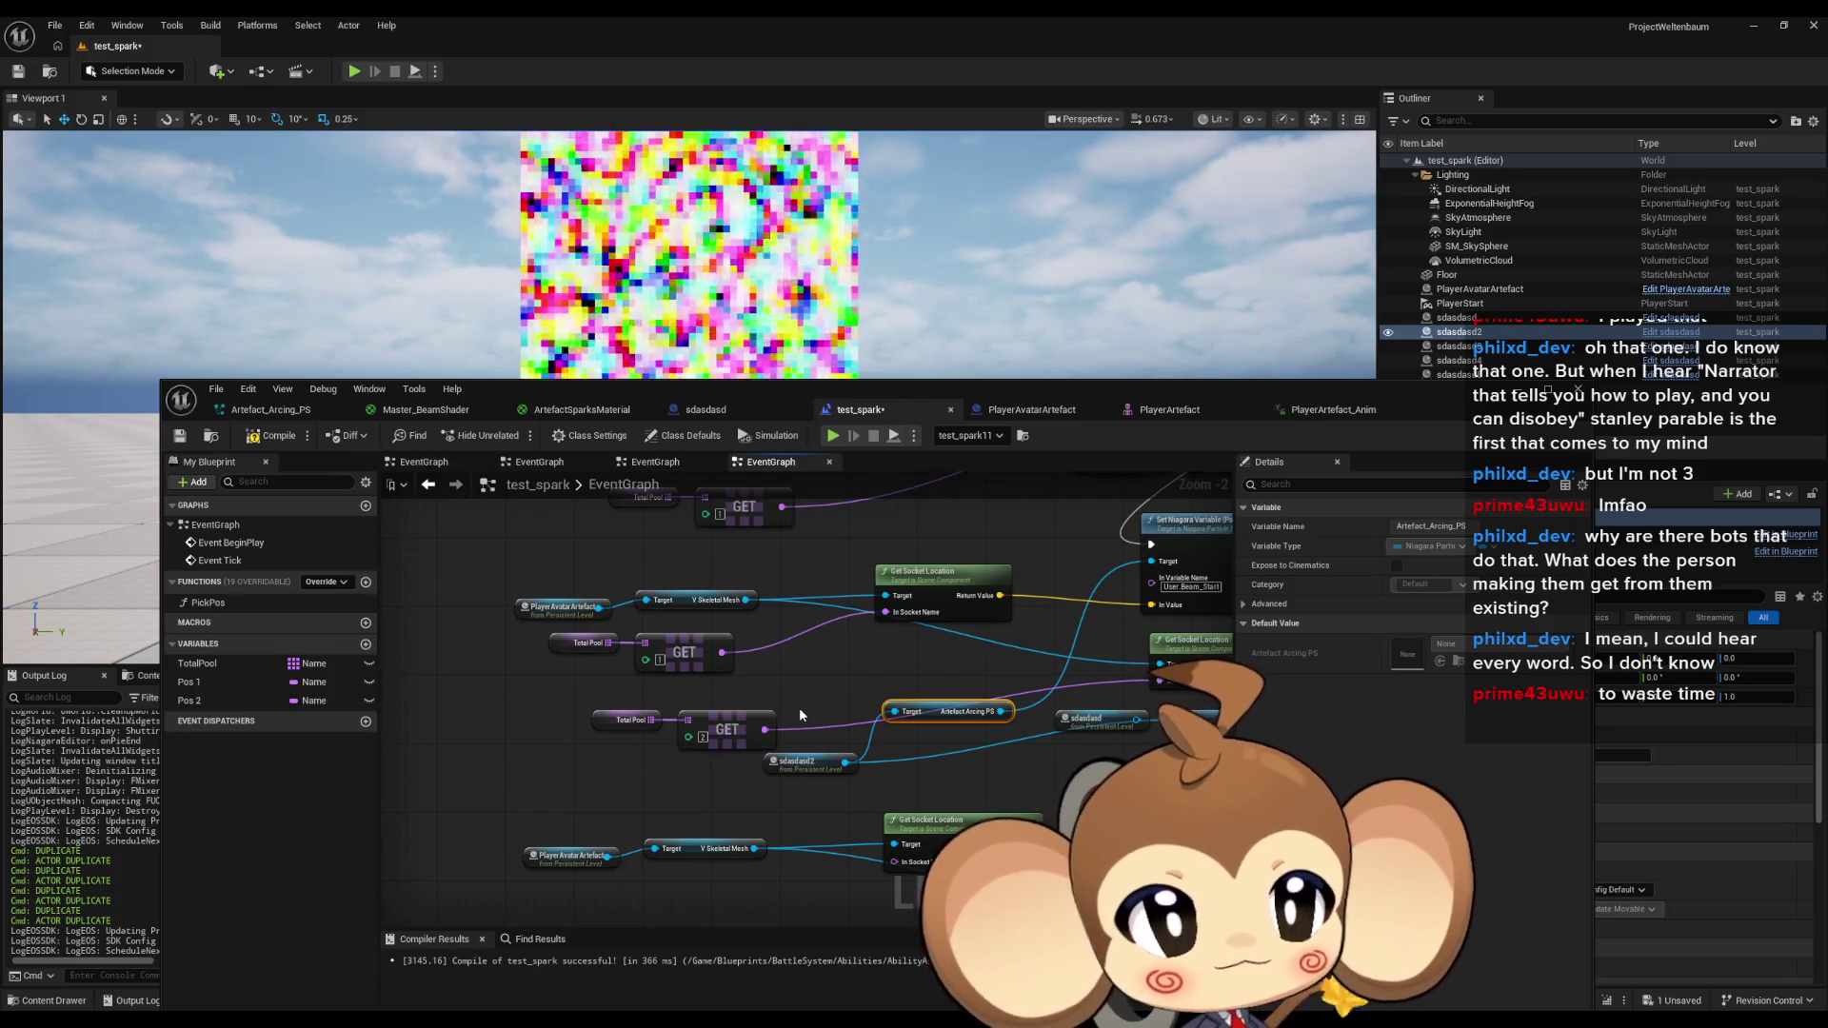
{"action": "scroll", "coordinate": [800, 714], "scroll_direction": "down", "scroll_amount": 3}
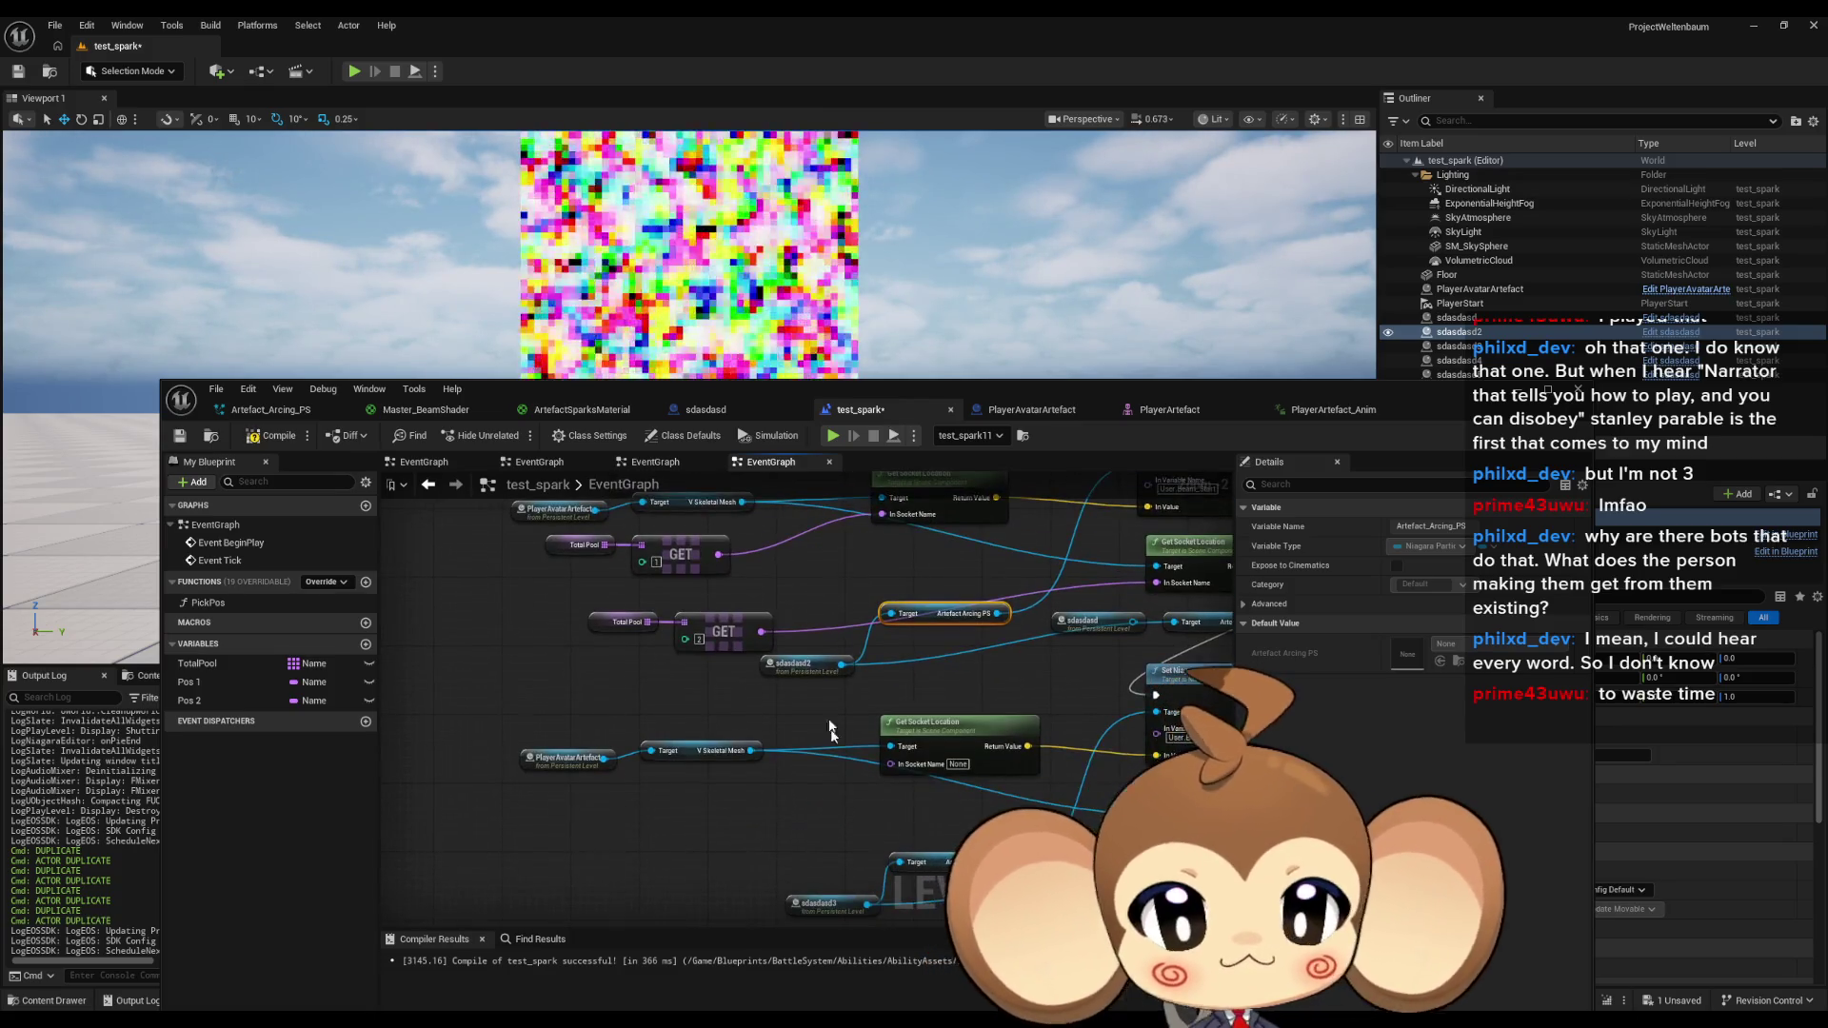
{"action": "scroll", "coordinate": [830, 731], "scroll_direction": "down", "scroll_amount": 2}
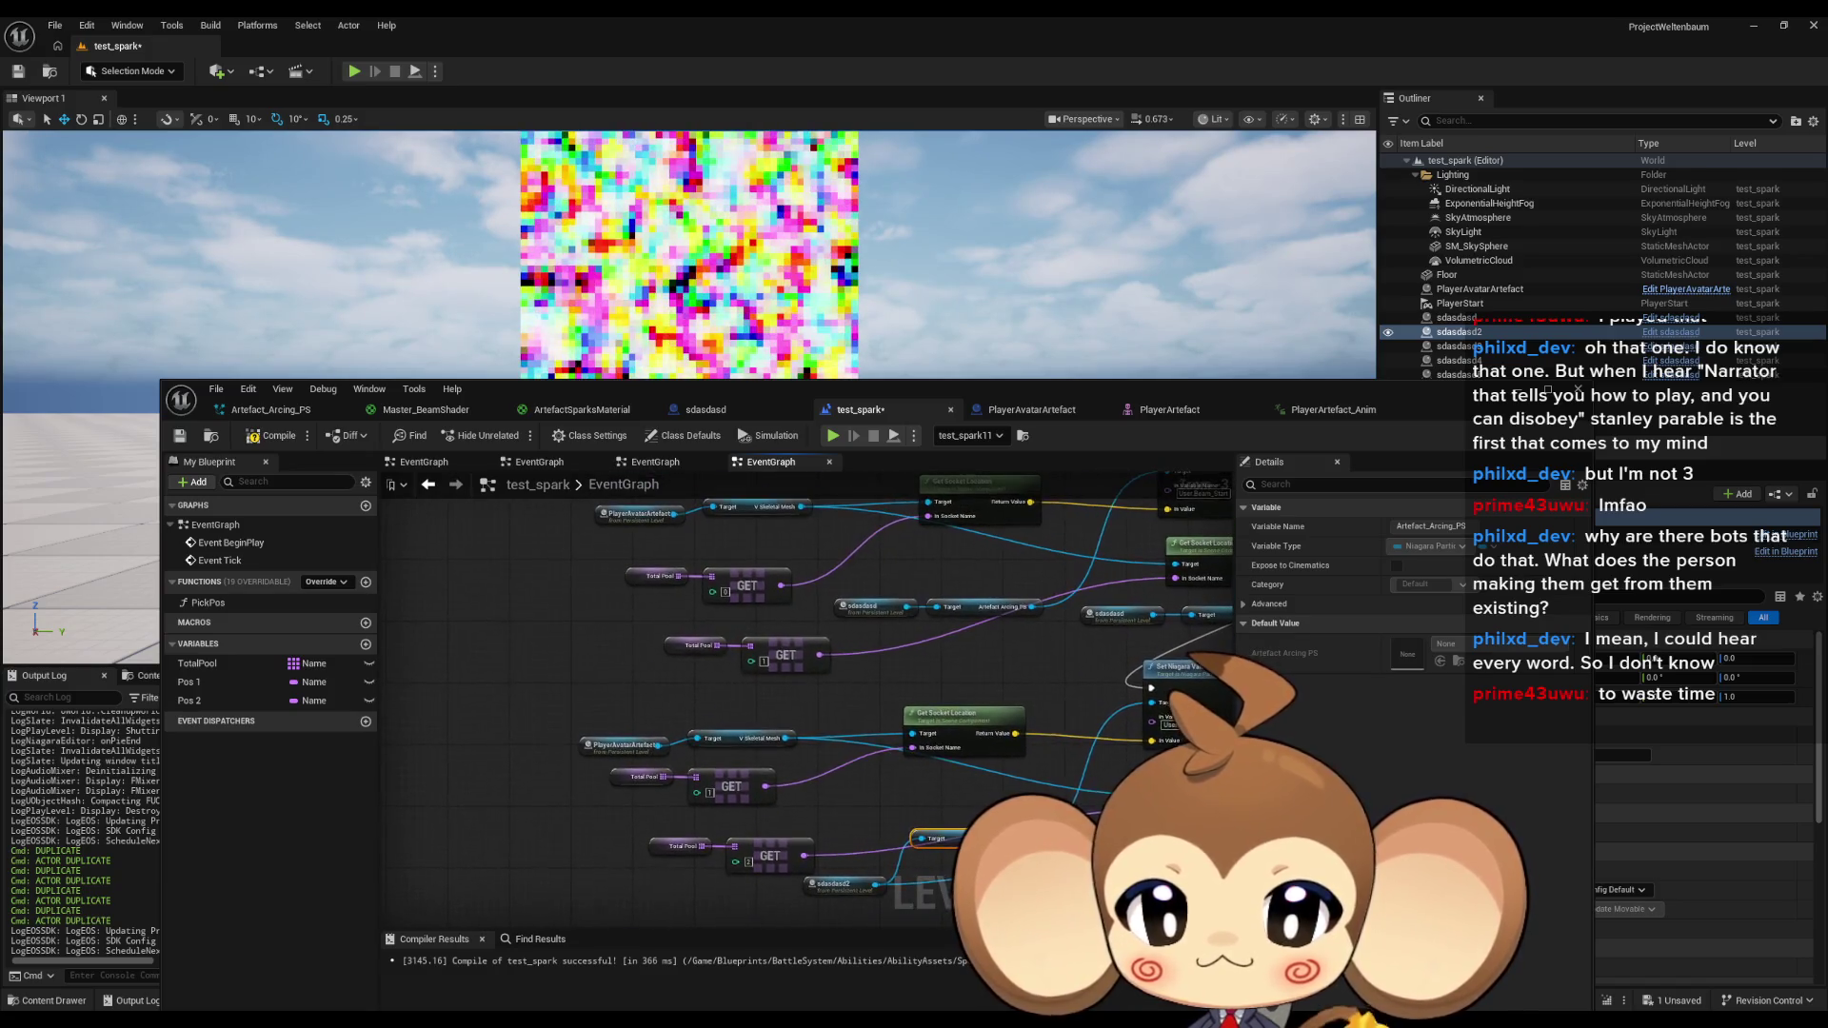
{"action": "scroll", "coordinate": [842, 927], "scroll_direction": "up", "scroll_amount": 1}
{"action": "left_click_drag", "start_coordinate": [842, 906], "coordinate": [759, 726]}
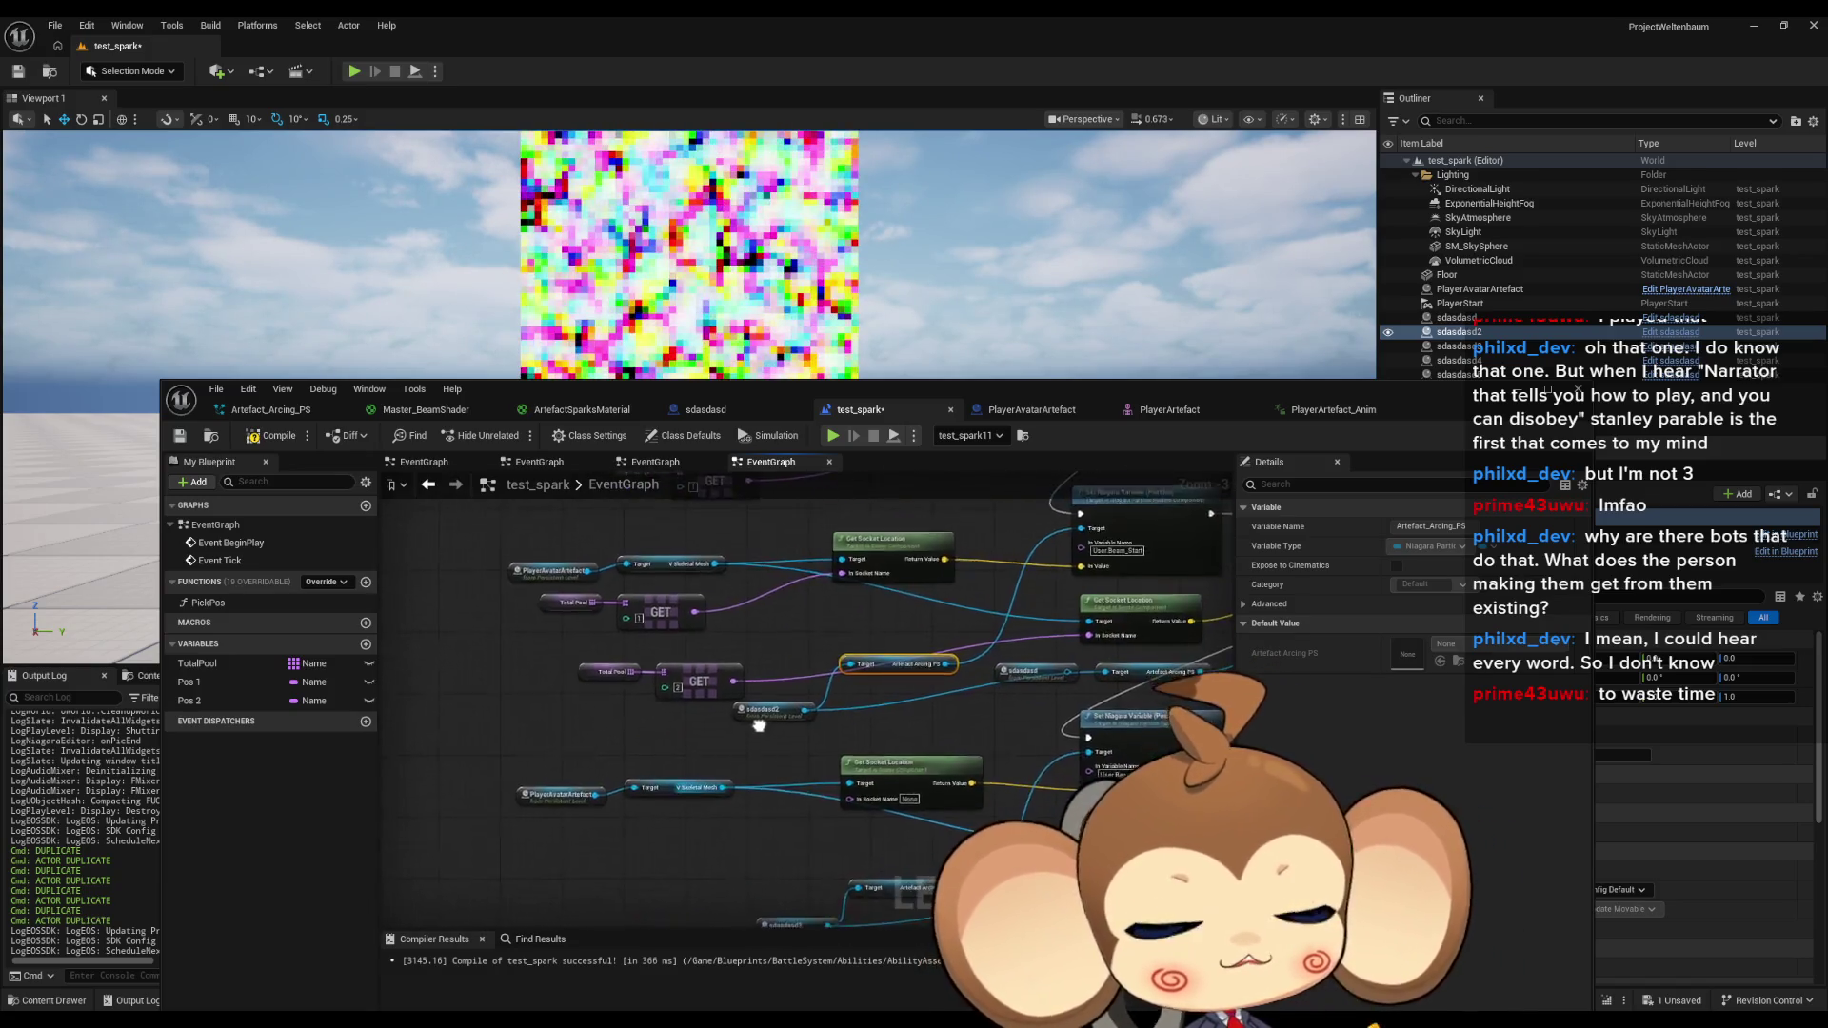
Paste TotalPool GET pairs and wire the upper GET into its Get Socket Location socket name.
{"action": "scroll", "coordinate": [759, 726], "scroll_direction": "down", "scroll_amount": 1}
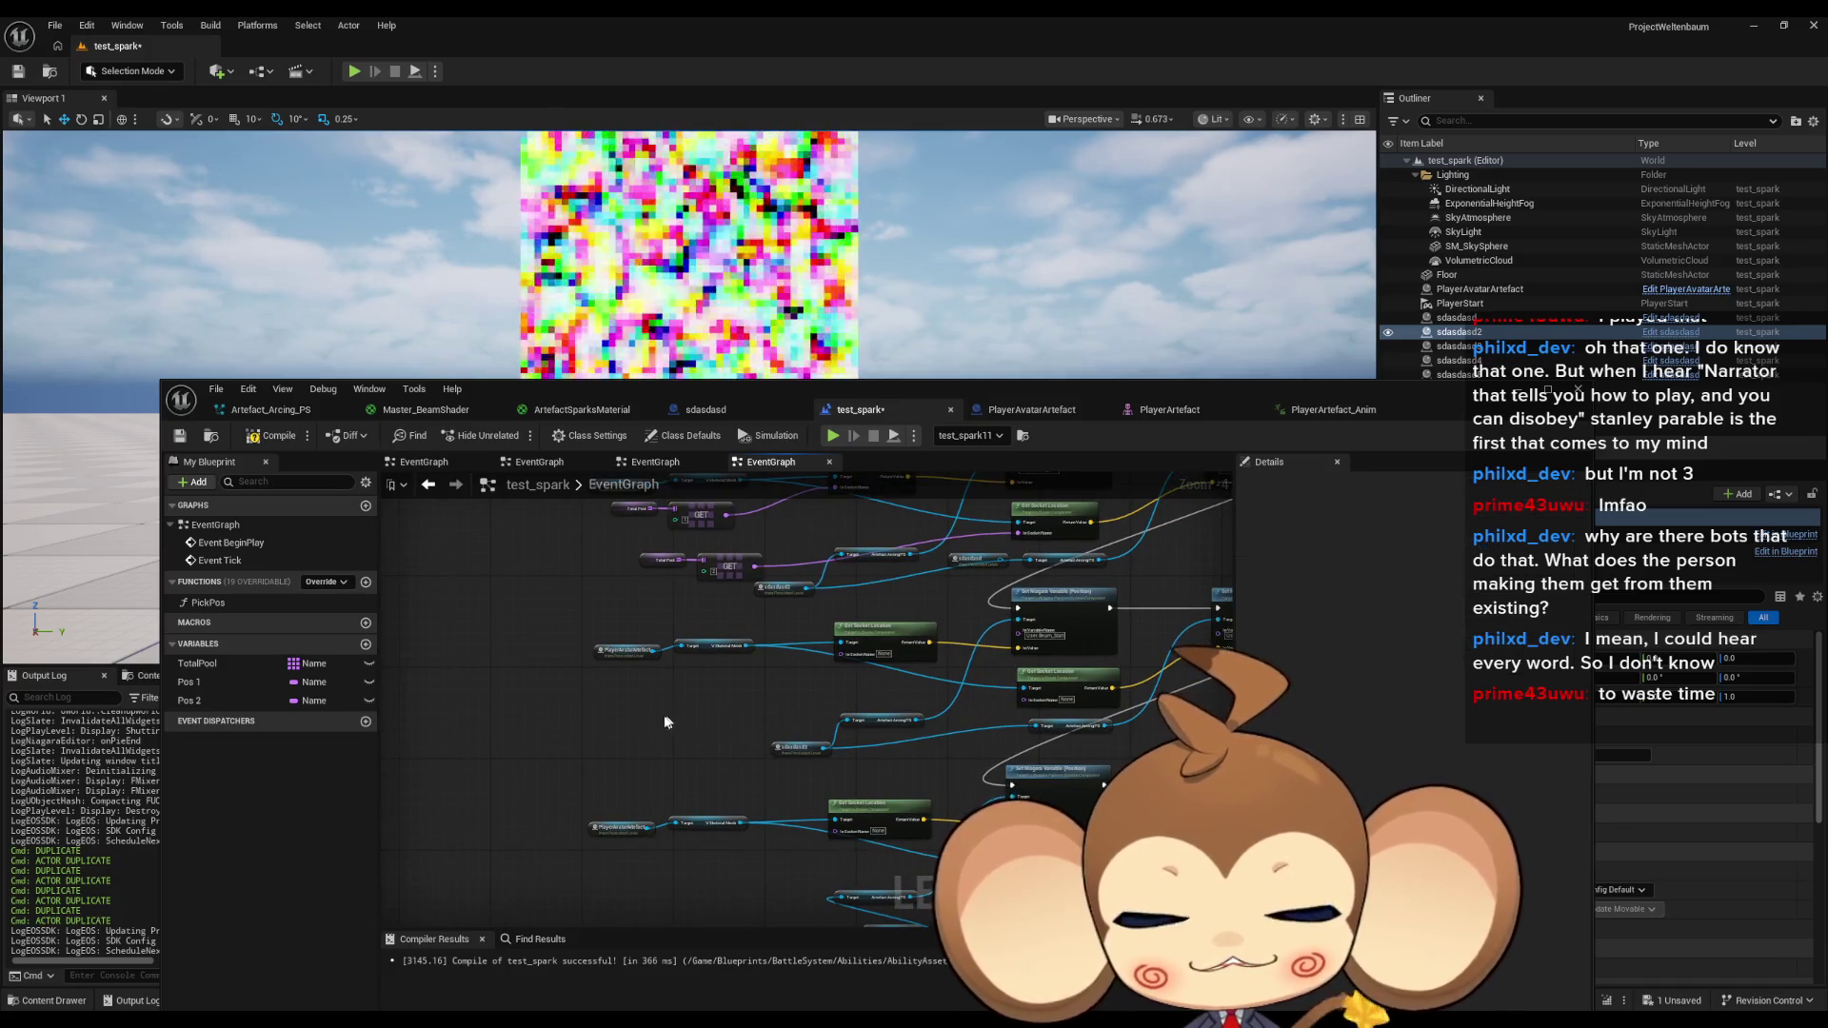
{"action": "key", "text": "ctrl+v"}
{"action": "scroll", "coordinate": [708, 786], "scroll_direction": "up", "scroll_amount": 2}
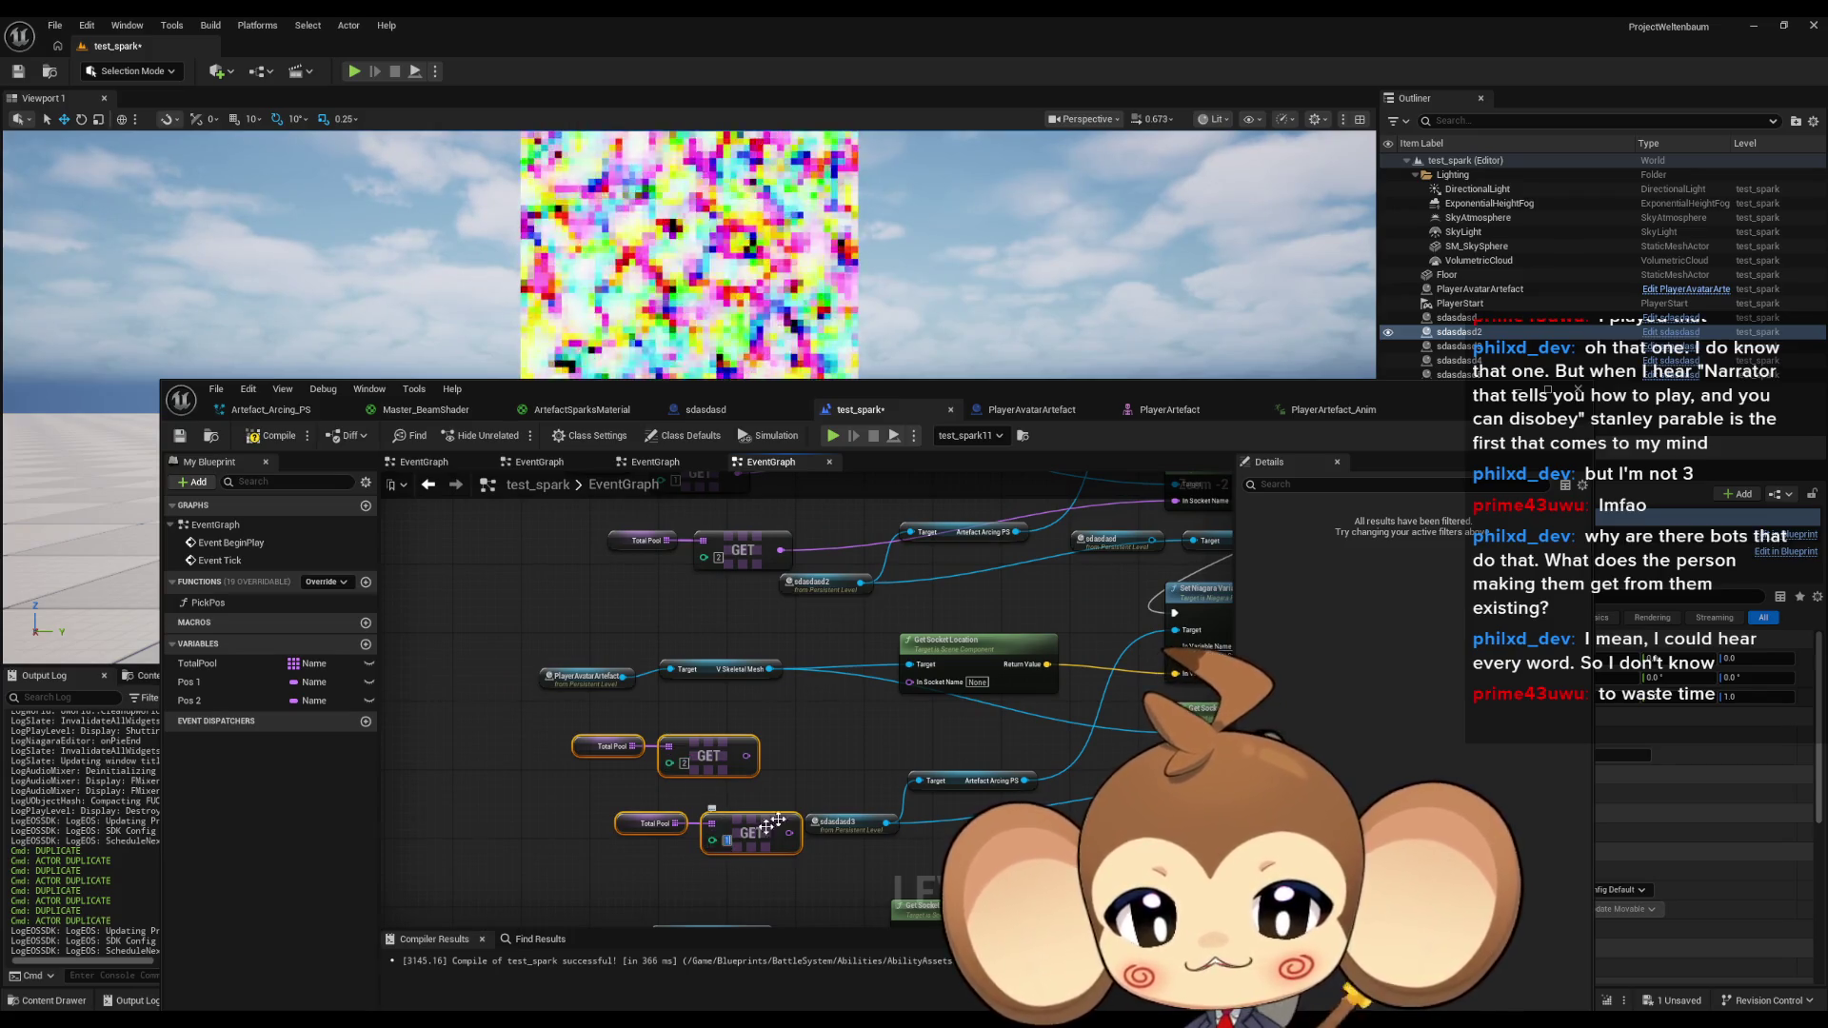
{"action": "mouse_move", "coordinate": [697, 724]}
{"action": "left_mouse_down"}
{"action": "mouse_move", "coordinate": [857, 668]}
{"action": "mouse_move", "coordinate": [860, 650]}
{"action": "left_mouse_up"}
{"action": "mouse_move", "coordinate": [740, 801]}
{"action": "left_mouse_down"}
{"action": "mouse_move", "coordinate": [1122, 731]}
{"action": "mouse_move", "coordinate": [1107, 728]}
{"action": "left_mouse_up"}
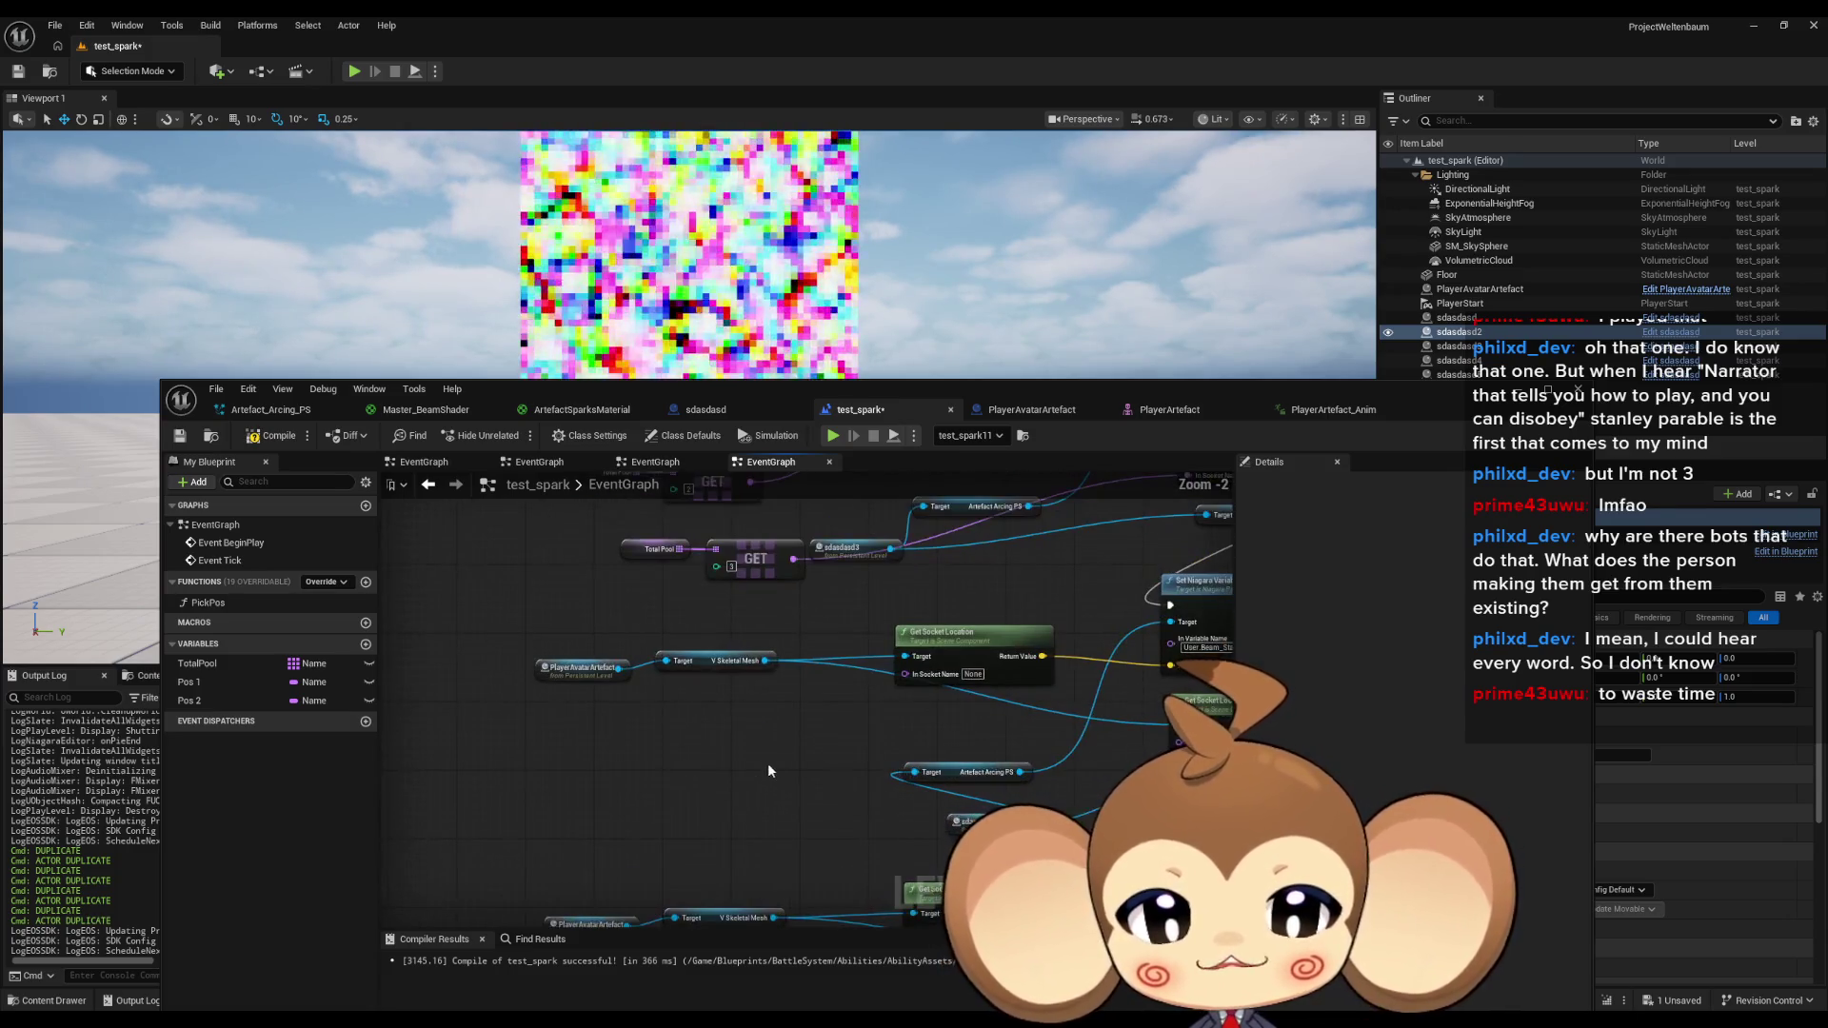
Paste two more TotalPool GET pairs with indices 3 and 4, then undo the trial wiring.
{"action": "key", "text": "ctrl+v"}
{"action": "type", "text": "3"}
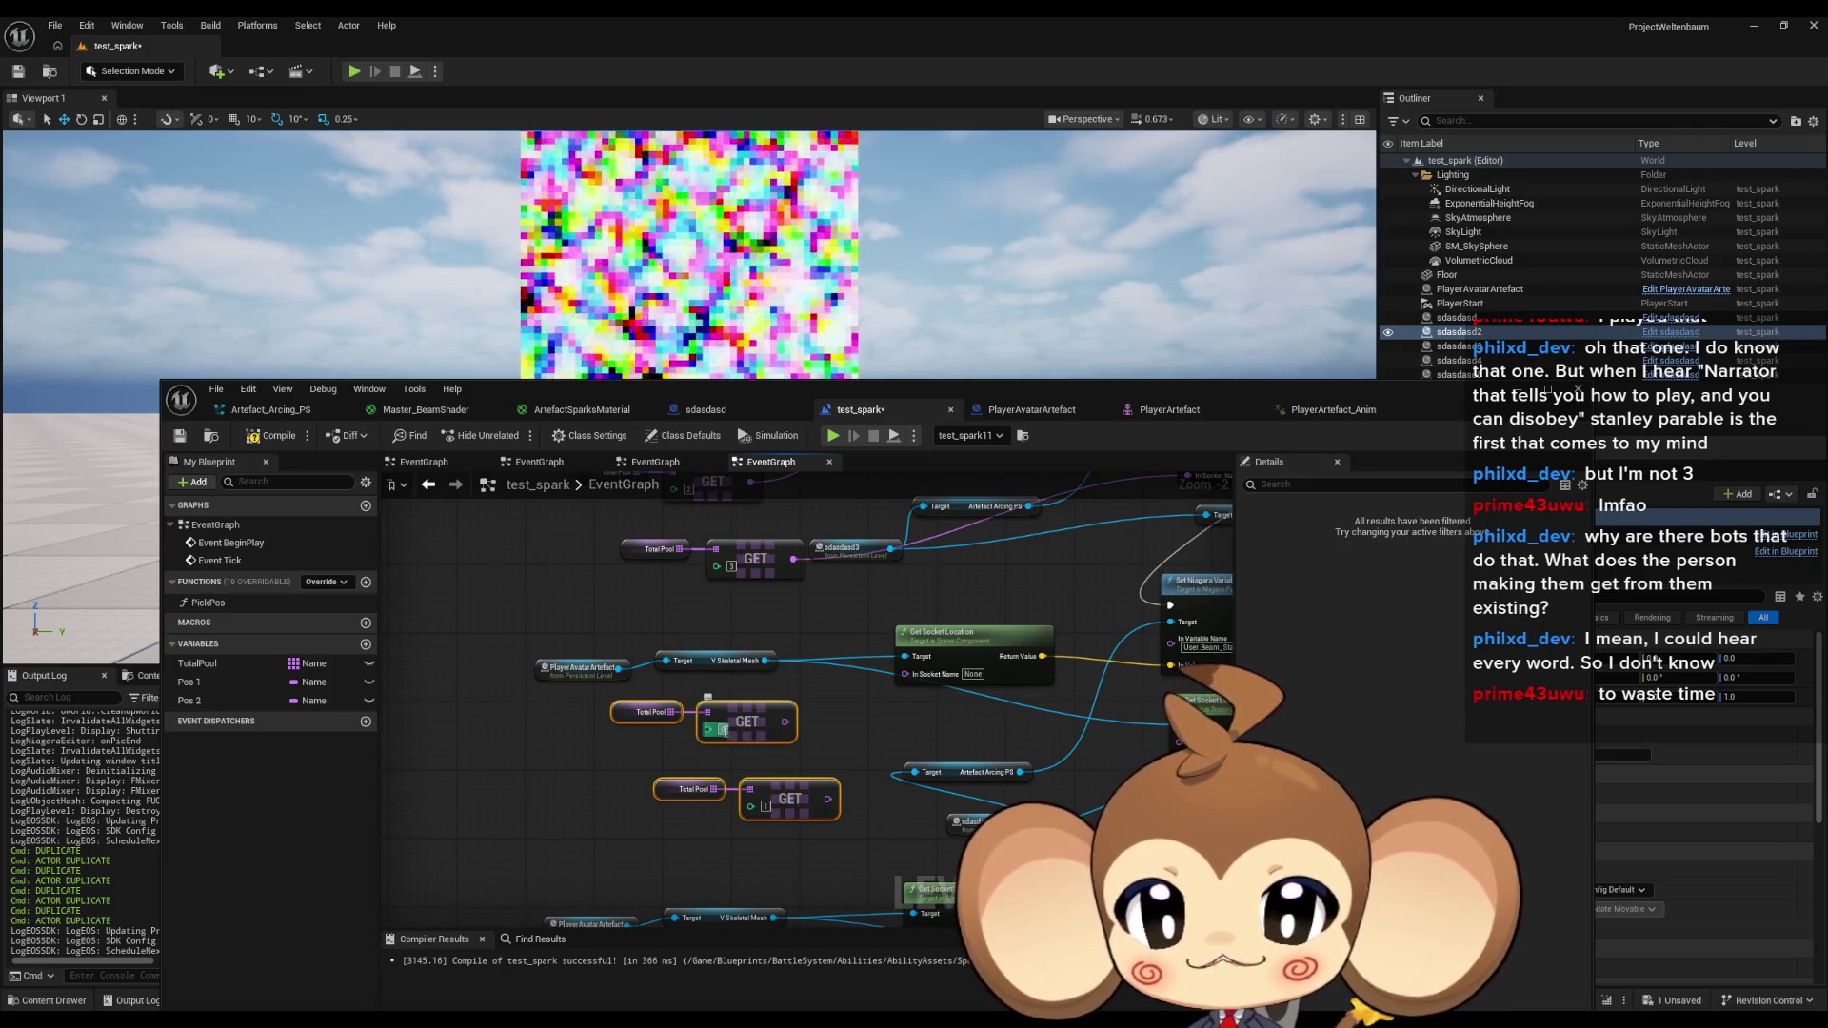
{"action": "left_click", "coordinate": [766, 806]}
{"action": "type", "text": "4"}
{"action": "left_click", "coordinate": [886, 749]}
{"action": "left_click_drag", "start_coordinate": [829, 799], "coordinate": [1179, 744]}
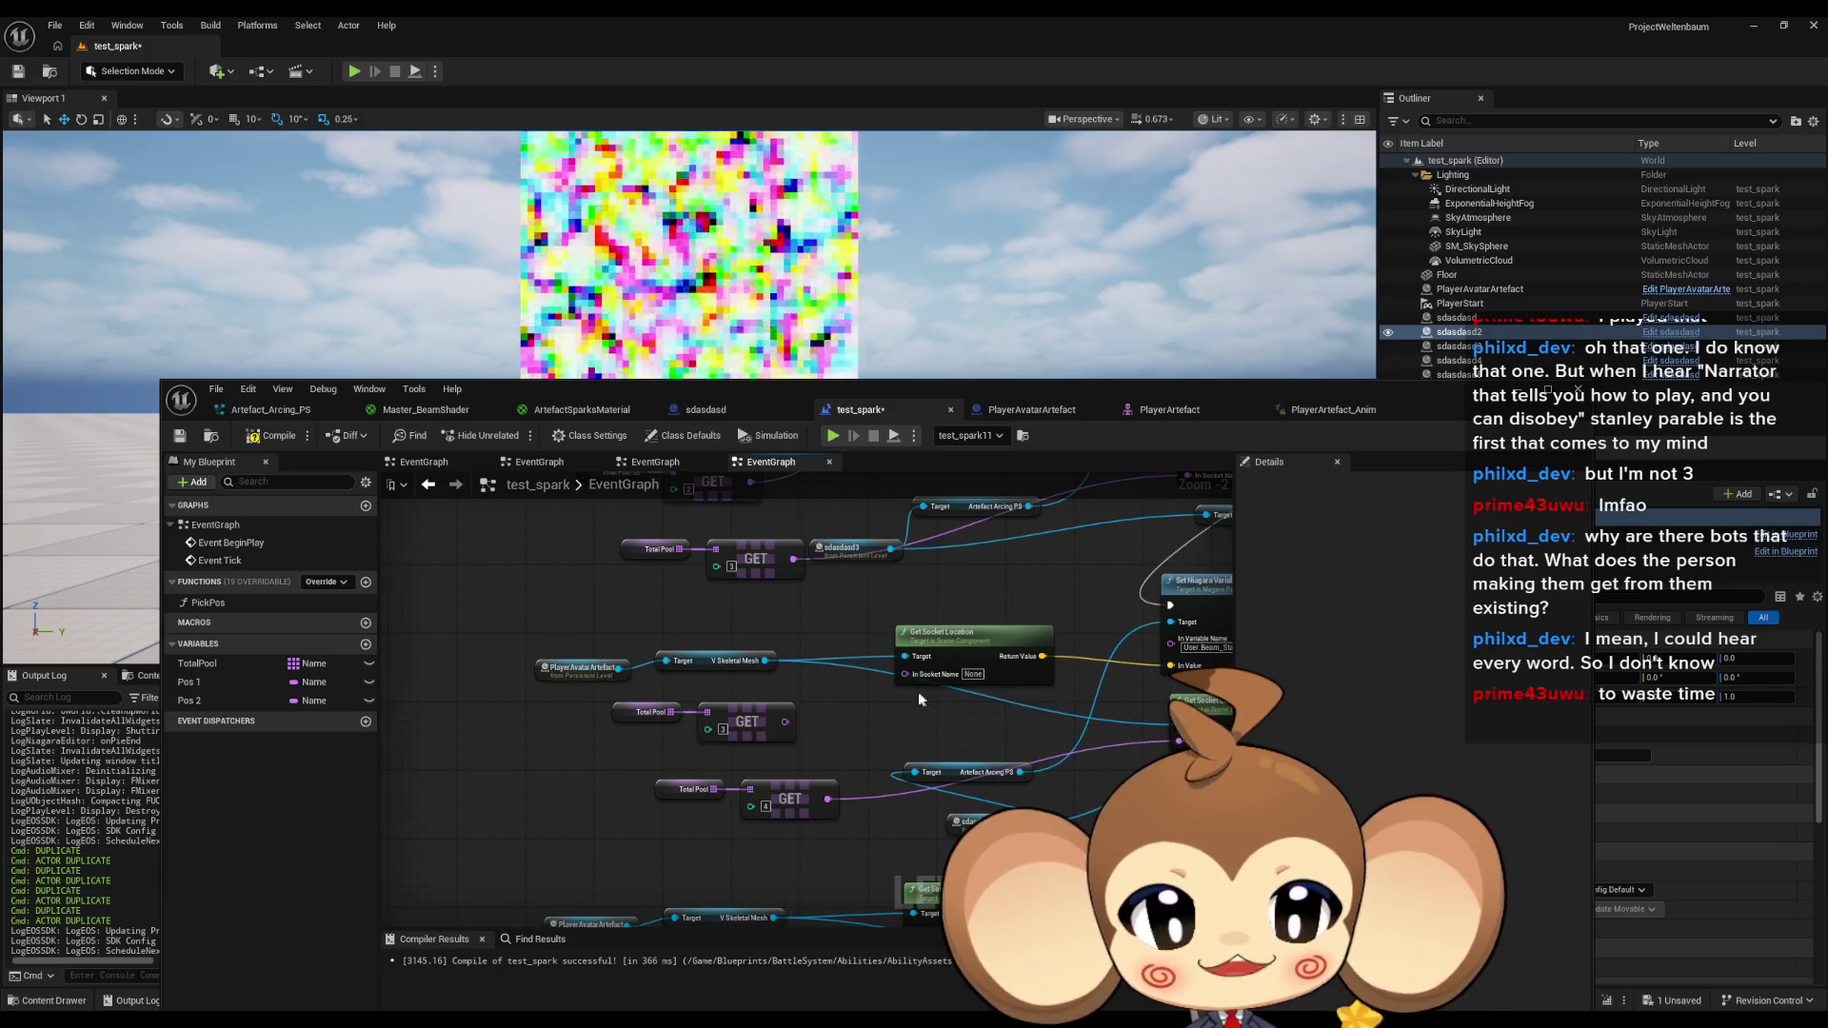
{"action": "left_click_drag", "start_coordinate": [905, 674], "coordinate": [784, 722]}
{"action": "scroll", "coordinate": [870, 746], "scroll_direction": "down", "scroll_amount": 1}
{"action": "key", "text": "ctrl+z"}
{"action": "key", "text": "ctrl+z"}
{"action": "key", "text": "ctrl+z"}
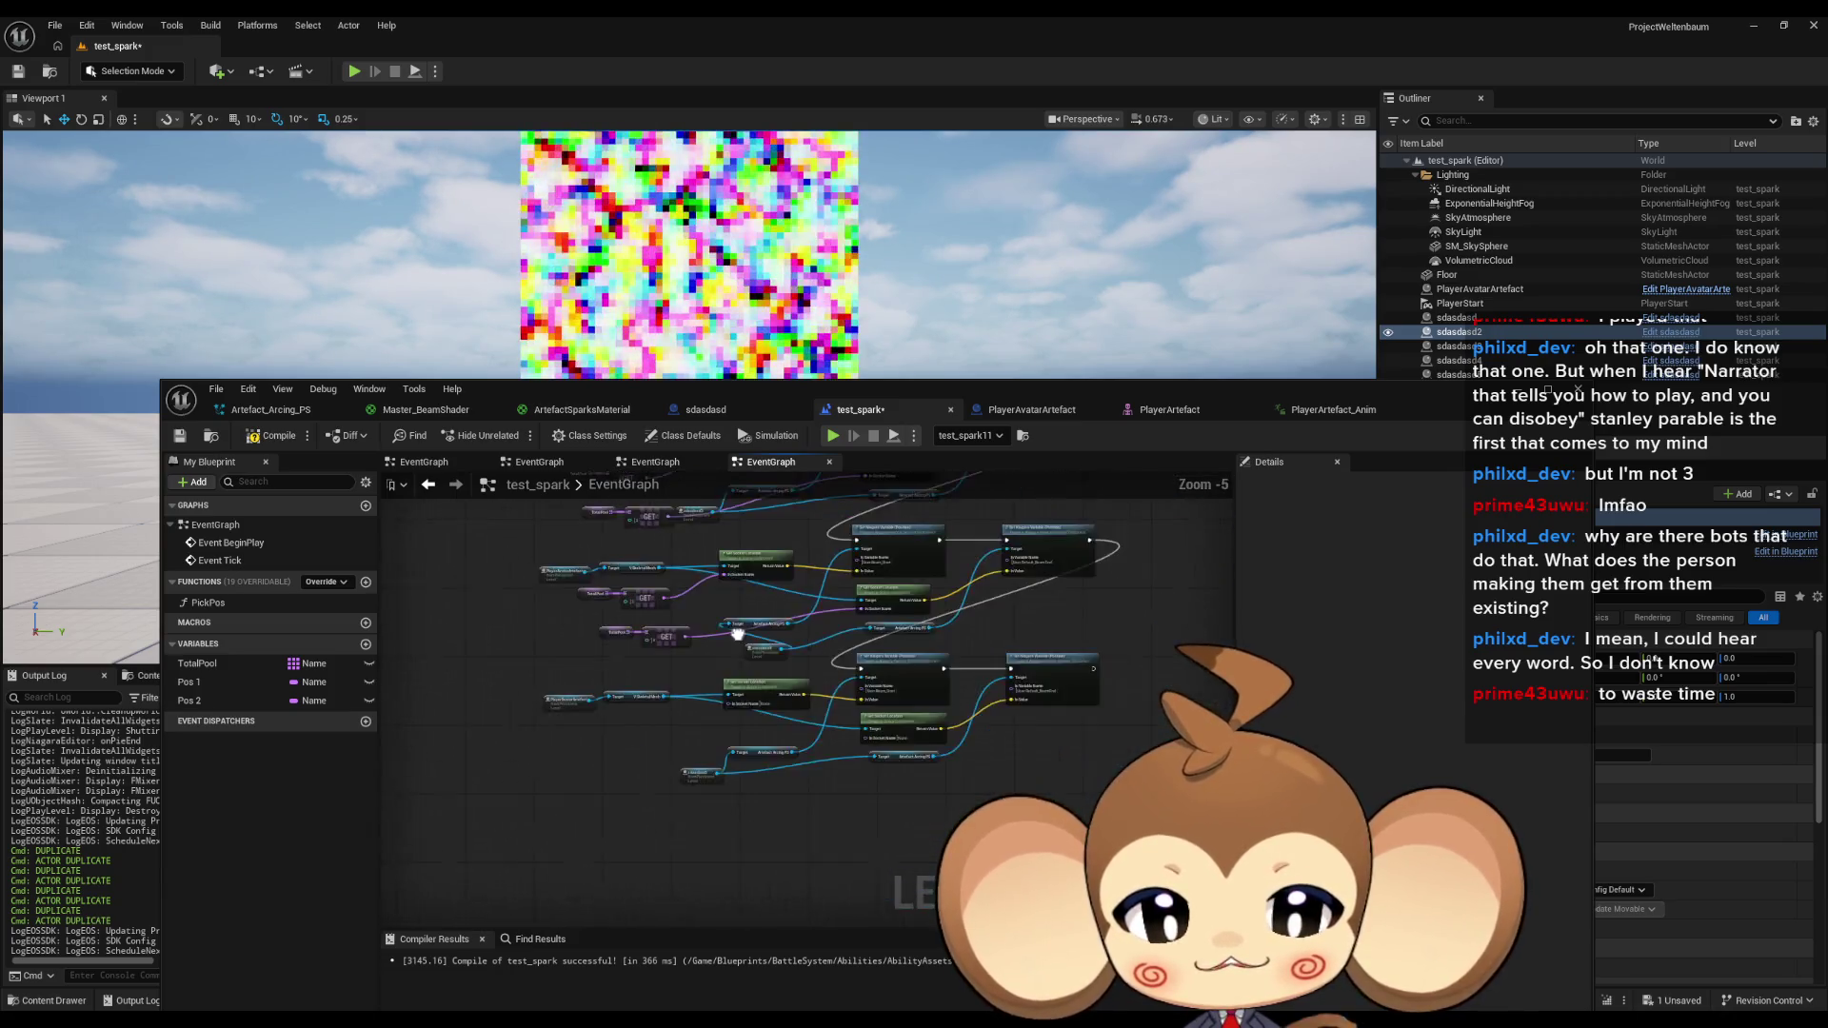
Wire the bottom GET into the lower In Socket Name pin and save test_spark.
{"action": "left_click_drag", "start_coordinate": [562, 709], "coordinate": [536, 710]}
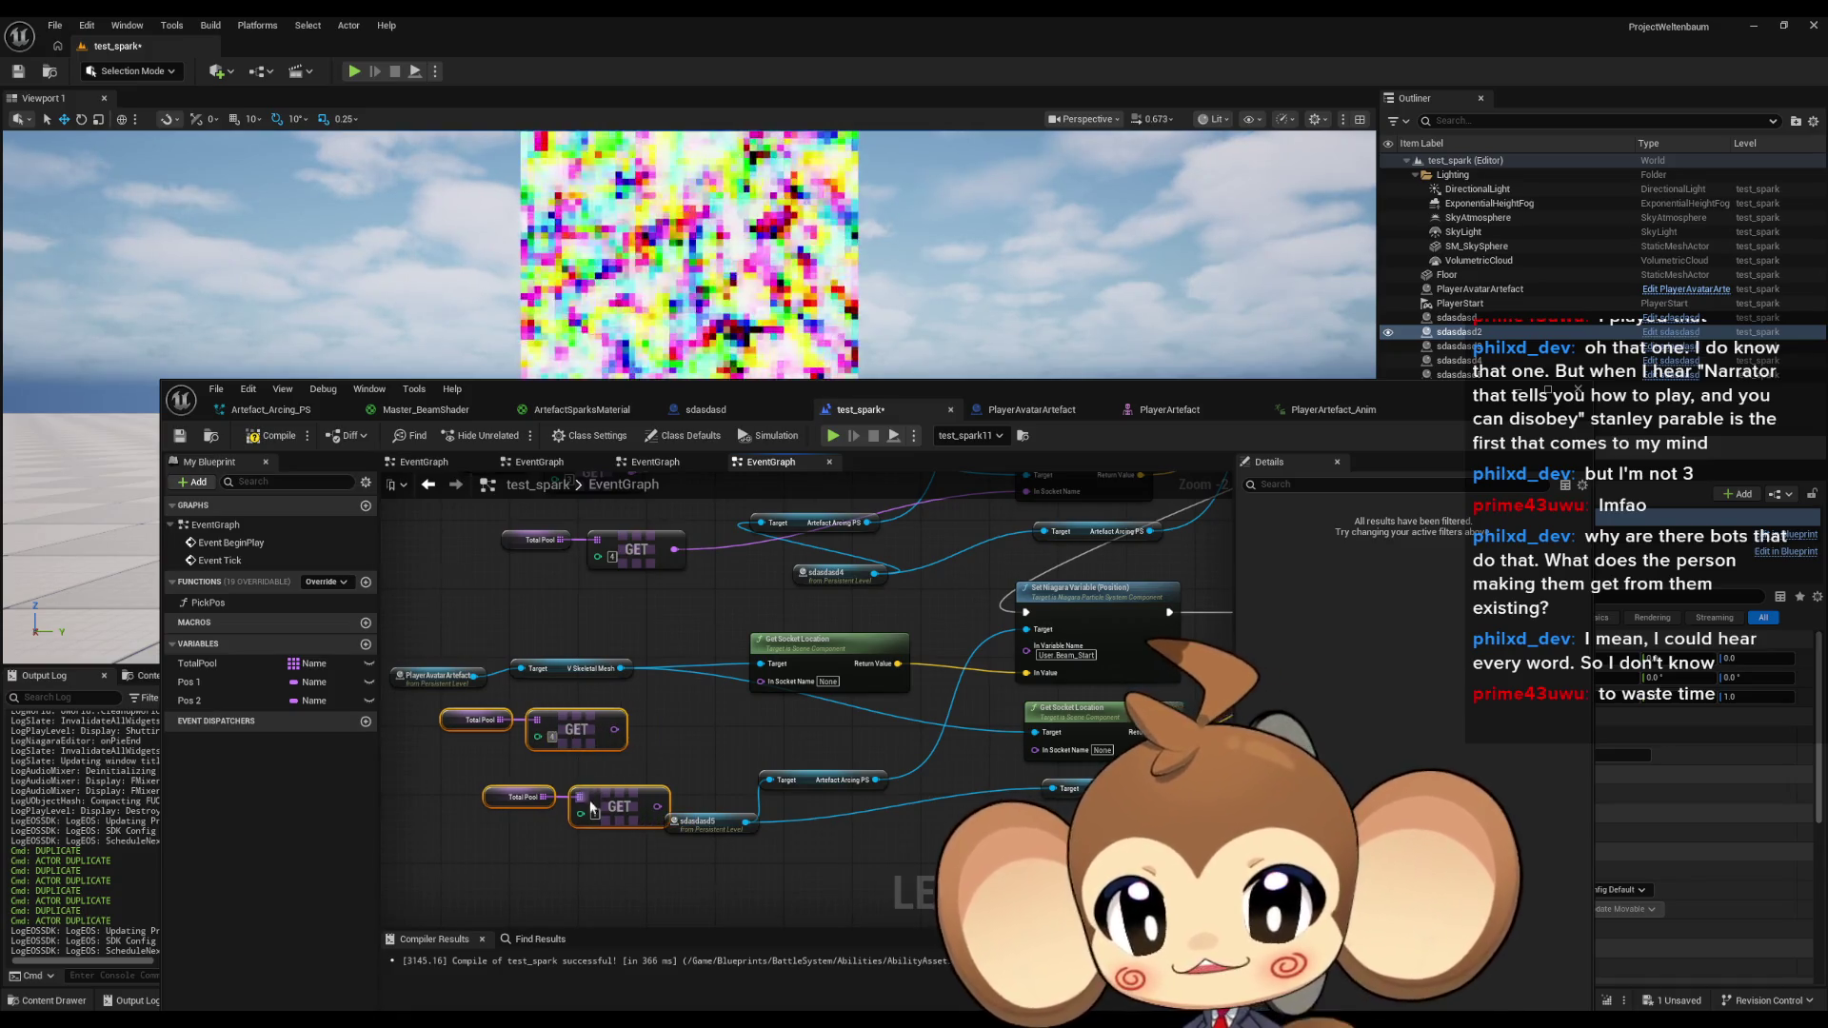
{"action": "left_click_drag", "start_coordinate": [656, 808], "coordinate": [1033, 749]}
{"action": "left_click_drag", "start_coordinate": [760, 682], "coordinate": [613, 729]}
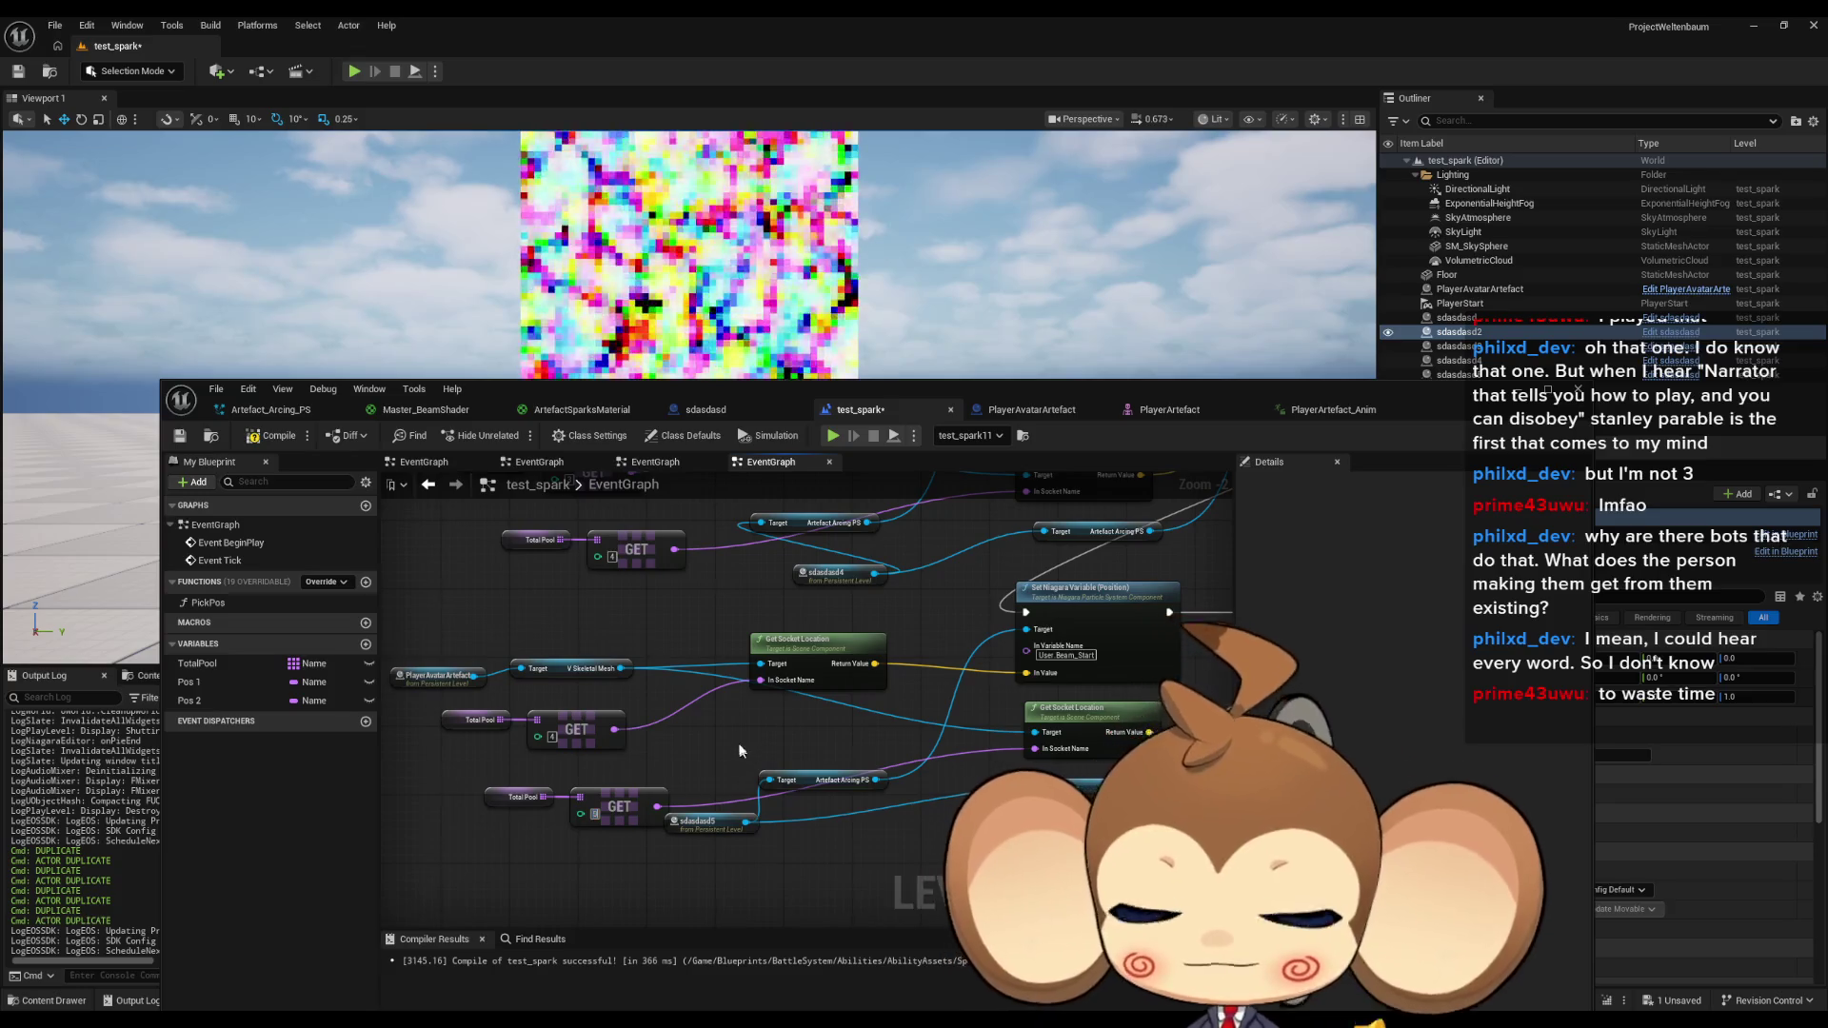
{"action": "key", "text": "ctrl+s"}
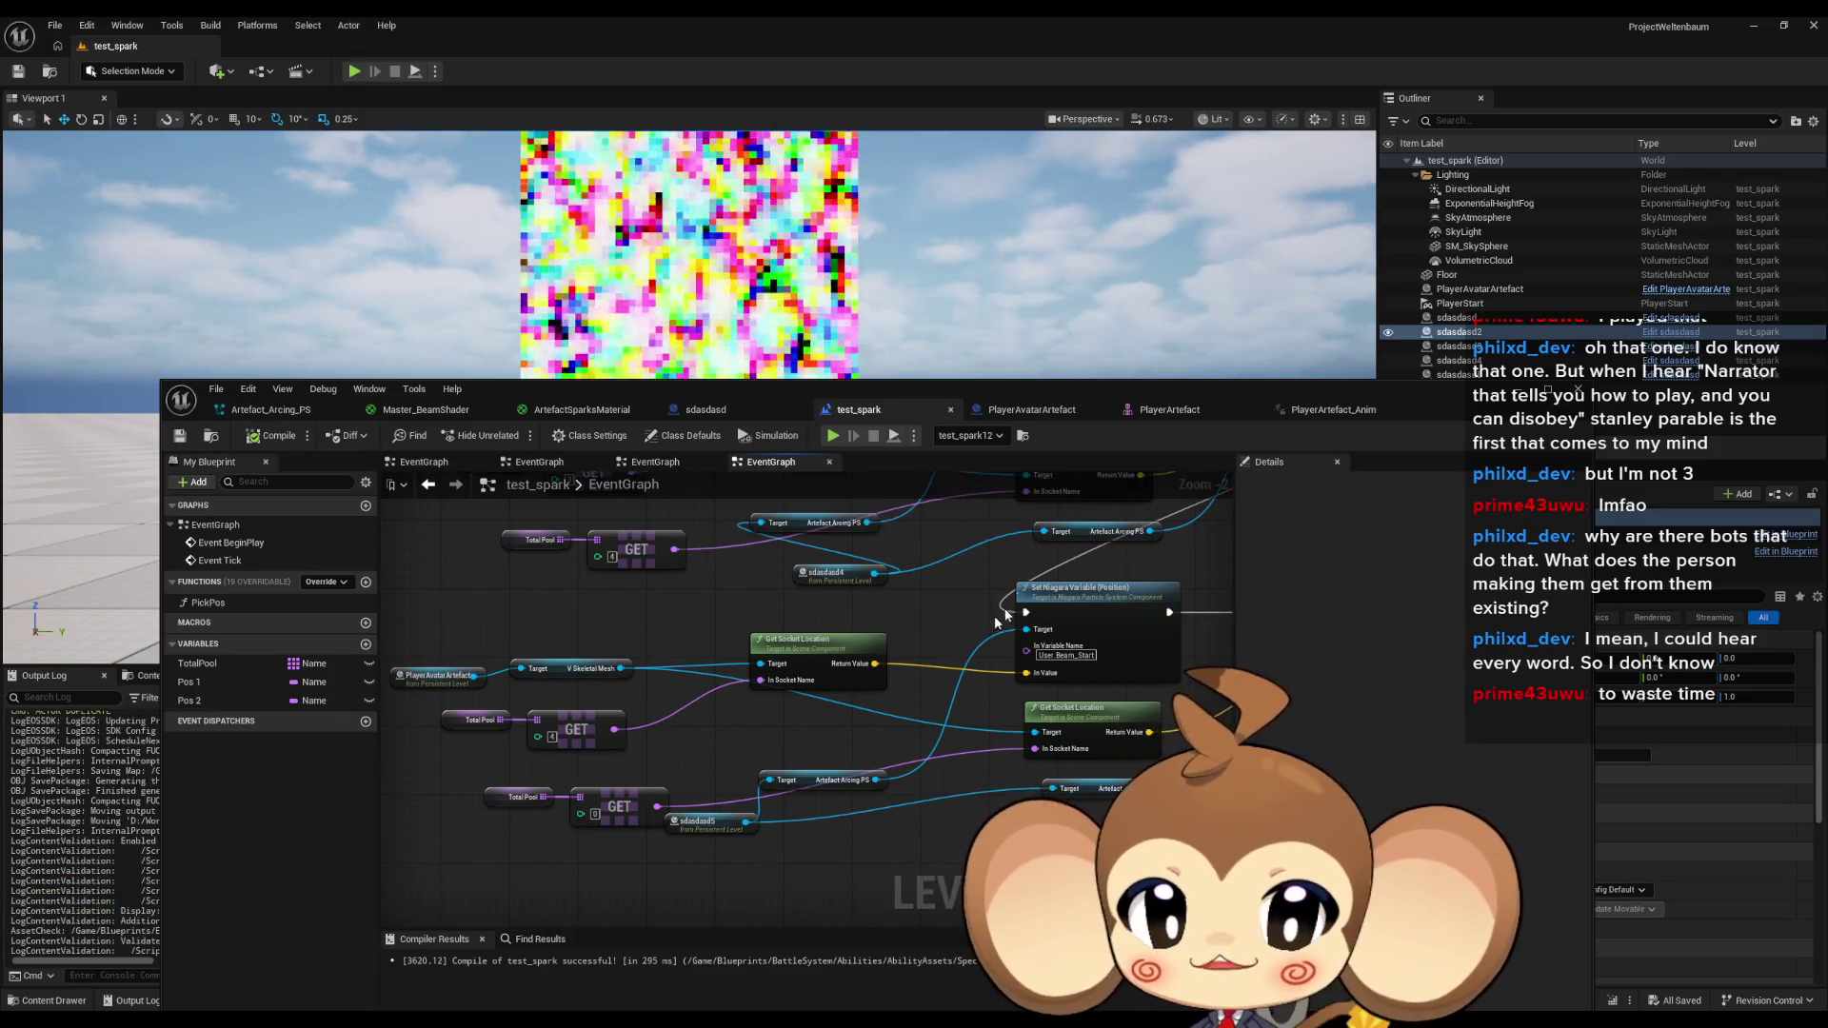
{"action": "scroll", "coordinate": [893, 532], "scroll_direction": "down", "scroll_amount": 6}
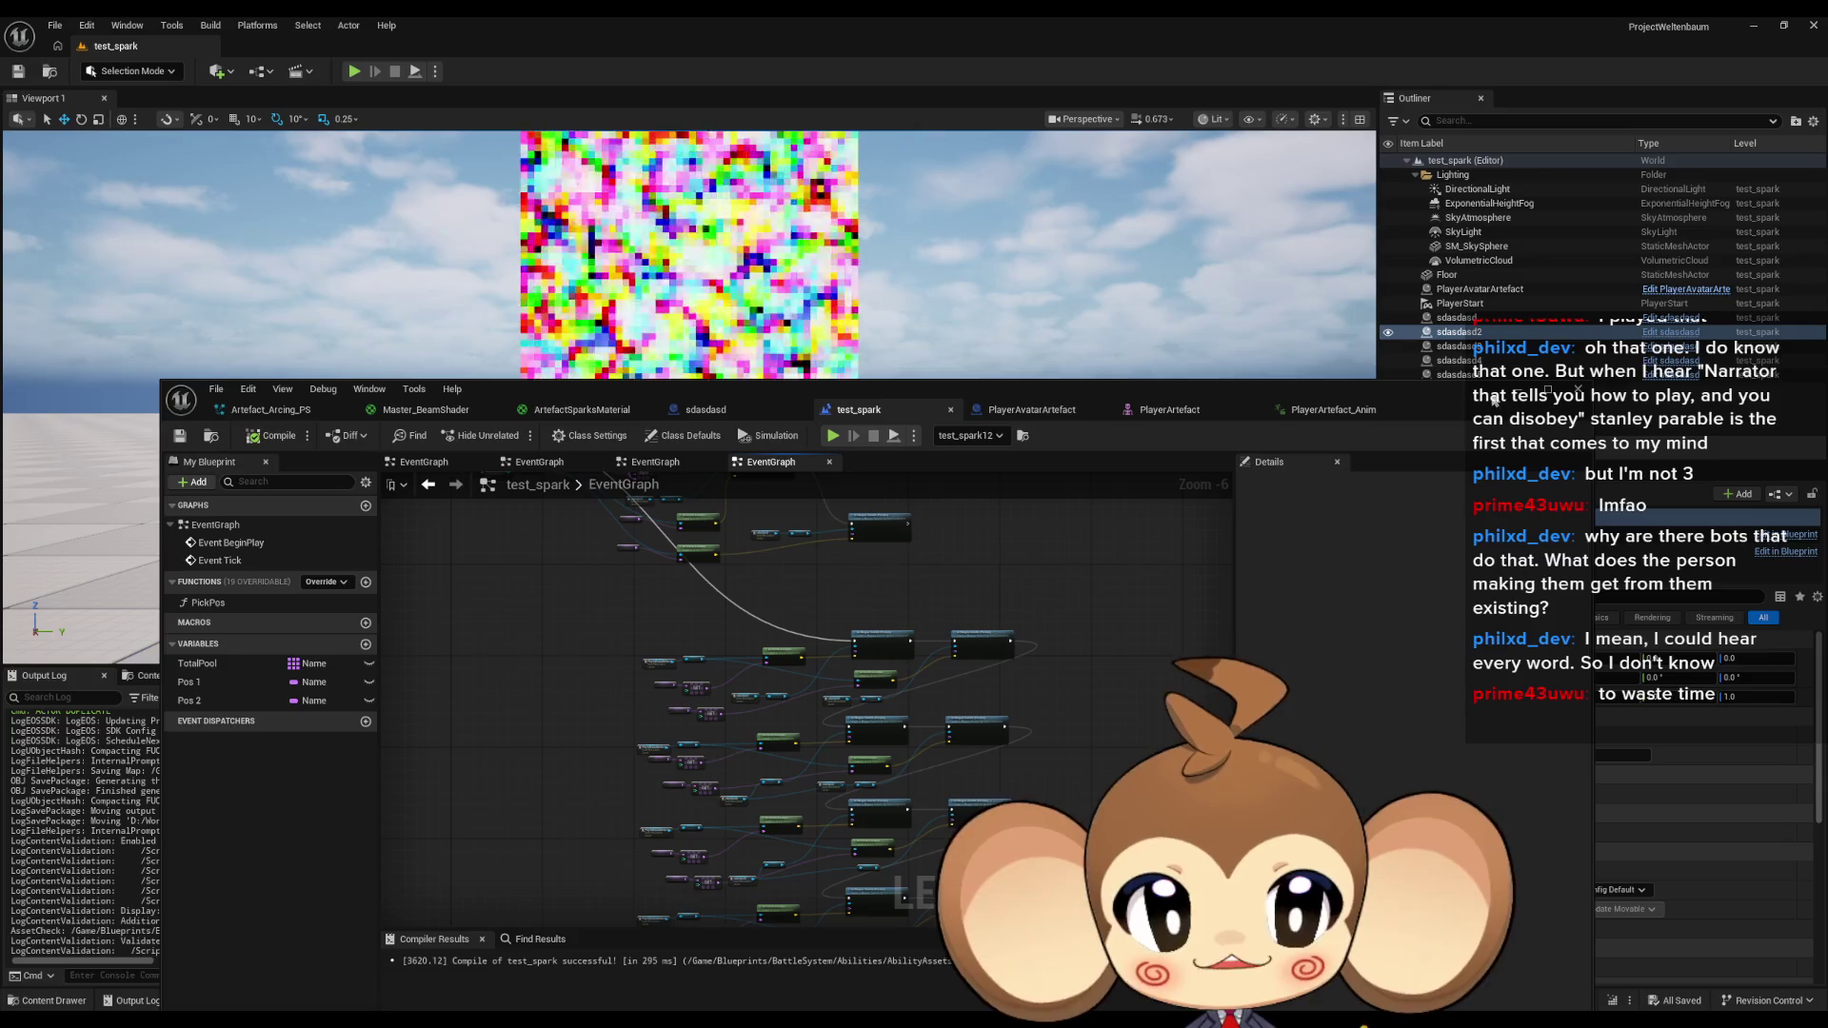
Run the level in Play-in-Editor to watch the beam arcs, then stop the session.
{"action": "left_click", "coordinate": [426, 83]}
{"action": "left_click", "coordinate": [350, 71]}
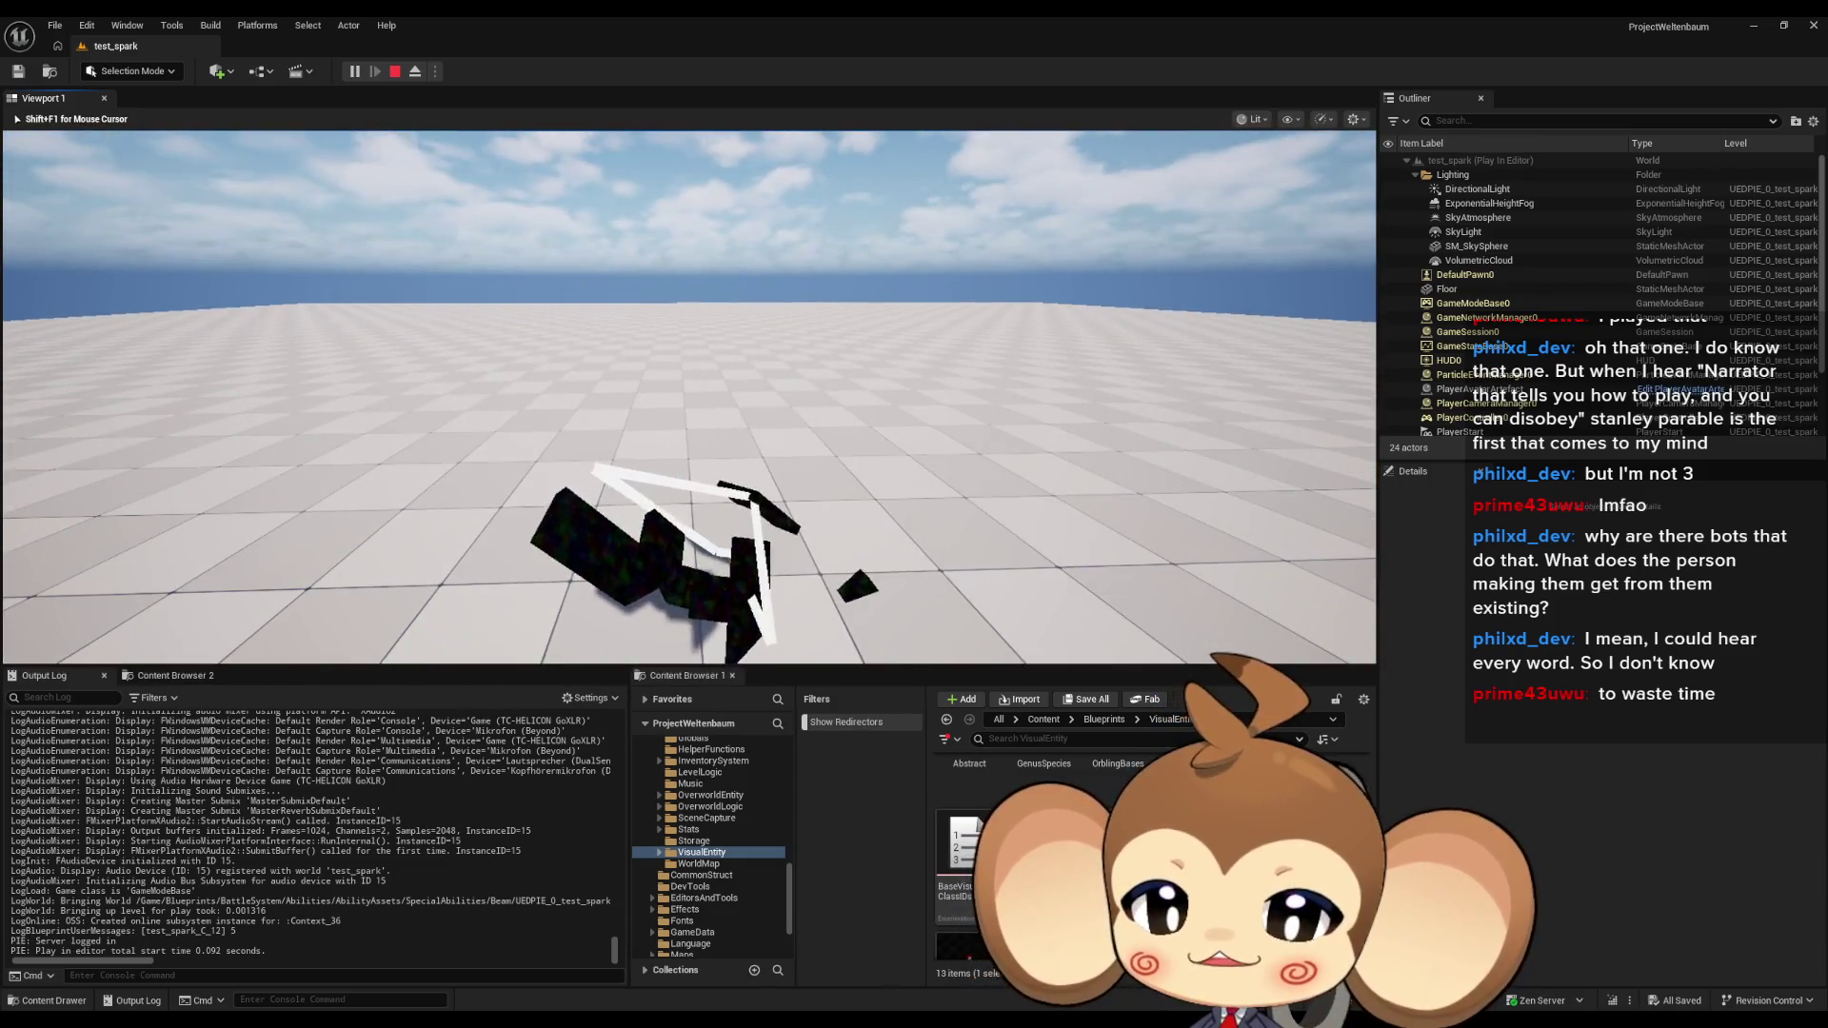
{"action": "key", "text": "shift+F1"}
{"action": "left_click", "coordinate": [396, 72]}
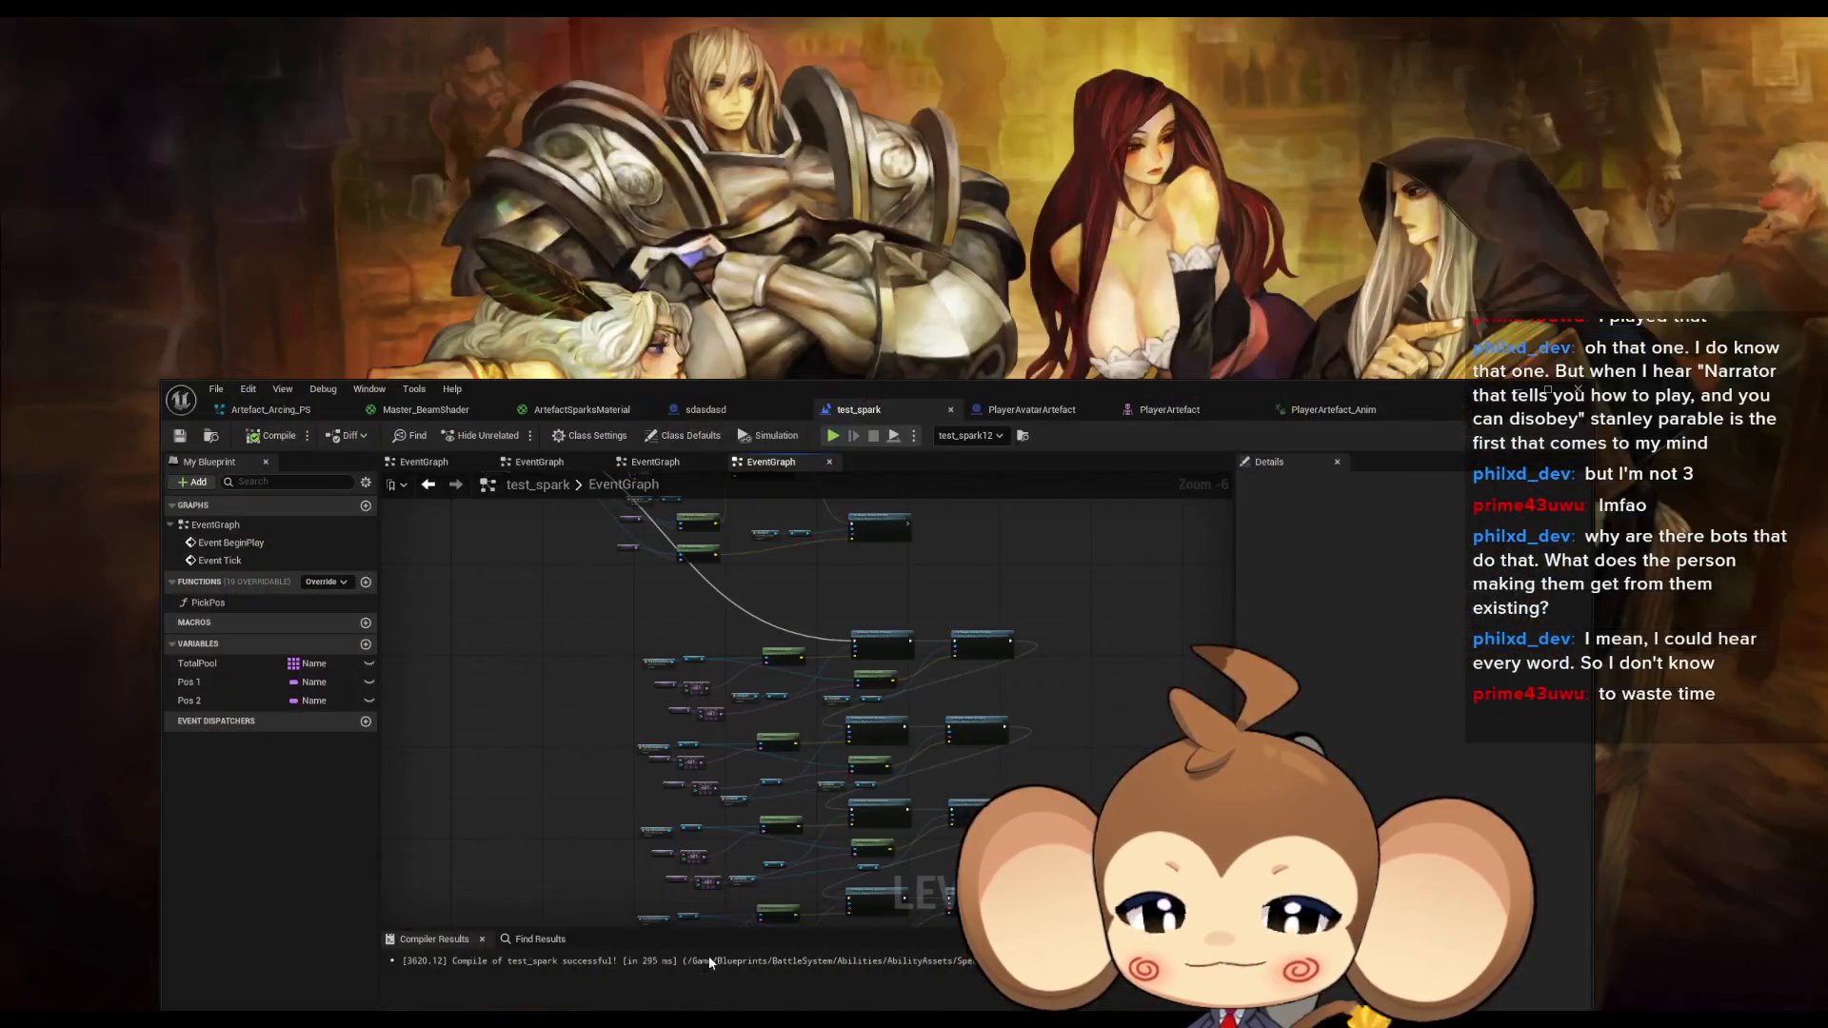
Reopen PlayerArtefact_Anim and select RotationBone1Socket in the Skeleton Tree to view its settings.
{"action": "left_click", "coordinate": [709, 956]}
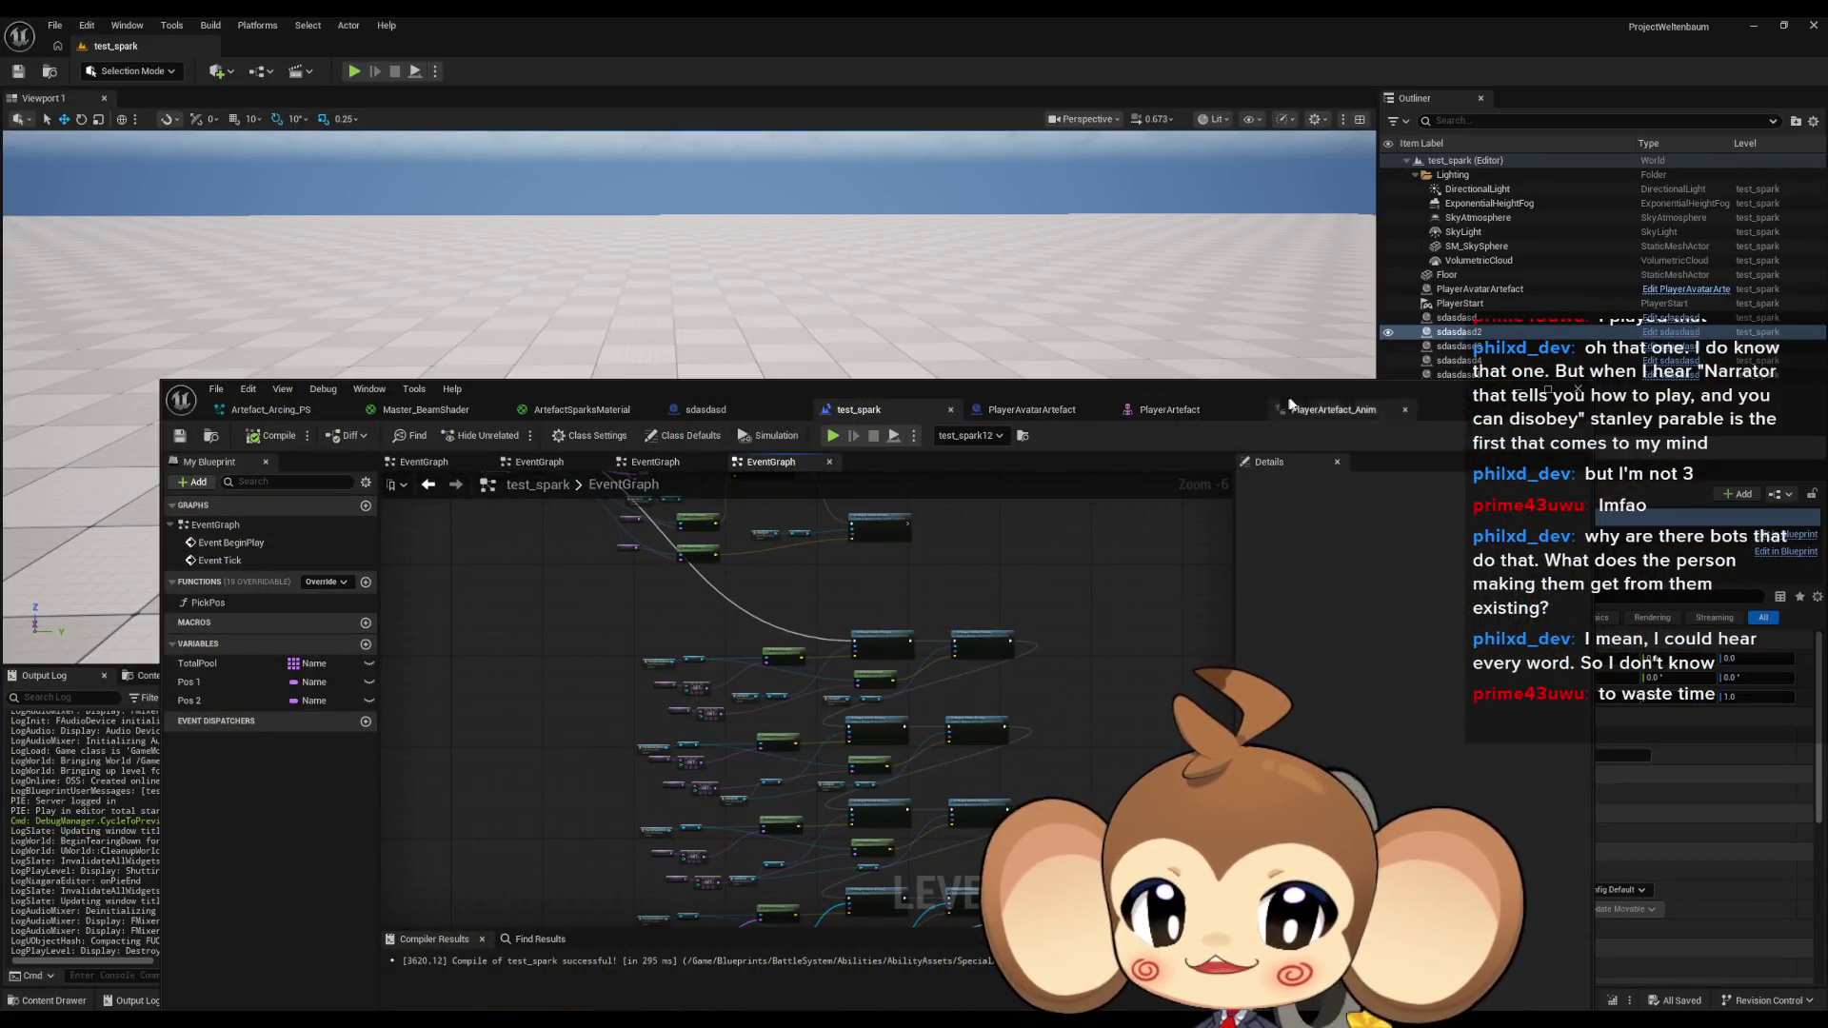
{"action": "left_click", "coordinate": [1333, 409]}
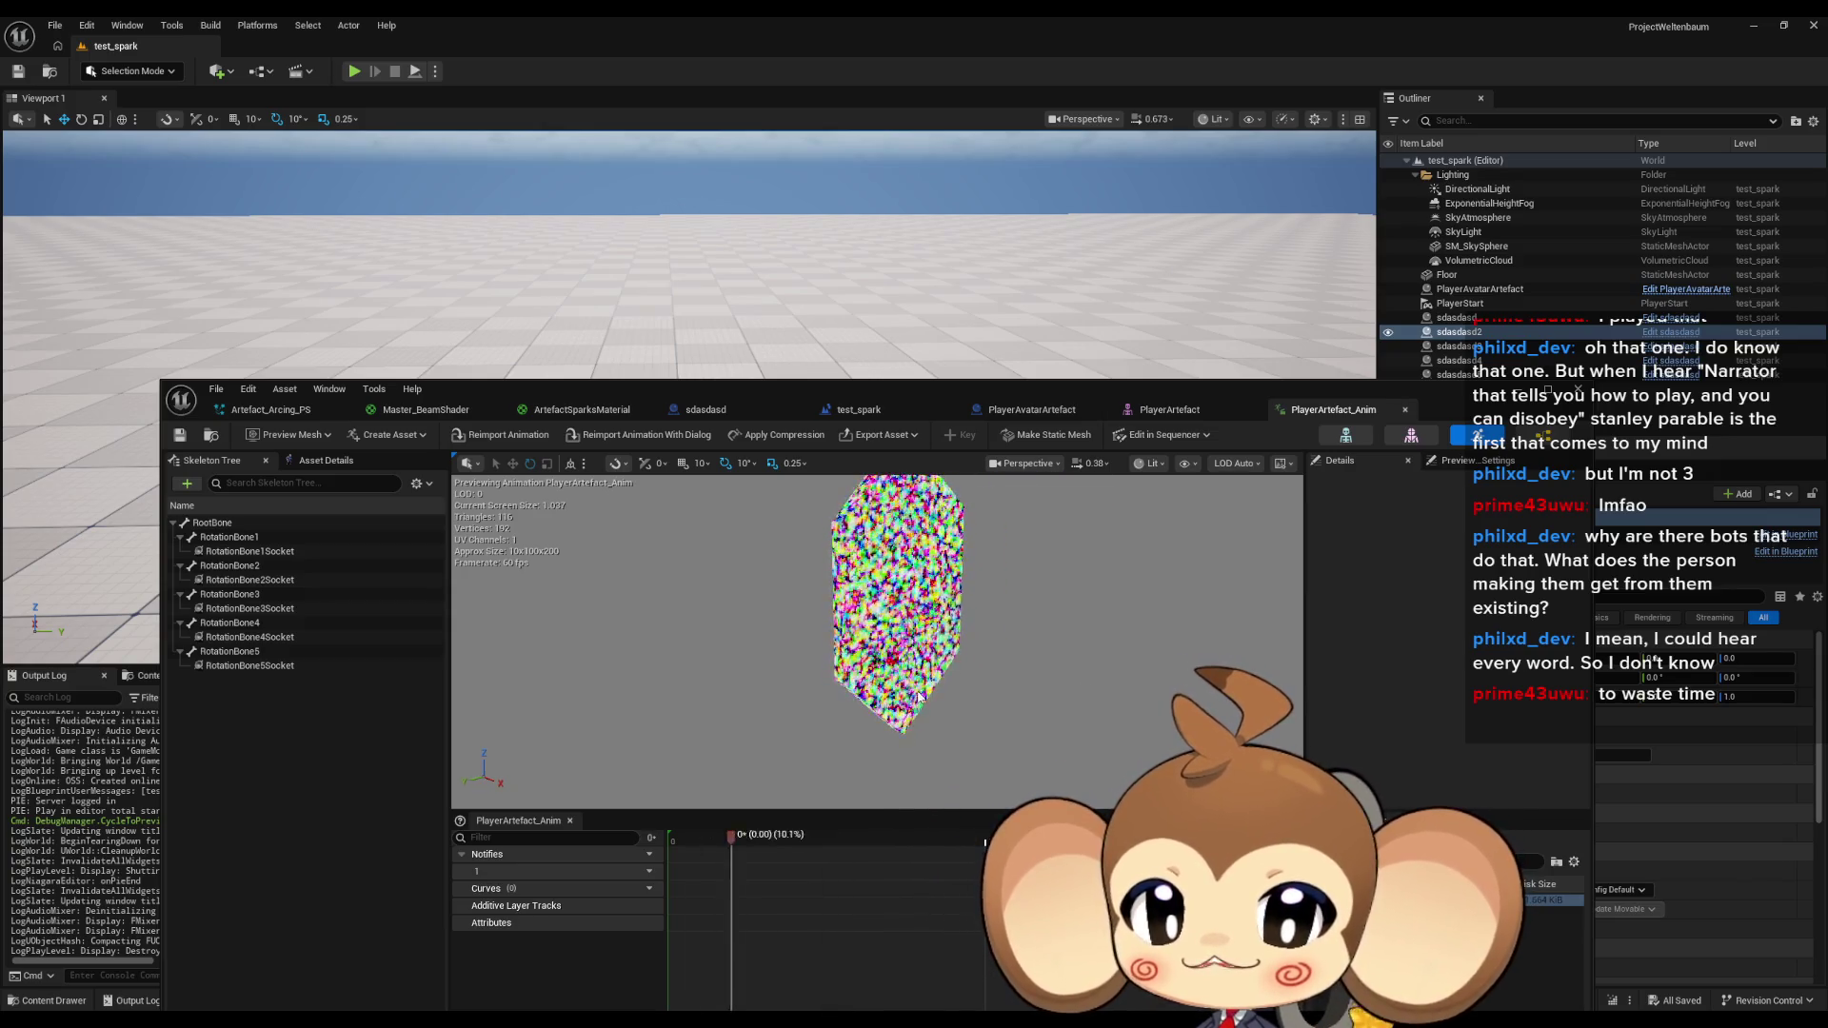
{"action": "left_click", "coordinate": [255, 552]}
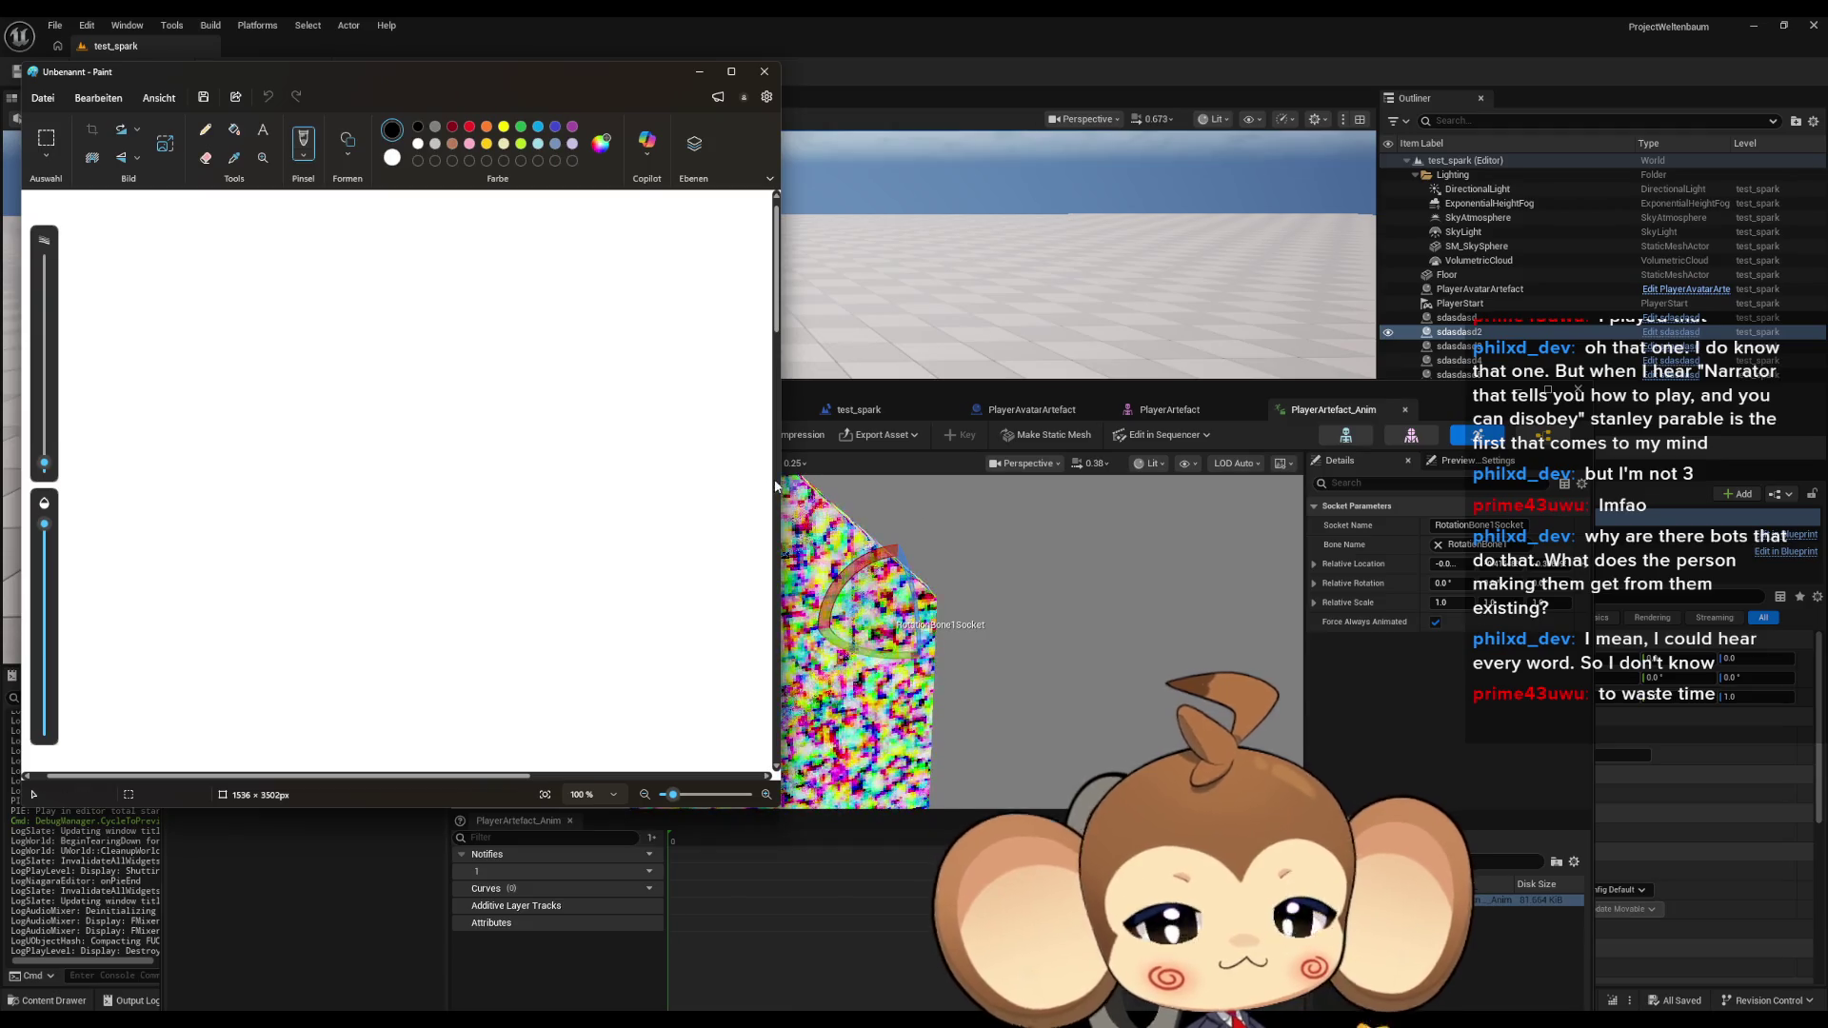
With a slightly thicker pencil, draw the monkey's eyes, wavy mouth and head outline.
{"action": "left_click", "coordinate": [205, 130]}
{"action": "left_click_drag", "start_coordinate": [43, 466], "coordinate": [44, 457]}
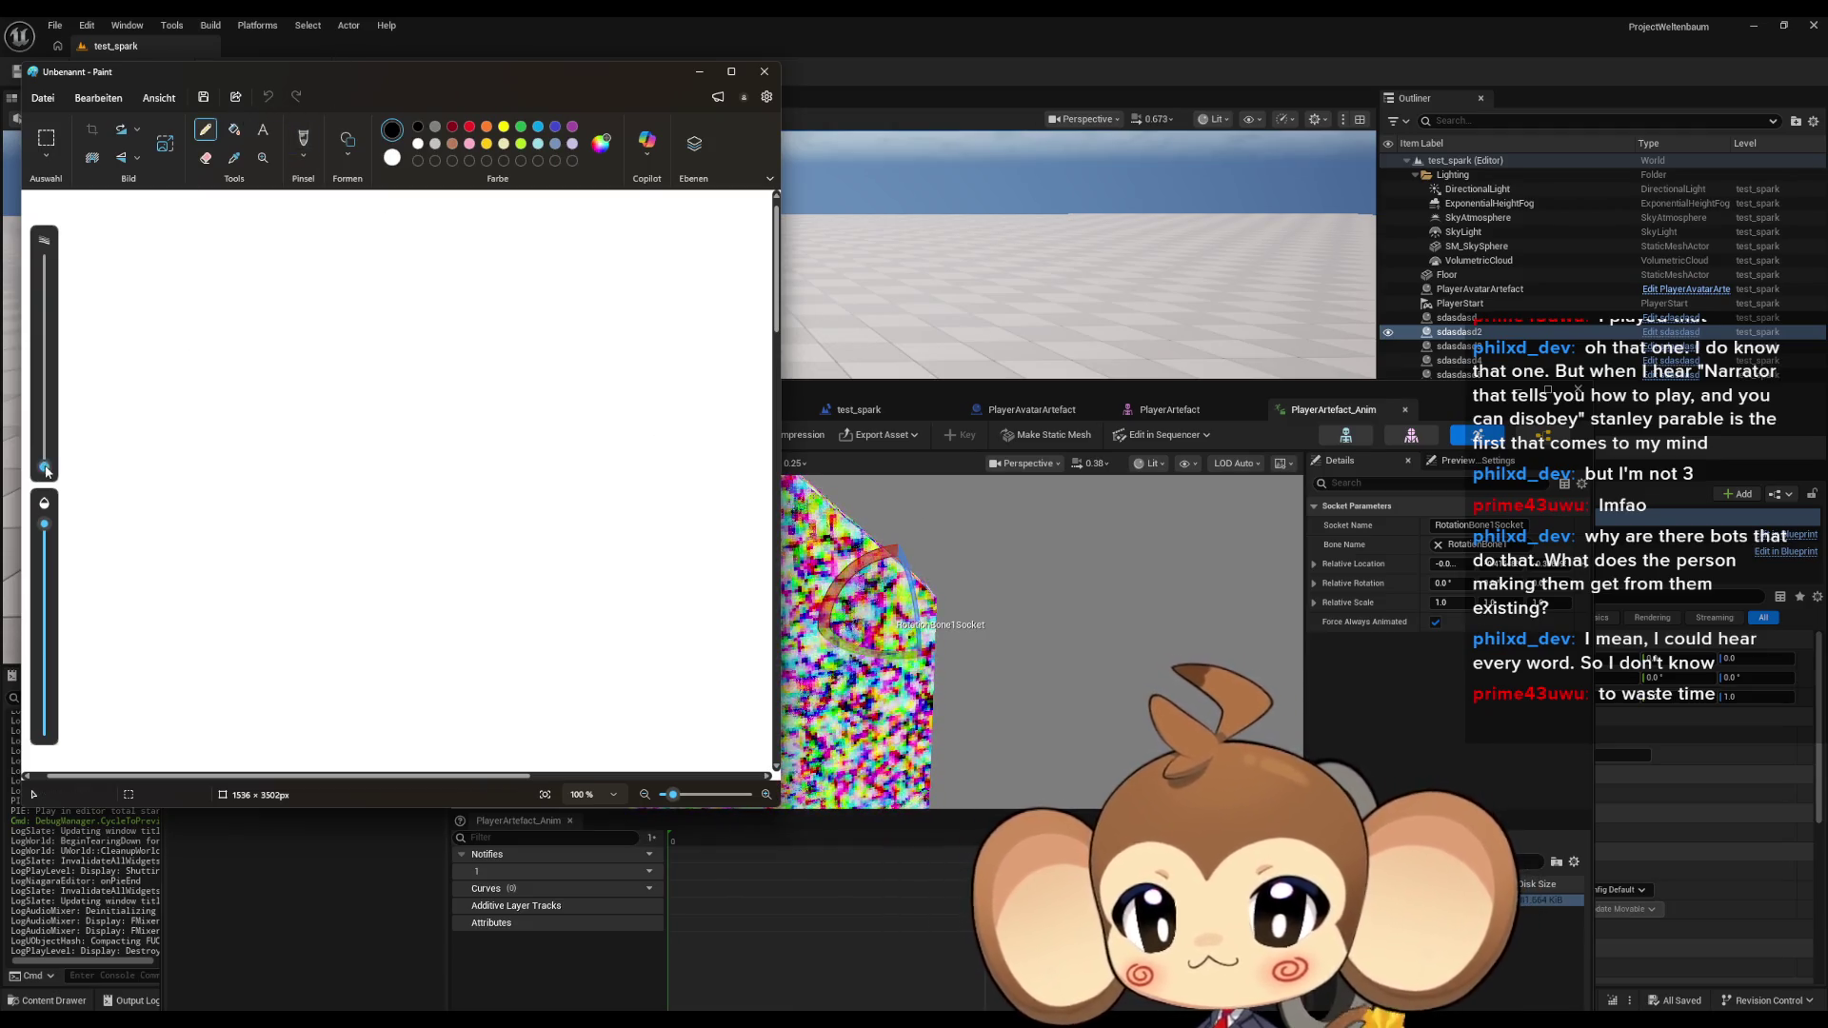
{"action": "mouse_move", "coordinate": [291, 395]}
{"action": "left_mouse_down"}
{"action": "mouse_move", "coordinate": [335, 372]}
{"action": "mouse_move", "coordinate": [348, 395]}
{"action": "left_mouse_up"}
{"action": "left_click_drag", "start_coordinate": [397, 405], "coordinate": [446, 407]}
{"action": "left_click_drag", "start_coordinate": [297, 448], "coordinate": [438, 471]}
{"action": "mouse_move", "coordinate": [400, 309]}
{"action": "left_mouse_down"}
{"action": "mouse_move", "coordinate": [285, 323]}
{"action": "mouse_move", "coordinate": [232, 443]}
{"action": "mouse_move", "coordinate": [324, 526]}
{"action": "mouse_move", "coordinate": [481, 491]}
{"action": "mouse_move", "coordinate": [471, 346]}
{"action": "mouse_move", "coordinate": [408, 305]}
{"action": "left_mouse_up"}
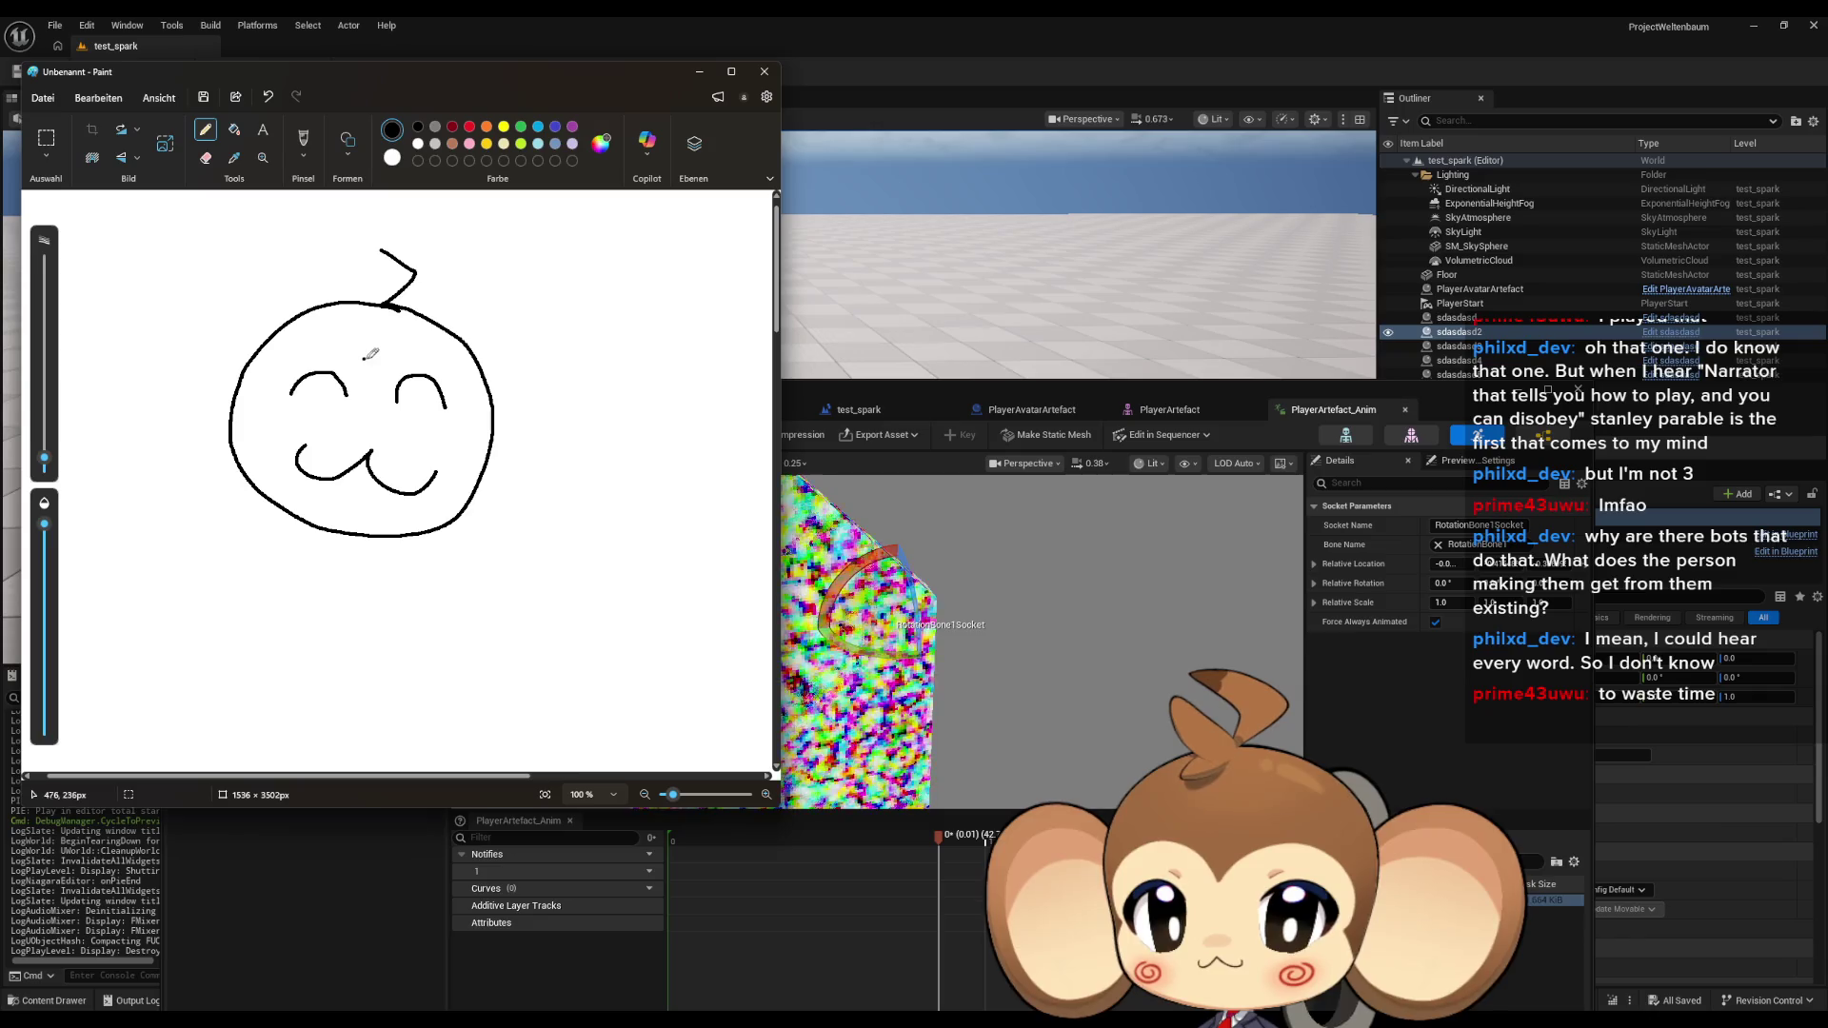
{"action": "left_click_drag", "start_coordinate": [357, 335], "coordinate": [258, 379]}
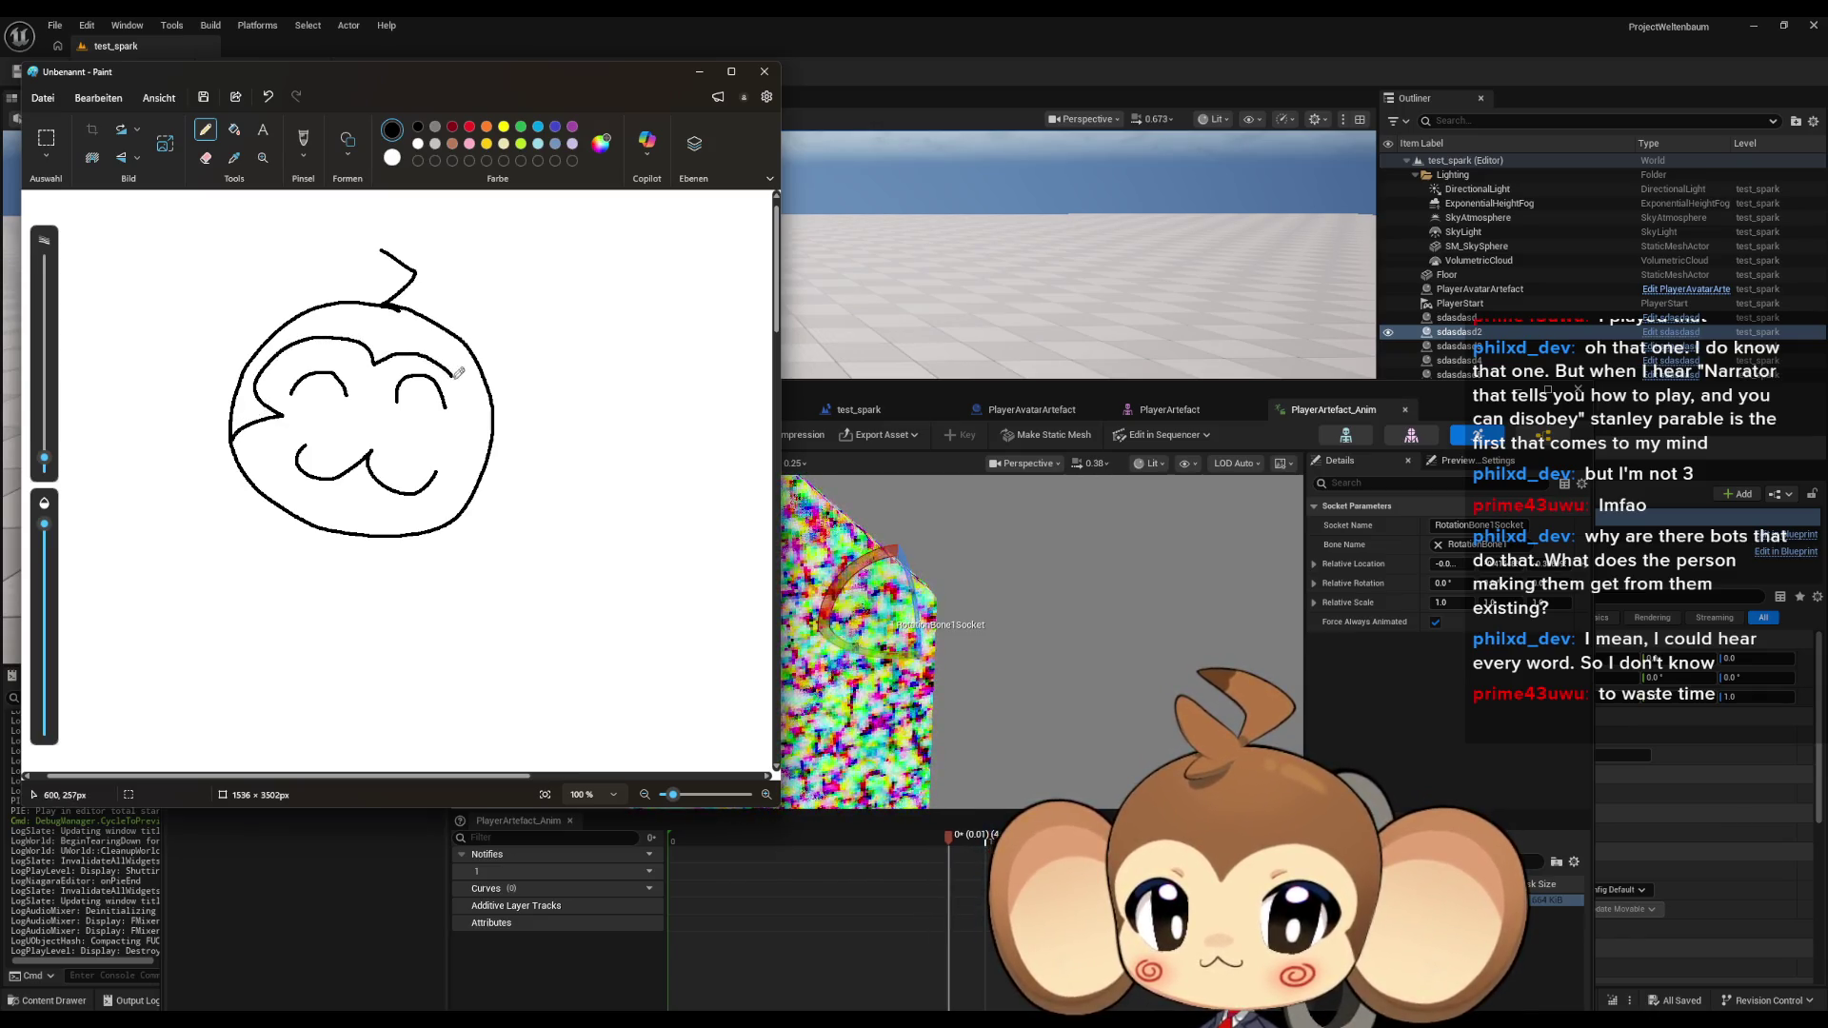
Add the large right and left ears, write BRB below, and finish a red cheek spiral.
{"action": "left_click_drag", "start_coordinate": [477, 435], "coordinate": [489, 458]}
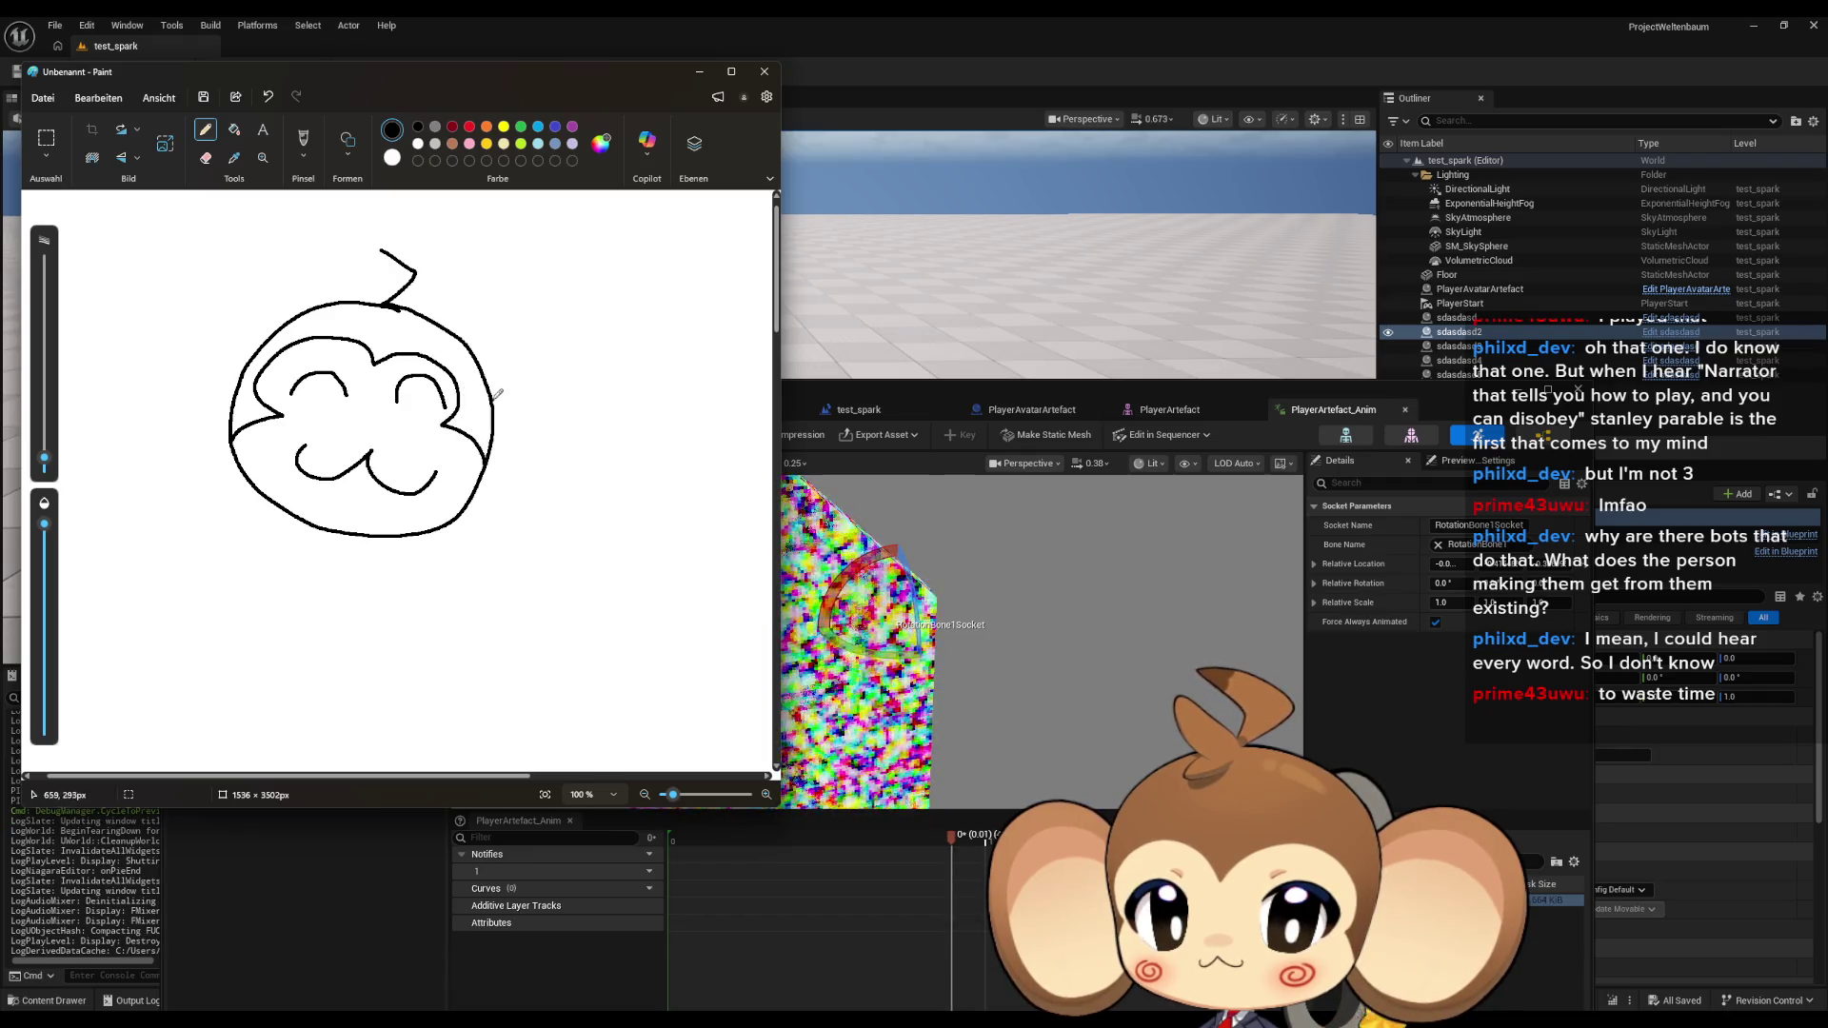
{"action": "left_click_drag", "start_coordinate": [495, 394], "coordinate": [539, 443]}
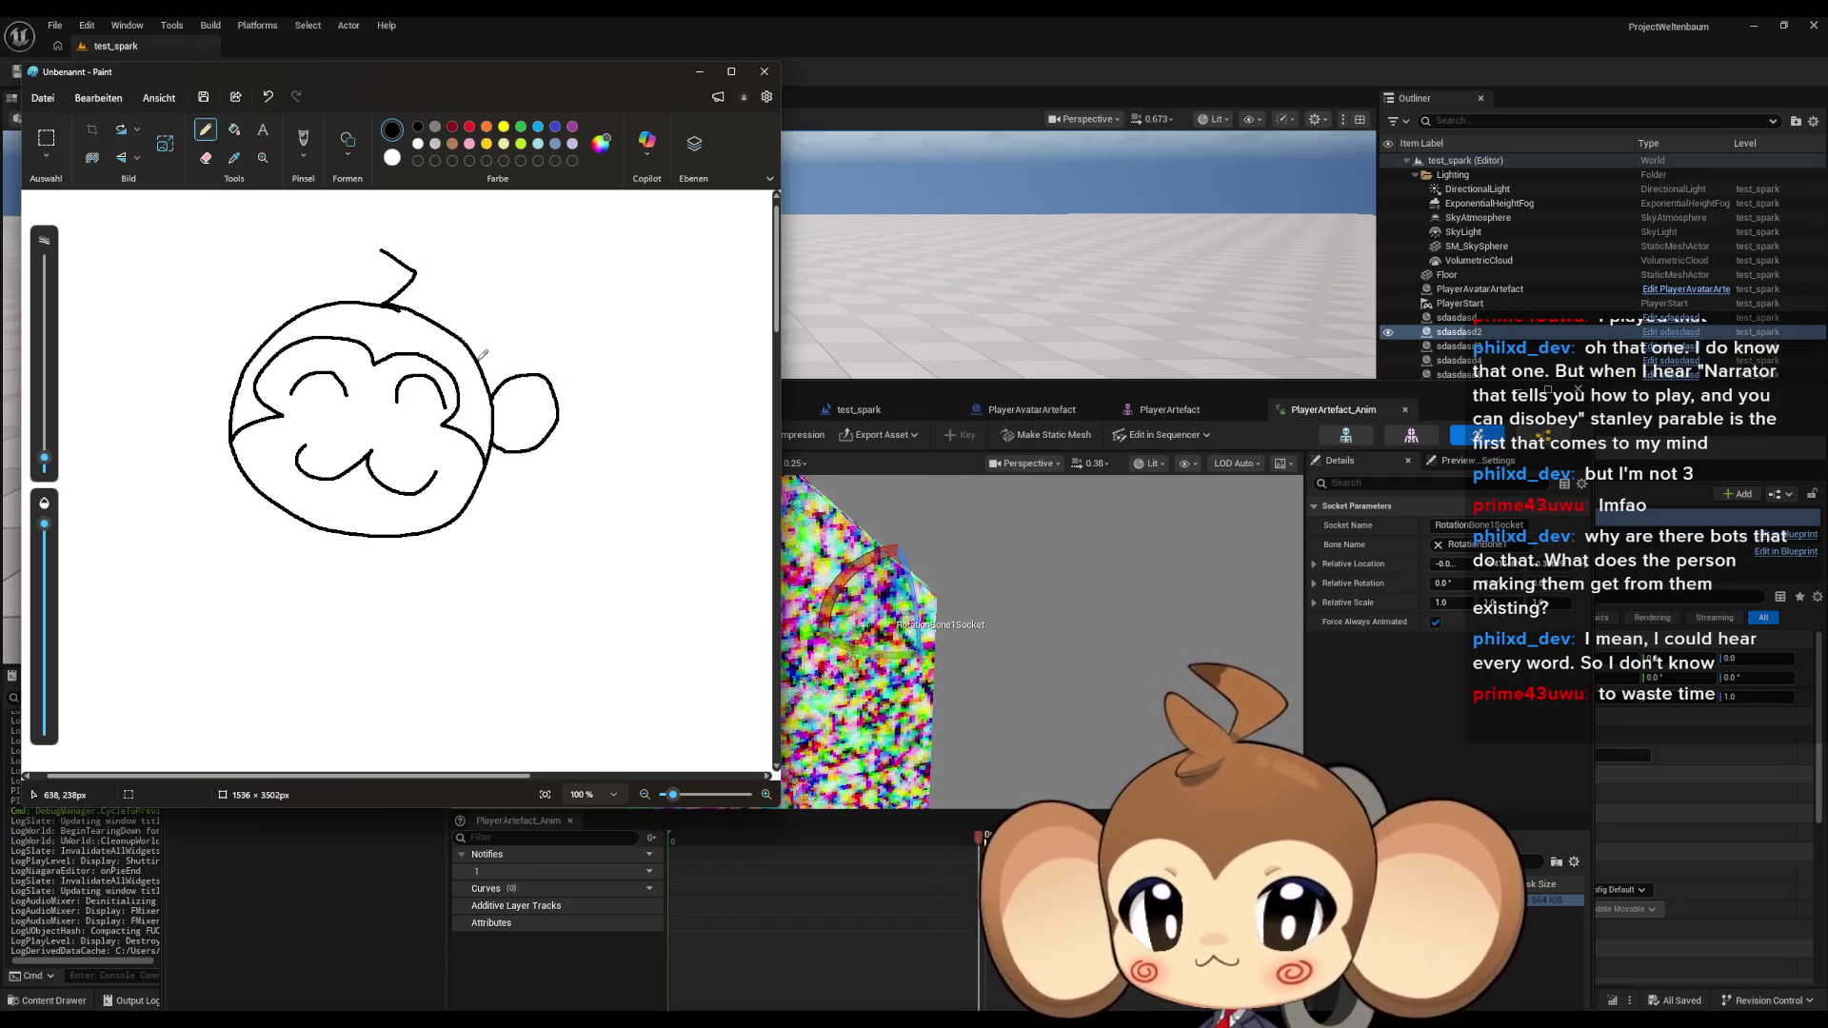
{"action": "mouse_move", "coordinate": [483, 354]}
{"action": "left_mouse_down"}
{"action": "mouse_move", "coordinate": [617, 409]}
{"action": "mouse_move", "coordinate": [509, 467]}
{"action": "mouse_move", "coordinate": [488, 450]}
{"action": "left_mouse_up"}
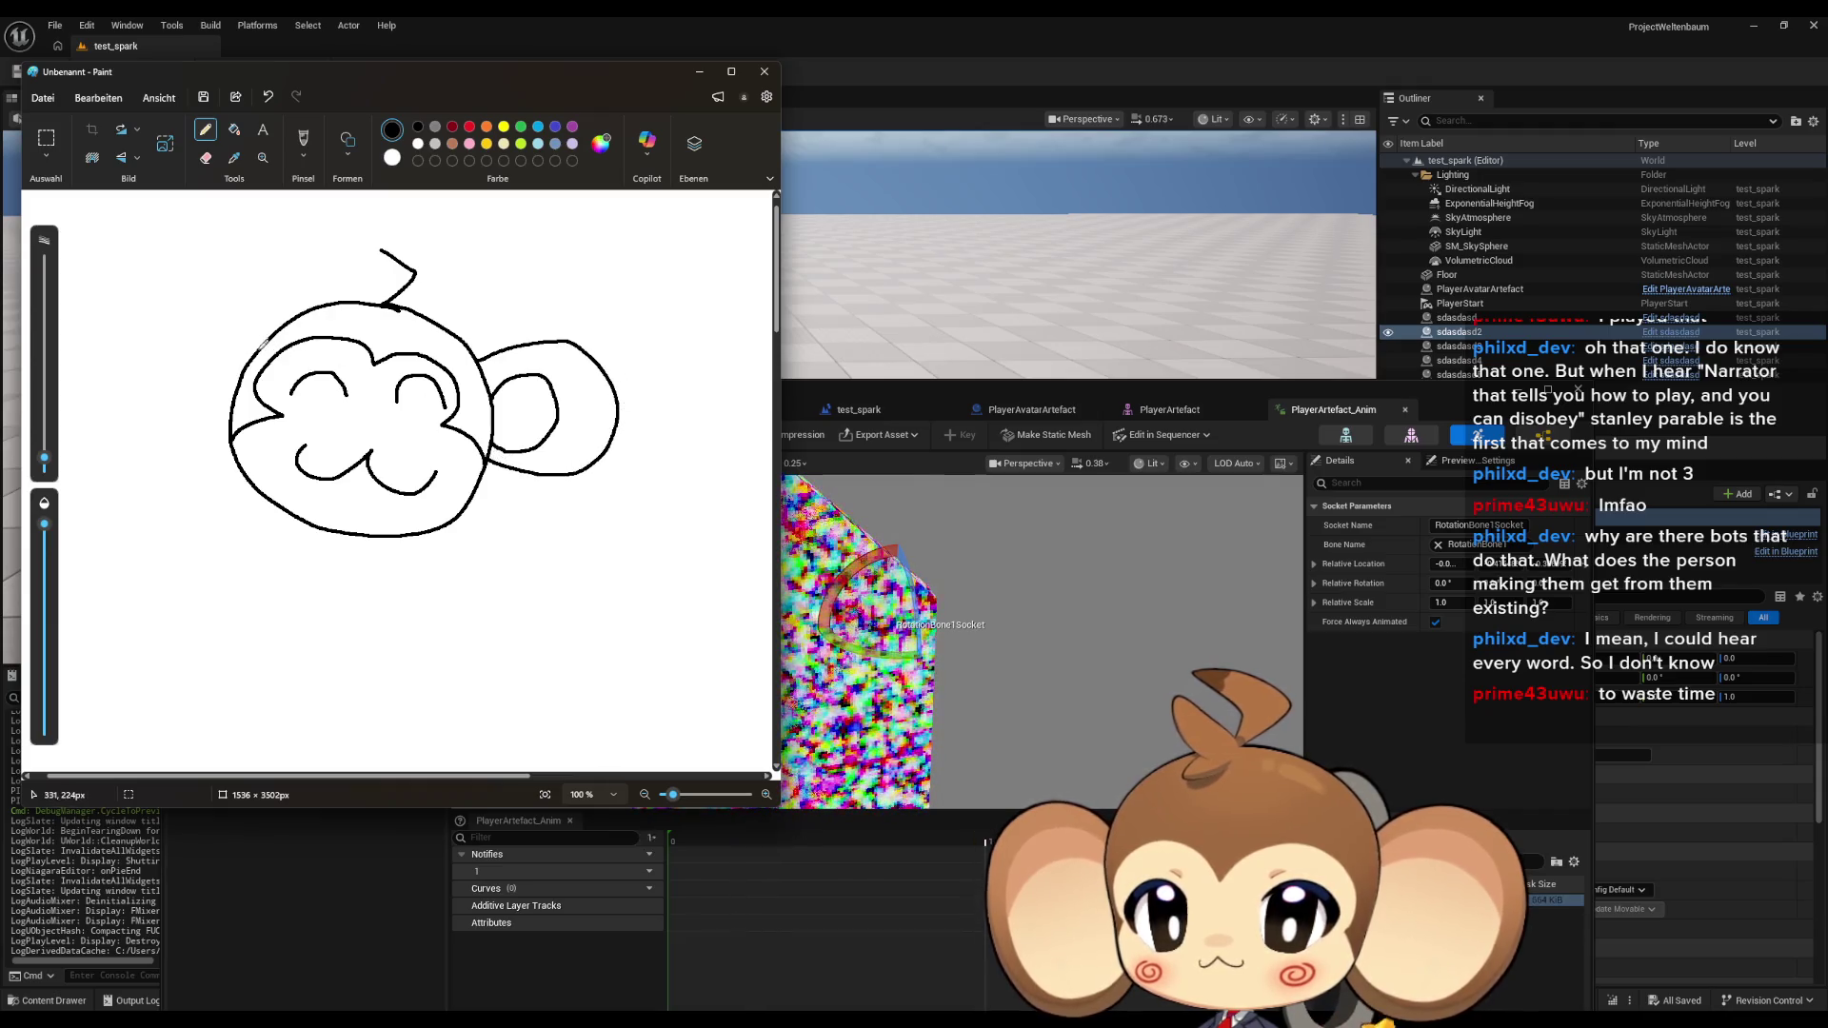
{"action": "mouse_move", "coordinate": [262, 343]}
{"action": "left_mouse_down"}
{"action": "mouse_move", "coordinate": [186, 333]}
{"action": "mouse_move", "coordinate": [204, 390]}
{"action": "mouse_move", "coordinate": [240, 393]}
{"action": "left_mouse_up"}
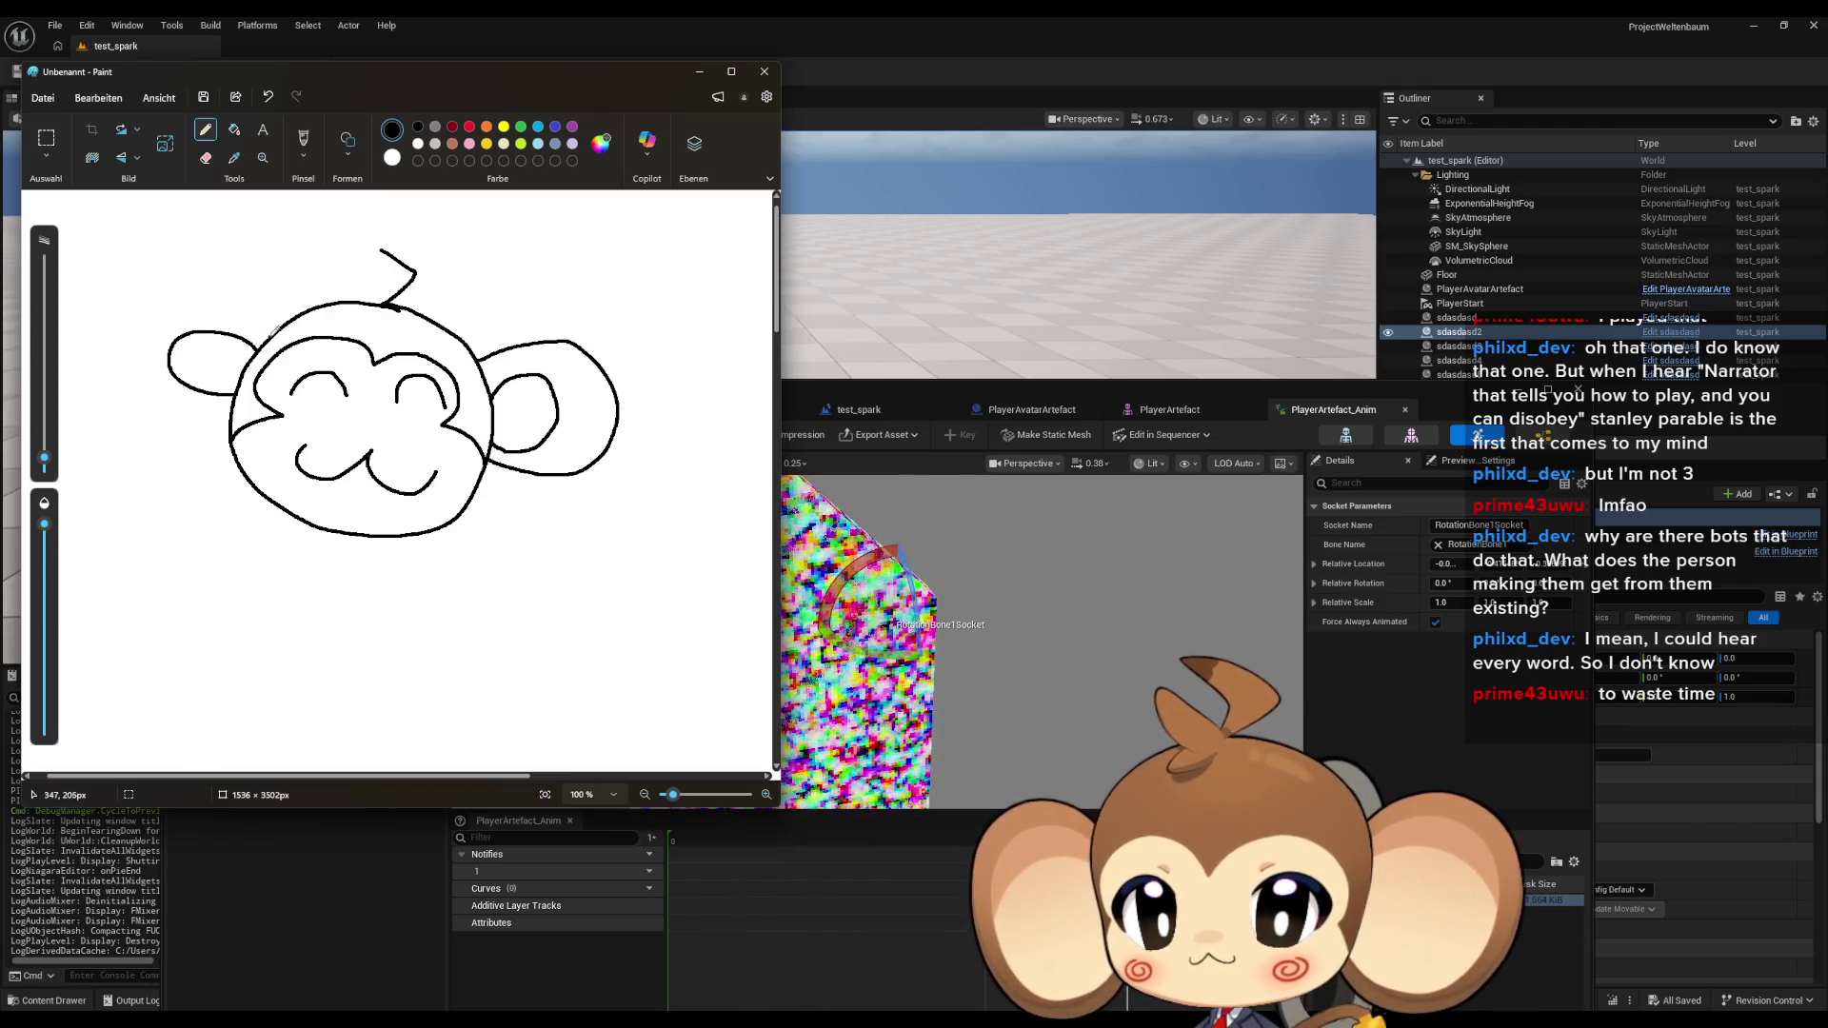
{"action": "mouse_move", "coordinate": [276, 331]}
{"action": "left_mouse_down"}
{"action": "mouse_move", "coordinate": [170, 285]}
{"action": "mouse_move", "coordinate": [145, 391]}
{"action": "mouse_move", "coordinate": [228, 420]}
{"action": "left_mouse_up"}
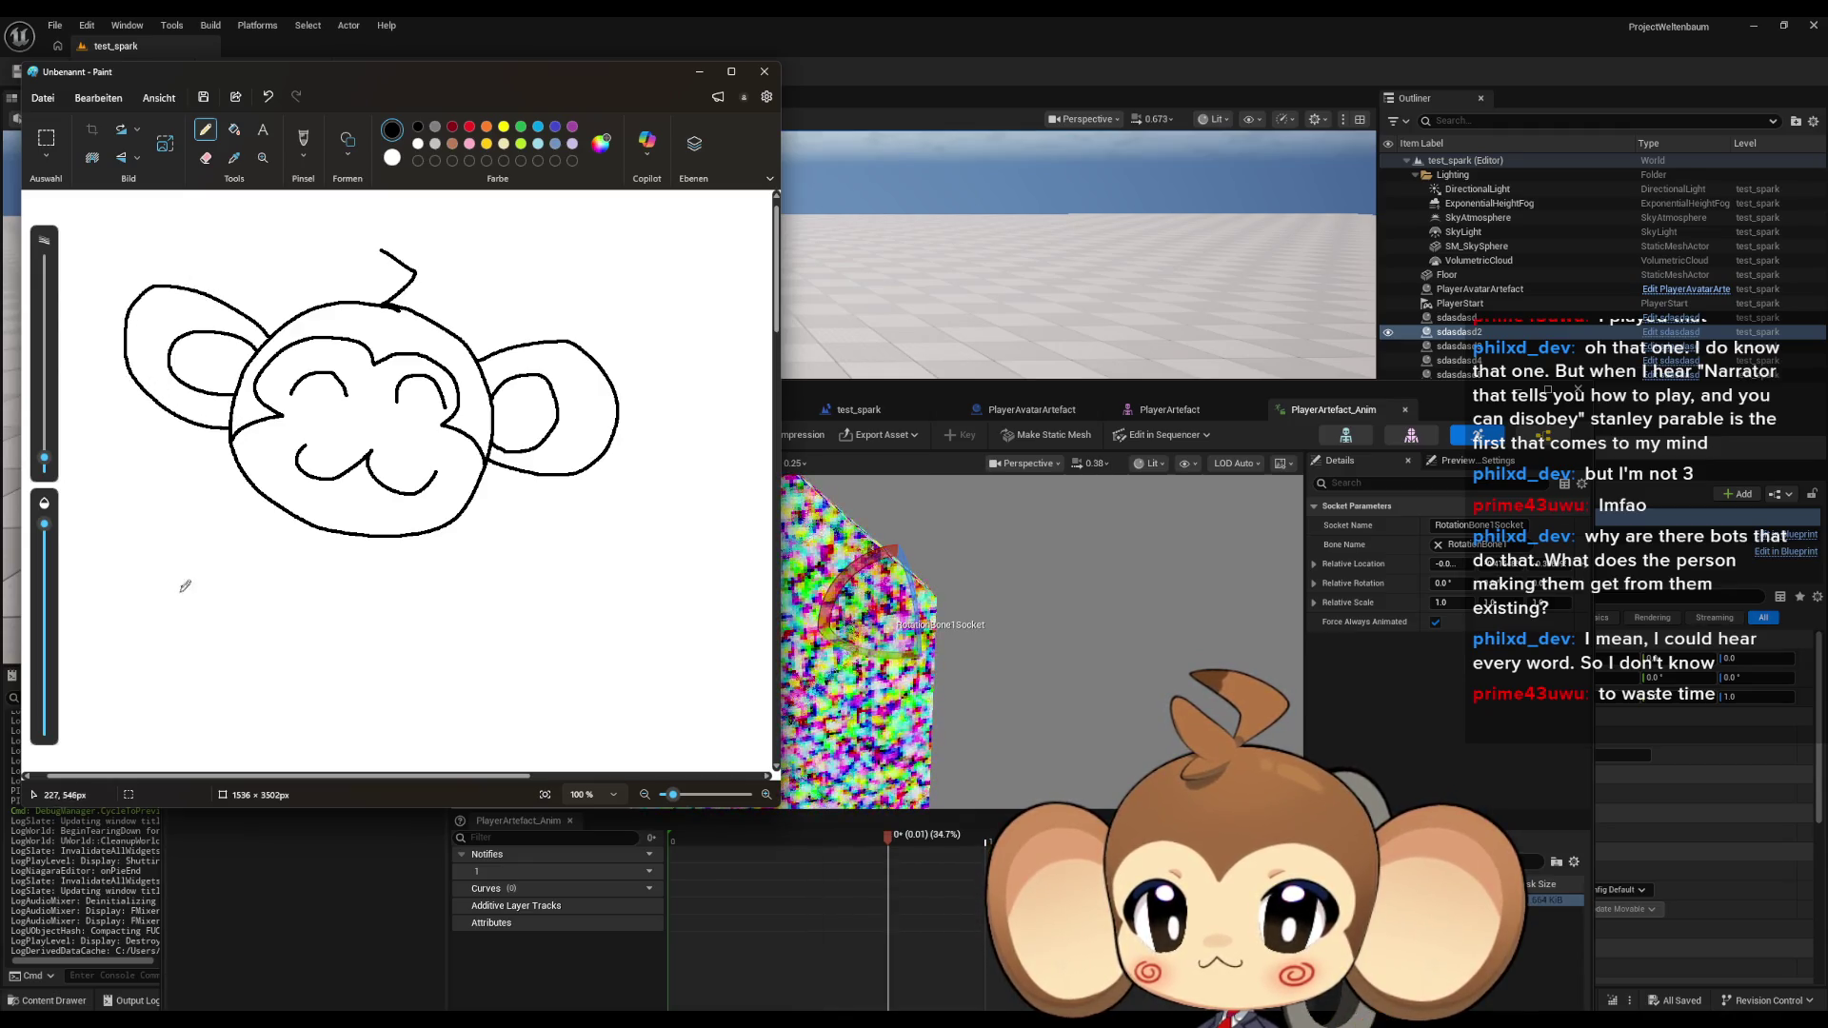
{"action": "mouse_move", "coordinate": [186, 587]}
{"action": "left_mouse_down"}
{"action": "mouse_move", "coordinate": [243, 572]}
{"action": "mouse_move", "coordinate": [234, 600]}
{"action": "mouse_move", "coordinate": [319, 614]}
{"action": "mouse_move", "coordinate": [370, 567]}
{"action": "mouse_move", "coordinate": [355, 619]}
{"action": "left_mouse_up"}
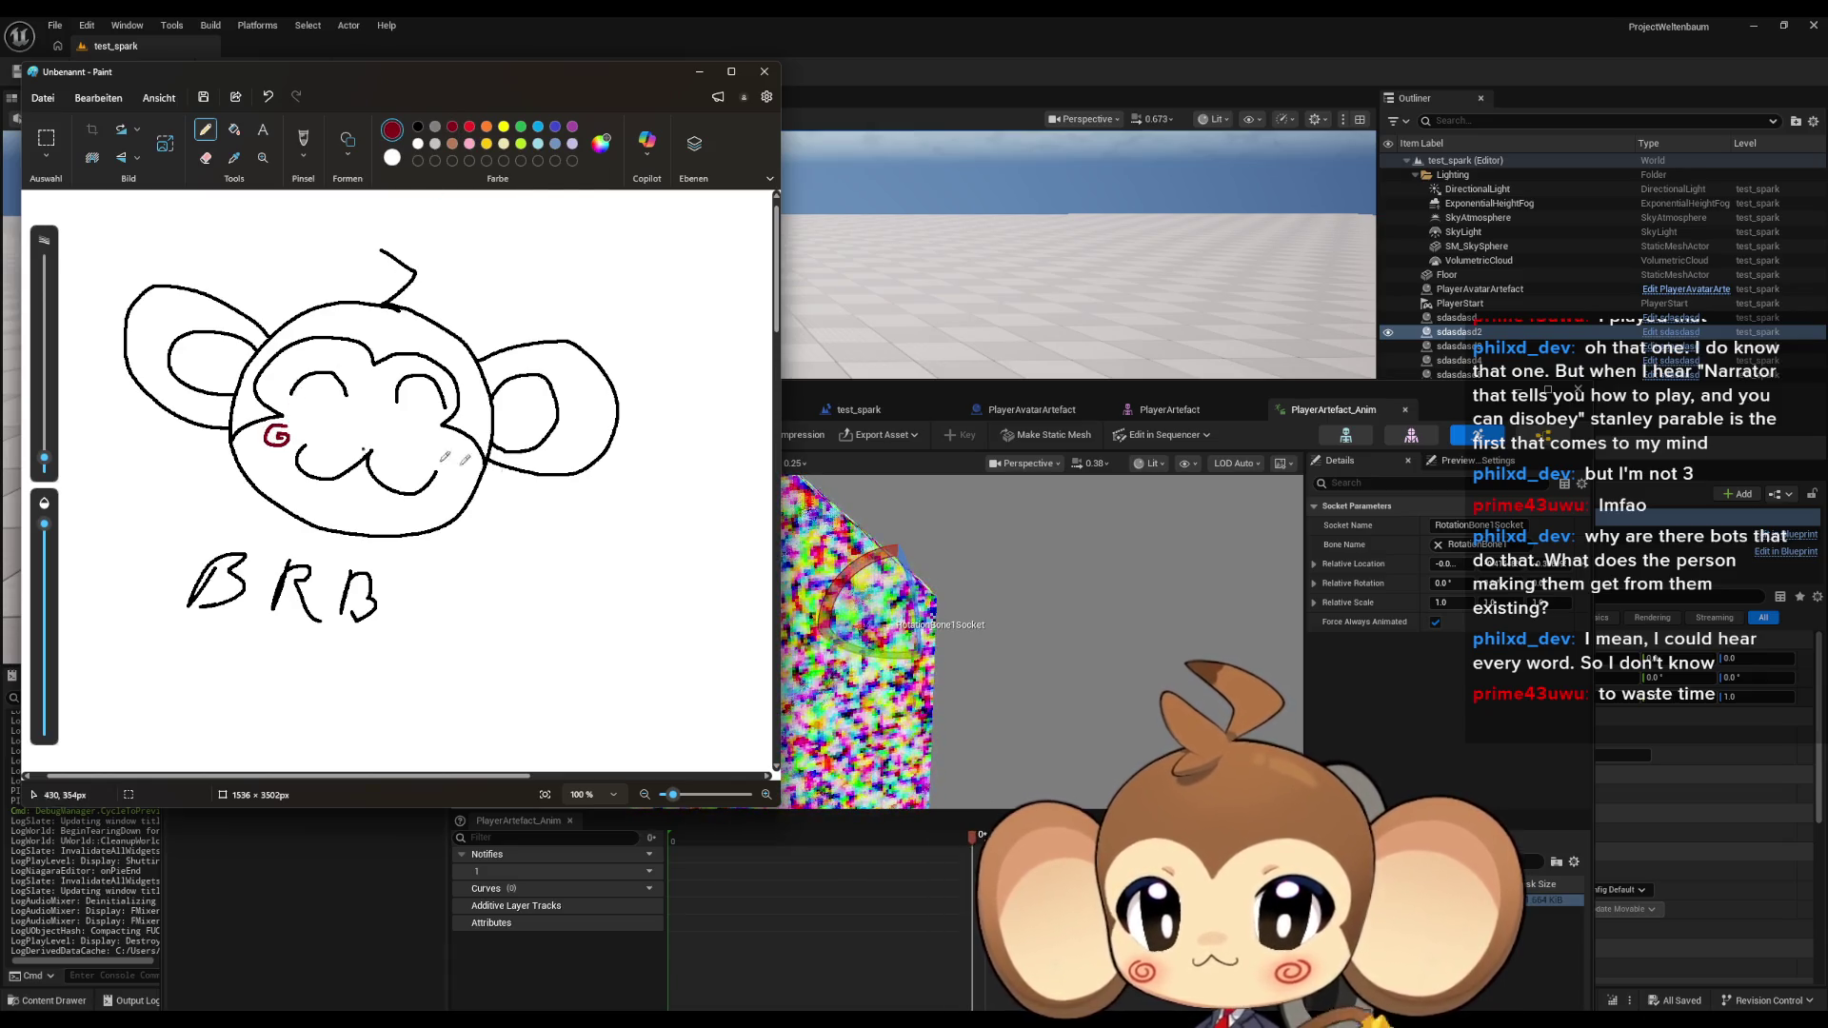
{"action": "left_click_drag", "start_coordinate": [440, 457], "coordinate": [448, 454]}
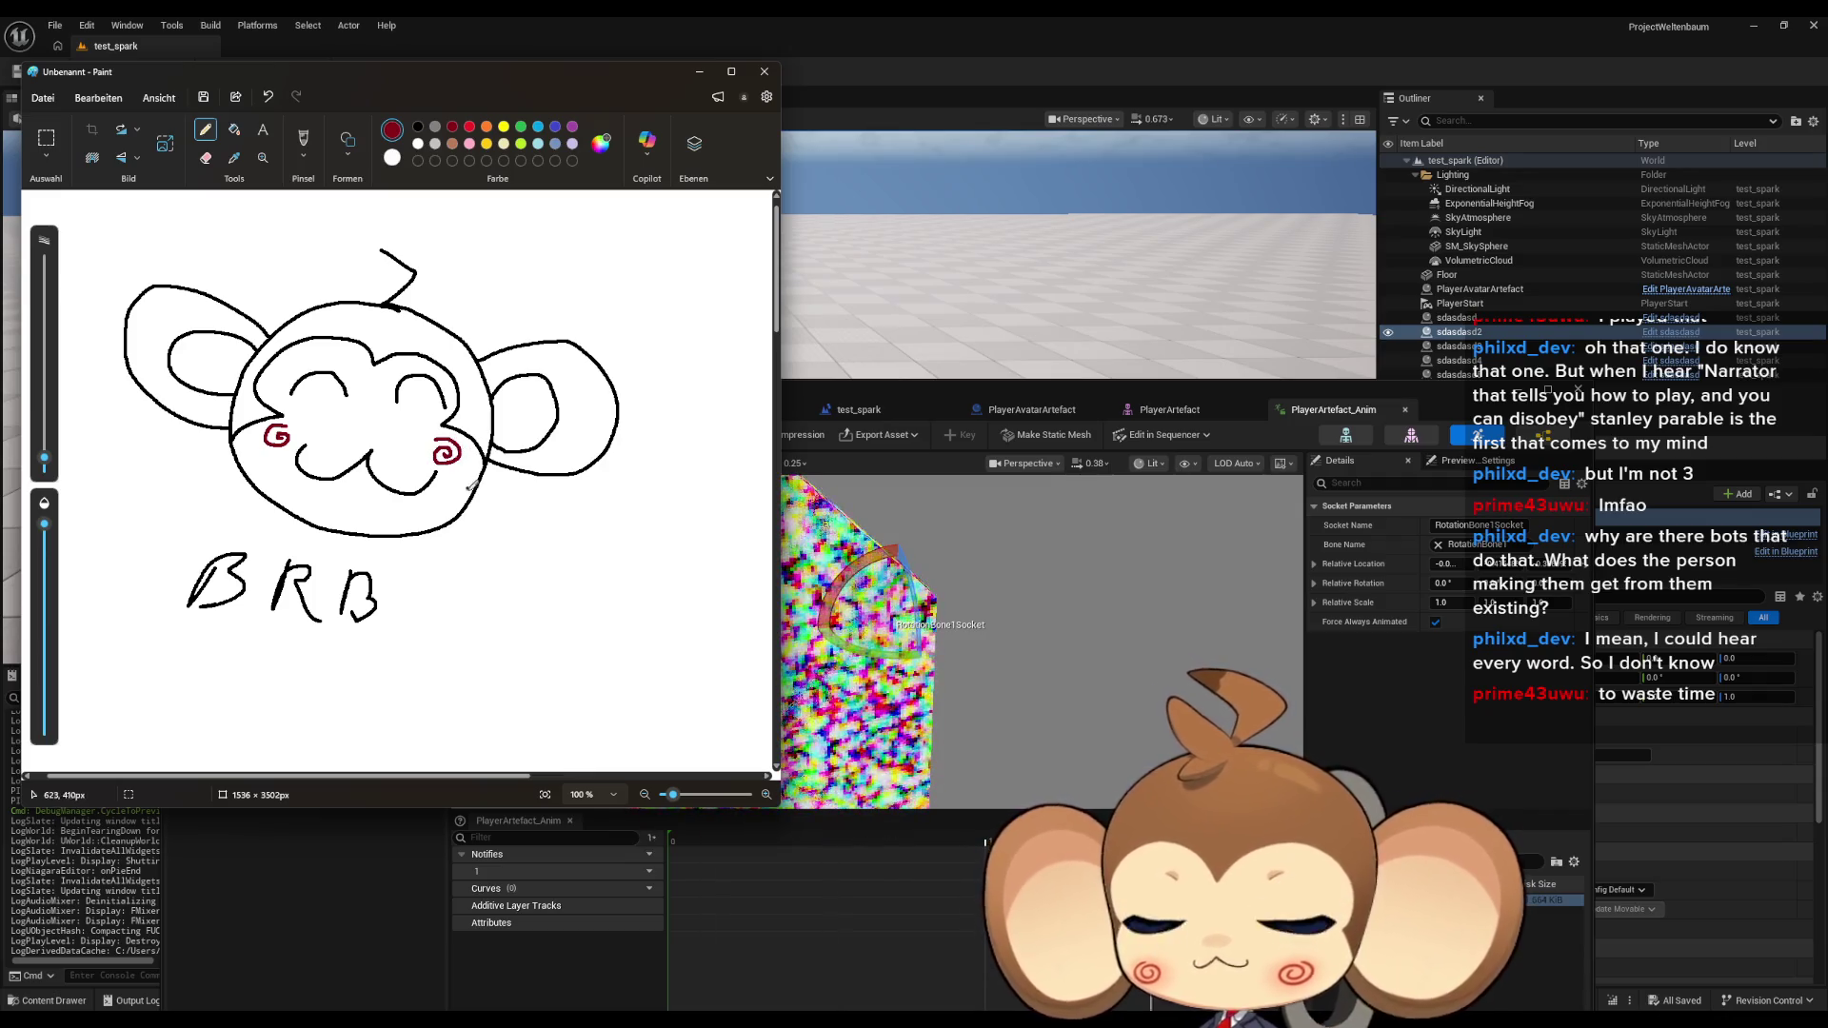
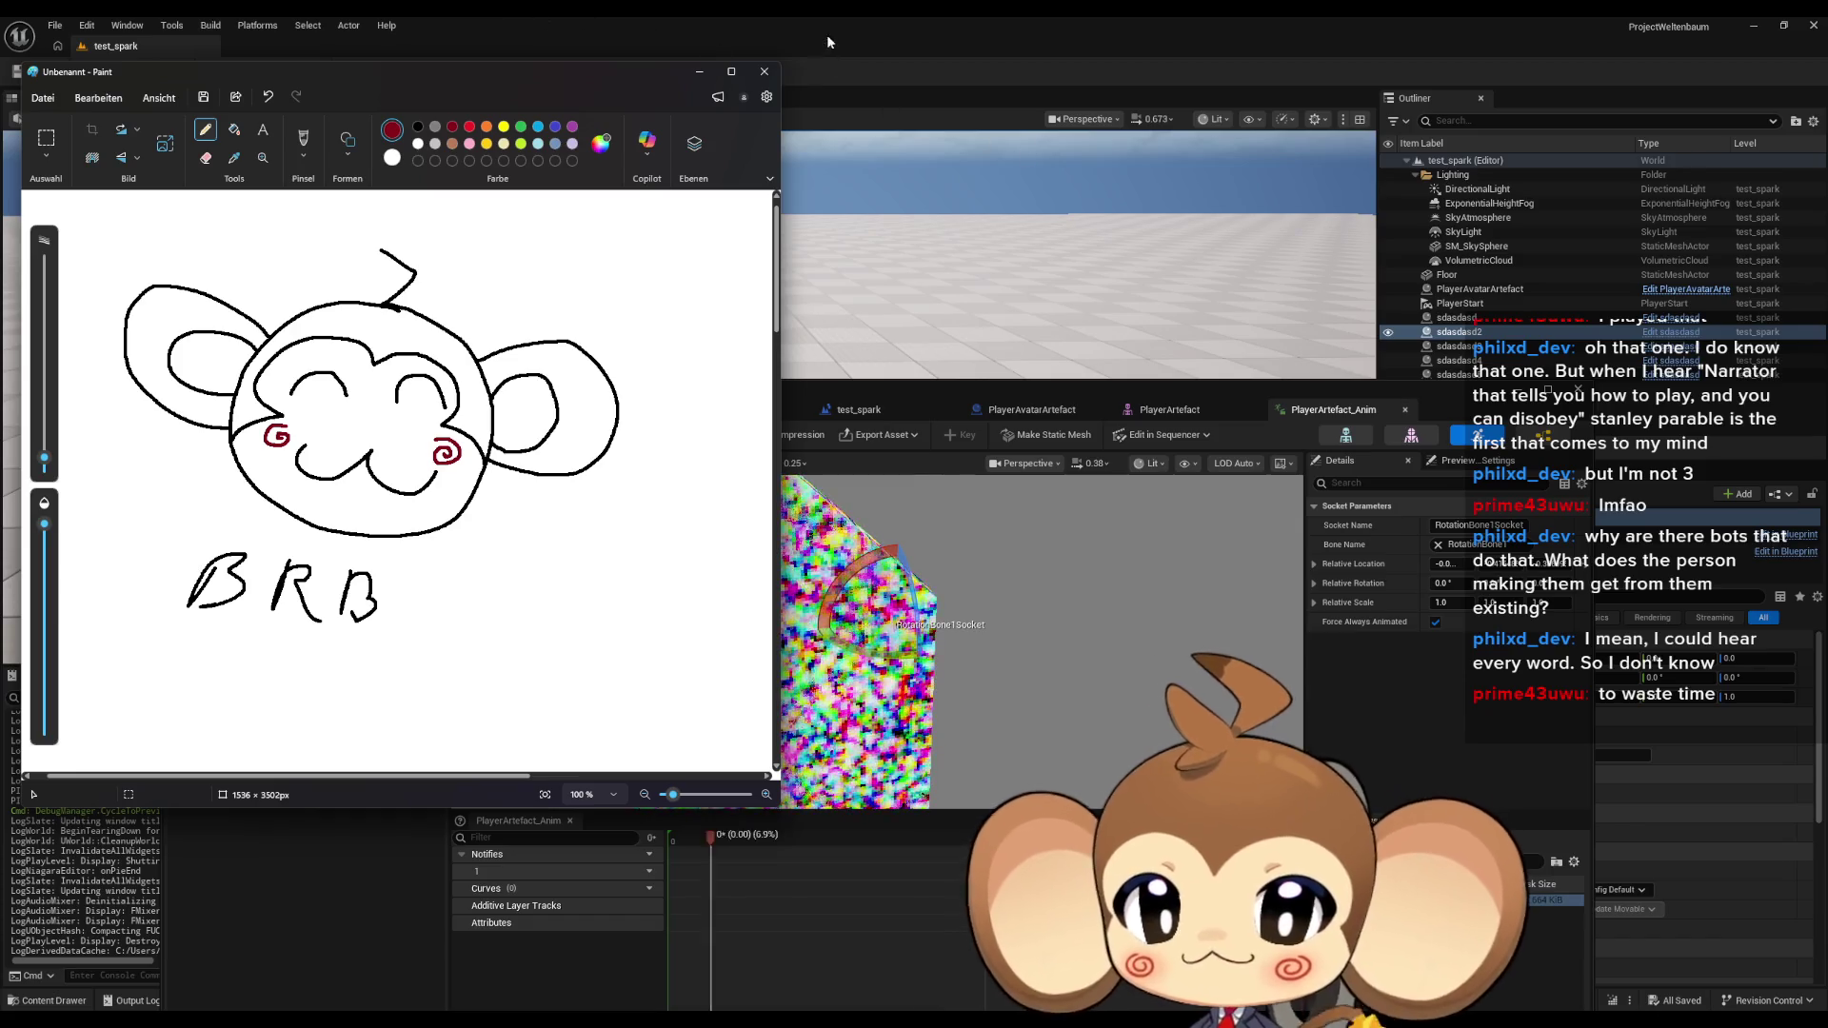
Close the Paint sketch without saving and switch to the PlayerAvatarArtefact Blueprint.
{"action": "left_click", "coordinate": [764, 71]}
{"action": "left_click", "coordinate": [407, 473]}
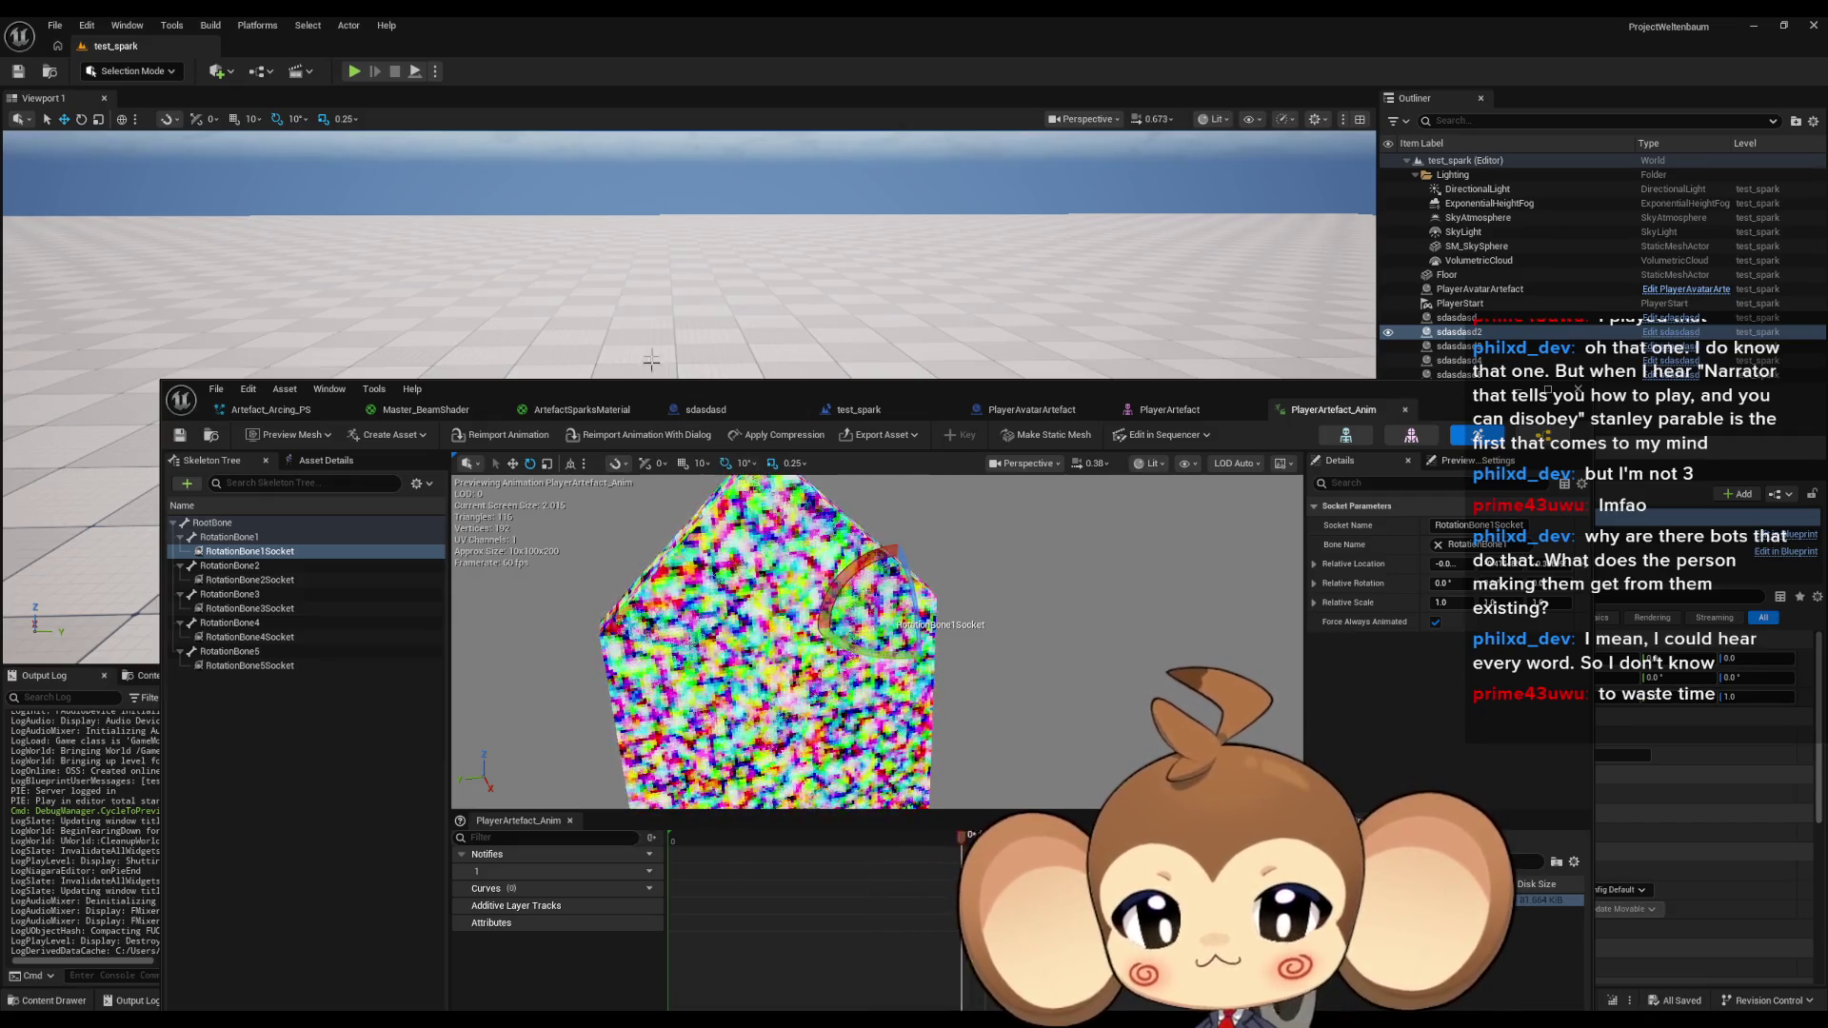
{"action": "left_click", "coordinate": [1047, 422]}
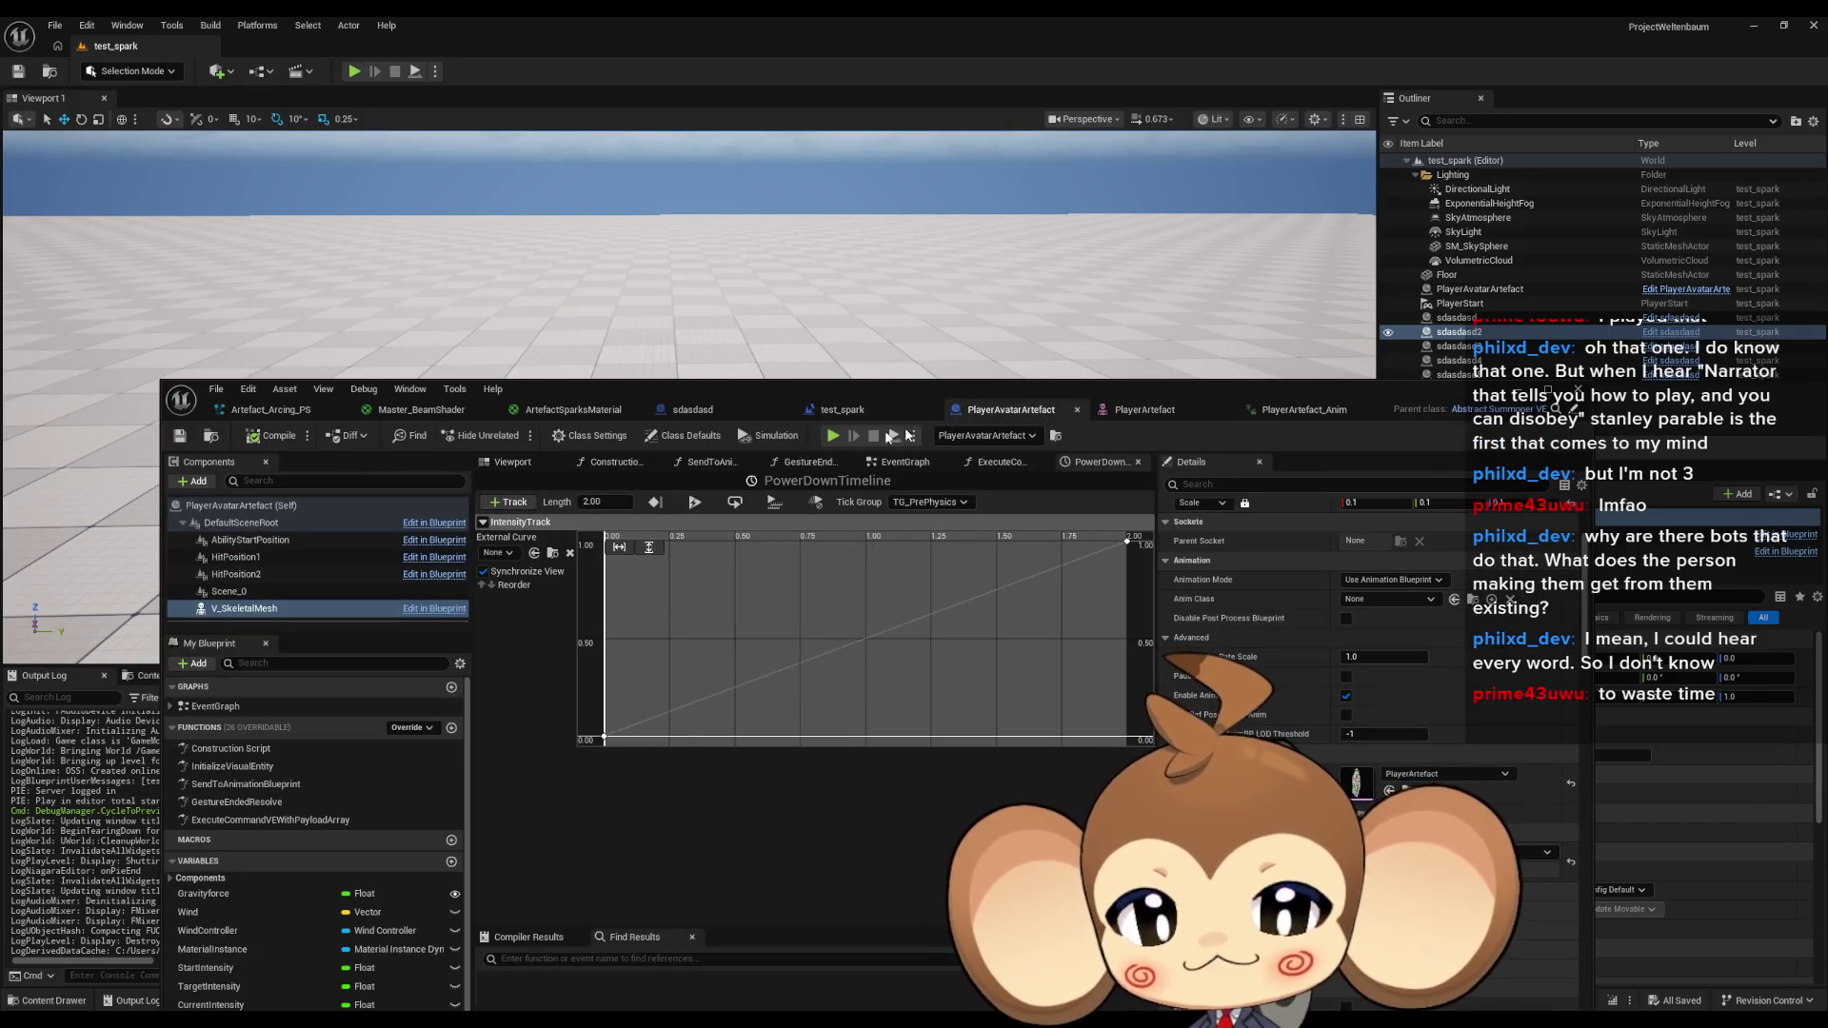
In test_spark's EventGraph, wire Initialize Visual Entity straight into the For Each Loop and save.
{"action": "left_click", "coordinate": [703, 415]}
{"action": "left_click", "coordinate": [857, 412]}
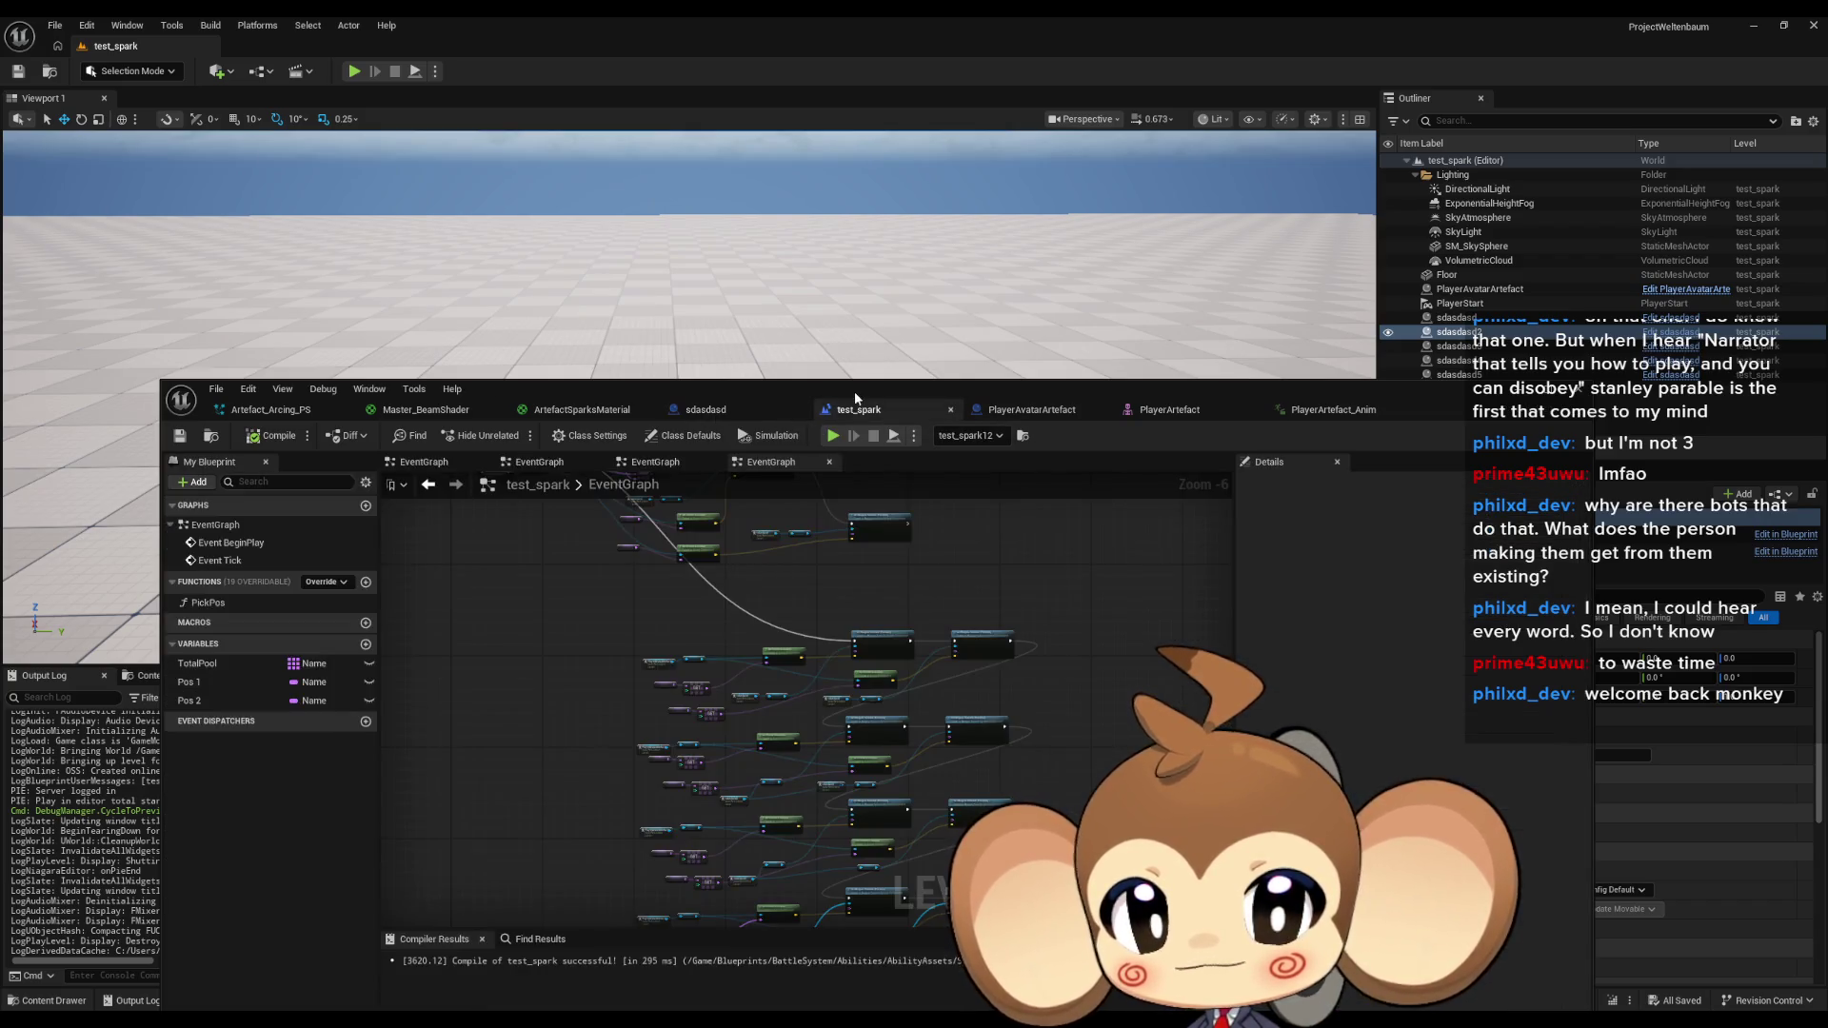
{"action": "scroll", "coordinate": [743, 448], "scroll_direction": "up", "scroll_amount": 5}
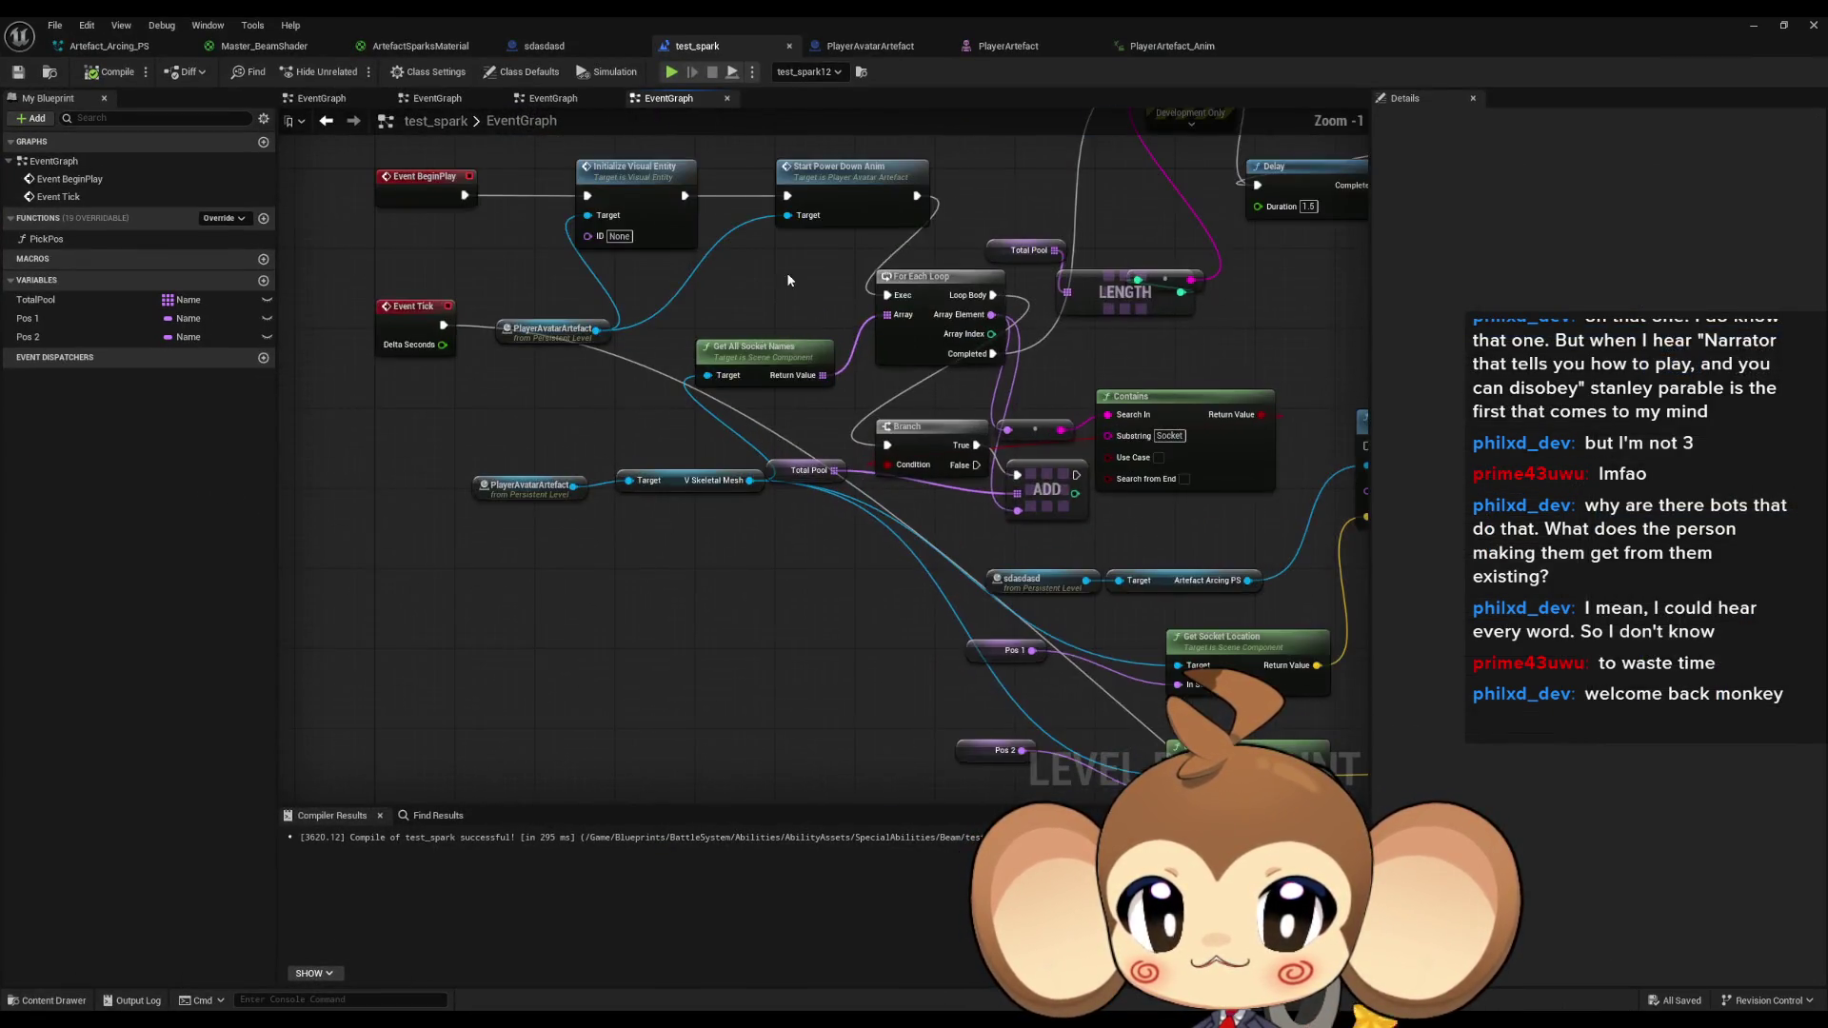
{"action": "left_click_drag", "start_coordinate": [674, 283], "coordinate": [878, 381]}
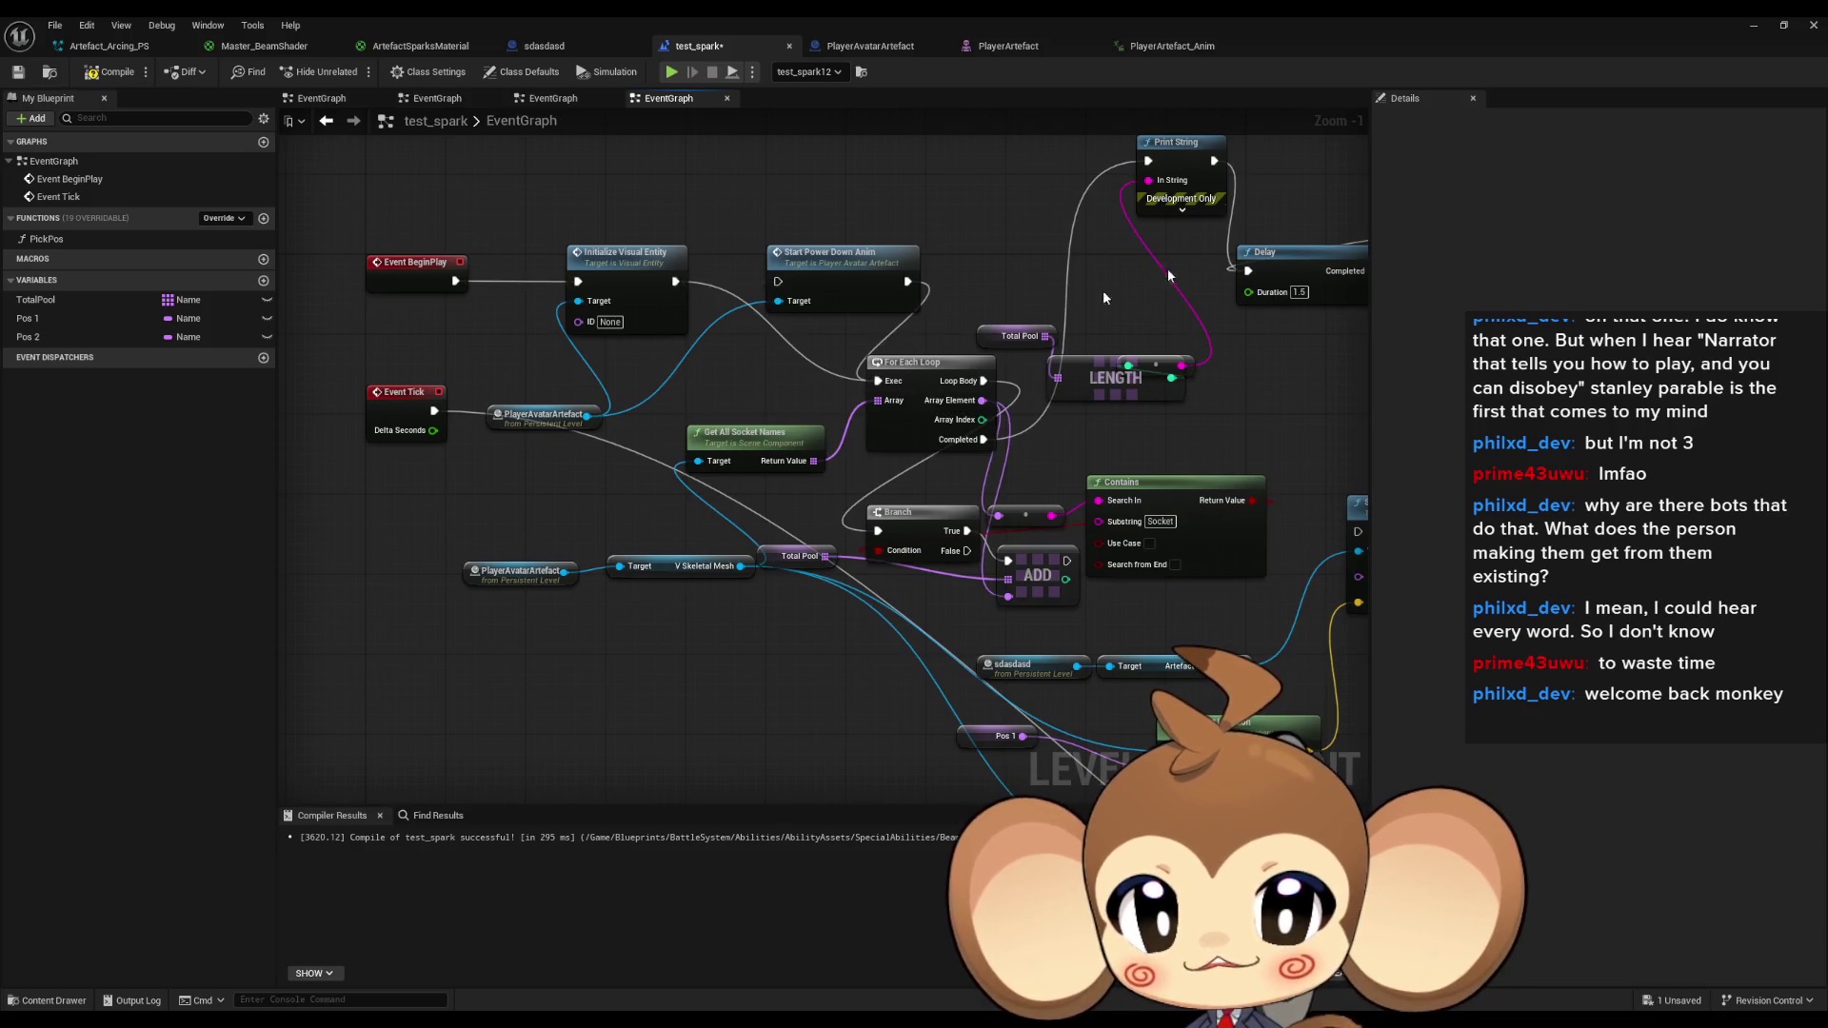
{"action": "left_click", "coordinate": [1751, 33]}
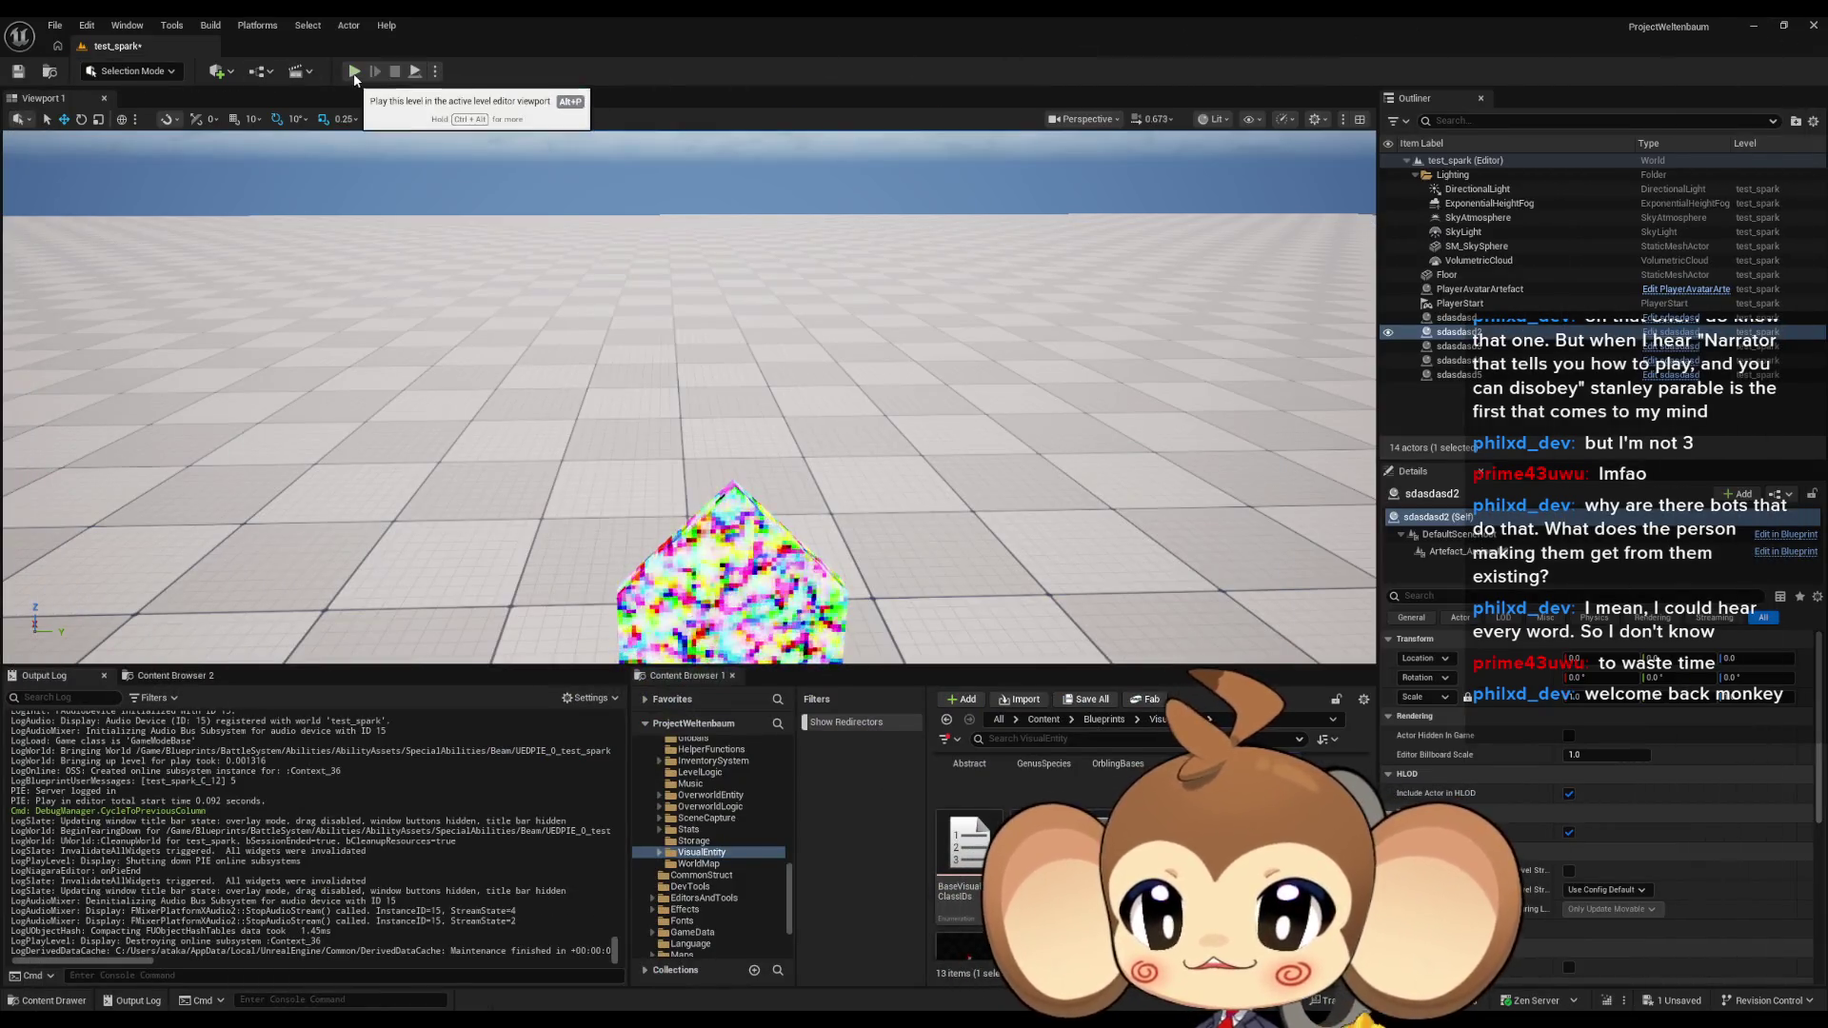
{"action": "key", "text": "ctrl+s"}
Play-test the level, then free the mouse with Shift+F1 and stop the session.
{"action": "left_click", "coordinate": [822, 398]}
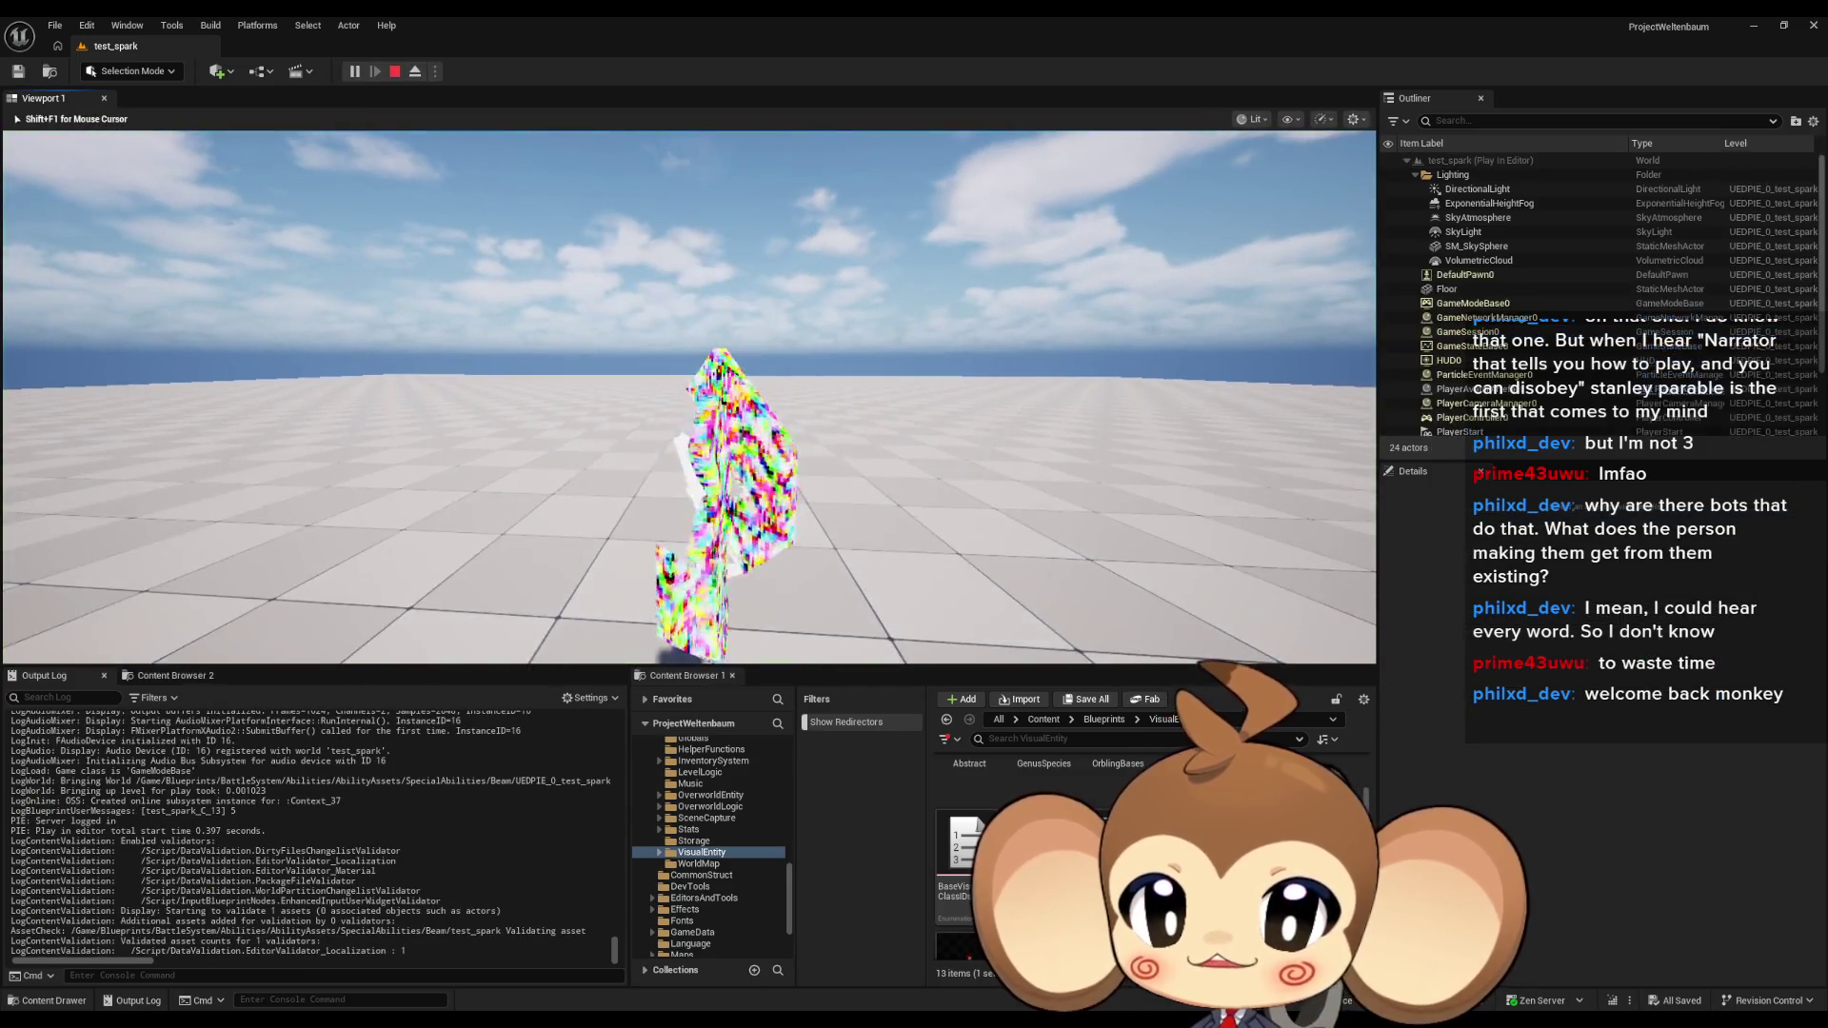
{"action": "mouse_move", "coordinate": [689, 397]}
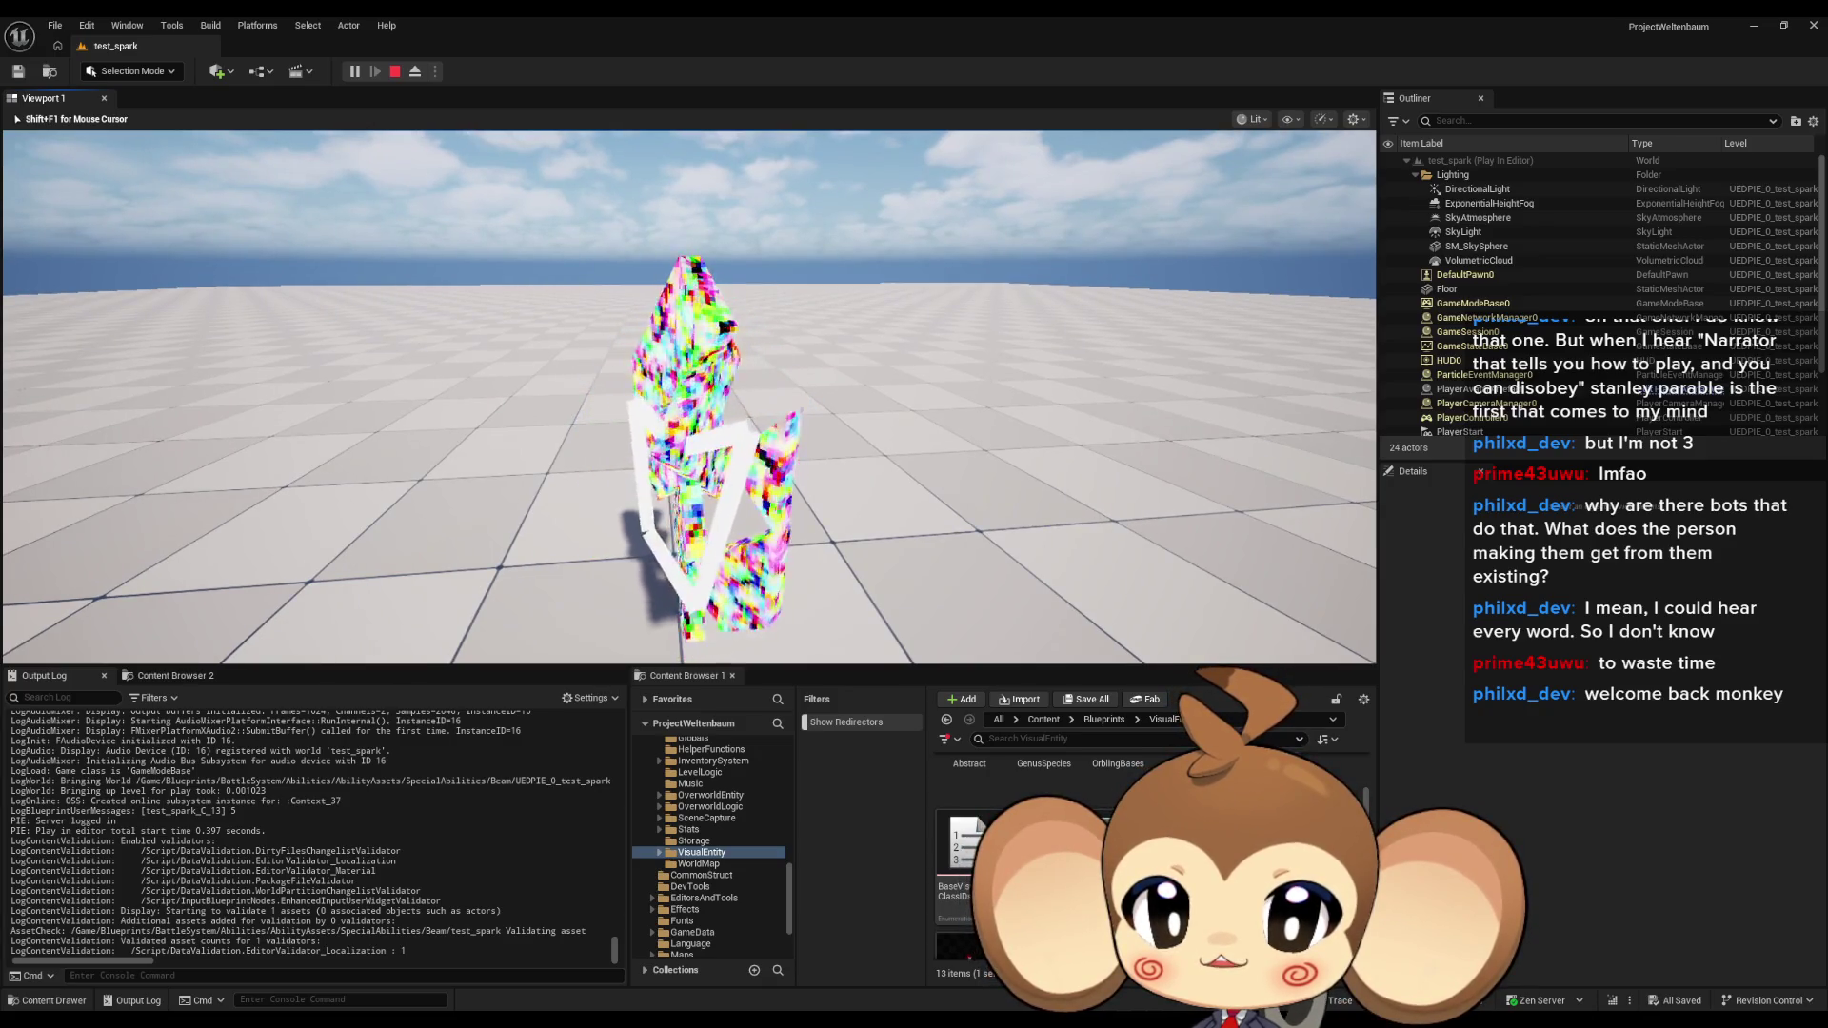
{"action": "key", "text": "Left"}
{"action": "key", "text": "shift+F1"}
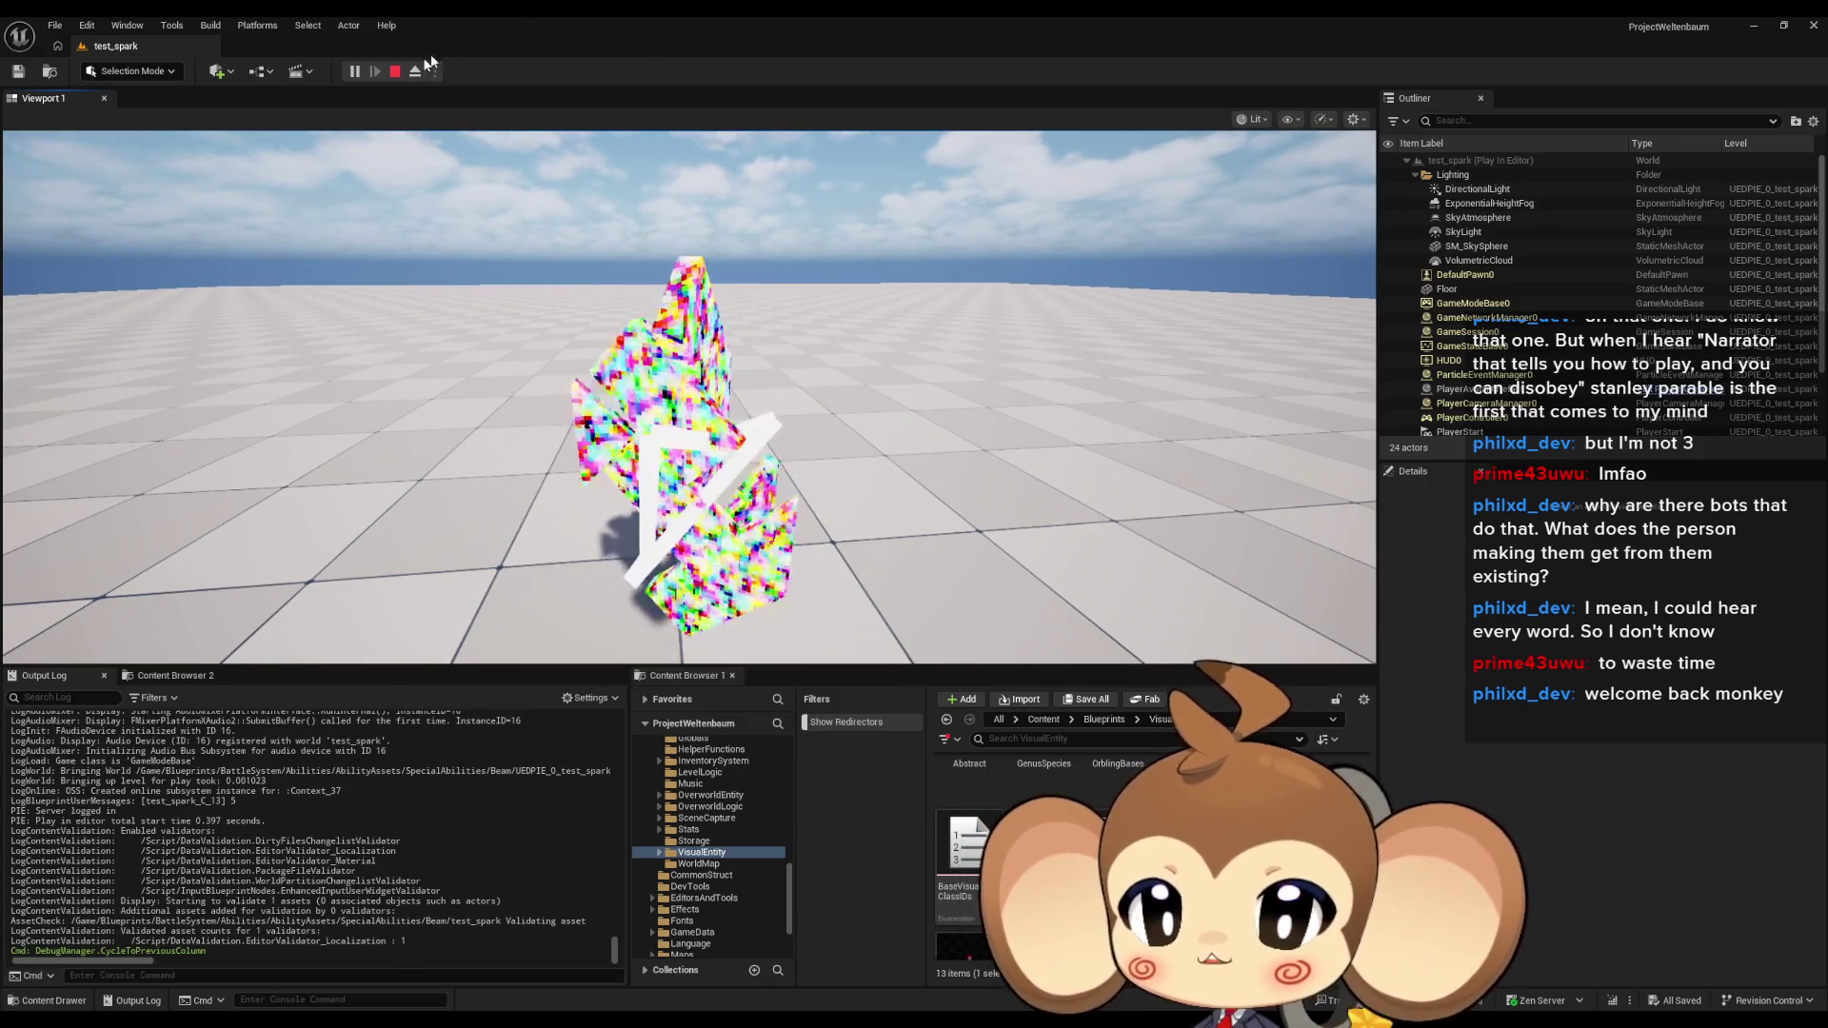
{"action": "left_click", "coordinate": [396, 71]}
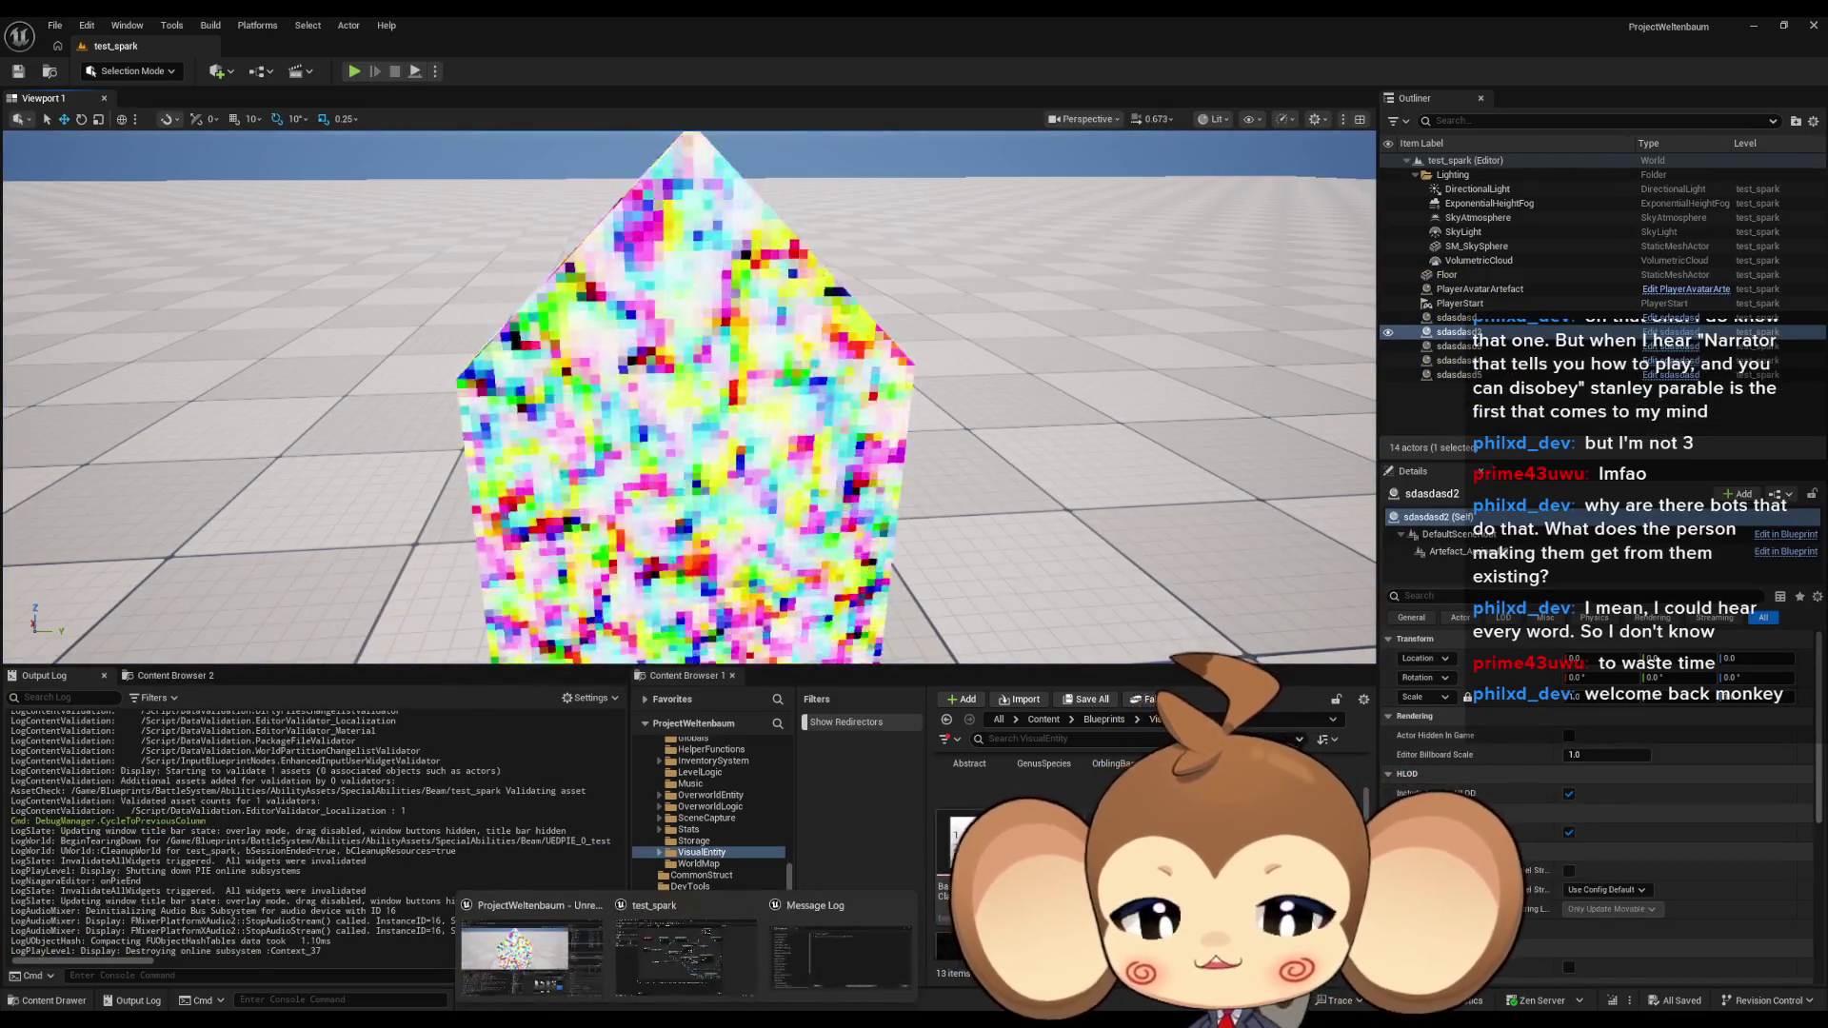
In PlayerArtefact_Anim, negate RotationBone1Socket's Y location to -0.416485 and pause the preview.
{"action": "left_click", "coordinate": [694, 970]}
{"action": "left_click", "coordinate": [1148, 45]}
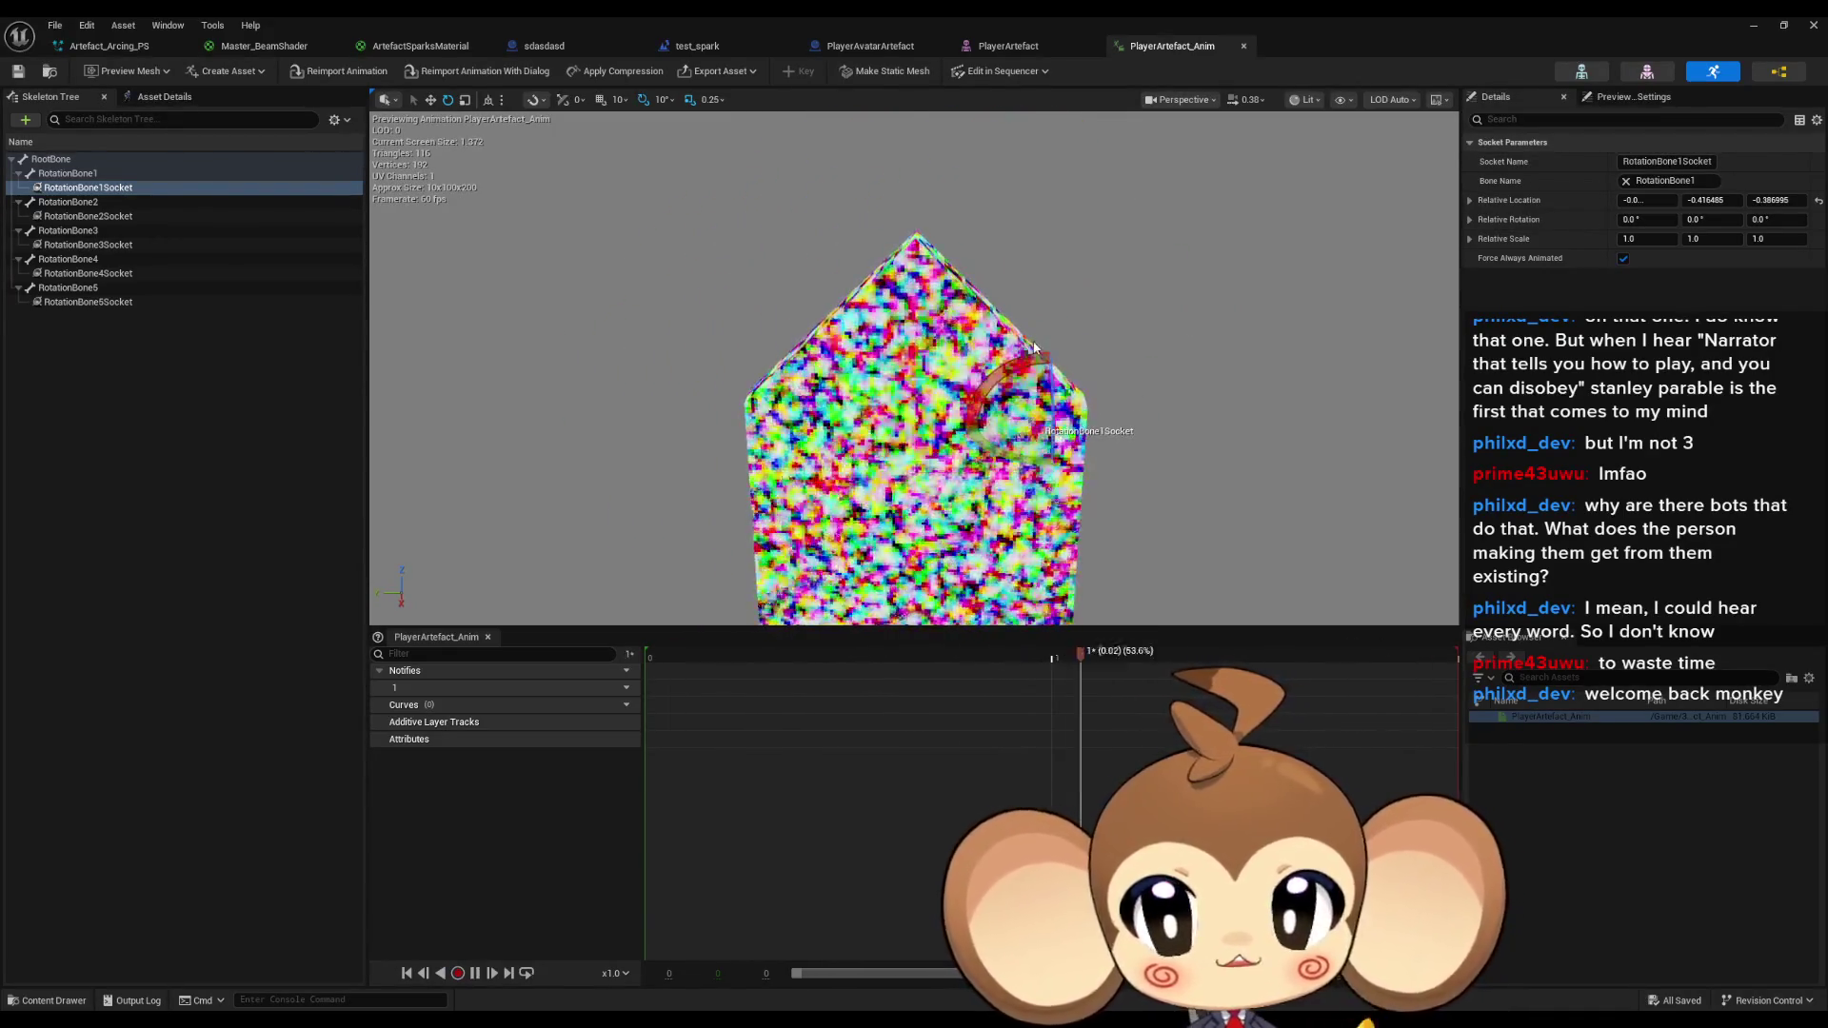
{"action": "left_click", "coordinate": [110, 189]}
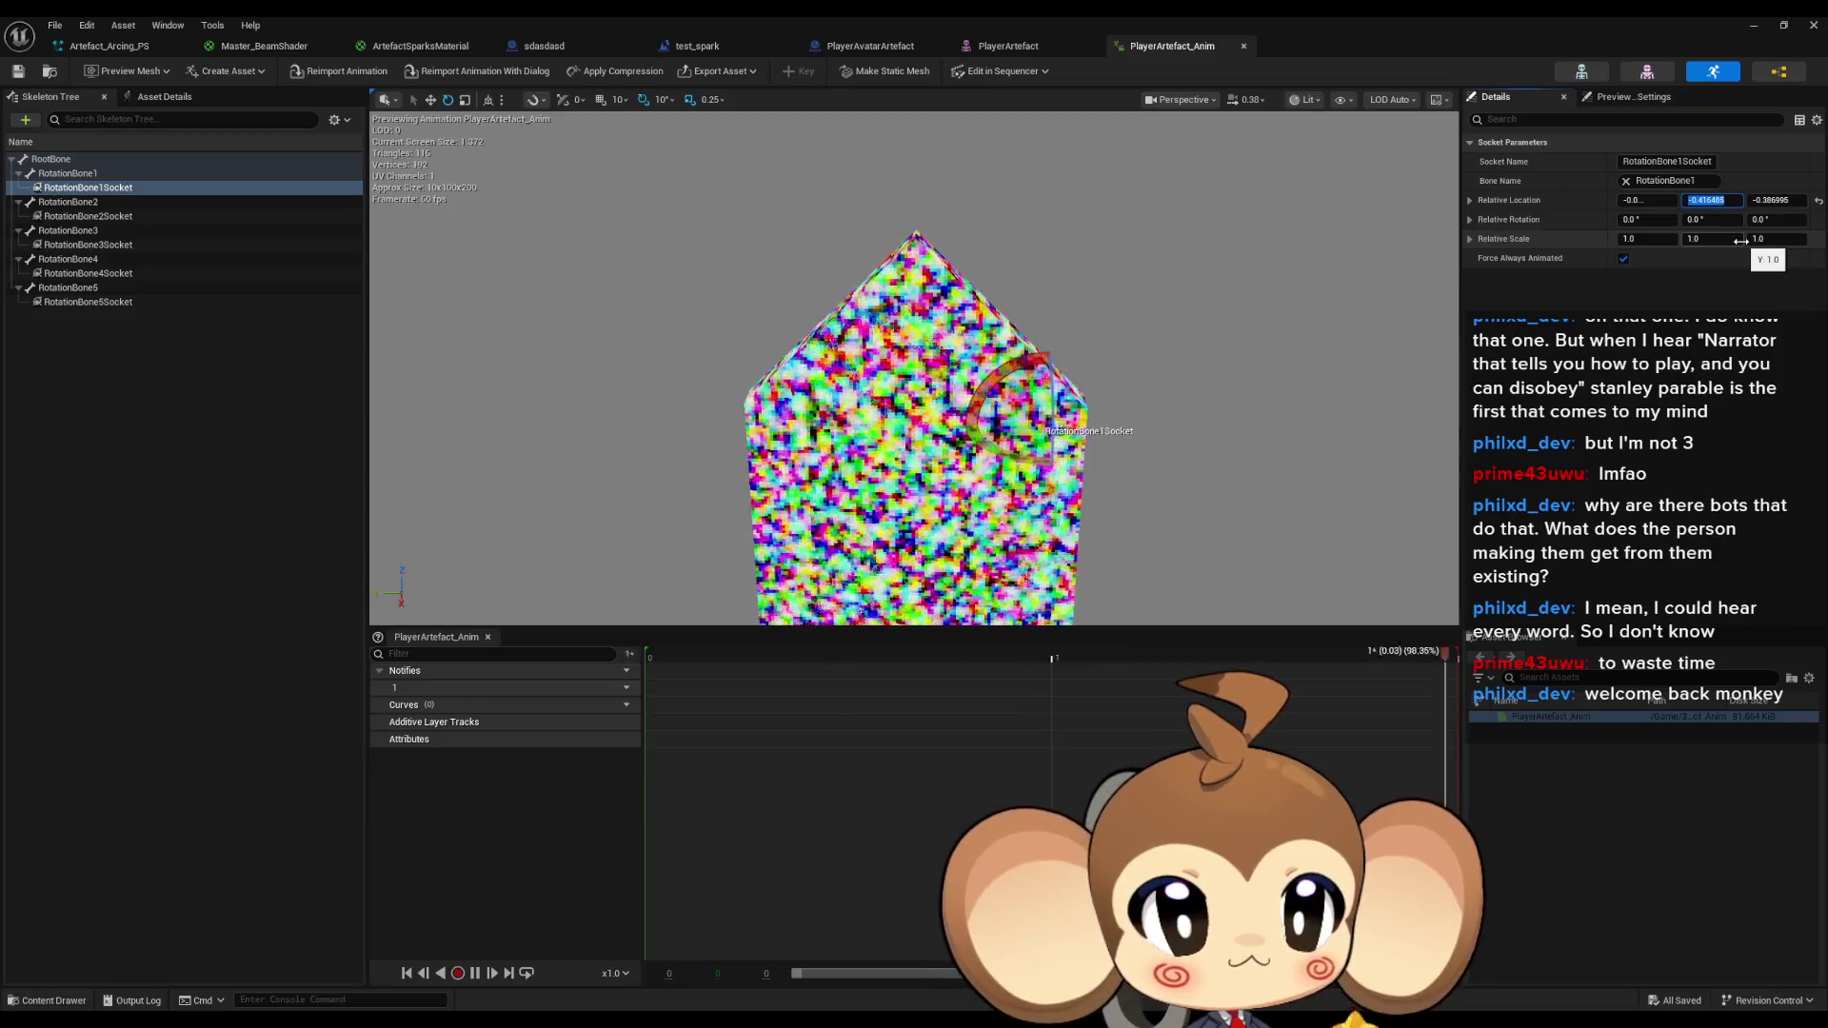
{"action": "left_click", "coordinate": [1705, 200]}
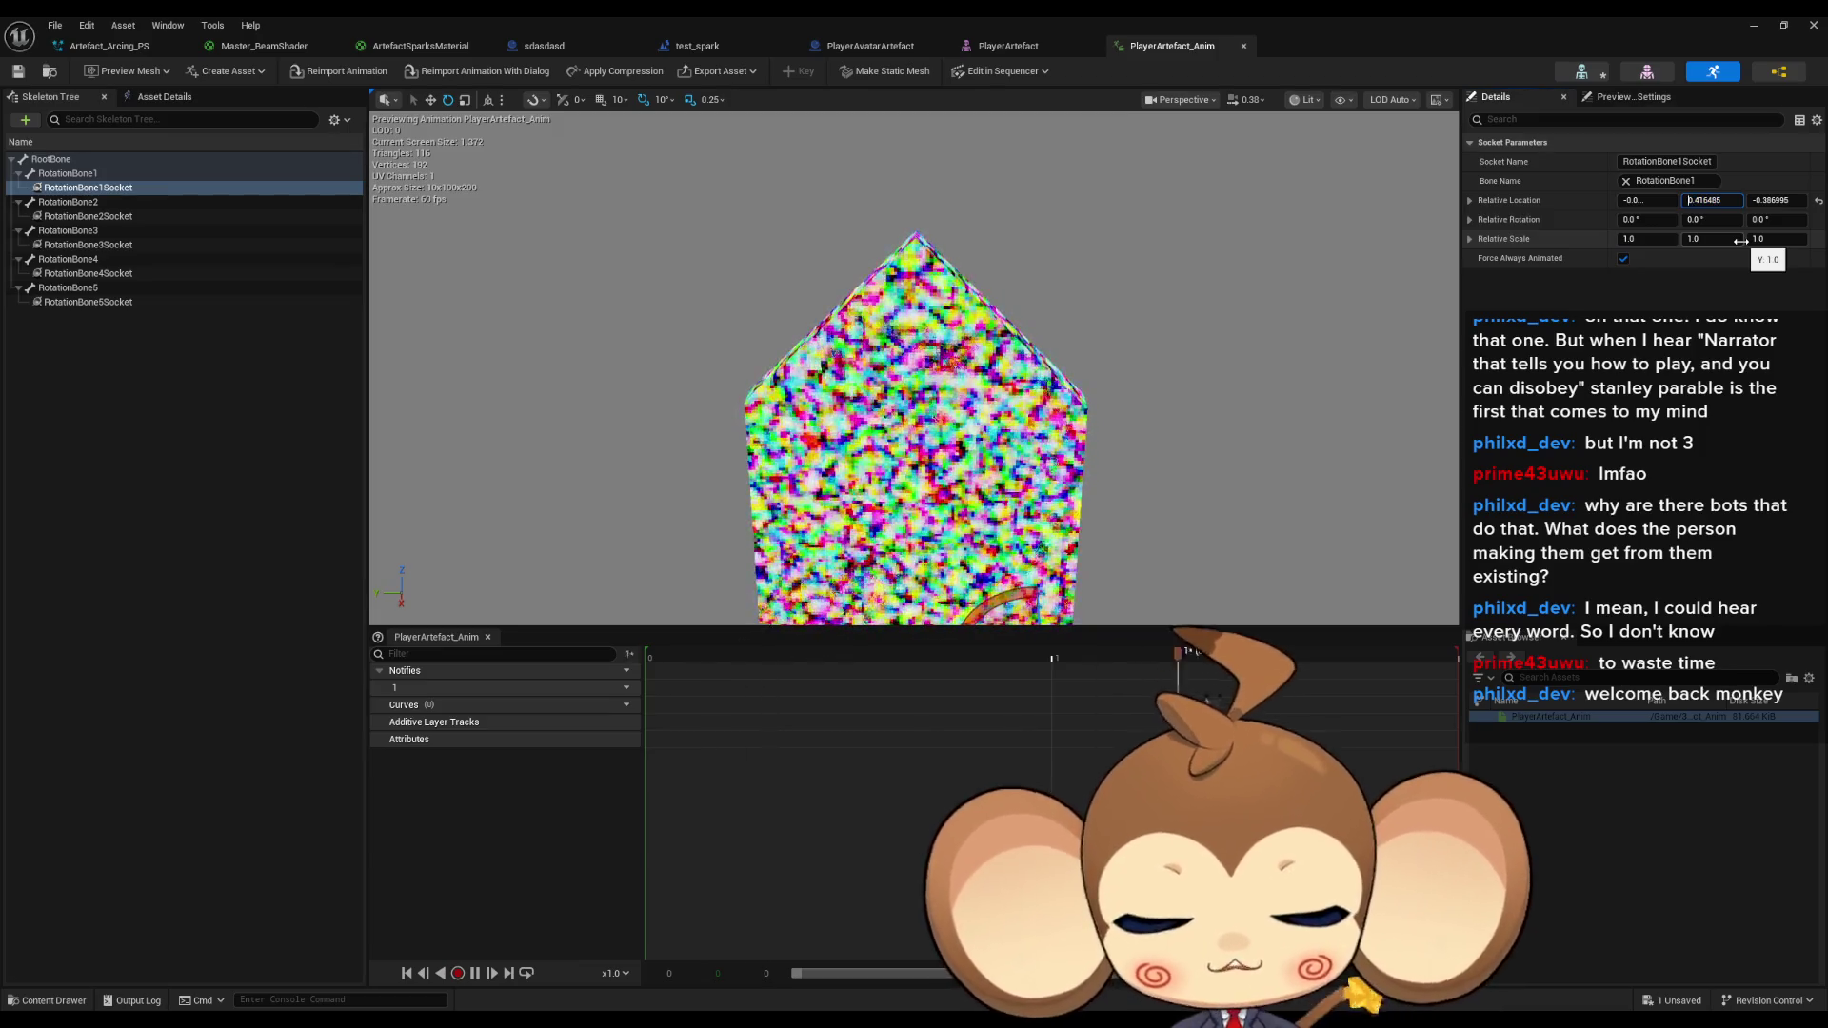
{"action": "type", "text": "-"}
{"action": "key", "text": "Return"}
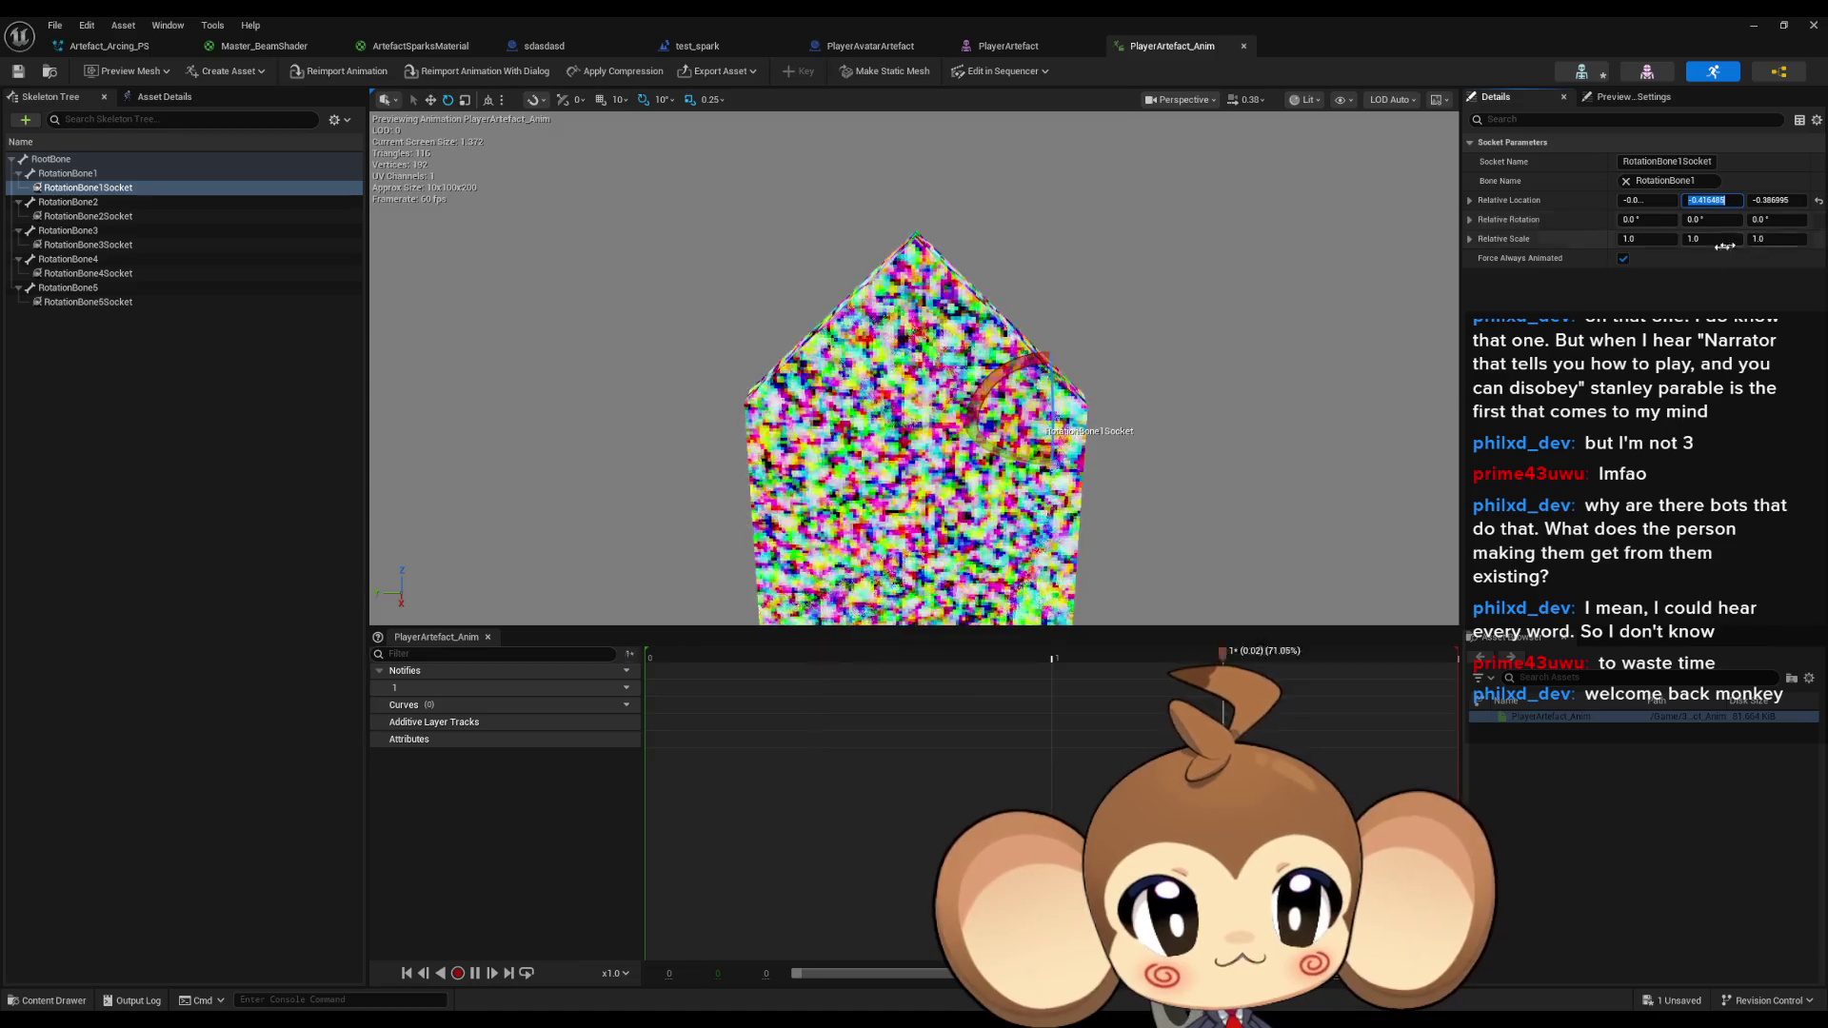
{"action": "key", "text": "space"}
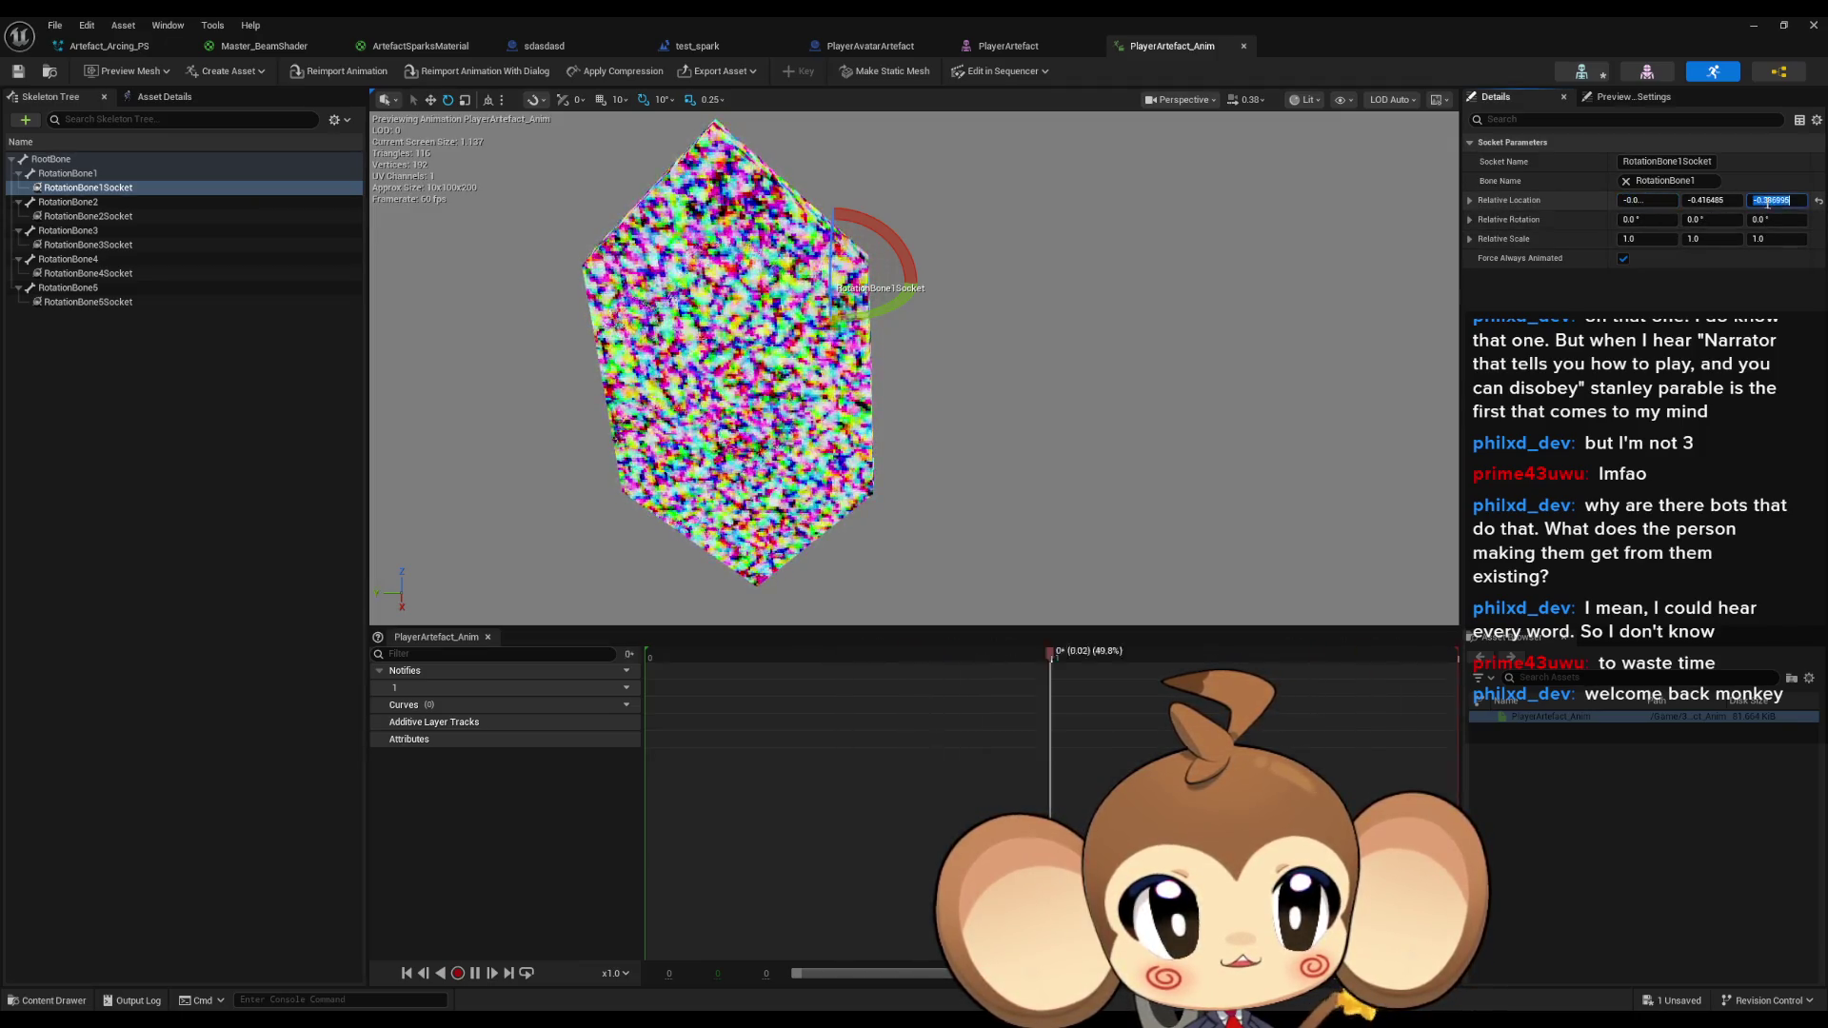
Review the Z location and RotationBone2–5 socket settings, then save PlayerArtefact_Anim.
{"action": "left_click", "coordinate": [1754, 200]}
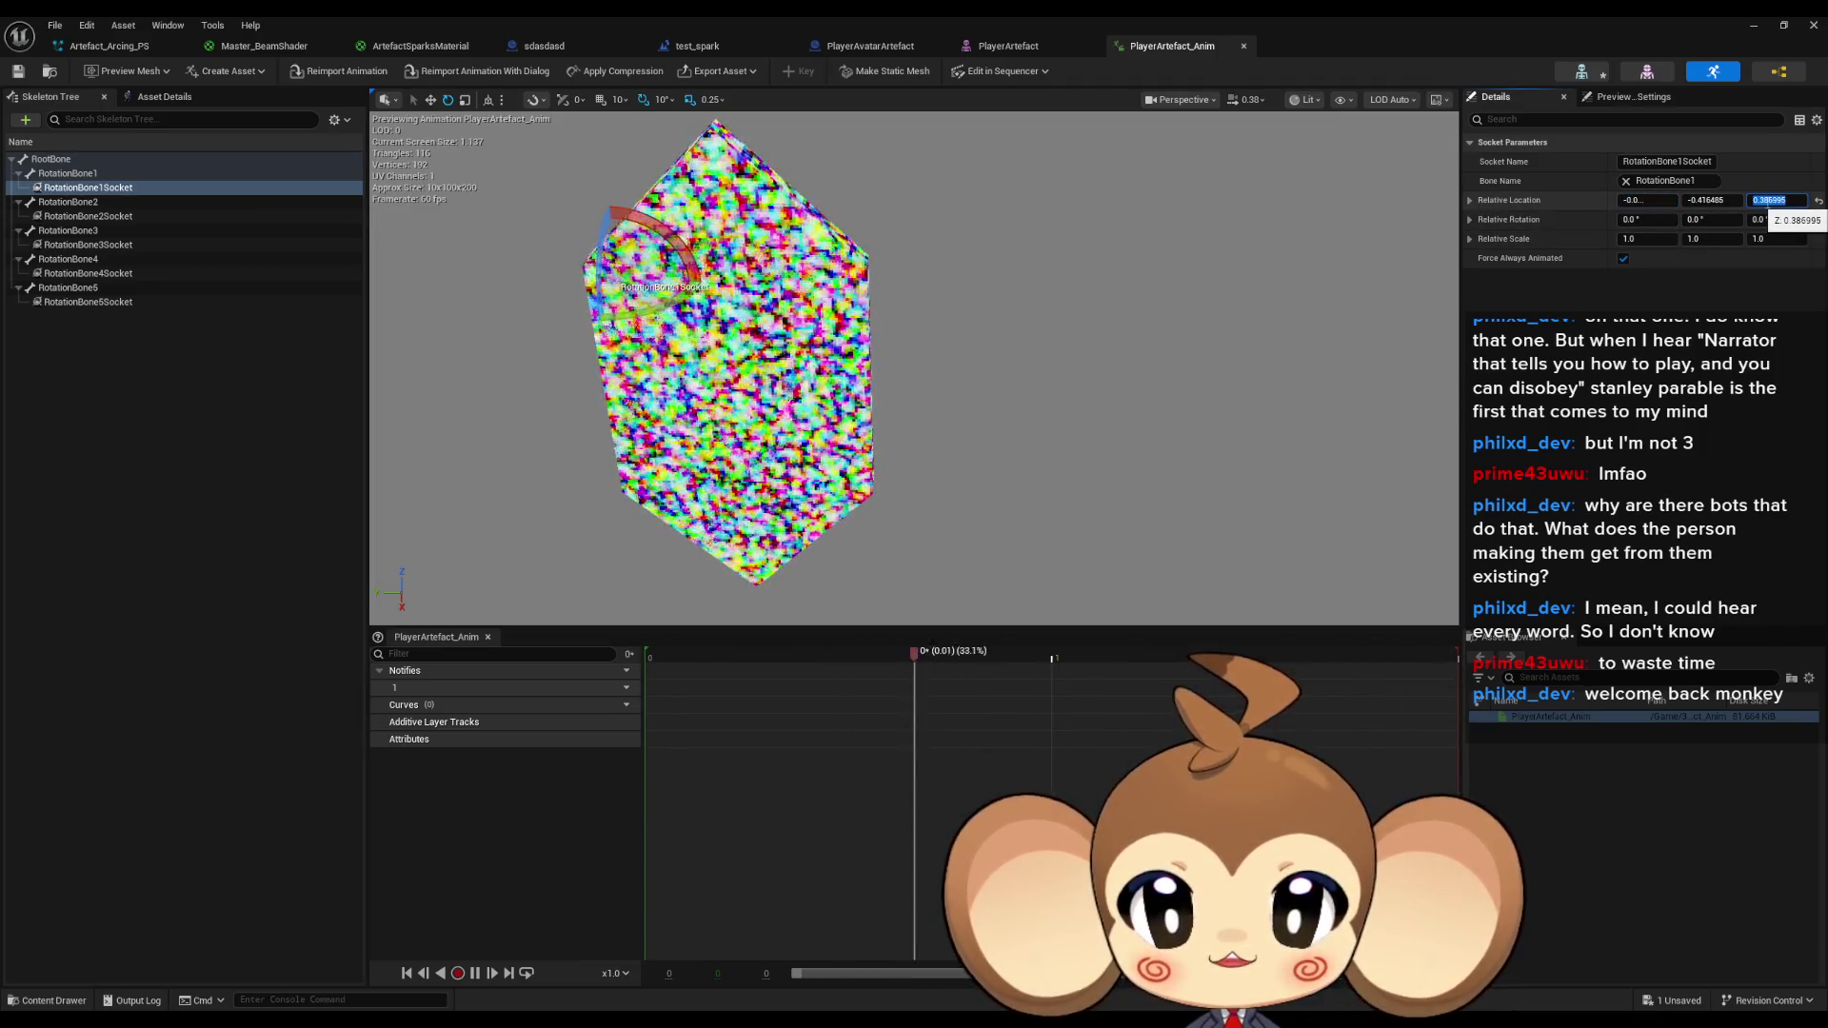
{"action": "left_click", "coordinate": [99, 217]}
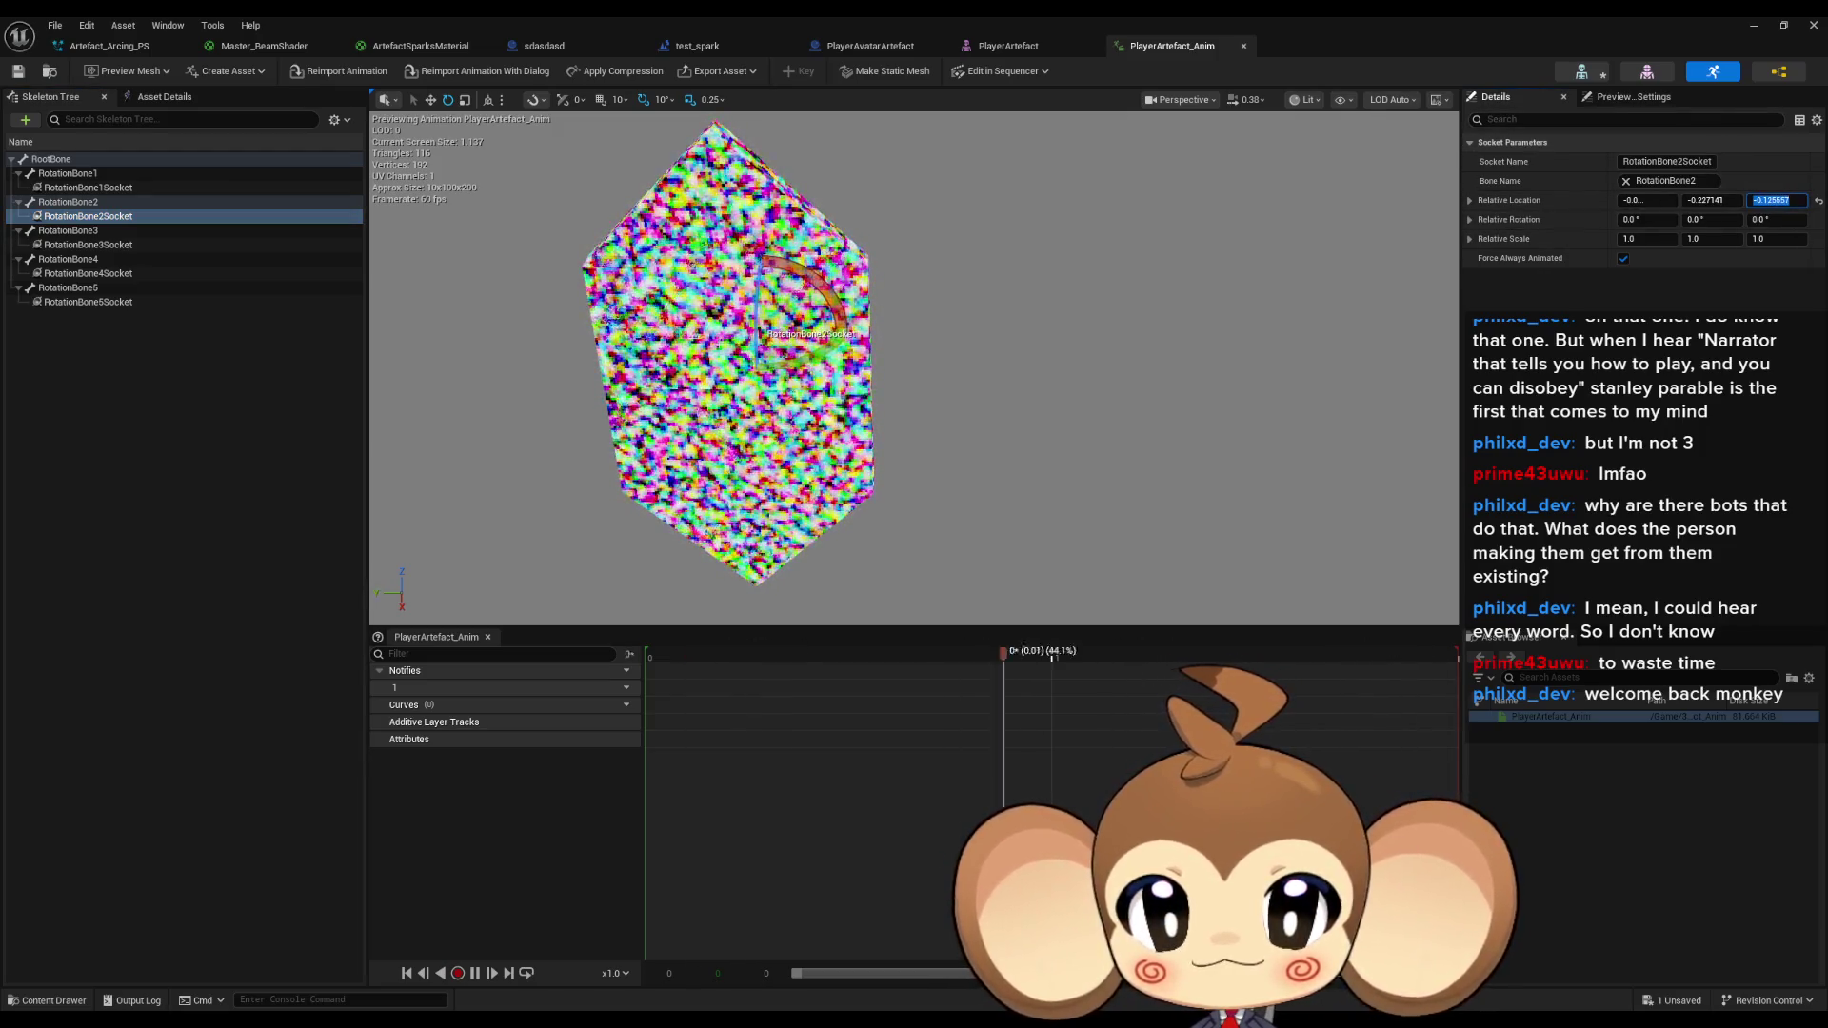
{"action": "left_click", "coordinate": [99, 245]}
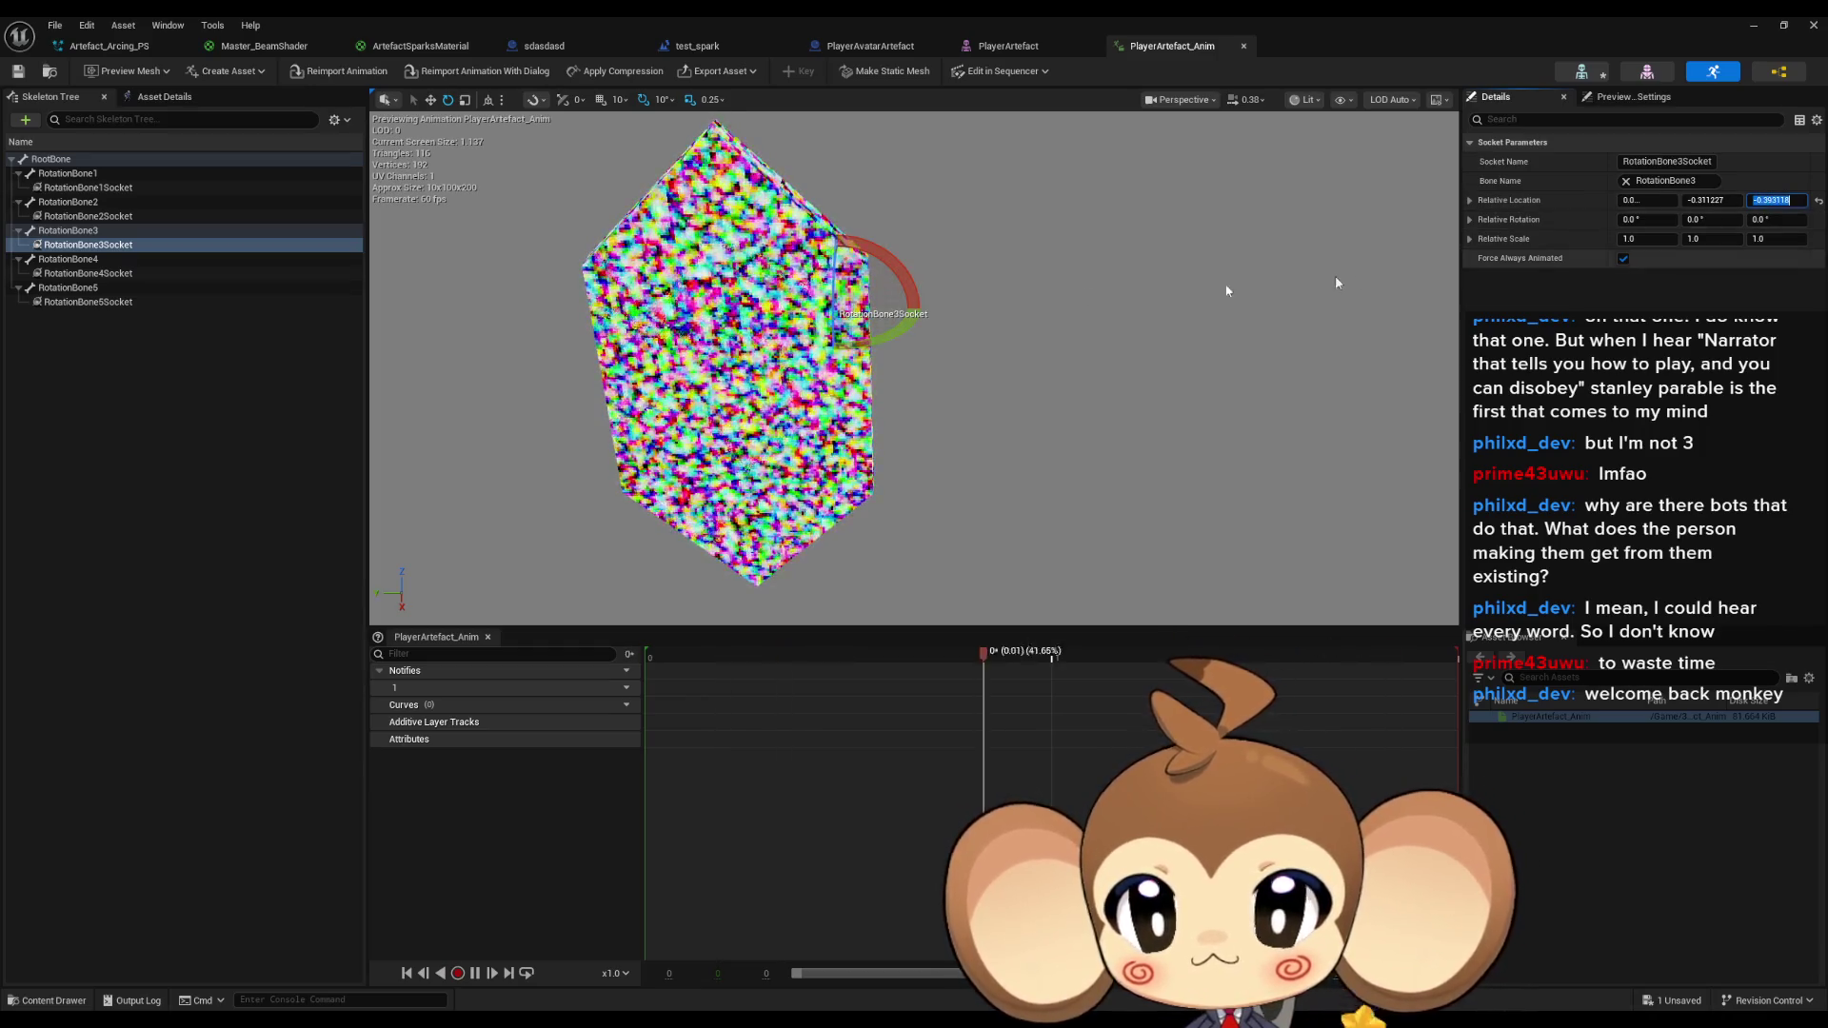
{"action": "left_click", "coordinate": [91, 274]}
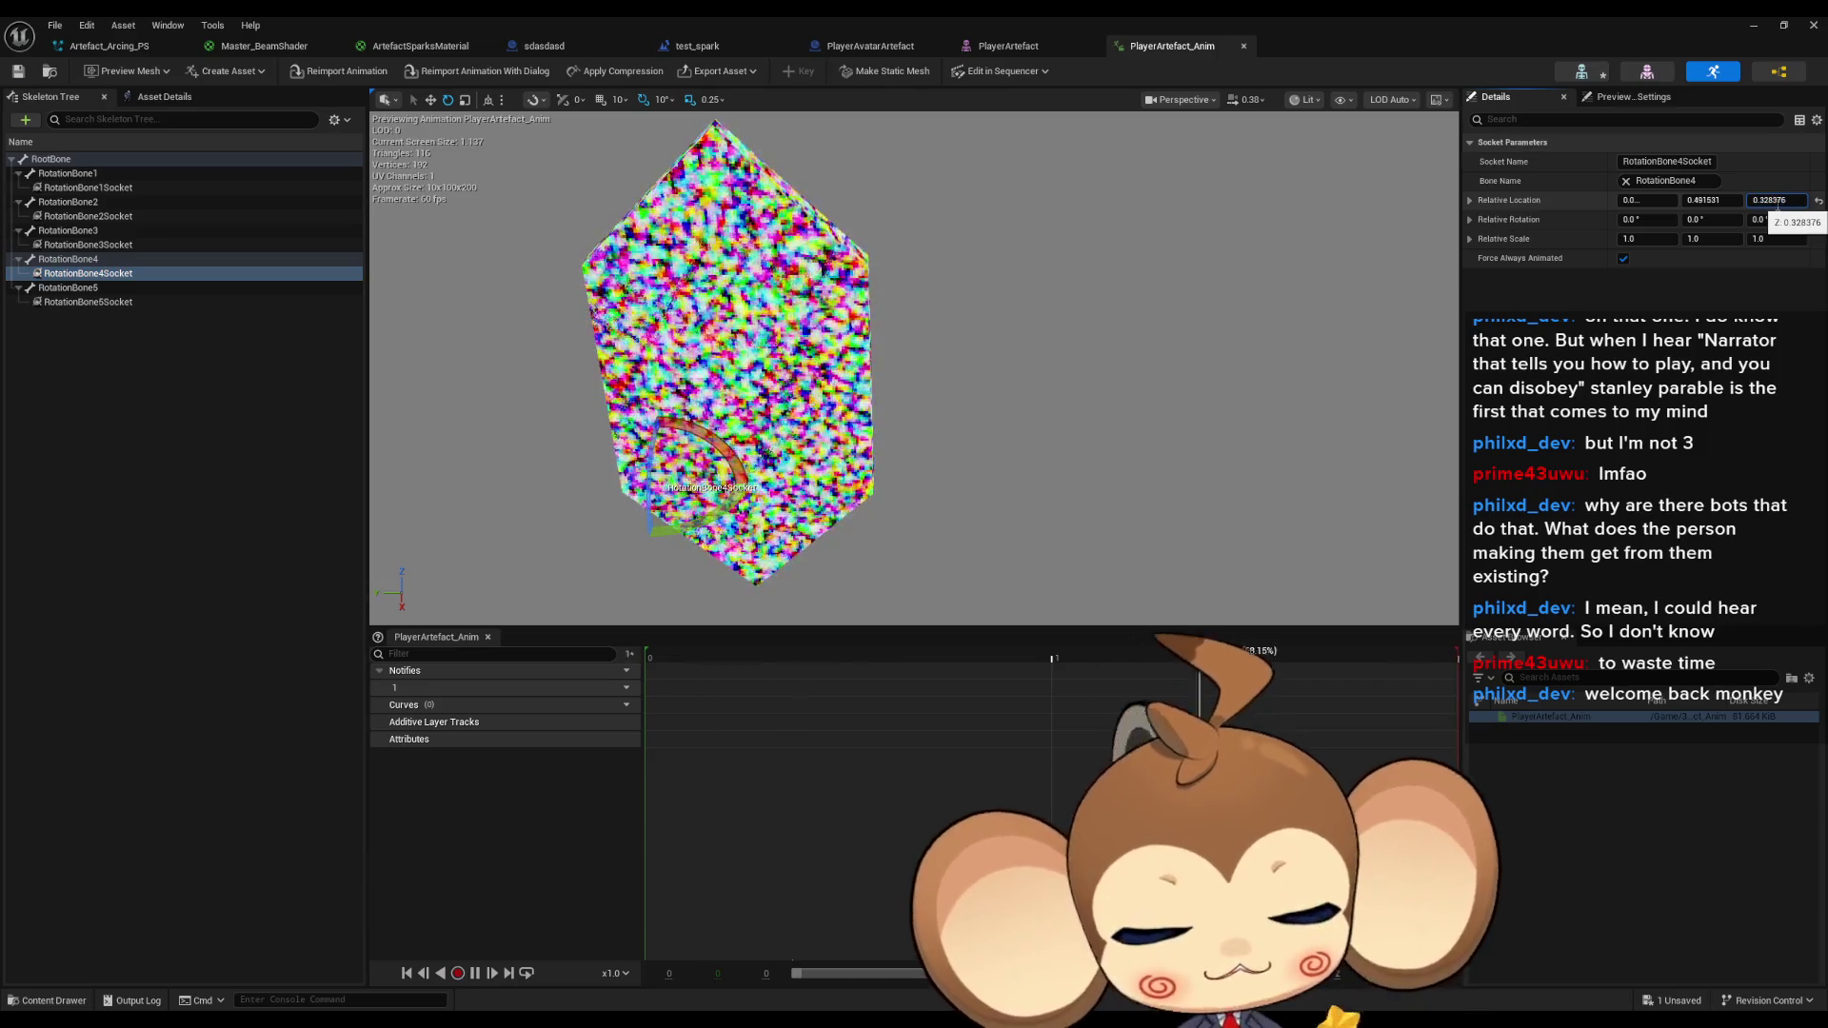
{"action": "left_click", "coordinate": [63, 302]}
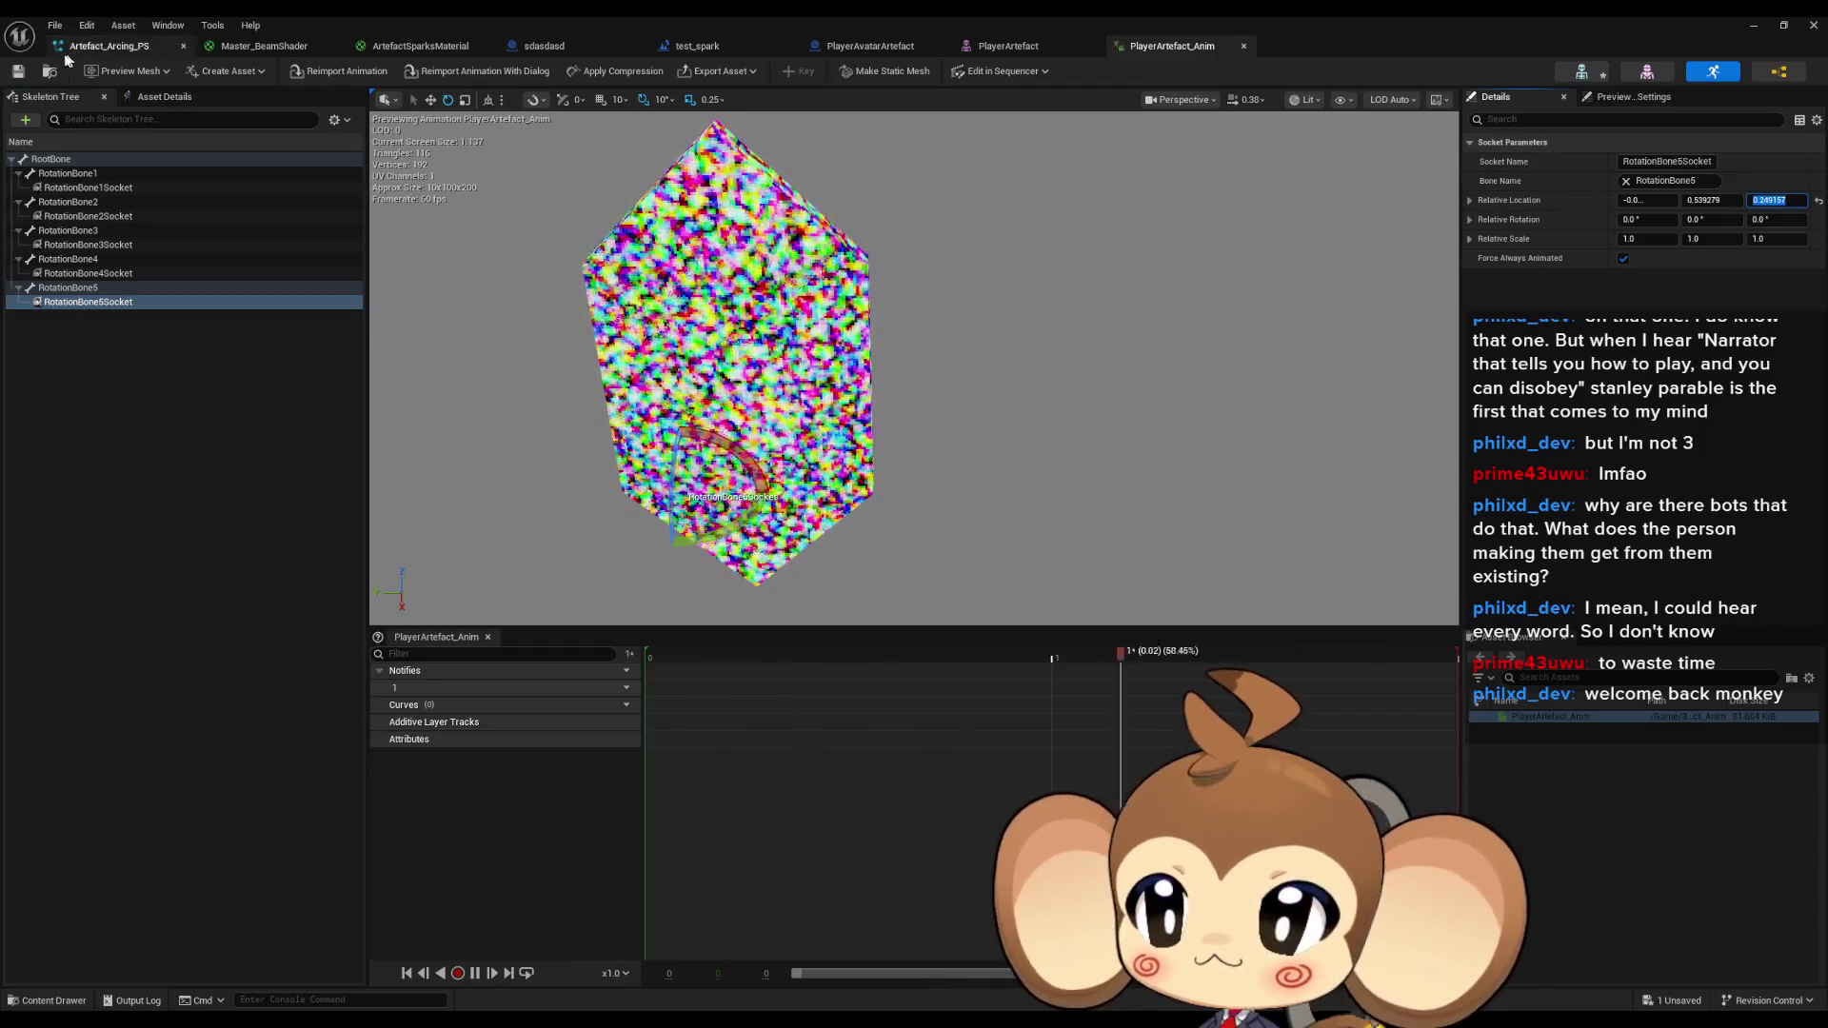
{"action": "left_click", "coordinate": [21, 77]}
{"action": "key", "text": "alt+Tab"}
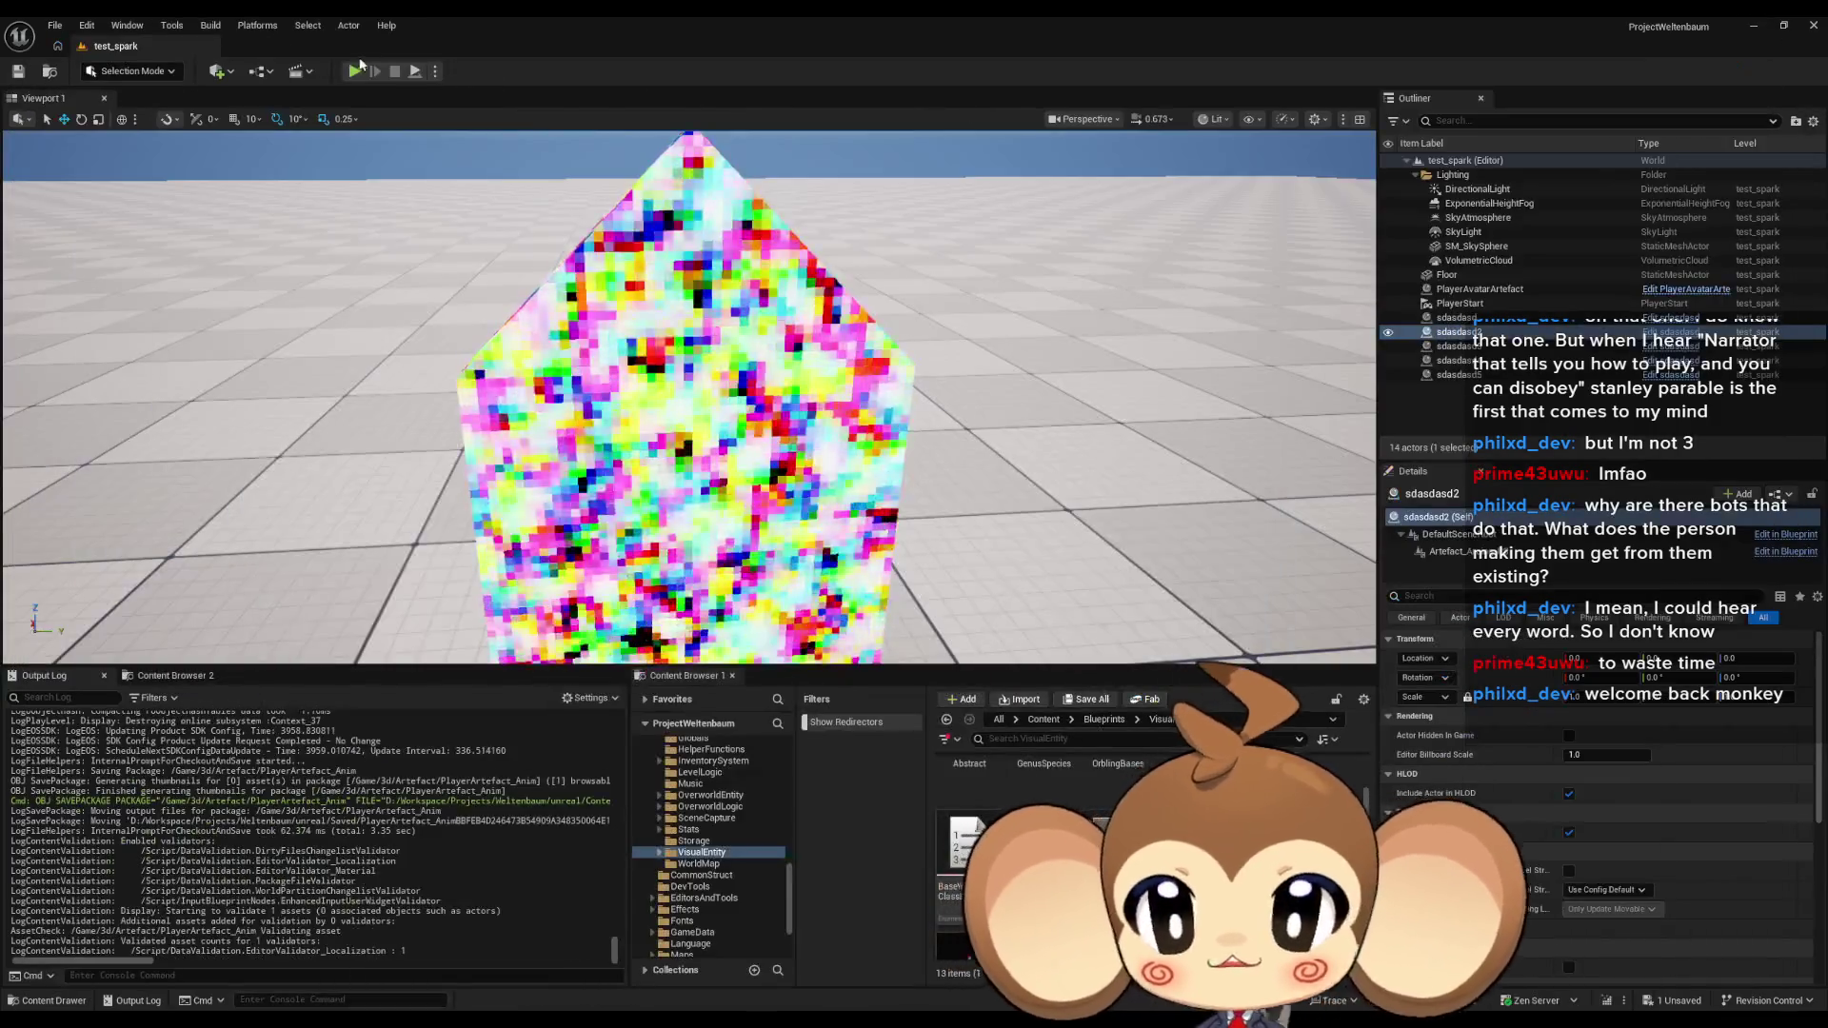
Run a quick play test of the artefact and stop it.
{"action": "left_click", "coordinate": [359, 77]}
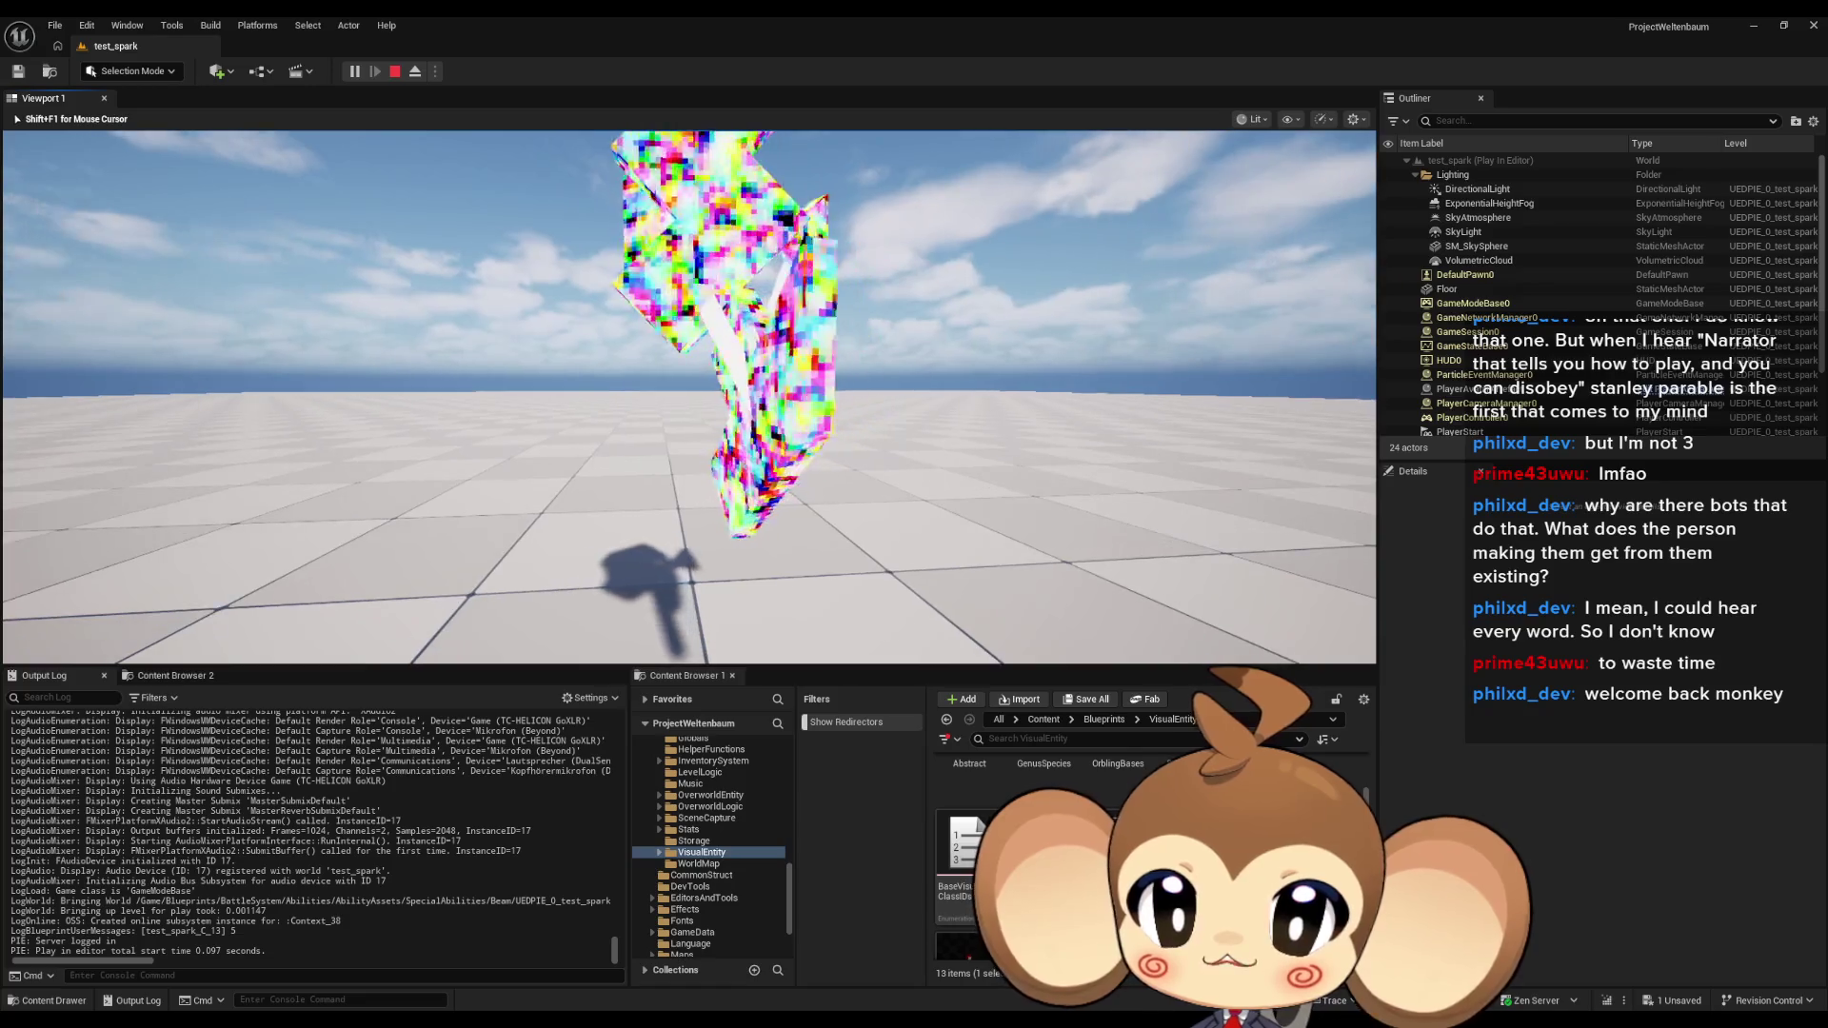
{"action": "key", "text": "shift+F1"}
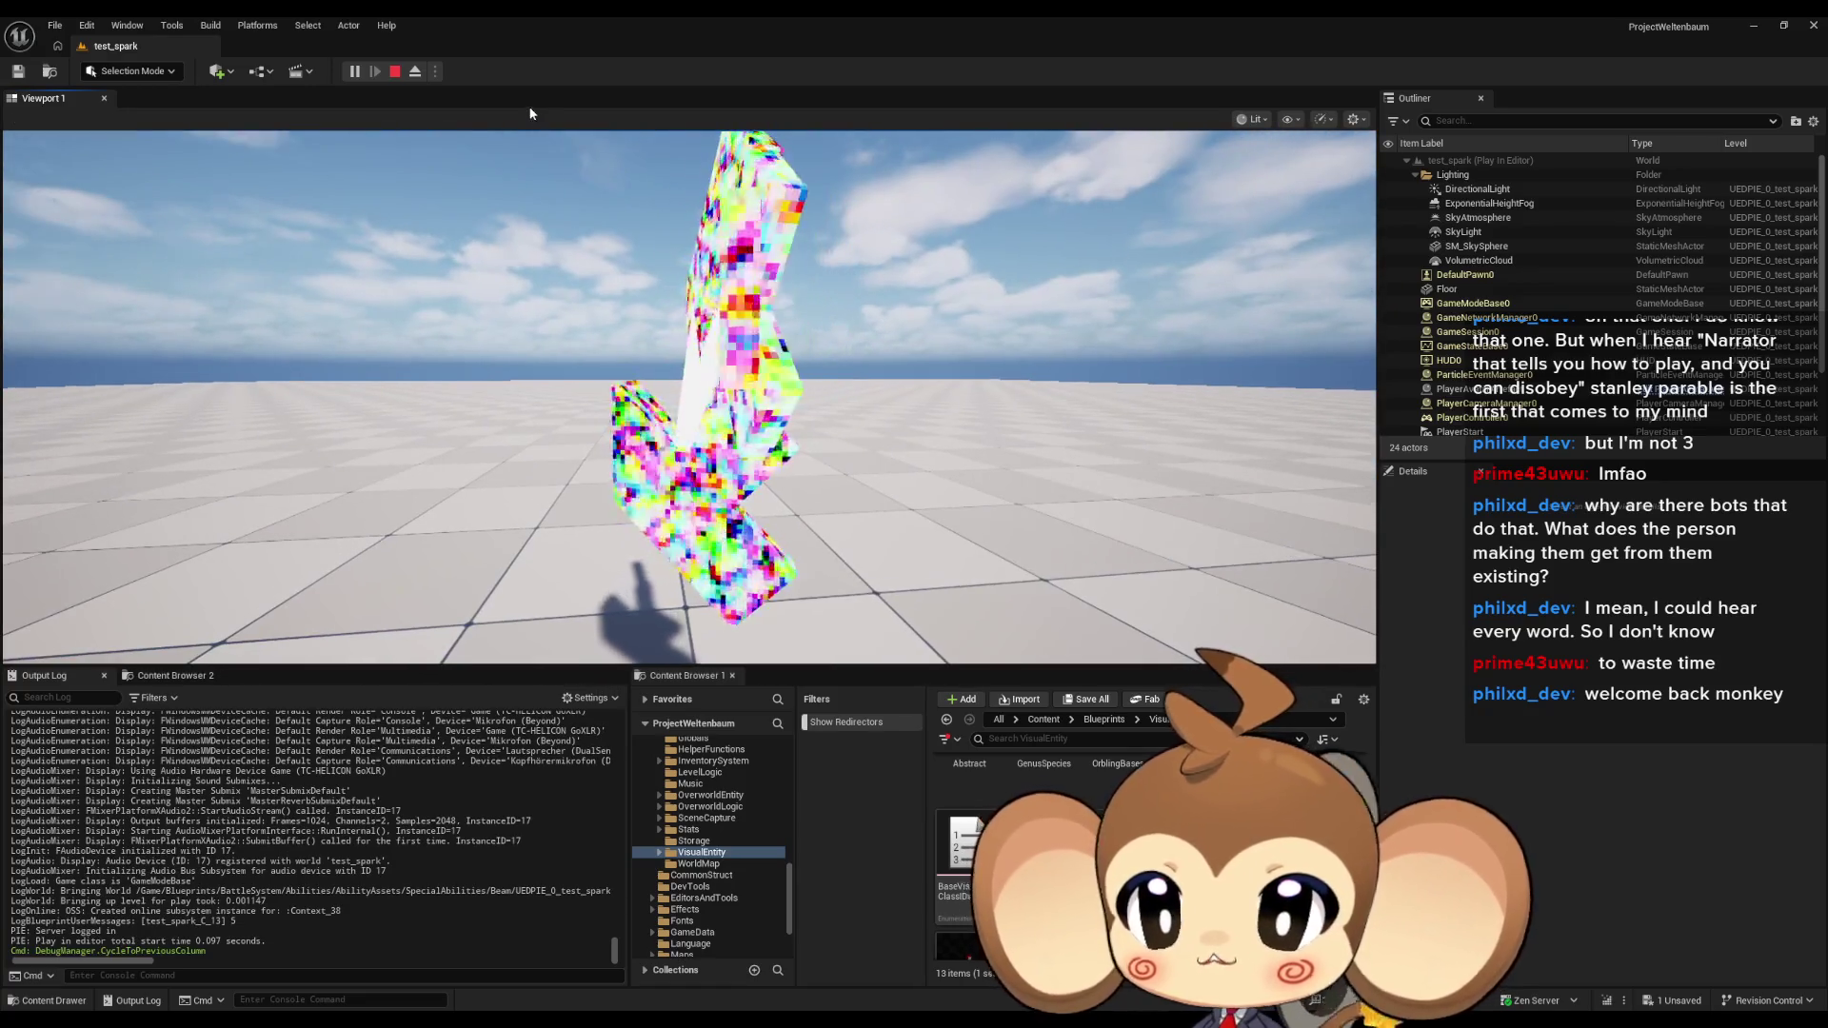
{"action": "left_click", "coordinate": [396, 72]}
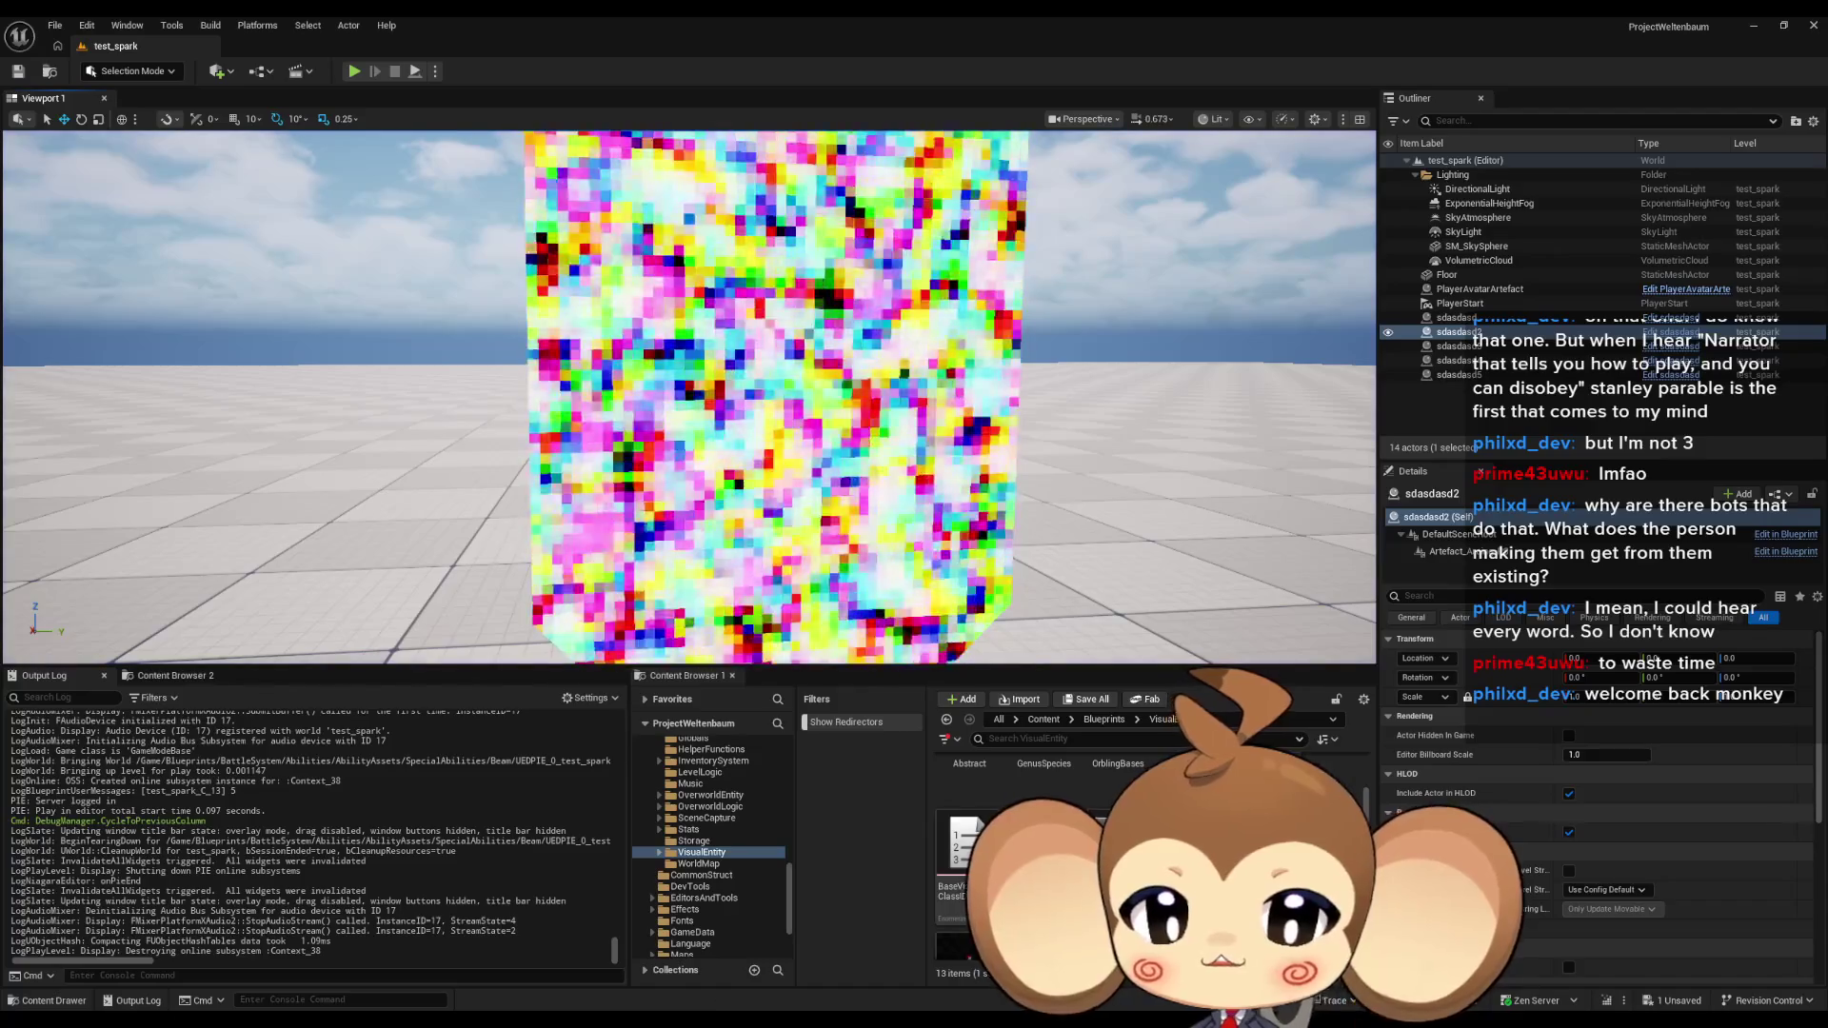
Check PlayerArtefact_Anim and the test_spark EventGraph, then start another play test.
{"action": "left_click", "coordinate": [719, 965]}
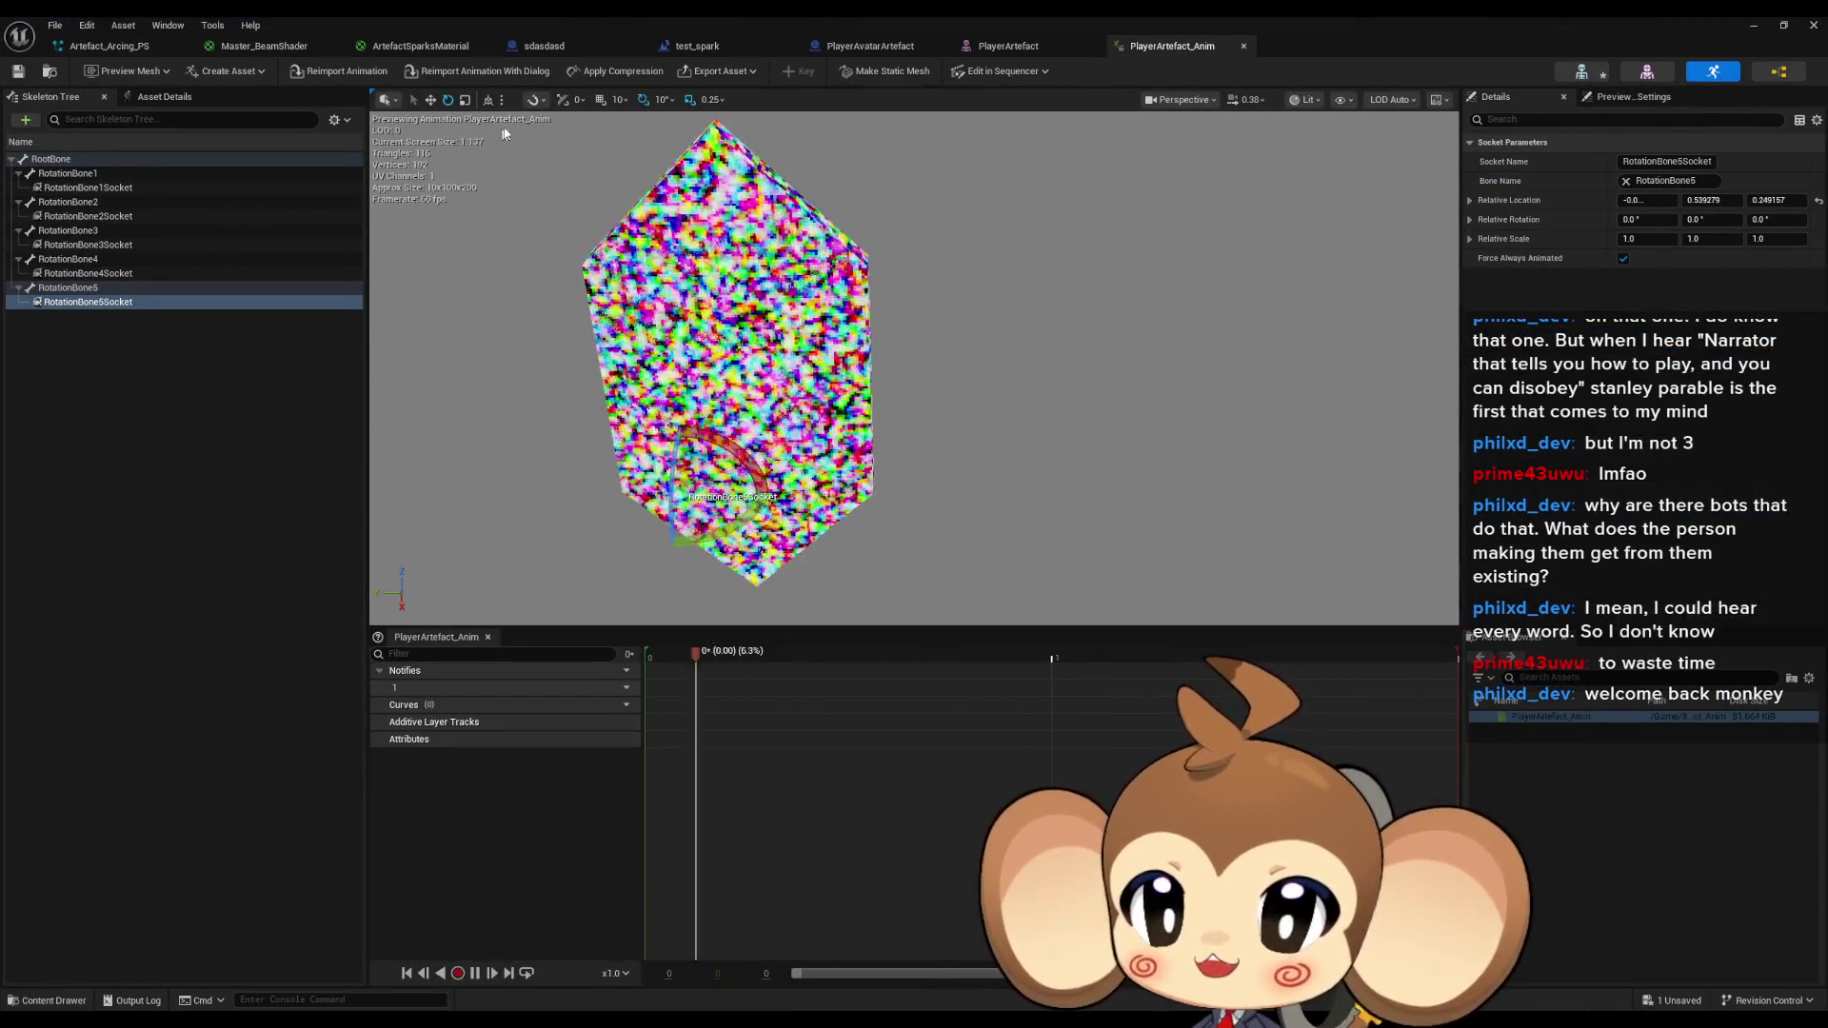
{"action": "left_click", "coordinate": [724, 46]}
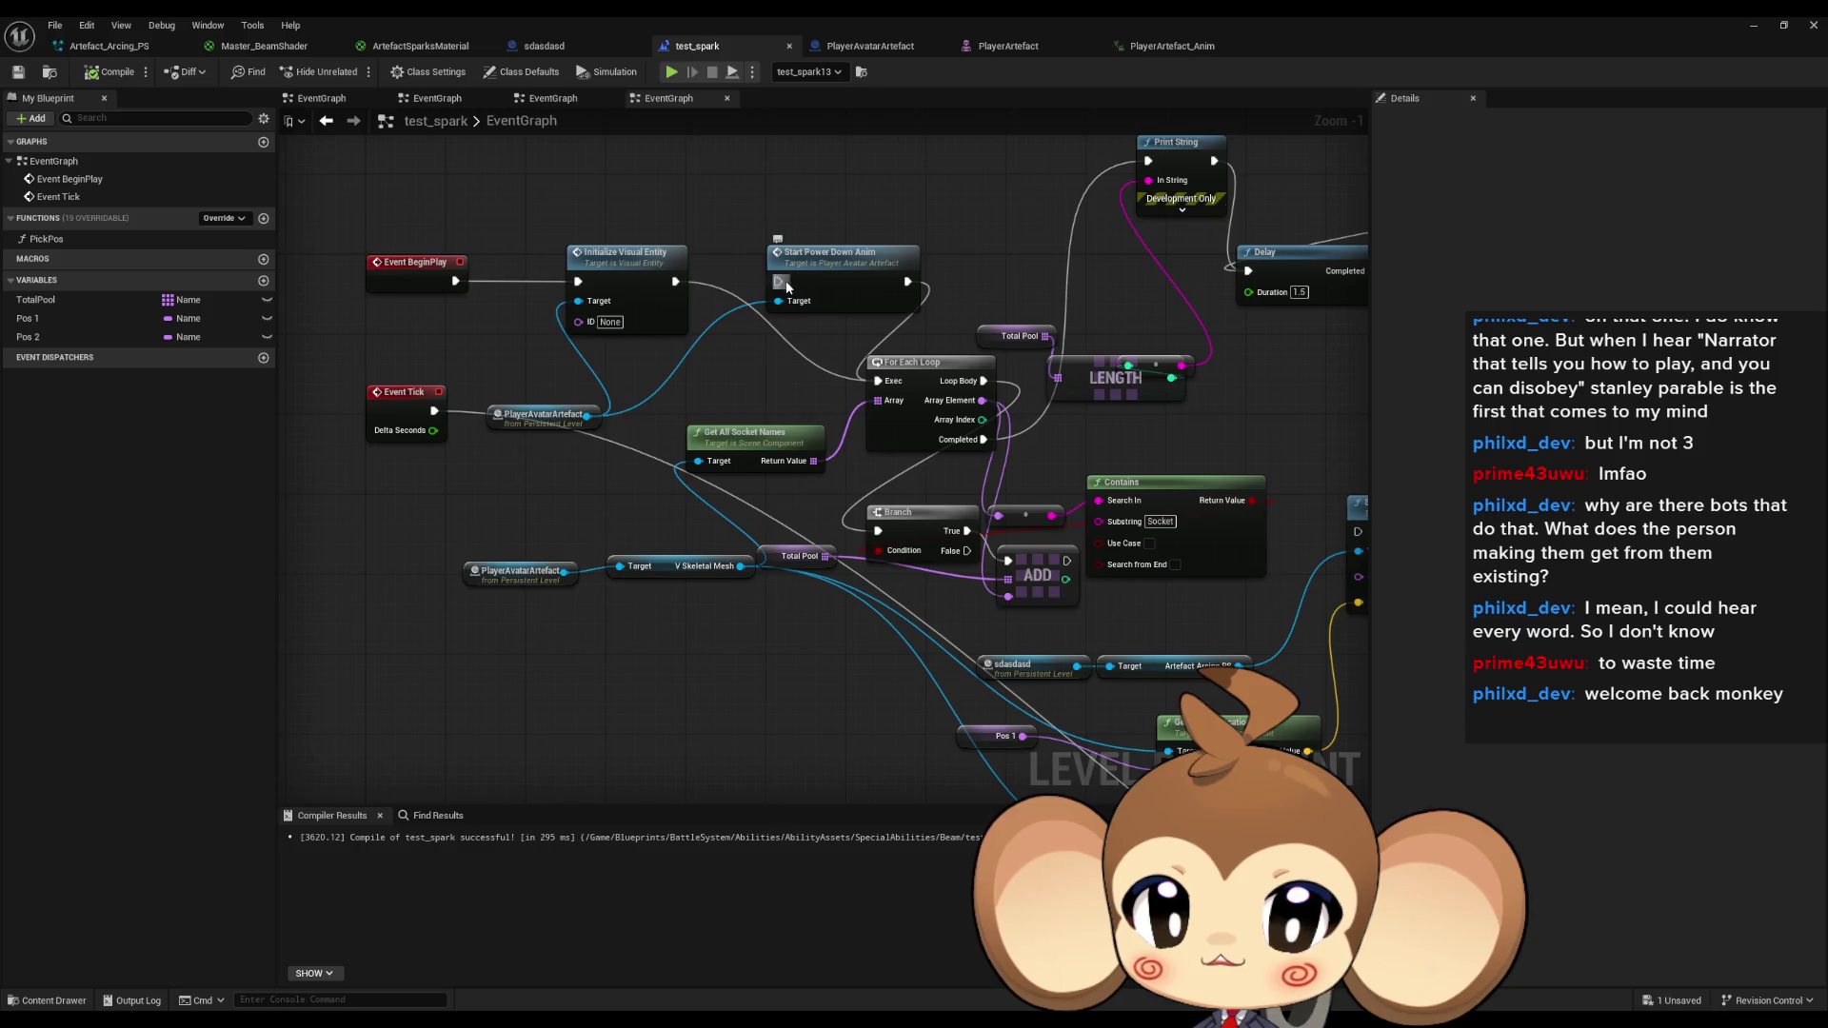
{"action": "left_click", "coordinate": [1746, 32]}
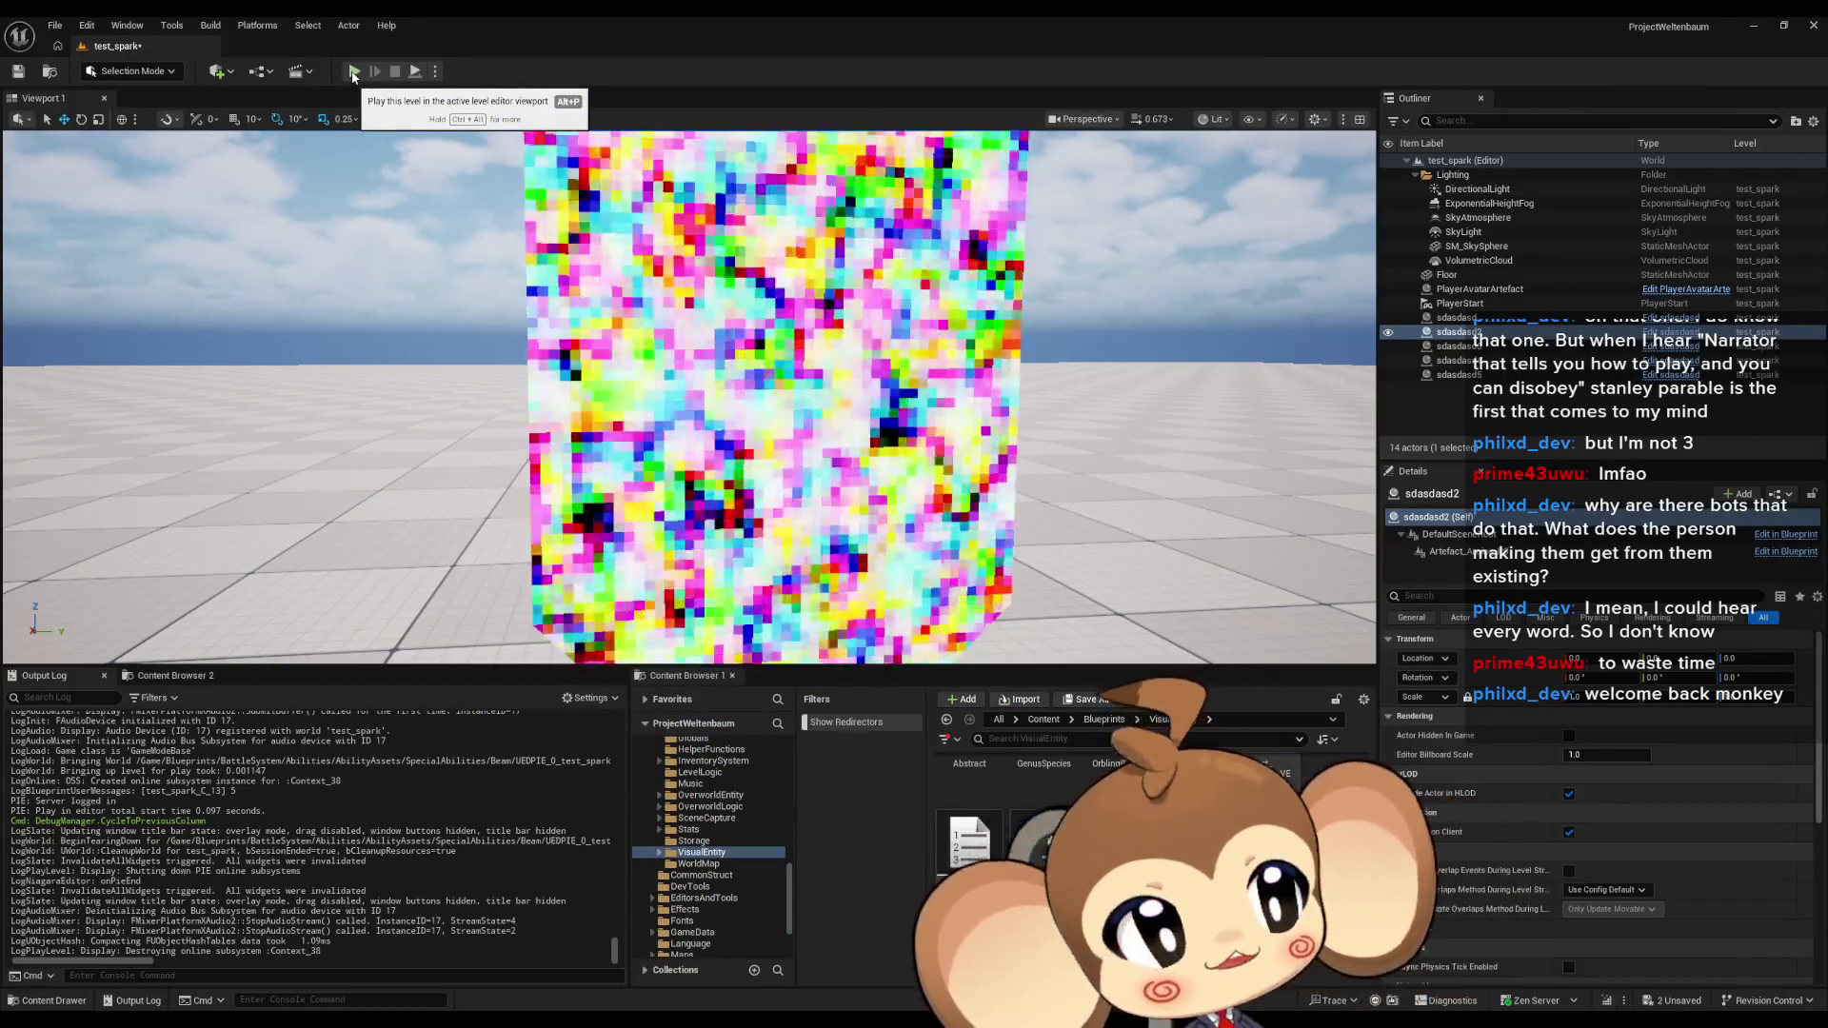
{"action": "left_click", "coordinate": [353, 74]}
{"action": "left_click", "coordinate": [749, 417]}
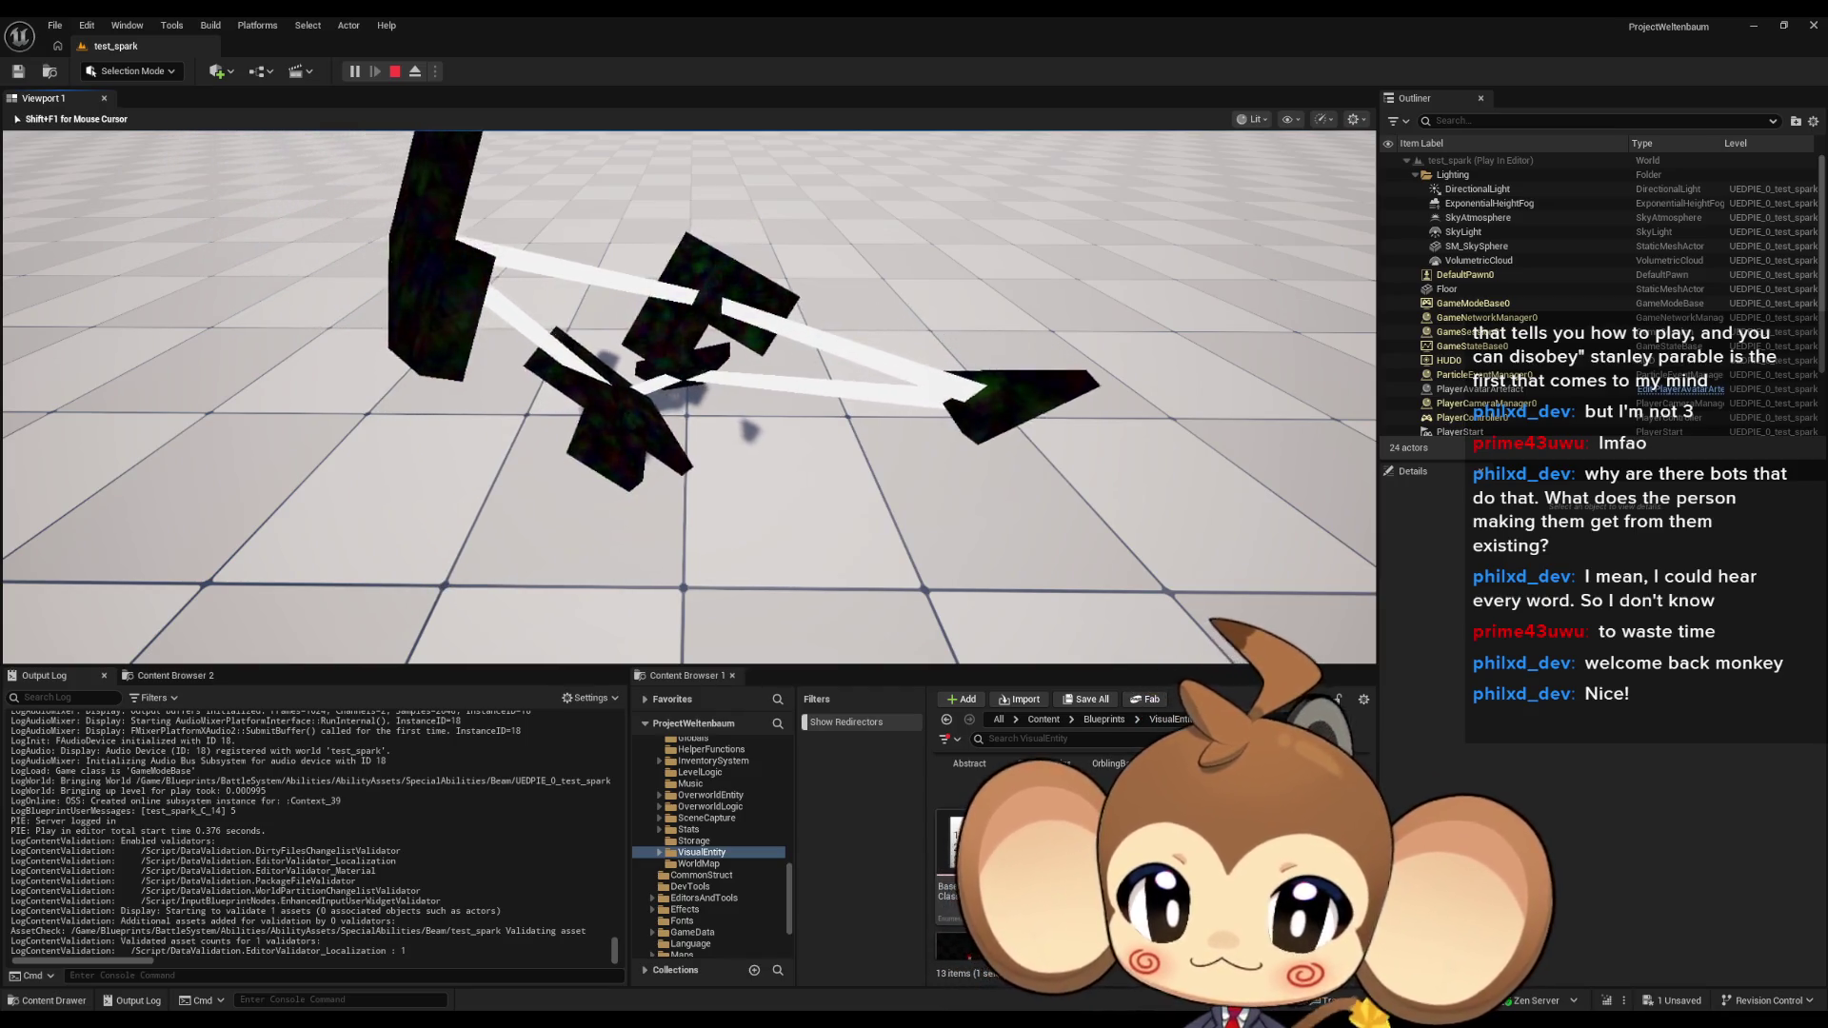
After watching the tumbling pieces and white beams, free the mouse and stop playing.
{"action": "key", "text": "Left"}
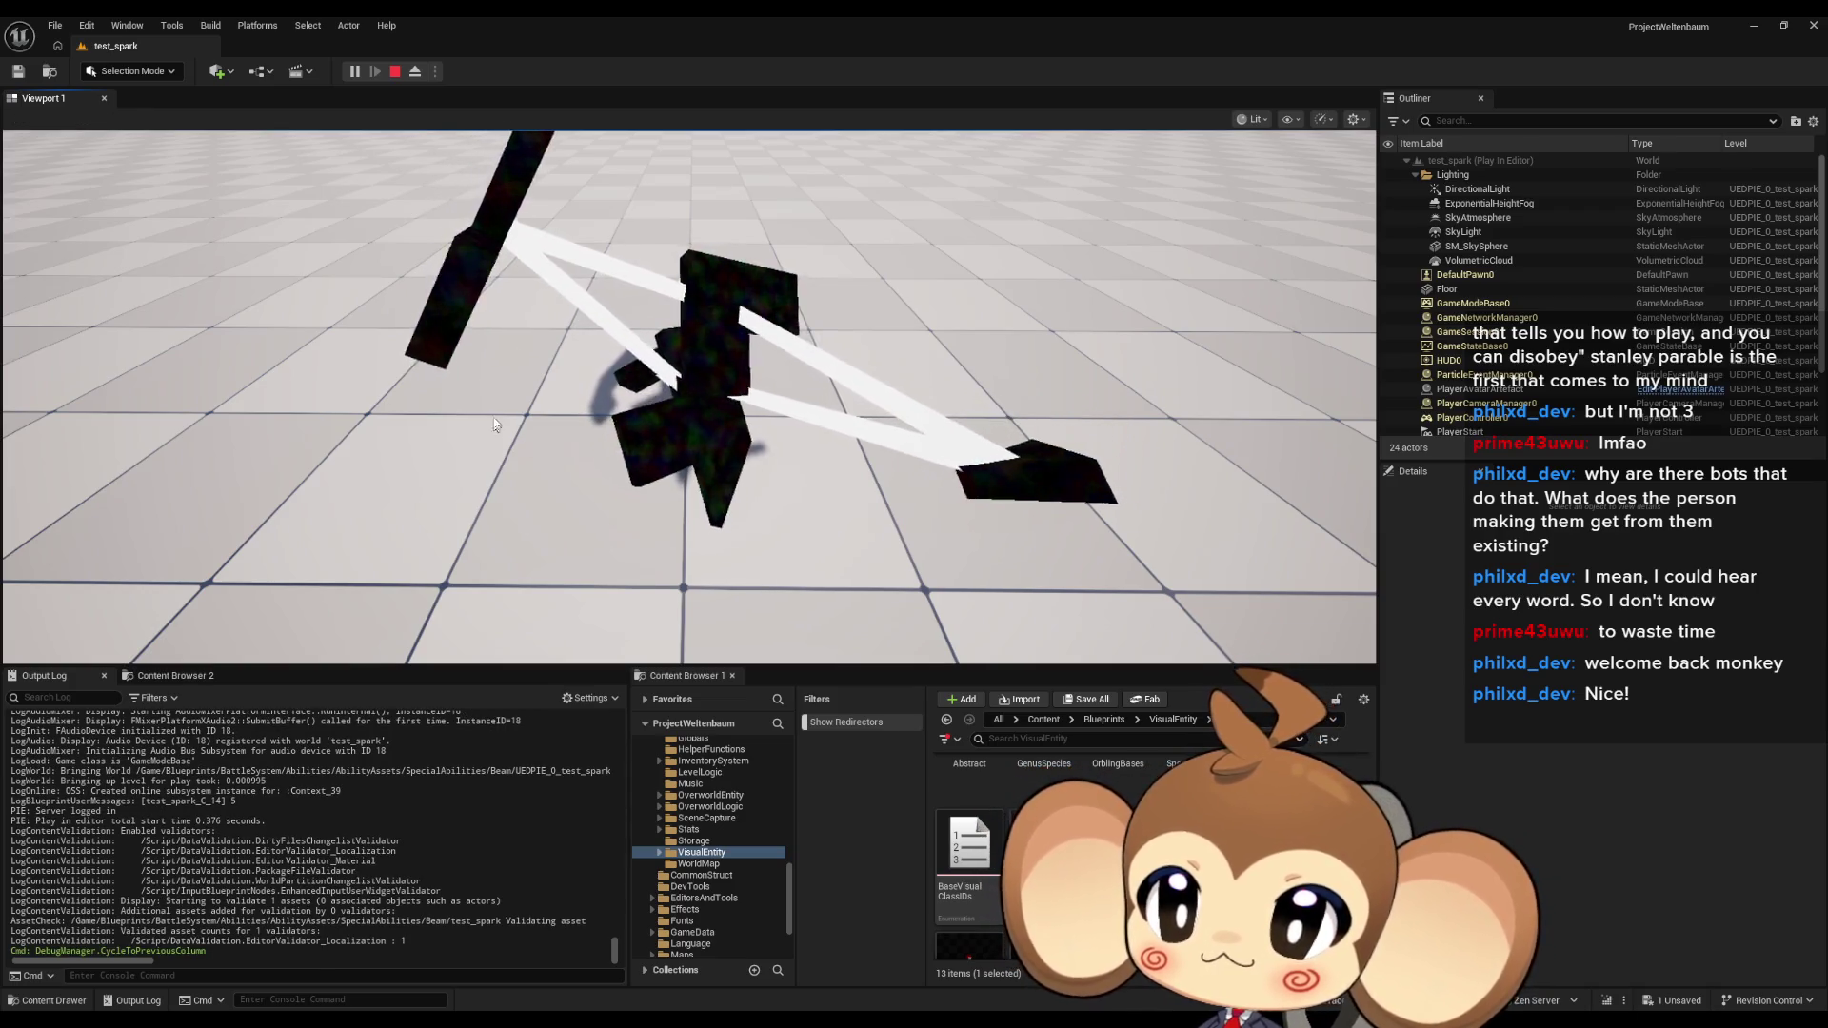
{"action": "key", "text": "shift+F1"}
{"action": "left_click", "coordinate": [394, 74]}
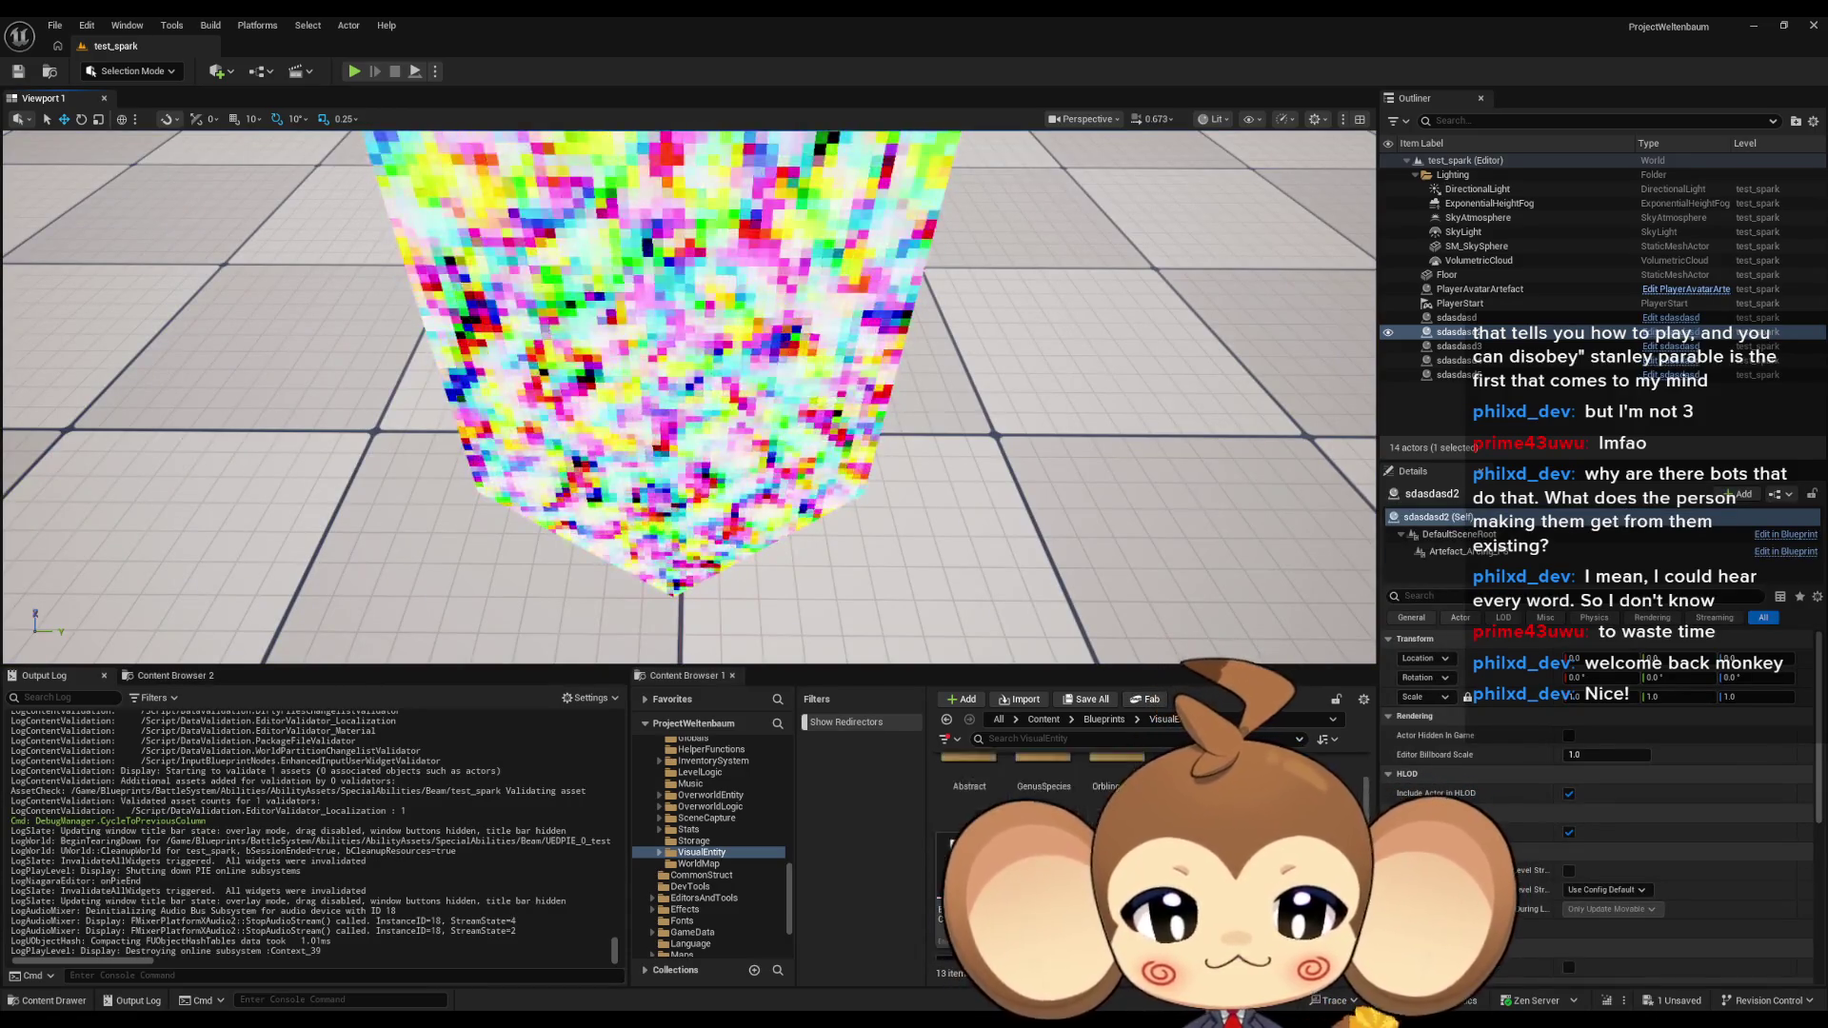
Go up to the Content root and open the Blueprints folder.
{"action": "scroll", "coordinate": [1048, 809], "scroll_direction": "down", "scroll_amount": 2}
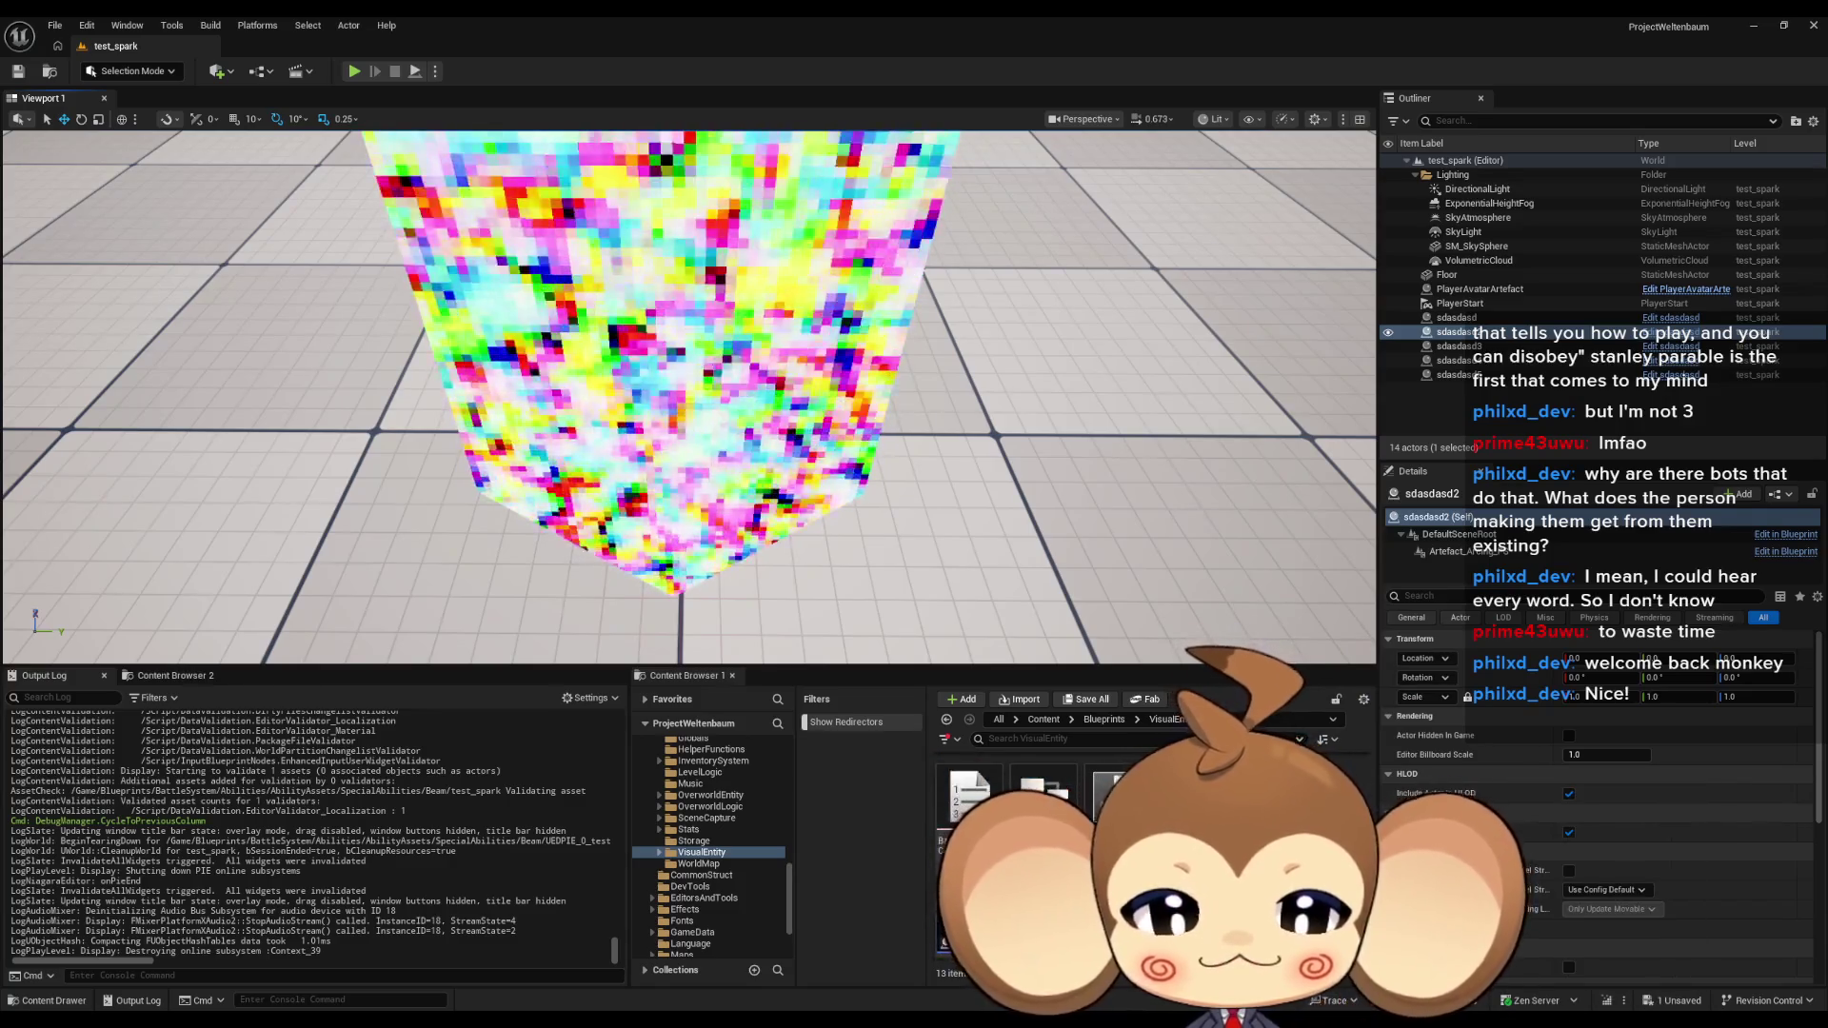
{"action": "left_click", "coordinate": [1044, 719]}
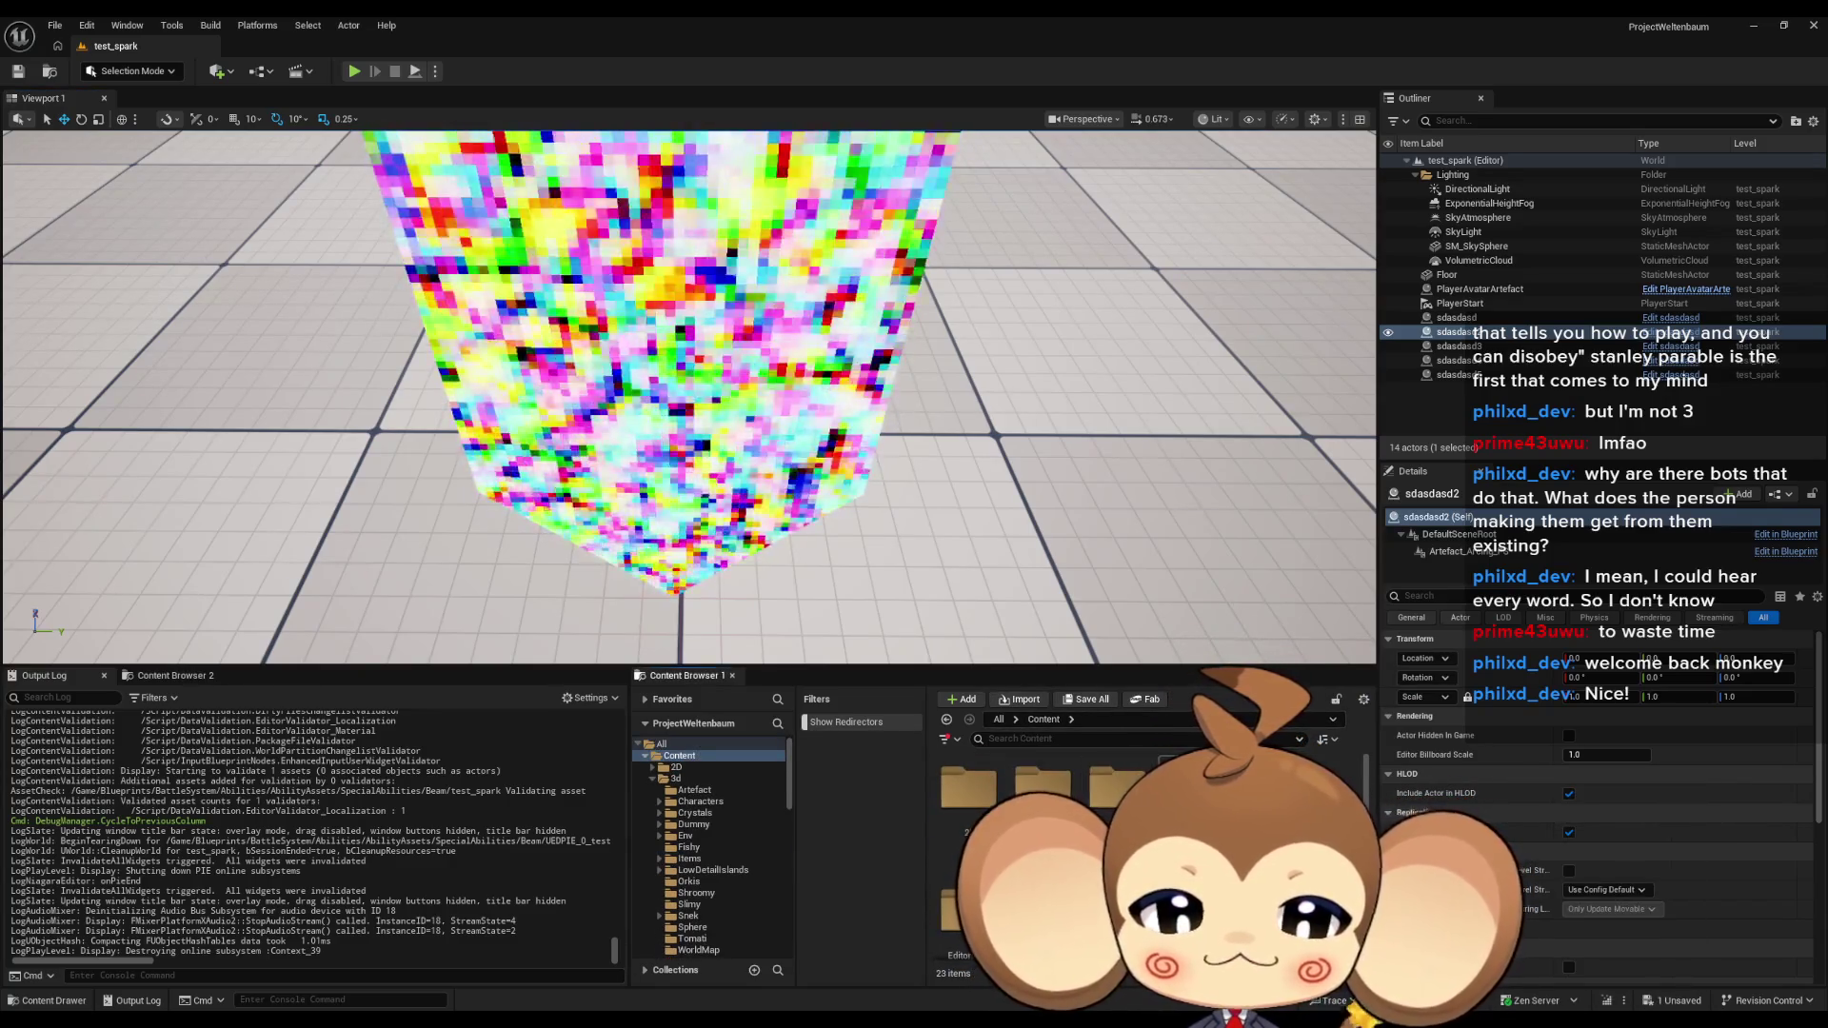
{"action": "double_click", "coordinate": [1119, 786]}
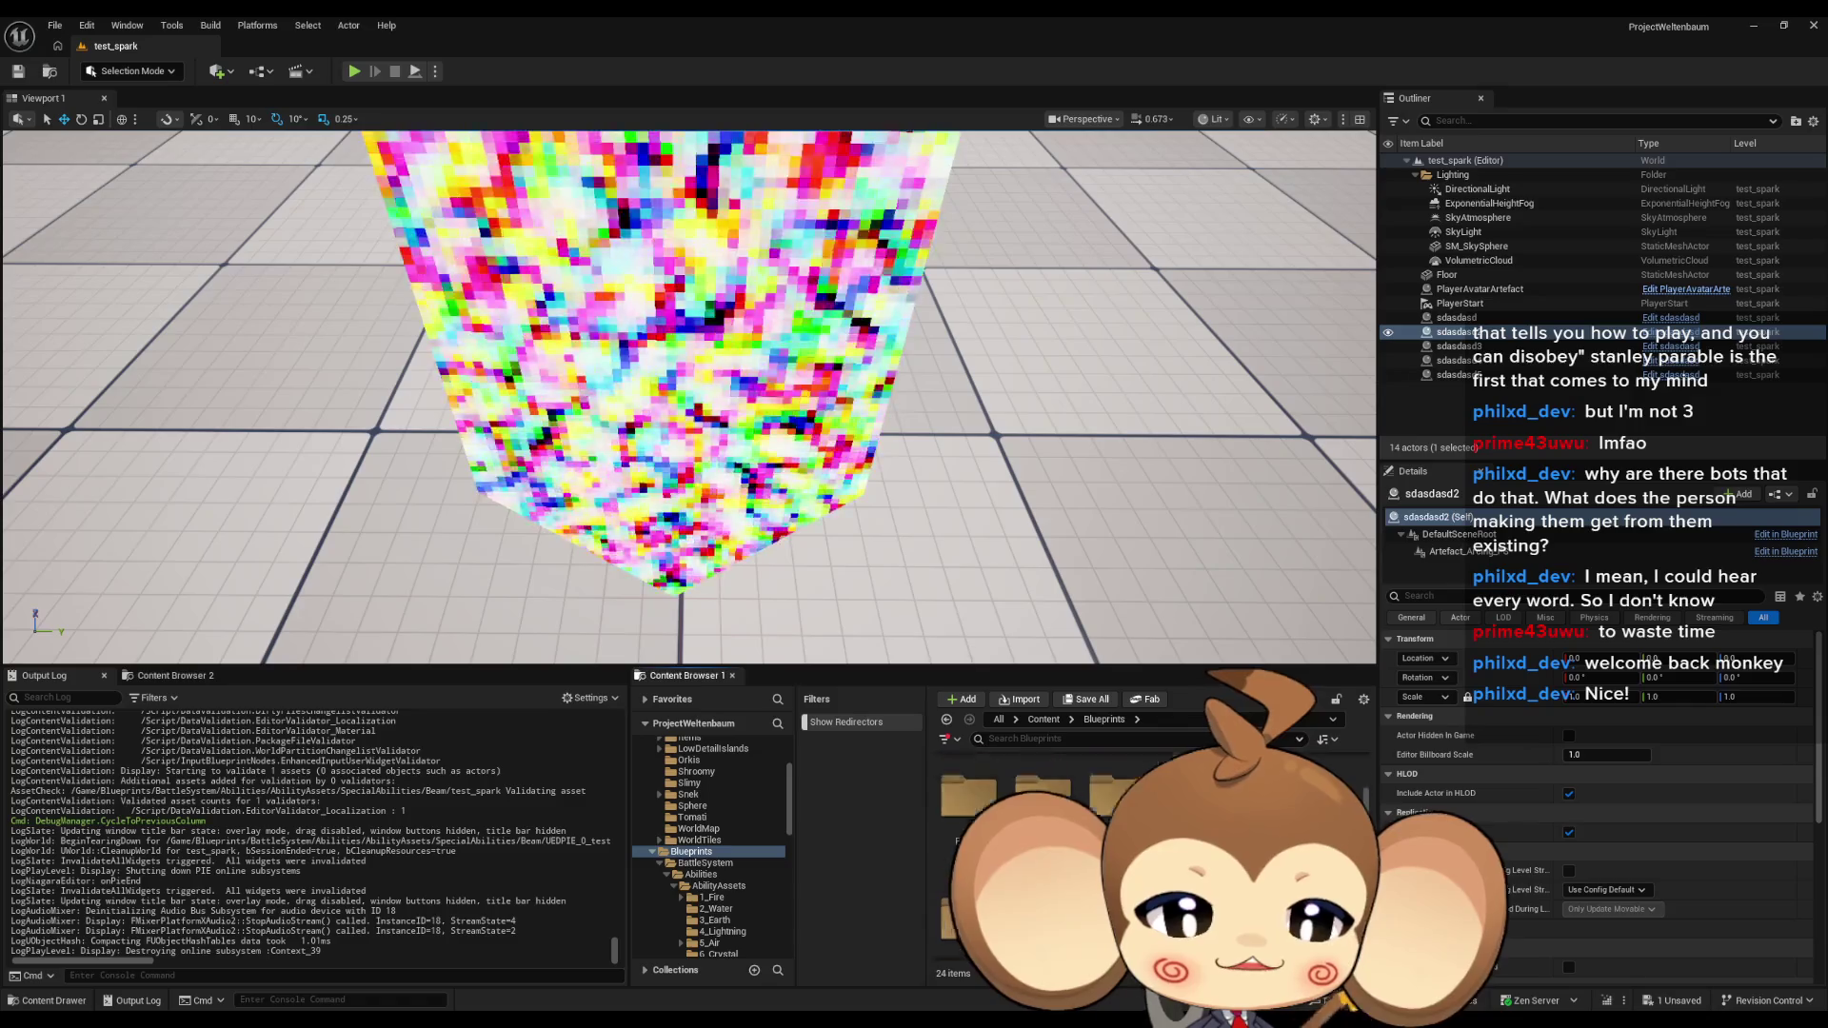
Browse to Content > 3d > Artefact and open the Artefact_Arcing_PS Niagara system.
{"action": "left_click", "coordinate": [701, 852]}
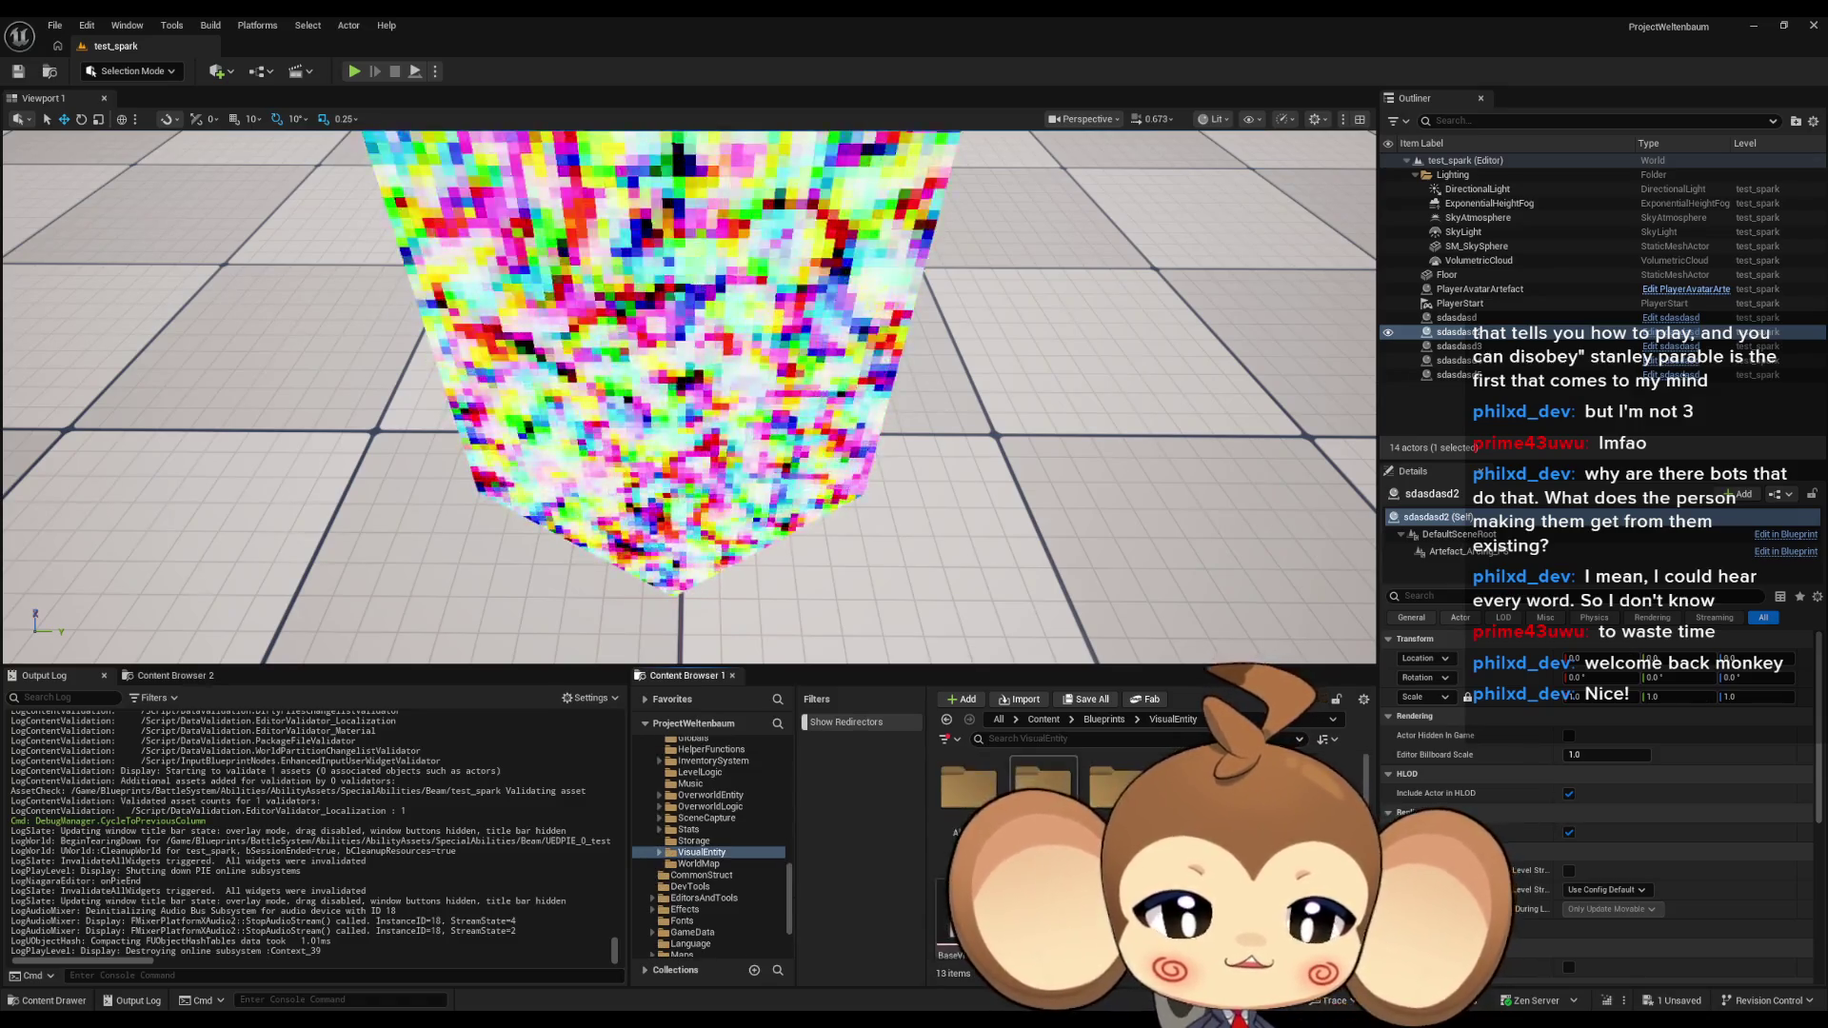
{"action": "left_click", "coordinate": [1041, 722]}
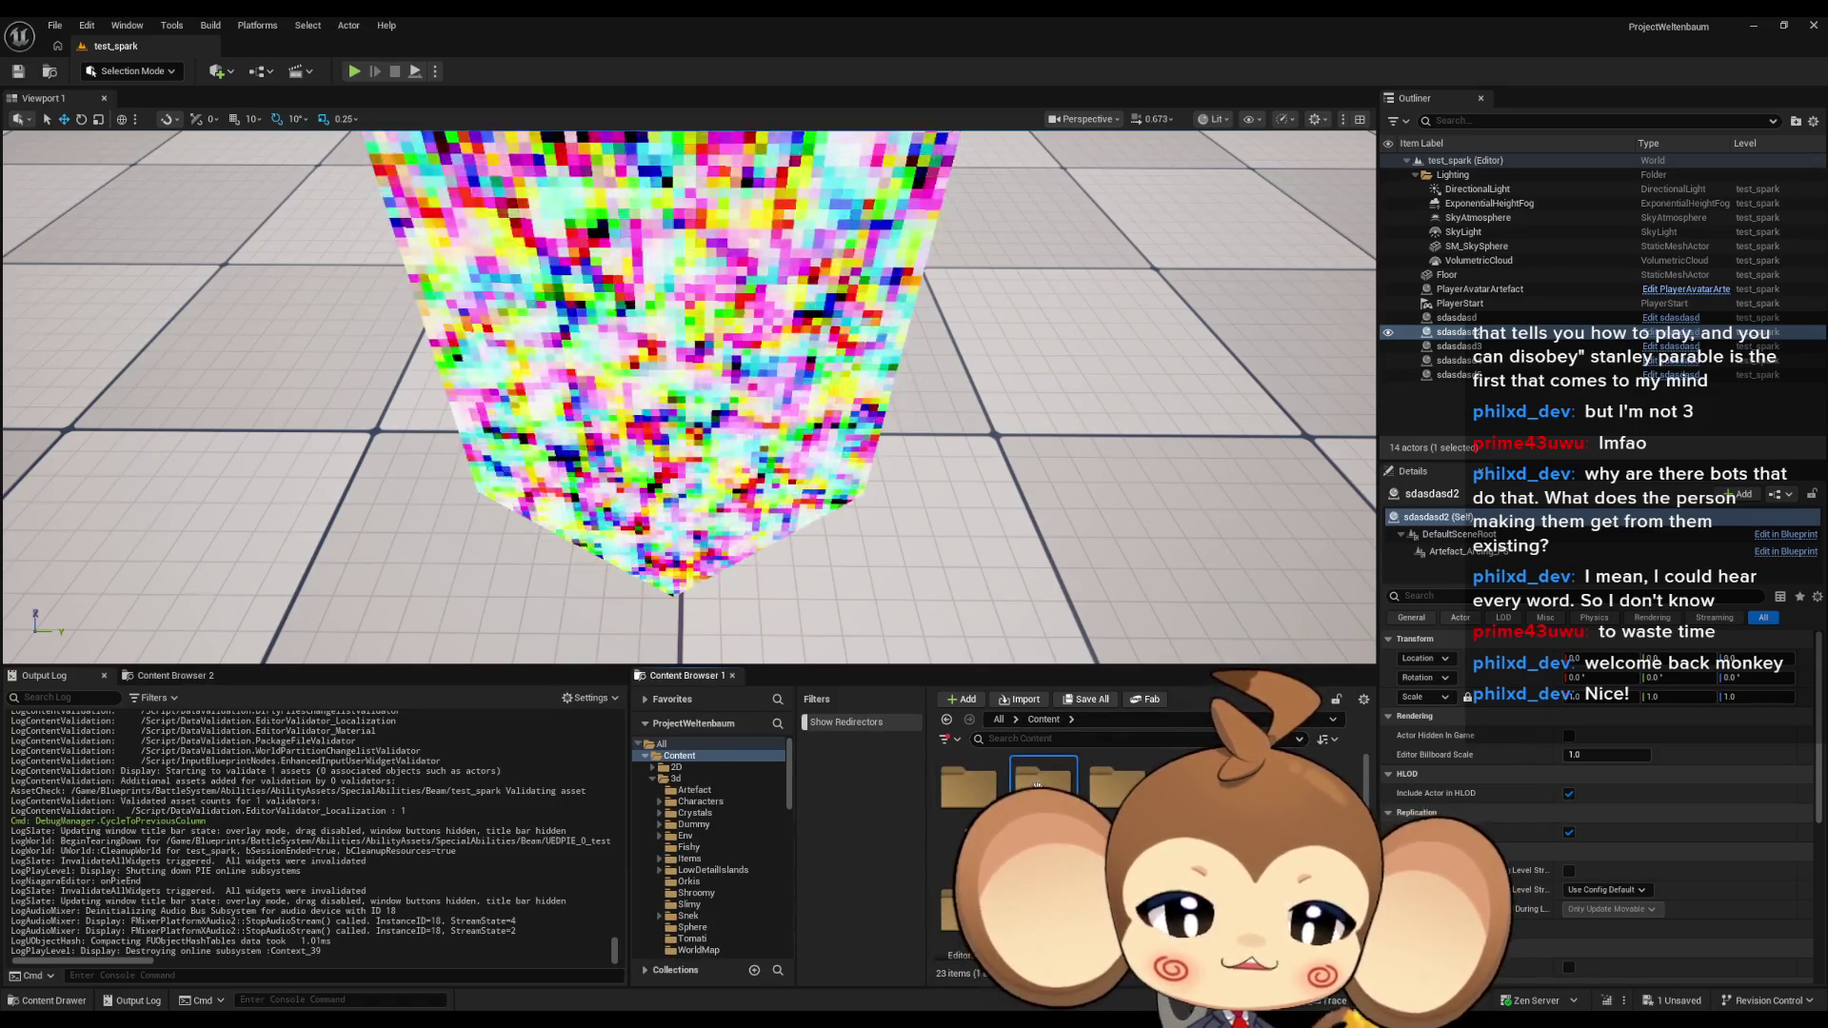
{"action": "double_click", "coordinate": [1043, 785]}
{"action": "double_click", "coordinate": [968, 785]}
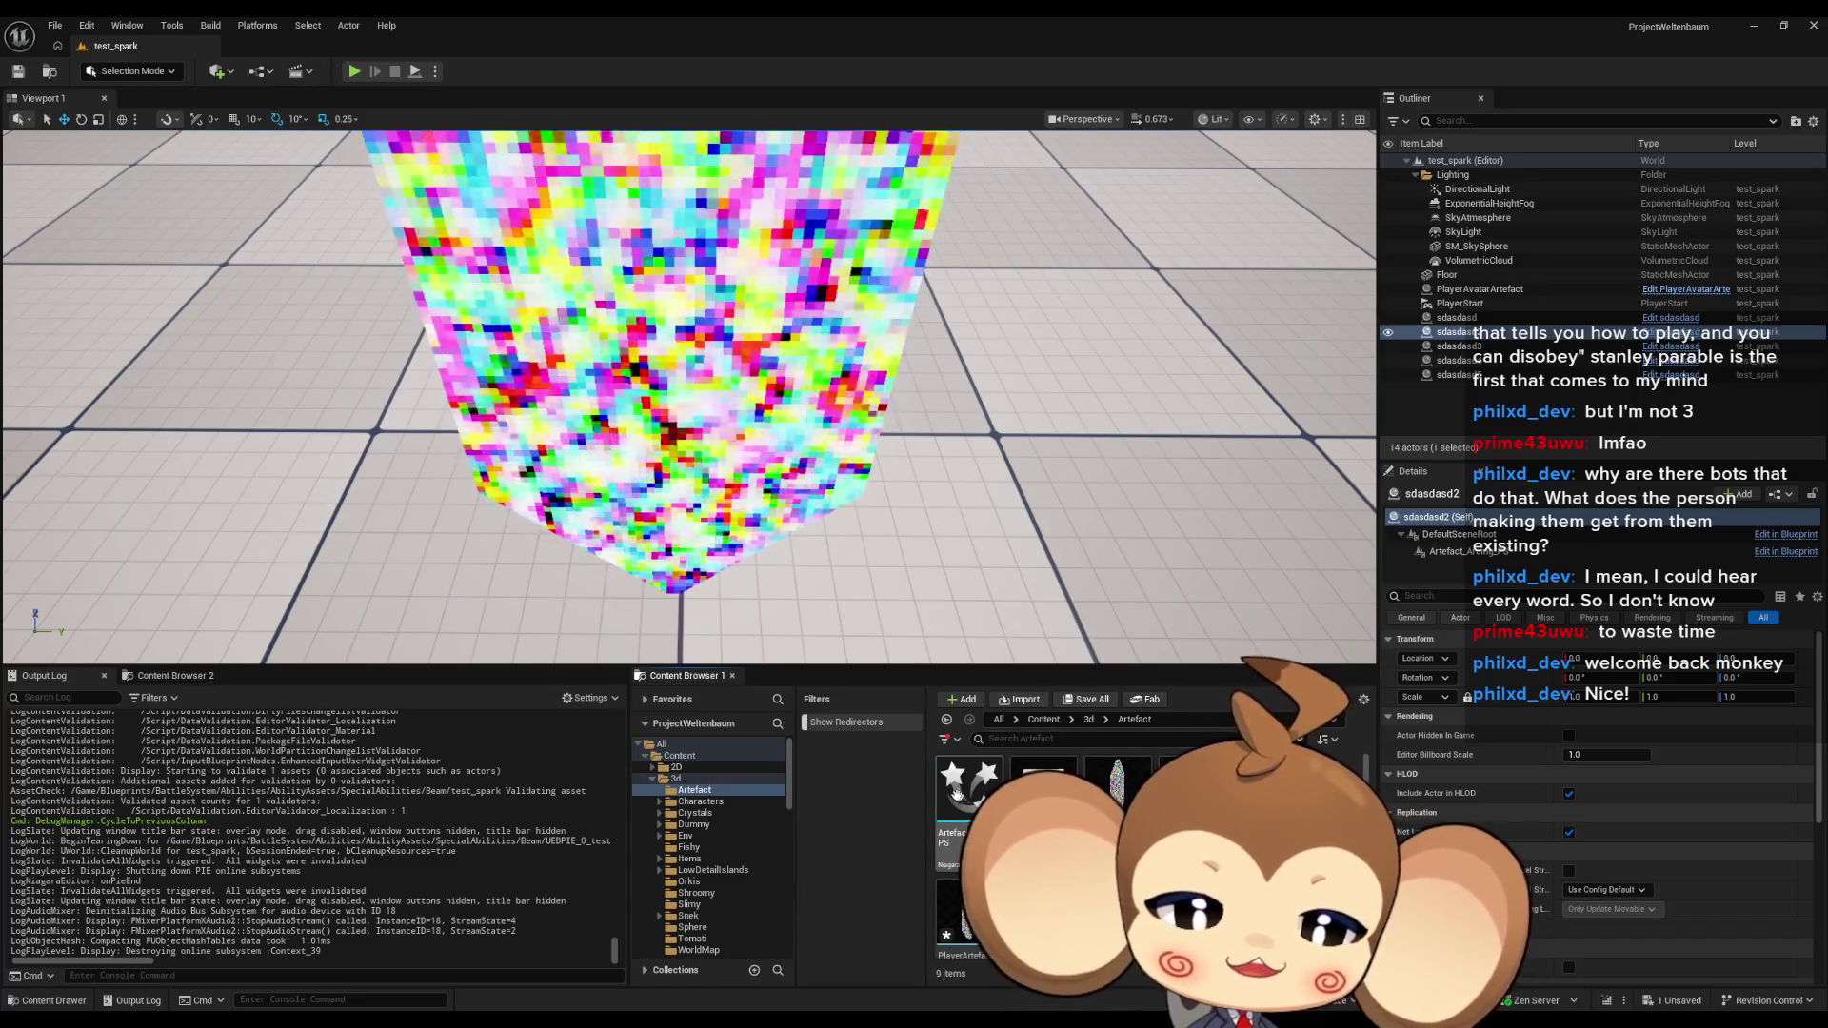
{"action": "double_click", "coordinate": [956, 792]}
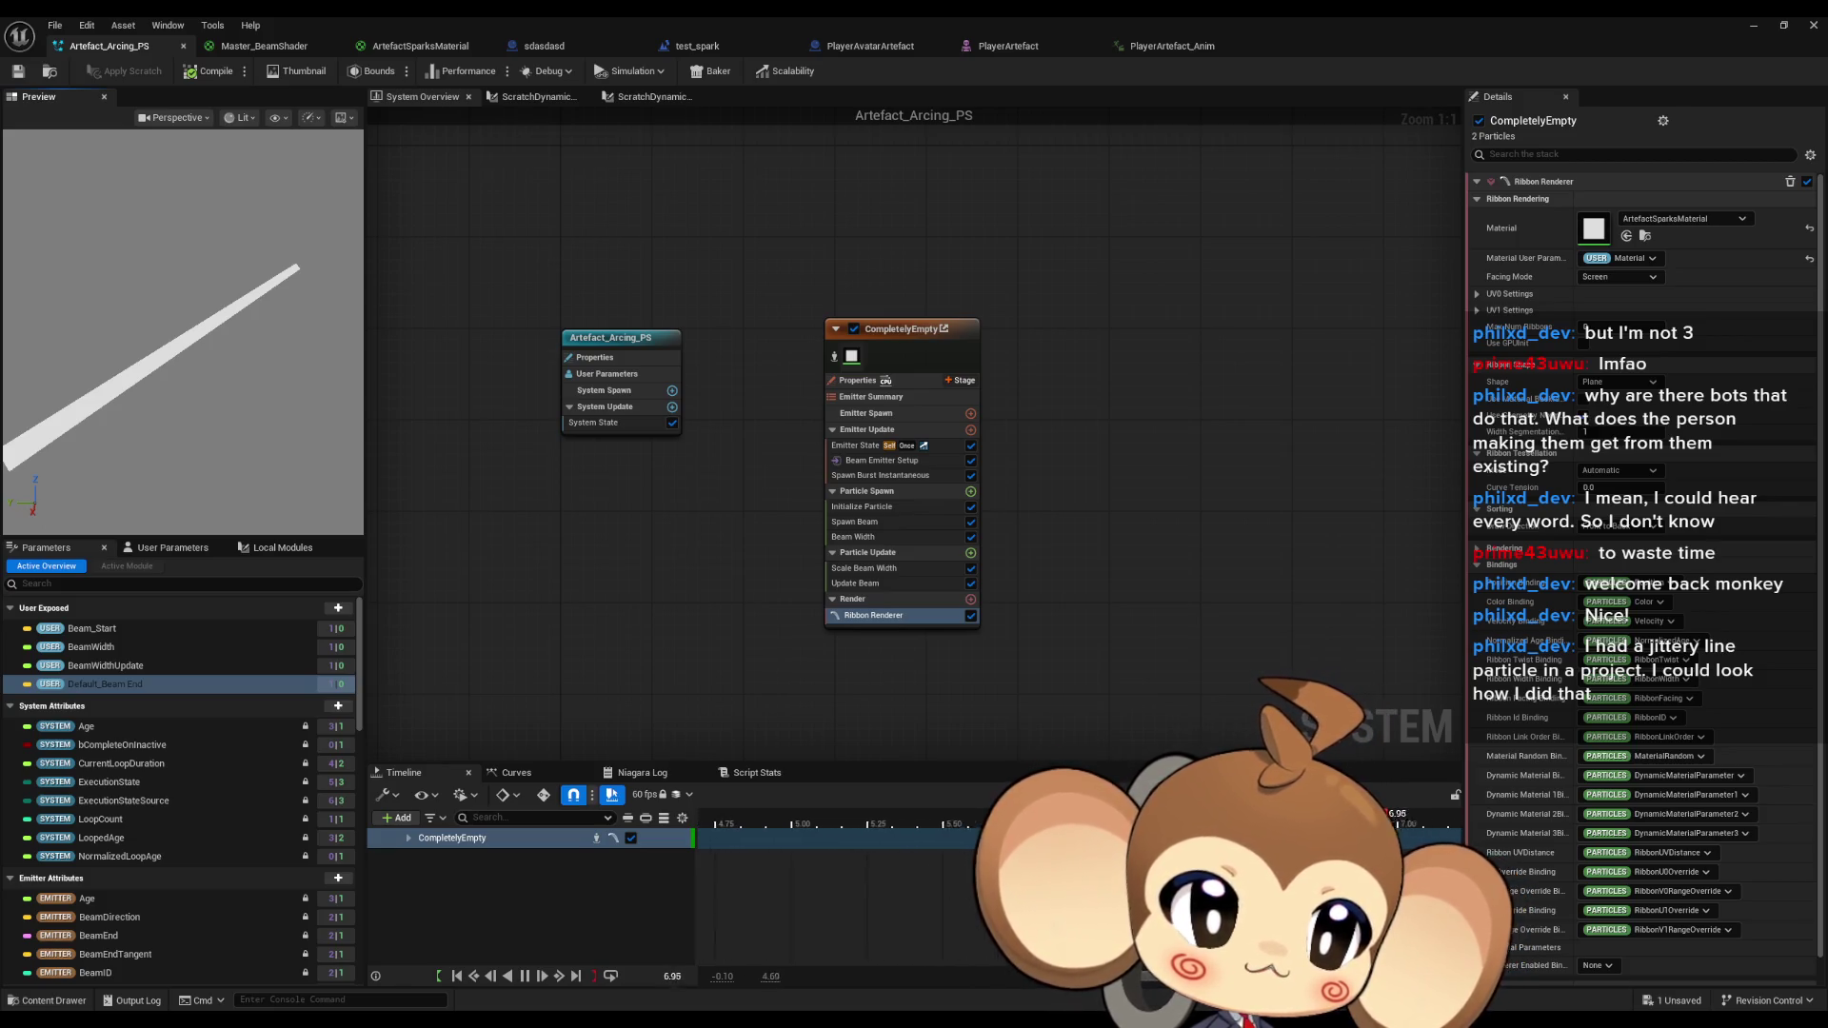
Bring the Beam Effect documentation to the front and maximize the browser.
{"action": "key", "text": "alt+Tab"}
{"action": "double_click", "coordinate": [820, 325]}
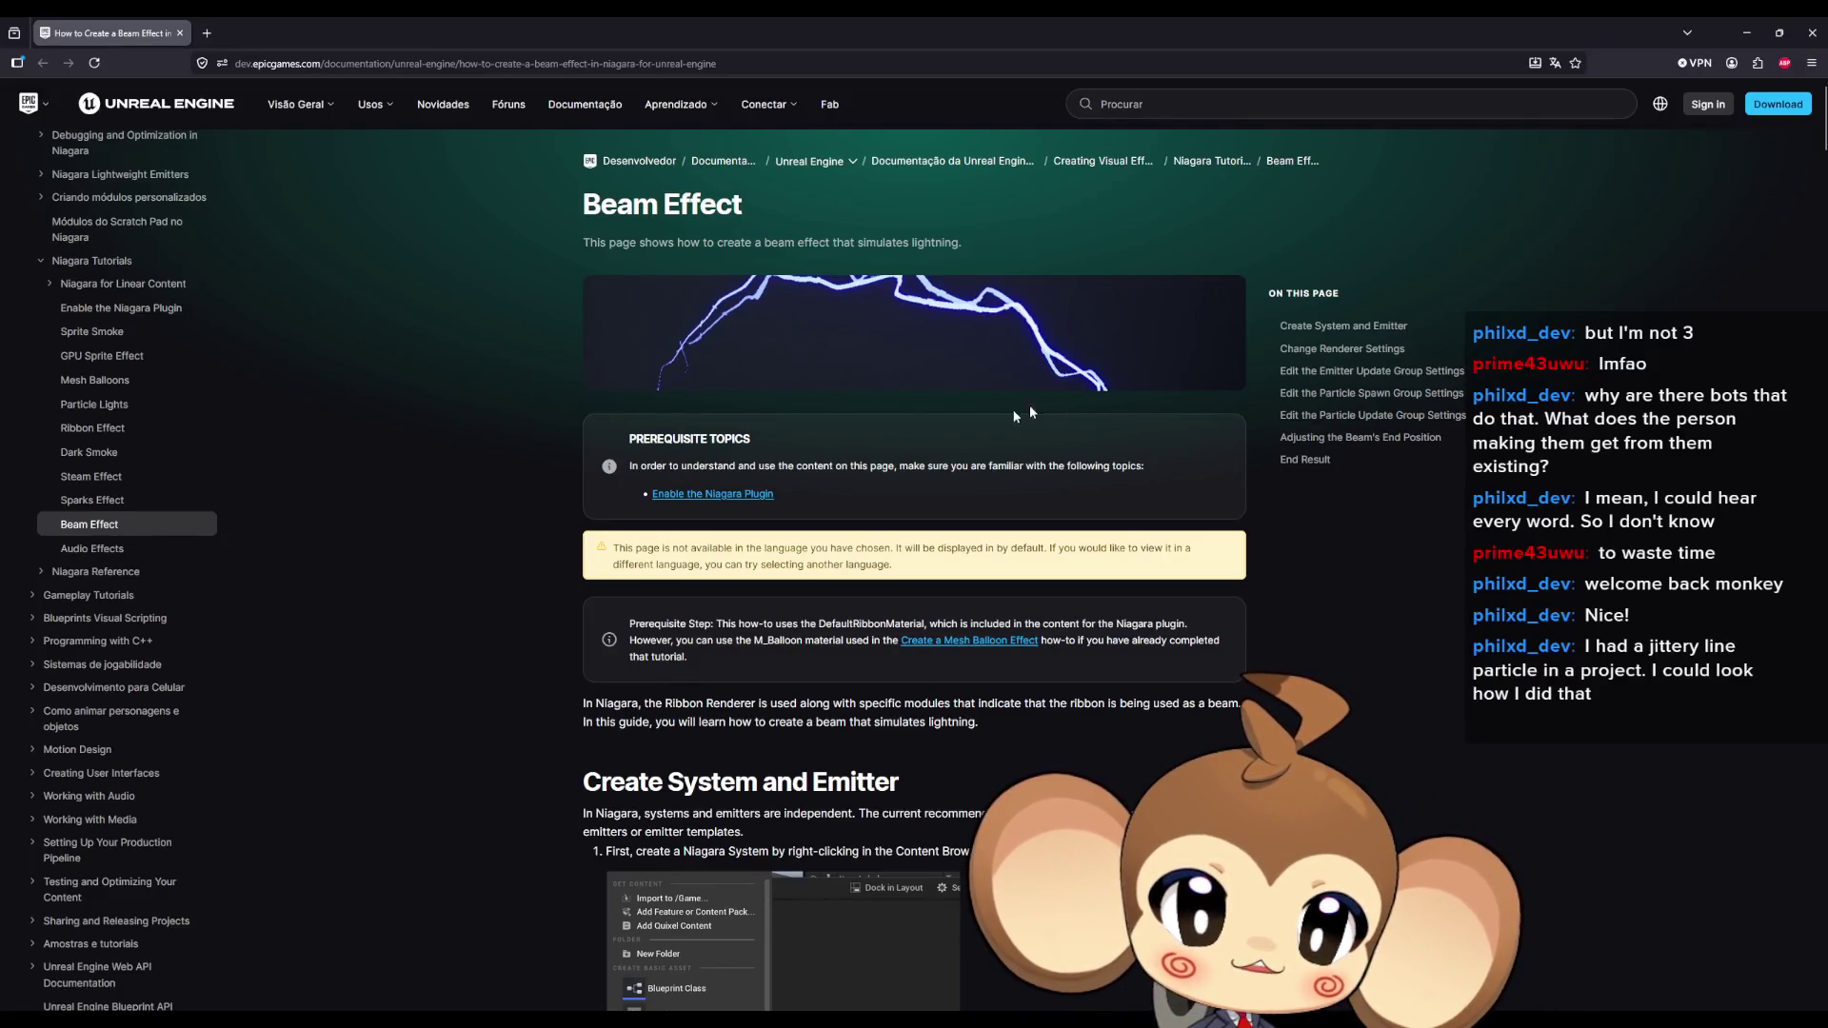
Read down the Beam Effect guide to the Tessellation Curve Tension .5 step, then restore the window.
{"action": "scroll", "coordinate": [871, 364], "scroll_direction": "down", "scroll_amount": 10}
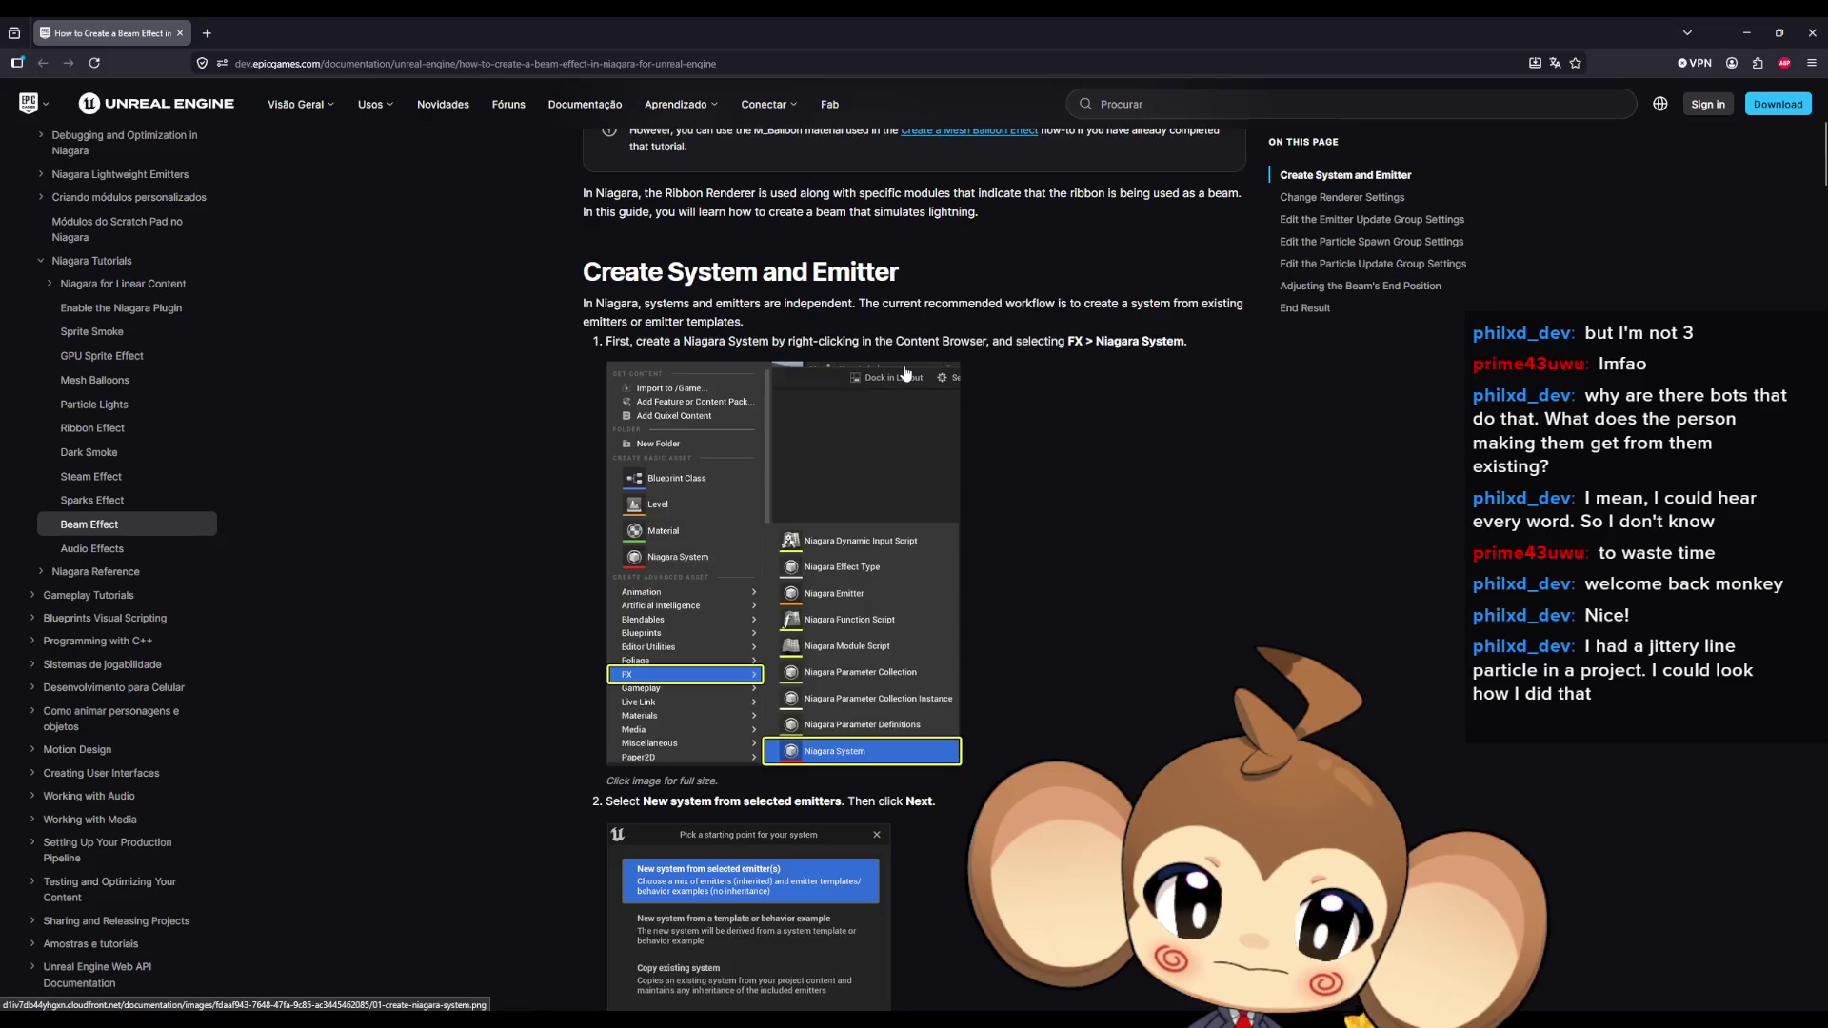
{"action": "scroll", "coordinate": [929, 386], "scroll_direction": "down", "scroll_amount": 8}
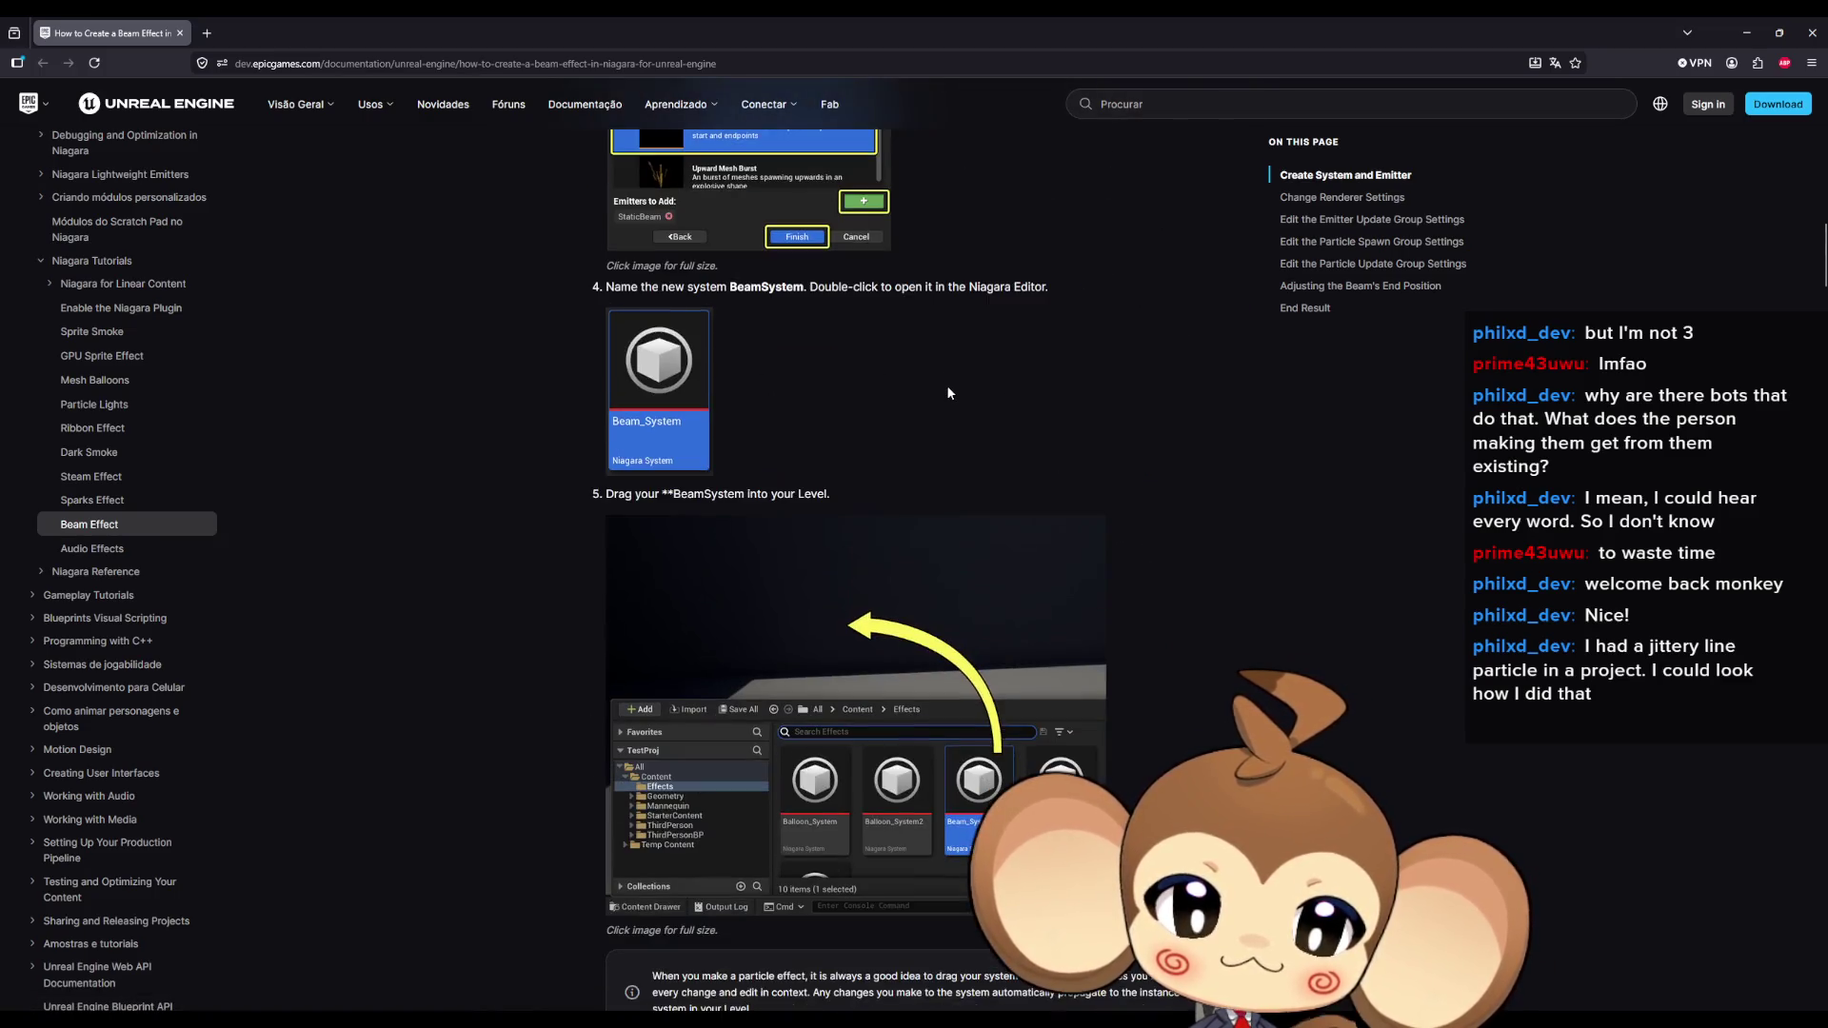
{"action": "scroll", "coordinate": [950, 395], "scroll_direction": "down", "scroll_amount": 7}
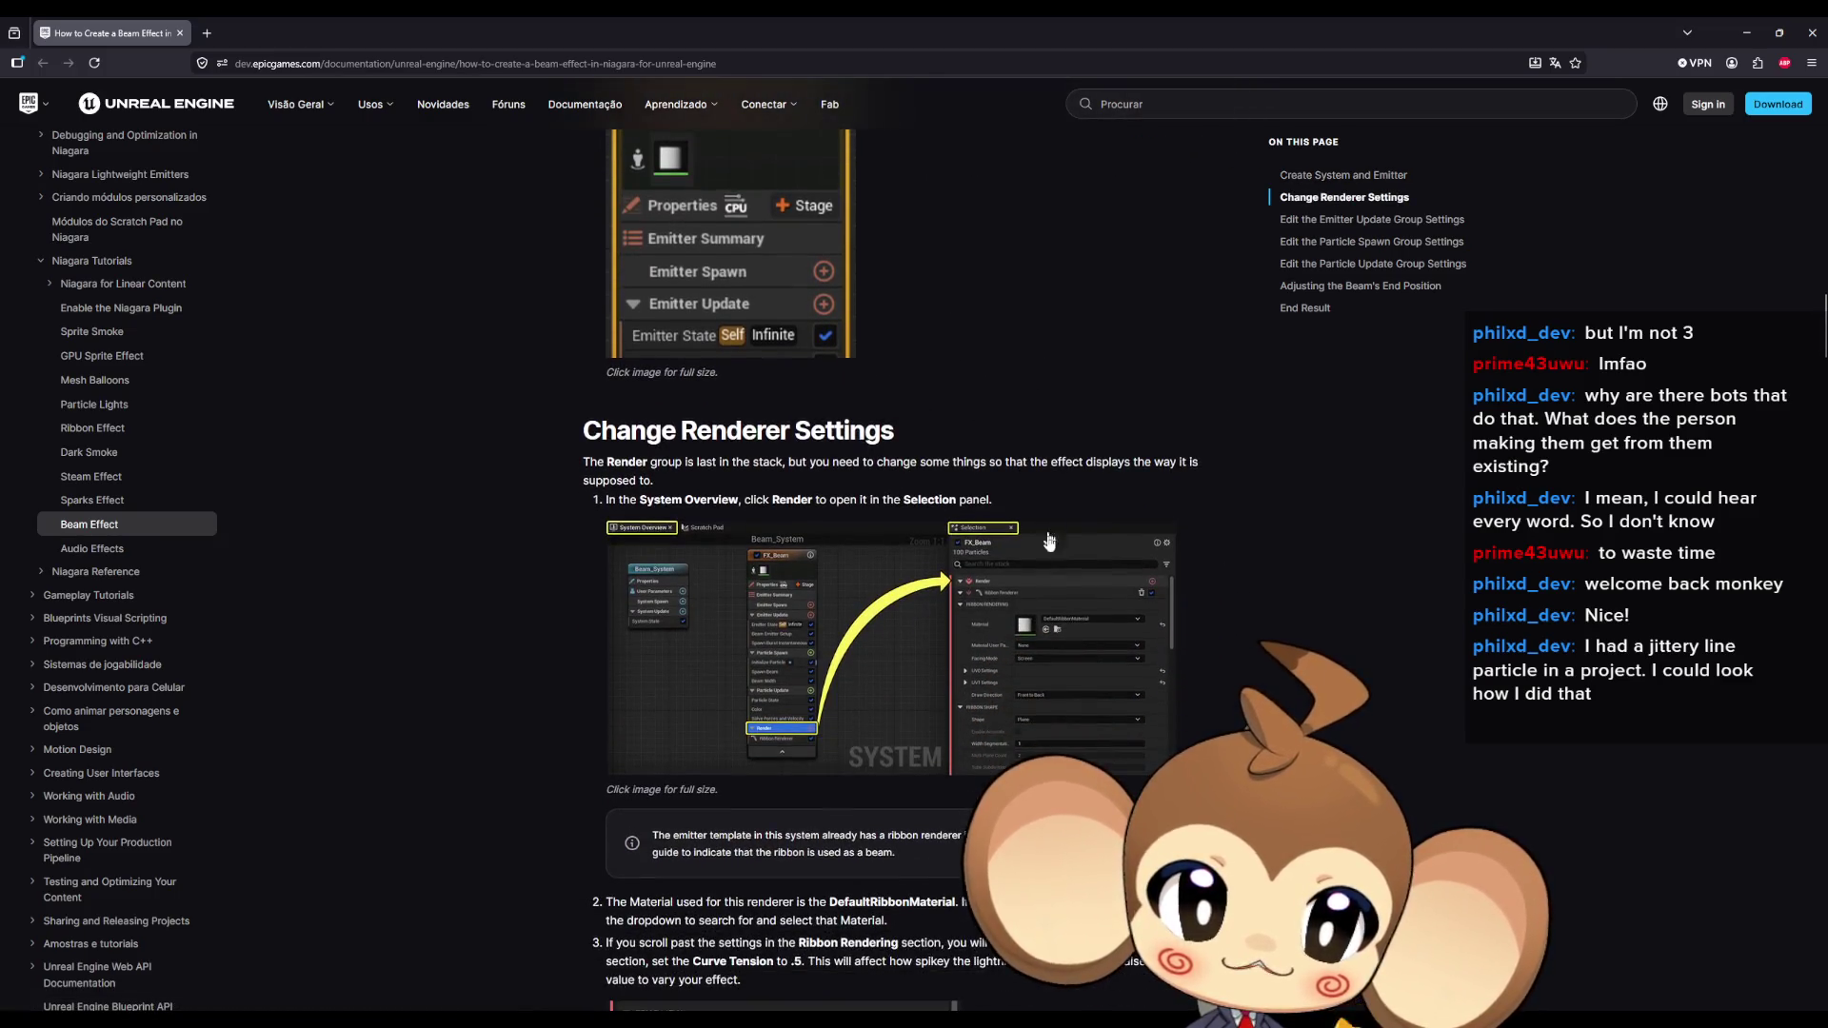
{"action": "scroll", "coordinate": [824, 479], "scroll_direction": "up", "scroll_amount": 3}
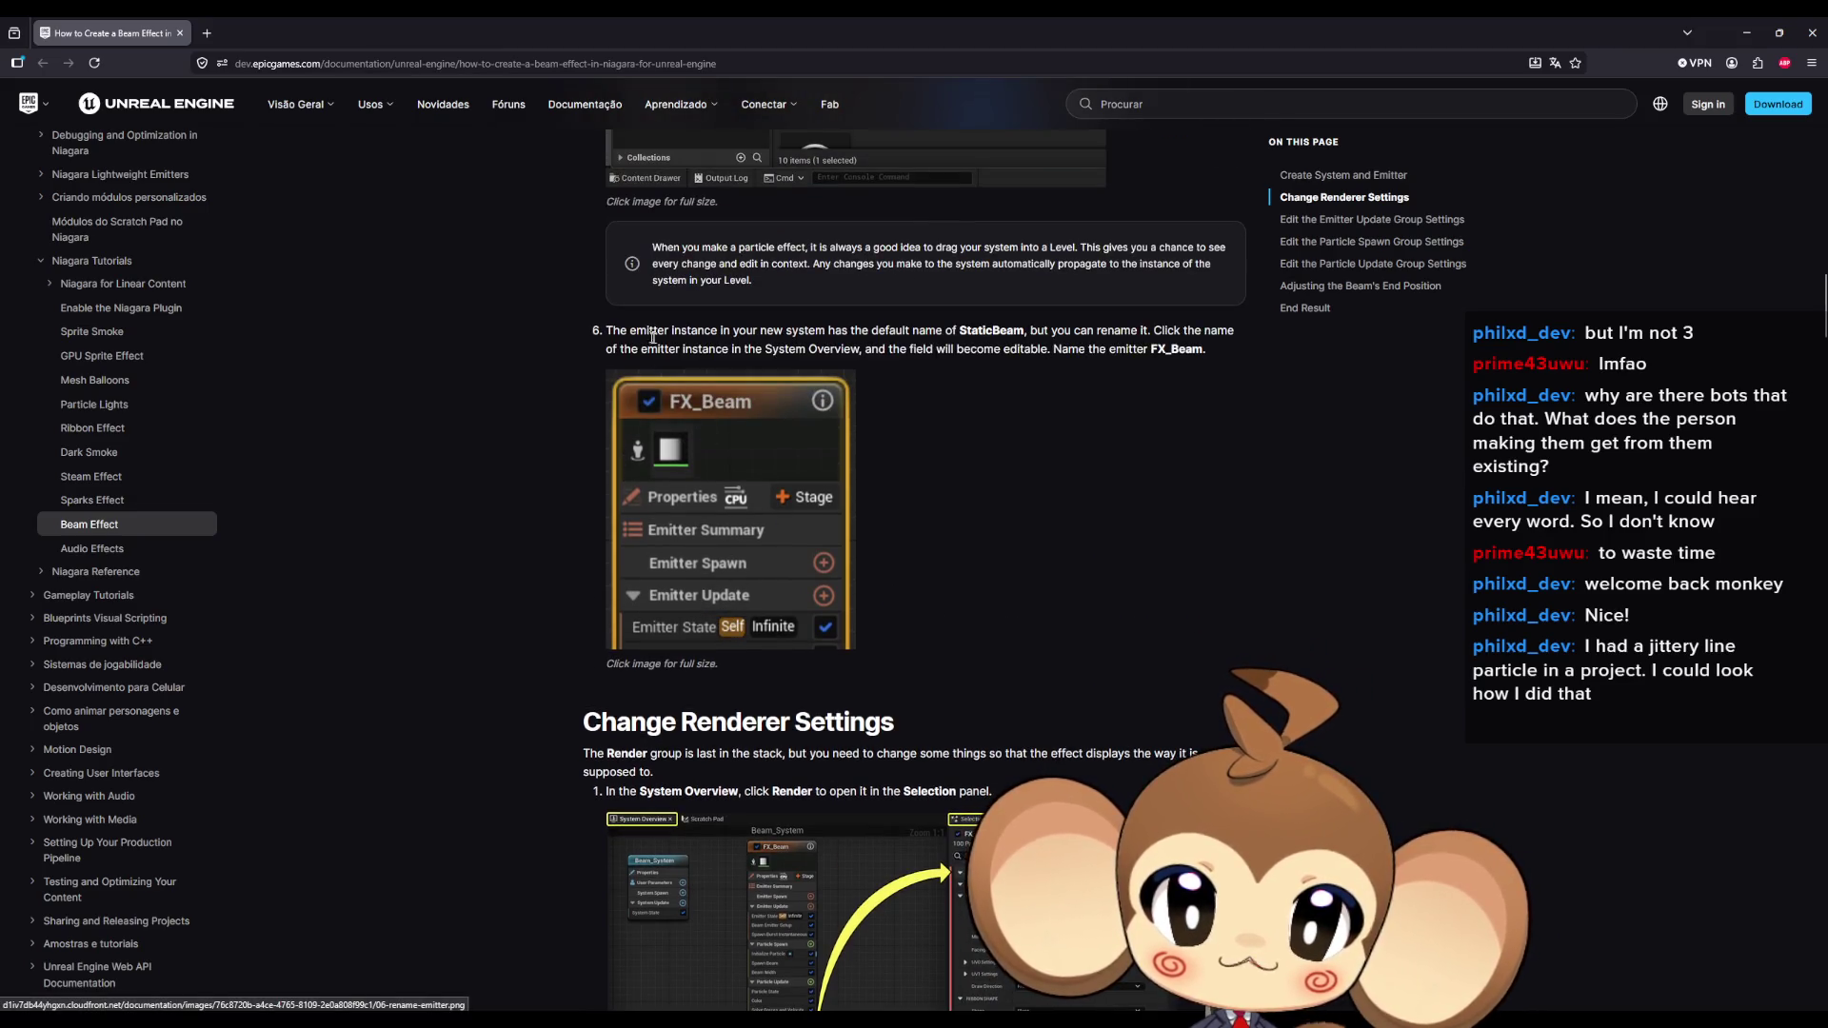
{"action": "left_click_drag", "start_coordinate": [773, 330], "coordinate": [1078, 325]}
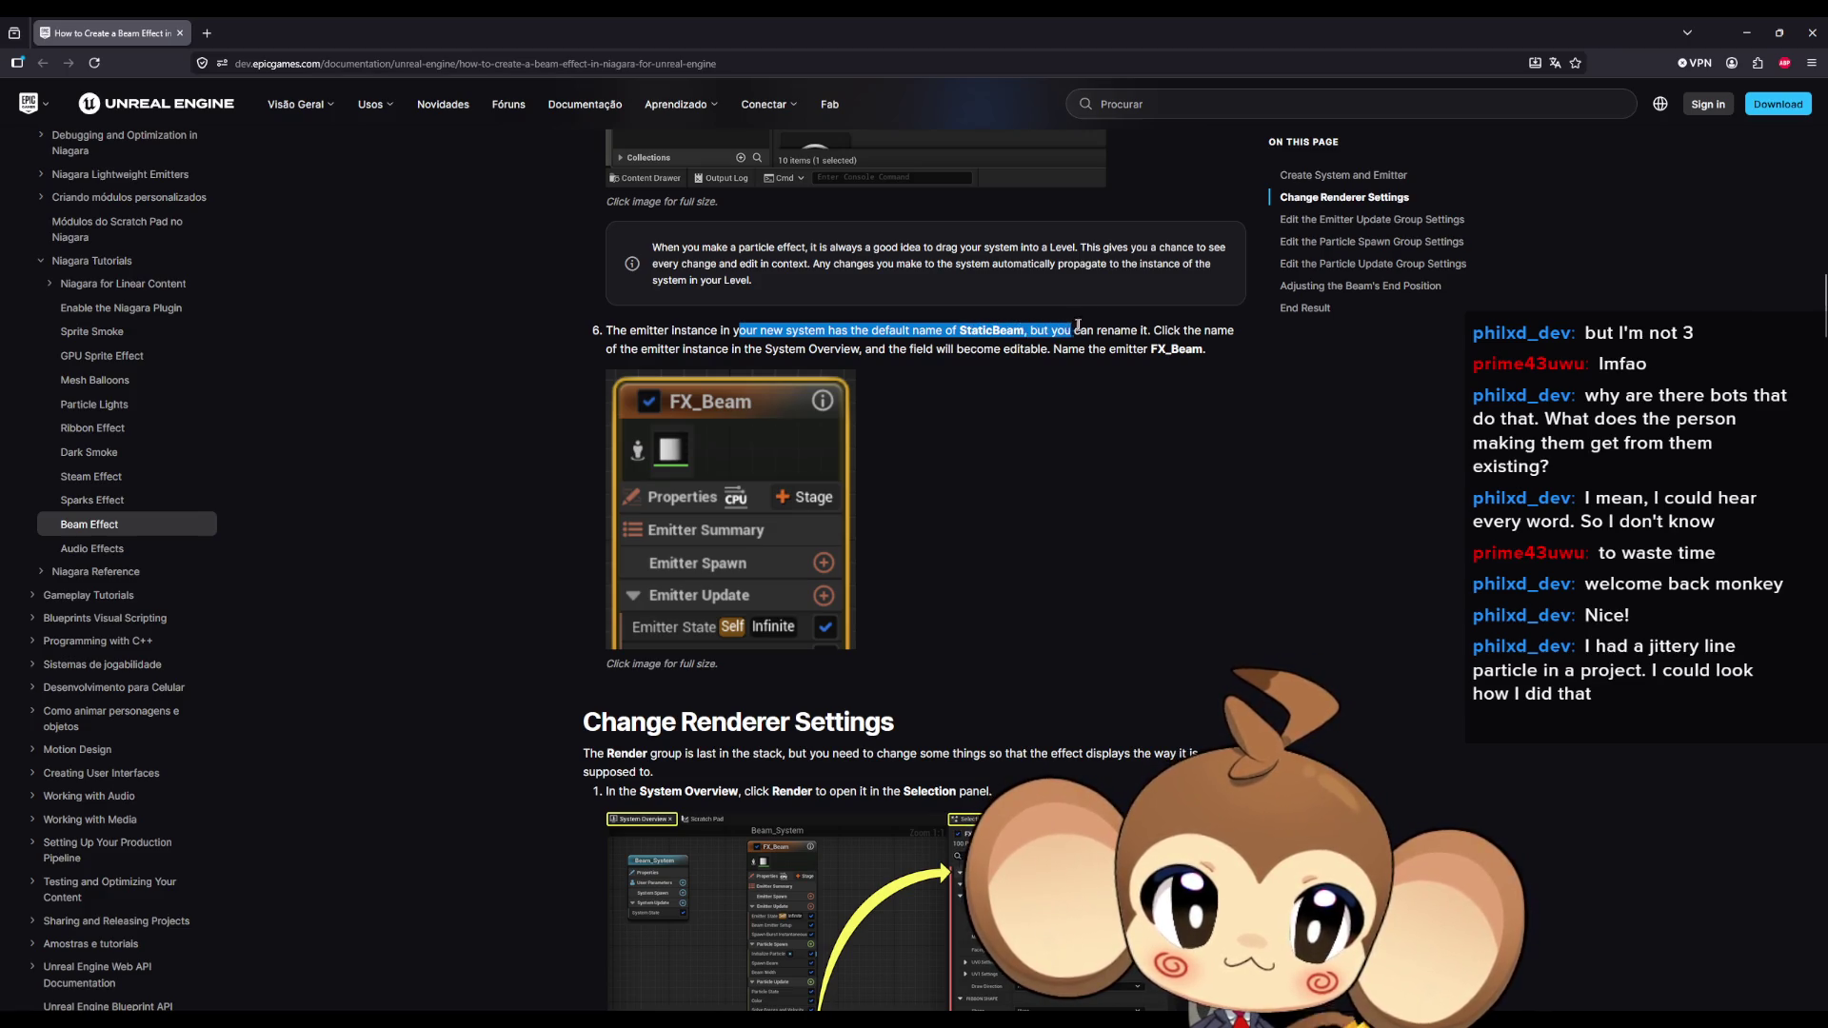
{"action": "scroll", "coordinate": [991, 427], "scroll_direction": "down", "scroll_amount": 4}
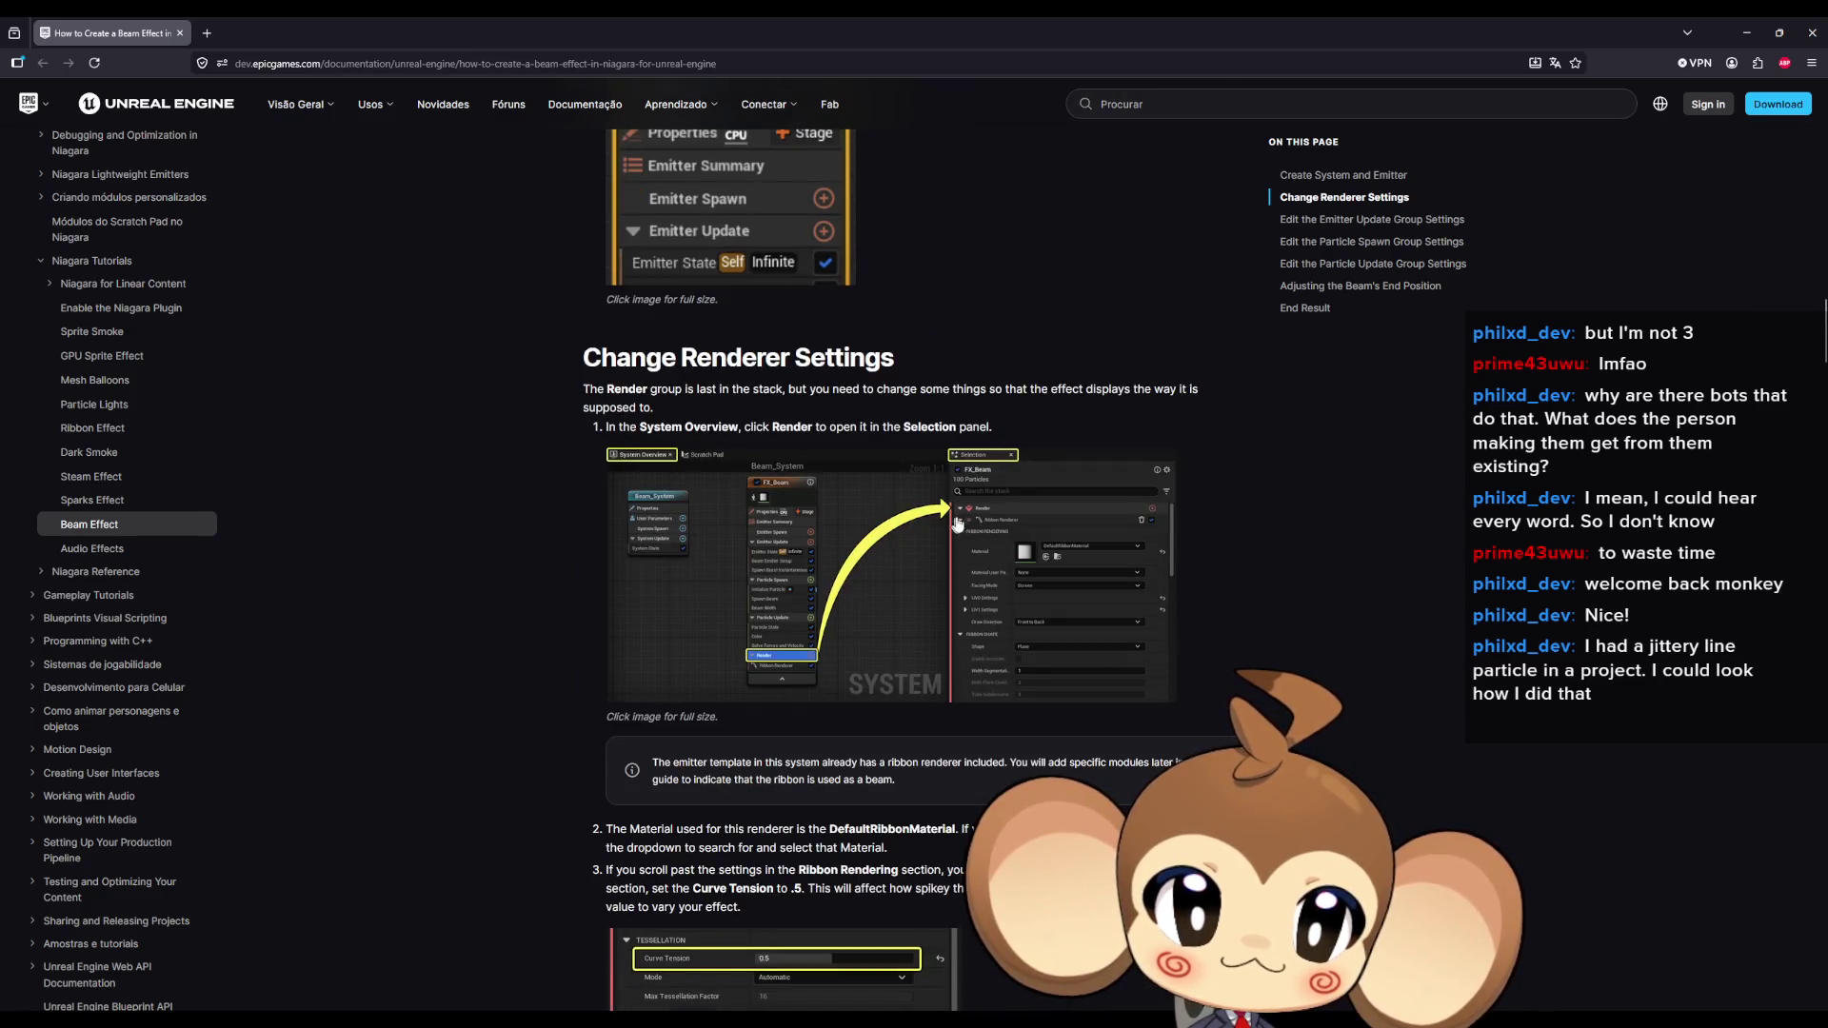
{"action": "scroll", "coordinate": [984, 515], "scroll_direction": "down", "scroll_amount": 5}
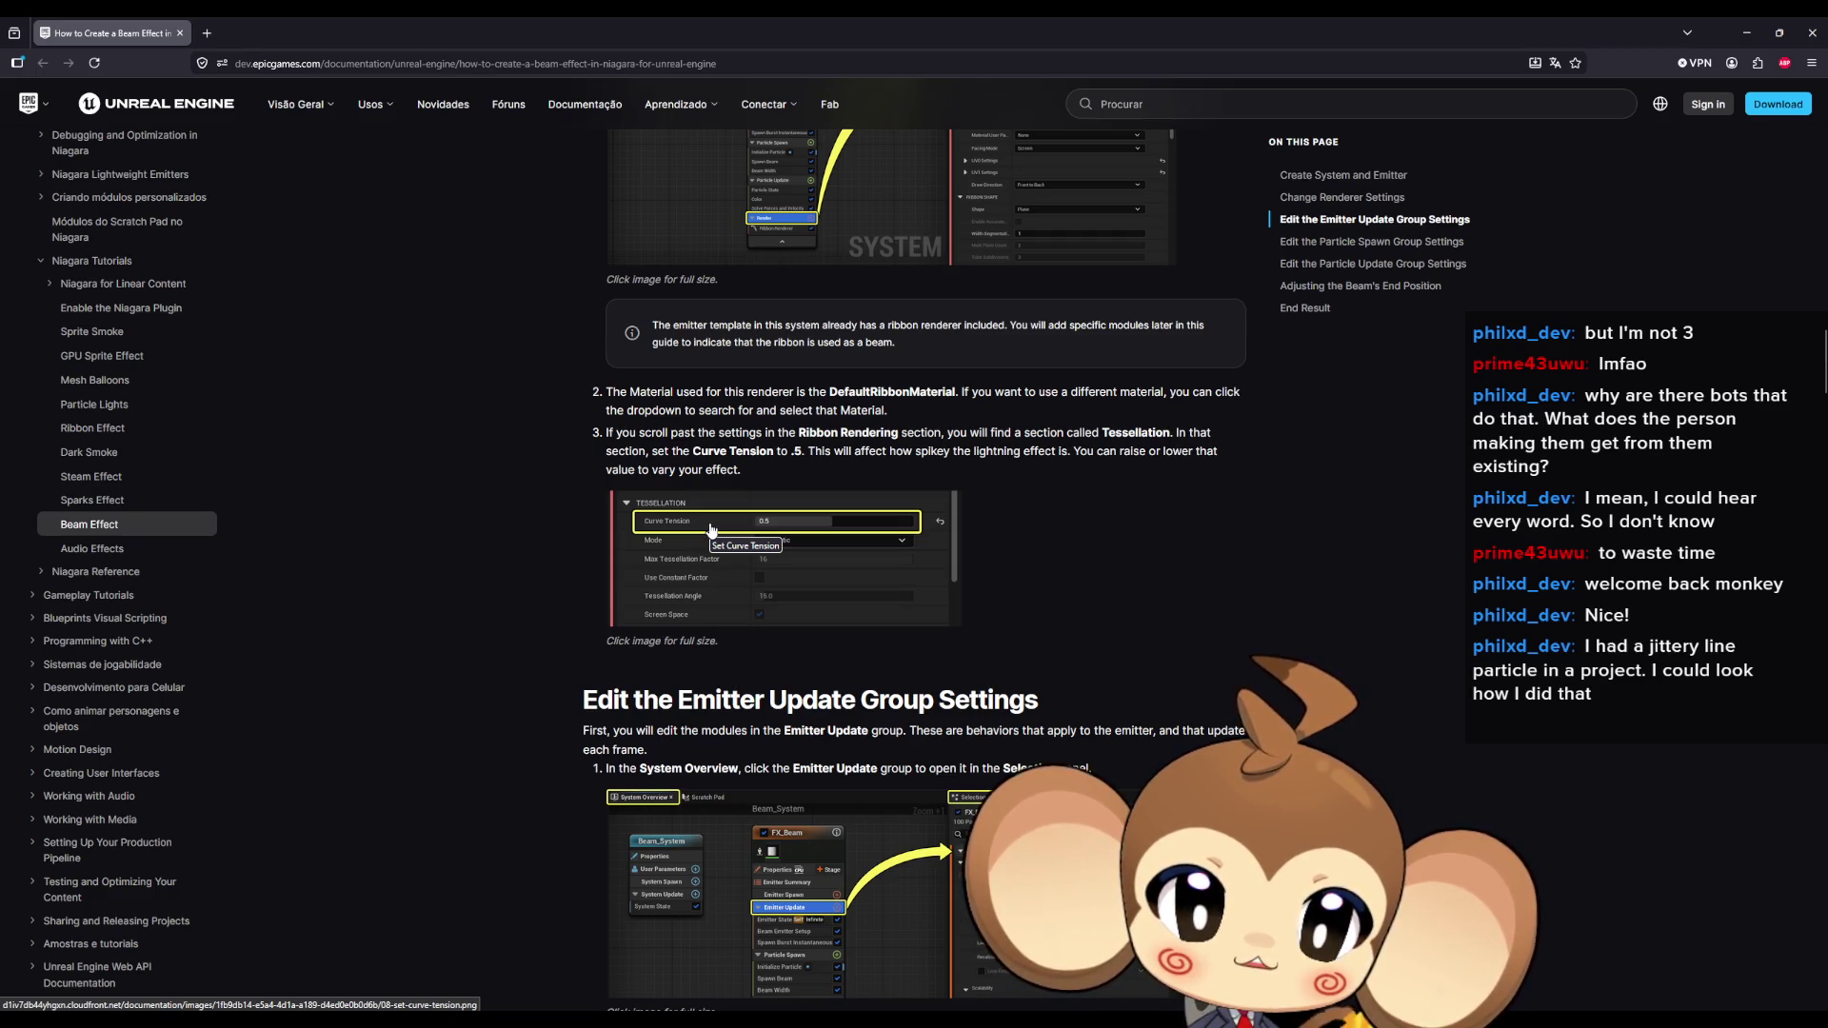
{"action": "mouse_move", "coordinate": [816, 433]}
{"action": "left_mouse_down"}
{"action": "mouse_move", "coordinate": [1187, 436]}
{"action": "mouse_move", "coordinate": [712, 456]}
{"action": "mouse_move", "coordinate": [1179, 461]}
{"action": "mouse_move", "coordinate": [870, 465]}
{"action": "mouse_move", "coordinate": [885, 454]}
{"action": "left_mouse_up"}
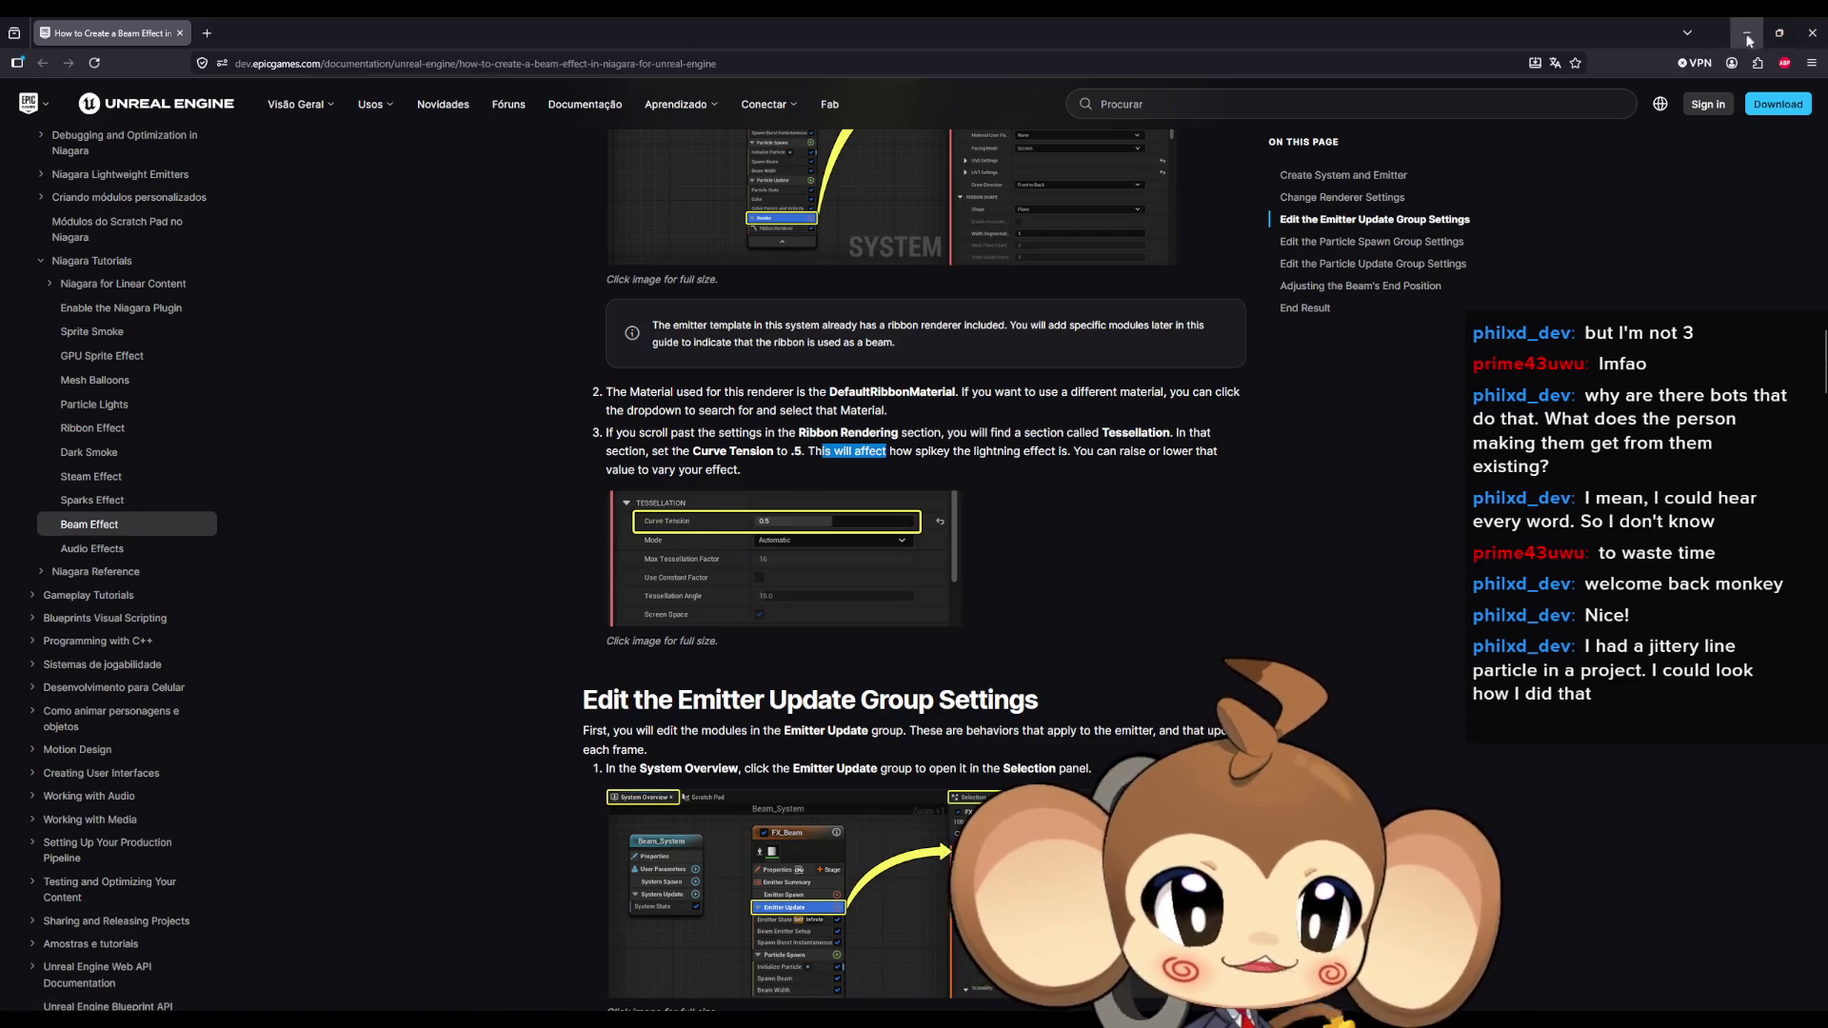
{"action": "double_click", "coordinate": [1632, 42]}
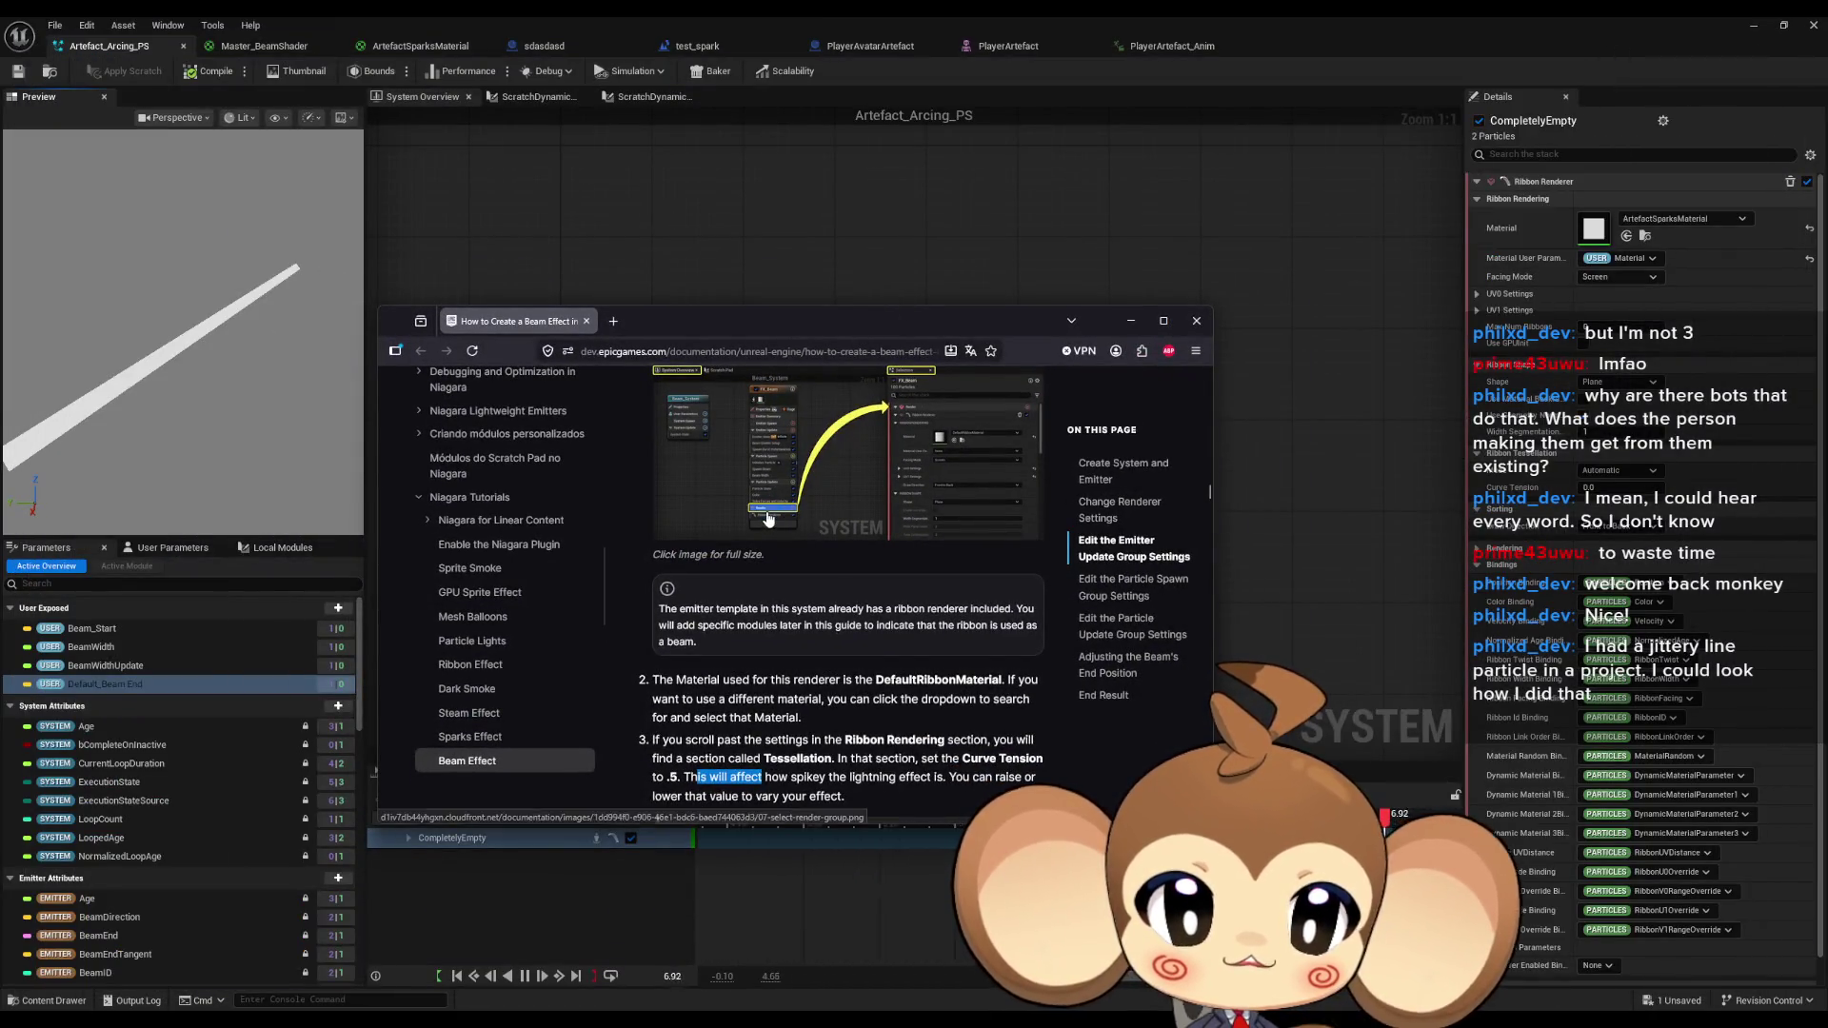
Show the emitter's Render settings, then read the docs' note on using a different material.
{"action": "left_click_drag", "start_coordinate": [821, 333], "coordinate": [1827, 334]}
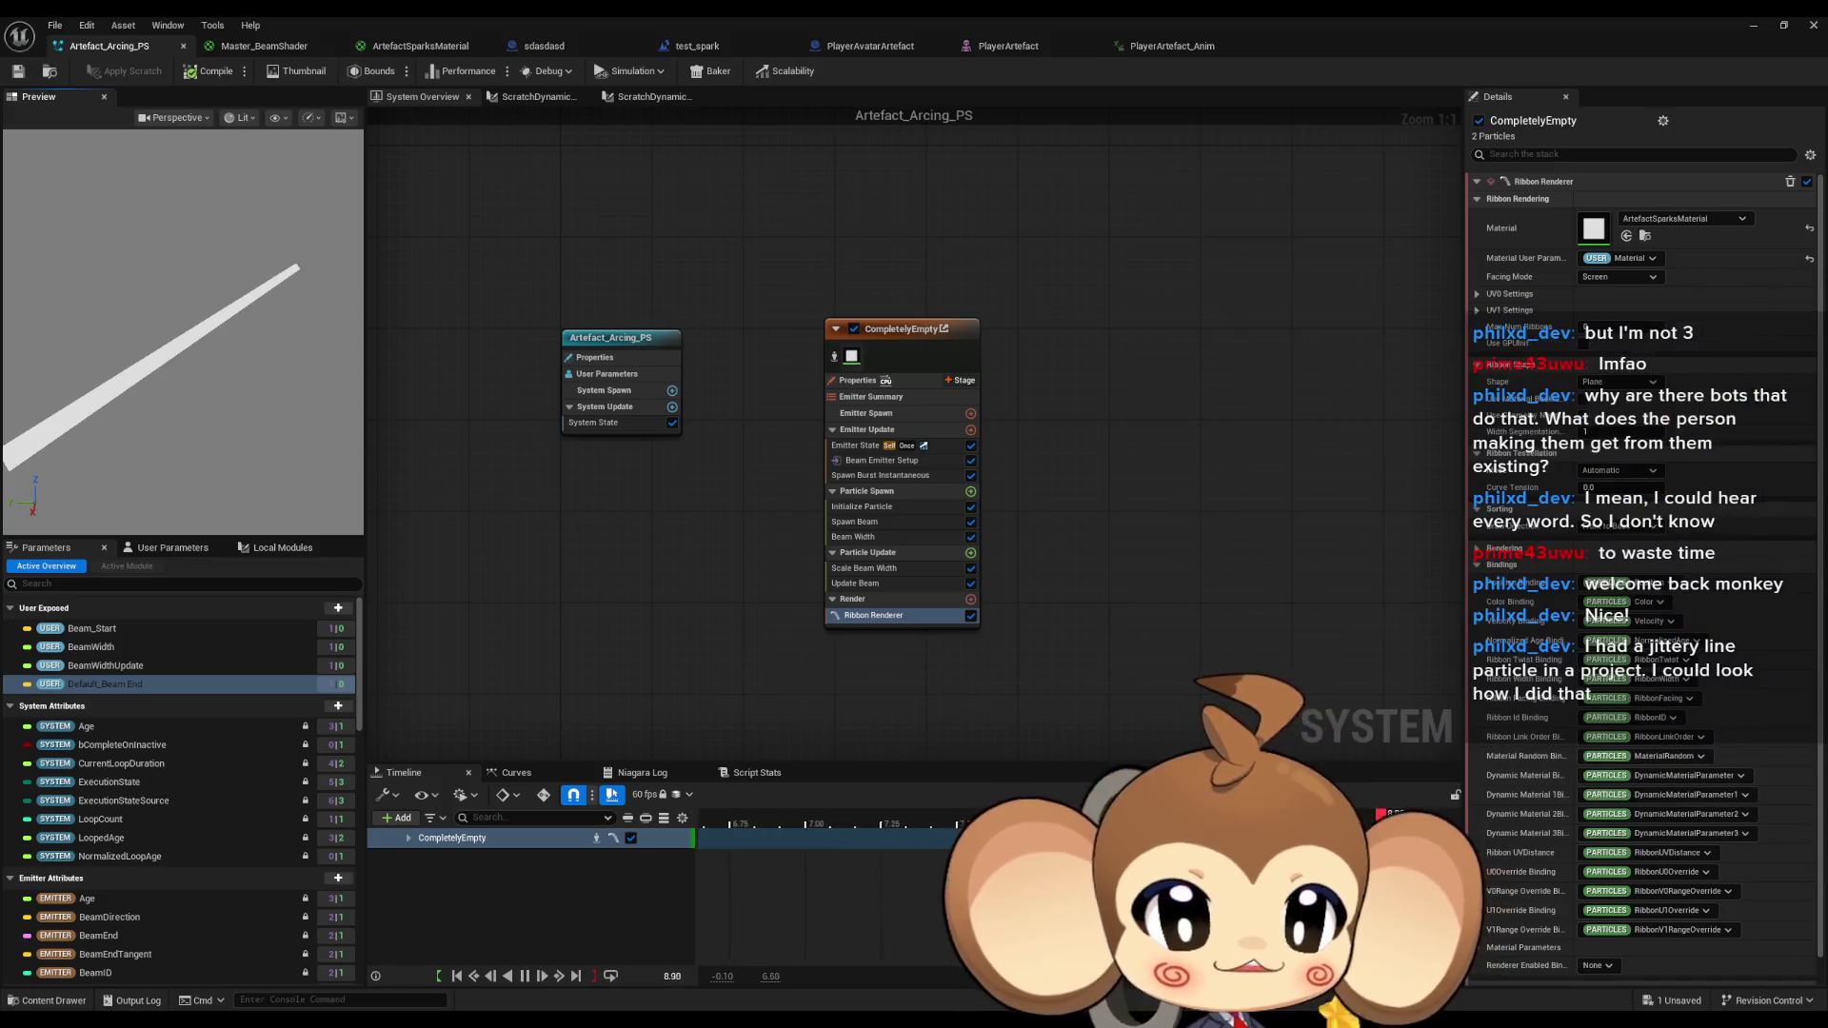
{"action": "left_click", "coordinate": [857, 600]}
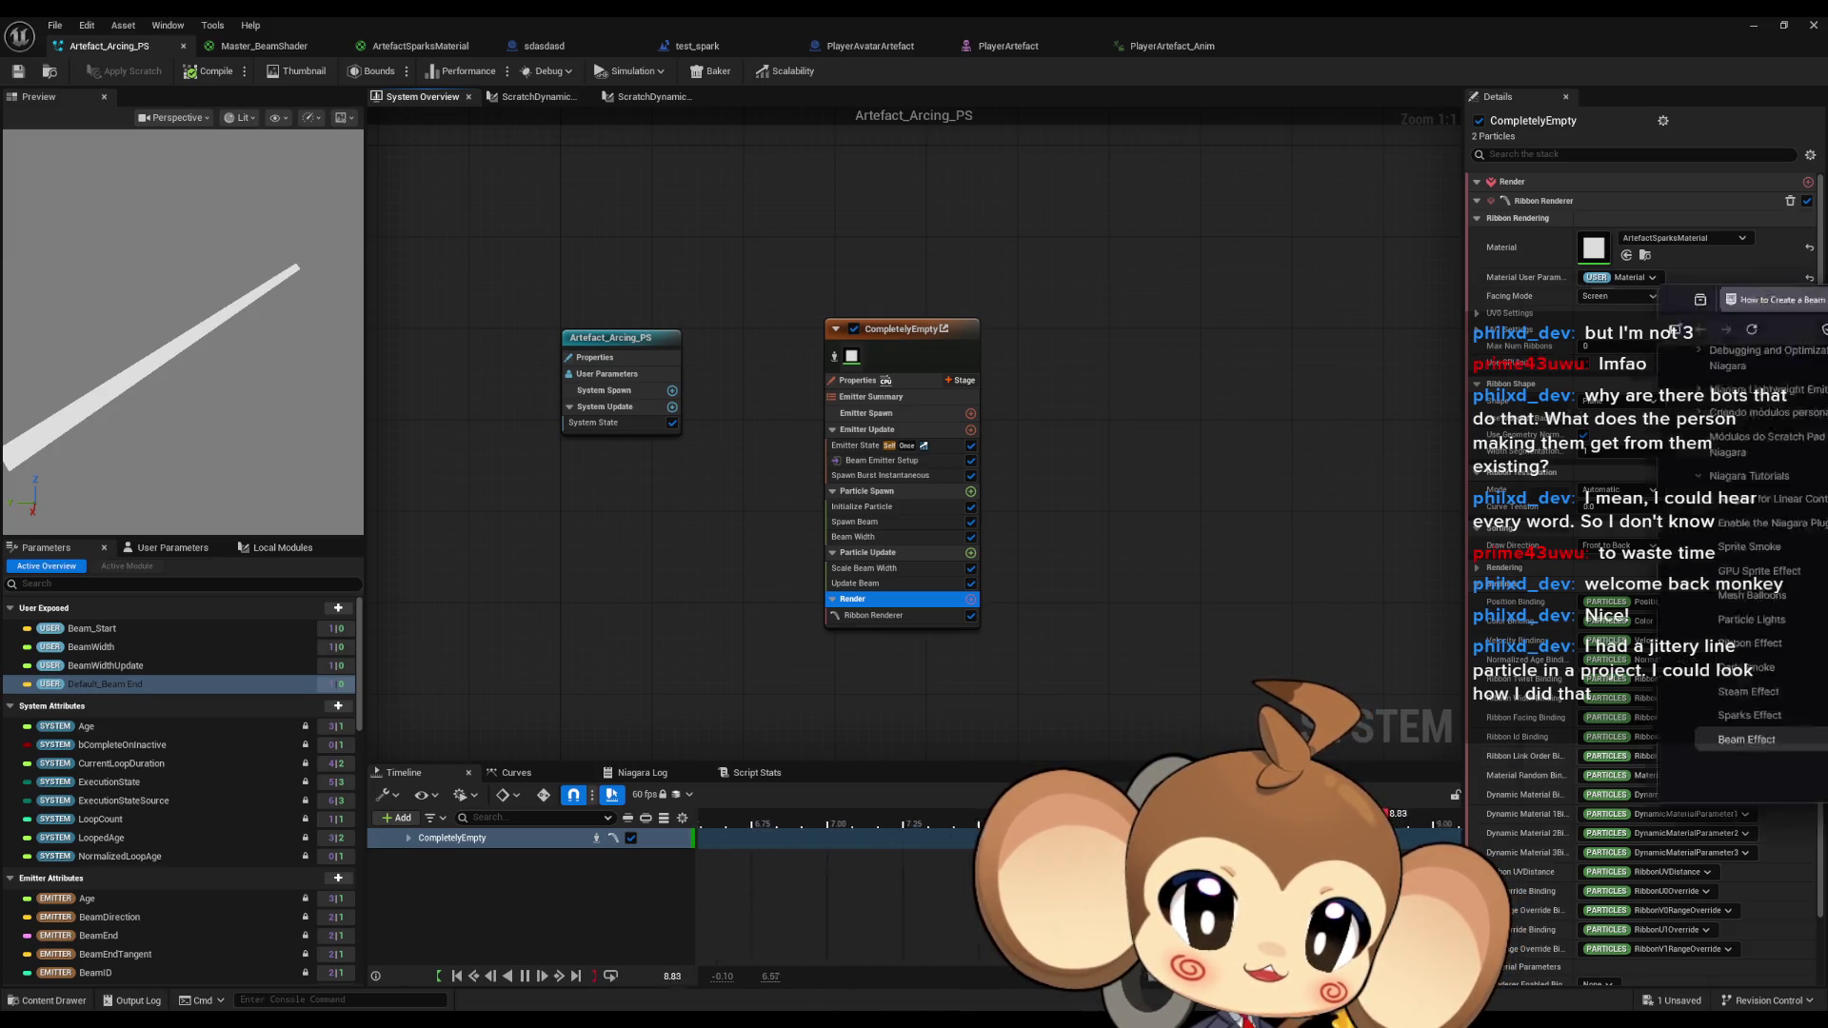
{"action": "mouse_move", "coordinate": [1827, 284]}
{"action": "left_mouse_down"}
{"action": "mouse_move", "coordinate": [767, 284]}
{"action": "mouse_move", "coordinate": [760, 322]}
{"action": "mouse_move", "coordinate": [730, 330]}
{"action": "left_mouse_up"}
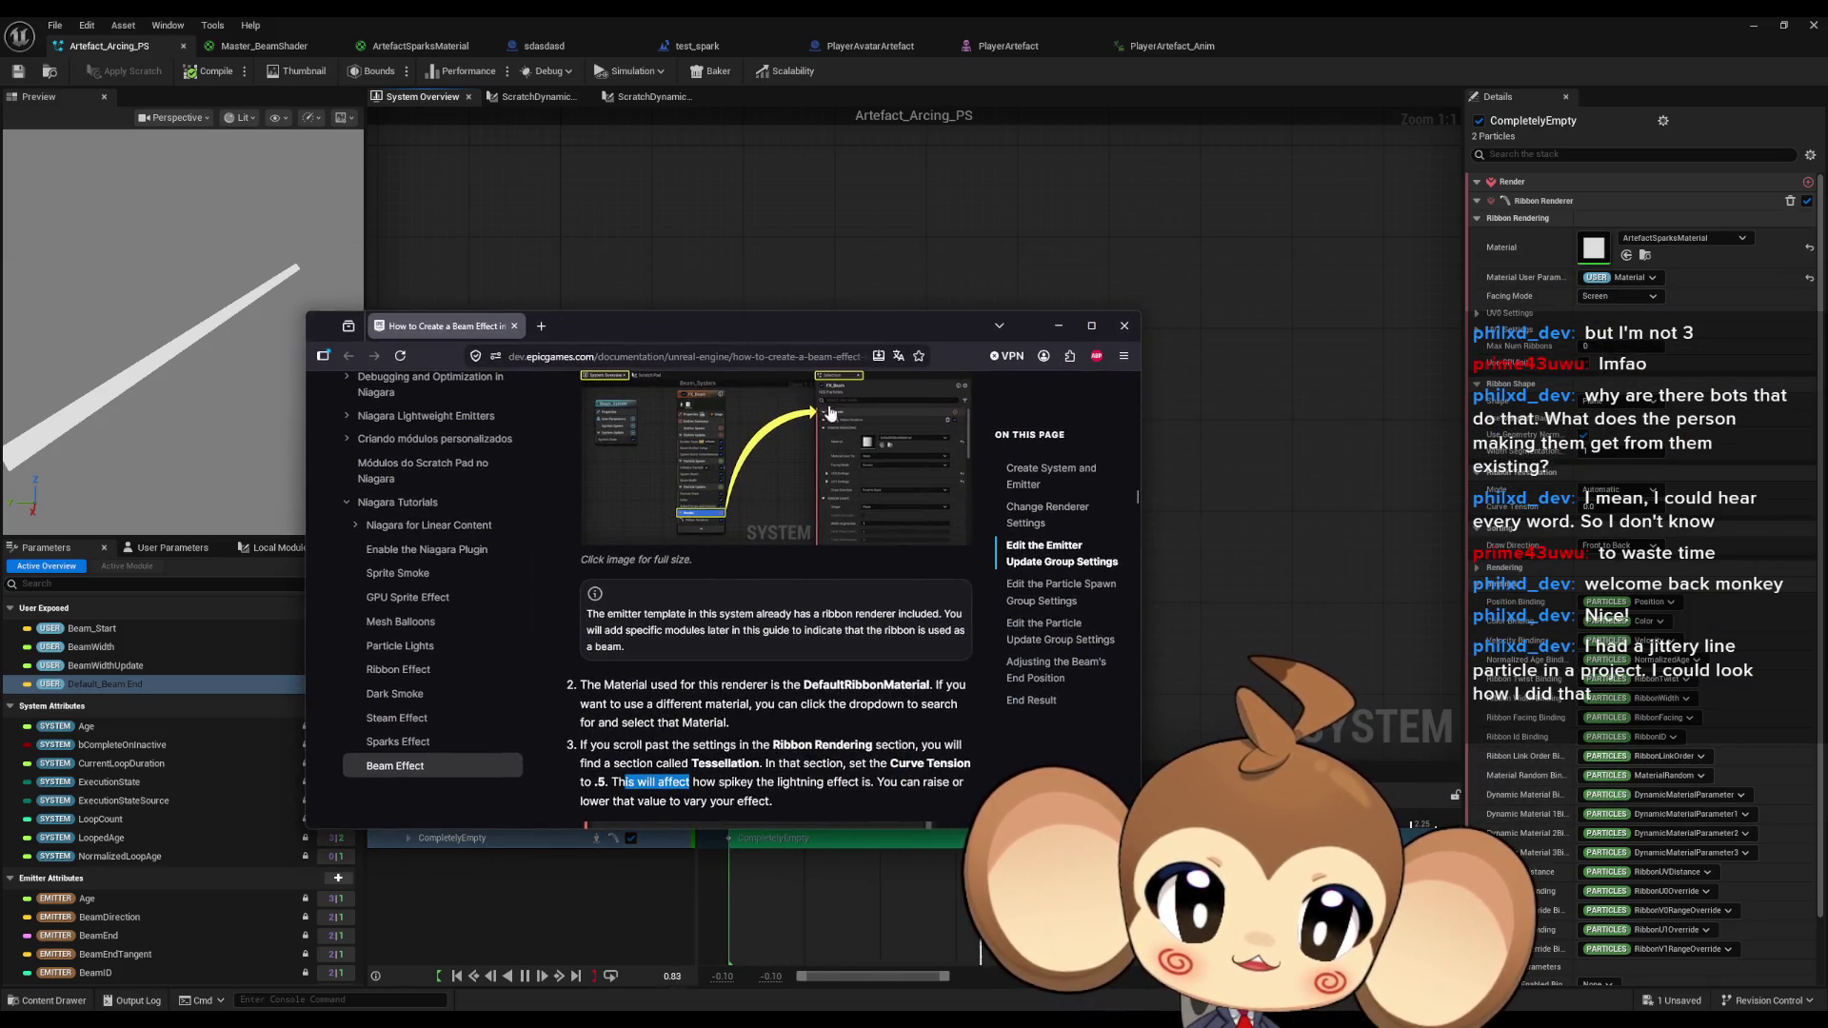
{"action": "scroll", "coordinate": [692, 543], "scroll_direction": "down", "scroll_amount": 3}
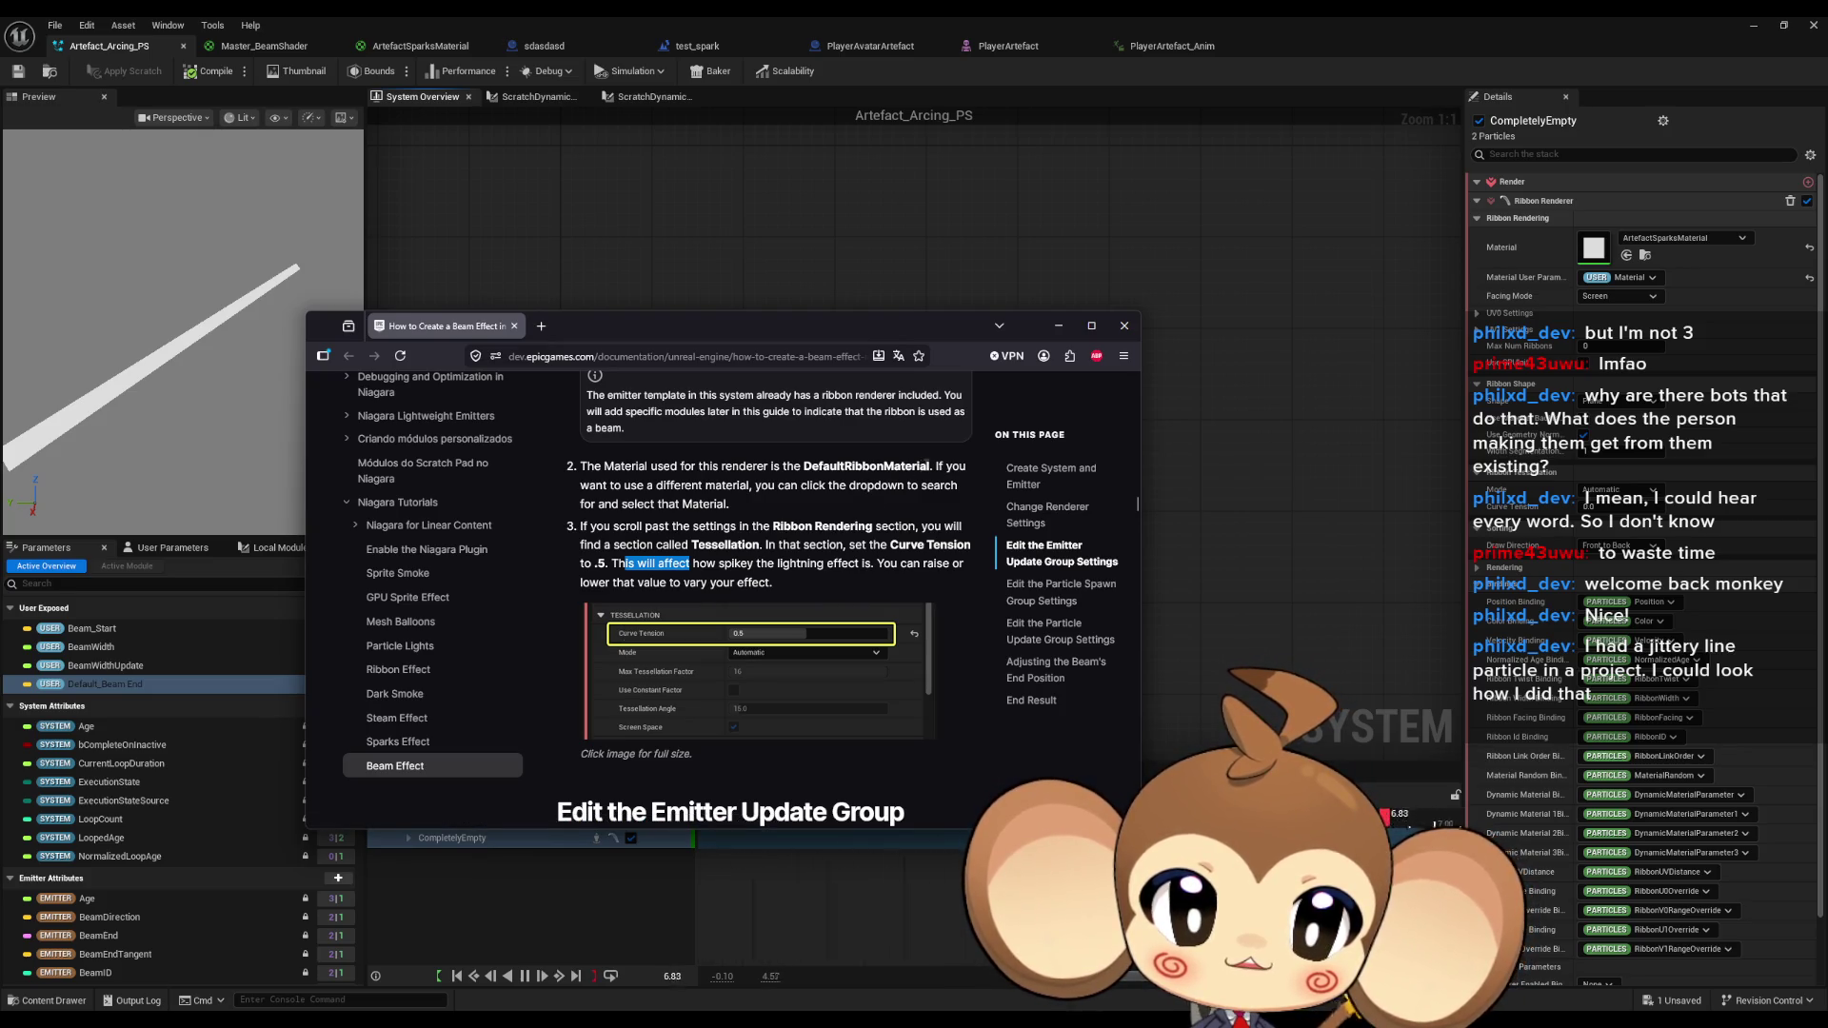
{"action": "left_click_drag", "start_coordinate": [920, 465], "coordinate": [837, 465]}
{"action": "left_click_drag", "start_coordinate": [596, 486], "coordinate": [716, 486]}
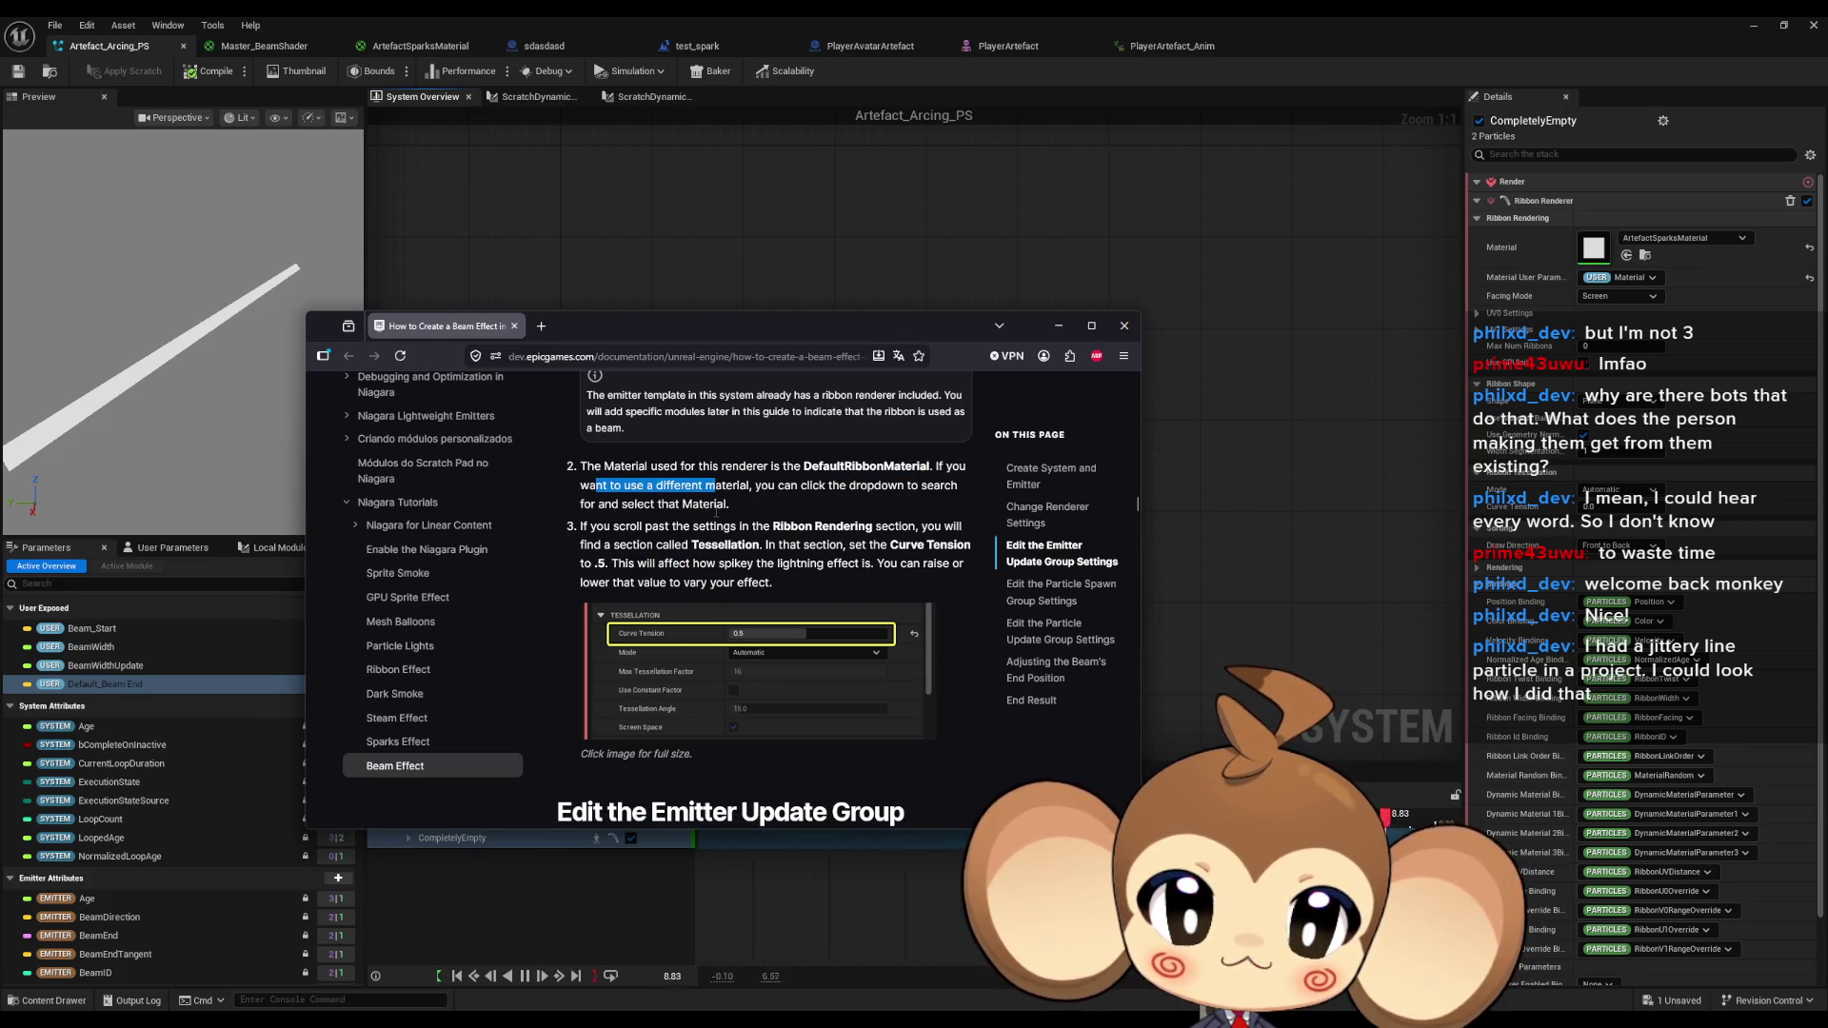
Expand the ribbon renderer's Rendering section and reposition the docs beside the Niagara editor.
{"action": "key", "text": "alt+Tab"}
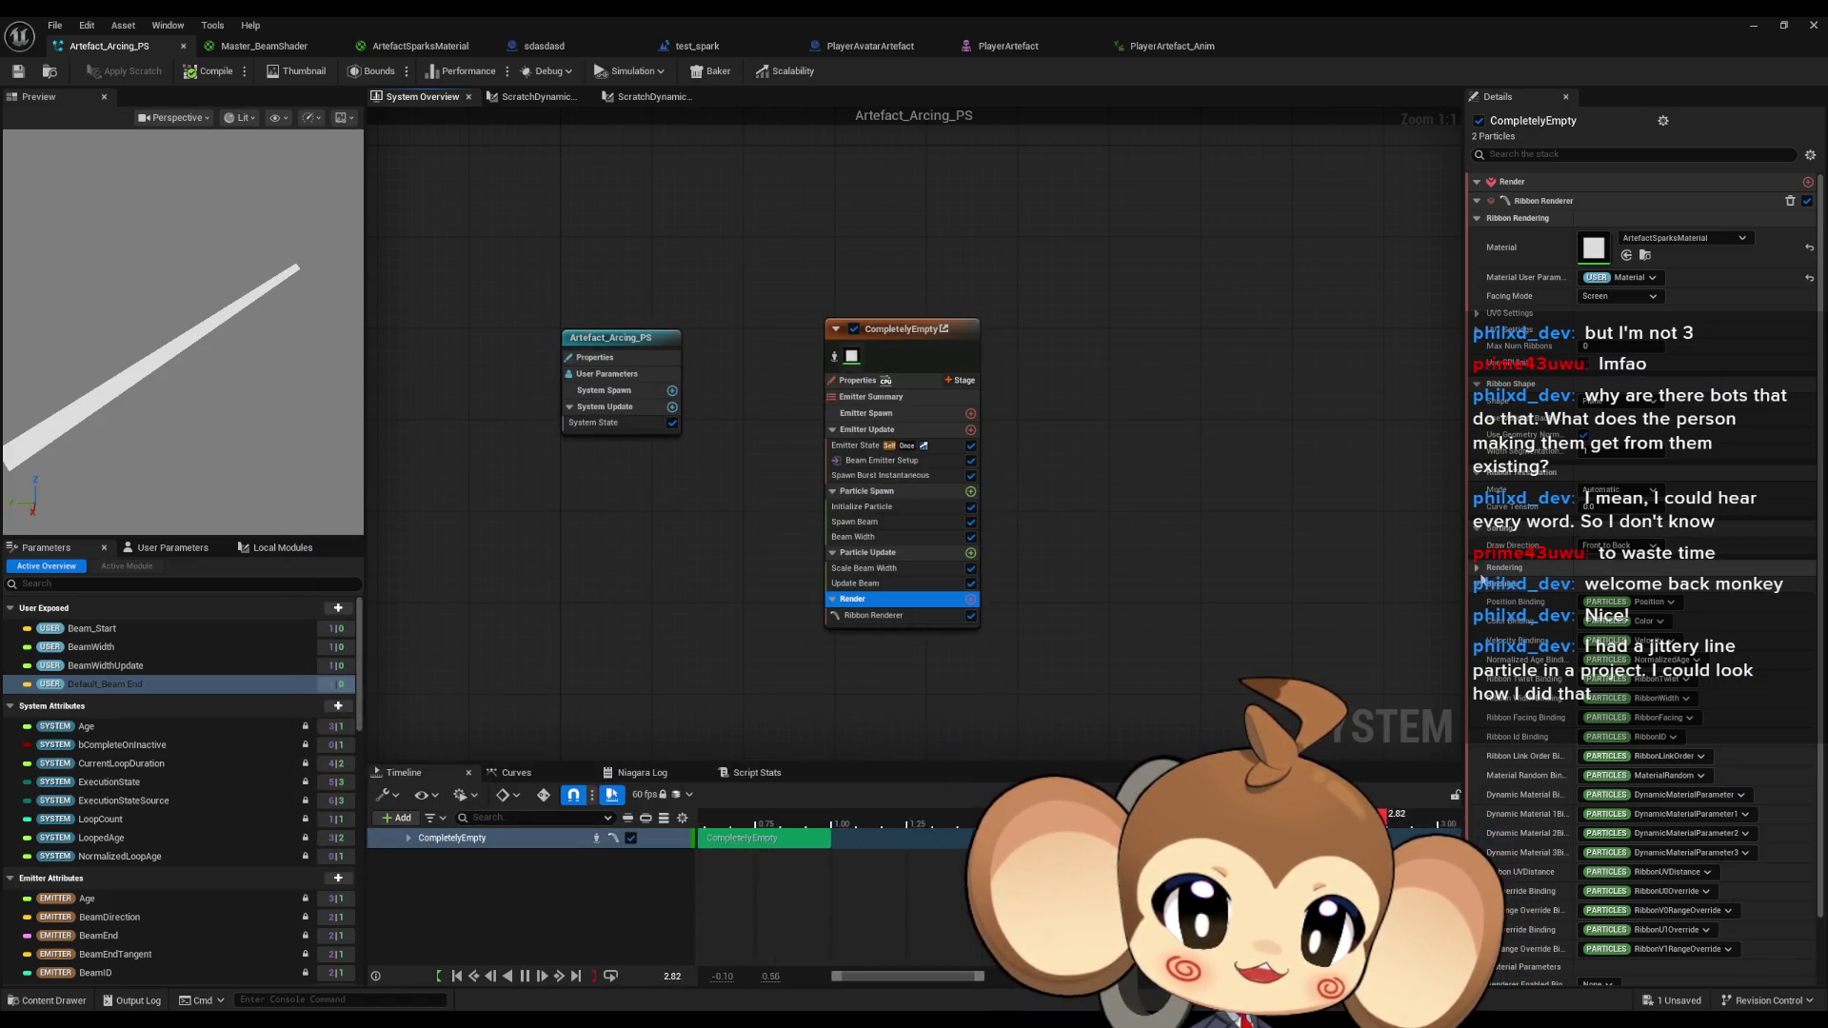
{"action": "left_click", "coordinate": [1514, 567]}
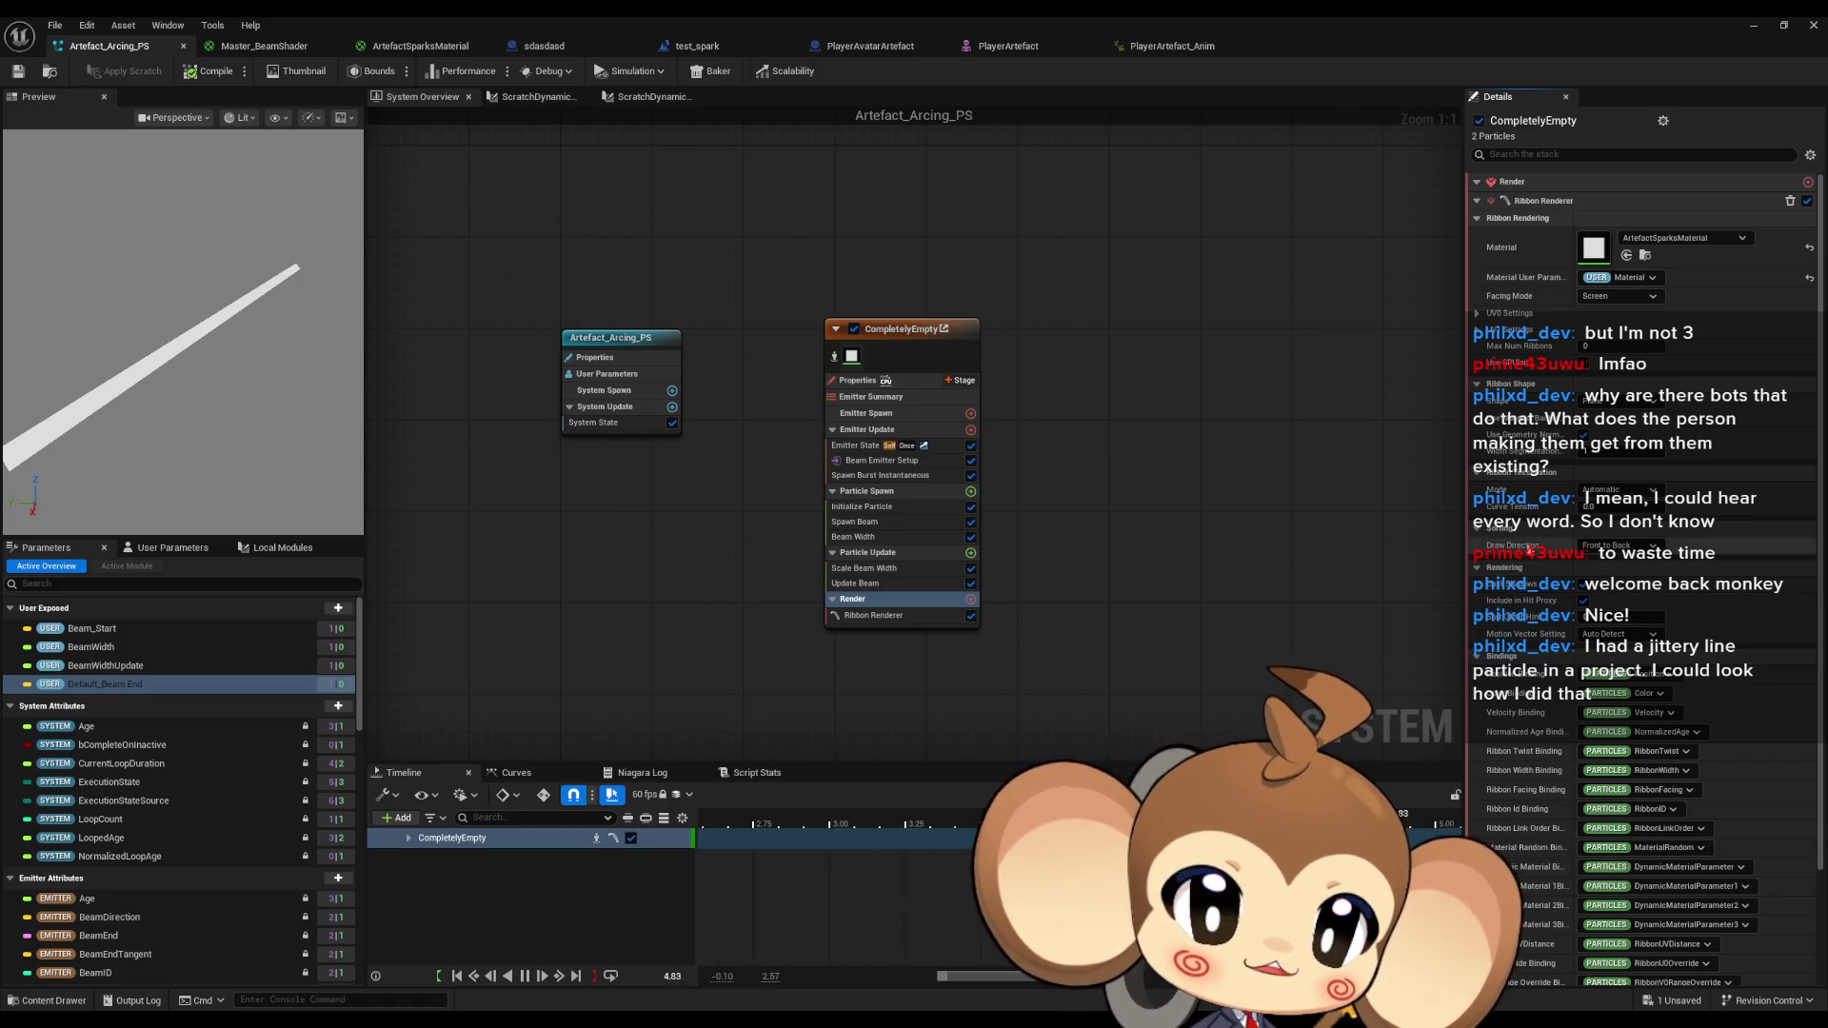
{"action": "scroll", "coordinate": [1643, 571], "scroll_direction": "down", "scroll_amount": 2}
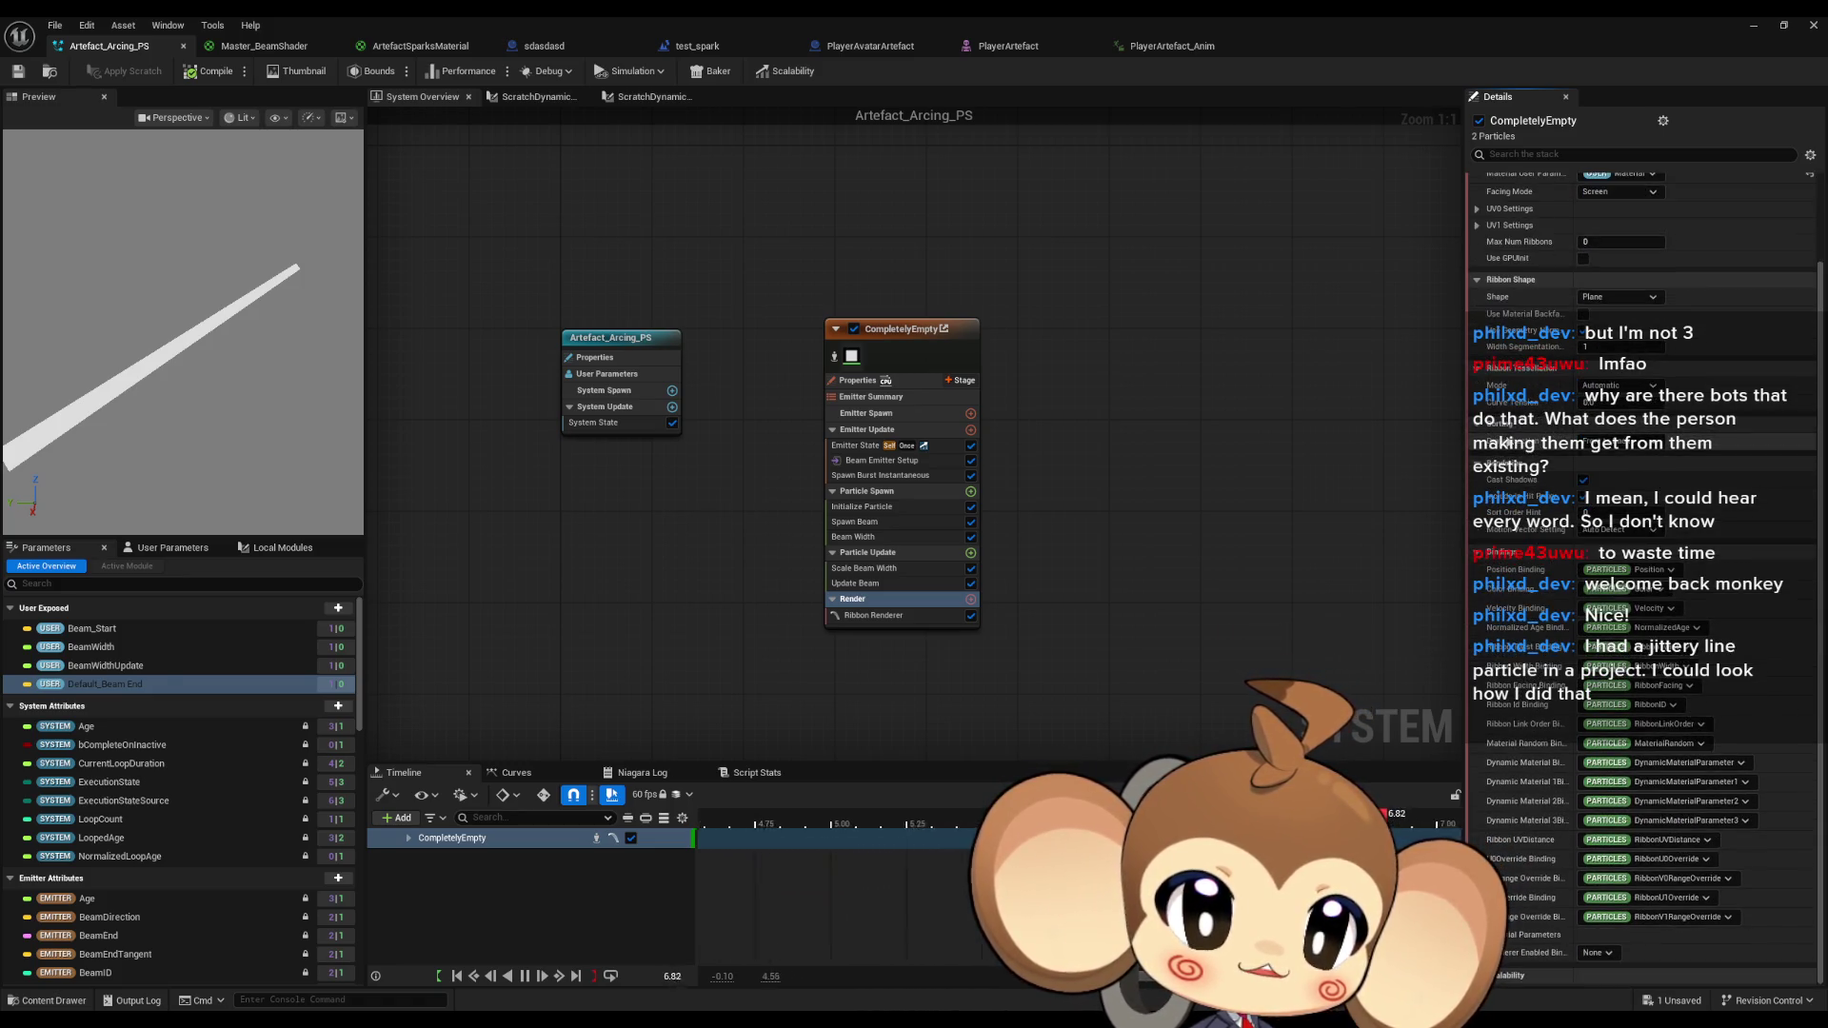
{"action": "scroll", "coordinate": [1550, 684], "scroll_direction": "up", "scroll_amount": 2}
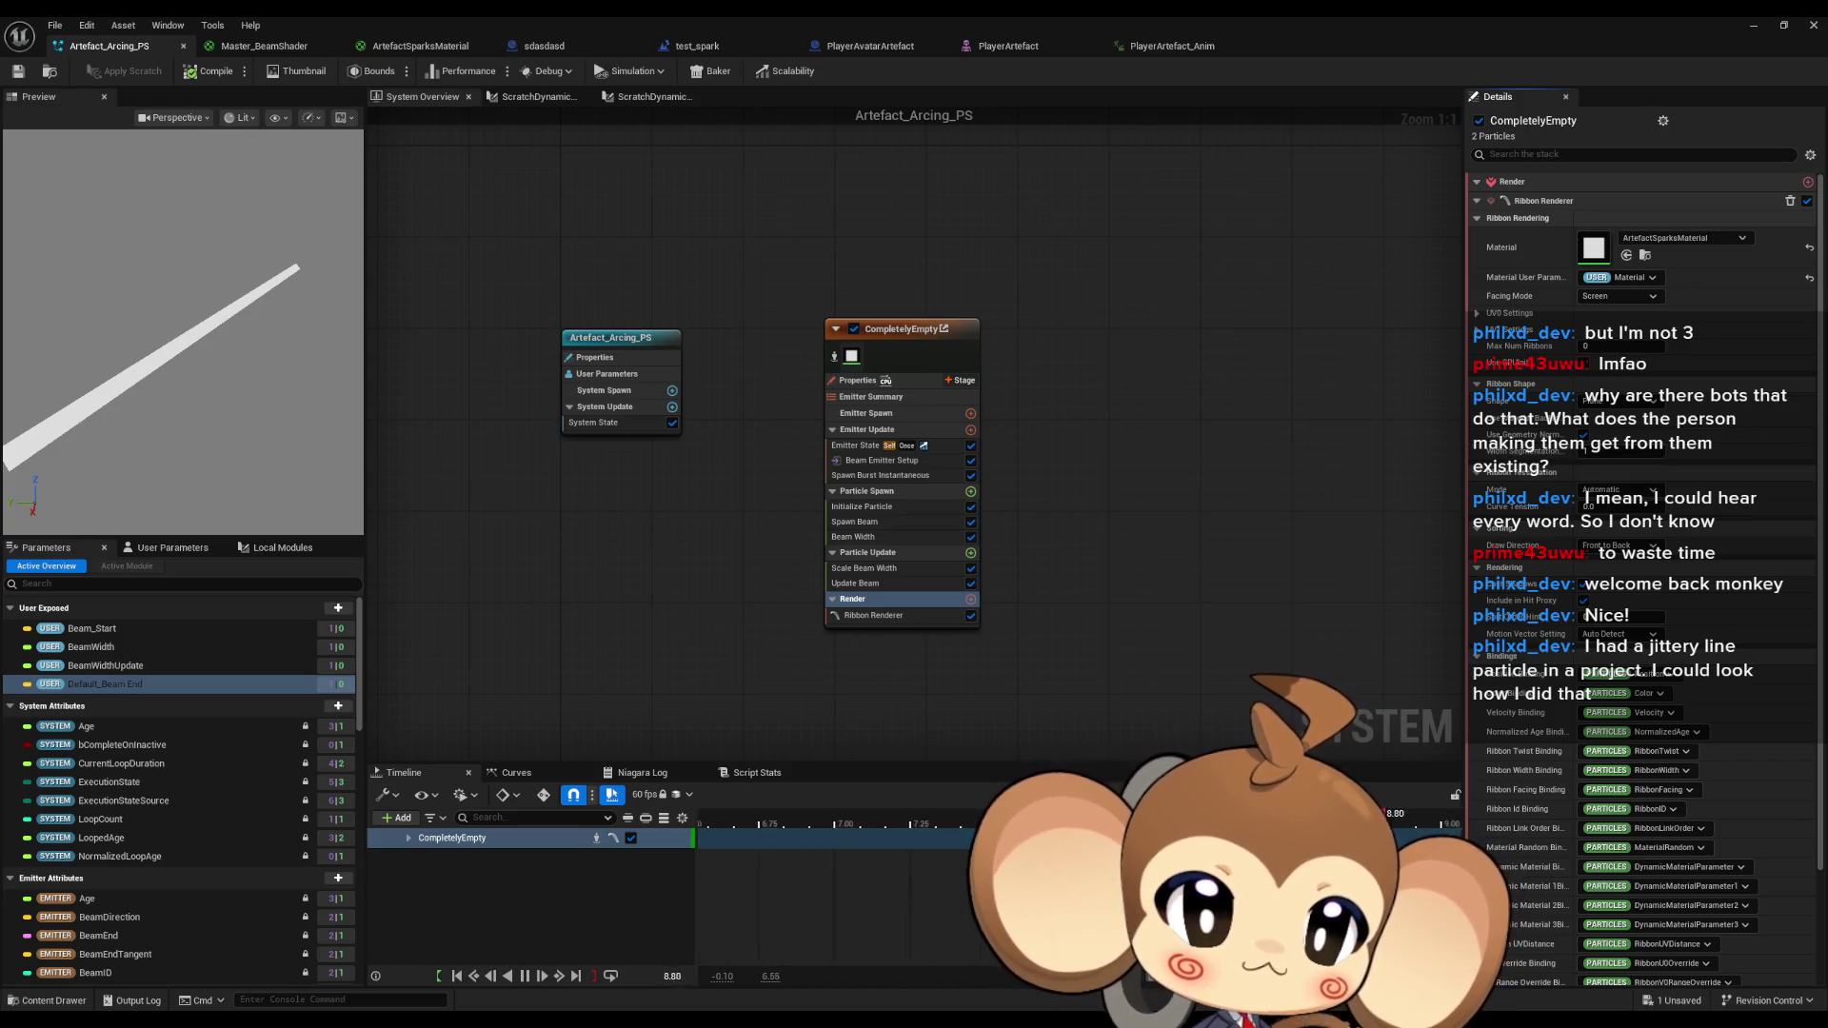
{"action": "key", "text": "alt+Tab"}
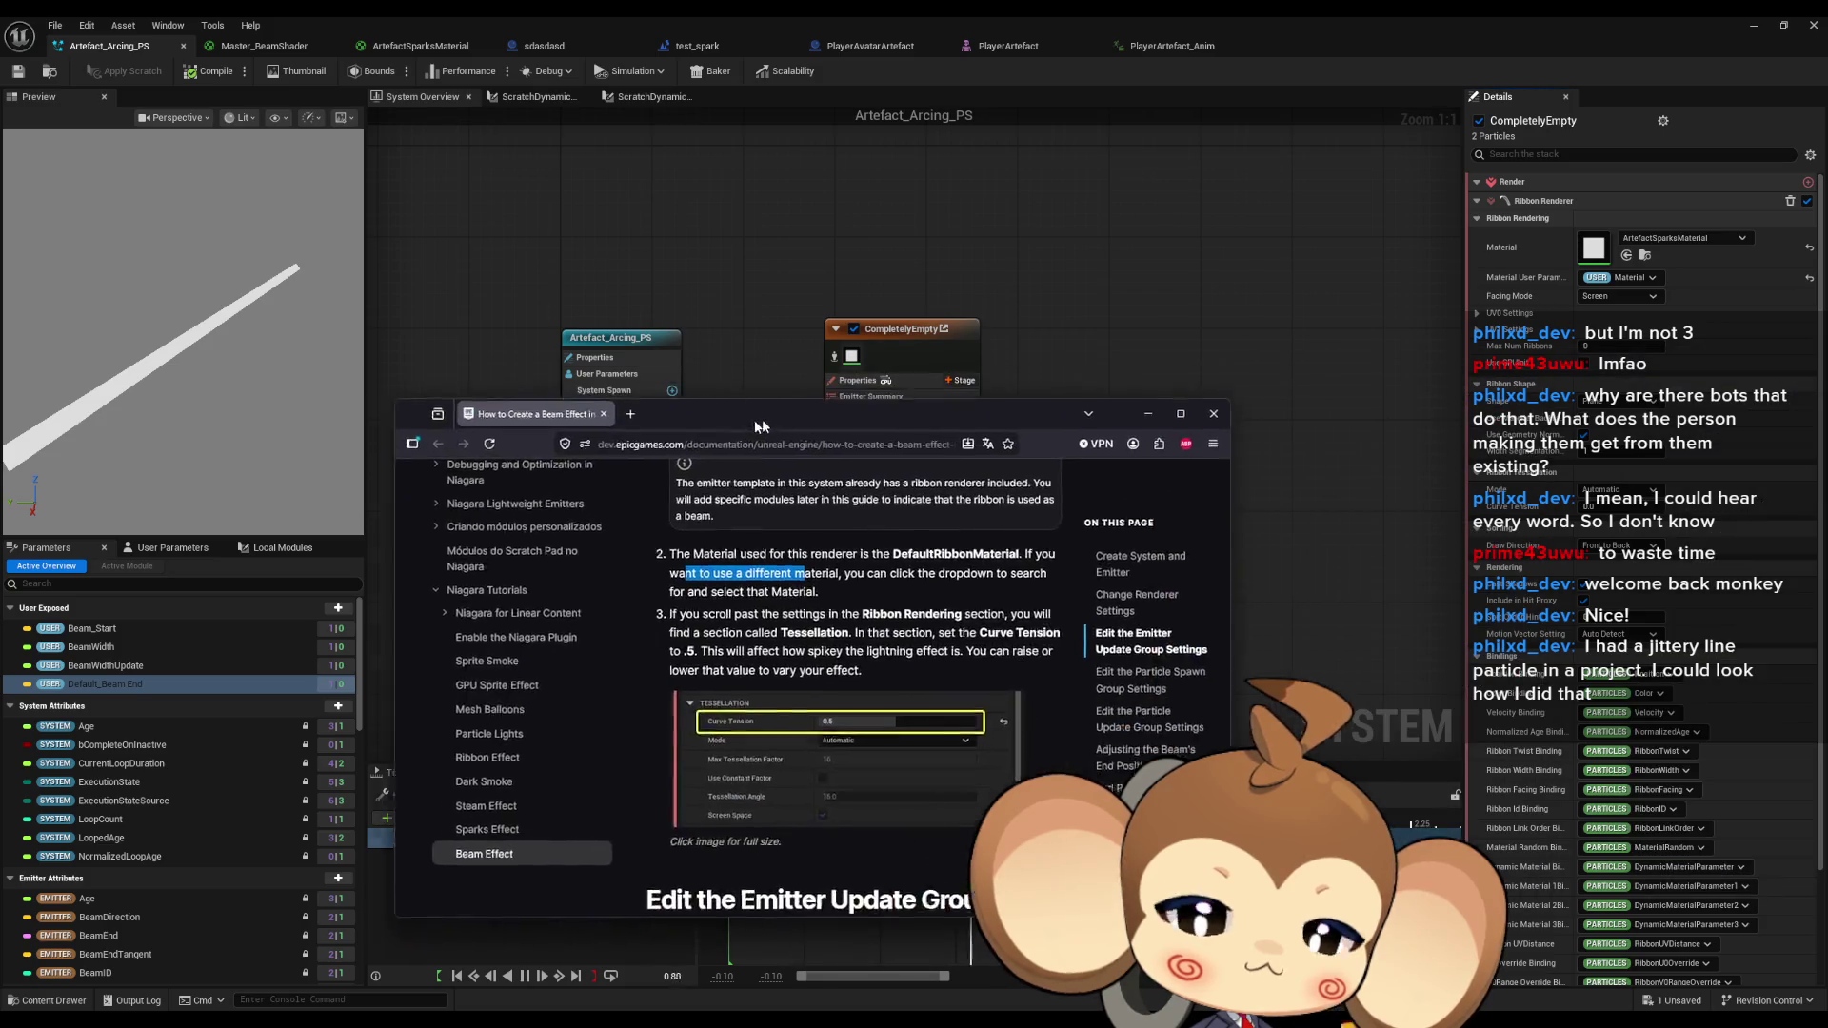
{"action": "left_click_drag", "start_coordinate": [724, 393], "coordinate": [723, 389]}
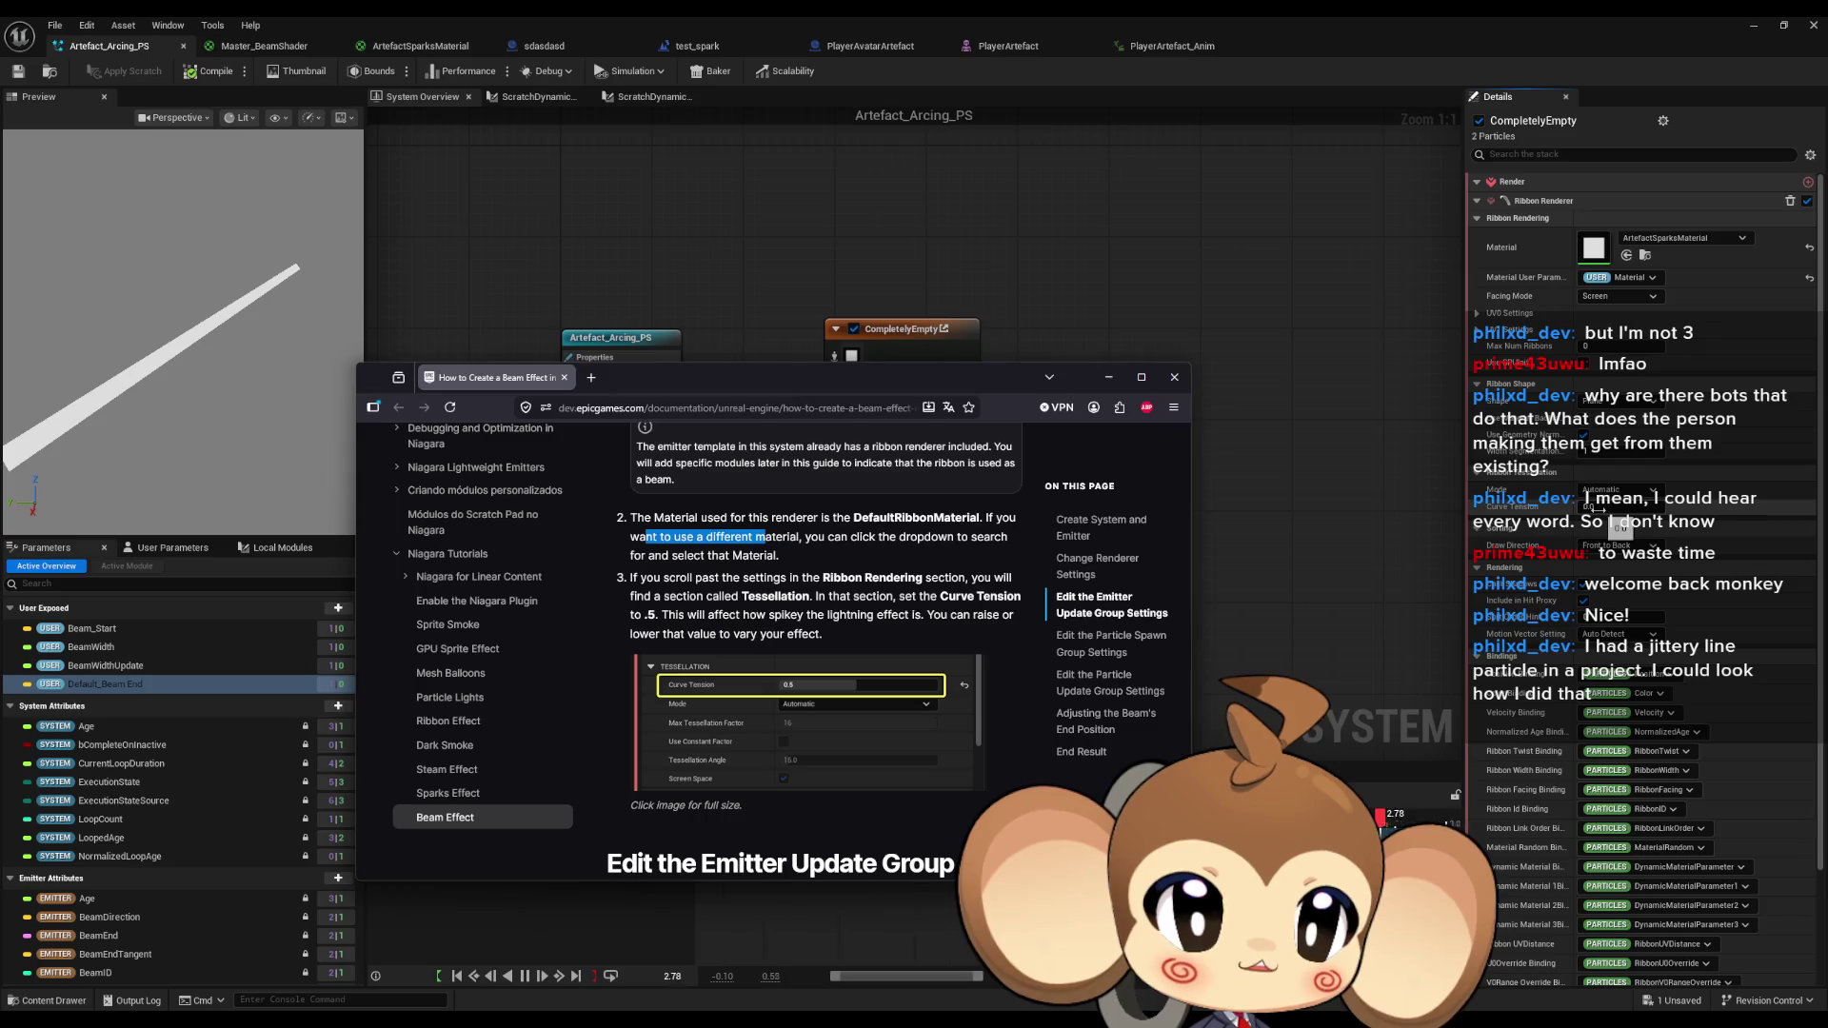
{"action": "left_click", "coordinate": [1597, 508]}
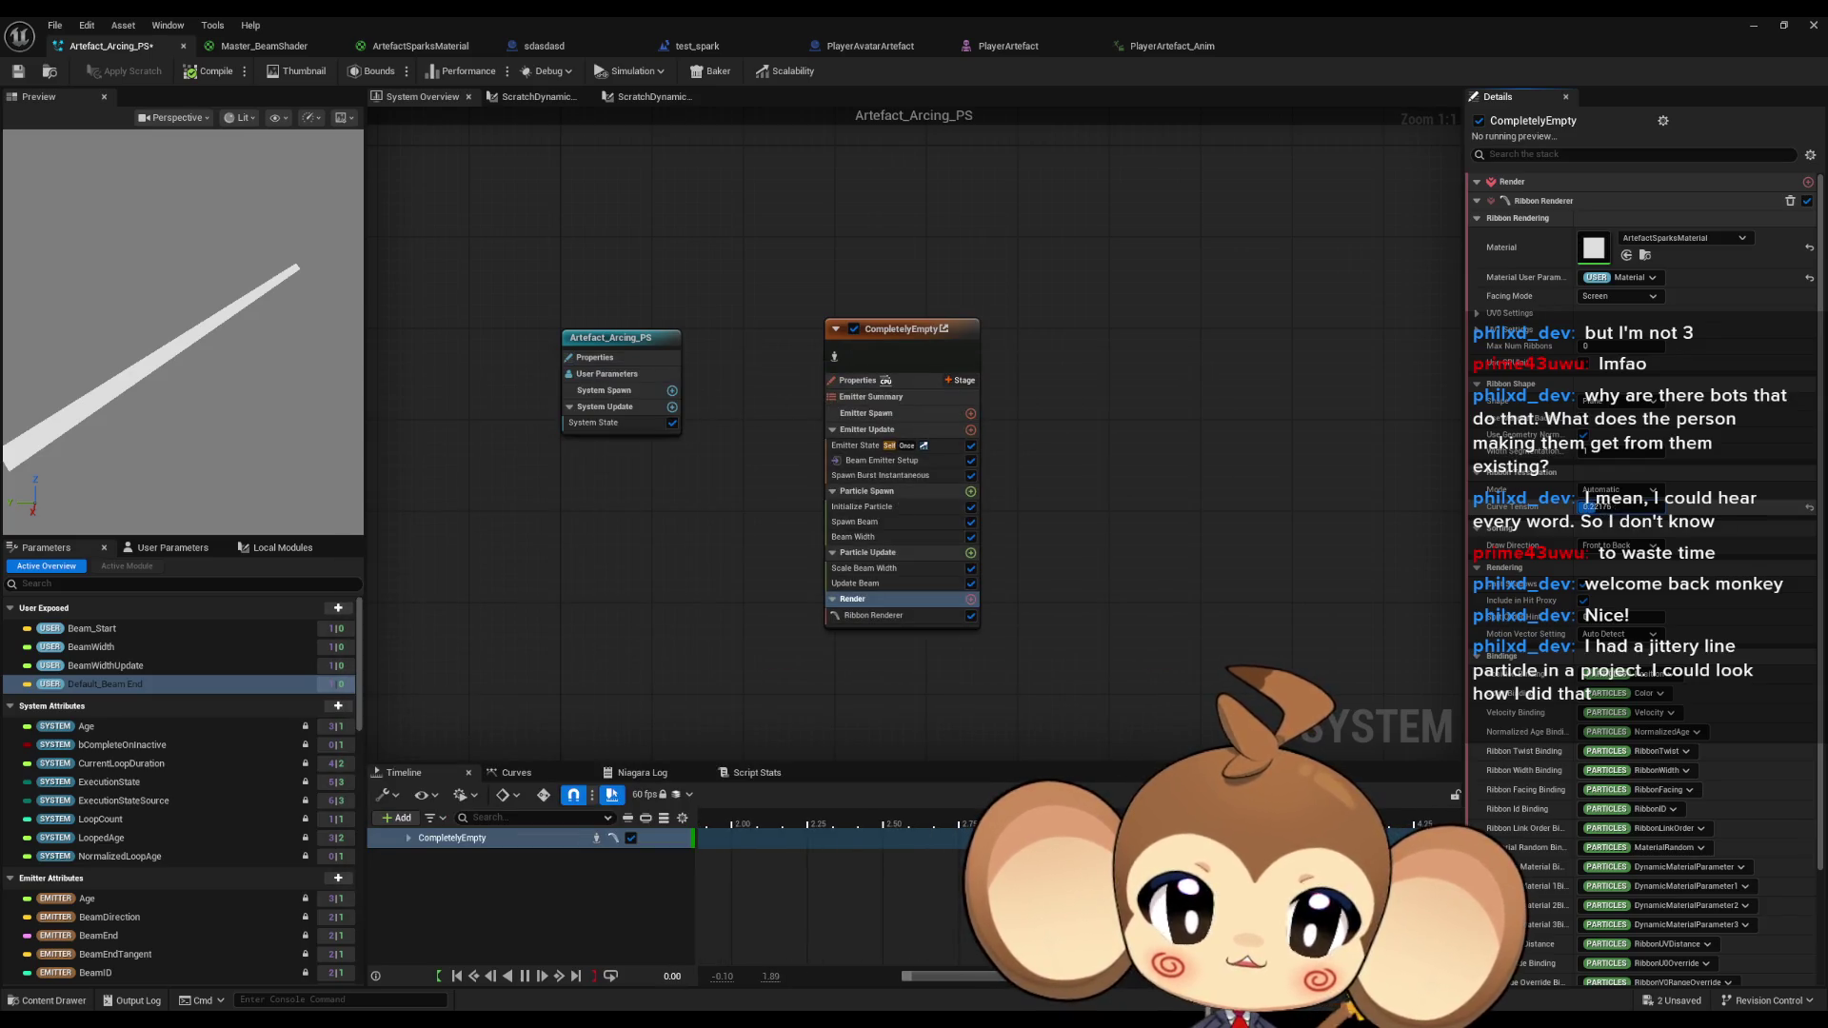
Set the ribbon's Curve Tension to 0.95, keeping tessellation Mode Automatic and Draw Direction Front to Back.
{"action": "left_click", "coordinate": [1597, 508]}
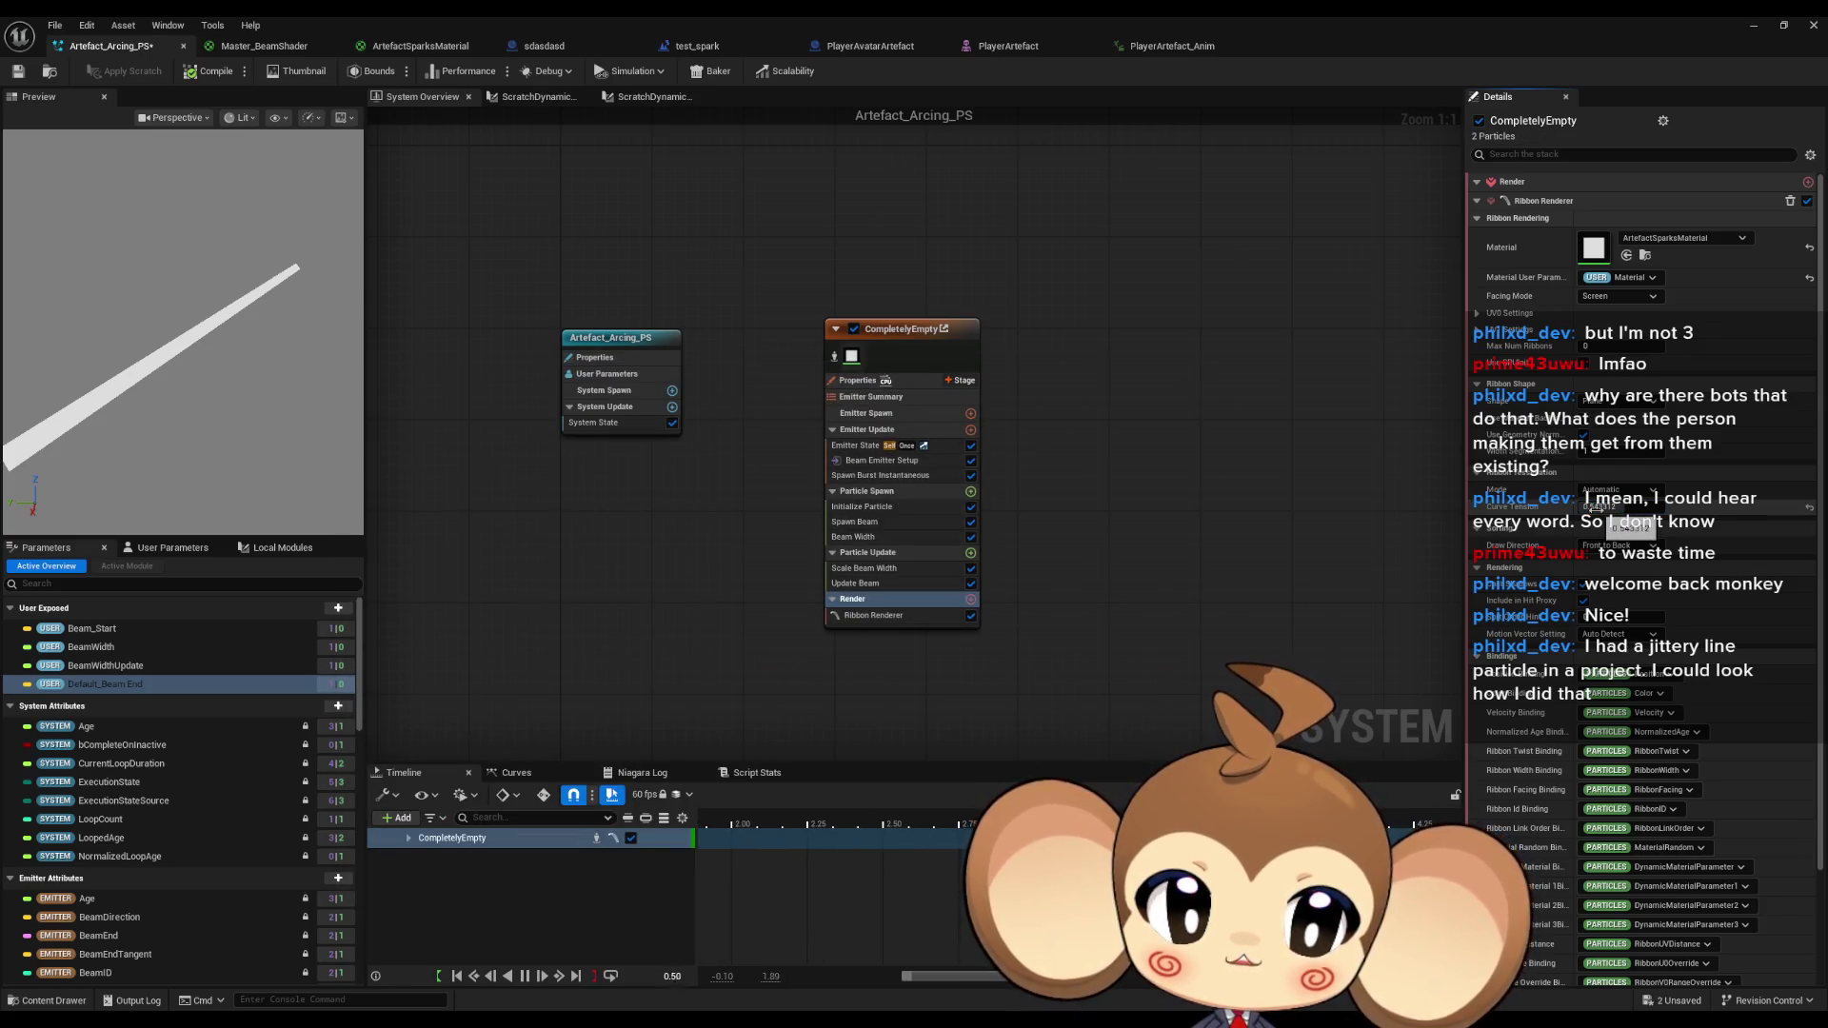
{"action": "type", "text": "0.95"}
{"action": "key", "text": "Return"}
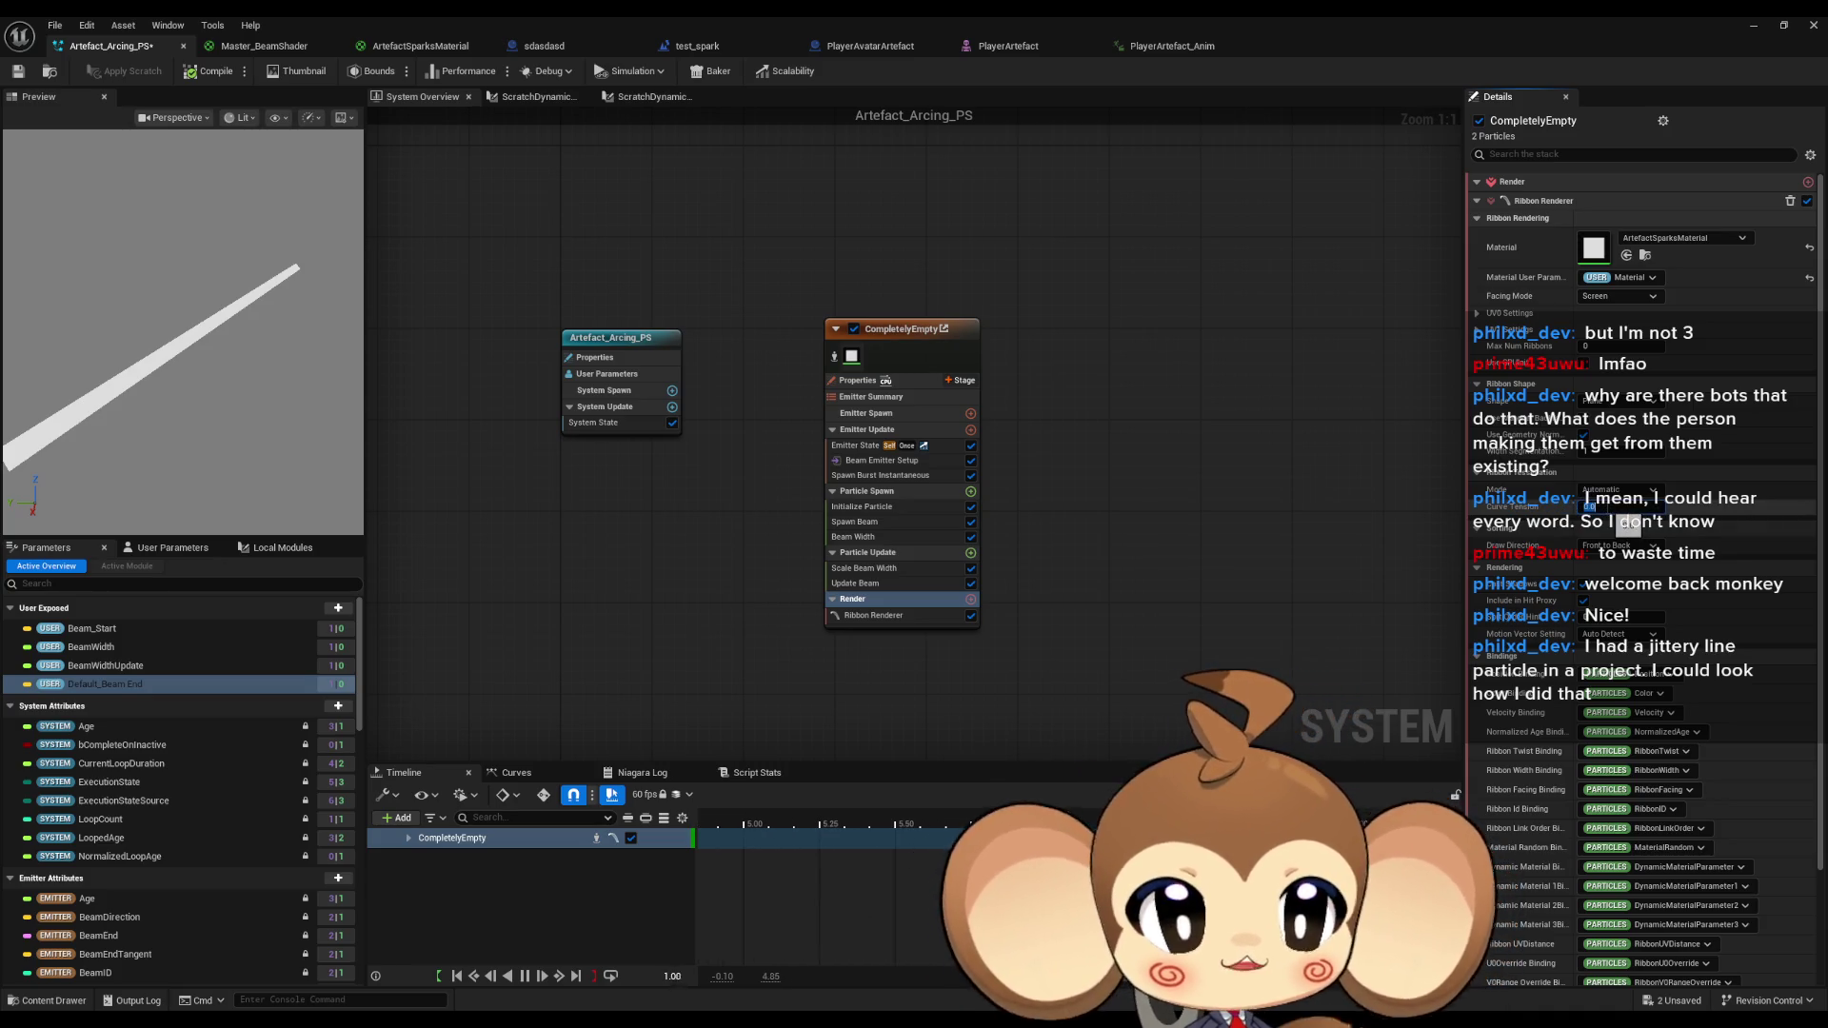
{"action": "left_click", "coordinate": [1623, 490]}
{"action": "left_click", "coordinate": [1623, 493]}
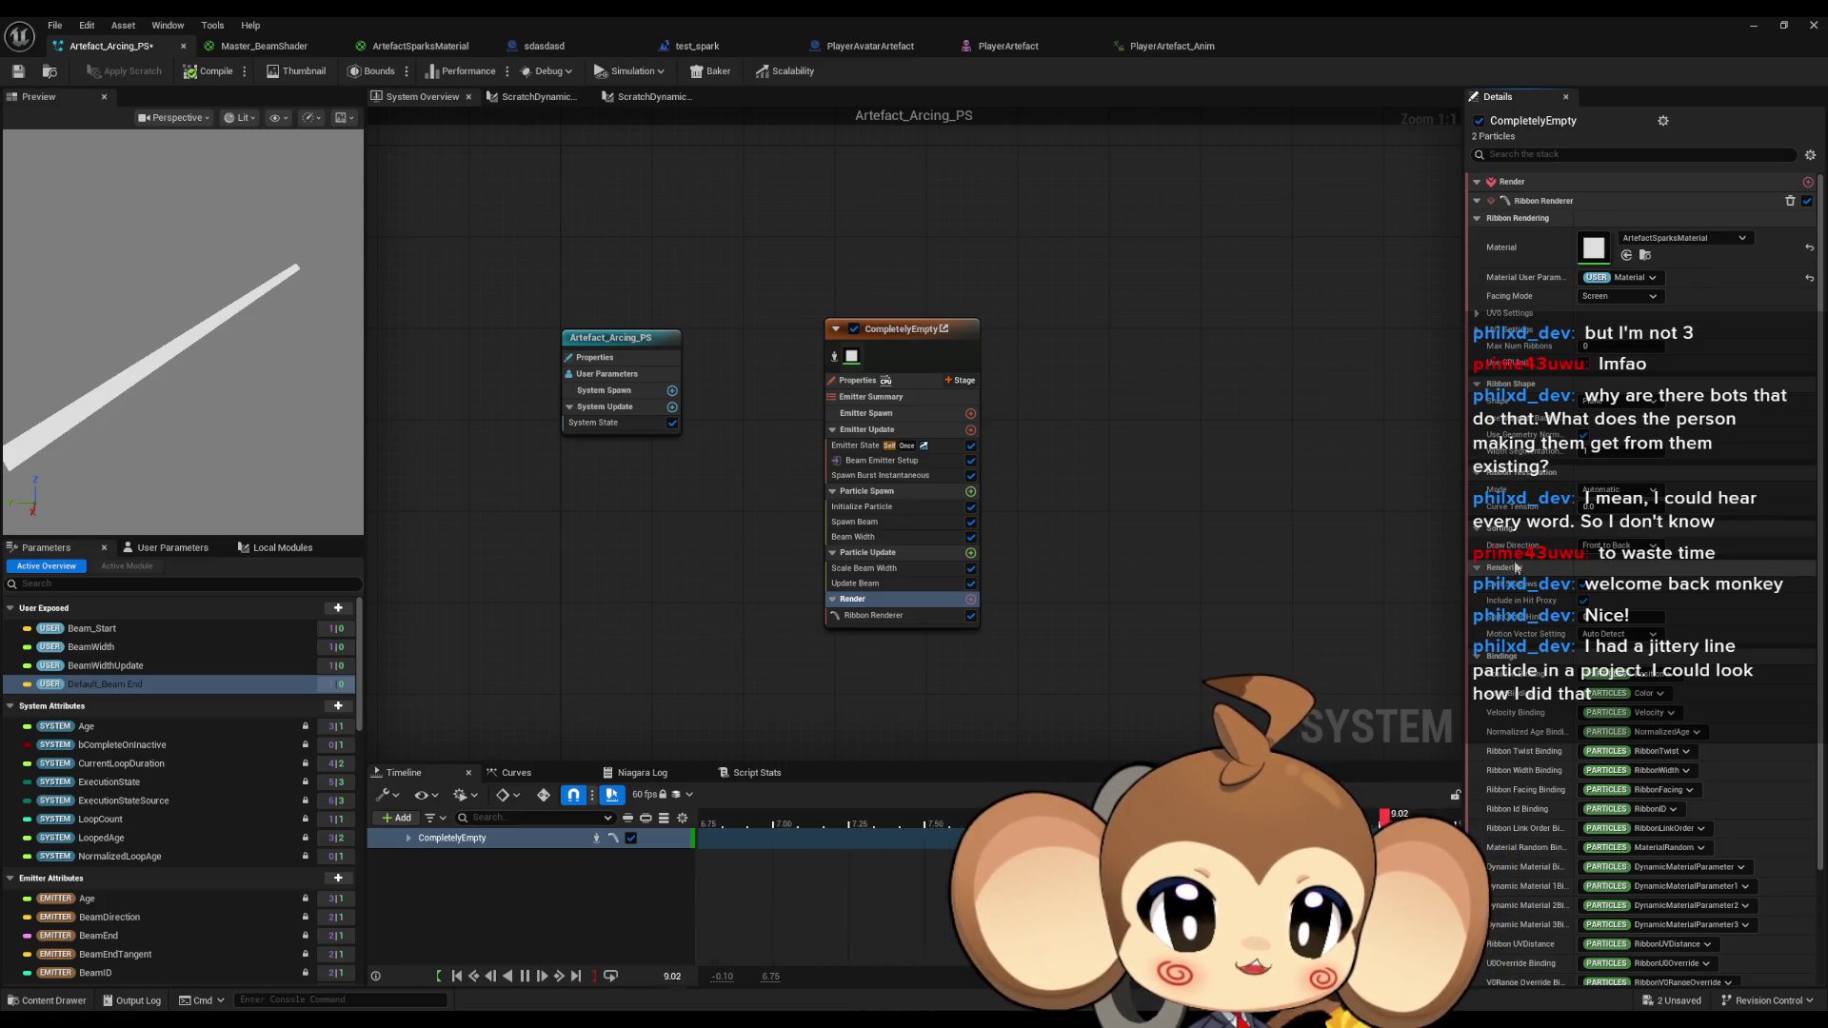
{"action": "left_click", "coordinate": [1617, 548]}
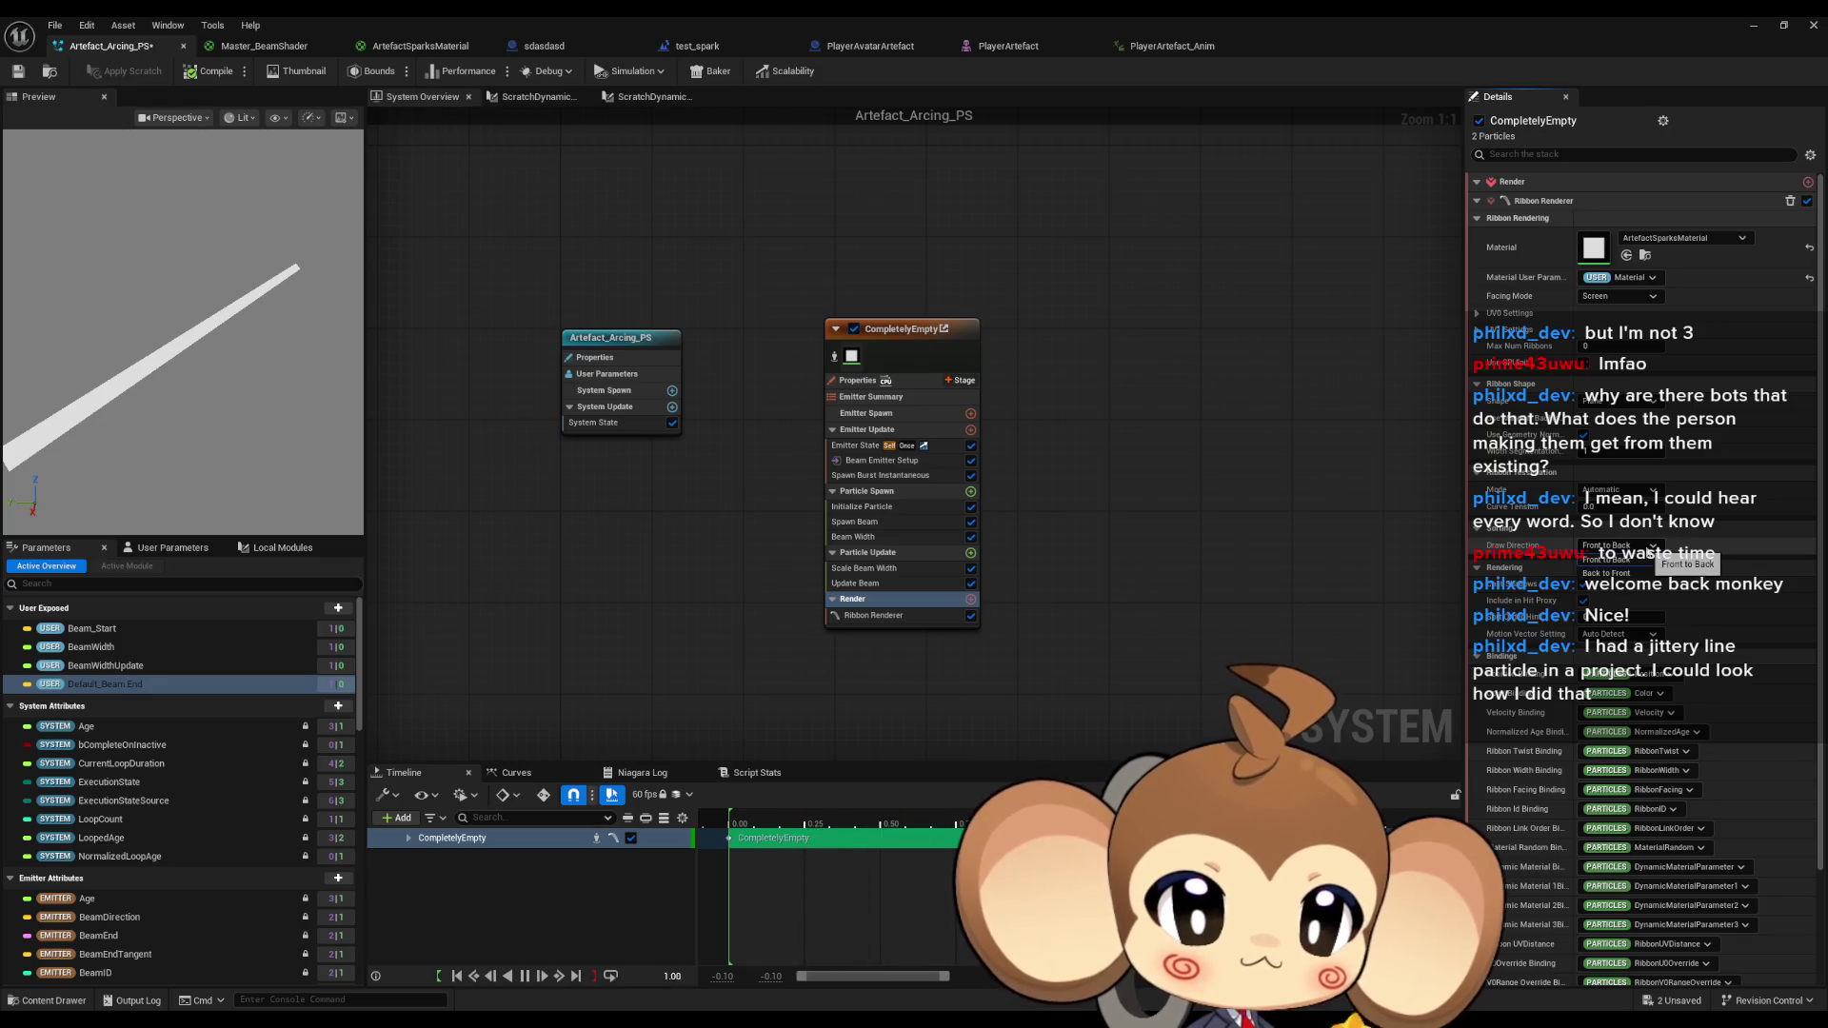
{"action": "left_click", "coordinate": [1609, 560]}
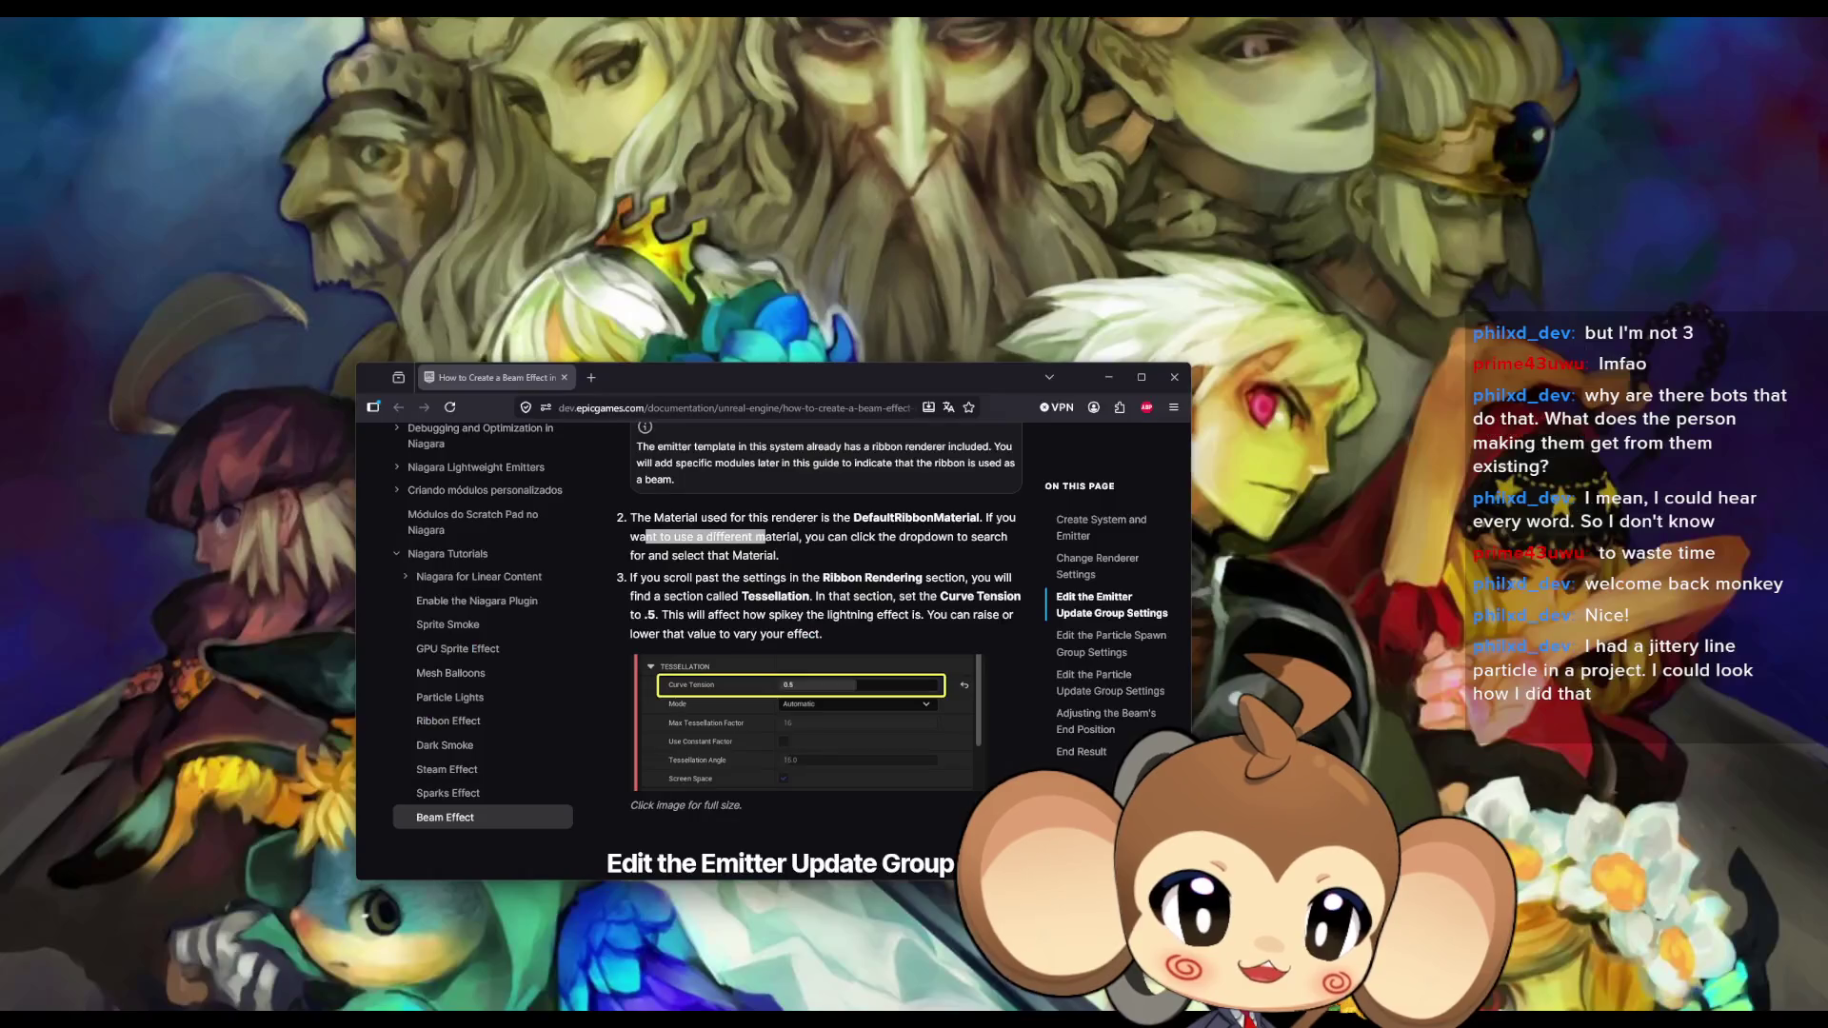
Scroll the beam tutorial down and maximize the browser at the Emitter Update Group Settings section.
{"action": "scroll", "coordinate": [814, 652], "scroll_direction": "down", "scroll_amount": 3}
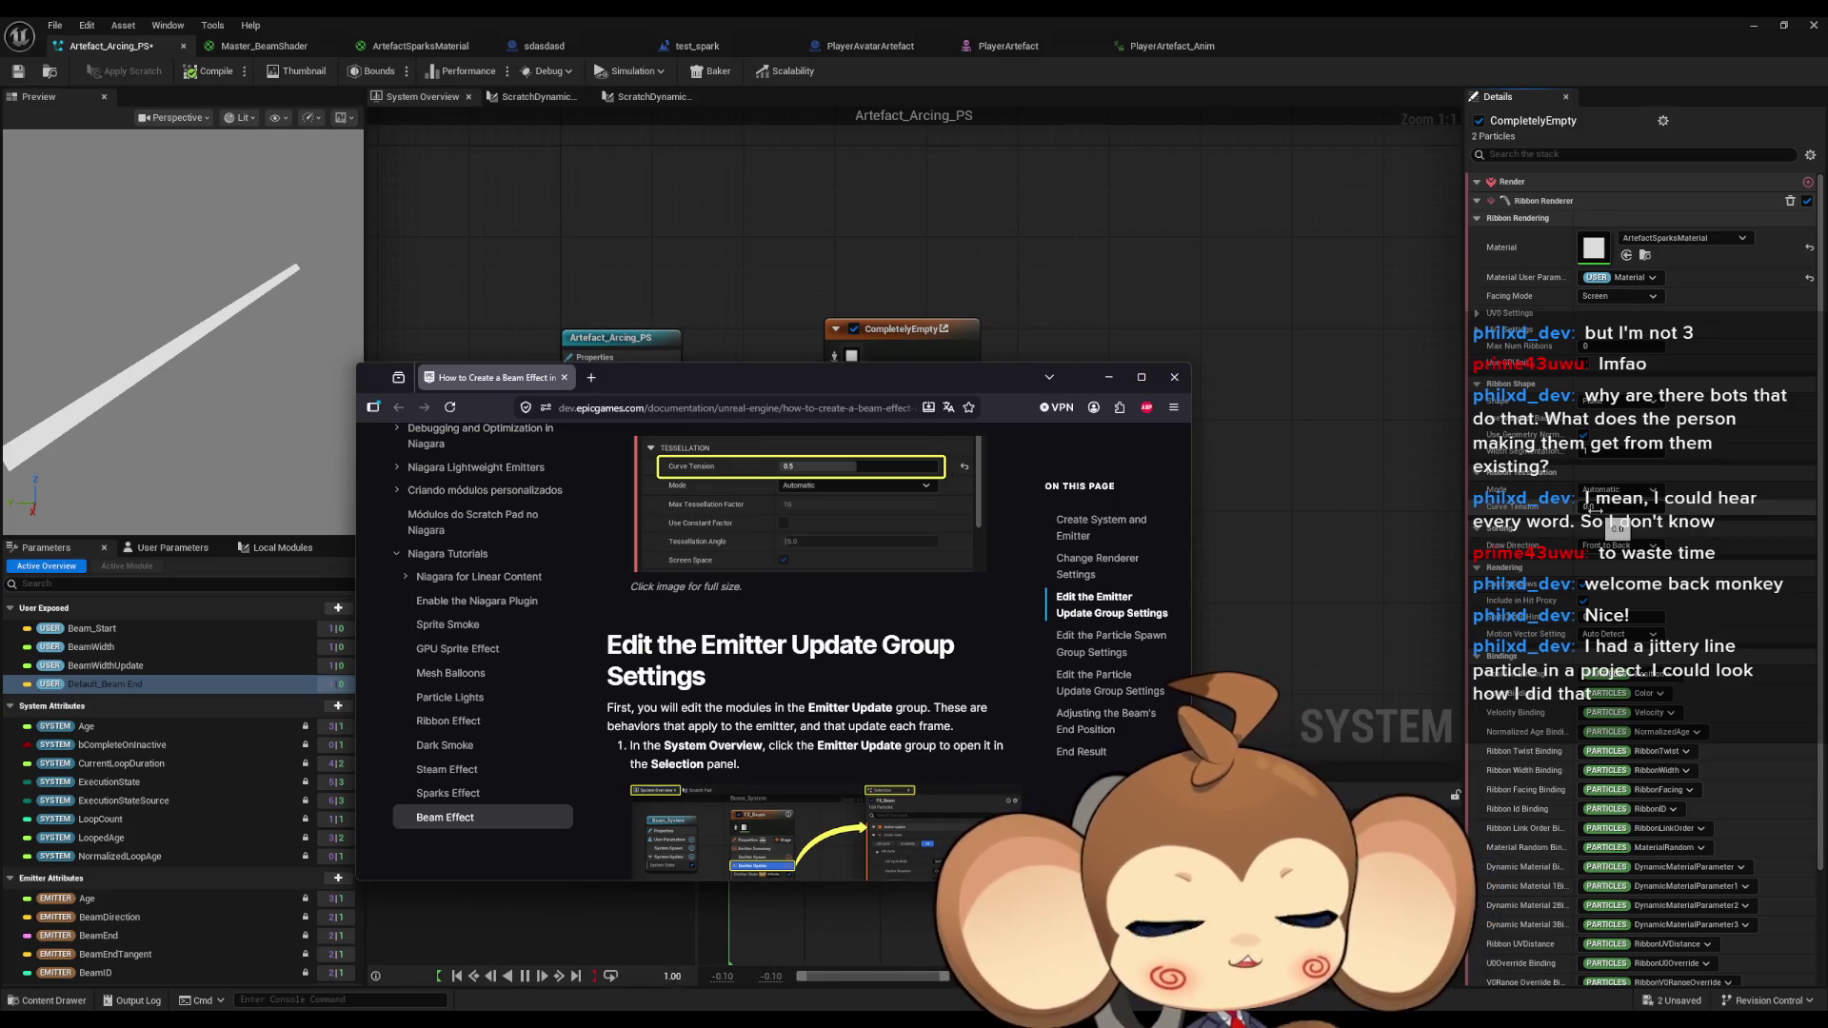
{"action": "scroll", "coordinate": [916, 636], "scroll_direction": "down", "scroll_amount": 1}
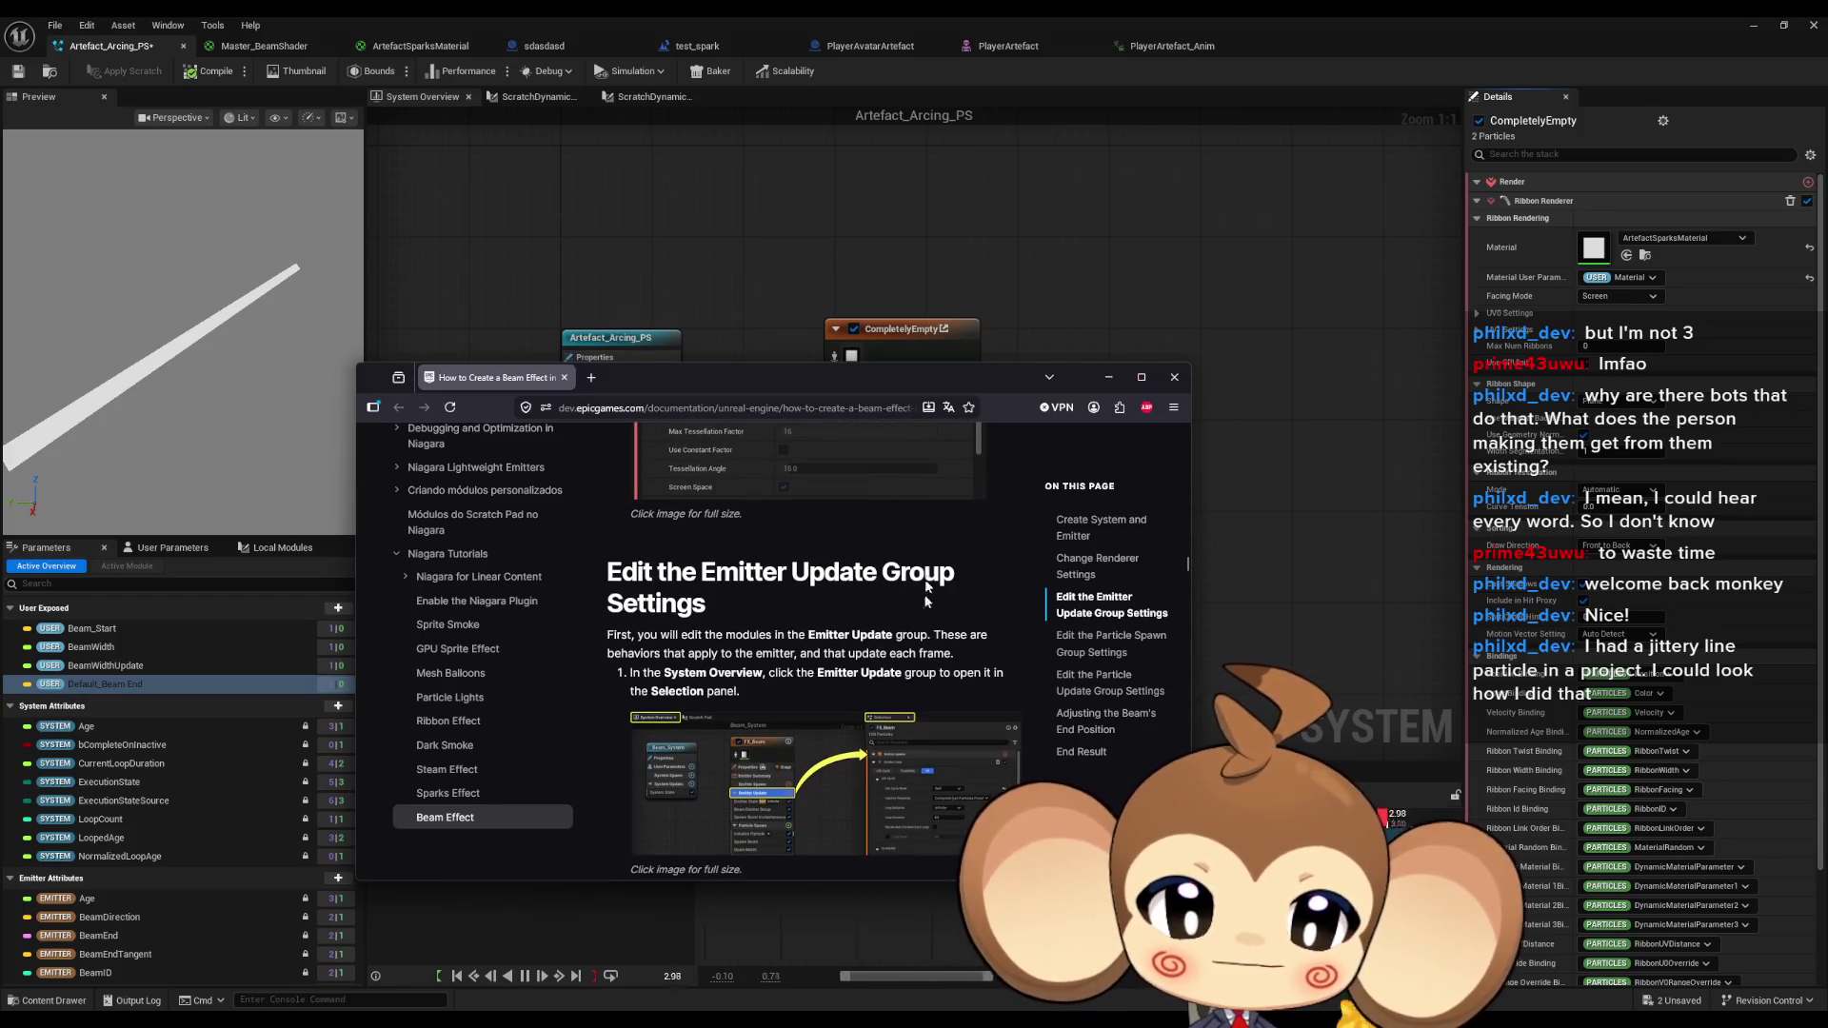
{"action": "left_click_drag", "start_coordinate": [825, 377], "coordinate": [924, 371]}
{"action": "double_click", "coordinate": [924, 371]}
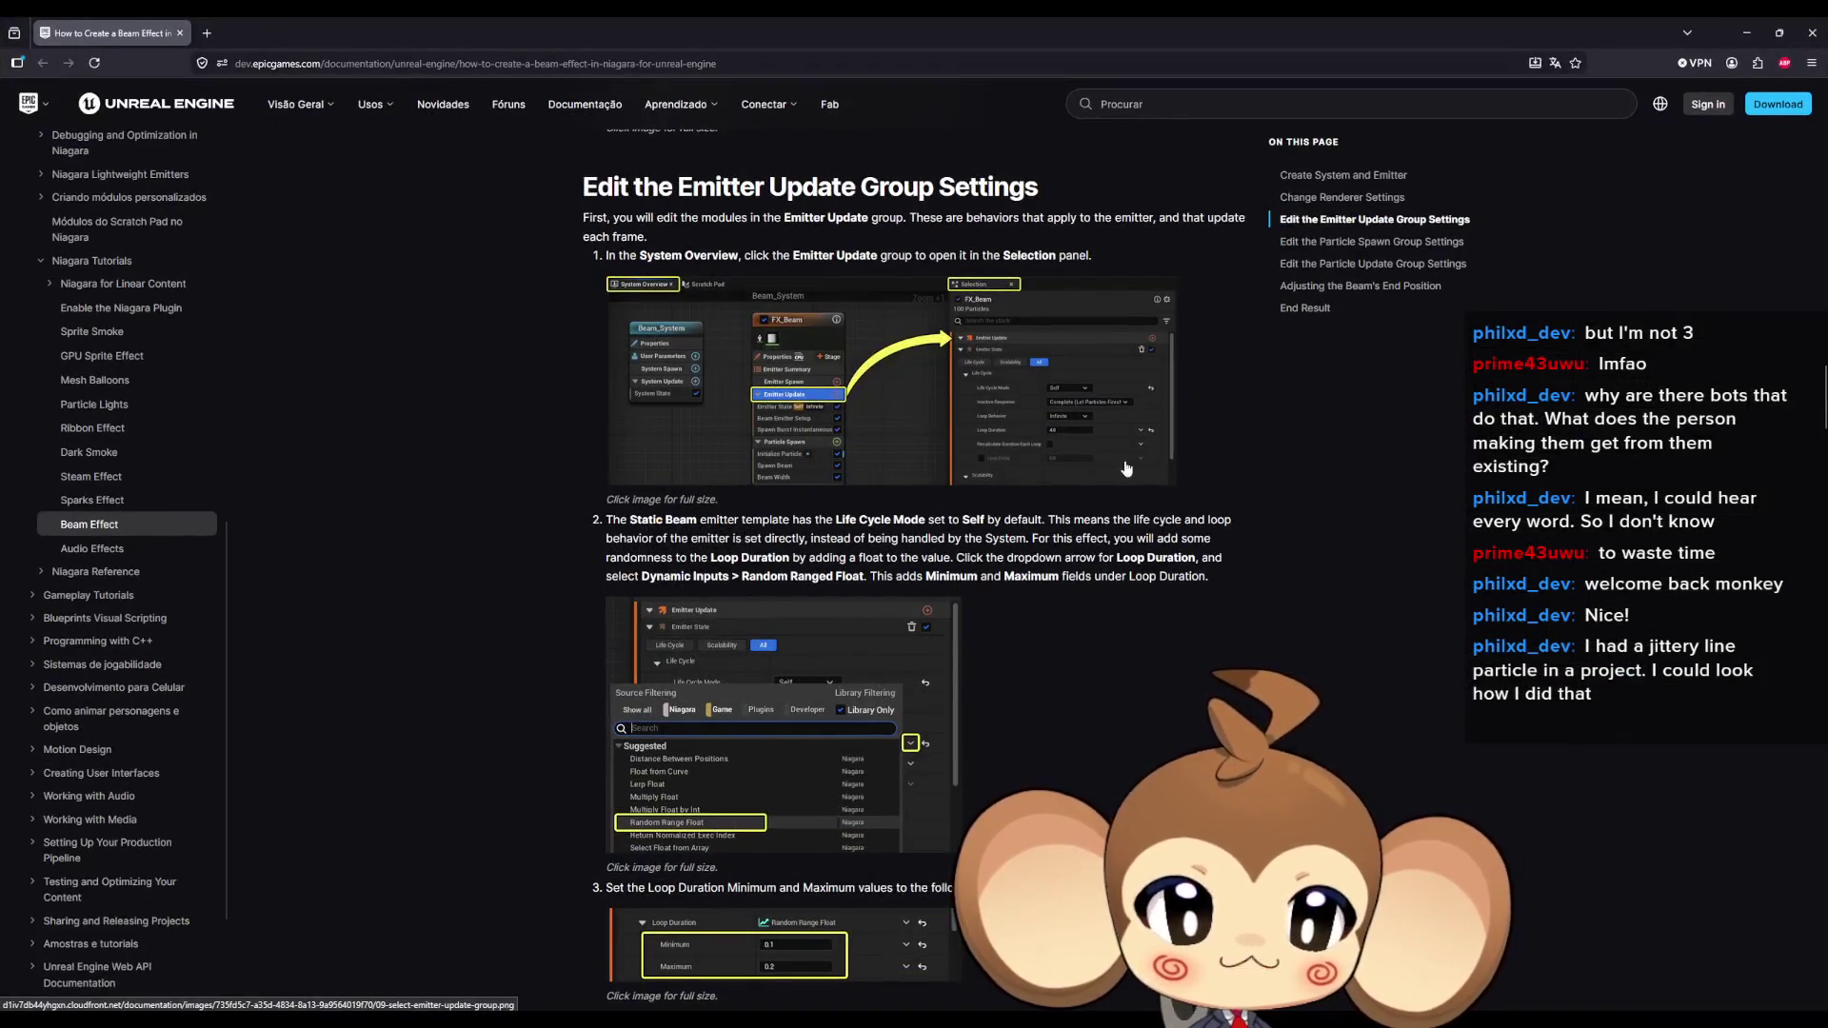
Read down the beam tutorial, highlighting the Static Beam template and Beam End Tangent sentences.
{"action": "scroll", "coordinate": [1125, 466], "scroll_direction": "up", "scroll_amount": 3}
{"action": "left_click_drag", "start_coordinate": [643, 406], "coordinate": [940, 406]}
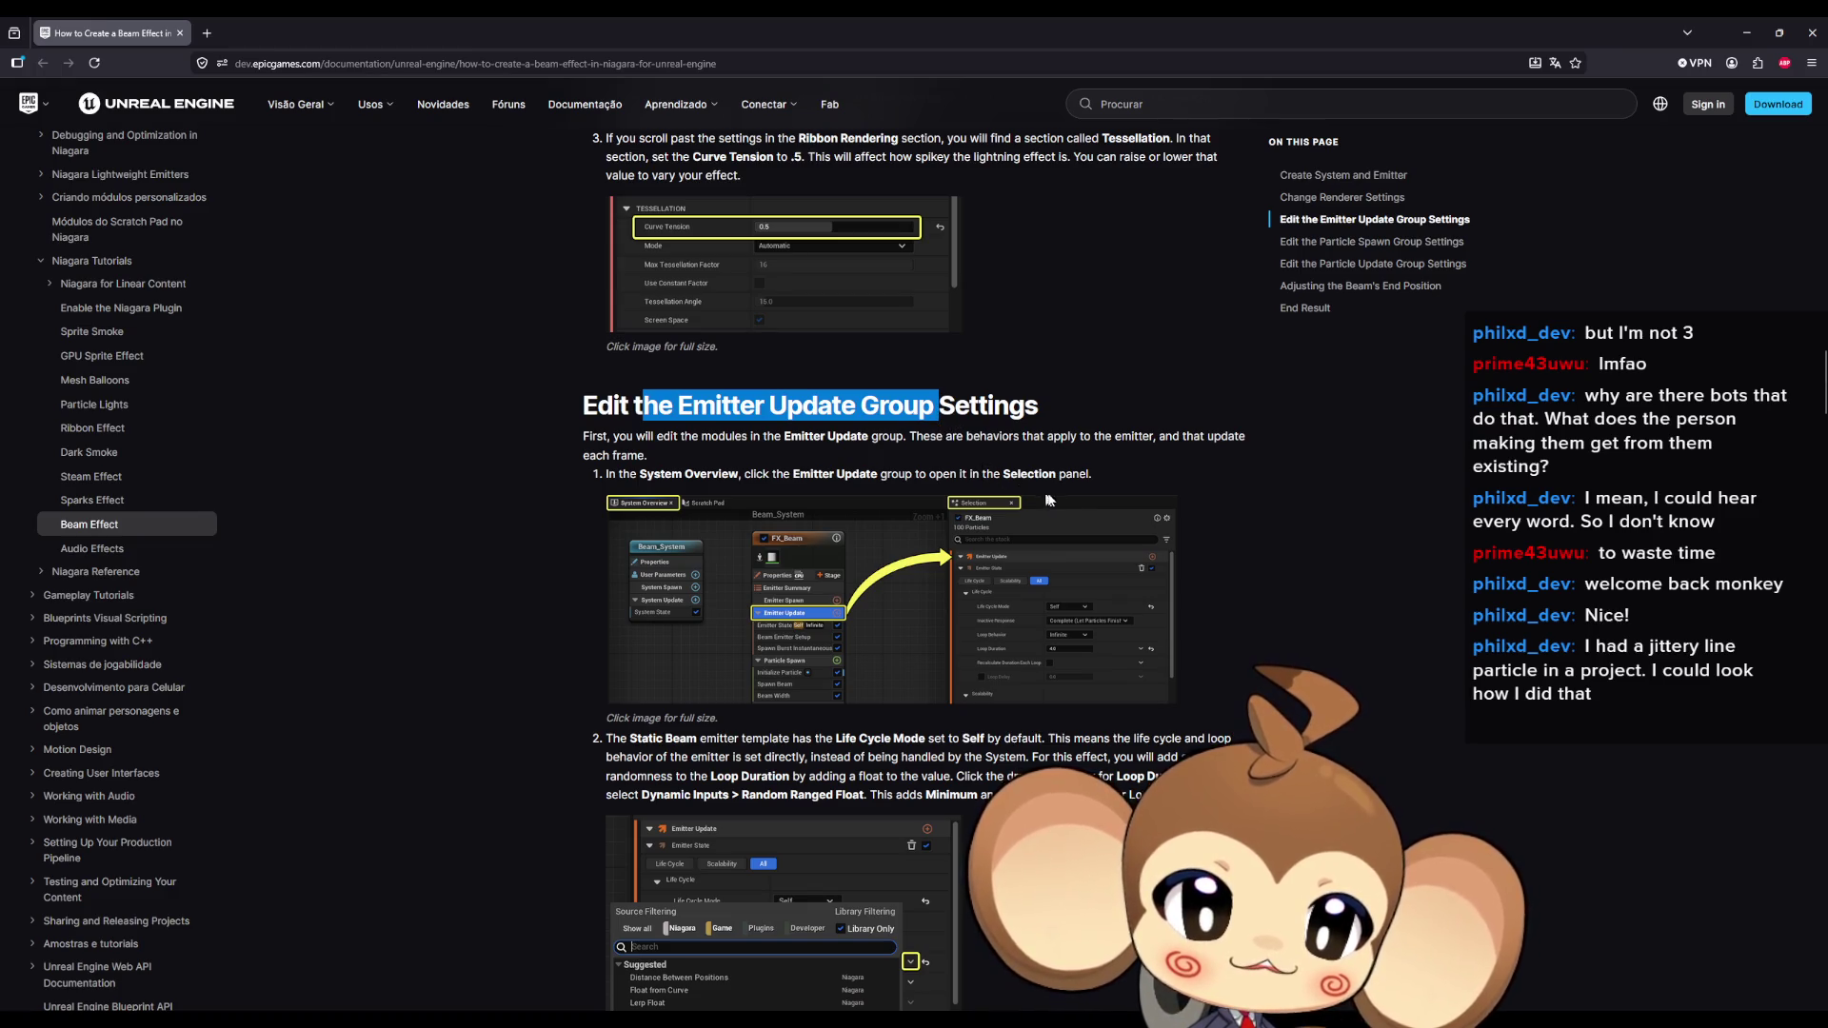
{"action": "scroll", "coordinate": [1070, 493], "scroll_direction": "down", "scroll_amount": 3}
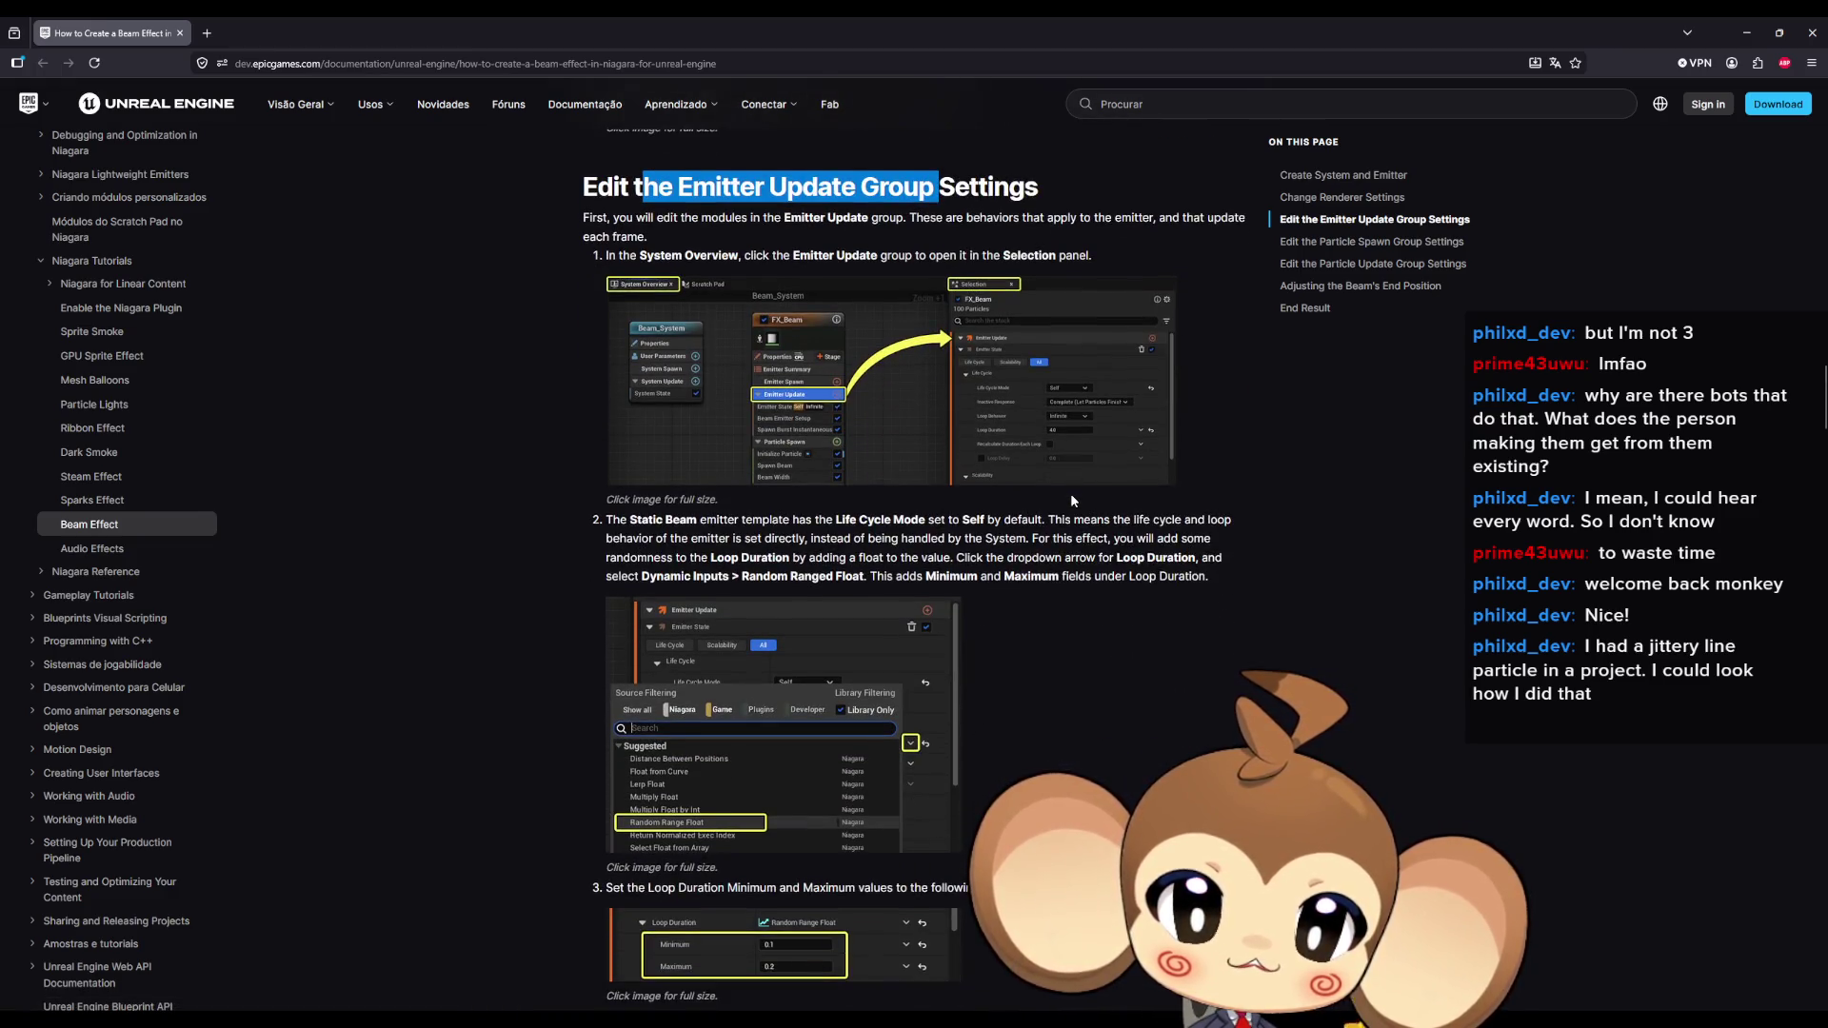
{"action": "left_click_drag", "start_coordinate": [667, 520], "coordinate": [767, 522]}
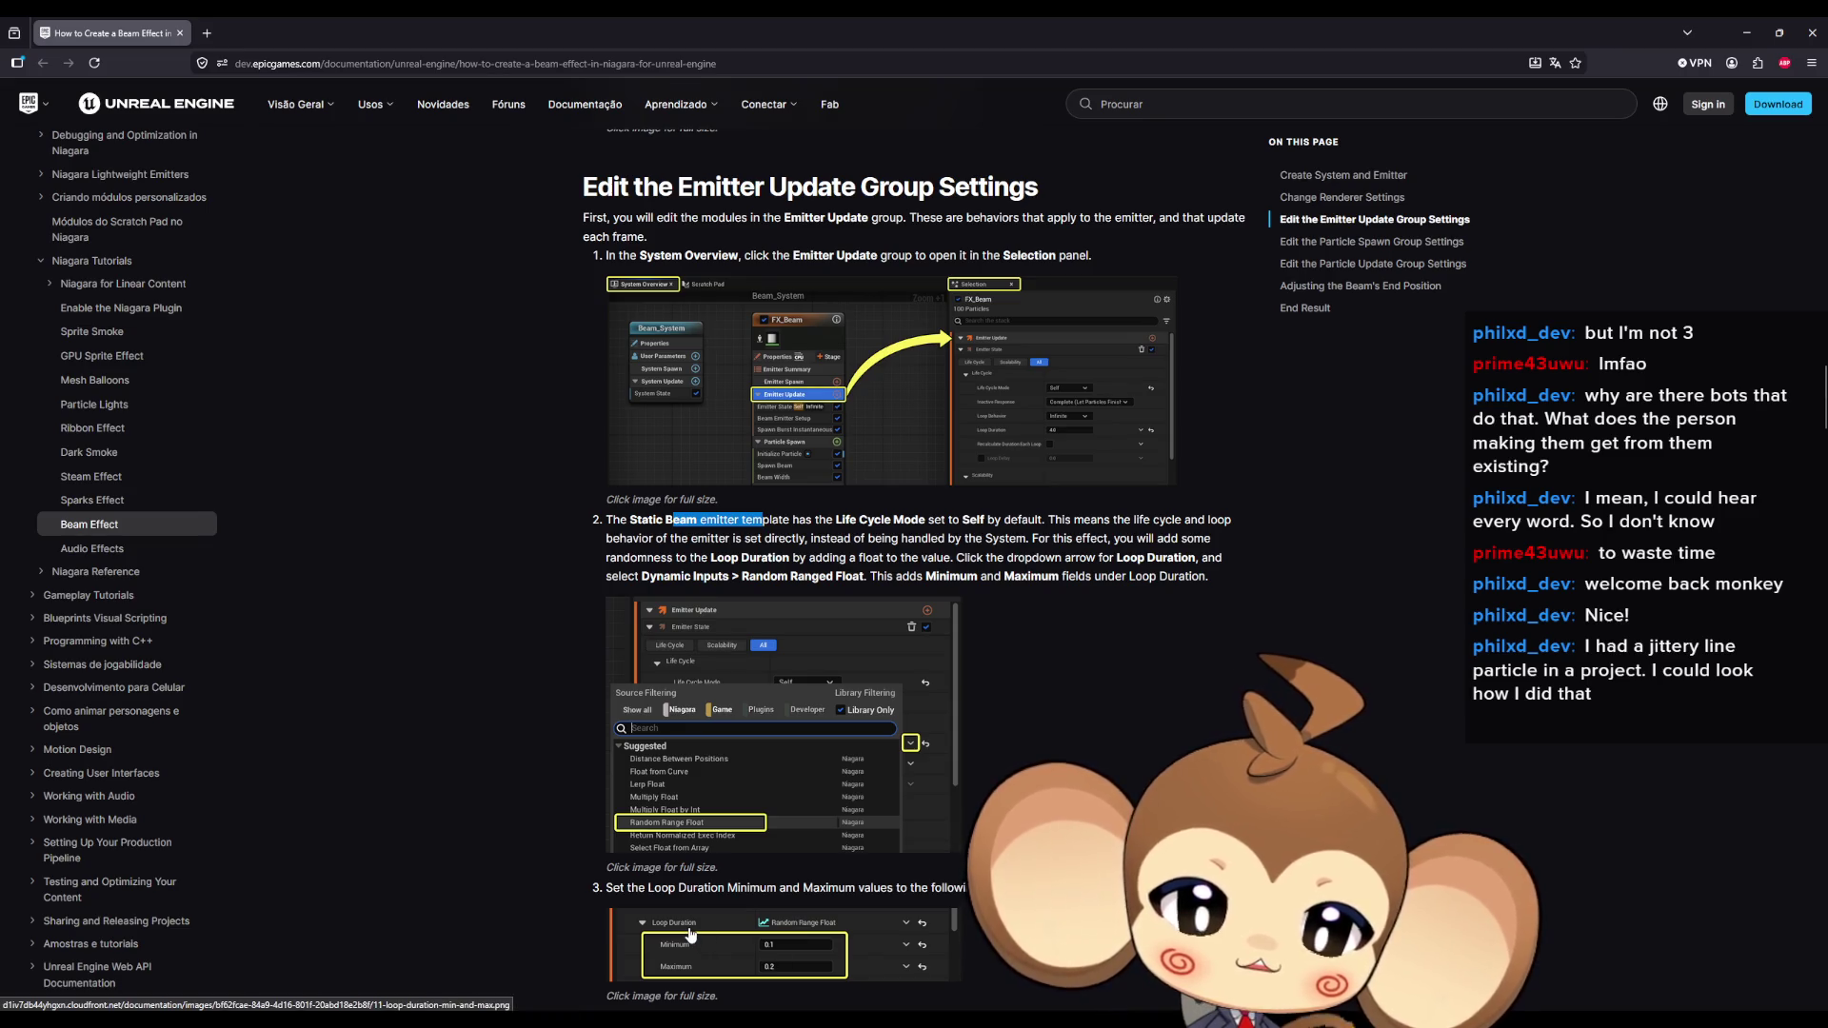
{"action": "scroll", "coordinate": [692, 934], "scroll_direction": "down", "scroll_amount": 7}
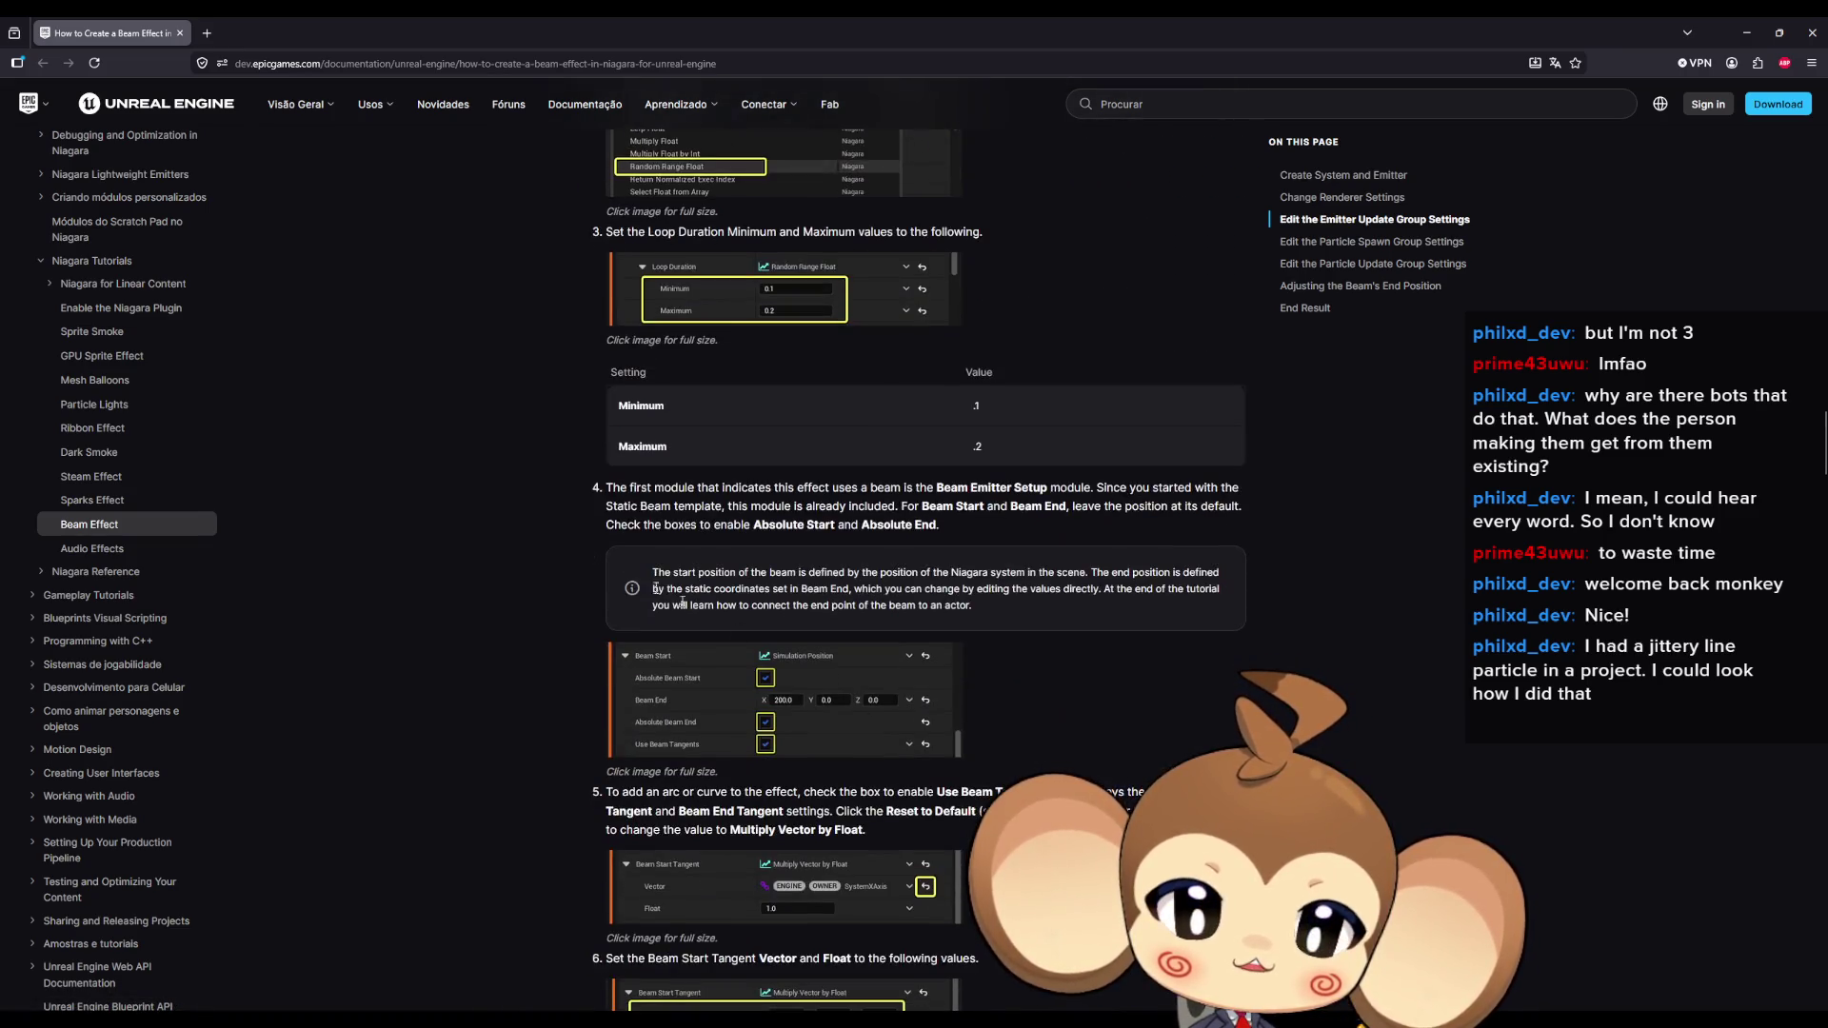
{"action": "scroll", "coordinate": [536, 589], "scroll_direction": "down", "scroll_amount": 1}
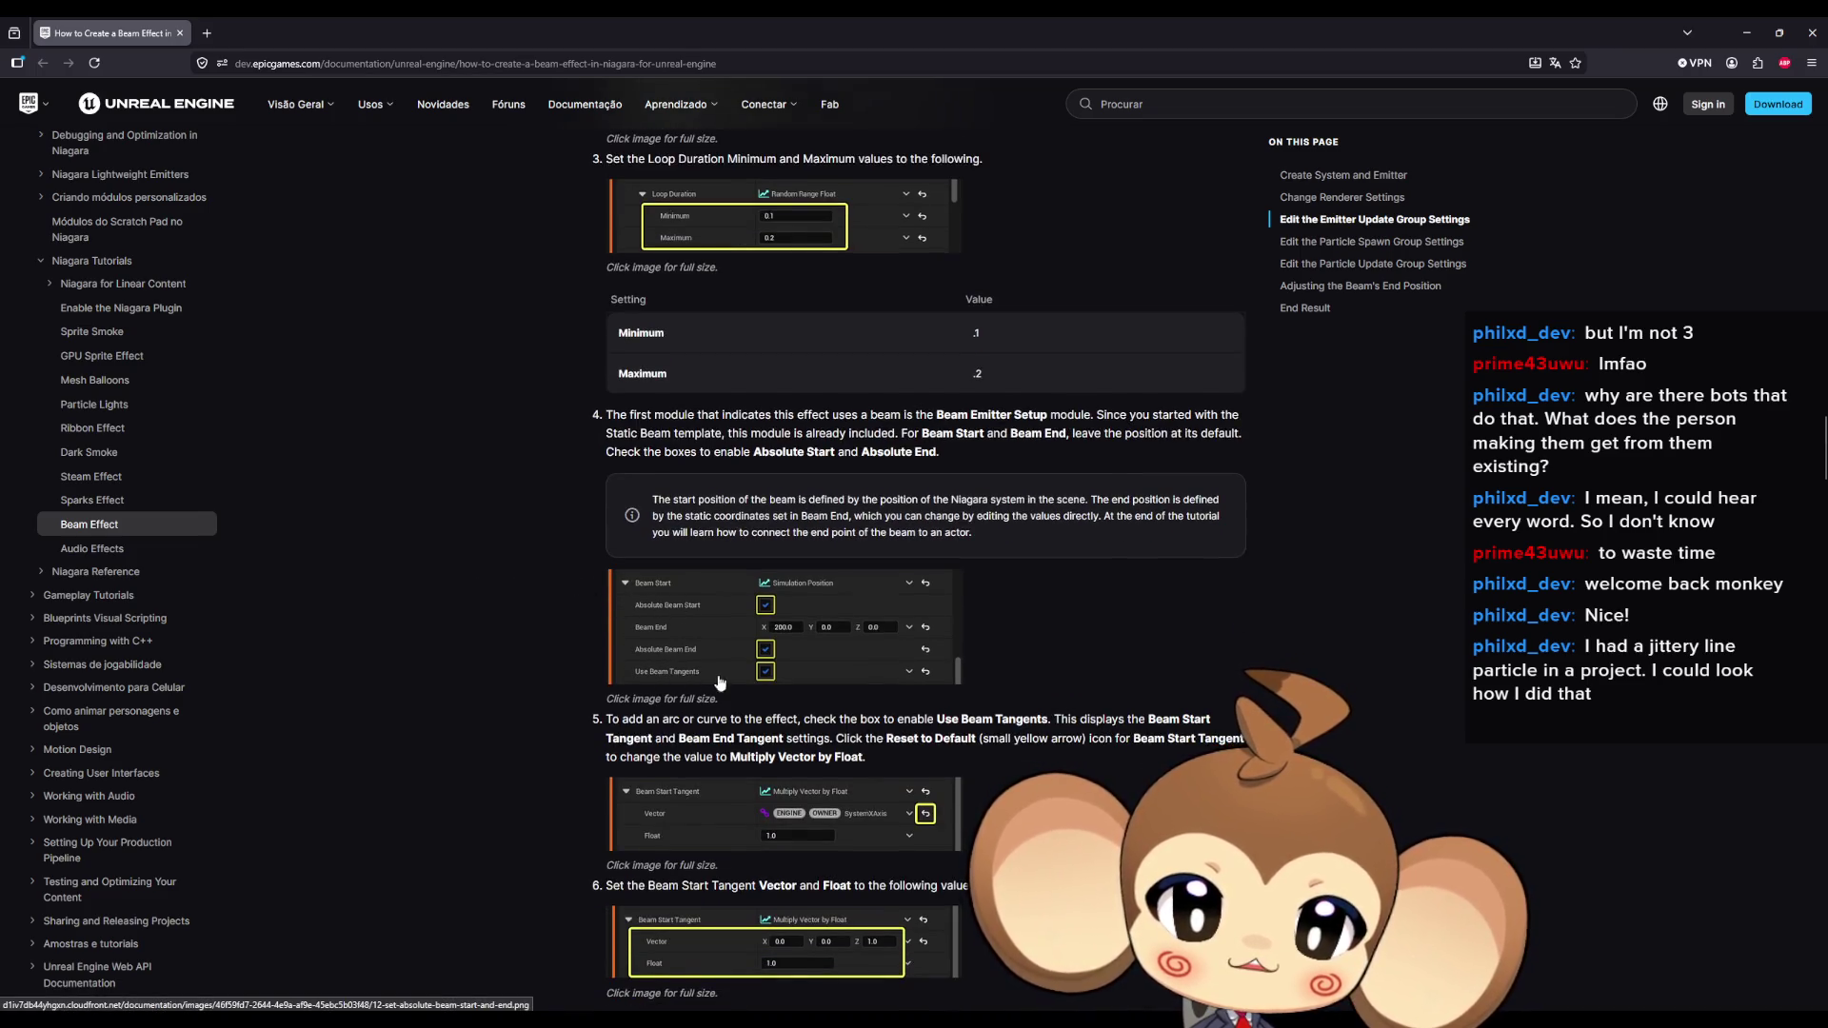
{"action": "scroll", "coordinate": [719, 683], "scroll_direction": "down", "scroll_amount": 2}
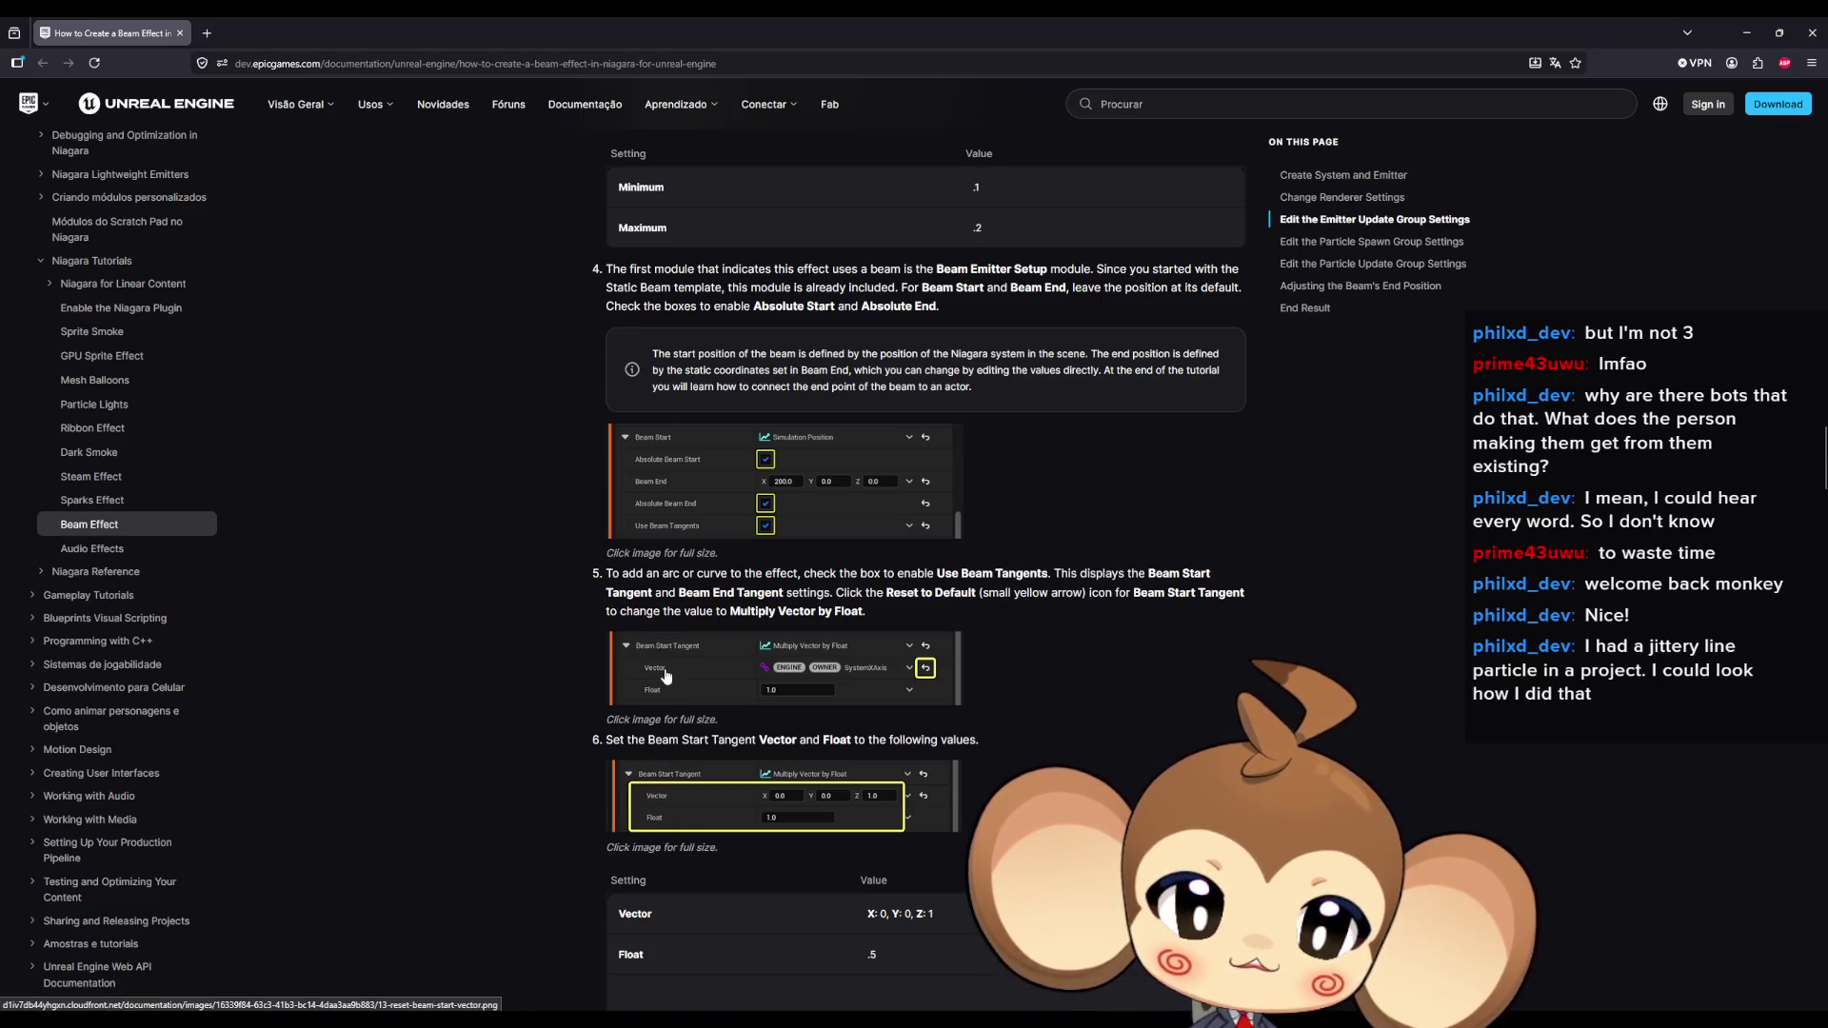
{"action": "left_click_drag", "start_coordinate": [655, 592], "coordinate": [878, 590]}
{"action": "scroll", "coordinate": [878, 590], "scroll_direction": "down", "scroll_amount": 15}
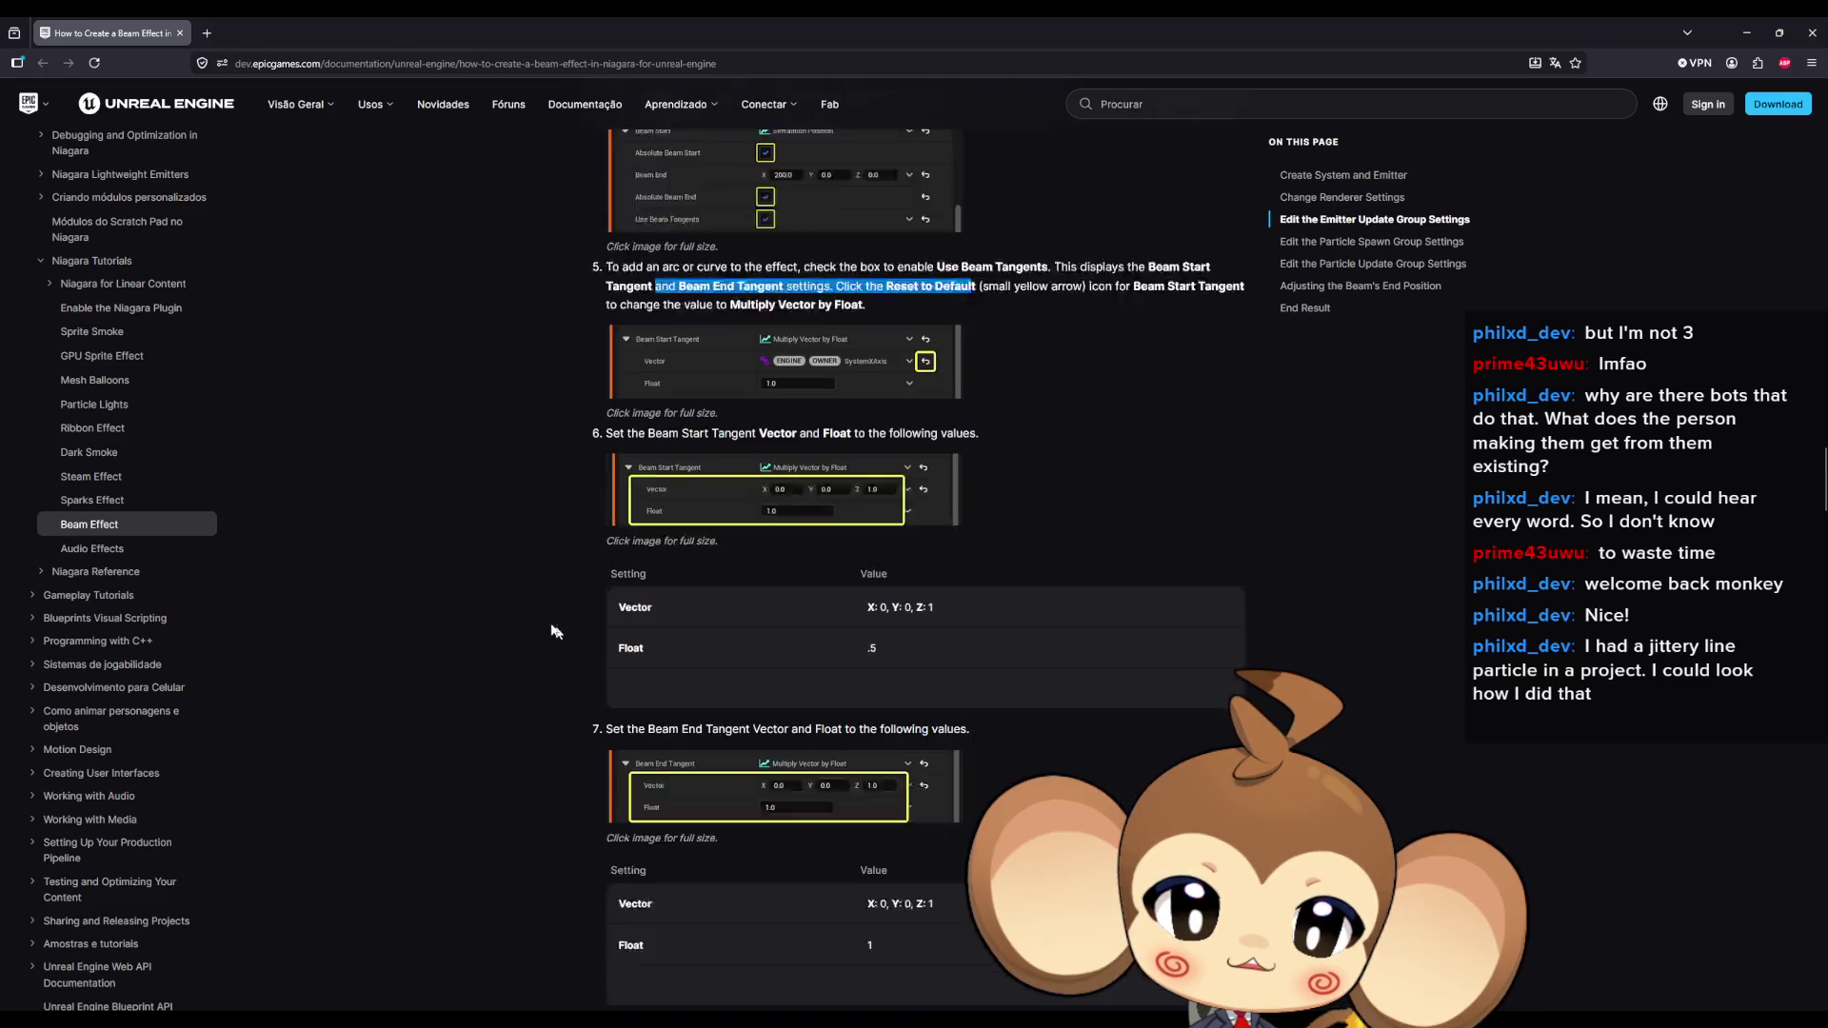
{"action": "scroll", "coordinate": [547, 584], "scroll_direction": "down", "scroll_amount": 20}
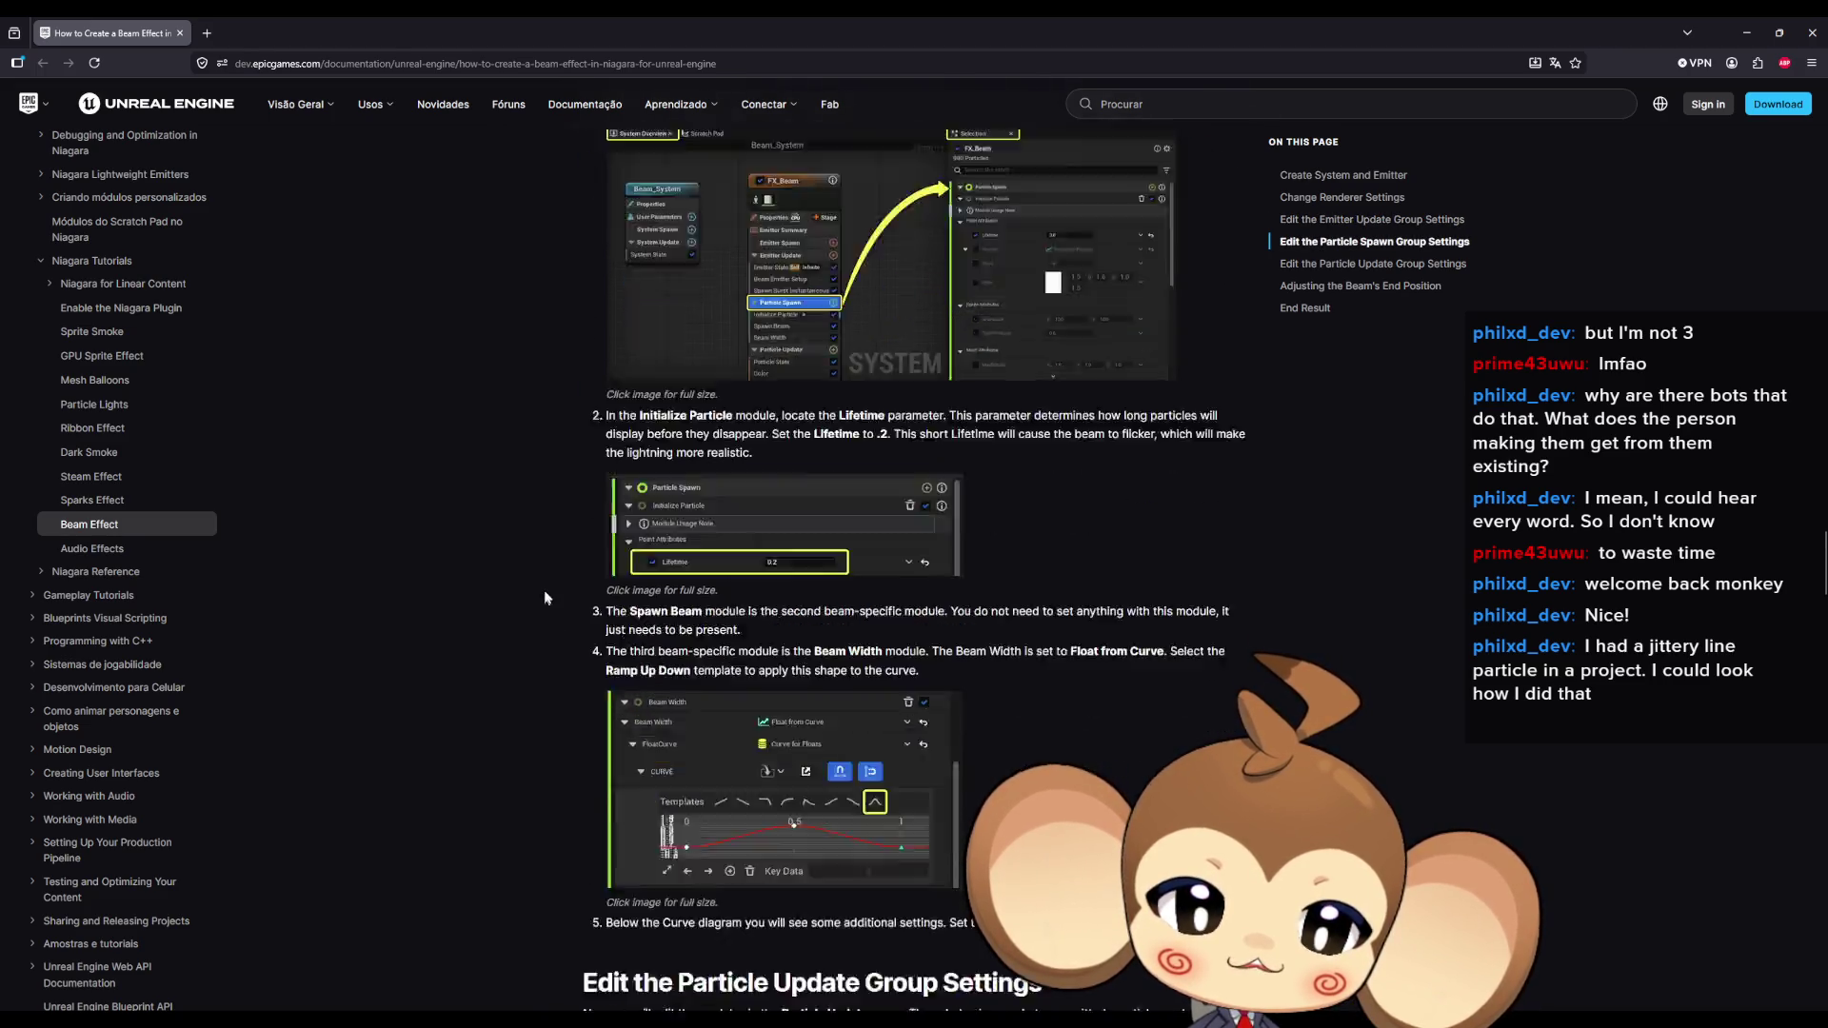
{"action": "scroll", "coordinate": [577, 554], "scroll_direction": "down", "scroll_amount": 20}
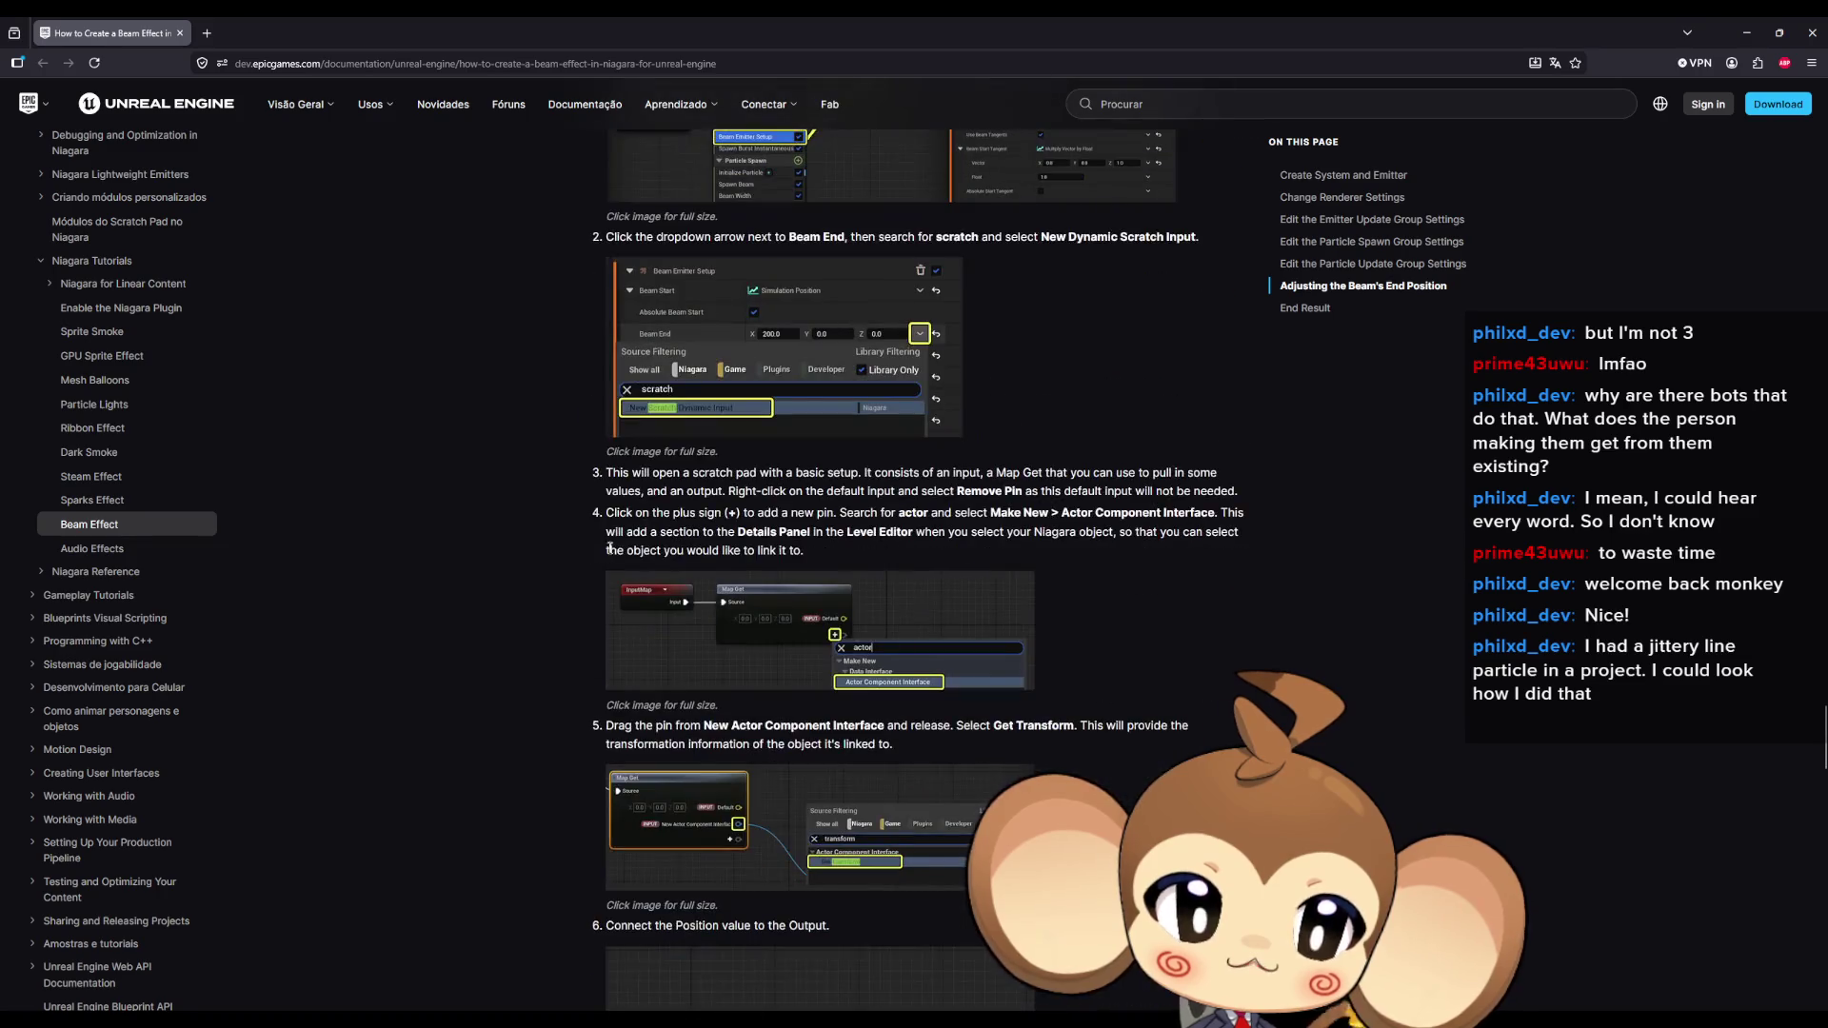
{"action": "scroll", "coordinate": [596, 558], "scroll_direction": "down", "scroll_amount": 10}
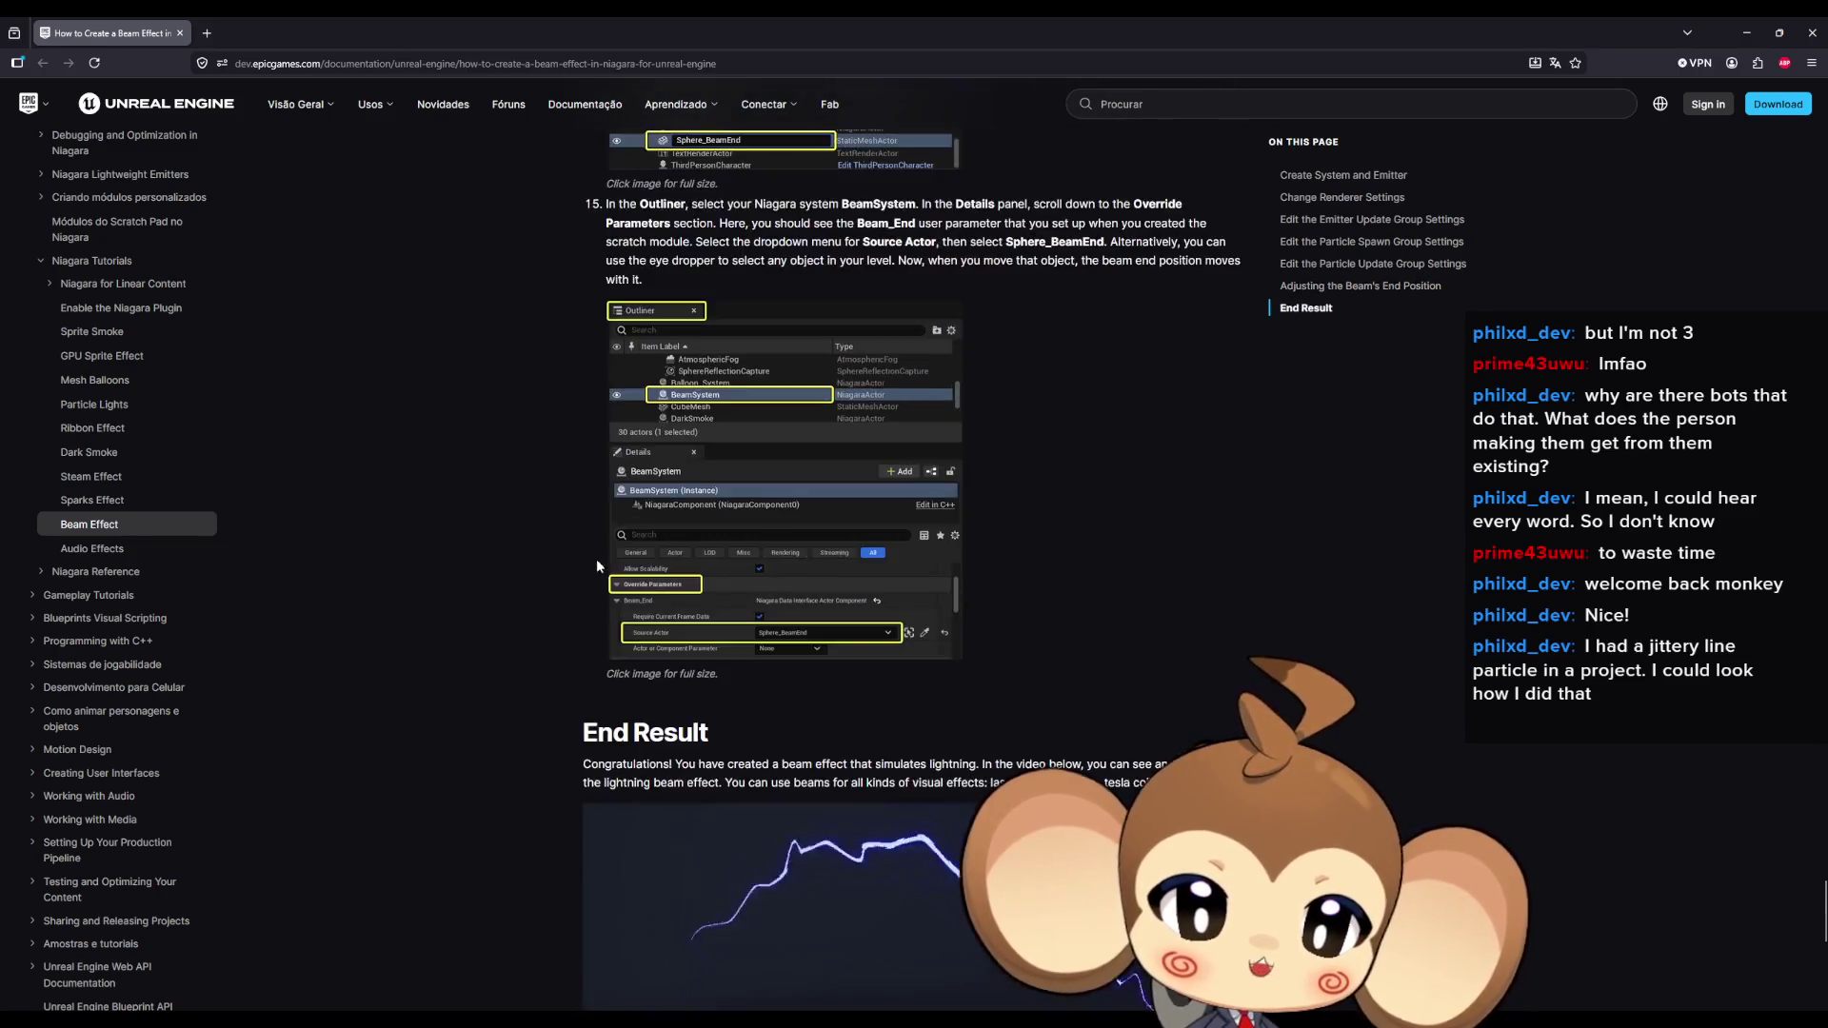
Scroll back up to the Particle Update intro and highlight its description of update behaviors.
{"action": "scroll", "coordinate": [1003, 450], "scroll_direction": "up", "scroll_amount": 2}
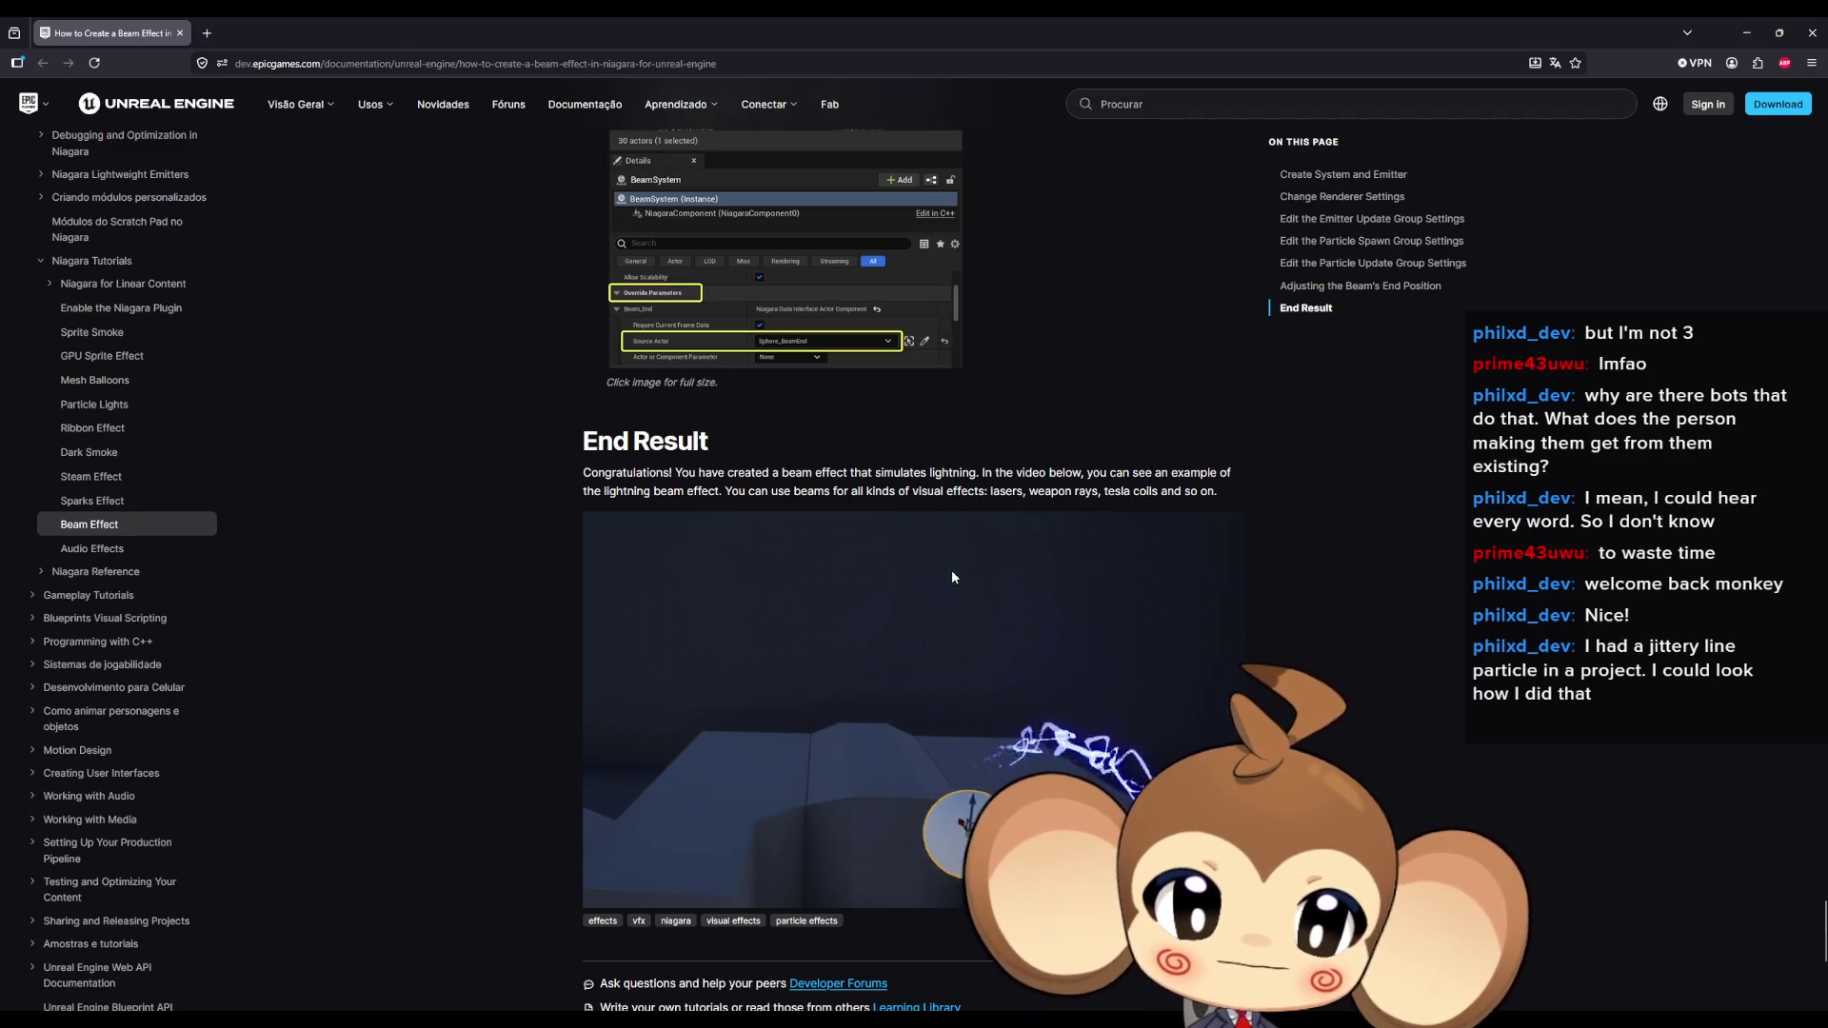
{"action": "scroll", "coordinate": [951, 576], "scroll_direction": "up", "scroll_amount": 5}
{"action": "scroll", "coordinate": [934, 588], "scroll_direction": "up", "scroll_amount": 15}
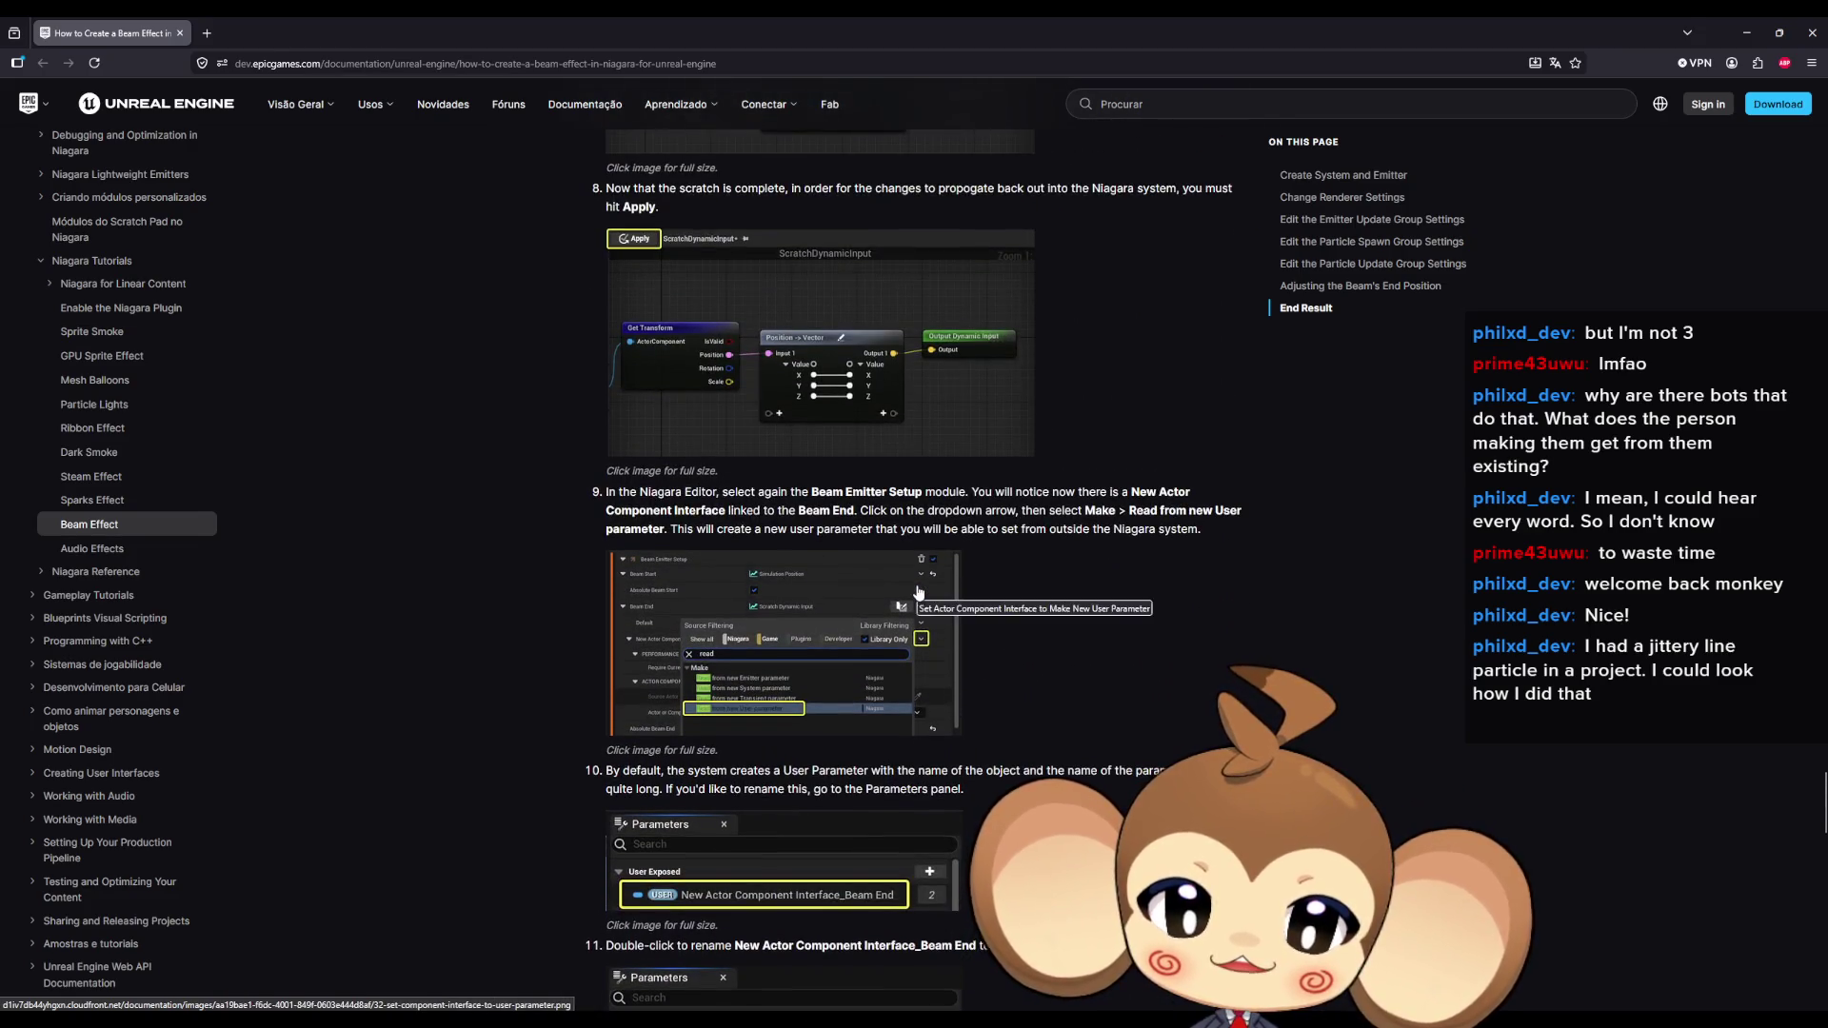
{"action": "scroll", "coordinate": [919, 593], "scroll_direction": "up", "scroll_amount": 2}
{"action": "scroll", "coordinate": [719, 593], "scroll_direction": "up", "scroll_amount": 8}
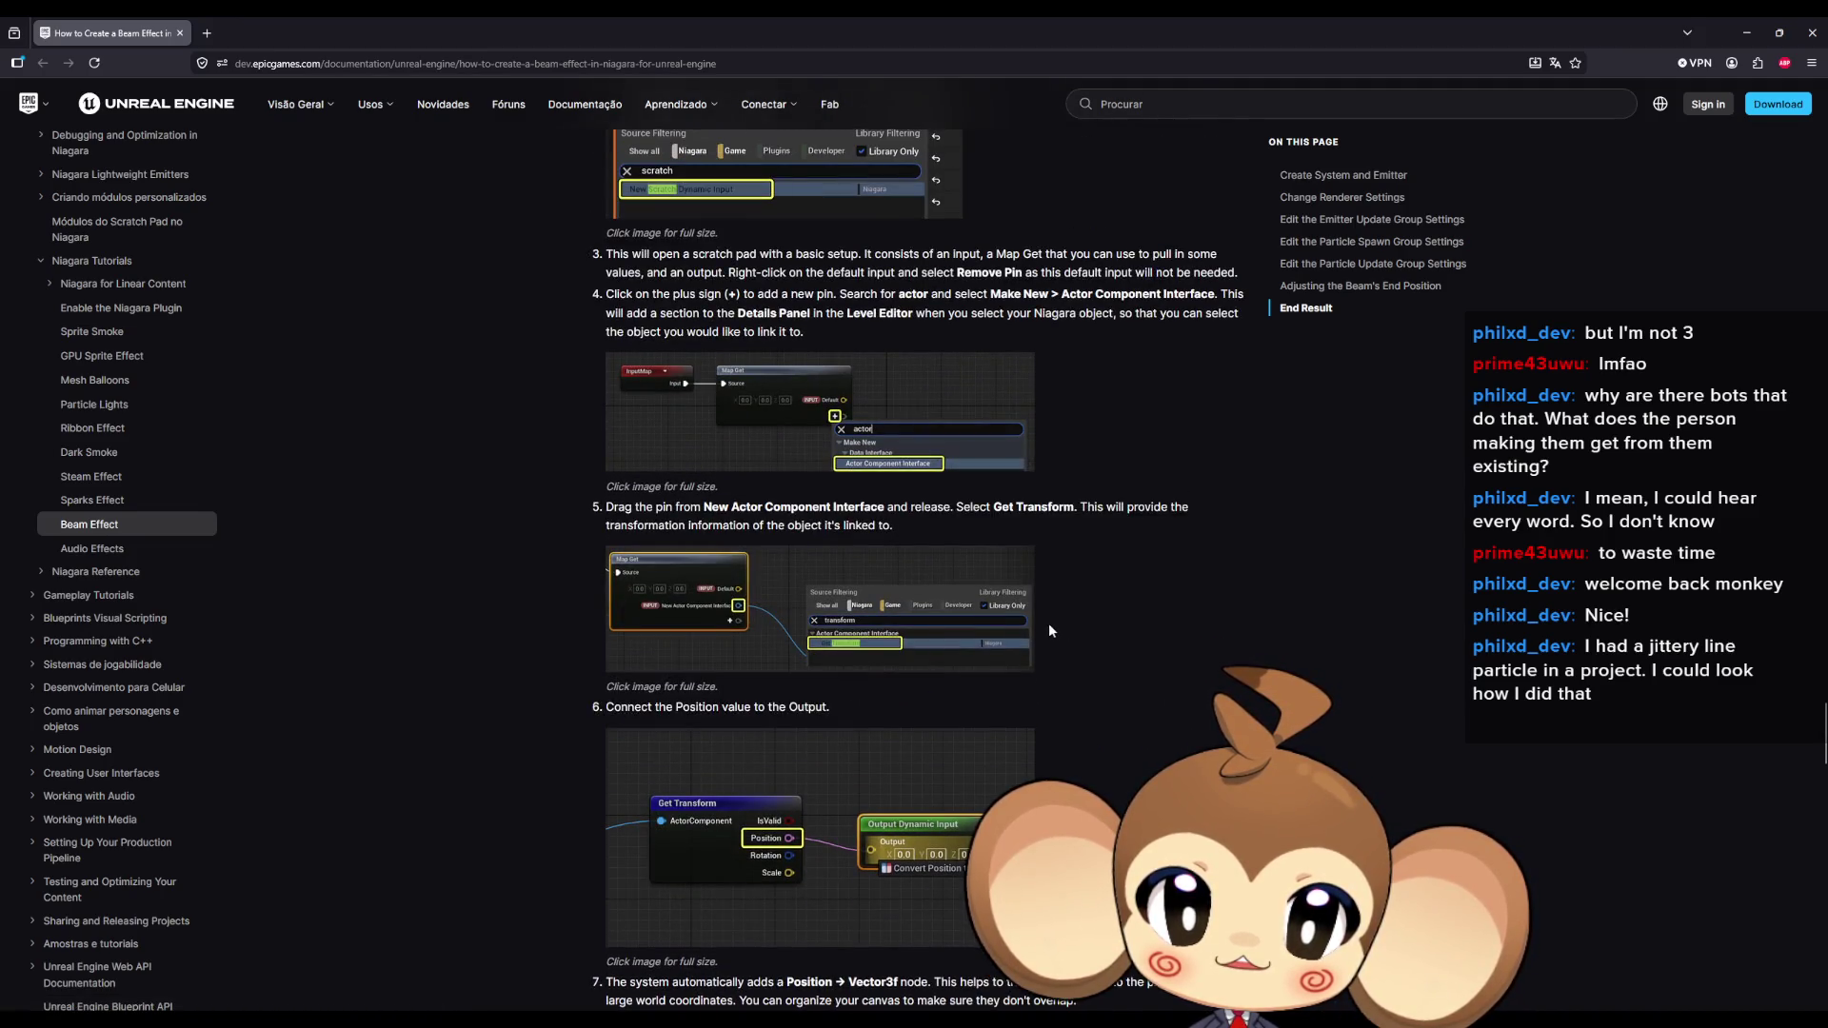
{"action": "scroll", "coordinate": [1049, 623], "scroll_direction": "up", "scroll_amount": 5}
{"action": "scroll", "coordinate": [1045, 629], "scroll_direction": "up", "scroll_amount": 2}
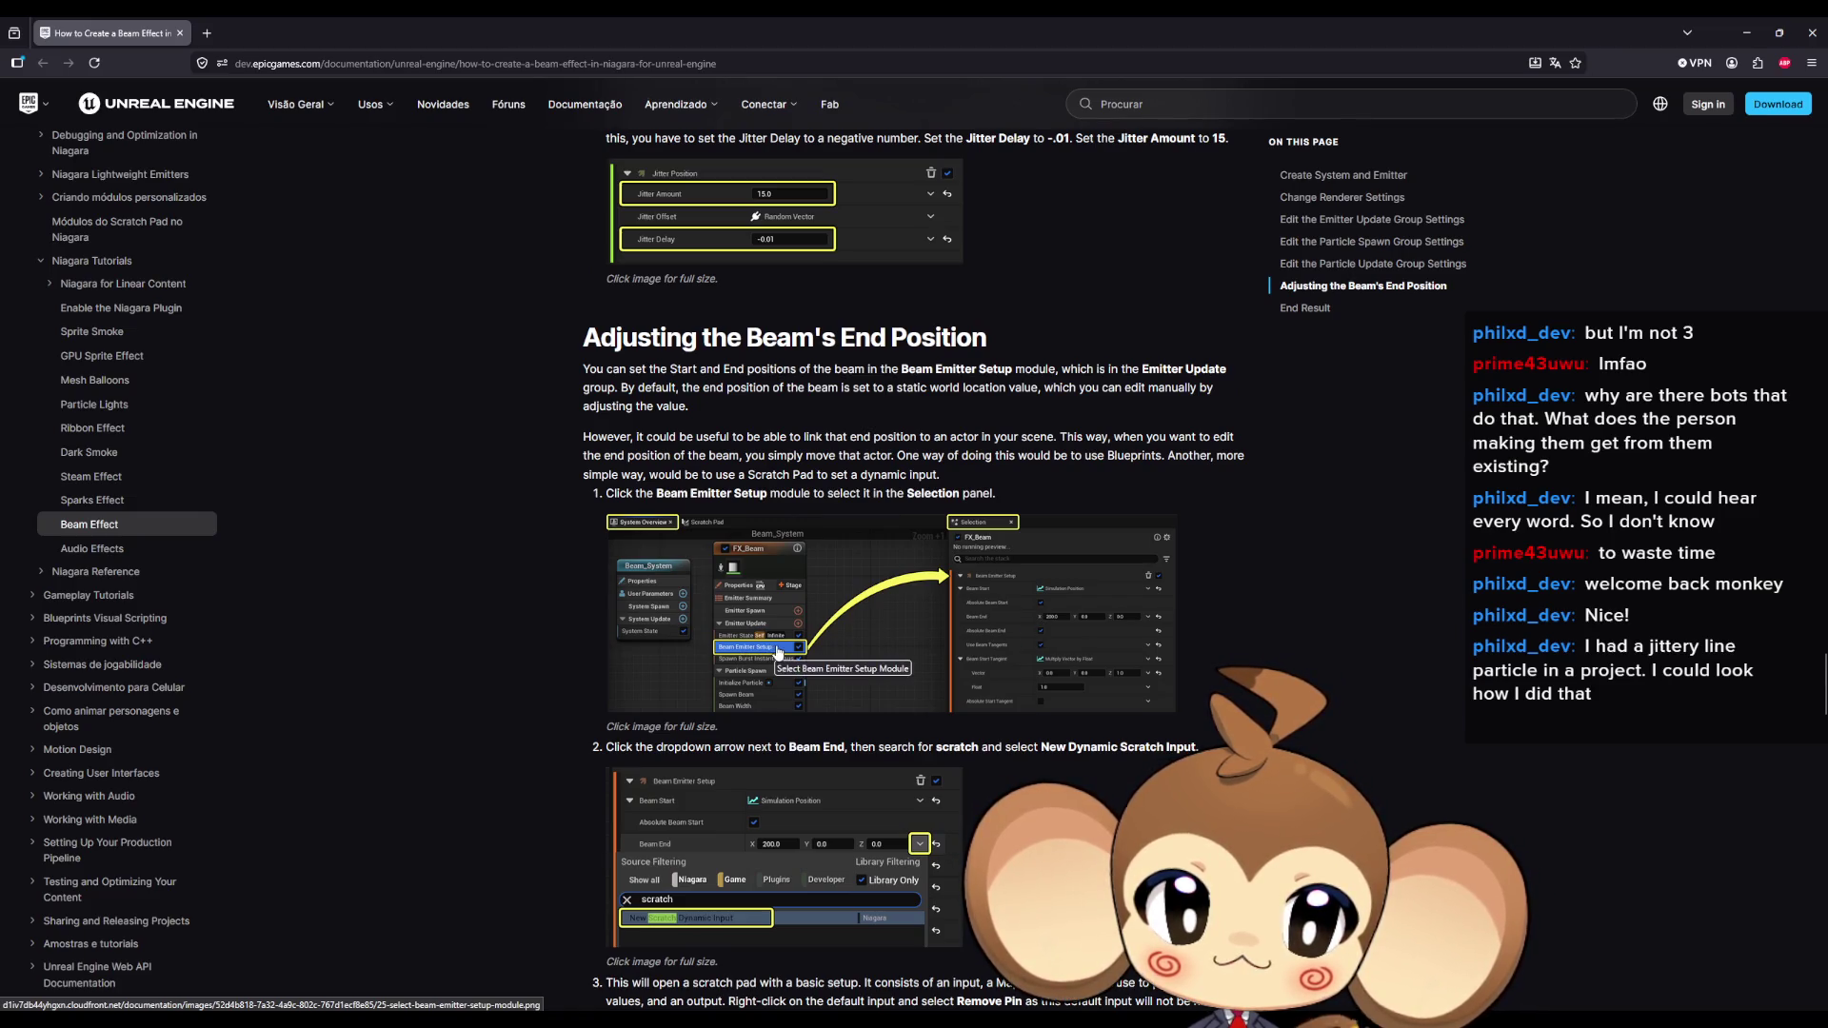
{"action": "scroll", "coordinate": [779, 653], "scroll_direction": "up", "scroll_amount": 4}
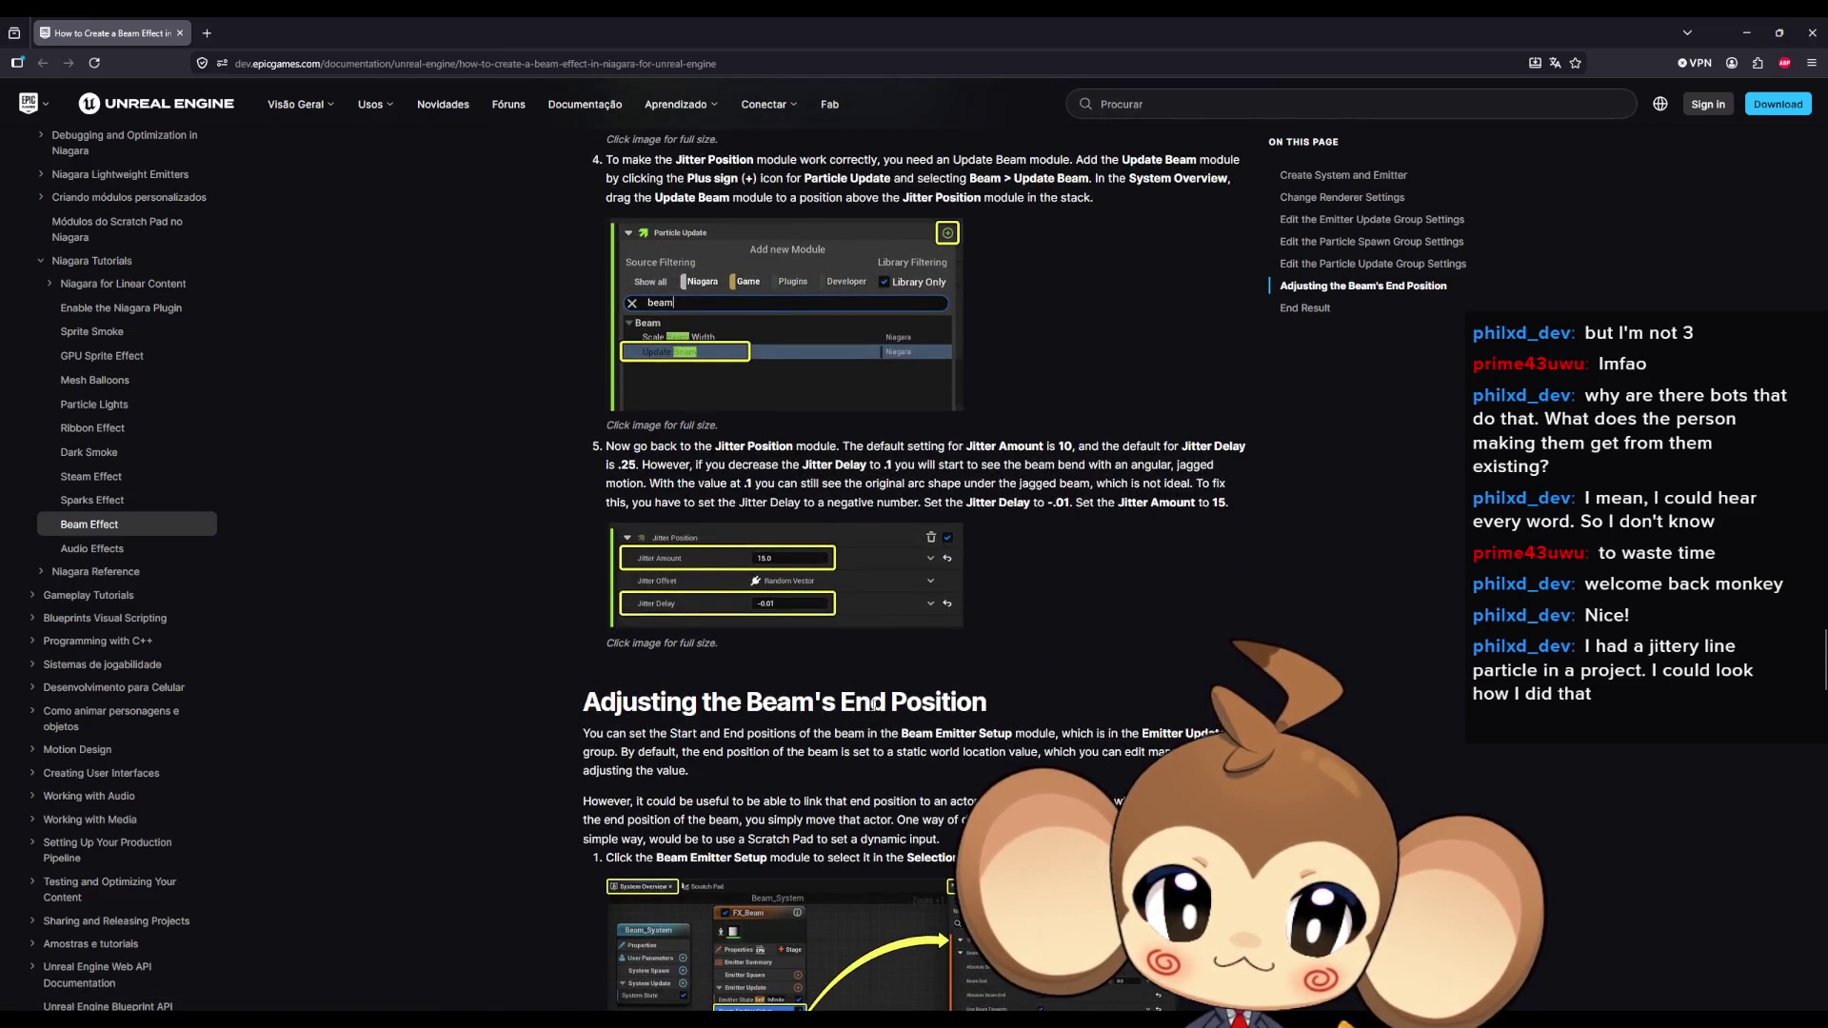
{"action": "scroll", "coordinate": [952, 700], "scroll_direction": "up", "scroll_amount": 10}
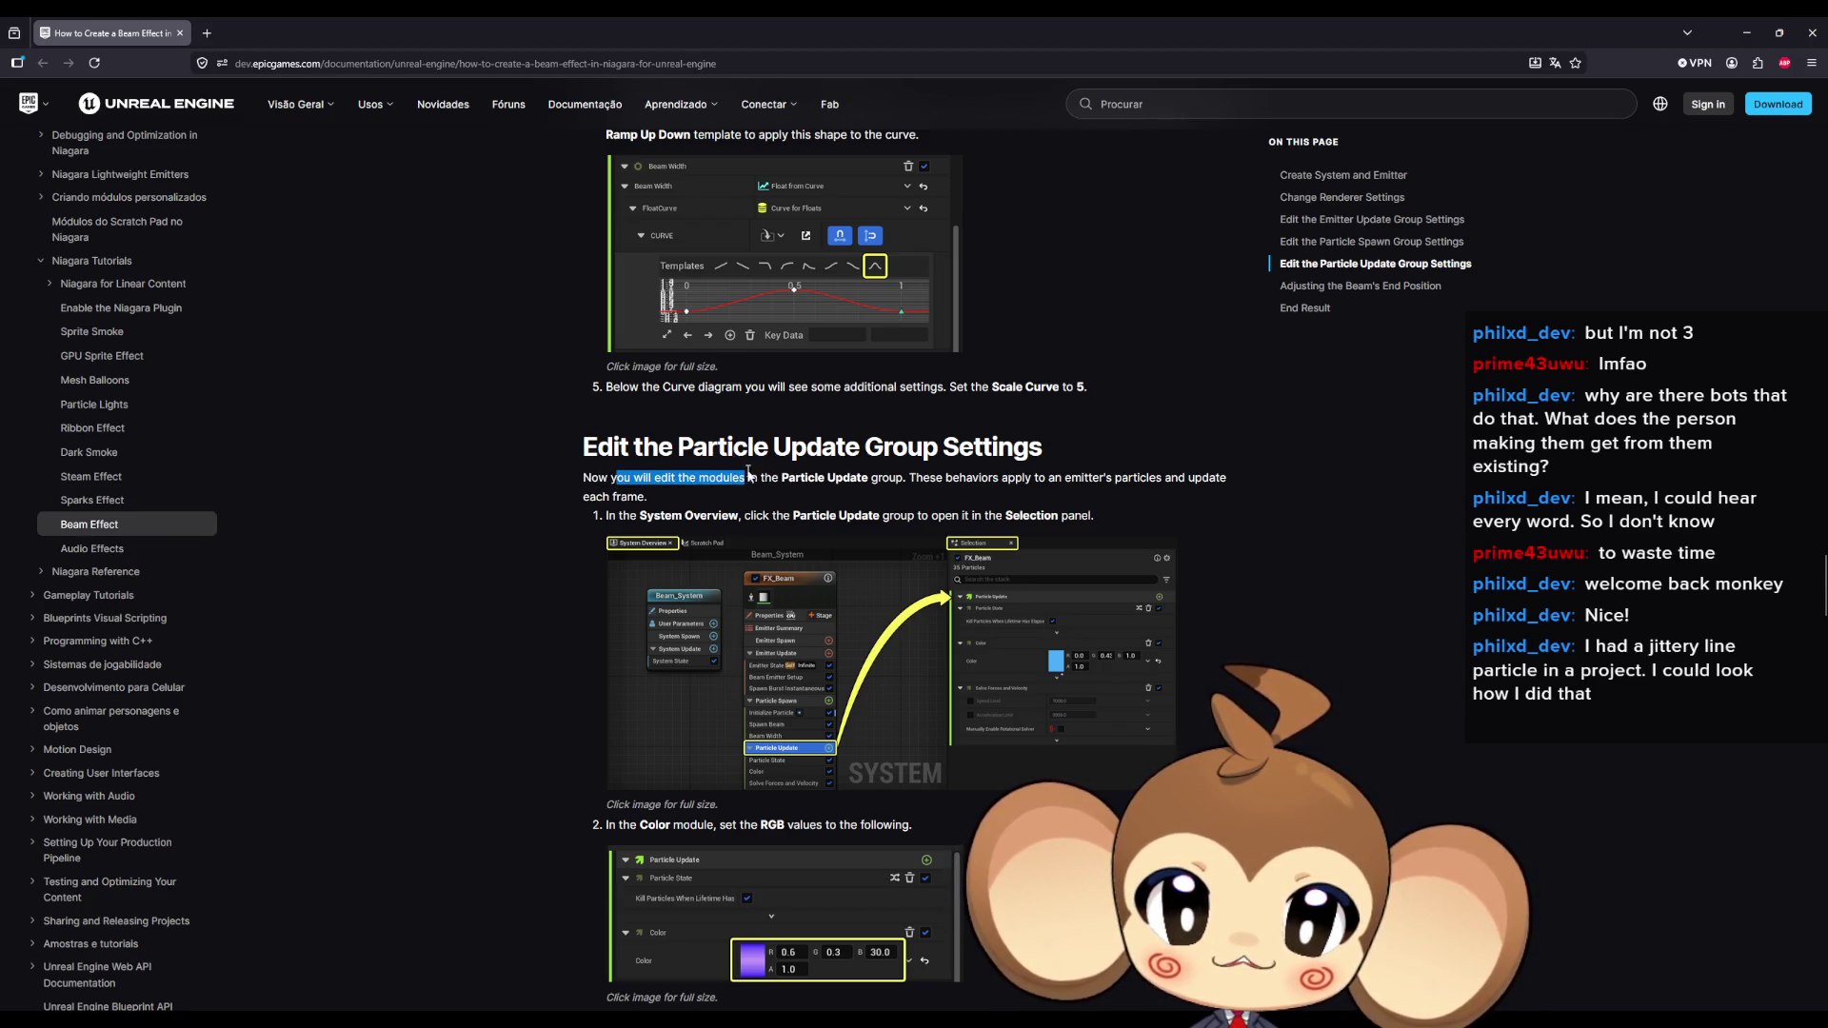
{"action": "left_click_drag", "start_coordinate": [946, 477], "coordinate": [1017, 477]}
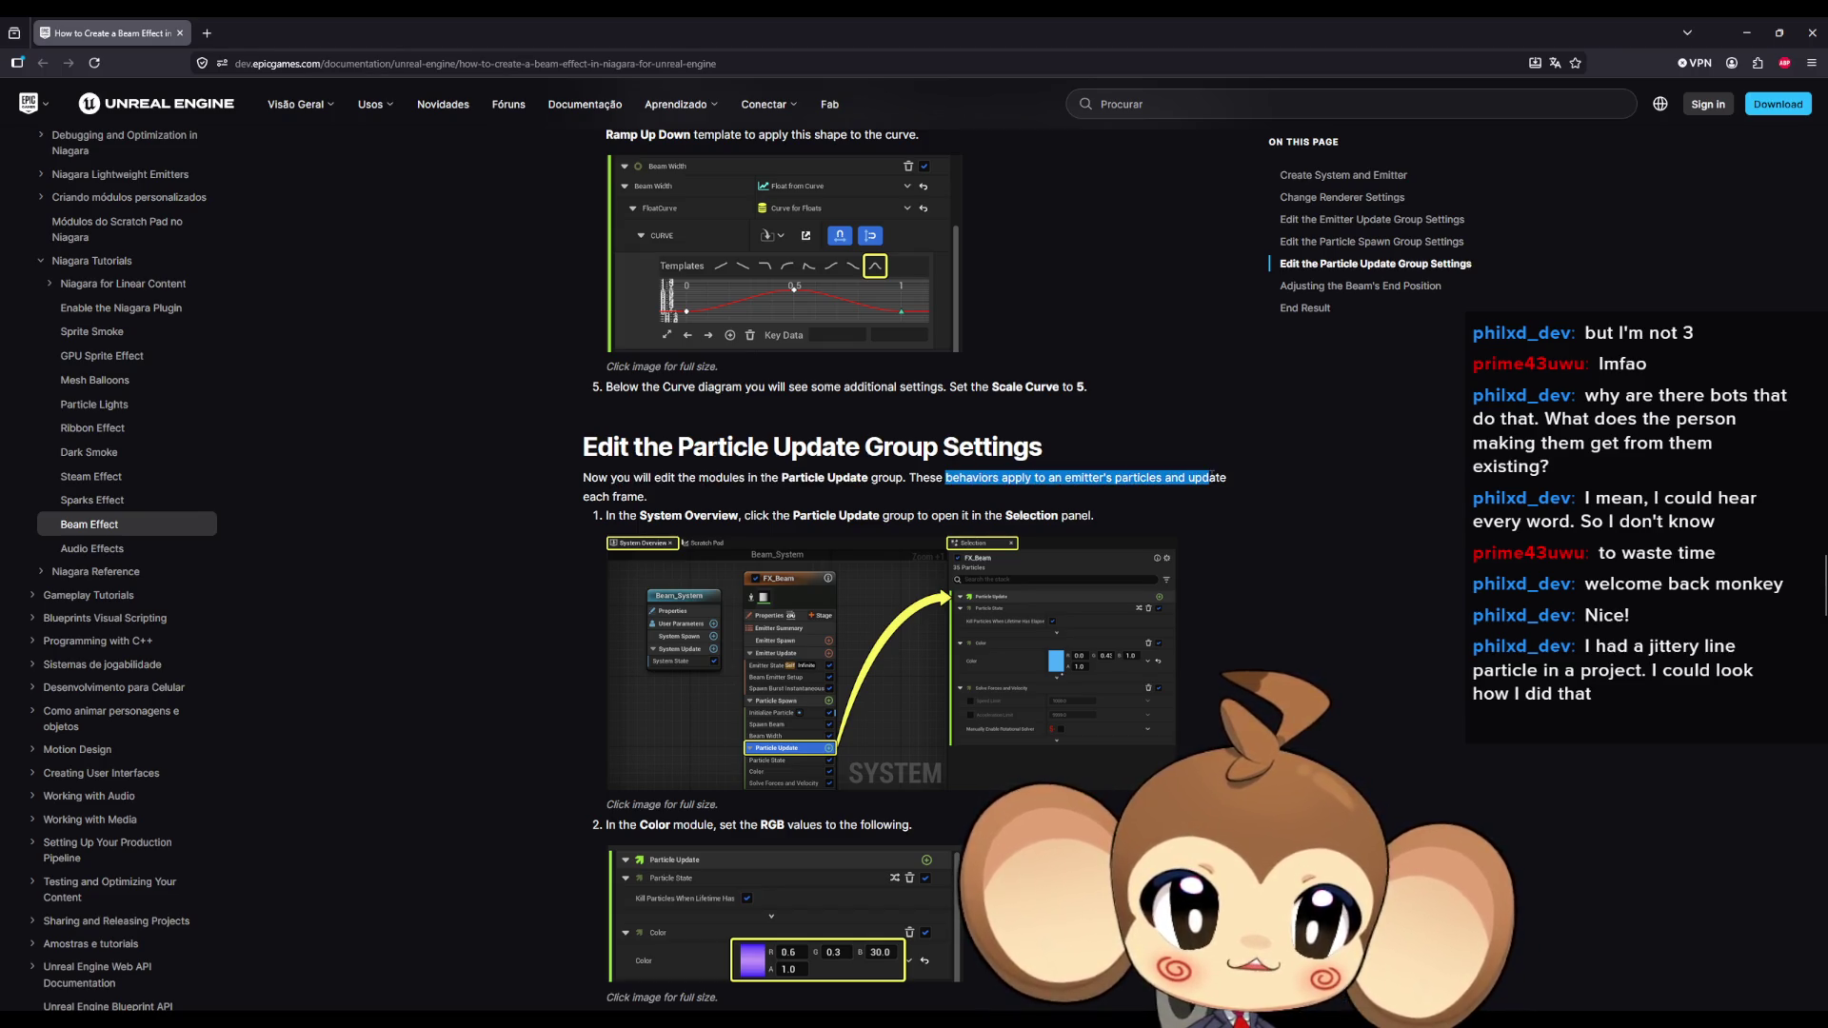
{"action": "left_click_drag", "start_coordinate": [602, 496], "coordinate": [669, 504]}
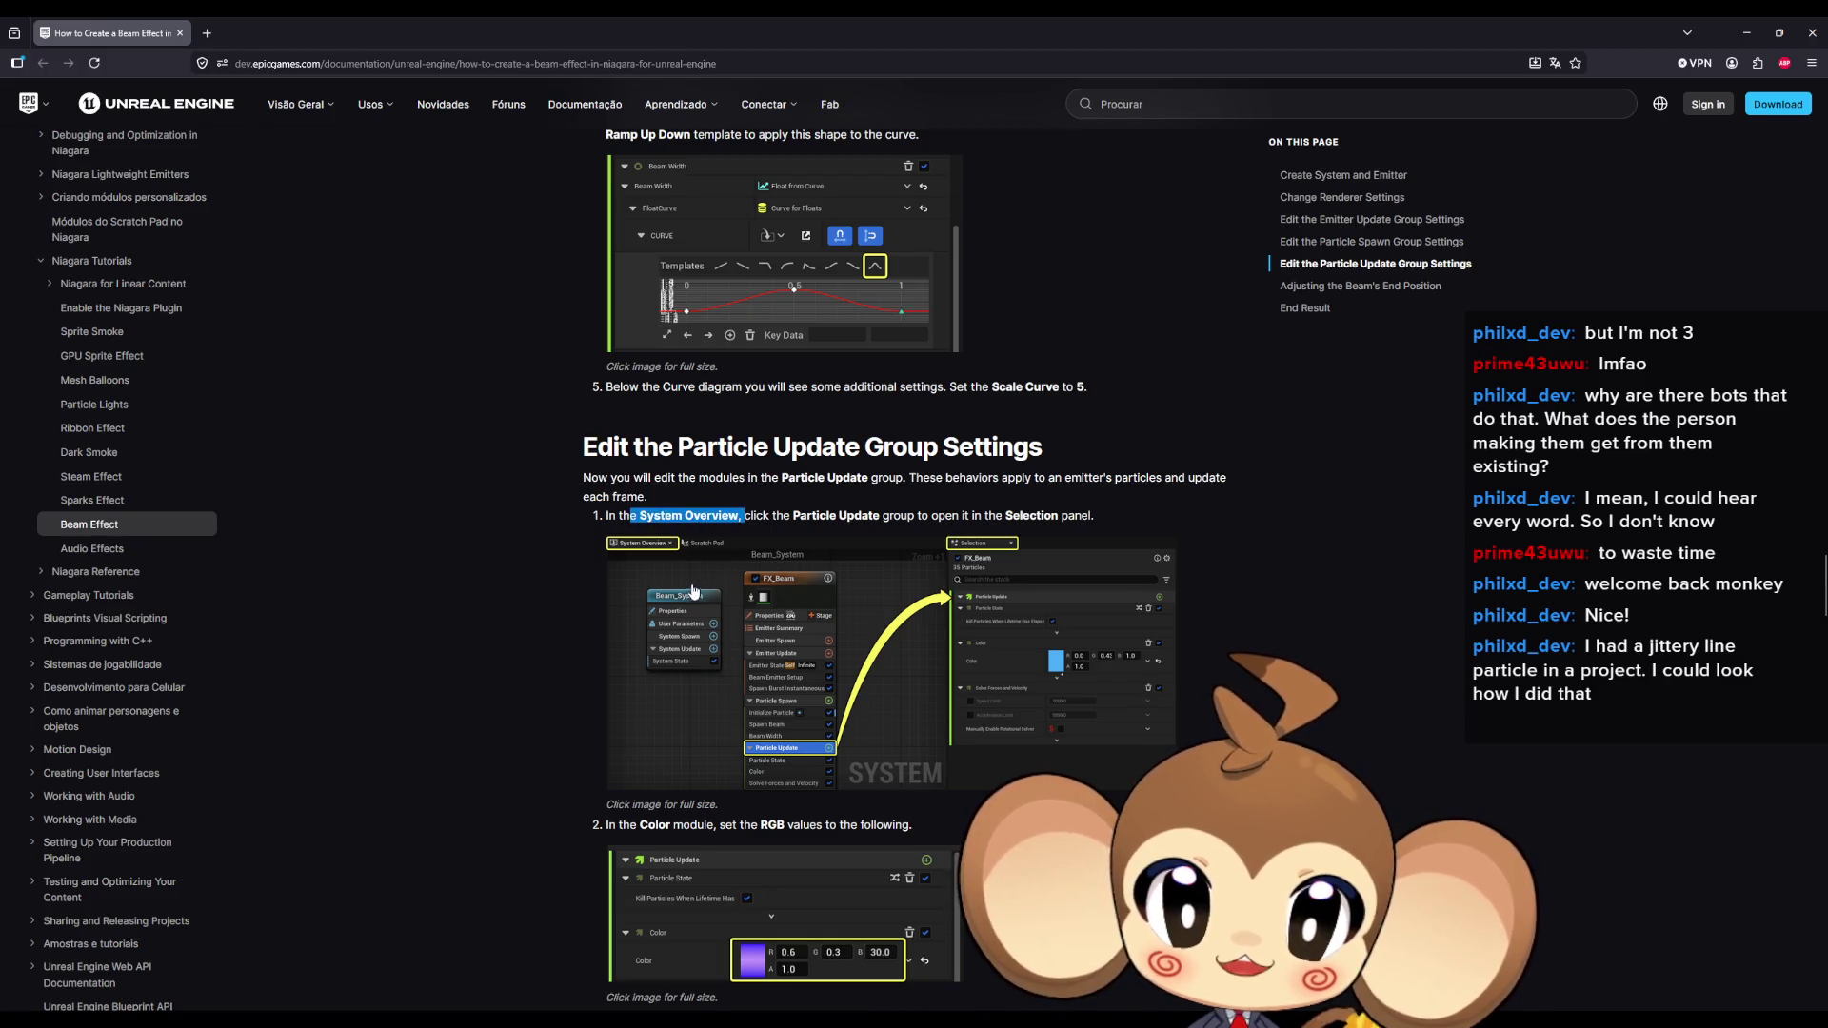
{"action": "left_click", "coordinate": [833, 512]}
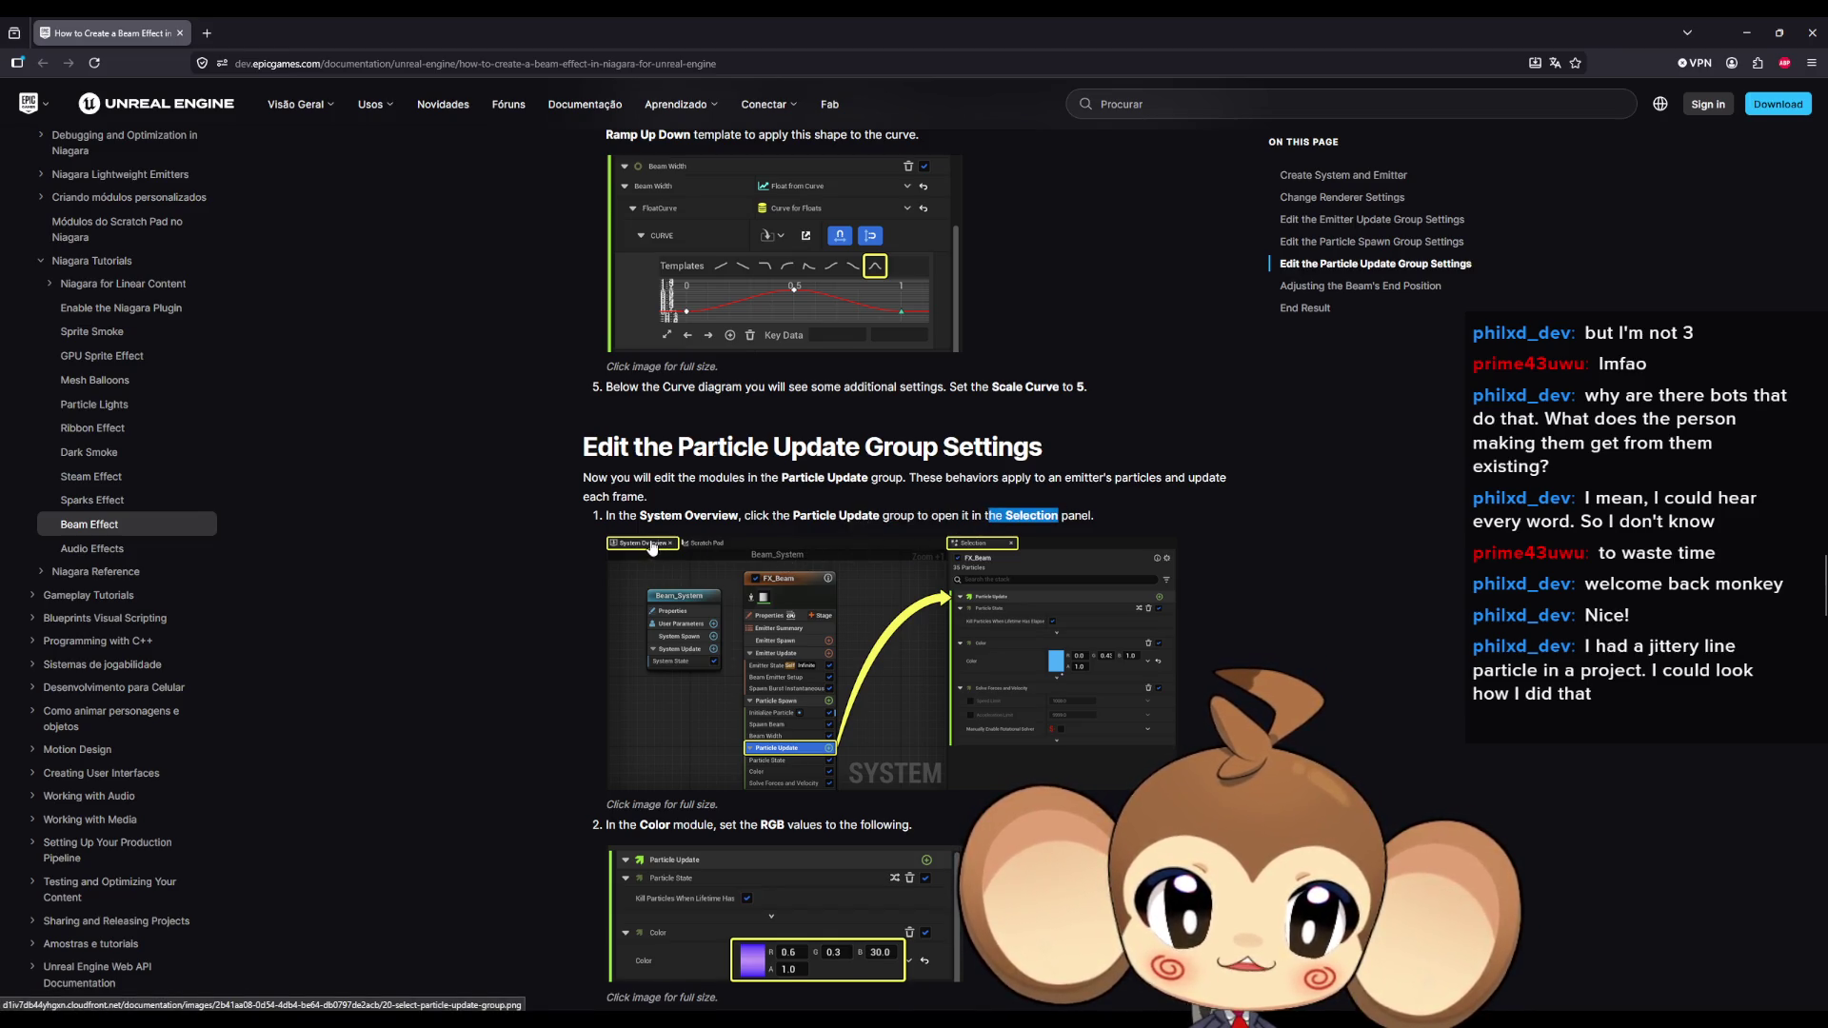
Highlight the Particle Update step about breaking up the curve, then return to Unreal Engine.
{"action": "scroll", "coordinate": [655, 547], "scroll_direction": "down", "scroll_amount": 4}
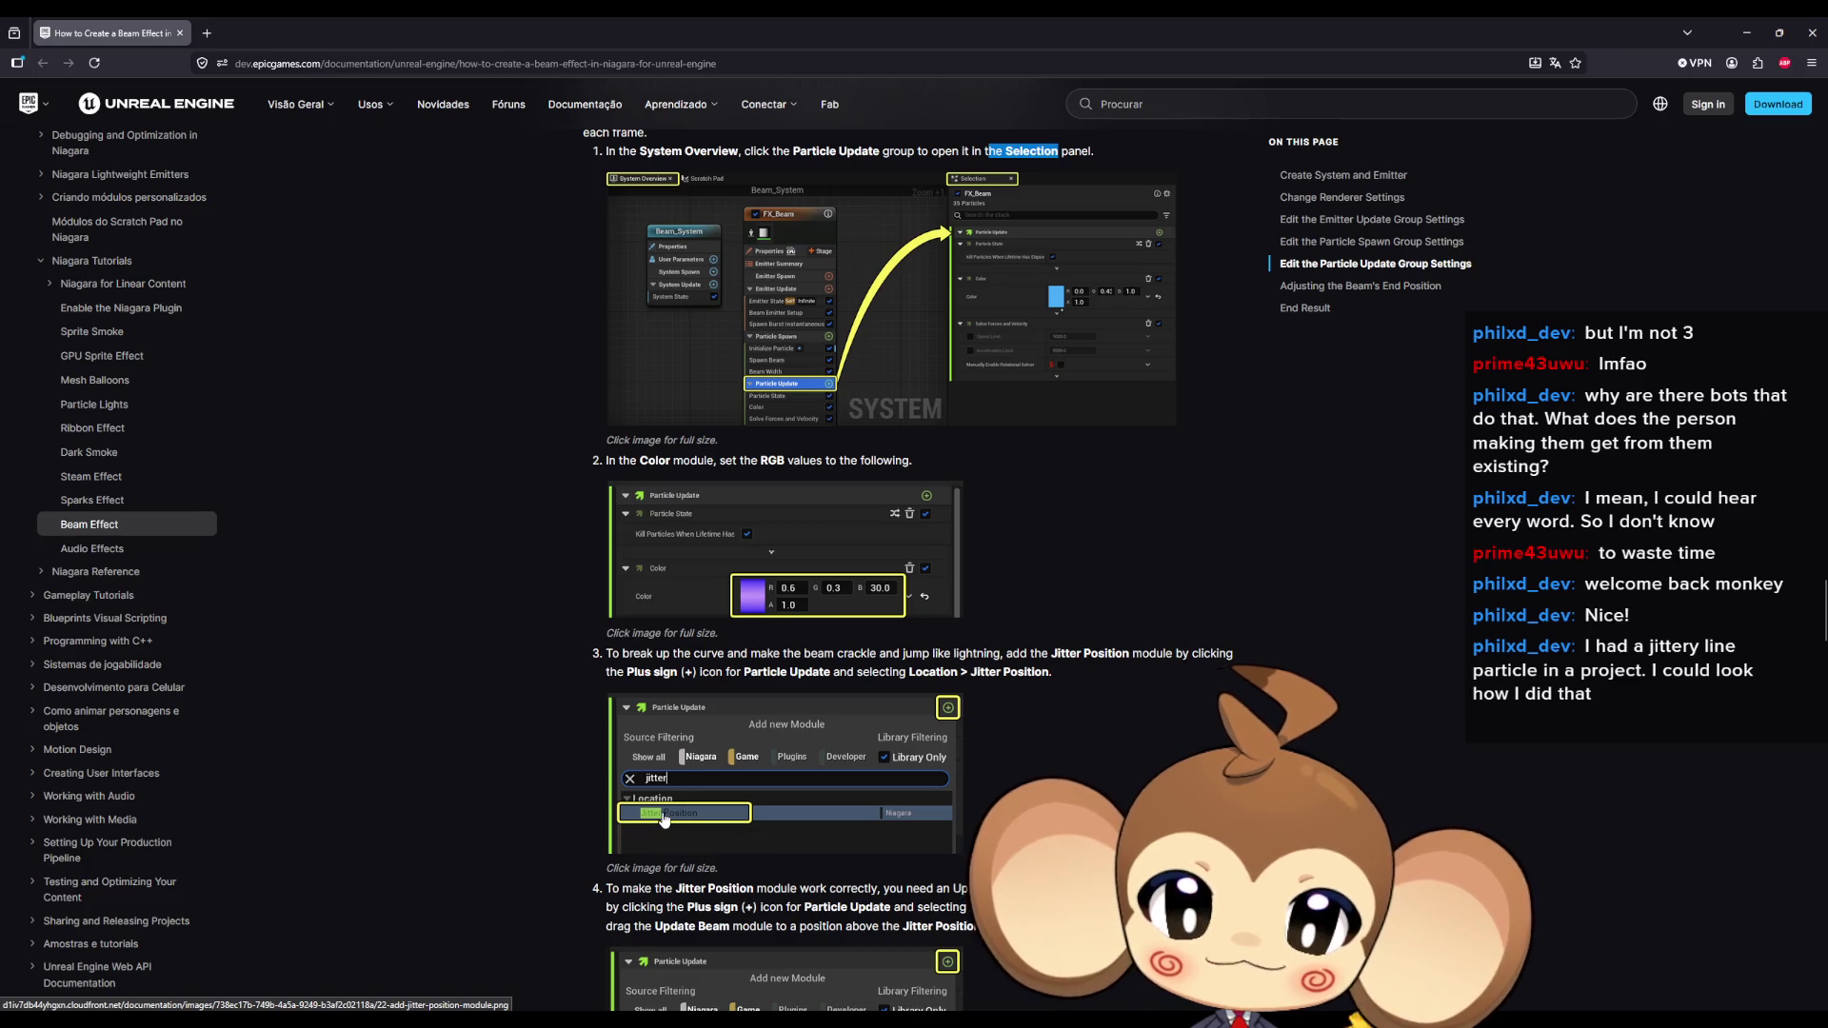
{"action": "left_click", "coordinate": [630, 657]}
{"action": "left_click_drag", "start_coordinate": [625, 655], "coordinate": [669, 655]}
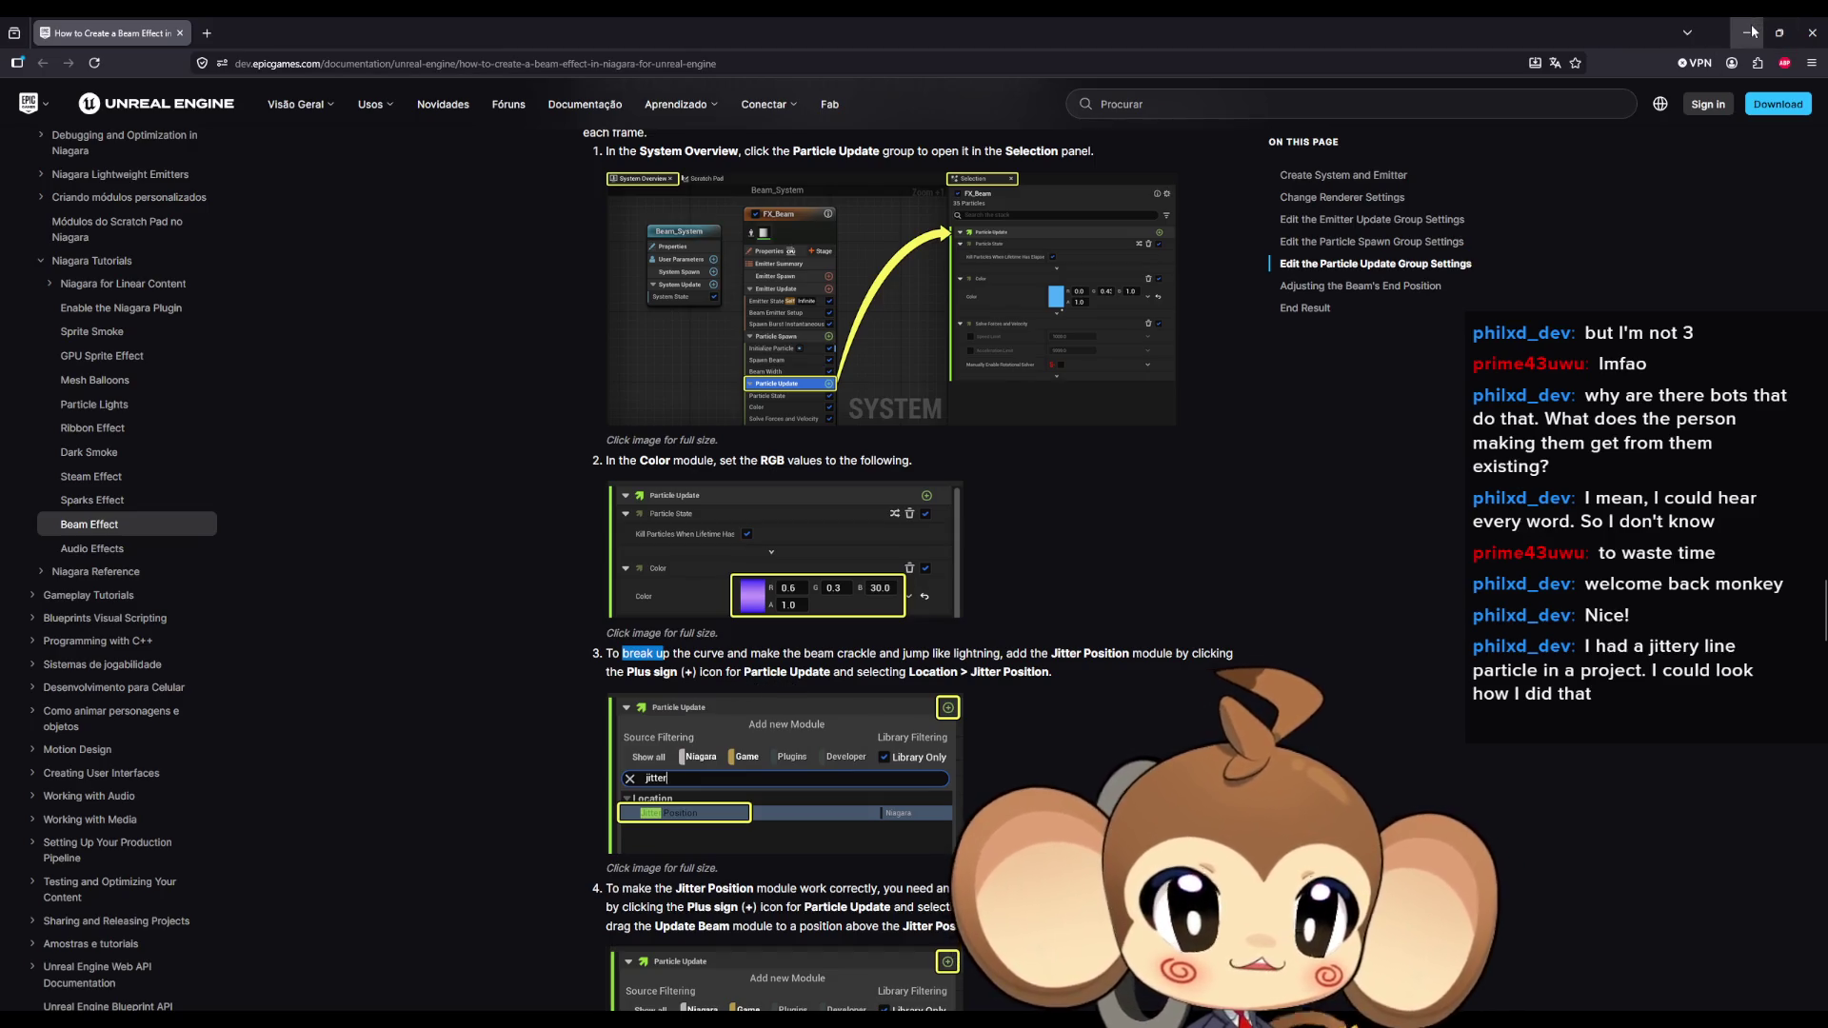
{"action": "key", "text": "alt+Tab"}
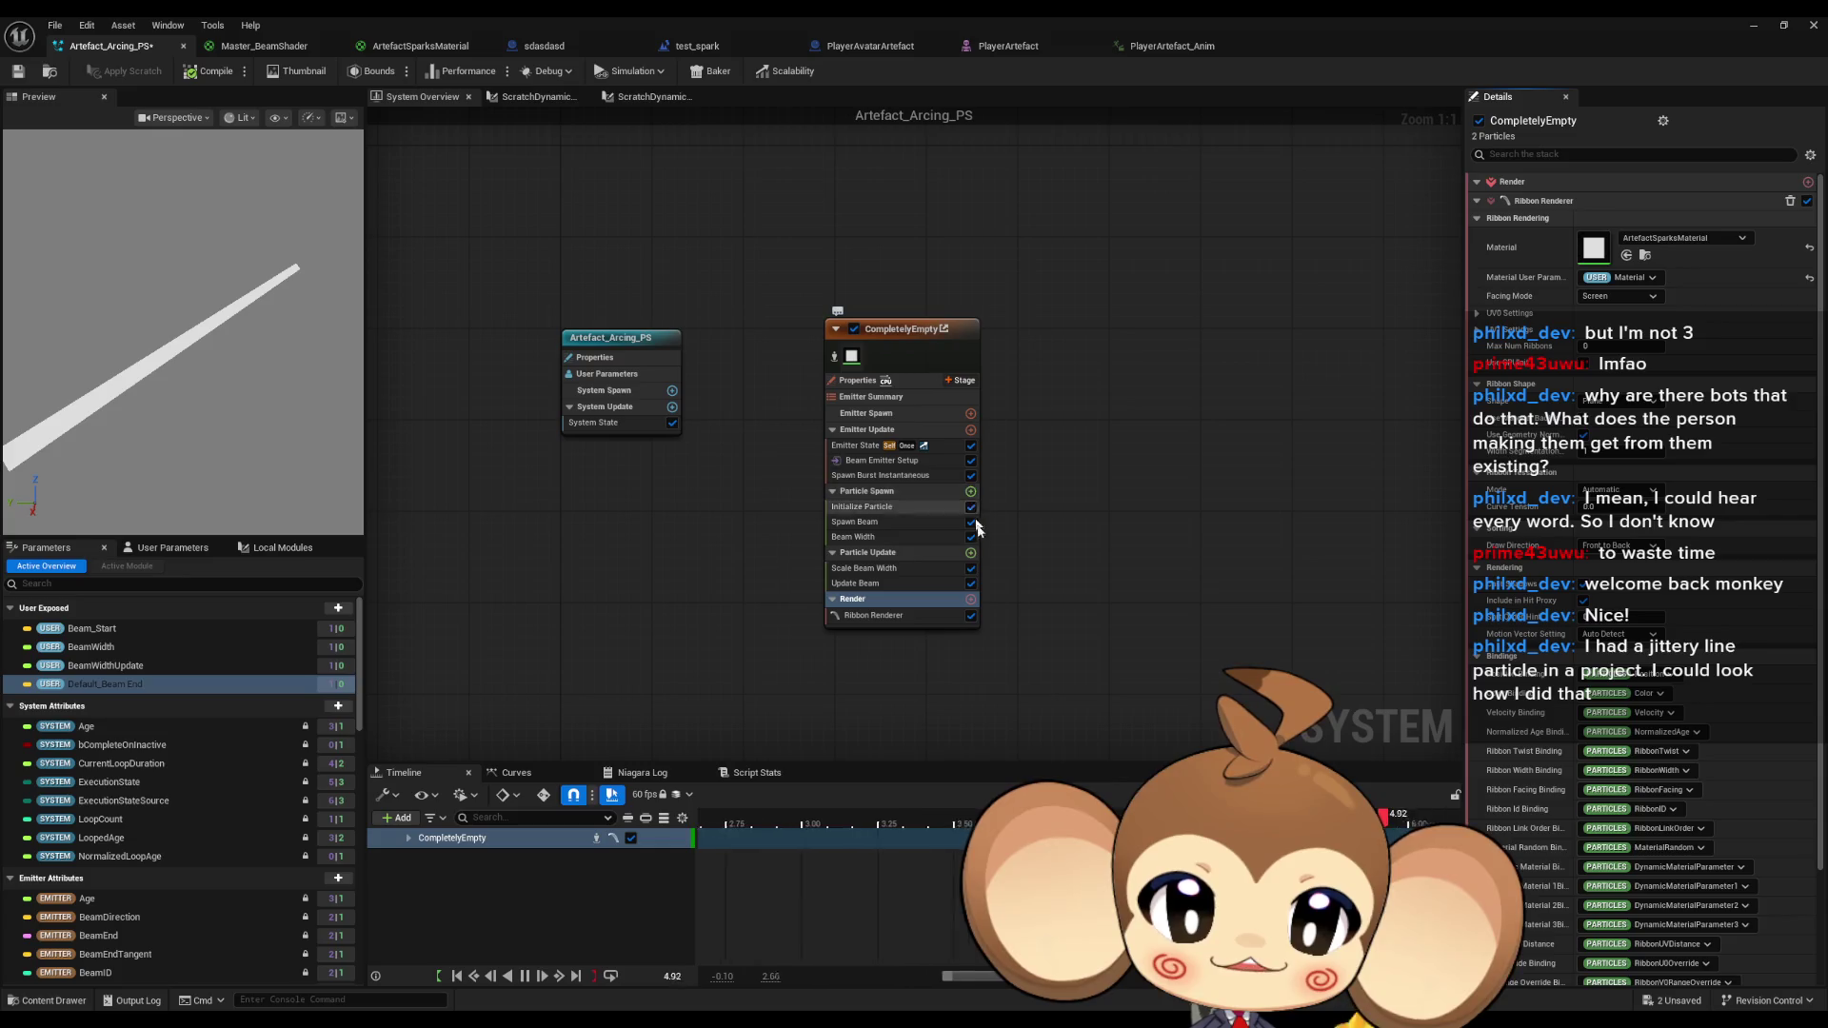
Add a Jitter Position module to the Particle Update group via a 'jitter' search.
{"action": "left_click", "coordinate": [969, 554]}
{"action": "type", "text": "jitter"}
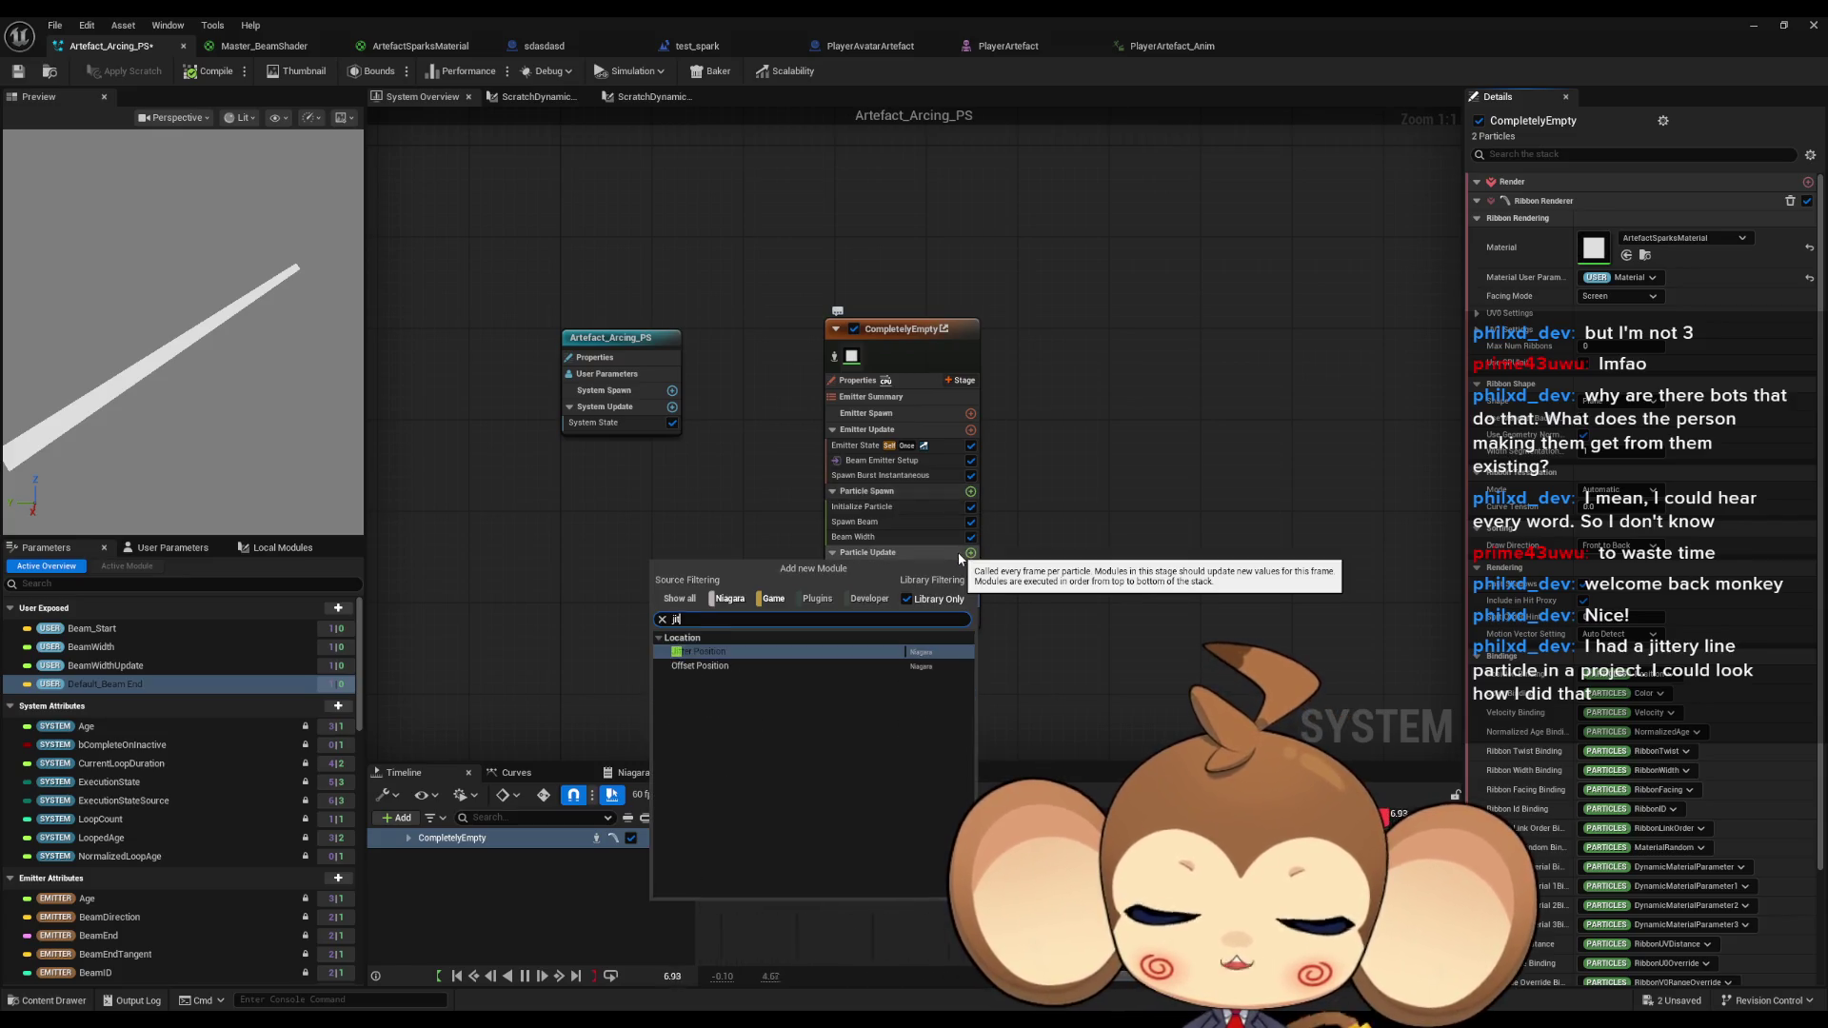
{"action": "left_click", "coordinate": [727, 653]}
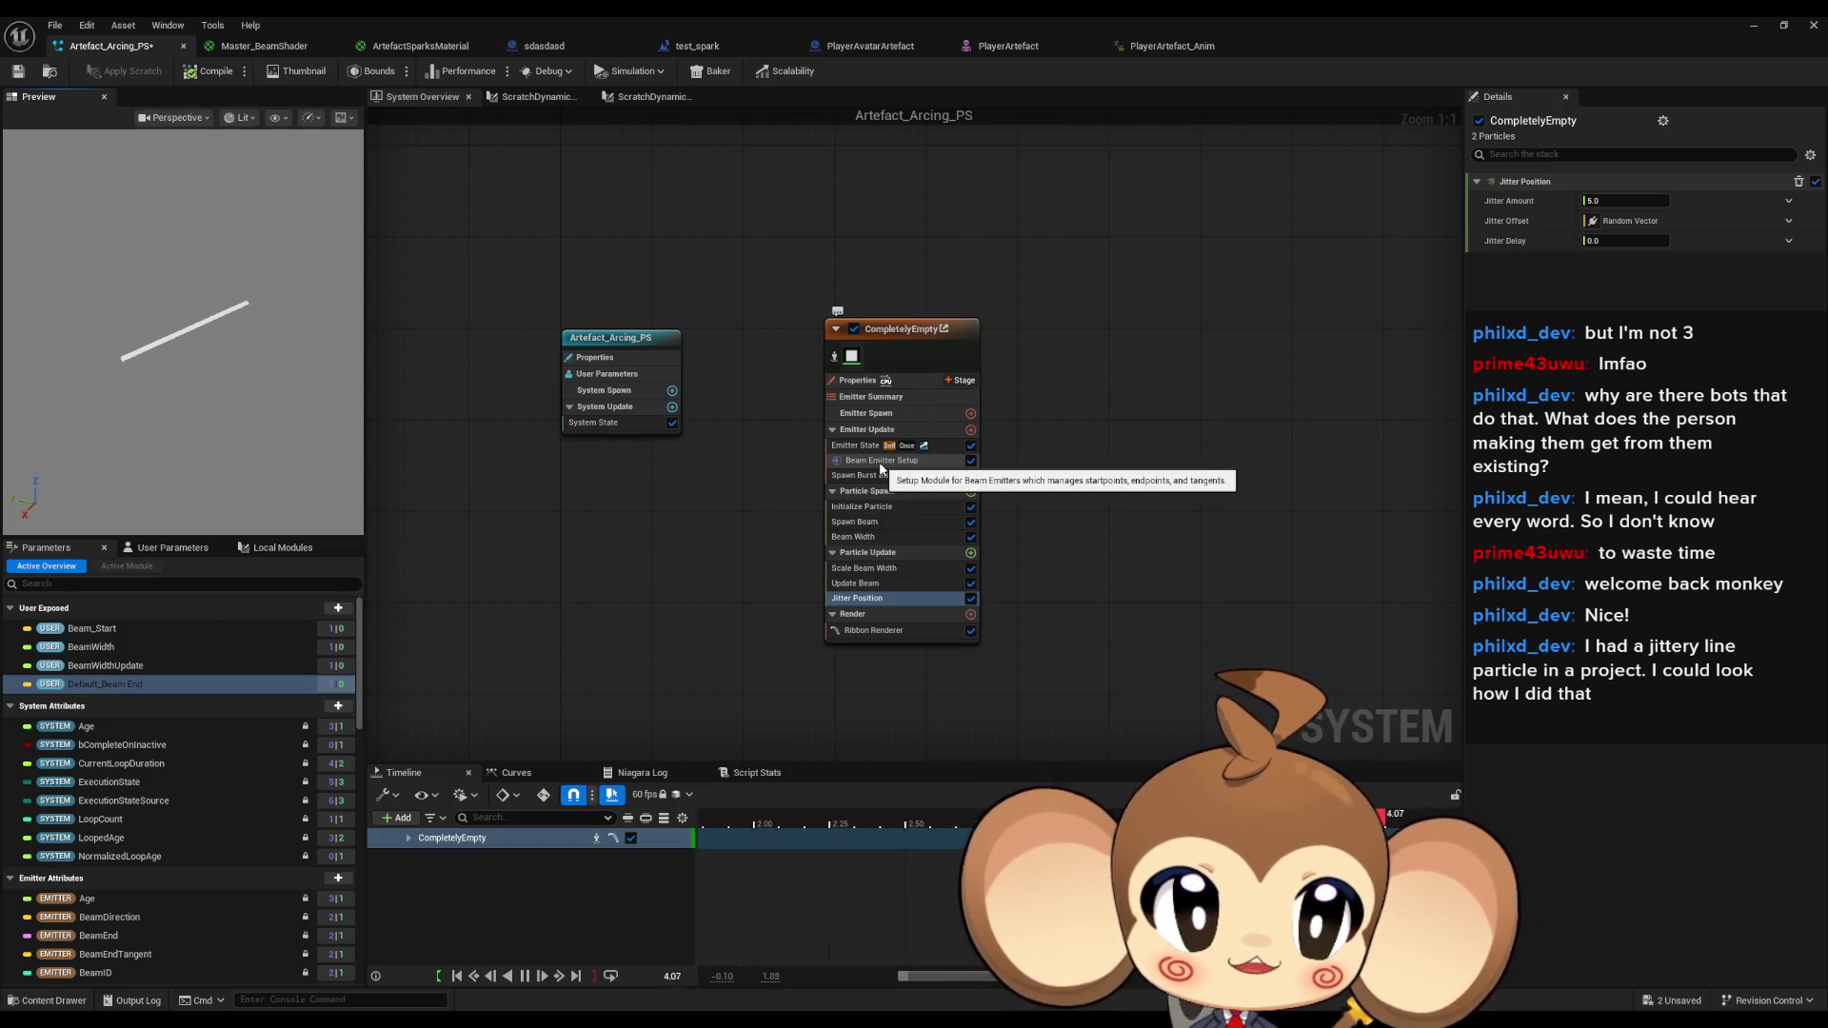
Raise the Ribbon Renderer's Curve Tension to about 0.1 and minimize the editor.
{"action": "left_click", "coordinate": [882, 463]}
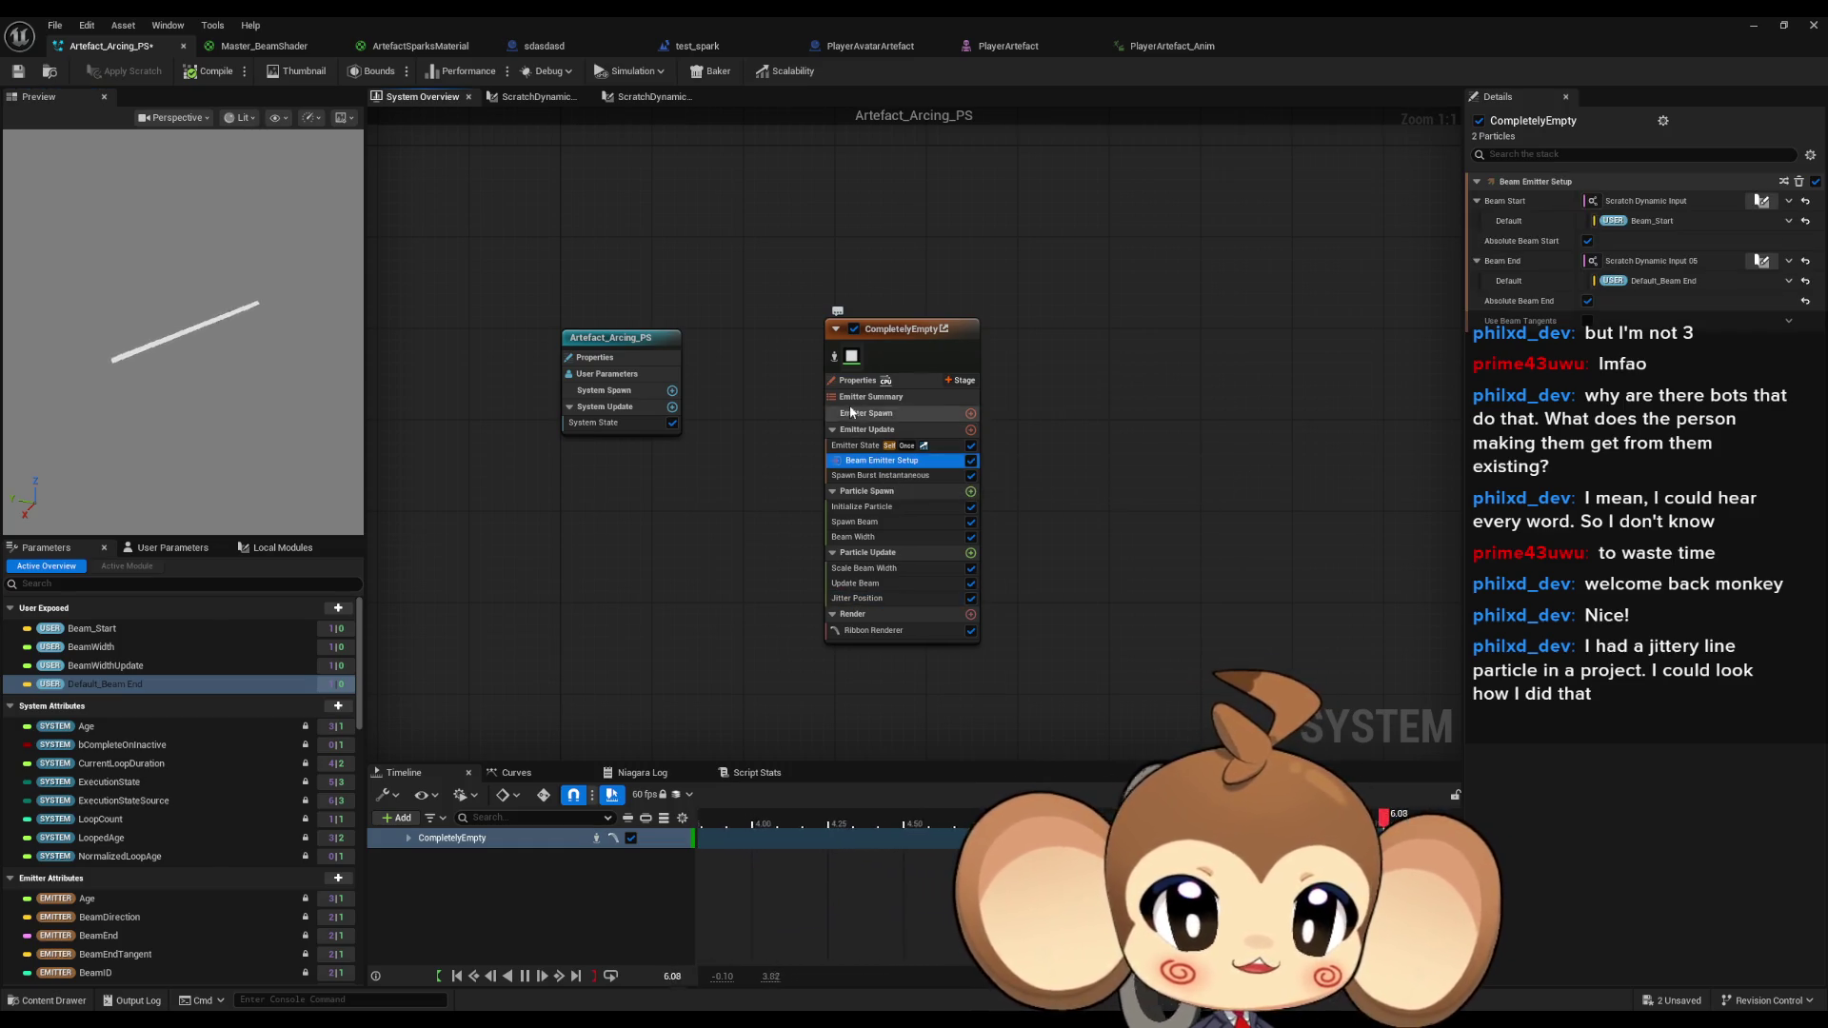
{"action": "left_click", "coordinate": [857, 615]}
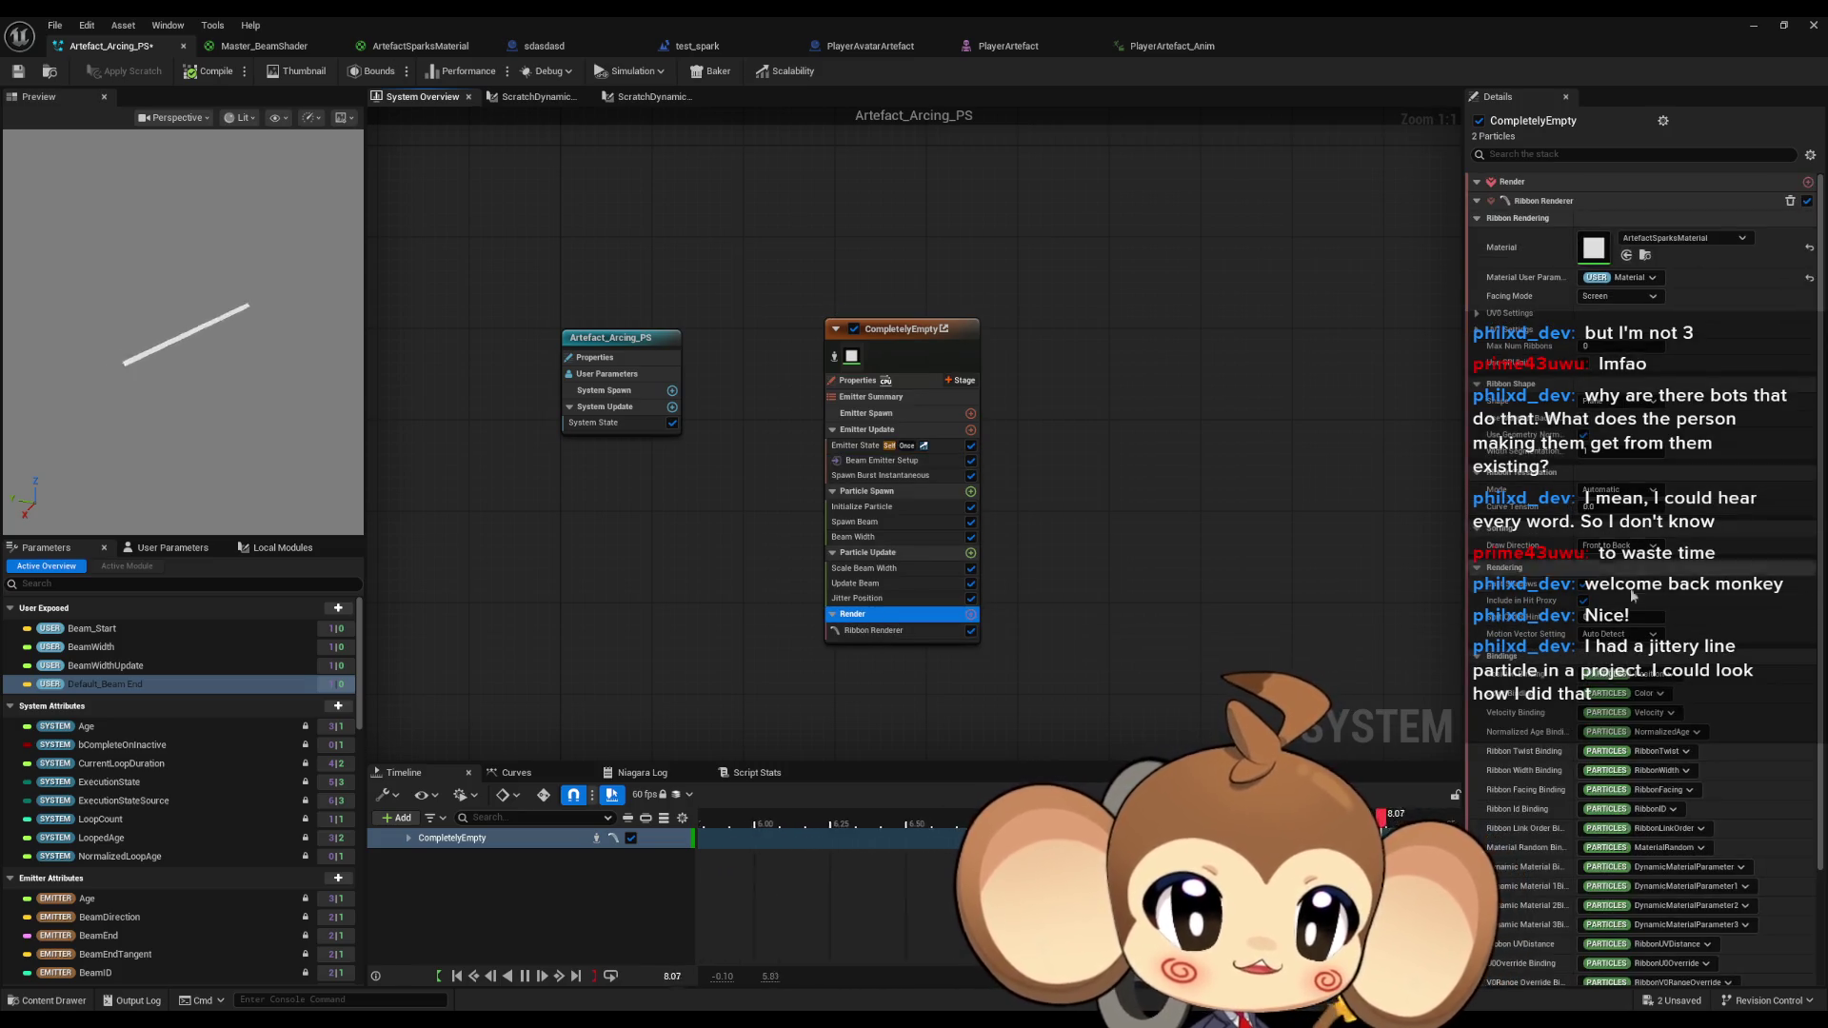
{"action": "mouse_move", "coordinate": [1595, 508]}
{"action": "left_mouse_down"}
{"action": "mouse_move", "coordinate": [1667, 508]}
{"action": "mouse_move", "coordinate": [1597, 514]}
{"action": "left_mouse_up"}
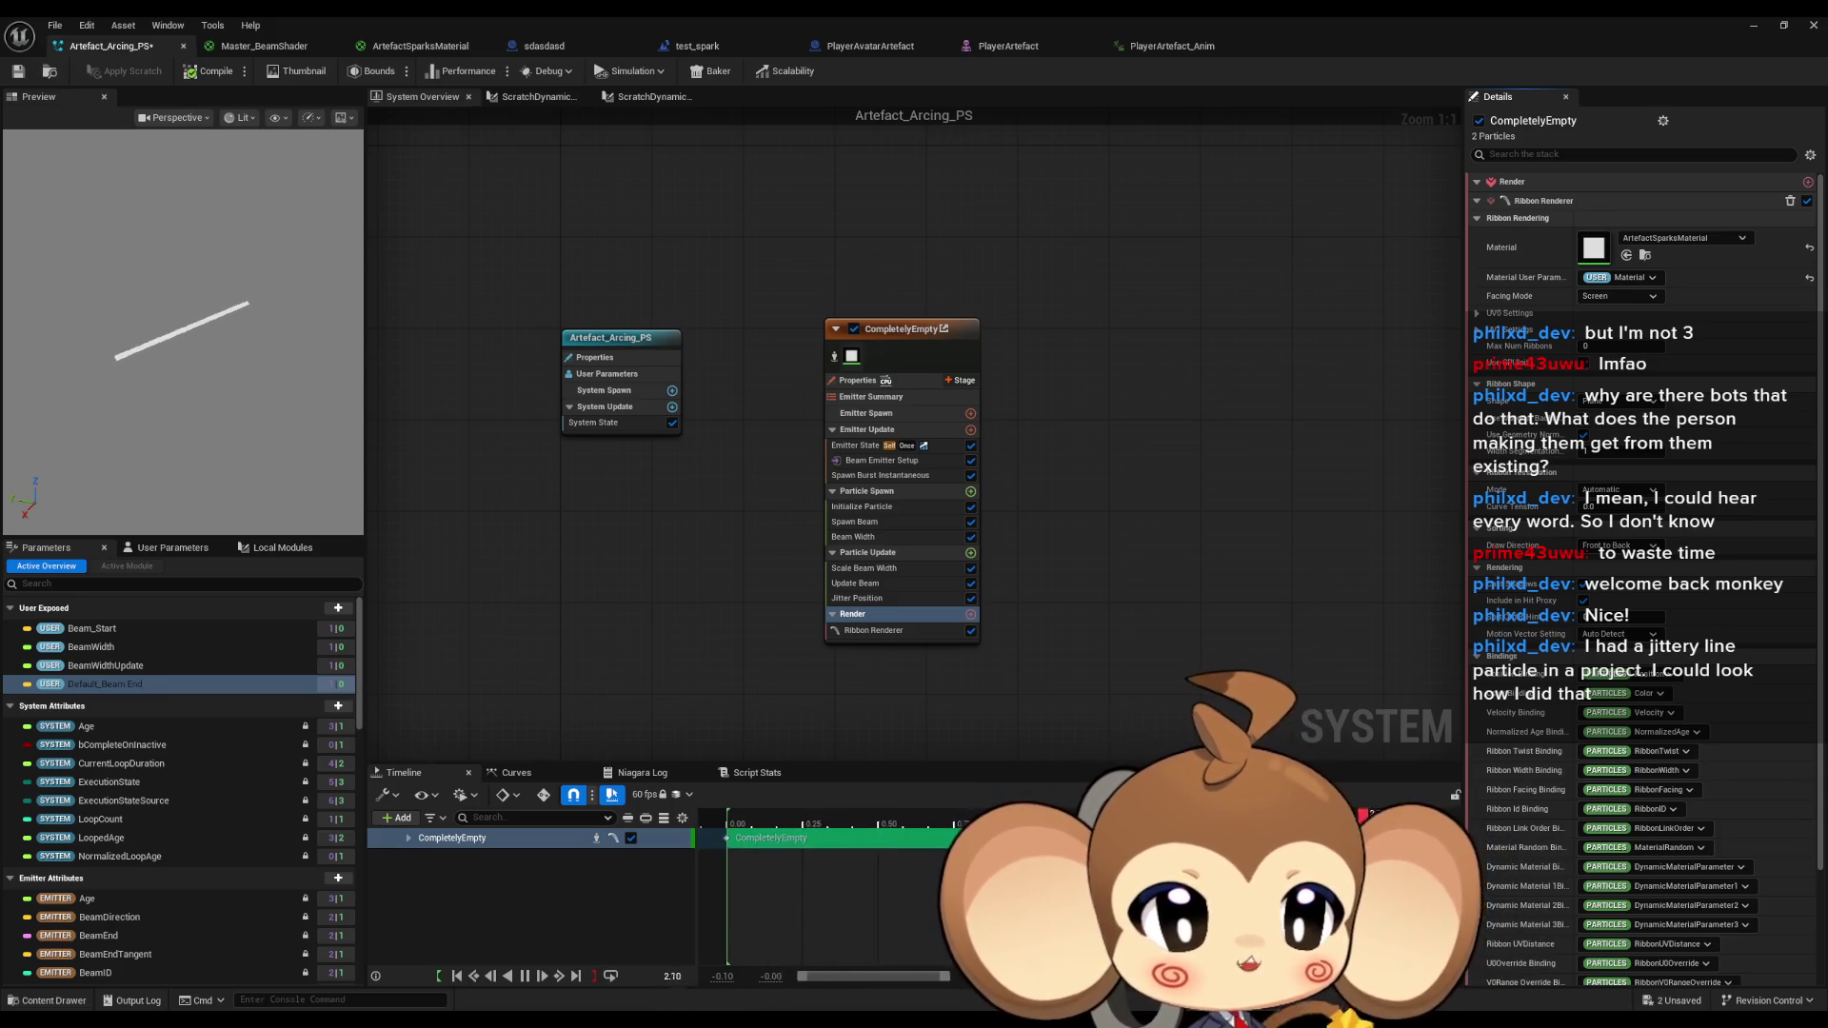
{"action": "left_click", "coordinate": [1753, 25]}
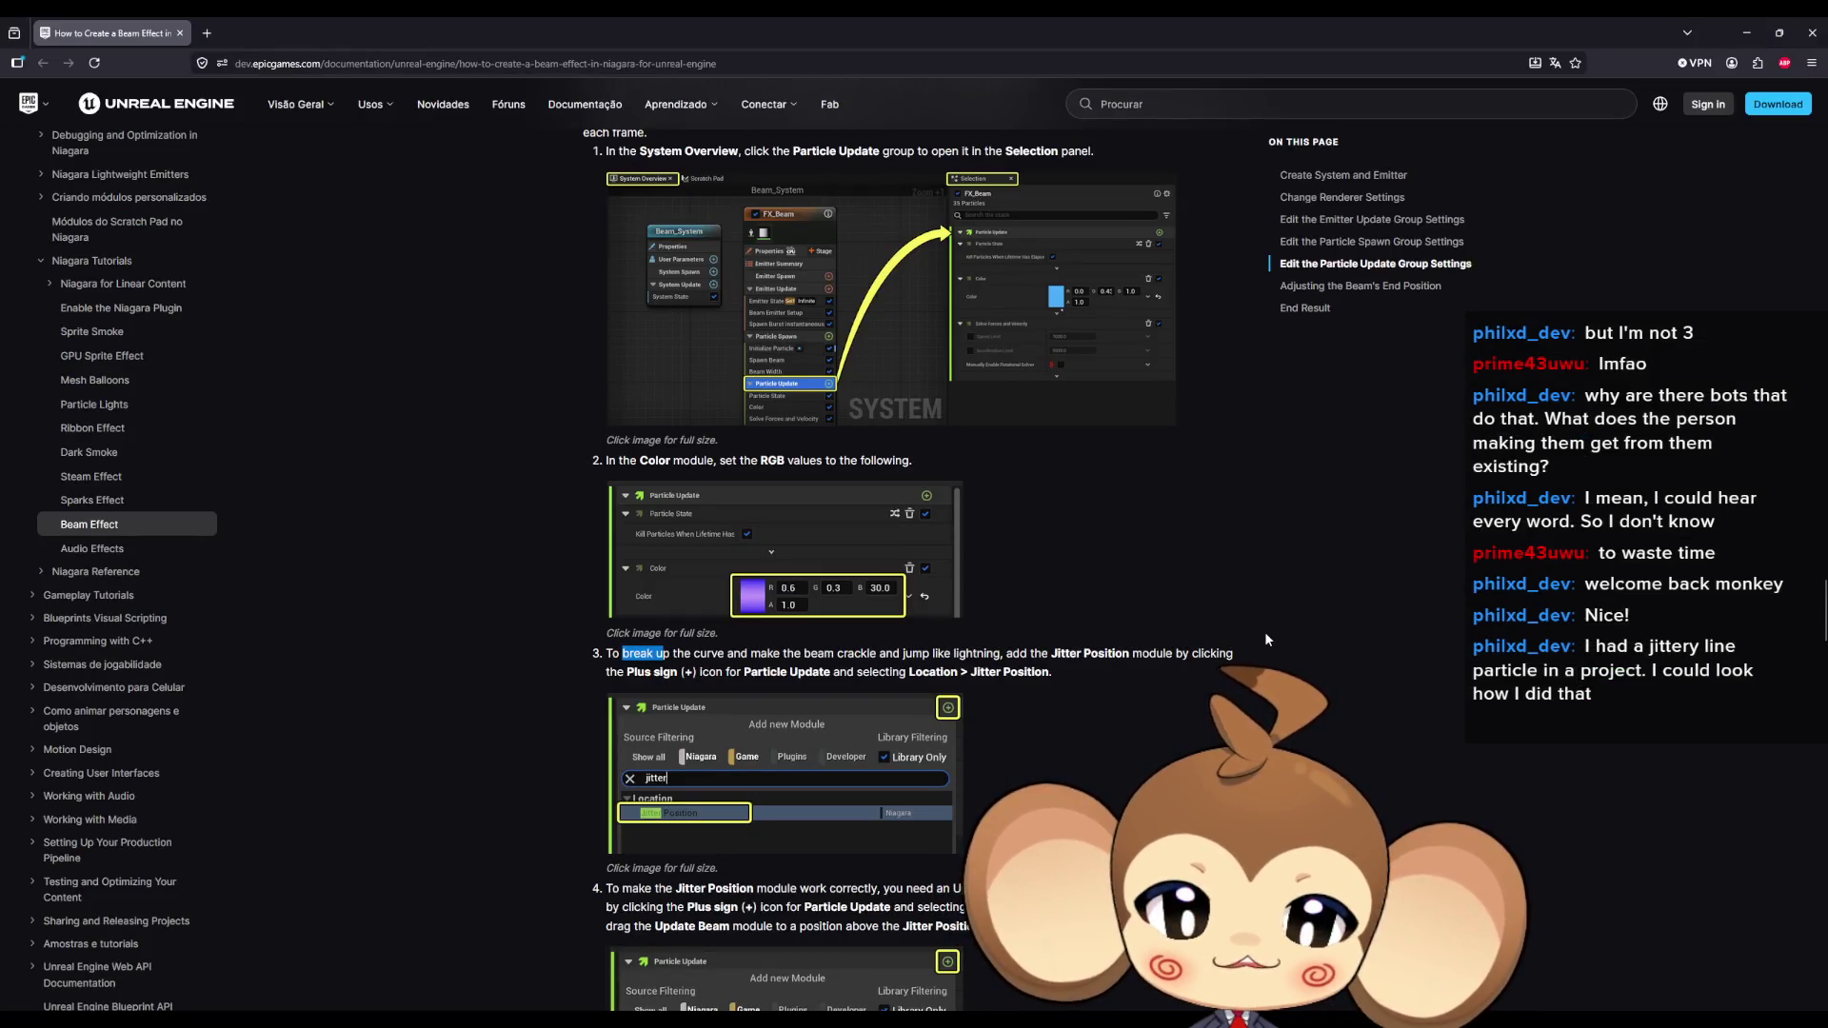
Scroll through the beam tutorial, highlighting the Spawn Beam step and step 4's Beam Width curve.
{"action": "scroll", "coordinate": [1269, 631], "scroll_direction": "up", "scroll_amount": 1}
{"action": "scroll", "coordinate": [1270, 630], "scroll_direction": "up", "scroll_amount": 1}
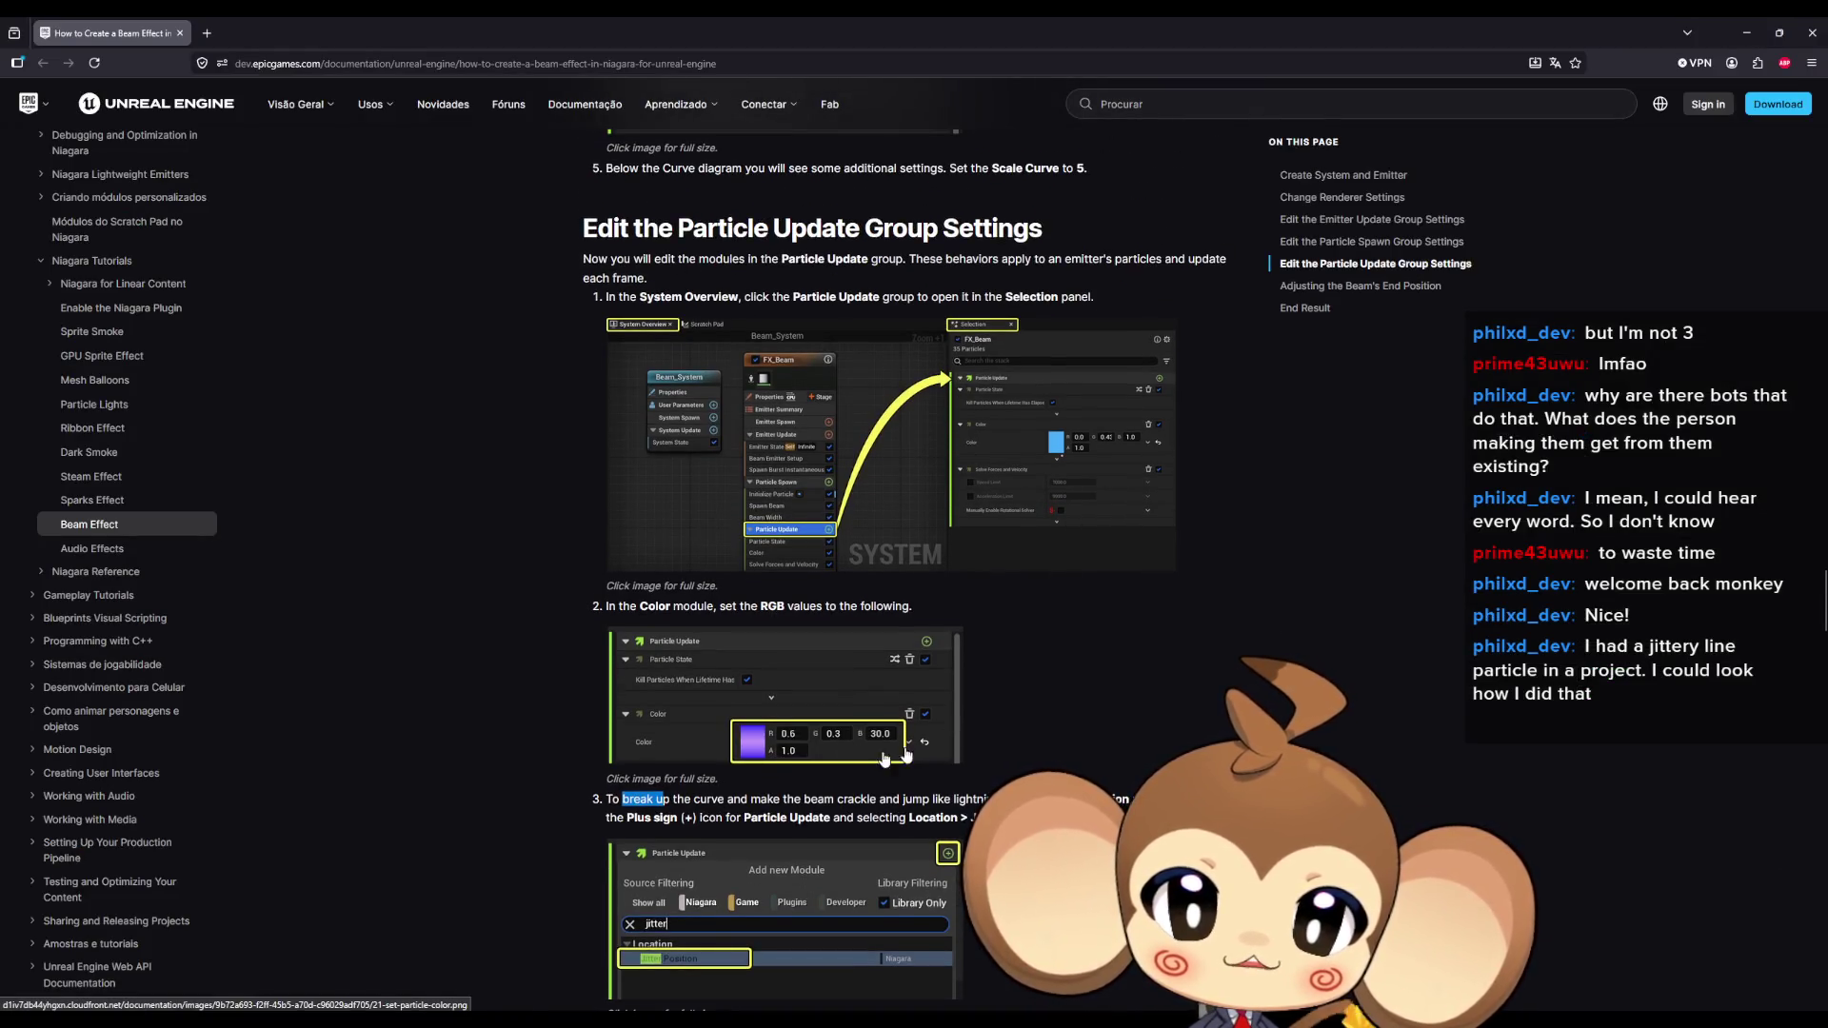
{"action": "scroll", "coordinate": [995, 690], "scroll_direction": "up", "scroll_amount": 3}
{"action": "scroll", "coordinate": [886, 645], "scroll_direction": "up", "scroll_amount": 3}
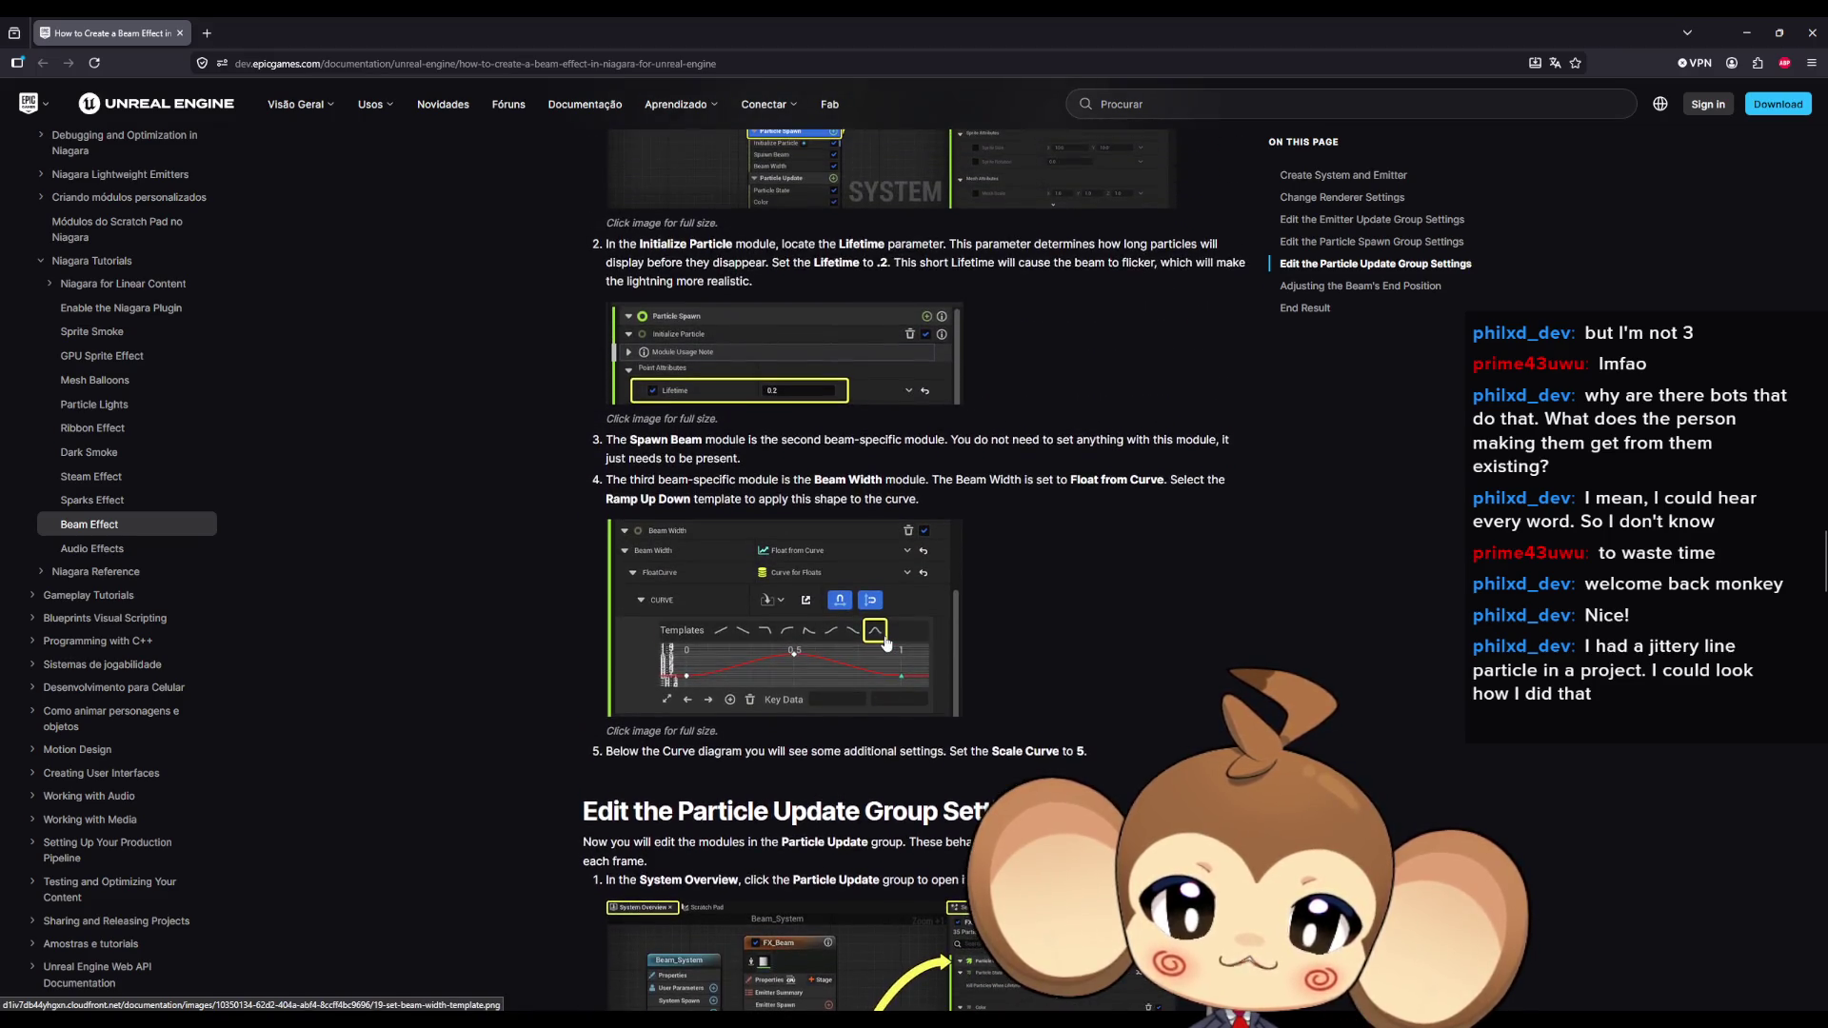
{"action": "scroll", "coordinate": [886, 644], "scroll_direction": "up", "scroll_amount": 2}
{"action": "scroll", "coordinate": [743, 386], "scroll_direction": "up", "scroll_amount": 3}
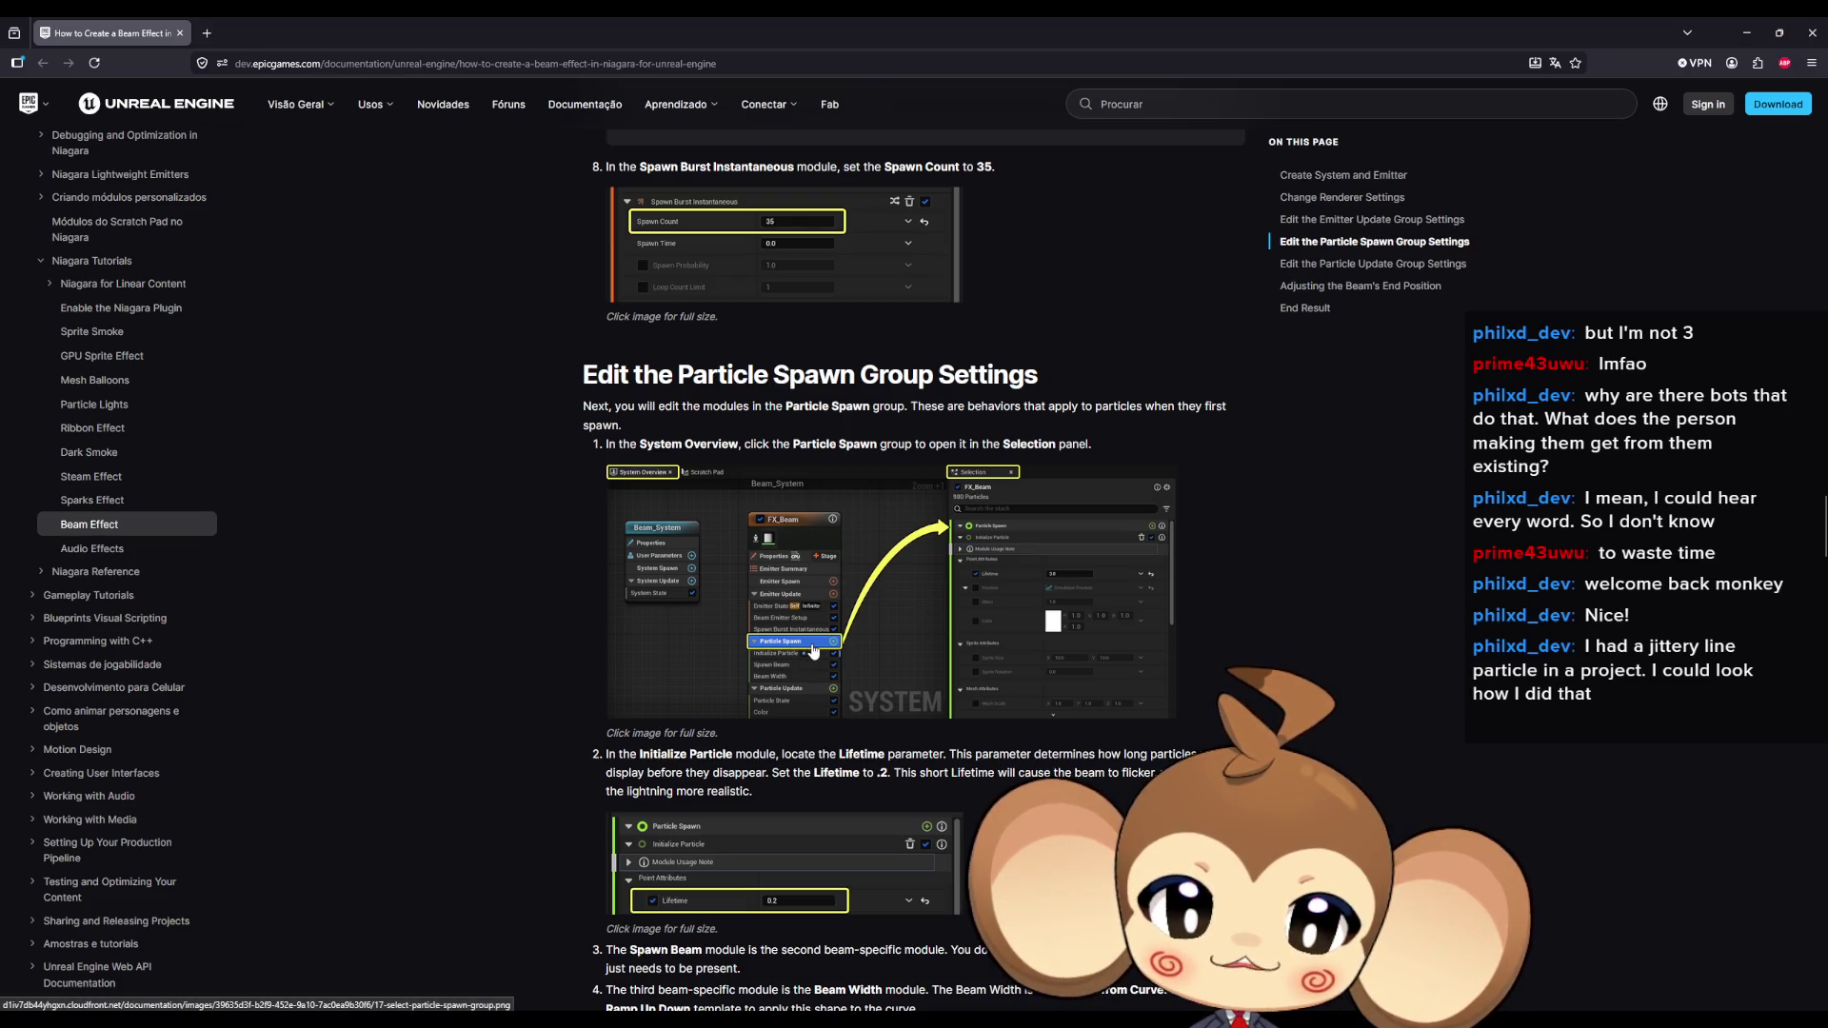
{"action": "scroll", "coordinate": [700, 769], "scroll_direction": "down", "scroll_amount": 2}
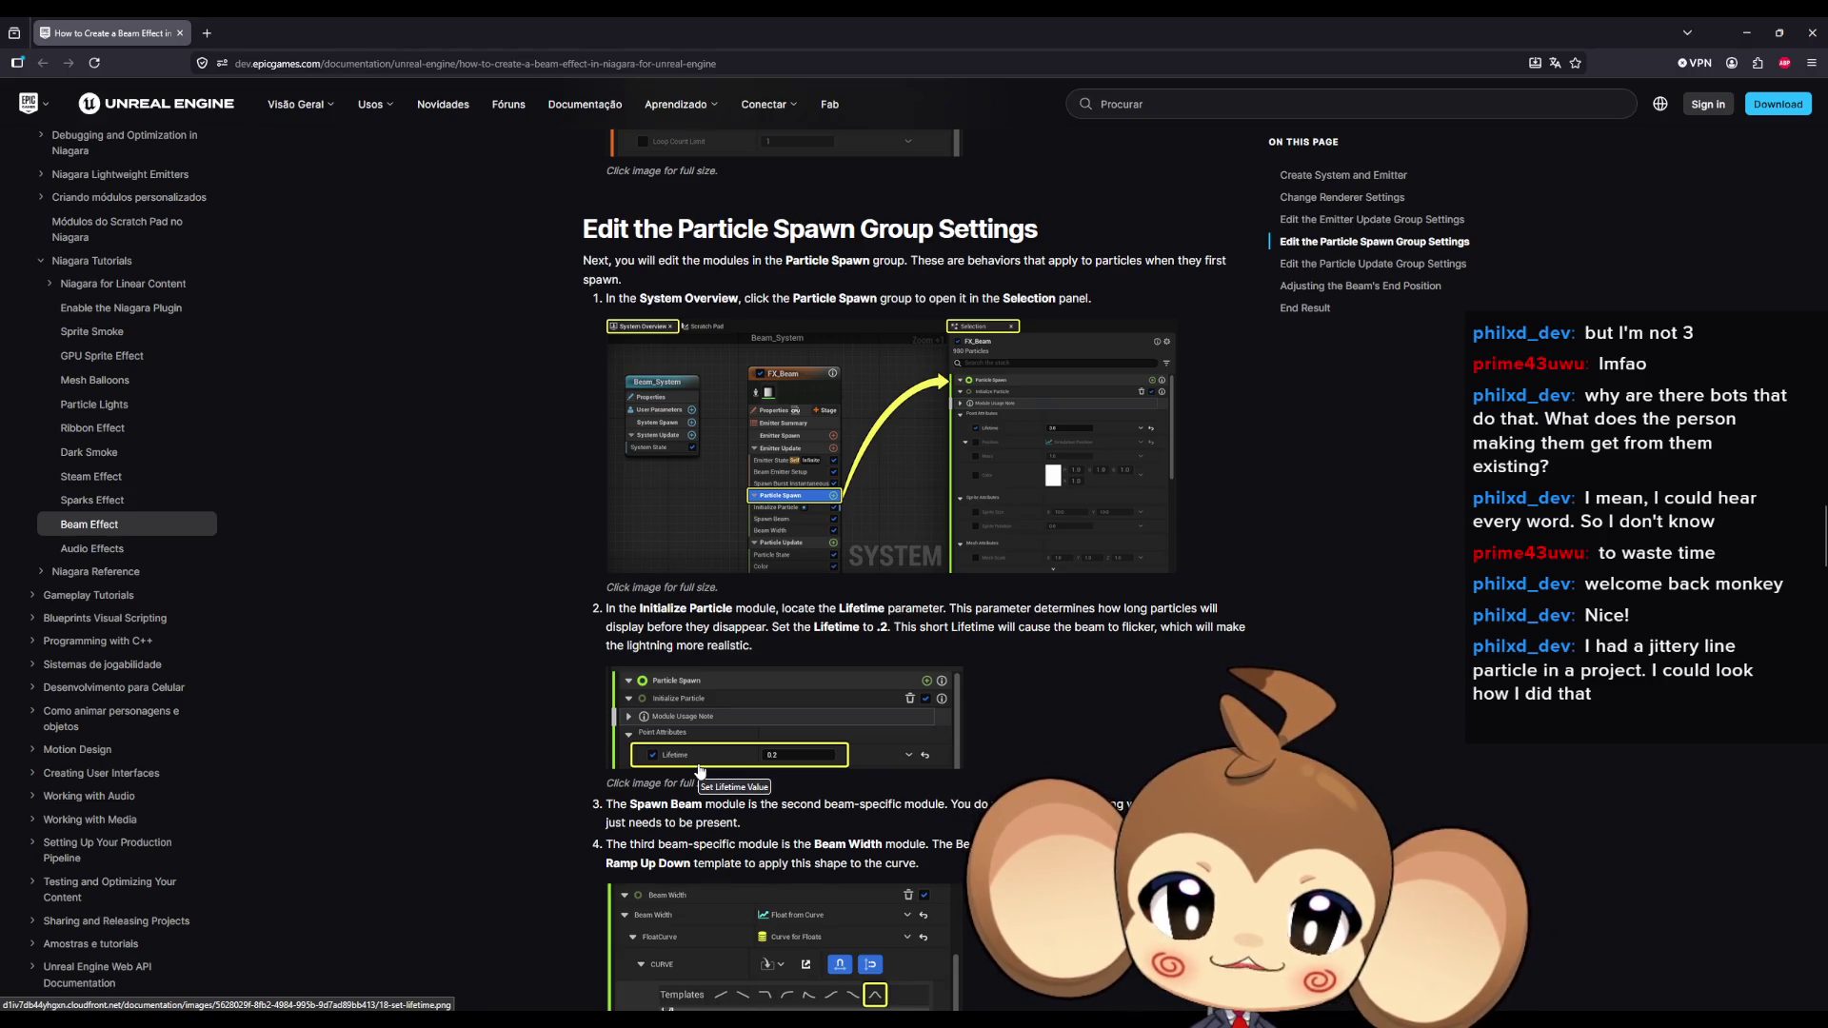
{"action": "scroll", "coordinate": [700, 769], "scroll_direction": "down", "scroll_amount": 2}
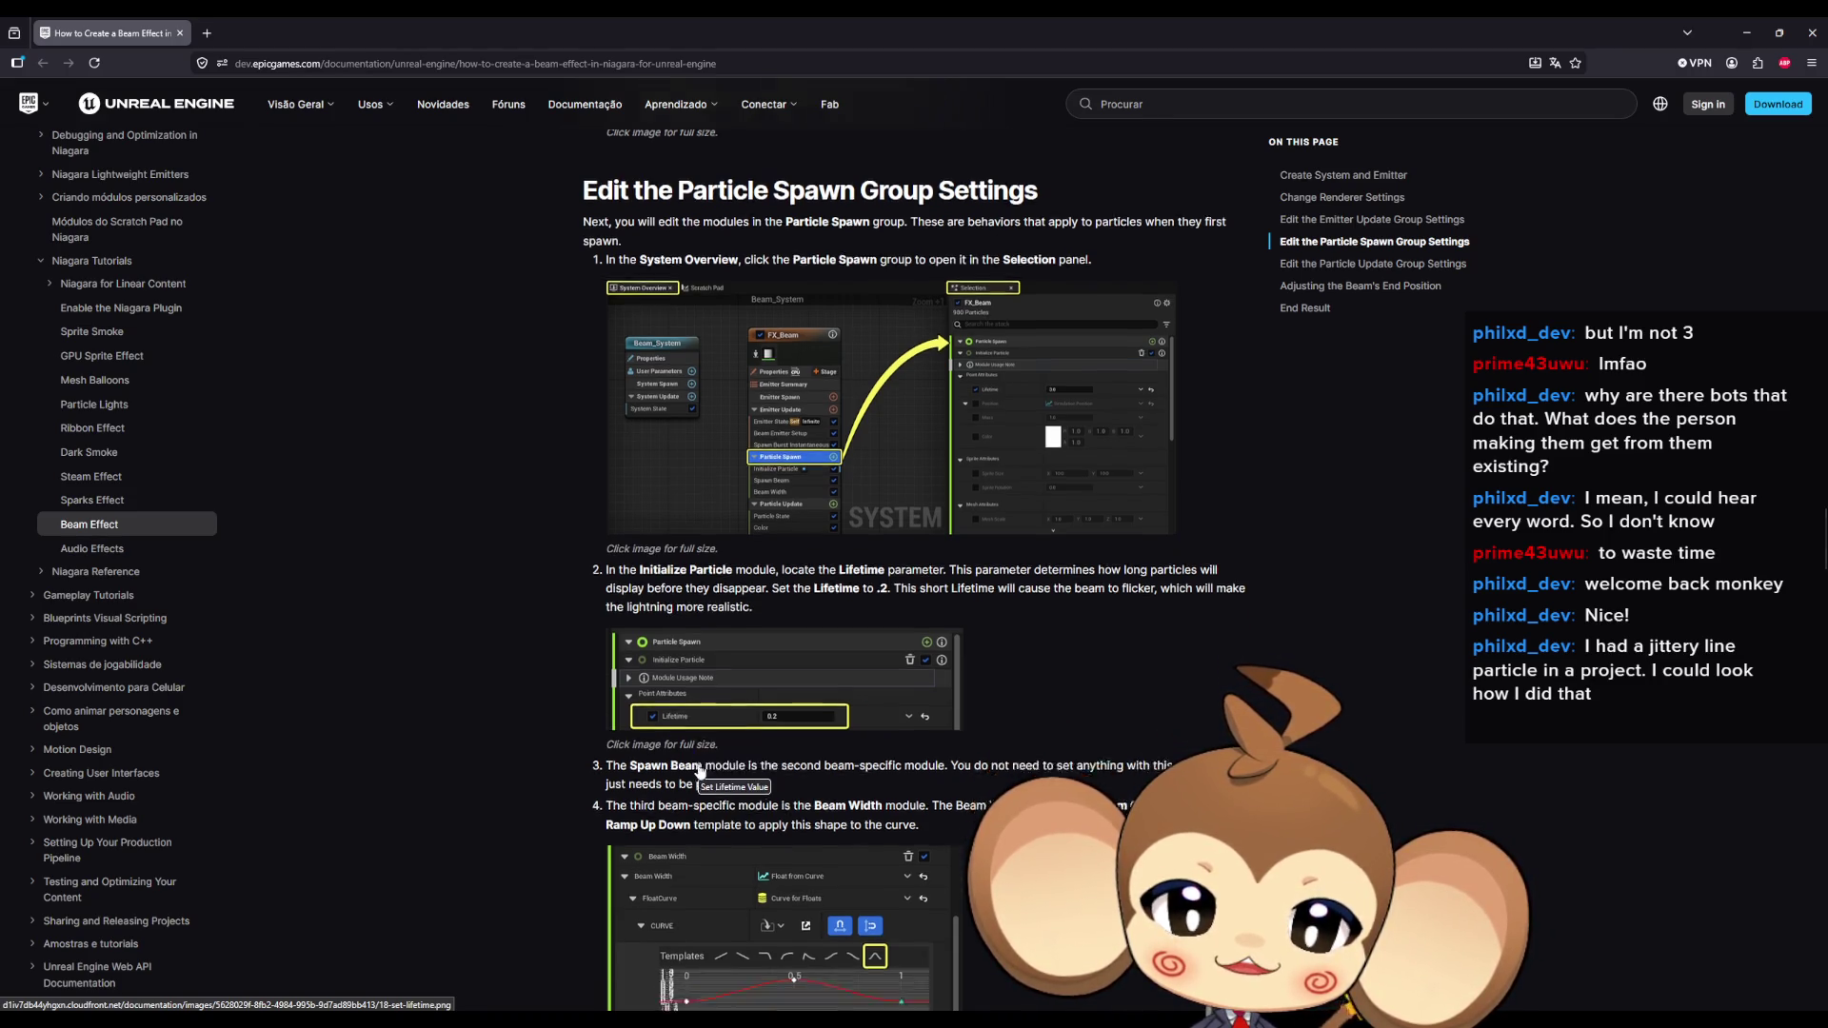
{"action": "scroll", "coordinate": [708, 673], "scroll_direction": "down", "scroll_amount": 1}
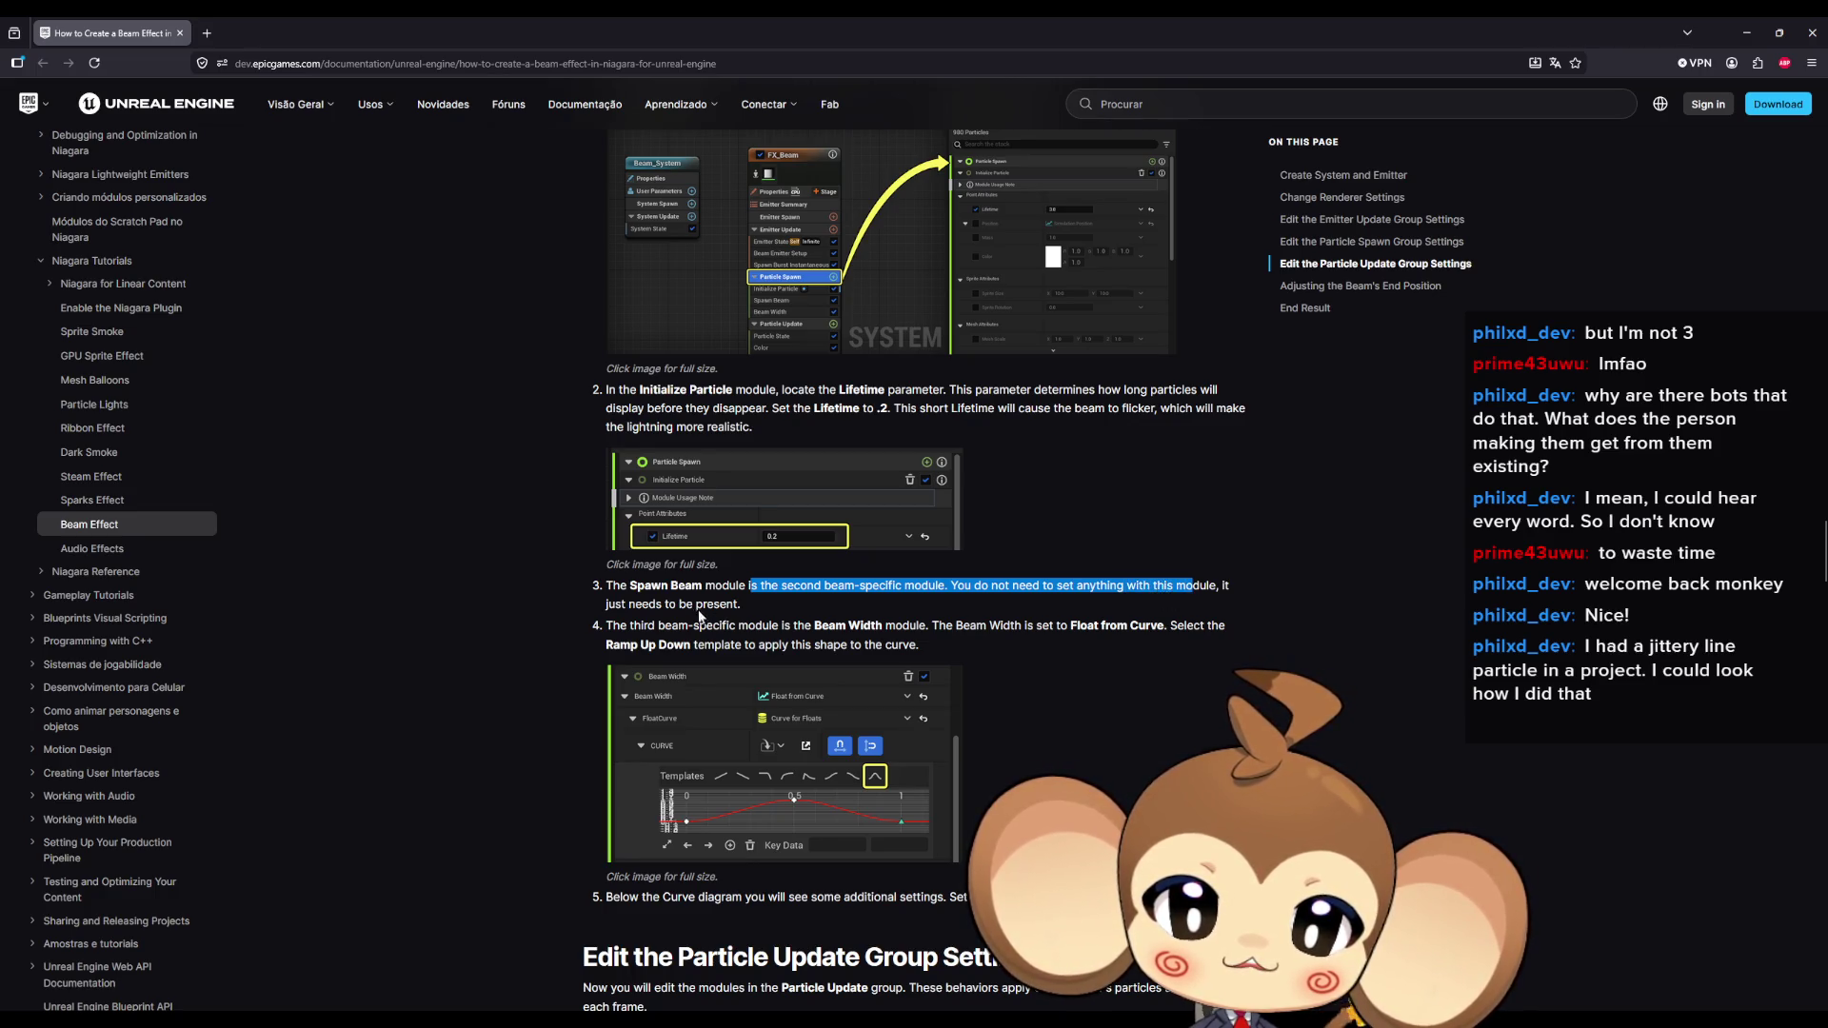
{"action": "left_click_drag", "start_coordinate": [655, 606], "coordinate": [740, 620]}
{"action": "left_click_drag", "start_coordinate": [628, 626], "coordinate": [722, 645]}
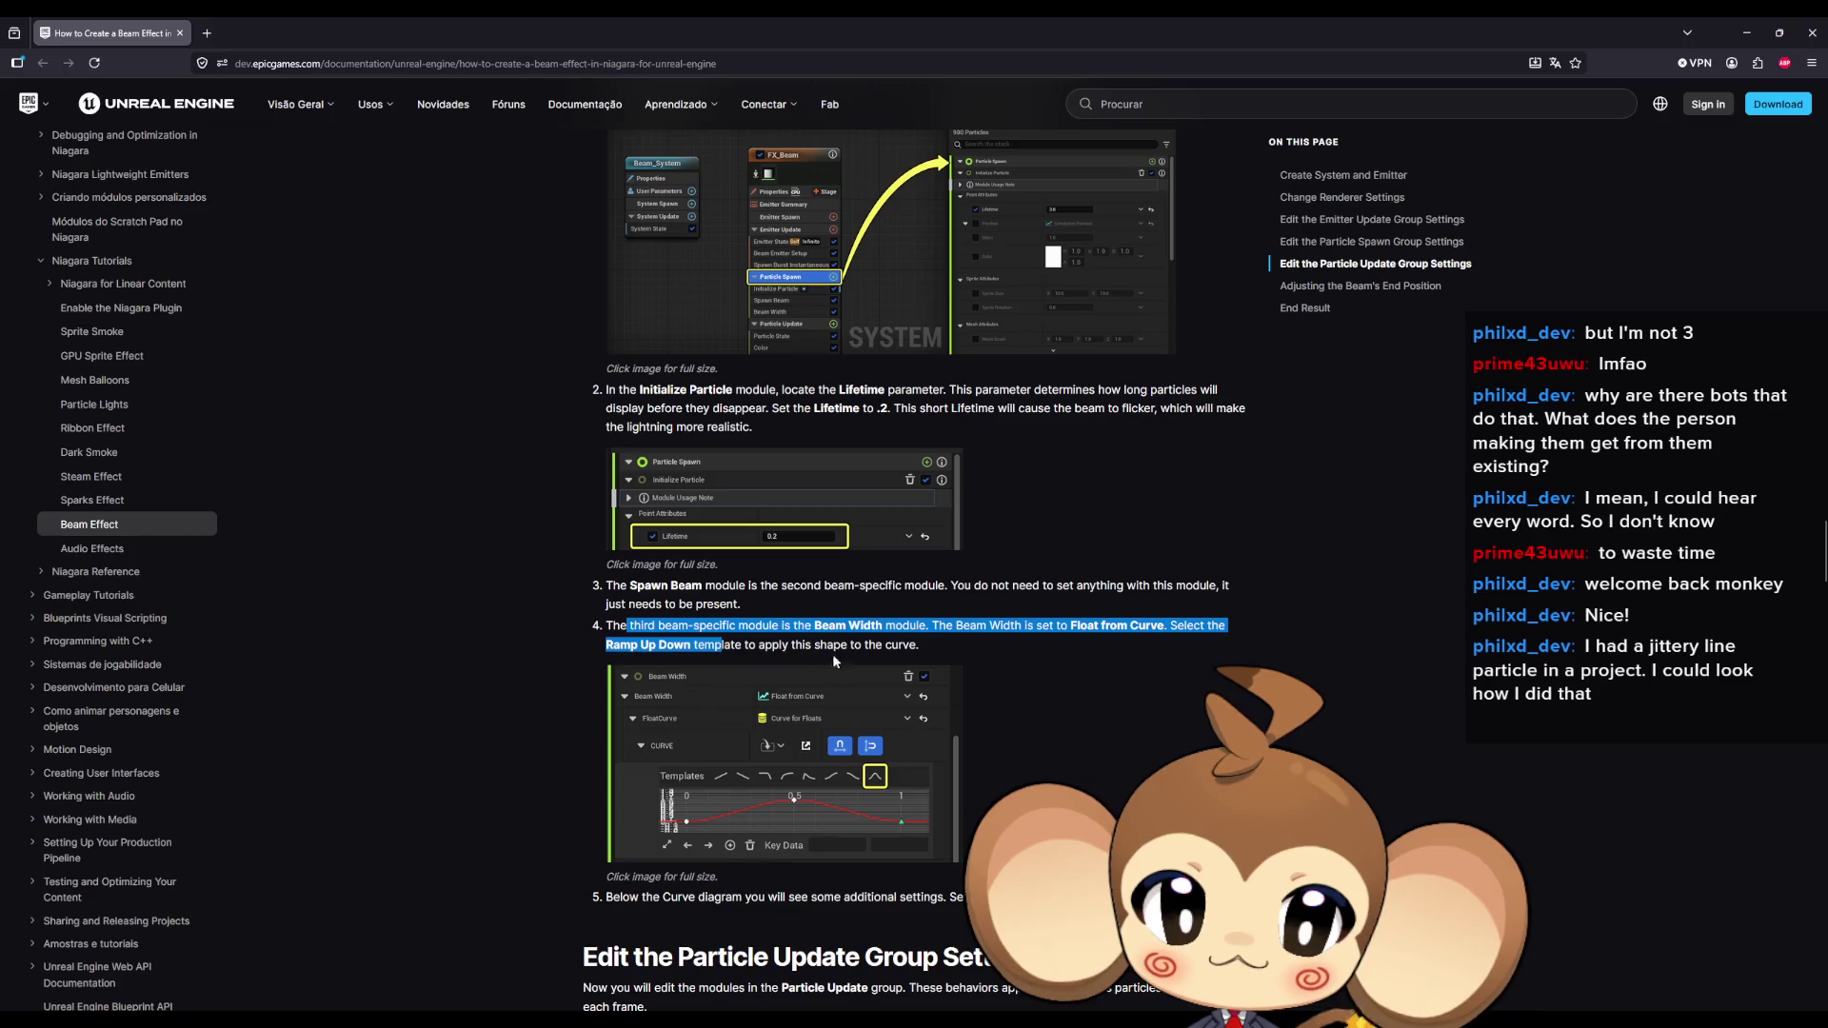
Highlight step 5's Scale Curve instruction, then return to the Niagara editor.
{"action": "scroll", "coordinate": [871, 655], "scroll_direction": "down", "scroll_amount": 2}
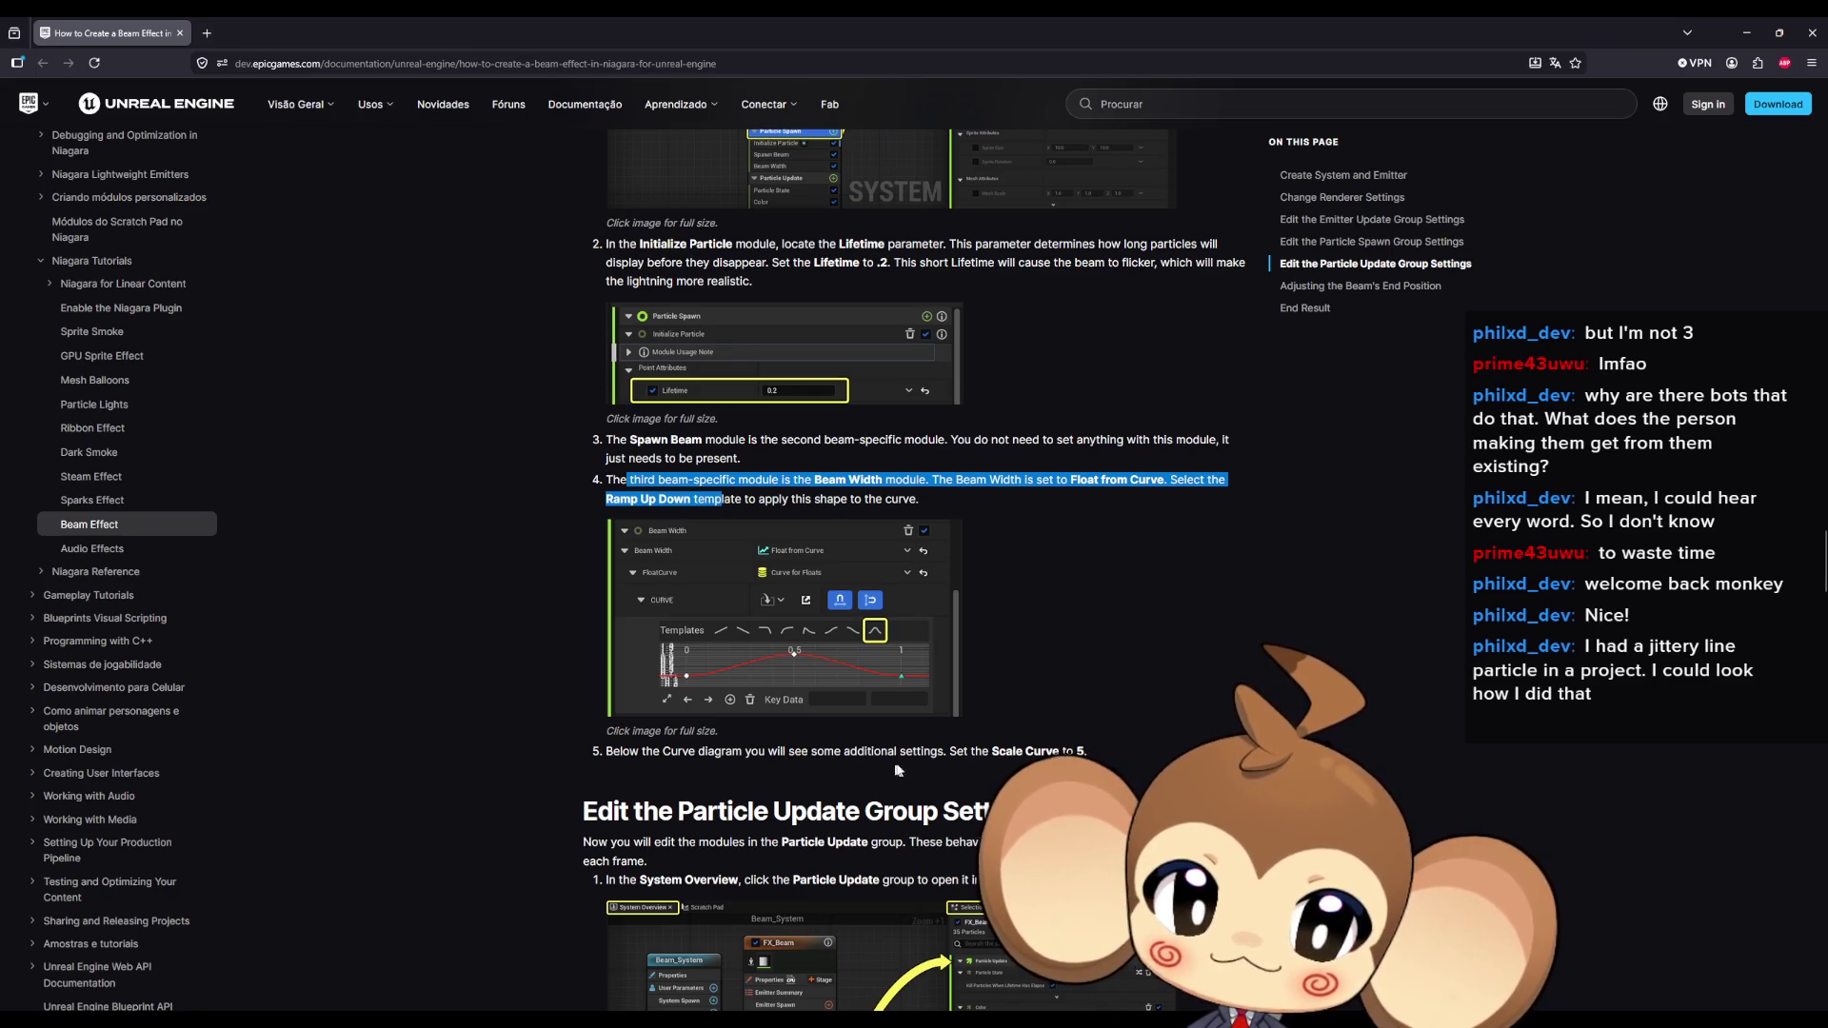
{"action": "left_click_drag", "start_coordinate": [1074, 751], "coordinate": [892, 751]}
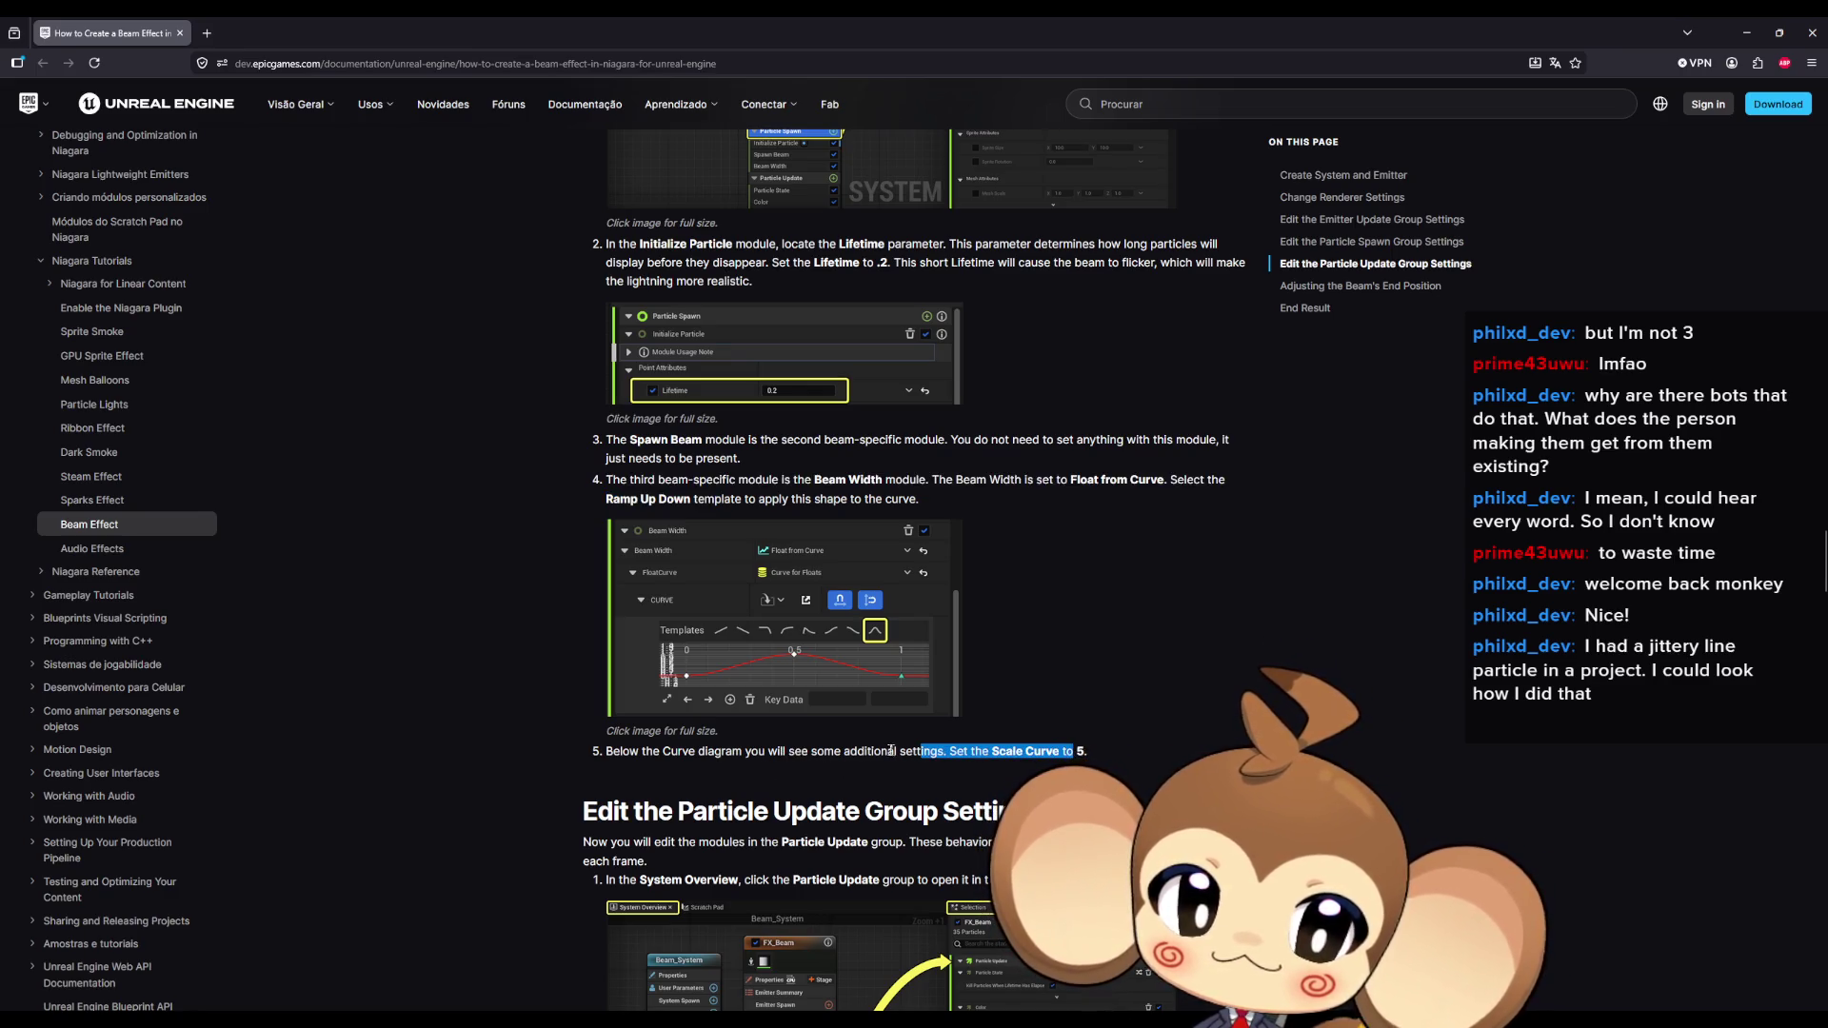
{"action": "scroll", "coordinate": [870, 751], "scroll_direction": "up", "scroll_amount": 8}
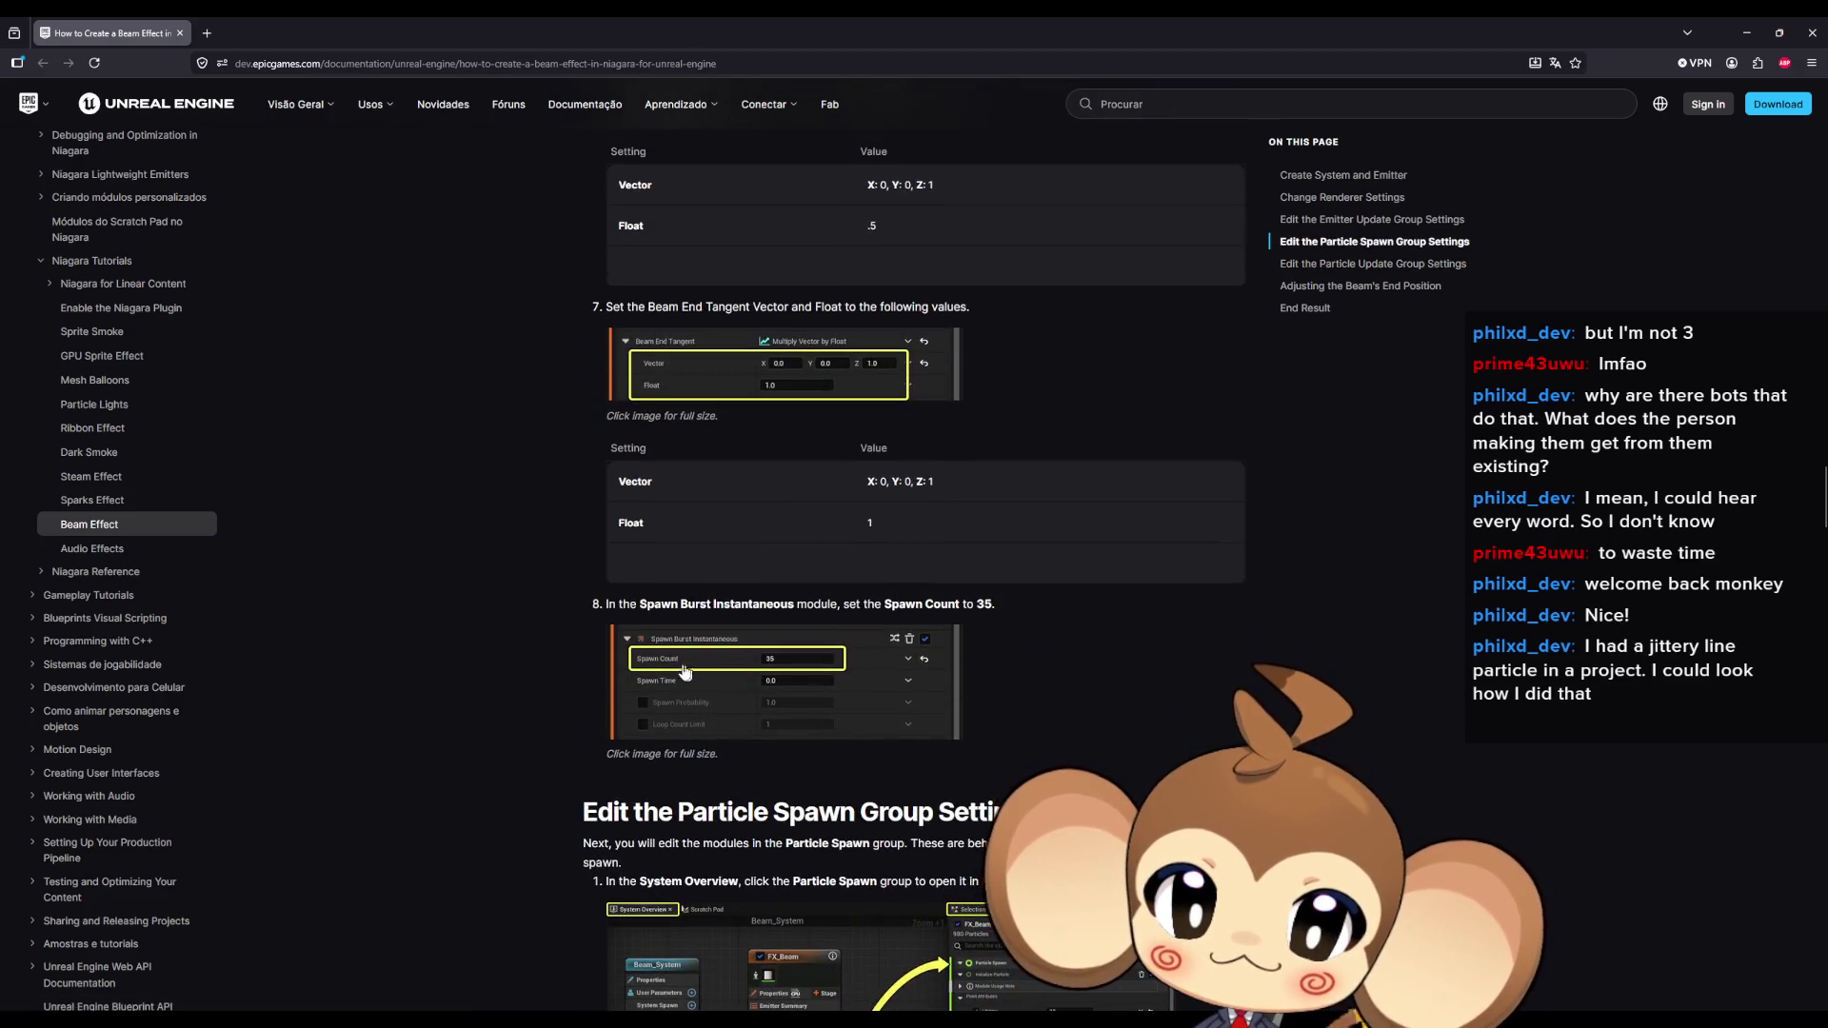
{"action": "key", "text": "alt+Tab"}
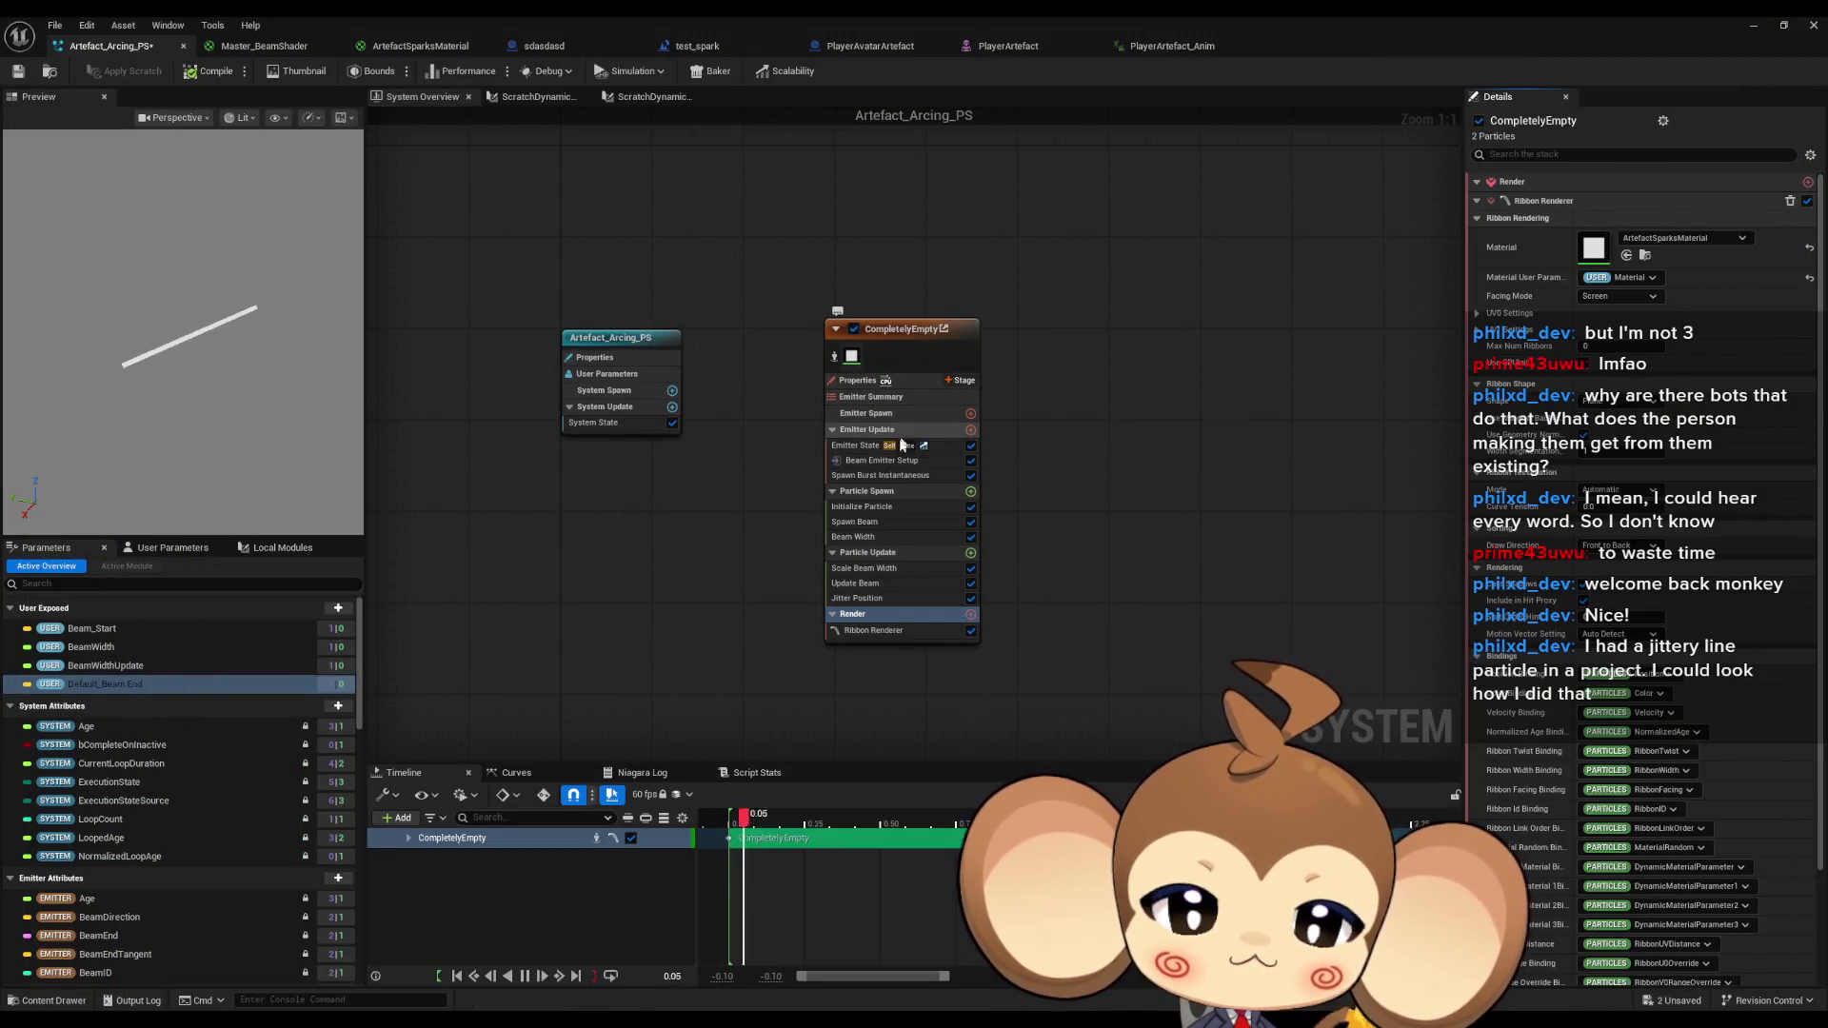
Set the Spawn Burst Instantaneous Spawn Count to 35.
{"action": "left_click", "coordinate": [882, 476]}
{"action": "left_click", "coordinate": [1622, 202]}
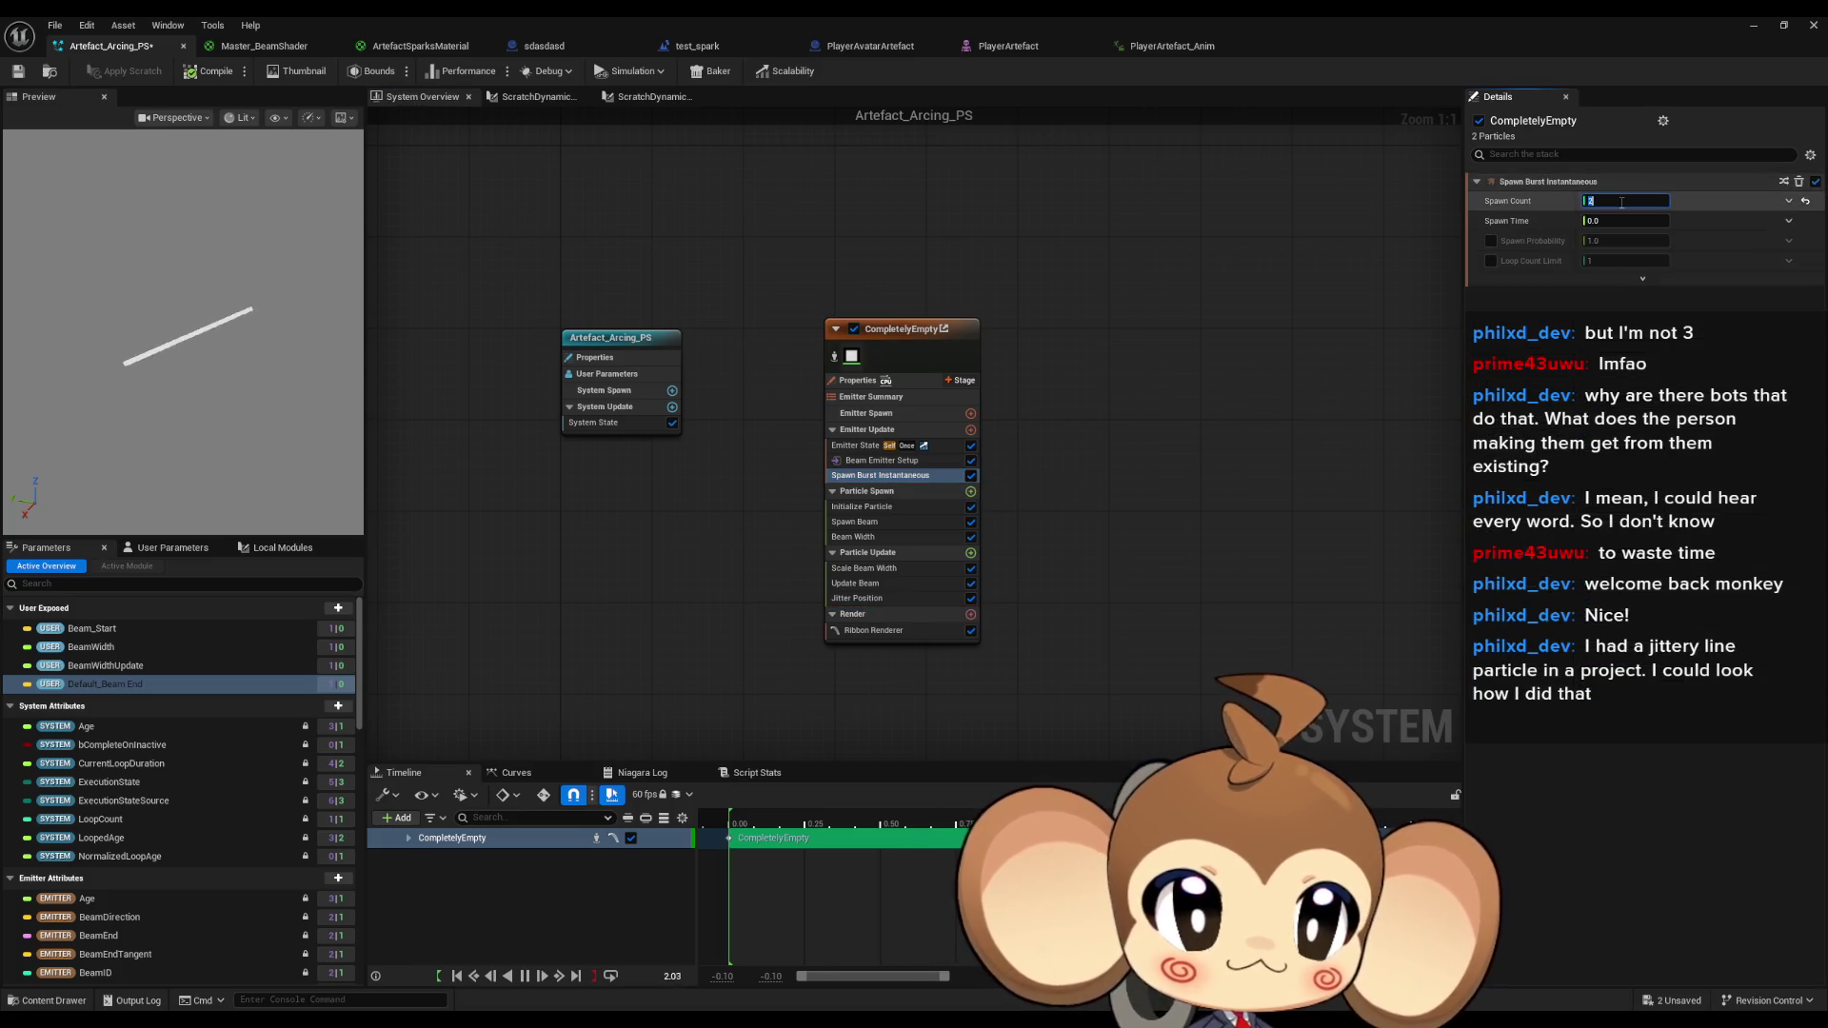
{"action": "type", "text": "35"}
{"action": "key", "text": "Return"}
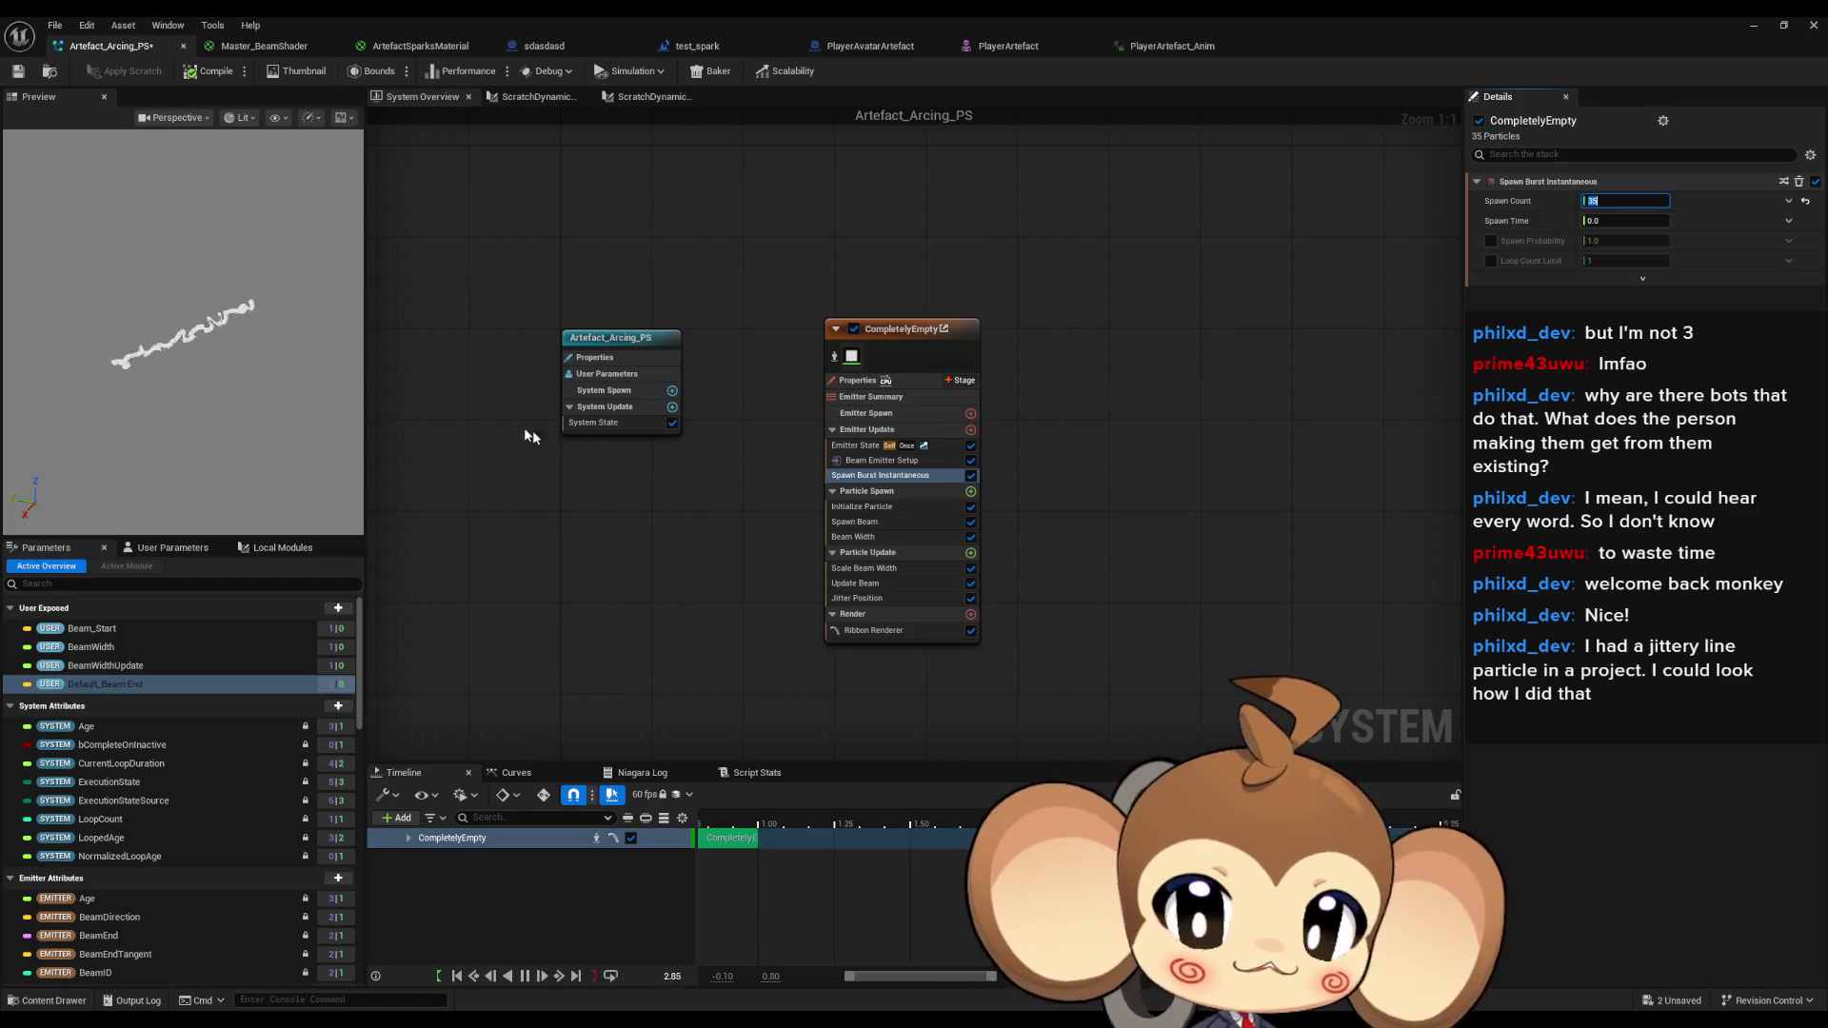
Set the Ribbon Renderer's Curve Tension to 0.99, then reselect the CompletelyEmpty emitter.
{"action": "left_click", "coordinate": [873, 630]}
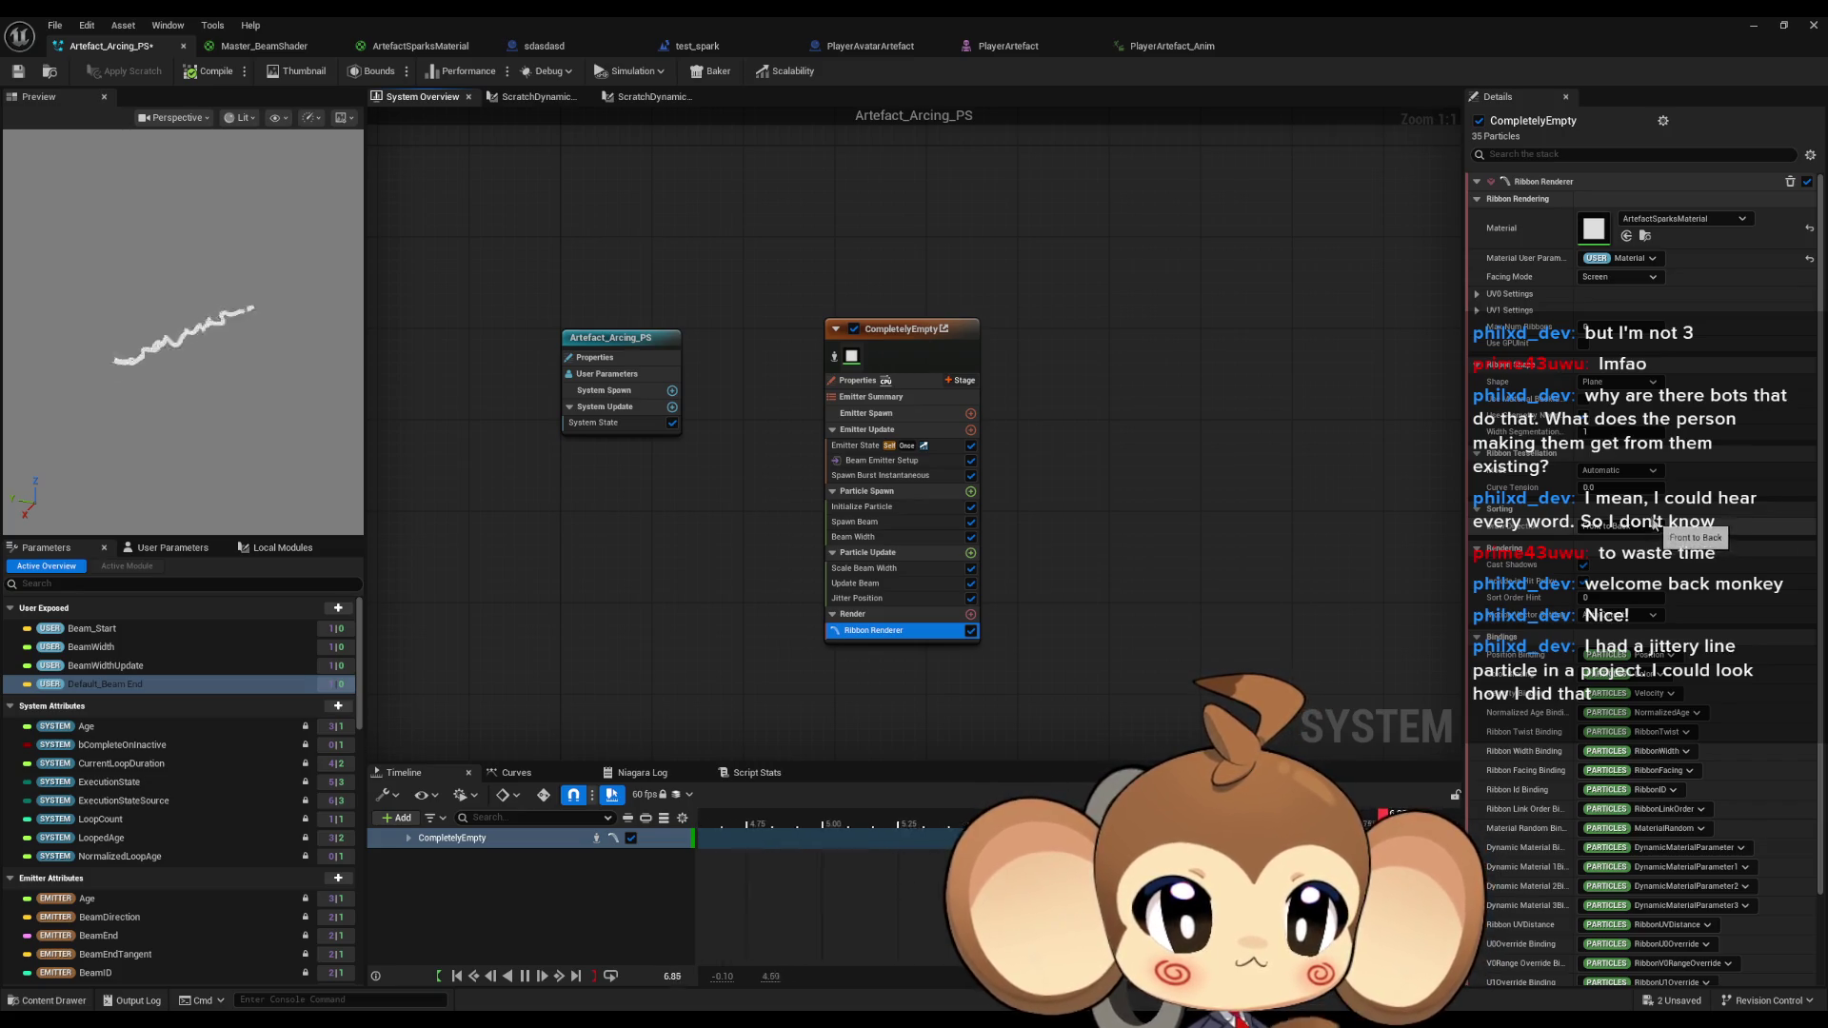
{"action": "left_click_drag", "start_coordinate": [1609, 488], "coordinate": [1638, 488]}
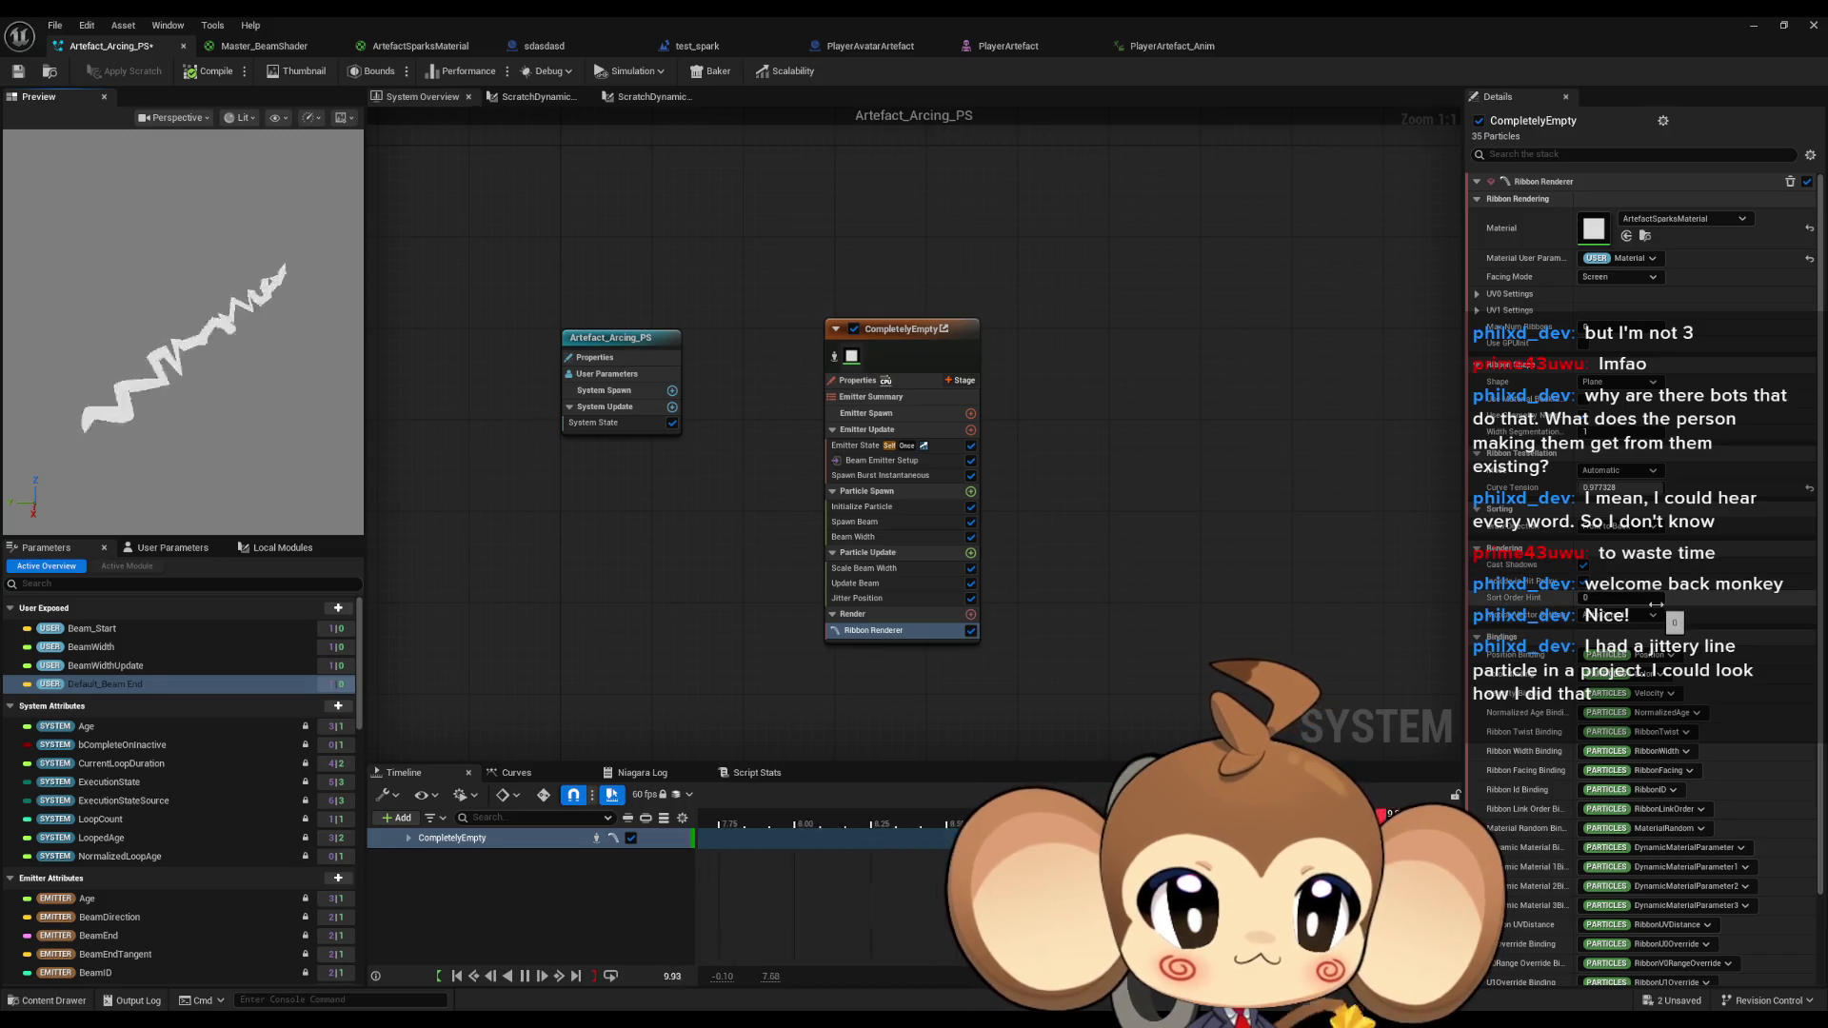
{"action": "left_click", "coordinate": [1602, 488]}
{"action": "type", "text": "0"}
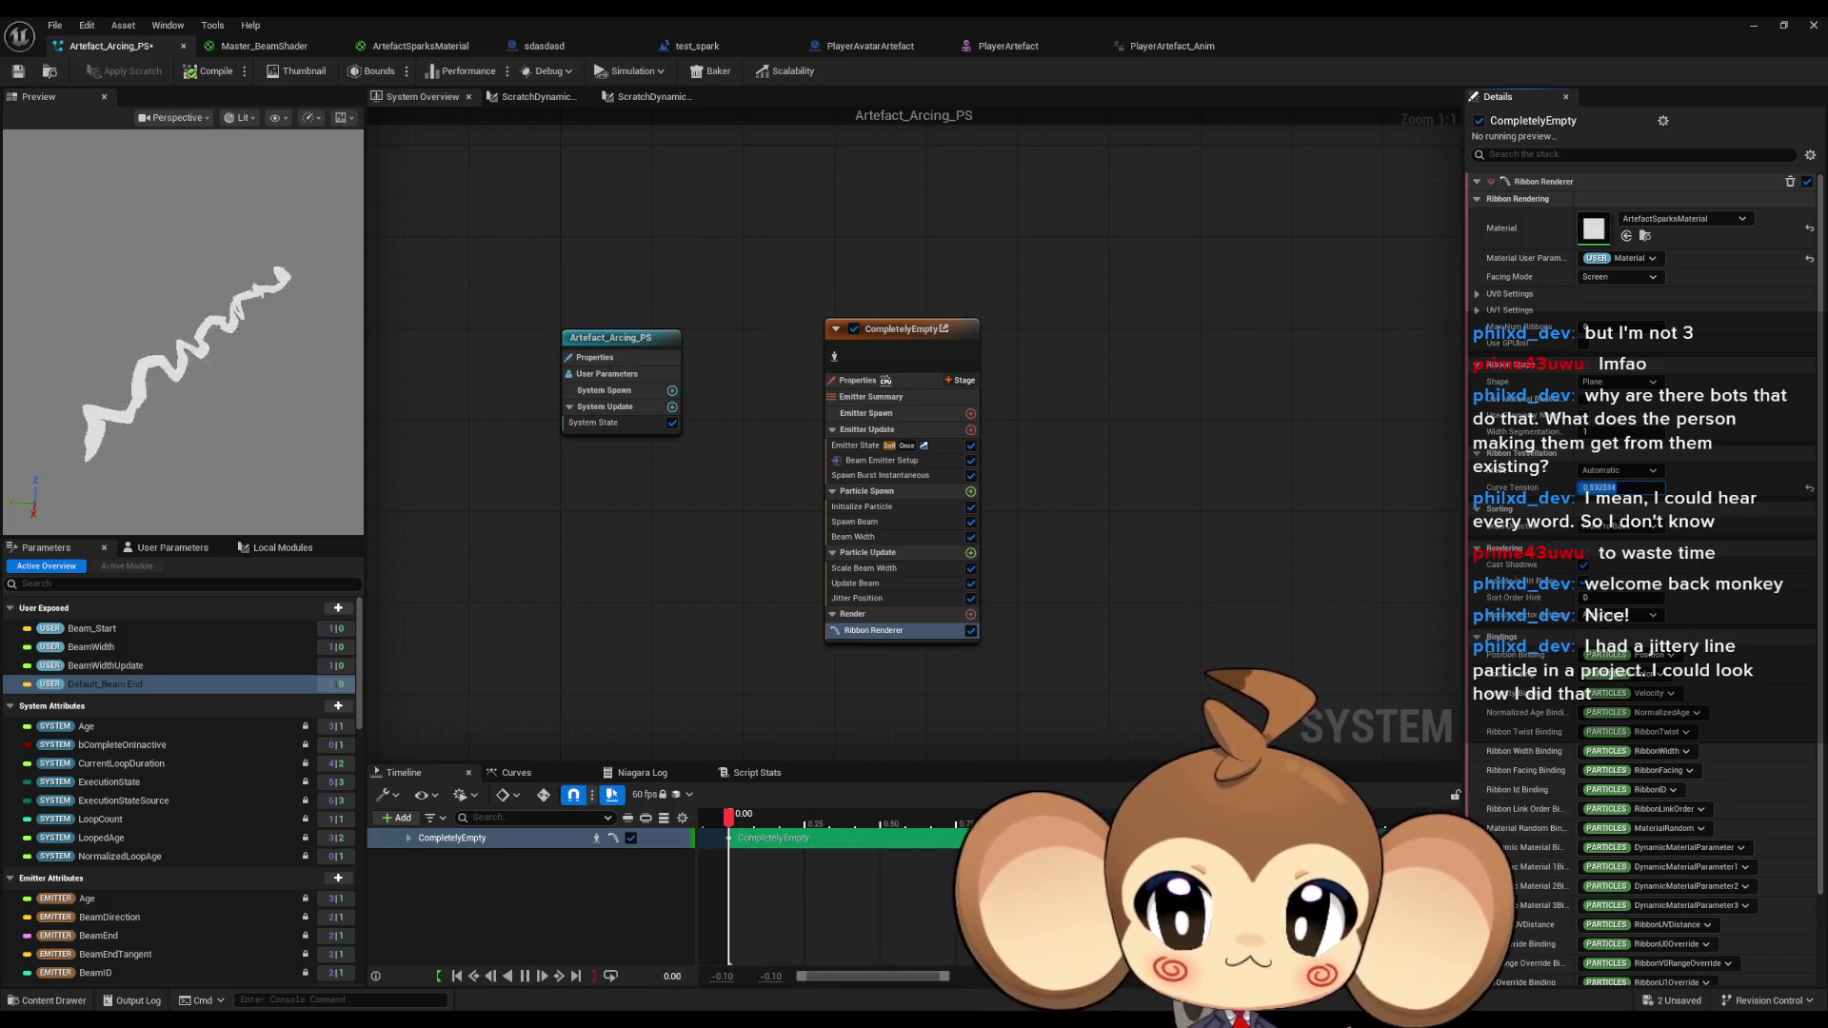
{"action": "key", "text": "Return"}
{"action": "left_click", "coordinate": [1628, 487]}
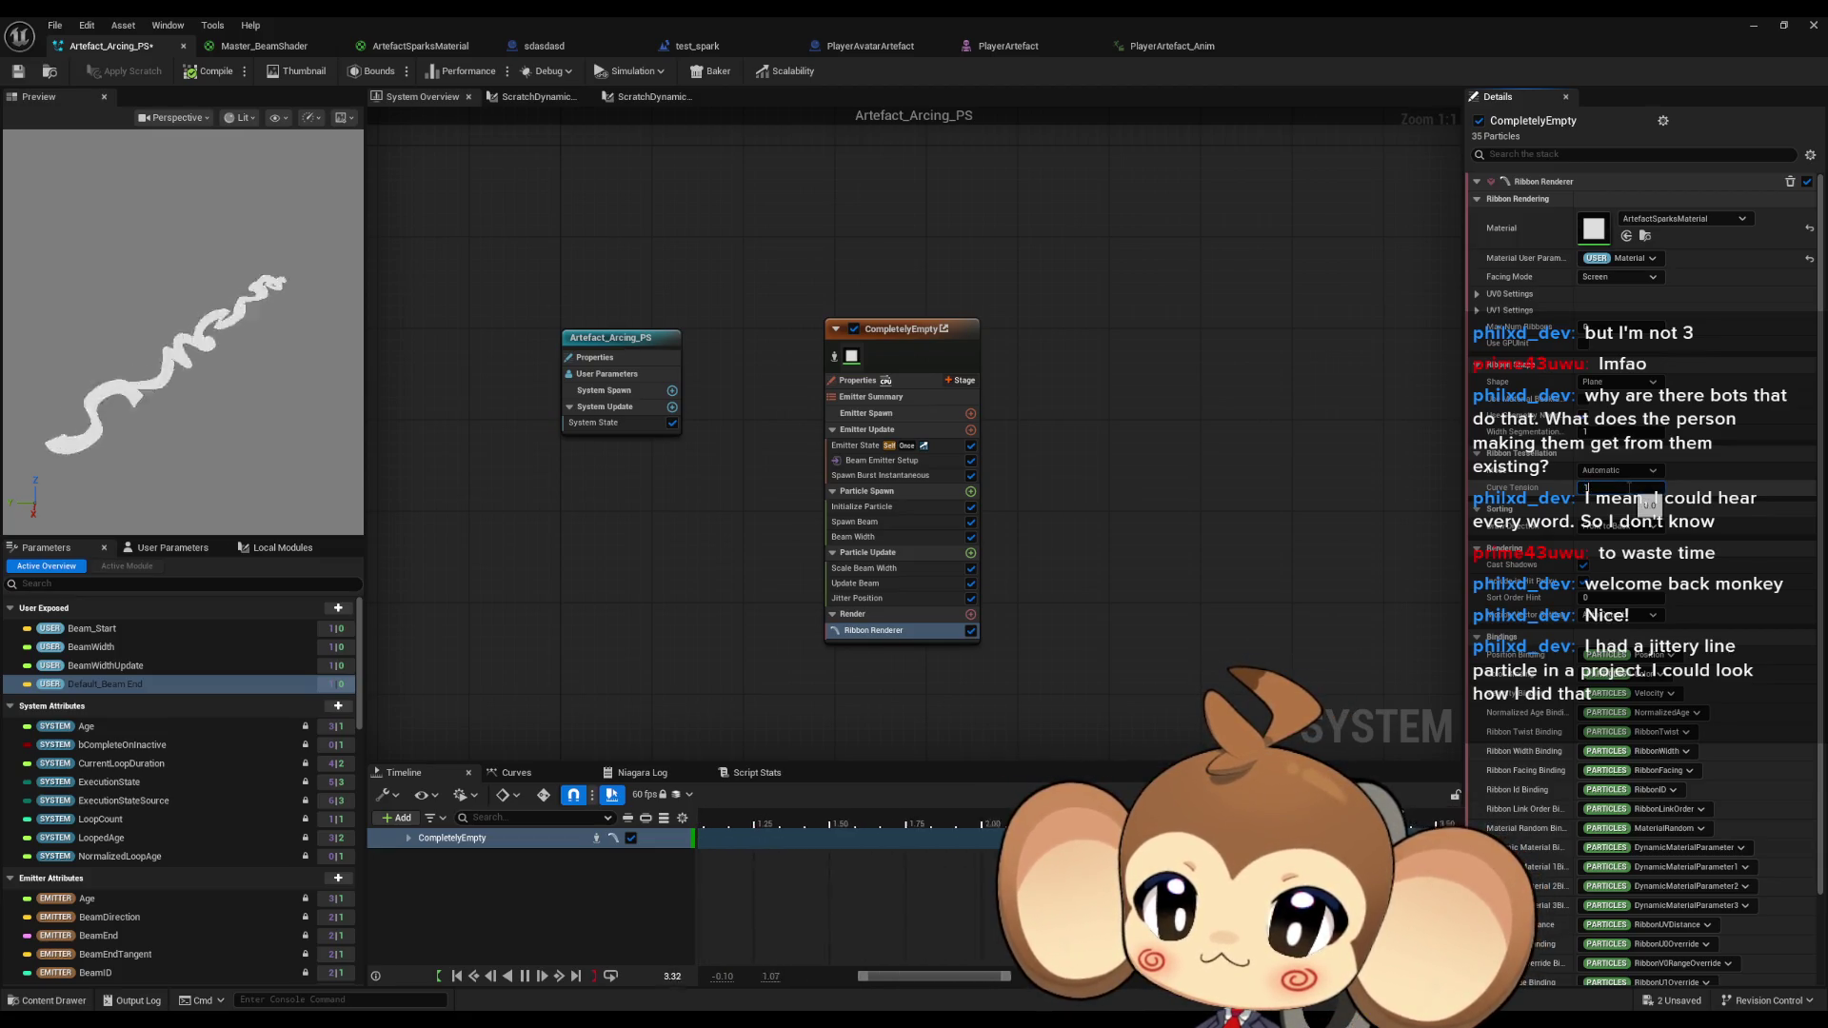
{"action": "type", "text": "0.99"}
{"action": "key", "text": "Return"}
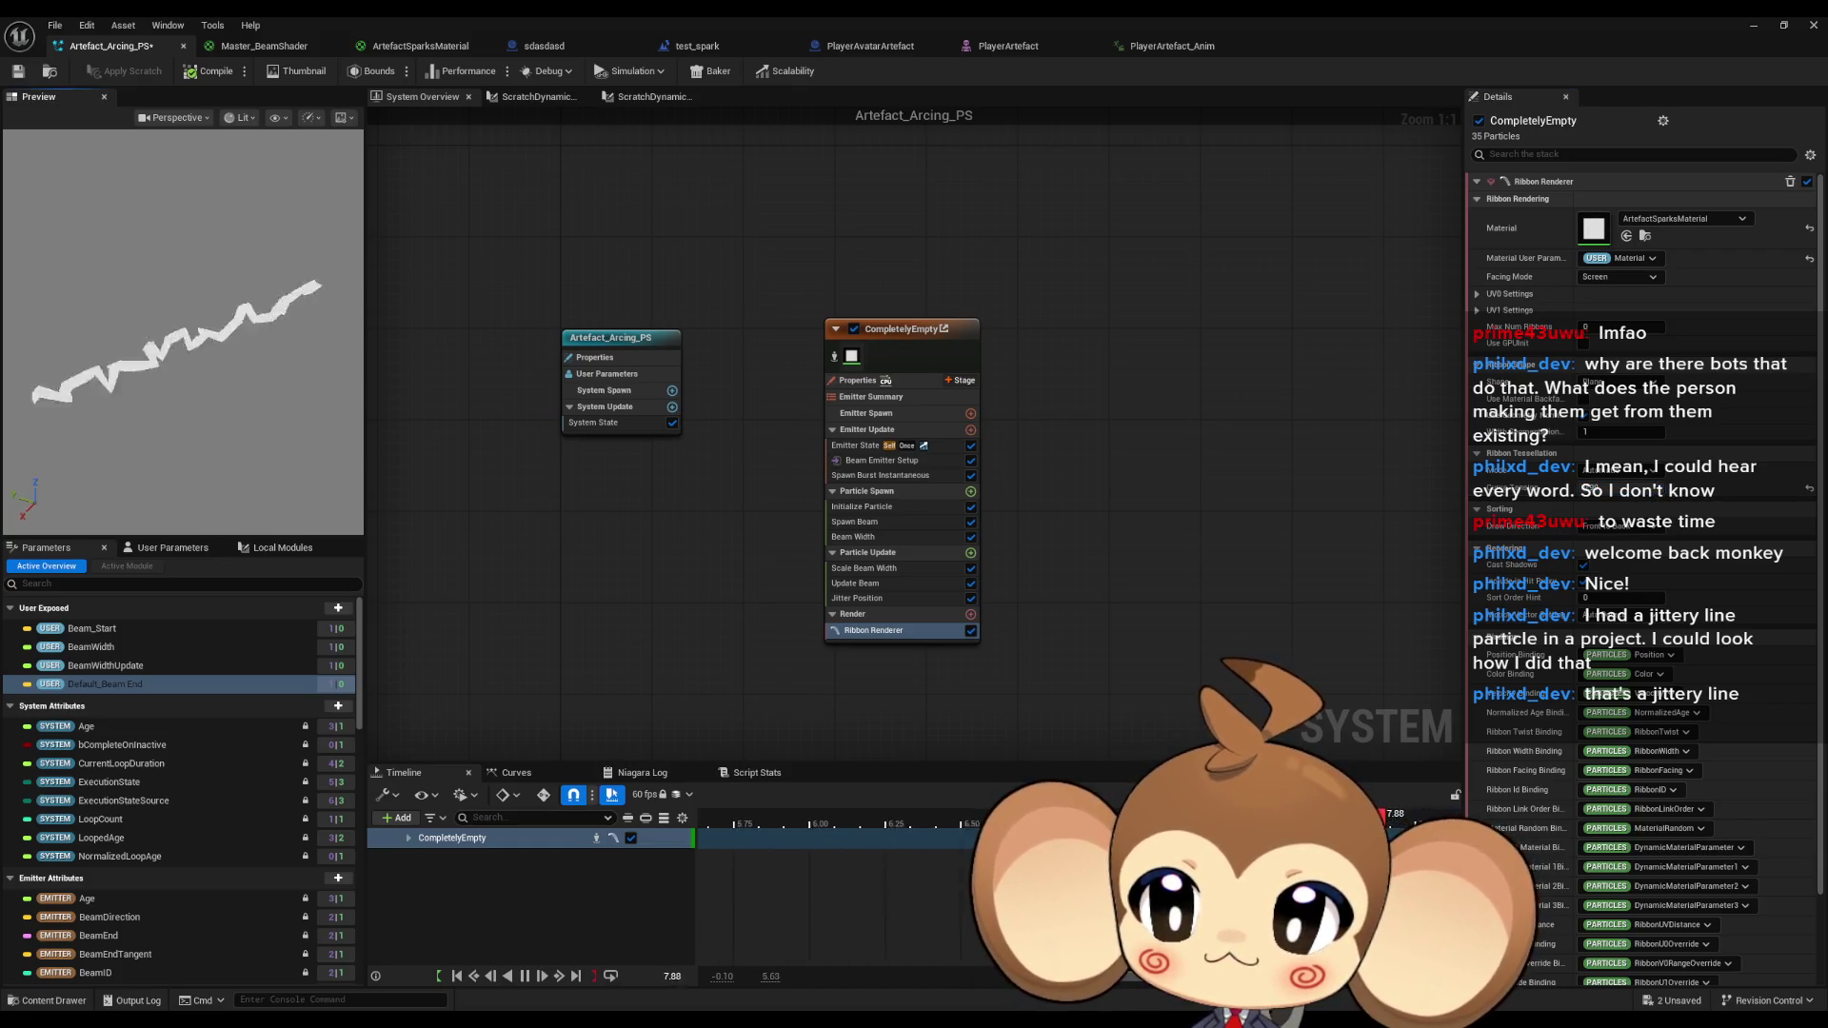
{"action": "mouse_move", "coordinate": [264, 431]}
{"action": "left_mouse_down"}
{"action": "mouse_move", "coordinate": [247, 429]}
{"action": "mouse_move", "coordinate": [264, 432]}
{"action": "left_mouse_up"}
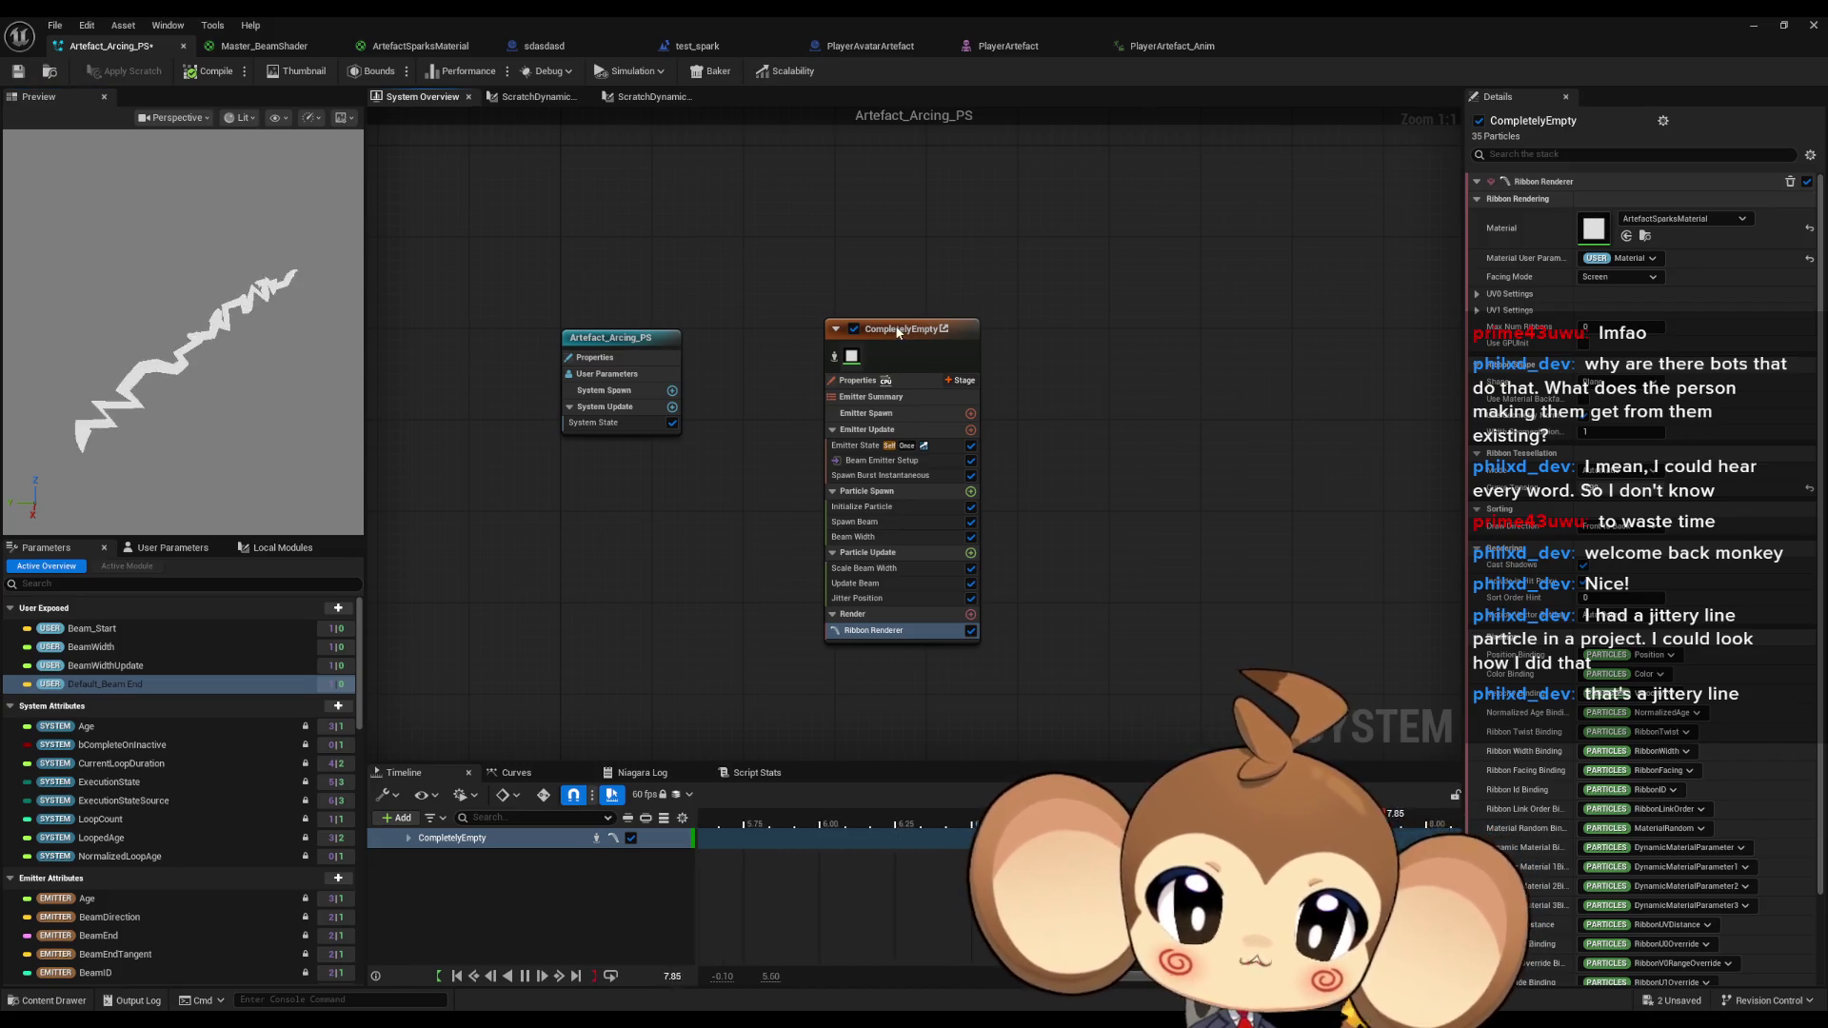
{"action": "left_click", "coordinate": [958, 348]}
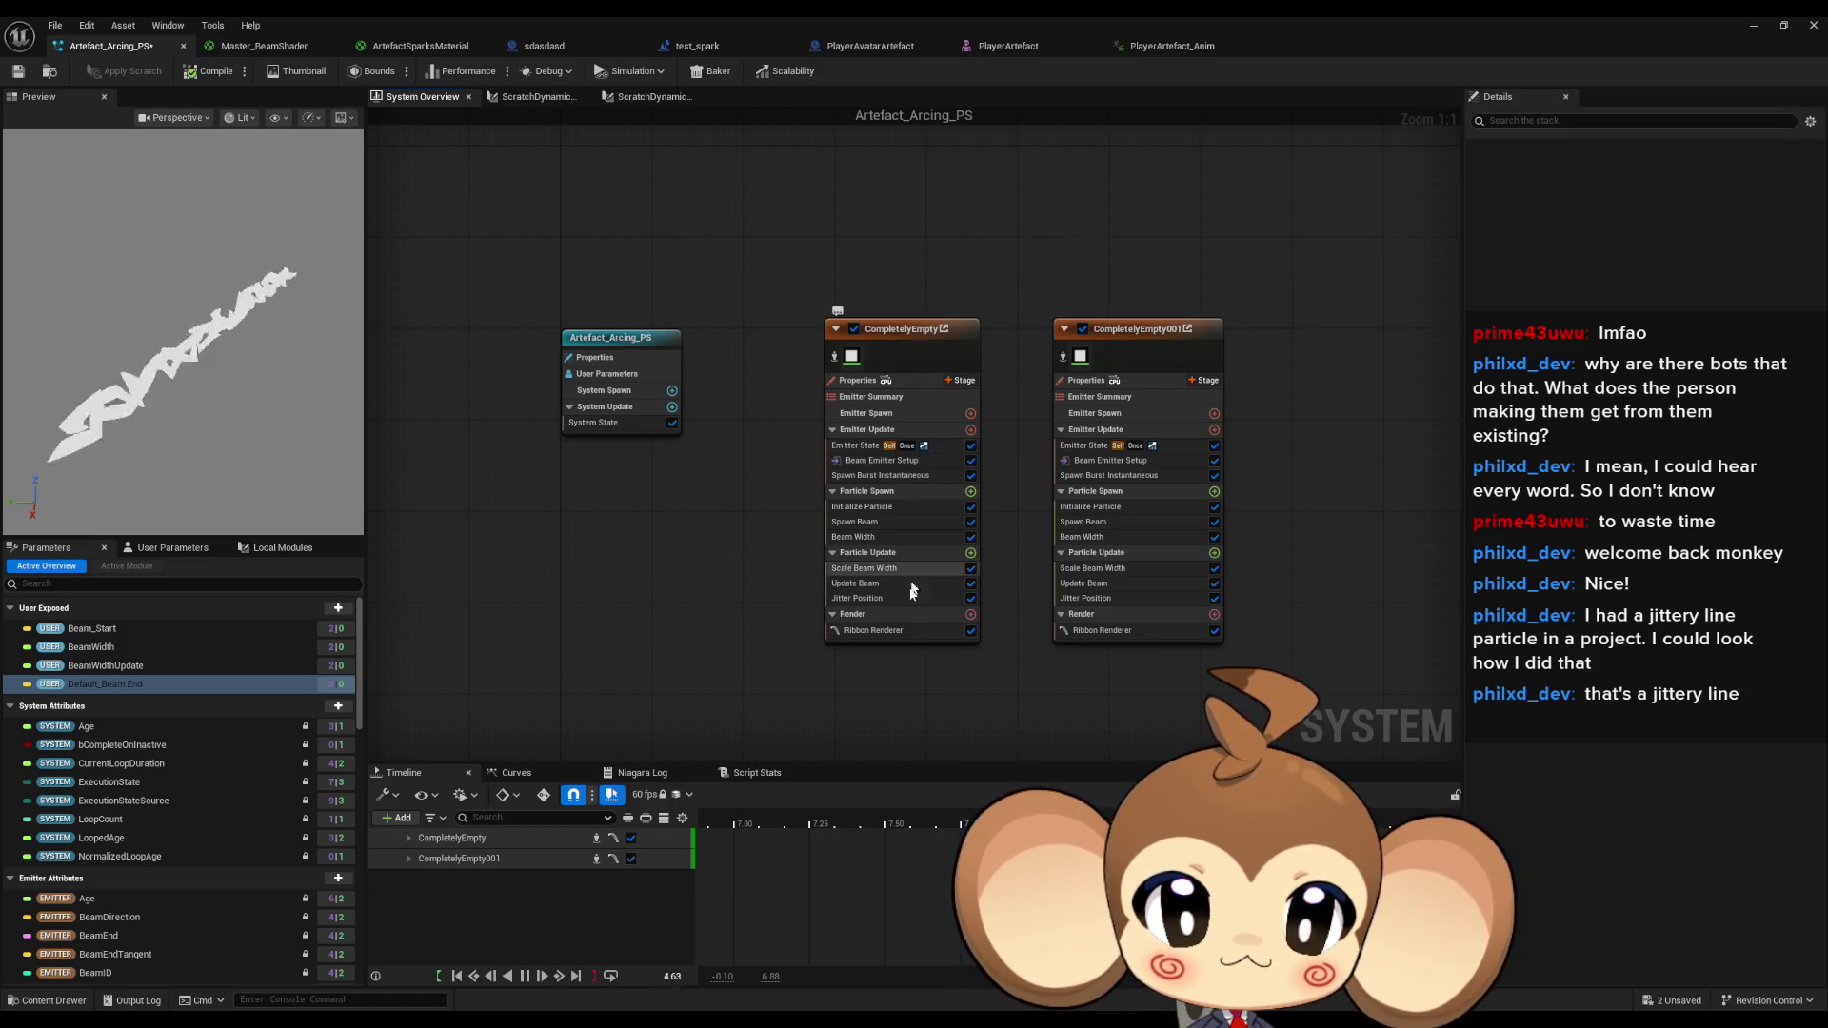
Set the BeamWidth user parameter to 1.0, with BeamWidthUpdate at 0.
{"action": "left_click", "coordinate": [139, 651]}
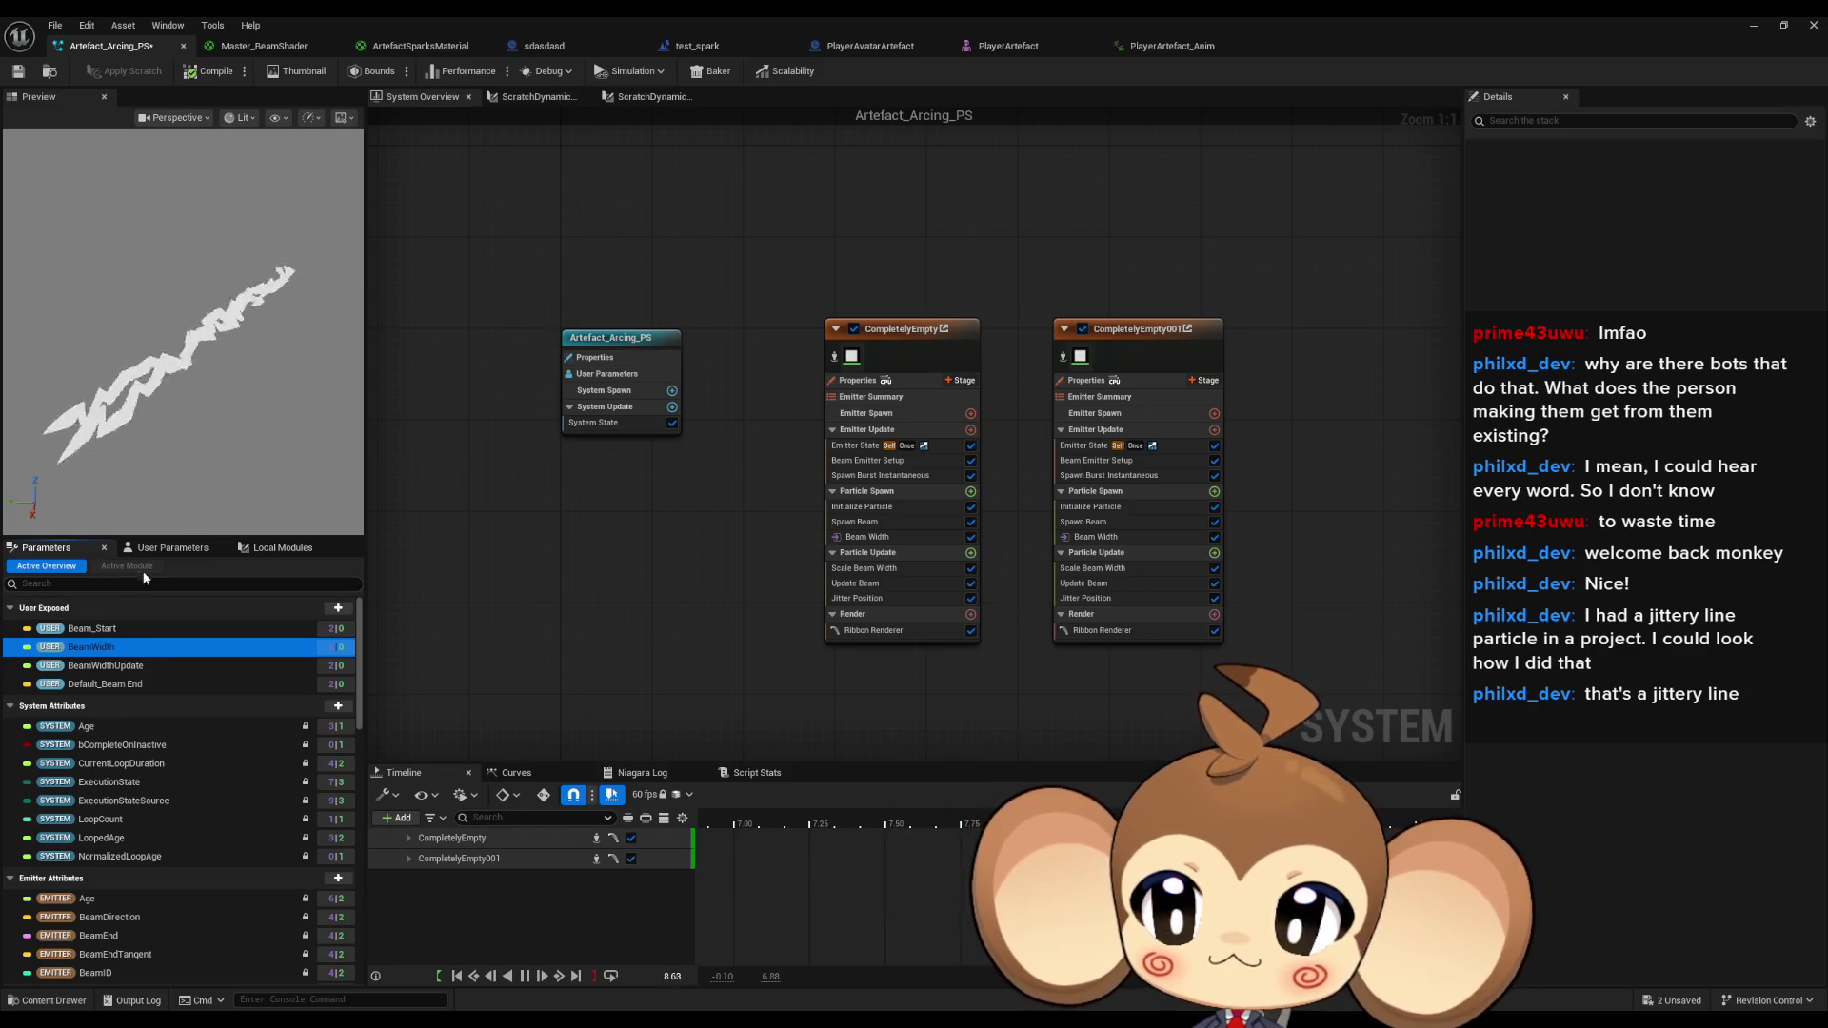
{"action": "left_click", "coordinate": [160, 552]}
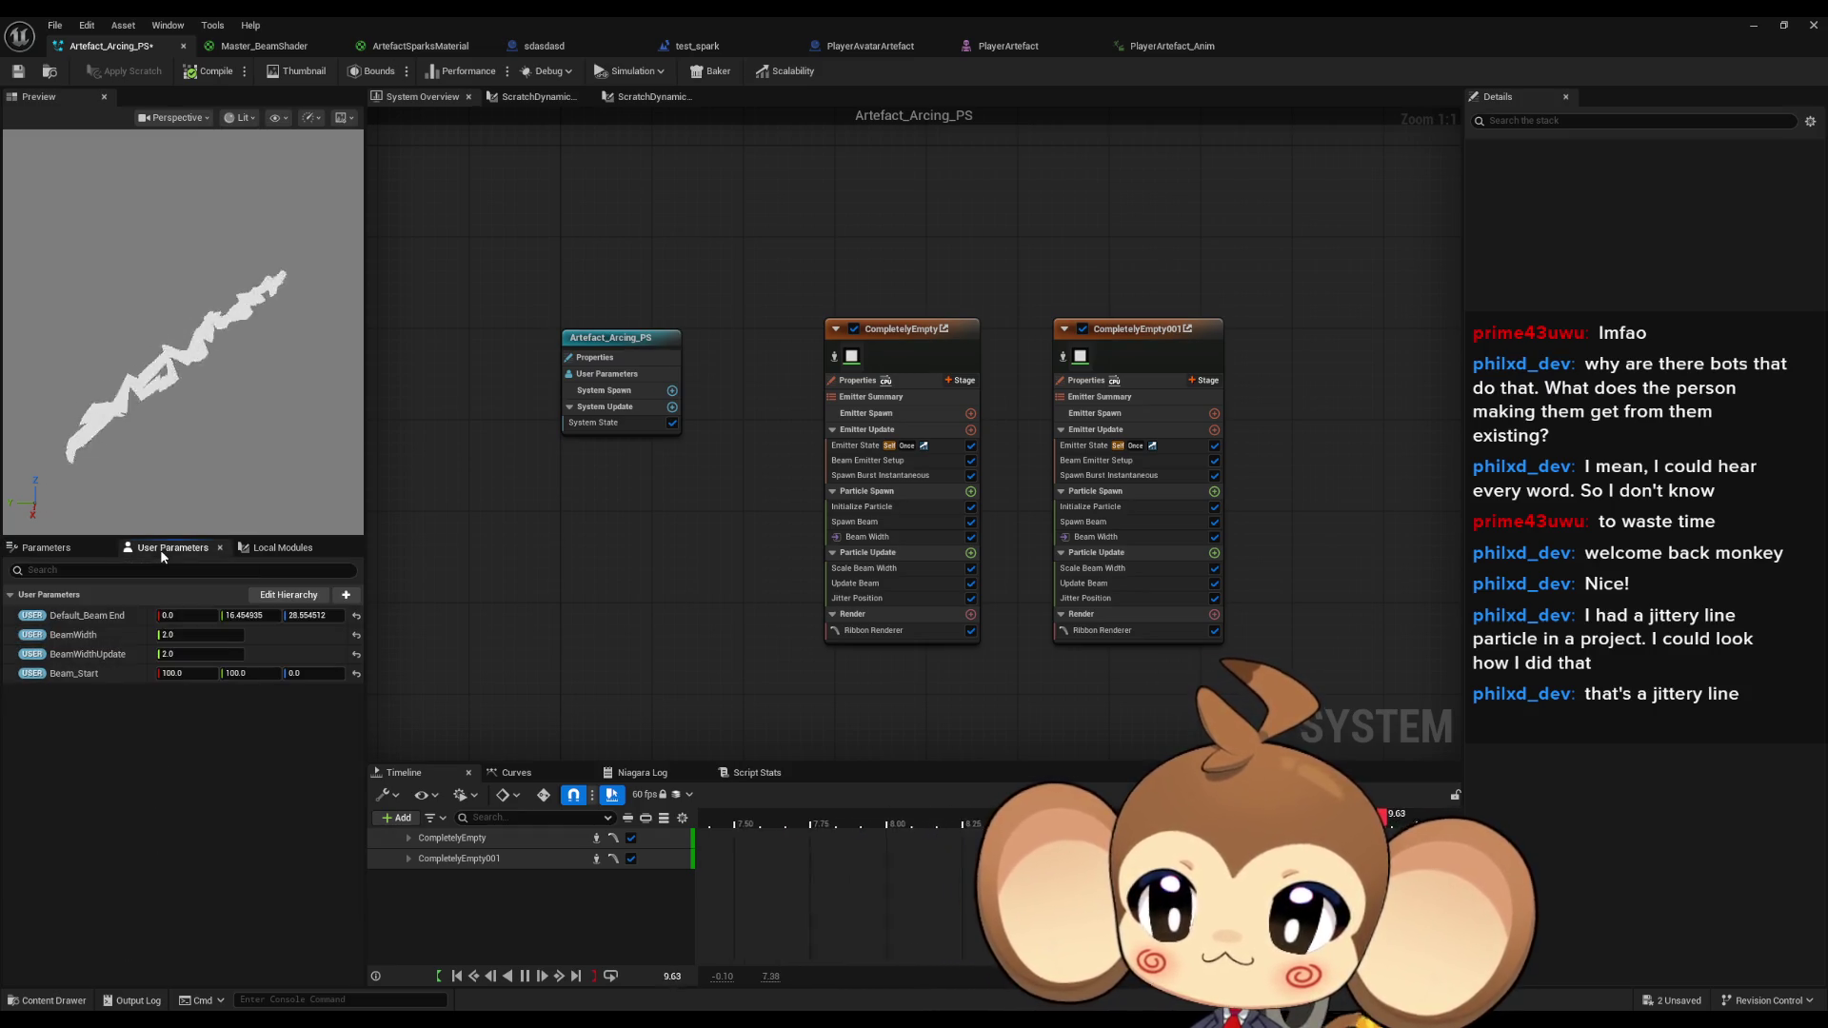
{"action": "left_click", "coordinate": [191, 636]}
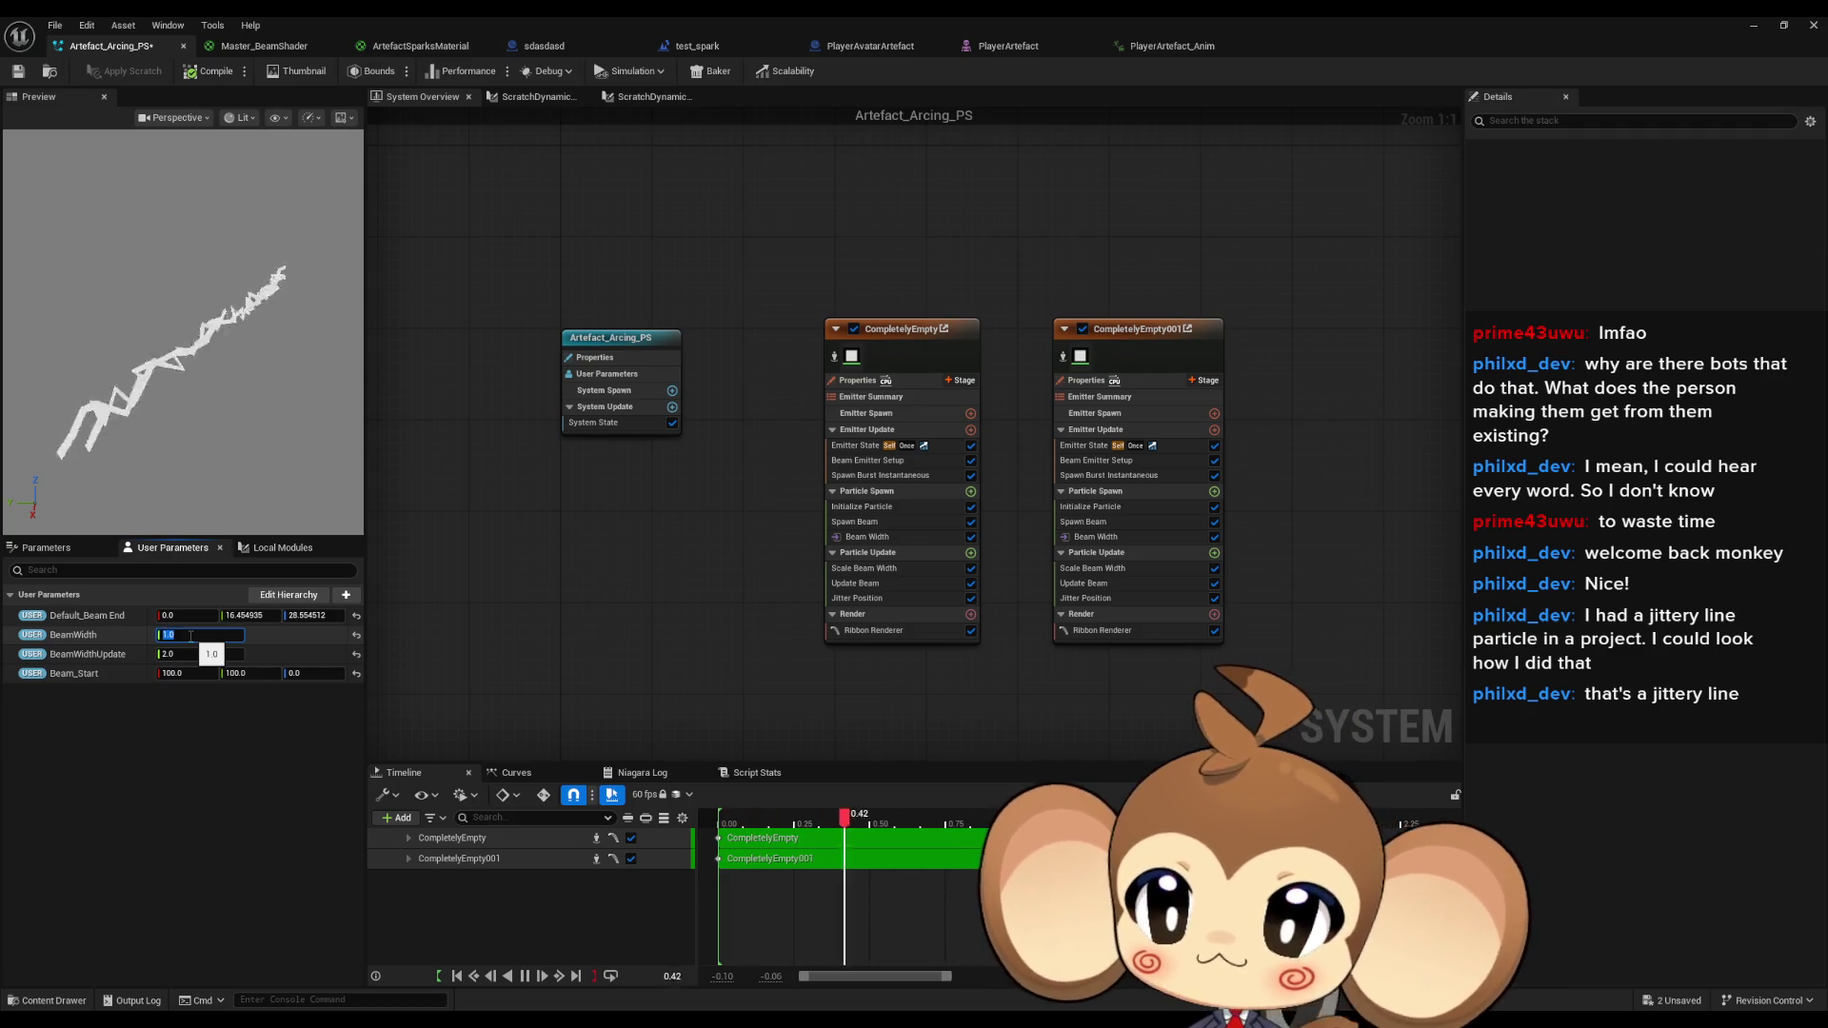
{"action": "type", "text": "0.5"}
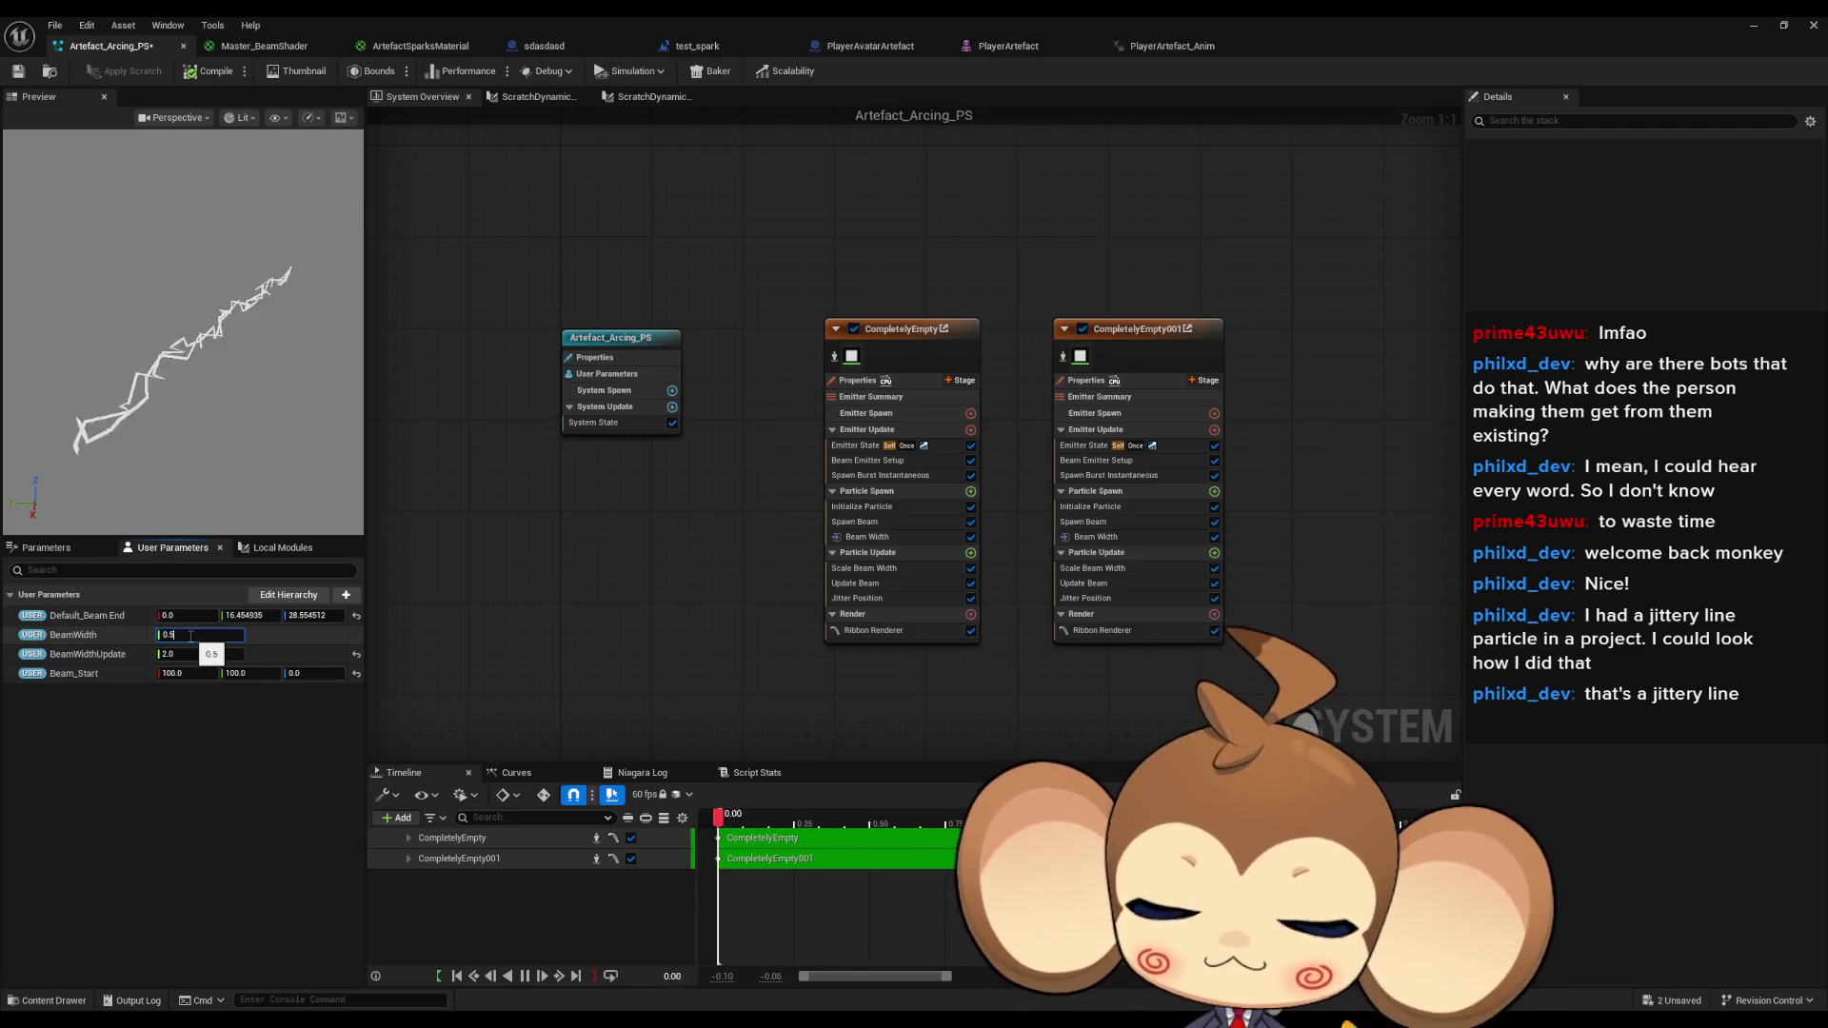
{"action": "key", "text": "Return"}
{"action": "key", "text": "Tab"}
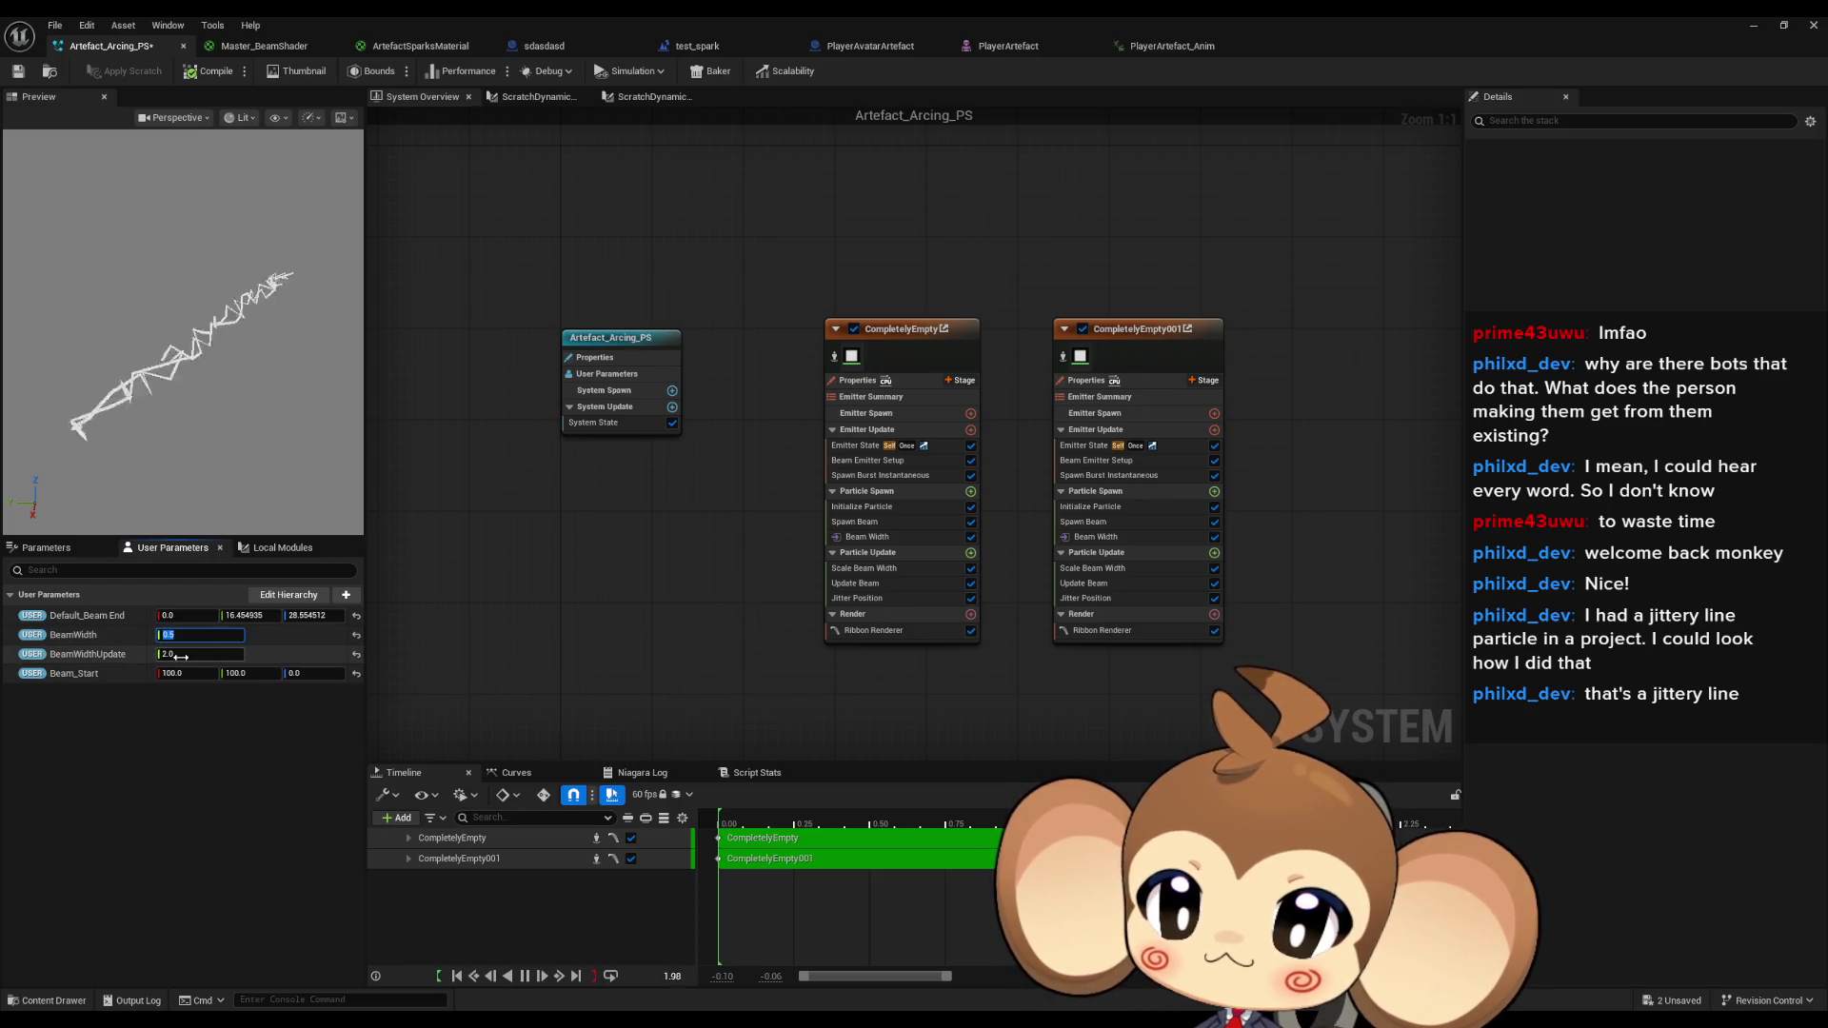
{"action": "type", "text": "0.5"}
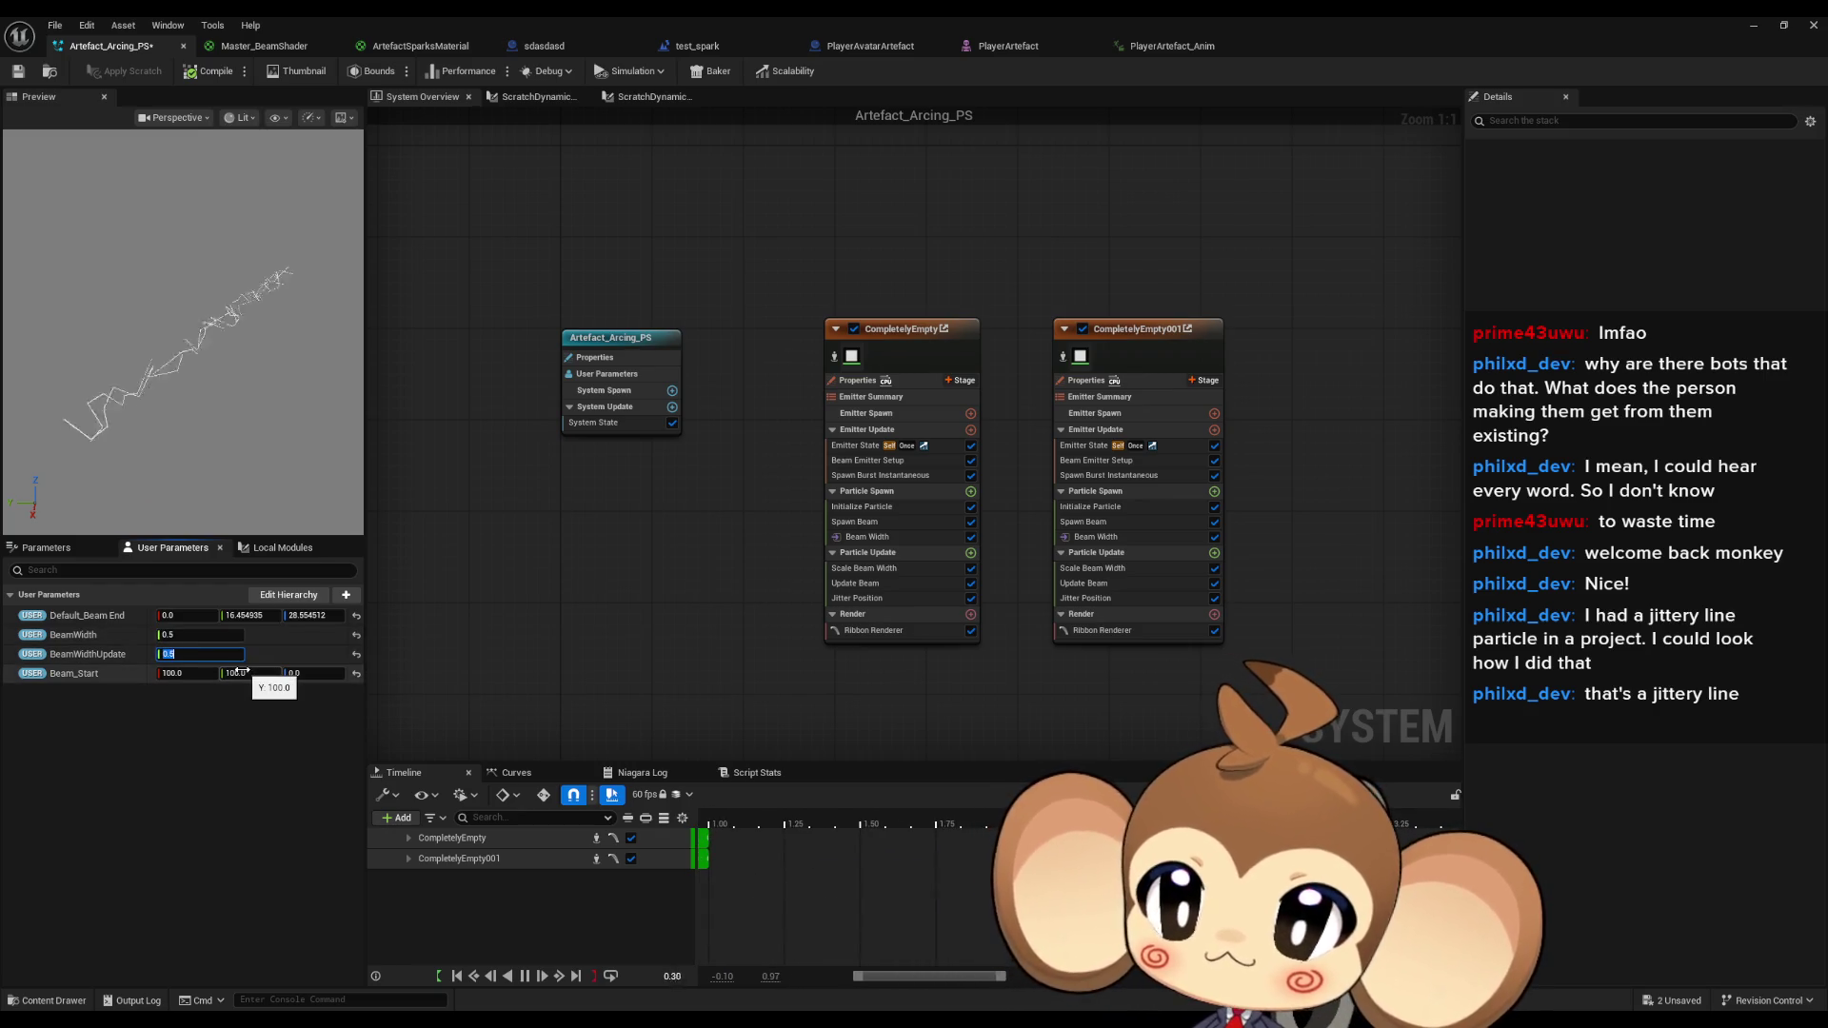
{"action": "left_click", "coordinate": [201, 636]}
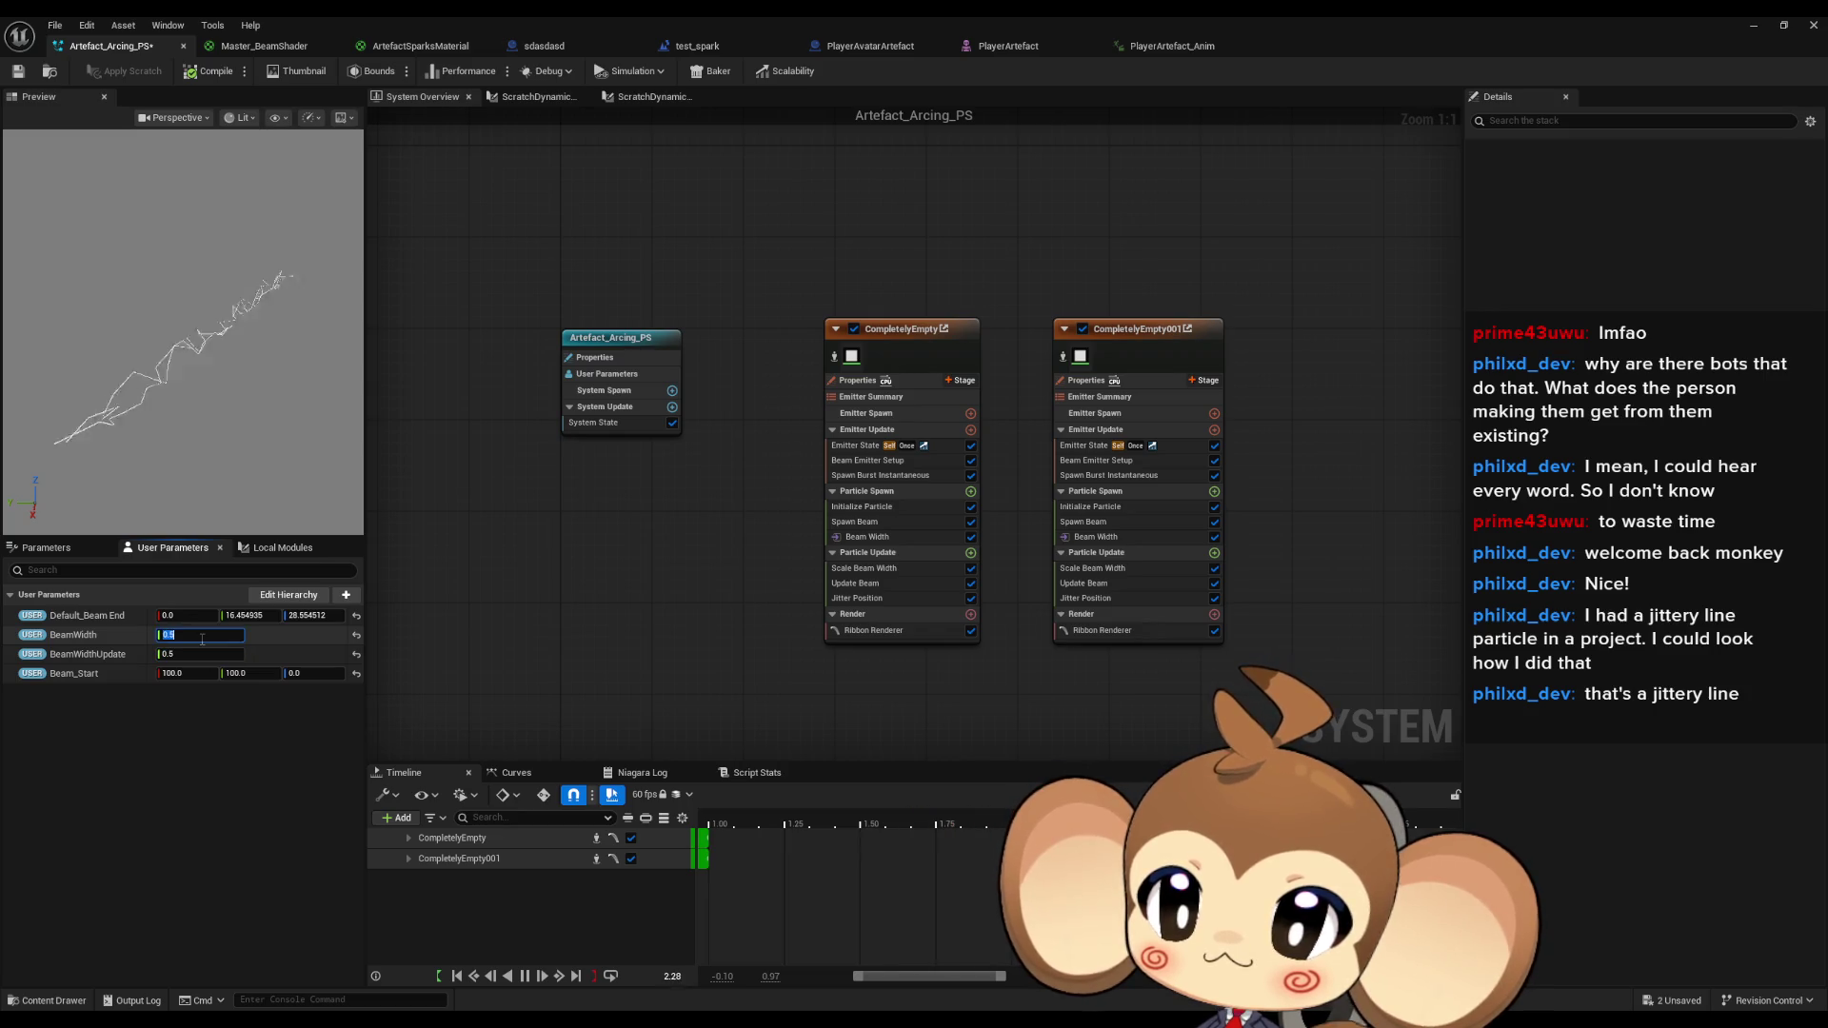
{"action": "type", "text": "1"}
{"action": "key", "text": "Return"}
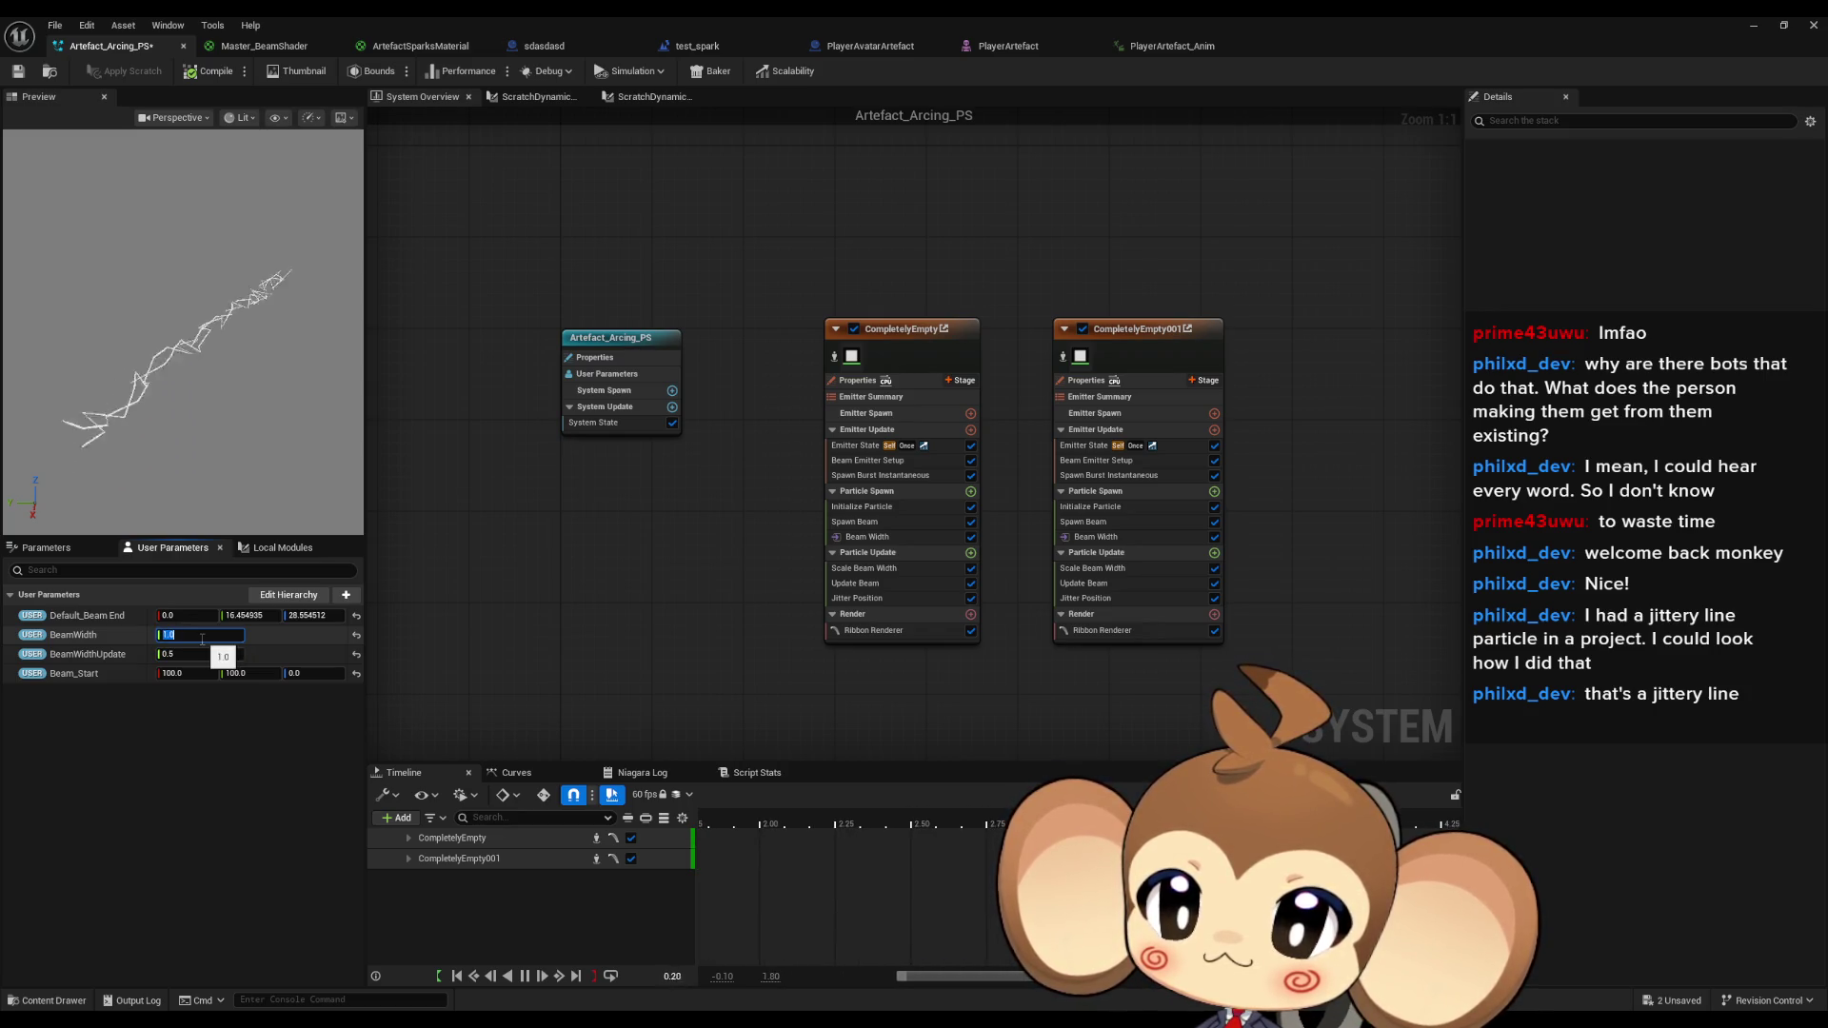
{"action": "left_click", "coordinate": [196, 447]}
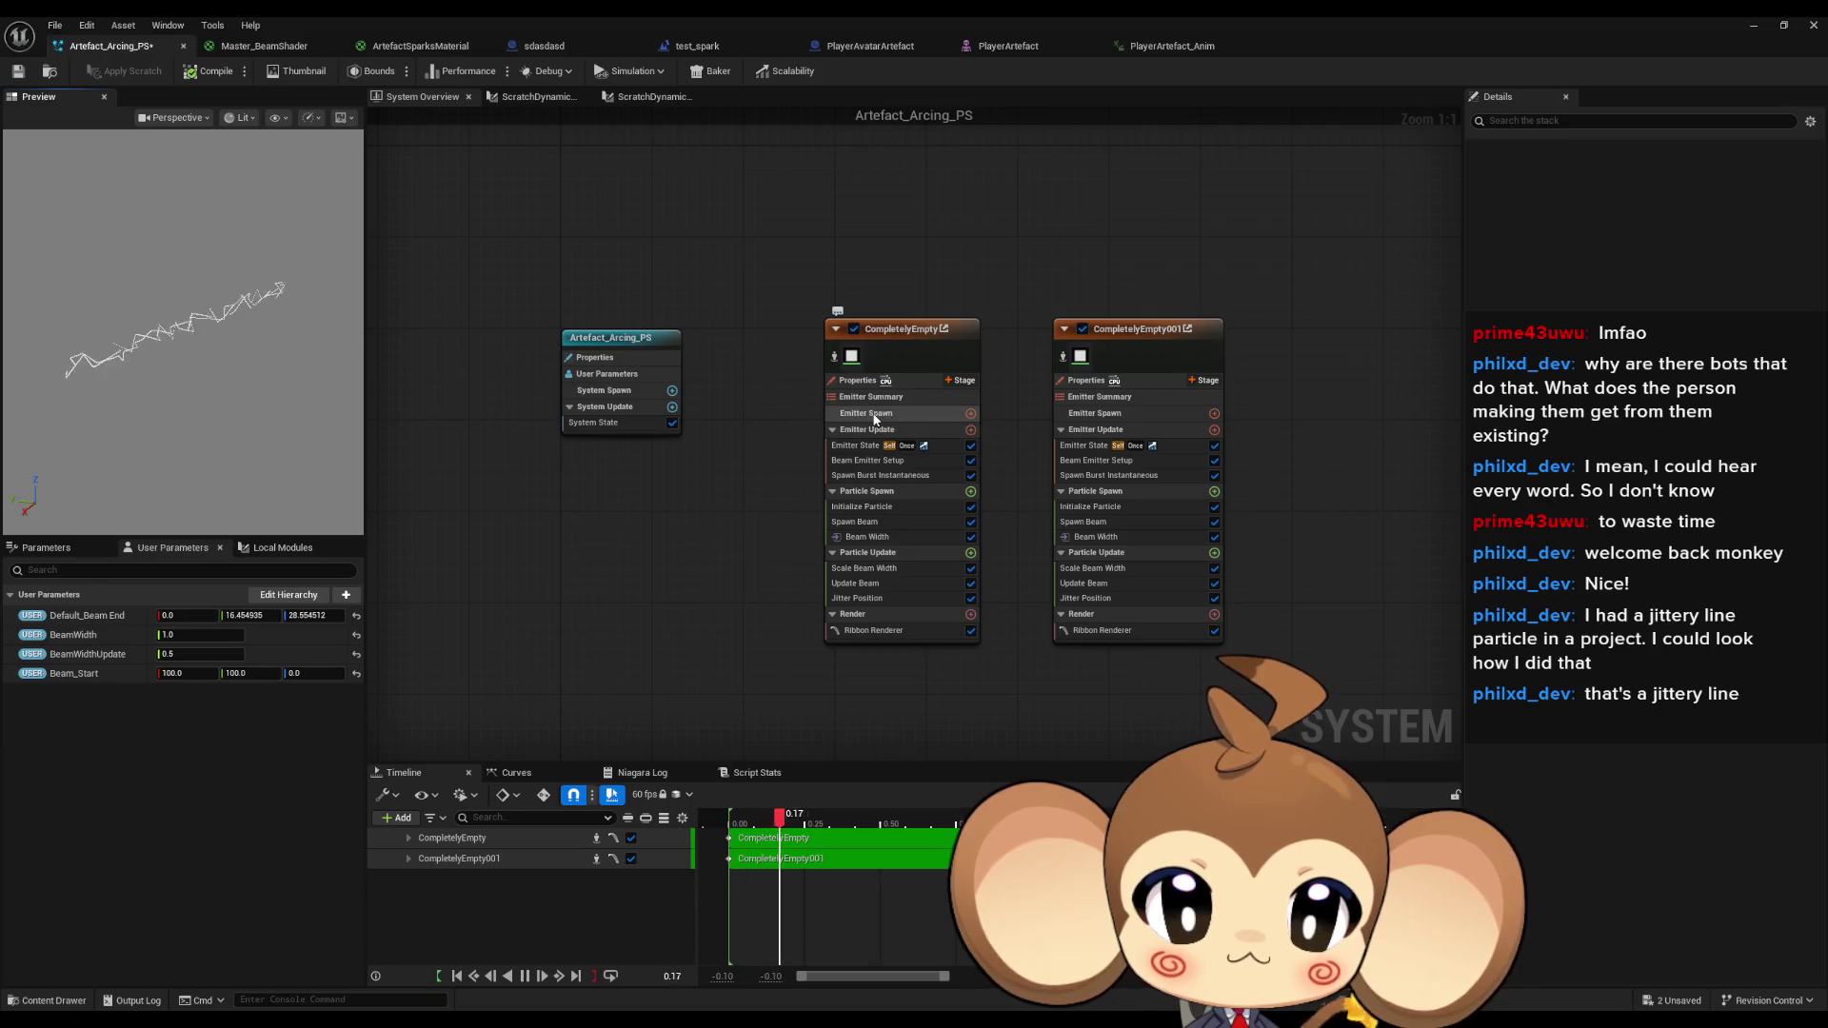
Edit both emitters' Spawn Burst counts, giving the second emitter 15, and save Artefact_Arcing_PS.
{"action": "left_click", "coordinate": [901, 476]}
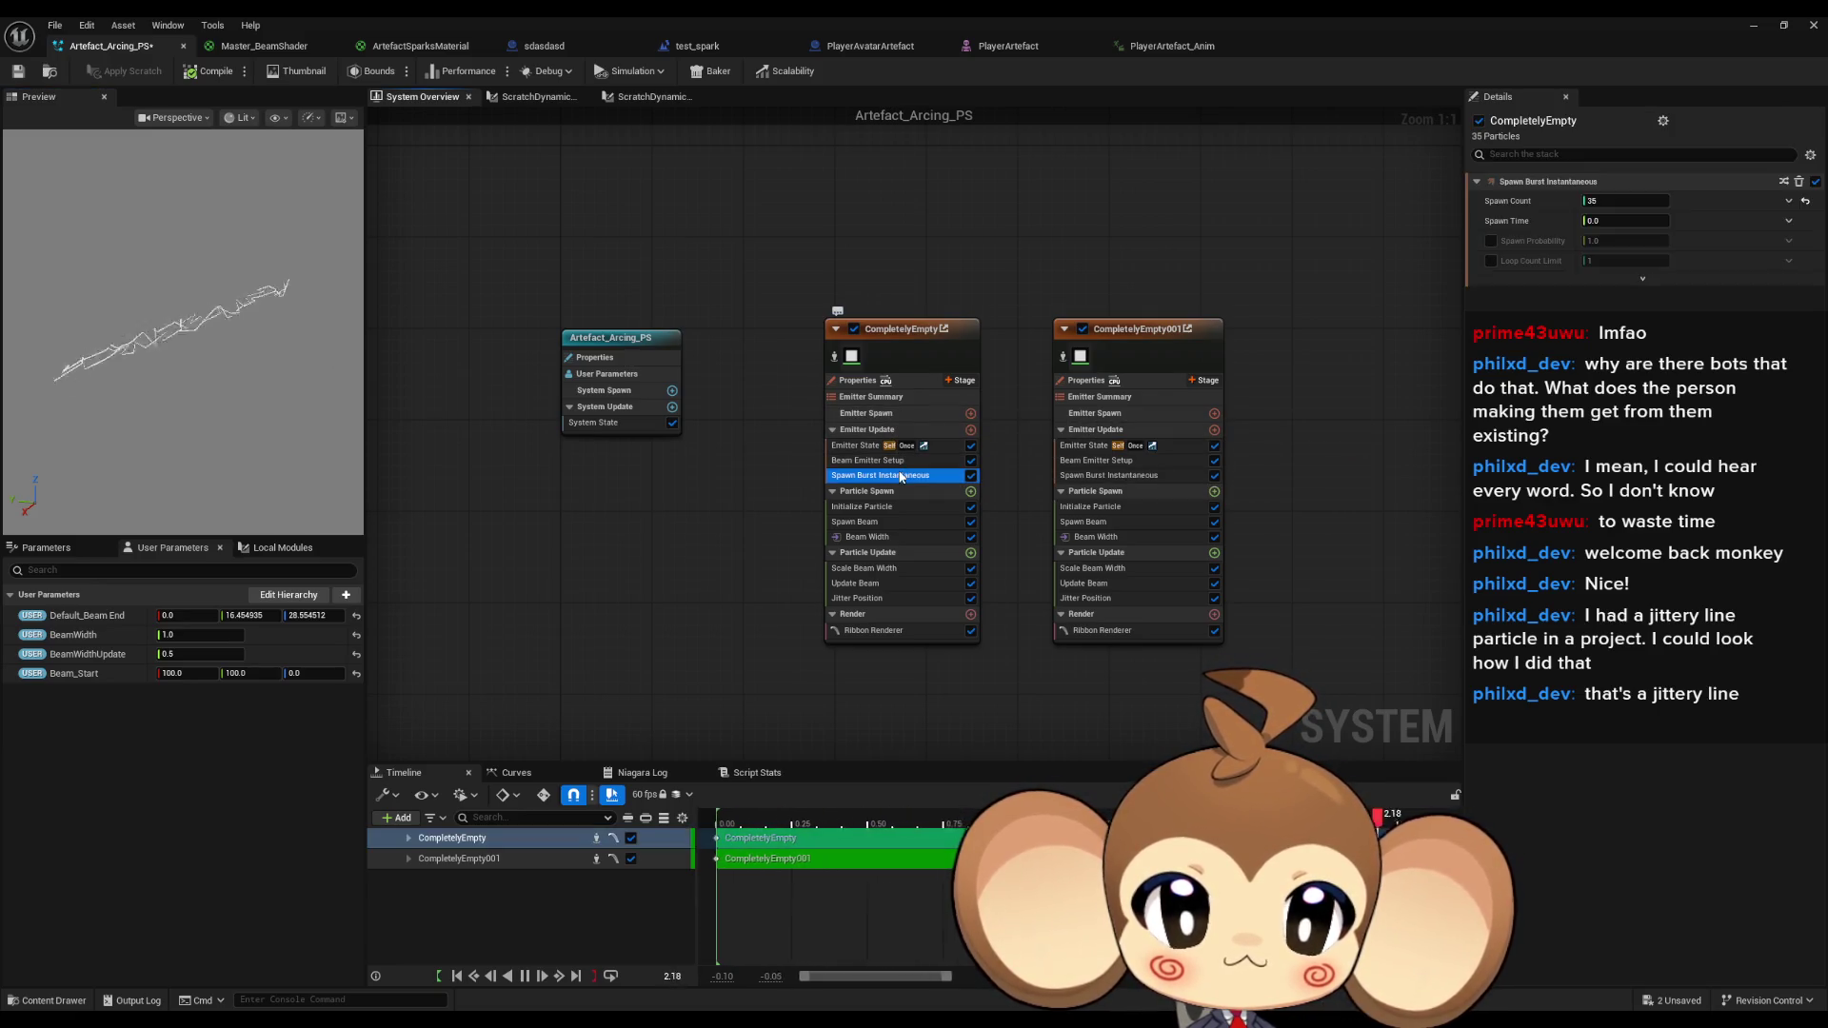
{"action": "left_click", "coordinate": [1636, 202]}
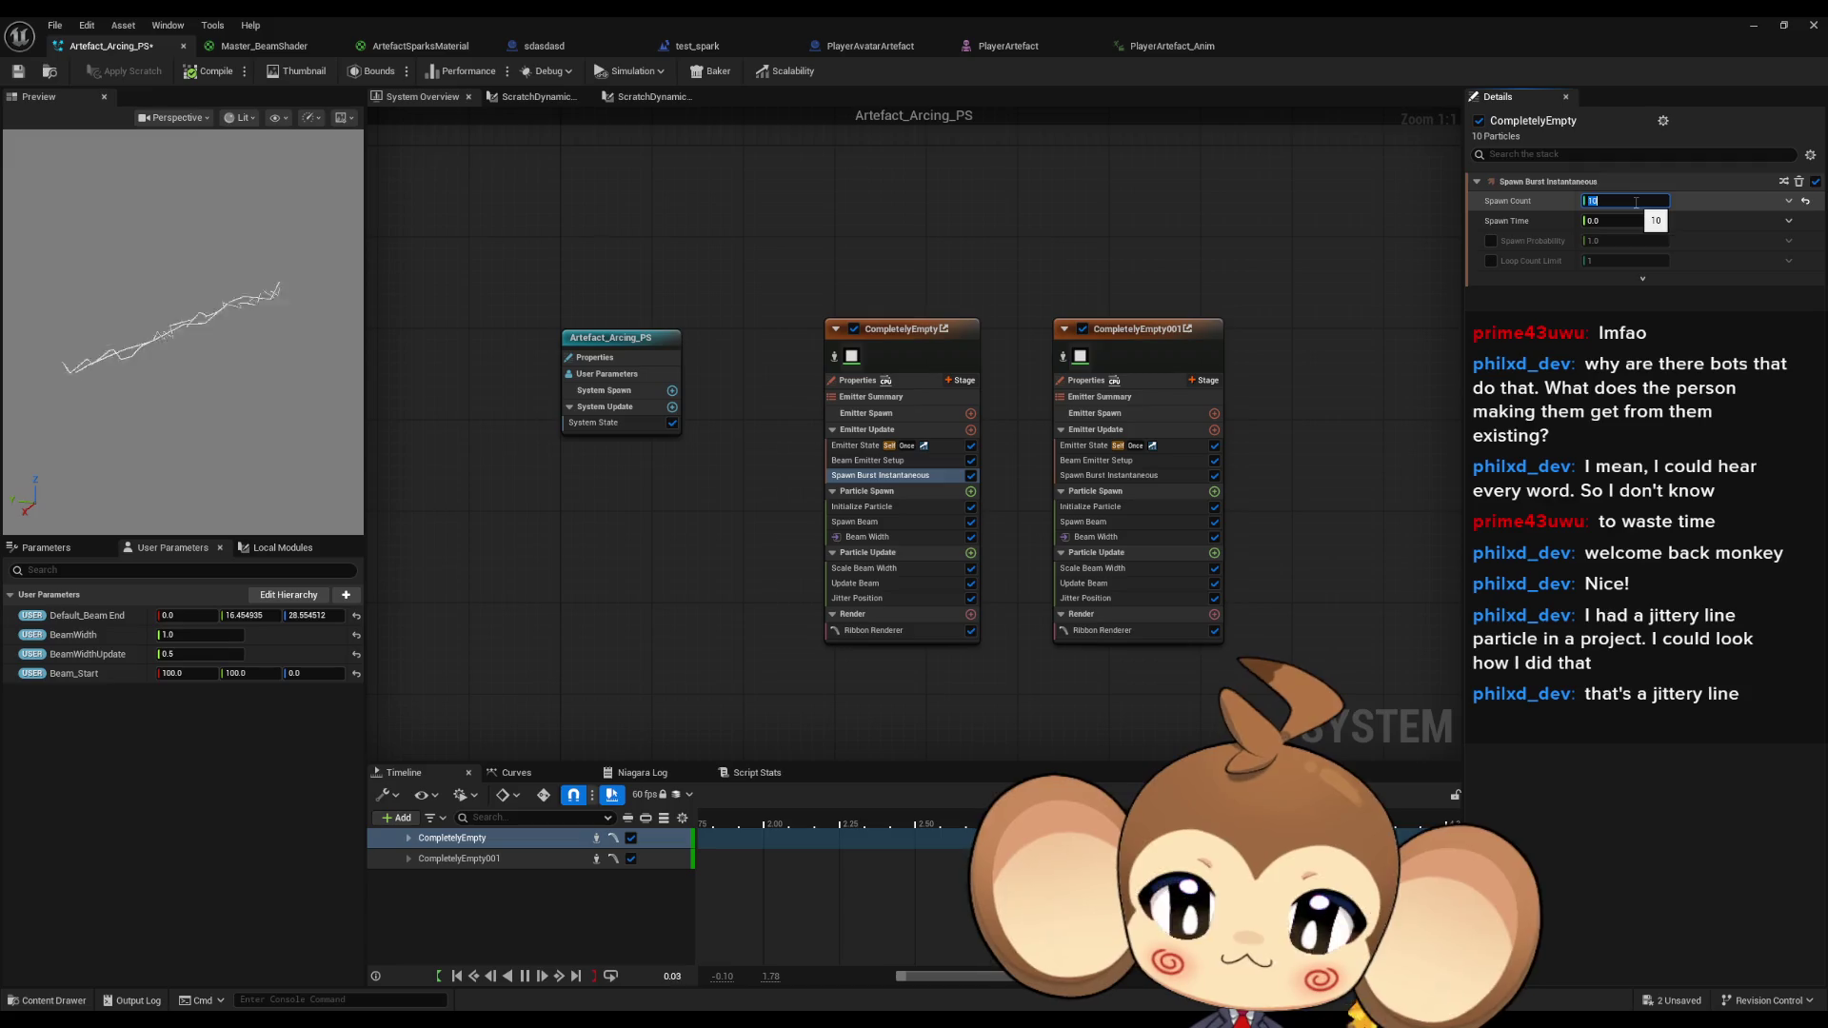
{"action": "type", "text": "5"}
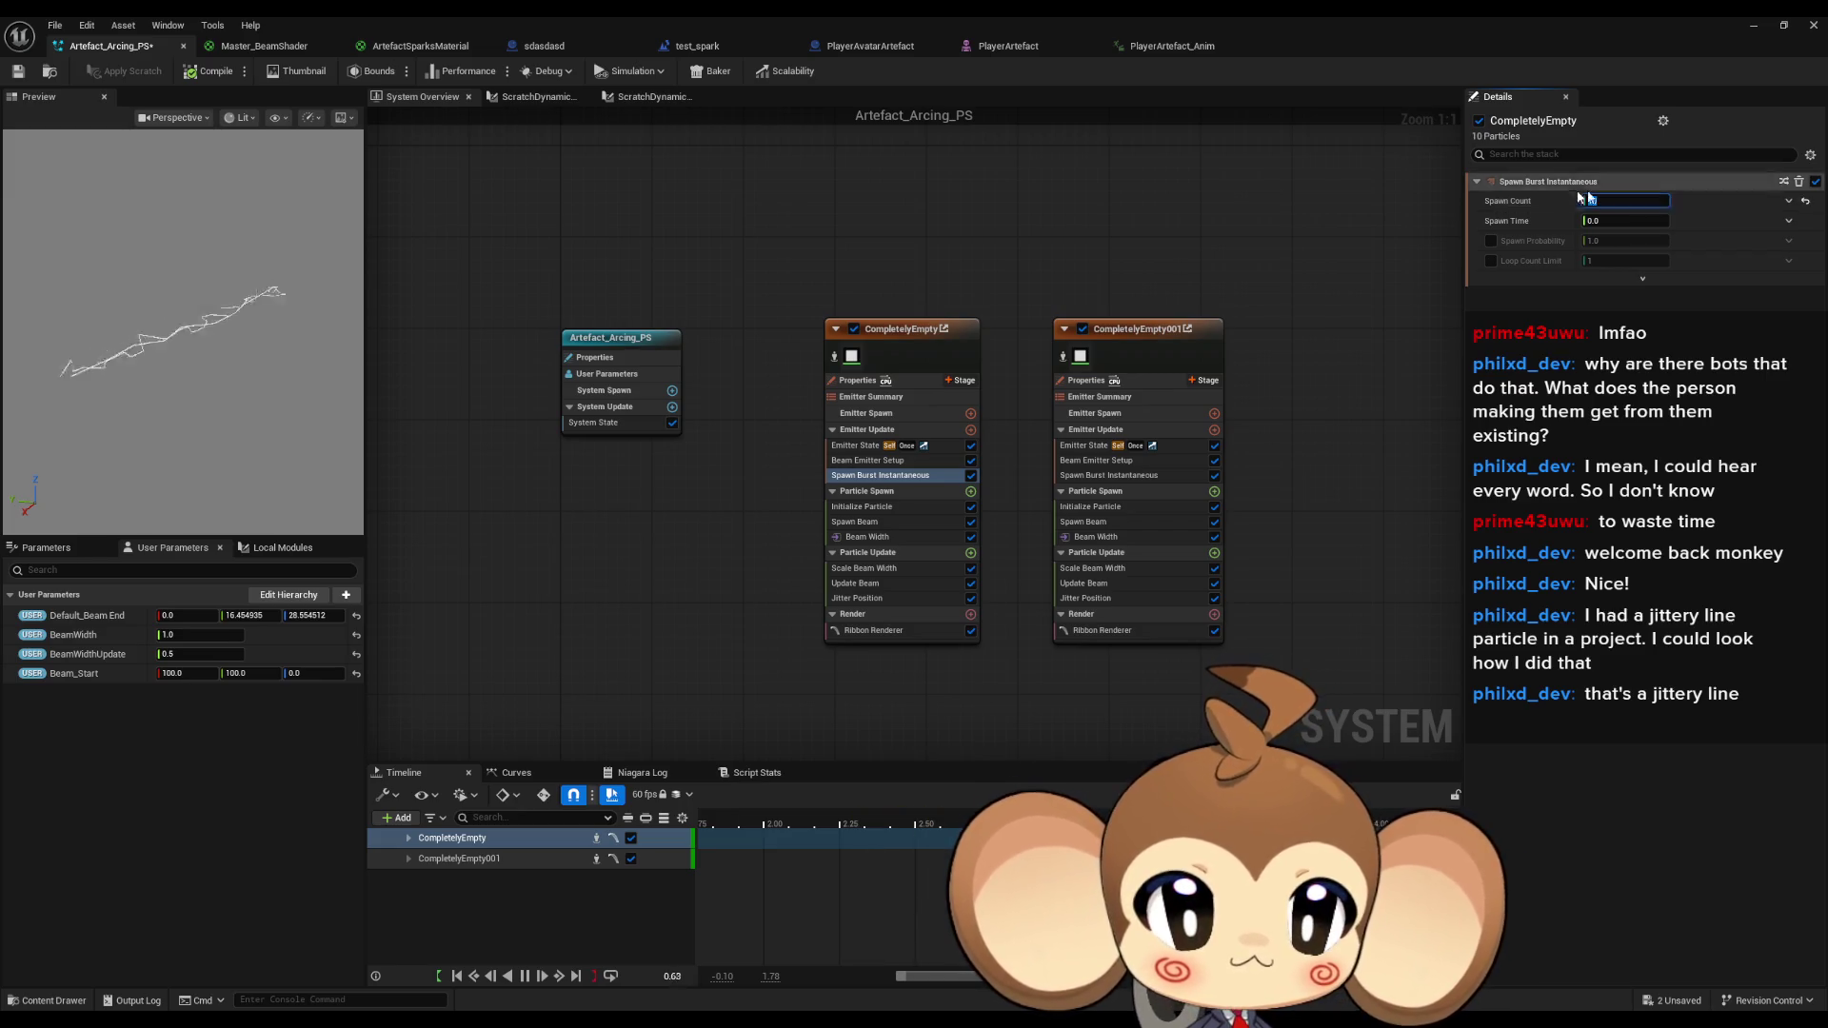
{"action": "left_click", "coordinate": [1109, 475]}
{"action": "left_click", "coordinate": [1599, 219]}
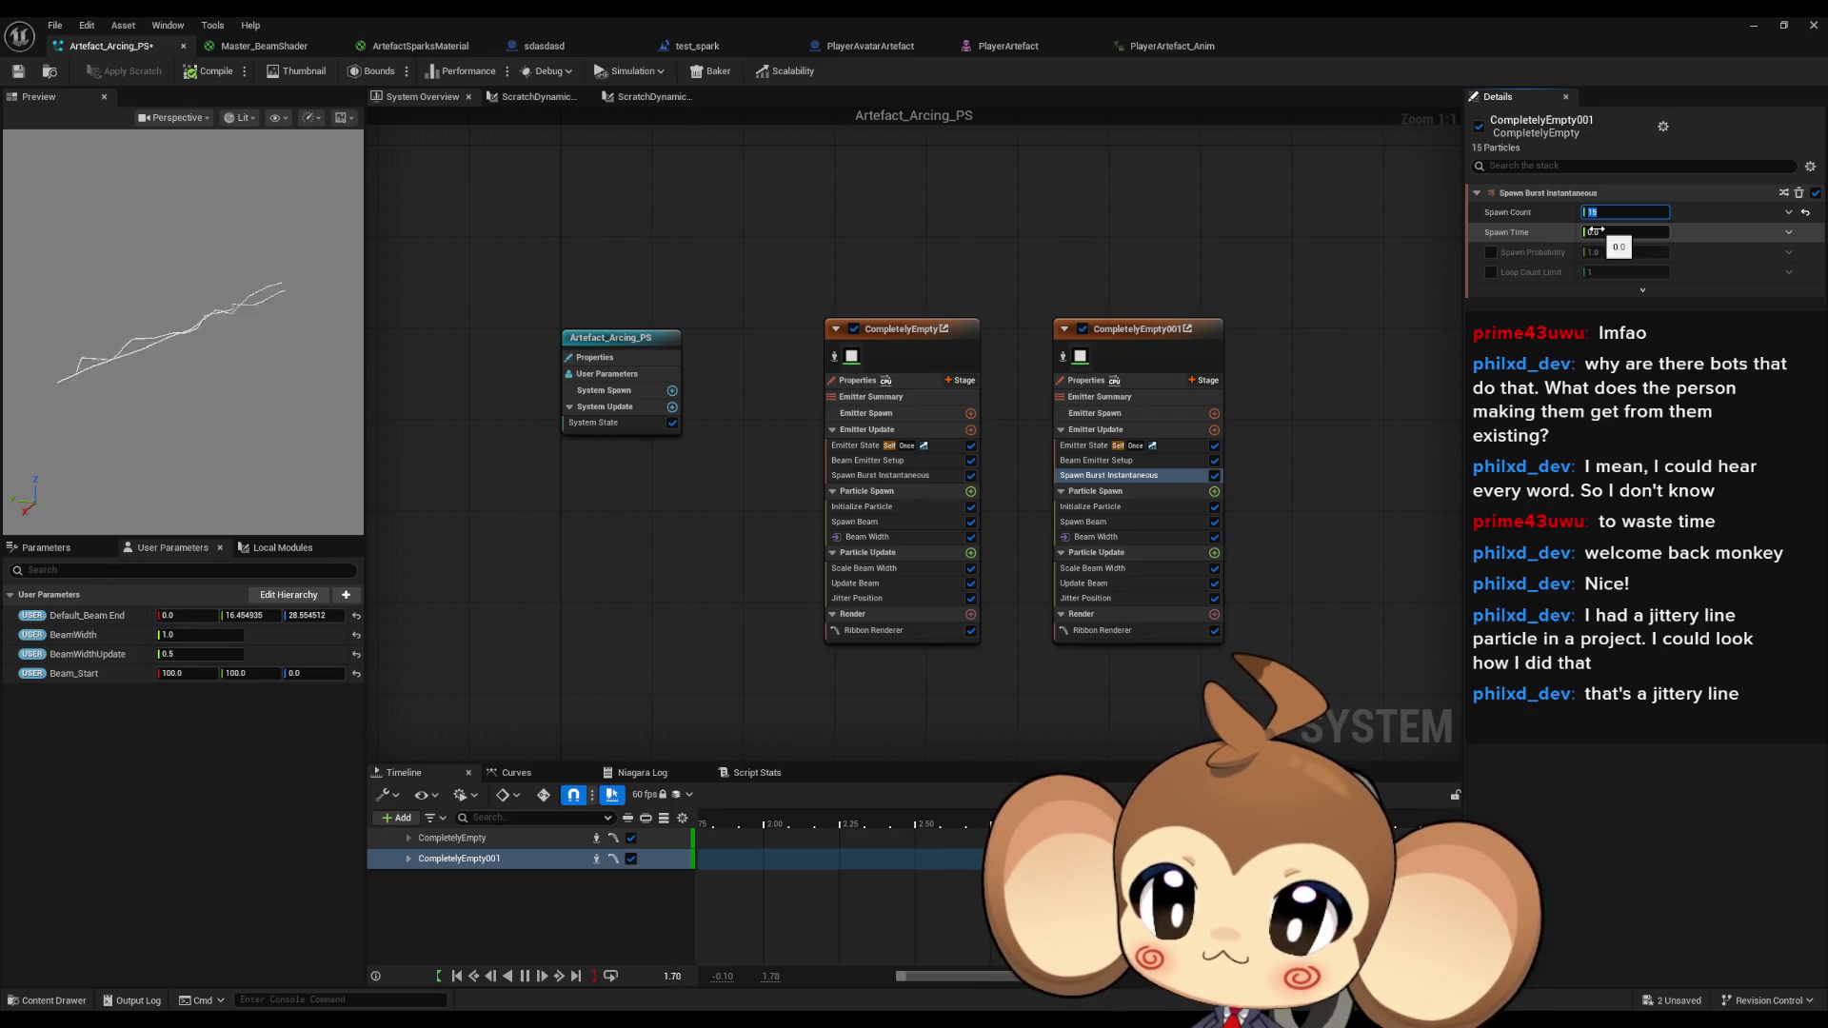
{"action": "mouse_move", "coordinate": [721, 566]}
{"action": "left_mouse_down"}
{"action": "mouse_move", "coordinate": [767, 584]}
{"action": "mouse_move", "coordinate": [705, 603]}
{"action": "left_mouse_up"}
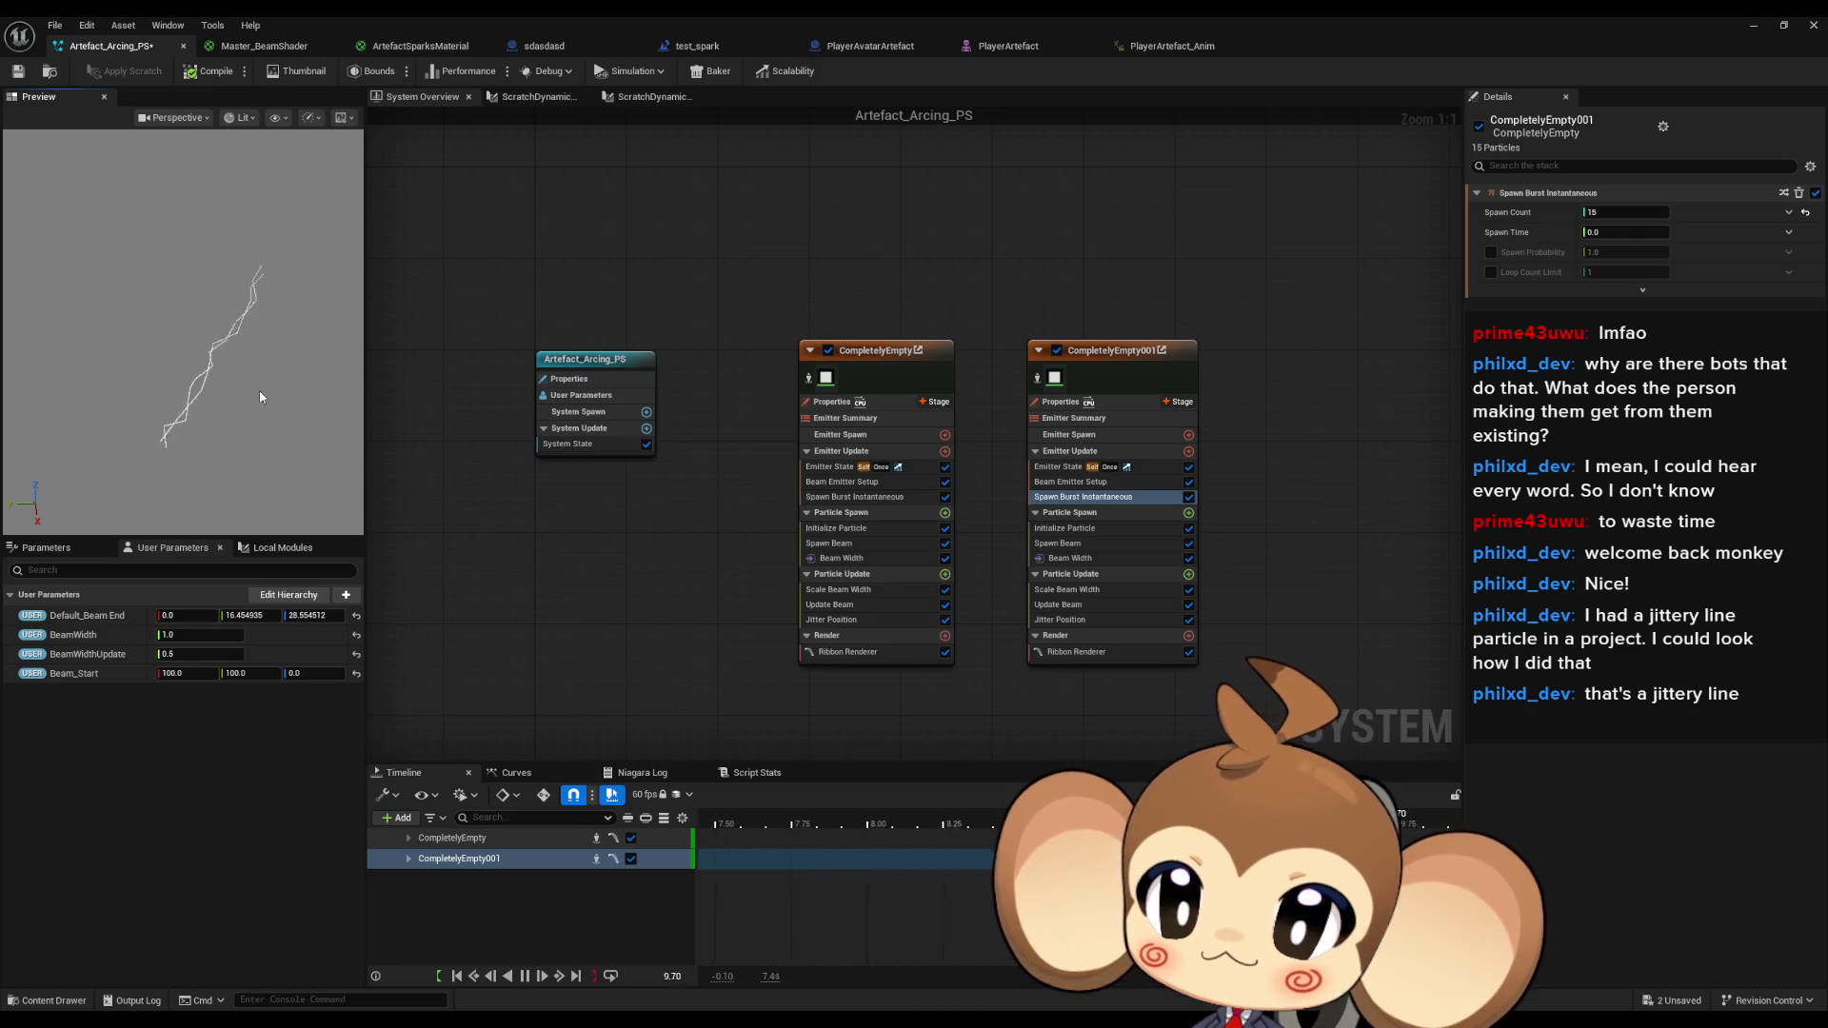
{"action": "left_click", "coordinate": [19, 74]}
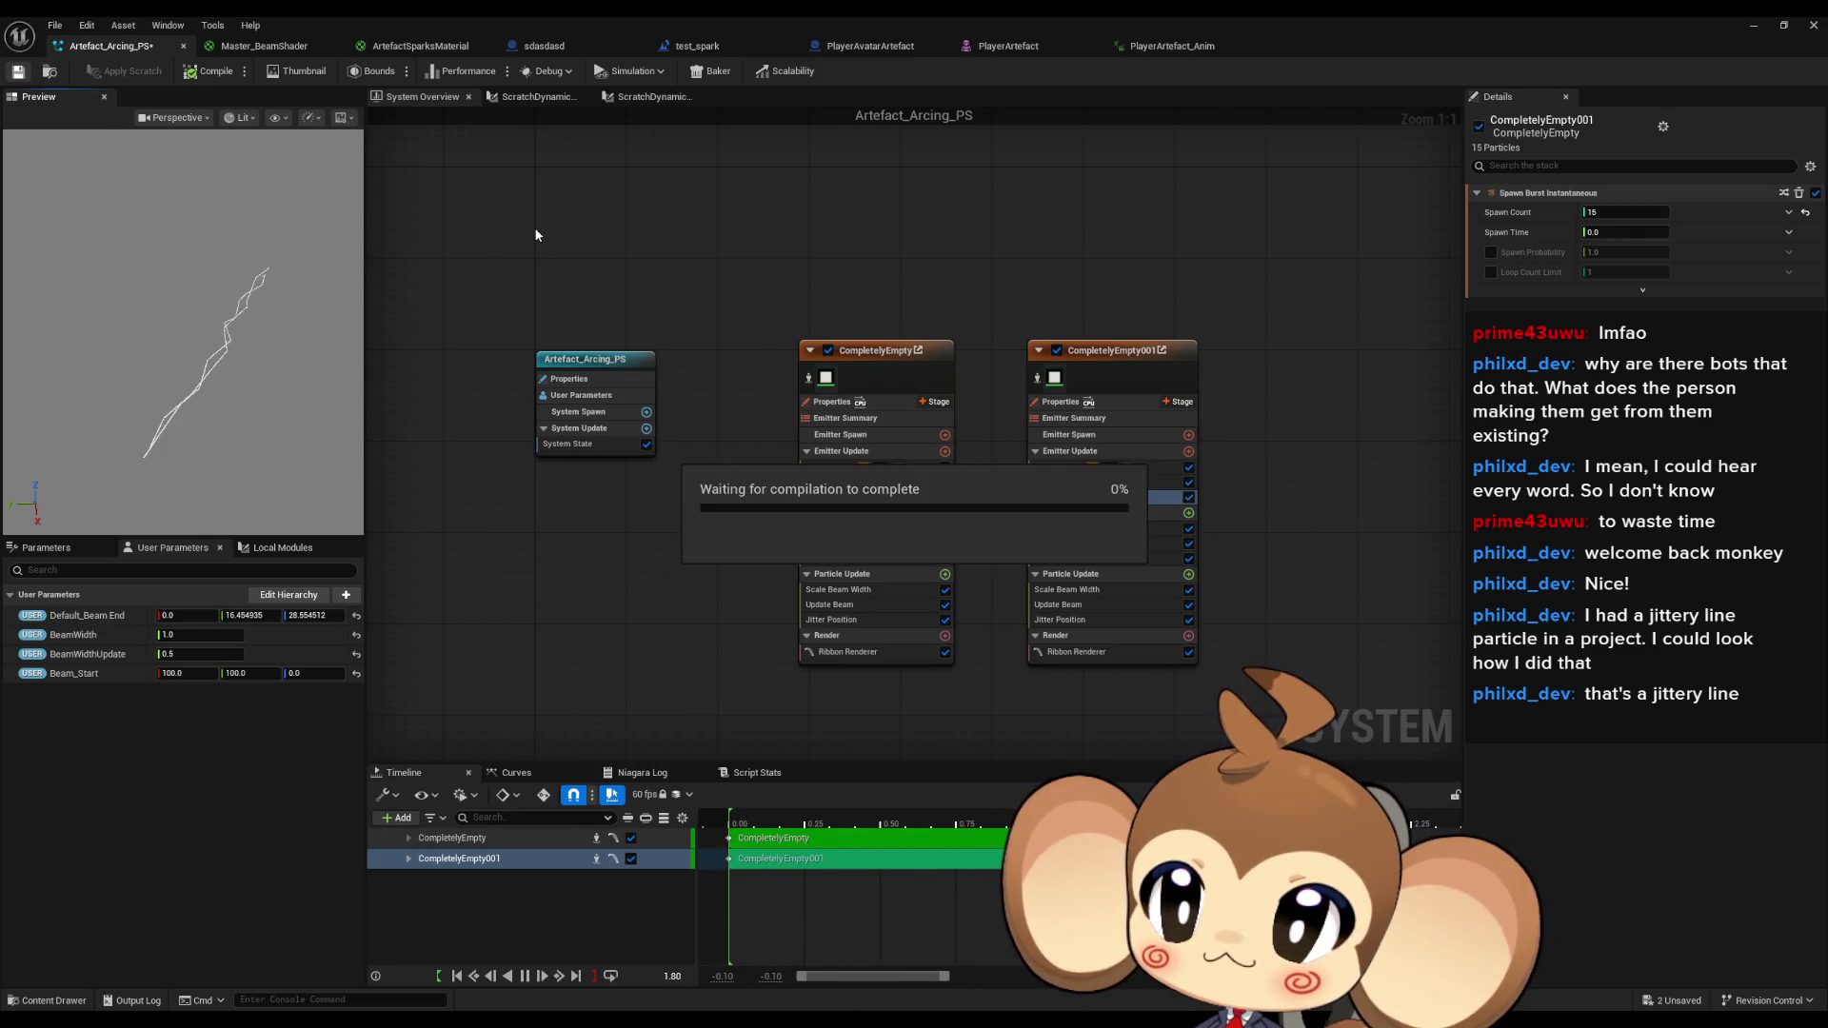
{"action": "left_click", "coordinate": [1755, 29]}
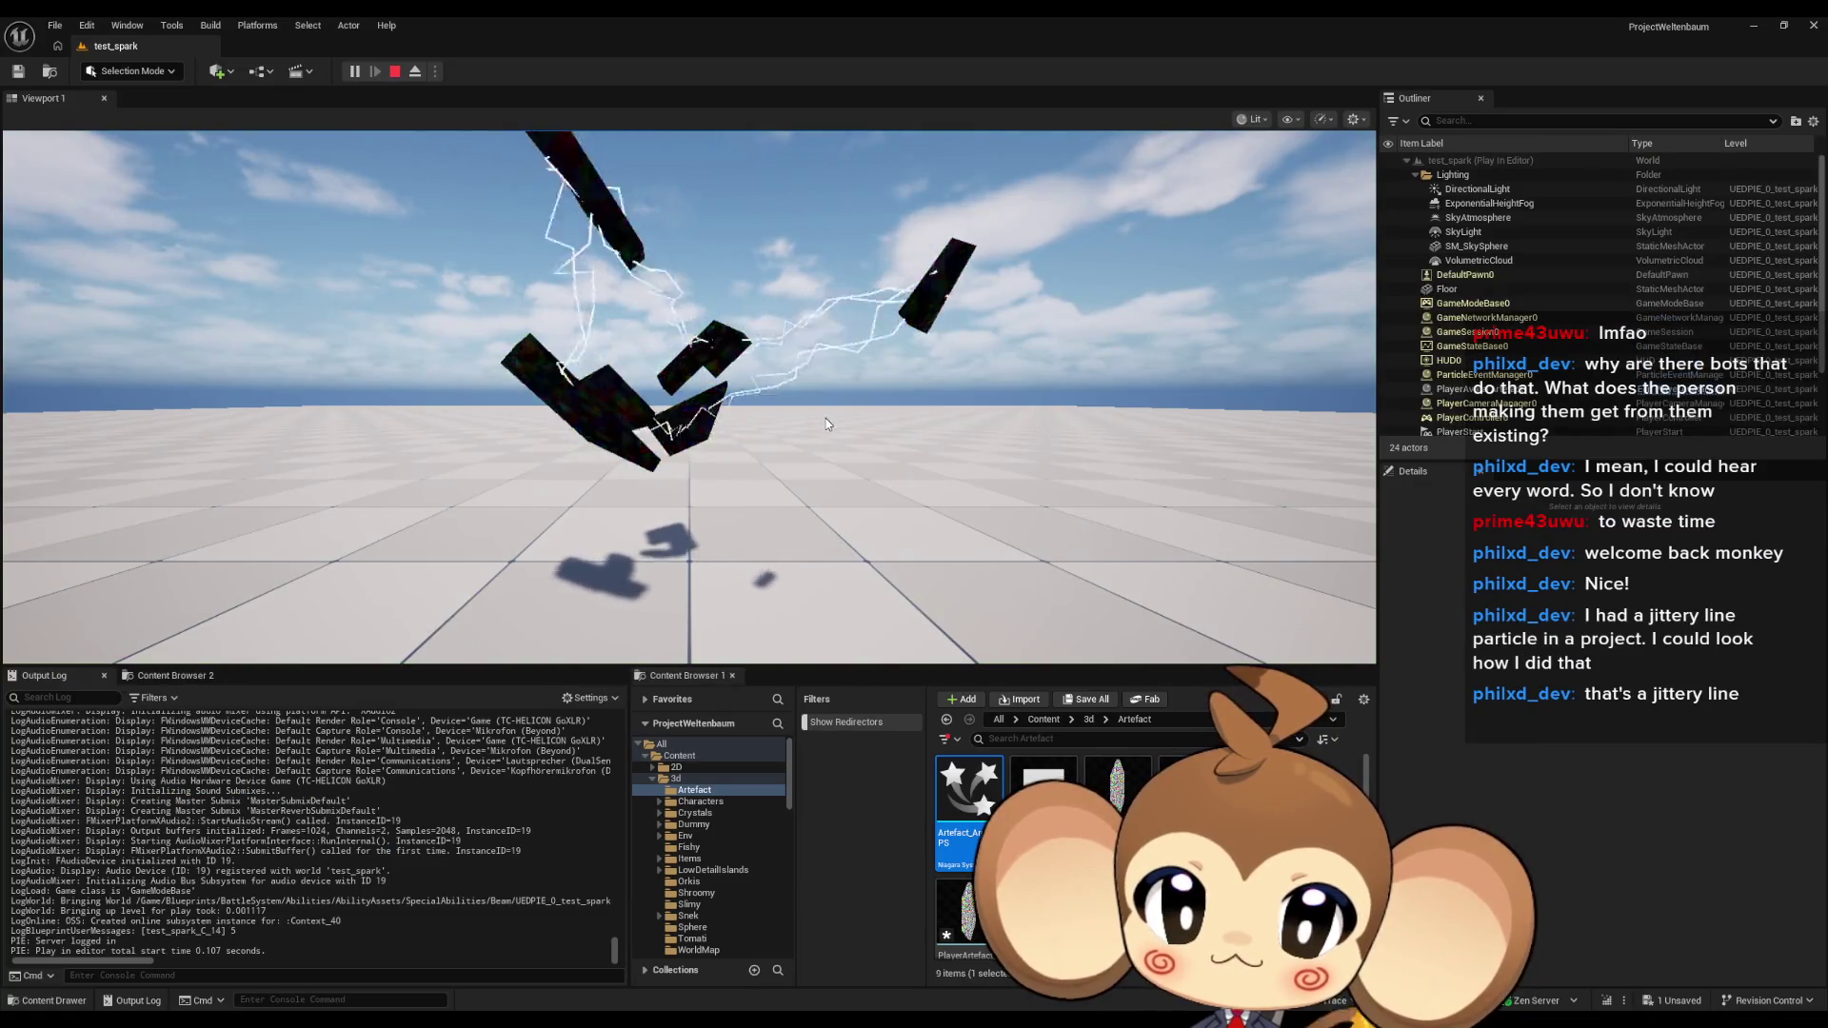
Look around the running test_spark level at the lightning arcs, then stop the play session.
{"action": "left_click", "coordinate": [827, 425]}
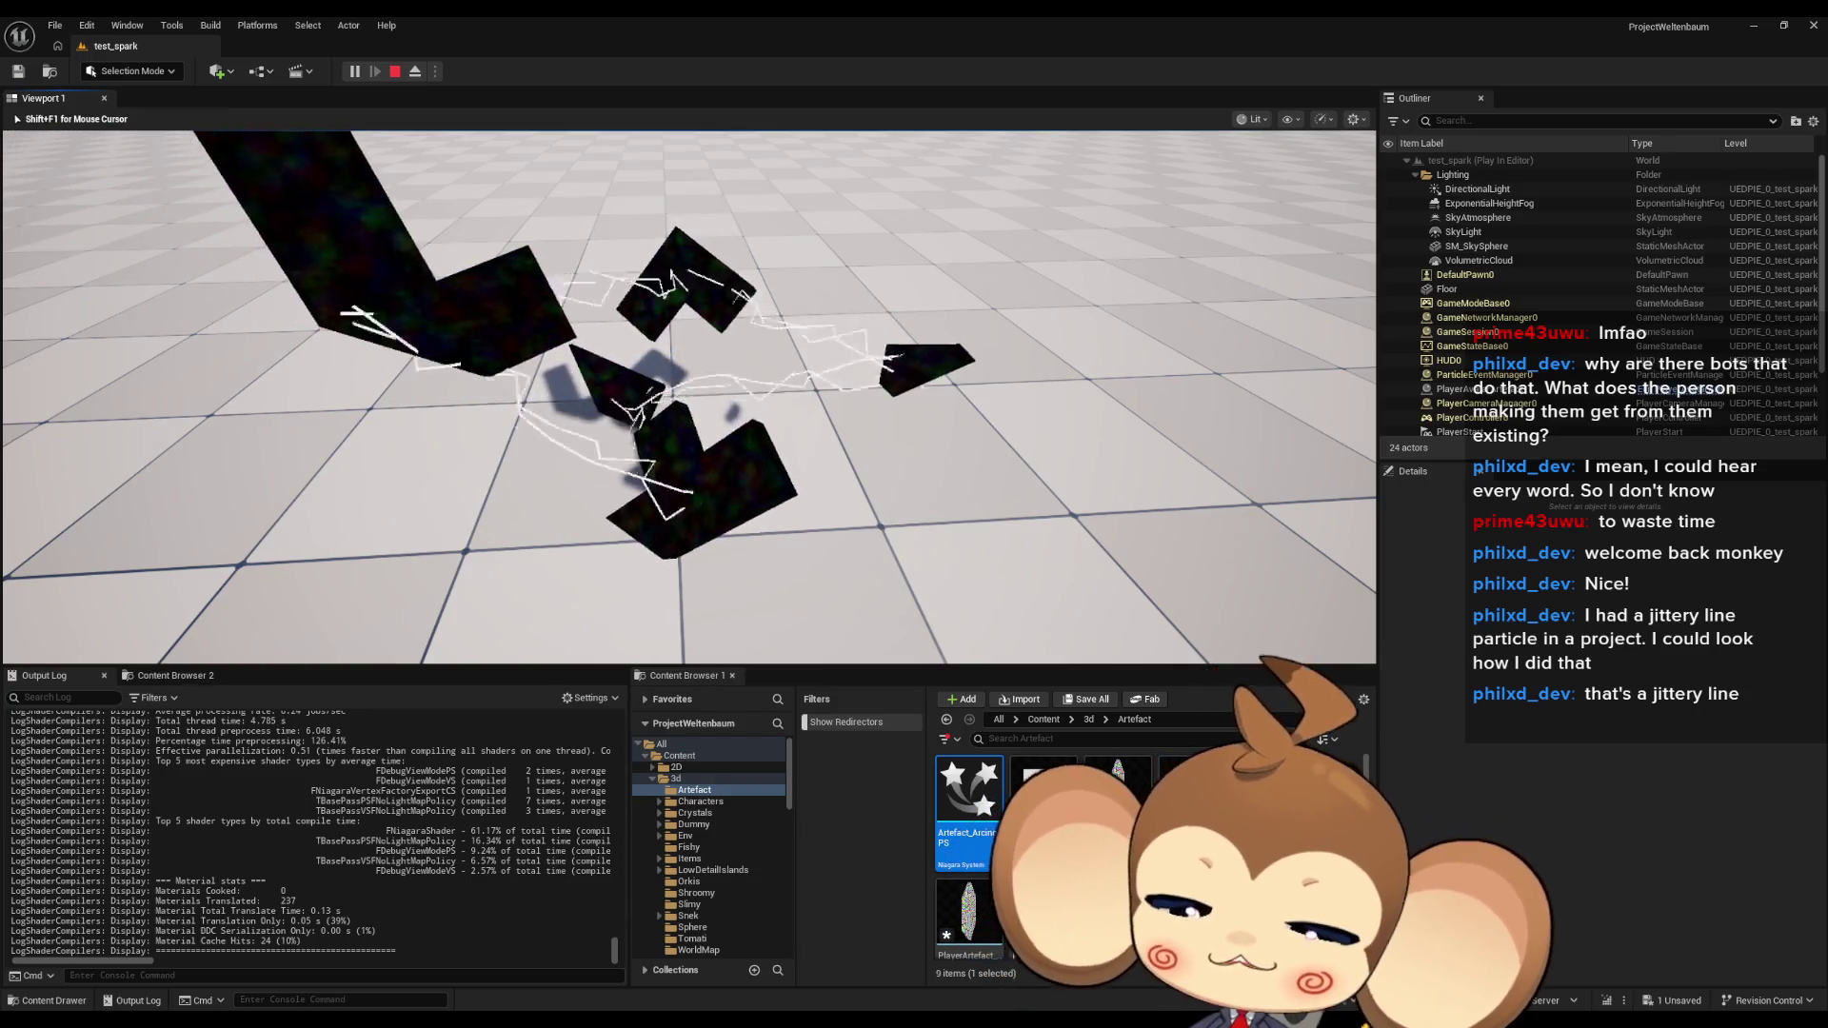
{"action": "key", "text": "shift+F1"}
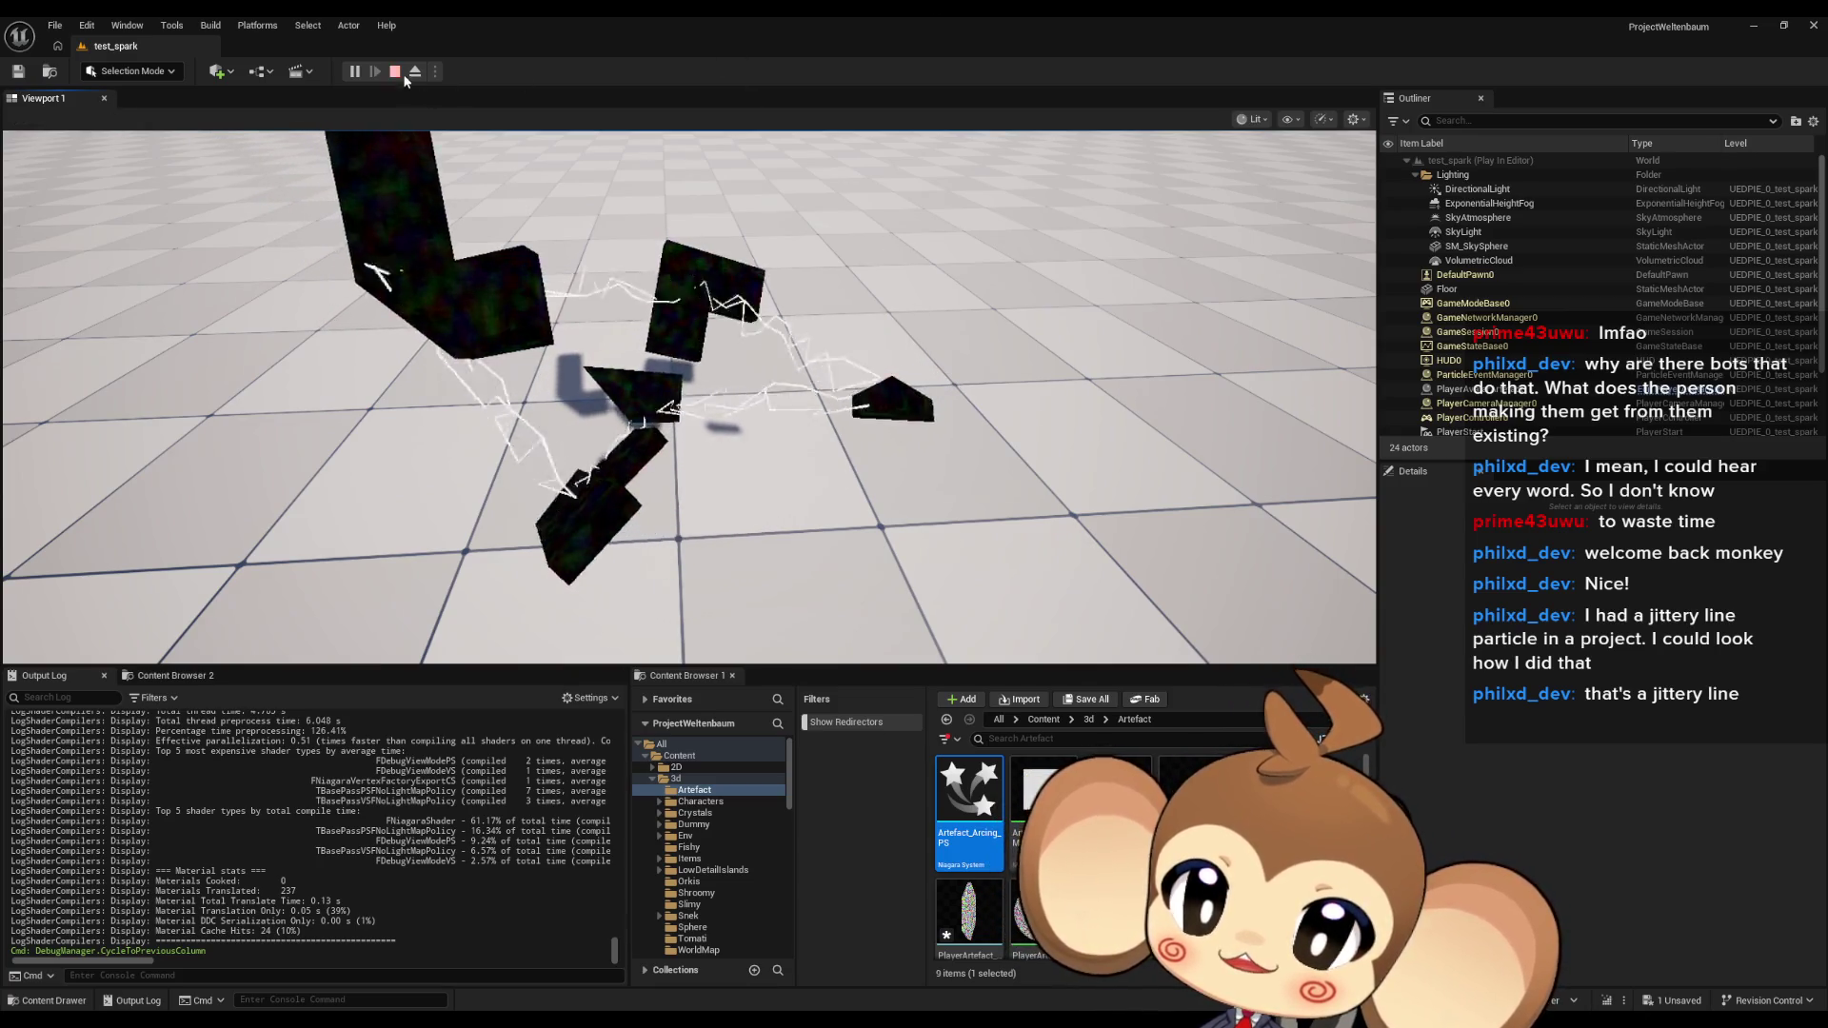
{"action": "left_click", "coordinate": [395, 71]}
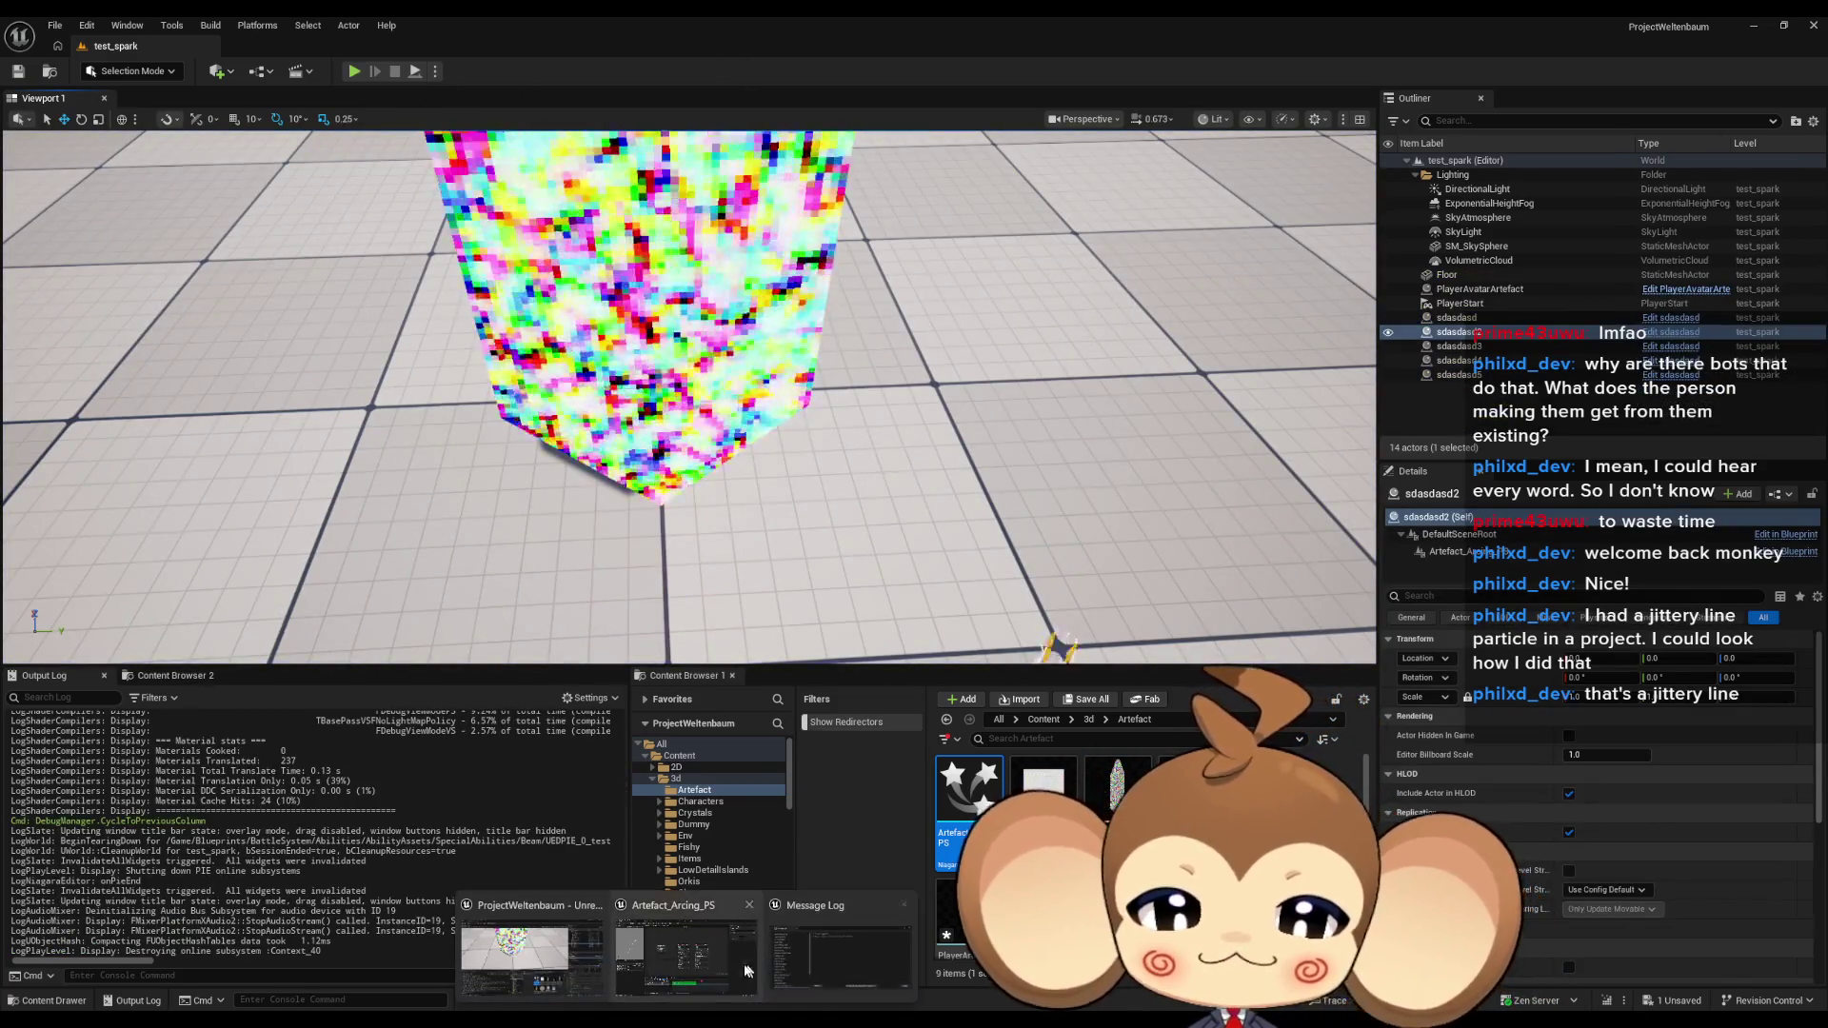
Reopen Artefact_Arcing_PS with the CompletelyEmpty emitter selected, then switch to the tutorial browser.
{"action": "double_click", "coordinate": [969, 795]}
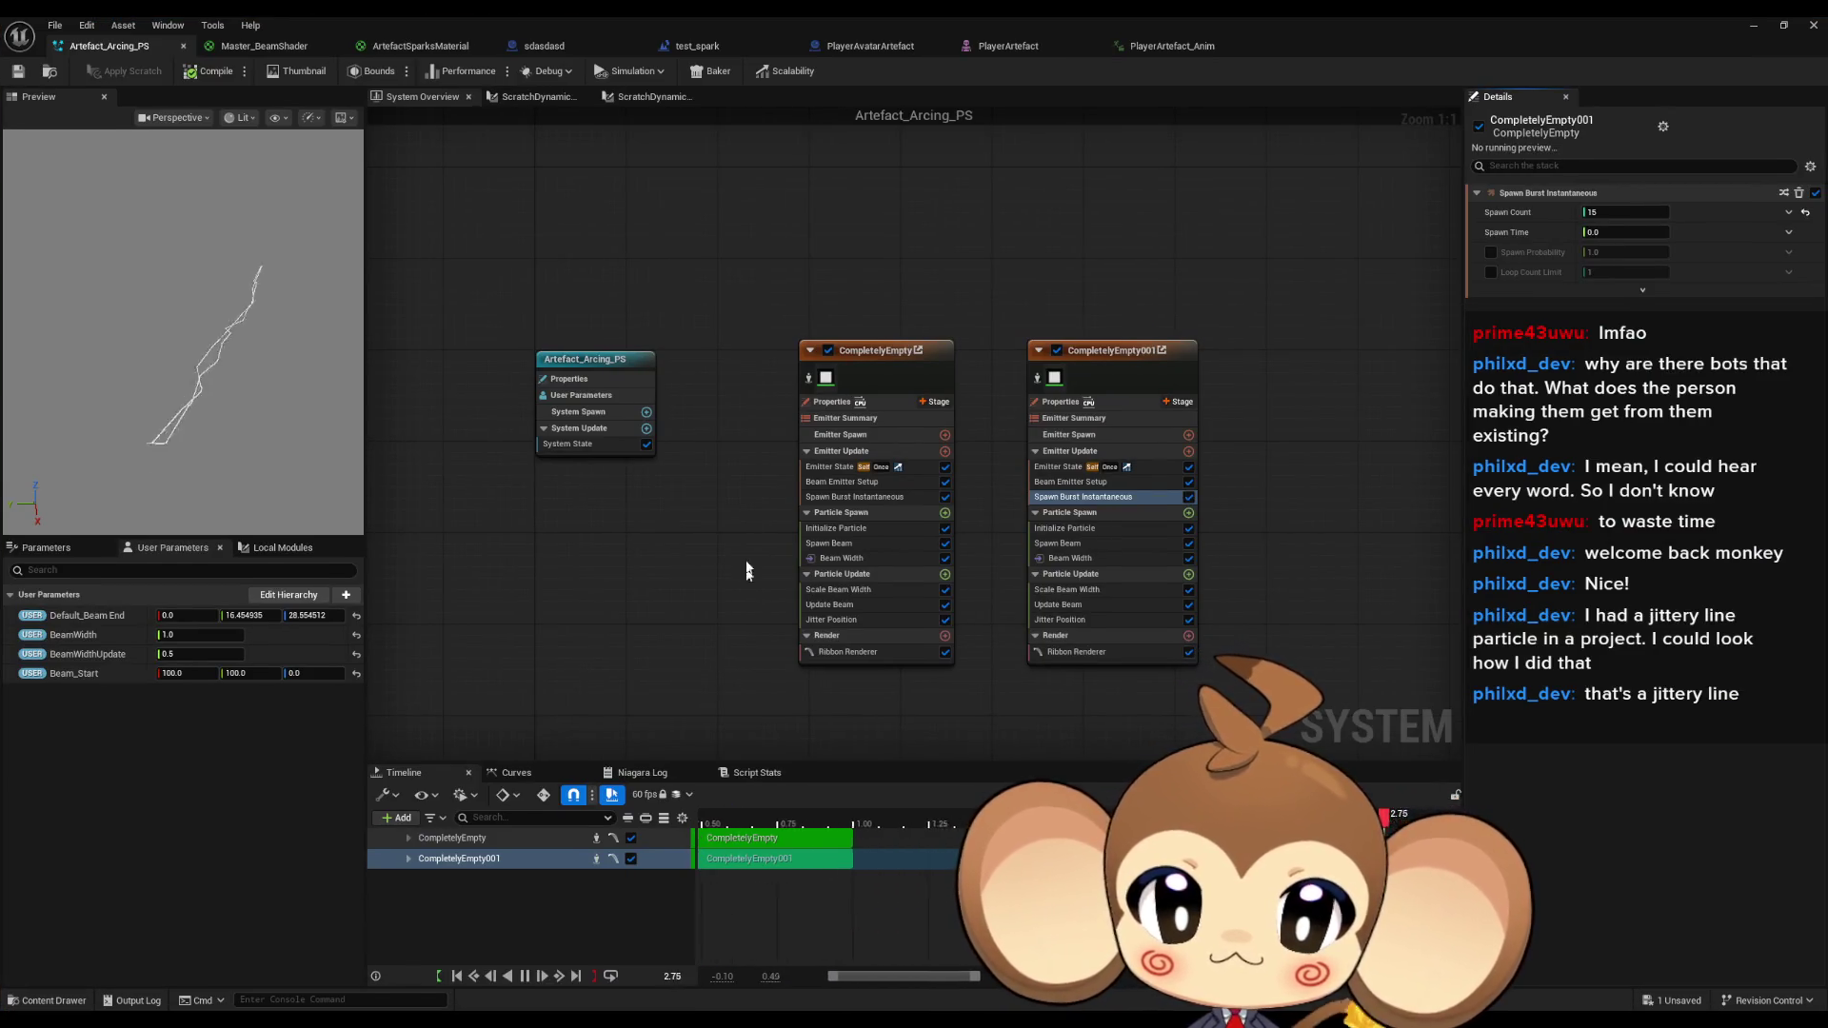
{"action": "left_click", "coordinate": [862, 353]}
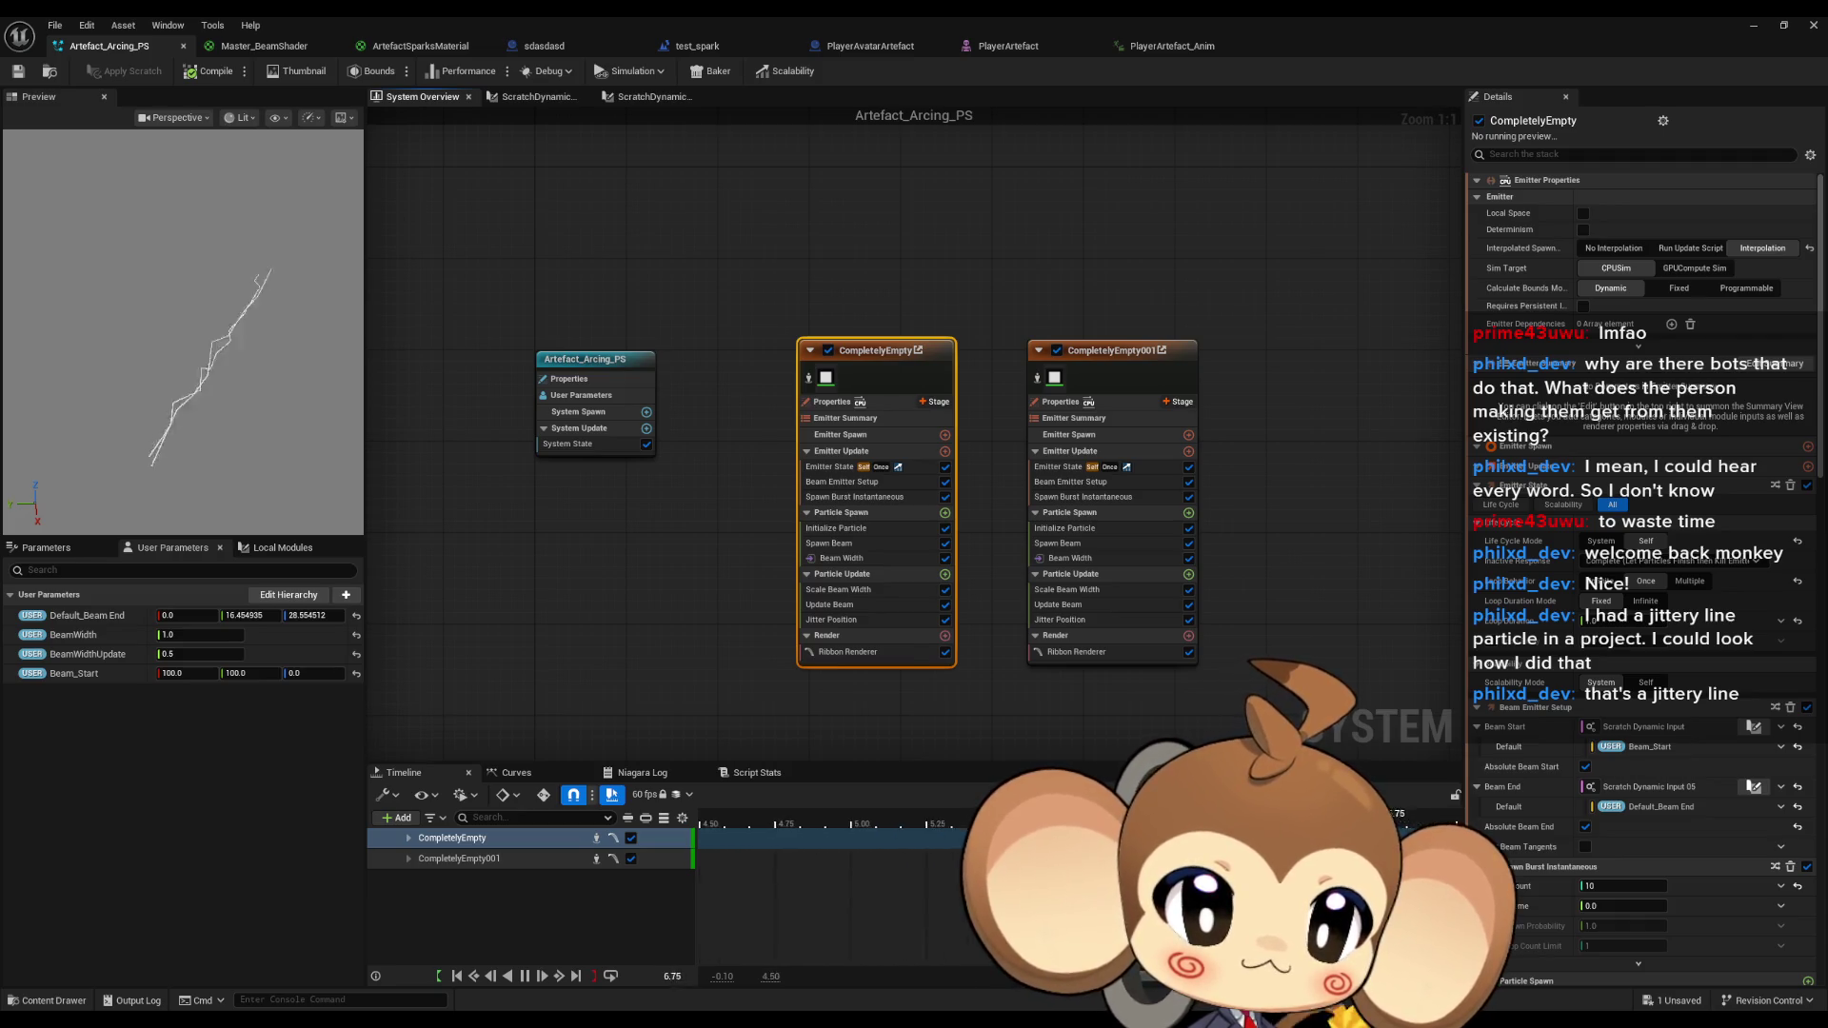
{"action": "key", "text": "alt+Tab"}
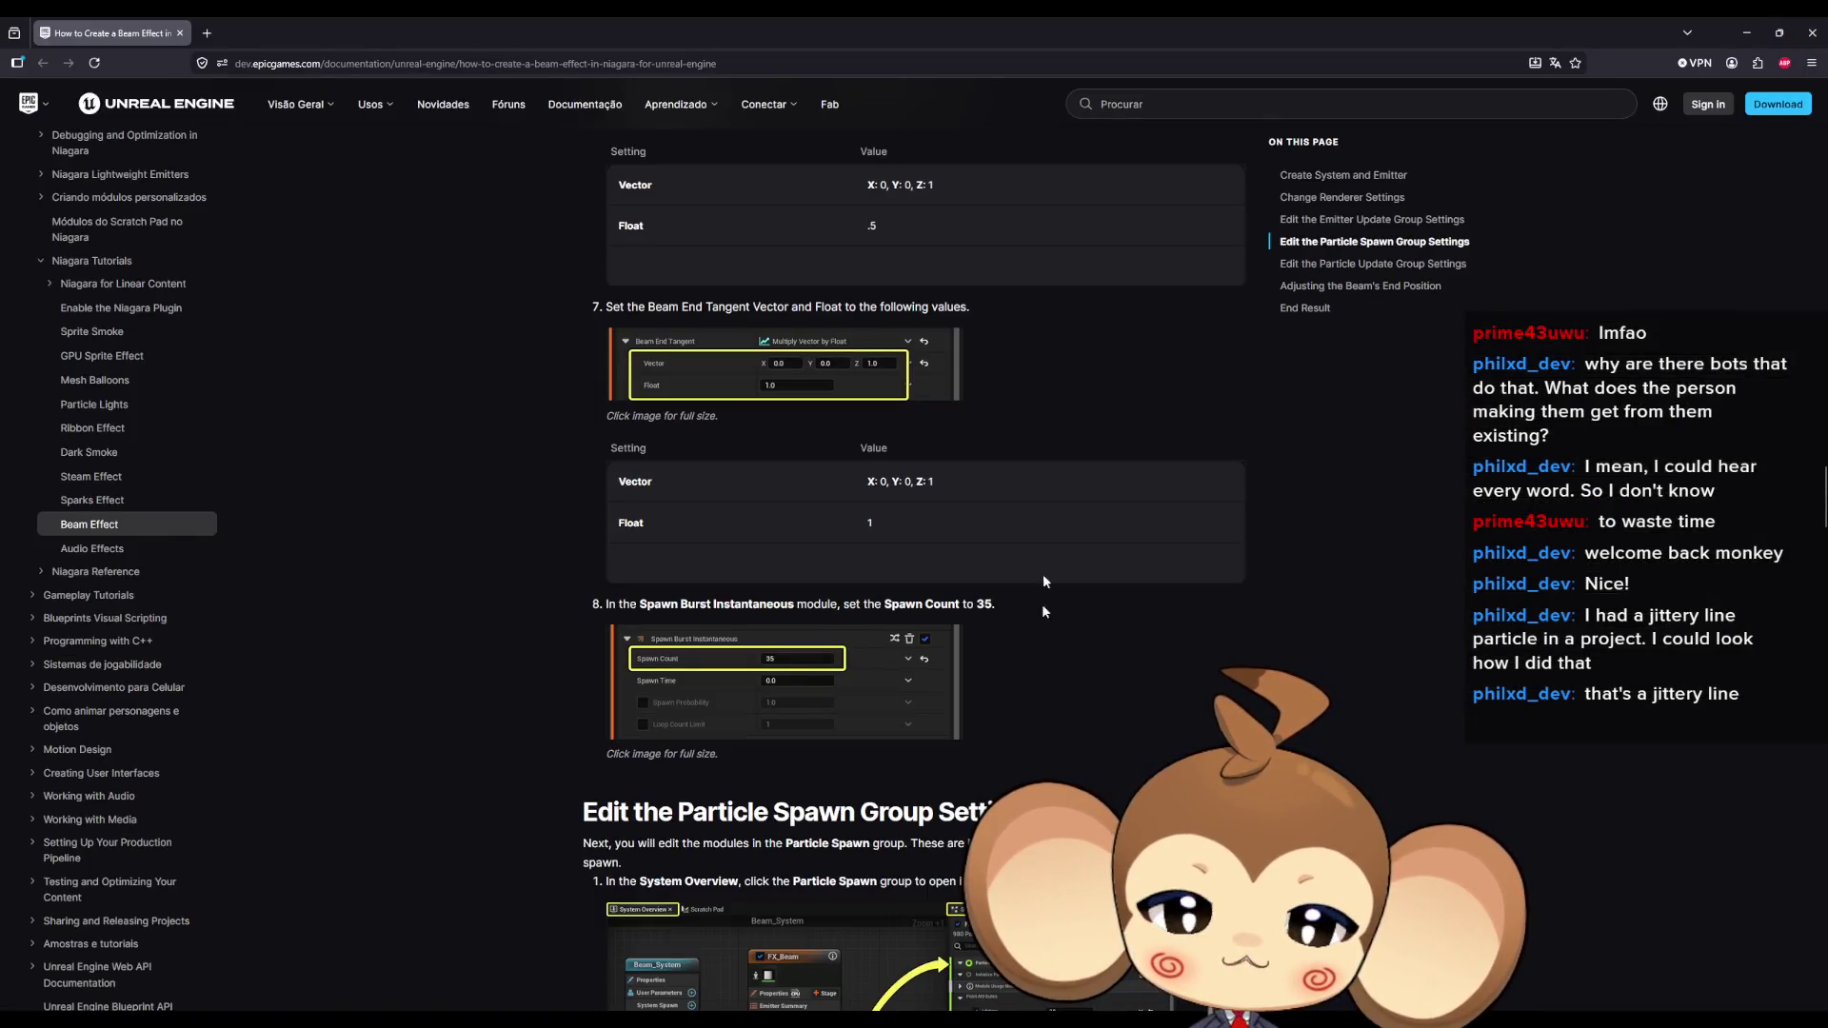
{"action": "scroll", "coordinate": [1096, 733], "scroll_direction": "up", "scroll_amount": 5}
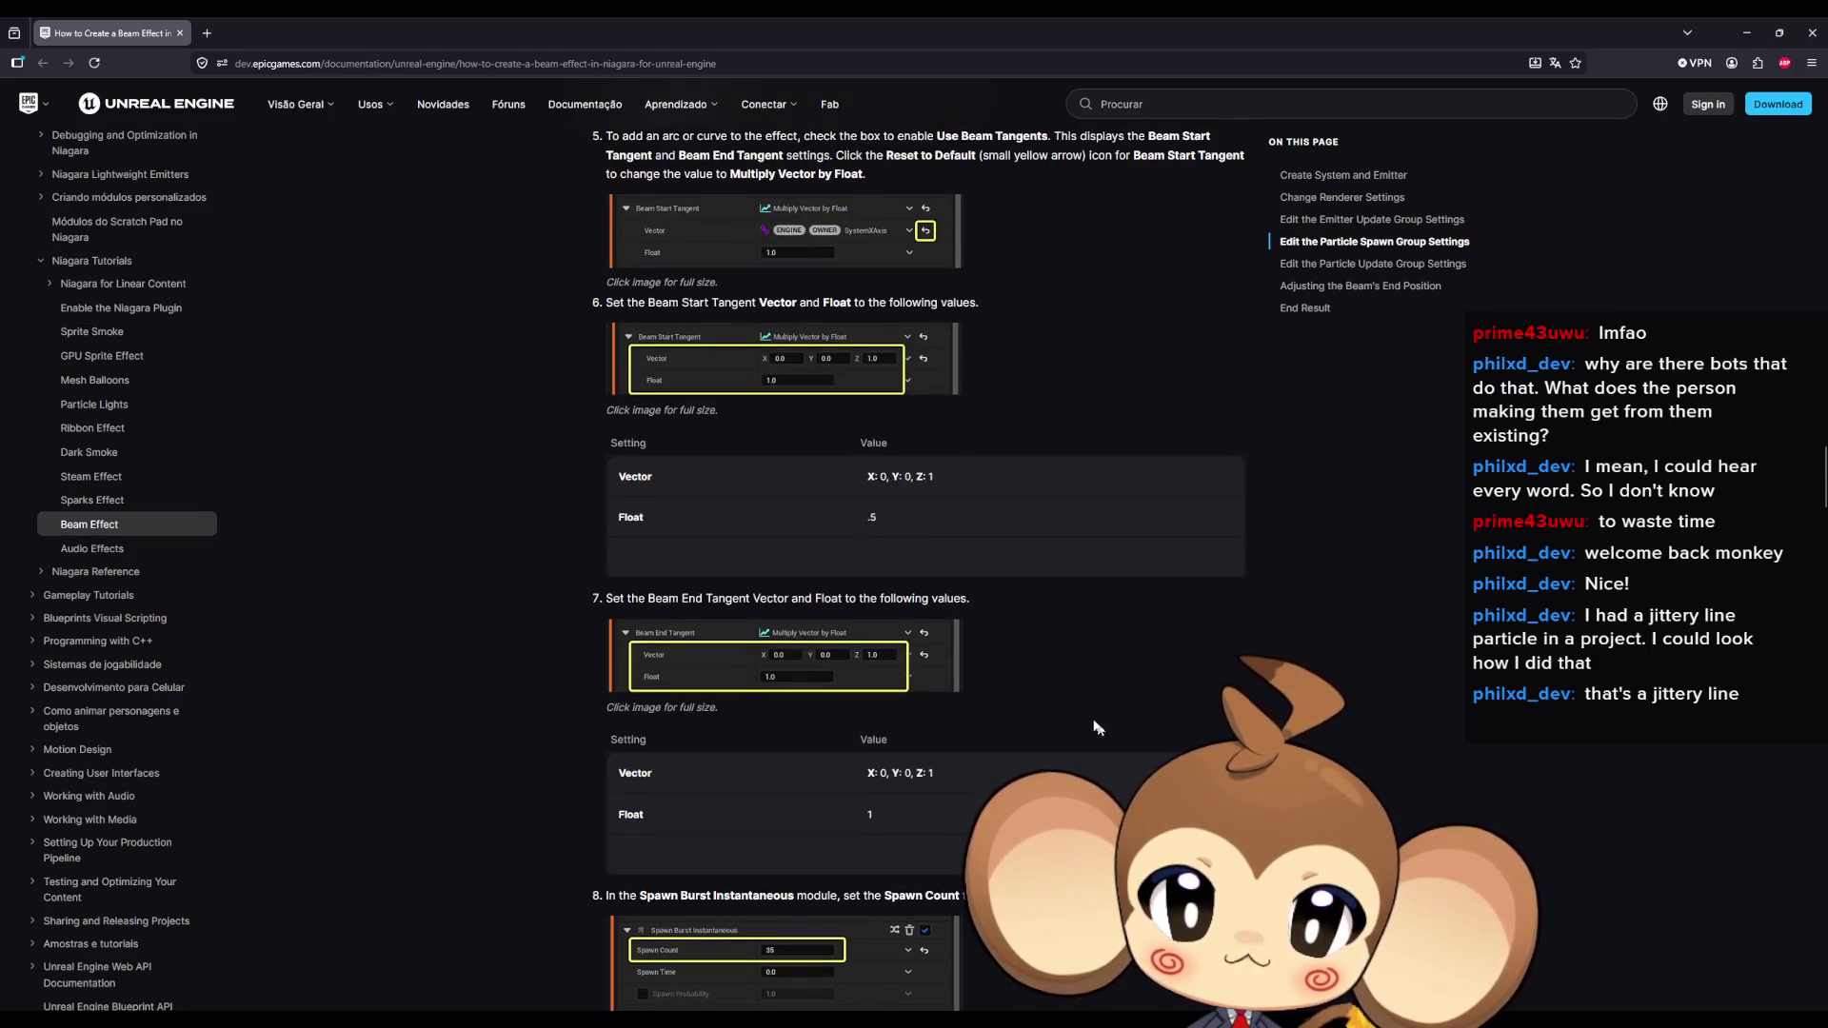
{"action": "scroll", "coordinate": [1106, 694], "scroll_direction": "up", "scroll_amount": 1}
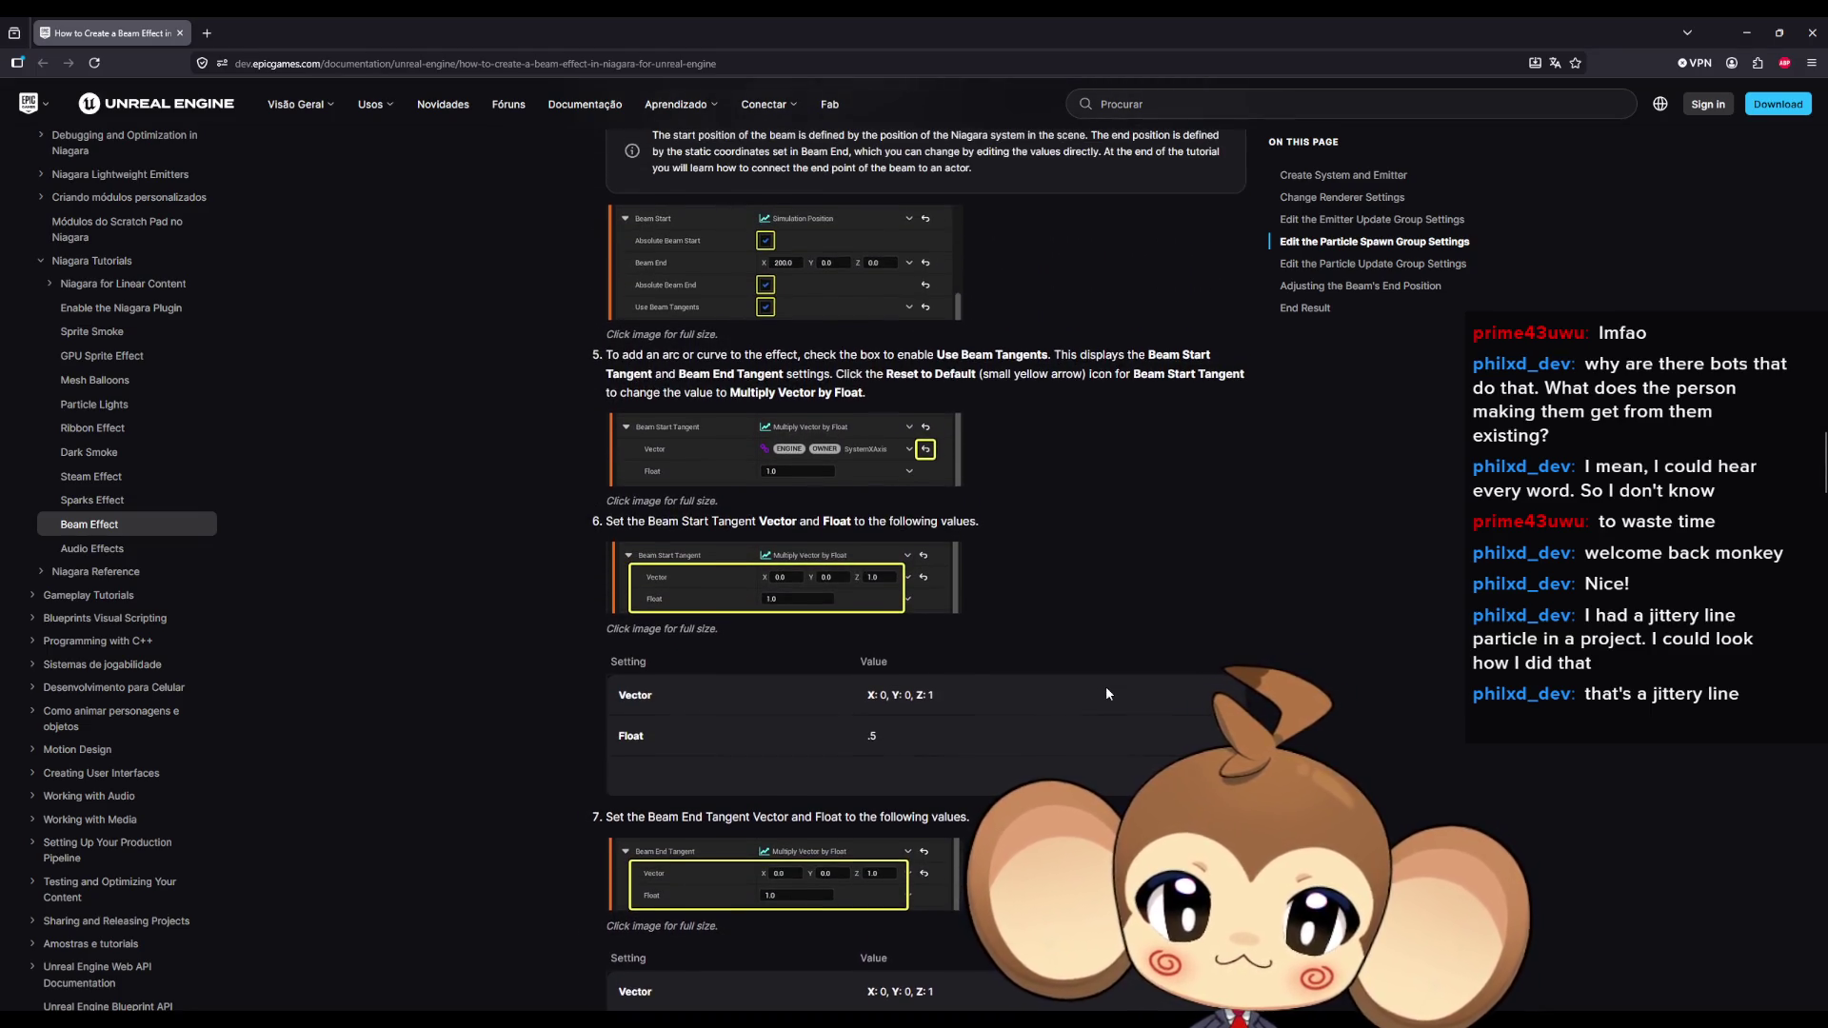
{"action": "scroll", "coordinate": [1107, 693], "scroll_direction": "up", "scroll_amount": 3}
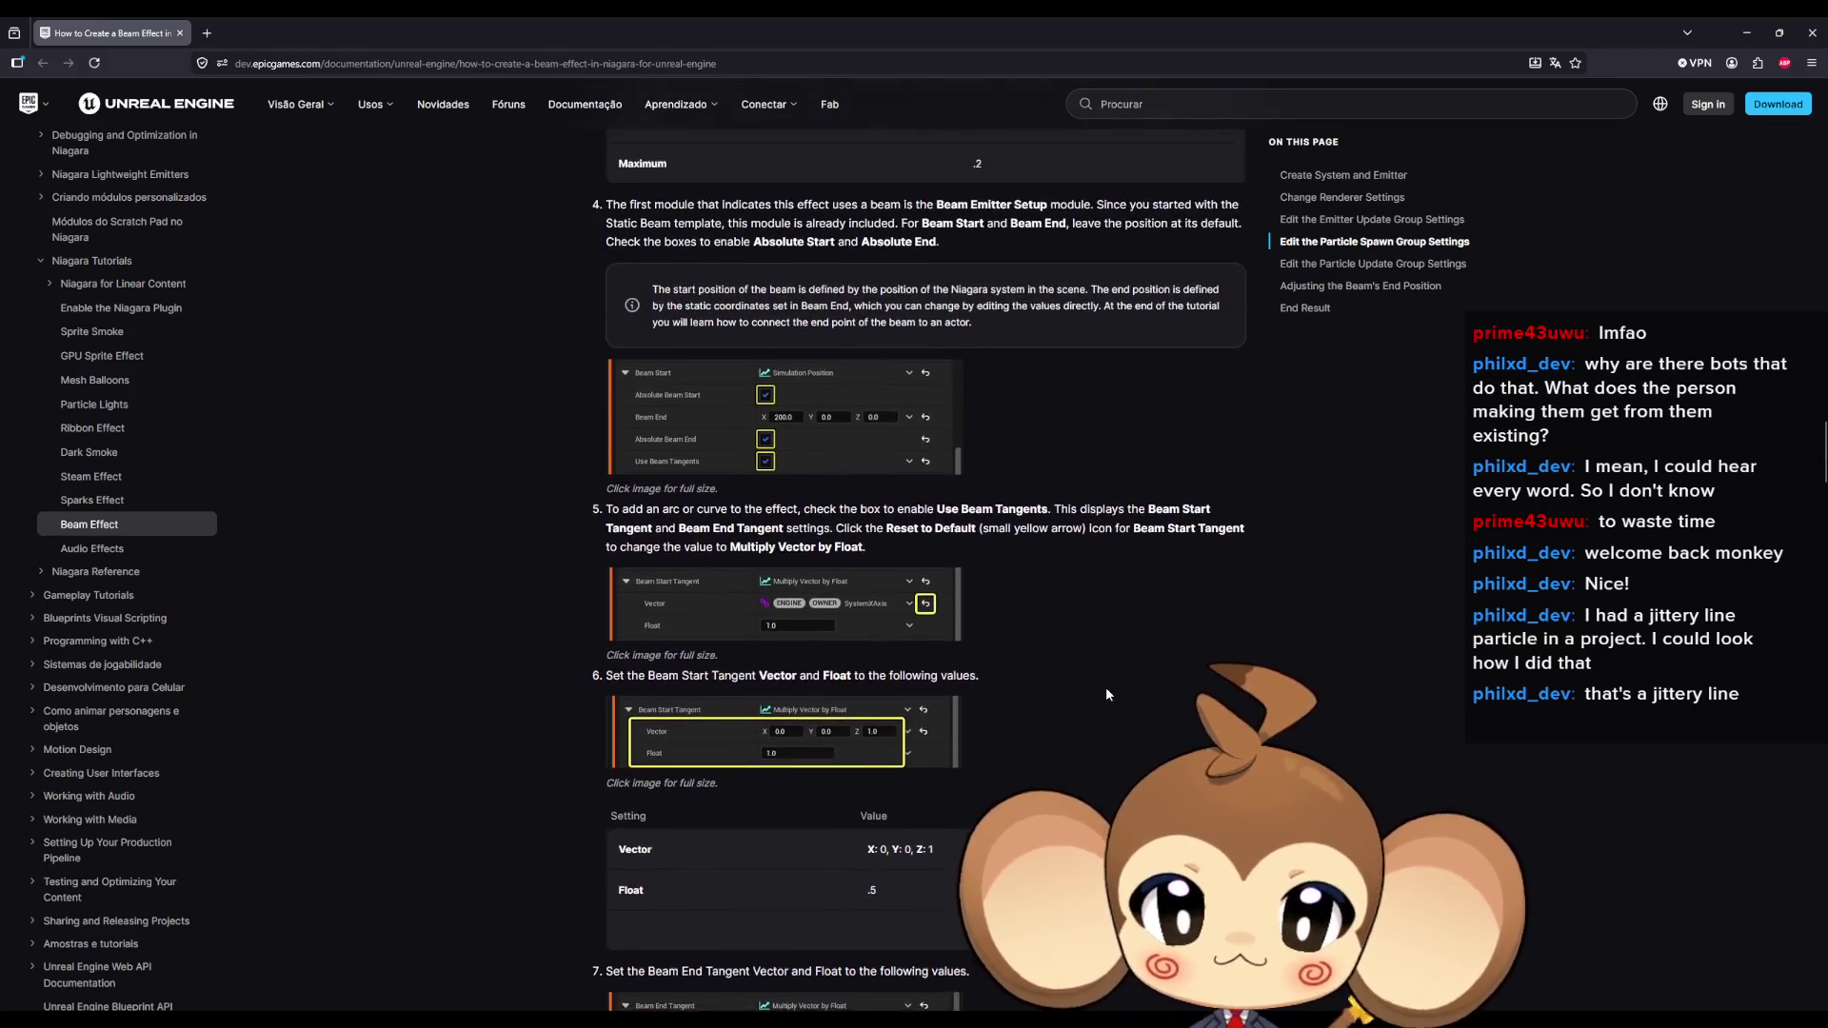
{"action": "scroll", "coordinate": [1106, 693], "scroll_direction": "up", "scroll_amount": 9}
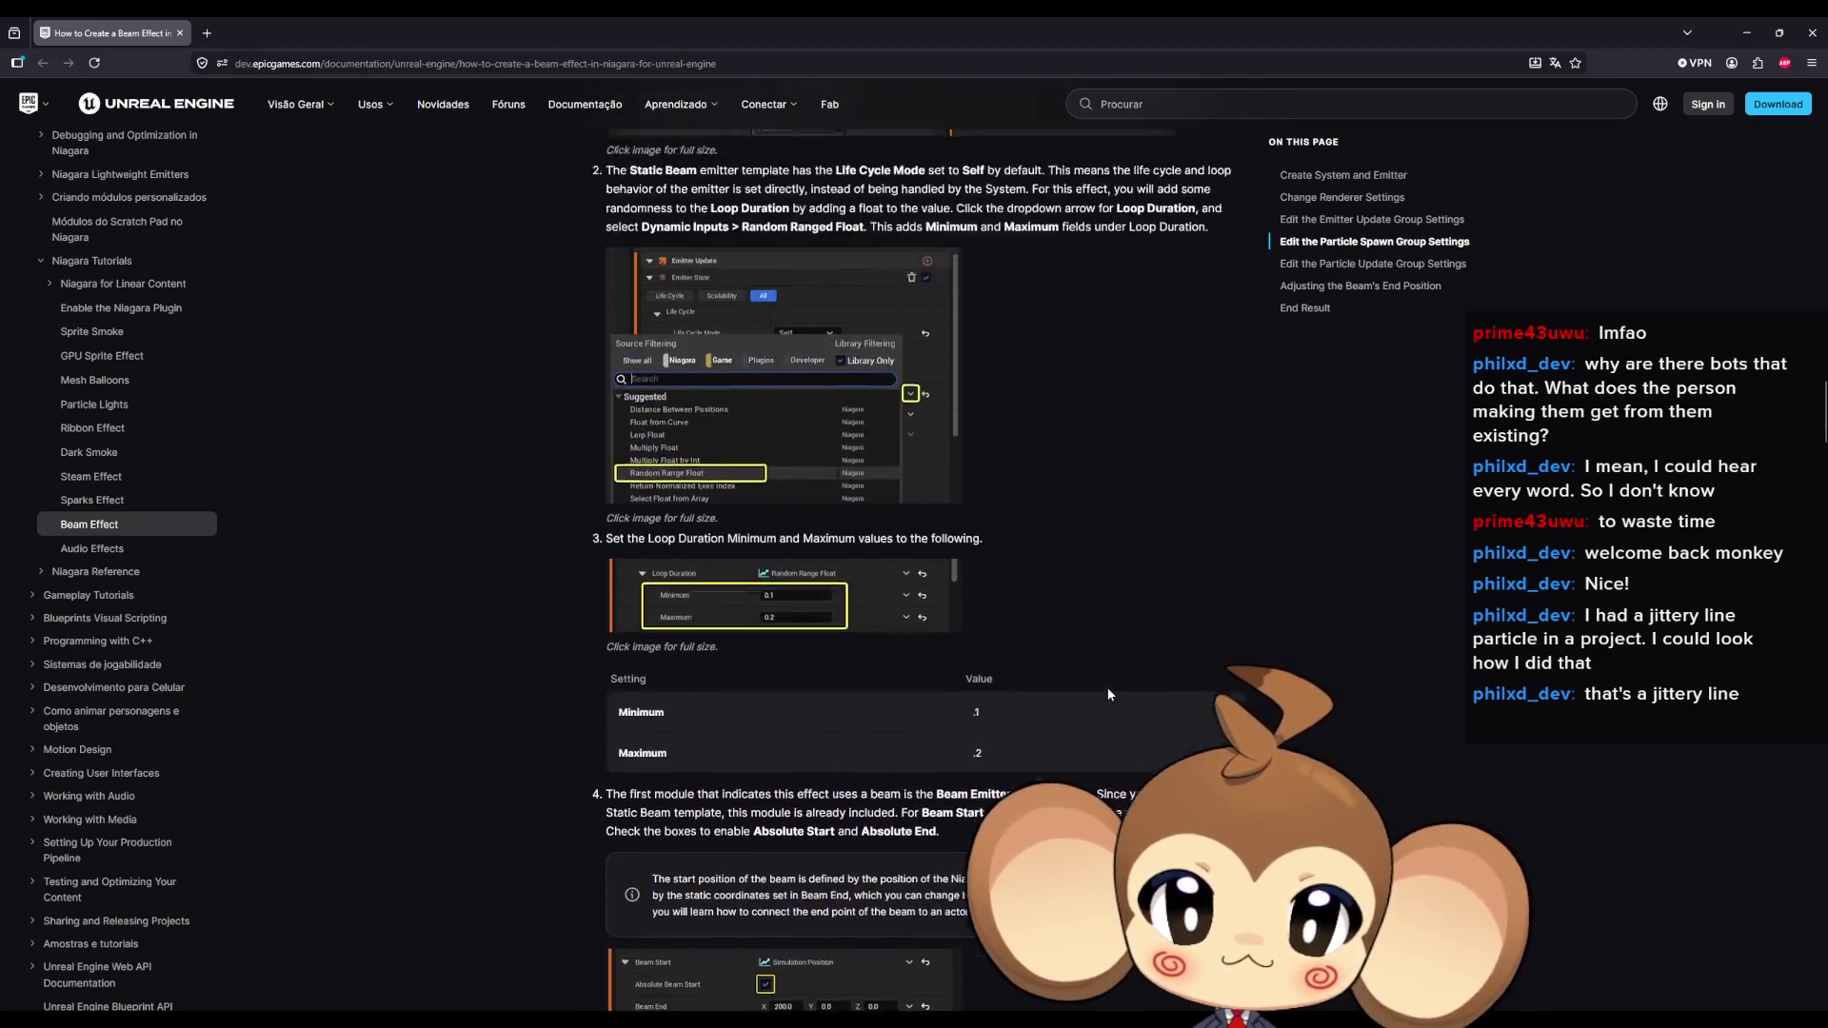
{"action": "scroll", "coordinate": [1109, 695], "scroll_direction": "up", "scroll_amount": 1}
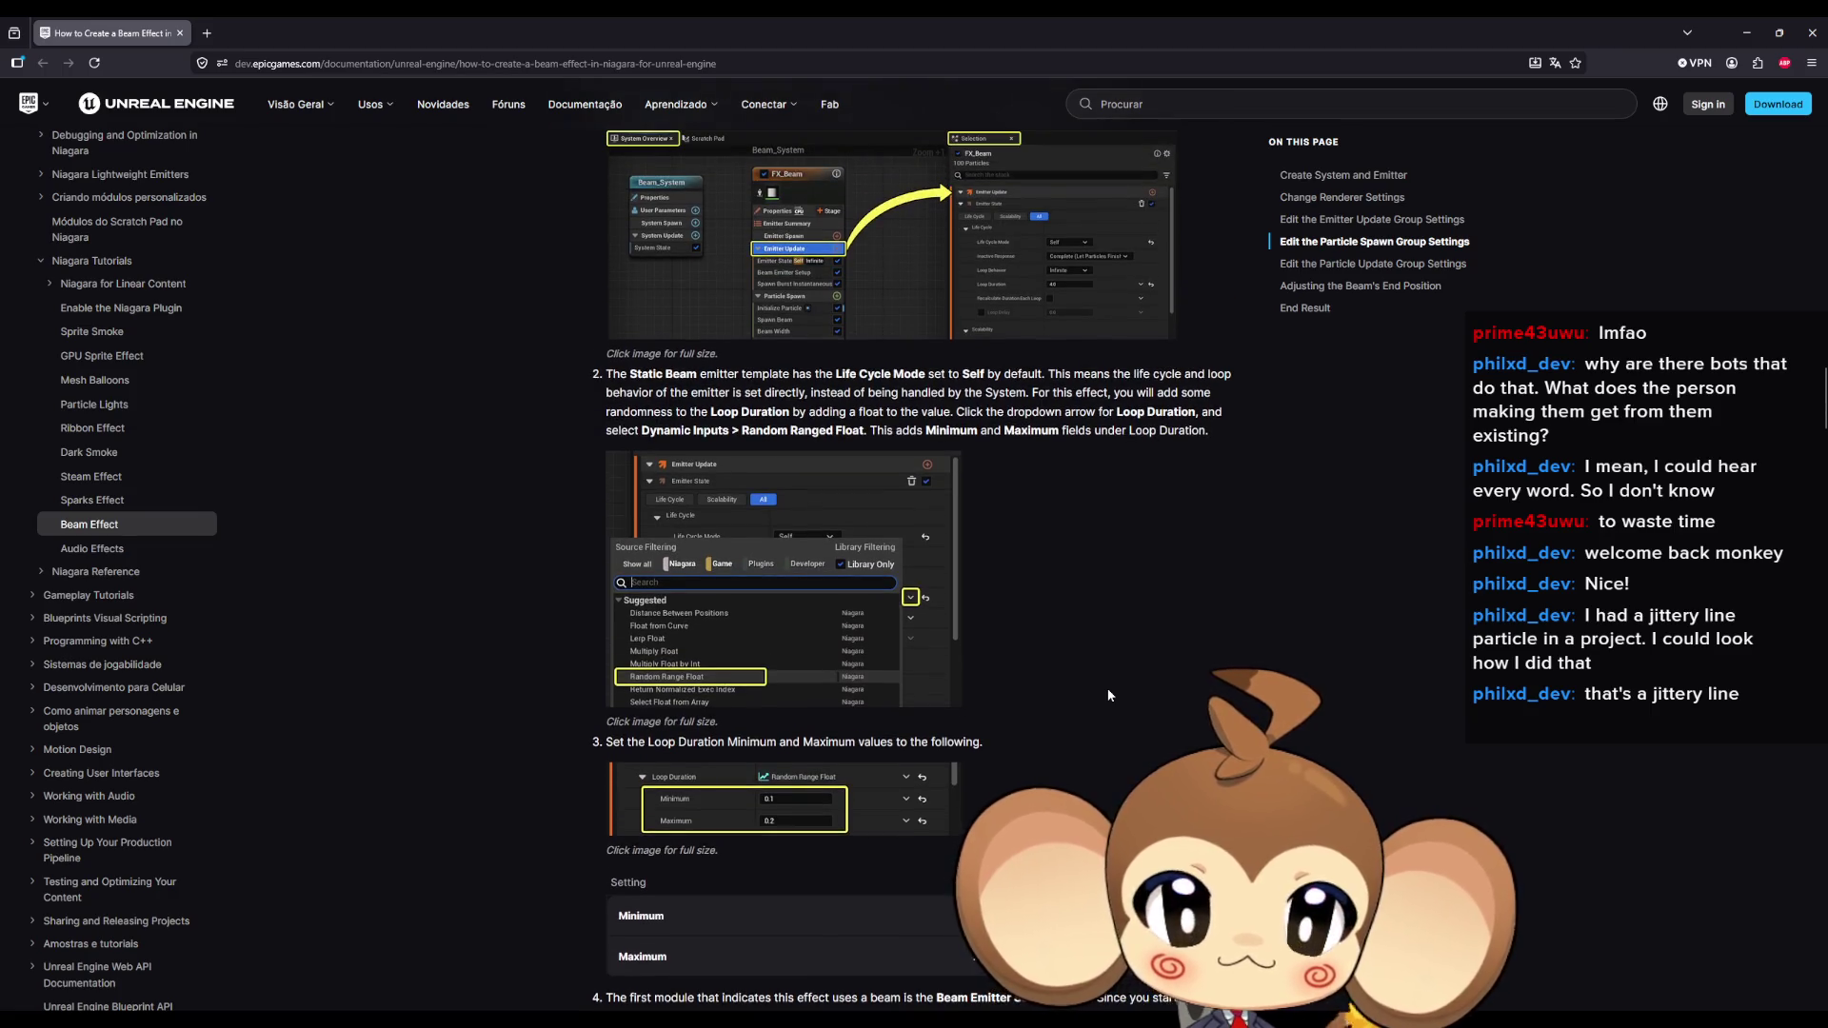
{"action": "scroll", "coordinate": [1108, 695], "scroll_direction": "up", "scroll_amount": 2}
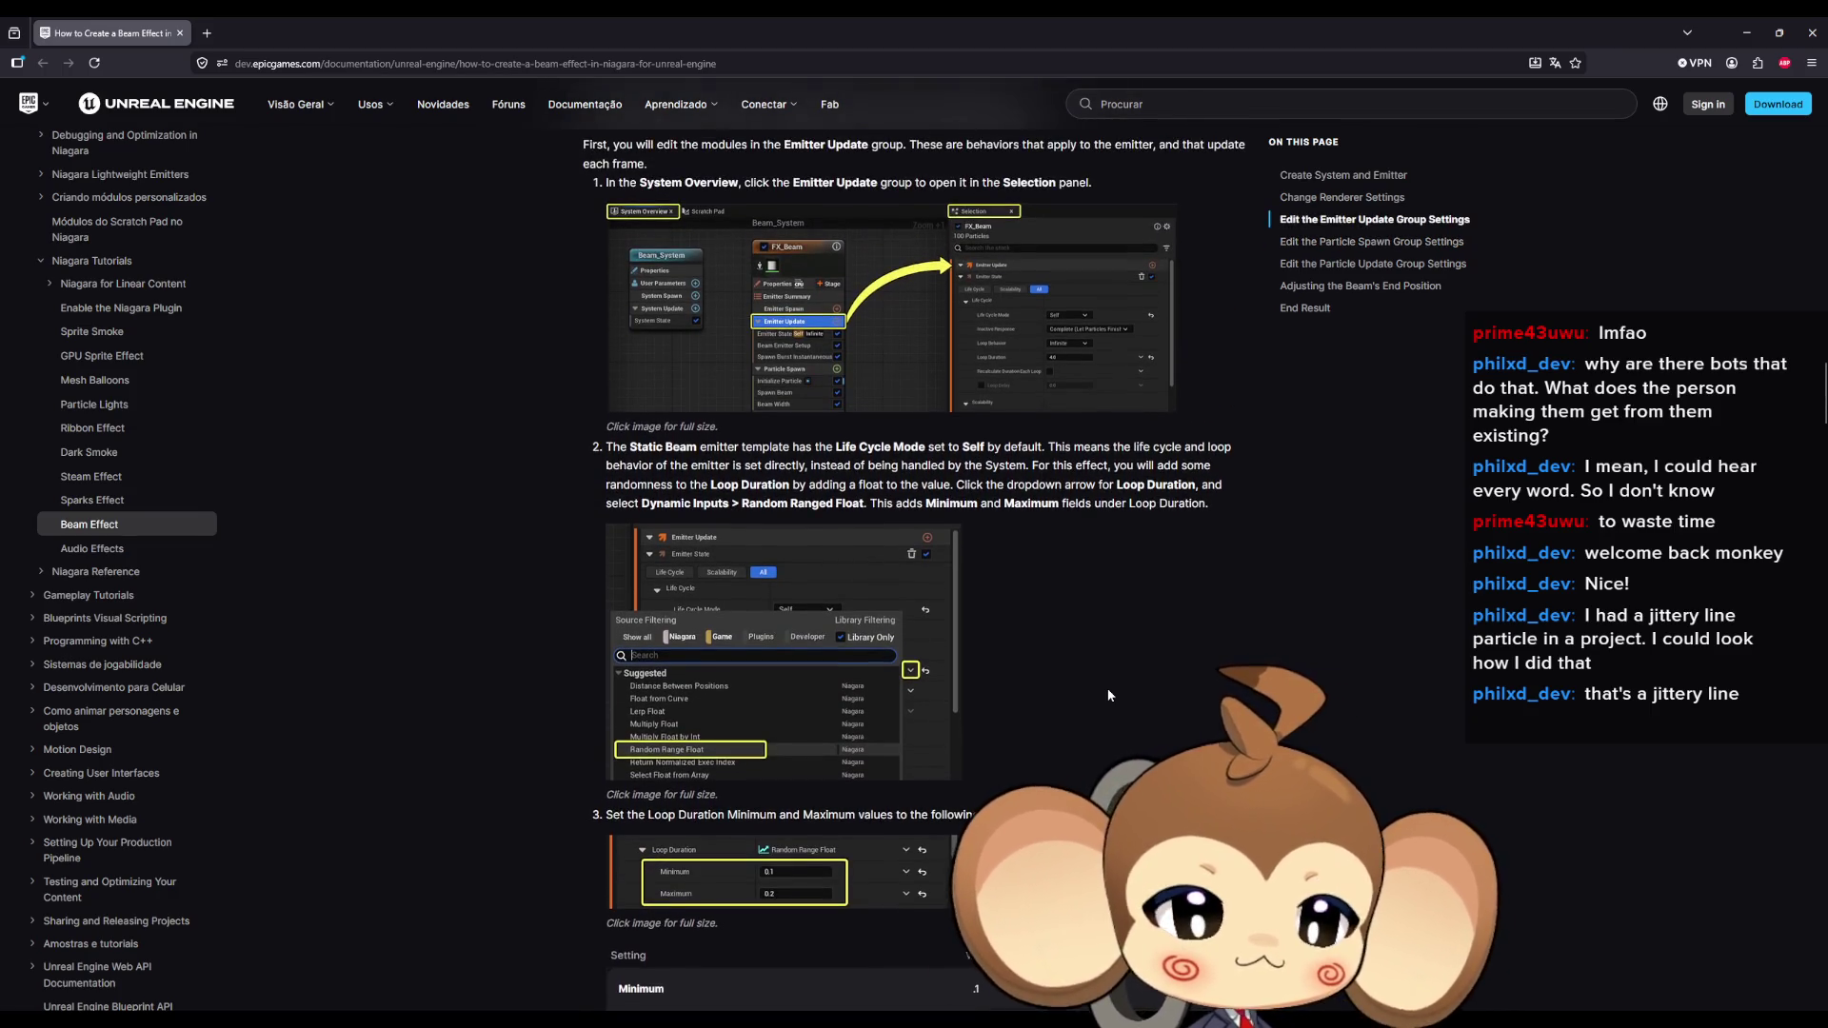
{"action": "scroll", "coordinate": [1108, 696], "scroll_direction": "up", "scroll_amount": 3}
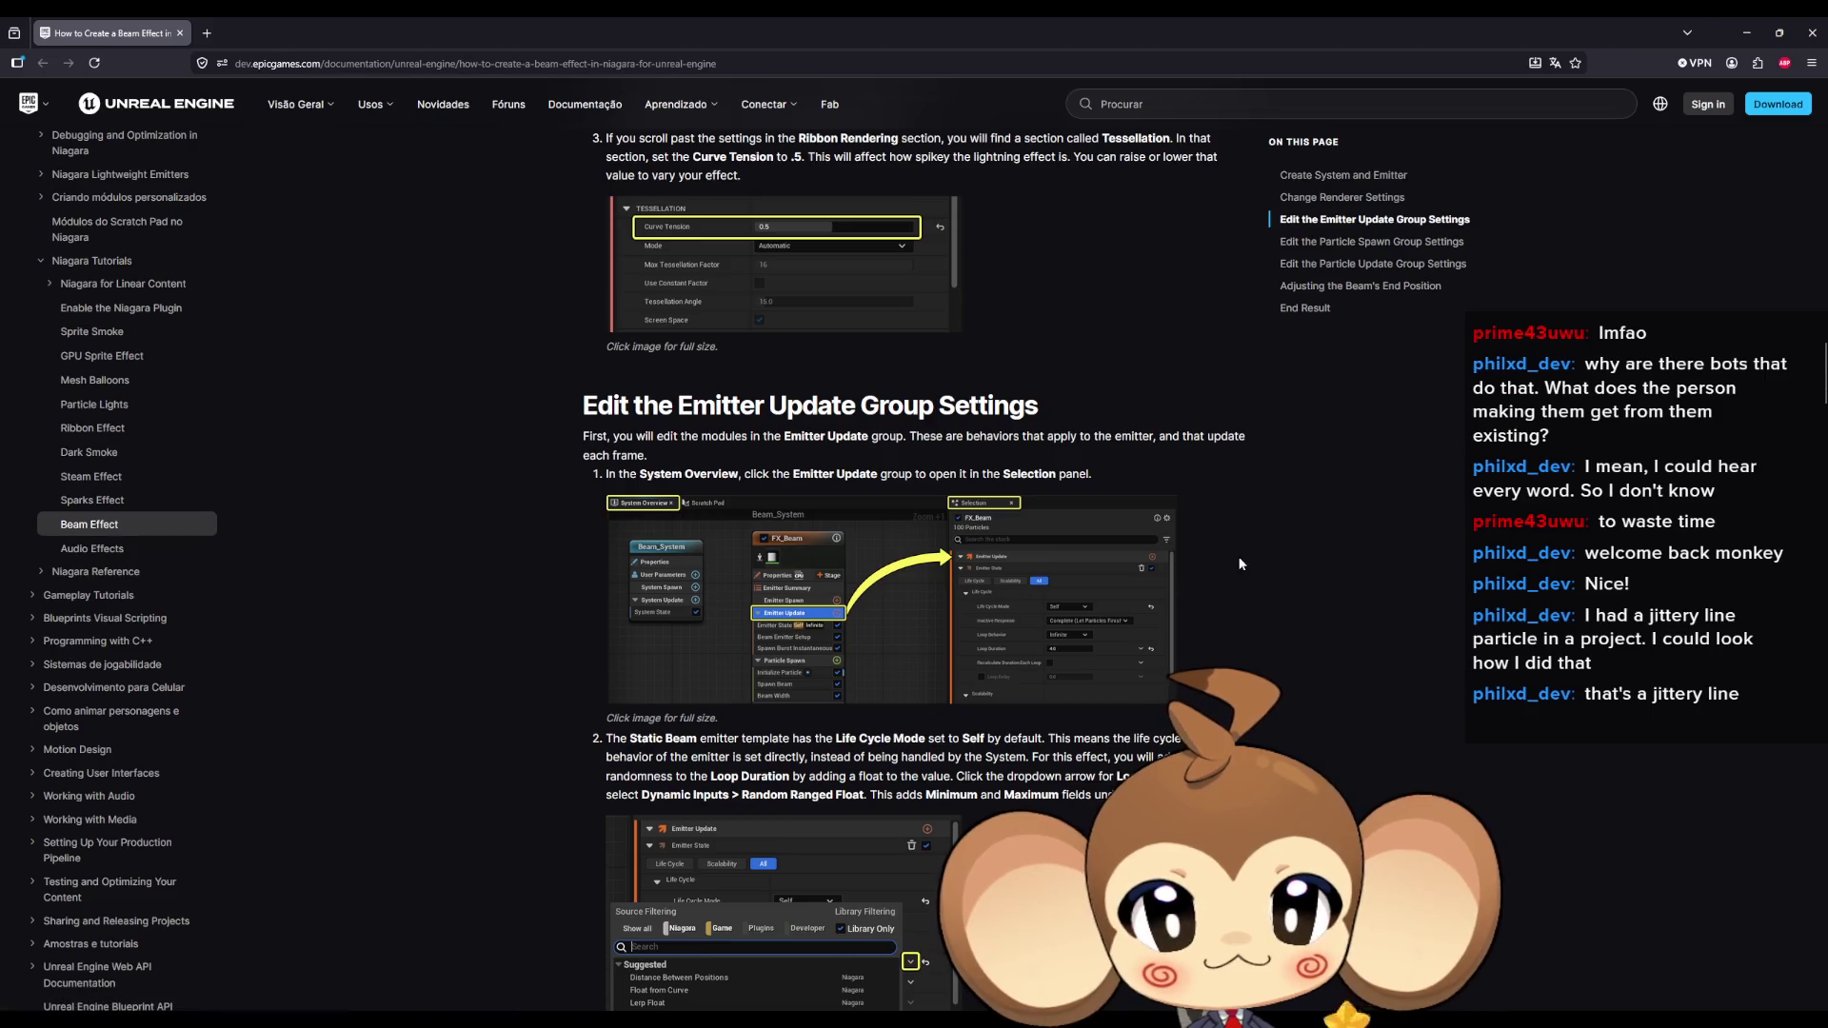
{"action": "scroll", "coordinate": [1240, 563], "scroll_direction": "up", "scroll_amount": 3}
{"action": "scroll", "coordinate": [1239, 563], "scroll_direction": "up", "scroll_amount": 4}
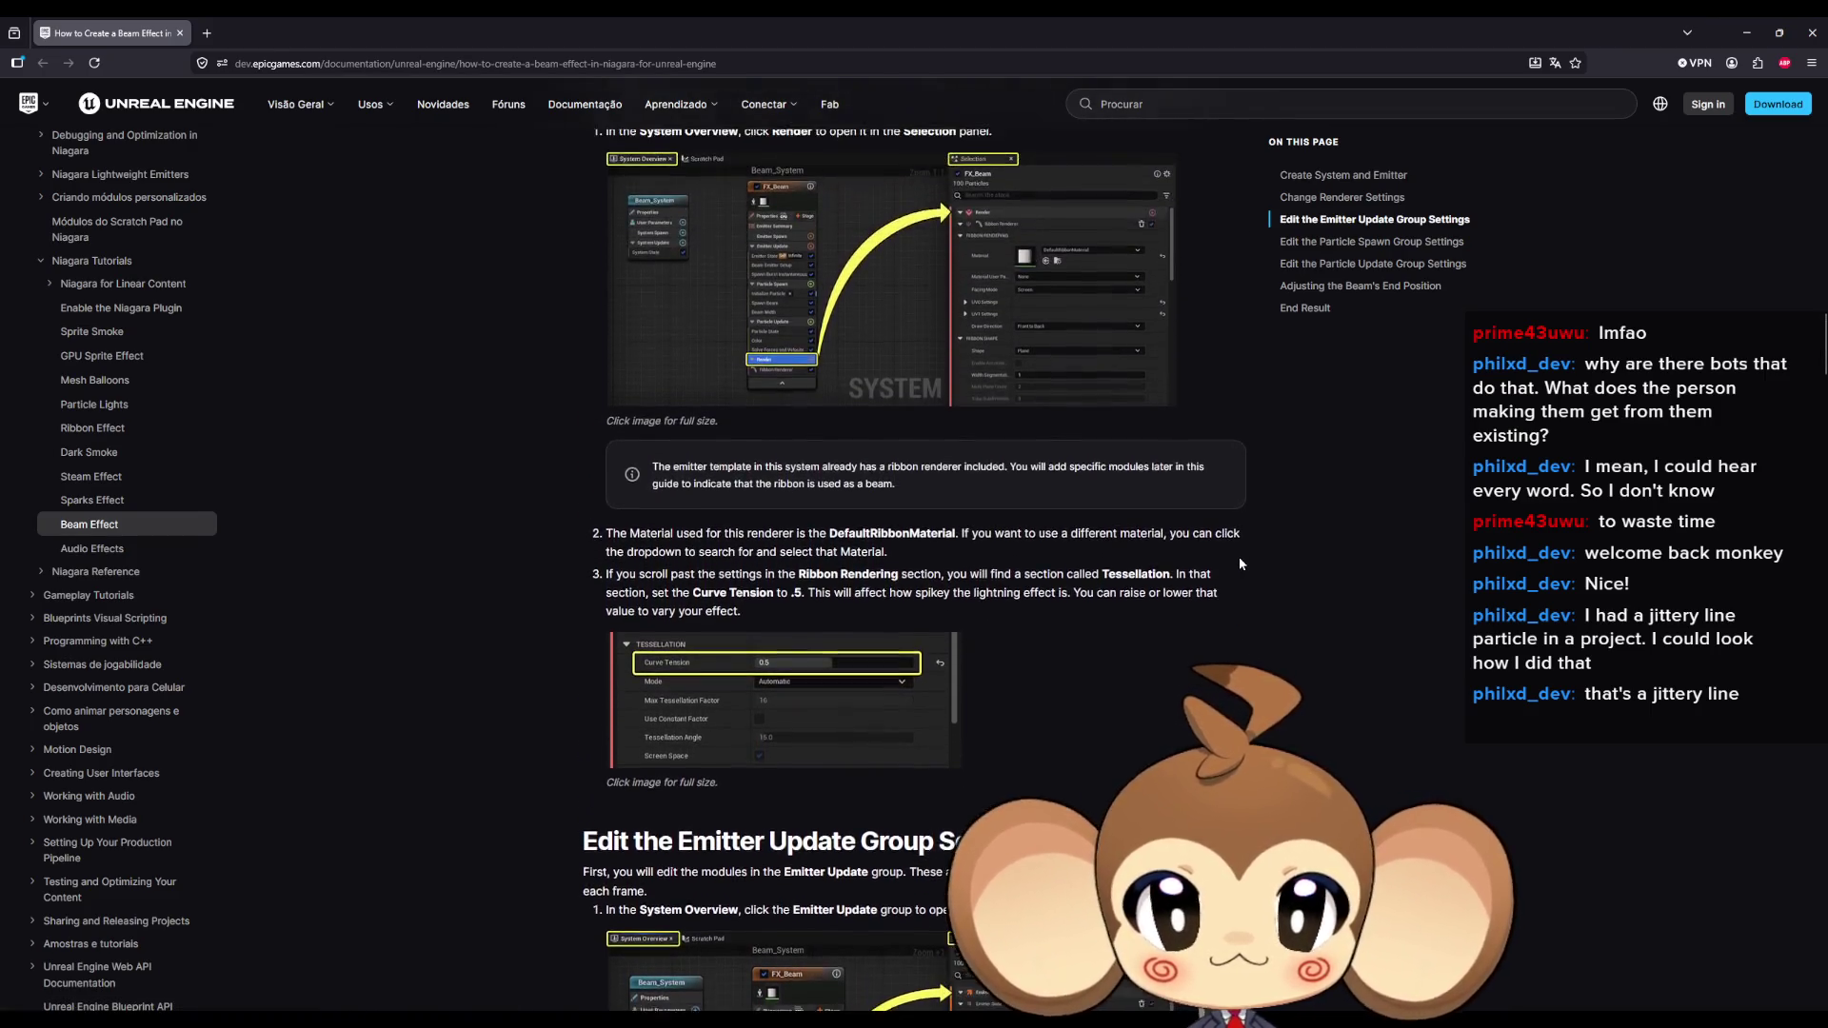
{"action": "scroll", "coordinate": [1236, 562], "scroll_direction": "up", "scroll_amount": 6}
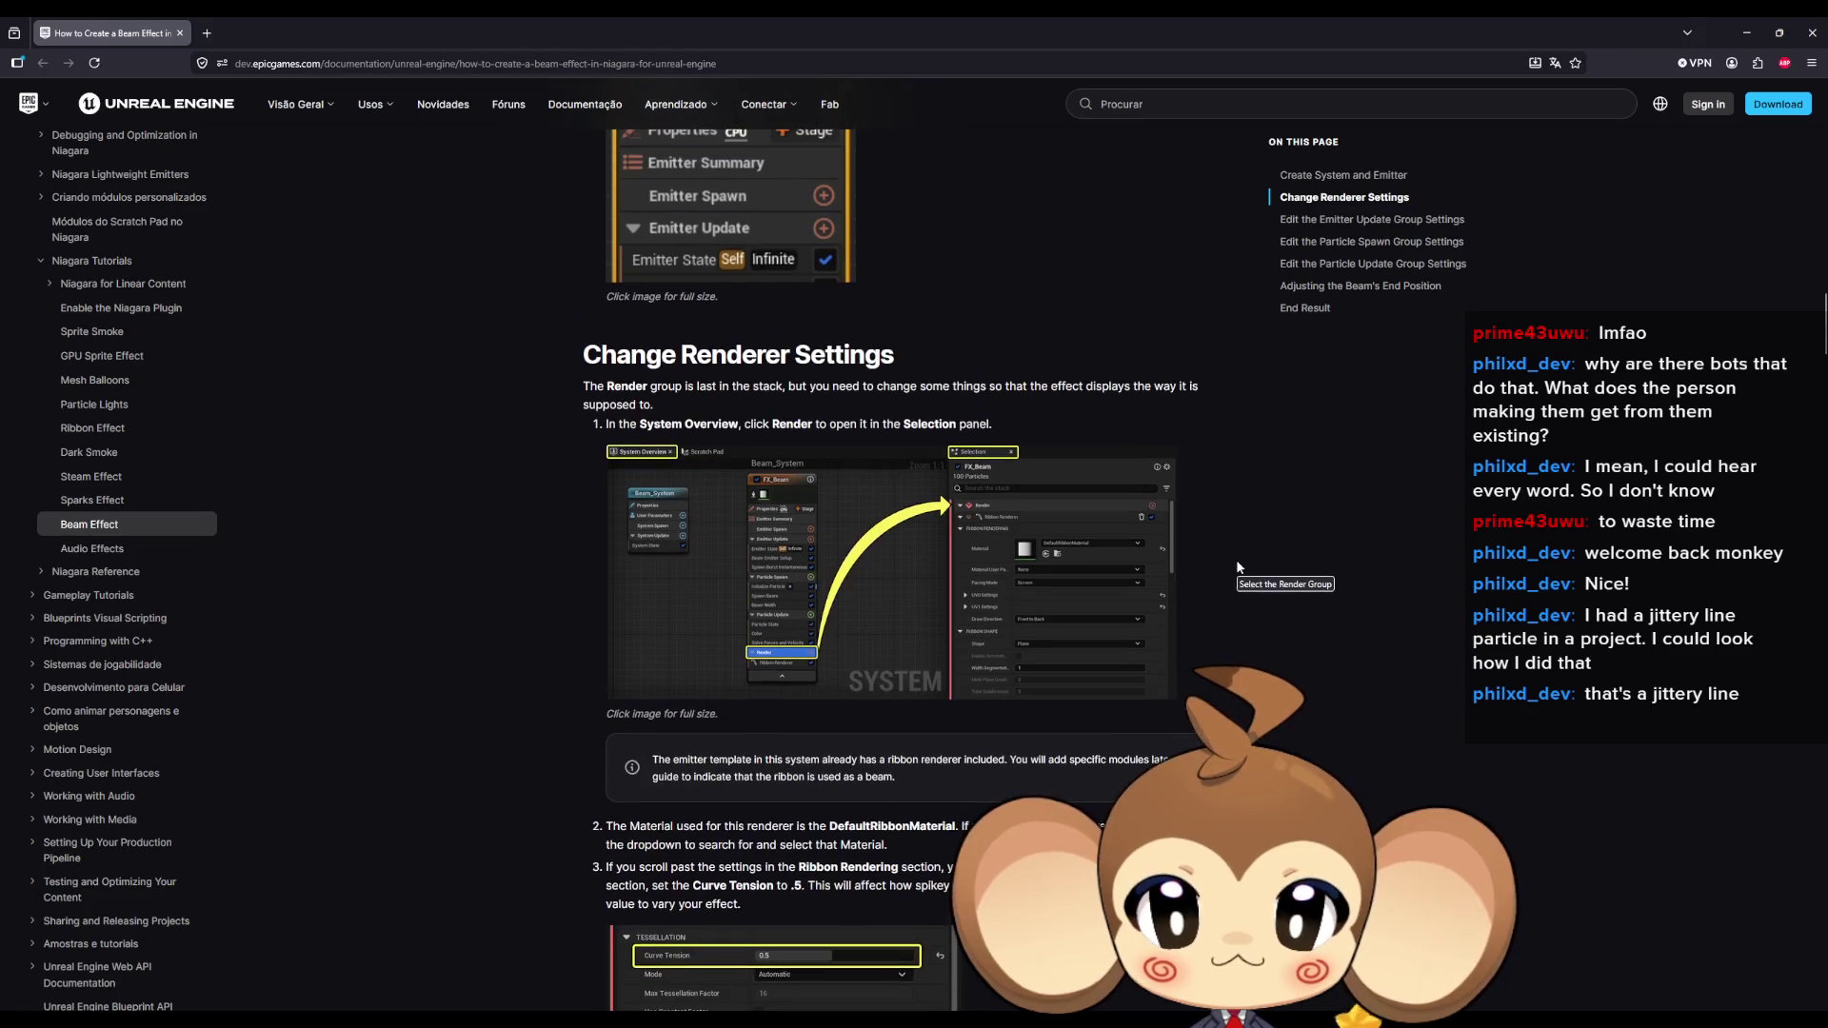
{"action": "scroll", "coordinate": [1236, 568], "scroll_direction": "down", "scroll_amount": 4}
{"action": "scroll", "coordinate": [1236, 573], "scroll_direction": "down", "scroll_amount": 3}
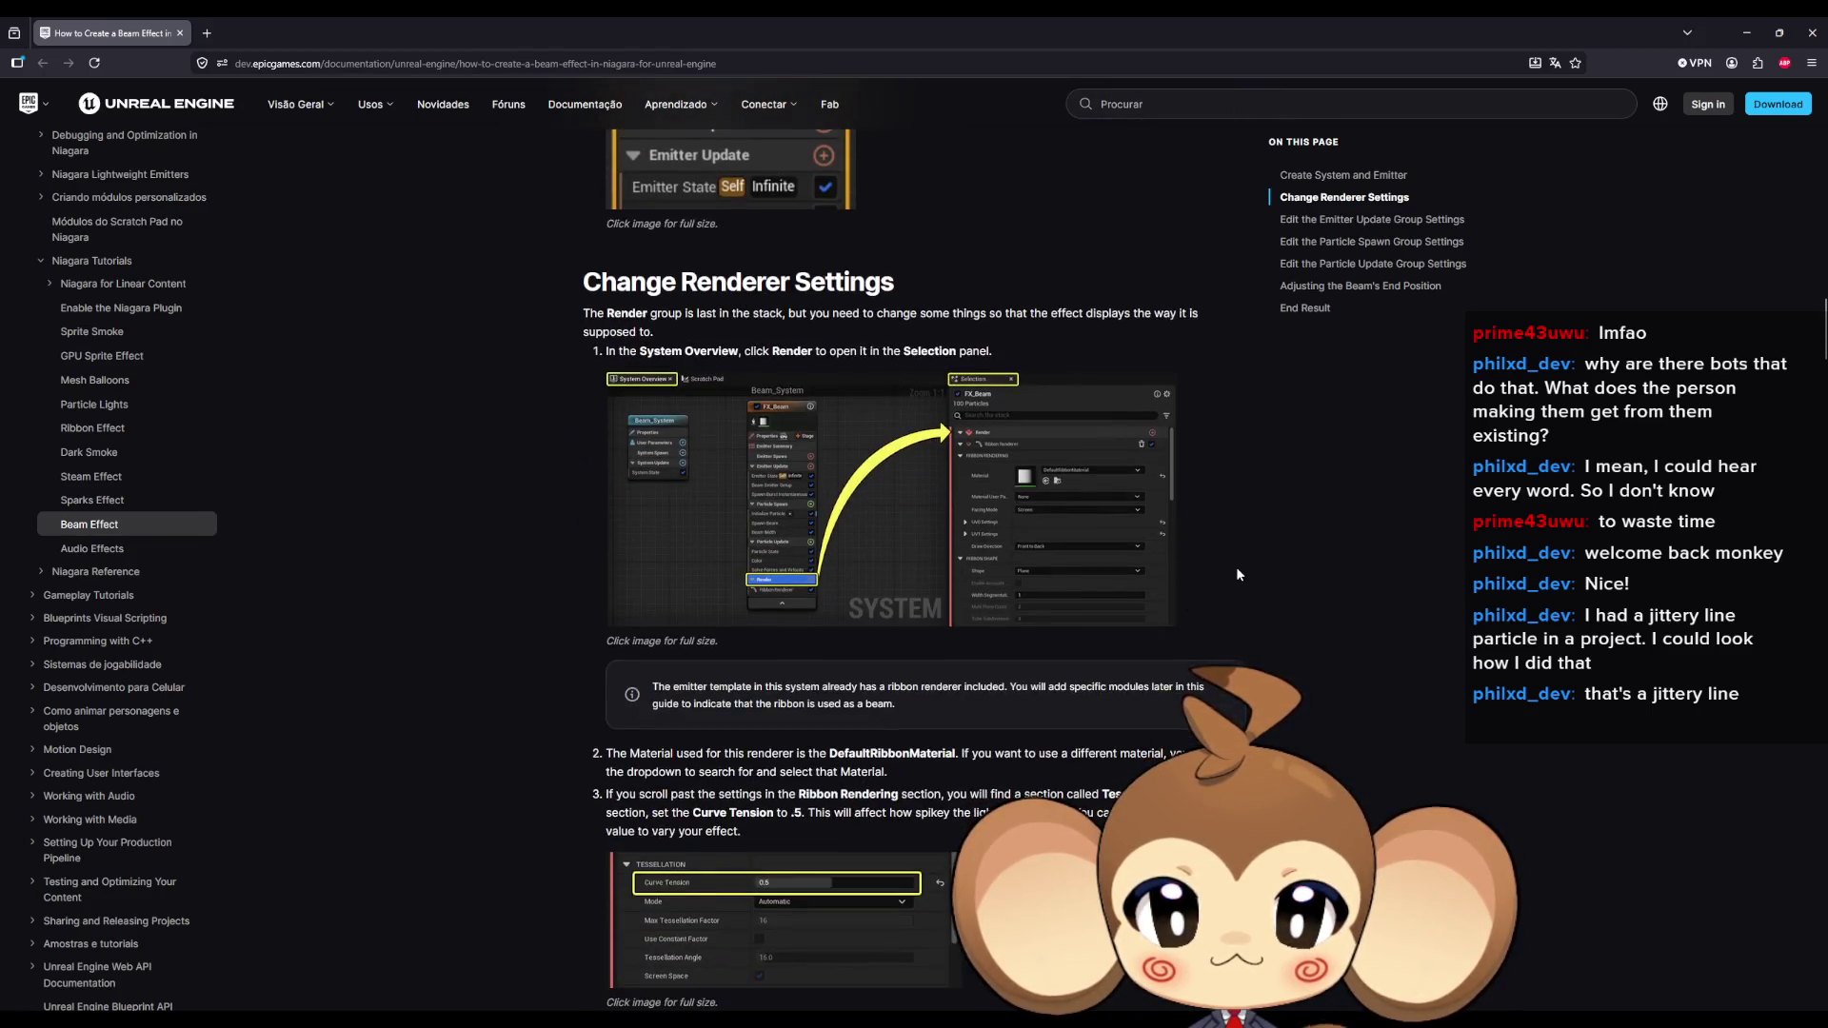
{"action": "scroll", "coordinate": [1236, 569], "scroll_direction": "down", "scroll_amount": 6}
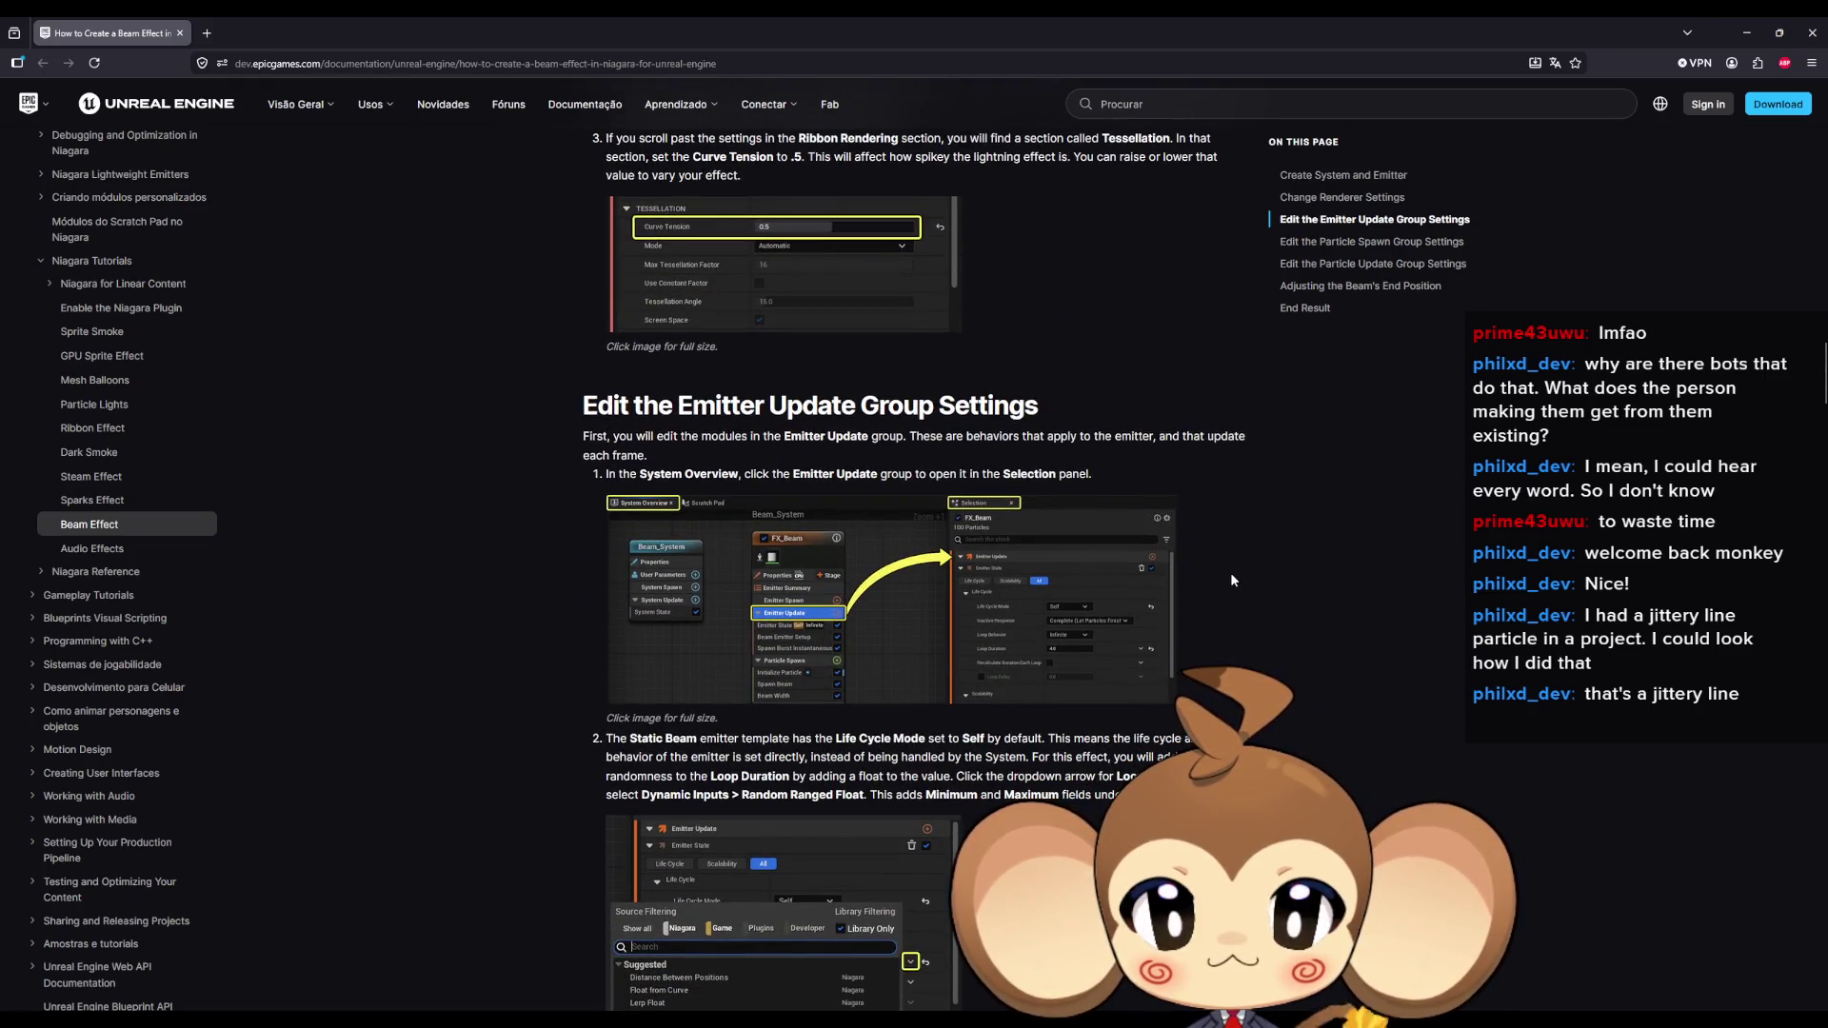
{"action": "scroll", "coordinate": [1228, 577], "scroll_direction": "down", "scroll_amount": 3}
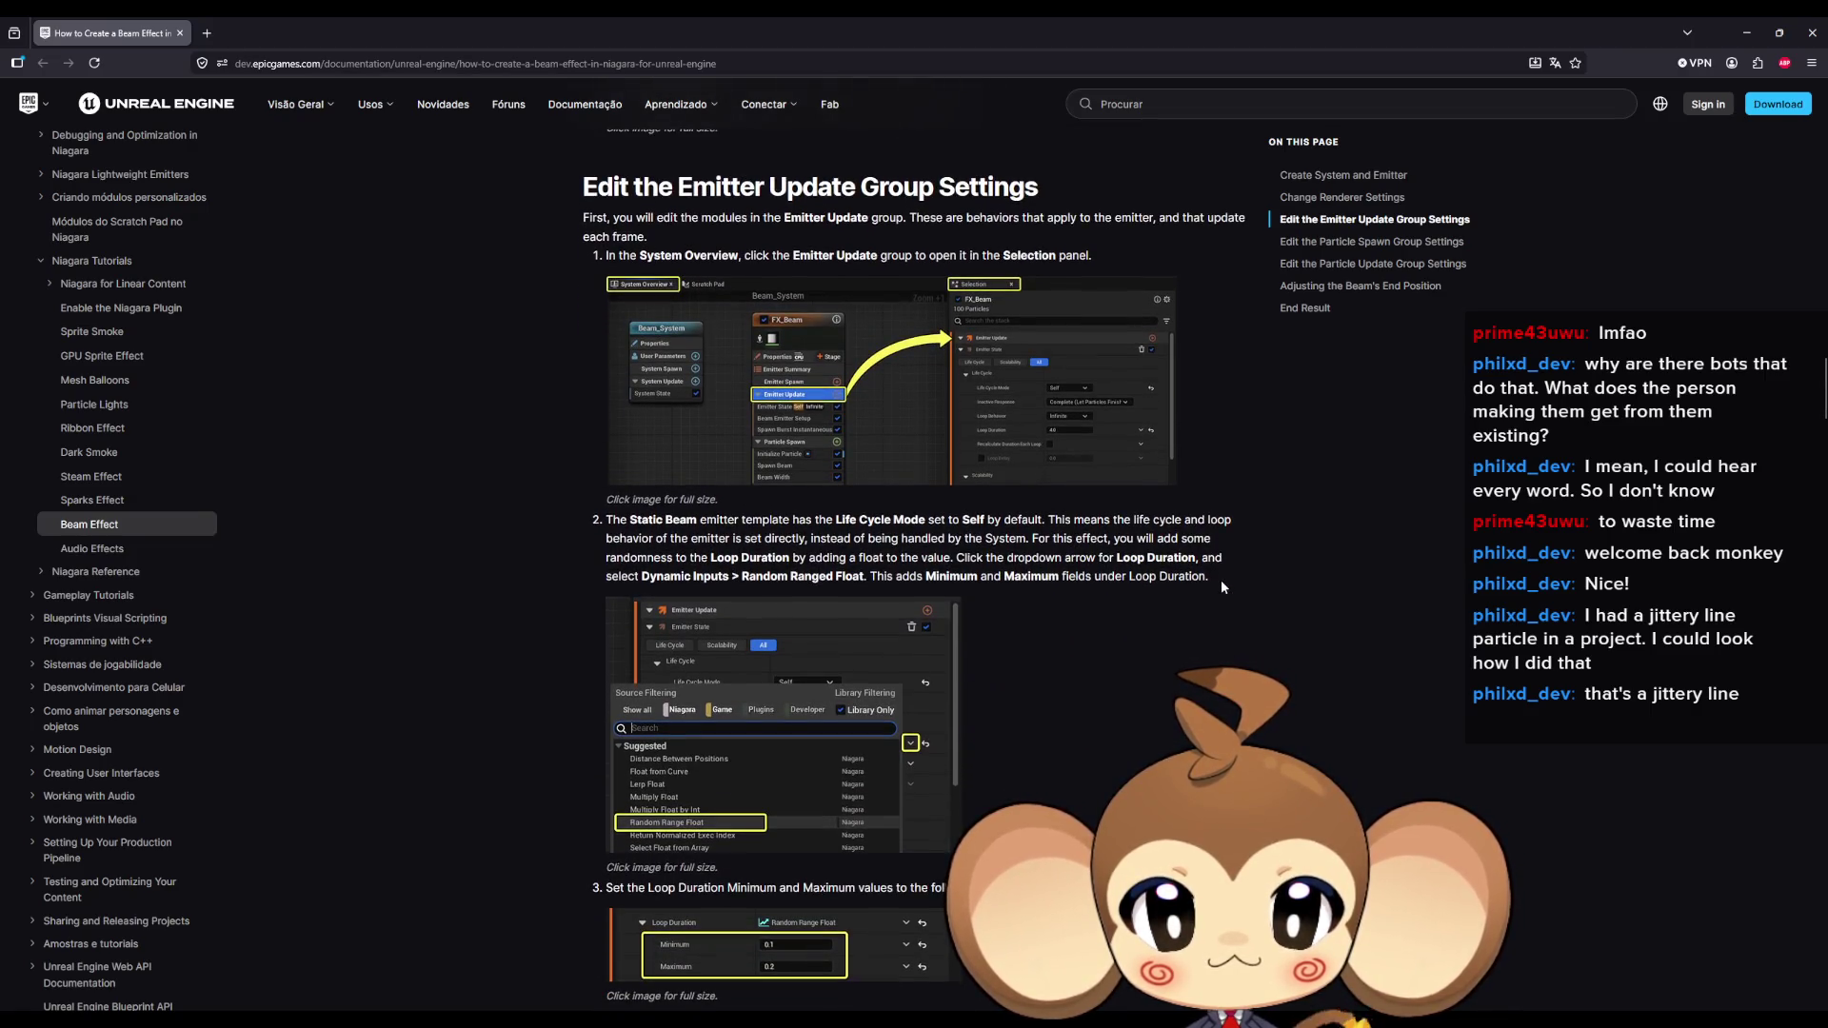
{"action": "scroll", "coordinate": [1222, 587], "scroll_direction": "down", "scroll_amount": 1}
{"action": "scroll", "coordinate": [1220, 590], "scroll_direction": "down", "scroll_amount": 4}
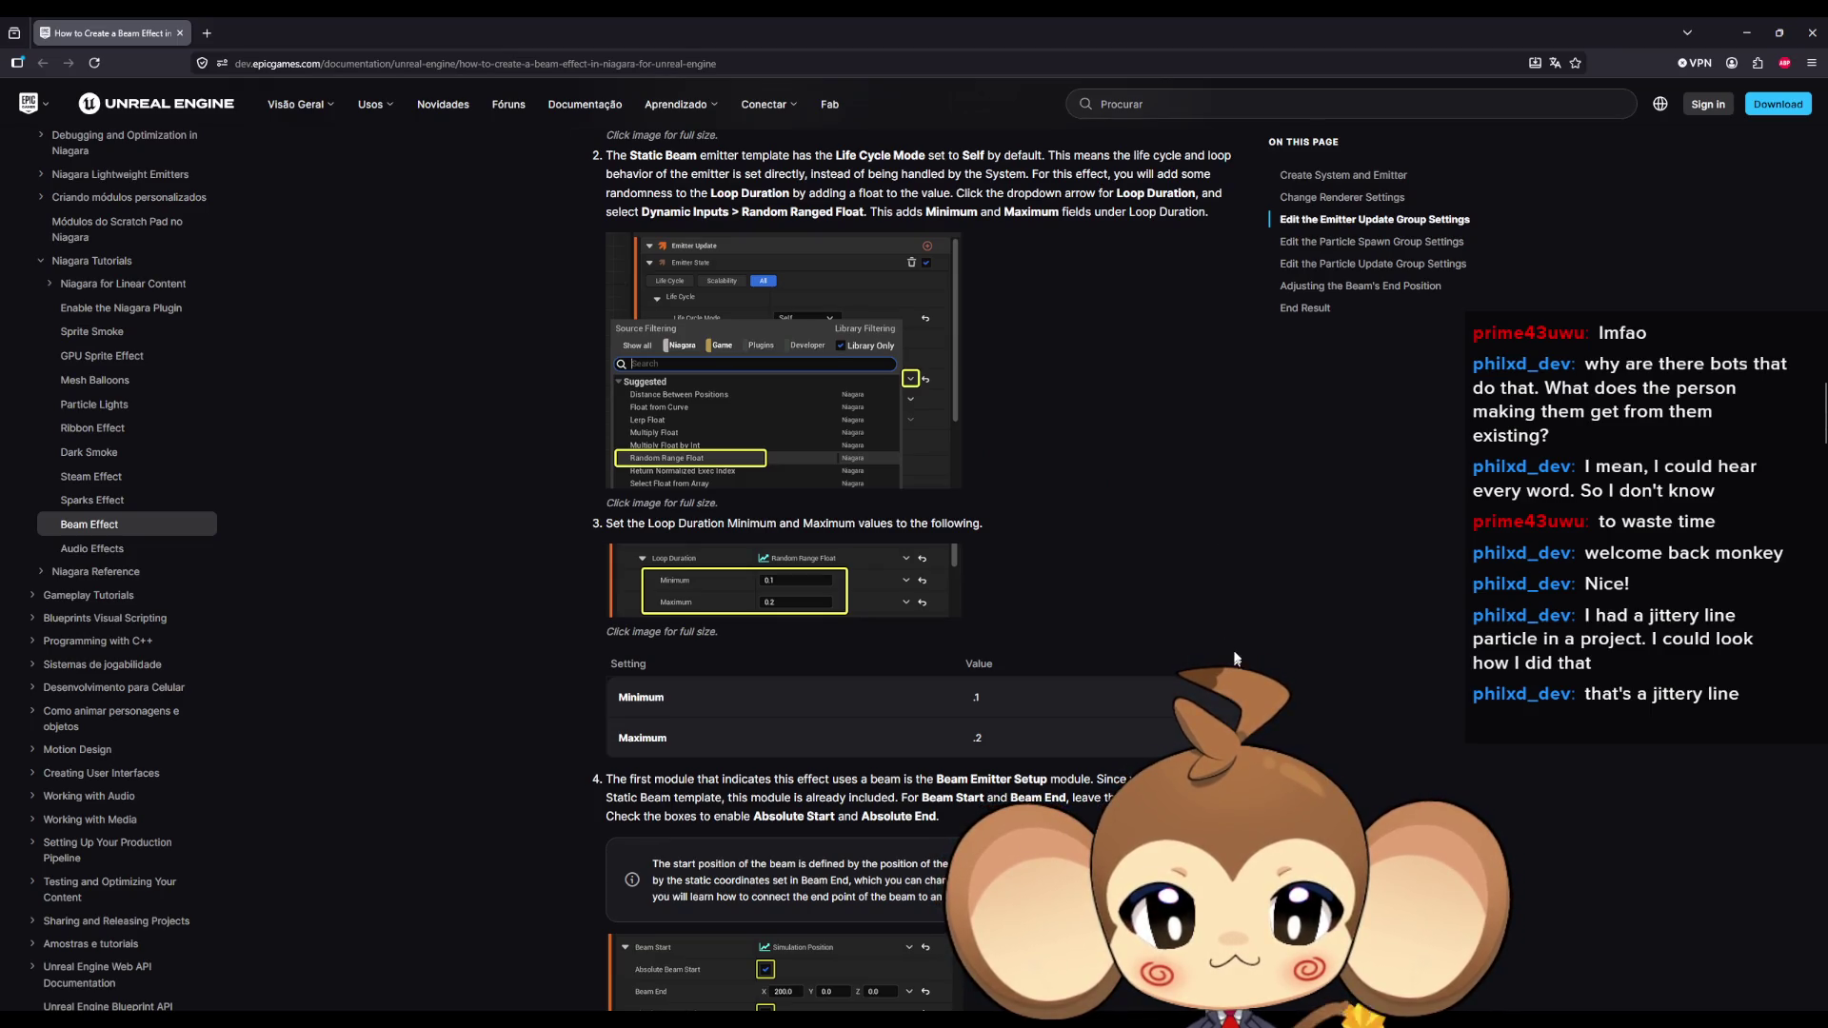
{"action": "scroll", "coordinate": [1236, 563], "scroll_direction": "down", "scroll_amount": 4}
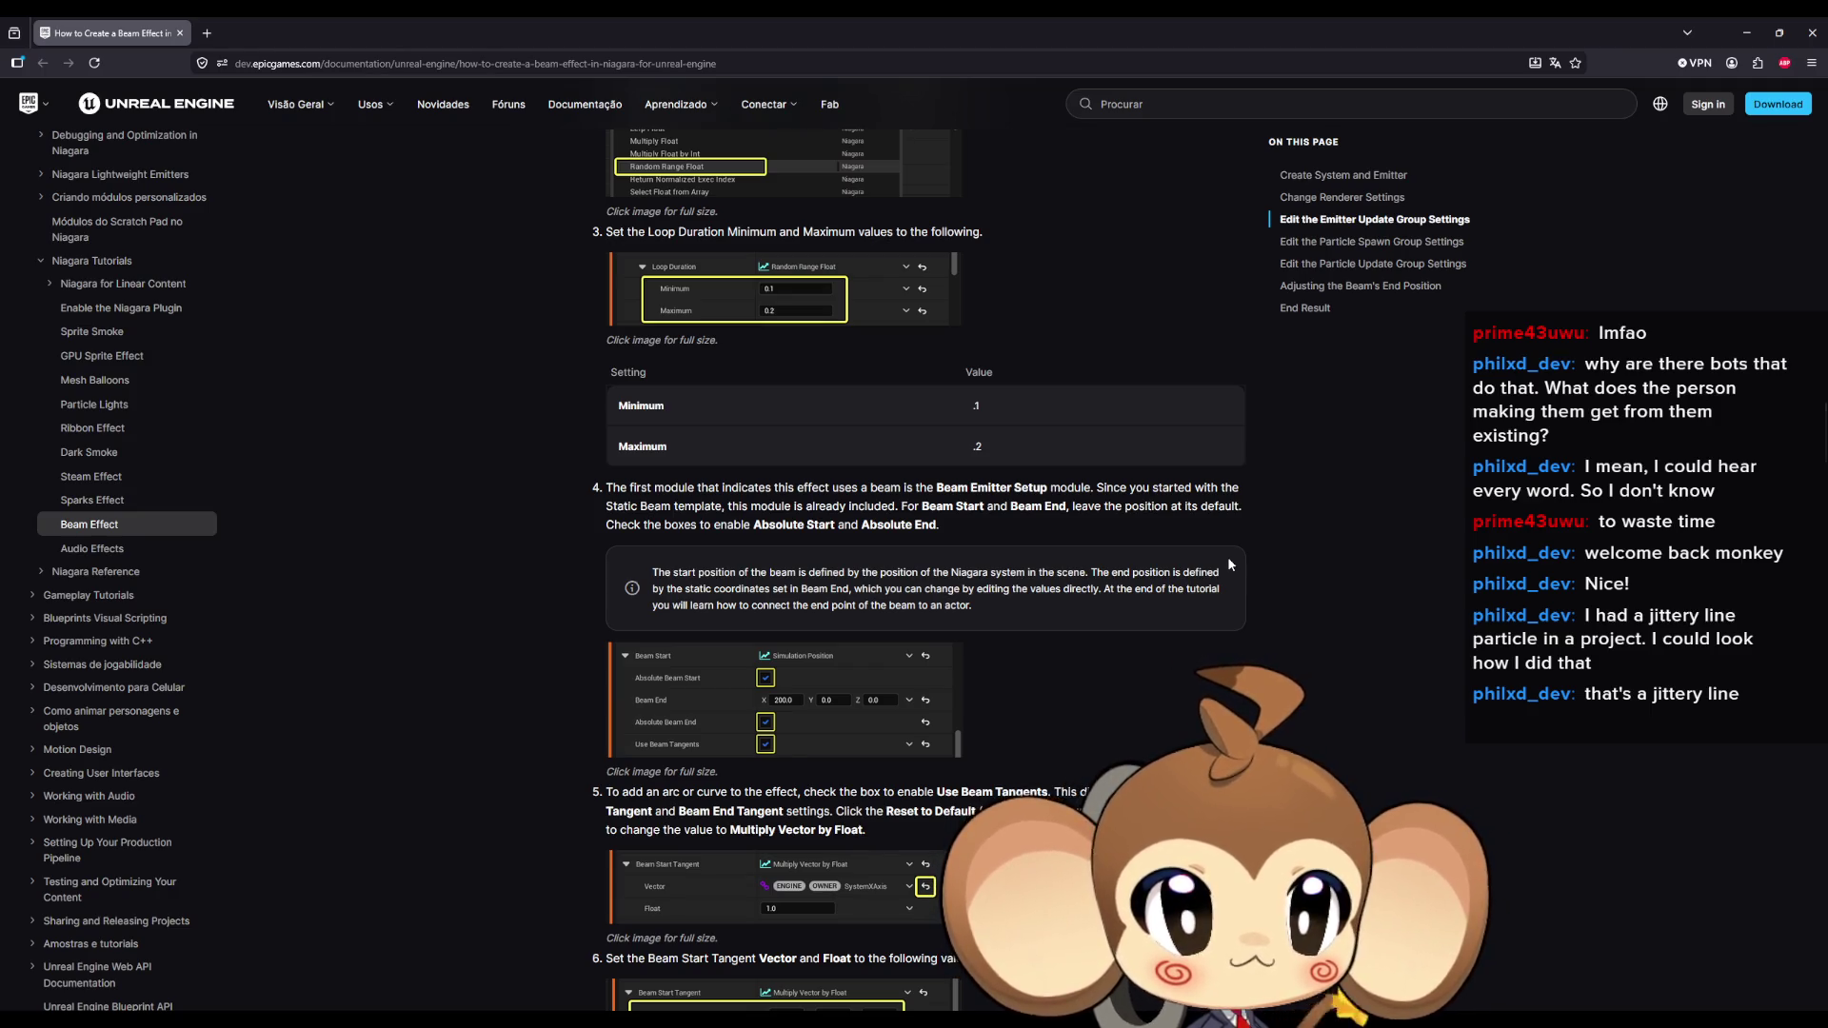
{"action": "scroll", "coordinate": [1227, 556], "scroll_direction": "down", "scroll_amount": 1}
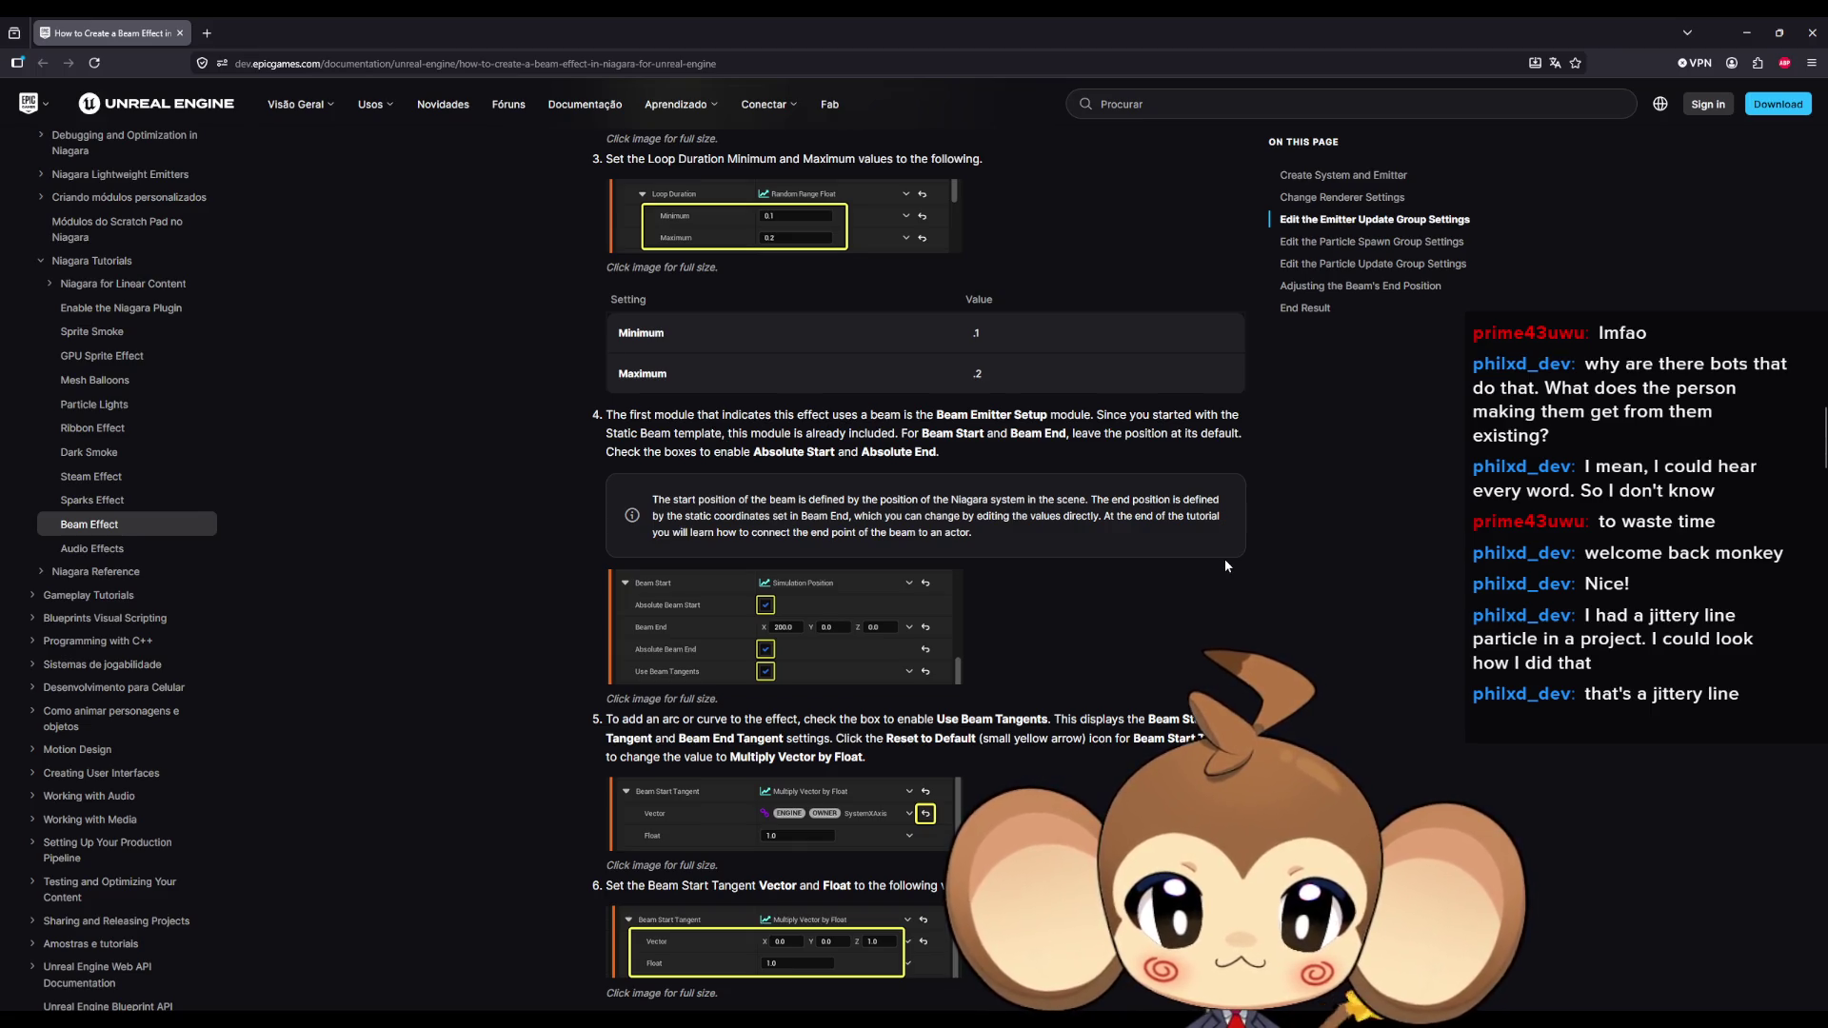
{"action": "scroll", "coordinate": [1224, 566], "scroll_direction": "down", "scroll_amount": 1}
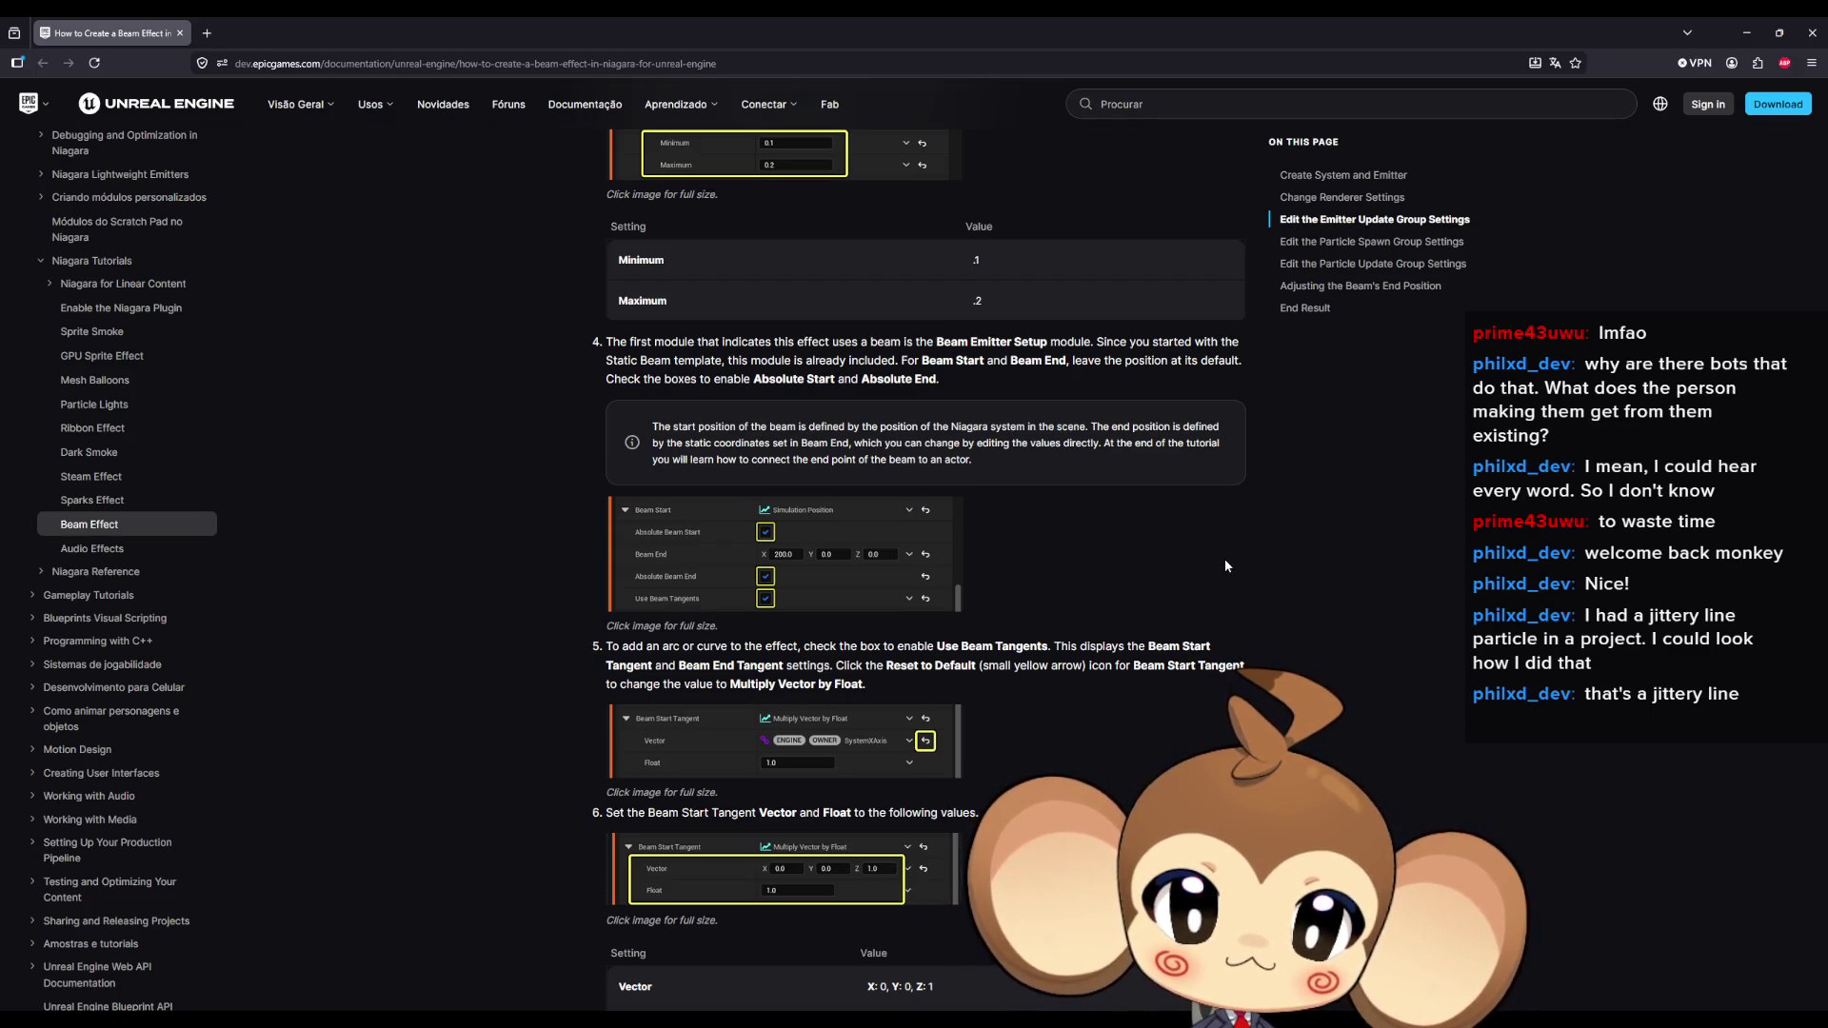
{"action": "scroll", "coordinate": [1223, 559], "scroll_direction": "down", "scroll_amount": 1}
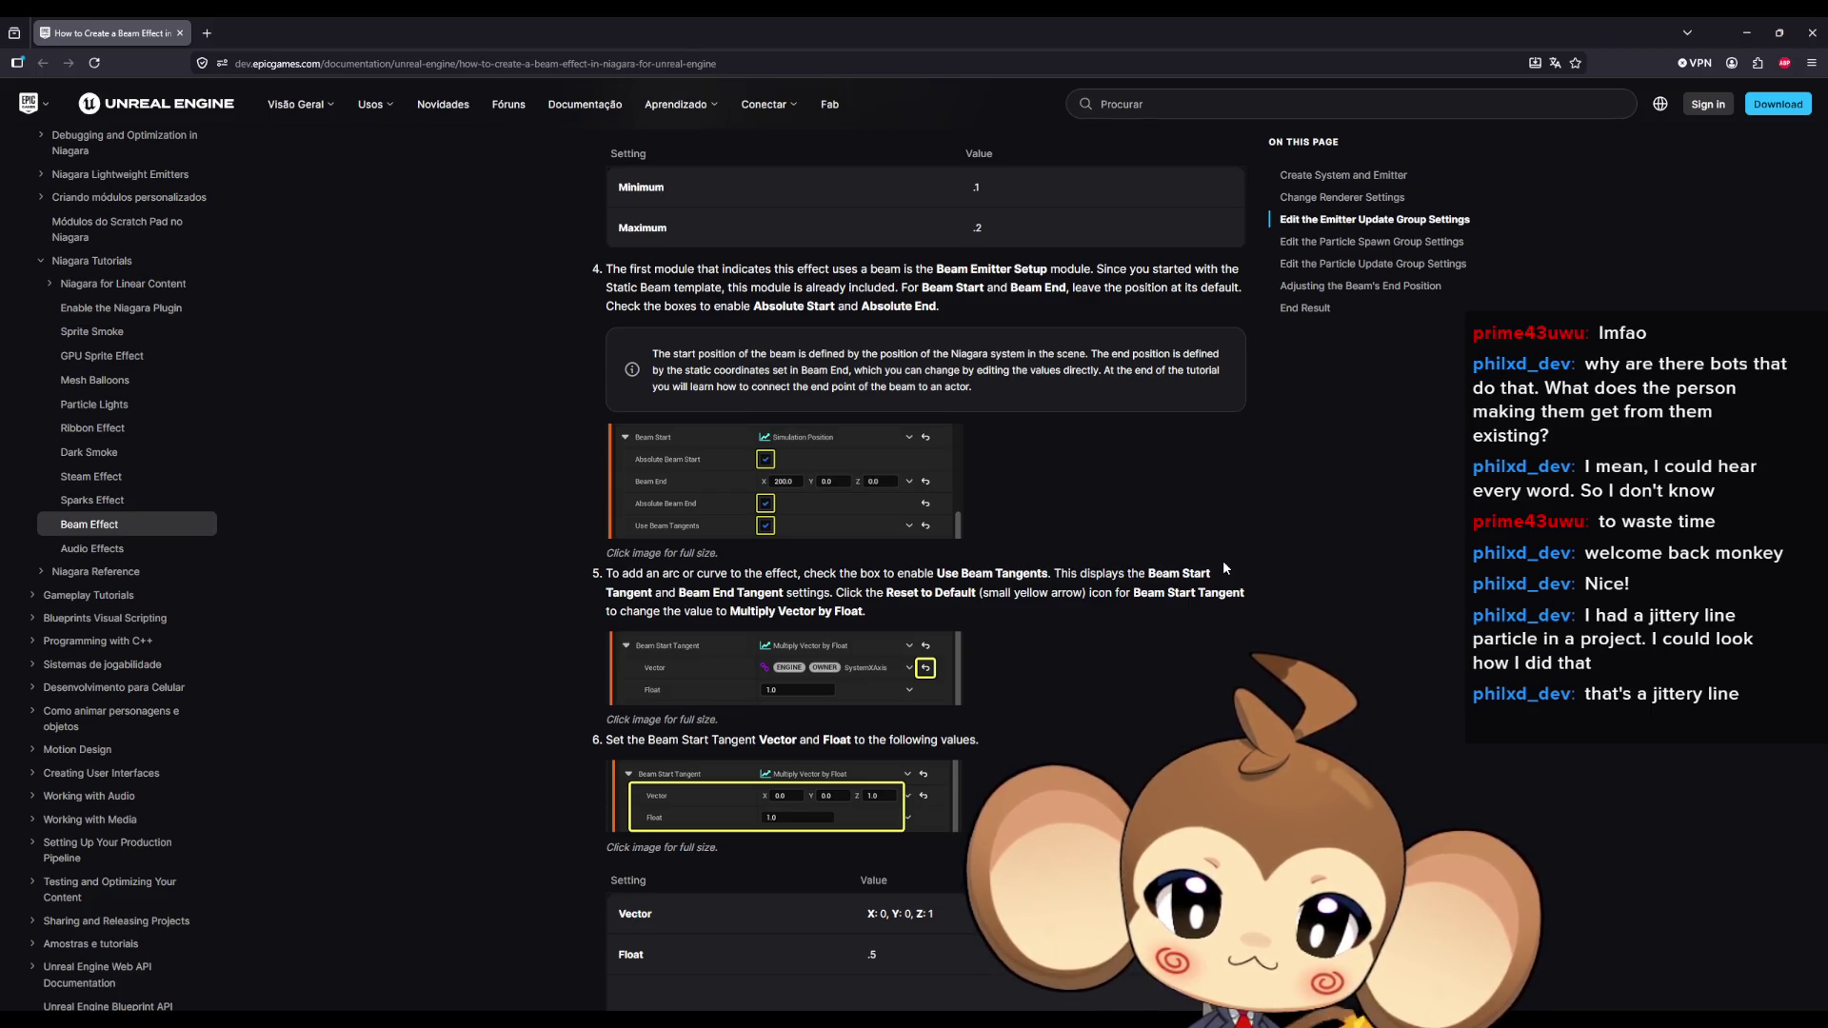
{"action": "scroll", "coordinate": [1225, 569], "scroll_direction": "down", "scroll_amount": 3}
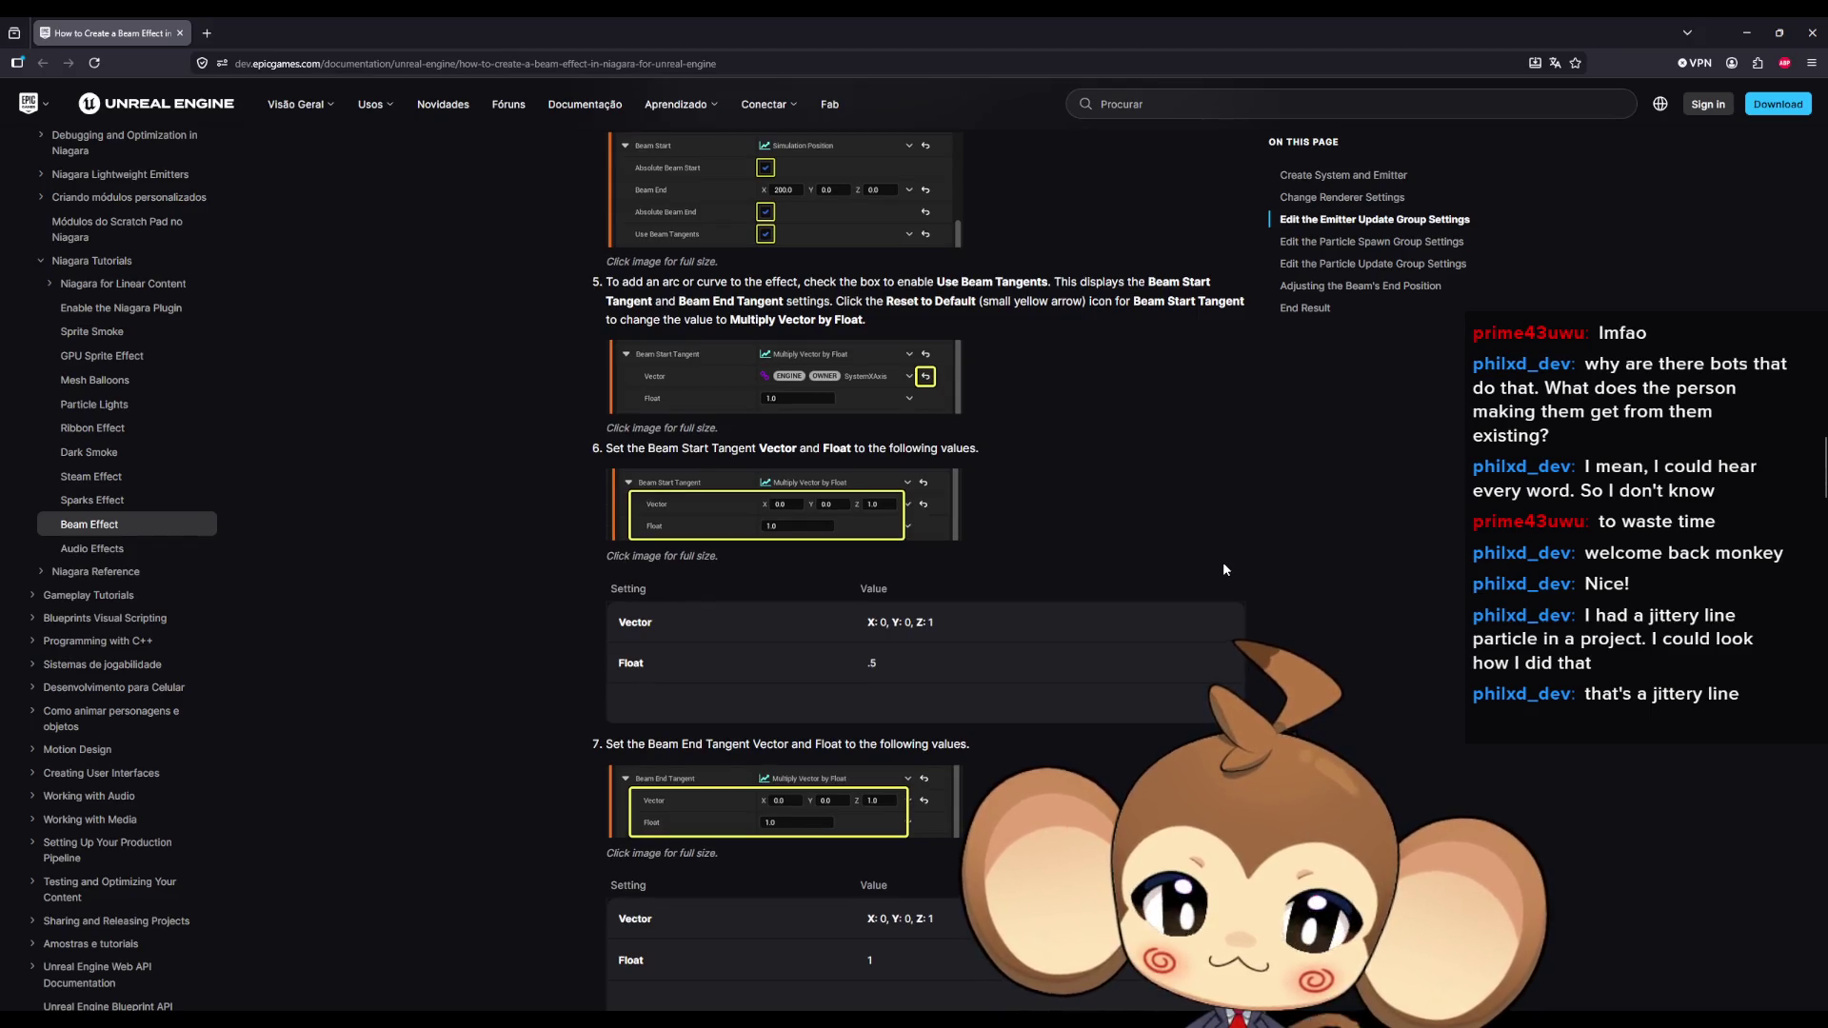
{"action": "scroll", "coordinate": [1224, 568], "scroll_direction": "down", "scroll_amount": 5}
{"action": "scroll", "coordinate": [1224, 570], "scroll_direction": "down", "scroll_amount": 3}
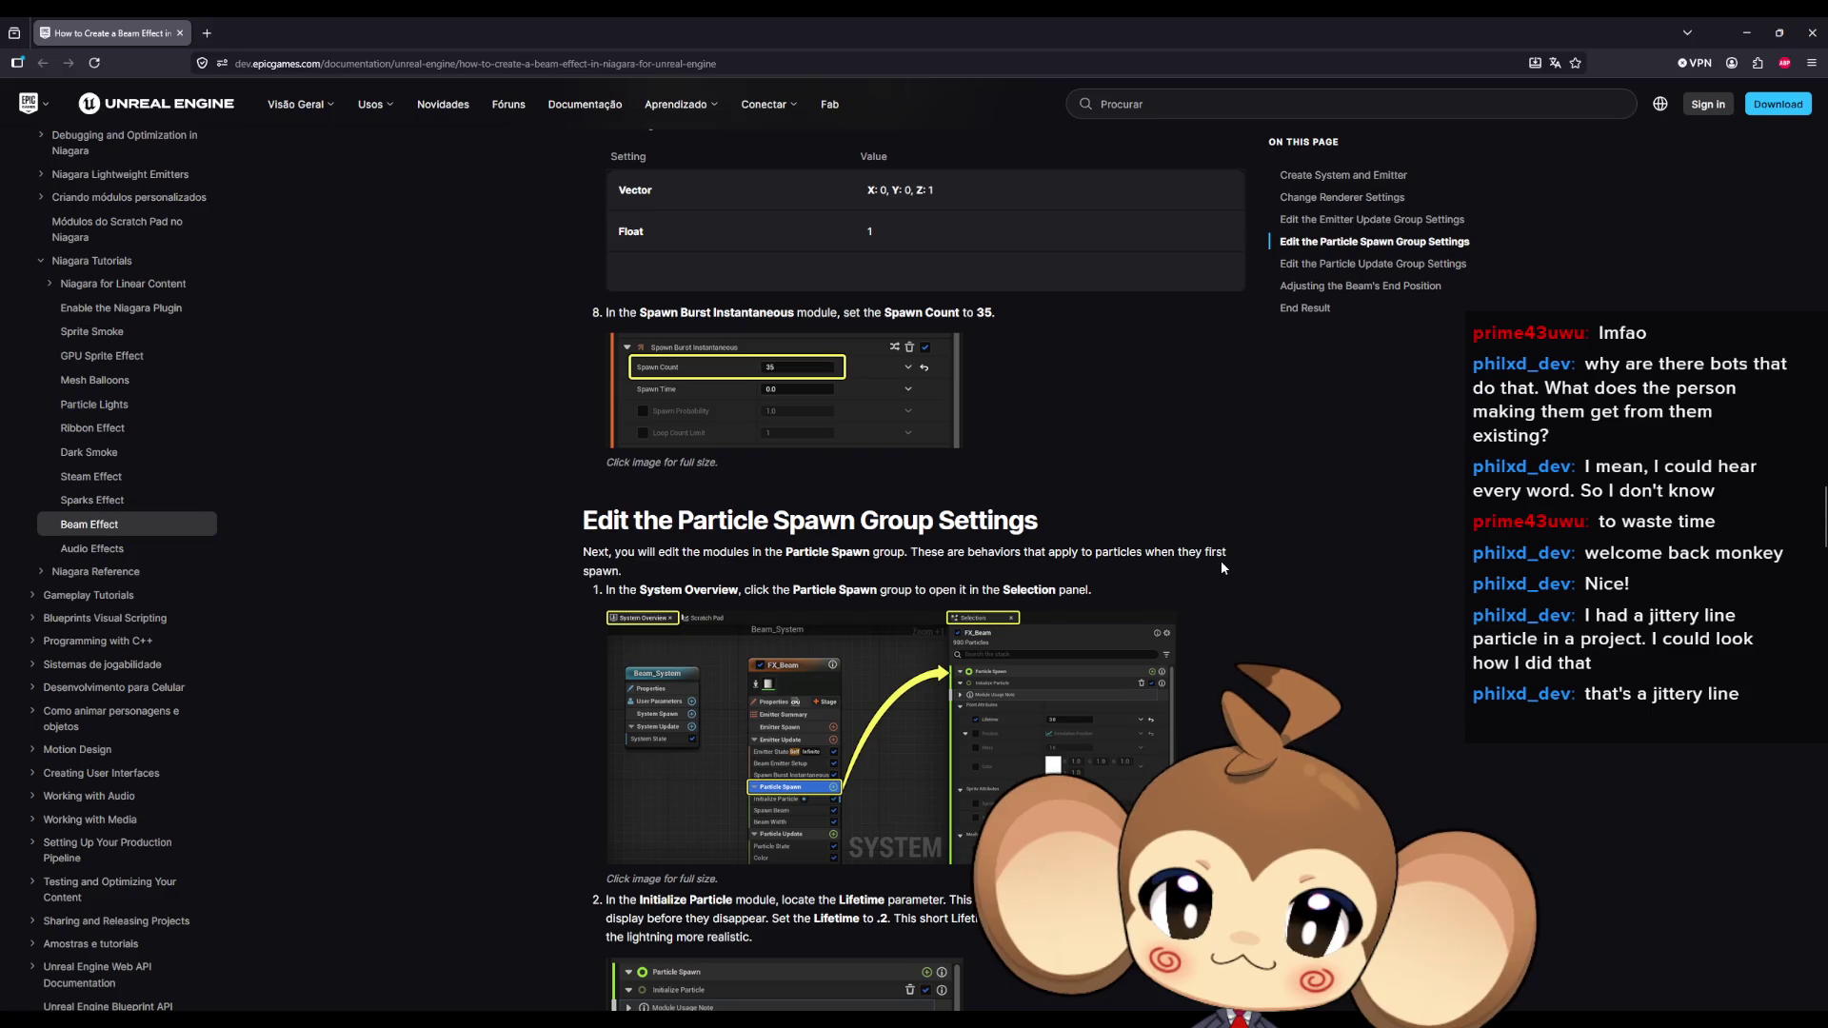
Read the Particle Update steps, highlighting step 4's third-beam and Beam Width instructions.
{"action": "scroll", "coordinate": [1222, 568], "scroll_direction": "down", "scroll_amount": 1}
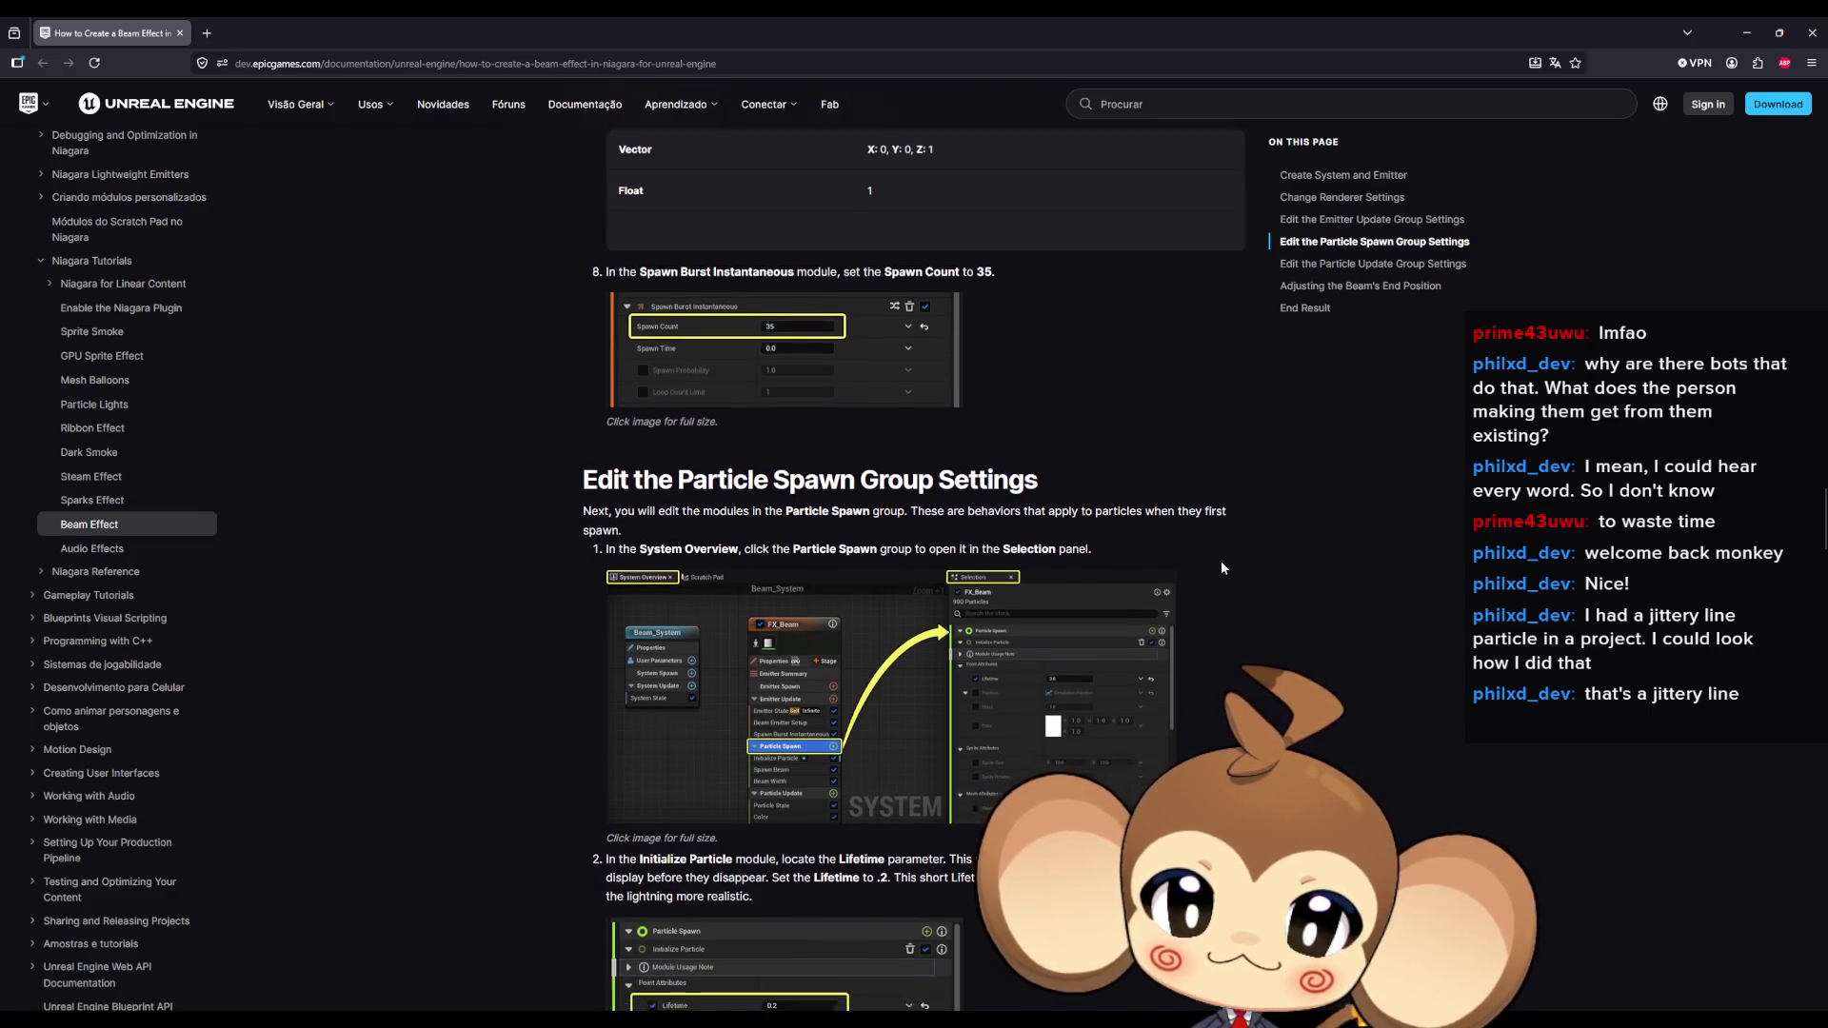
{"action": "scroll", "coordinate": [1223, 569], "scroll_direction": "down", "scroll_amount": 1}
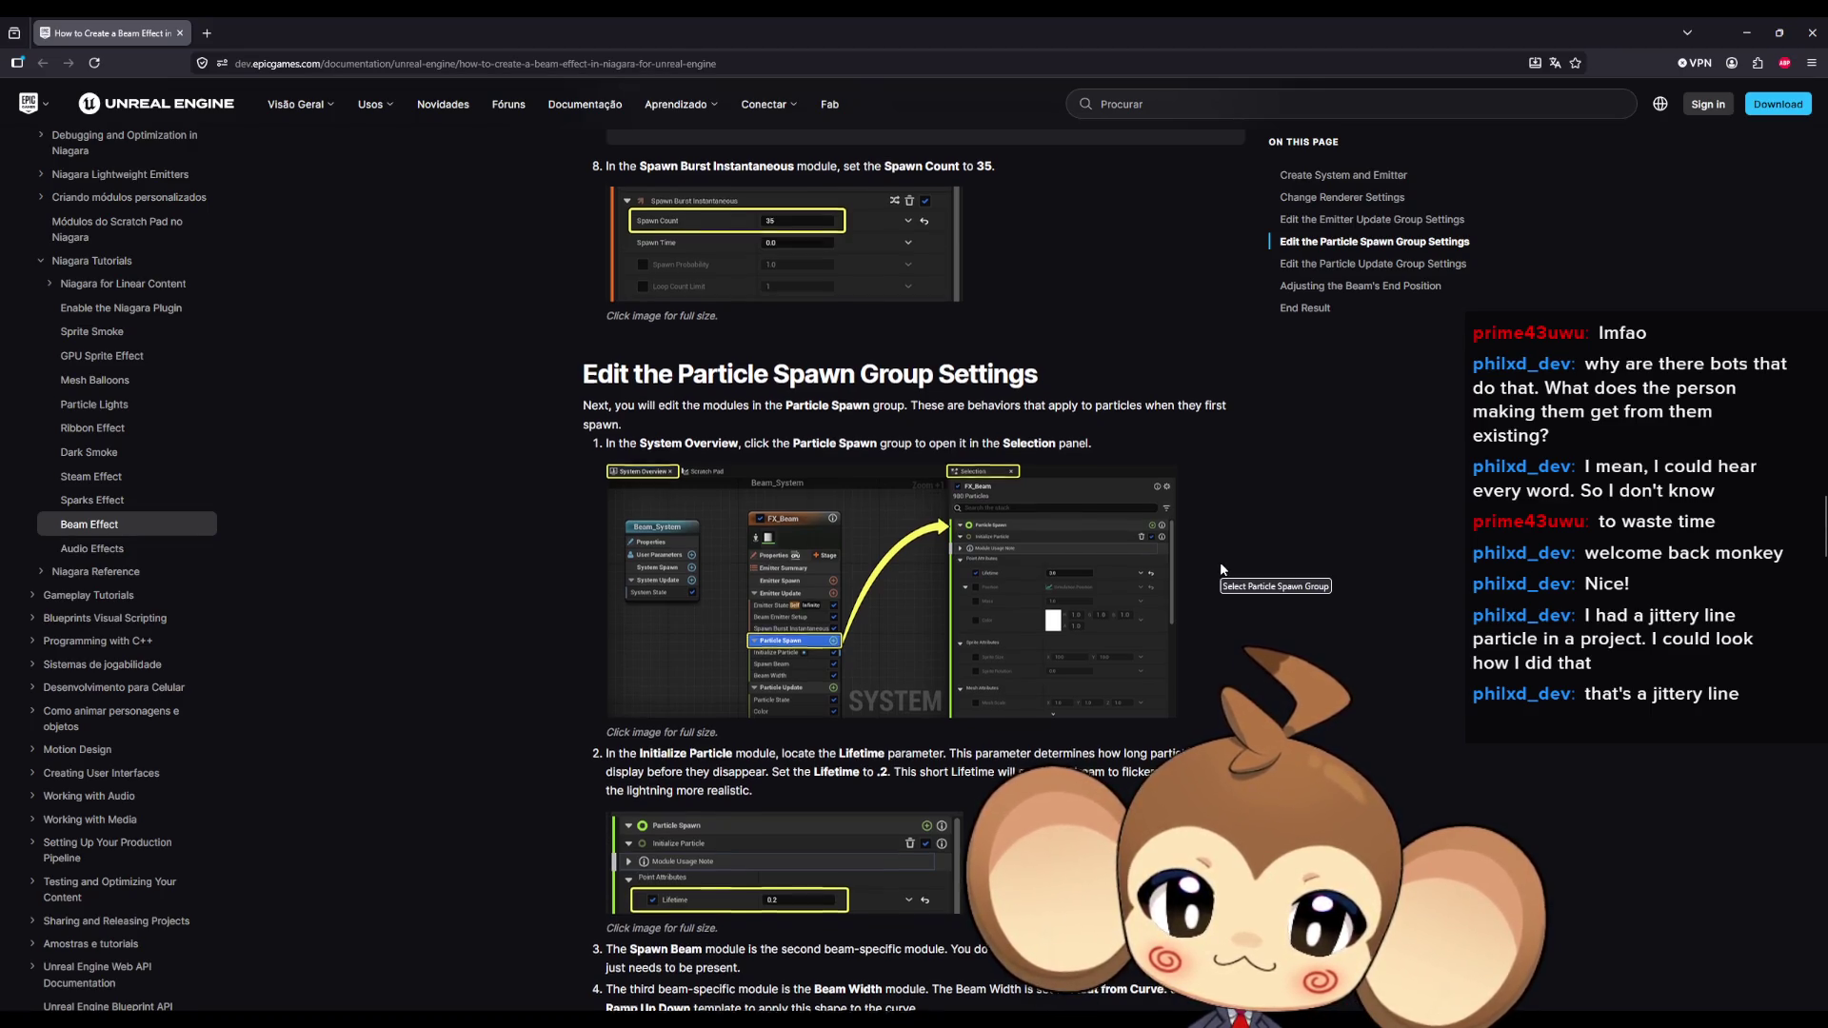
{"action": "scroll", "coordinate": [1222, 568], "scroll_direction": "down", "scroll_amount": 5}
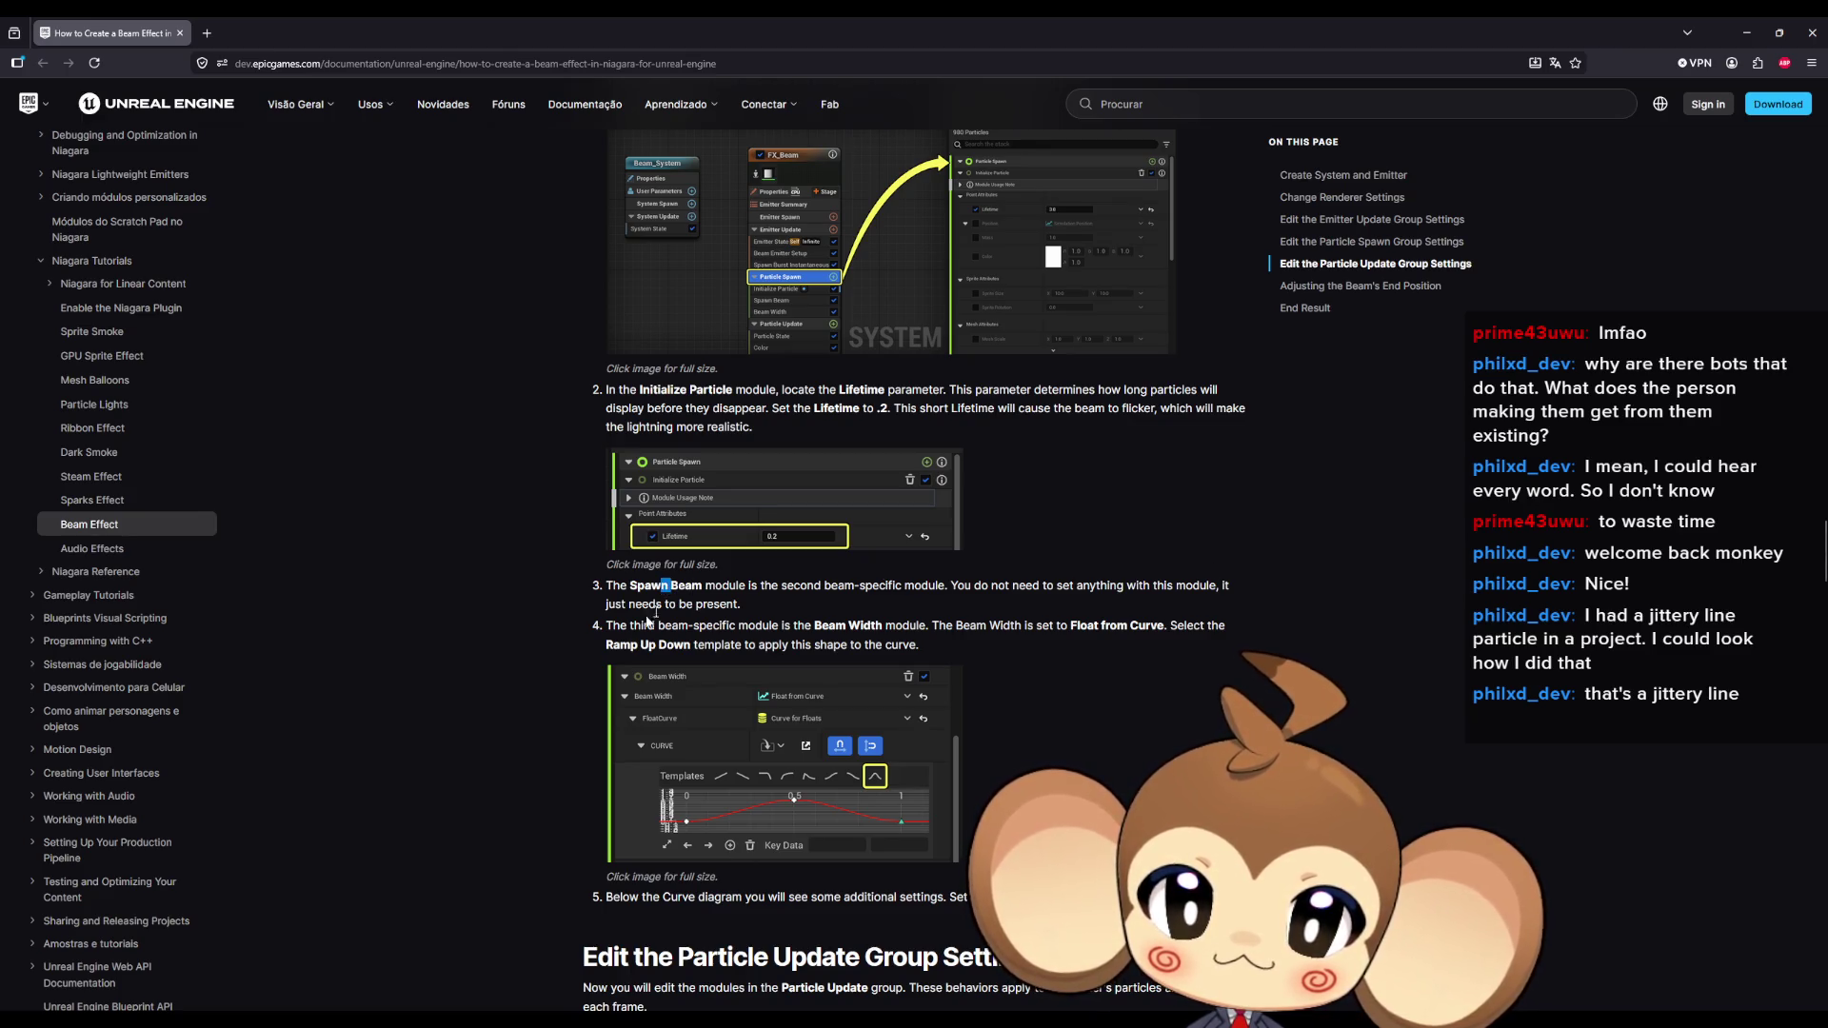
{"action": "left_click_drag", "start_coordinate": [631, 626], "coordinate": [779, 628]}
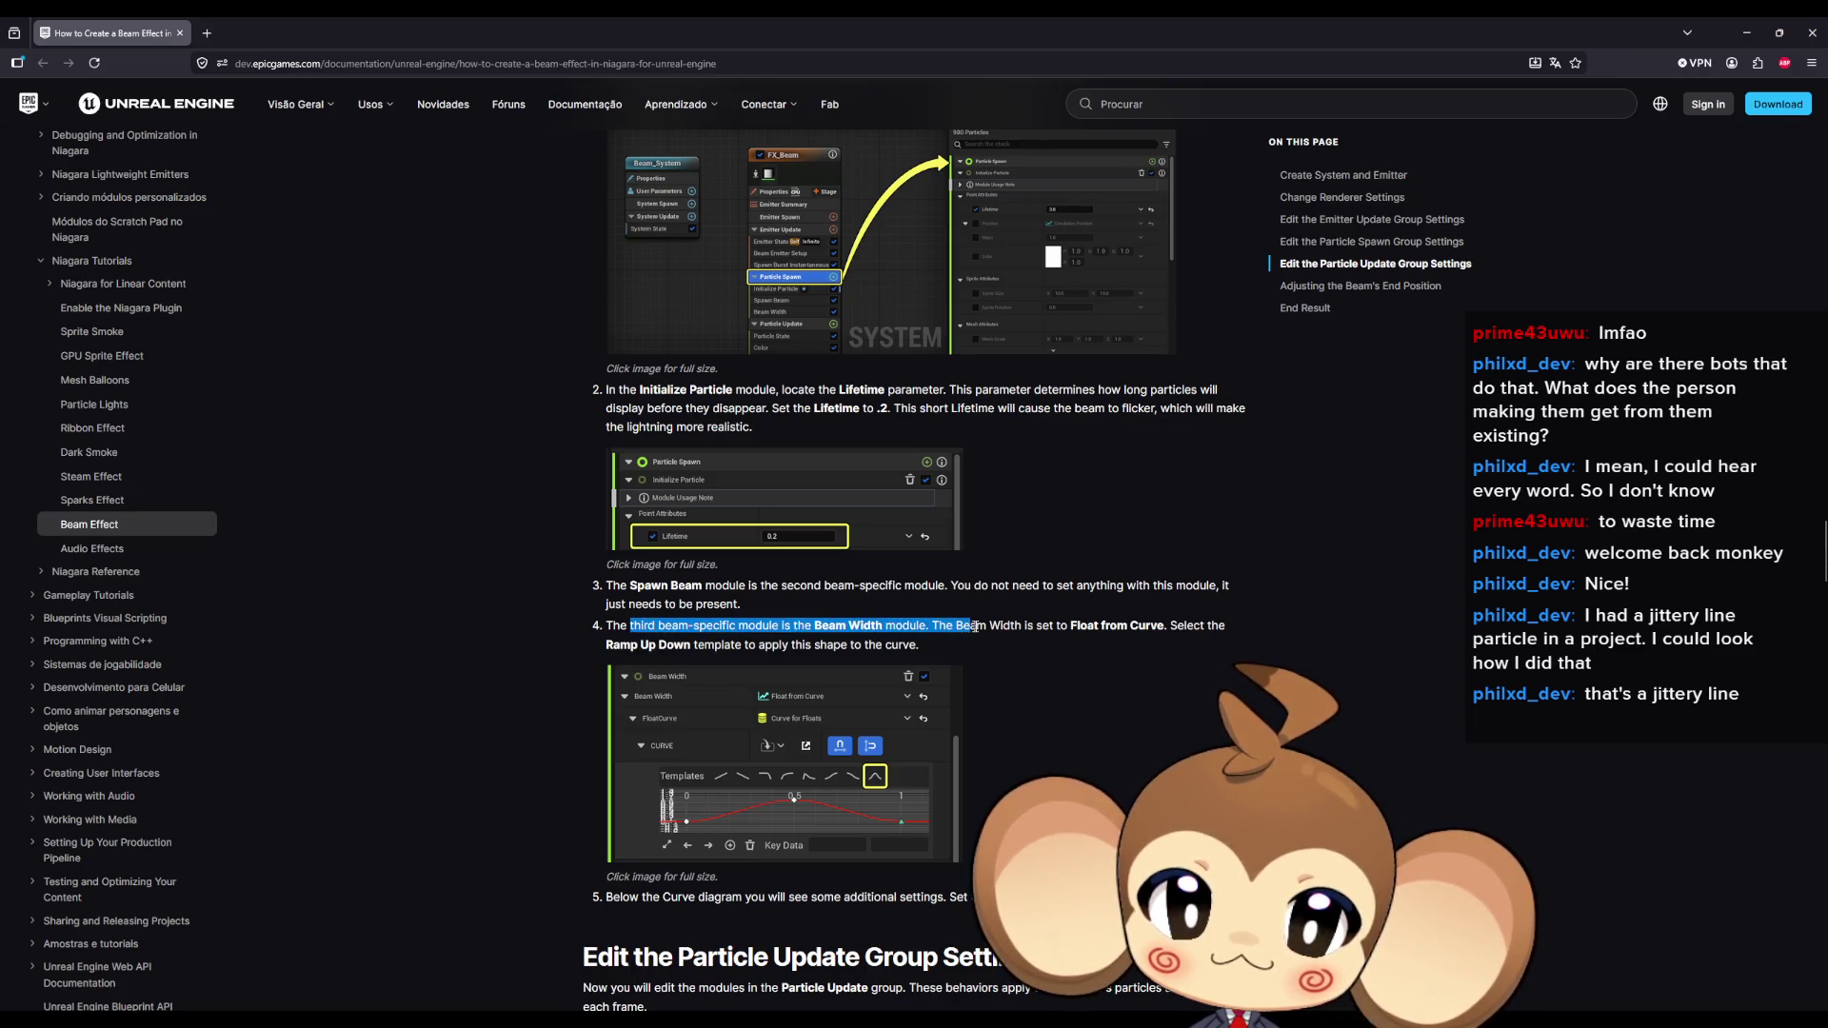
{"action": "left_click_drag", "start_coordinate": [975, 626], "coordinate": [1188, 638]}
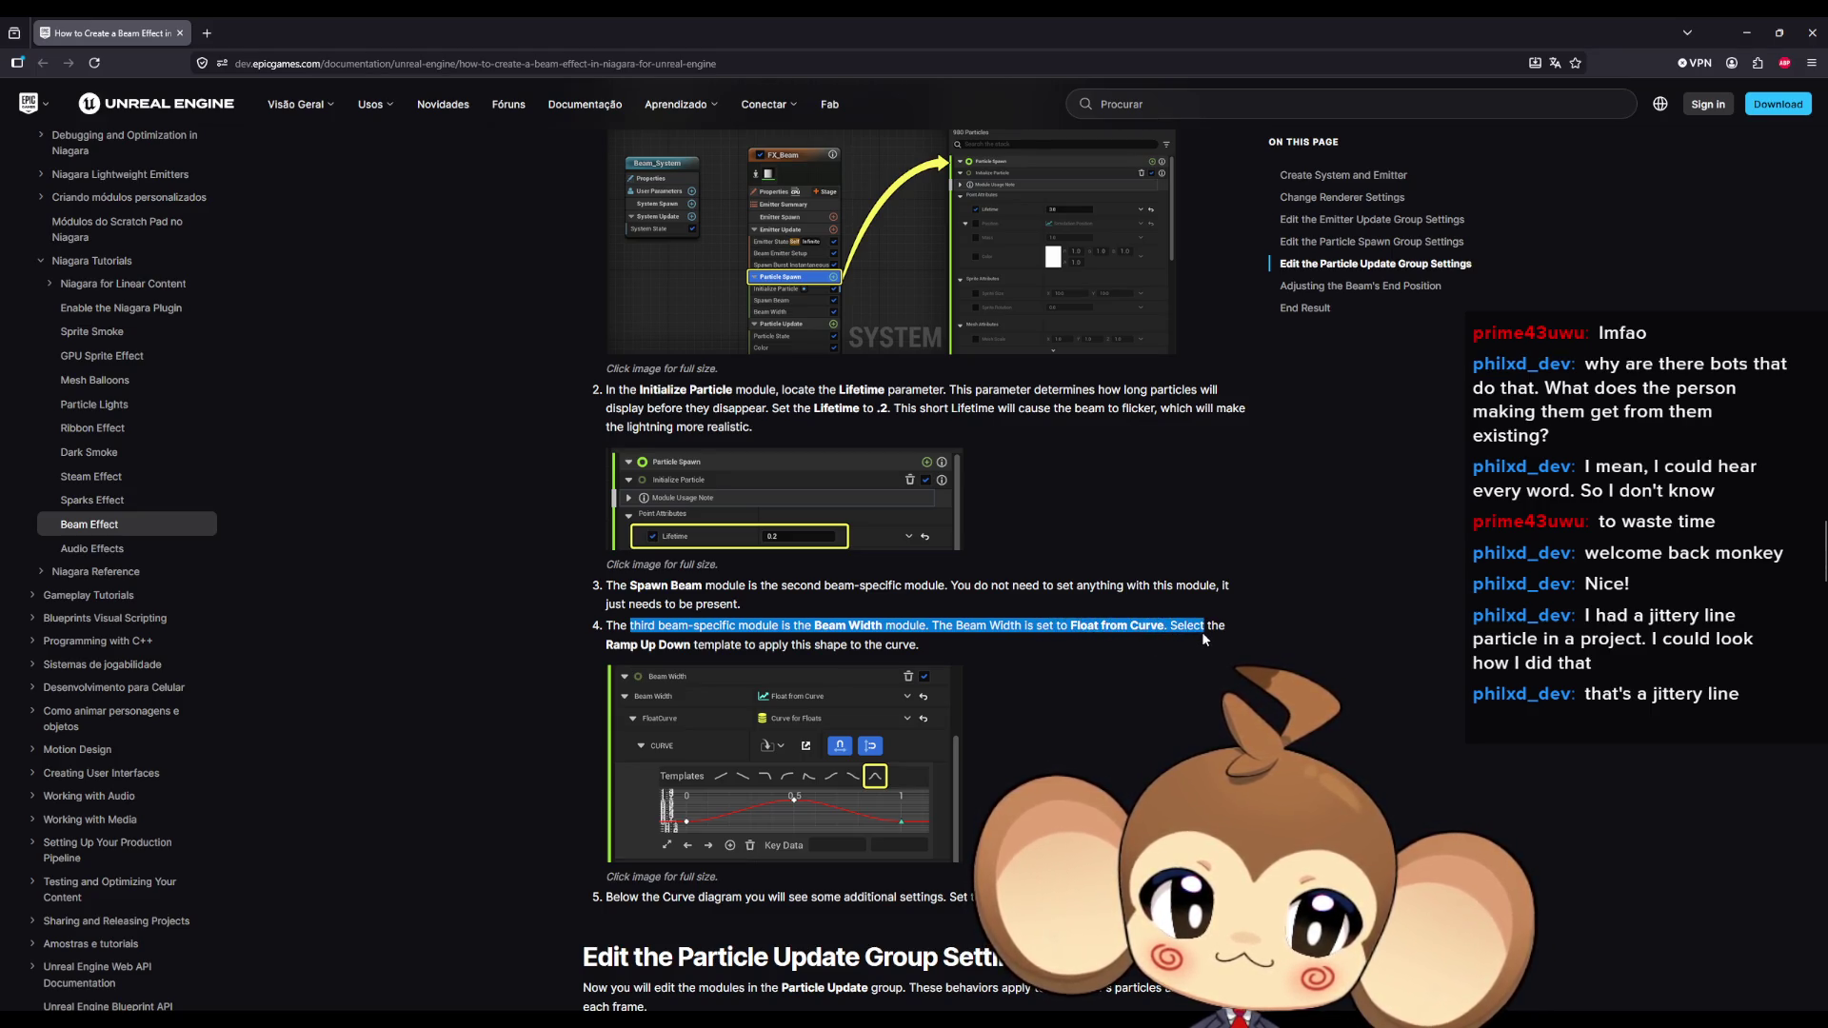
{"action": "scroll", "coordinate": [1202, 638], "scroll_direction": "down", "scroll_amount": 2}
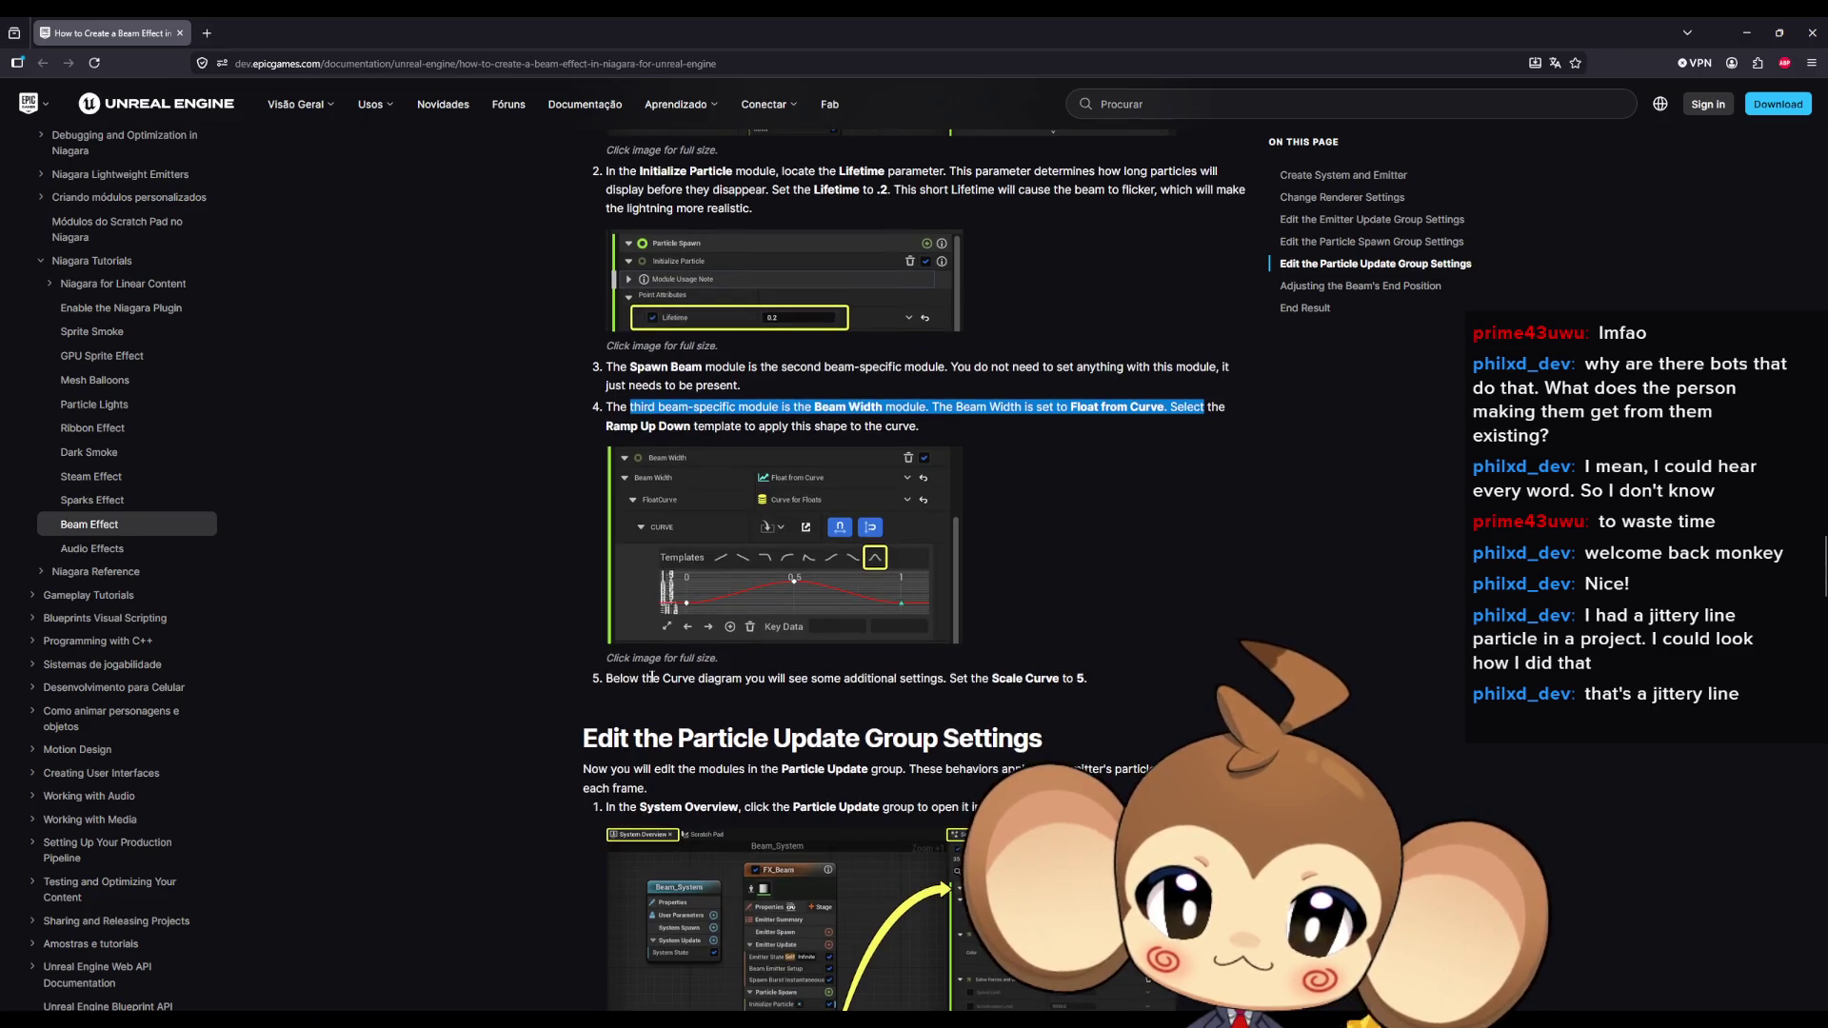
{"action": "left_click_drag", "start_coordinate": [653, 677], "coordinate": [912, 678]}
{"action": "scroll", "coordinate": [941, 678], "scroll_direction": "down", "scroll_amount": 2}
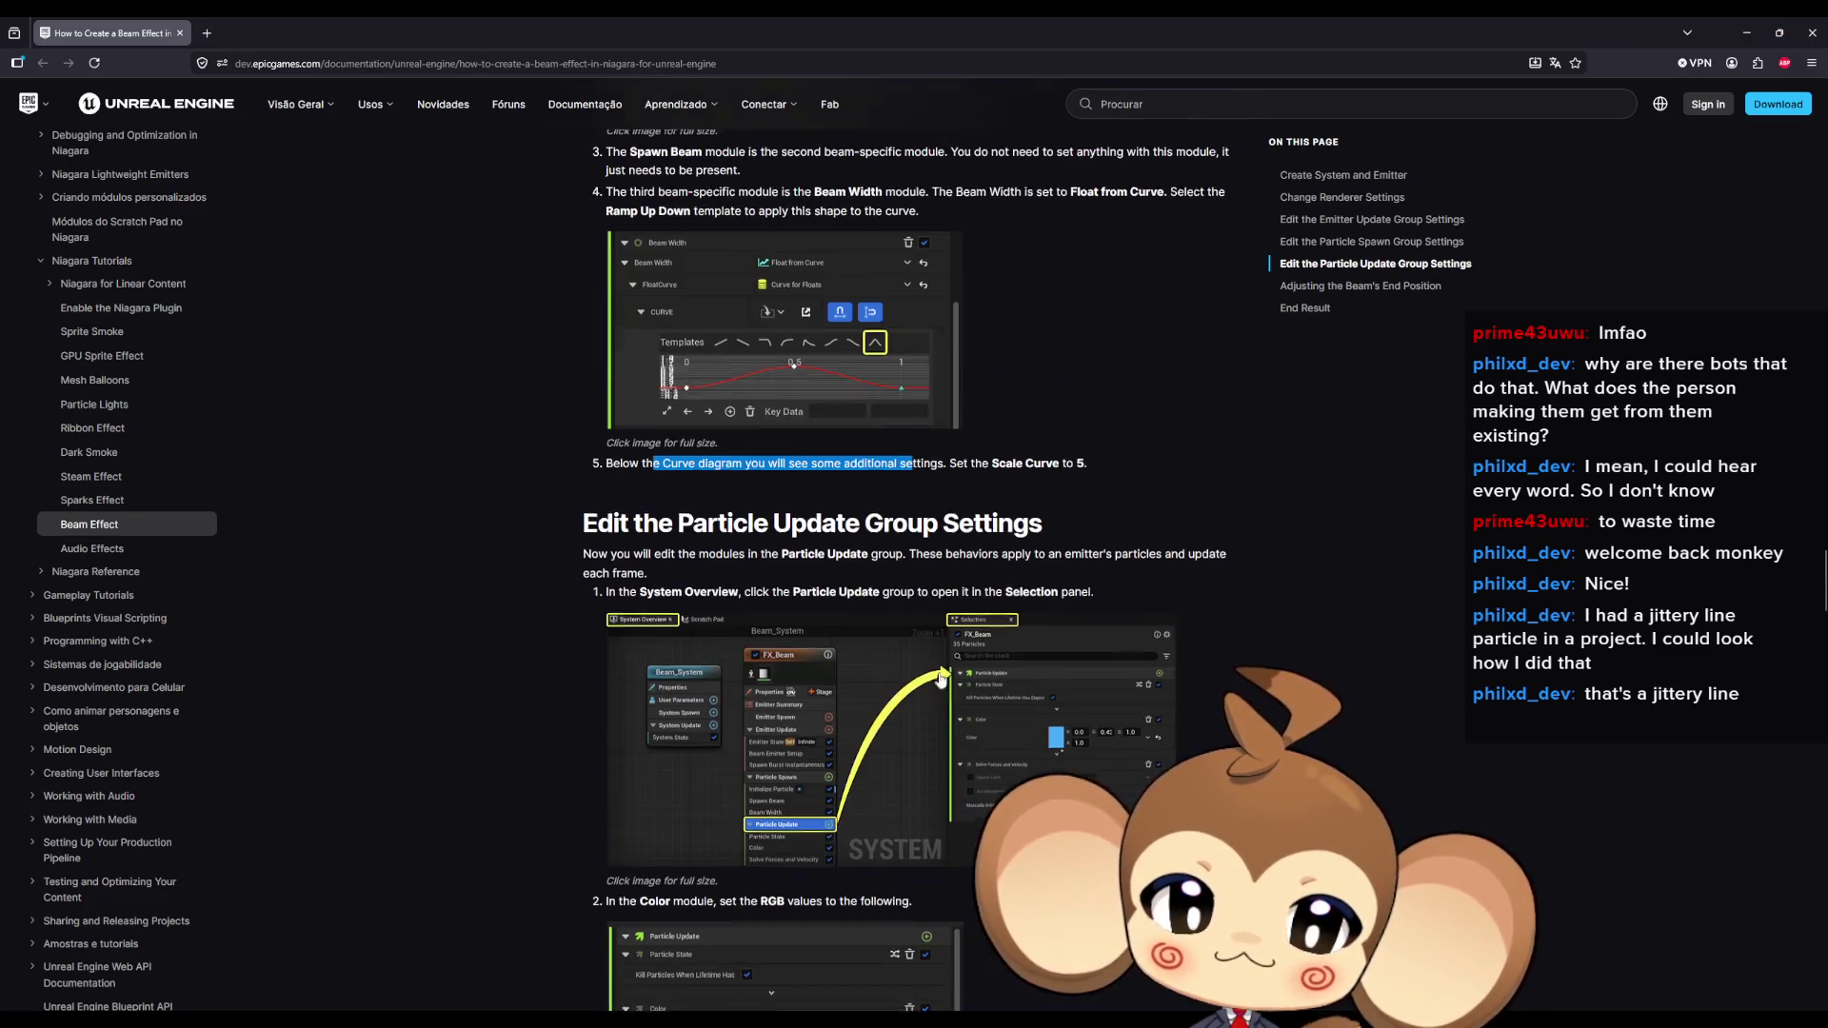
Highlight the System Overview step, the curve break-up lightning step, and the Jitter Position mention.
{"action": "left_click_drag", "start_coordinate": [672, 589], "coordinate": [971, 602]}
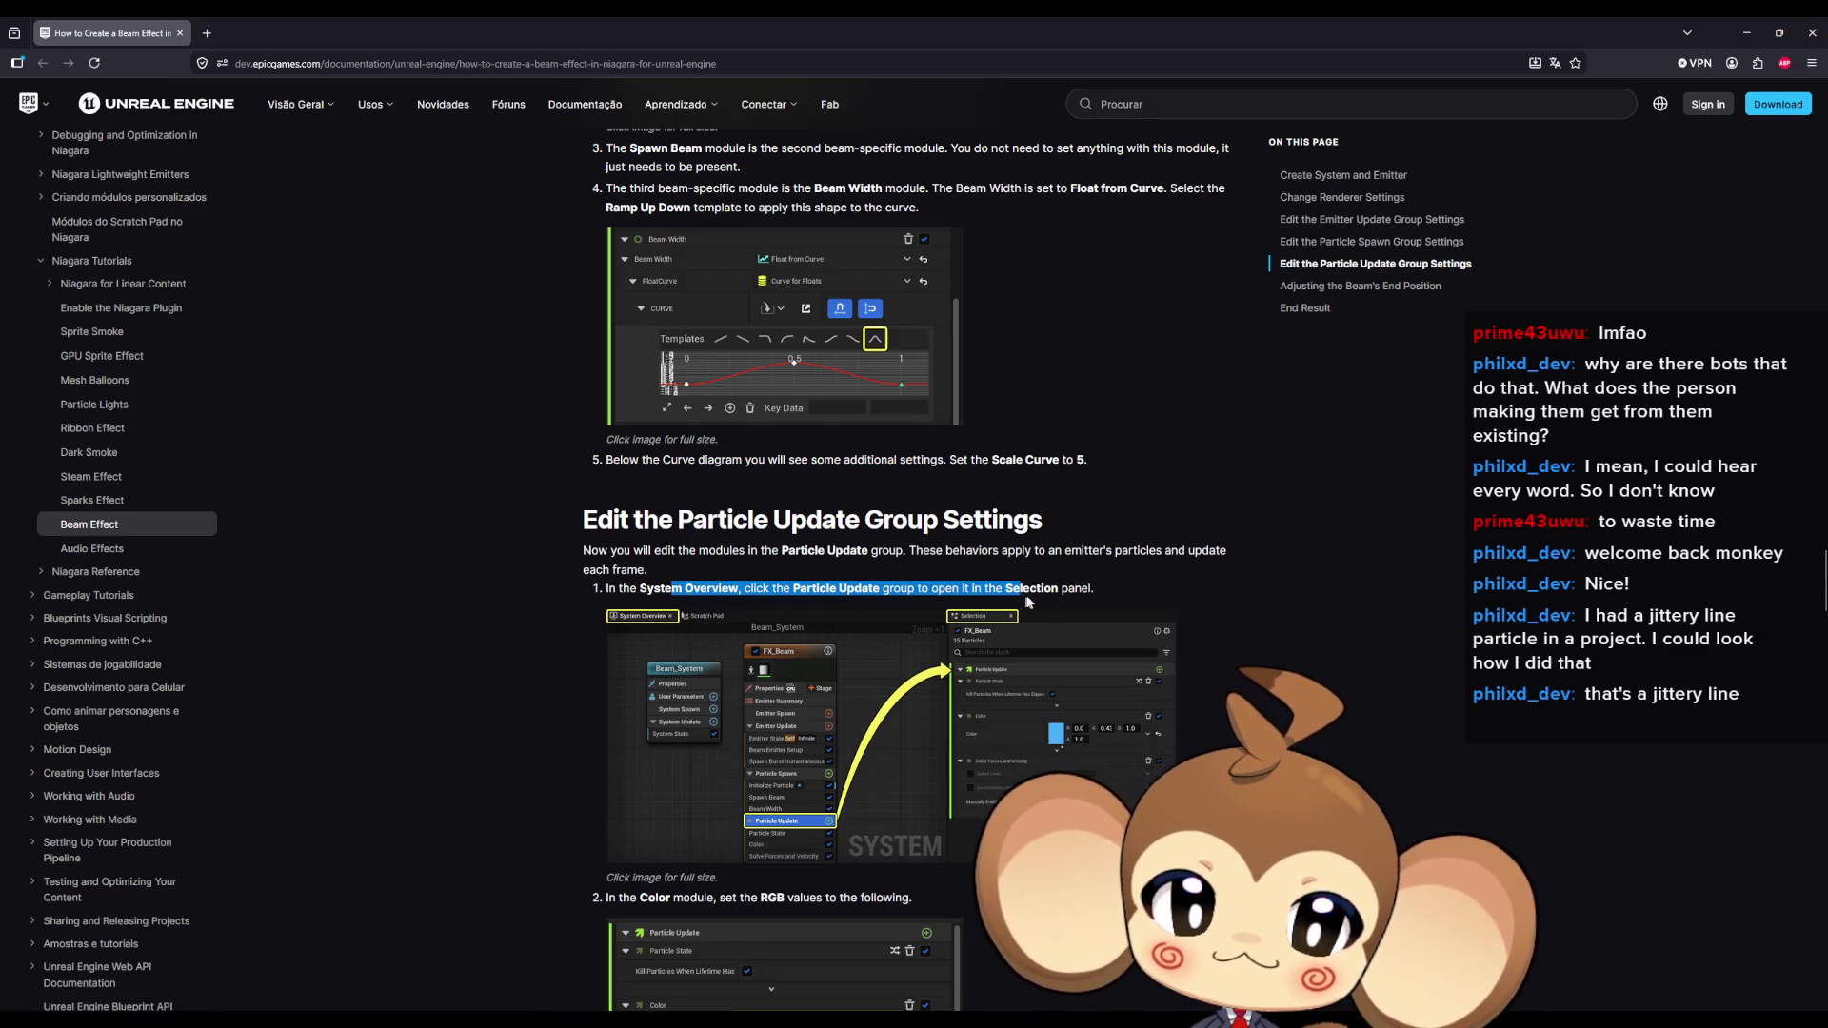
{"action": "scroll", "coordinate": [904, 624], "scroll_direction": "down", "scroll_amount": 2}
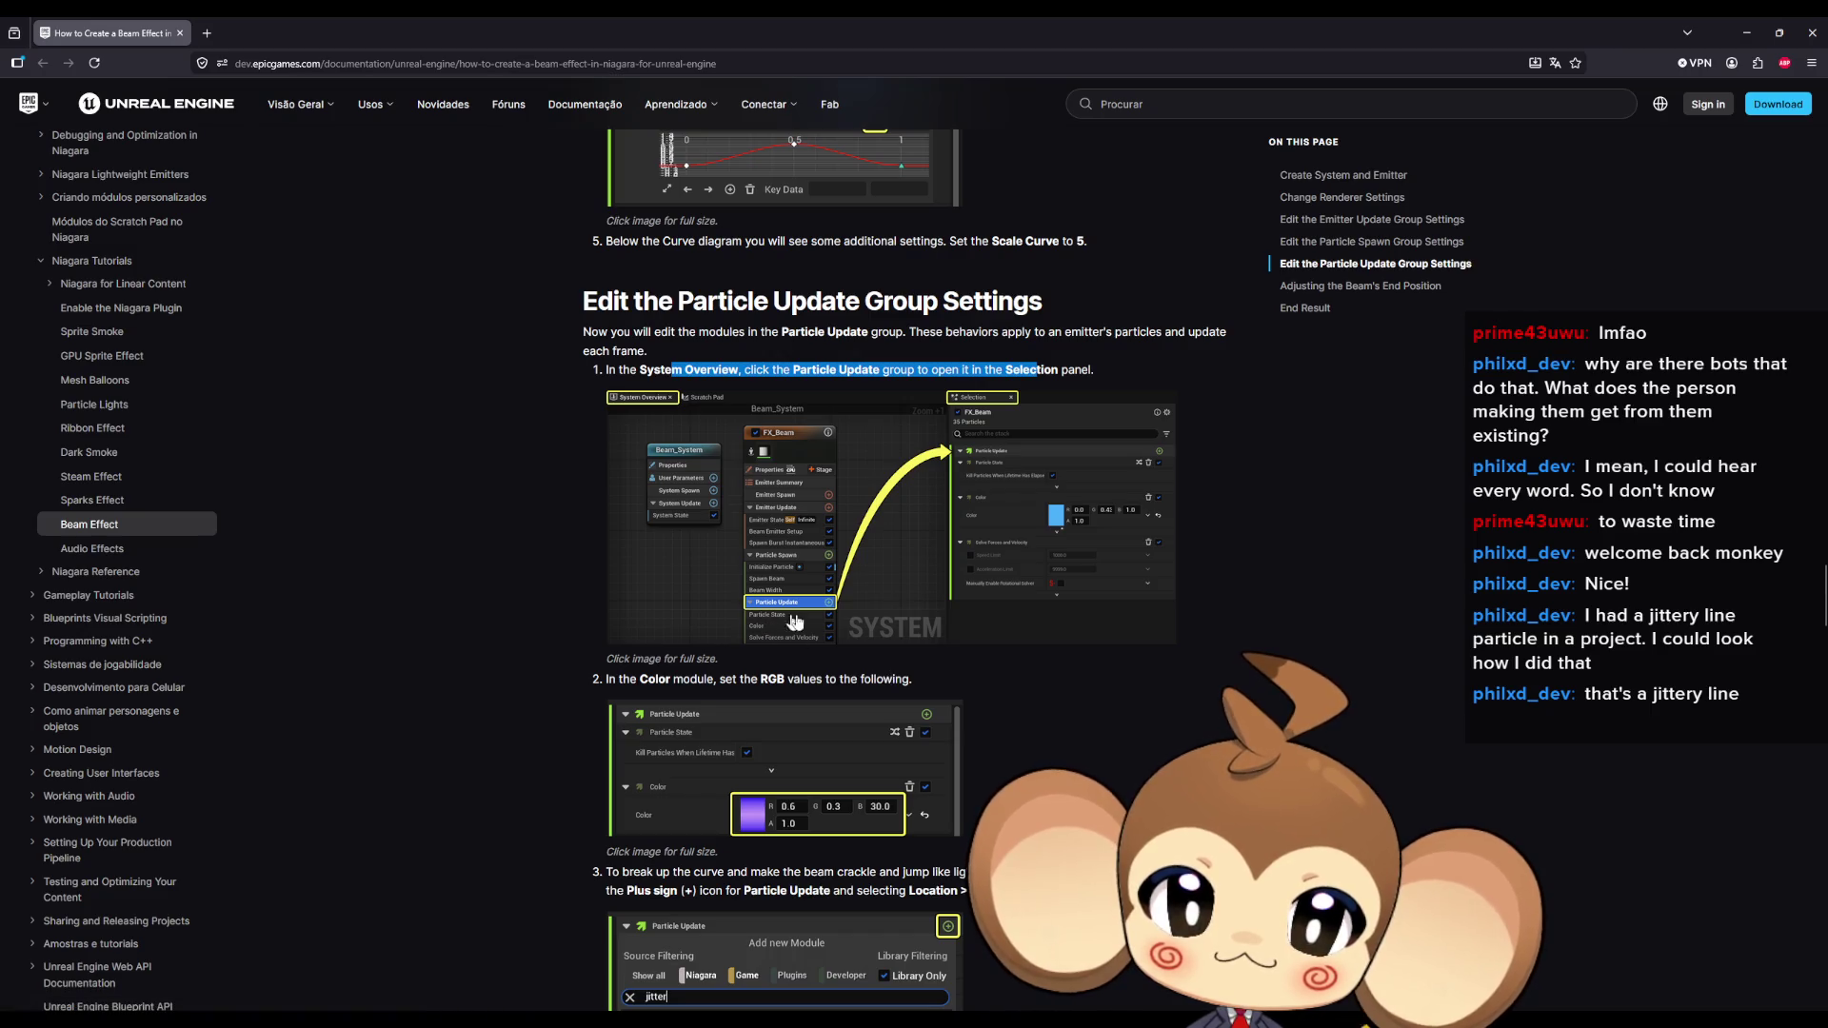
{"action": "scroll", "coordinate": [742, 677], "scroll_direction": "down", "scroll_amount": 2}
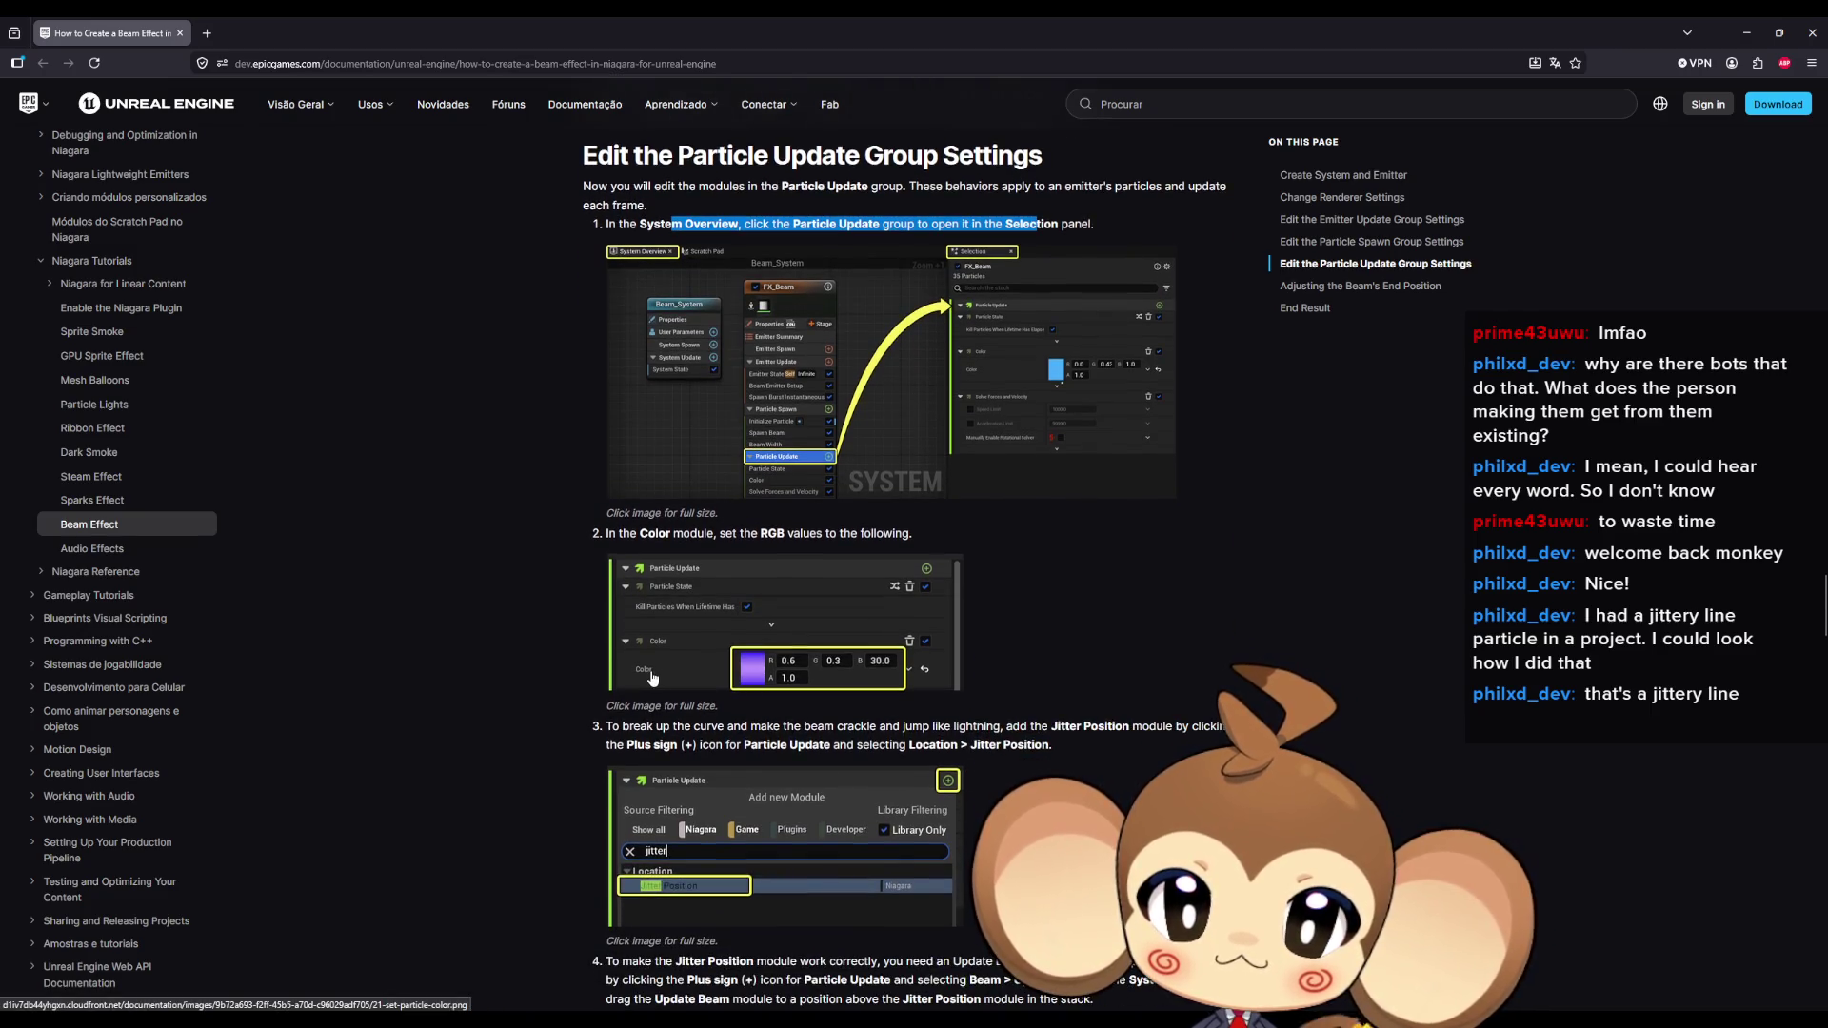
{"action": "left_click_drag", "start_coordinate": [640, 535], "coordinate": [829, 535]}
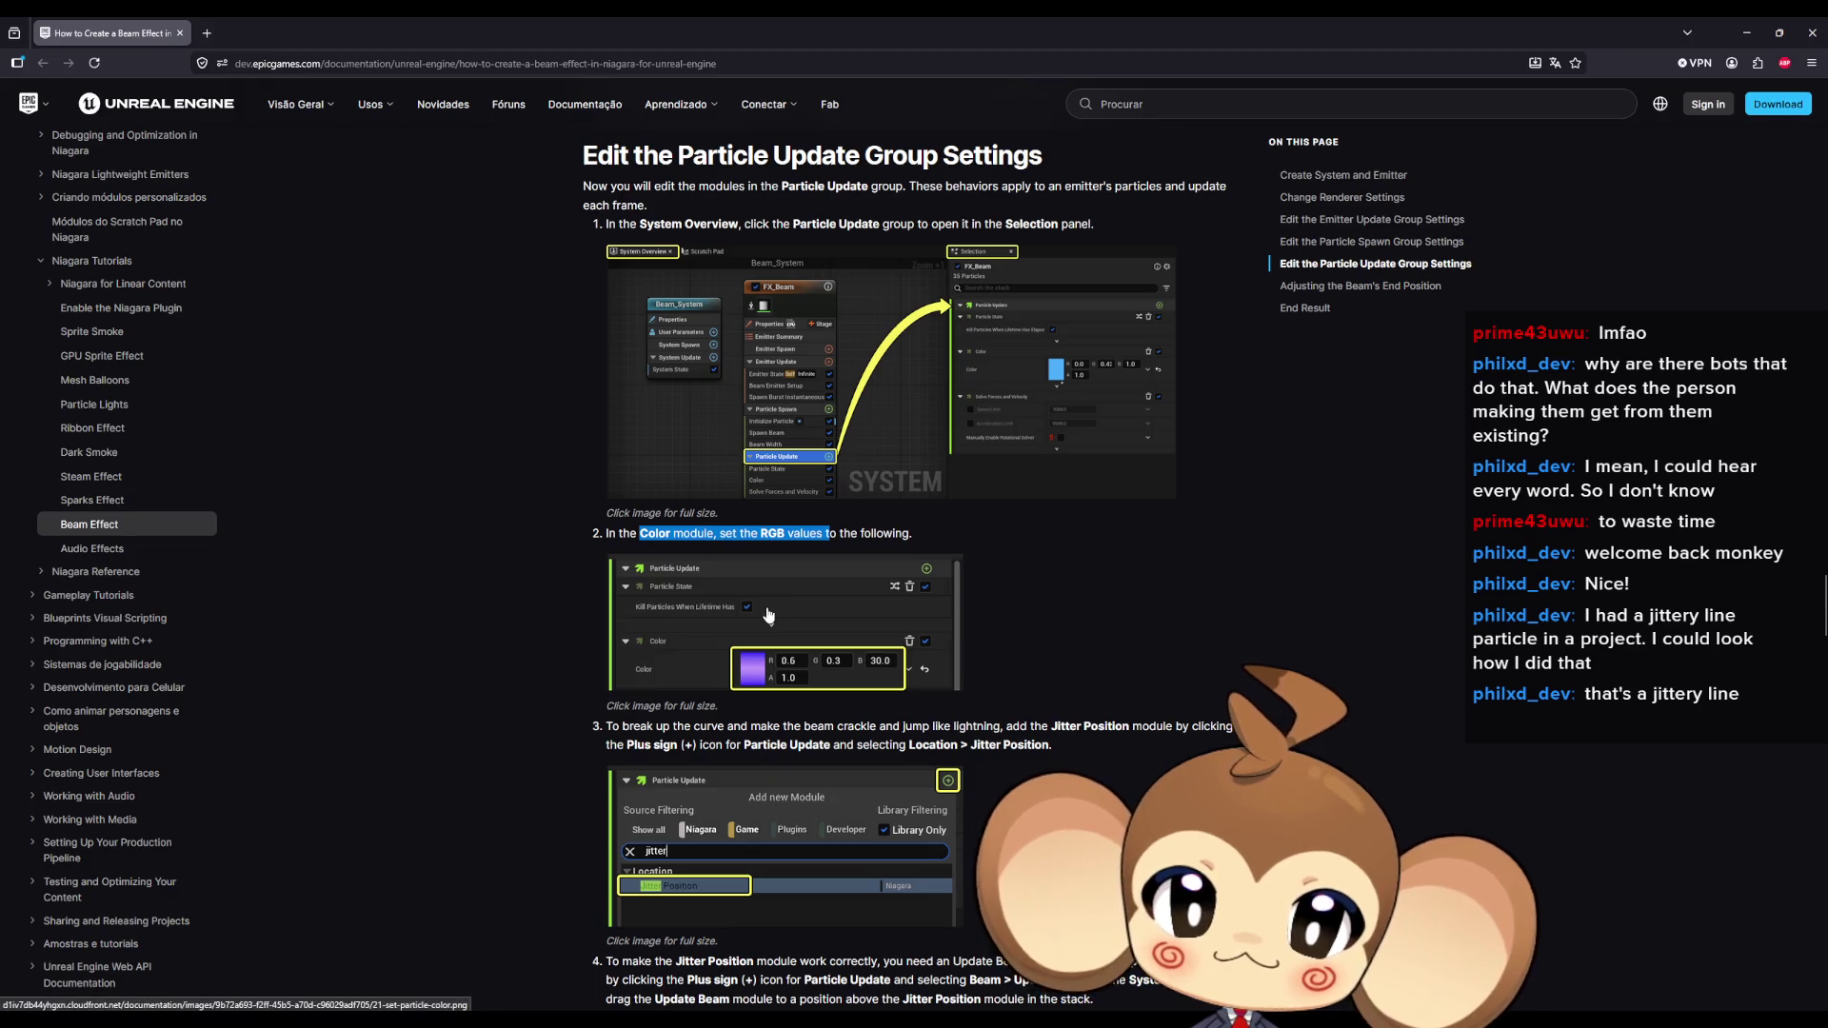
{"action": "scroll", "coordinate": [765, 615], "scroll_direction": "down", "scroll_amount": 2}
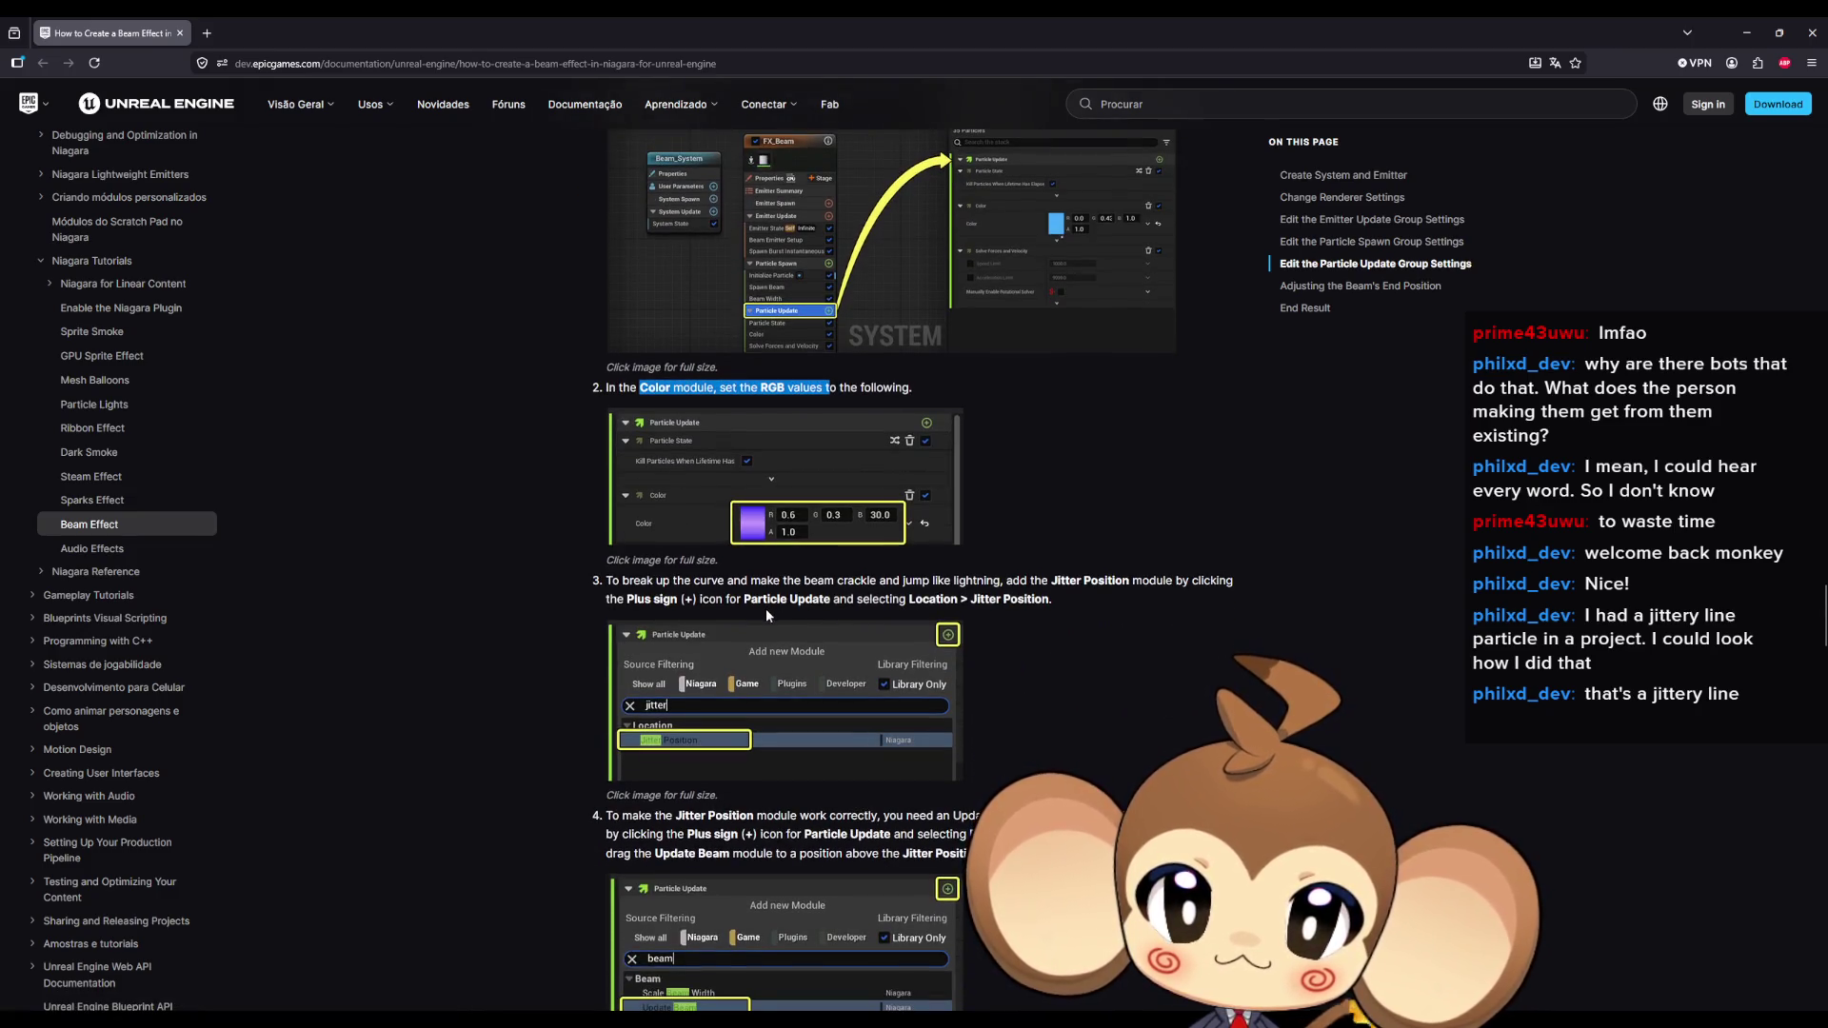
{"action": "left_click_drag", "start_coordinate": [623, 581], "coordinate": [727, 584]}
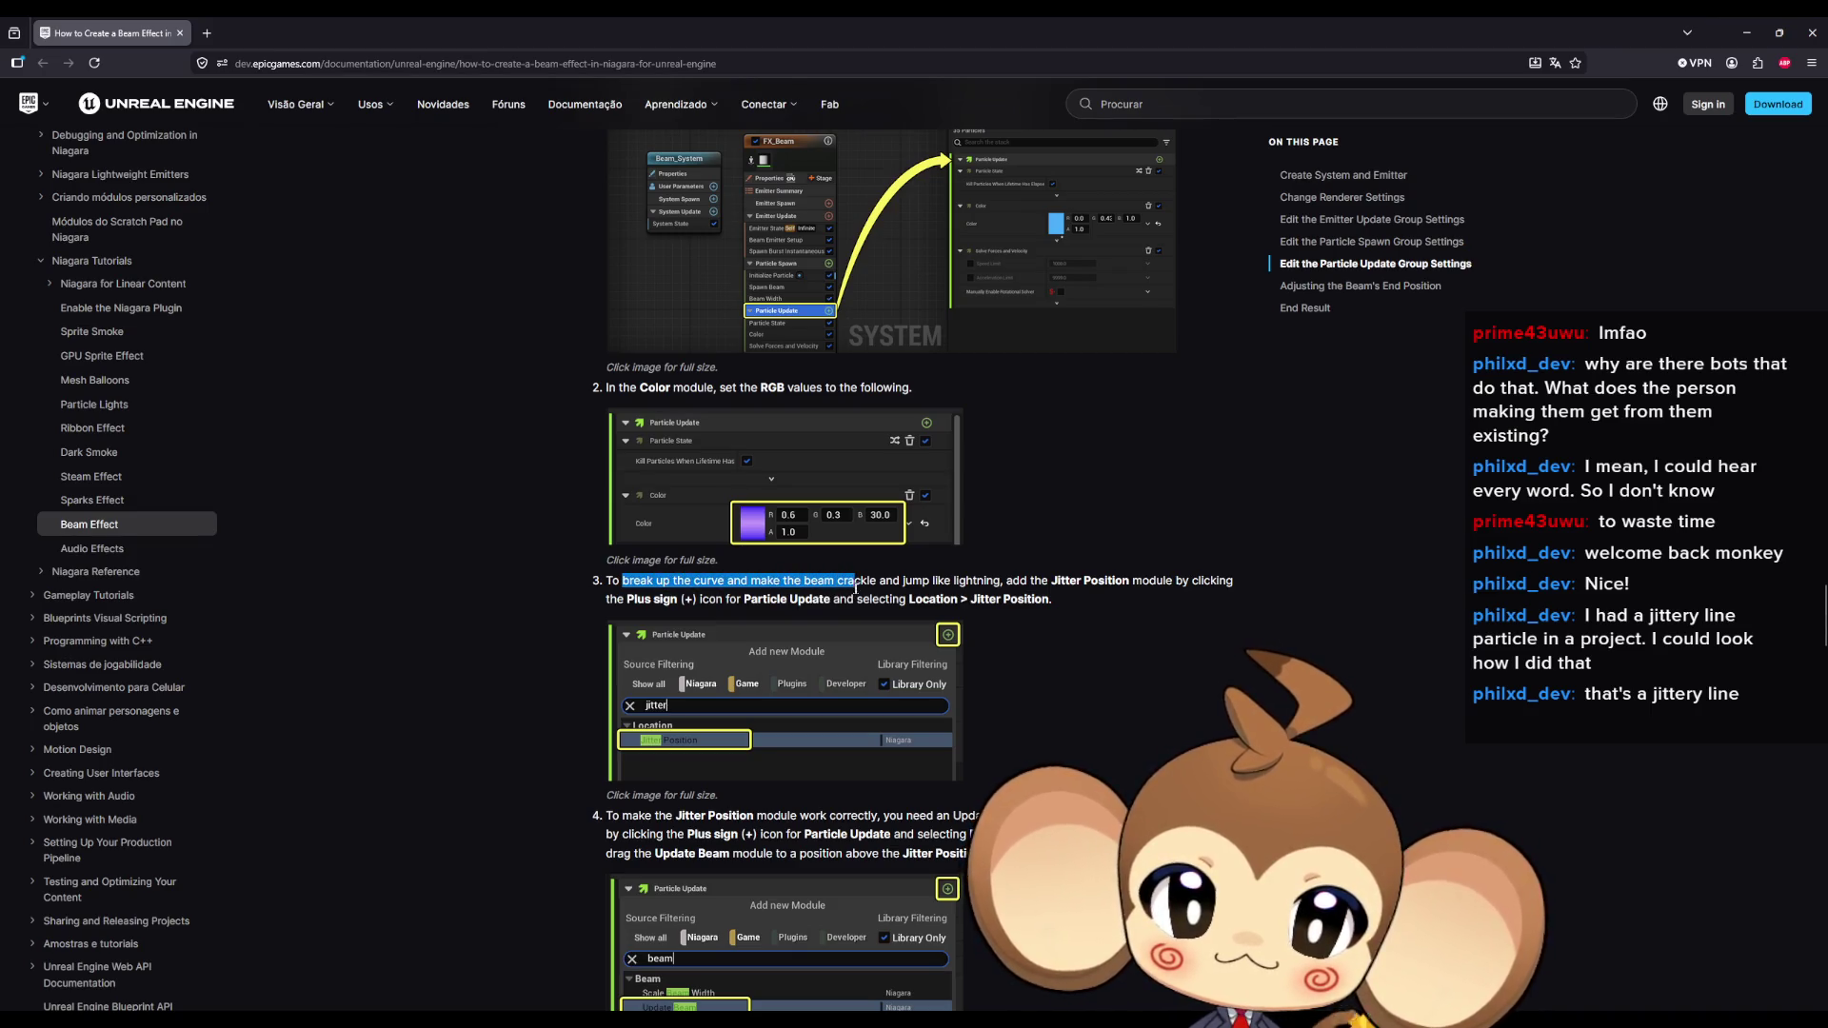
{"action": "left_click_drag", "start_coordinate": [916, 594], "coordinate": [962, 582]}
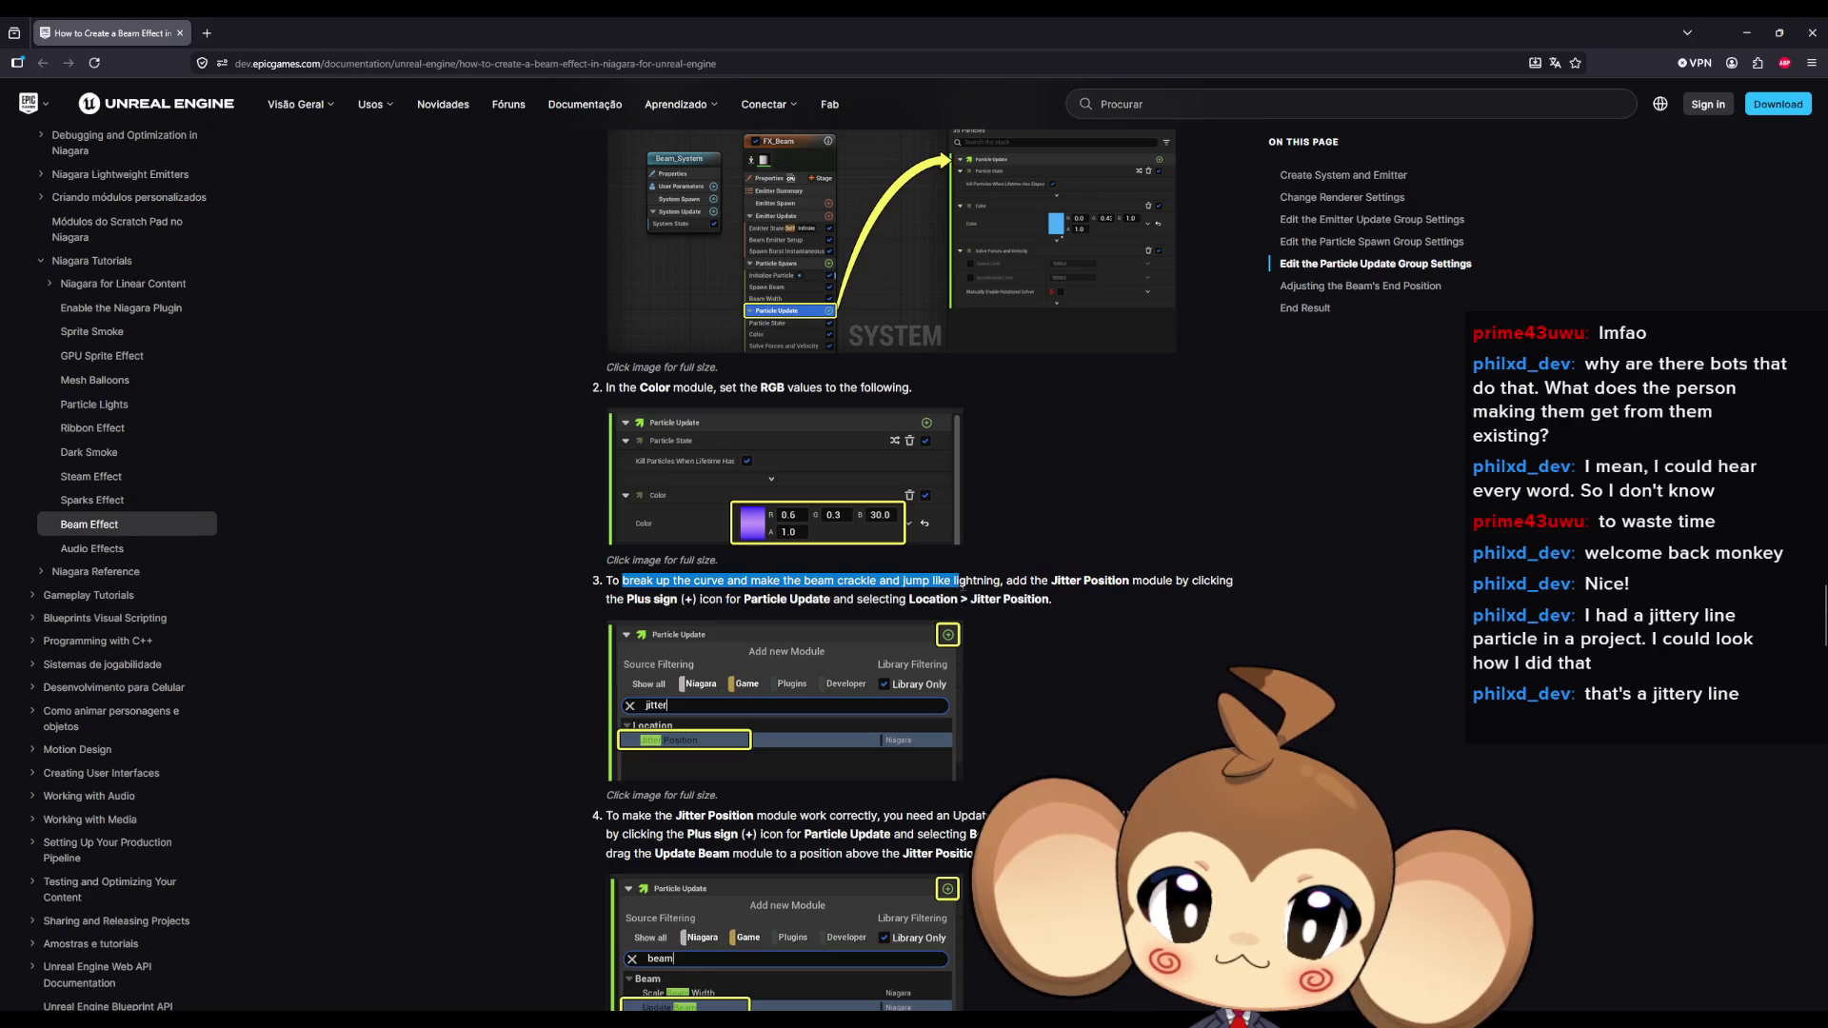
{"action": "scroll", "coordinate": [698, 655], "scroll_direction": "down", "scroll_amount": 2}
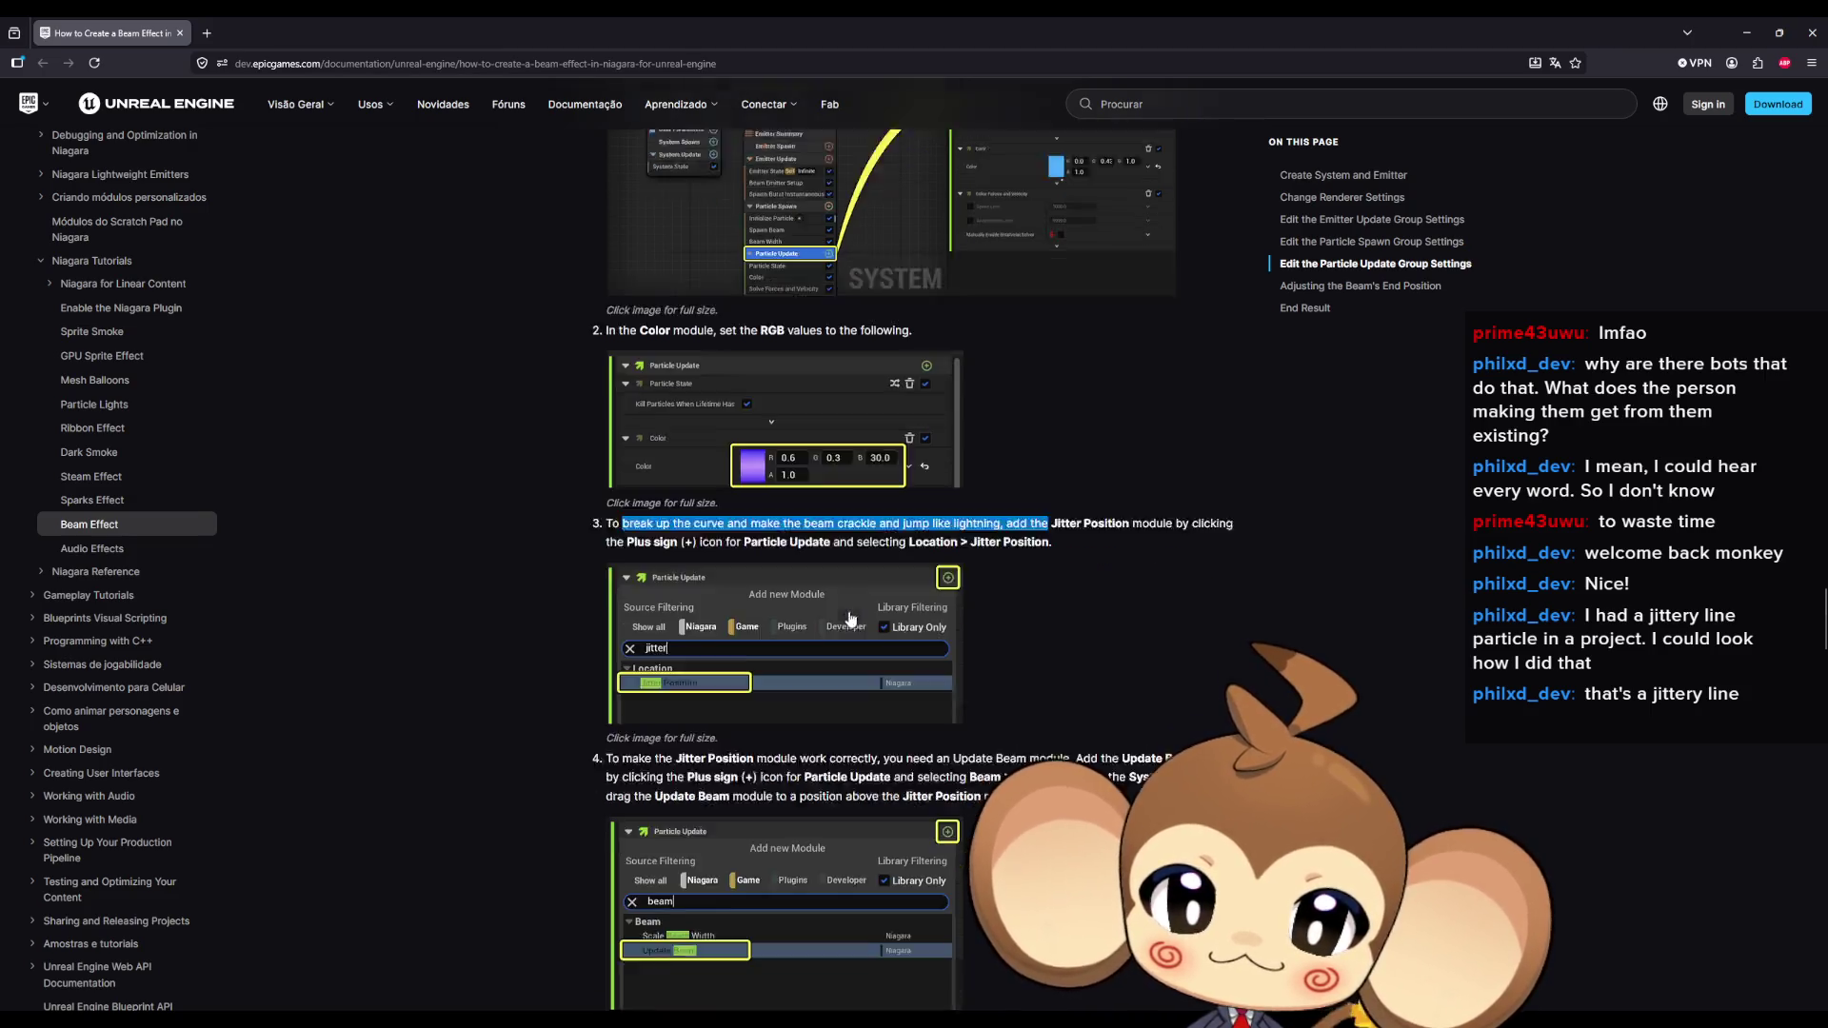
{"action": "left_click_drag", "start_coordinate": [693, 669], "coordinate": [752, 671]}
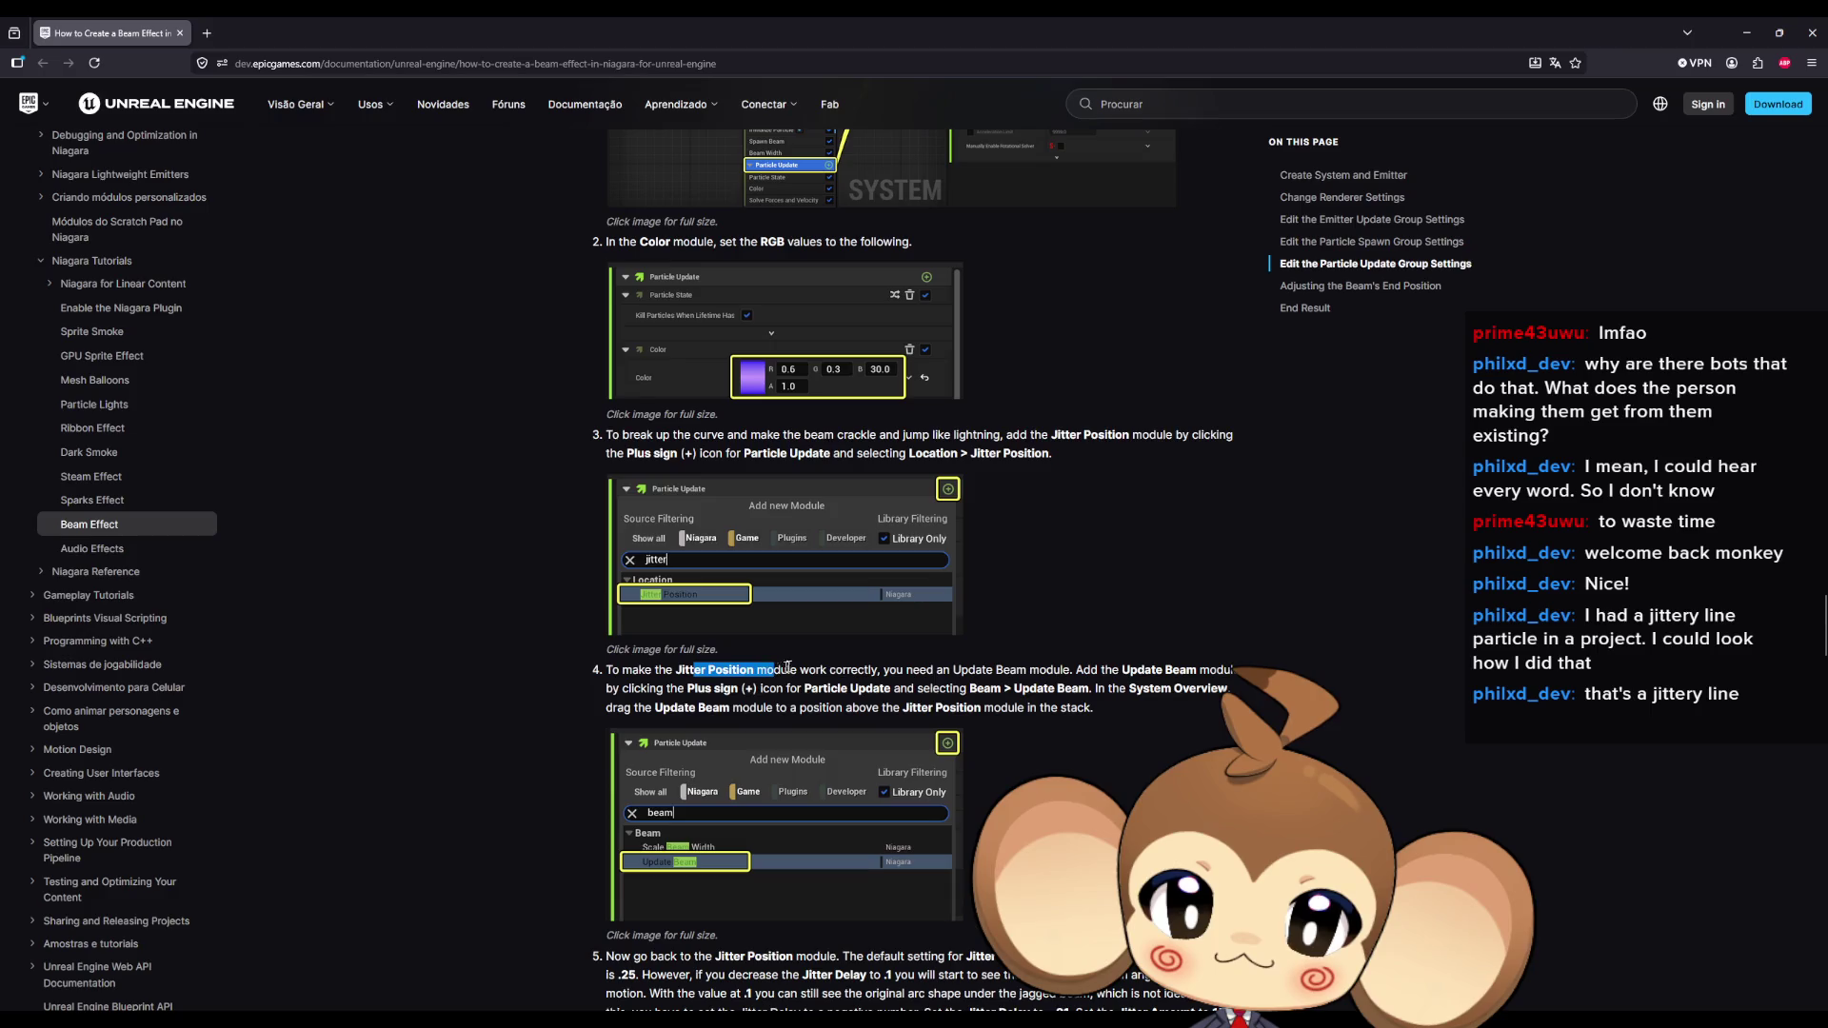
{"action": "scroll", "coordinate": [824, 667], "scroll_direction": "down", "scroll_amount": 1}
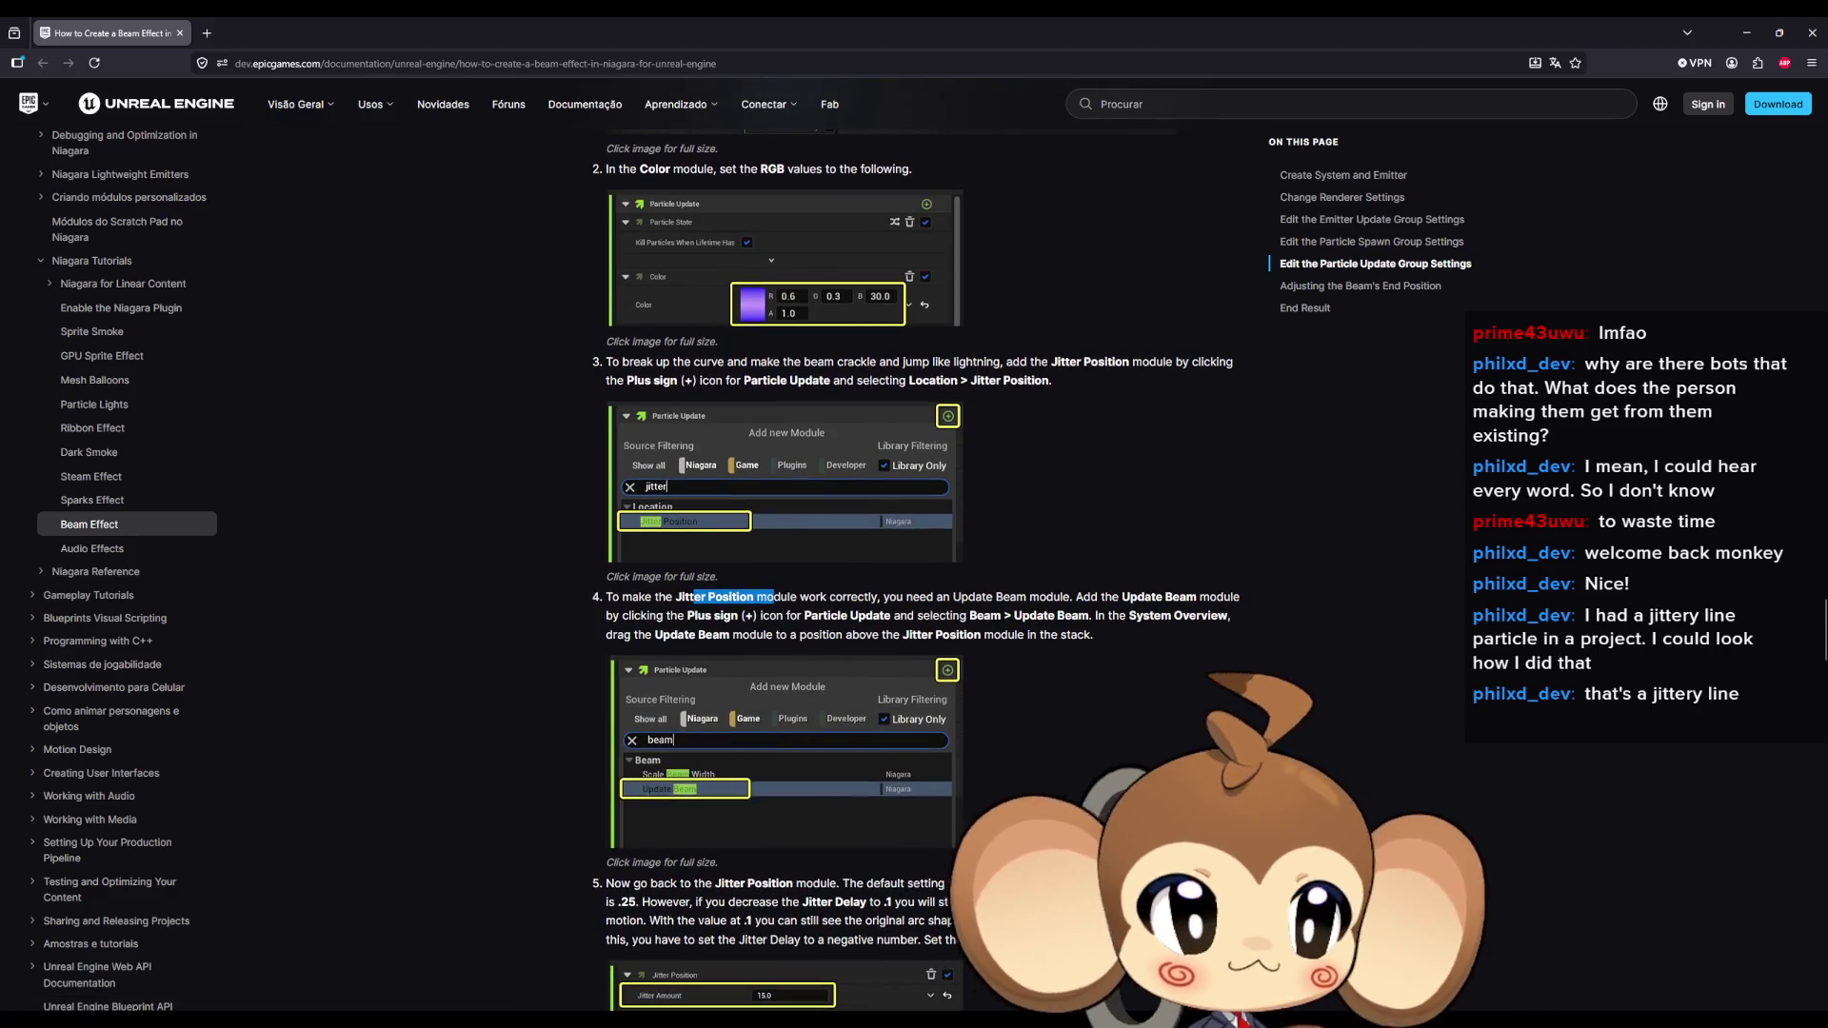
Scroll to step 5's Jitter Delay -.01 and Jitter Amount 15 settings, then minimize the browser.
{"action": "key", "text": "alt+Tab"}
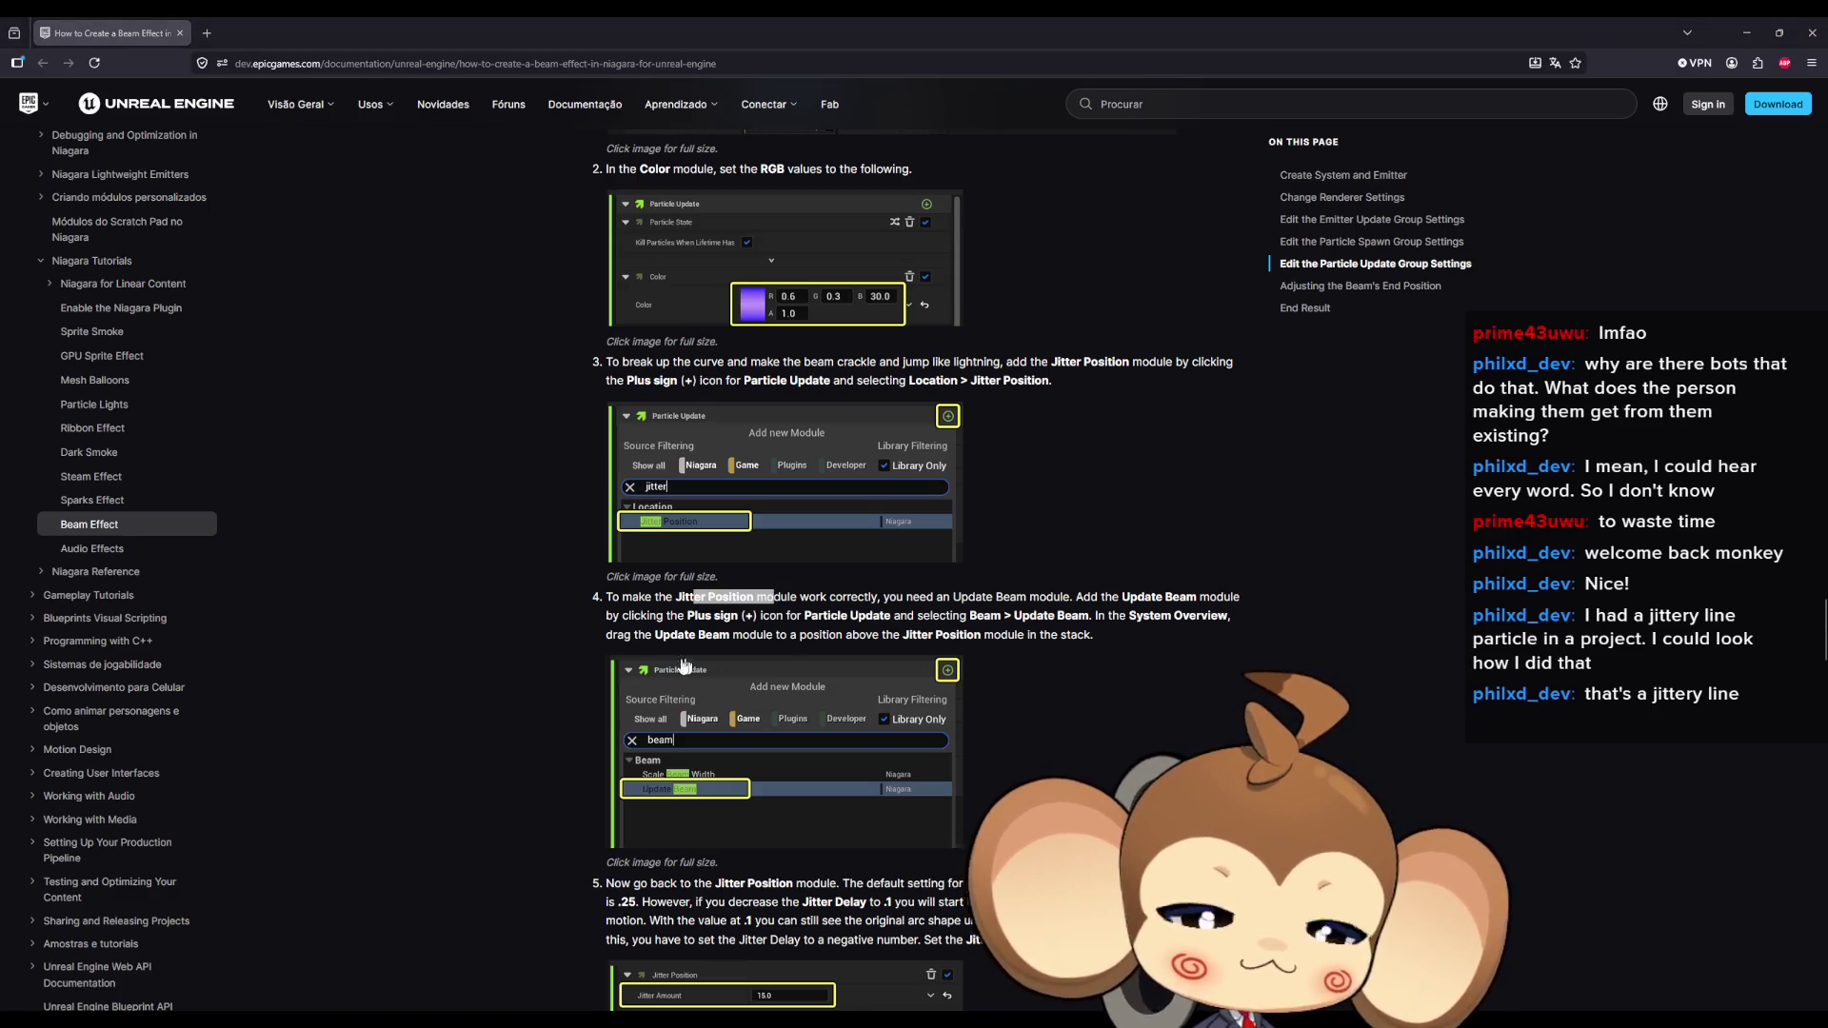
{"action": "left_click", "coordinate": [463, 729]}
{"action": "scroll", "coordinate": [533, 665], "scroll_direction": "down", "scroll_amount": 3}
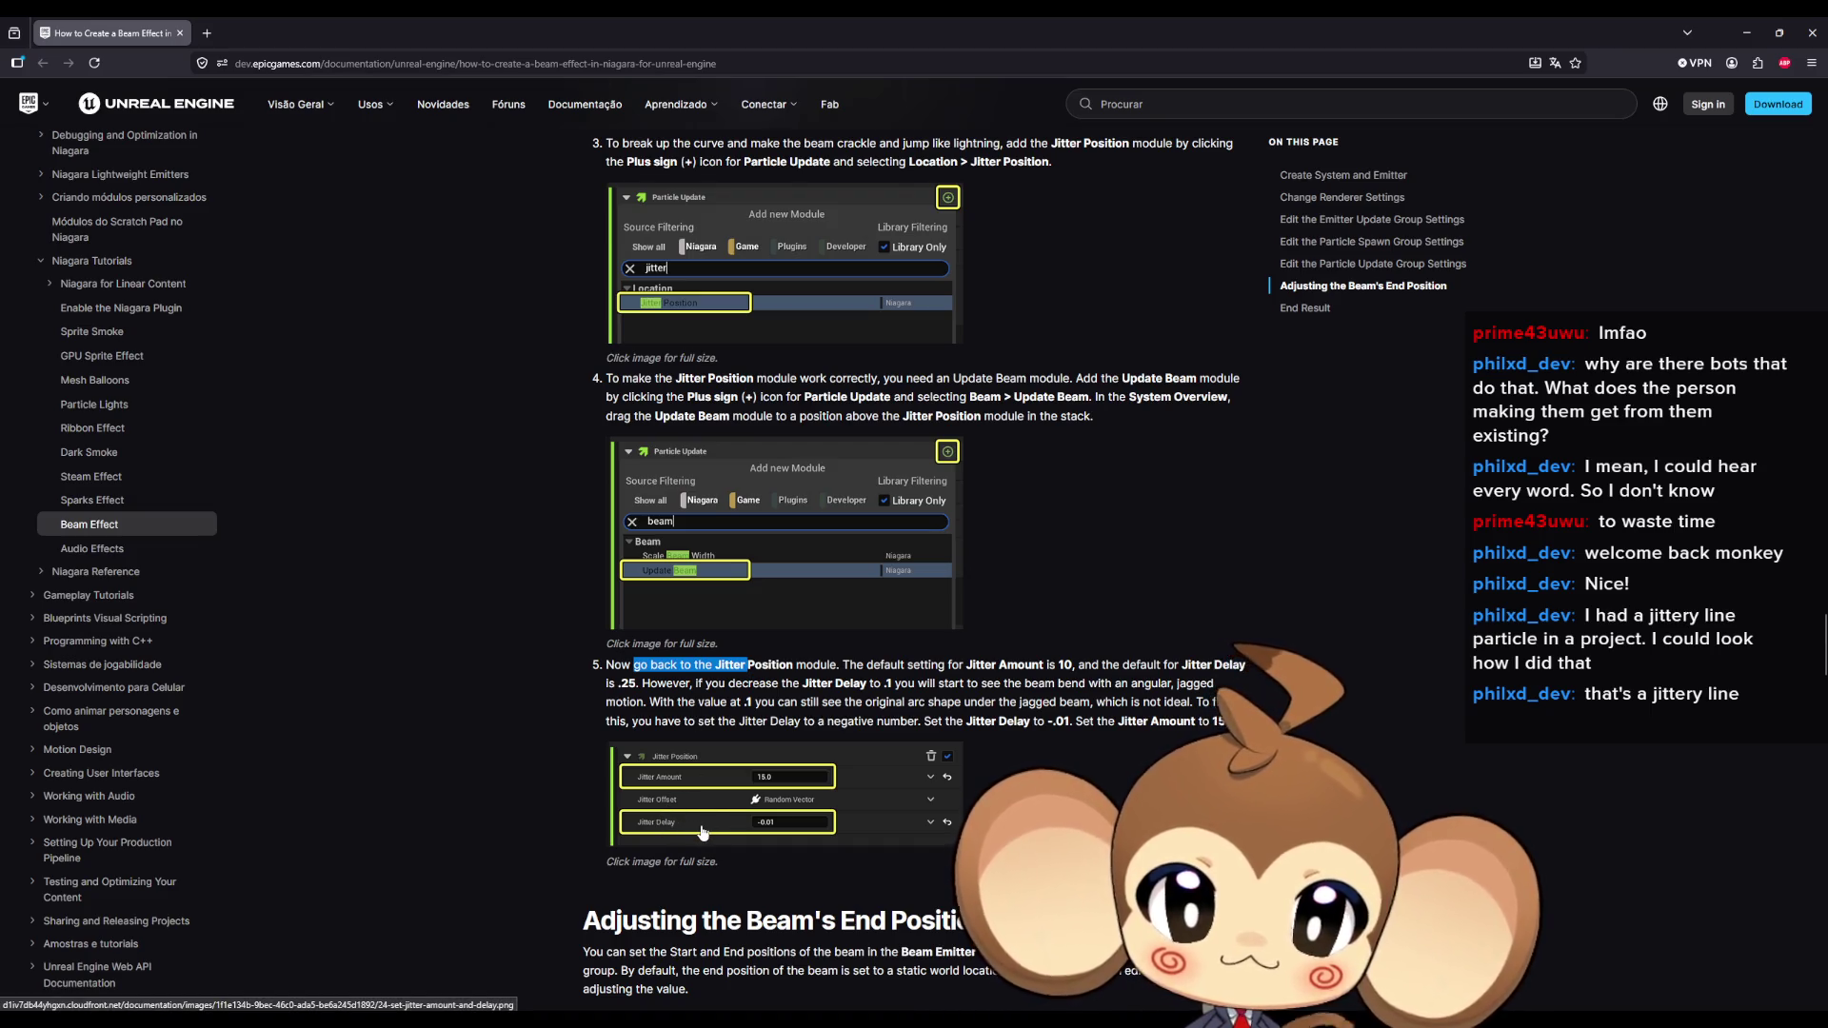
{"action": "left_click", "coordinate": [1747, 32]}
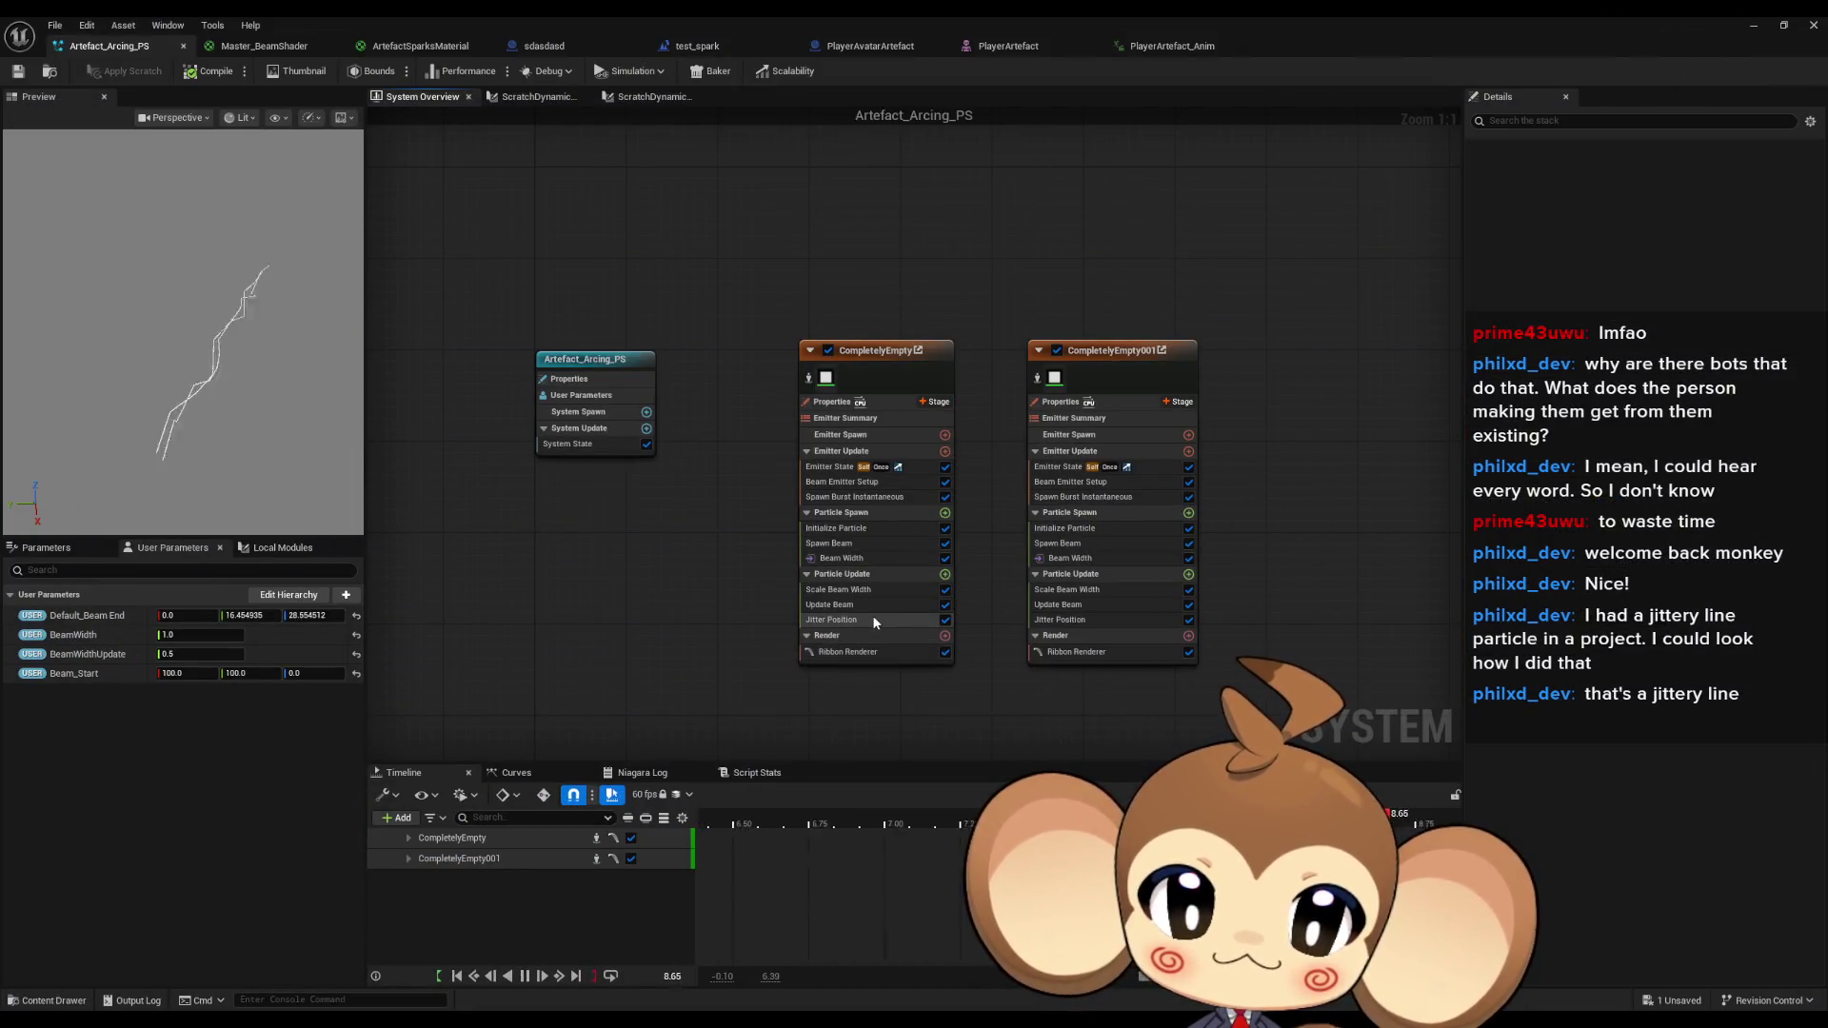
Try Jitter Delay values 0.1, 0.0 and finally 0.001 on CompletelyEmpty's Jitter Position.
{"action": "left_click", "coordinate": [872, 619]}
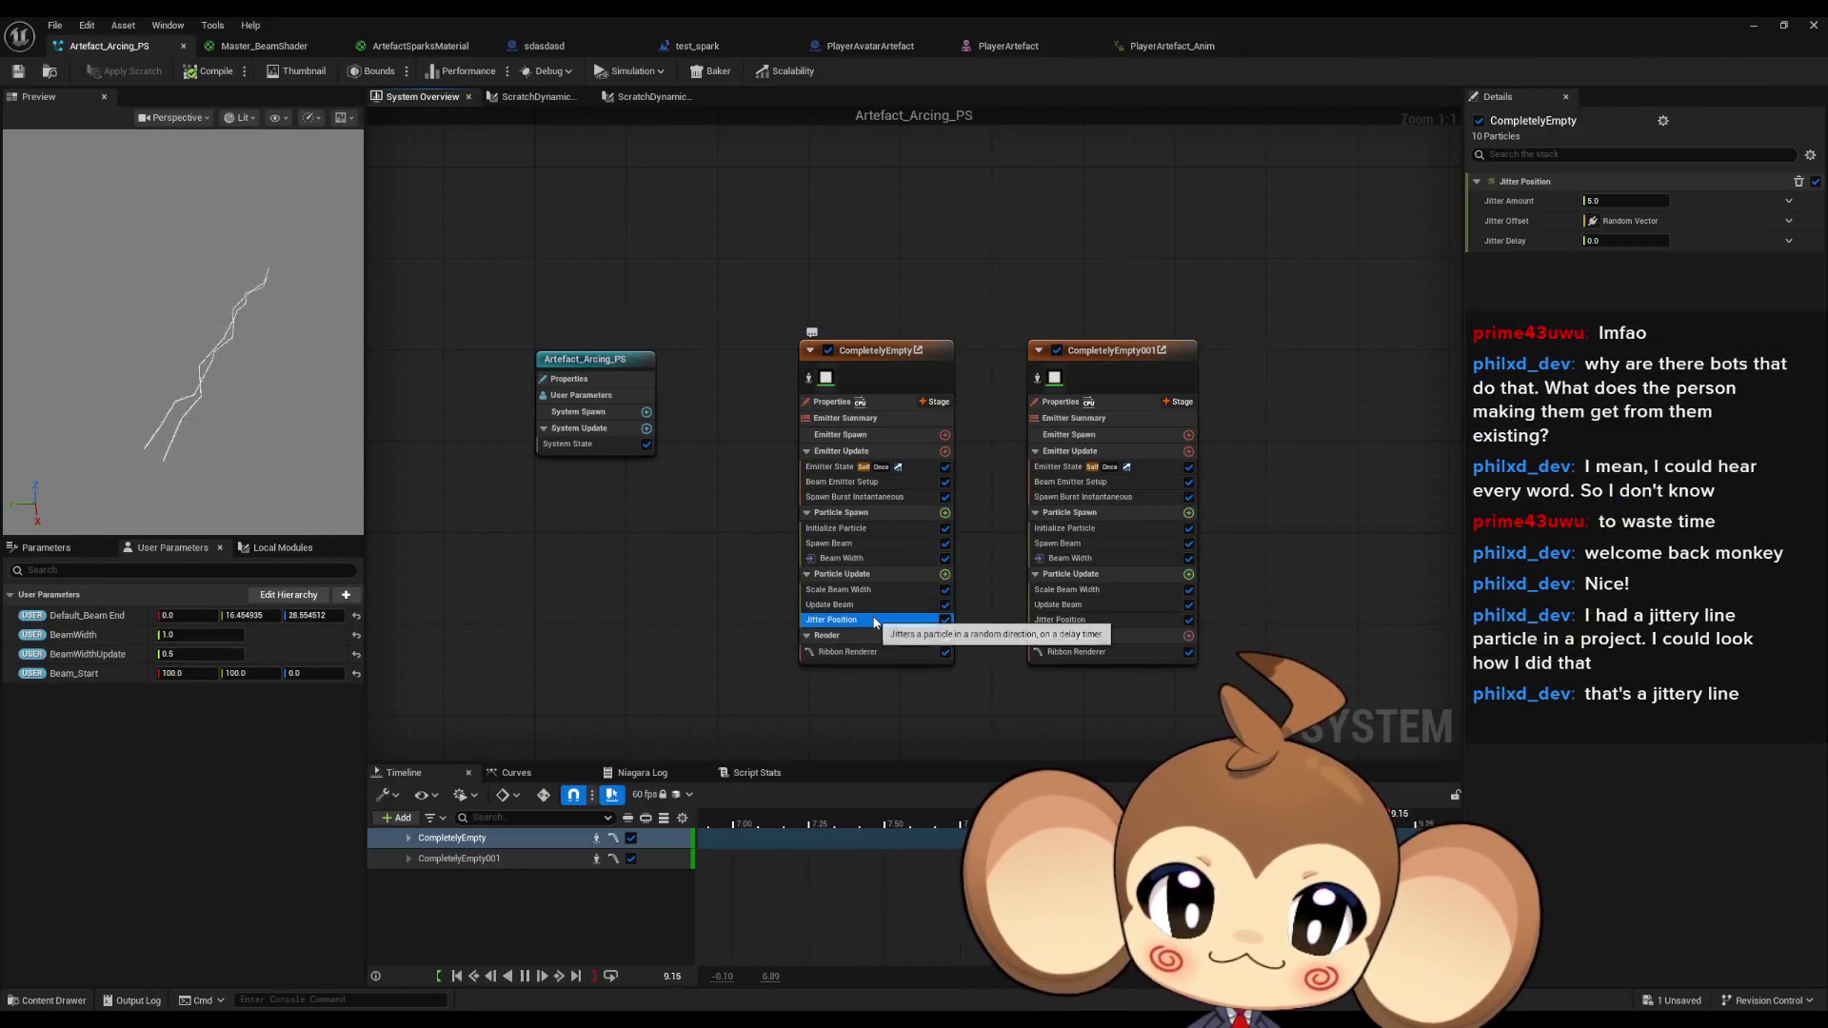
{"action": "left_click", "coordinate": [1608, 240]}
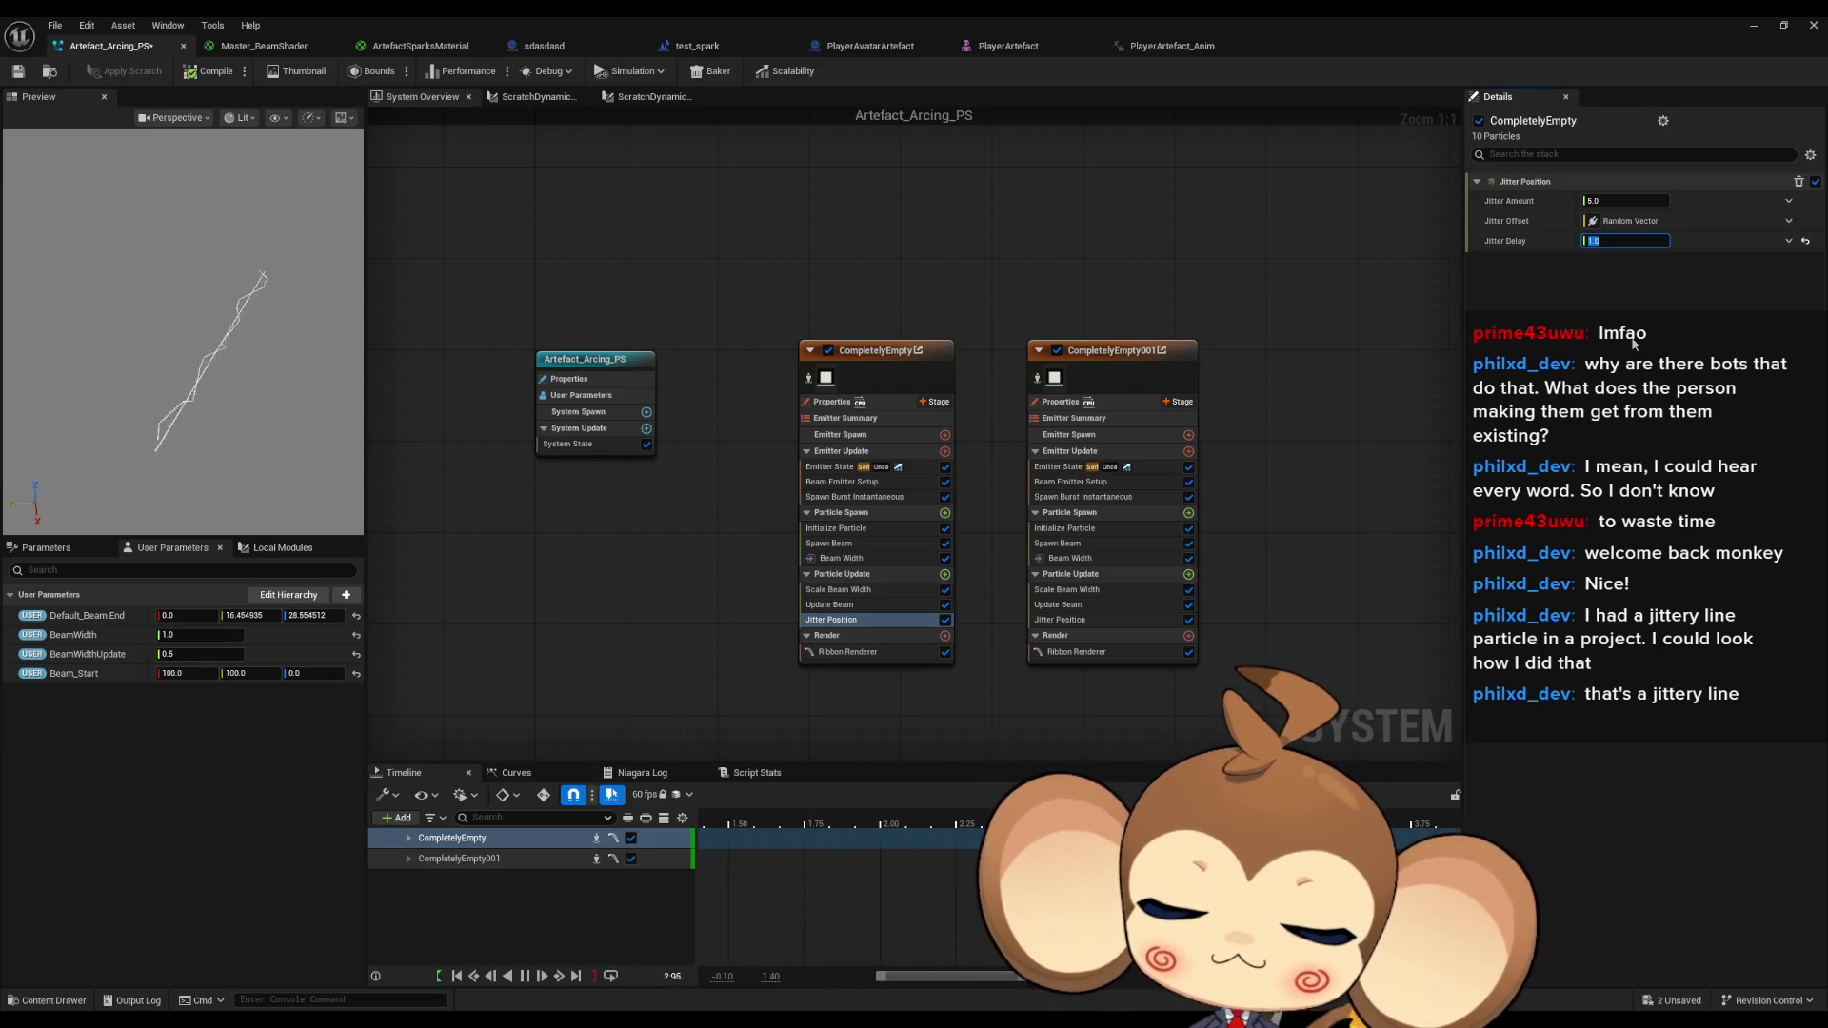
{"action": "type", "text": "0.1"}
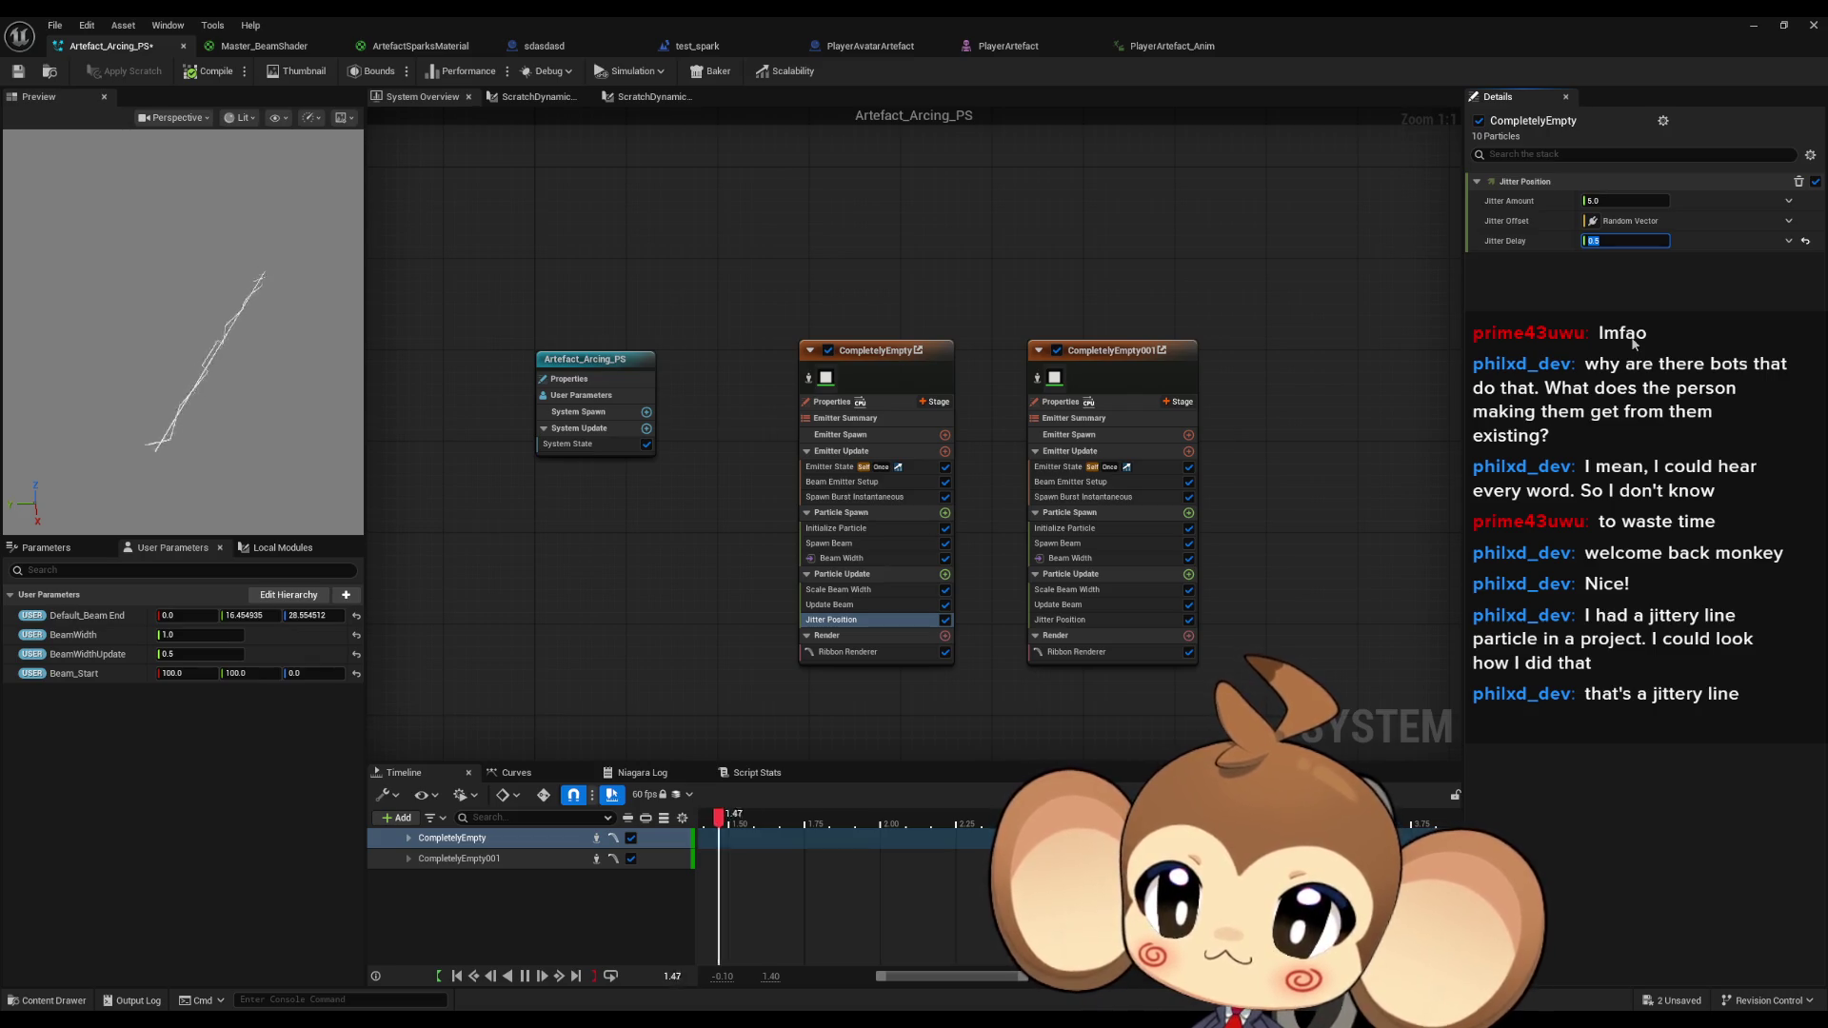
{"action": "key", "text": "Return"}
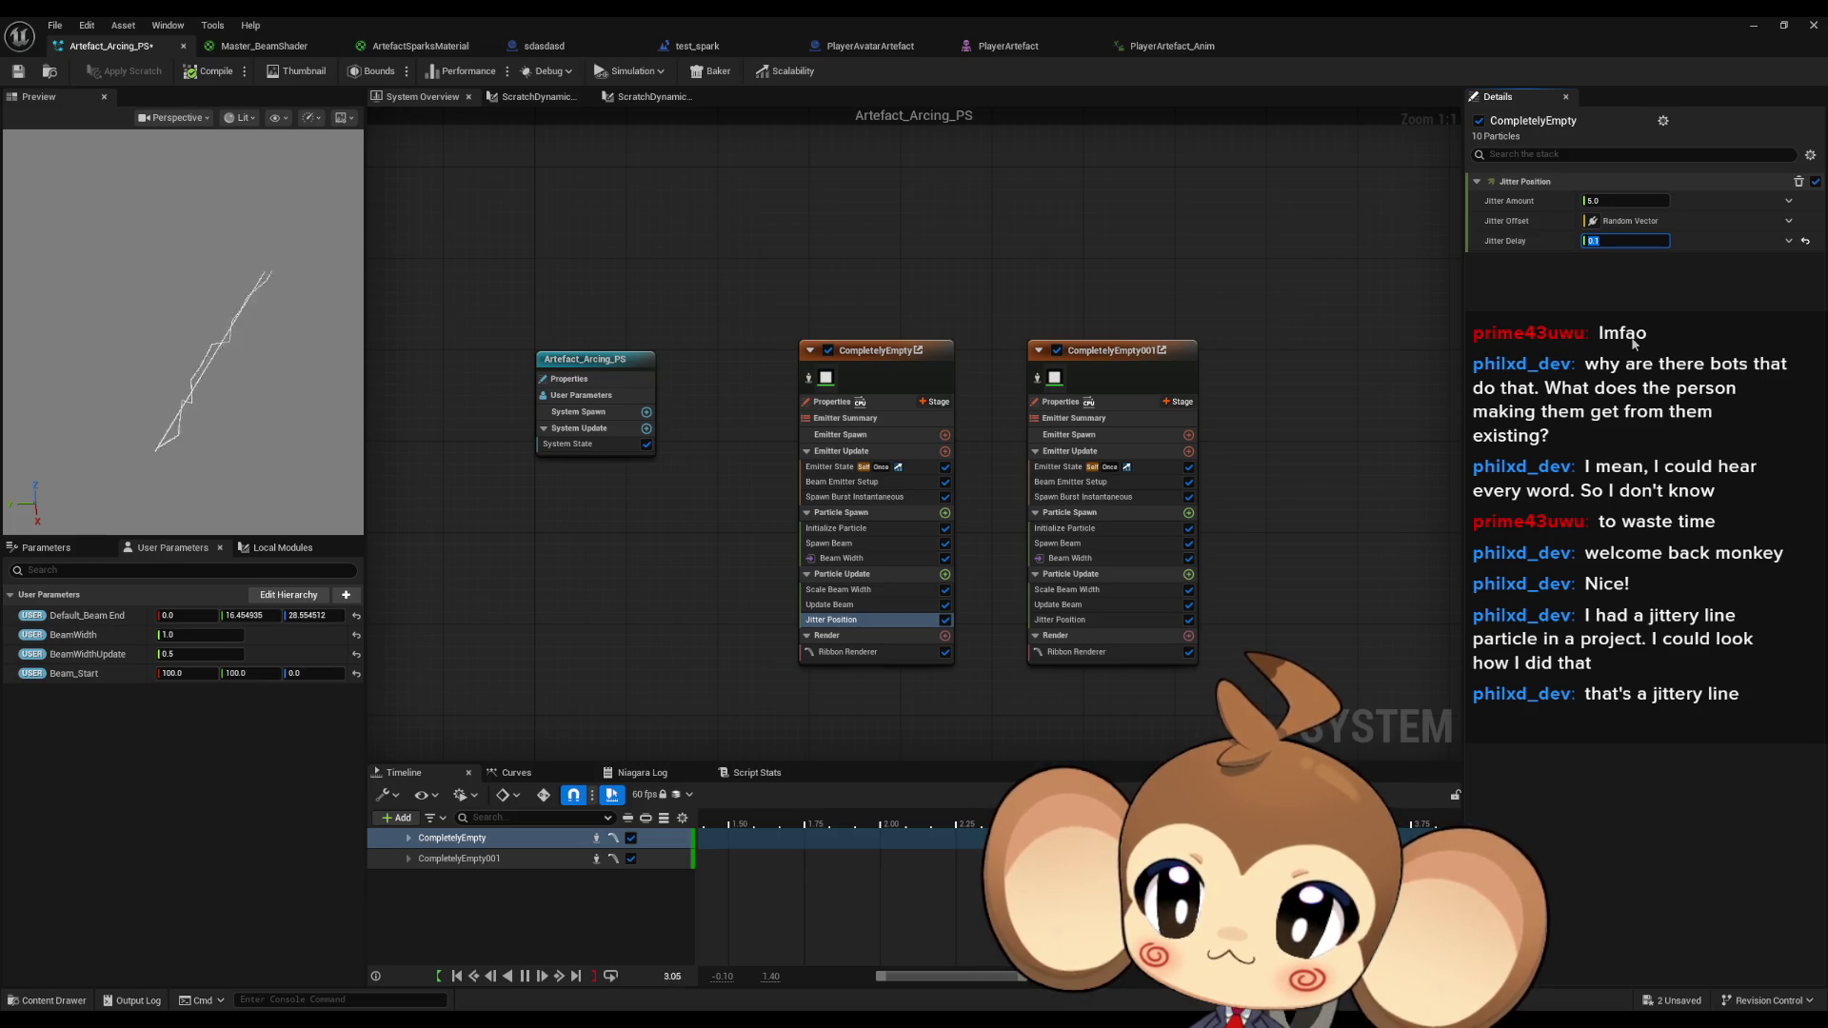
{"action": "type", "text": "0"}
{"action": "key", "text": "Return"}
{"action": "type", "text": "0"}
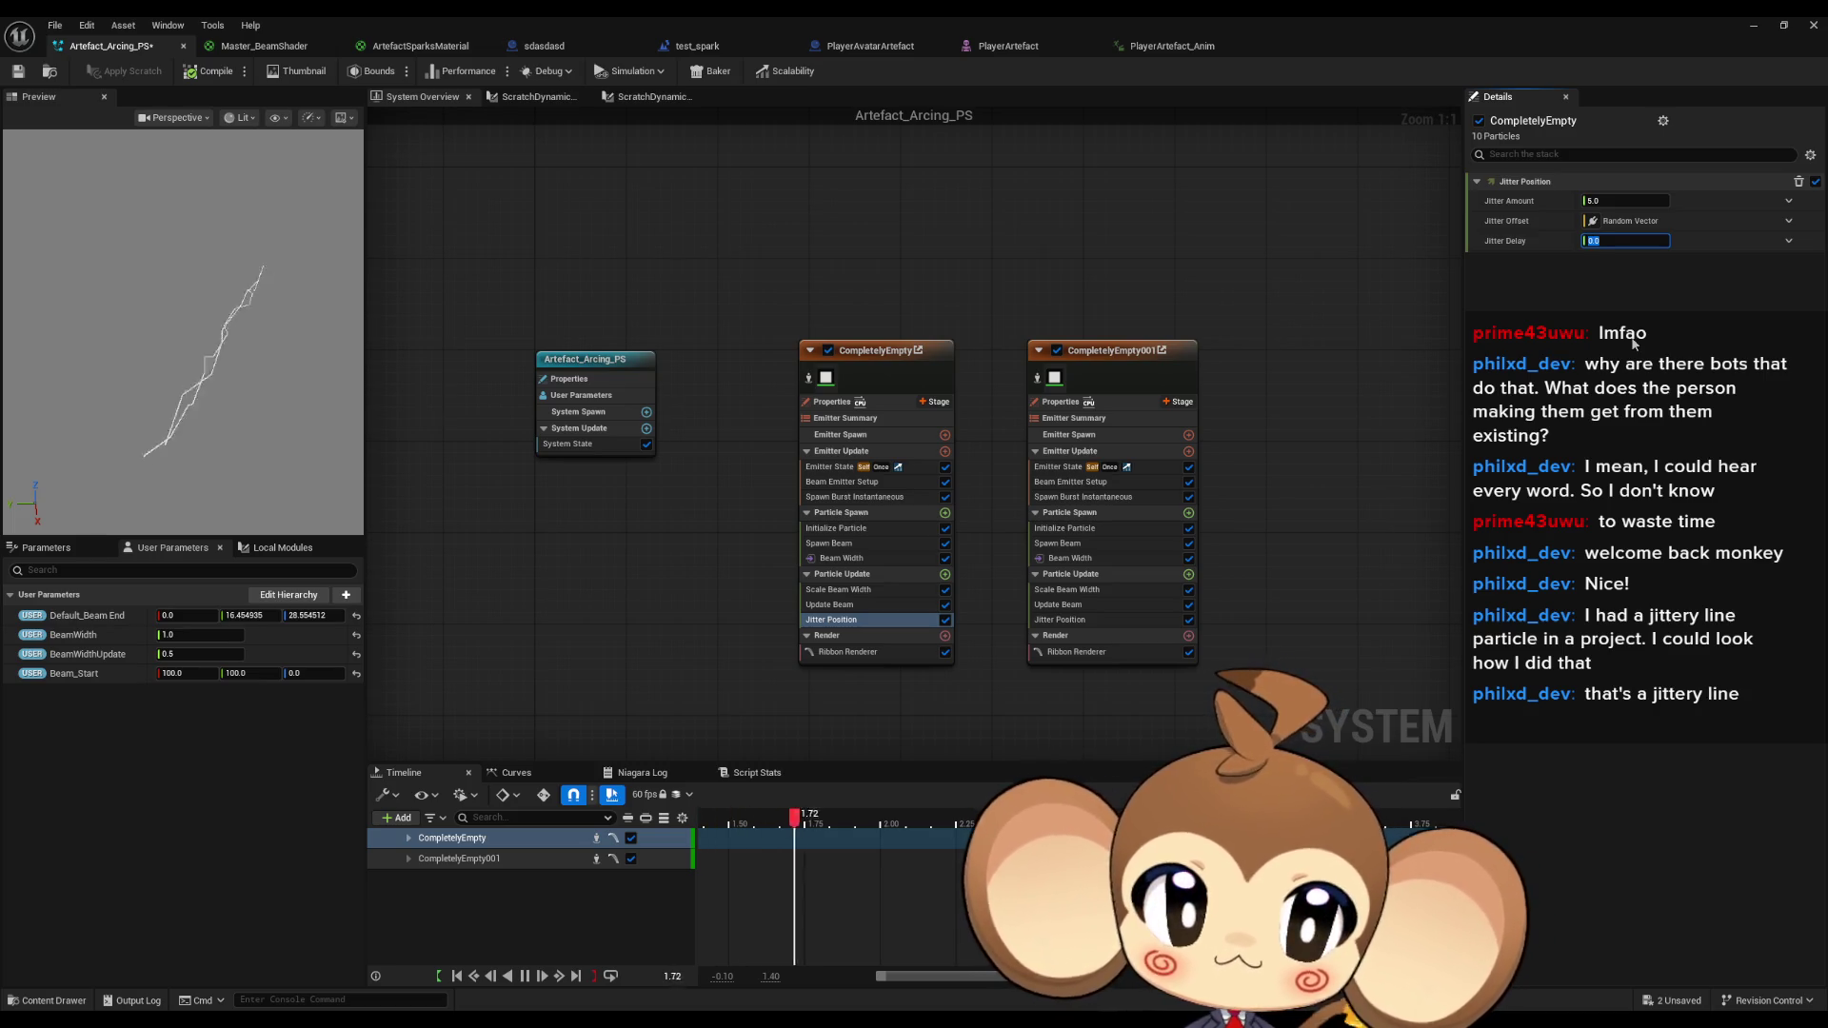
{"action": "type", "text": ".001"}
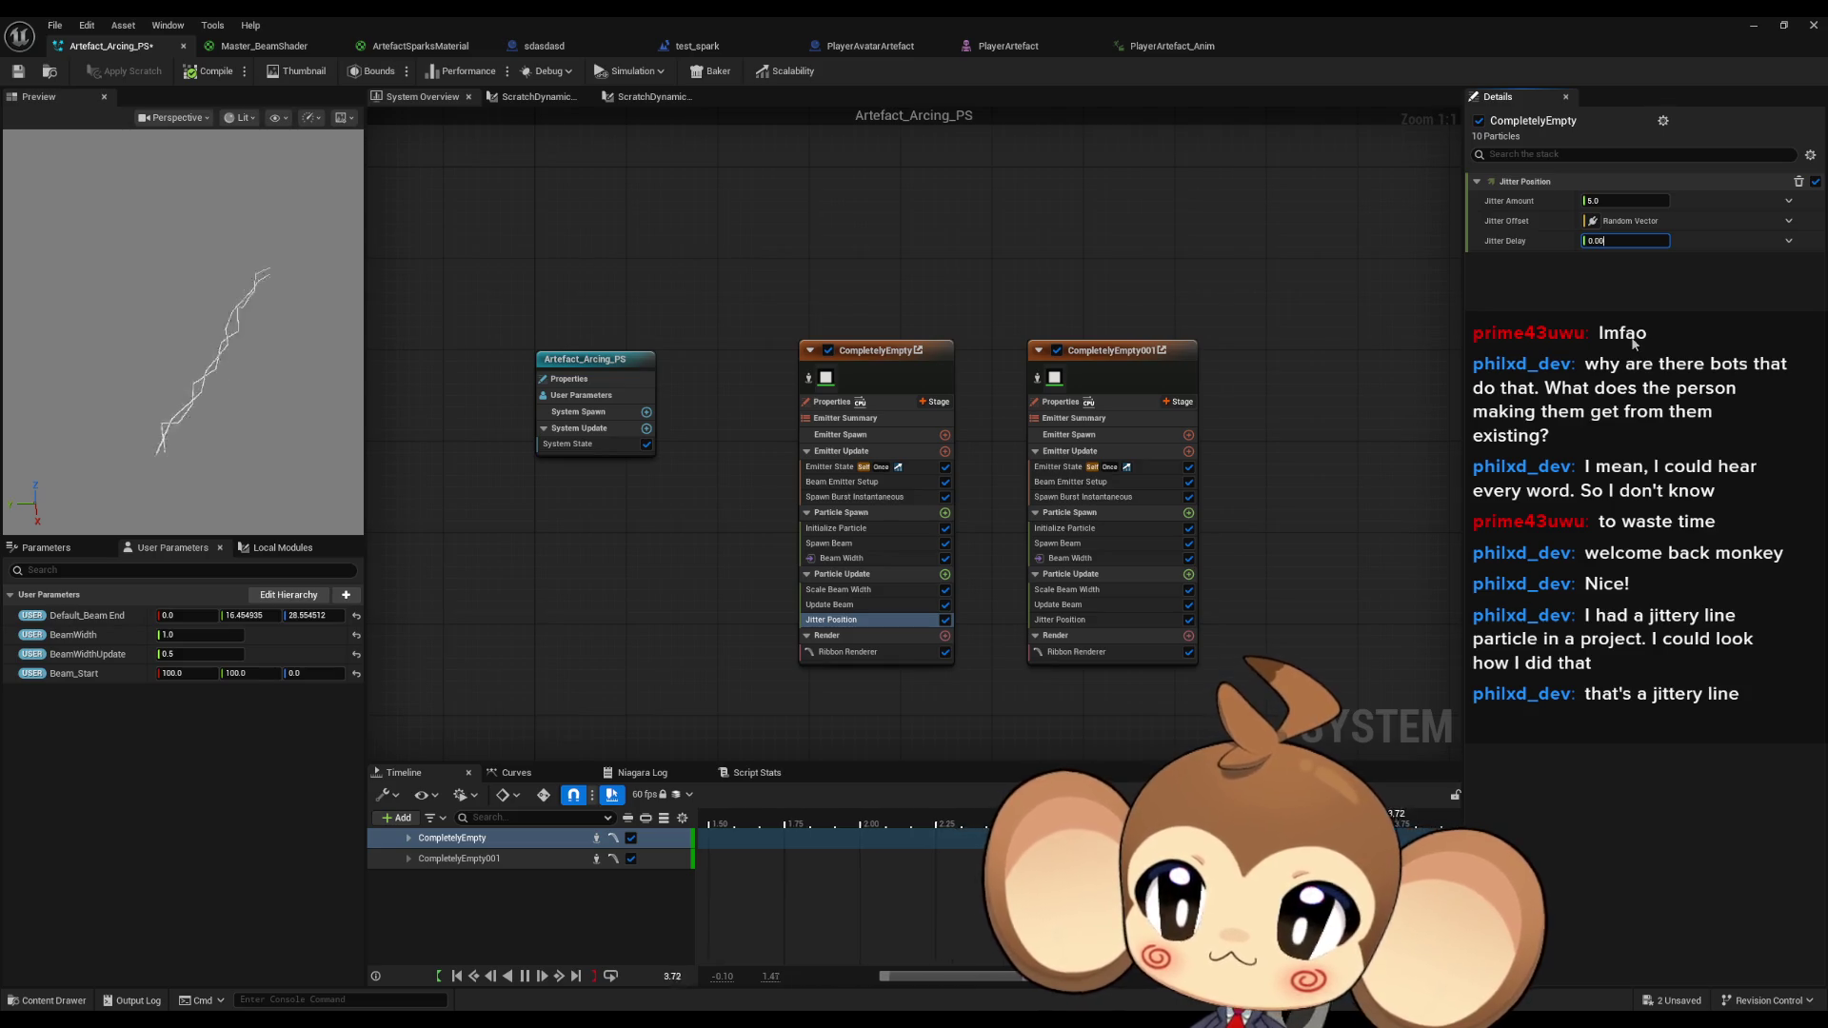
{"action": "key", "text": "Return"}
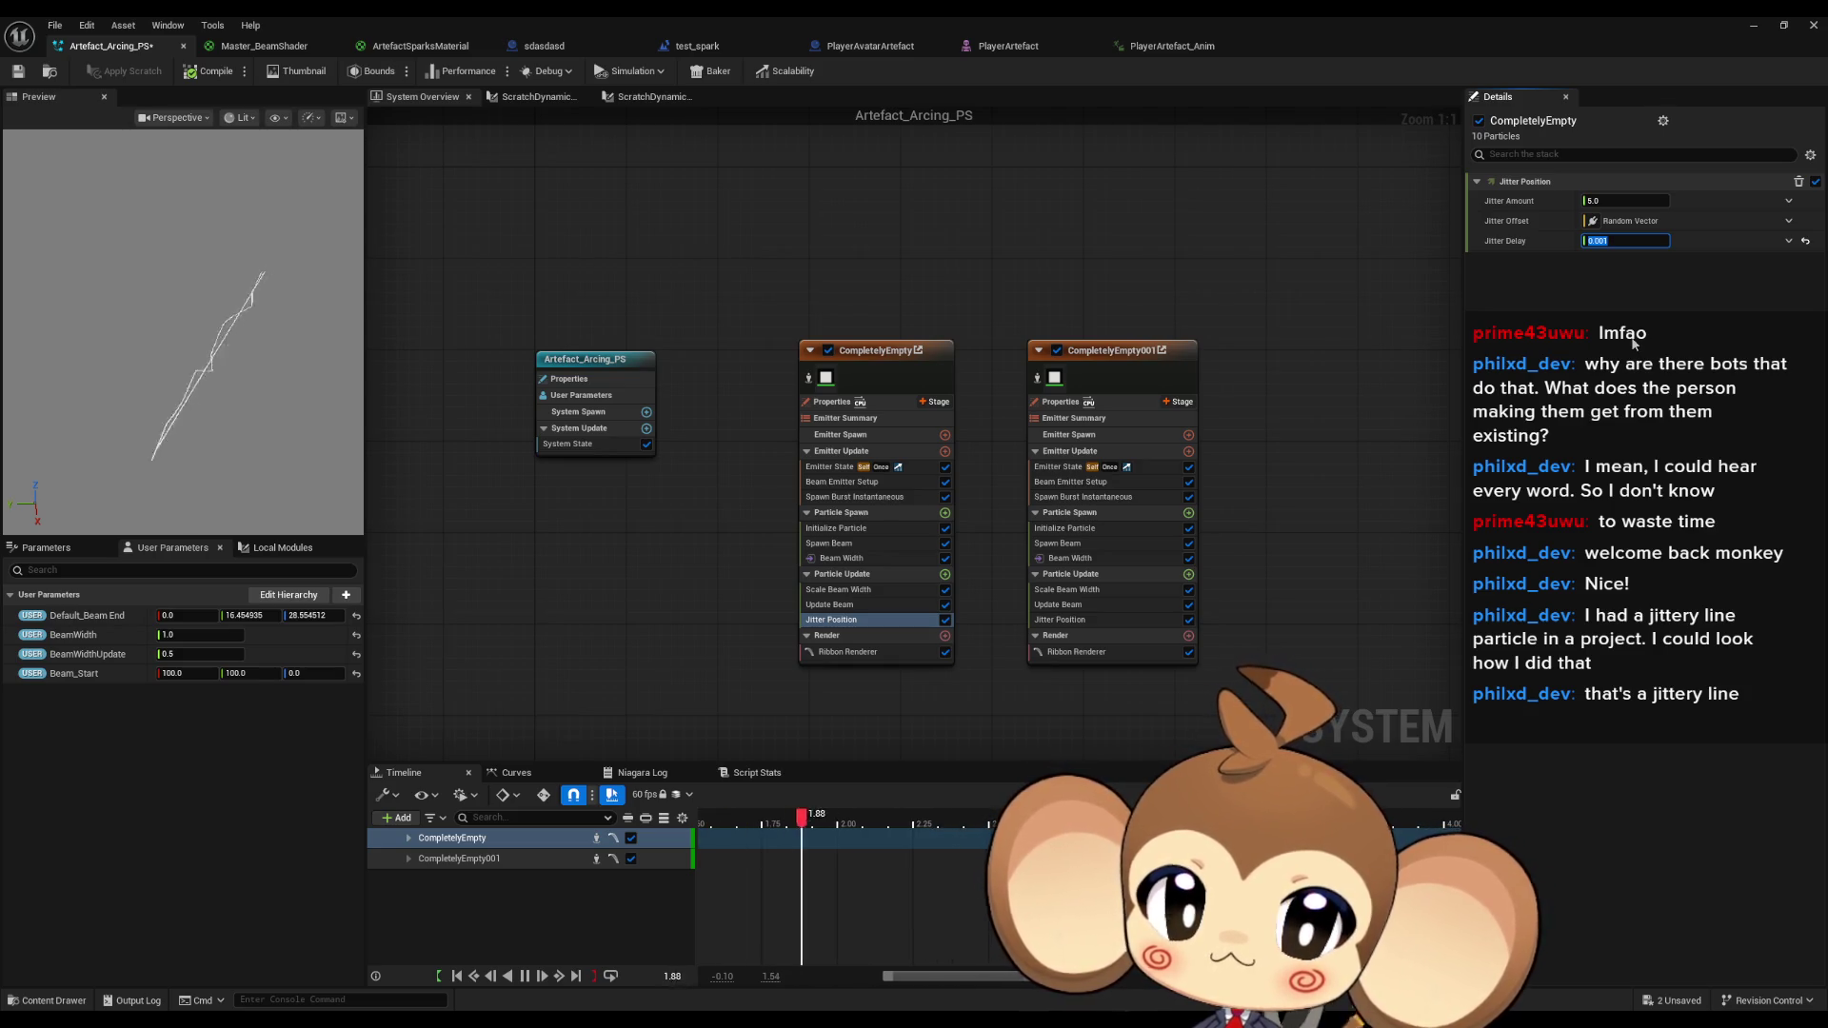
Disable the CompletelyEmpty001 emitter and start re-entering the Jitter Delay value.
{"action": "left_click", "coordinate": [1057, 350]}
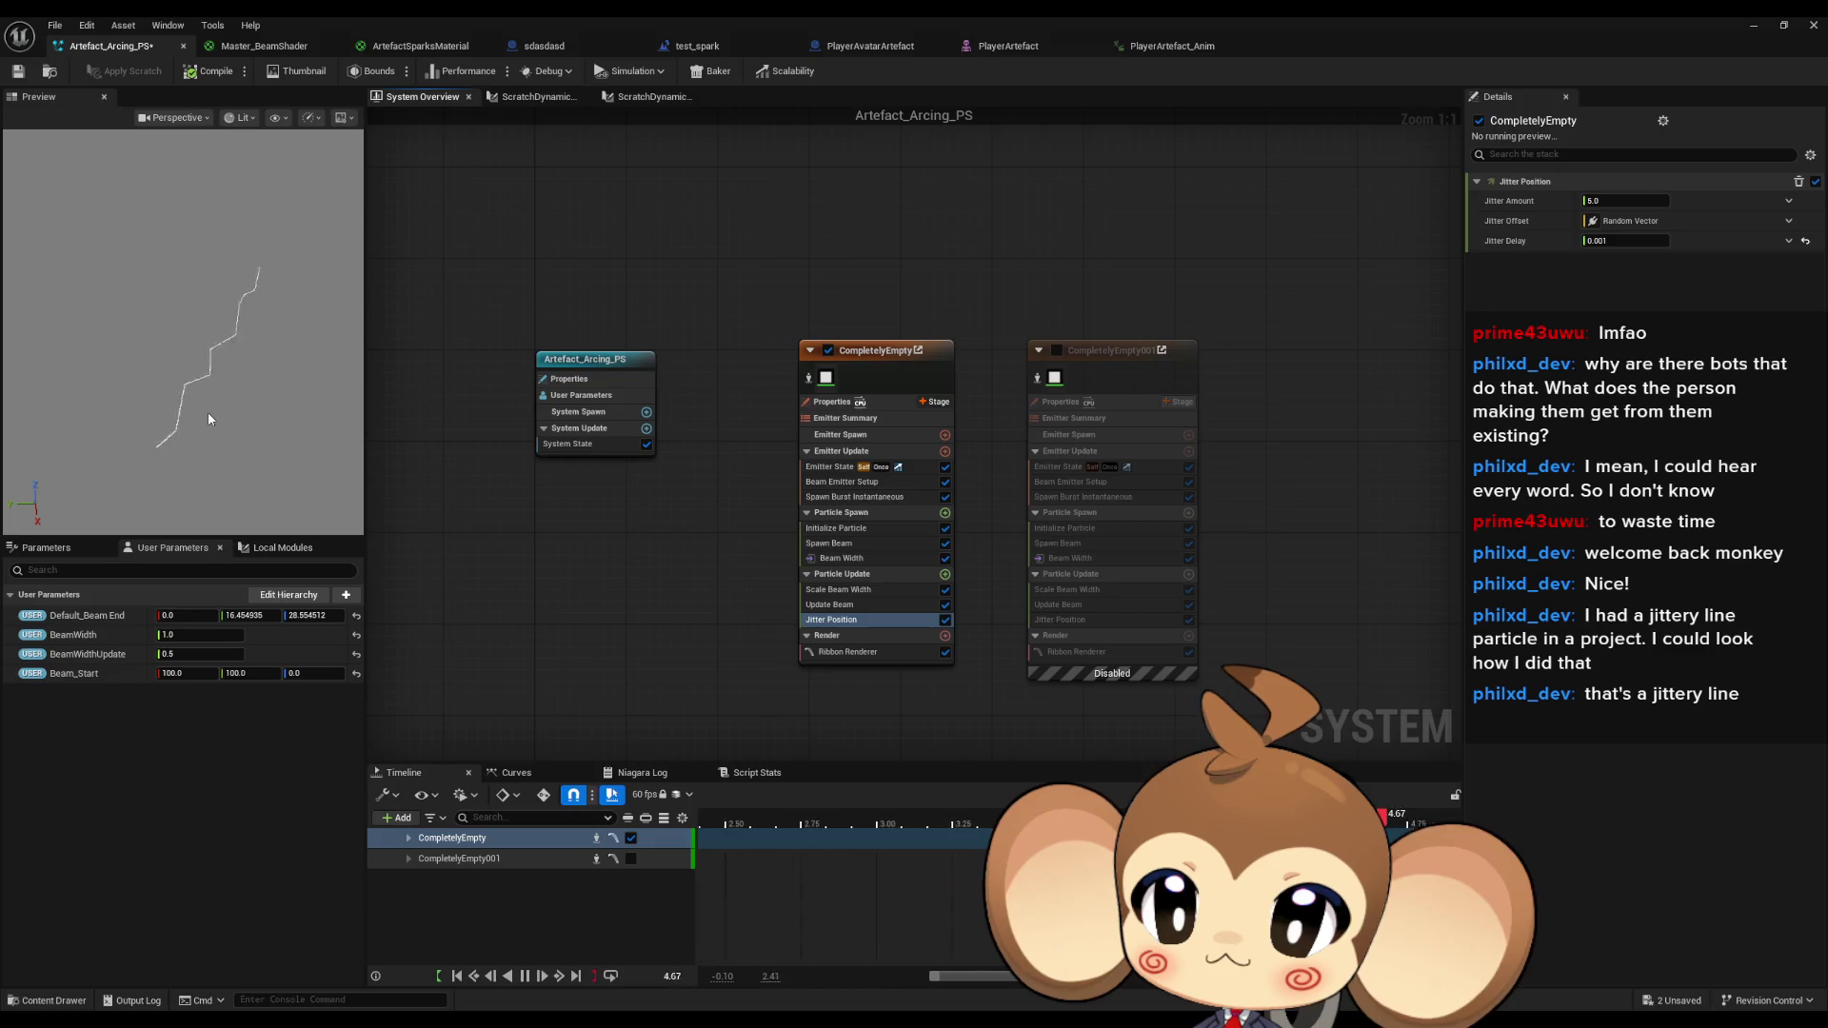
{"action": "left_click", "coordinate": [1647, 240]}
{"action": "type", "text": "0."}
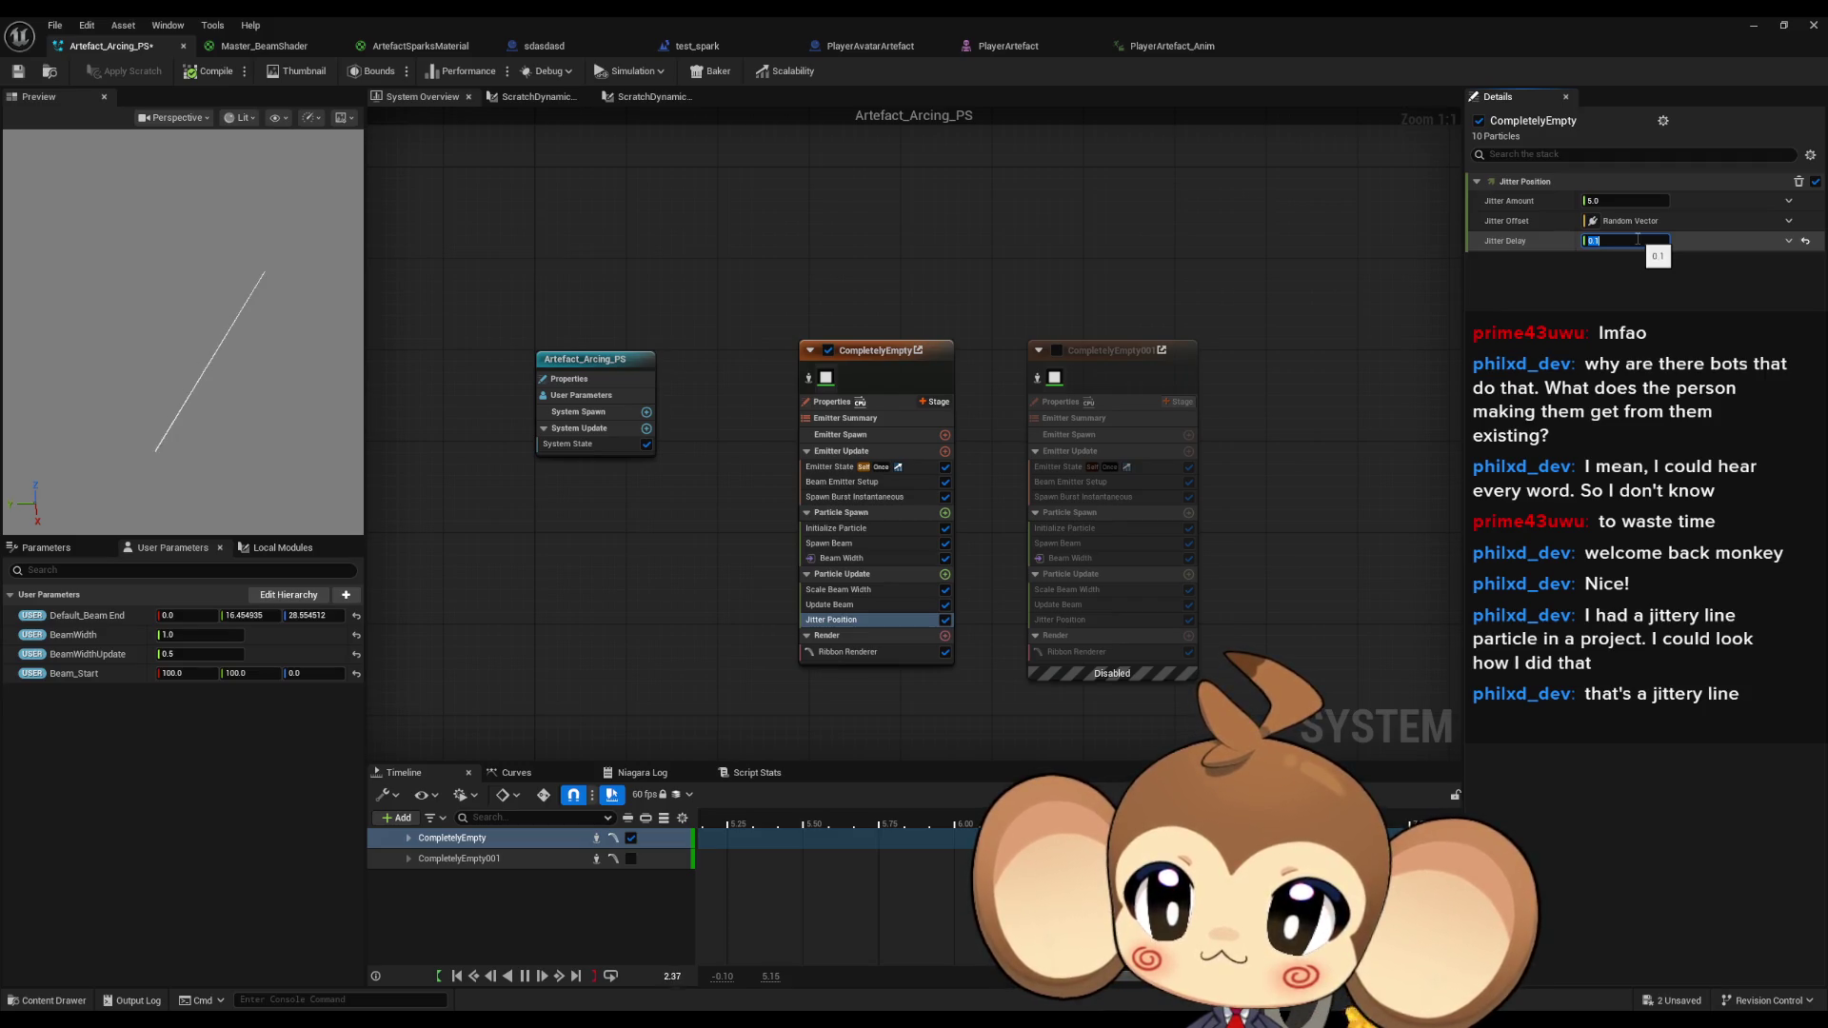
Change CompletelyEmpty's Jitter Delay from 0.1 to 1.0.
{"action": "left_click", "coordinate": [231, 468]}
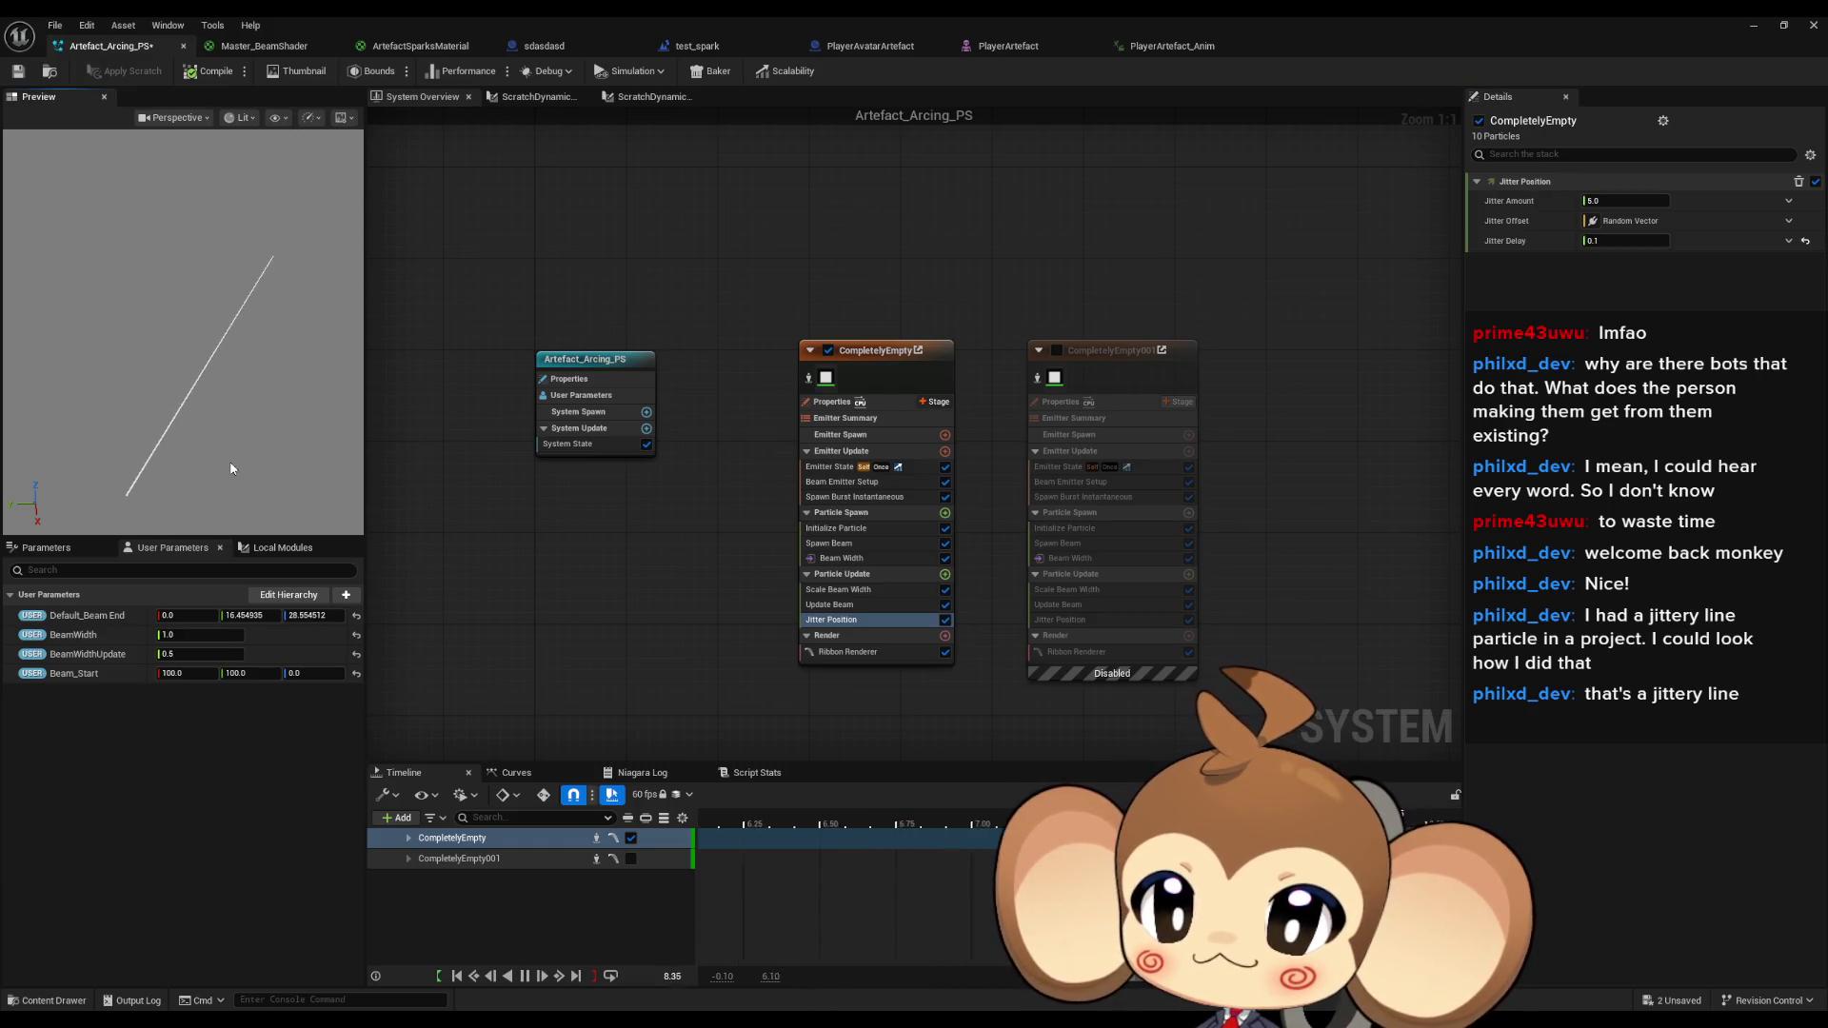
{"action": "left_click", "coordinate": [1625, 241]}
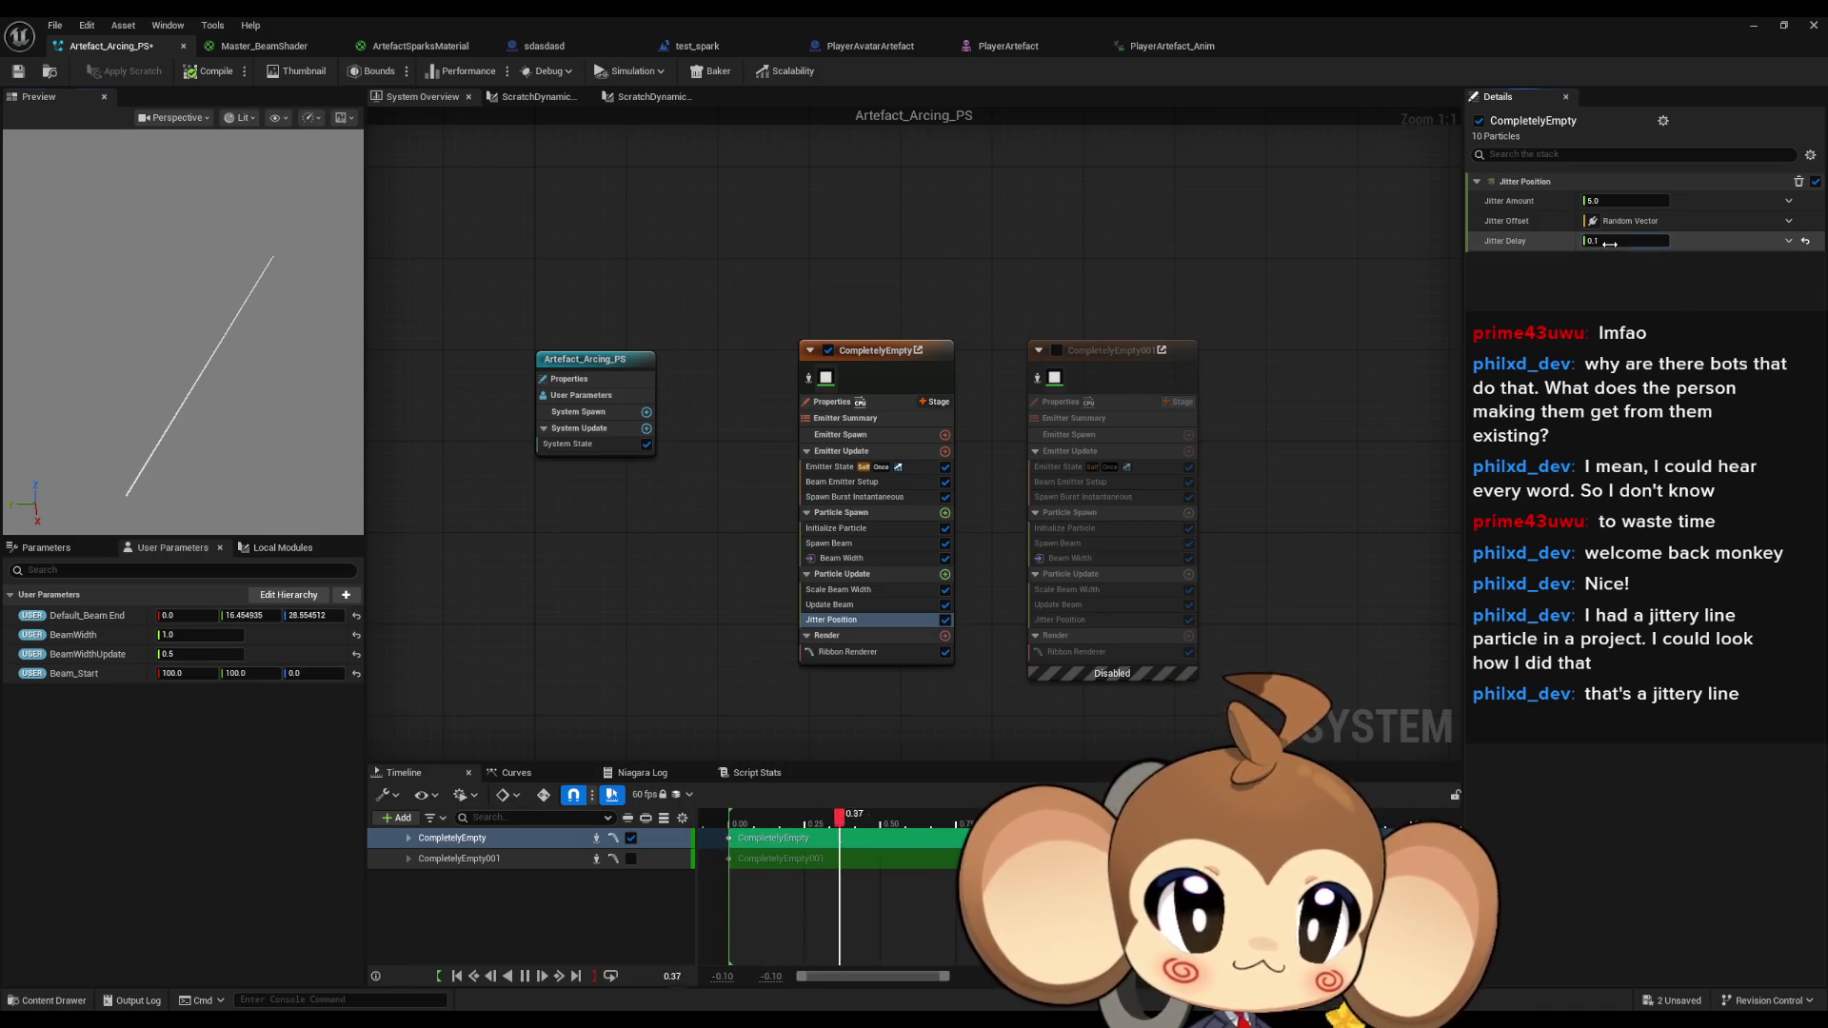
{"action": "type", "text": "1"}
{"action": "key", "text": "Return"}
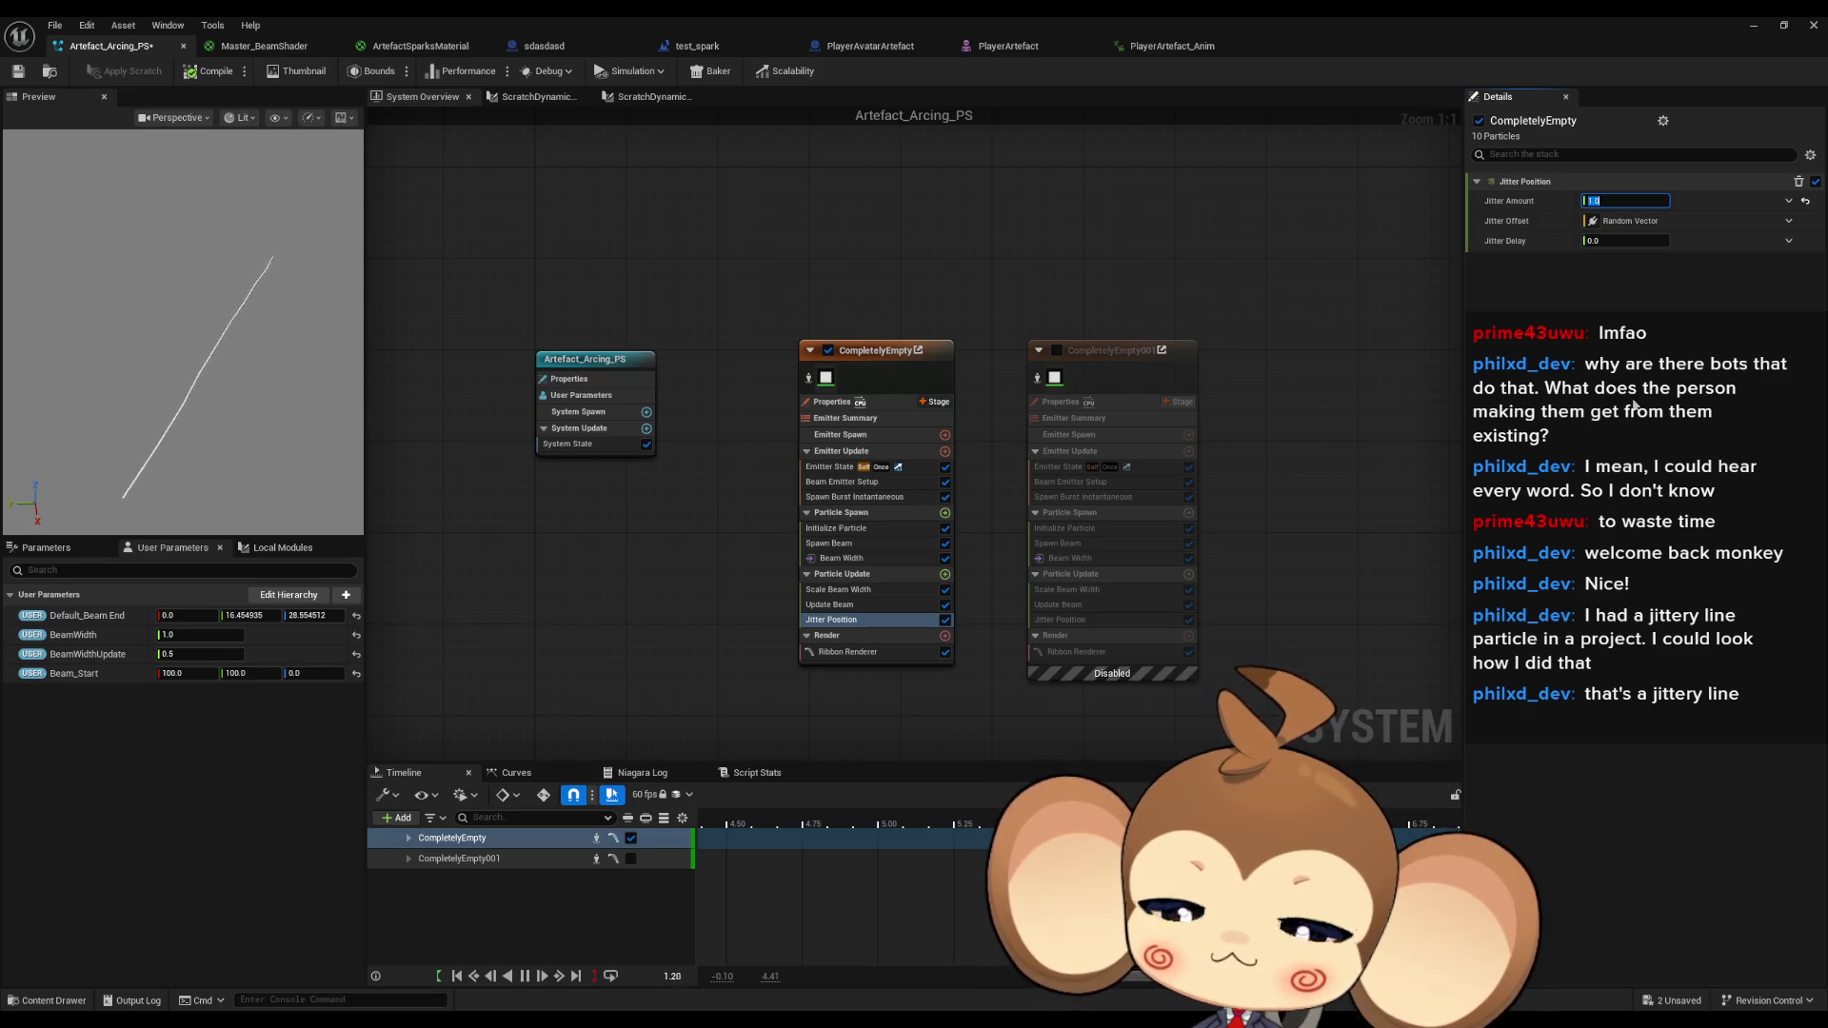
Try a Jitter Amount of 10, settle on 2.0, and re-enable the CompletelyEmpty001 emitter.
{"action": "type", "text": "10"}
{"action": "key", "text": "Return"}
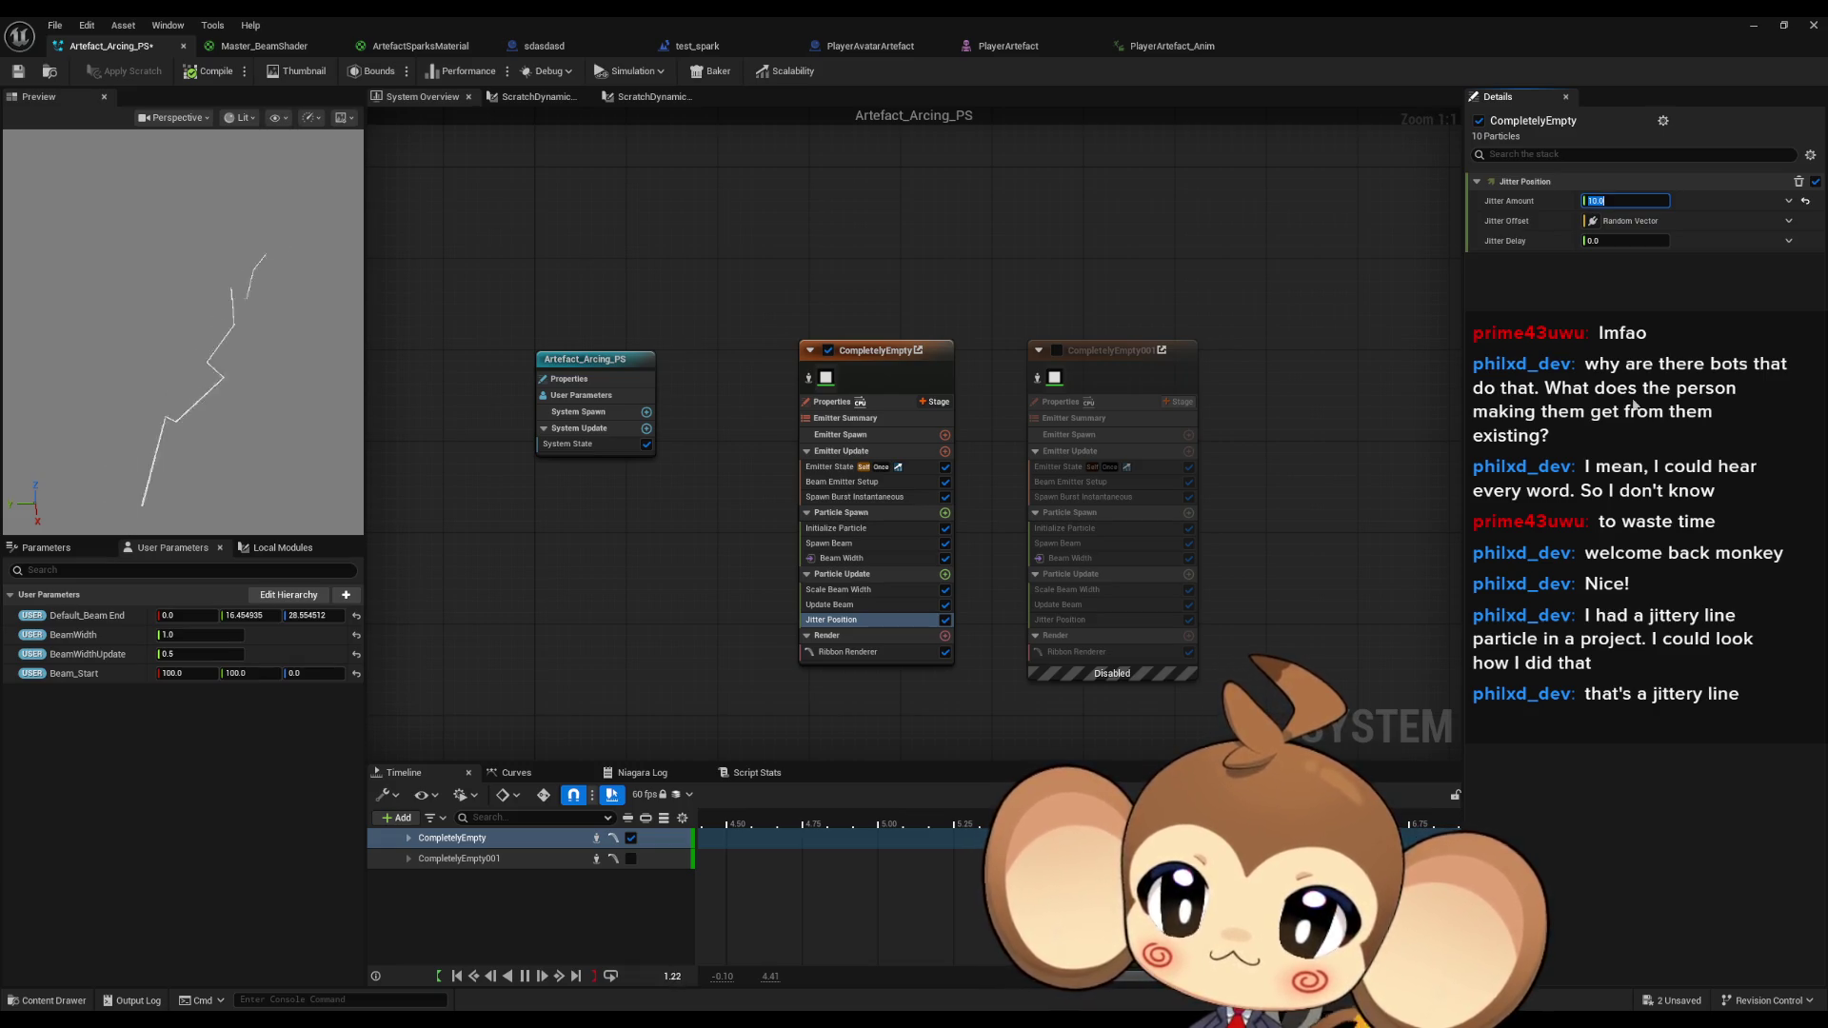
{"action": "type", "text": "2"}
{"action": "key", "text": "Return"}
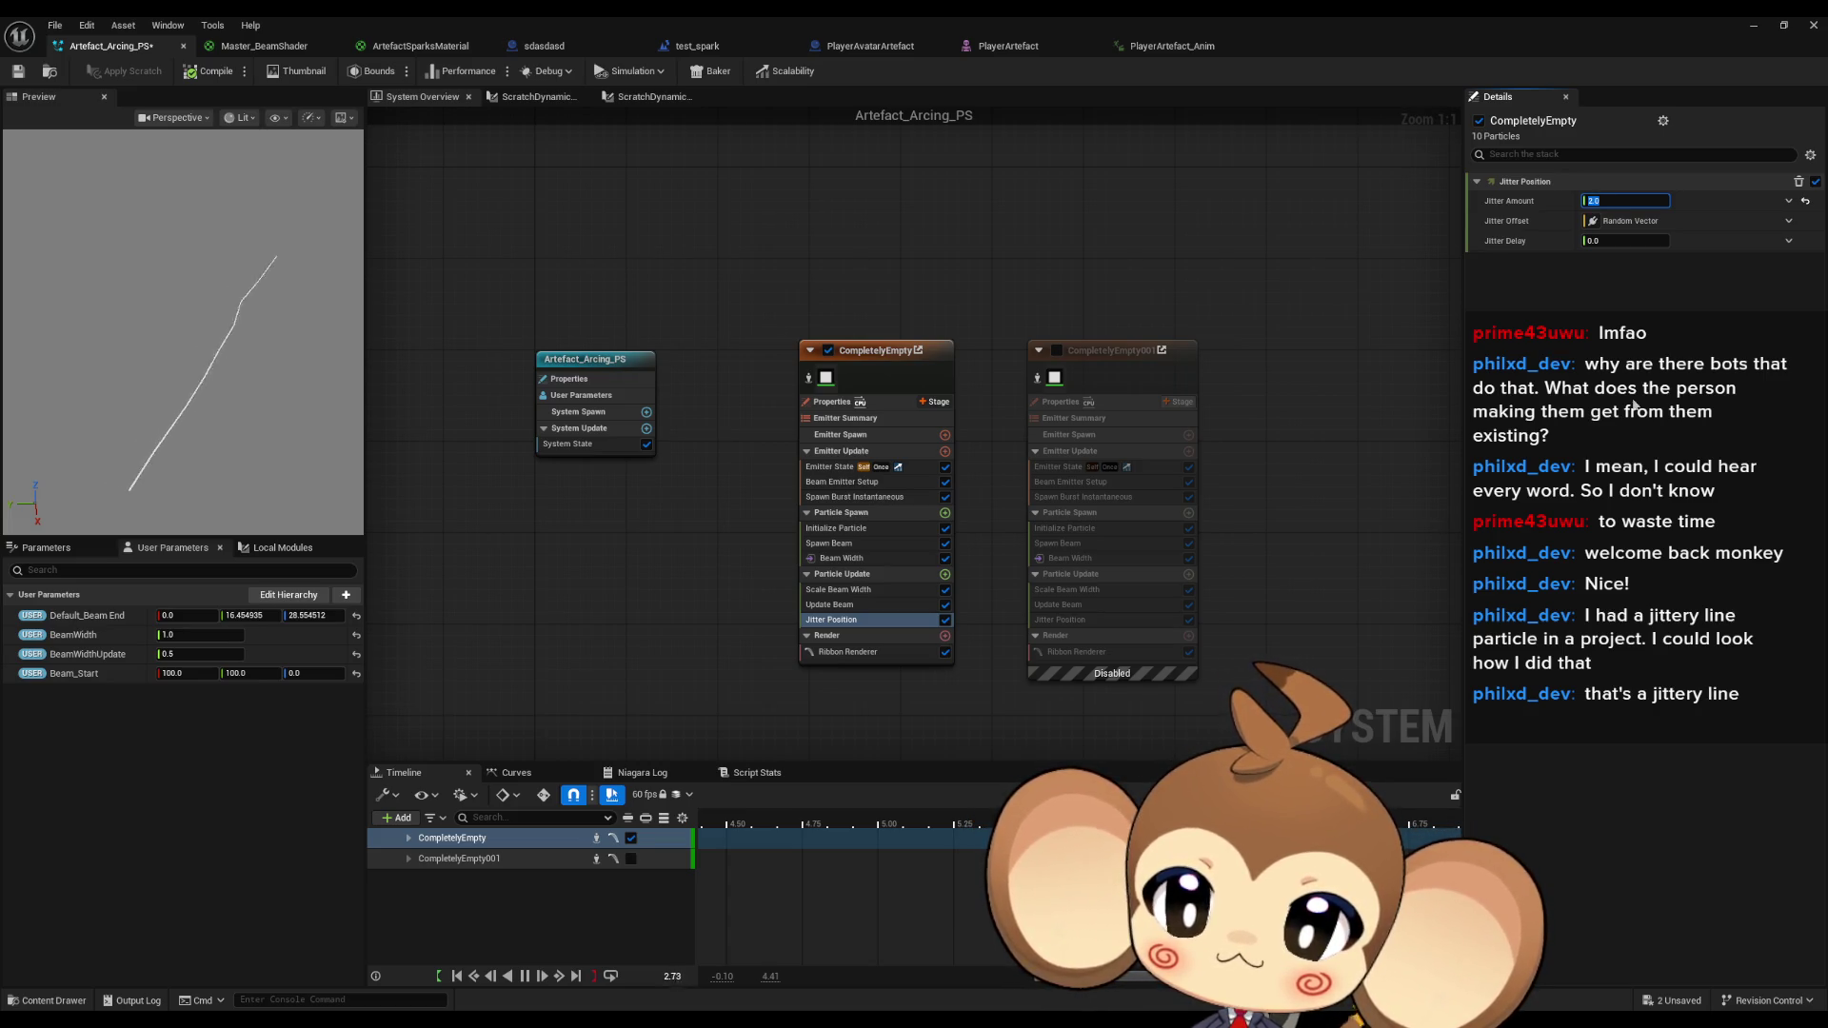
{"action": "left_click", "coordinate": [1057, 350]}
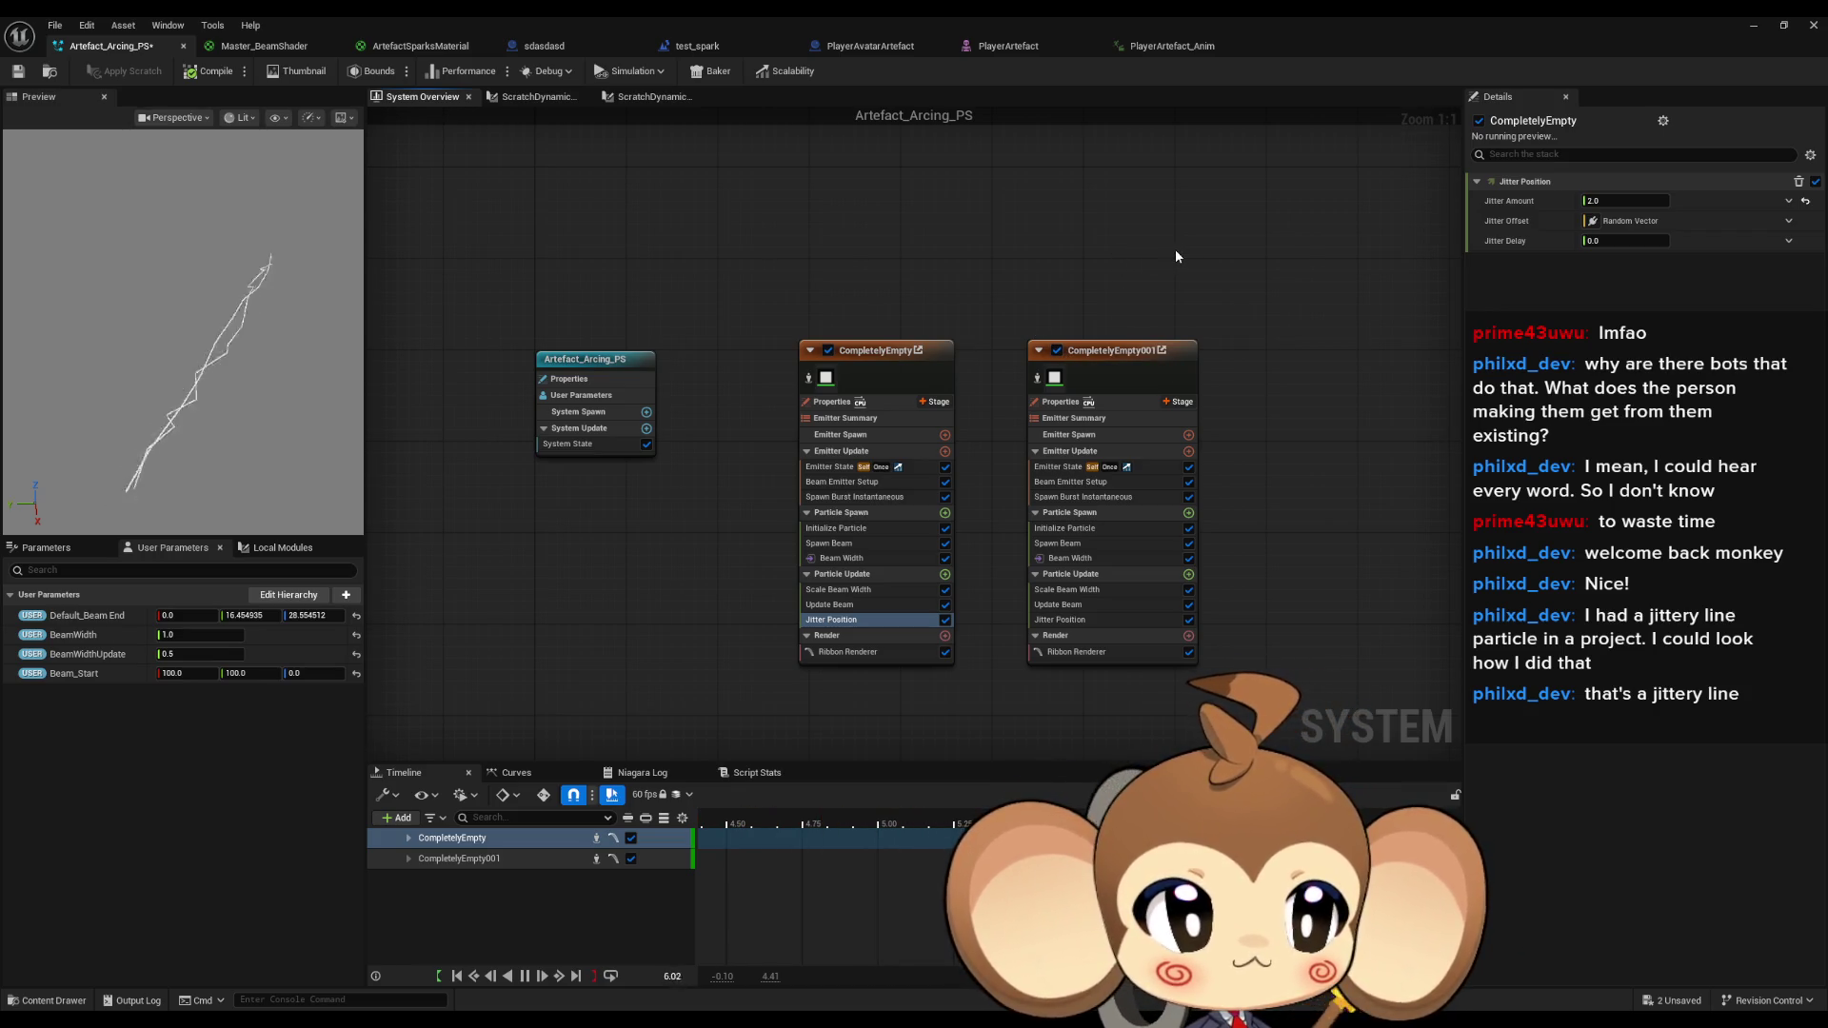
{"action": "key", "text": "alt+Tab"}
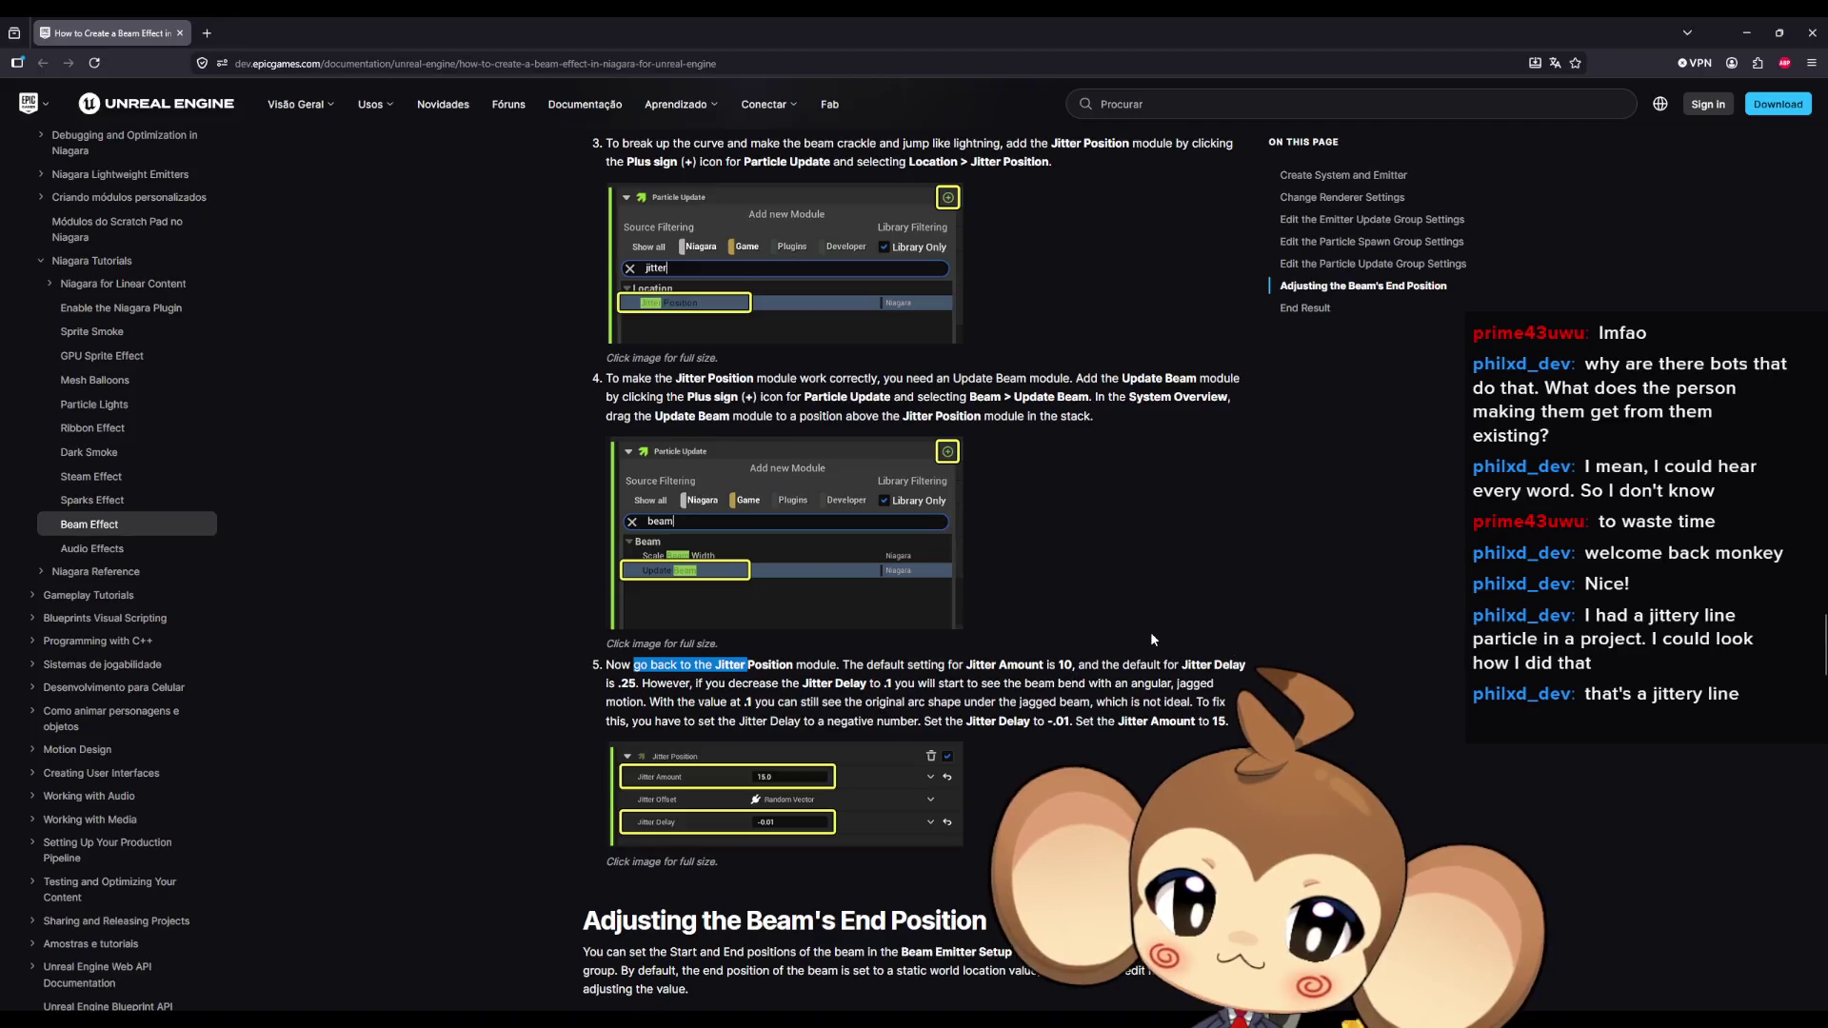
{"action": "scroll", "coordinate": [1151, 636], "scroll_direction": "down", "scroll_amount": 1}
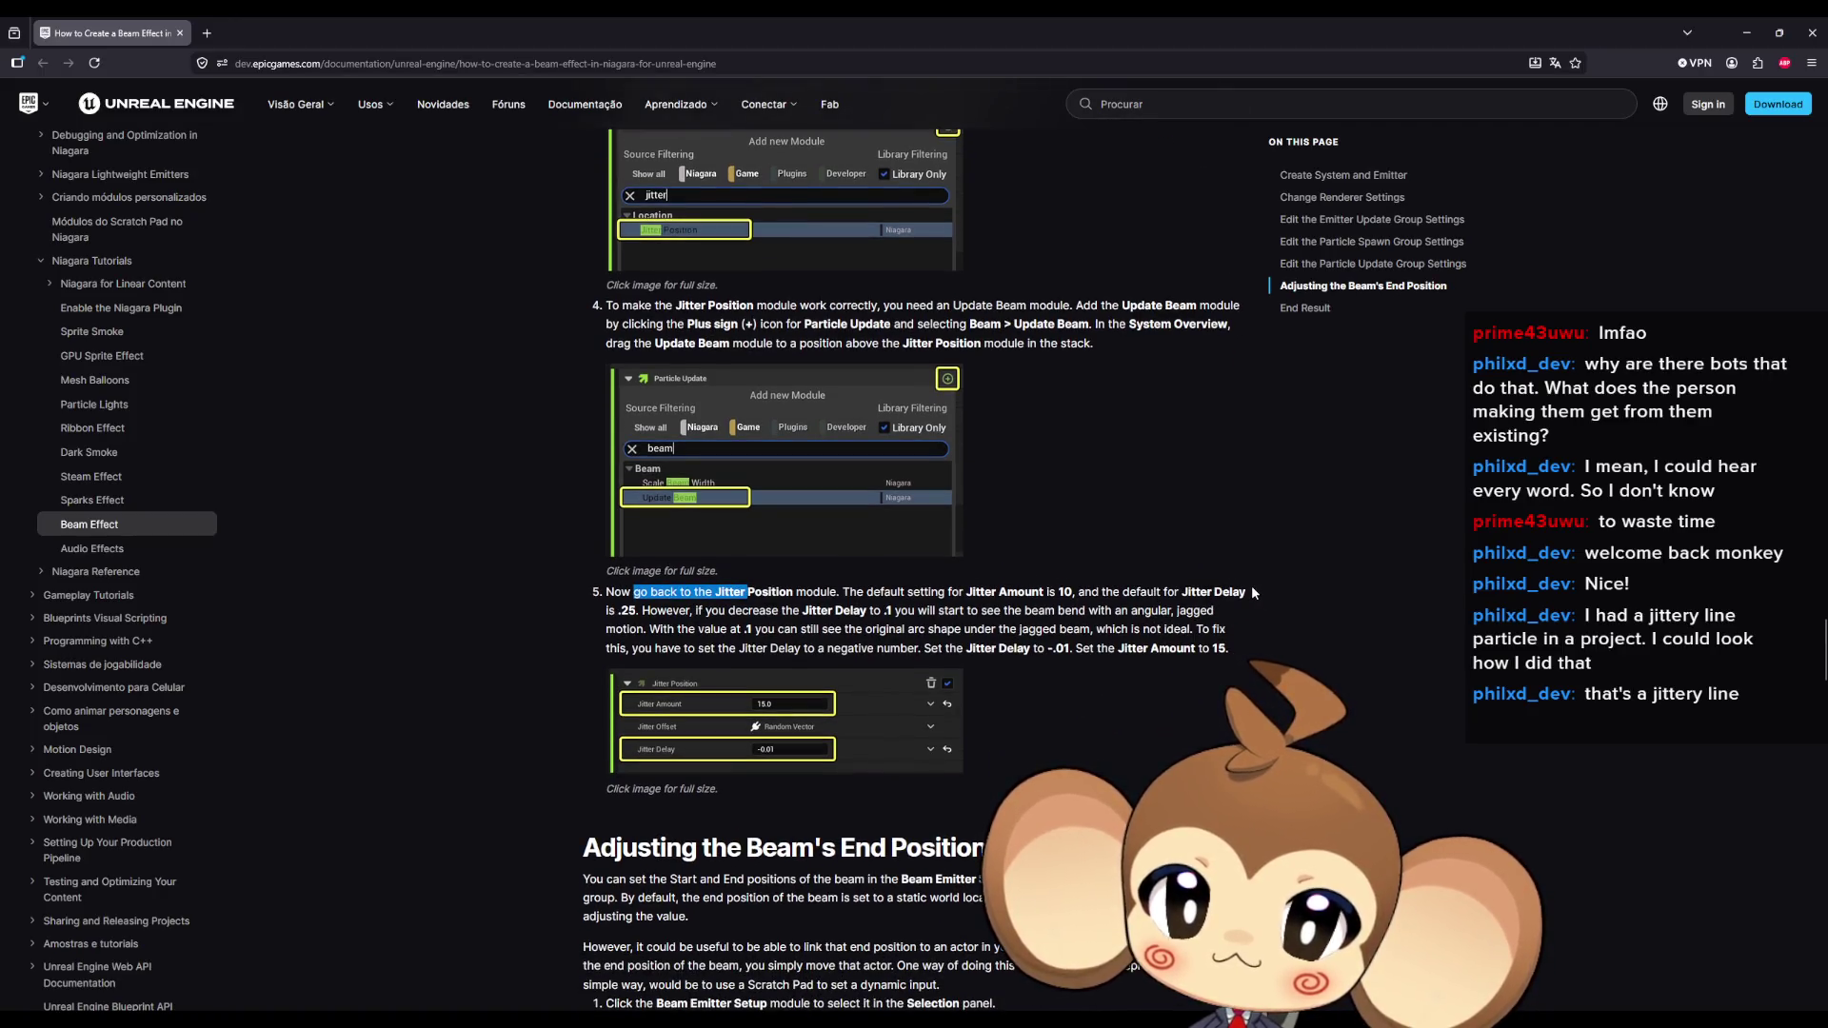
{"action": "scroll", "coordinate": [1253, 591], "scroll_direction": "down", "scroll_amount": 5}
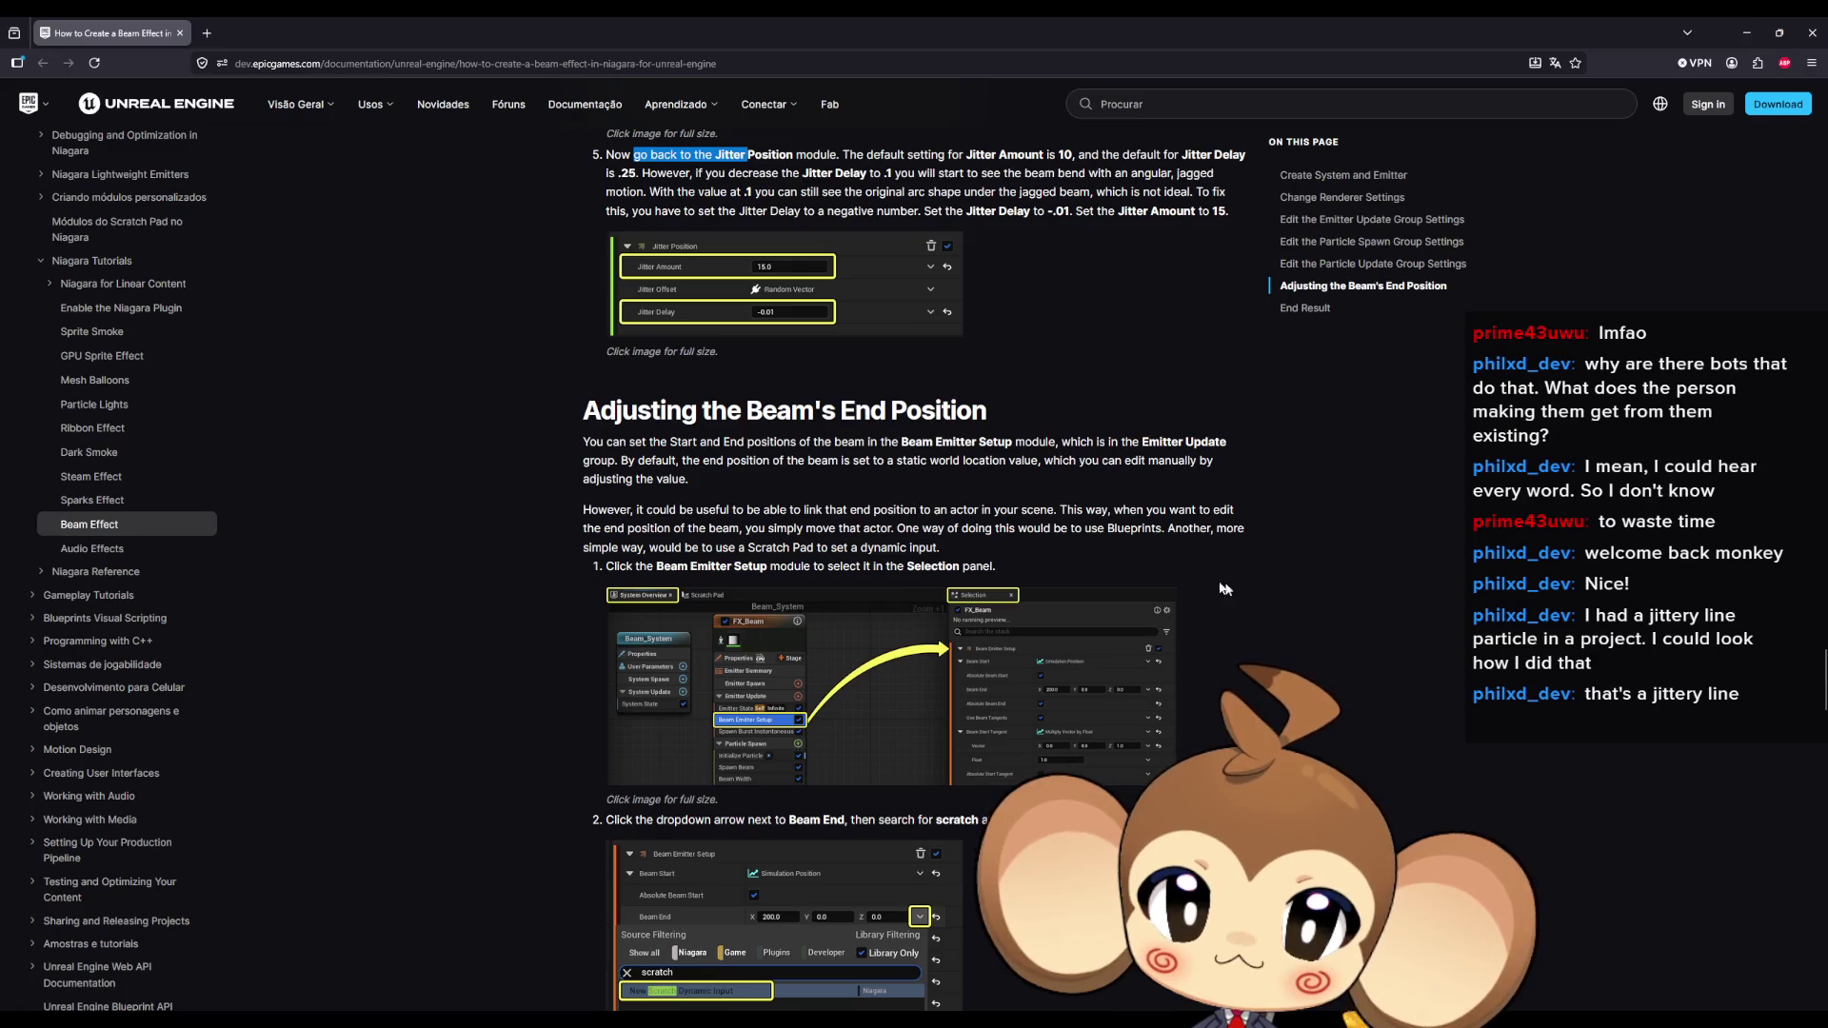
{"action": "left_click_drag", "start_coordinate": [951, 411], "coordinate": [621, 410]}
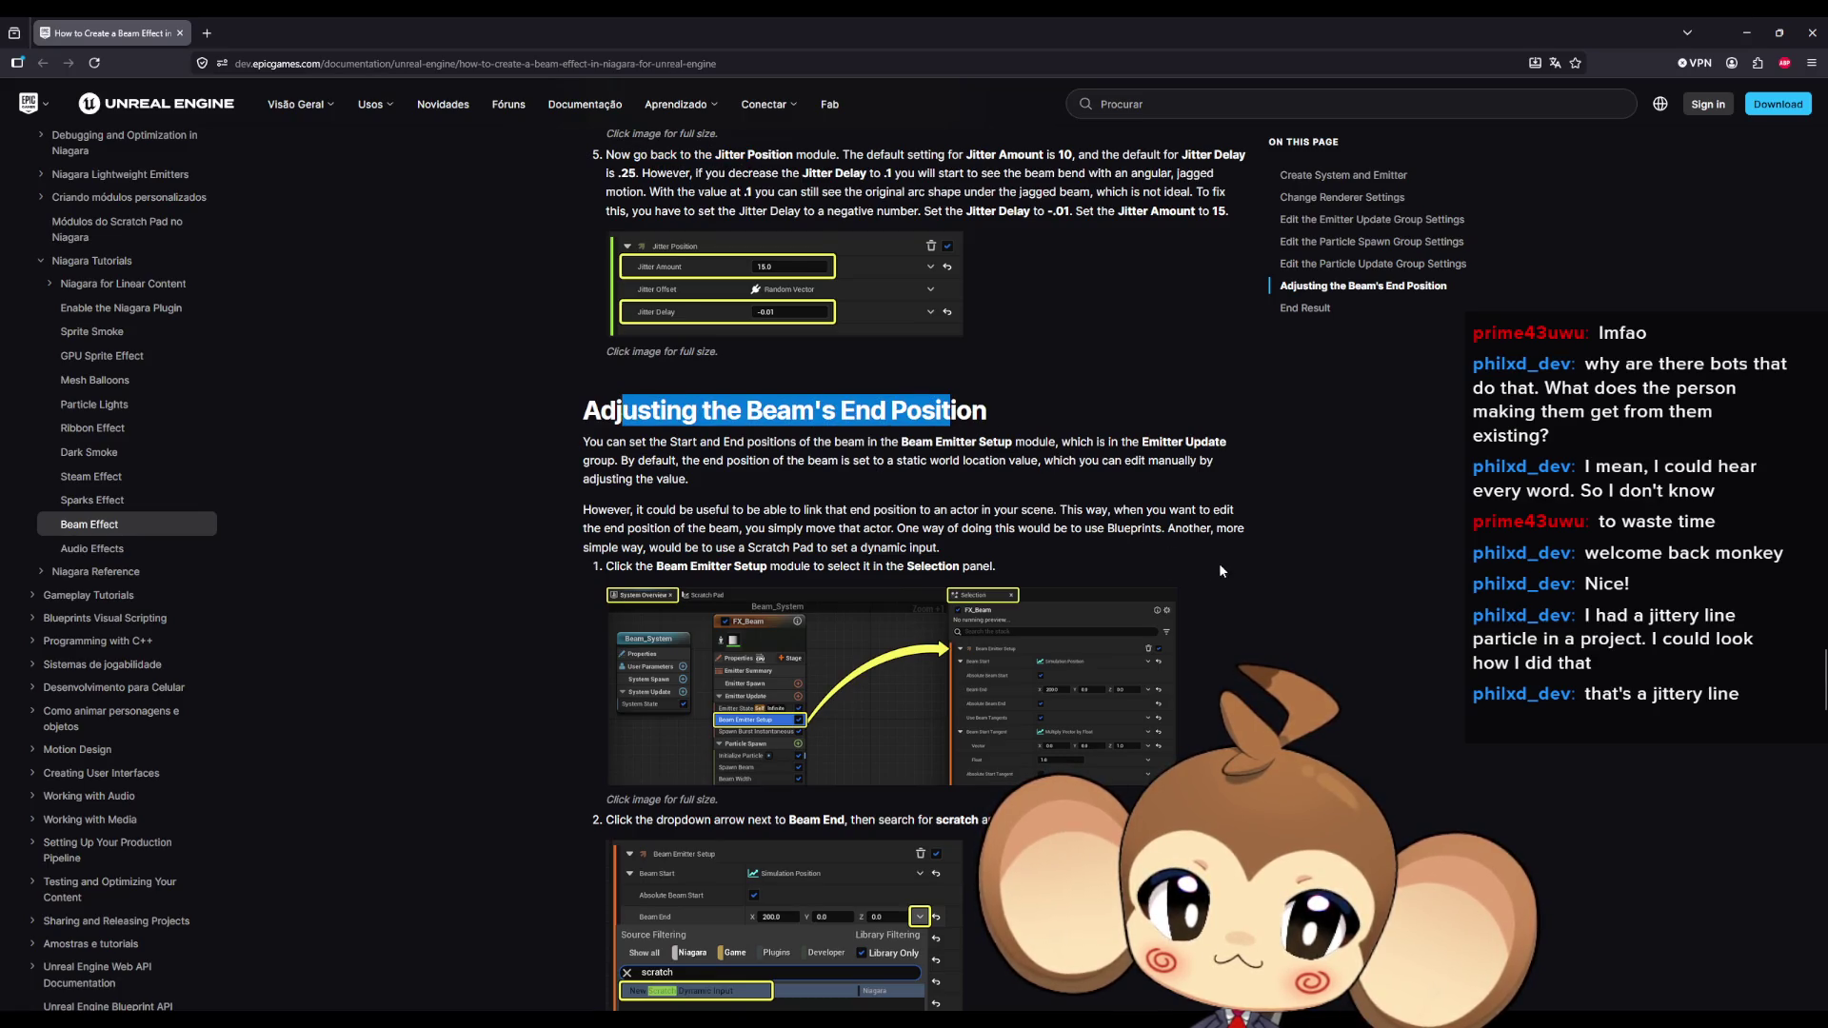
{"action": "scroll", "coordinate": [1221, 570], "scroll_direction": "down", "scroll_amount": 1}
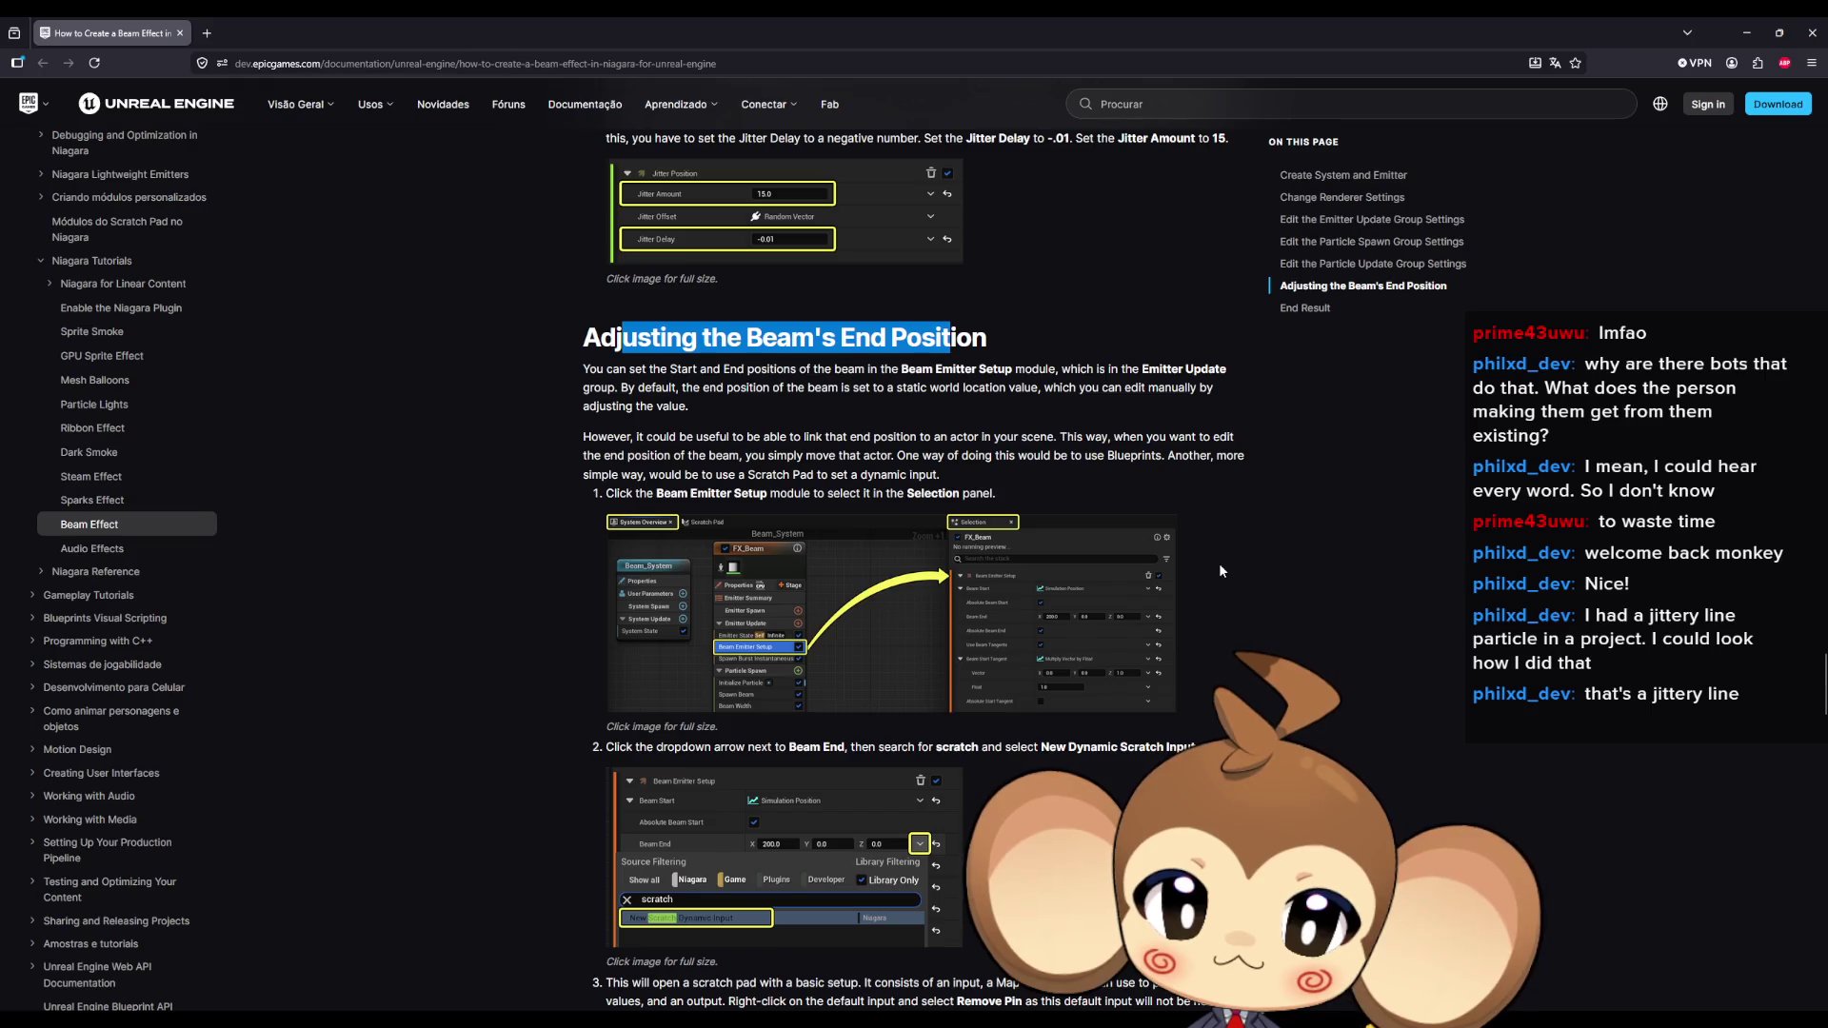
{"action": "scroll", "coordinate": [1220, 570], "scroll_direction": "down", "scroll_amount": 4}
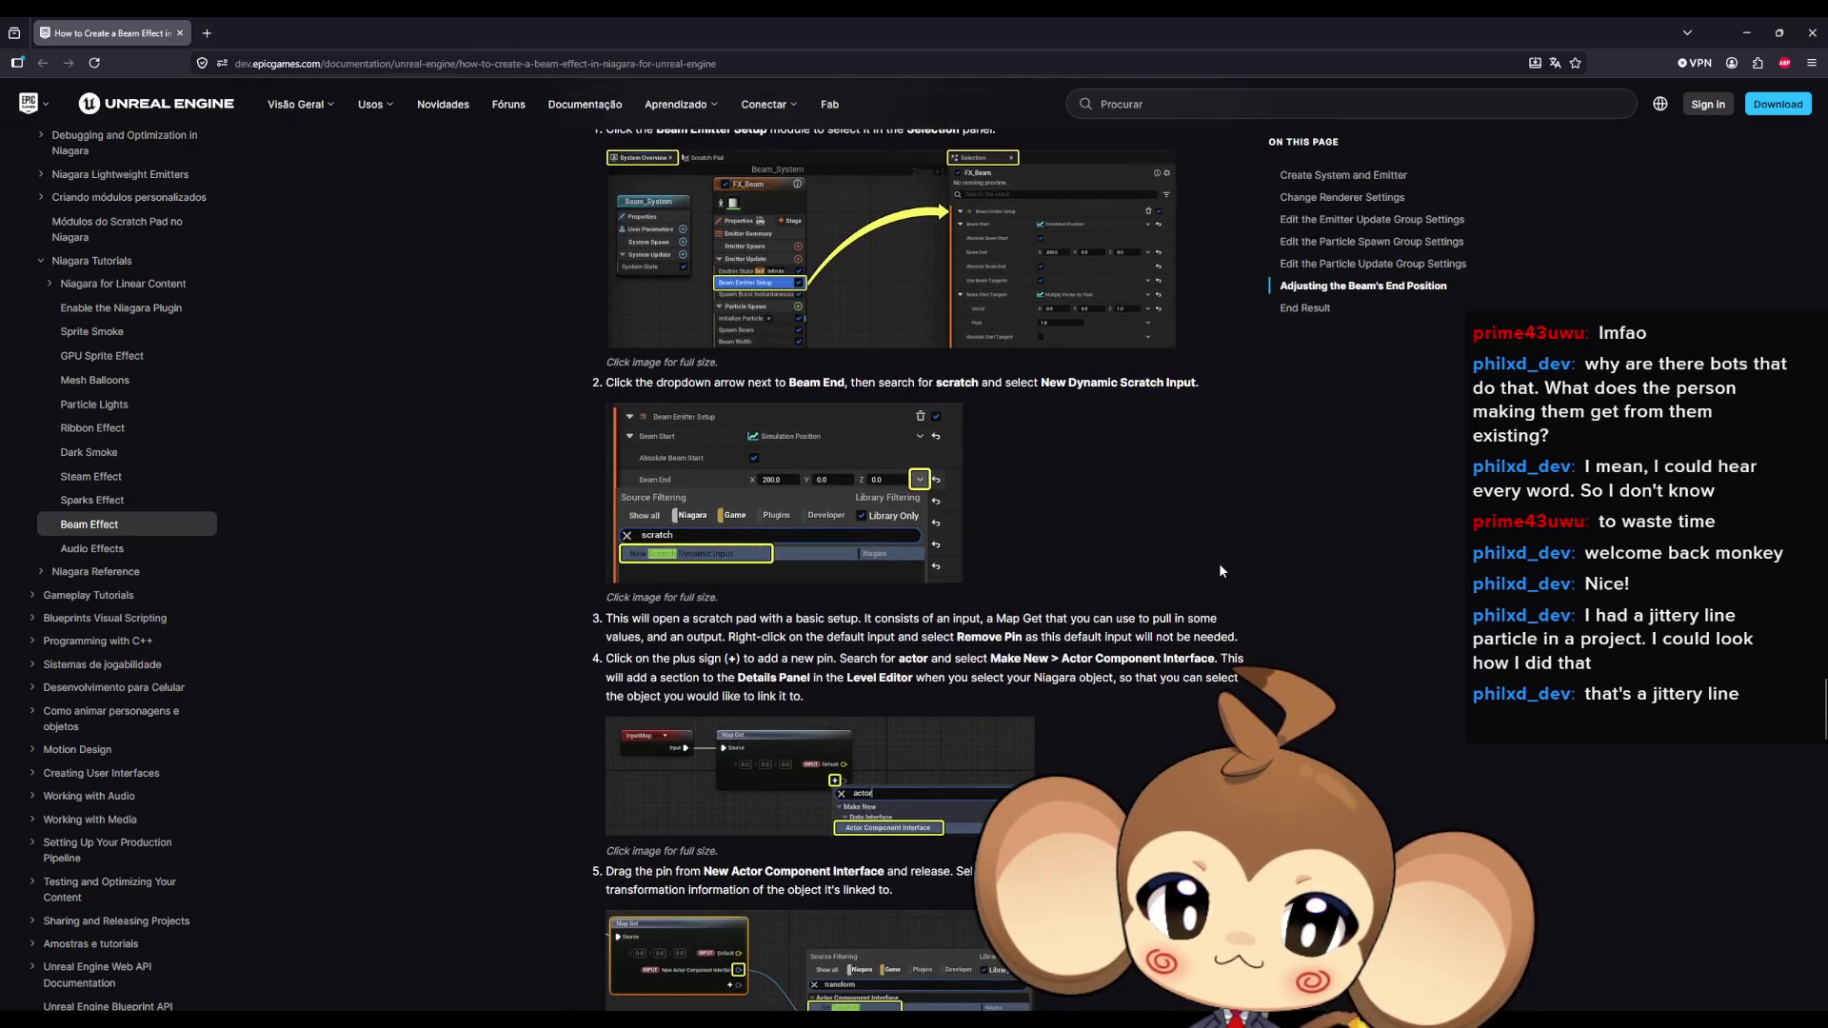
{"action": "scroll", "coordinate": [1220, 570], "scroll_direction": "down", "scroll_amount": 4}
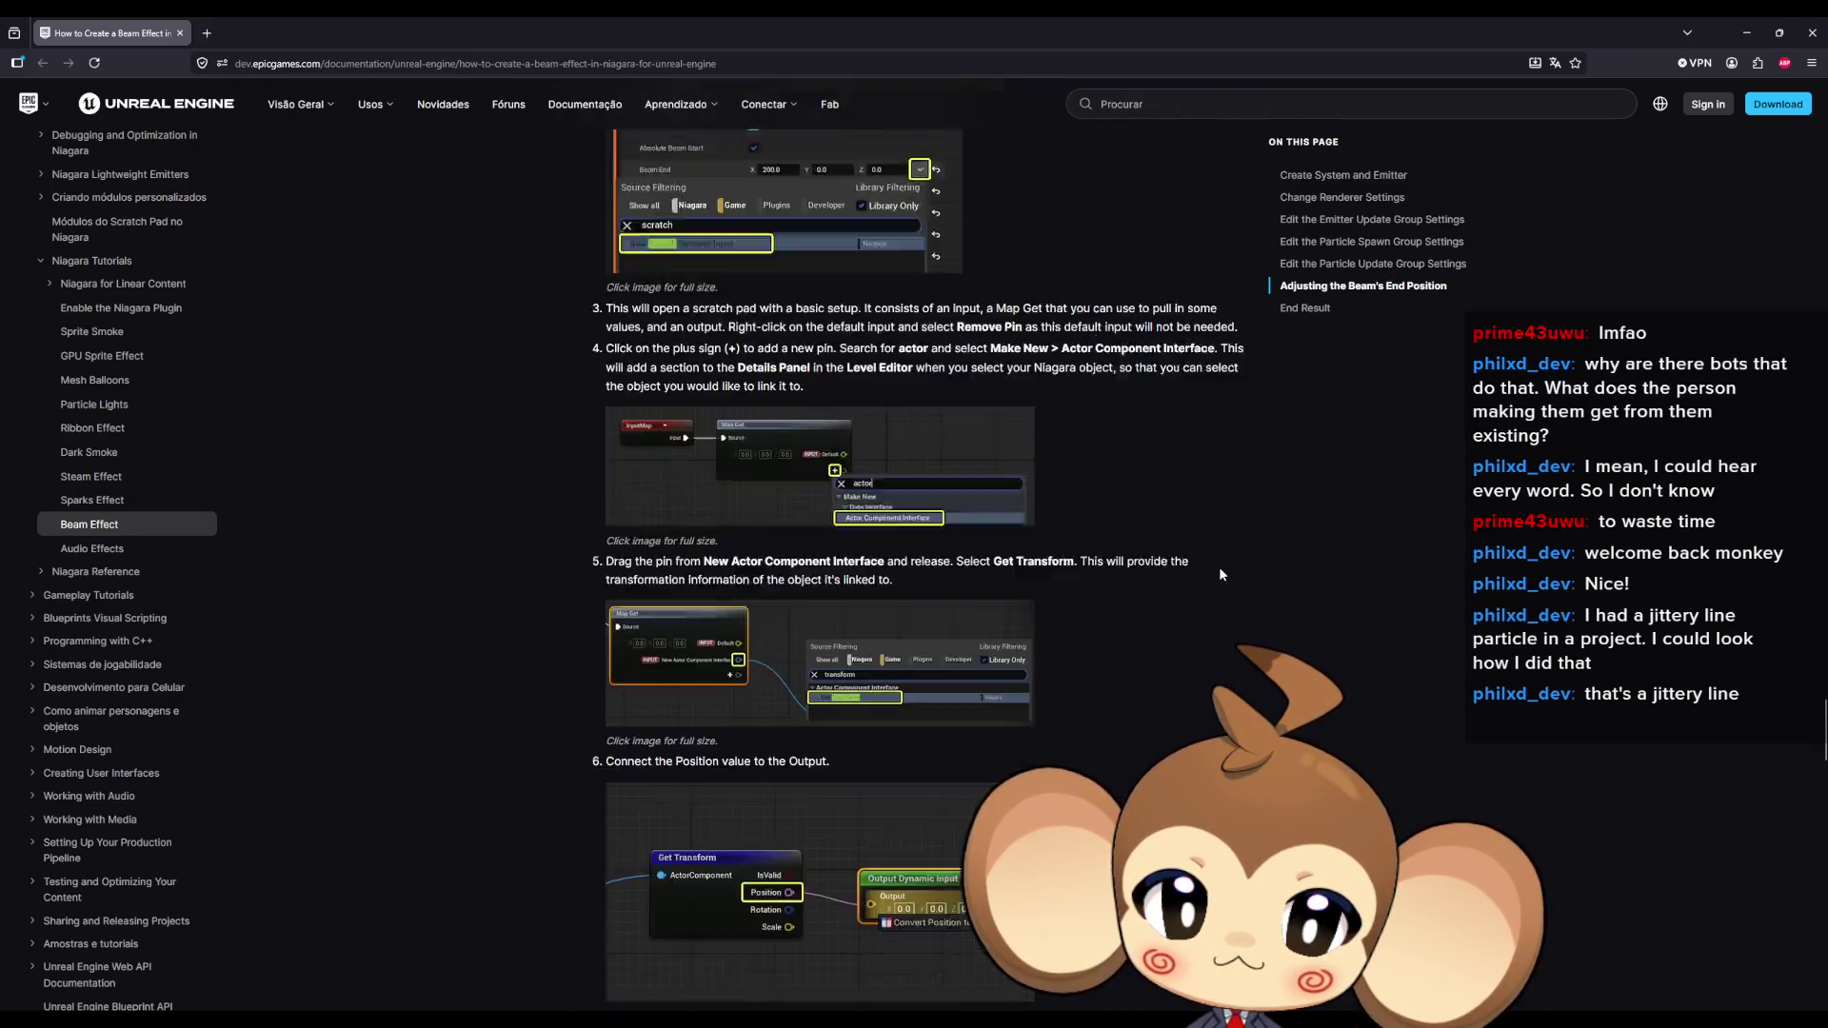
{"action": "scroll", "coordinate": [1220, 574], "scroll_direction": "down", "scroll_amount": 1}
{"action": "scroll", "coordinate": [1221, 576], "scroll_direction": "down", "scroll_amount": 4}
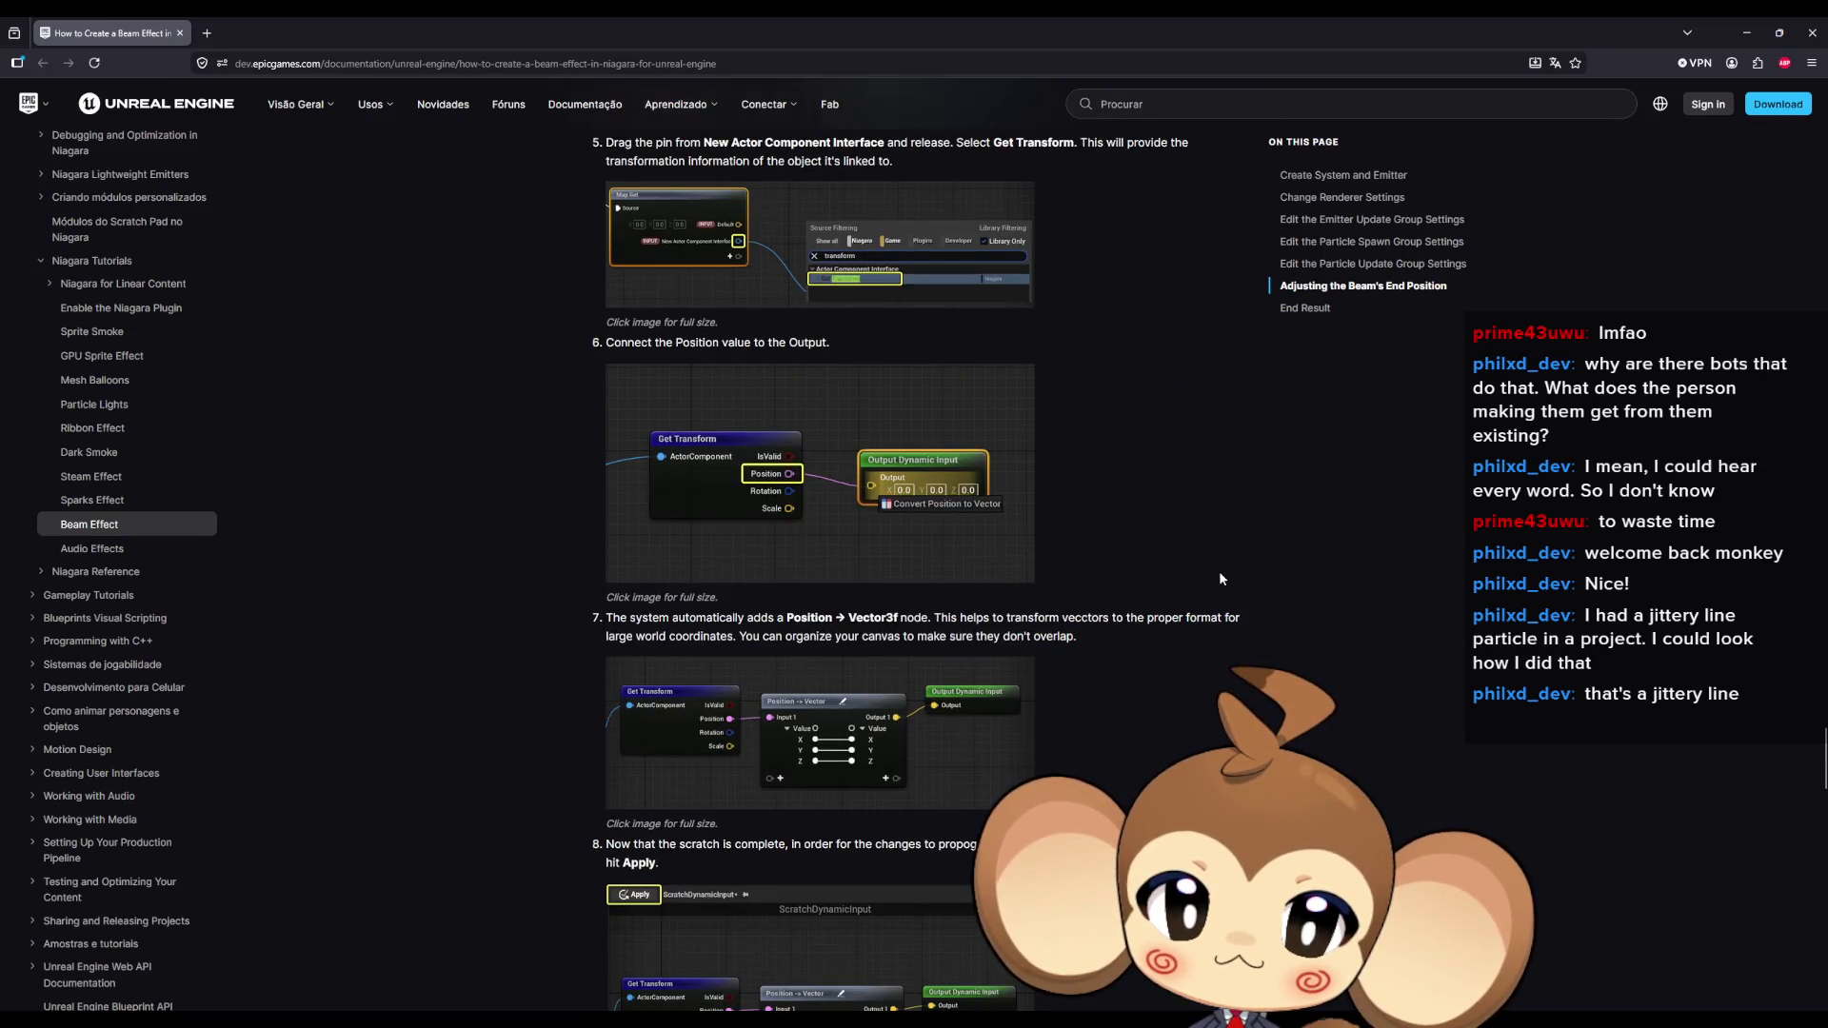
{"action": "scroll", "coordinate": [1221, 579], "scroll_direction": "down", "scroll_amount": 3}
{"action": "scroll", "coordinate": [1223, 581], "scroll_direction": "down", "scroll_amount": 2}
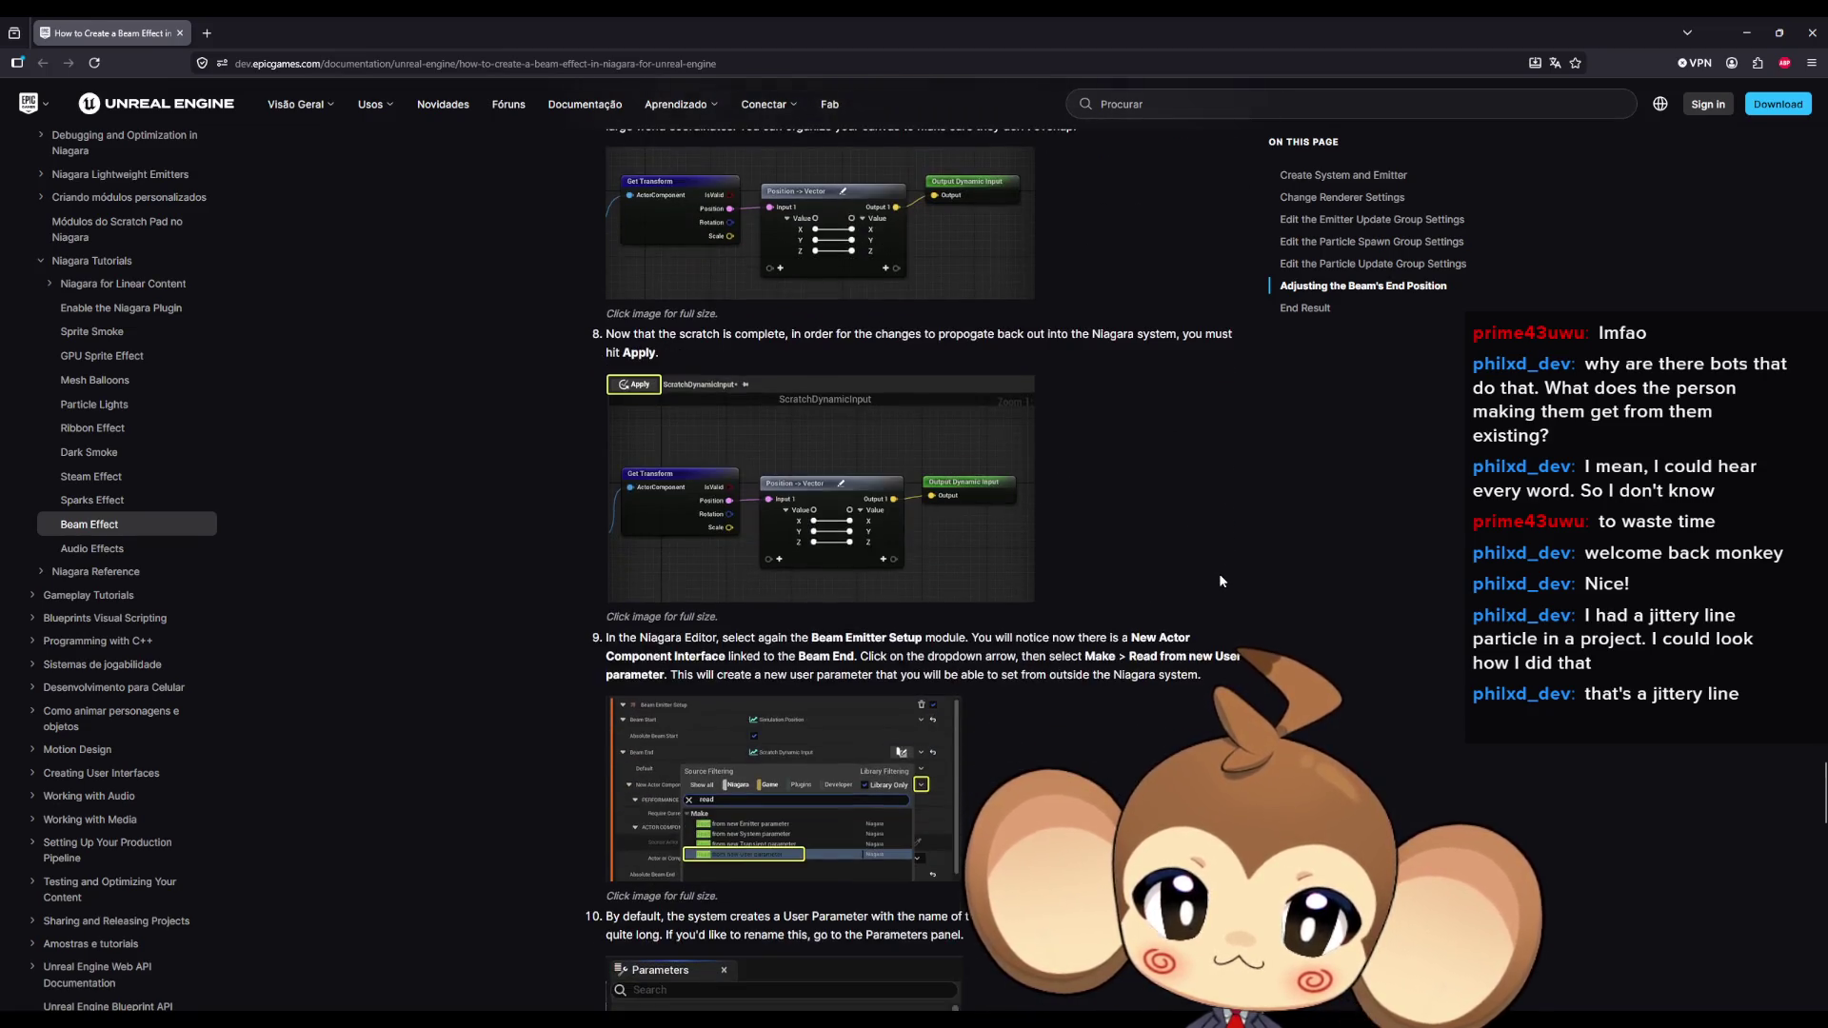
{"action": "scroll", "coordinate": [1221, 580], "scroll_direction": "down", "scroll_amount": 2}
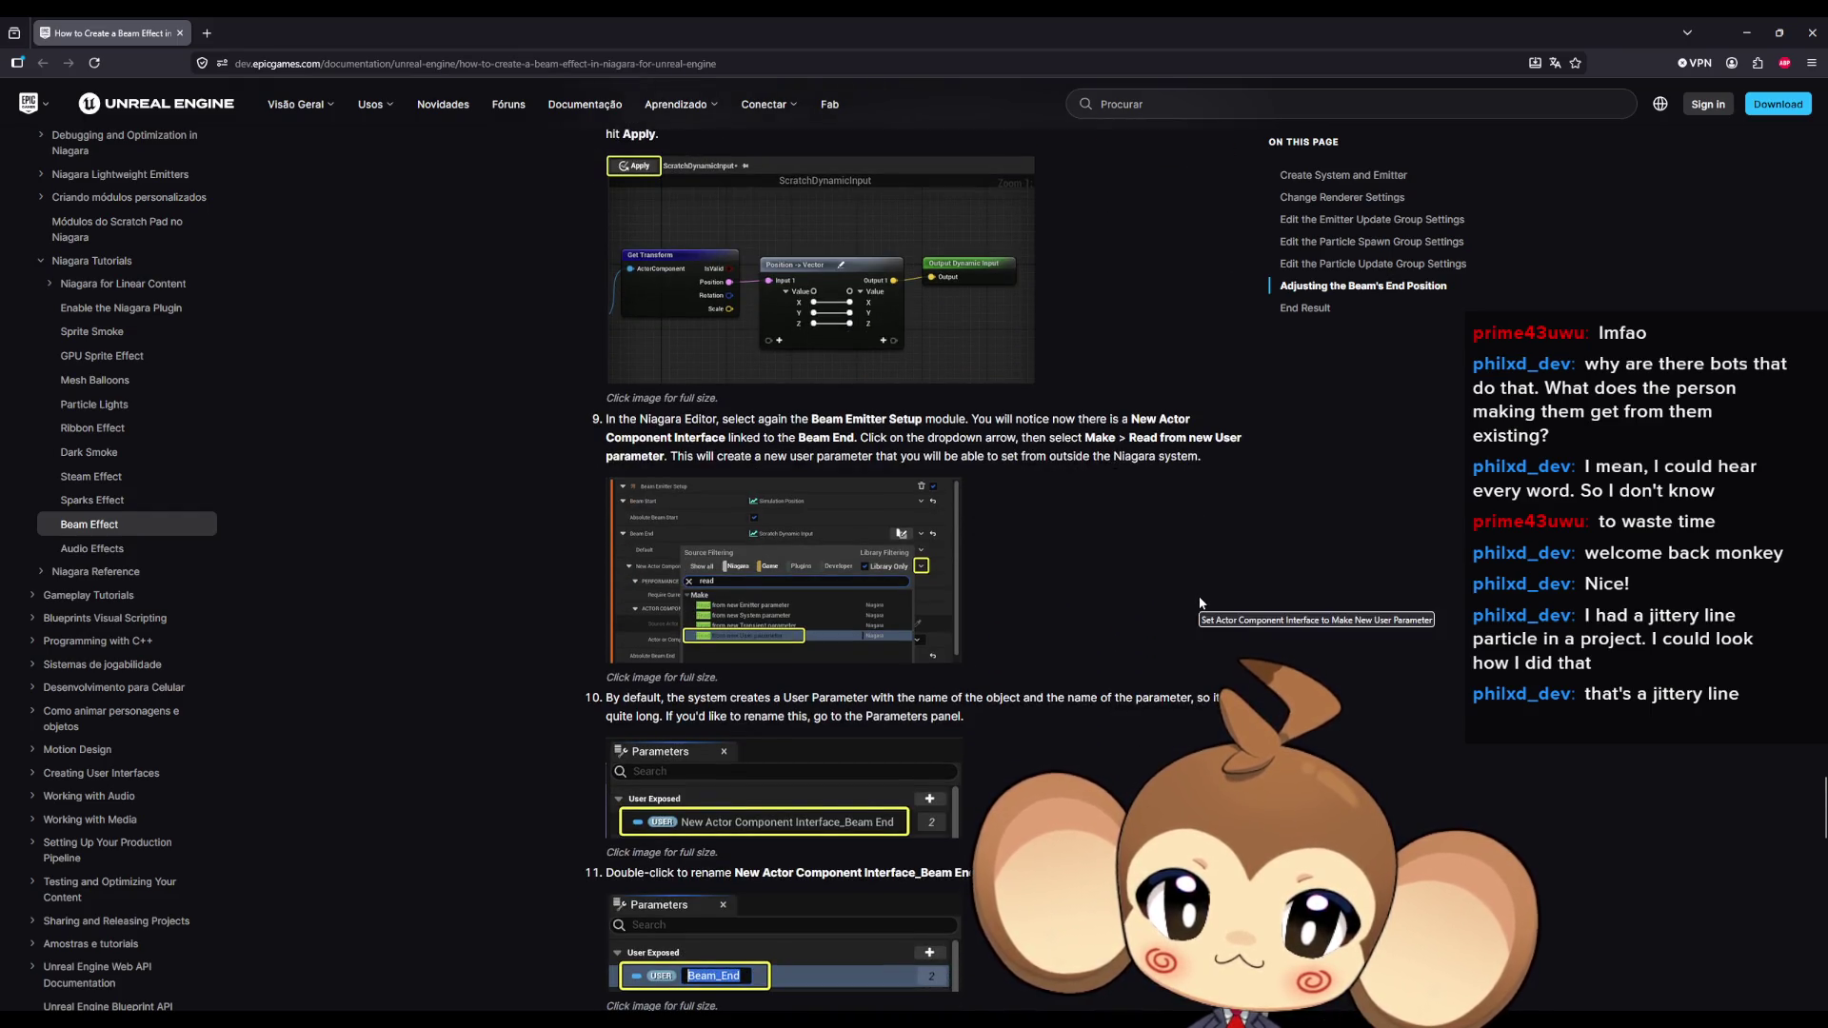
{"action": "scroll", "coordinate": [1198, 600], "scroll_direction": "down", "scroll_amount": 1}
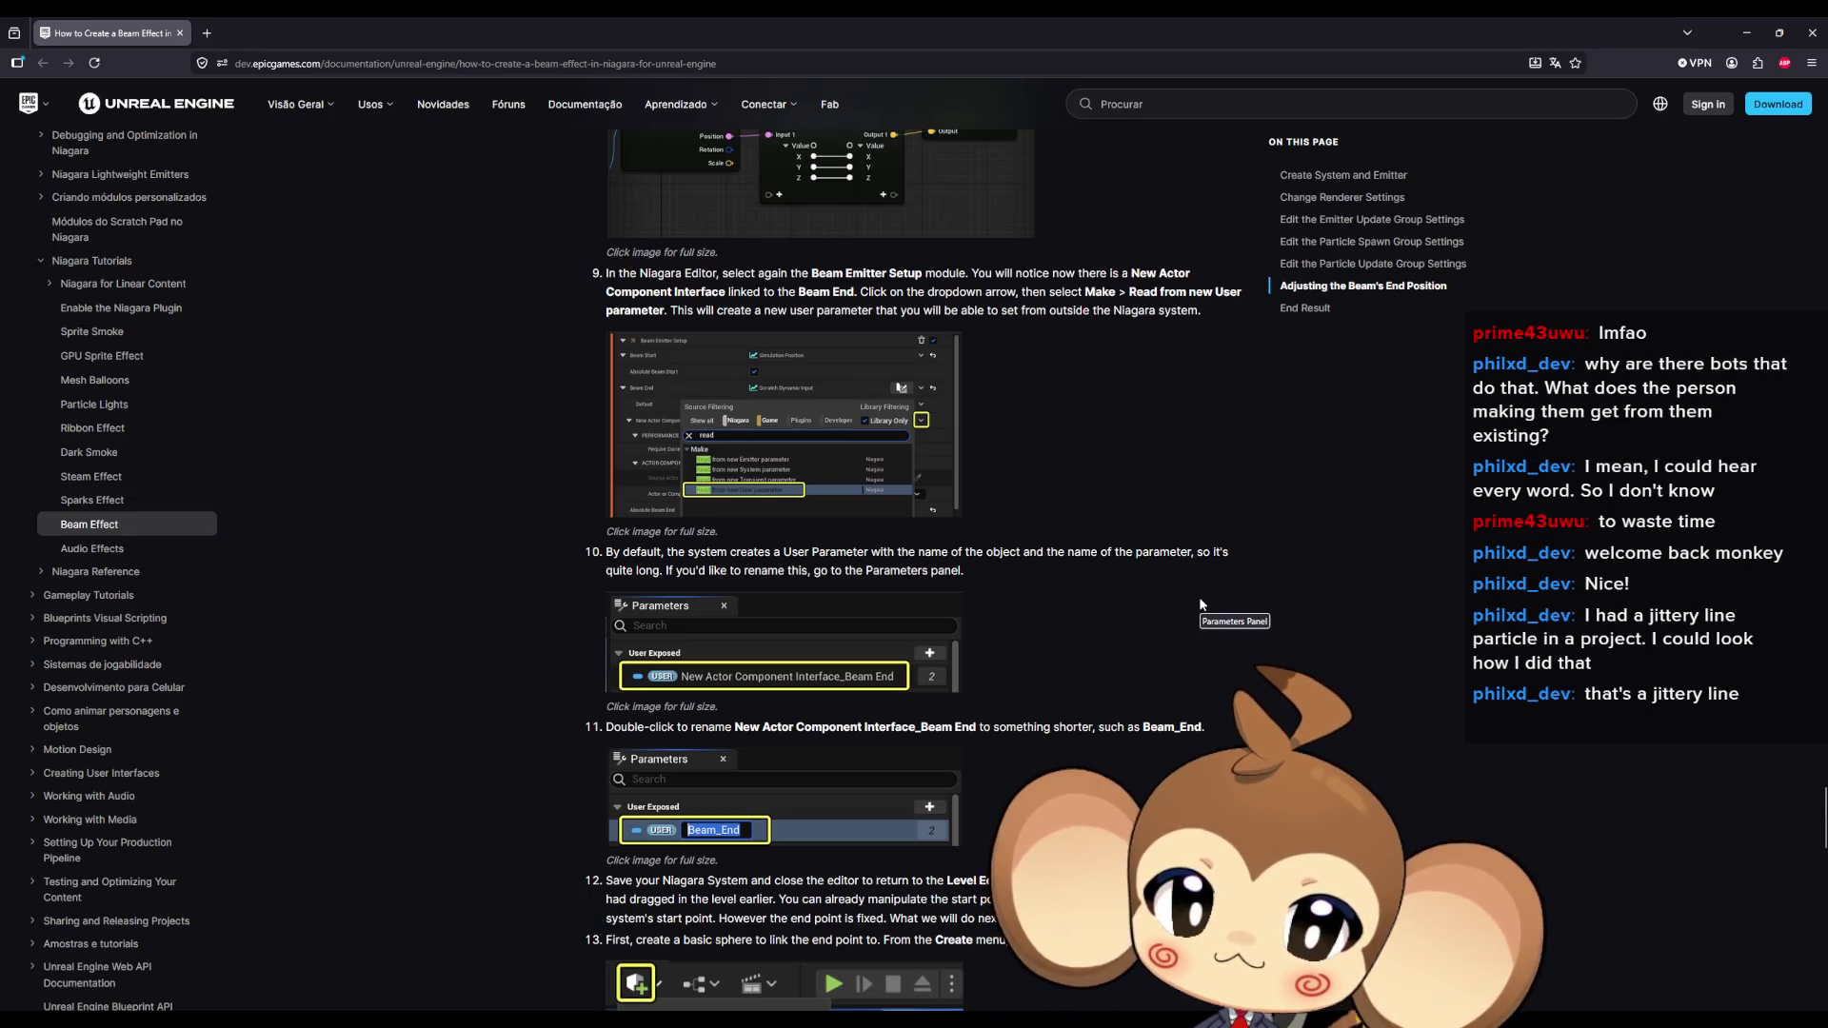
{"action": "scroll", "coordinate": [1200, 604], "scroll_direction": "down", "scroll_amount": 1}
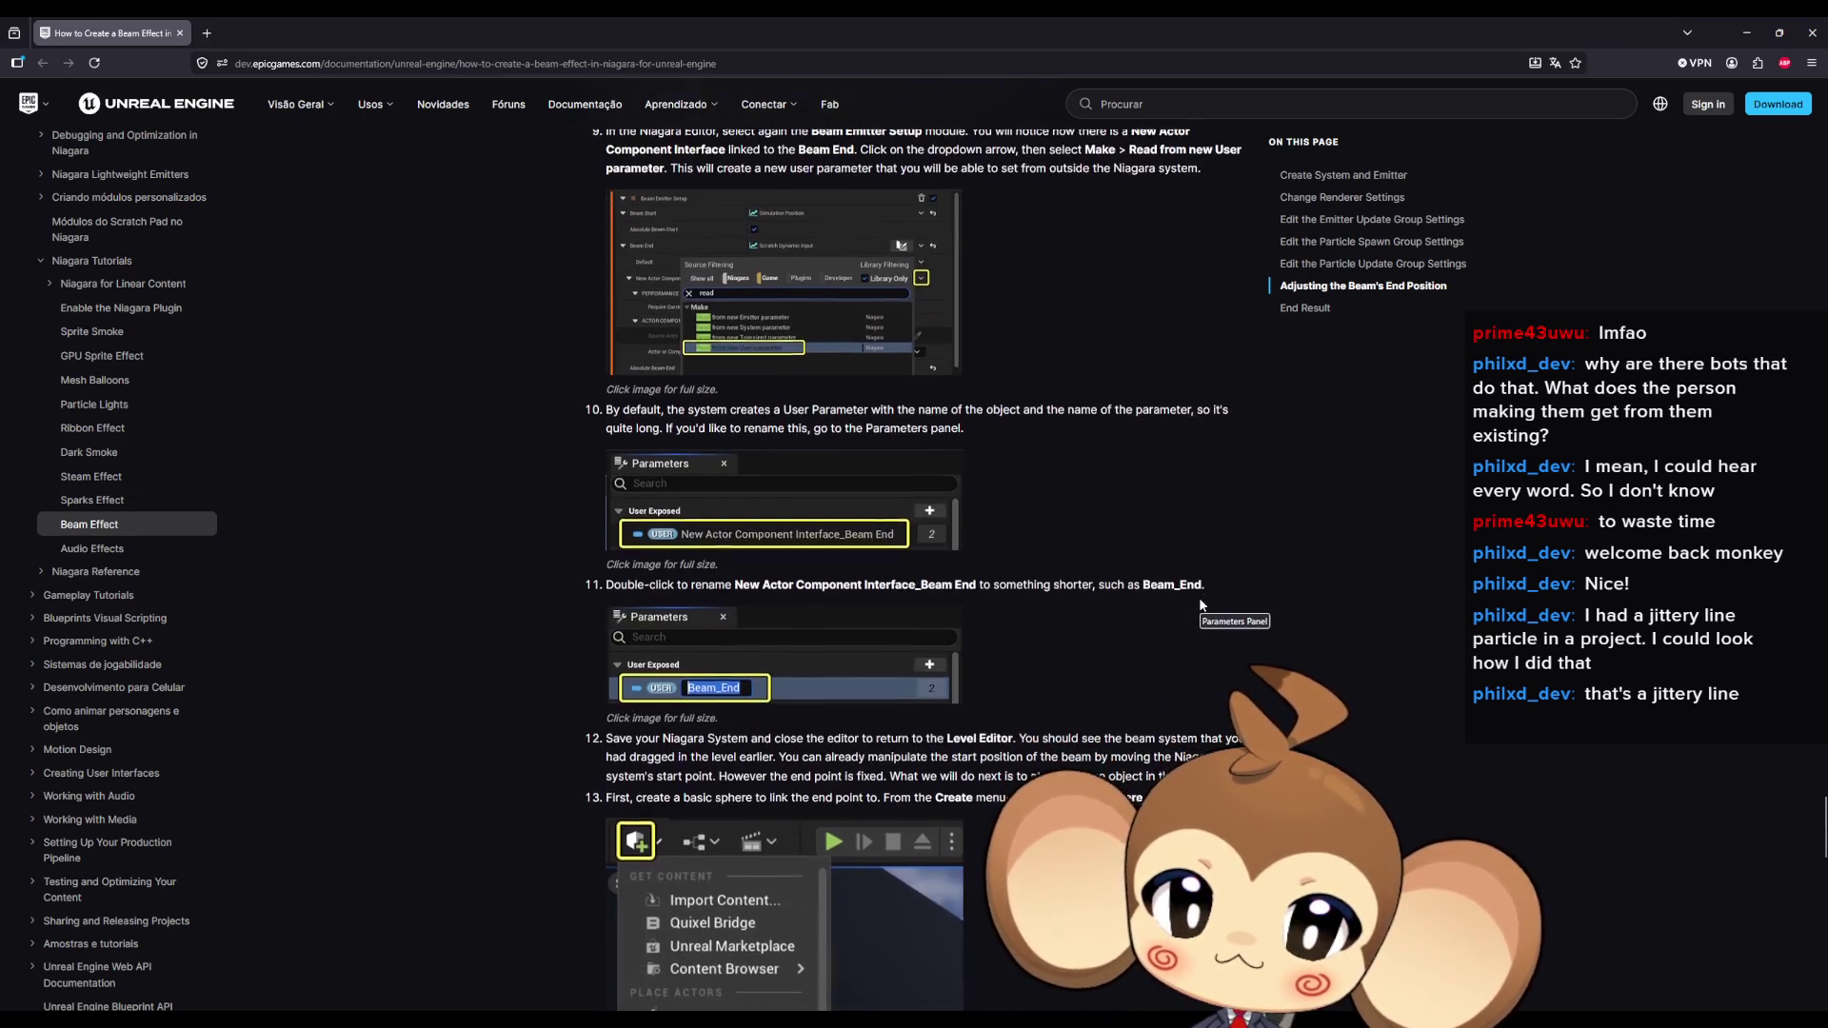
{"action": "scroll", "coordinate": [1200, 605], "scroll_direction": "down", "scroll_amount": 2}
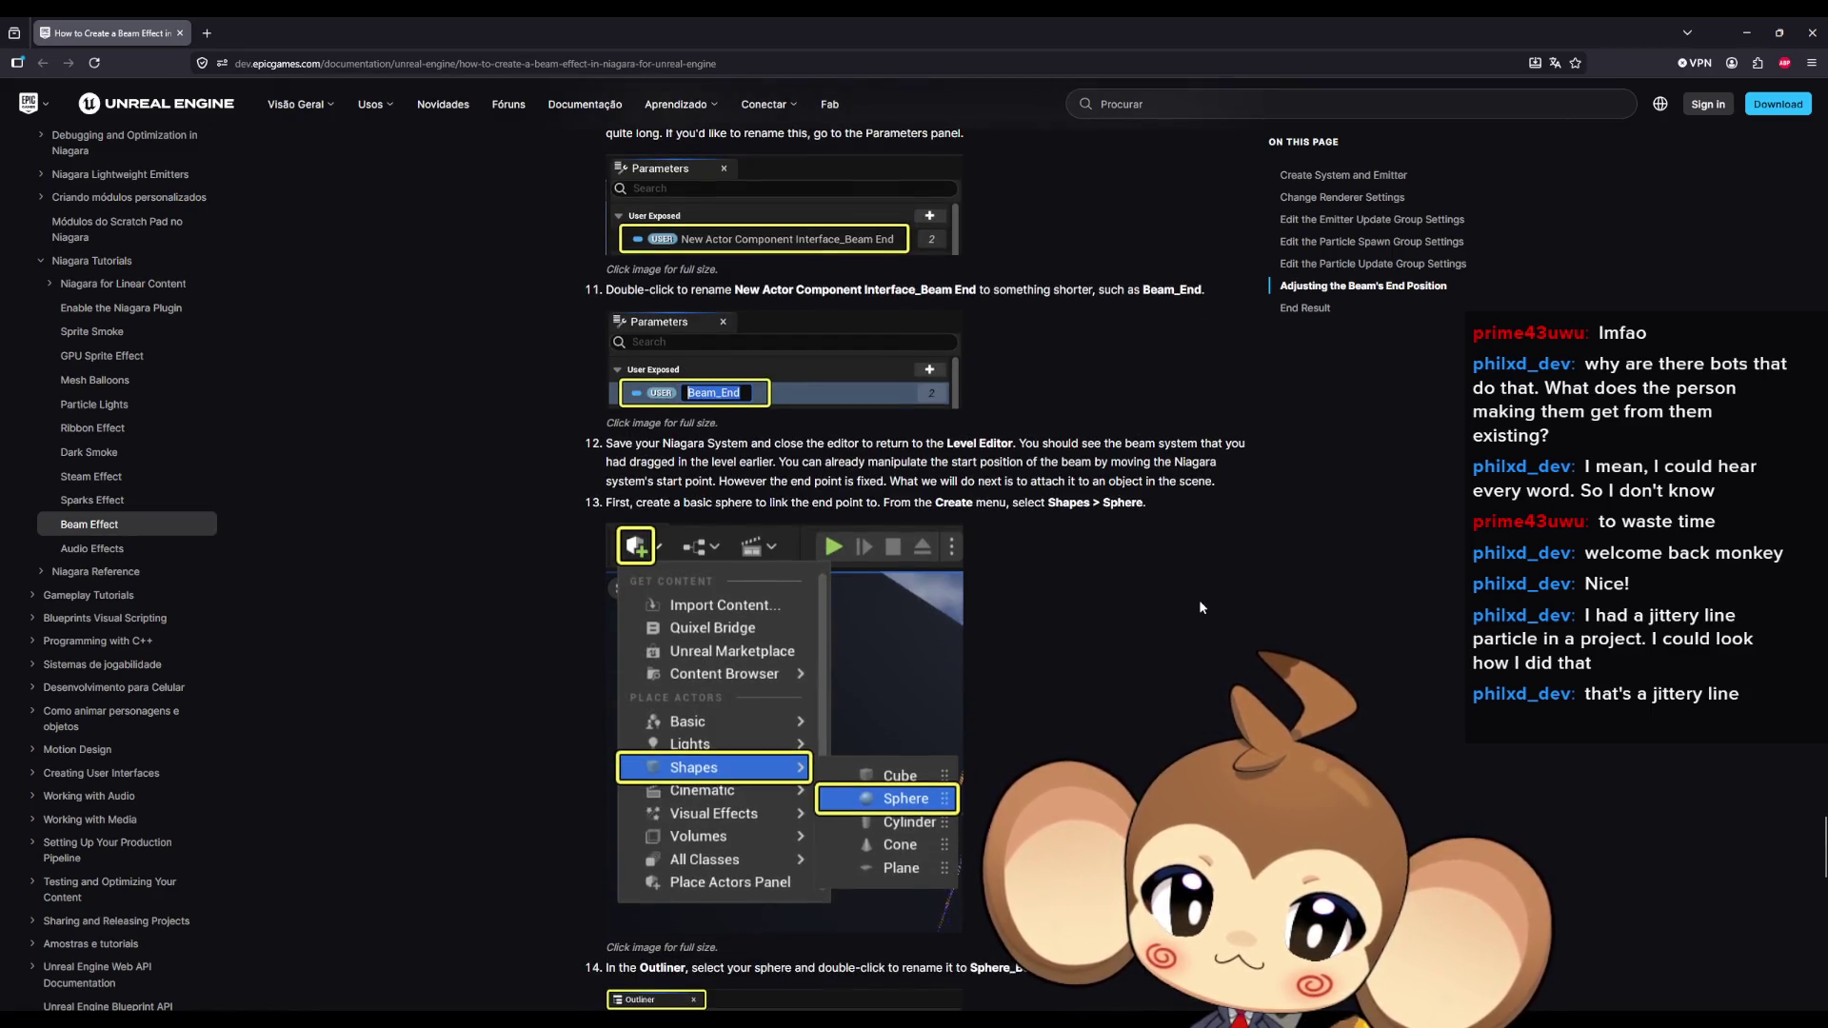
{"action": "scroll", "coordinate": [1200, 606], "scroll_direction": "down", "scroll_amount": 4}
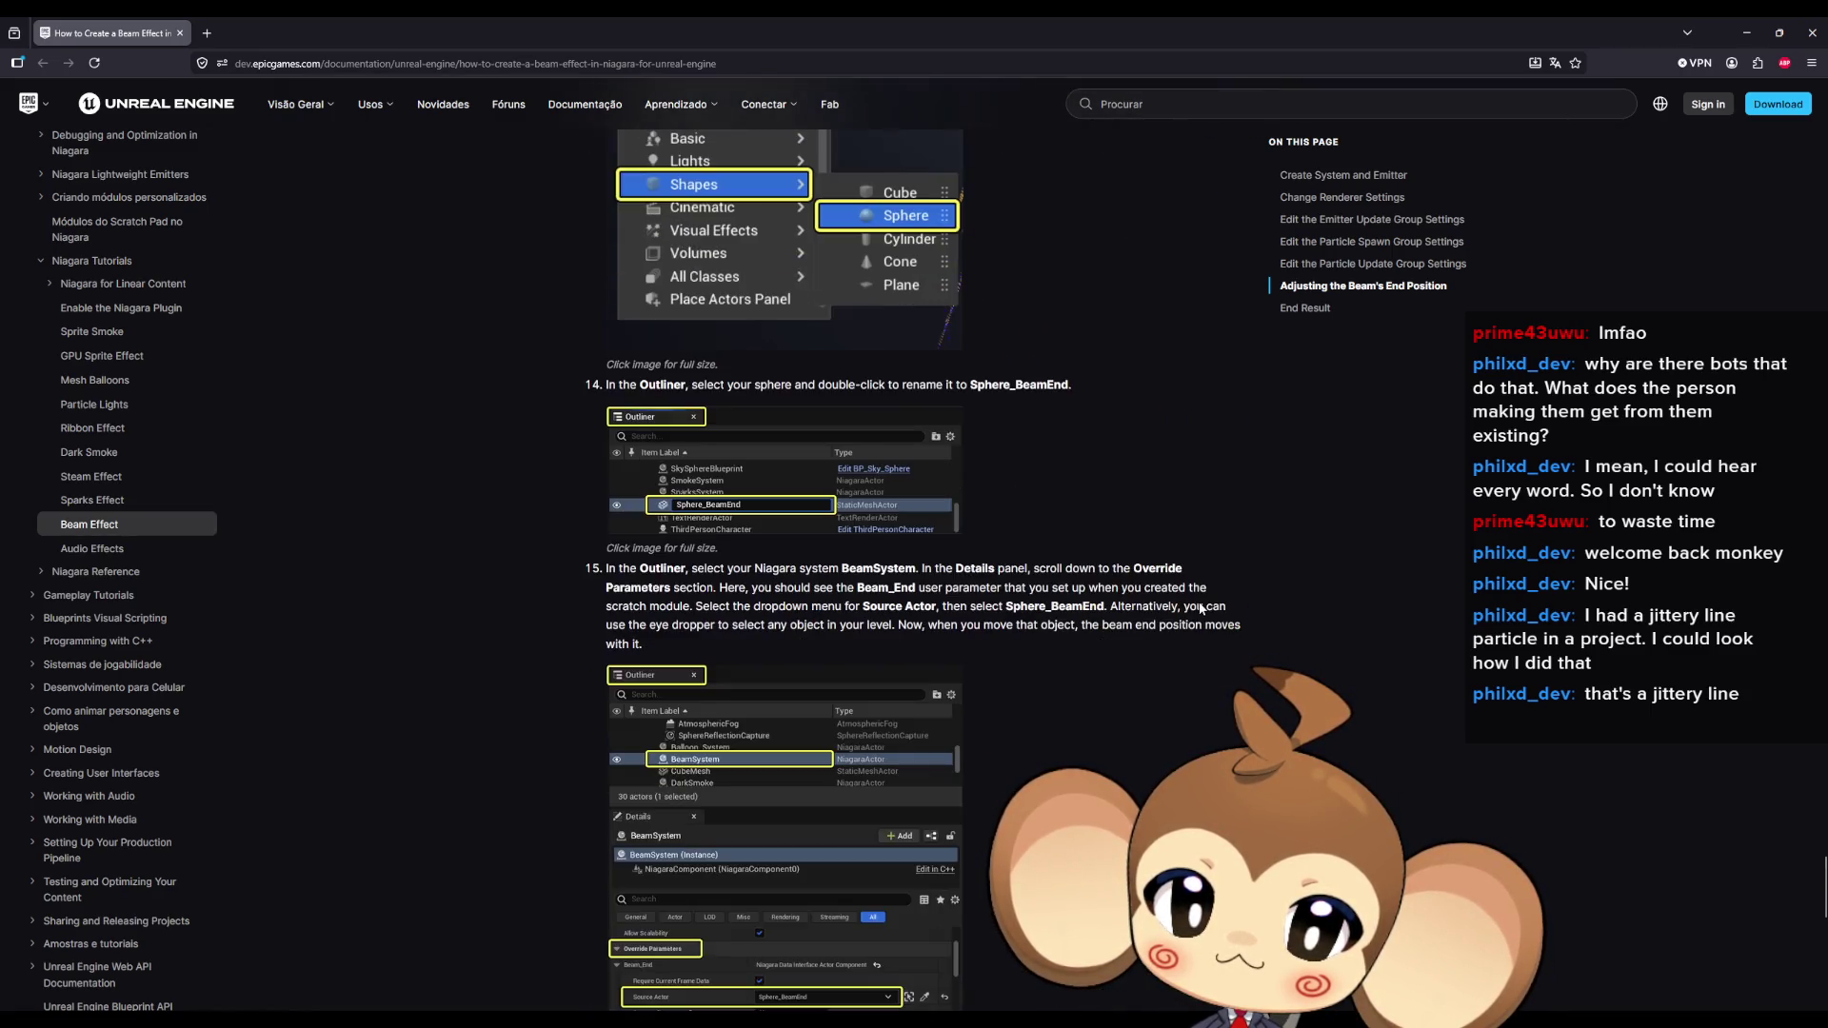
{"action": "scroll", "coordinate": [1201, 609], "scroll_direction": "down", "scroll_amount": 2}
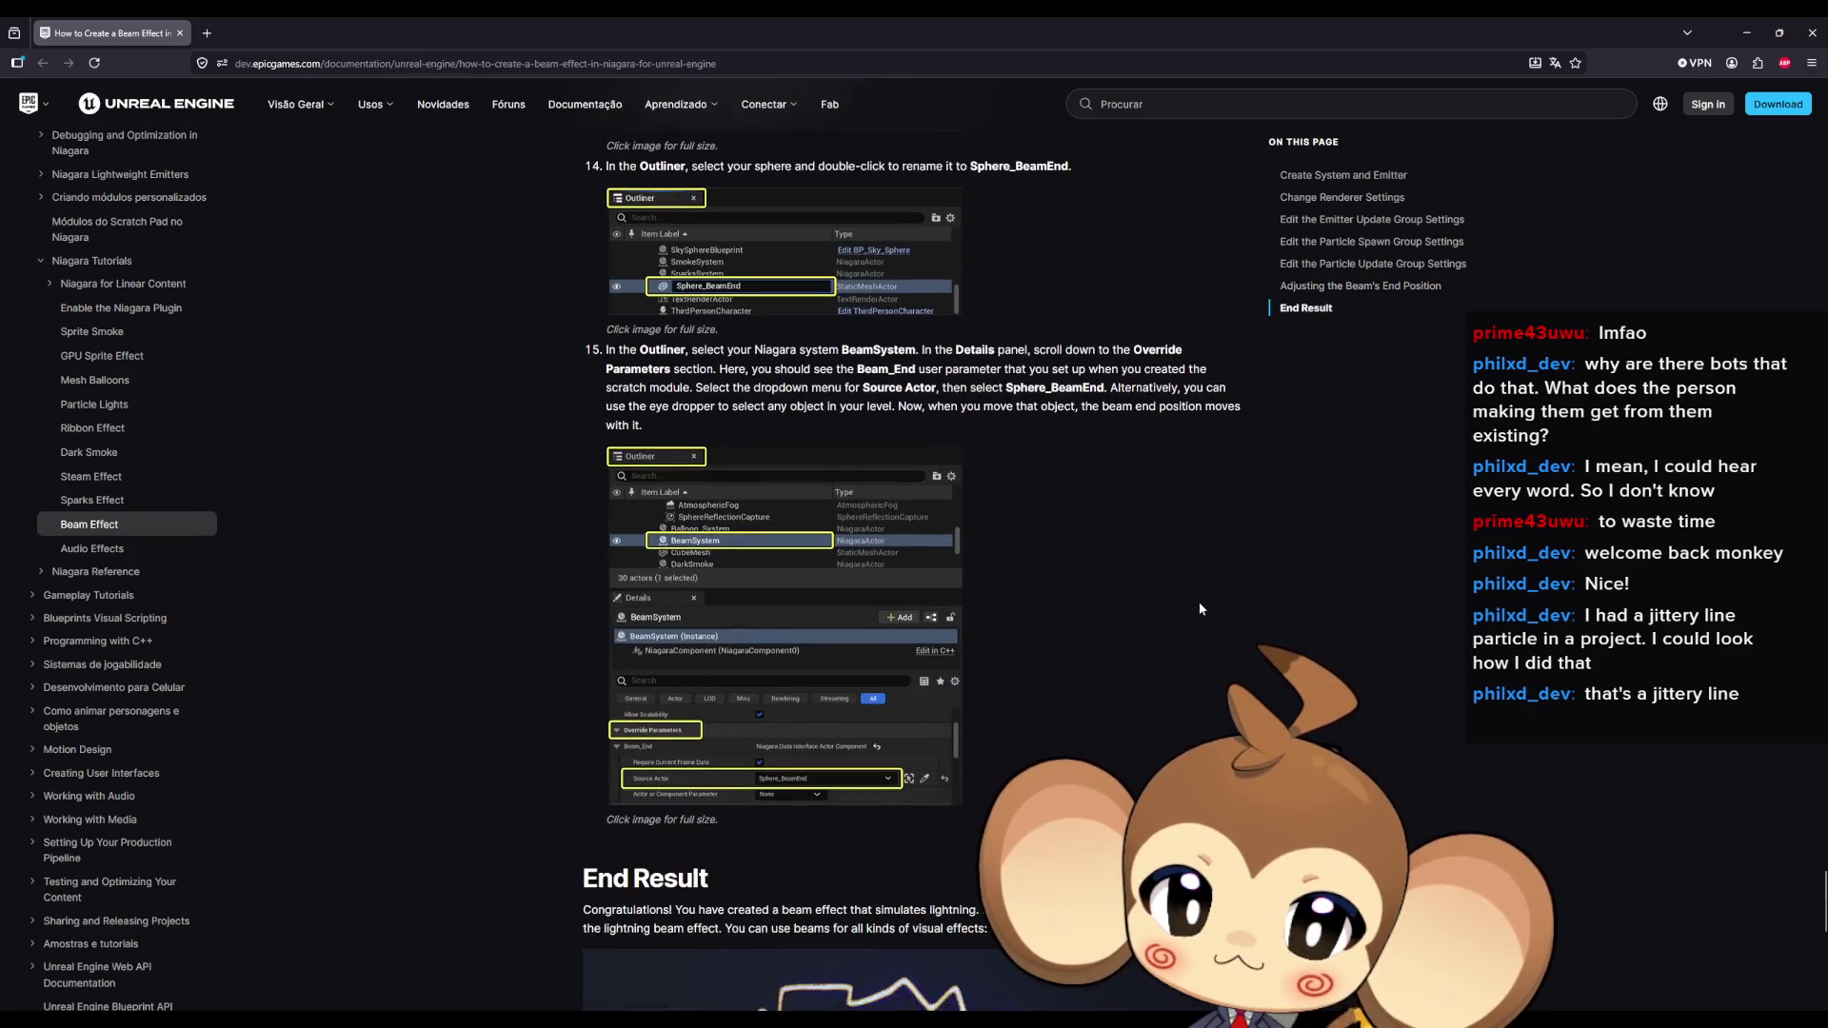
{"action": "scroll", "coordinate": [1200, 610], "scroll_direction": "down", "scroll_amount": 1}
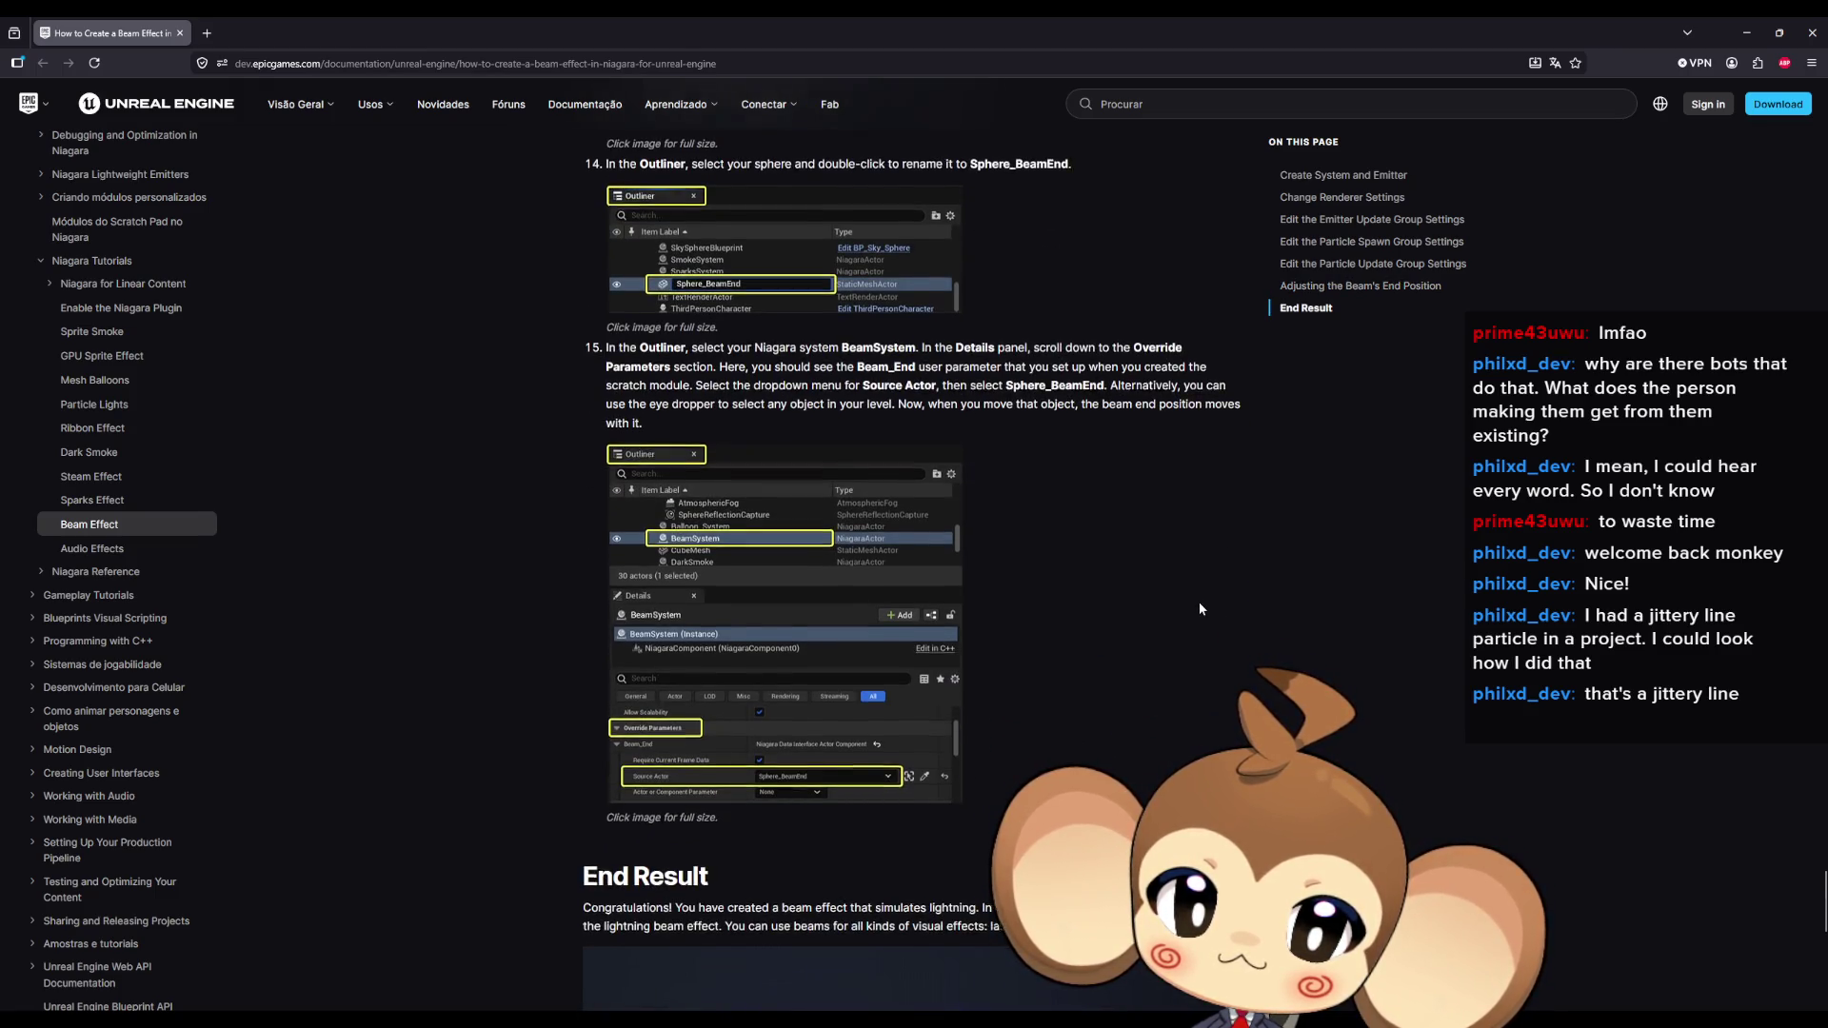
{"action": "scroll", "coordinate": [1198, 602], "scroll_direction": "down", "scroll_amount": 4}
{"action": "scroll", "coordinate": [1198, 601], "scroll_direction": "down", "scroll_amount": 2}
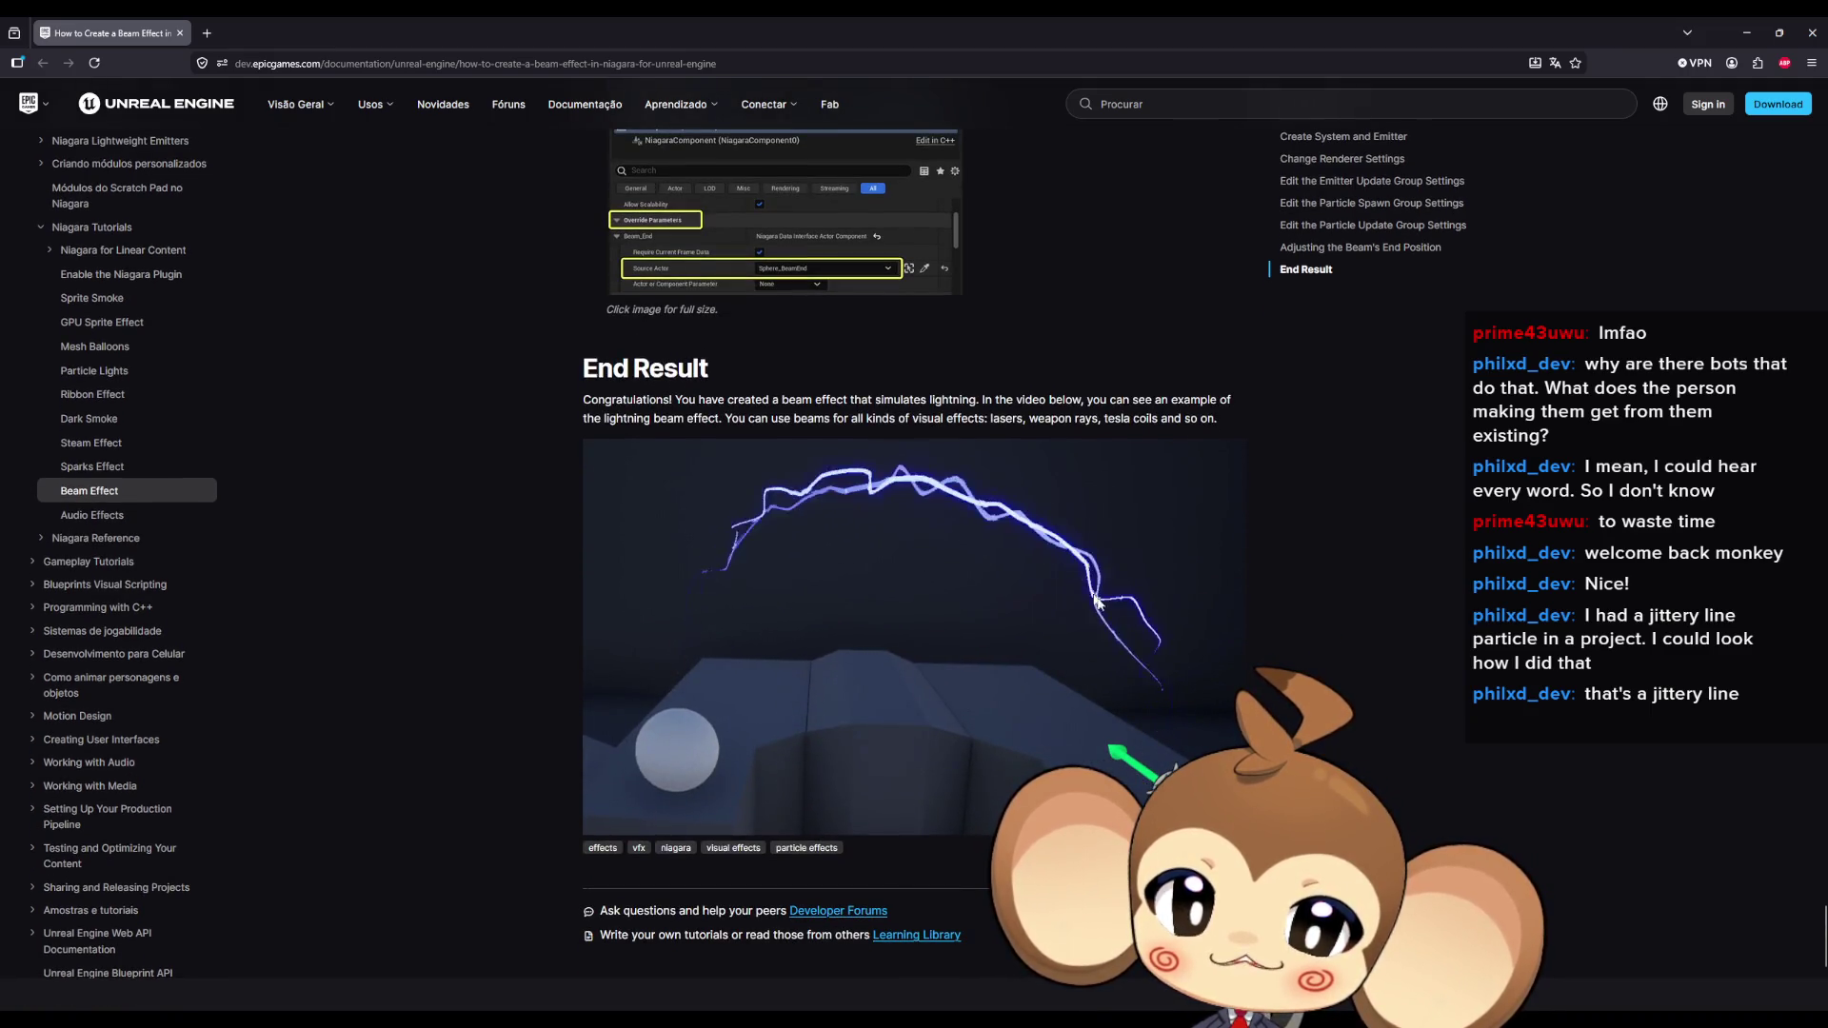
{"action": "scroll", "coordinate": [1115, 638], "scroll_direction": "down", "scroll_amount": 4}
{"action": "scroll", "coordinate": [1123, 663], "scroll_direction": "up", "scroll_amount": 12}
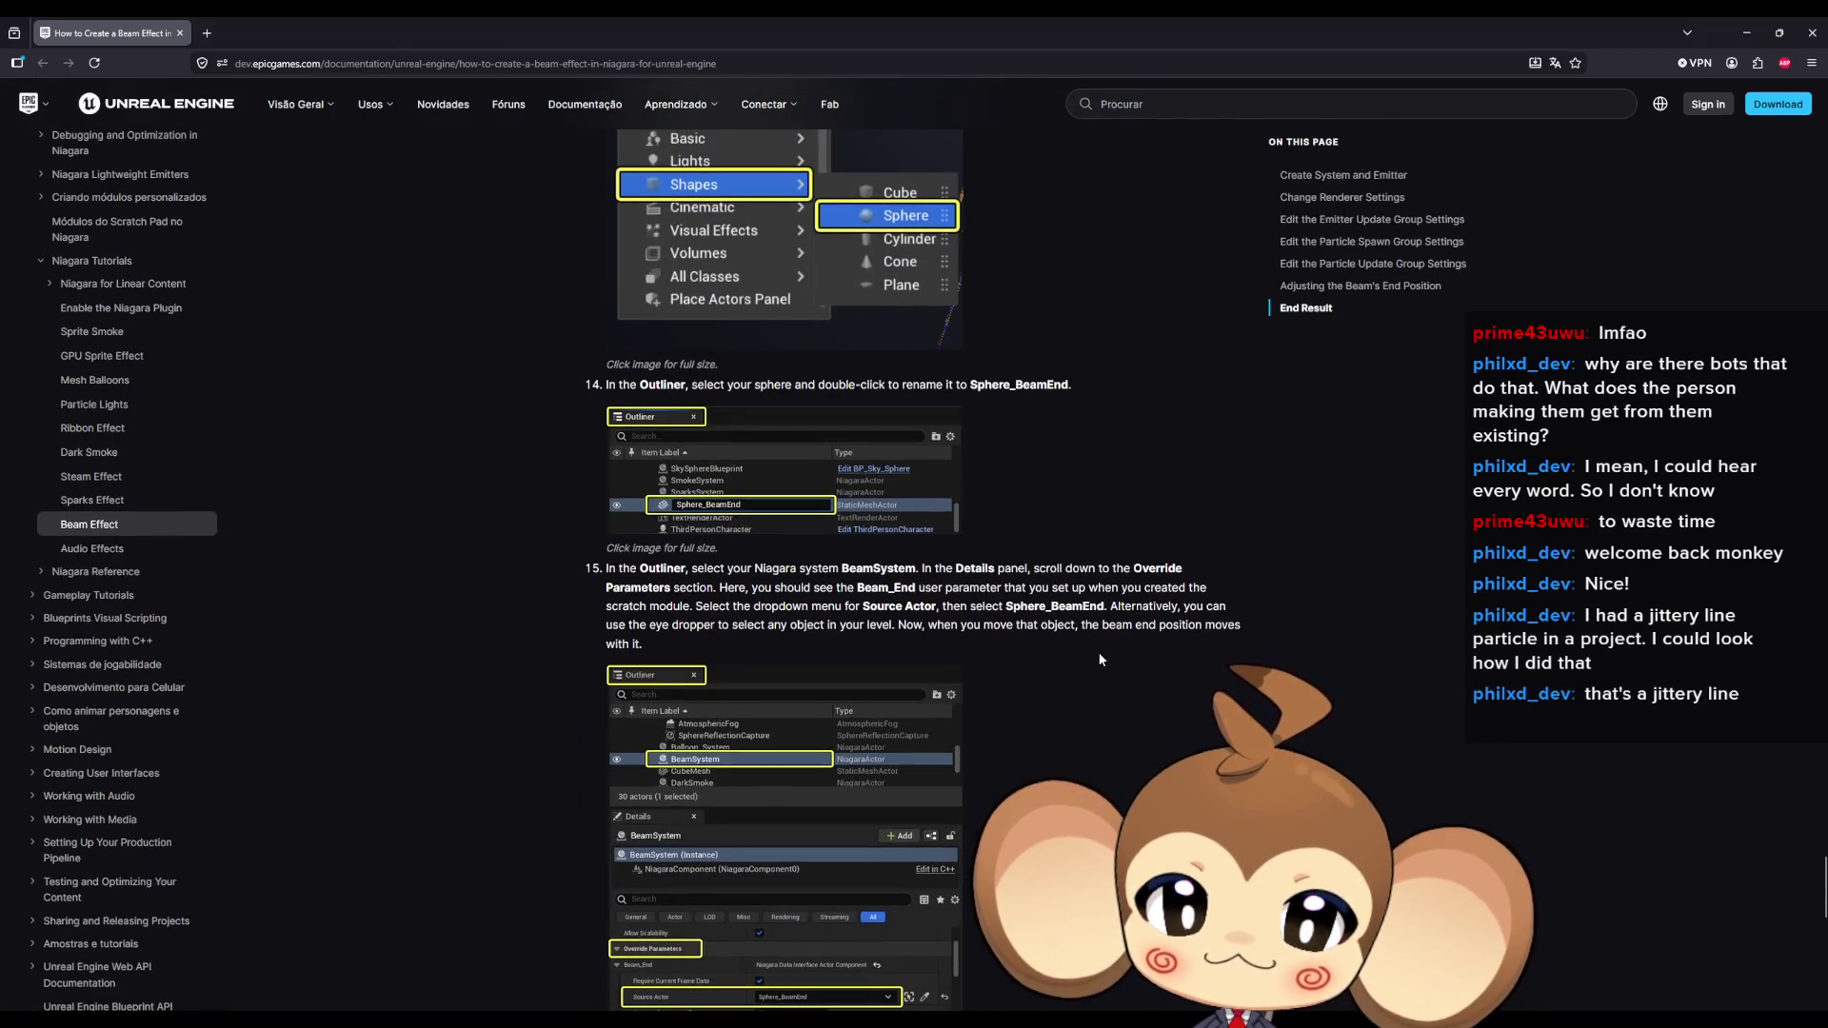
{"action": "scroll", "coordinate": [1099, 651], "scroll_direction": "up", "scroll_amount": 5}
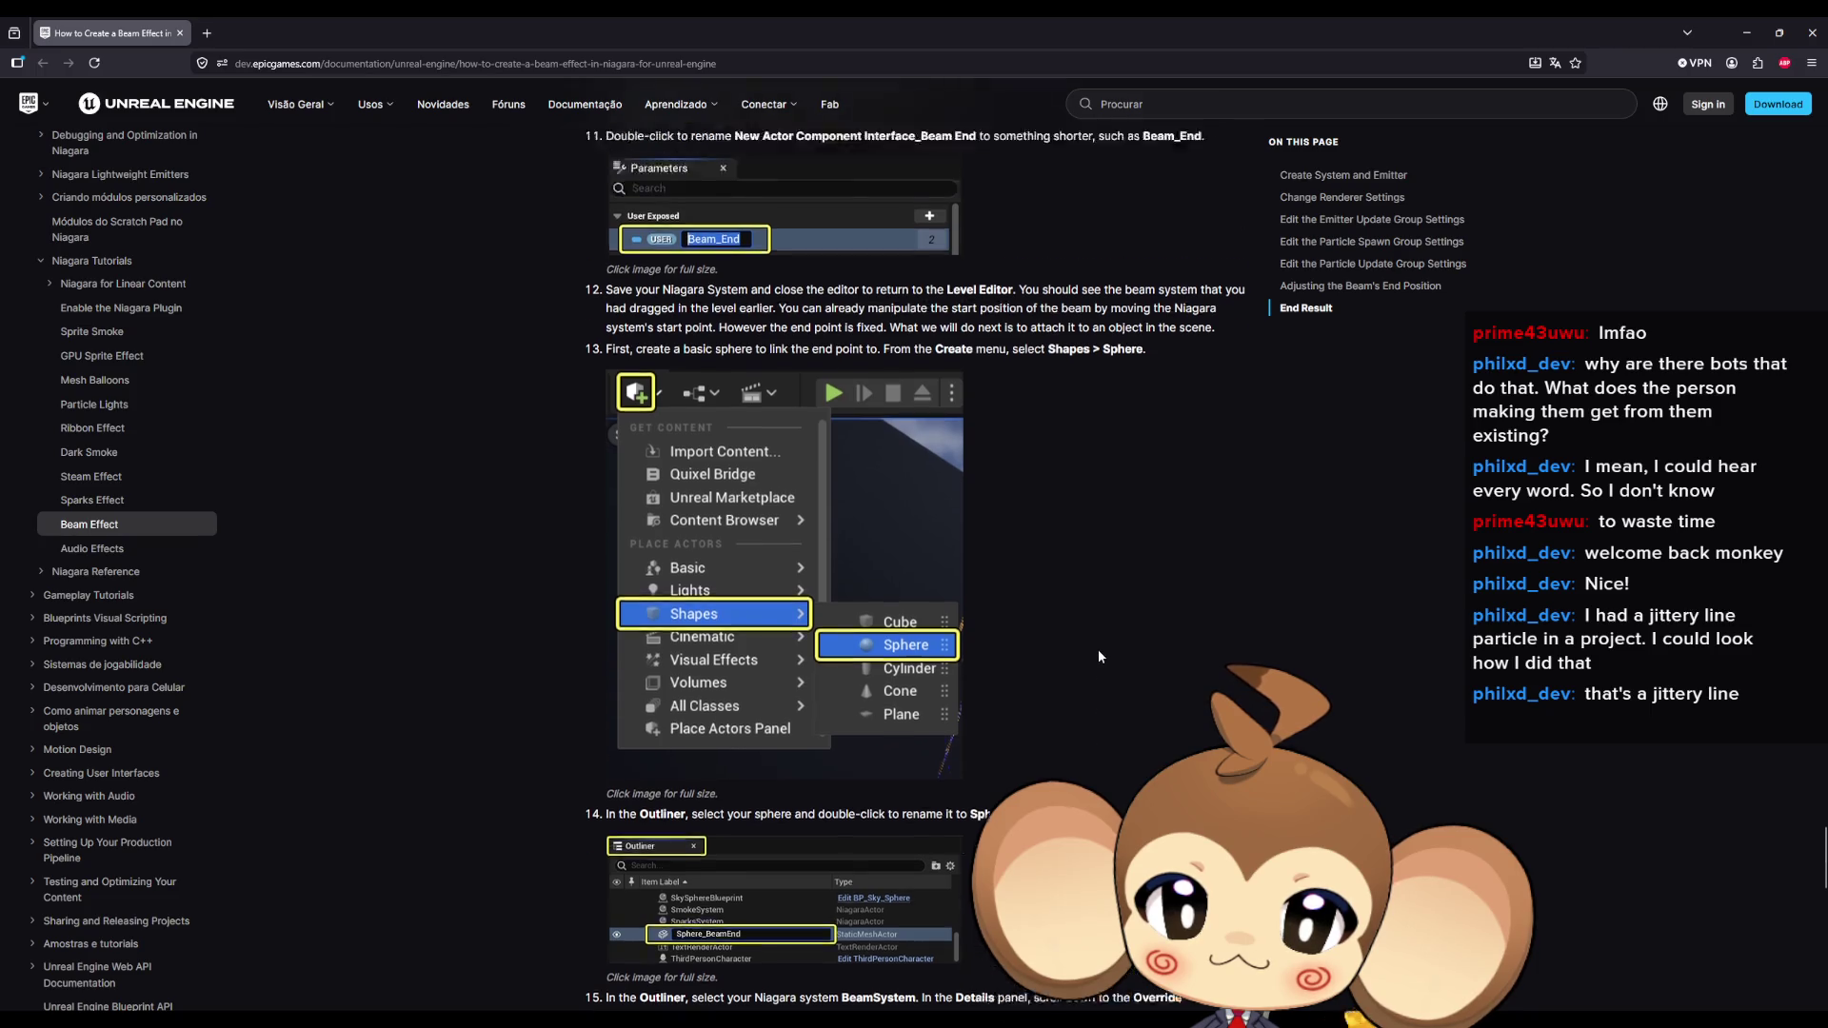
{"action": "scroll", "coordinate": [1099, 649], "scroll_direction": "up", "scroll_amount": 3}
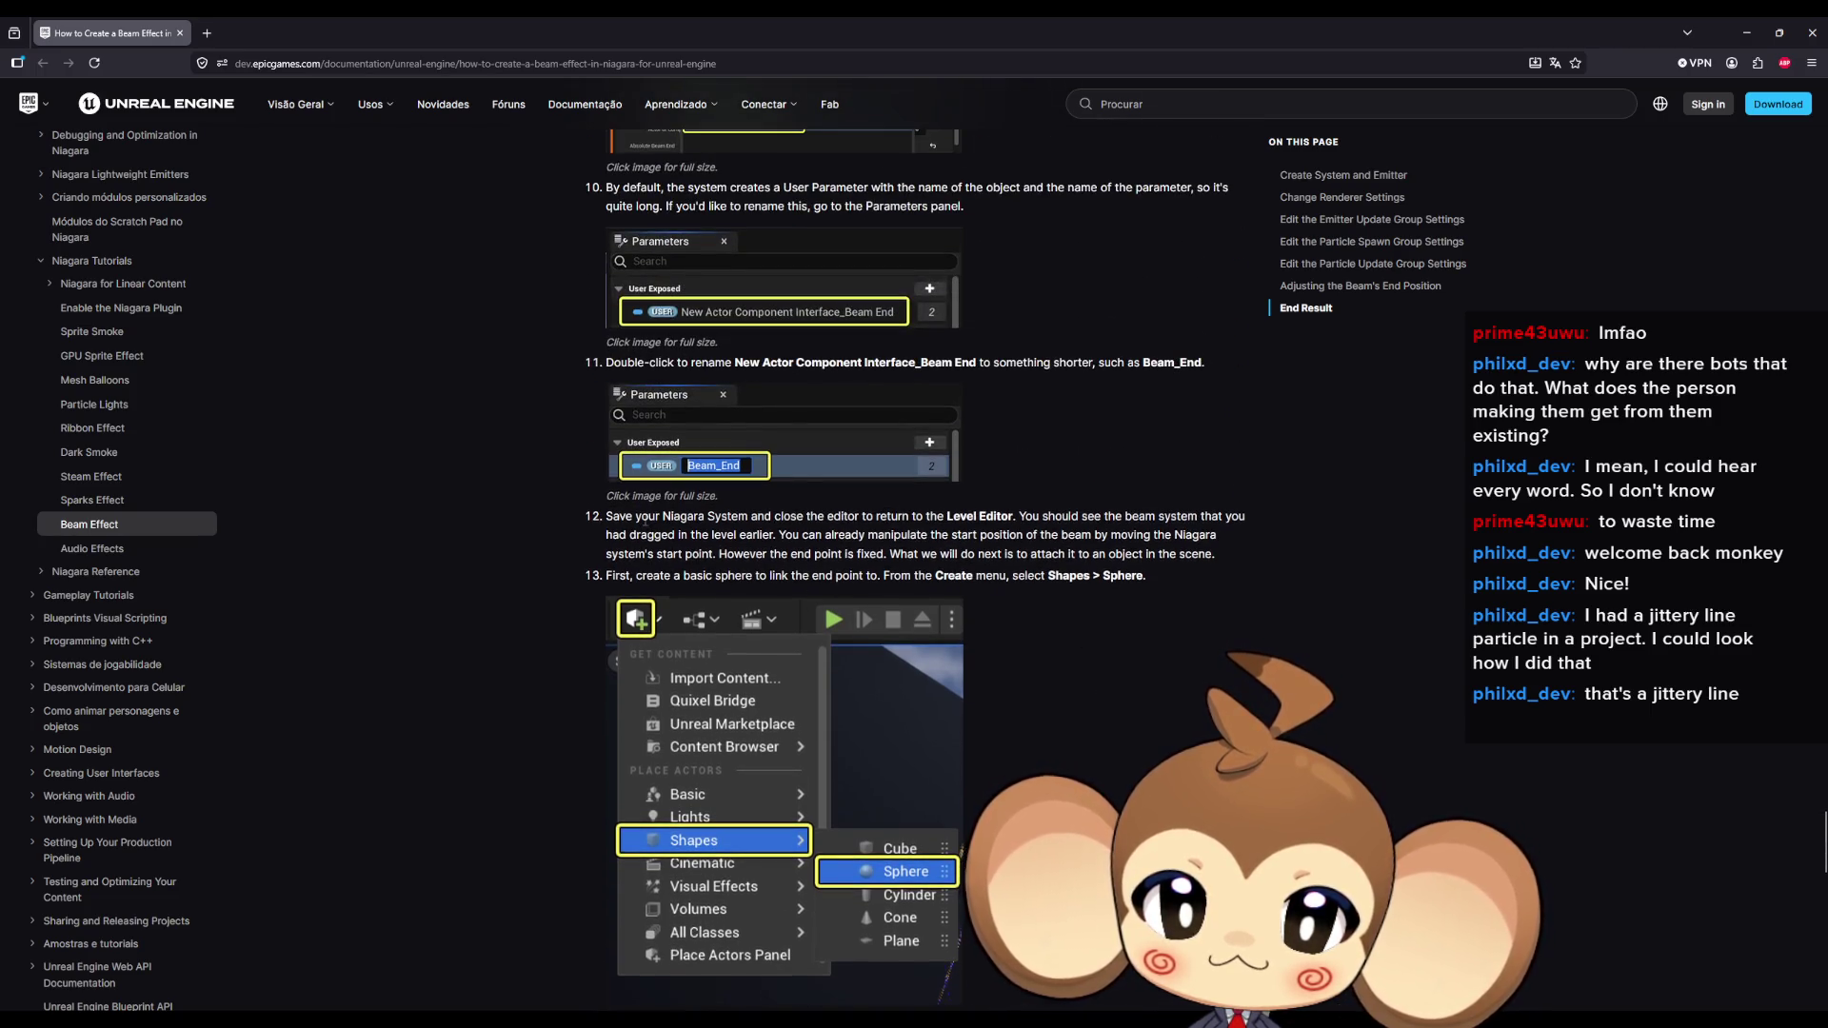
{"action": "left_click_drag", "start_coordinate": [652, 579], "coordinate": [973, 577]}
{"action": "scroll", "coordinate": [696, 561], "scroll_direction": "up", "scroll_amount": 3}
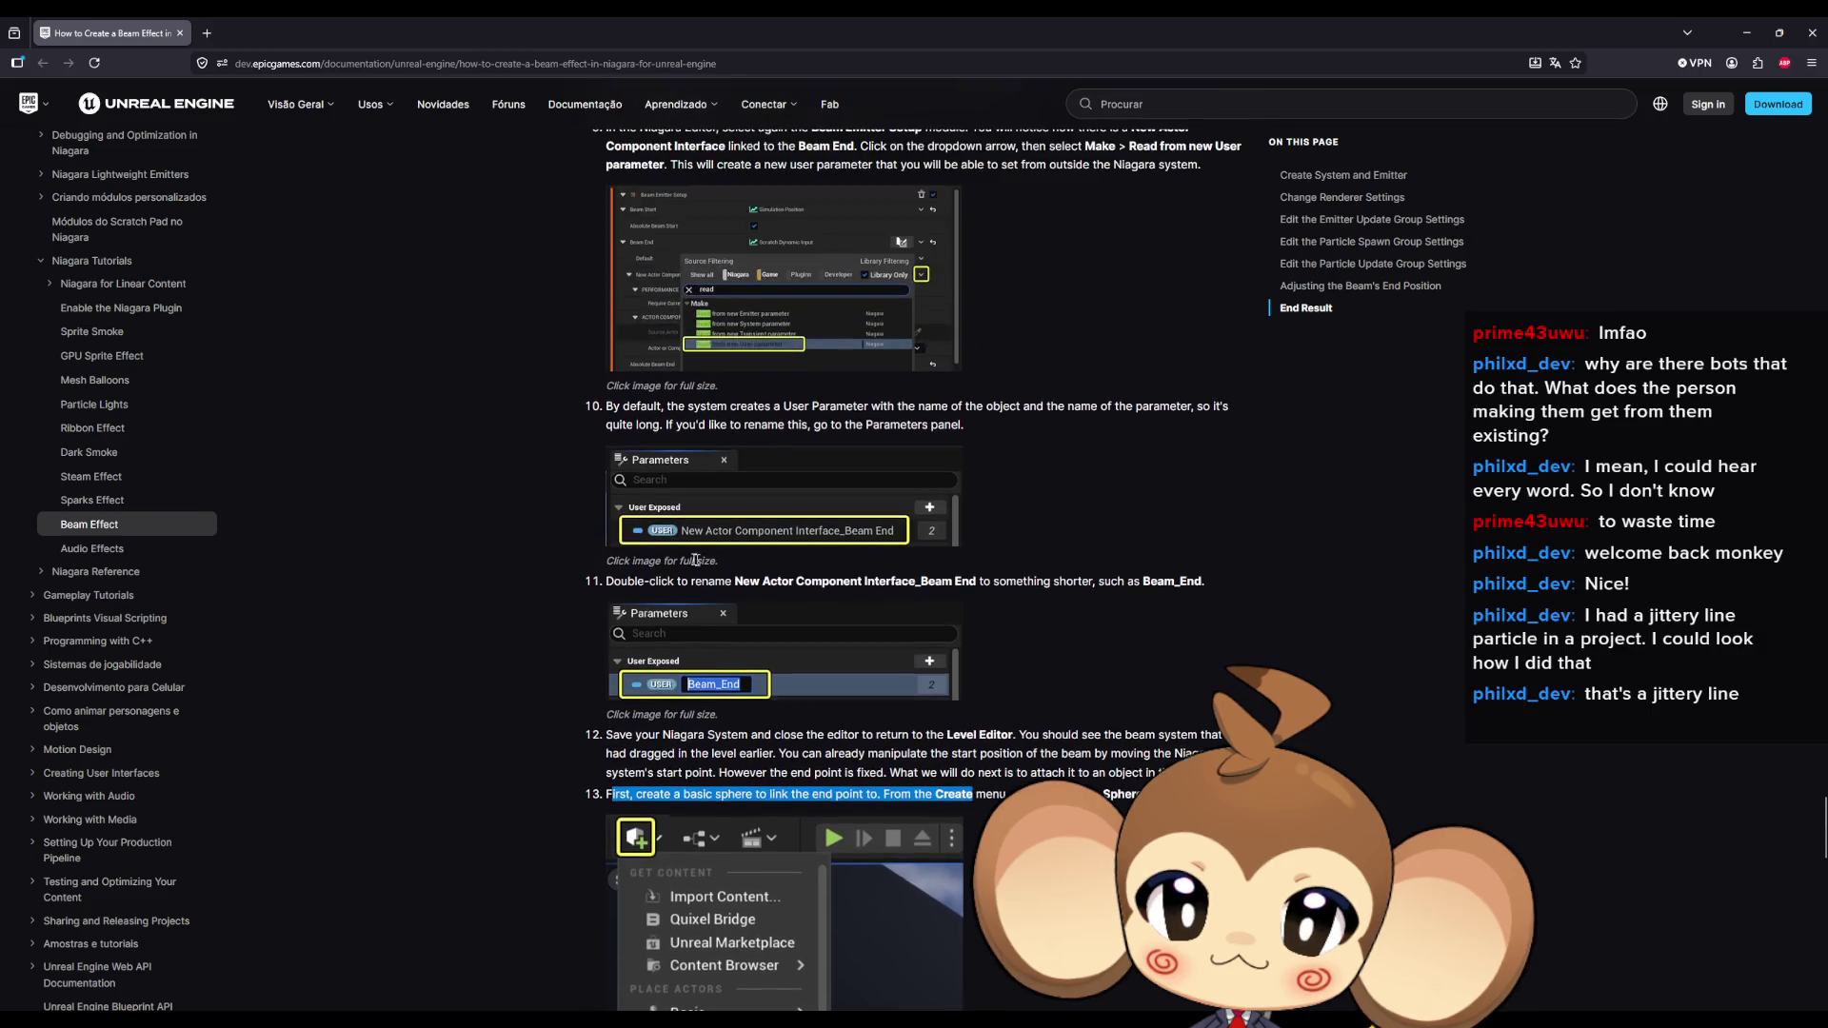
{"action": "left_click_drag", "start_coordinate": [620, 579], "coordinate": [906, 581]}
{"action": "scroll", "coordinate": [906, 581], "scroll_direction": "up", "scroll_amount": 3}
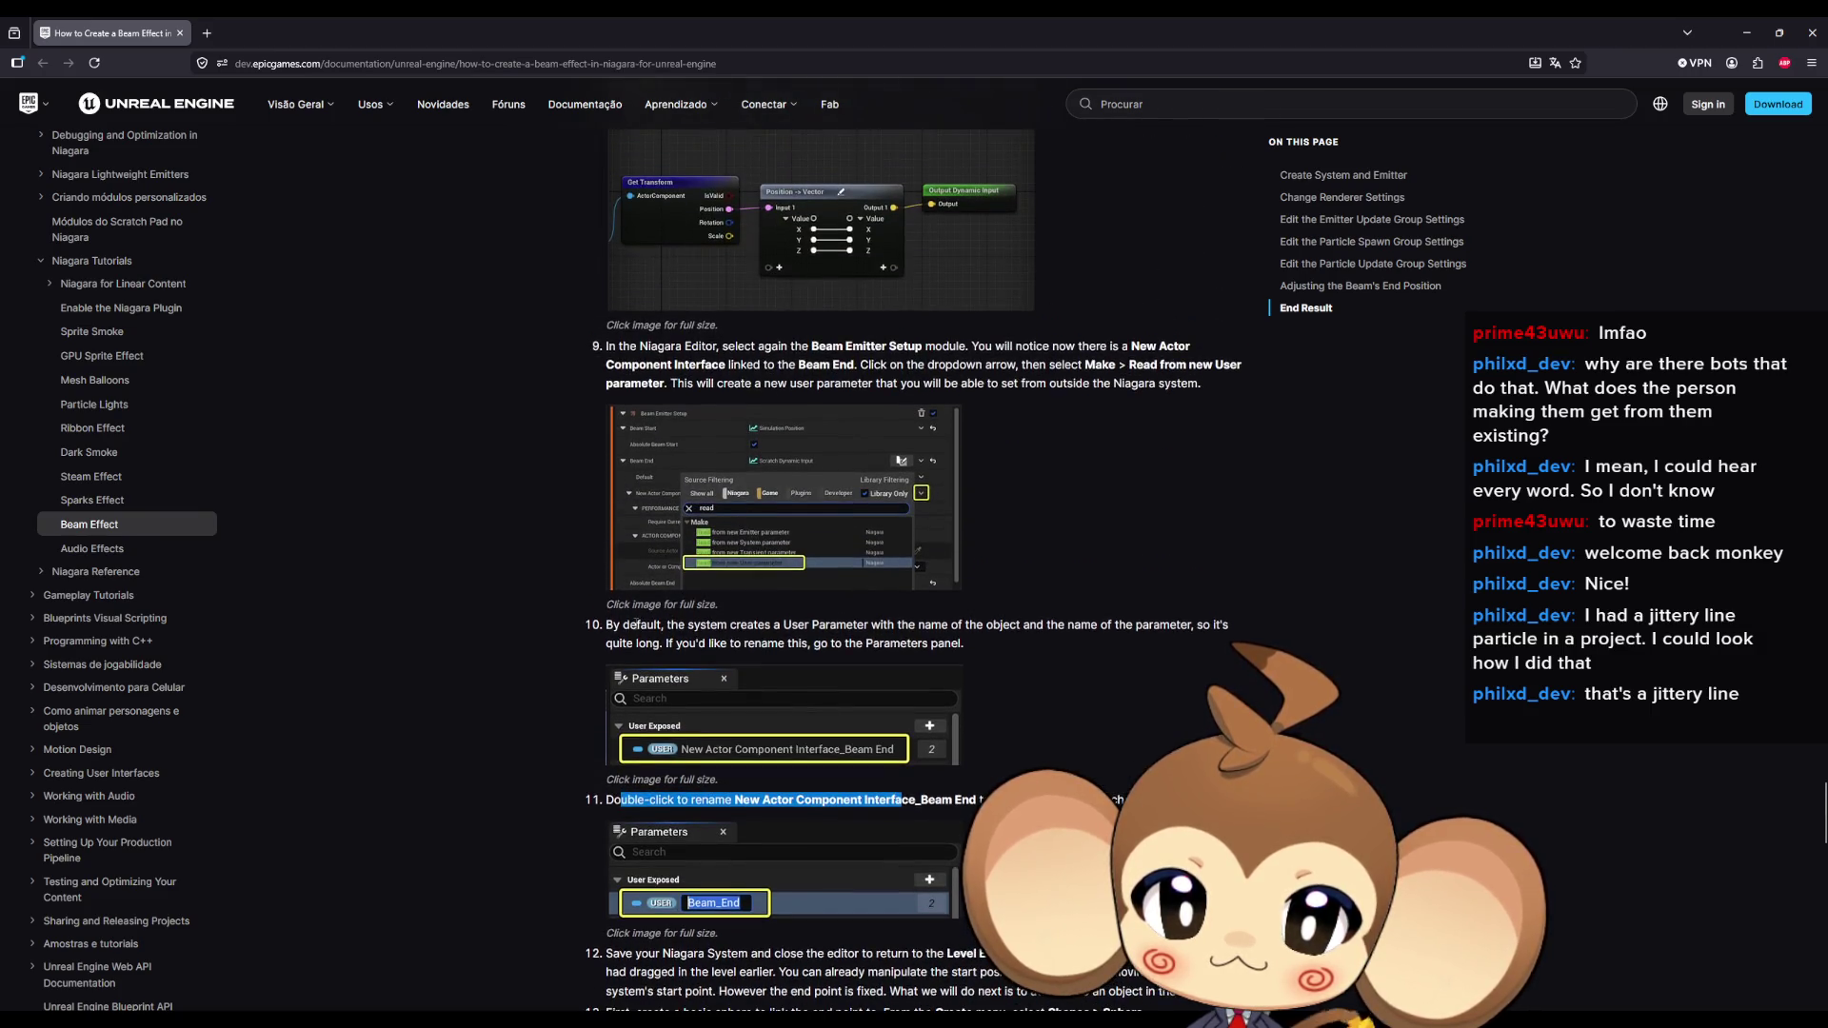
{"action": "left_click_drag", "start_coordinate": [636, 625], "coordinate": [855, 635]}
{"action": "scroll", "coordinate": [856, 635], "scroll_direction": "up", "scroll_amount": 15}
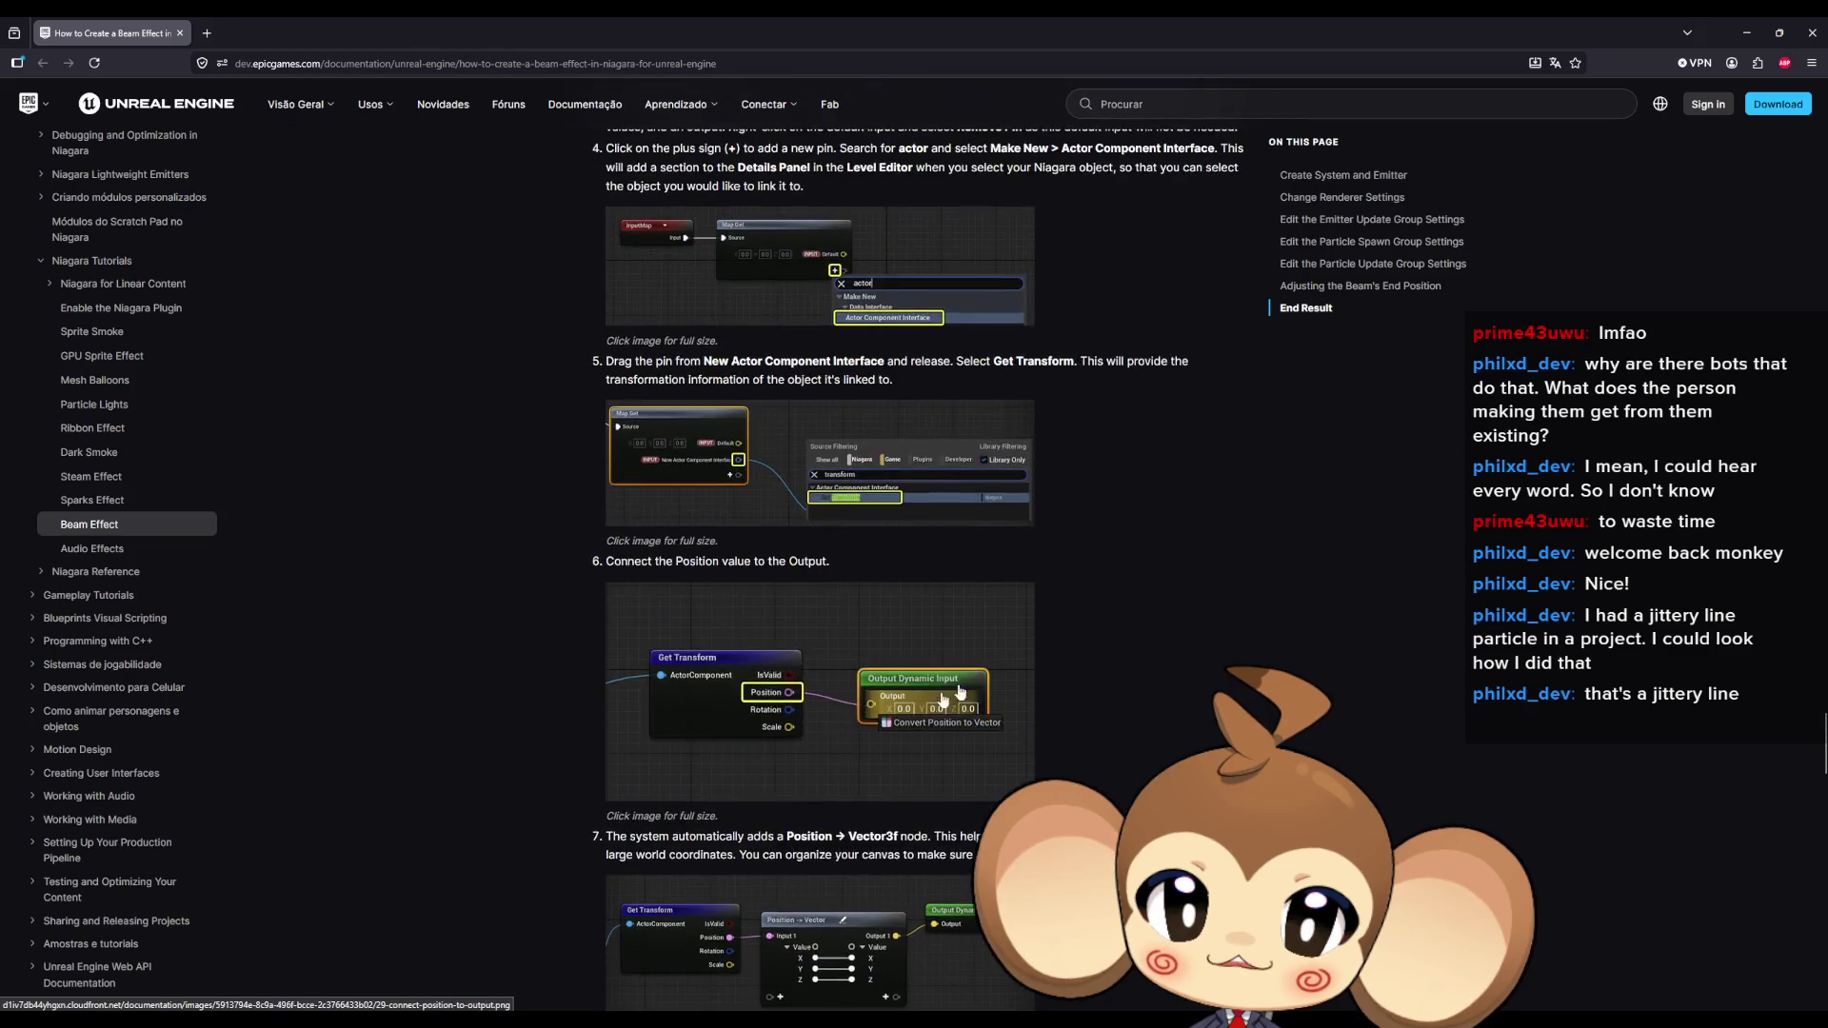
{"action": "scroll", "coordinate": [683, 763], "scroll_direction": "up", "scroll_amount": 4}
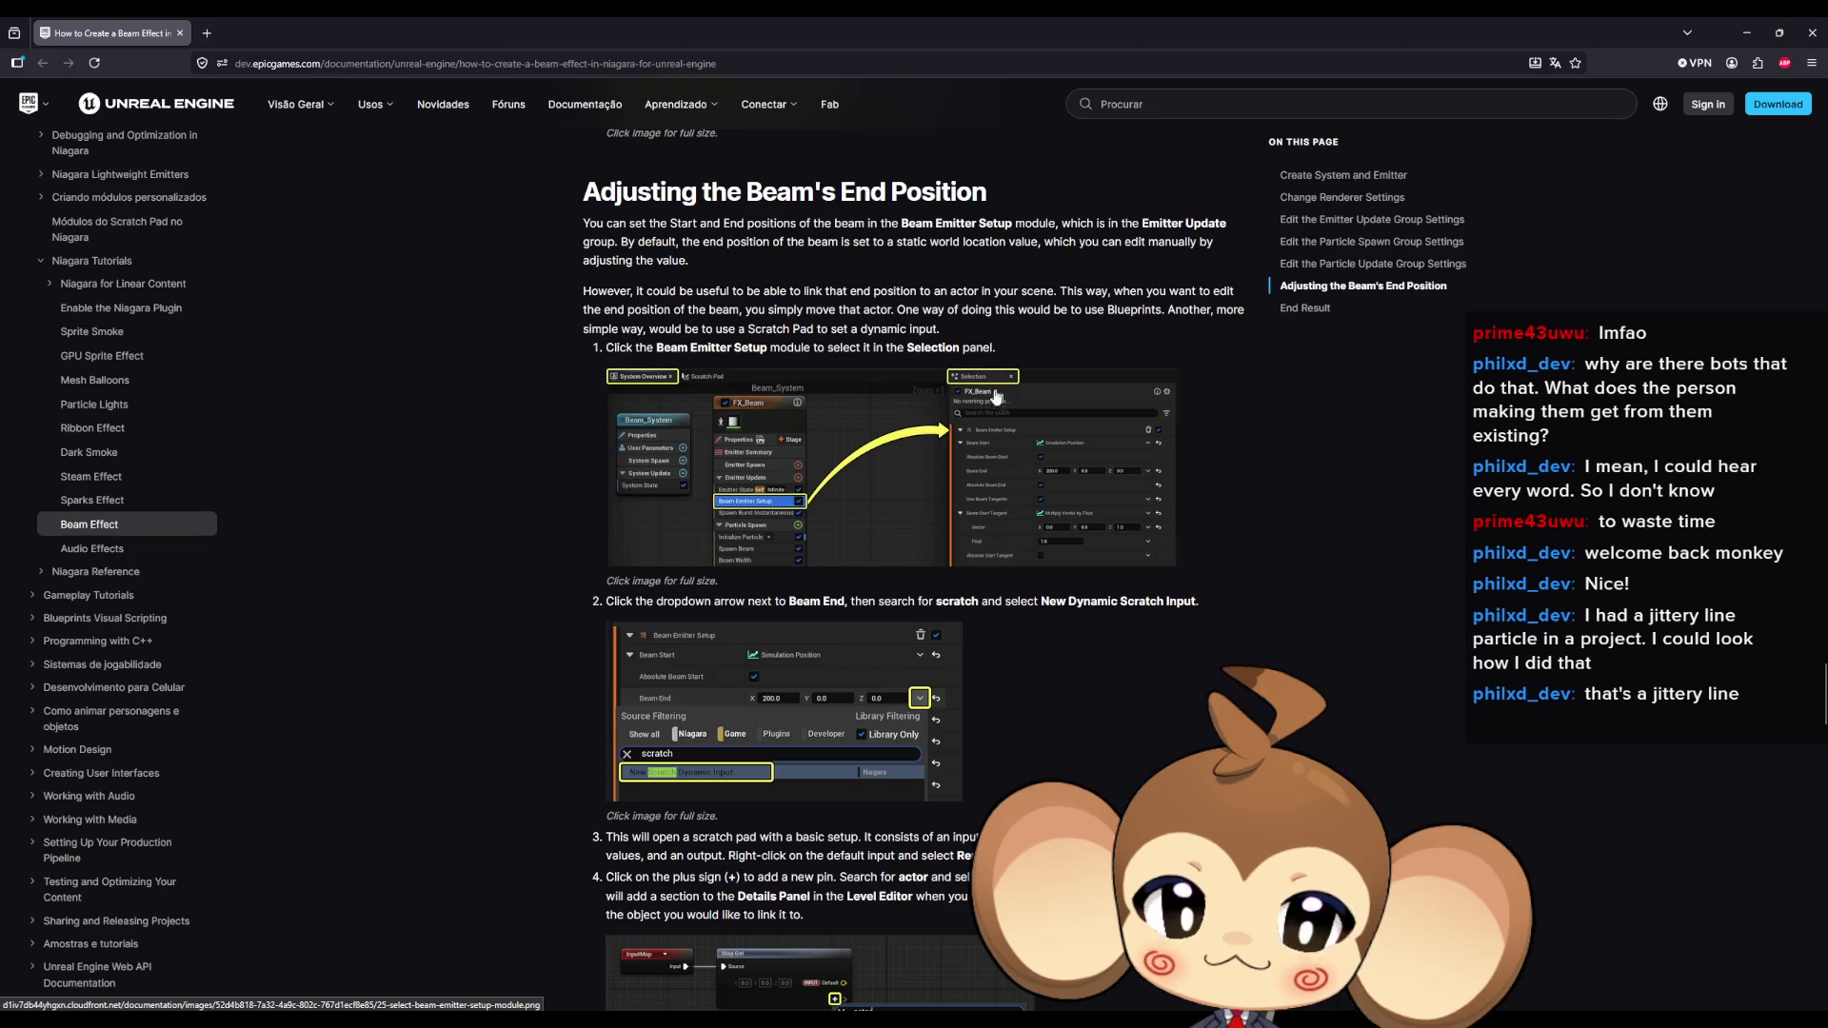
{"action": "left_click_drag", "start_coordinate": [666, 600], "coordinate": [1116, 606]}
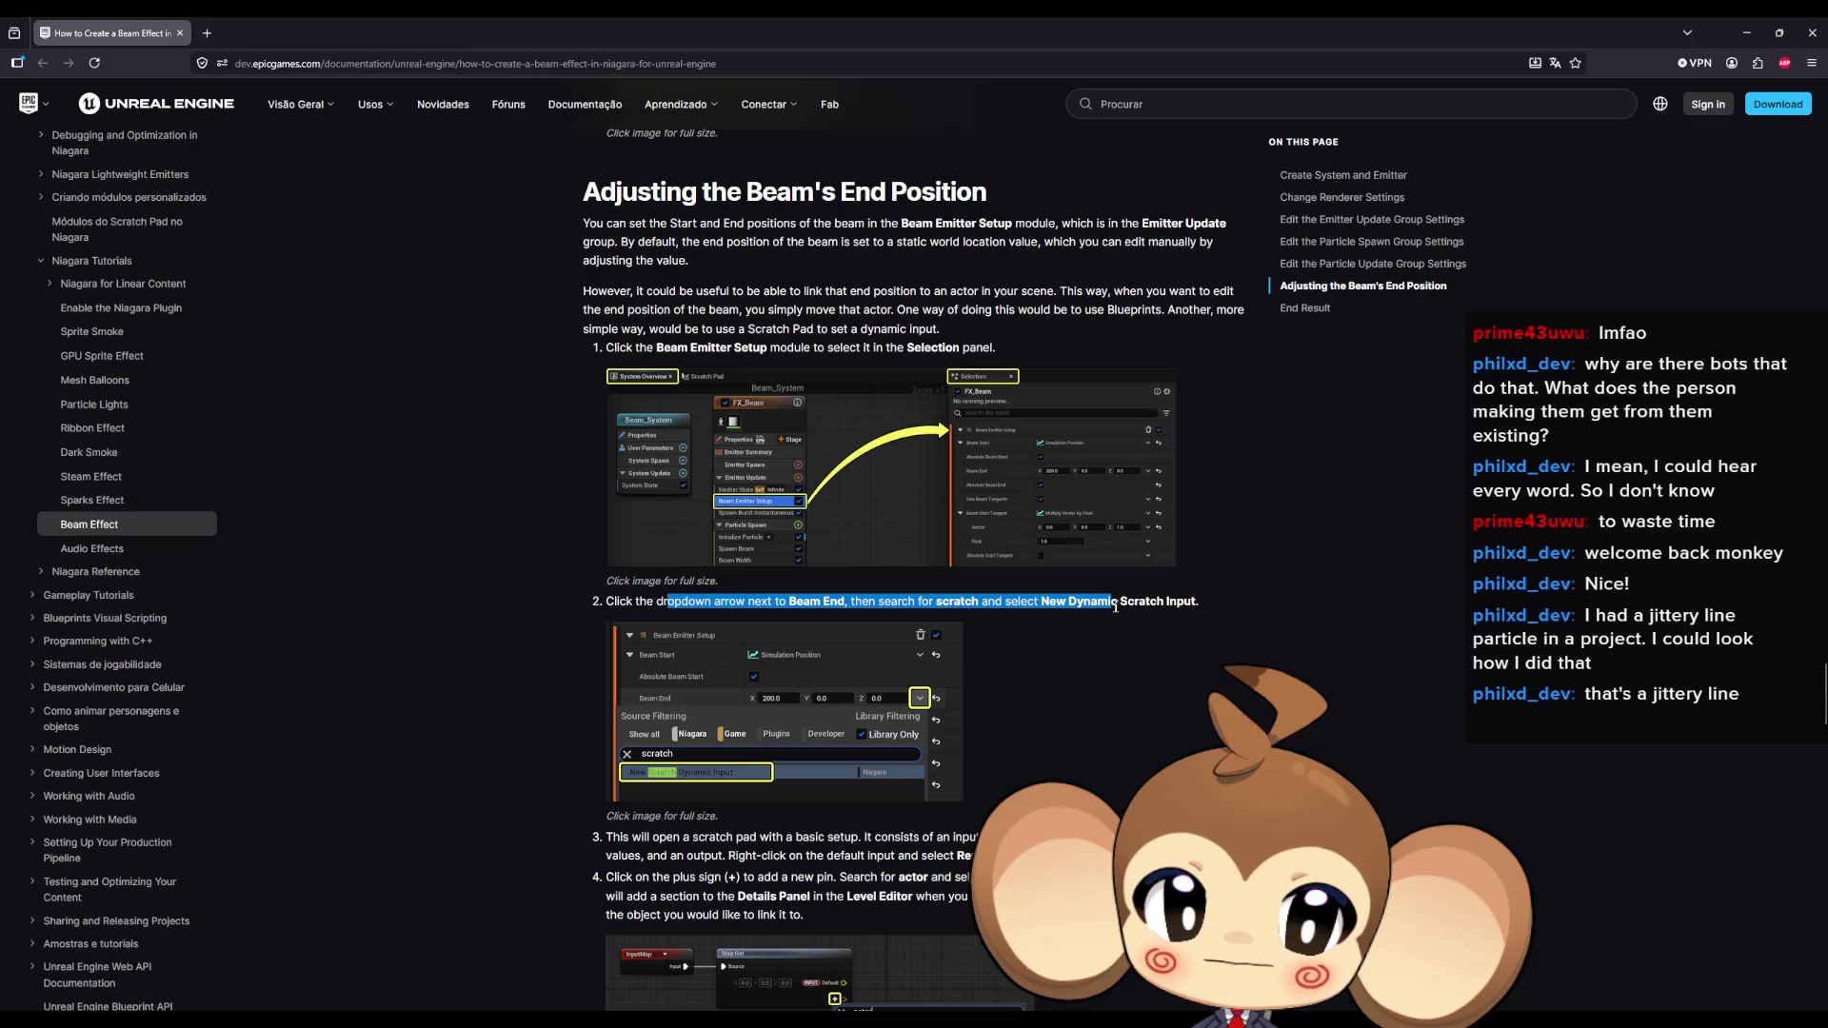
{"action": "scroll", "coordinate": [1052, 685], "scroll_direction": "down", "scroll_amount": 3}
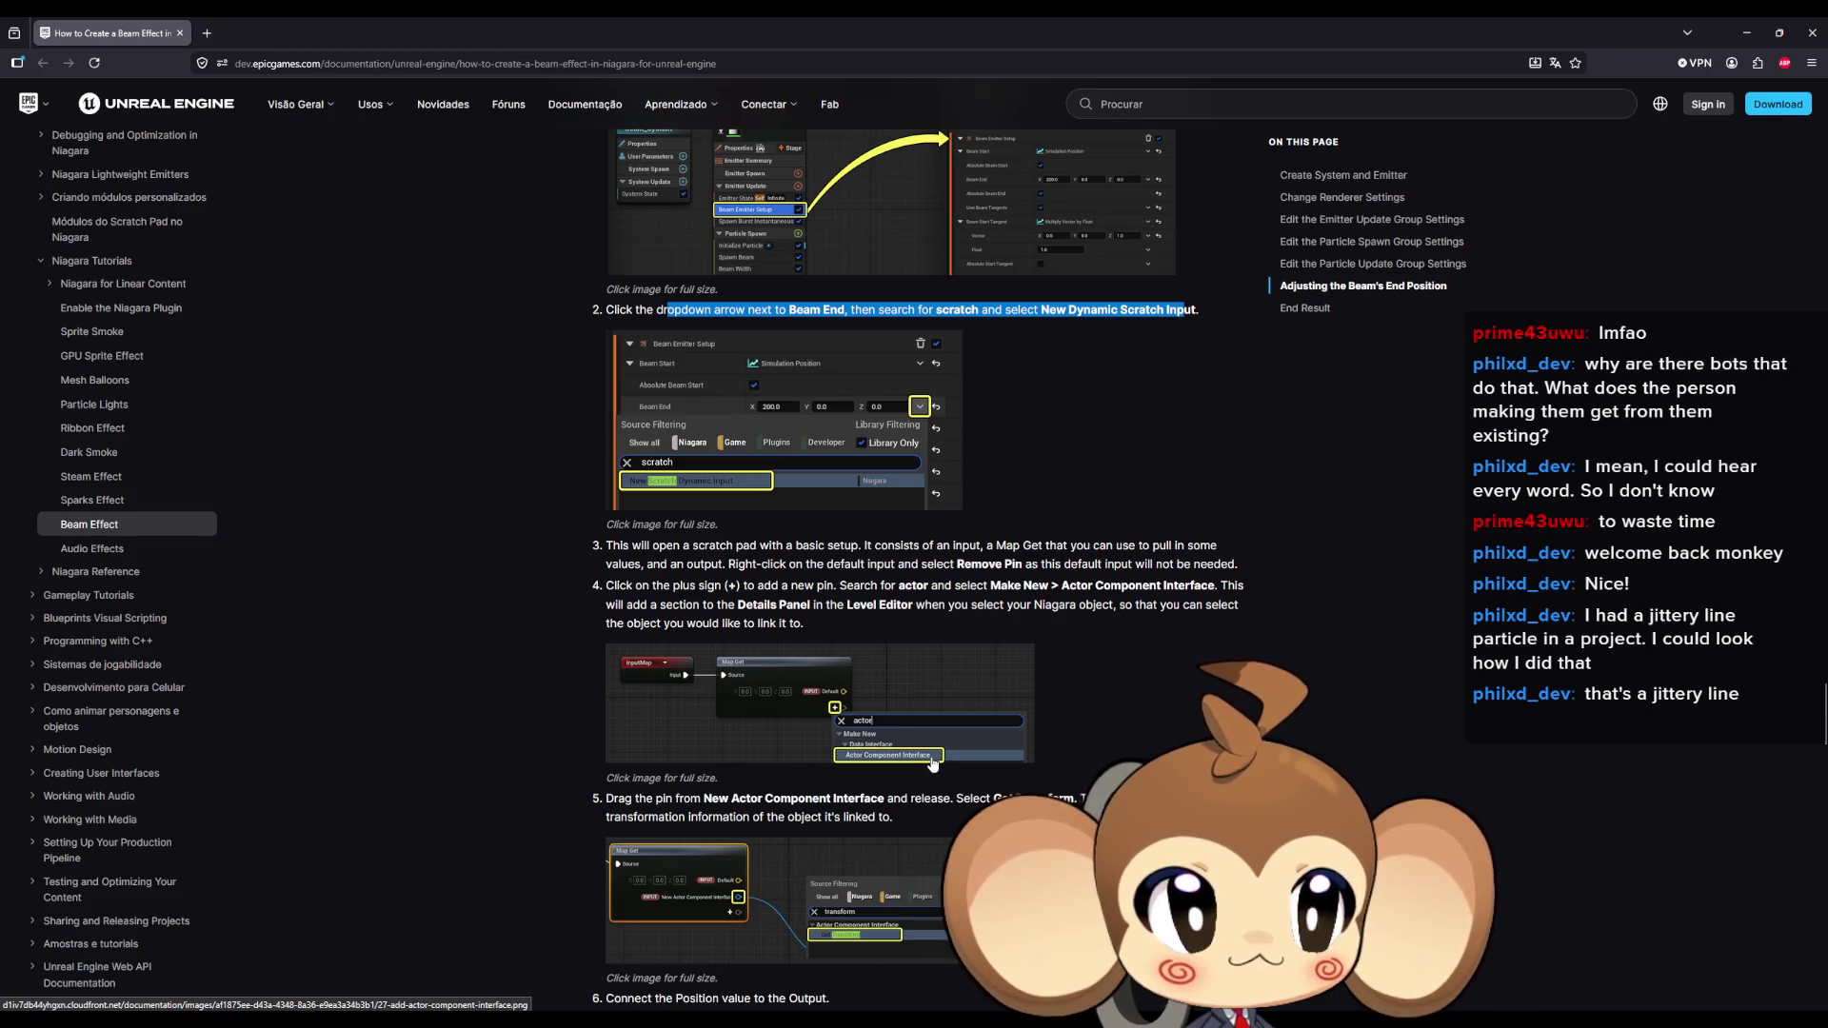
{"action": "scroll", "coordinate": [933, 764], "scroll_direction": "down", "scroll_amount": 2}
{"action": "scroll", "coordinate": [930, 762], "scroll_direction": "down", "scroll_amount": 2}
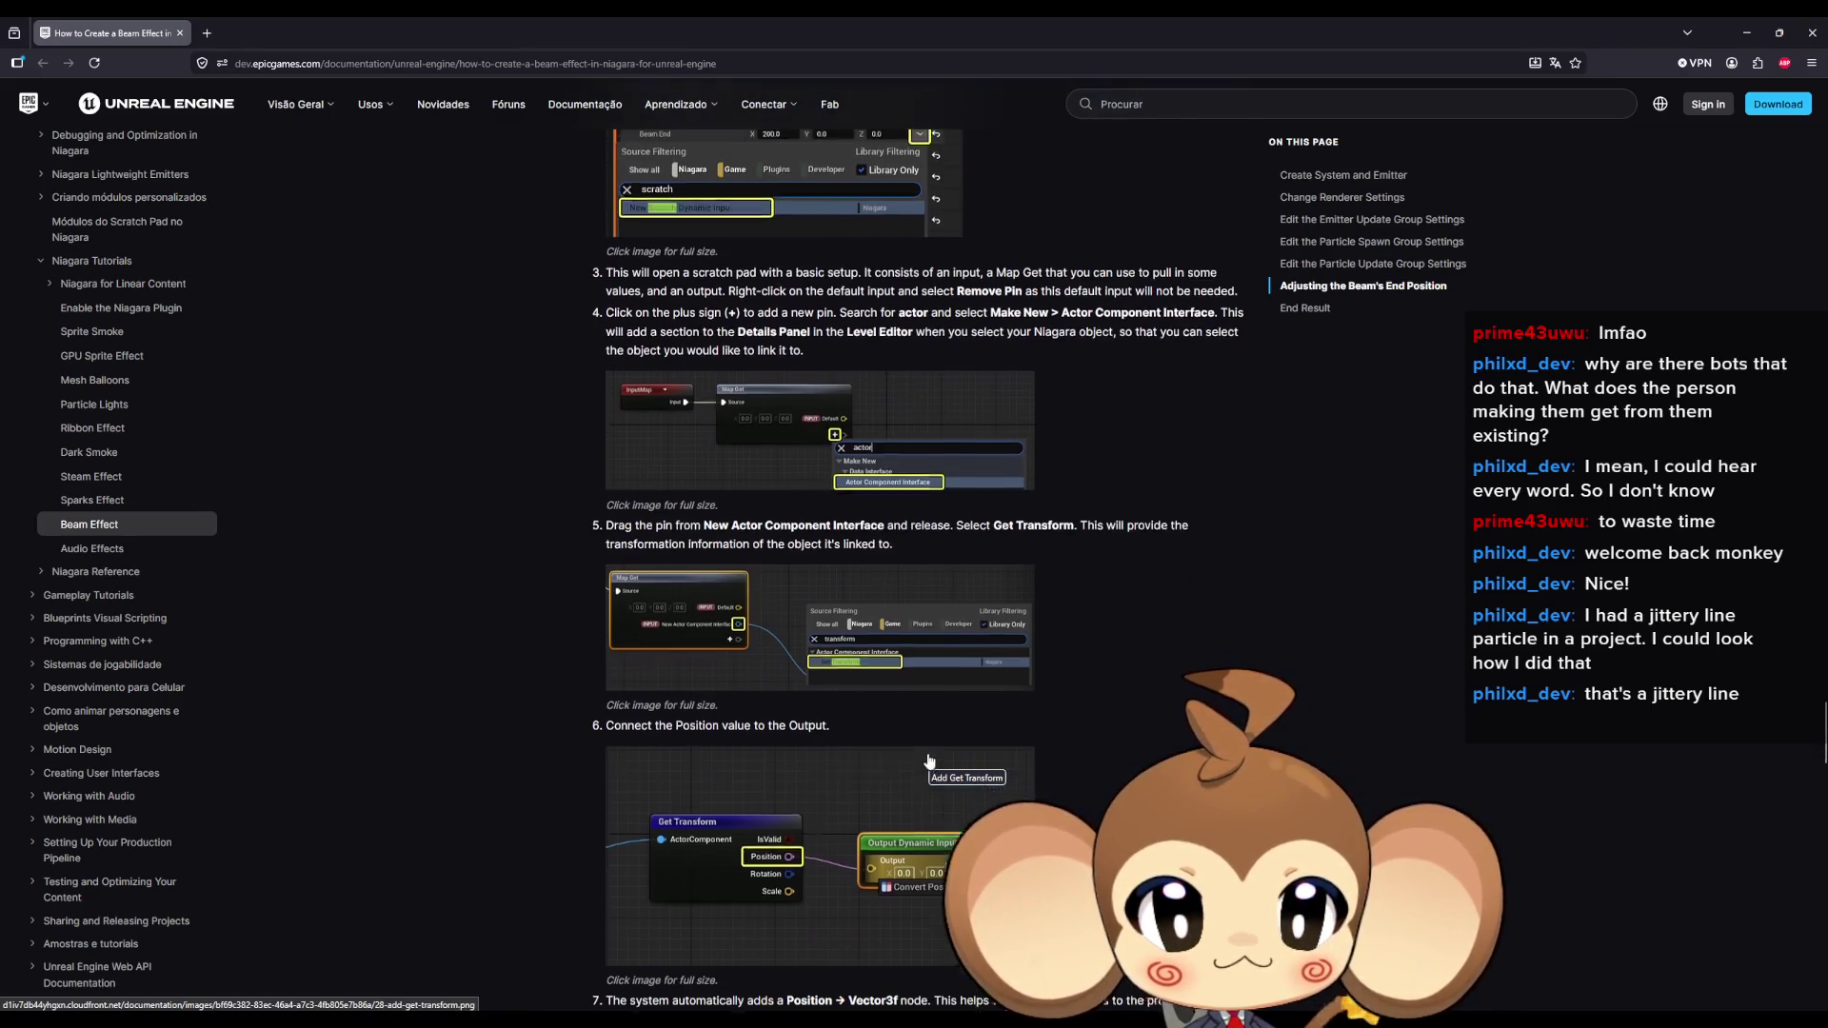
{"action": "scroll", "coordinate": [928, 758], "scroll_direction": "down", "scroll_amount": 6}
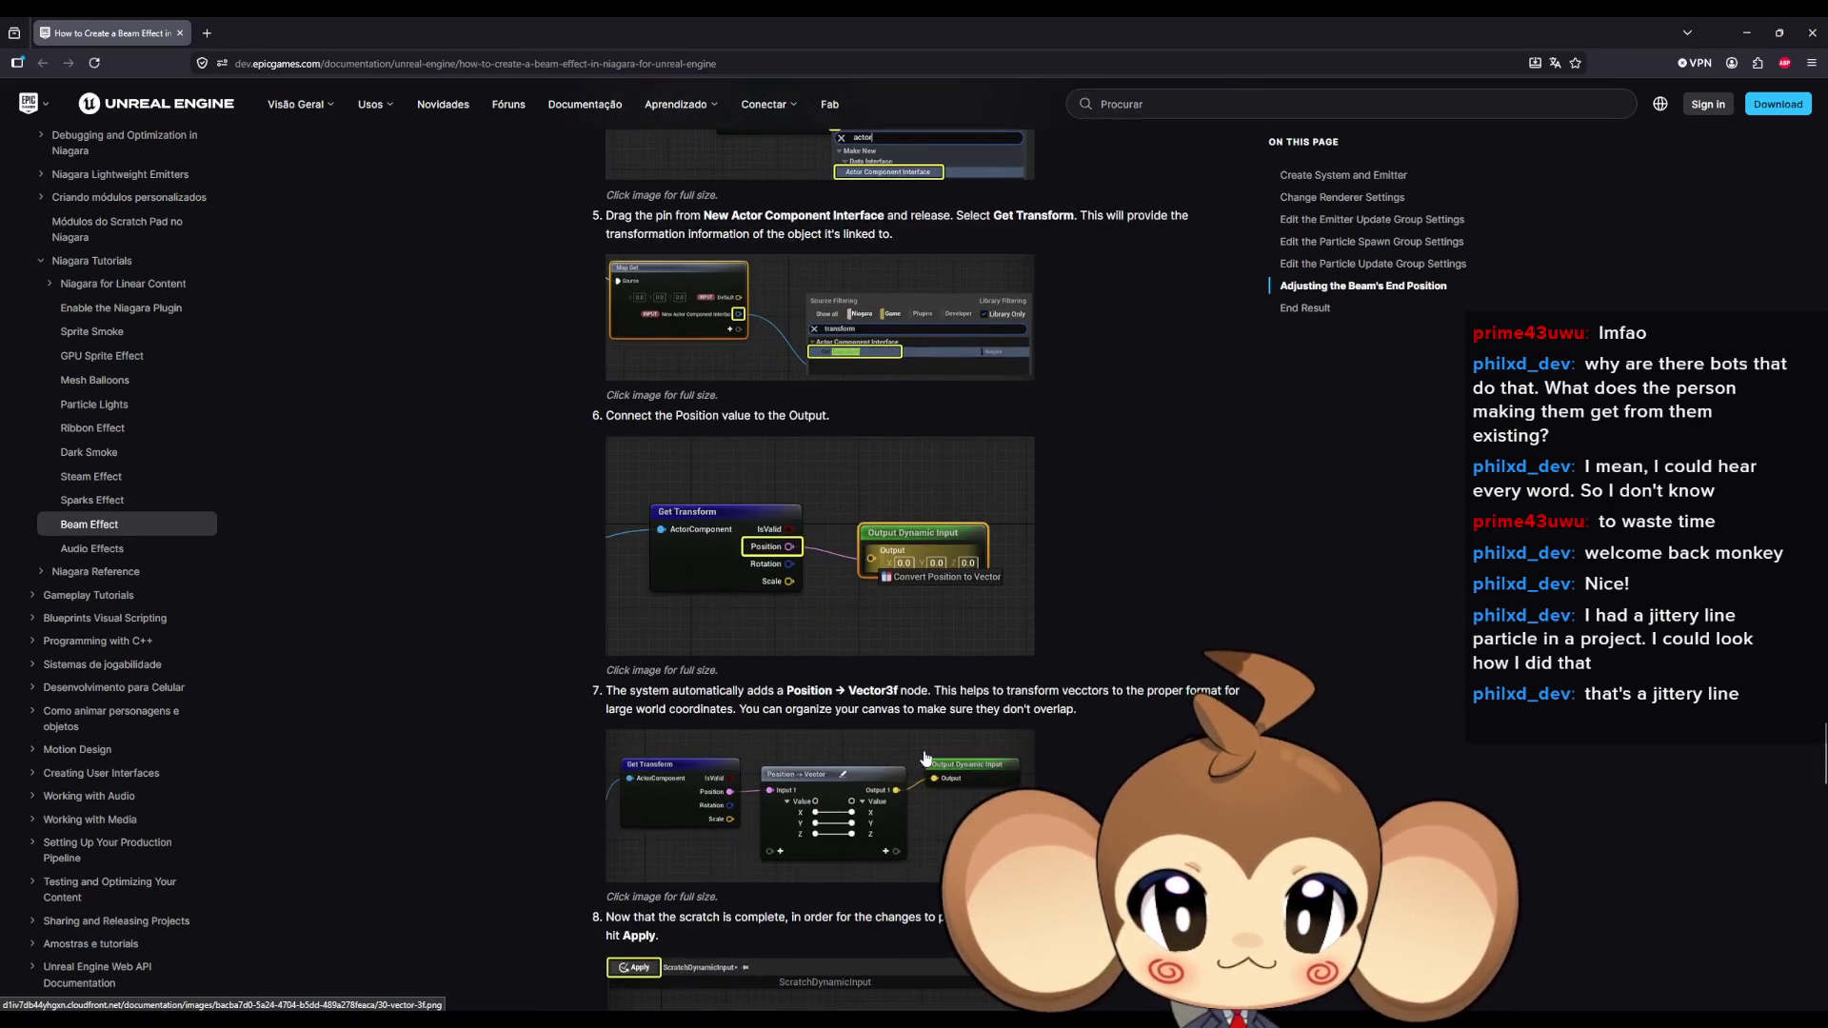
{"action": "scroll", "coordinate": [924, 757], "scroll_direction": "down", "scroll_amount": 1}
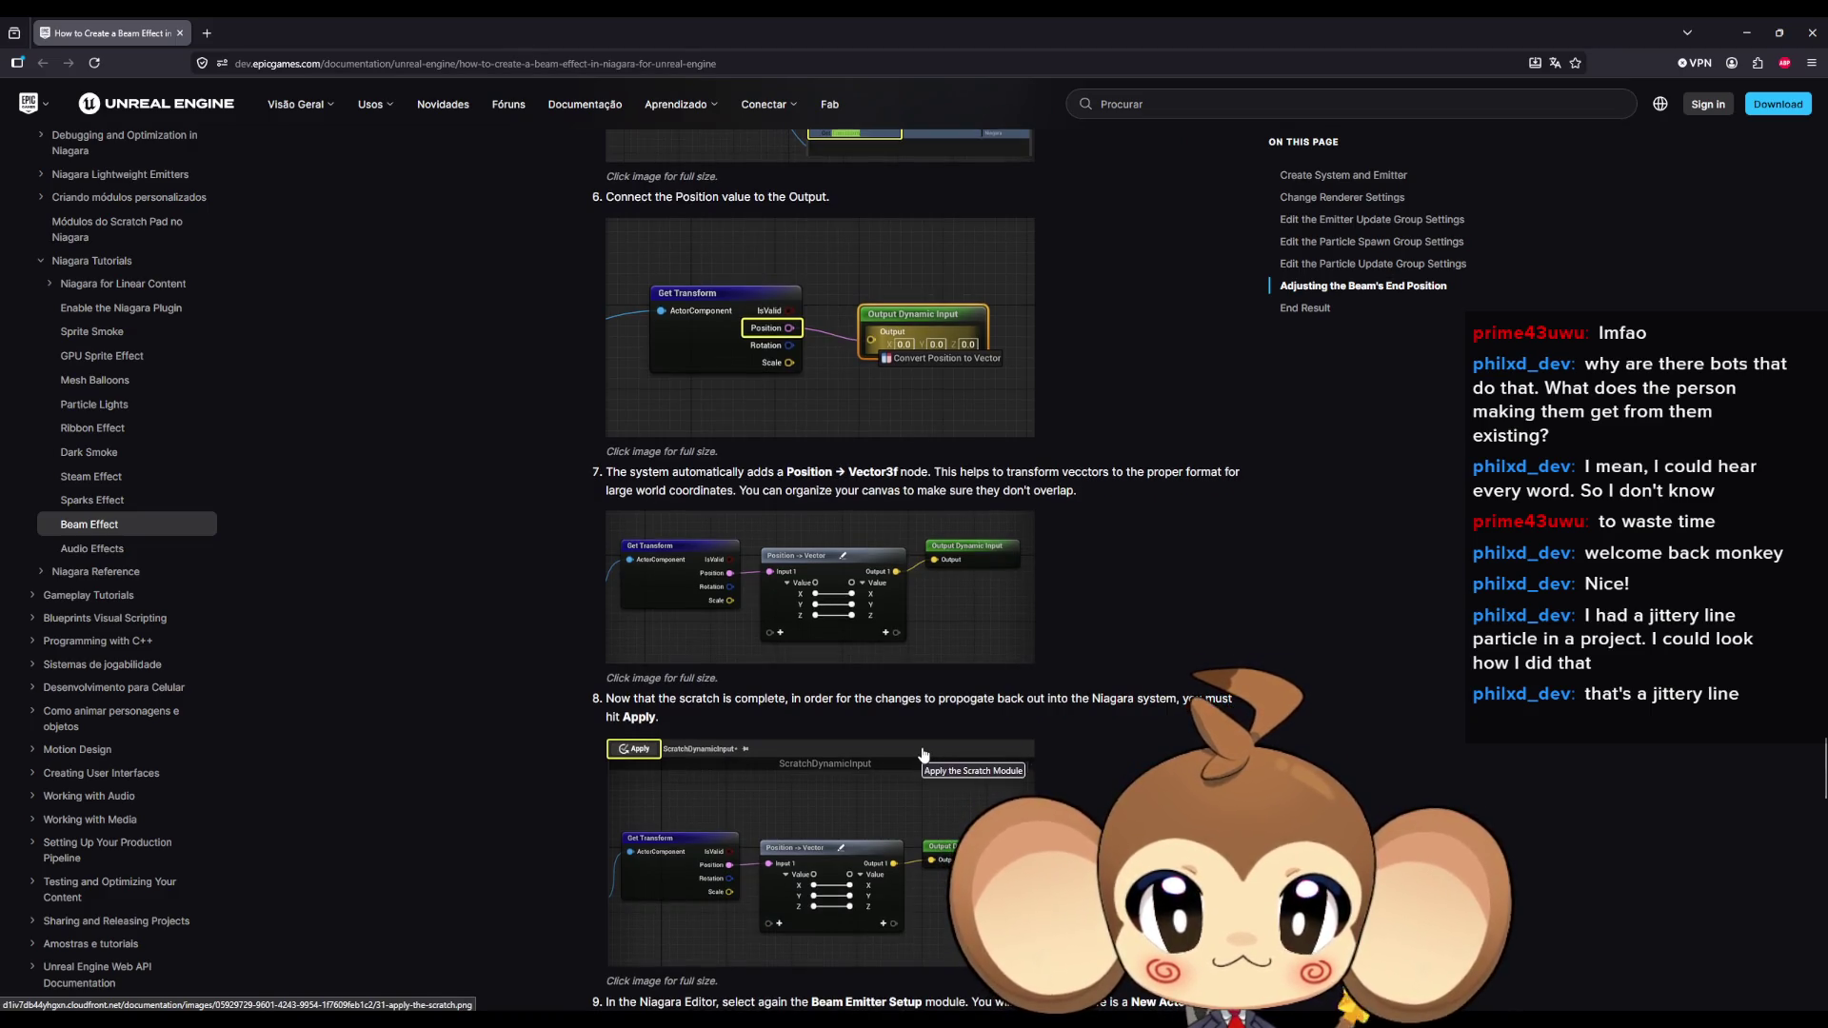
{"action": "scroll", "coordinate": [922, 753], "scroll_direction": "down", "scroll_amount": 1}
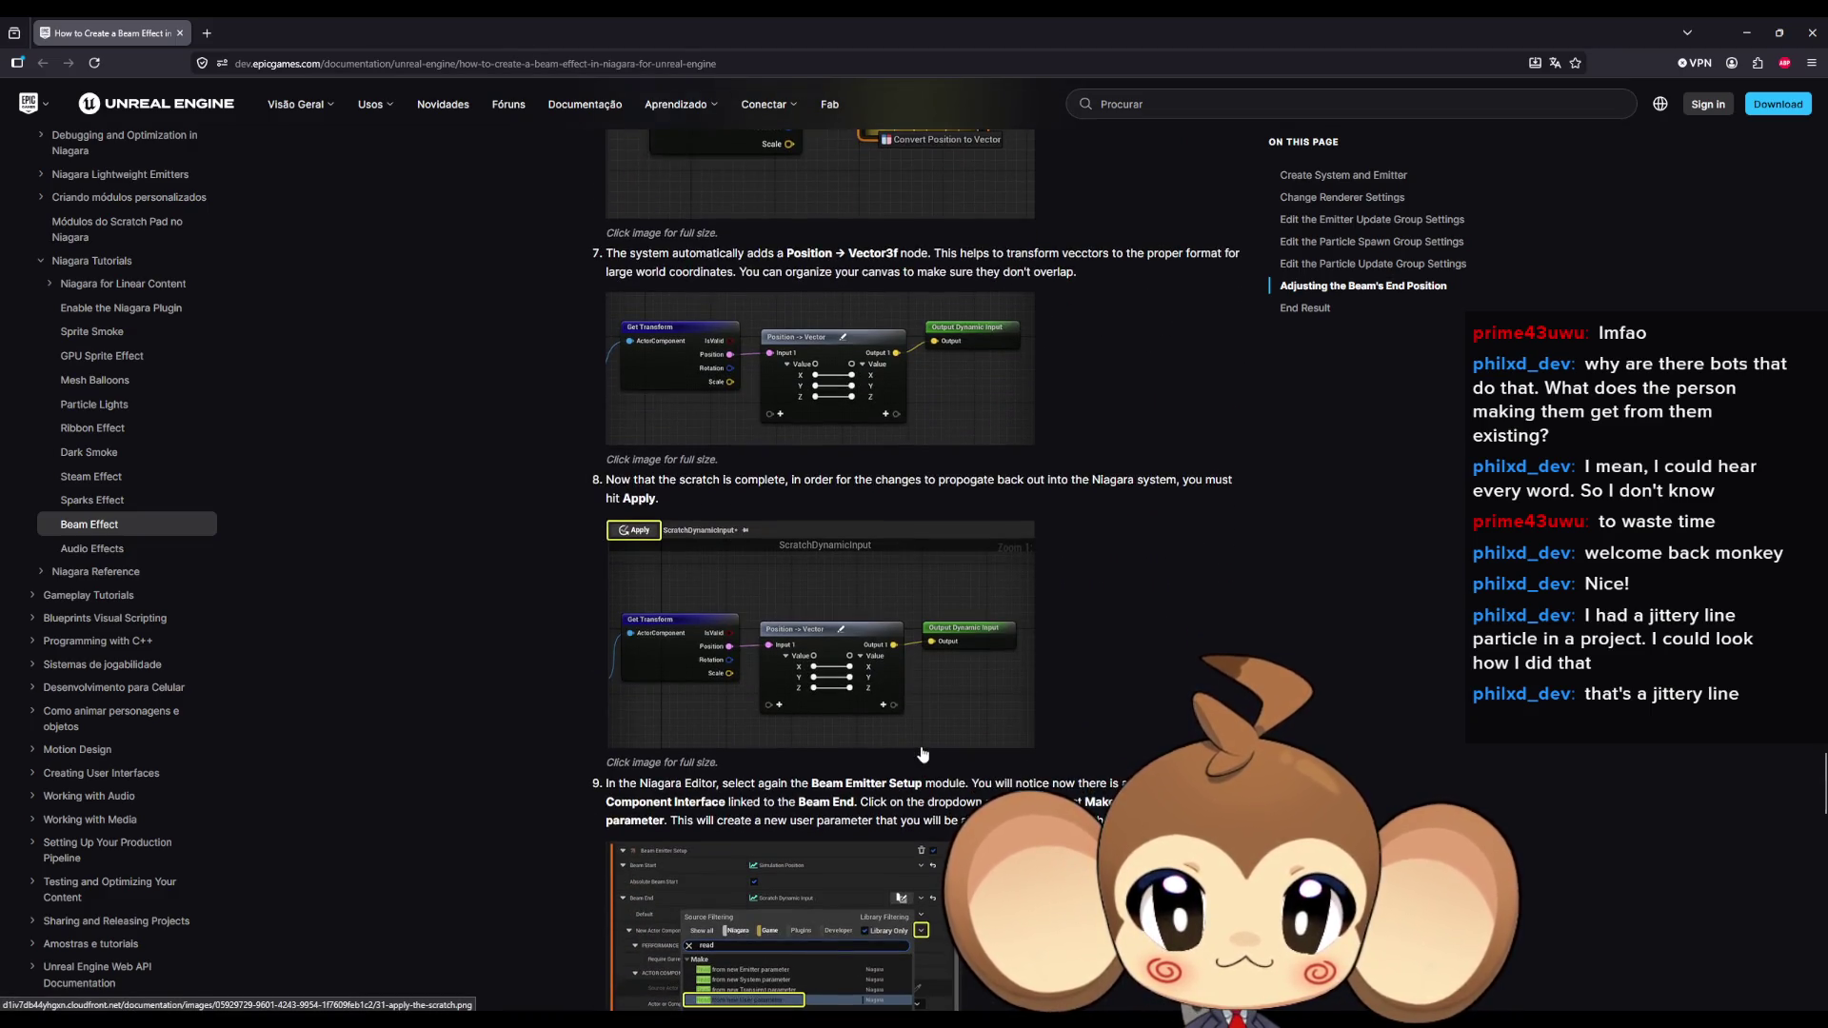
{"action": "scroll", "coordinate": [922, 752], "scroll_direction": "up", "scroll_amount": 1}
{"action": "scroll", "coordinate": [922, 753], "scroll_direction": "up", "scroll_amount": 5}
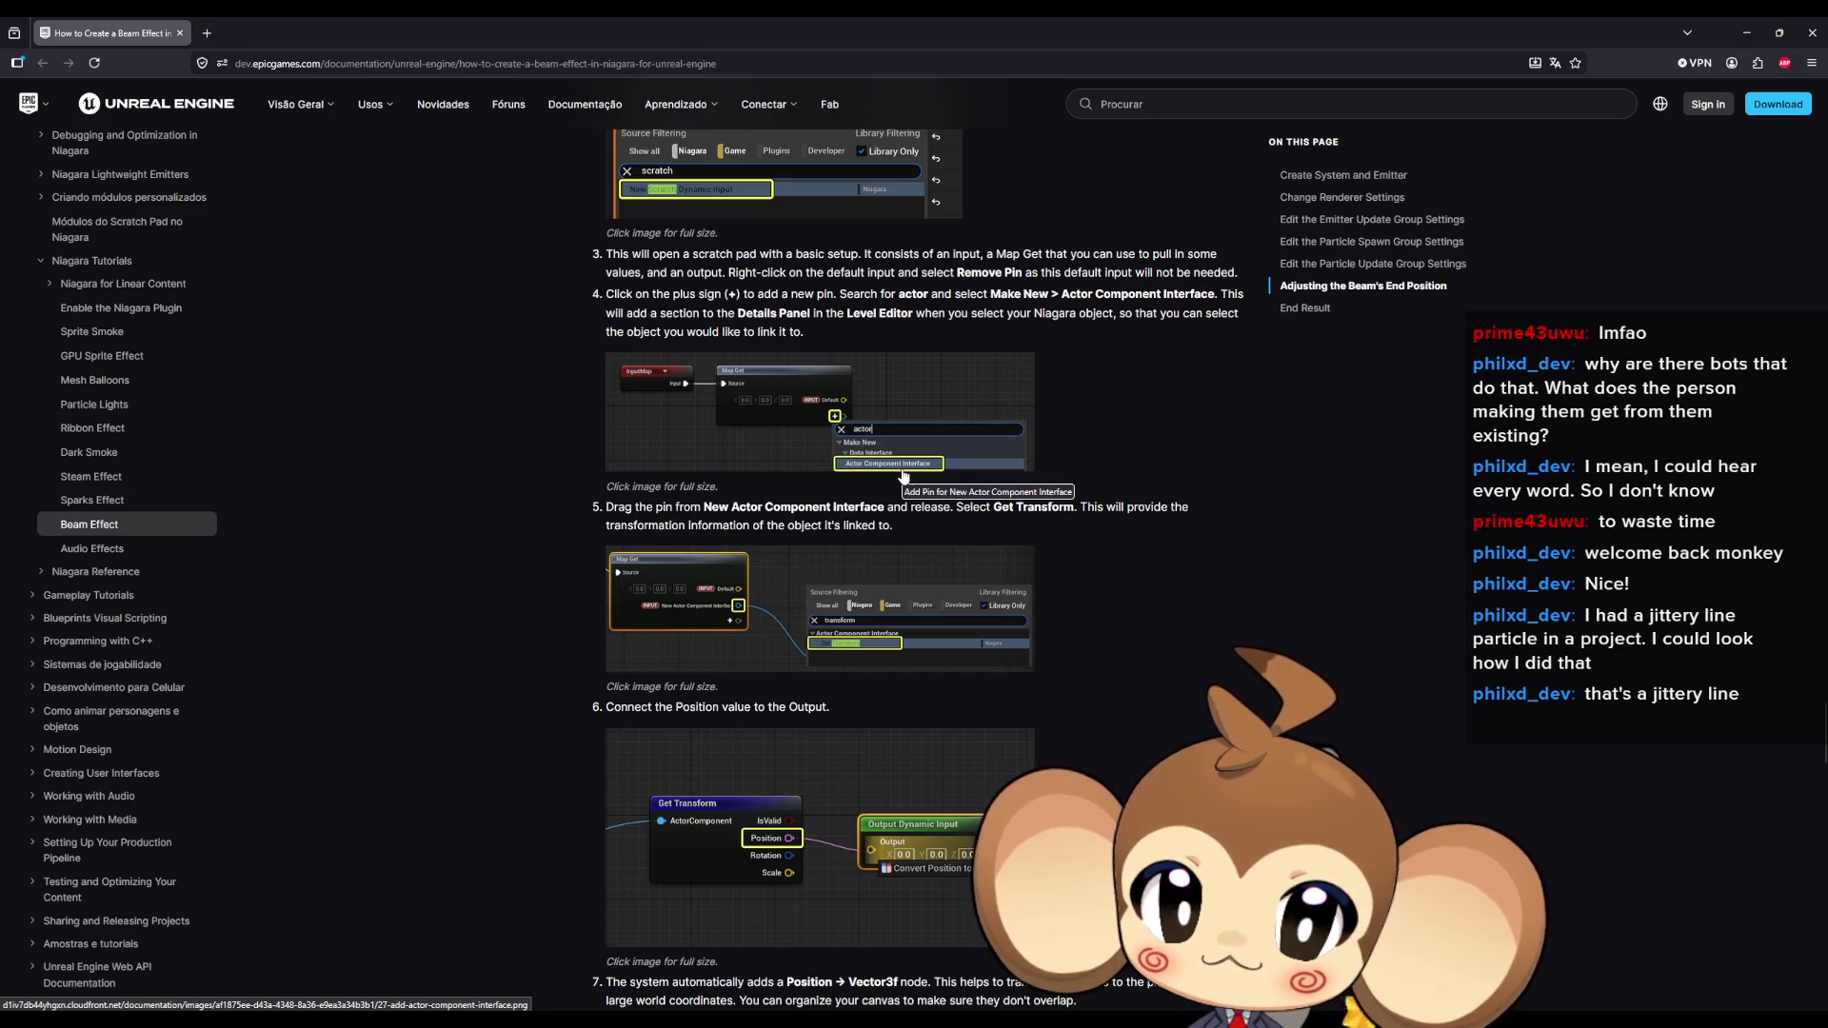
{"action": "scroll", "coordinate": [903, 481], "scroll_direction": "down", "scroll_amount": 6}
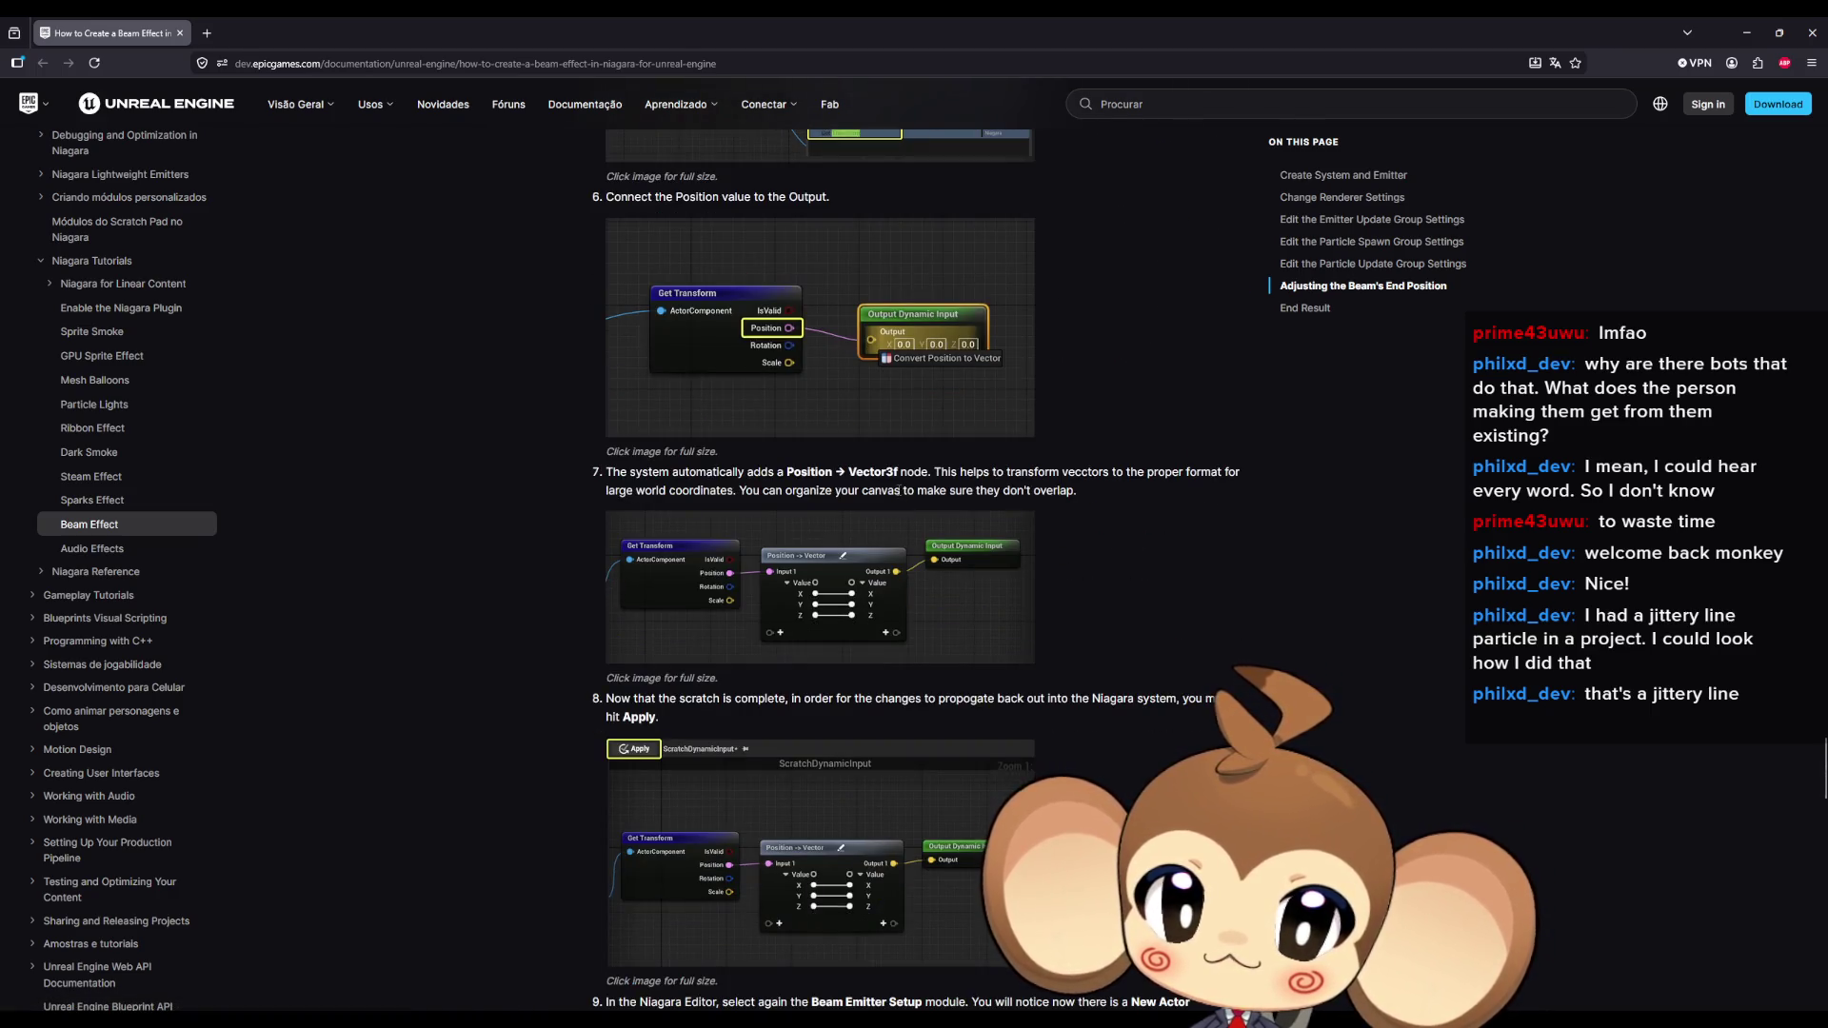
{"action": "scroll", "coordinate": [899, 491], "scroll_direction": "down", "scroll_amount": 3}
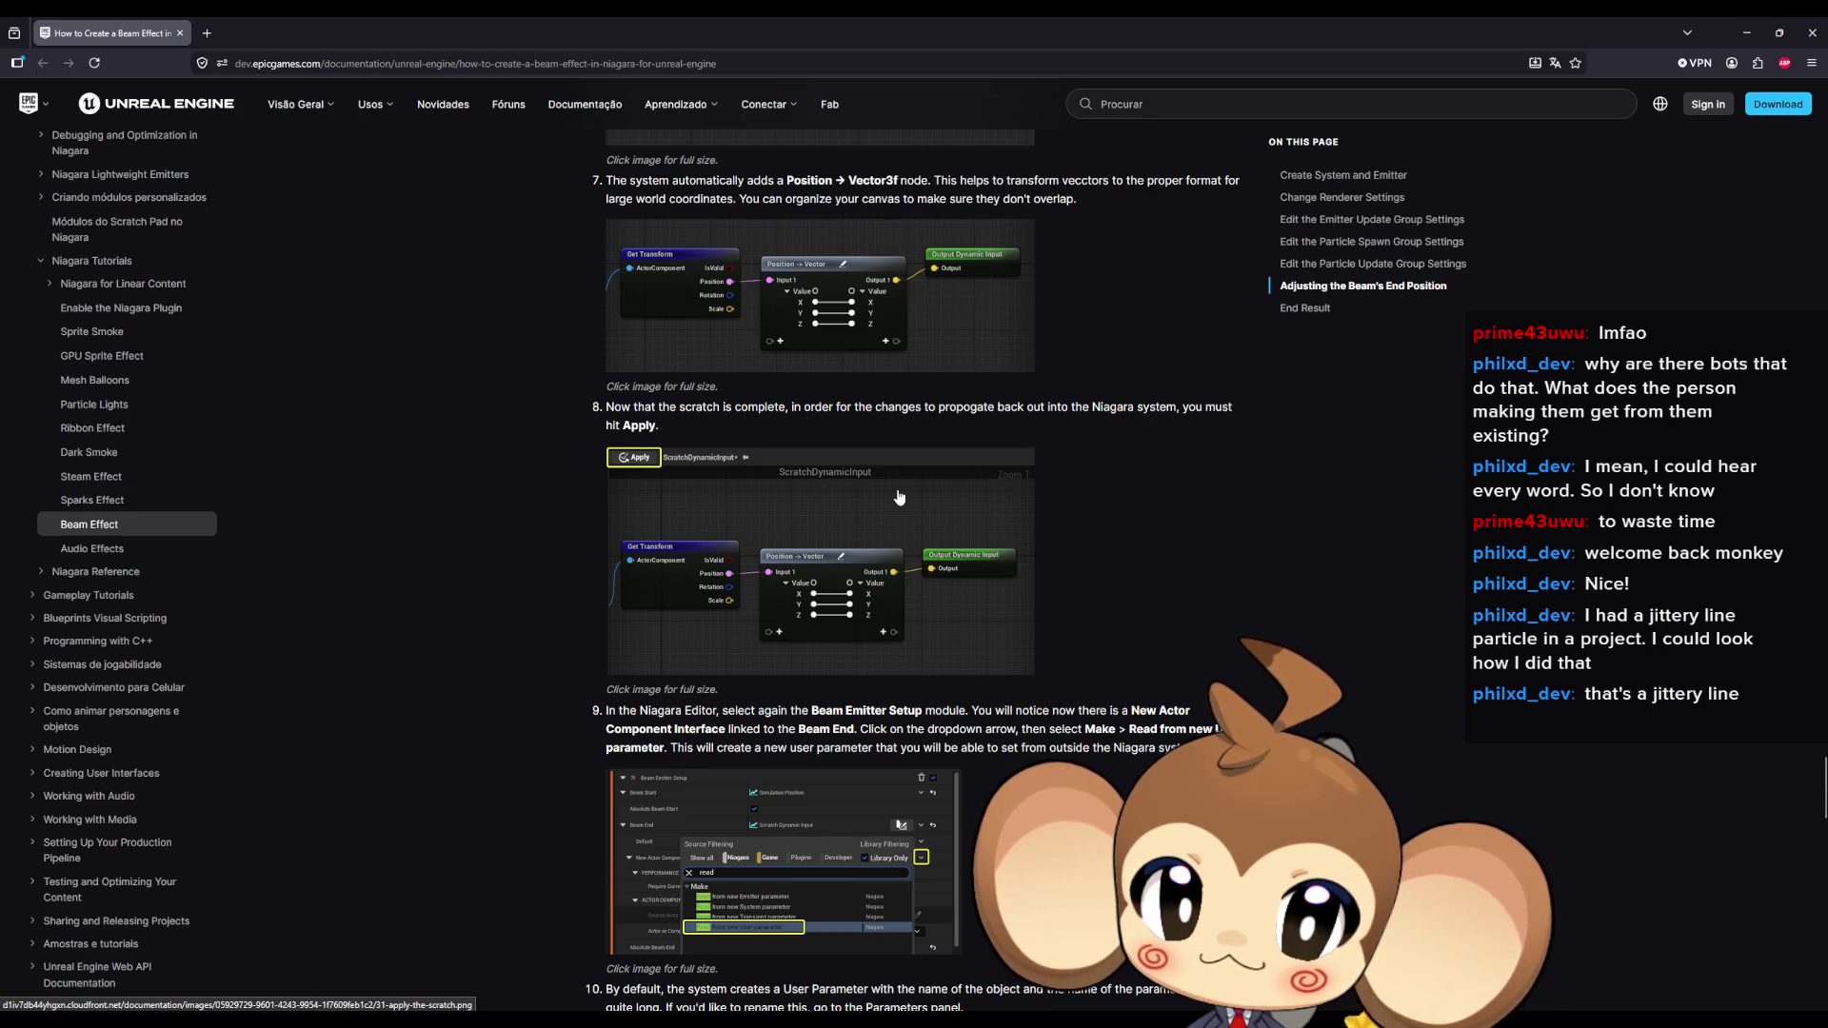
{"action": "scroll", "coordinate": [899, 497], "scroll_direction": "down", "scroll_amount": 2}
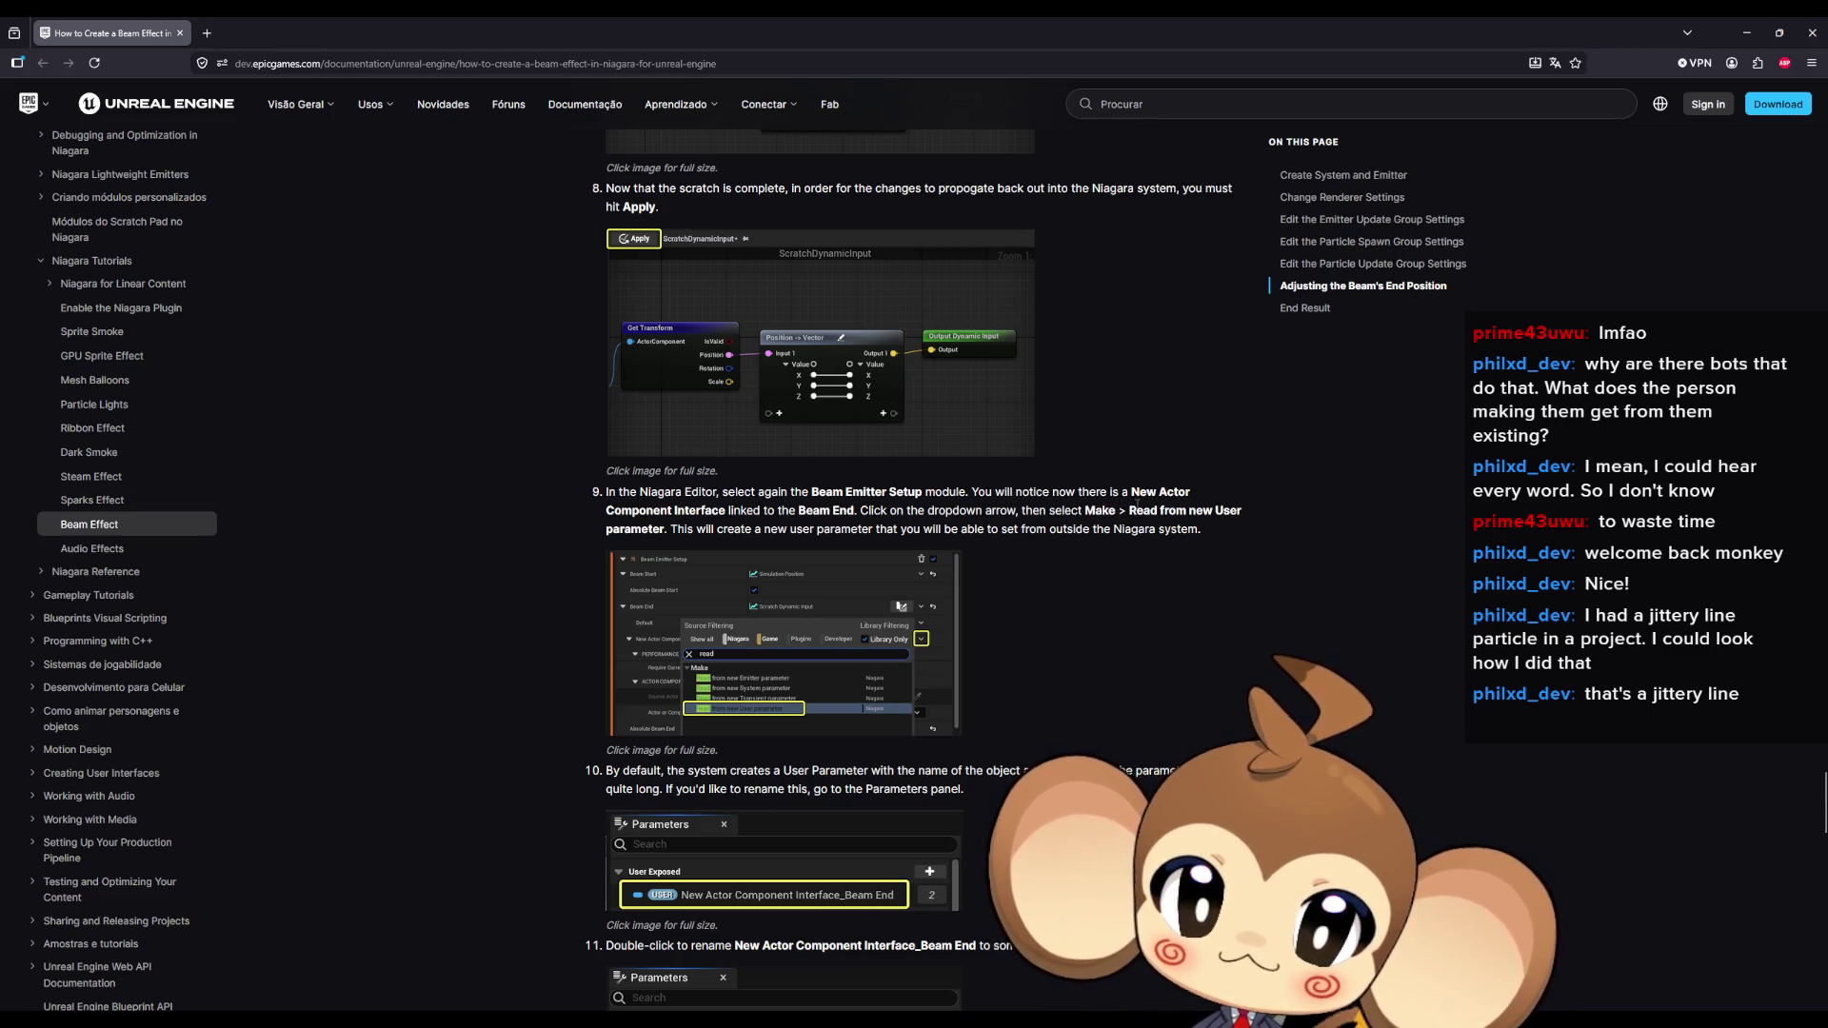
{"action": "scroll", "coordinate": [1139, 550], "scroll_direction": "down", "scroll_amount": 1}
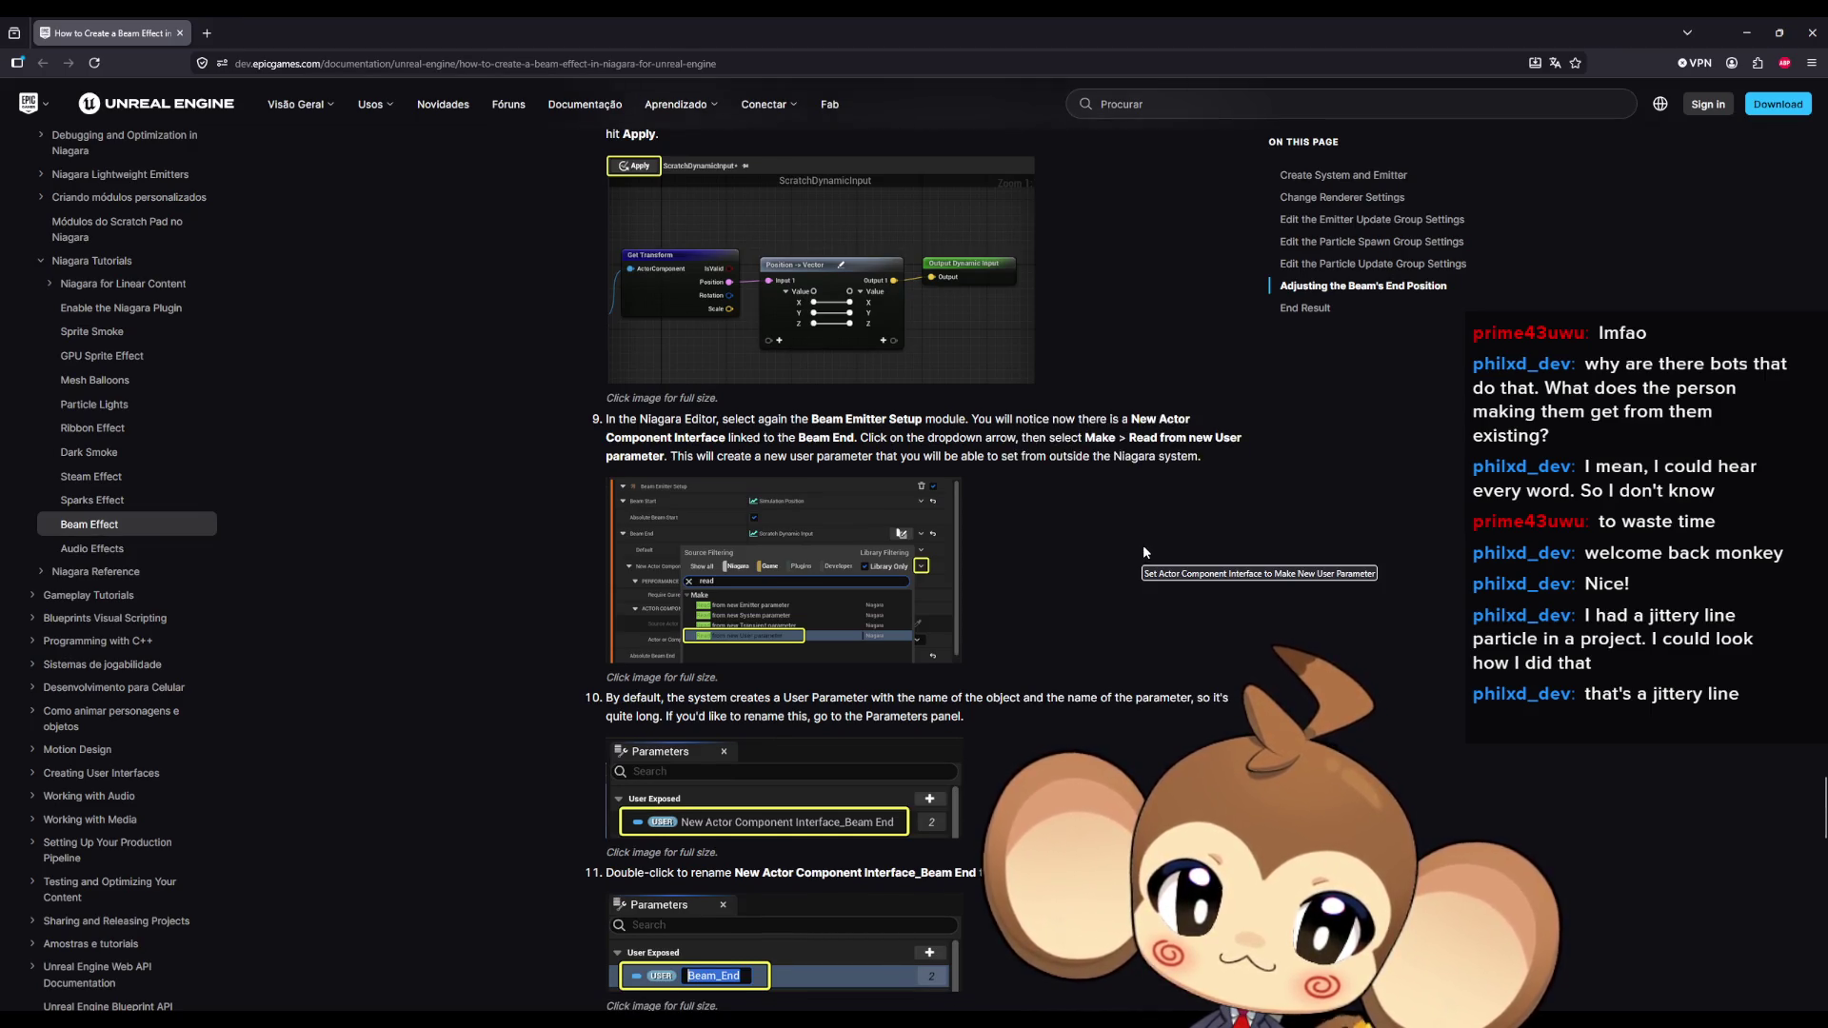
{"action": "scroll", "coordinate": [1147, 550], "scroll_direction": "down", "scroll_amount": 1}
{"action": "scroll", "coordinate": [1148, 551], "scroll_direction": "down", "scroll_amount": 1}
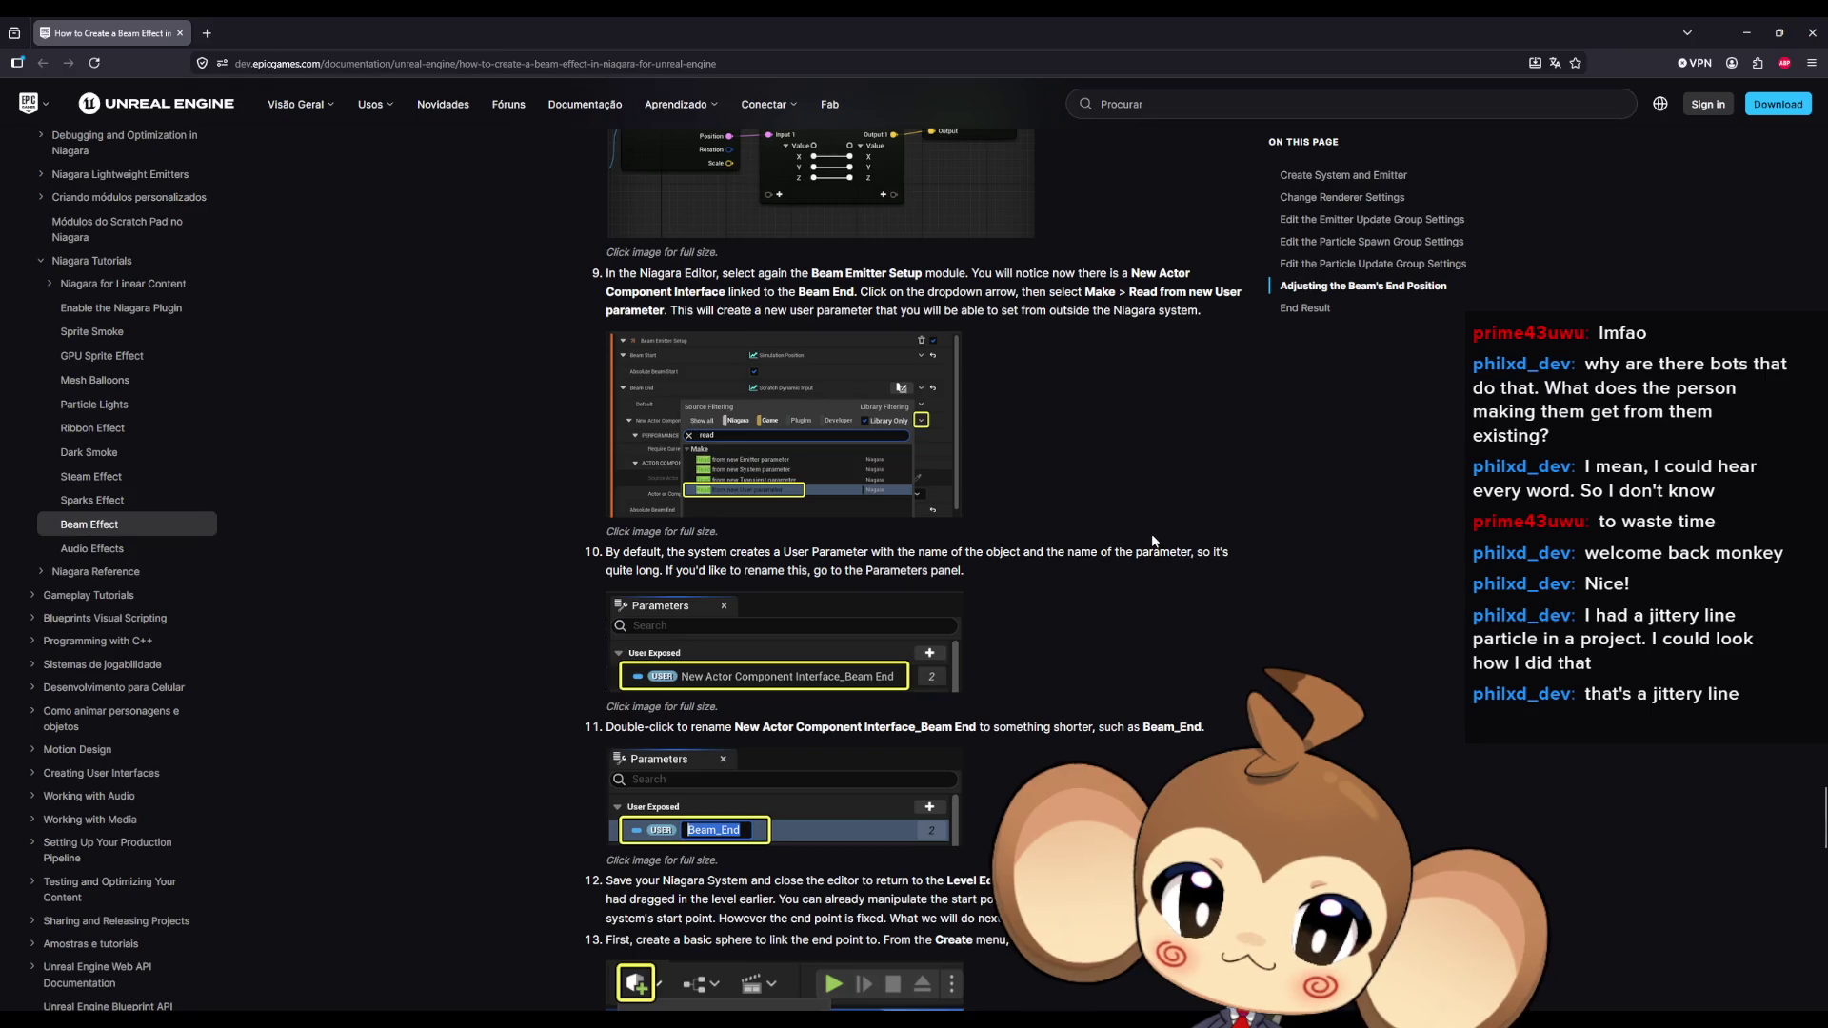
{"action": "scroll", "coordinate": [1152, 539], "scroll_direction": "down", "scroll_amount": 8}
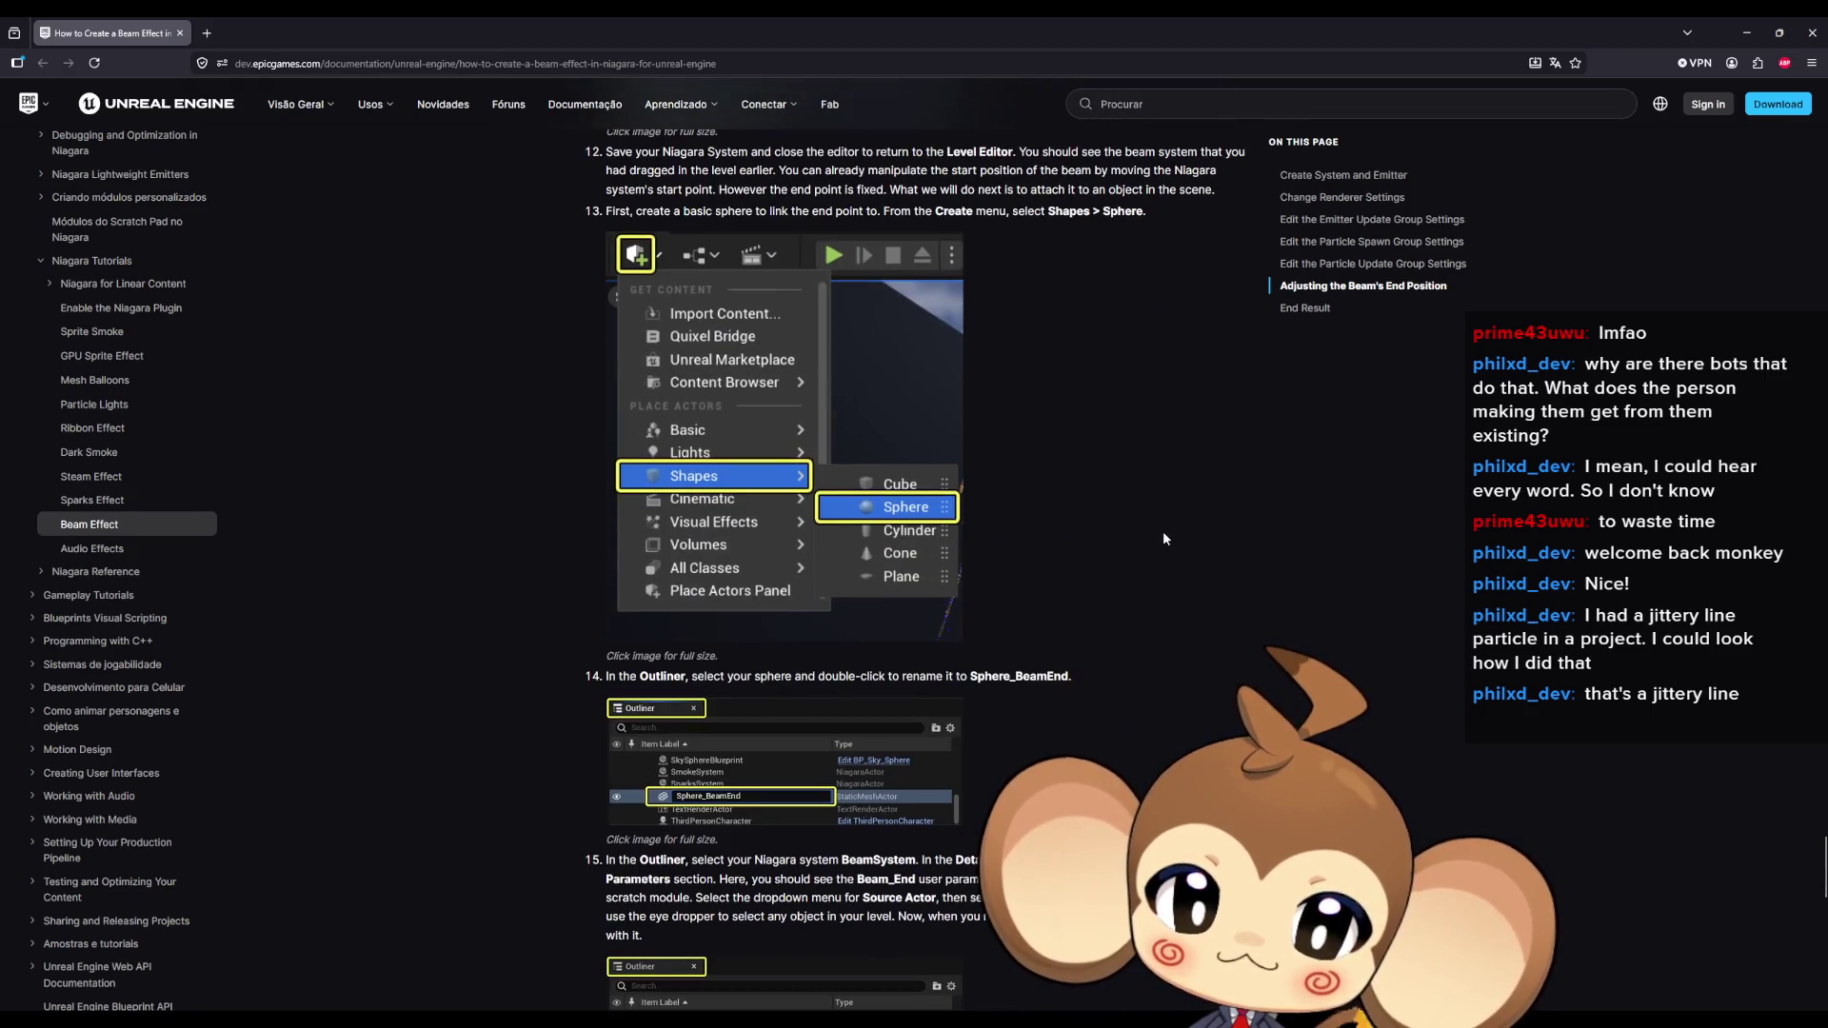
{"action": "scroll", "coordinate": [1163, 536], "scroll_direction": "down", "scroll_amount": 4}
{"action": "scroll", "coordinate": [1164, 535], "scroll_direction": "down", "scroll_amount": 3}
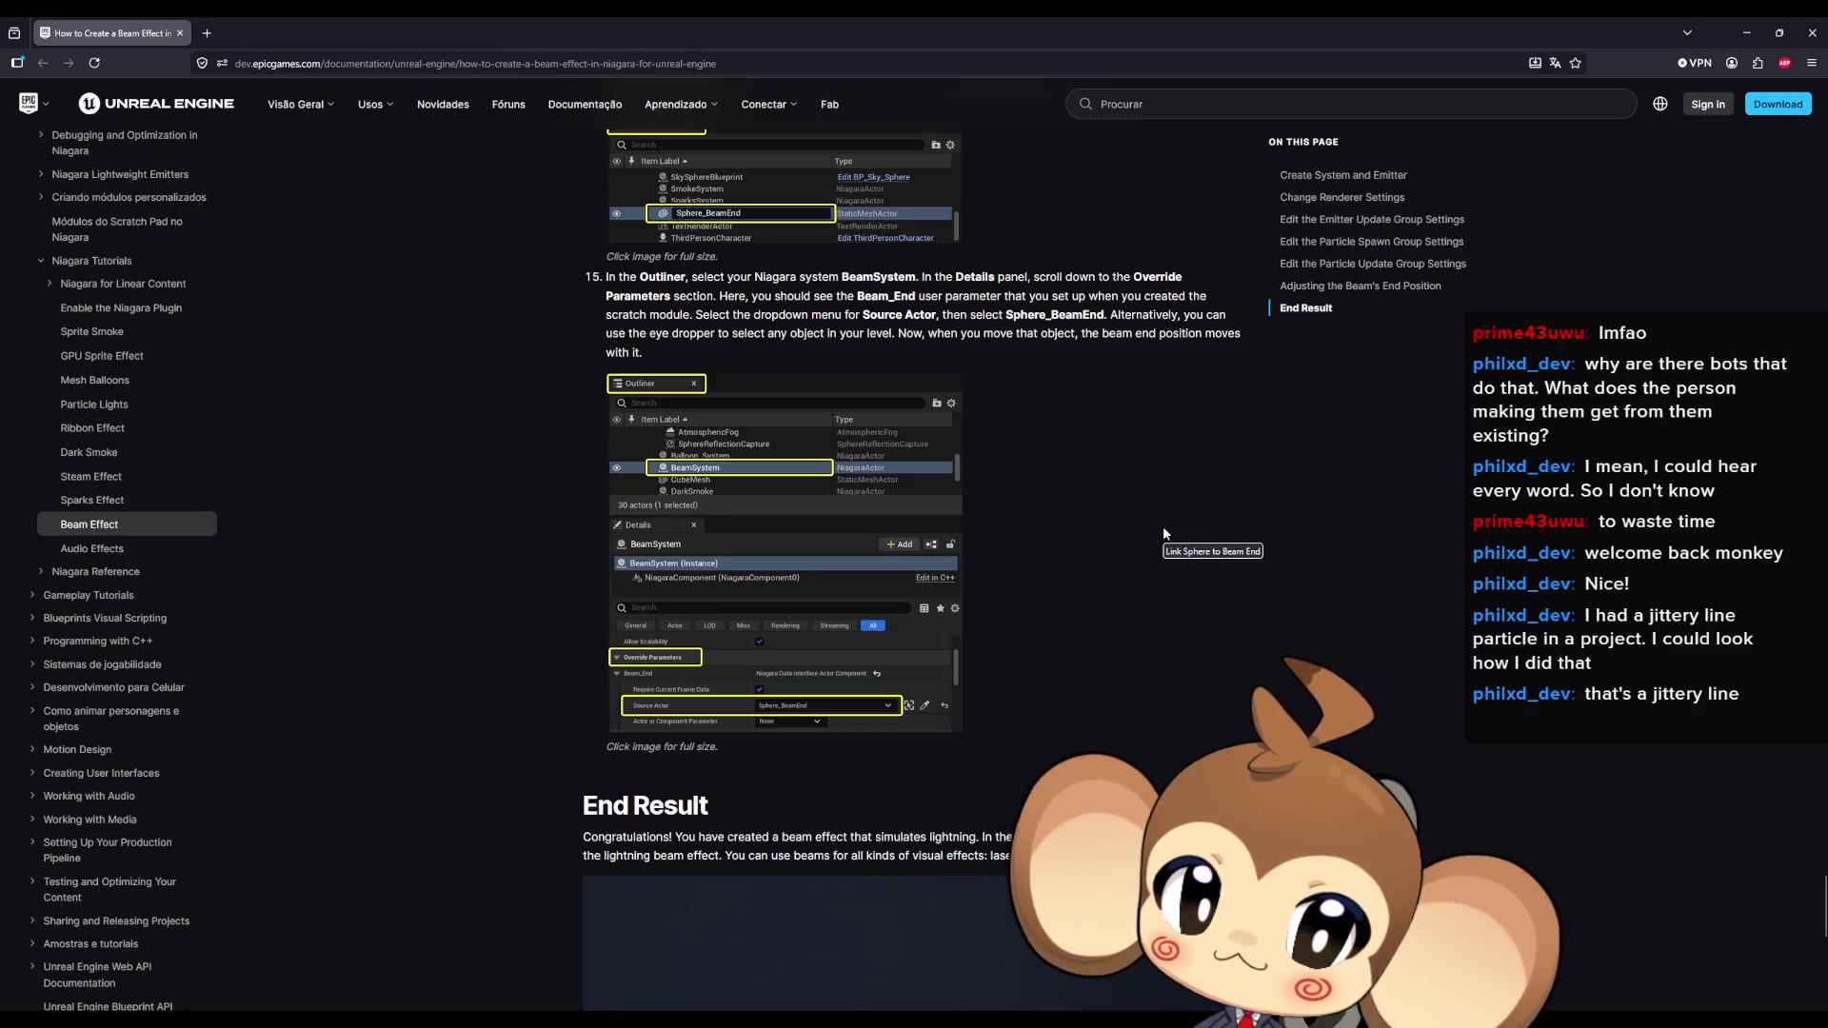
{"action": "middle_click", "coordinate": [1374, 629]}
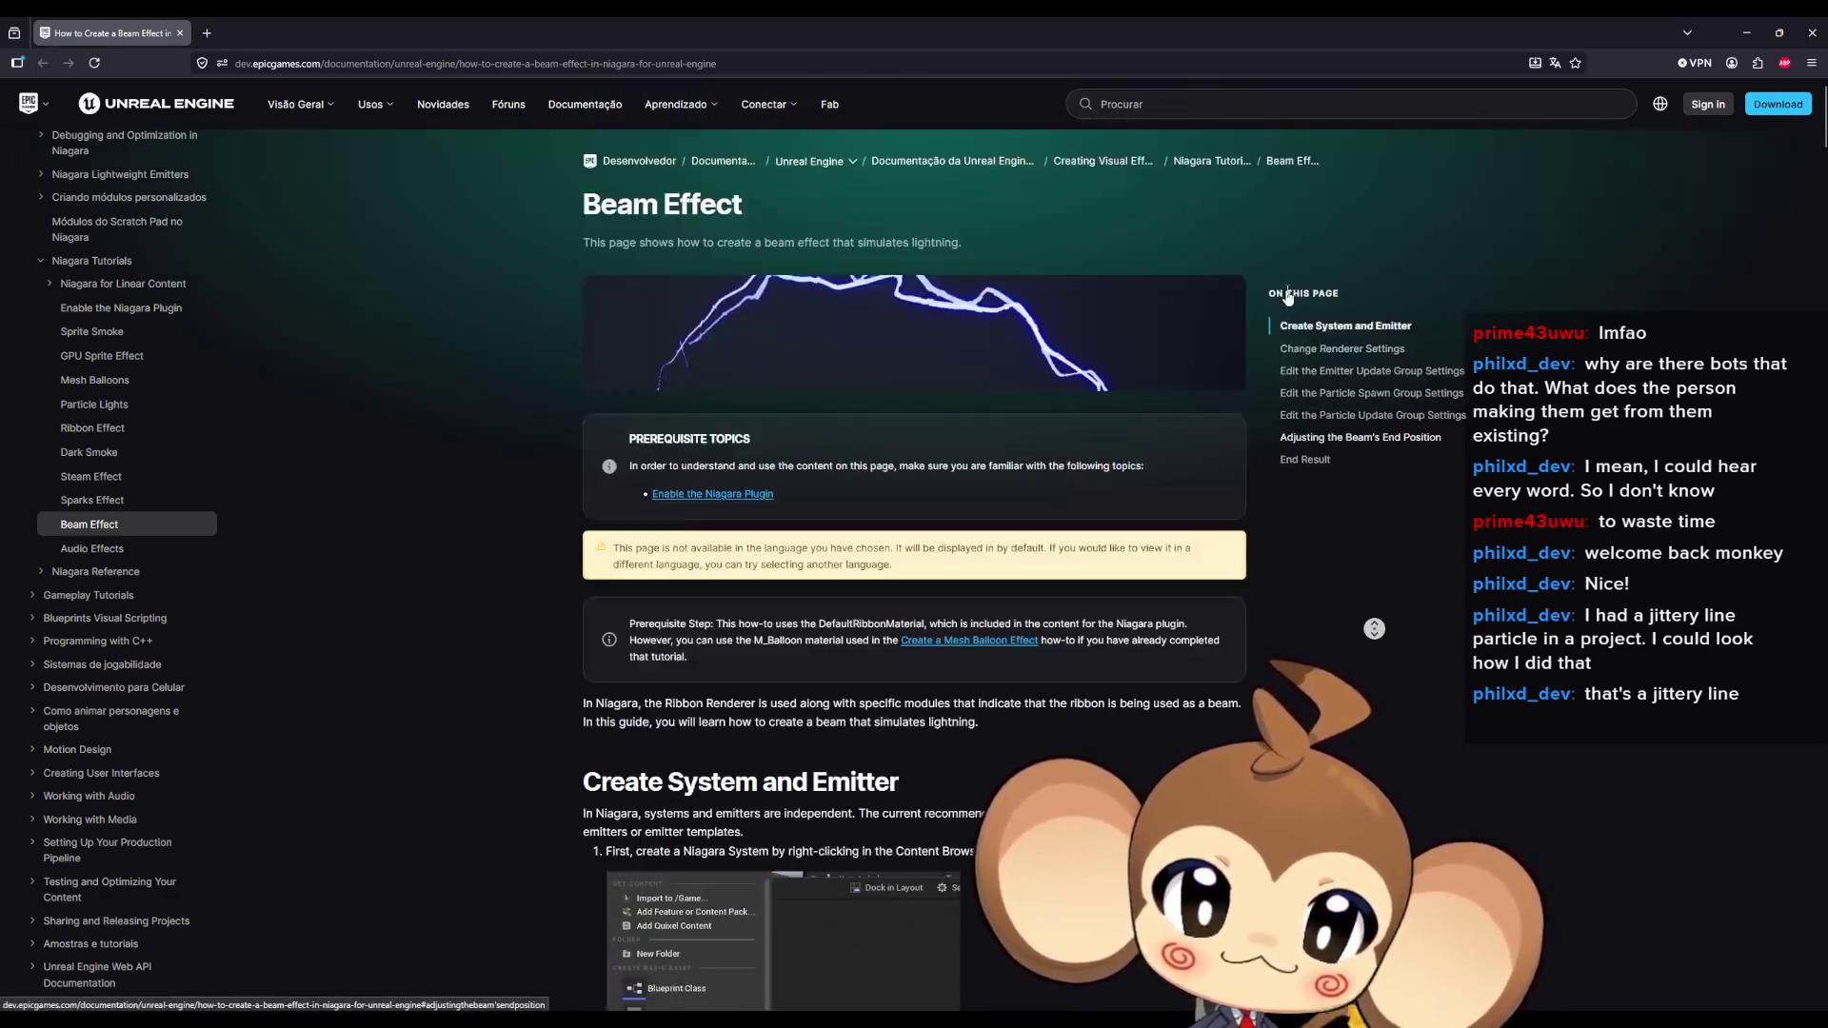
{"action": "middle_click", "coordinate": [1174, 393]}
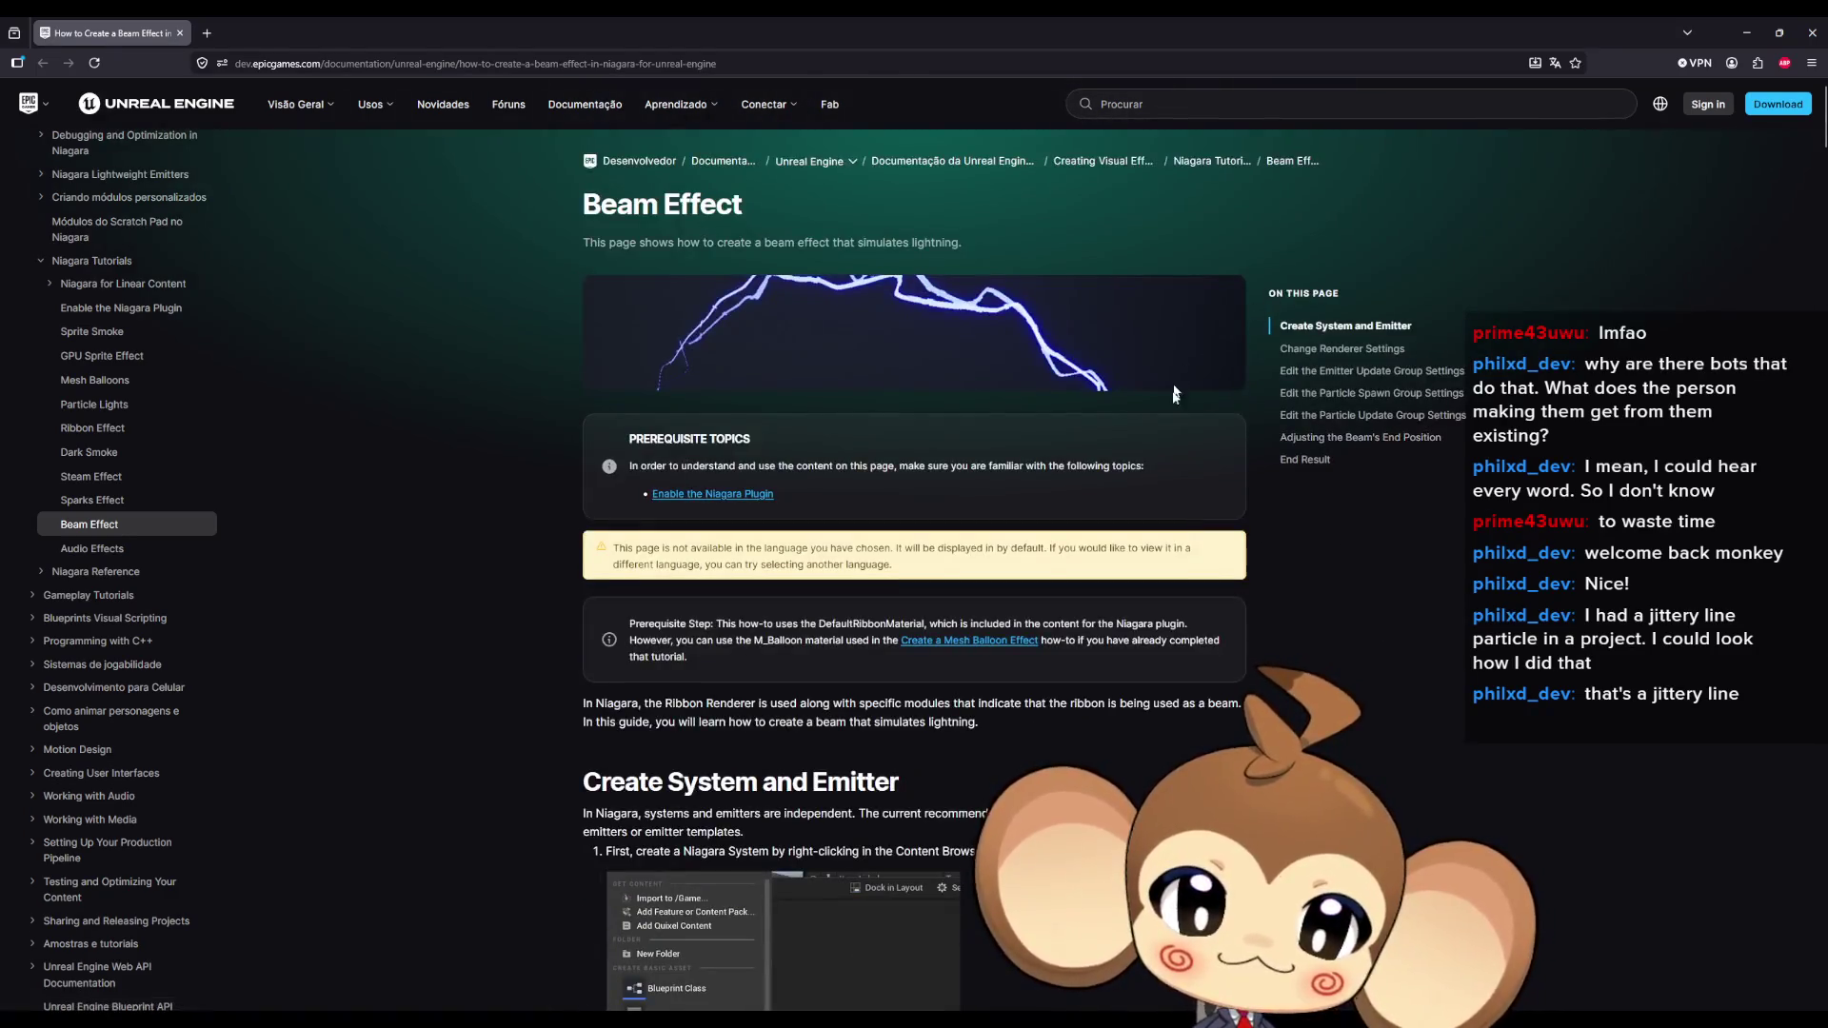
Read the tutorial's Emitter Update Group steps, highlighting the Life Cycle Mode explanation, then return to Unreal.
{"action": "middle_click", "coordinate": [1173, 398]}
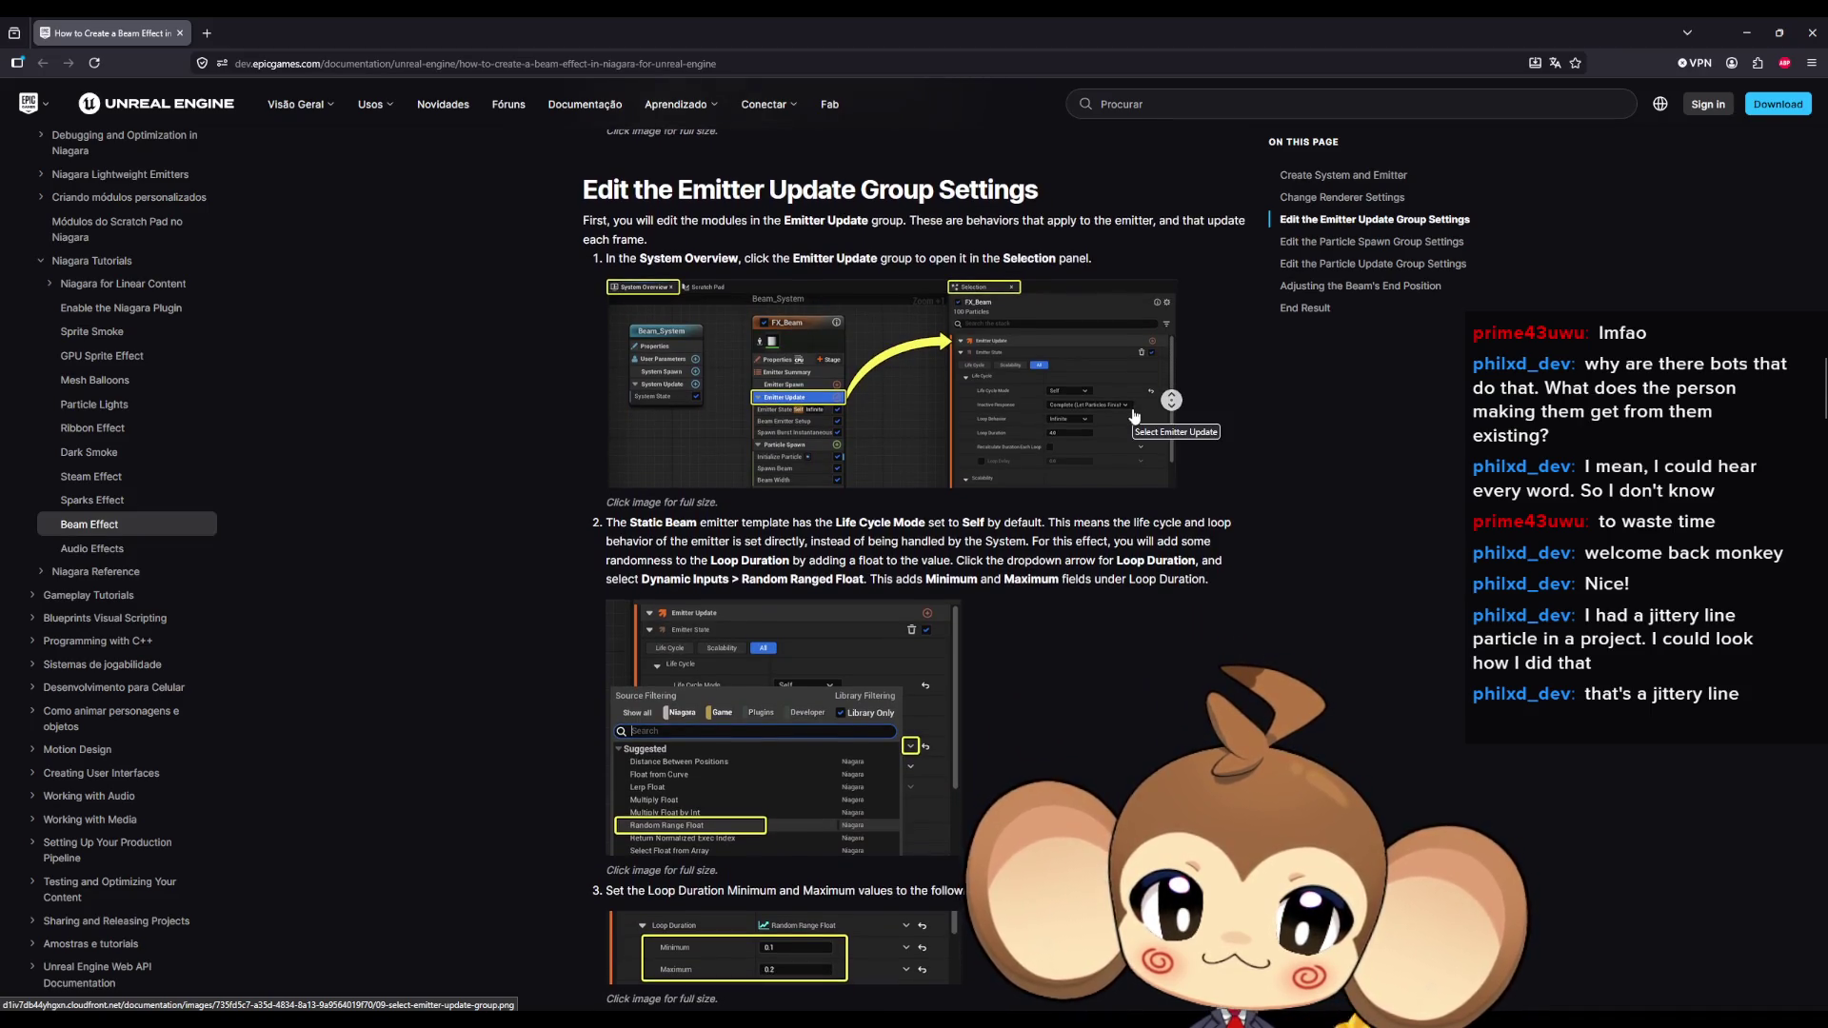
{"action": "middle_click", "coordinate": [1134, 405]}
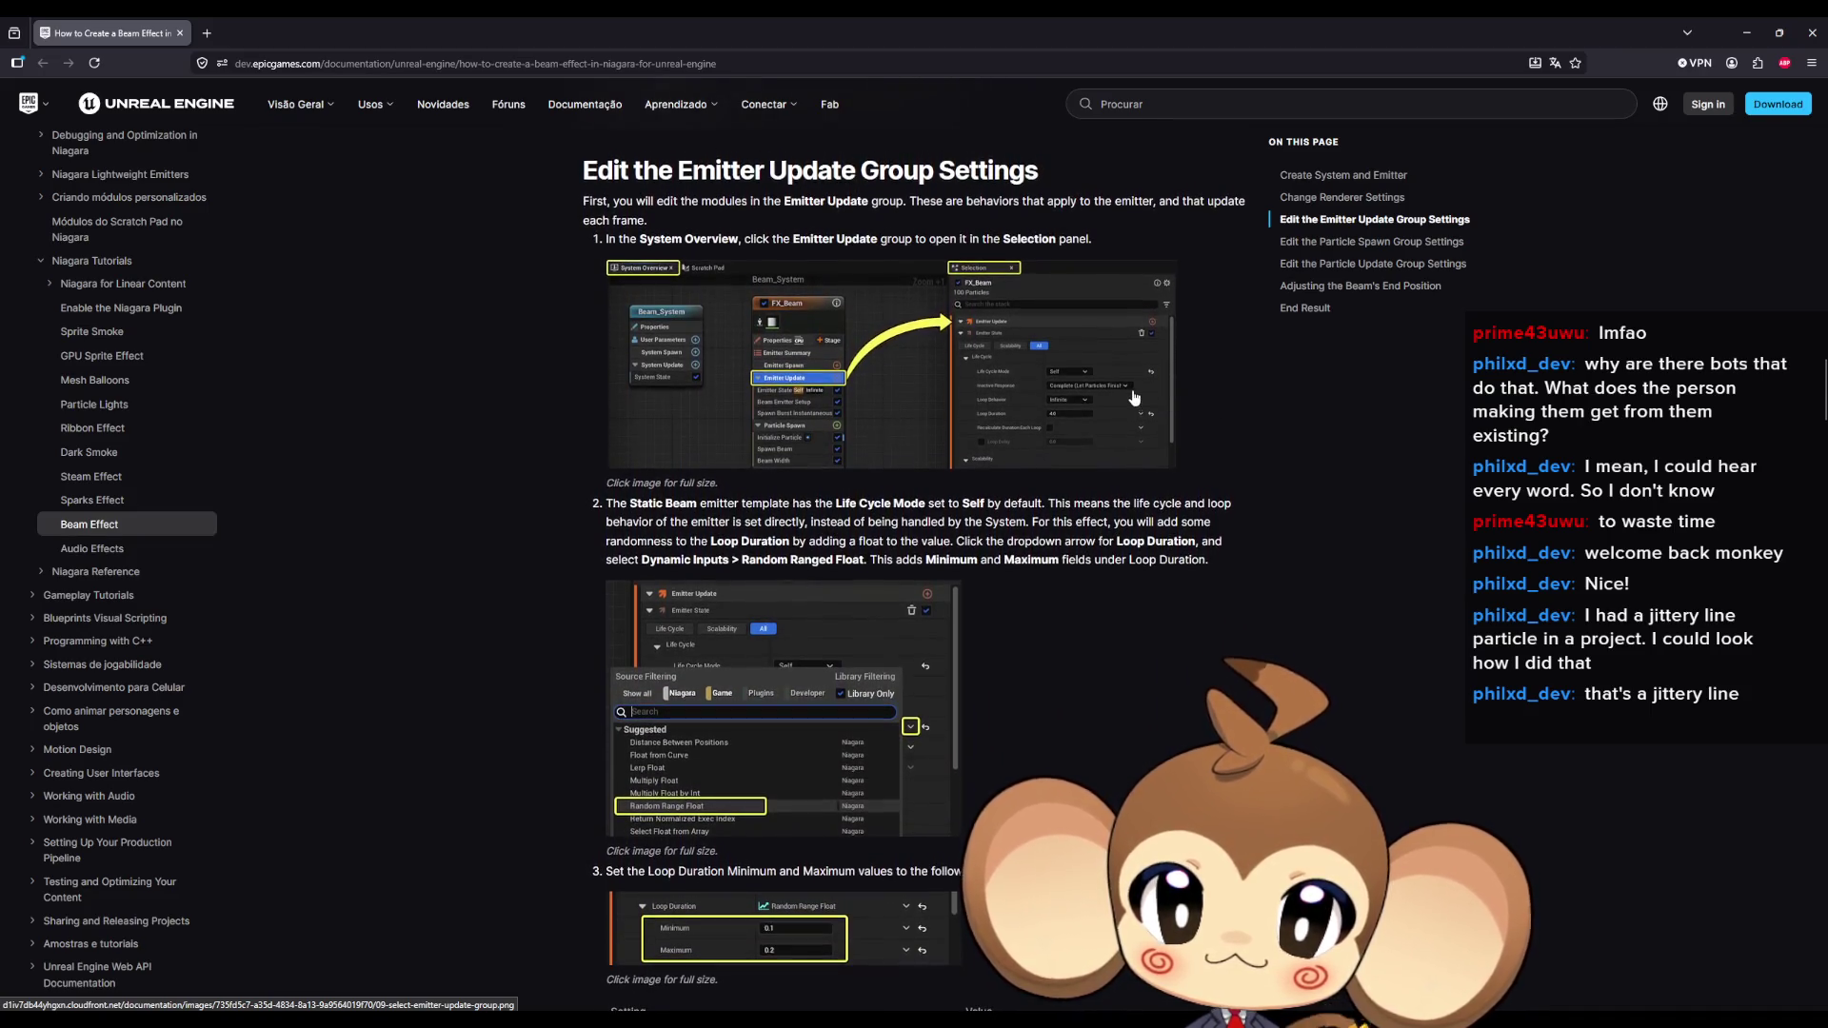
{"action": "left_click_drag", "start_coordinate": [728, 502], "coordinate": [875, 503]}
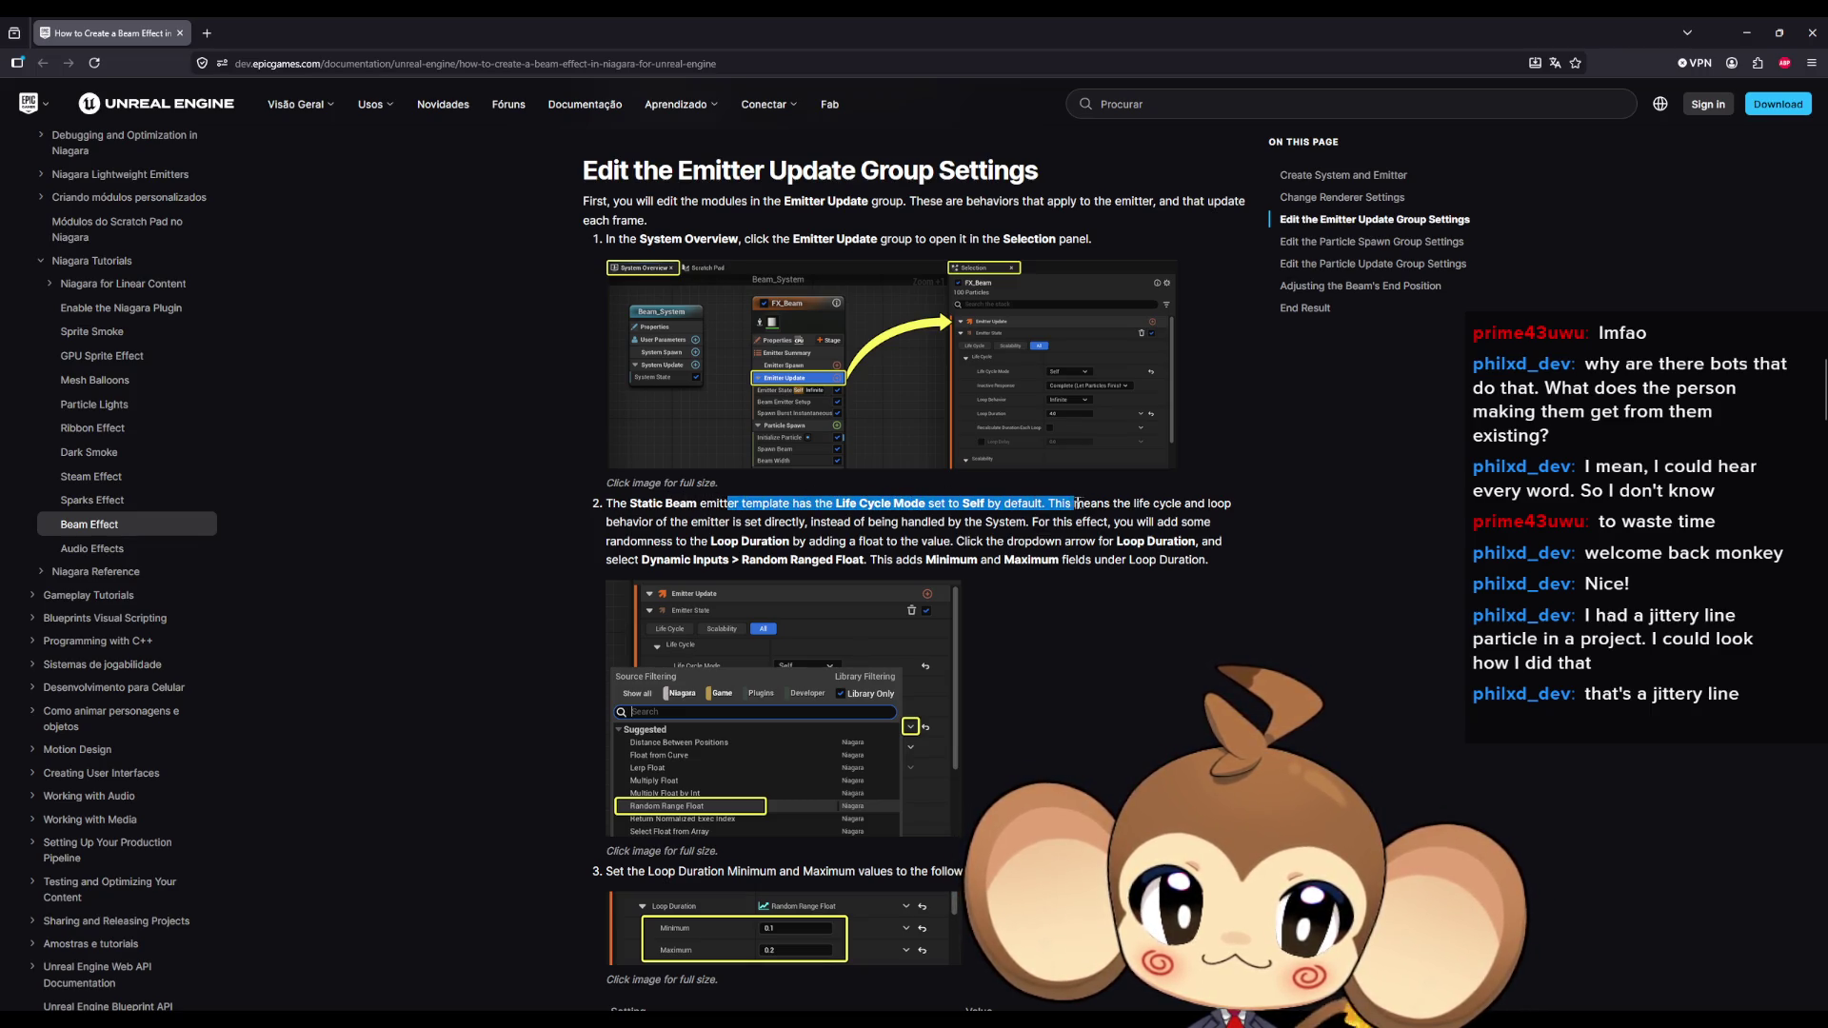
{"action": "mouse_move", "coordinate": [1077, 503]}
{"action": "left_mouse_down"}
{"action": "mouse_move", "coordinate": [1188, 522]}
{"action": "mouse_move", "coordinate": [970, 521]}
{"action": "left_mouse_up"}
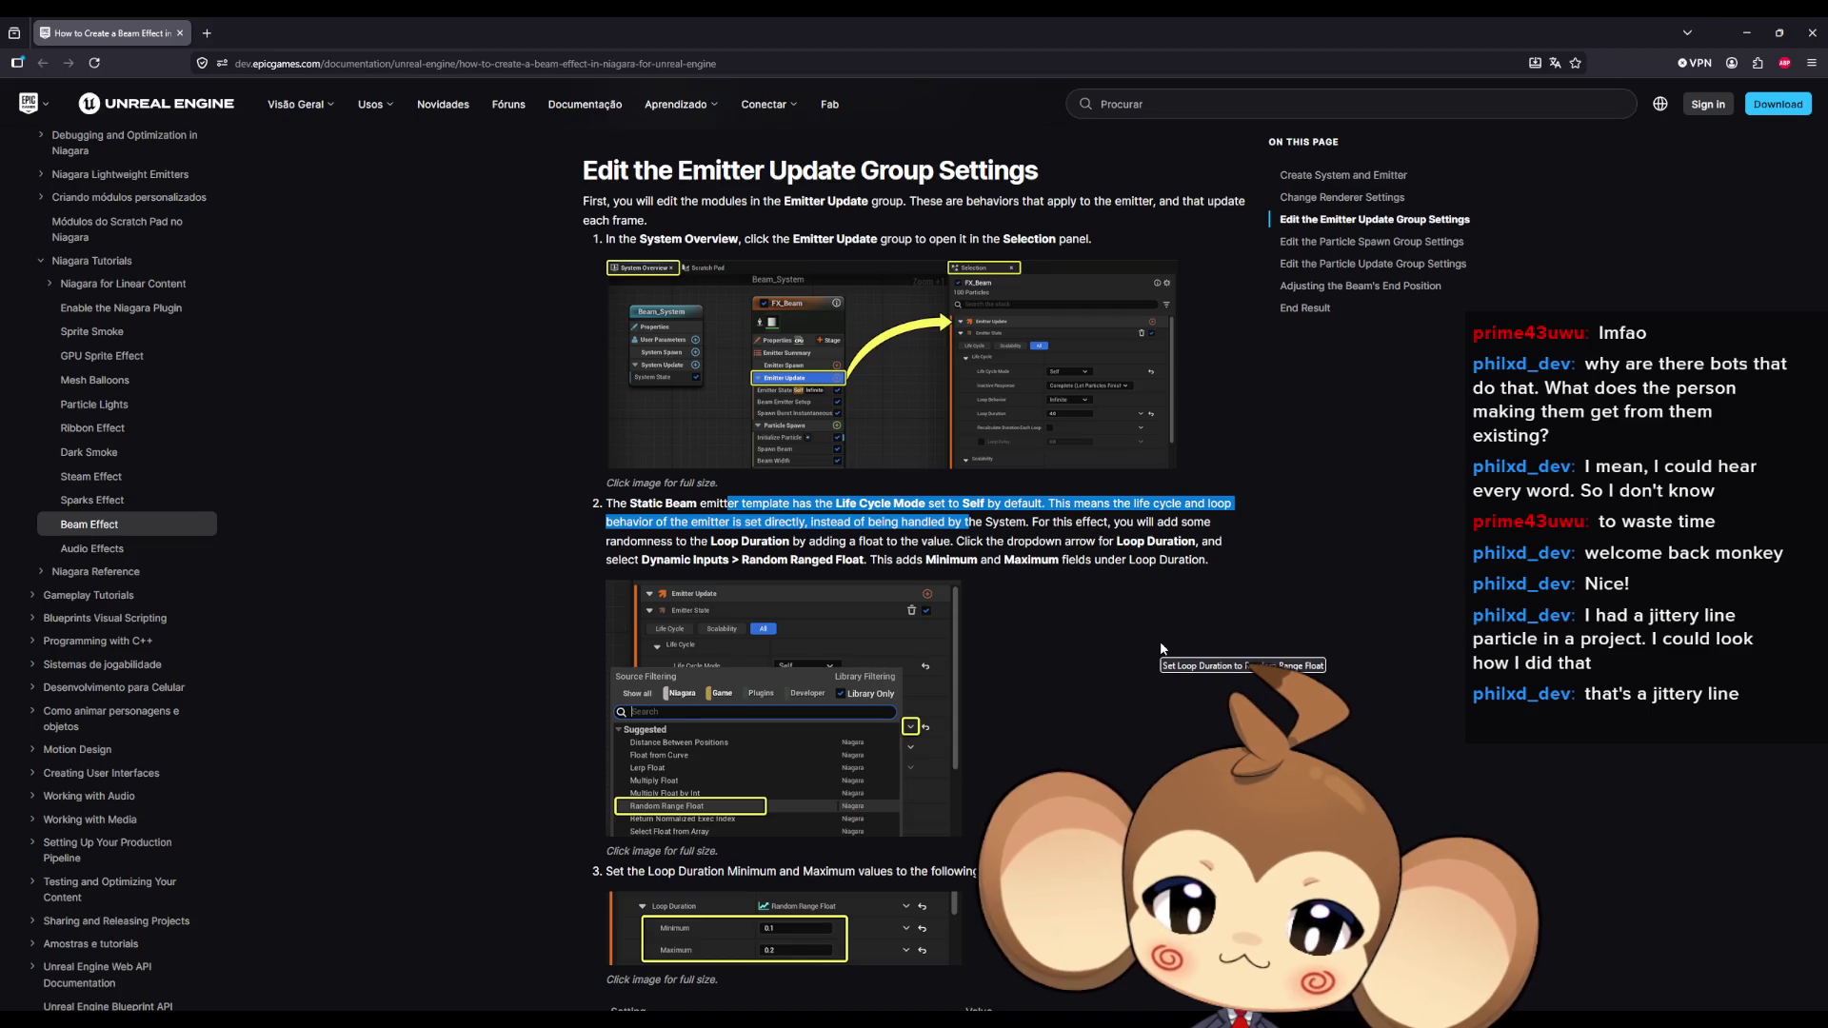
{"action": "scroll", "coordinate": [1145, 661], "scroll_direction": "down", "scroll_amount": 4}
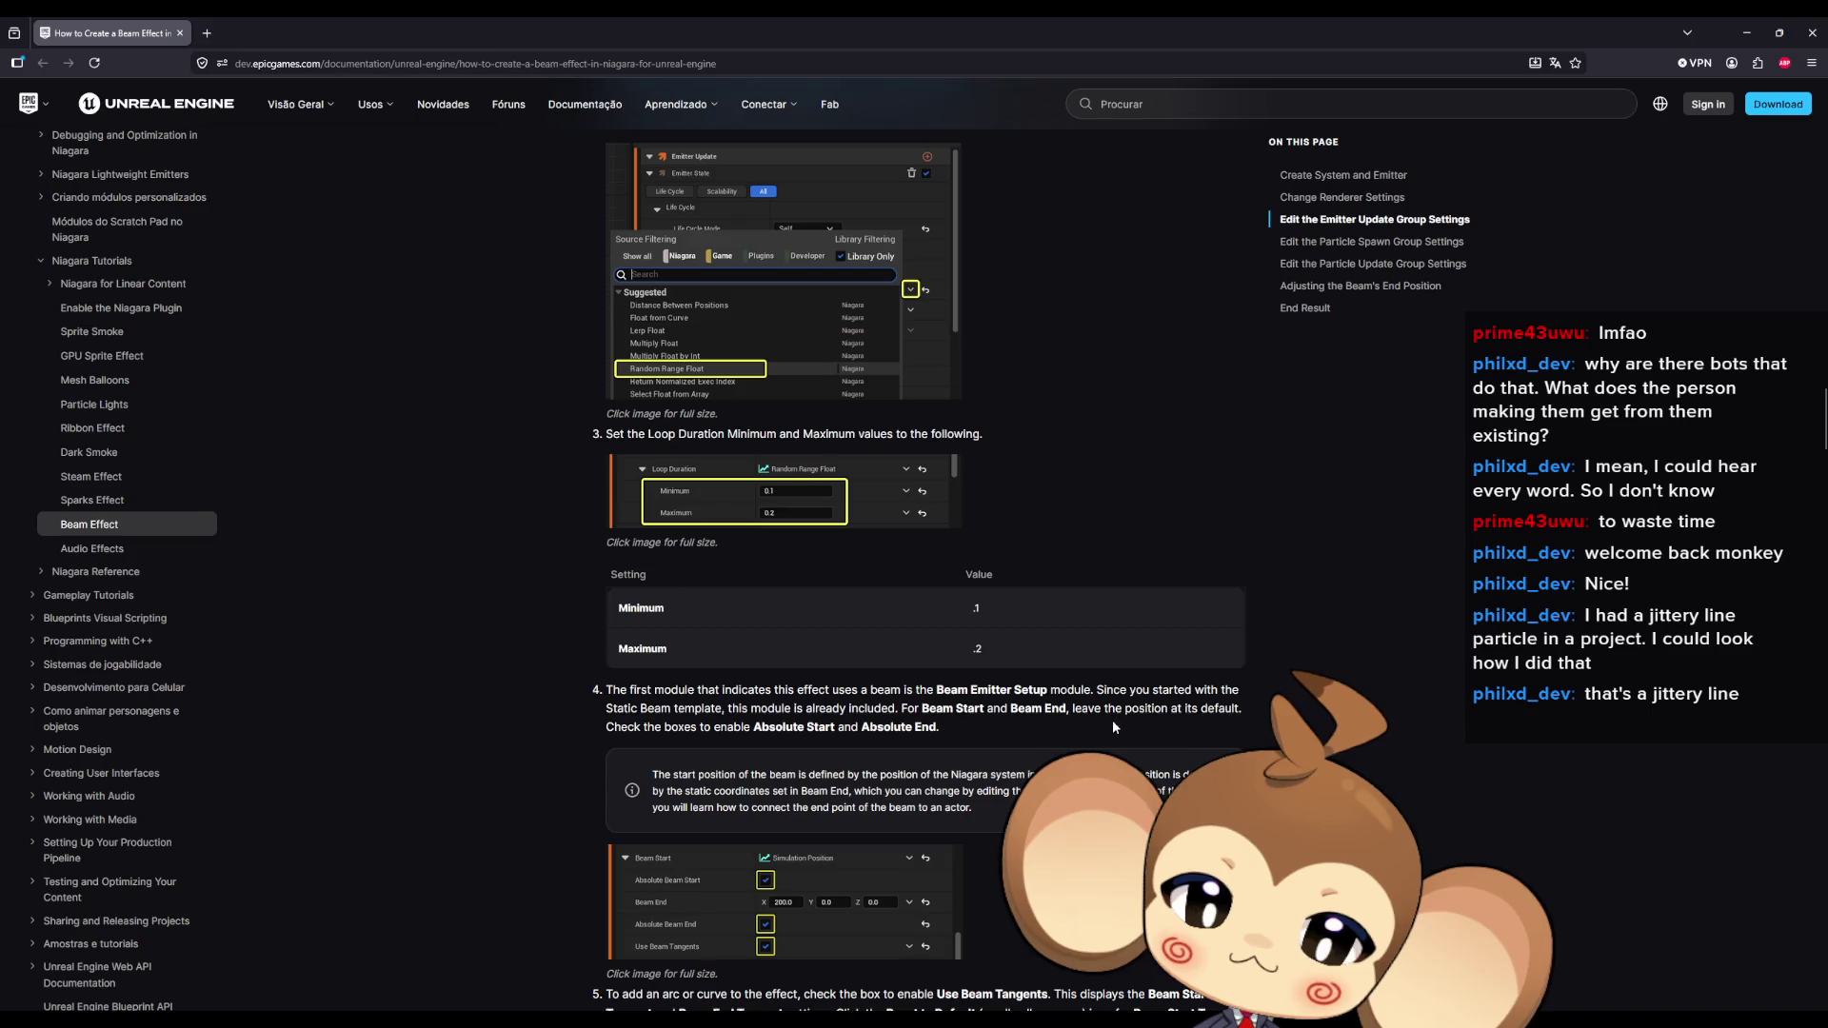
{"action": "scroll", "coordinate": [1112, 726], "scroll_direction": "down", "scroll_amount": 1}
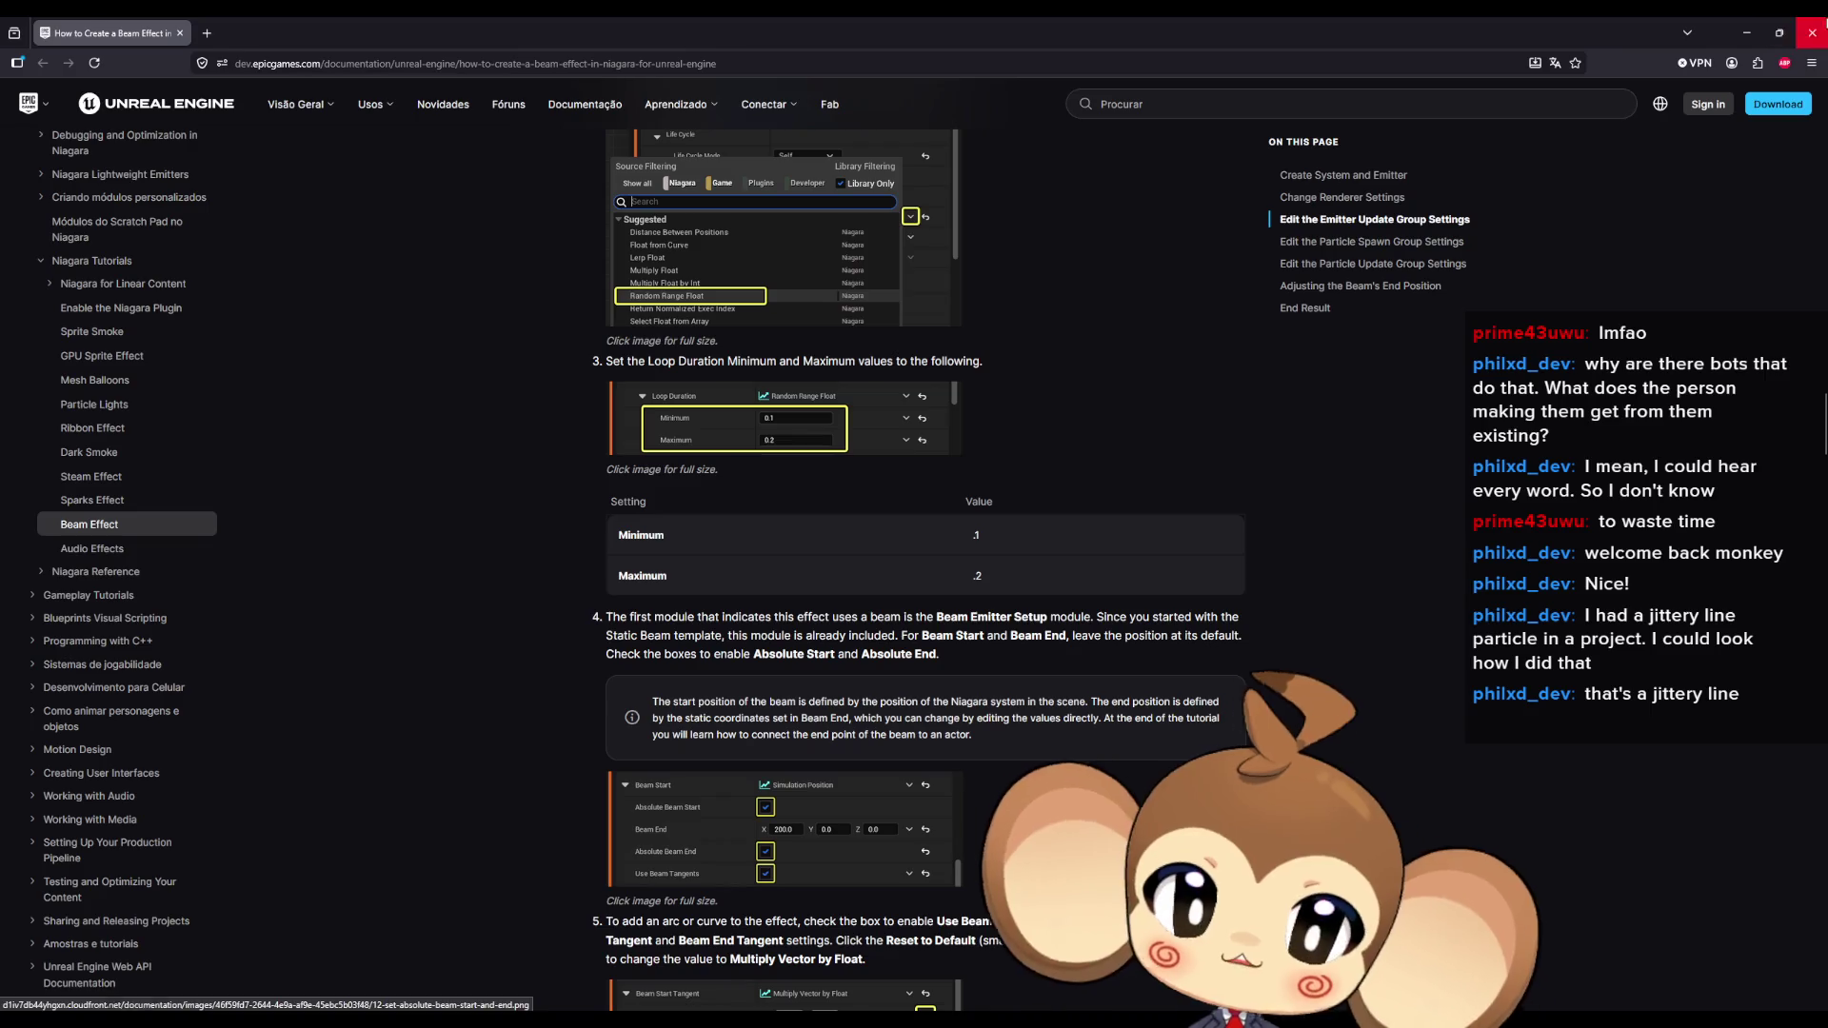
{"action": "key", "text": "alt+Tab"}
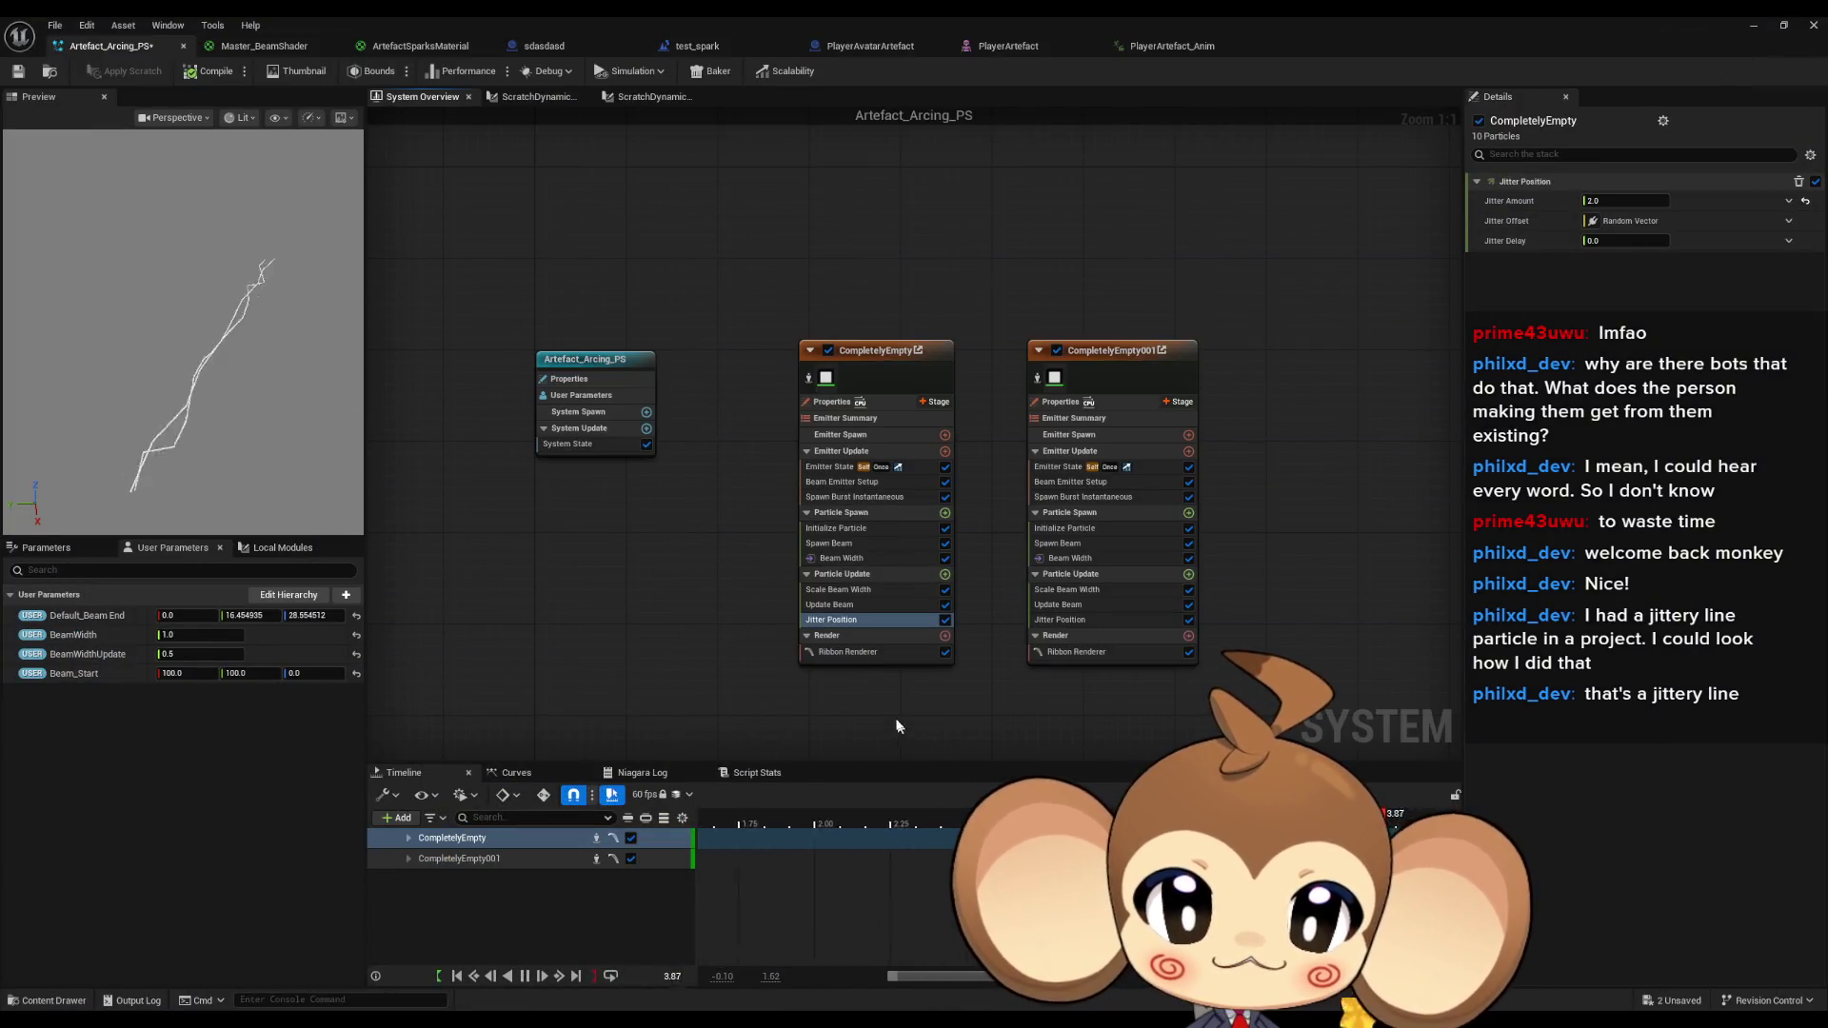
Enable Use Beam Tangents in Beam Emitter Setup; set Beam_Start to 0,0,0 and Default_Beam_End to 0,0,100.
{"action": "left_click", "coordinate": [847, 482]}
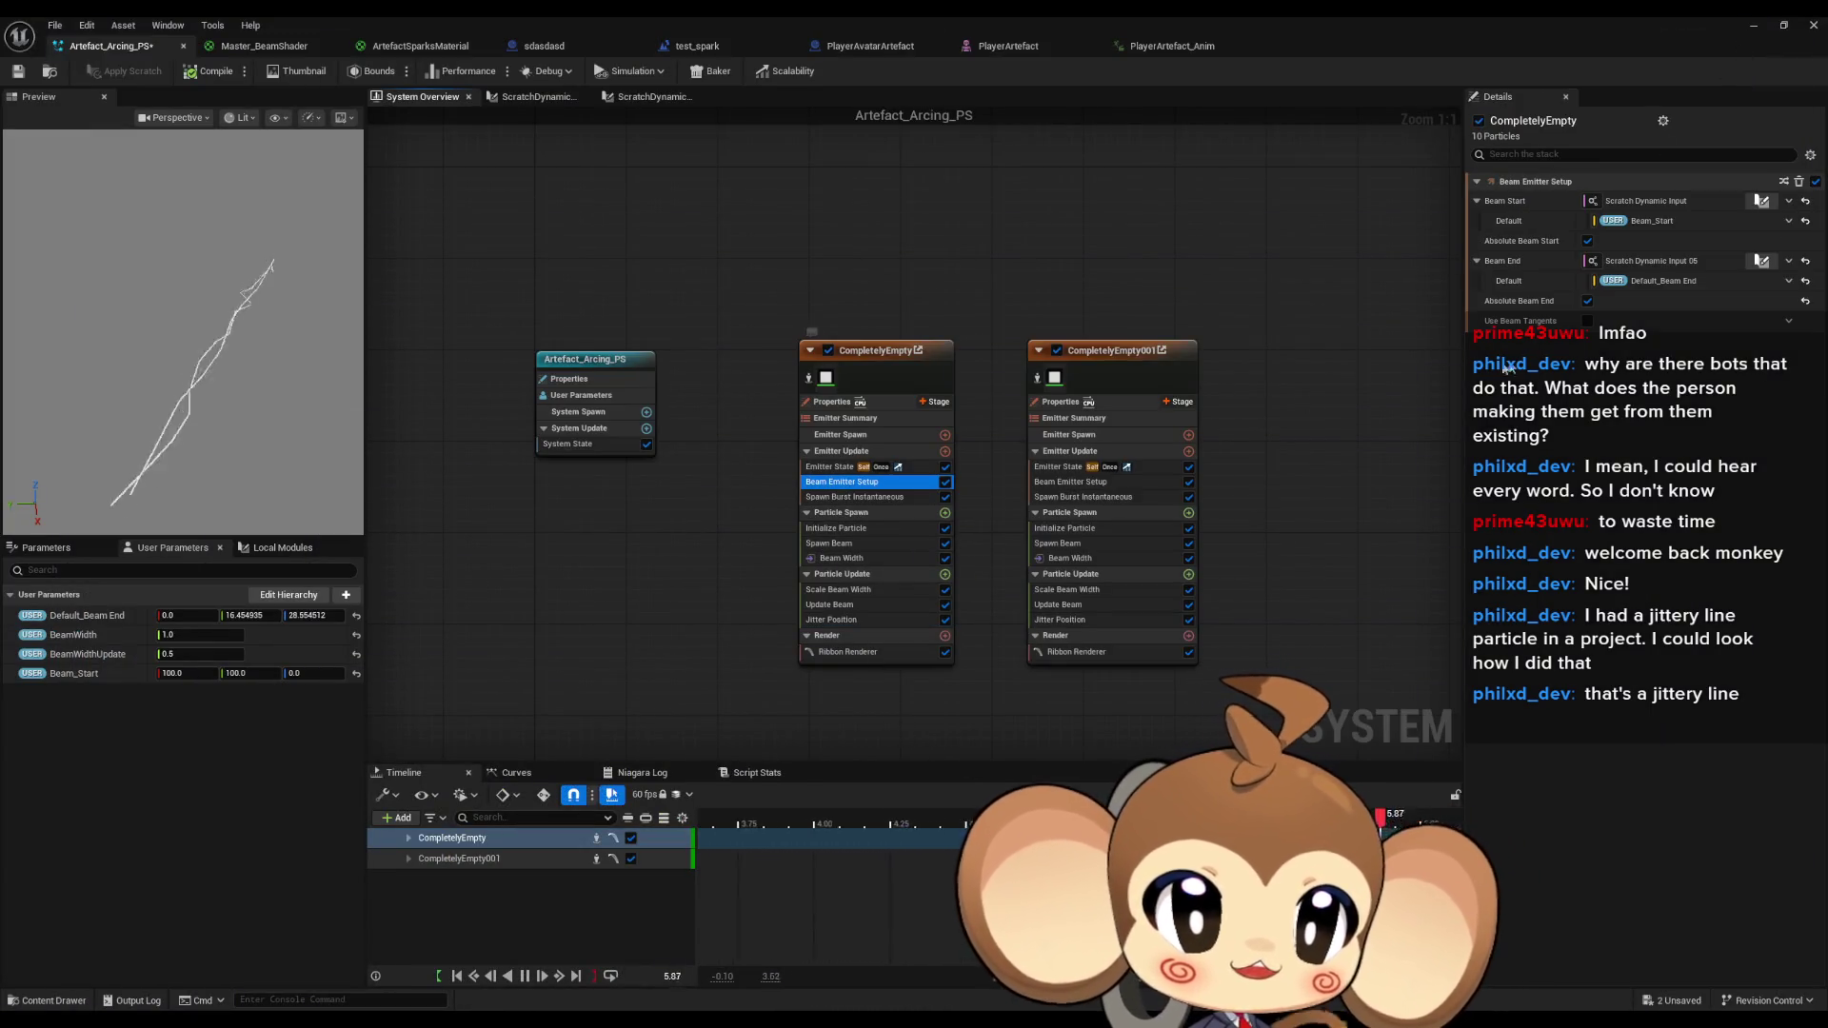
{"action": "left_click", "coordinate": [1588, 321]}
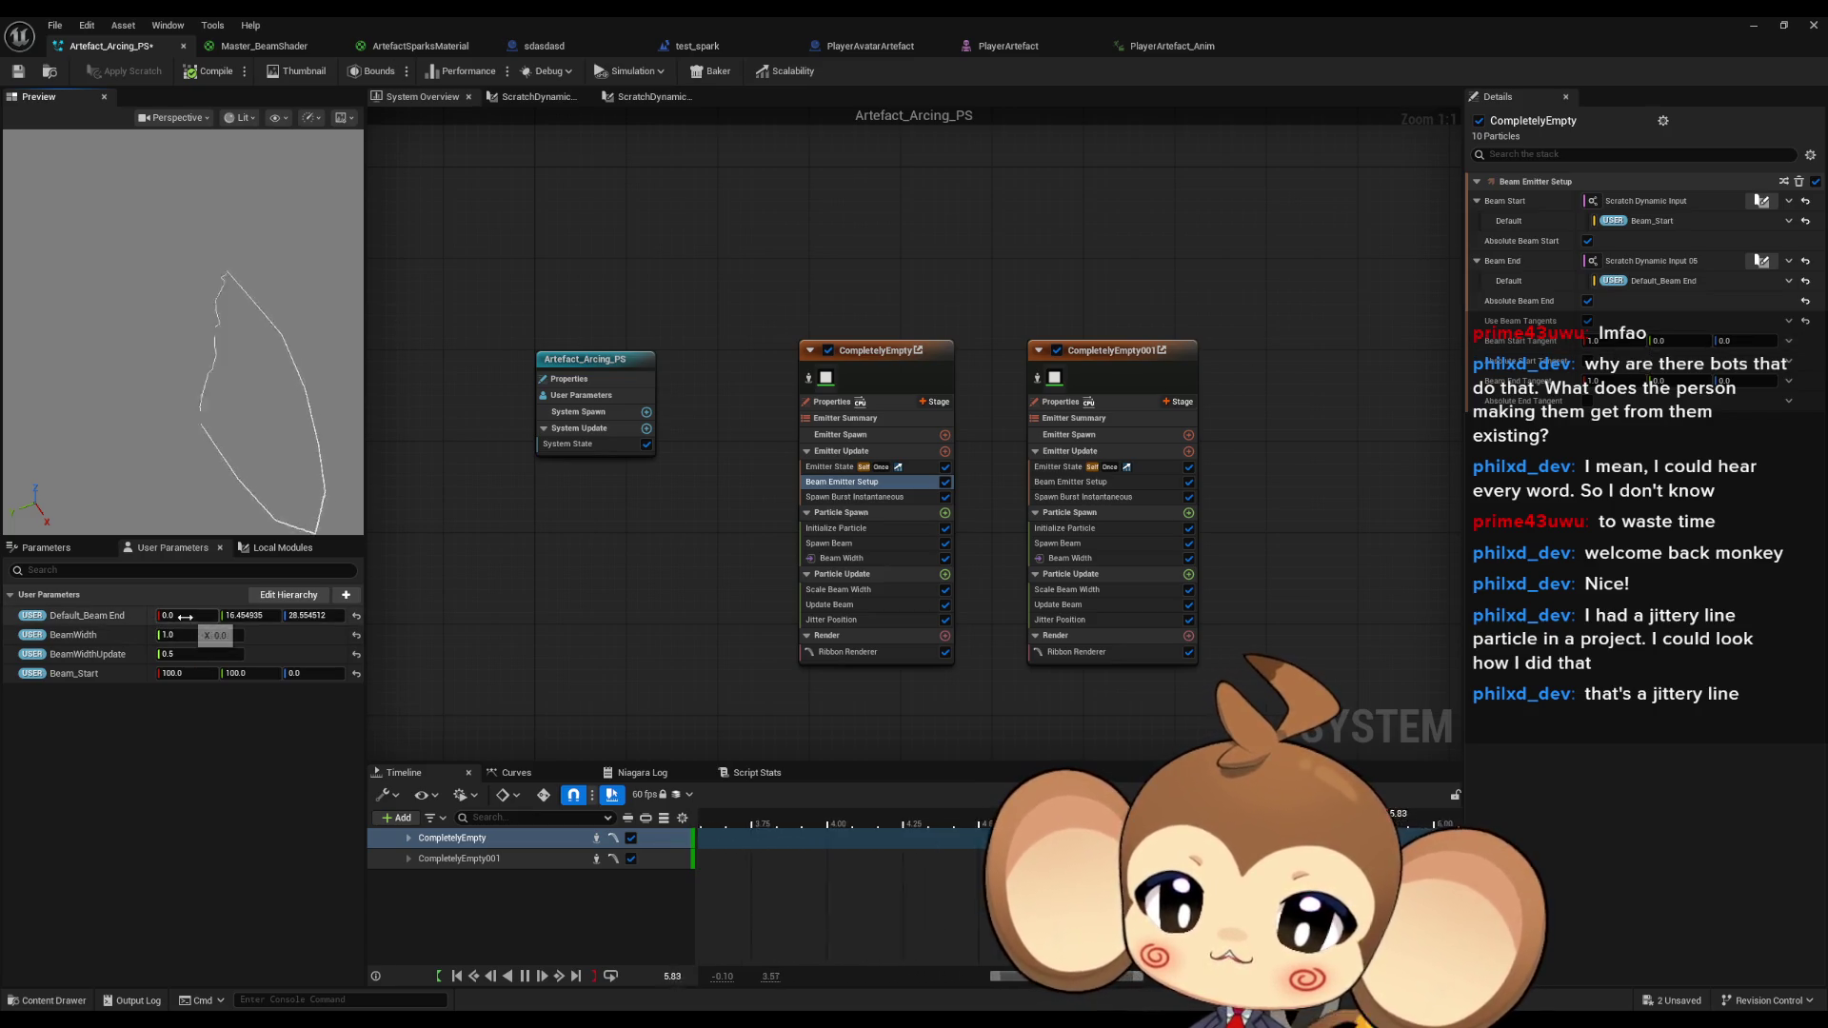
{"action": "left_click", "coordinate": [176, 673]}
{"action": "type", "text": "0"}
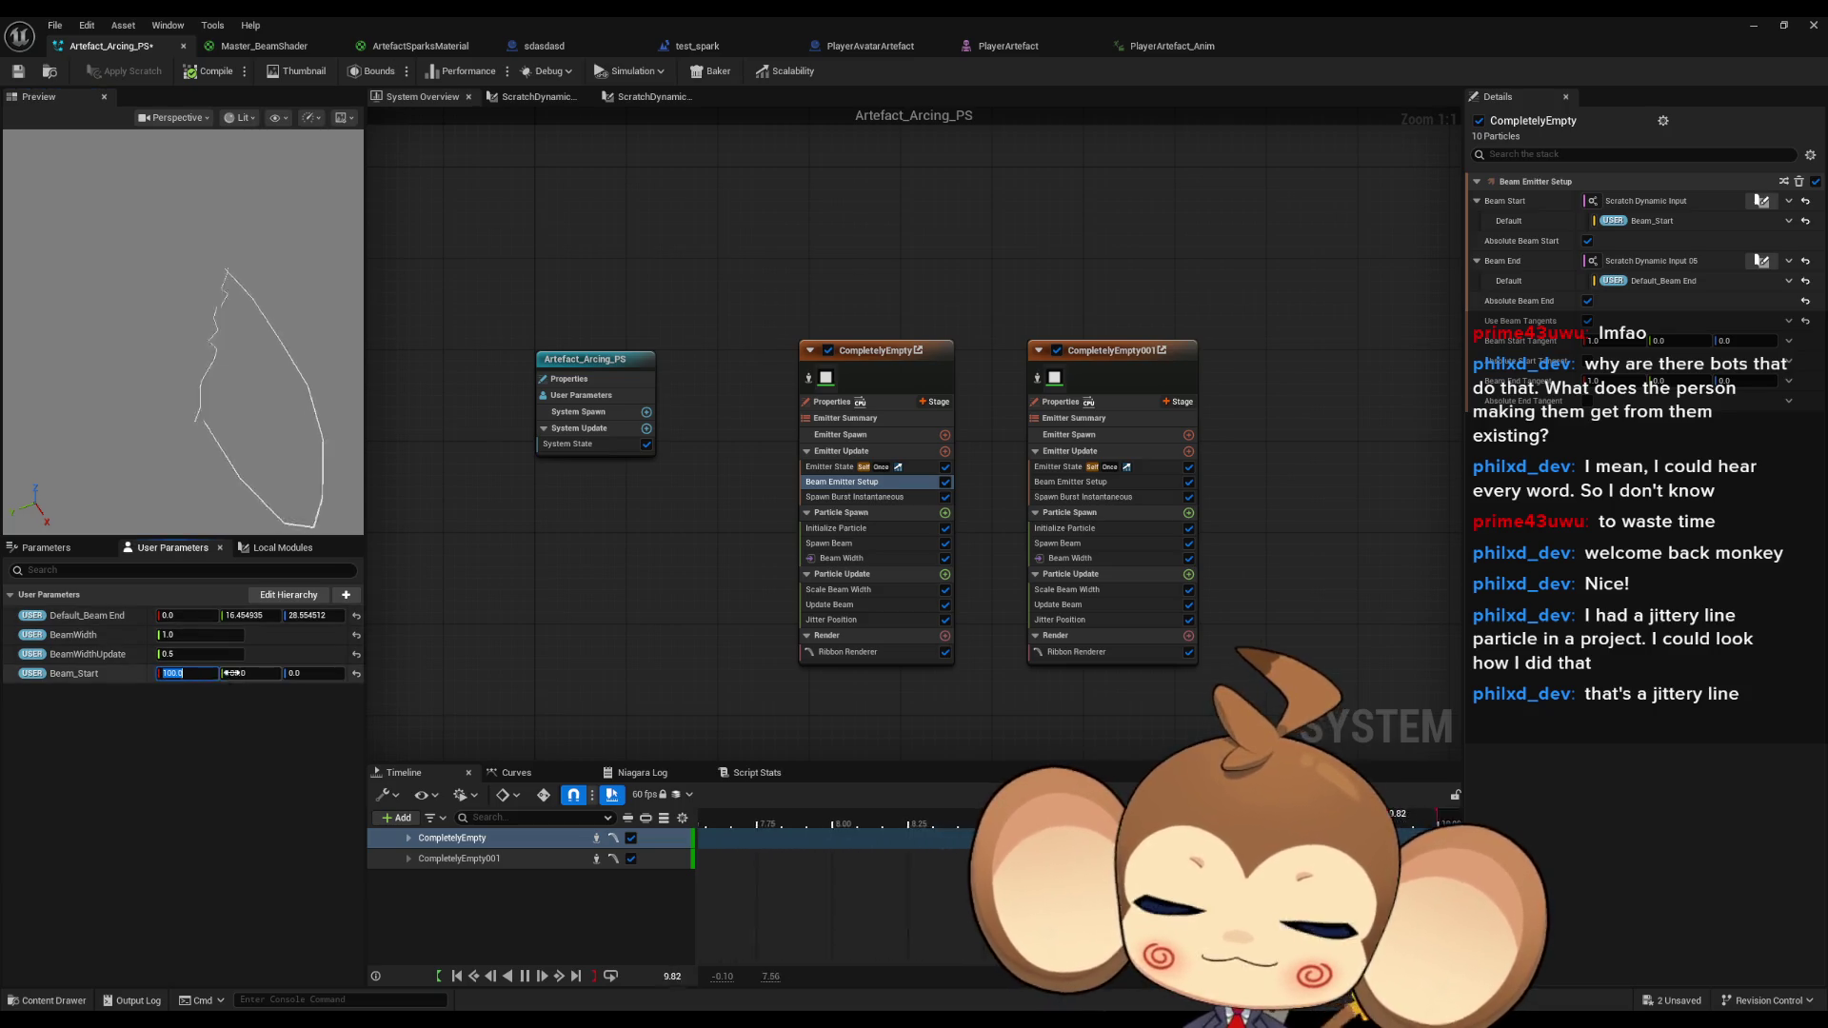
{"action": "key", "text": "Tab"}
{"action": "type", "text": "0"}
{"action": "left_click", "coordinate": [252, 615]}
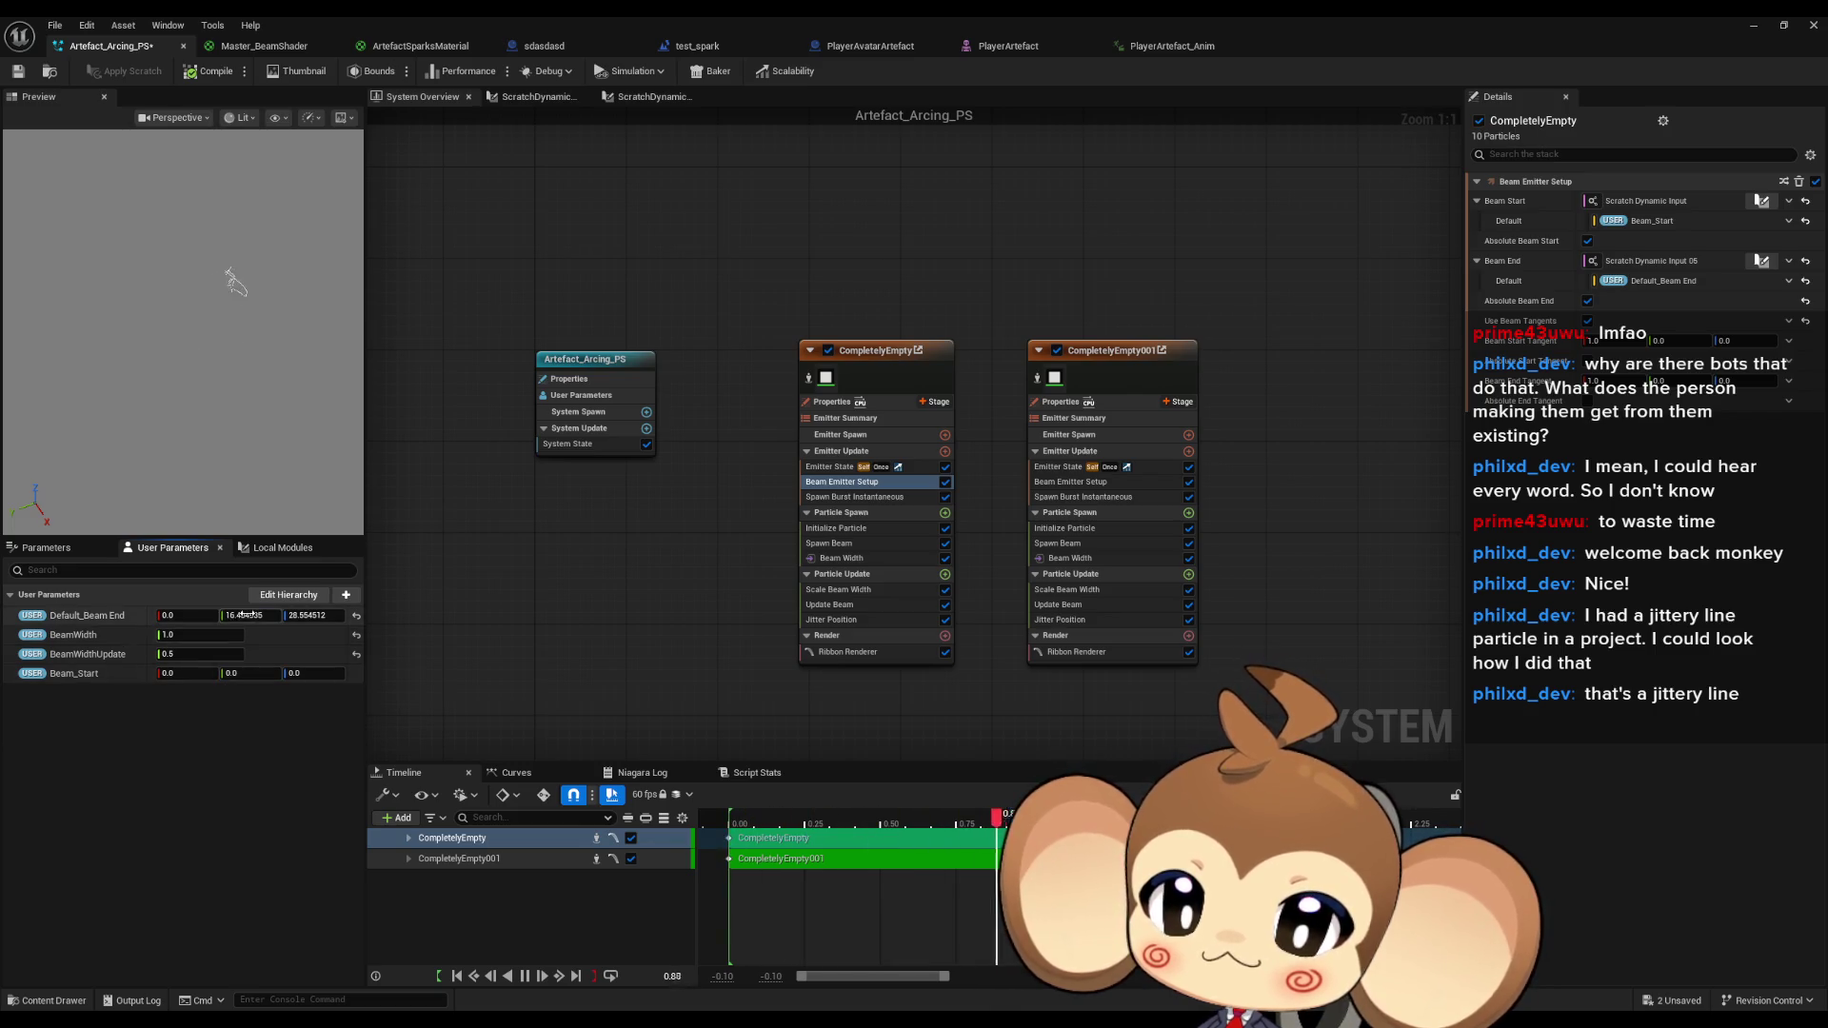
{"action": "type", "text": "0"}
{"action": "left_click", "coordinate": [307, 615]}
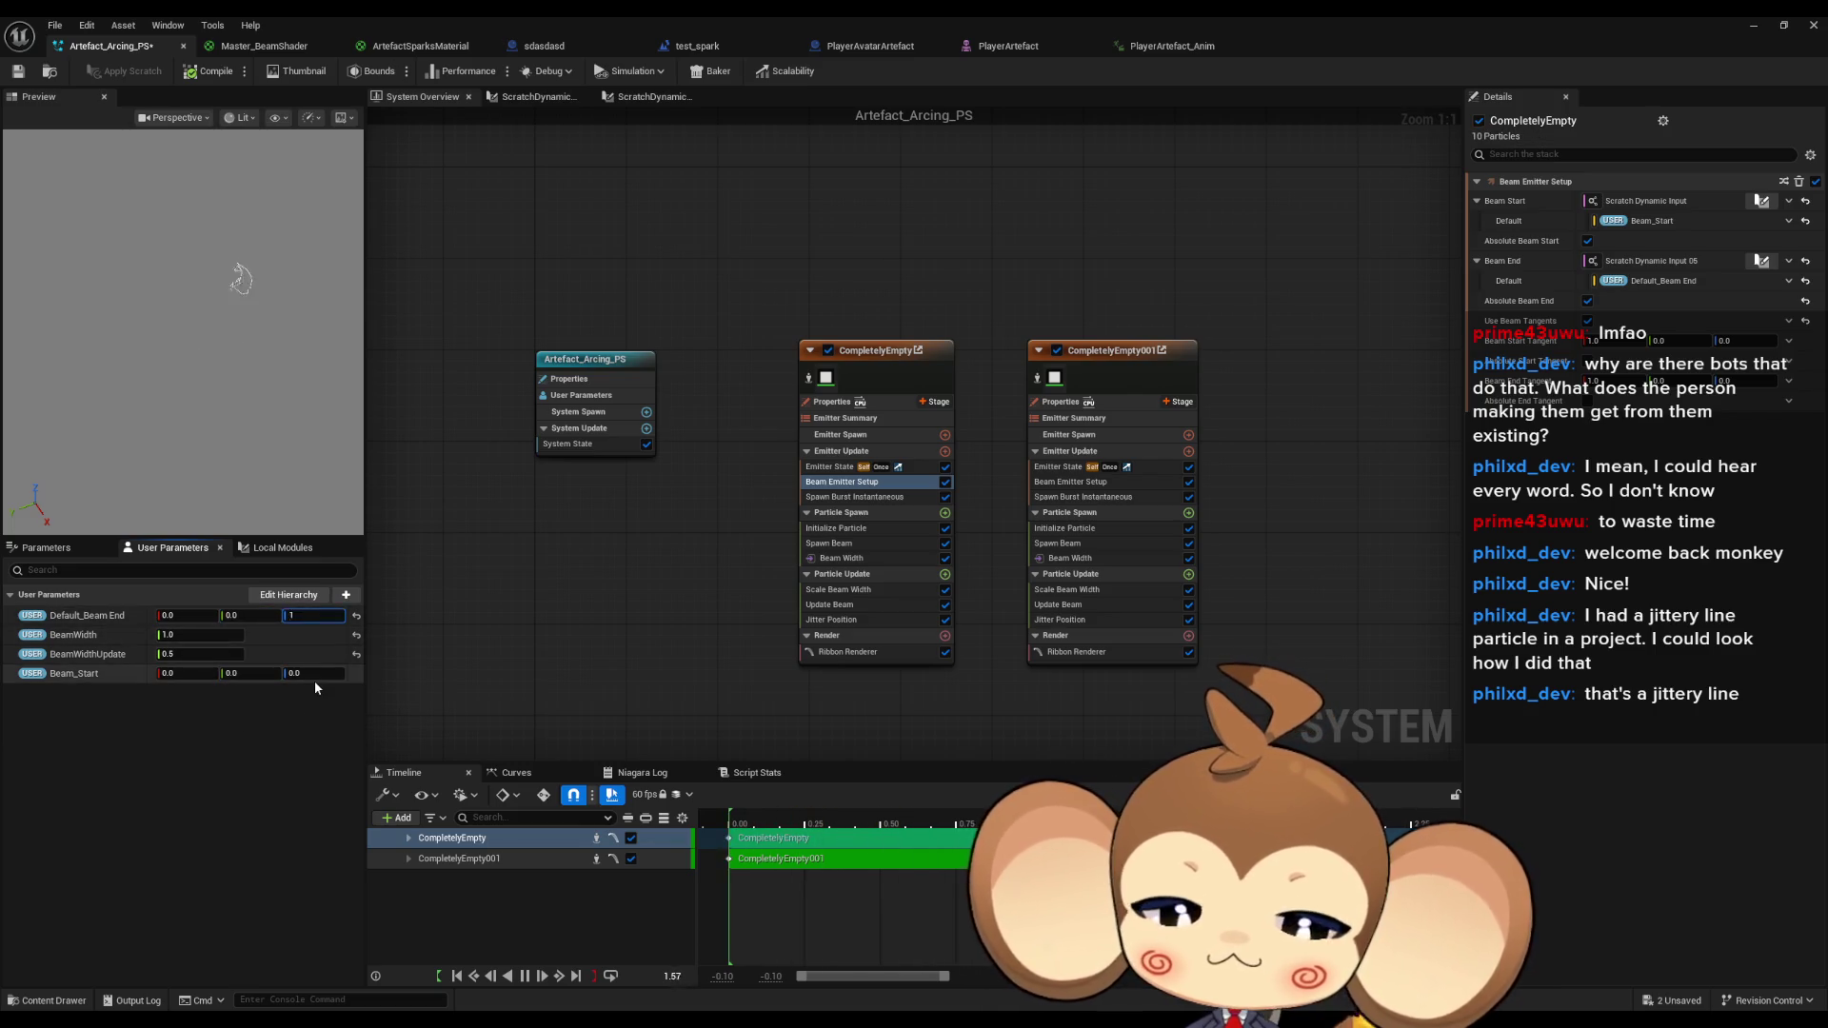
{"action": "type", "text": "00.0"}
{"action": "left_click_drag", "start_coordinate": [300, 282], "coordinate": [317, 324]}
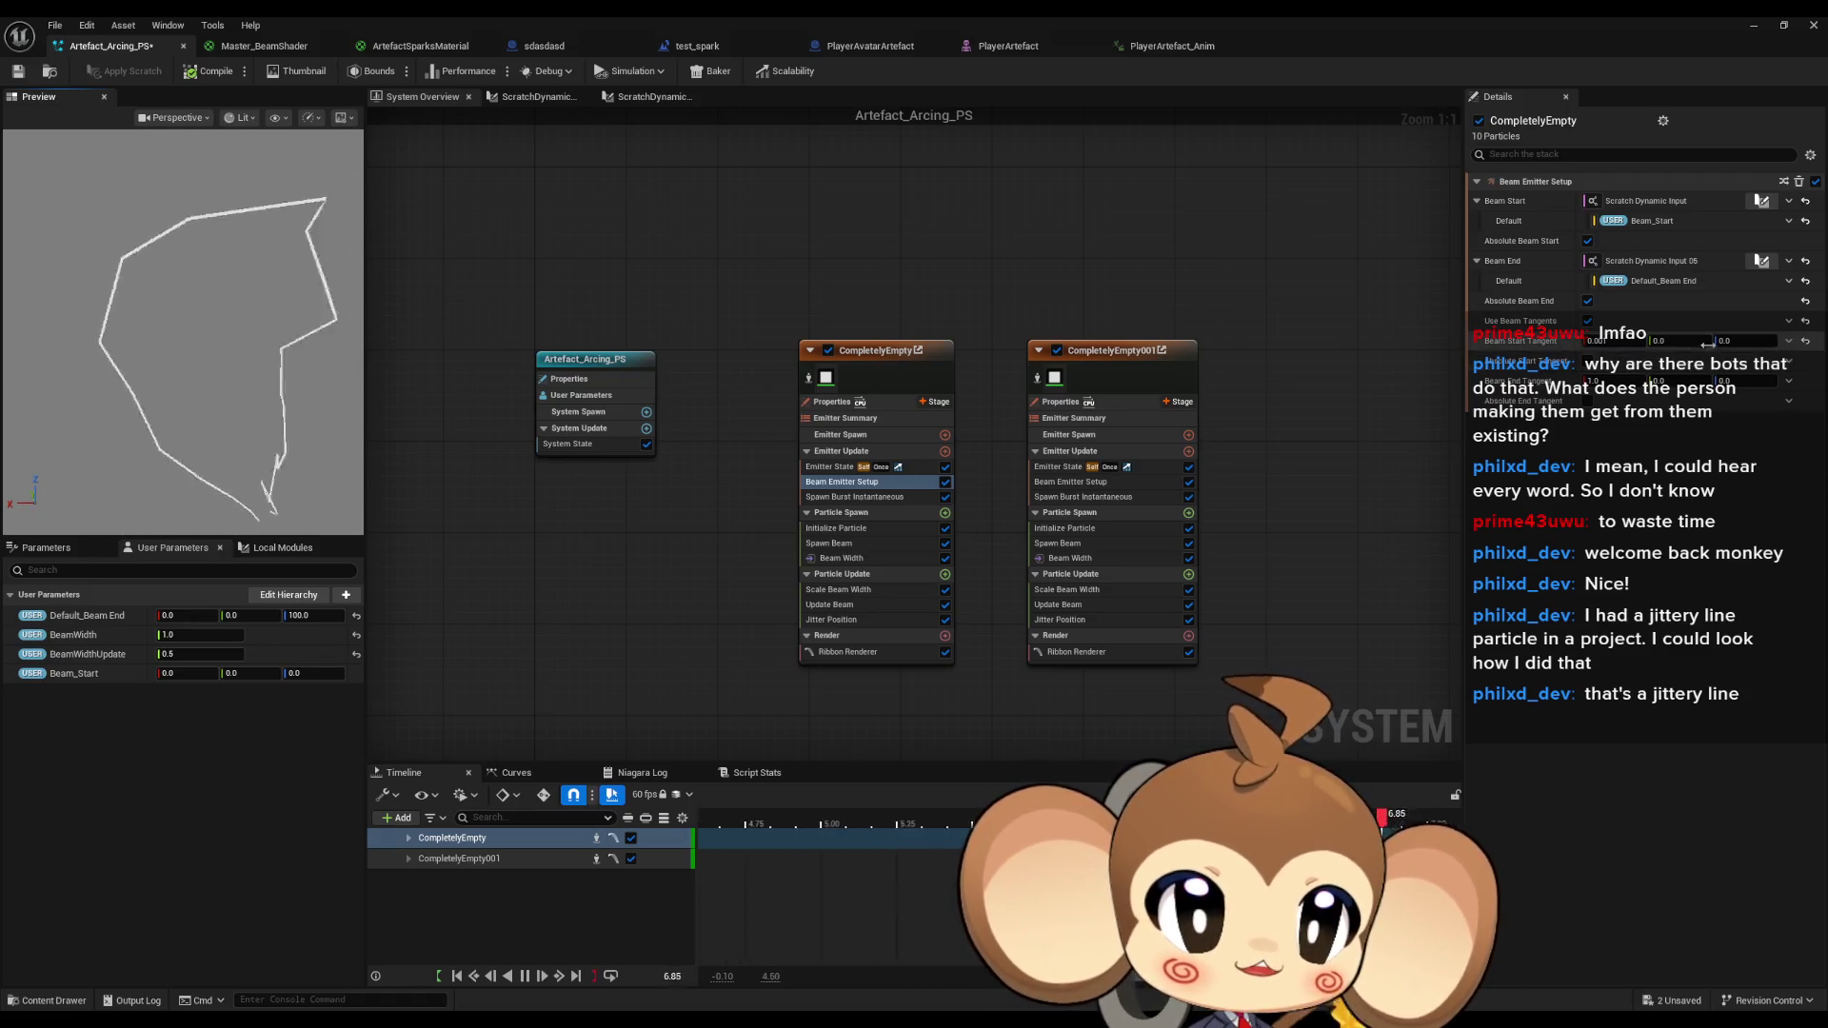
Set Beam End Tangent to -0.1 (after trying 0.001) and Beam Start Tangent X to 1.0.
{"action": "left_click", "coordinate": [1616, 381]}
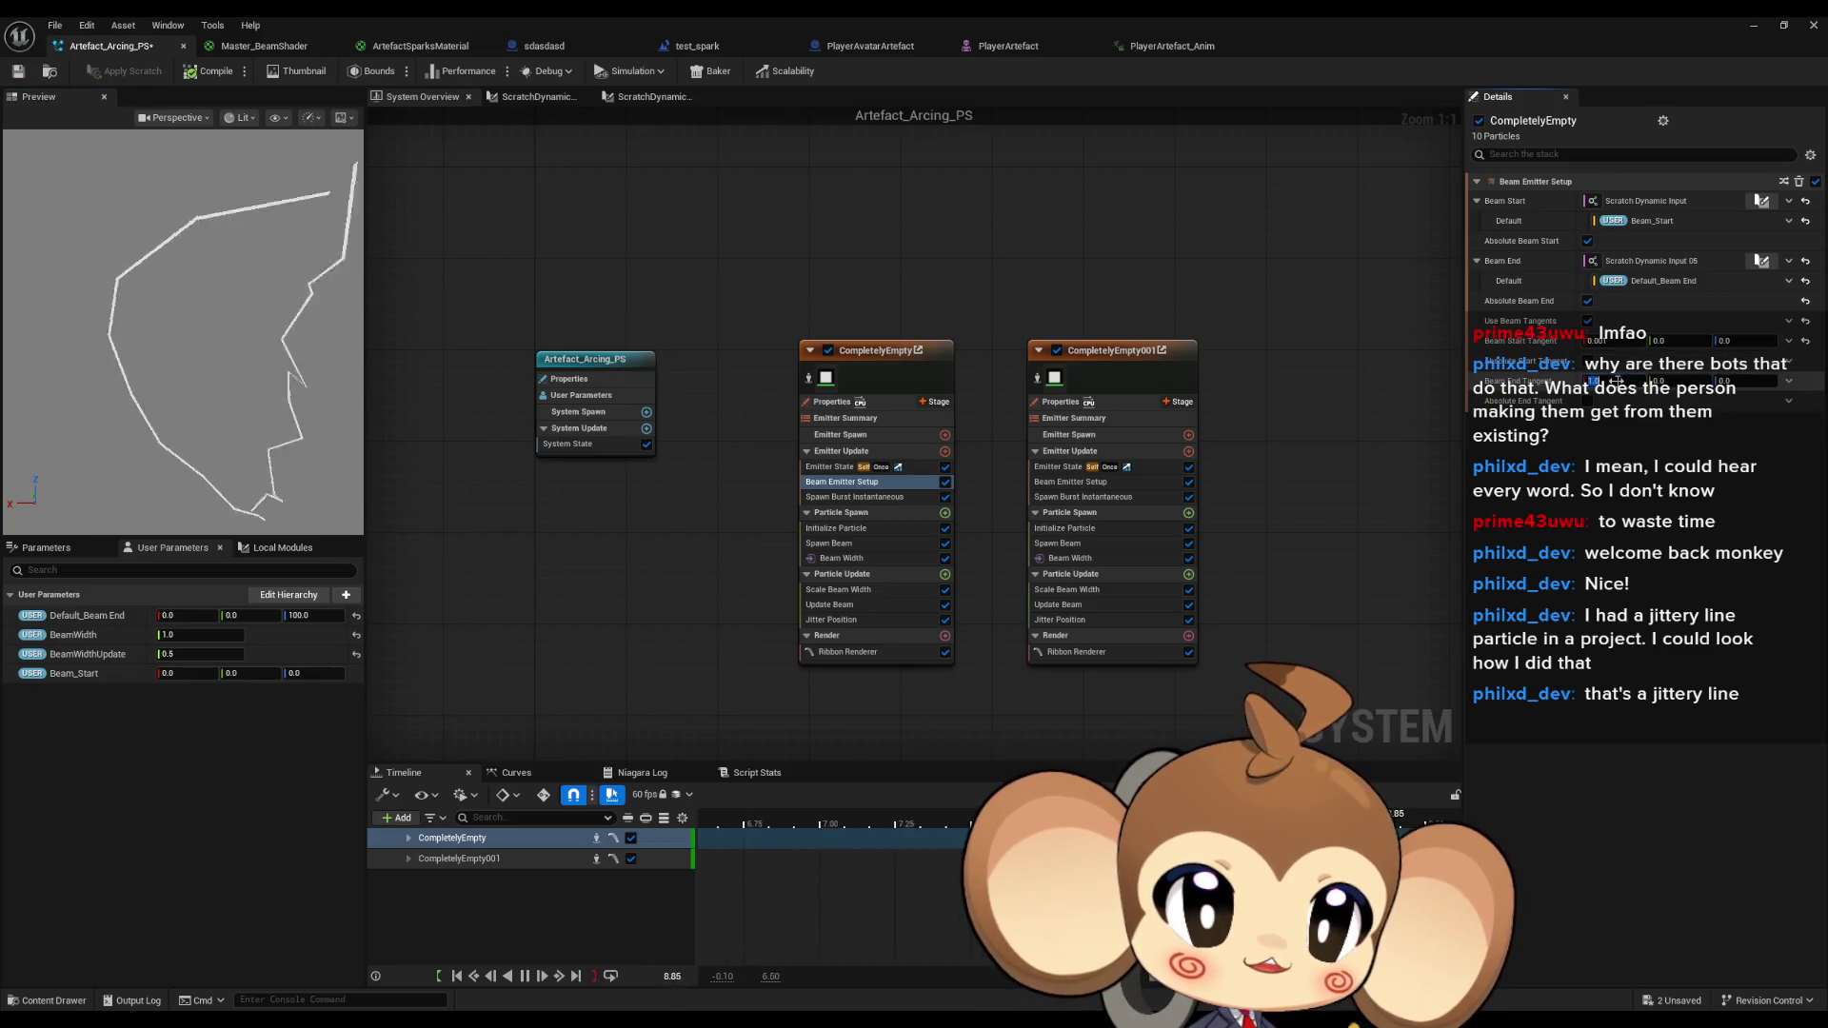
{"action": "type", "text": "0.001"}
{"action": "key", "text": "Return"}
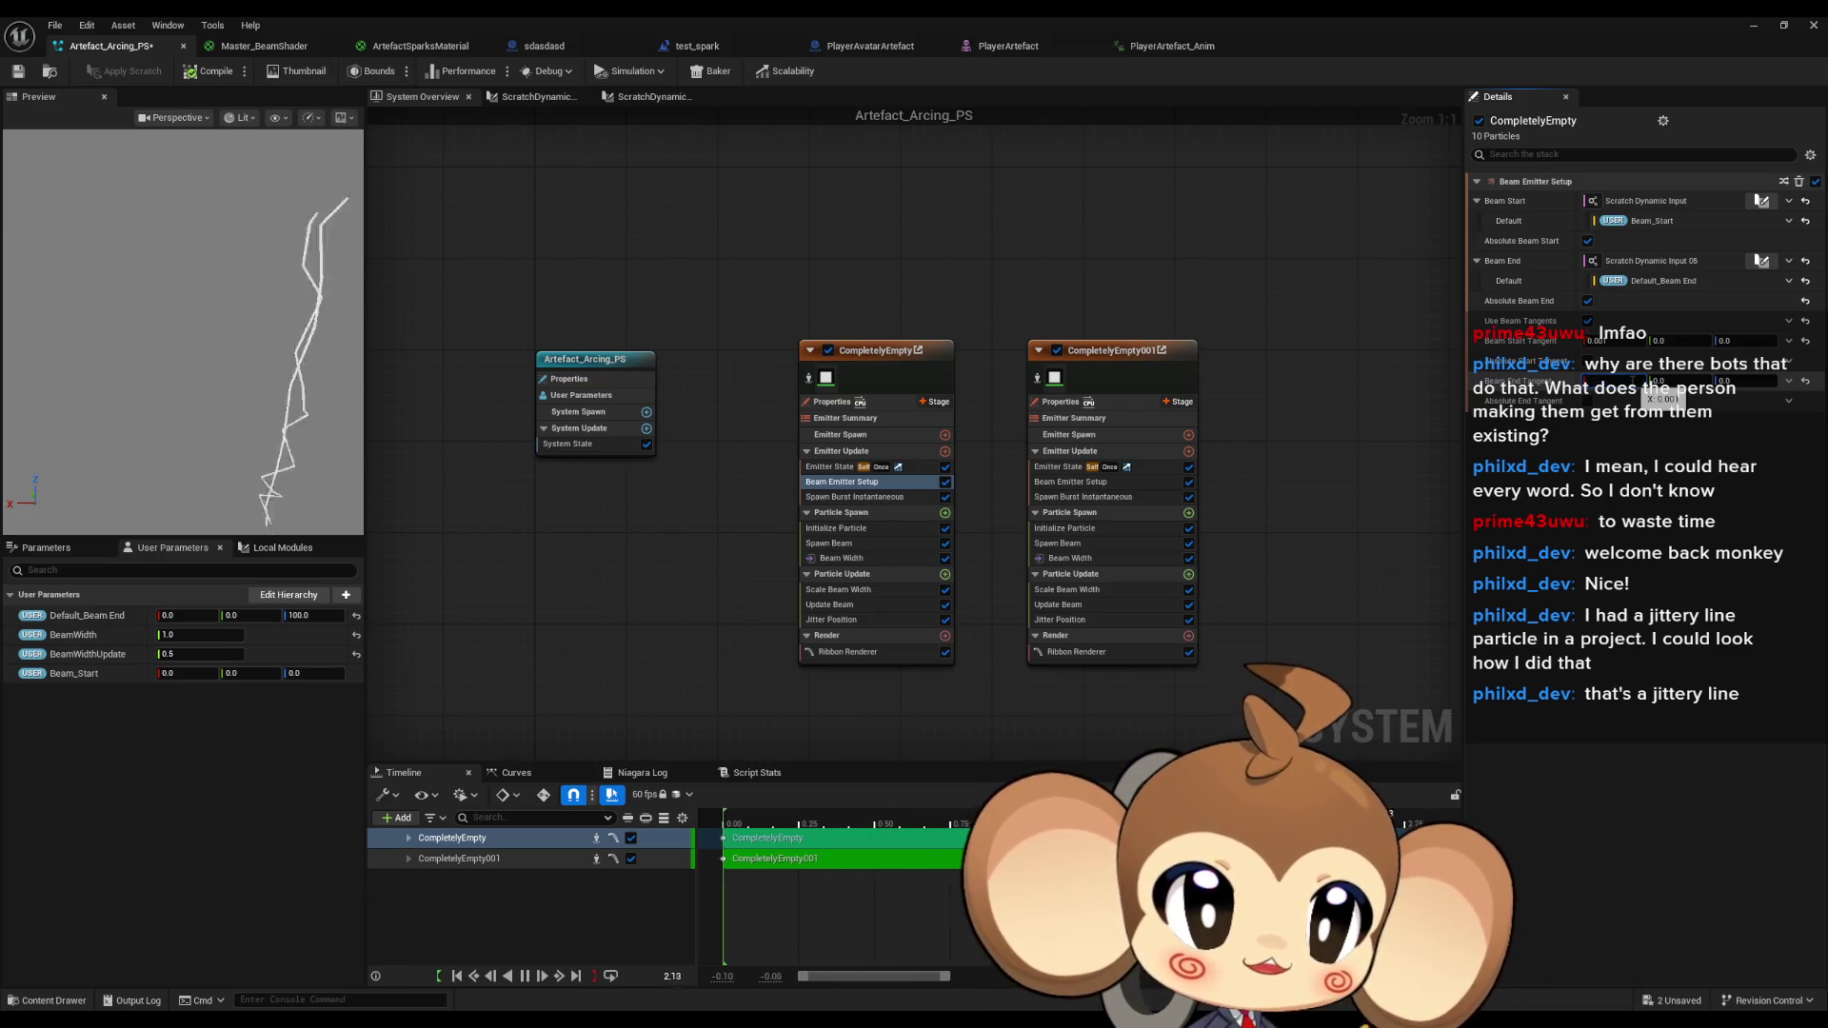
{"action": "type", "text": "-0.1"}
{"action": "key", "text": "Return"}
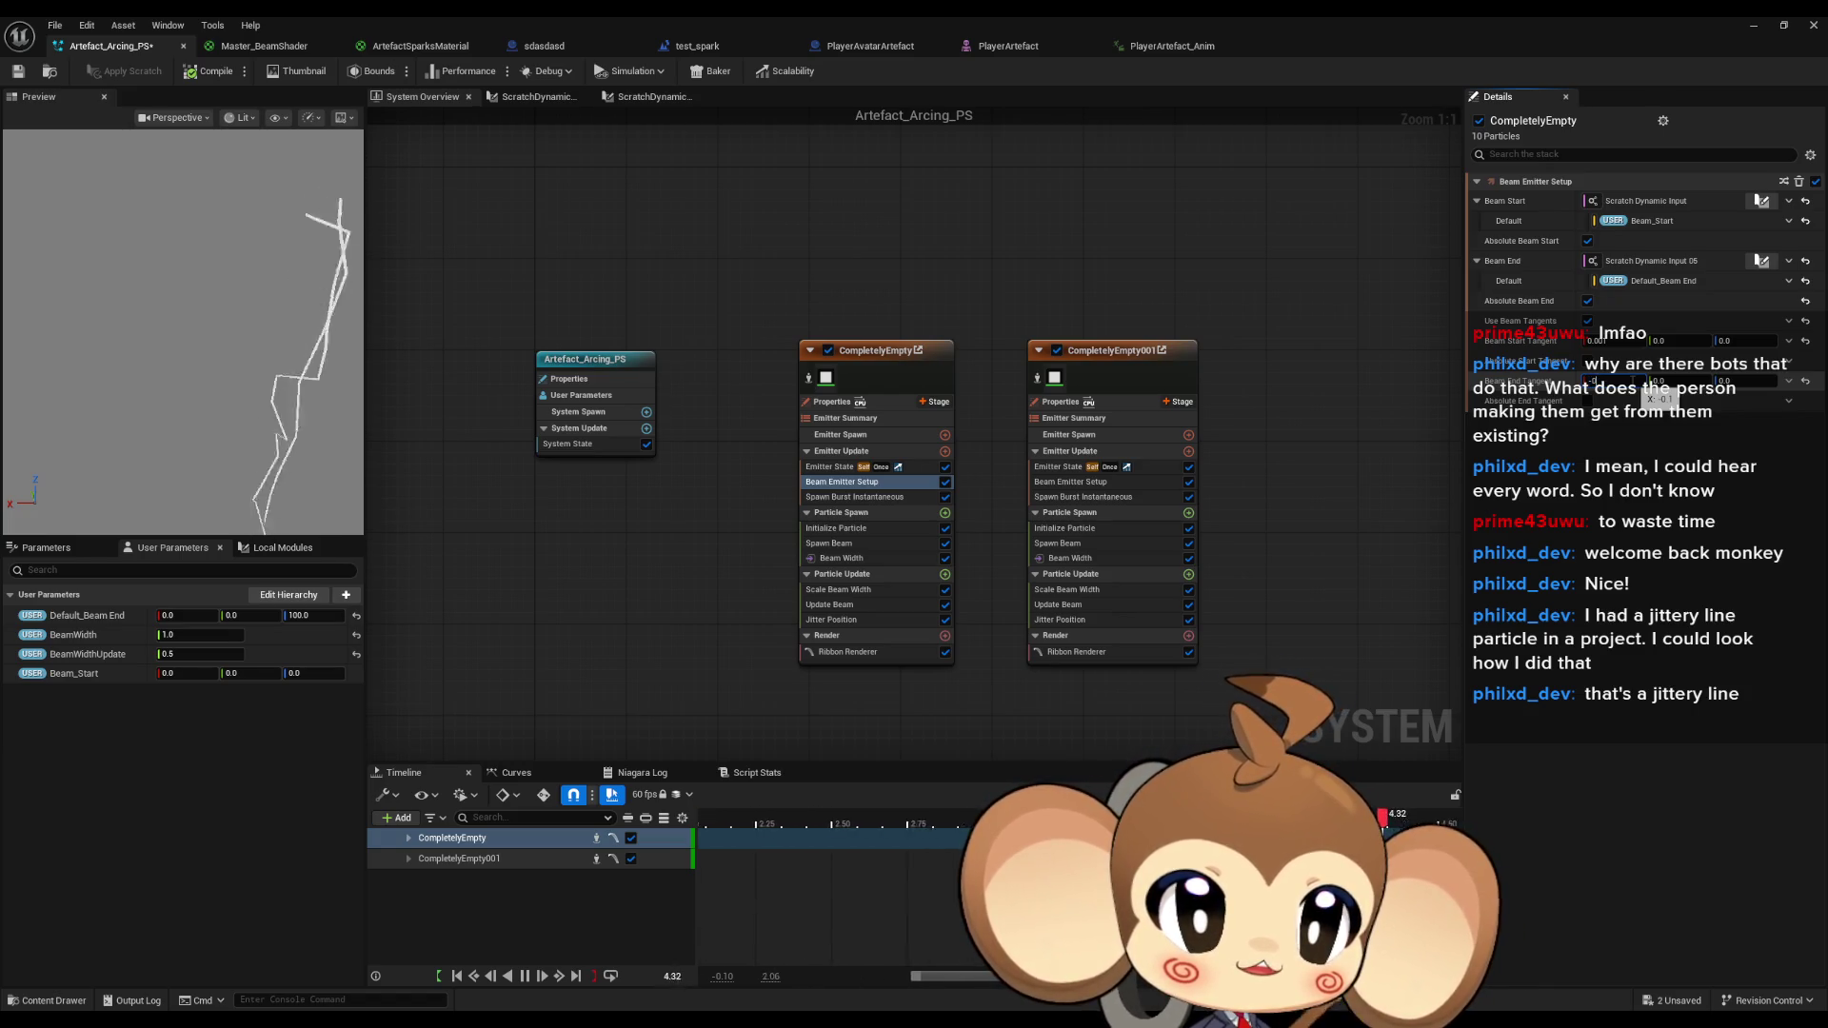
{"action": "left_click", "coordinate": [1629, 341]}
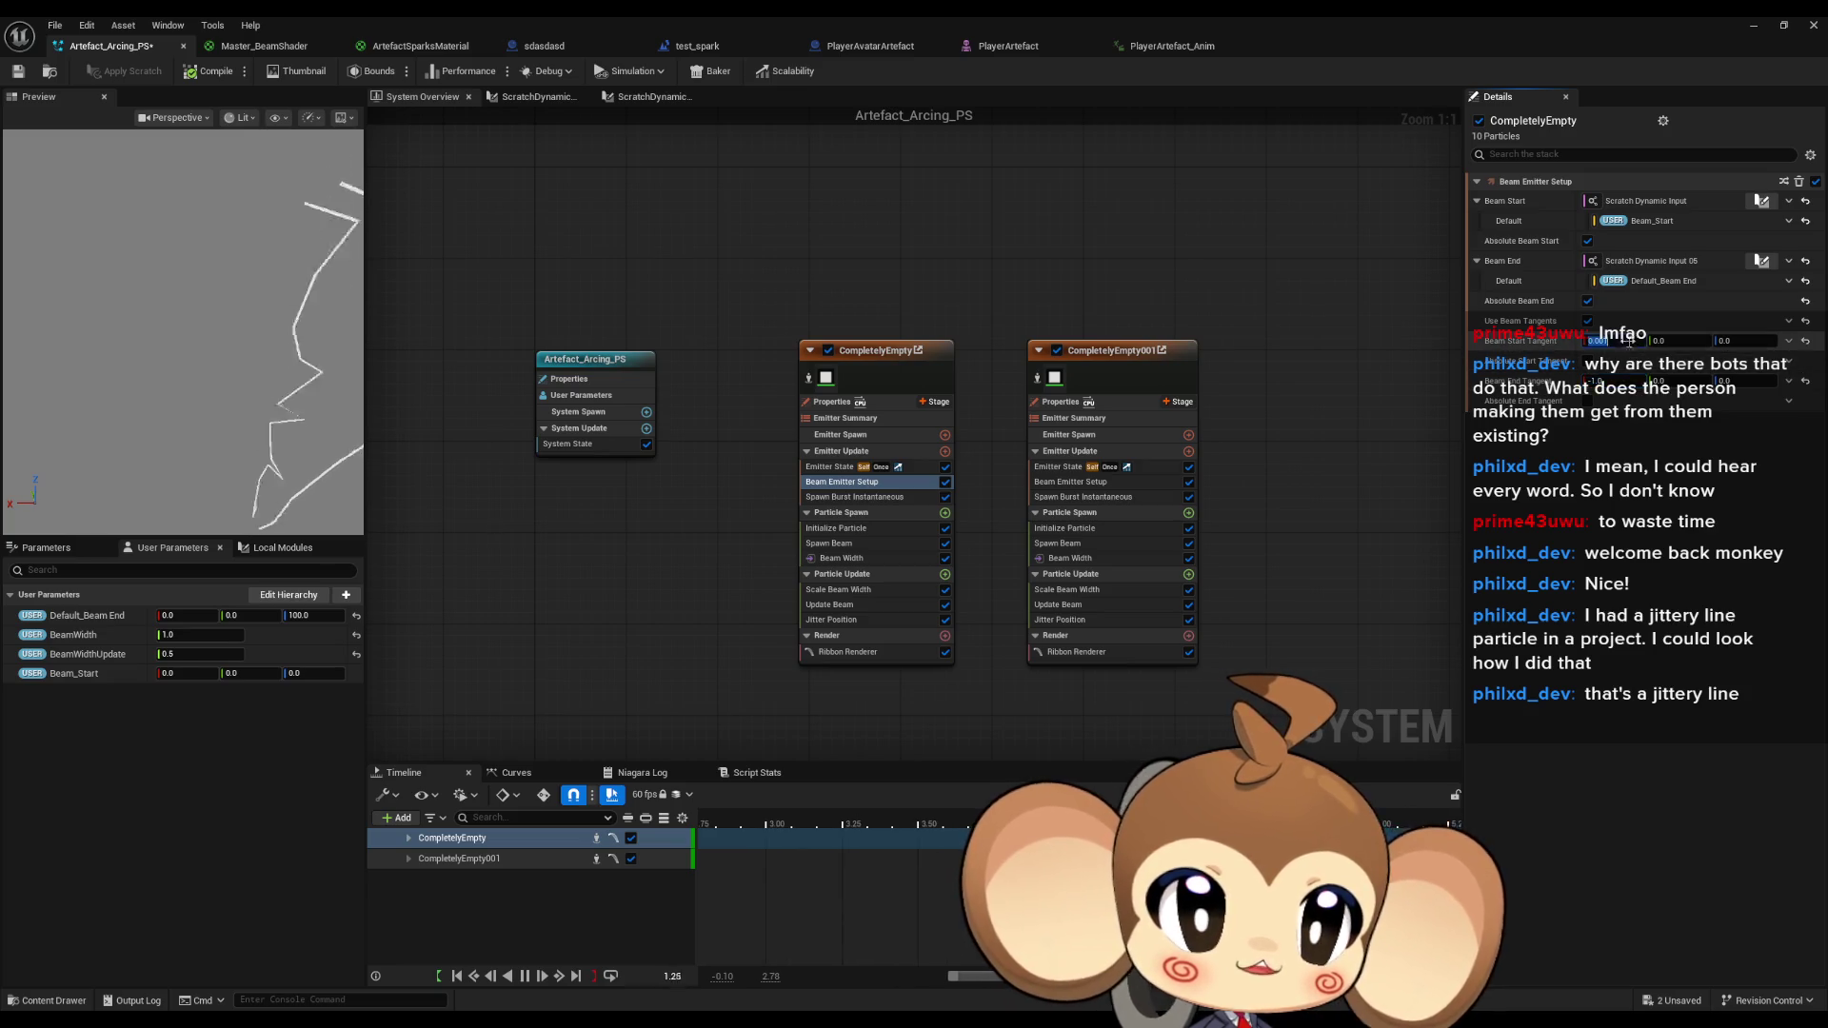
{"action": "type", "text": "1"}
{"action": "key", "text": "Return"}
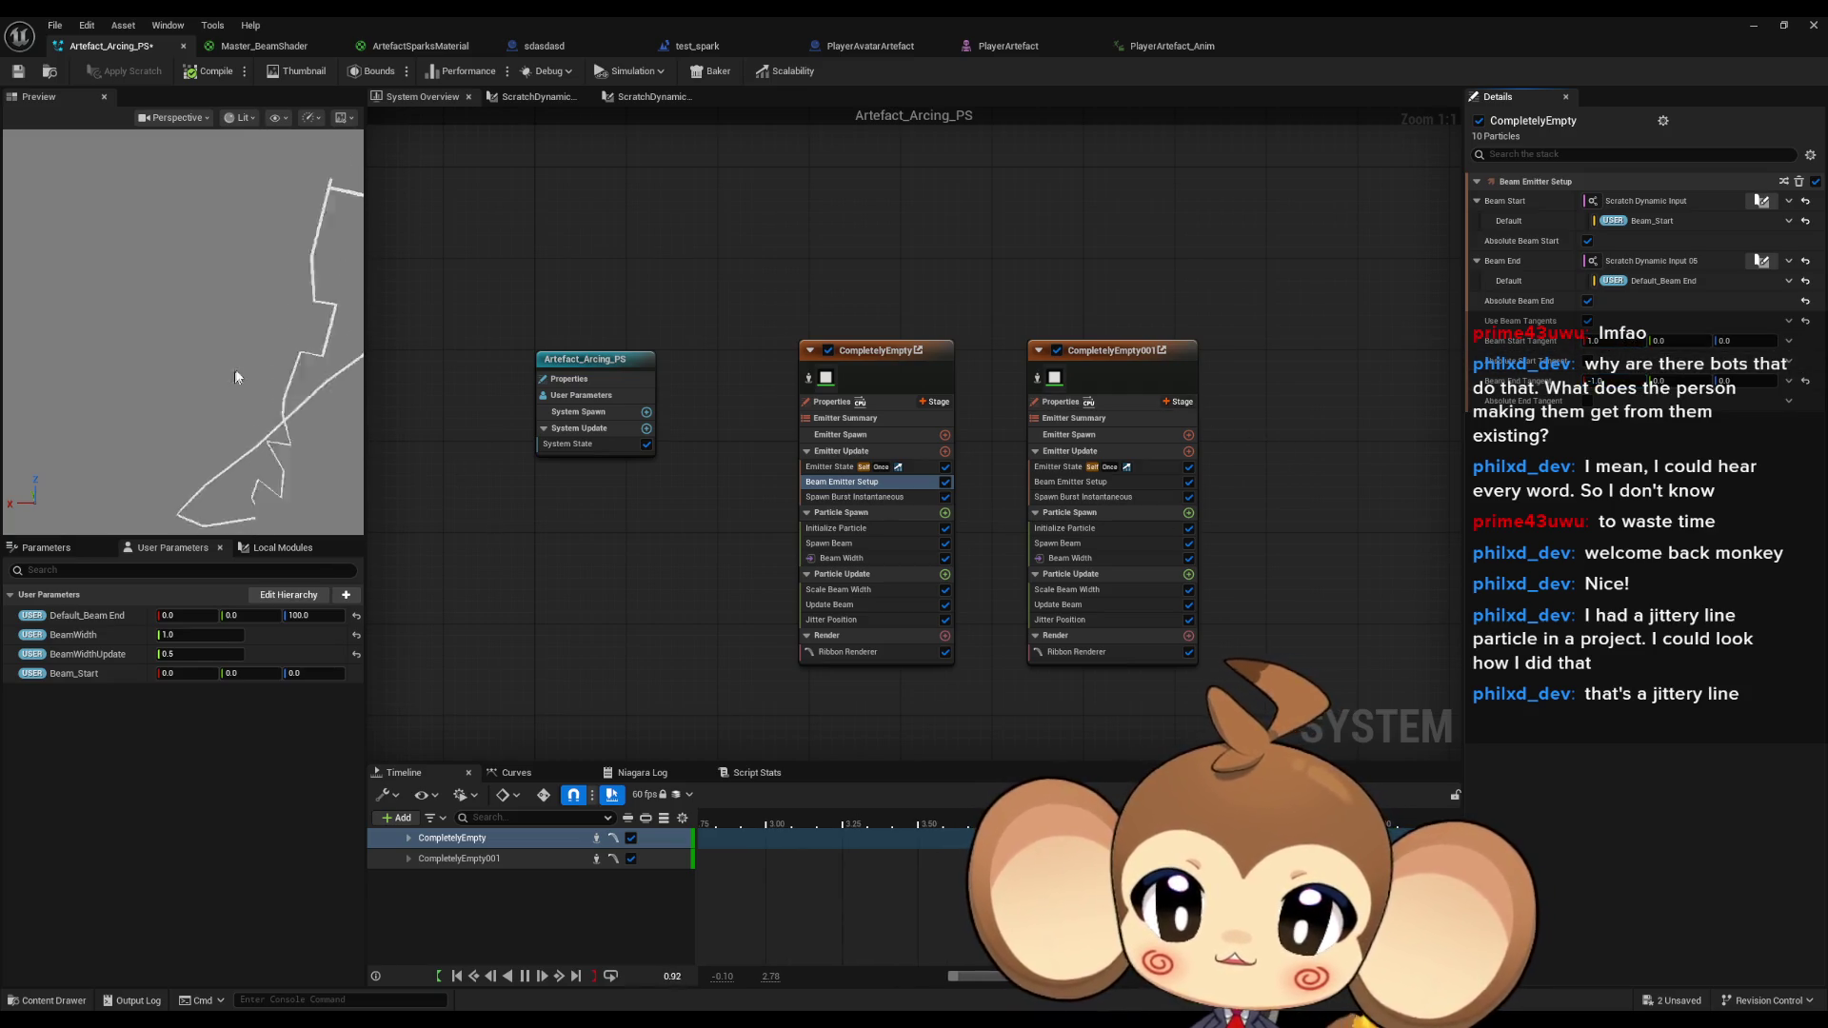
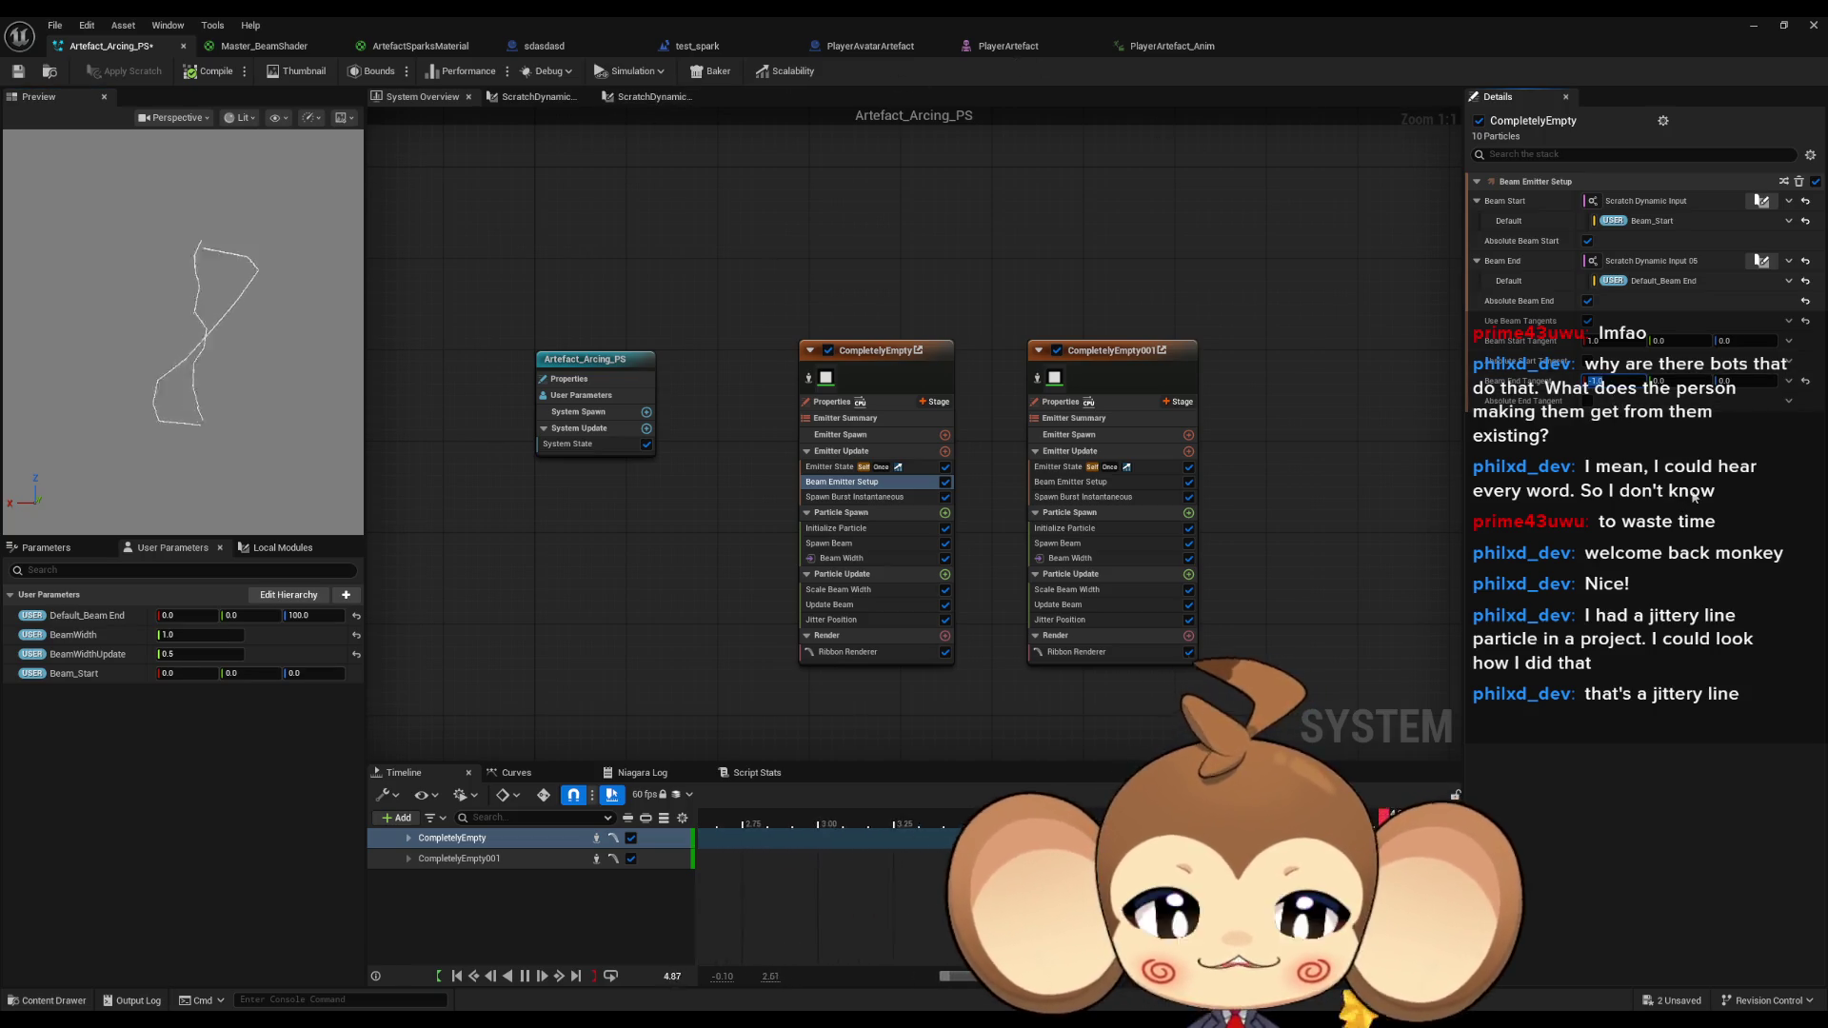
Uncheck Use Beam Tangents in CompletelyEmpty's Beam Emitter Setup.
{"action": "left_click", "coordinate": [1589, 322]}
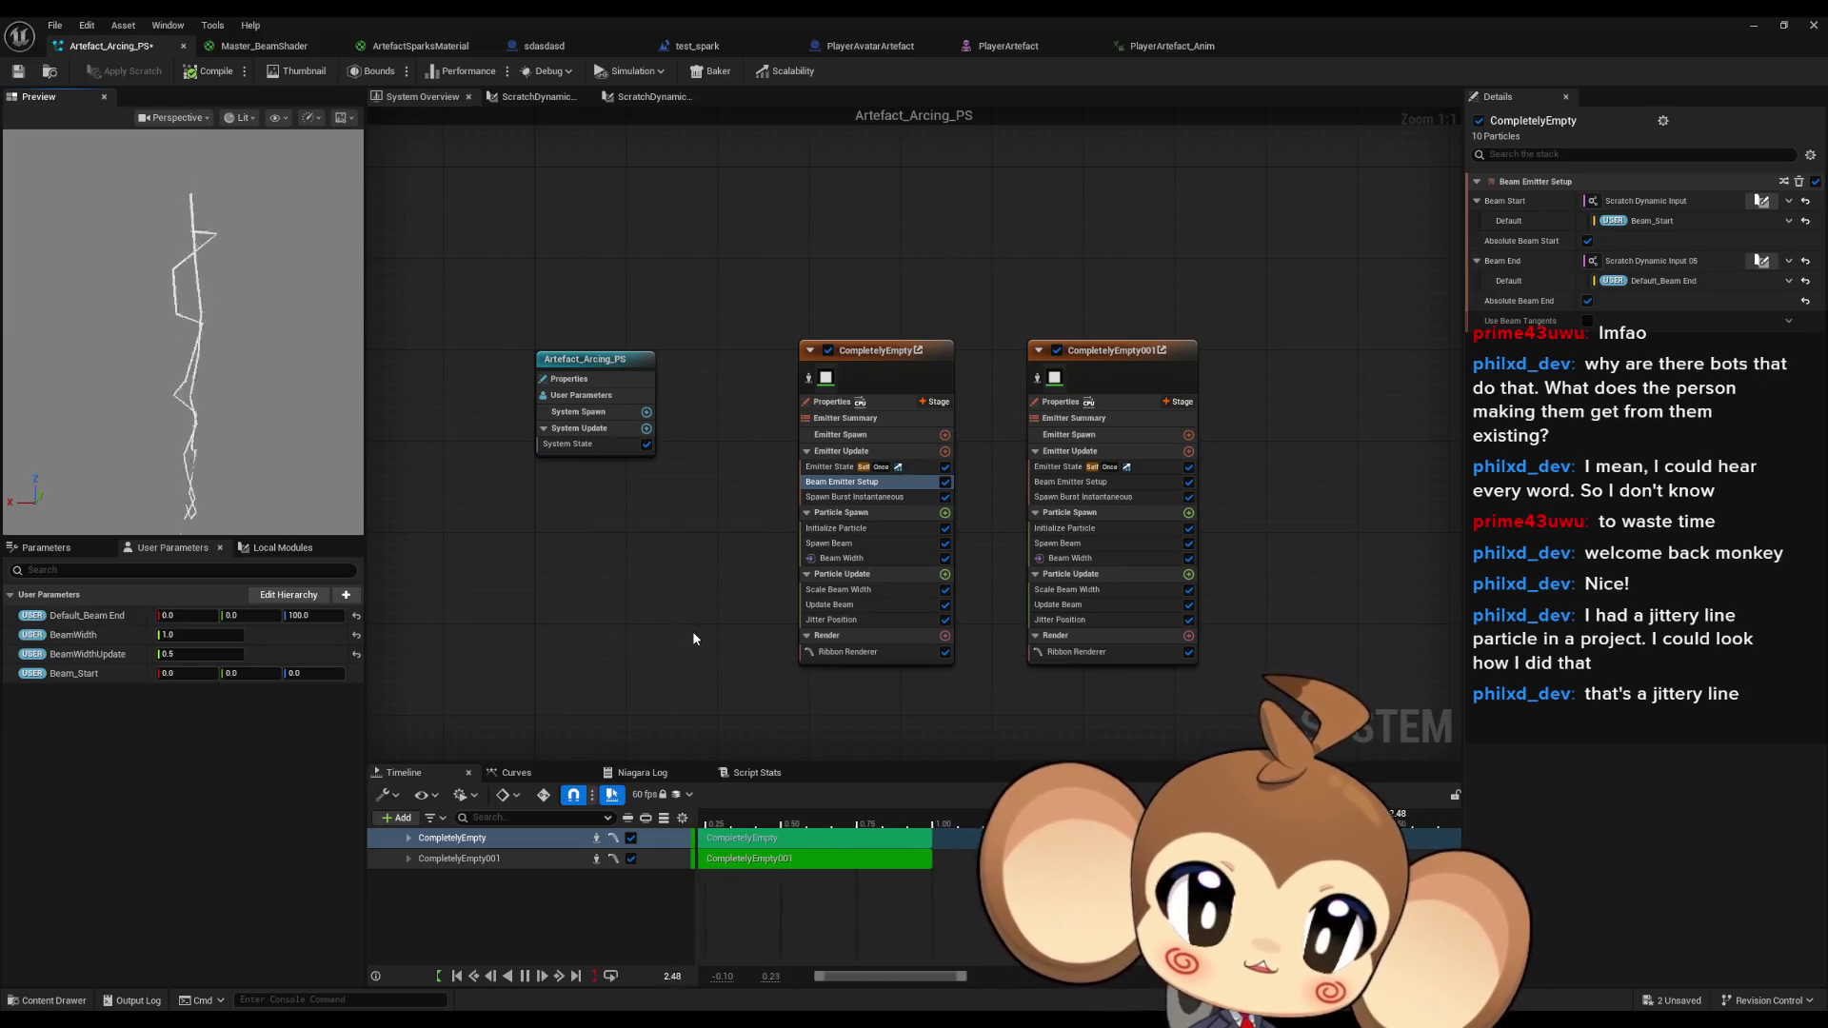
{"action": "right_click", "coordinate": [489, 582]}
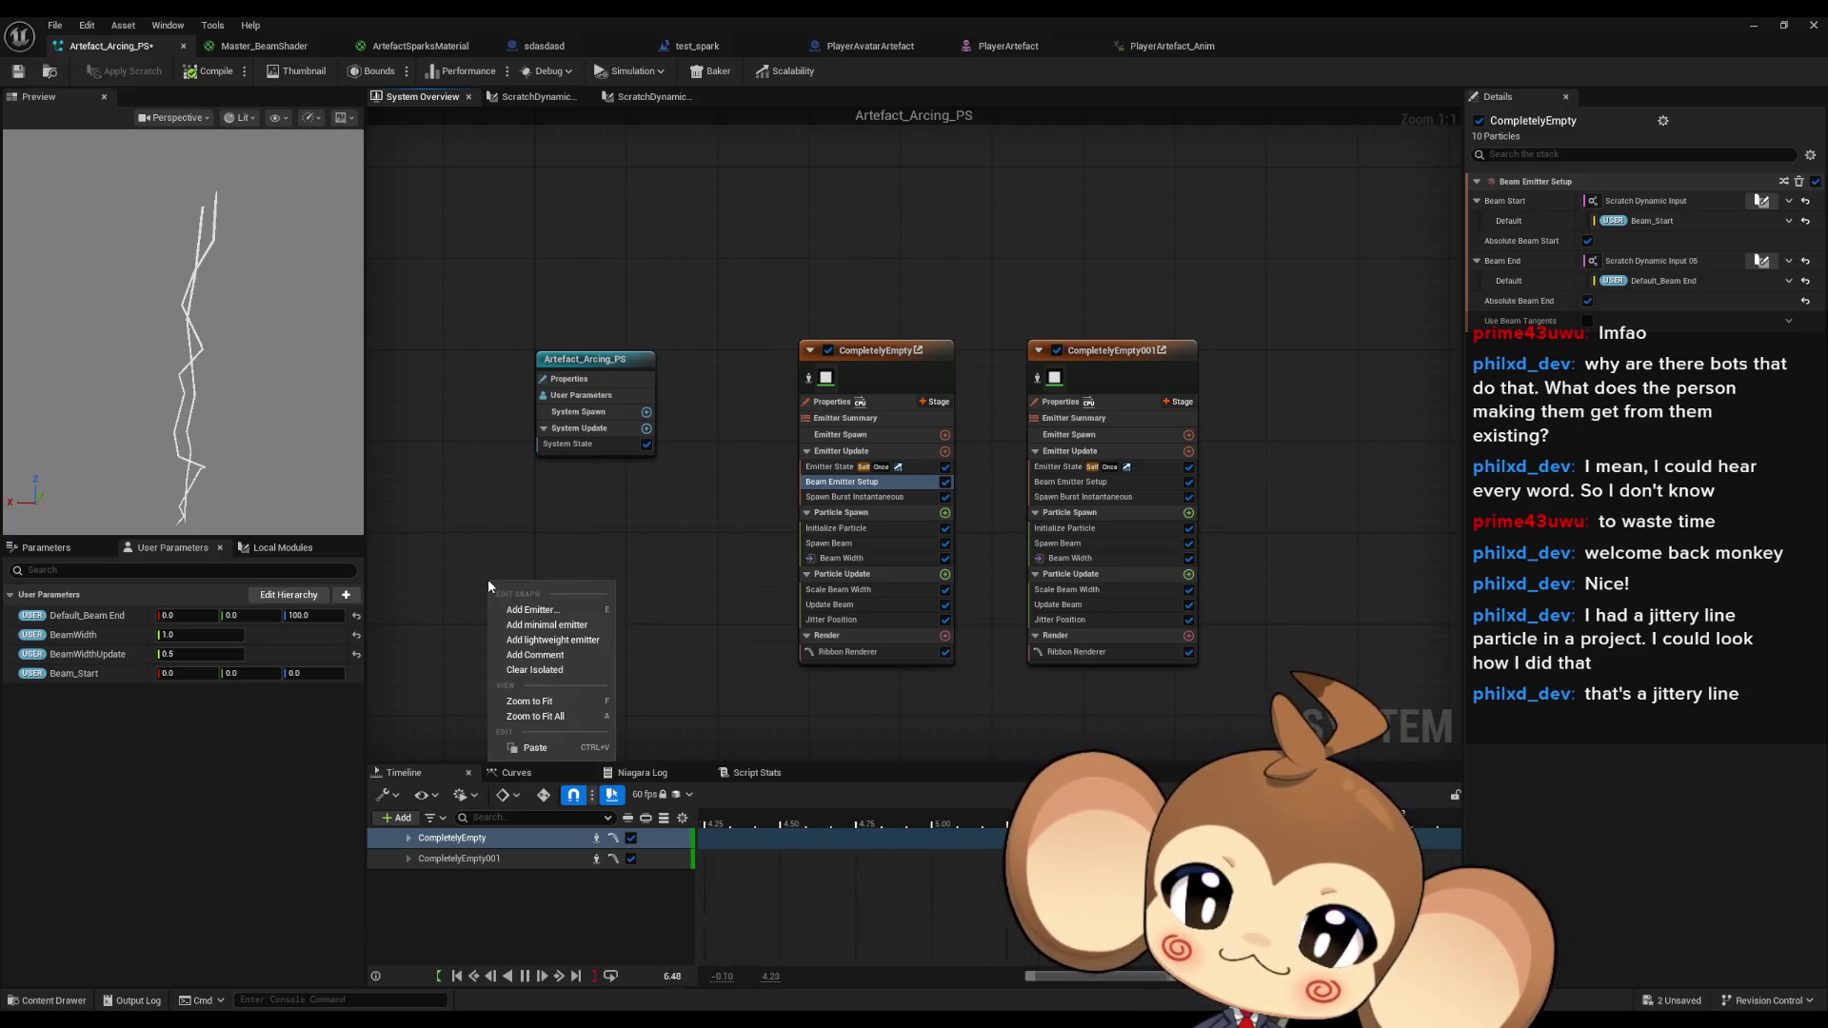
Add a DynamicBeam emitter from a 'beam dy' search and place it beside the others.
{"action": "left_click", "coordinate": [520, 610]}
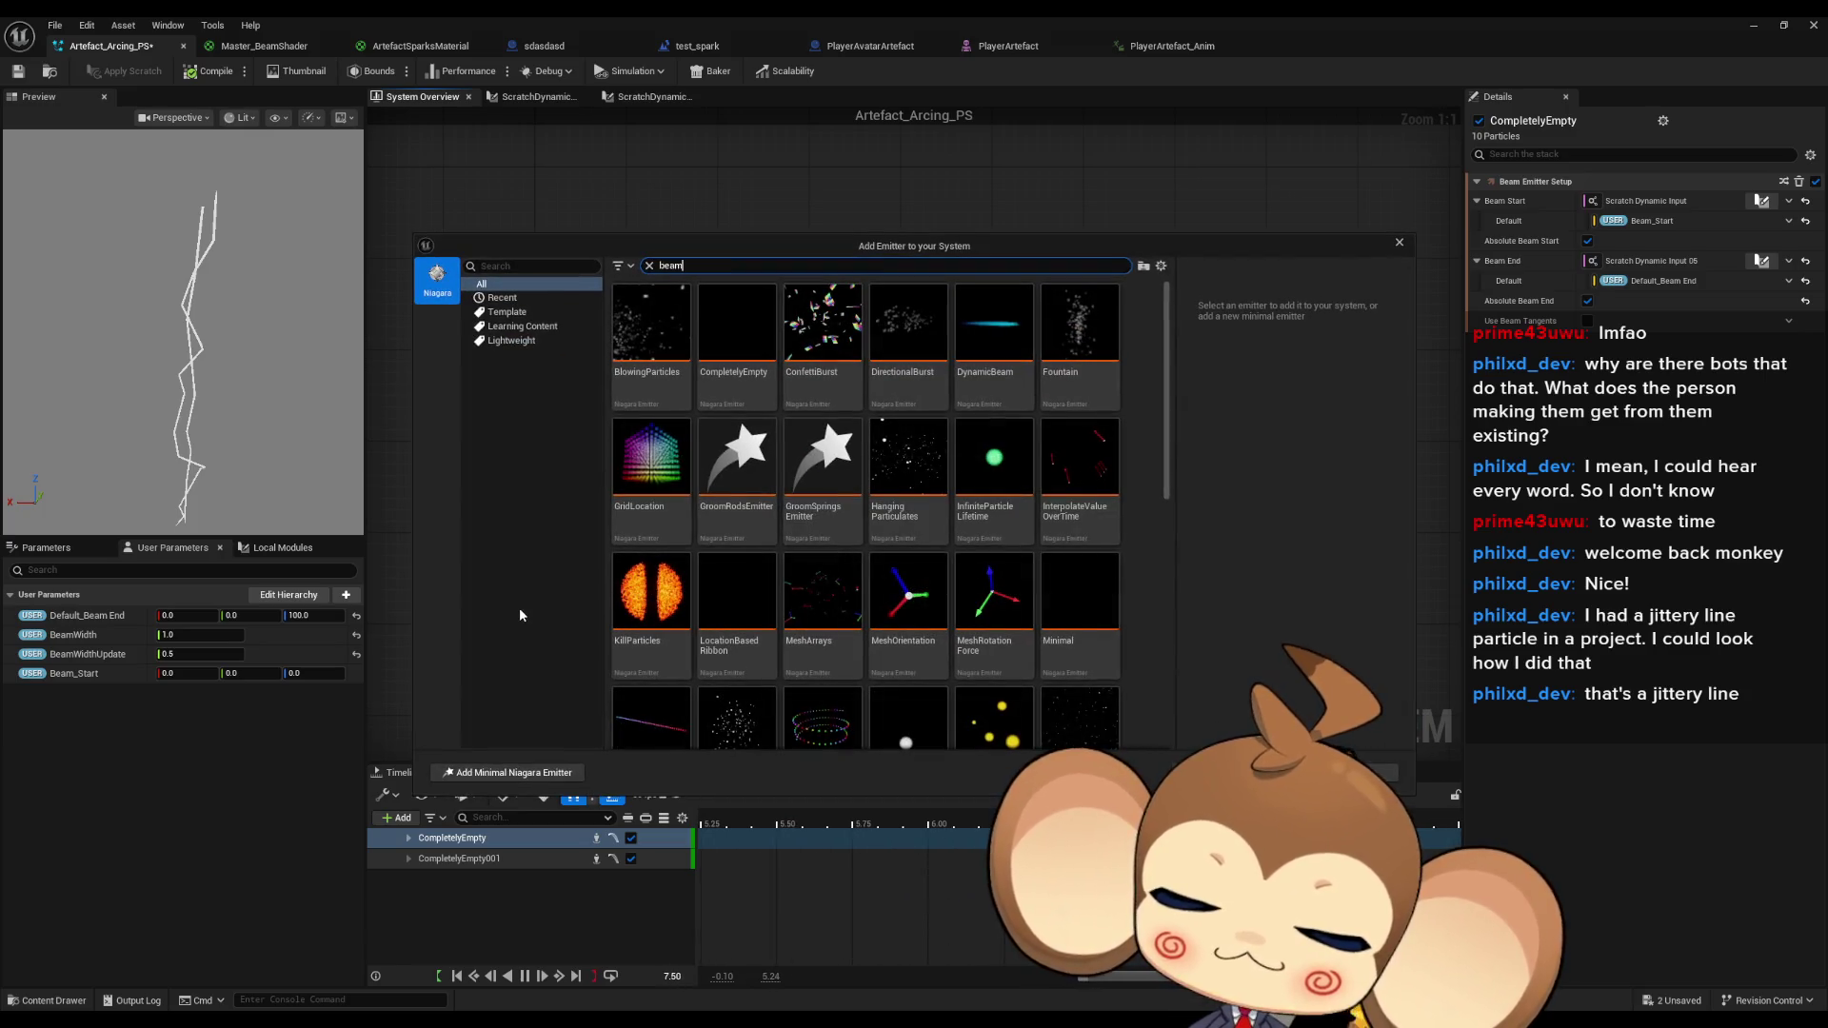
{"action": "type", "text": "beam dy"}
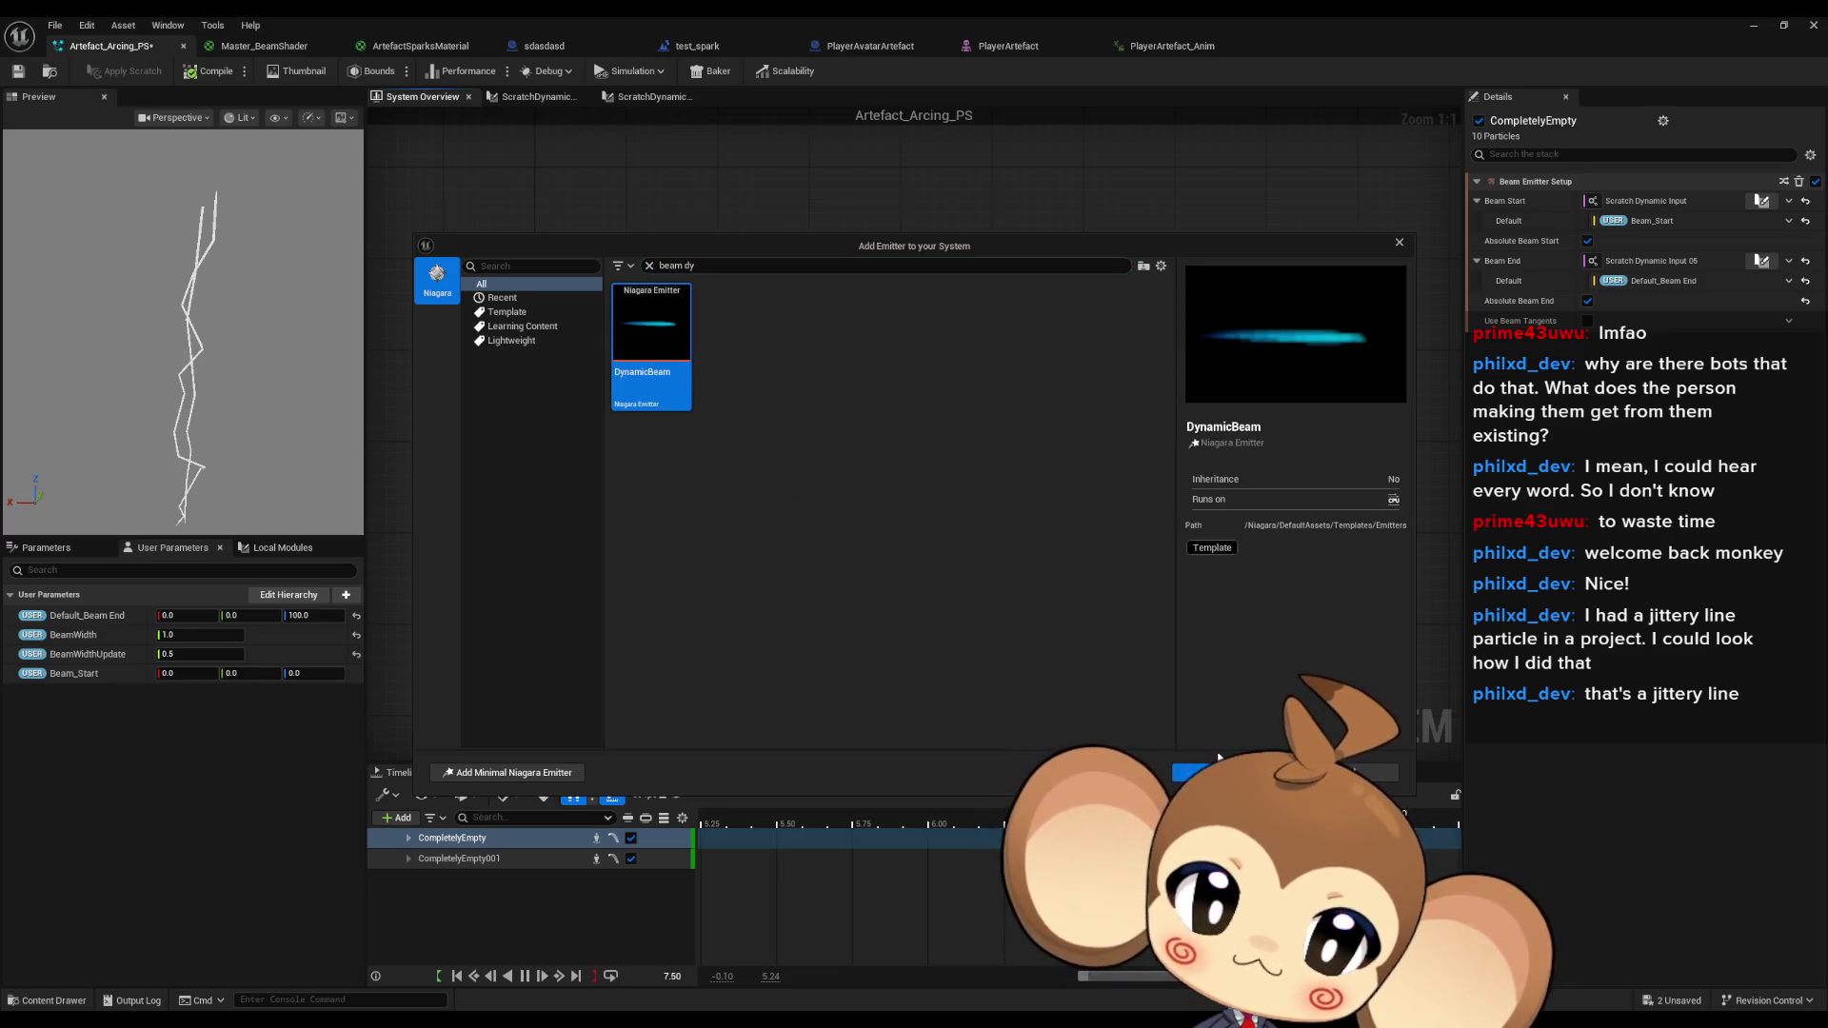
{"action": "left_click", "coordinate": [1189, 772]}
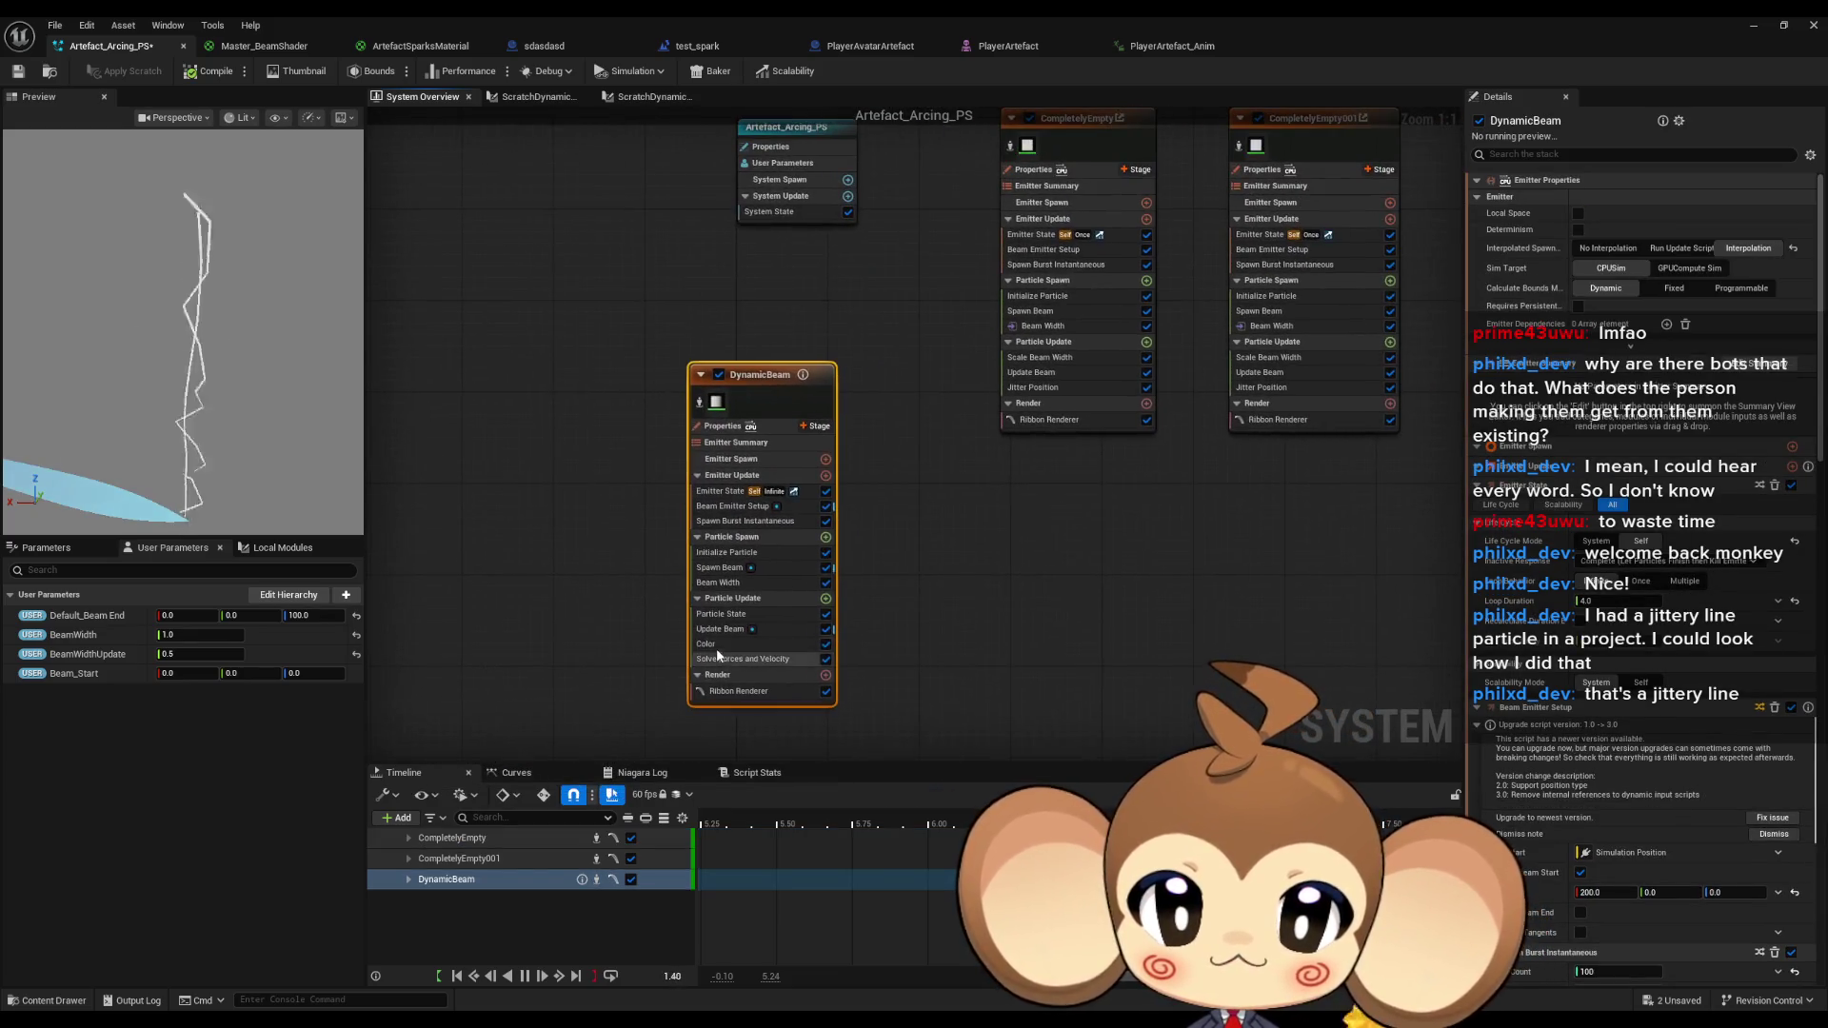
{"action": "mouse_move", "coordinate": [760, 373]}
{"action": "left_mouse_down"}
{"action": "mouse_move", "coordinate": [770, 312]}
{"action": "mouse_move", "coordinate": [833, 236]}
{"action": "left_mouse_up"}
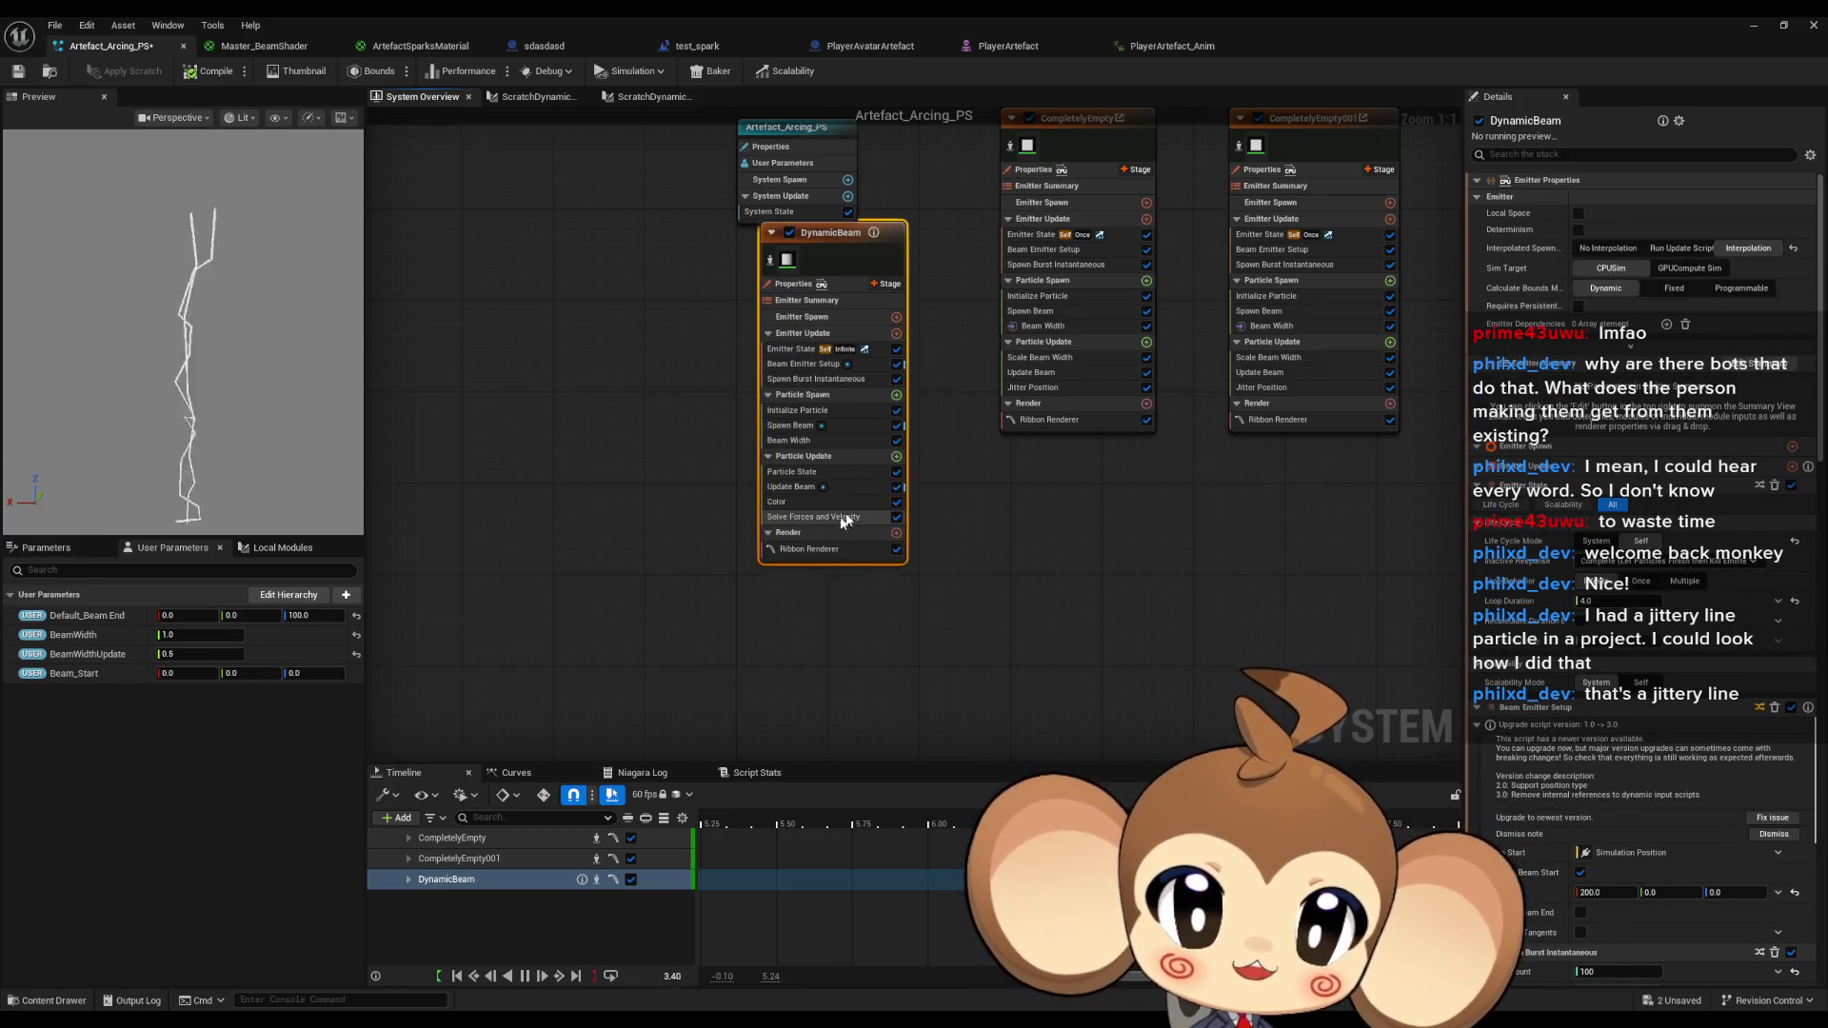
Inspect DynamicBeam's Solve Forces, Update Beam and Color modules, and frame all emitters.
{"action": "left_click", "coordinate": [789, 518]}
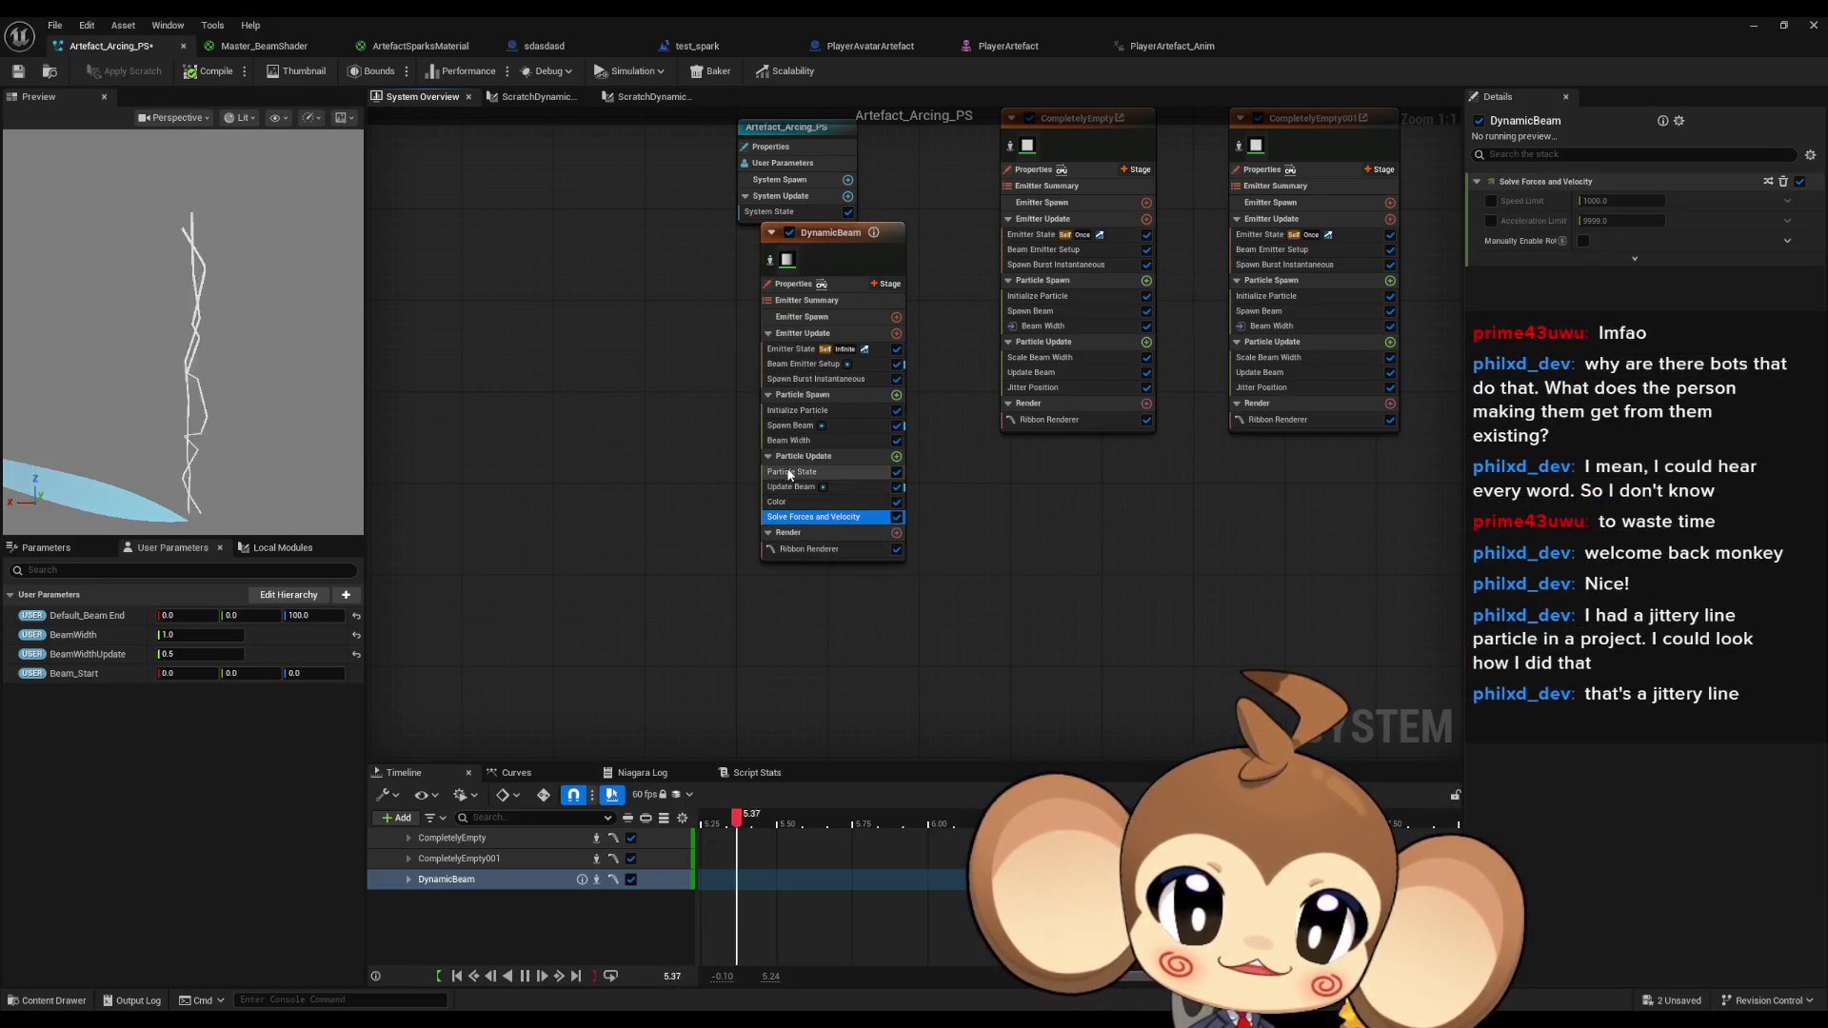
{"action": "left_click", "coordinate": [791, 488]}
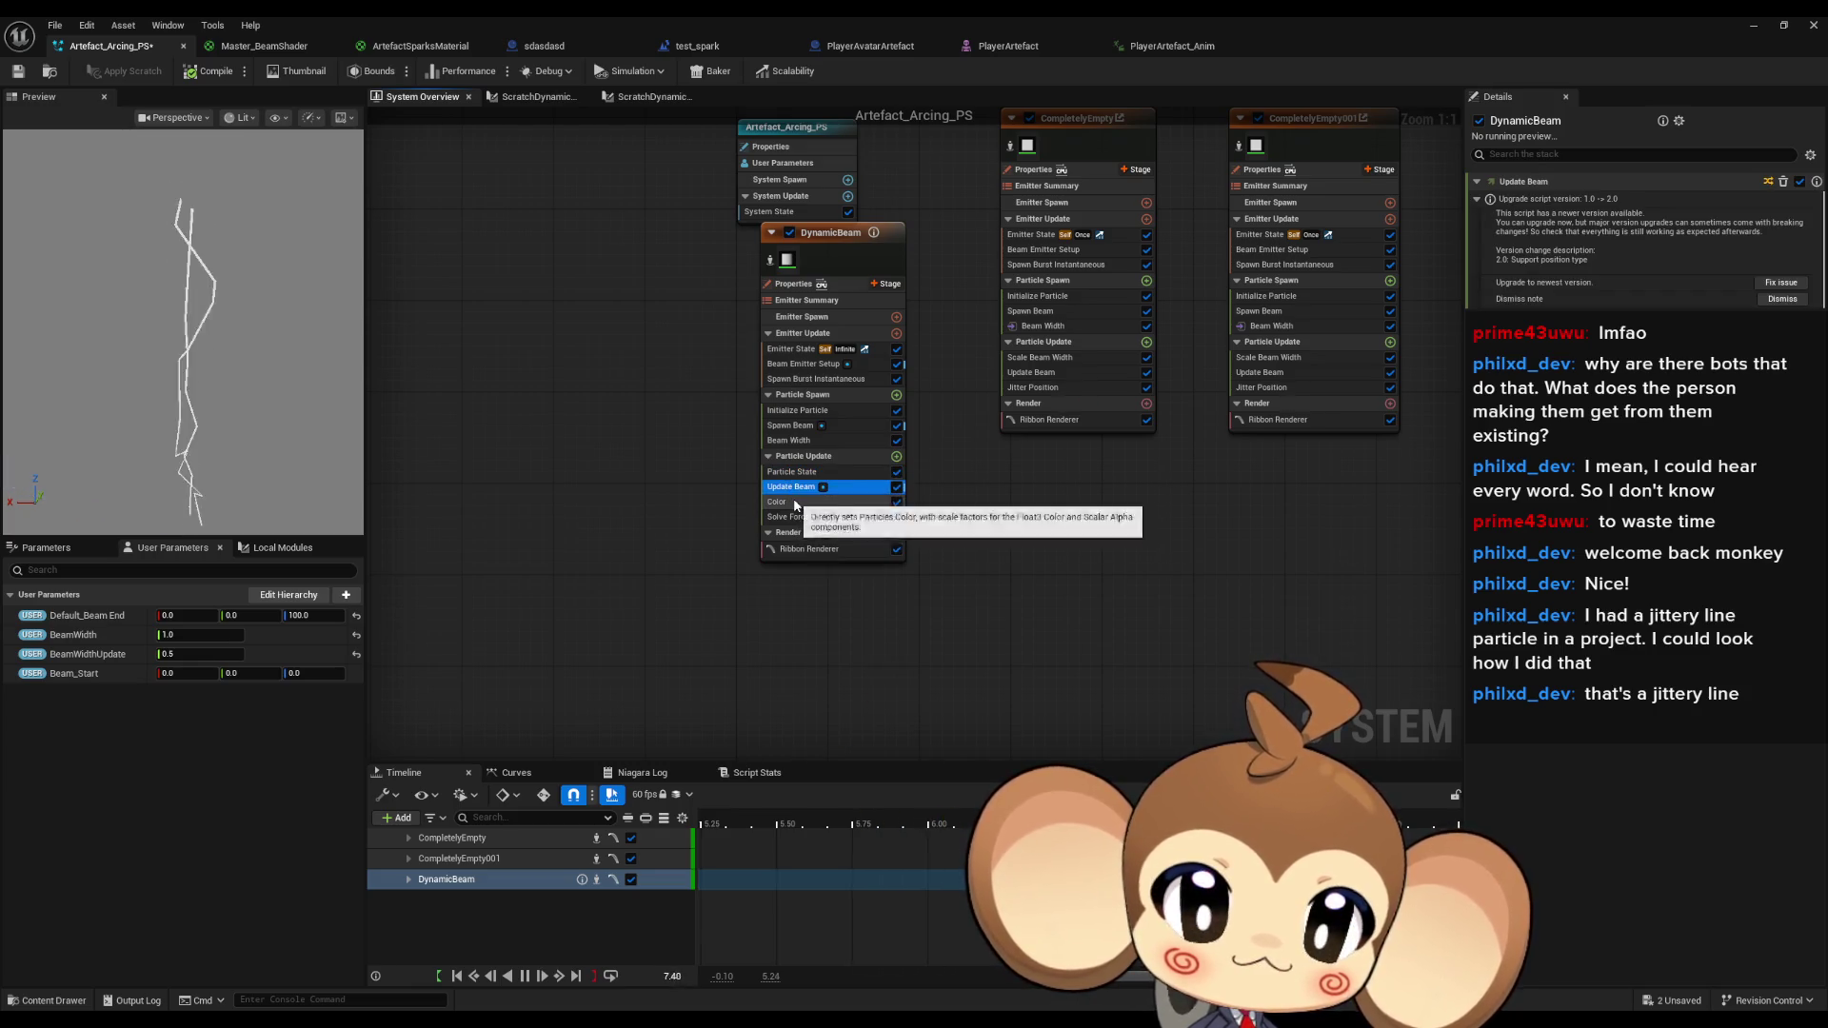
{"action": "left_click", "coordinate": [779, 502]}
{"action": "left_click", "coordinate": [1646, 220]}
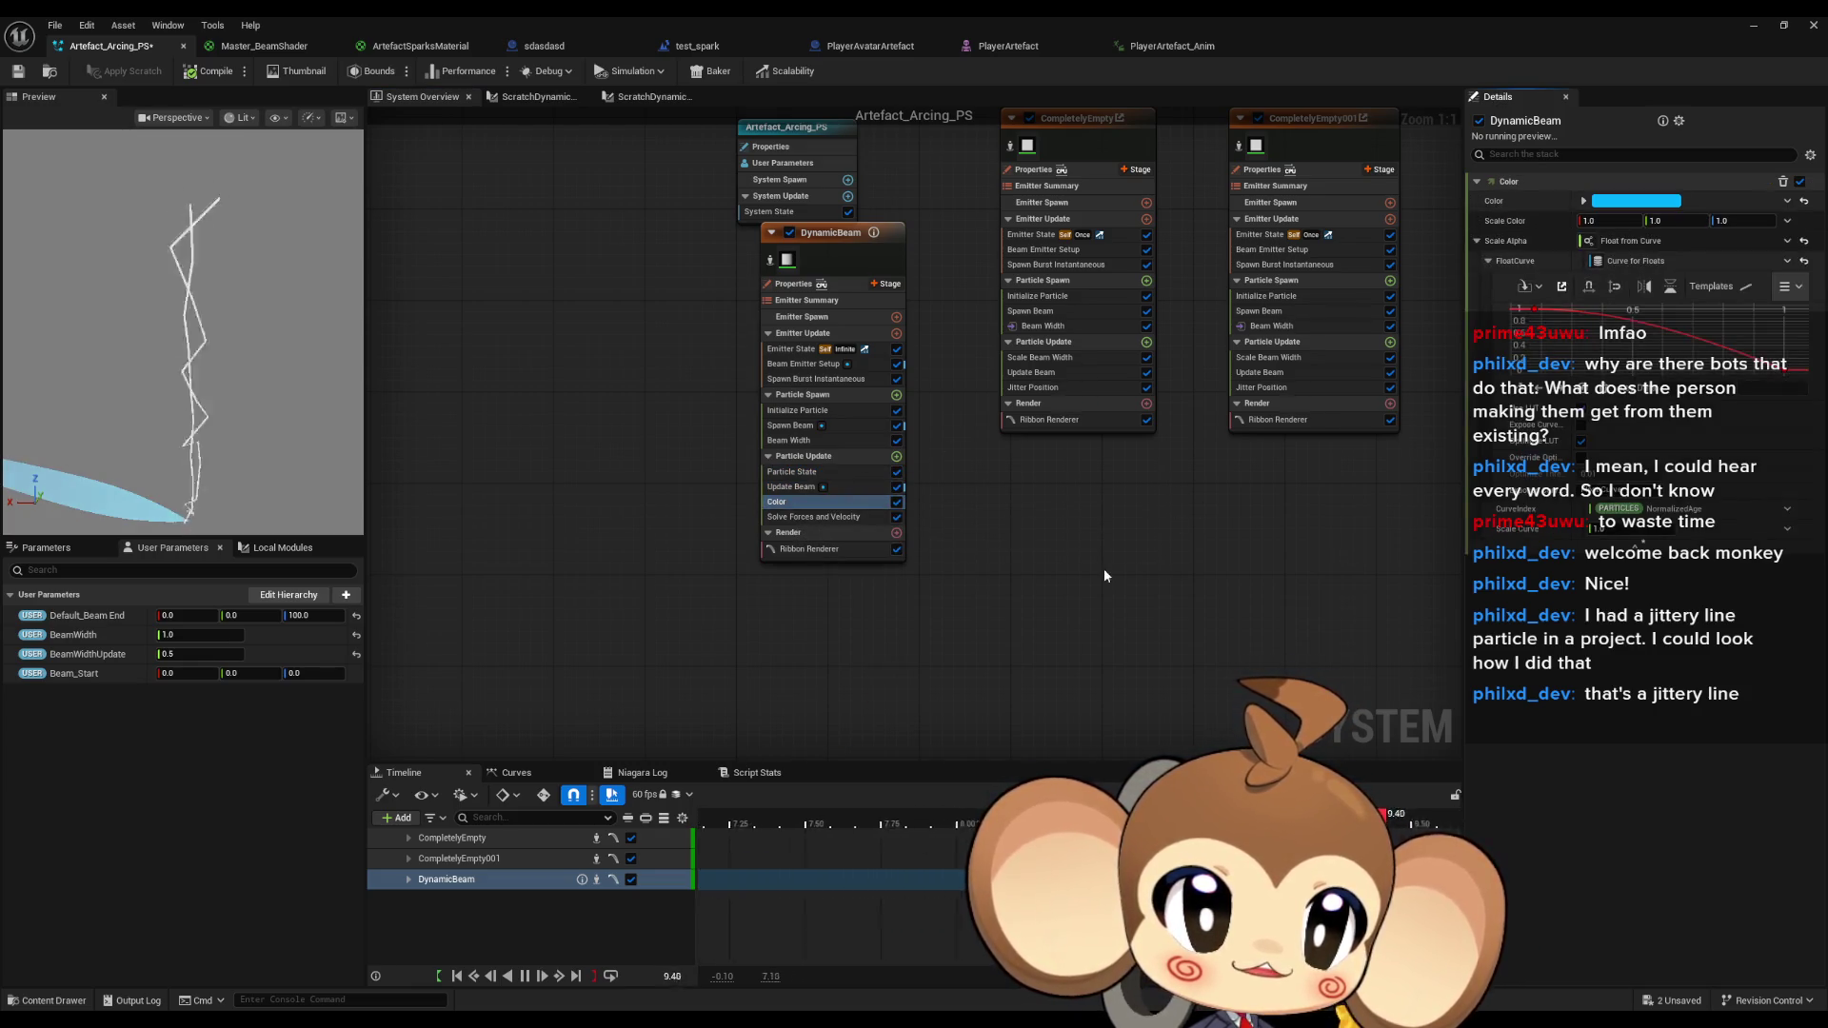
{"action": "key", "text": "Home"}
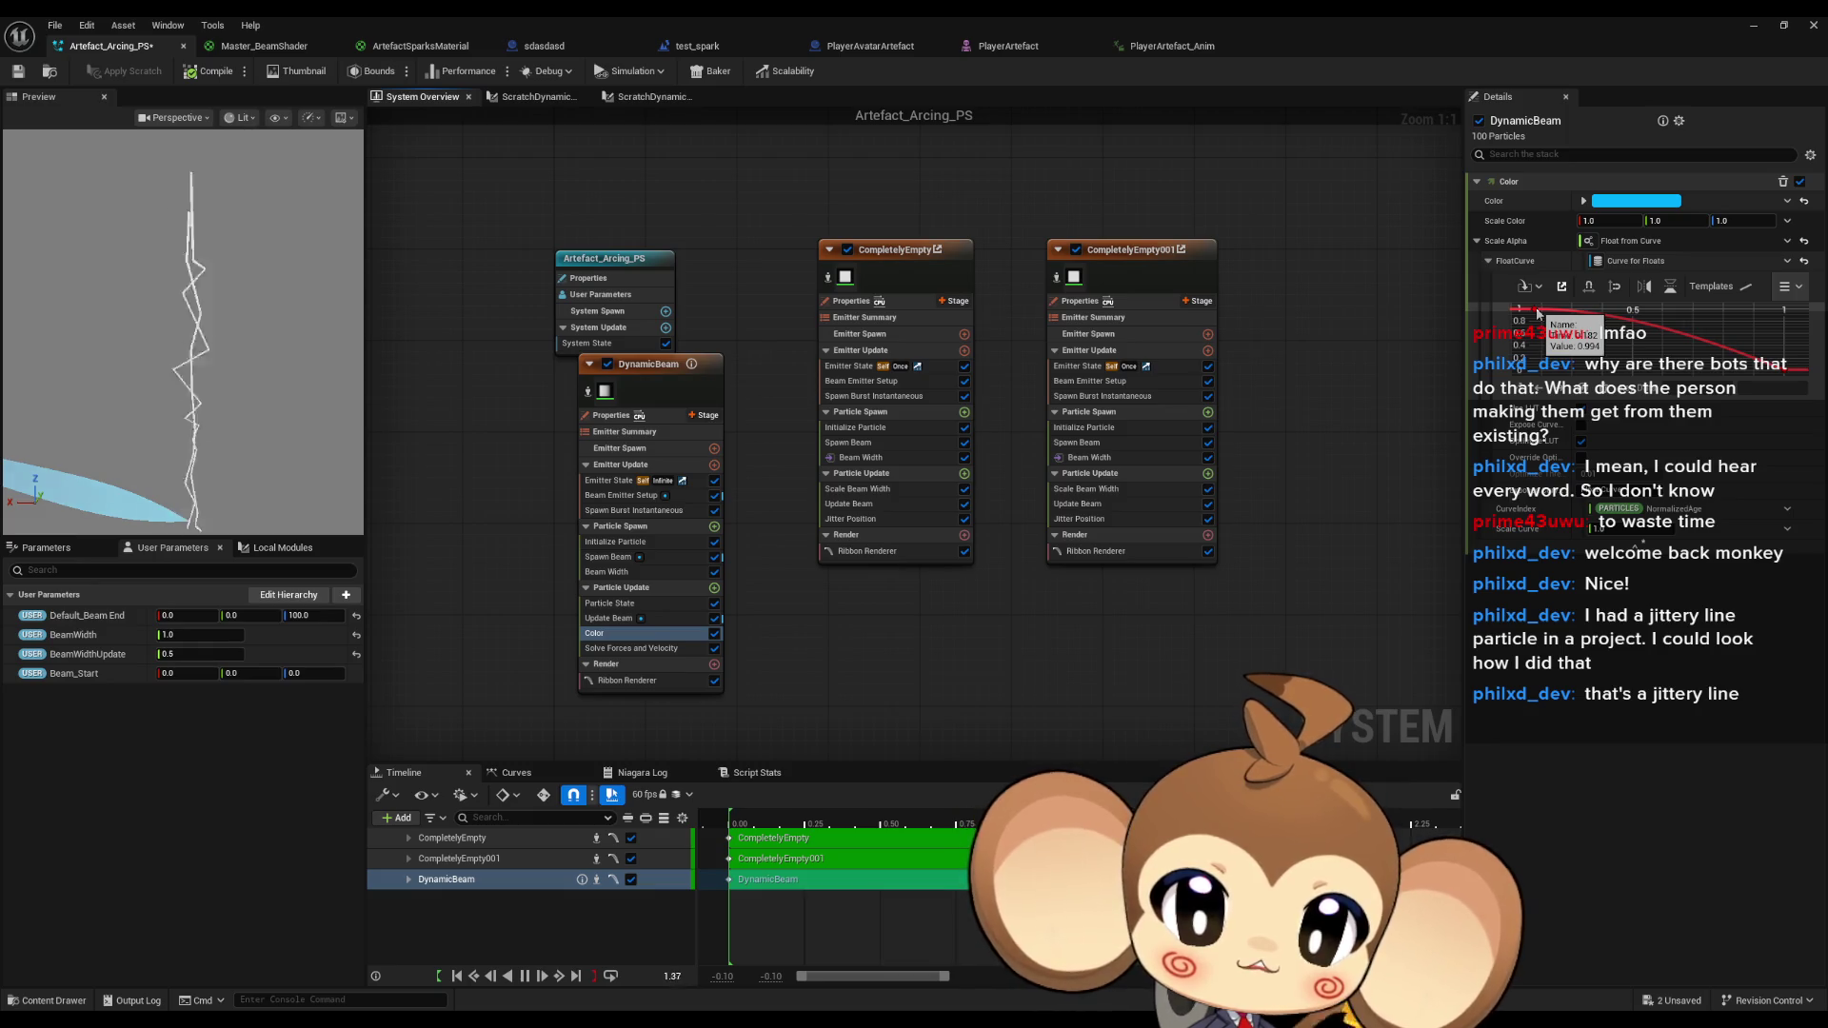
Add a Color module to CompletelyEmpty's Particle Update via a 'colo' search.
{"action": "left_click", "coordinate": [965, 473]}
{"action": "type", "text": "colo"}
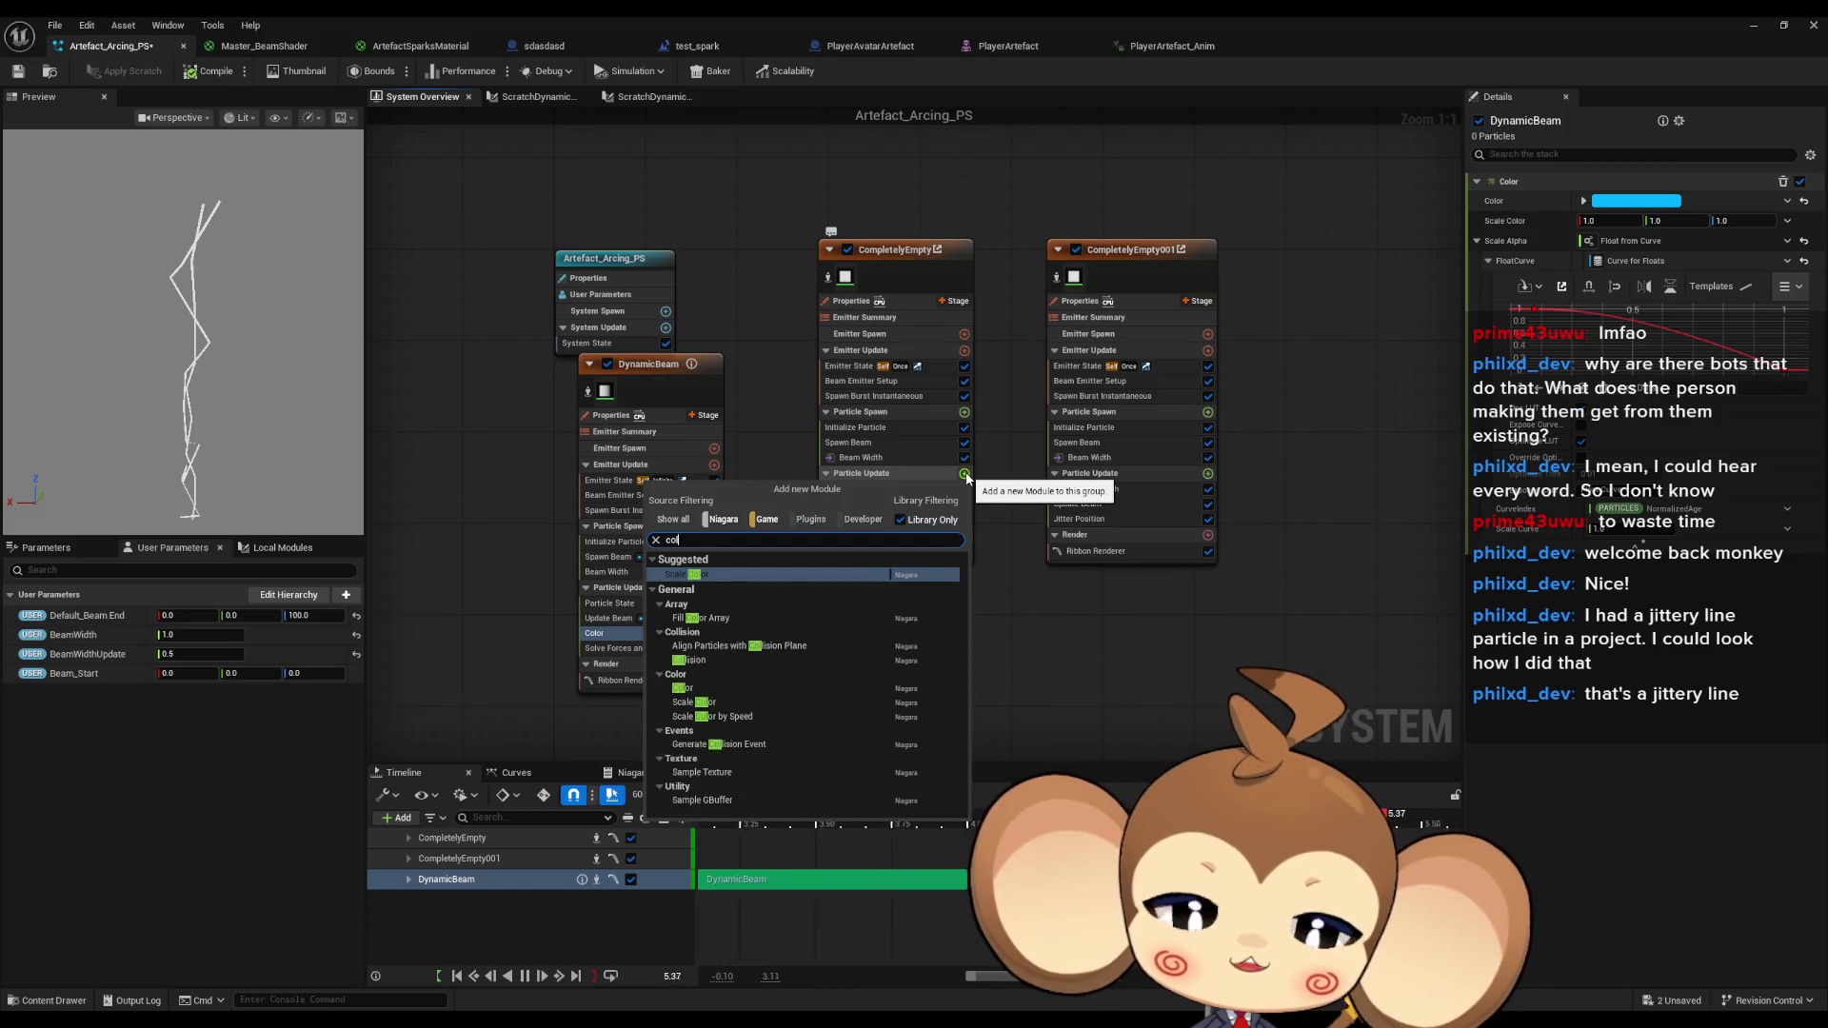
{"action": "key", "text": "Down"}
{"action": "key", "text": "Down"}
{"action": "key", "text": "Down"}
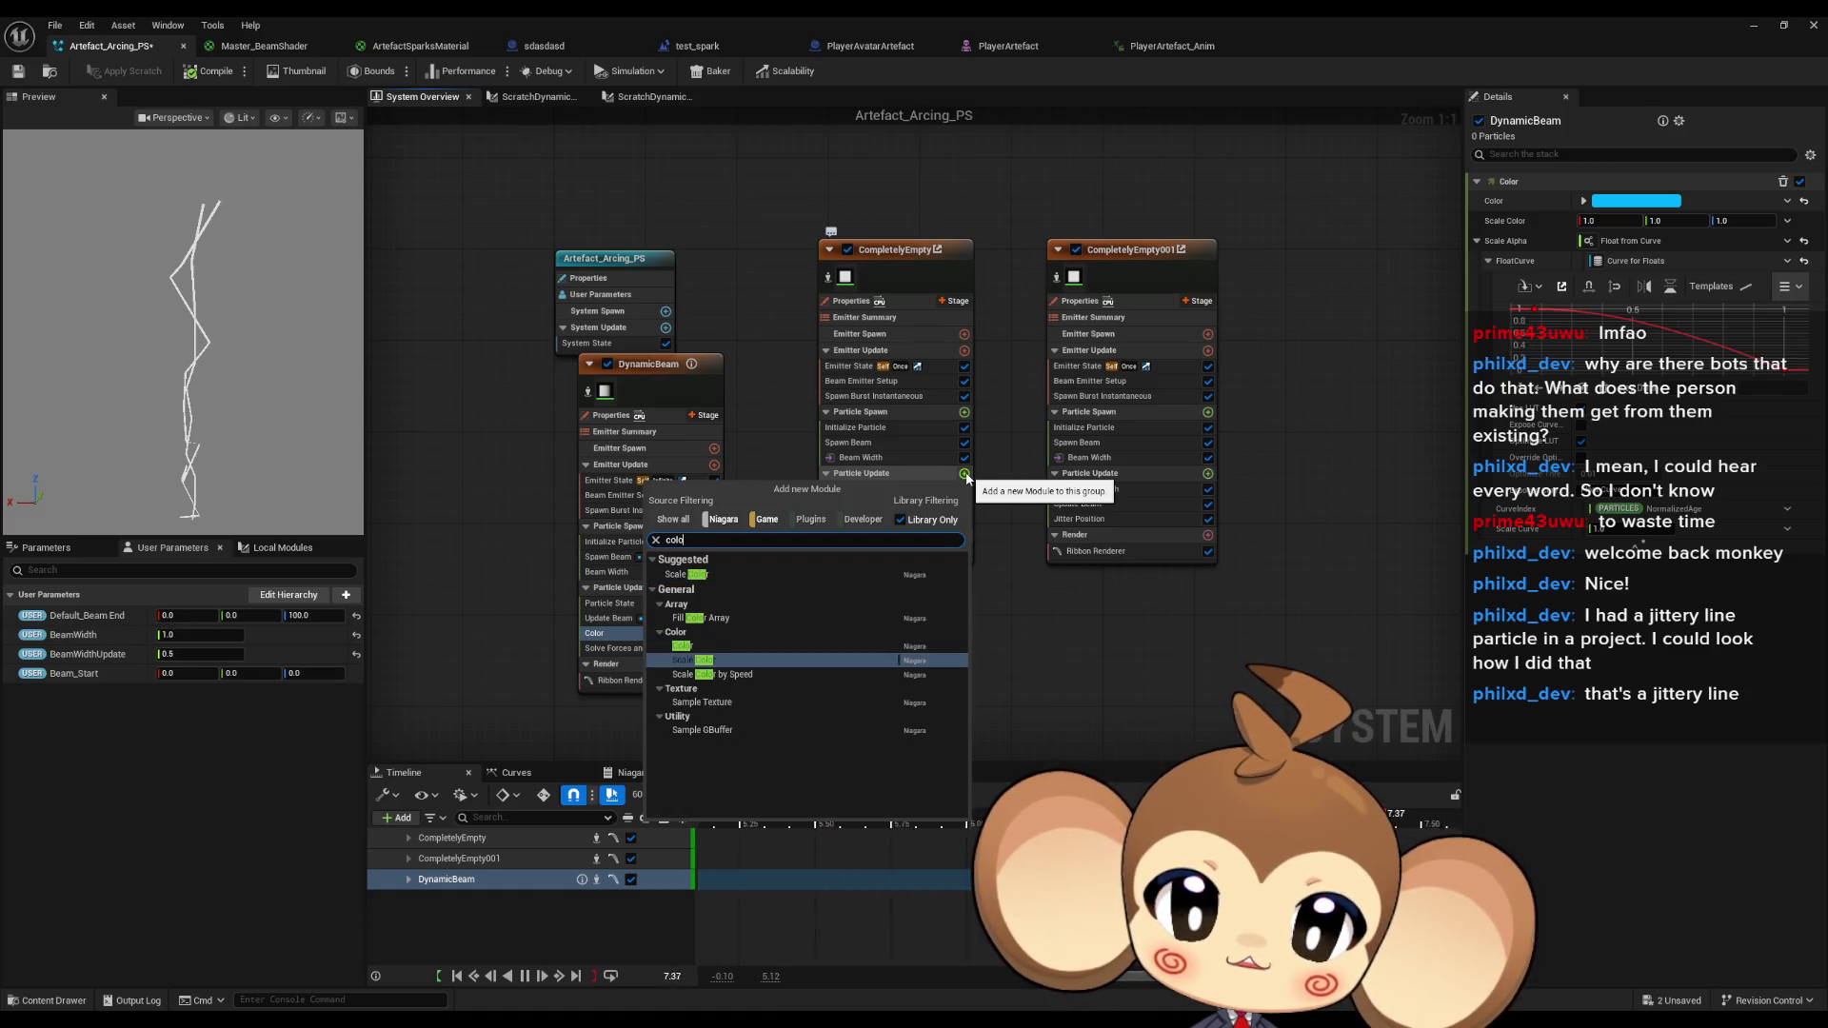
{"action": "key", "text": "Up"}
{"action": "key", "text": "Return"}
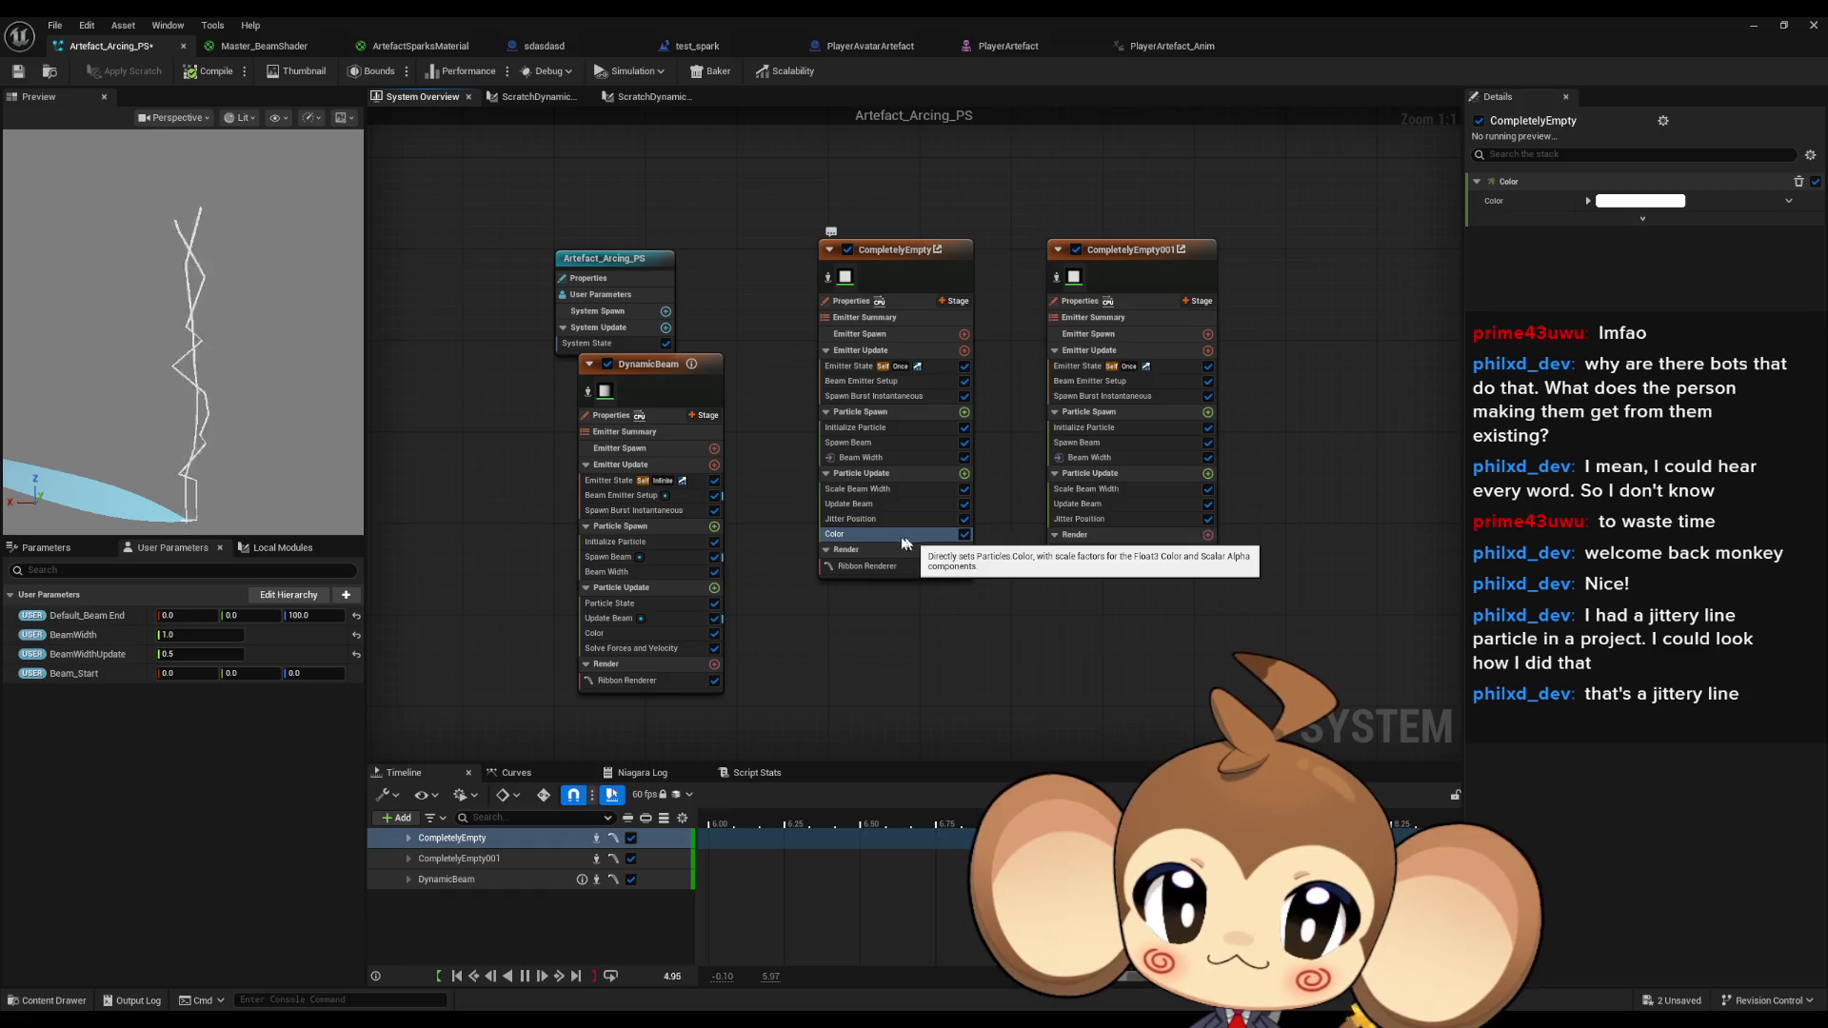
Make the Color red-orange and open the ribbon's ArtefactSparksMaterial for editing.
{"action": "left_click", "coordinate": [1637, 201]}
{"action": "left_click", "coordinate": [1471, 316]}
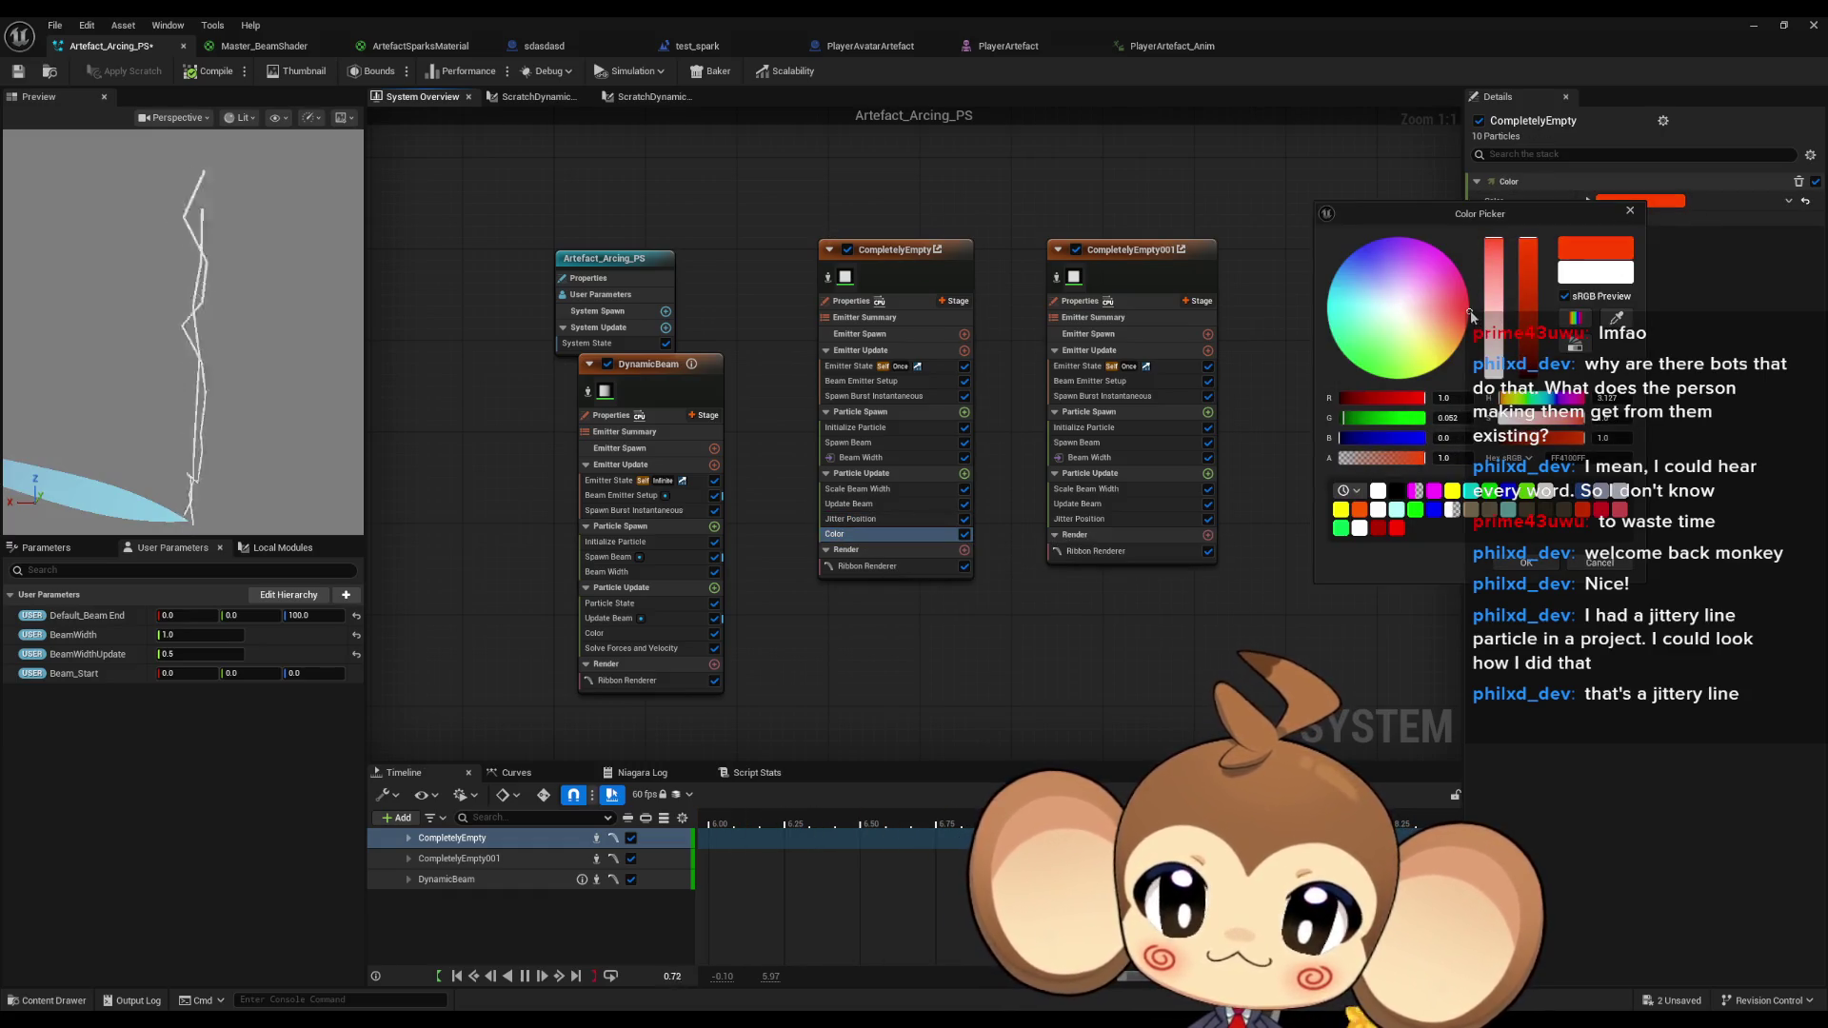
{"action": "left_click", "coordinate": [1533, 561]}
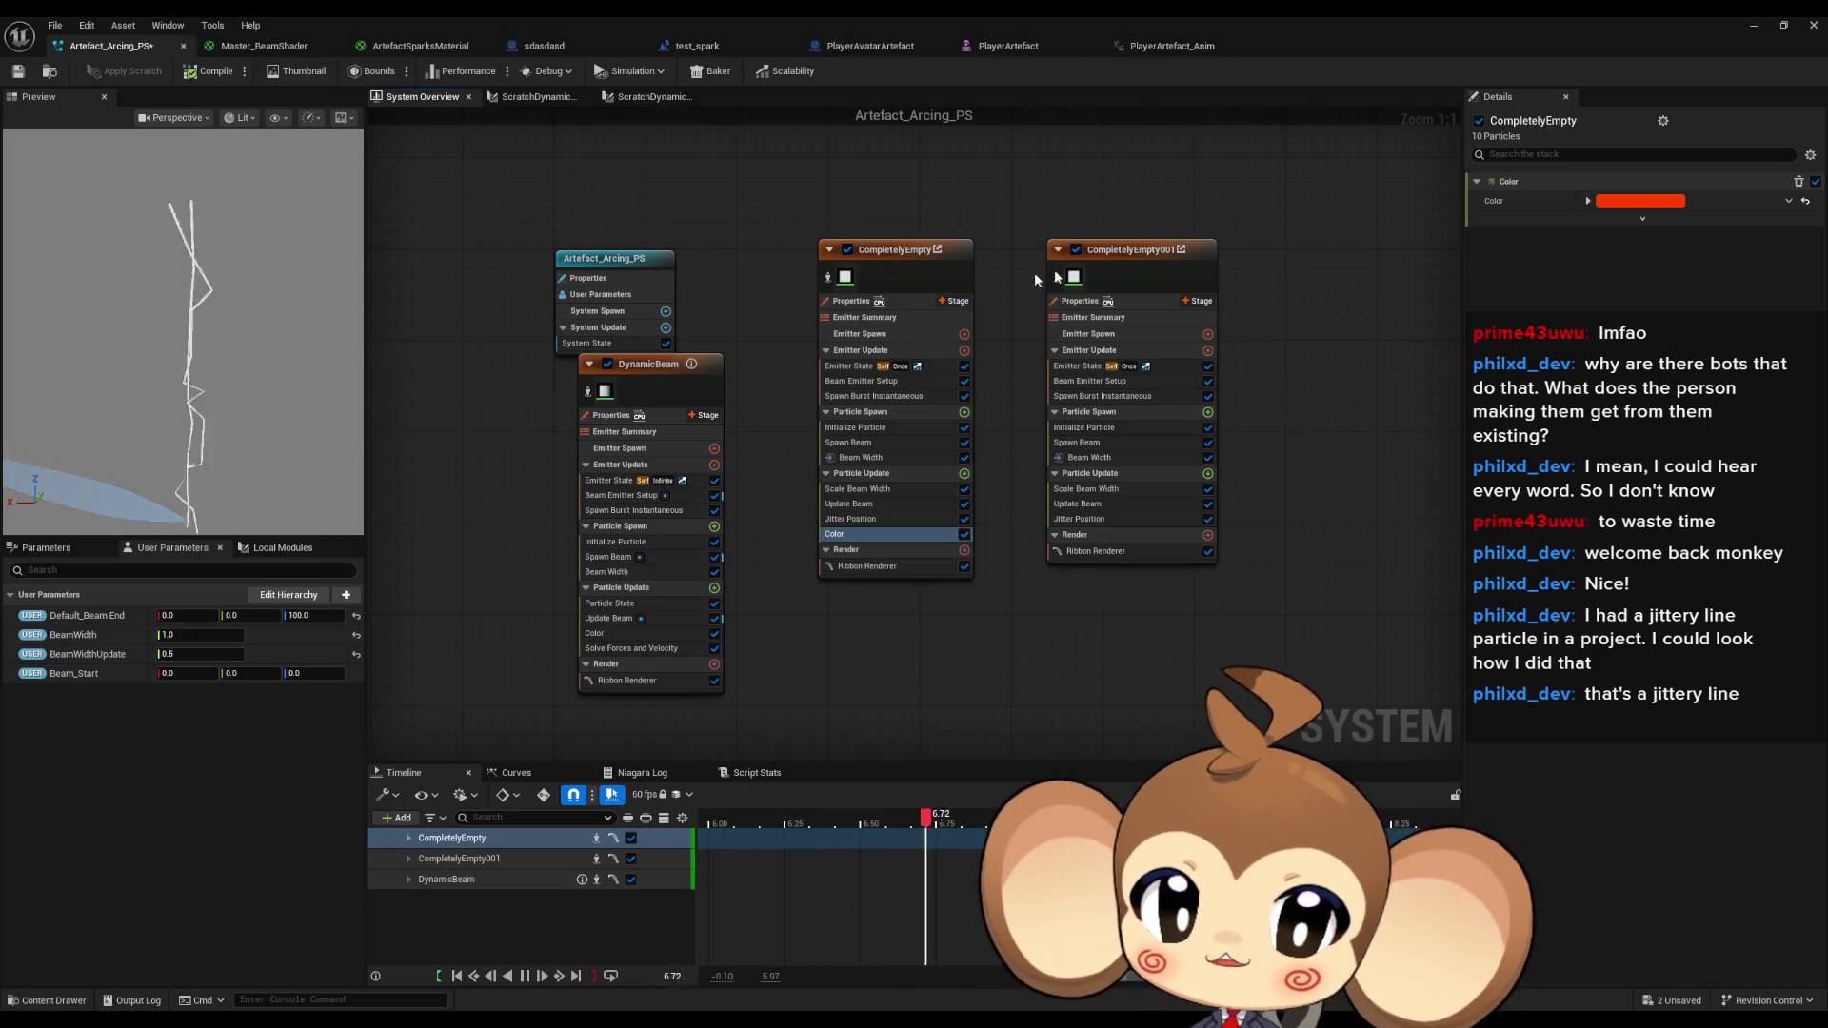
{"action": "double_click", "coordinate": [845, 278]}
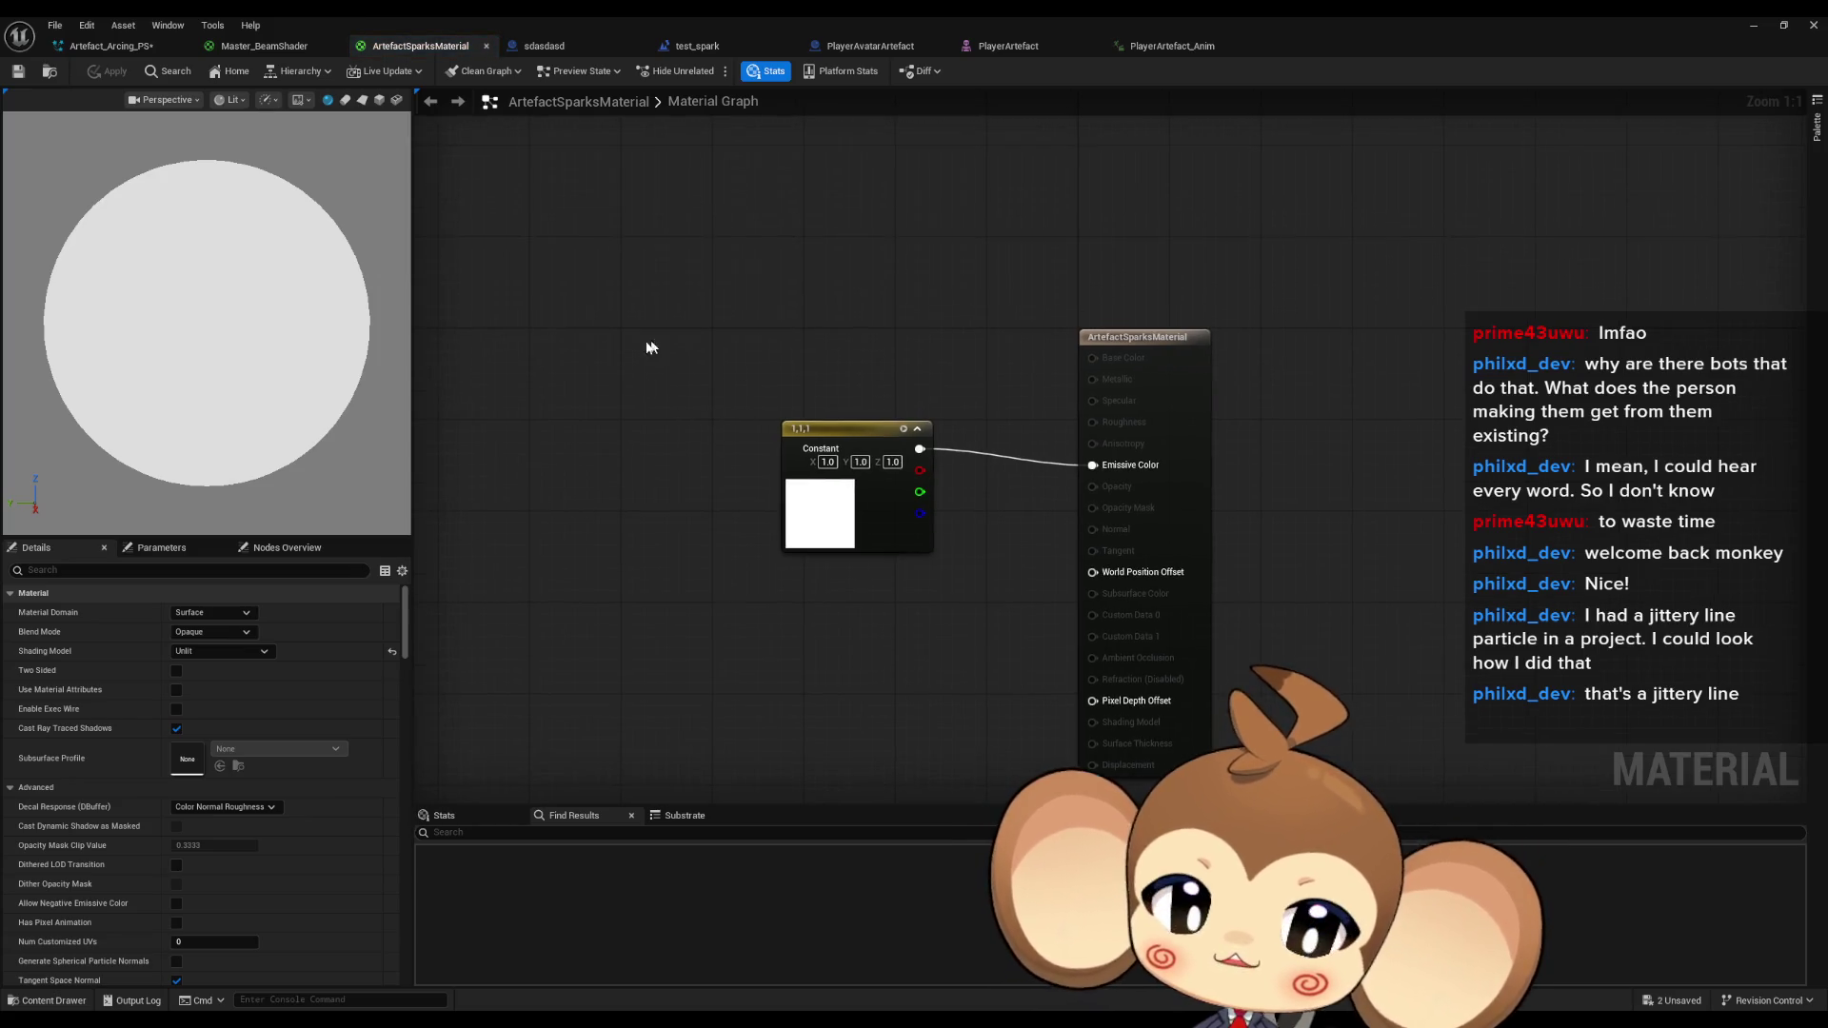
Add a Particle Color node, wire its RGB into Emissive Color, and apply.
{"action": "right_click", "coordinate": [624, 329]}
{"action": "type", "text": "par colo"}
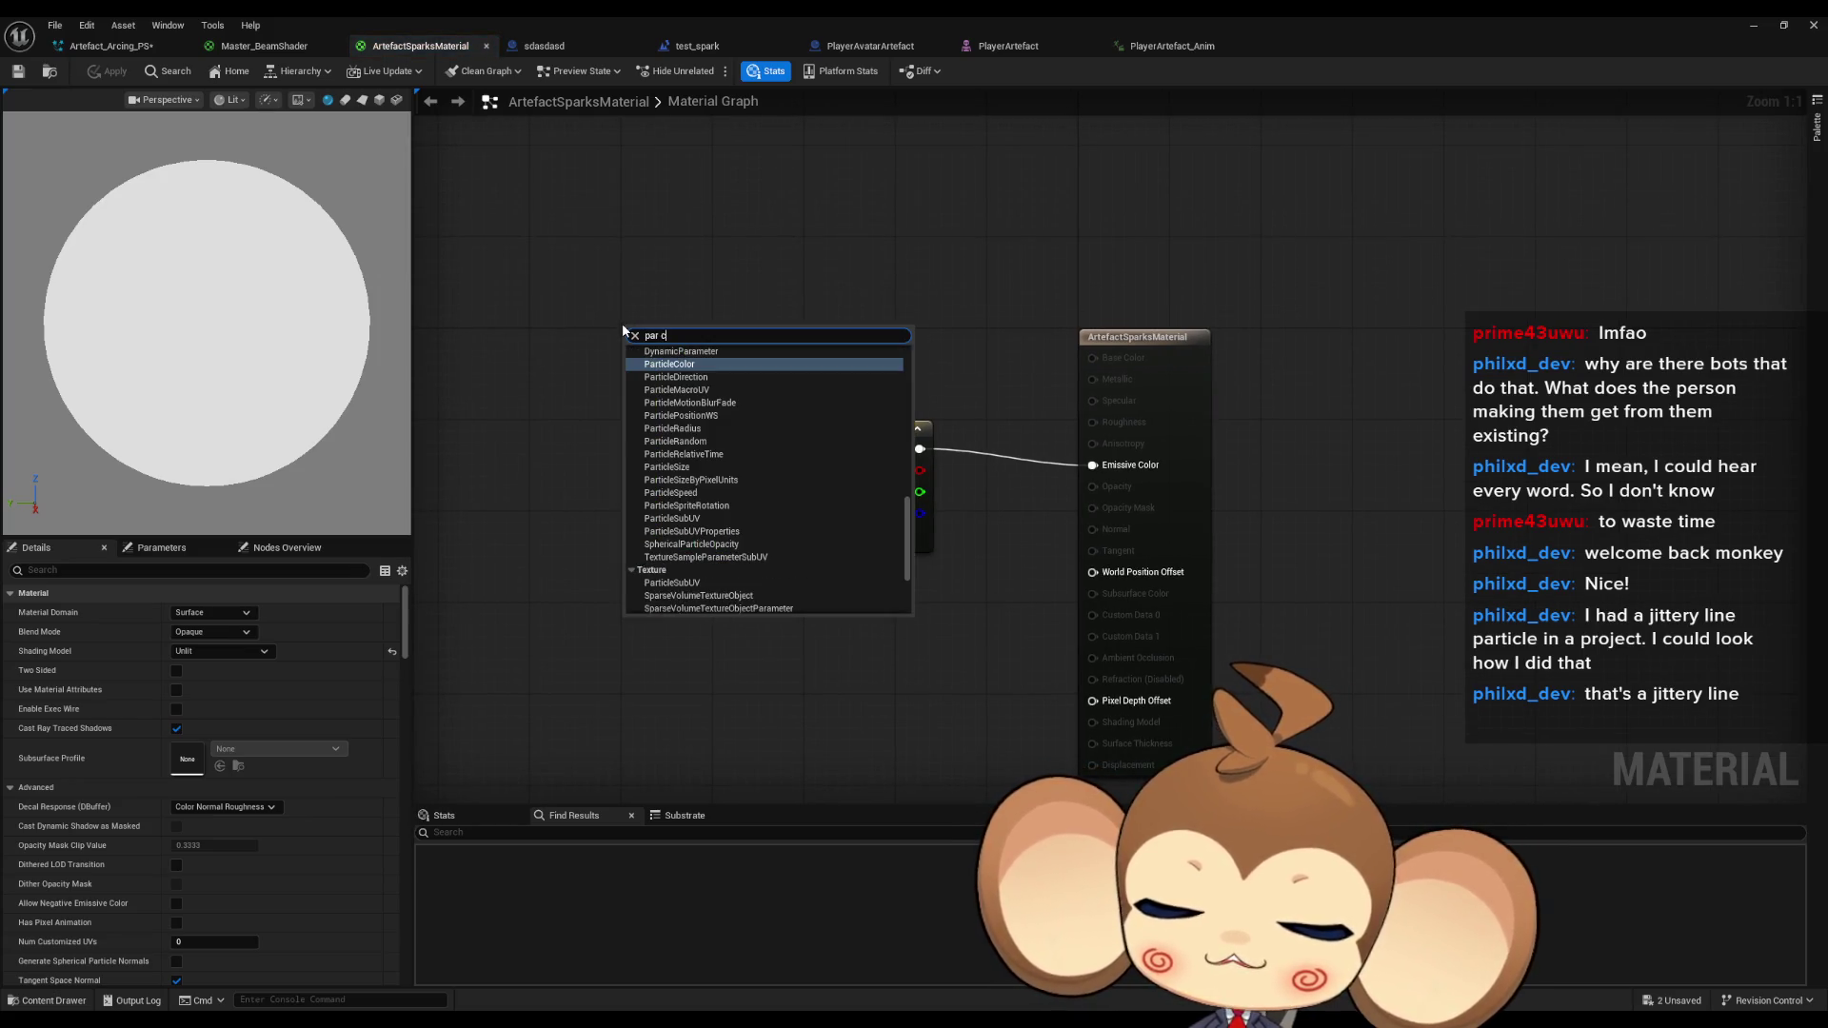
{"action": "key", "text": "Up"}
{"action": "key", "text": "Up"}
{"action": "key", "text": "Up"}
{"action": "key", "text": "Return"}
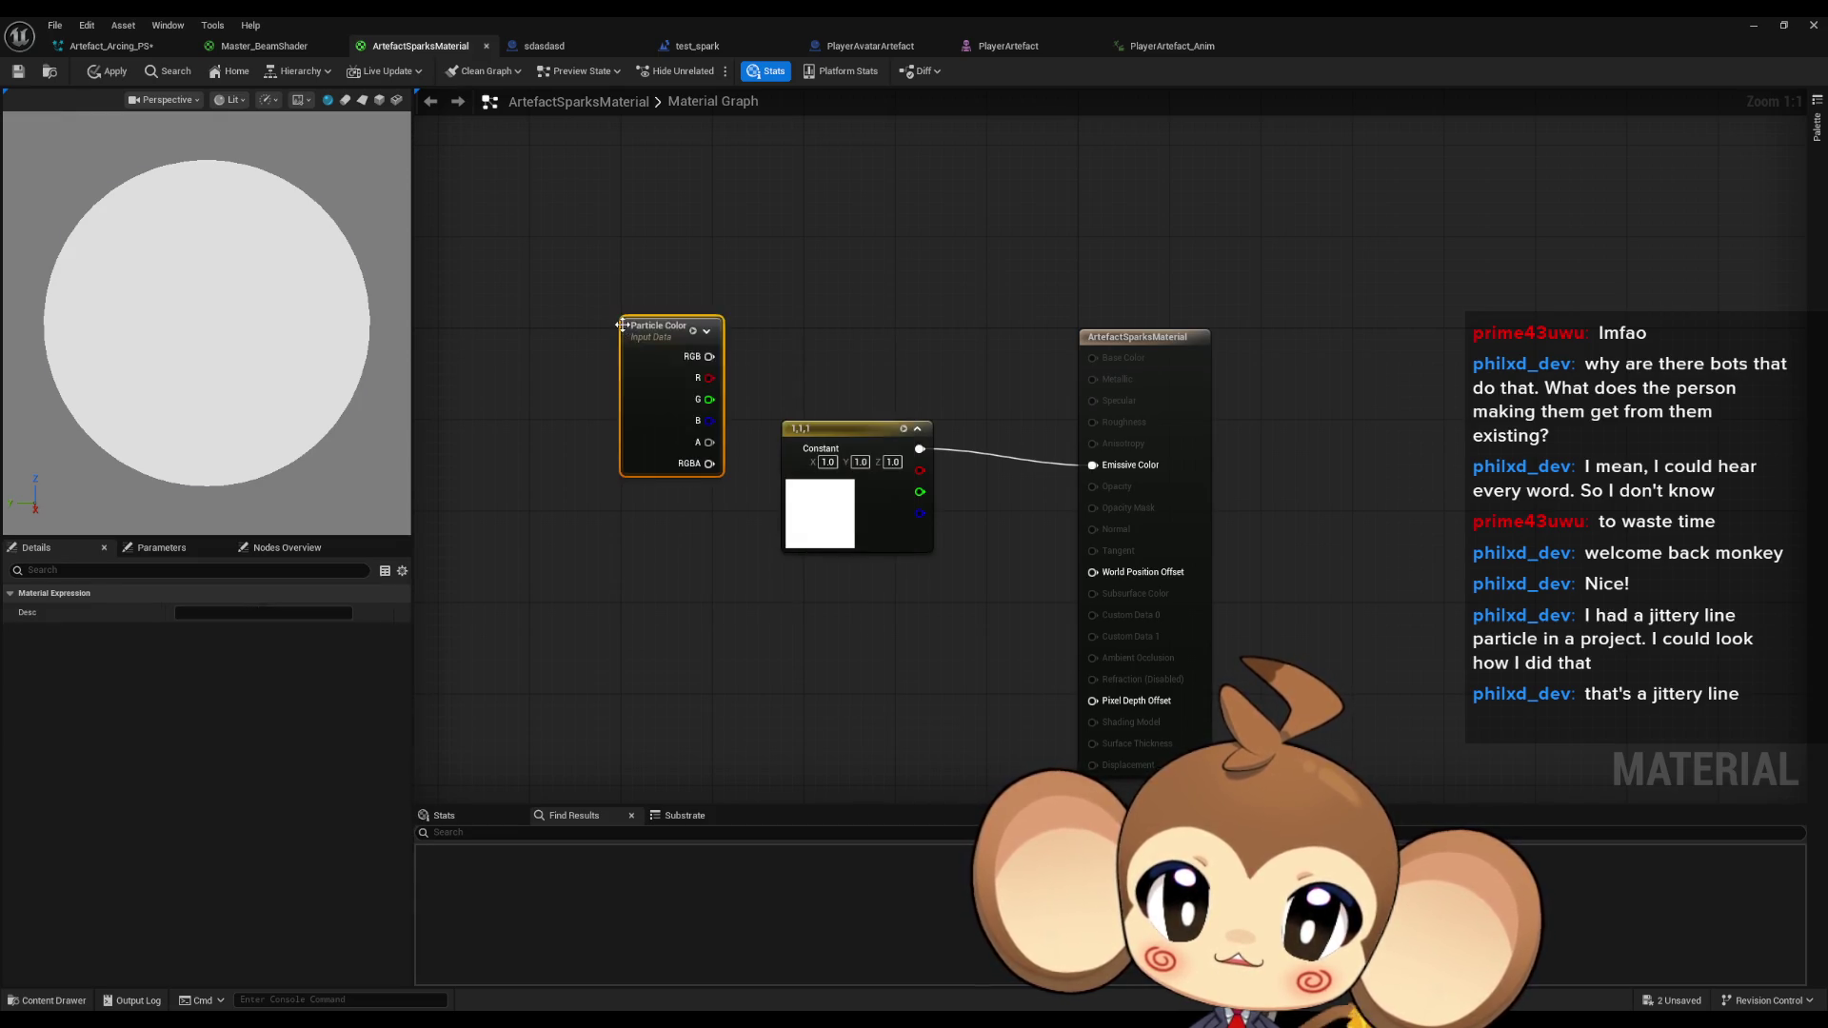
{"action": "left_click_drag", "start_coordinate": [710, 356], "coordinate": [1093, 465]}
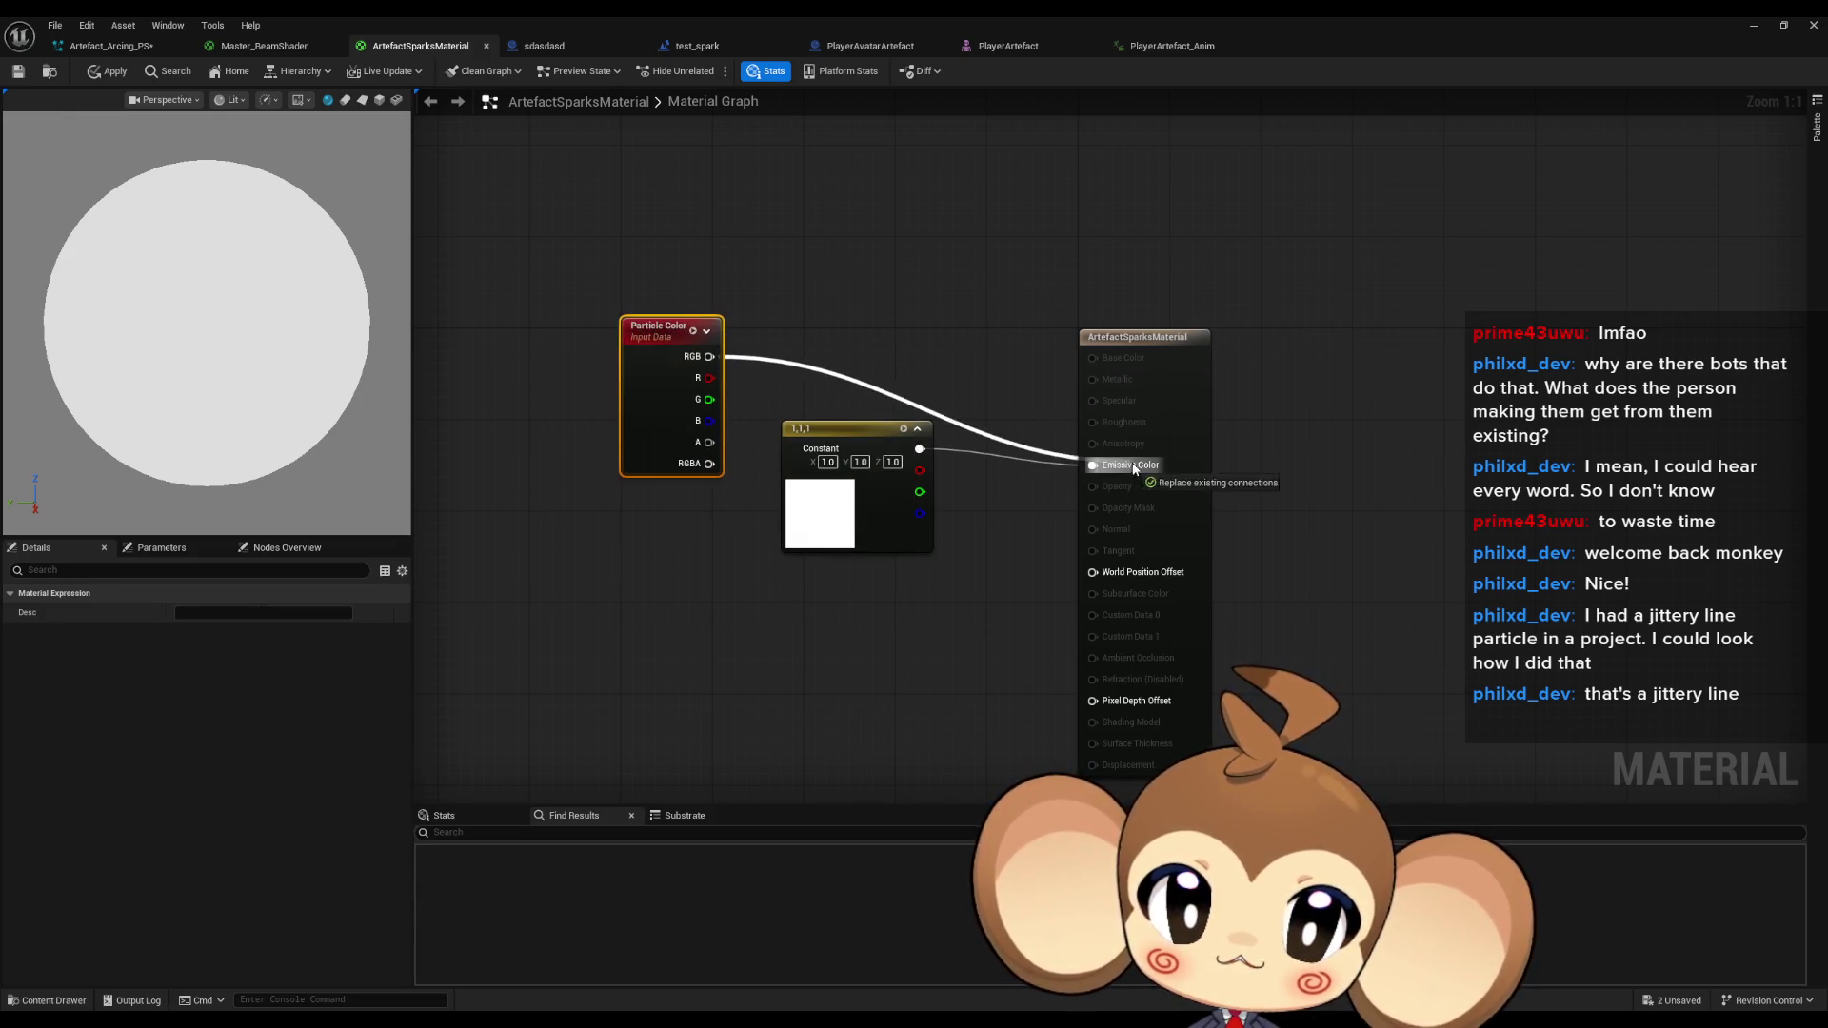
{"action": "left_click", "coordinate": [941, 317]}
{"action": "left_click", "coordinate": [19, 72]}
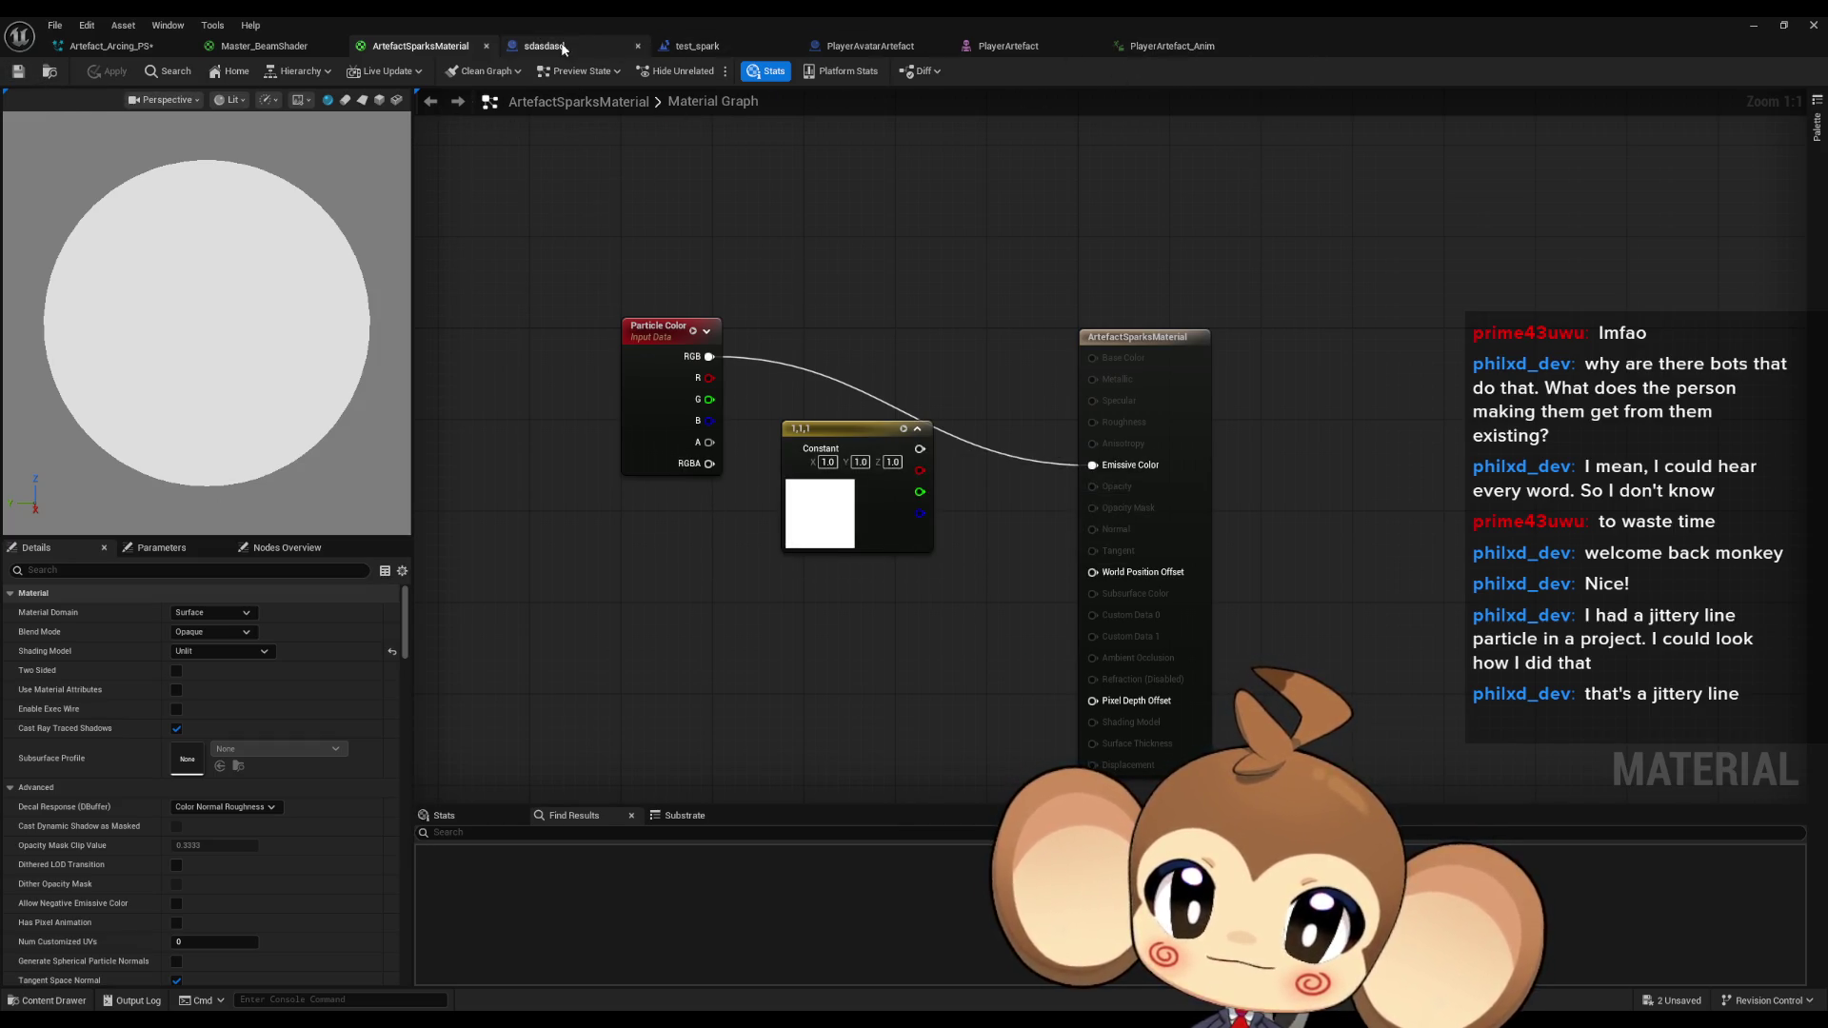
Close the Master_BeamShader material tab.
{"action": "left_click", "coordinate": [93, 40]}
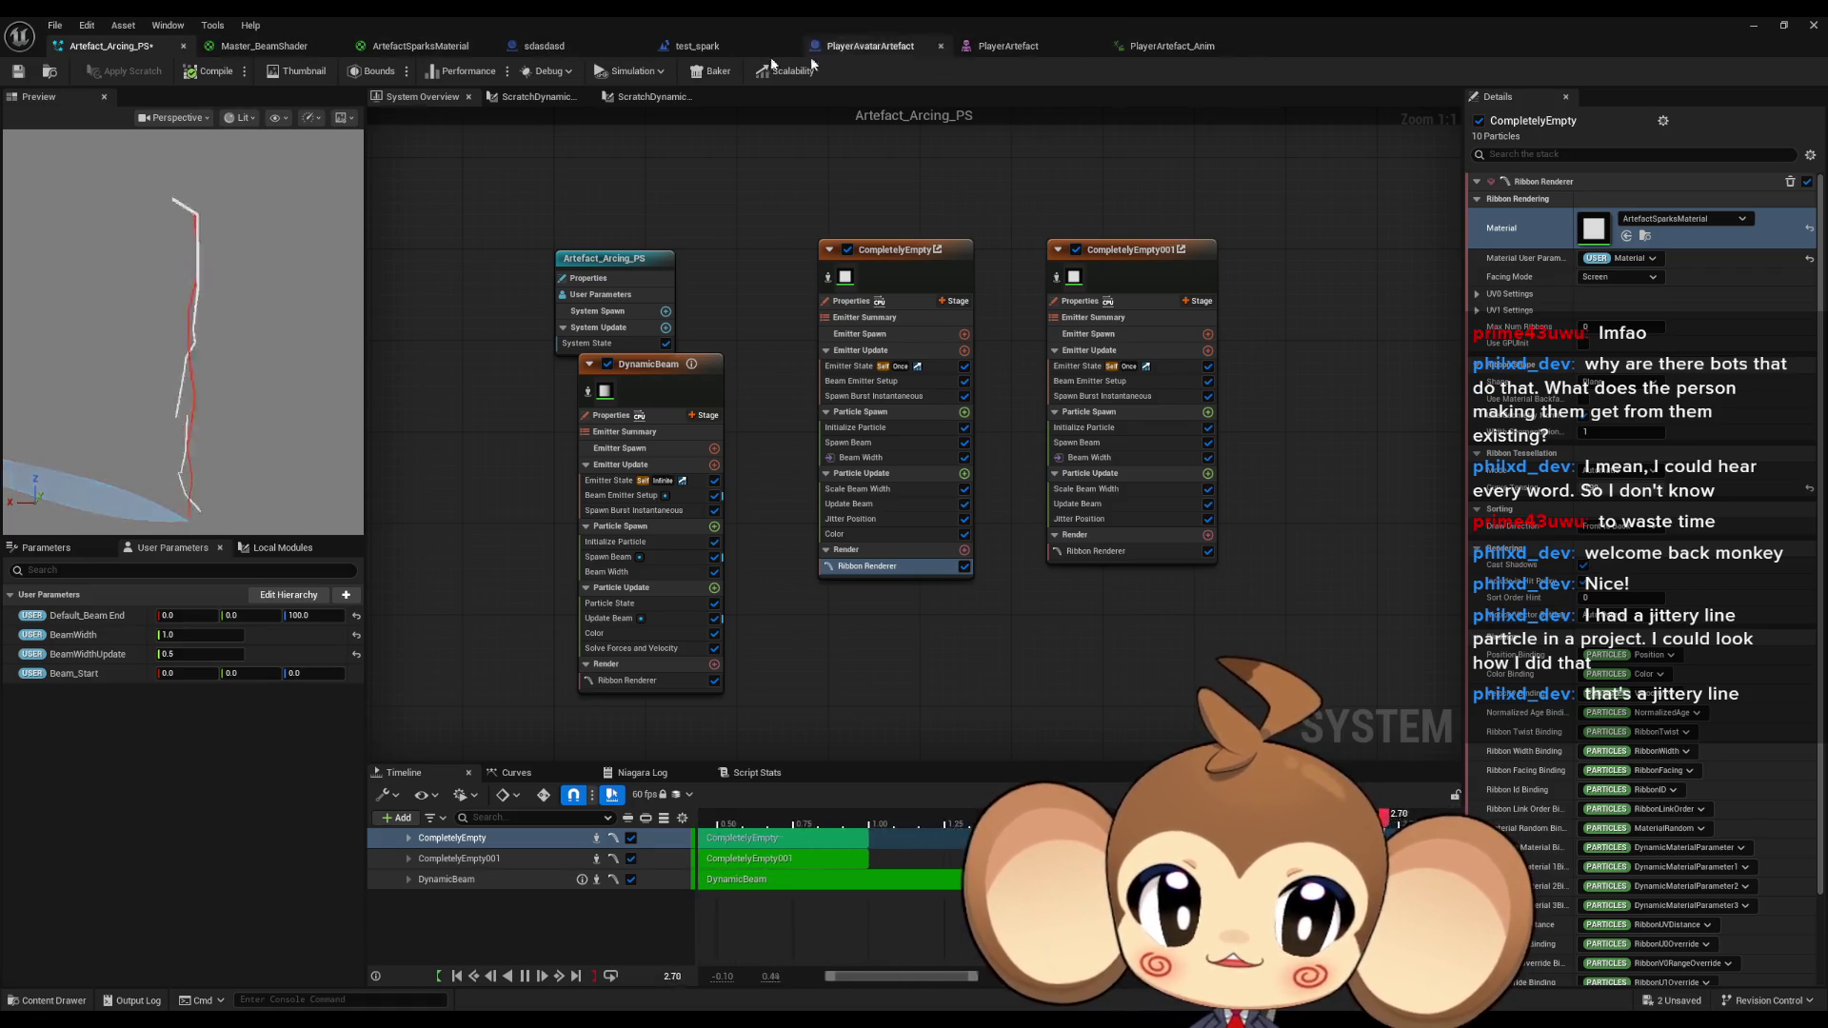
{"action": "left_click", "coordinate": [266, 48]}
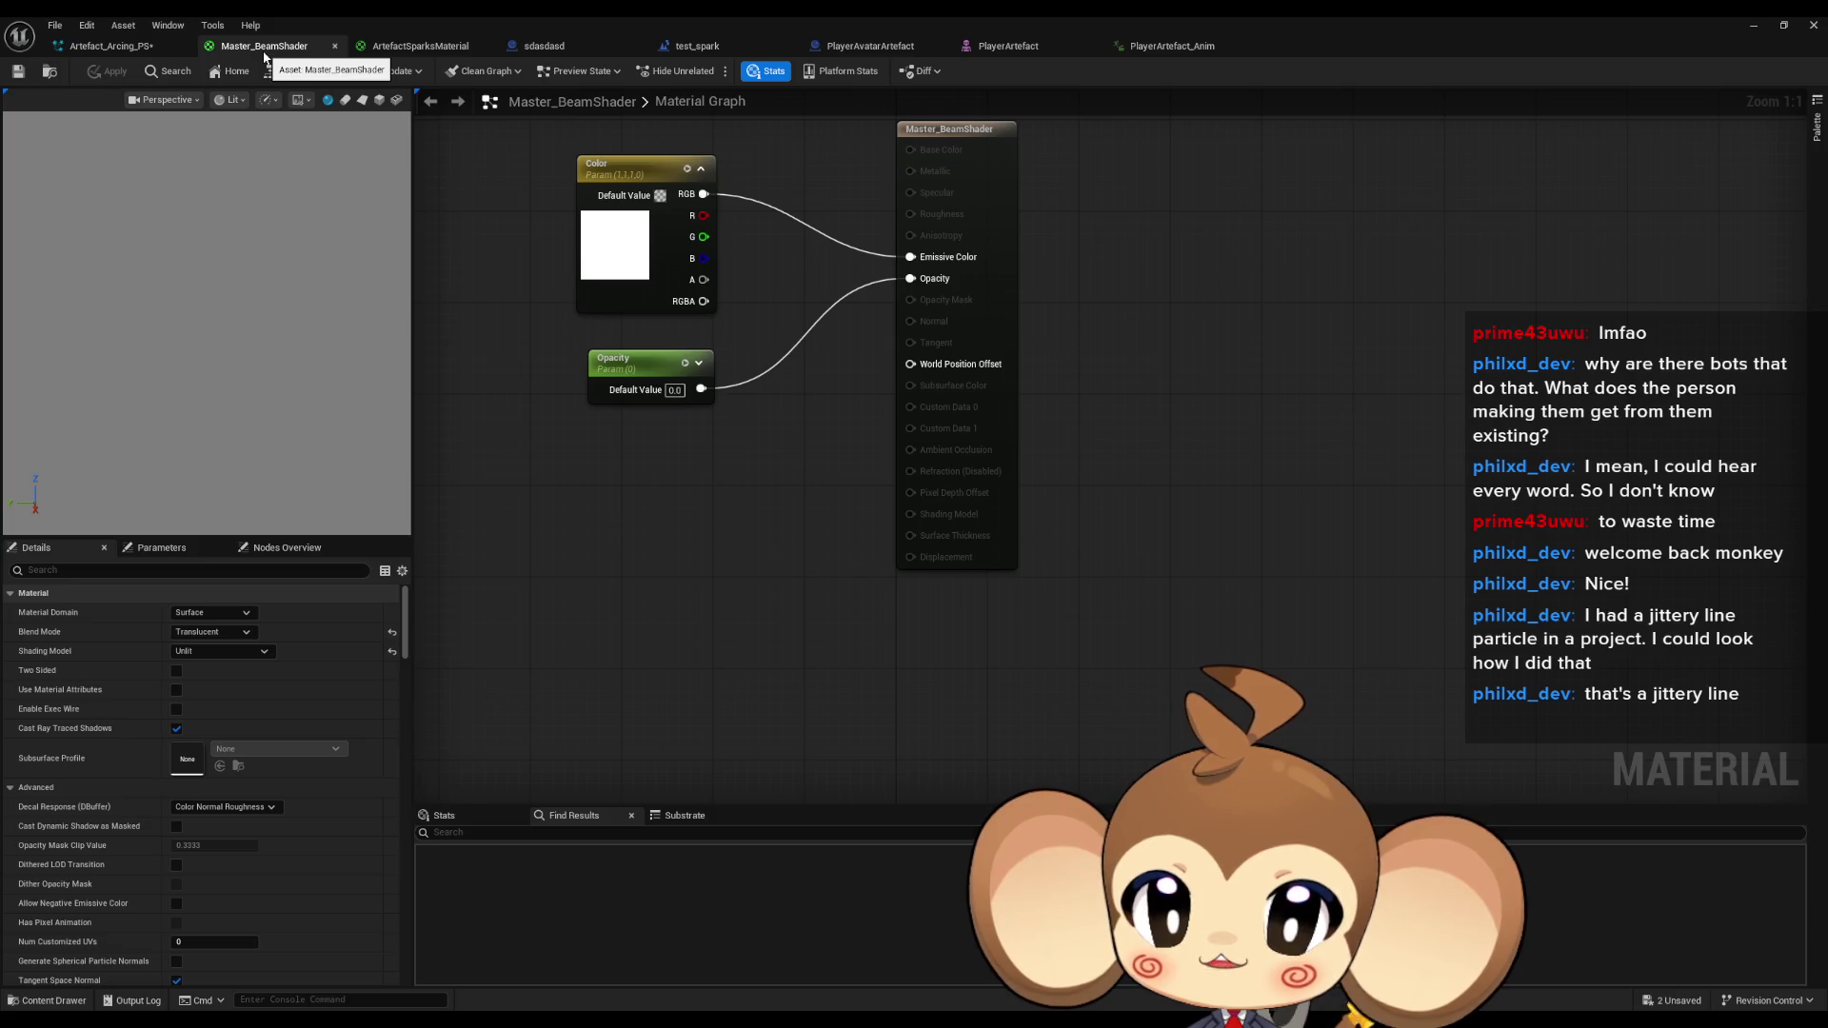
{"action": "middle_click", "coordinate": [273, 50]}
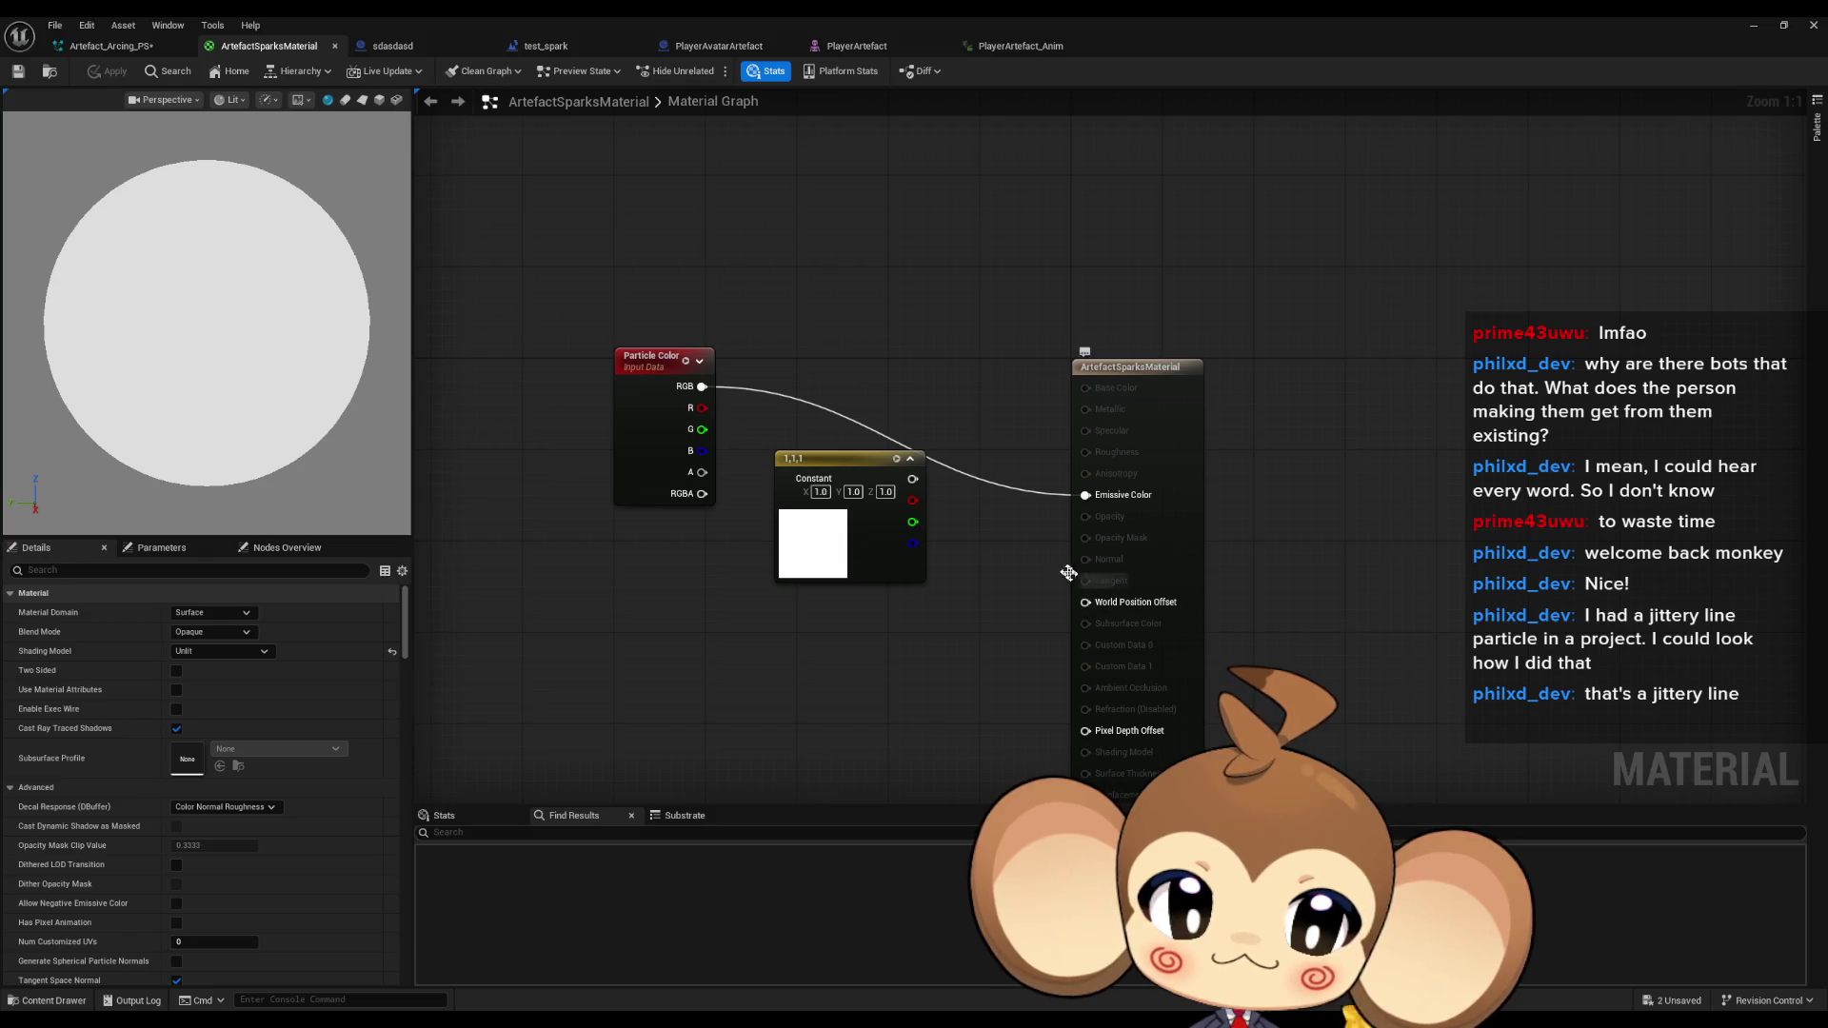
Set Blend Mode to Translucent, wire particle alpha into Opacity, and apply the material.
{"action": "left_click", "coordinate": [1095, 367]}
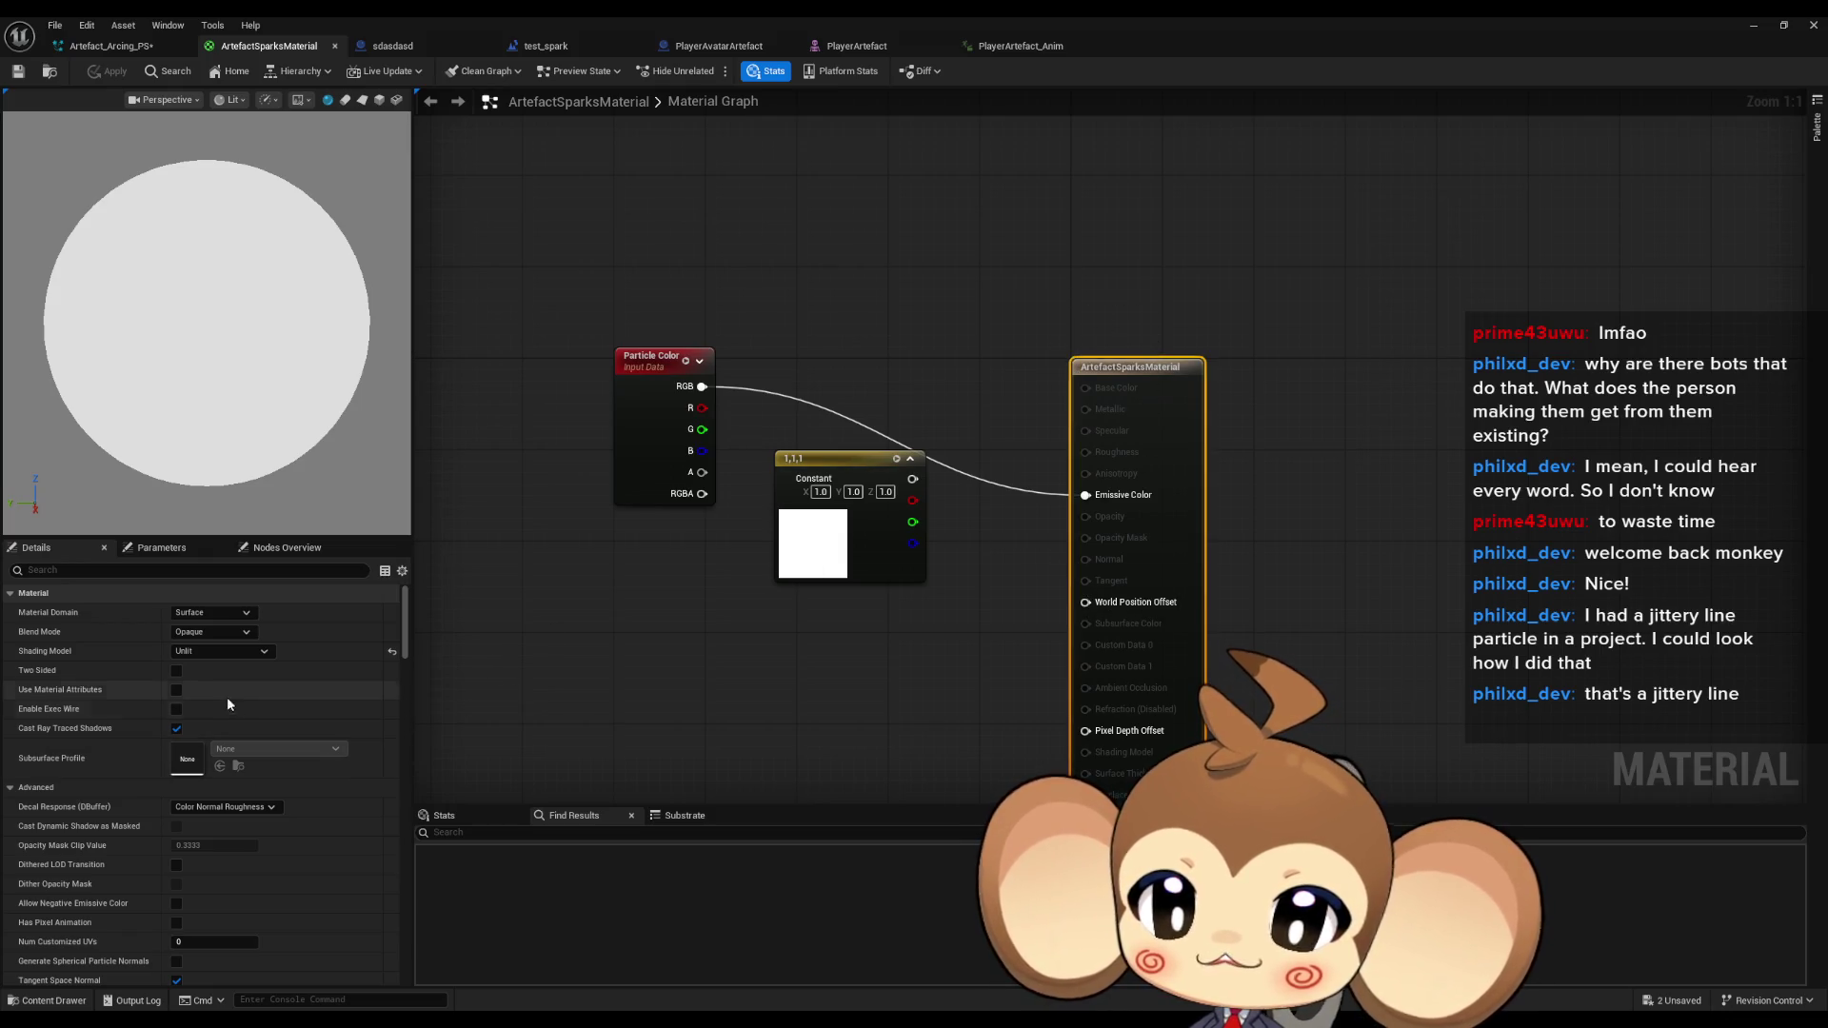
{"action": "left_click", "coordinate": [213, 633]}
{"action": "left_click", "coordinate": [207, 672]}
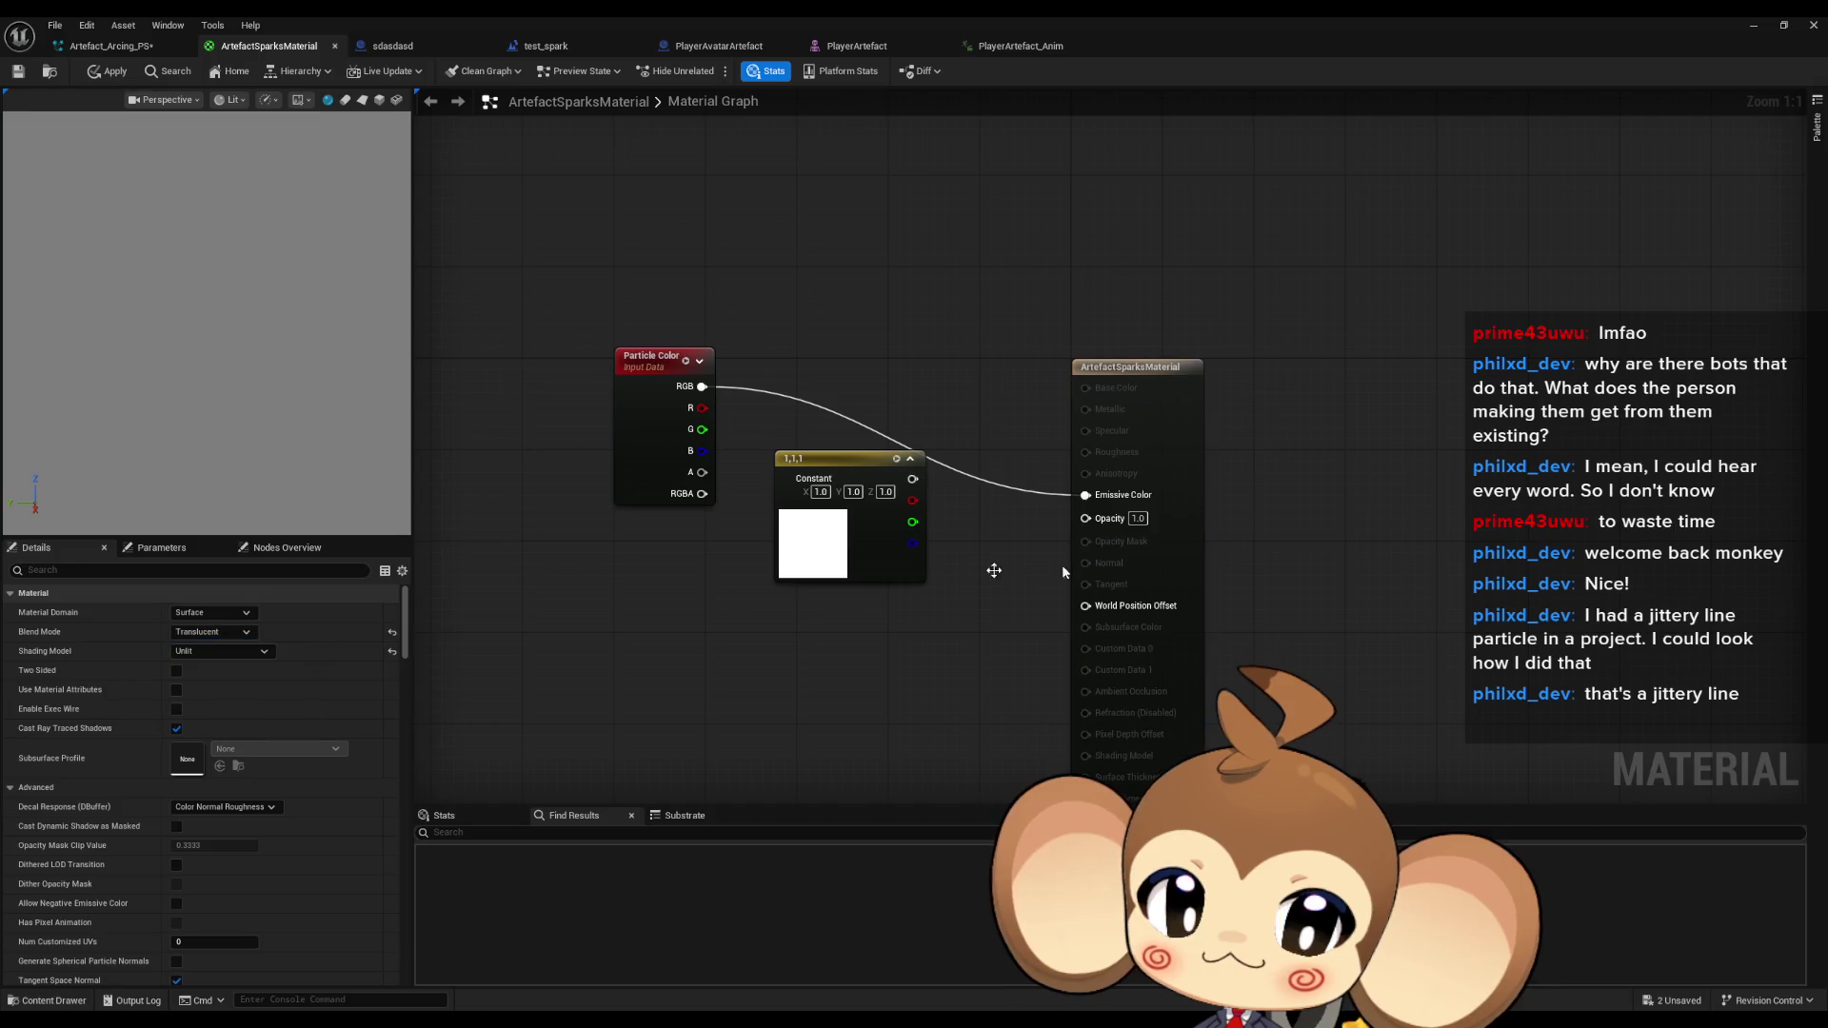
{"action": "mouse_move", "coordinate": [1086, 518]}
{"action": "left_mouse_down"}
{"action": "mouse_move", "coordinate": [766, 453]}
{"action": "mouse_move", "coordinate": [701, 472]}
{"action": "left_mouse_up"}
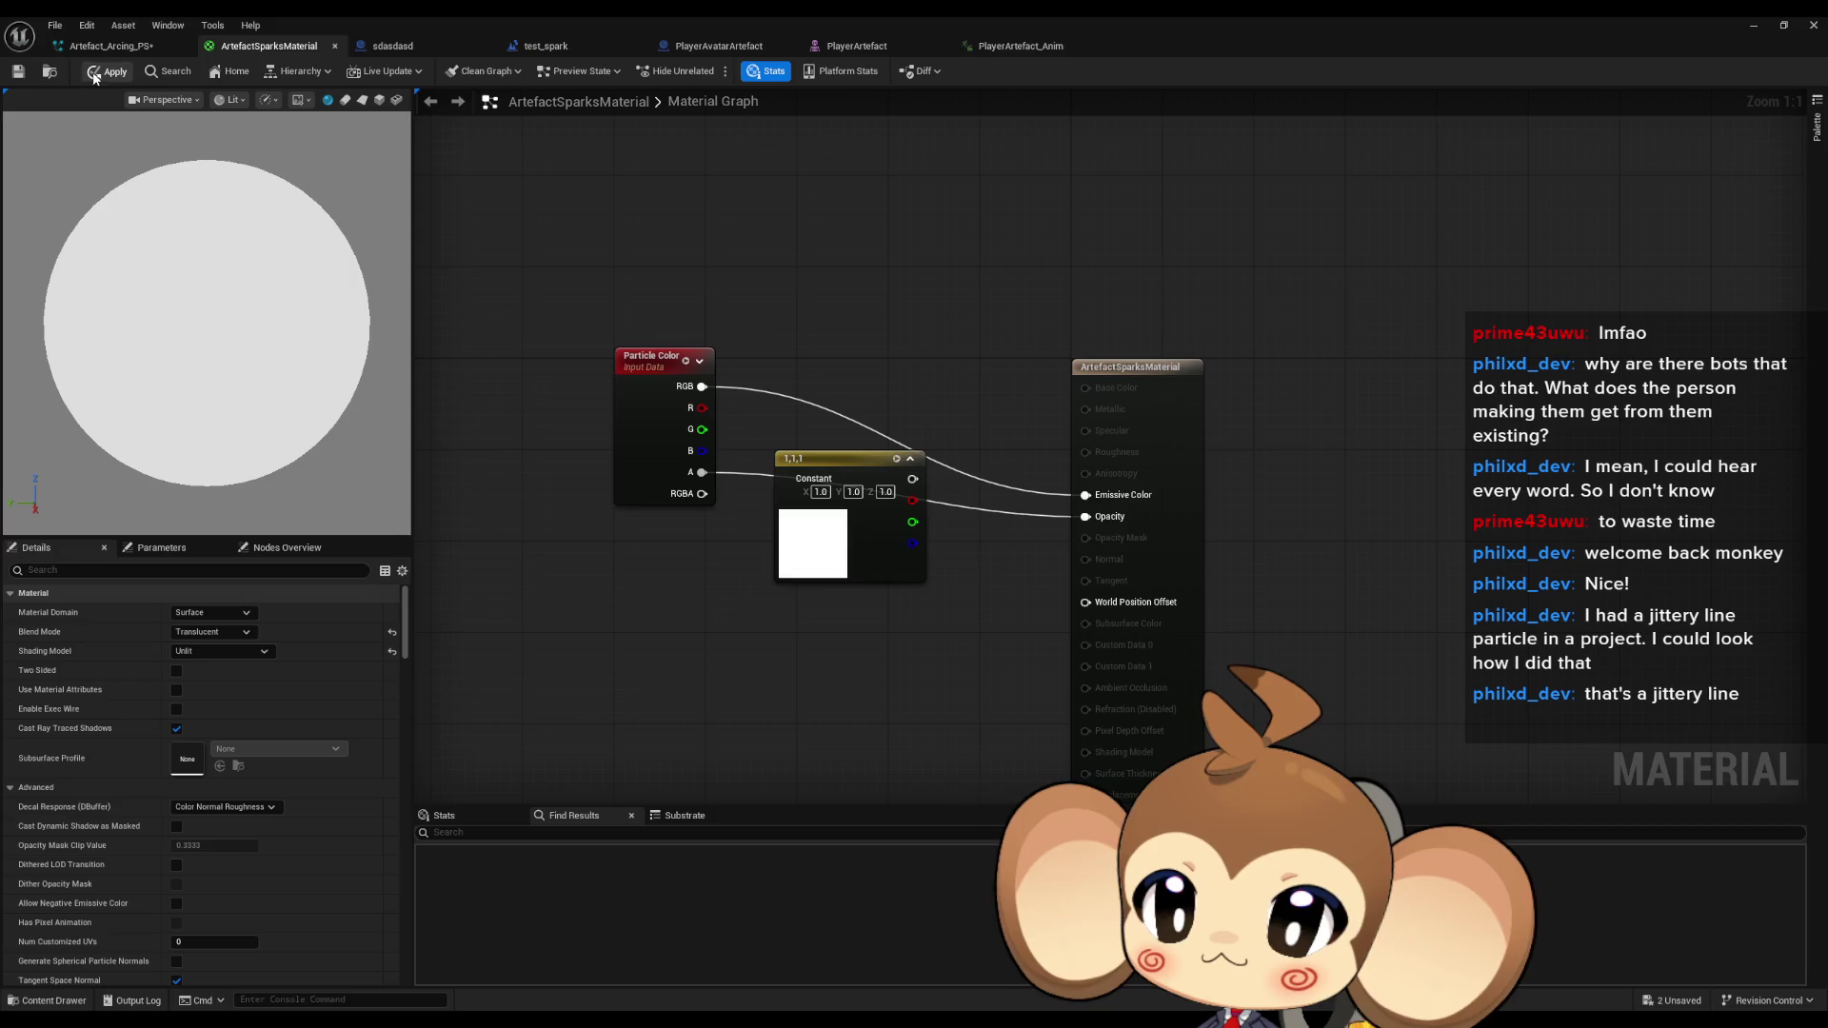
{"action": "left_click", "coordinate": [95, 74]}
{"action": "left_click", "coordinate": [138, 46]}
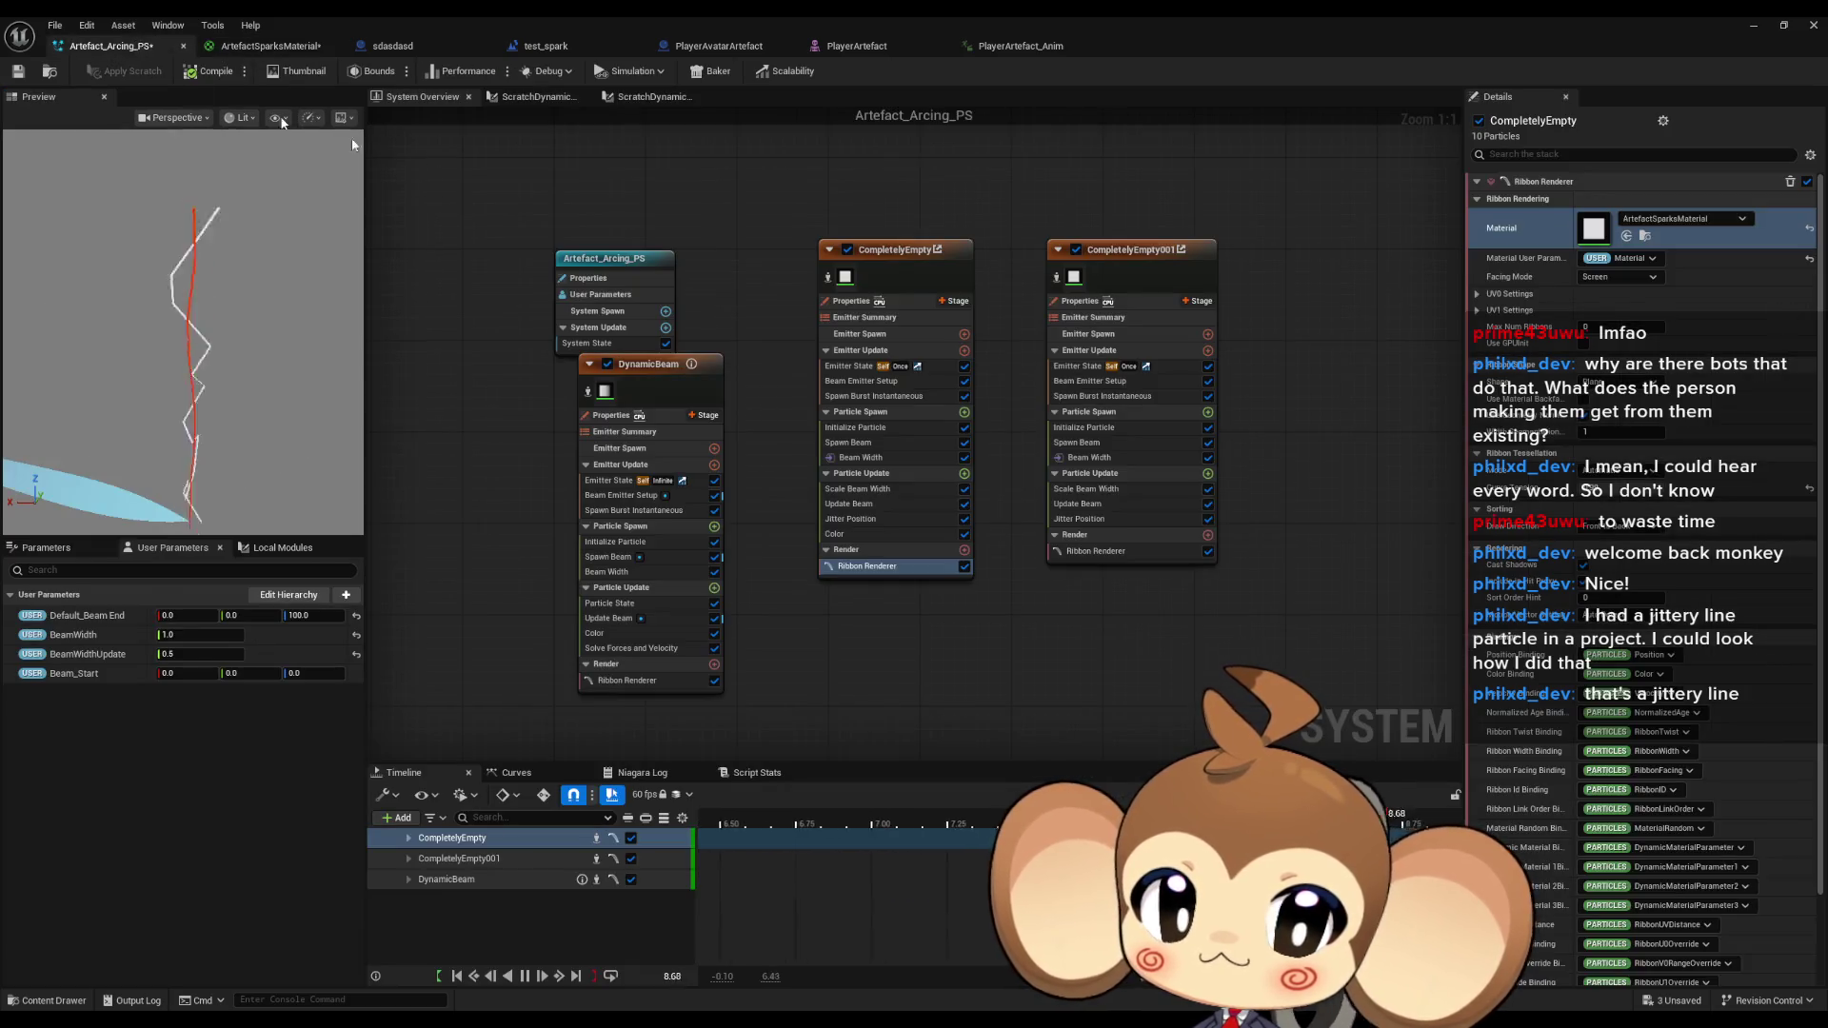
Delete the DynamicBeam emitter and set CompletelyEmpty's Scale Alpha to Float from Curve.
{"action": "left_click", "coordinate": [742, 465]}
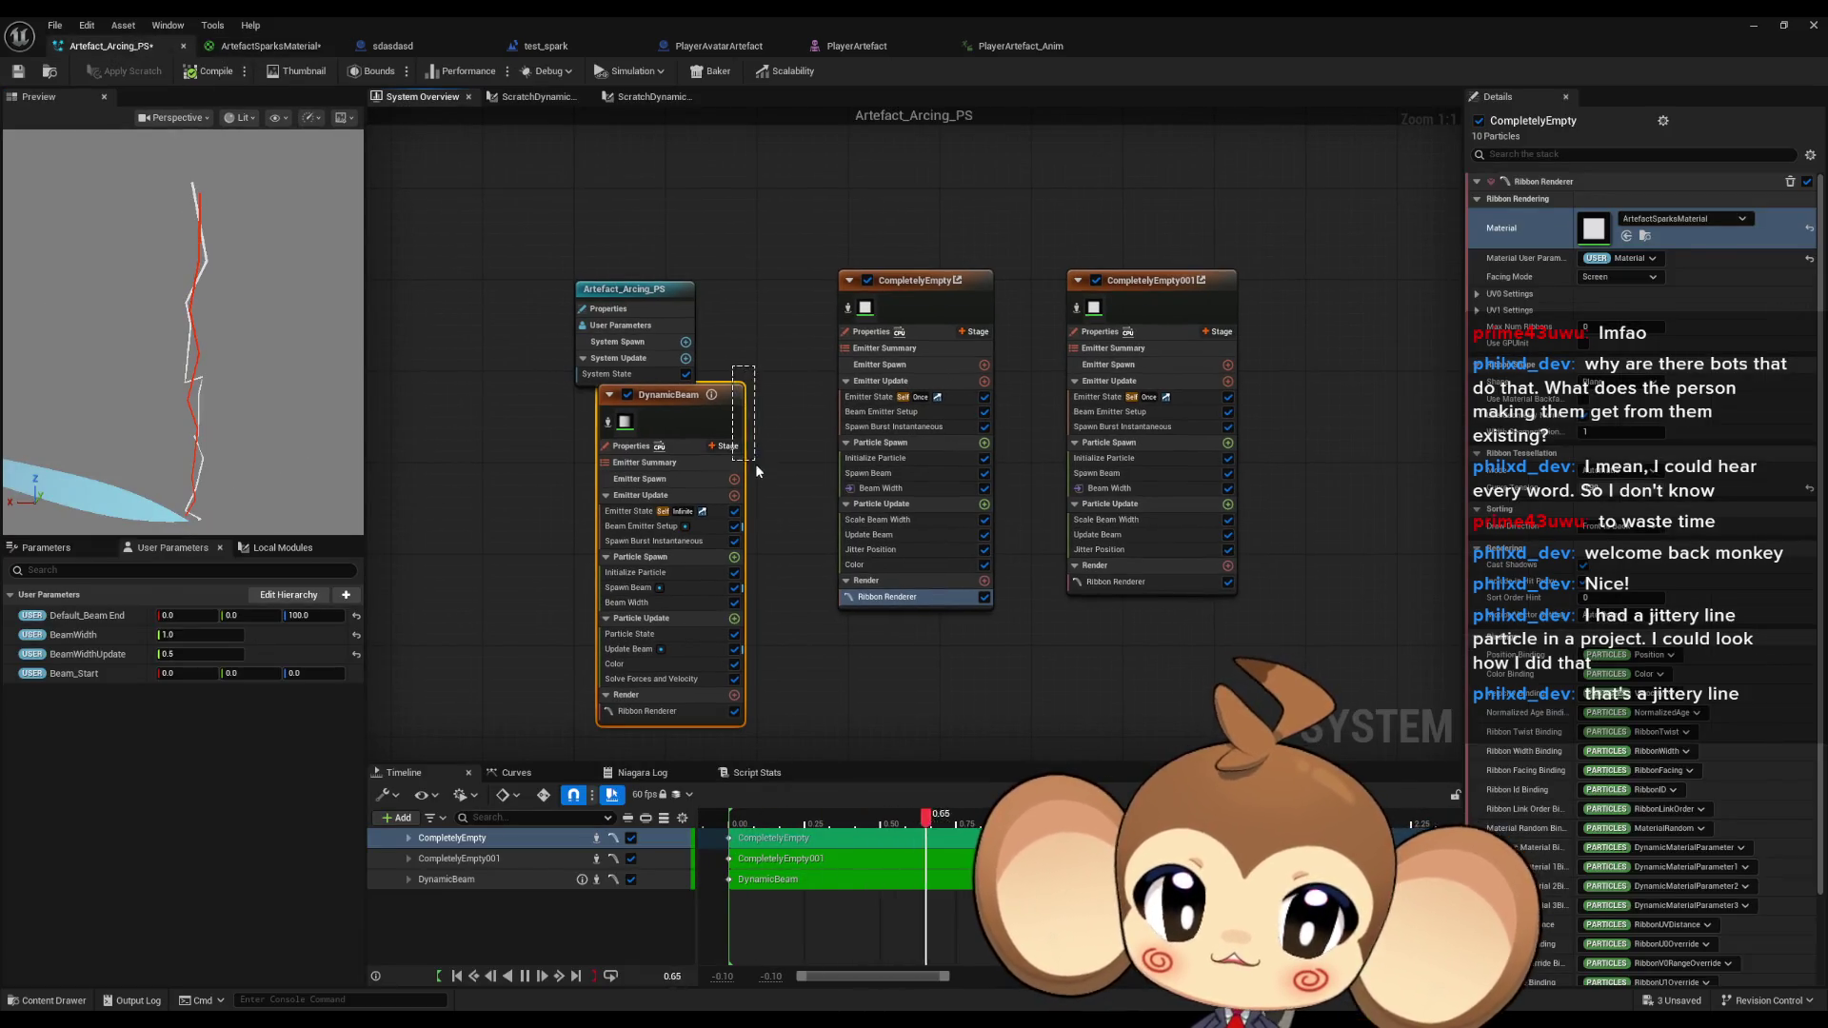
{"action": "key", "text": "Delete"}
{"action": "left_click", "coordinate": [865, 566]}
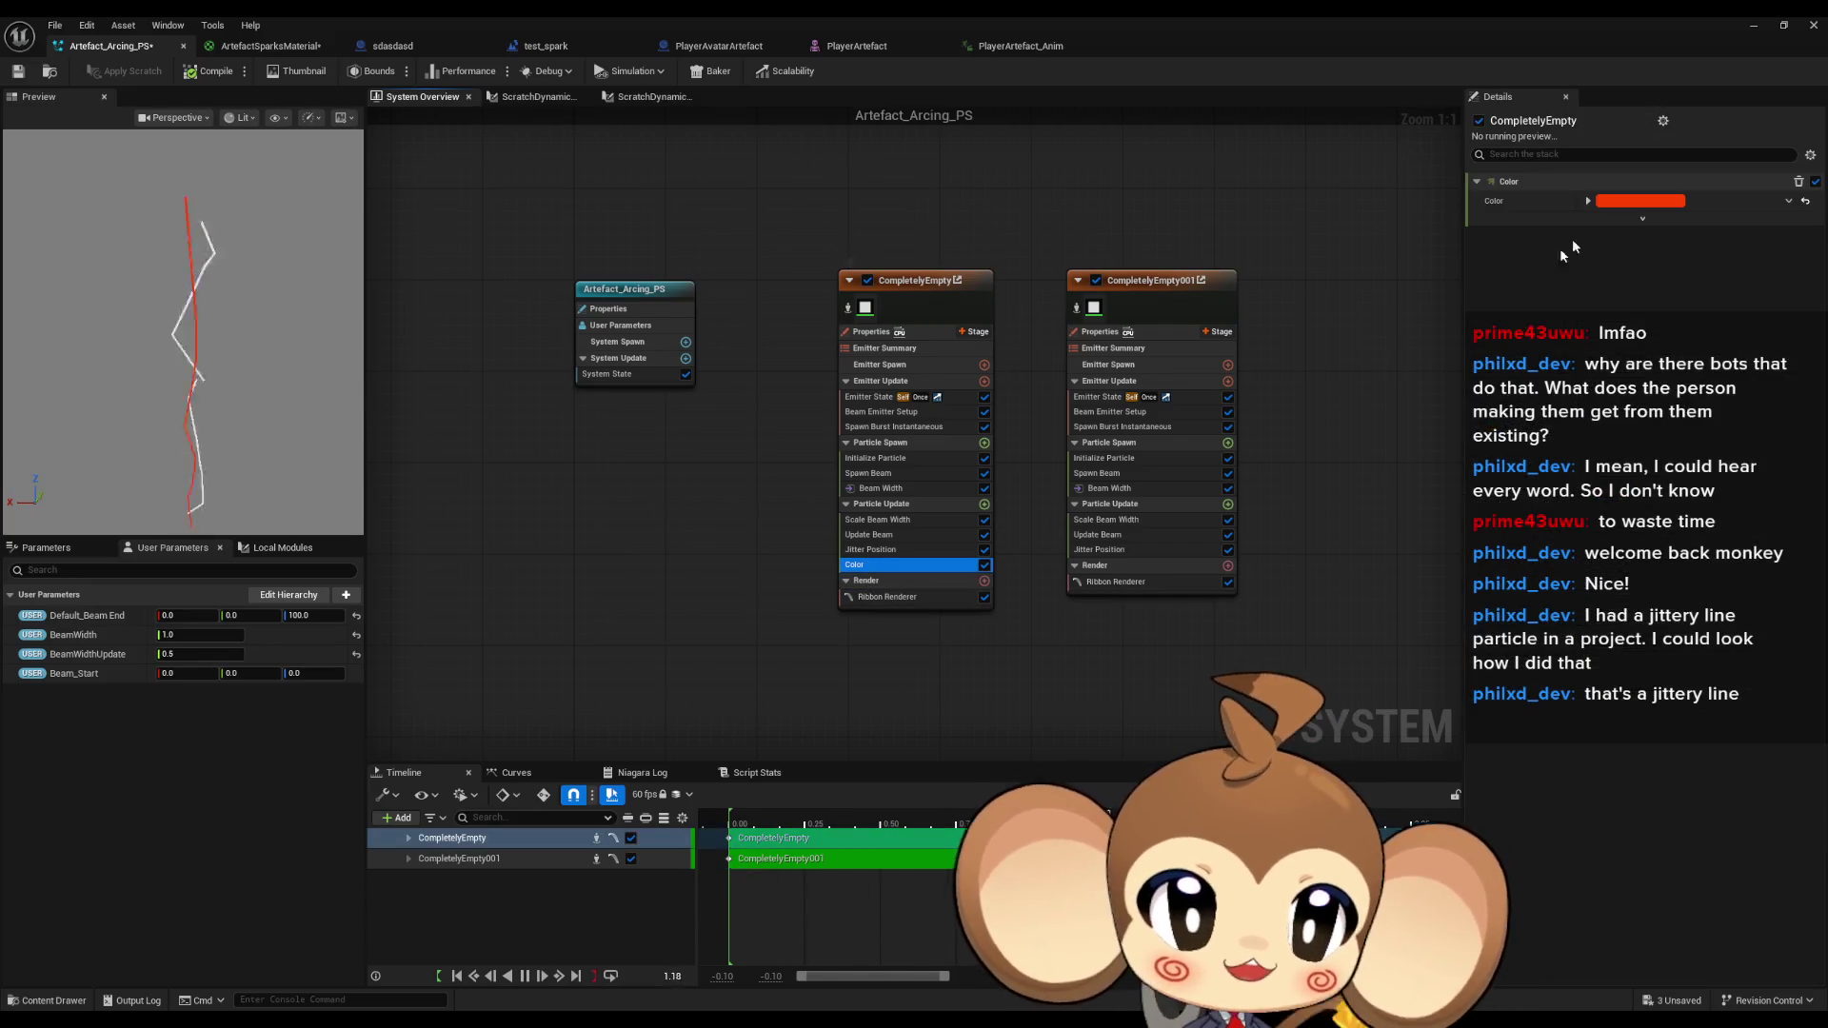
{"action": "left_click", "coordinate": [1636, 217]}
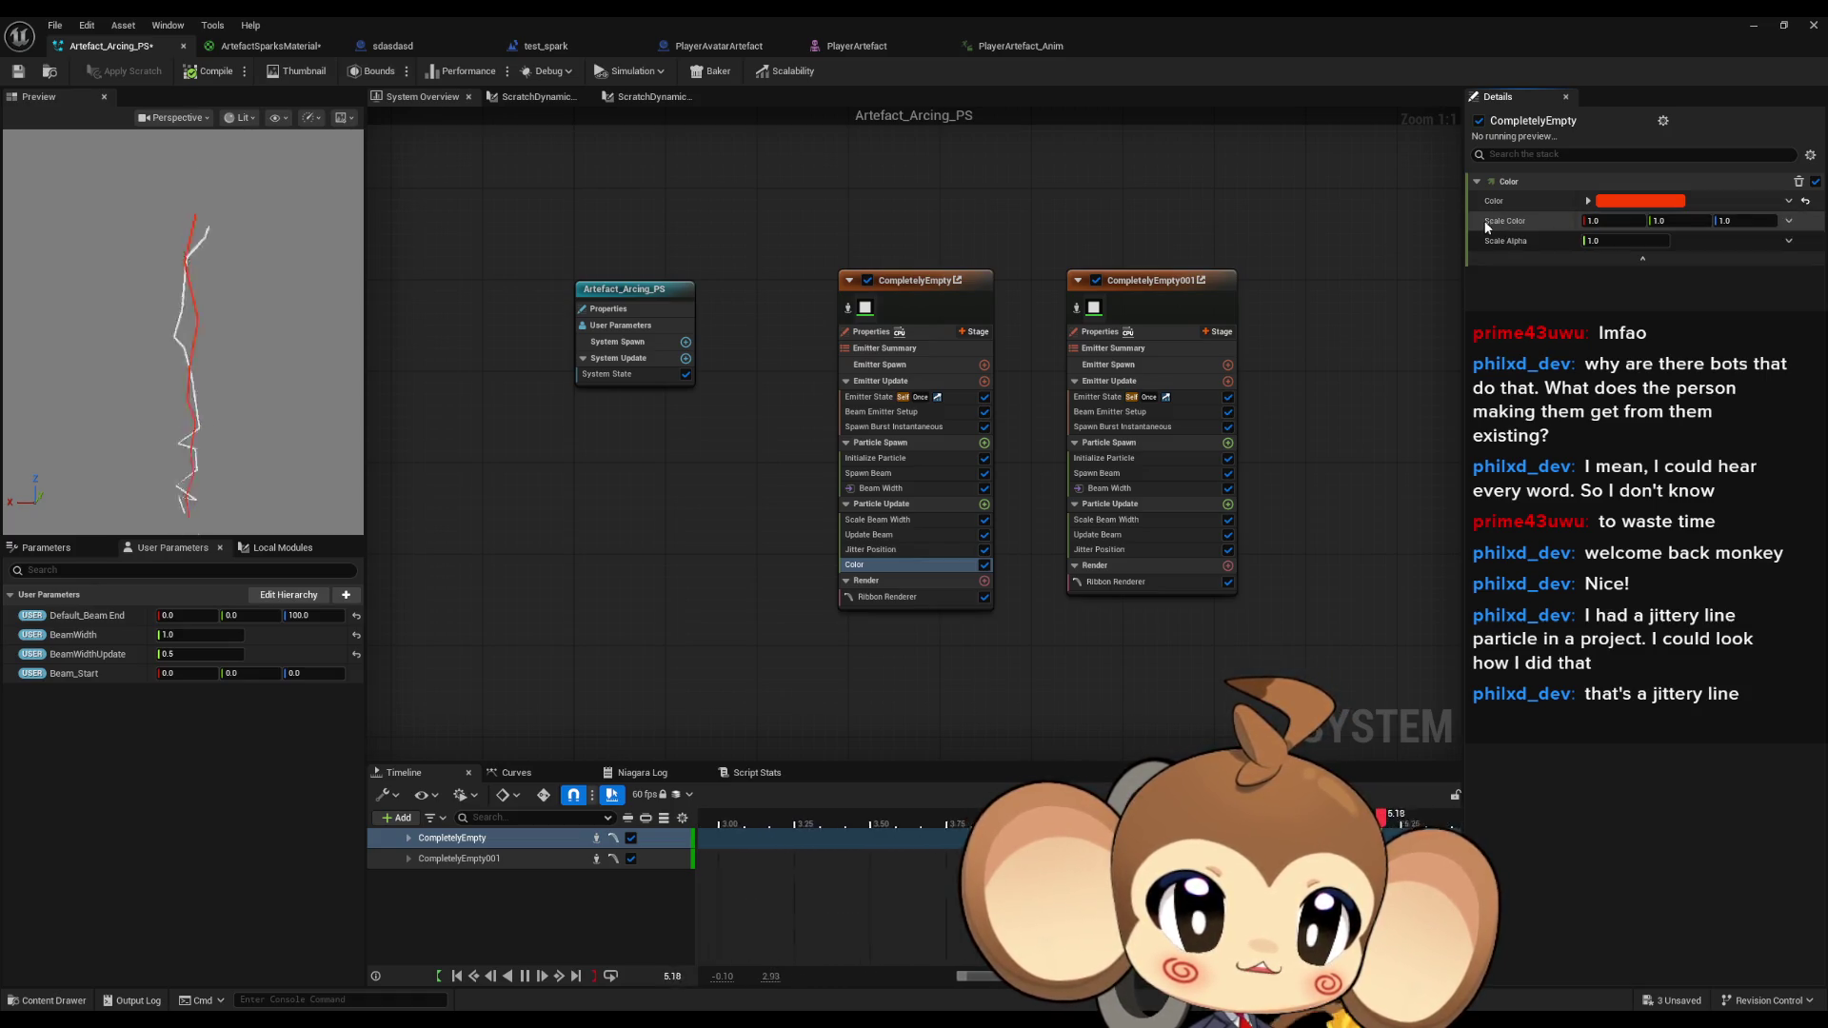
{"action": "left_click", "coordinate": [1790, 243]}
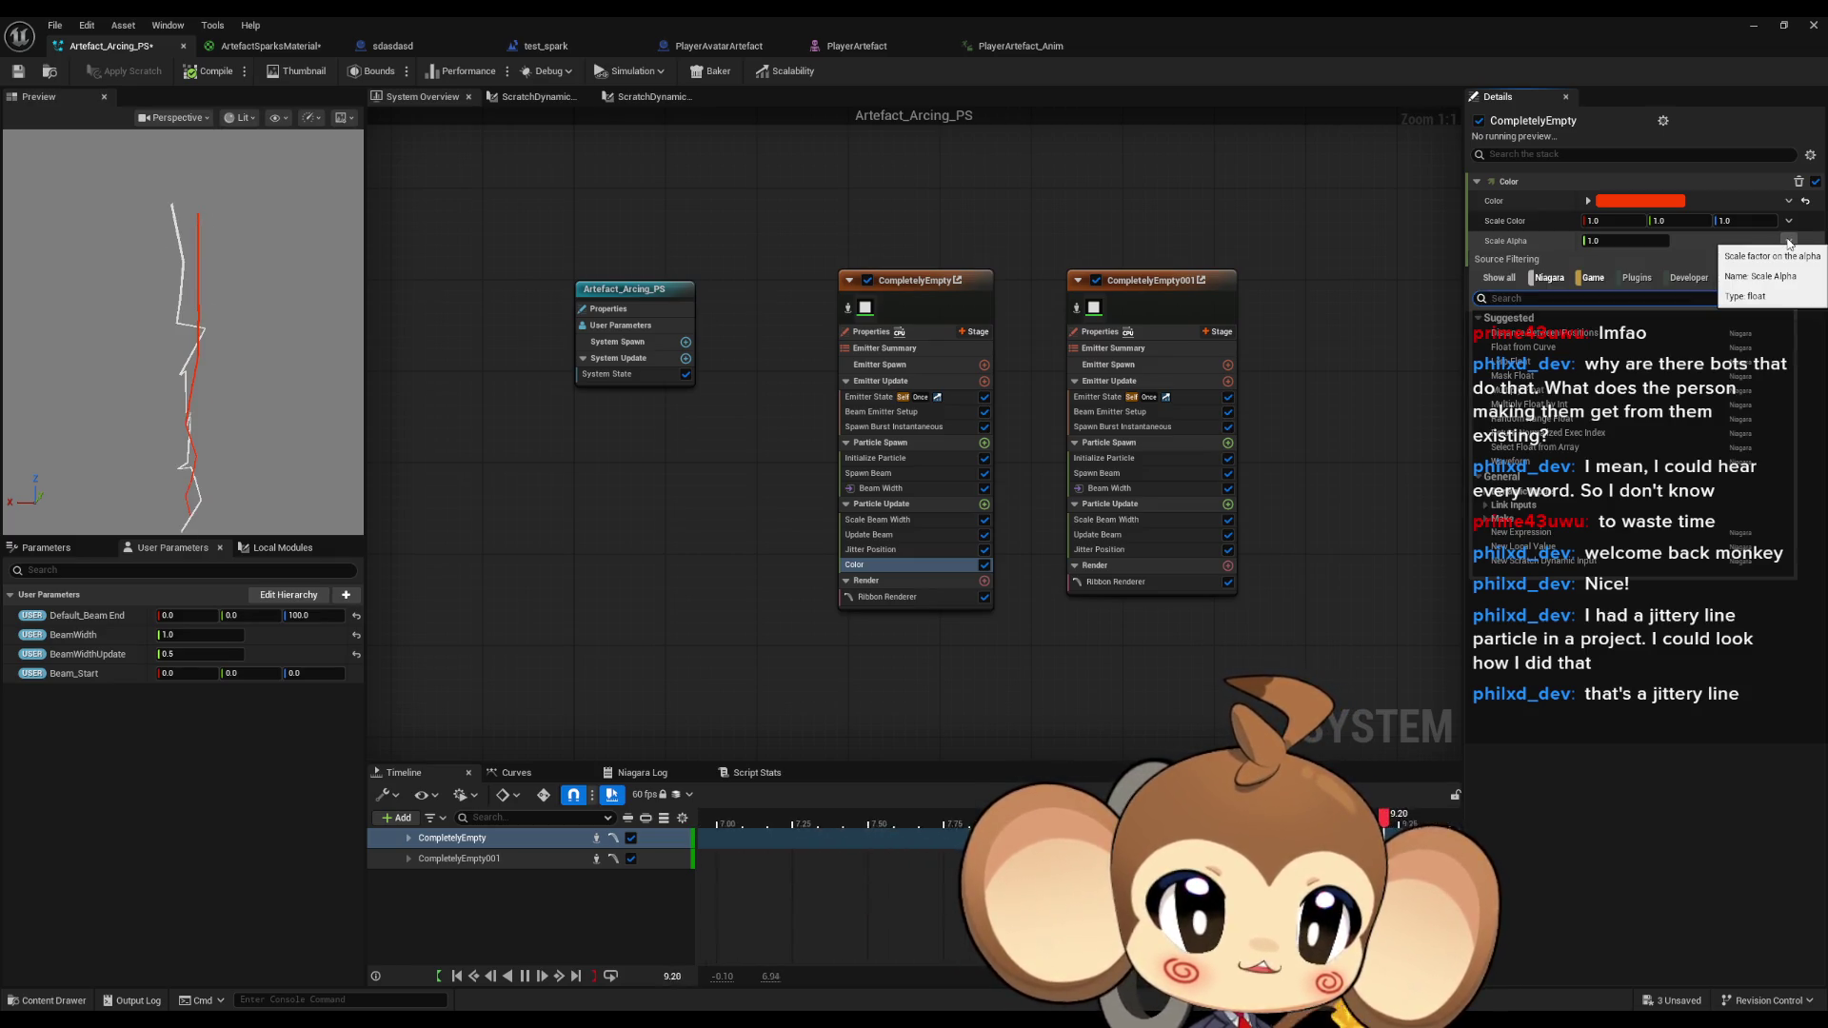
{"action": "left_click", "coordinate": [1575, 346]}
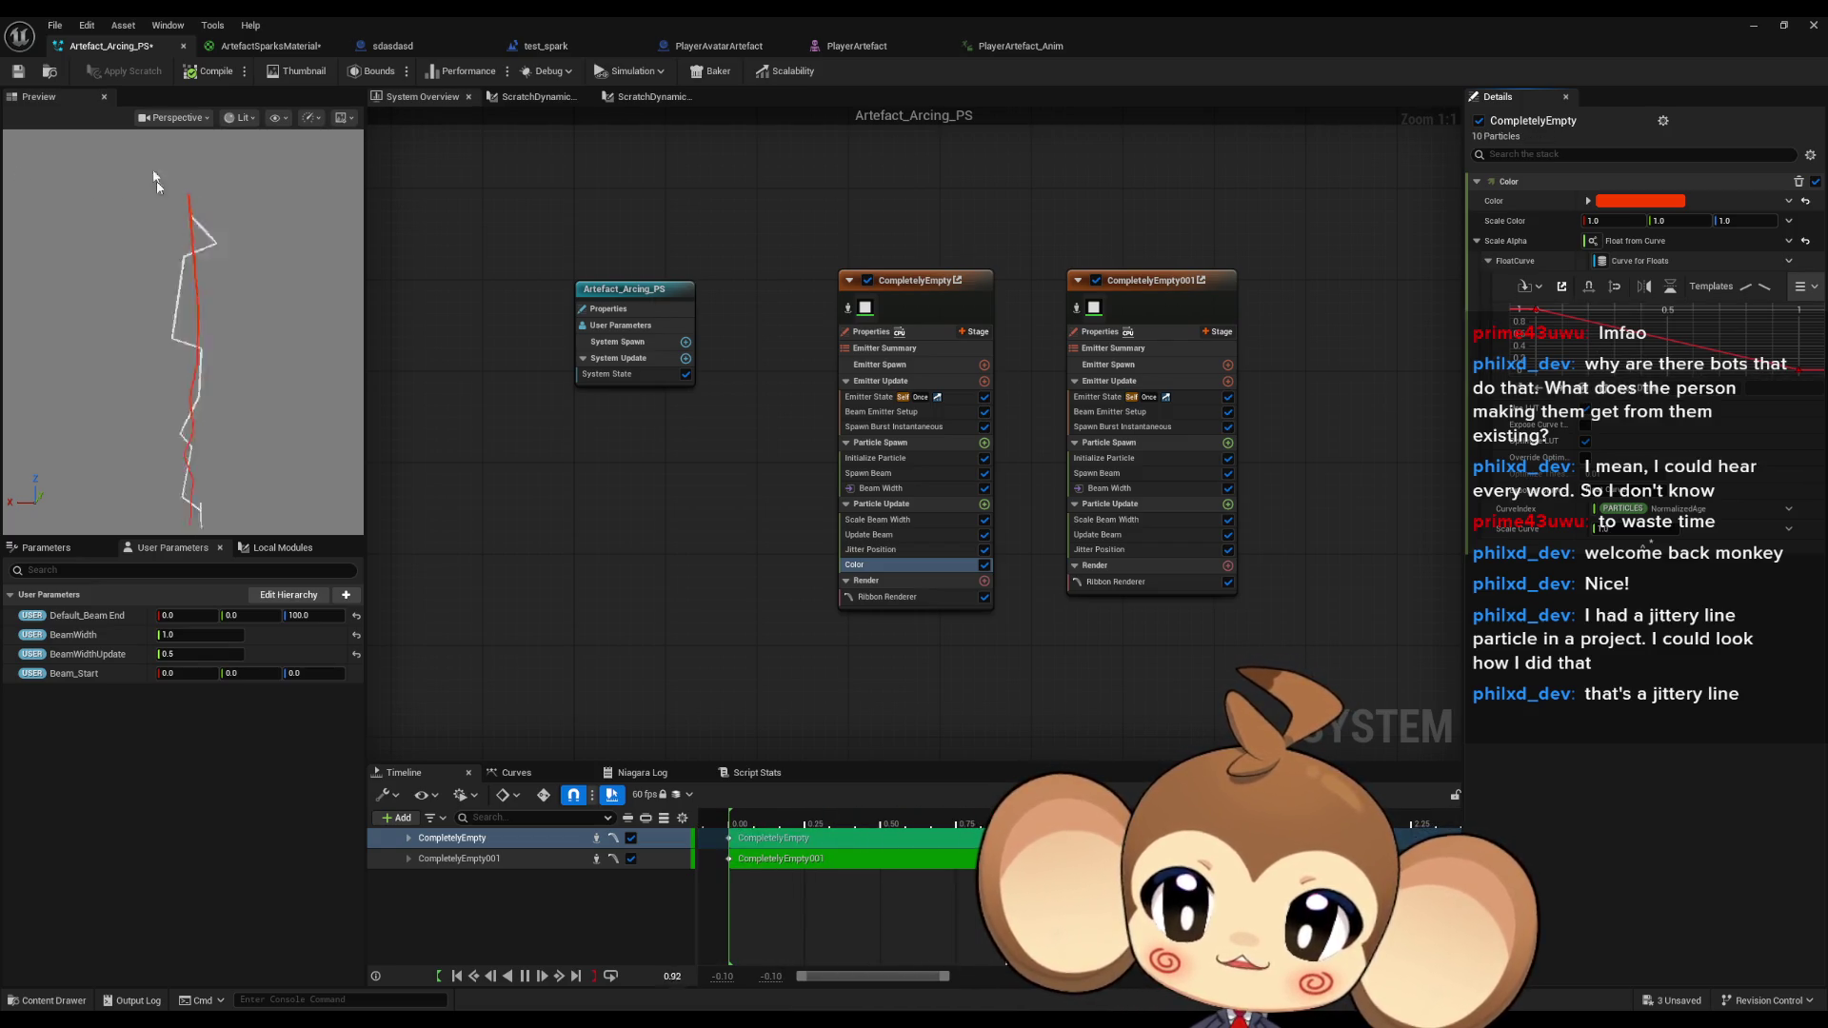
Save the Niagara system and review the CurveIndex options and Emitter State settings.
{"action": "left_click", "coordinate": [18, 71]}
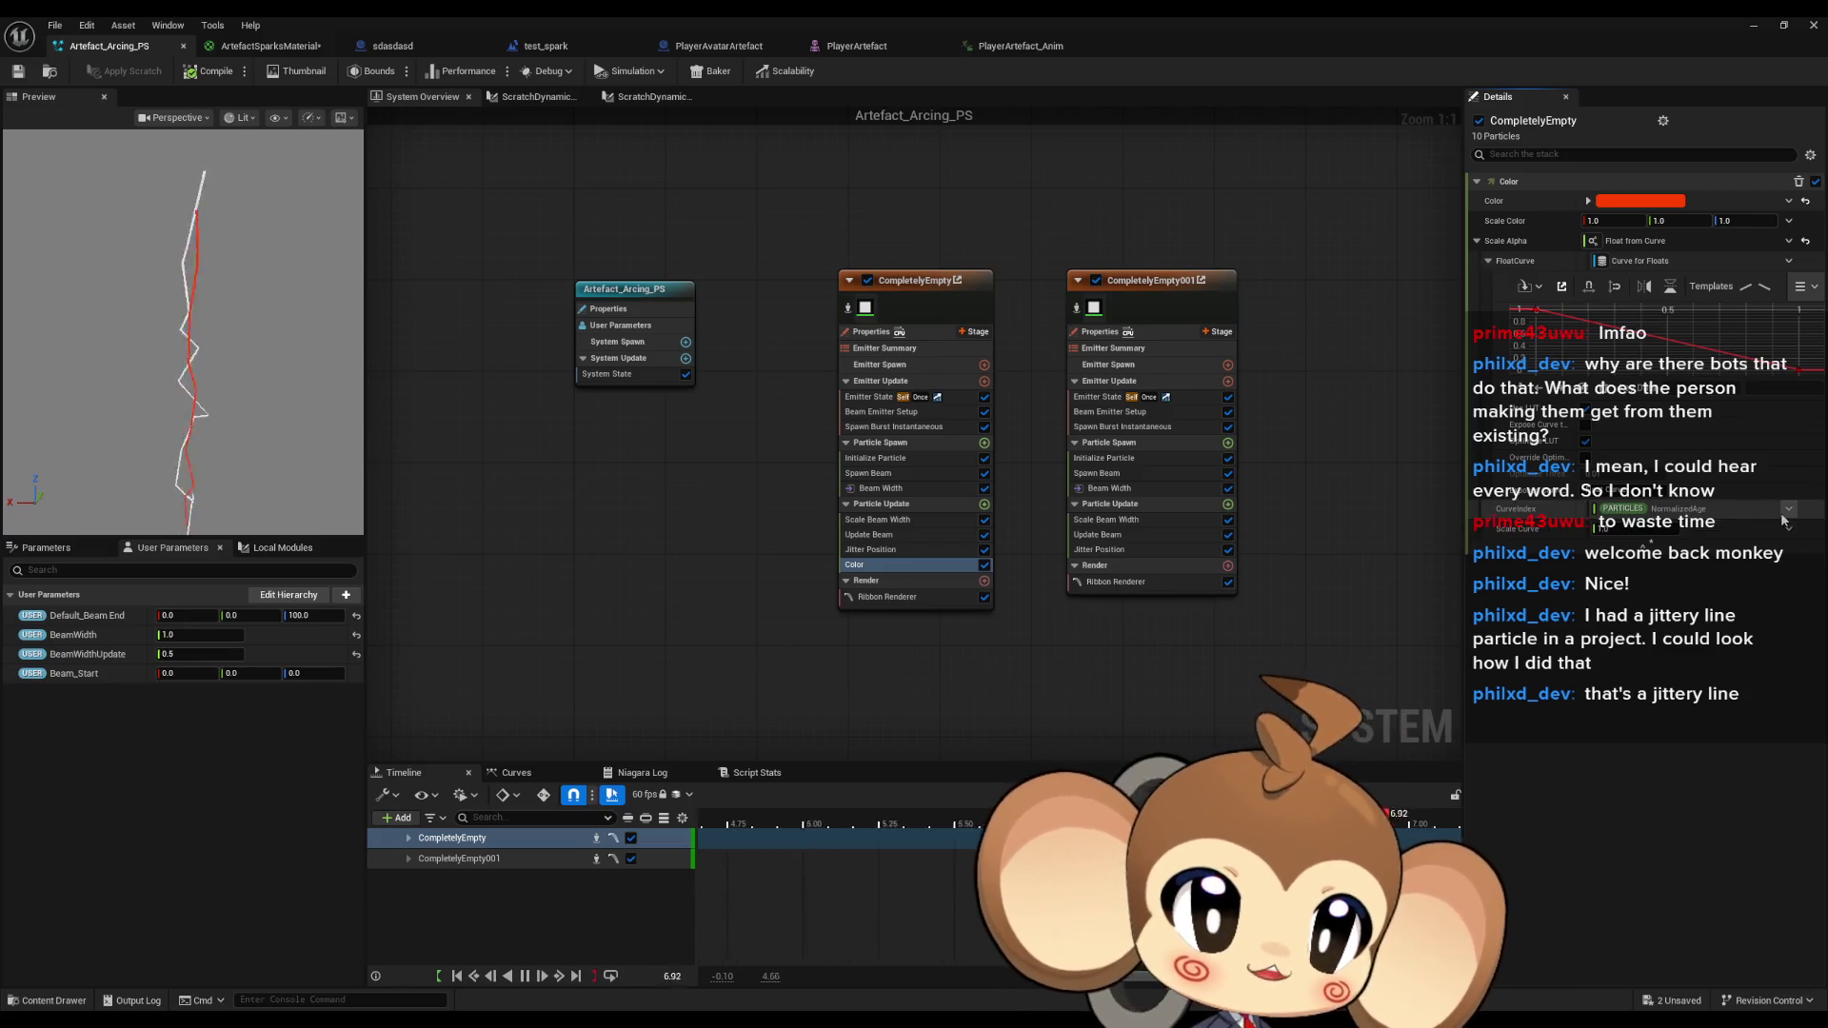
{"action": "left_click", "coordinate": [1788, 510]}
{"action": "left_click", "coordinate": [1789, 516]}
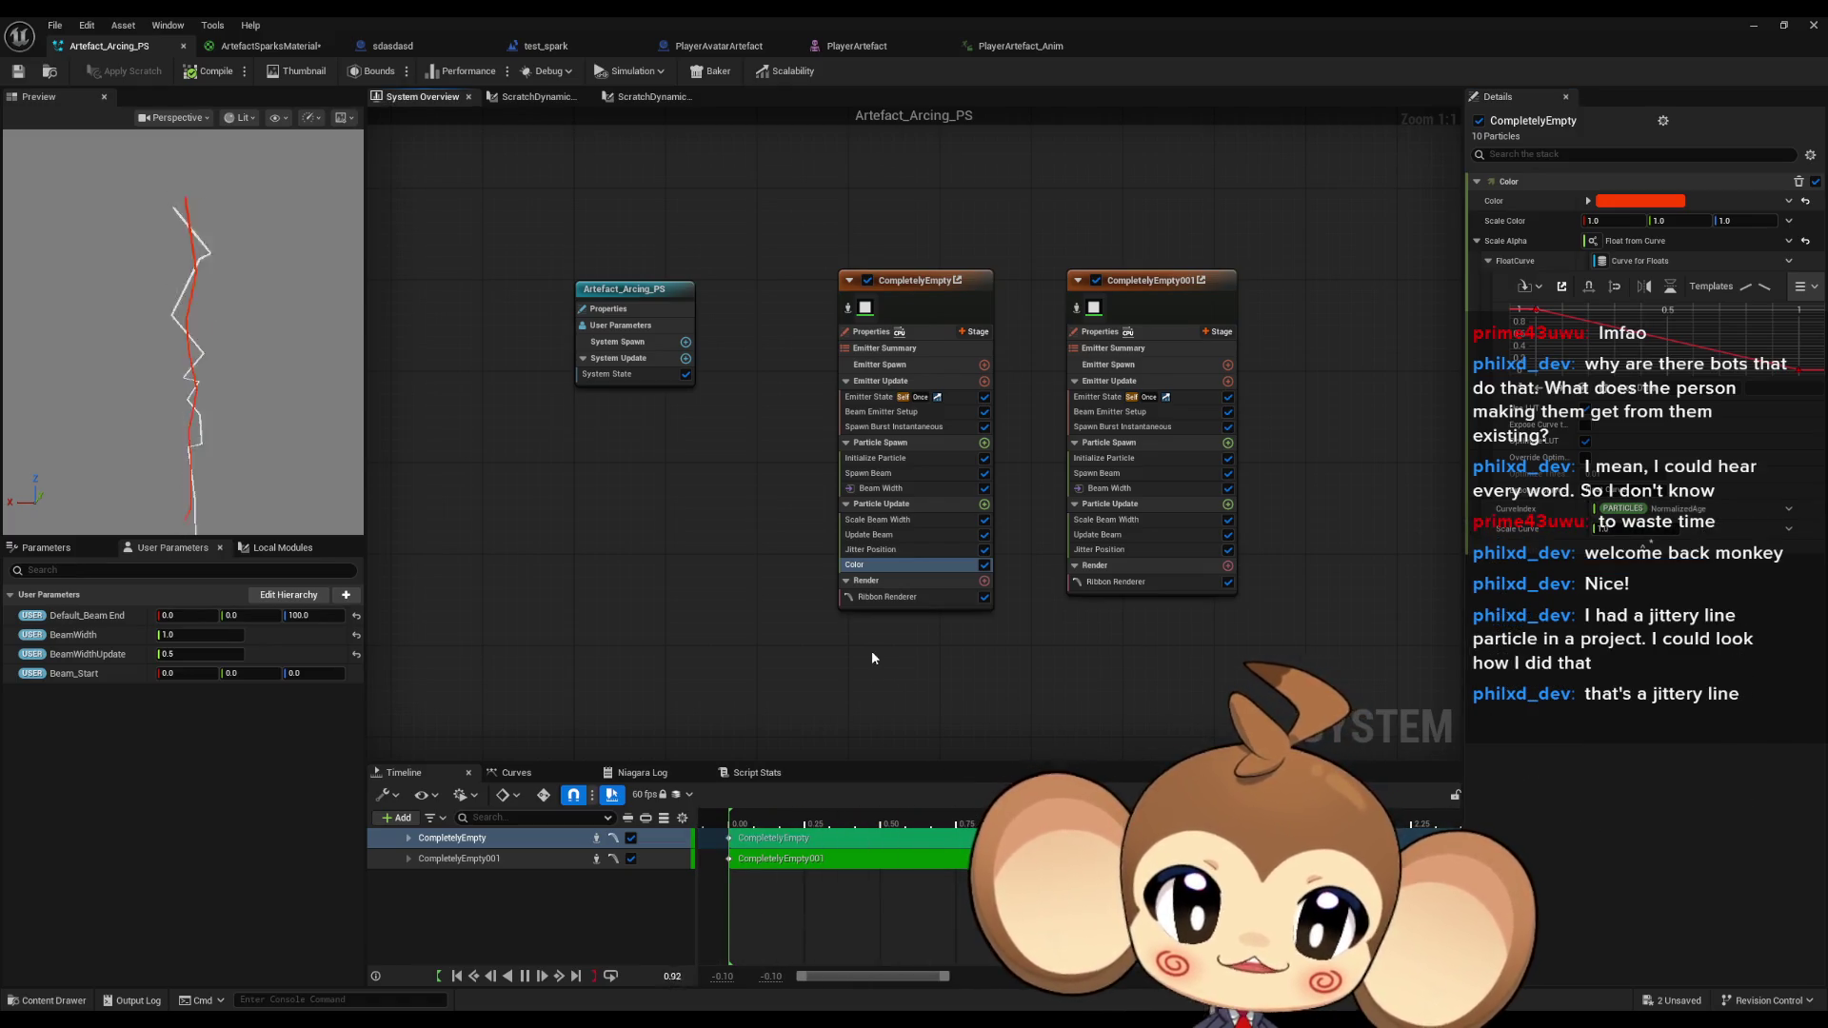
{"action": "left_click", "coordinate": [870, 398]}
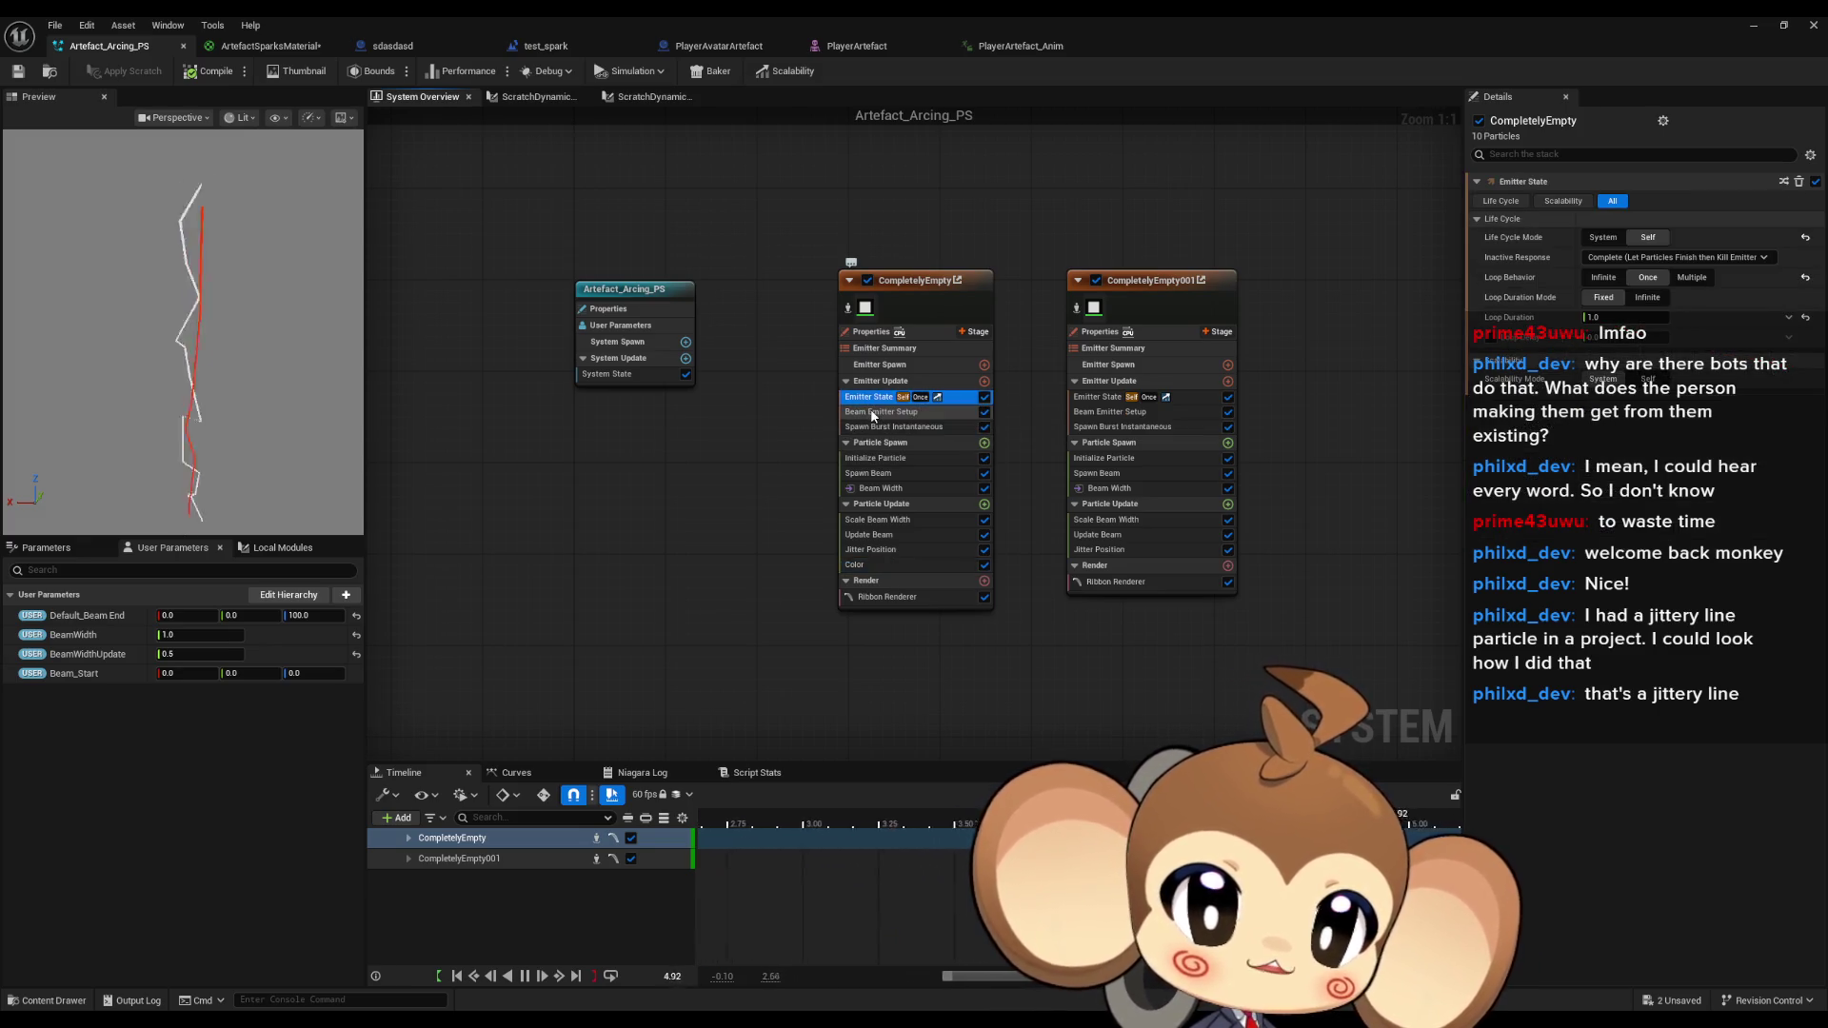
{"action": "left_click", "coordinate": [874, 414]}
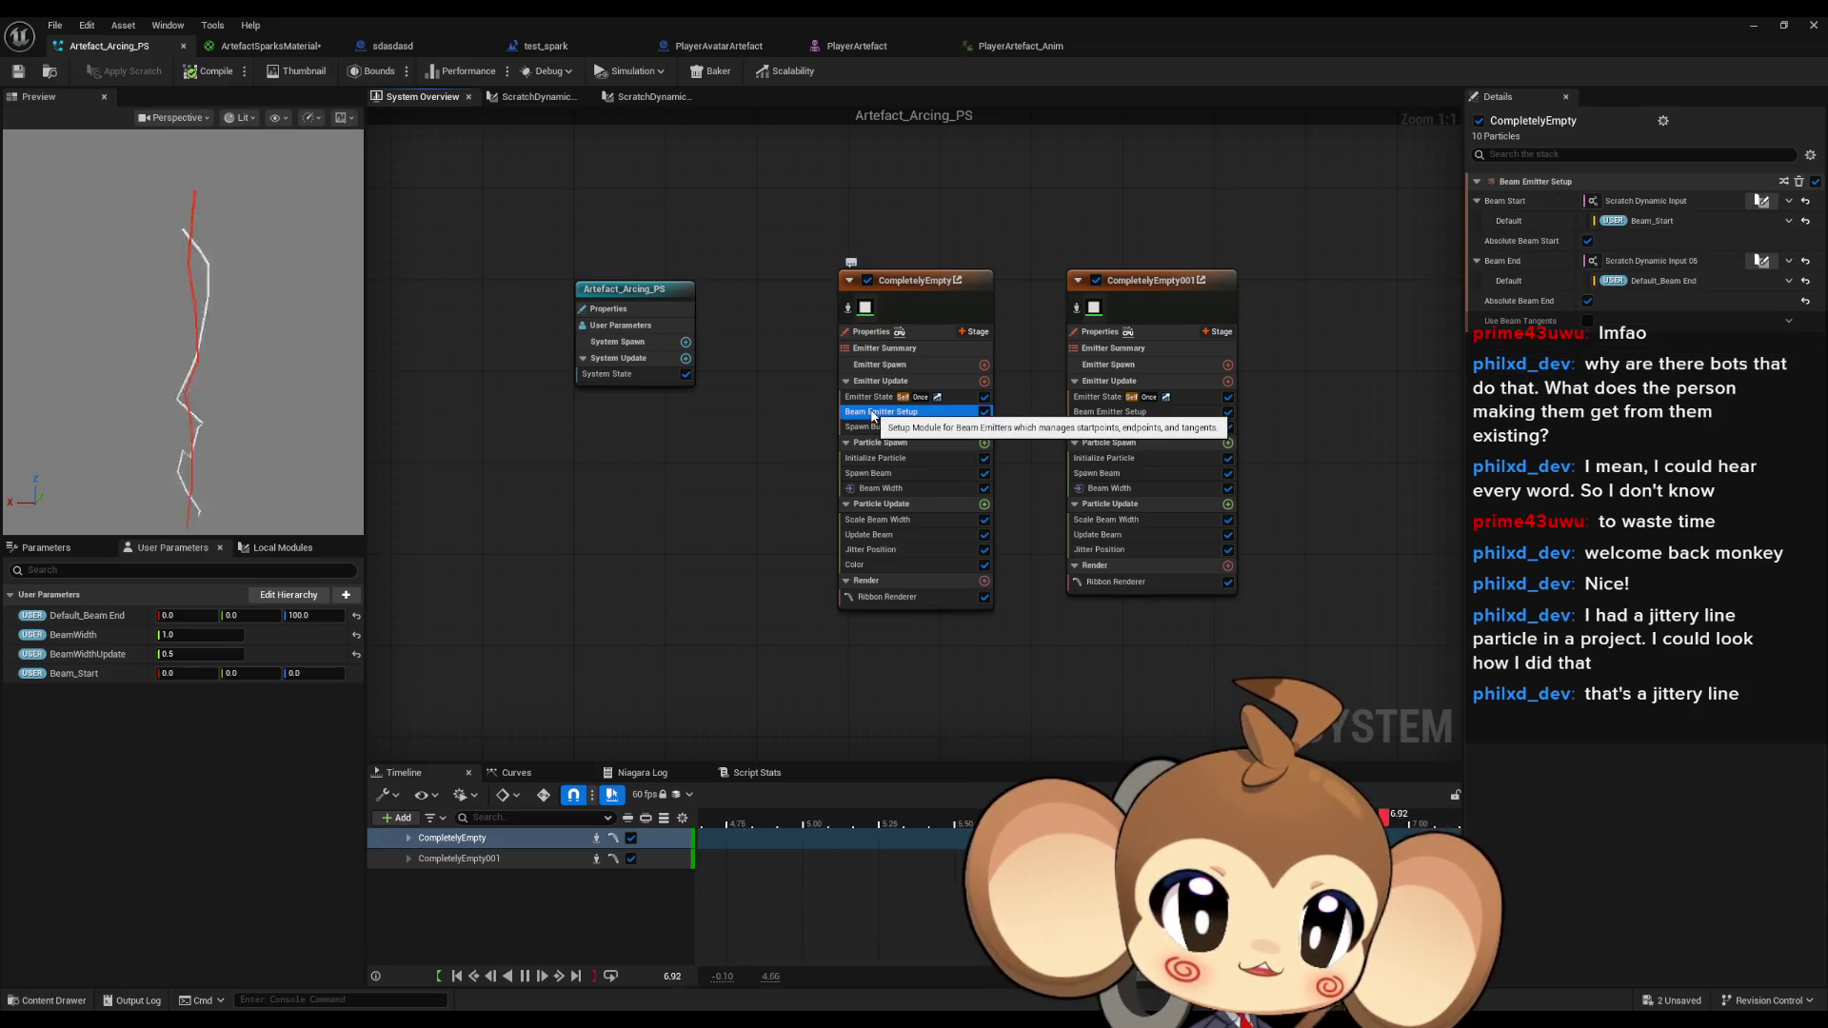
{"action": "left_click", "coordinate": [869, 428]}
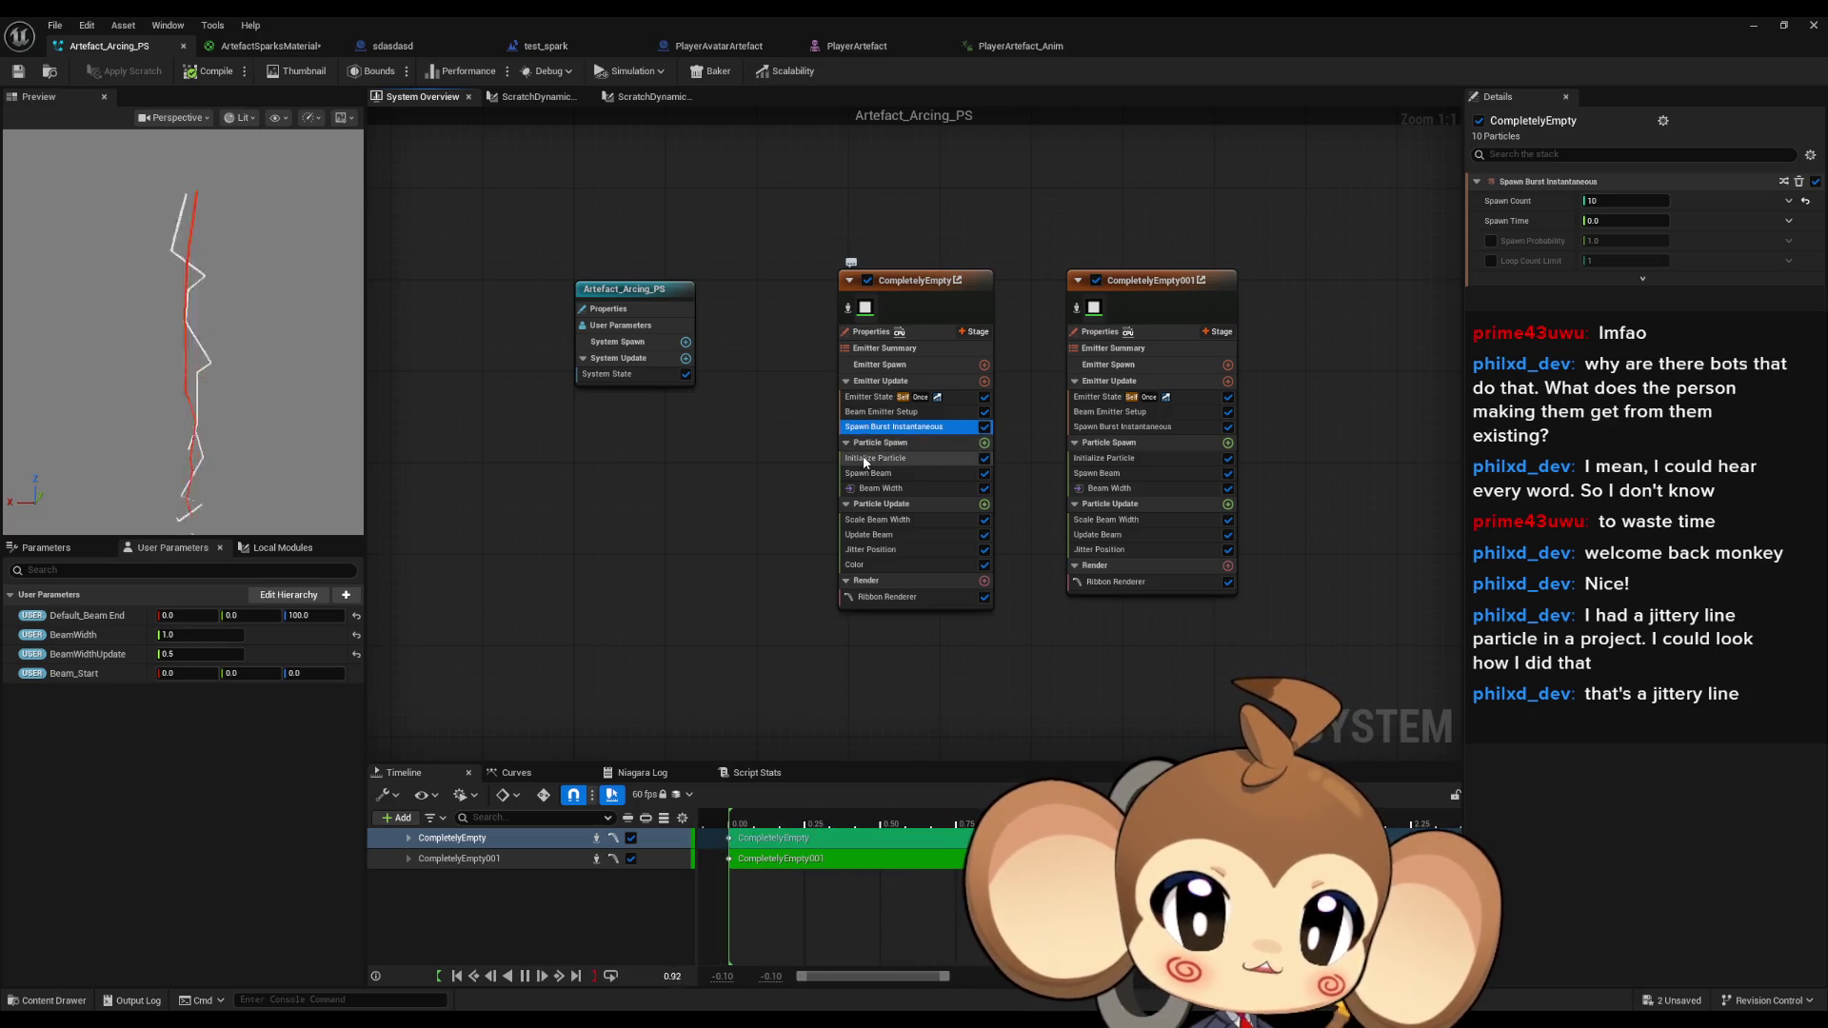
{"action": "left_click", "coordinate": [865, 459]}
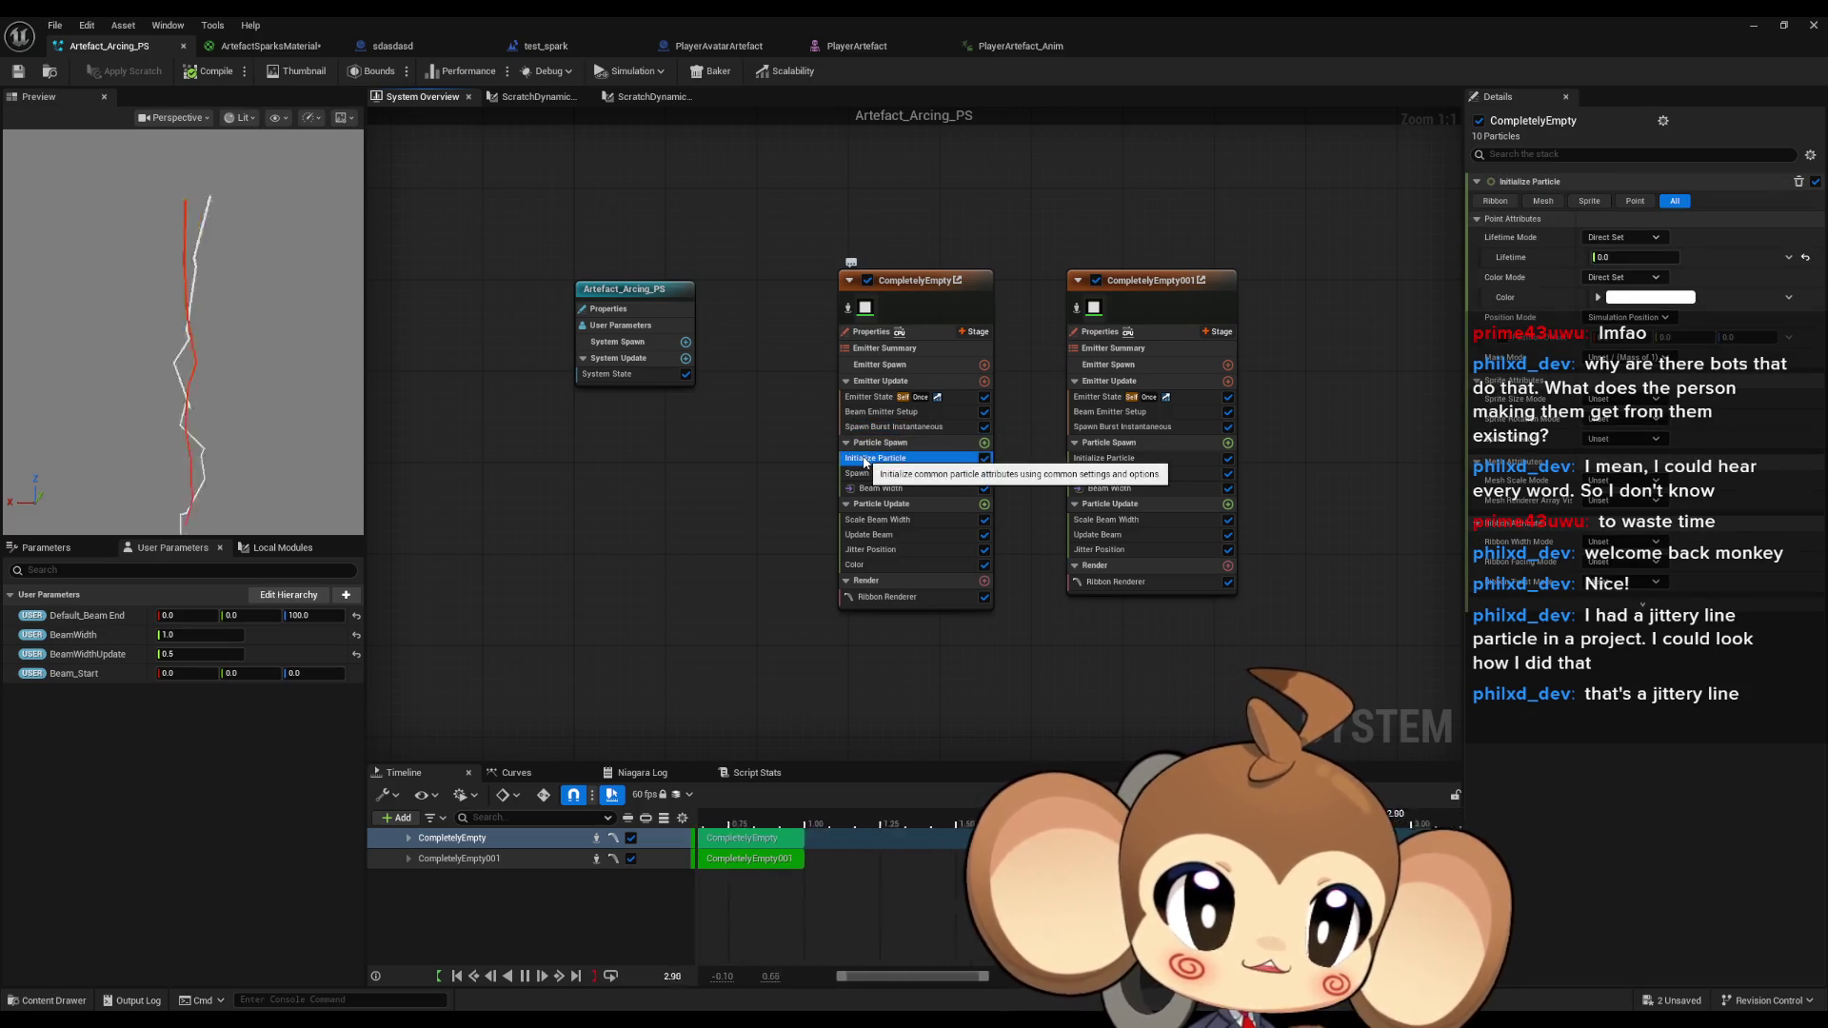
{"action": "left_click", "coordinate": [1634, 257]}
{"action": "type", "text": "1"}
{"action": "key", "text": "Return"}
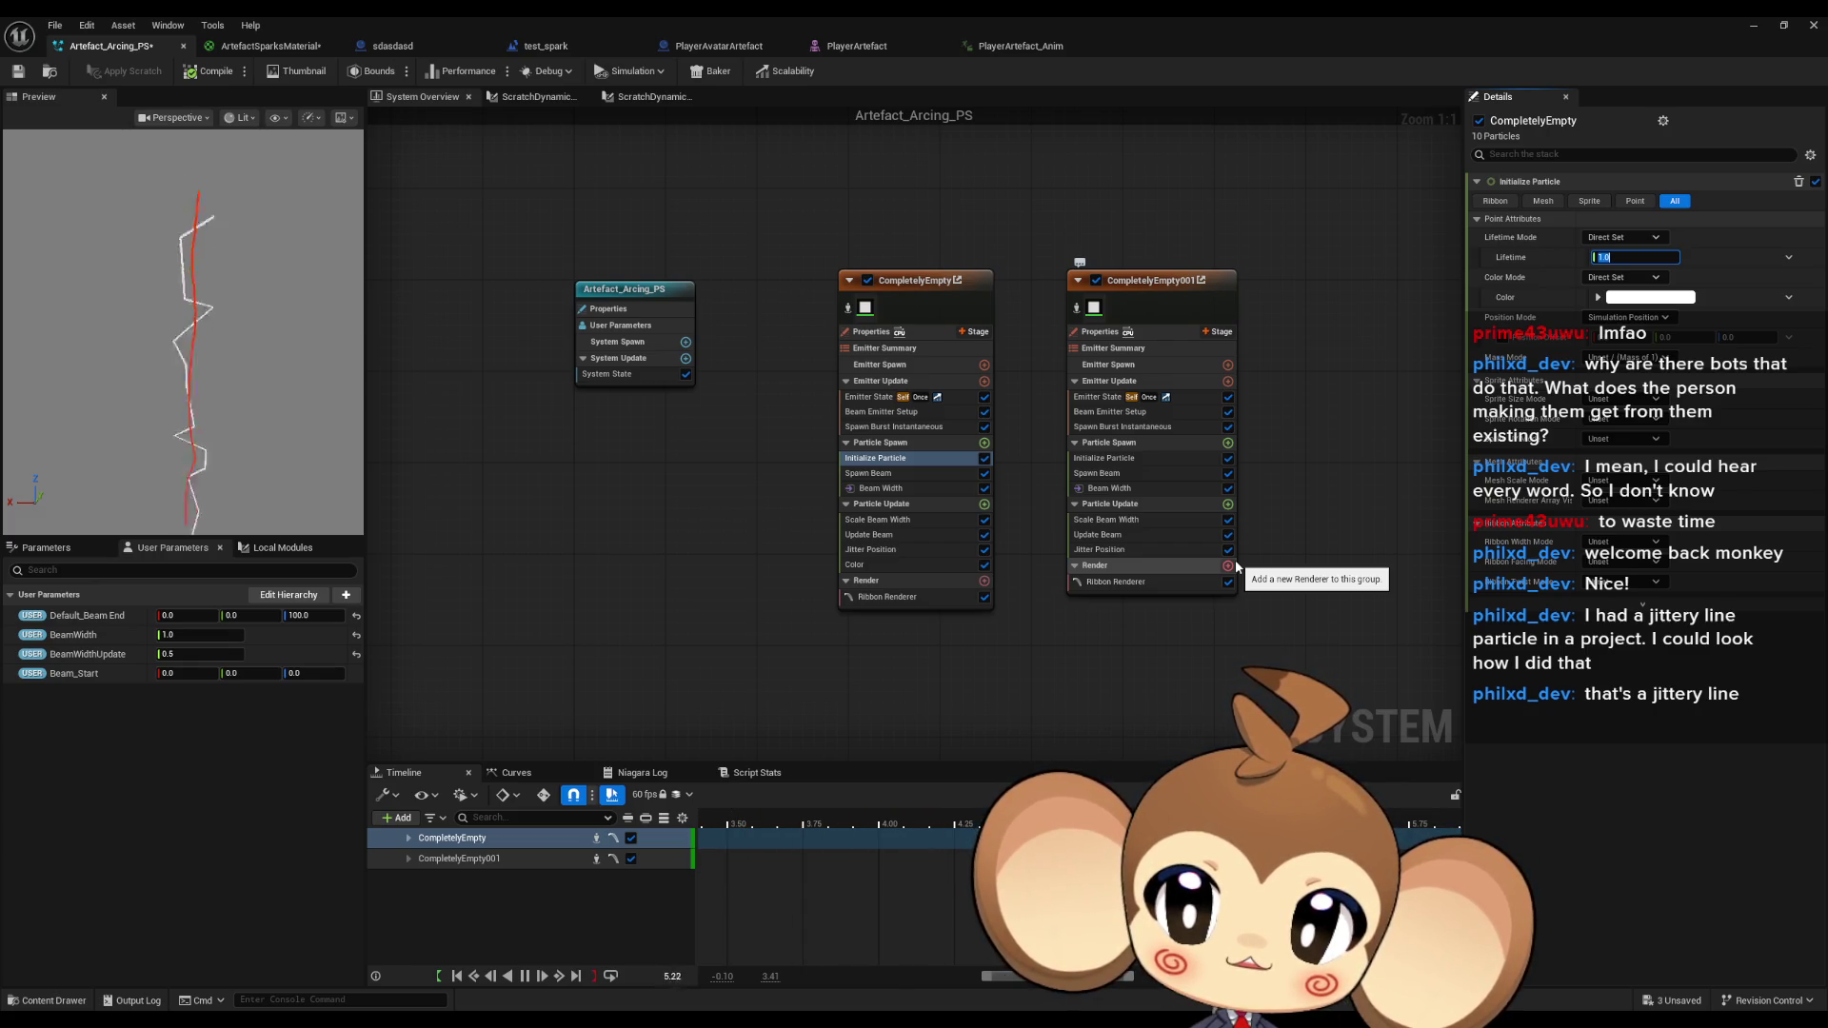
{"action": "type", "text": "0"}
{"action": "key", "text": "Return"}
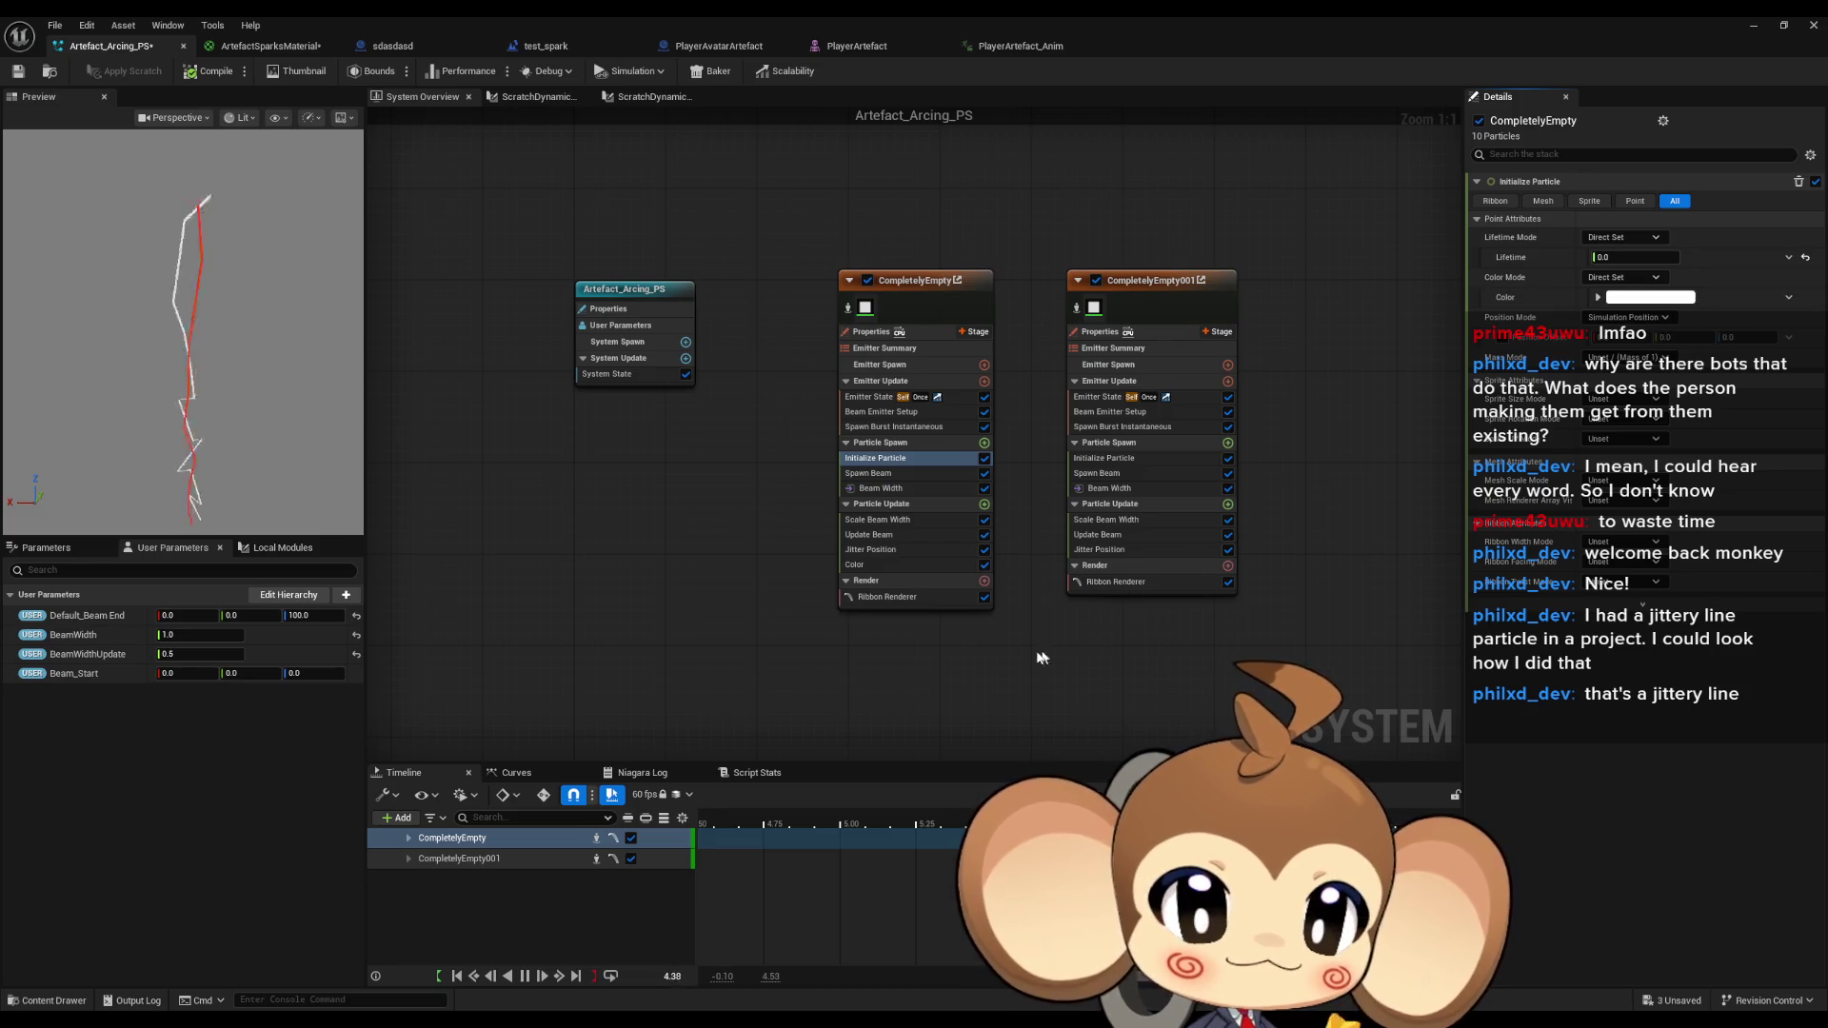
{"action": "left_click", "coordinate": [875, 564]}
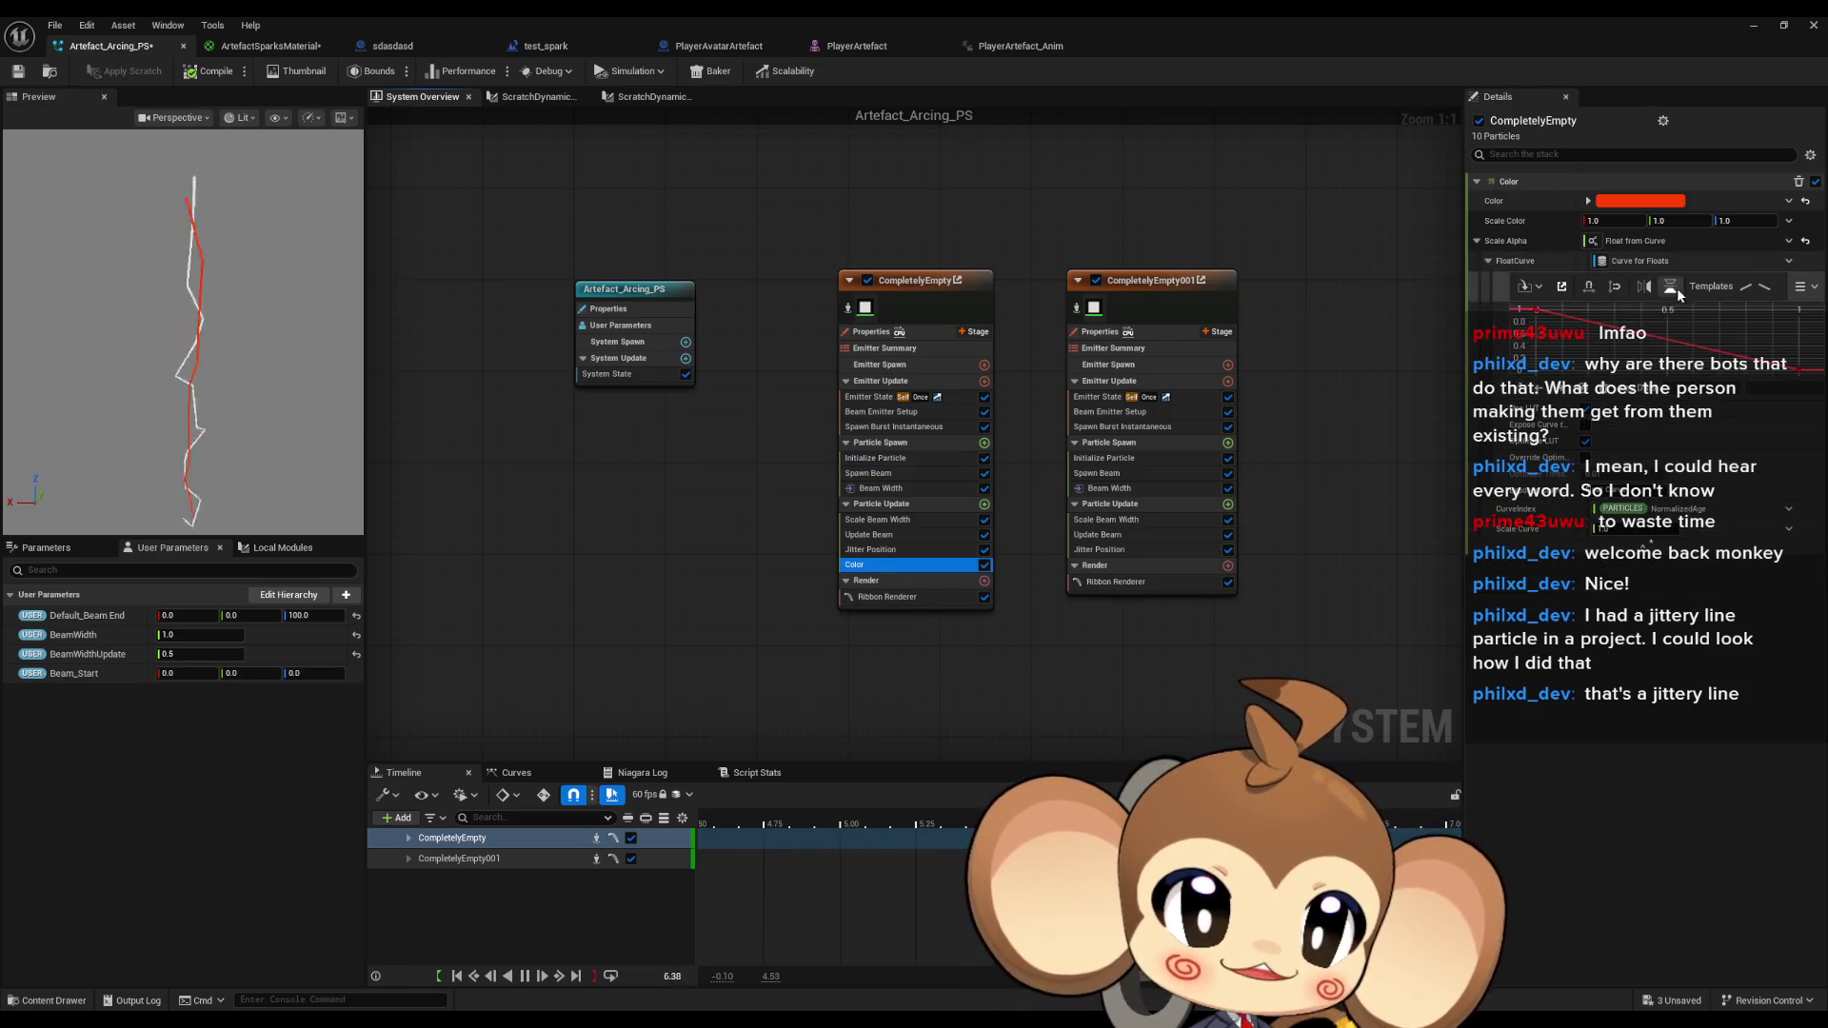
Set the alpha curve's CurveIndex to EMITTER LoopedAge.
{"action": "left_click", "coordinate": [1787, 512]}
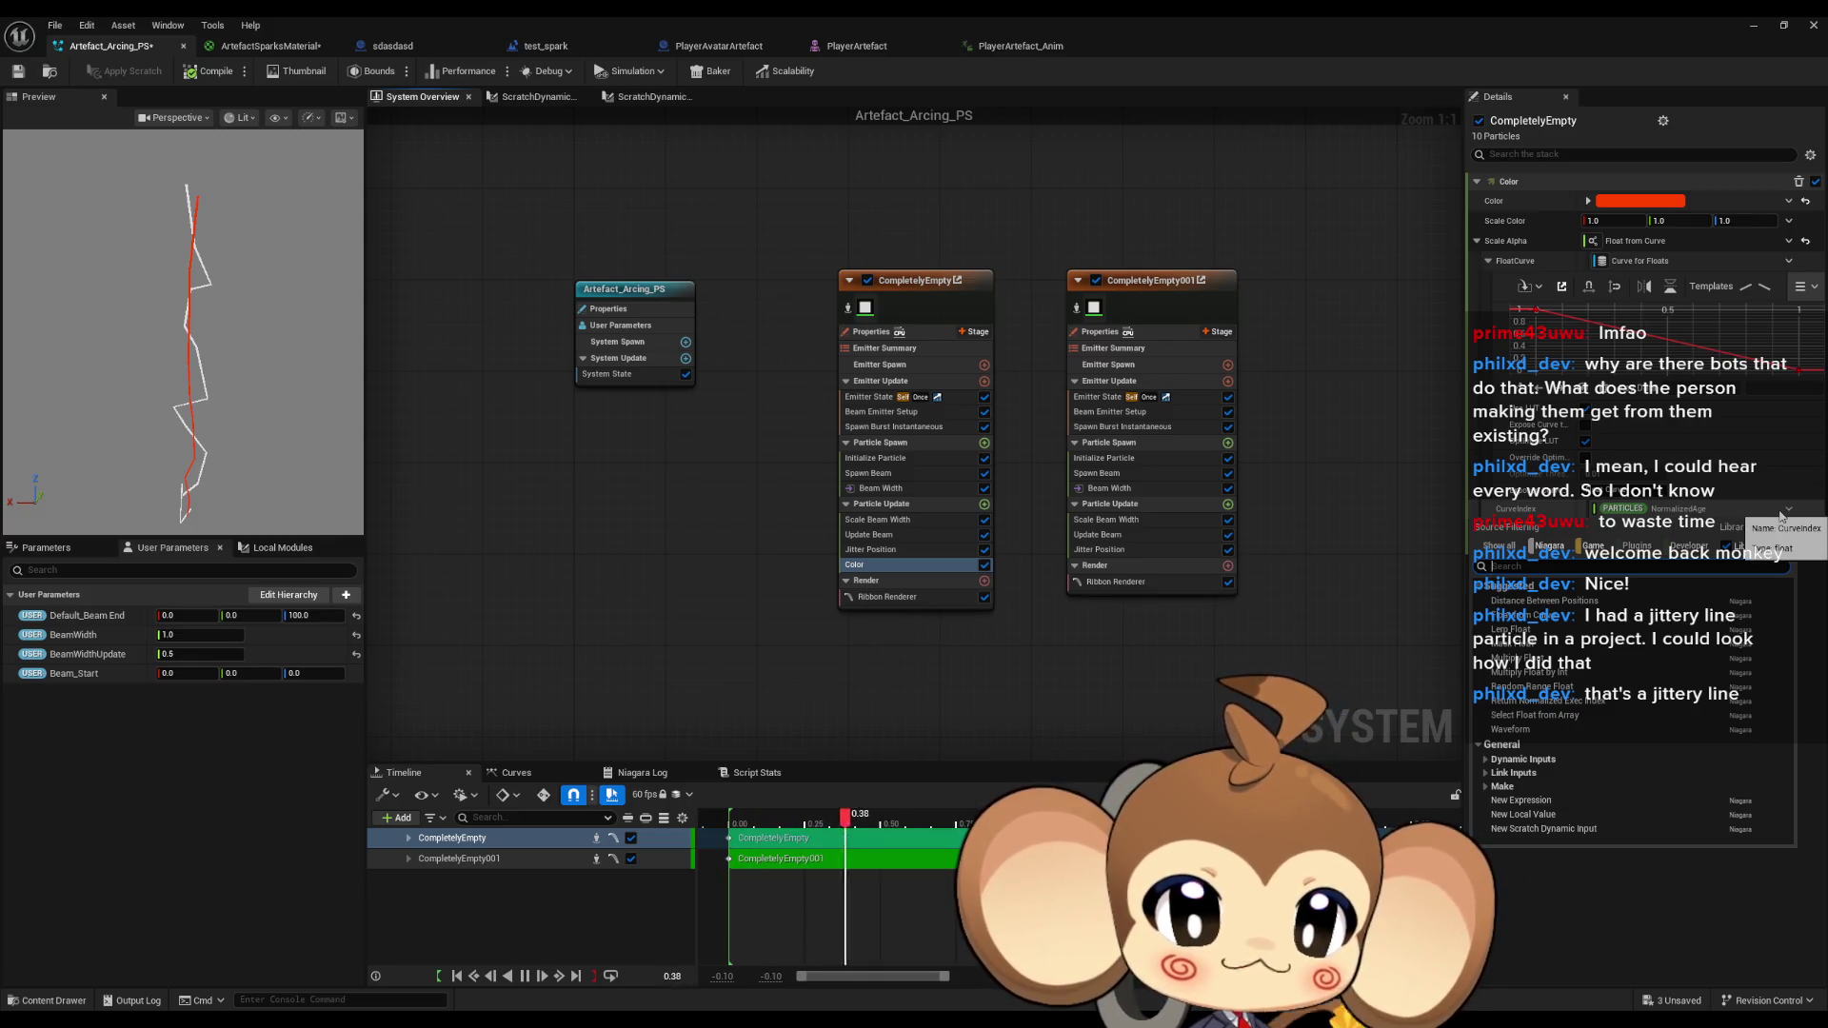
{"action": "type", "text": "loop"}
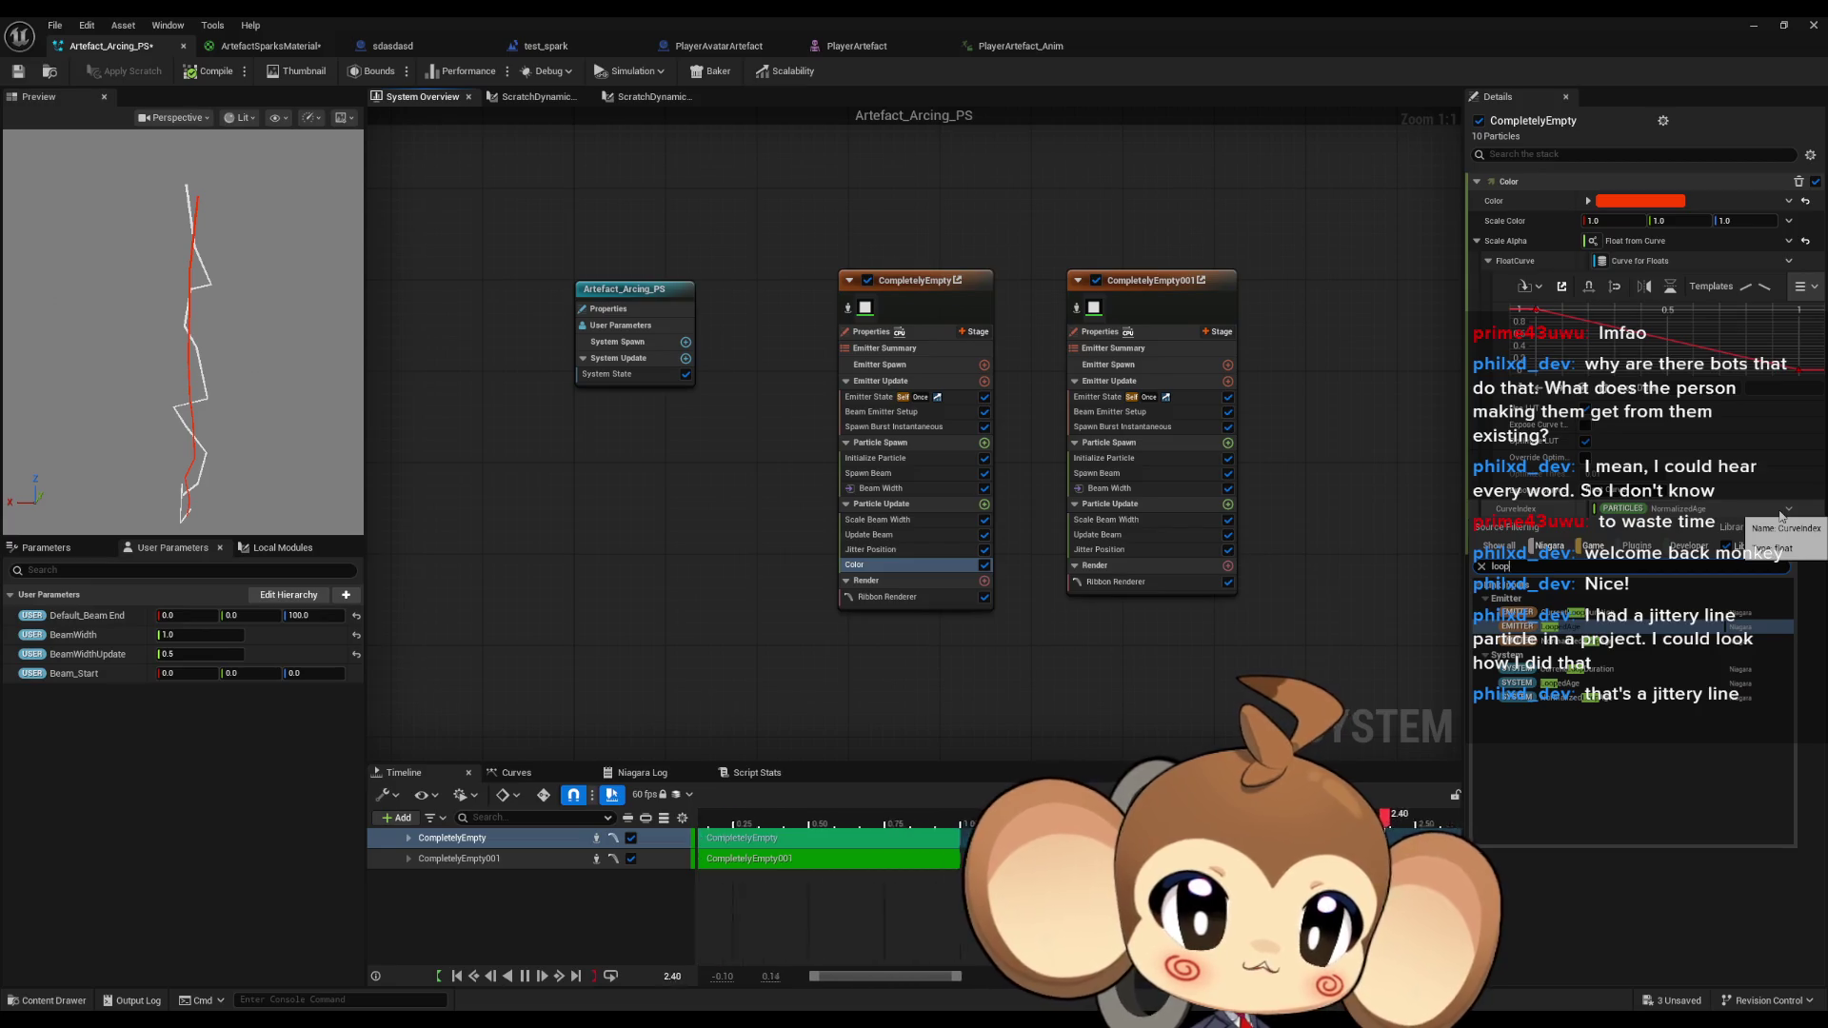
{"action": "key", "text": "Return"}
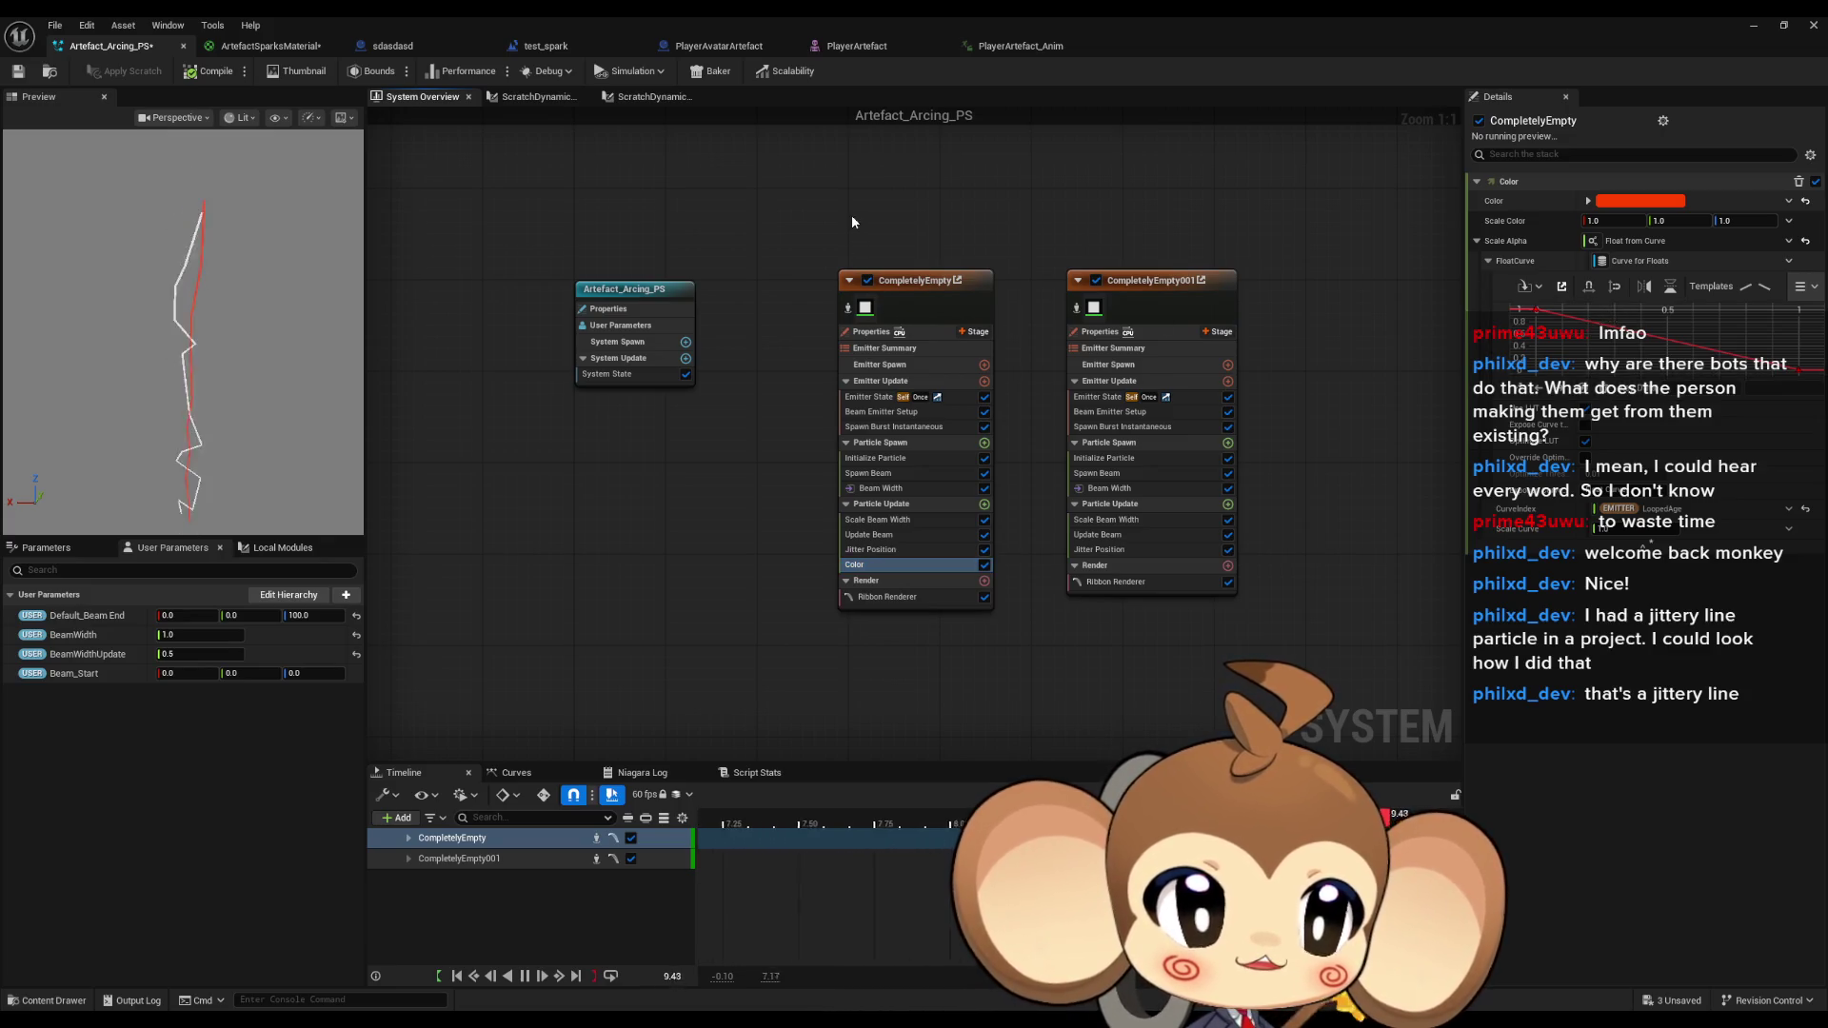
Set CompletelyEmpty's Emitter State Loop Duration to 4.0.
{"action": "left_click", "coordinate": [870, 397]}
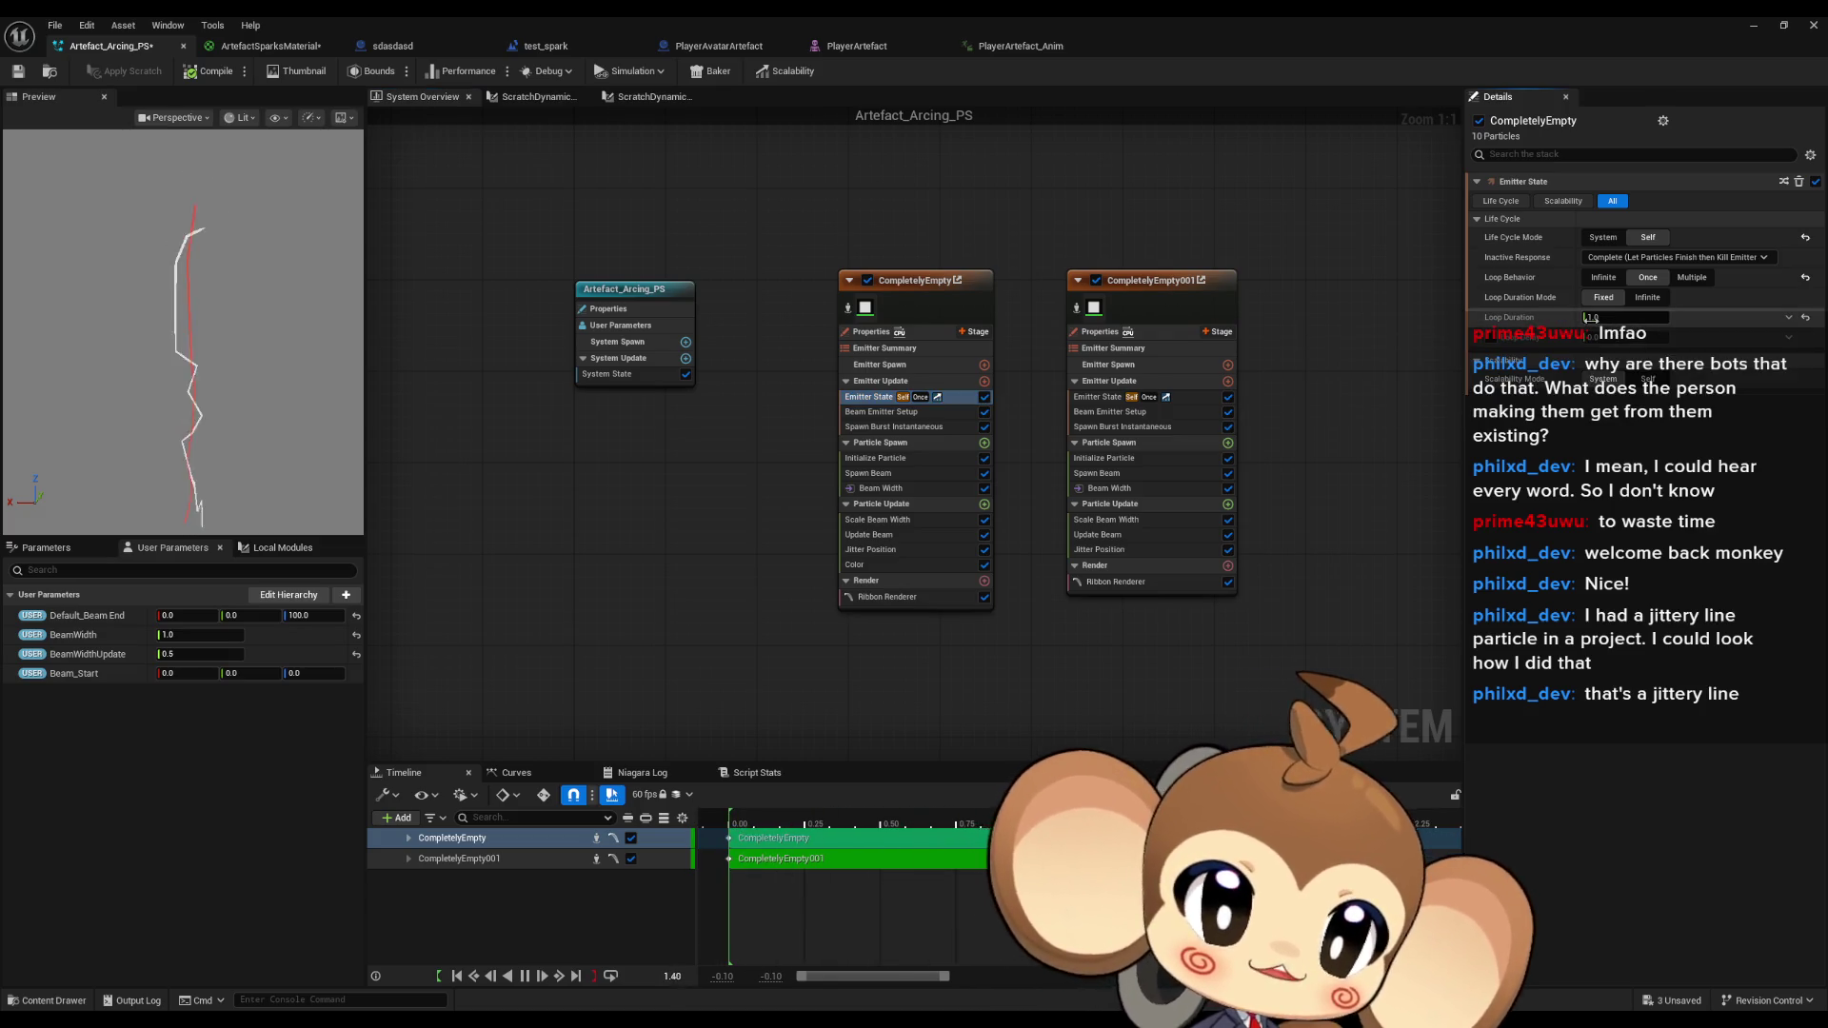
{"action": "left_click", "coordinate": [1591, 318]}
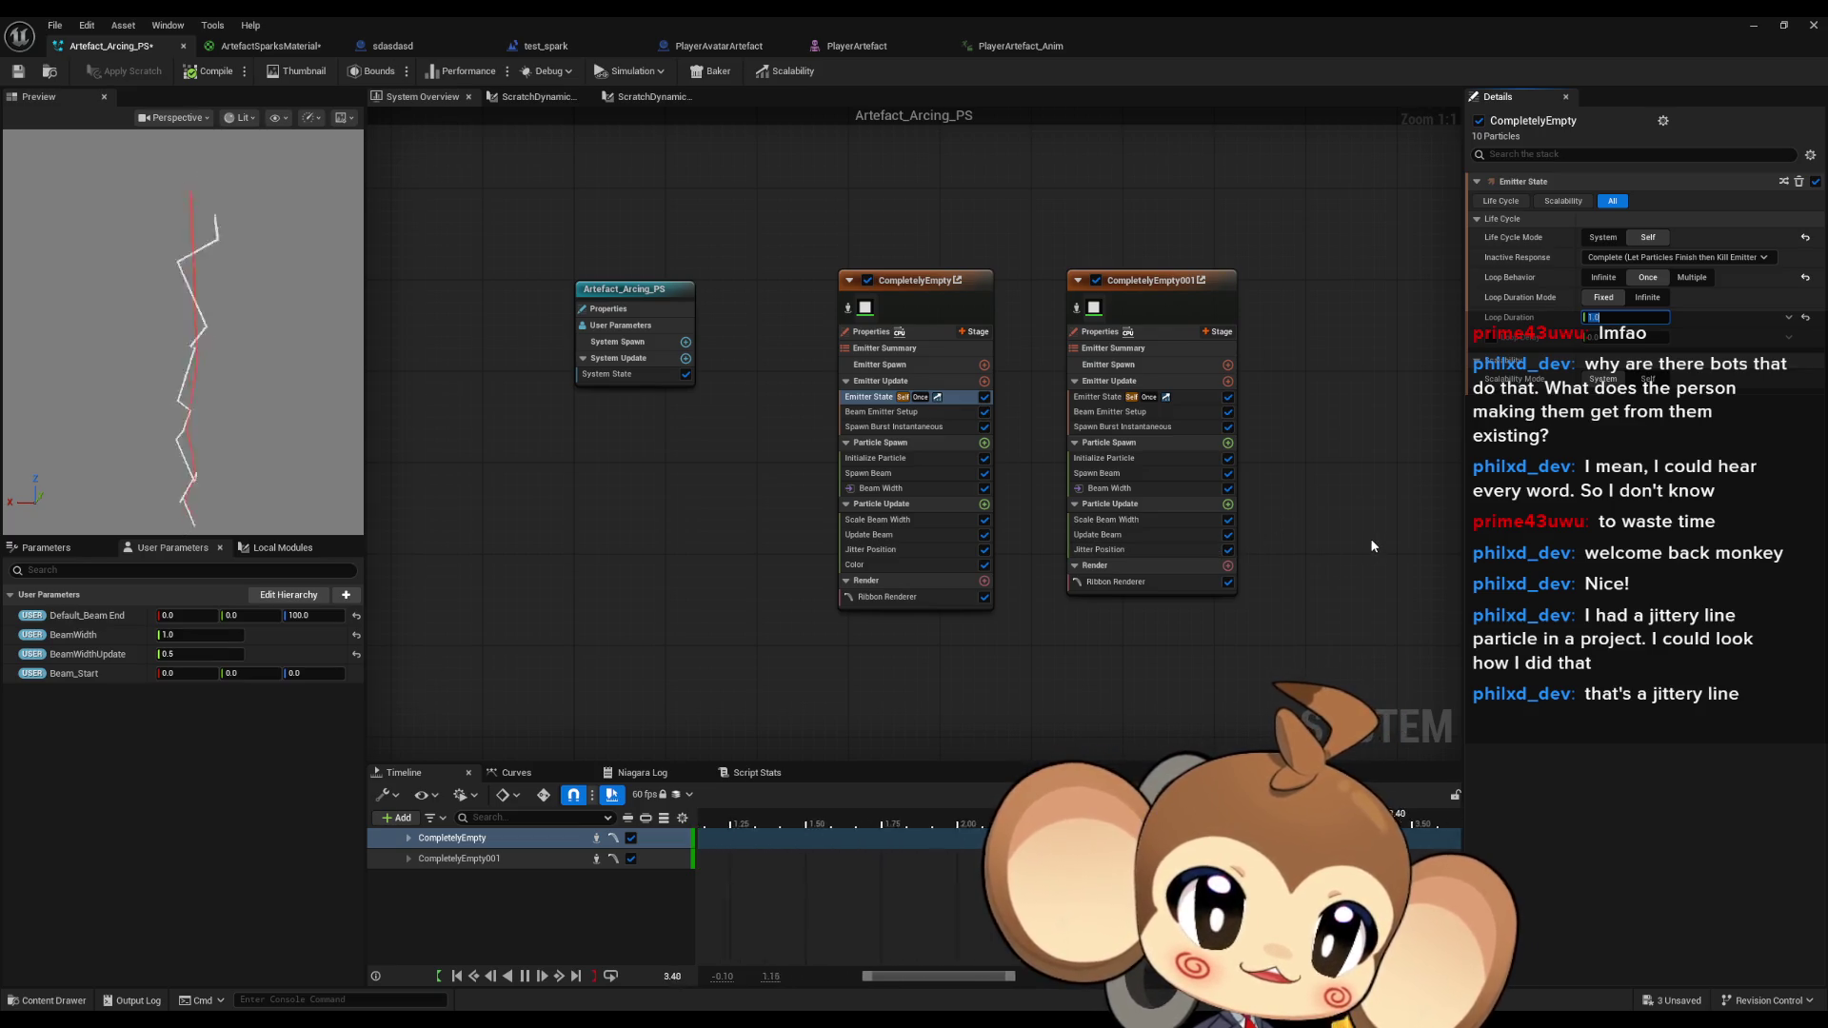
{"action": "type", "text": "4"}
{"action": "key", "text": "Return"}
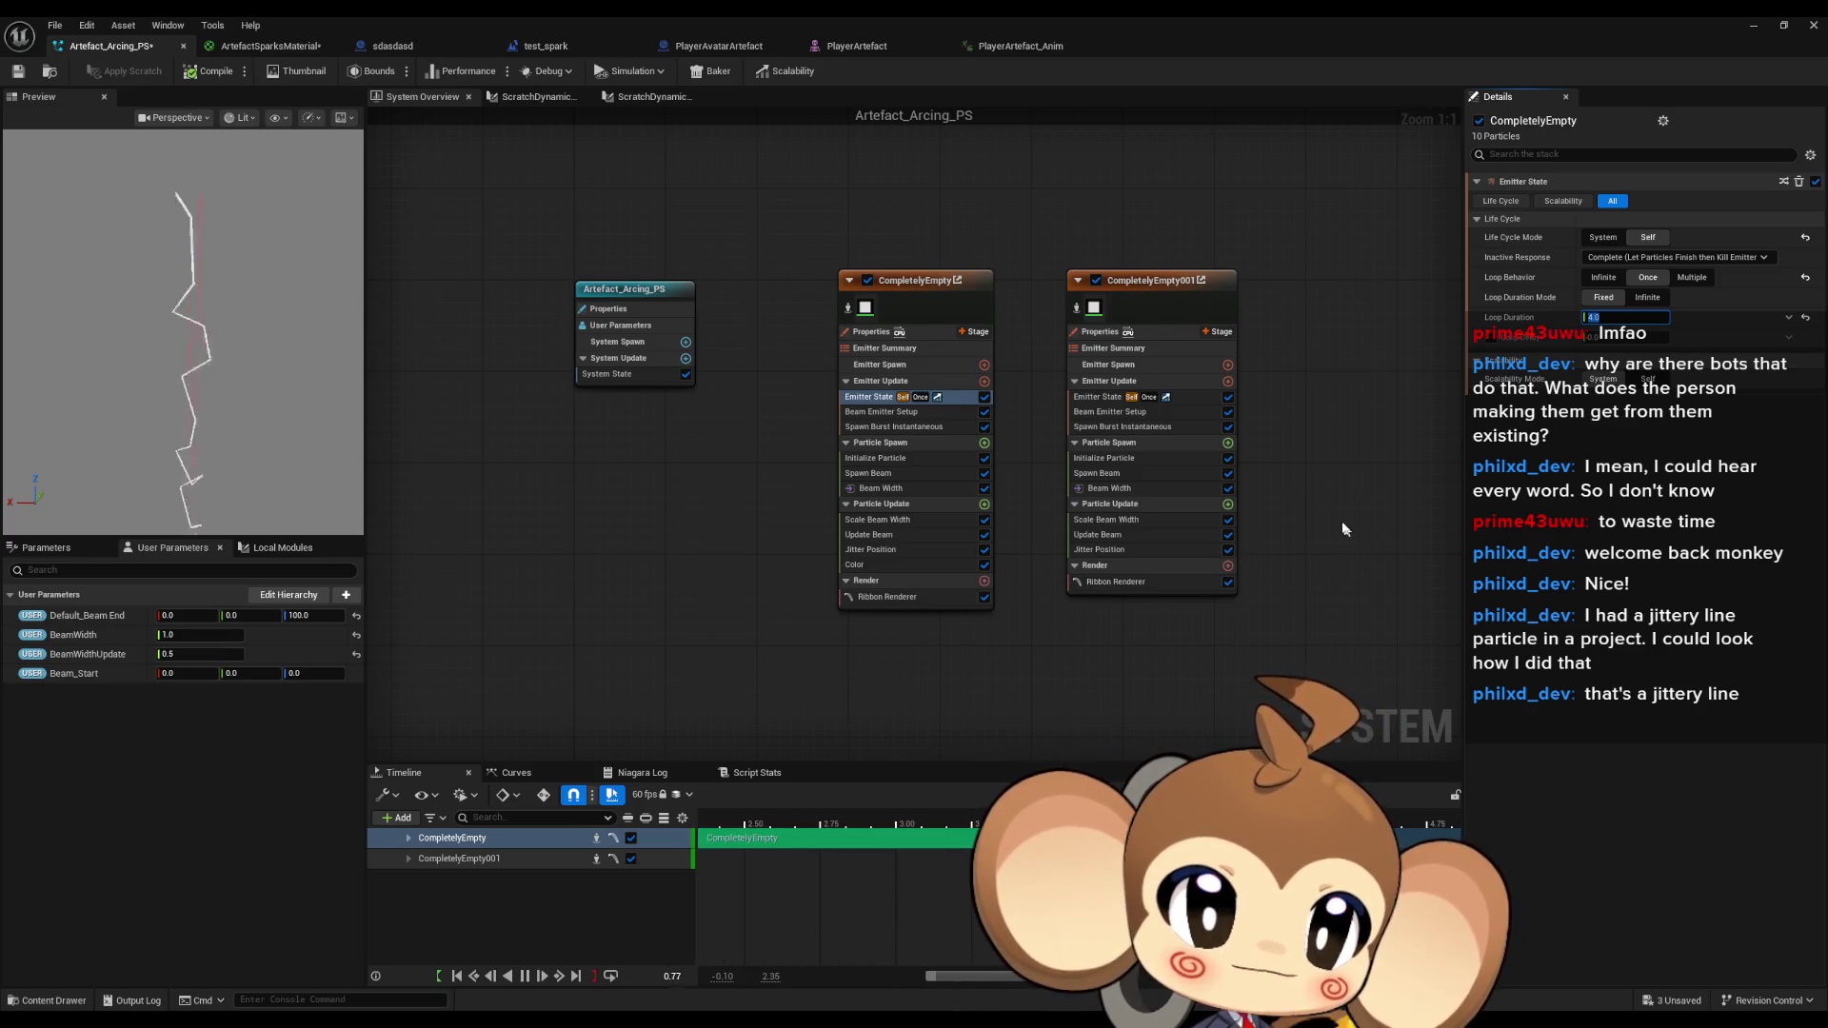
Give the Scale Alpha curve's key a smooth falloff interpolation.
{"action": "left_click", "coordinate": [859, 565]}
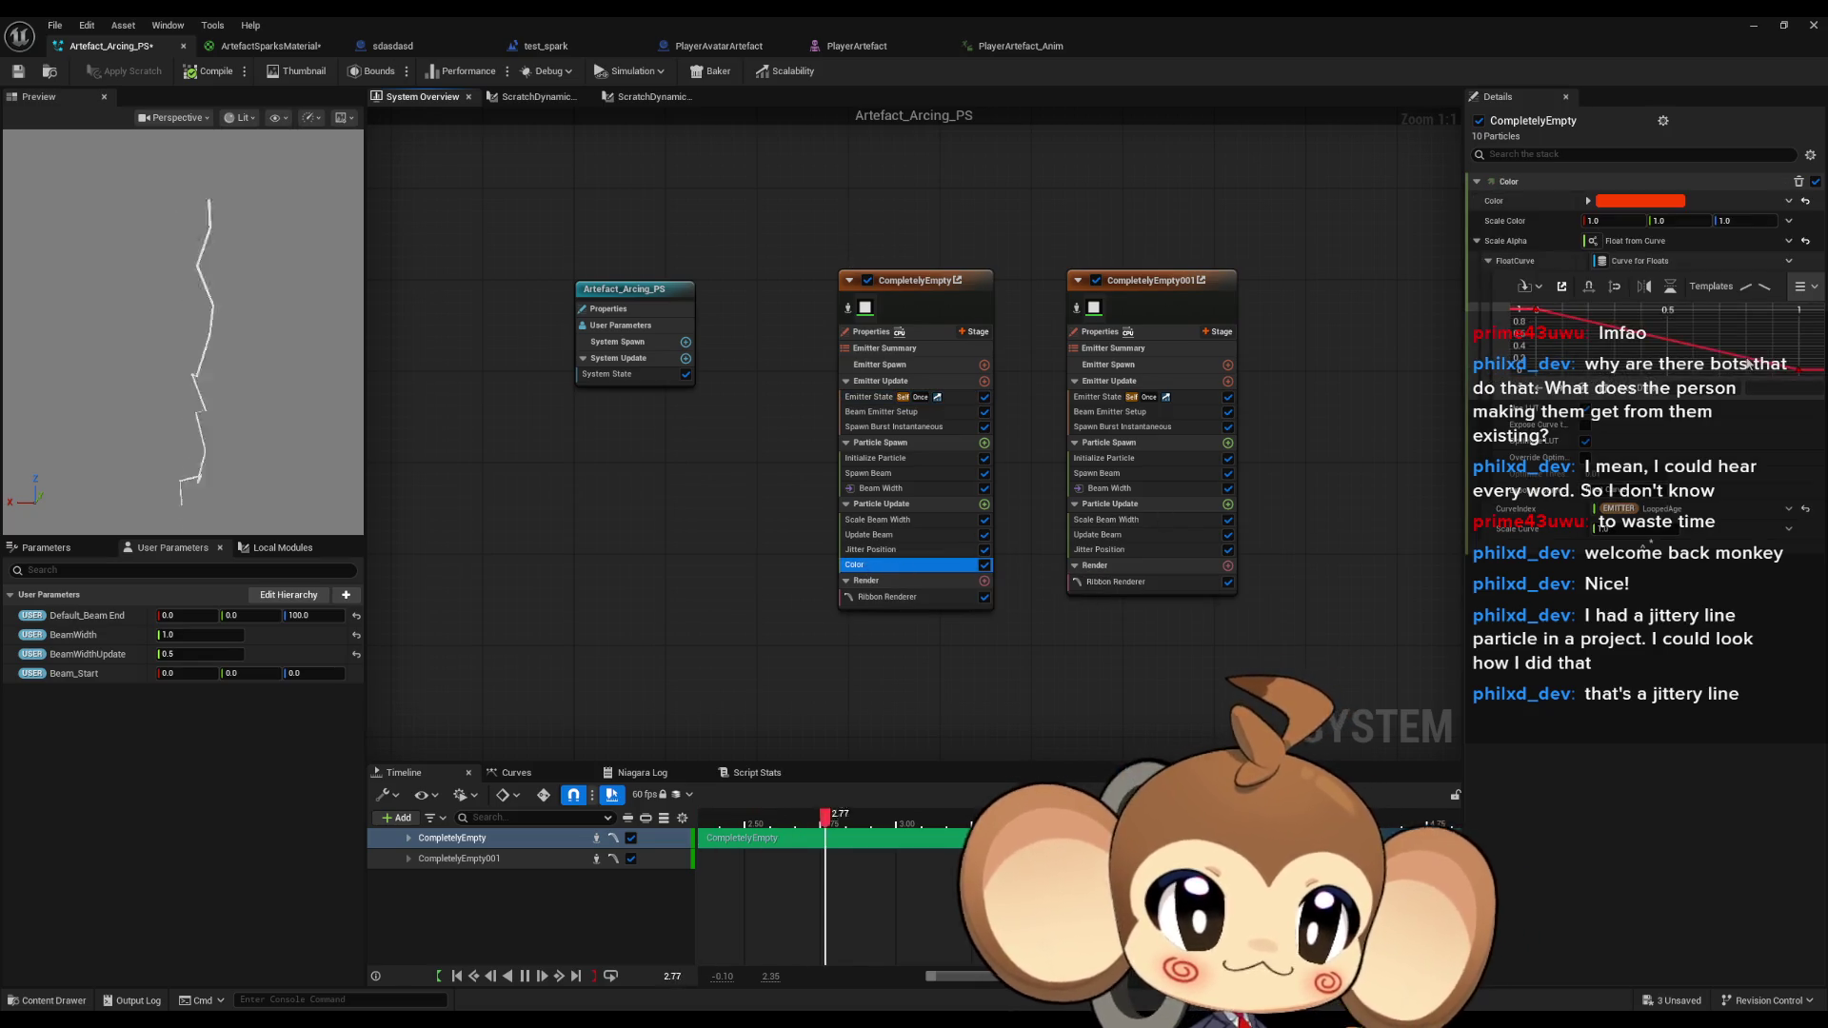
{"action": "right_click", "coordinate": [1536, 316]}
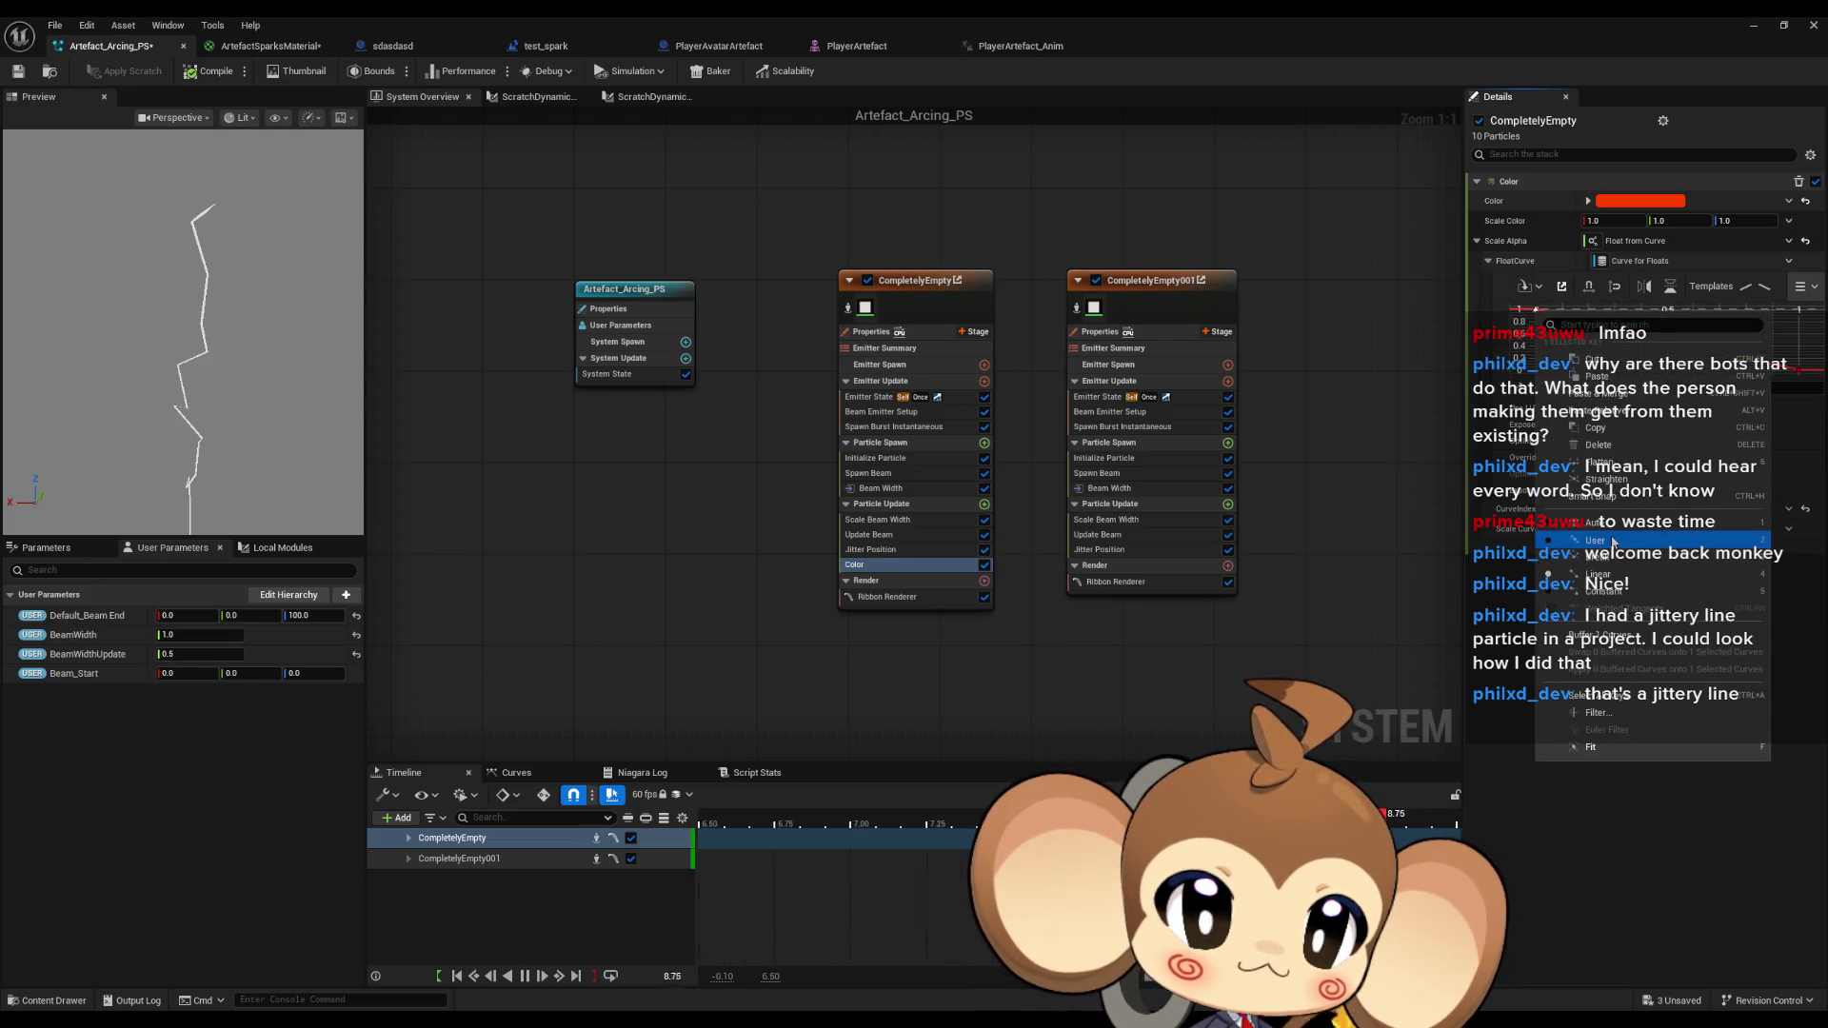
{"action": "left_click", "coordinate": [1609, 540]}
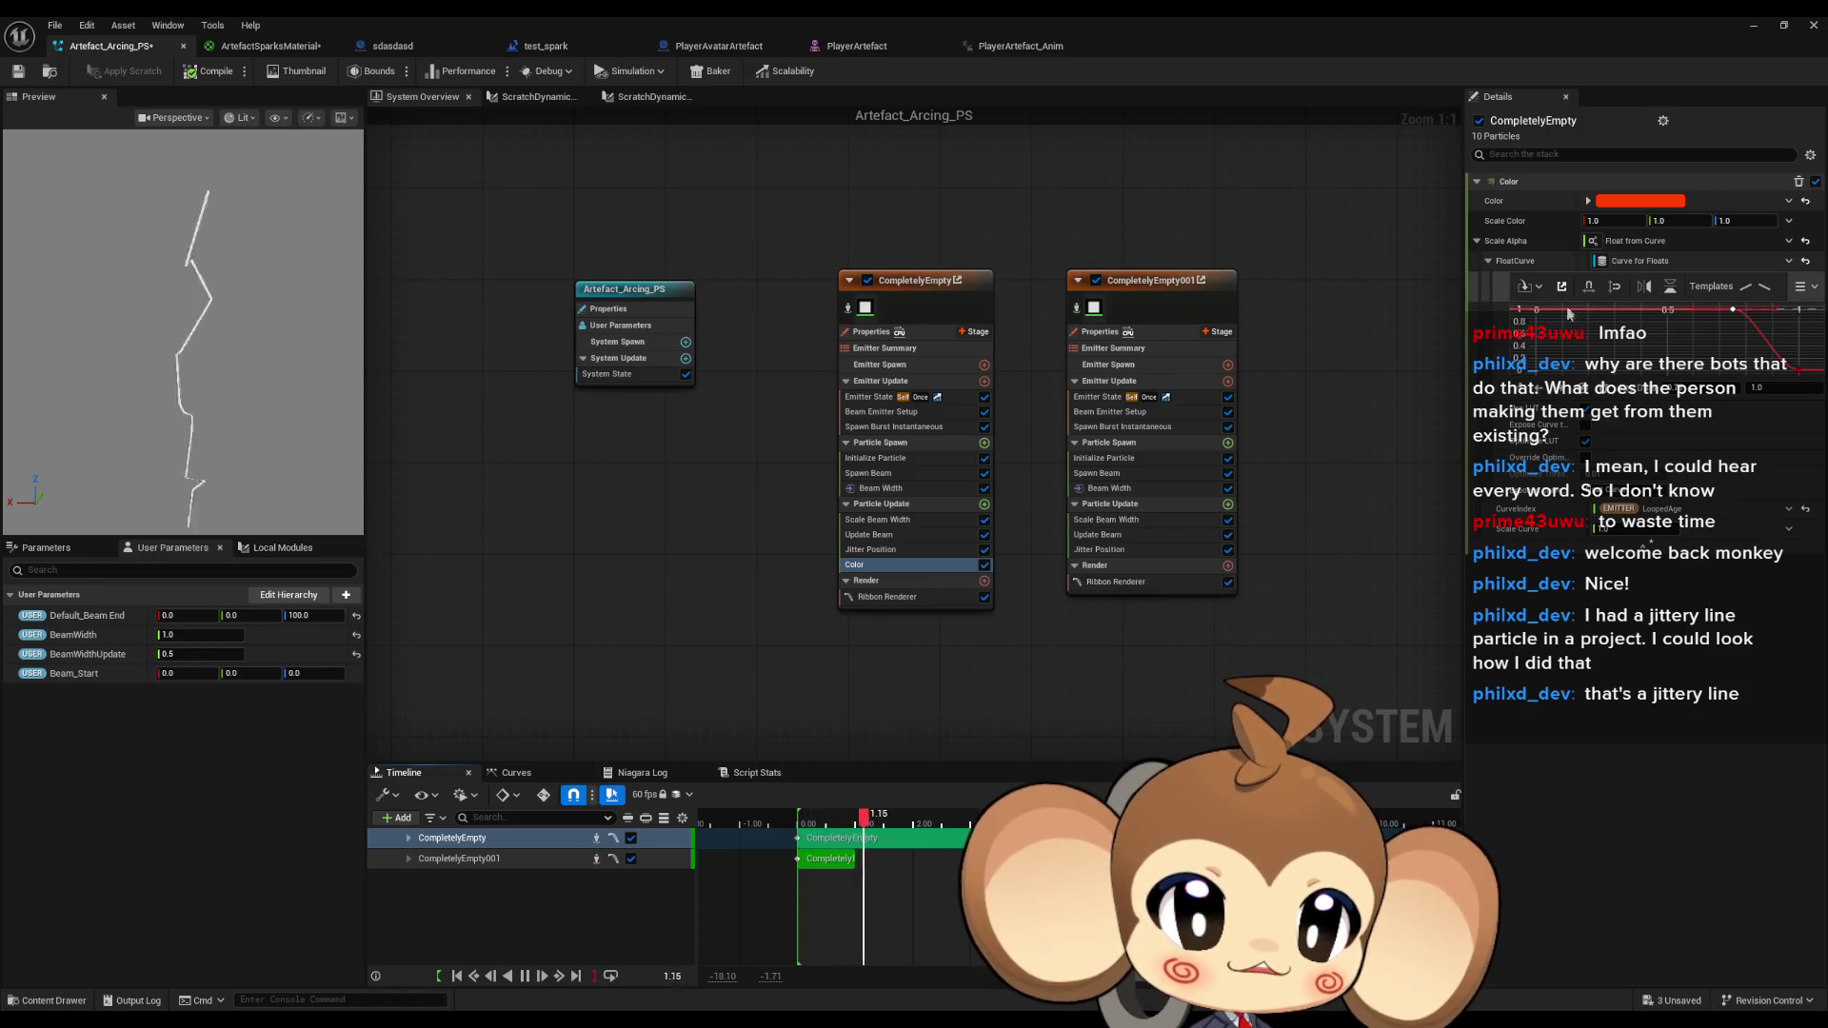
Switch CurveIndex from LoopedAge to EMITTER NormalizedLoopAge using a 'loop' search.
{"action": "left_click", "coordinate": [1787, 513]}
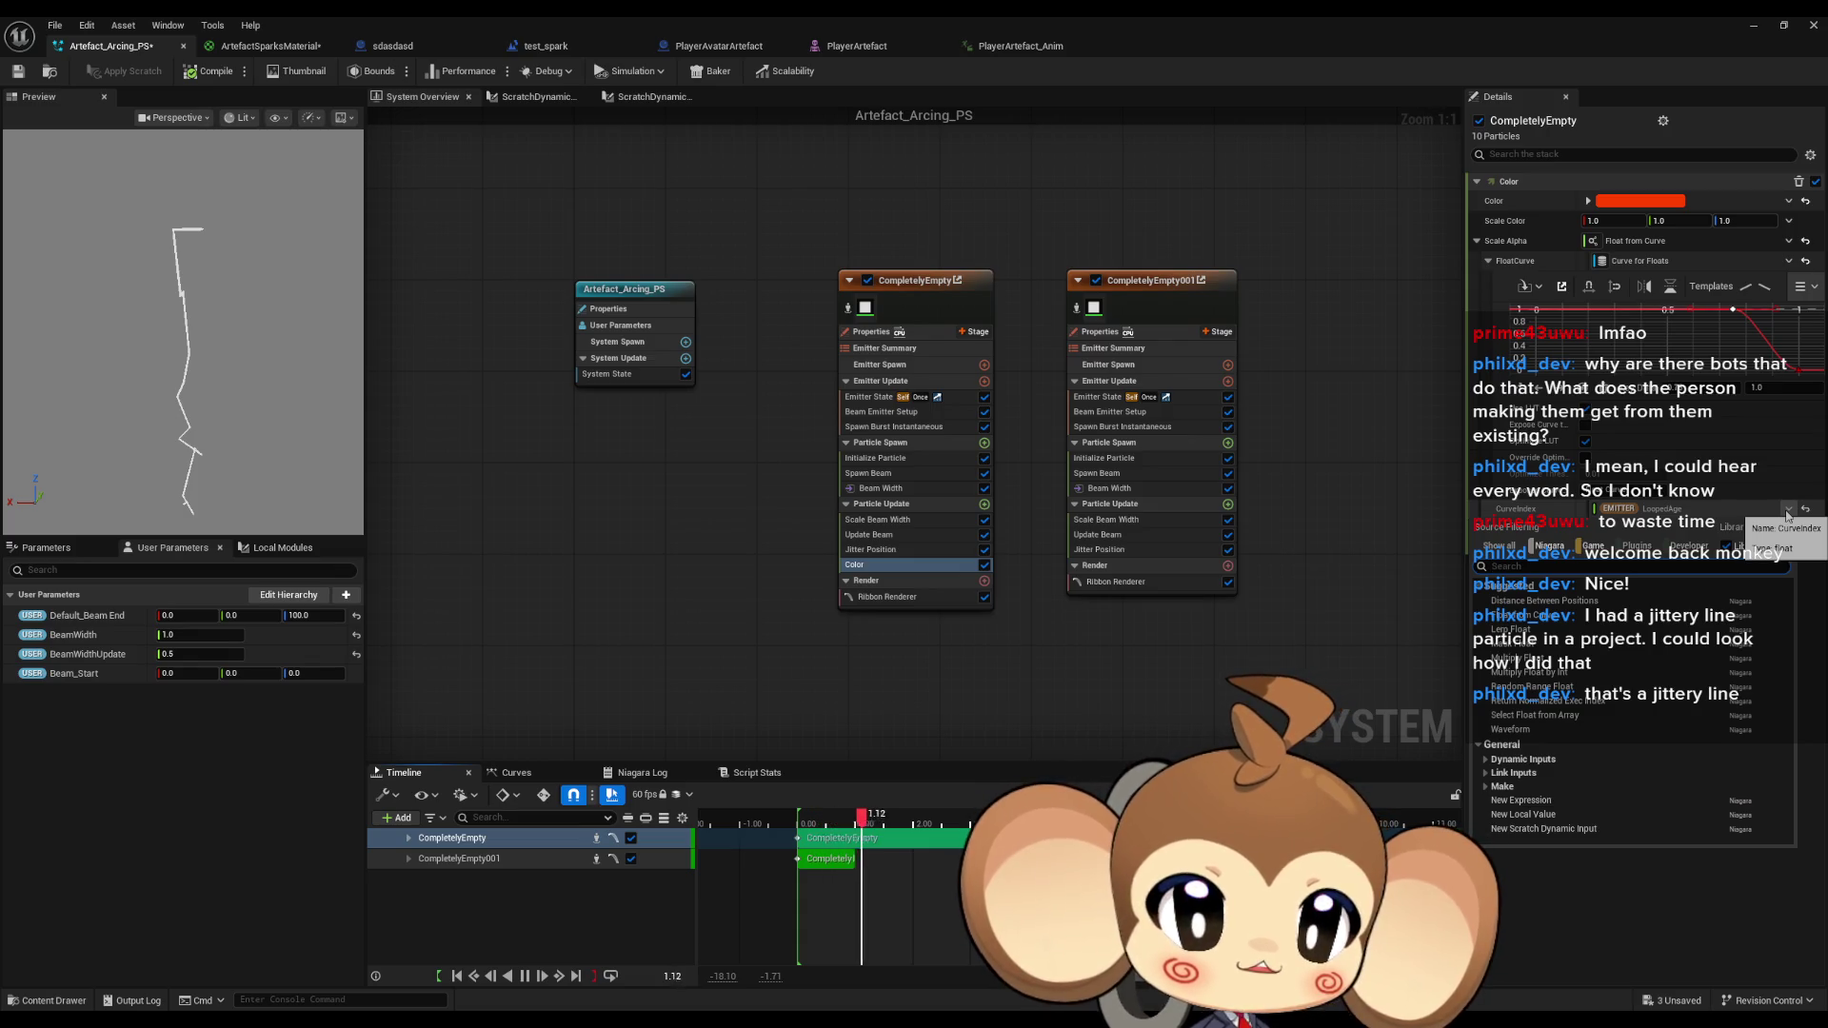
{"action": "type", "text": "loop"}
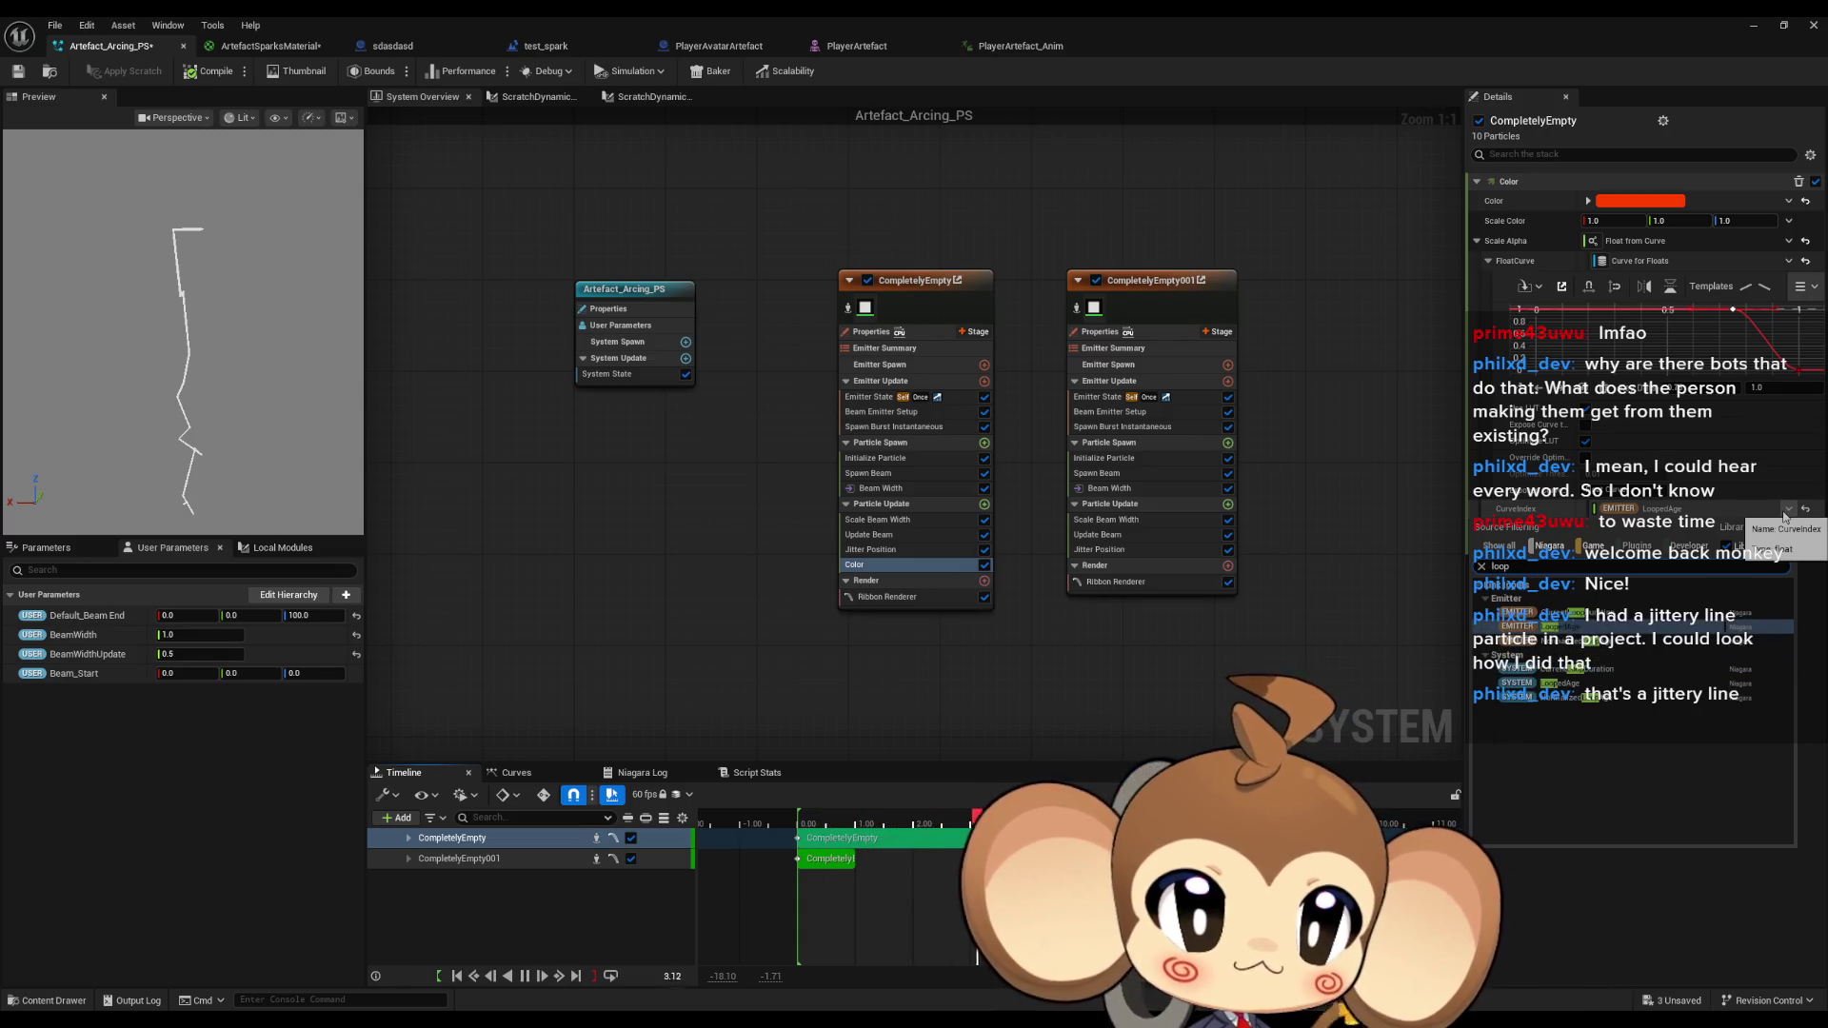
{"action": "key", "text": "Down"}
{"action": "key", "text": "Return"}
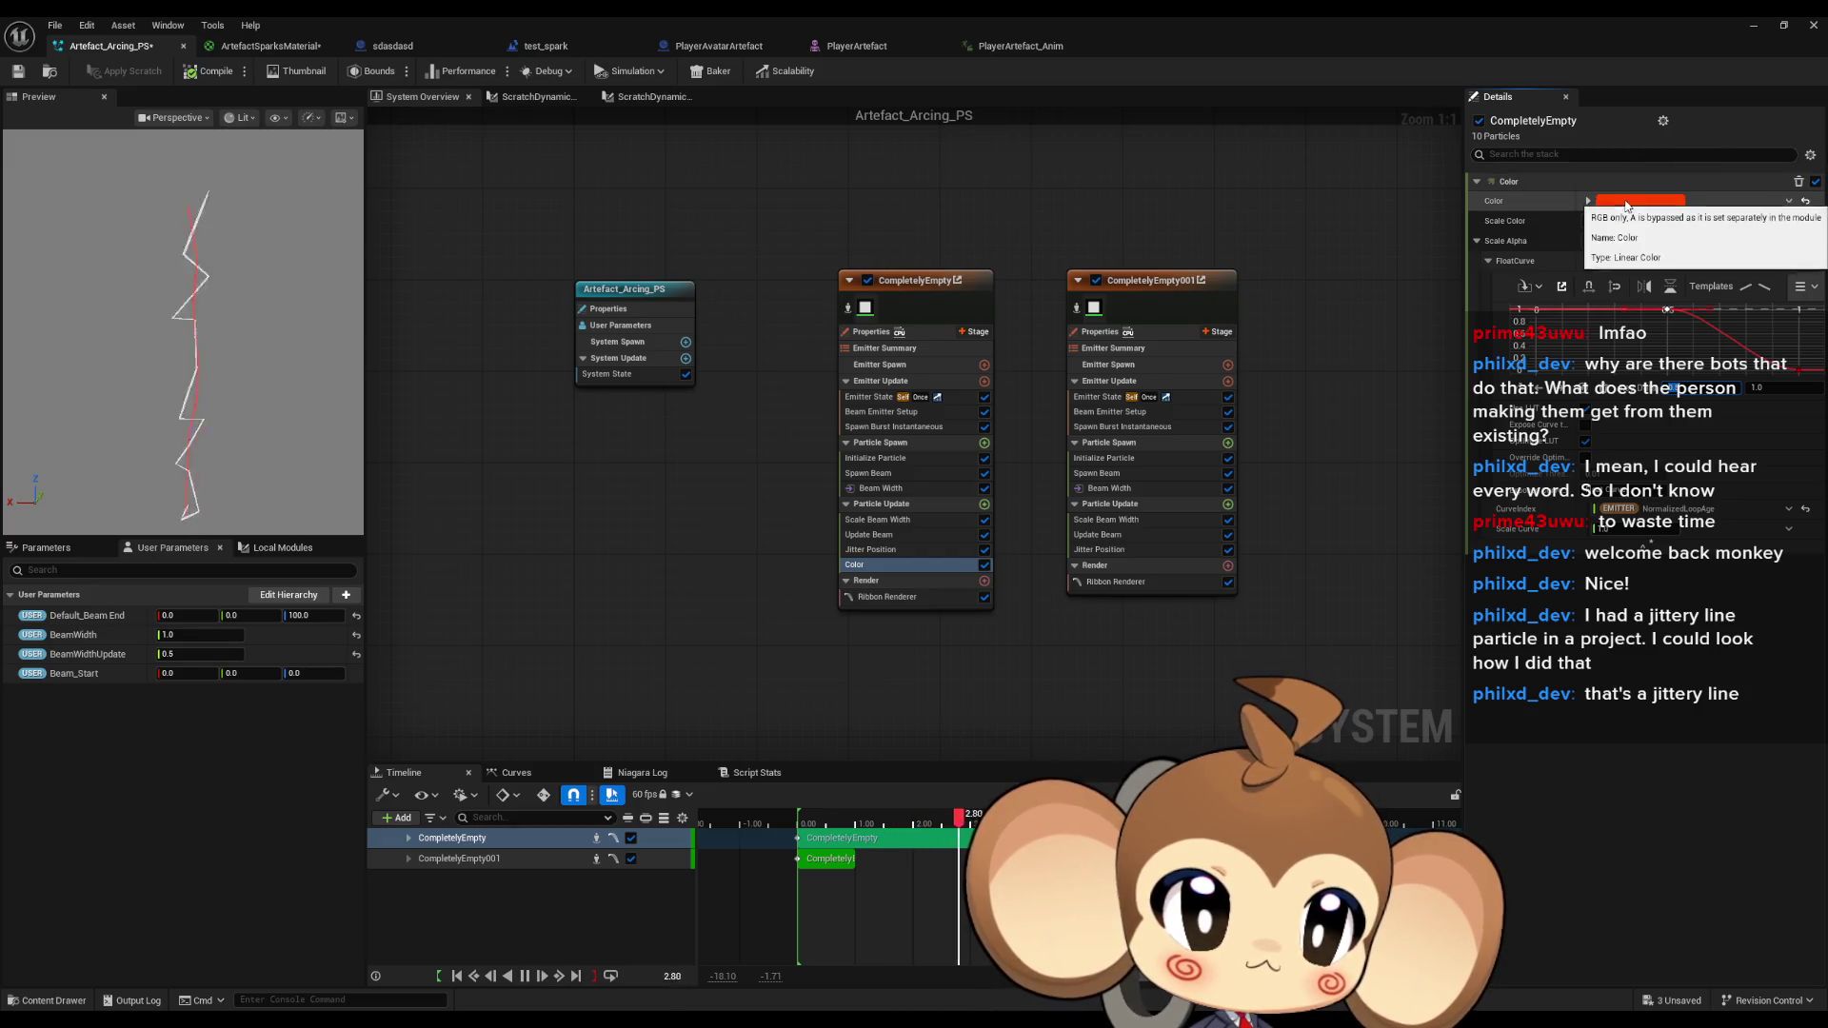
Change CompletelyEmpty's Color to white with Value lowered to about 0.75.
{"action": "left_click", "coordinate": [1626, 203]}
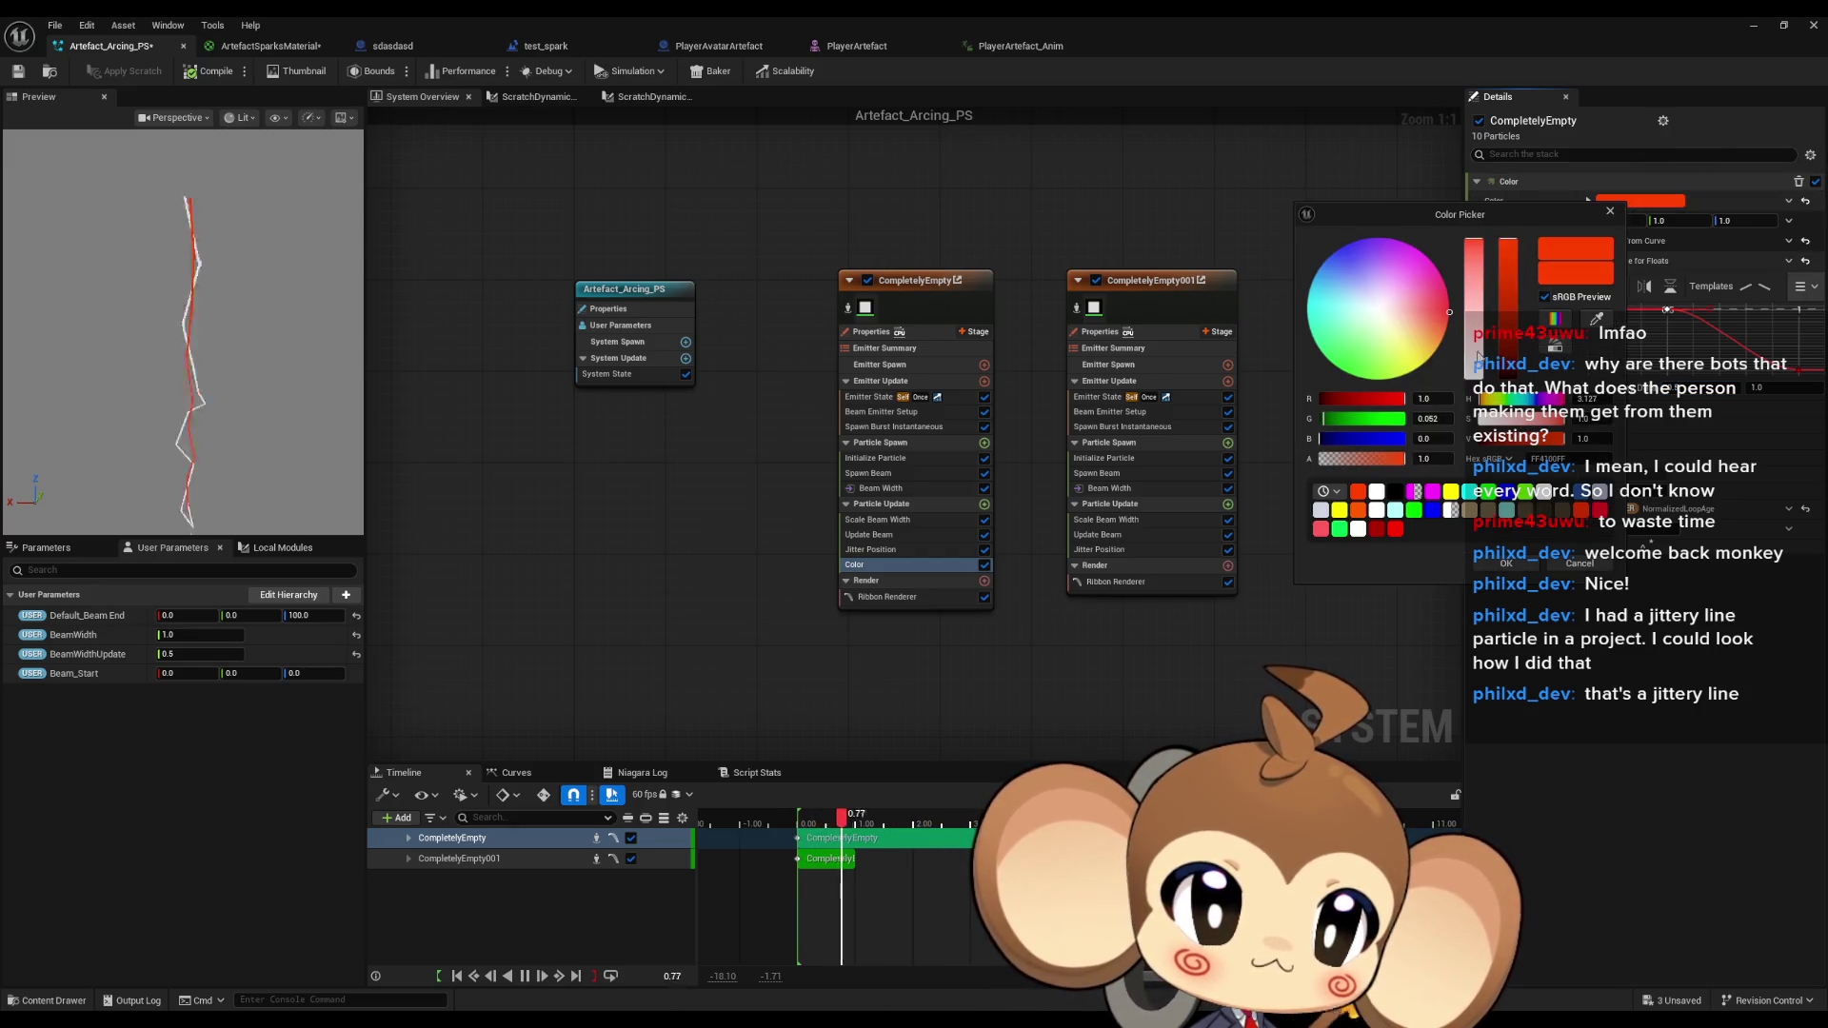
{"action": "left_click", "coordinate": [1378, 308]}
{"action": "mouse_move", "coordinate": [1512, 371]}
{"action": "left_mouse_down"}
{"action": "mouse_move", "coordinate": [1513, 259]}
{"action": "mouse_move", "coordinate": [1515, 283]}
{"action": "left_mouse_up"}
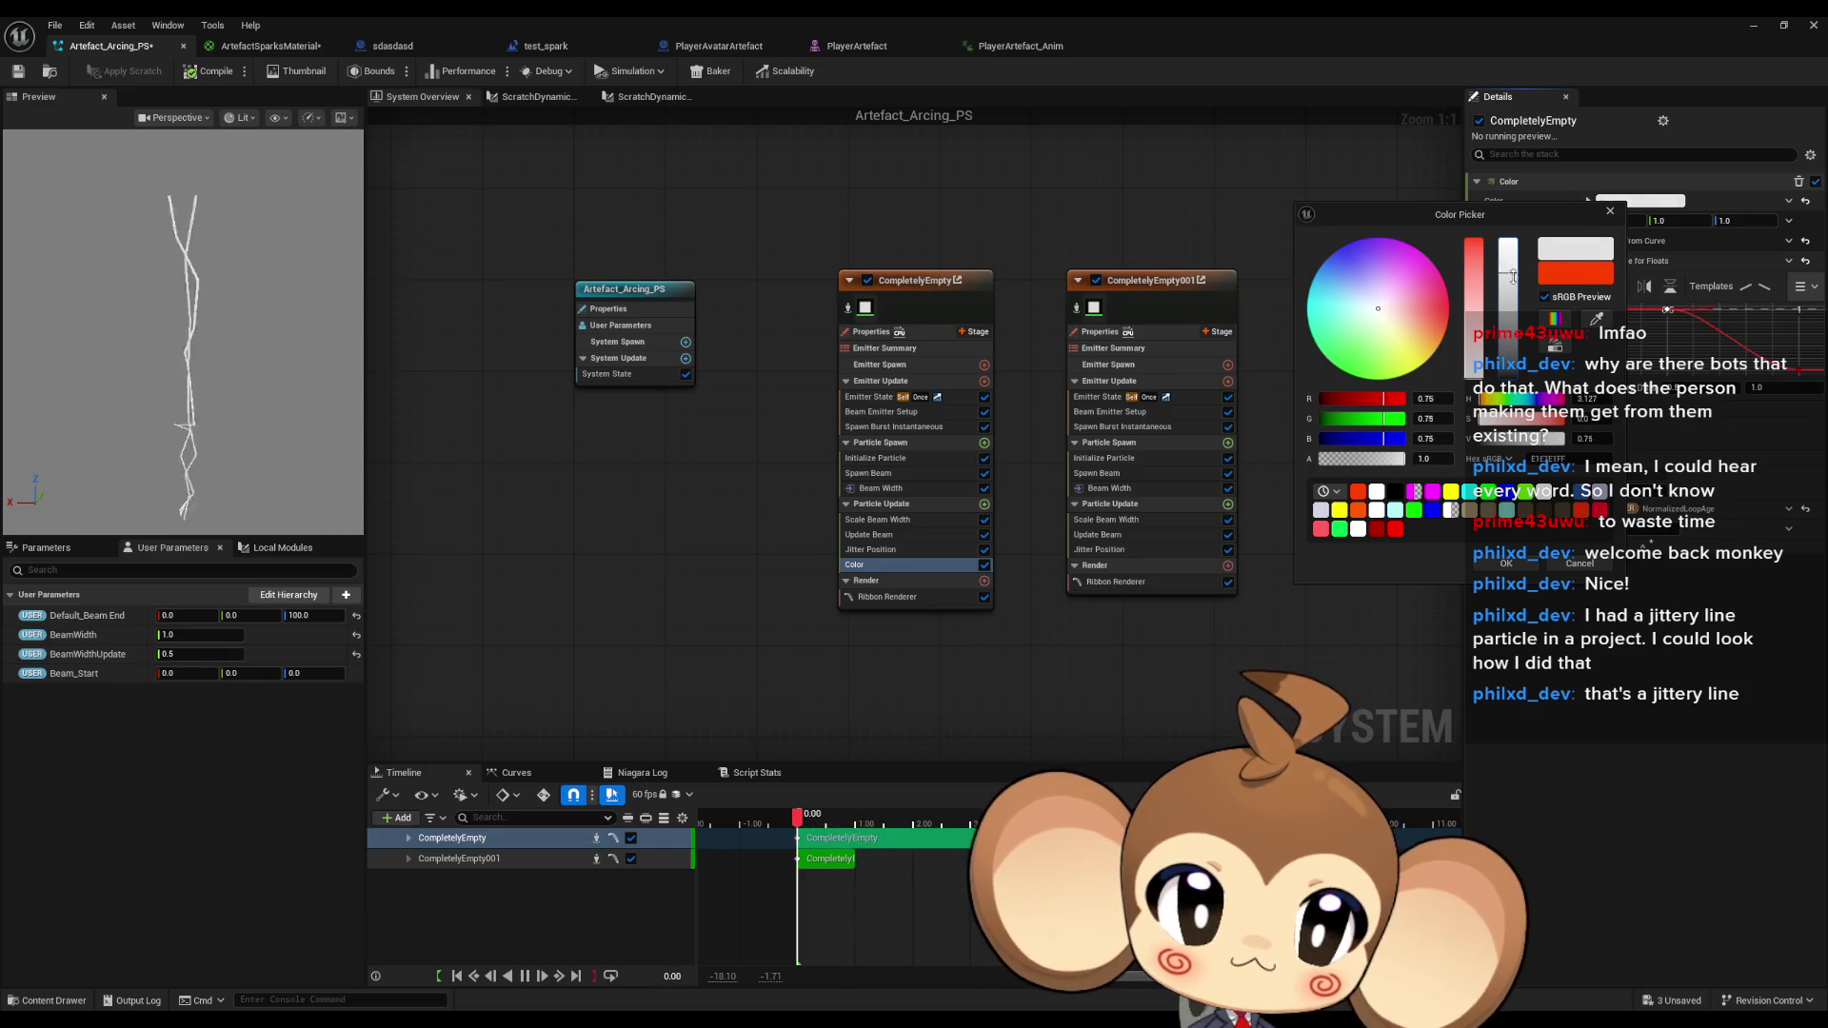
{"action": "left_click", "coordinate": [1504, 563]}
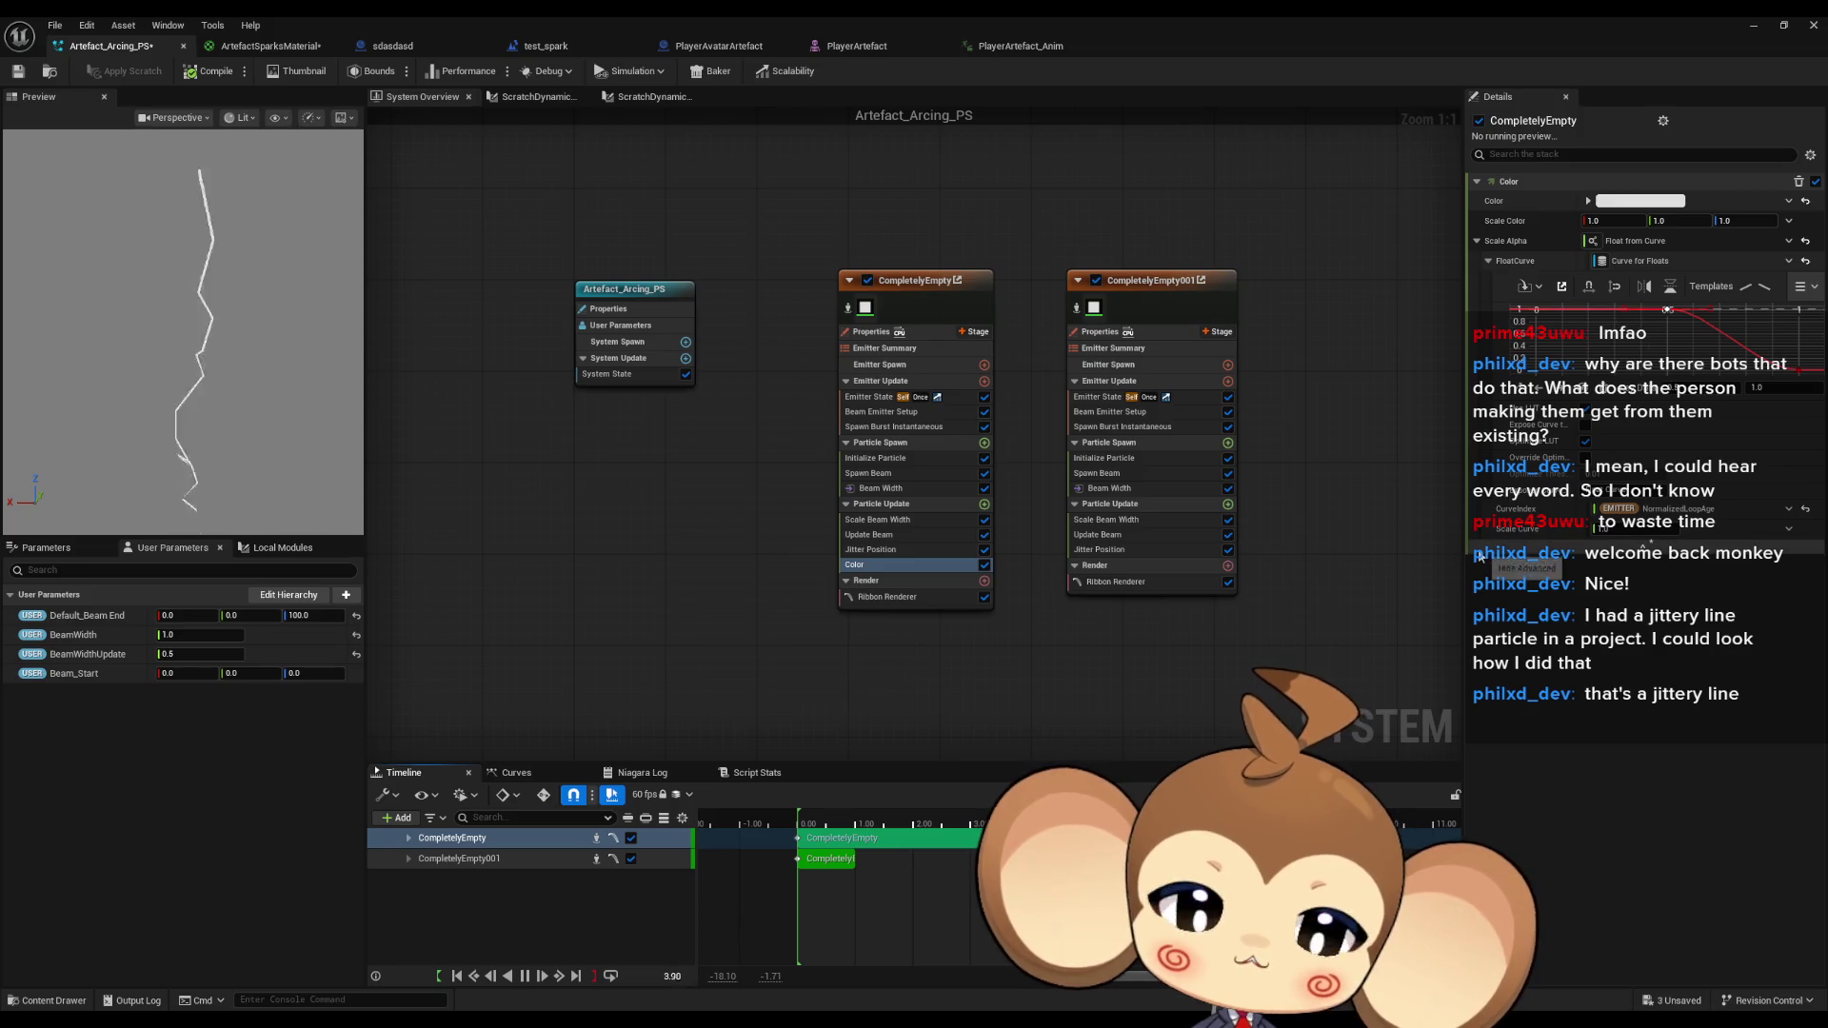
{"action": "left_click", "coordinate": [1197, 591]}
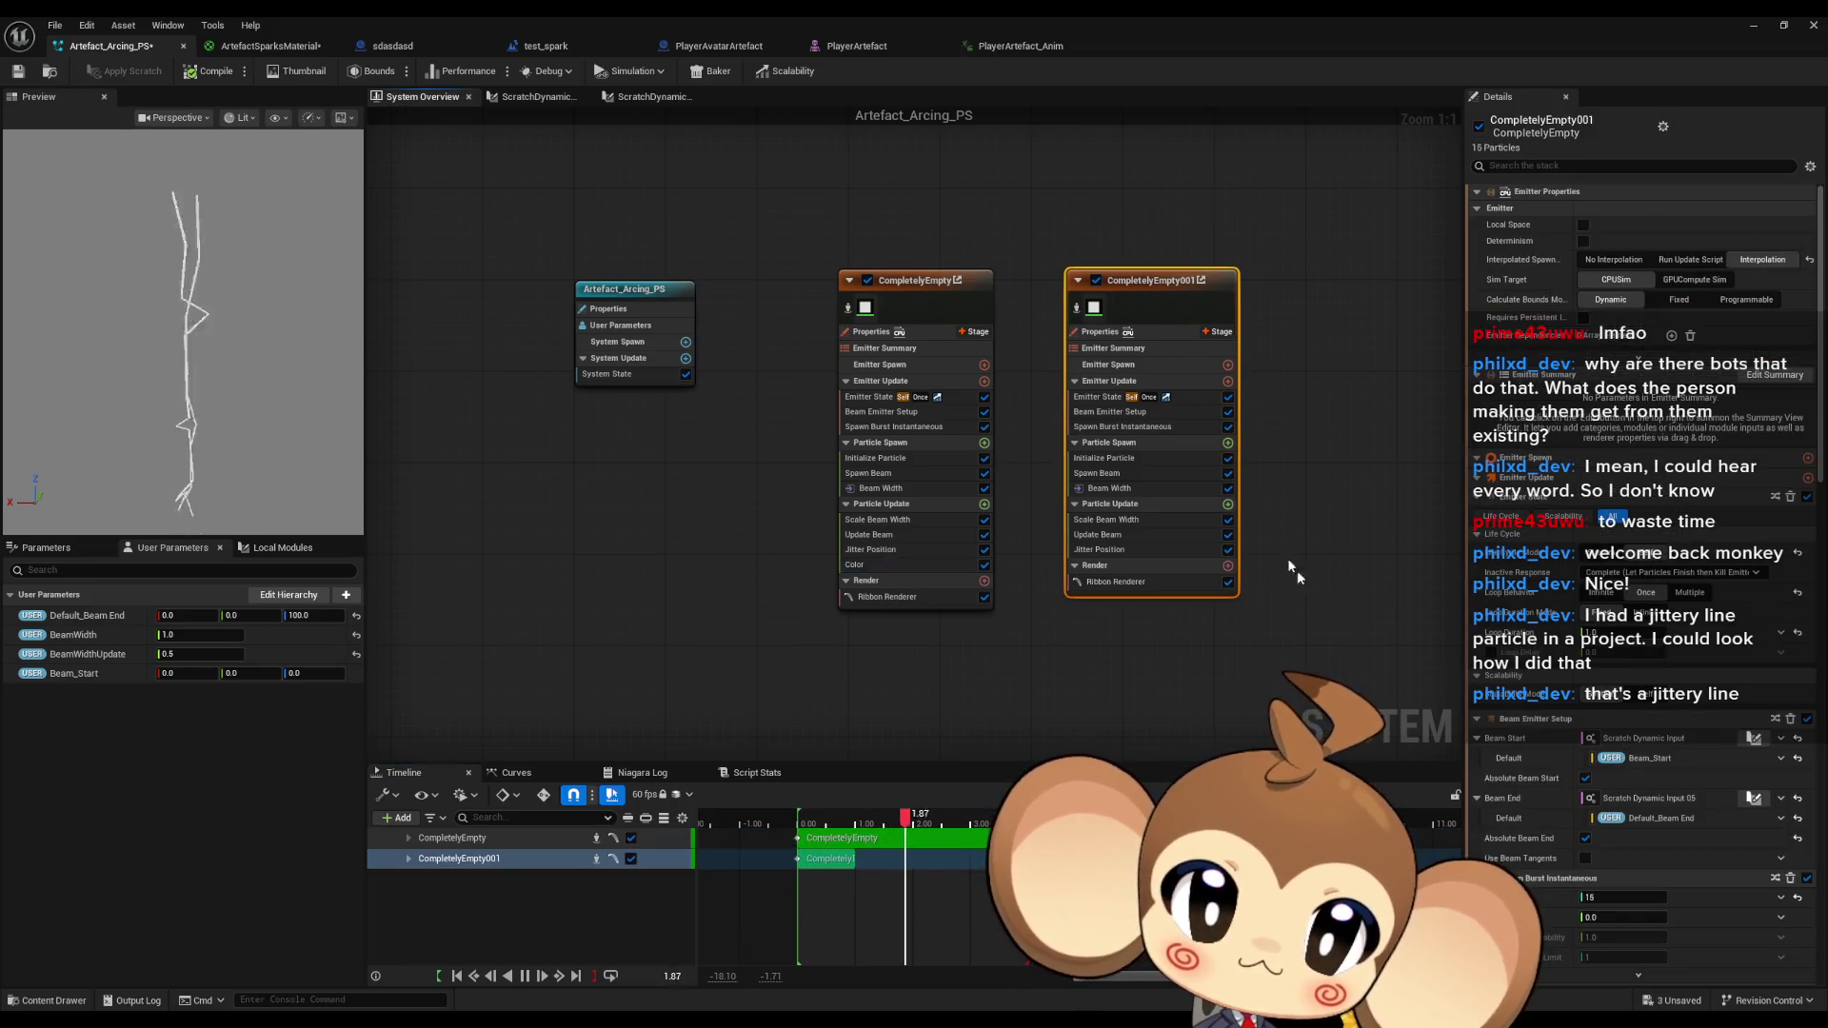
Add a Color module to CompletelyEmpty001's Particle Update.
{"action": "left_click", "coordinate": [1228, 505]}
{"action": "type", "text": "color"}
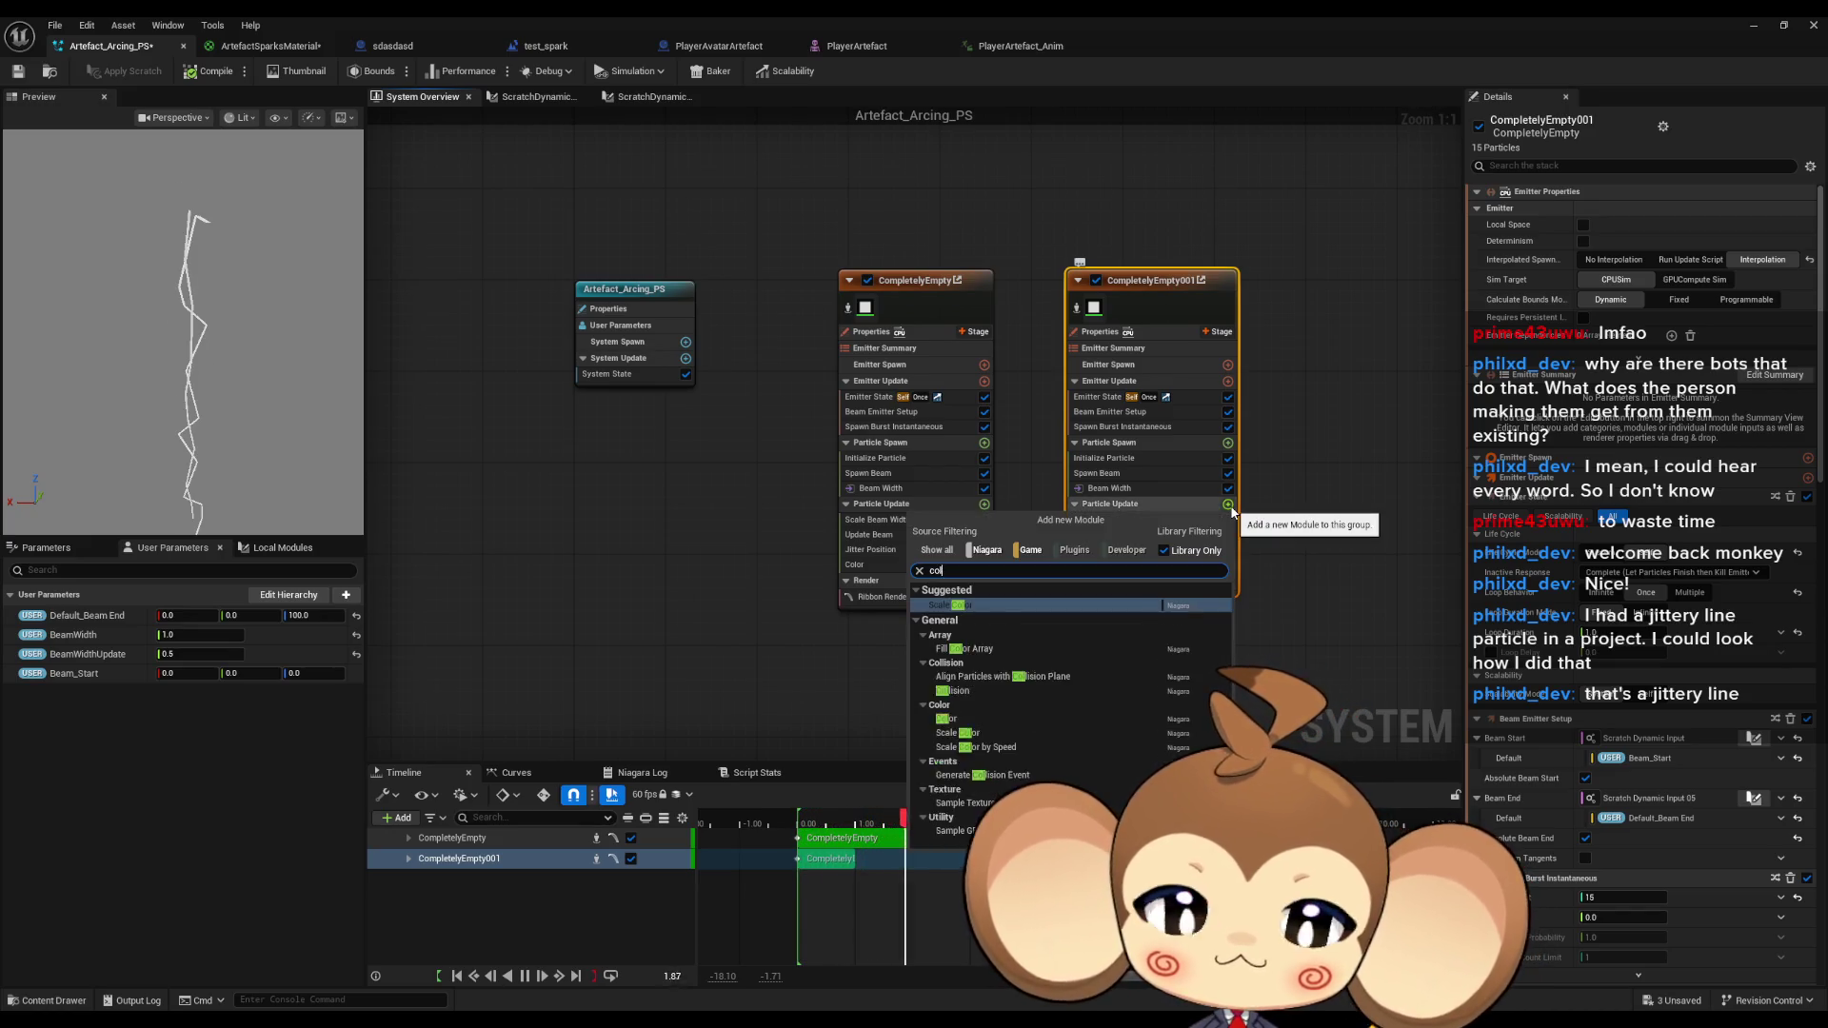
{"action": "left_click", "coordinate": [973, 674]}
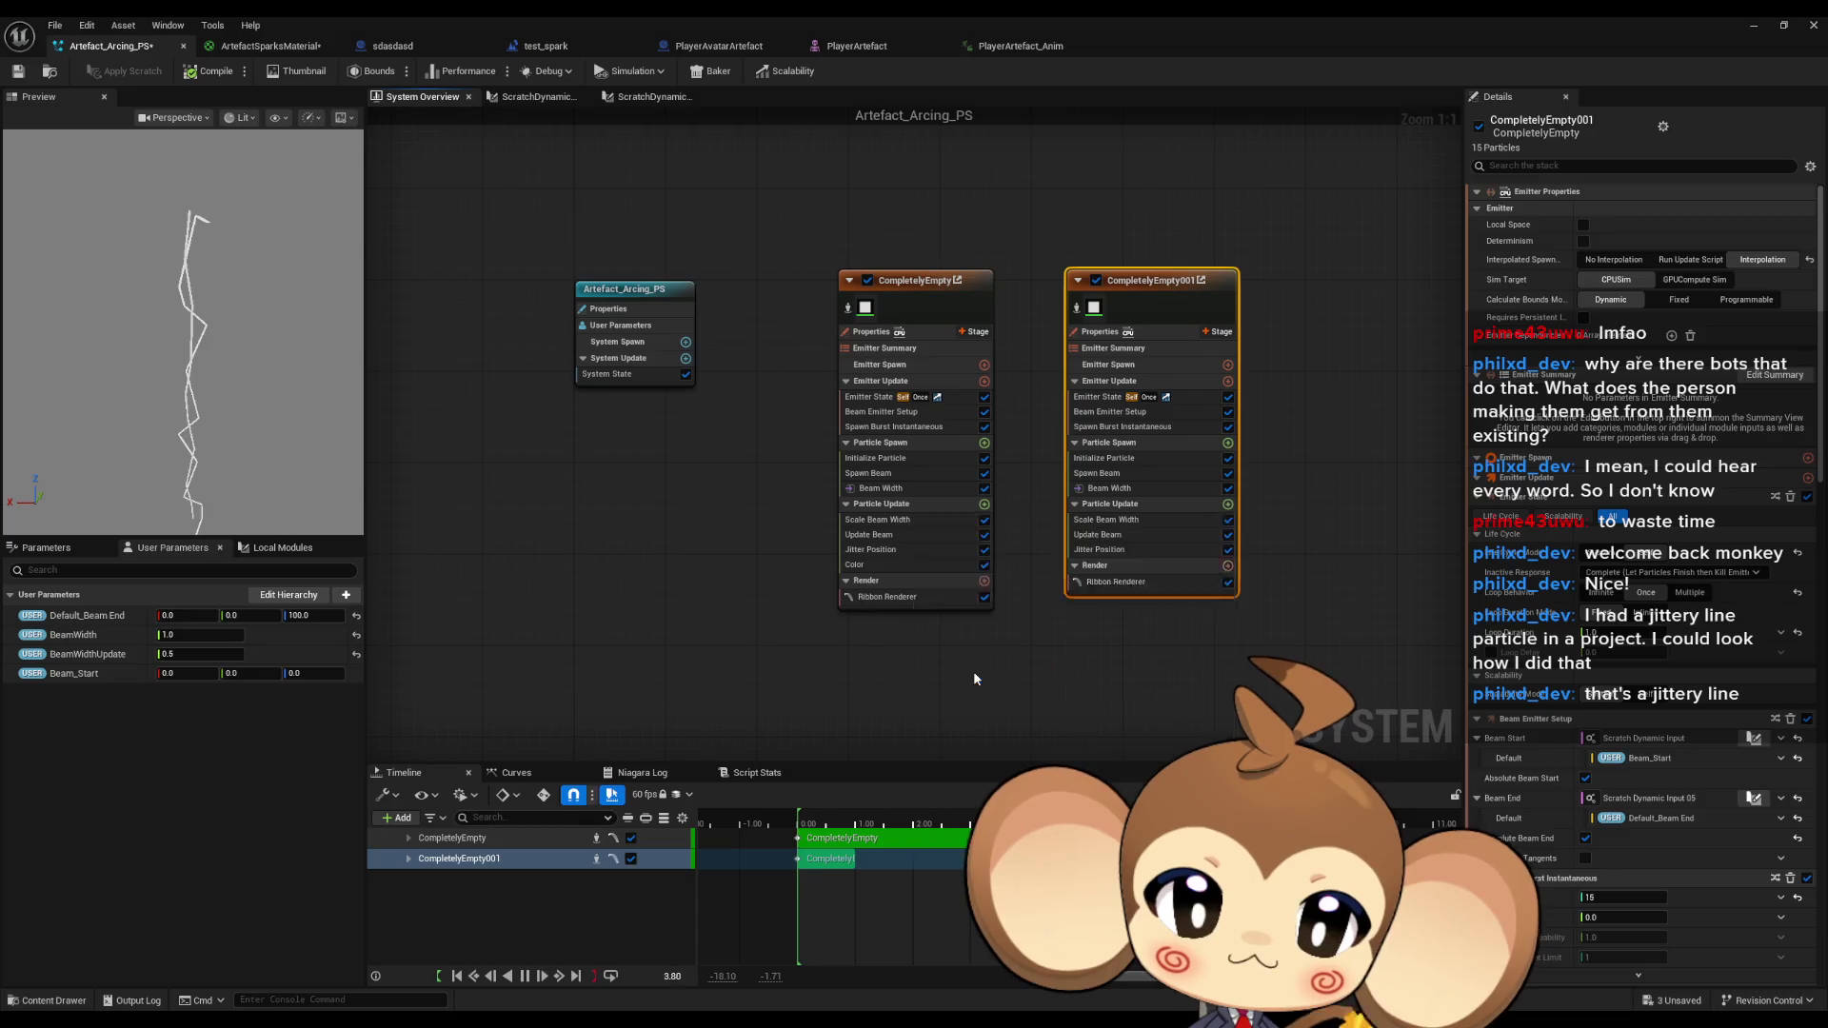
Confirm both emitters' Loop Duration is 4.0 and review the new Color module's scale options.
{"action": "left_click", "coordinate": [886, 397]}
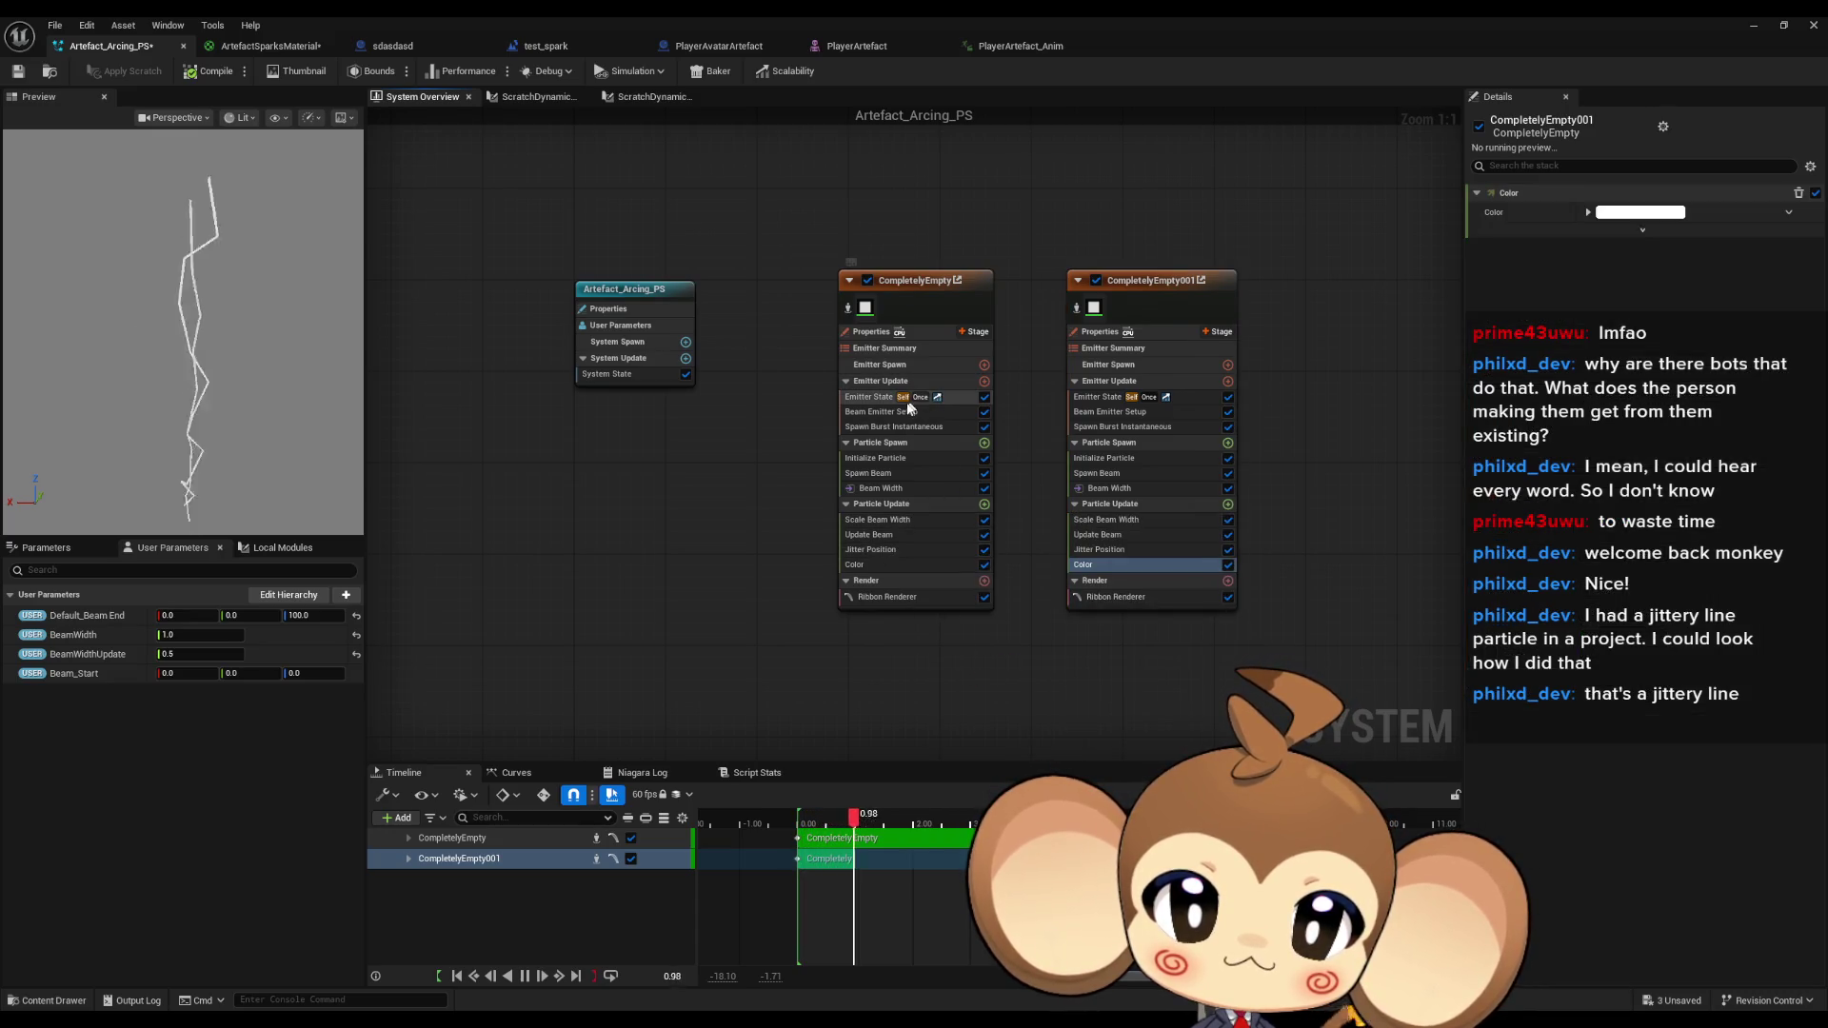
{"action": "left_click", "coordinate": [1110, 397]}
{"action": "left_click", "coordinate": [1648, 331]}
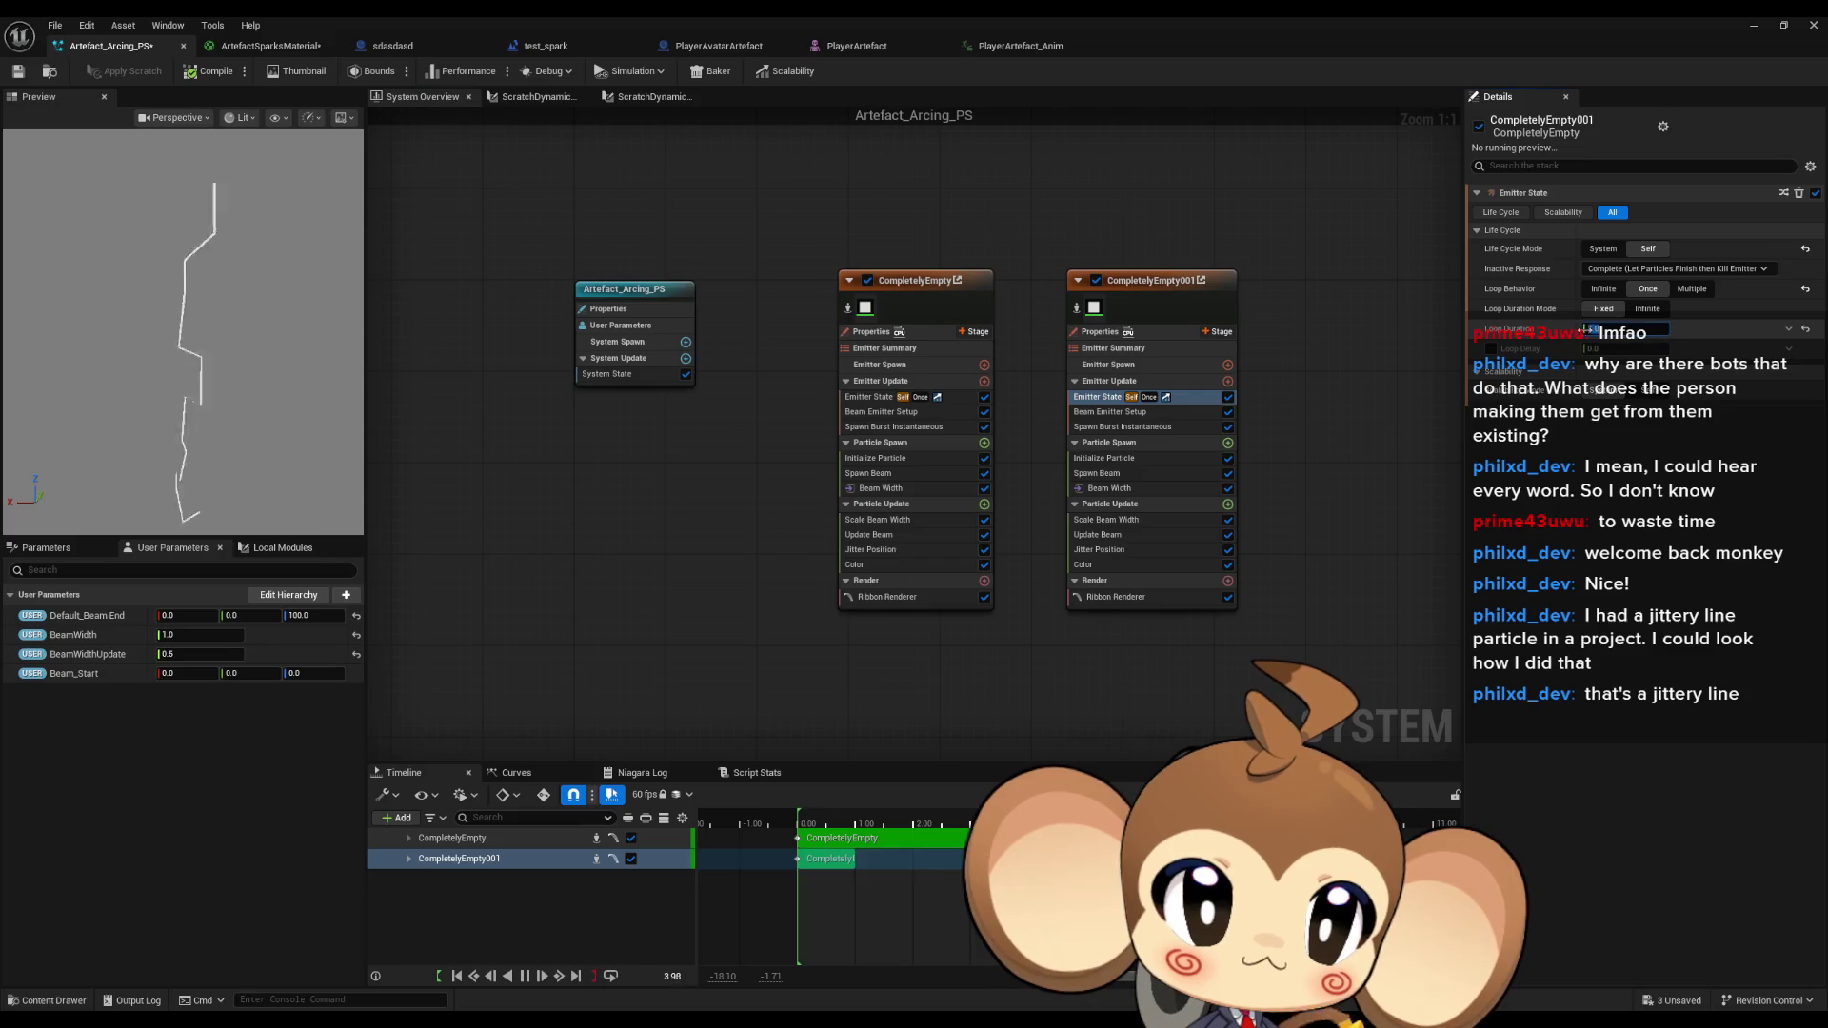
{"action": "left_click", "coordinate": [1318, 447]}
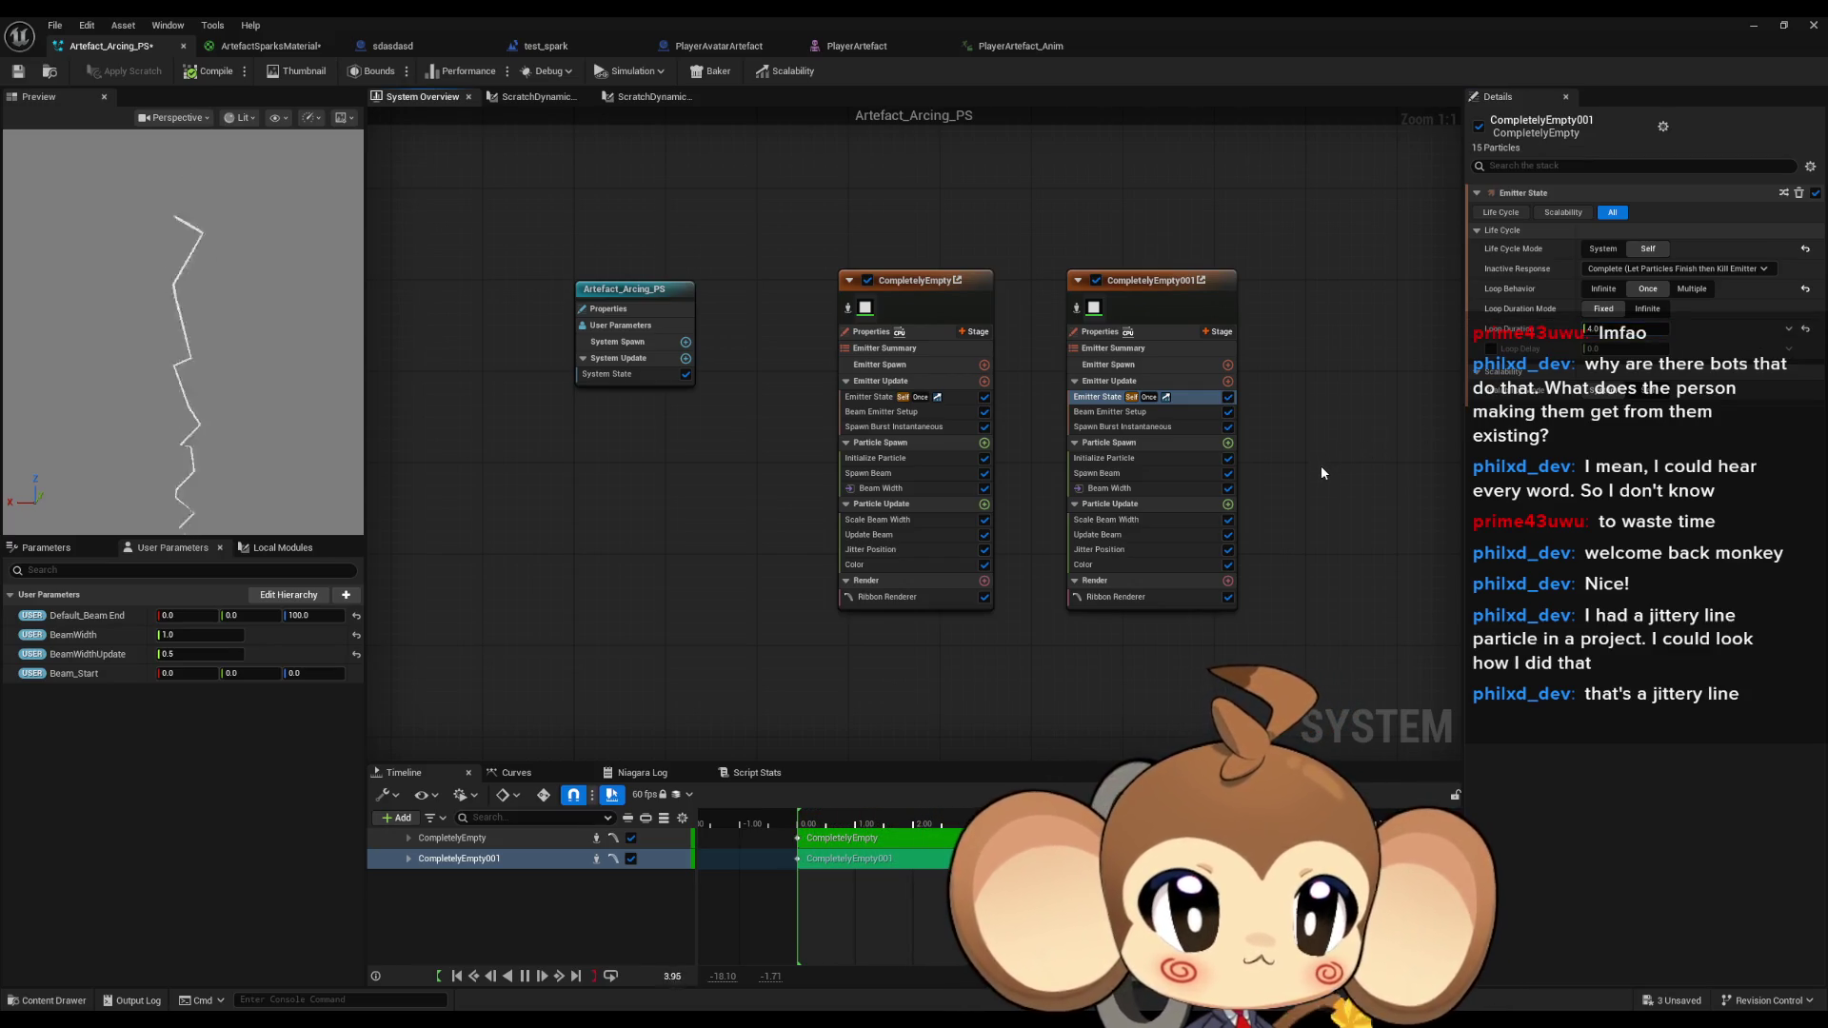
{"action": "left_click", "coordinate": [1083, 565]}
{"action": "left_click", "coordinate": [1643, 229]}
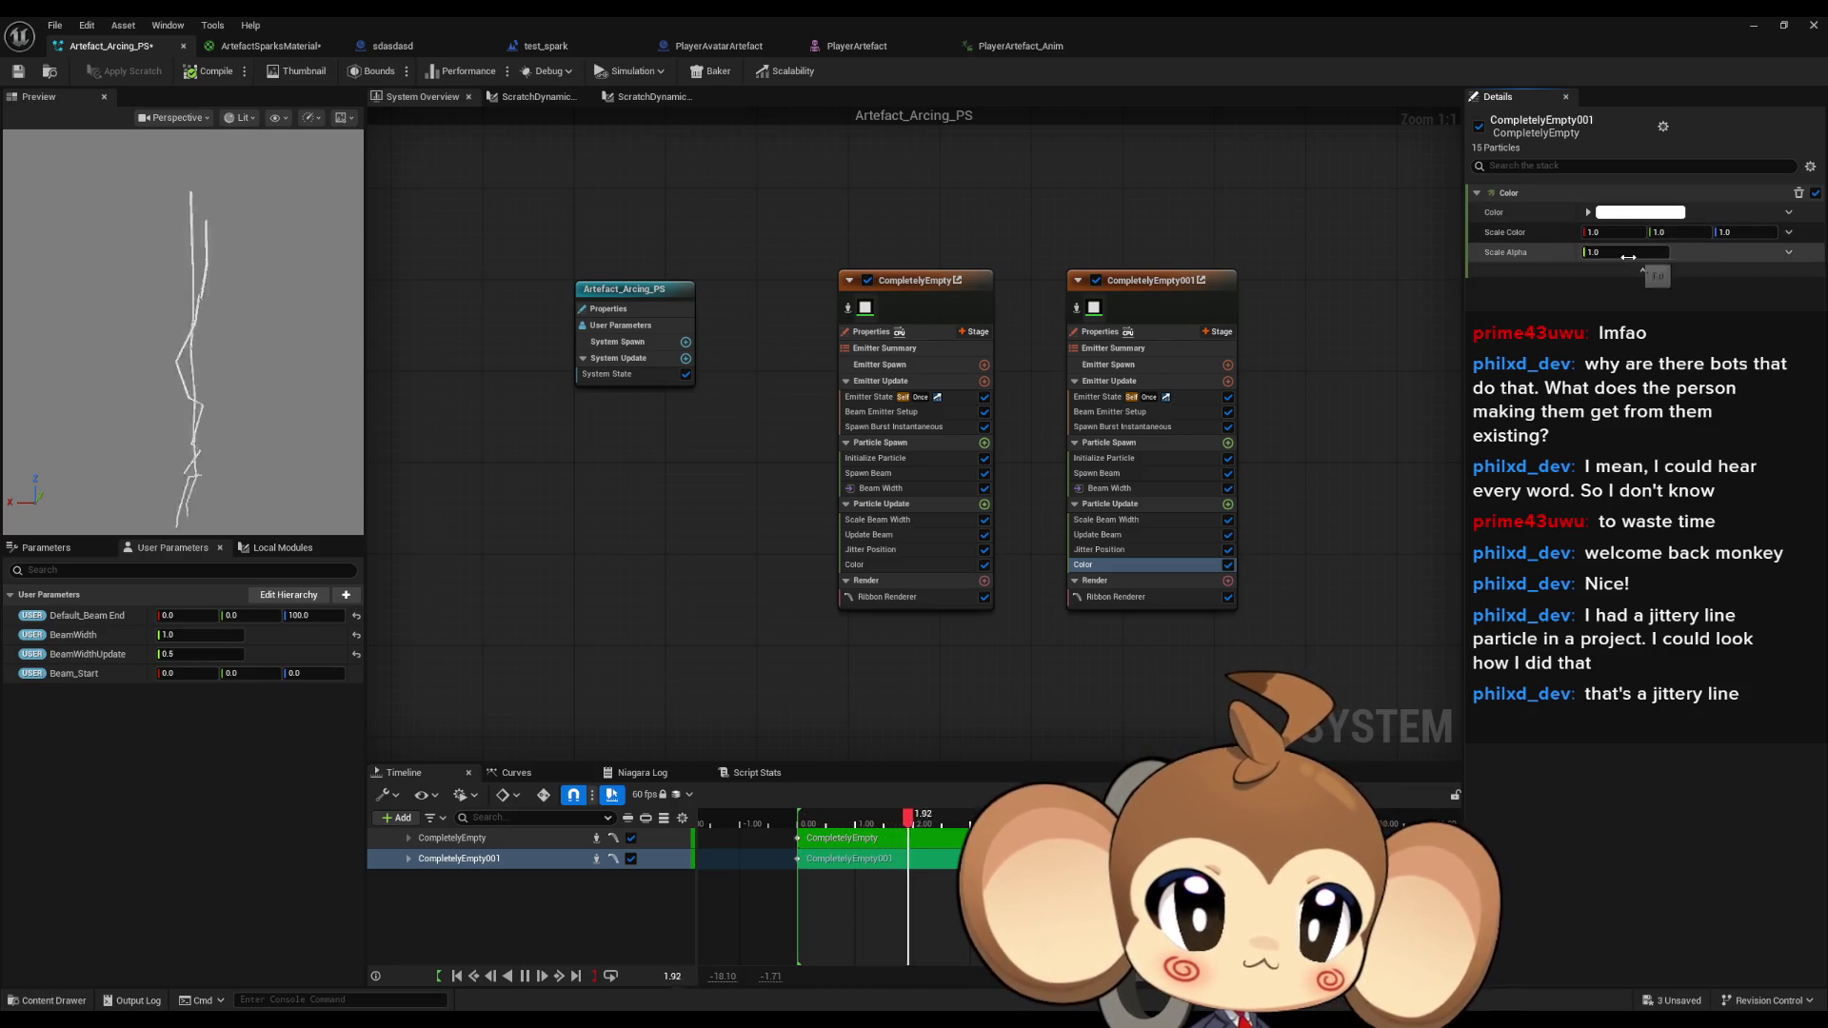
Drive Scale Alpha directly by normalized loop age, then compare with the first emitter's Color settings.
{"action": "left_click", "coordinate": [1789, 252]}
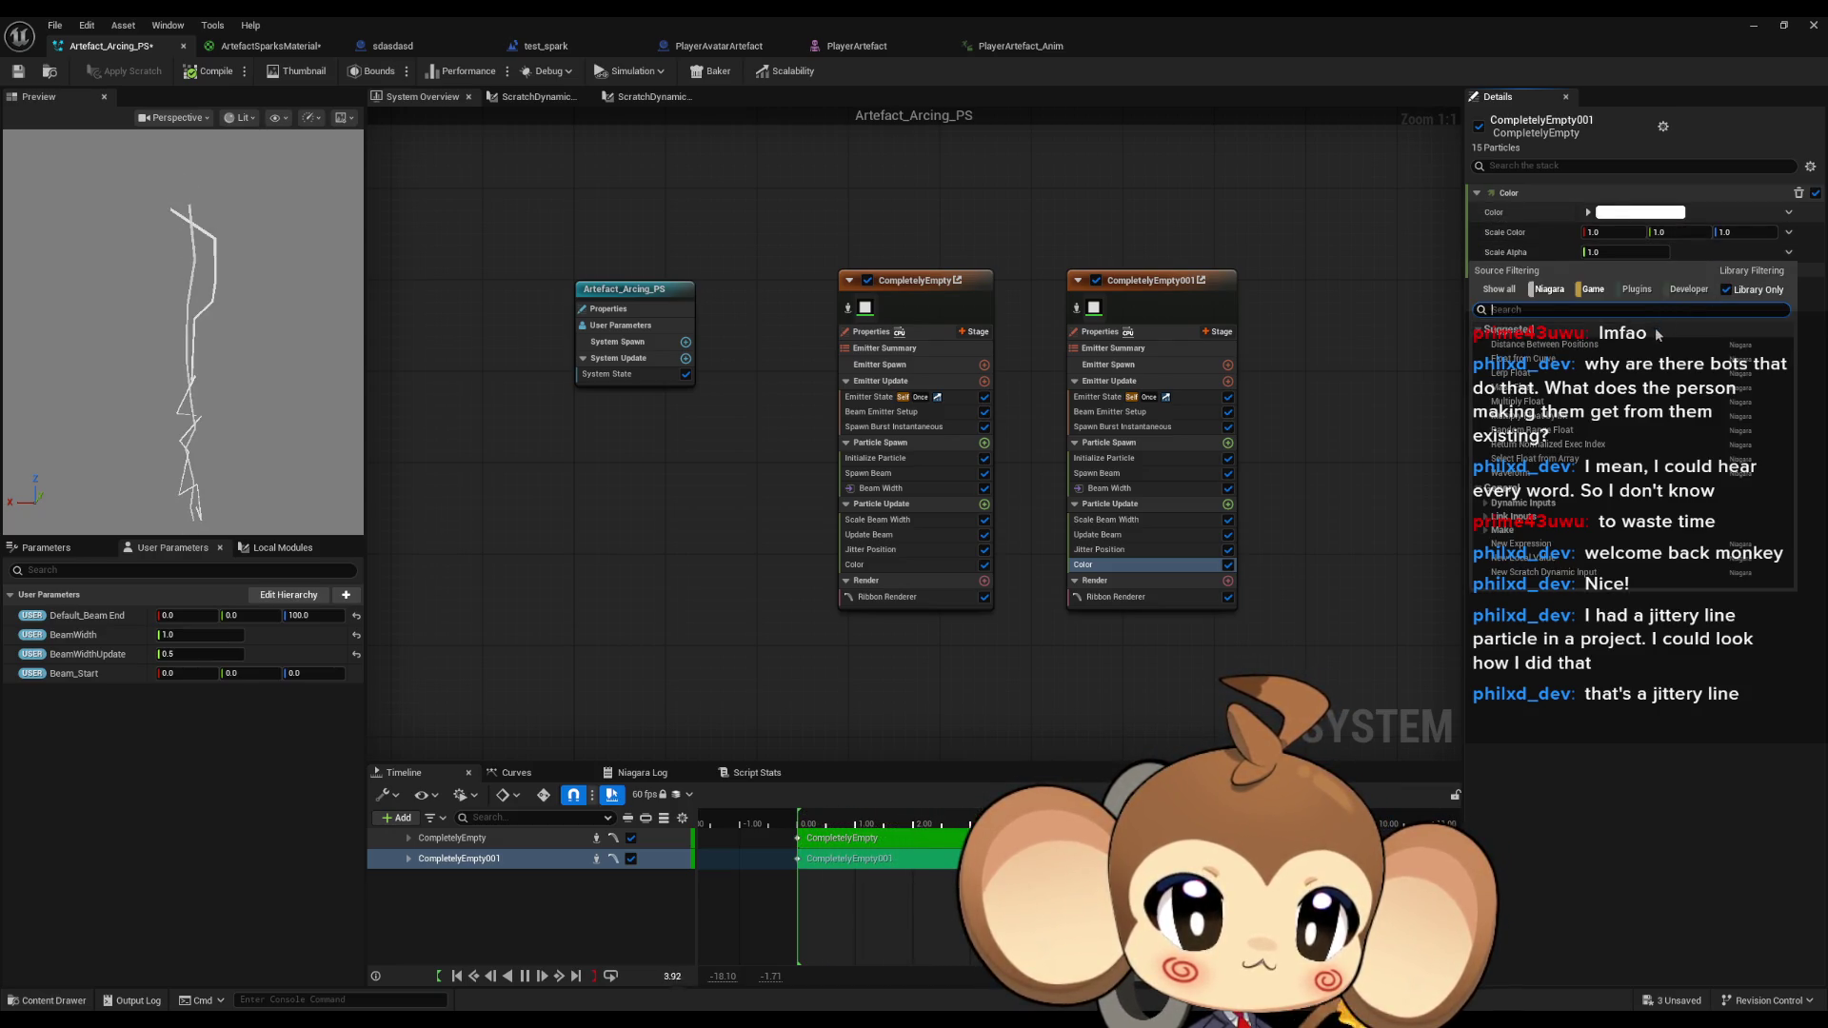
{"action": "type", "text": "loop"}
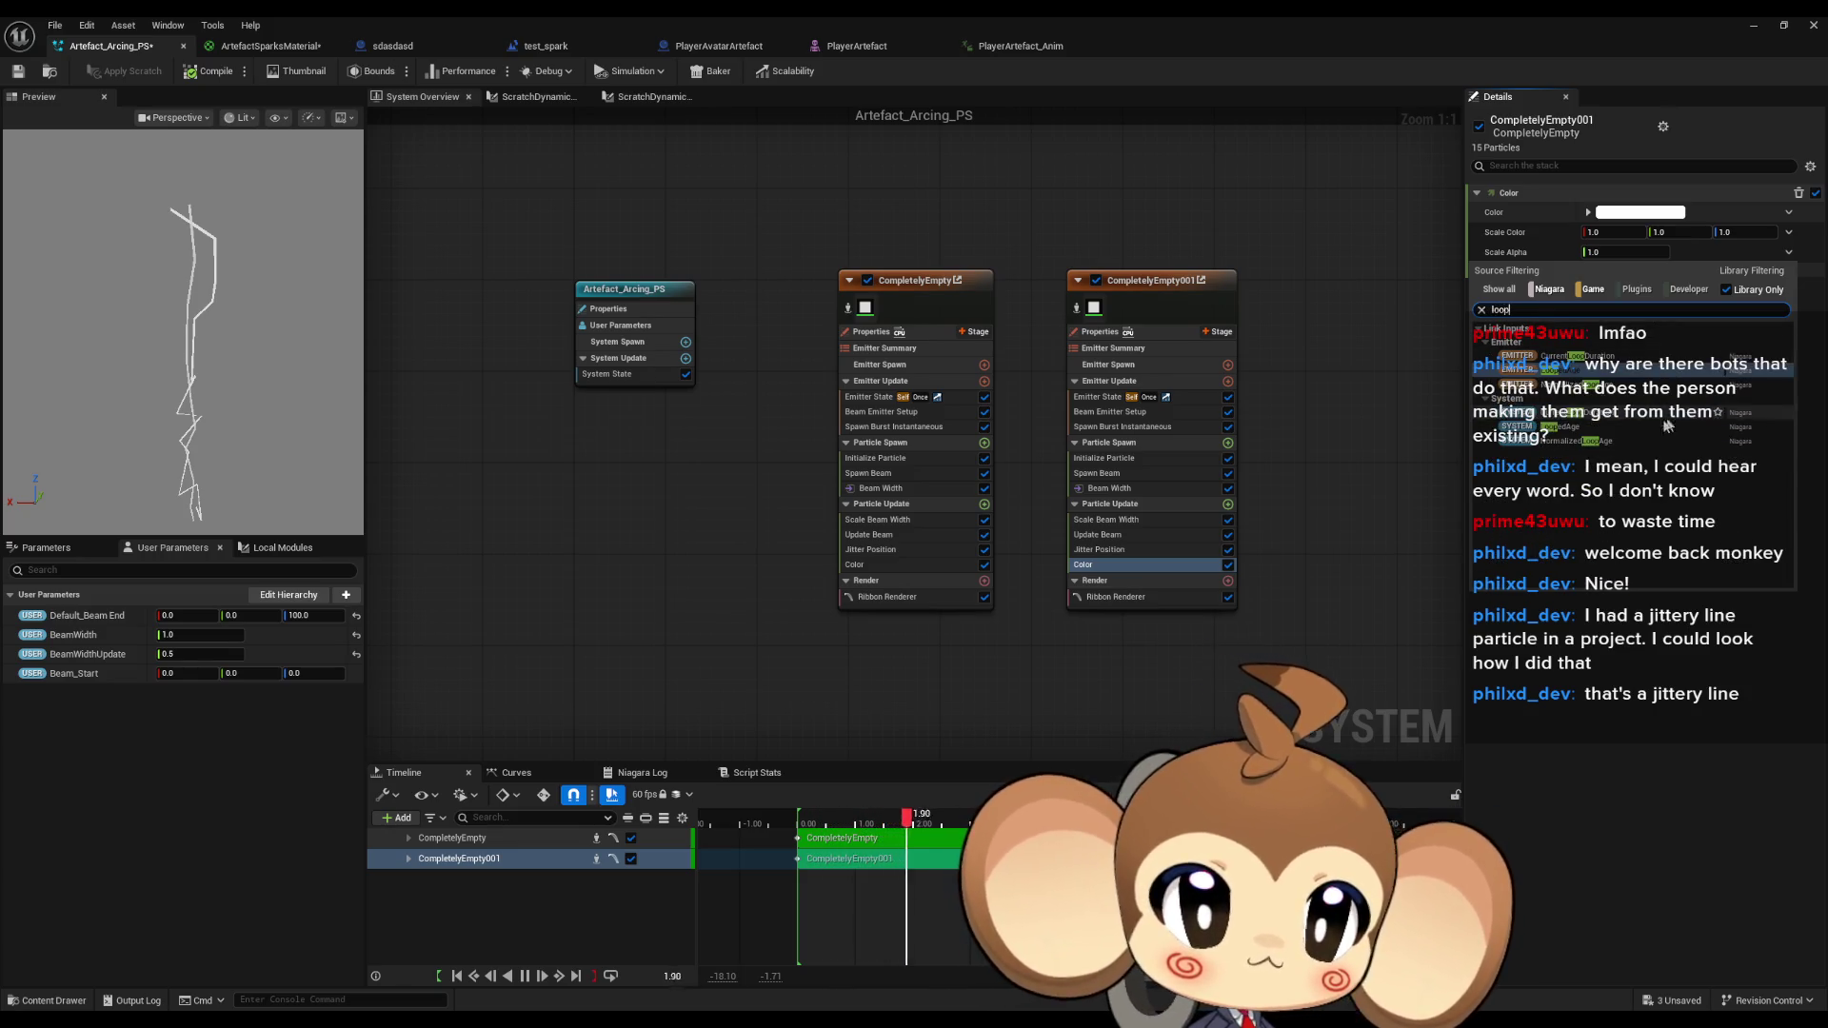
{"action": "left_click", "coordinate": [1619, 442]}
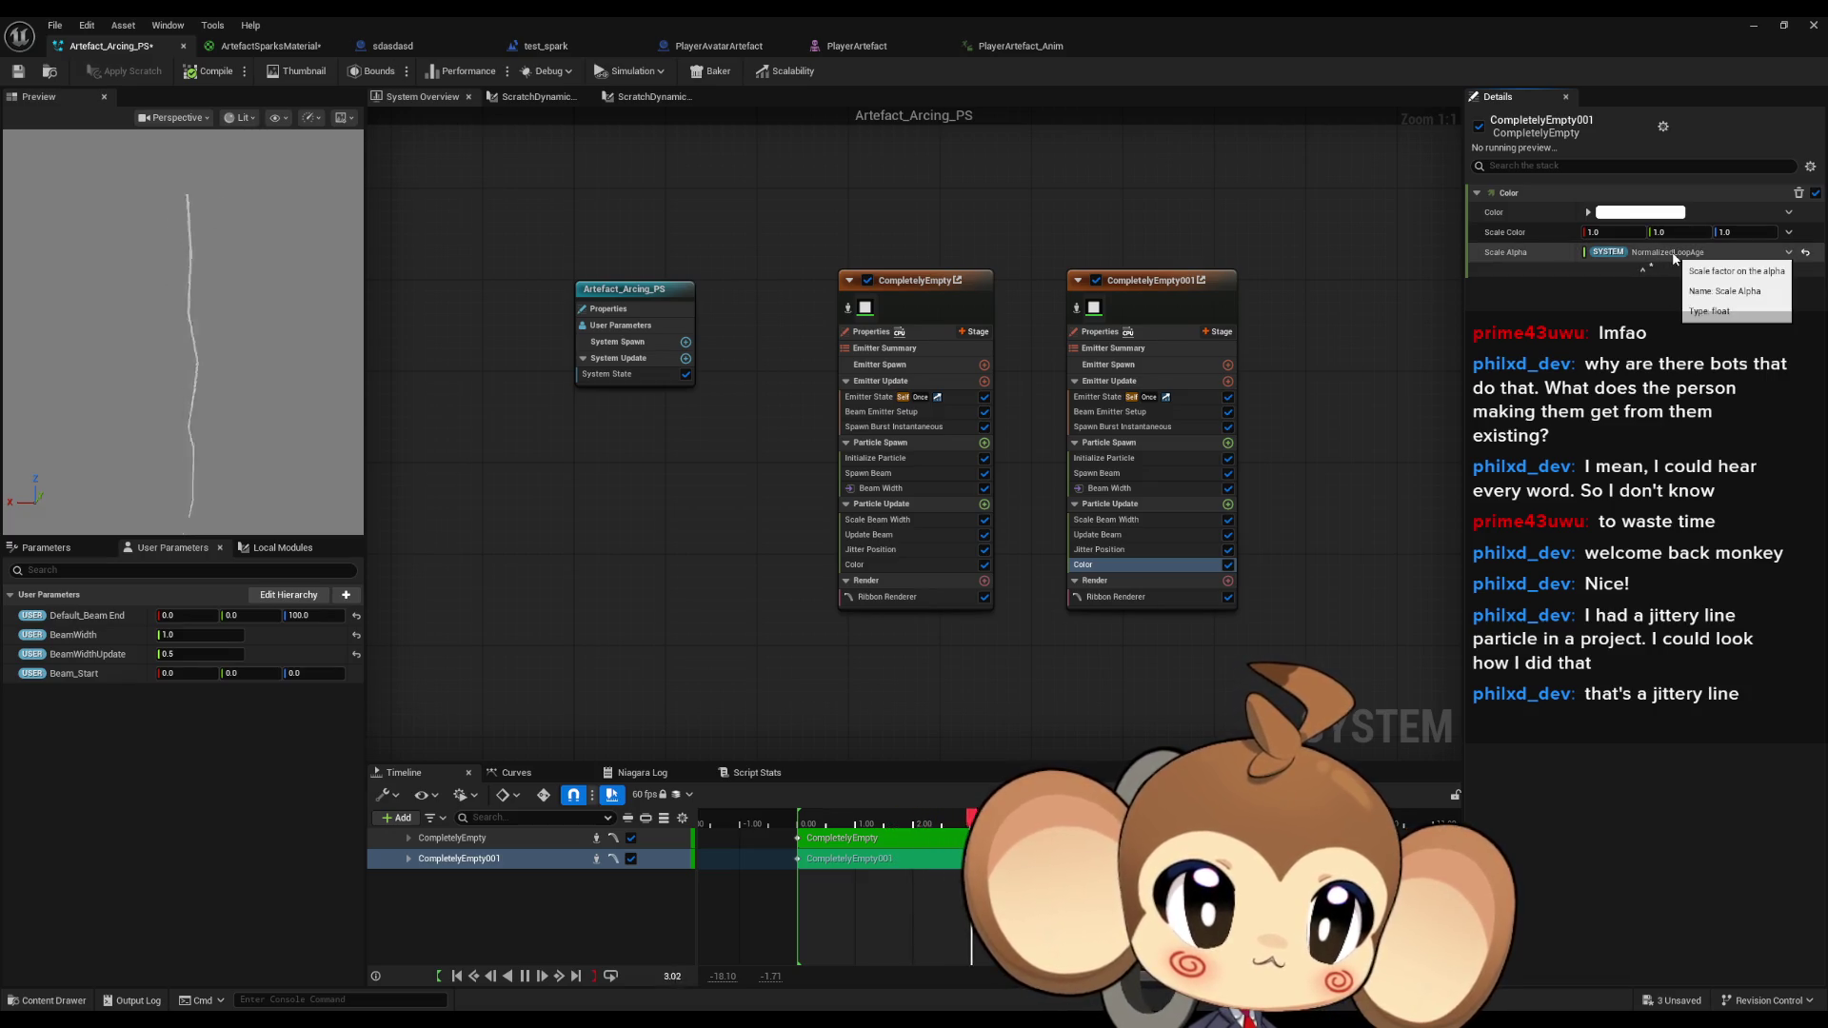
{"action": "left_click", "coordinate": [1790, 252]}
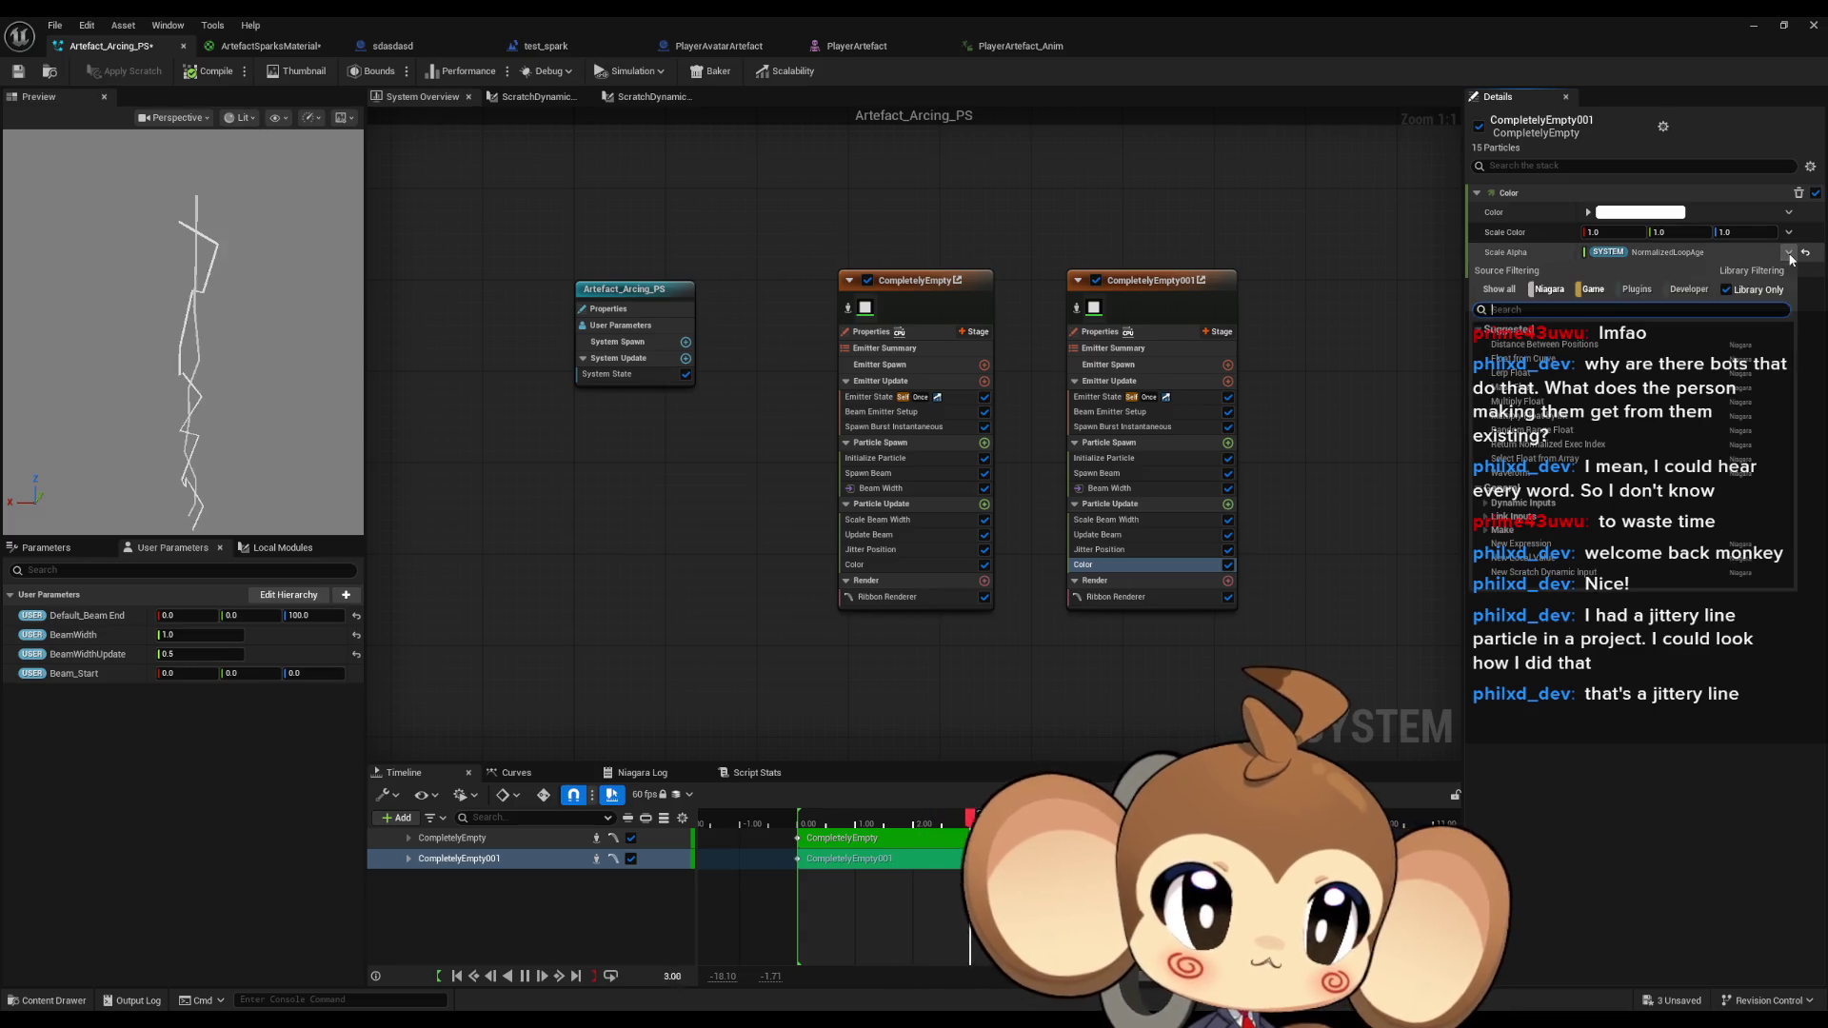
{"action": "left_click", "coordinate": [1789, 252]}
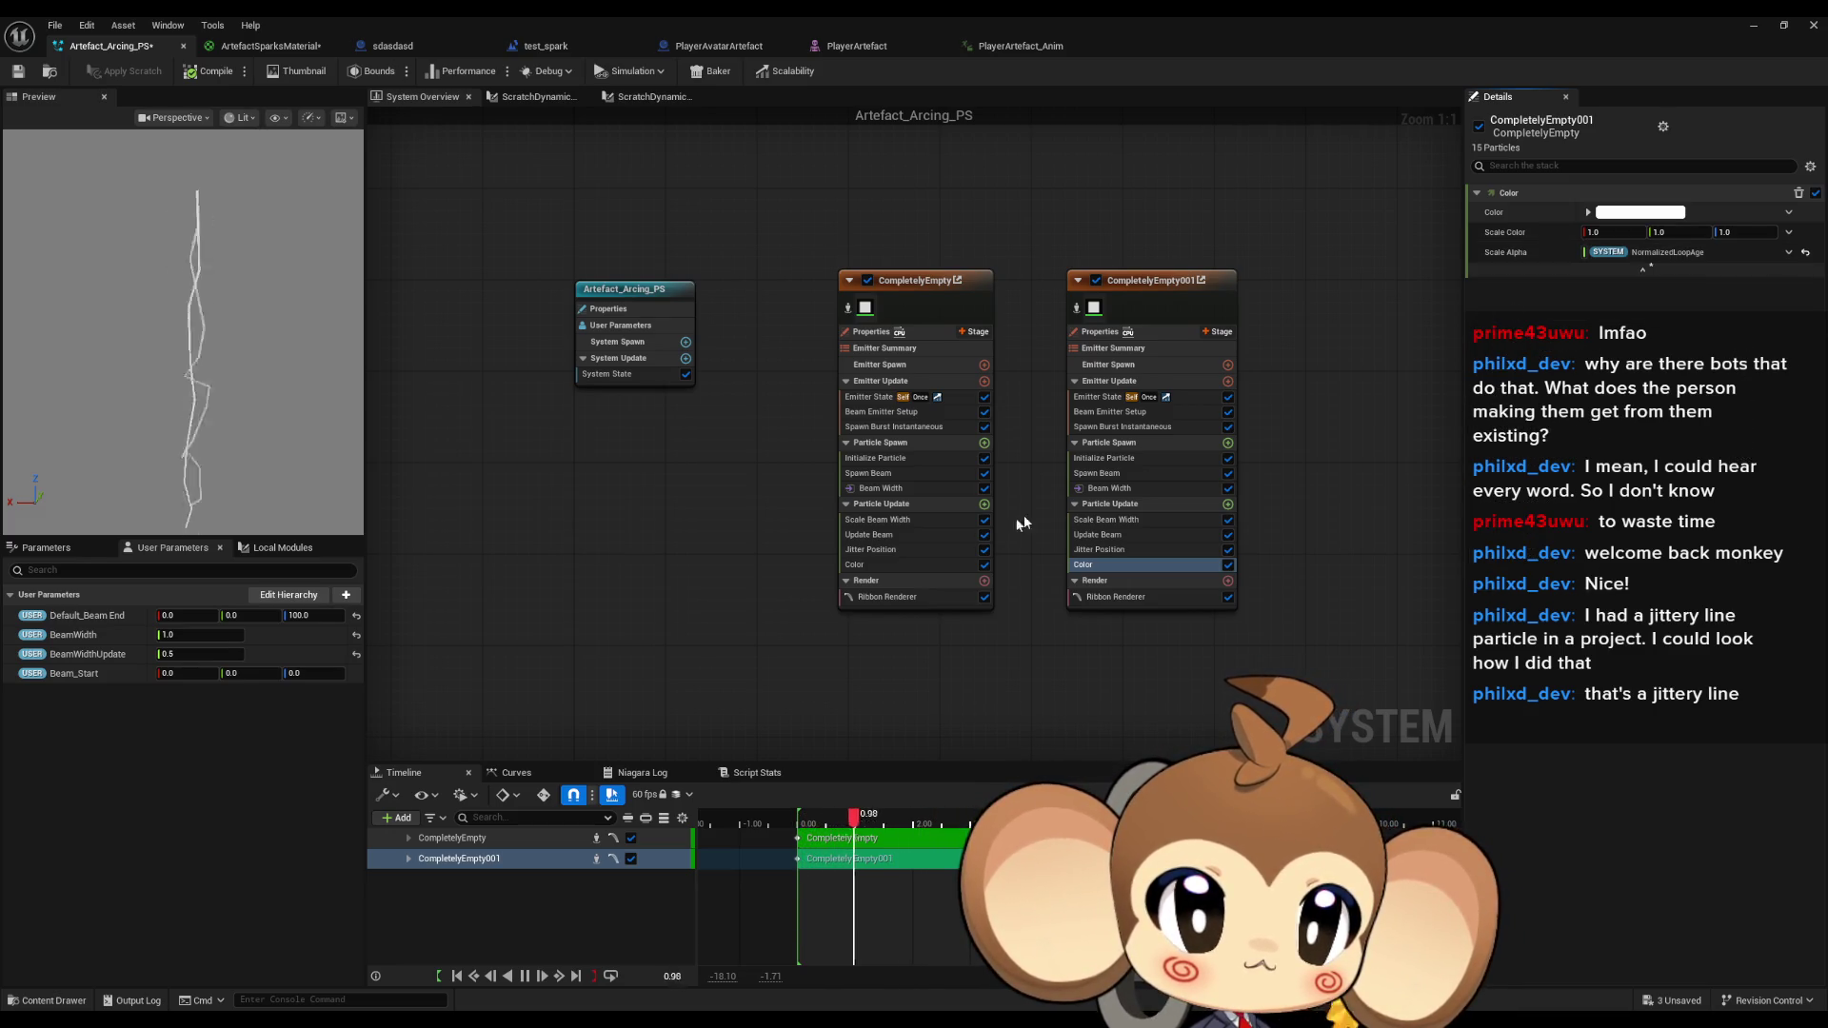
{"action": "left_click", "coordinate": [912, 563]}
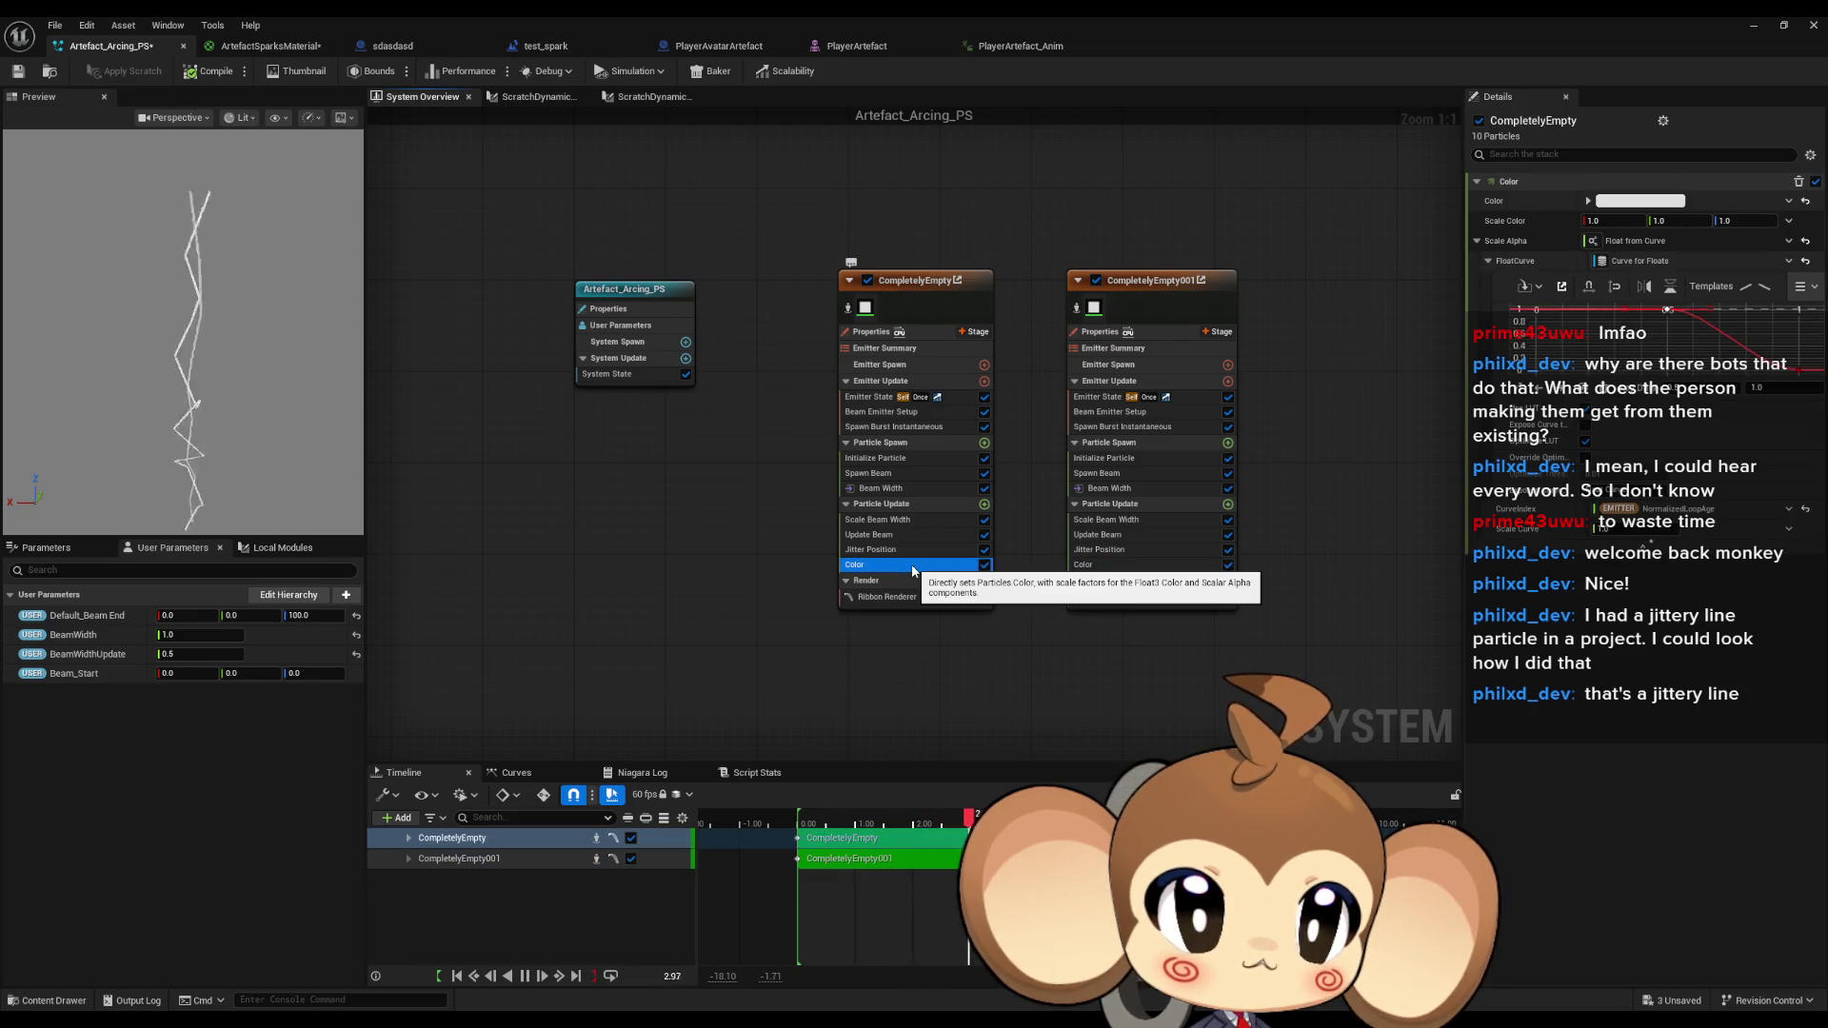
{"action": "left_click", "coordinate": [1130, 569]}
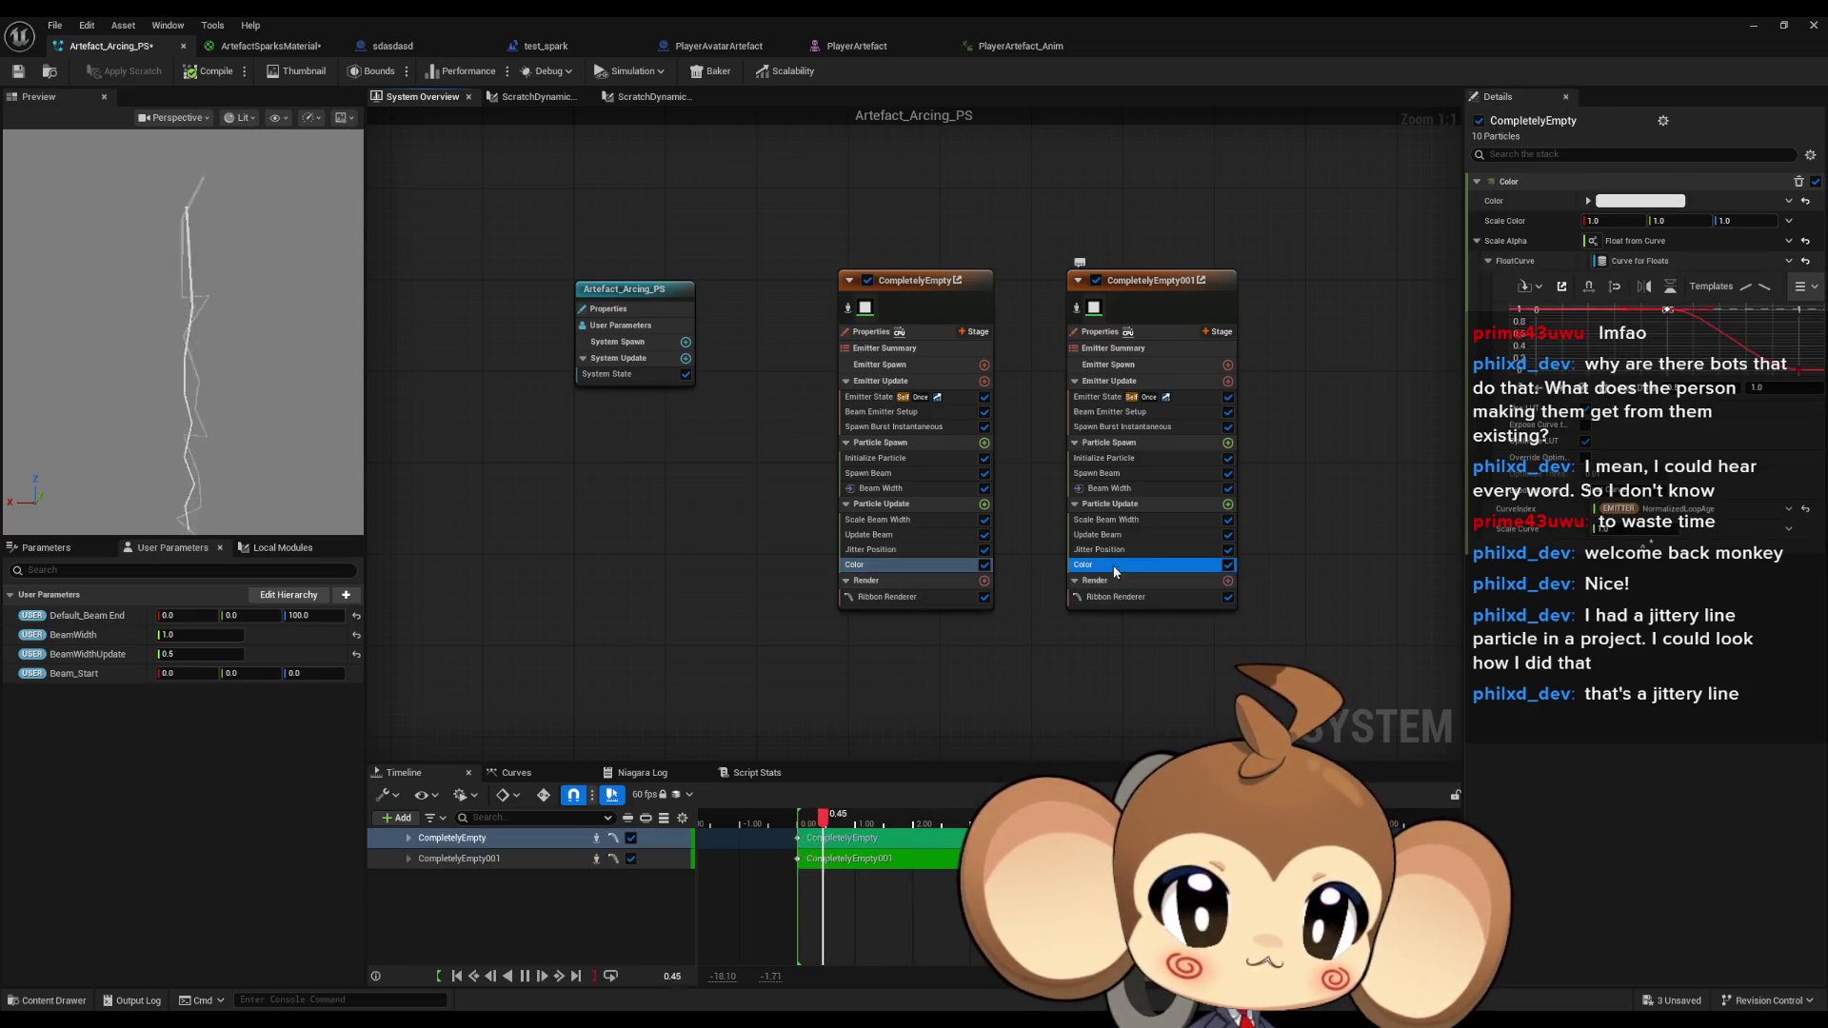
Set Scale Alpha to Float from Curve indexed by NormalizedLoopAge and change the curve keys' interpolation.
{"action": "left_click", "coordinate": [1790, 253]}
{"action": "type", "text": "curv"}
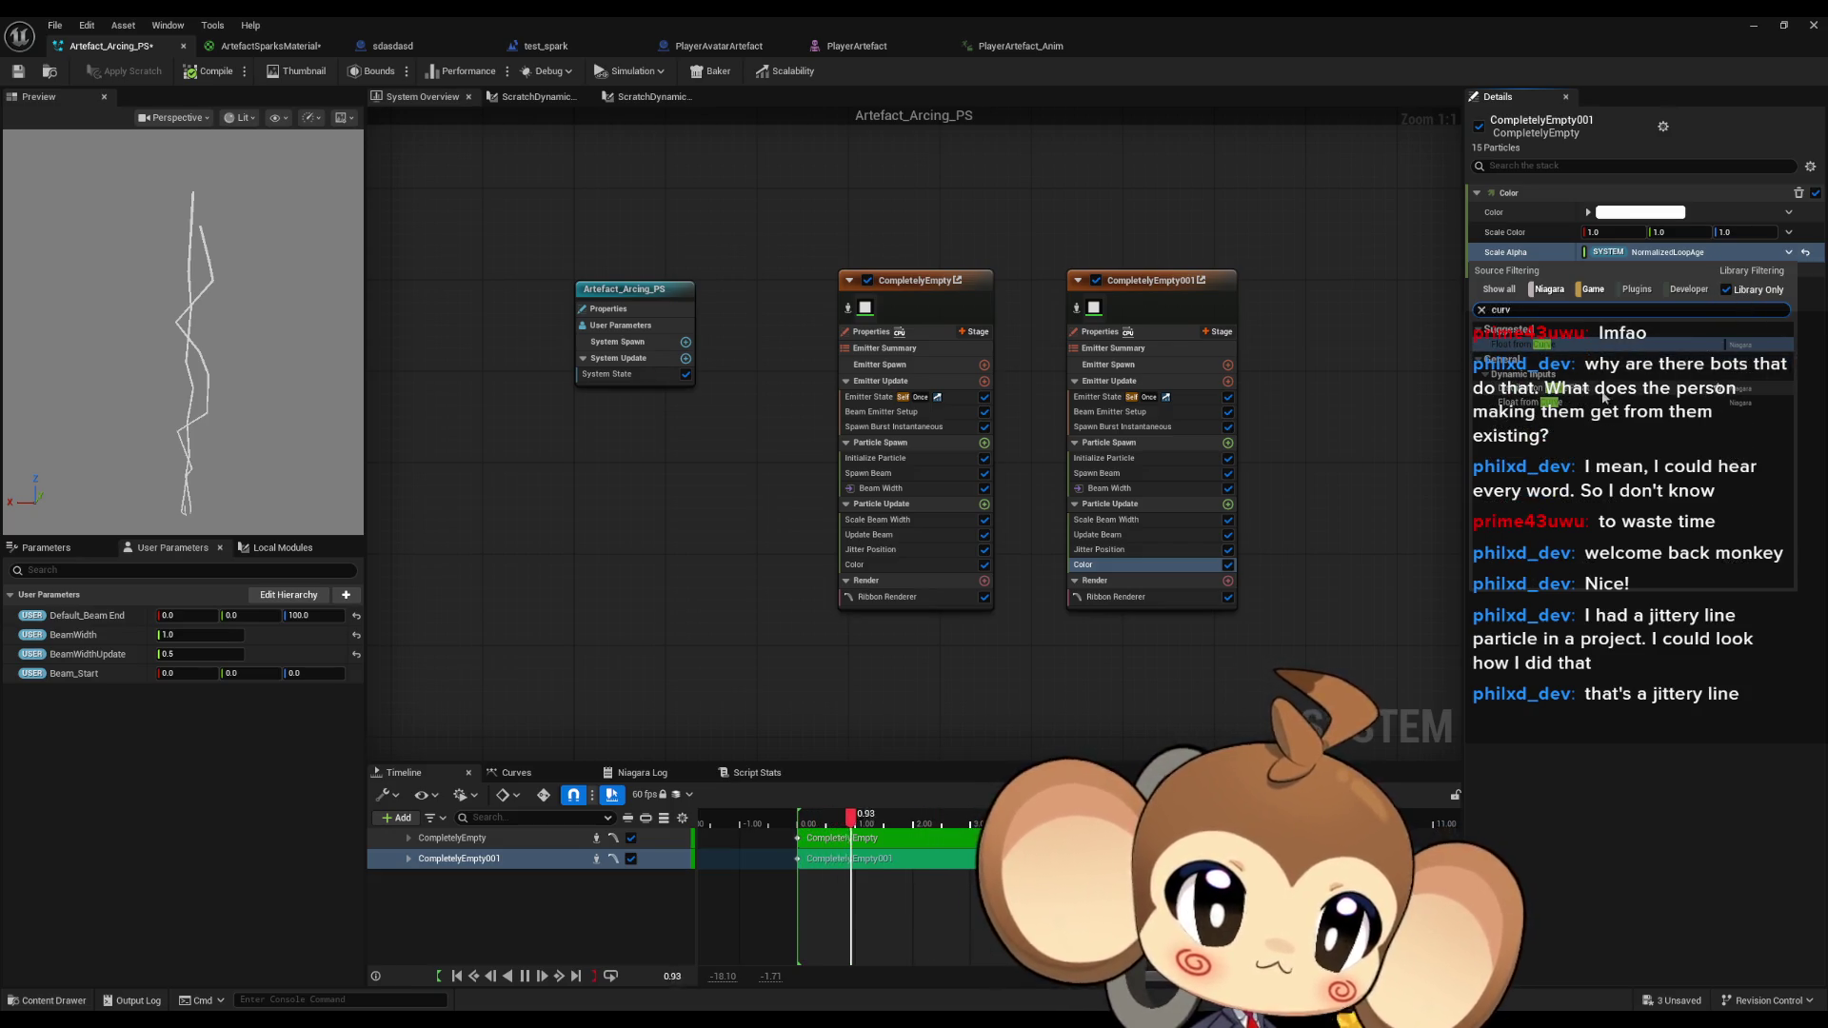
{"action": "left_click", "coordinate": [1724, 402]}
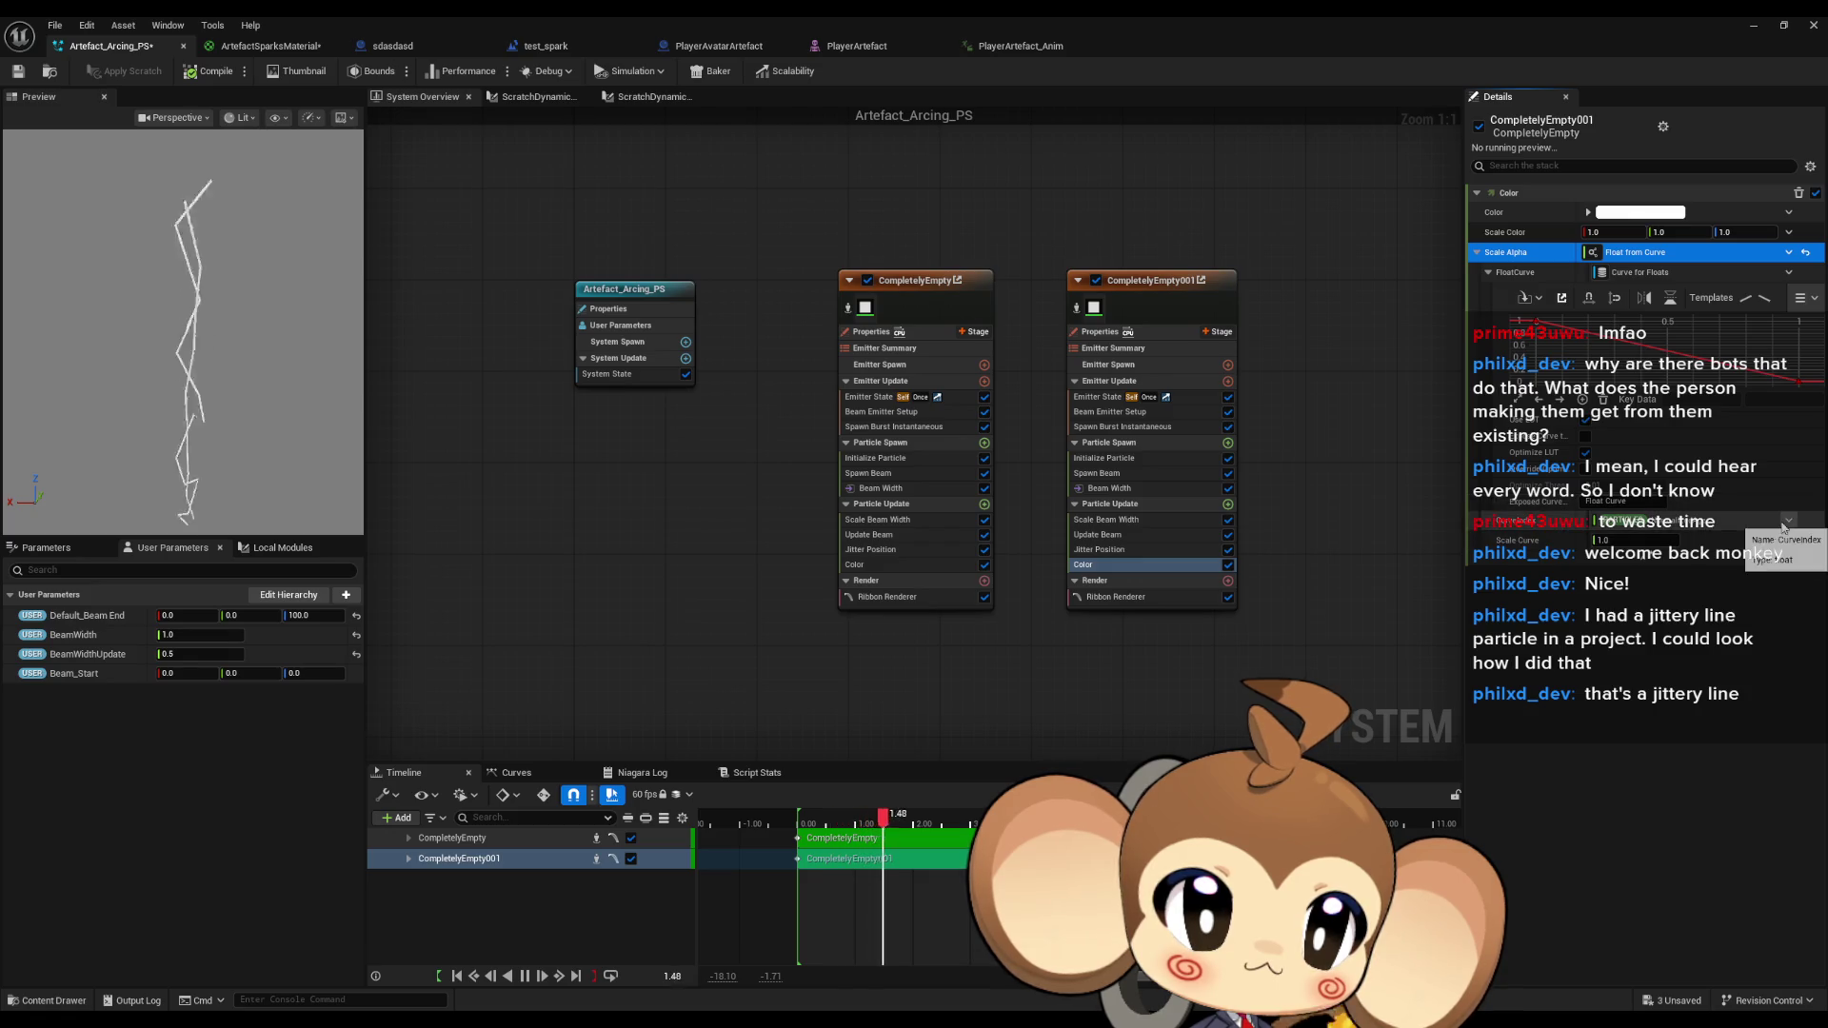
{"action": "left_click", "coordinate": [1785, 522]}
{"action": "type", "text": "nor loop age"}
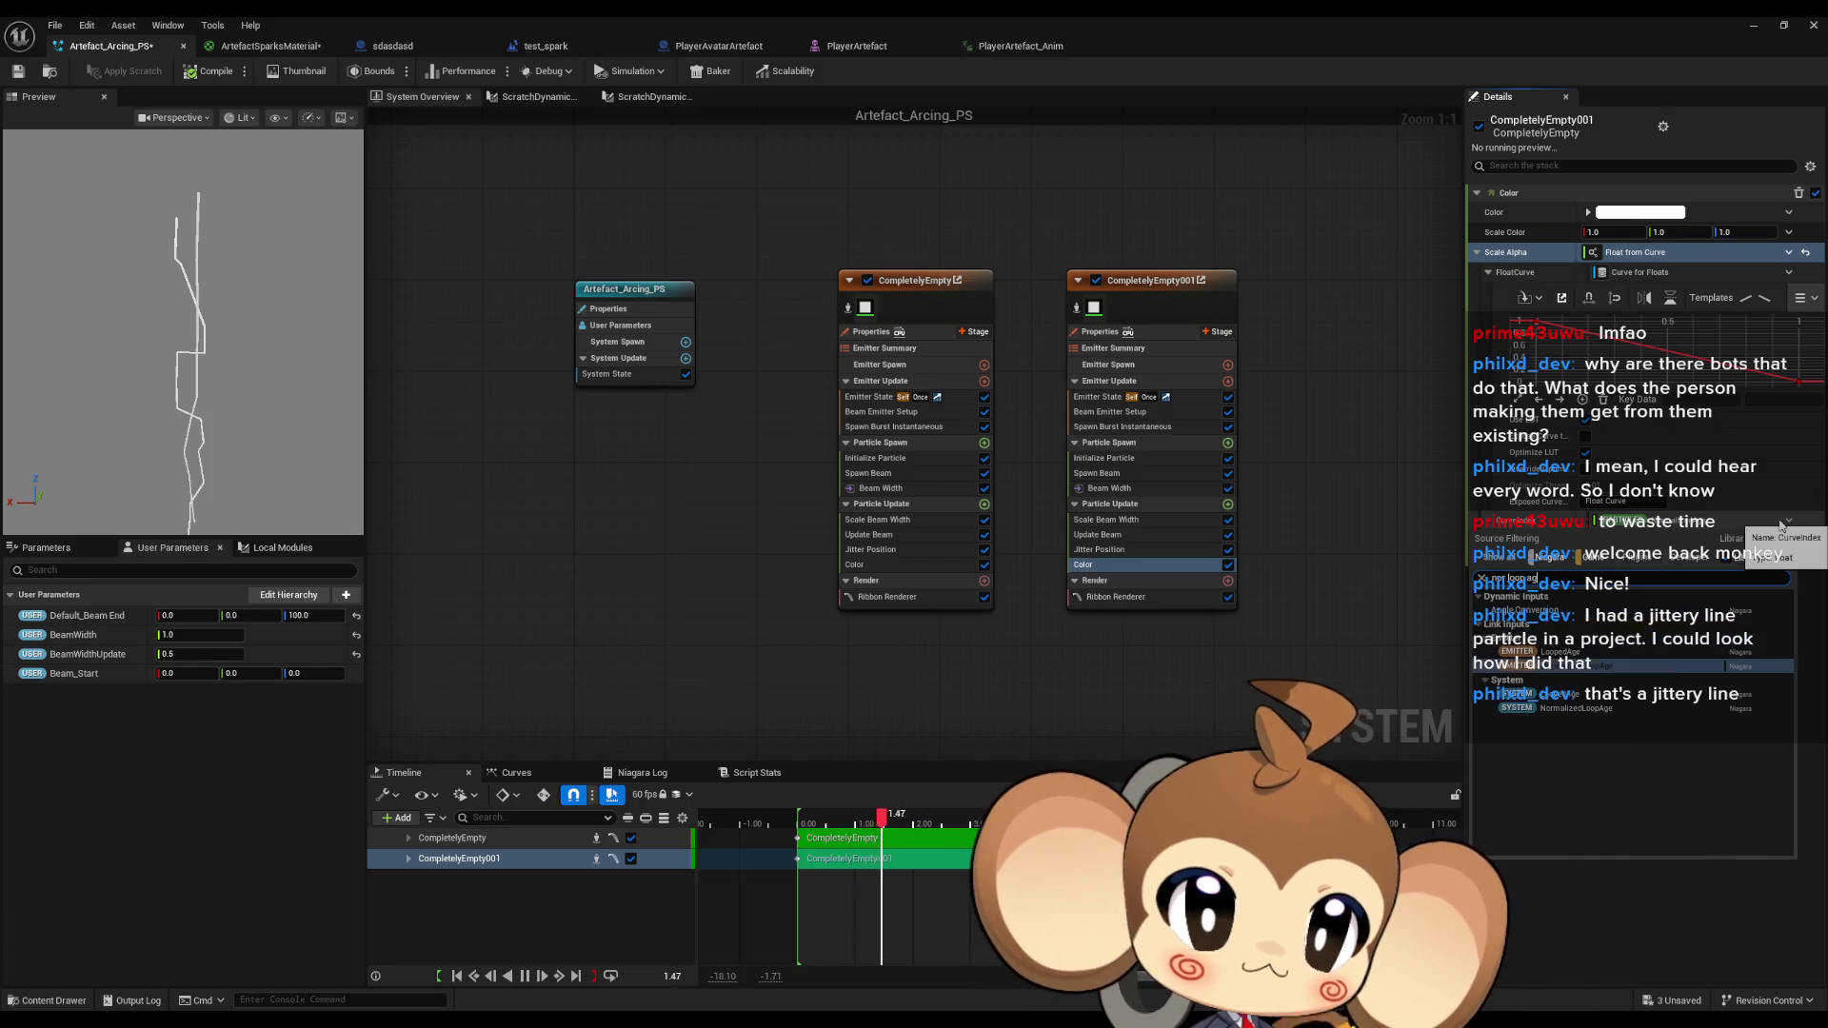
{"action": "left_click", "coordinate": [1577, 675]}
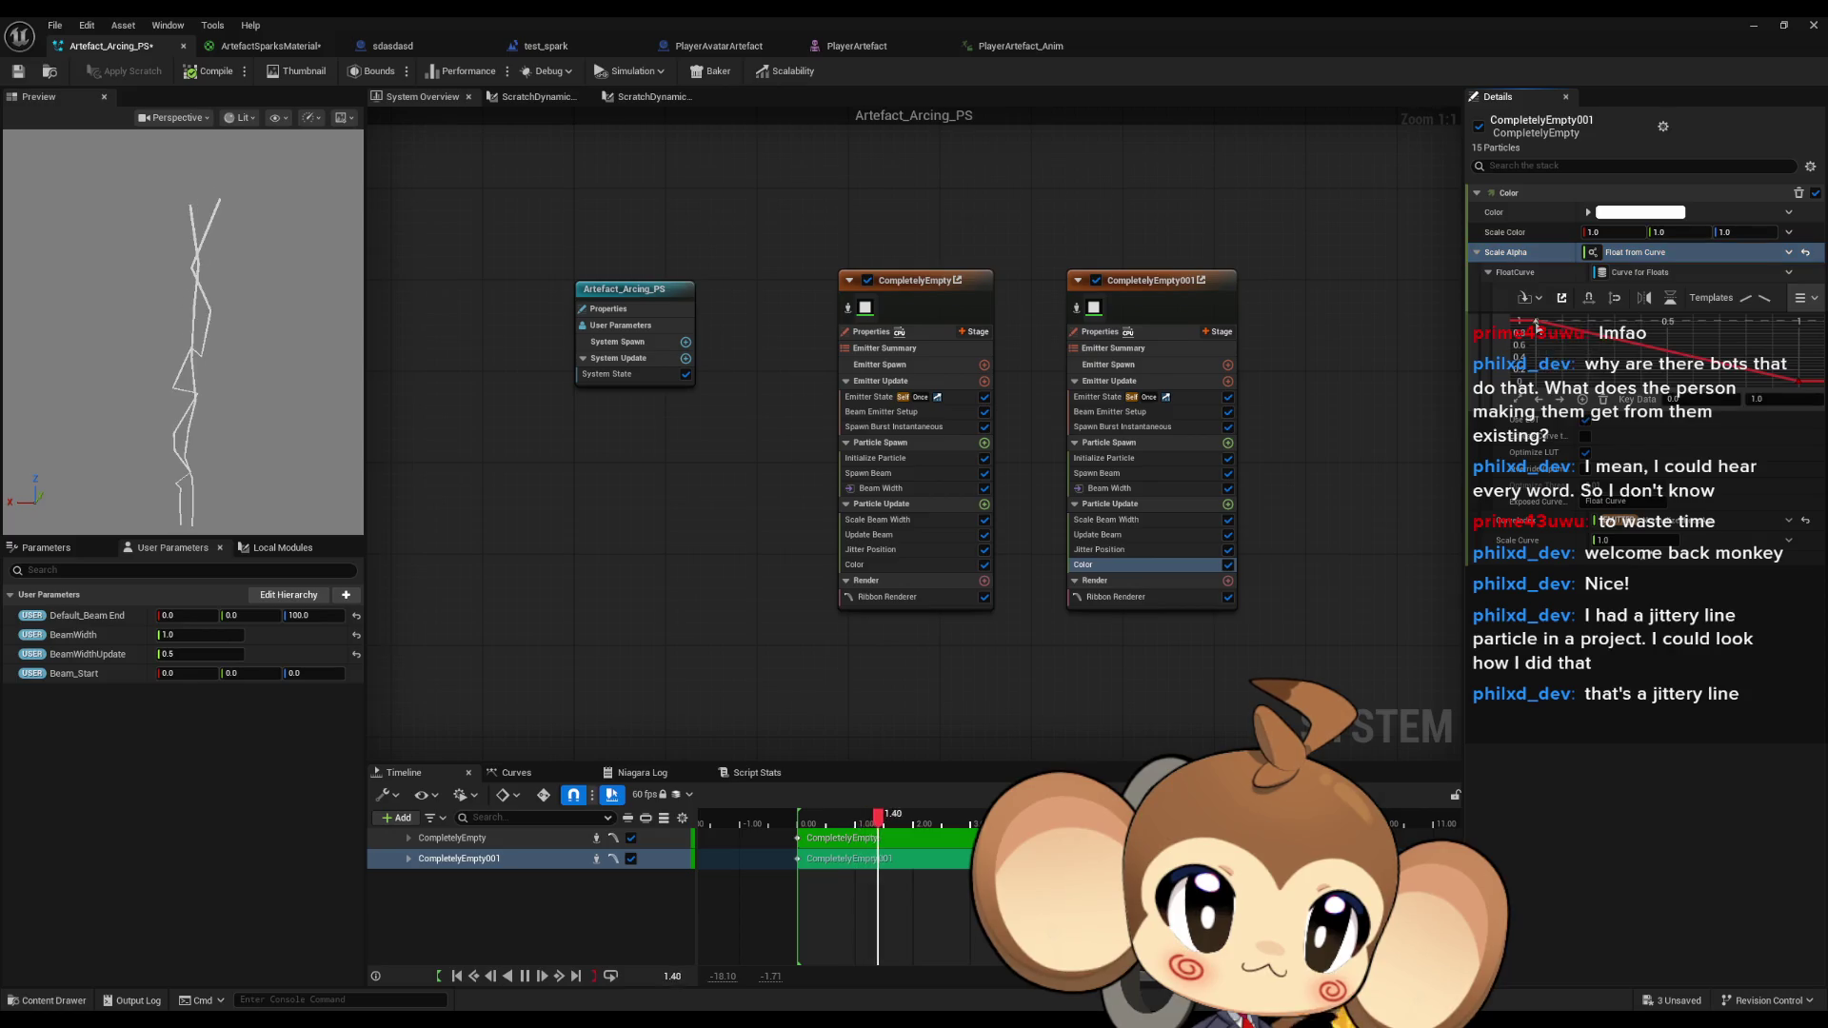
{"action": "right_click", "coordinate": [1536, 326]}
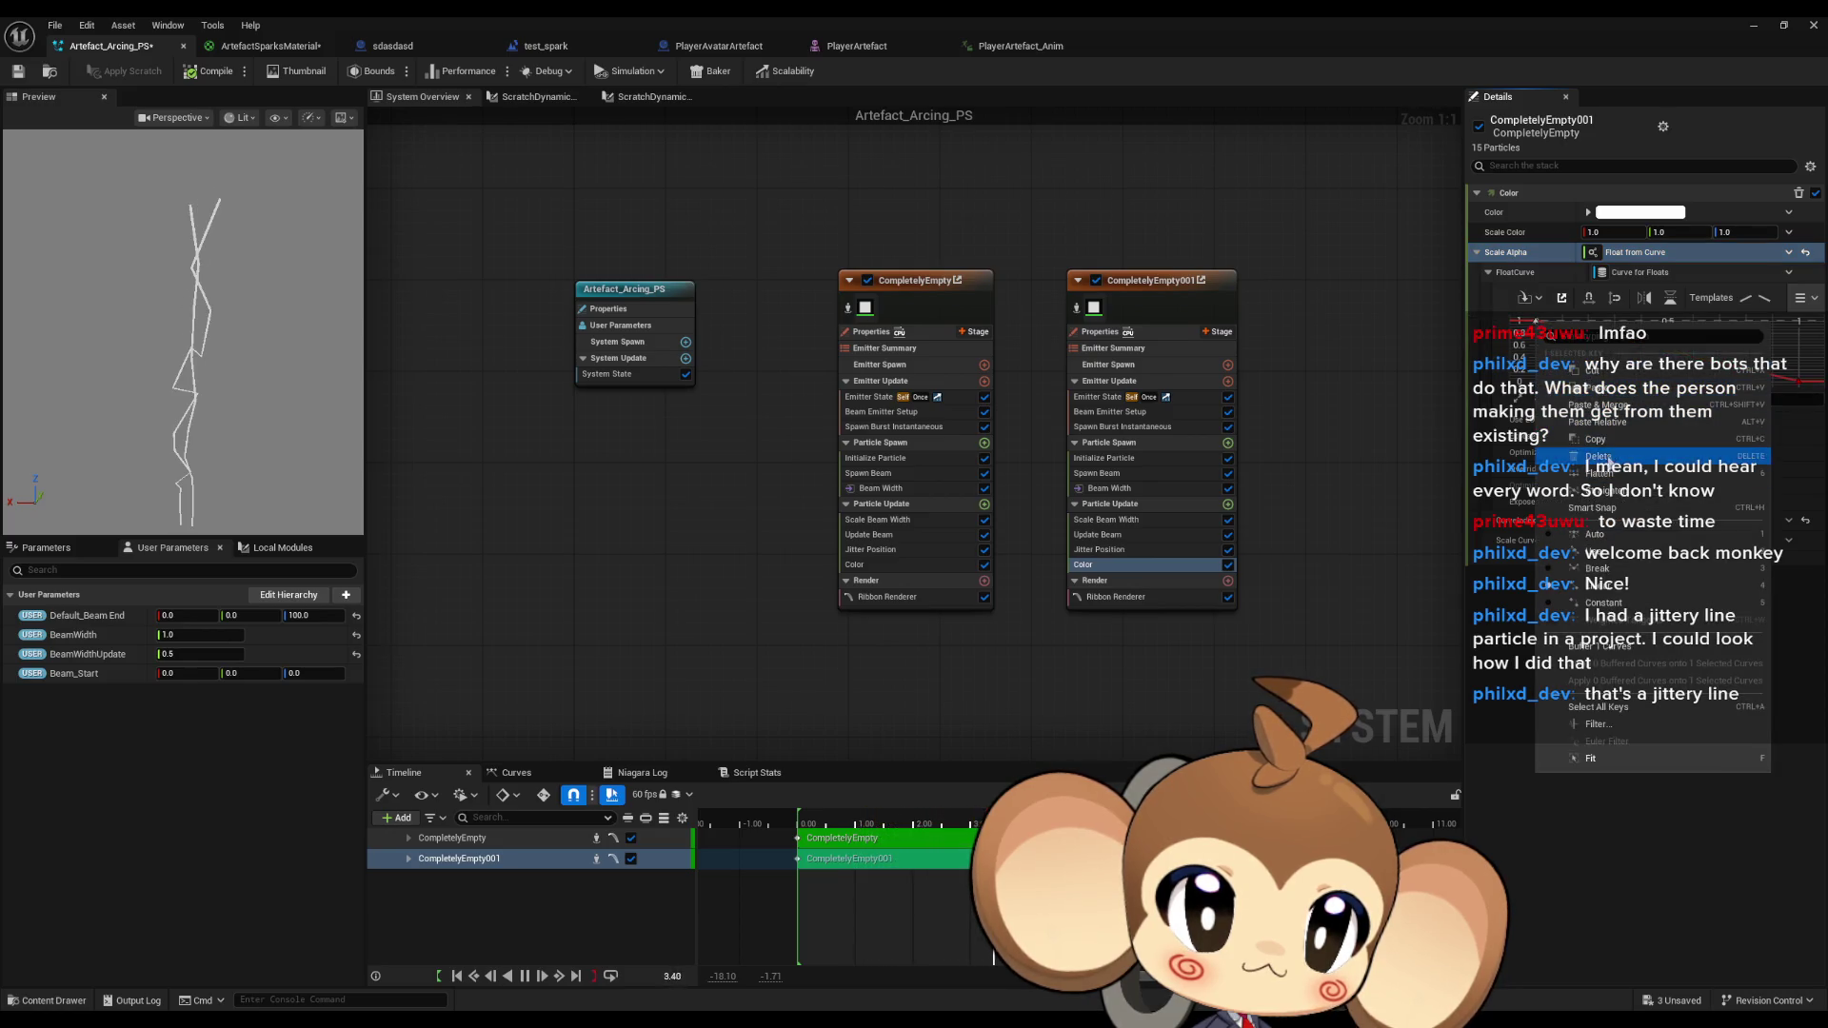
{"action": "left_click", "coordinate": [1604, 556]}
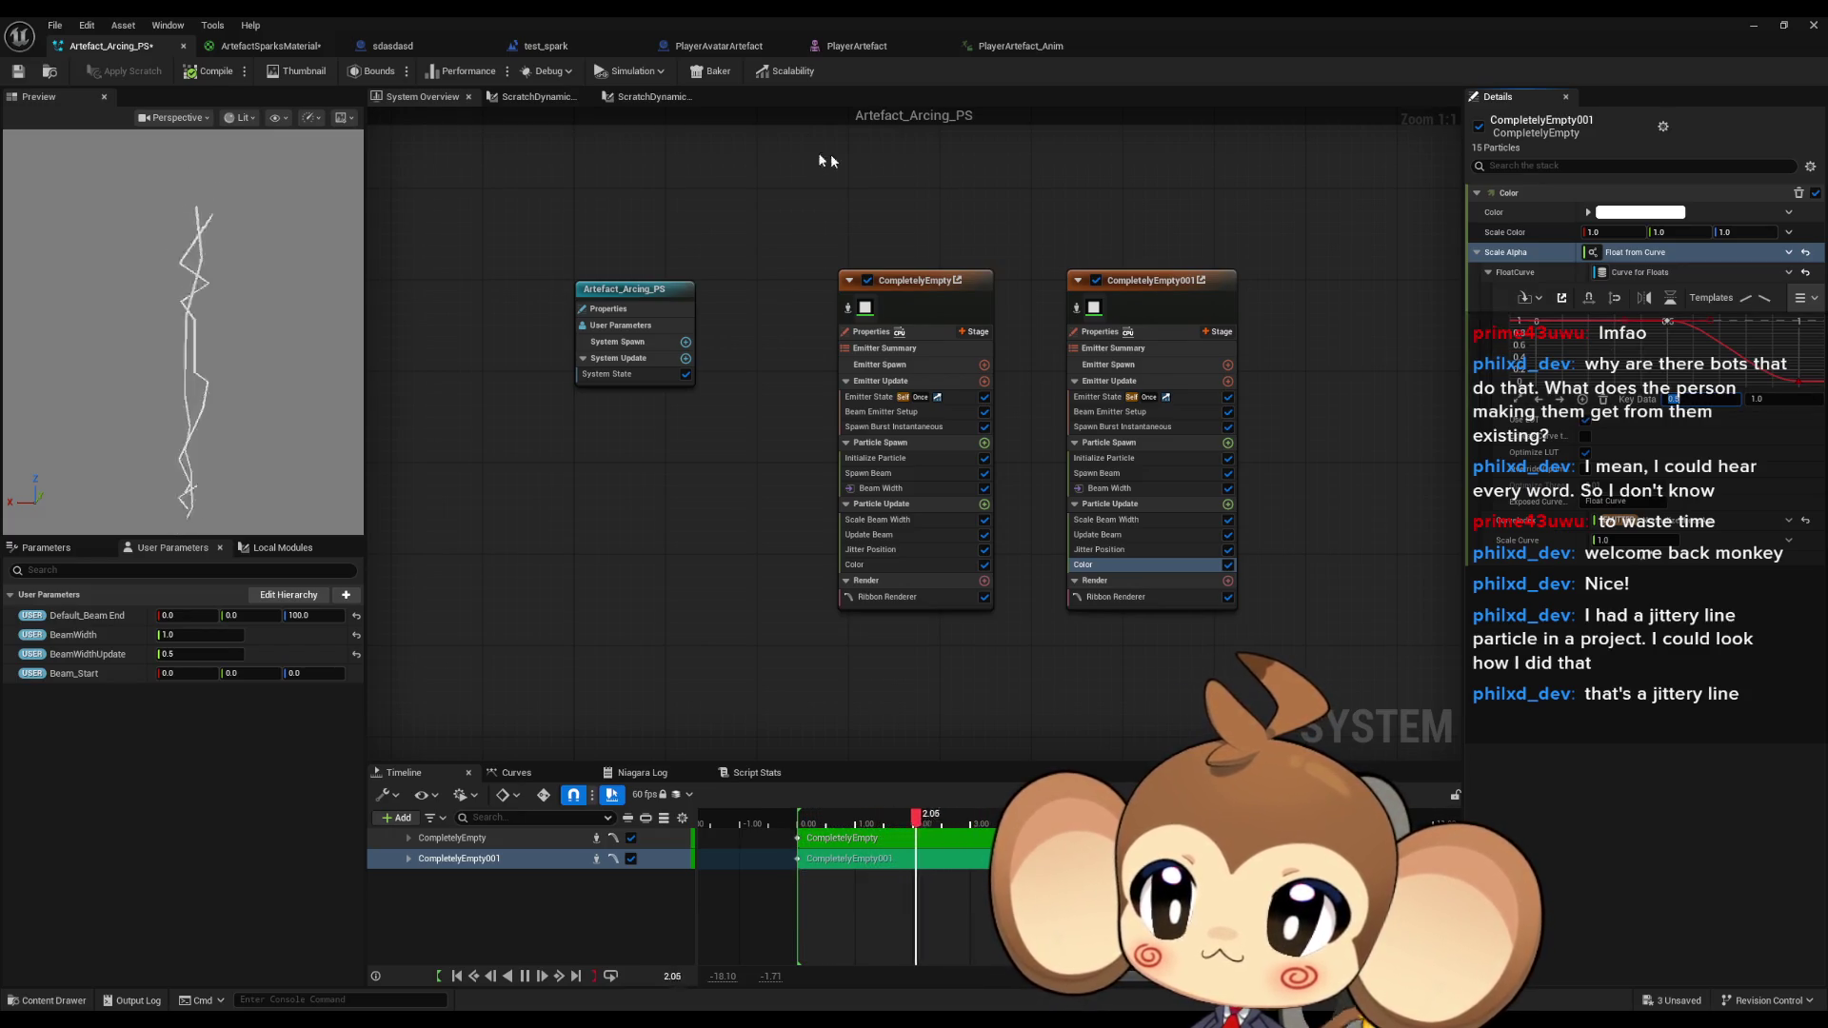
Save Artefact_Arcing_PS, shrink the Niagara editor window, and play the level to test it.
{"action": "left_click", "coordinate": [19, 72]}
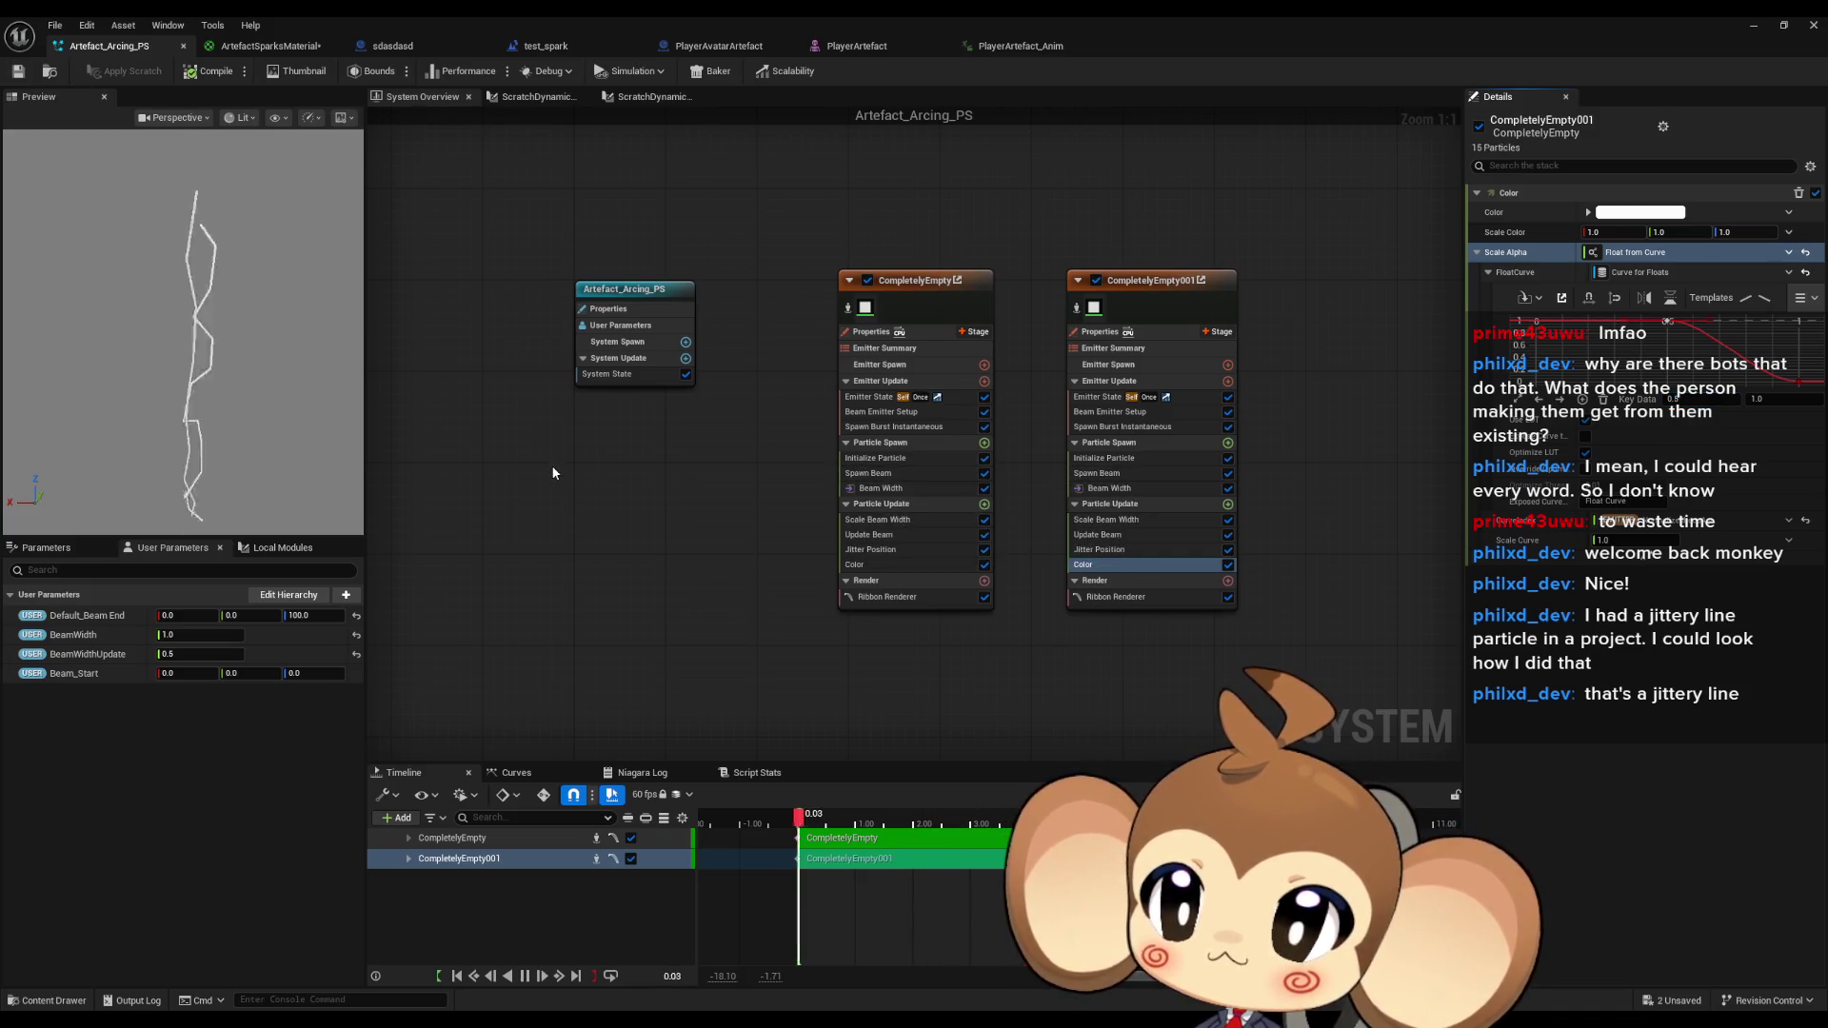
{"action": "left_click", "coordinate": [1783, 25]}
{"action": "left_click", "coordinate": [353, 72]}
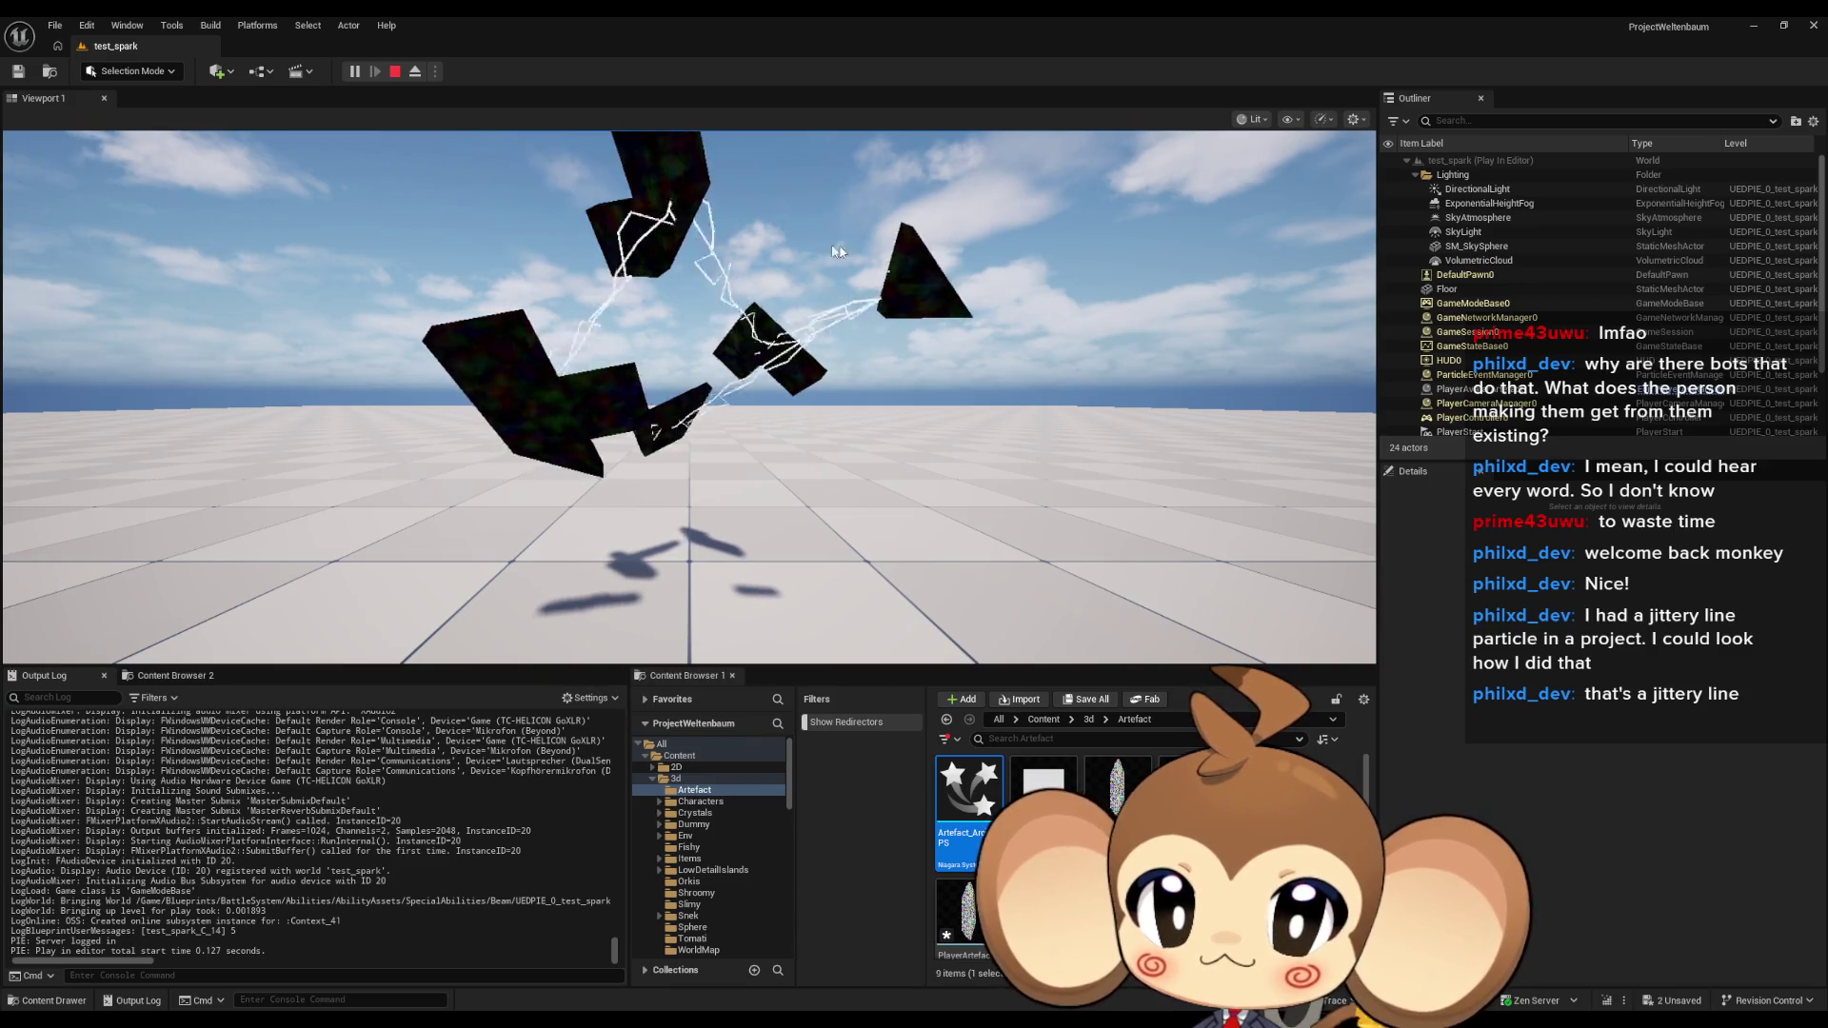
Stop the play session and bring the Artefact_Arcing_PS editor back up from the taskbar.
{"action": "left_click", "coordinate": [393, 72]}
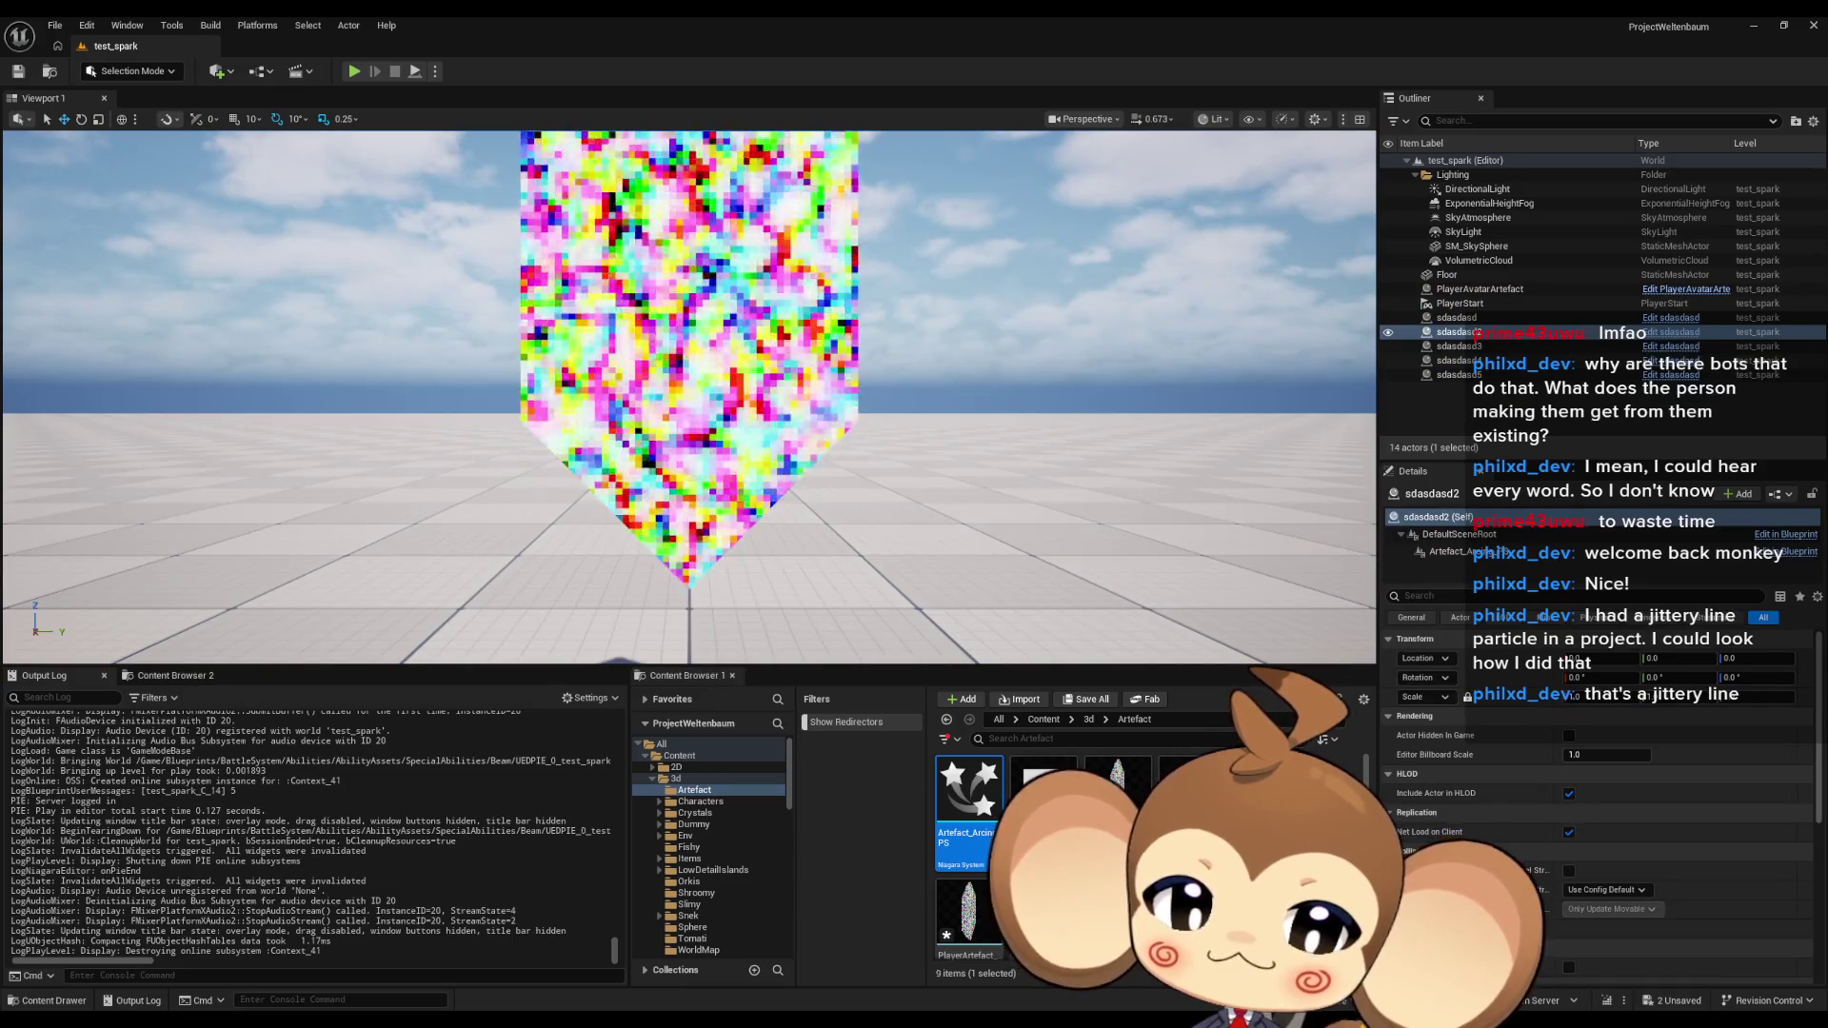
{"action": "mouse_move", "coordinate": [818, 958]}
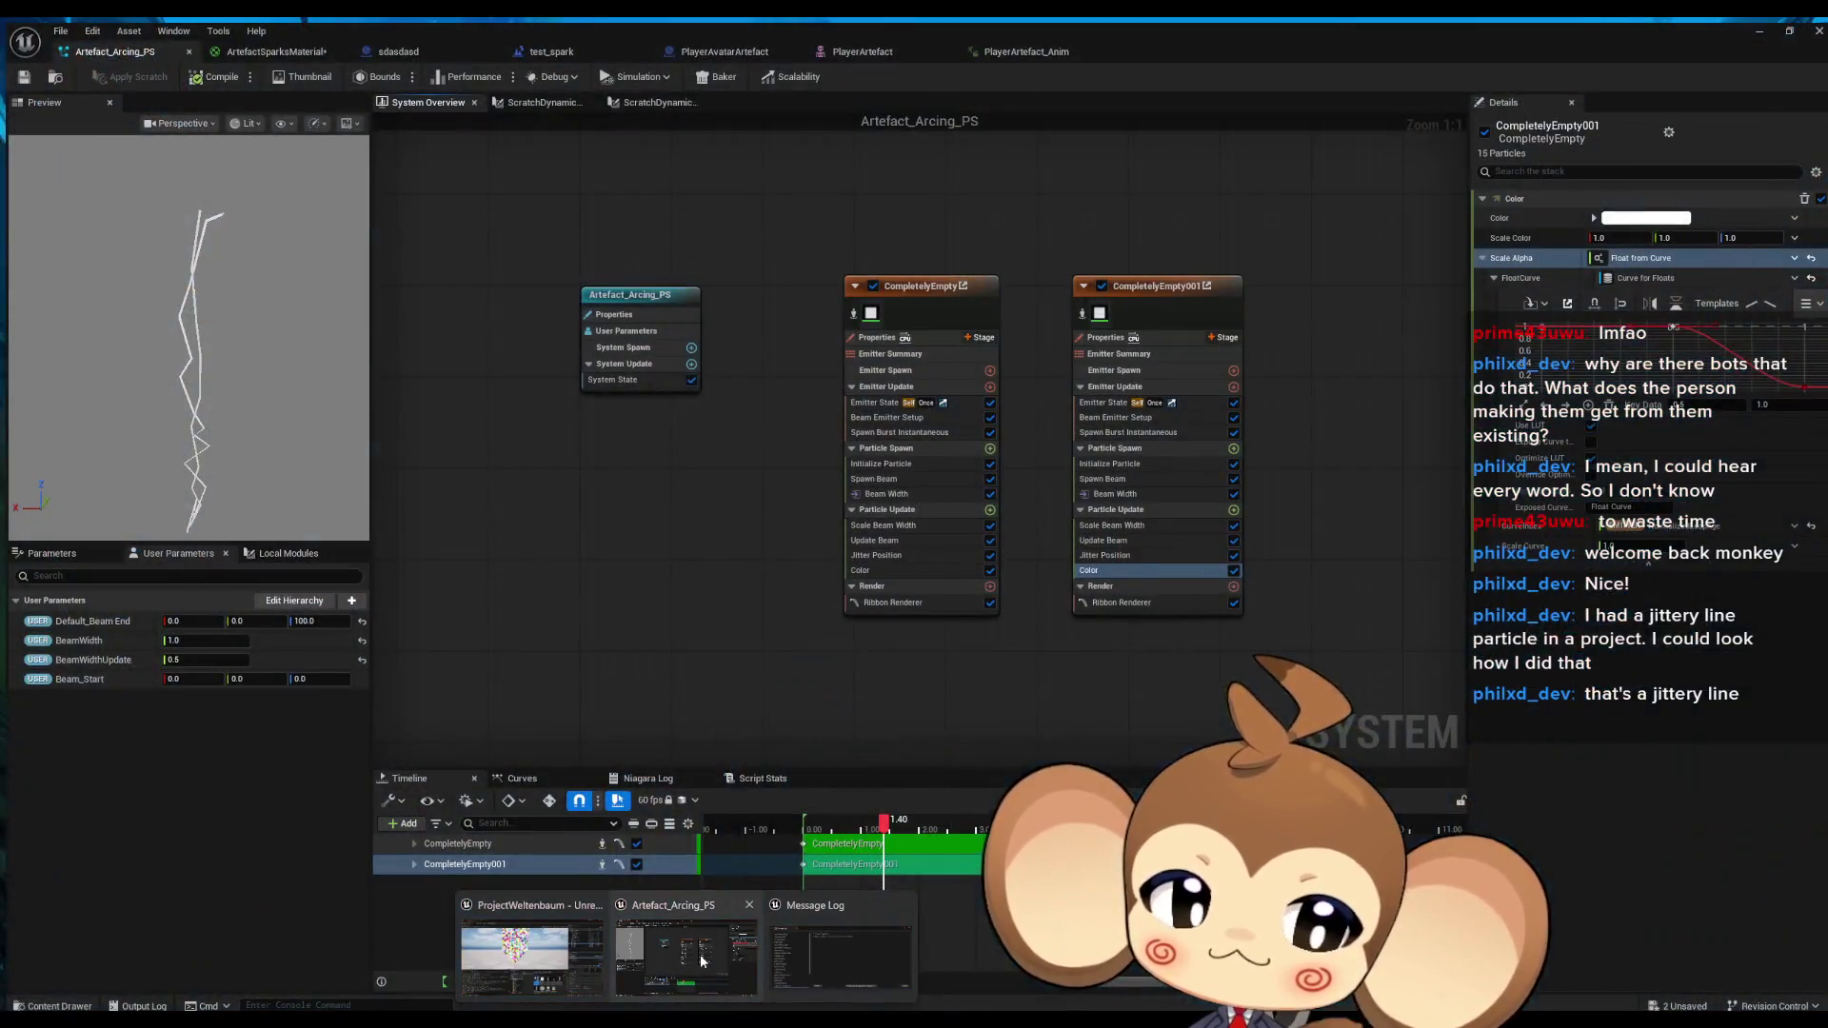
{"action": "left_click", "coordinate": [700, 954]}
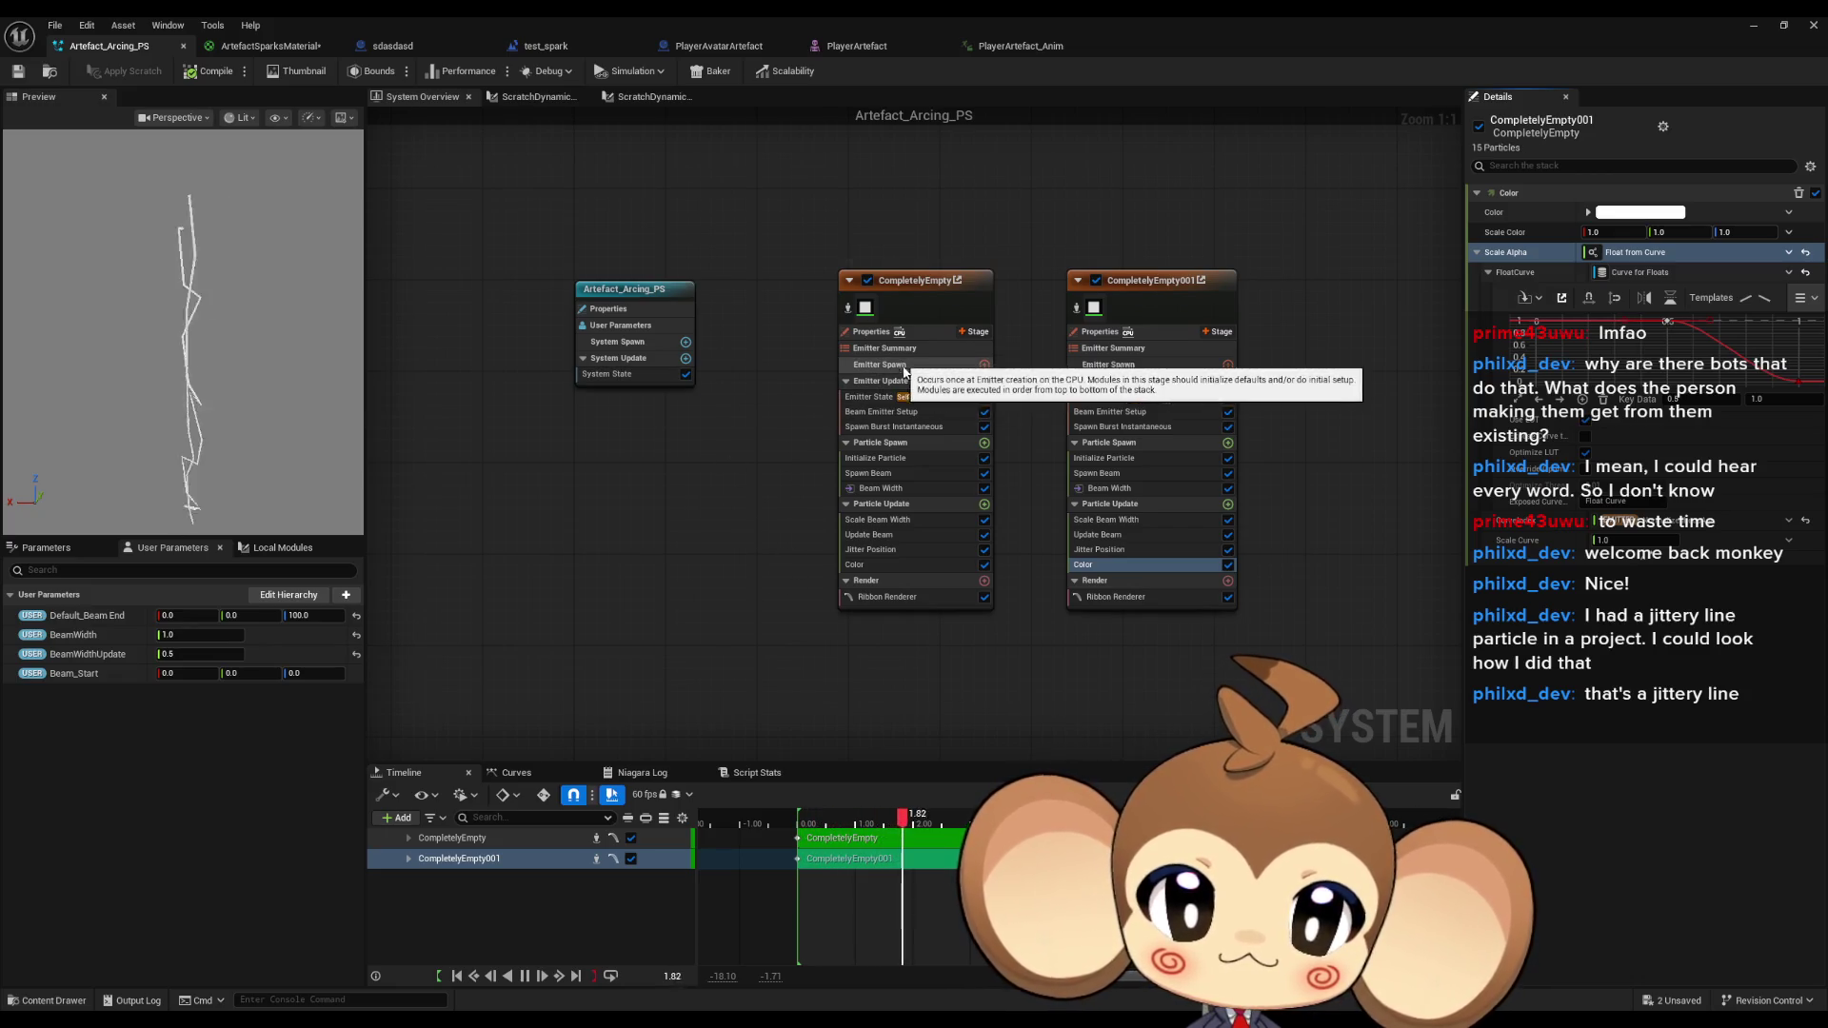
Switch the first emitter's loop behavior to Infinite, then back to Once.
{"action": "left_click", "coordinate": [877, 390]}
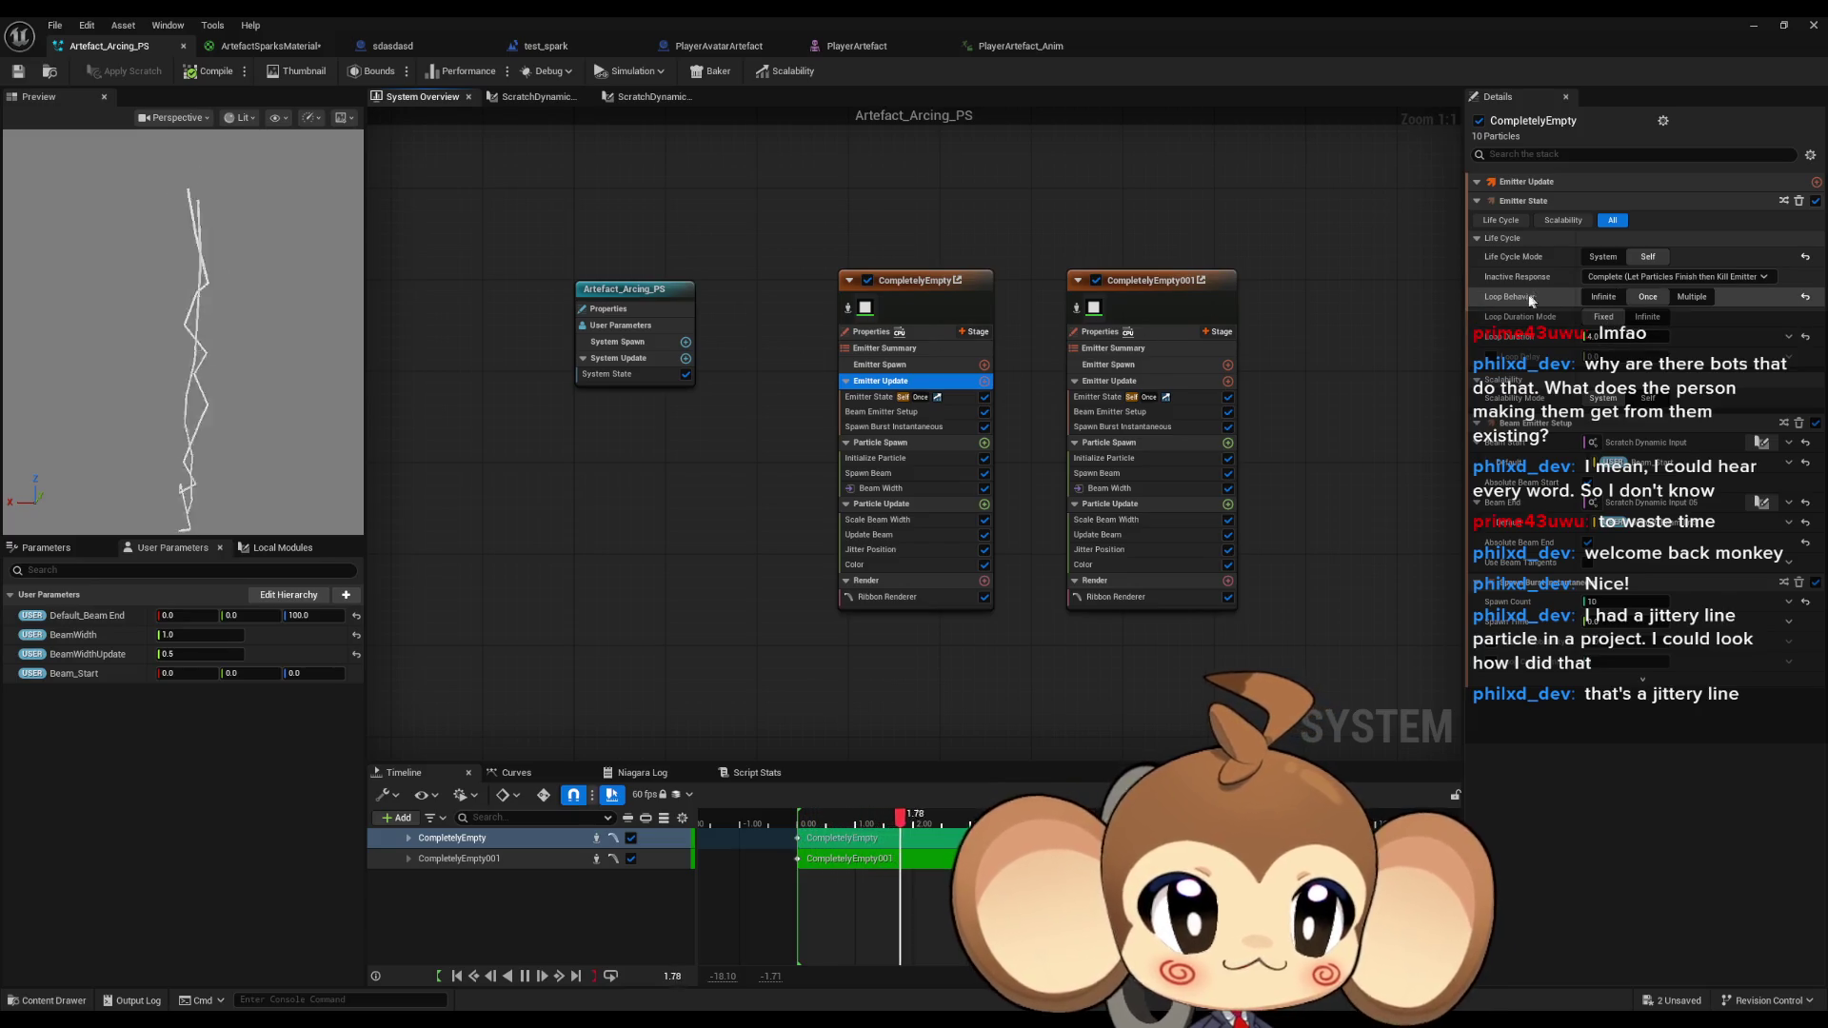
{"action": "mouse_move", "coordinate": [1525, 302]}
{"action": "left_click", "coordinate": [1619, 298]}
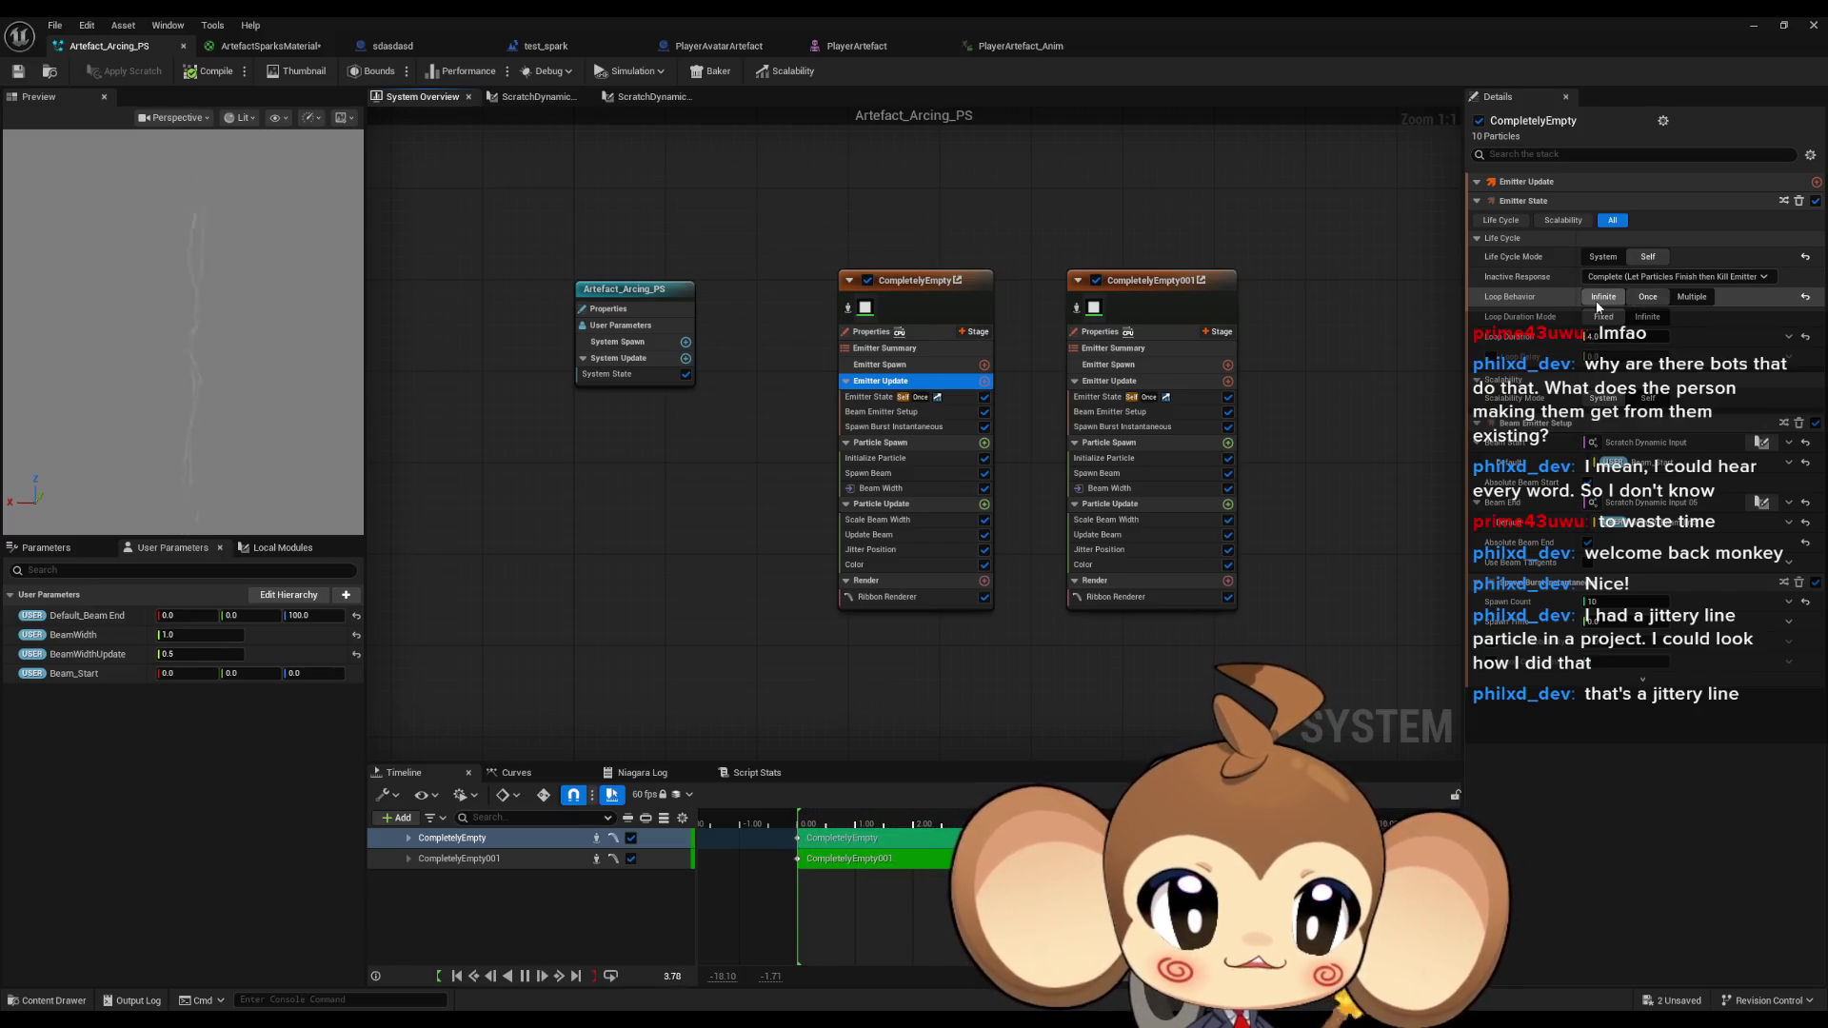
{"action": "left_click", "coordinate": [1648, 297]}
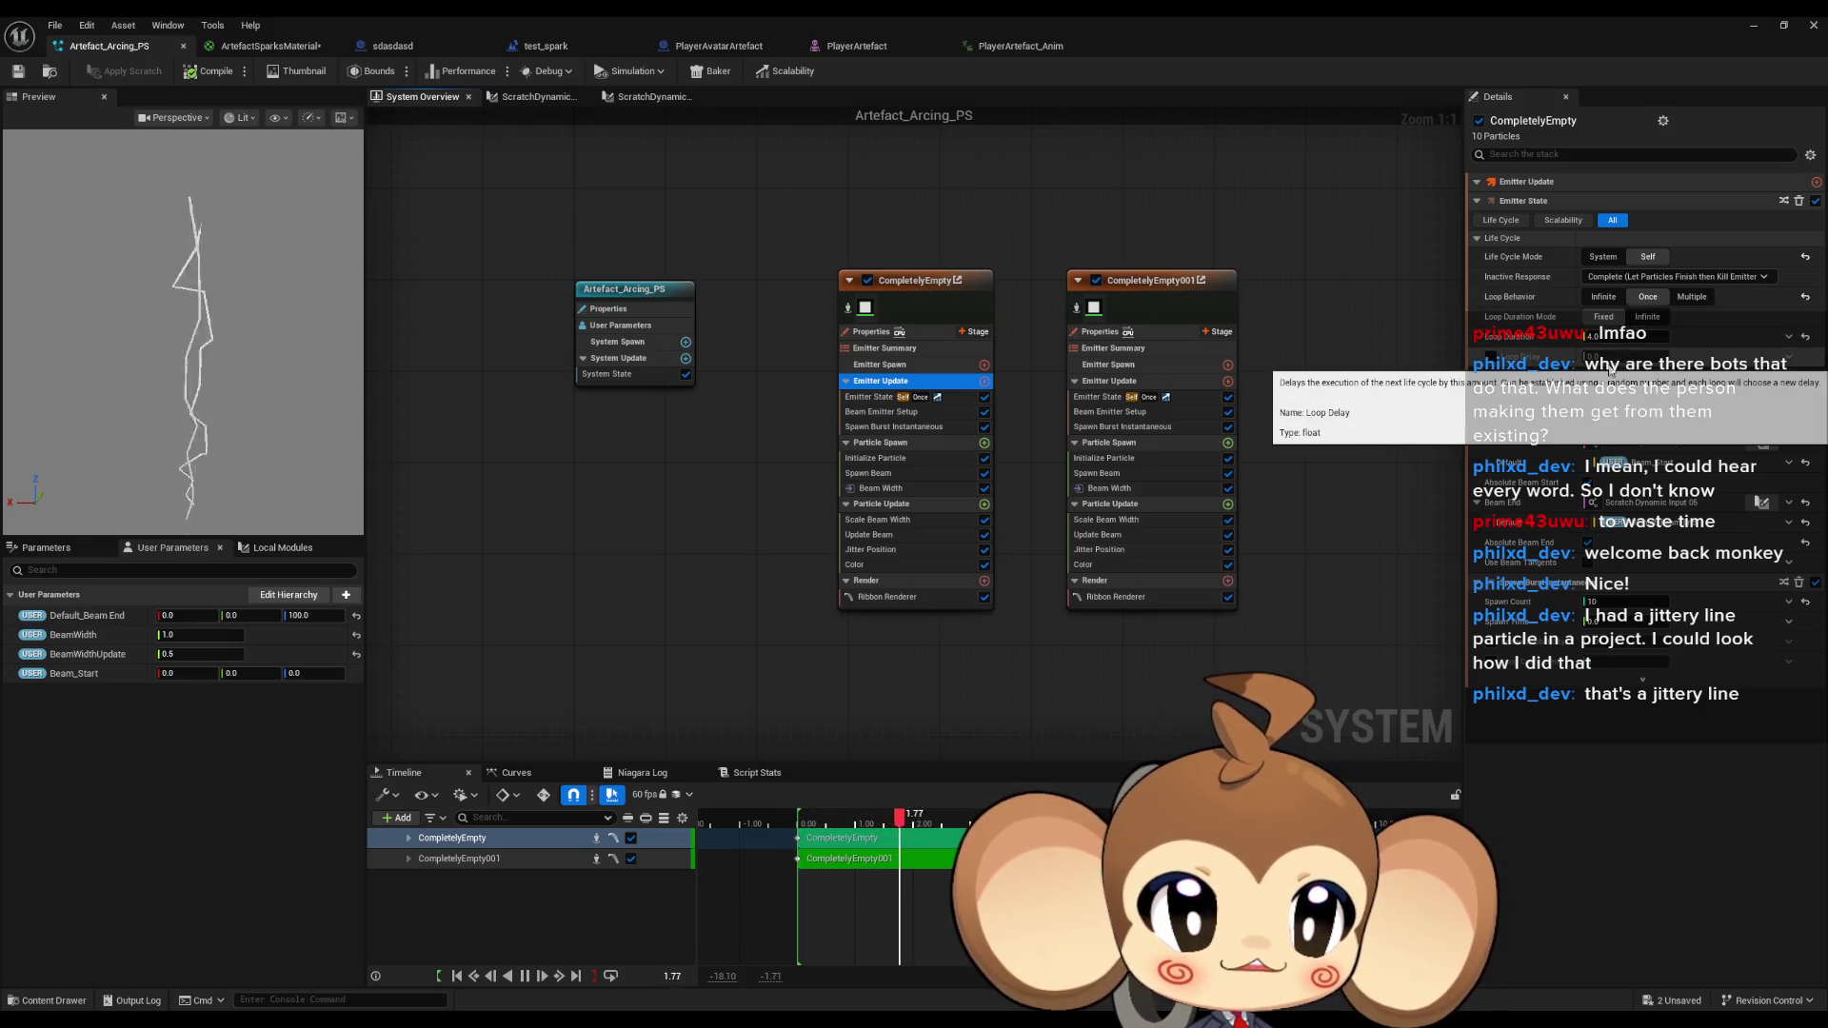
{"action": "mouse_move", "coordinate": [1518, 269]}
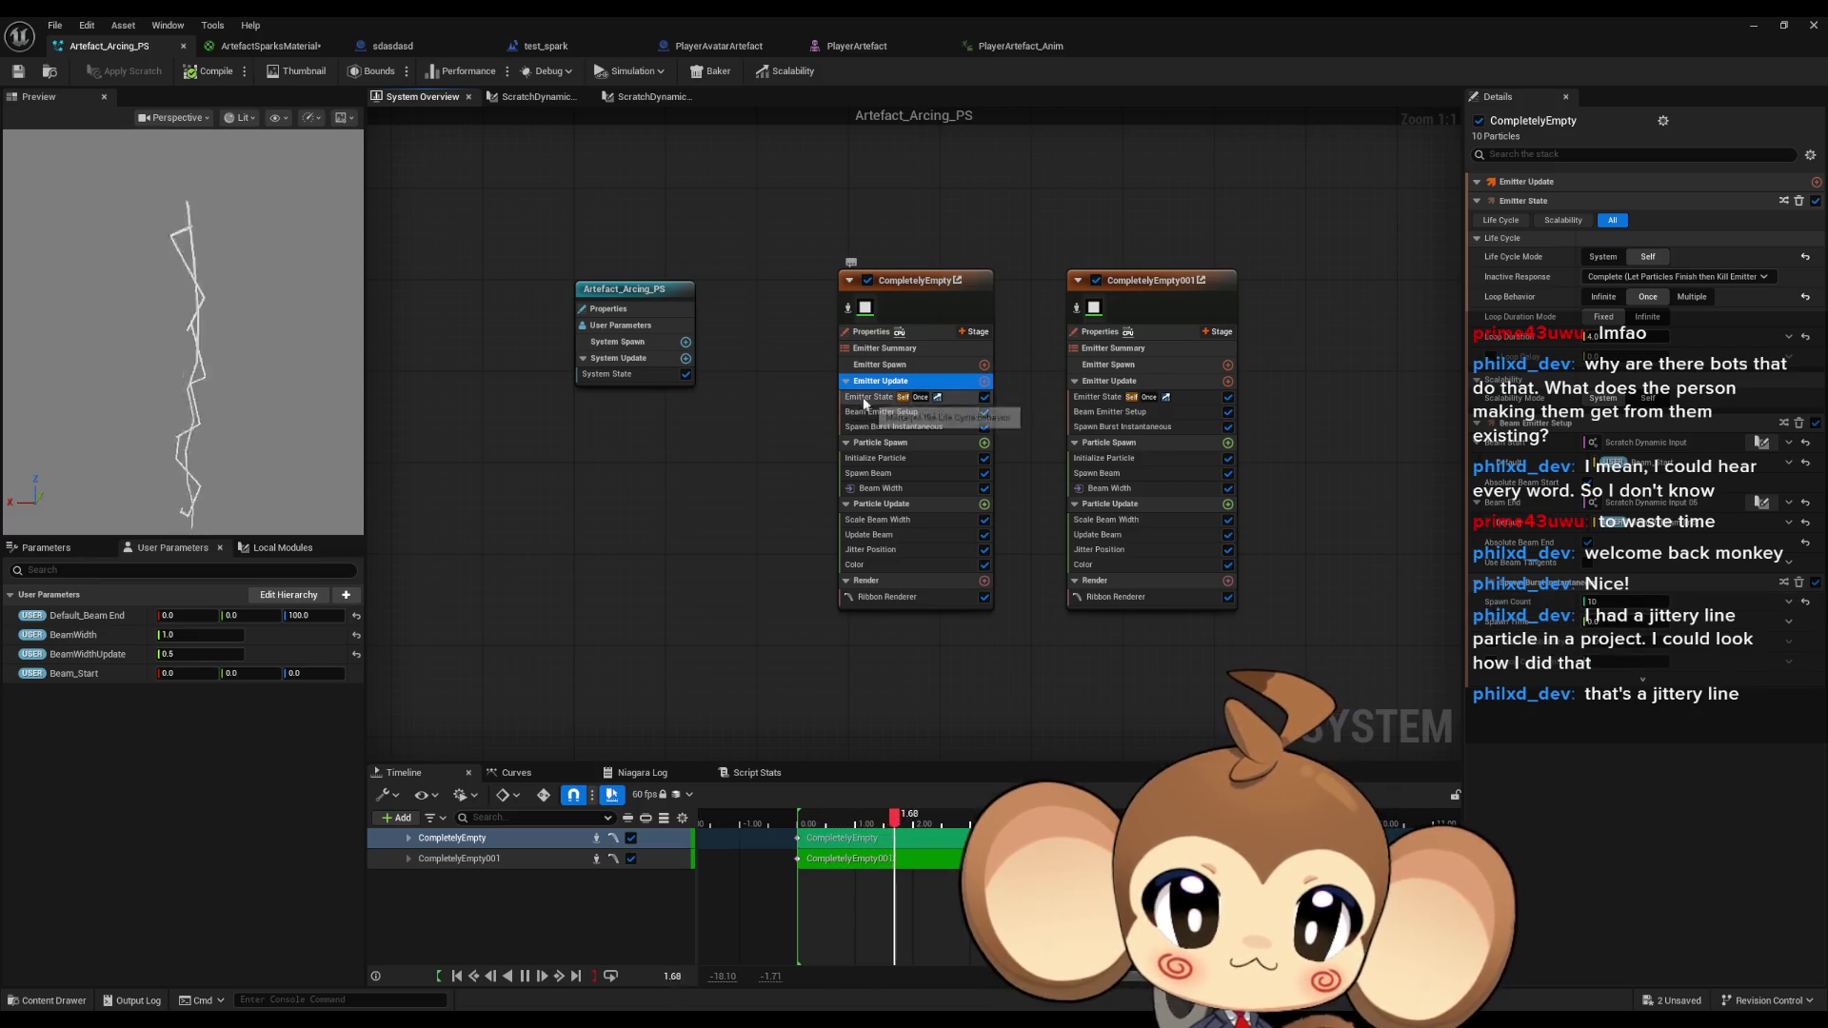
Change the system's lifecycle loop setting, select the second emitter, and compile the system.
{"action": "left_click", "coordinate": [597, 295]}
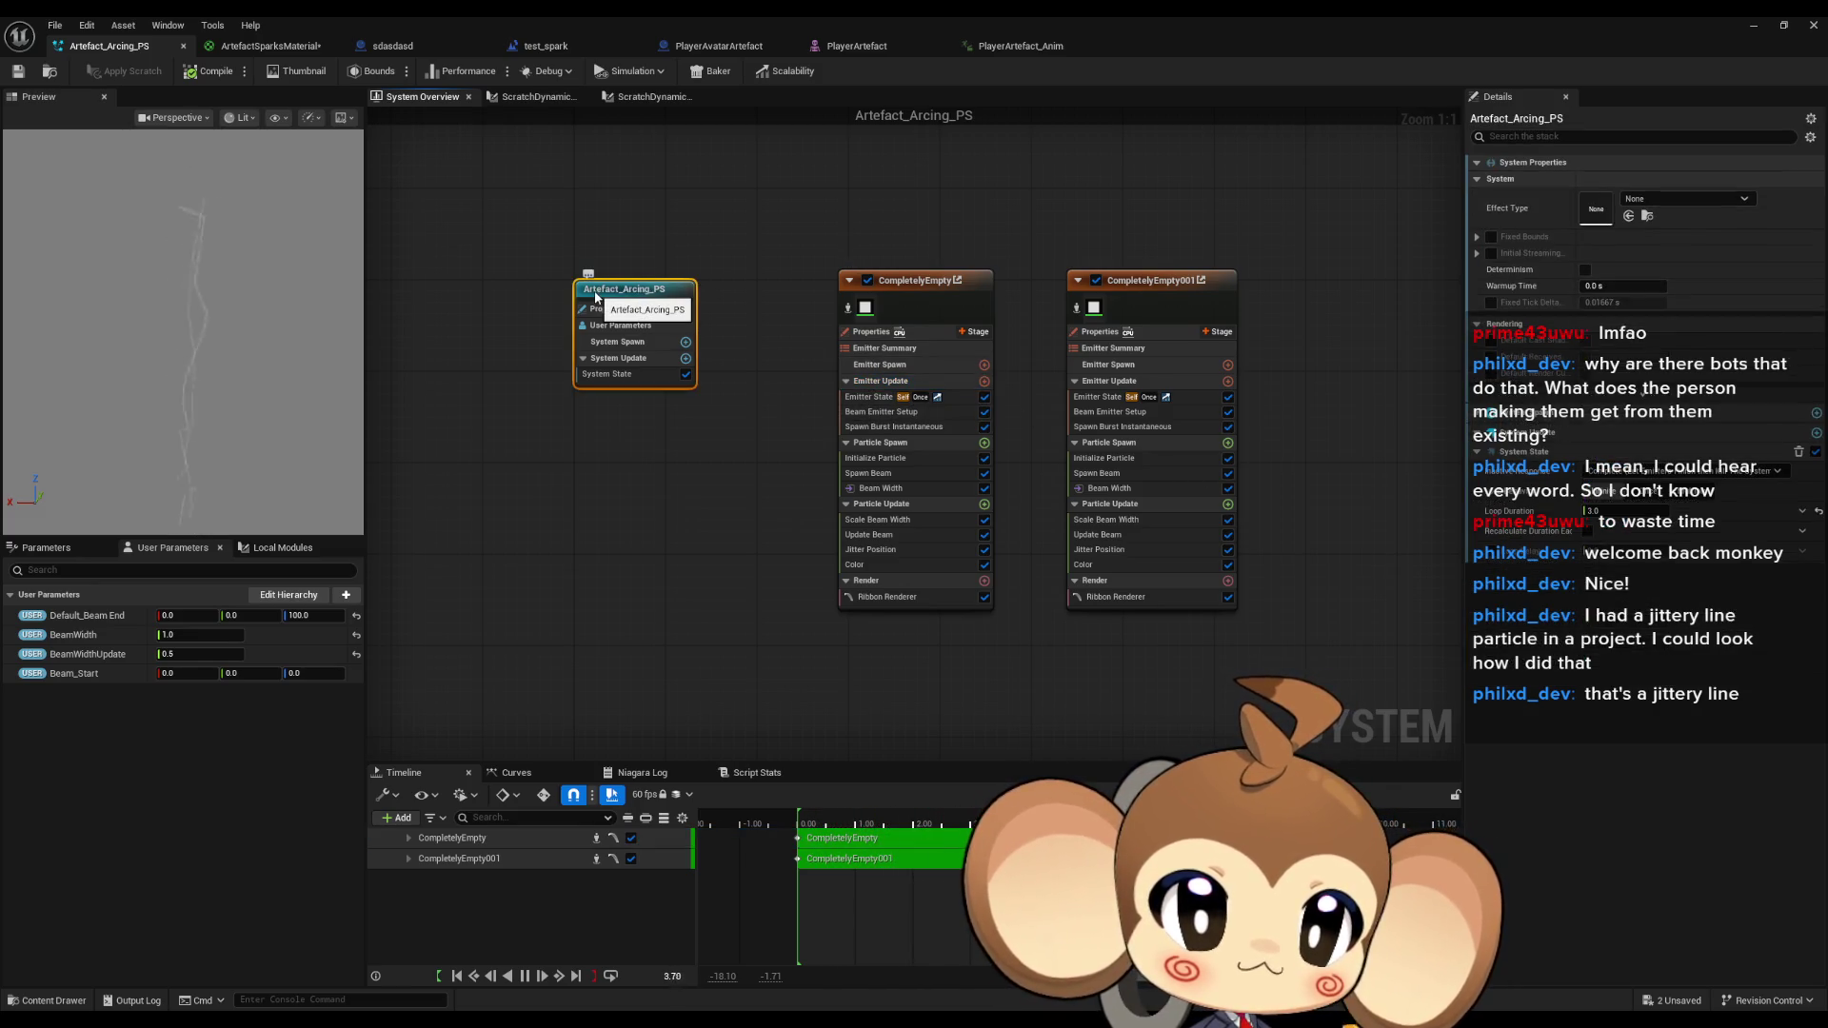
{"action": "left_click", "coordinate": [1777, 470]}
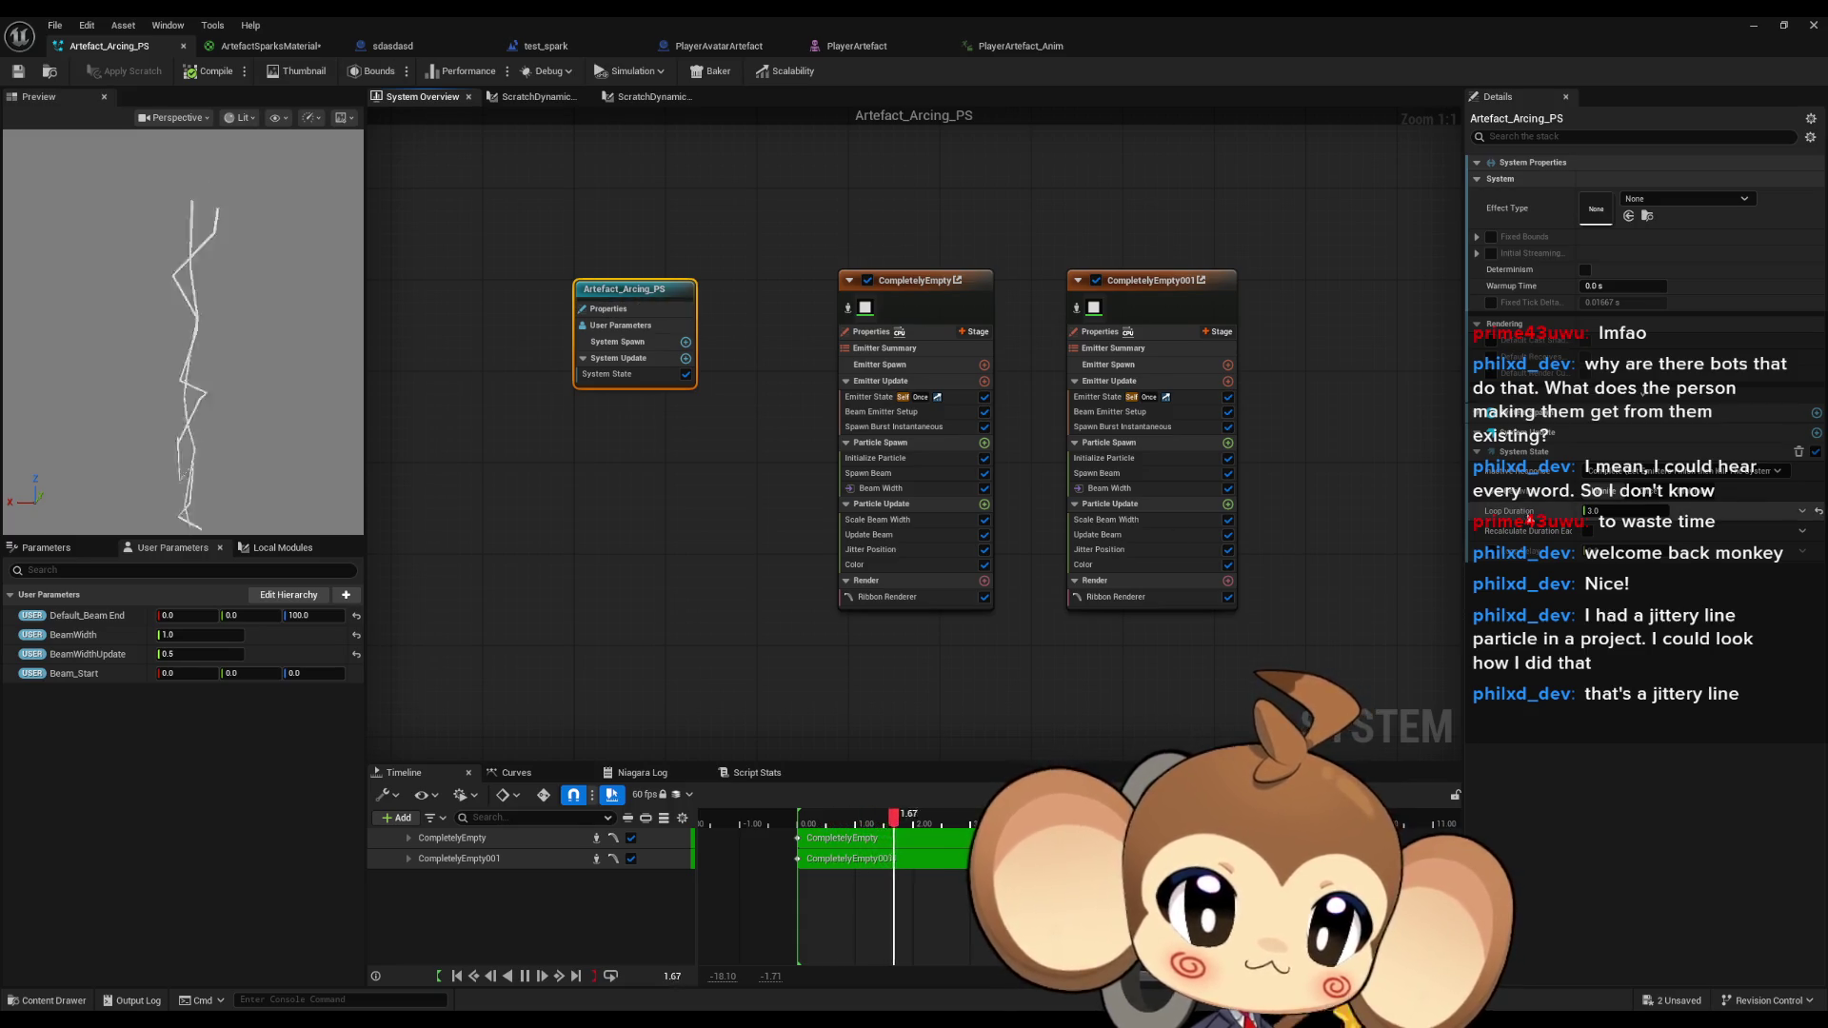
{"action": "left_click", "coordinate": [1714, 511]}
{"action": "left_click", "coordinate": [1100, 331]}
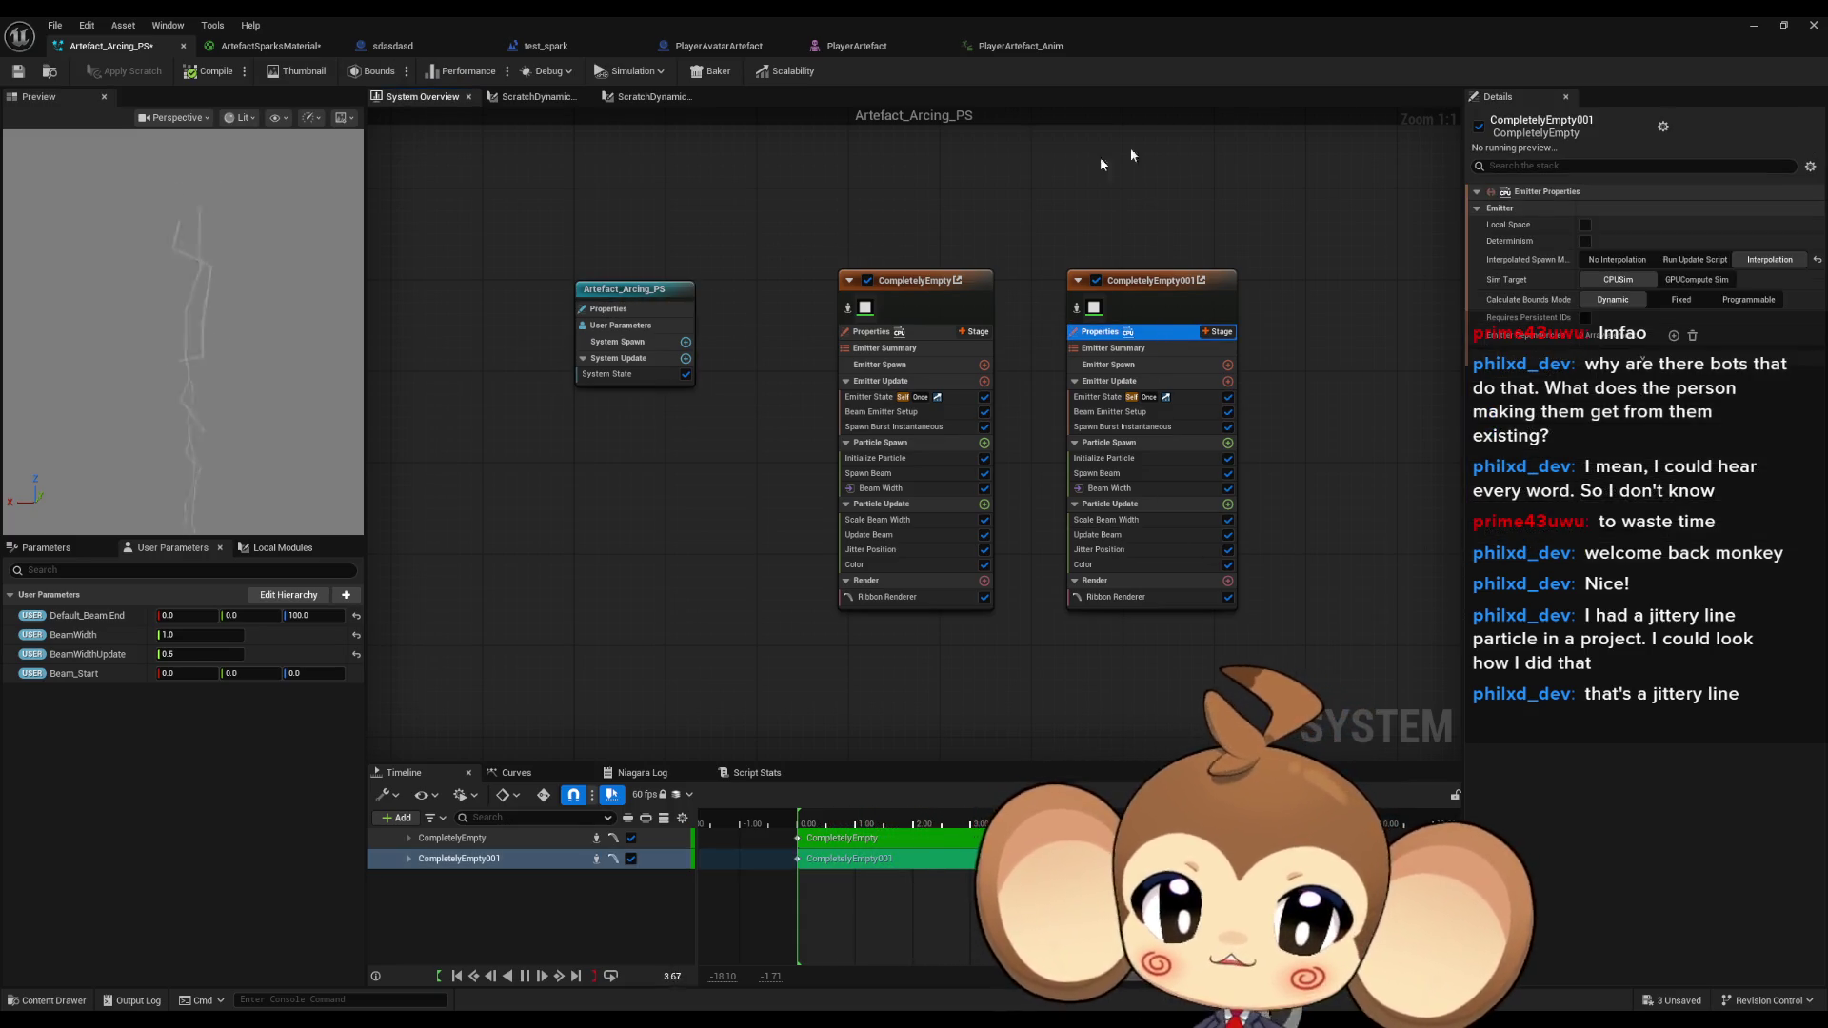
{"action": "left_click", "coordinate": [195, 68]}
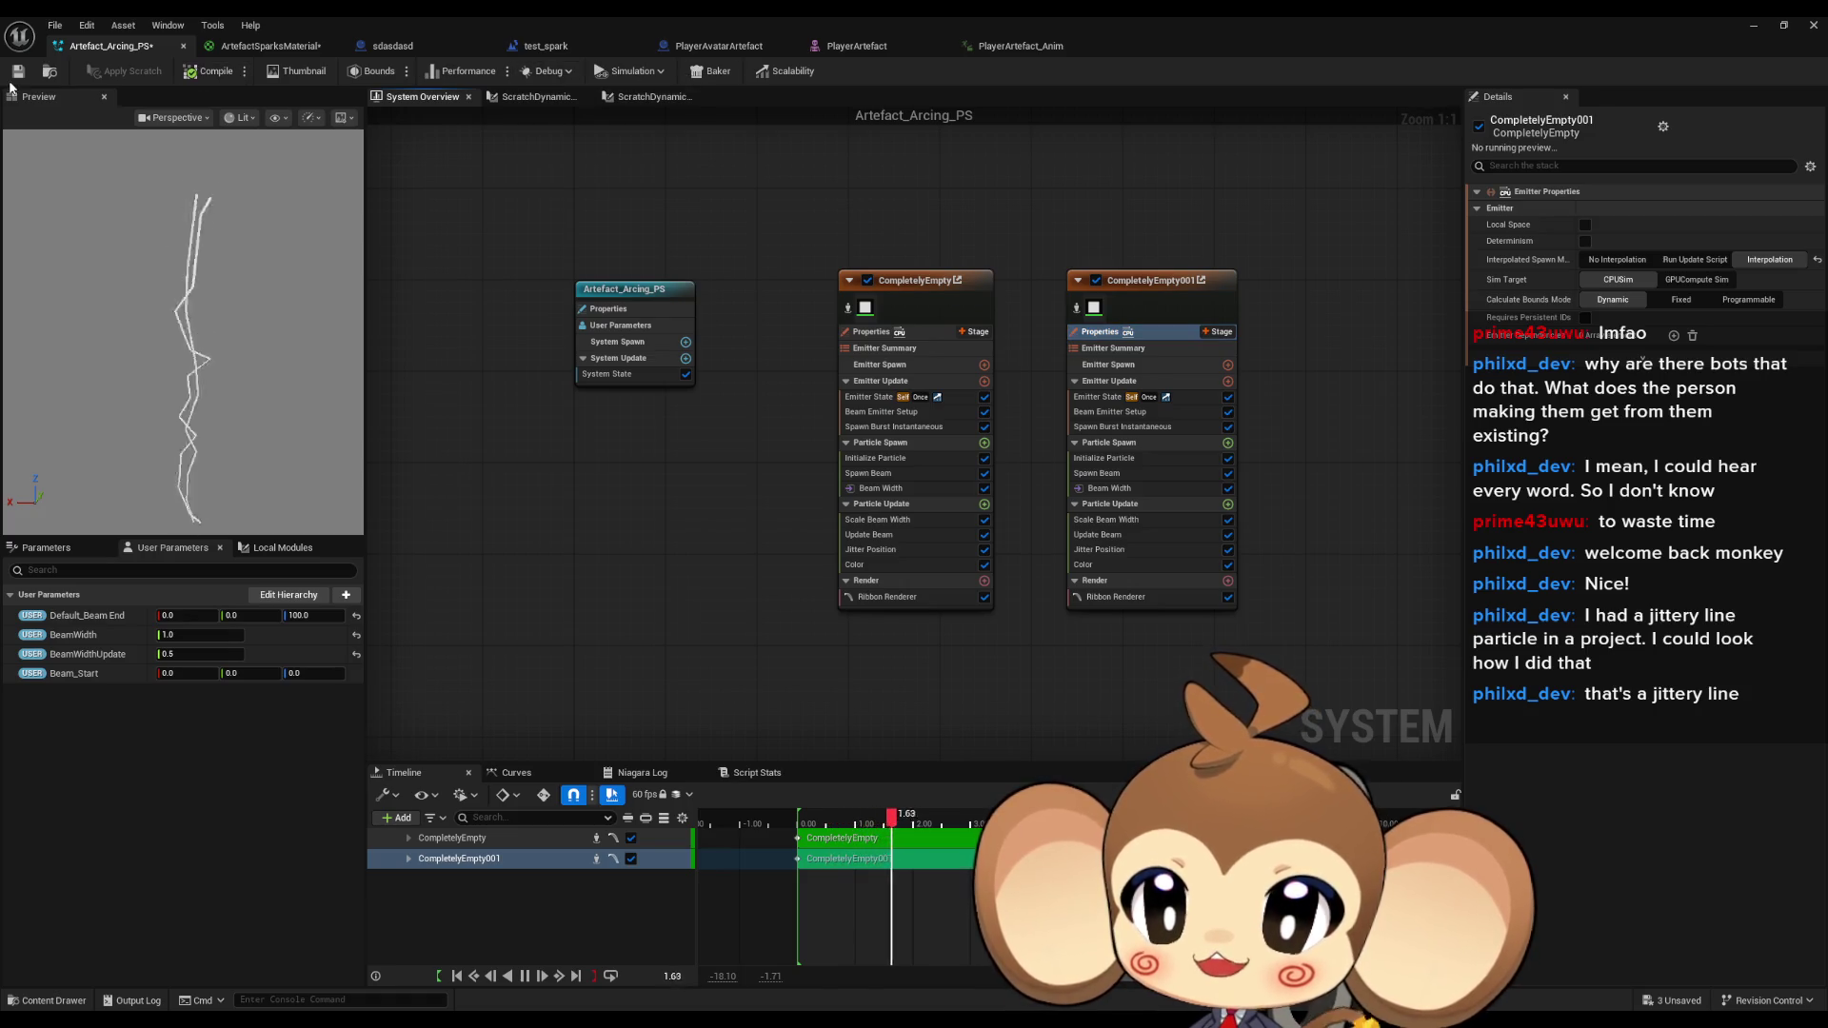
Save the Niagara system, briefly play-test test_spark, then return to the Artefact_Arcing_PS editor.
{"action": "key", "text": "ctrl+s"}
{"action": "left_click", "coordinate": [546, 45]}
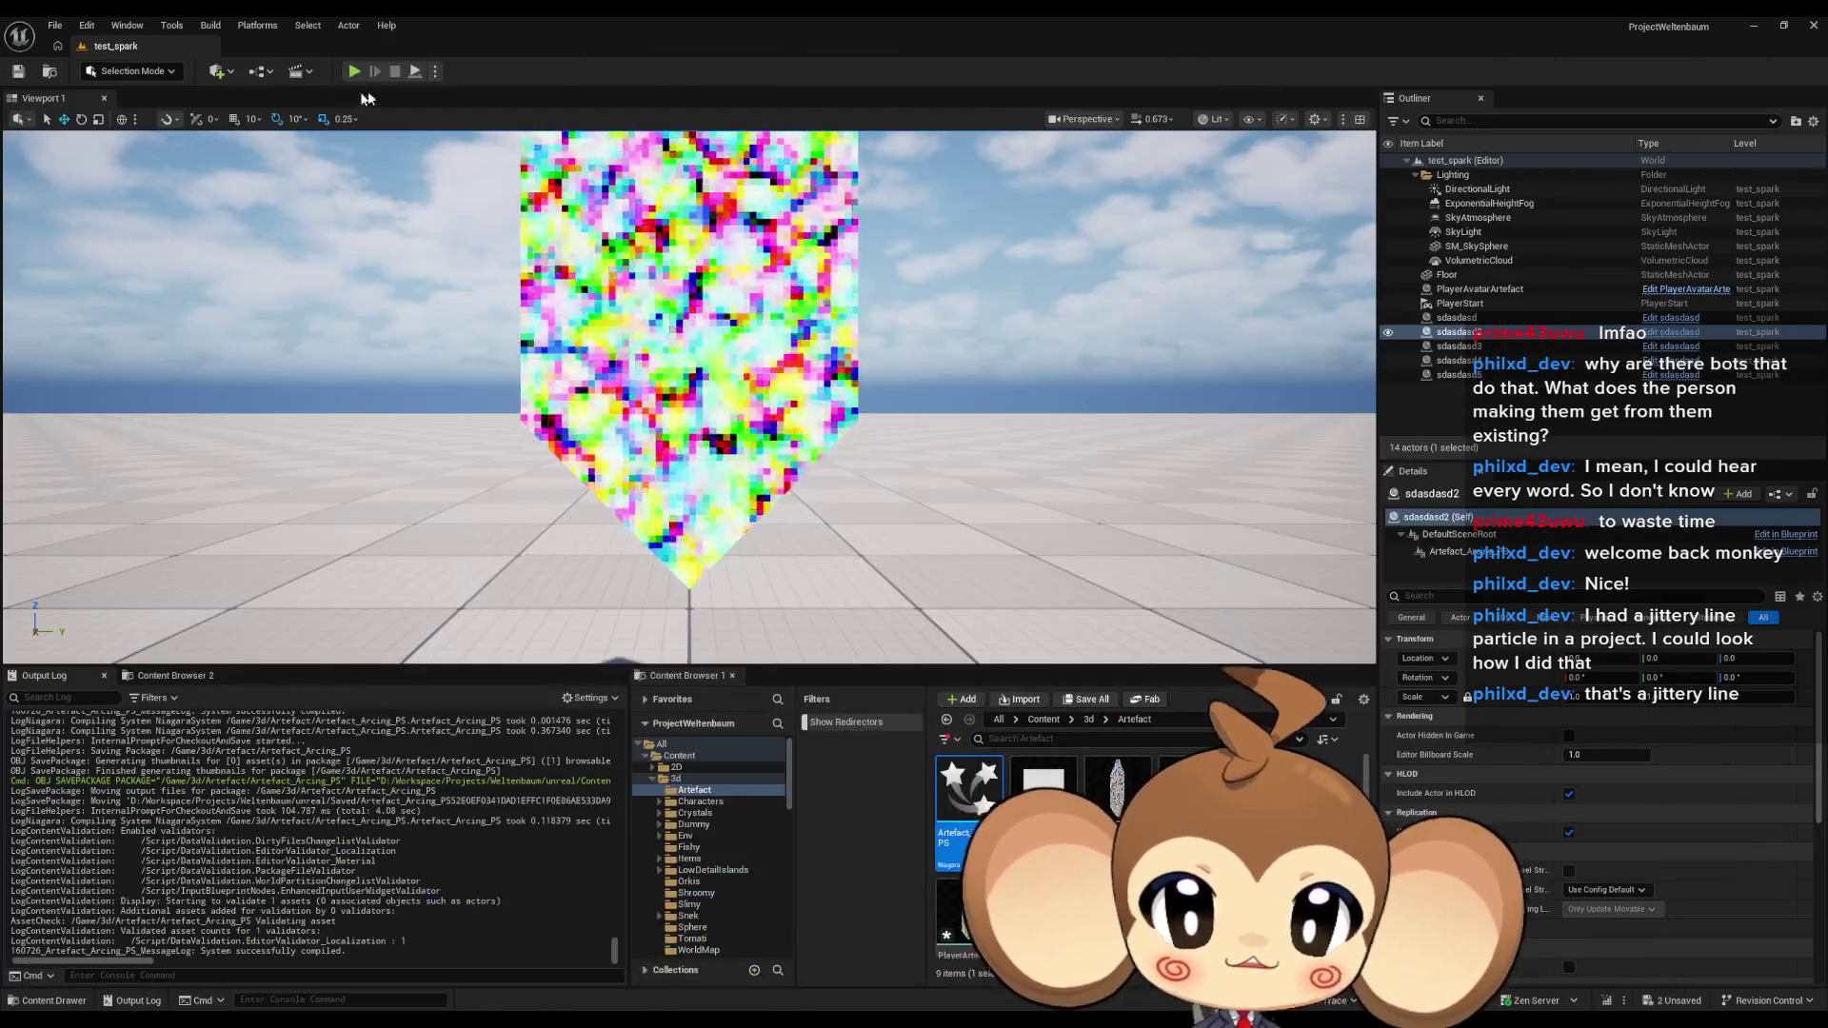
{"action": "left_click", "coordinate": [355, 71]}
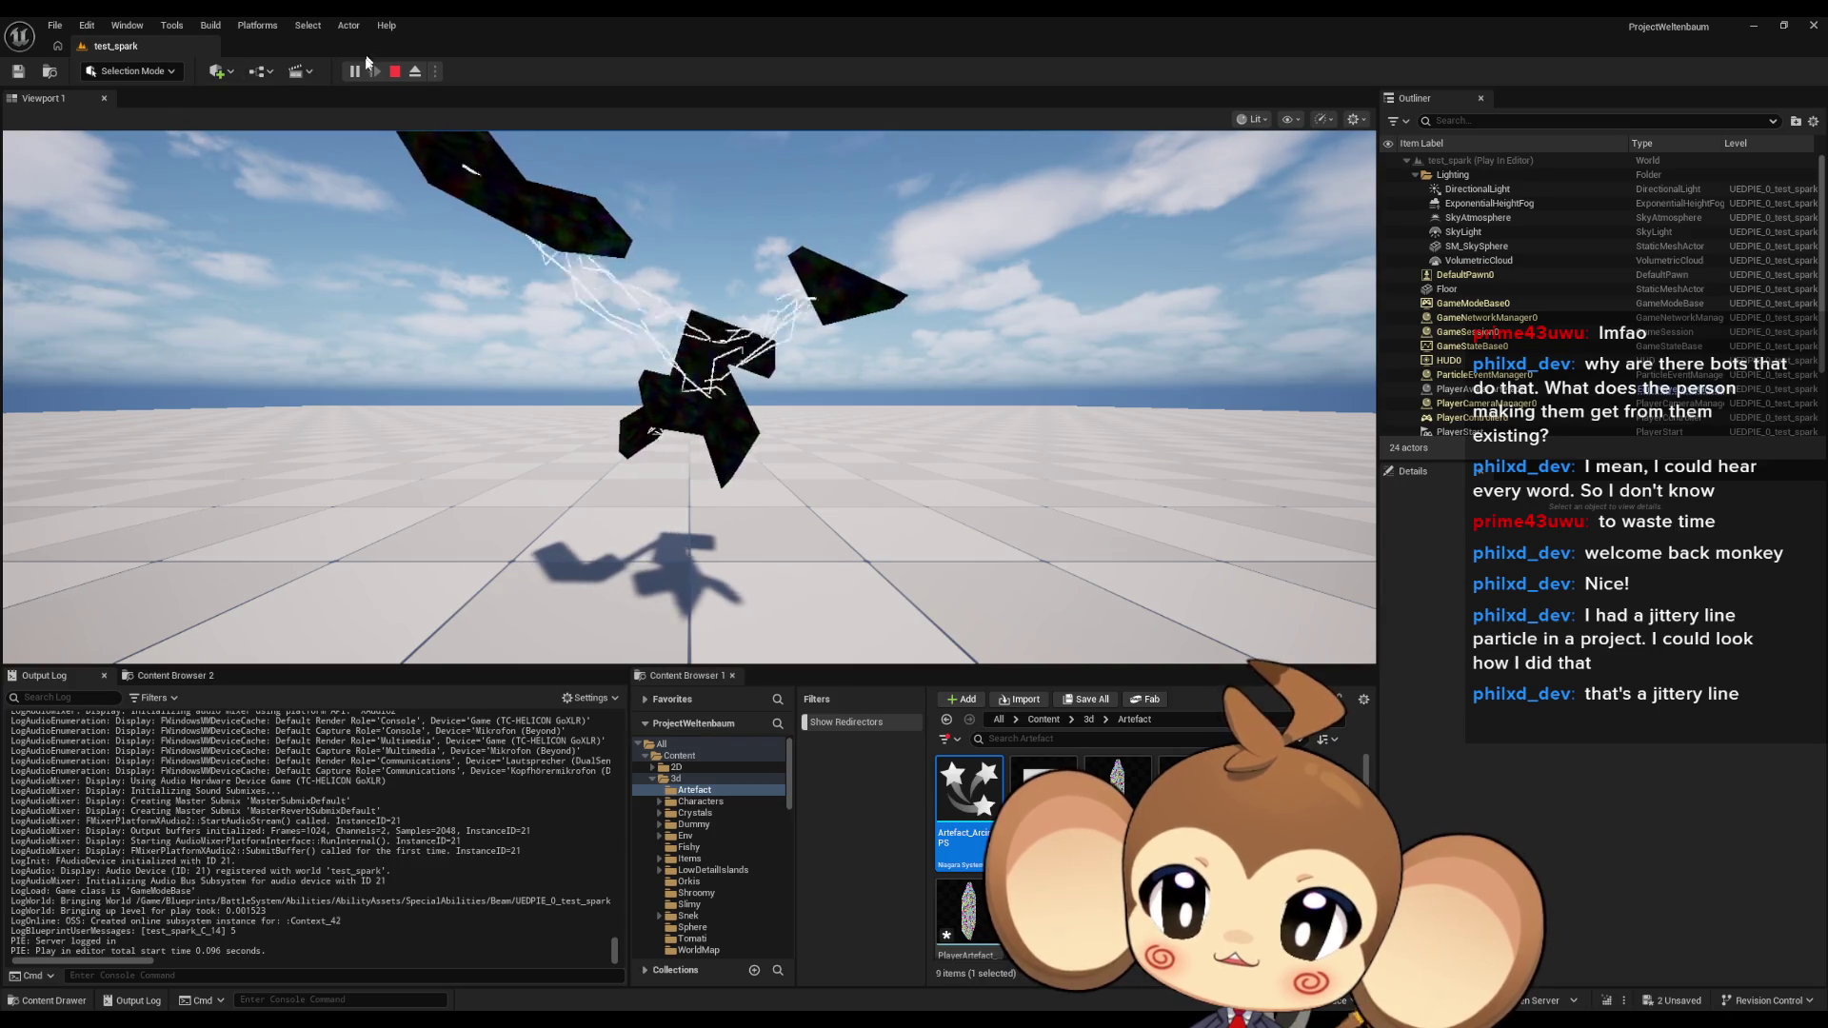
{"action": "left_click", "coordinate": [396, 73]}
{"action": "mouse_move", "coordinate": [686, 1014]}
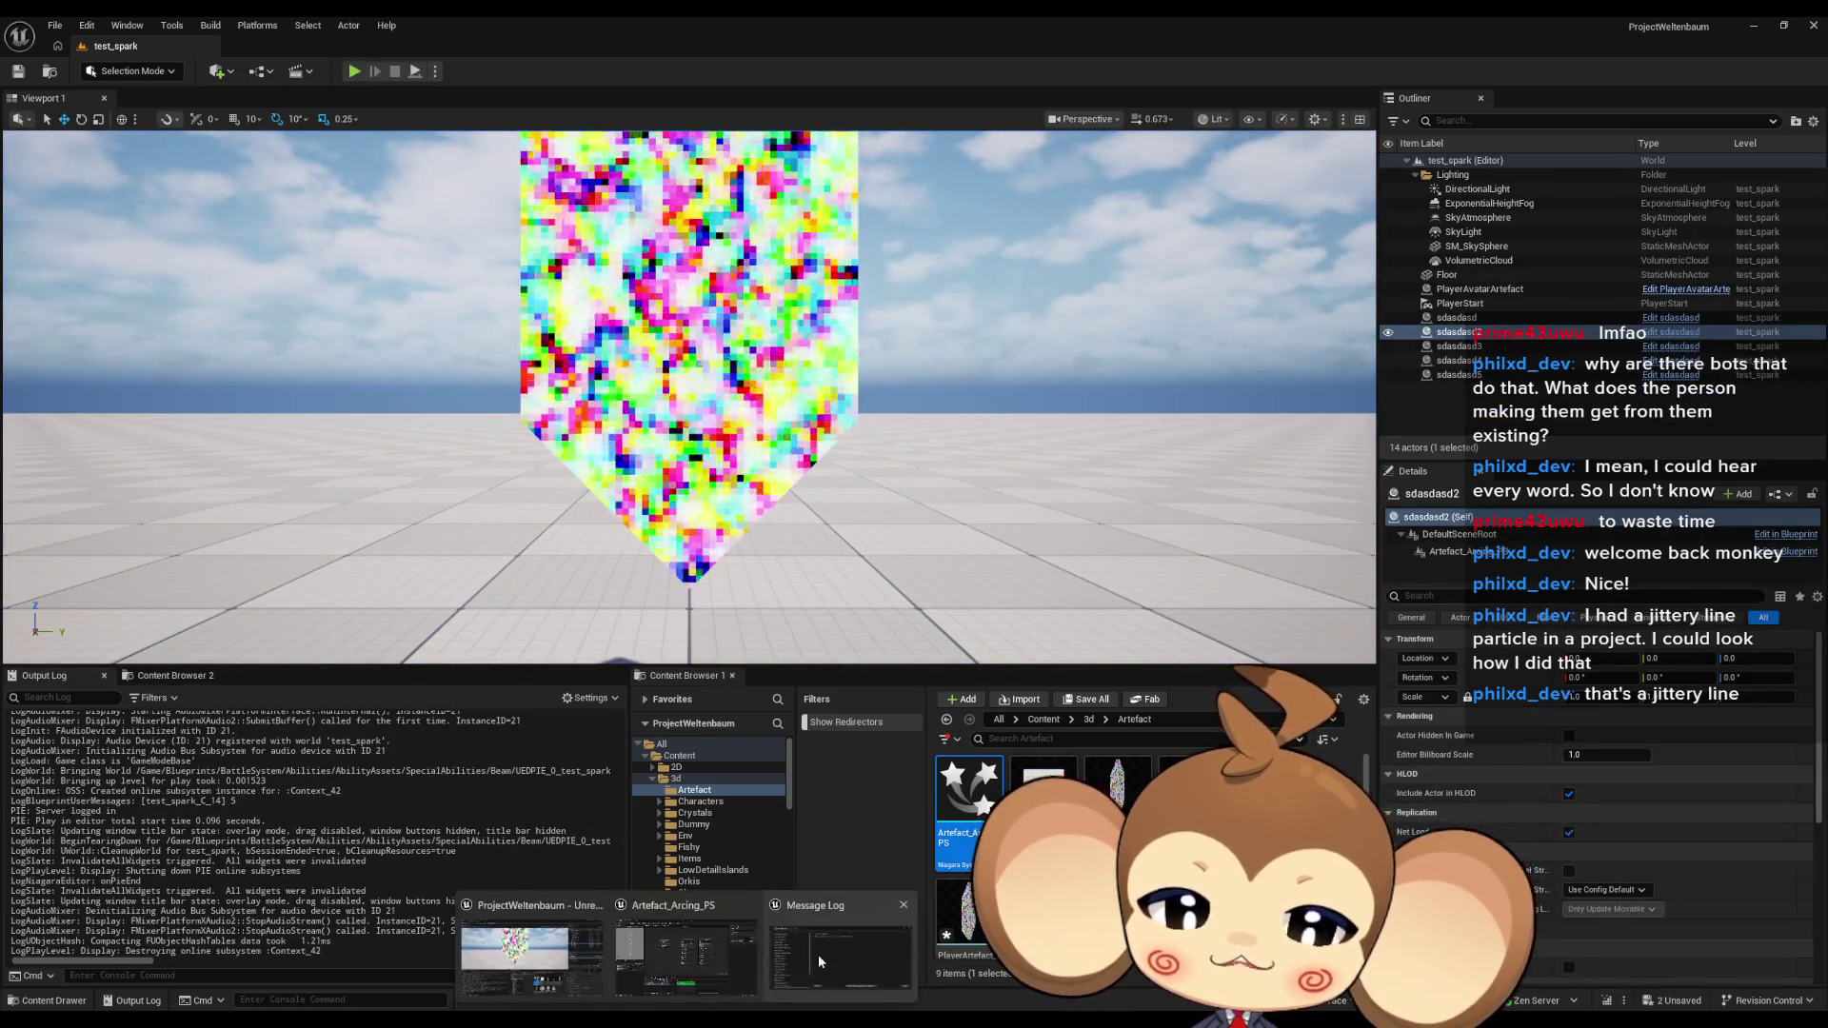
{"action": "left_click", "coordinate": [684, 950]}
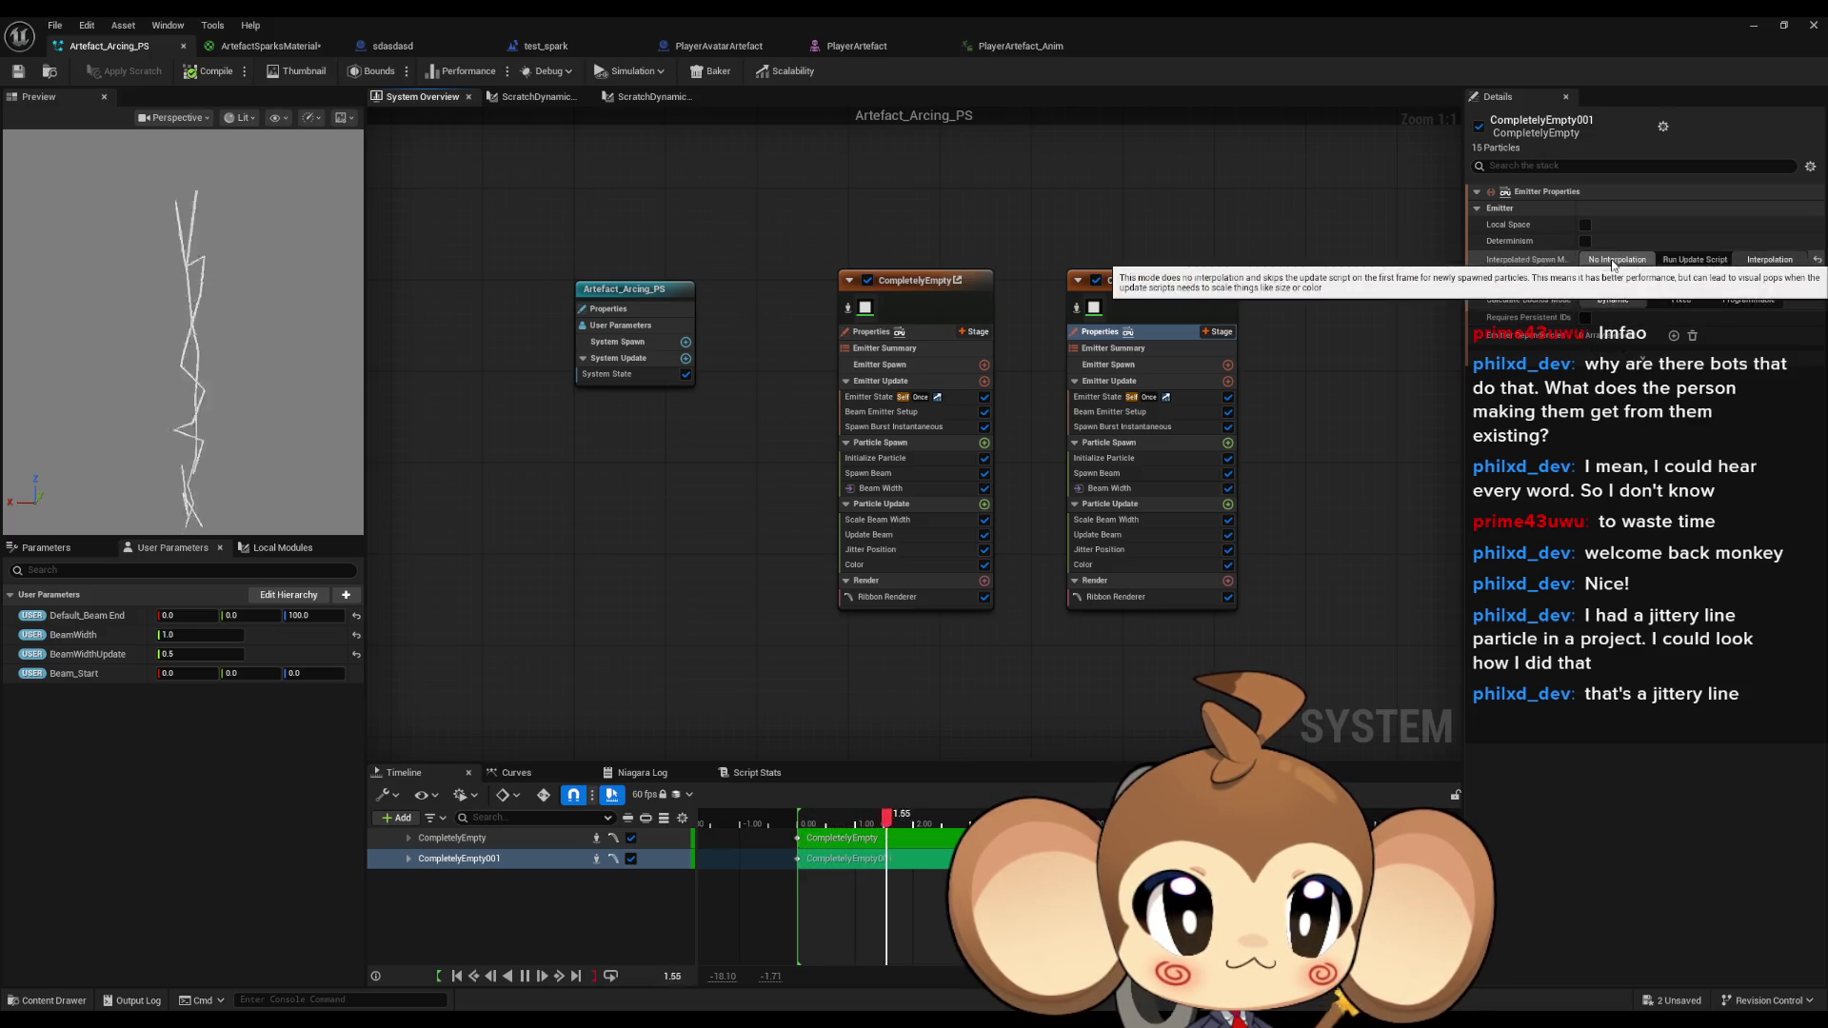
Set the system's Inactive Response to Complete and its Loop Duration to 4.
{"action": "left_click", "coordinate": [619, 290]}
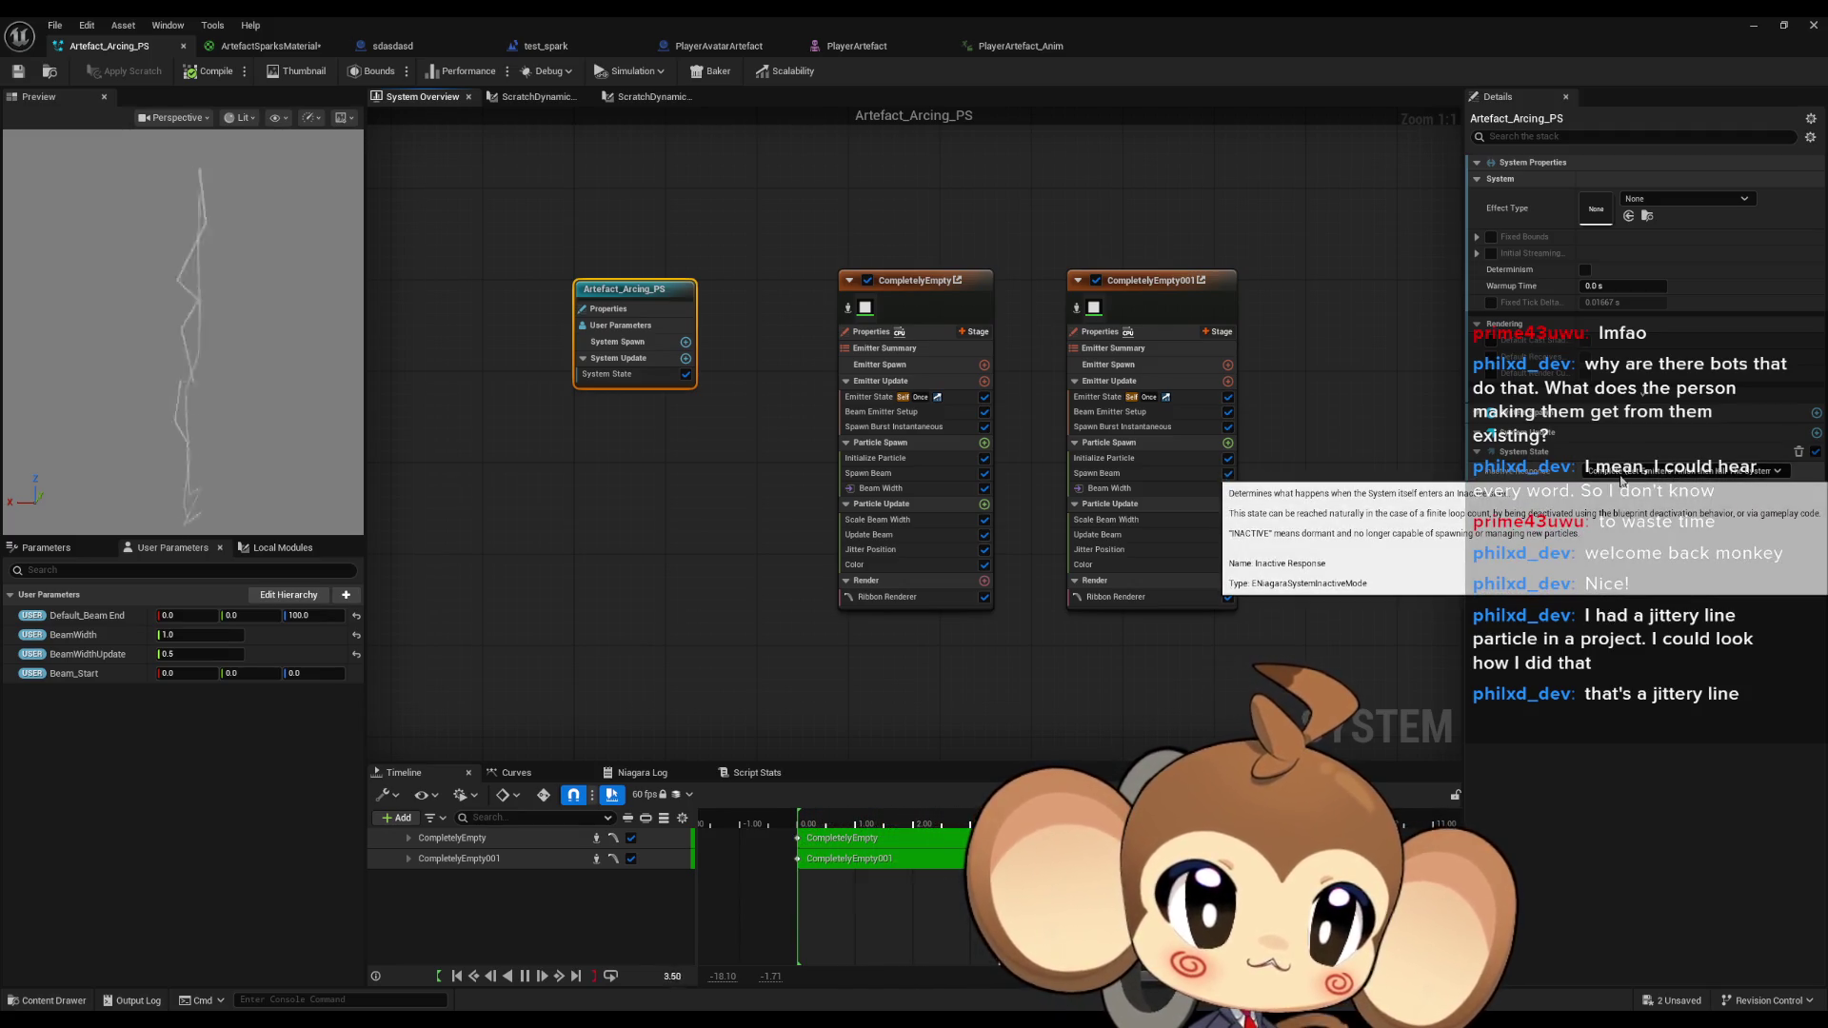
{"action": "left_click", "coordinate": [1622, 474]}
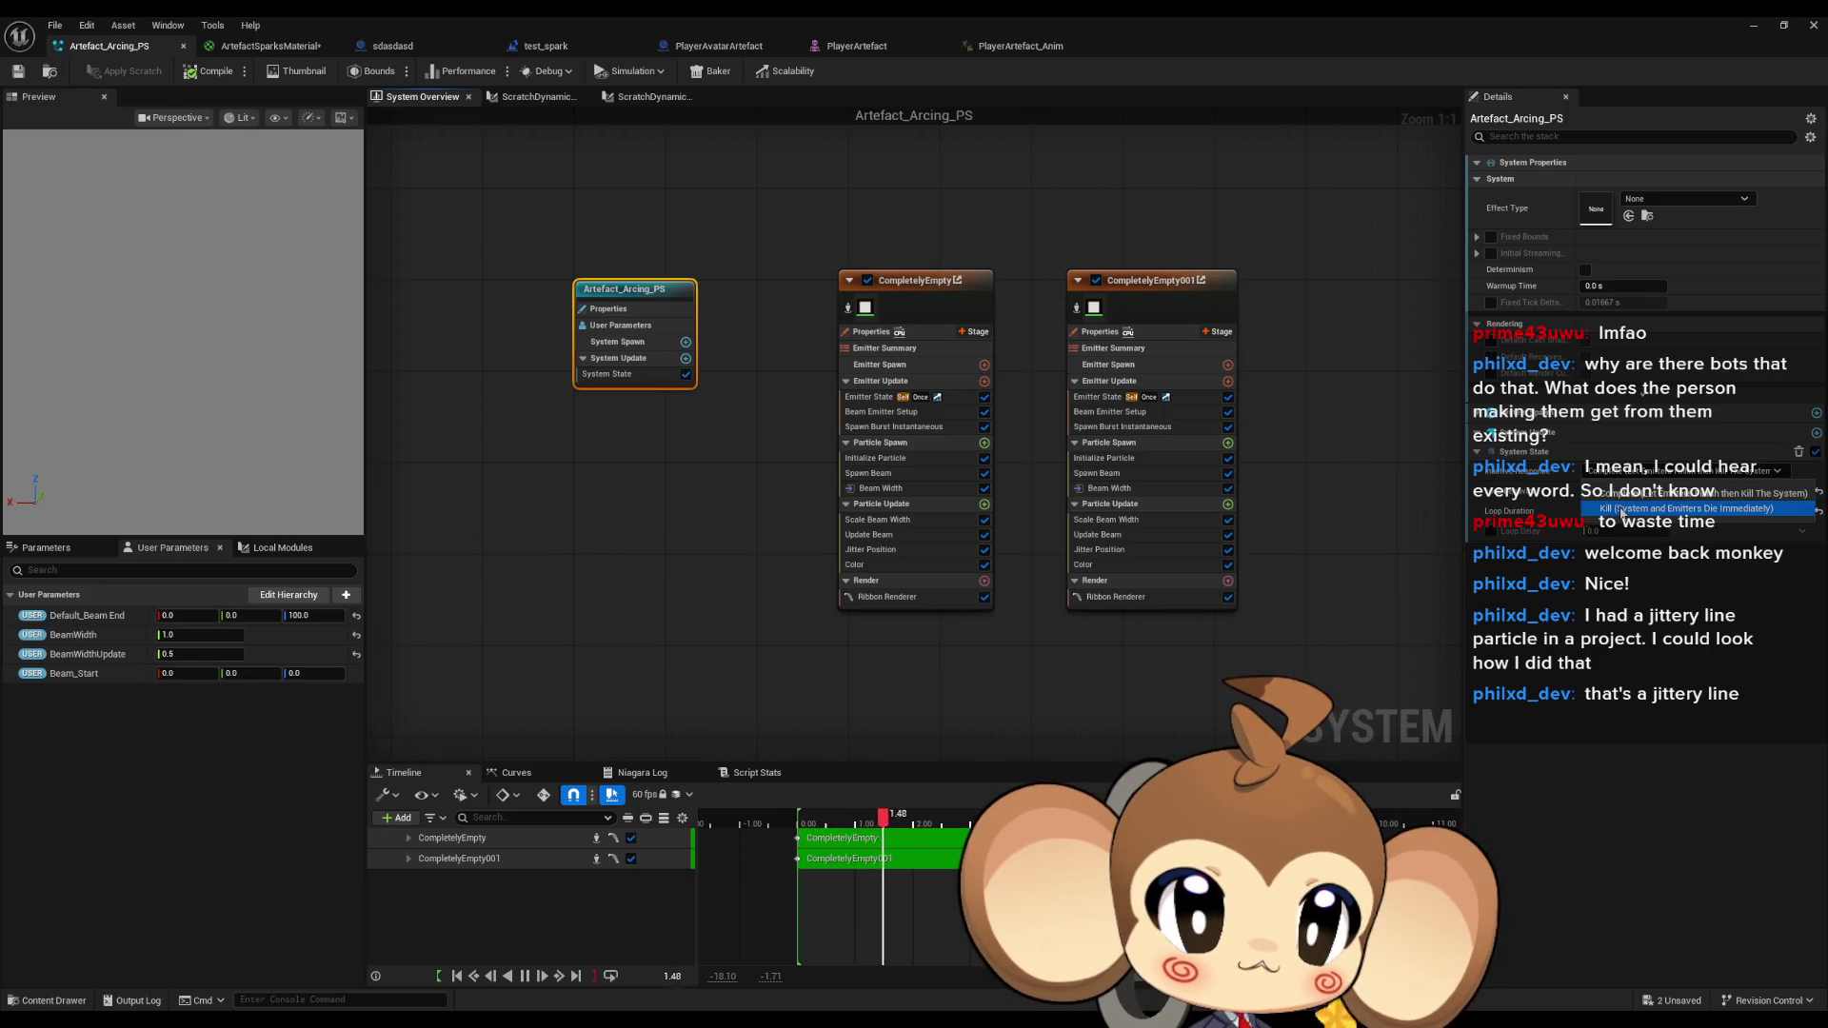
{"action": "left_click", "coordinate": [1622, 495]}
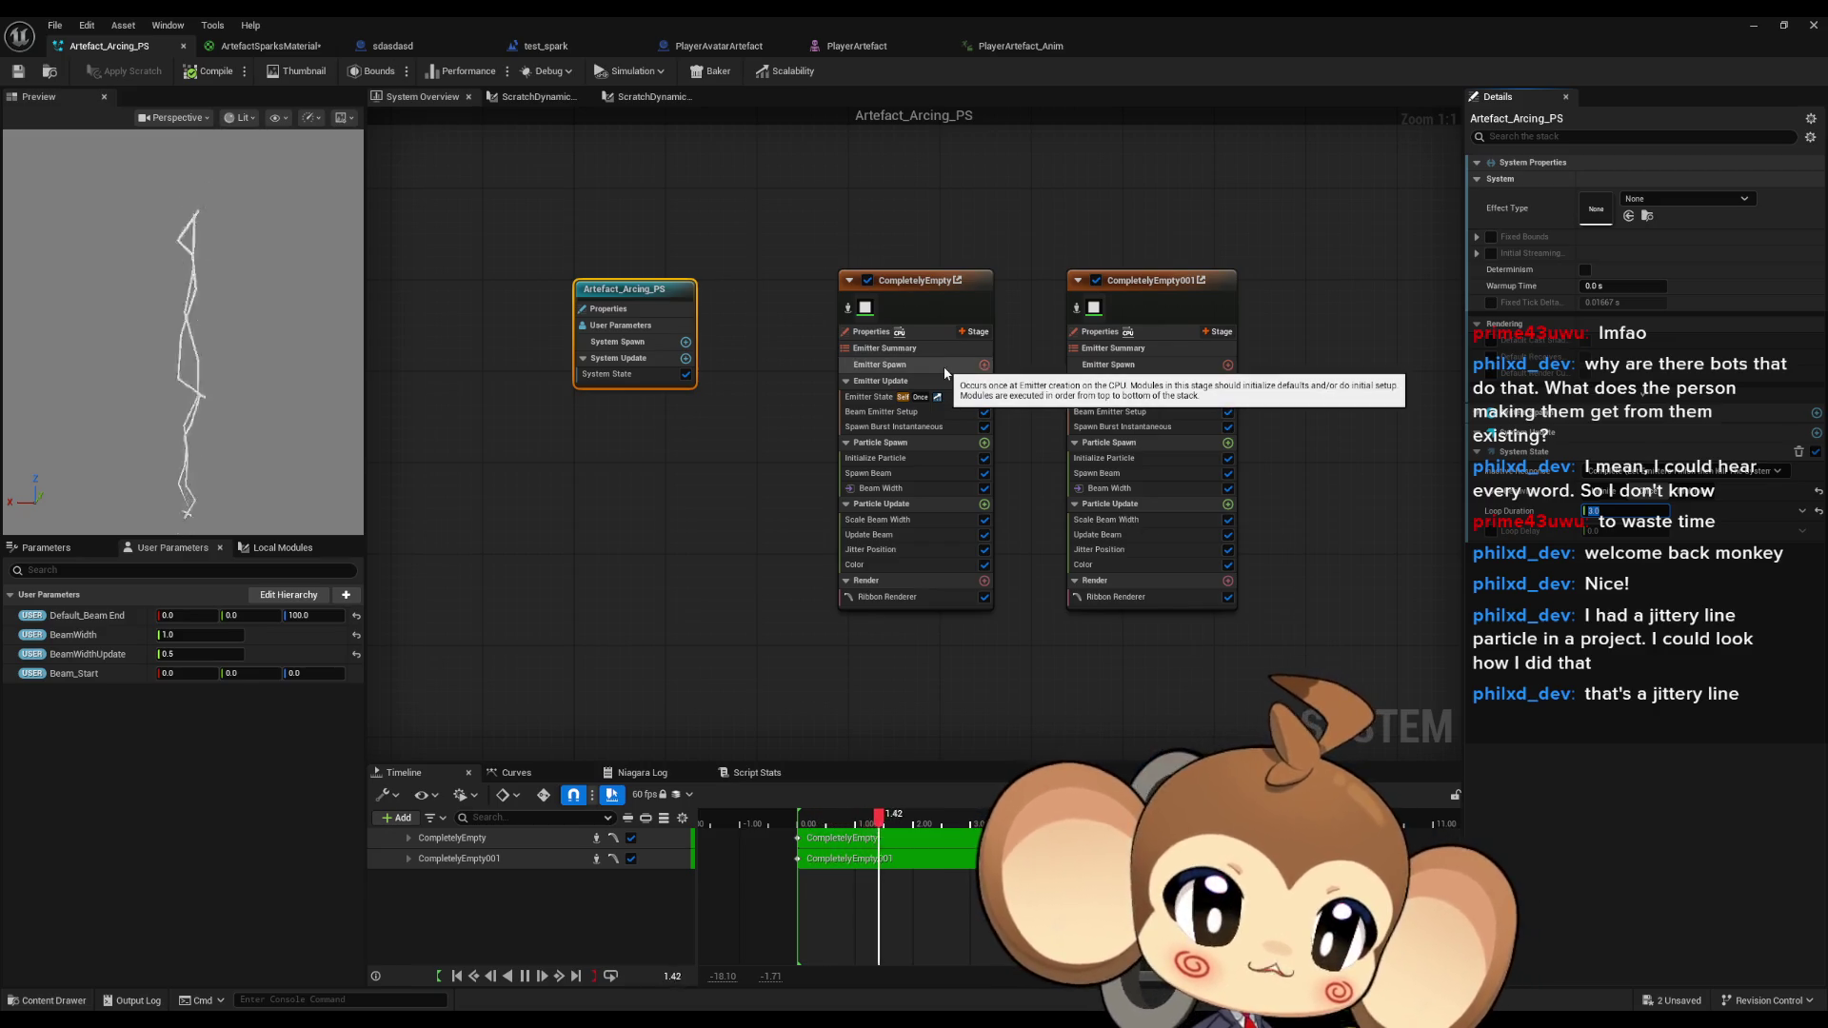
{"action": "type", "text": "4"}
{"action": "key", "text": "Return"}
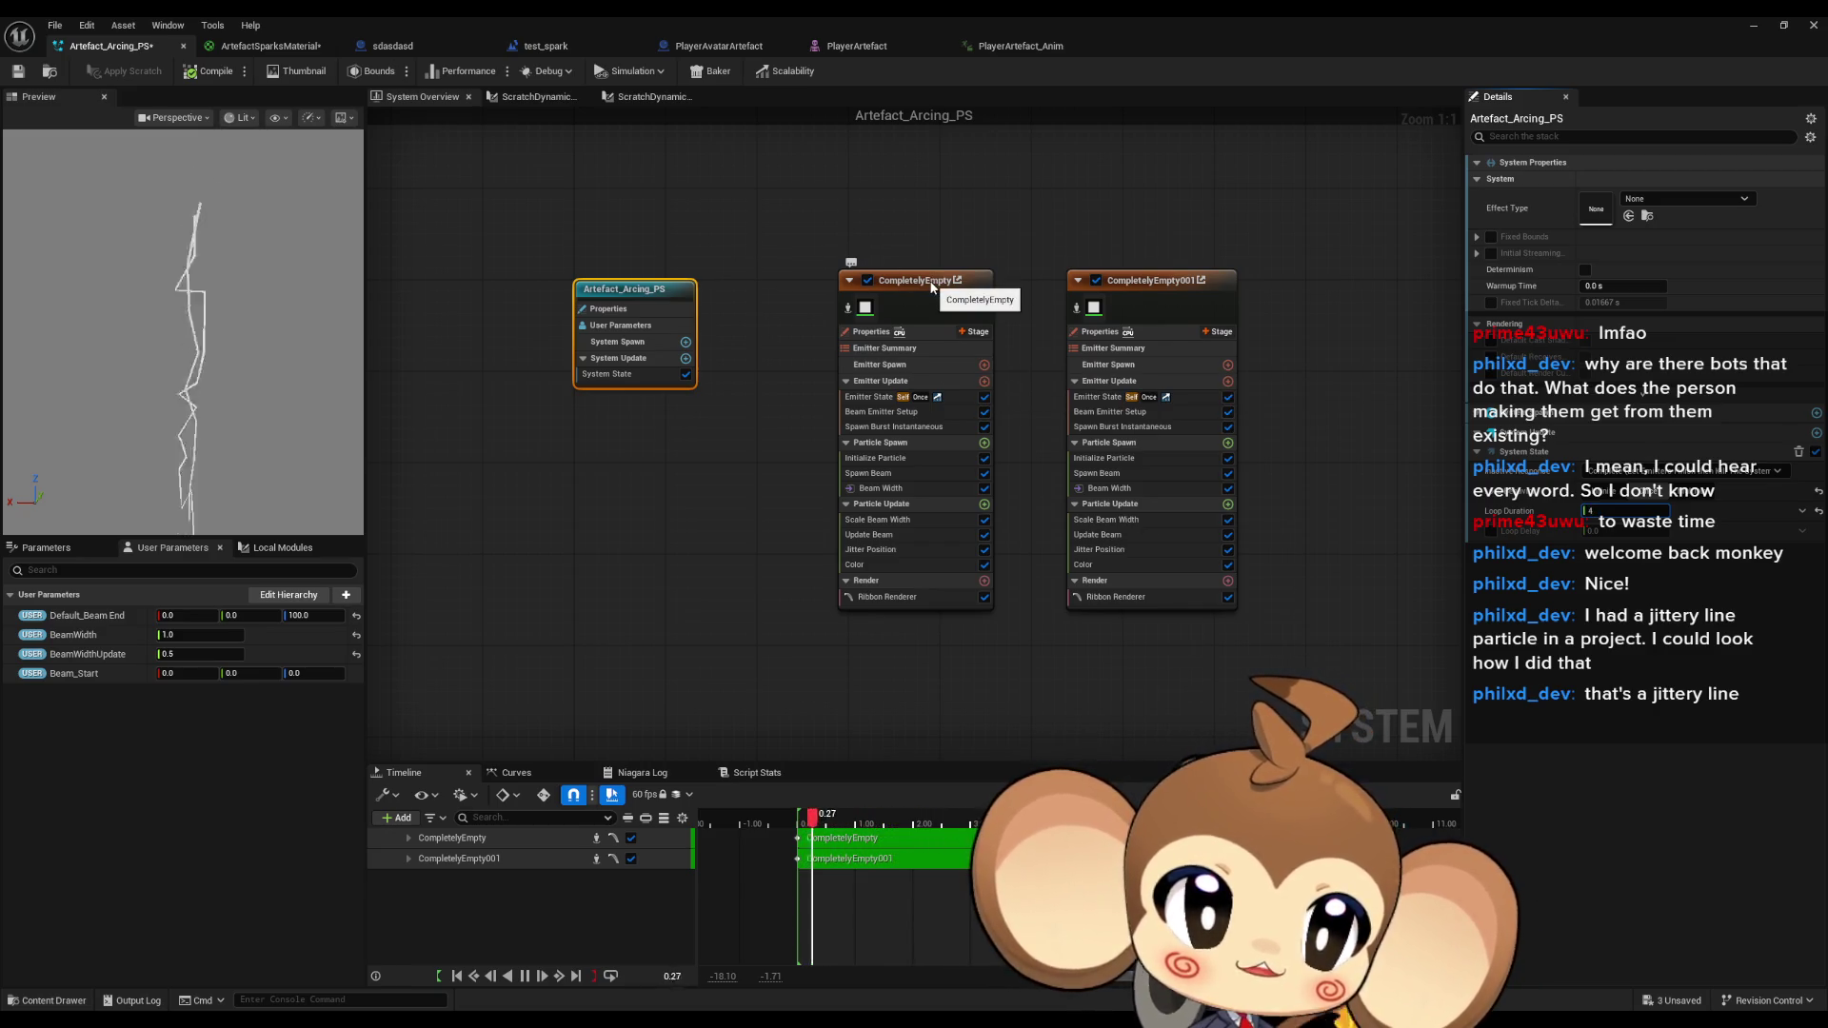
Review the first emitter's update stage and system properties, then select the first emitter.
{"action": "left_click", "coordinate": [878, 382]}
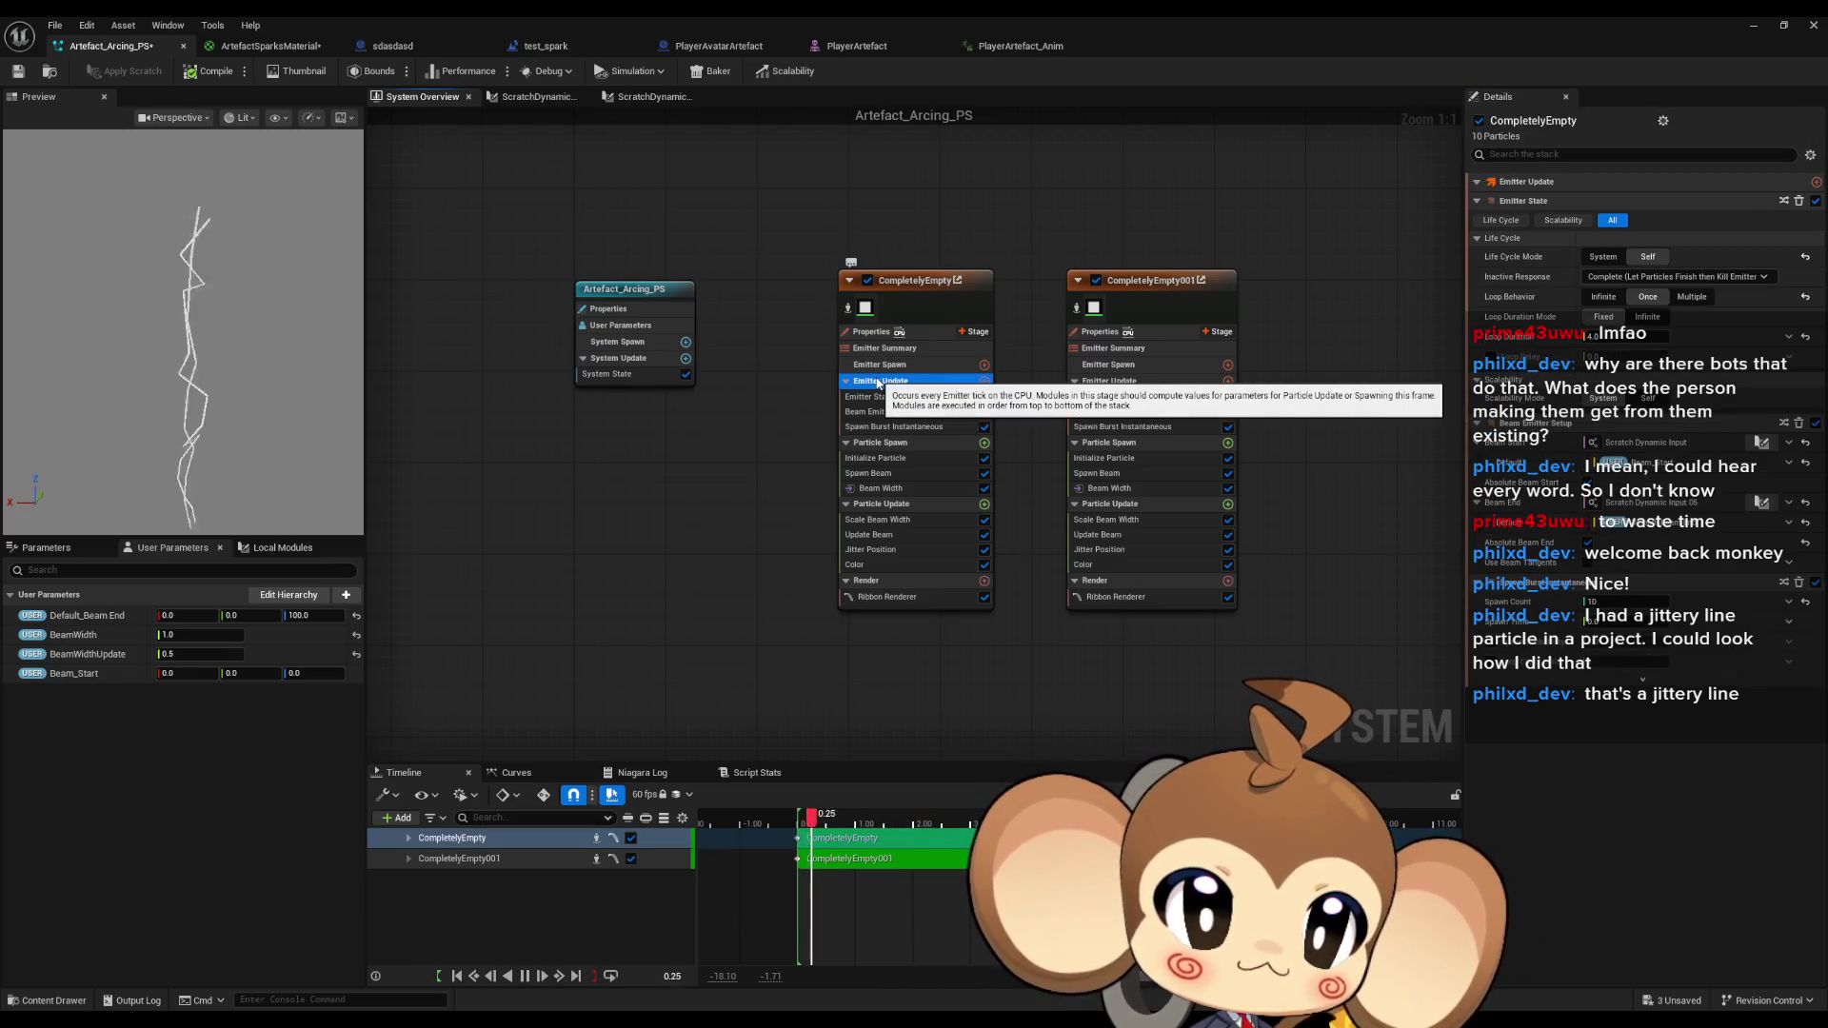
{"action": "left_click", "coordinate": [657, 289]}
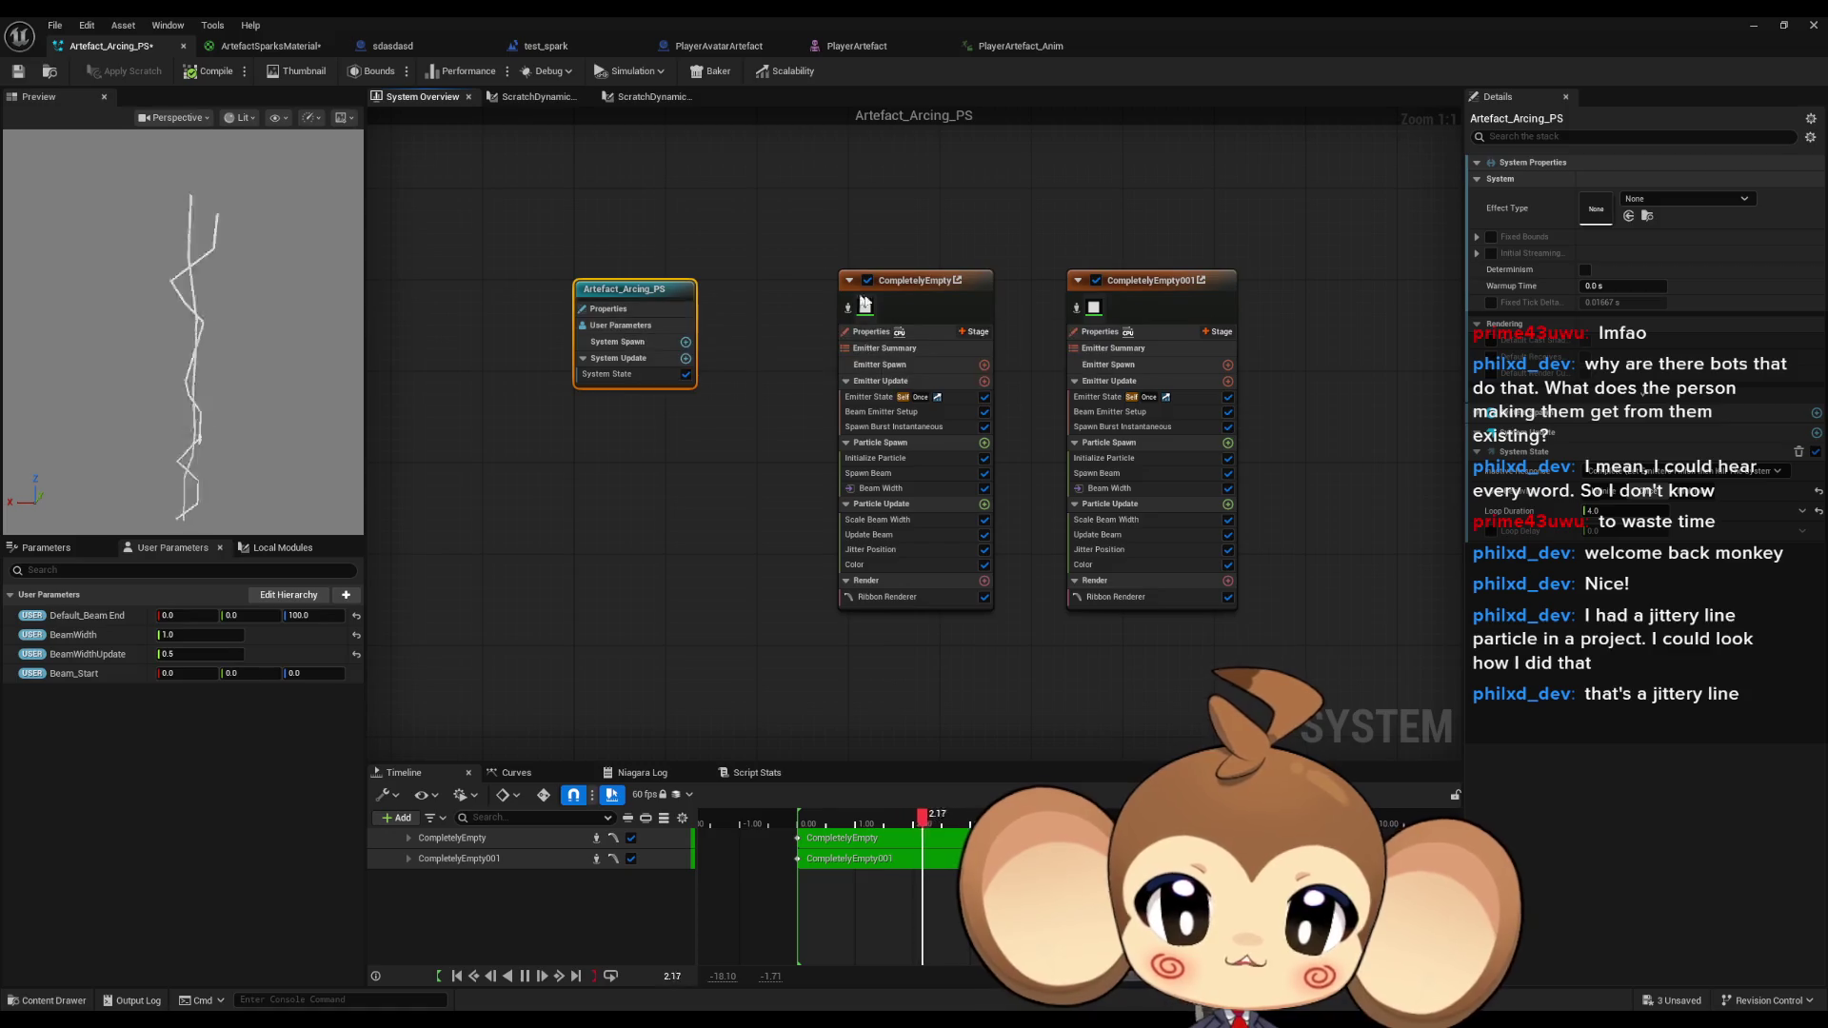
{"action": "left_click", "coordinate": [922, 288]}
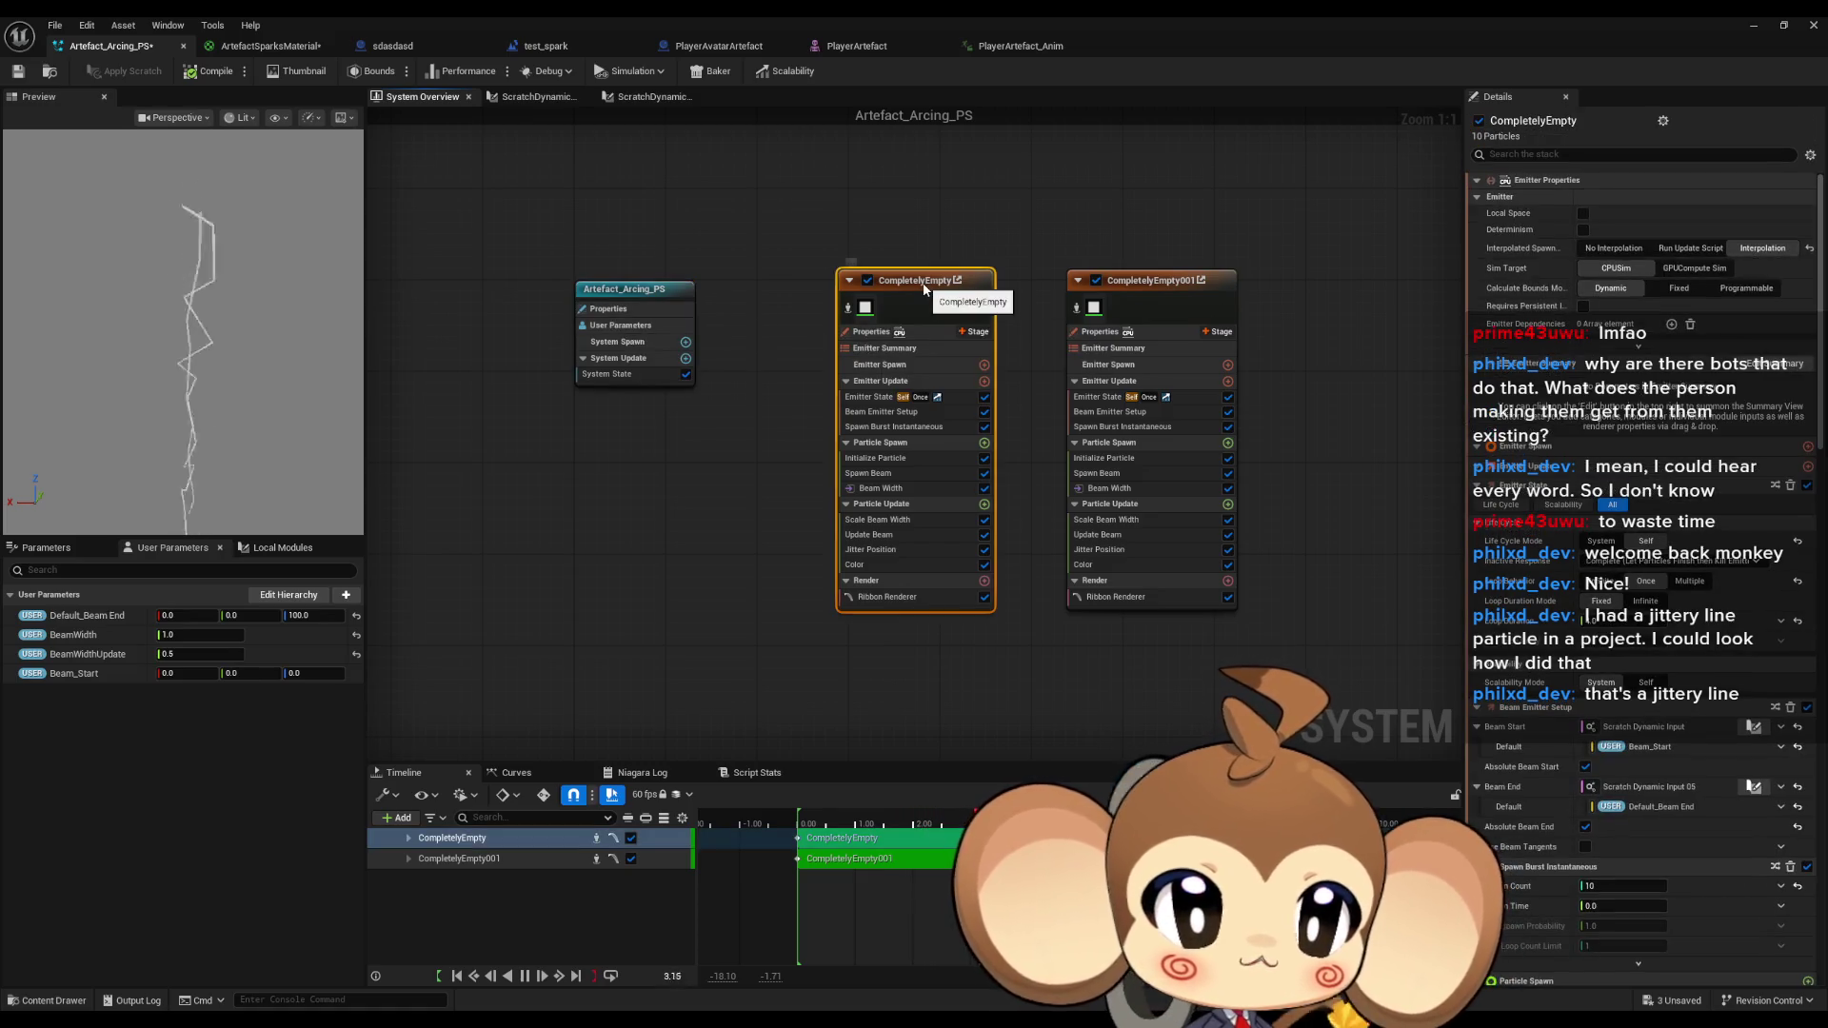
Set Sim Target to GPUCompute Sim on both CompletelyEmpty and CompletelyEmpty001.
{"action": "left_click", "coordinate": [1712, 271]}
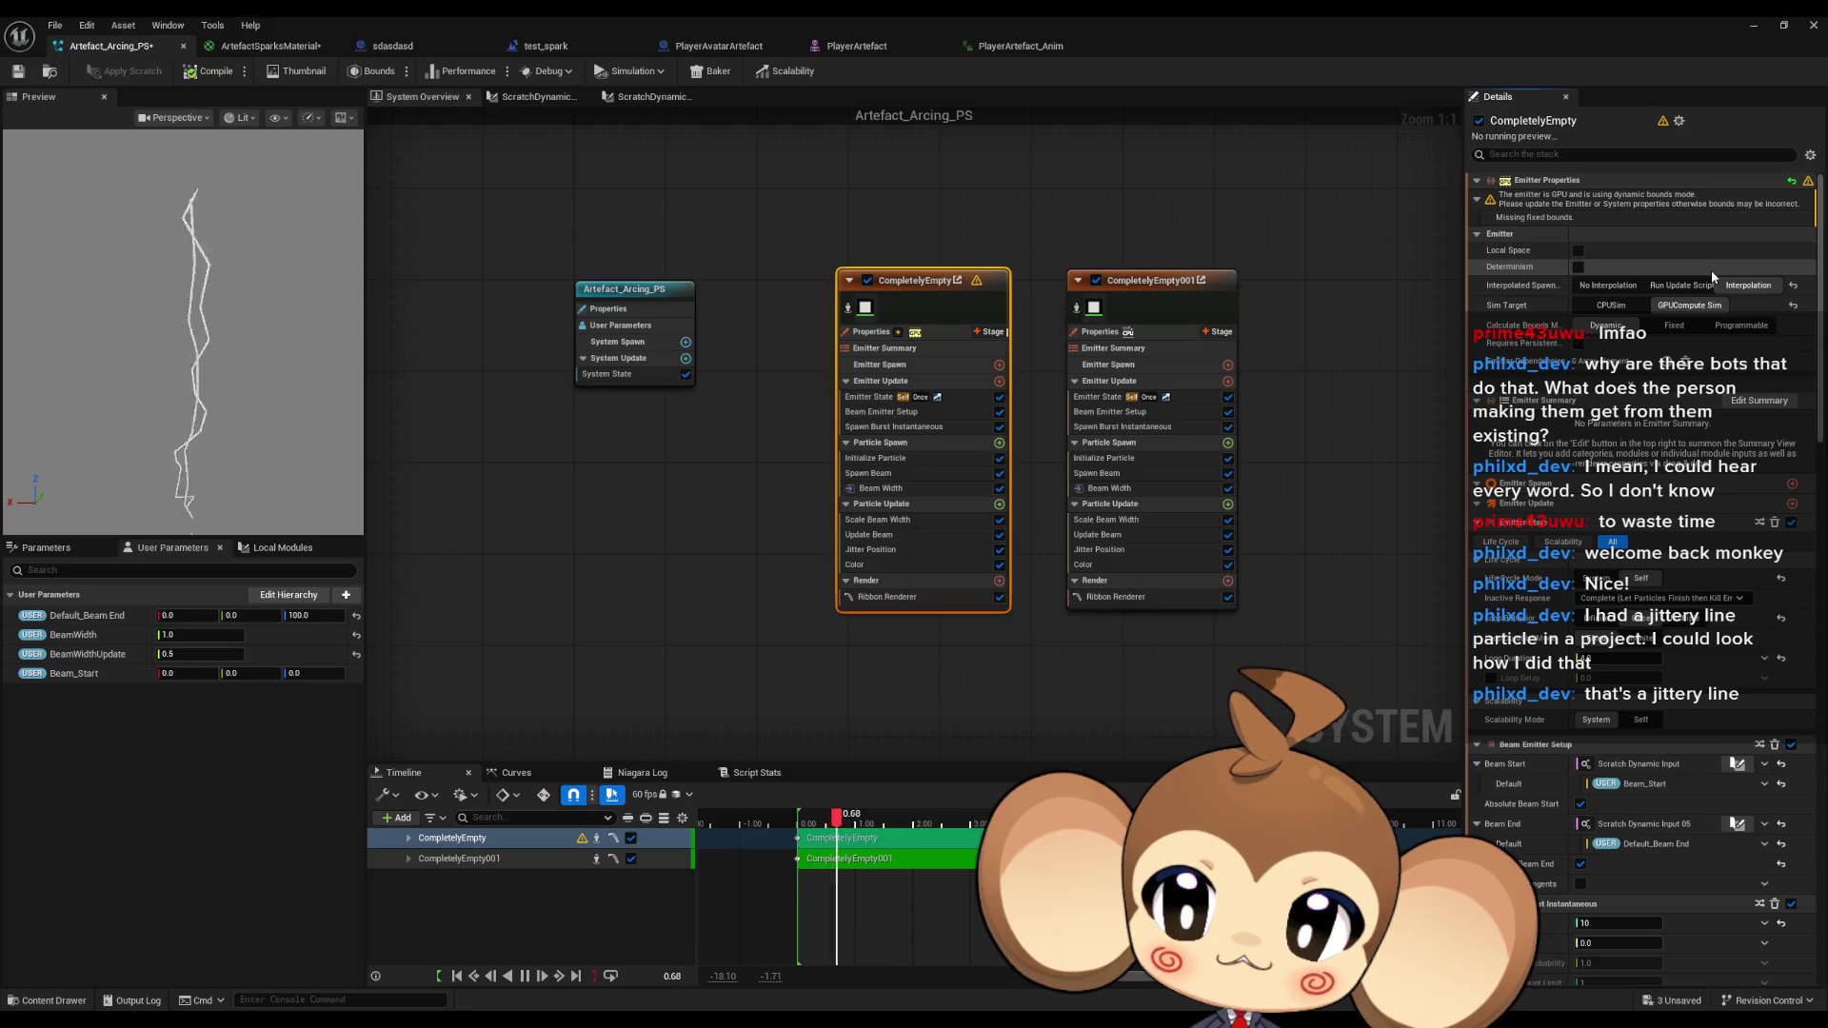
{"action": "left_click", "coordinate": [1160, 286]}
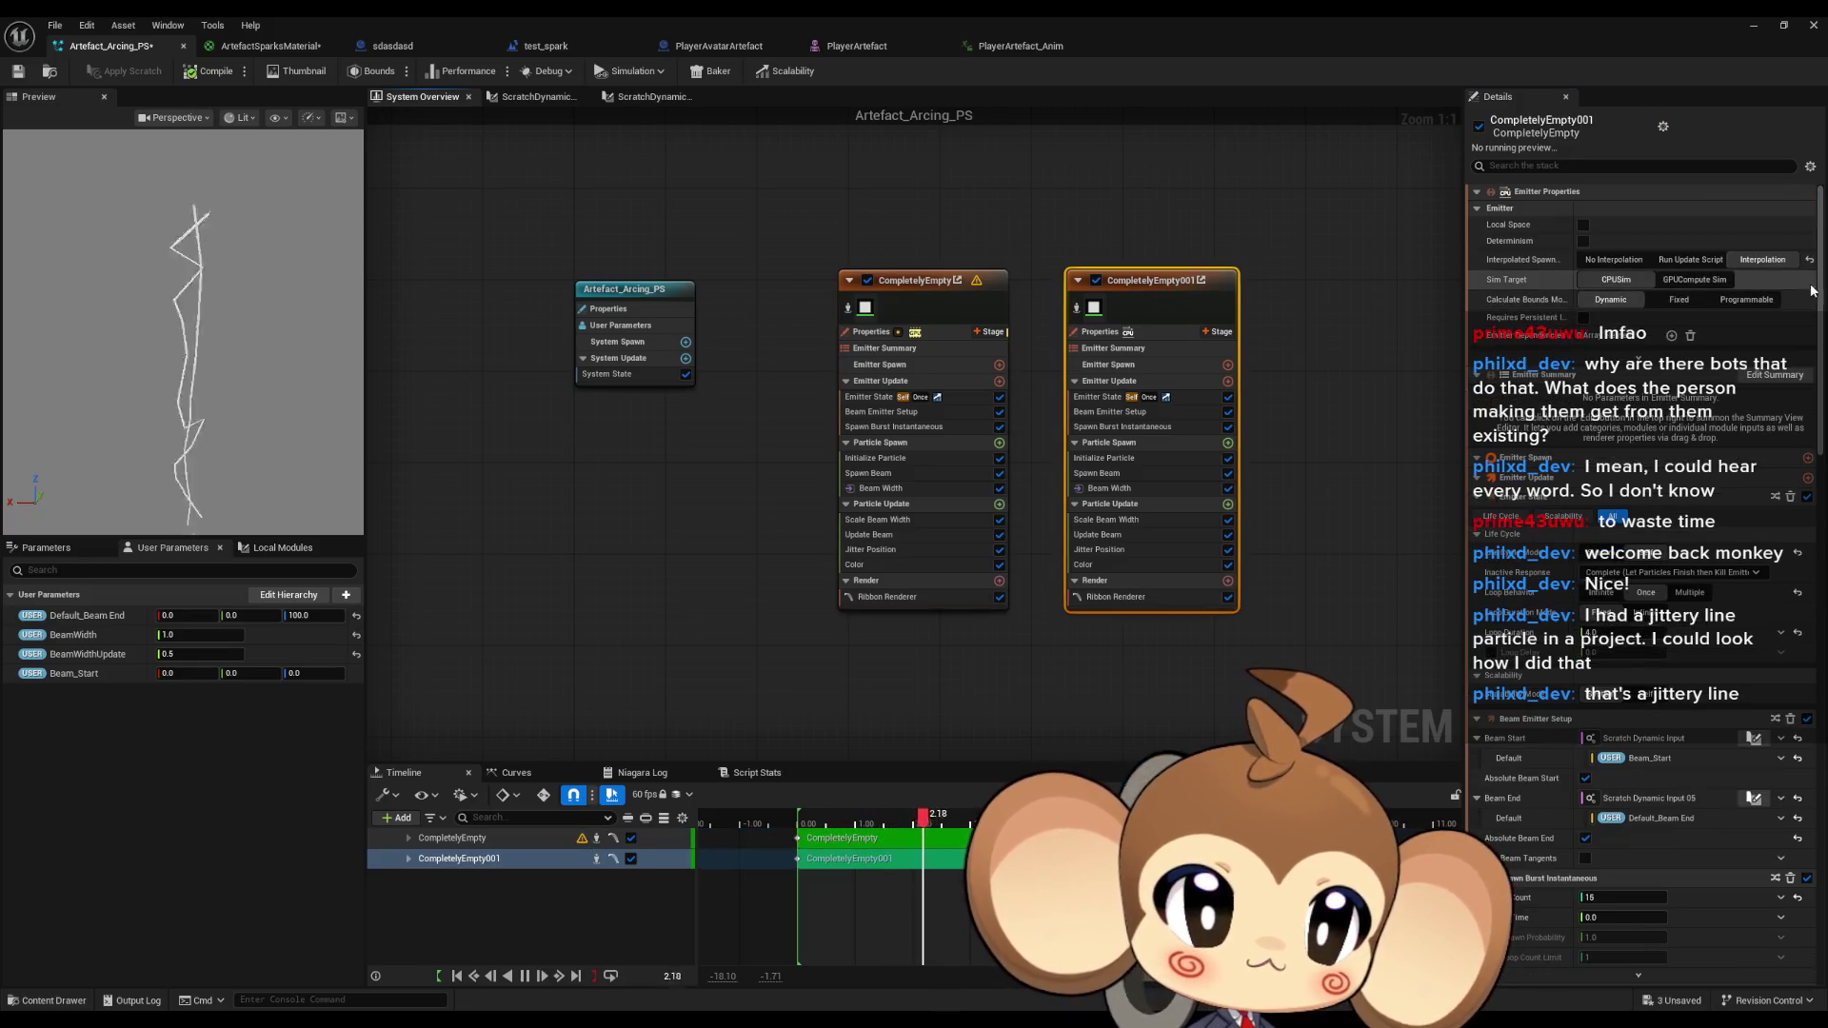
{"action": "left_click", "coordinate": [1709, 279]}
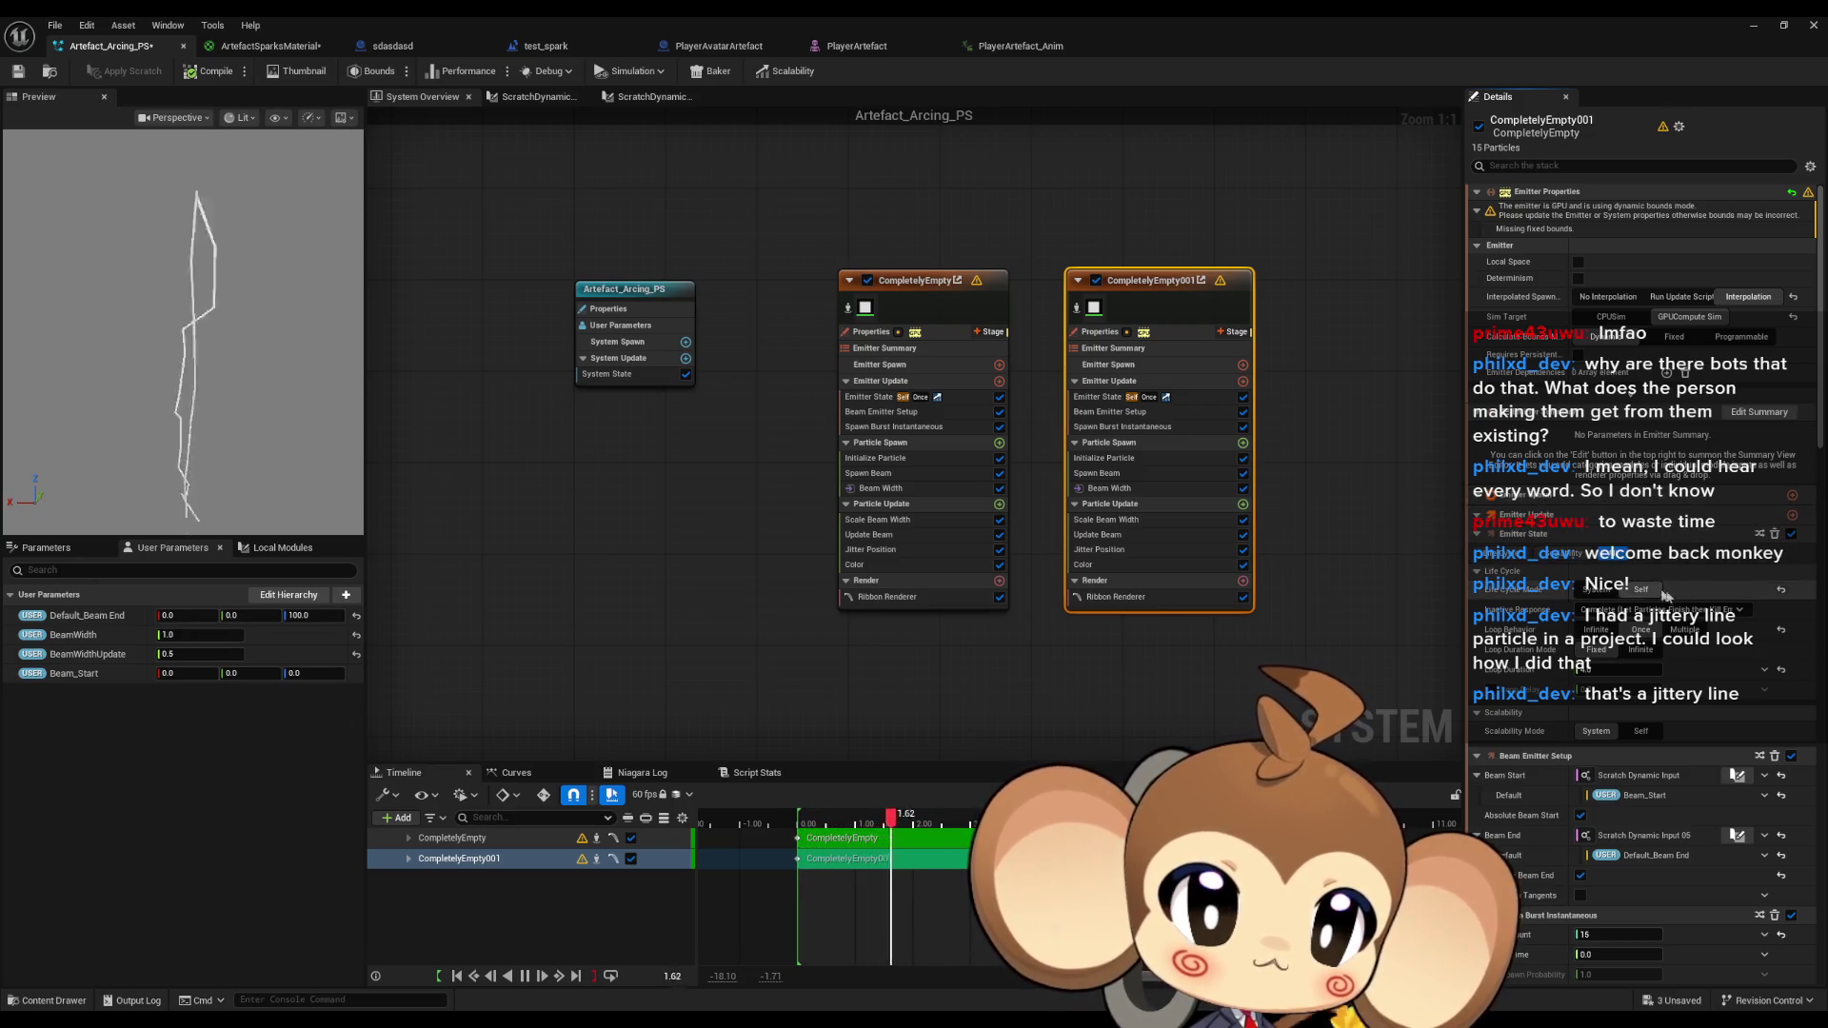
Check the first emitter's bounds warning, then reselect the Artefact_Arcing_PS system node.
{"action": "scroll", "coordinate": [1714, 577], "scroll_direction": "down", "scroll_amount": 1}
{"action": "scroll", "coordinate": [1714, 585], "scroll_direction": "down", "scroll_amount": 2}
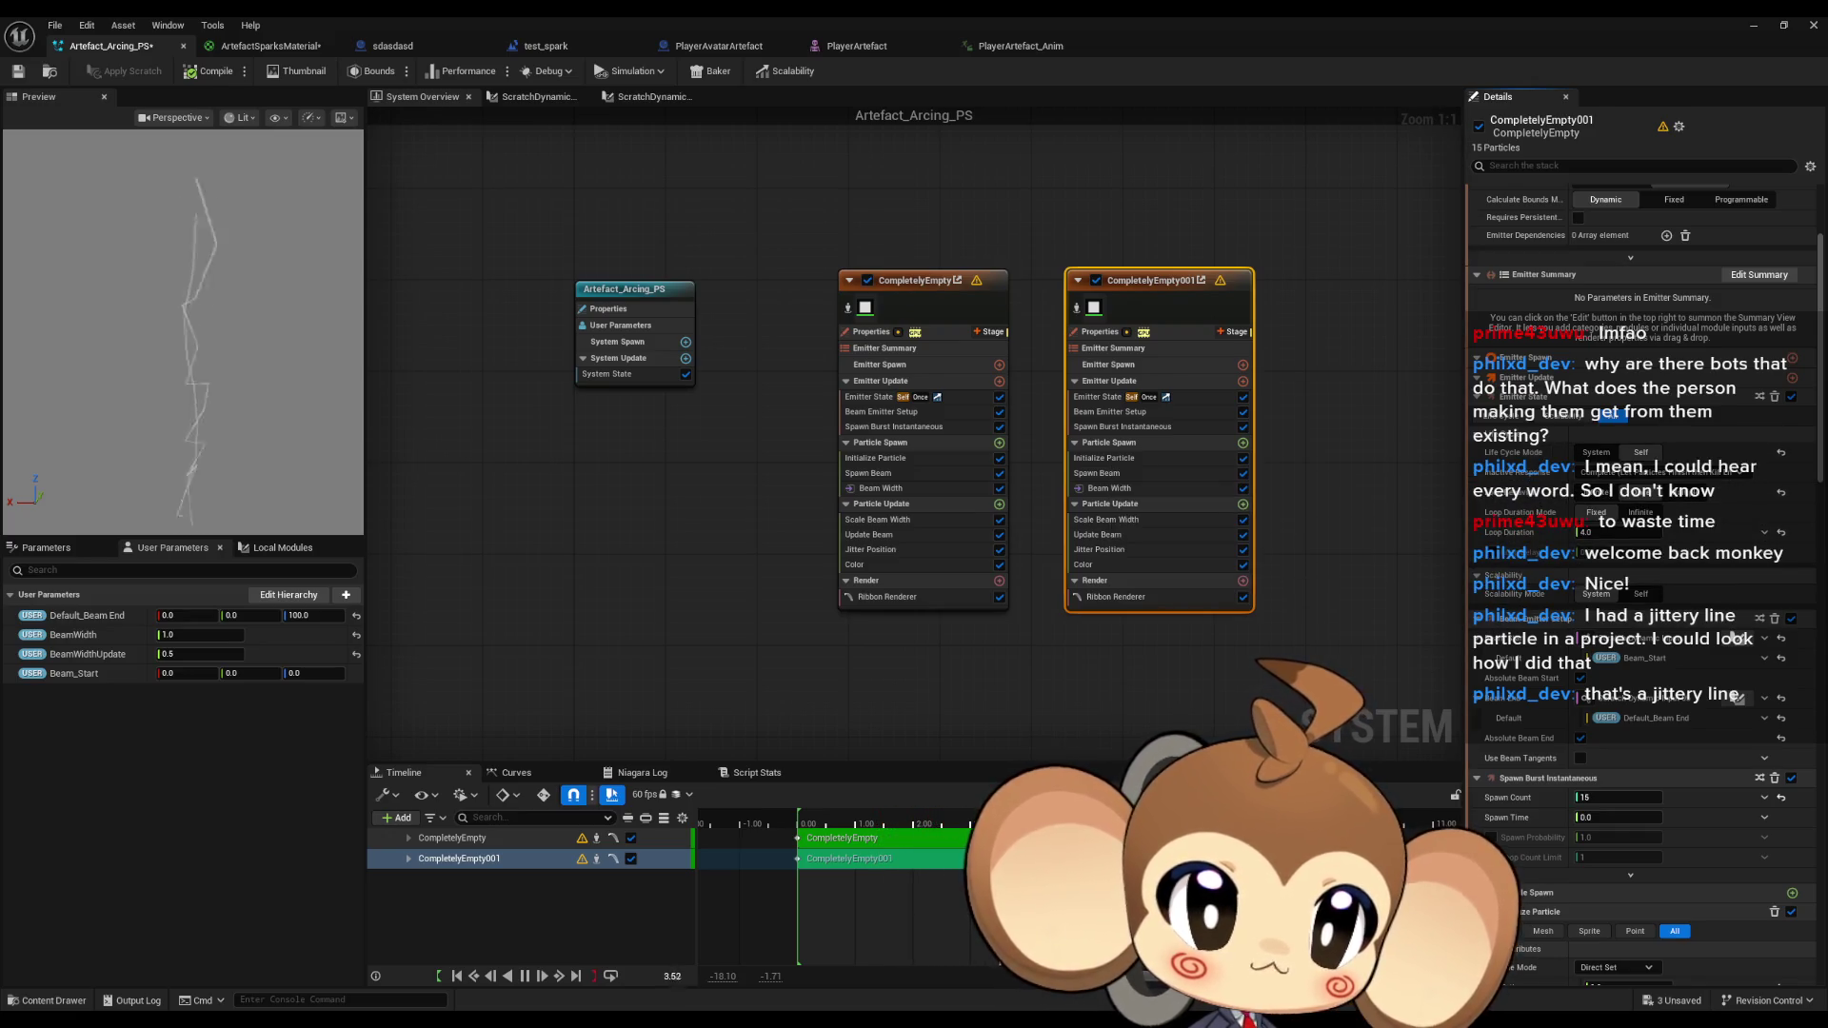
{"action": "scroll", "coordinate": [1638, 610], "scroll_direction": "down", "scroll_amount": 2}
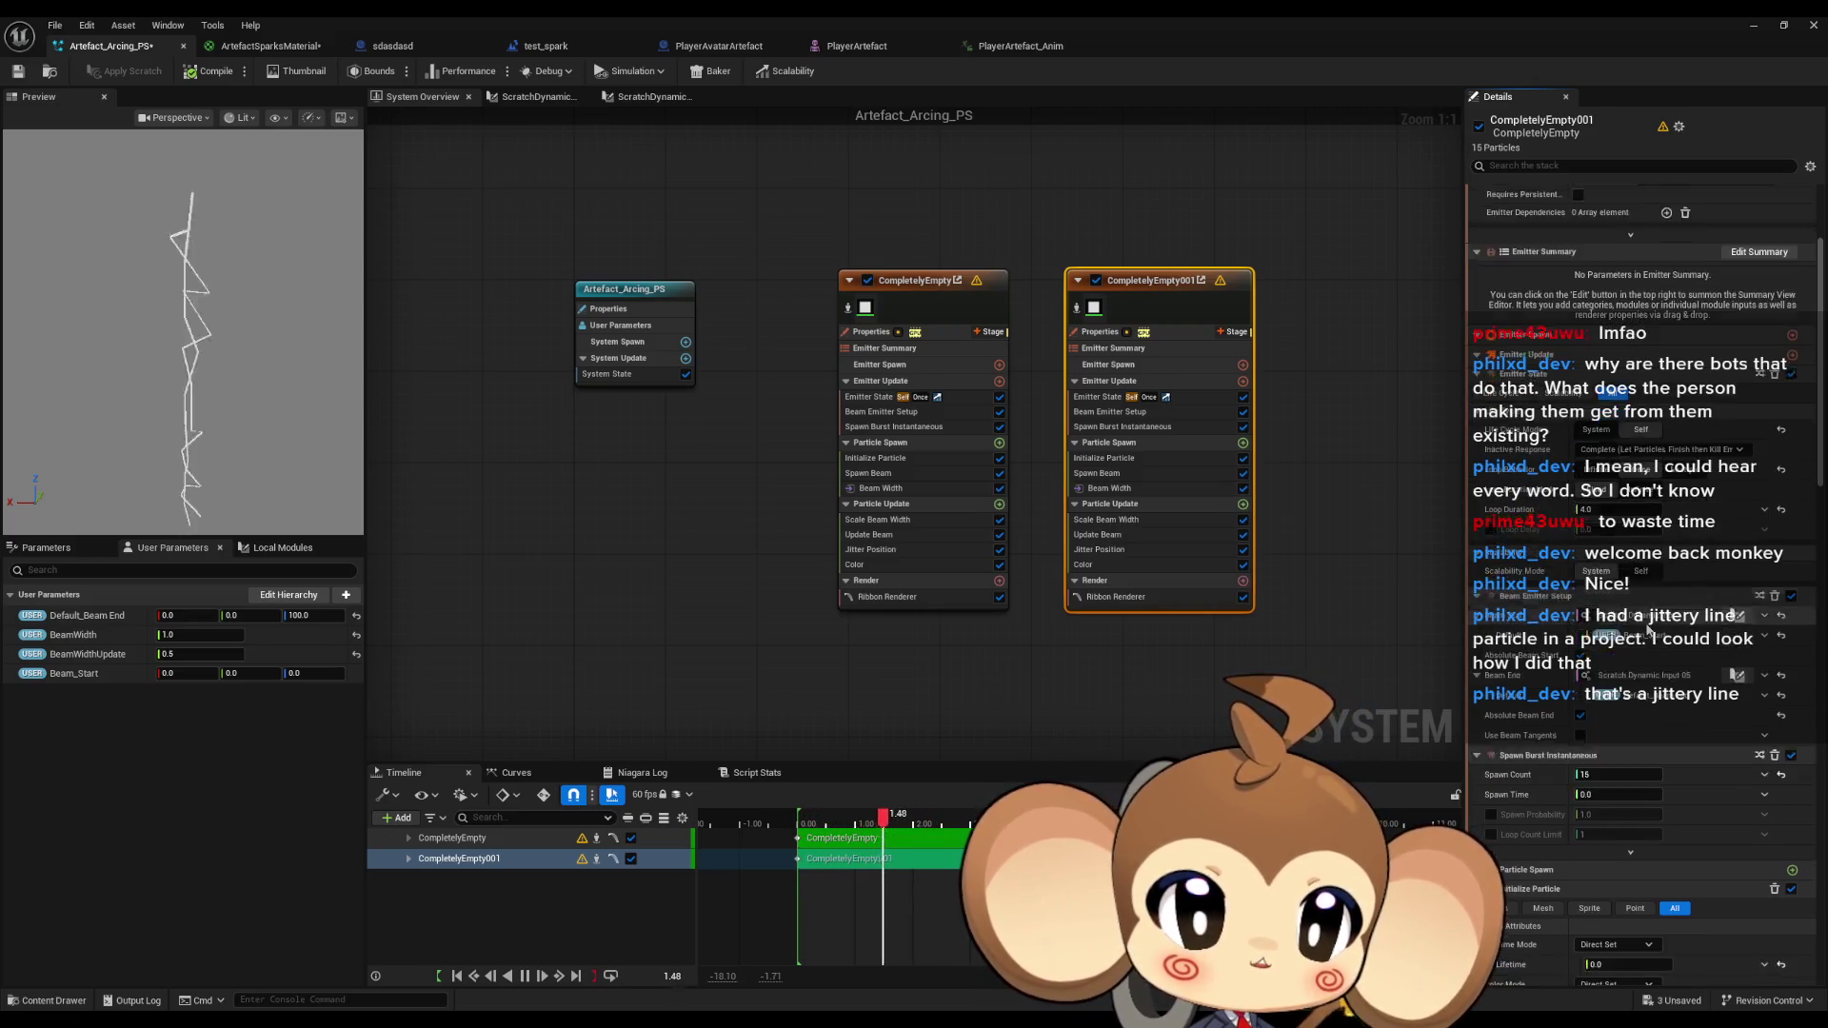
{"action": "left_click", "coordinate": [911, 285]}
{"action": "mouse_move", "coordinate": [975, 283]}
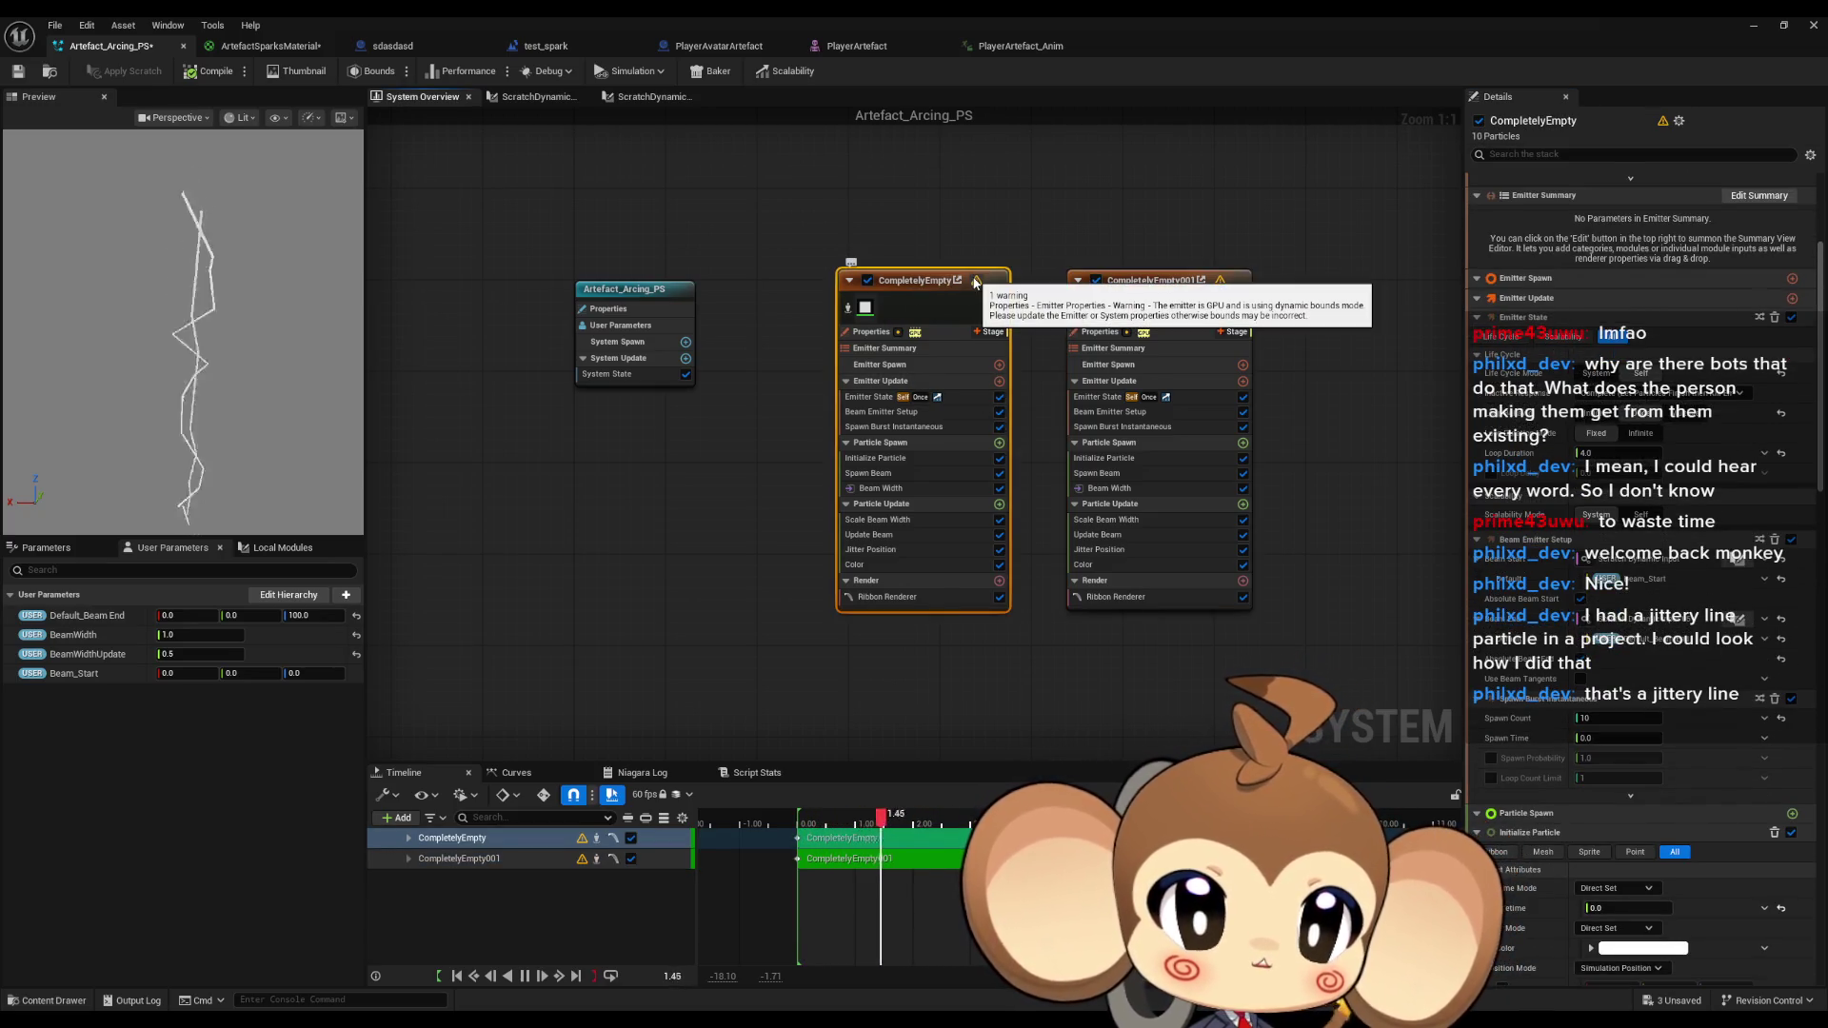
{"action": "scroll", "coordinate": [1705, 504], "scroll_direction": "up", "scroll_amount": 5}
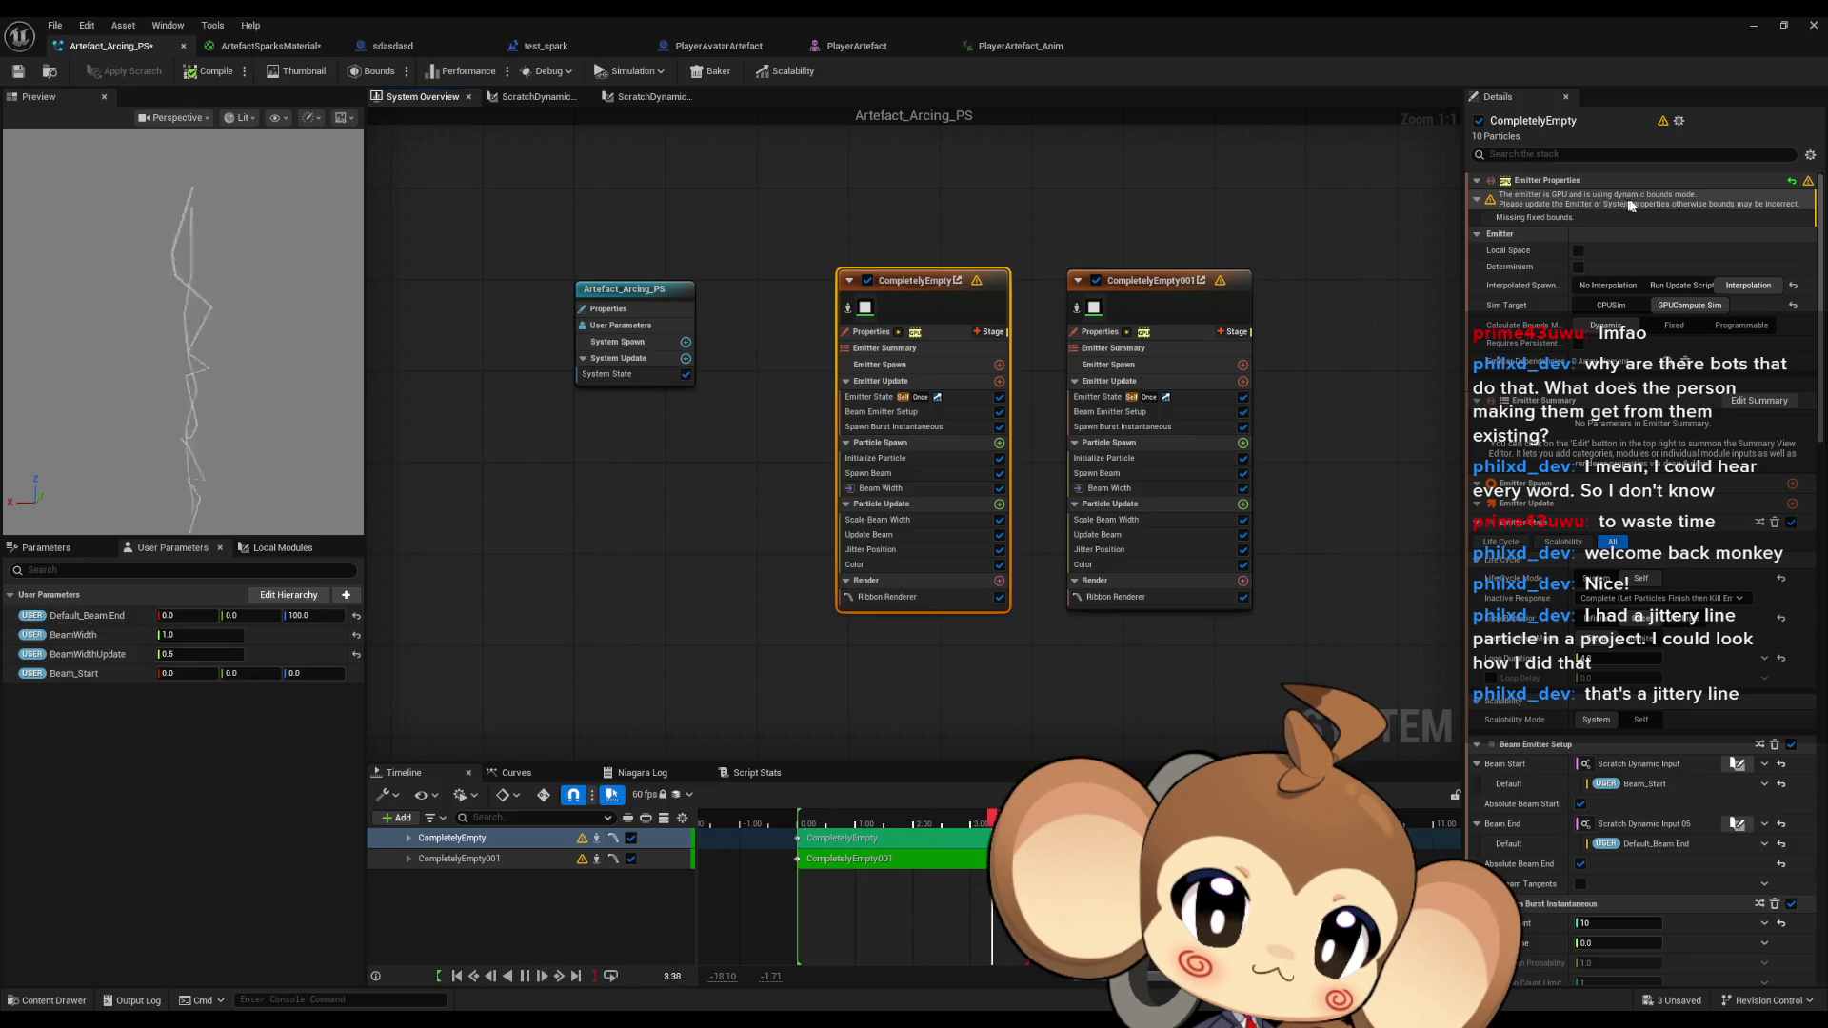
{"action": "left_click_drag", "start_coordinate": [482, 196], "coordinate": [678, 386]}
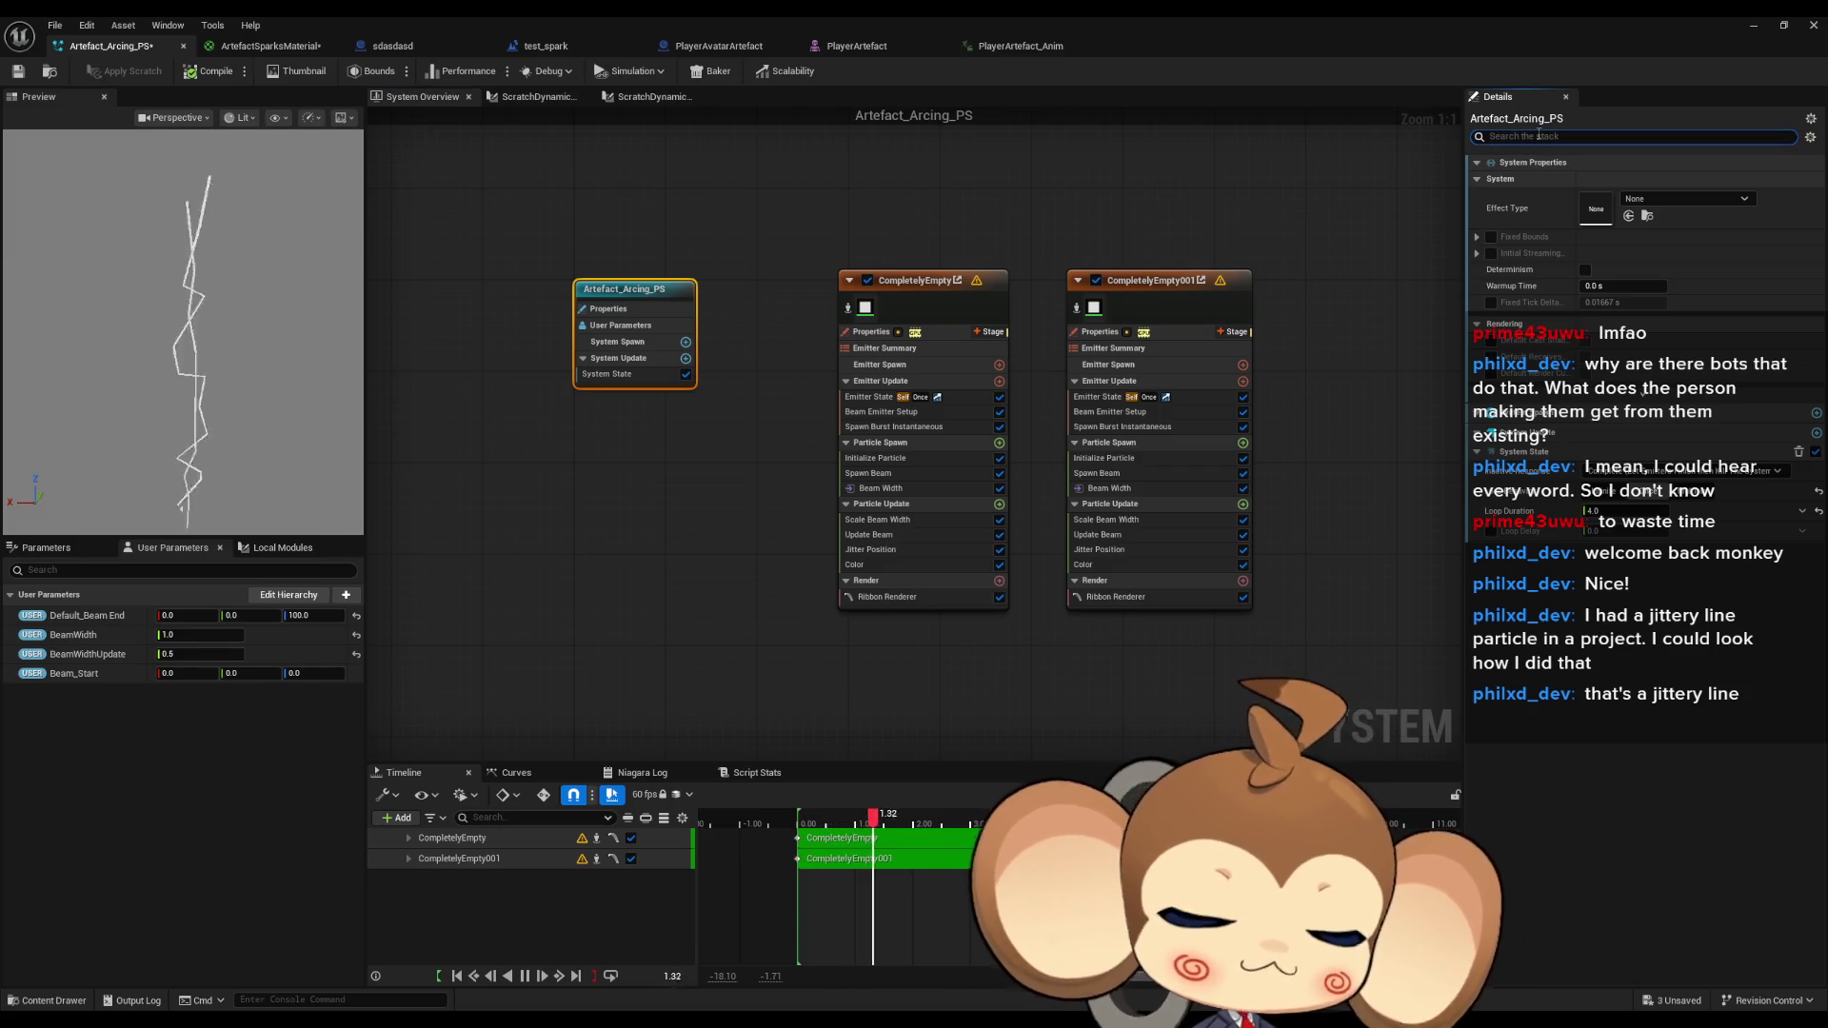
Filter the system Details for 'boun' and toggle Fixed Bounds on, then off again.
{"action": "left_click", "coordinate": [1539, 137]}
{"action": "type", "text": "boun"}
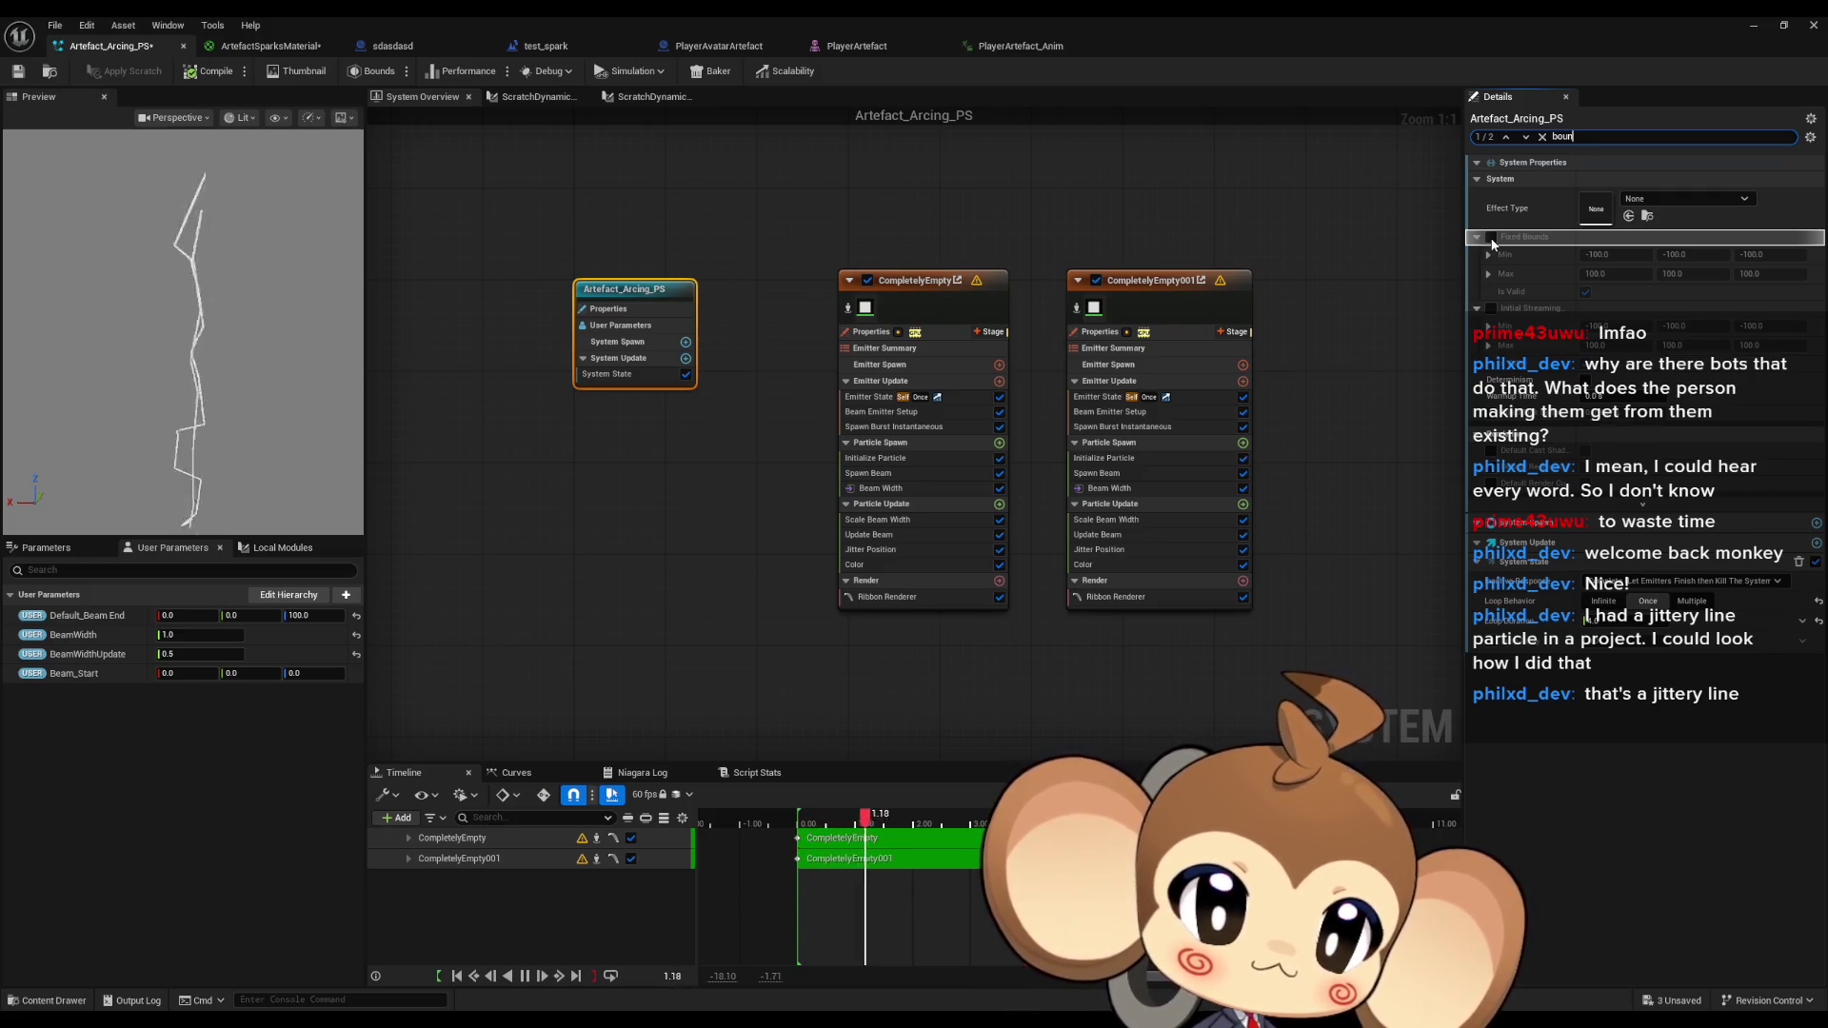
{"action": "left_click", "coordinate": [1492, 237]}
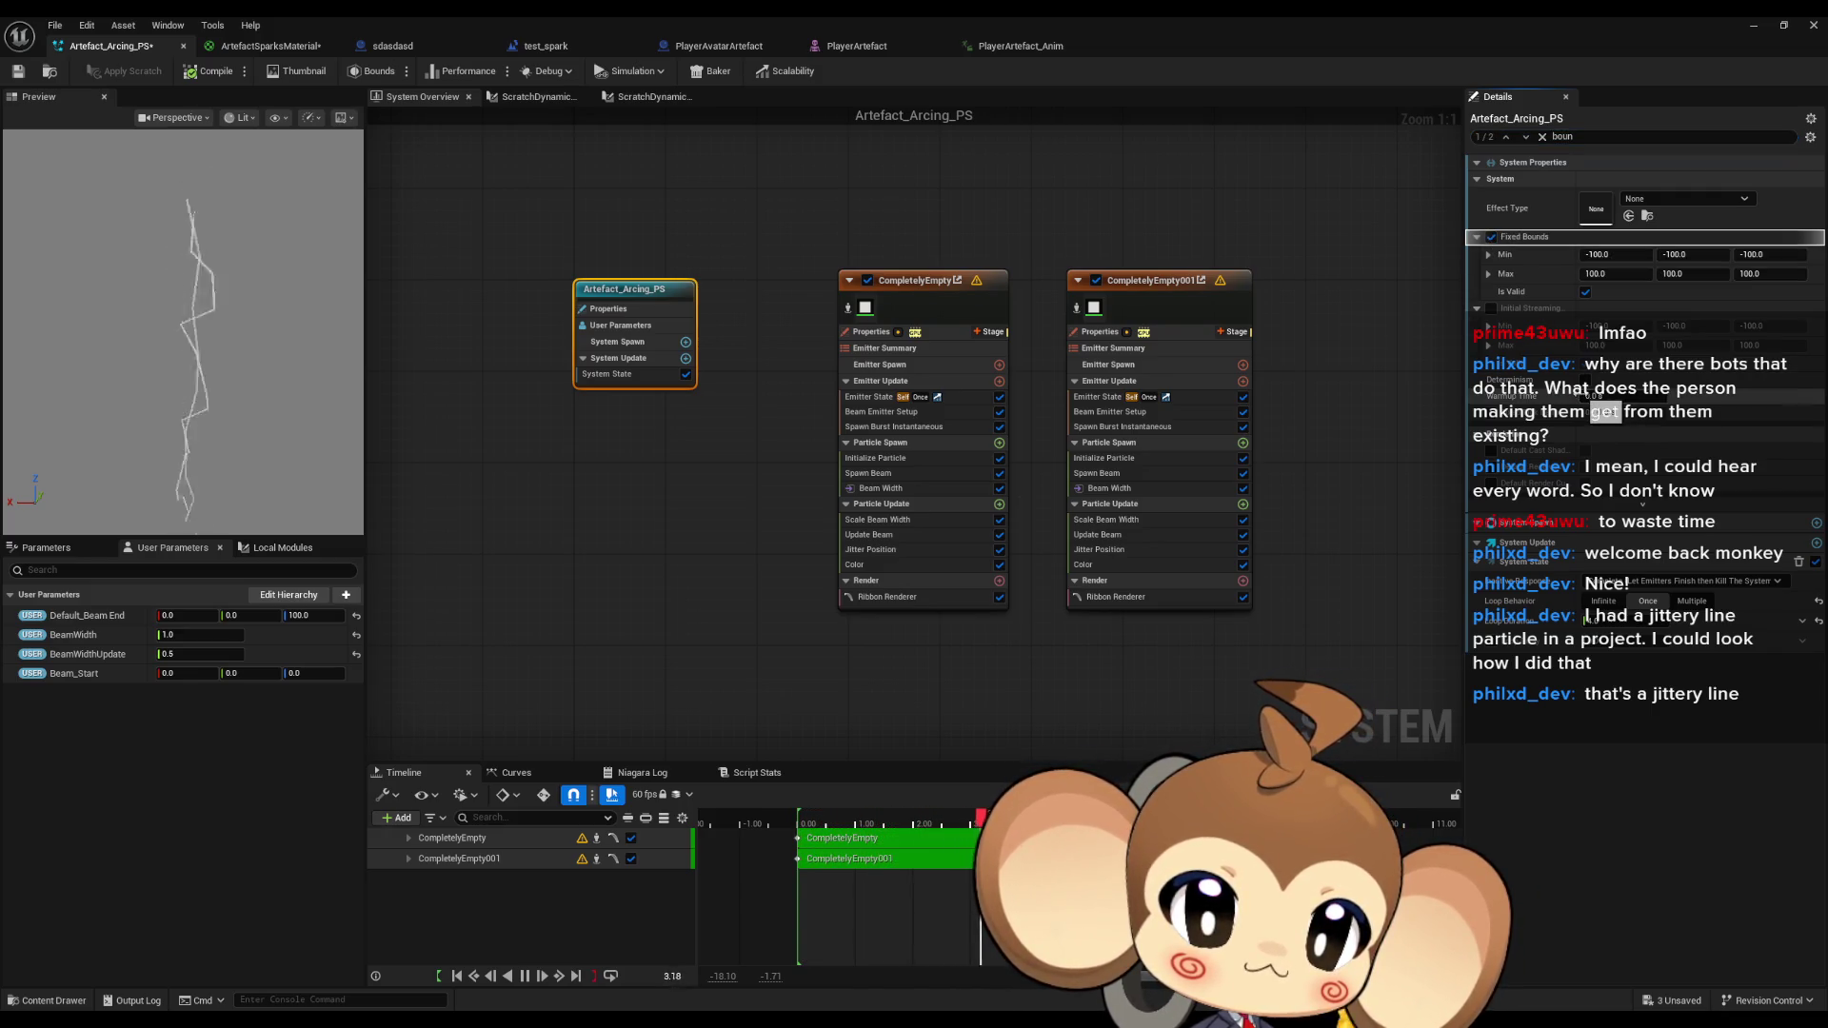
{"action": "left_click", "coordinate": [1491, 237]}
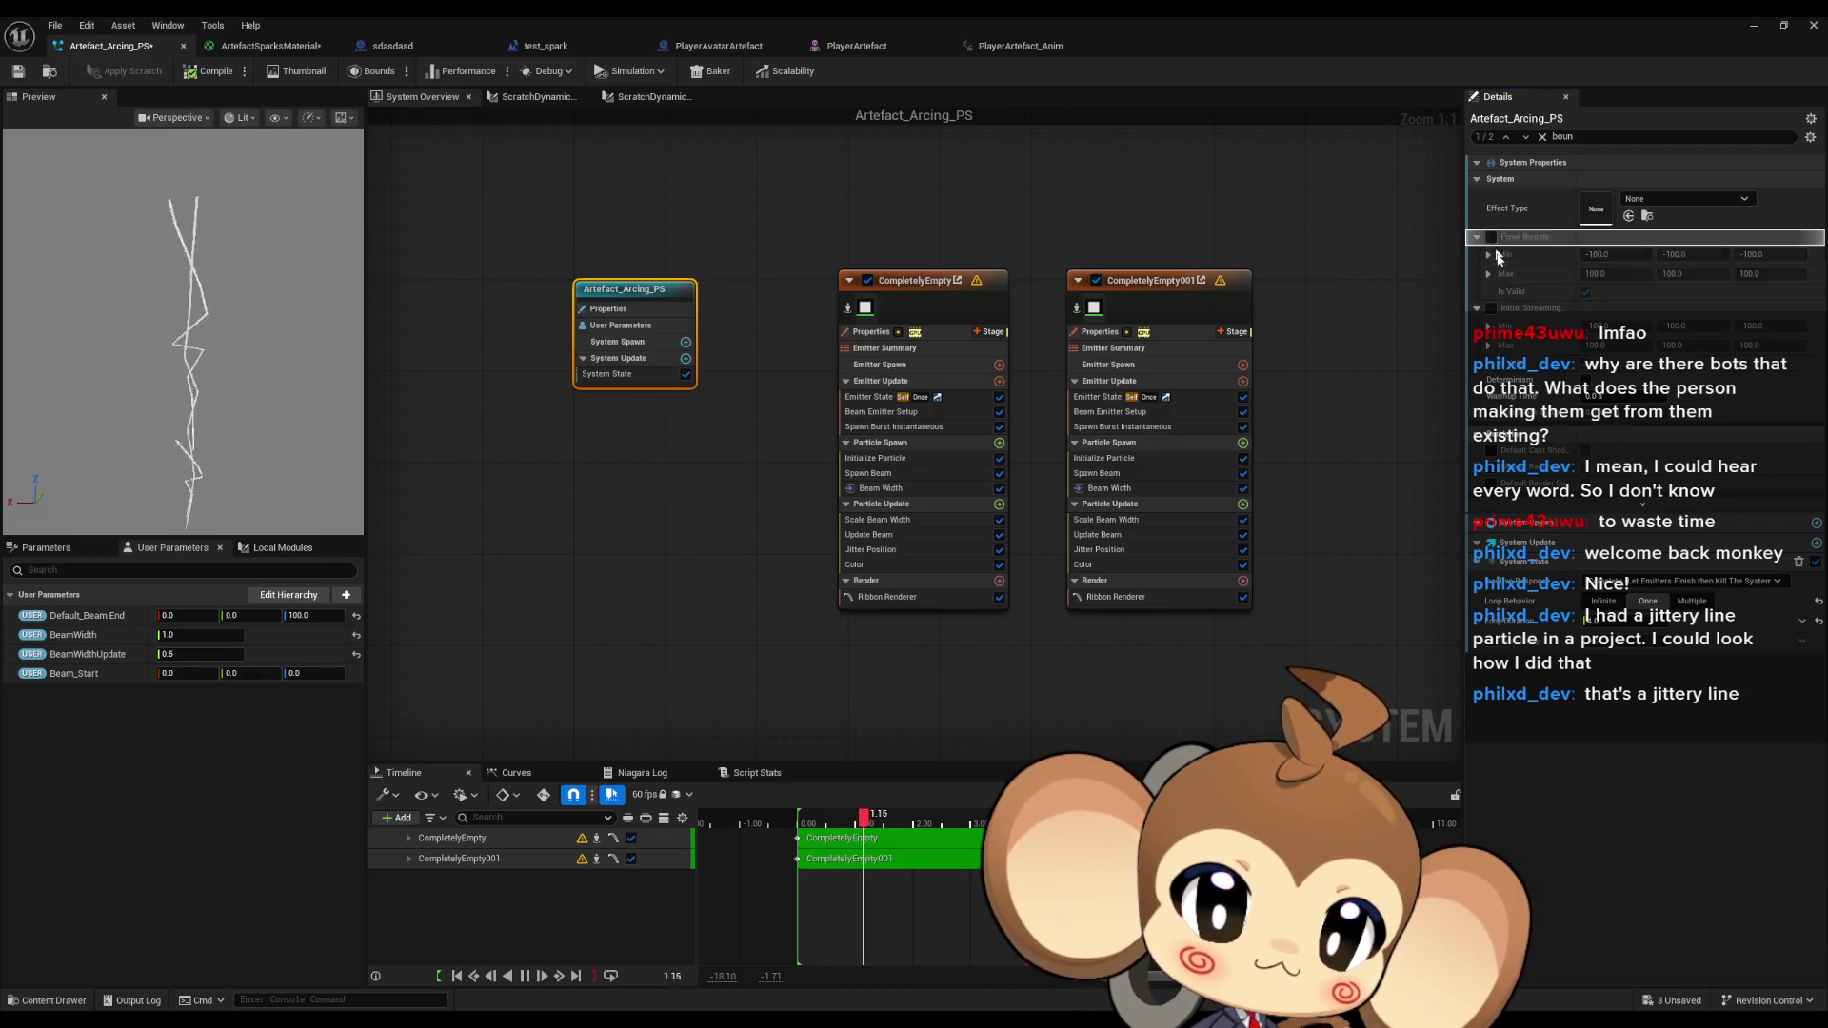
Return both emitters' Sim Target to CPUSim and briefly filter the first emitter to Life Cycle settings.
{"action": "left_click", "coordinate": [914, 281]}
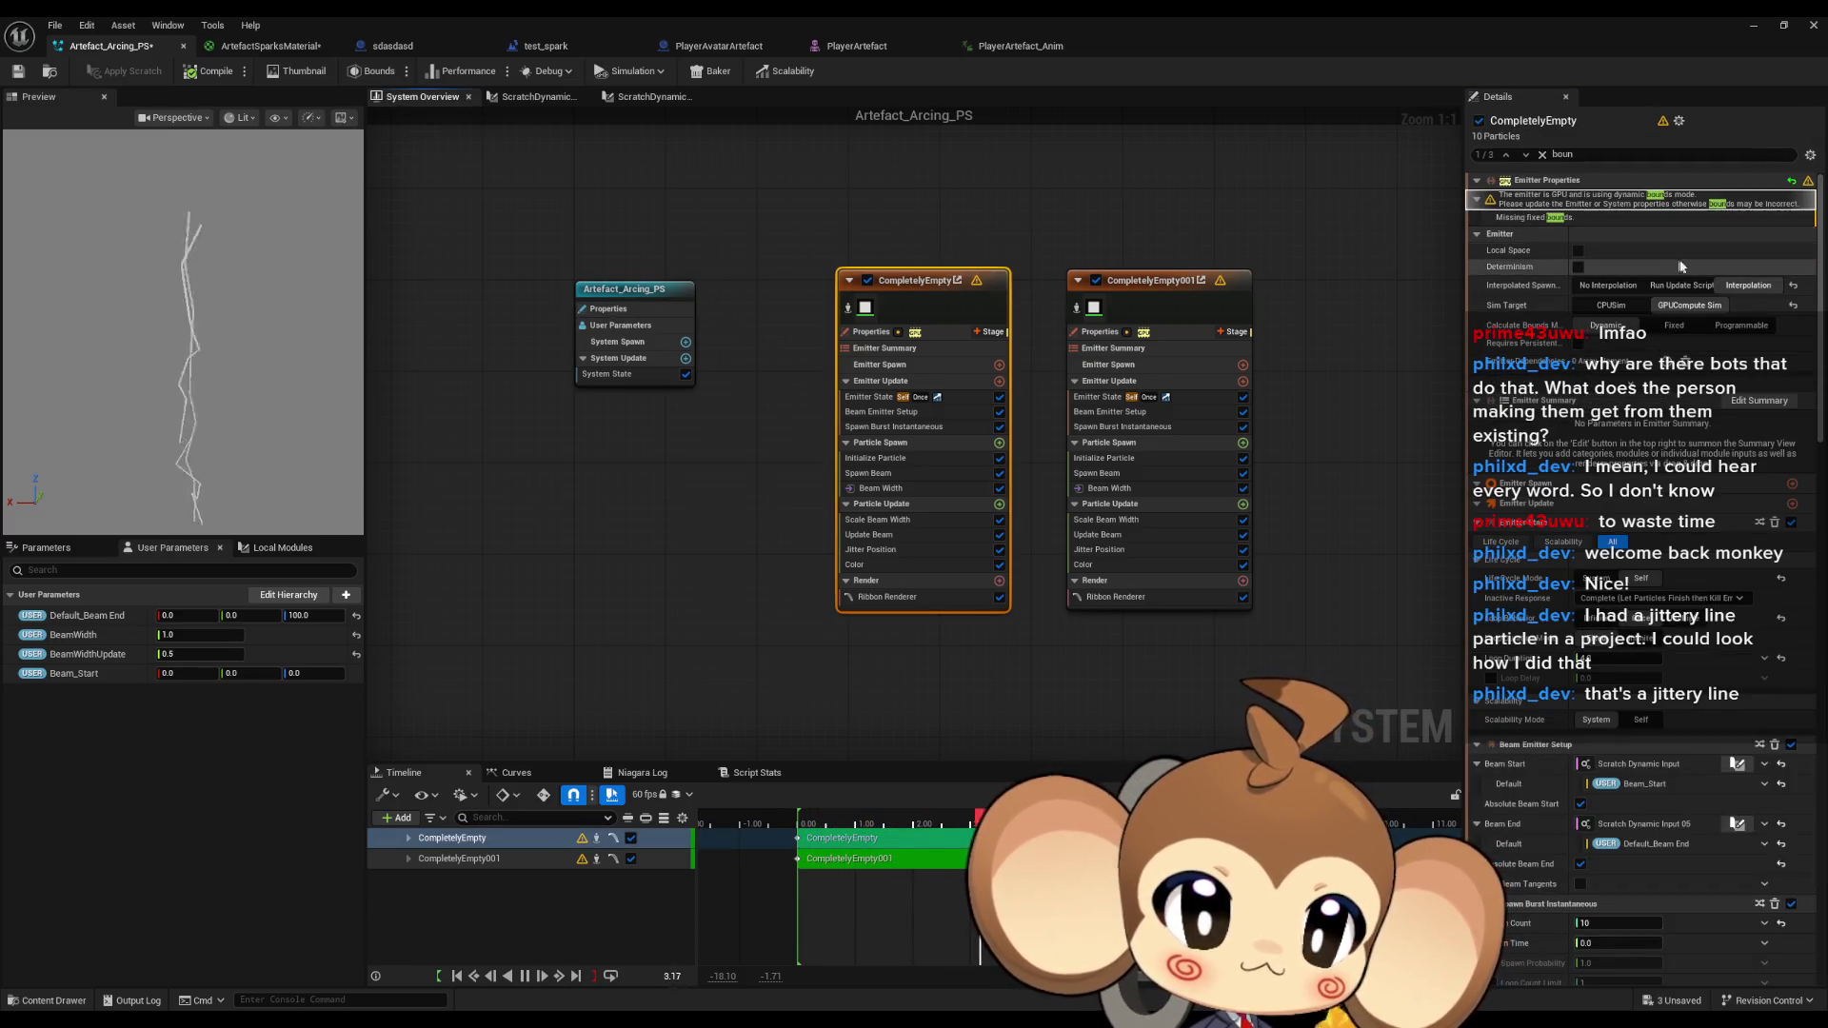
{"action": "left_click", "coordinate": [1624, 308]}
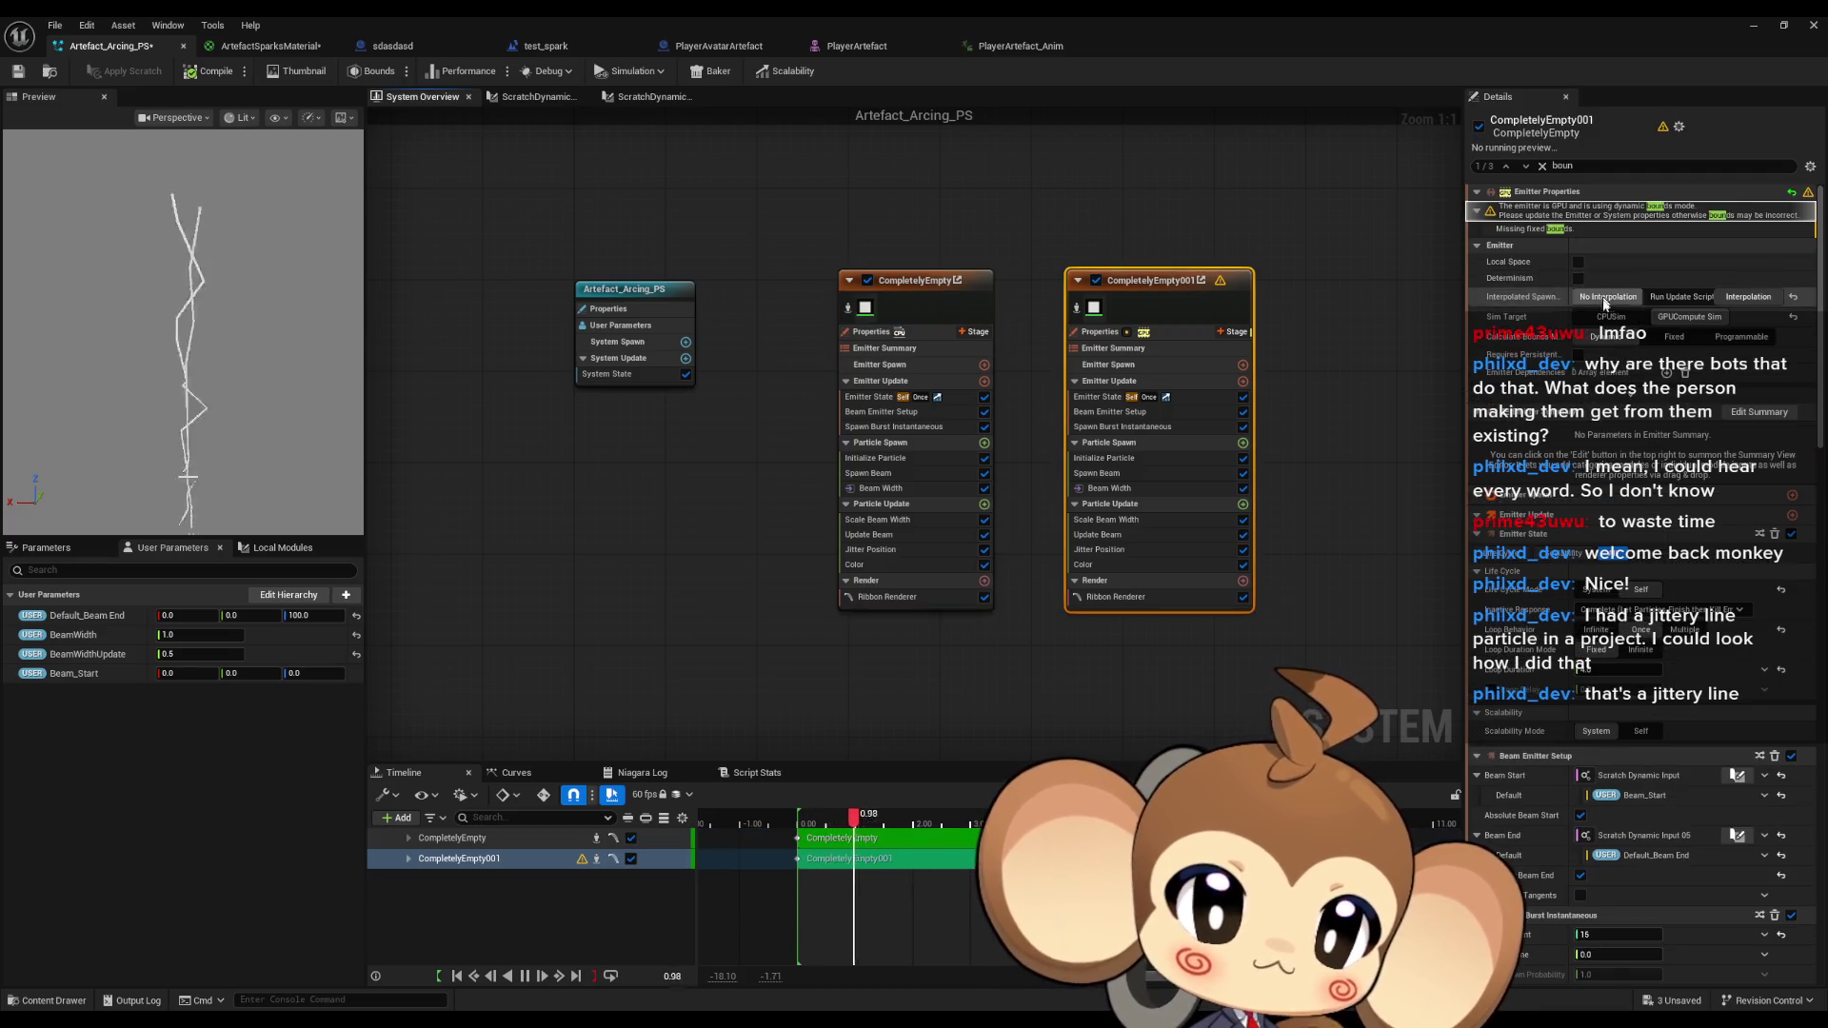
{"action": "left_click", "coordinate": [1612, 318]}
{"action": "left_click", "coordinate": [1085, 173]}
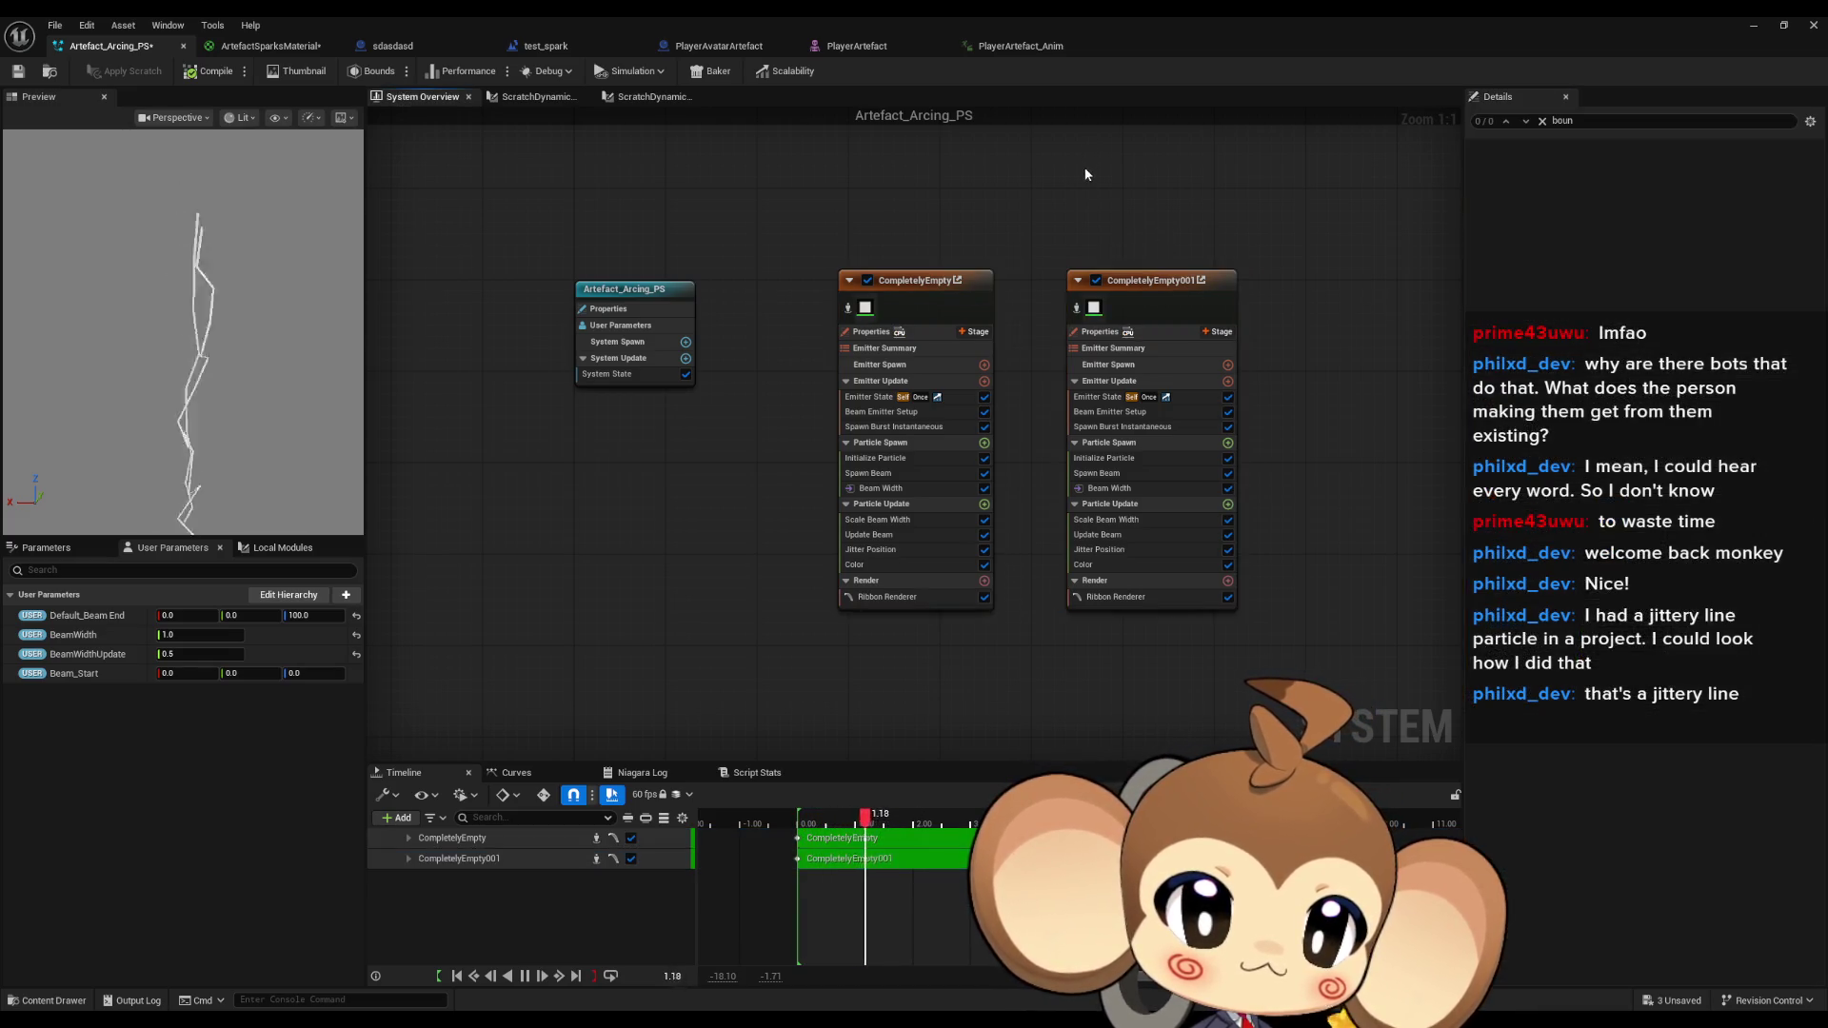
{"action": "left_click", "coordinate": [910, 292]}
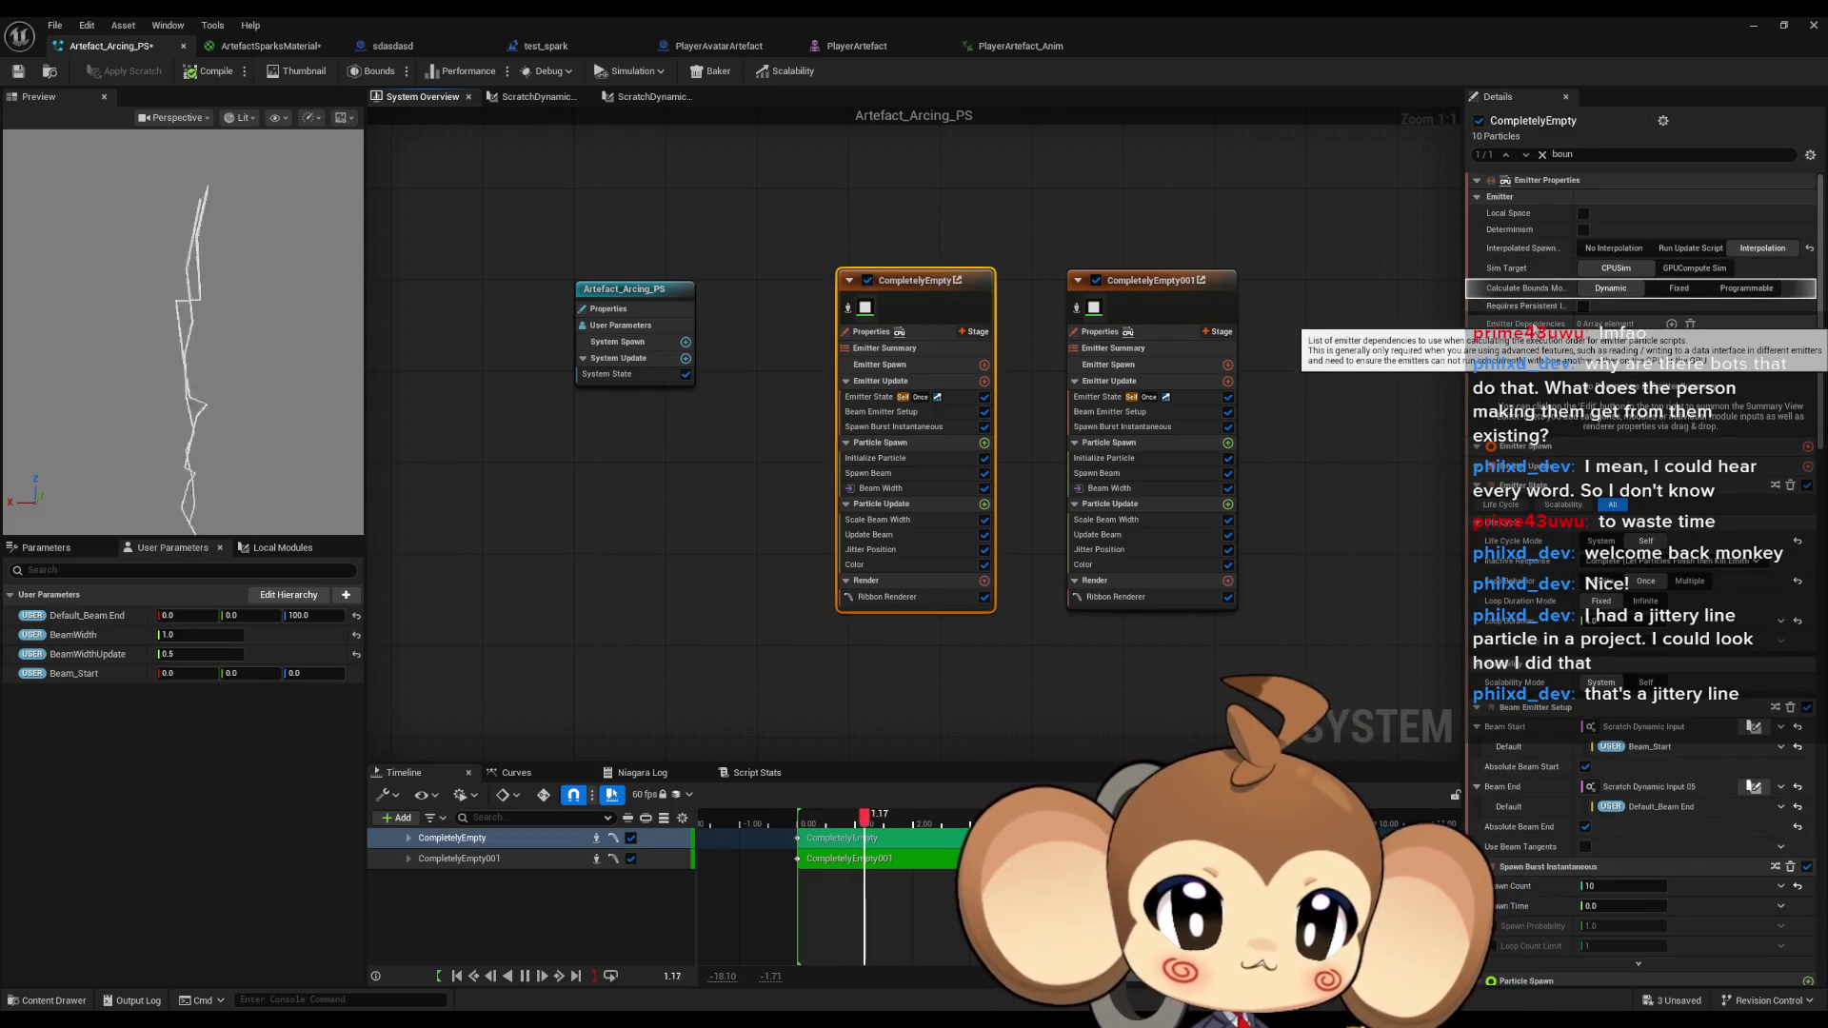
{"action": "left_click", "coordinate": [1514, 506]}
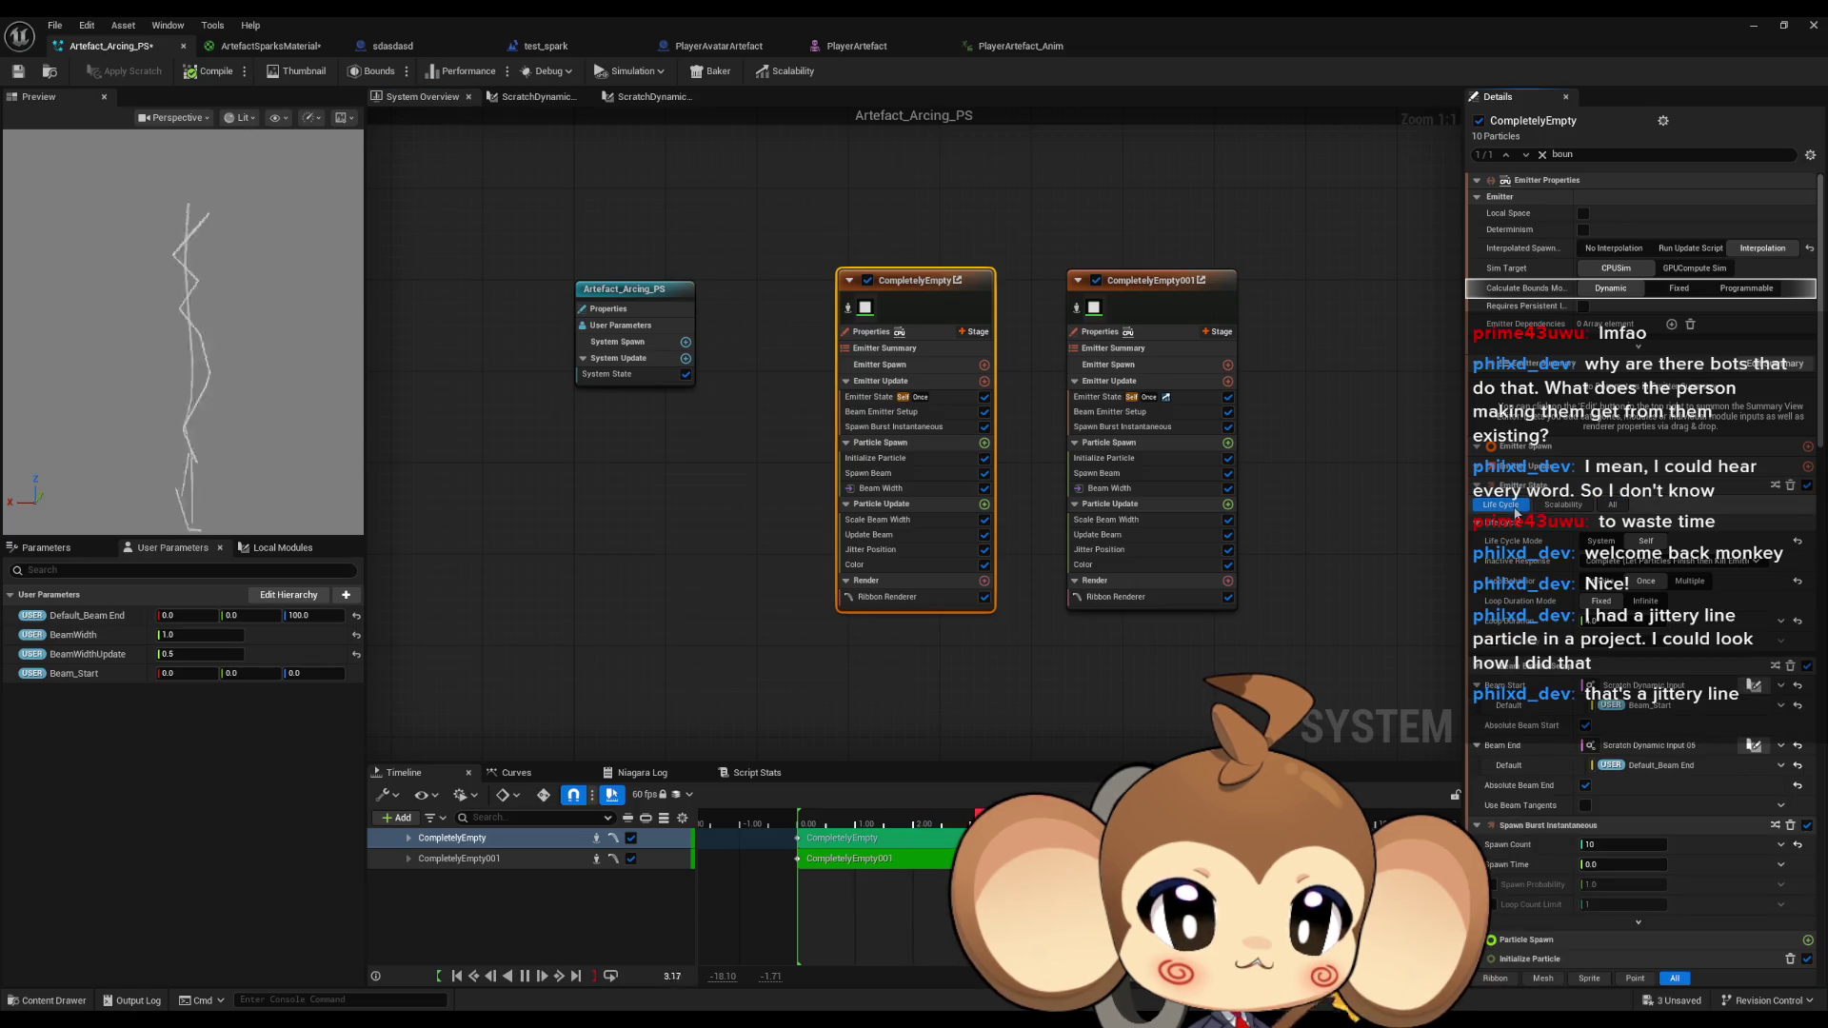
{"action": "left_click", "coordinate": [1616, 505]}
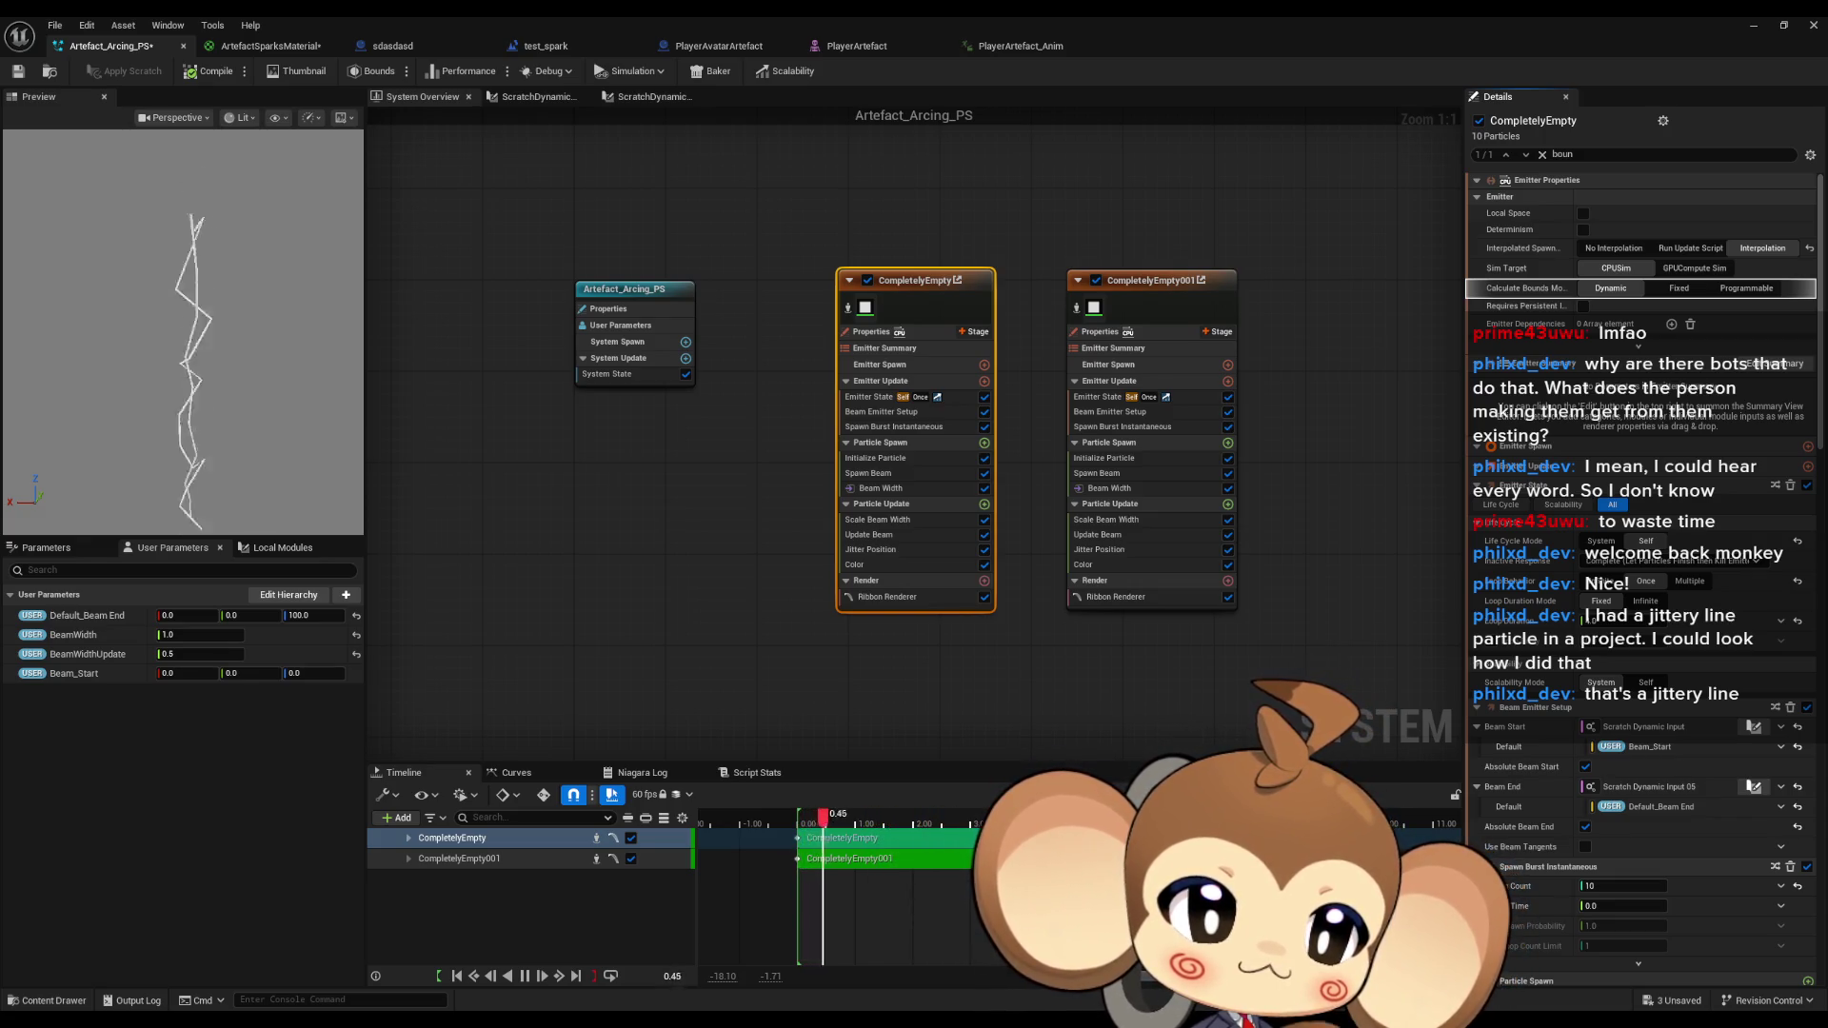
Toggle CompletelyEmpty's Life Cycle Mode to System and back to Self, and set Scalability Mode to Self.
{"action": "left_click", "coordinate": [640, 637]}
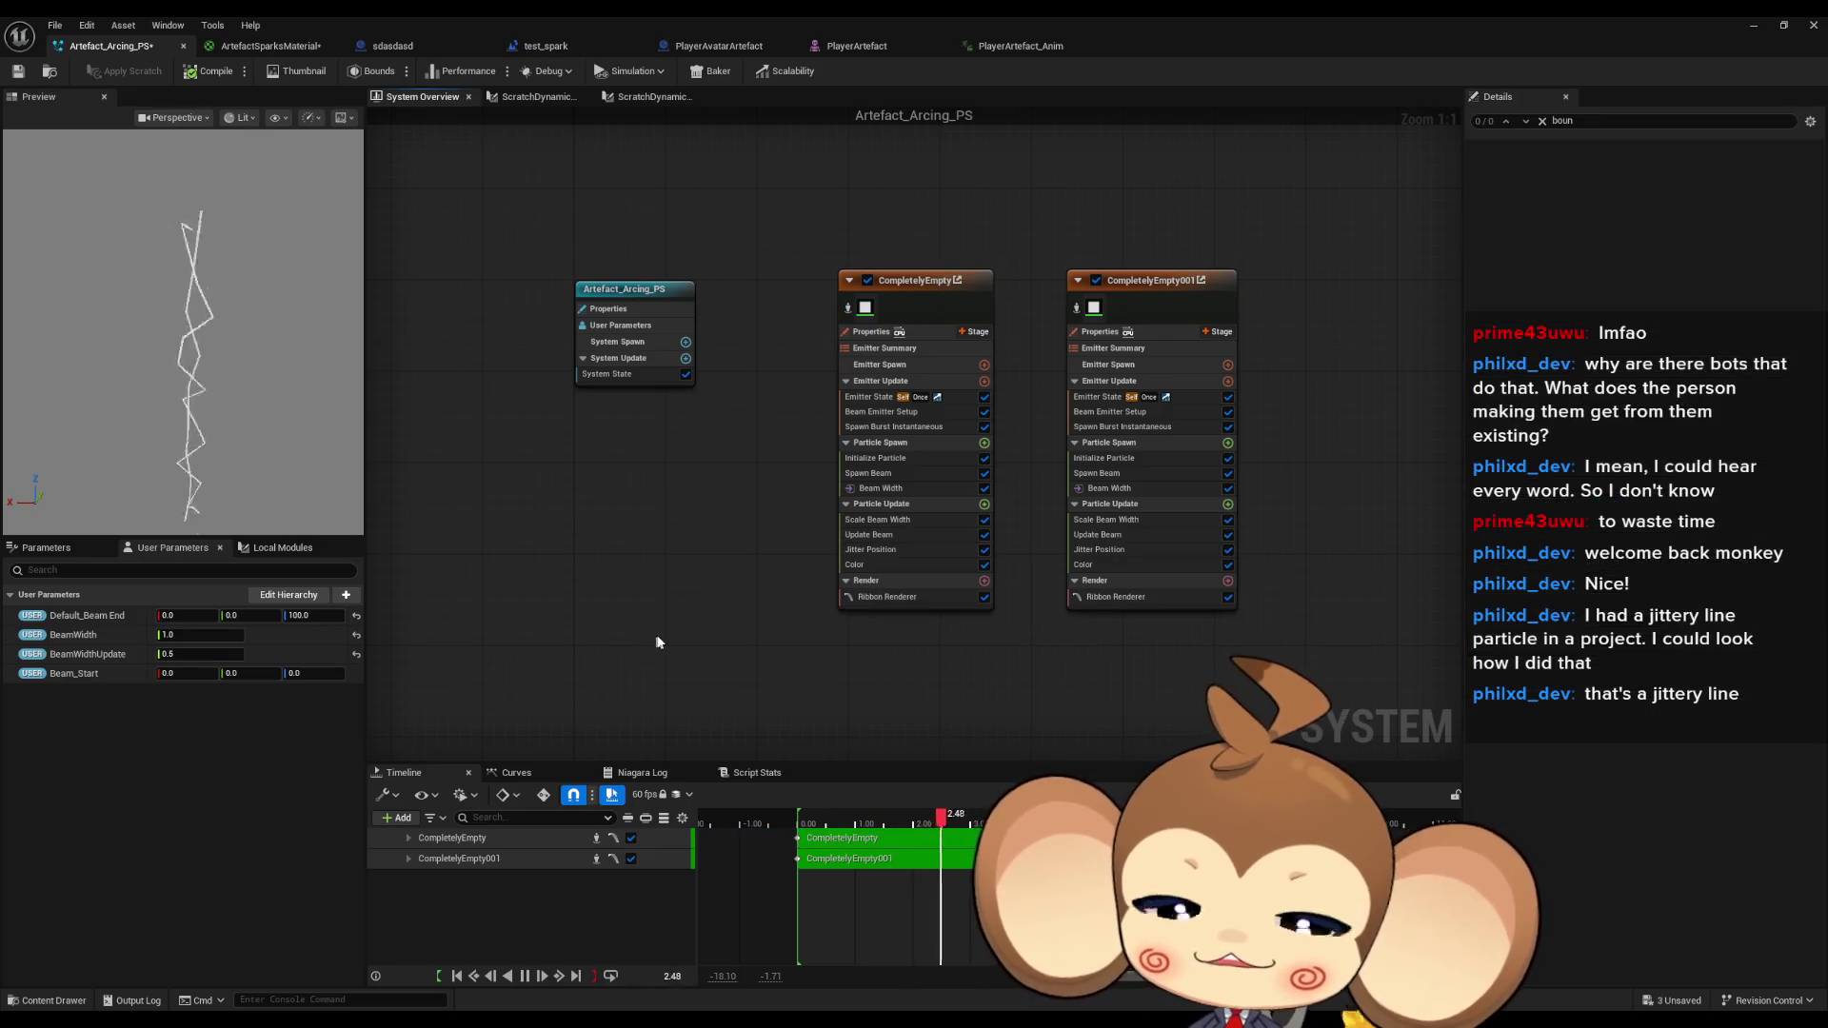
{"action": "left_click_drag", "start_coordinate": [805, 553], "coordinate": [767, 561]}
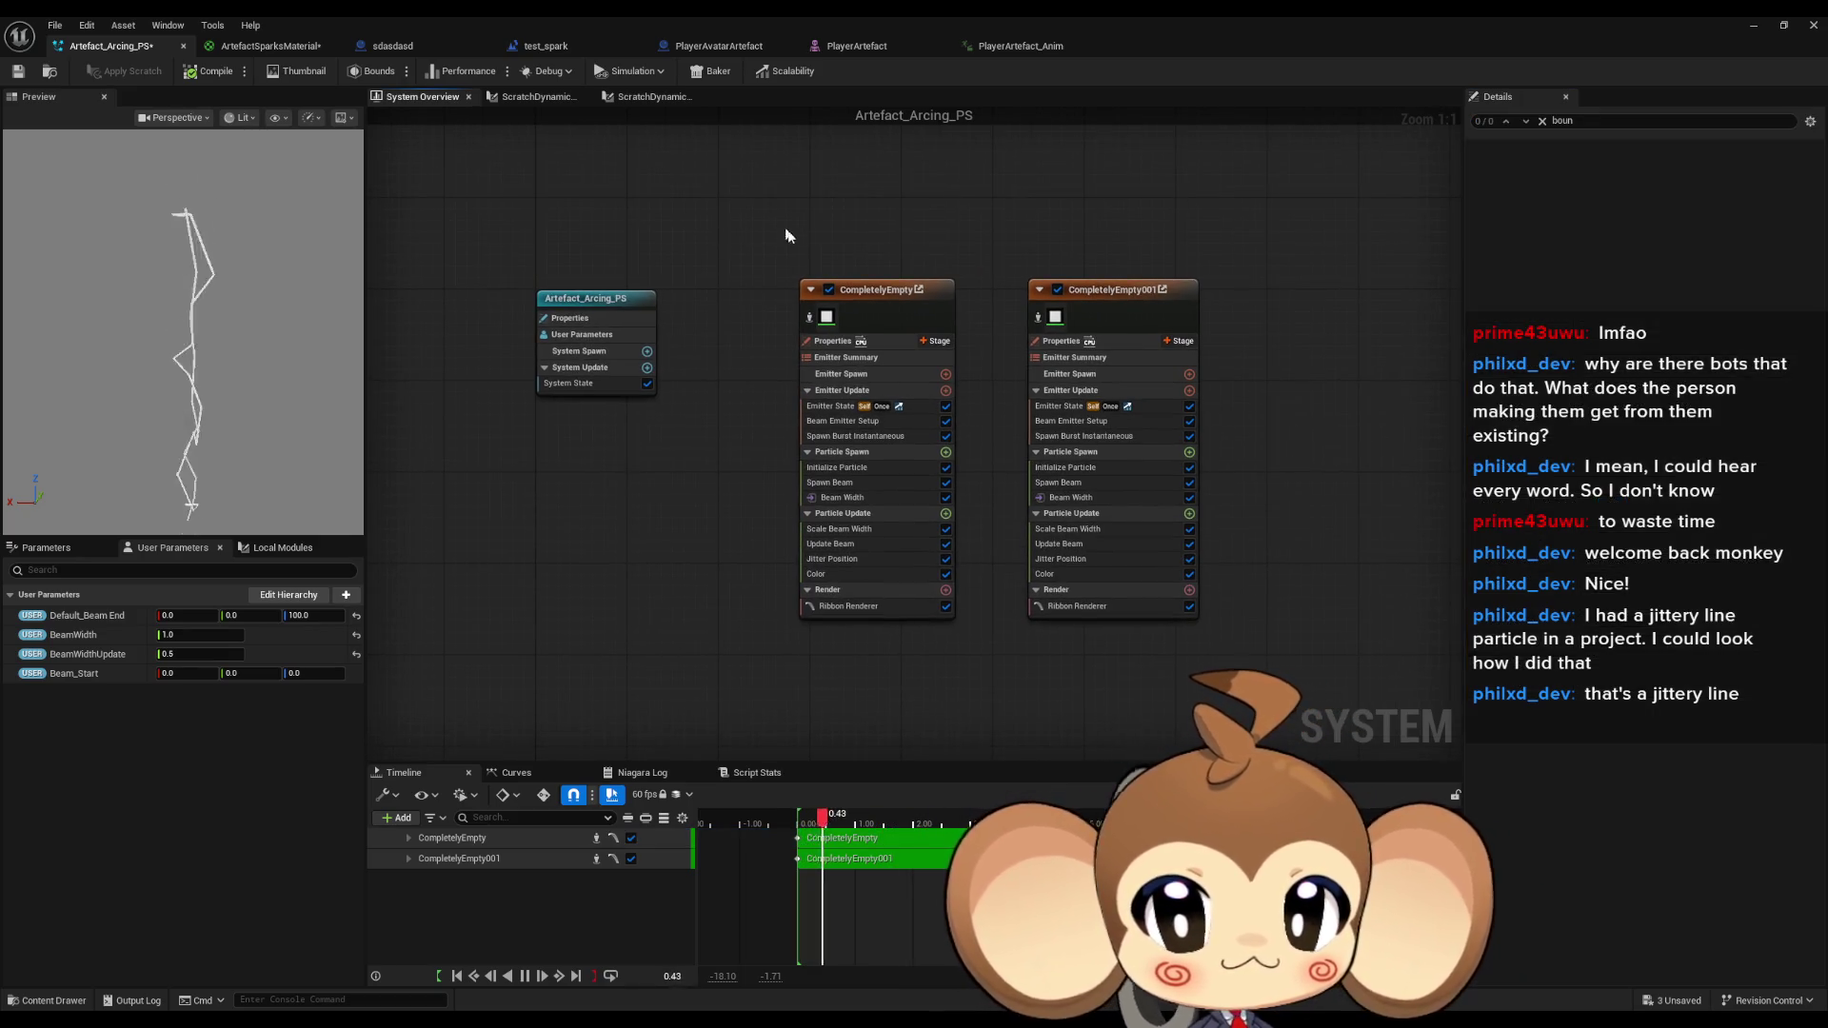
{"action": "left_click", "coordinate": [842, 368]}
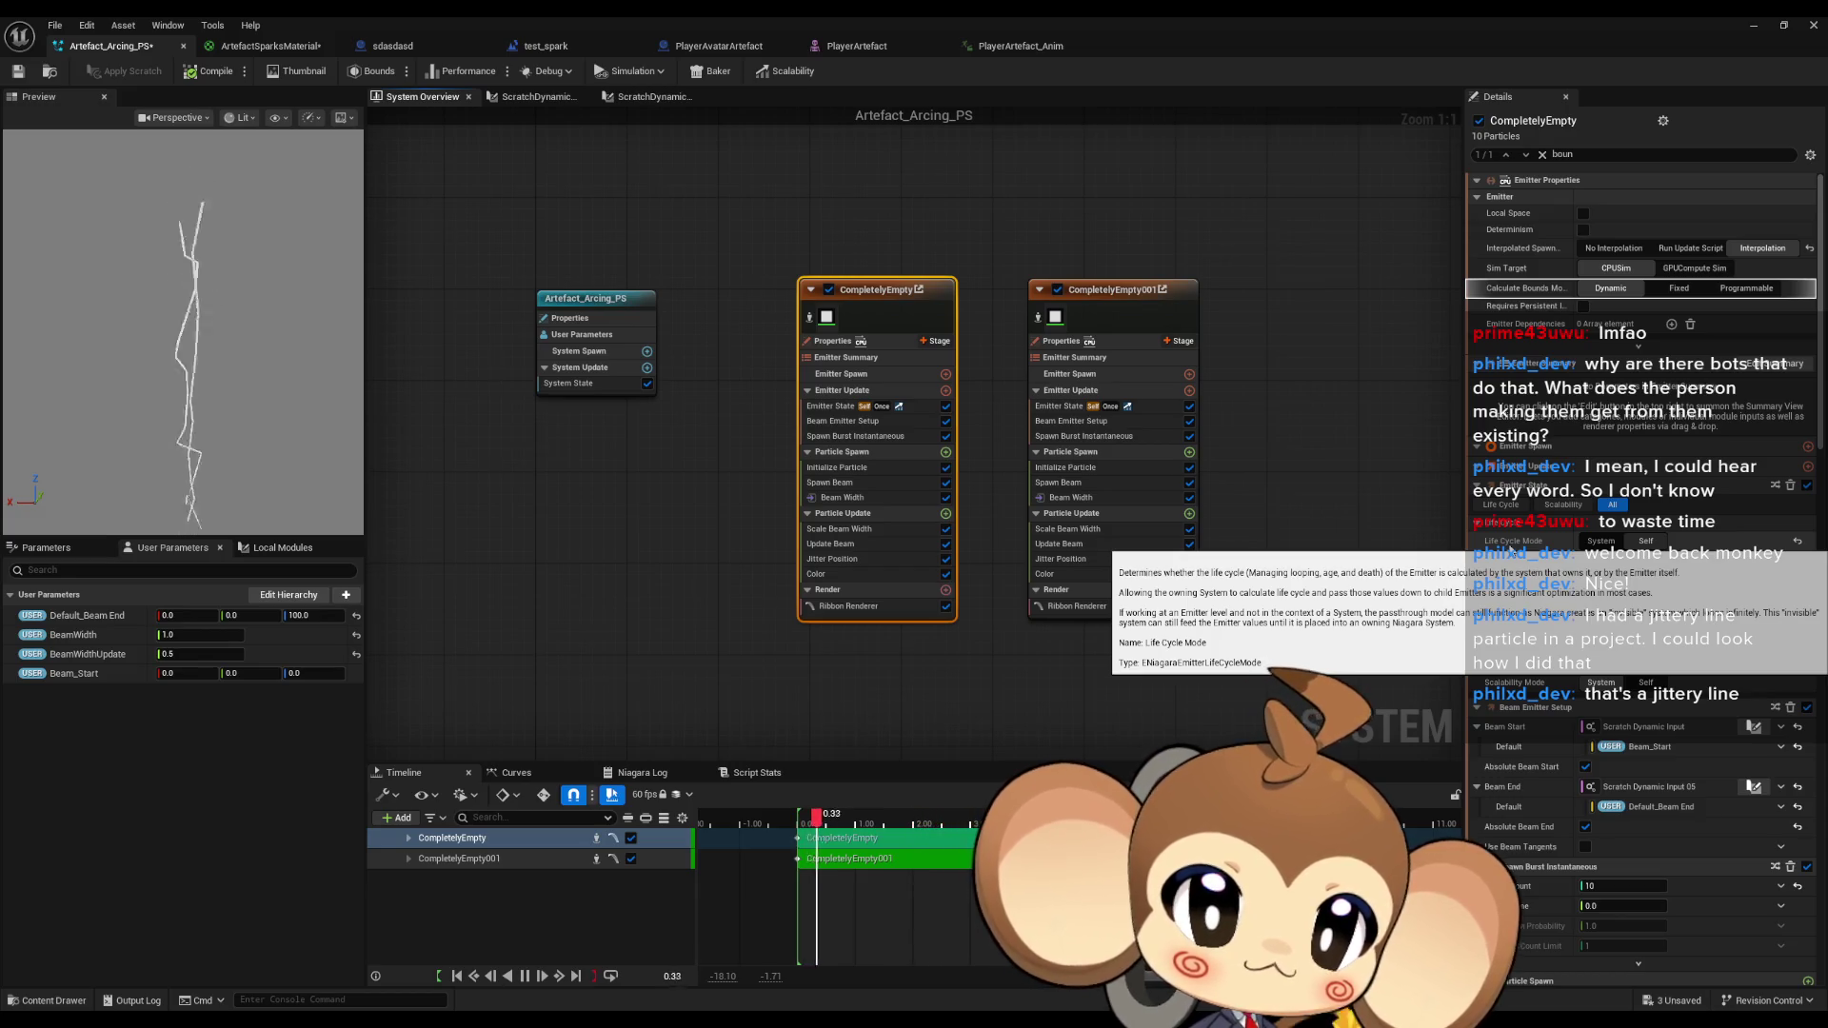
{"action": "left_click", "coordinate": [1600, 541]}
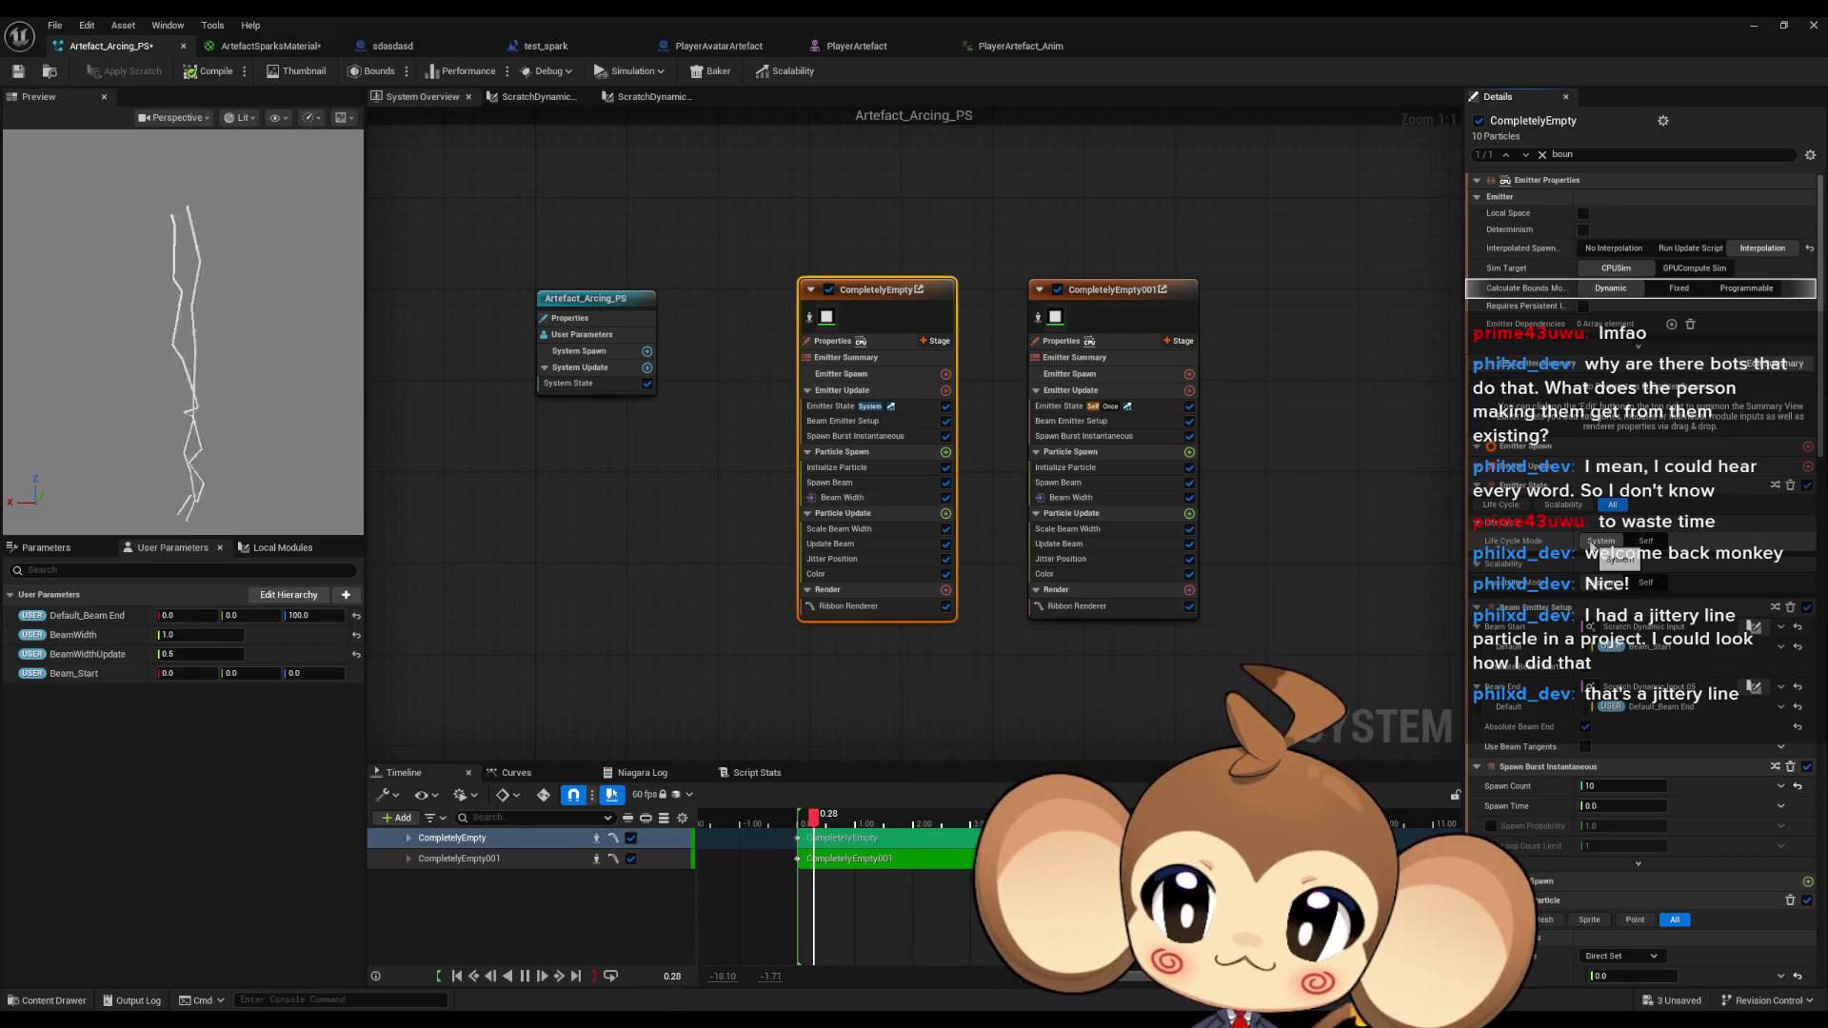
{"action": "left_click", "coordinate": [1647, 541]}
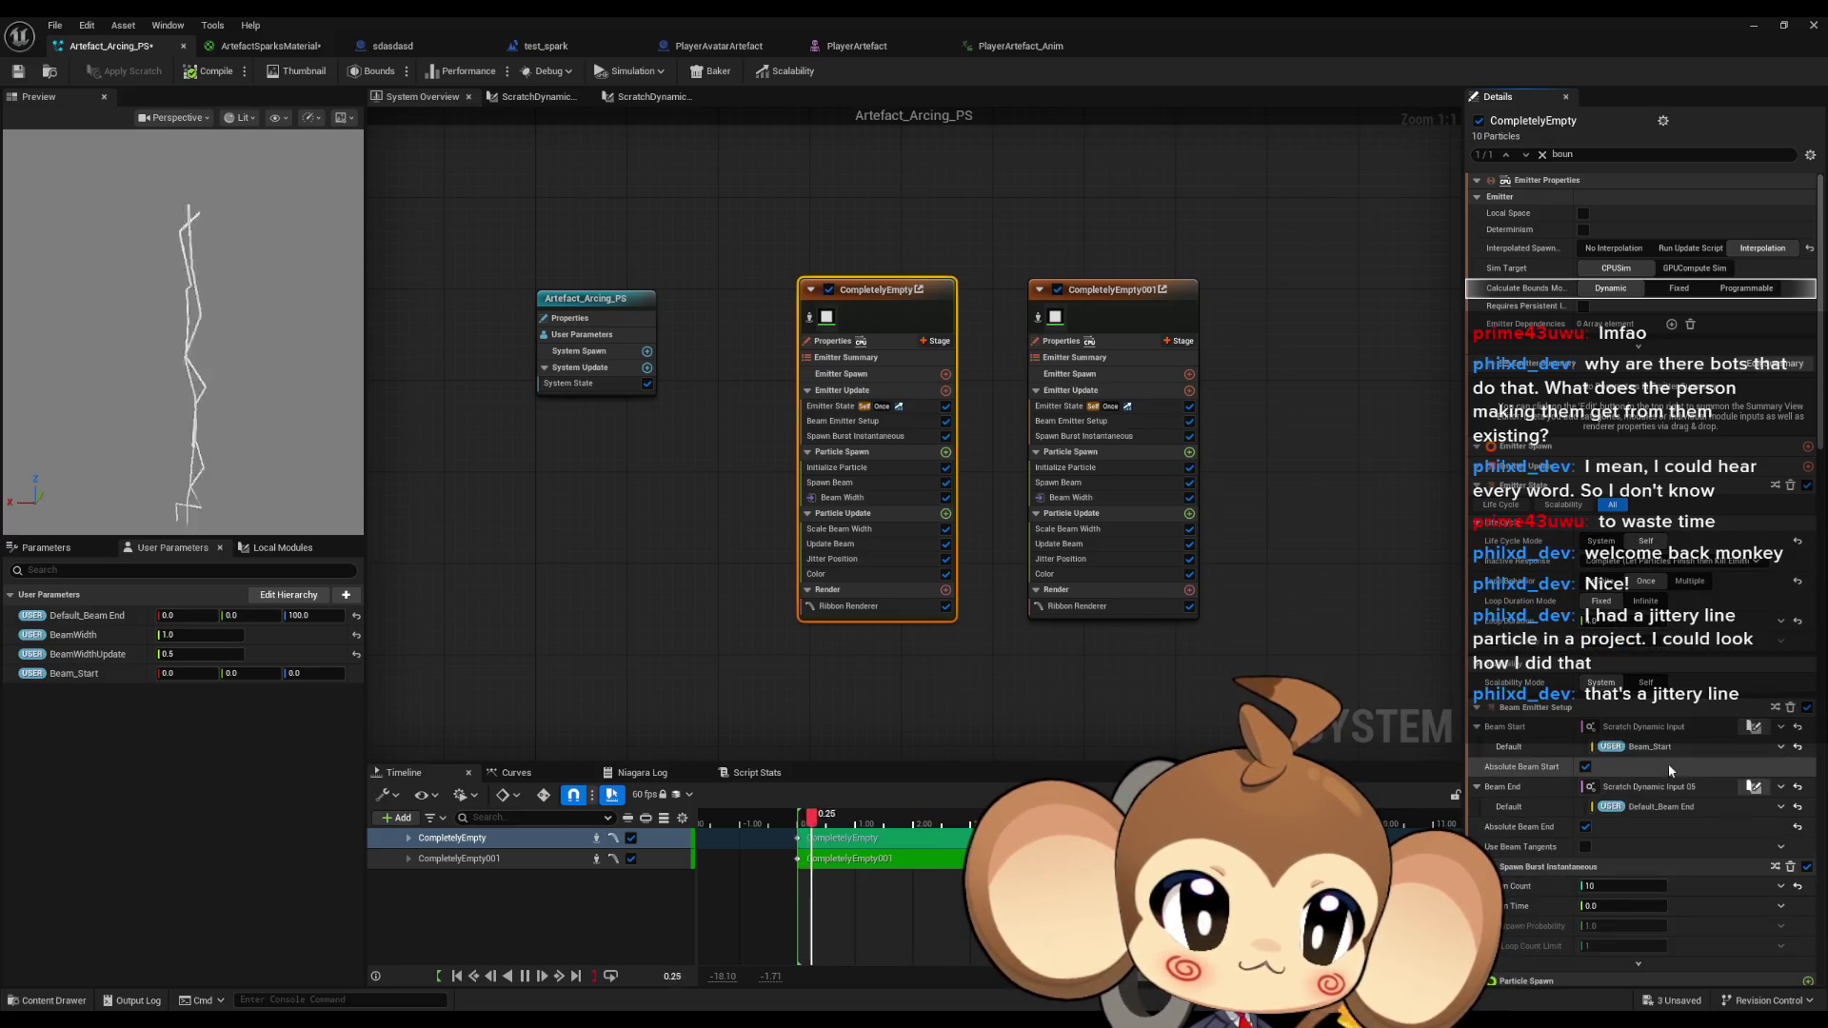
{"action": "left_click", "coordinate": [1647, 682]}
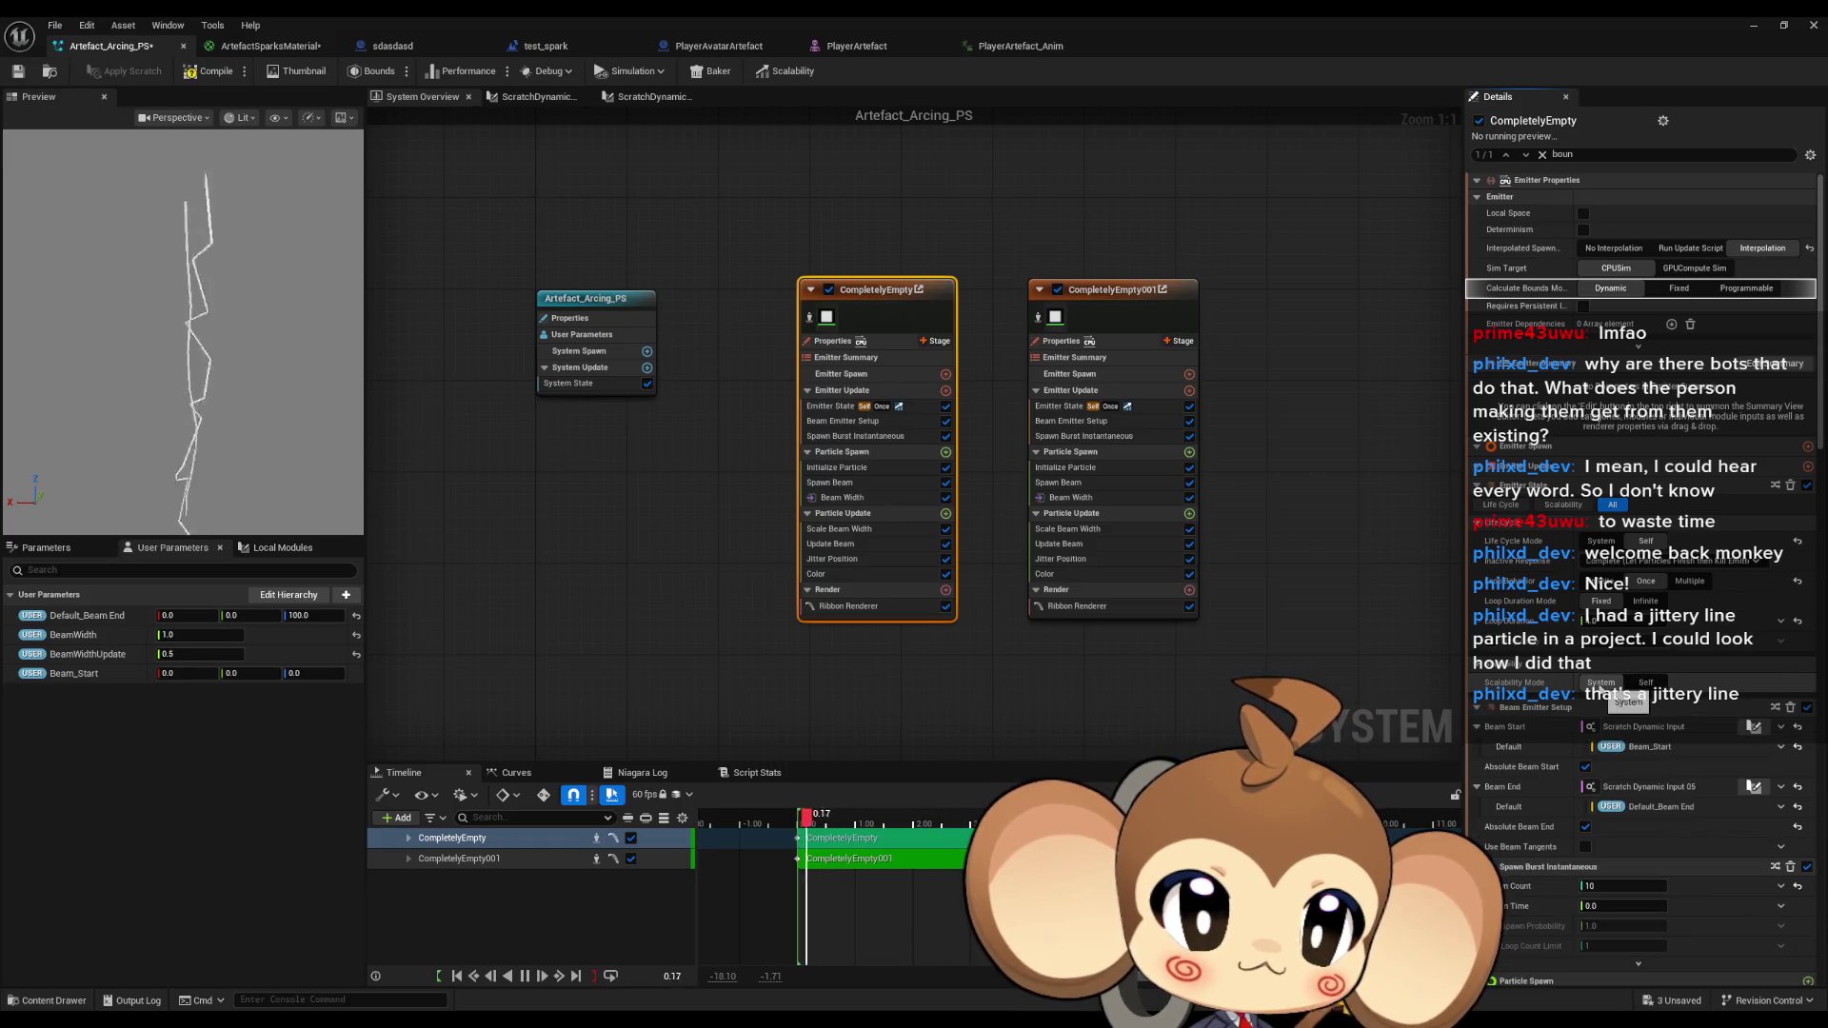
Review CompletelyEmpty's full Details panel, then select CompletelyEmpty001 to inspect its properties.
{"action": "scroll", "coordinate": [1715, 667], "scroll_direction": "down", "scroll_amount": 3}
{"action": "scroll", "coordinate": [1705, 657], "scroll_direction": "down", "scroll_amount": 3}
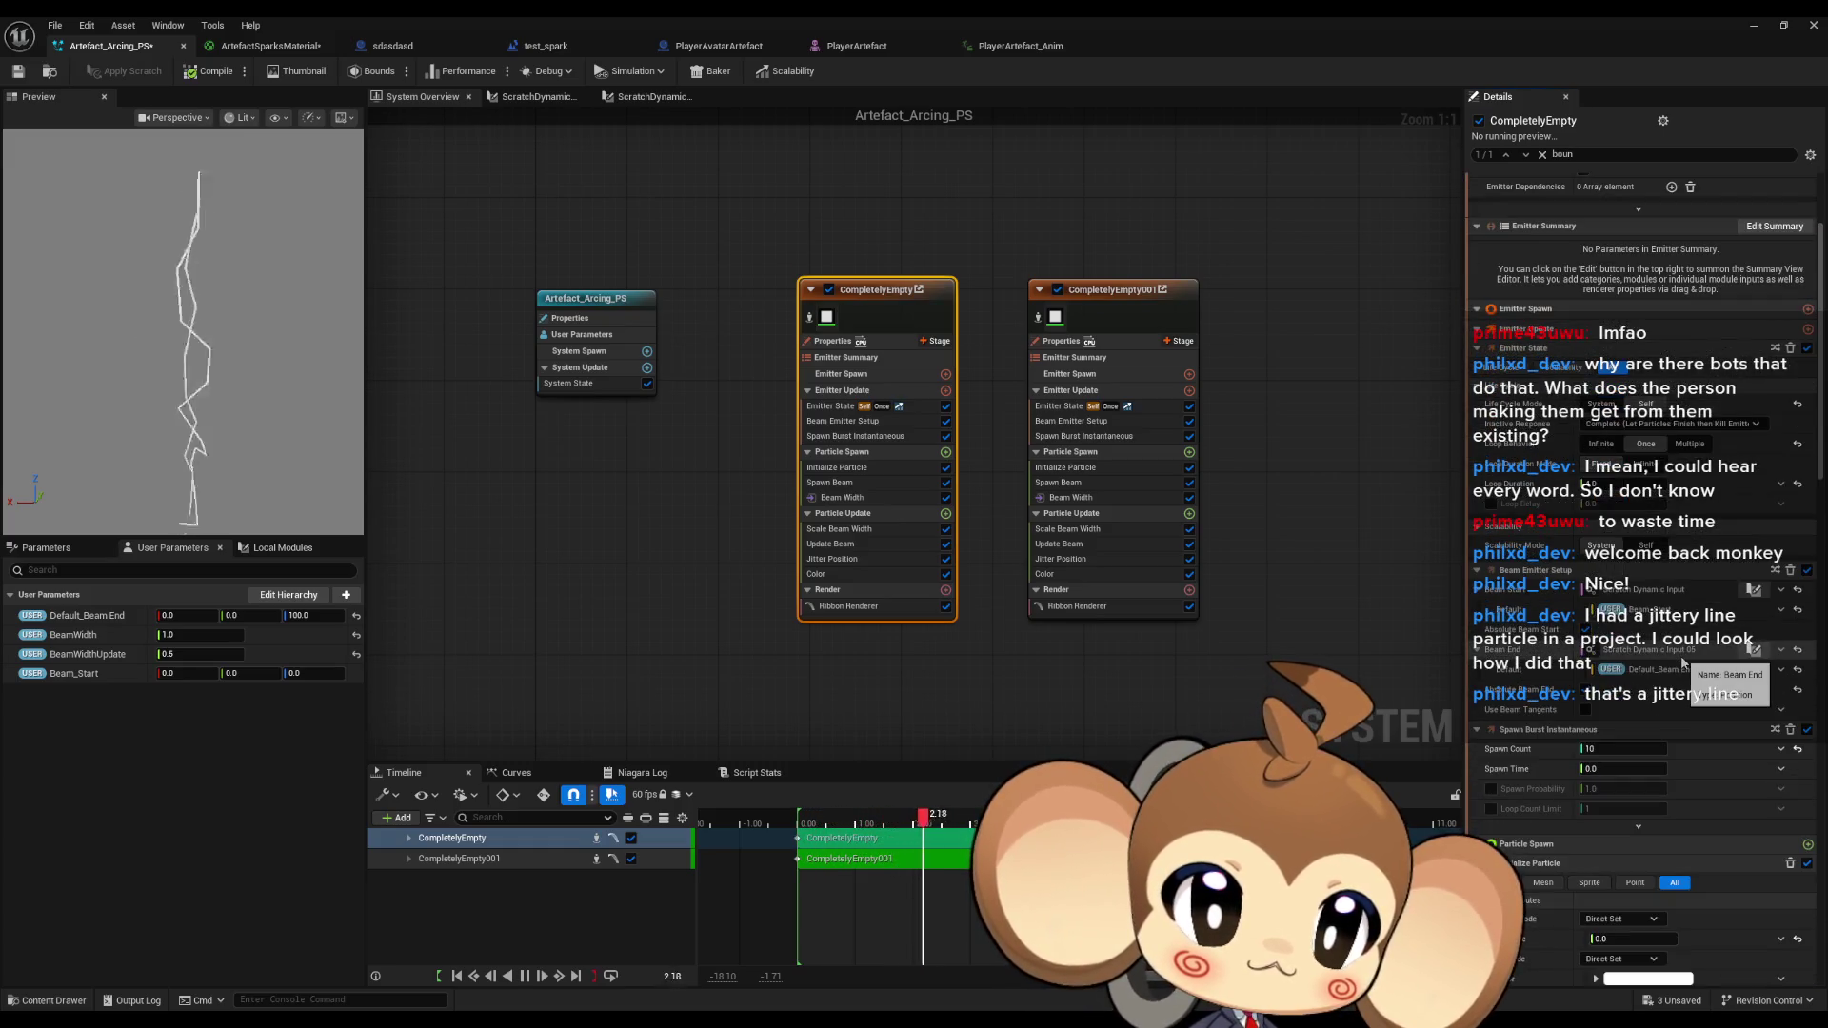
{"action": "scroll", "coordinate": [1619, 705], "scroll_direction": "down", "scroll_amount": 2}
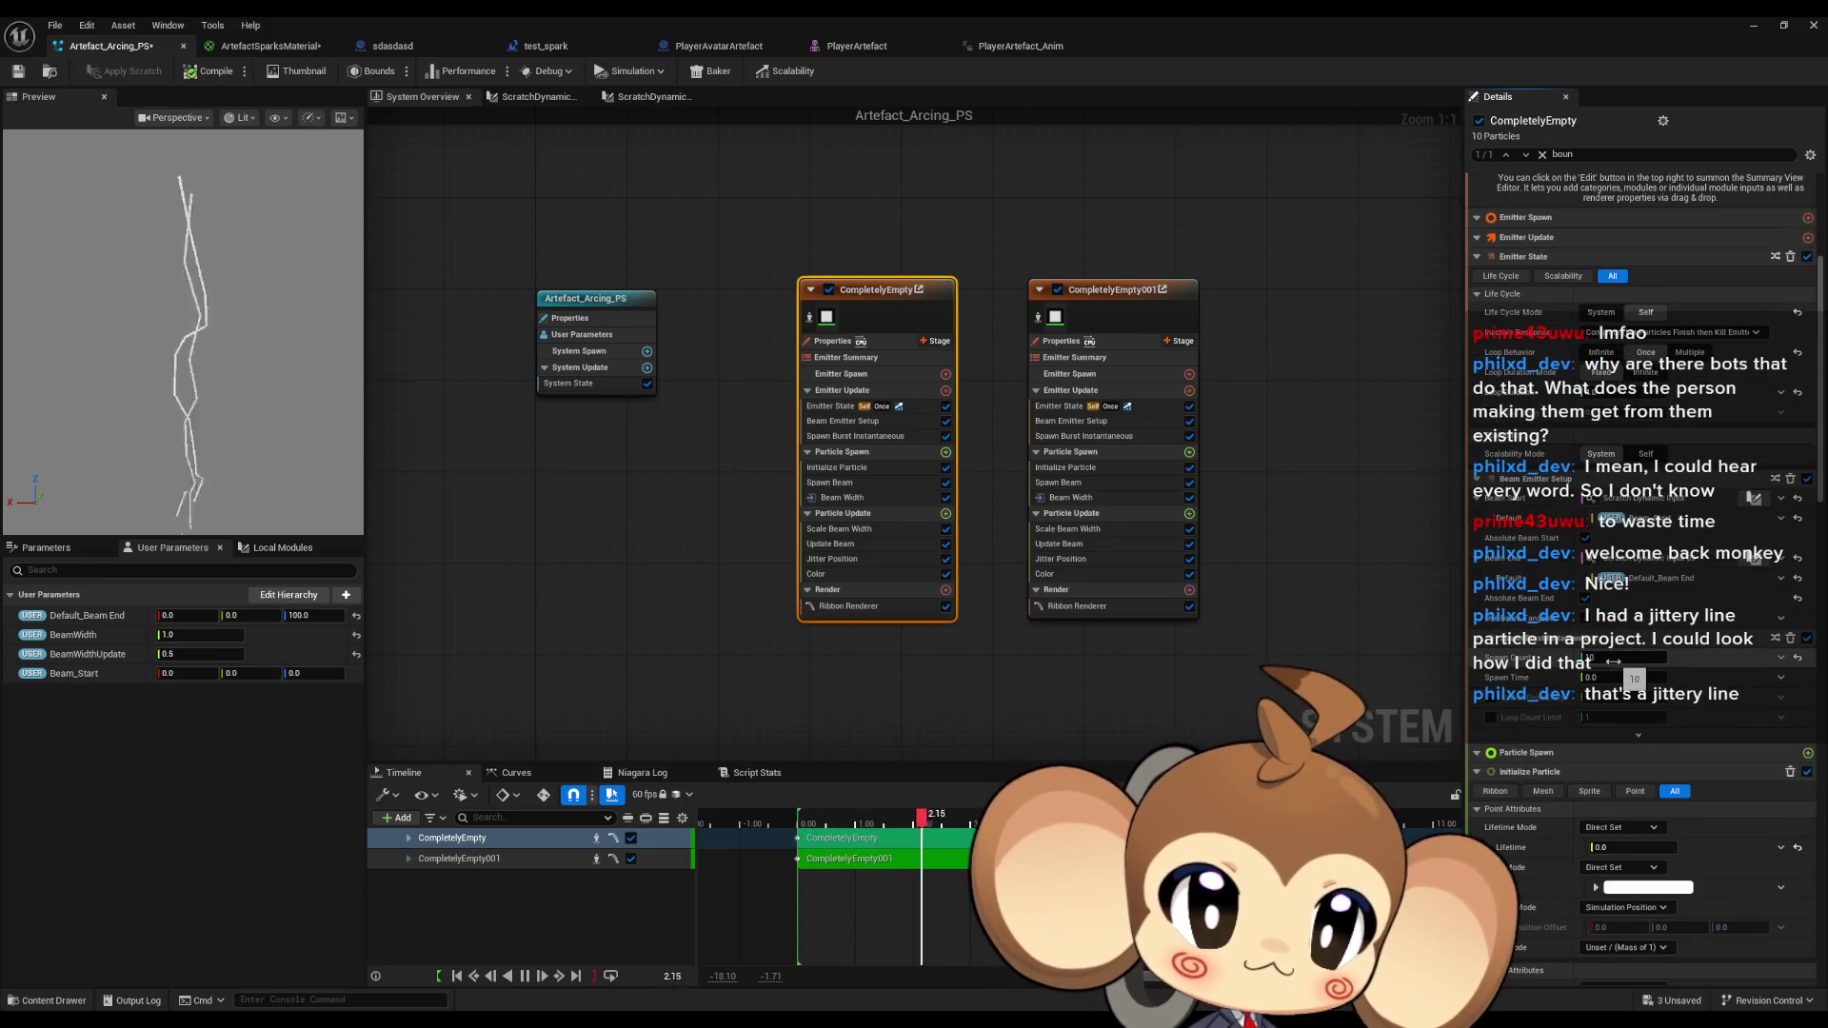
{"action": "scroll", "coordinate": [1626, 672], "scroll_direction": "down", "scroll_amount": 2}
{"action": "scroll", "coordinate": [1631, 672], "scroll_direction": "down", "scroll_amount": 1}
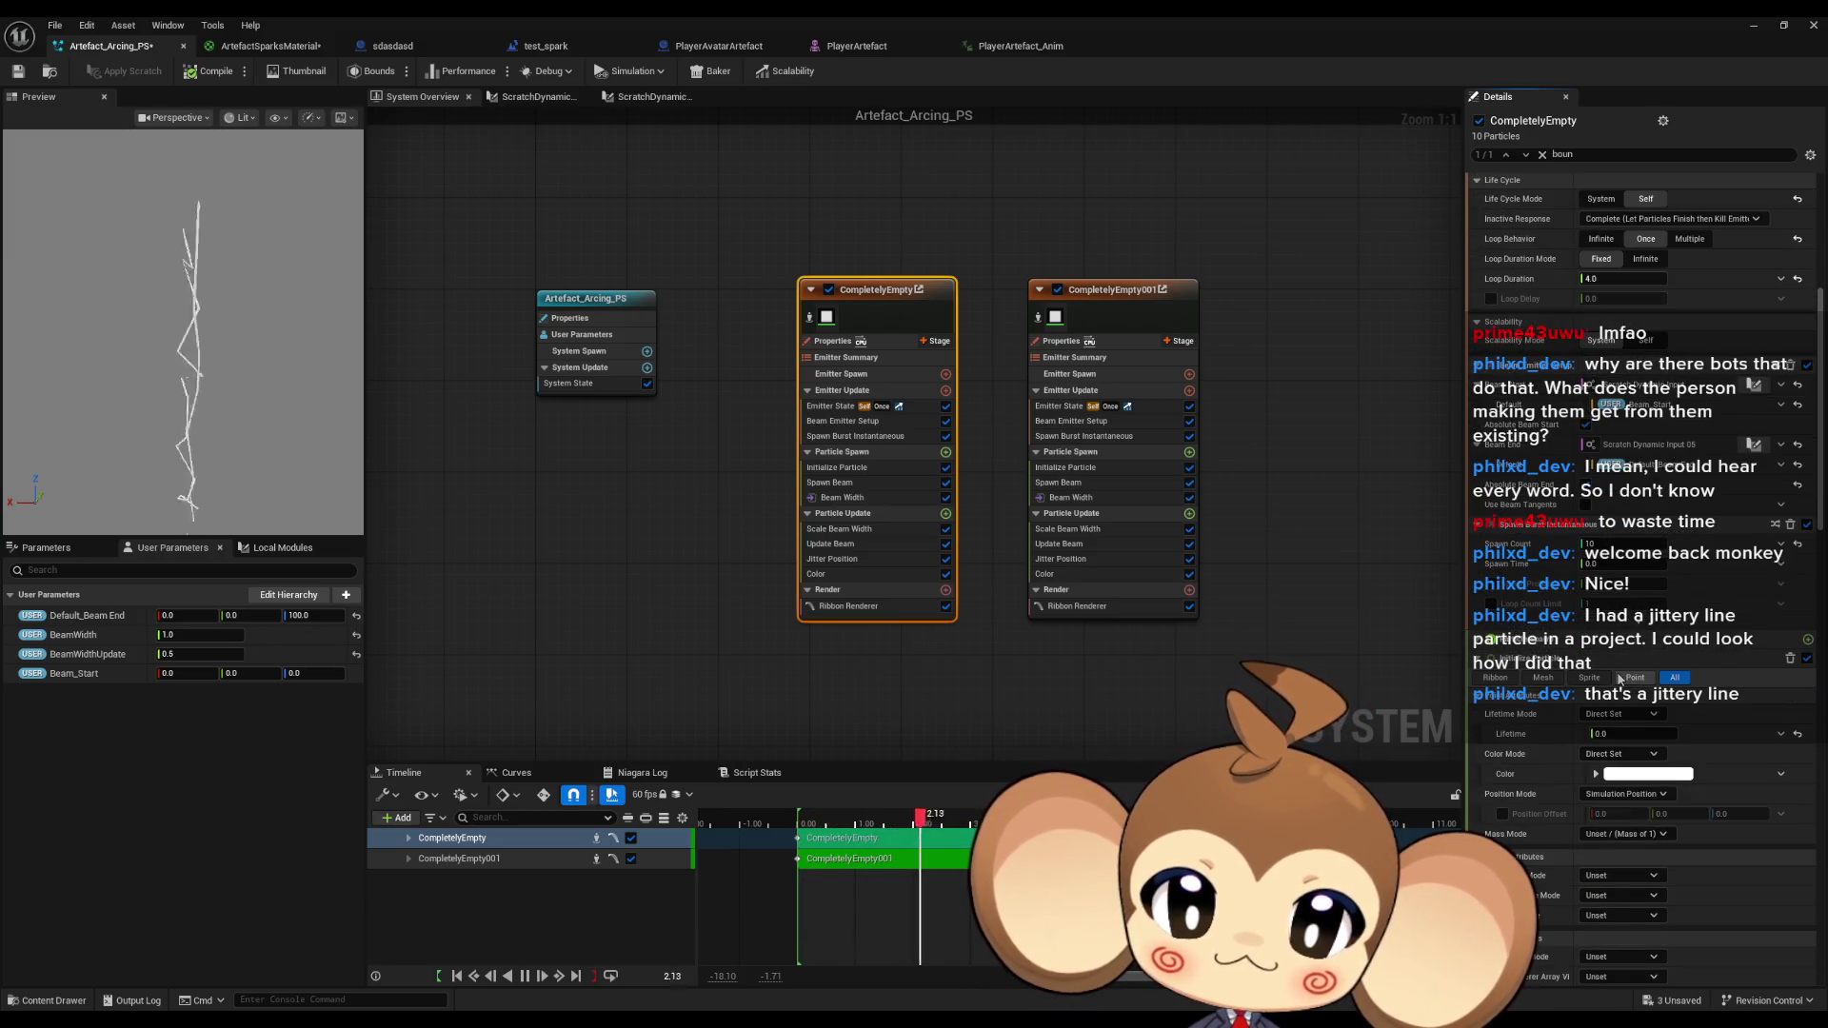
{"action": "scroll", "coordinate": [1619, 678], "scroll_direction": "down", "scroll_amount": 2}
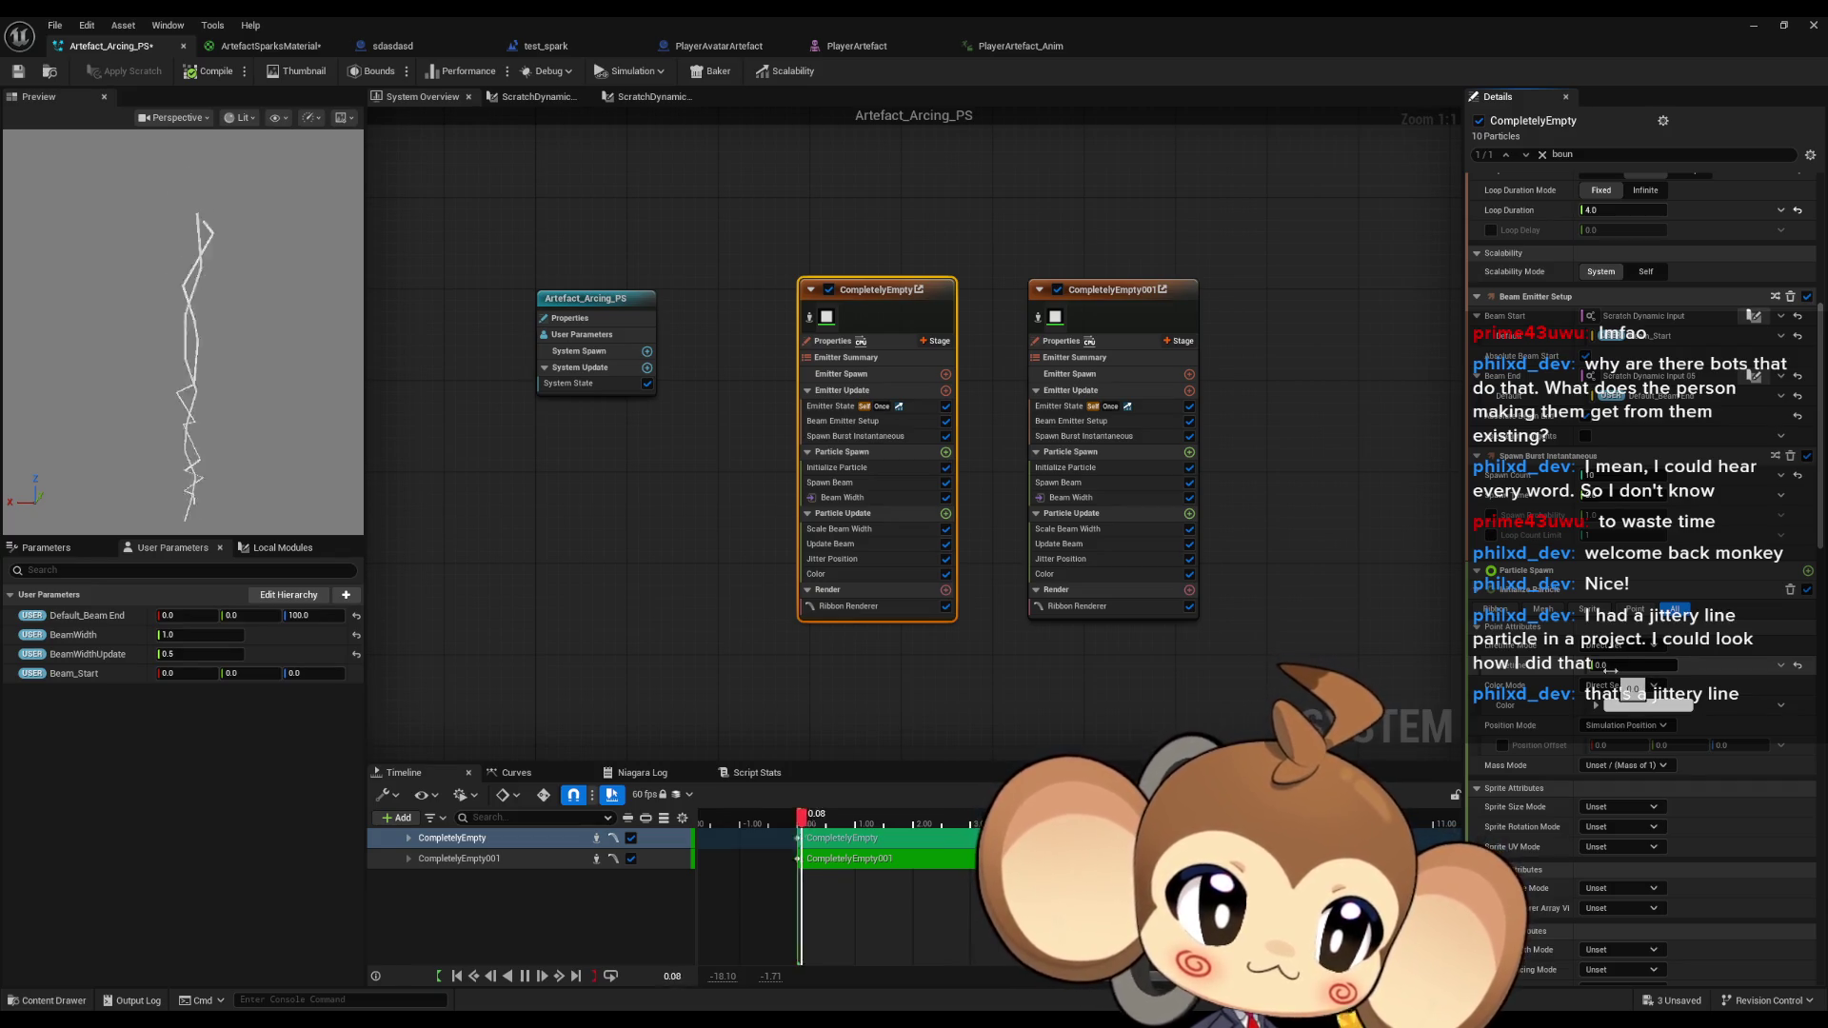
{"action": "scroll", "coordinate": [1609, 671], "scroll_direction": "down", "scroll_amount": 5}
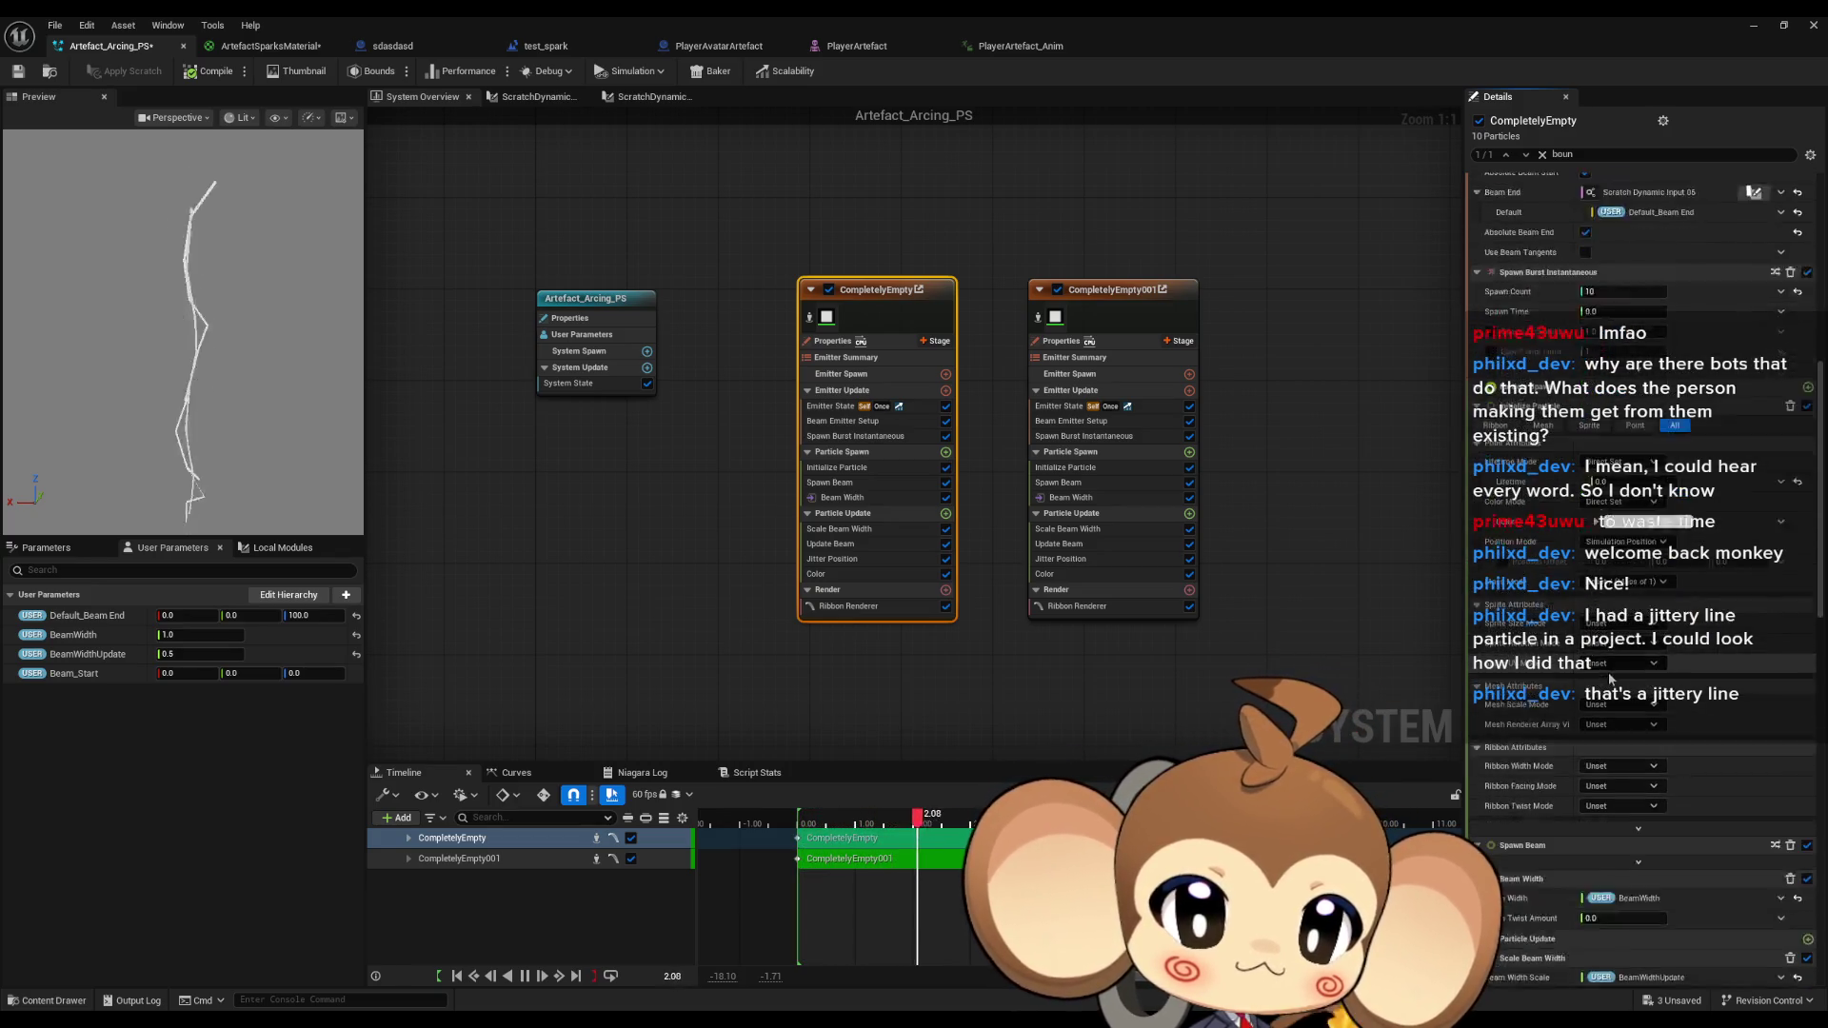
{"action": "scroll", "coordinate": [1609, 671], "scroll_direction": "down", "scroll_amount": 8}
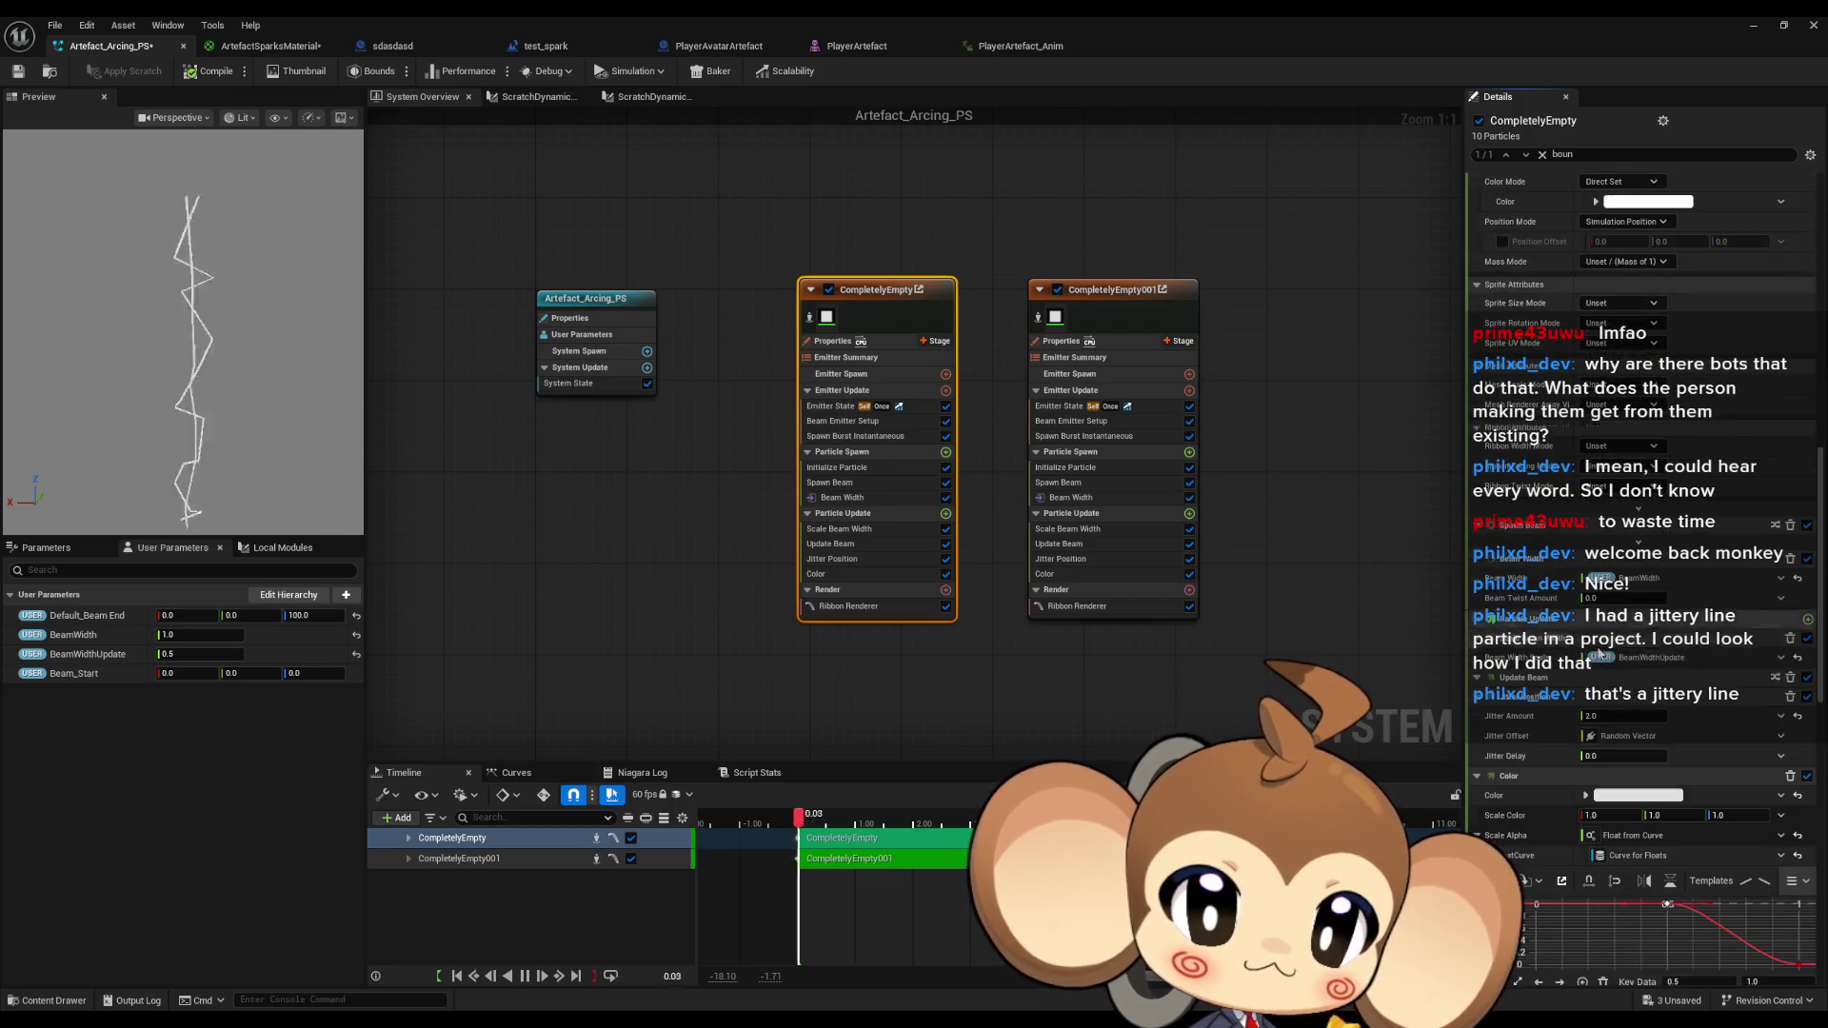
{"action": "scroll", "coordinate": [1600, 654], "scroll_direction": "down", "scroll_amount": 1}
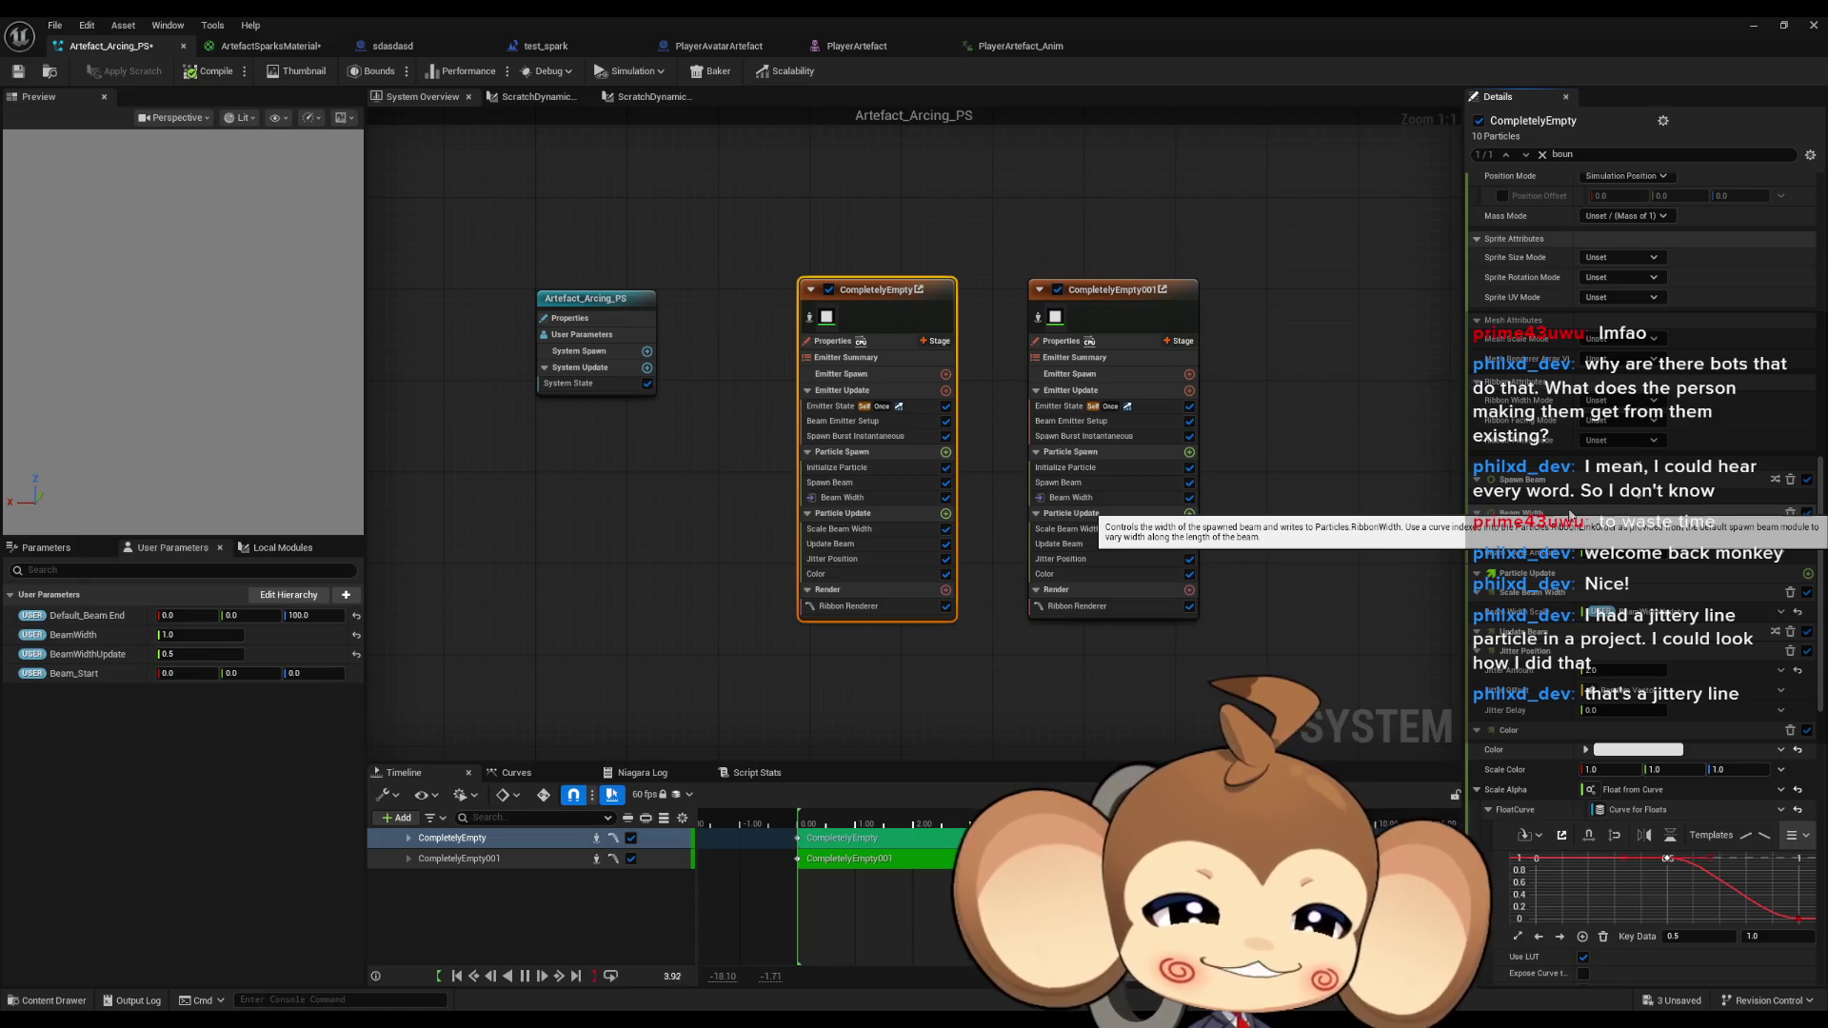
{"action": "scroll", "coordinate": [1738, 507], "scroll_direction": "down", "scroll_amount": 1}
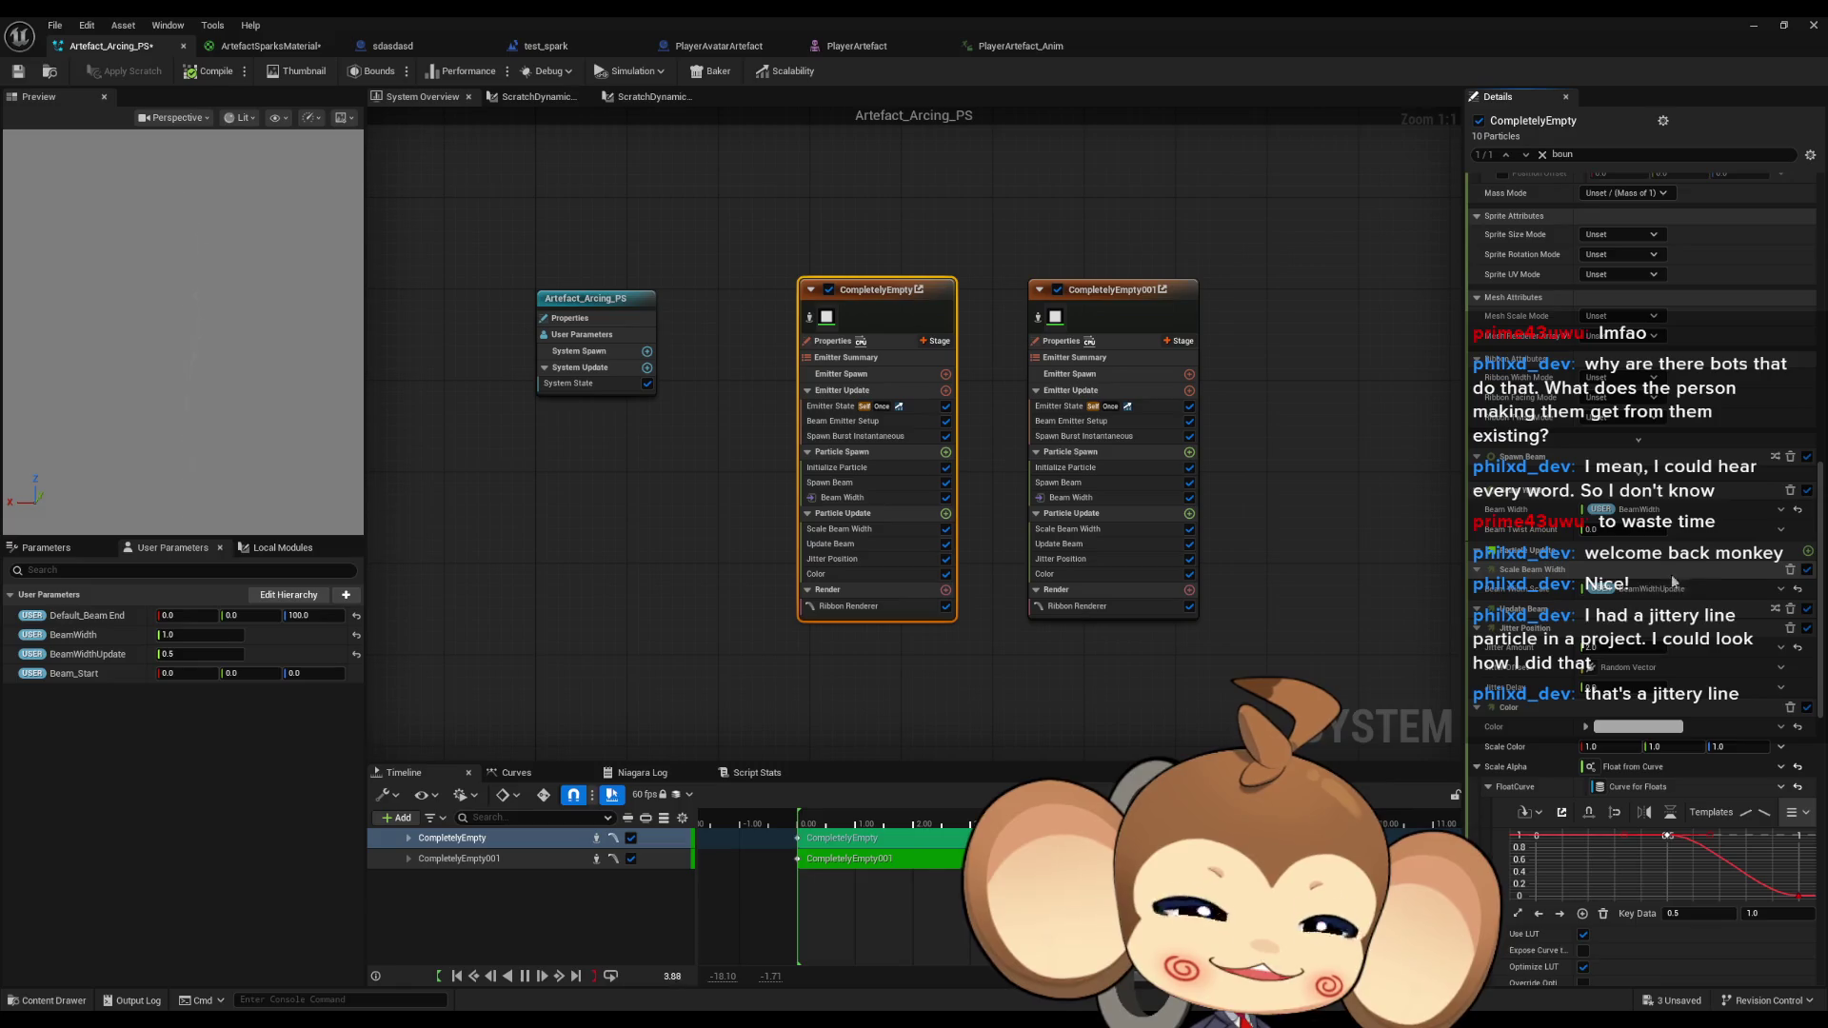
{"action": "scroll", "coordinate": [1671, 574], "scroll_direction": "down", "scroll_amount": 6}
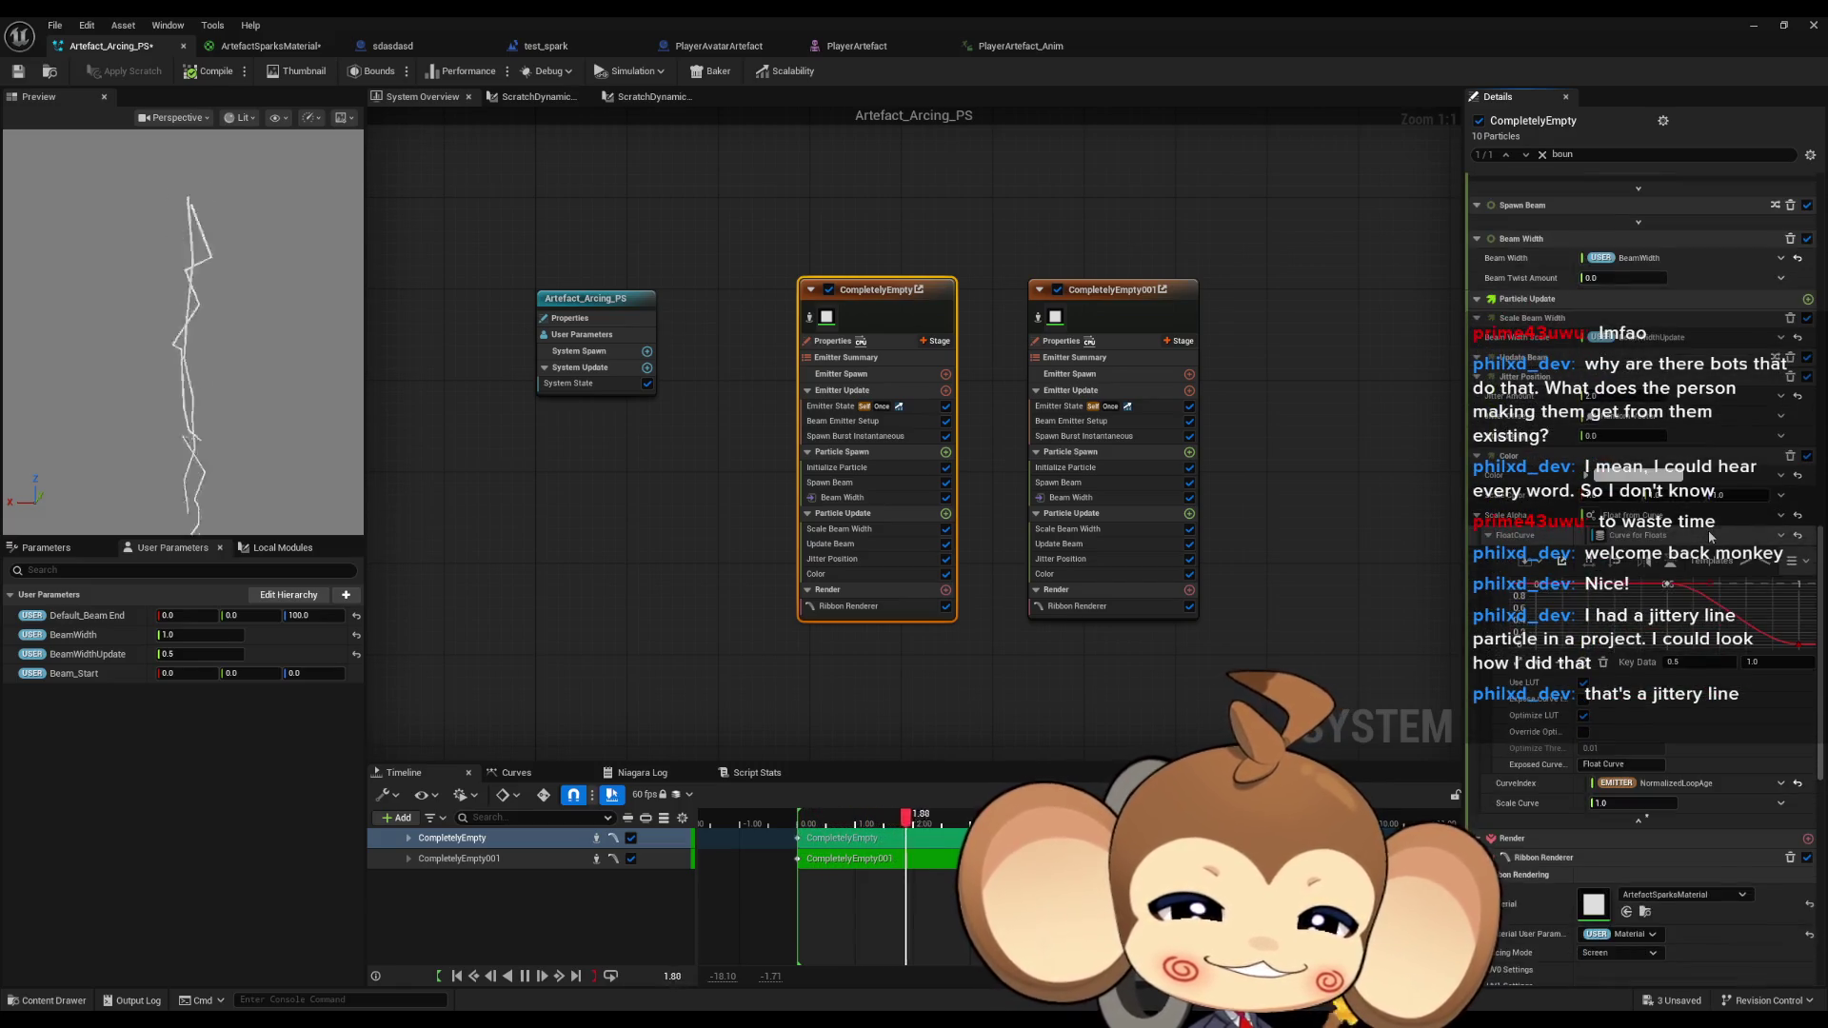
{"action": "scroll", "coordinate": [1711, 537], "scroll_direction": "down", "scroll_amount": 2}
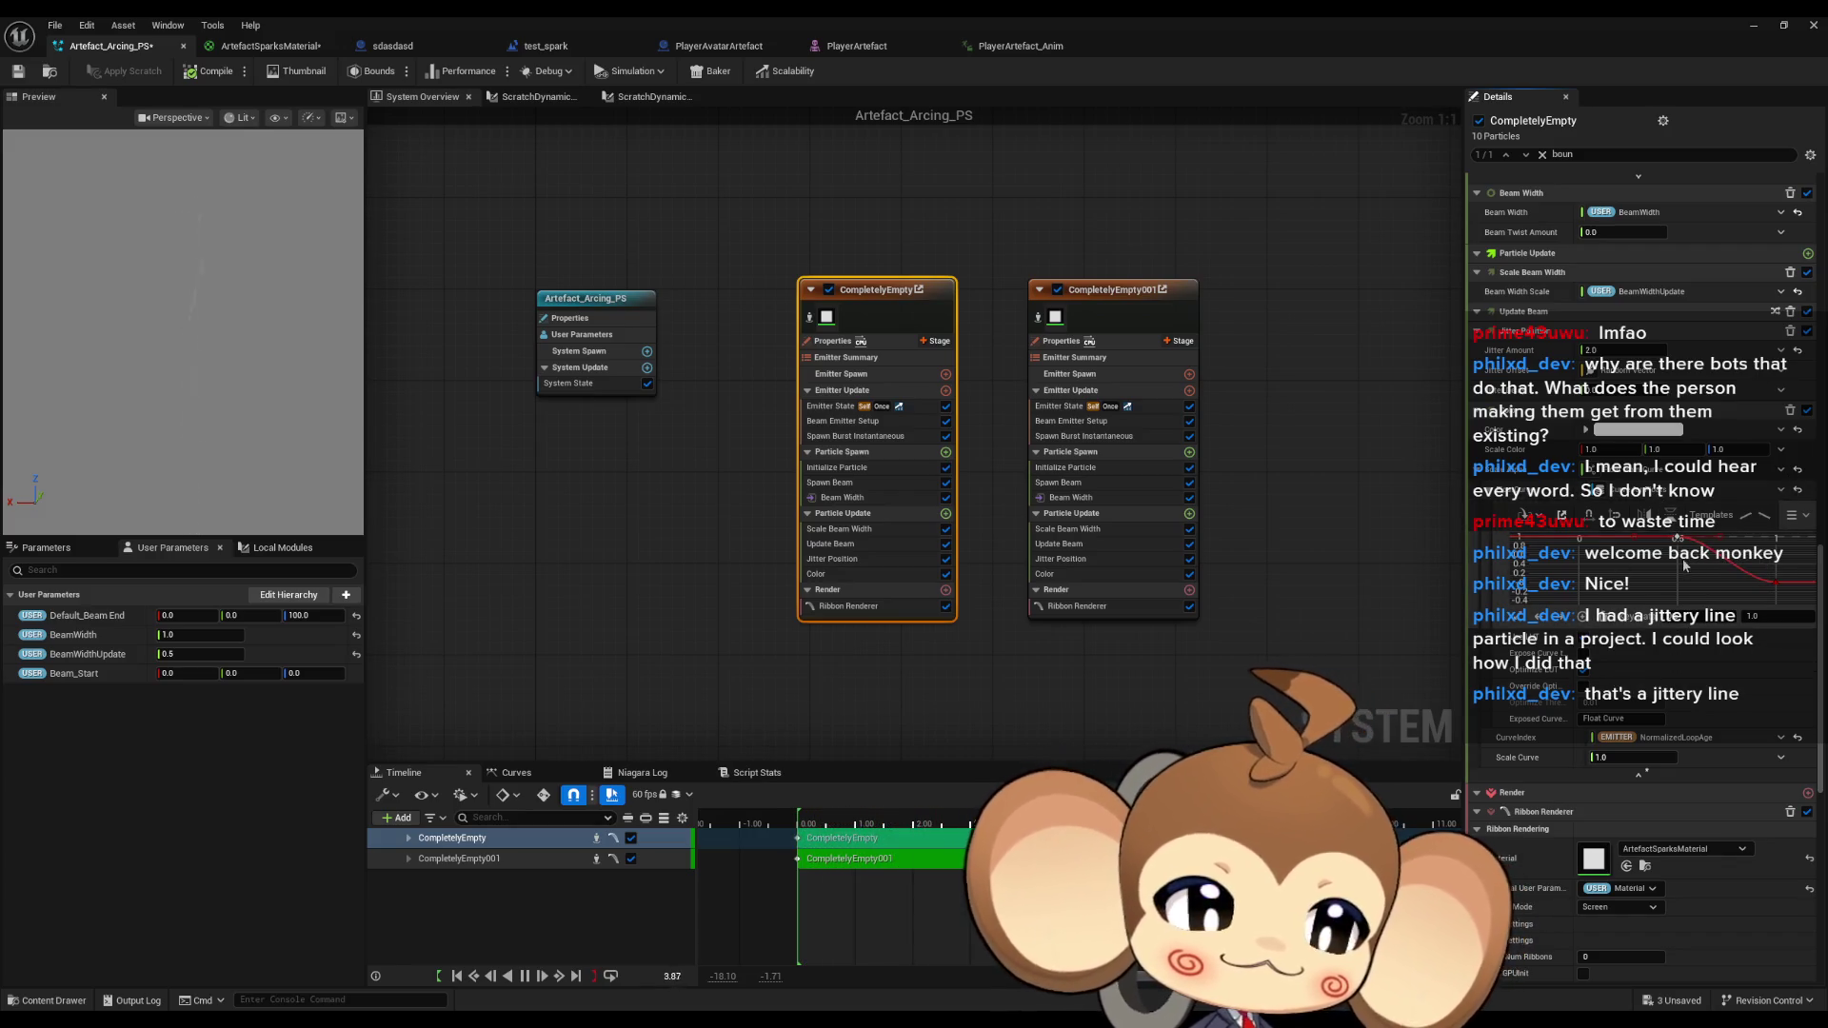
{"action": "left_click", "coordinate": [1135, 402]}
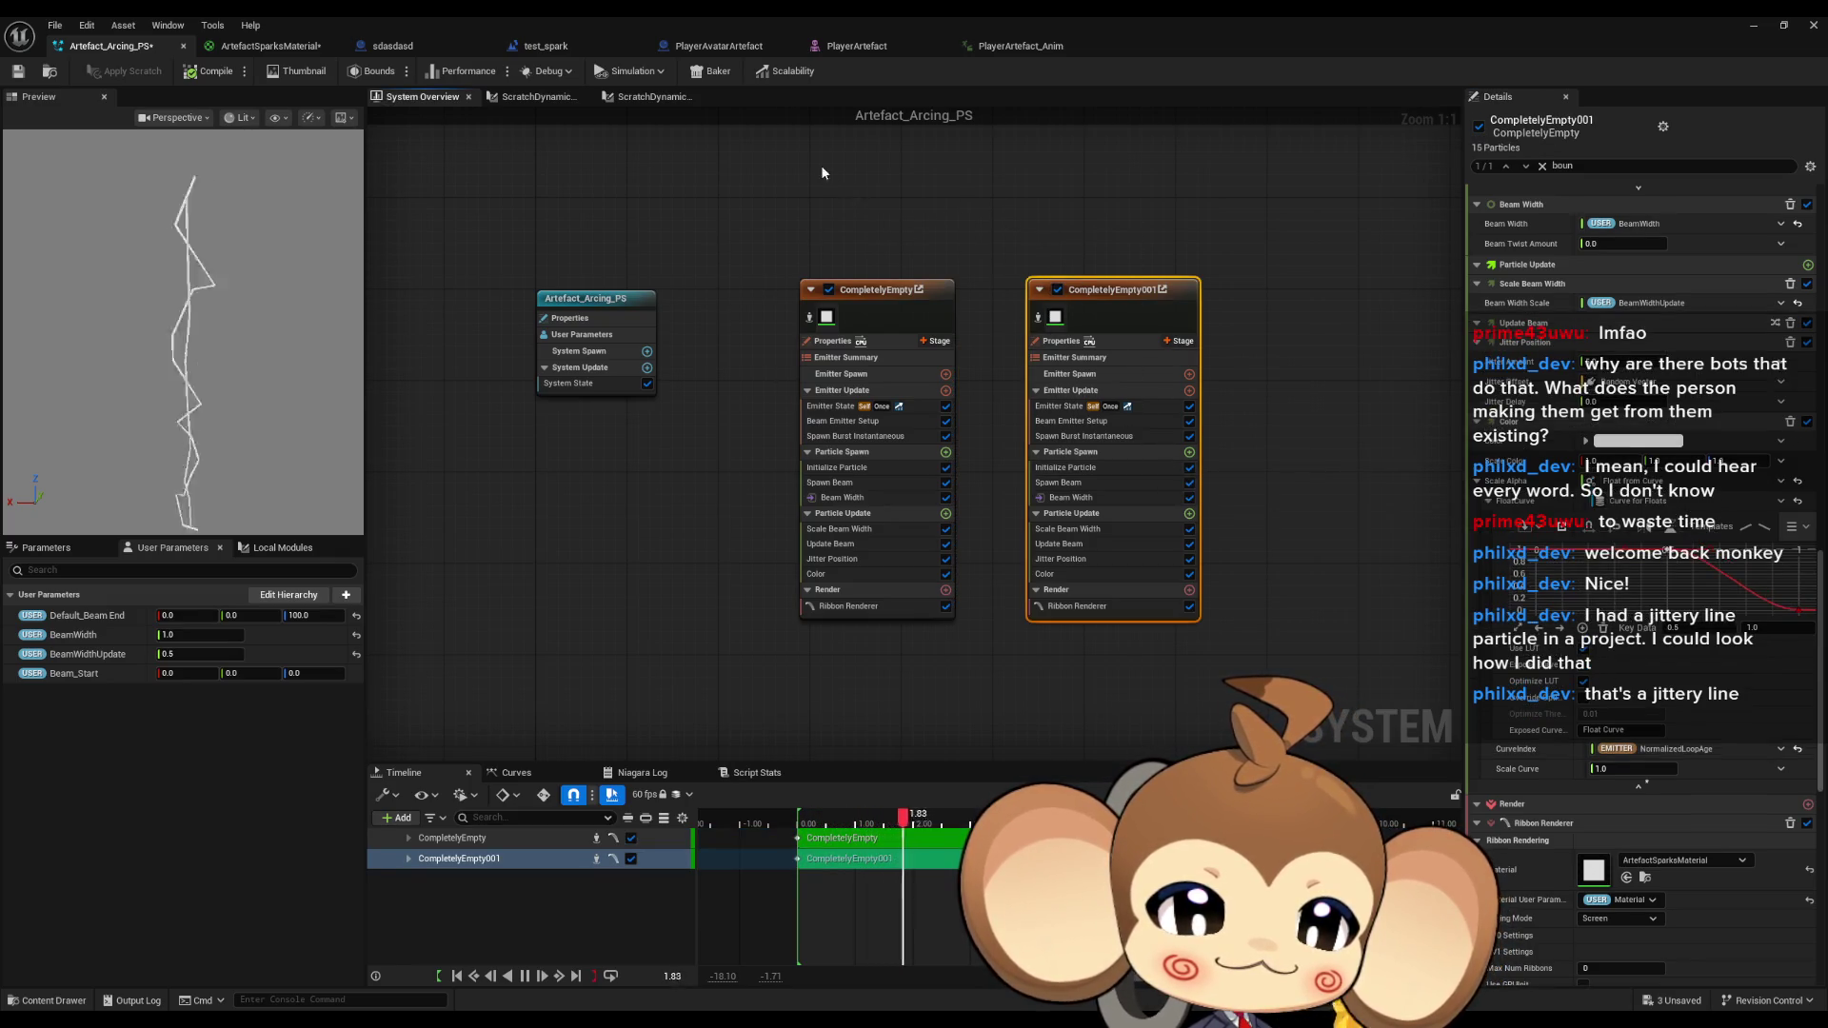
{"action": "left_click", "coordinate": [862, 289]}
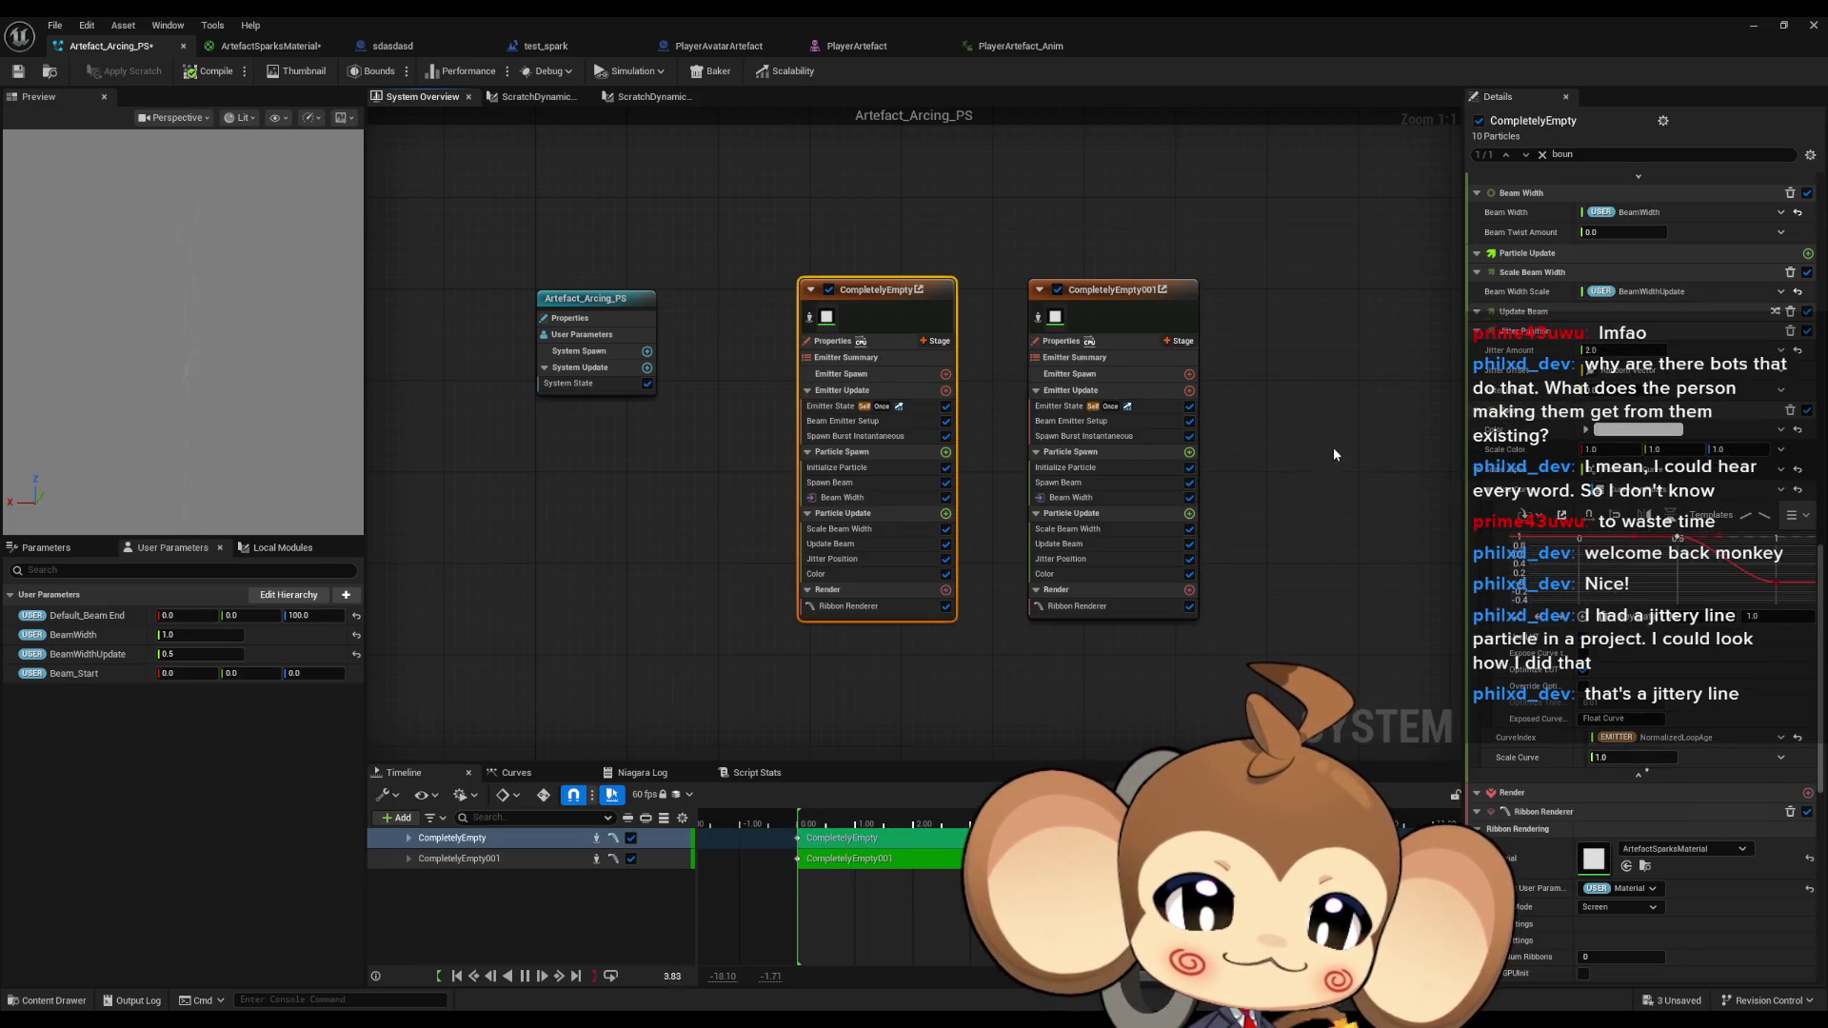
{"action": "left_click_drag", "start_coordinate": [1333, 454], "coordinate": [1352, 556]}
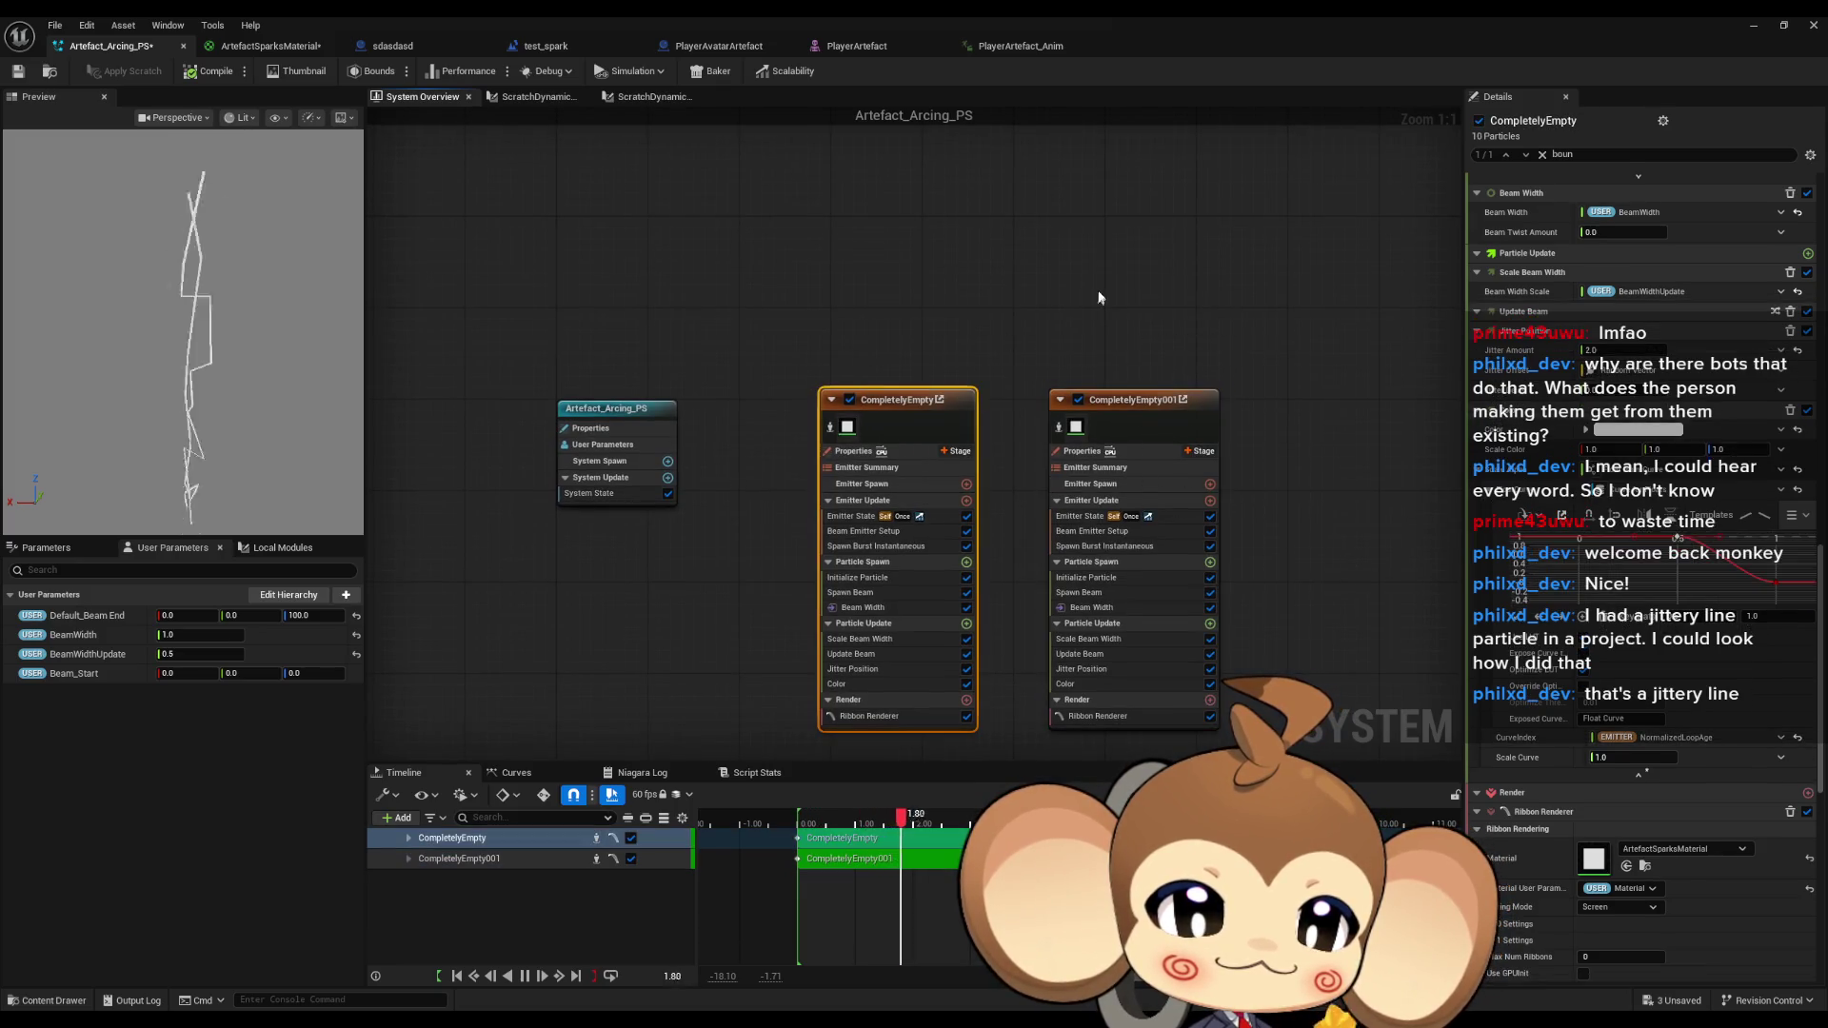
{"action": "left_click", "coordinate": [1133, 400]}
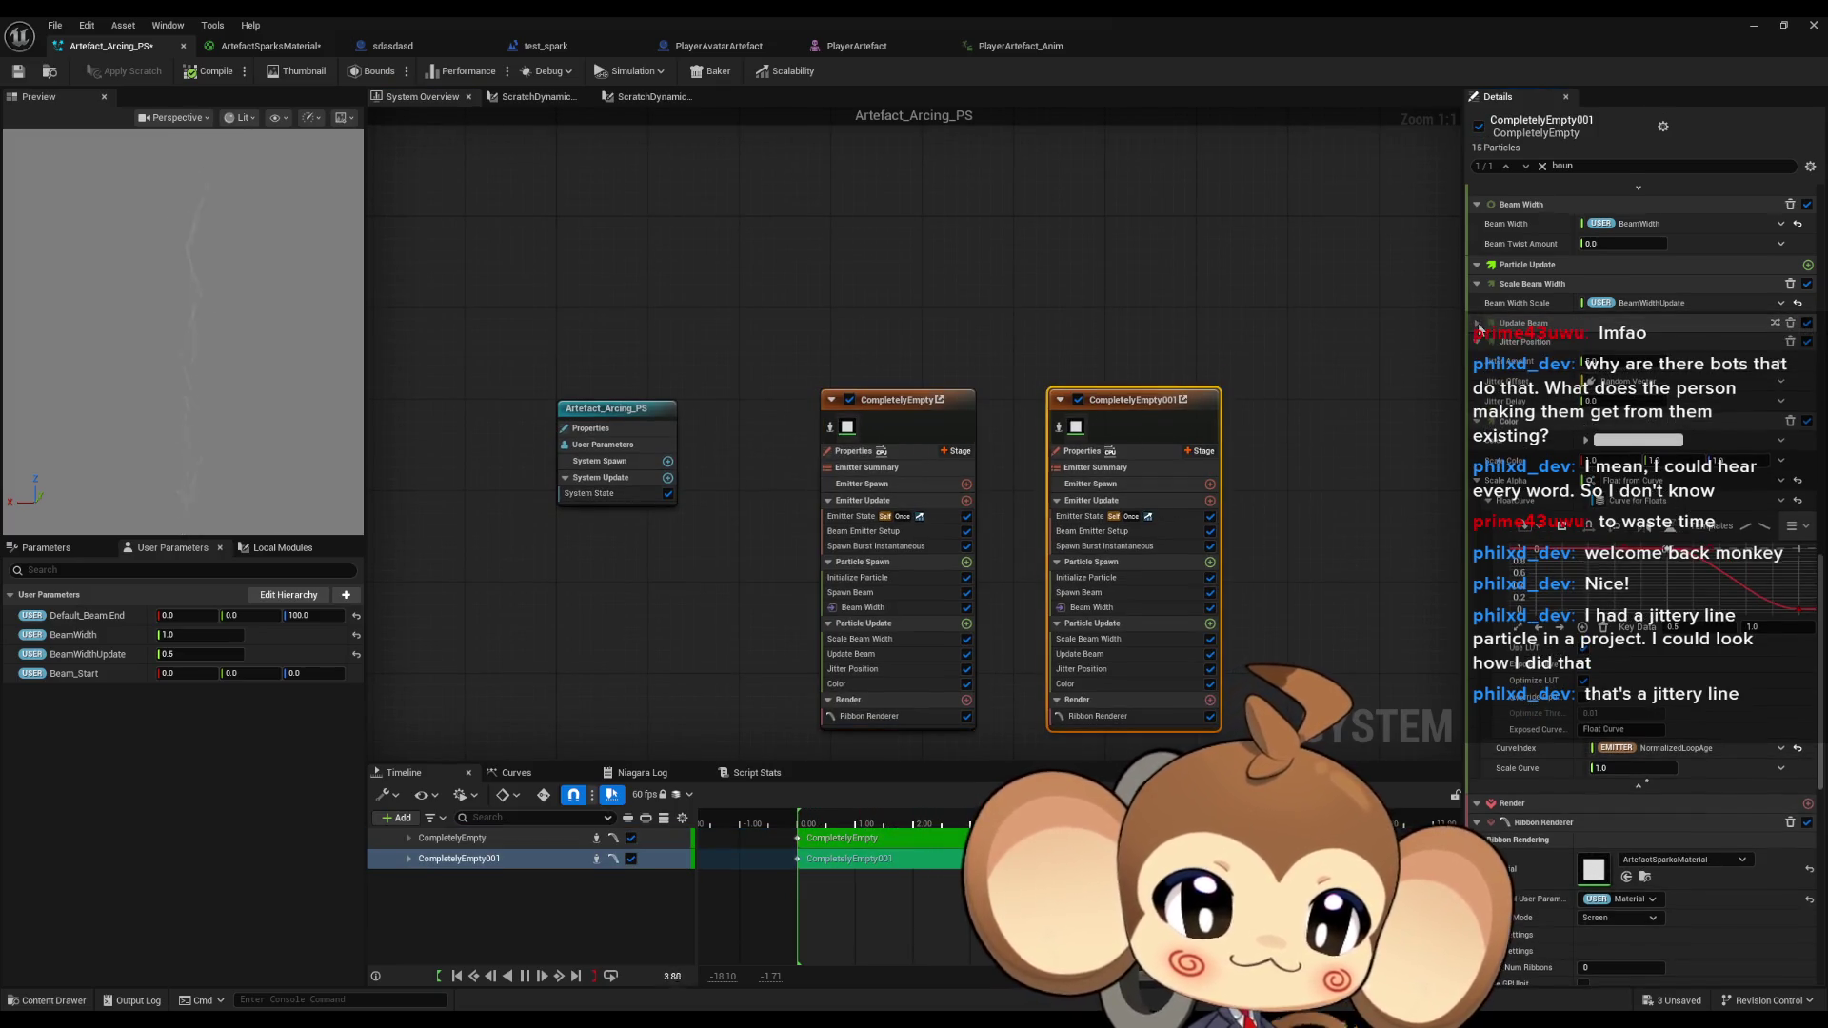
{"action": "left_click", "coordinate": [1208, 300]}
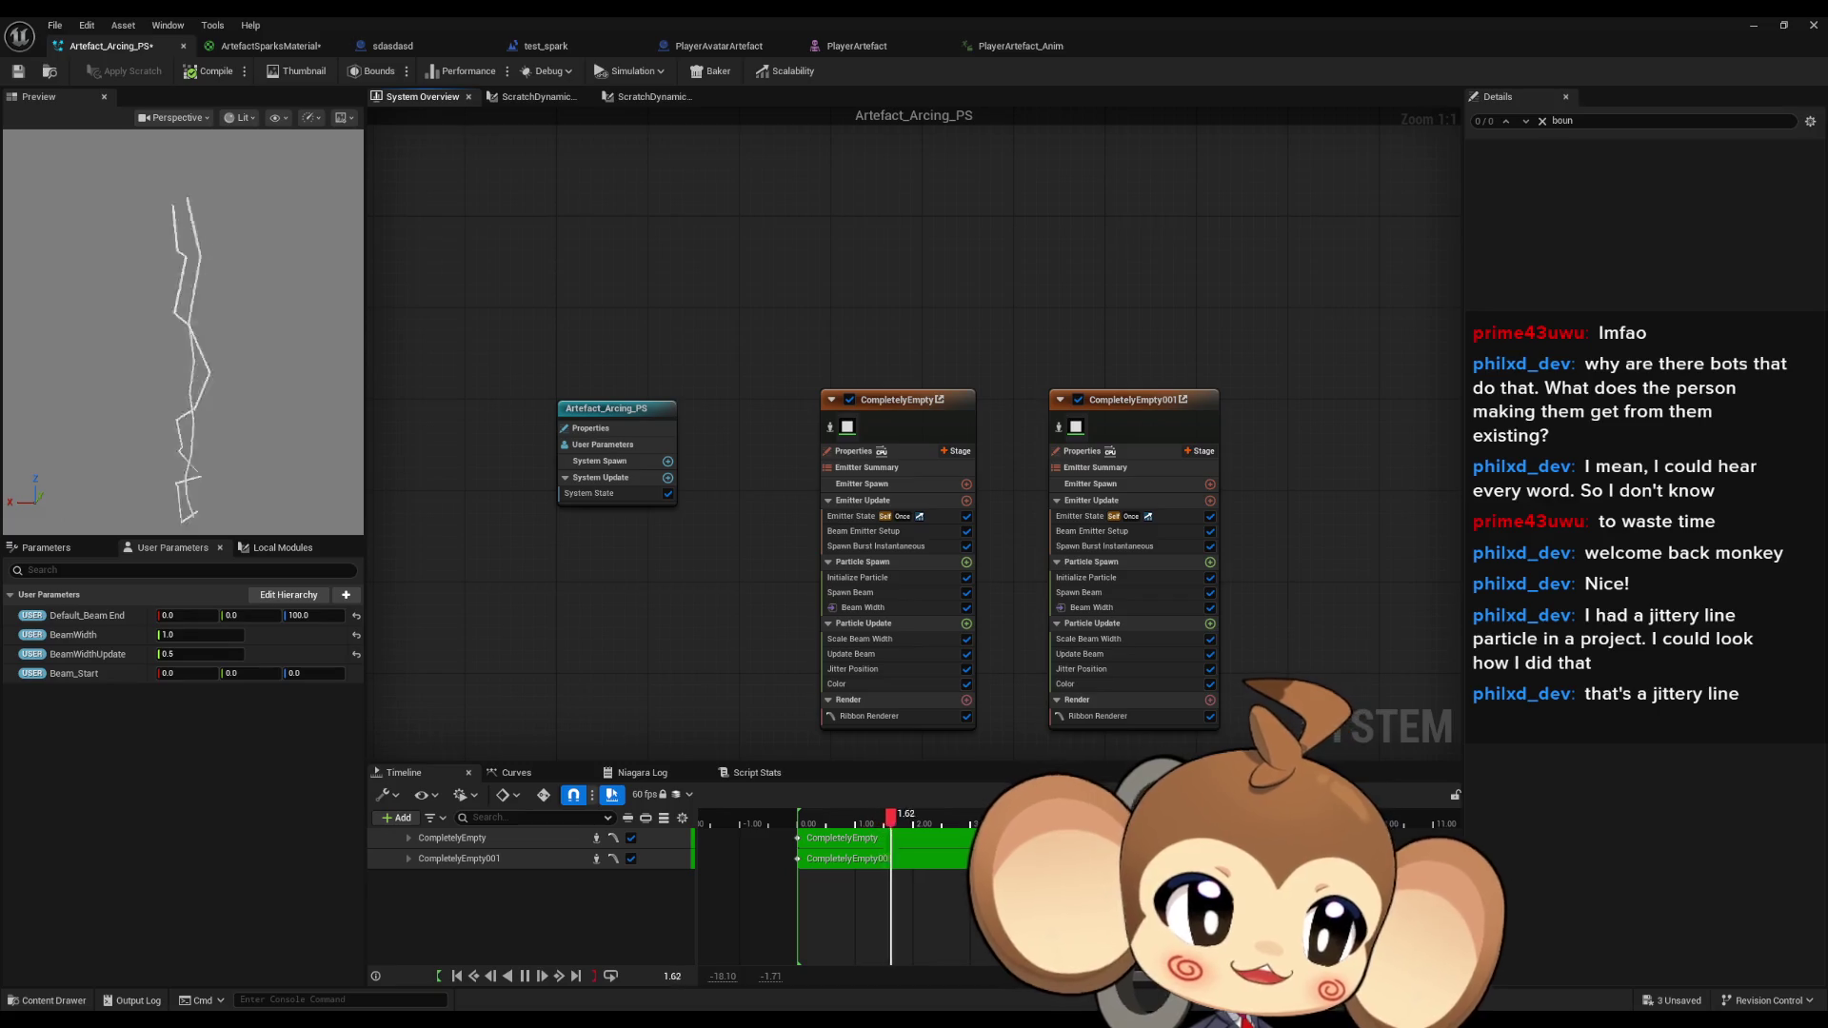
{"action": "left_click_drag", "start_coordinate": [1827, 302], "coordinate": [832, 317]}
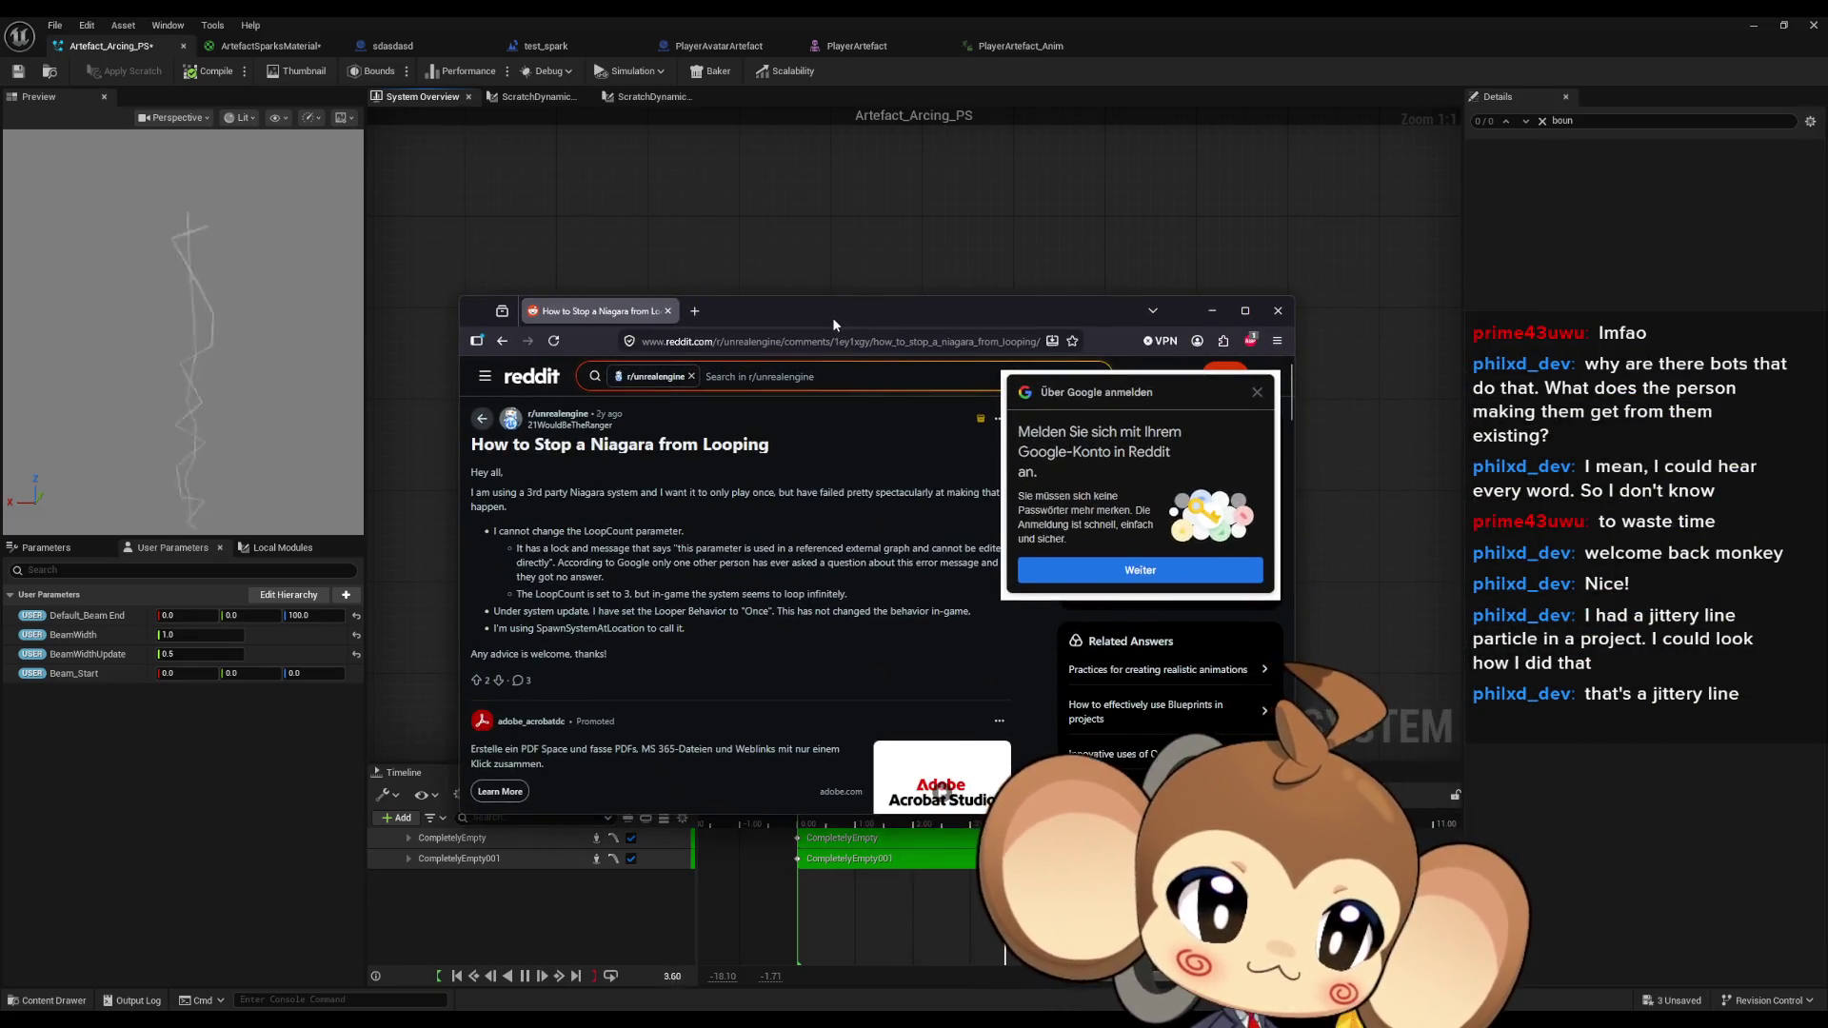
{"action": "double_click", "coordinate": [833, 317]}
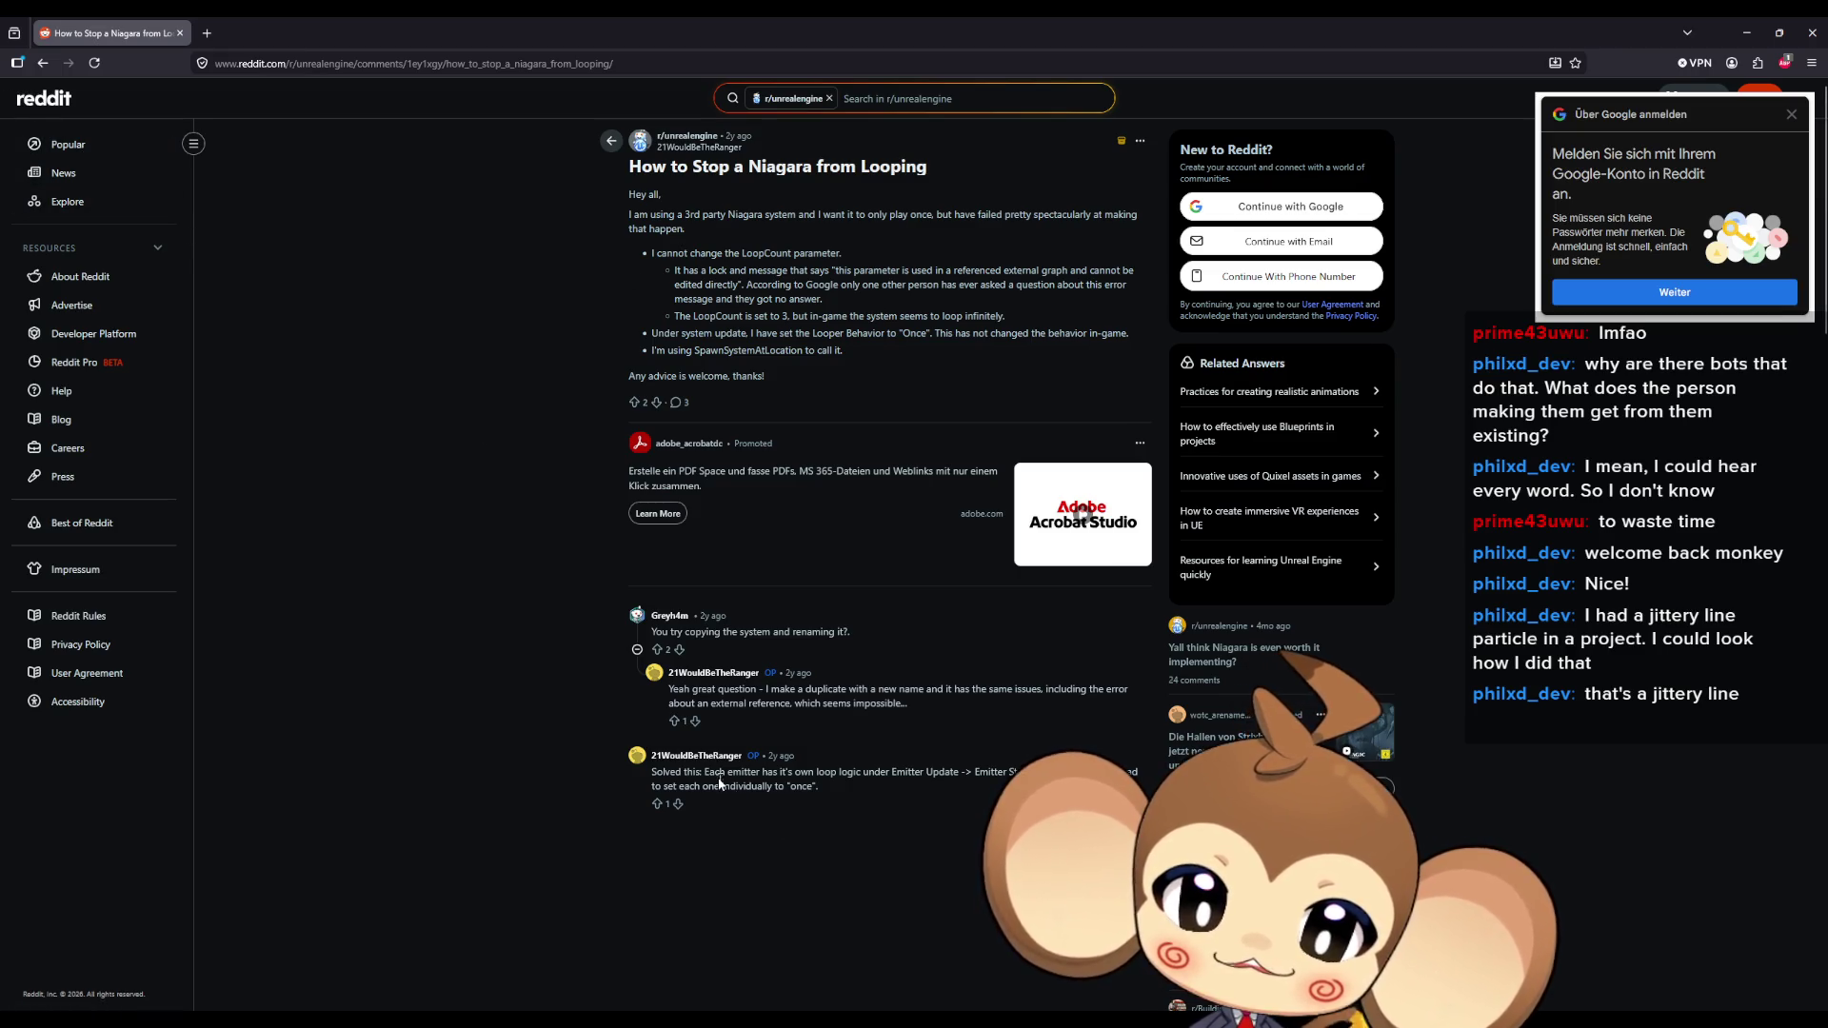
{"action": "left_click_drag", "start_coordinate": [719, 774], "coordinate": [825, 775]}
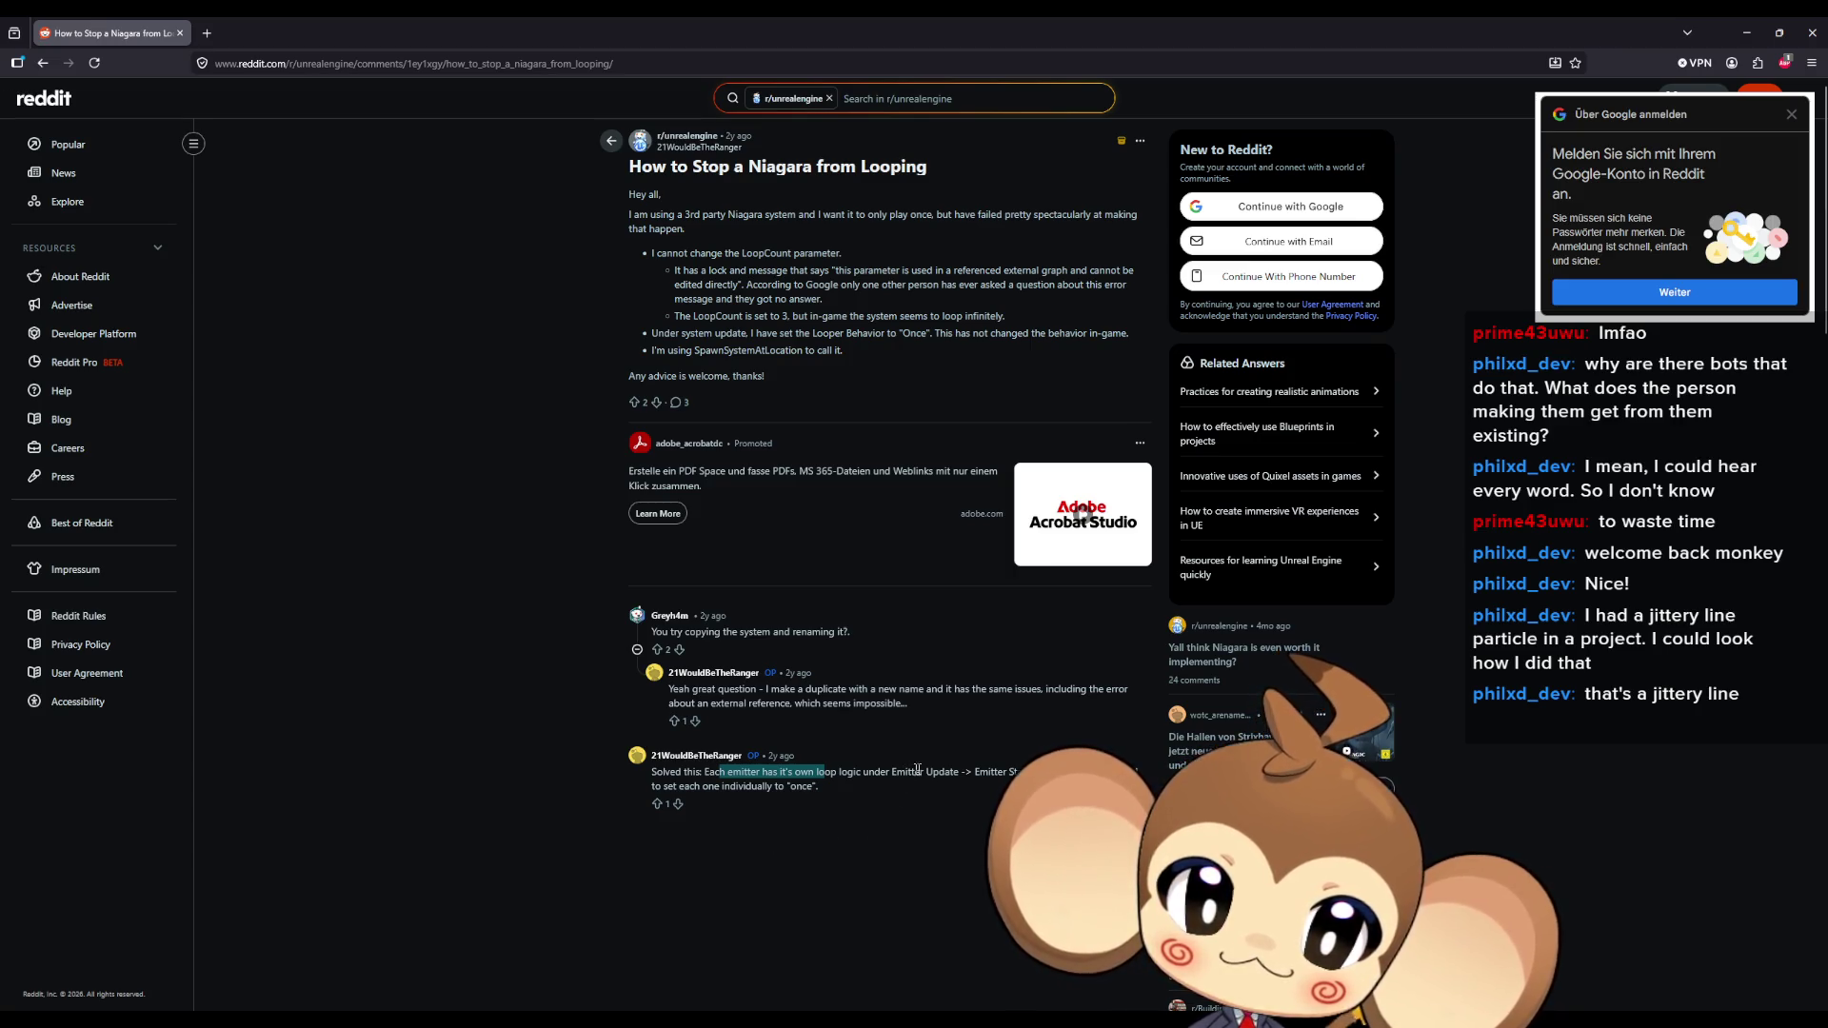
{"action": "left_click_drag", "start_coordinate": [952, 773], "coordinate": [823, 788]}
{"action": "left_click", "coordinate": [954, 772]}
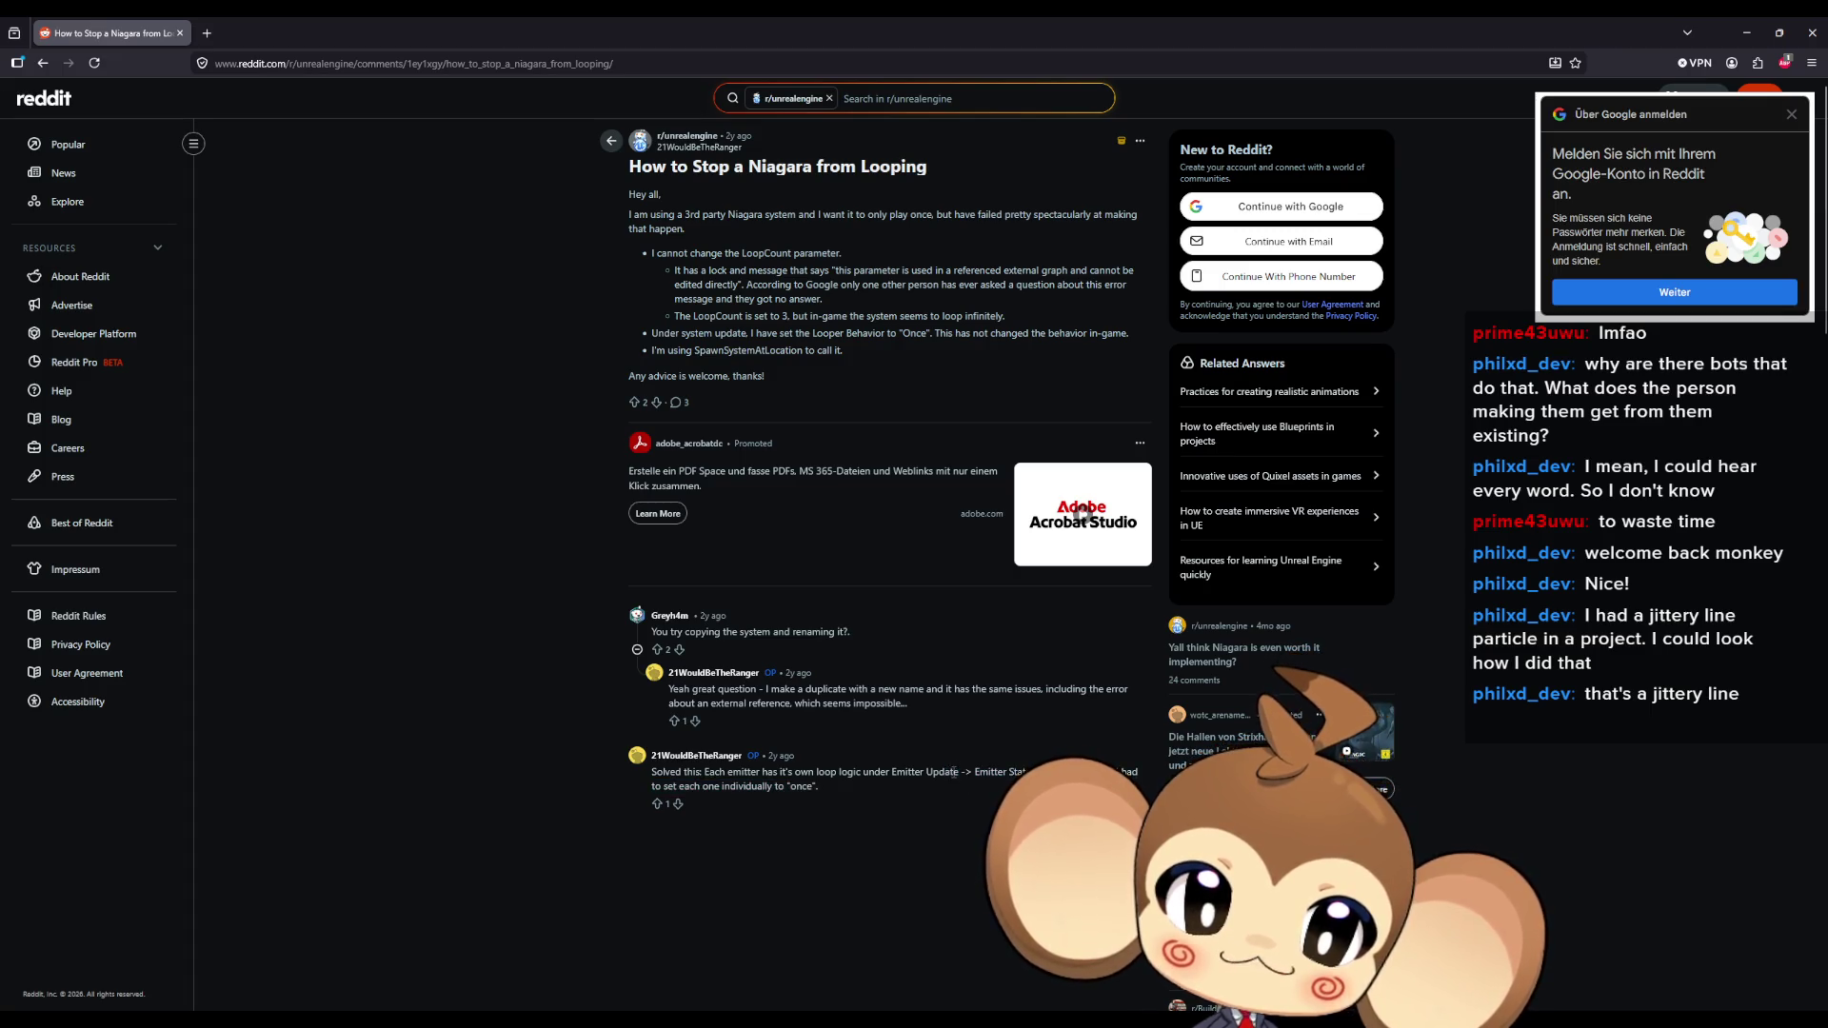
{"action": "left_click_drag", "start_coordinate": [975, 772], "coordinate": [1047, 773]}
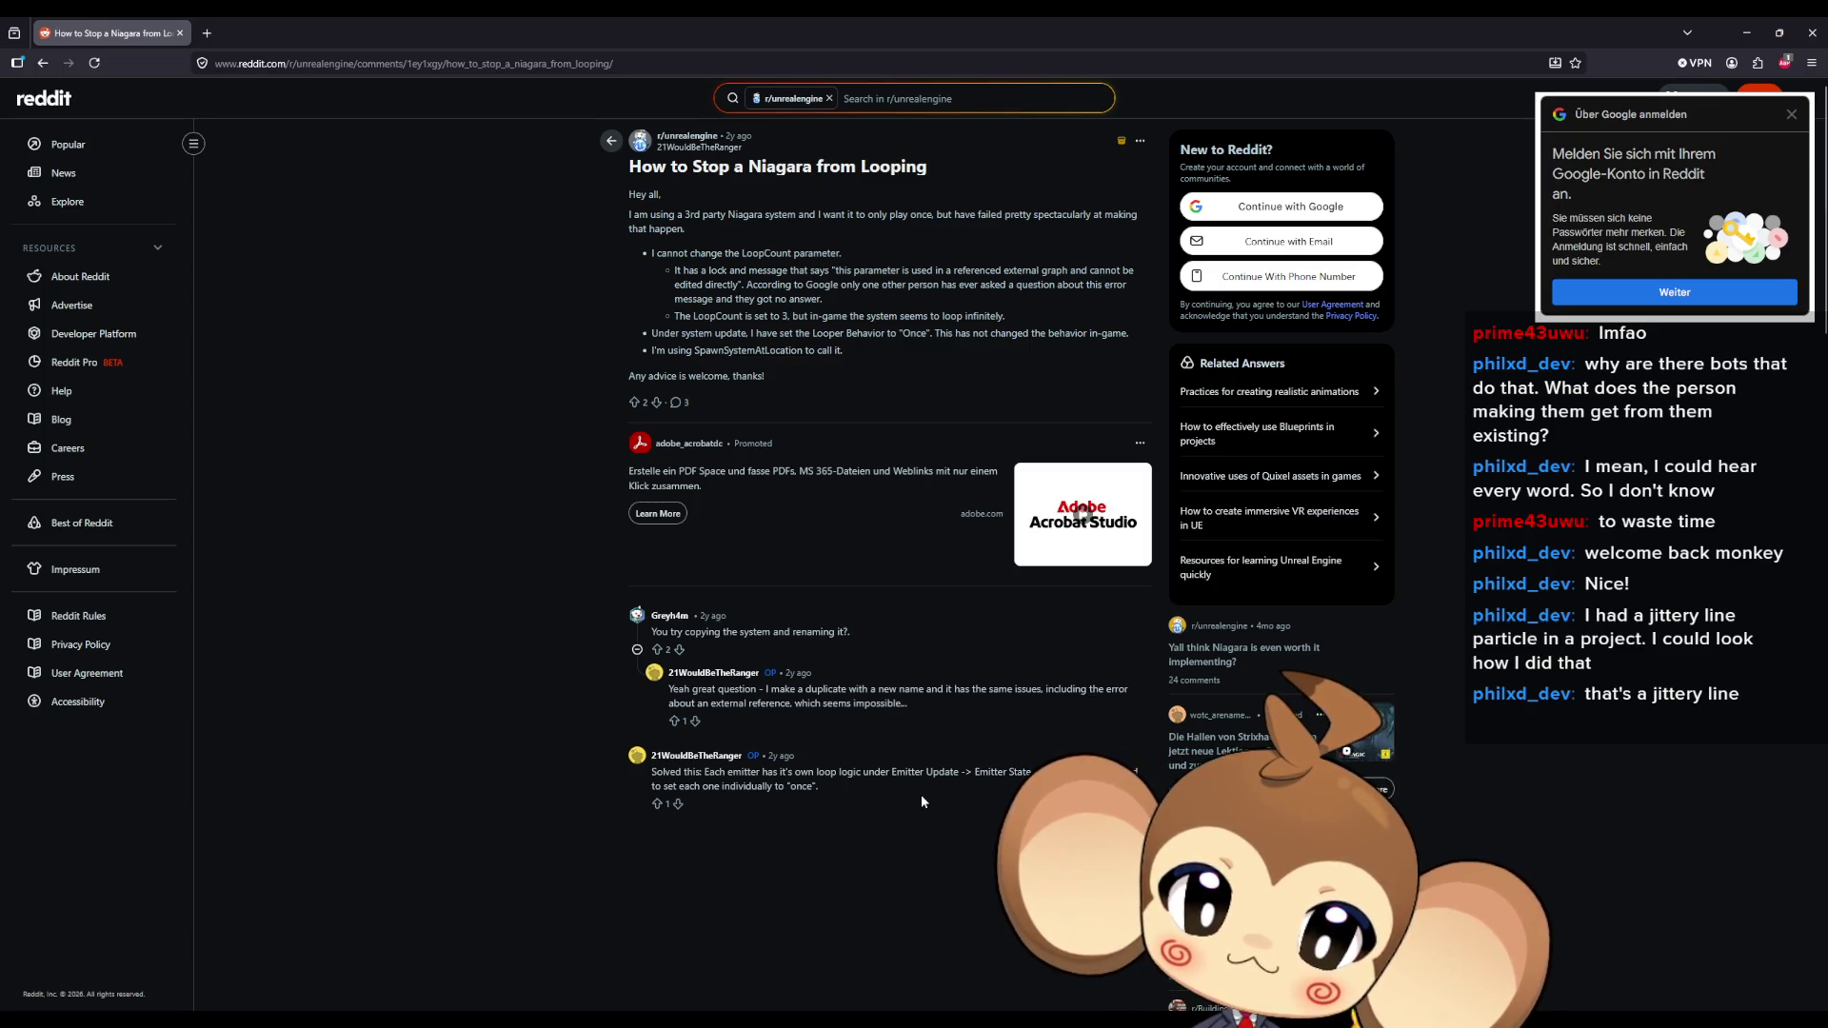
{"action": "double_click", "coordinate": [763, 15]}
{"action": "key", "text": "alt+Tab"}
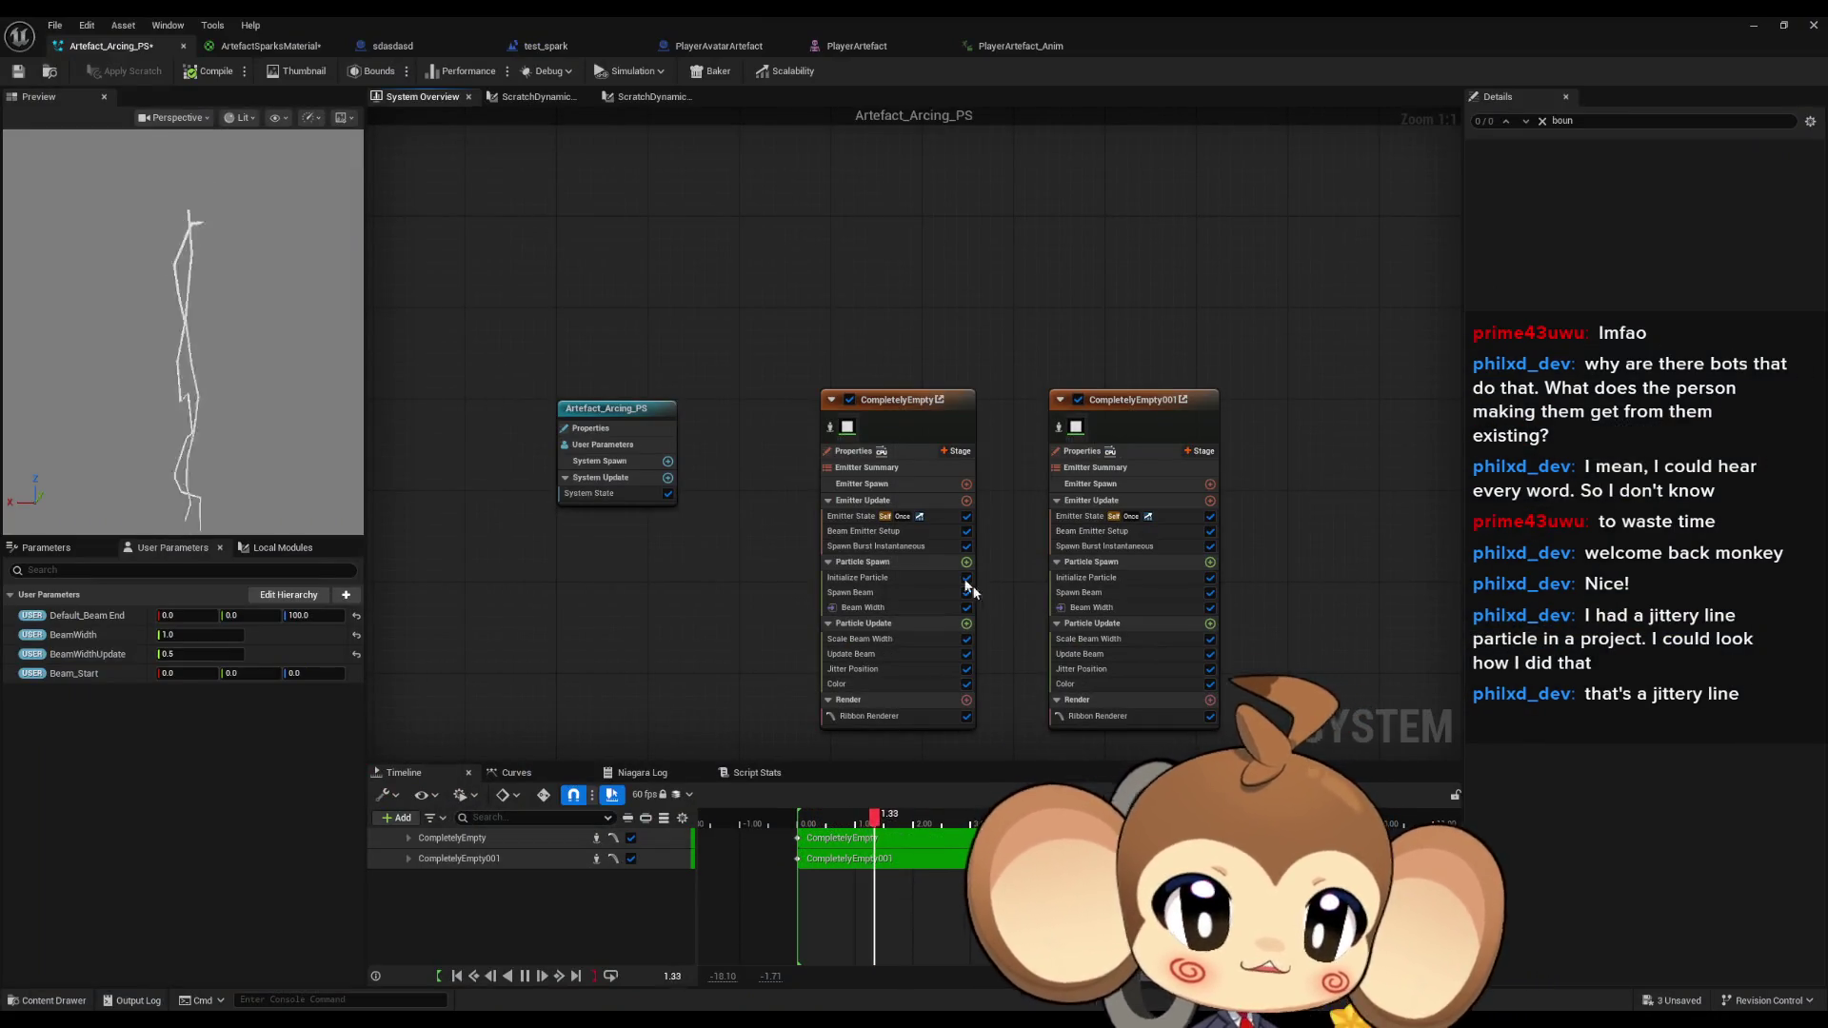
Show both emitters' Emitter State settings, read the Loop Behavior tooltip, then centre the forum thread window.
{"action": "left_click", "coordinate": [845, 519]}
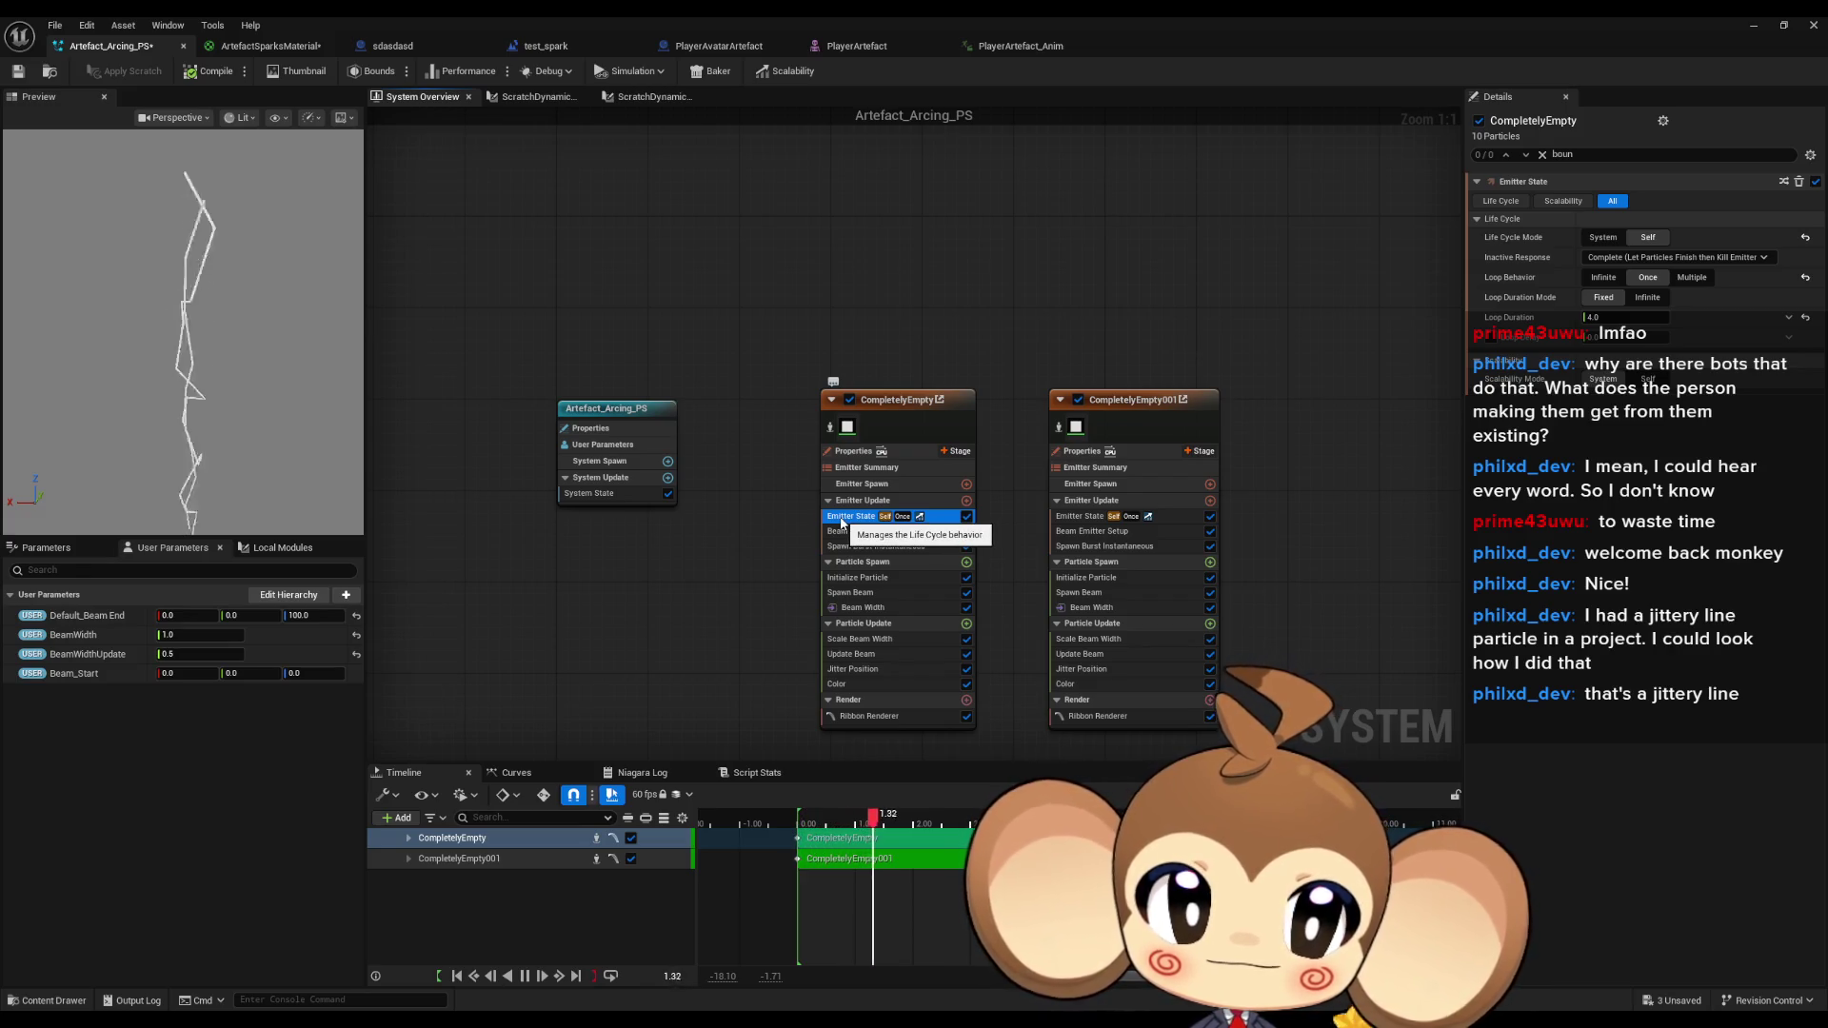
{"action": "left_click", "coordinate": [1084, 516]}
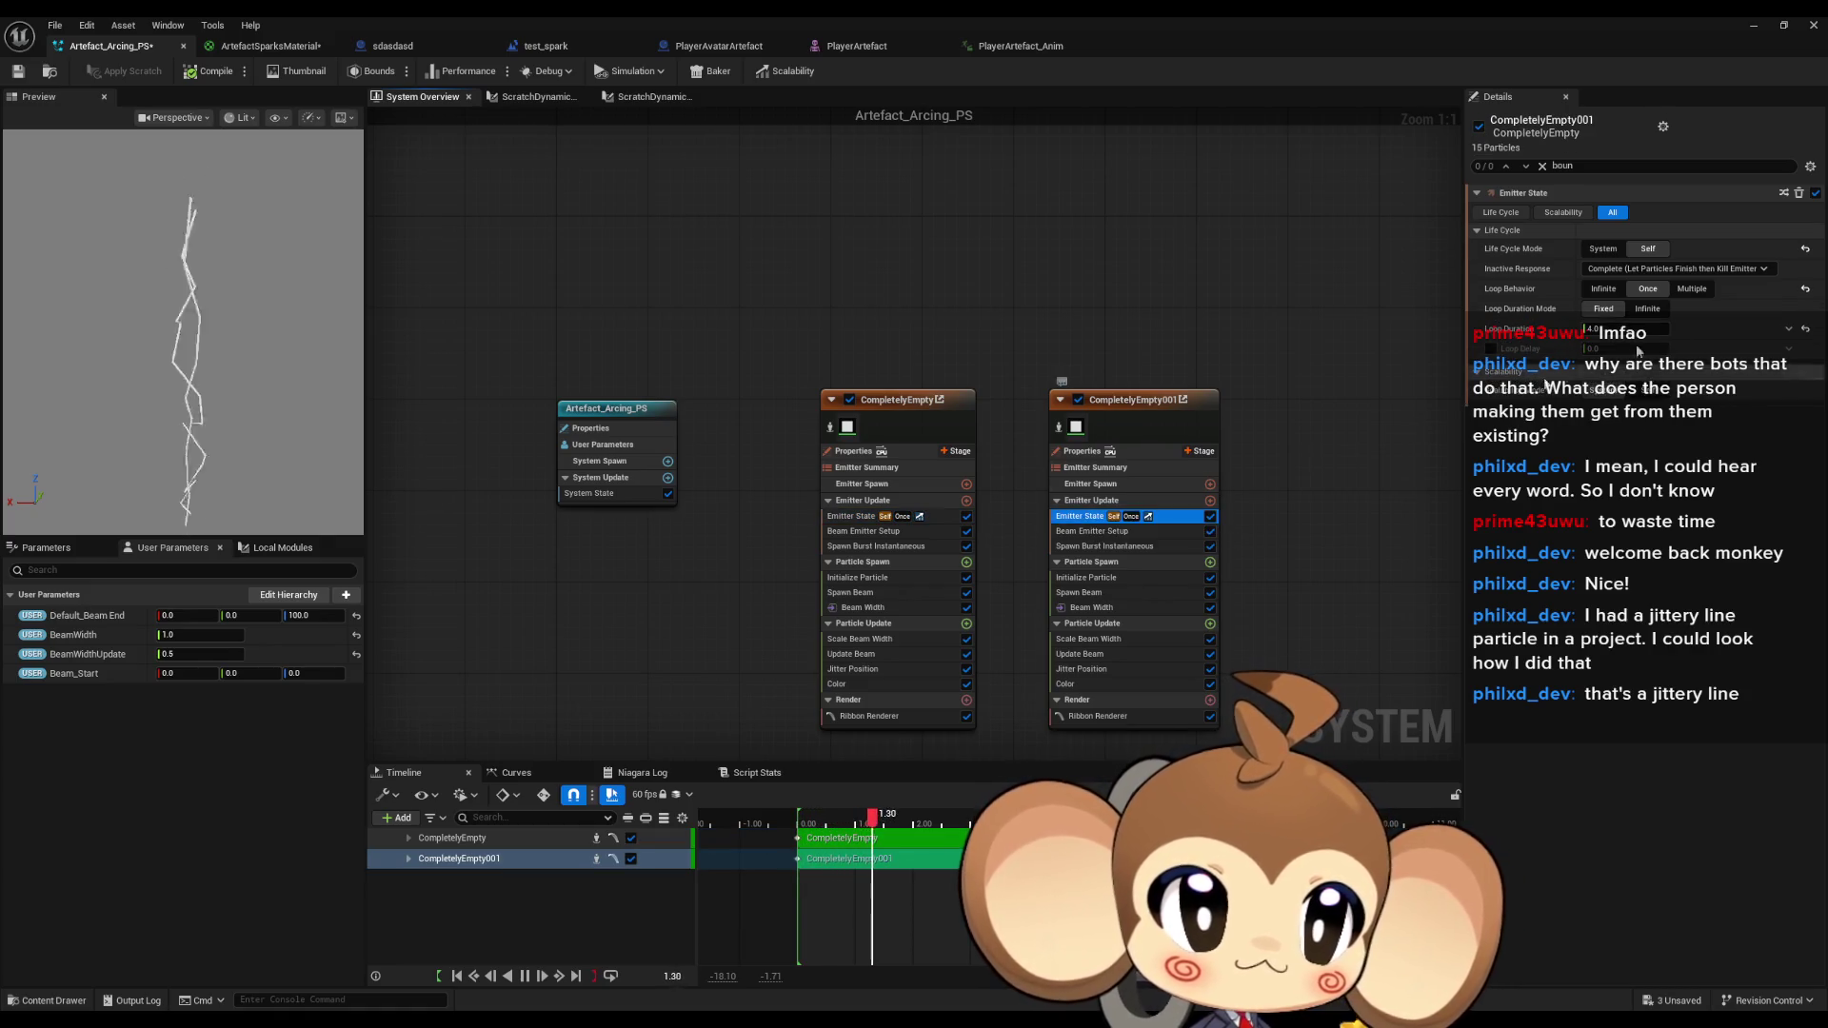
{"action": "left_click", "coordinate": [860, 517]}
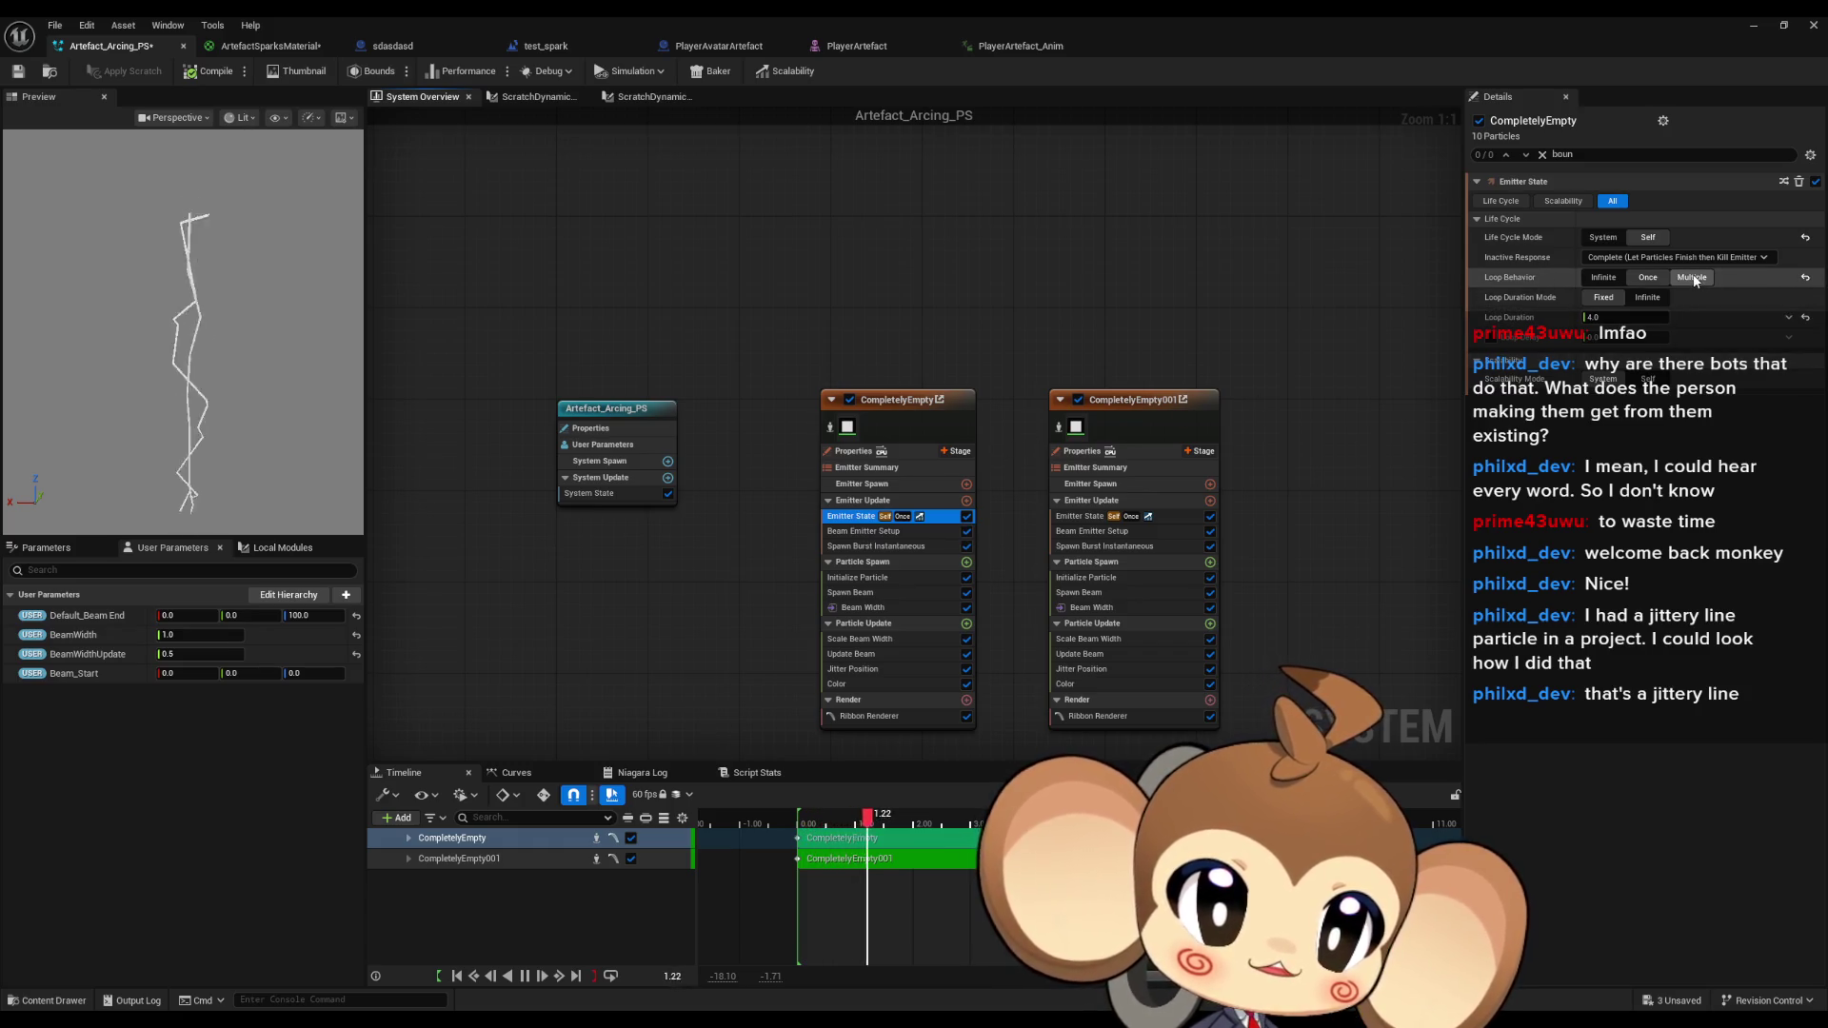
{"action": "mouse_move", "coordinate": [1499, 284]}
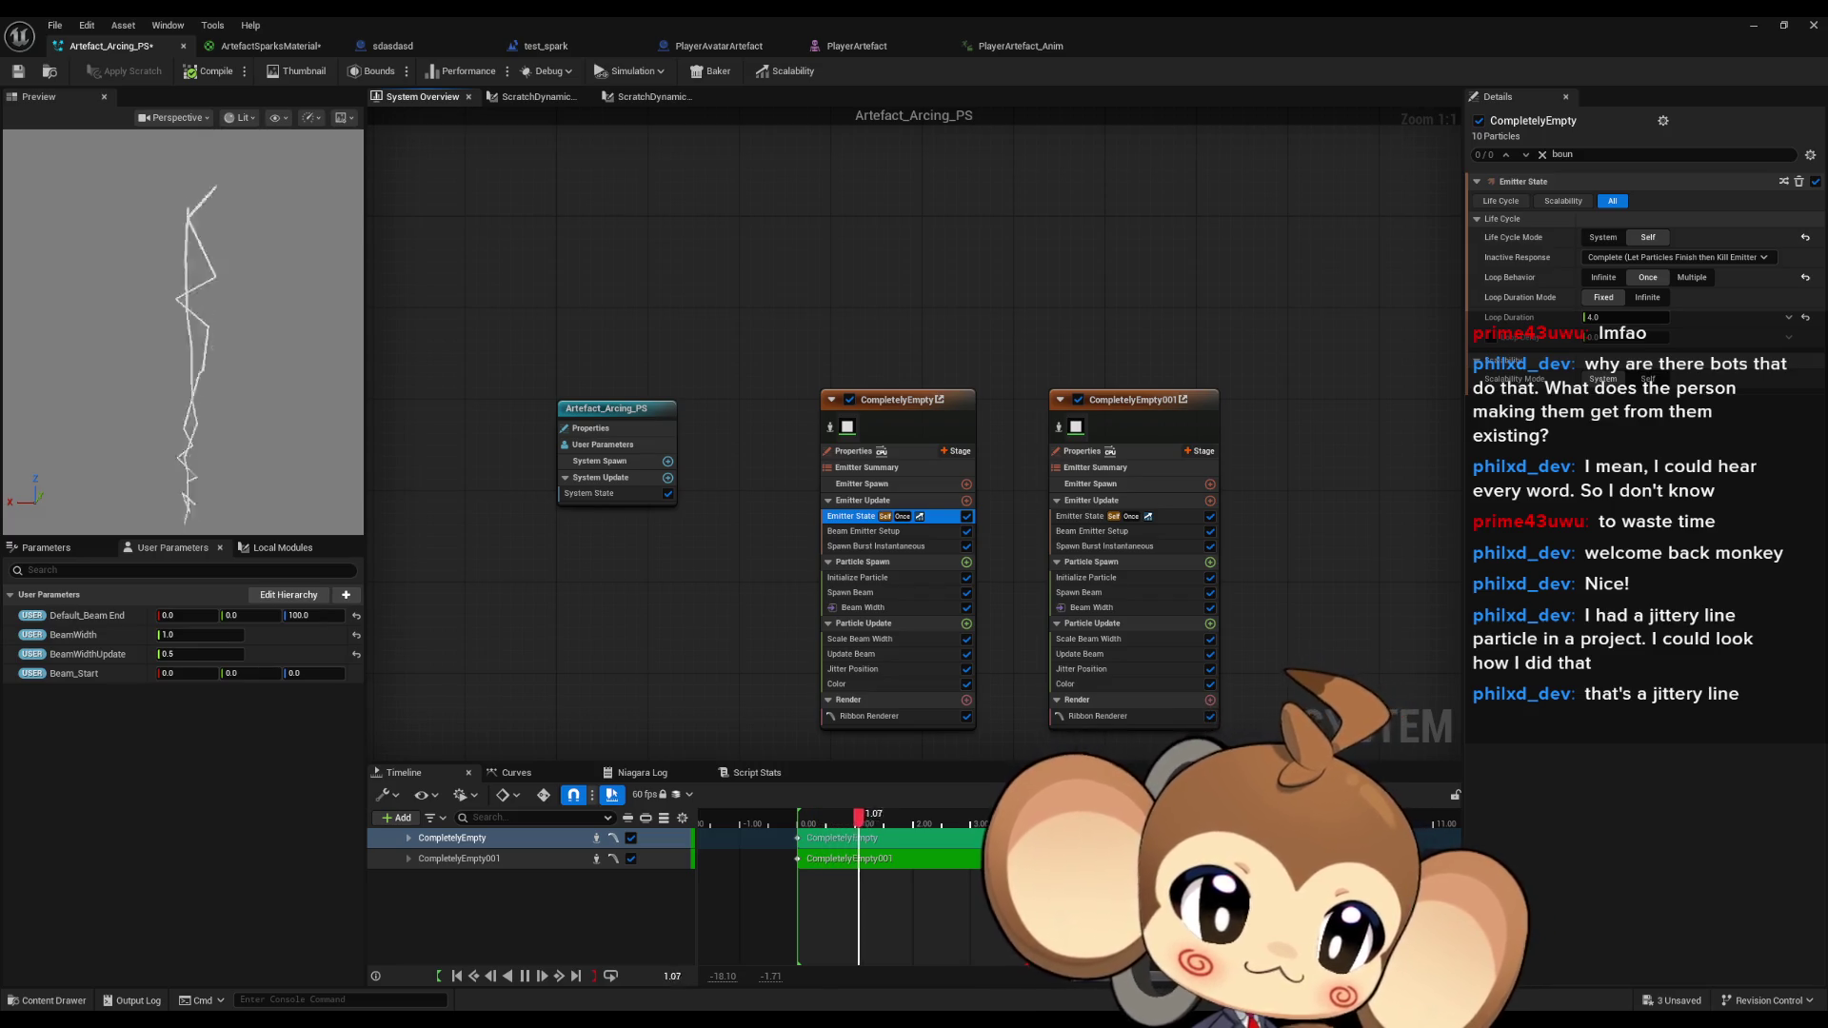
{"action": "key", "text": "alt+Tab"}
{"action": "left_click_drag", "start_coordinate": [1790, 267], "coordinate": [918, 273]}
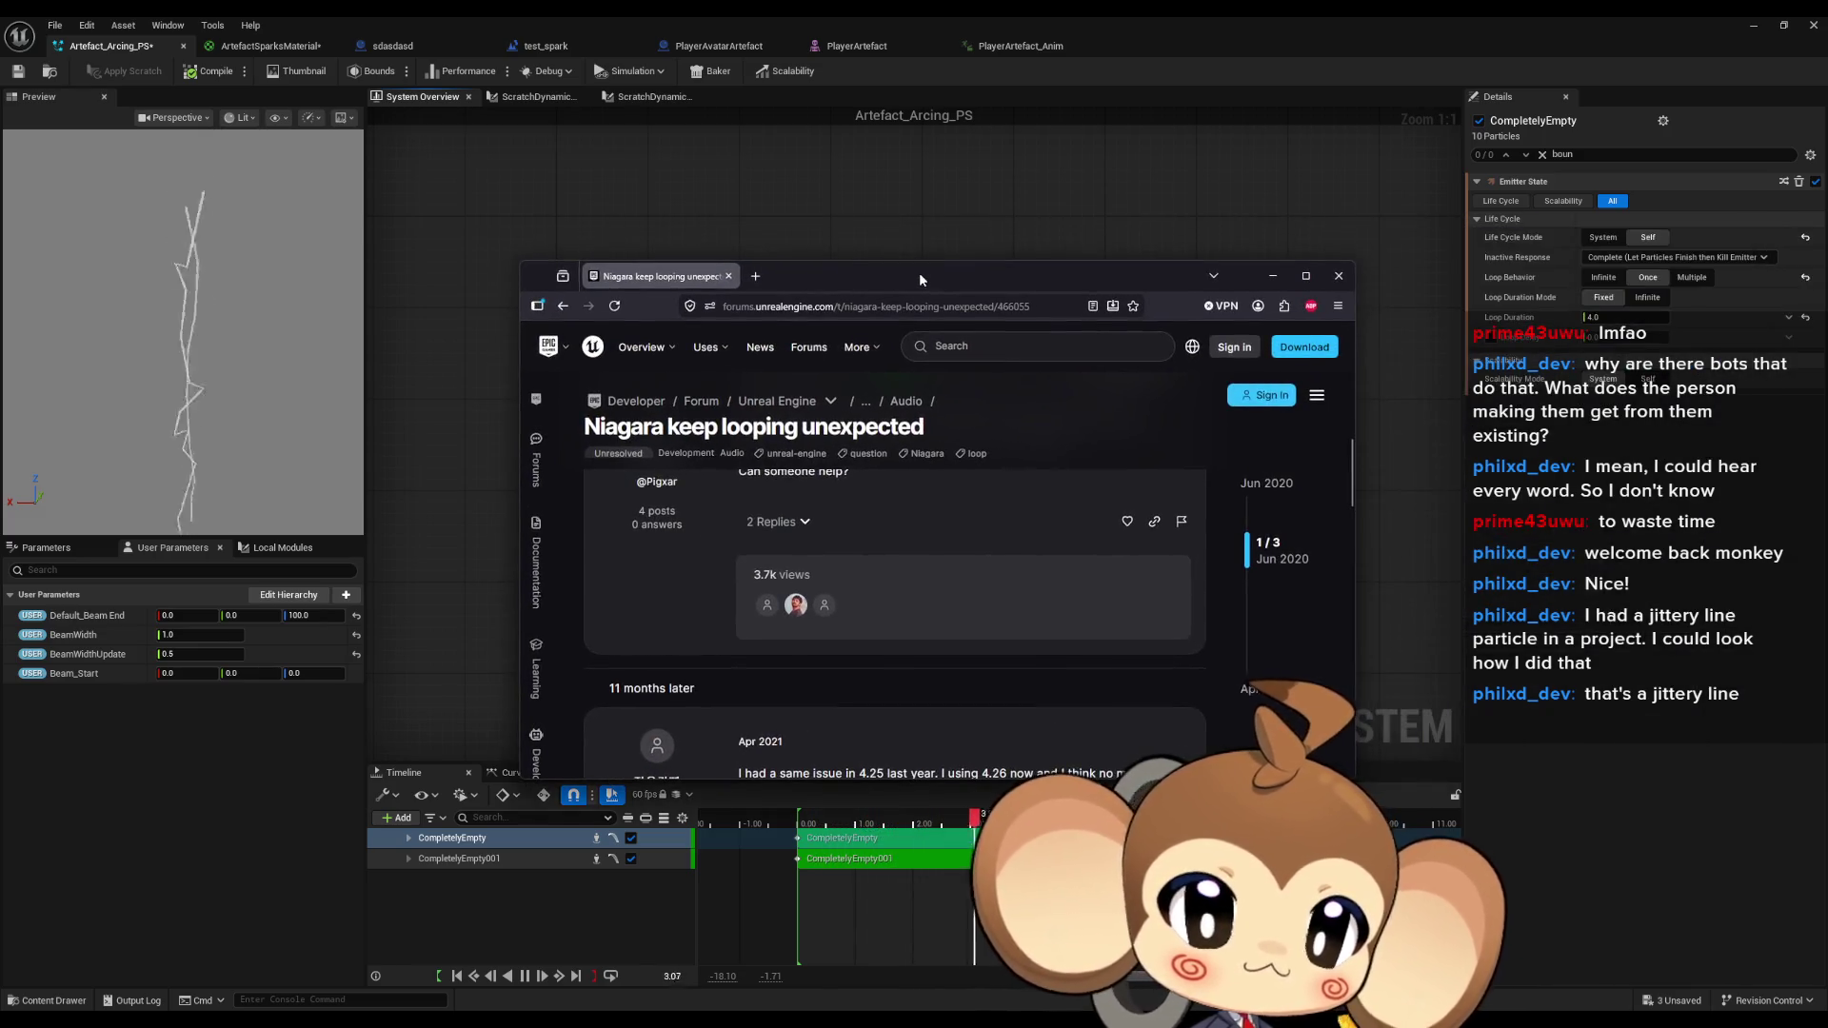
Scroll to the reply on loop delay reducing loop duration, highlight that sentence, and return to Niagara.
{"action": "scroll", "coordinate": [1031, 630], "scroll_direction": "down", "scroll_amount": 3}
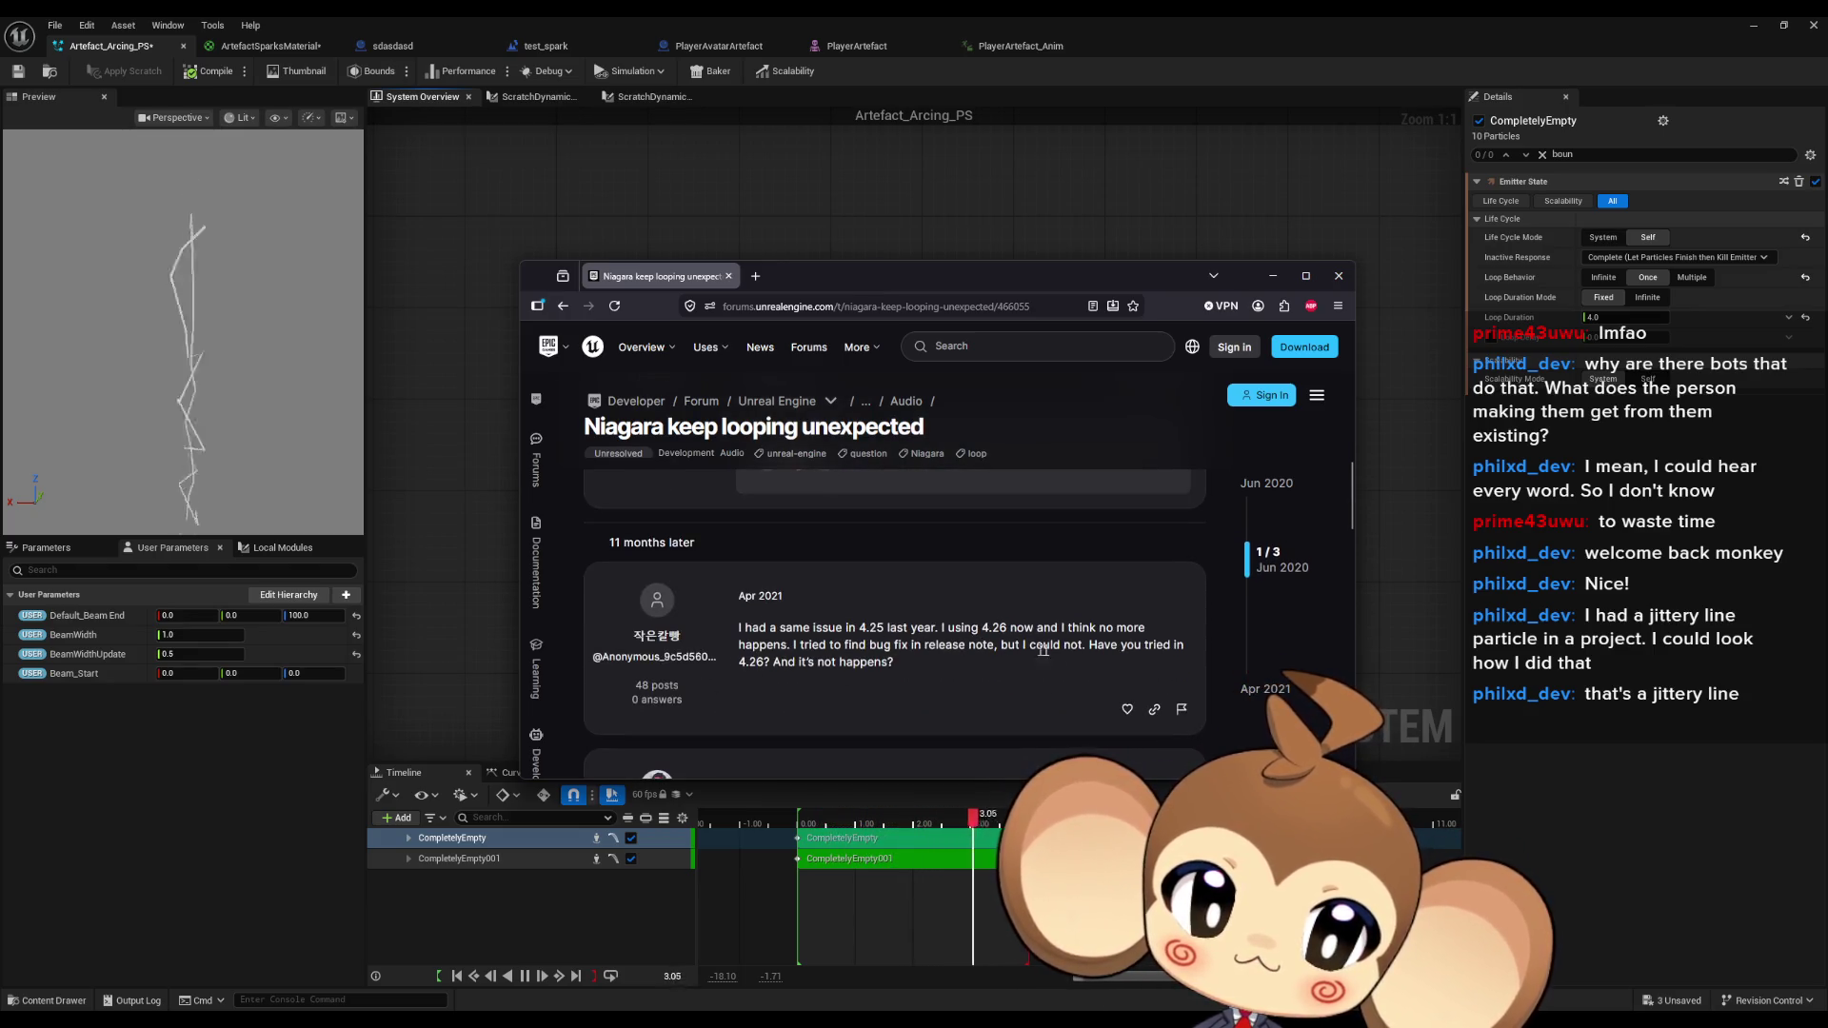
{"action": "scroll", "coordinate": [1043, 650], "scroll_direction": "down", "scroll_amount": 2}
{"action": "scroll", "coordinate": [1111, 651], "scroll_direction": "down", "scroll_amount": 1}
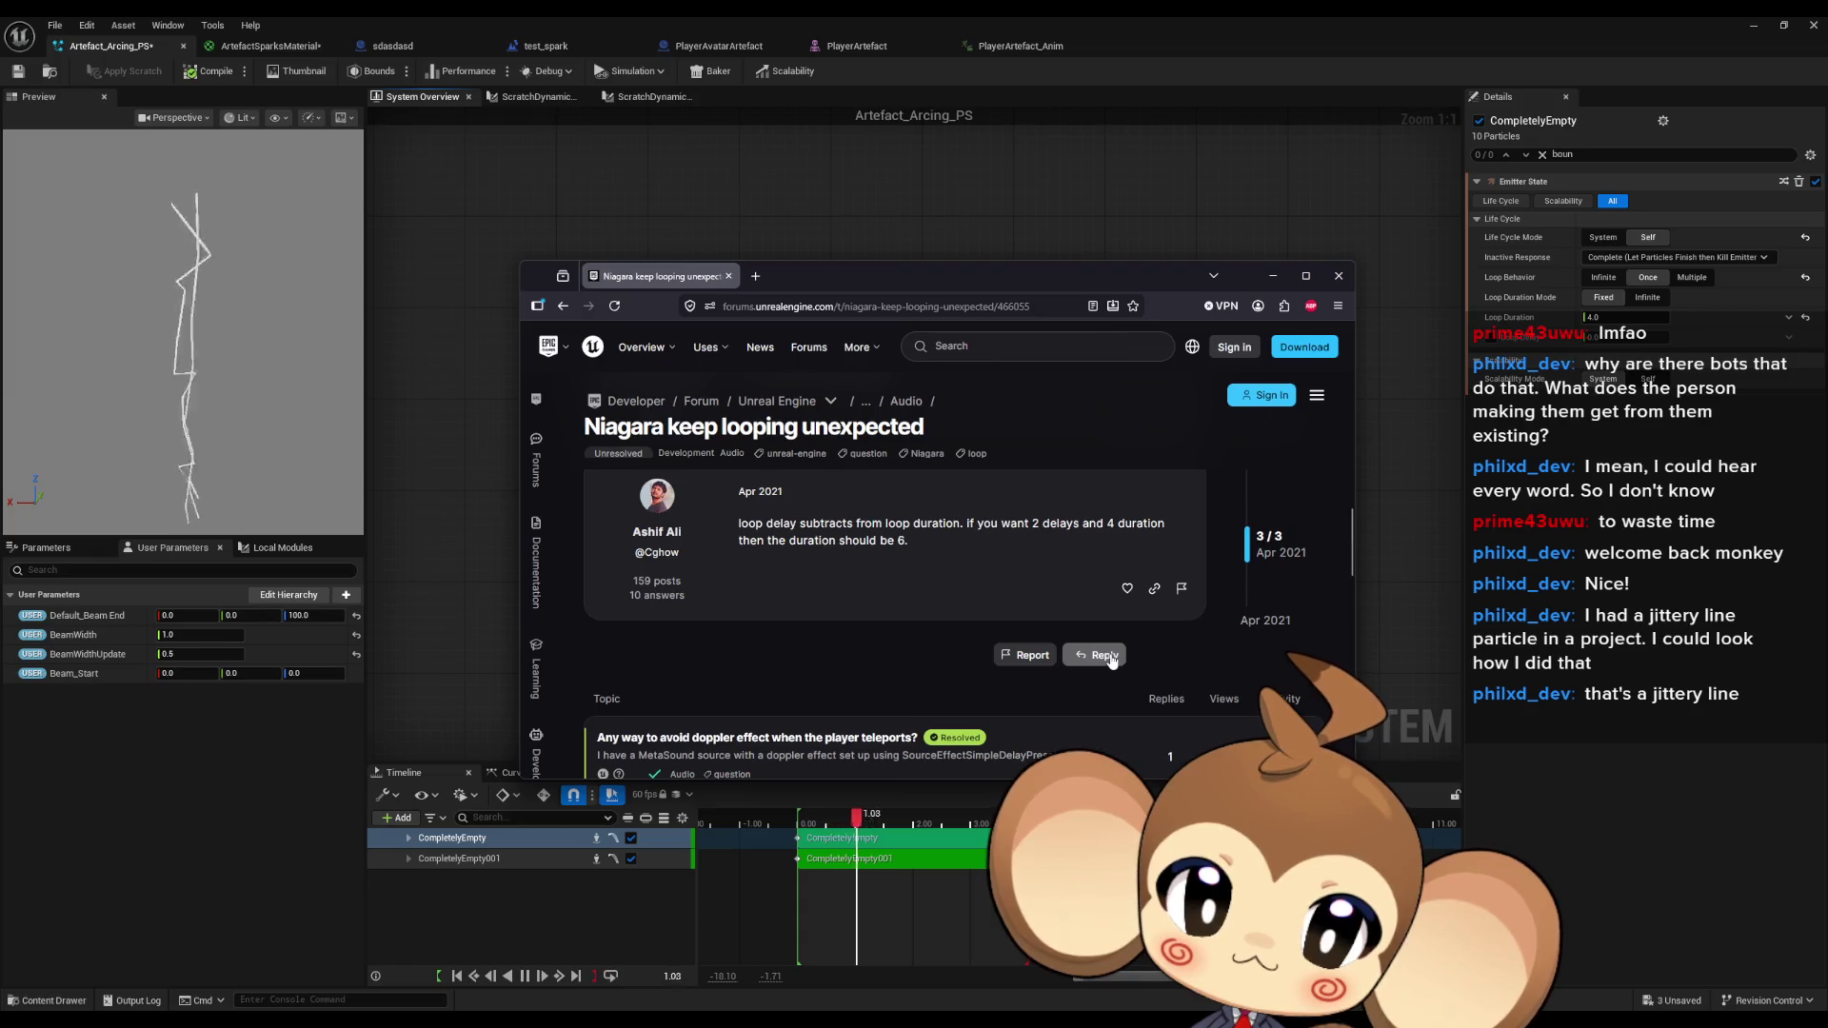
{"action": "left_click_drag", "start_coordinate": [884, 523], "coordinate": [974, 523]}
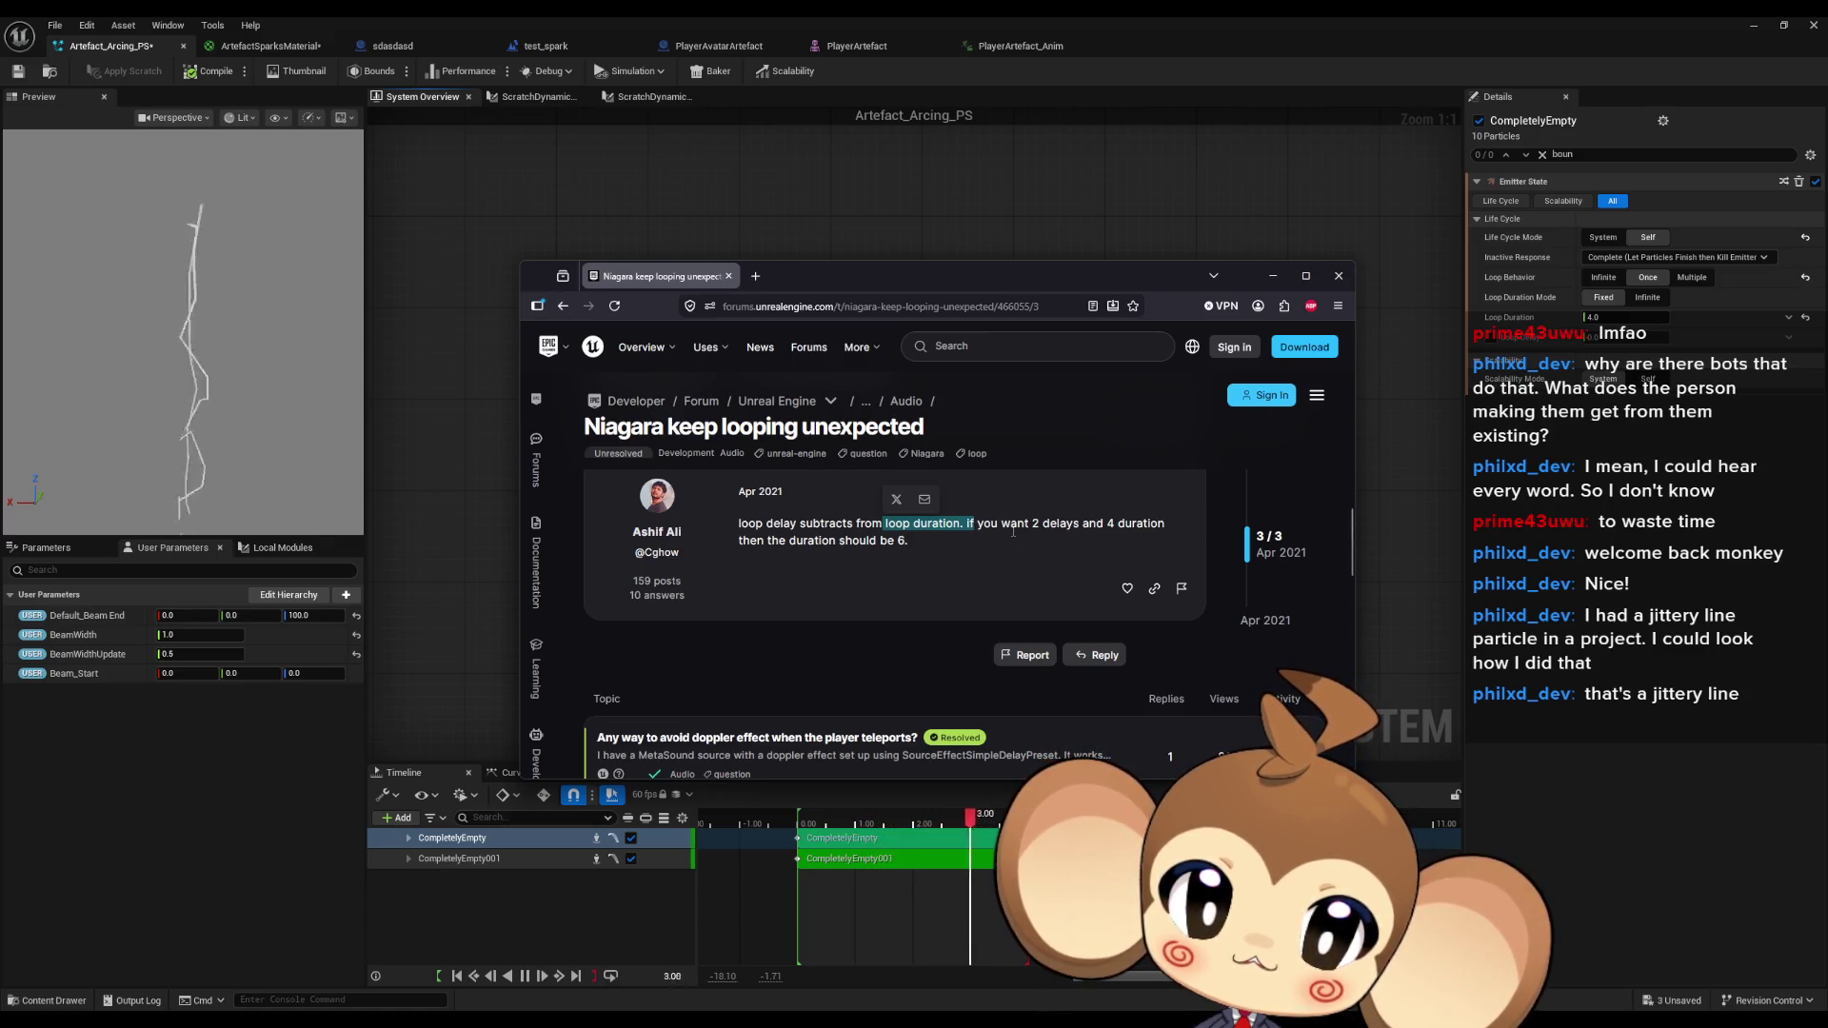
{"action": "key", "text": "alt+Tab"}
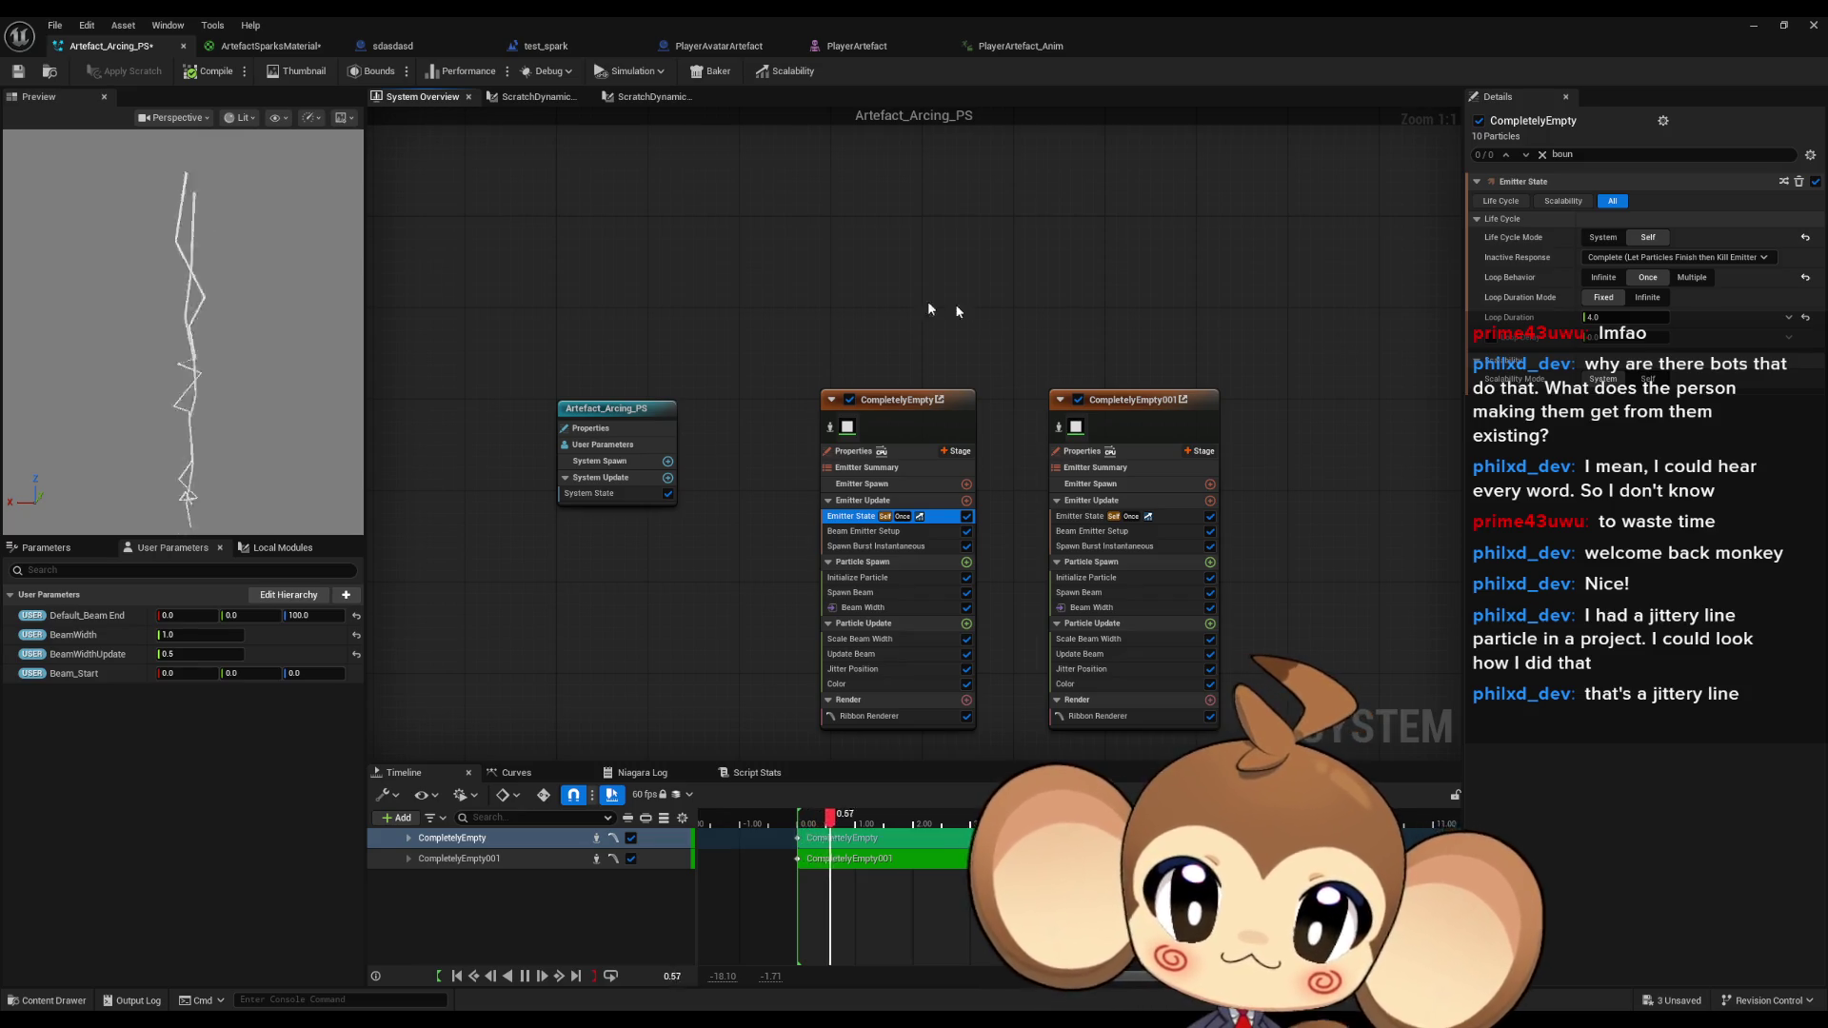
Show Artefact_Arcing_PS's system properties with Fixed Bounds and Initial Streaming collapsed.
{"action": "left_click", "coordinate": [604, 408]}
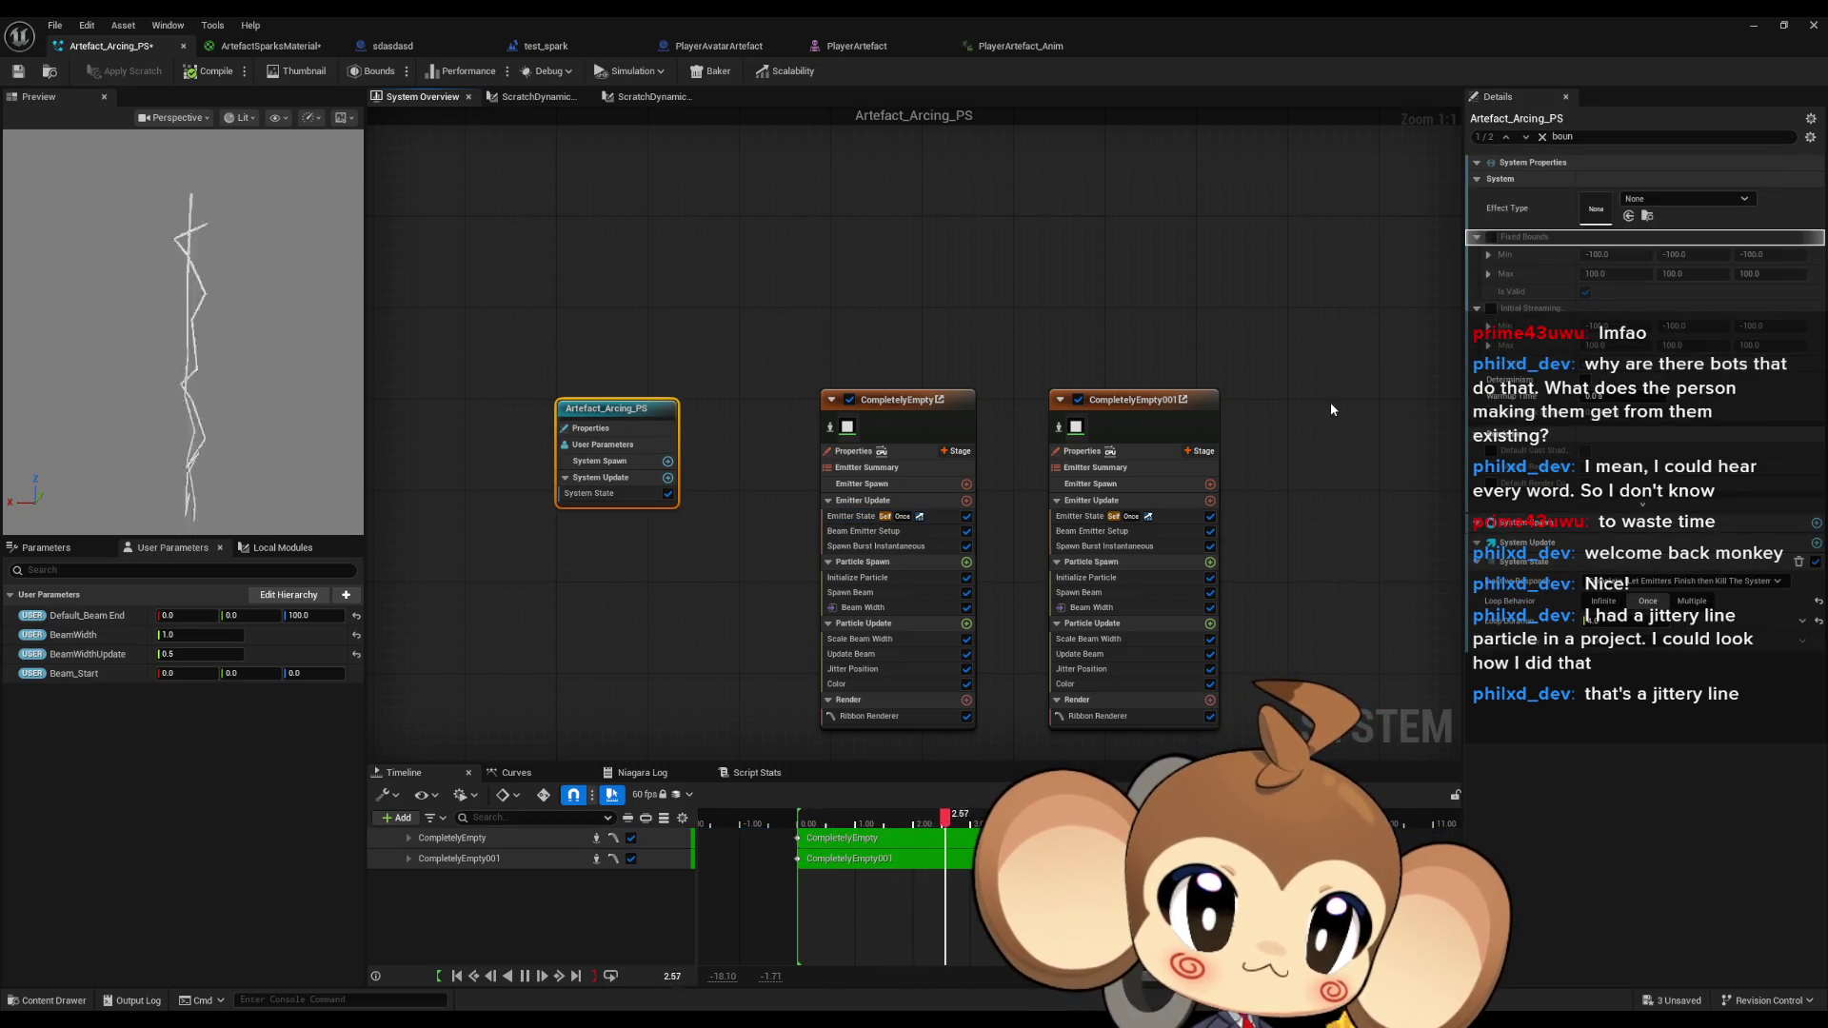
{"action": "left_click", "coordinate": [1478, 237]}
{"action": "left_click", "coordinate": [1478, 254]}
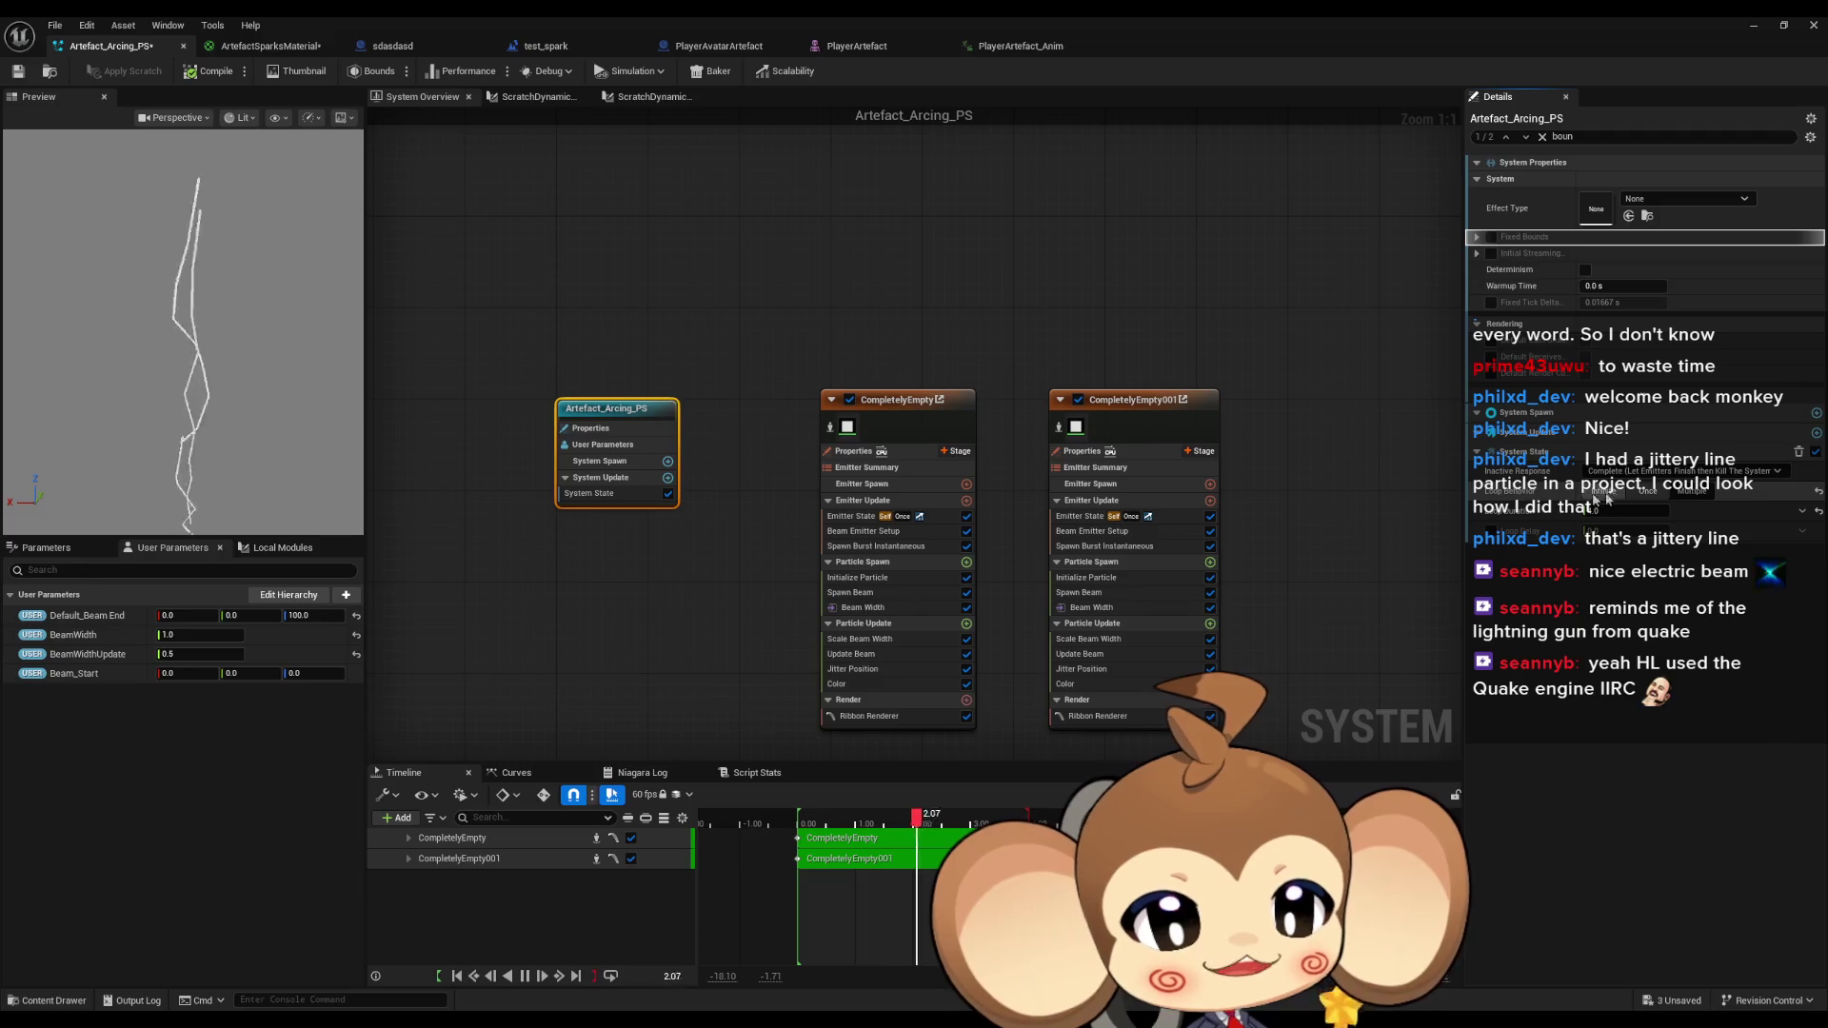
Review the CompletelyEmpty and CompletelyEmpty001 emitter settings, then minimize the Niagara editor.
{"action": "left_click", "coordinate": [895, 399]}
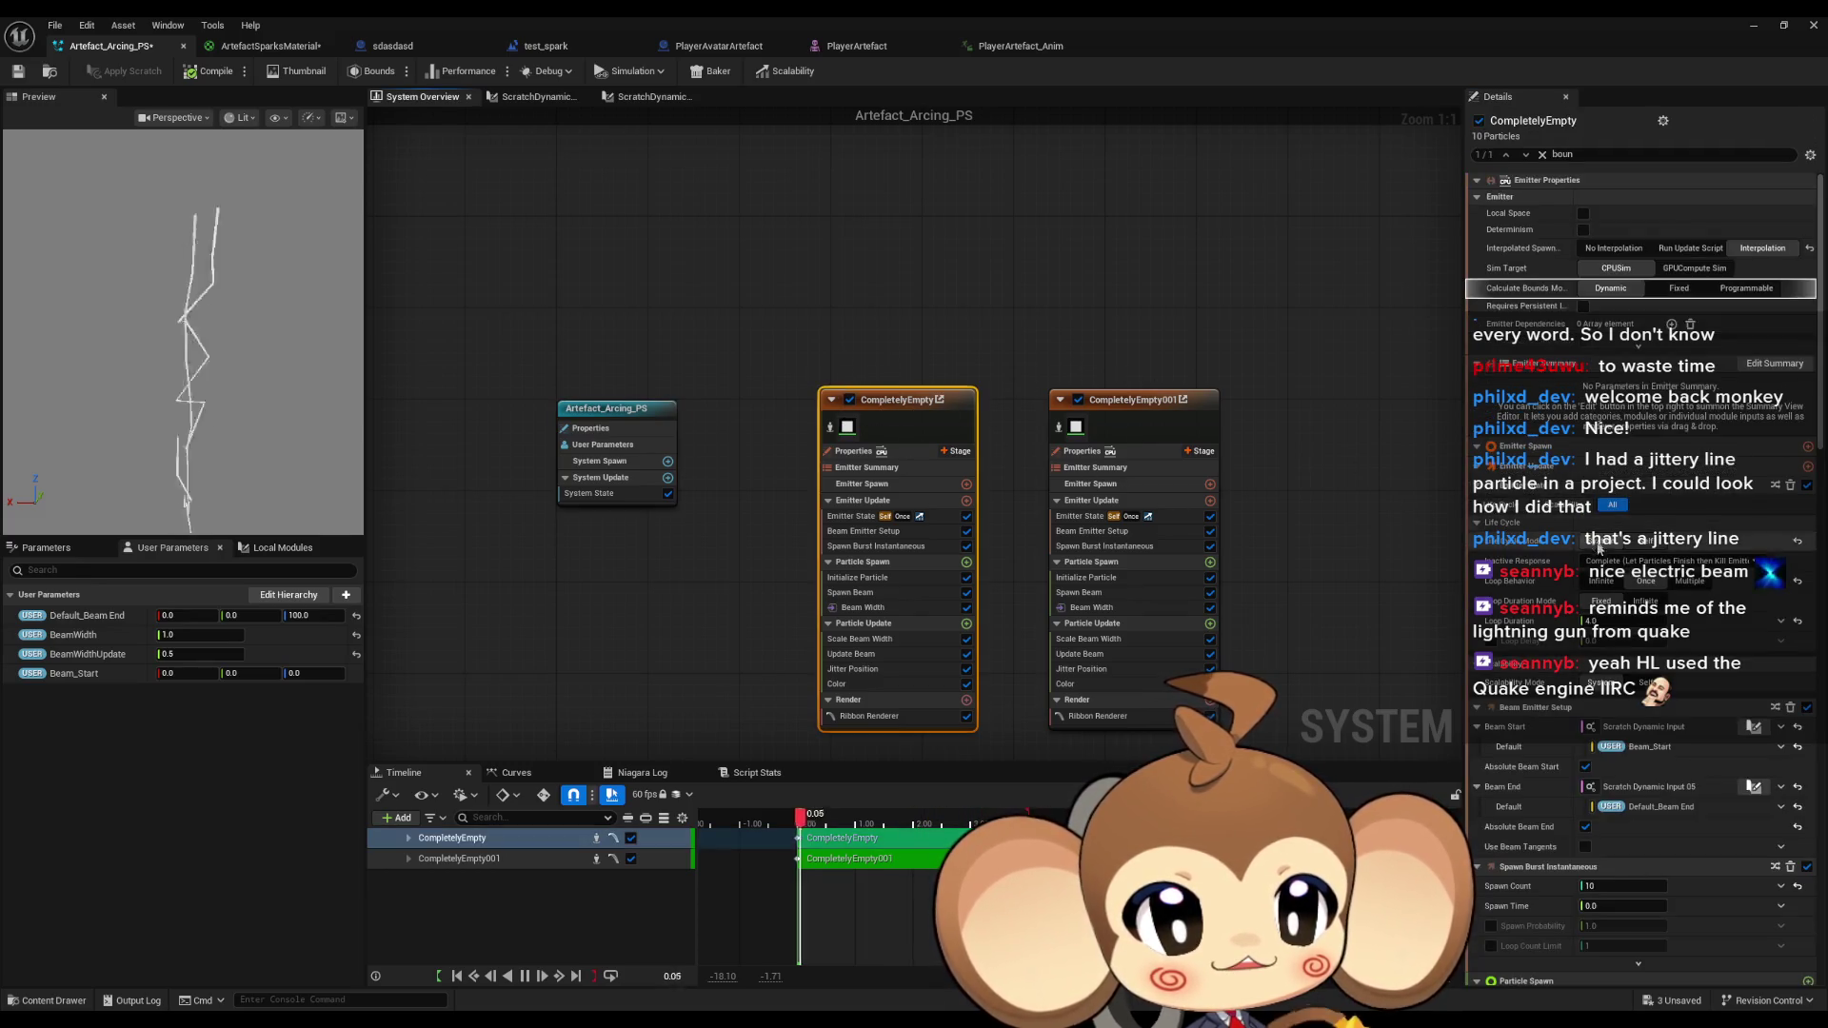
{"action": "left_click", "coordinate": [1129, 400]}
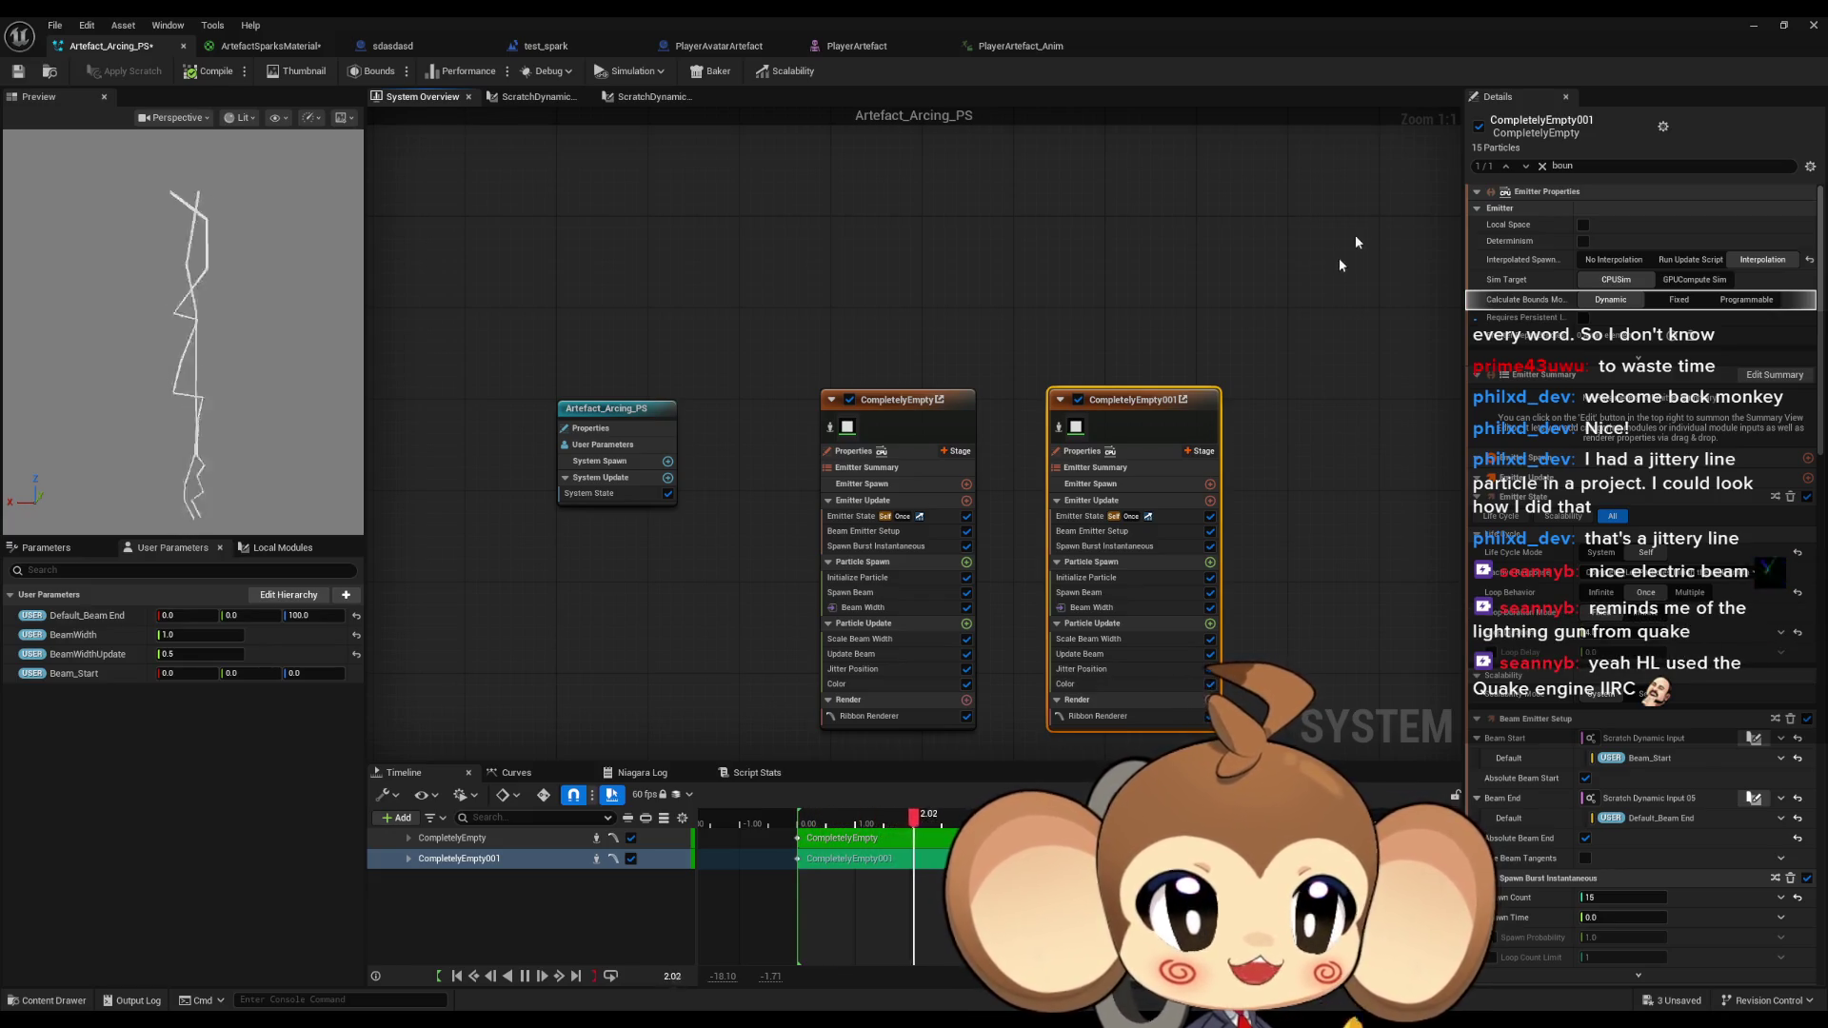
{"action": "left_click", "coordinate": [1753, 26]}
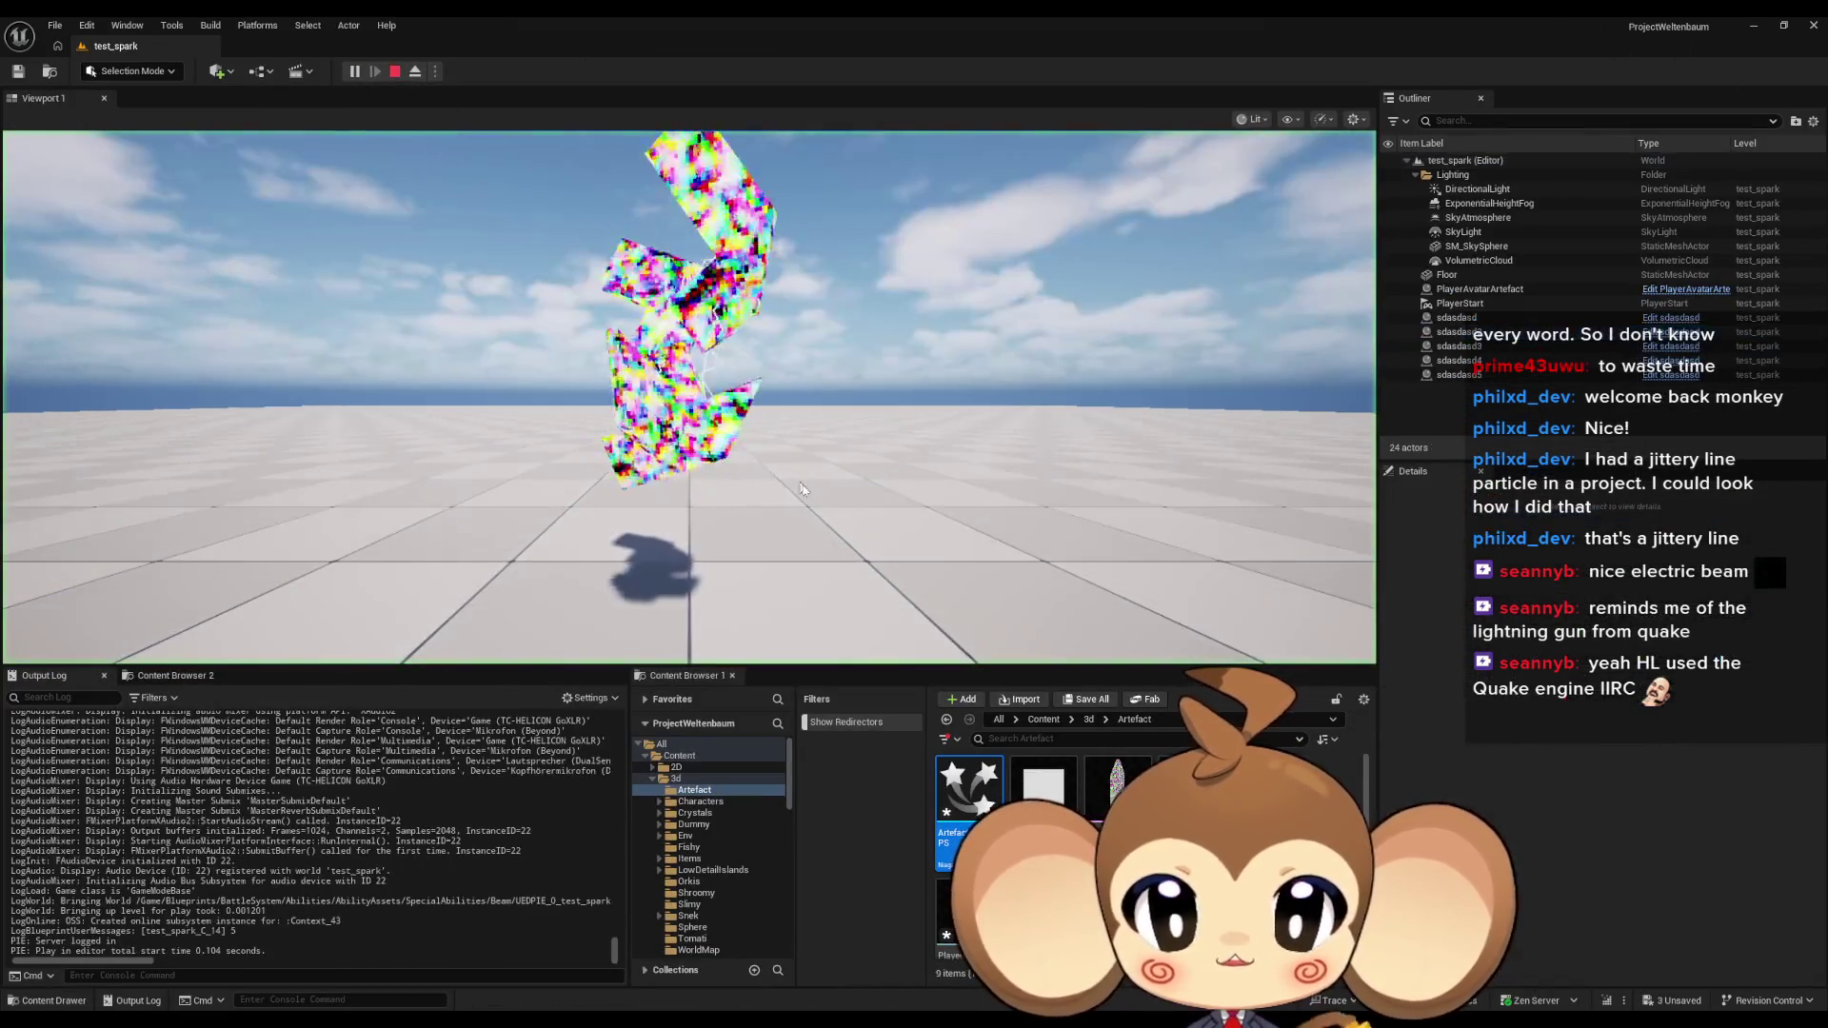
Watch the white beams in the running test_spark session, stop it, and return to Niagara.
{"action": "left_click", "coordinate": [799, 398]}
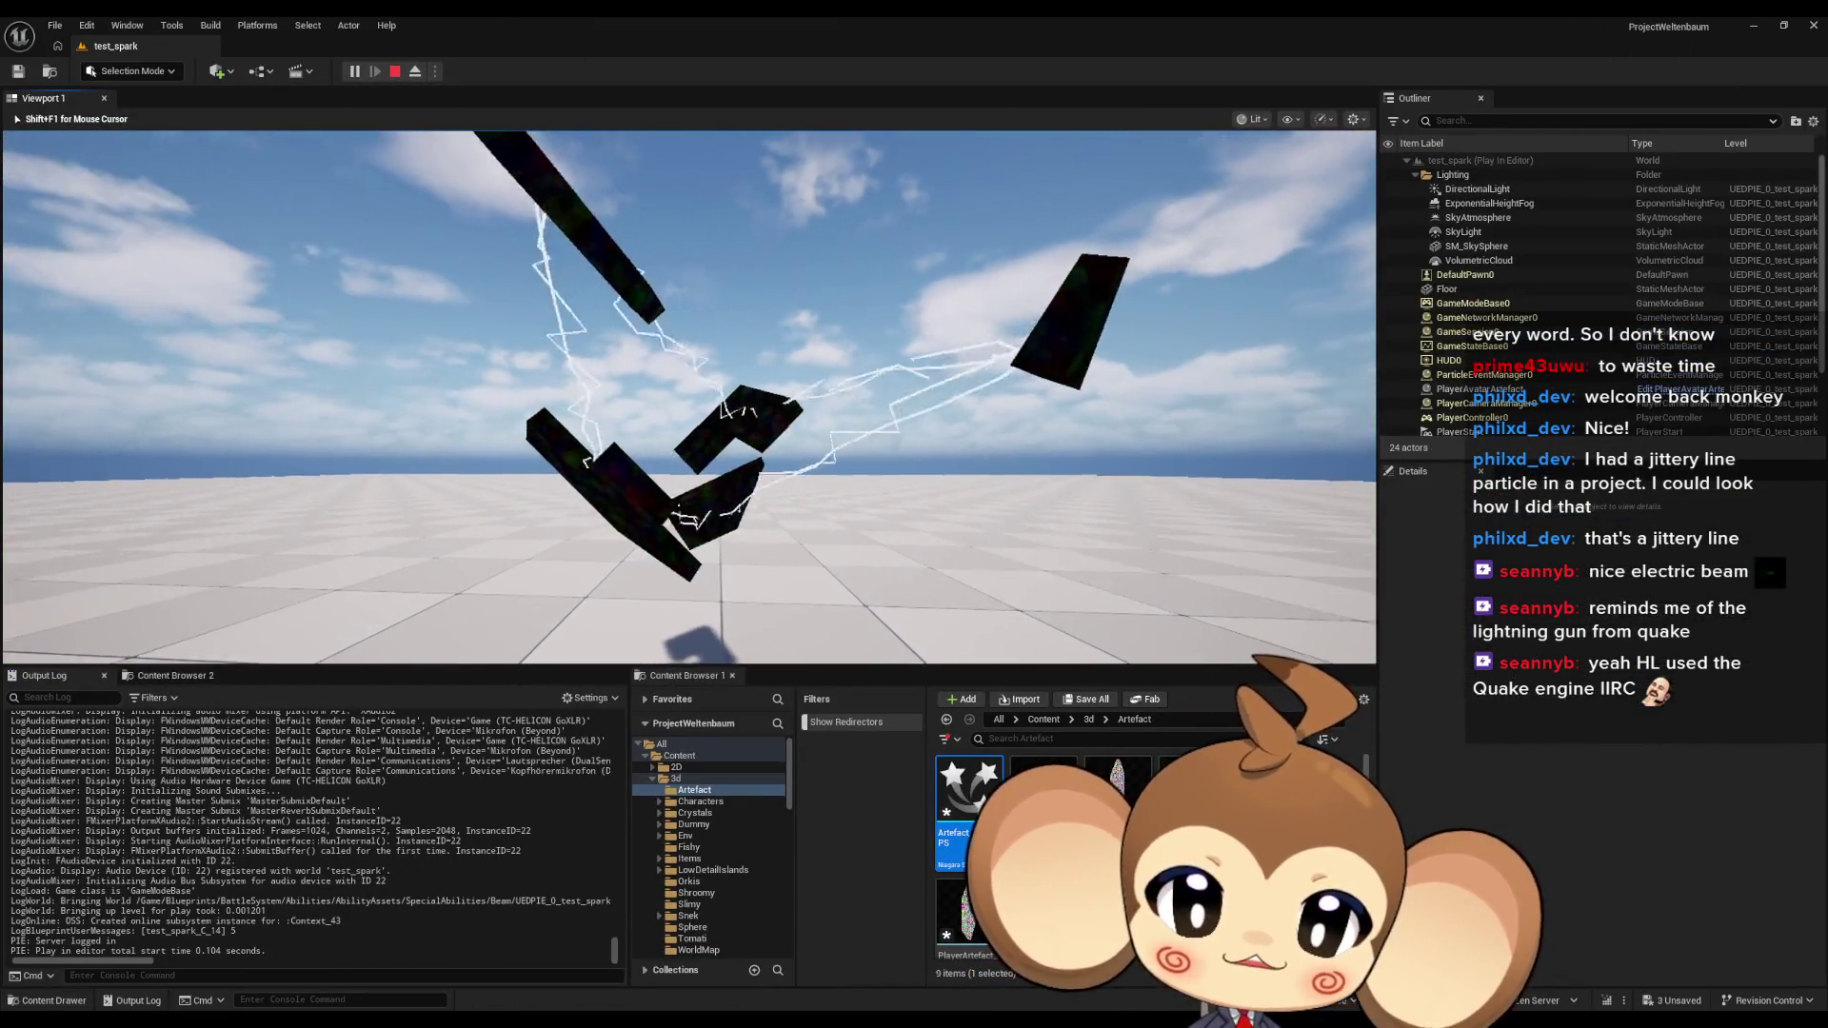
{"action": "key", "text": "shift+F1"}
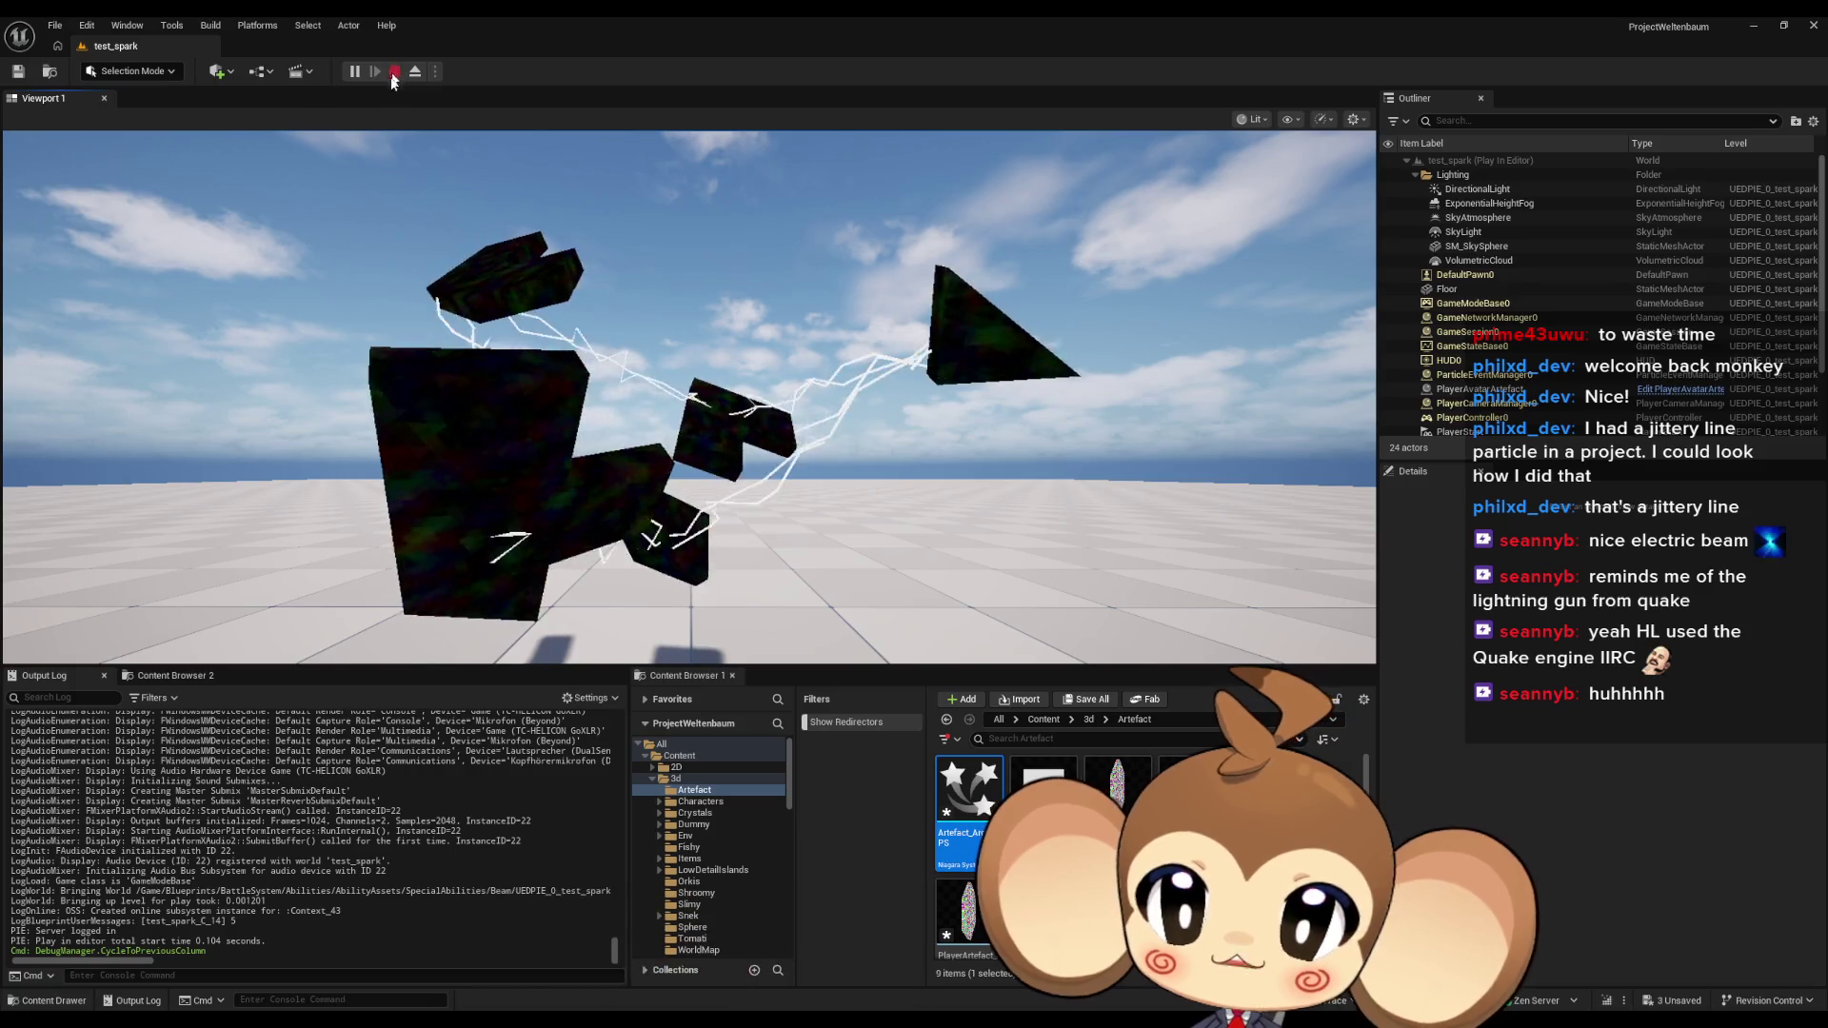
{"action": "key", "text": "Escape"}
{"action": "key", "text": "alt+Tab"}
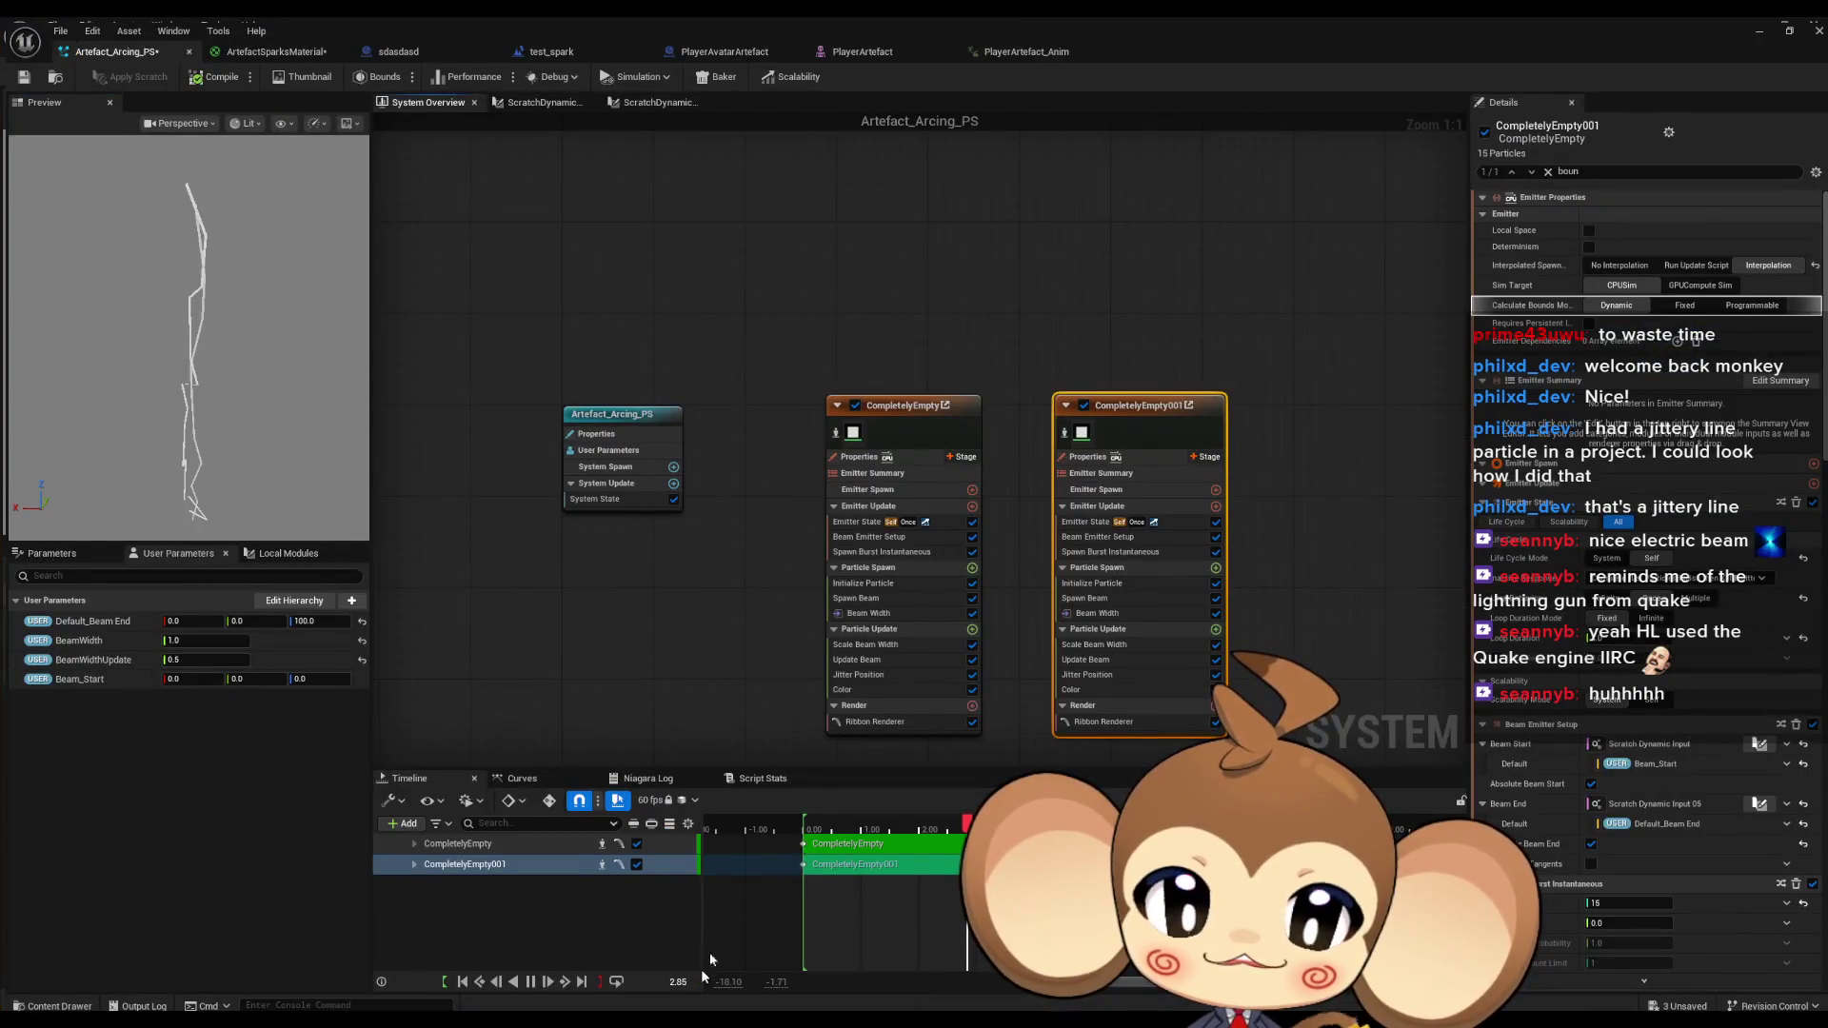
In test_spark's EventGraph, add a reroute knot on the exec wire into the Set Niagara Variable nodes.
{"action": "left_click", "coordinate": [530, 48]}
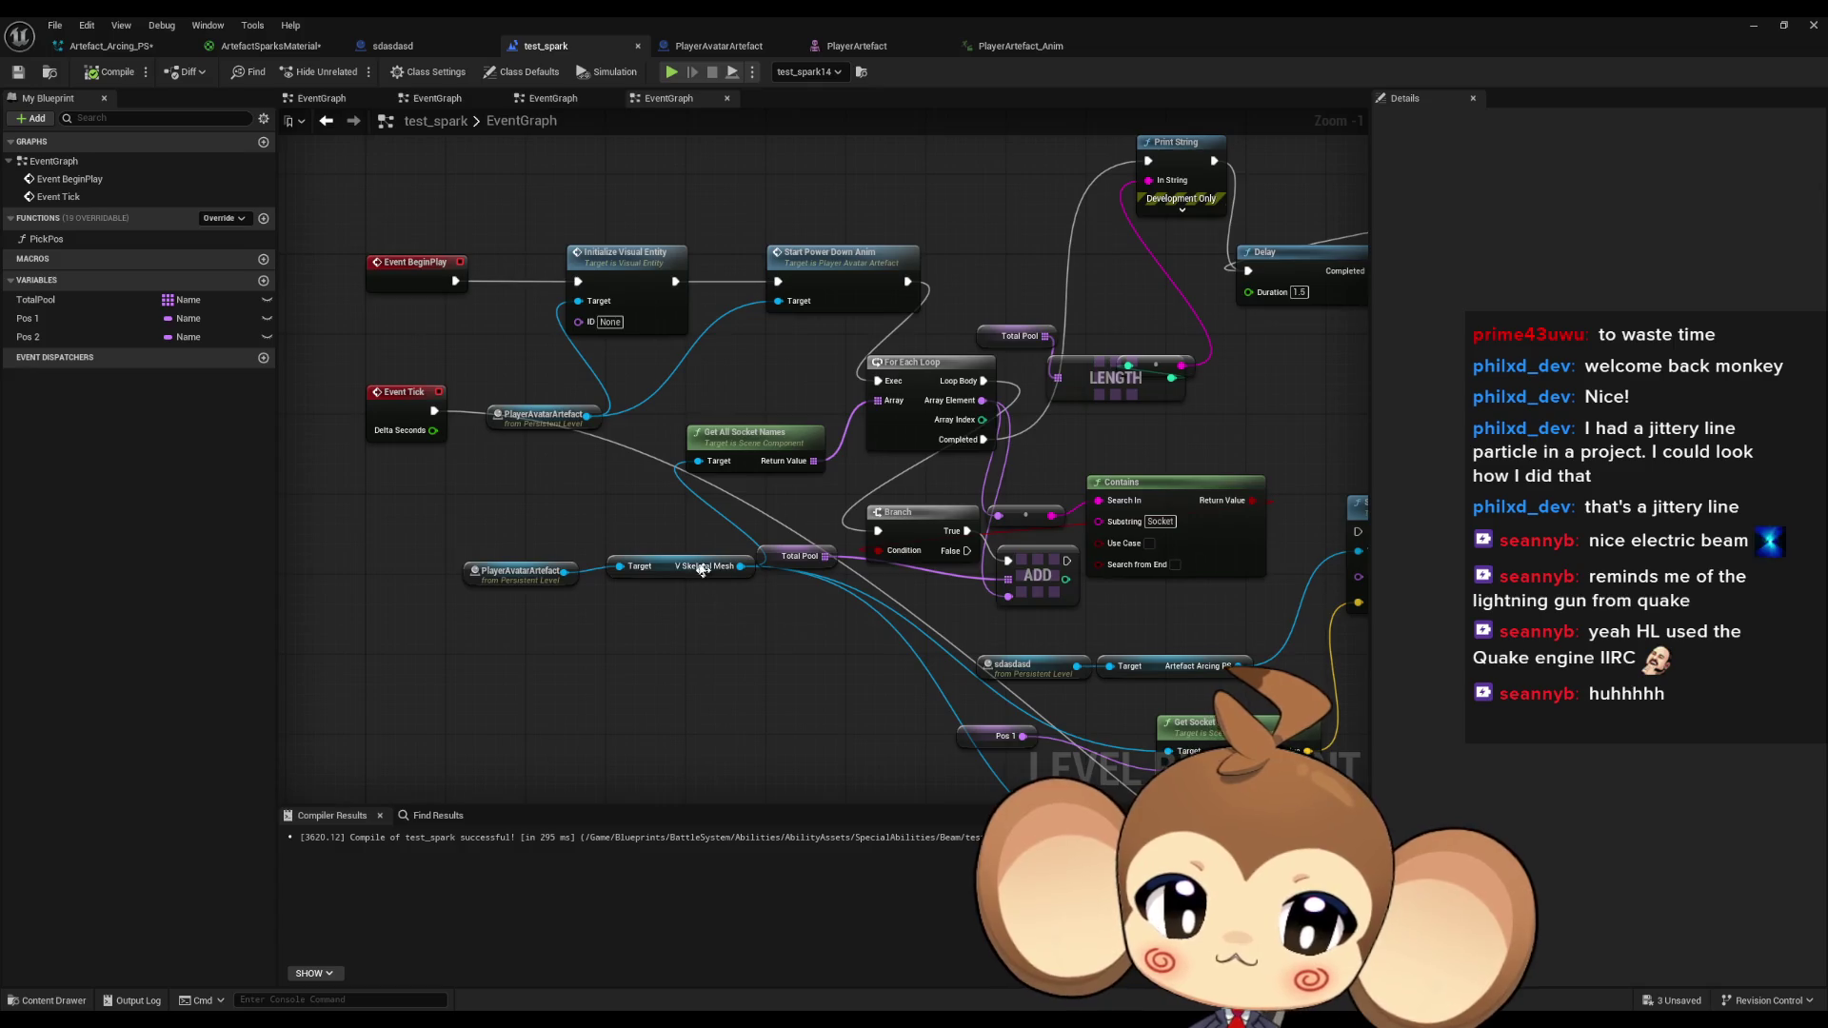
{"action": "scroll", "coordinate": [809, 557], "scroll_direction": "down", "scroll_amount": 1}
{"action": "left_click_drag", "start_coordinate": [809, 557], "coordinate": [763, 494]}
{"action": "left_click_drag", "start_coordinate": [1035, 681], "coordinate": [640, 606]}
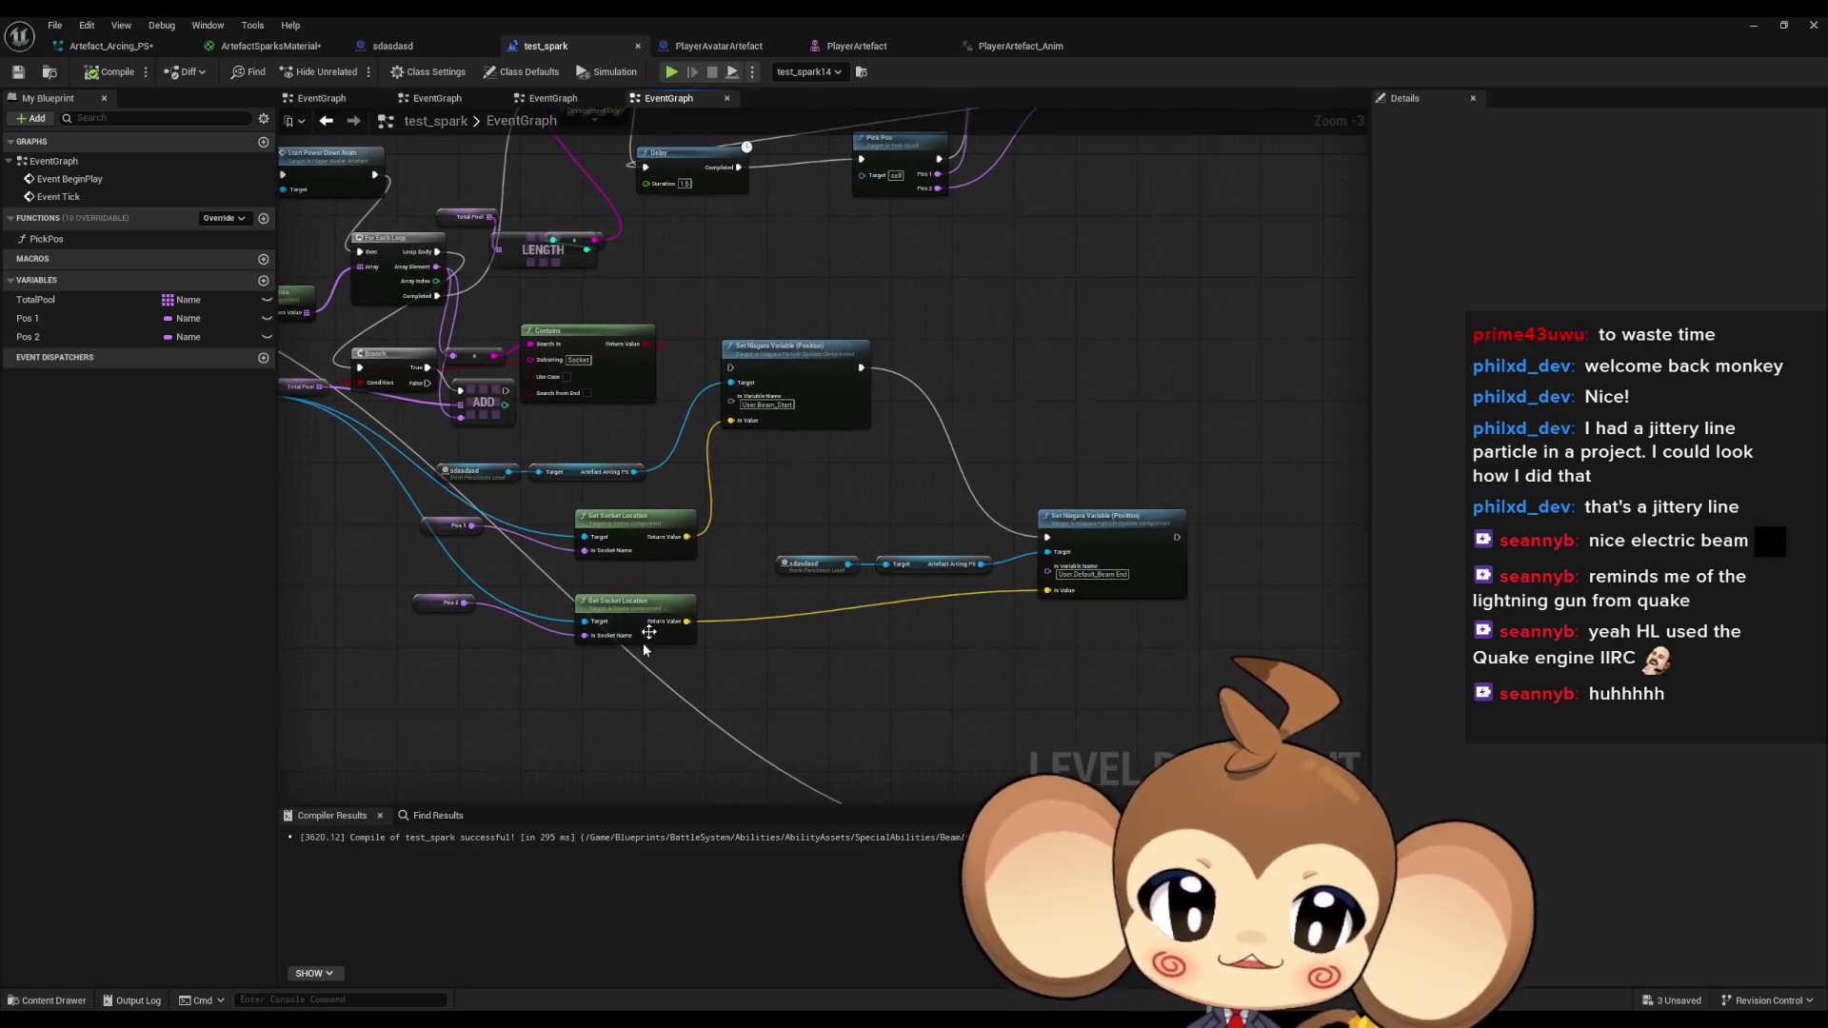
{"action": "left_click", "coordinate": [810, 381]}
{"action": "mouse_move", "coordinate": [809, 380]}
{"action": "left_mouse_down"}
{"action": "mouse_move", "coordinate": [914, 286]}
{"action": "mouse_move", "coordinate": [1013, 408]}
{"action": "left_mouse_up"}
{"action": "scroll", "coordinate": [877, 448], "scroll_direction": "up", "scroll_amount": 3}
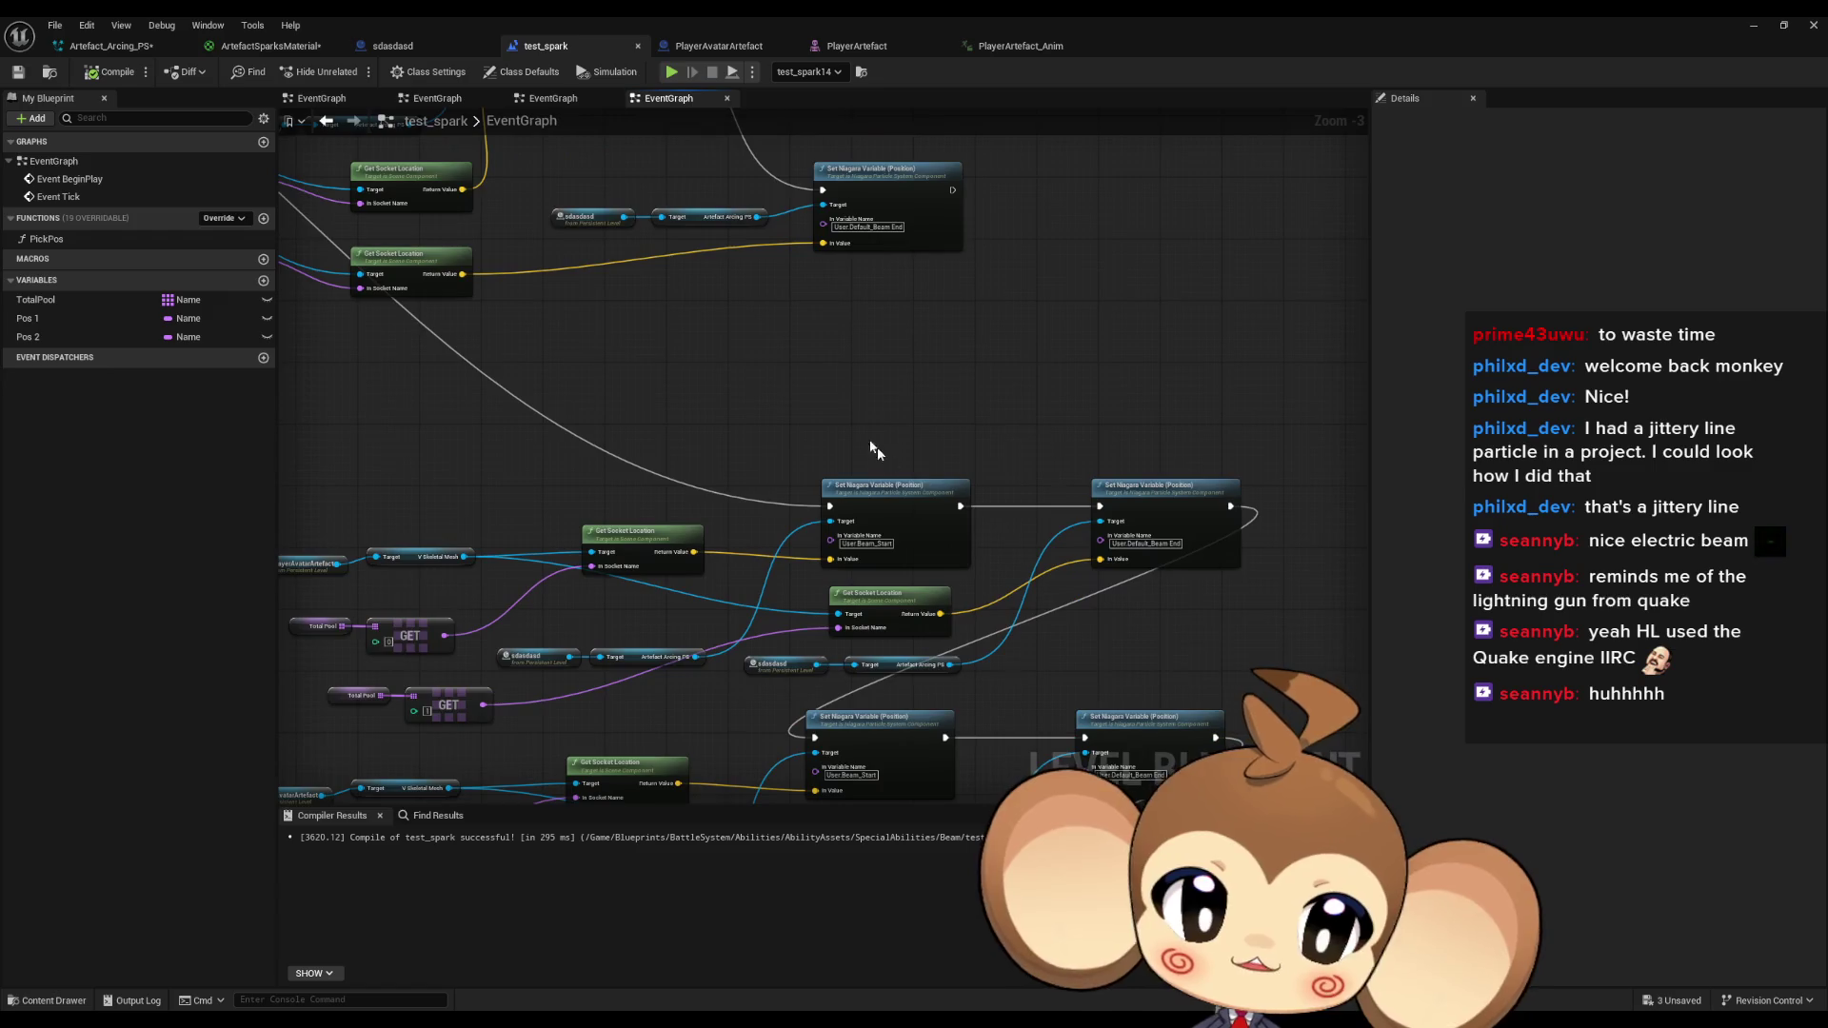
{"action": "scroll", "coordinate": [892, 492], "scroll_direction": "down", "scroll_amount": 3}
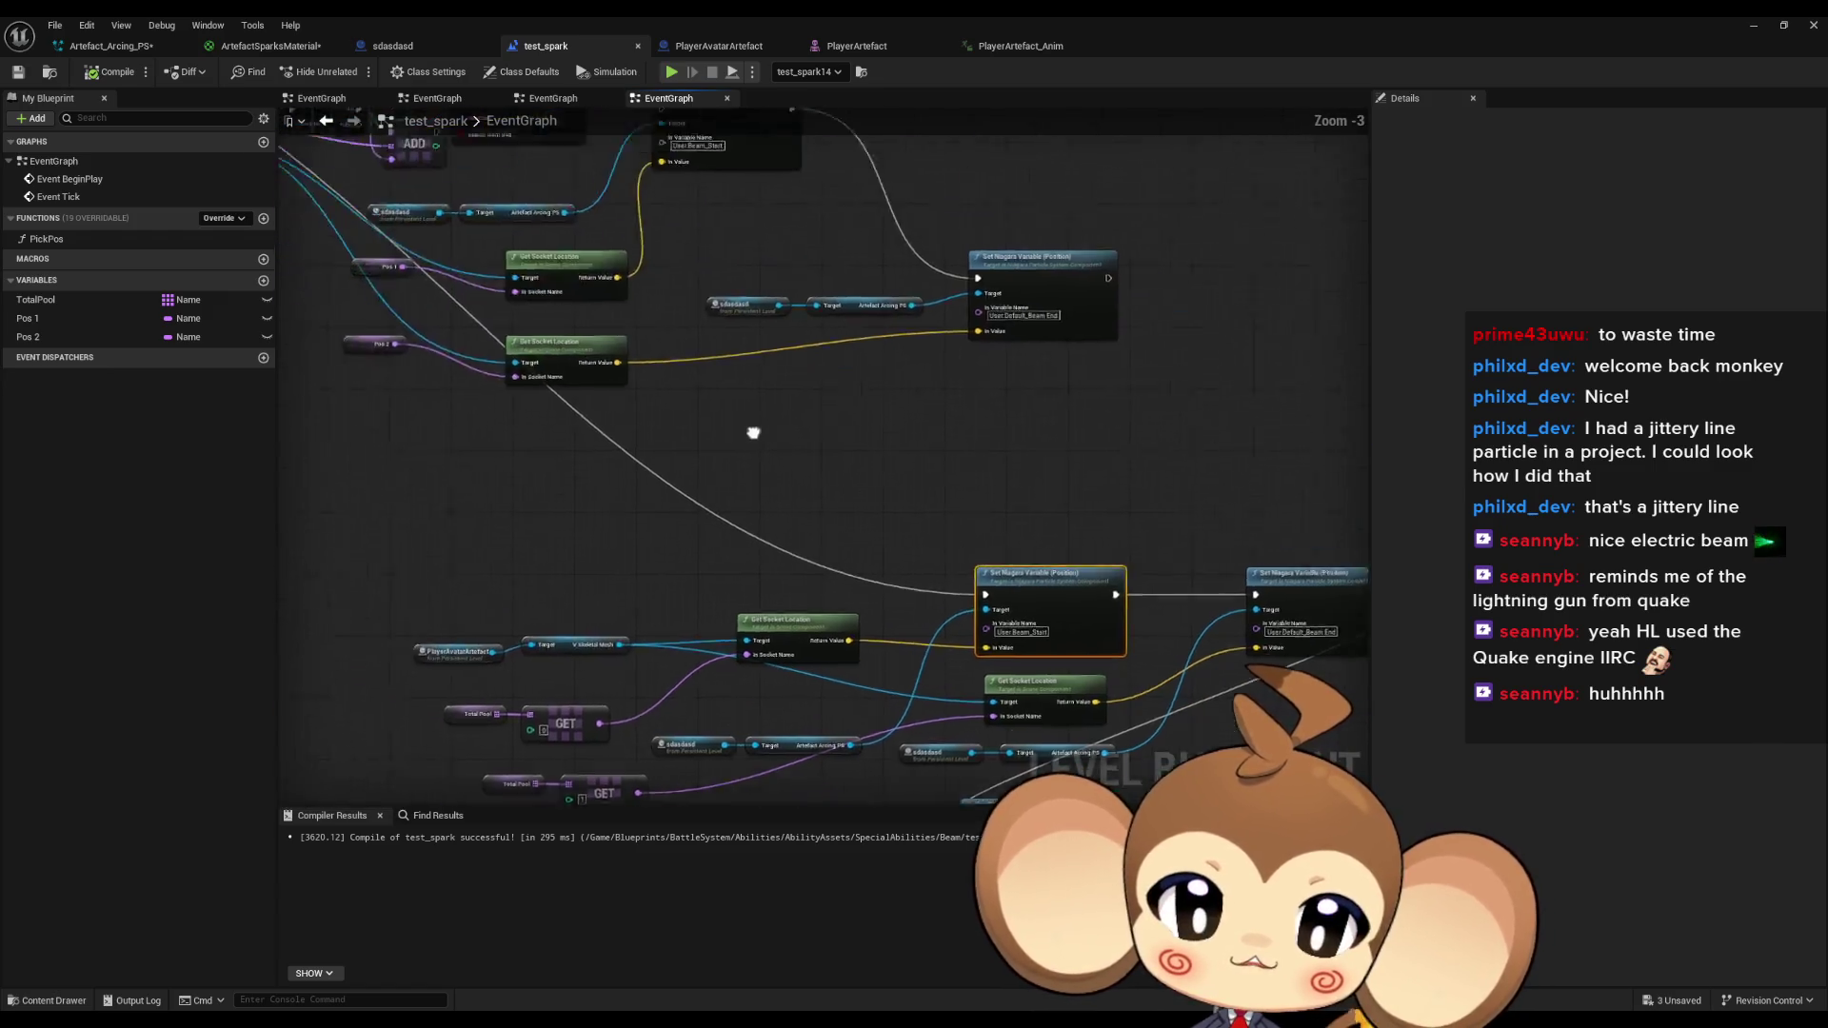
{"action": "left_click_drag", "start_coordinate": [751, 425], "coordinate": [1117, 691]}
{"action": "left_click_drag", "start_coordinate": [583, 426], "coordinate": [428, 334]}
{"action": "left_click_drag", "start_coordinate": [1124, 667], "coordinate": [774, 369]}
{"action": "double_click", "coordinate": [960, 553]}
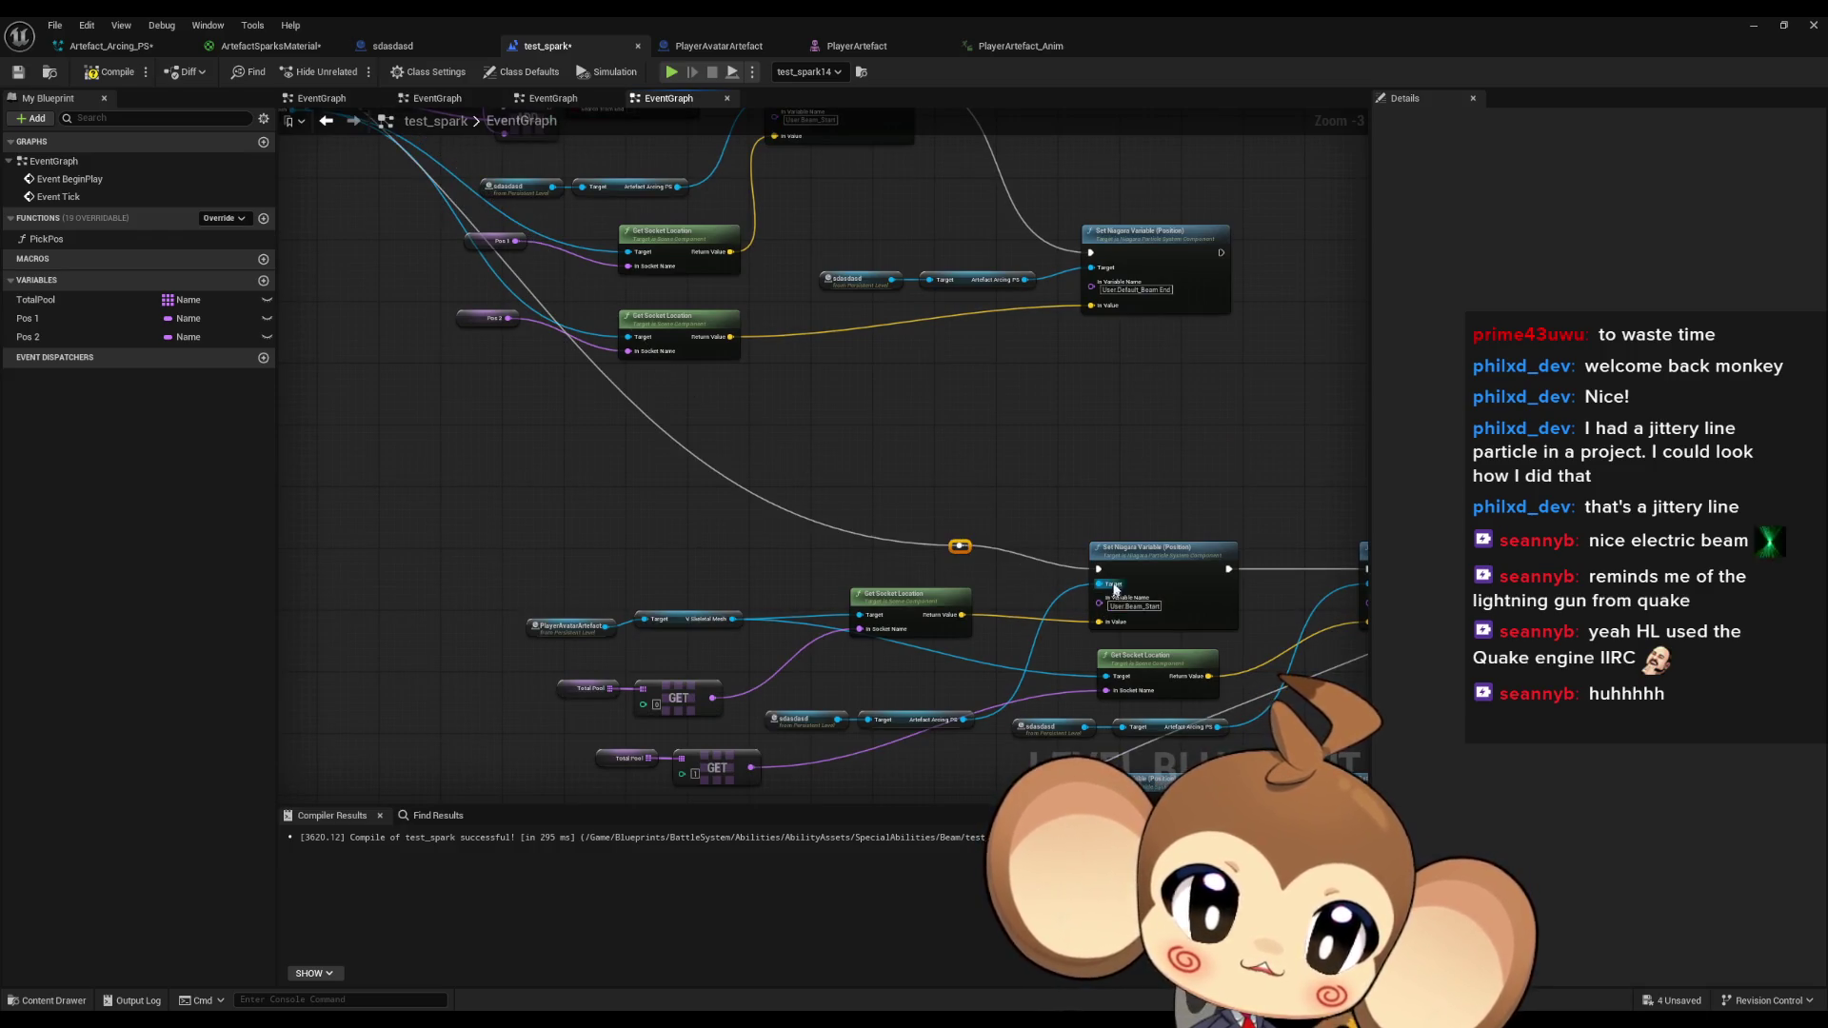
Test the change in the running level, stop play, and bring the test_spark Blueprint back.
{"action": "left_click_drag", "start_coordinate": [1122, 420], "coordinate": [854, 371]}
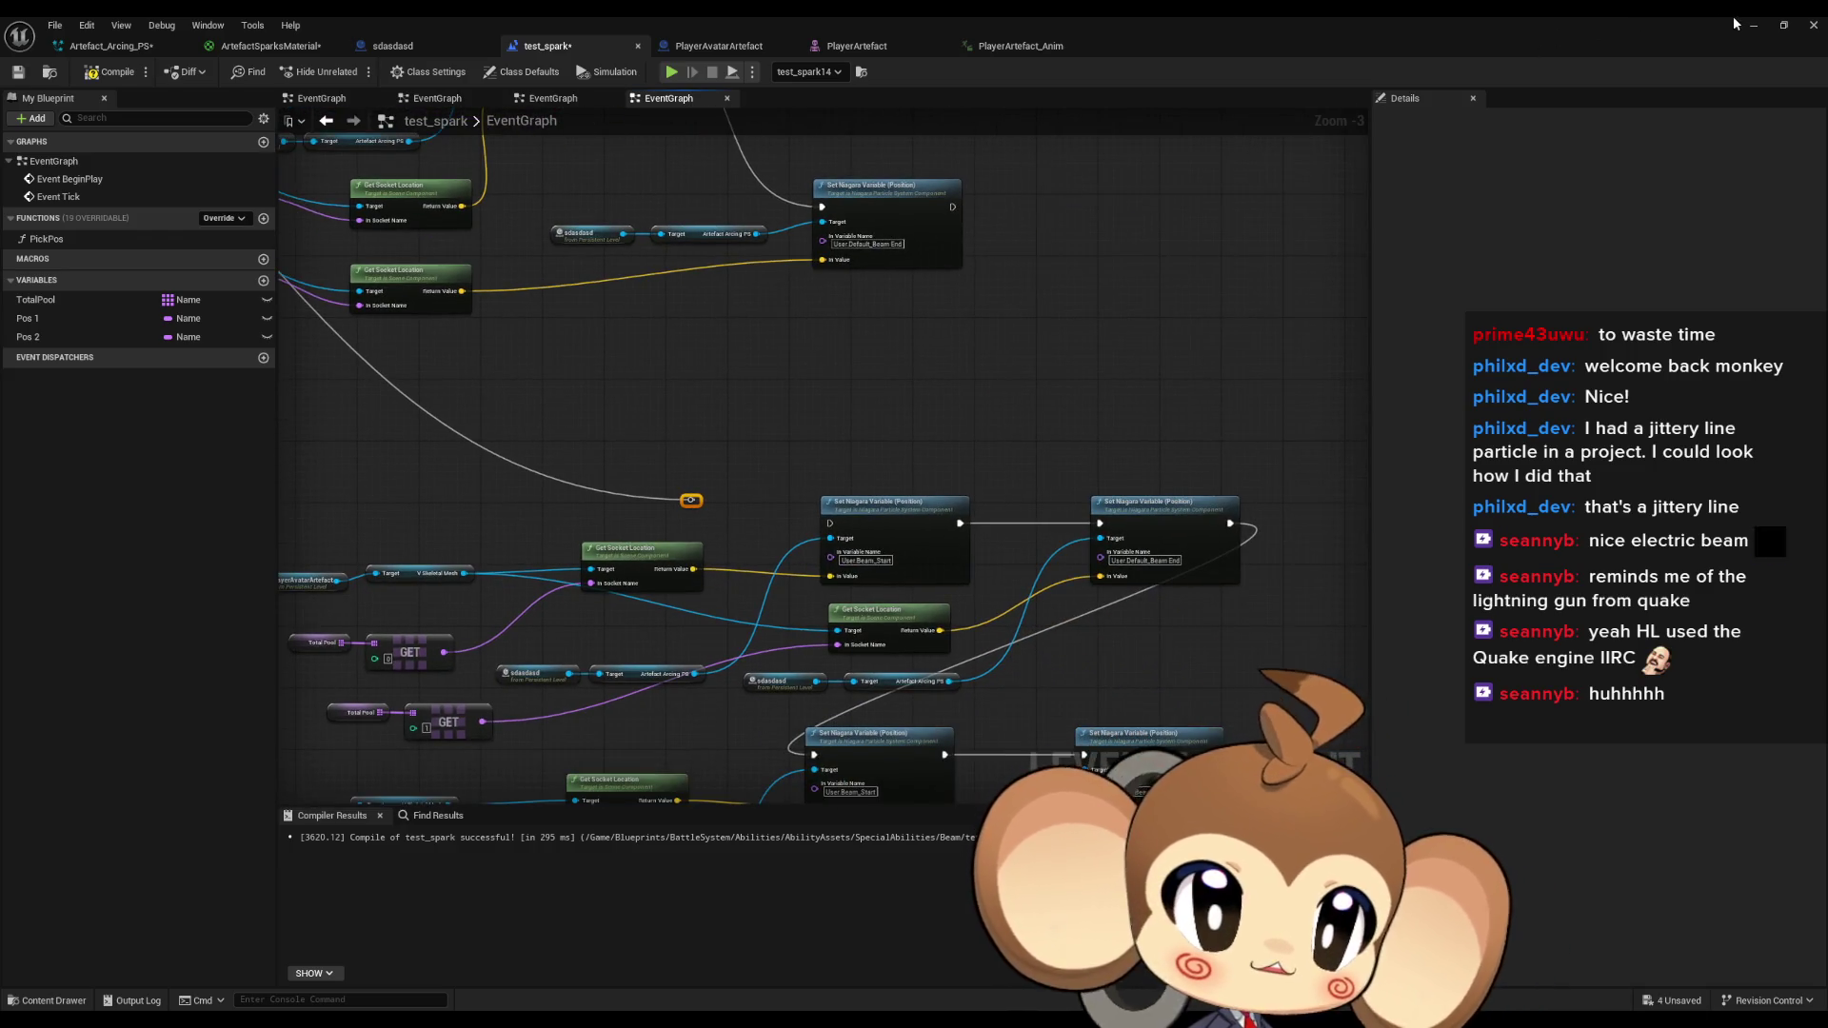
{"action": "left_click", "coordinate": [1754, 26]}
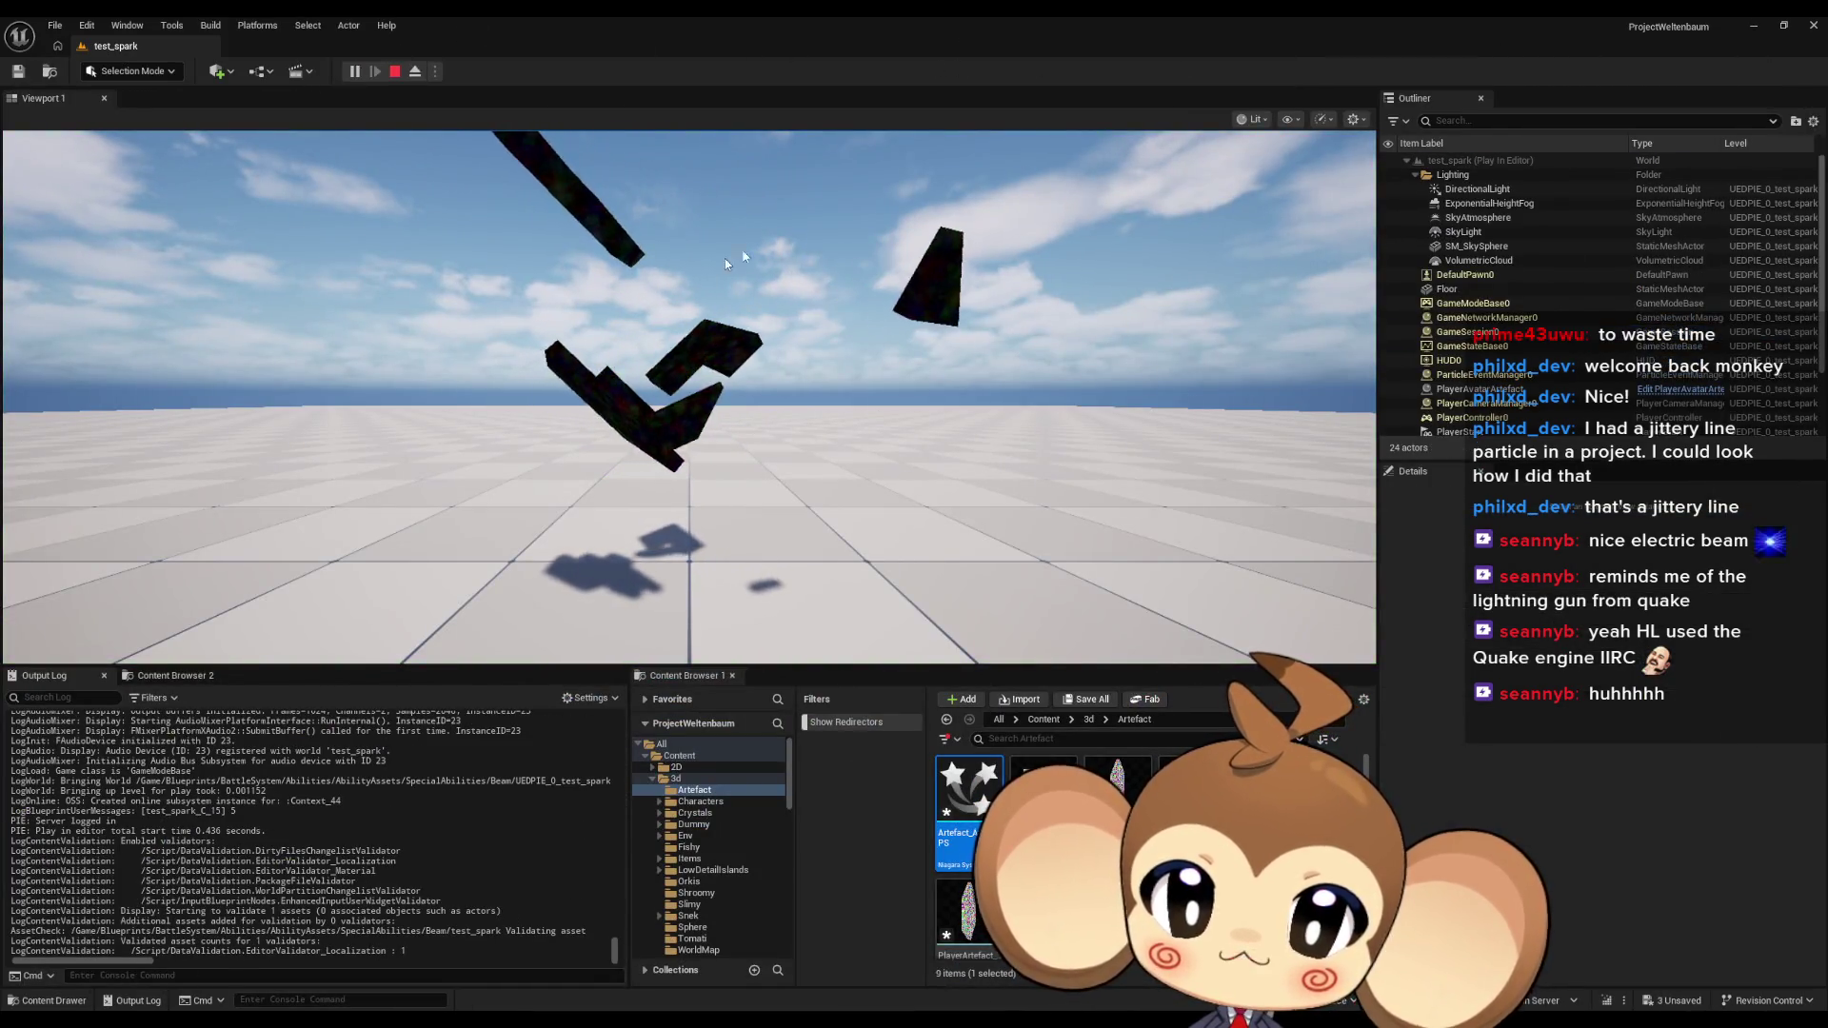
{"action": "key", "text": "Escape"}
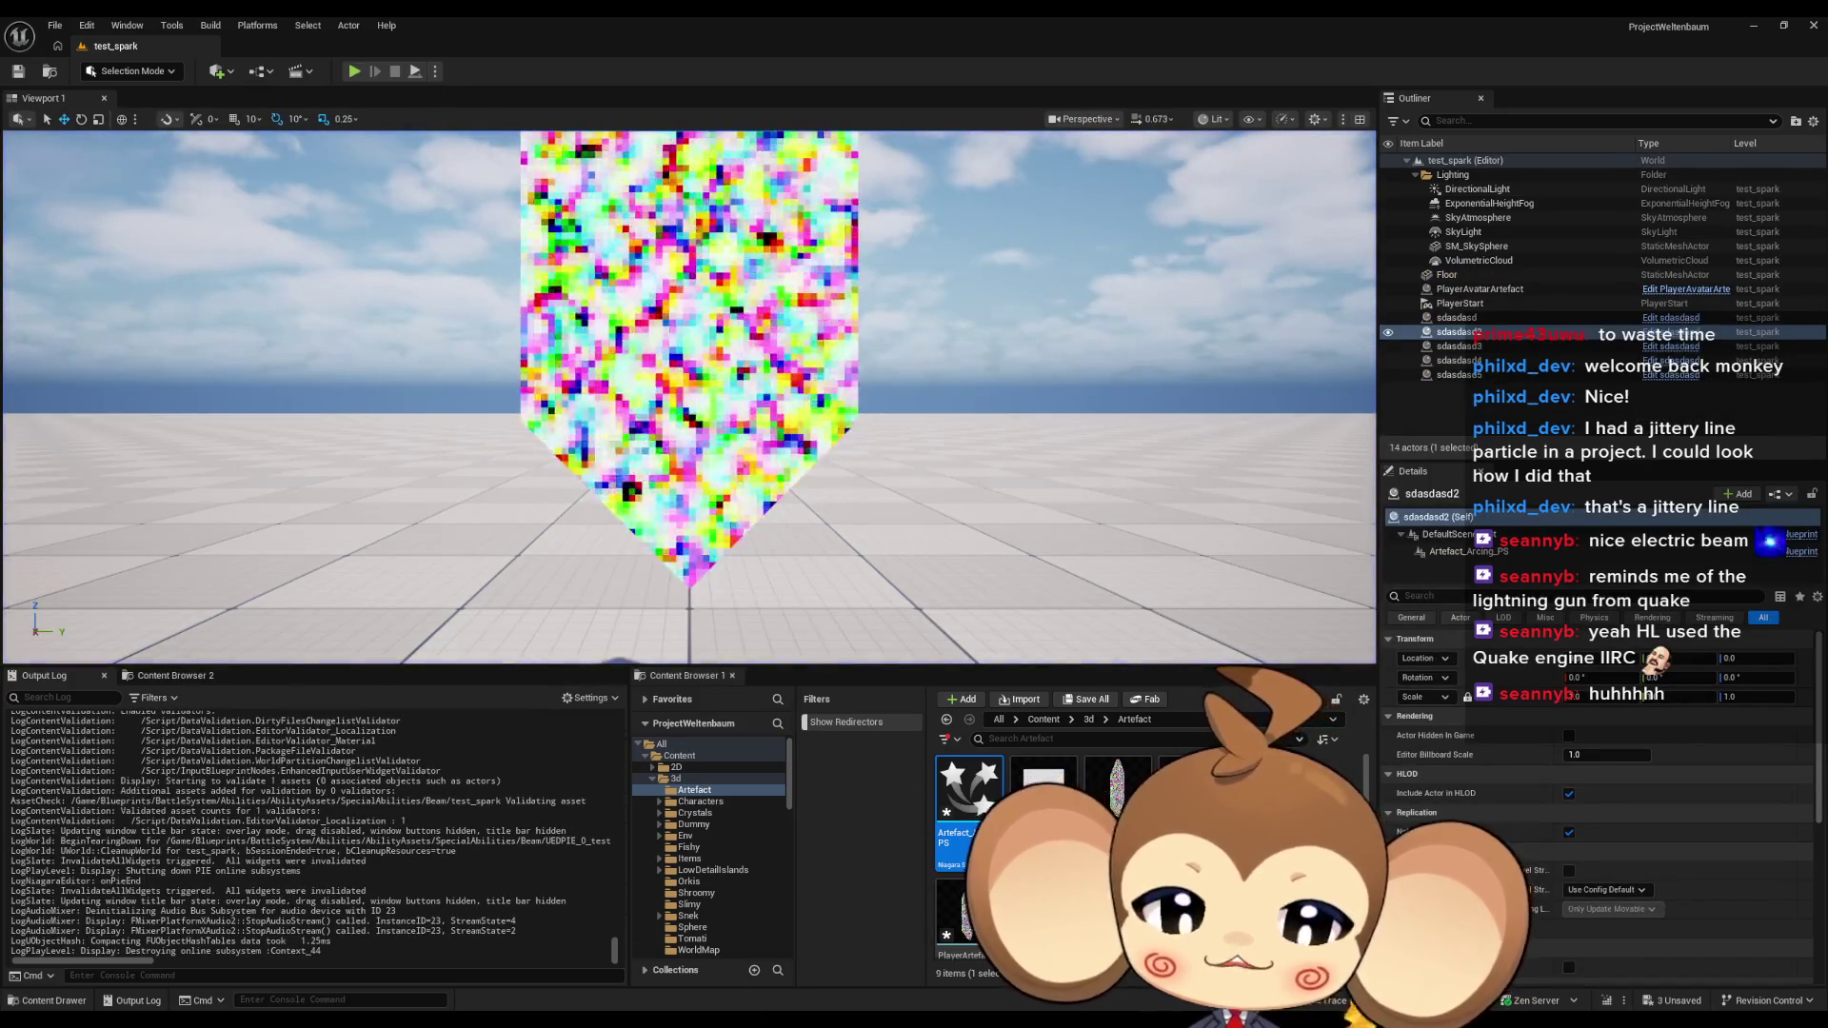
{"action": "mouse_move", "coordinate": [686, 1018]}
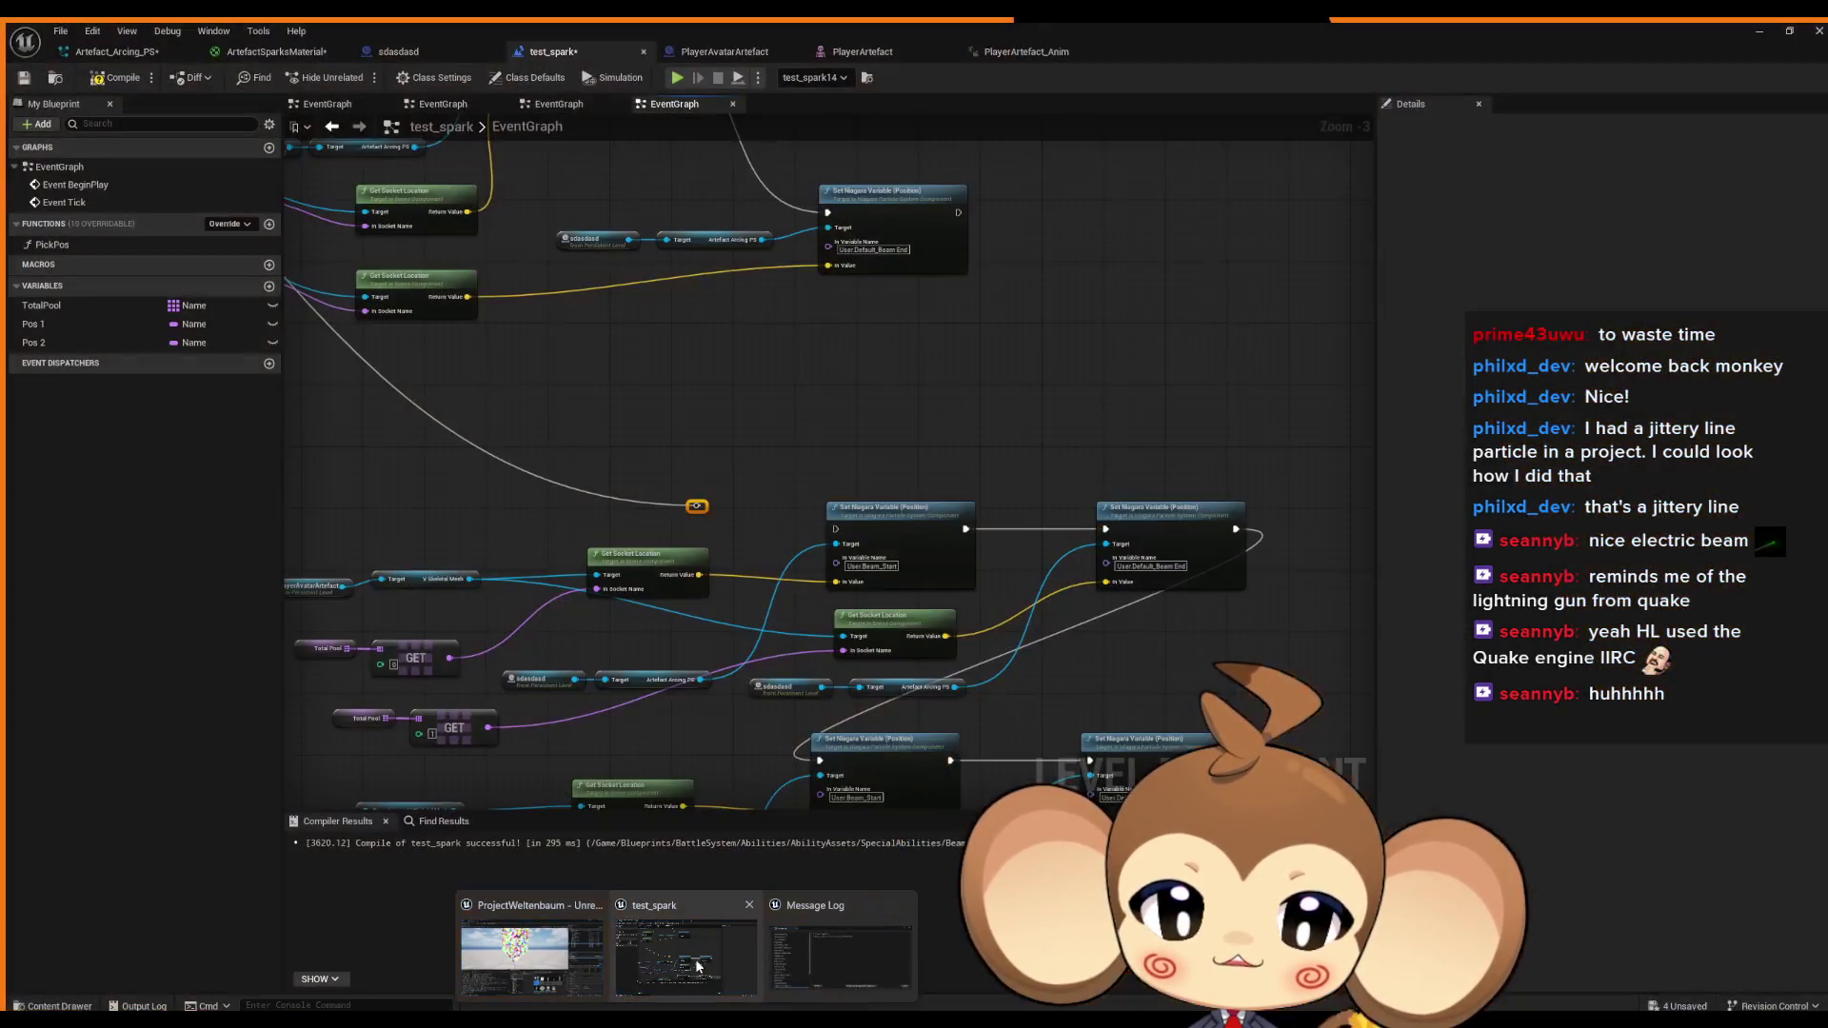
{"action": "left_click", "coordinate": [696, 966]}
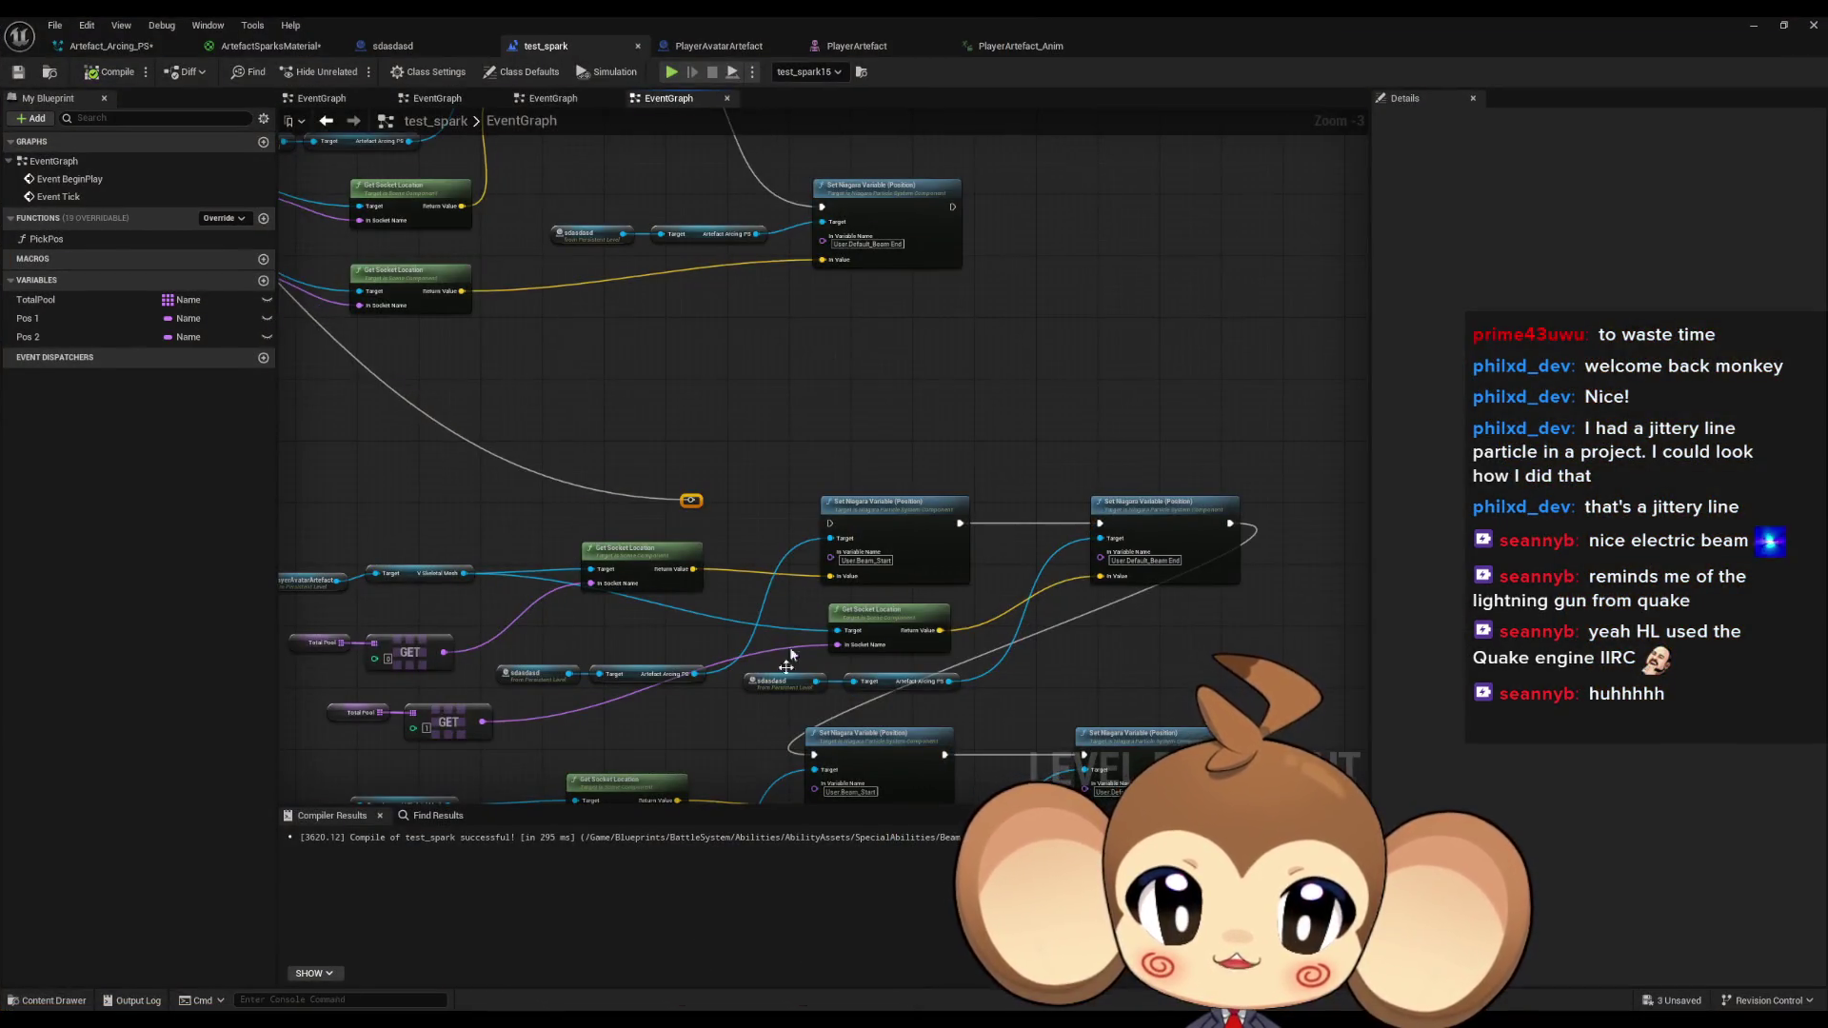
Replace the Print String after For Each Loop's Completed pin with a 0.2 s Delay.
{"action": "scroll", "coordinate": [790, 647], "scroll_direction": "down", "scroll_amount": 2}
{"action": "scroll", "coordinate": [796, 486], "scroll_direction": "up", "scroll_amount": 2}
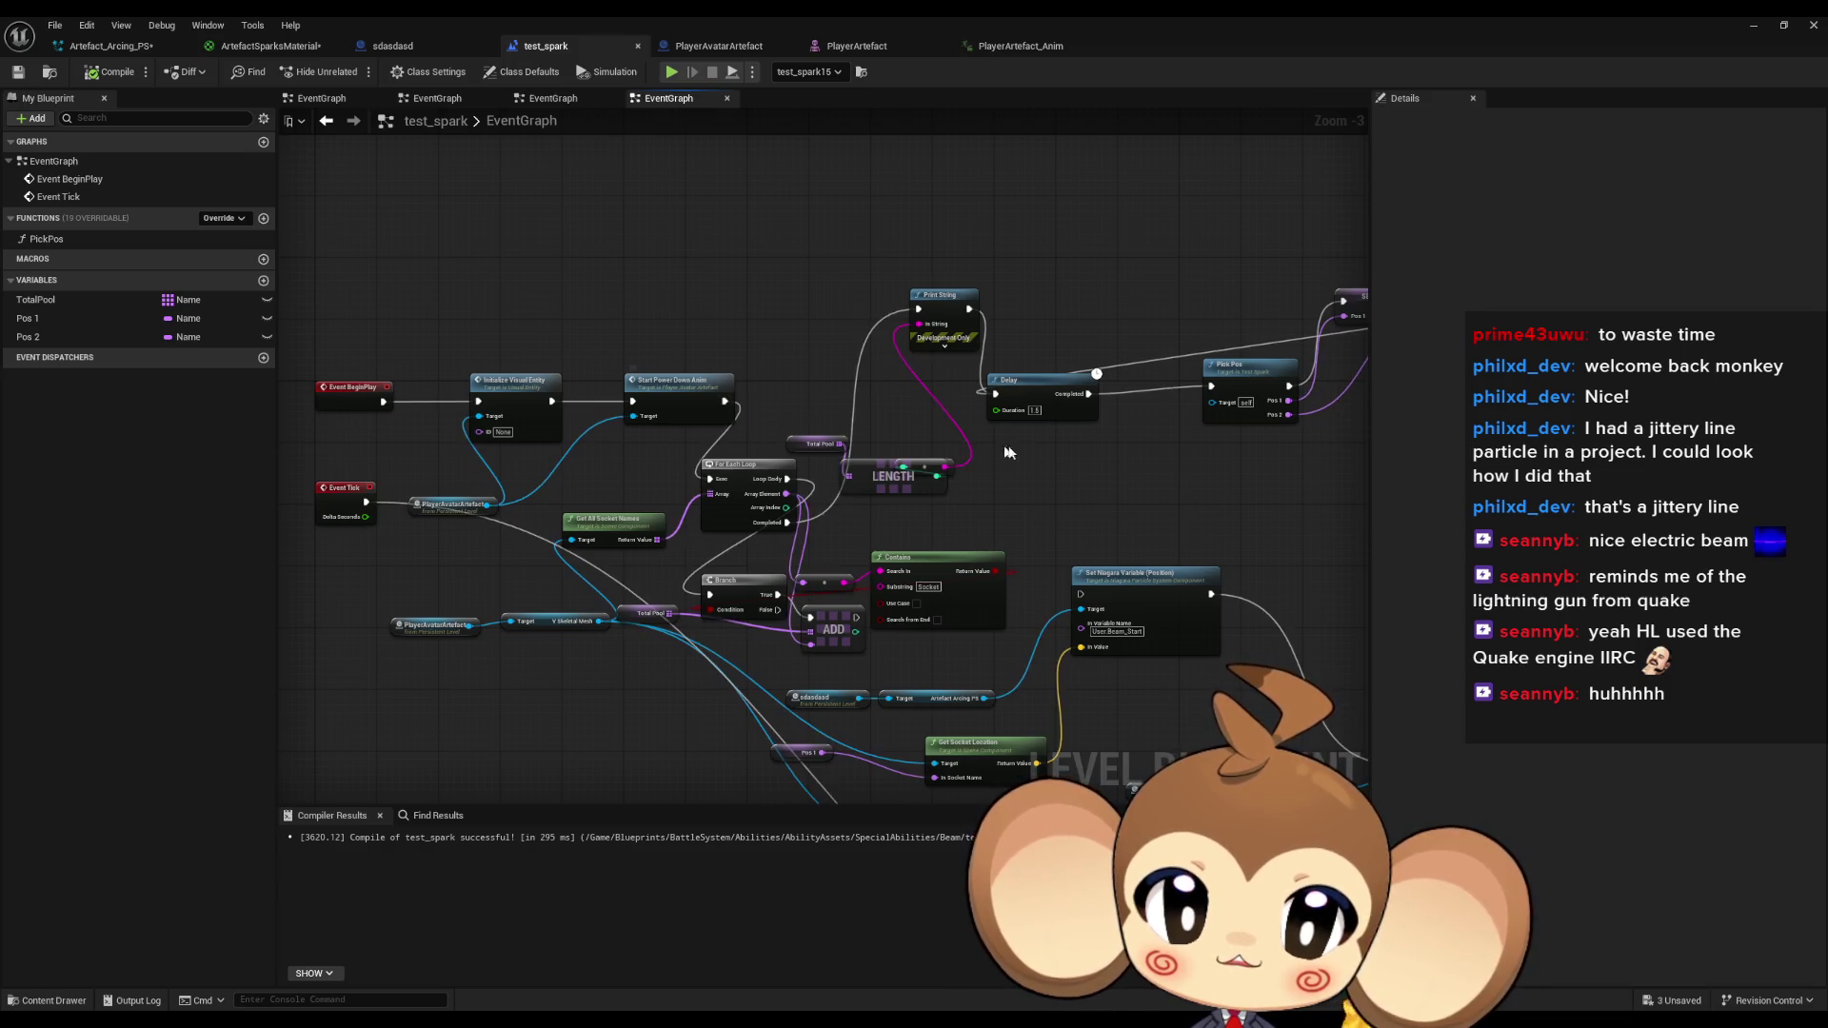
{"action": "left_click_drag", "start_coordinate": [1014, 450], "coordinate": [853, 444]}
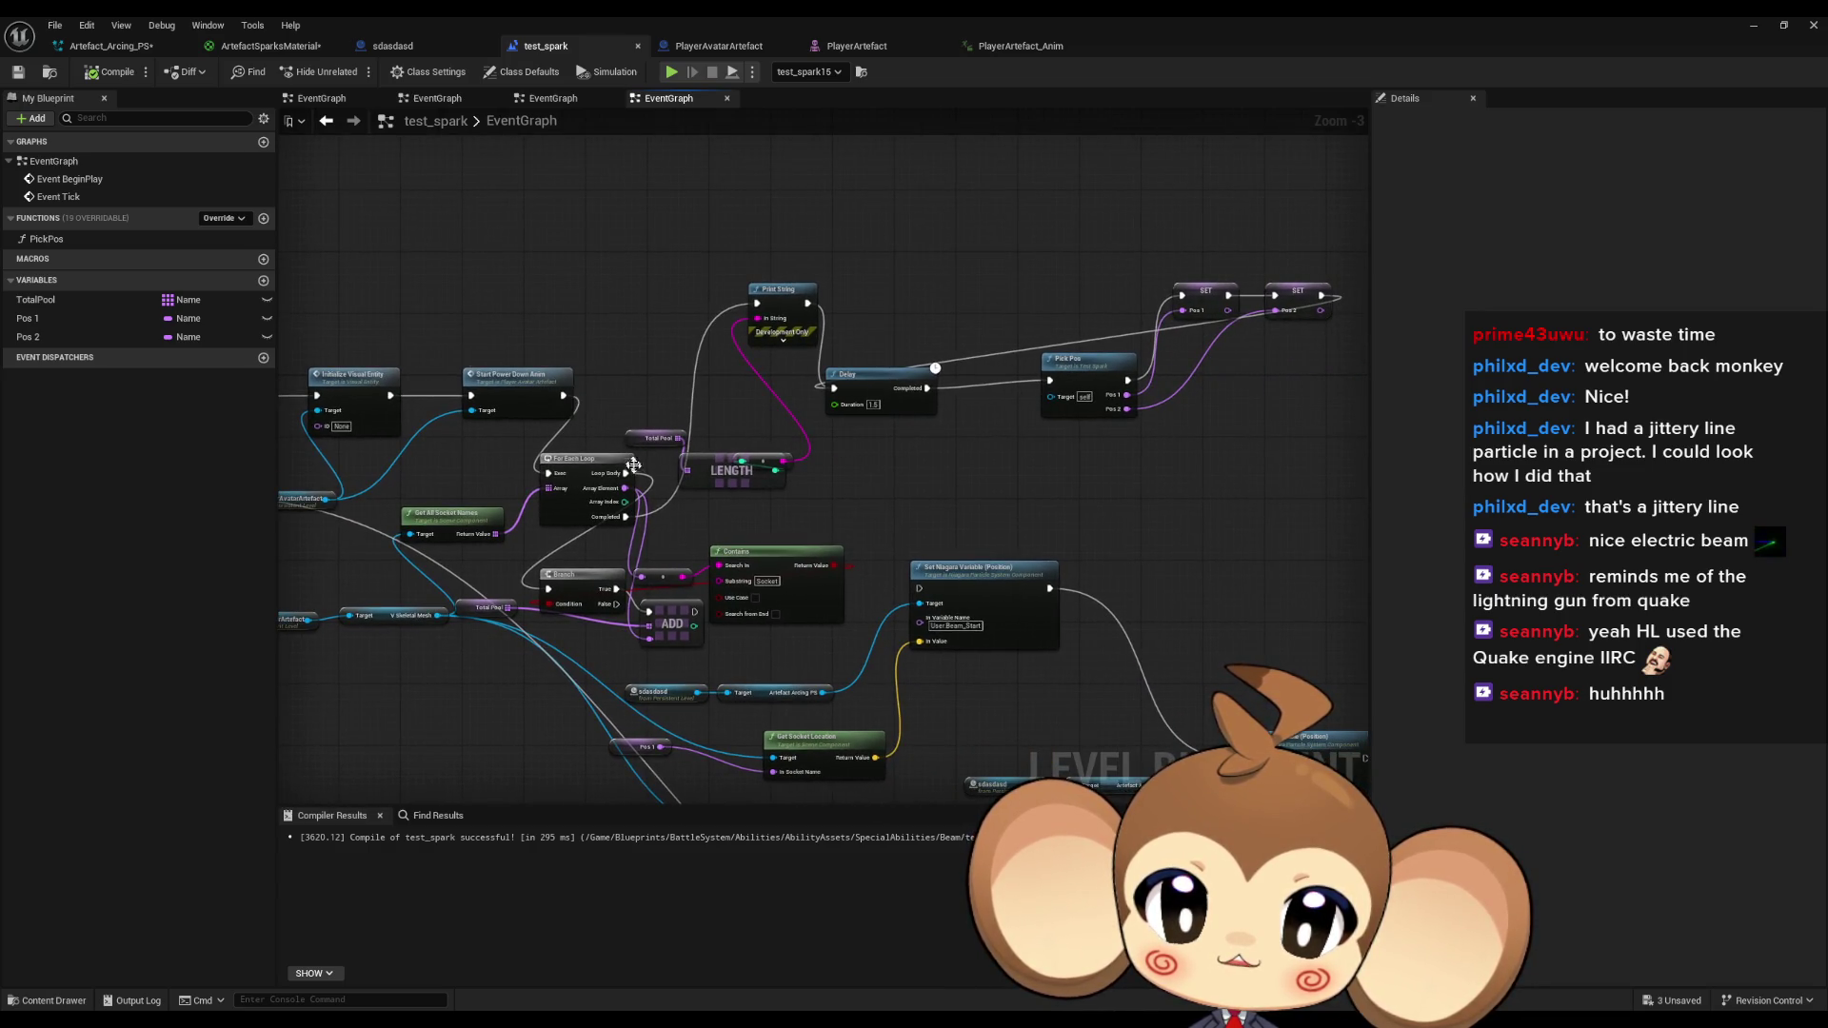
{"action": "mouse_move", "coordinate": [634, 464]}
{"action": "left_mouse_down"}
{"action": "mouse_move", "coordinate": [748, 467]}
{"action": "mouse_move", "coordinate": [715, 190]}
{"action": "mouse_move", "coordinate": [637, 200]}
{"action": "left_mouse_up"}
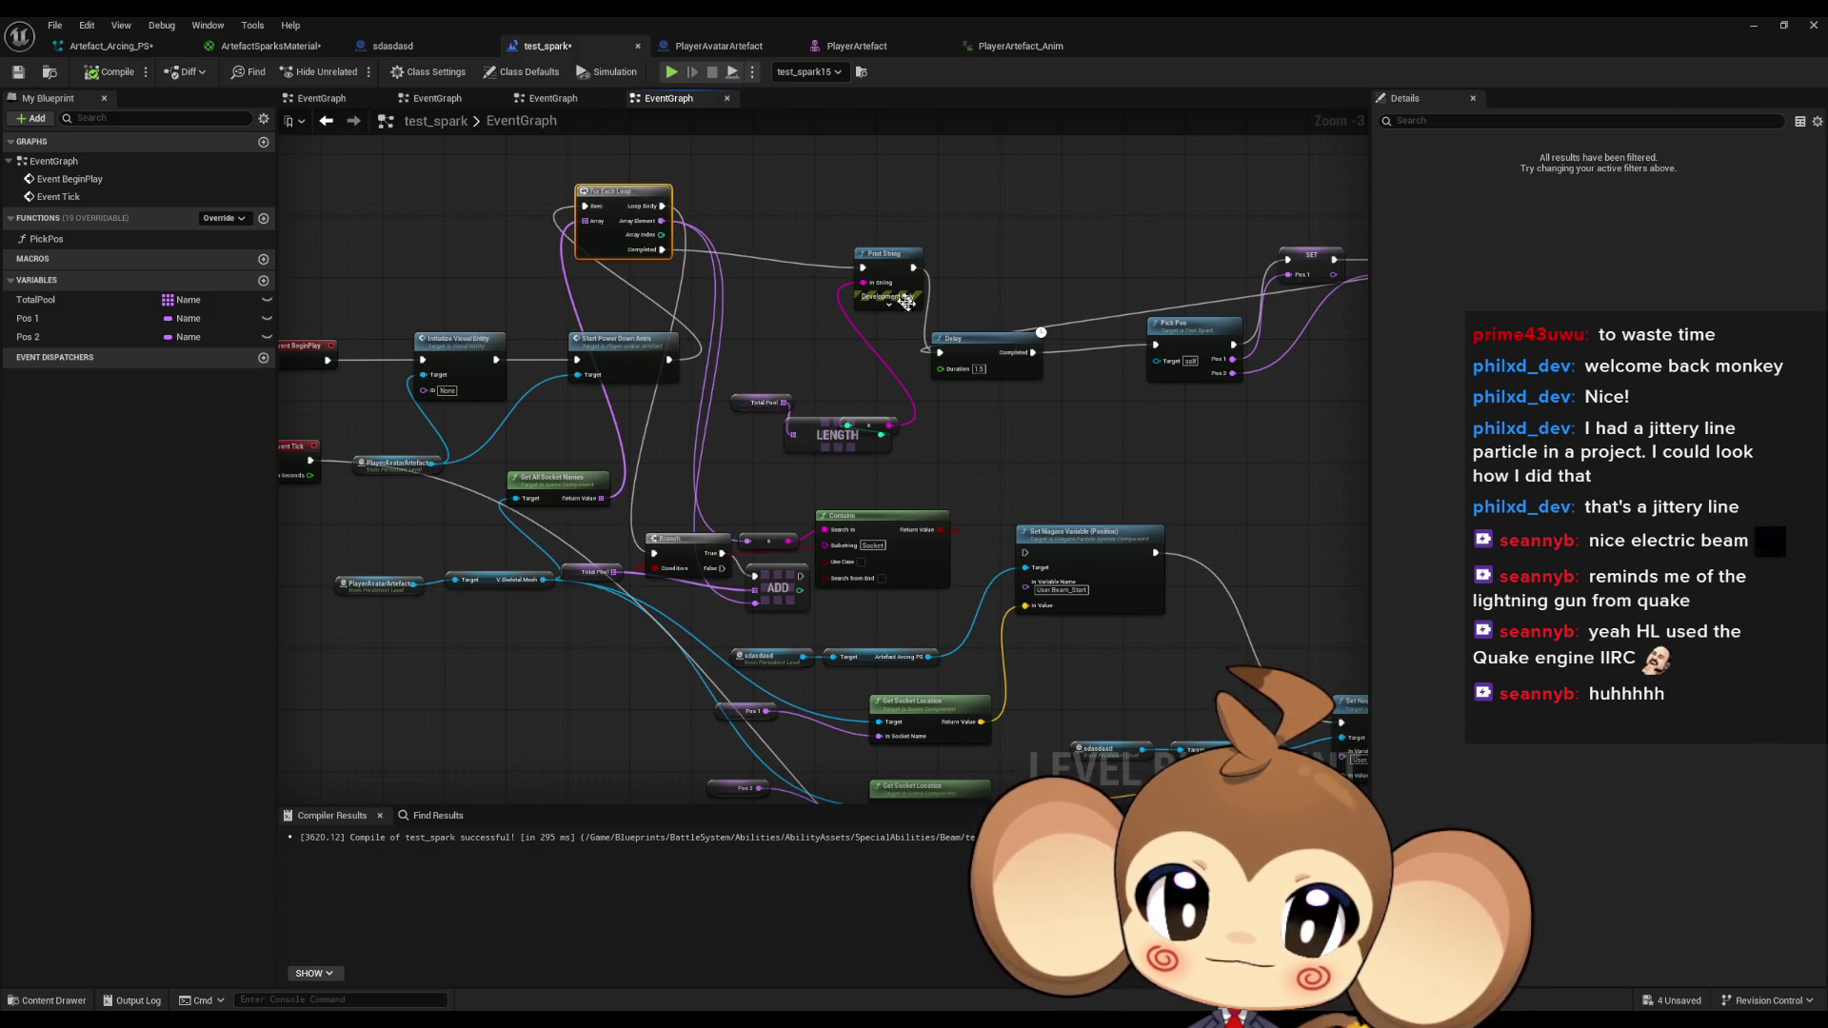
{"action": "left_click_drag", "start_coordinate": [939, 351], "coordinate": [662, 250]}
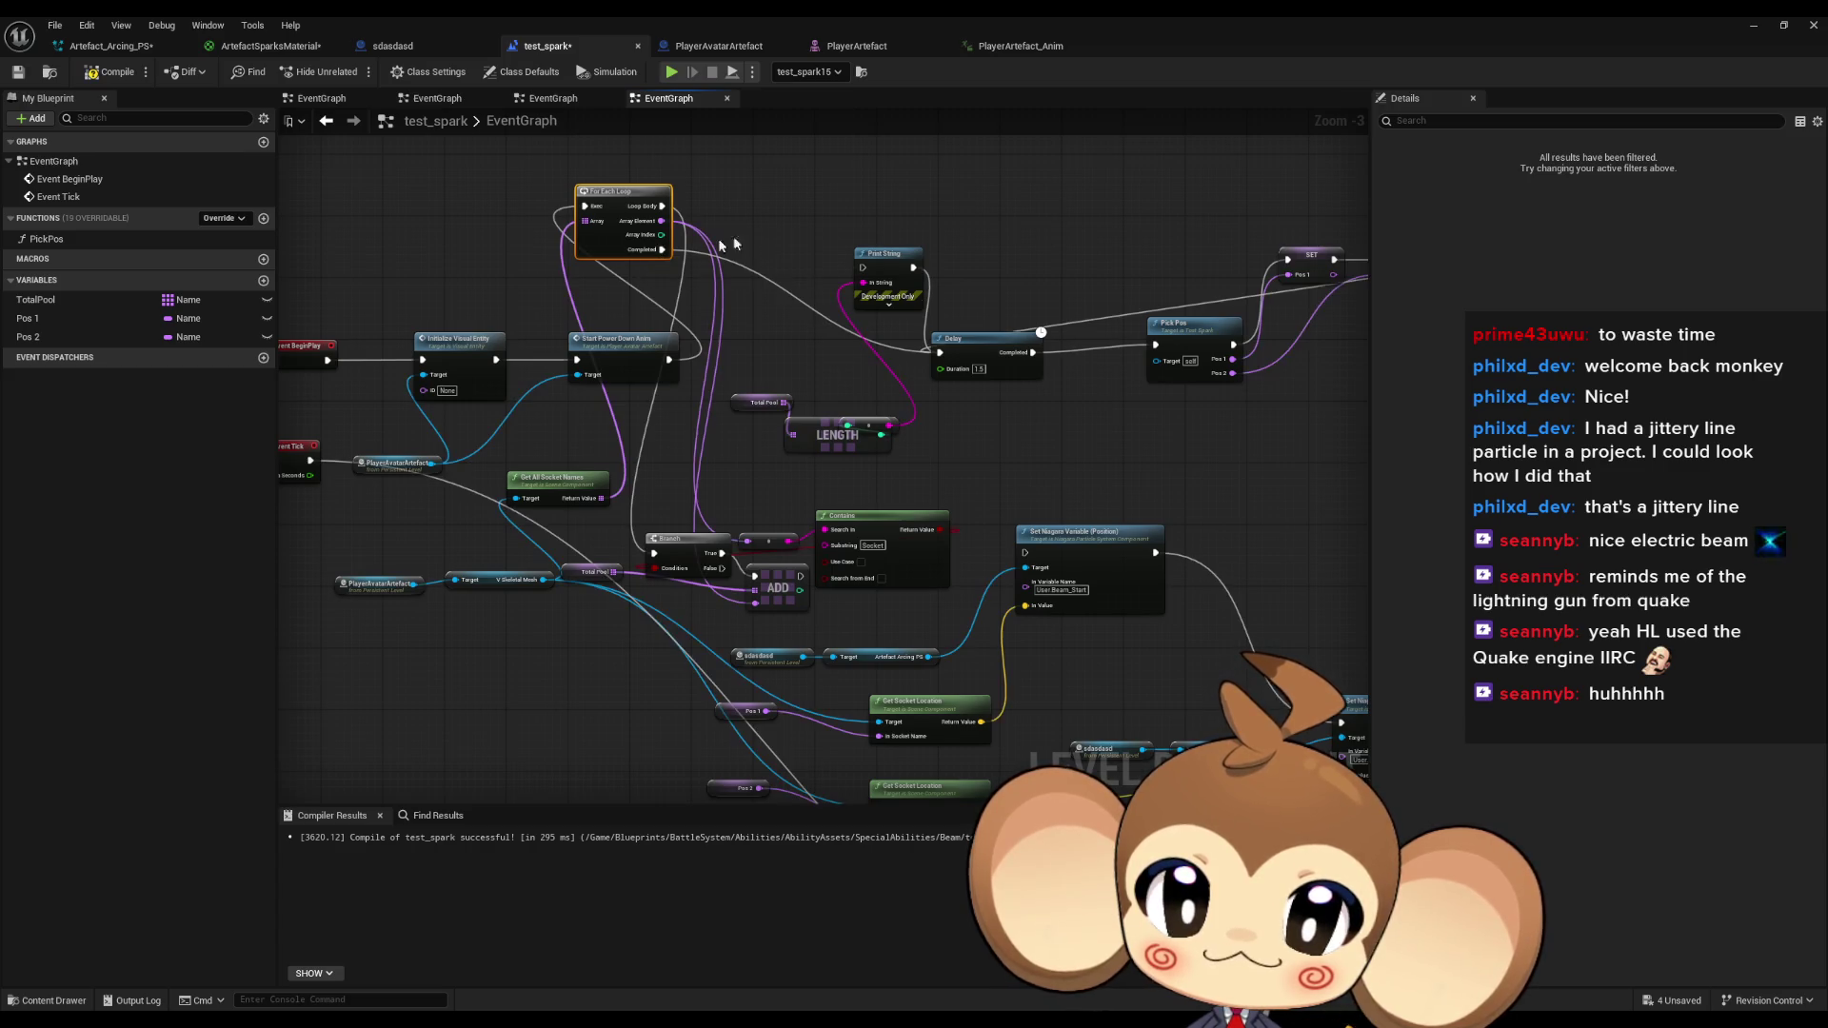
{"action": "left_click", "coordinate": [904, 280]}
{"action": "key", "text": "Delete"}
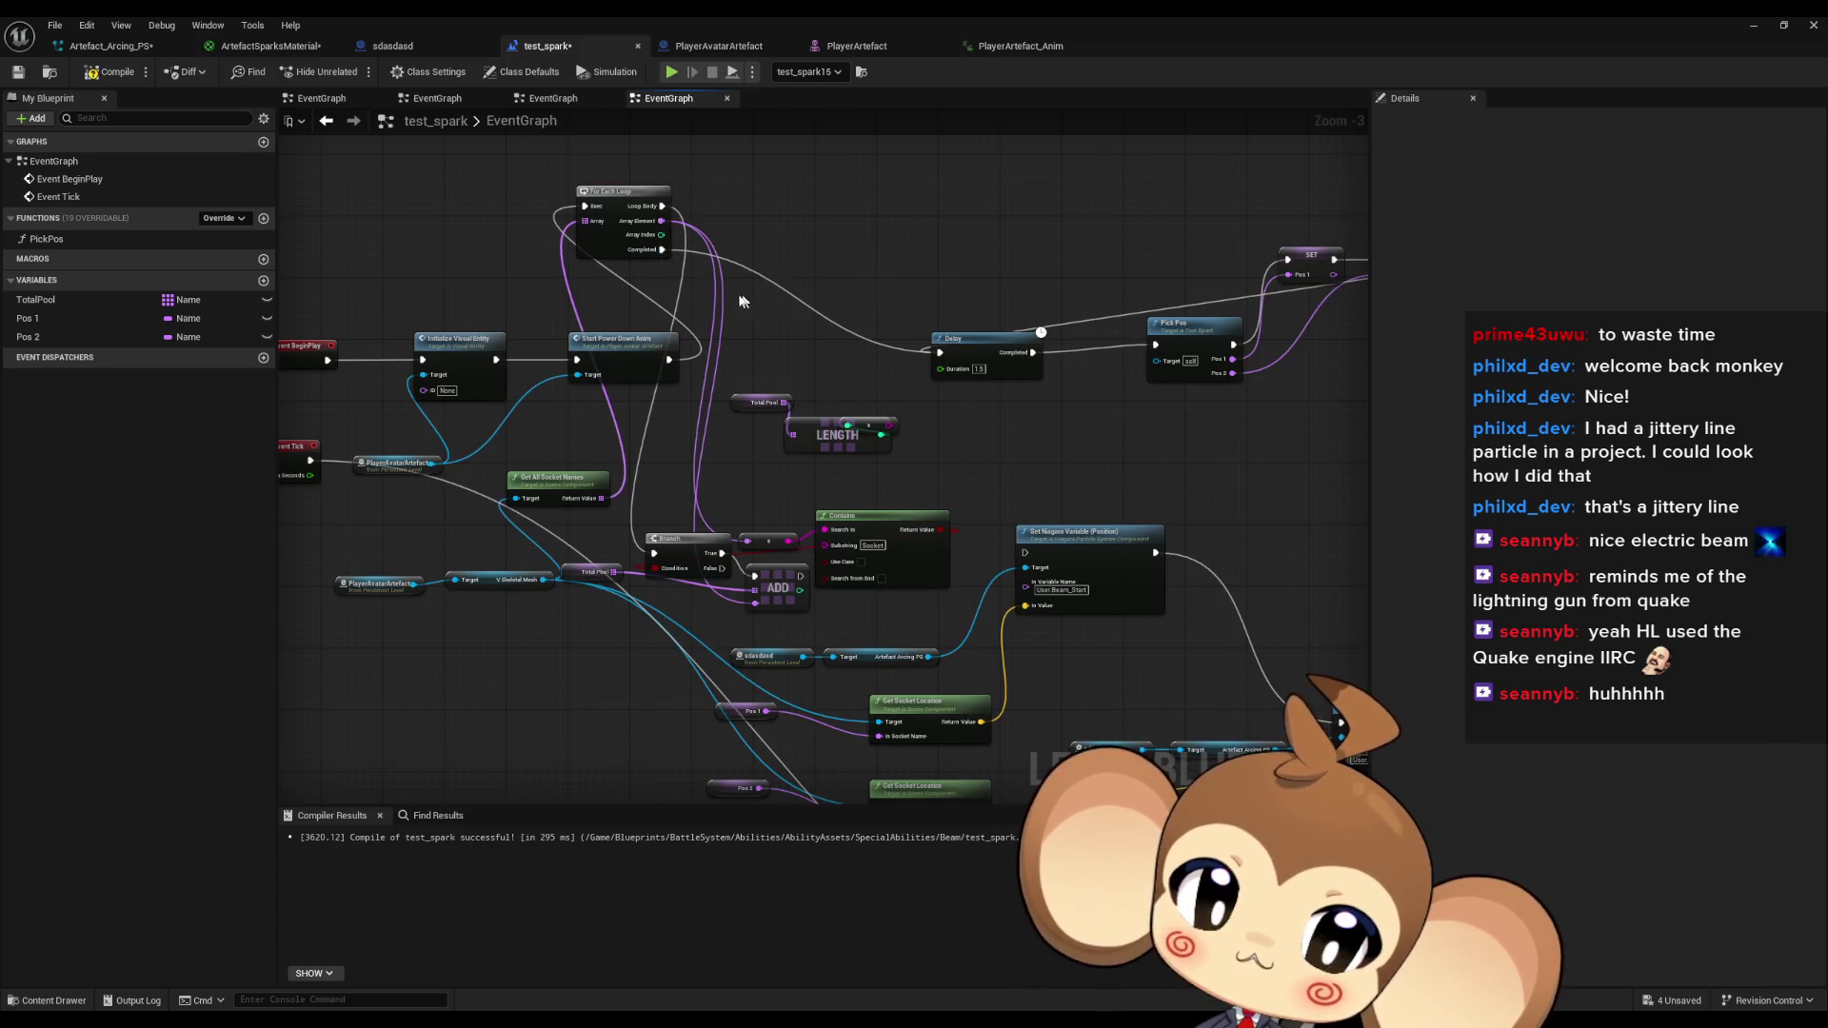
{"action": "left_click_drag", "start_coordinate": [662, 250], "coordinate": [805, 238]}
{"action": "type", "text": "delay"}
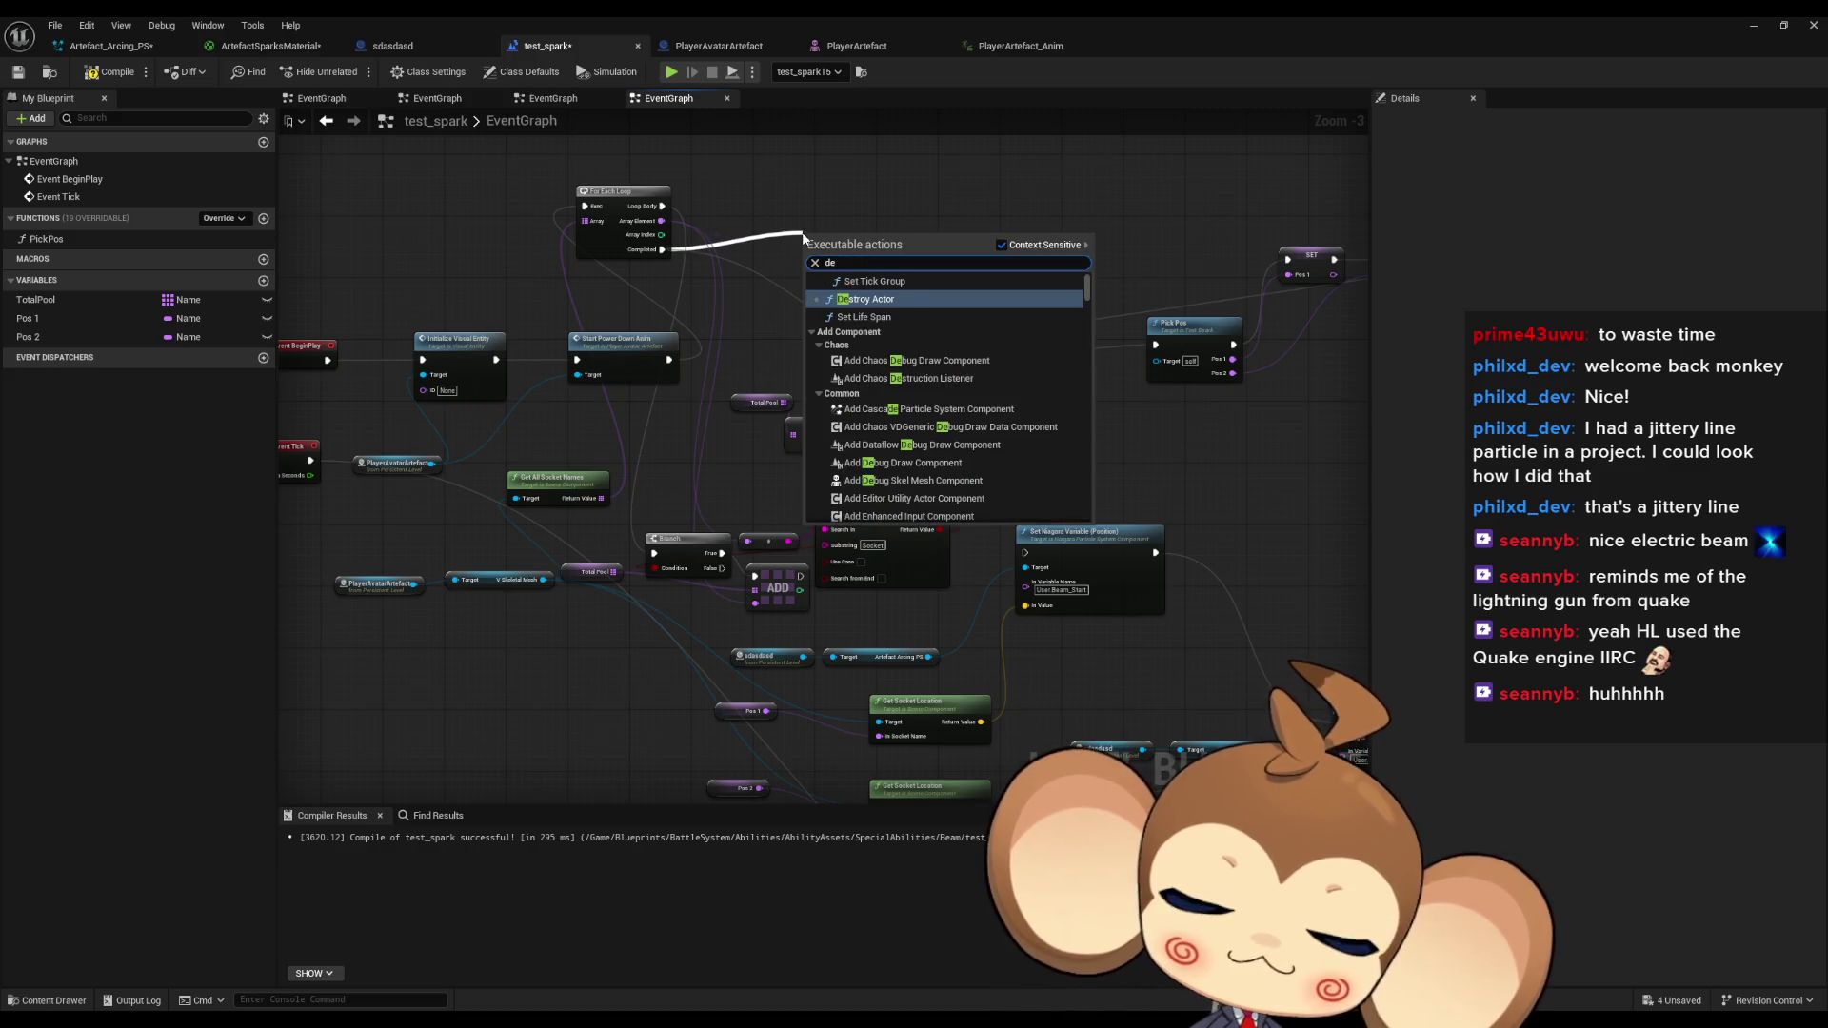
{"action": "left_click", "coordinate": [817, 362]}
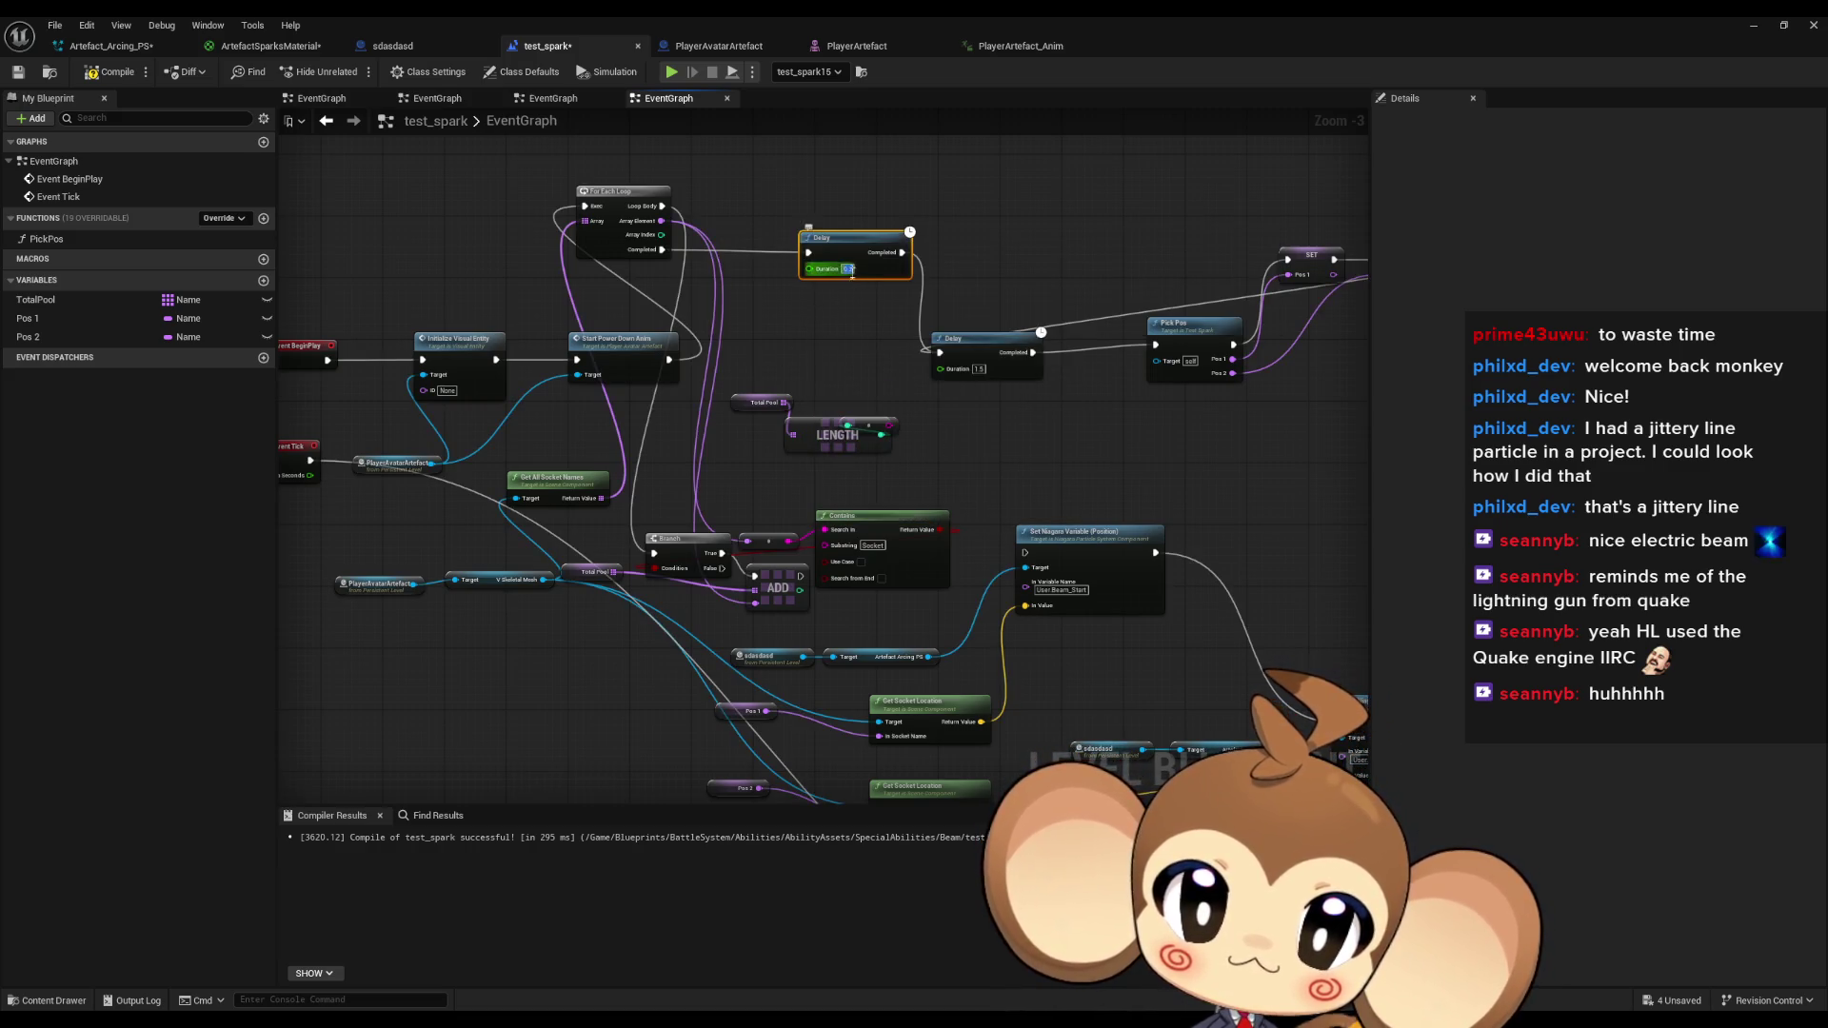
Add a Sequence node after the Delay and launch a play-in-editor test with Alt+P.
{"action": "left_click_drag", "start_coordinate": [900, 252], "coordinate": [873, 324]}
{"action": "type", "text": "seq"}
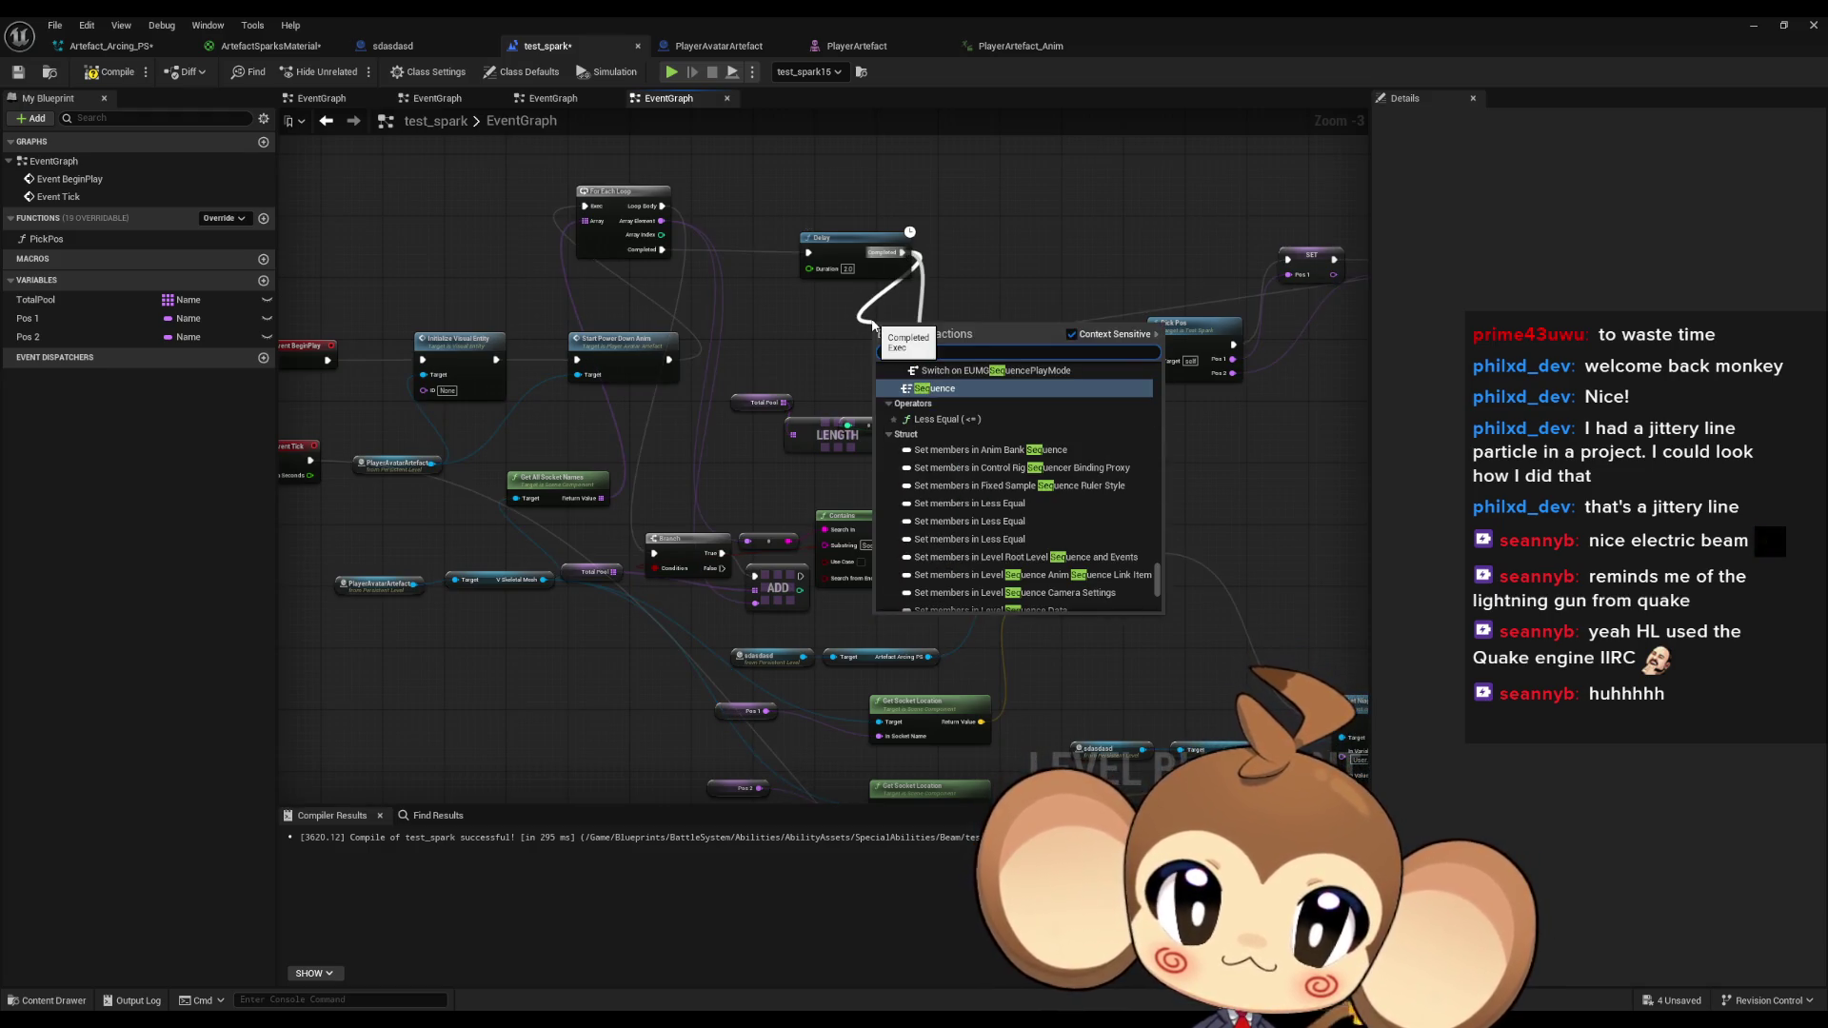
{"action": "key", "text": "Return"}
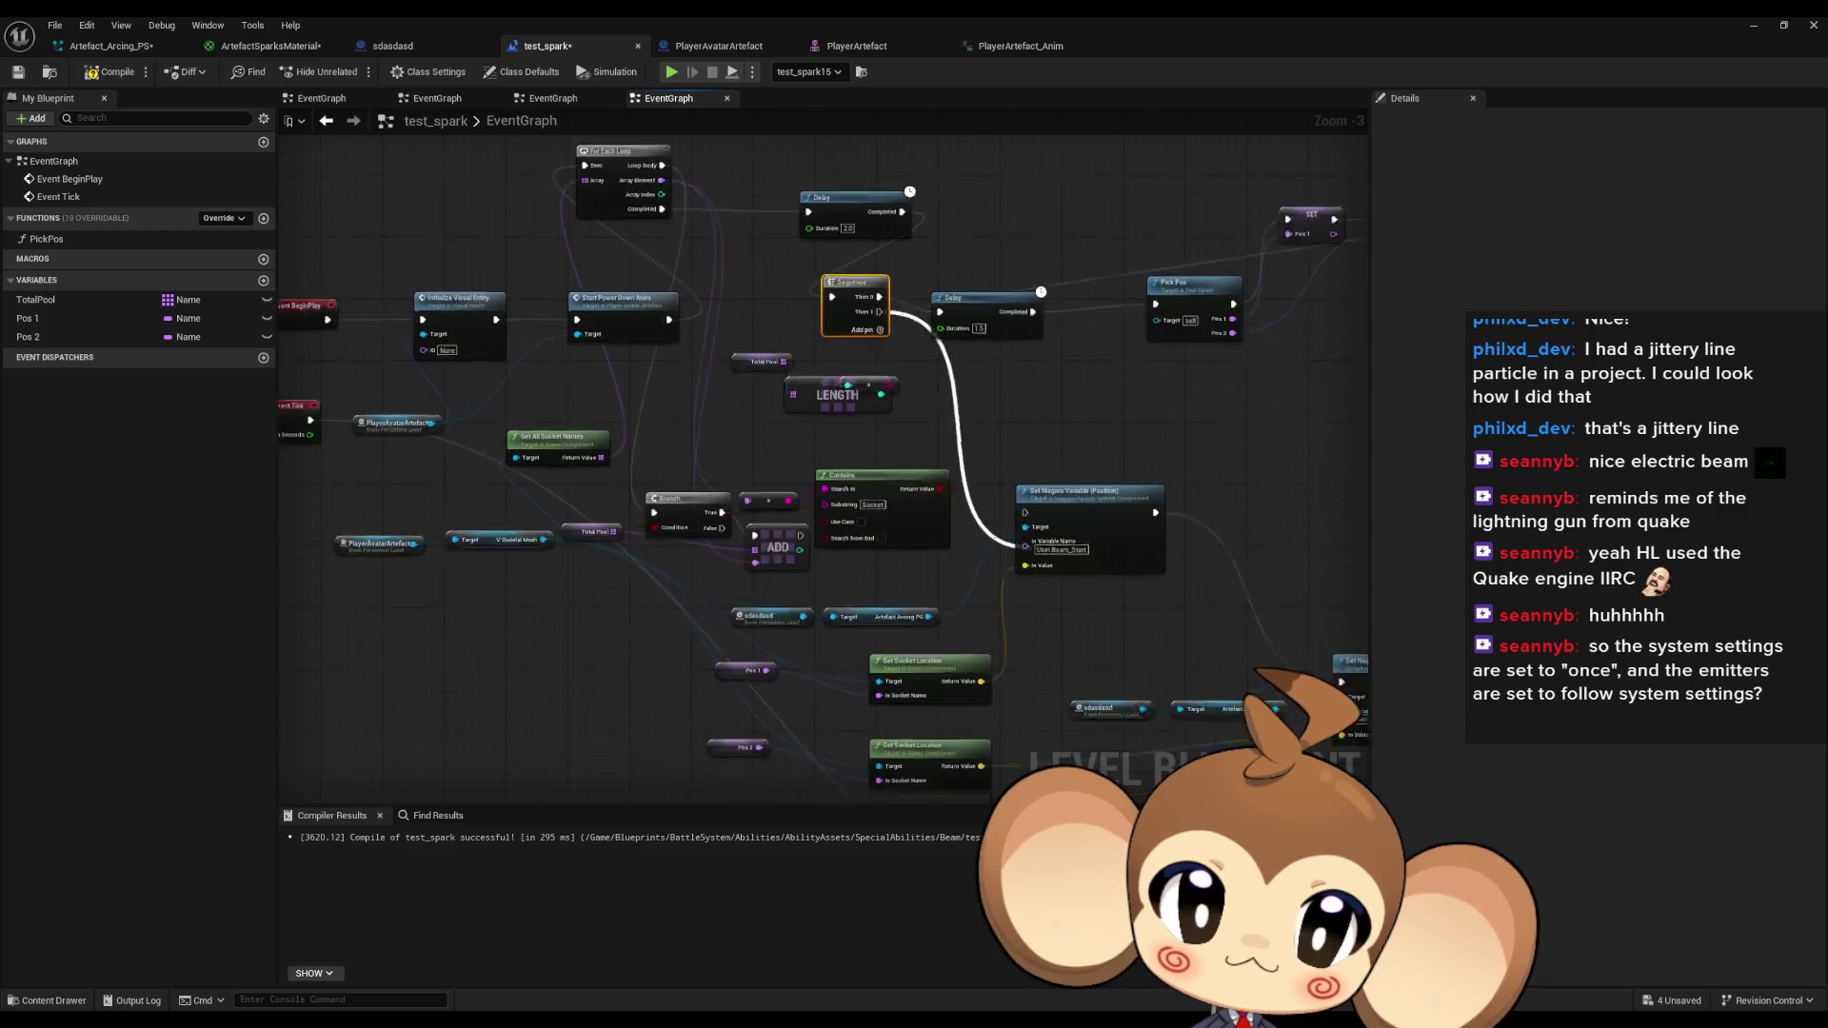
{"action": "mouse_move", "coordinate": [1023, 545]}
{"action": "left_mouse_down"}
{"action": "mouse_move", "coordinate": [1105, 723]}
{"action": "mouse_move", "coordinate": [1042, 592]}
{"action": "mouse_move", "coordinate": [899, 541]}
{"action": "left_mouse_up"}
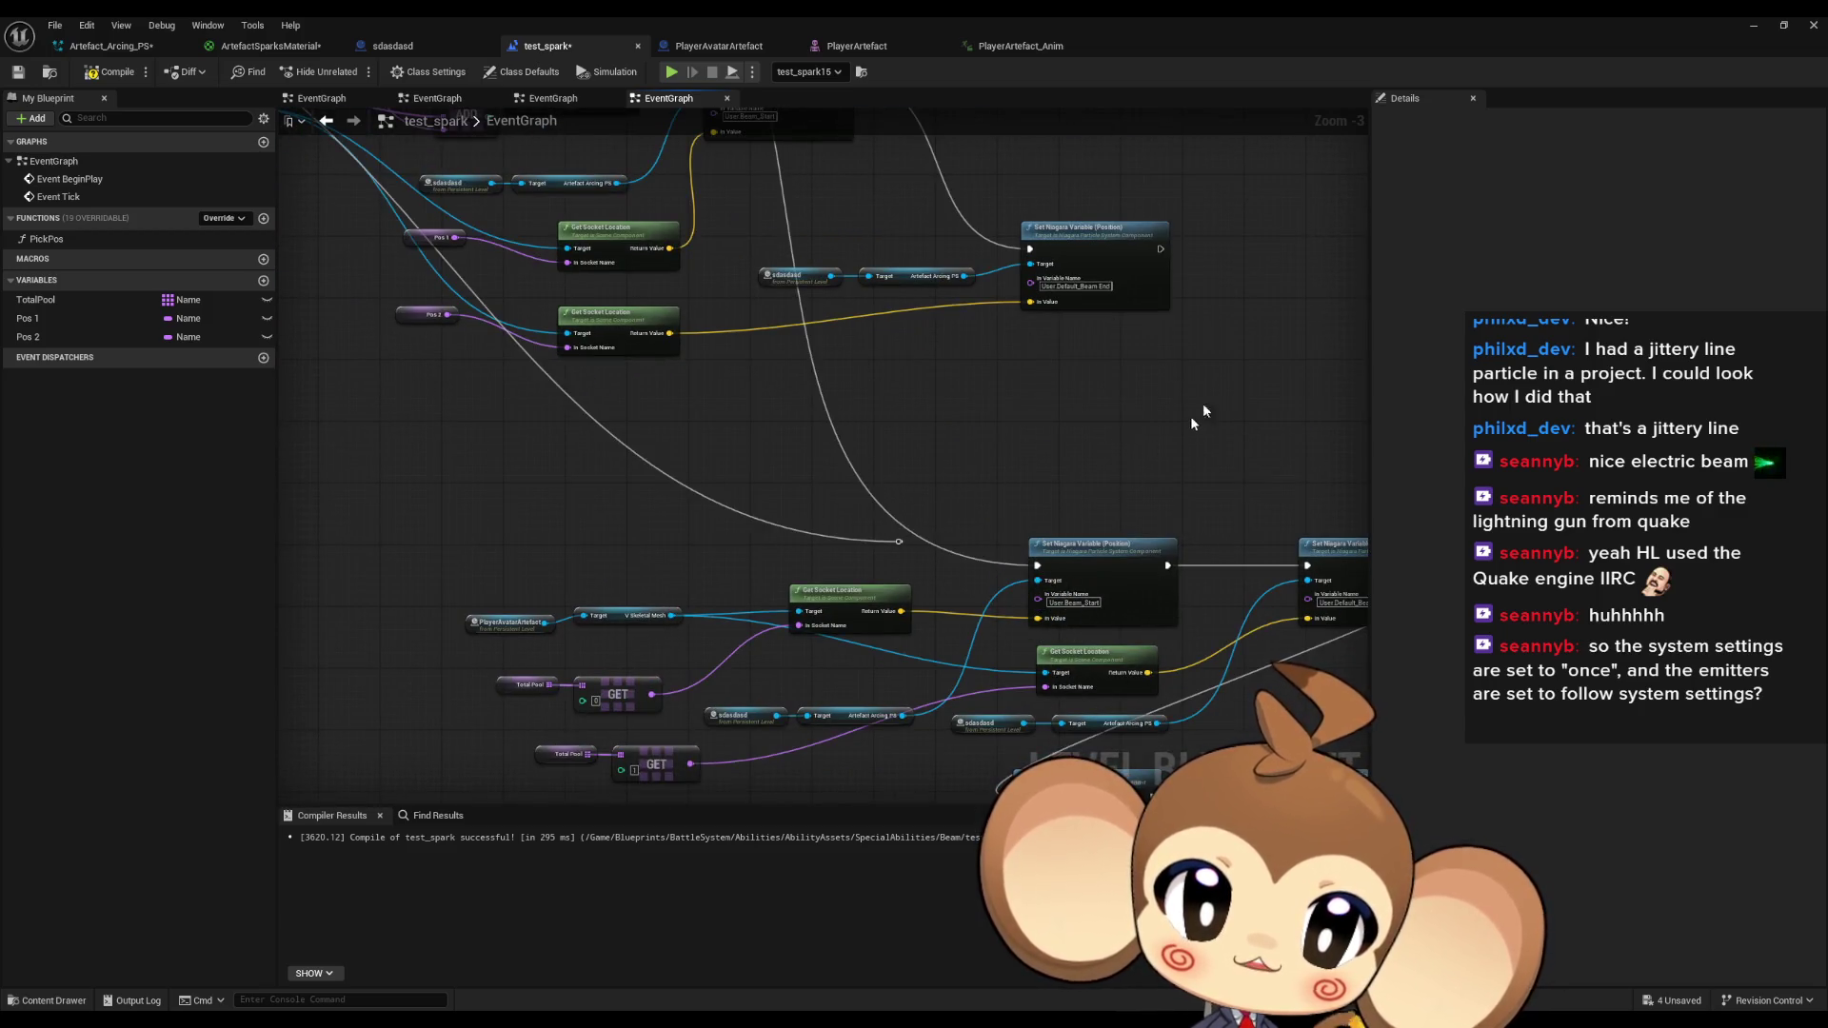
{"action": "key", "text": "alt+p"}
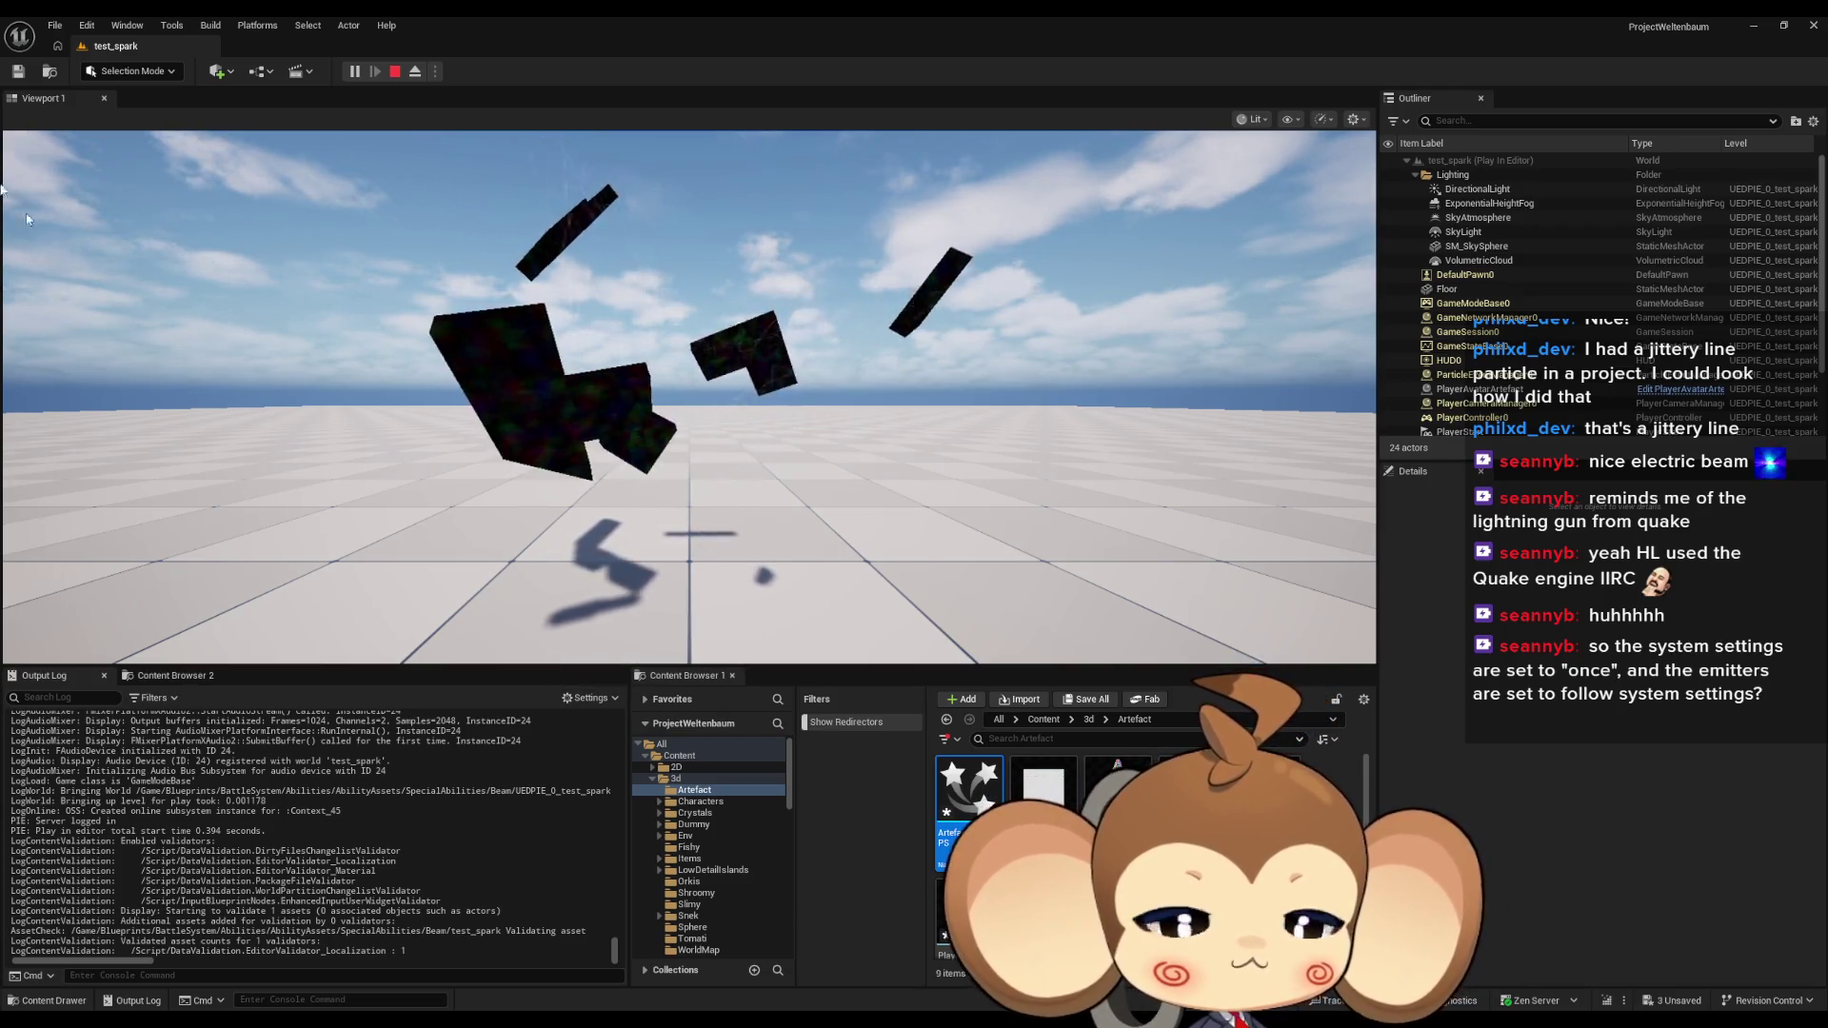
Stop the play test, bring back the test_spark window, and switch to Artefact_Arcing_PS.
{"action": "left_click", "coordinate": [396, 71]}
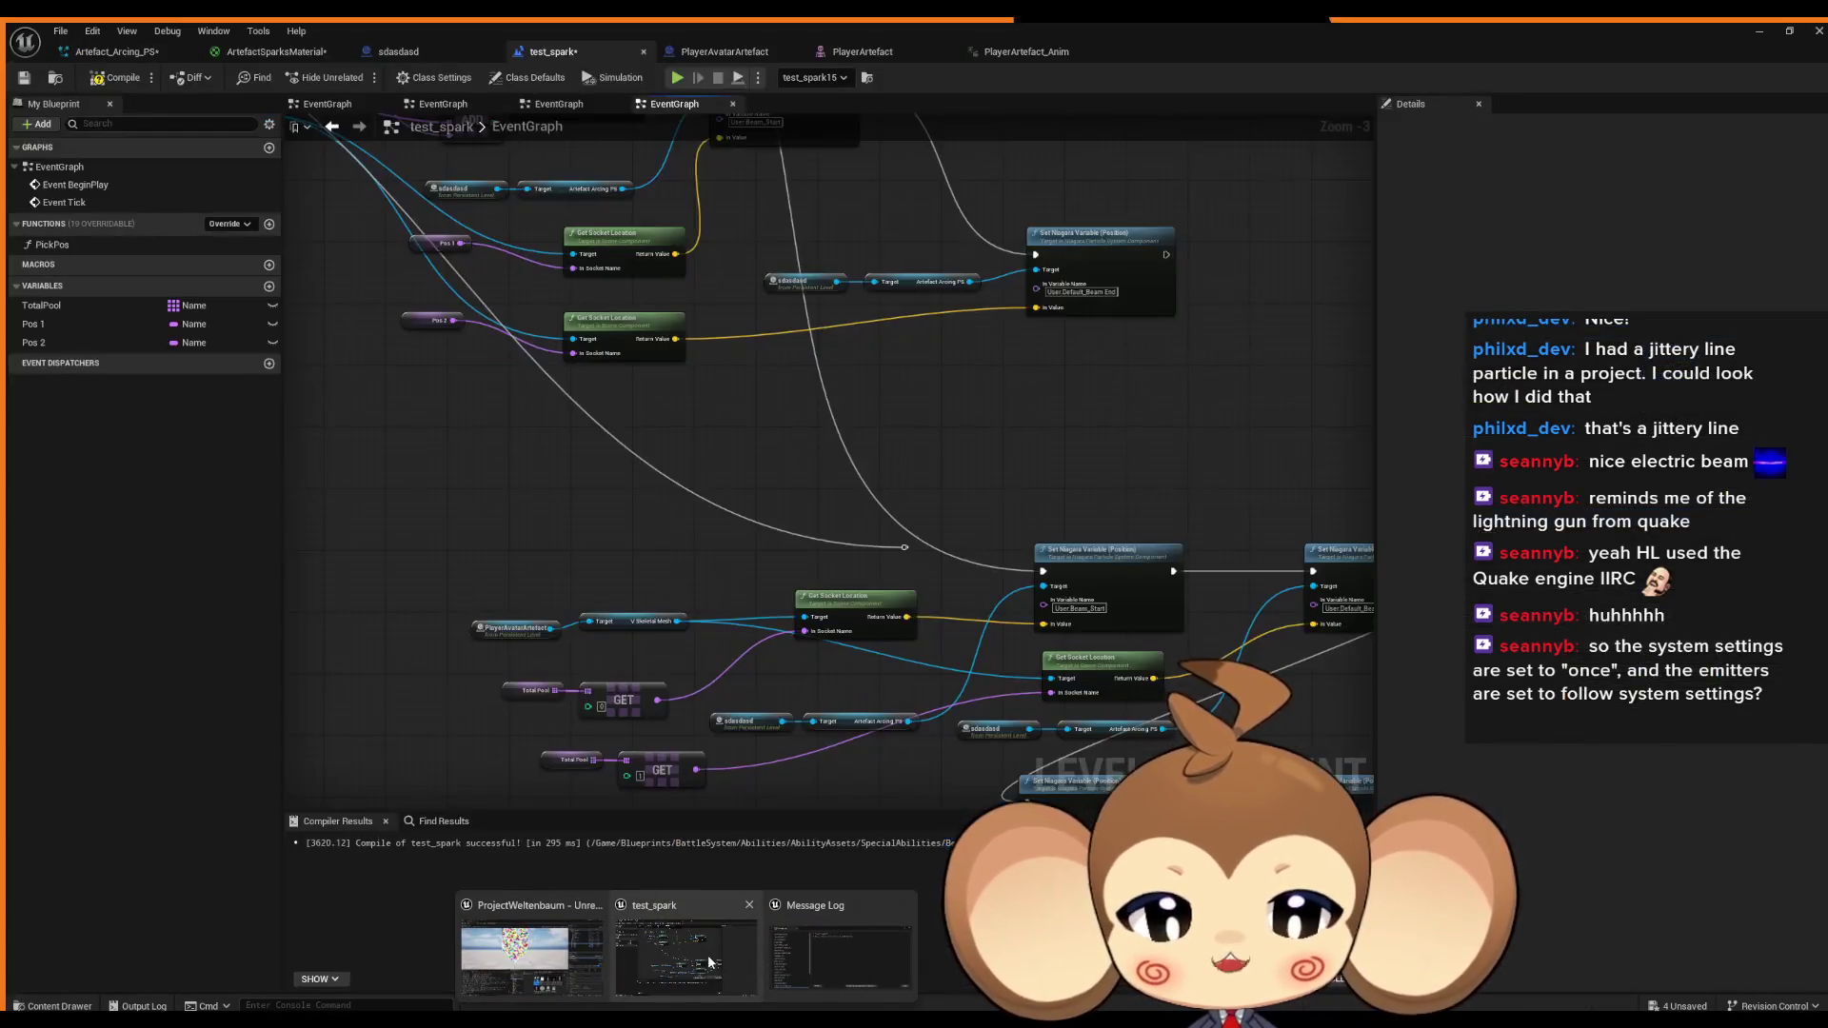
{"action": "left_click", "coordinate": [707, 956]}
{"action": "left_click", "coordinate": [112, 47]}
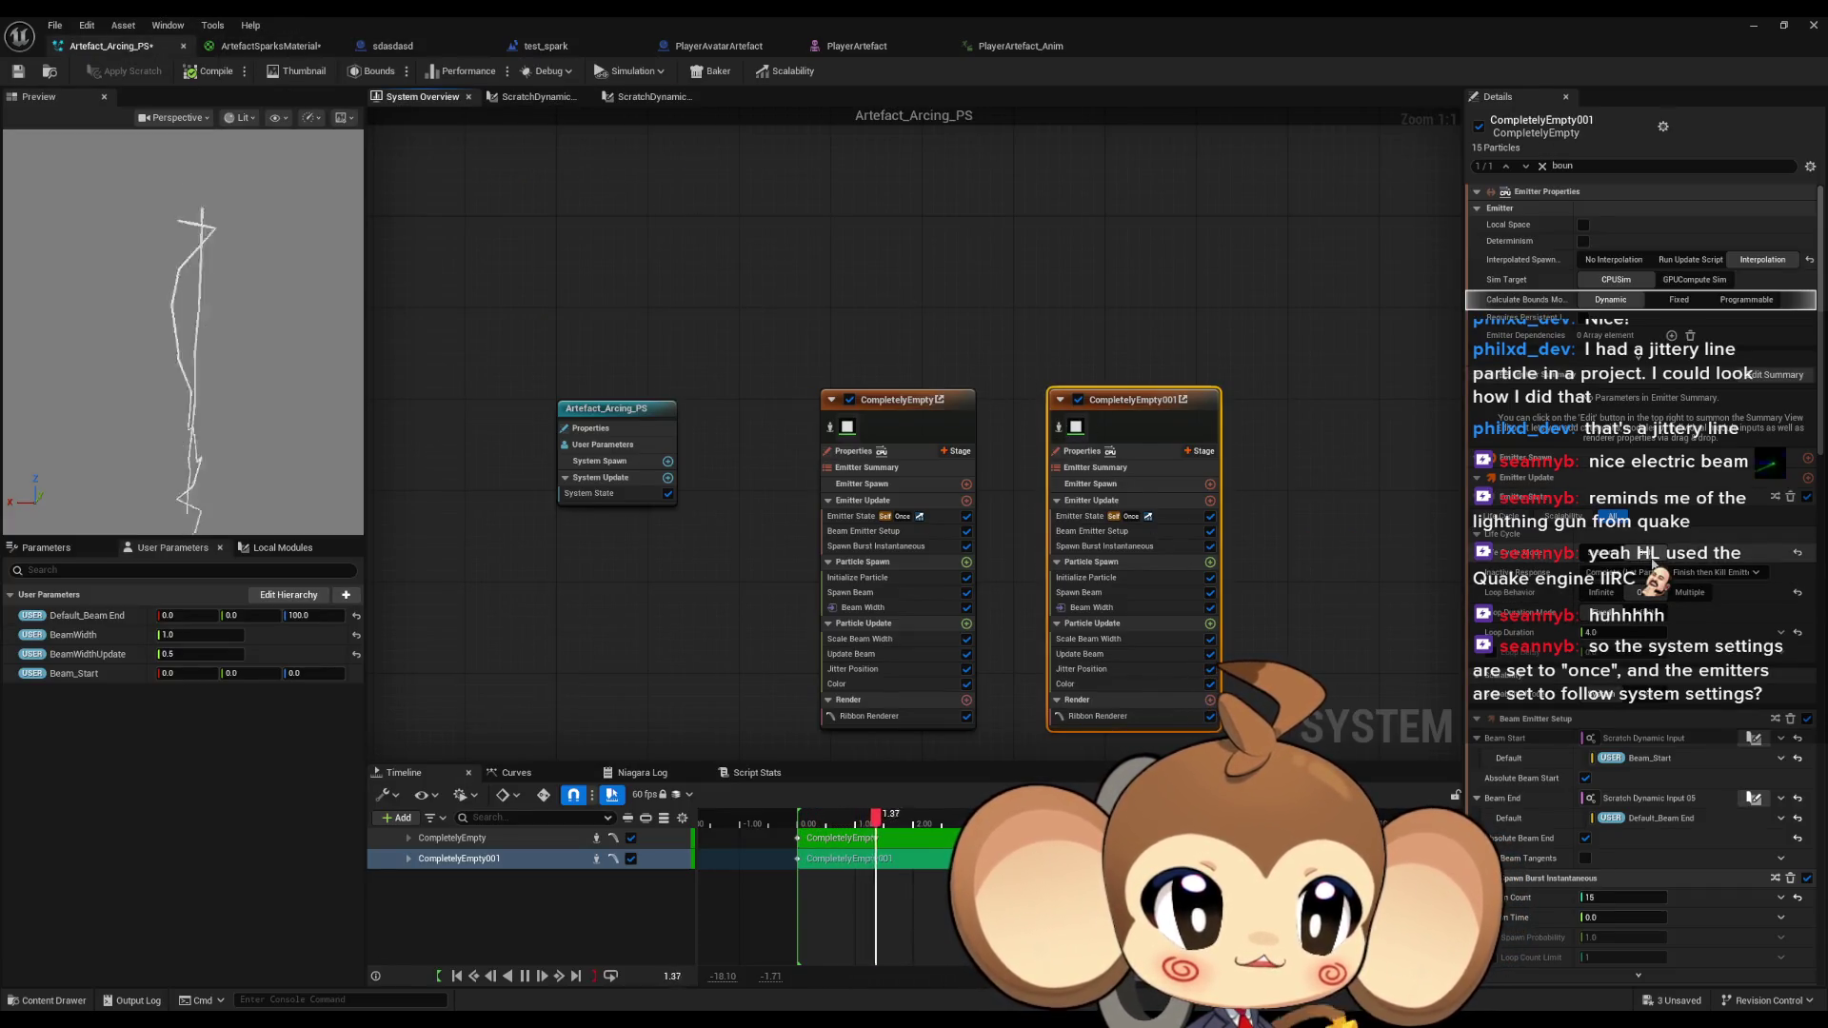
Set both emitters' Emitter State Life Cycle Mode to System.
{"action": "left_click", "coordinate": [1609, 560]}
{"action": "left_click_drag", "start_coordinate": [787, 293], "coordinate": [966, 407]}
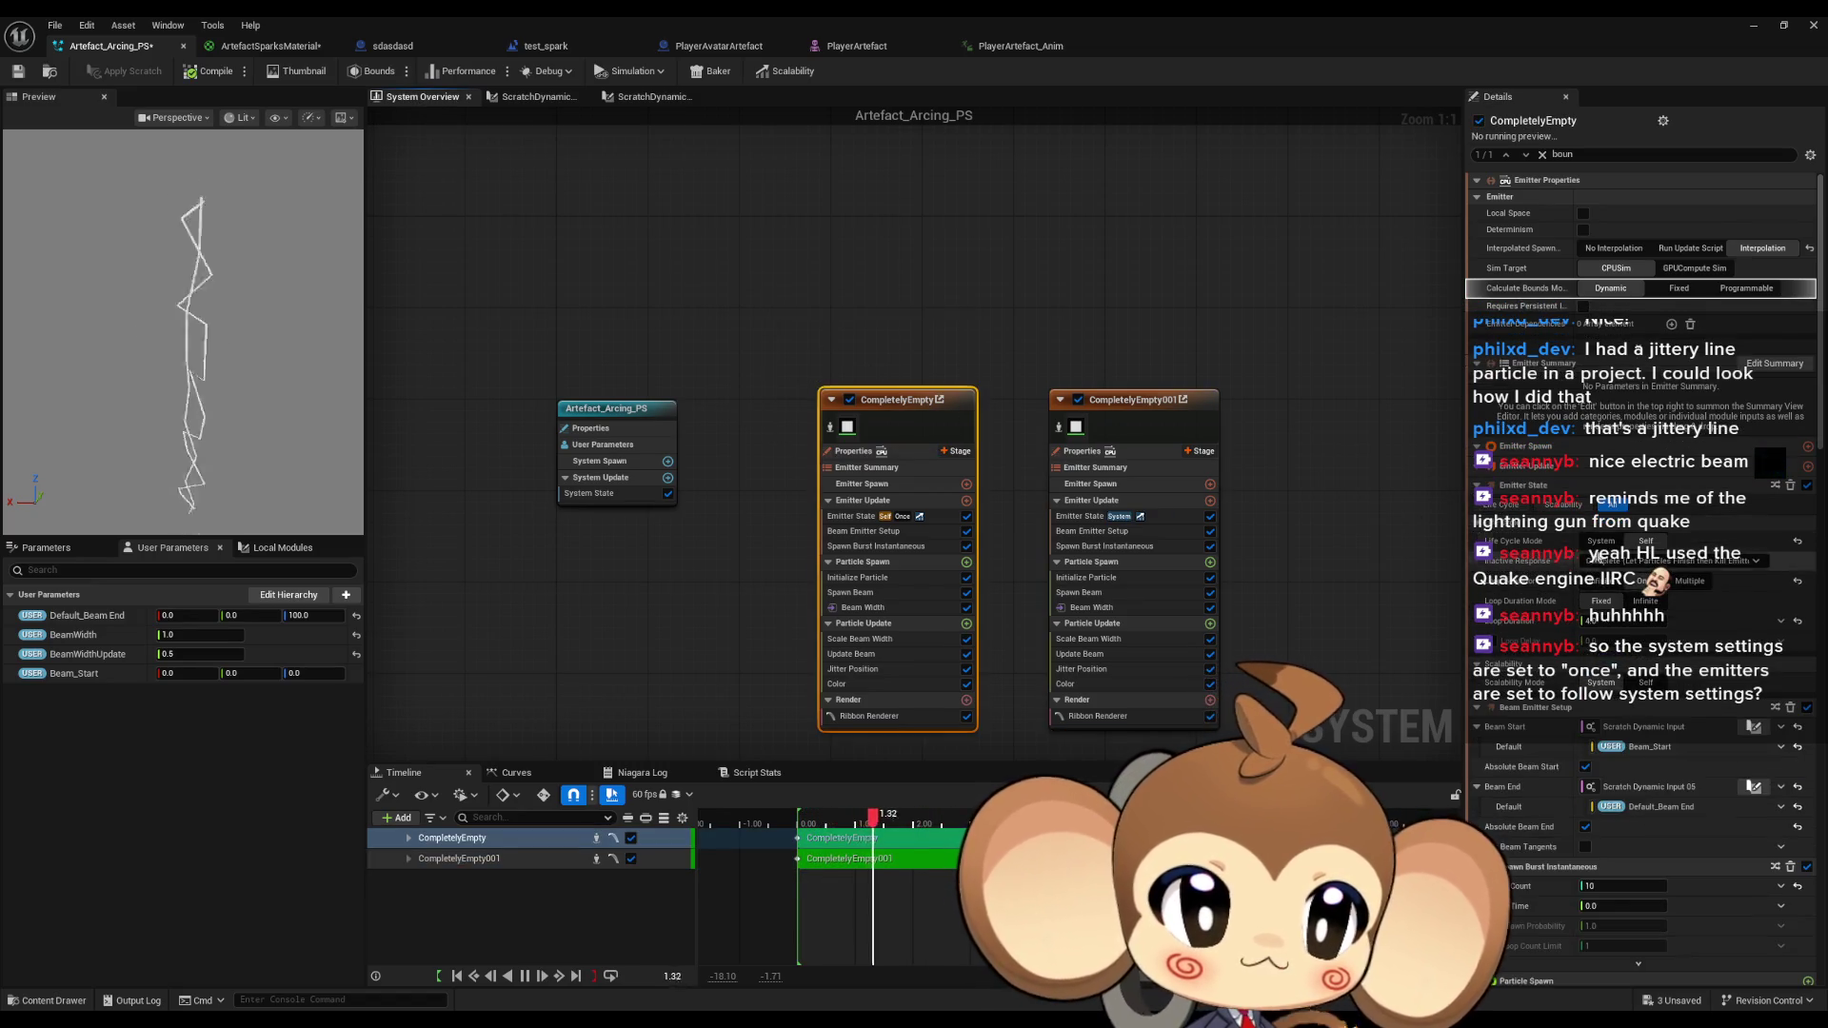
{"action": "left_click", "coordinate": [1601, 541]}
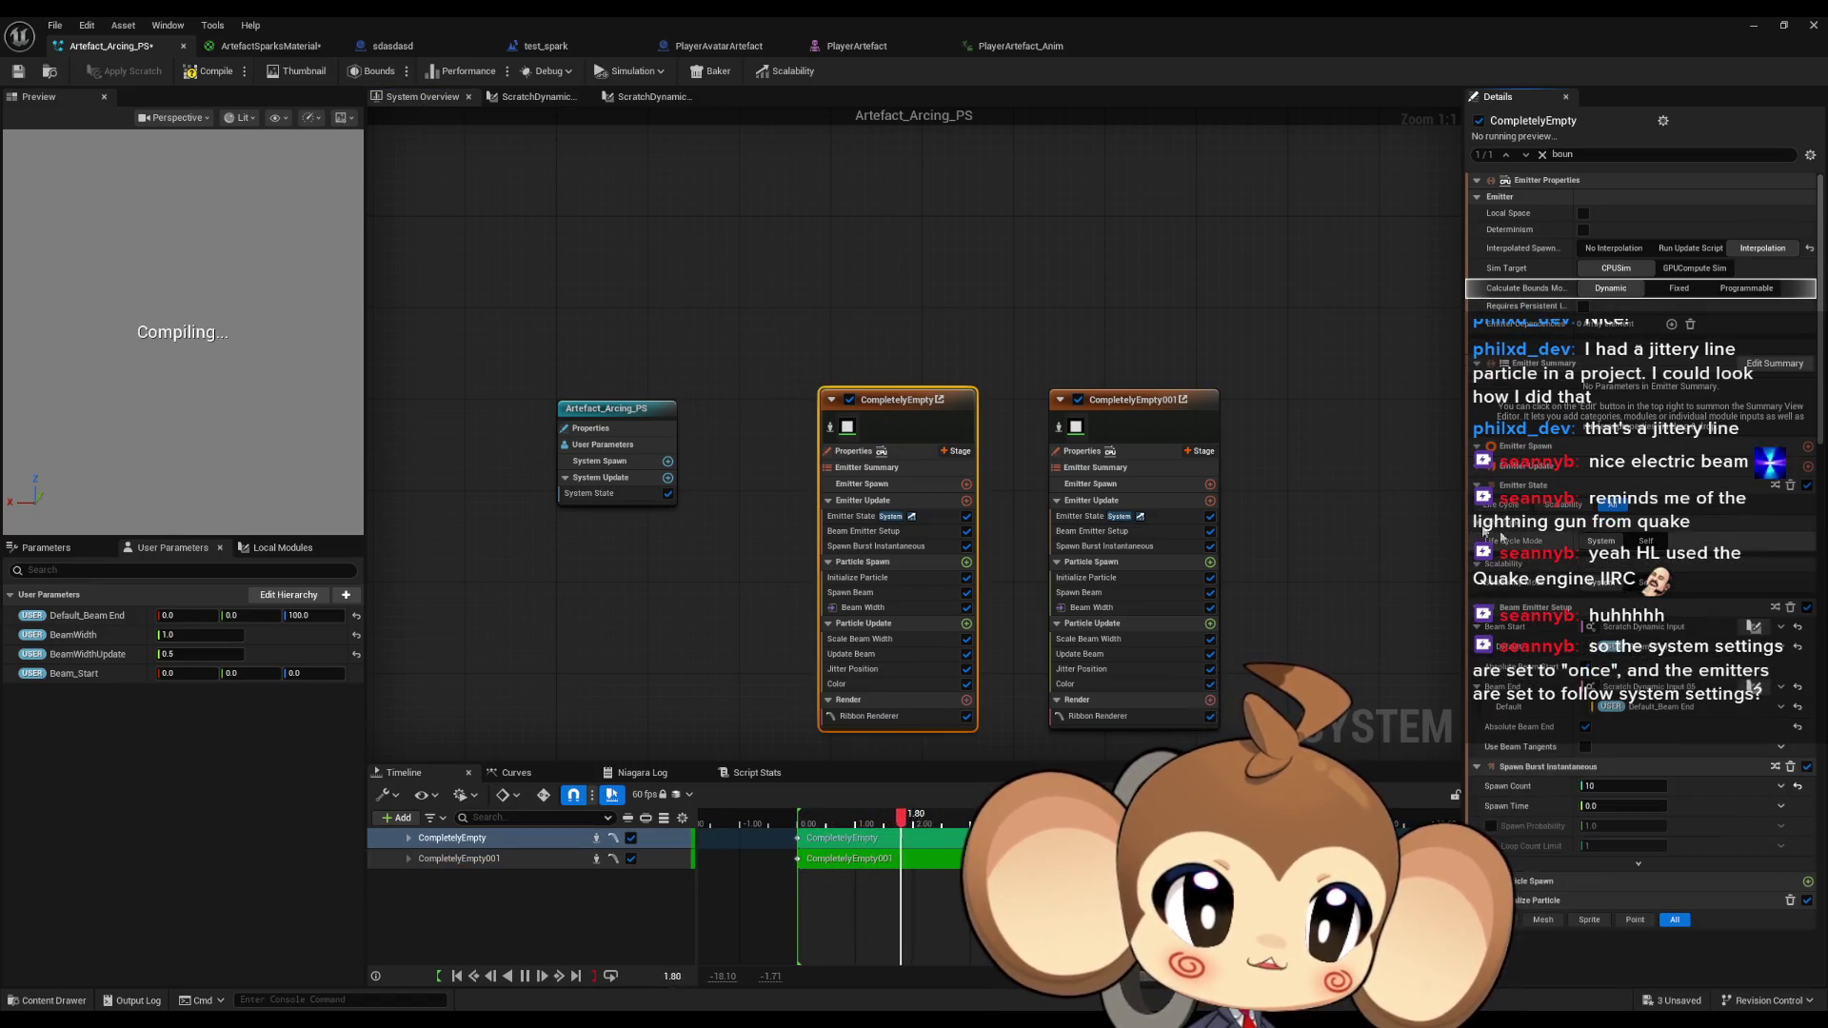
{"action": "left_click", "coordinate": [956, 263]}
Save Artefact_Arcing_PS and start a play-in-editor test in the test_spark level.
{"action": "key", "text": "ctrl+s"}
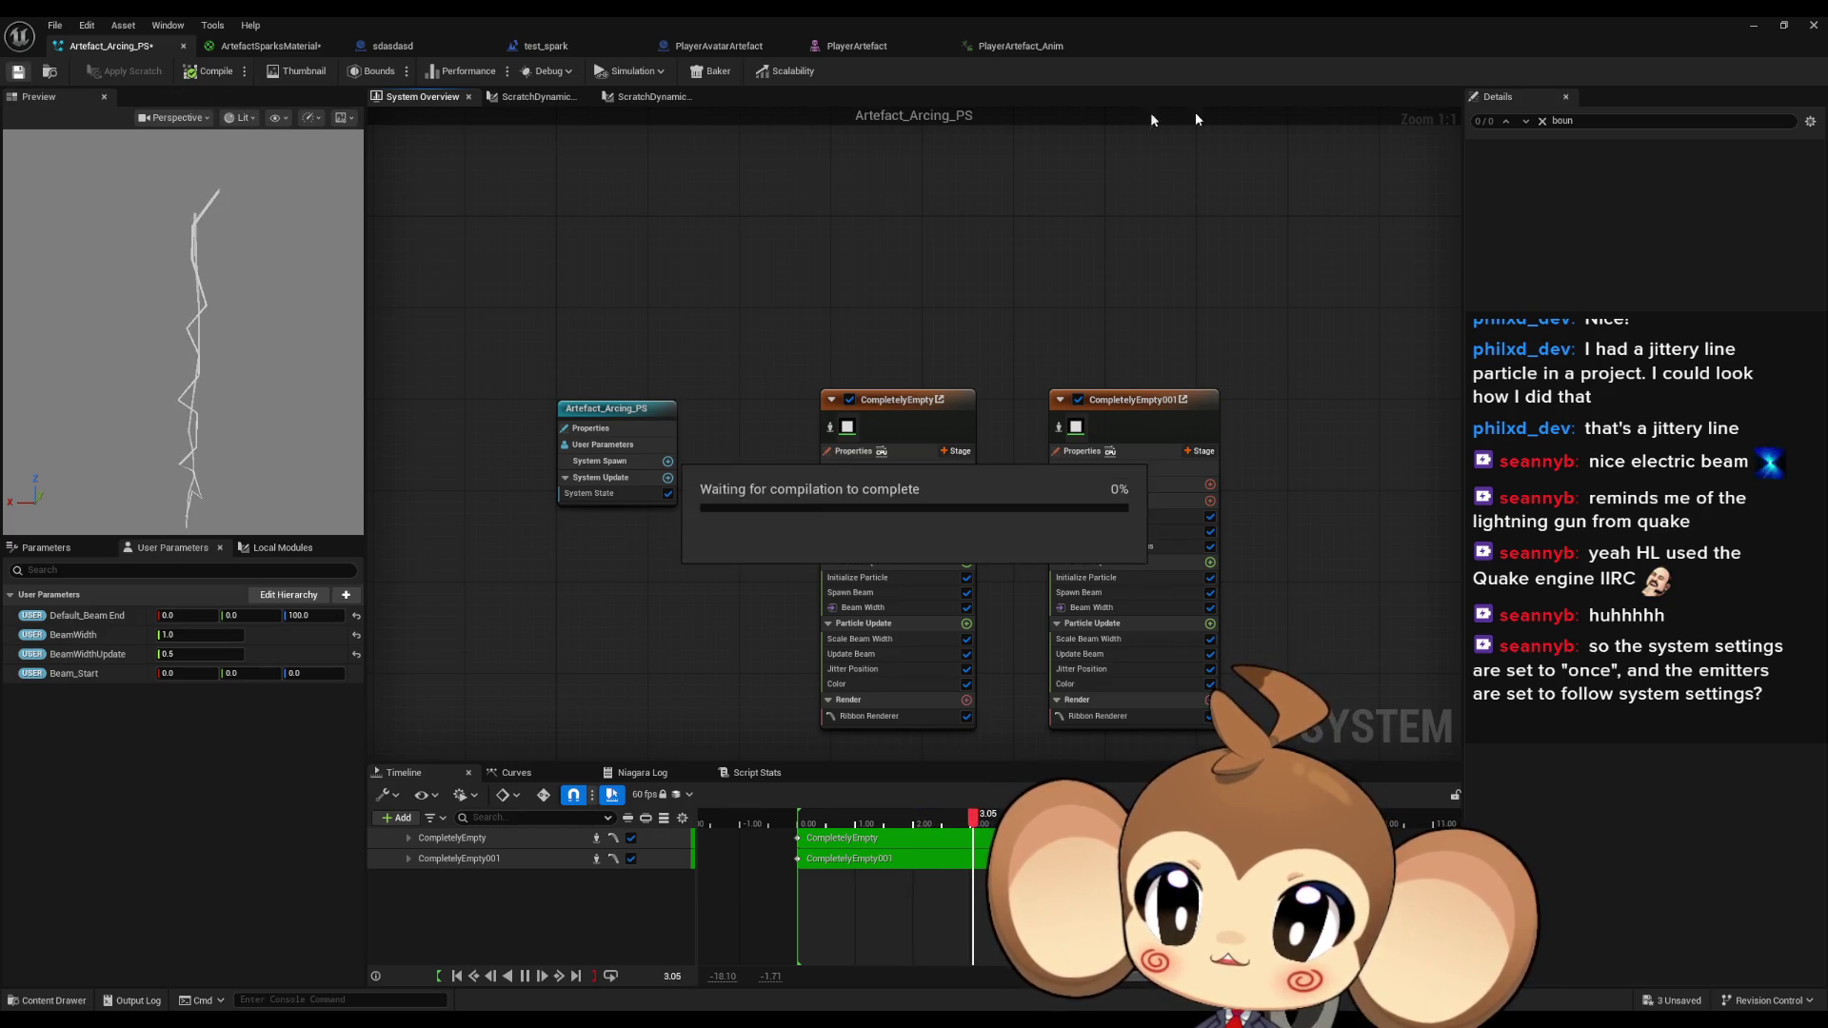
{"action": "left_click", "coordinate": [545, 45]}
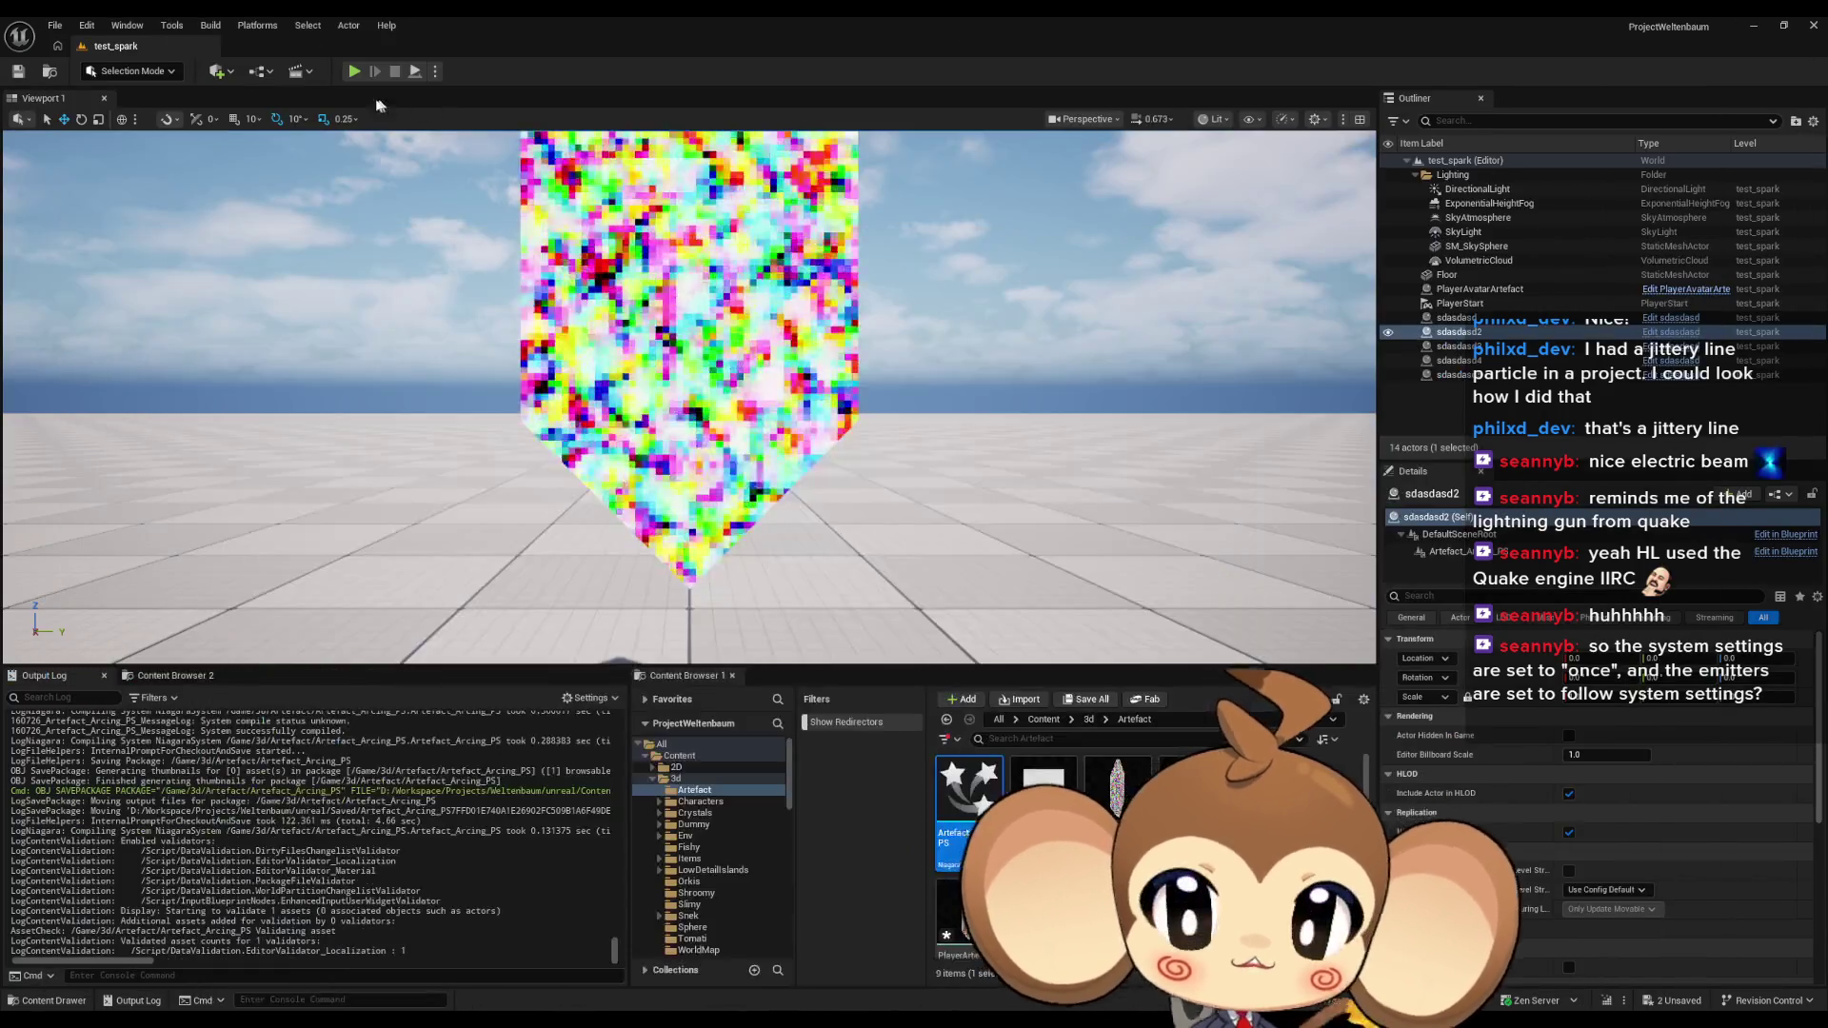
{"action": "left_click", "coordinate": [354, 72]}
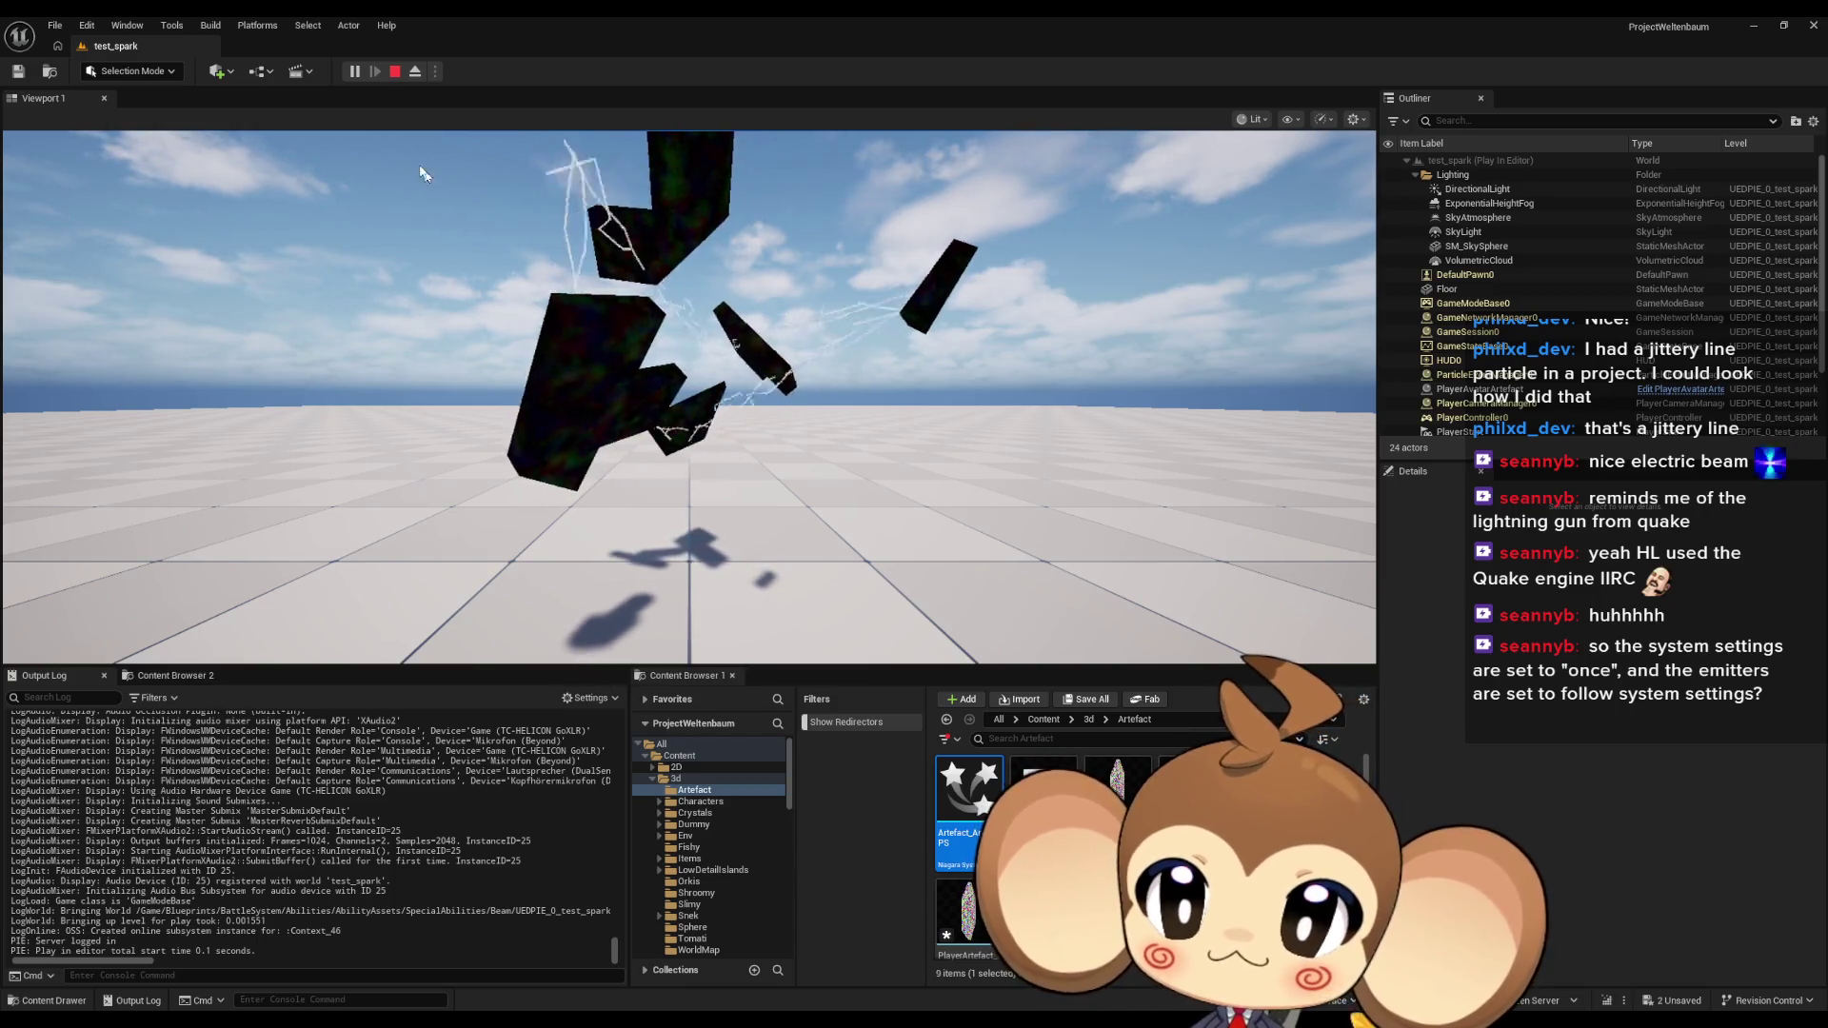
Stop the test_spark play-in-editor session from the level toolbar.
{"action": "left_click", "coordinate": [395, 75]}
Back in Niagara, set CompletelyEmpty's Life Cycle Mode to Self and list Particle Update modules.
{"action": "mouse_move", "coordinate": [684, 1019]}
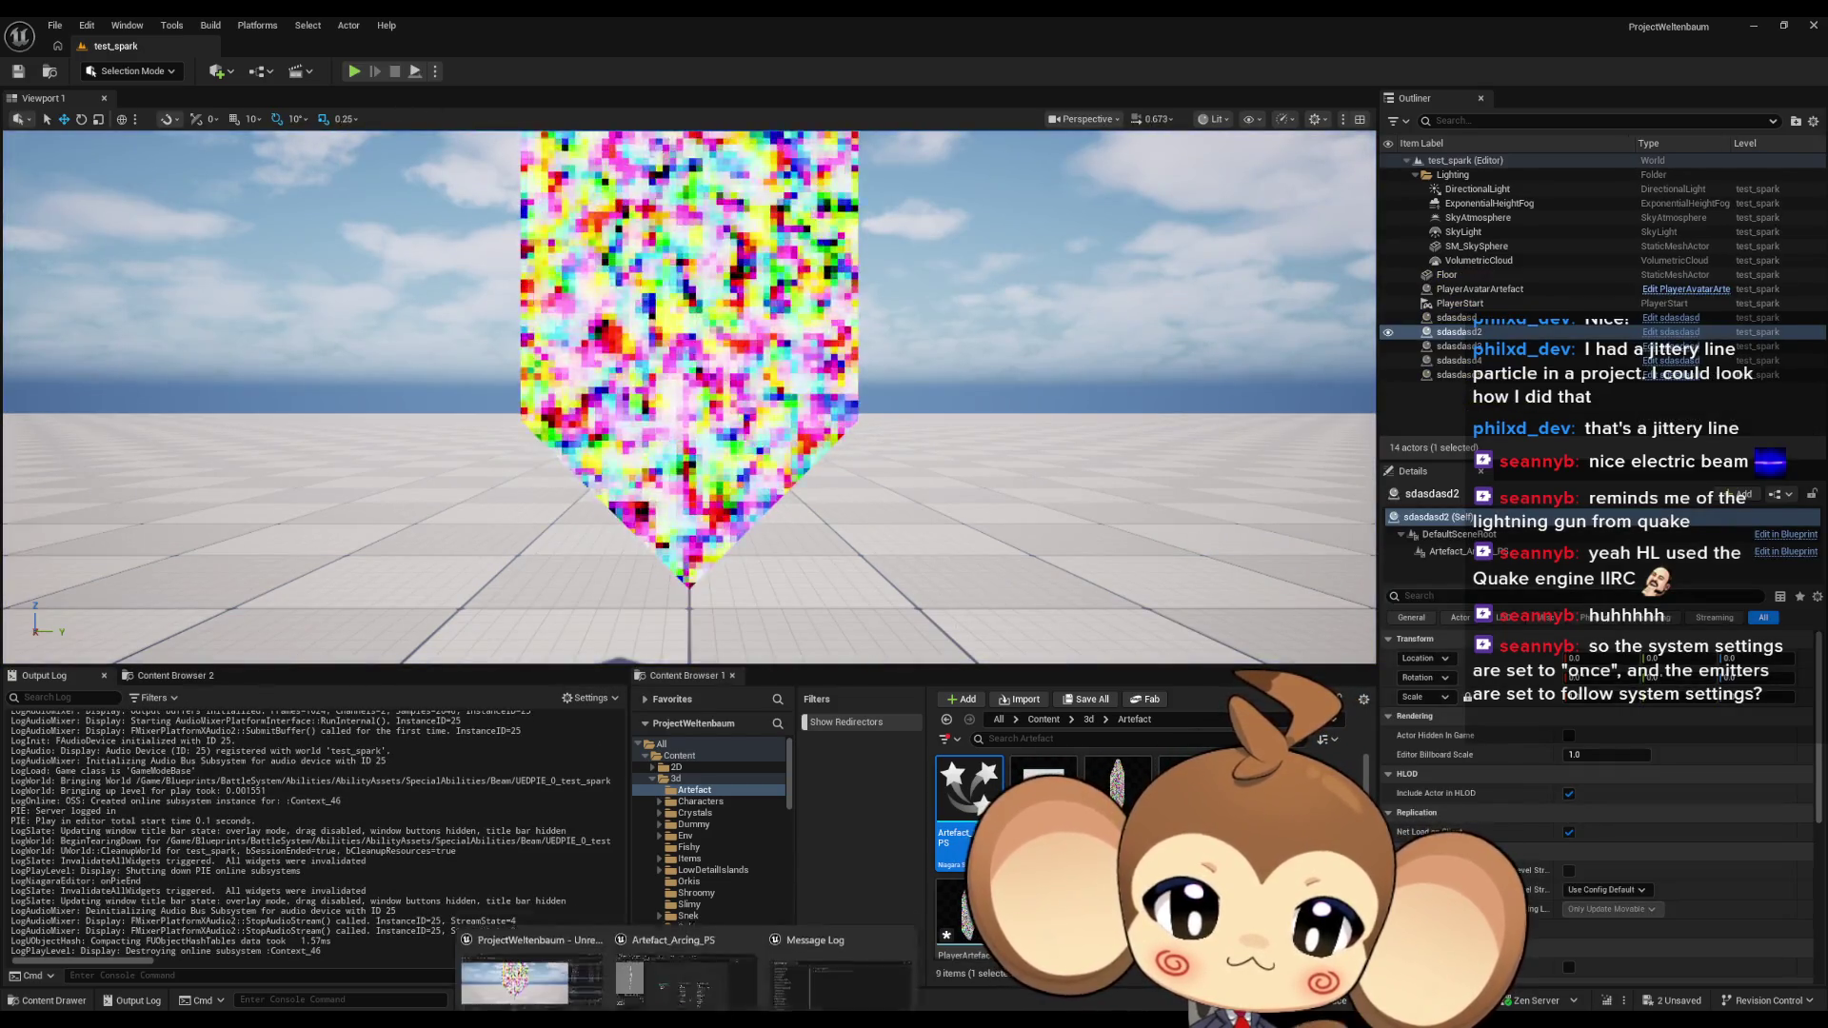
{"action": "left_click", "coordinate": [672, 939]}
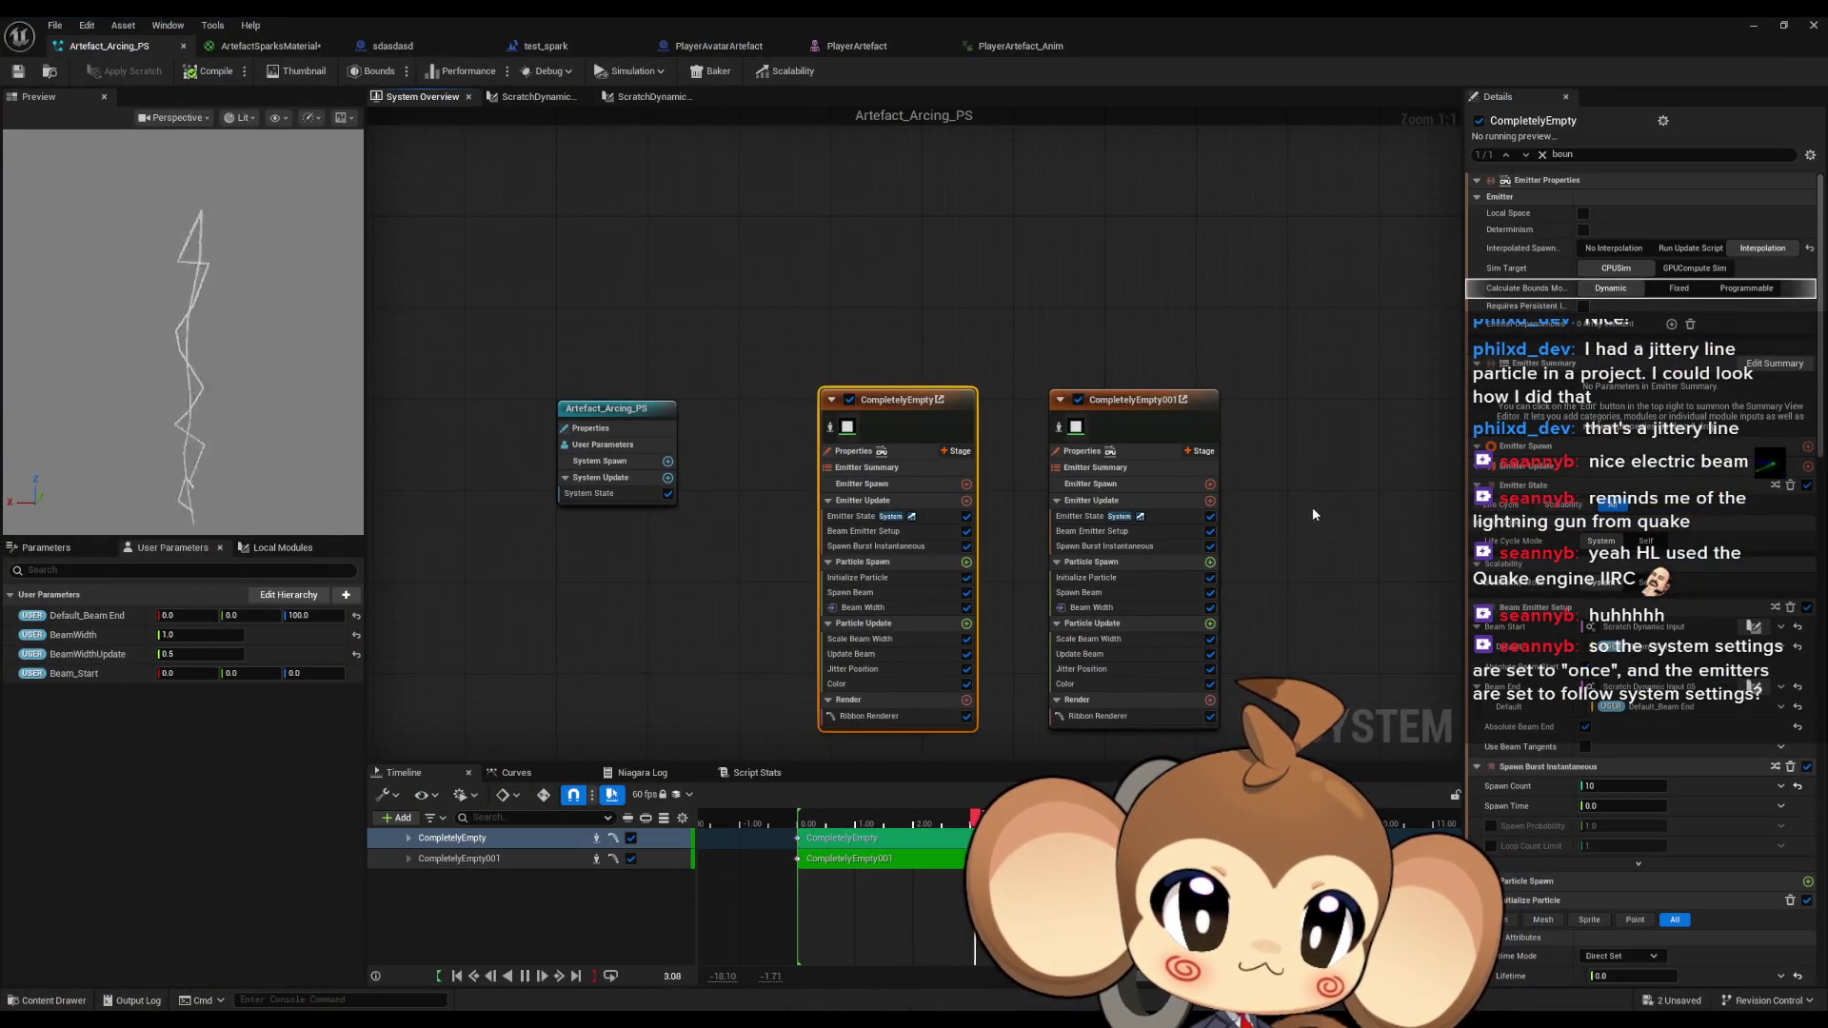
{"action": "left_click", "coordinate": [1665, 541]}
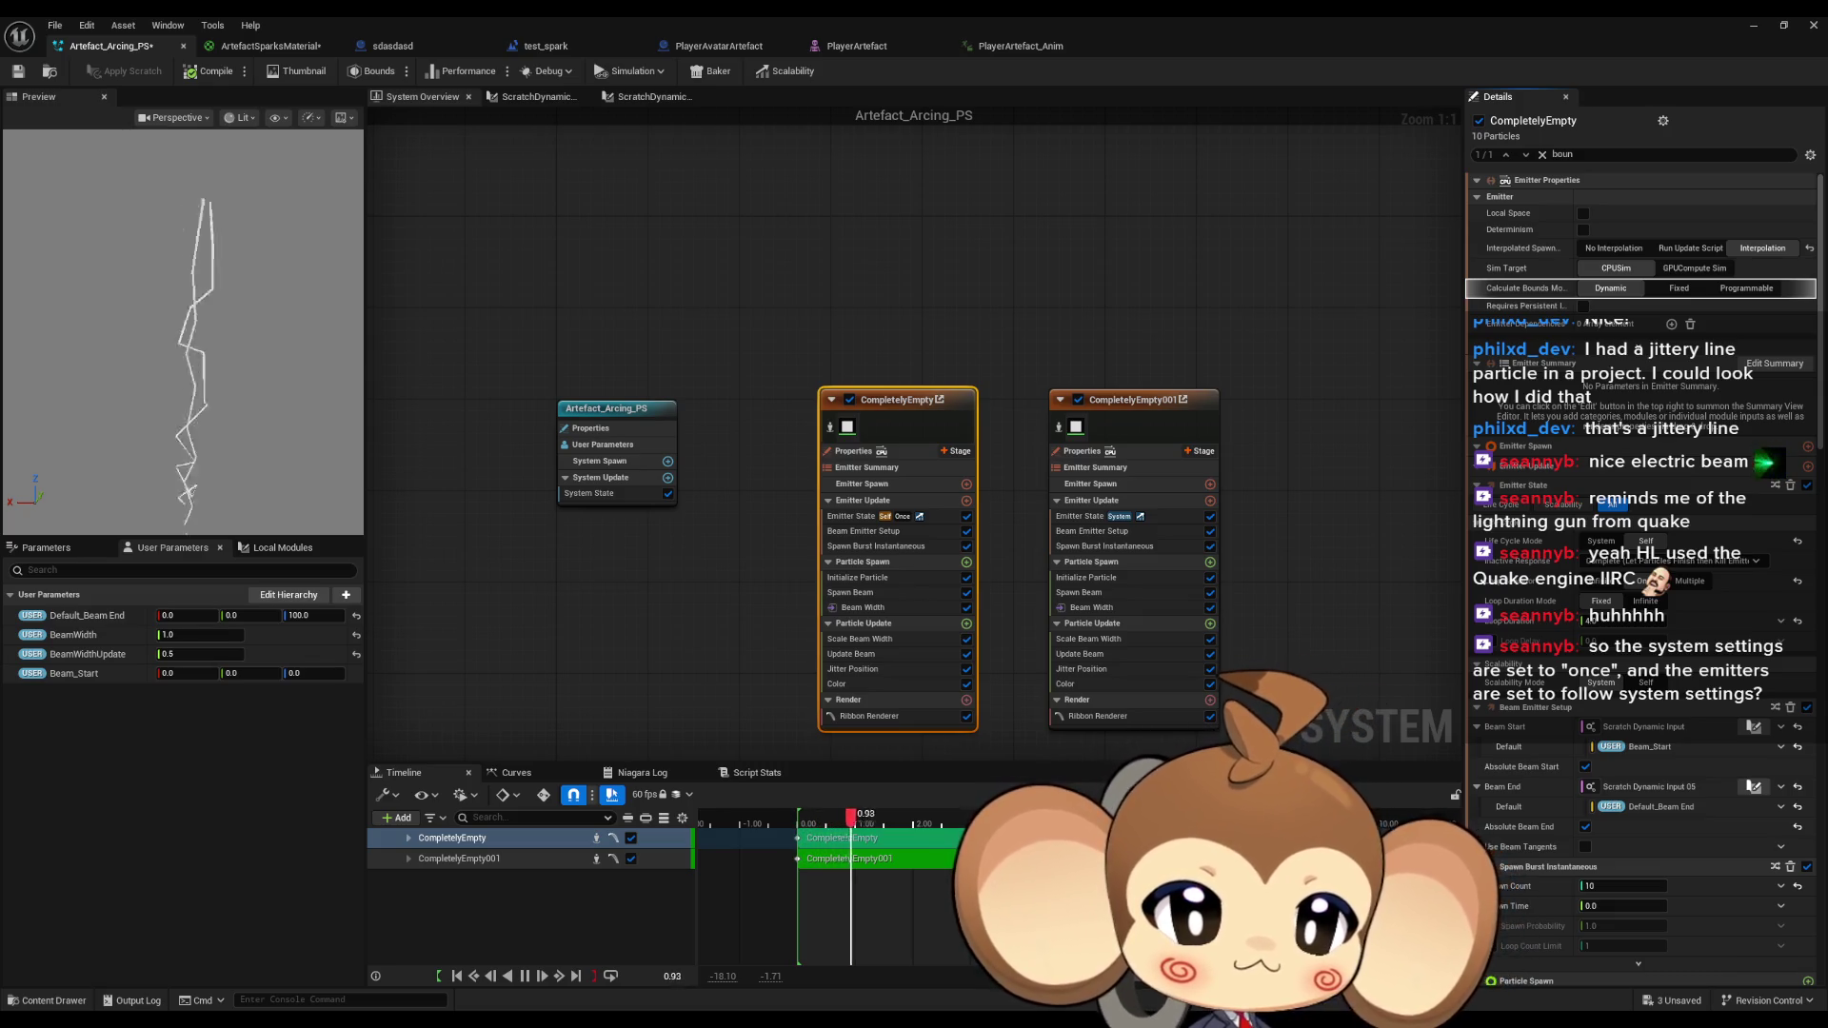
{"action": "left_click", "coordinate": [874, 548]}
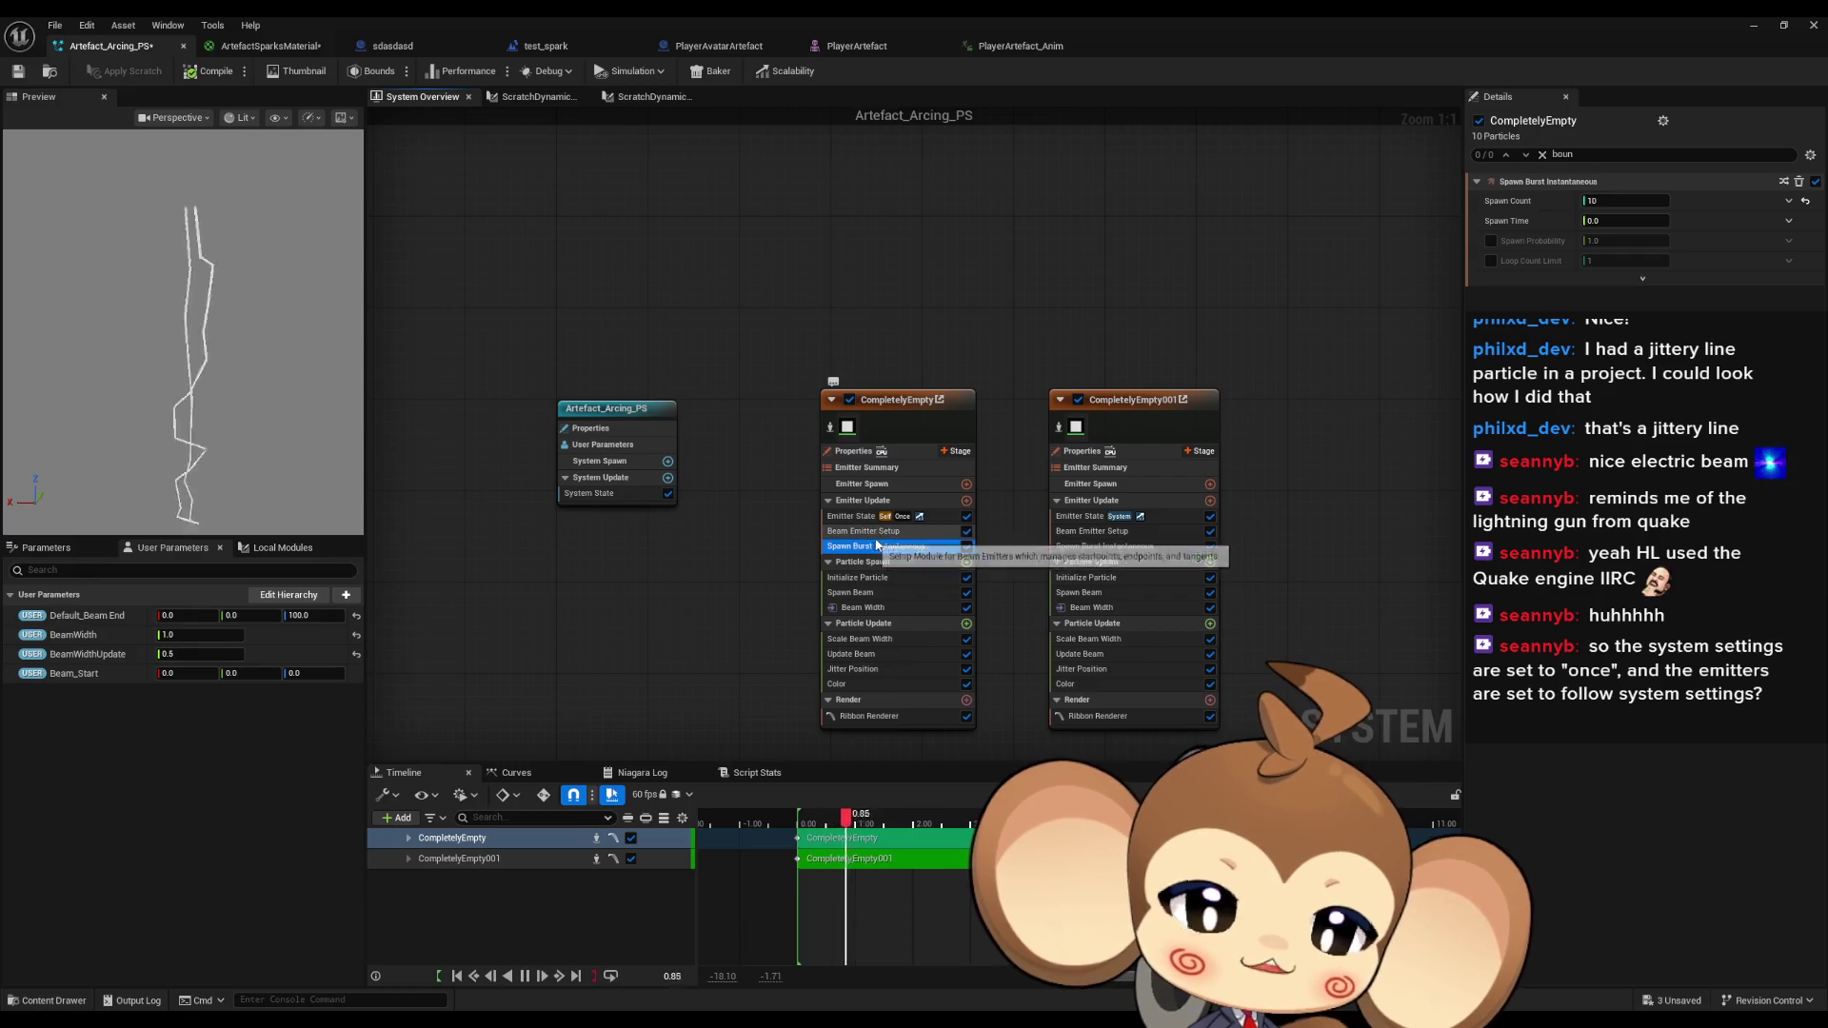
{"action": "left_click", "coordinate": [966, 626]}
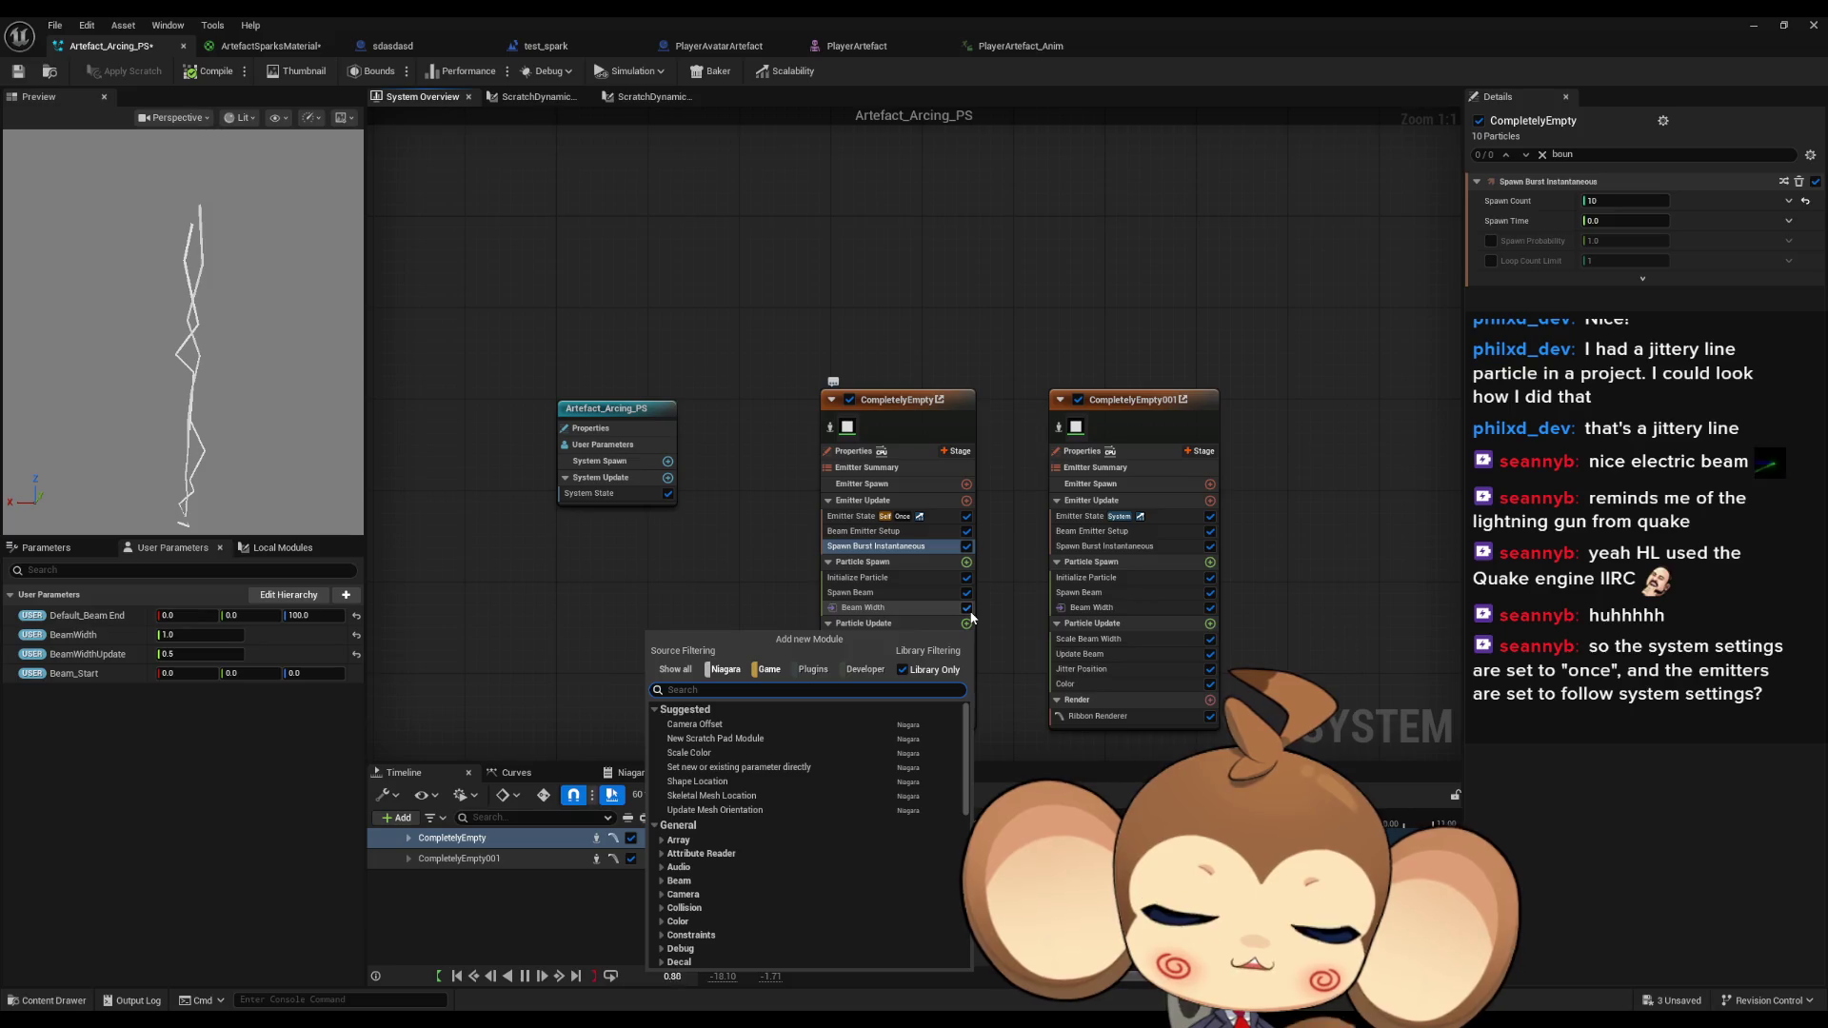
Add a Kill Particles module to CompletelyEmpty's Particle Update and enable Kill Particles.
{"action": "type", "text": "kill"}
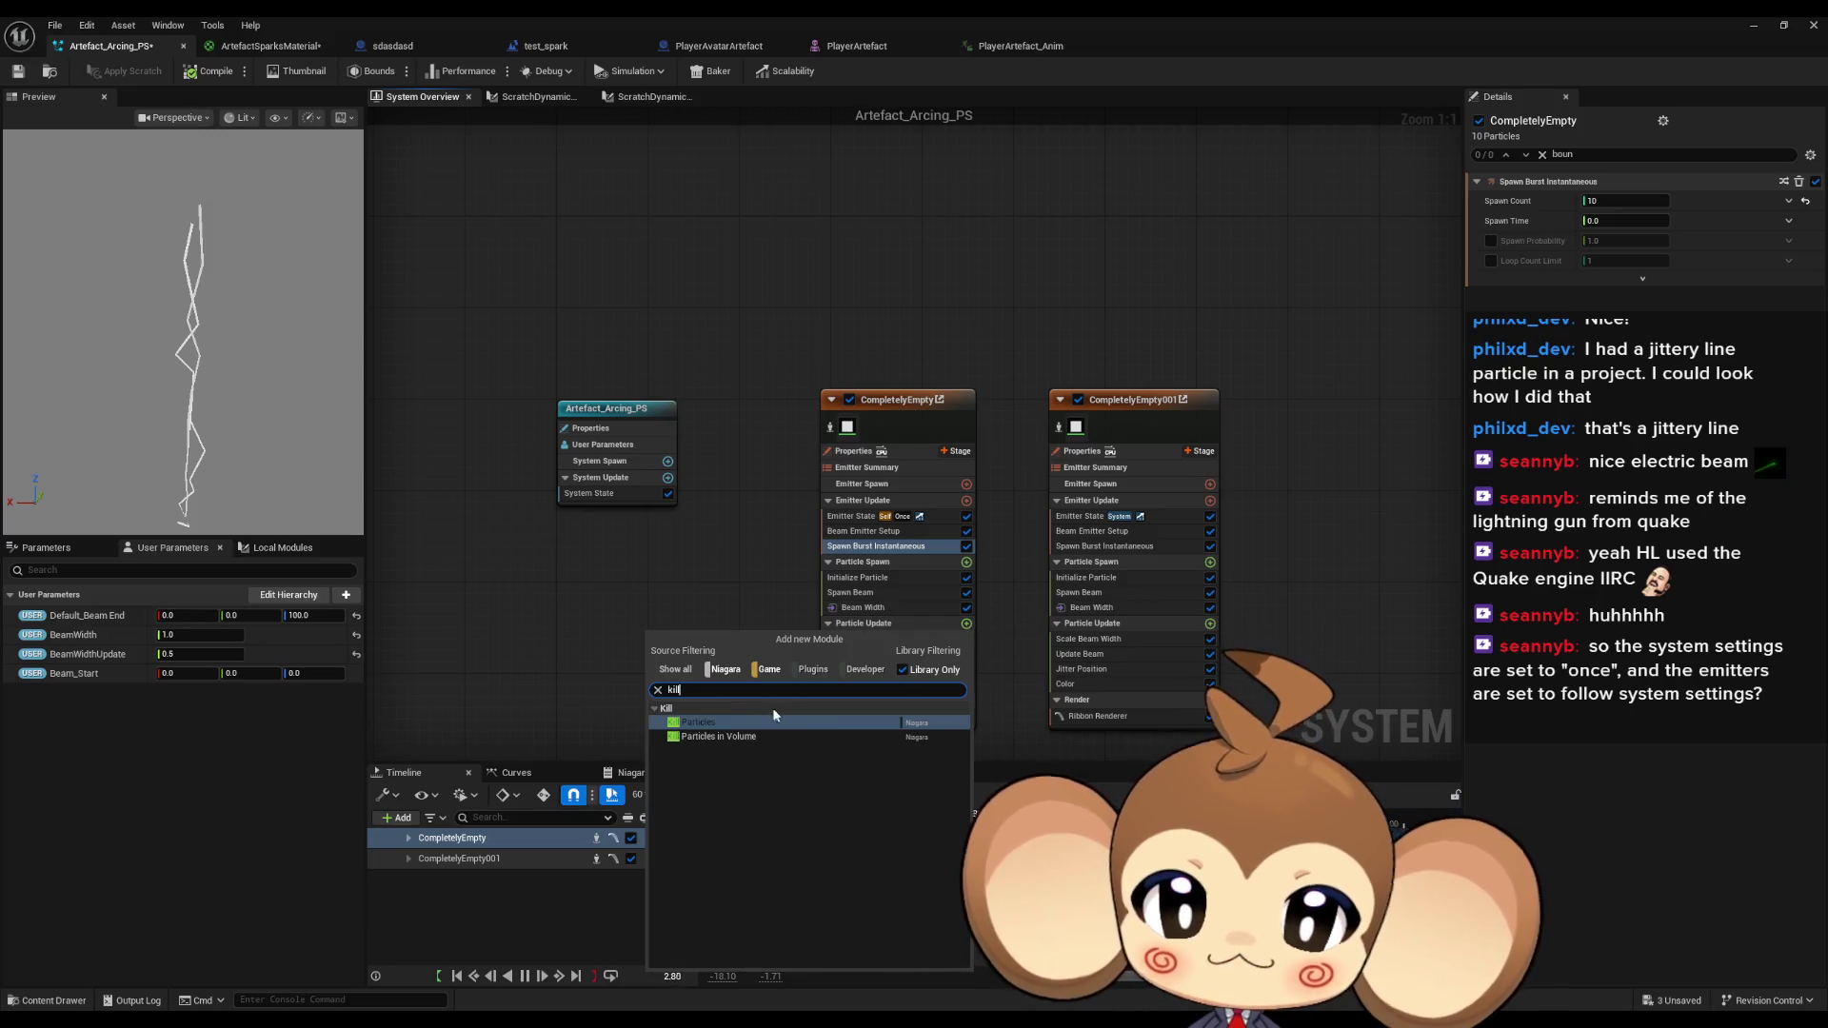
{"action": "key", "text": "Return"}
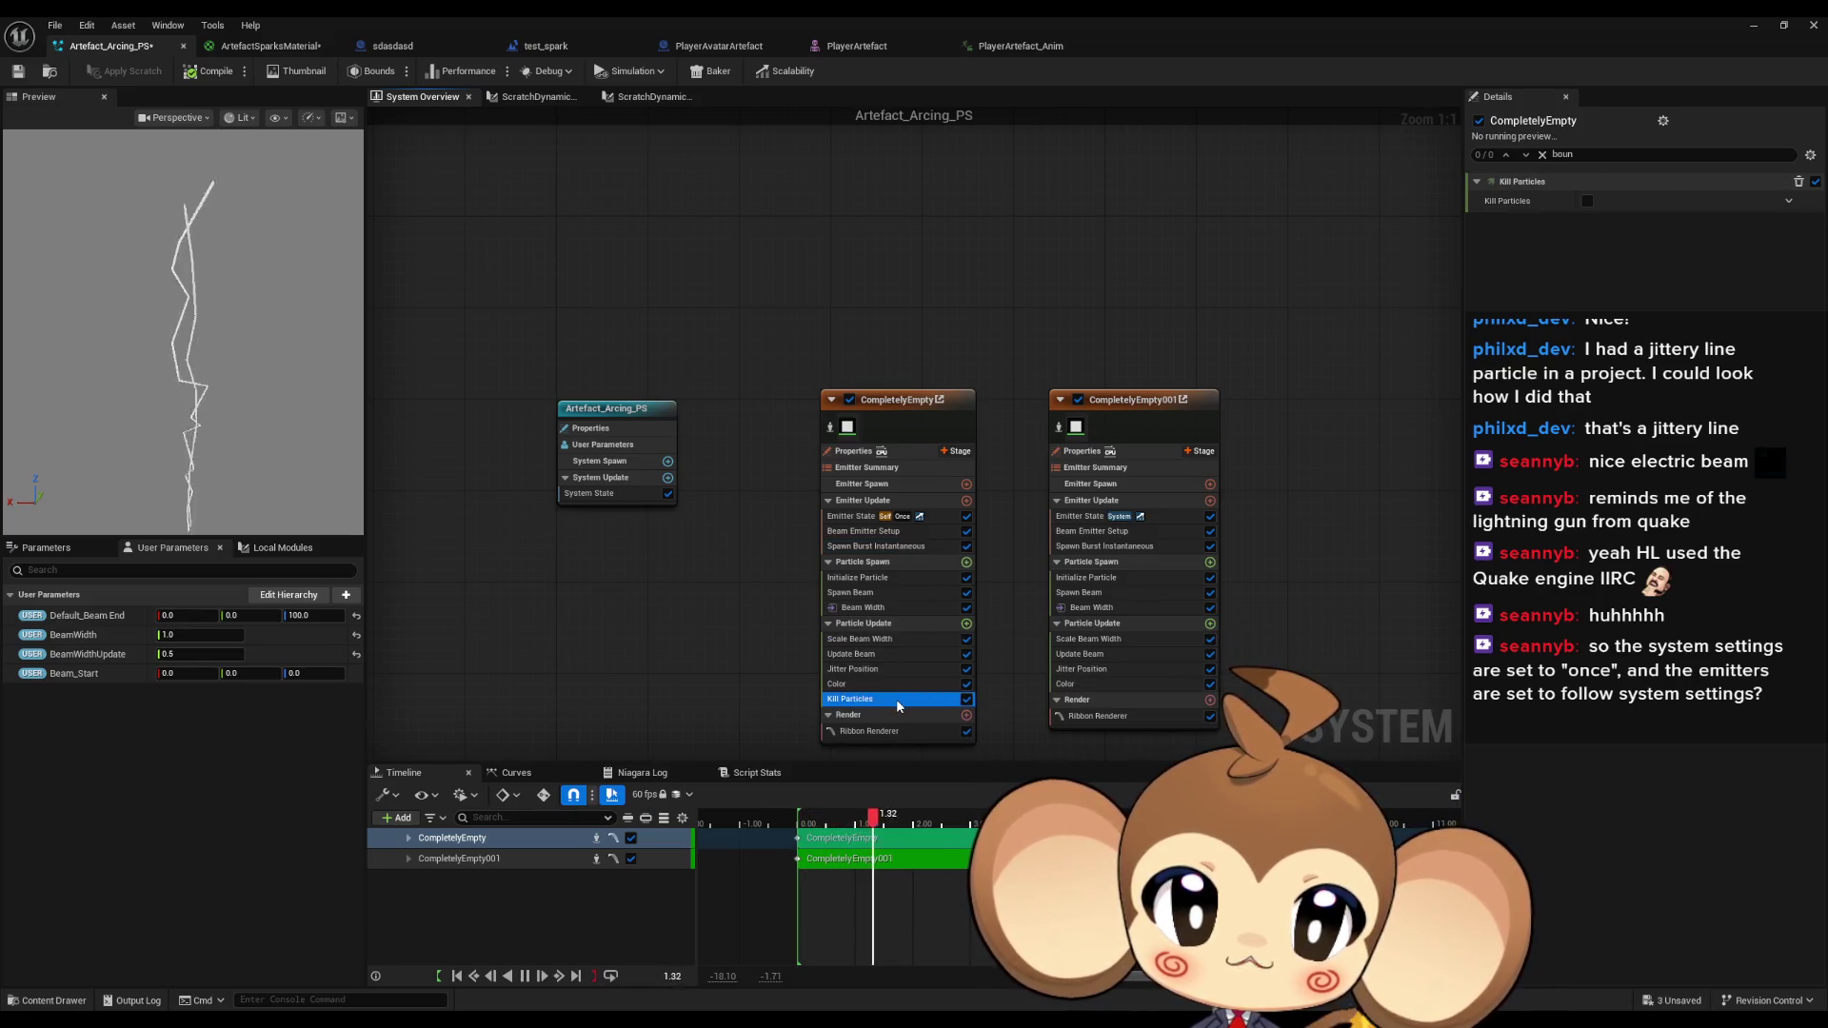
{"action": "left_click", "coordinate": [1588, 200]}
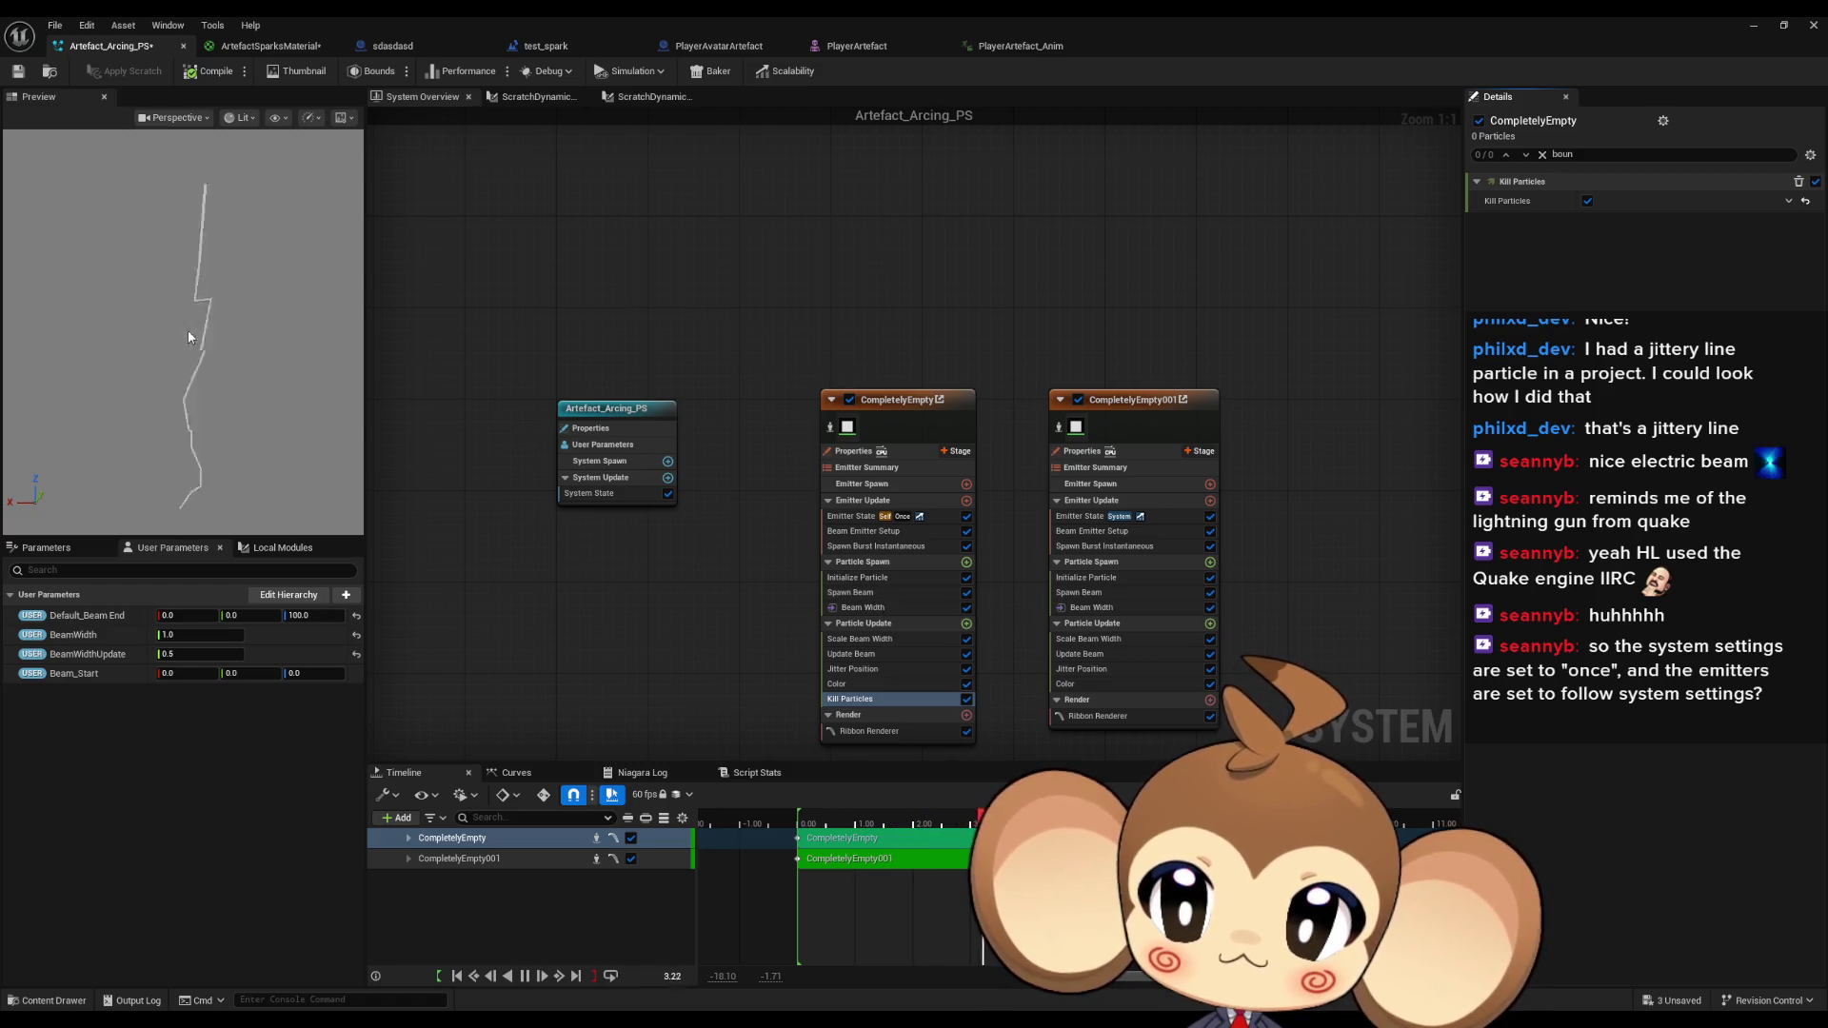
Add a Kill Particles module to CompletelyEmpty001's Particle Update.
{"action": "left_click", "coordinate": [1210, 624]}
{"action": "type", "text": "kill"}
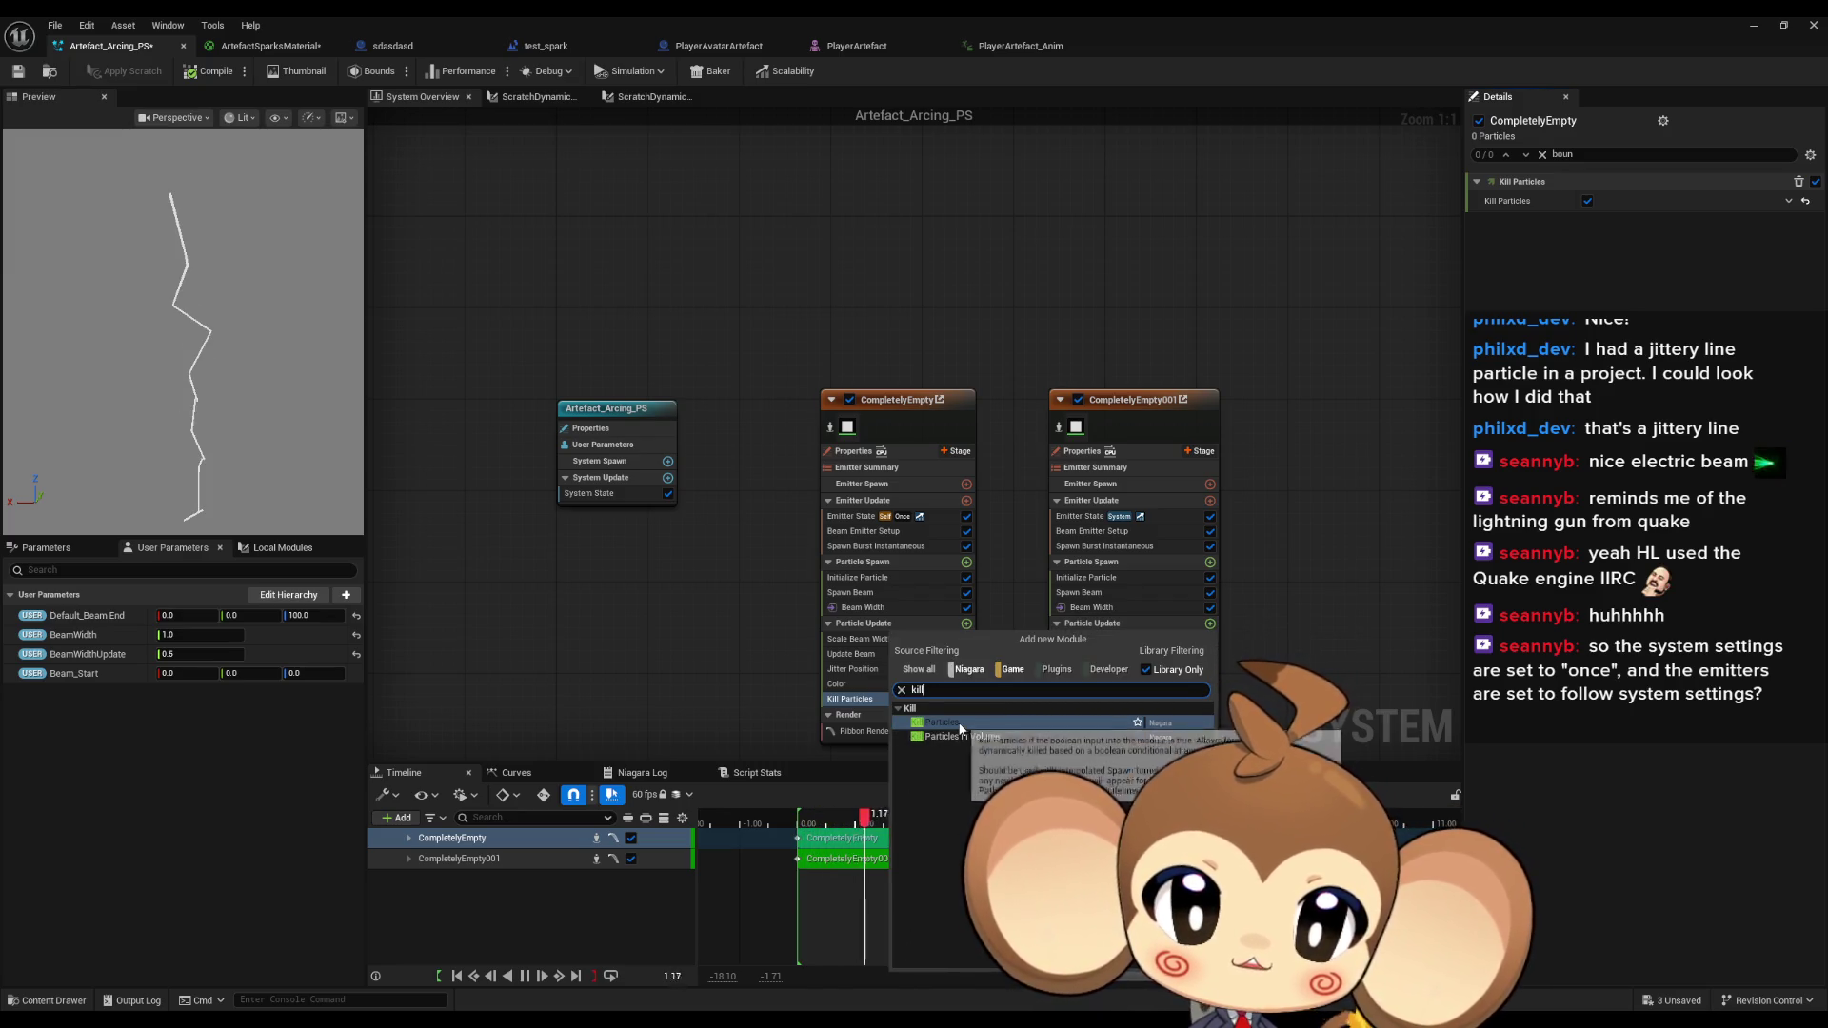
{"action": "key", "text": "Return"}
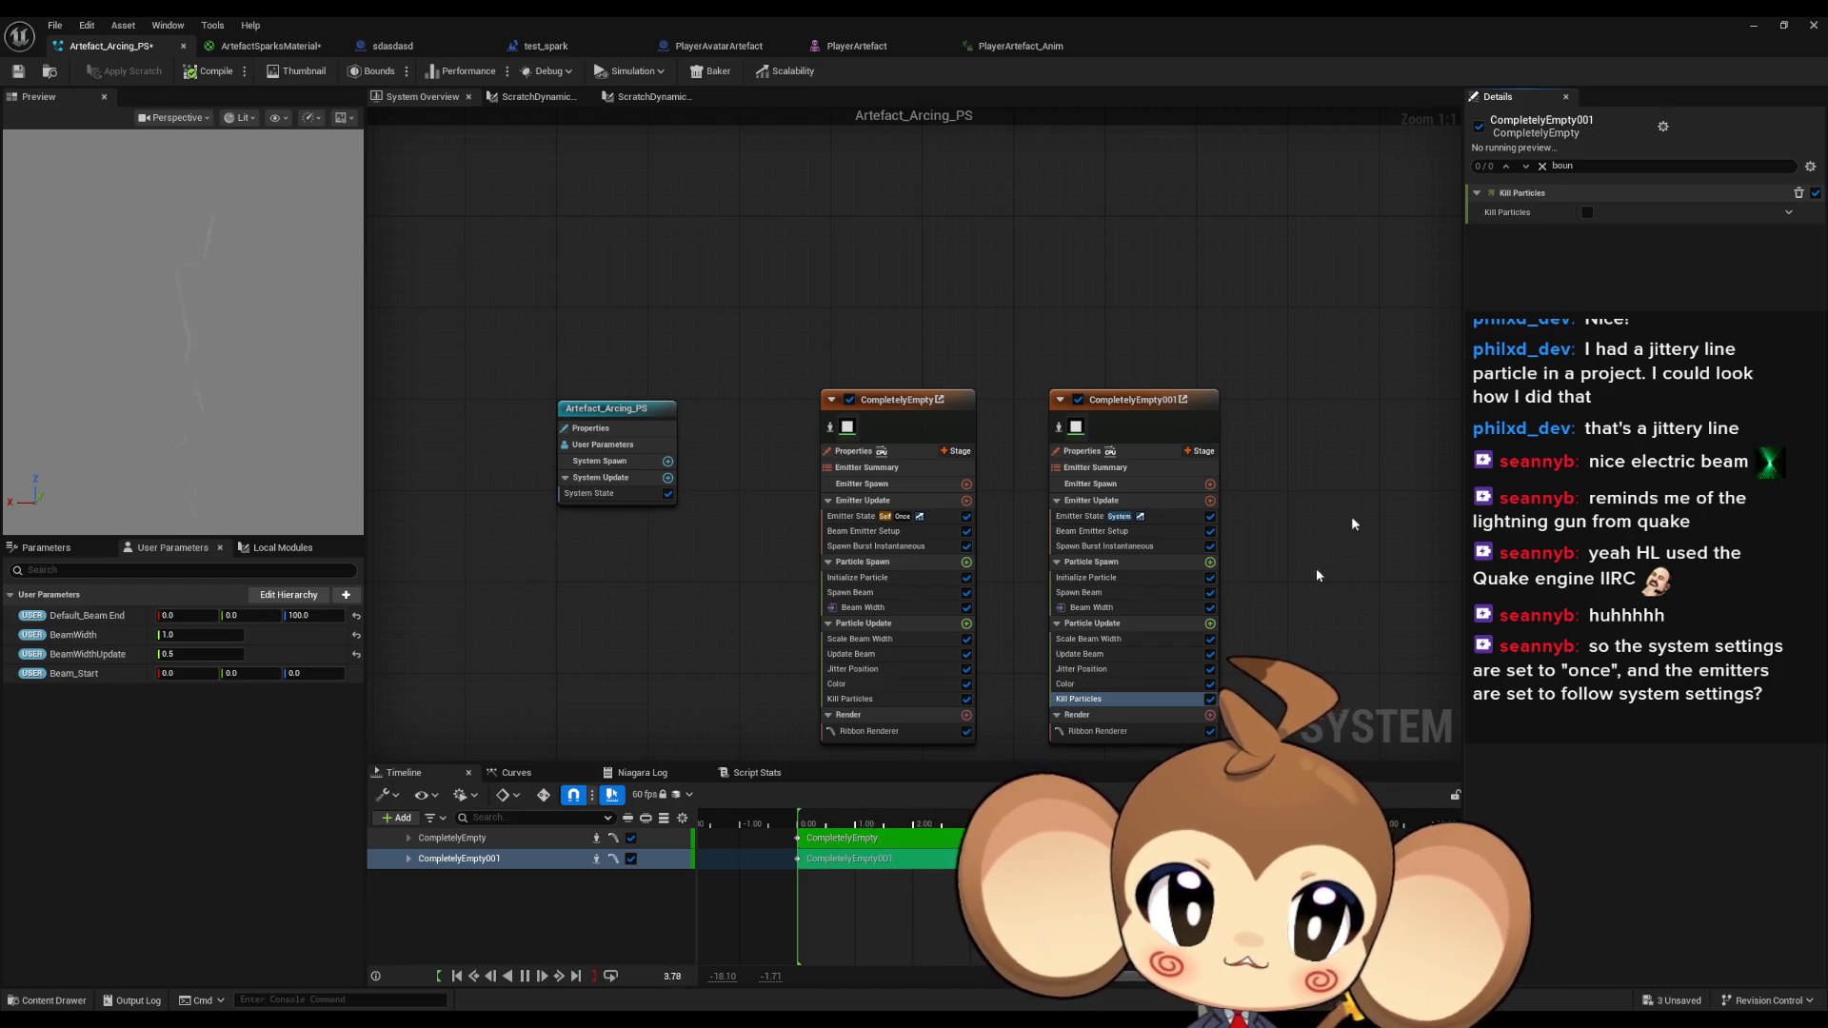
Tick Kill Particles on CompletelyEmpty001, save the system, then inspect CompletelyEmpty's Emitter State settings.
{"action": "left_click", "coordinate": [1588, 213]}
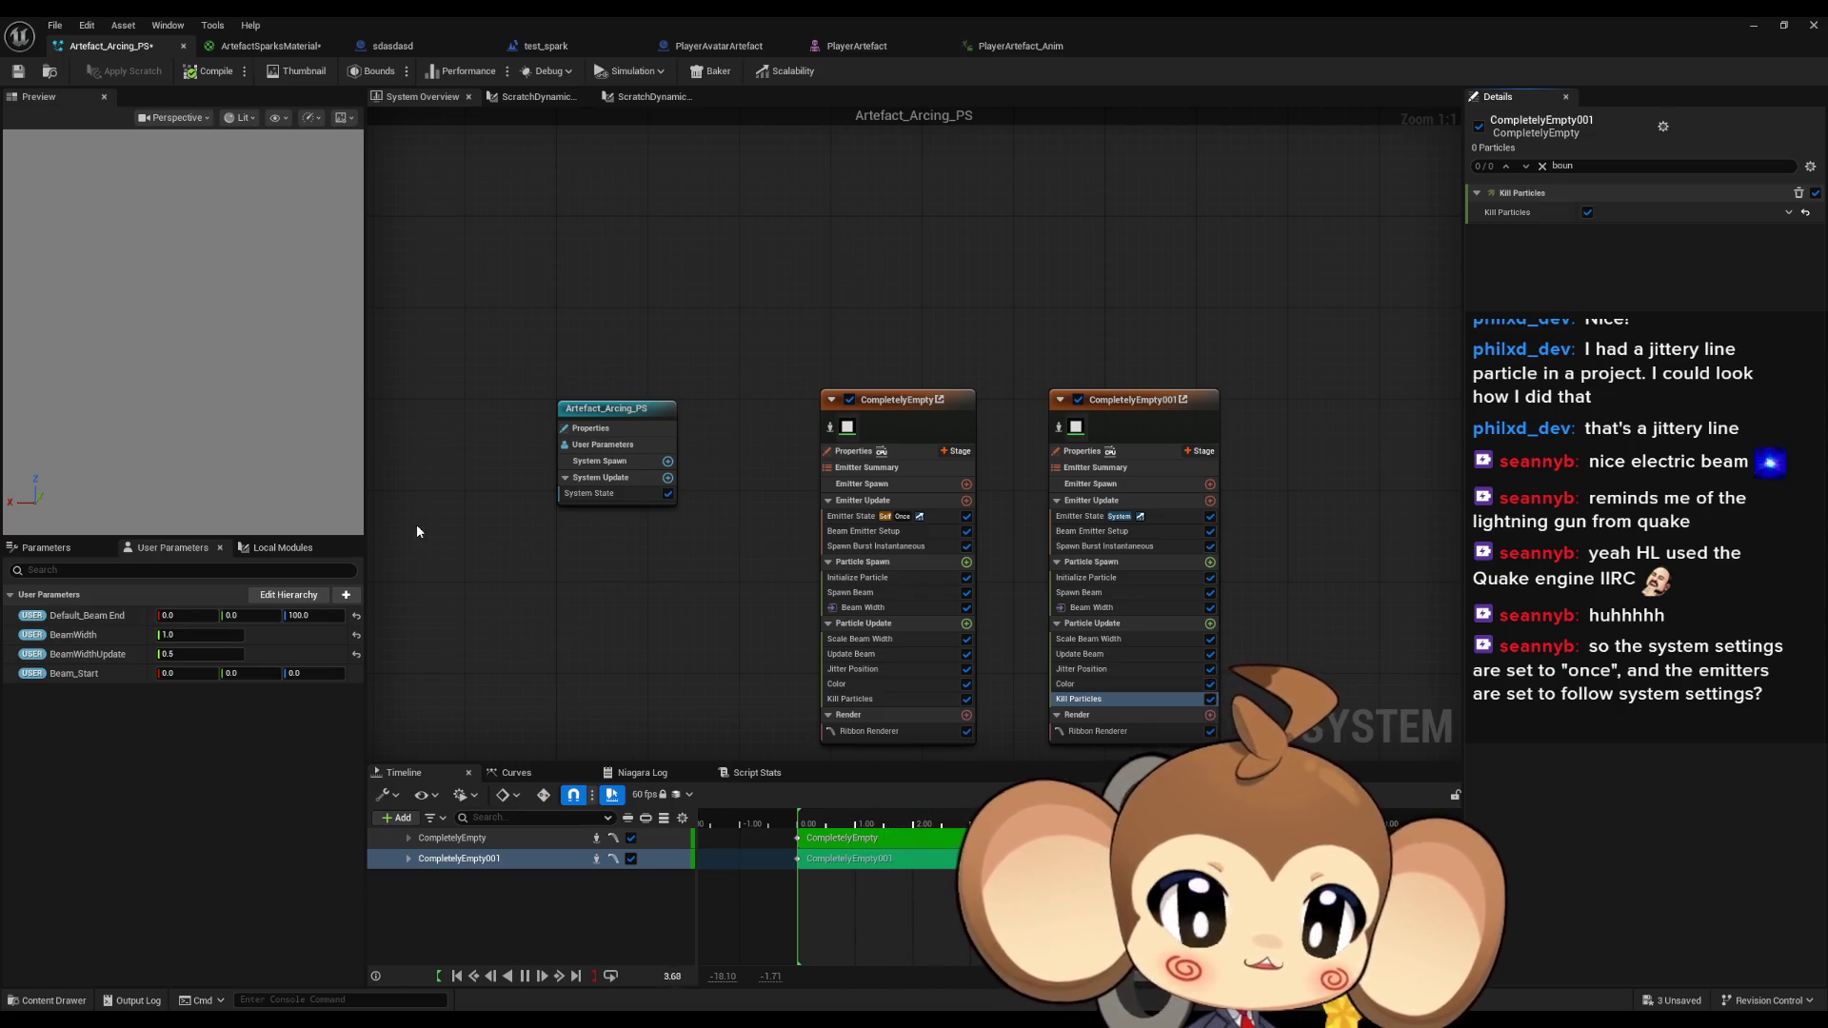
{"action": "left_click", "coordinate": [883, 401]}
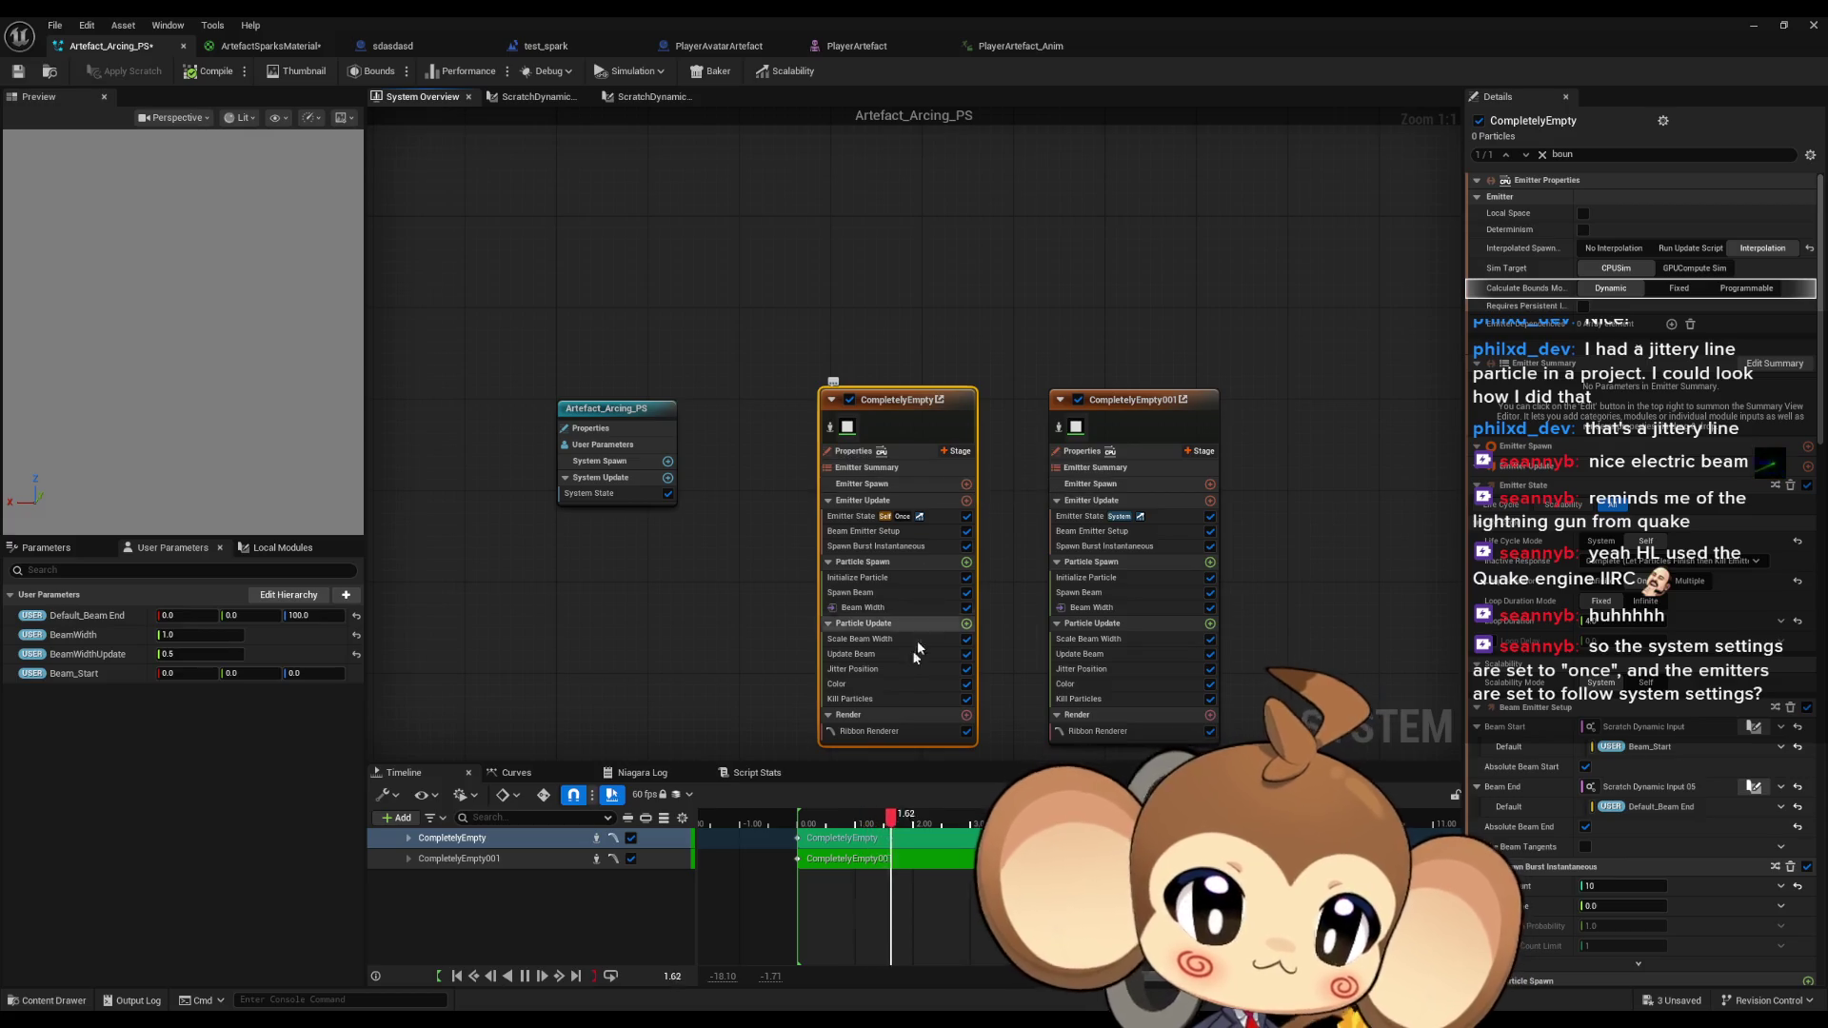
{"action": "left_click", "coordinate": [860, 699]}
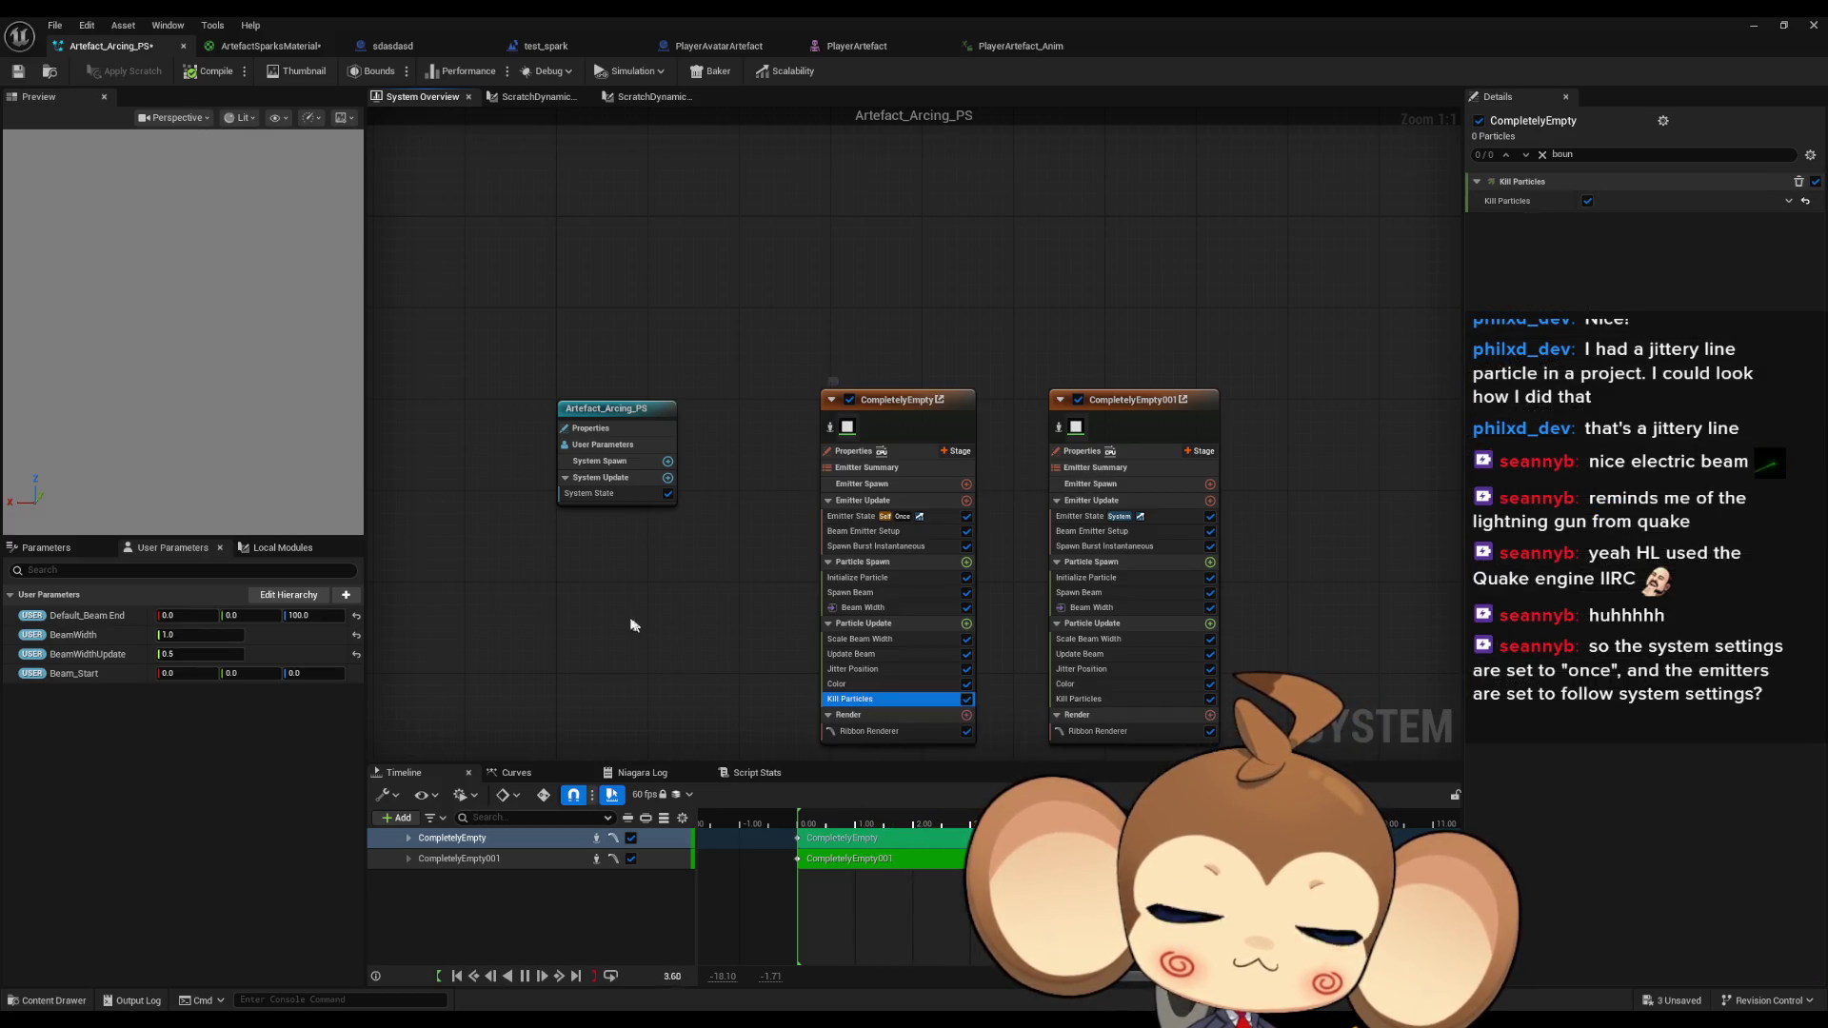
{"action": "left_click", "coordinate": [15, 72]}
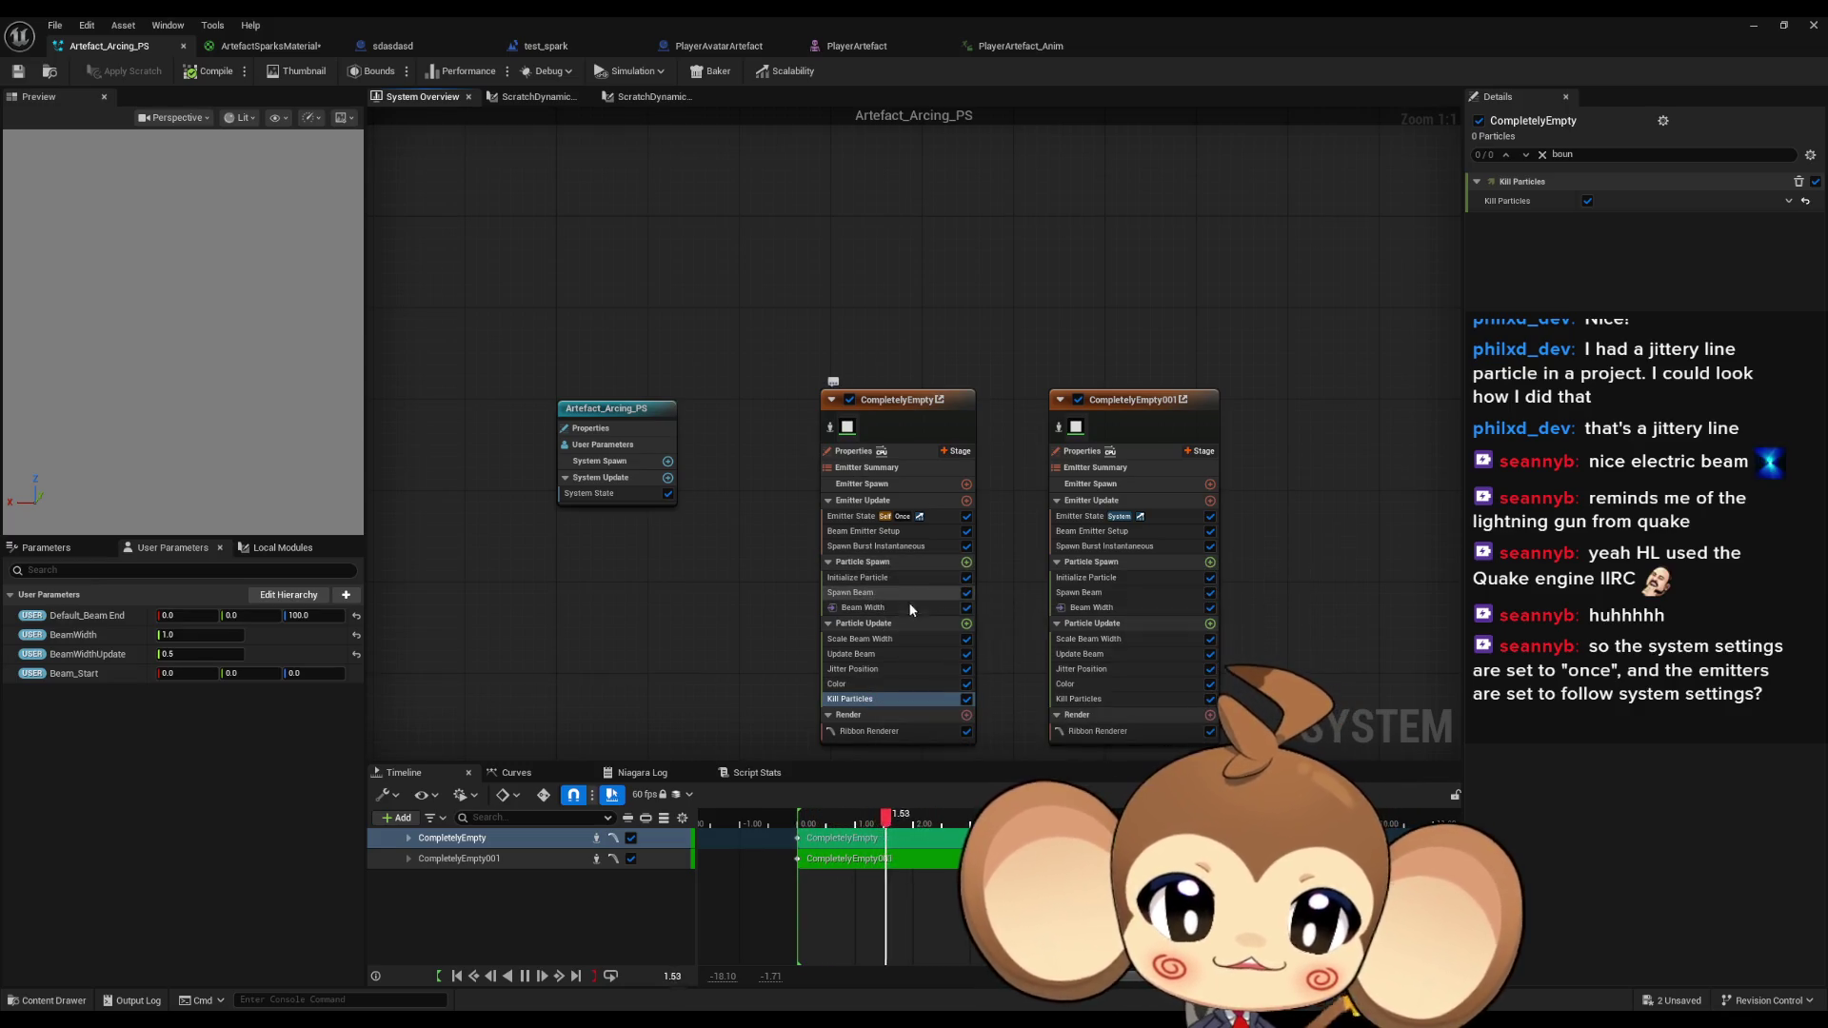
{"action": "left_click", "coordinate": [860, 519]}
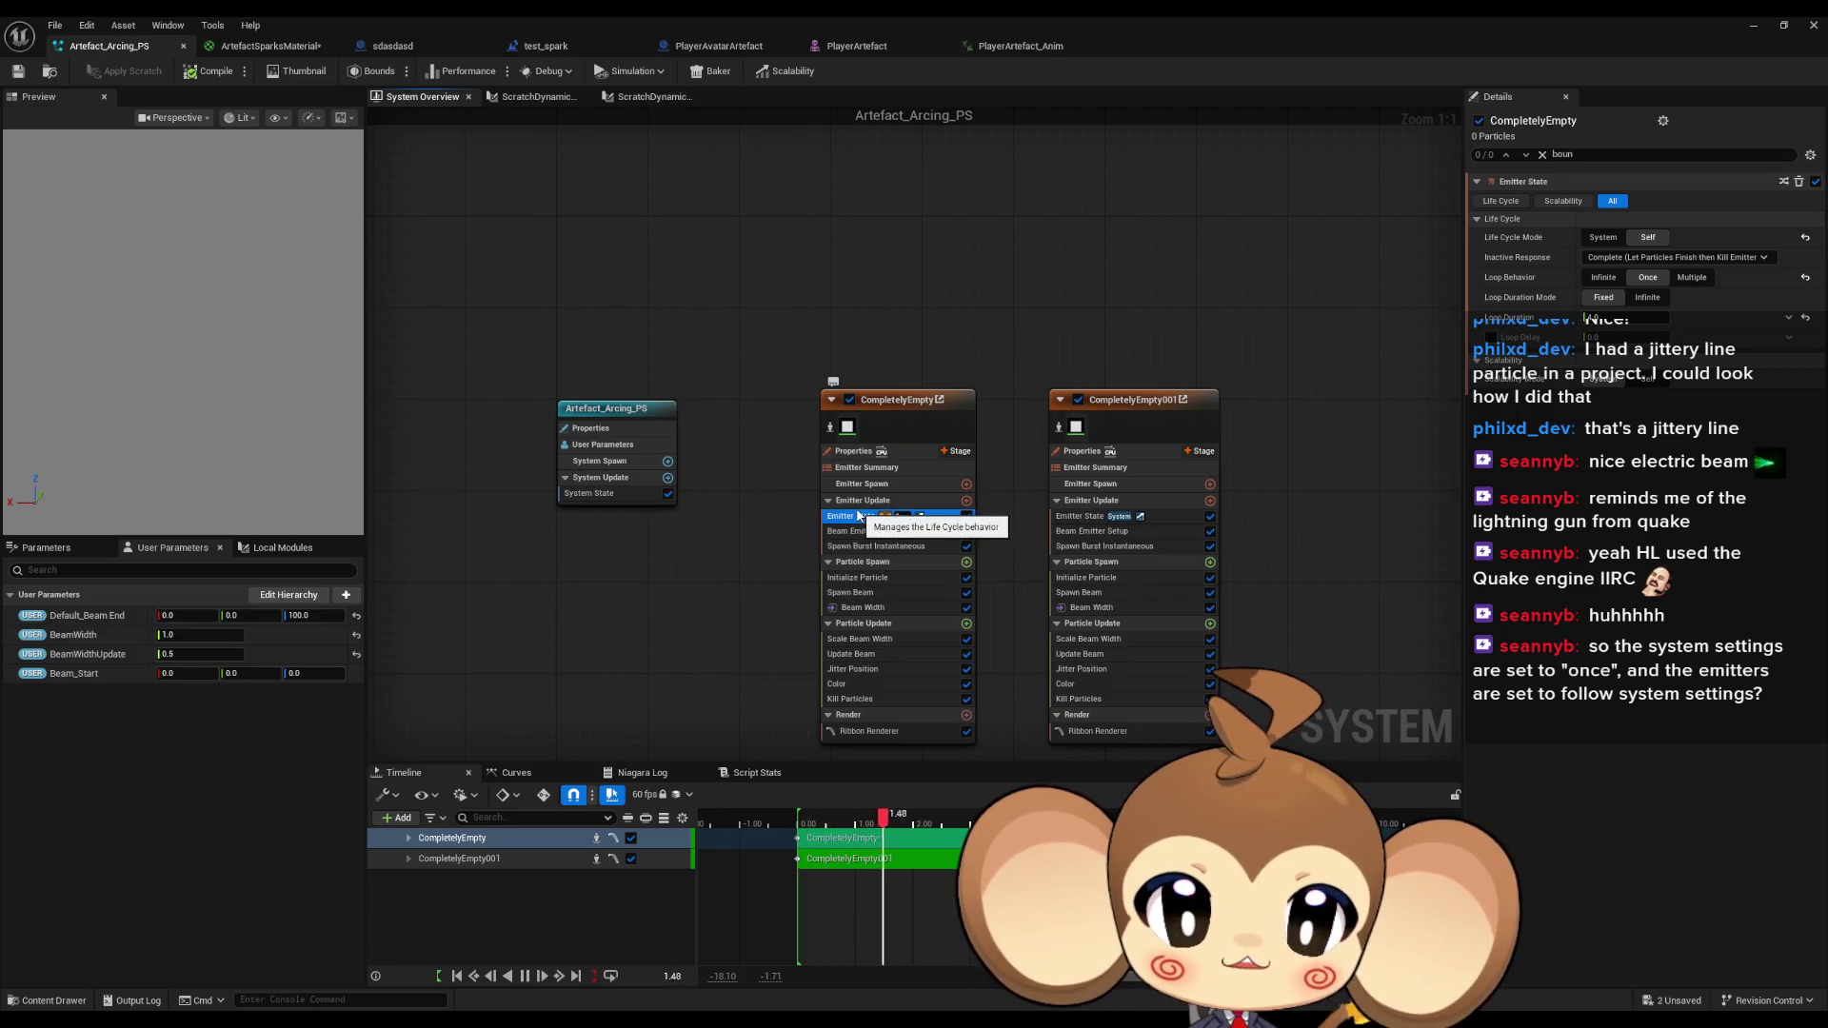
Set CompletelyEmpty's Initialize Particle lifetime to 4 and save Artefact_Arcing_PS.
{"action": "left_click", "coordinate": [868, 578]}
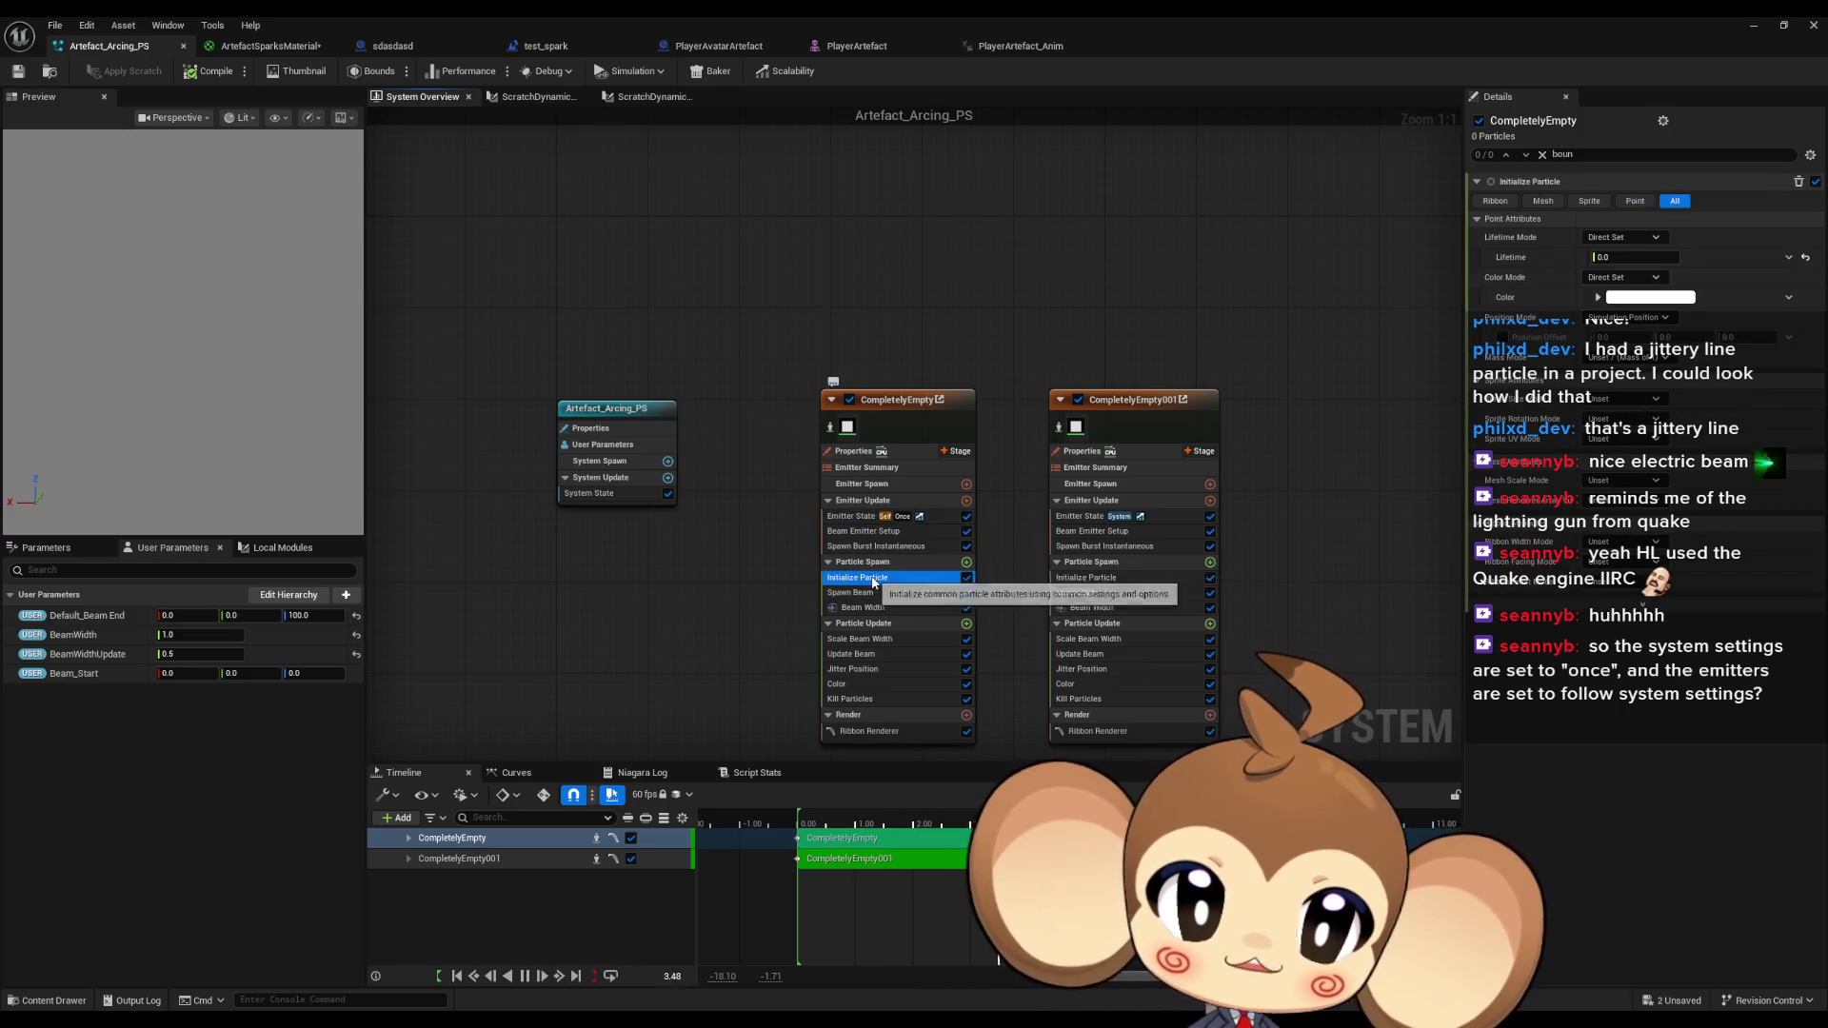
{"action": "left_click", "coordinate": [1624, 258]}
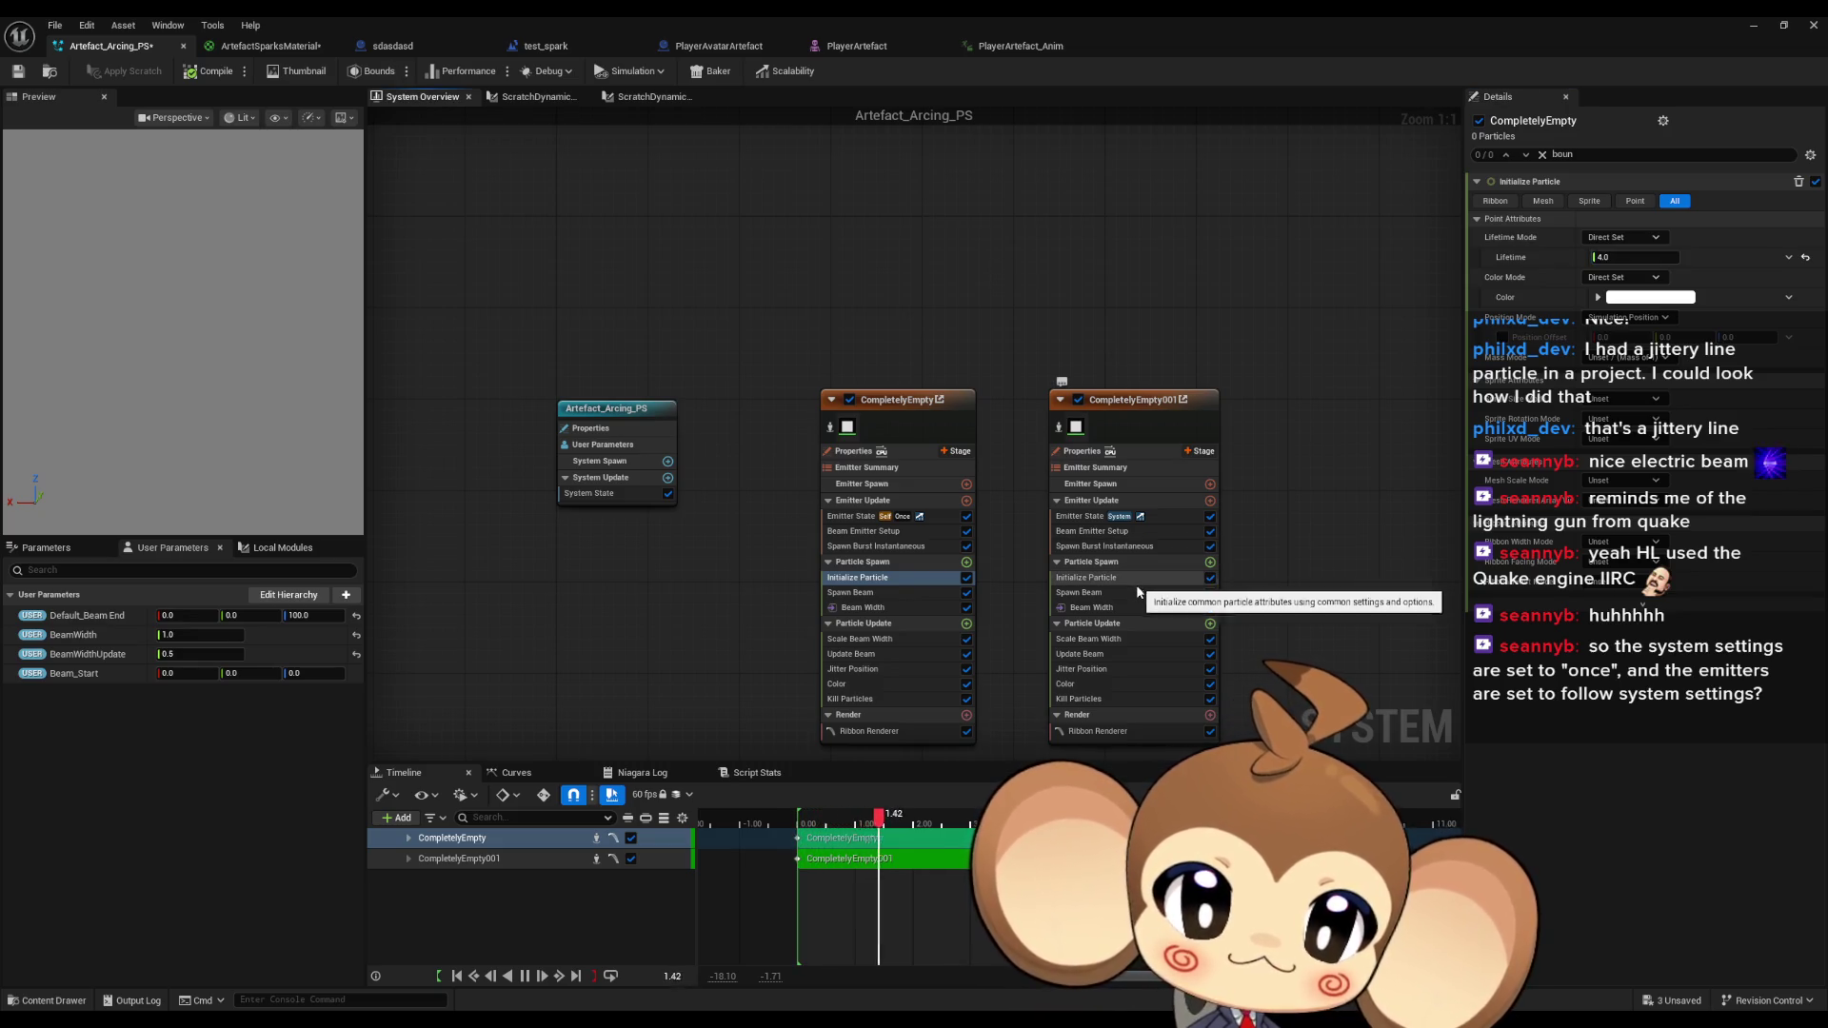
{"action": "type", "text": "4"}
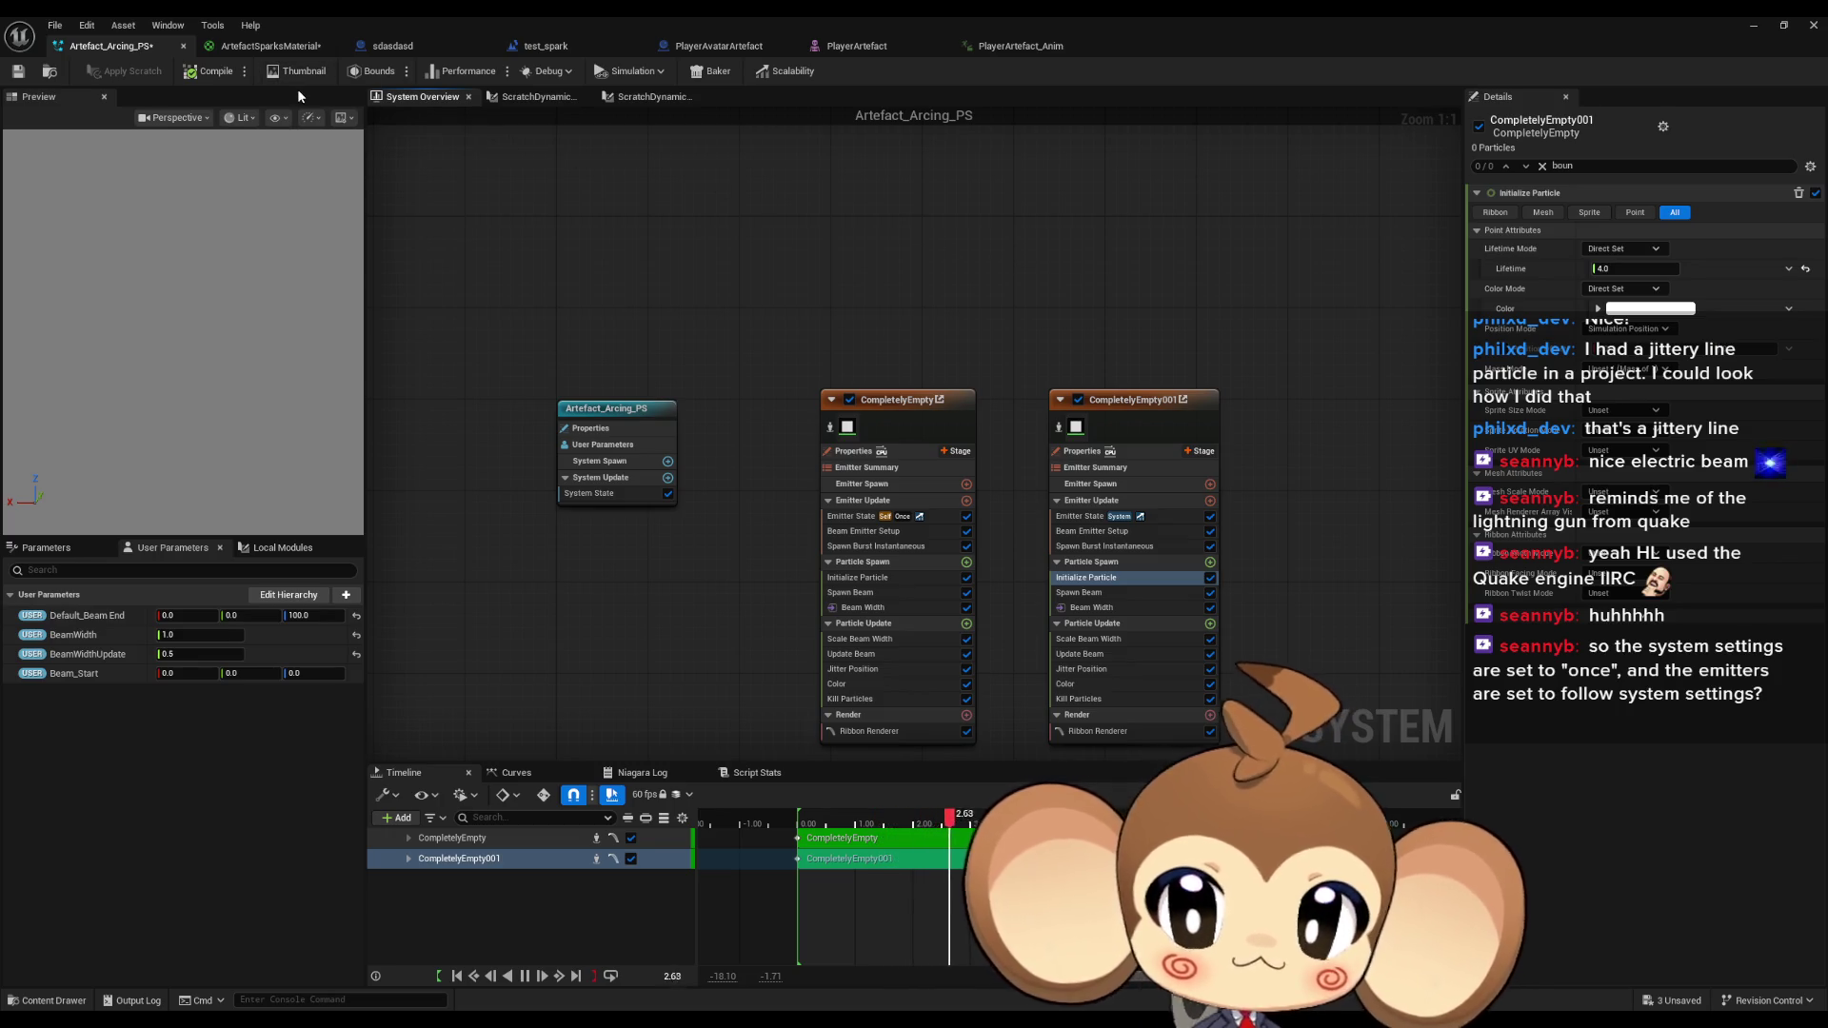
{"action": "left_click", "coordinate": [19, 73]}
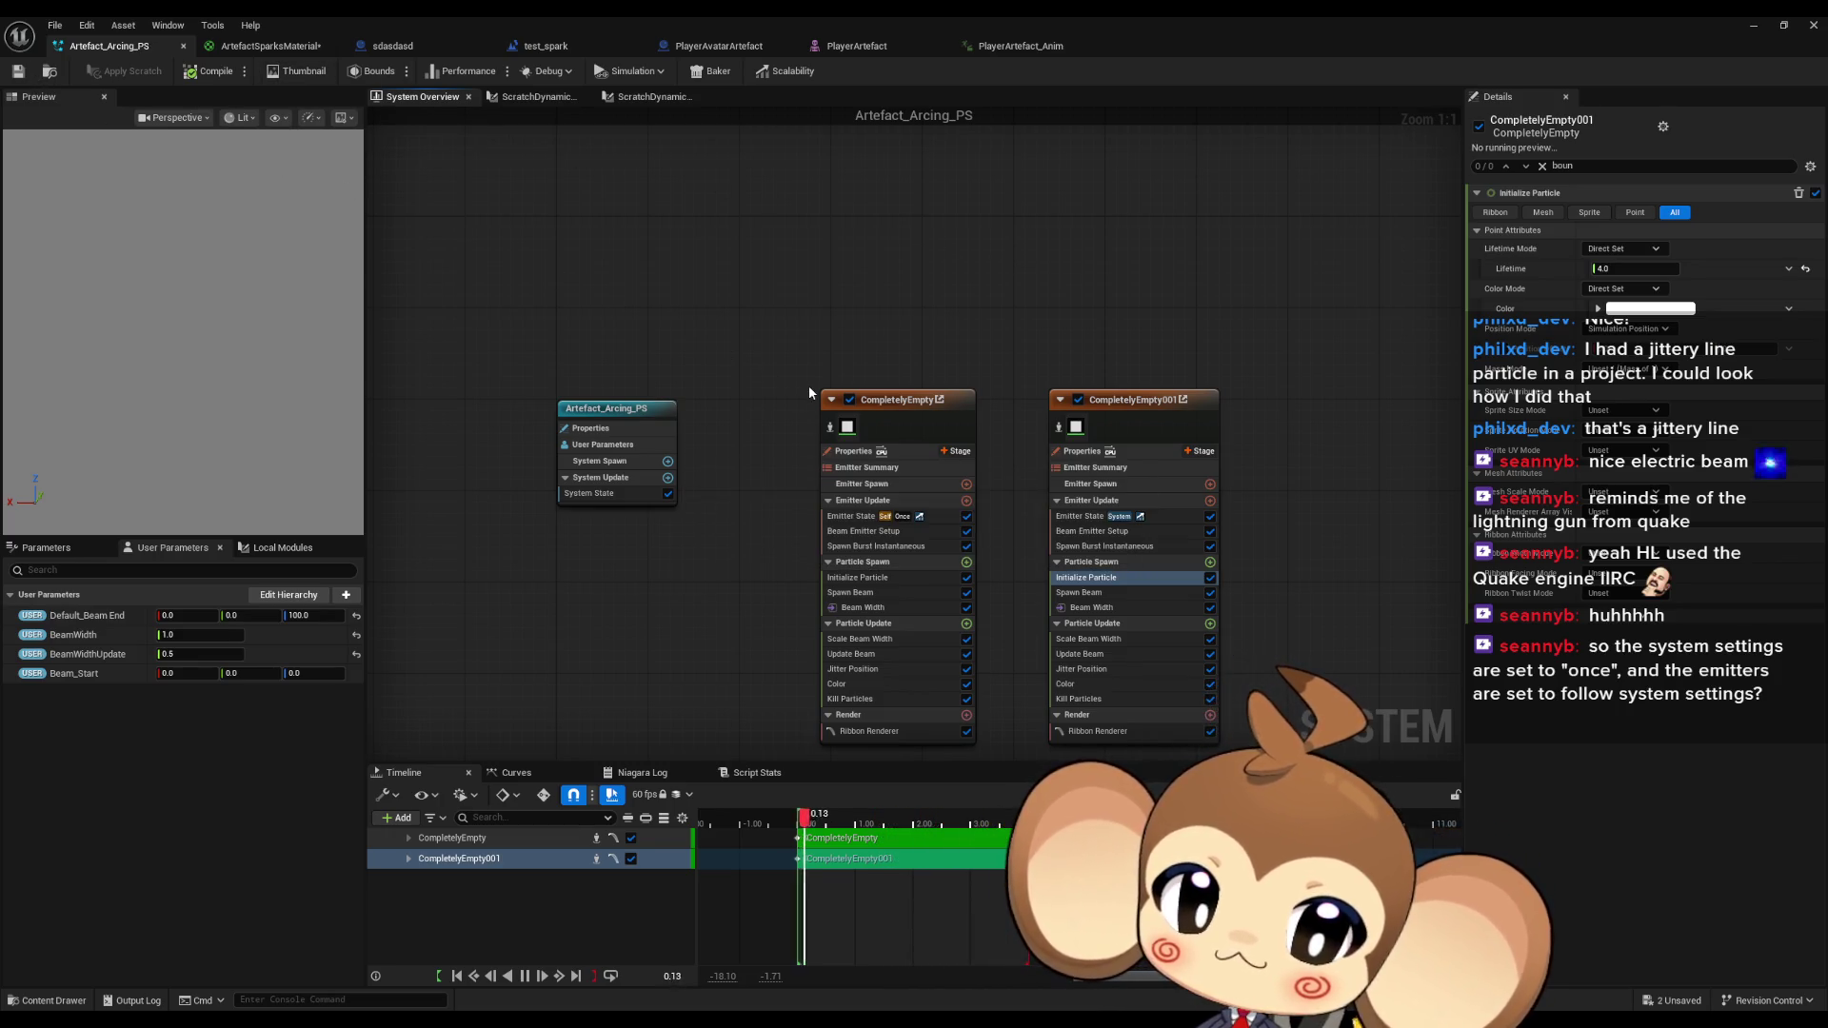
Keep the lifetime mode at Direct Set, review Jitter Position and Particle Update, then watch the level.
{"action": "left_click", "coordinate": [869, 583]}
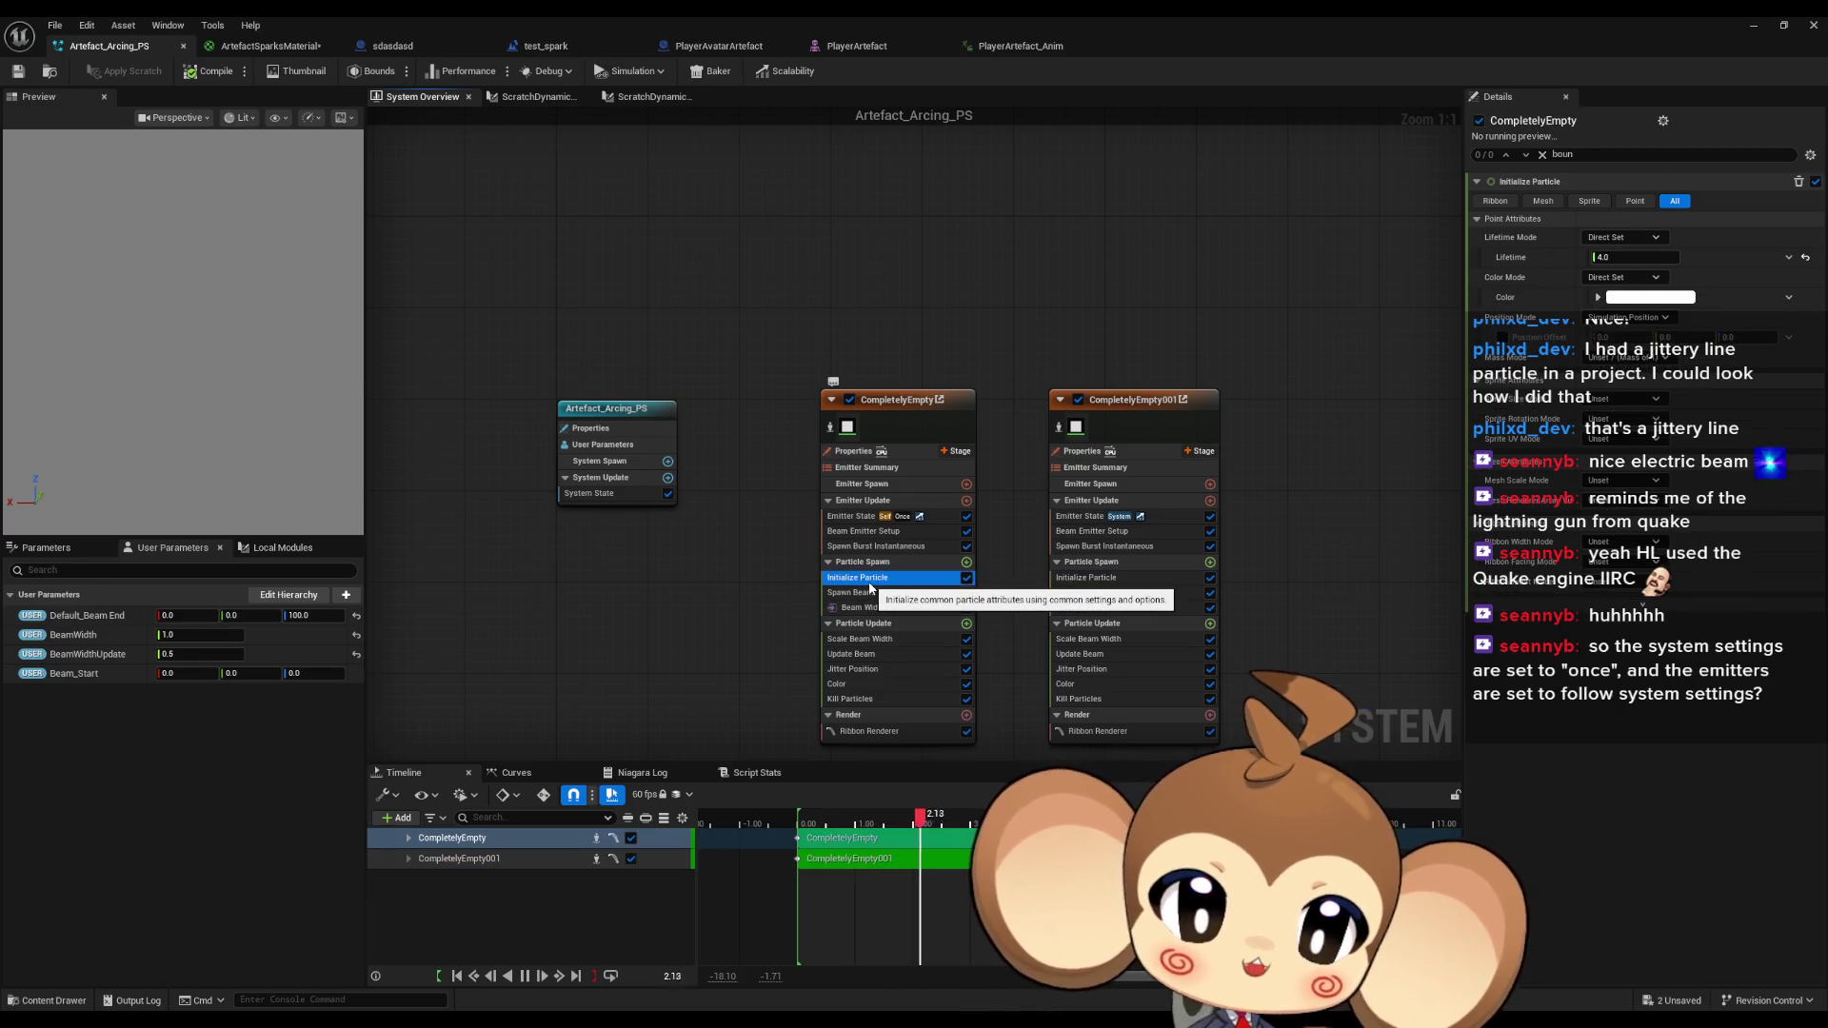
{"action": "left_click", "coordinate": [1631, 237]}
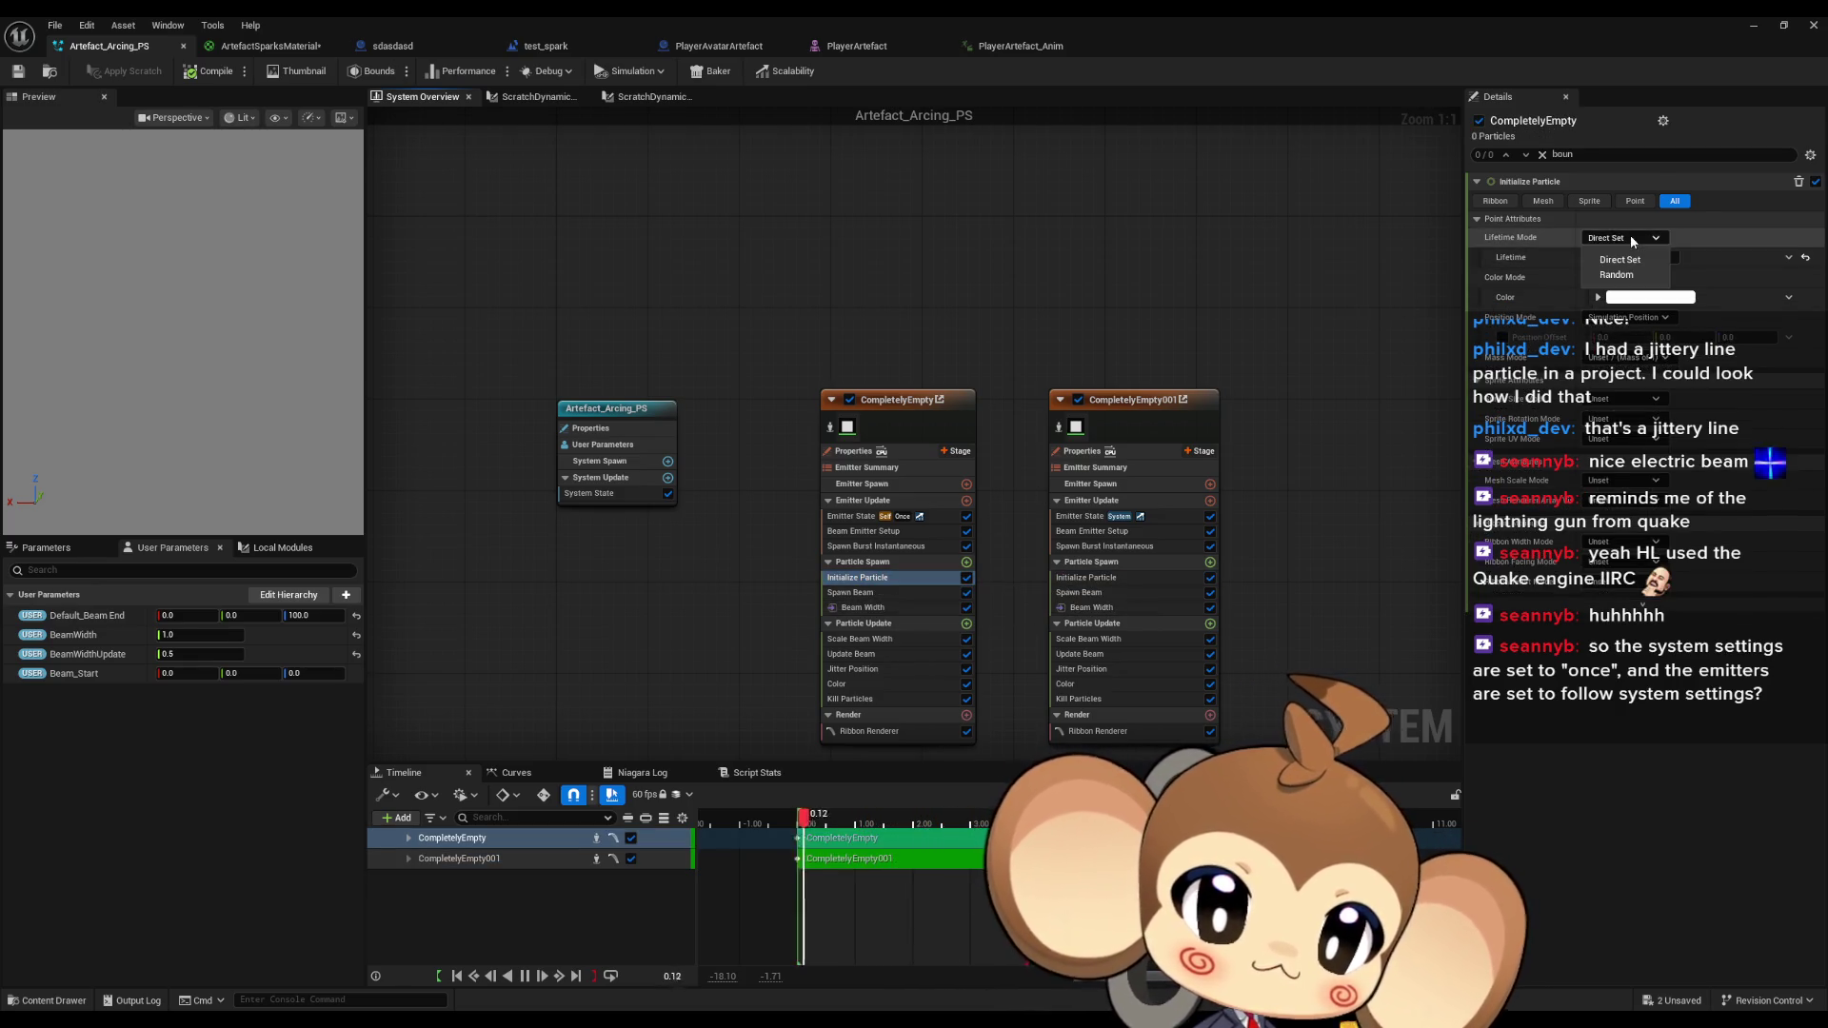
{"action": "left_click", "coordinate": [1619, 259]}
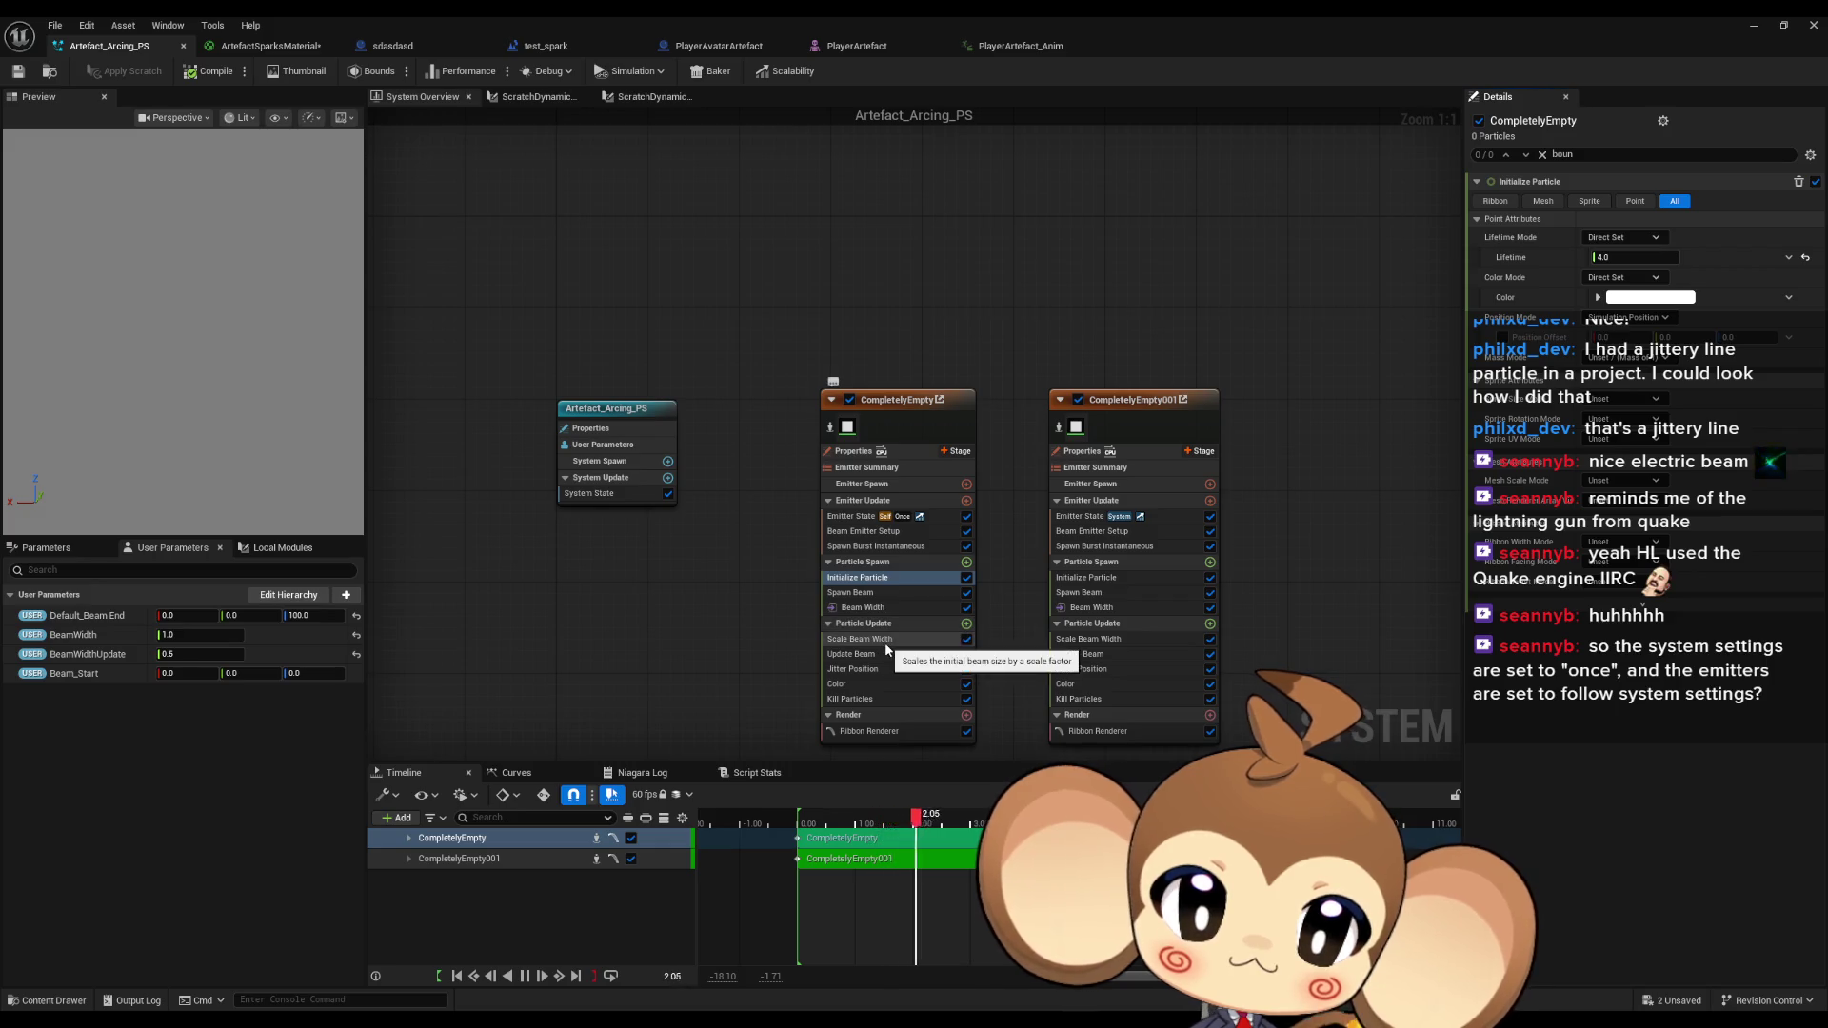
{"action": "left_click", "coordinate": [880, 667]}
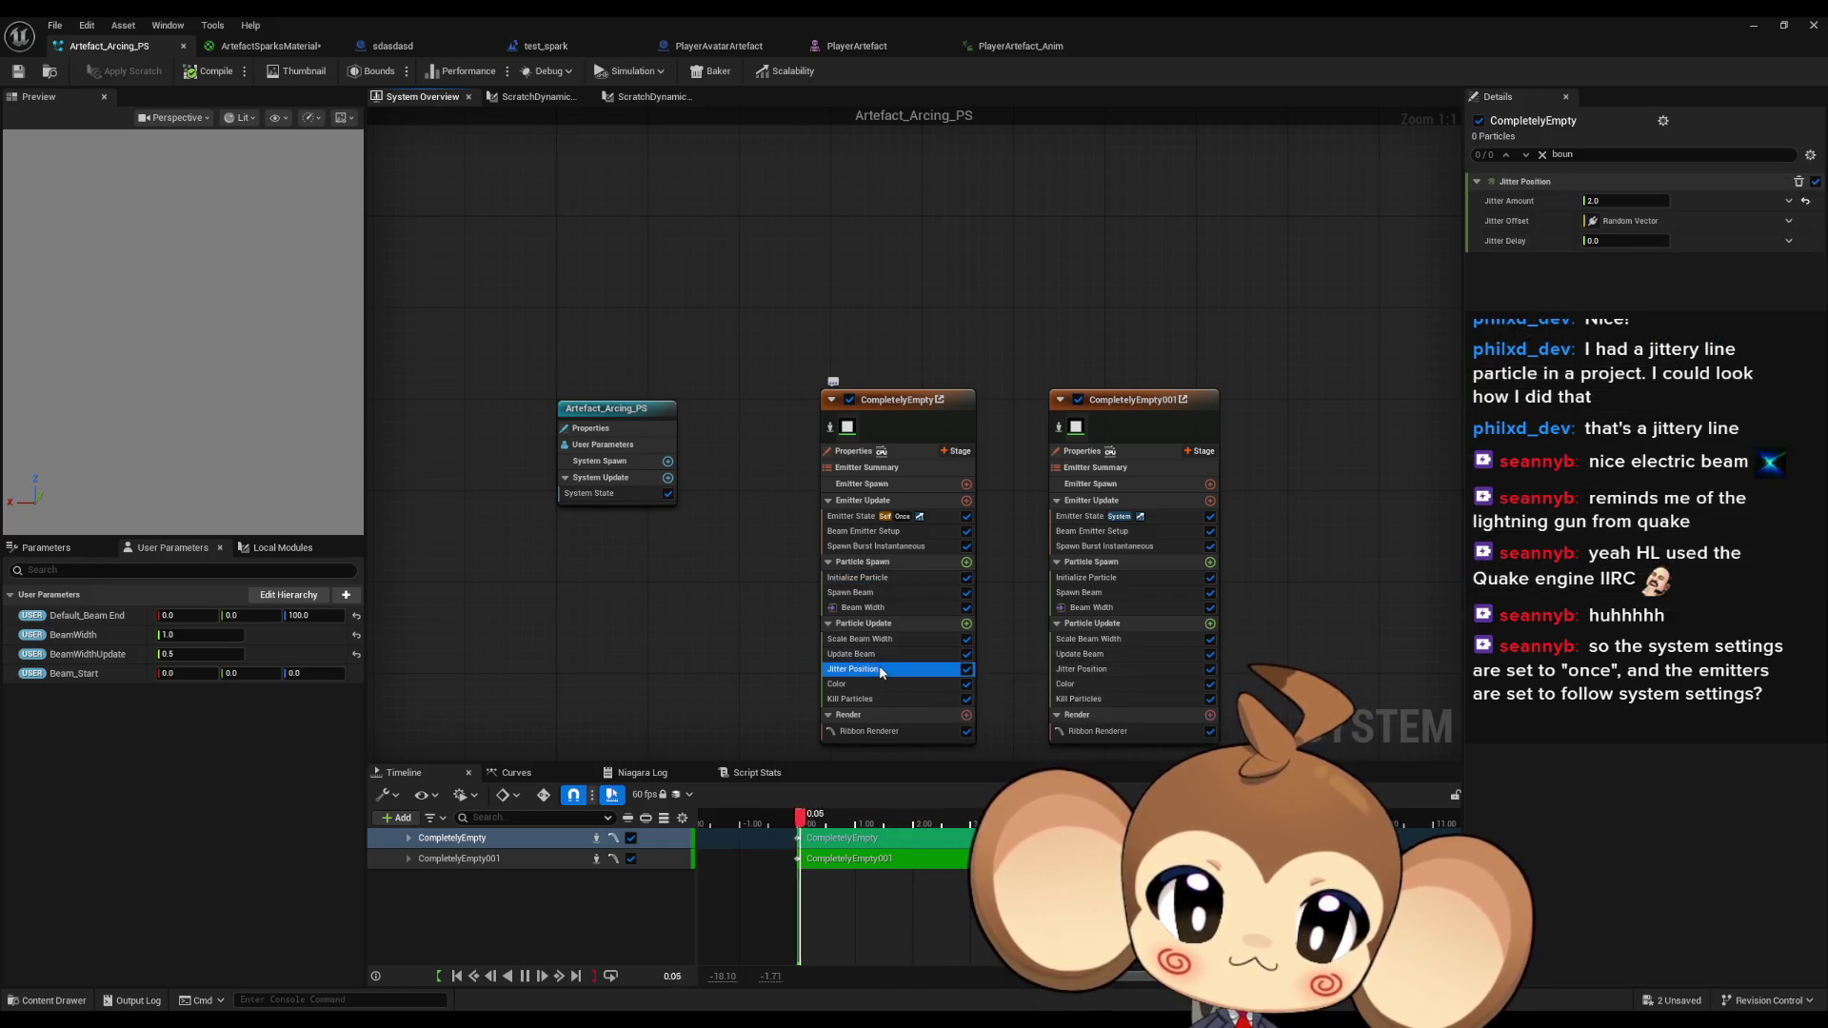
{"action": "left_click", "coordinate": [875, 628]}
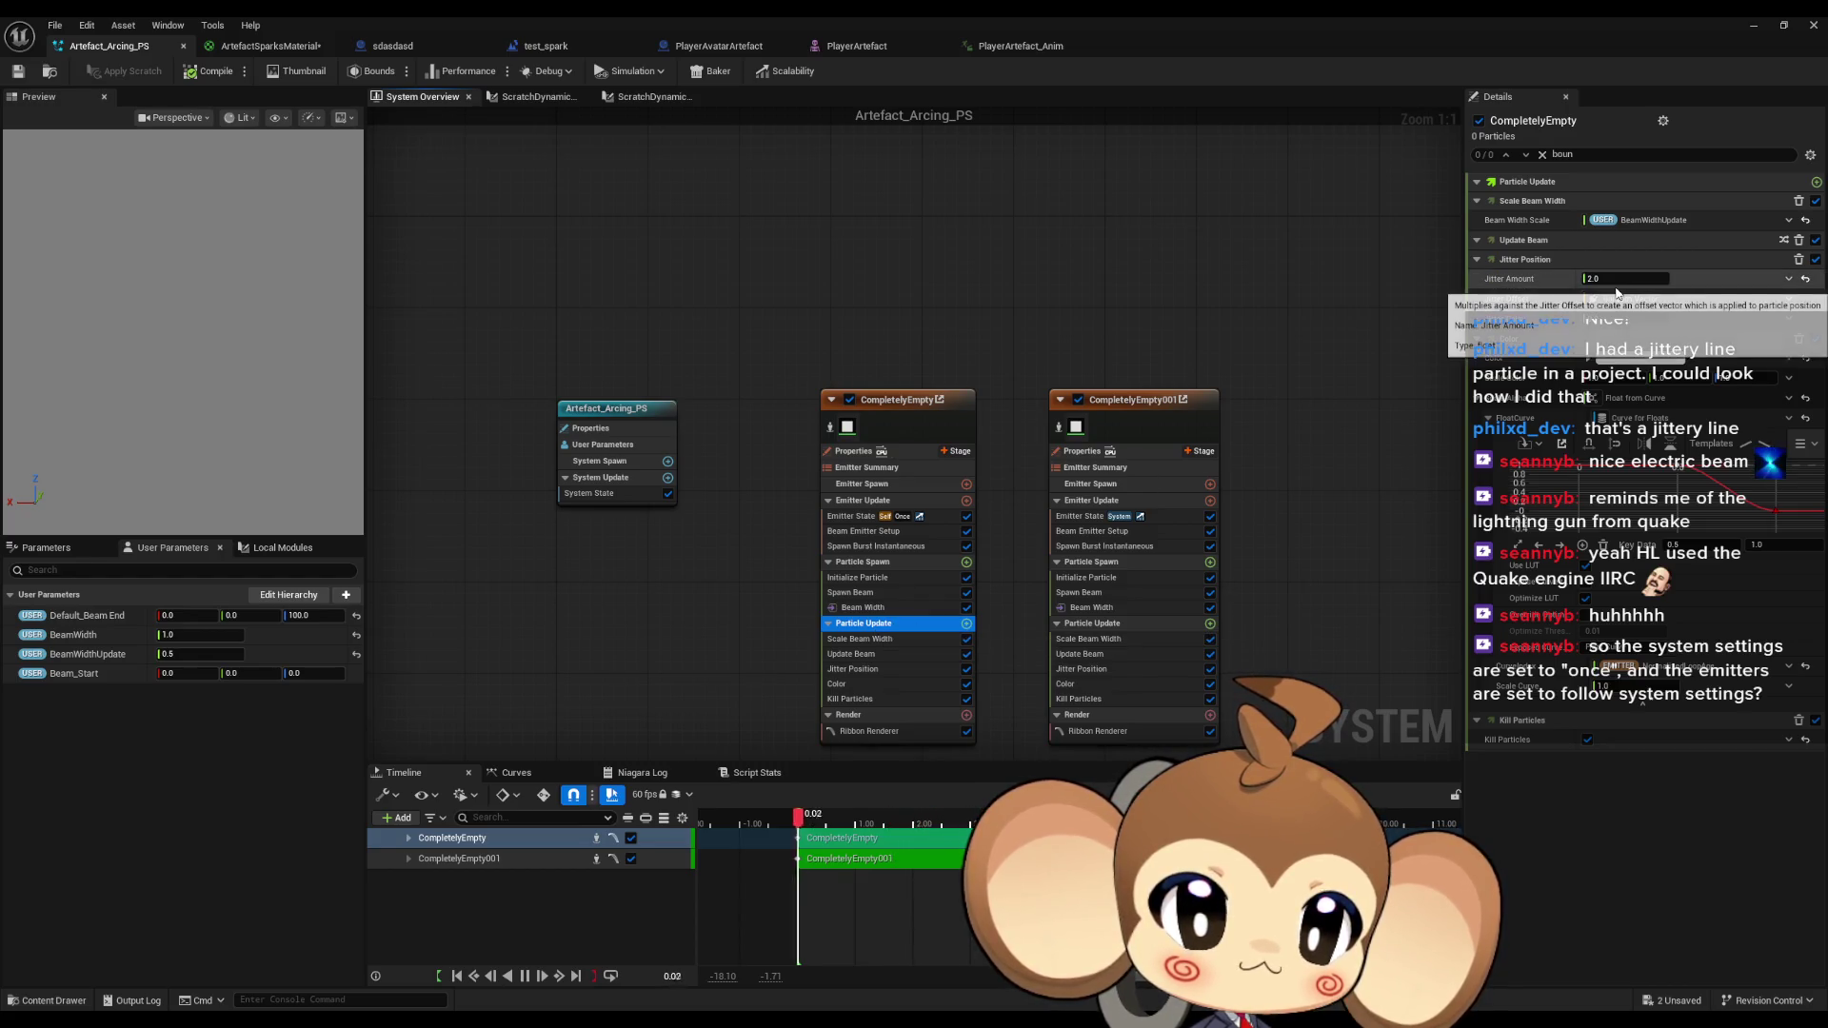
{"action": "left_click", "coordinate": [1760, 26]}
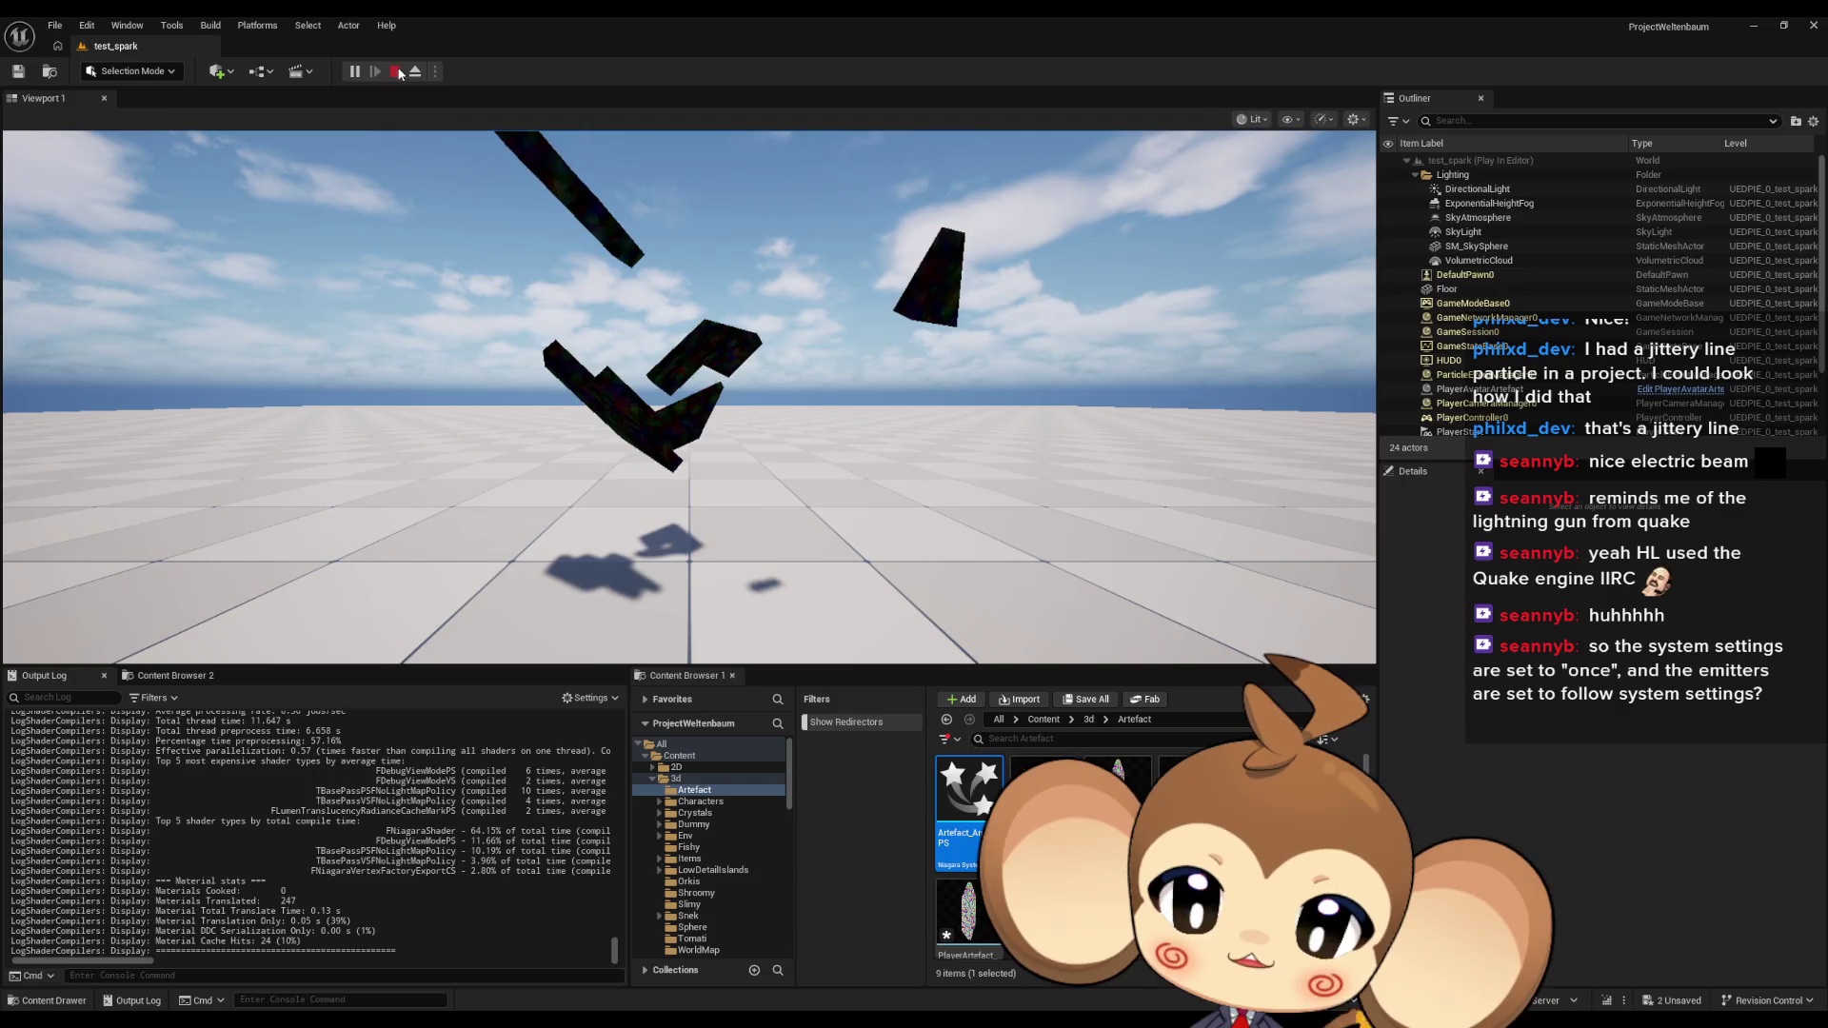
Stop the play session and inspect the test_spark Blueprint graph.
{"action": "left_click", "coordinate": [396, 71]}
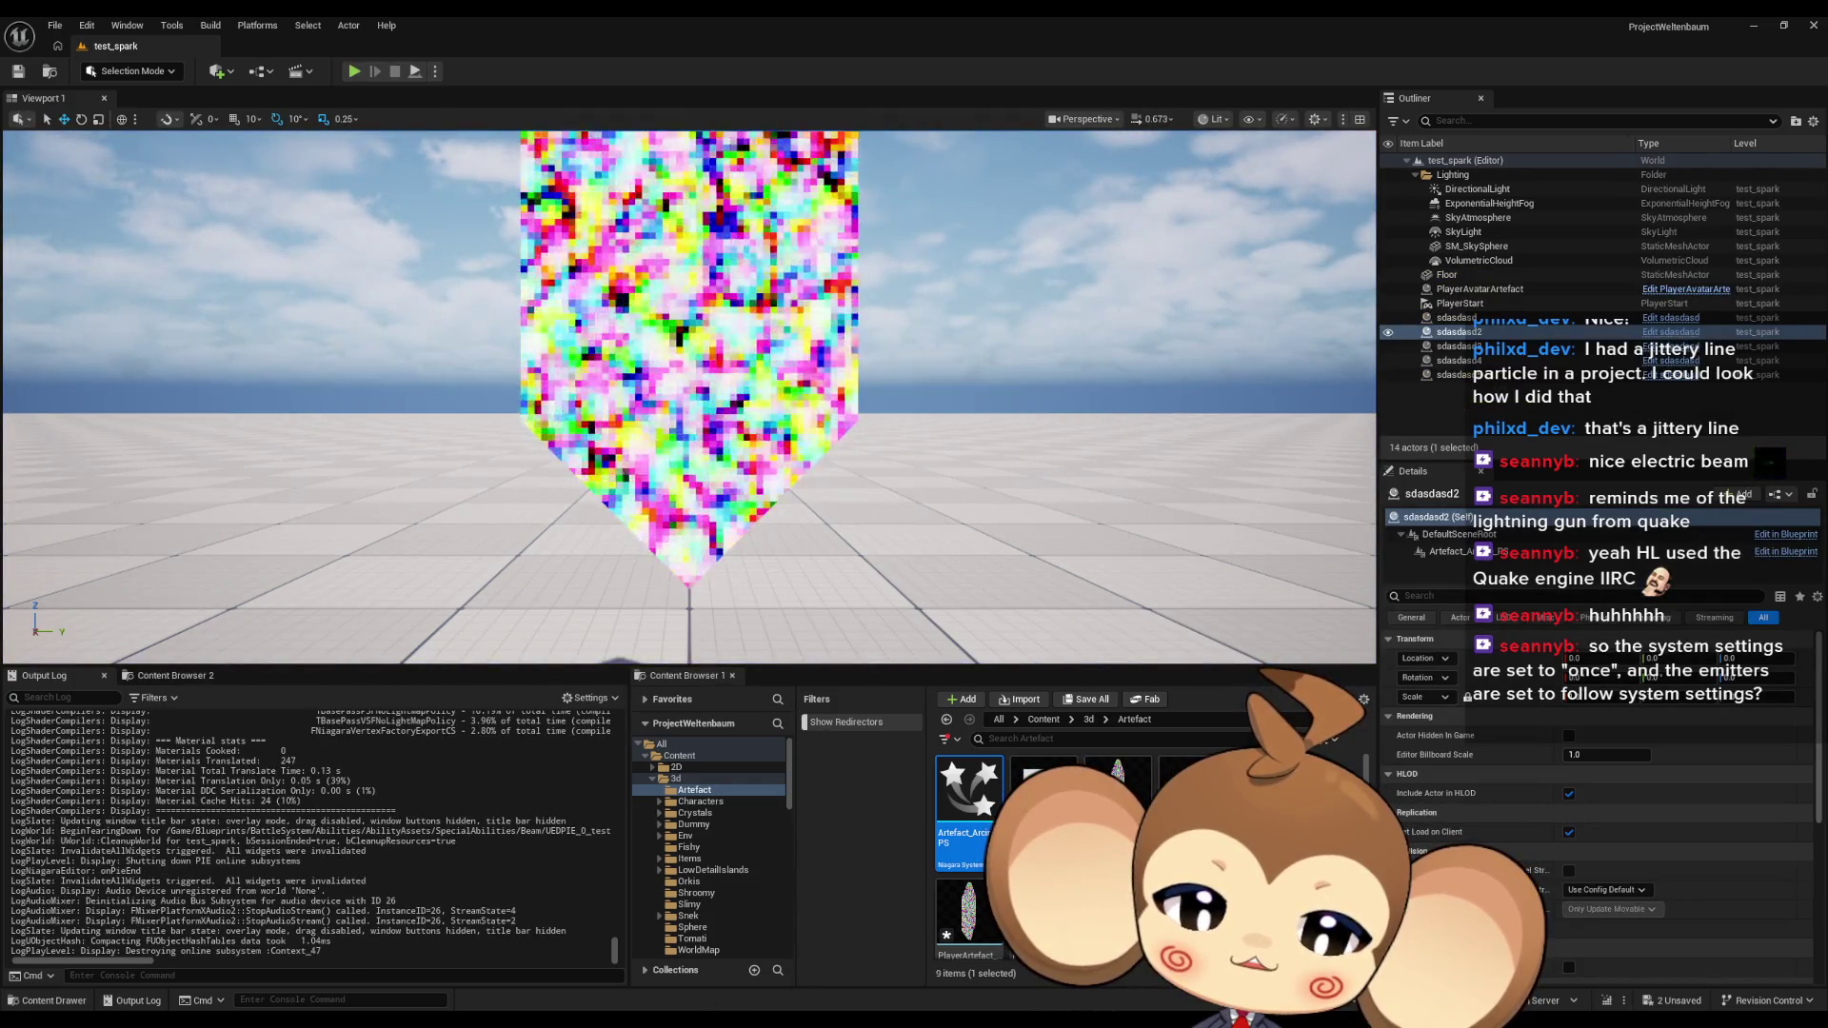
{"action": "mouse_move", "coordinate": [514, 948]}
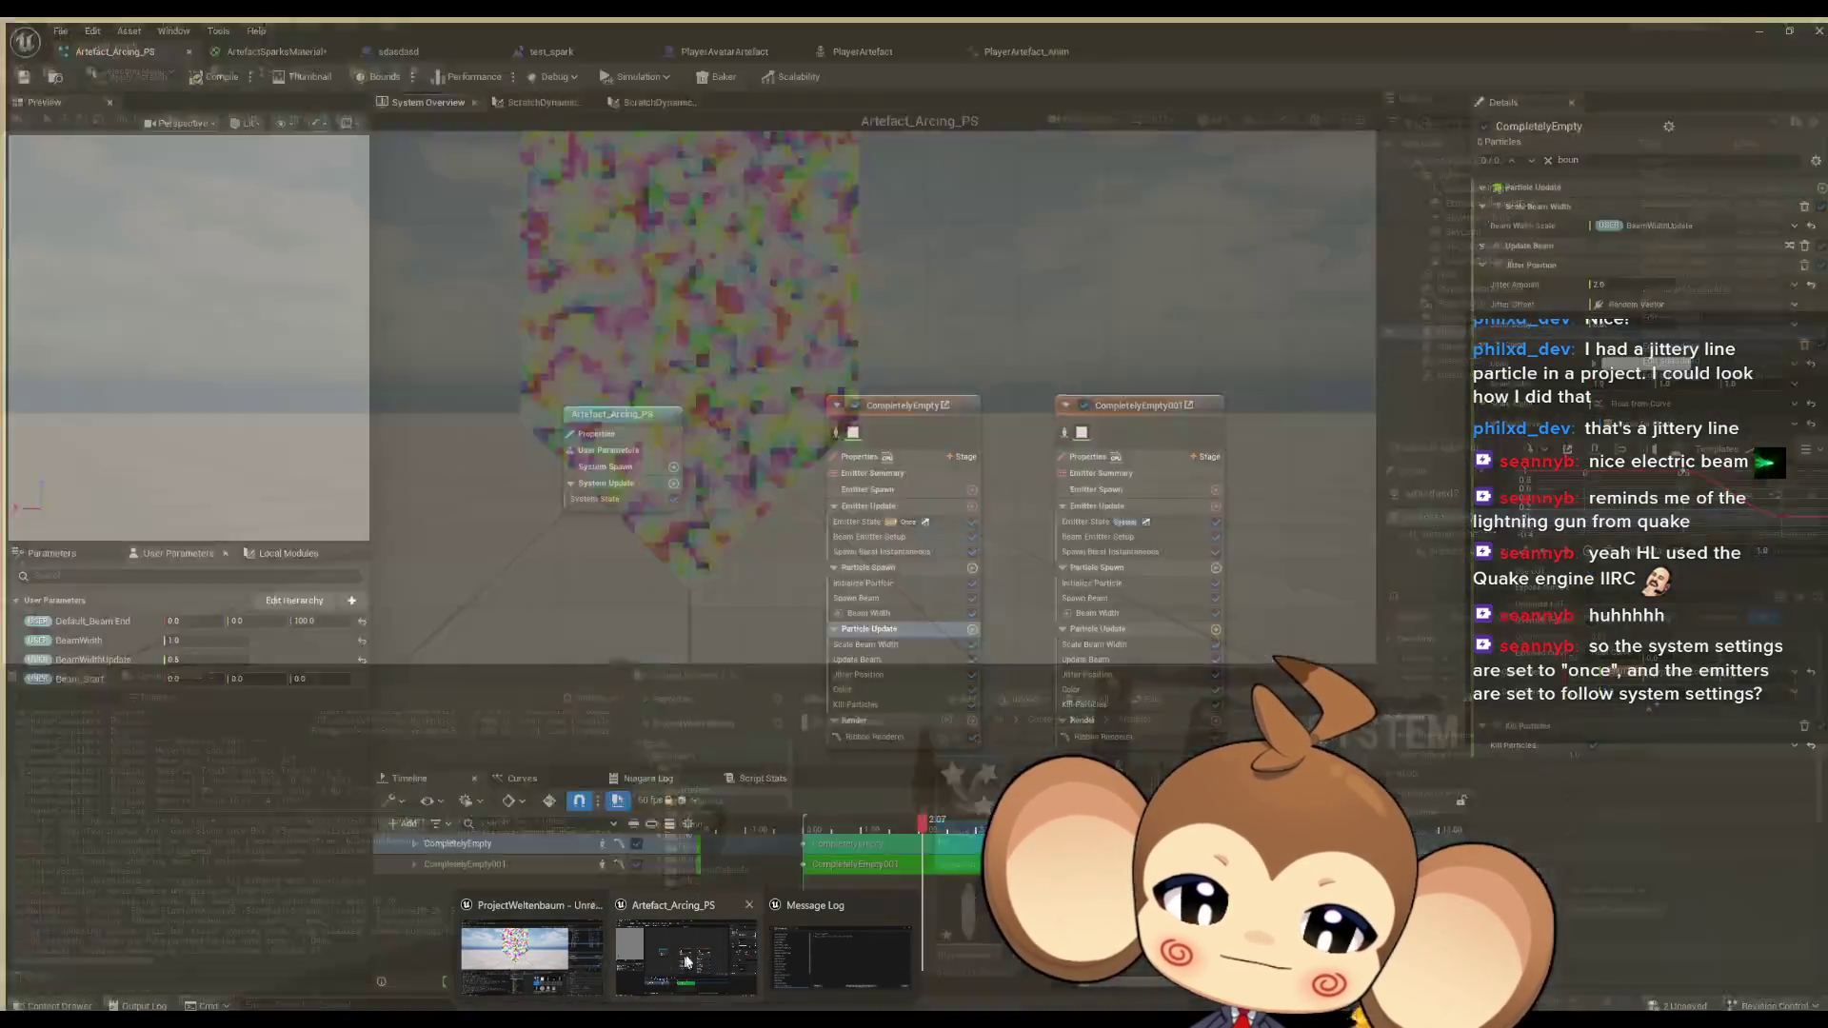
{"action": "left_click", "coordinate": [686, 962]}
{"action": "left_click", "coordinate": [576, 54]}
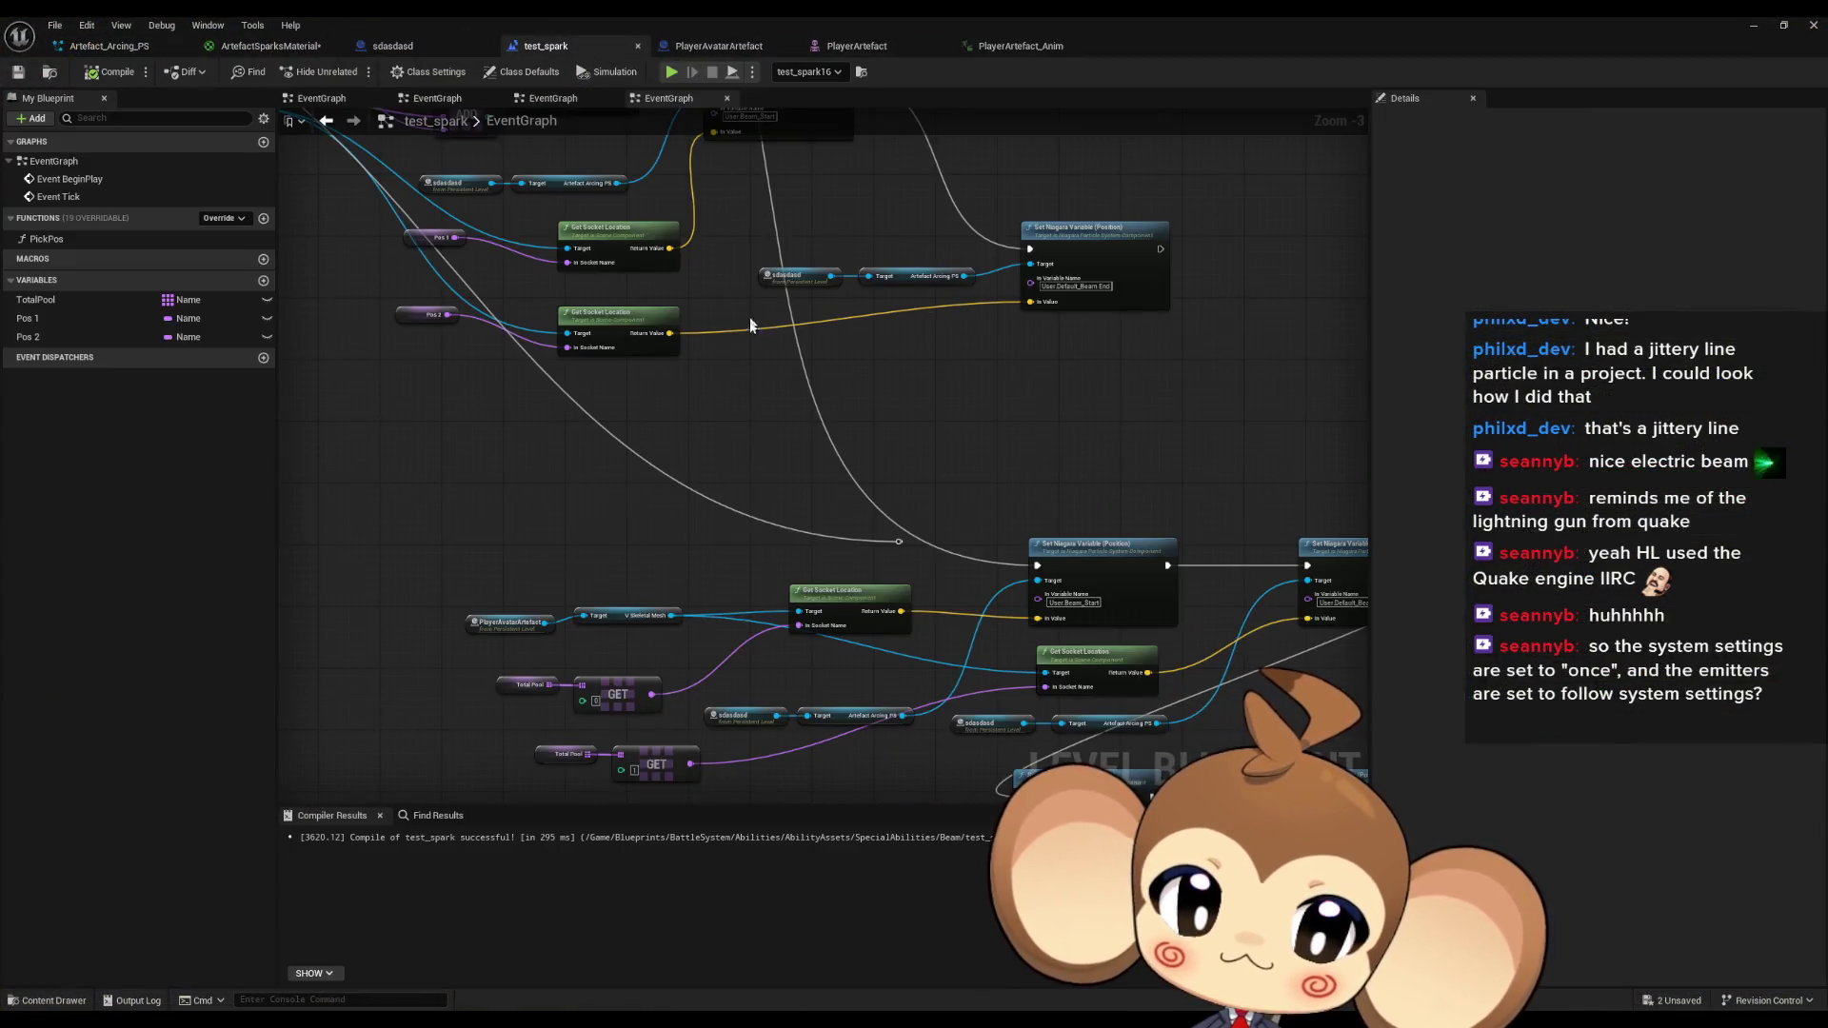
{"action": "left_click_drag", "start_coordinate": [896, 543], "coordinate": [1039, 566]}
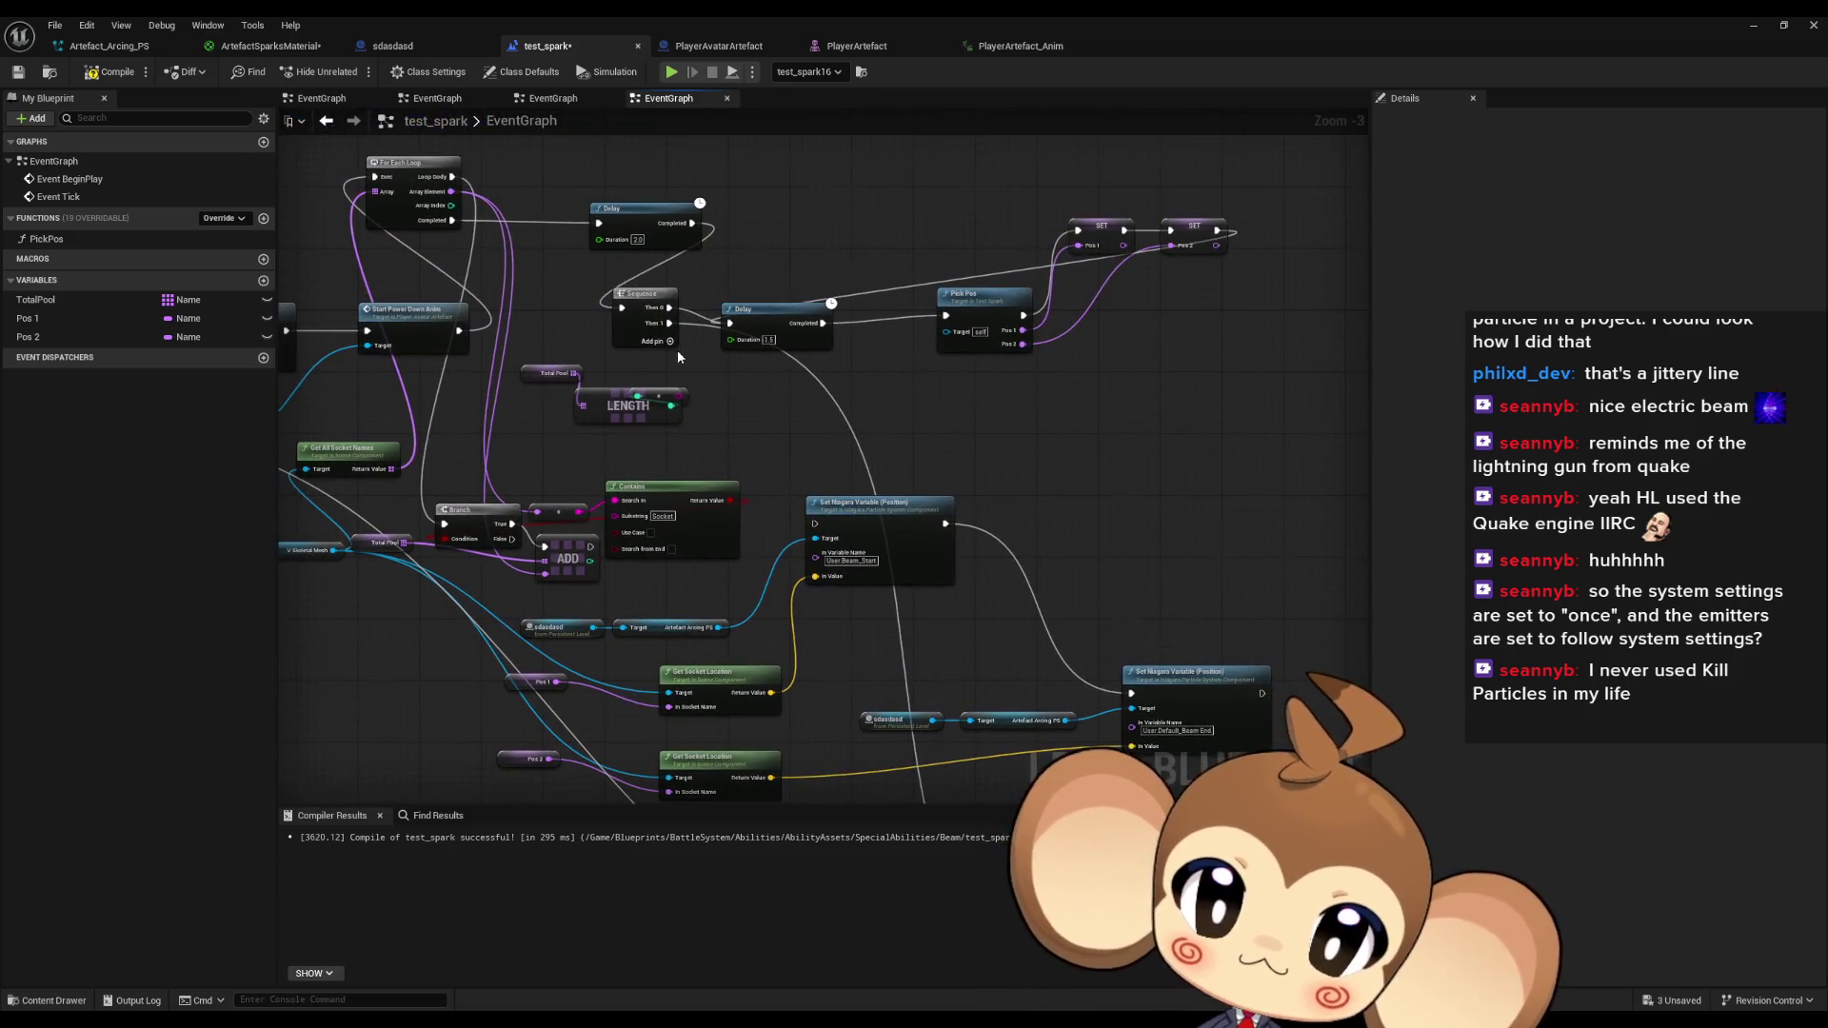
{"action": "scroll", "coordinate": [672, 338], "scroll_direction": "up", "scroll_amount": 2}
{"action": "scroll", "coordinate": [772, 392], "scroll_direction": "down", "scroll_amount": 4}
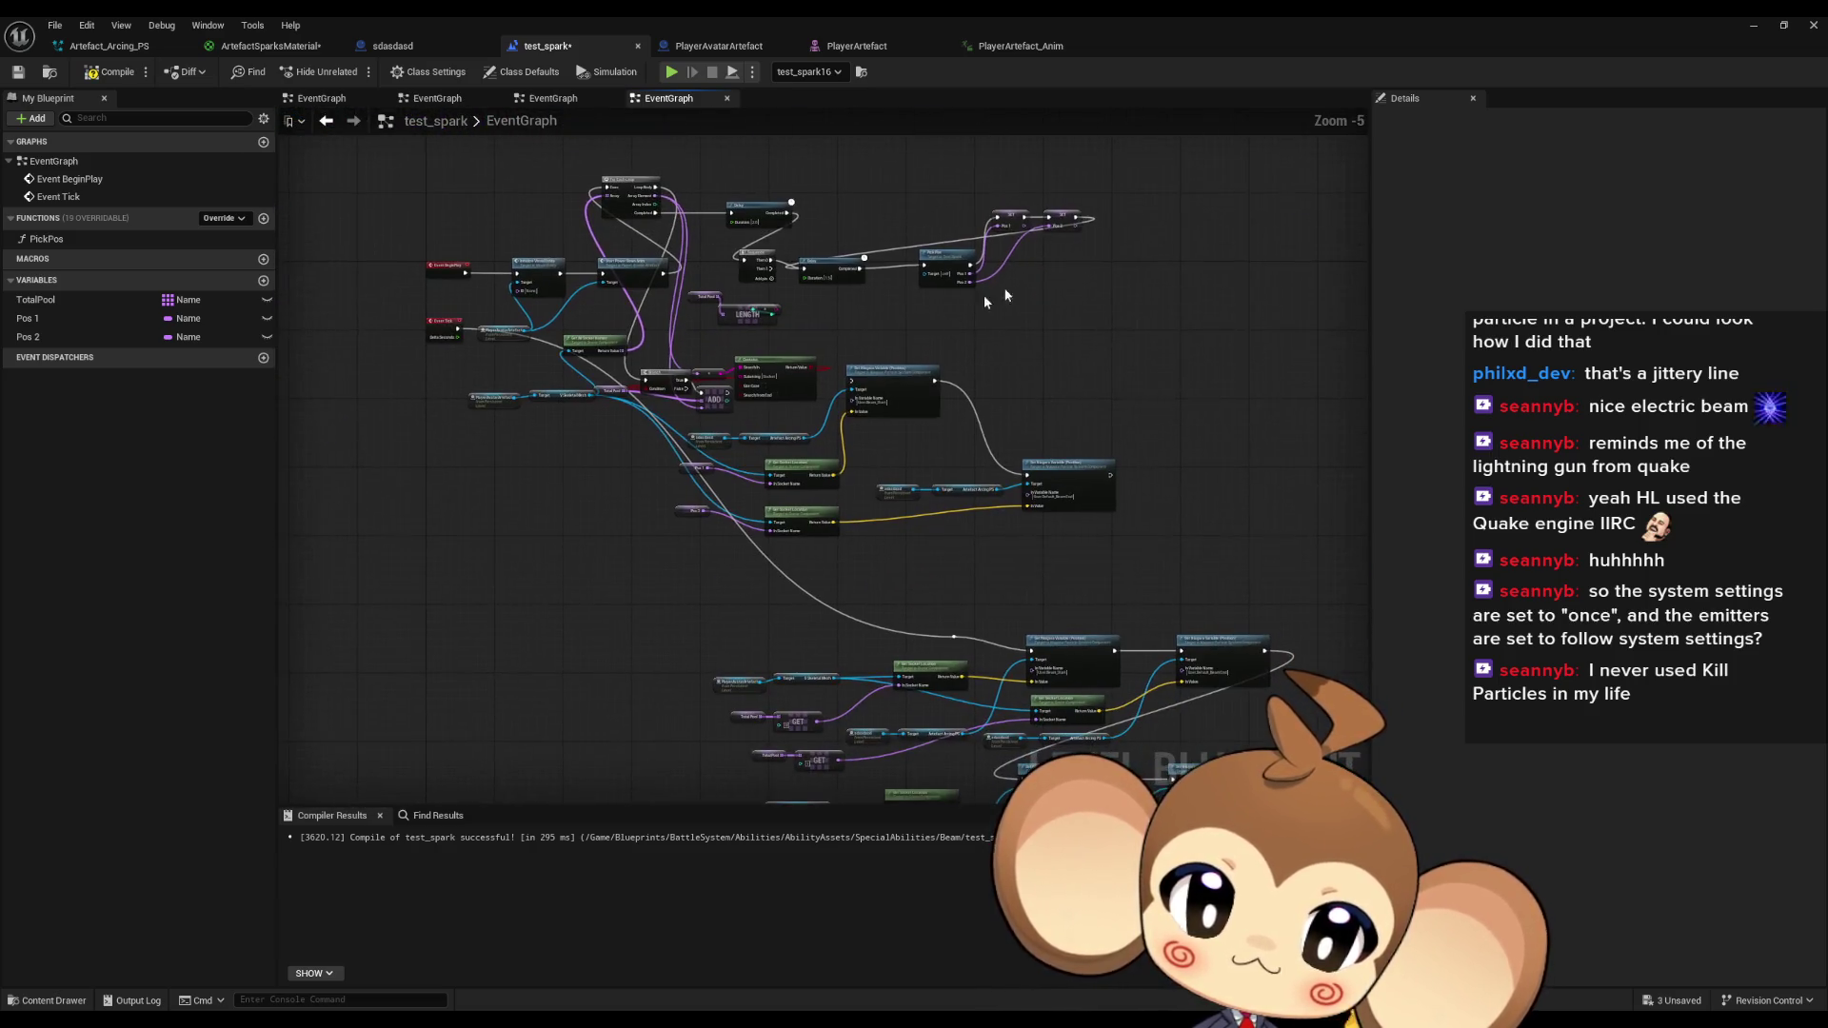
Save the test_spark level, start a play test, and return to Artefact_Arcing_PS.
{"action": "left_click", "coordinate": [1743, 23]}
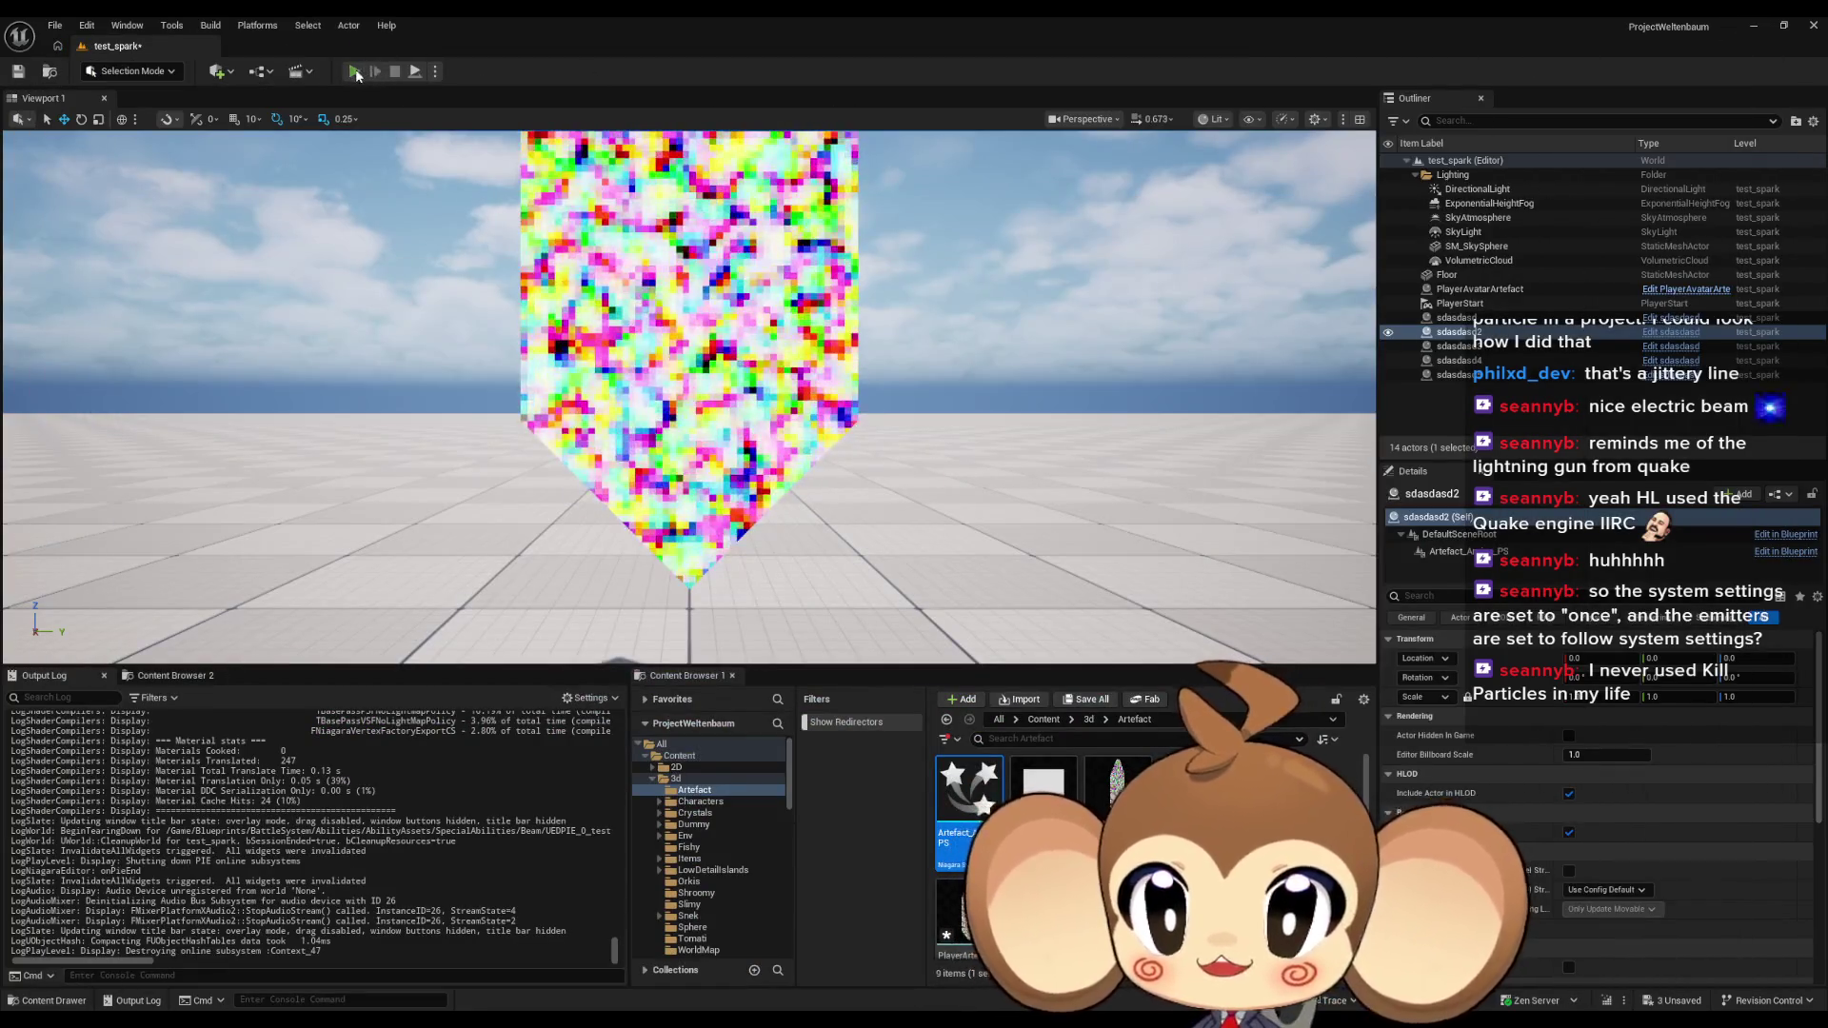
{"action": "key", "text": "ctrl+s"}
{"action": "key", "text": "alt+p"}
{"action": "left_click", "coordinate": [395, 71]}
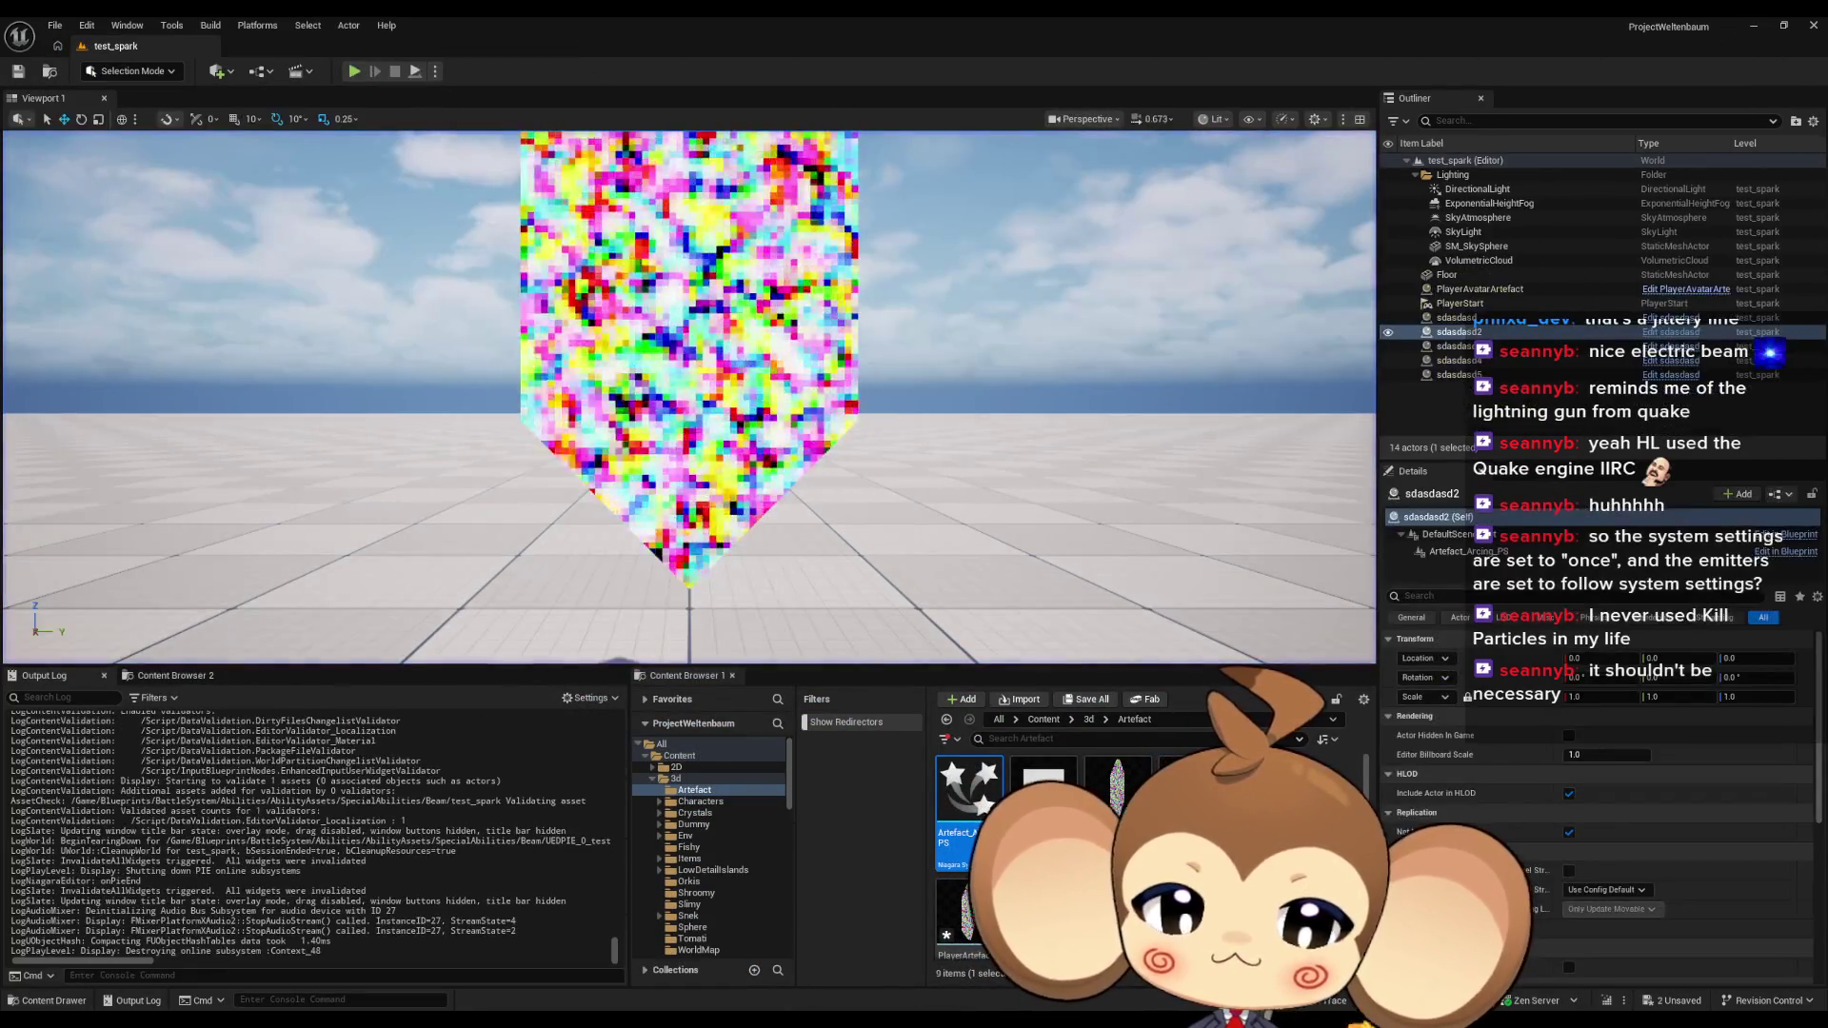
{"action": "left_click", "coordinate": [735, 979]}
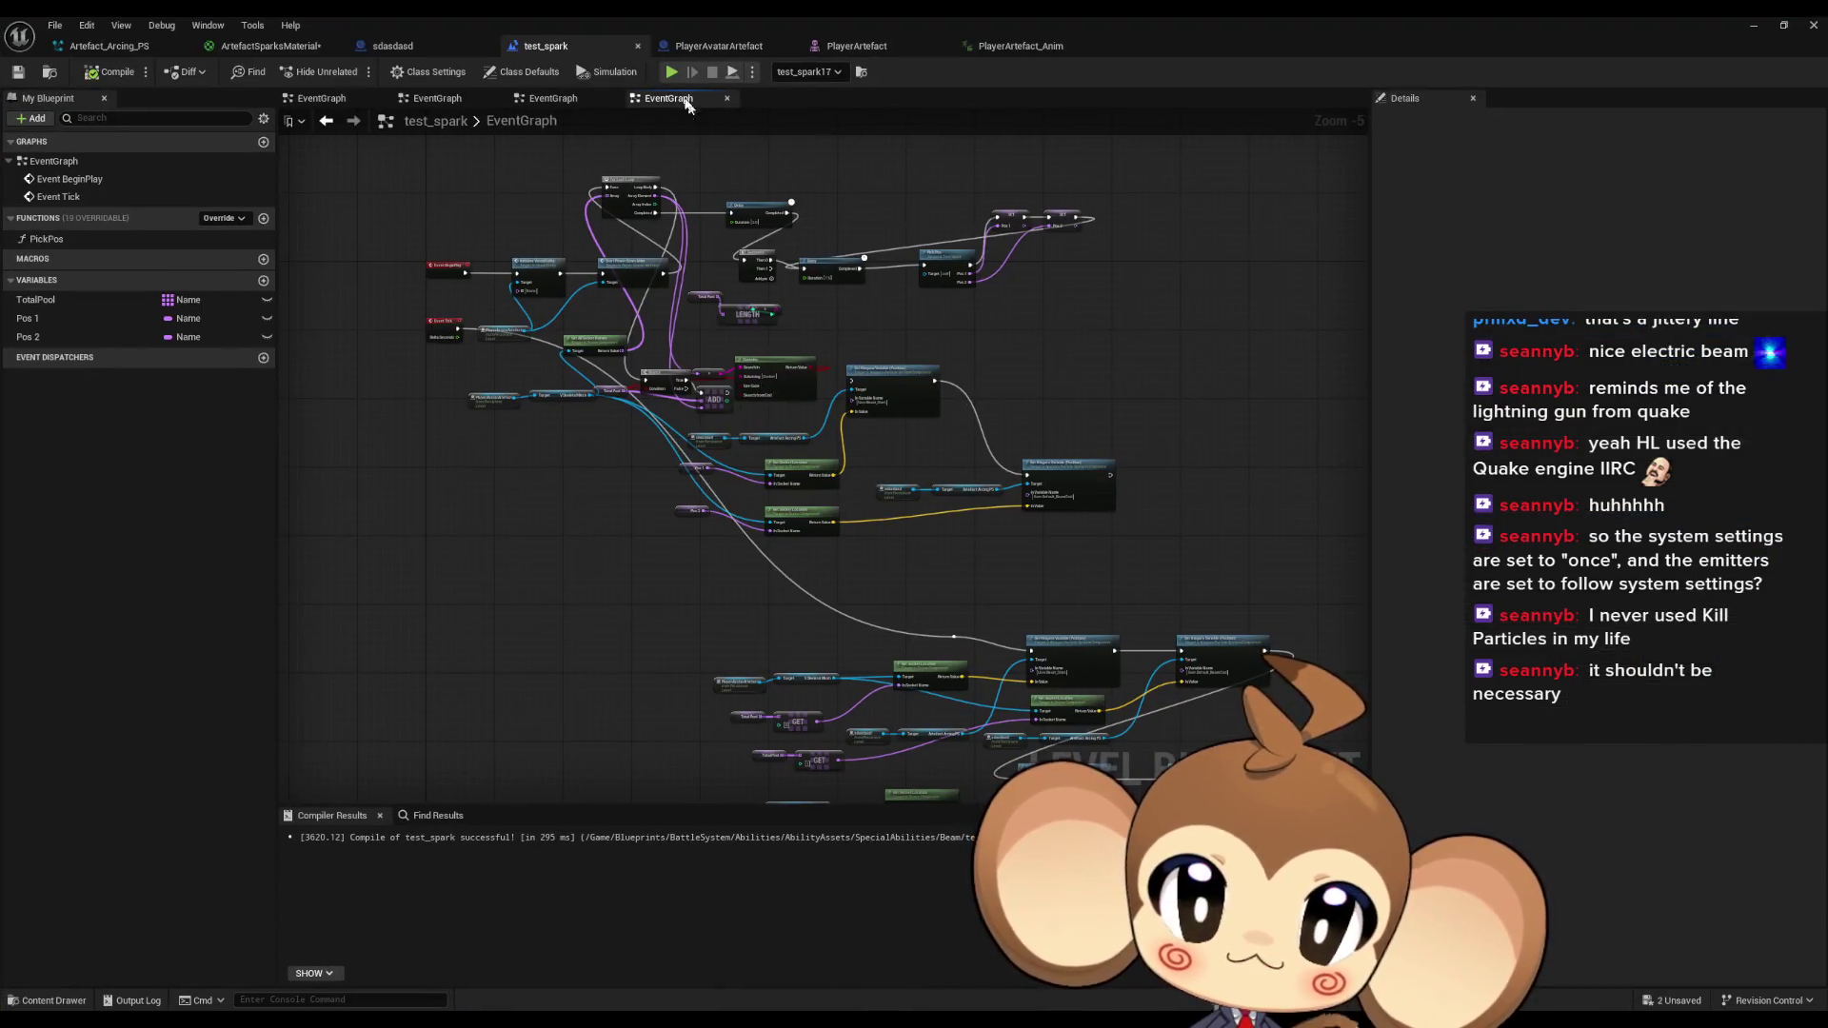
{"action": "left_click", "coordinate": [110, 46]}
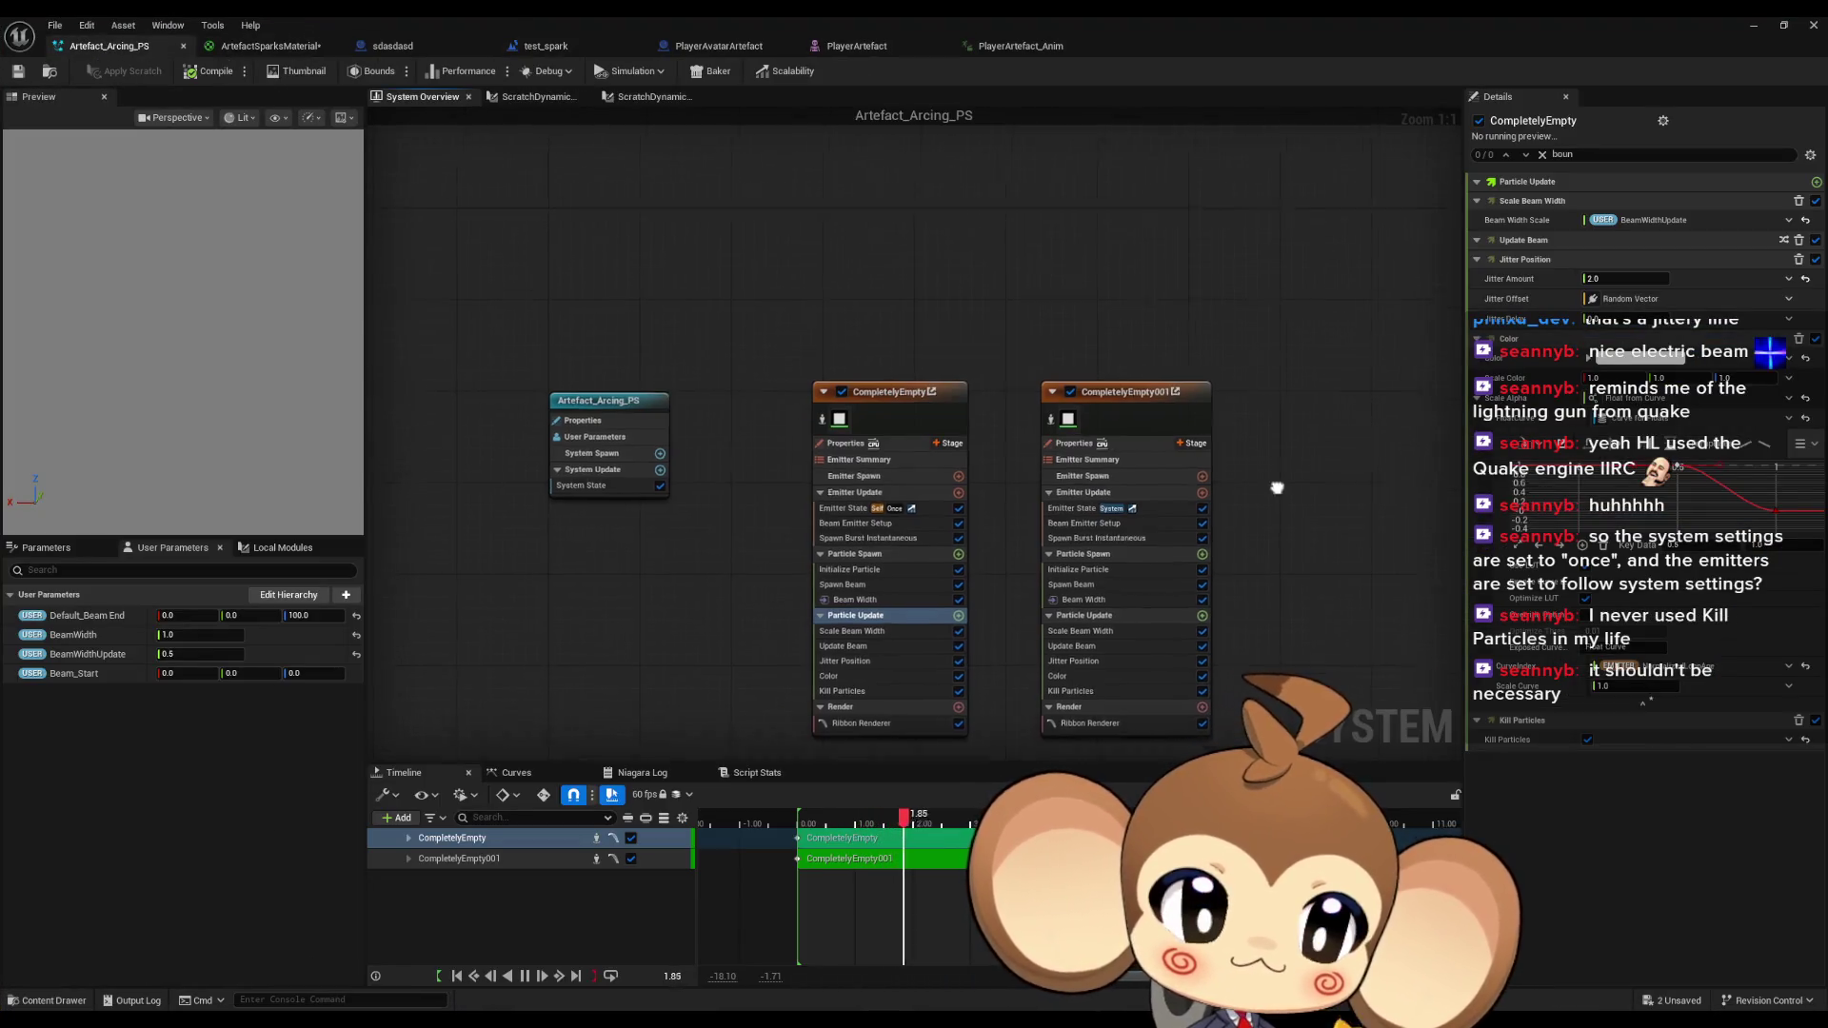
Disable Kill Particles in CompletelyEmpty, watch the beams in the play session, then stop it.
{"action": "key", "text": "Home"}
{"action": "left_click", "coordinate": [848, 584]}
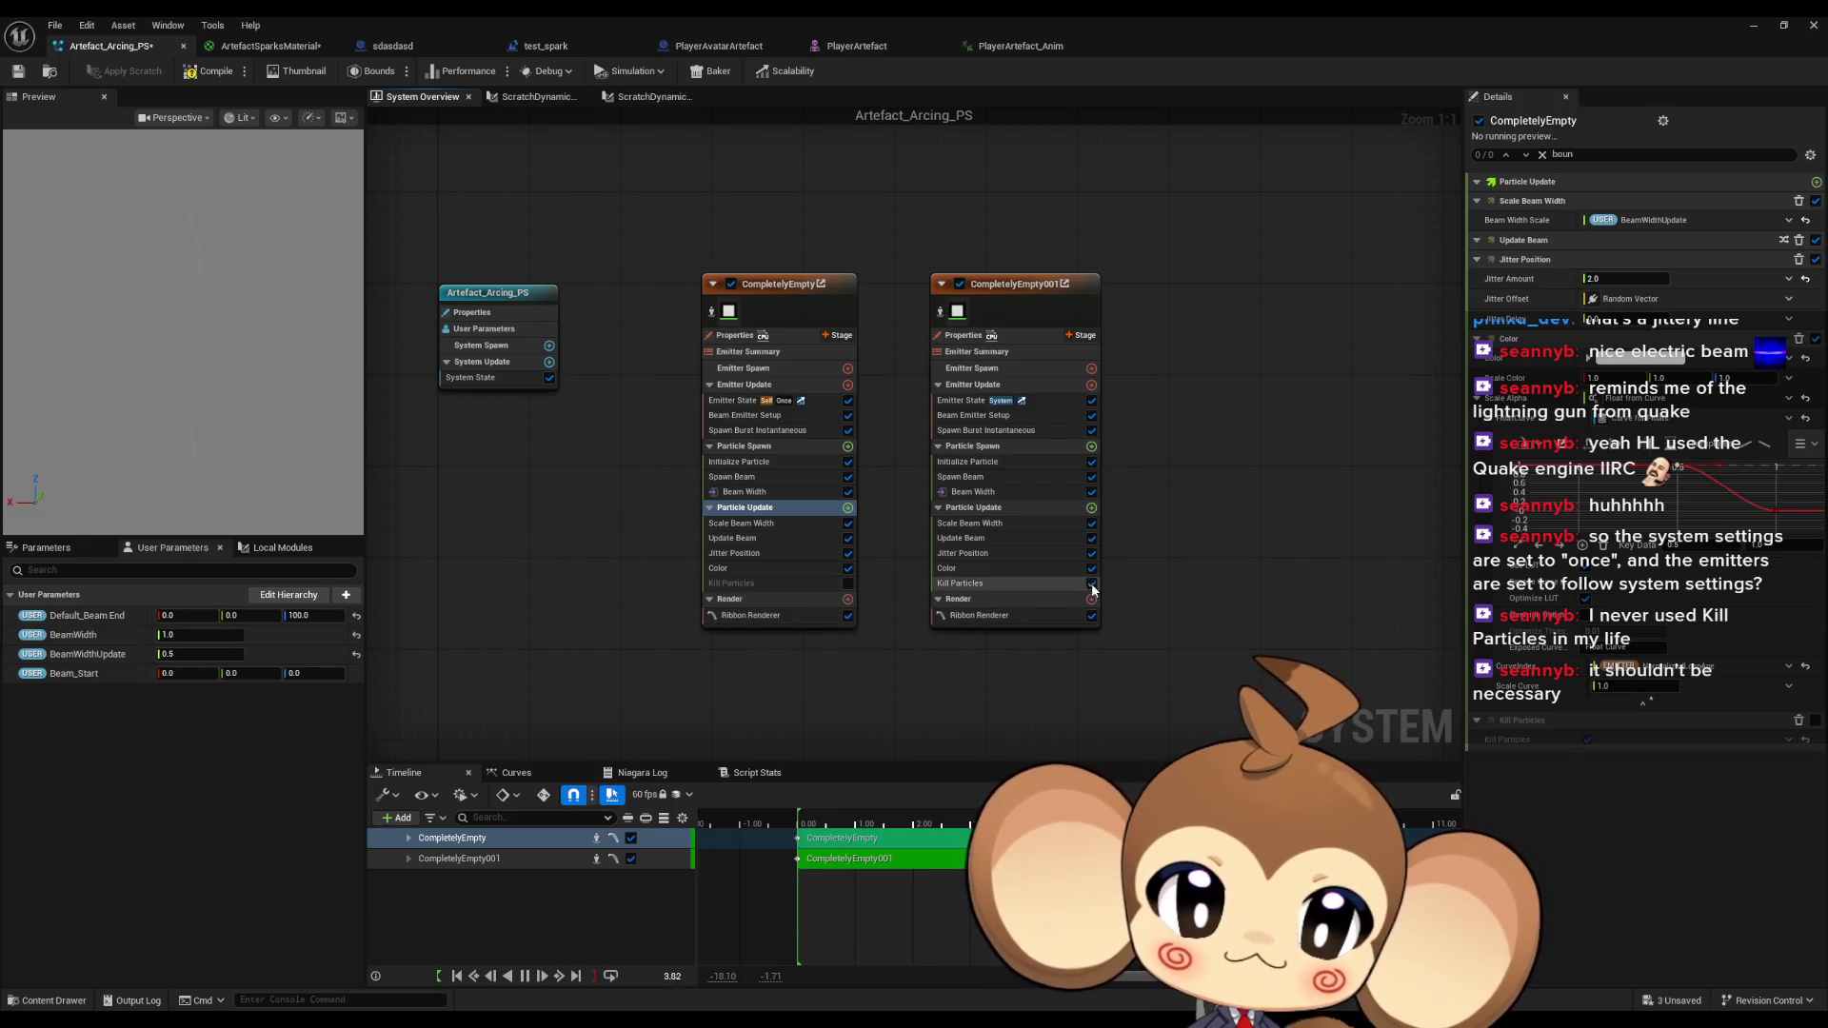
{"action": "left_click", "coordinate": [1758, 25]}
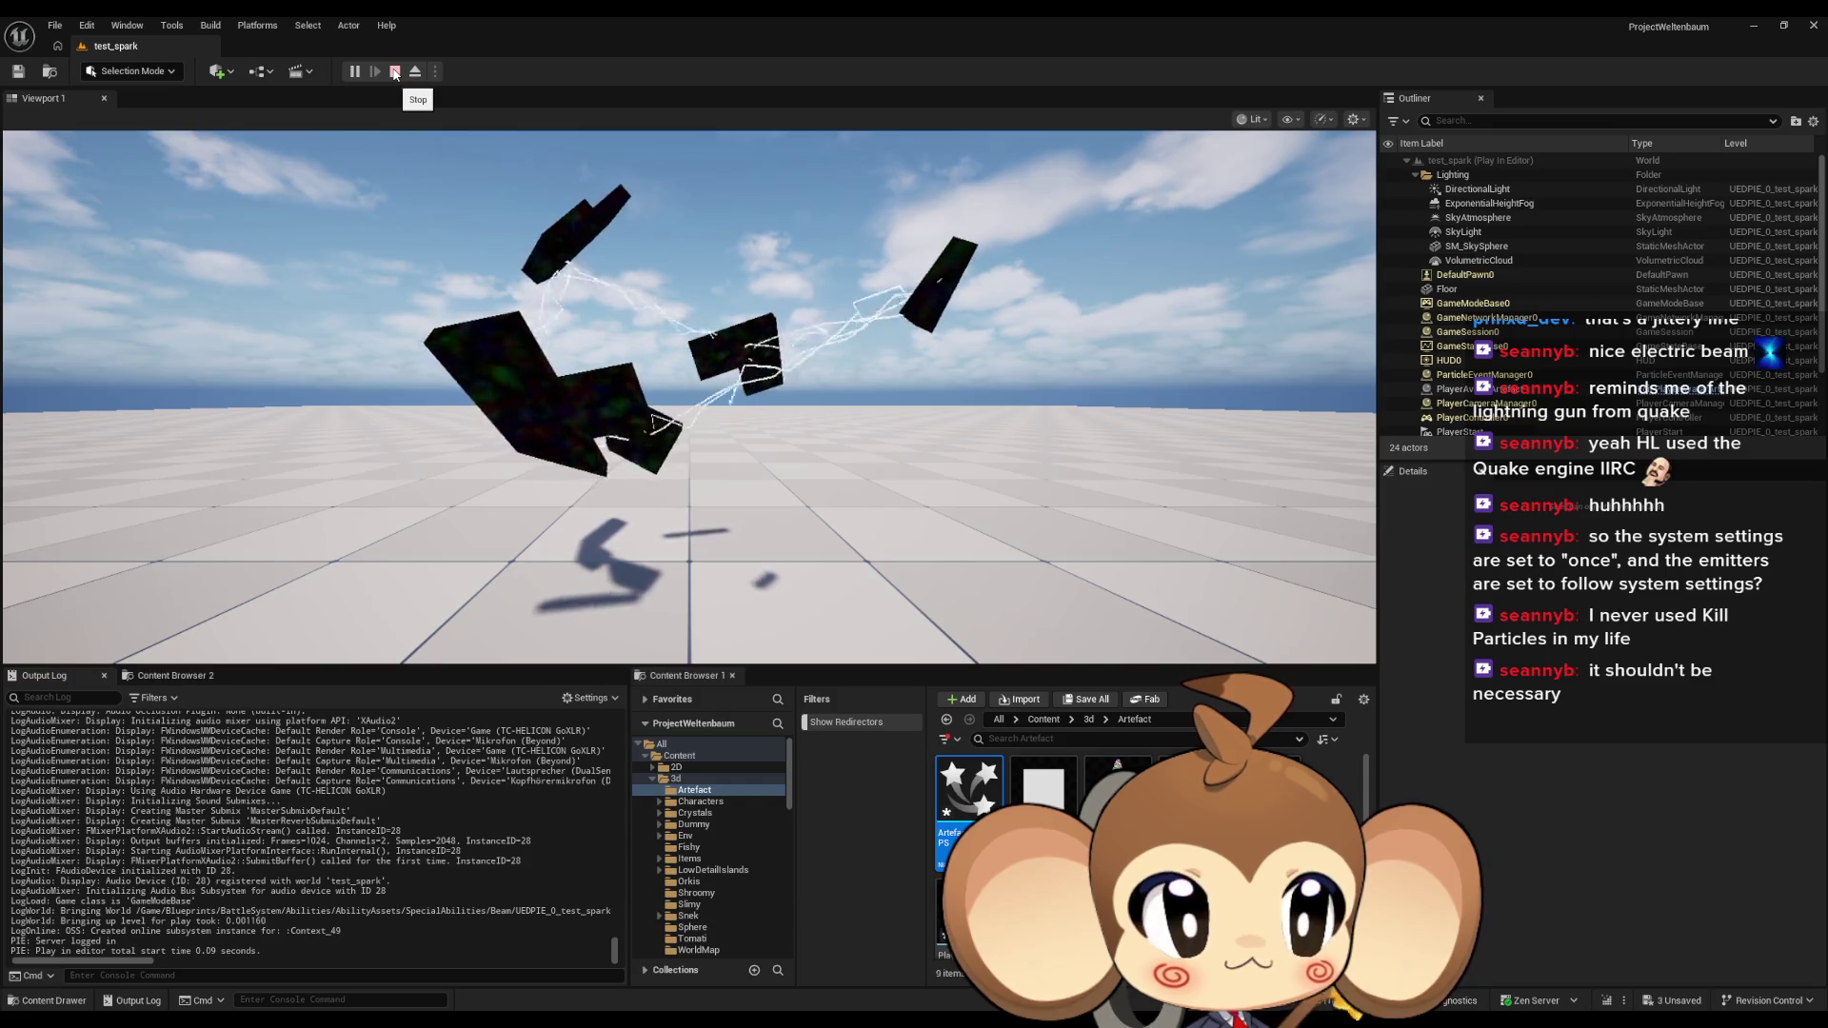
{"action": "left_click", "coordinate": [395, 73]}
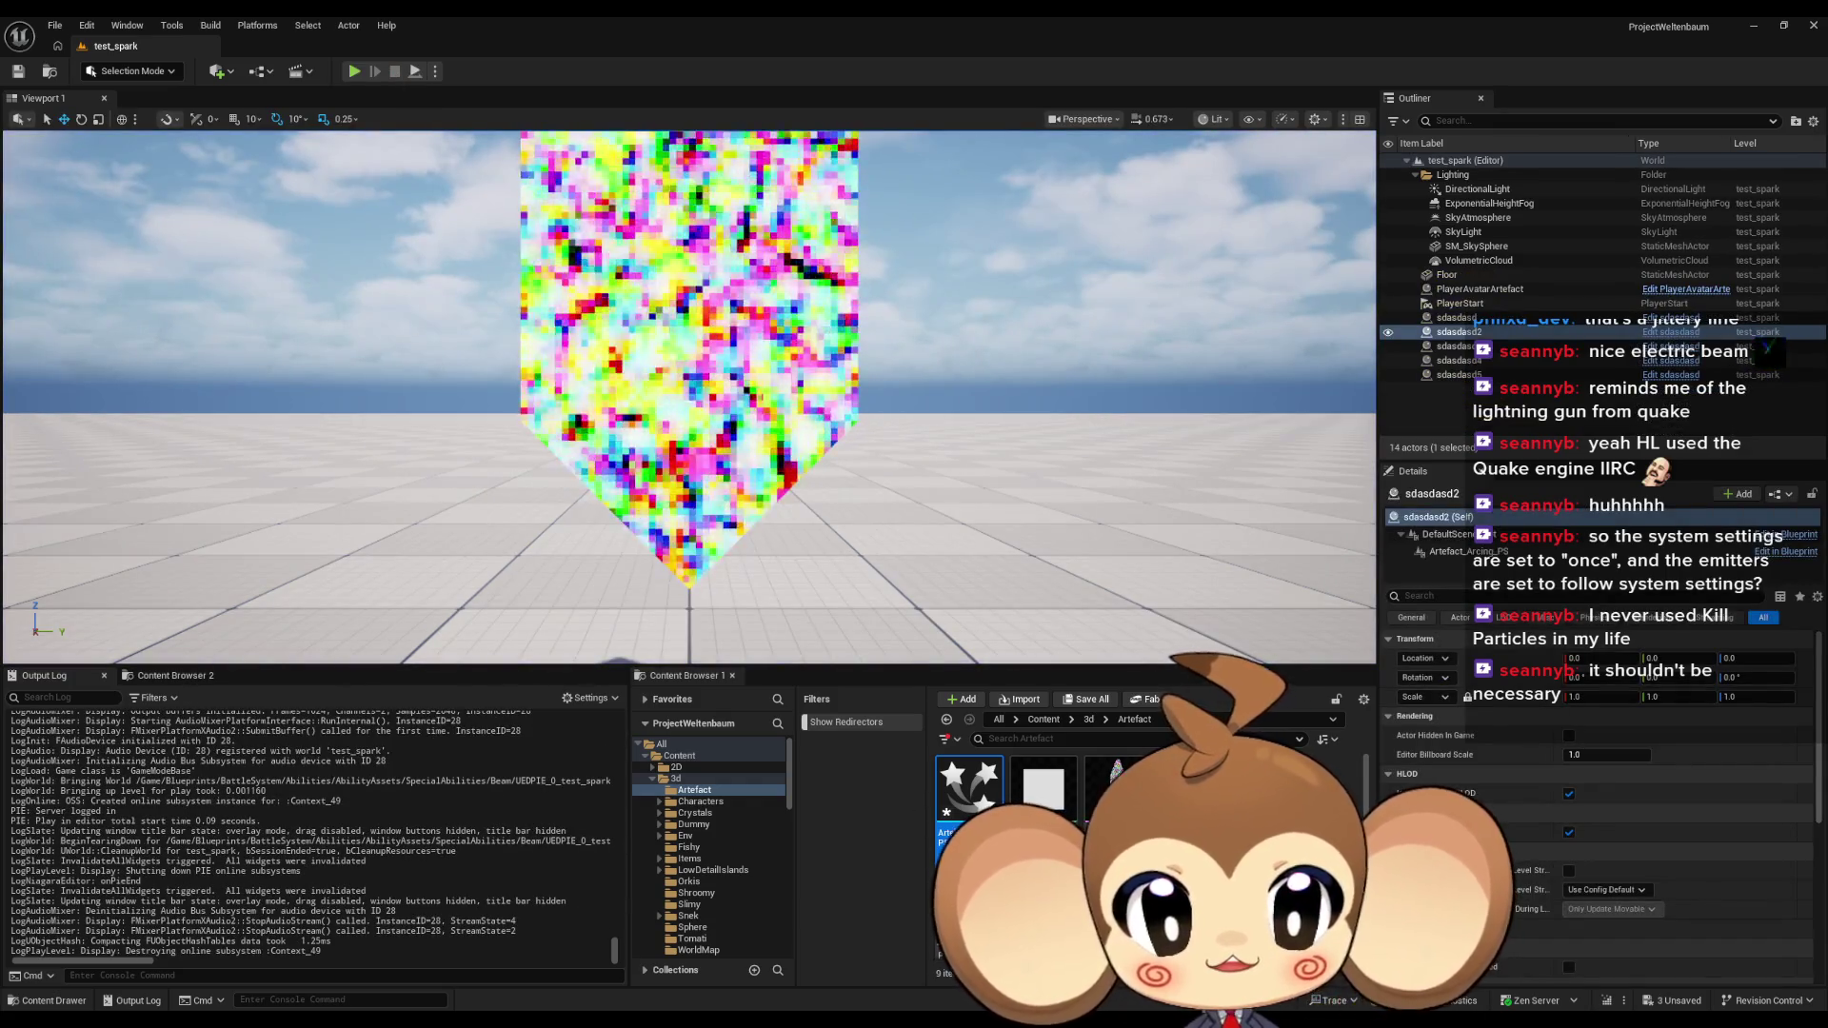
{"action": "left_click", "coordinate": [731, 958]}
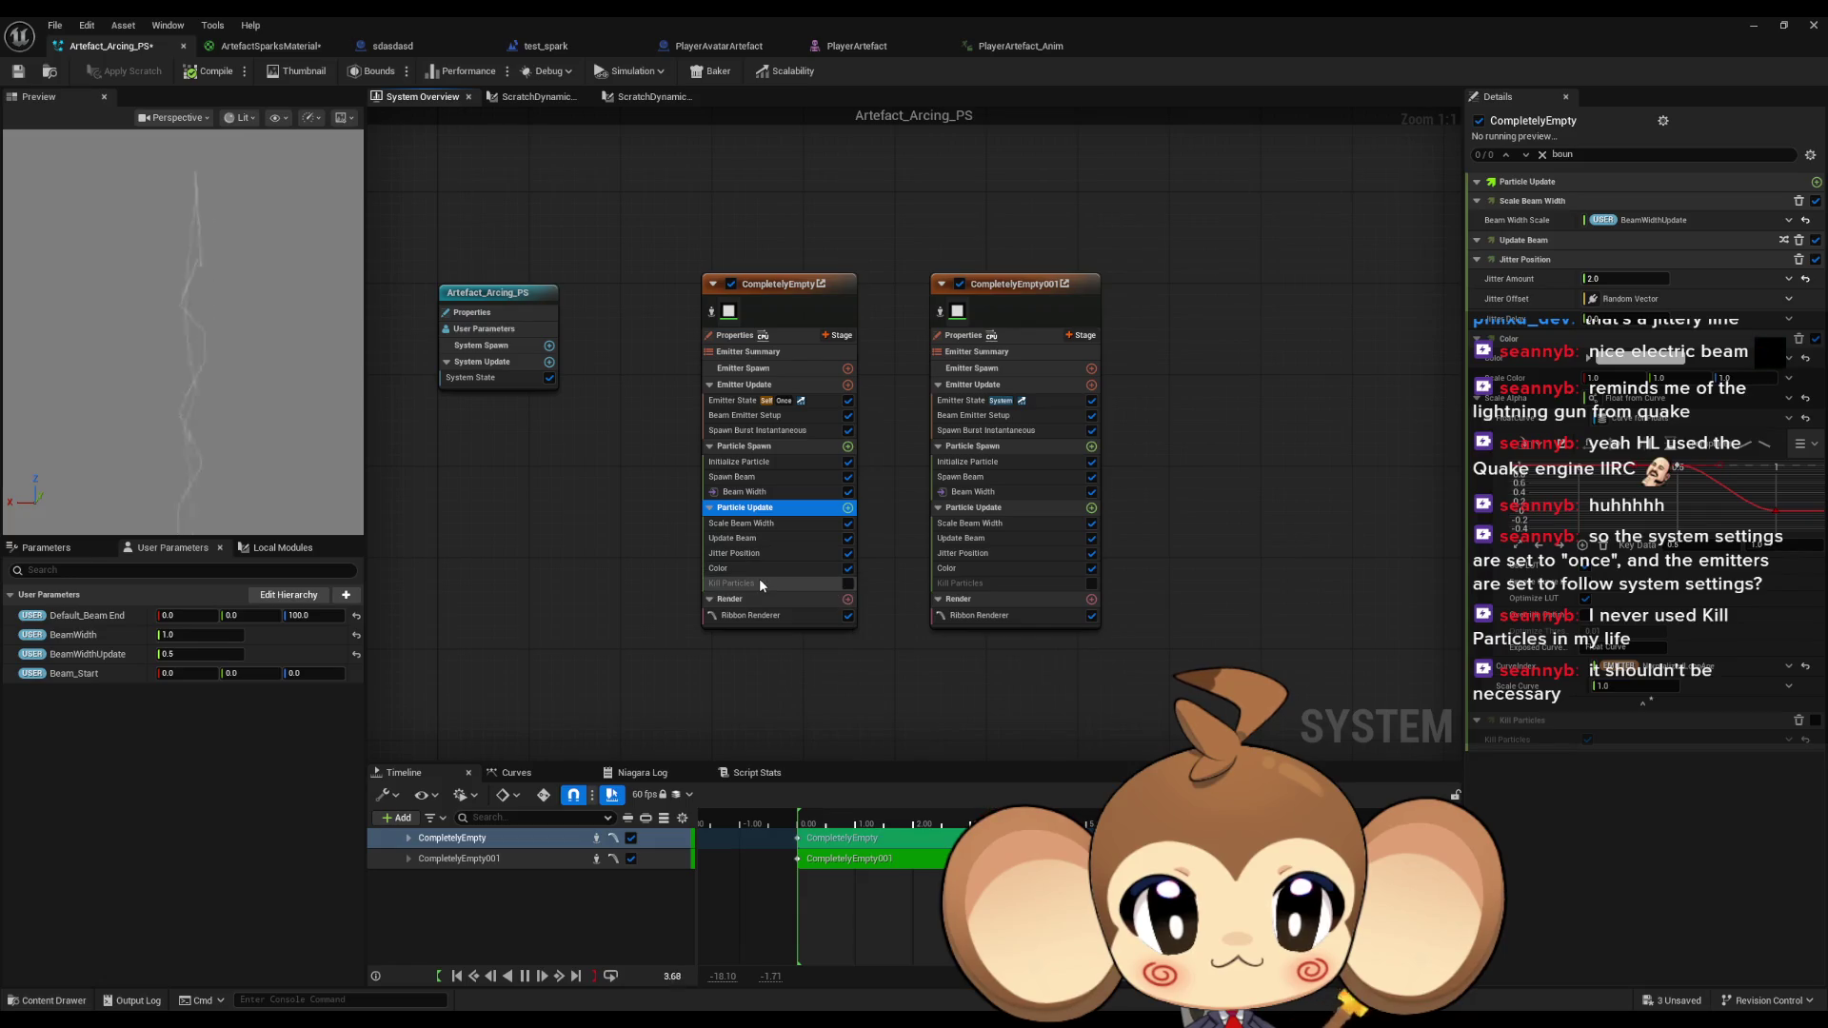
Delete the Kill Particles module, then review the Particle Spawn and emitter state settings.
{"action": "left_click", "coordinate": [758, 581]}
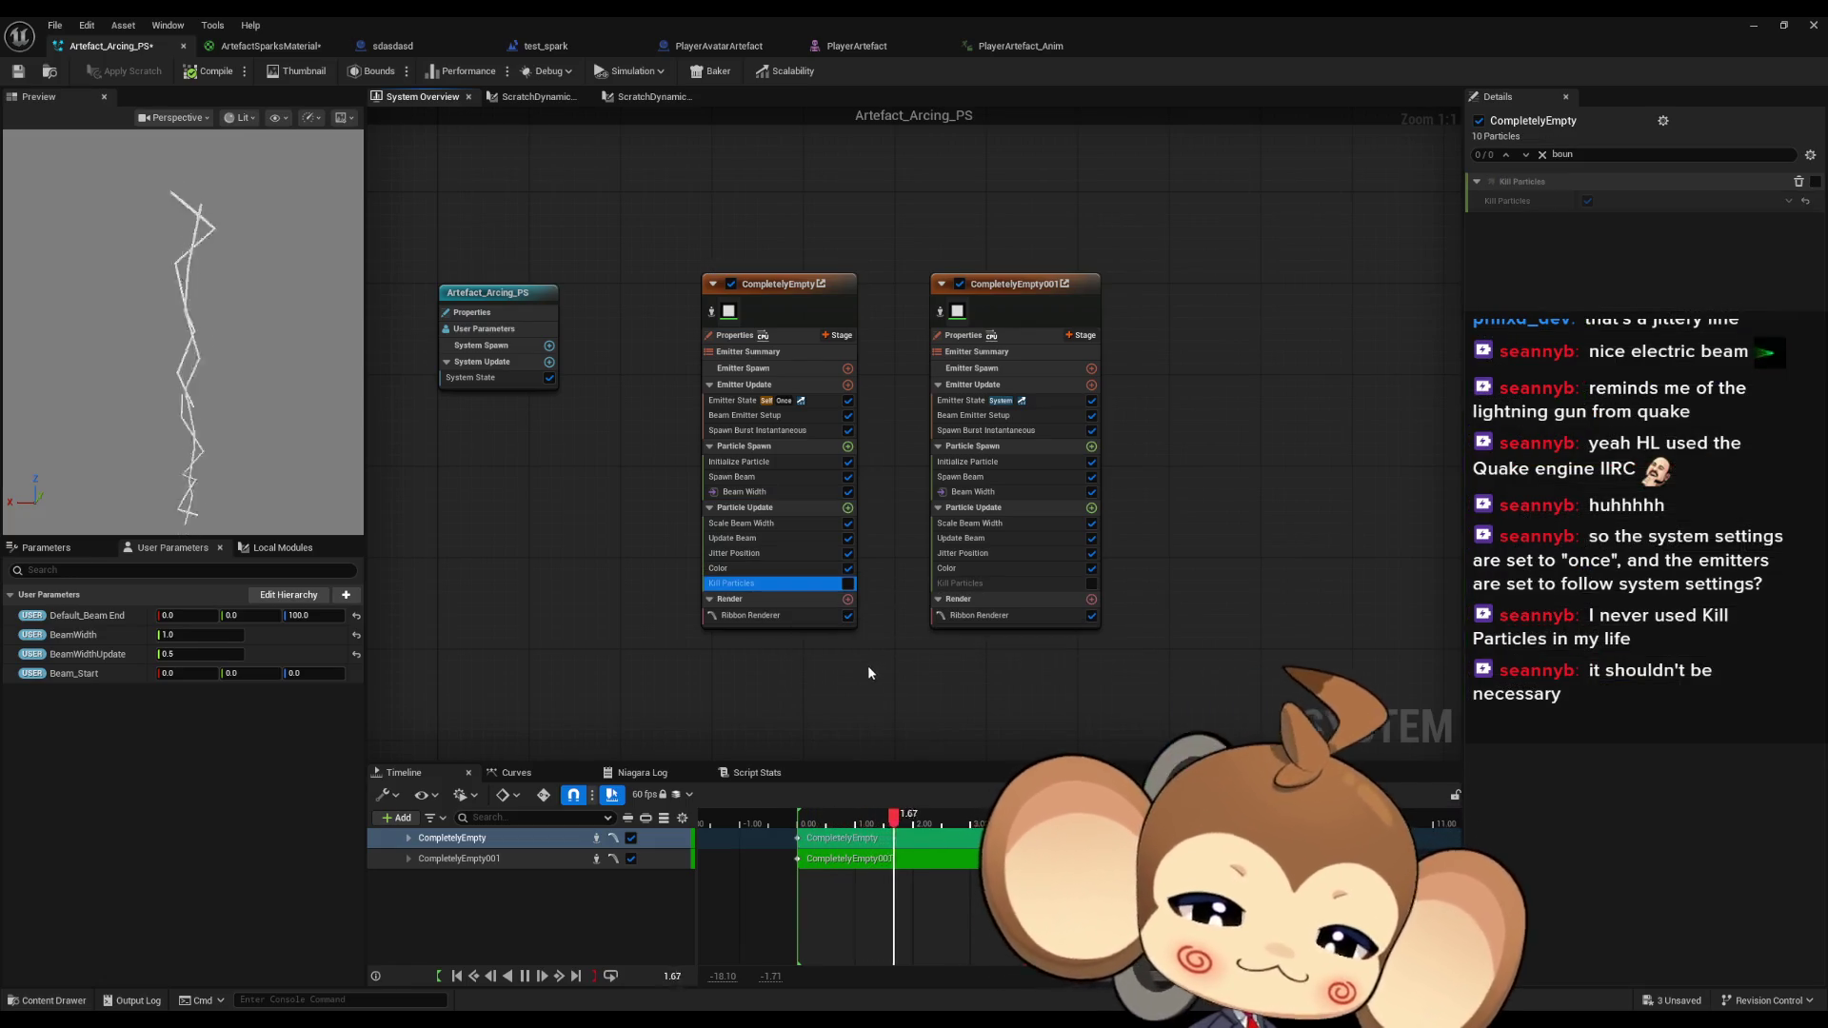
{"action": "key", "text": "Delete"}
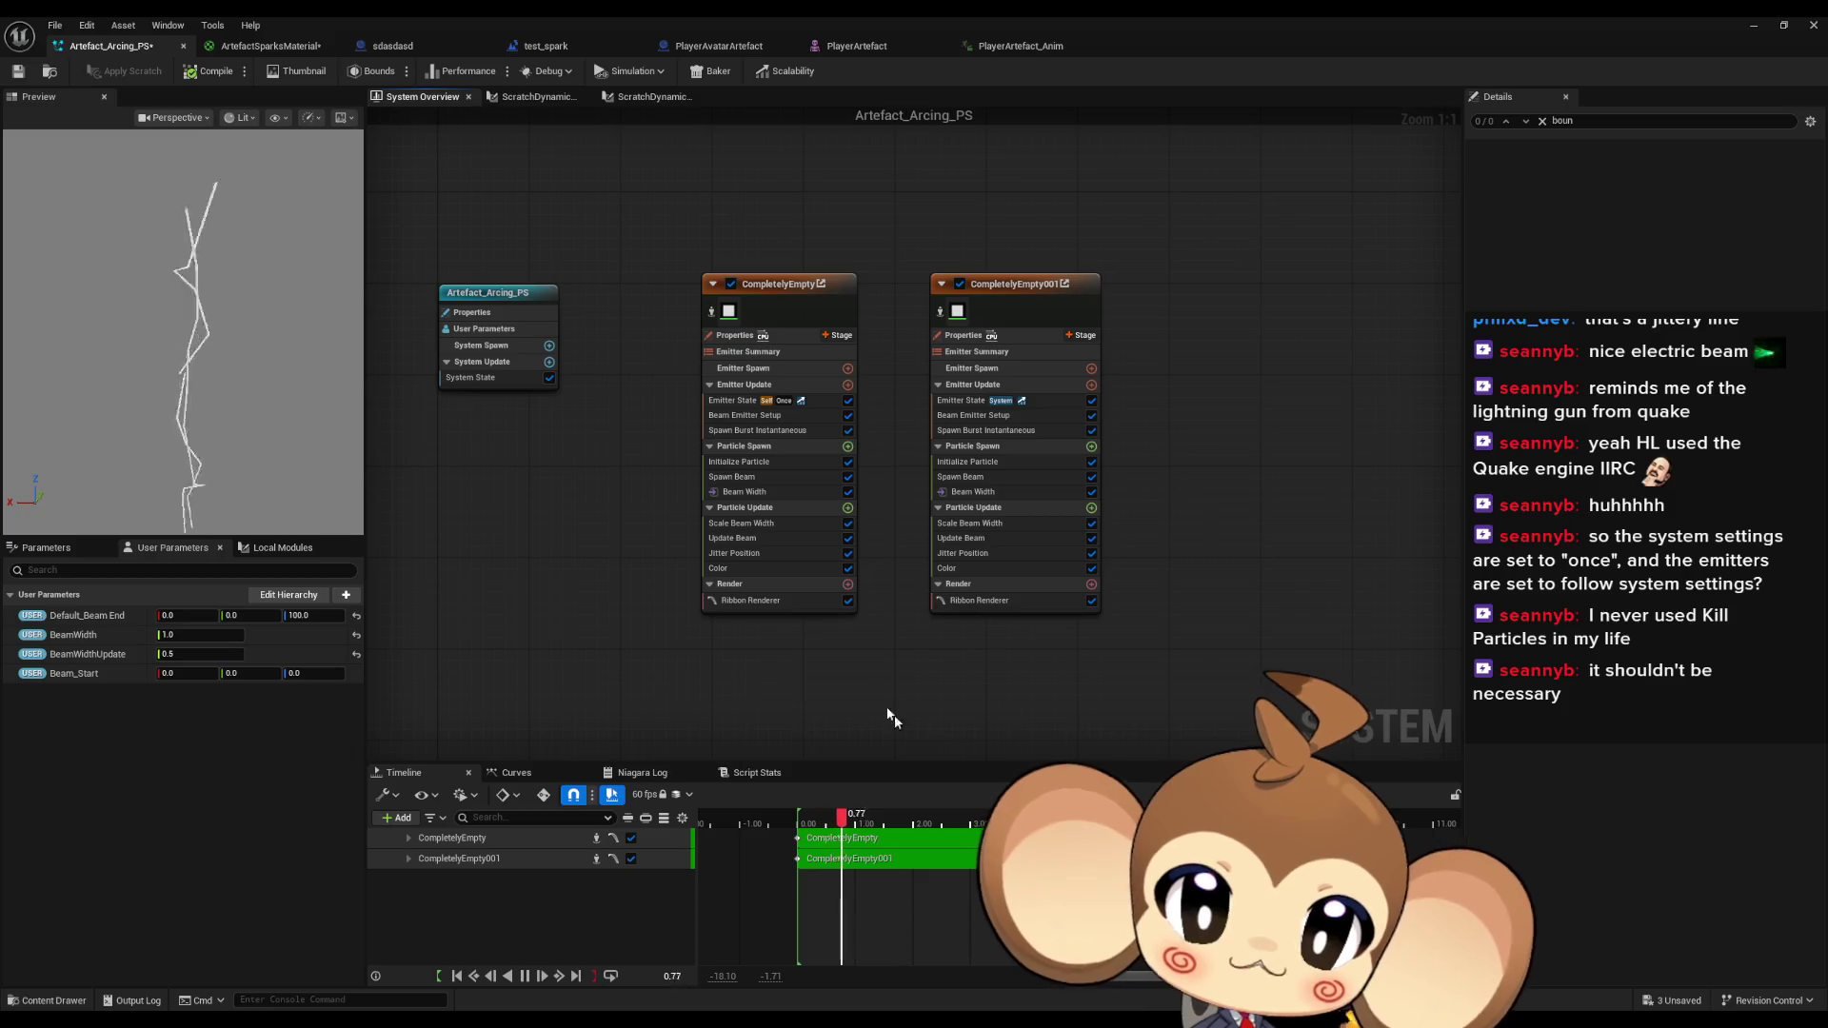
{"action": "left_click", "coordinate": [735, 387]}
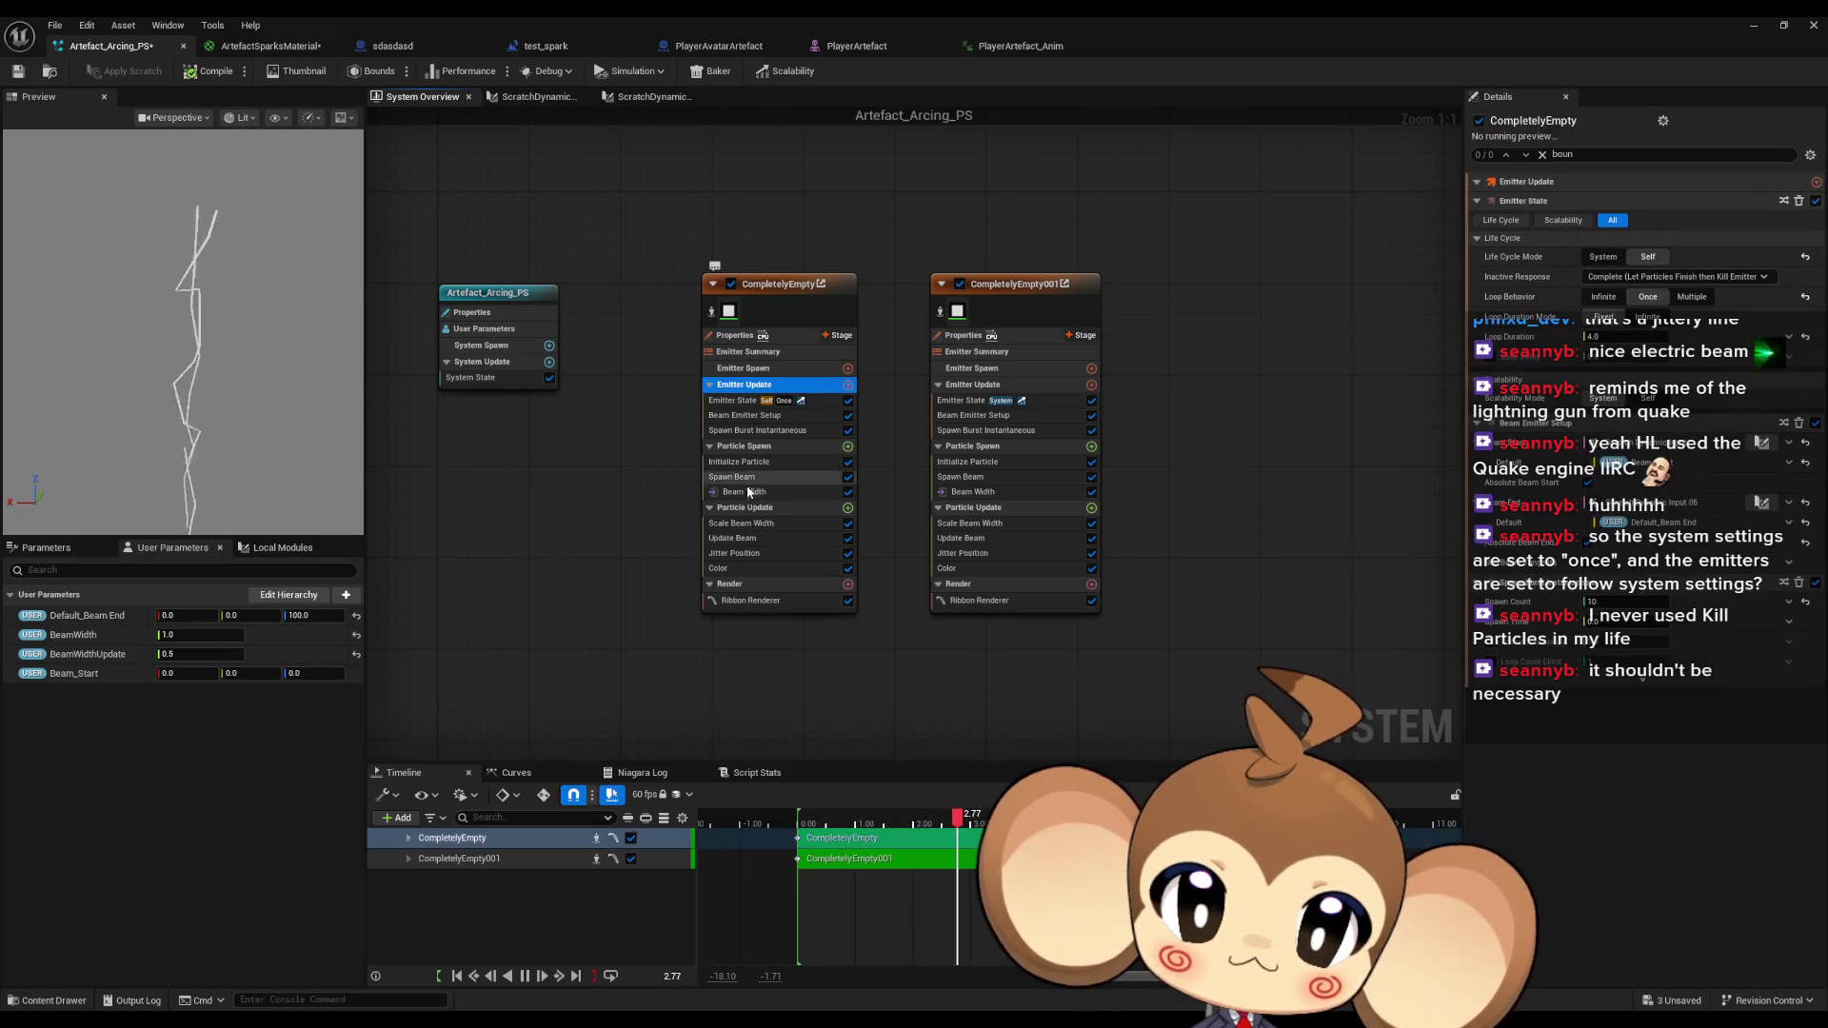
{"action": "left_click", "coordinate": [749, 446]}
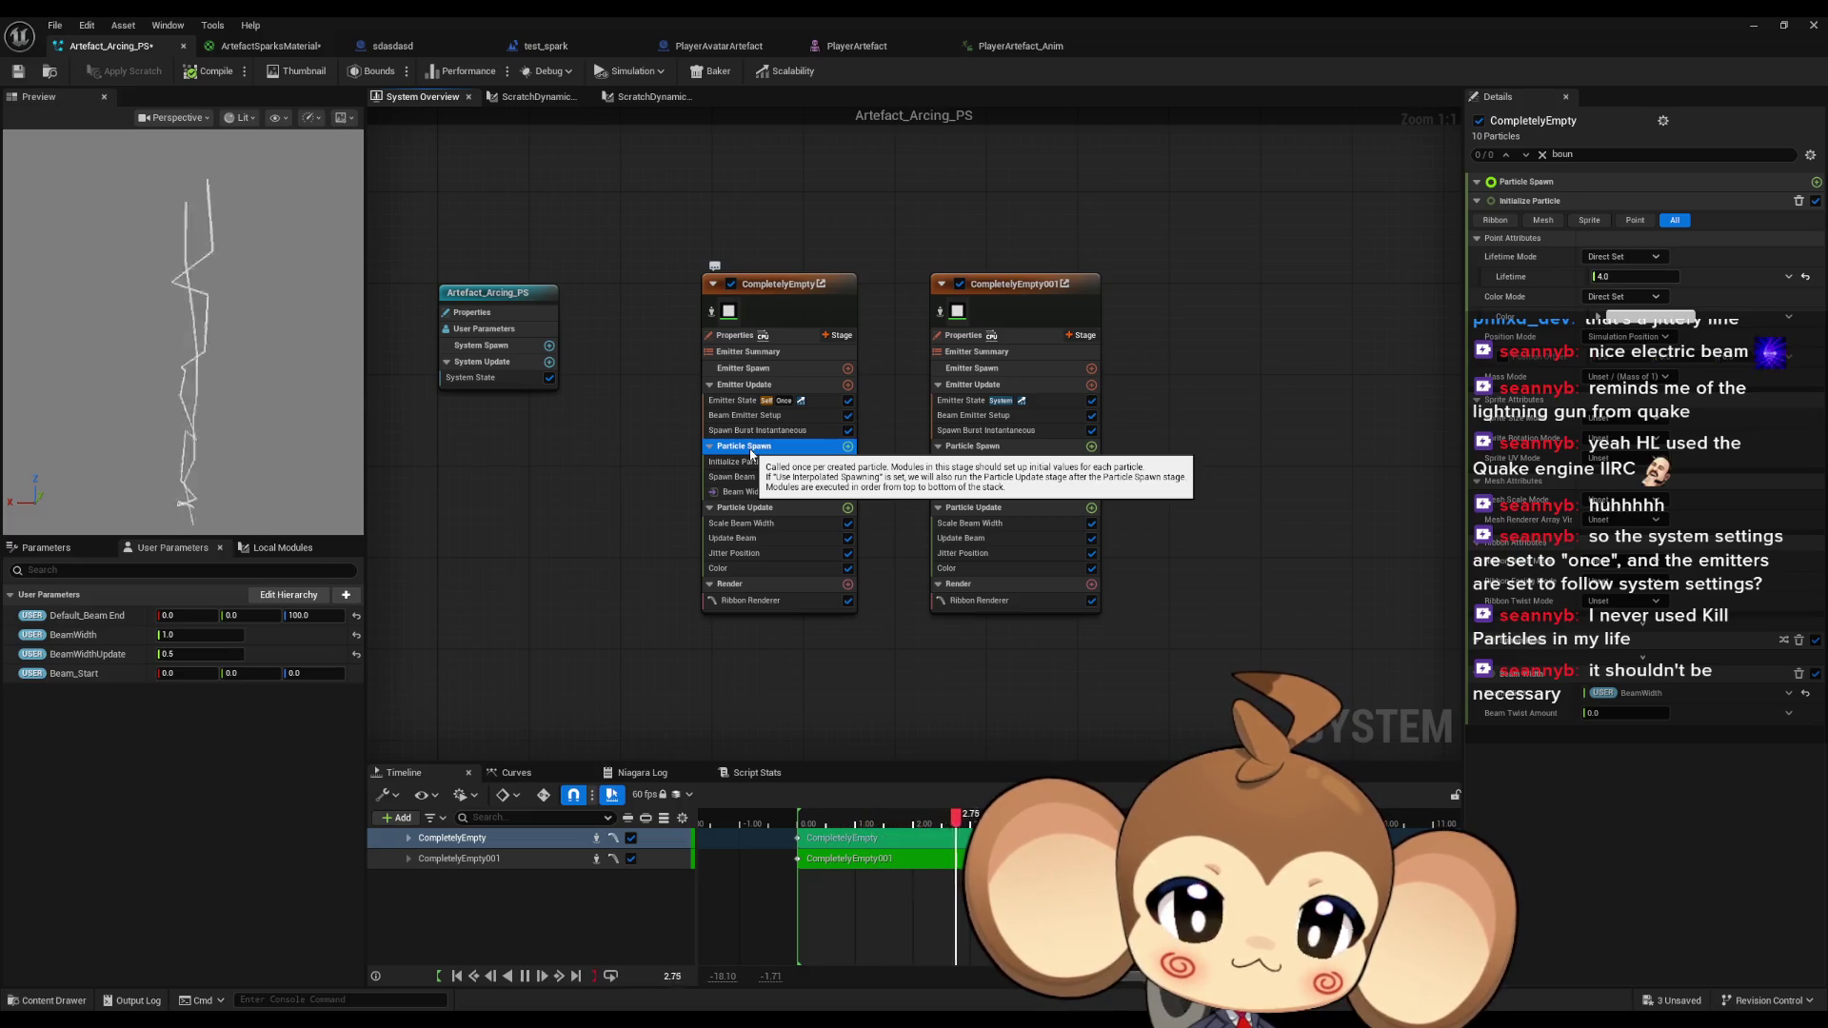
{"action": "left_click", "coordinate": [736, 386]}
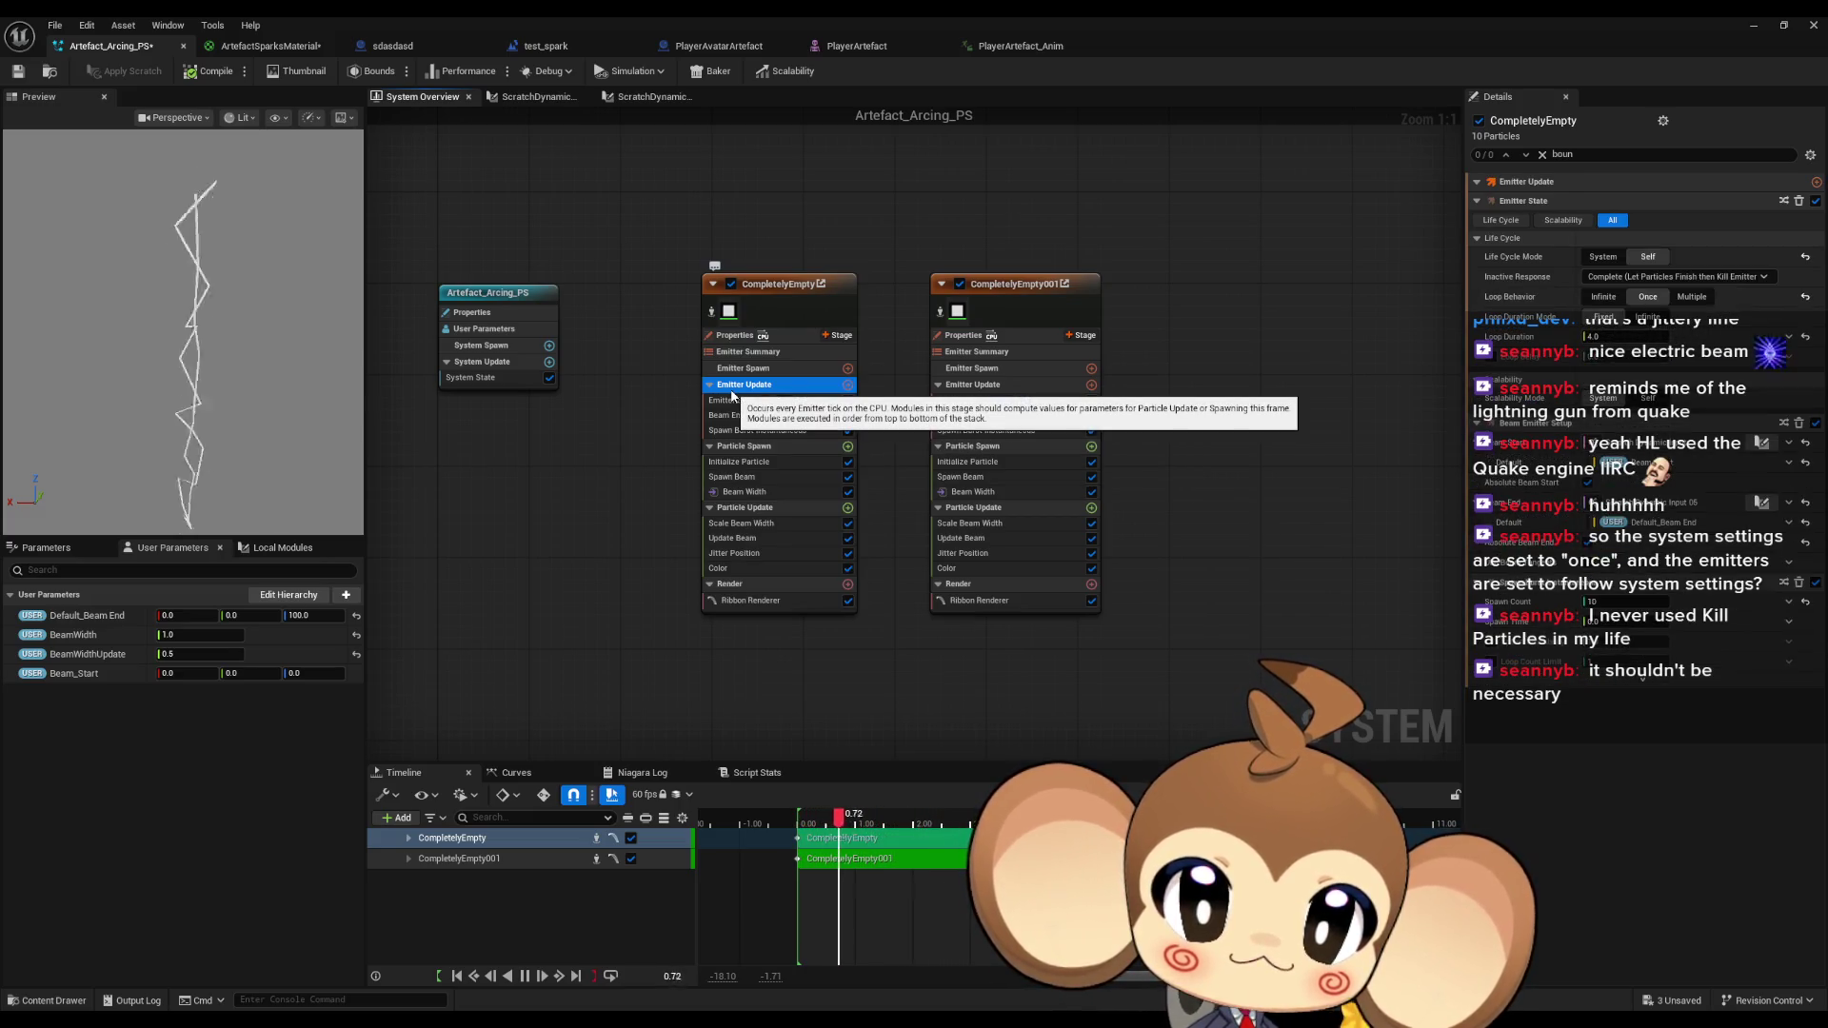